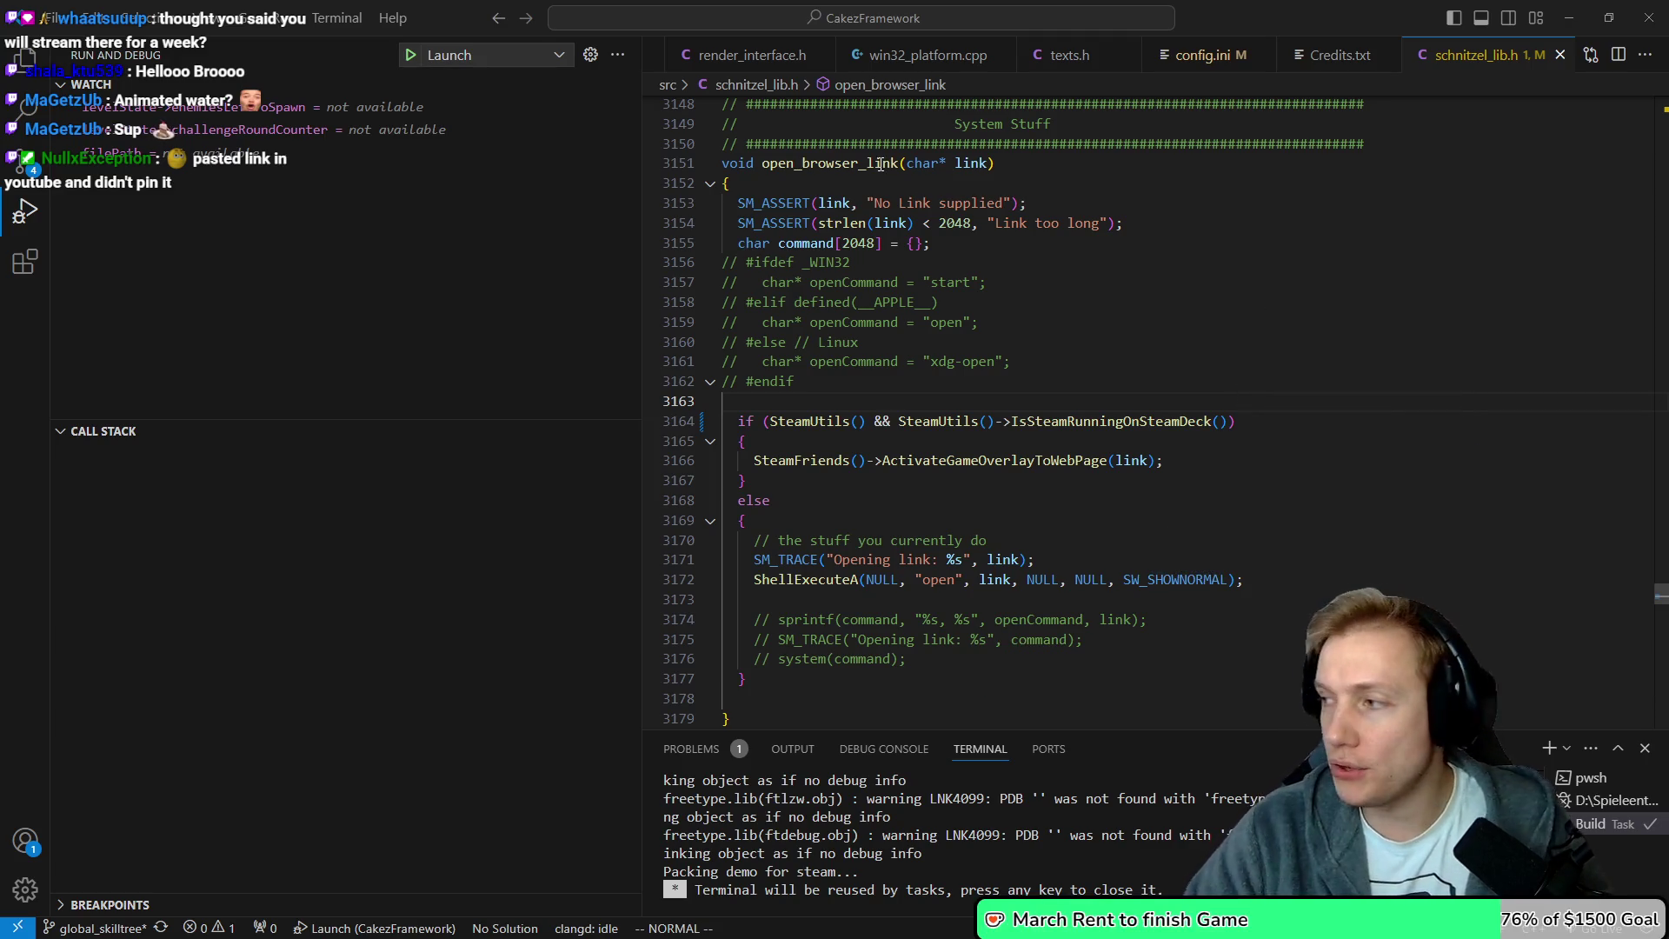
Switch from VS Code to the YouTube Studio live-stream dashboard in the browser
mouse_move(880, 163)
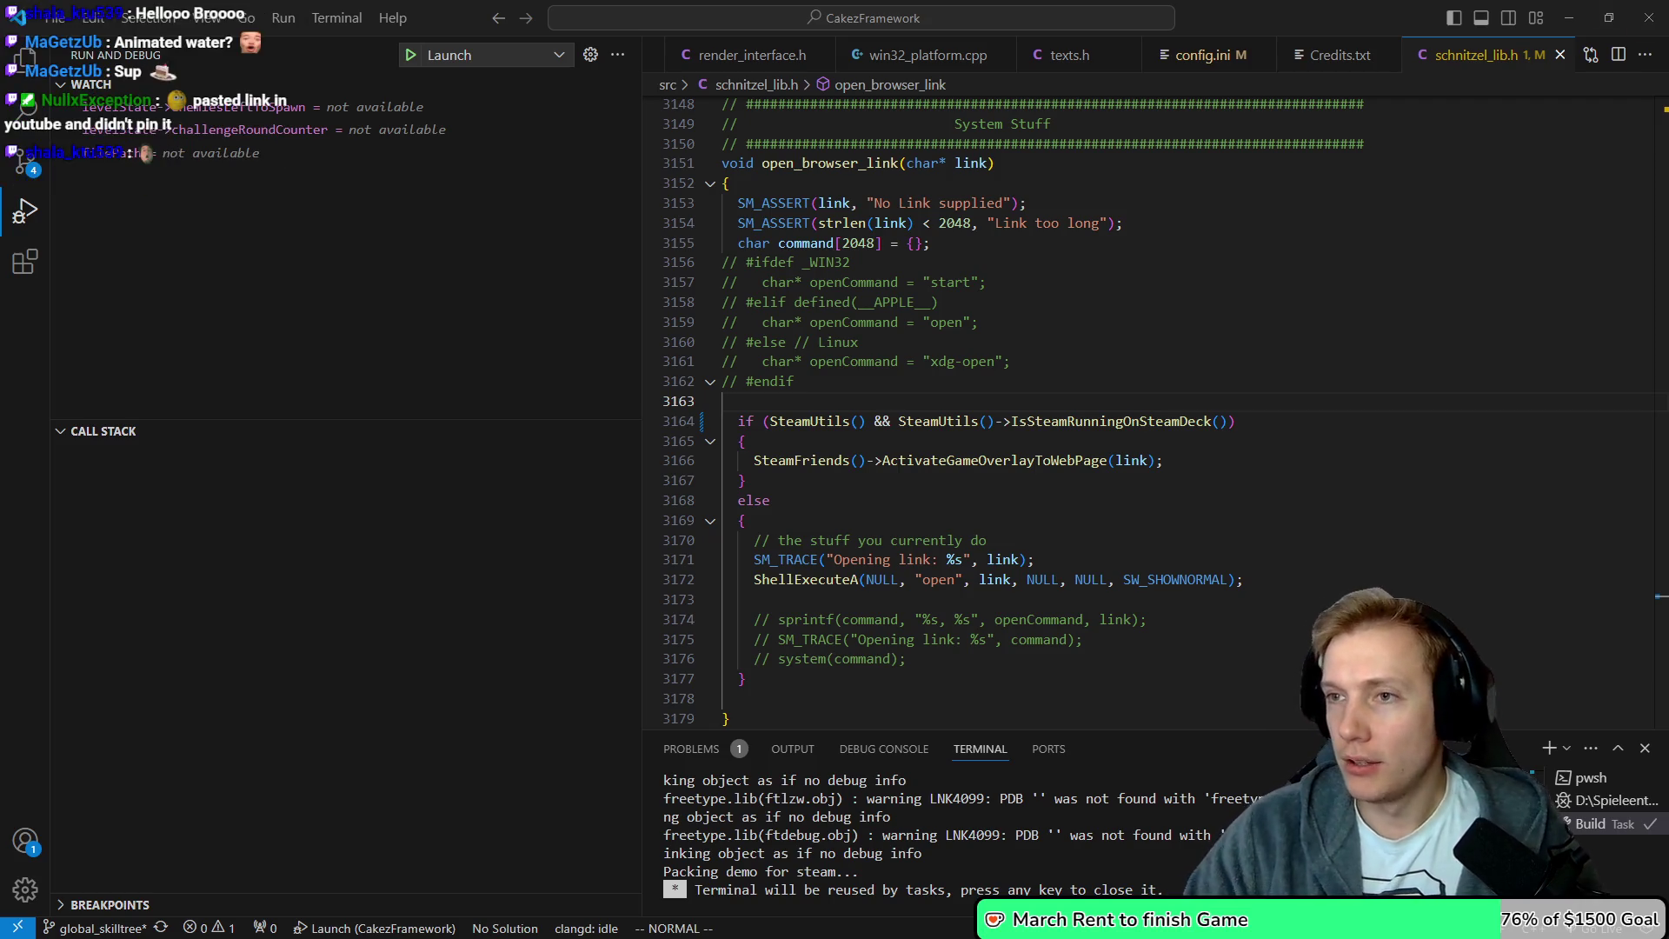
key("alt+Tab")
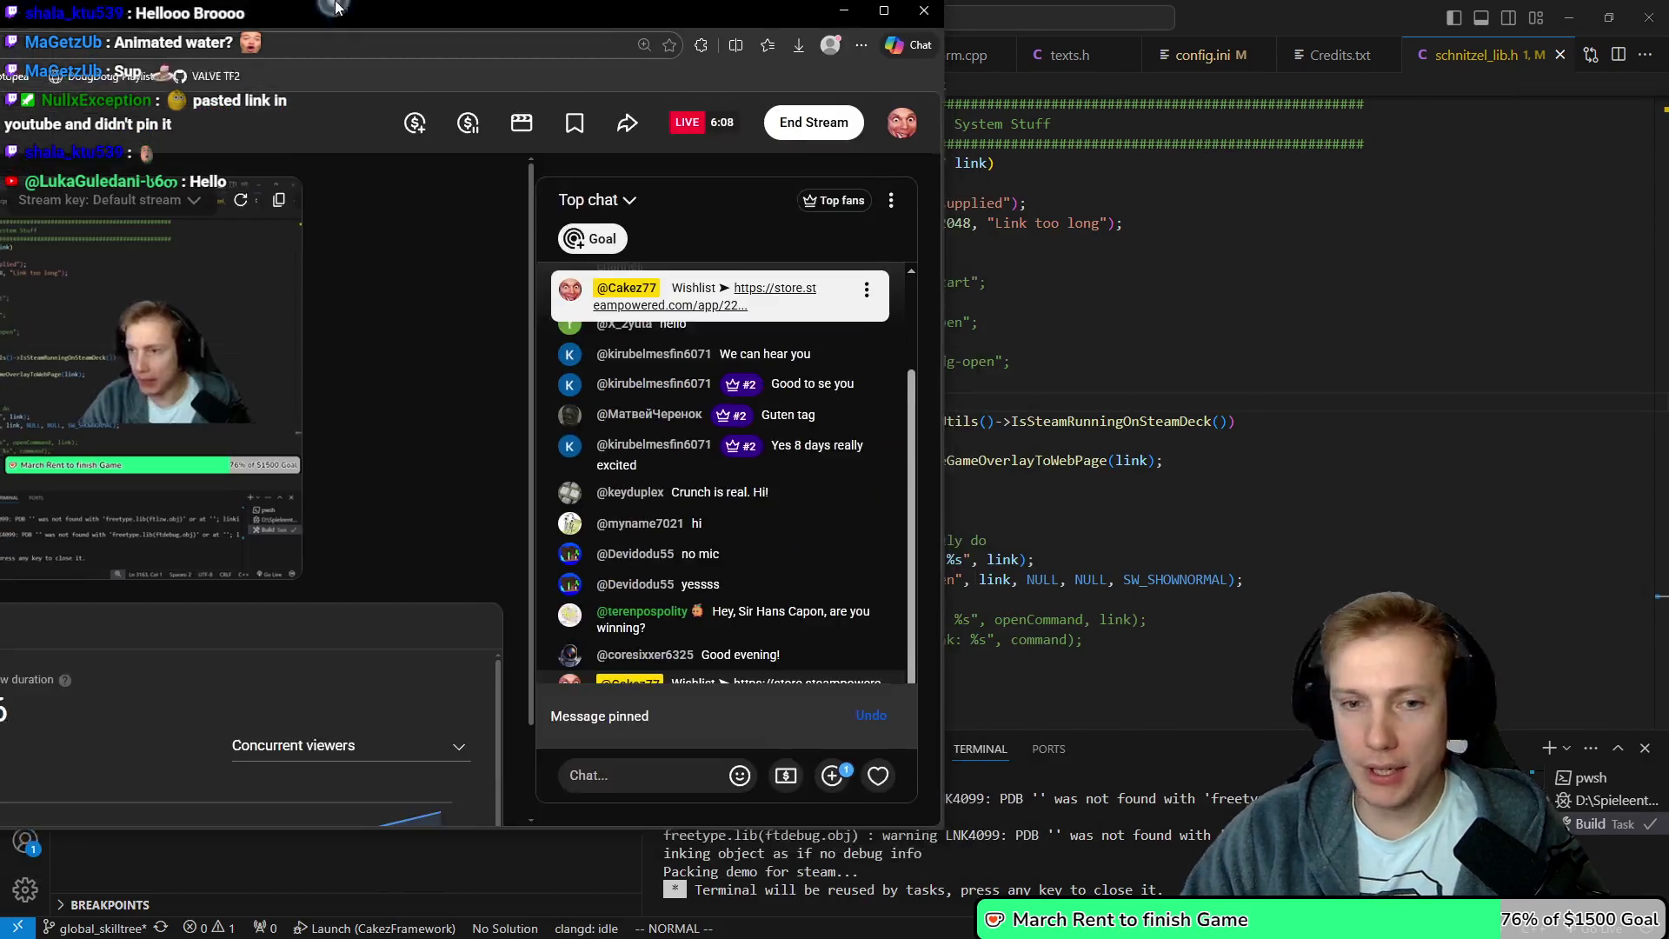
Scroll the stream analytics (74 concurrent viewers, 87 views), then return to VS Code
scroll(871, 867, "down", 1)
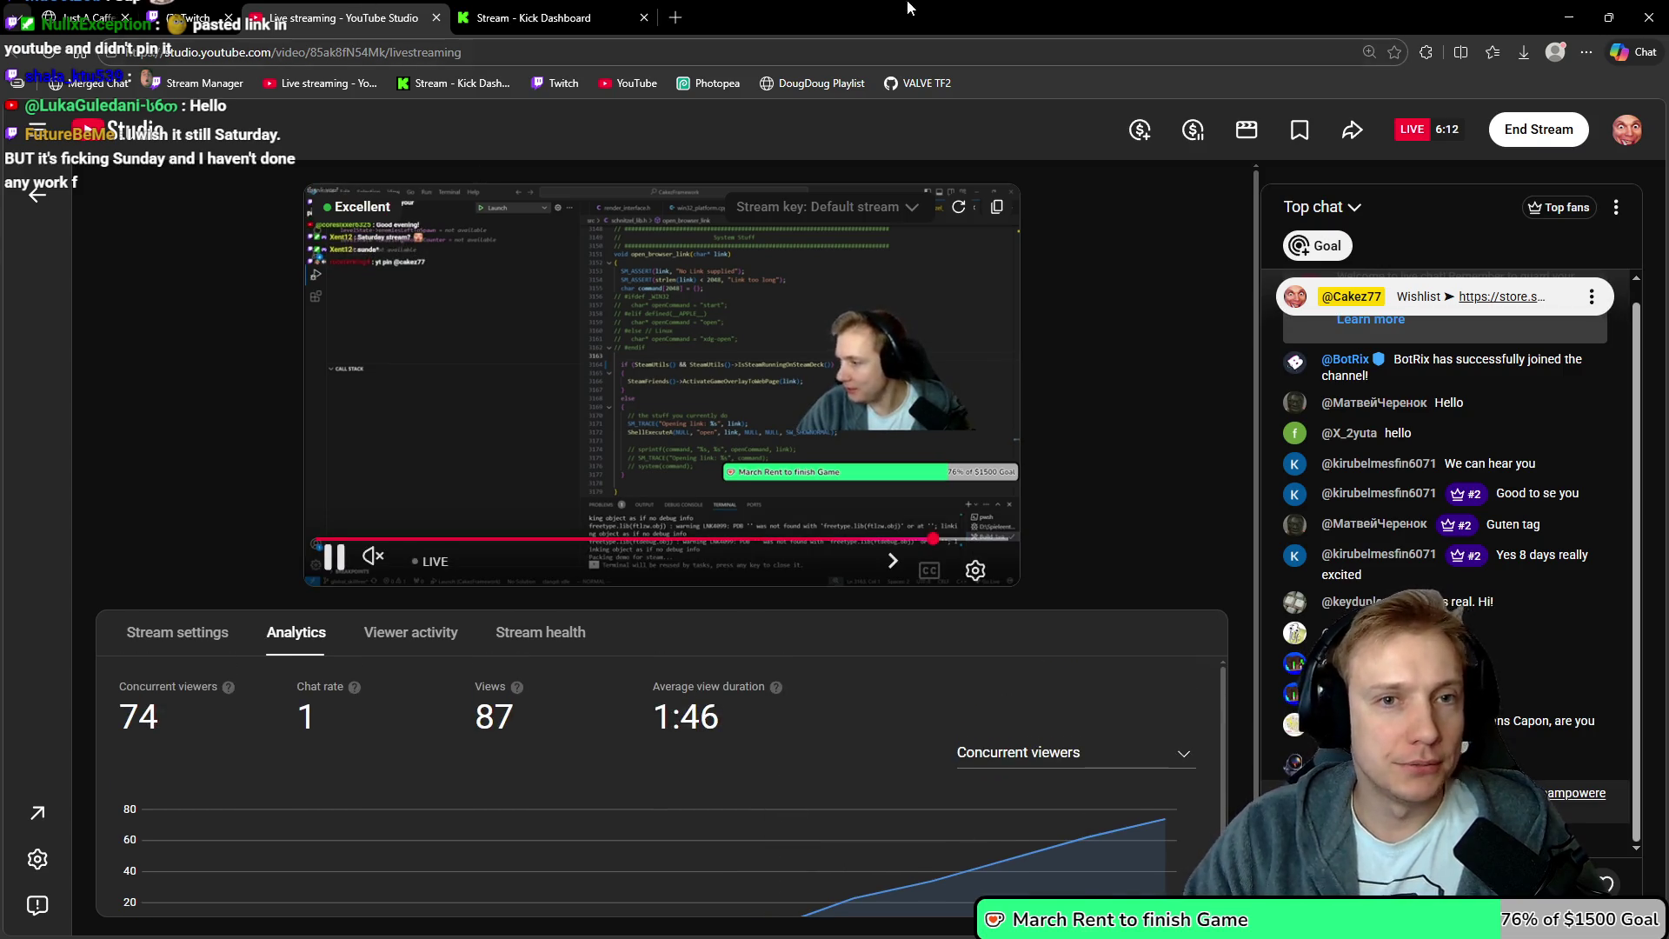
key("alt+Tab")
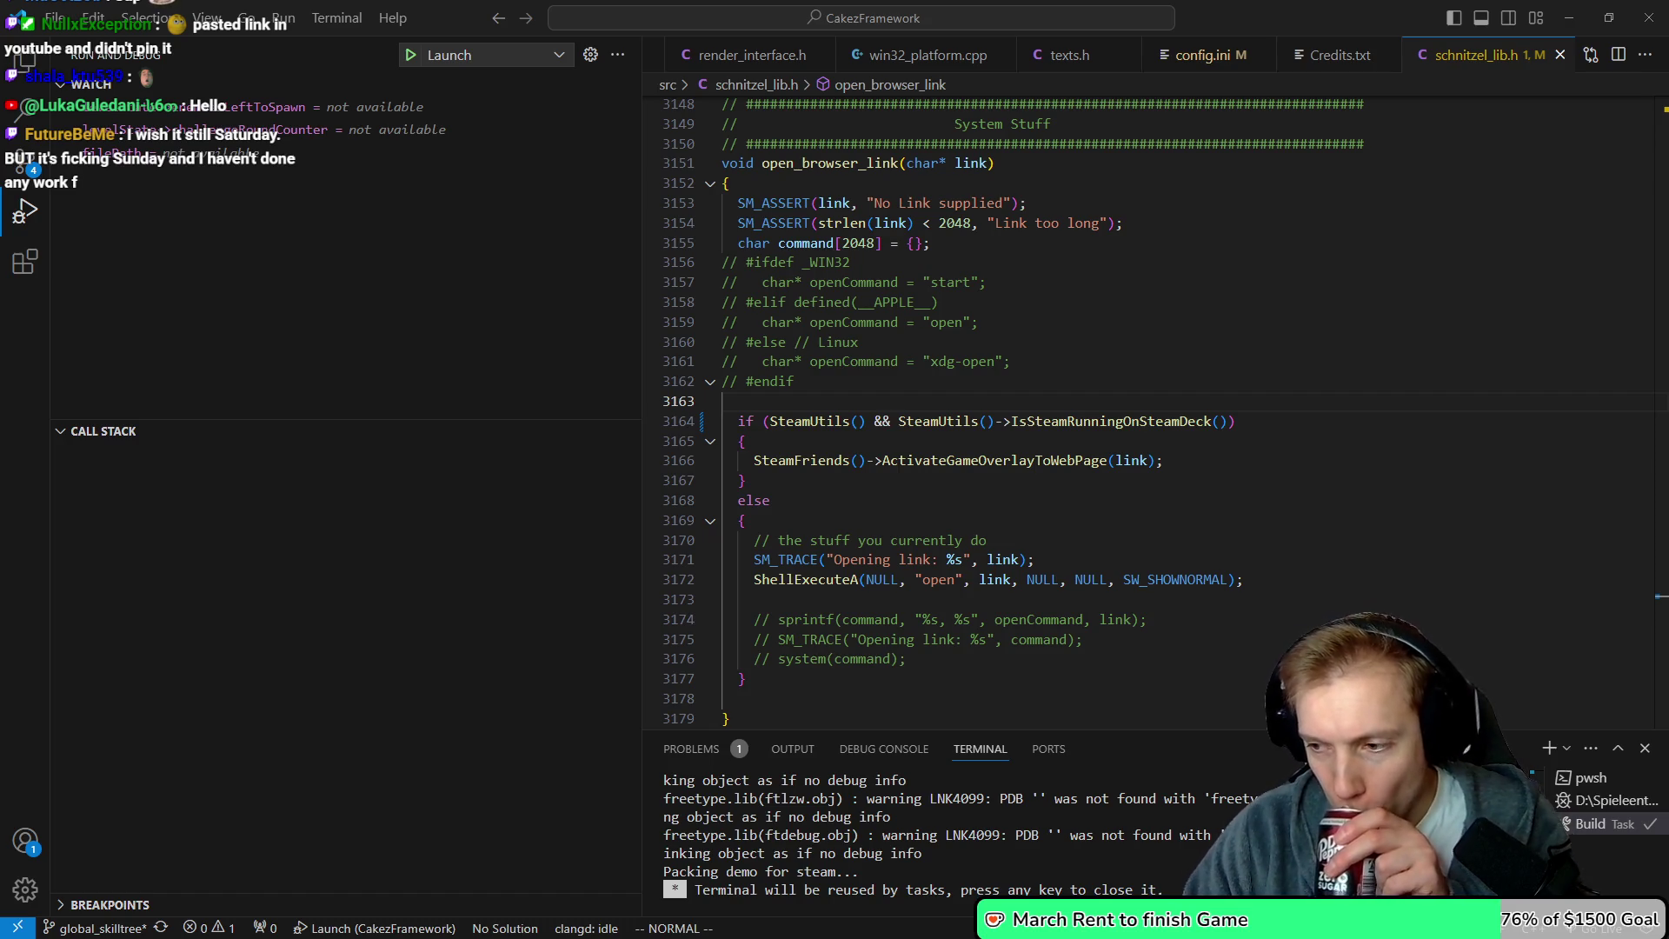
Select code lines 3159–3160, then maximize the browser showing the CakezDiscord invite
left_click_drag(675, 331, 702, 346)
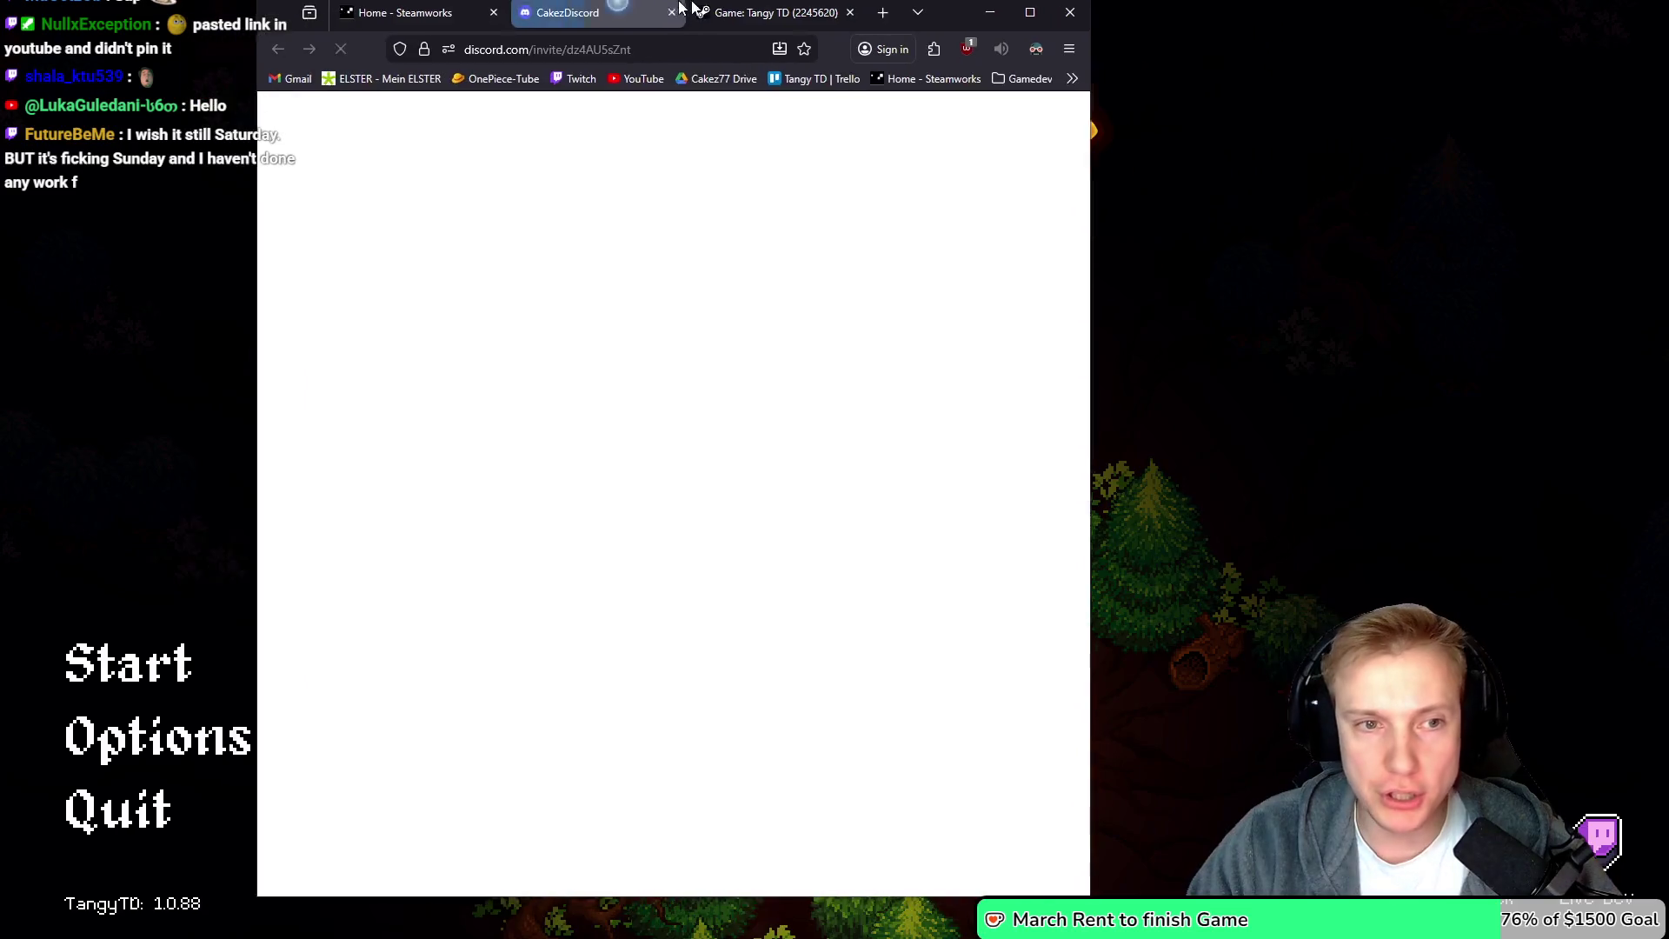
double_click(682, 7)
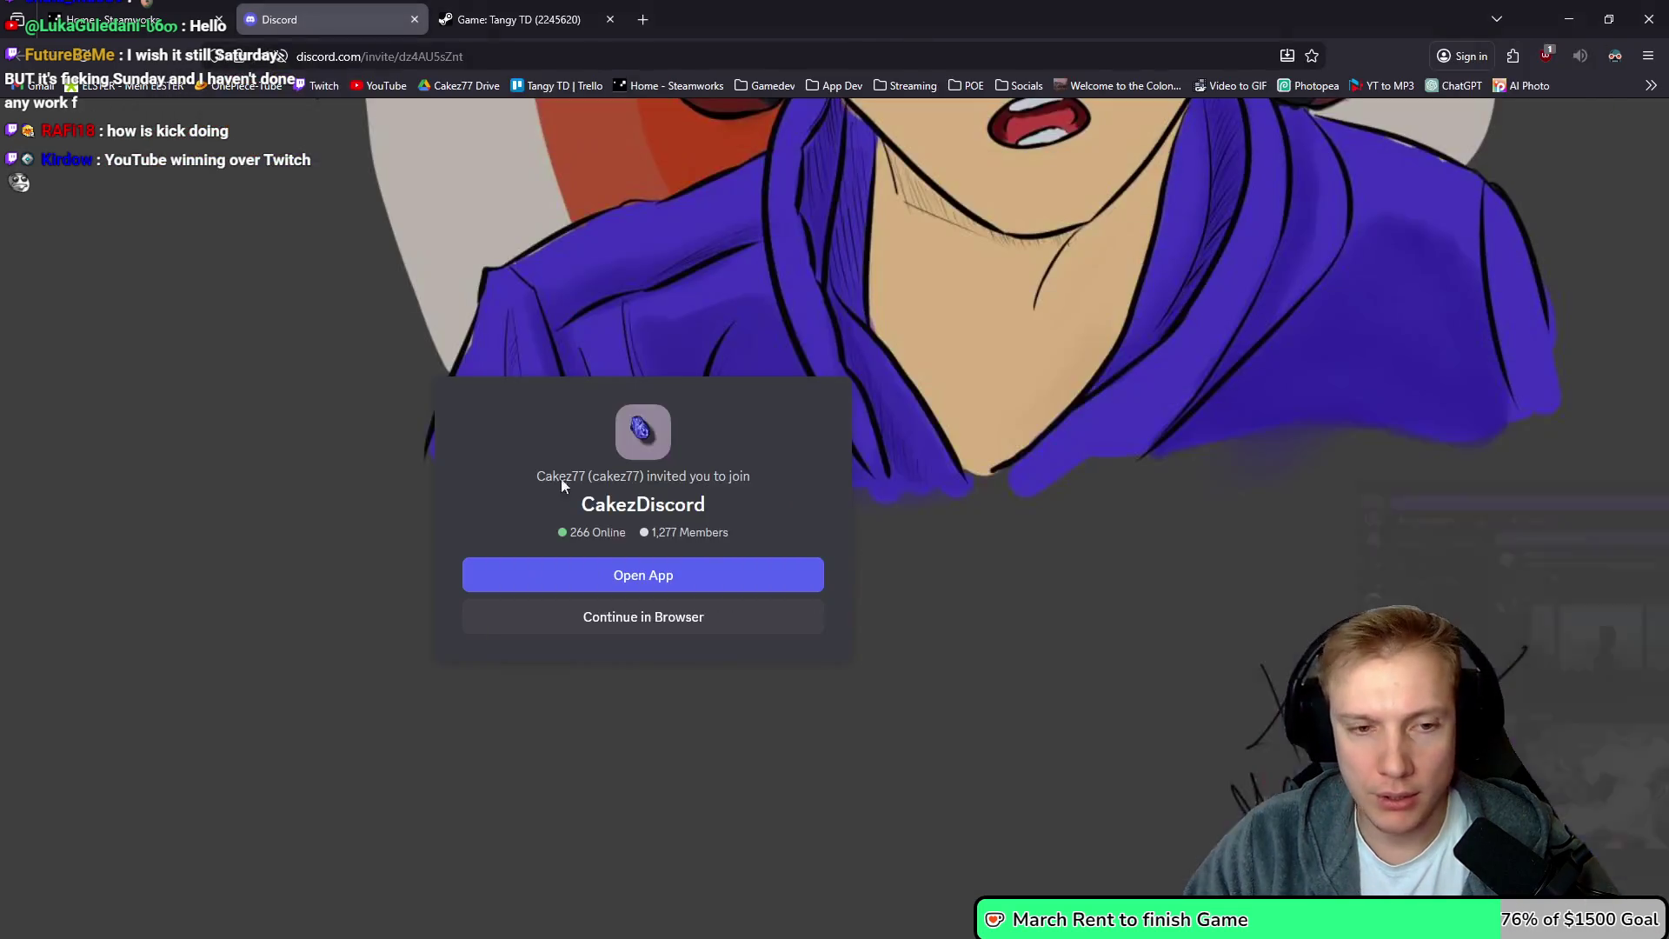
Open the CakezDiscord server in the Discord desktop app and close the invite tab
left_click(737, 588)
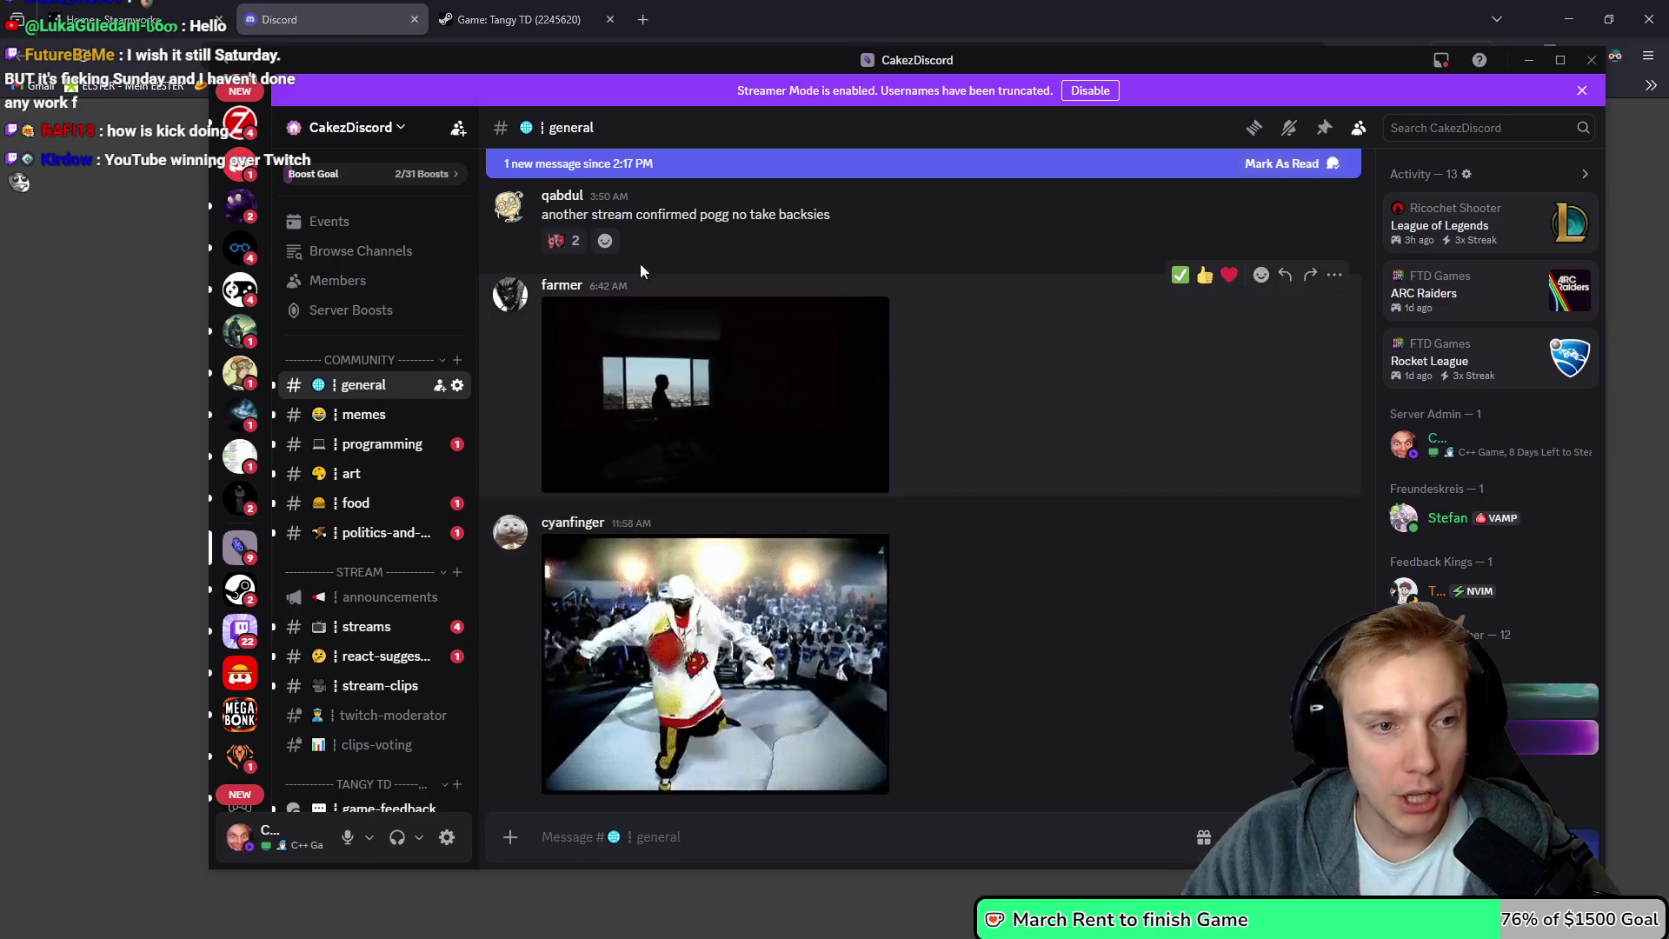
left_click(960, 16)
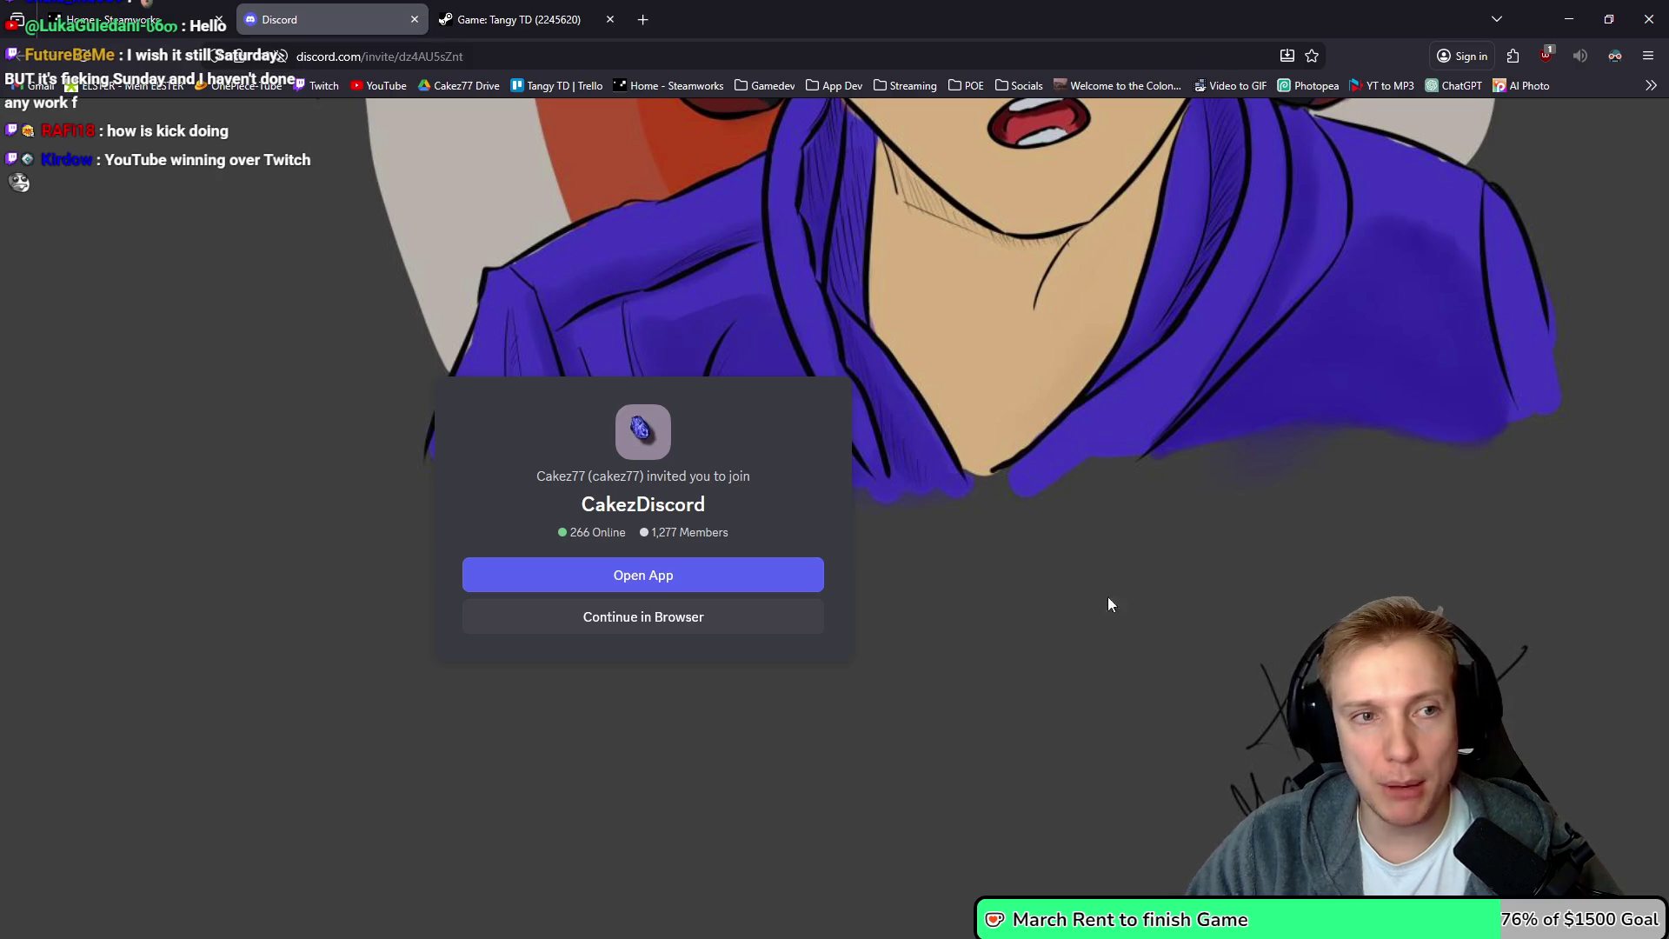
left_click(480, 55)
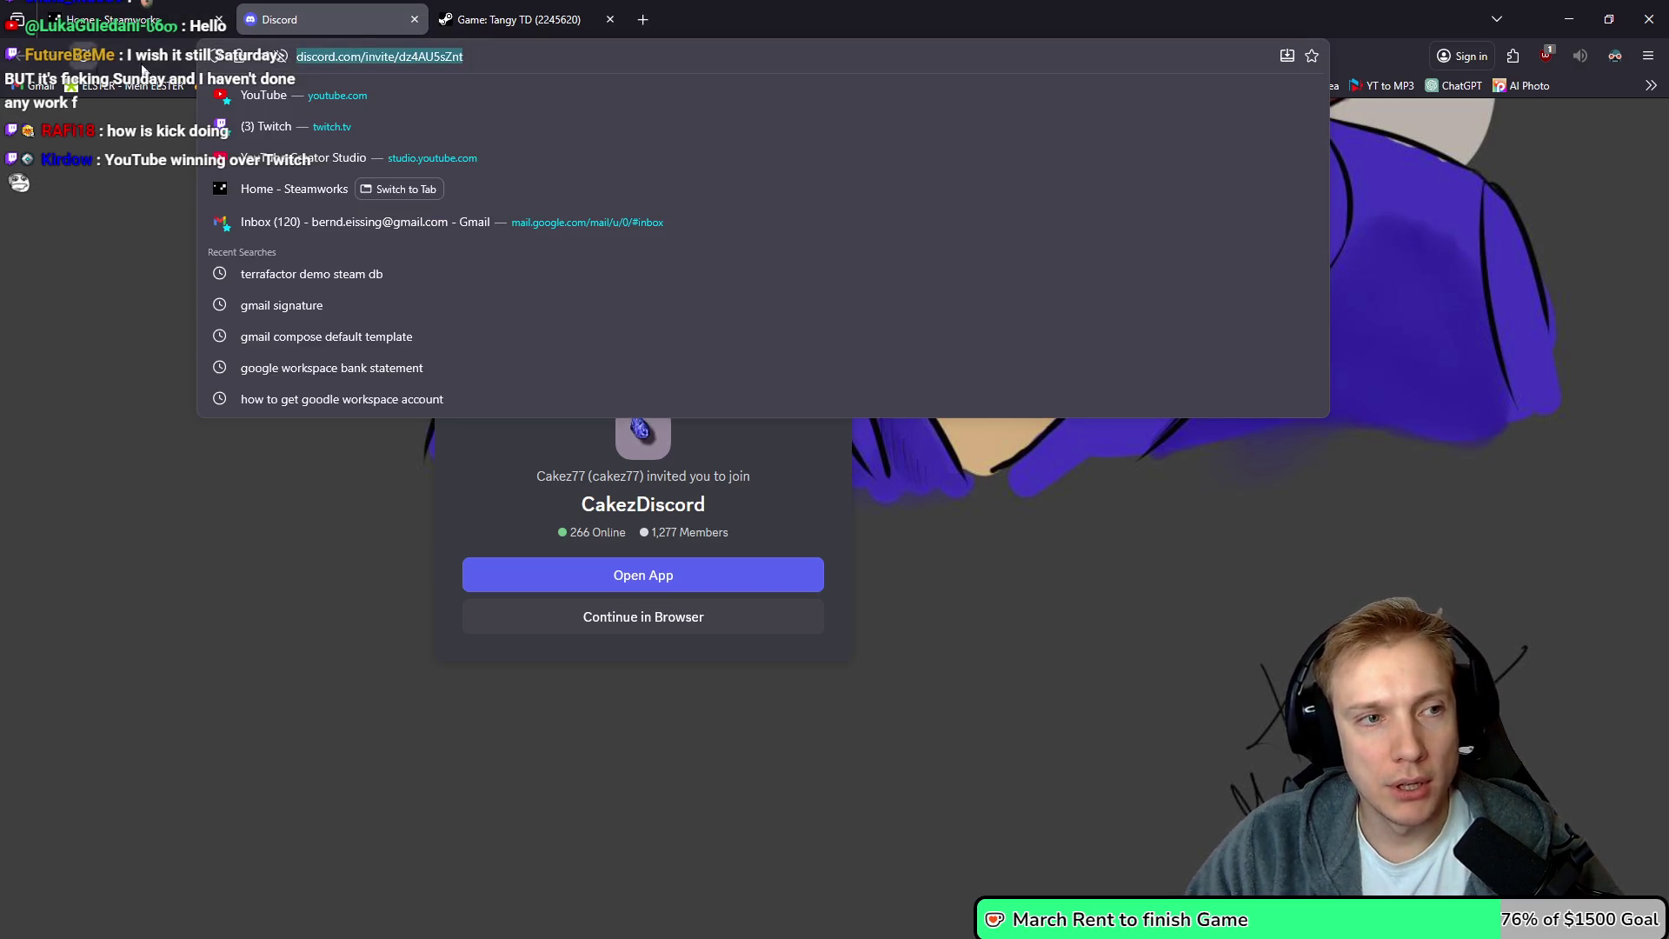
middle_click(346, 12)
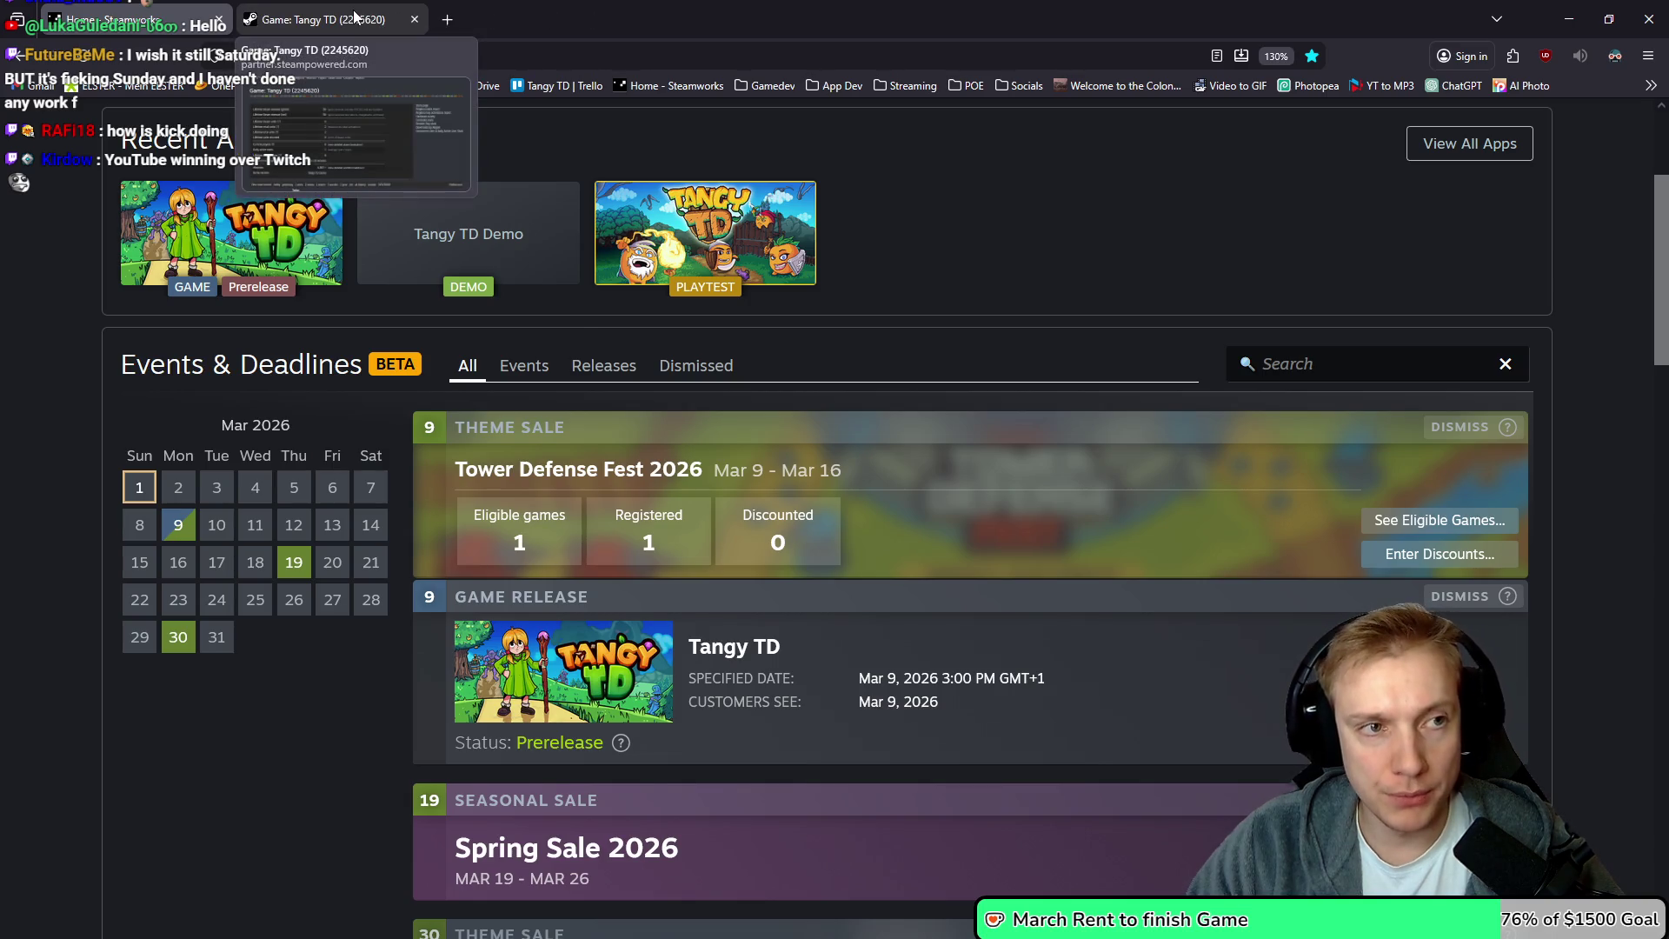
Show Tangy TD's Steamworks wishlist figures for yesterday, 2/28/2026, after marking the 4,383 total
left_click(355, 15)
scroll(936, 358, "down", 5)
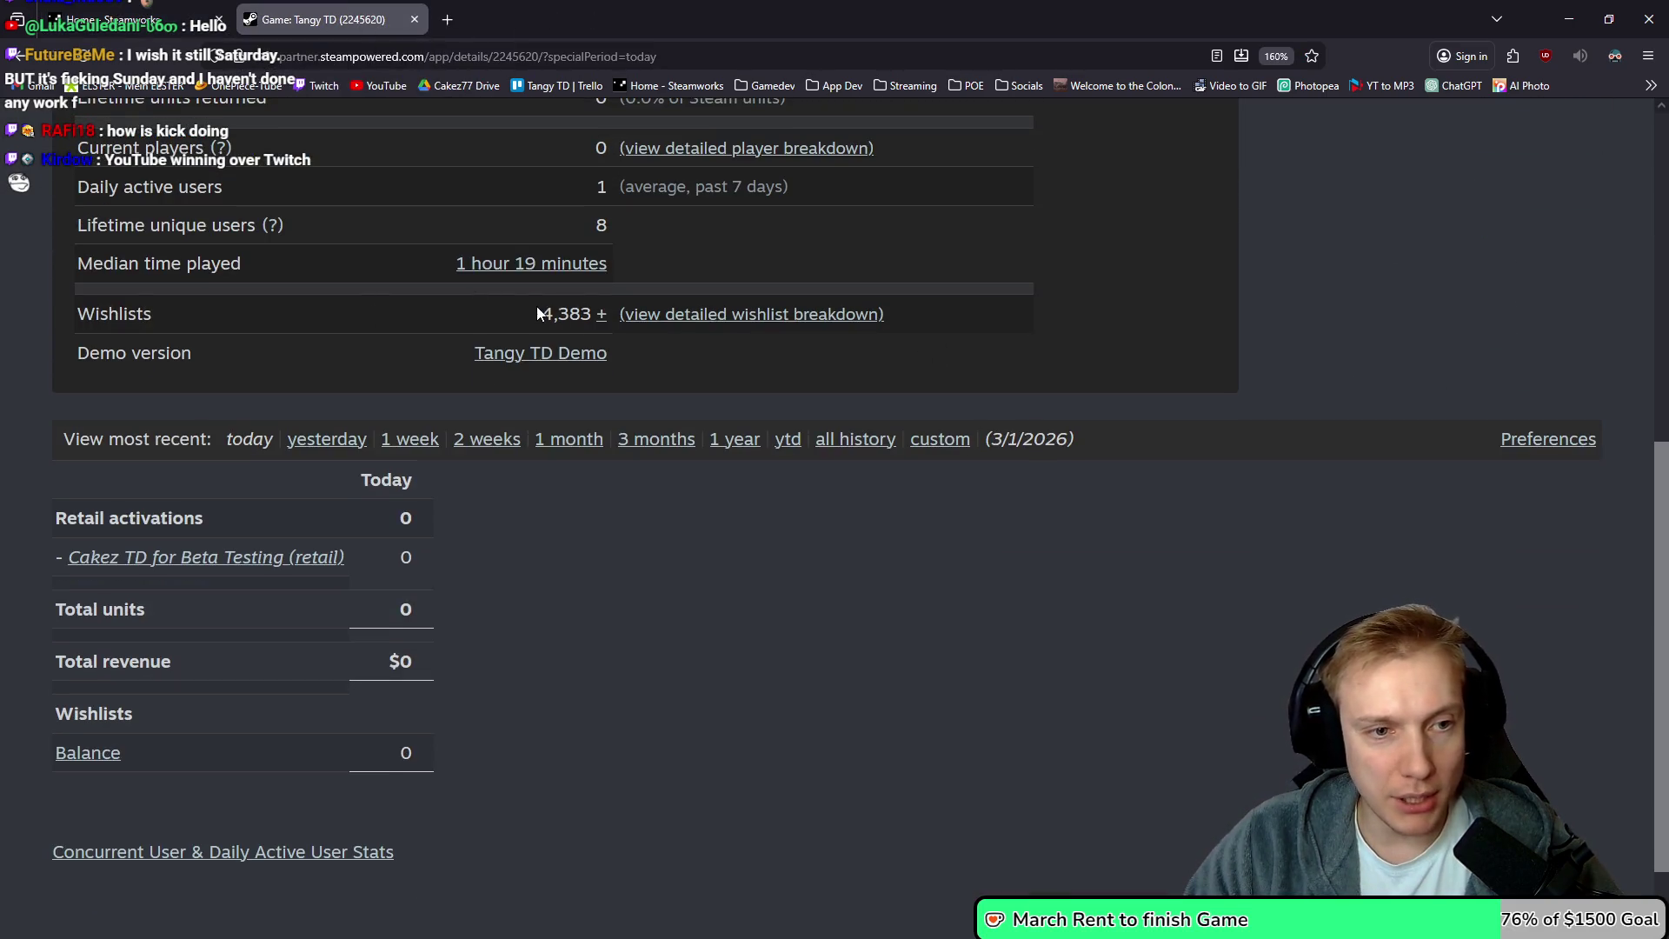
left_click_drag(546, 314, 592, 316)
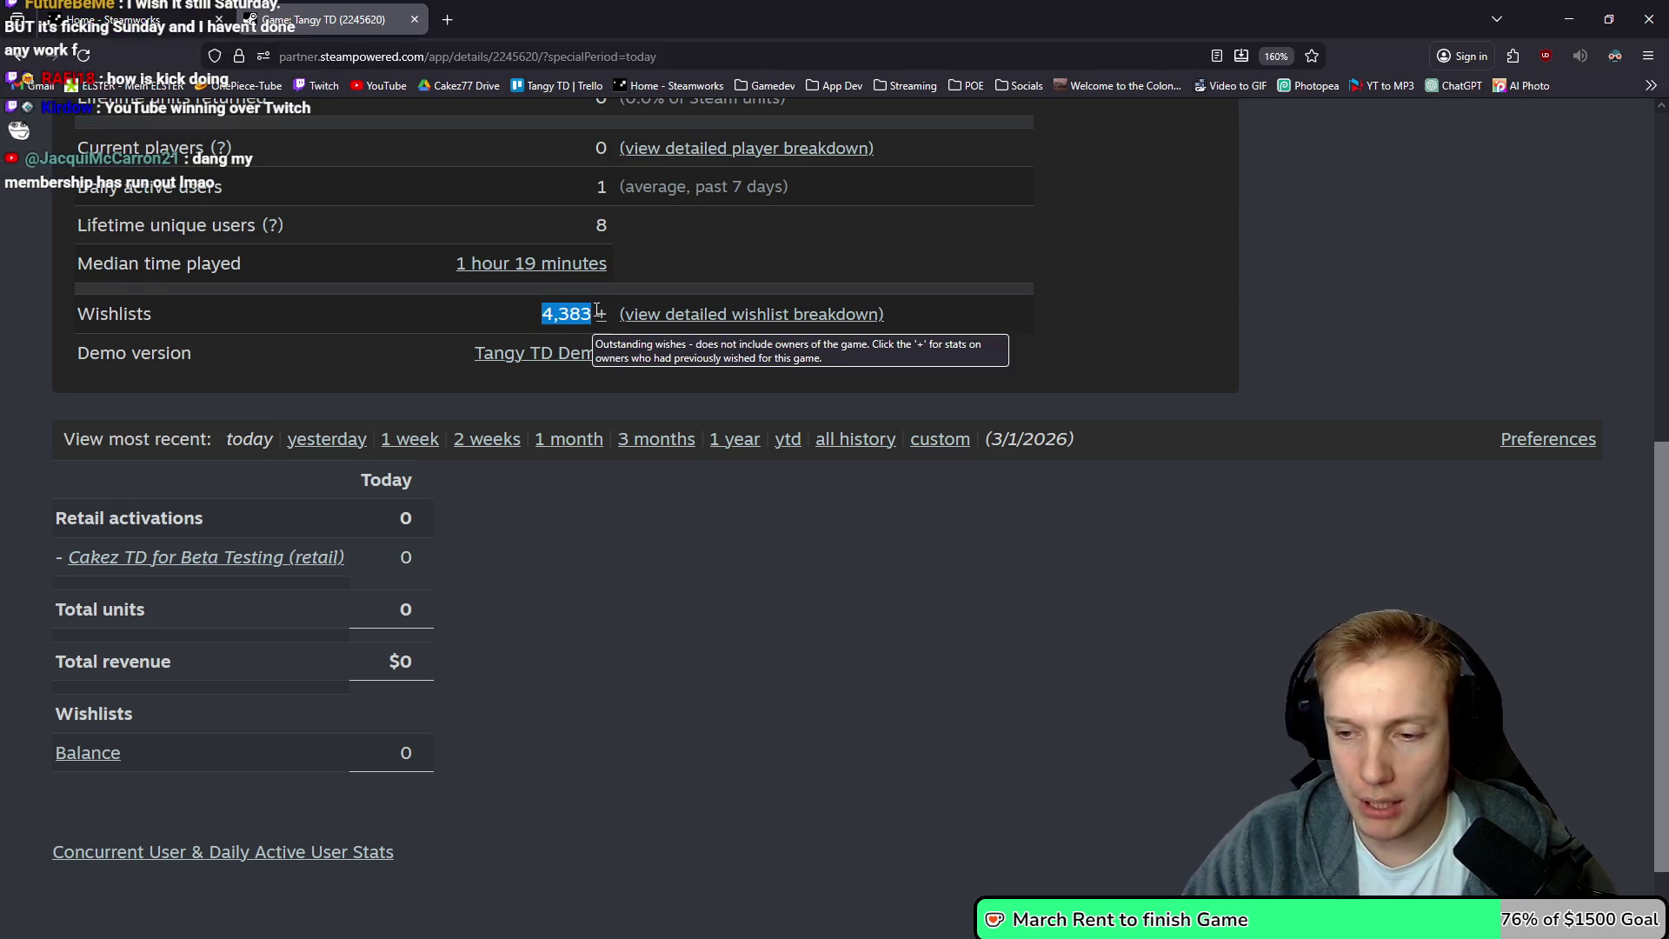
left_click(321, 439)
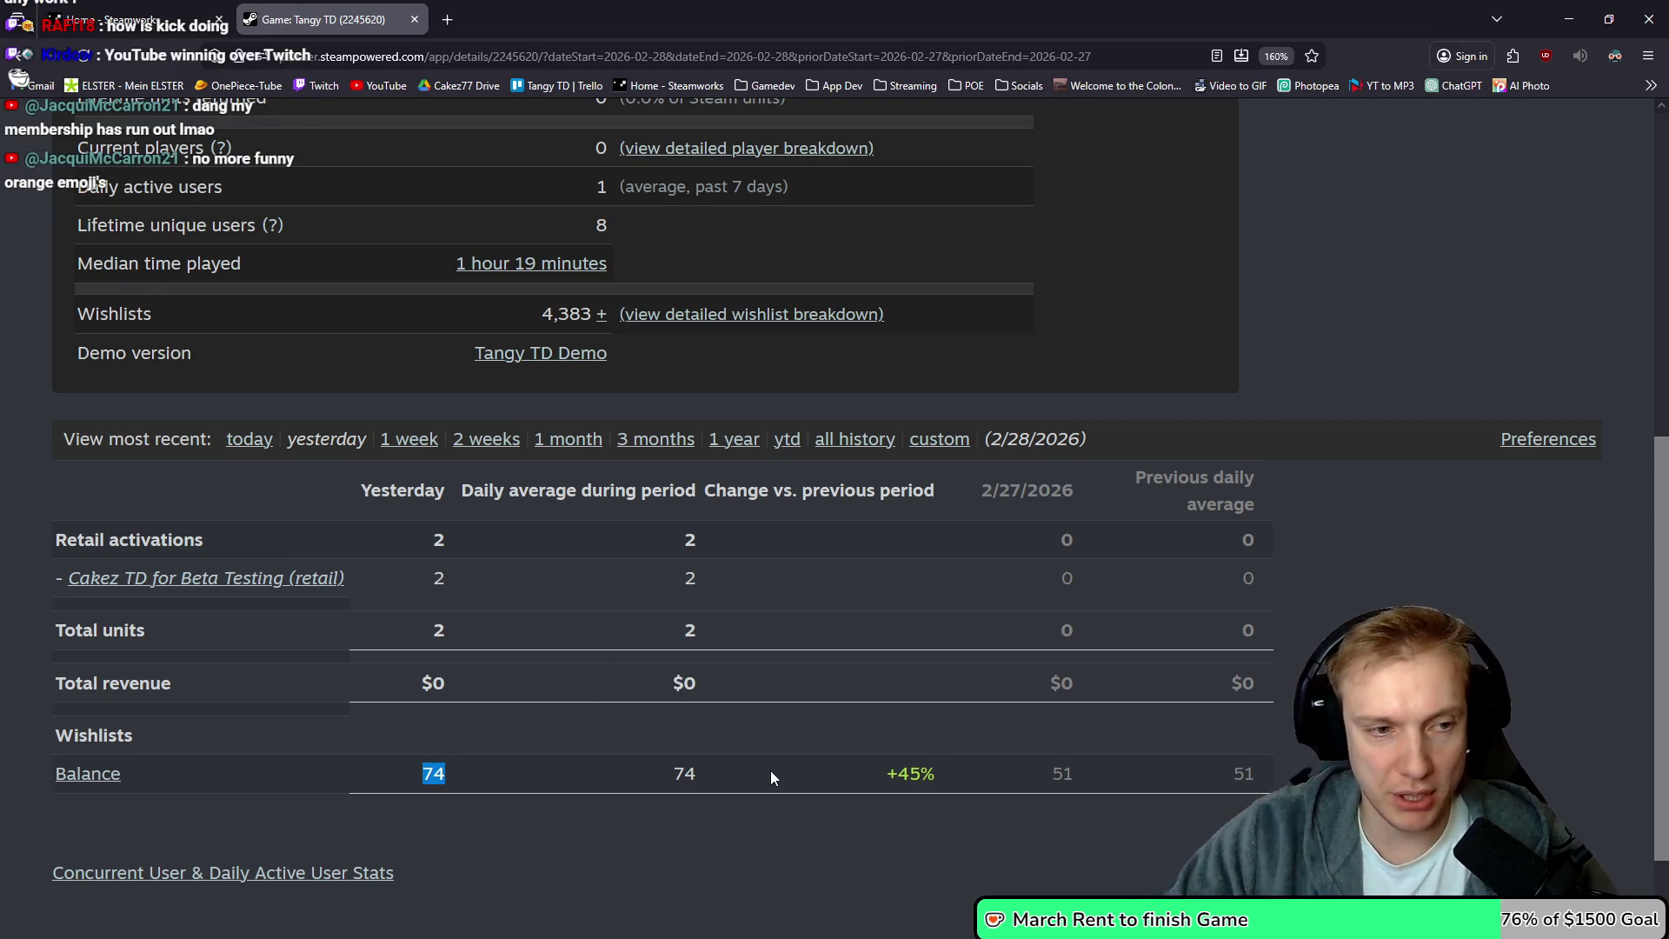
left_click(130, 19)
left_click(322, 19)
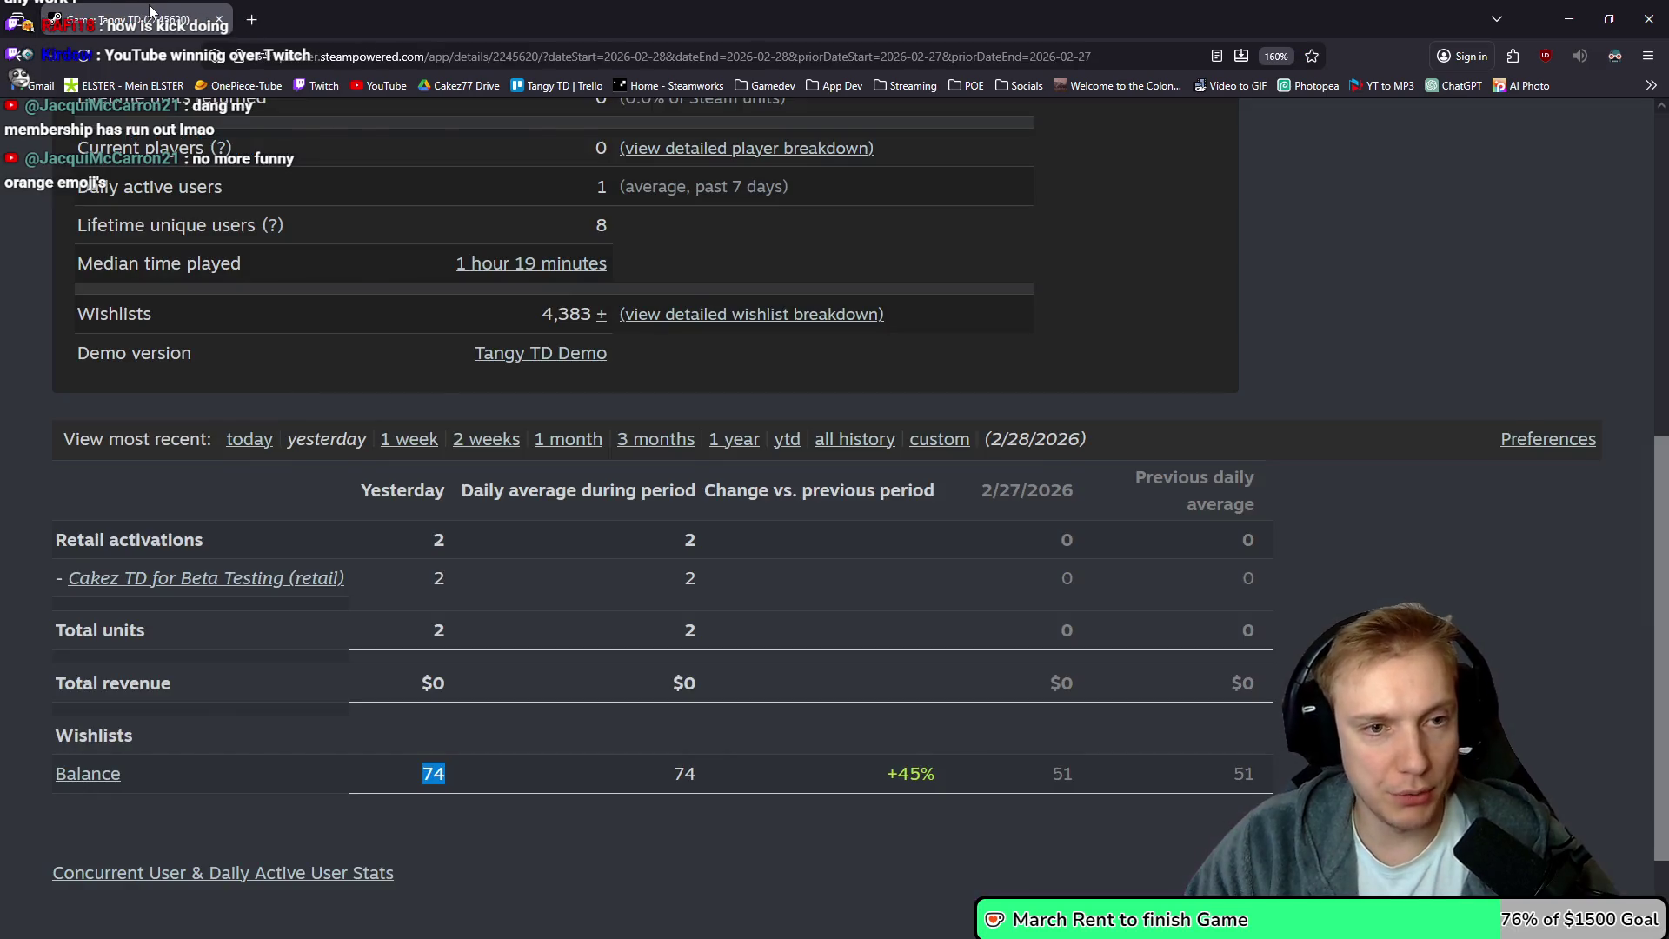
key("alt+Tab")
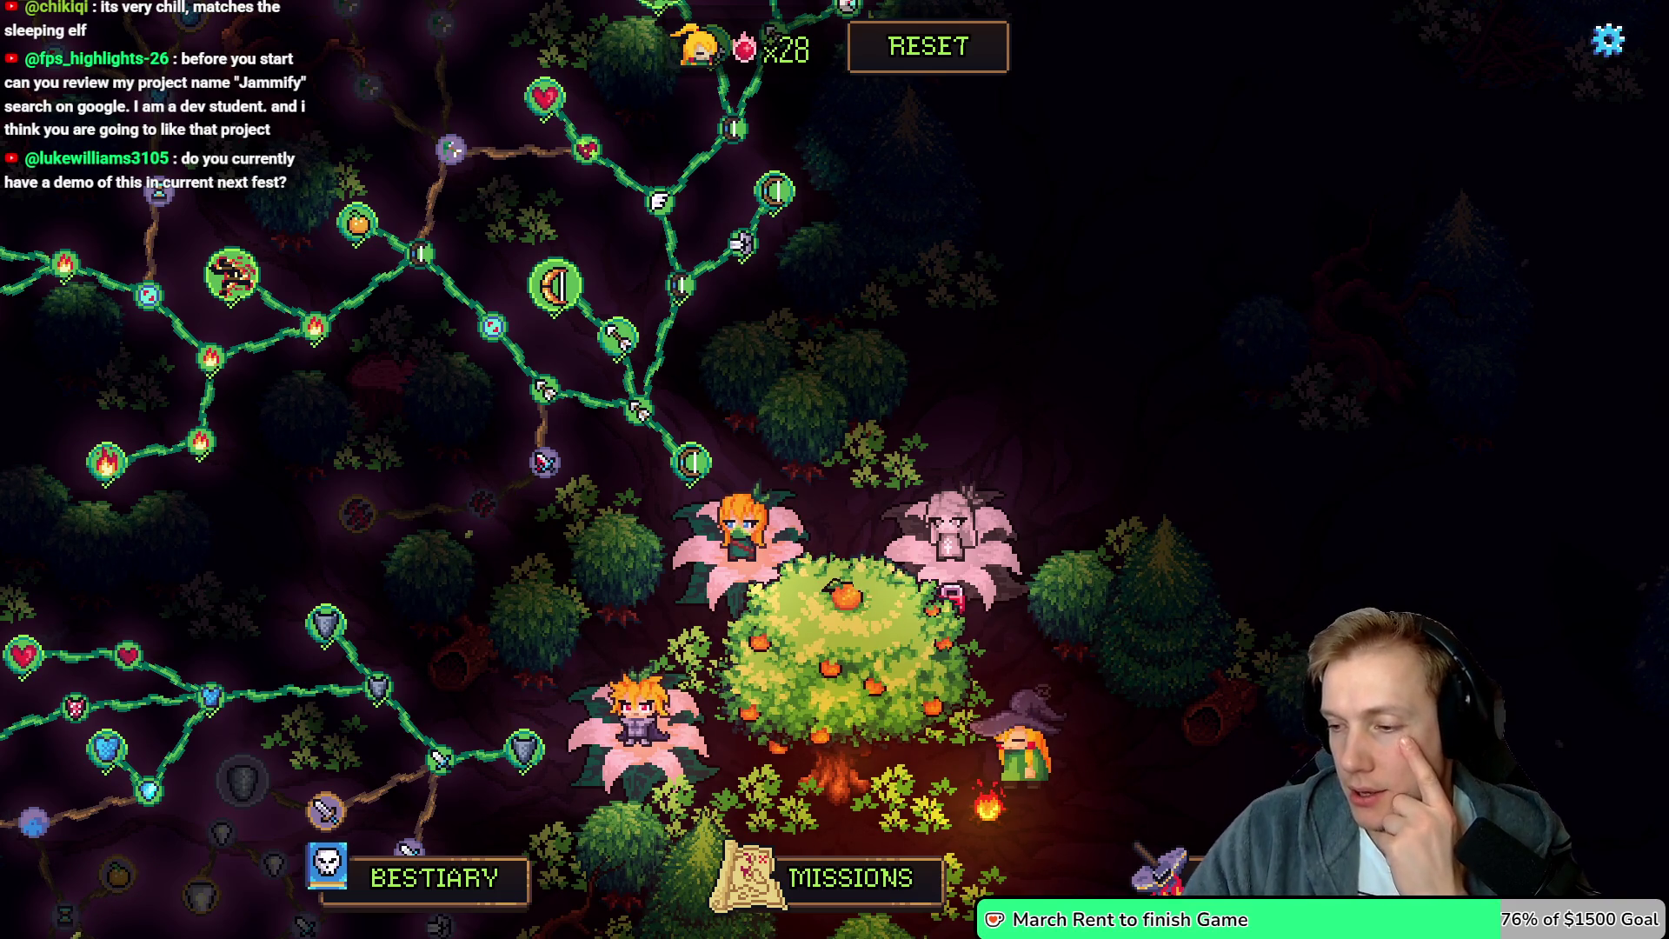
Switch from Tangy TD's skill-tree map to the Jammify site in the browser
key("alt+Tab")
key("alt+Tab")
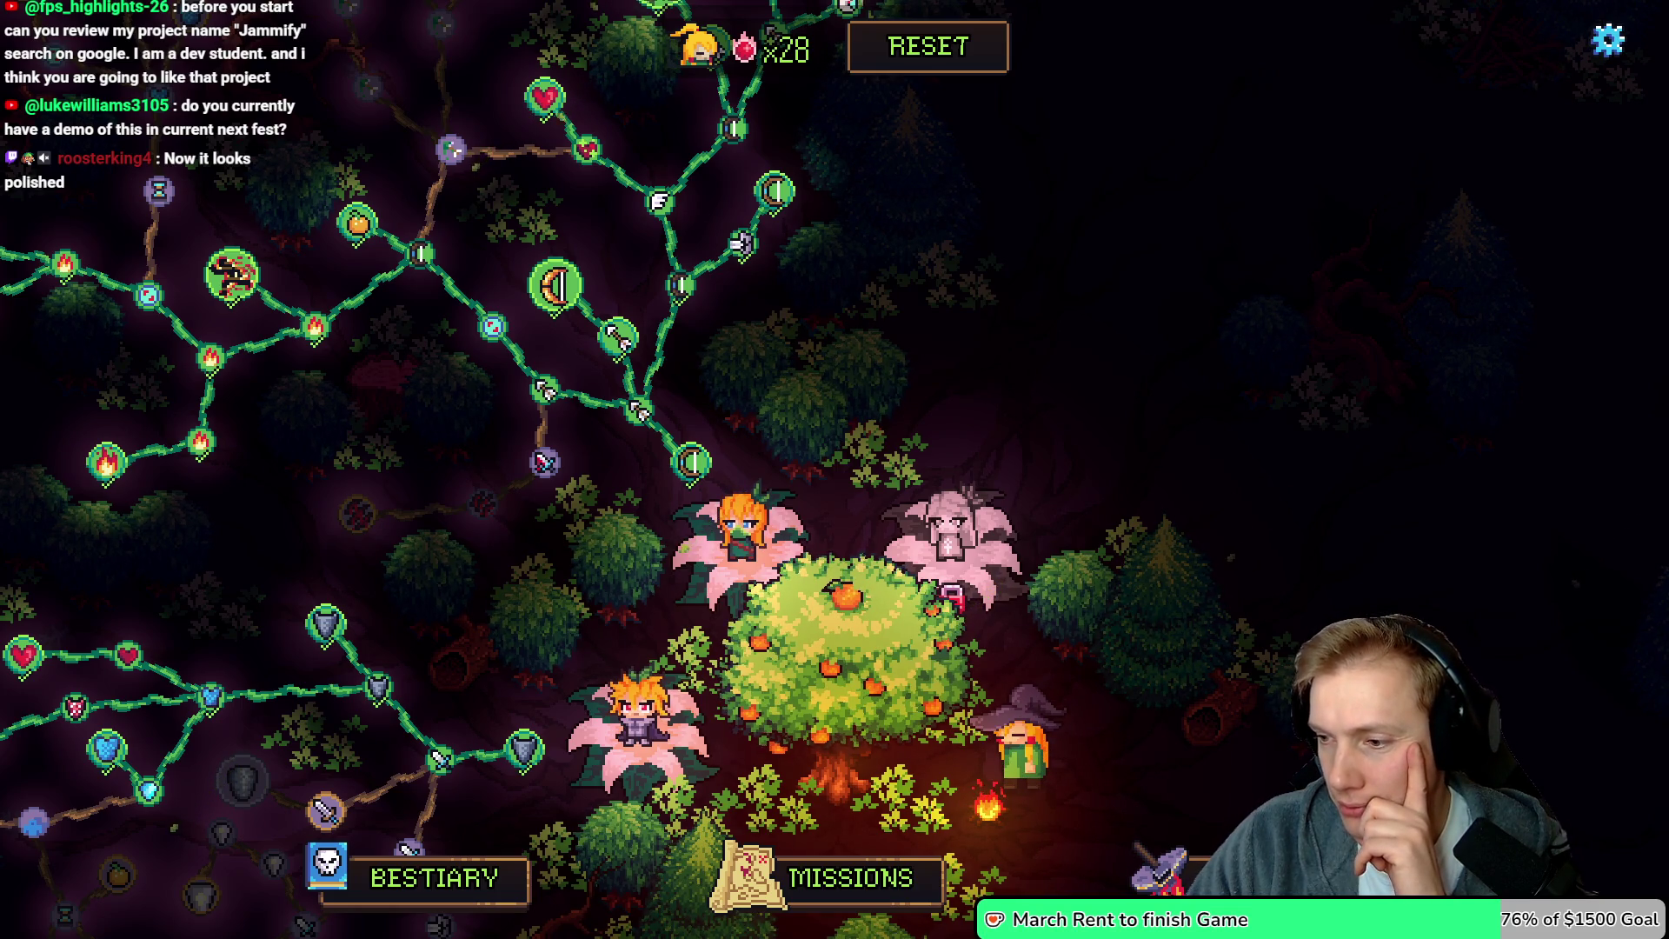
key("alt+Tab")
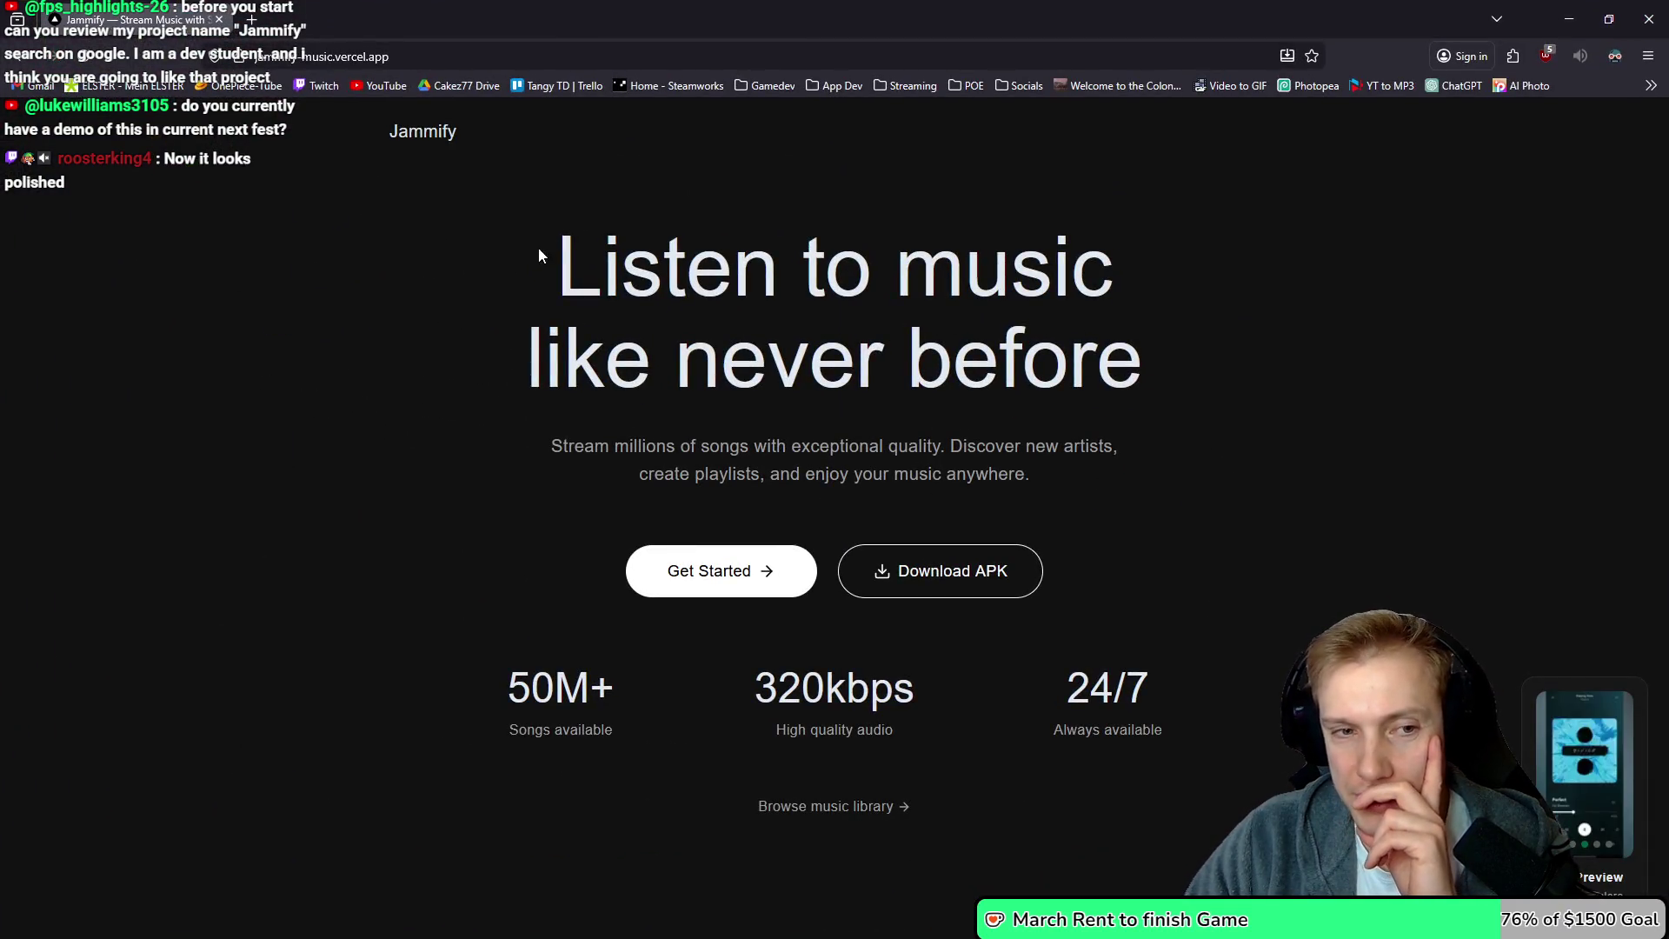
Repeatedly select and clear the Jammify landing-page headline and paragraph text
left_click_drag(590, 253, 1140, 365)
scroll(1081, 337, "down", 5)
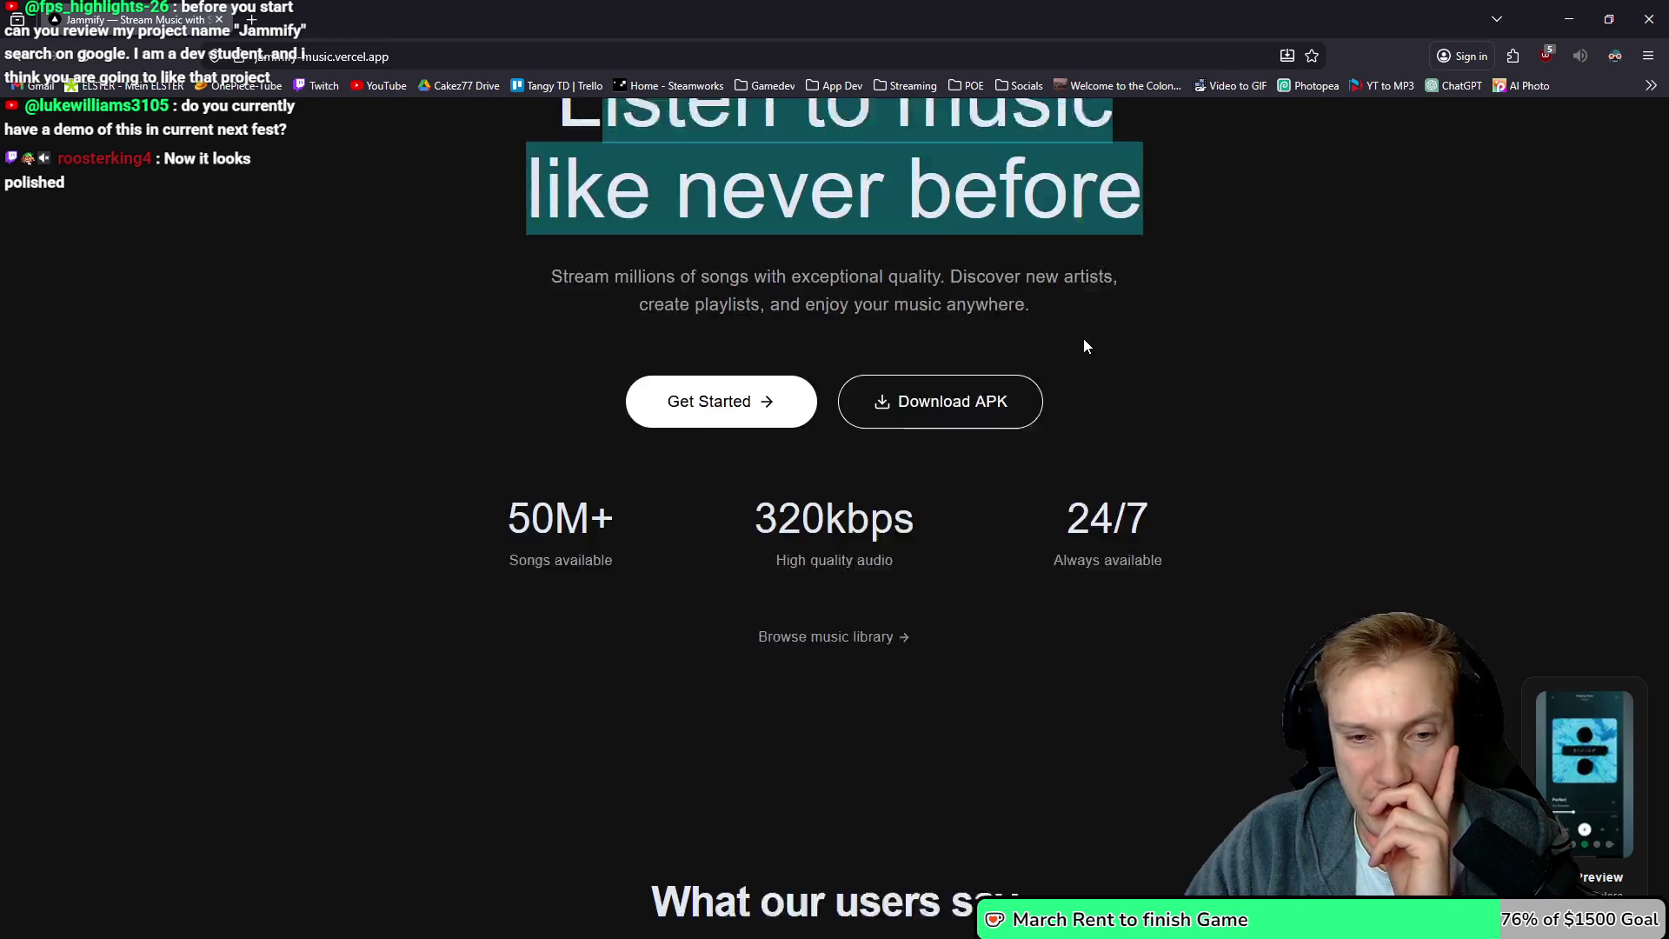
scroll(1083, 342, "up", 5)
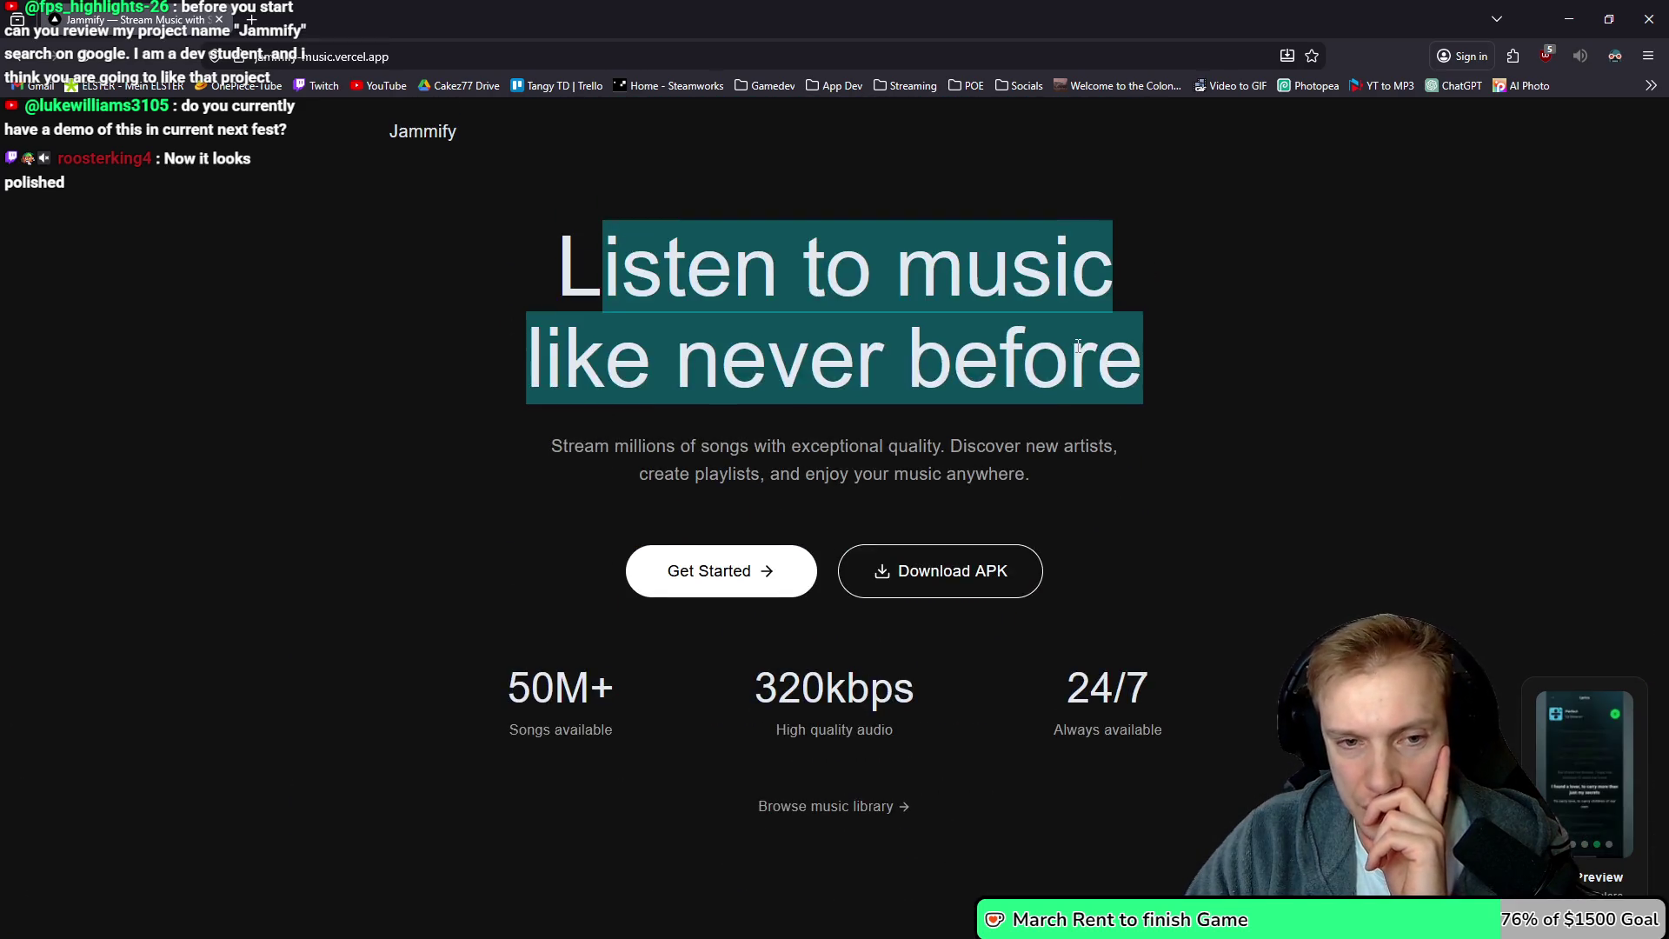
left_click(550, 272)
left_click_drag(557, 272, 1211, 399)
left_click(1061, 390)
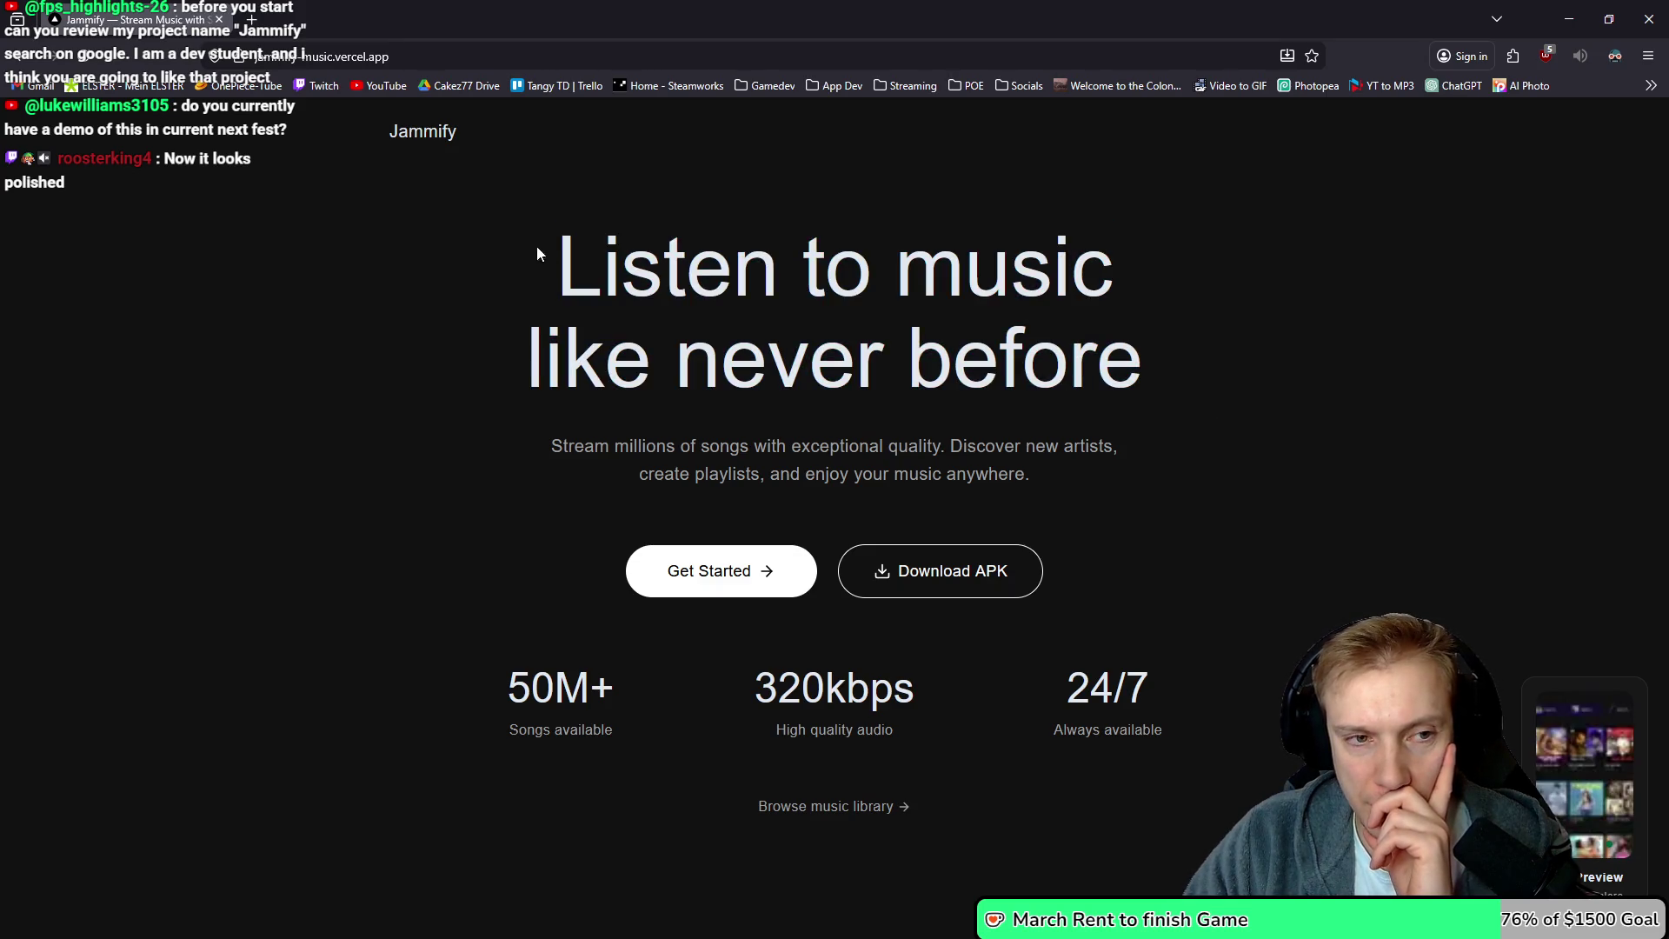
left_click_drag(533, 253, 1166, 364)
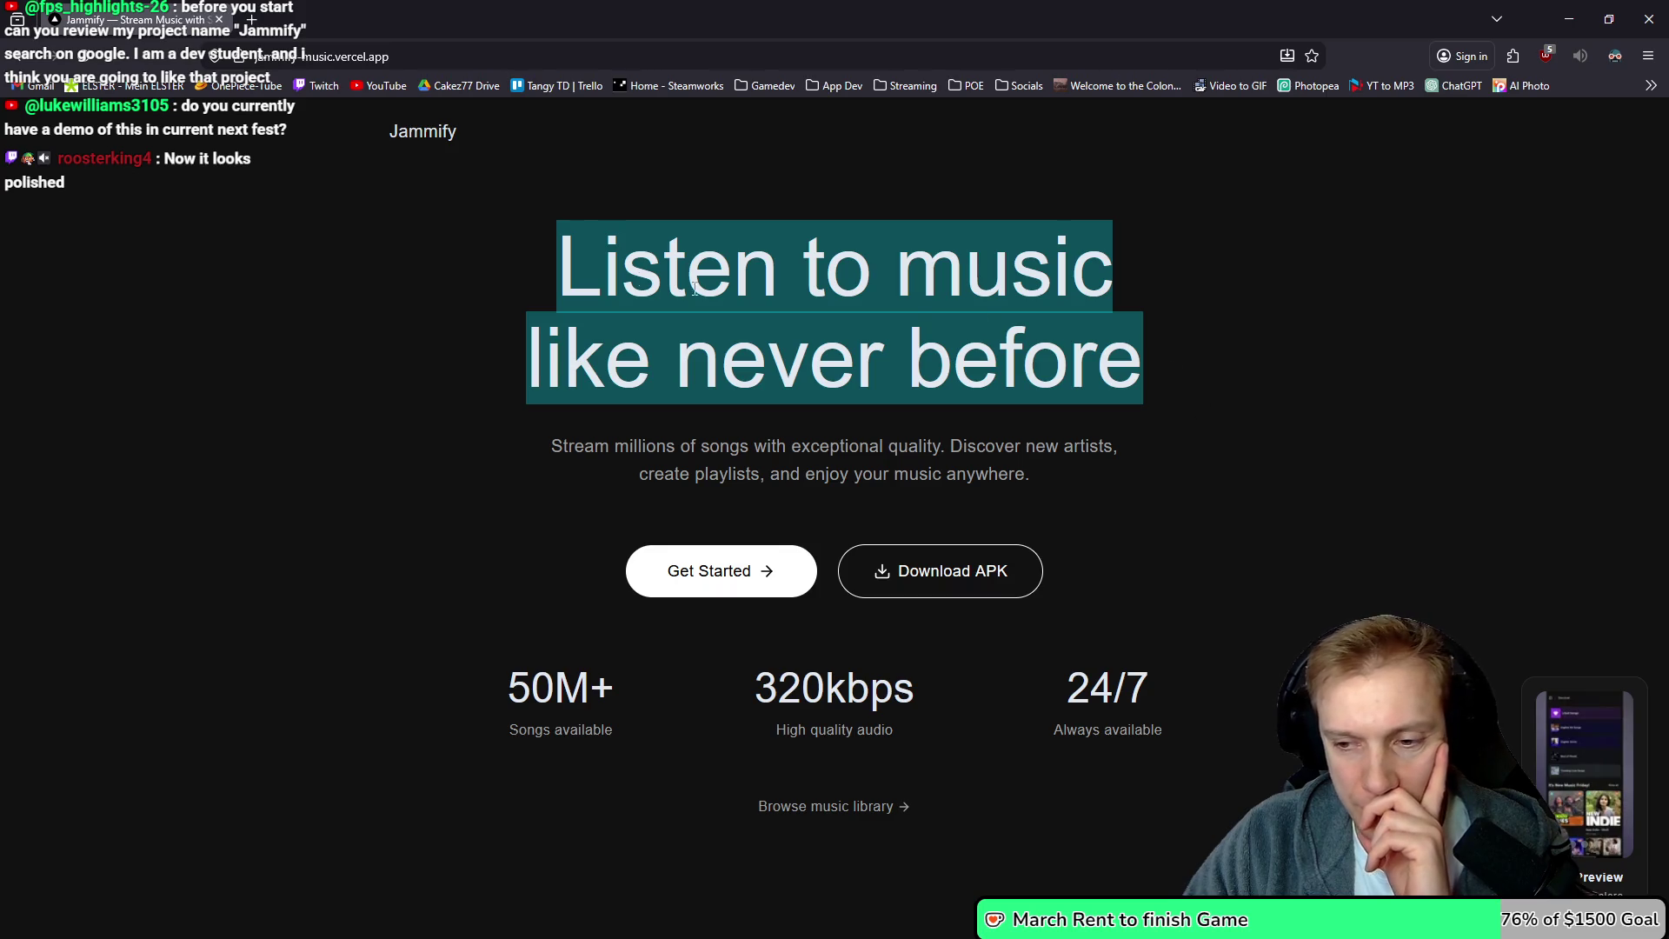
left_click(632, 301)
mouse_move(622, 305)
left_mouse_down()
mouse_move(808, 356)
mouse_move(857, 311)
left_mouse_up()
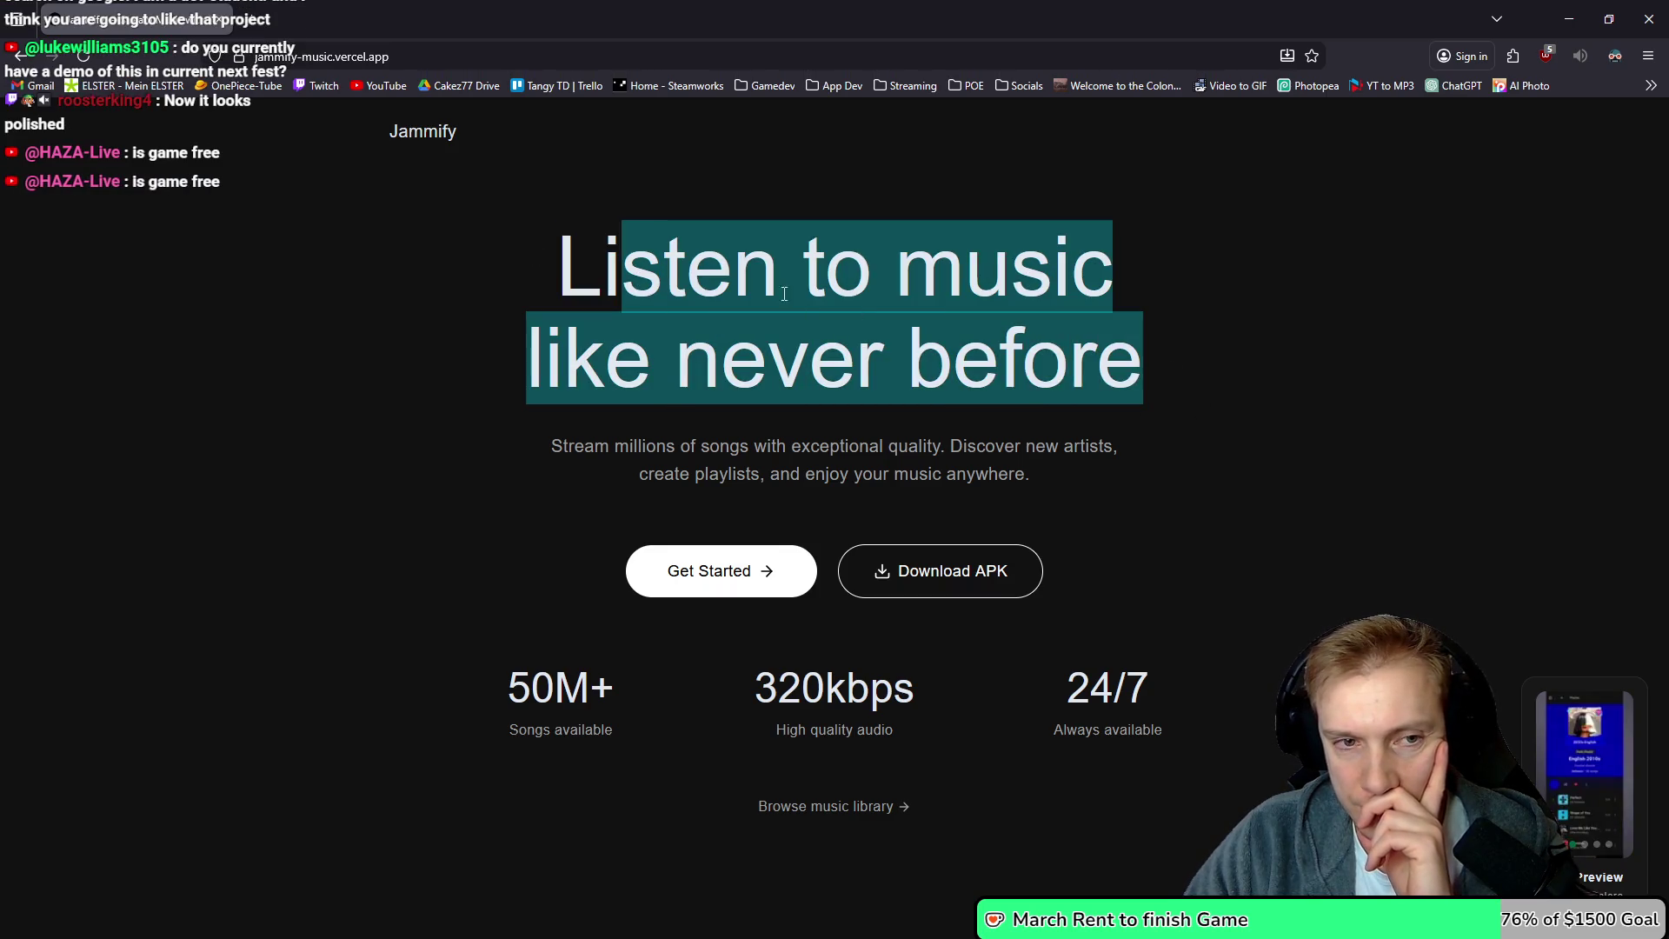
mouse_move(548, 267)
left_mouse_down()
mouse_move(891, 365)
mouse_move(1144, 479)
left_mouse_up()
left_click_drag(1032, 476, 620, 260)
Scroll through the Jammify landing page, then return to Tangy TD's skill-tree map
scroll(756, 266, "down", 1)
scroll(963, 455, "down", 5)
scroll(914, 461, "up", 6)
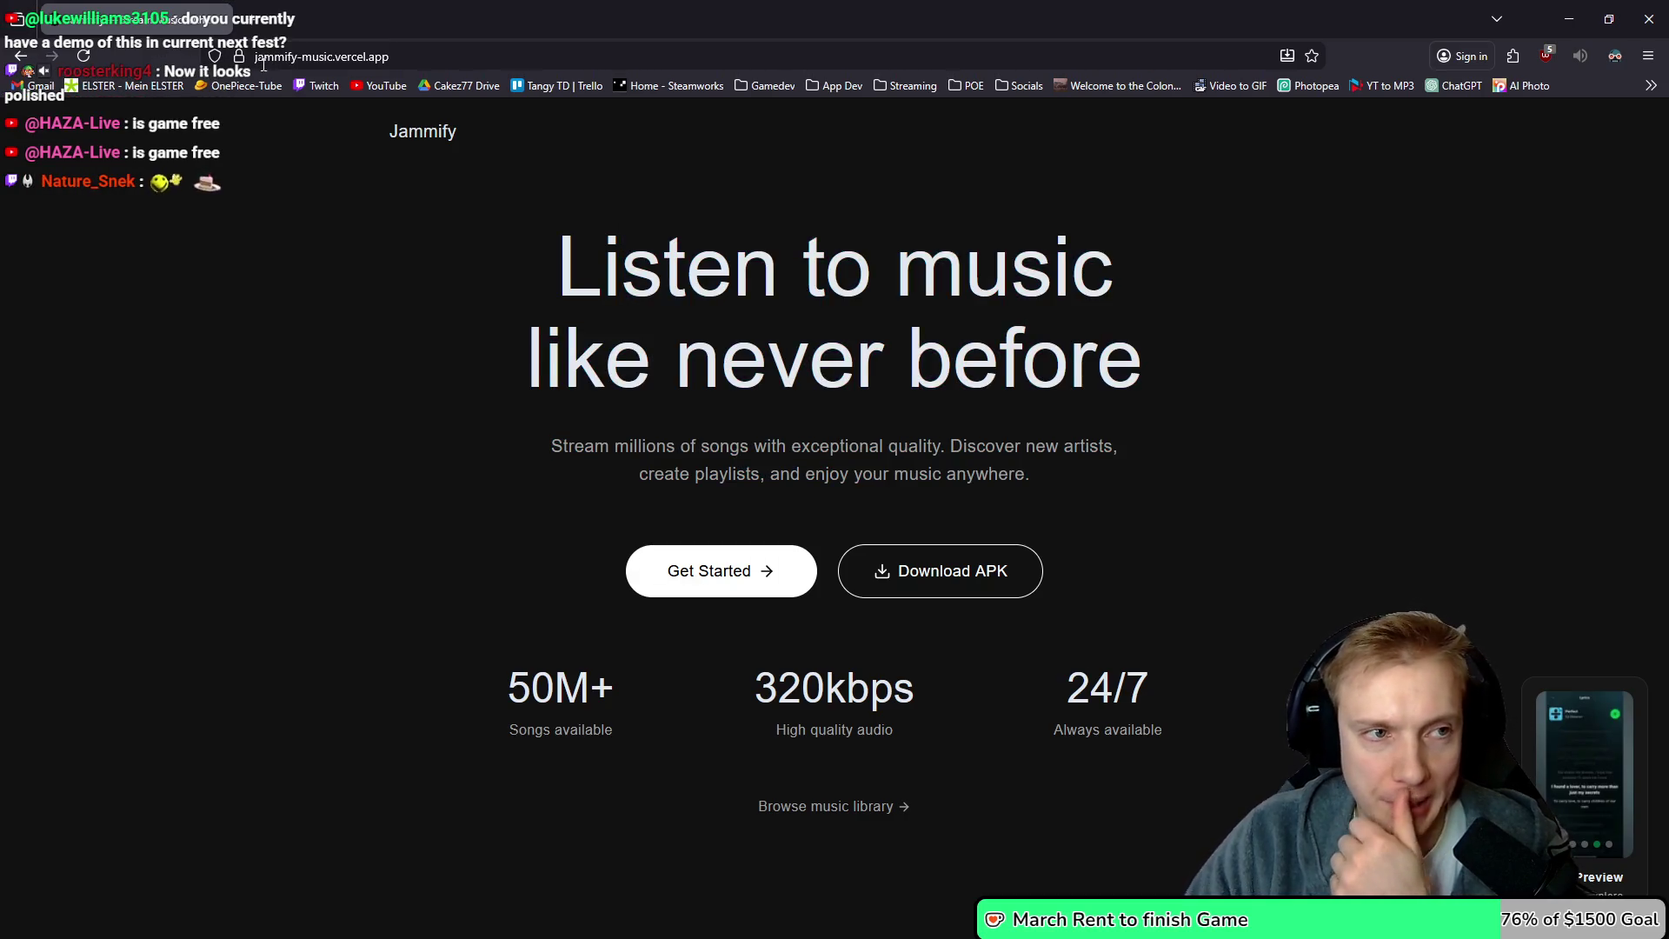
key("alt+Tab")
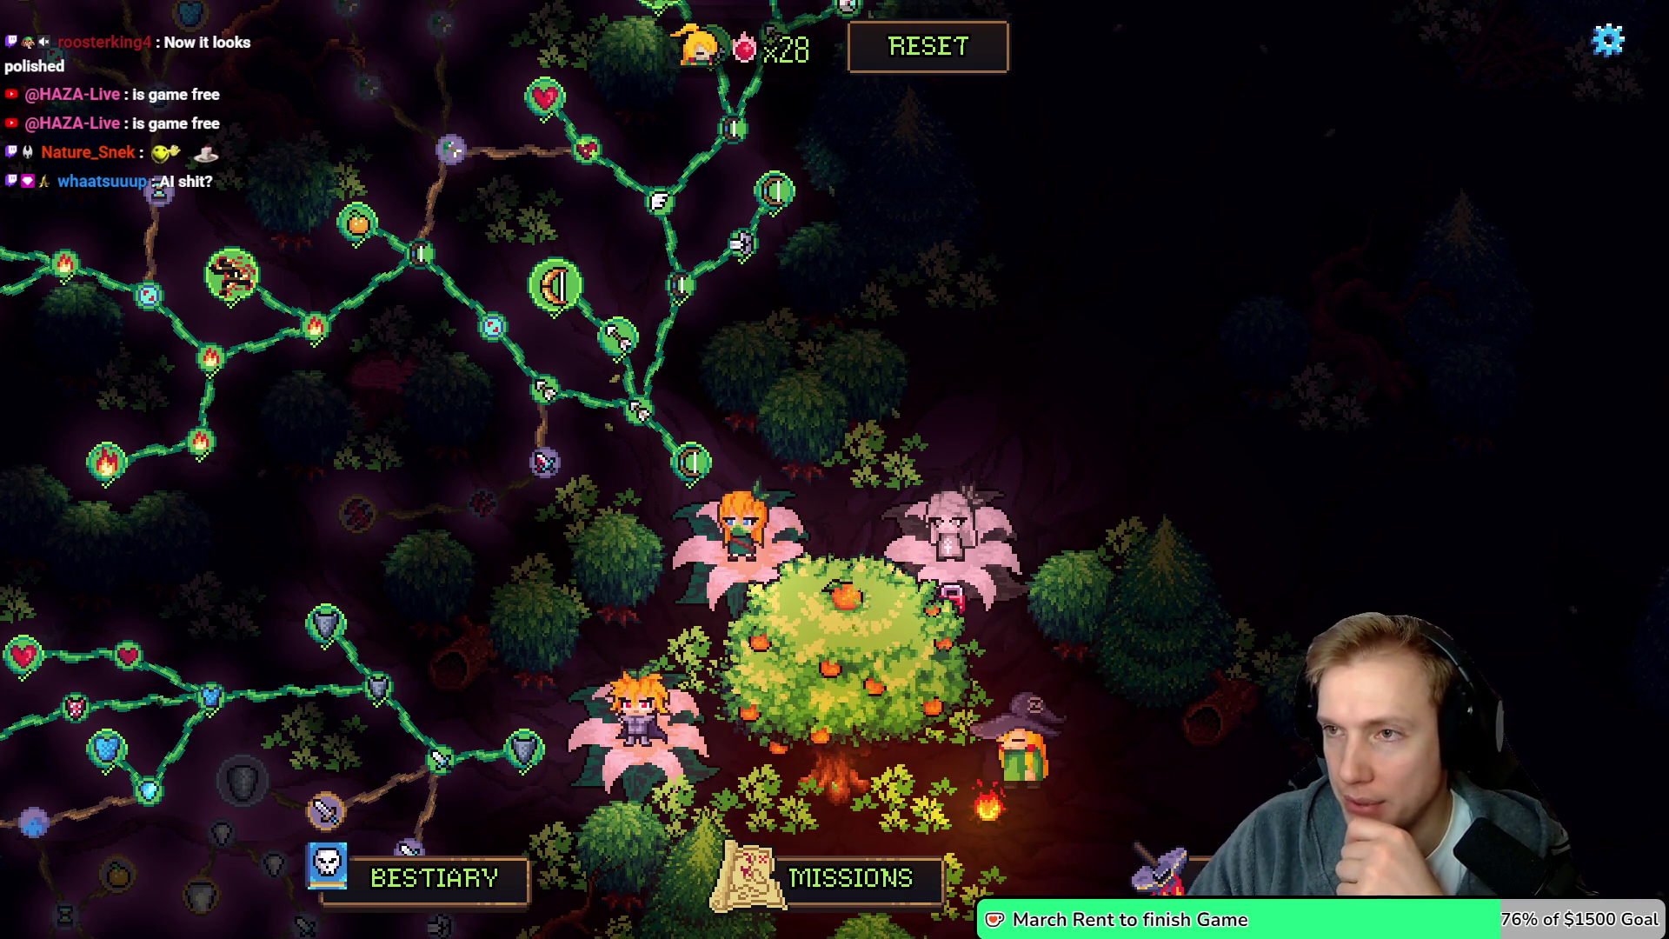
Pan around the Tangy TD skill-tree map, then bring up the YouTube Studio dashboard
mouse_move(968, 399)
left_mouse_down()
mouse_move(1062, 448)
mouse_move(1110, 379)
mouse_move(976, 294)
mouse_move(951, 253)
left_mouse_up()
left_click_drag(909, 668, 880, 642)
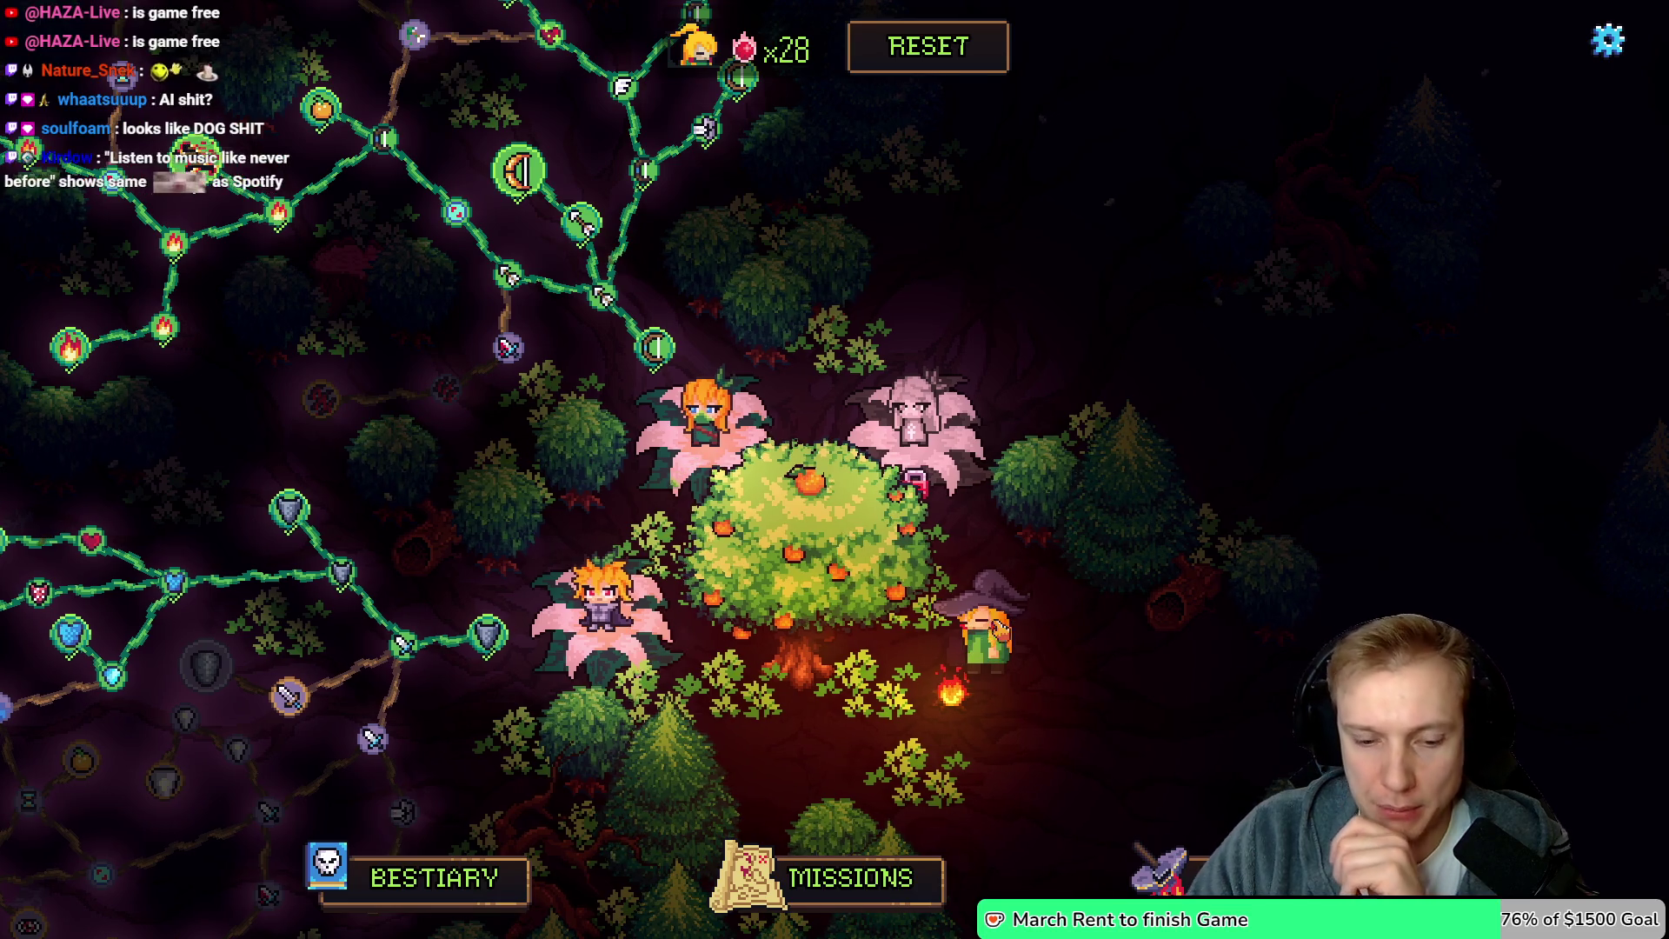
left_click_drag(916, 481, 937, 491)
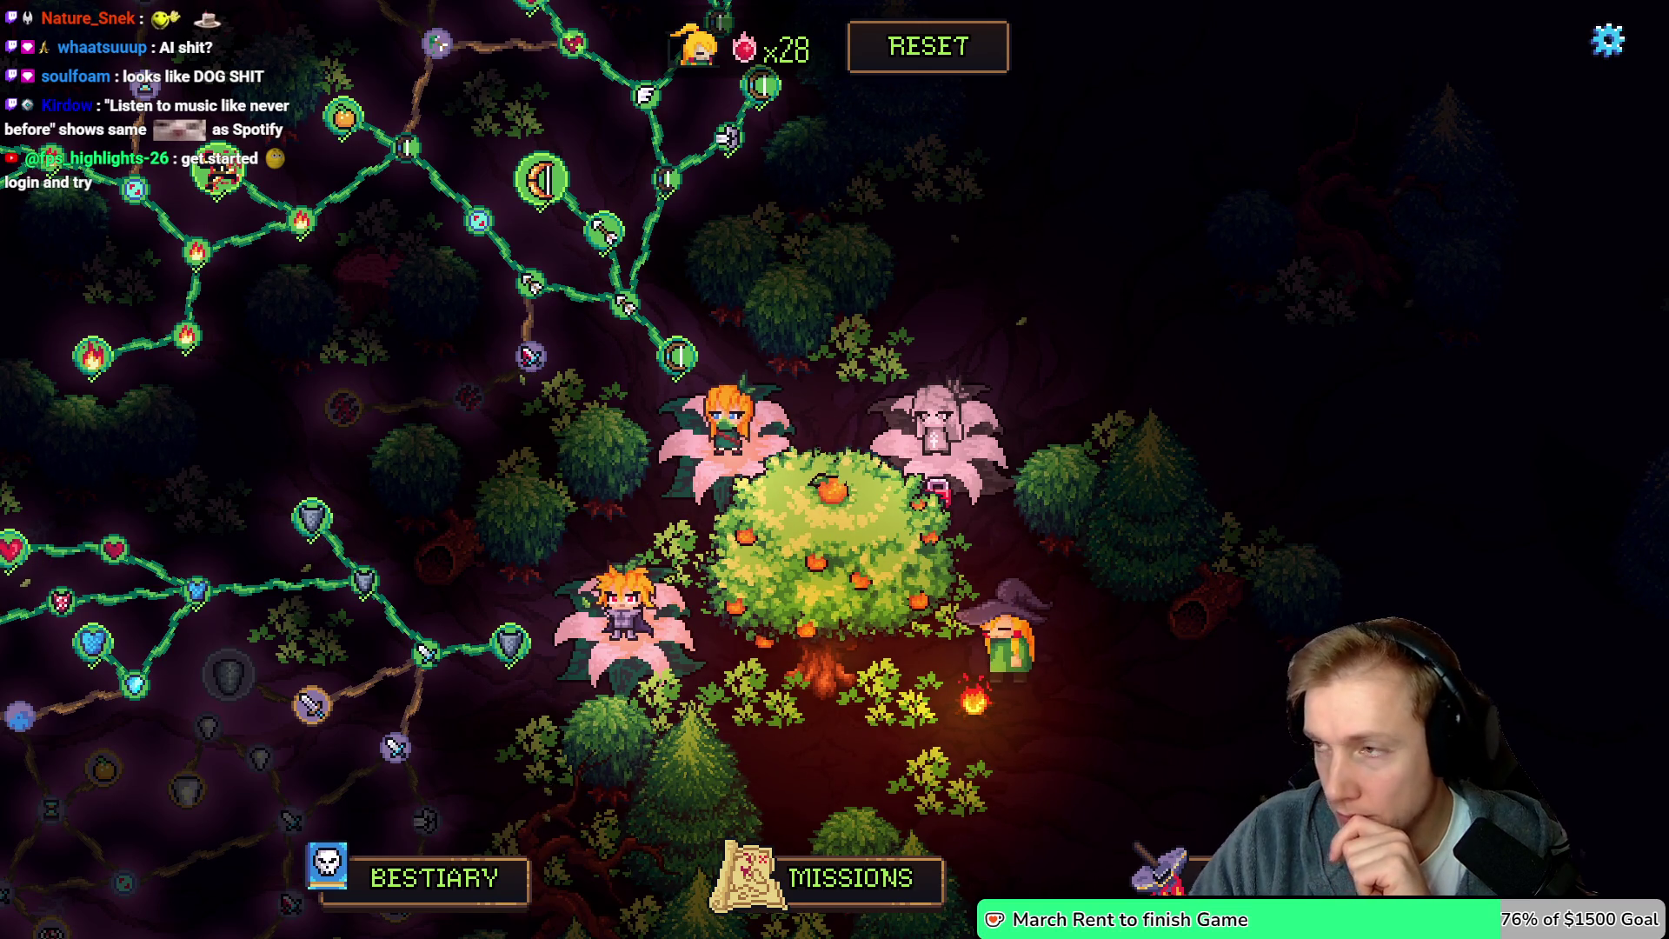
left_click_drag(952, 393, 1047, 413)
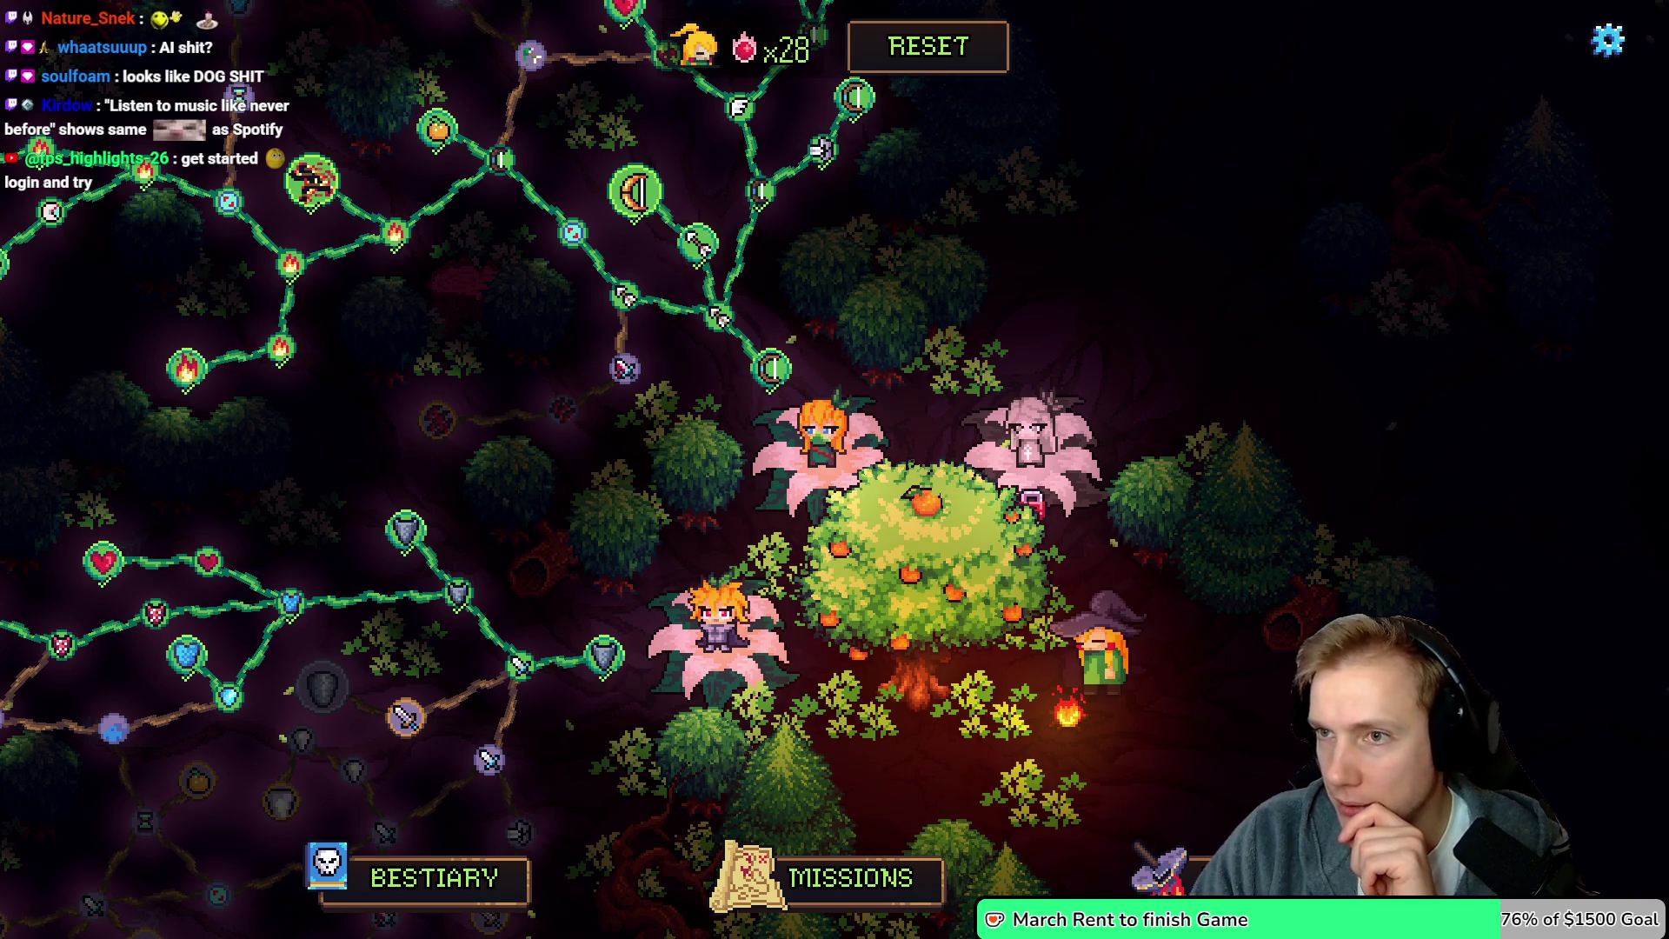
key("alt+Tab")
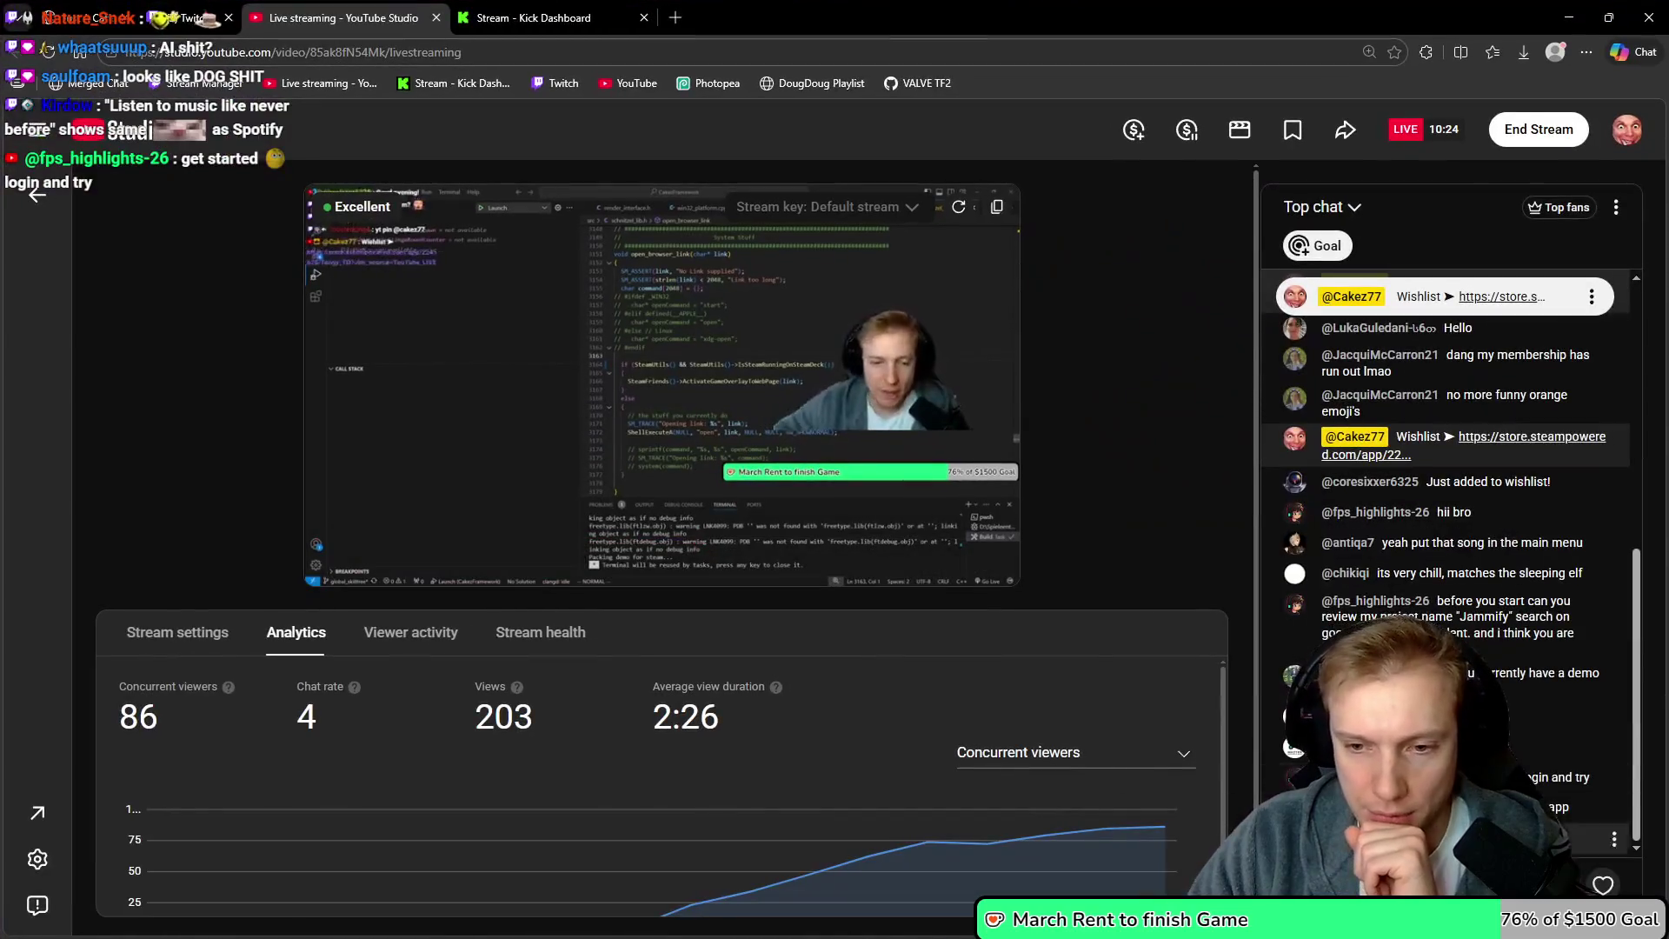
Time out a chat user for 5 minutes from their message menu, then return to the game
left_click(1614, 777)
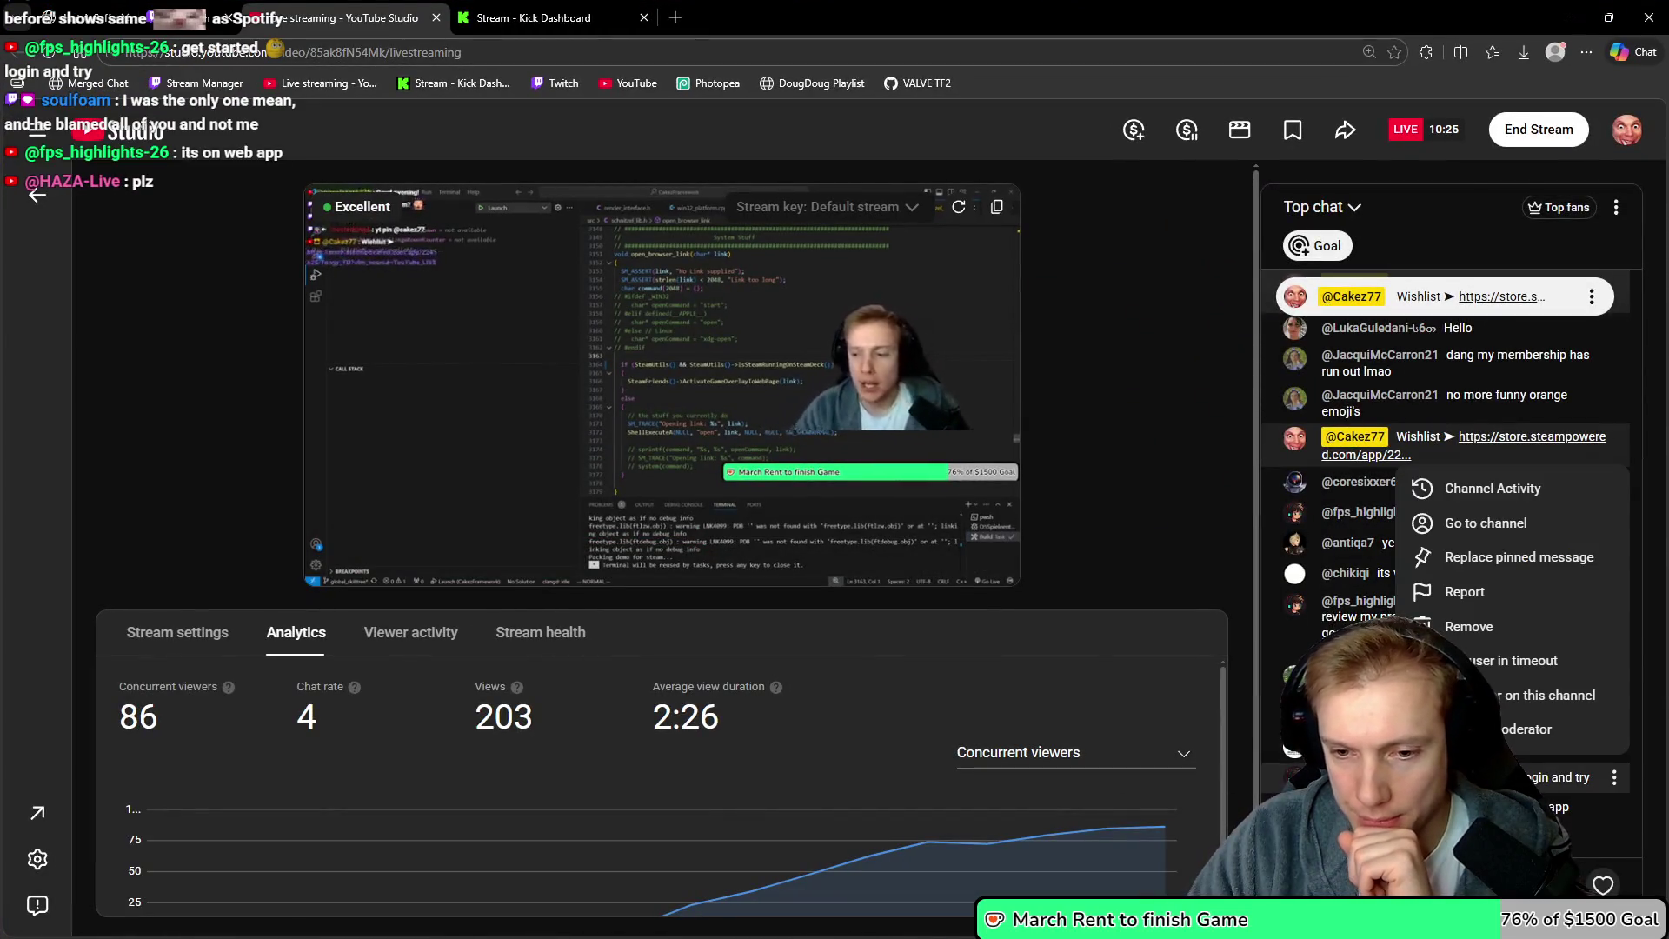
left_click(1489, 667)
left_click(1538, 690)
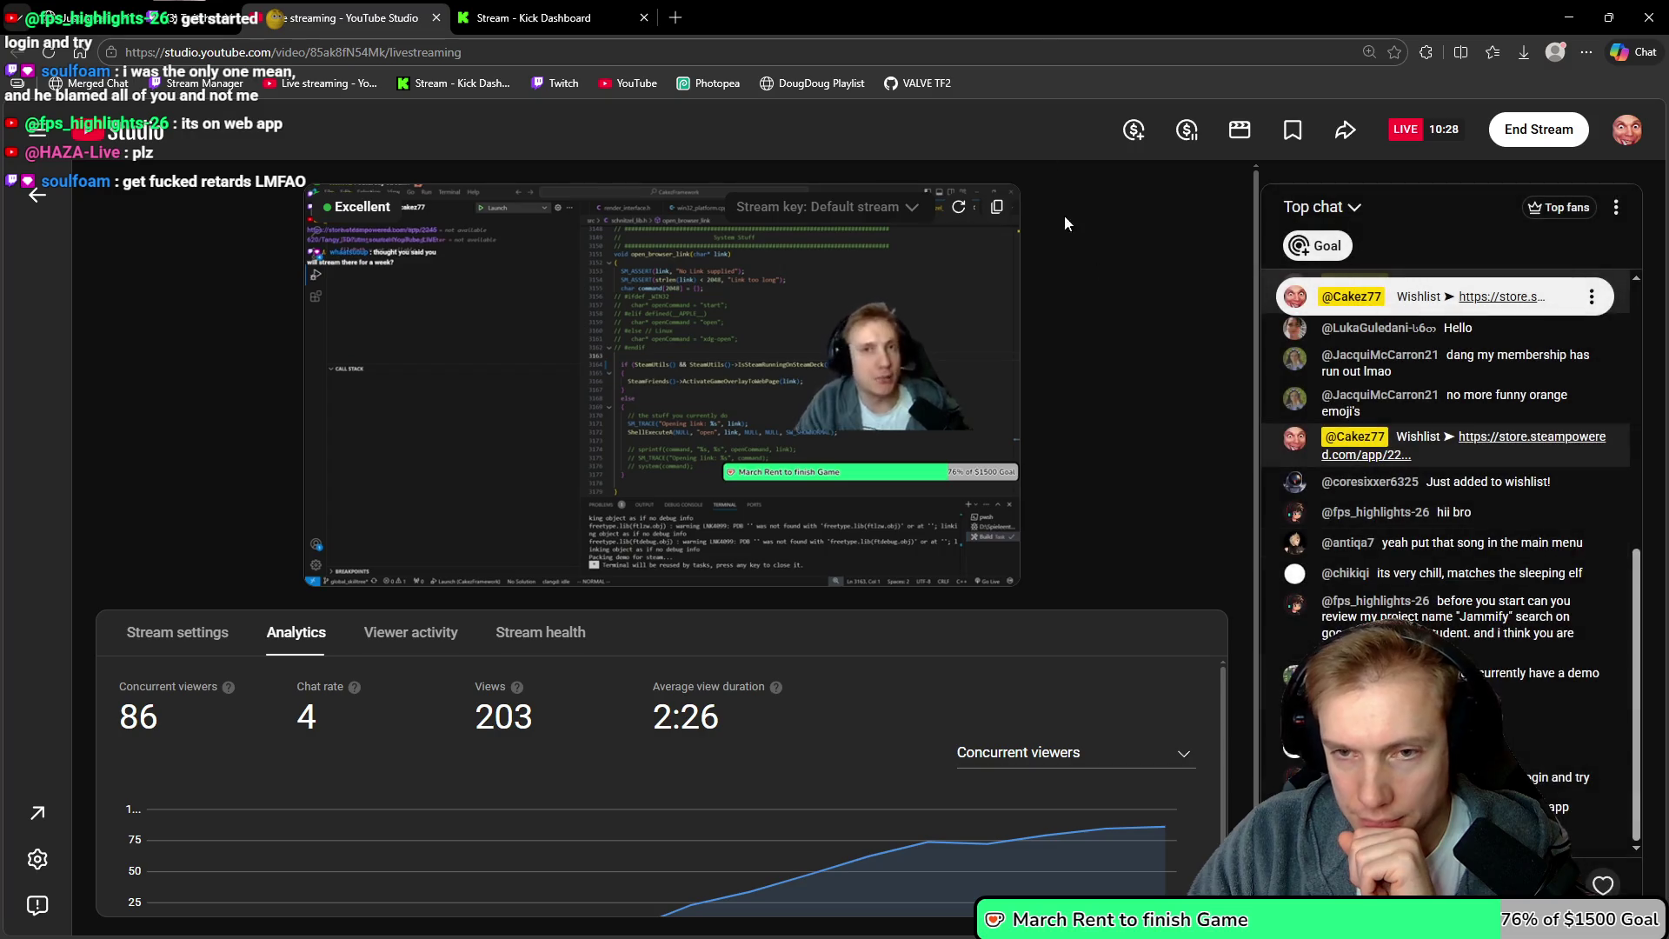
key("alt+Tab")
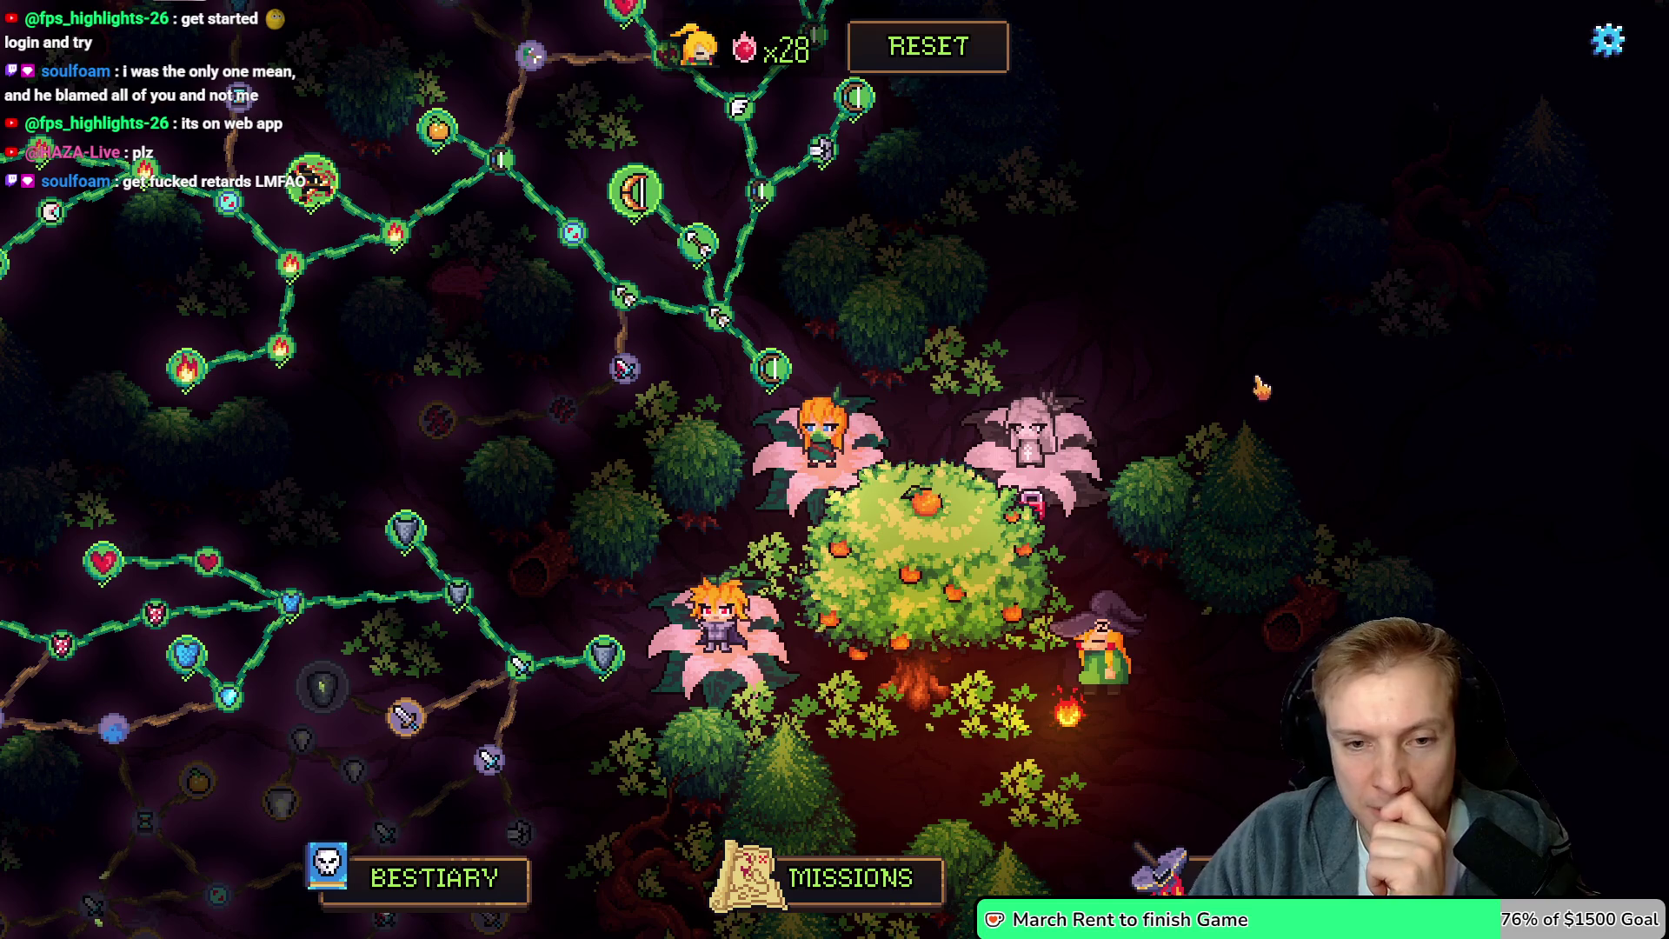
Start the Crossroads mission from the missions map and dismiss the opening dialogue
left_click(869, 878)
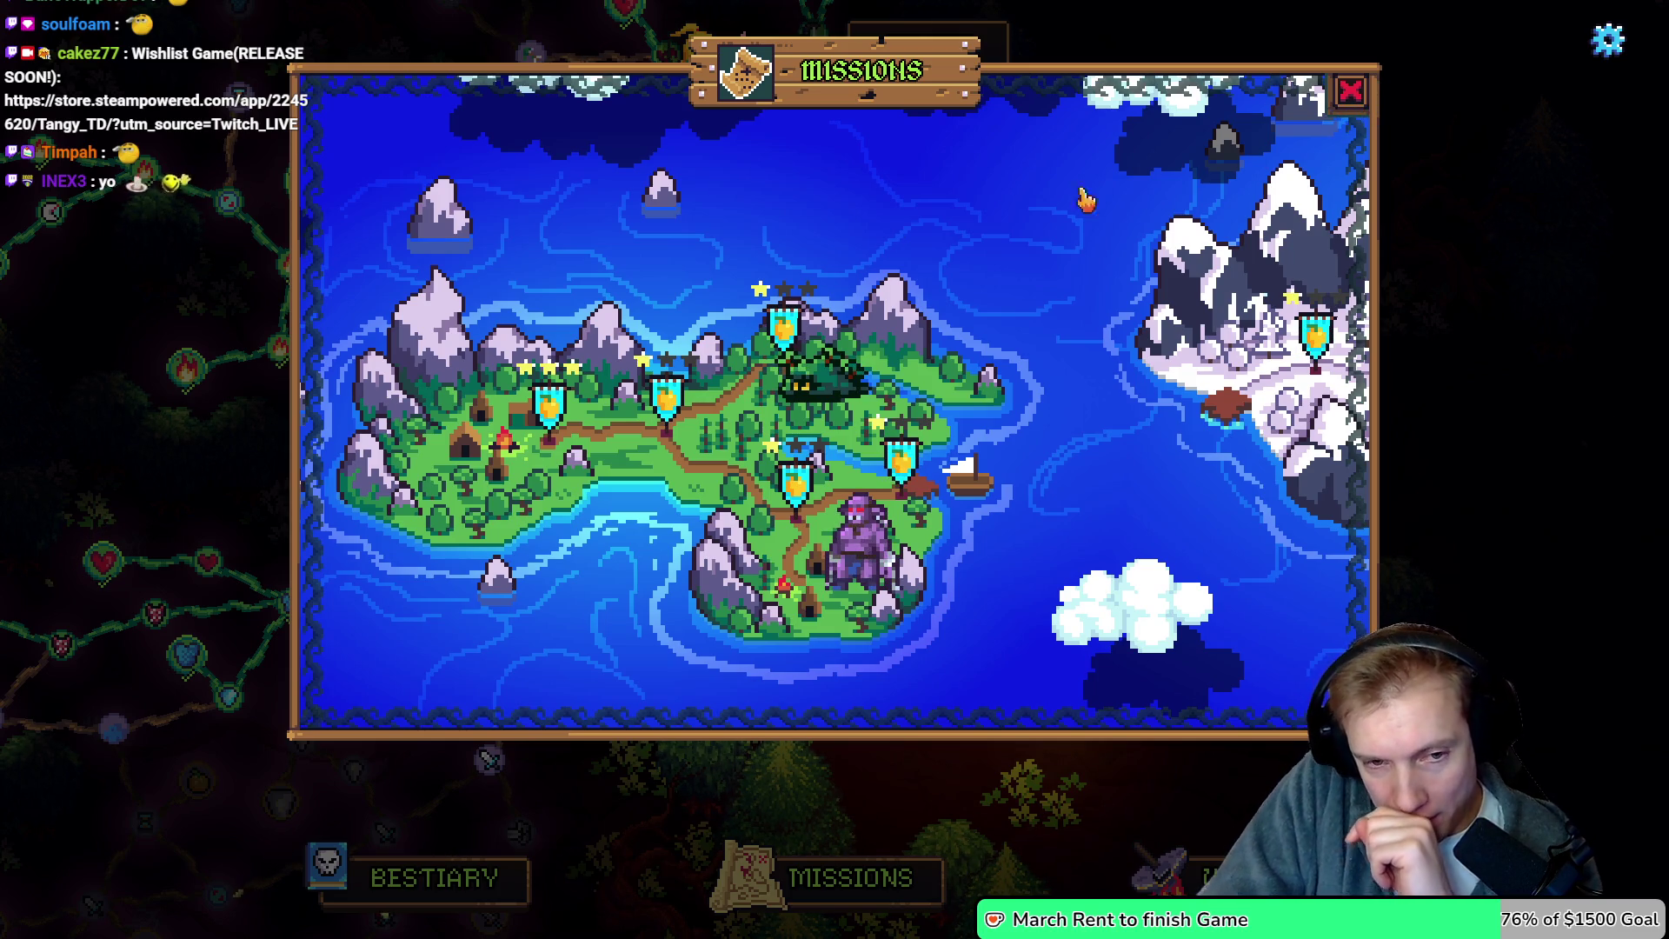
left_click(666, 398)
left_click(866, 664)
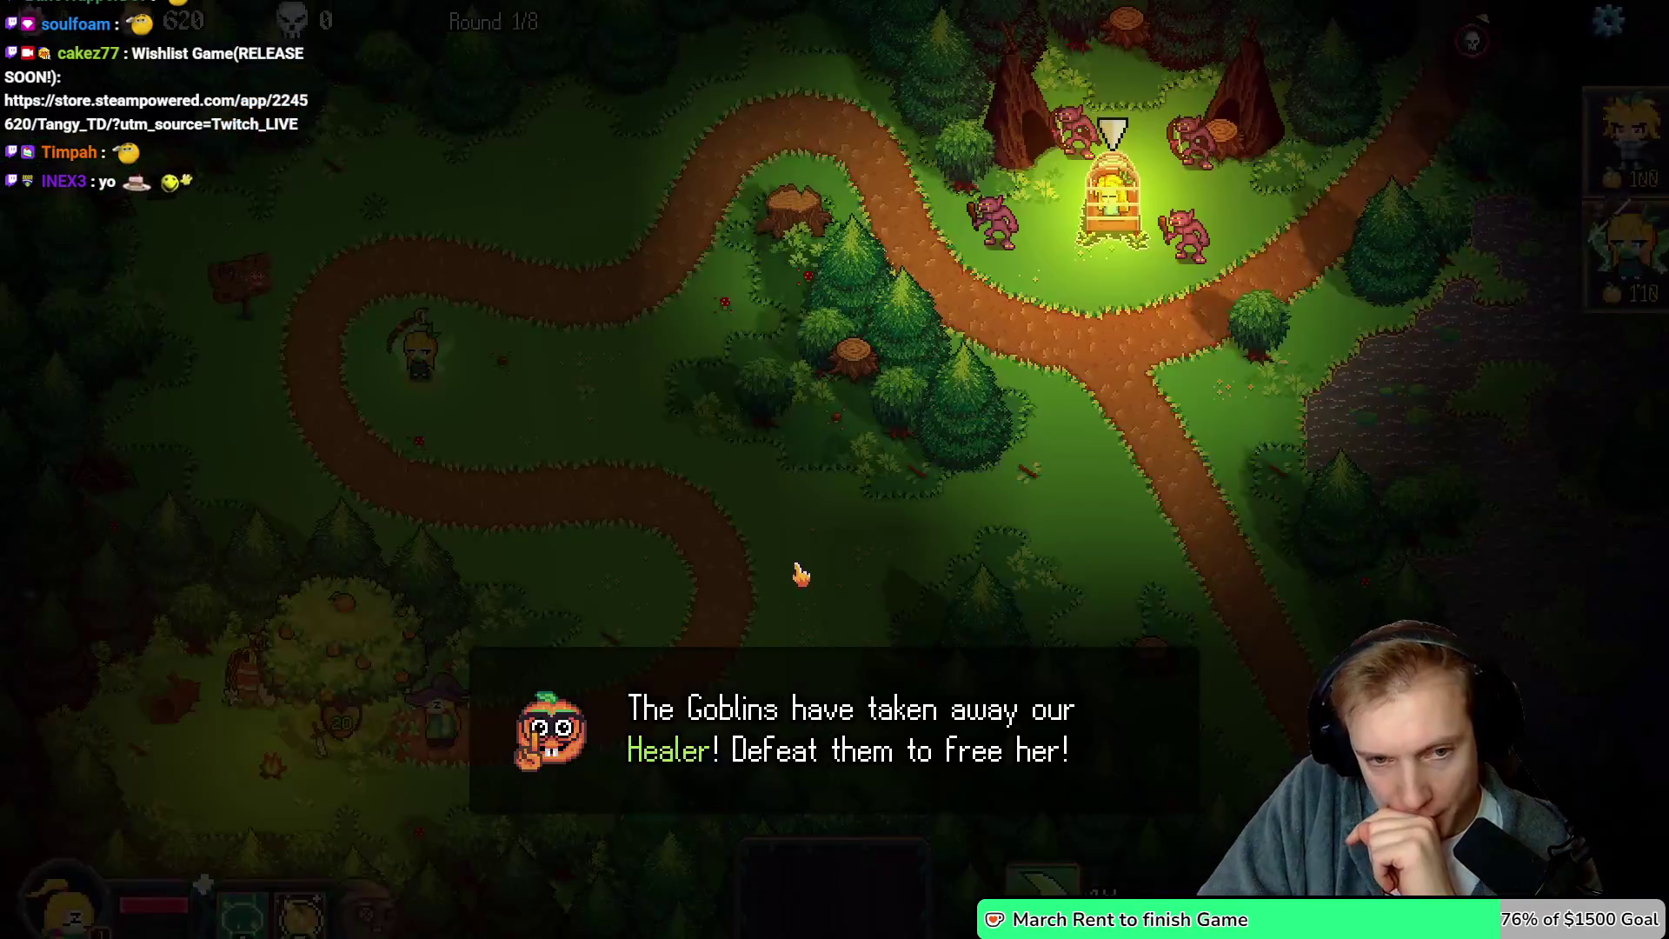
left_click(782, 570)
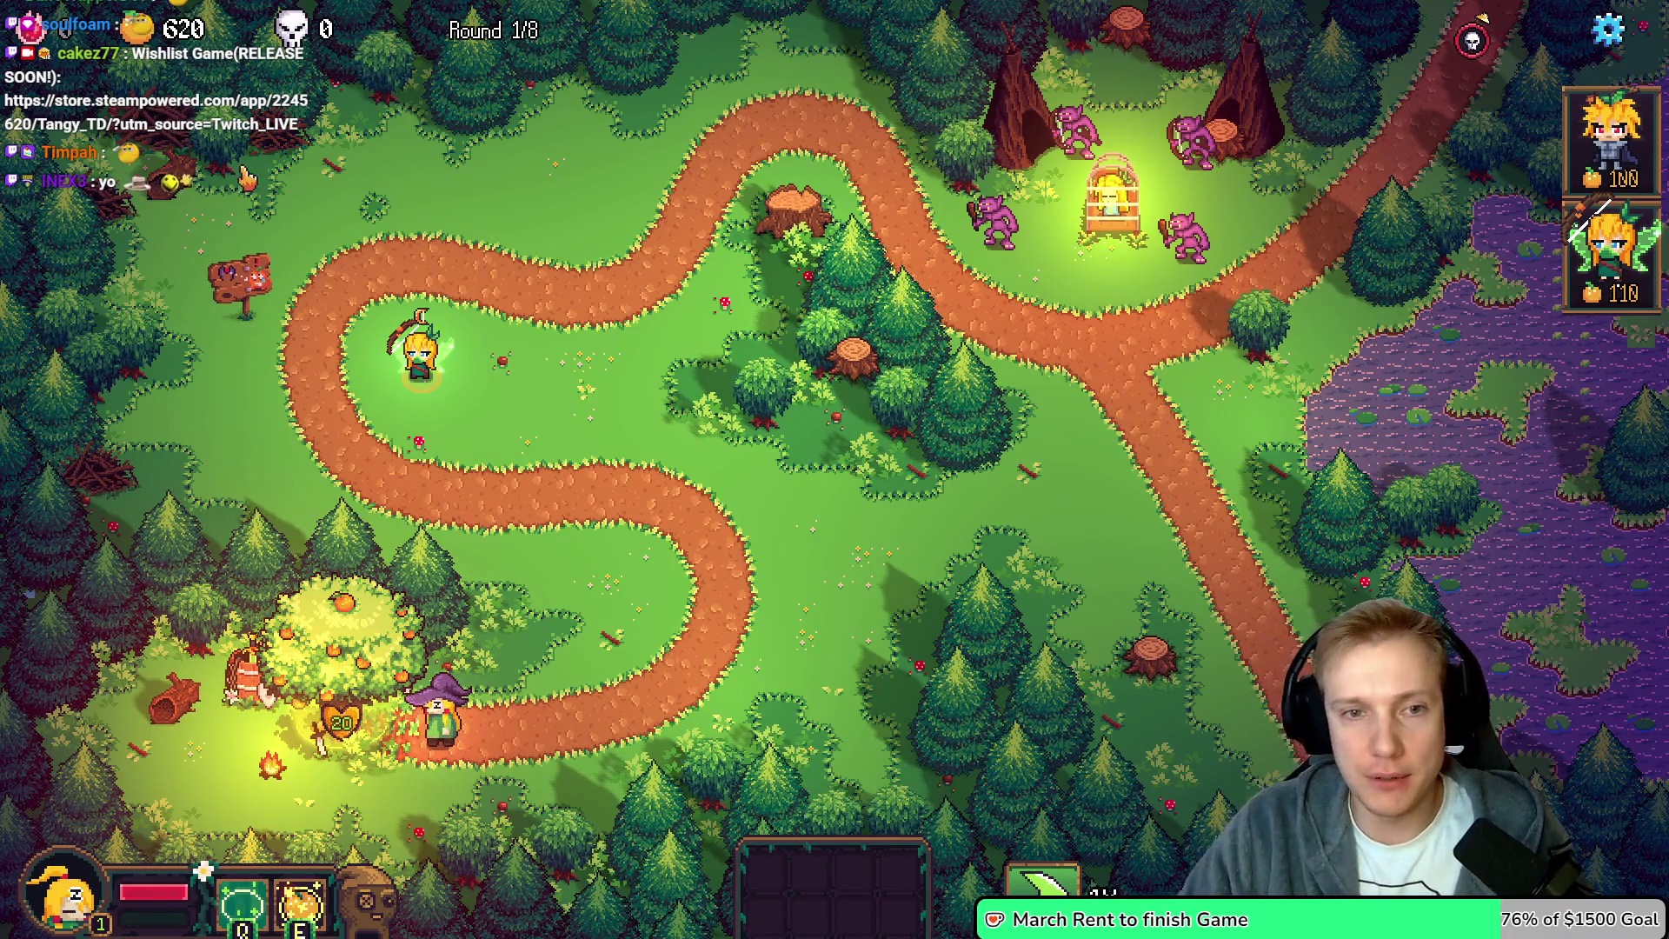
Place a fairy archer tower on the tree stump and the blonde hero on the path
left_click(1613, 252)
left_click(793, 192)
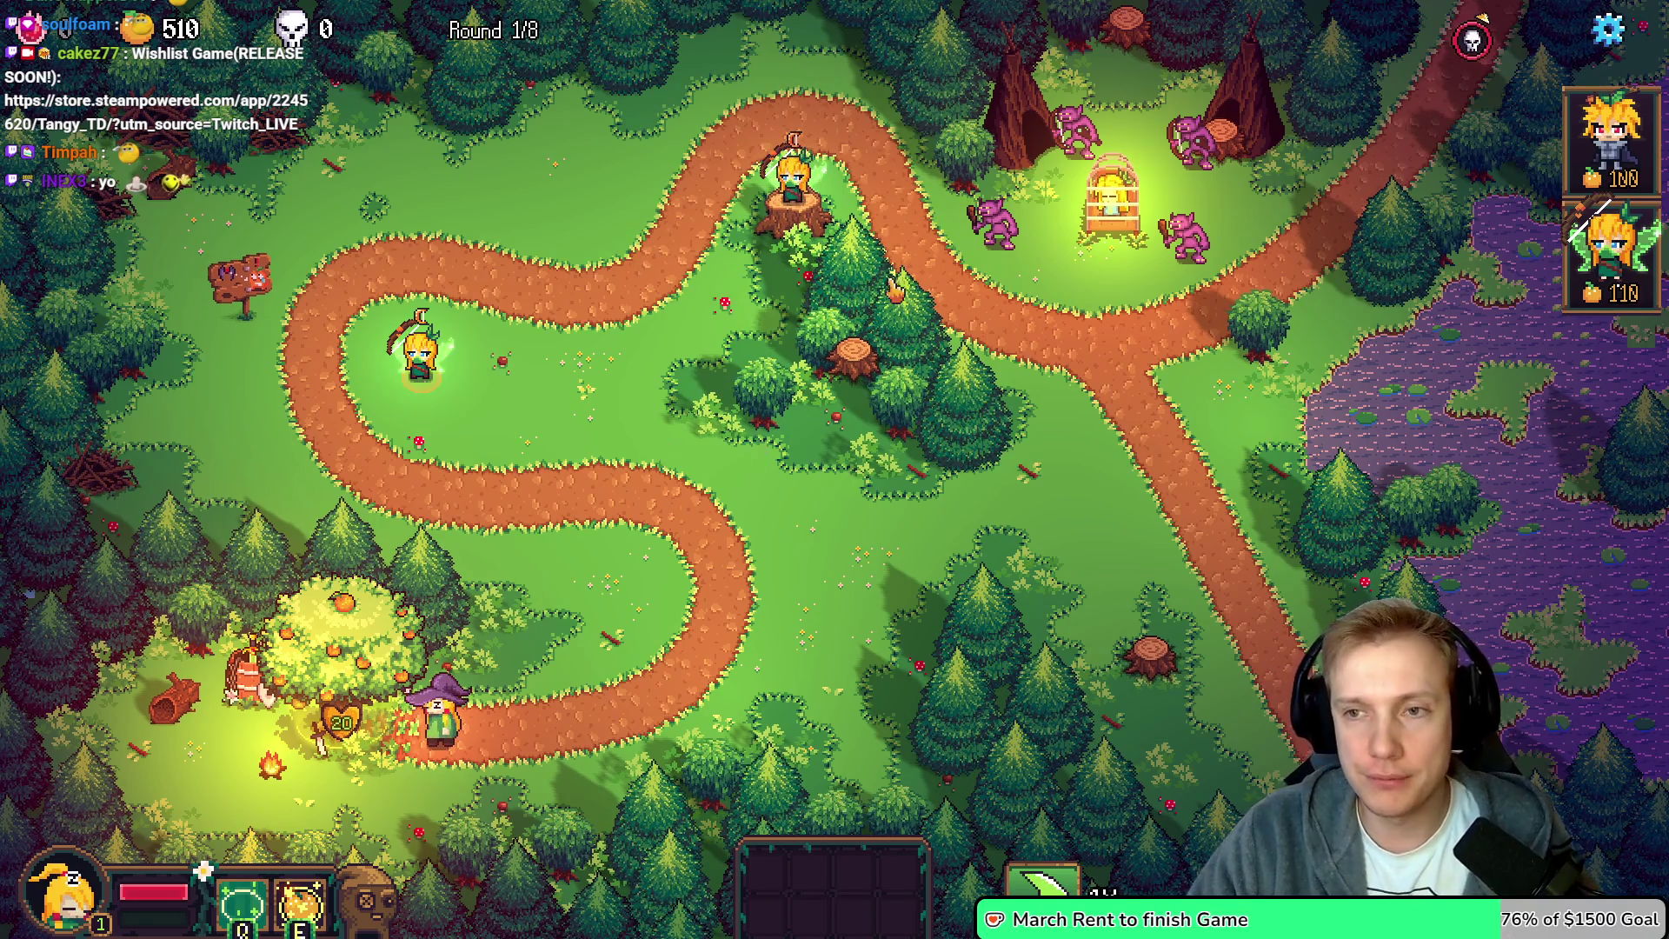
left_click(1612, 139)
left_click(631, 293)
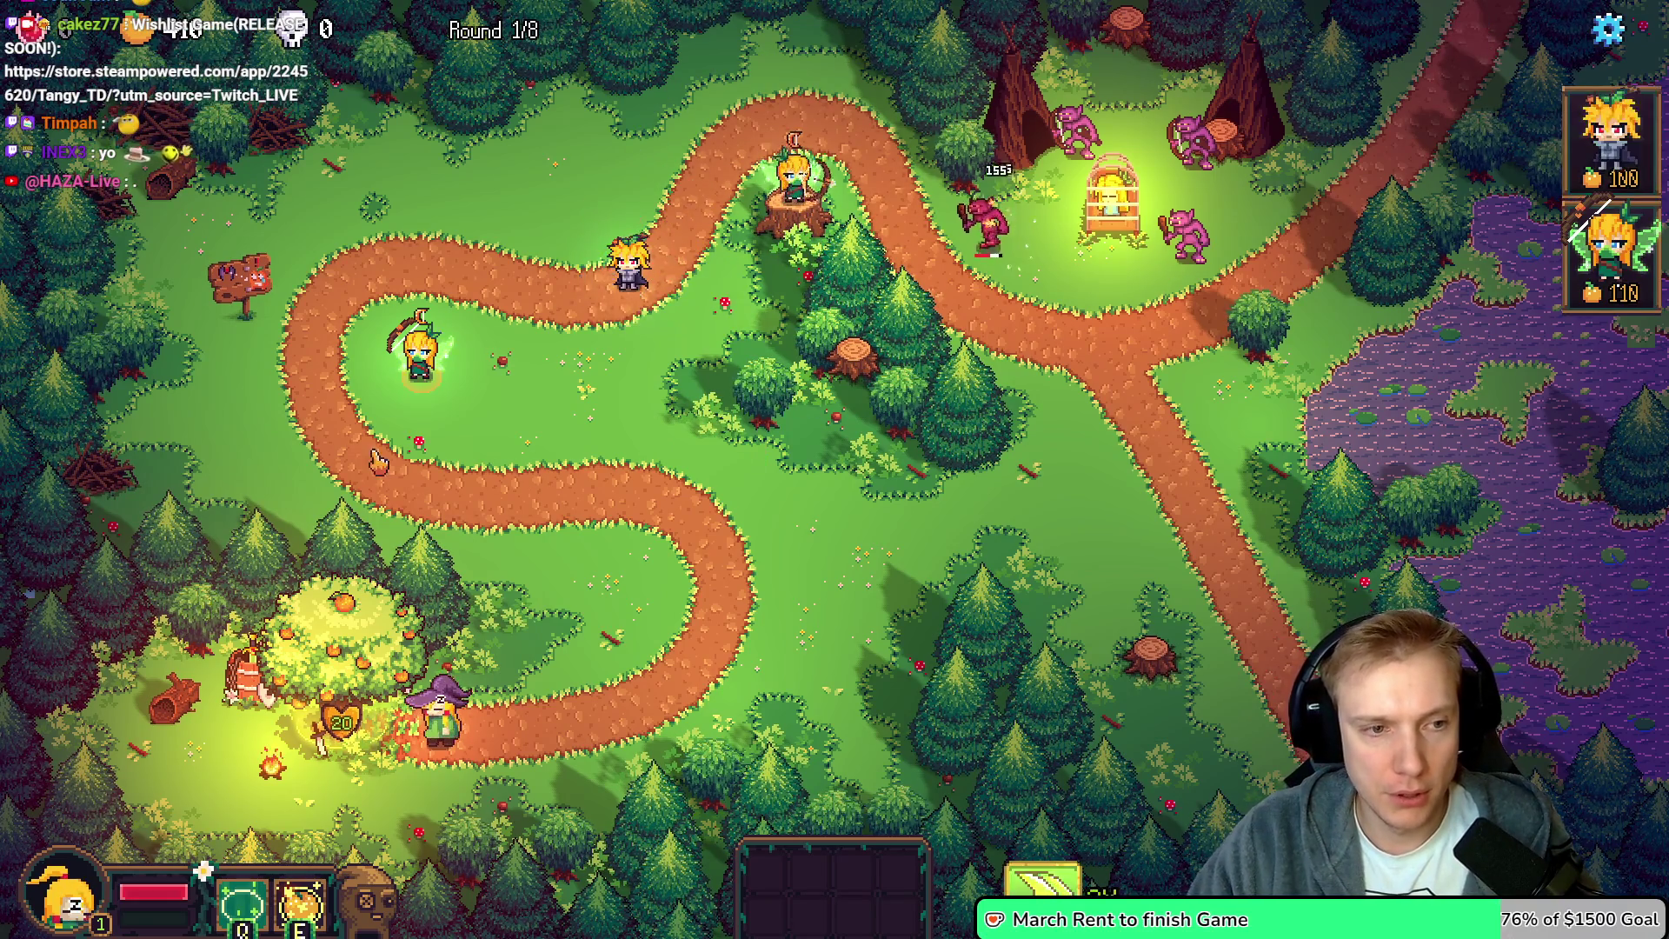
Inspect the stump and left-loop towers' stats and browse the fruit-tree shop
left_click(793, 186)
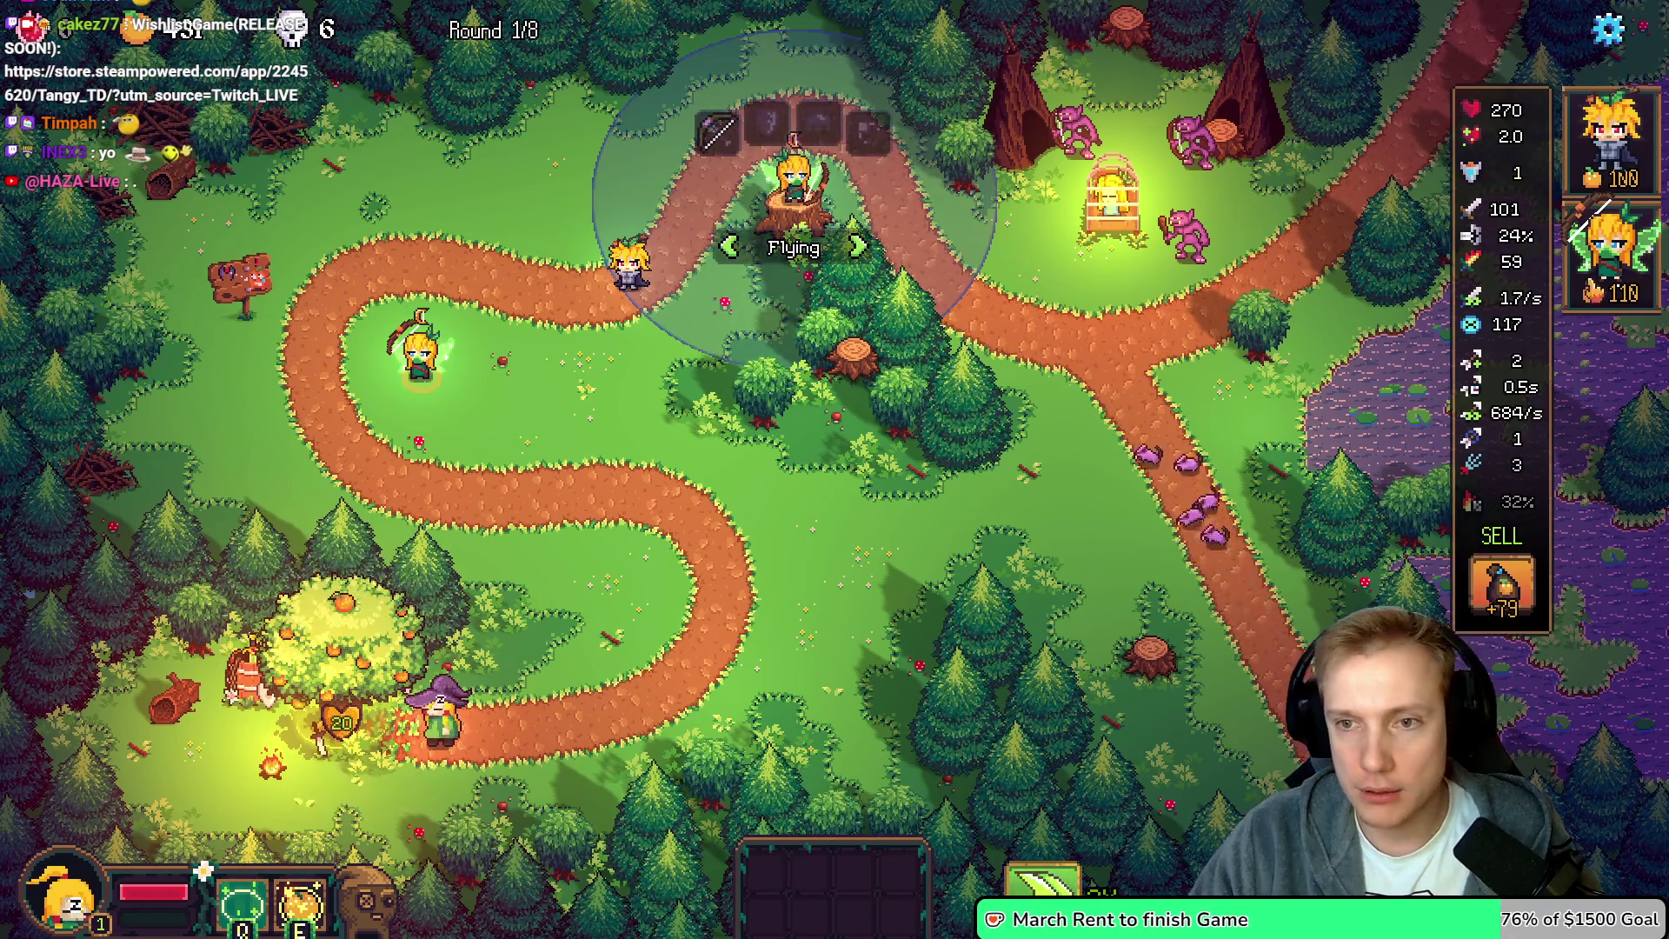
scroll(1478, 348, "down", 3)
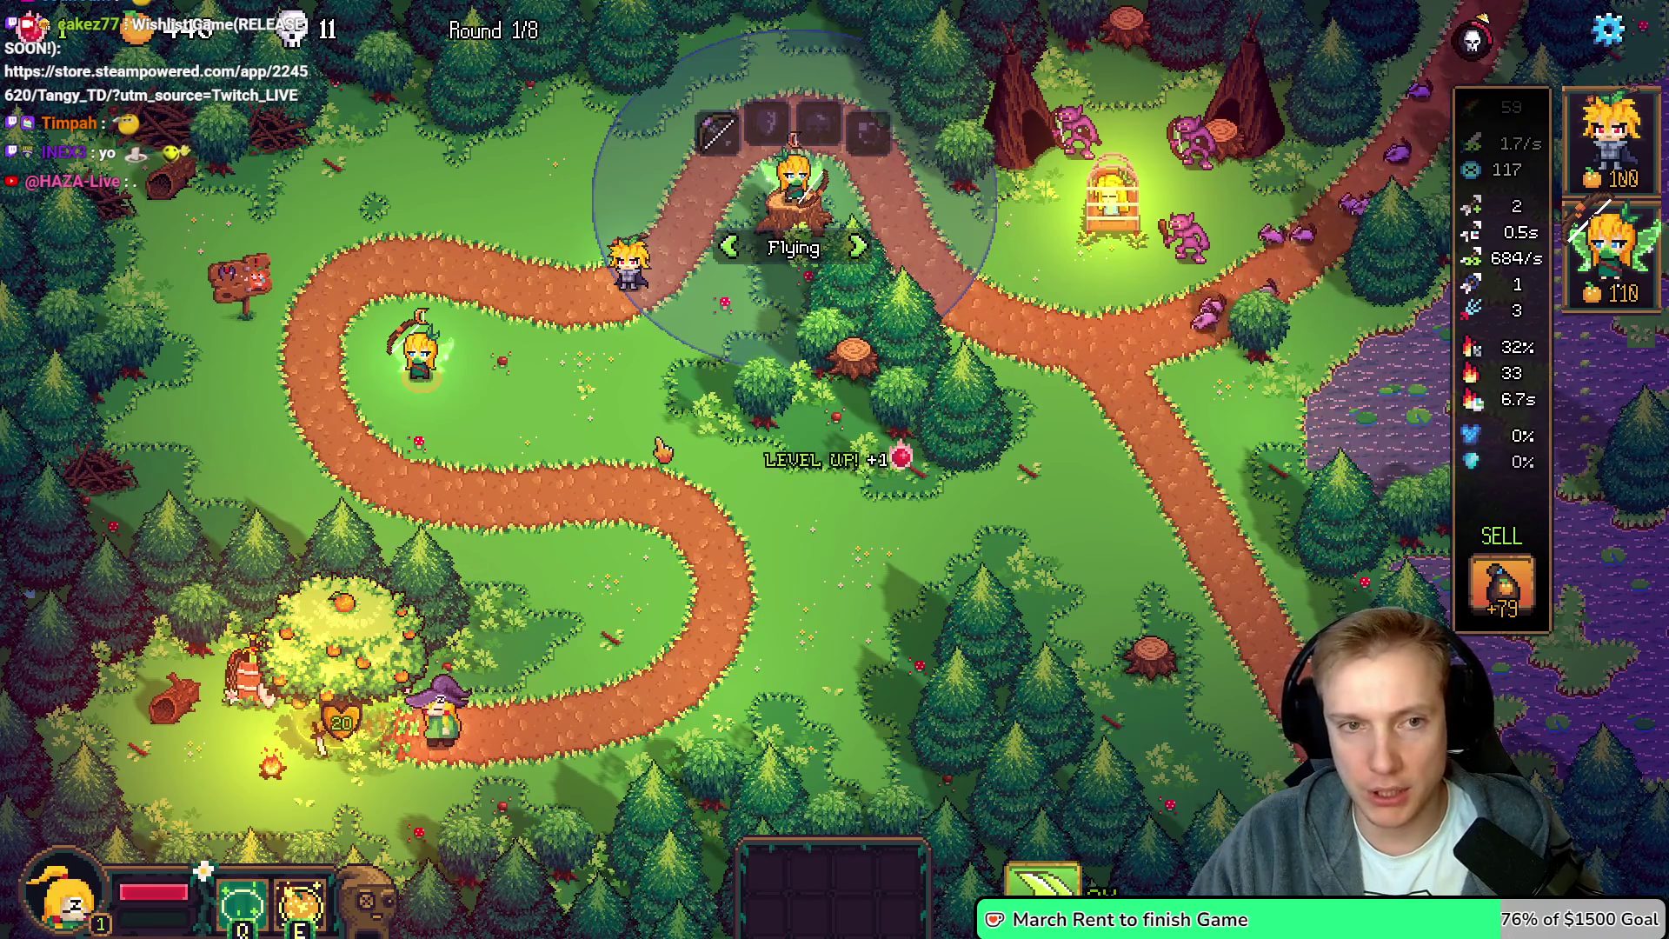
left_click(348, 634)
mouse_move(296, 568)
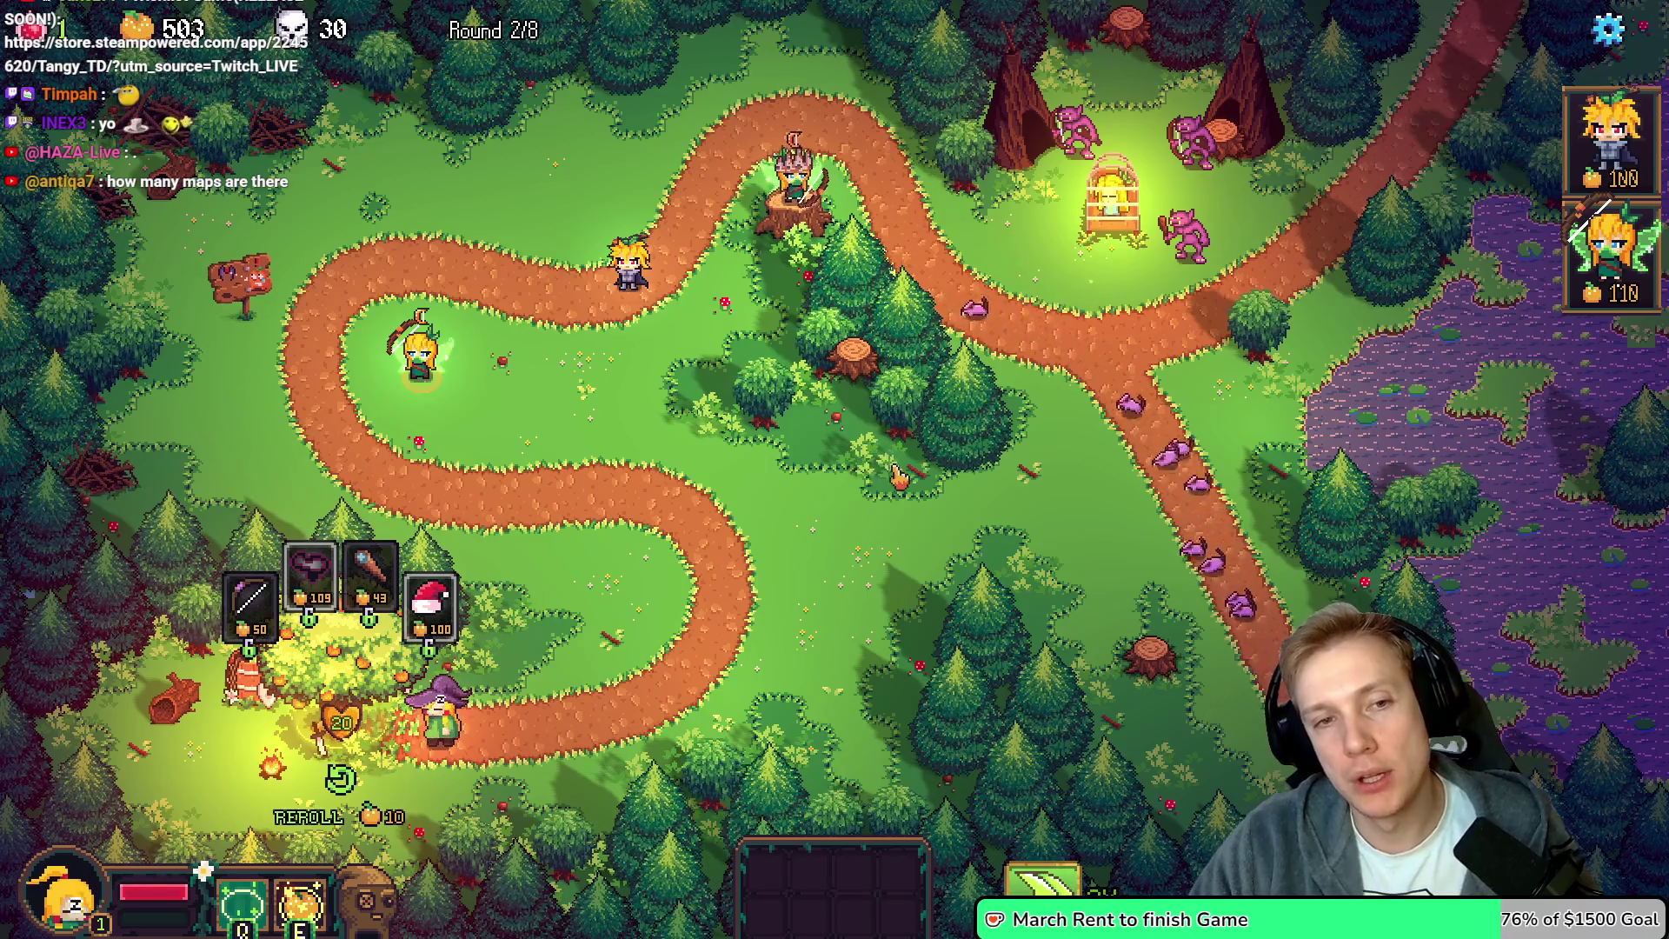
left_click(792, 174)
left_click(1078, 534)
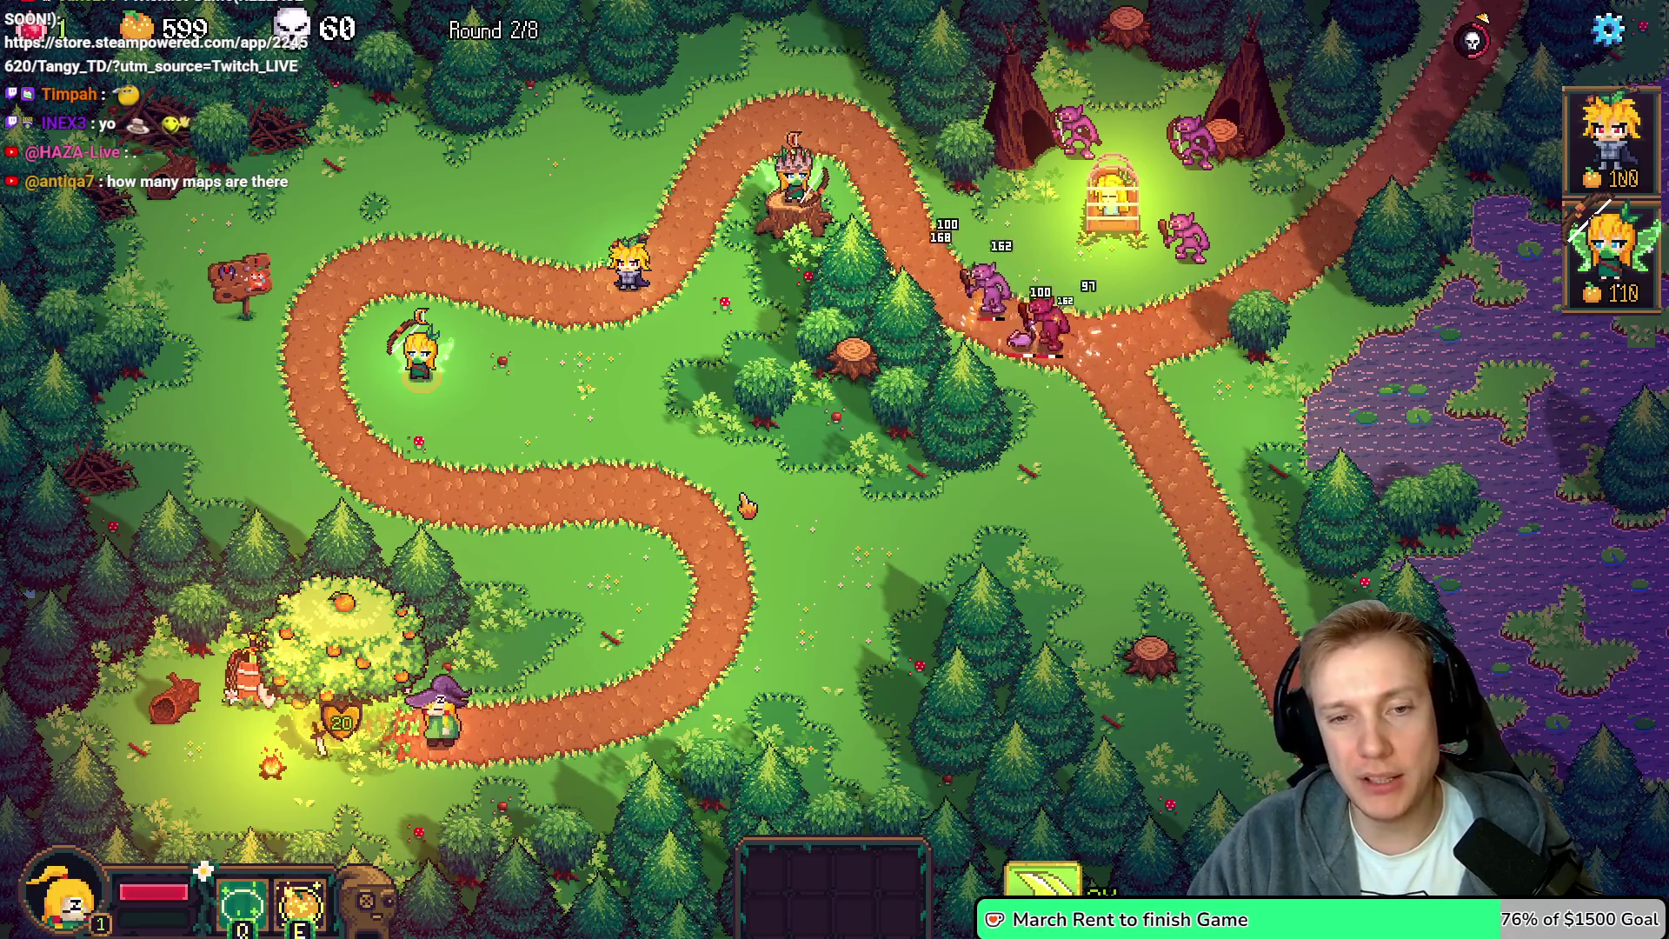
left_click(796, 178)
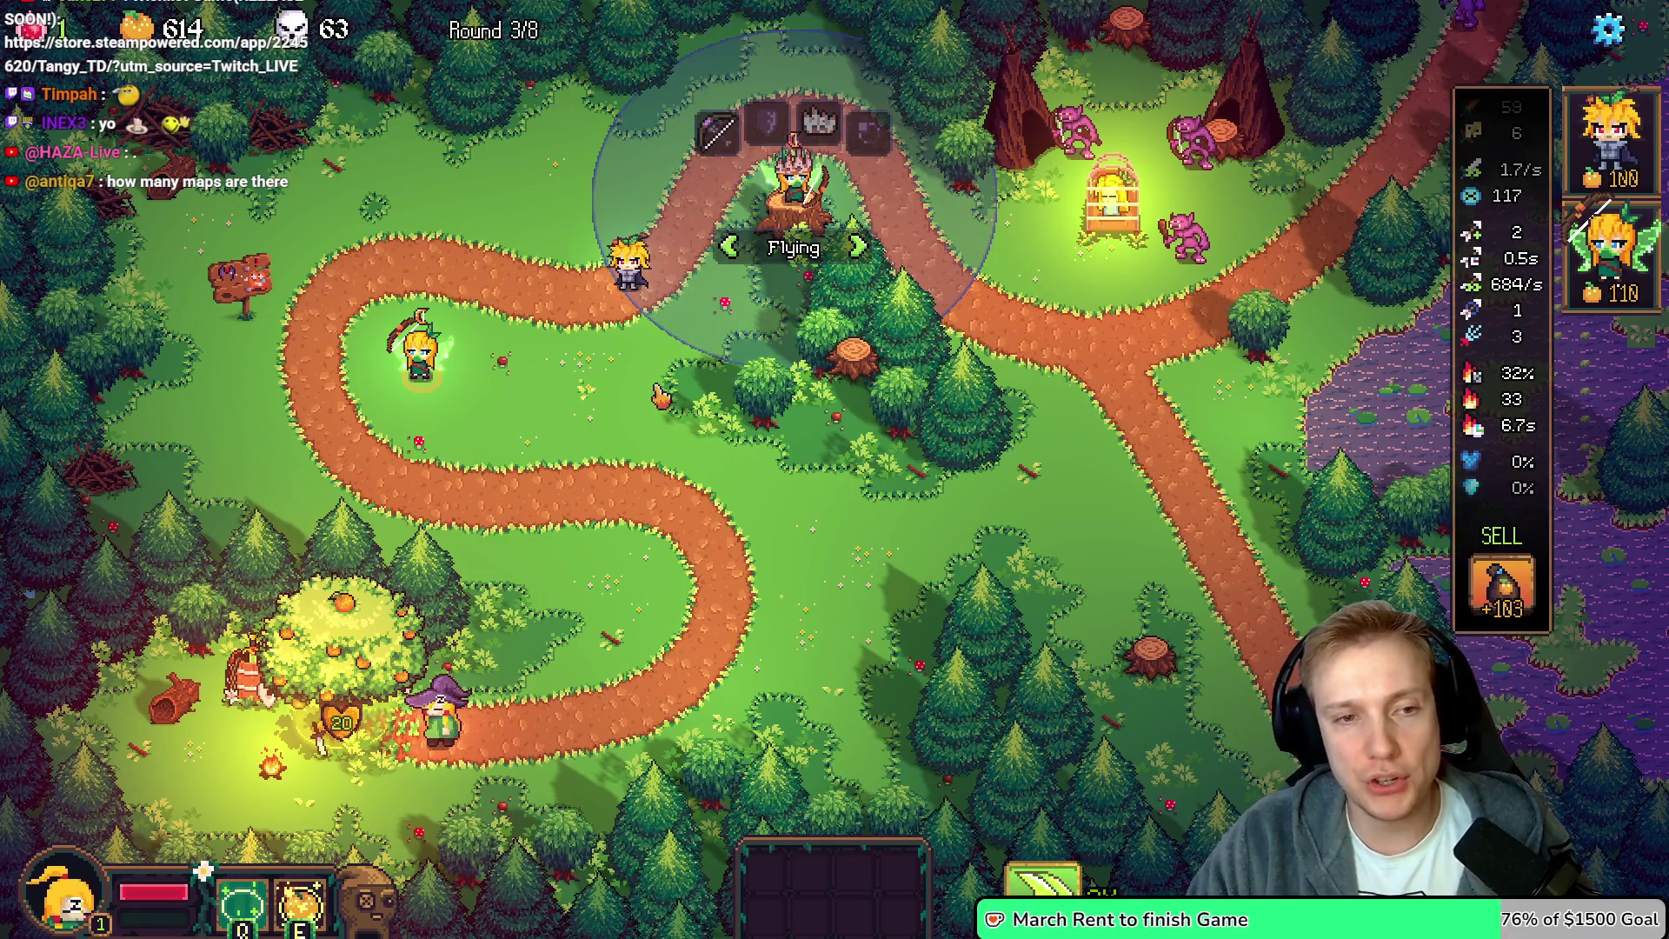
left_click(668, 231)
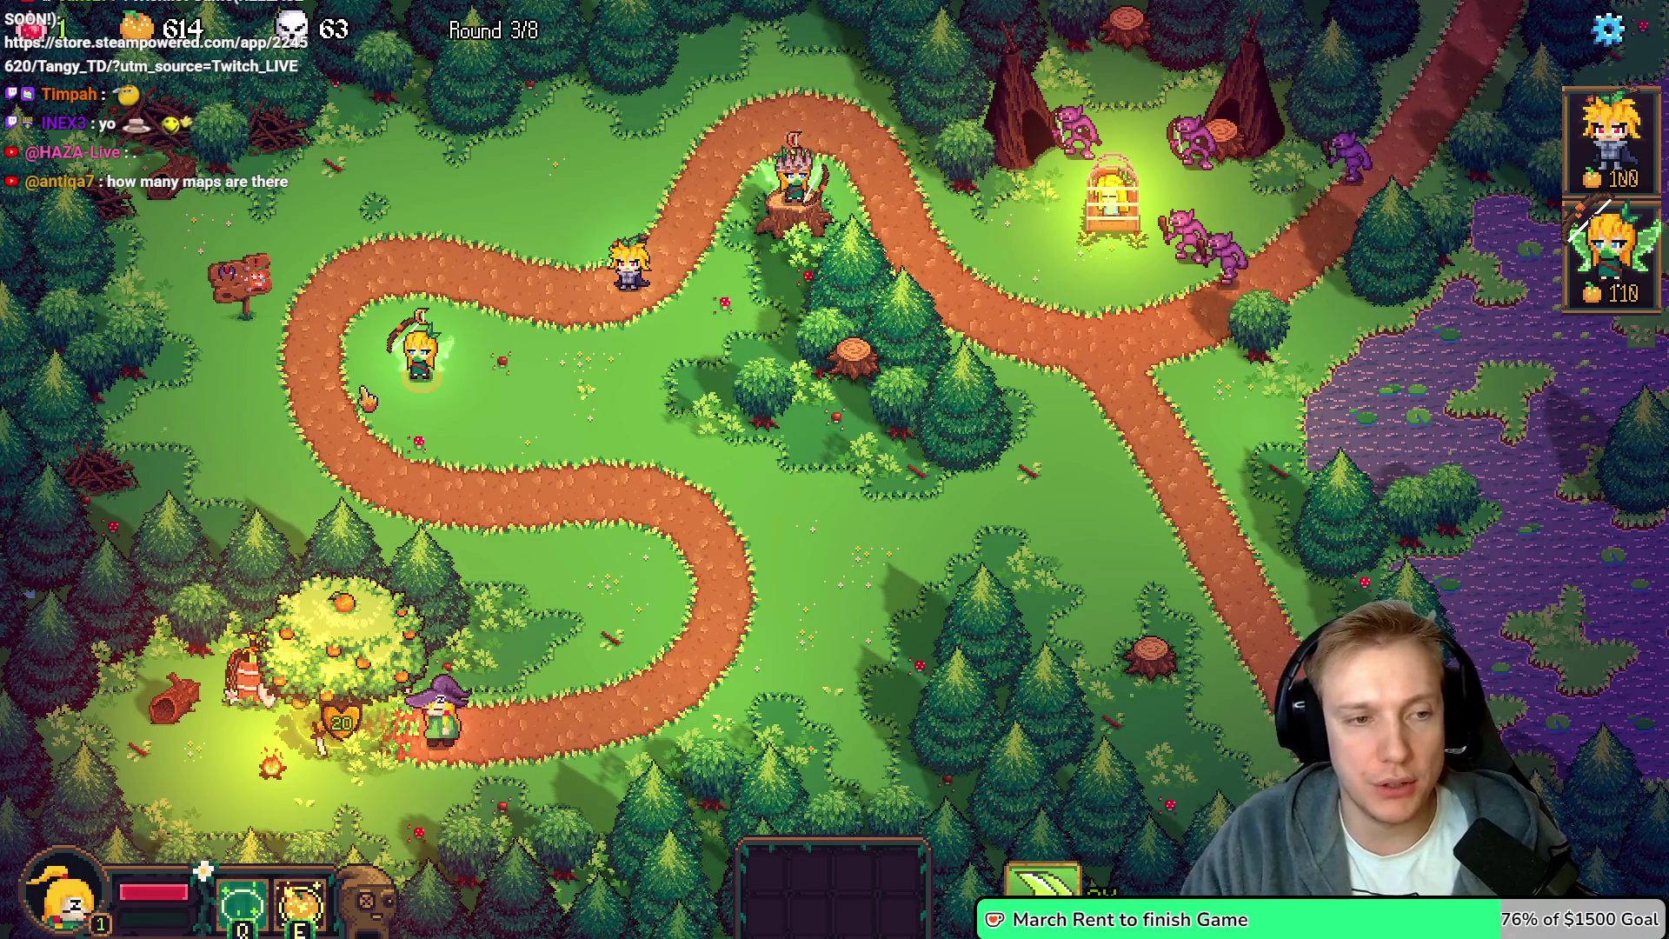
left_click(419, 356)
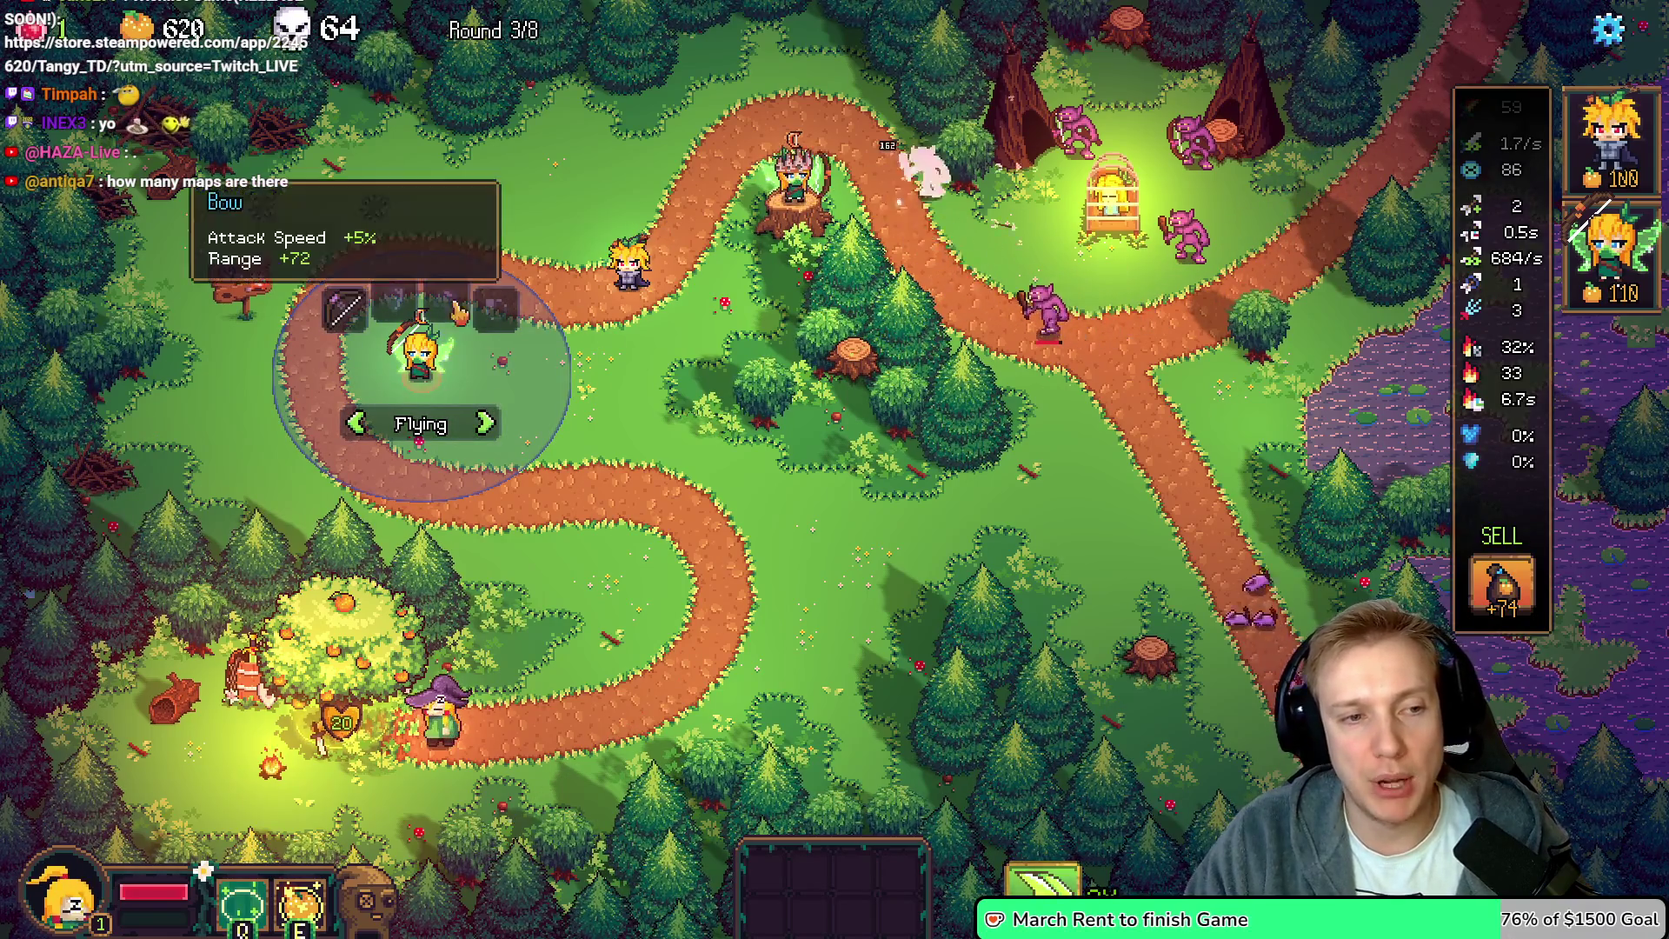
left_click(804, 187)
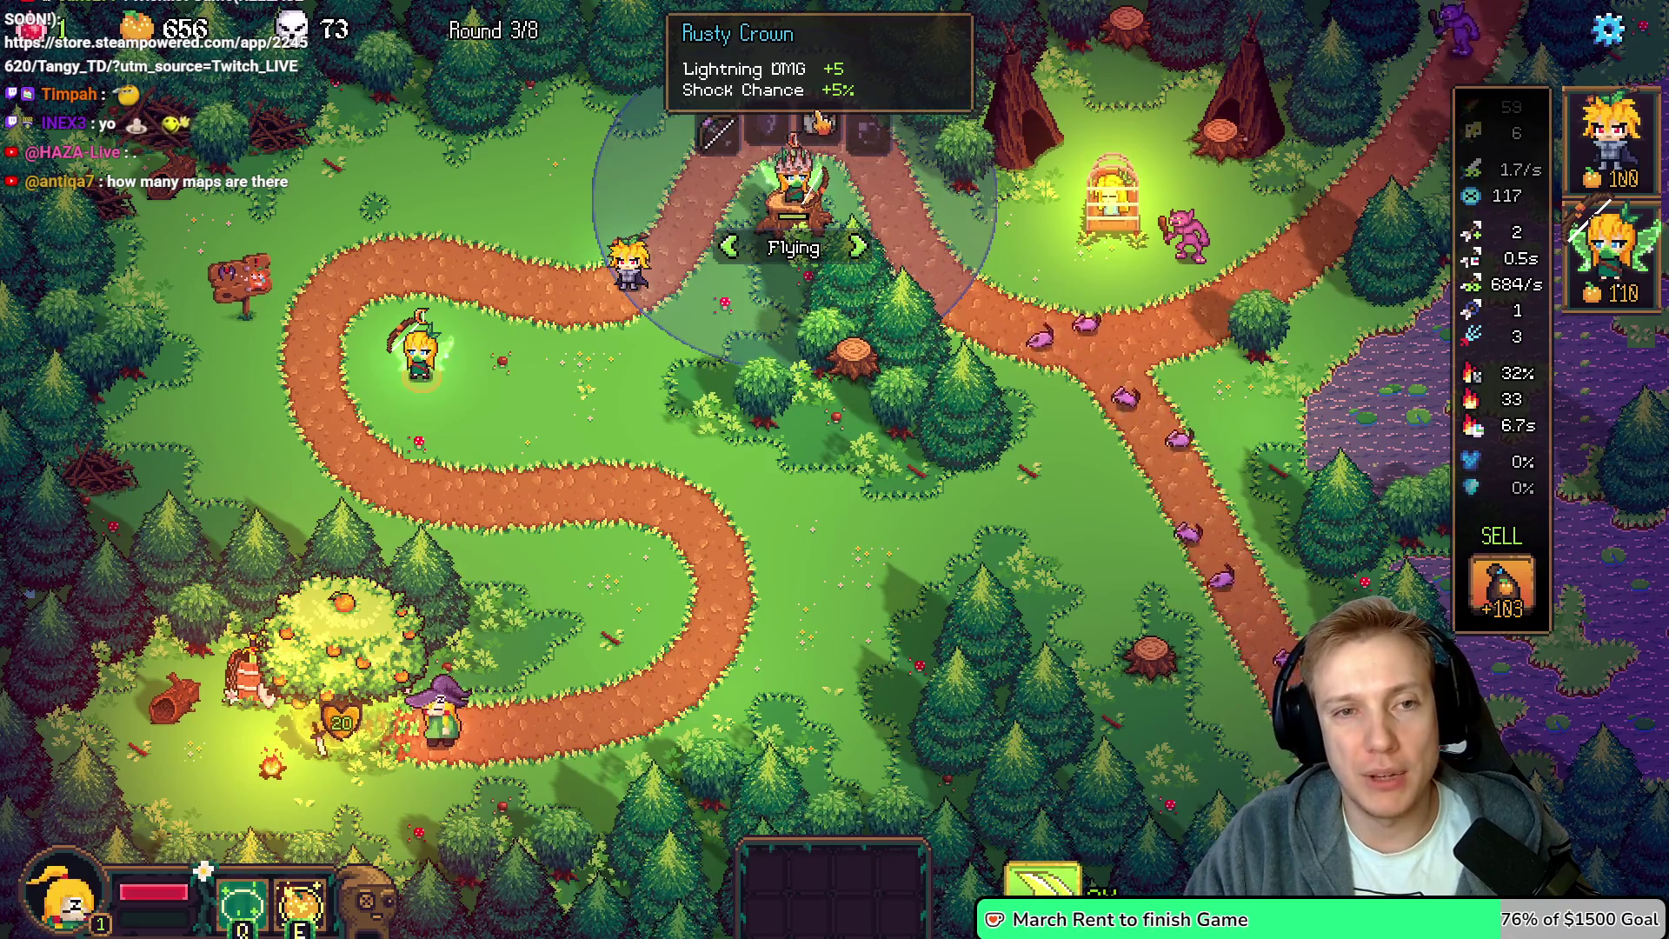
Buy the spyglass and a Wooden Shield, giving the shield to the hero
left_click(343, 648)
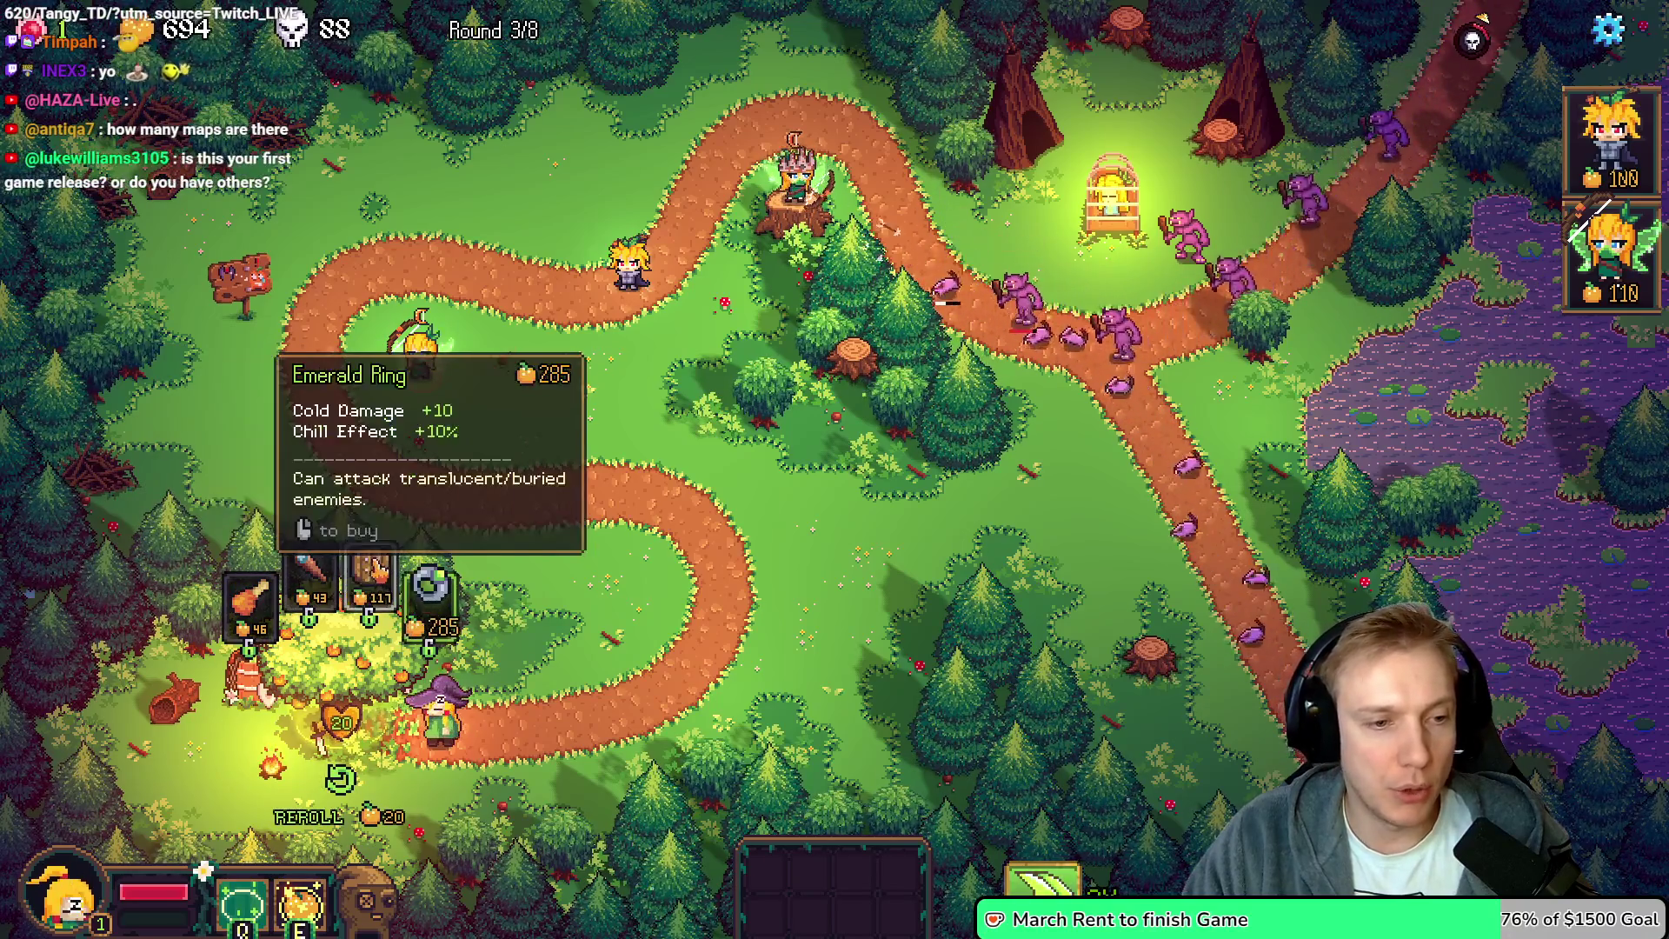
left_click(309, 569)
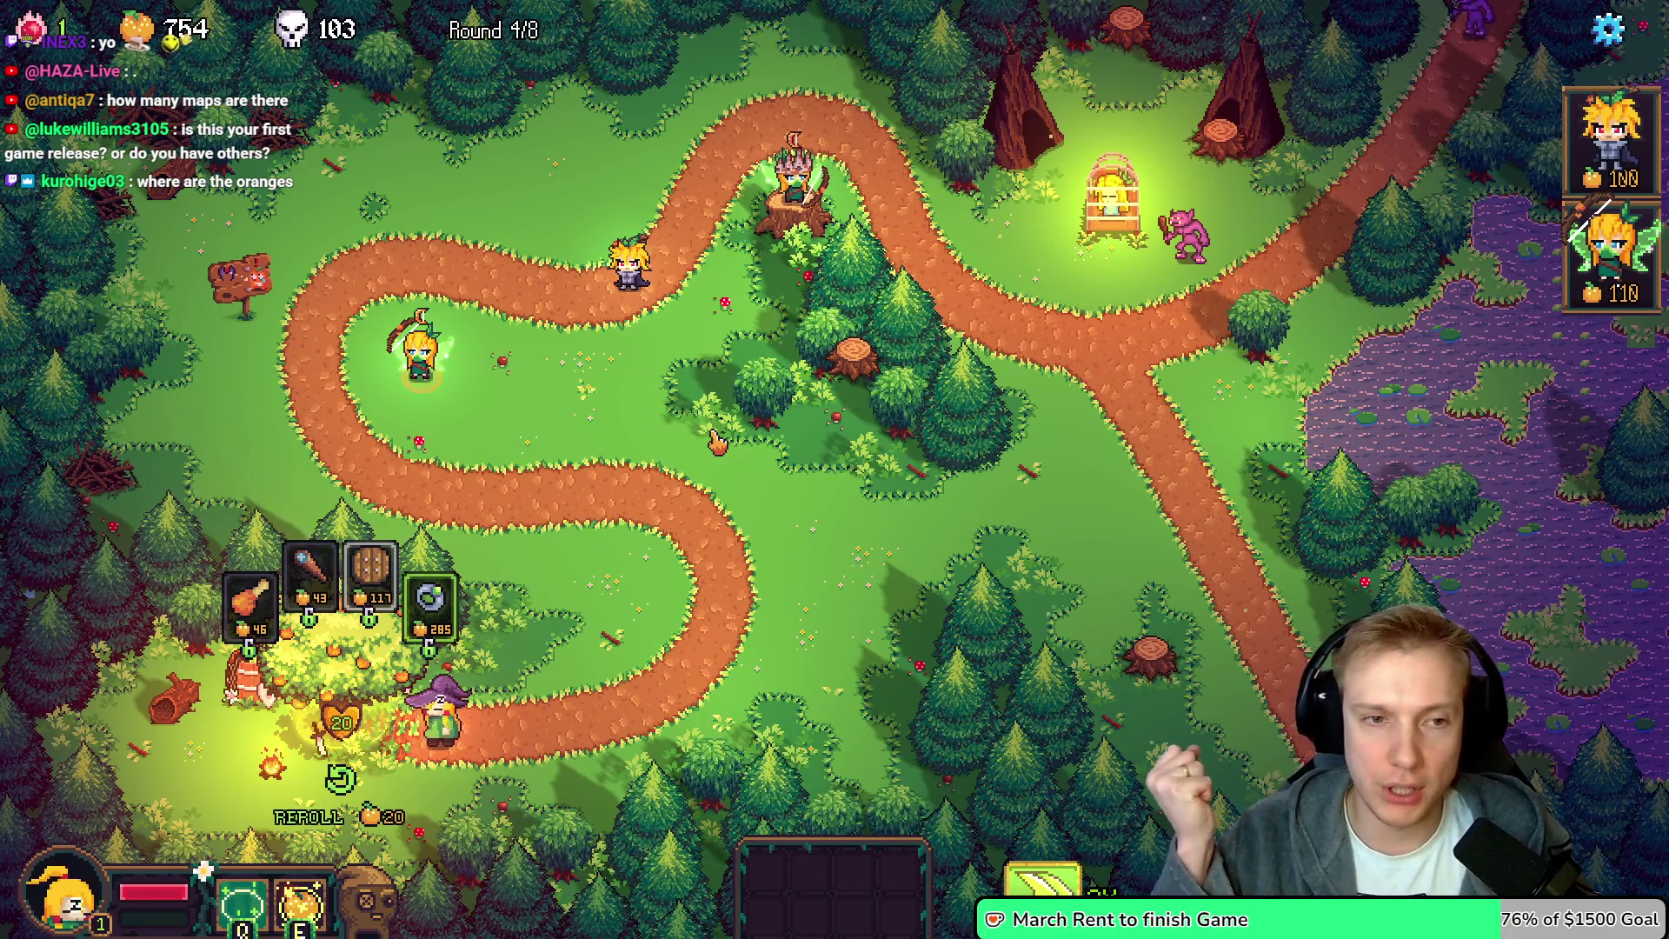
left_click(367, 570)
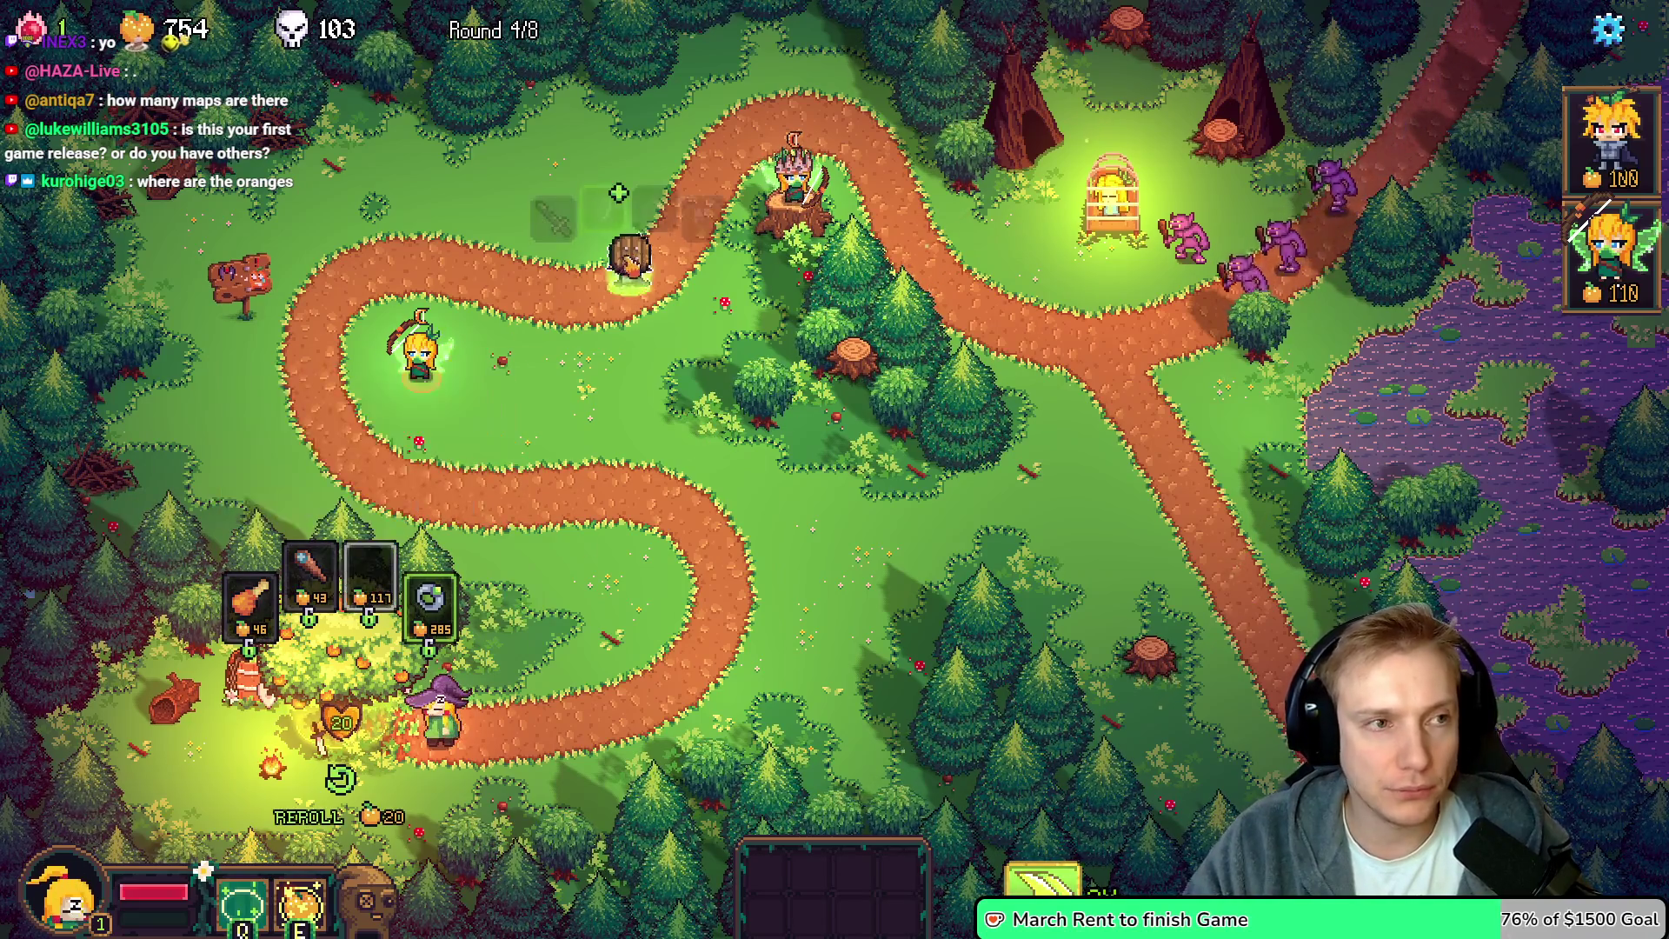
left_click(630, 266)
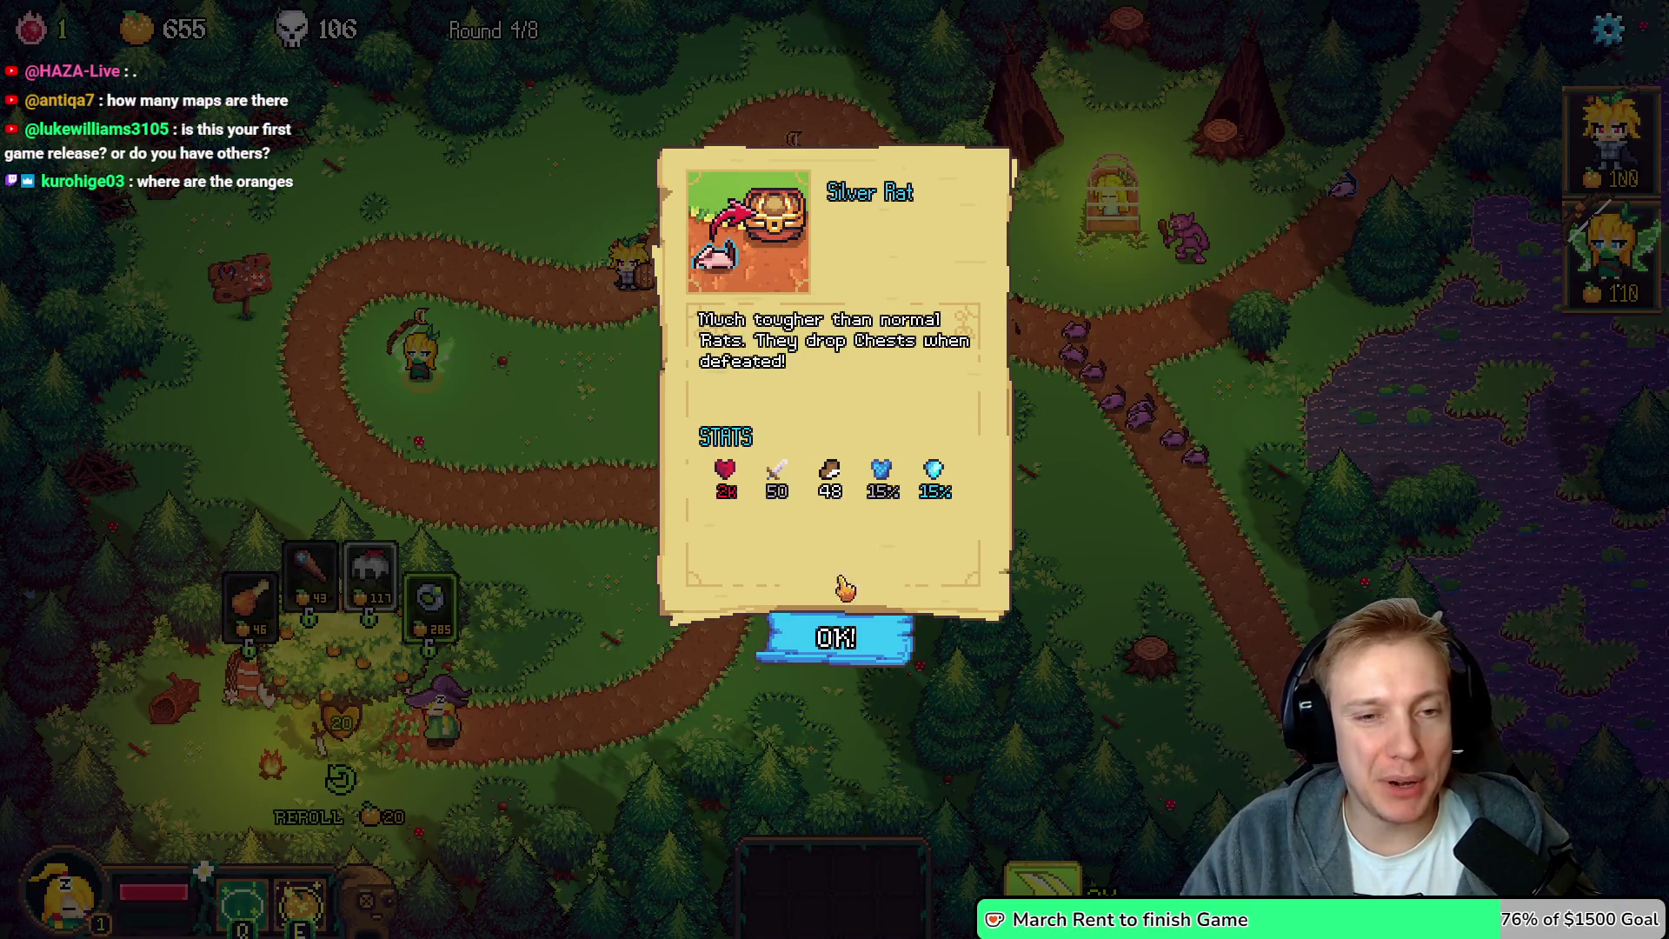
Dismiss the Silver Rat, Goblin Blocker and Vicious Rat info cards and play on to Round 8/8
left_click(851, 639)
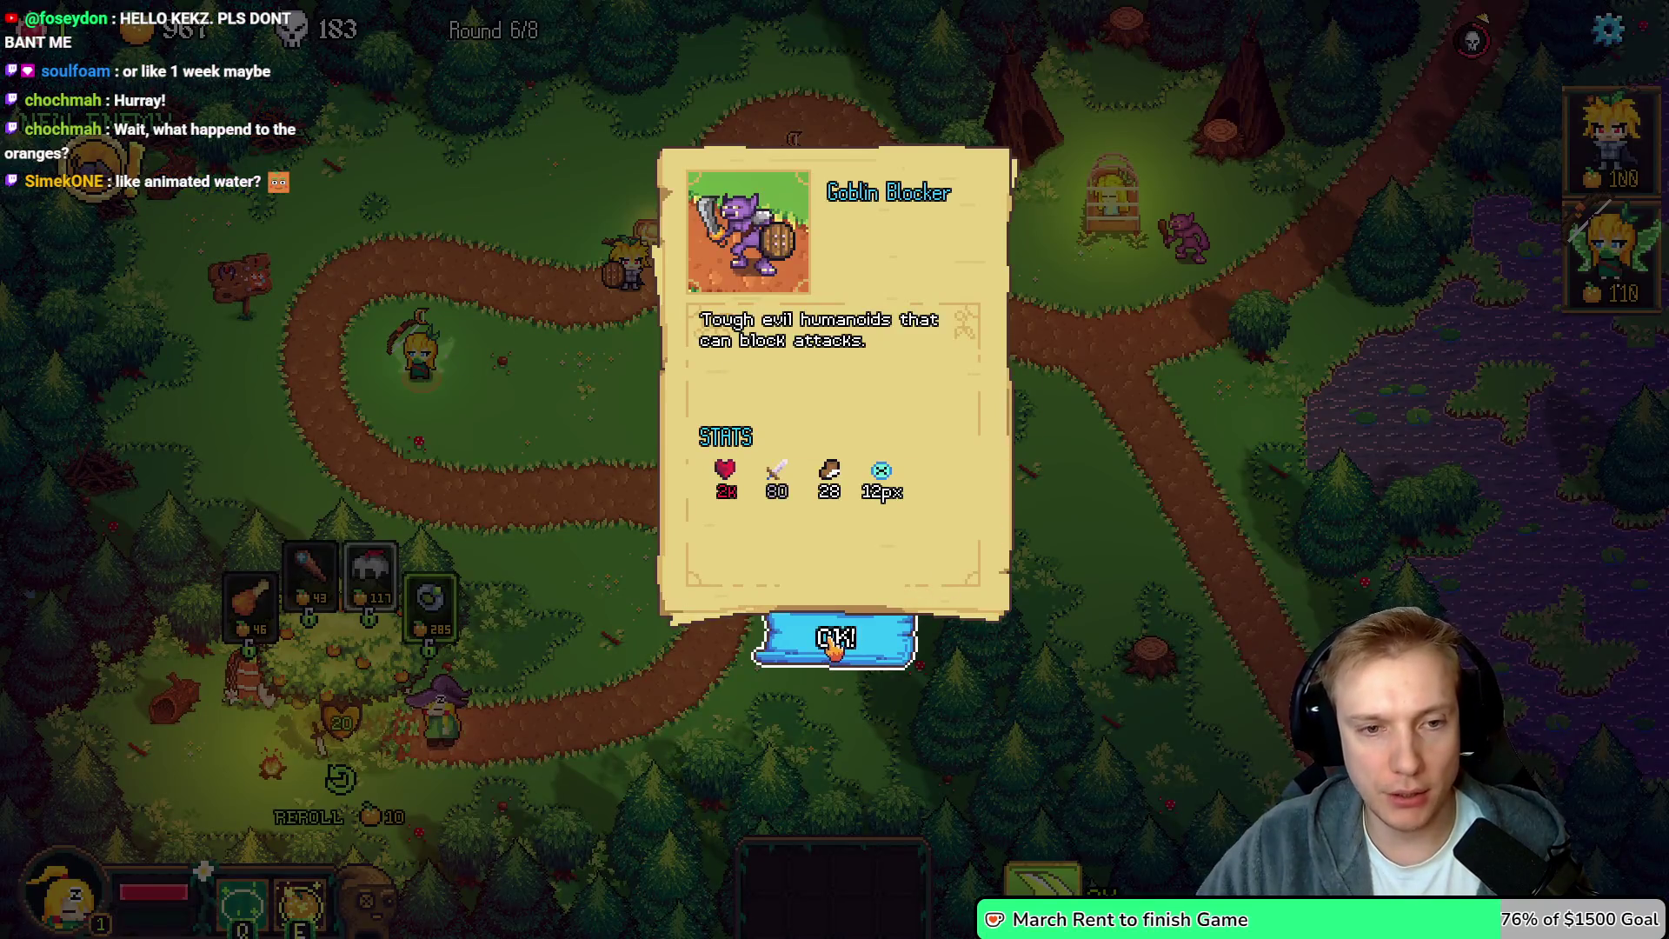
left_click(833, 643)
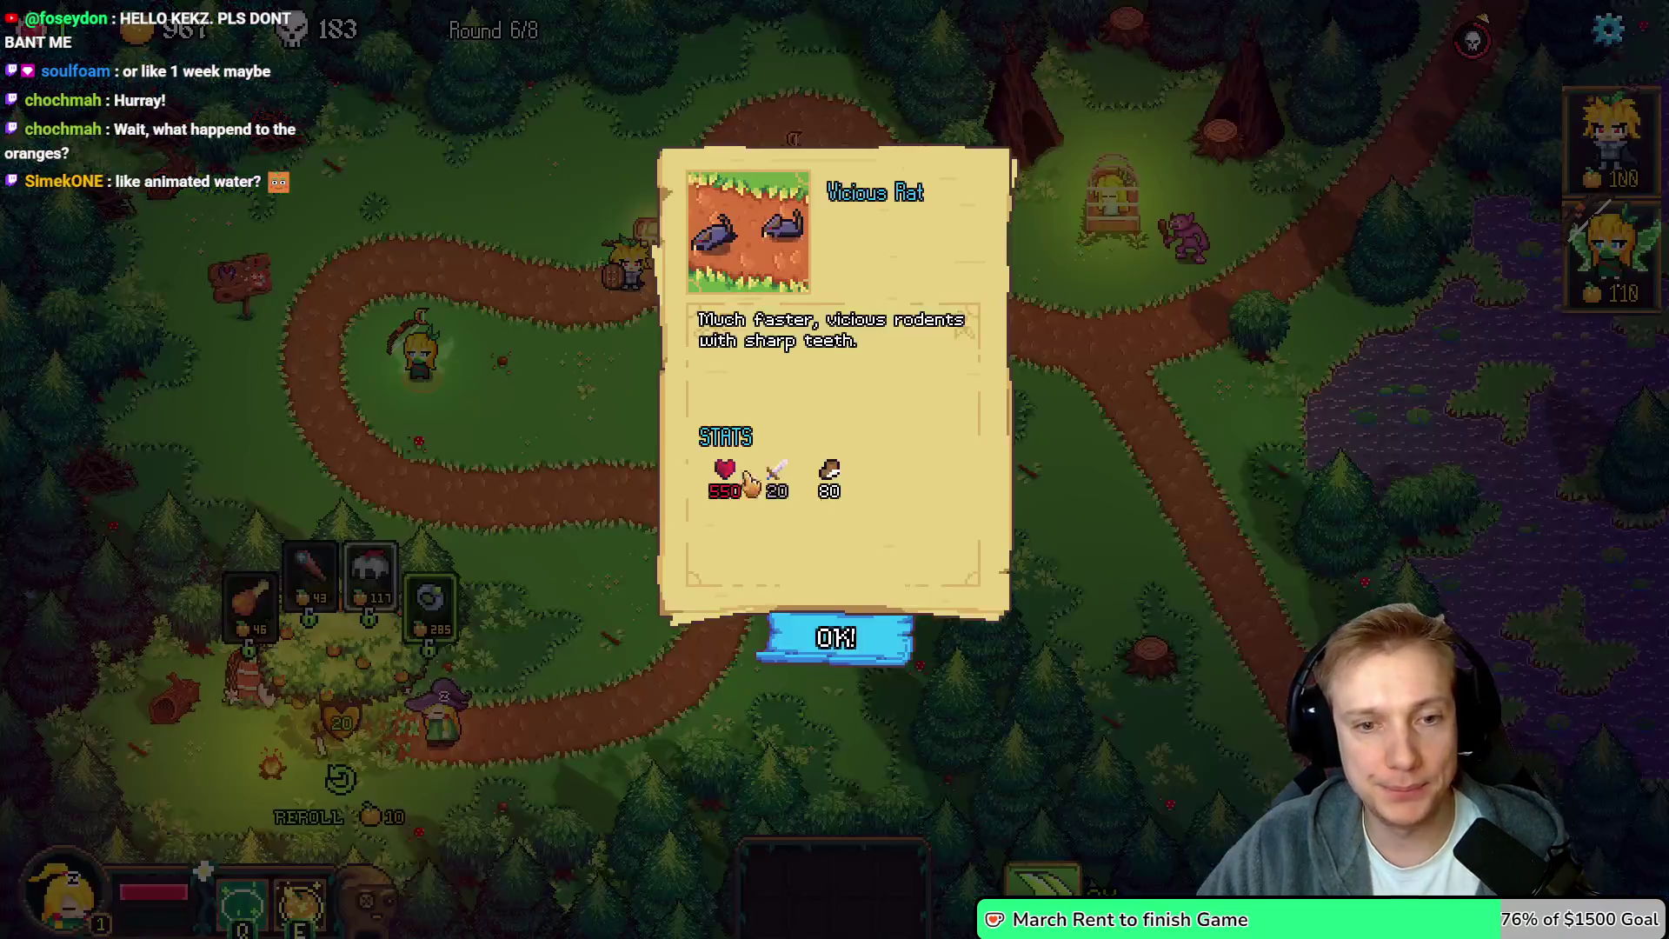
left_click(873, 641)
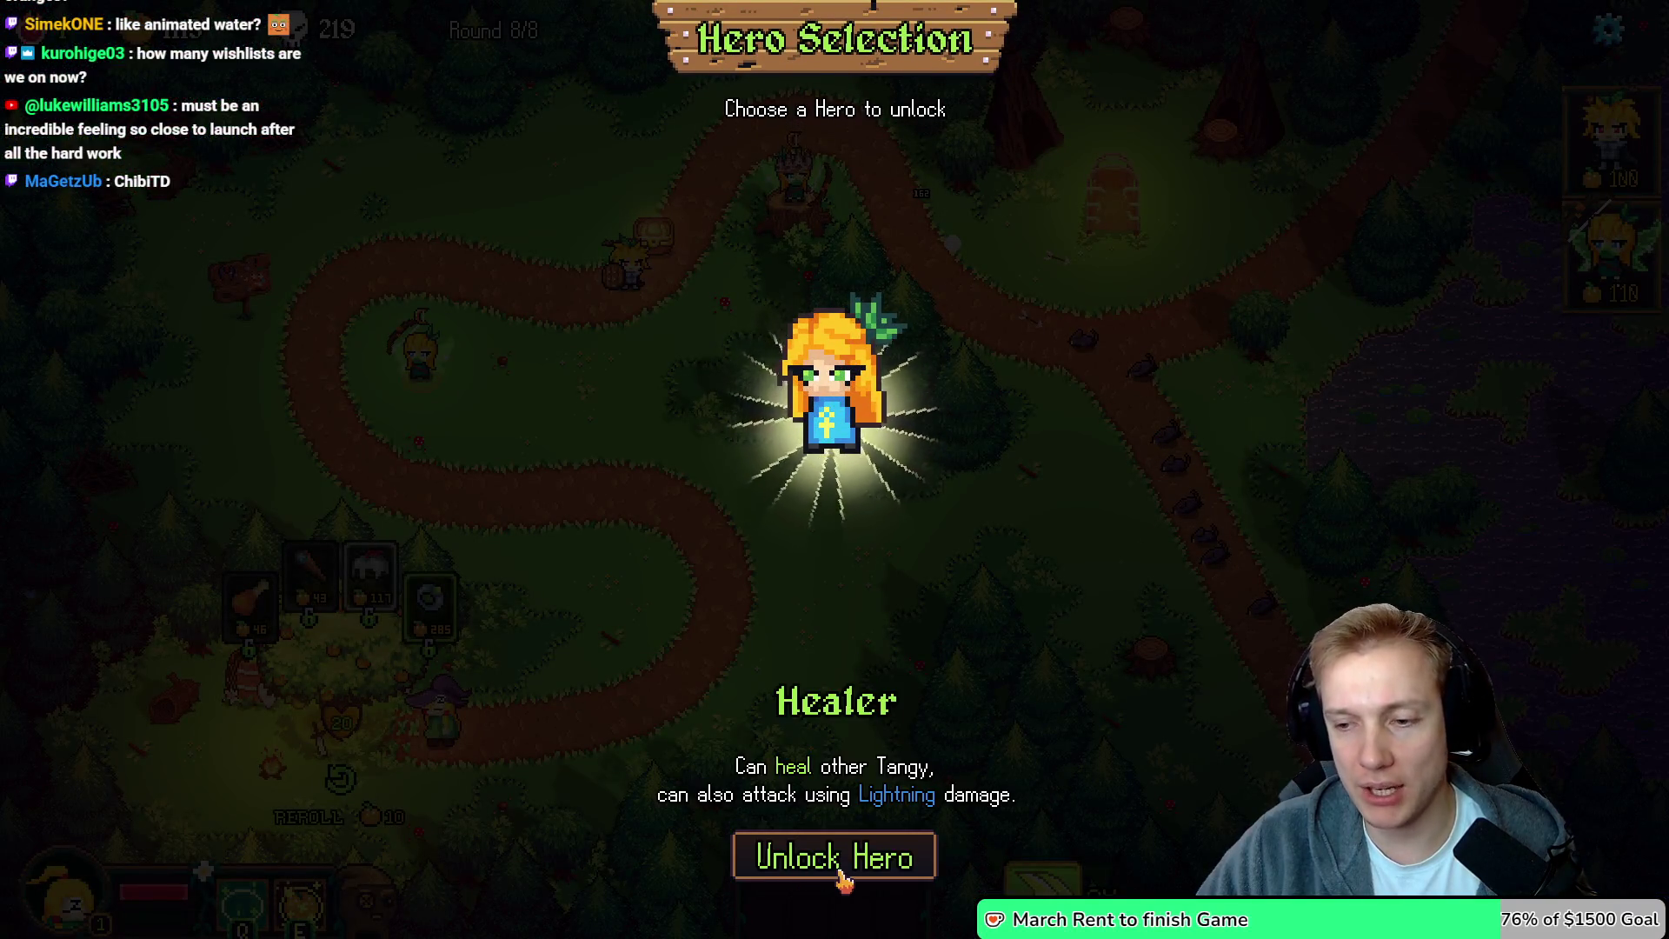
Unlock the Healer hero, then choose Challenge on the three-star Mission Complete panel
left_click(839, 869)
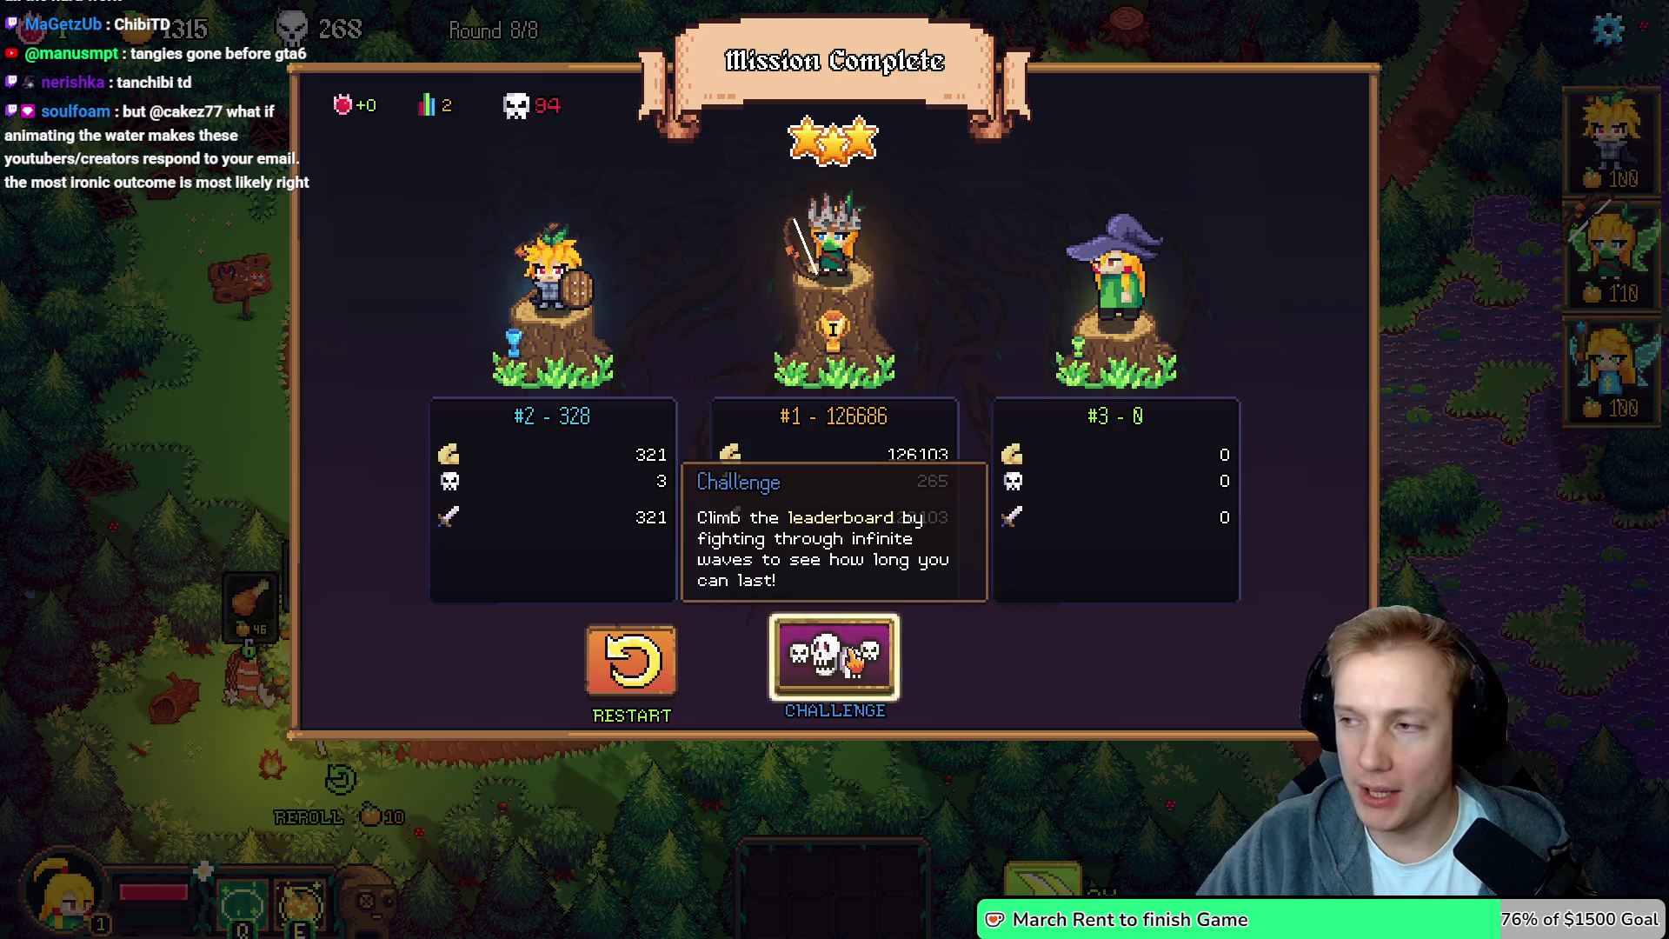
left_click(834, 661)
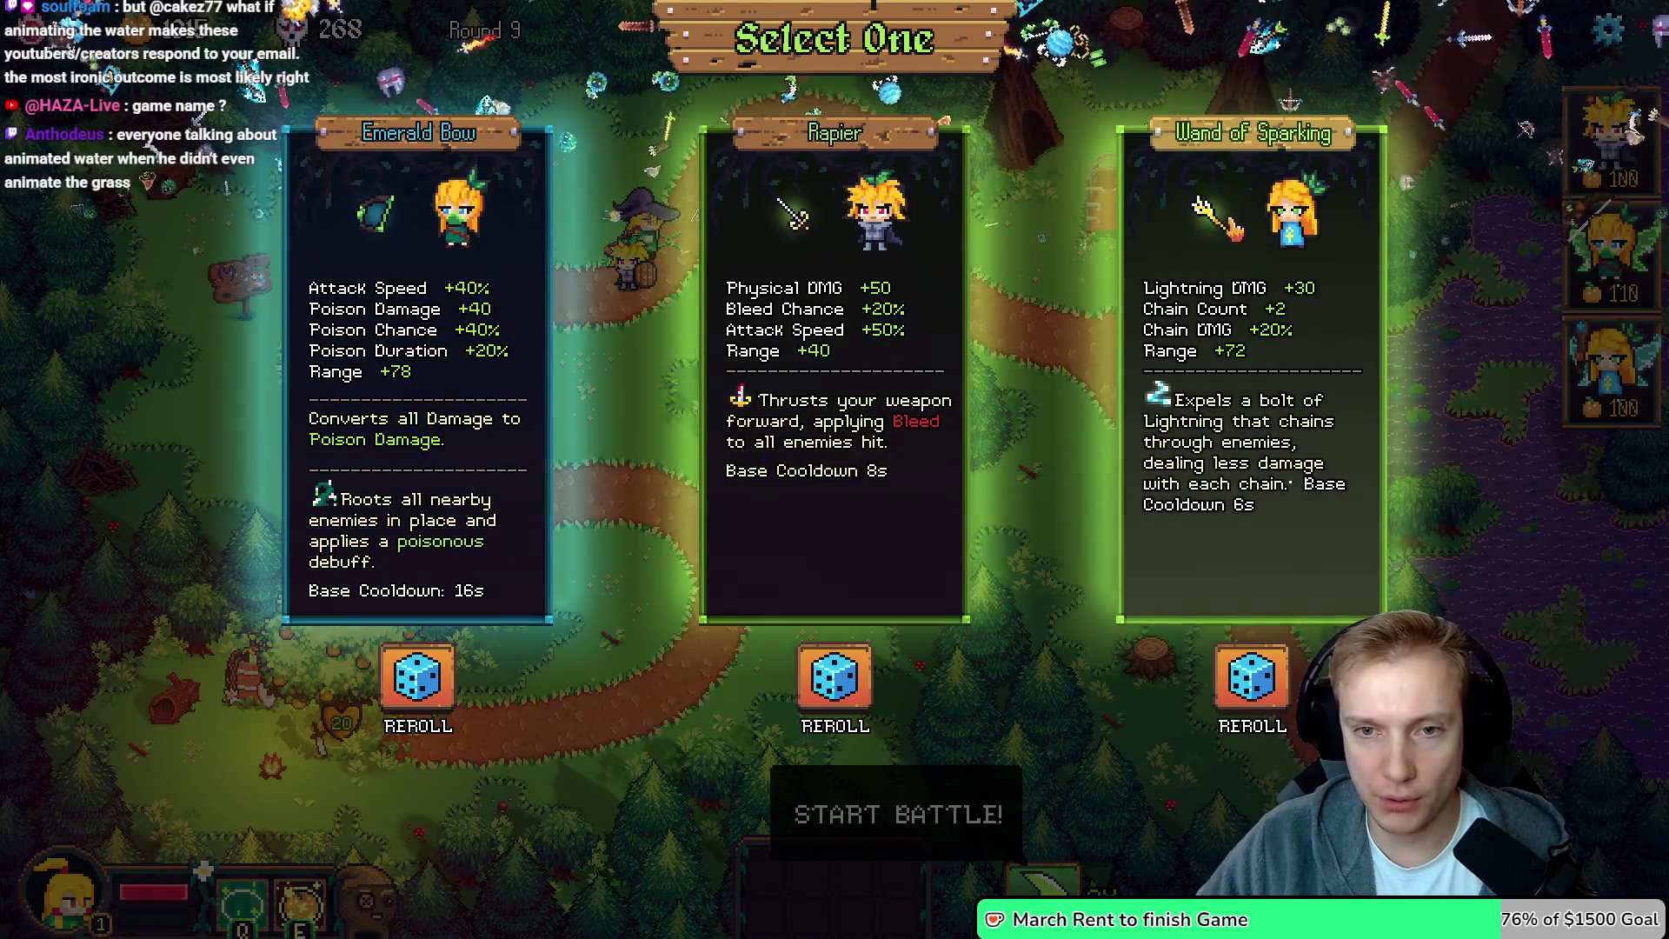
Take the Wand of Sparking and walk the witch back and forth around the path bend
left_click(1100, 265)
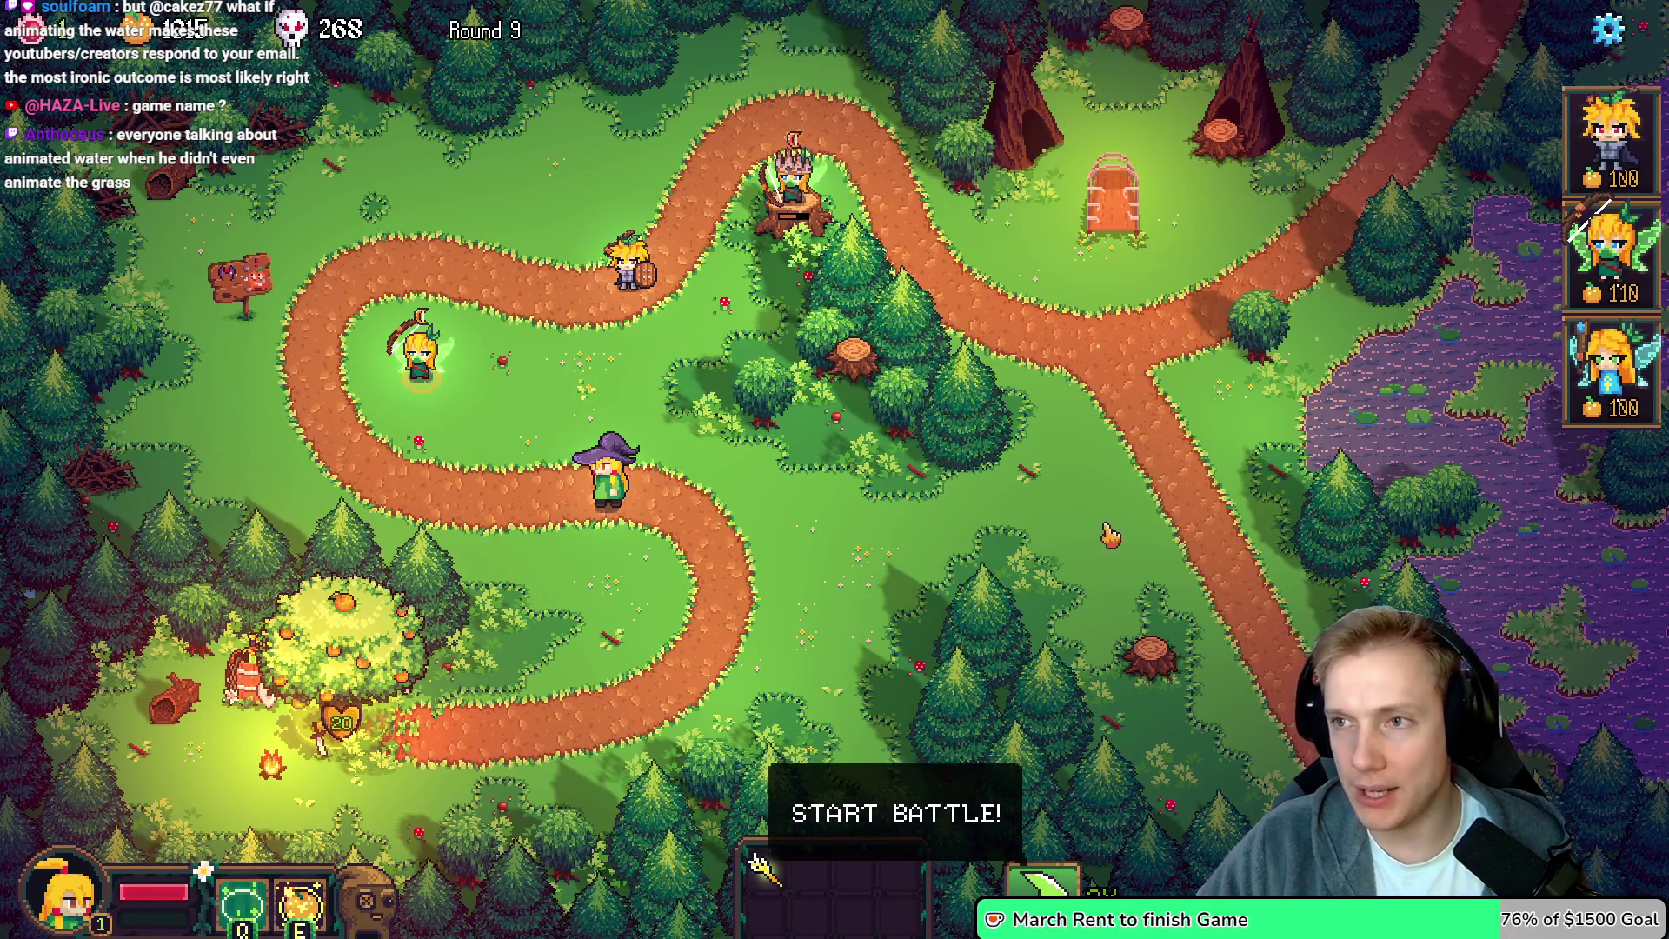
left_click(564, 632)
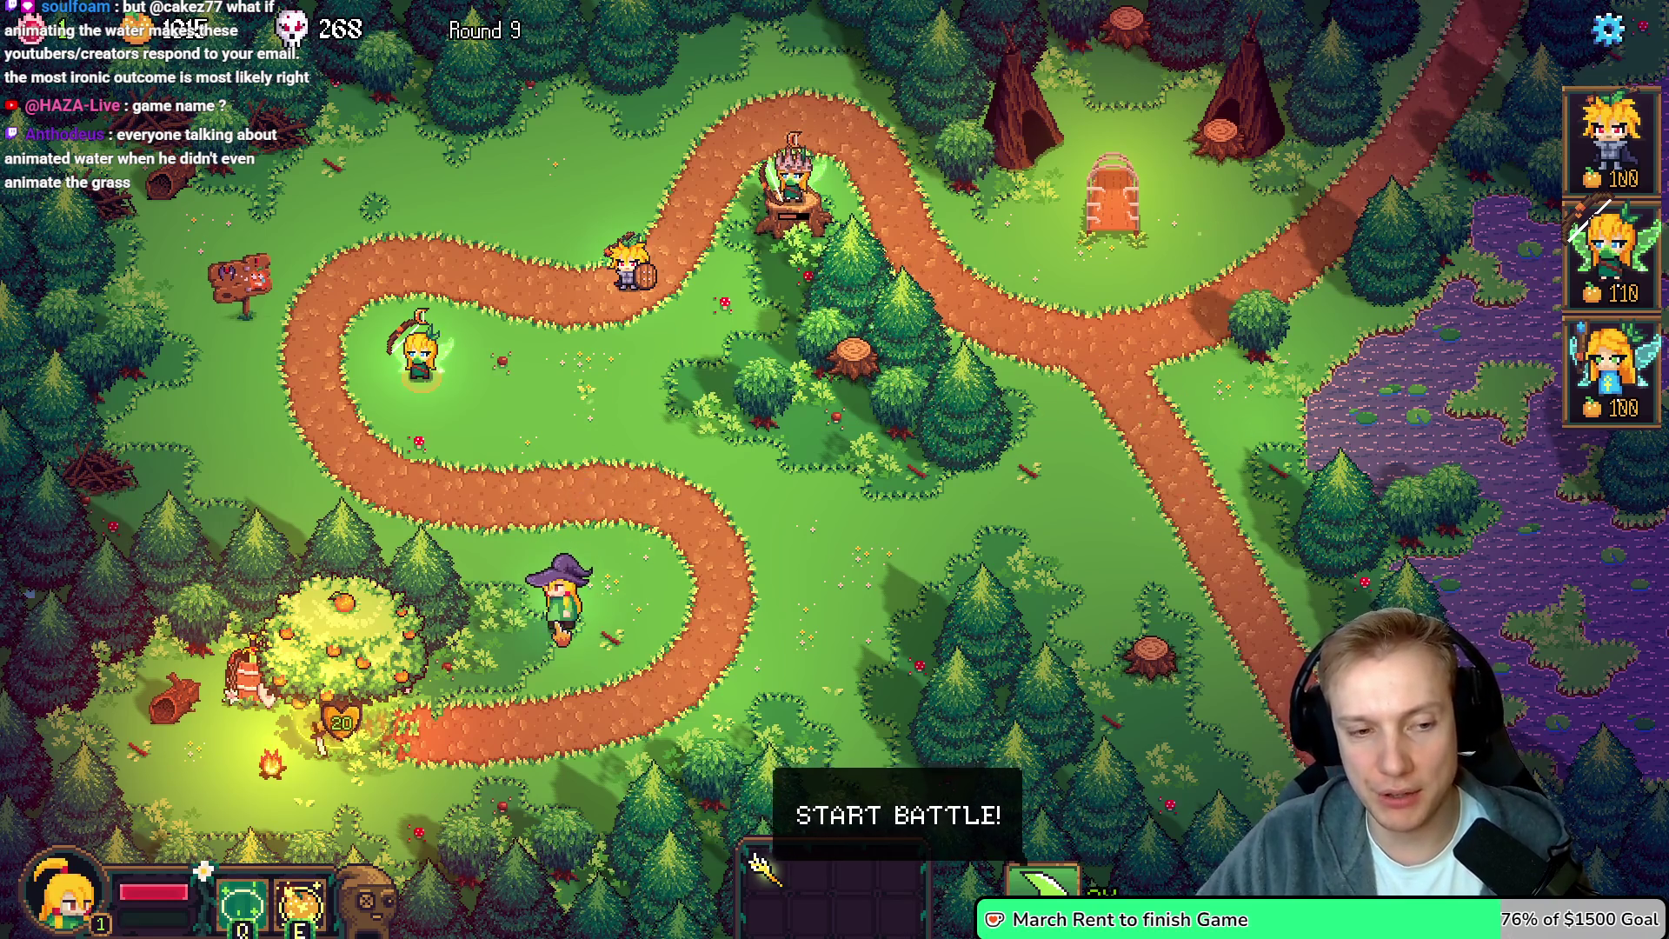
left_click(628, 609)
left_click(561, 621)
left_click(629, 601)
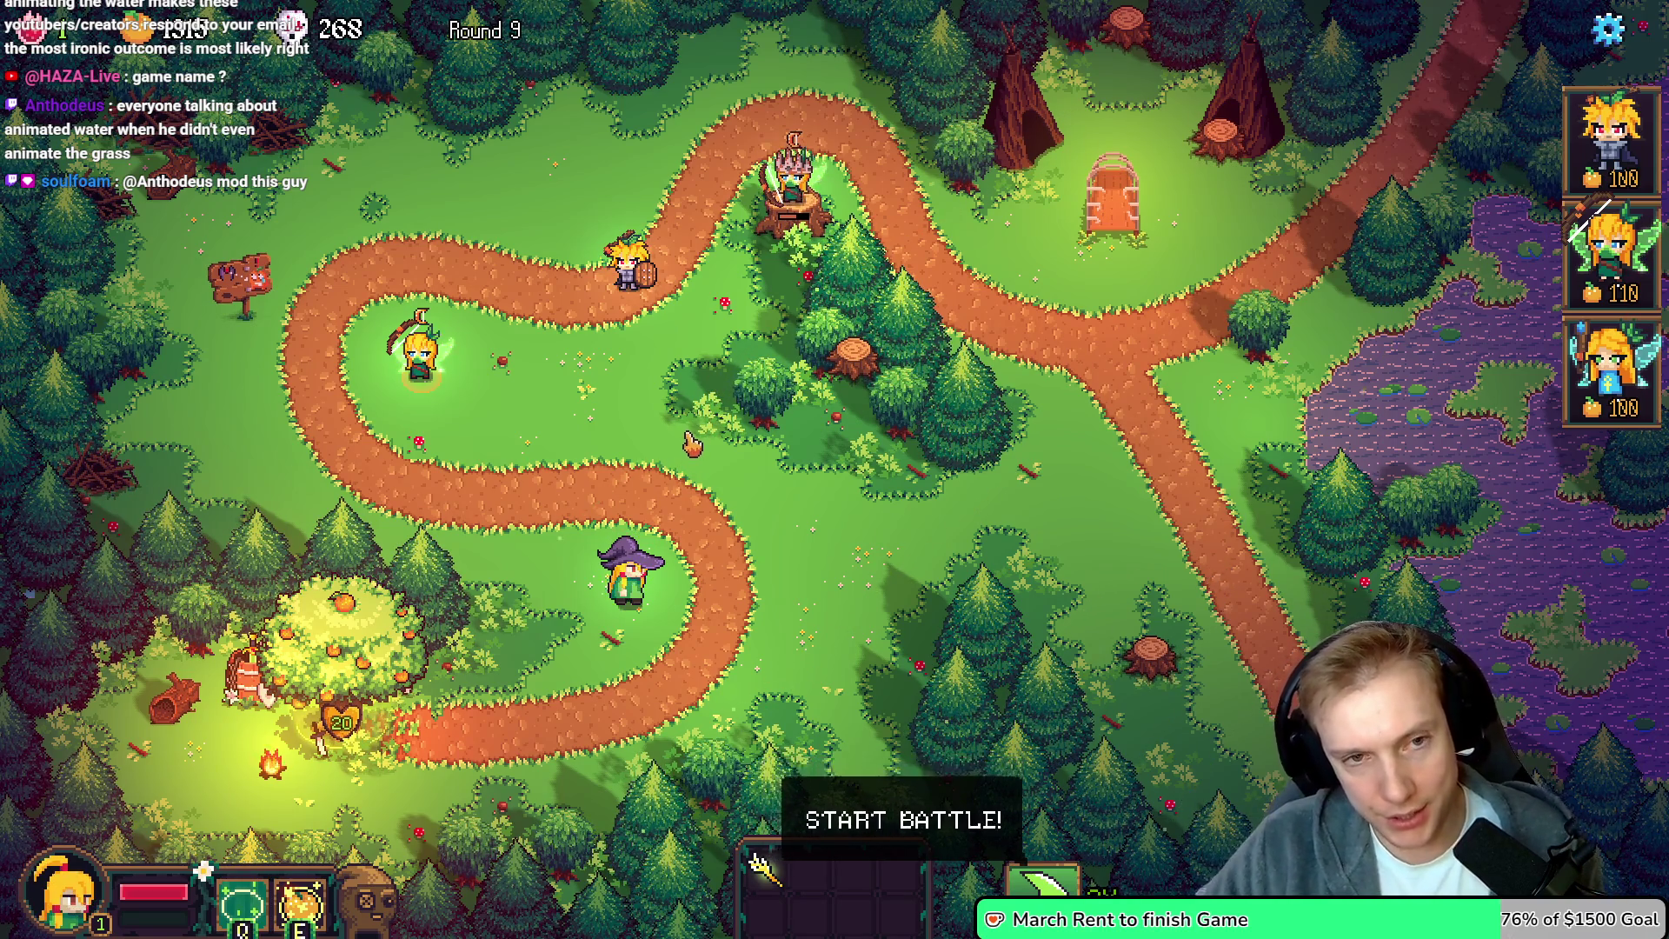
Walk the witch up into the clearing and around it with the W, A, S, D keys
key("w")
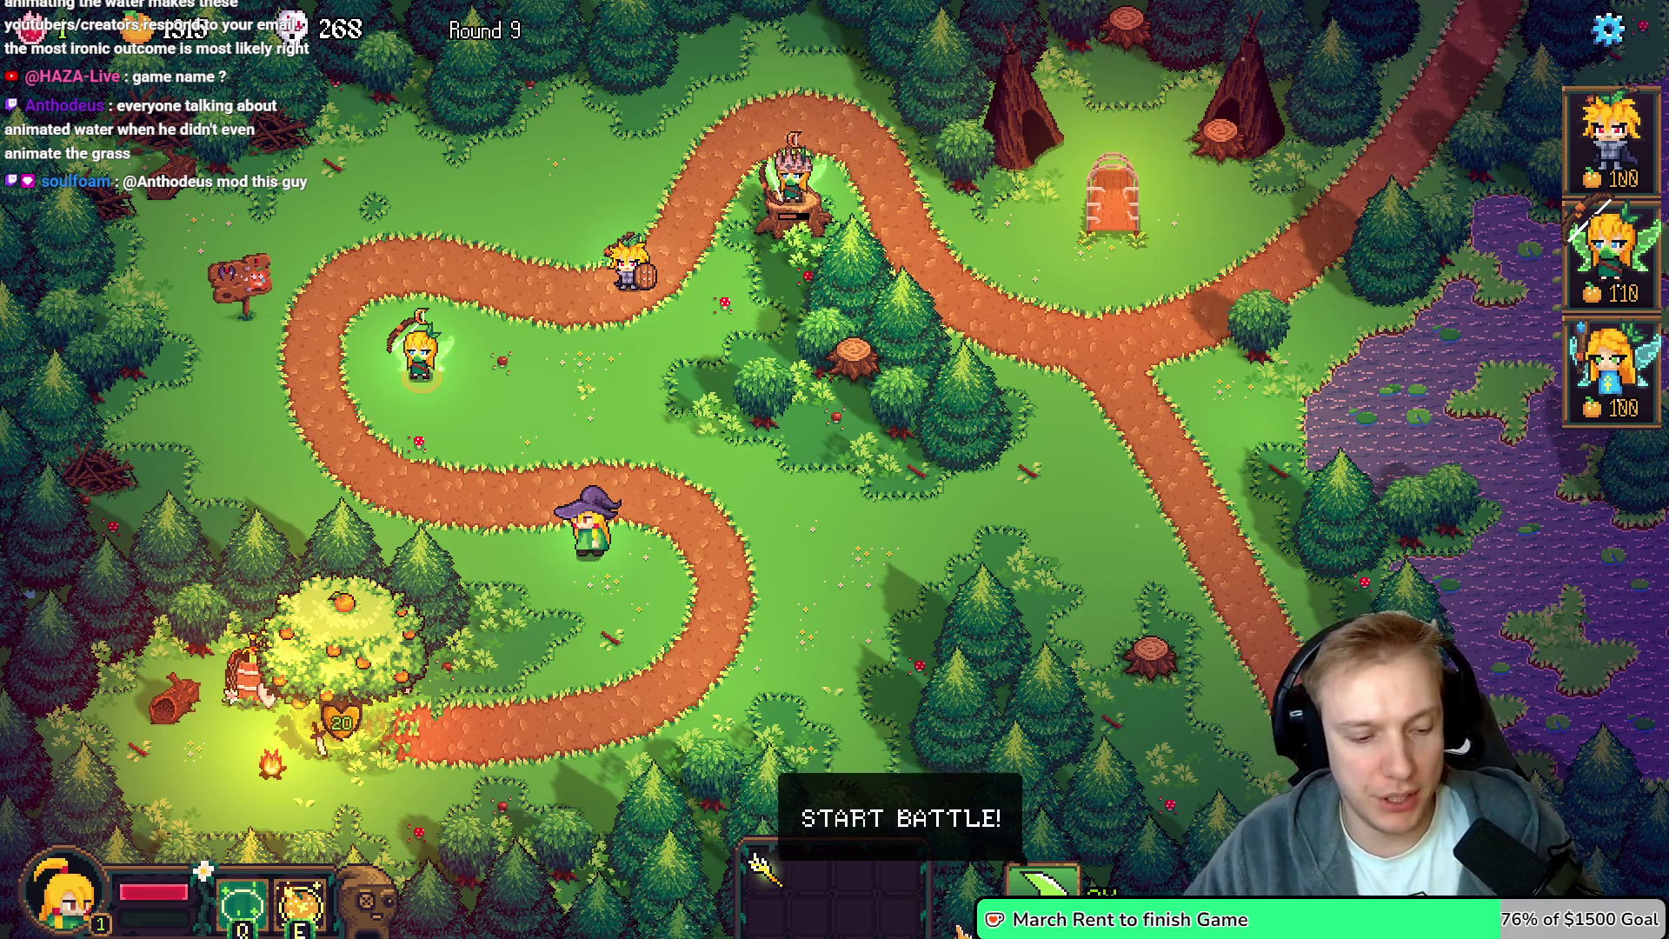
key("w")
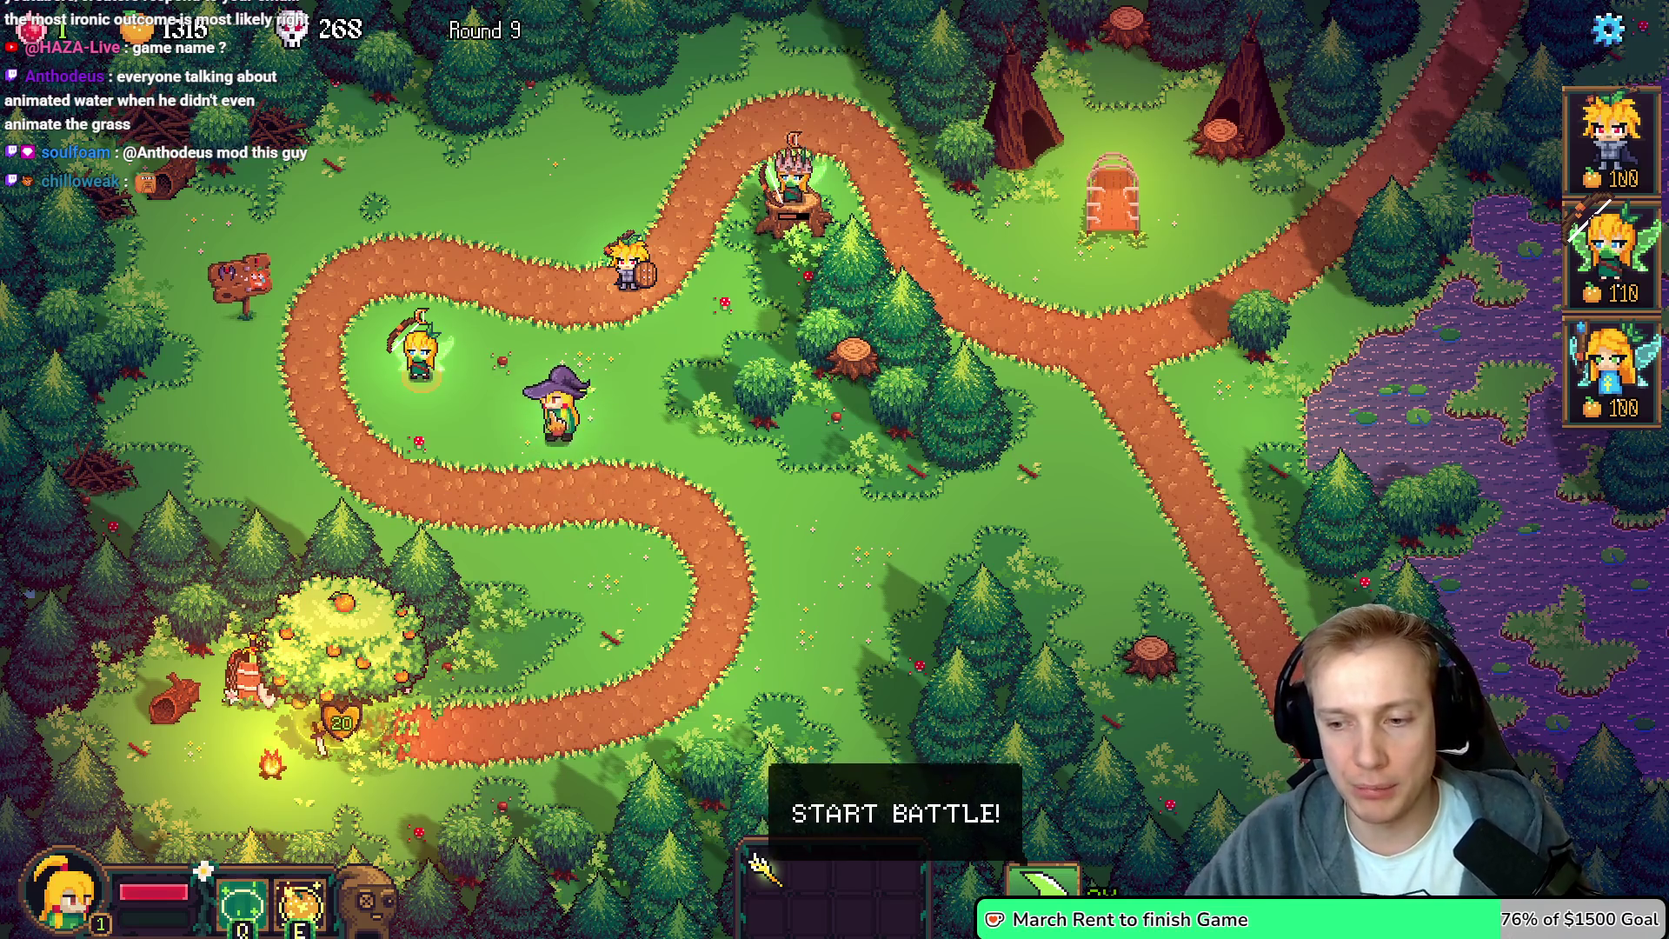
key("d")
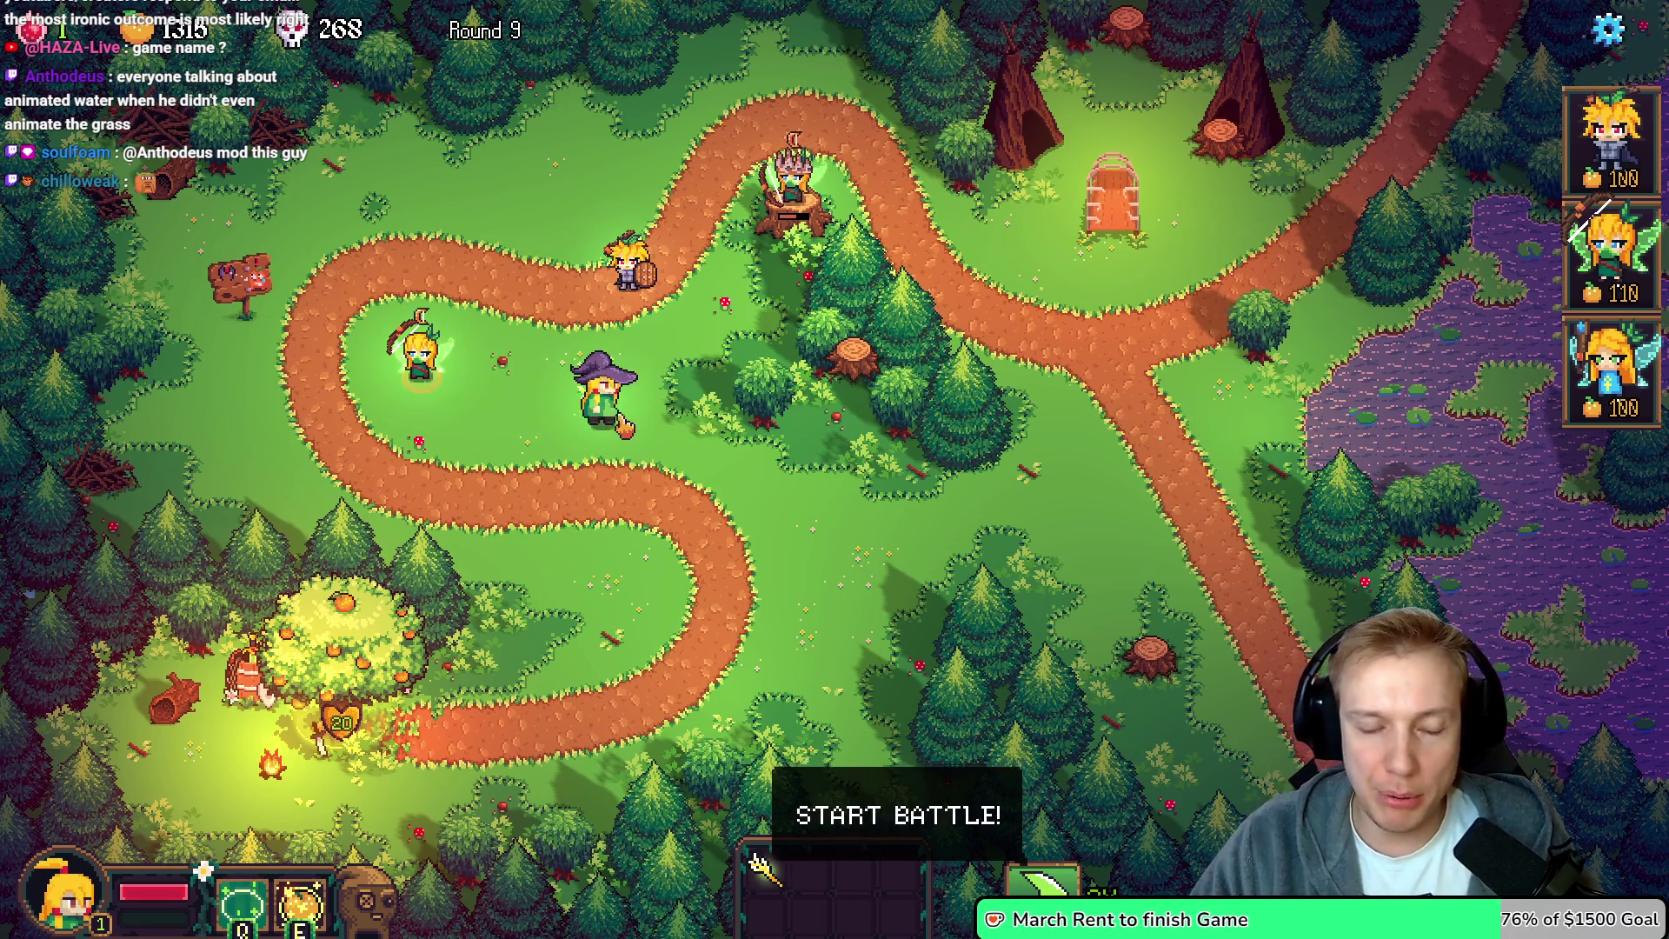
key("a")
key("d")
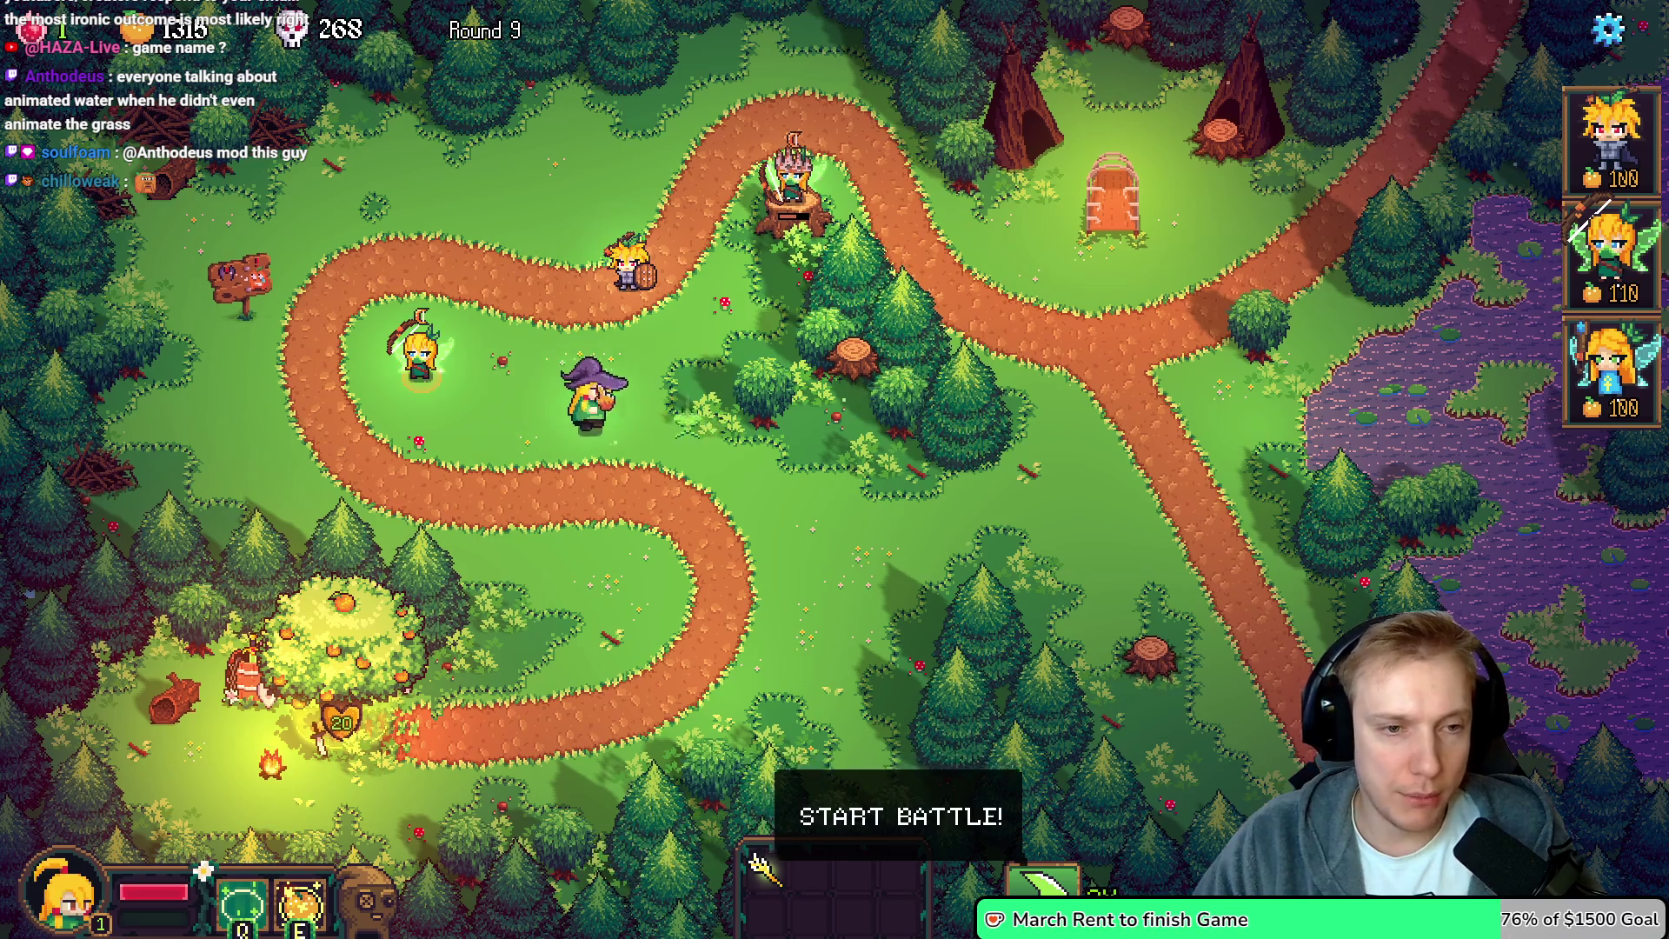
key("s")
key("d")
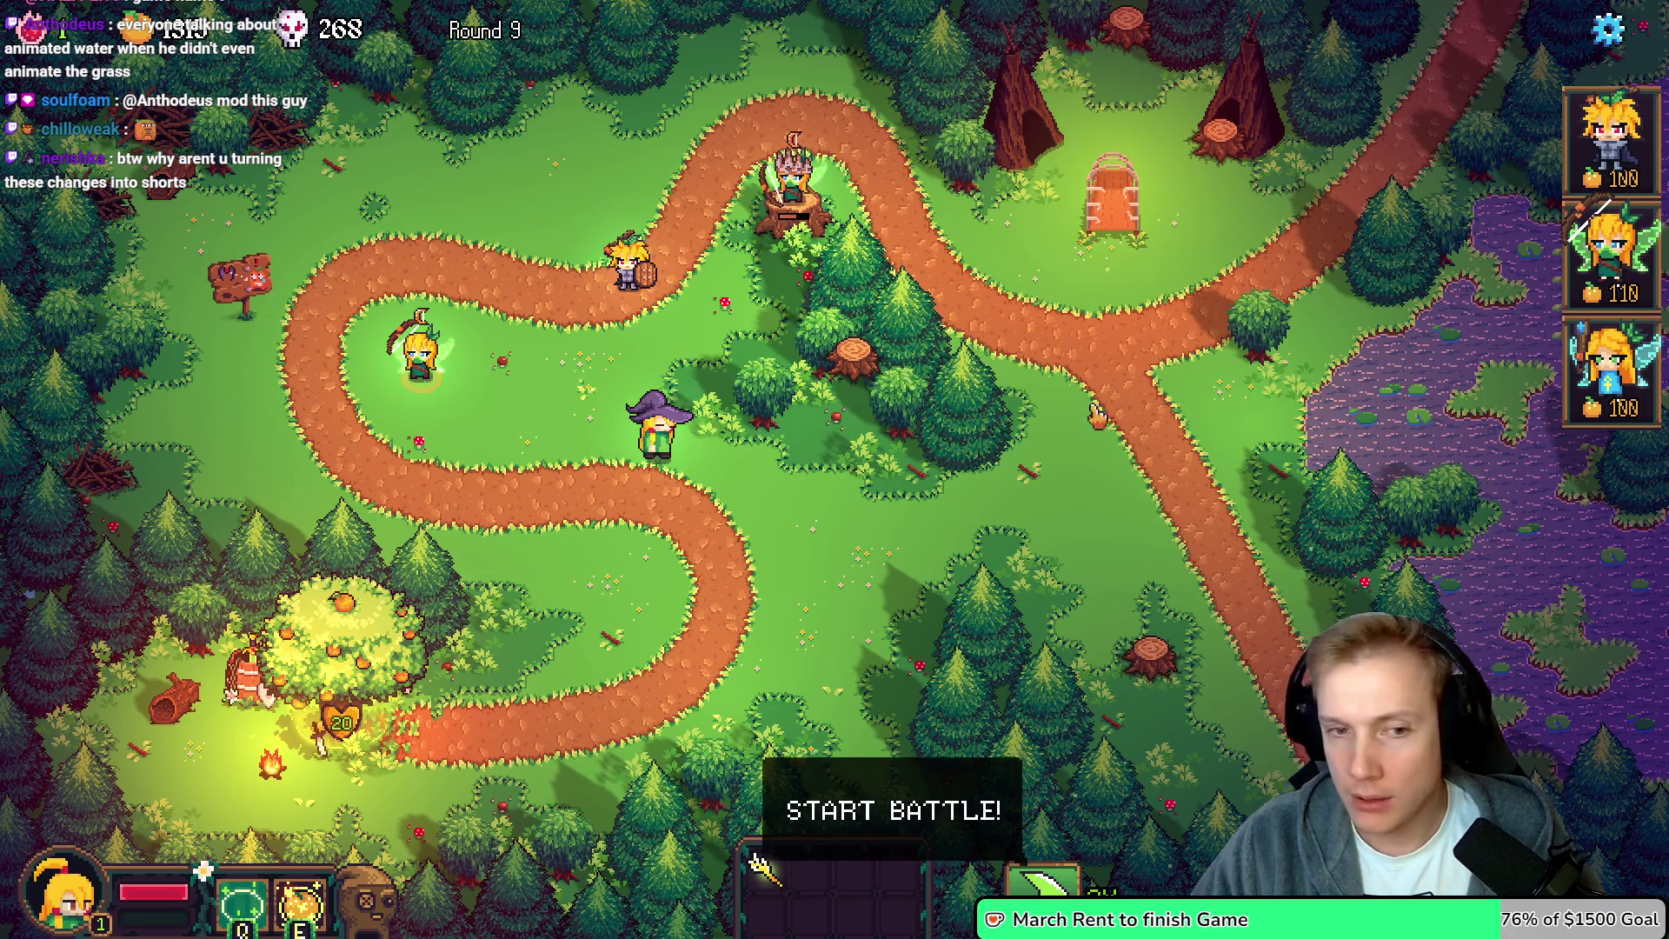
key("super+e")
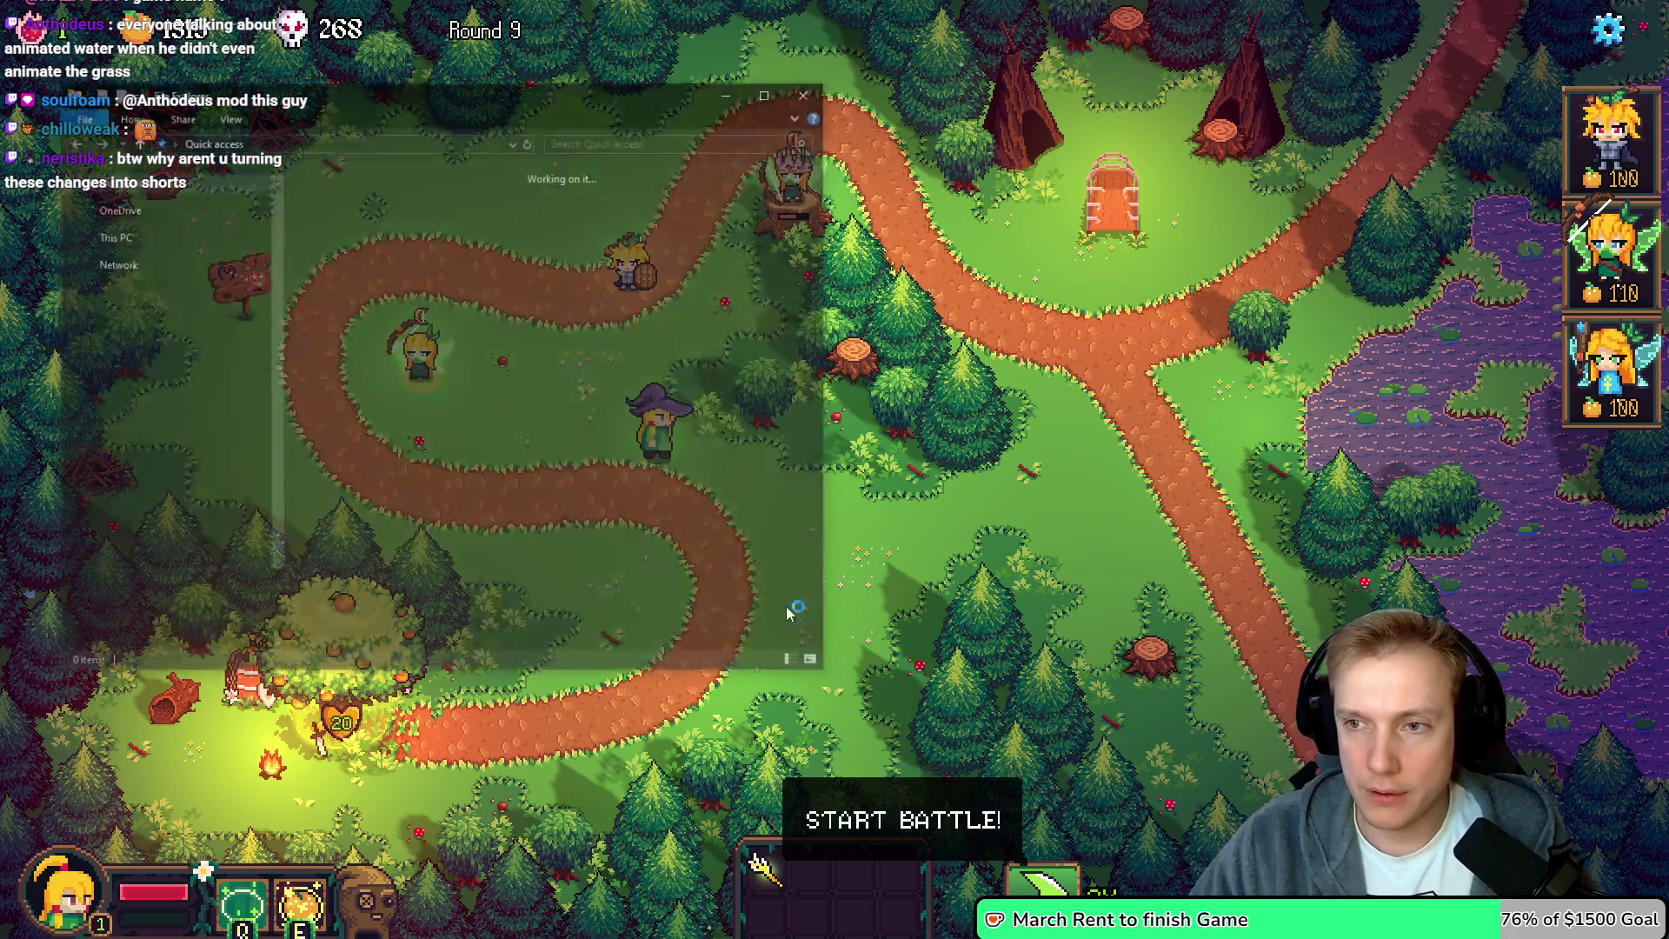
Center File Explorer and open Steam common\Tangy TD\assets\backgrounds
mouse_move(572, 87)
left_mouse_down()
mouse_move(1001, 167)
mouse_move(887, 157)
left_mouse_up()
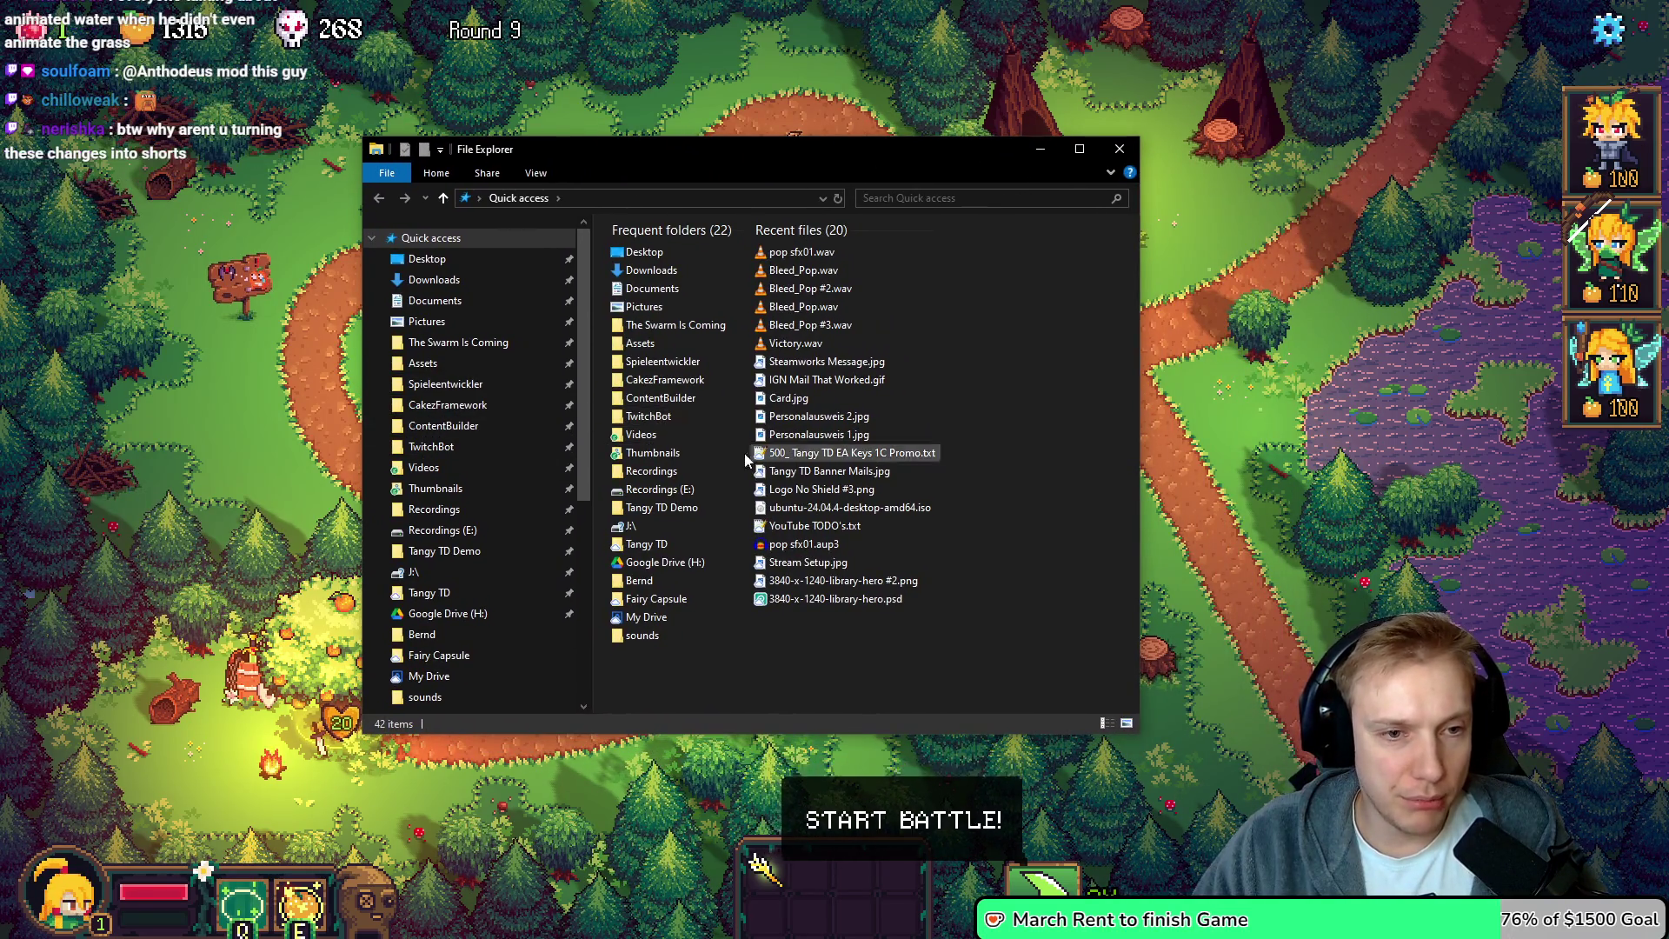
left_click(461, 551)
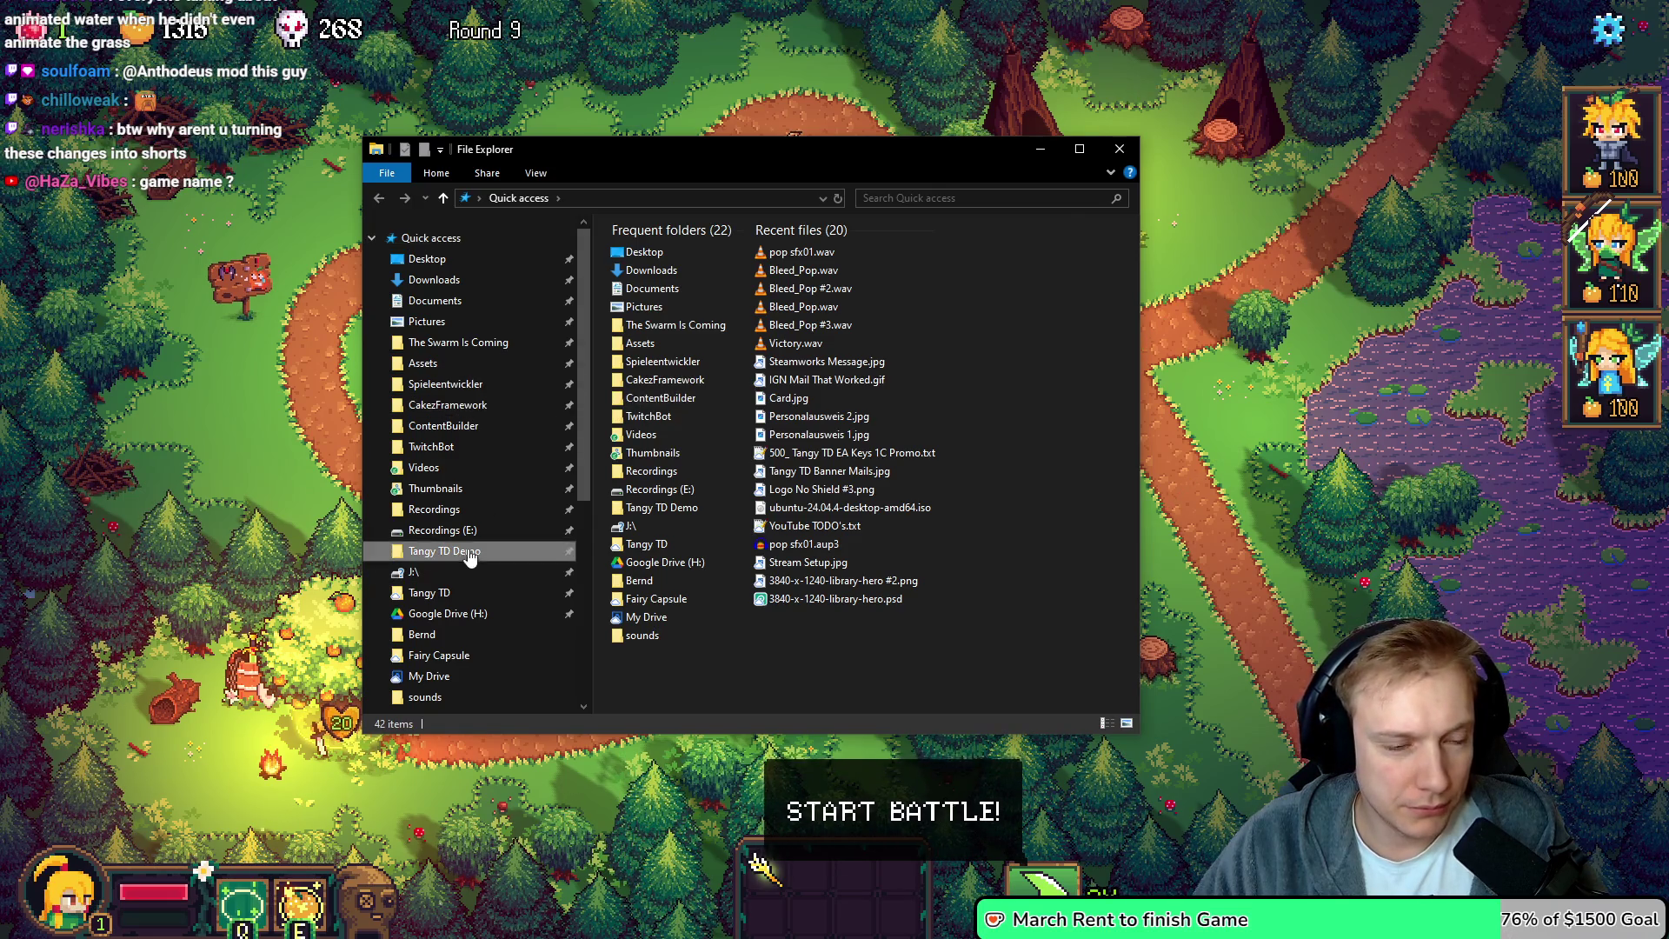
left_click(630, 198)
scroll(704, 342, "down", 5)
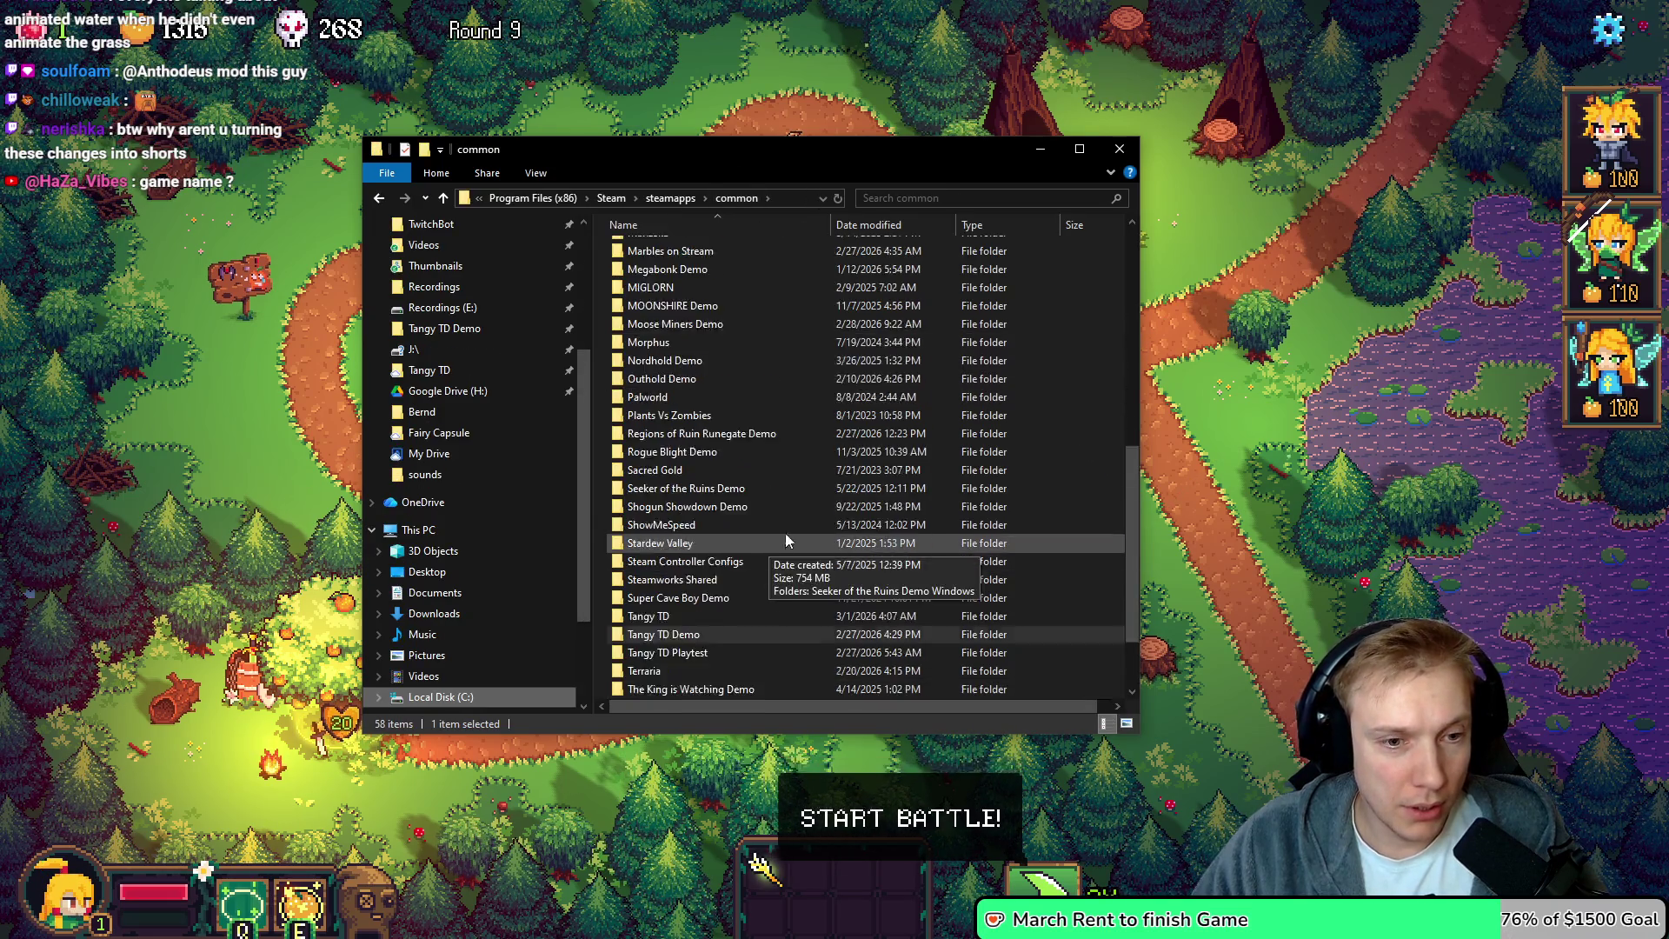
double_click(636, 525)
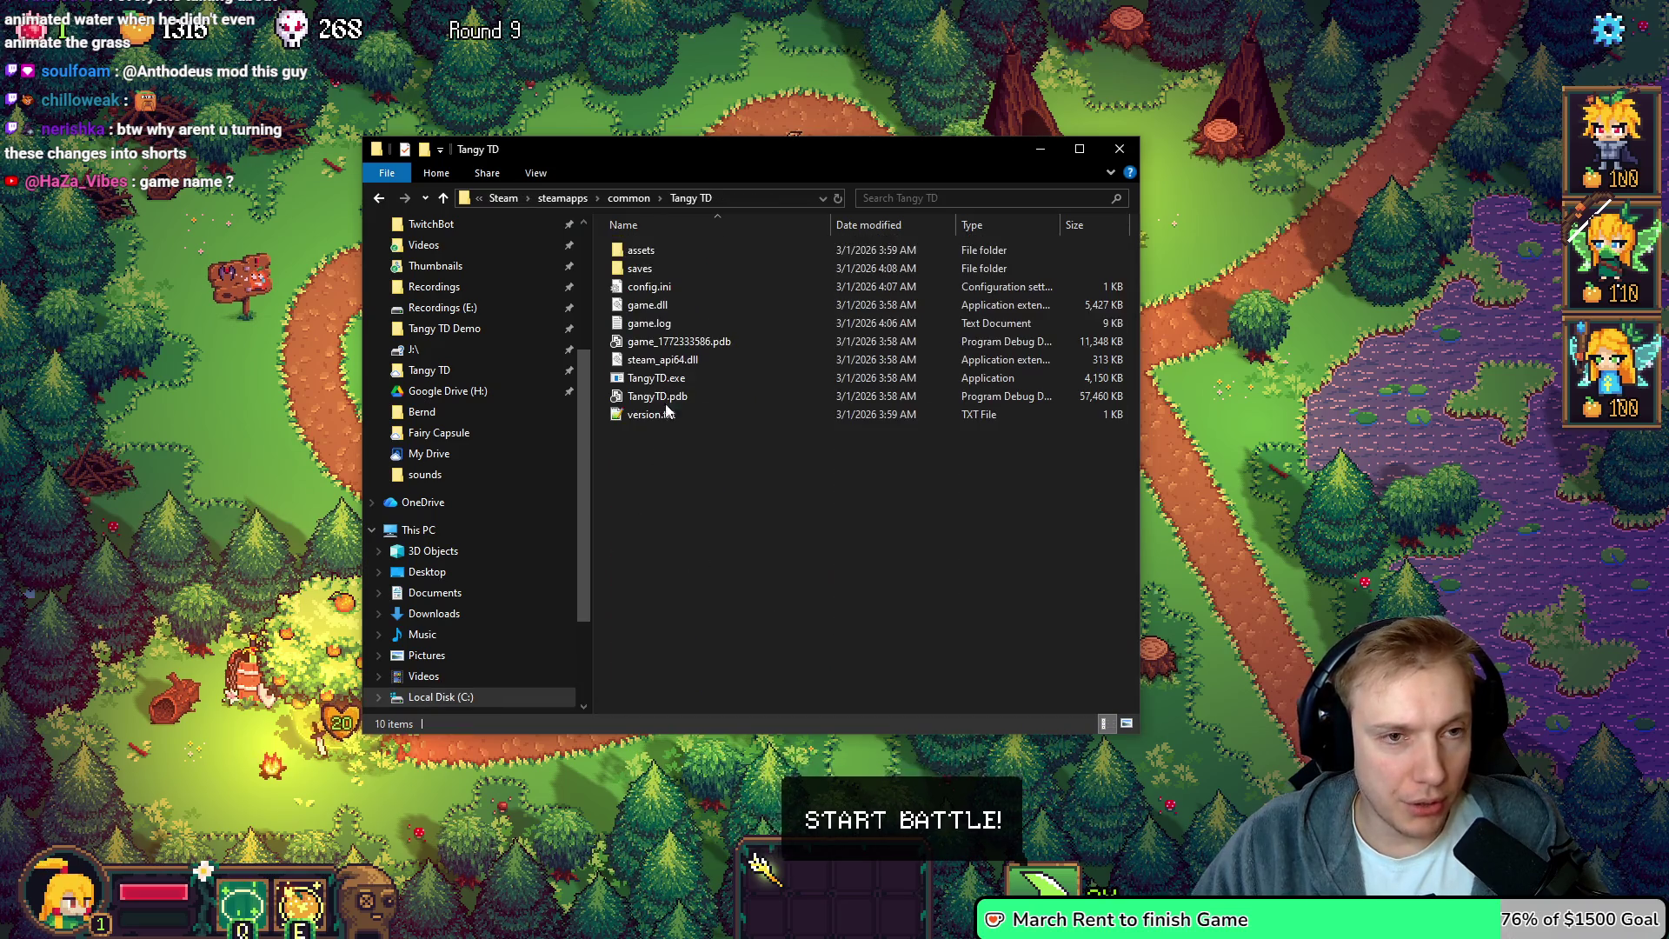
double_click(621, 252)
double_click(617, 252)
Look through the backgrounds, cursors, fonts and levels asset folders, selecting the .bg and font files
mouse_move(615, 252)
left_mouse_down()
mouse_move(732, 461)
mouse_move(738, 519)
left_mouse_up()
key("BackSpace")
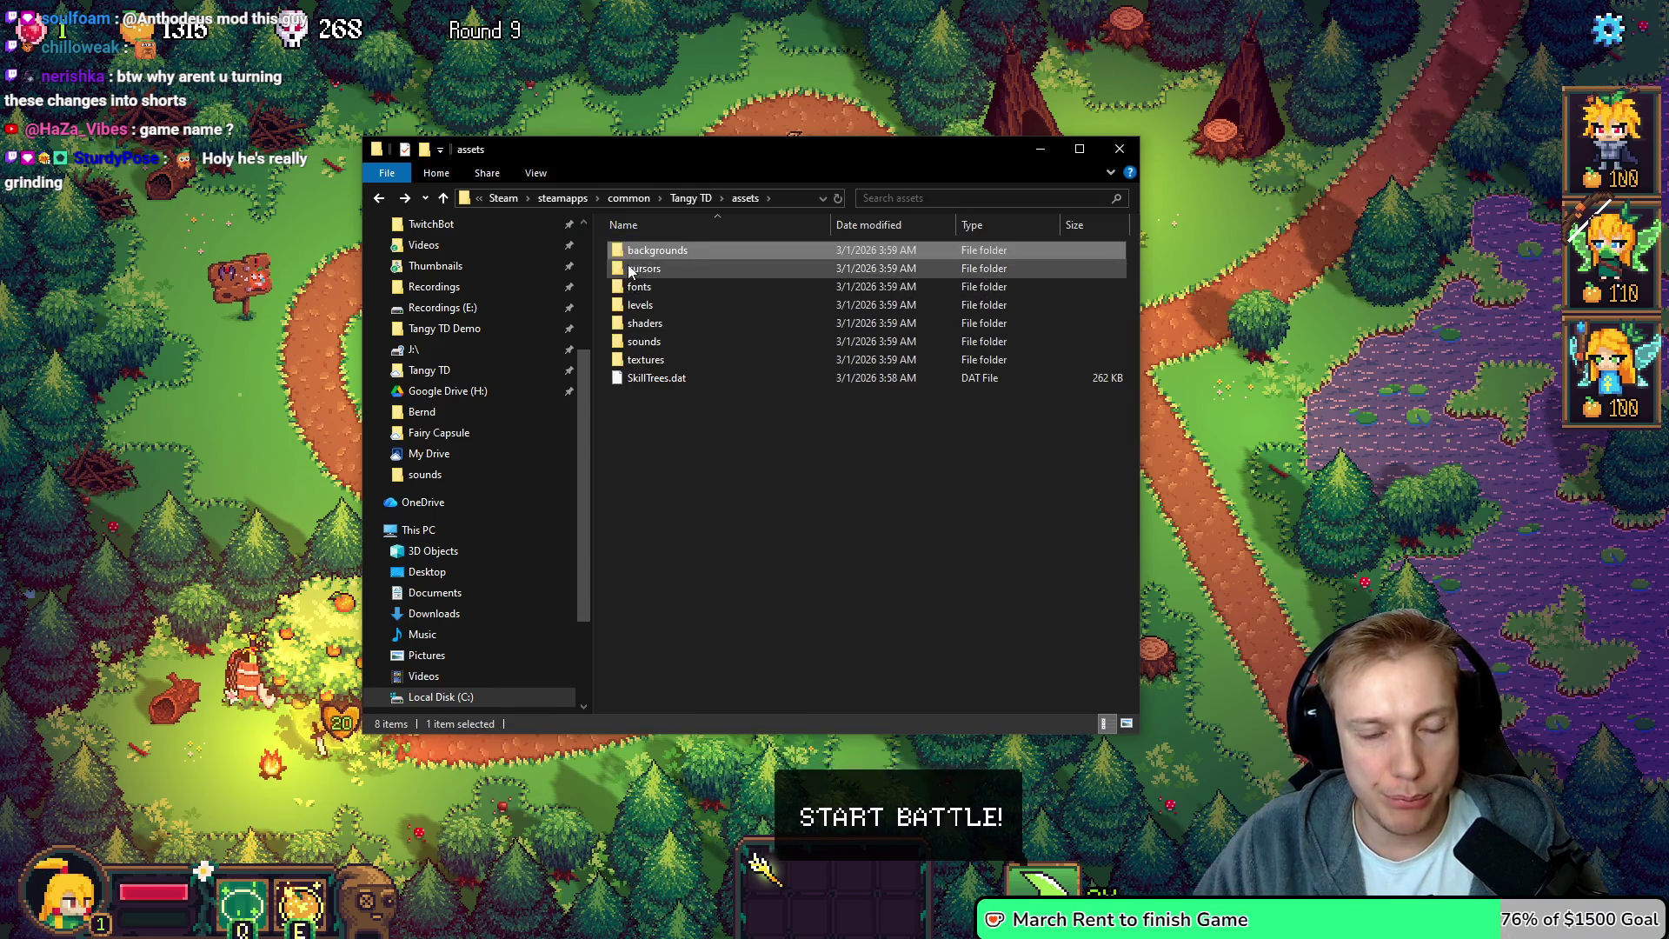
double_click(629, 271)
key("BackSpace")
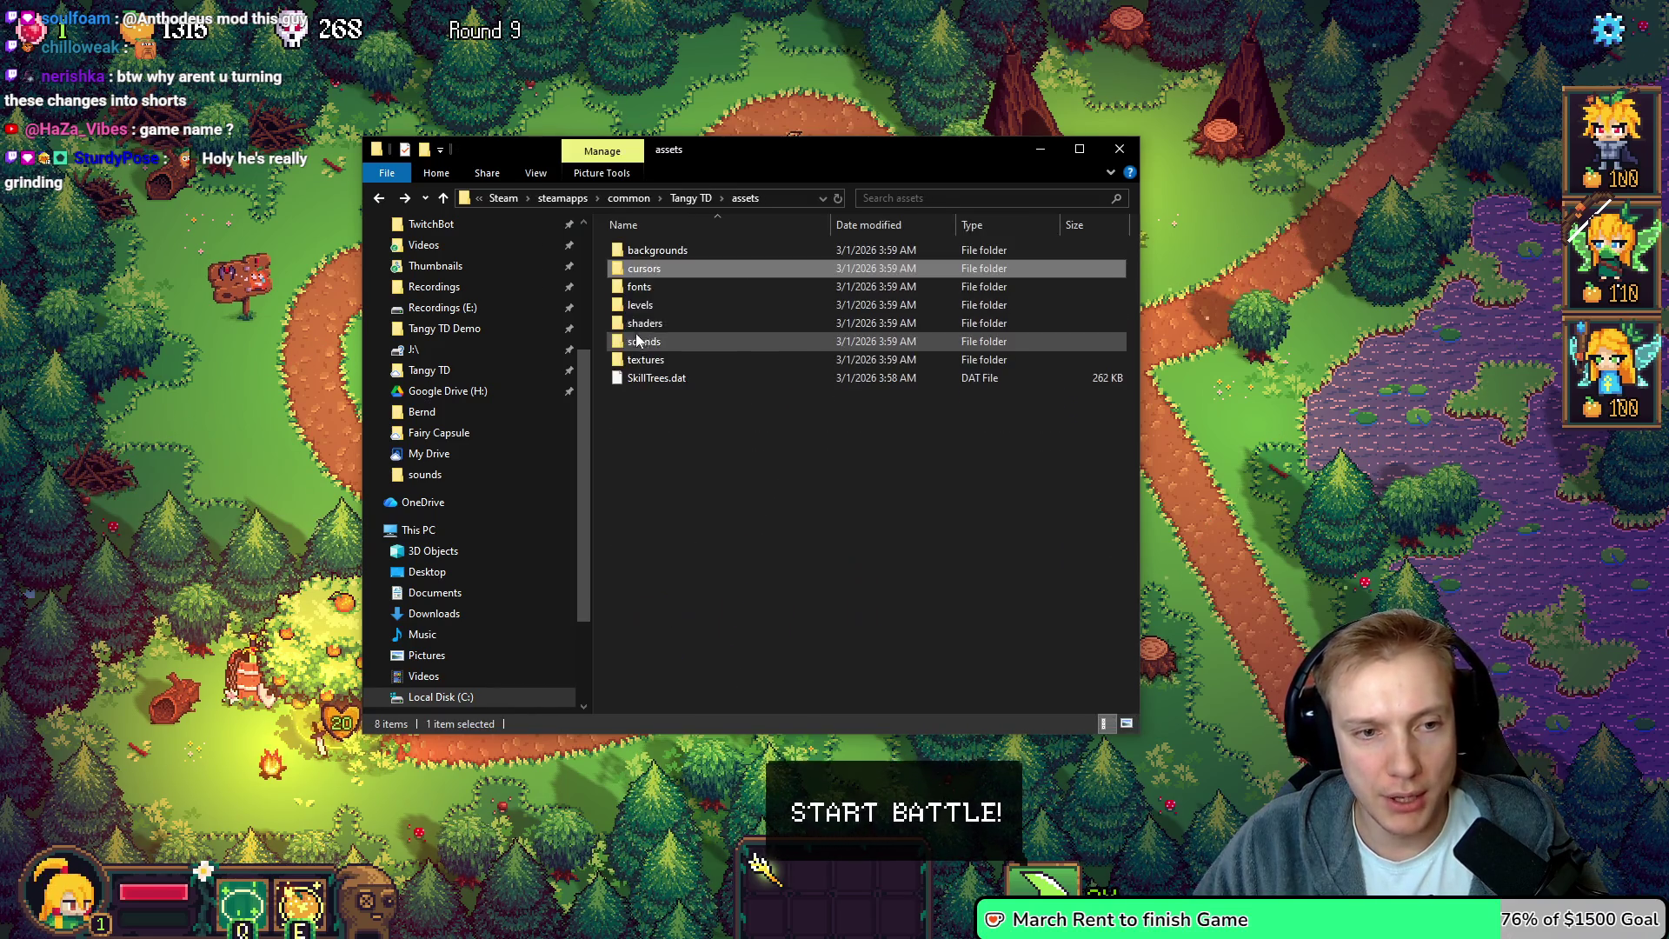
double_click(629, 288)
mouse_move(607, 236)
left_mouse_down()
mouse_move(875, 485)
mouse_move(862, 458)
left_mouse_up()
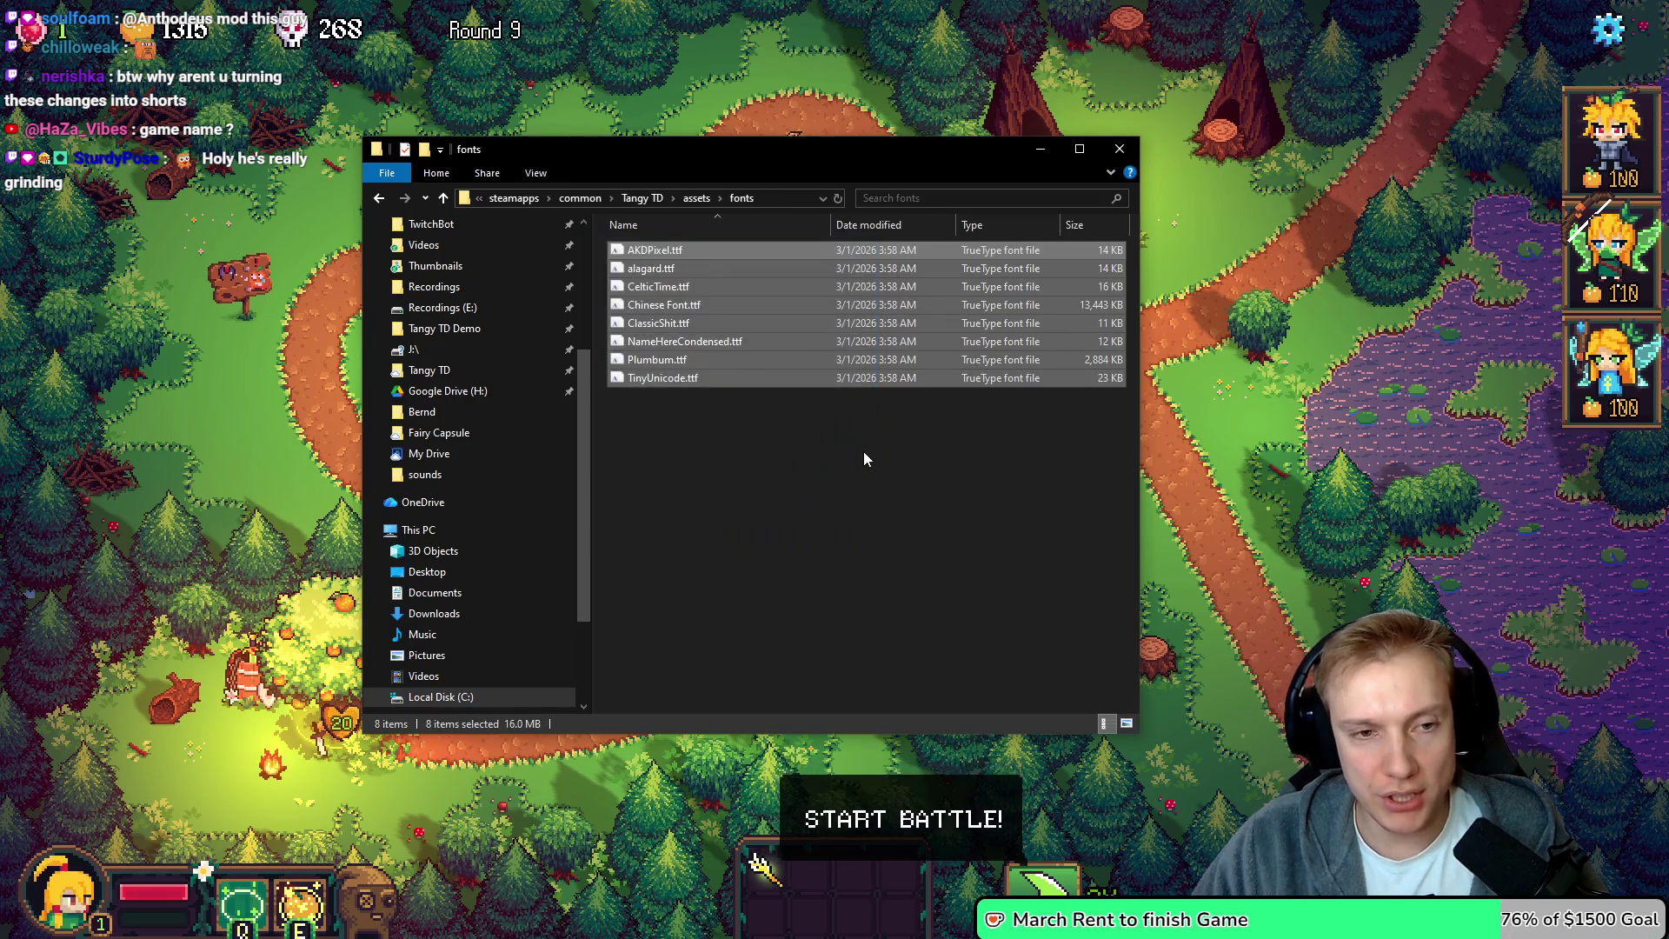
key("BackSpace")
double_click(661, 307)
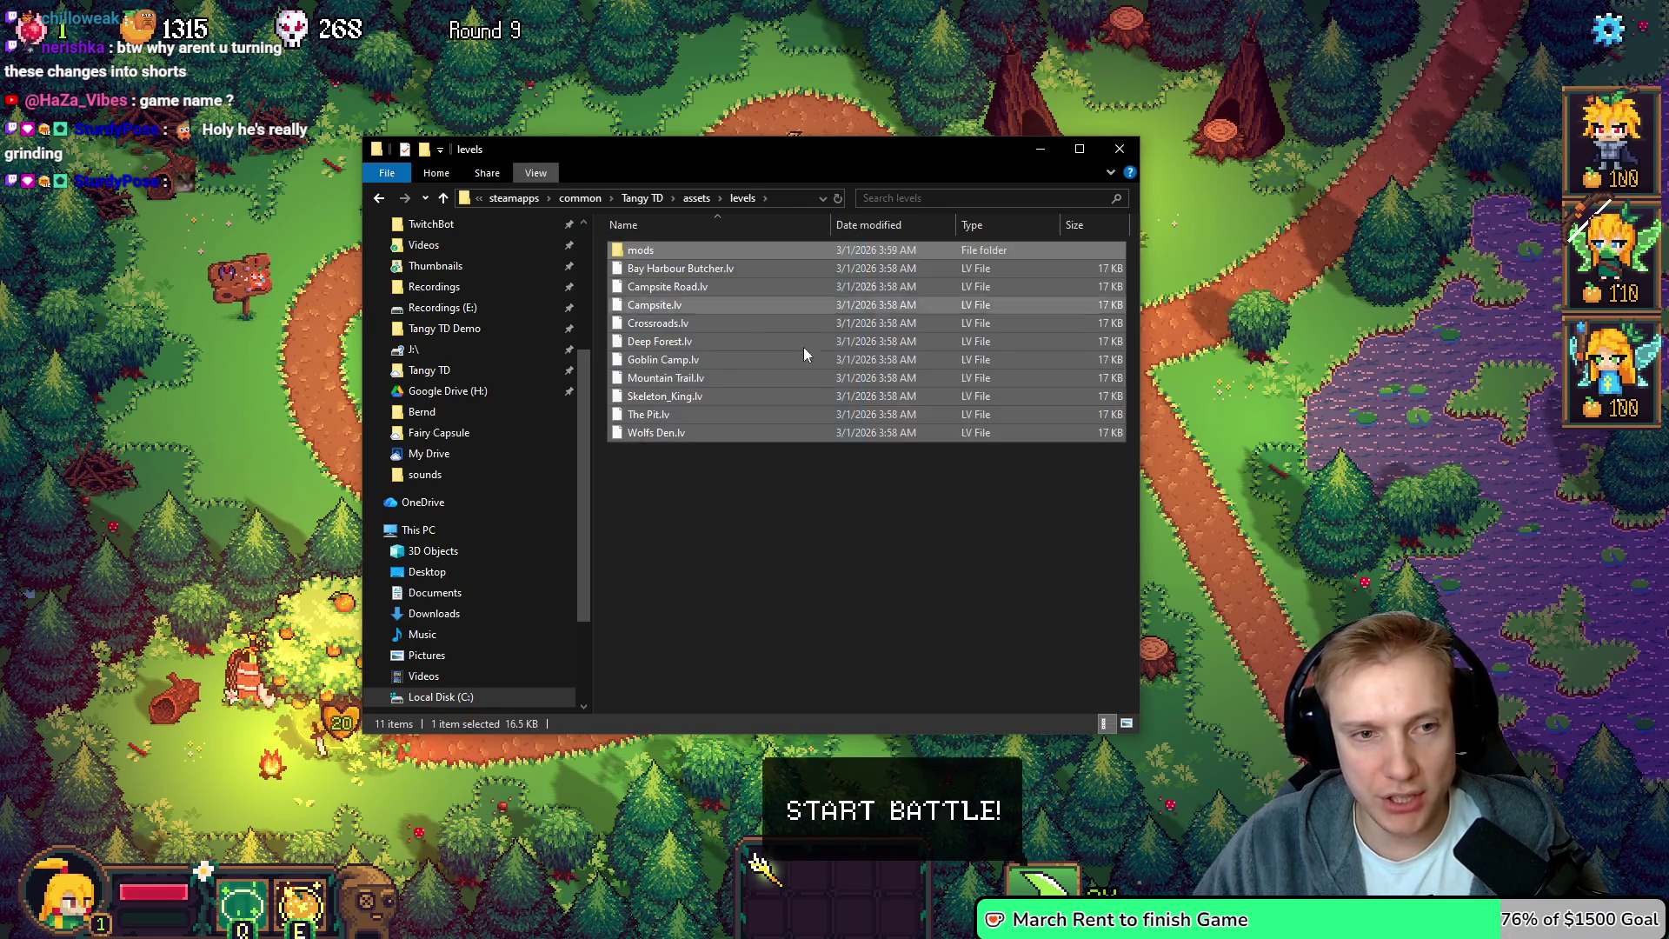
key("BackSpace")
Look through the shaders, sounds and textures asset folders, then return to assets
key("Down")
key("Return")
key("BackSpace")
key("Down")
key("Return")
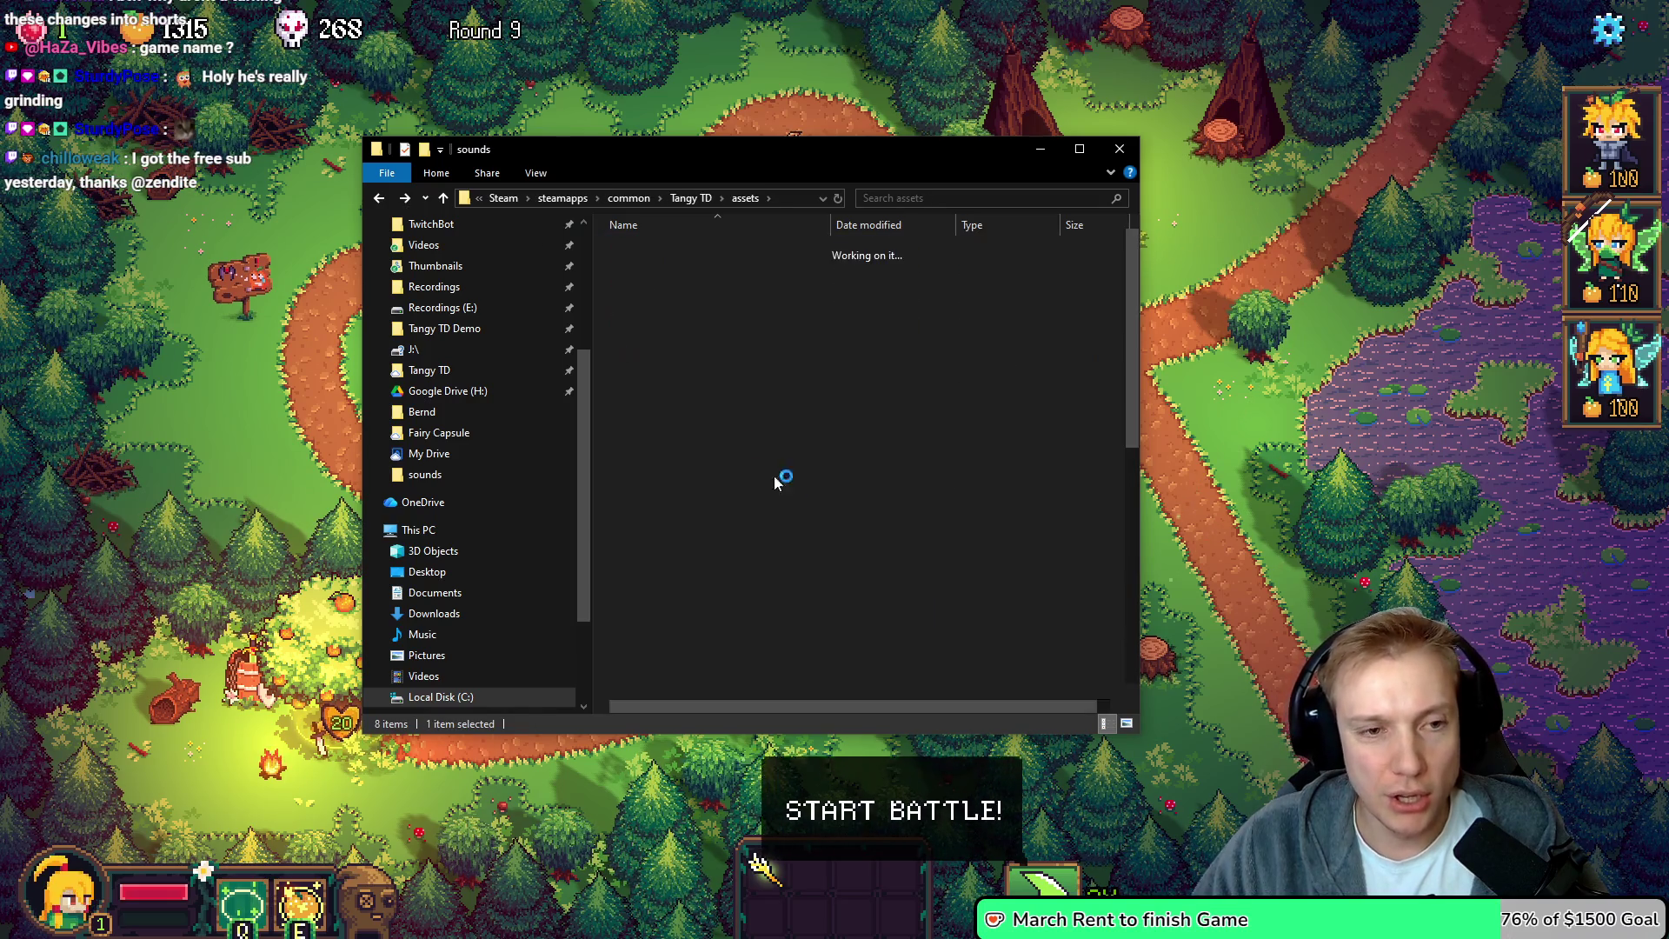
scroll(856, 378, "down", 5)
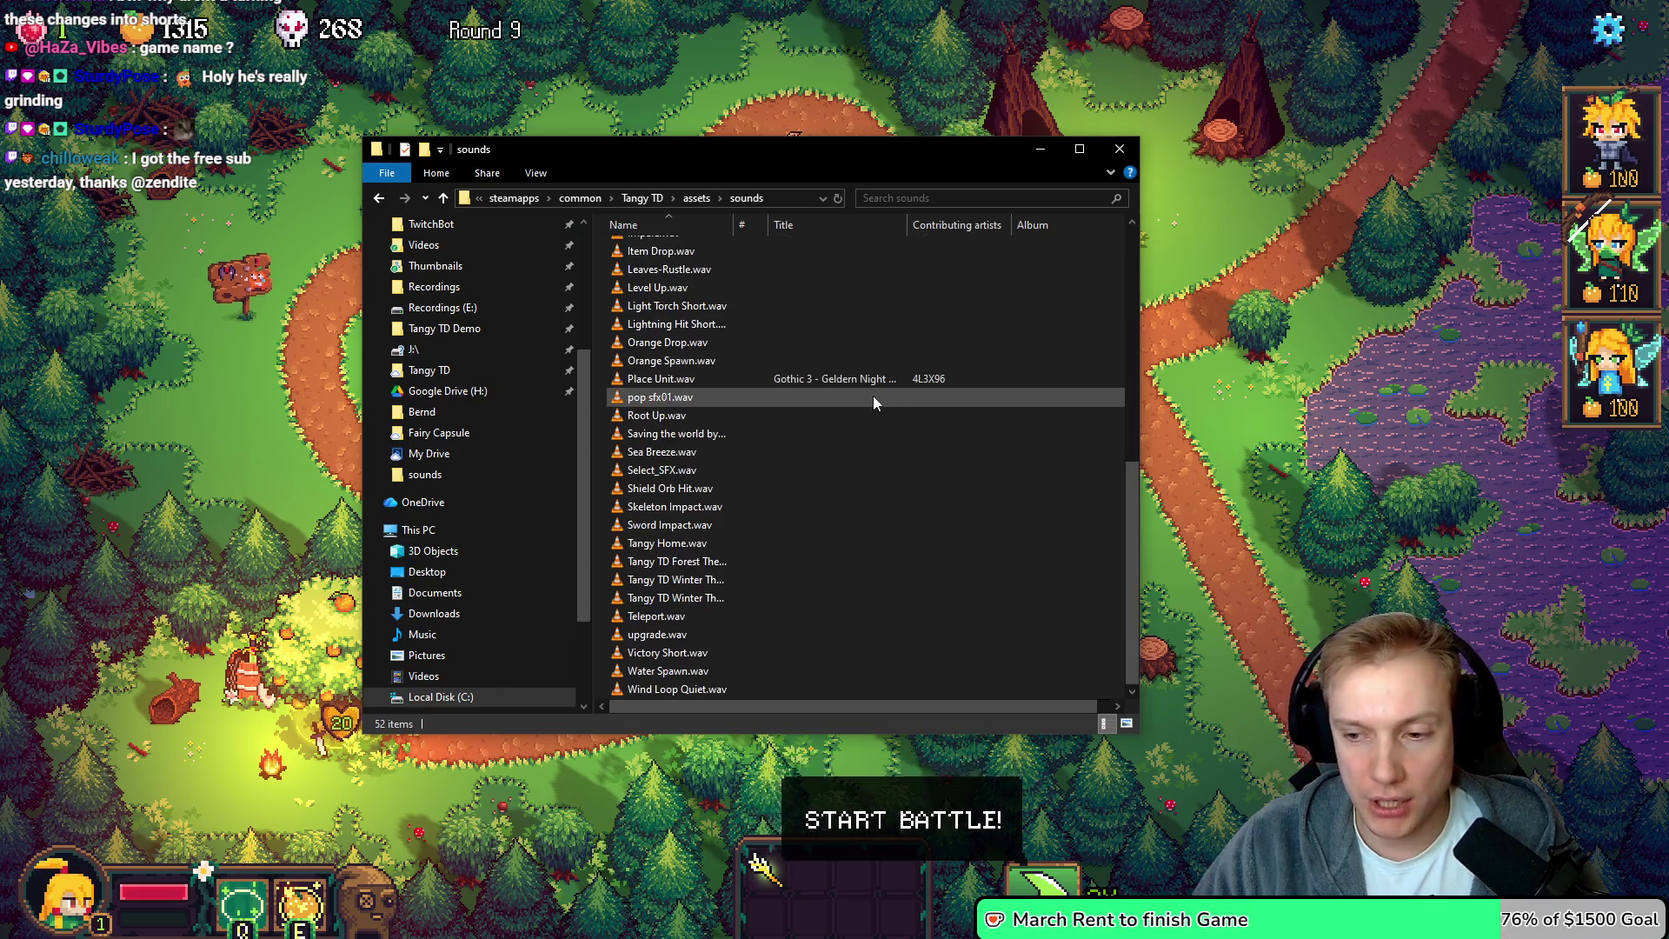
key("BackSpace")
double_click(630, 359)
mouse_move(832, 519)
left_mouse_down()
mouse_move(728, 347)
mouse_move(807, 338)
mouse_move(599, 219)
left_mouse_up()
key("BackSpace")
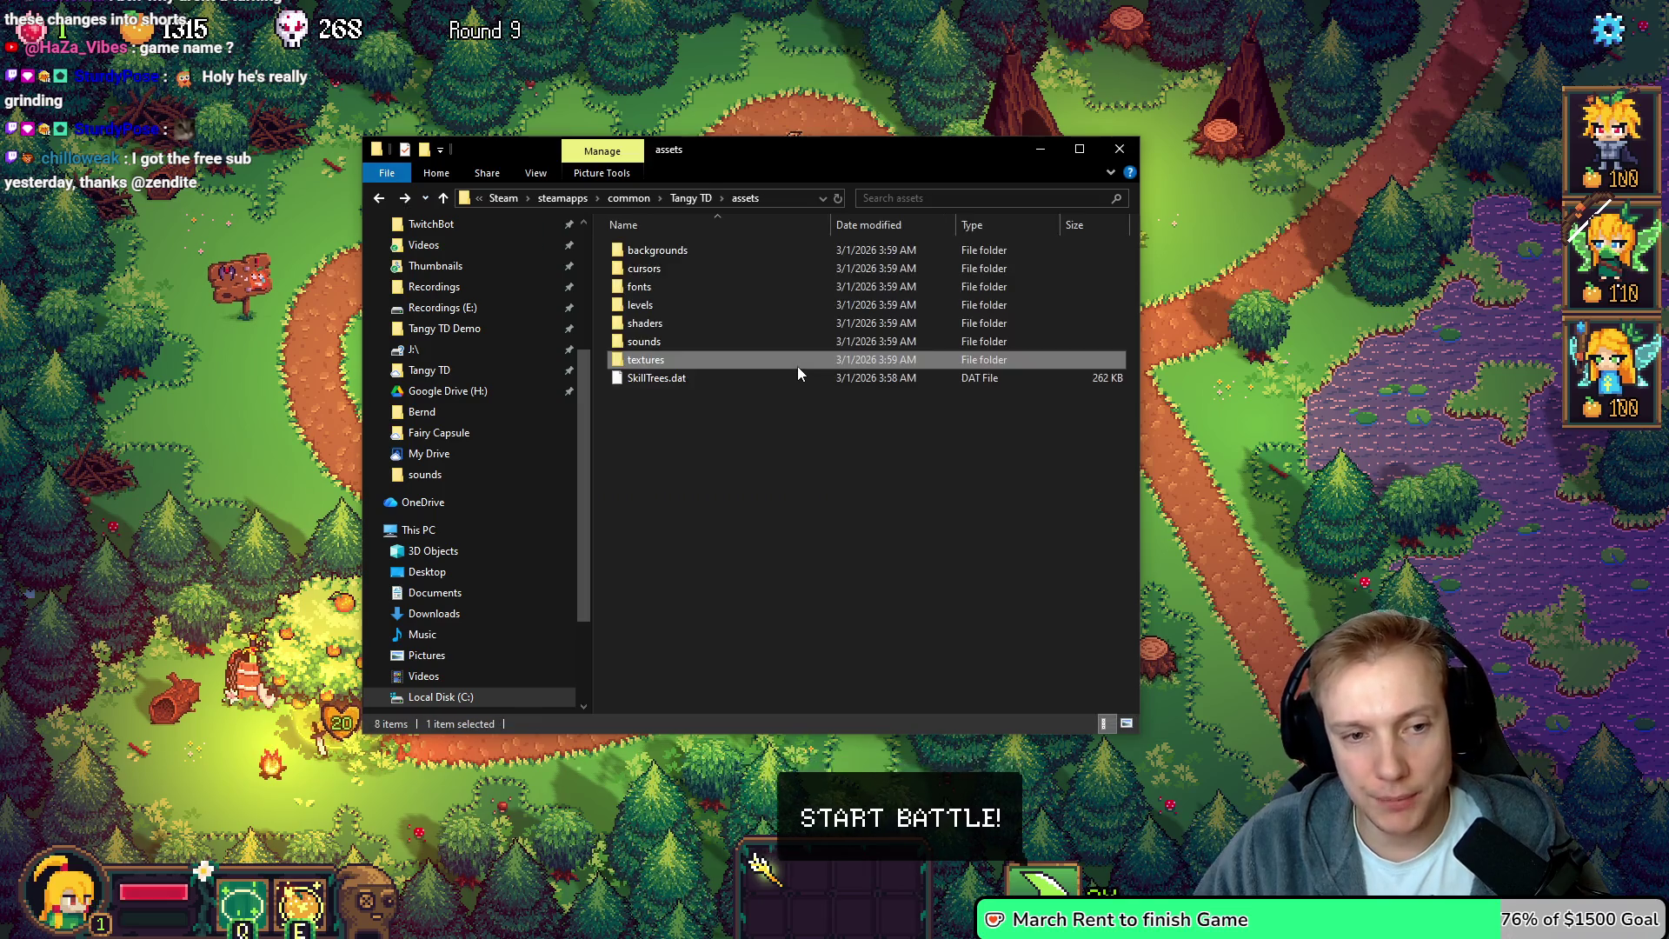
Go up to the Tangy TD folder, briefly select its loose files, then go up to common
key("BackSpace")
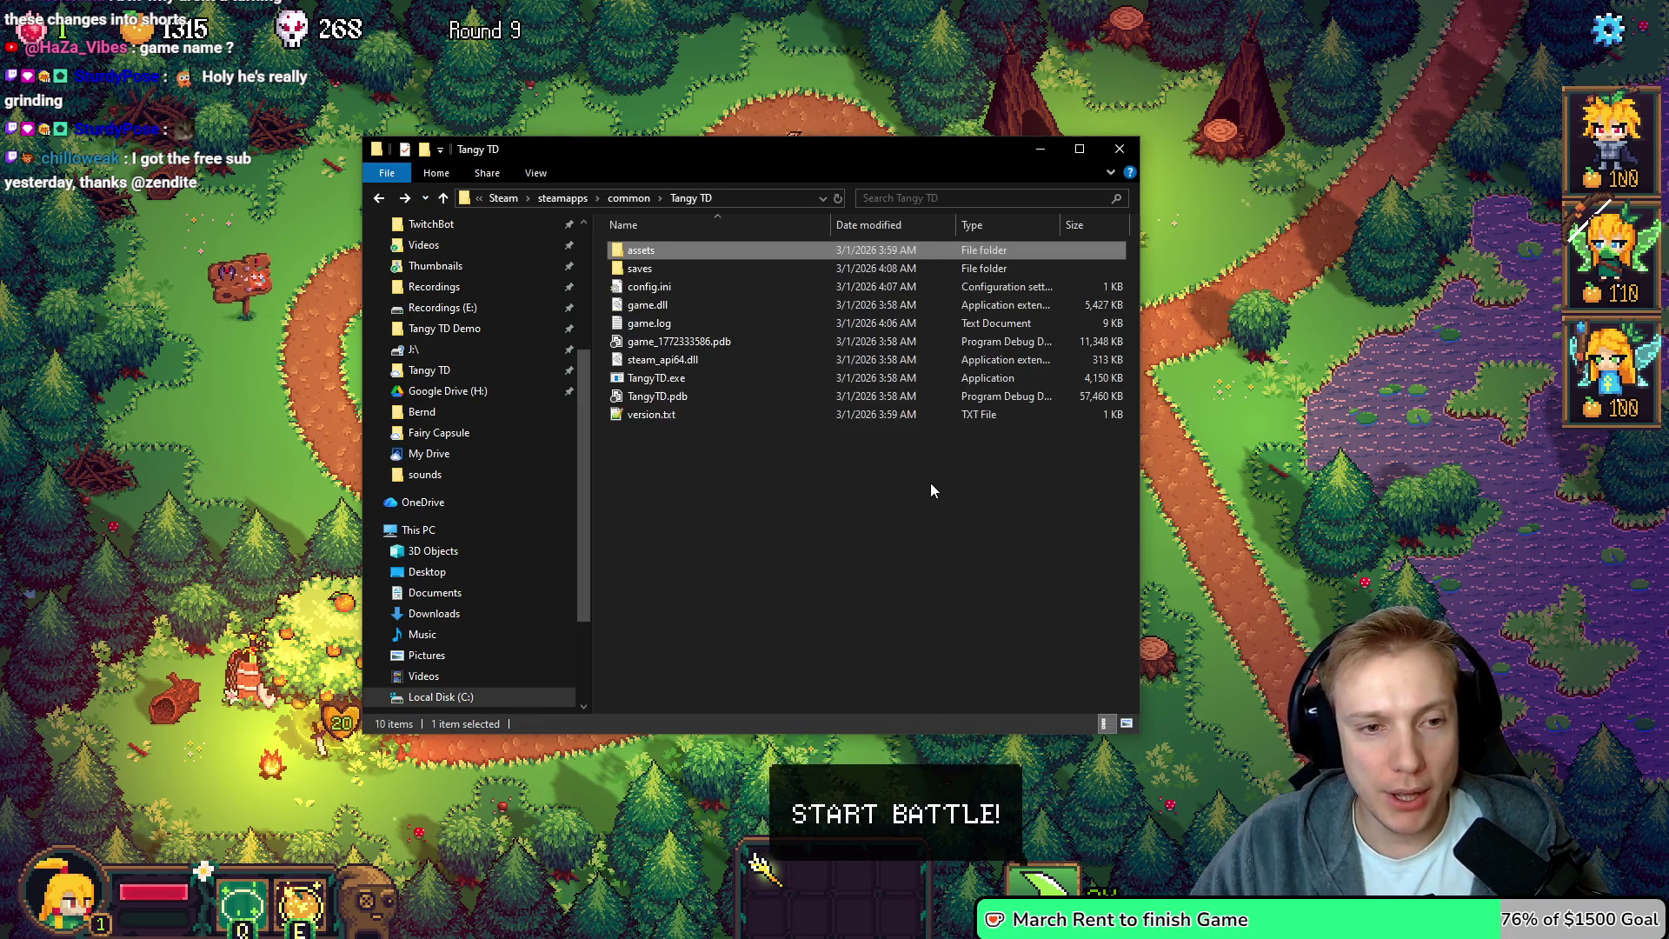
mouse_move(612, 516)
left_mouse_down()
mouse_move(765, 280)
mouse_move(782, 487)
left_mouse_up()
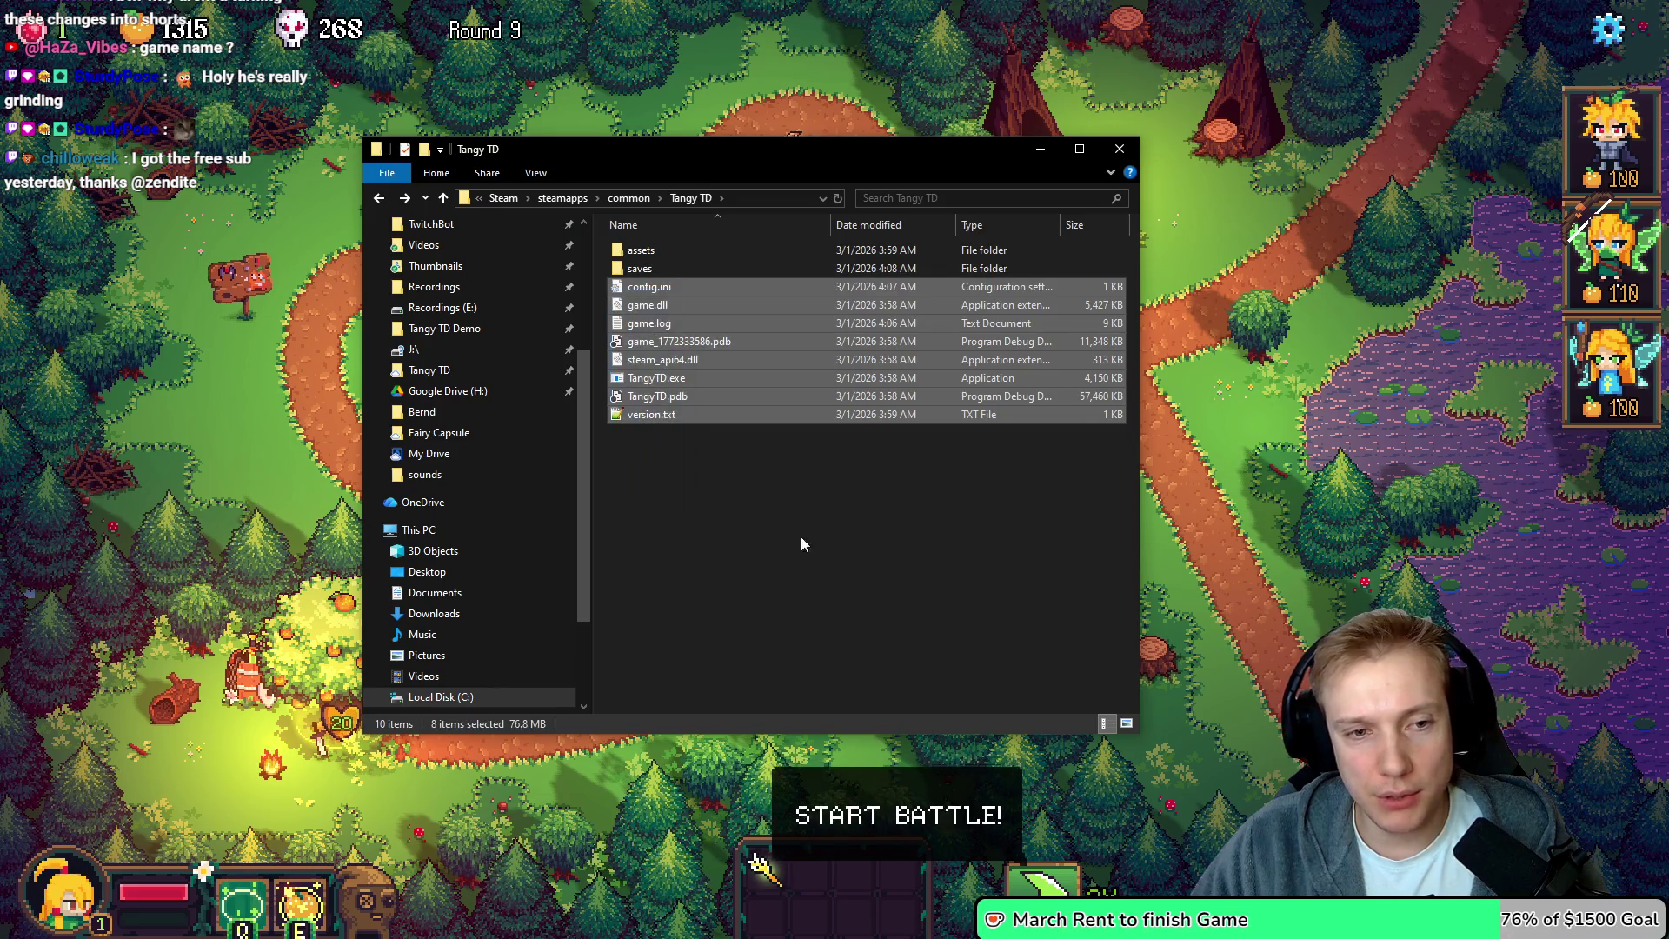
left_click(800, 539)
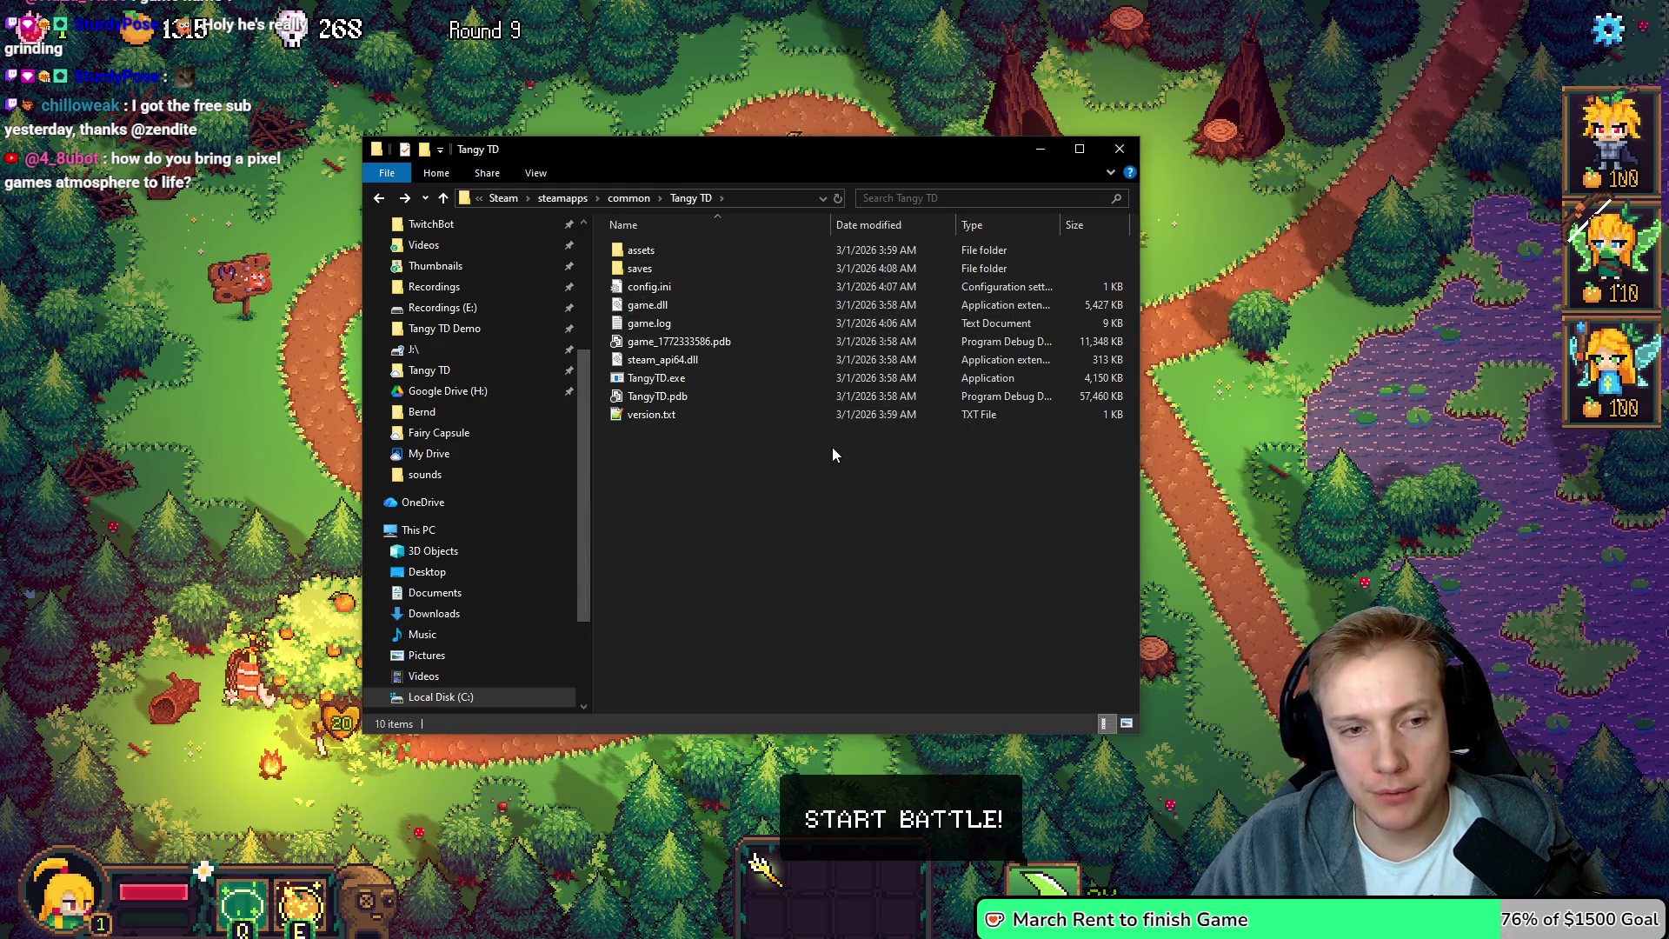
left_click(628, 197)
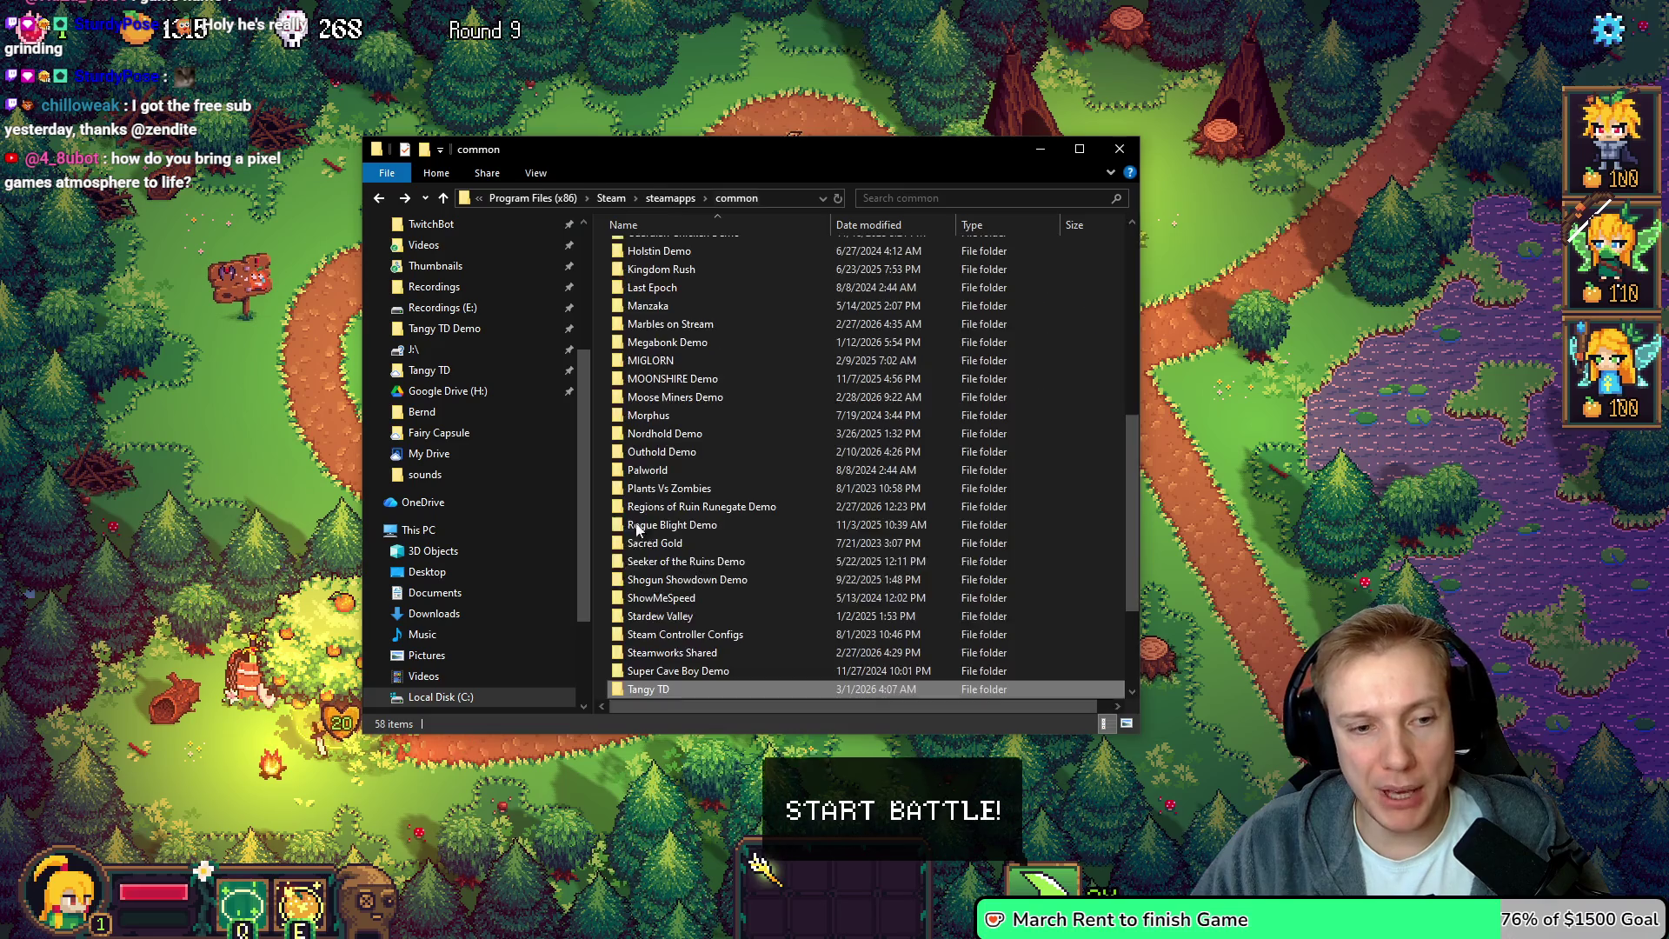
Check the Tangy TD folder's Properties: 254 MB in 138 files
right_click(654, 690)
left_click(776, 679)
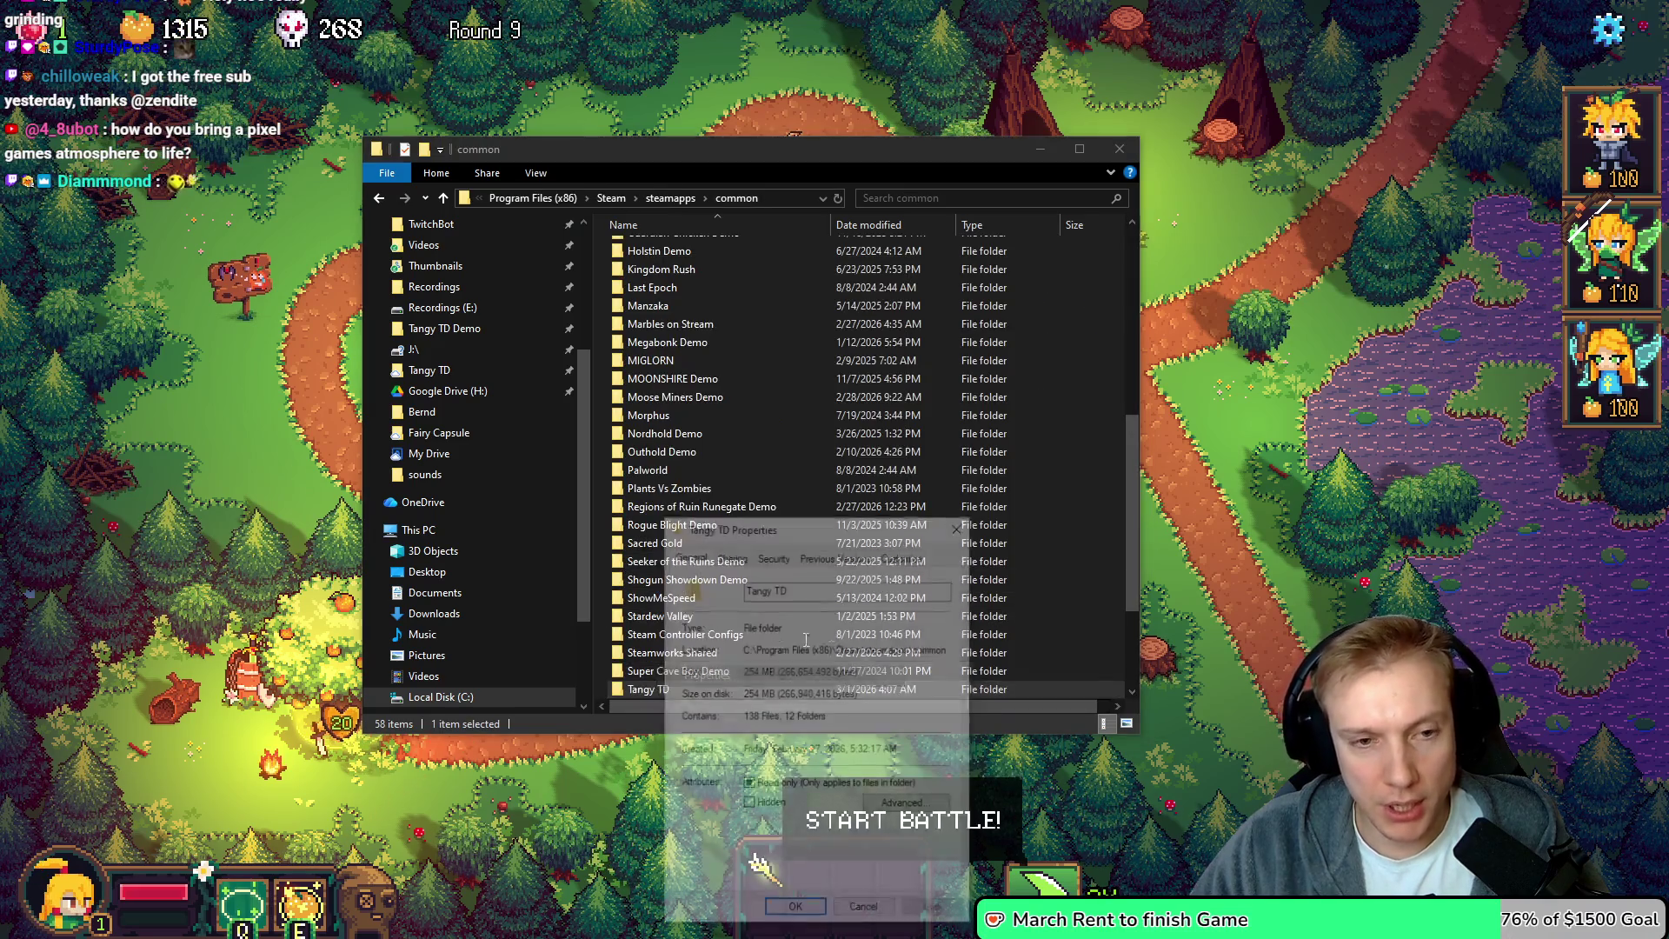
left_click_drag(830, 519, 730, 69)
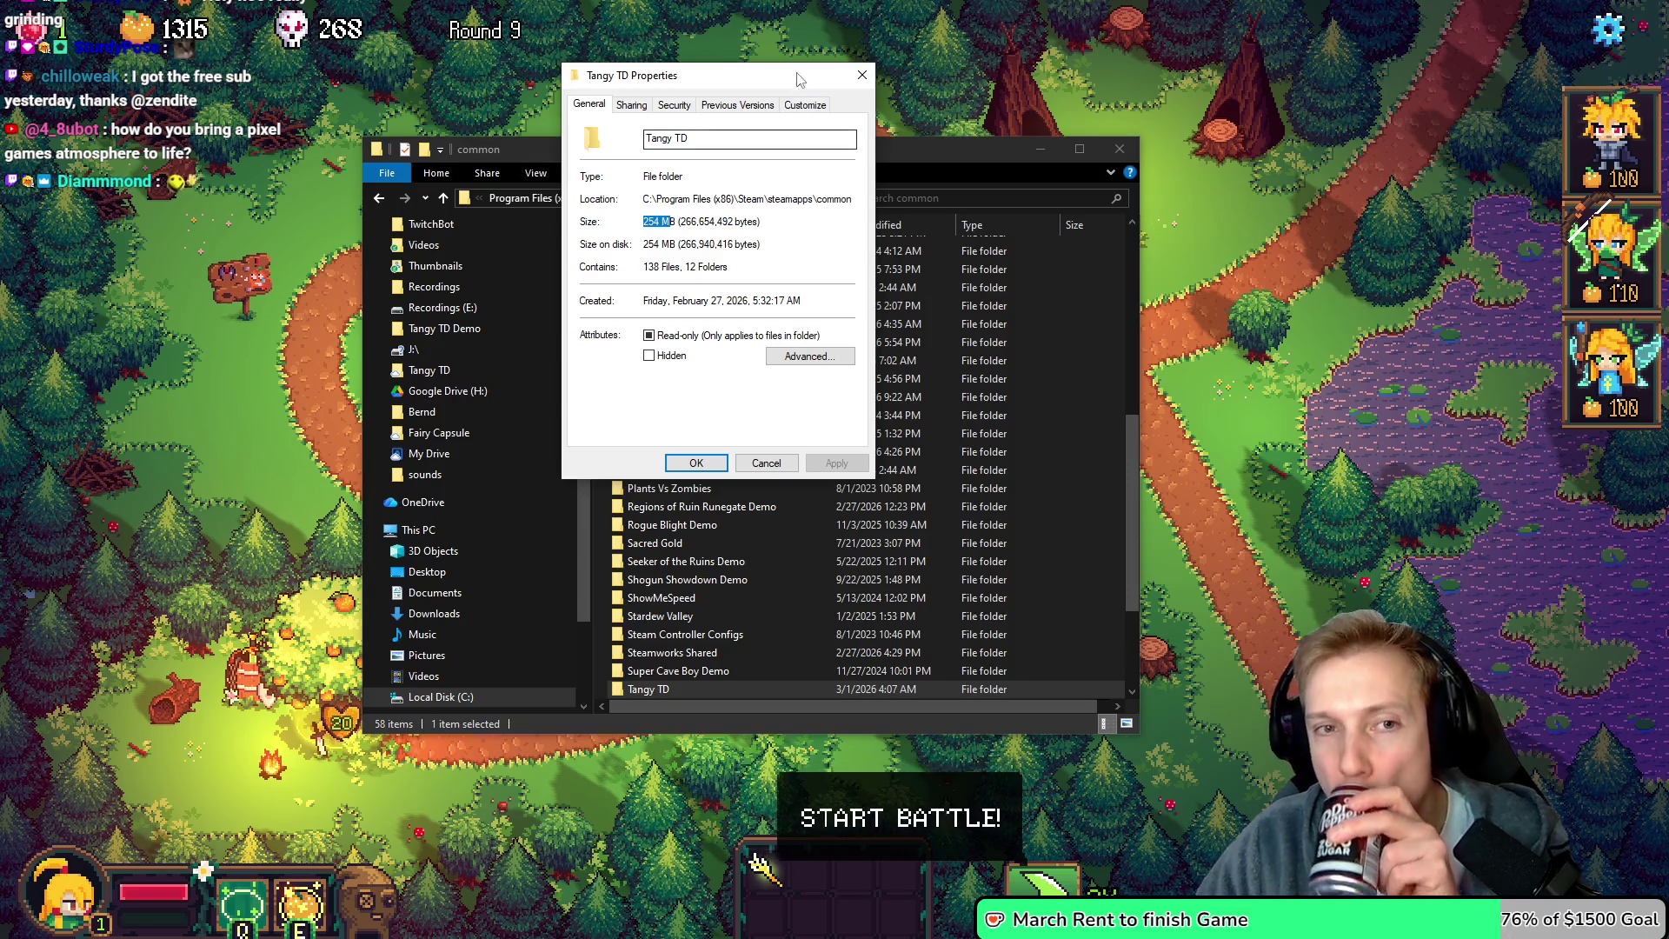
left_click(861, 74)
Open the Tangy TD folder and then its assets folder
scroll(718, 398, "up", 6)
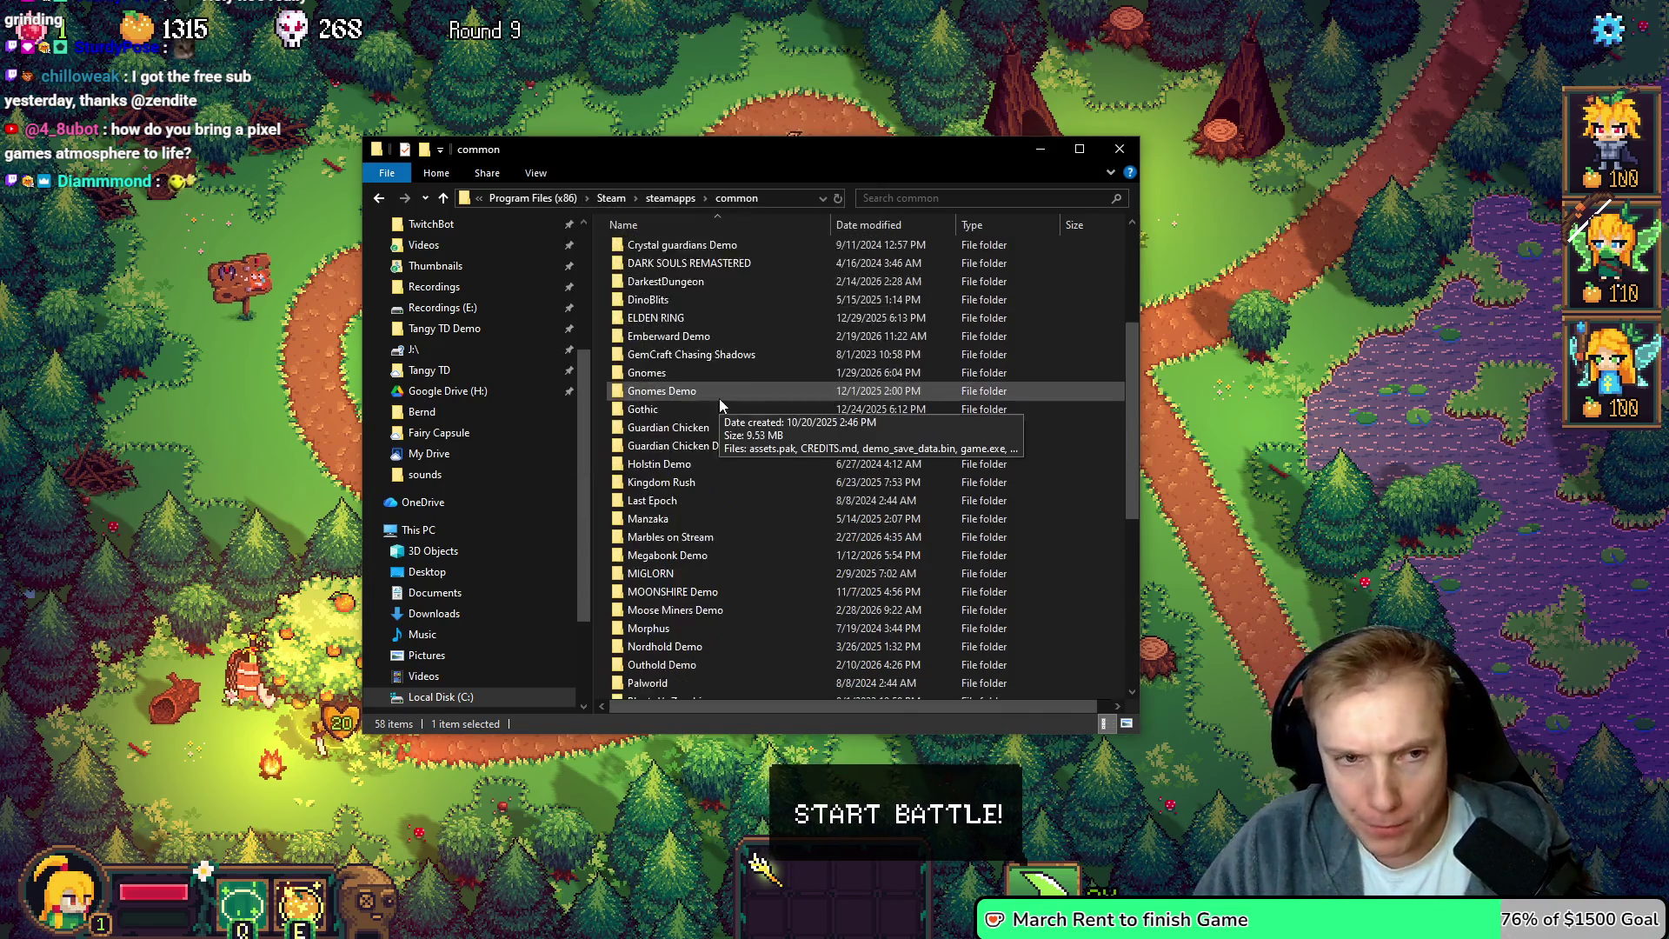
scroll(741, 389, "down", 7)
key("Return")
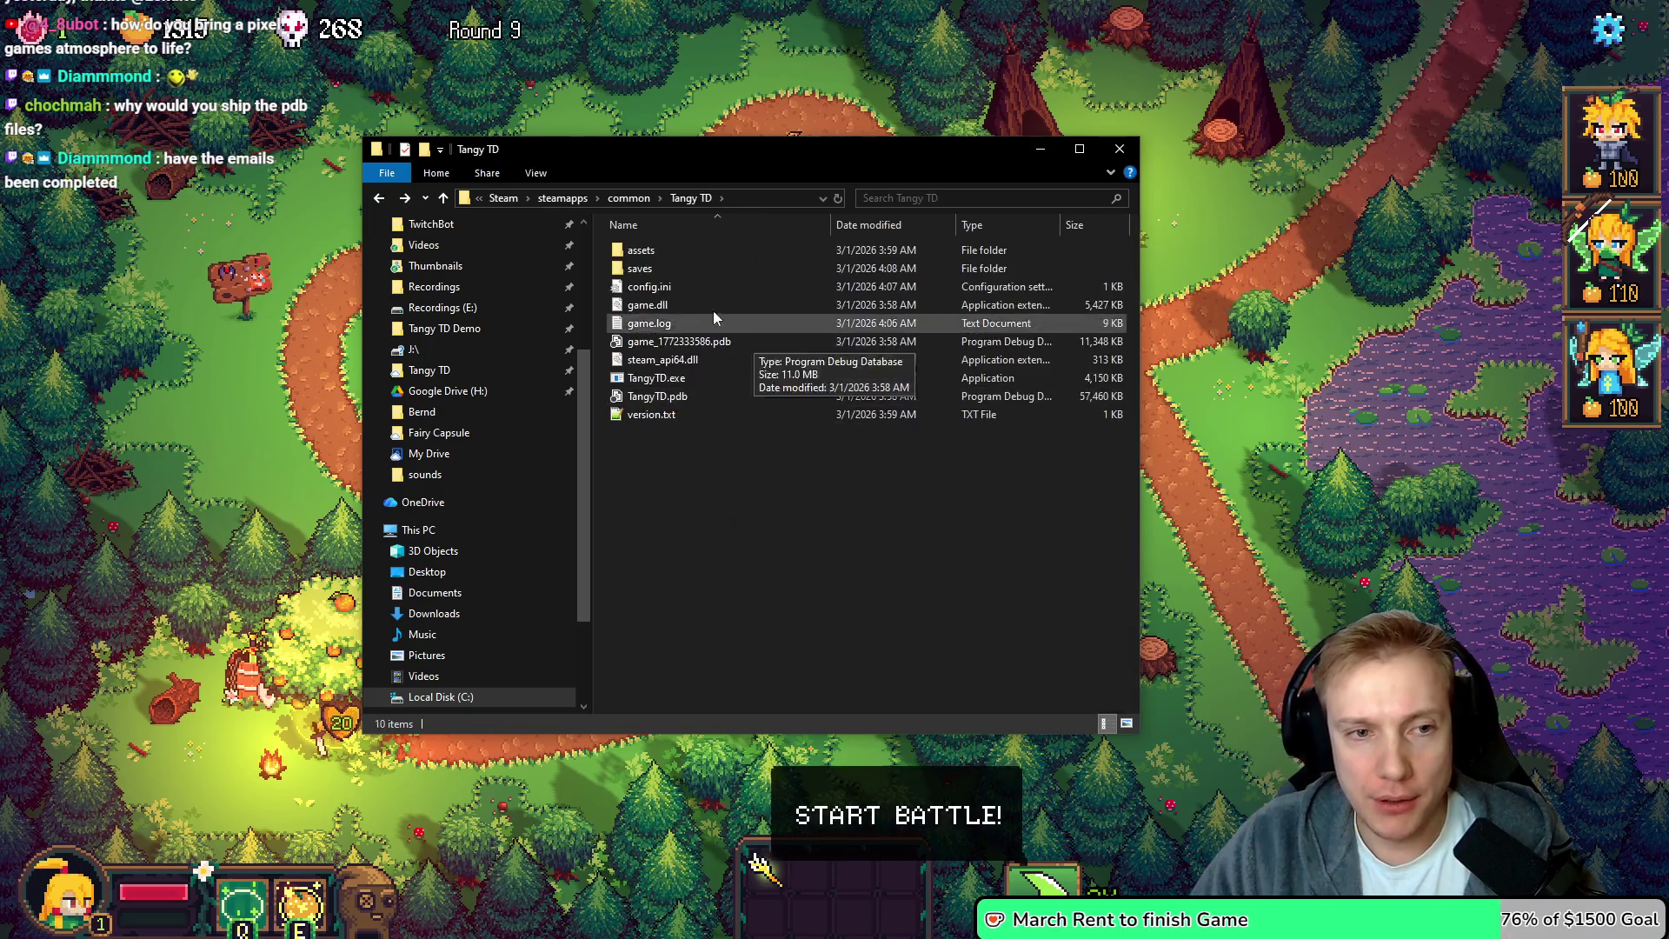
double_click(654, 252)
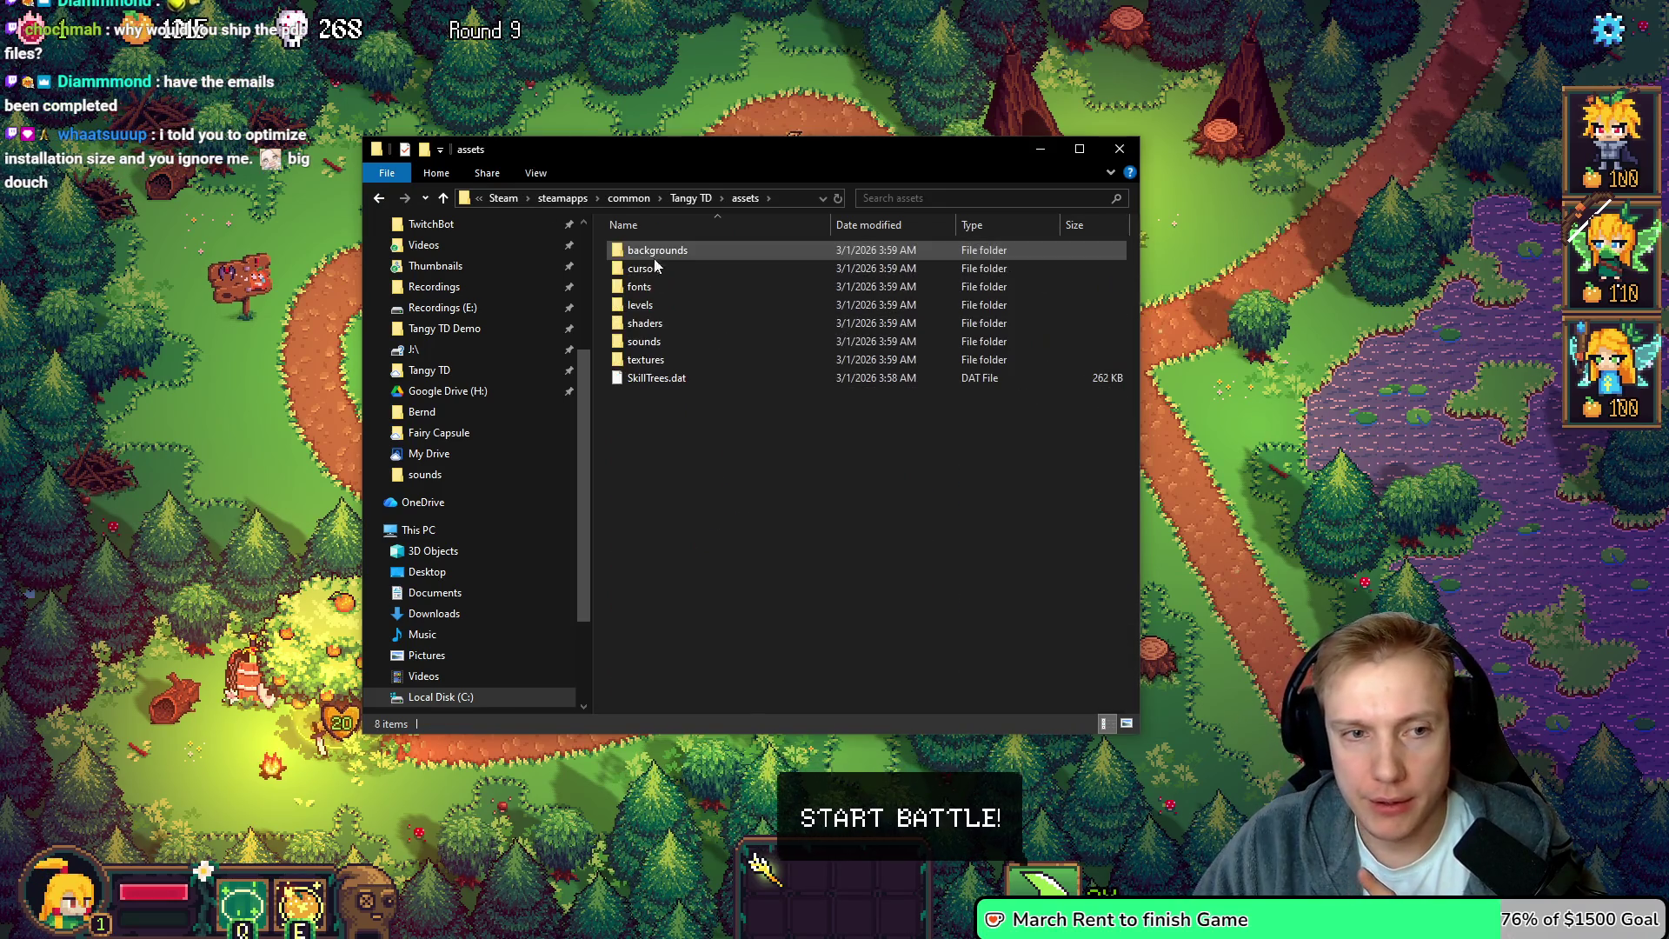
Open the sounds folder, widen the Name column, and review the column list
double_click(636, 339)
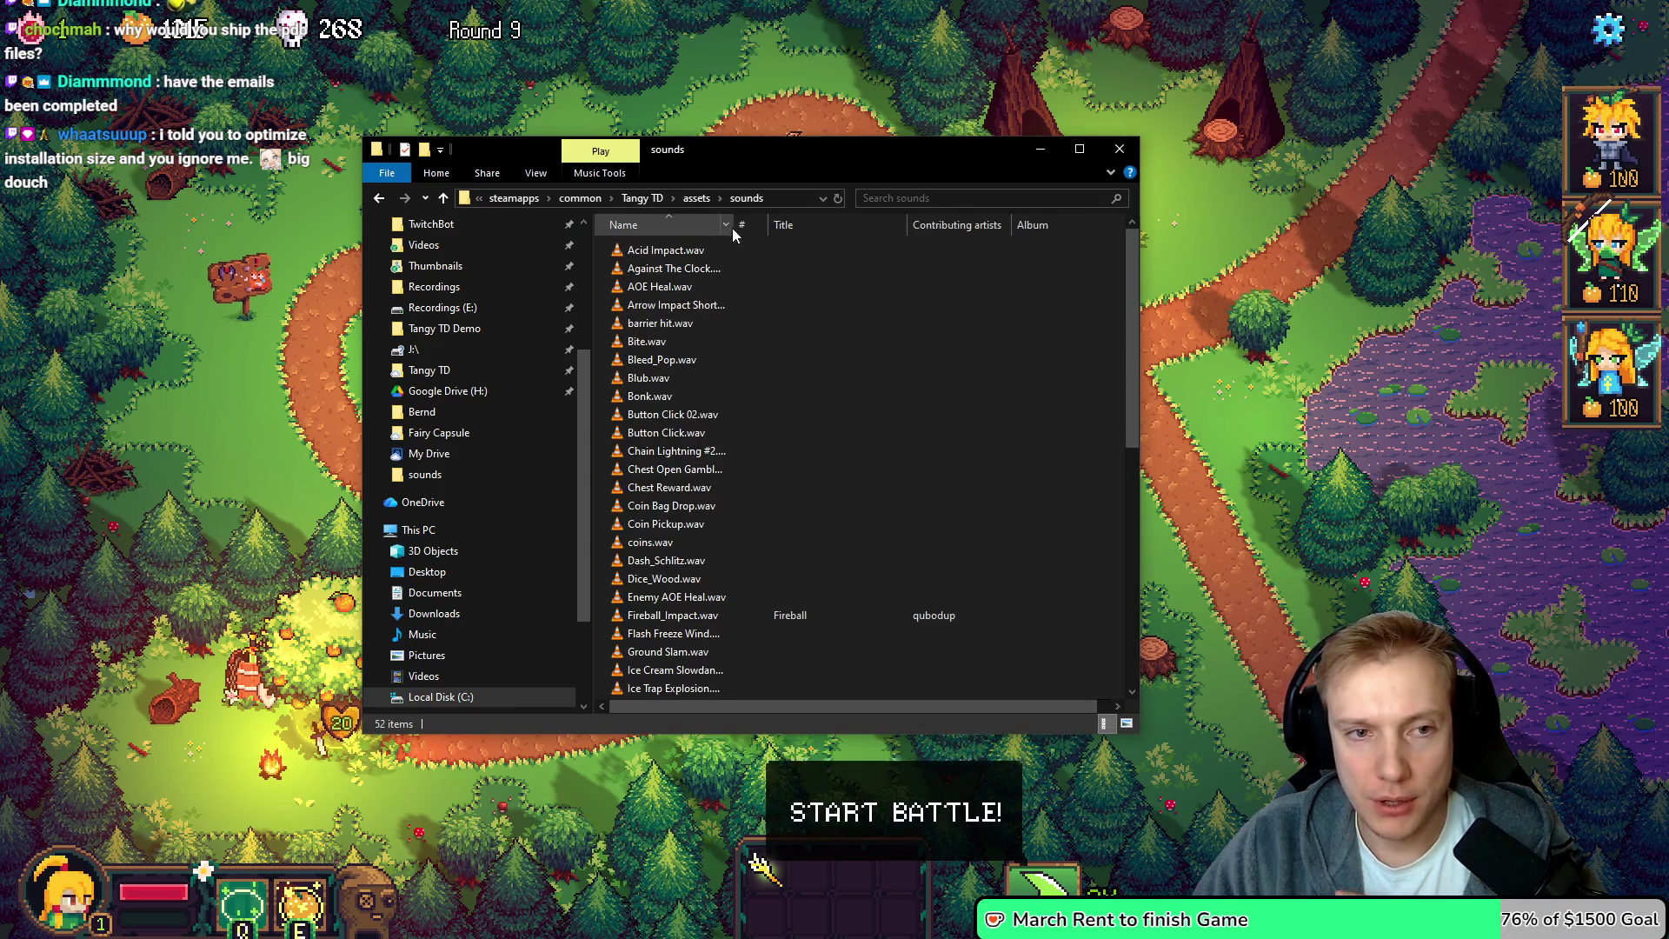
mouse_move(739, 223)
left_mouse_down()
mouse_move(848, 228)
mouse_move(808, 232)
left_mouse_up()
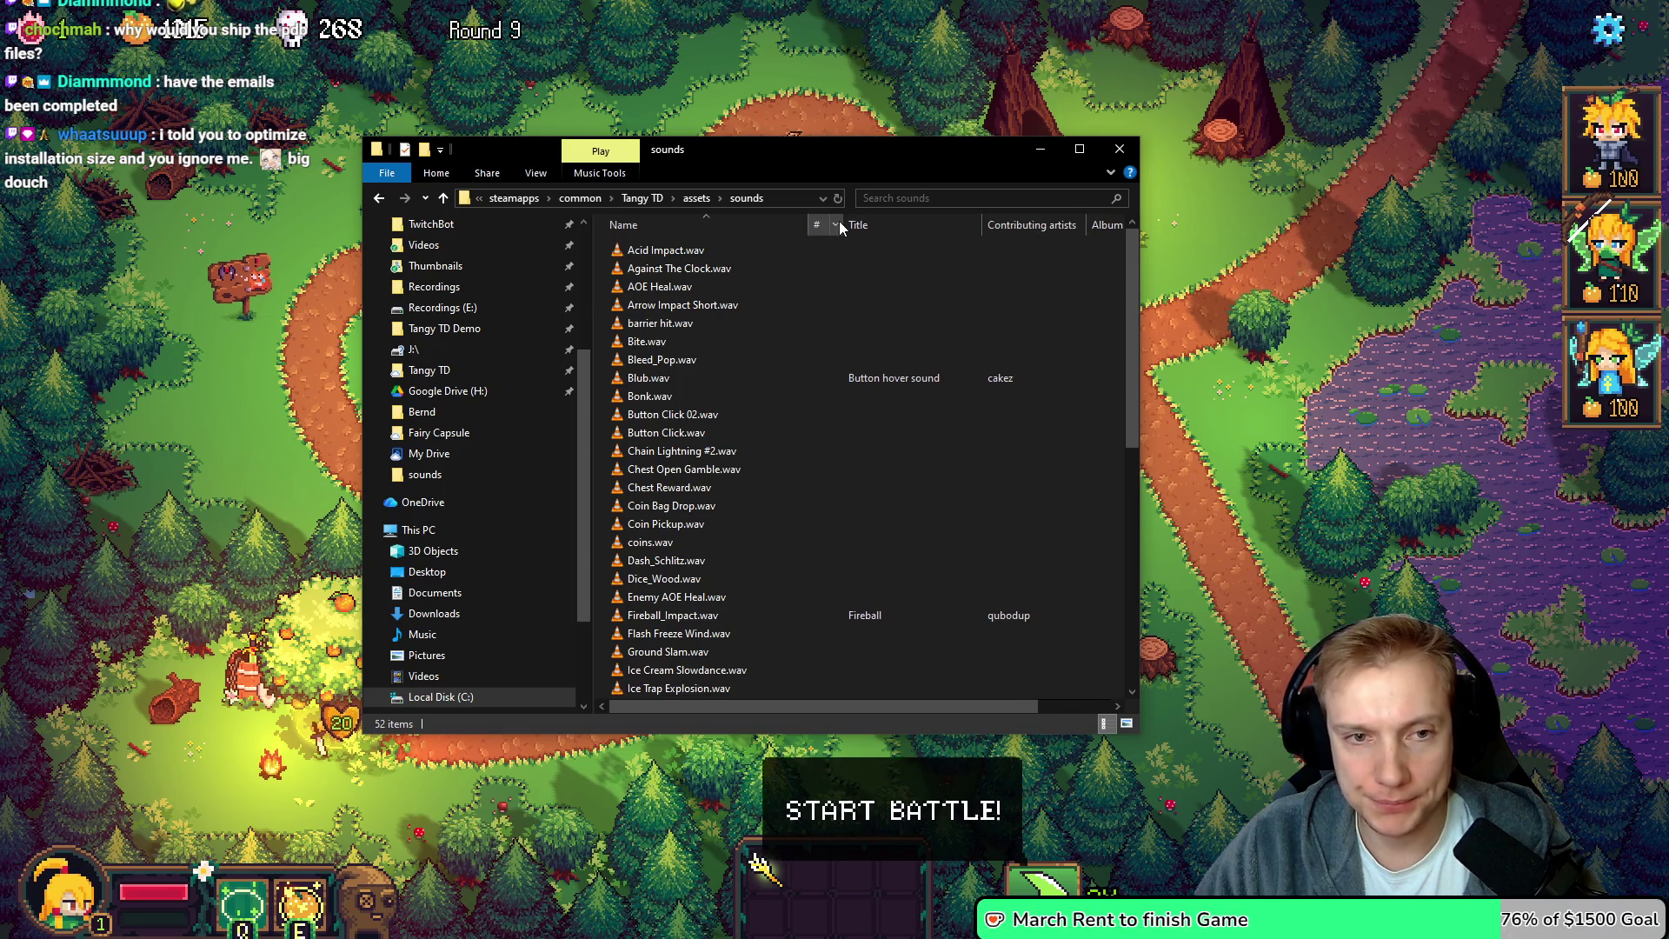
right_click(820, 226)
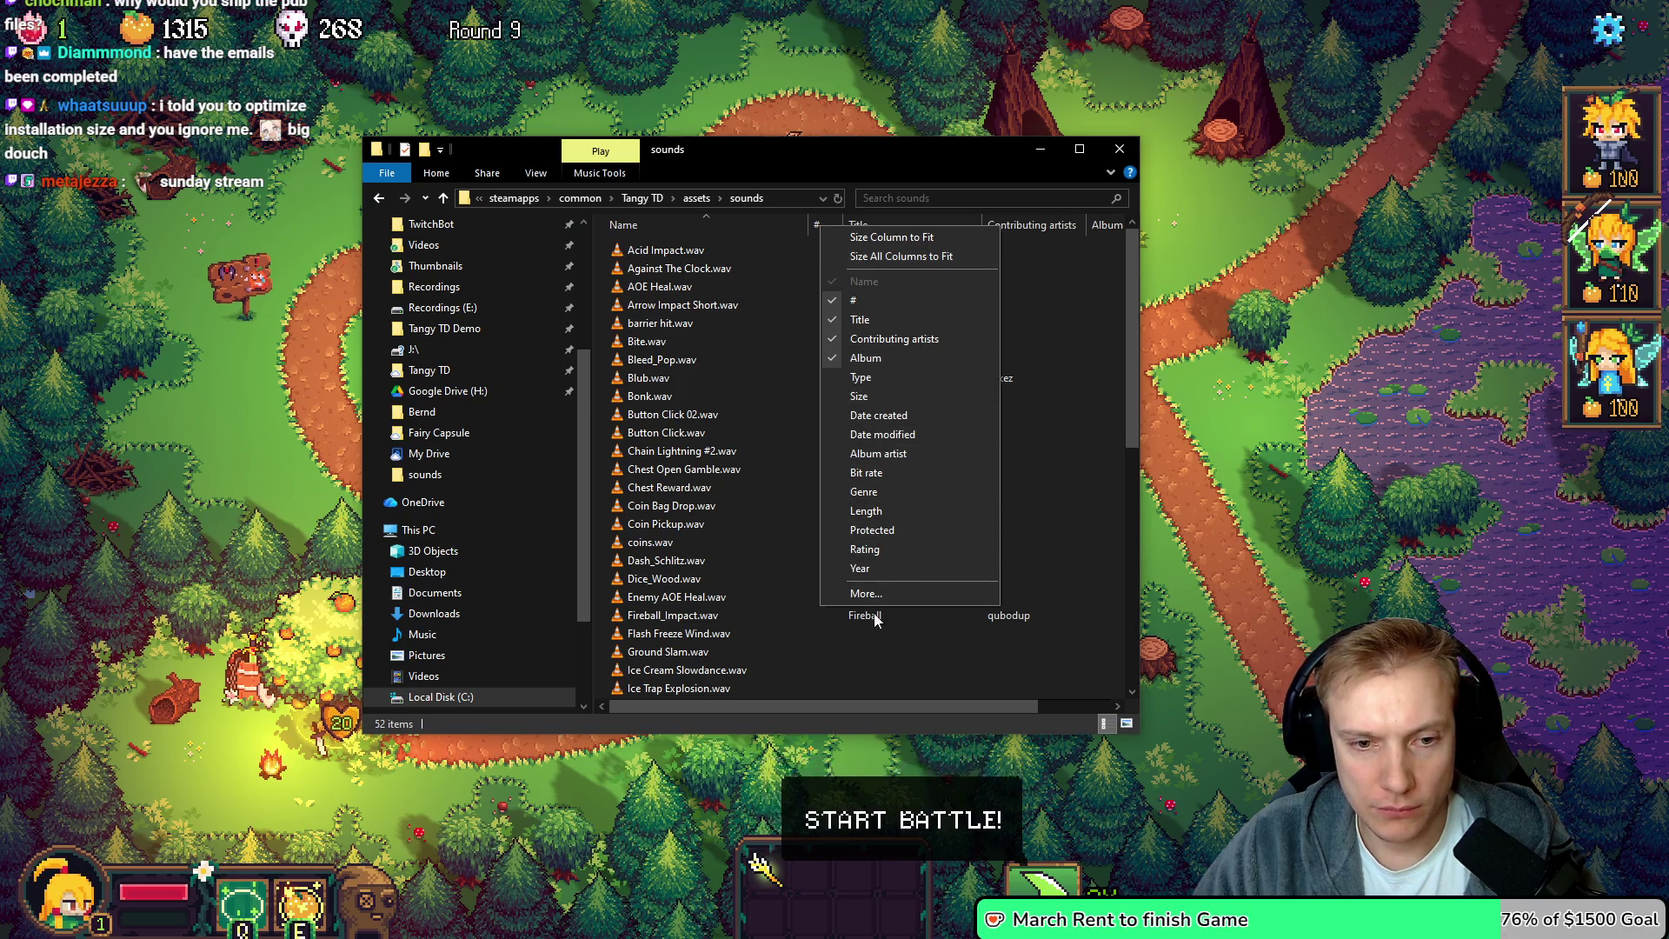
left_click(822, 150)
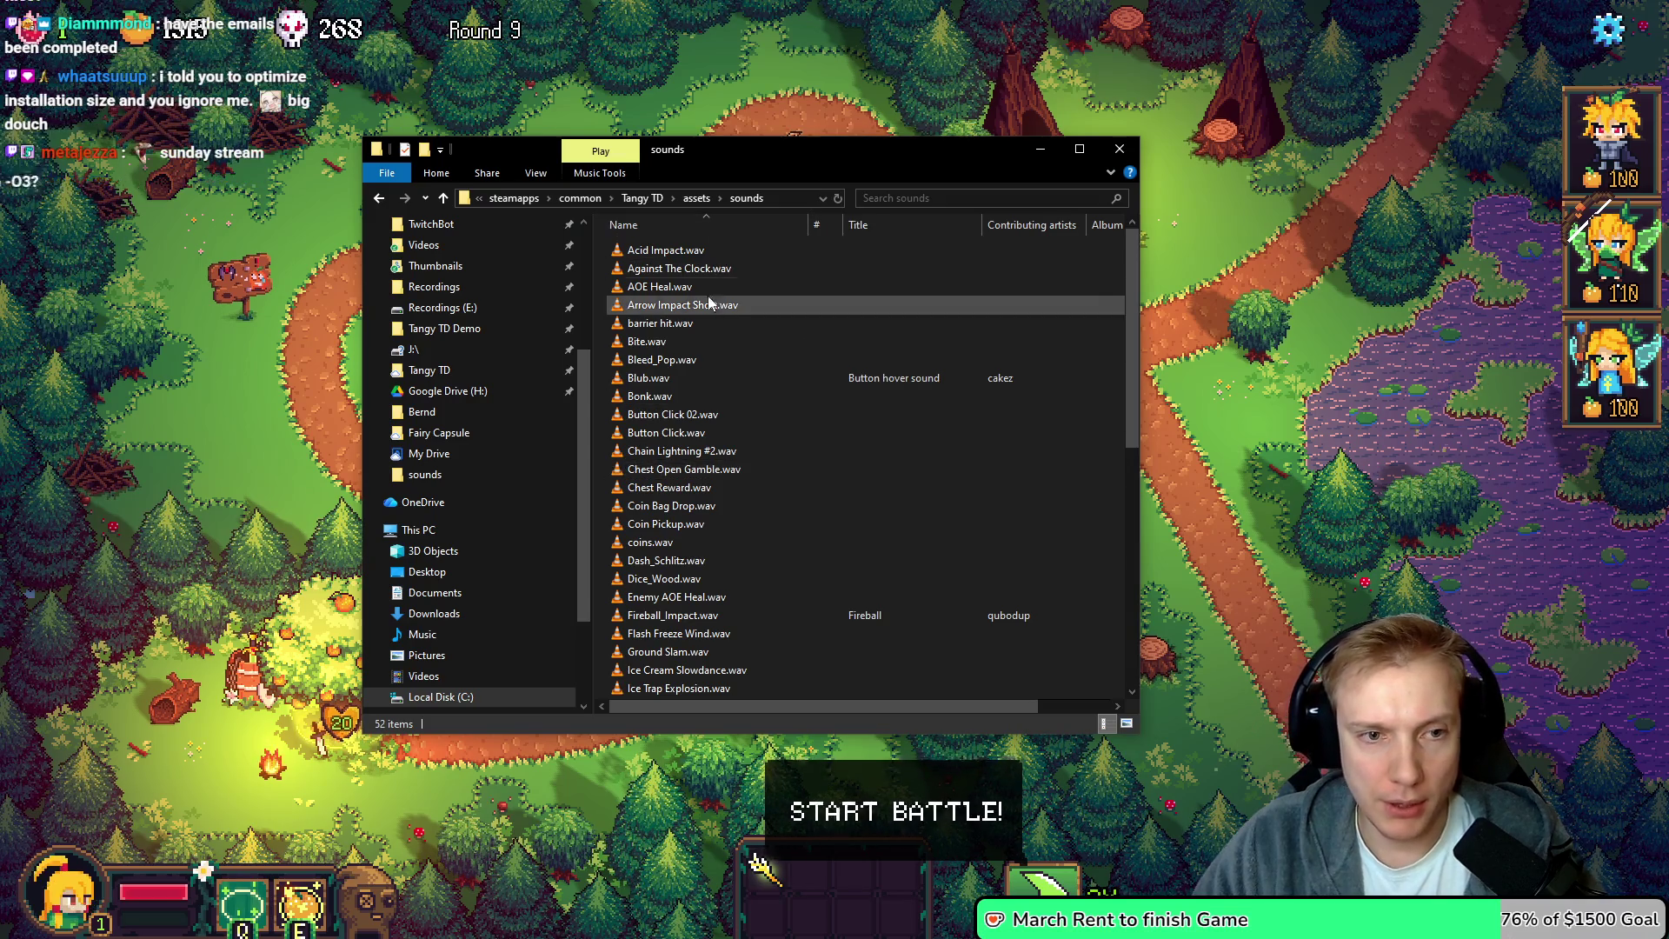
Browse the .wav files, checking their tooltips, then return to the assets folder
scroll(770, 549, "down", 9)
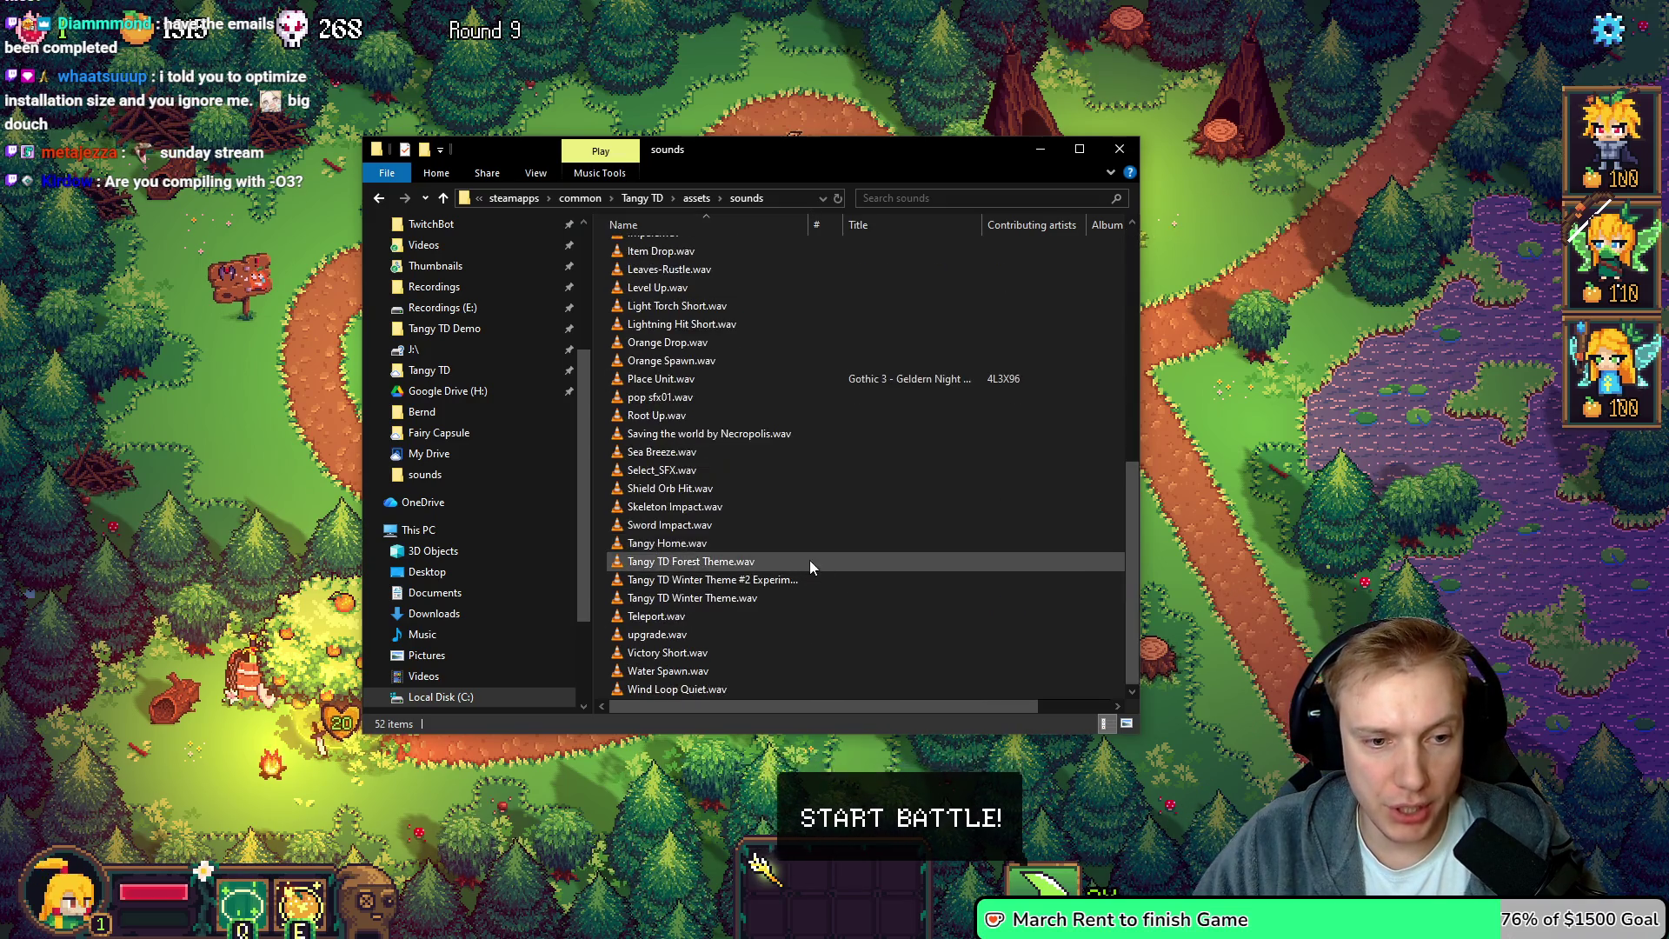
mouse_move(640, 561)
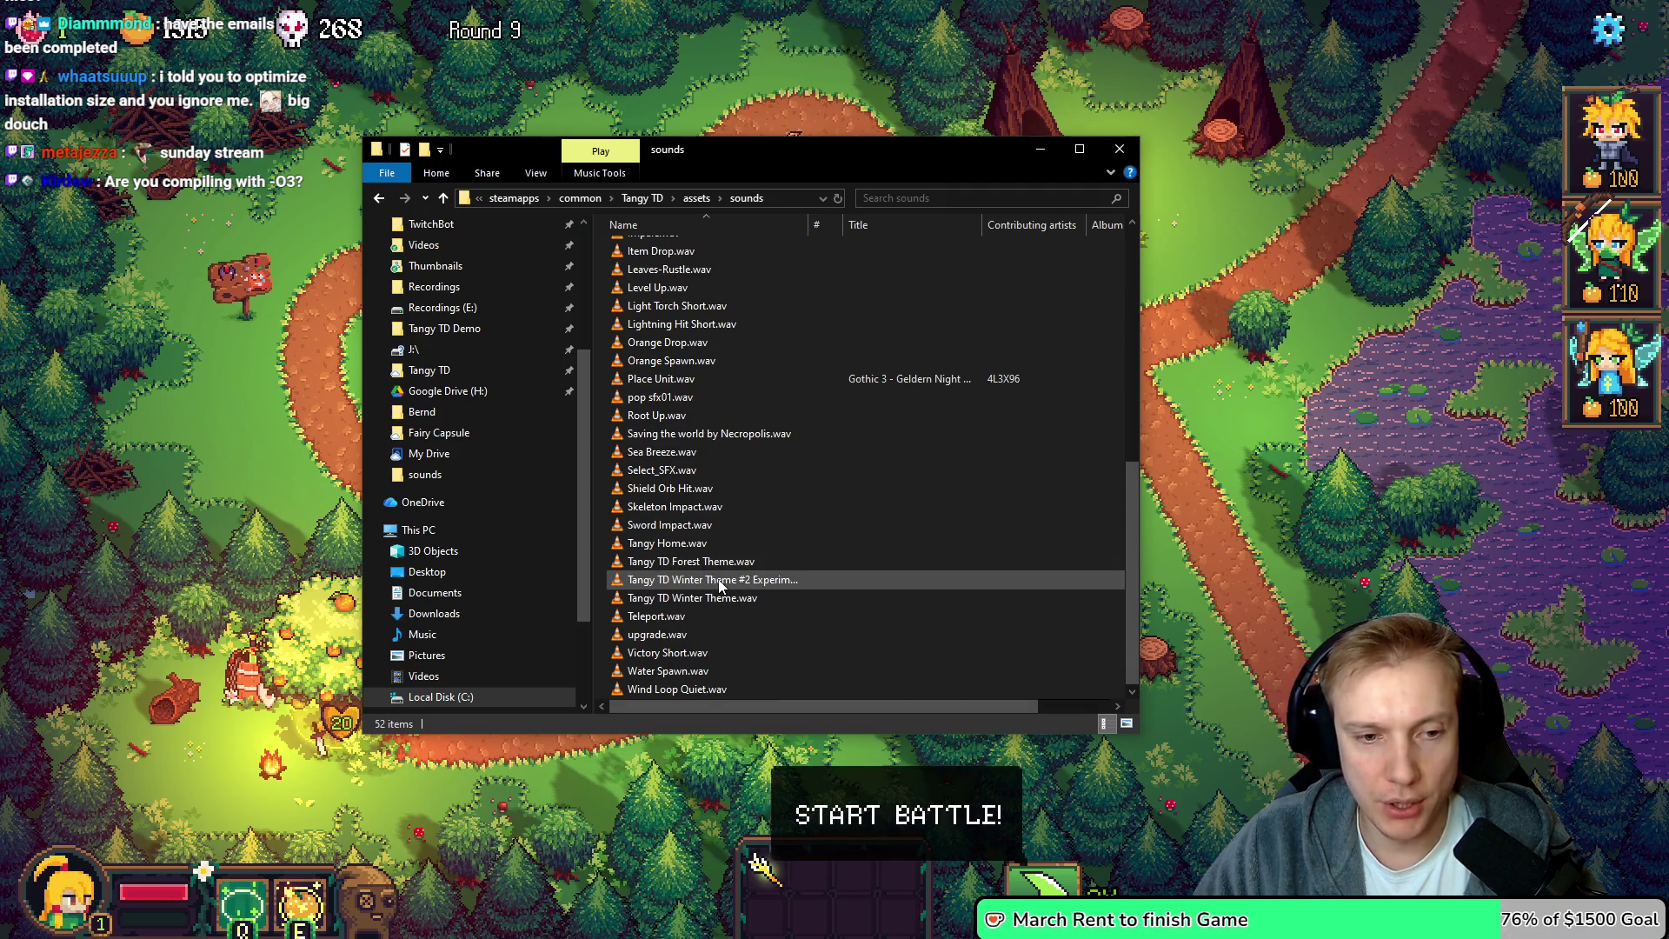
mouse_move(719, 586)
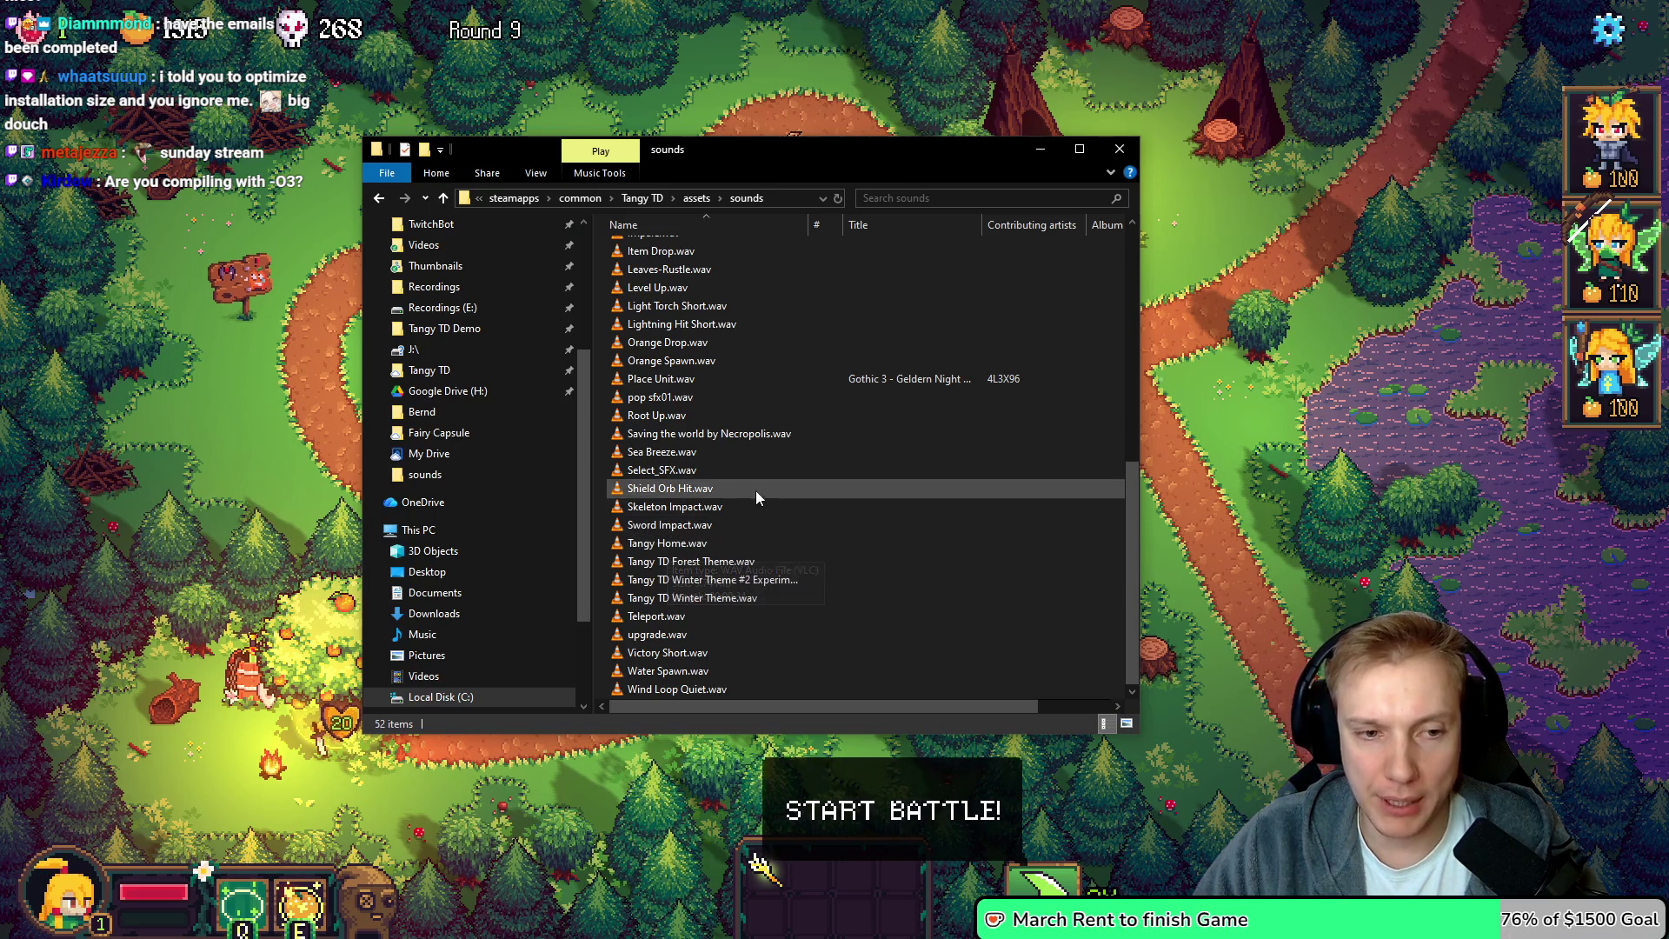
mouse_move(709, 439)
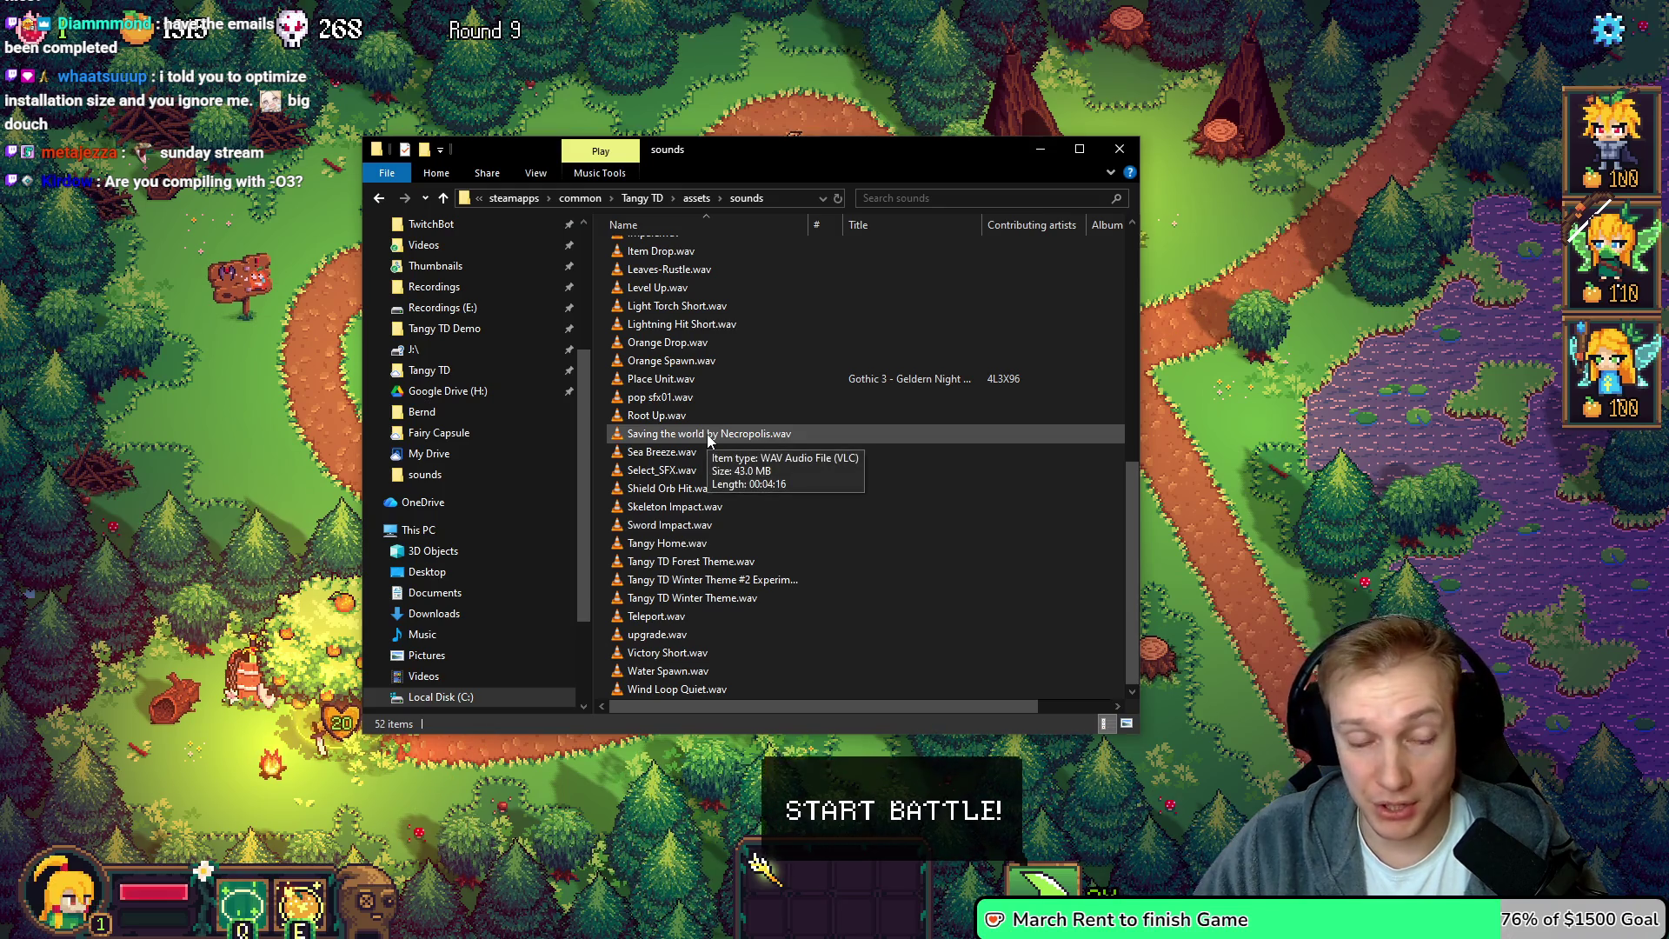
scroll(708, 441, "up", 1)
scroll(707, 439, "up", 8)
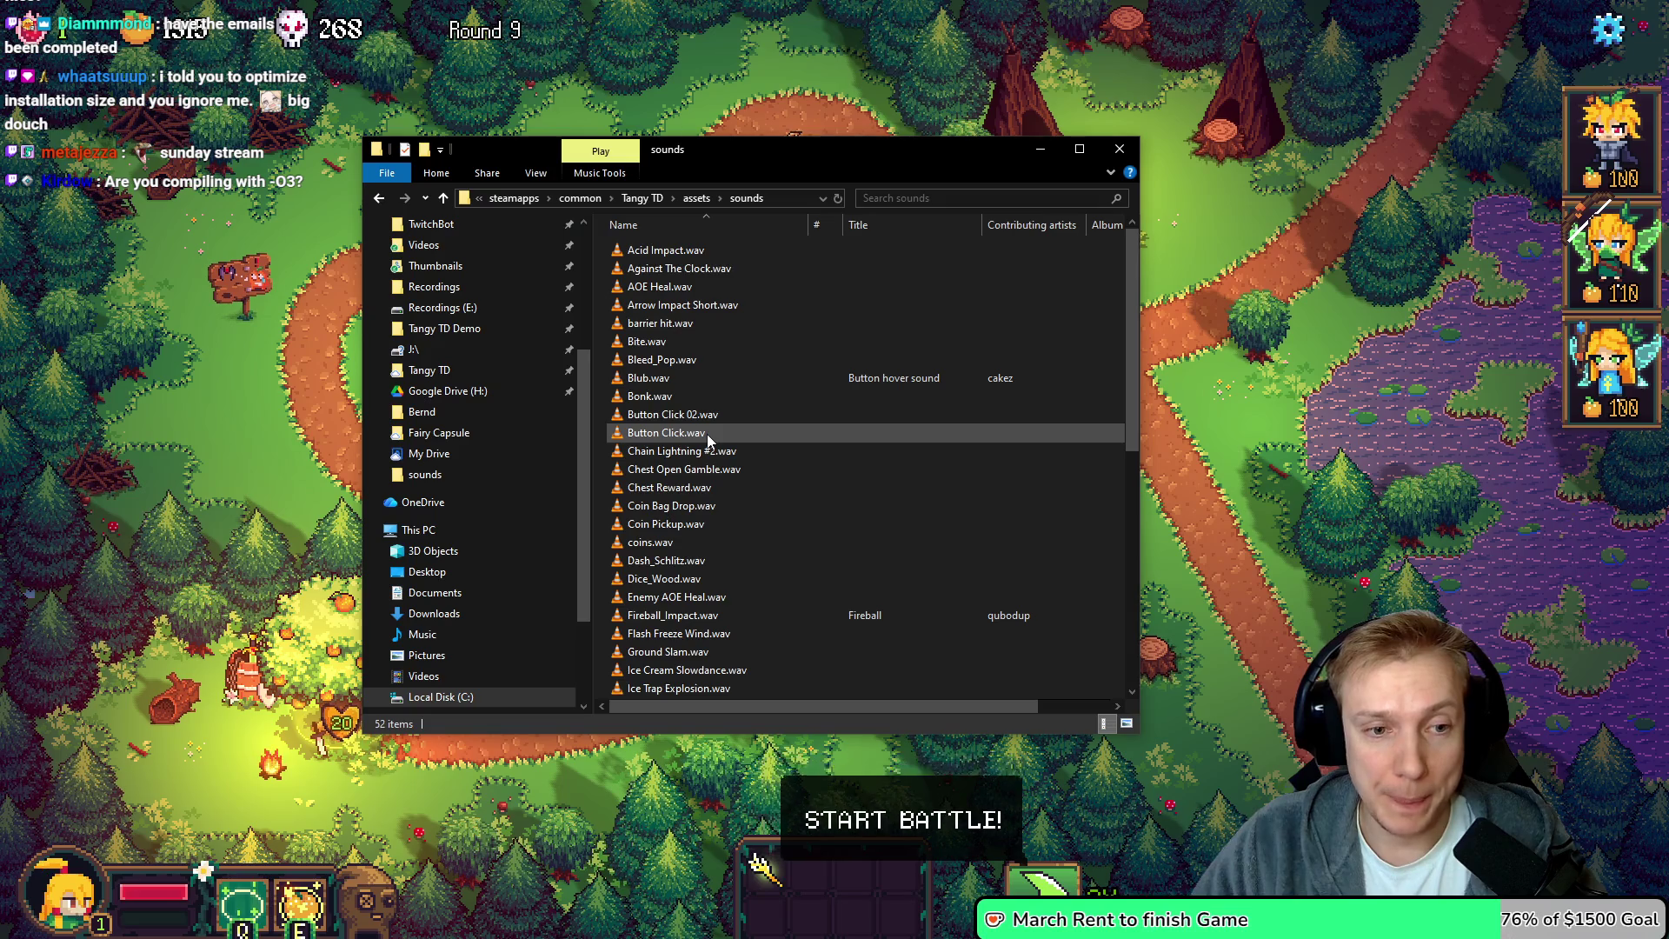
mouse_move(670, 276)
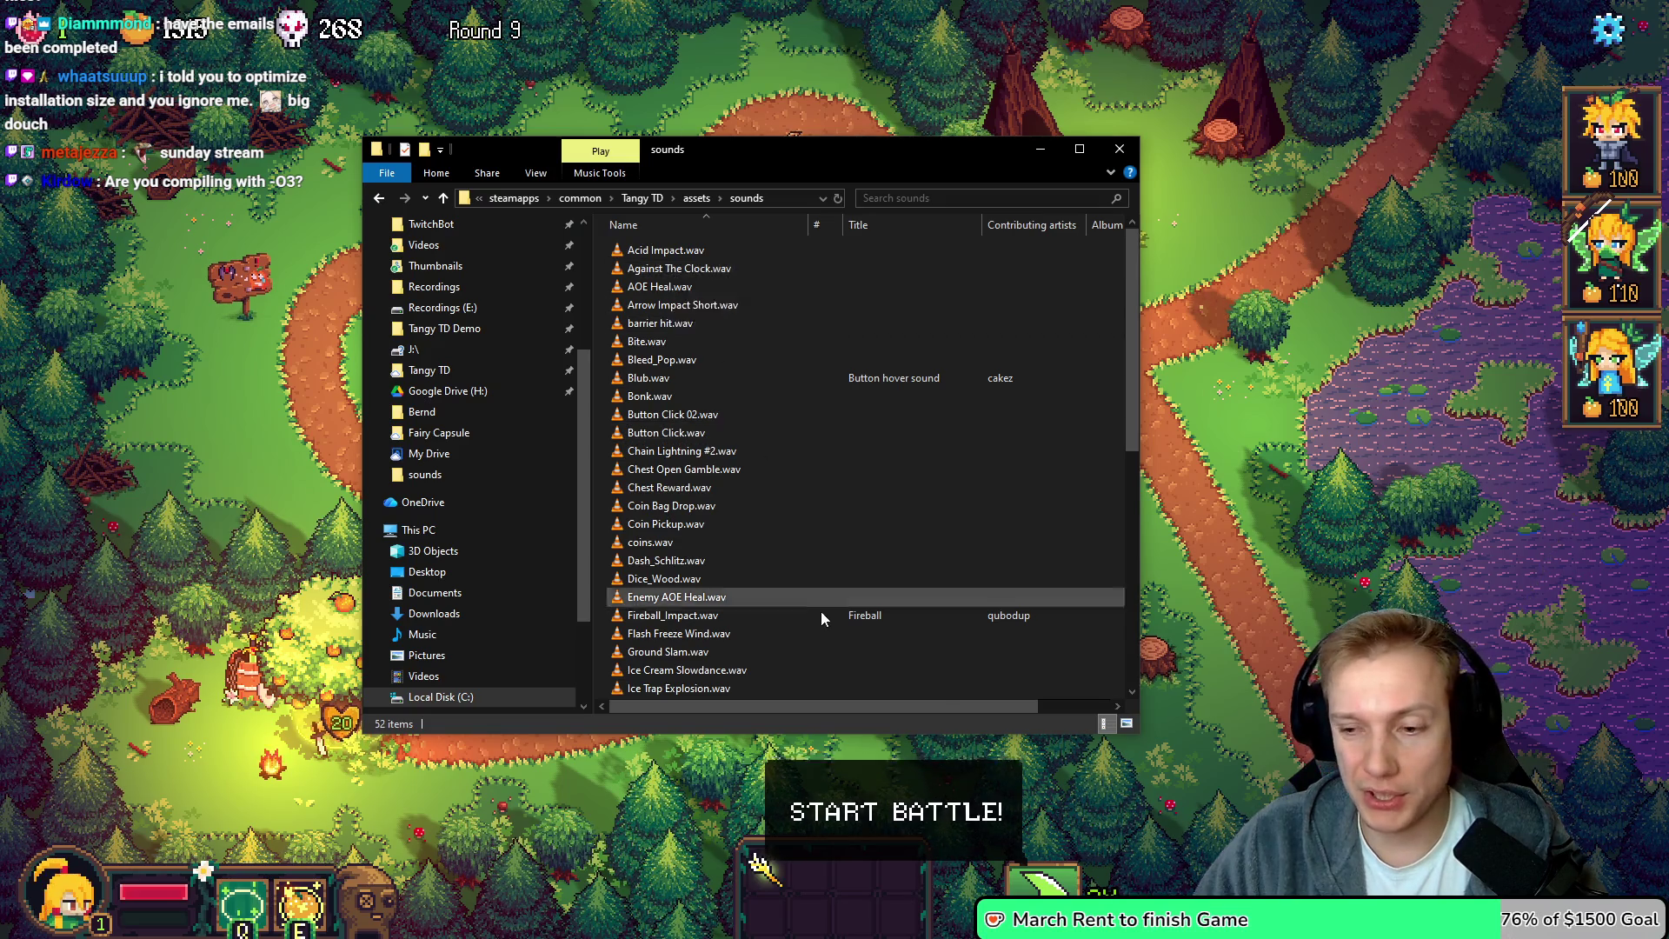
scroll(819, 598, "down", 2)
left_click(695, 196)
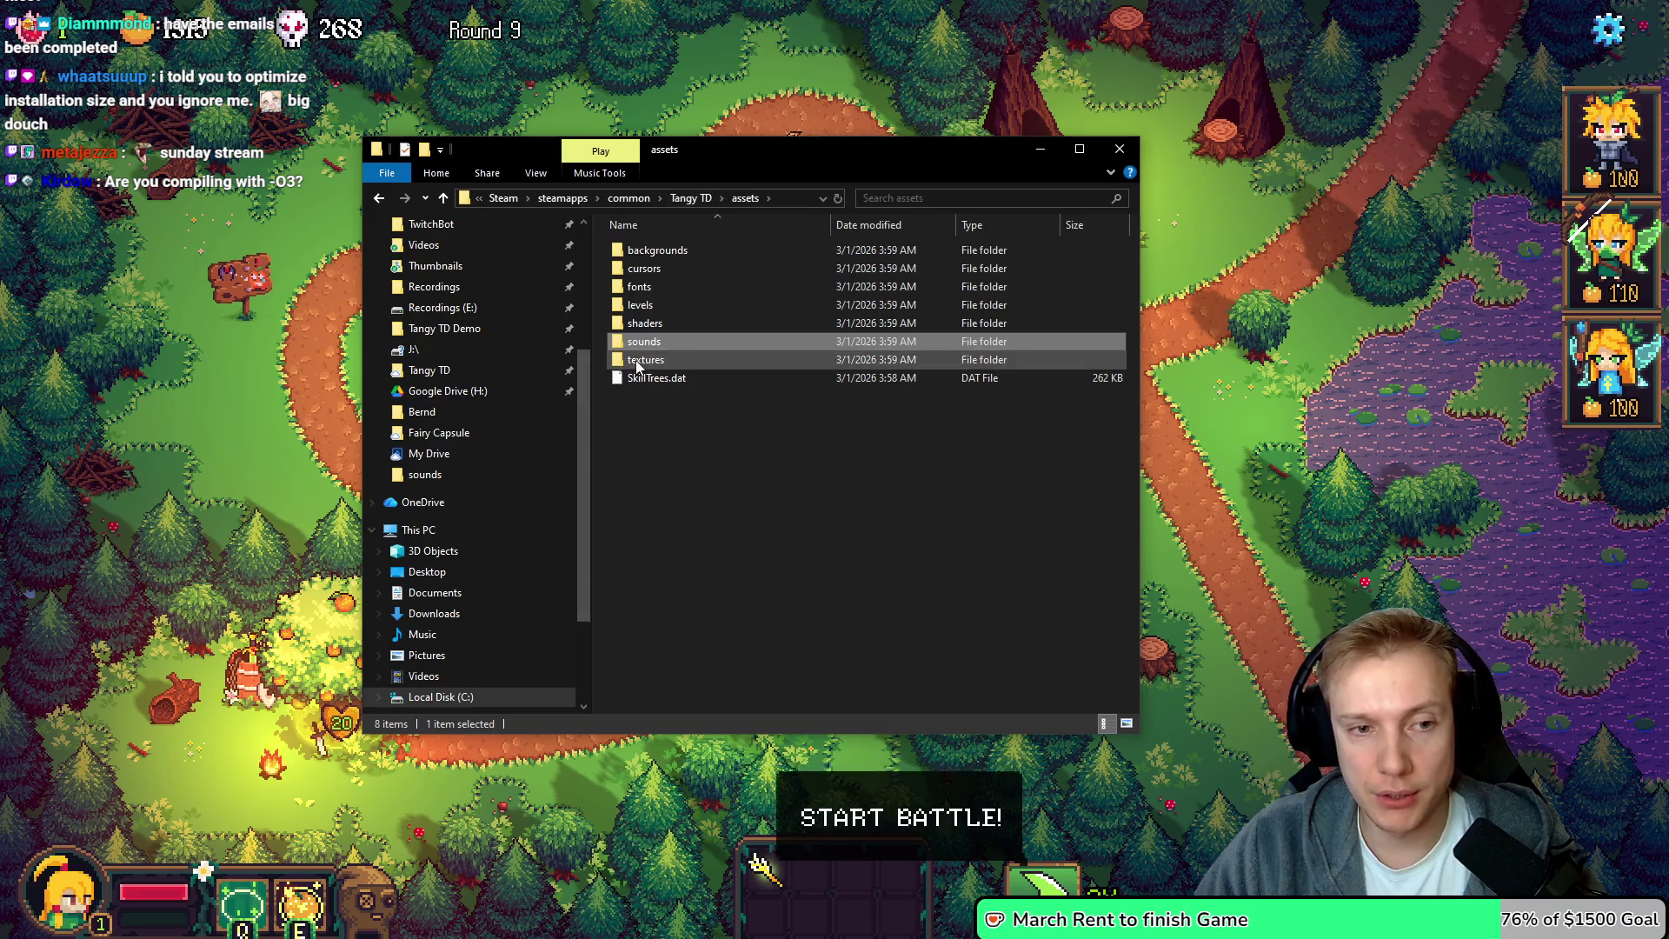
Recheck the sounds folder's .wav files, return to assets, then switch over to Aseprite
mouse_move(645, 345)
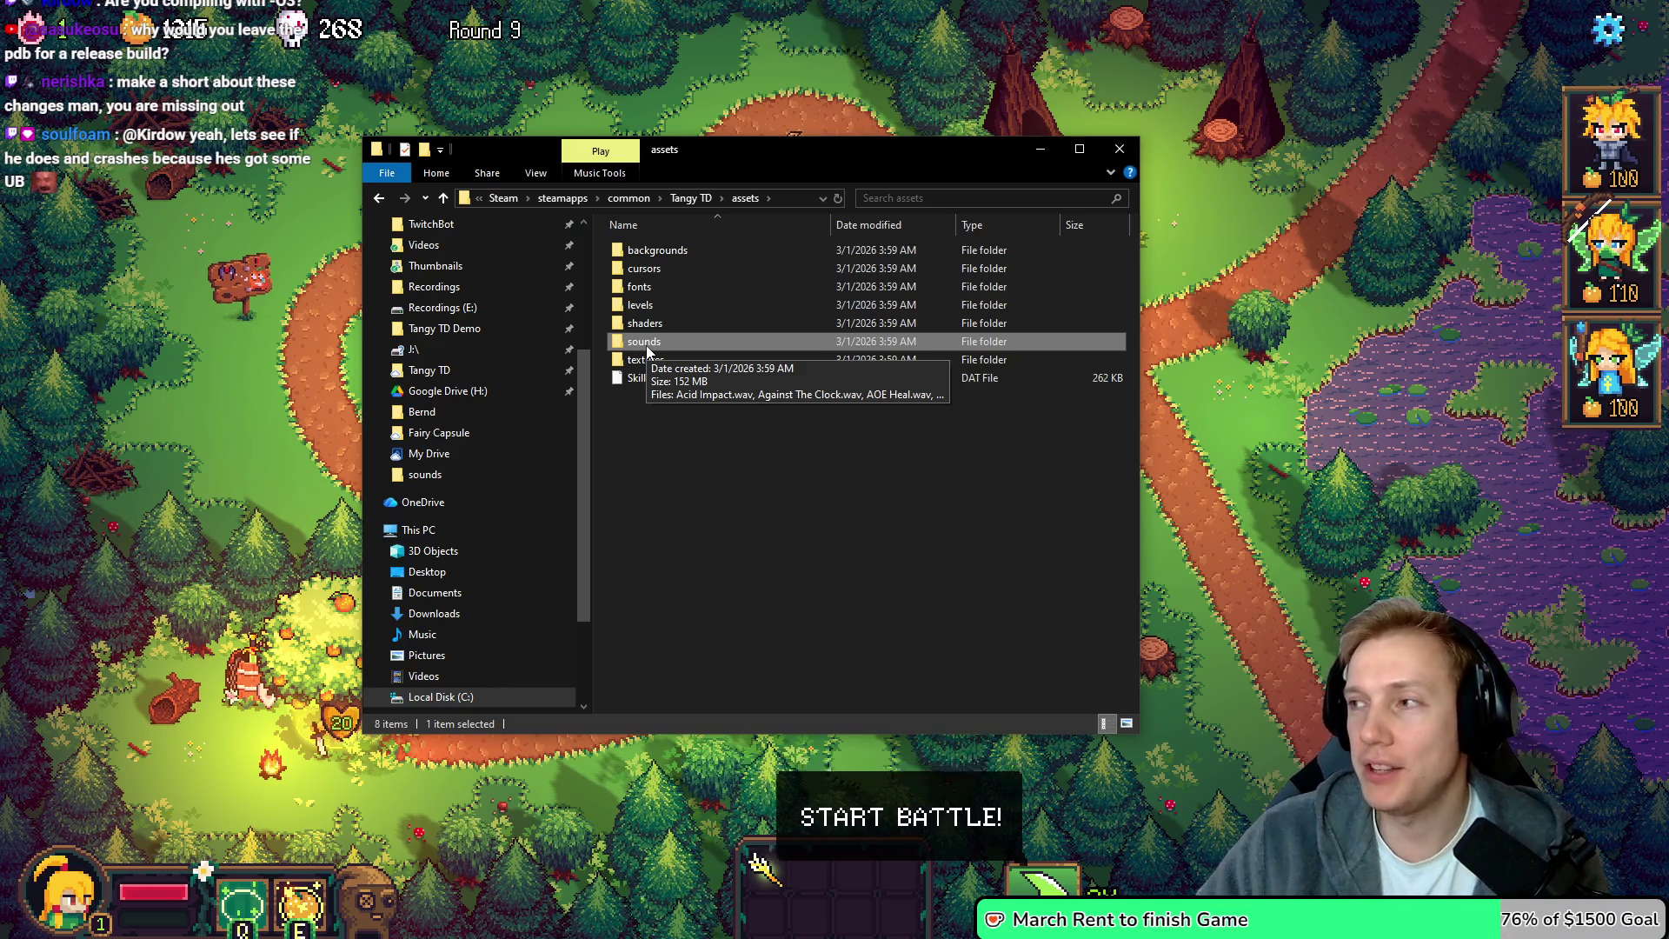
double_click(645, 346)
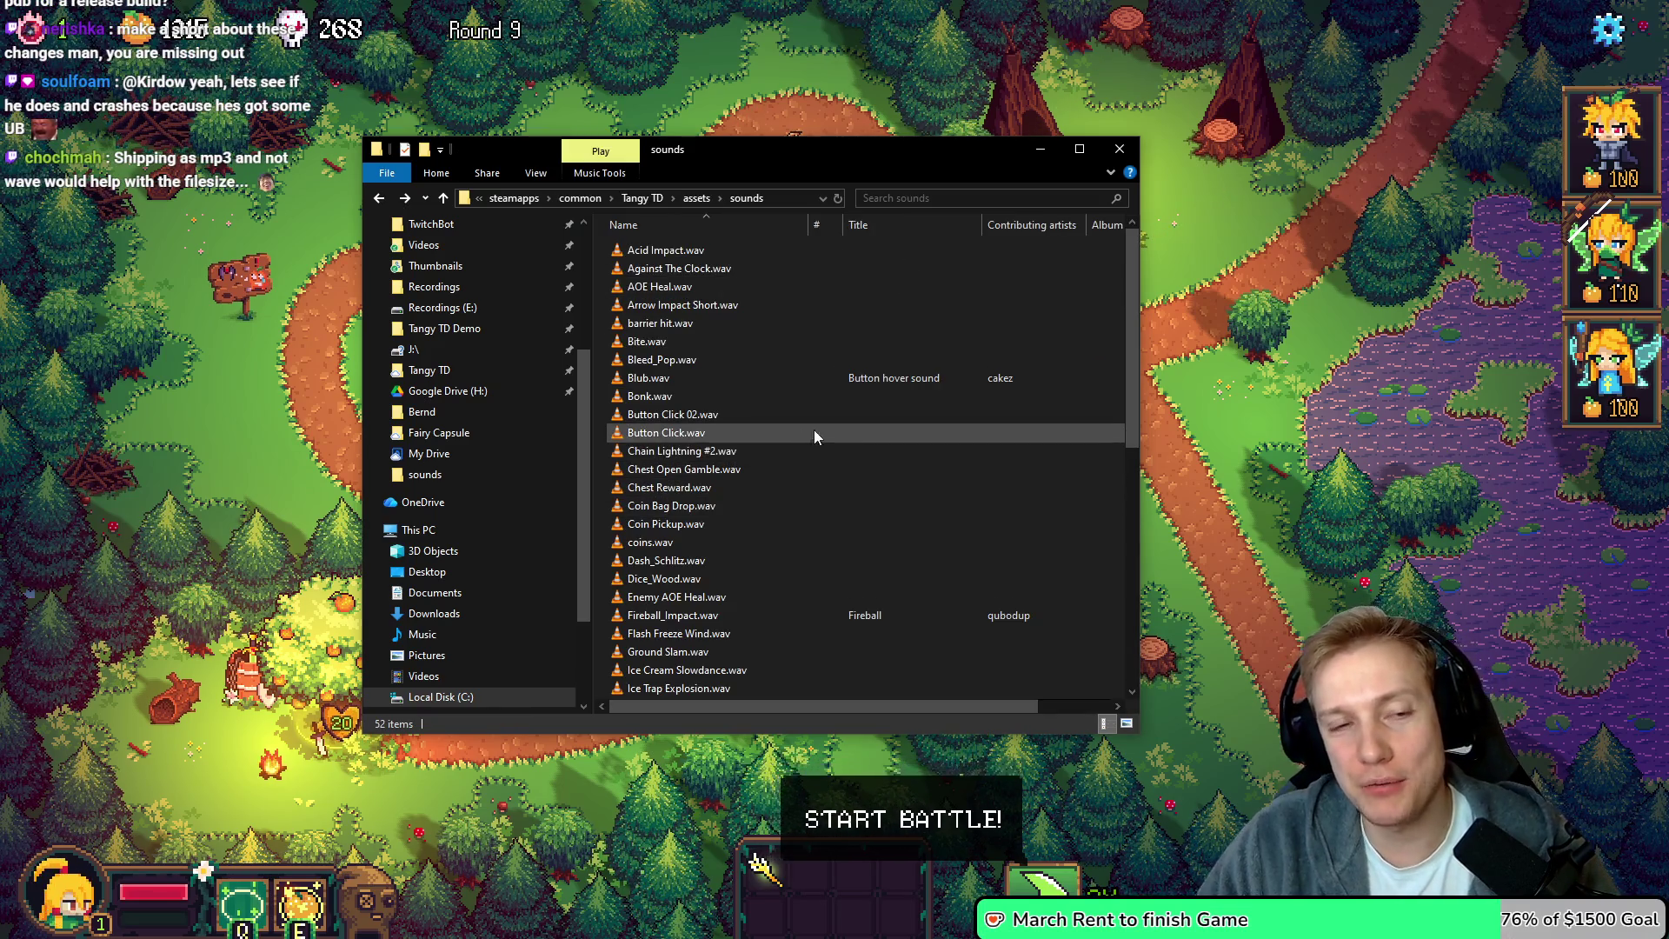
key("BackSpace")
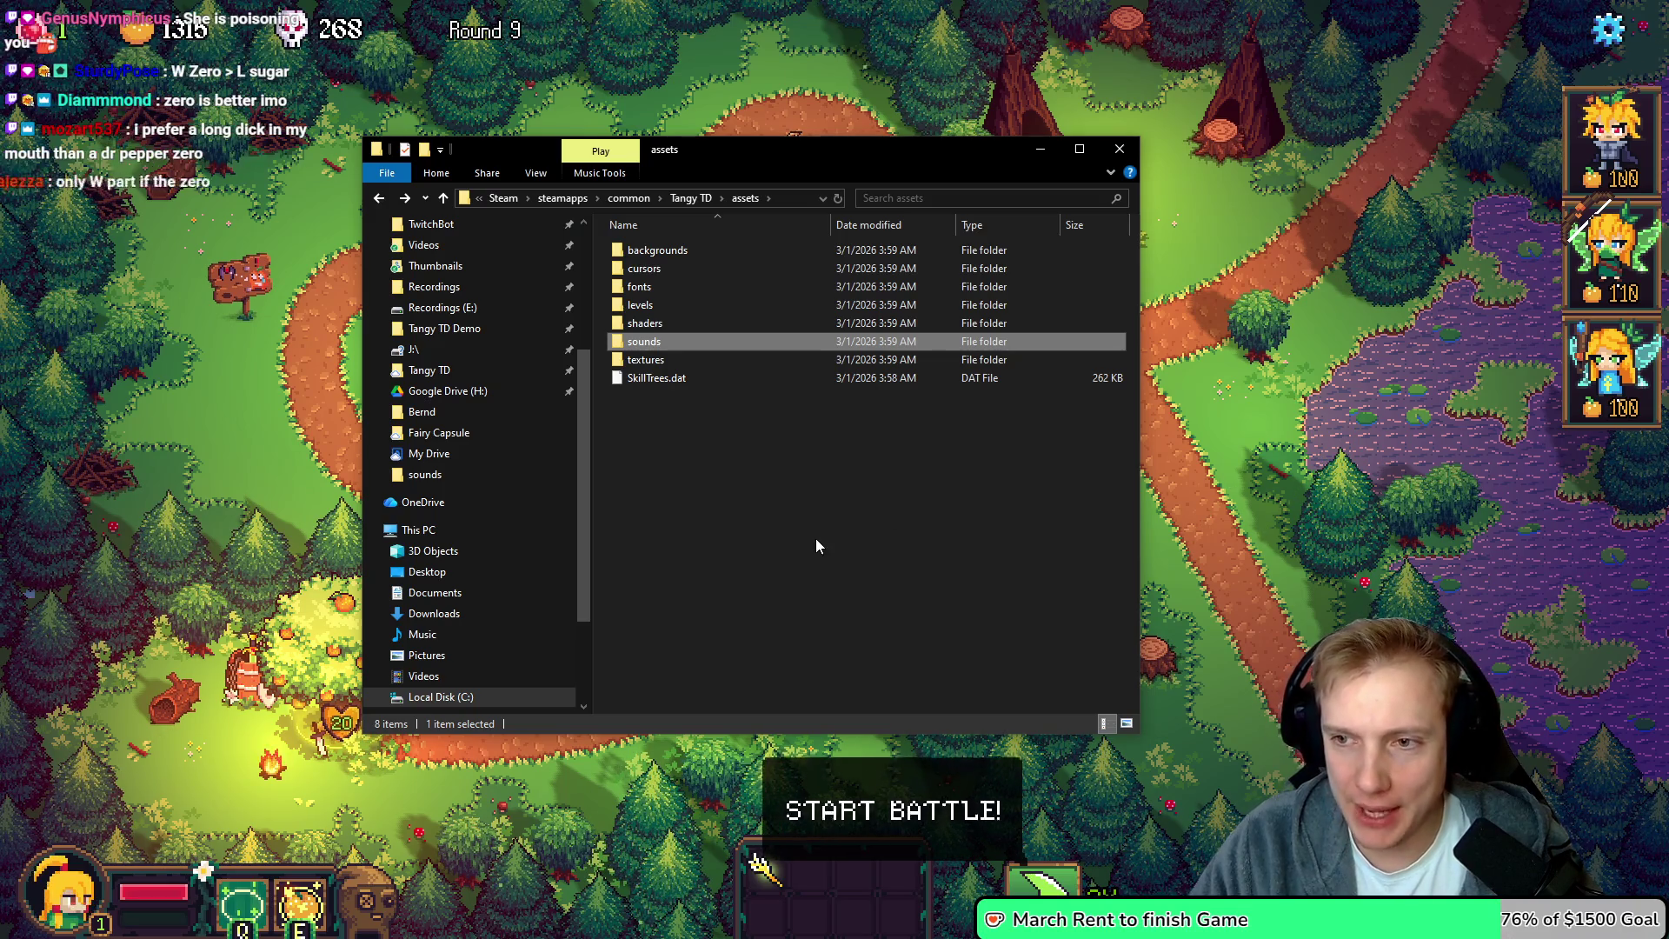
key("alt+Tab")
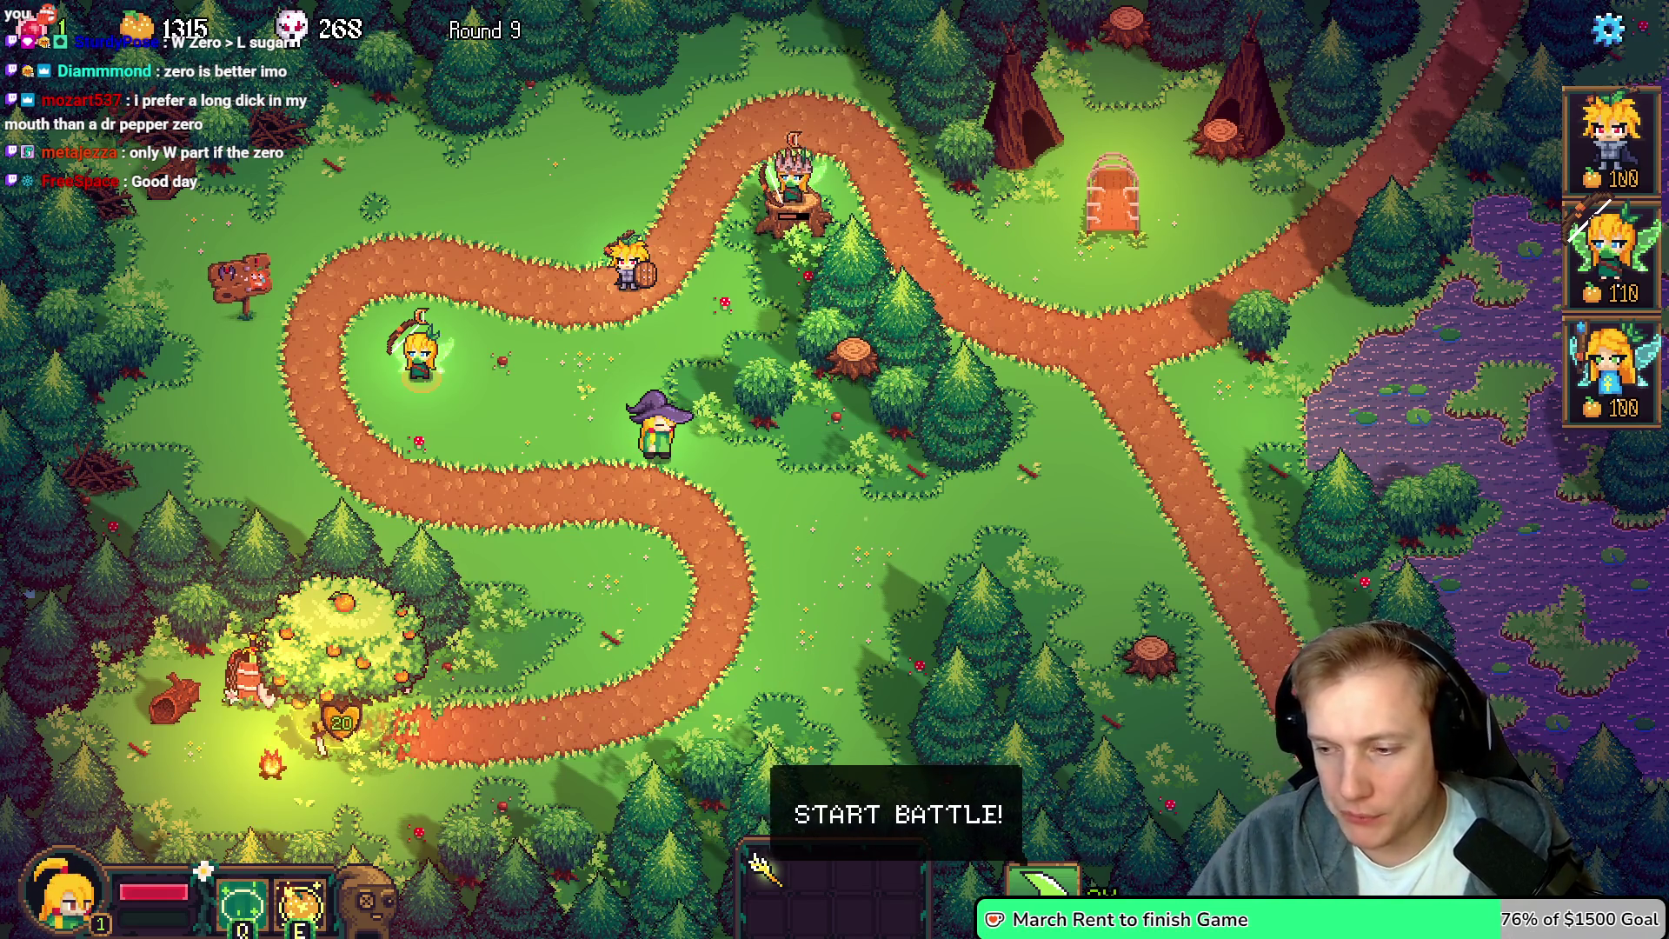
key("alt+Tab")
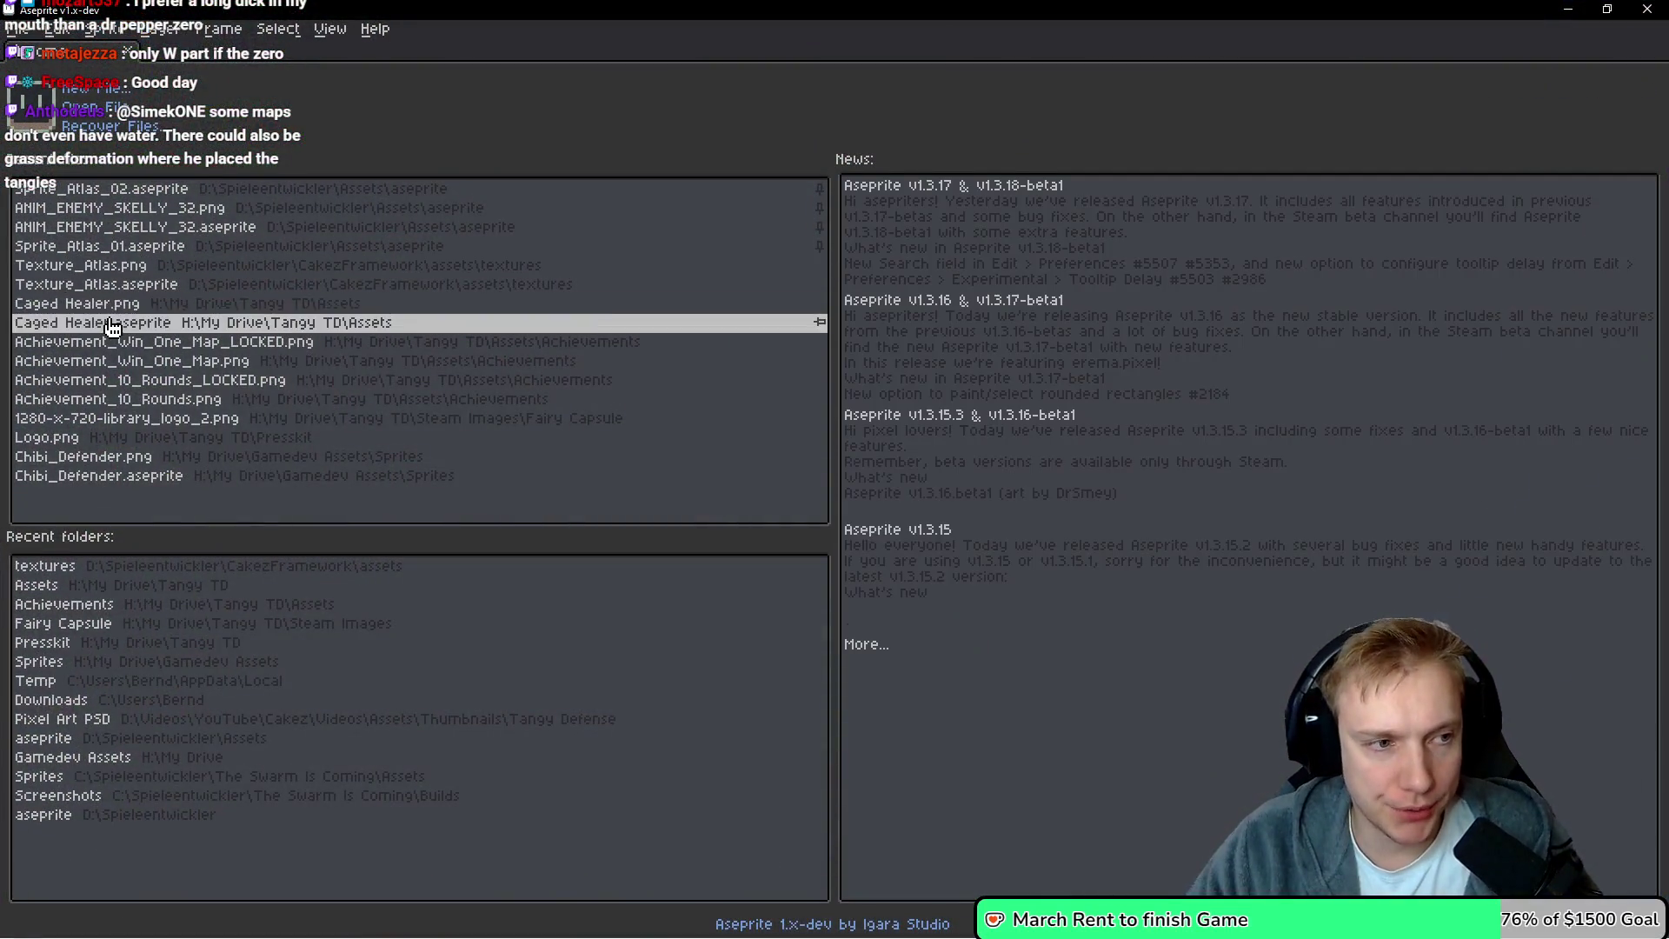
Open Texture_Atlas.aseprite from Recent files and zoom in on the gem, trident and torch sprites
left_click(70, 307)
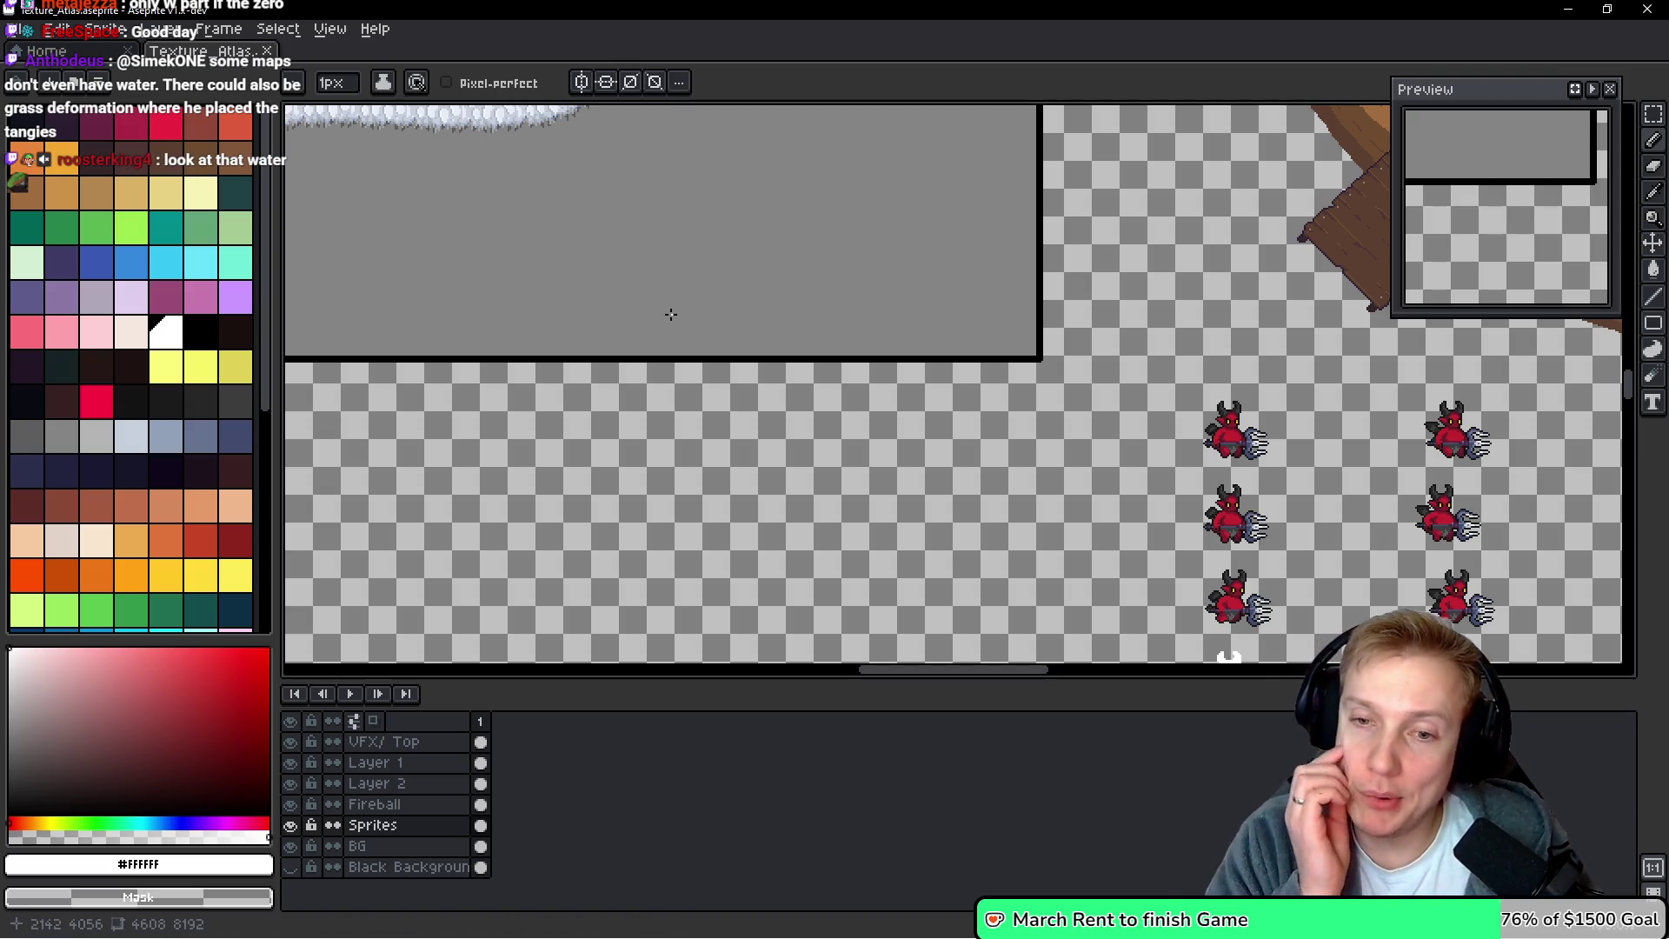
mouse_move(708, 224)
left_mouse_down()
mouse_move(1025, 369)
mouse_move(950, 307)
mouse_move(1017, 339)
mouse_move(801, 670)
mouse_move(852, 608)
mouse_move(869, 441)
mouse_move(861, 713)
mouse_move(834, 678)
mouse_move(808, 261)
mouse_move(739, 495)
mouse_move(808, 660)
mouse_move(862, 621)
mouse_move(849, 521)
left_mouse_up()
scroll(759, 268, "up", 4)
mouse_move(793, 223)
left_mouse_down()
mouse_move(689, 410)
mouse_move(645, 347)
left_mouse_up()
scroll(690, 410, "up", 1)
scroll(689, 410, "up", 1)
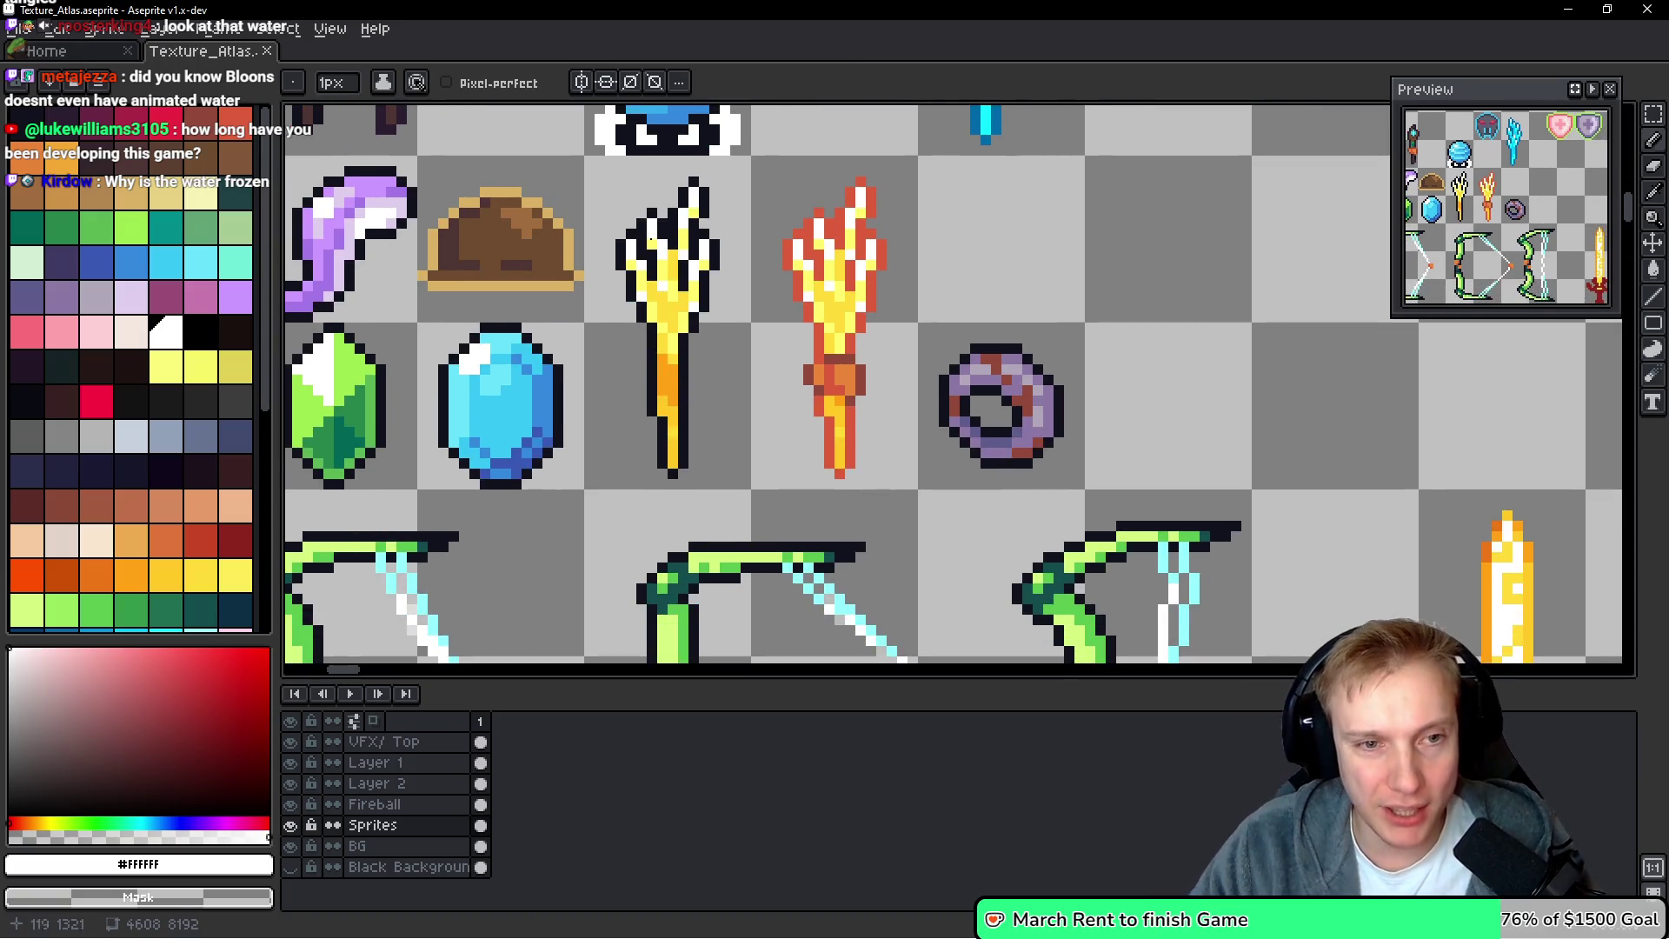
Draw a rectangular selection around the trident and flame-torch sprites together
key("m")
mouse_move(588, 162)
left_mouse_down()
mouse_move(935, 511)
mouse_move(919, 491)
left_mouse_up()
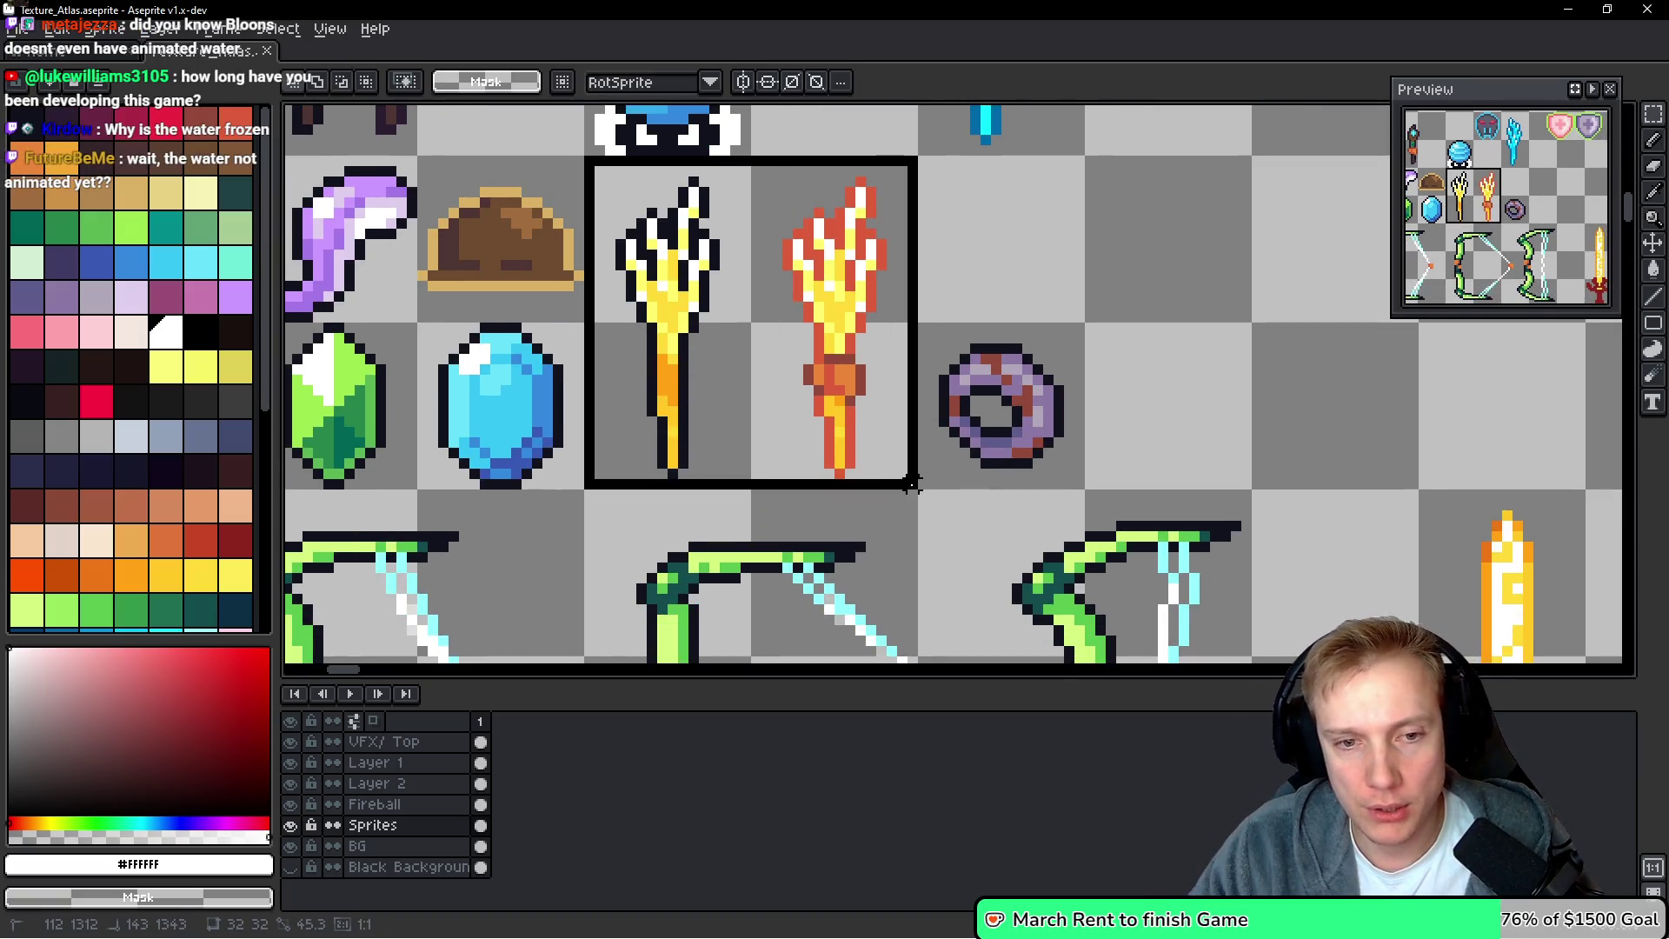
scroll(908, 361, "down", 6)
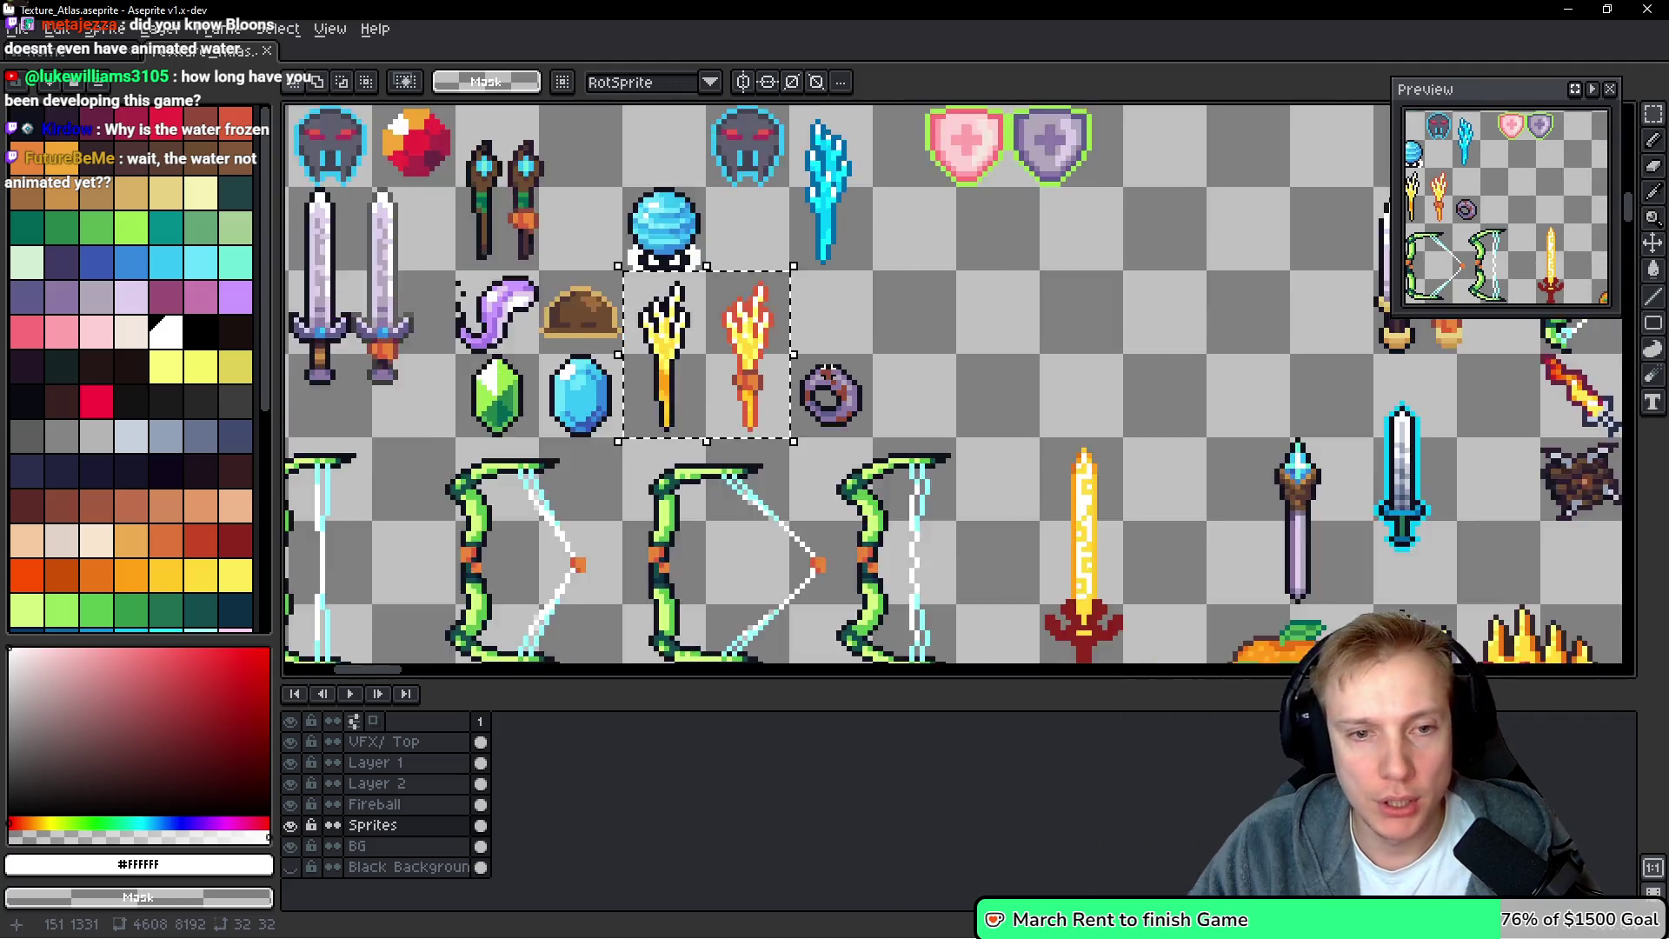
scroll(822, 370, "up", 2)
scroll(822, 369, "up", 1)
key("i")
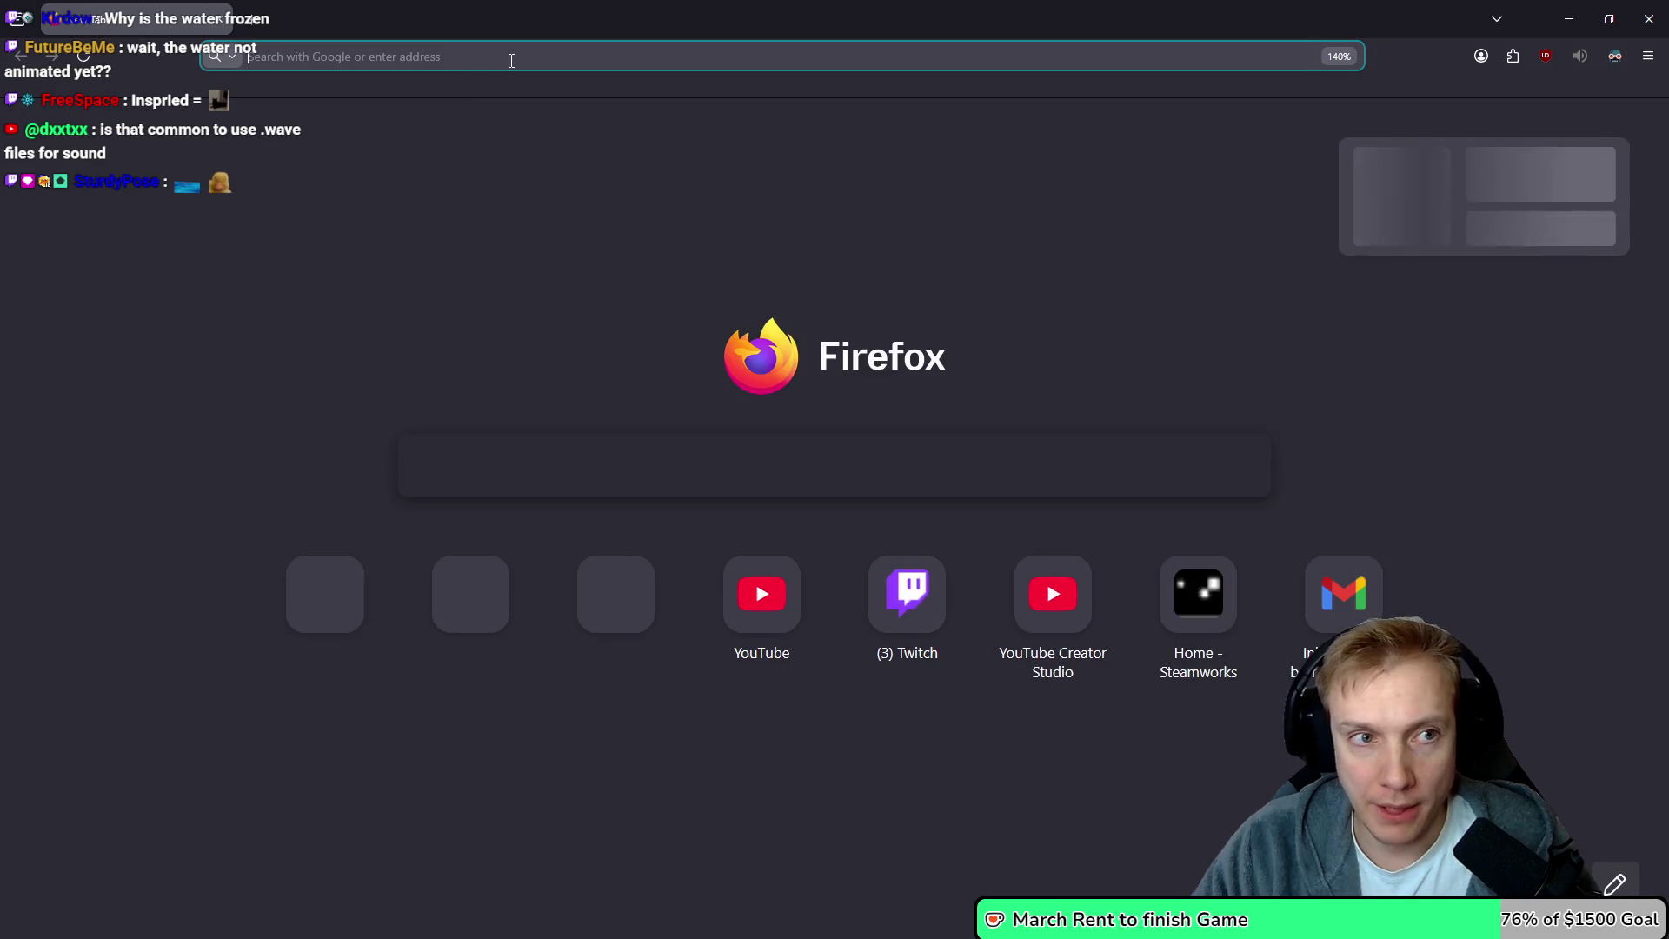
Search 'wands pixel art', open the Shutterstock and Reddit results in background tabs, and show Images
type("wands pixel art")
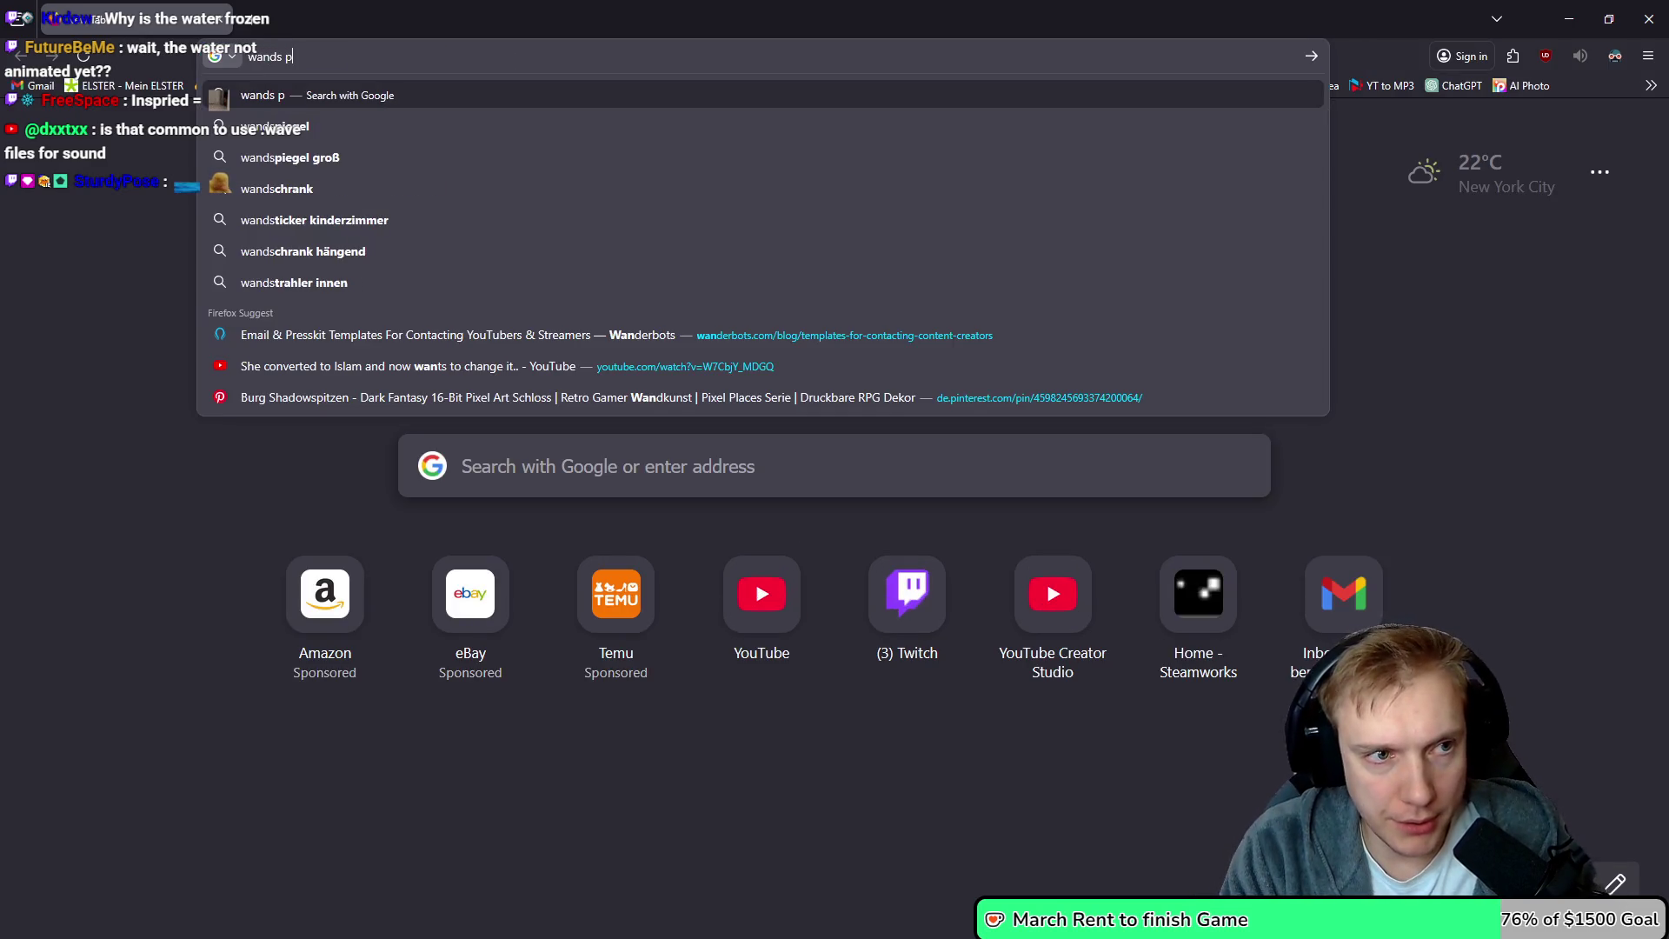
key("Return")
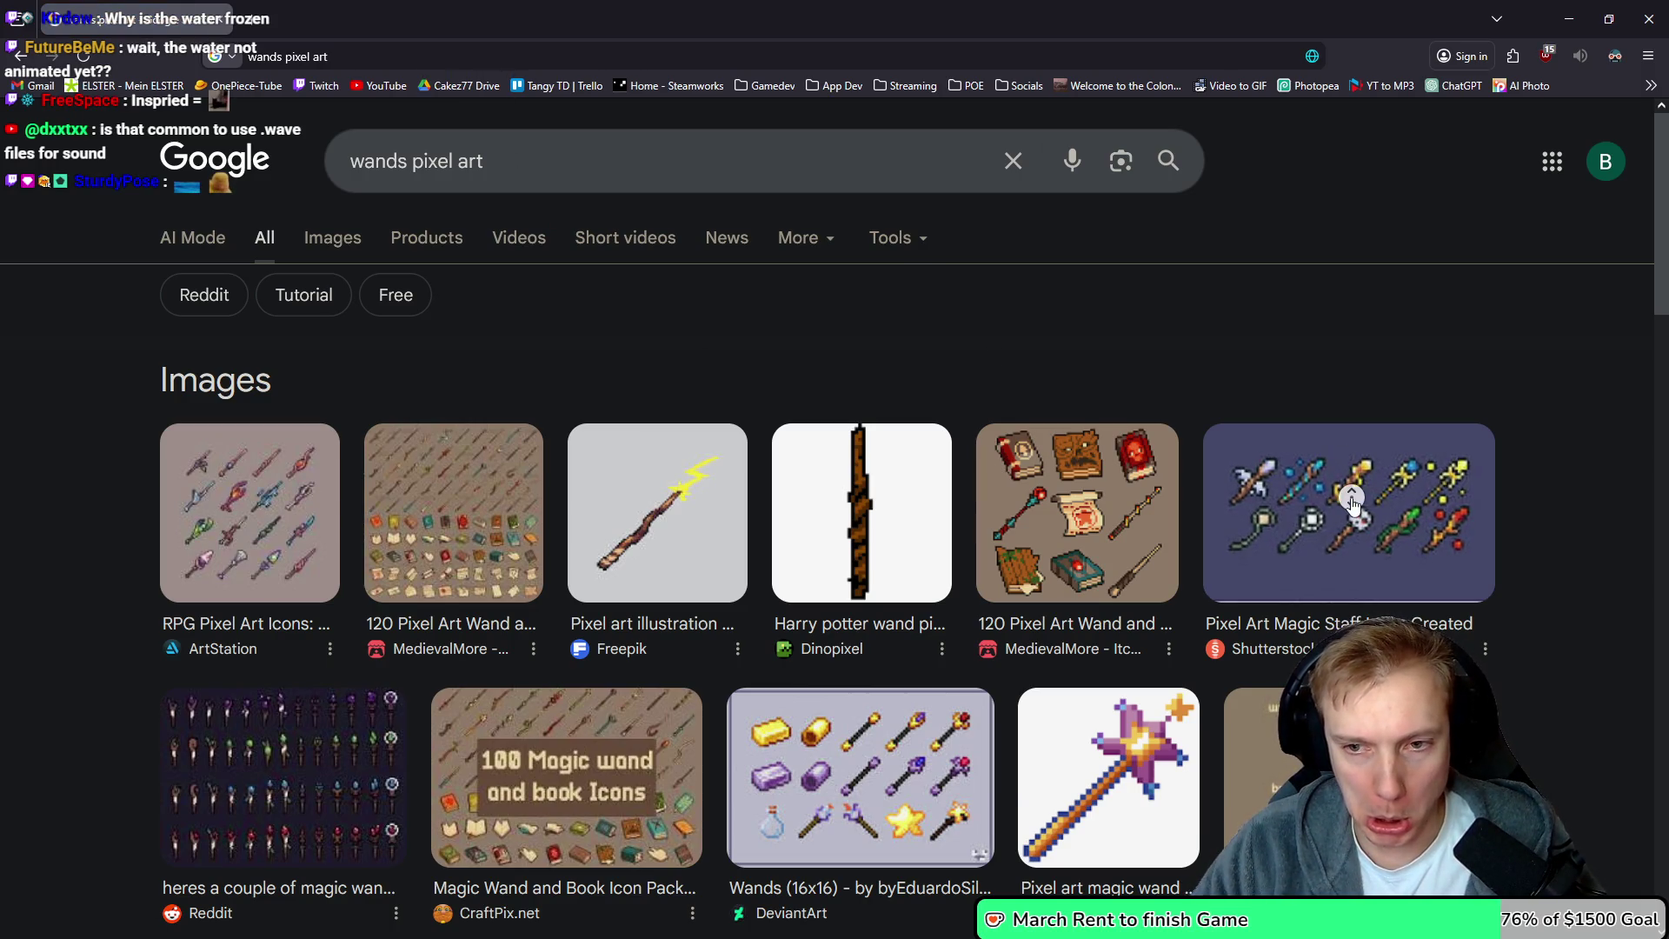
middle_click(1301, 540)
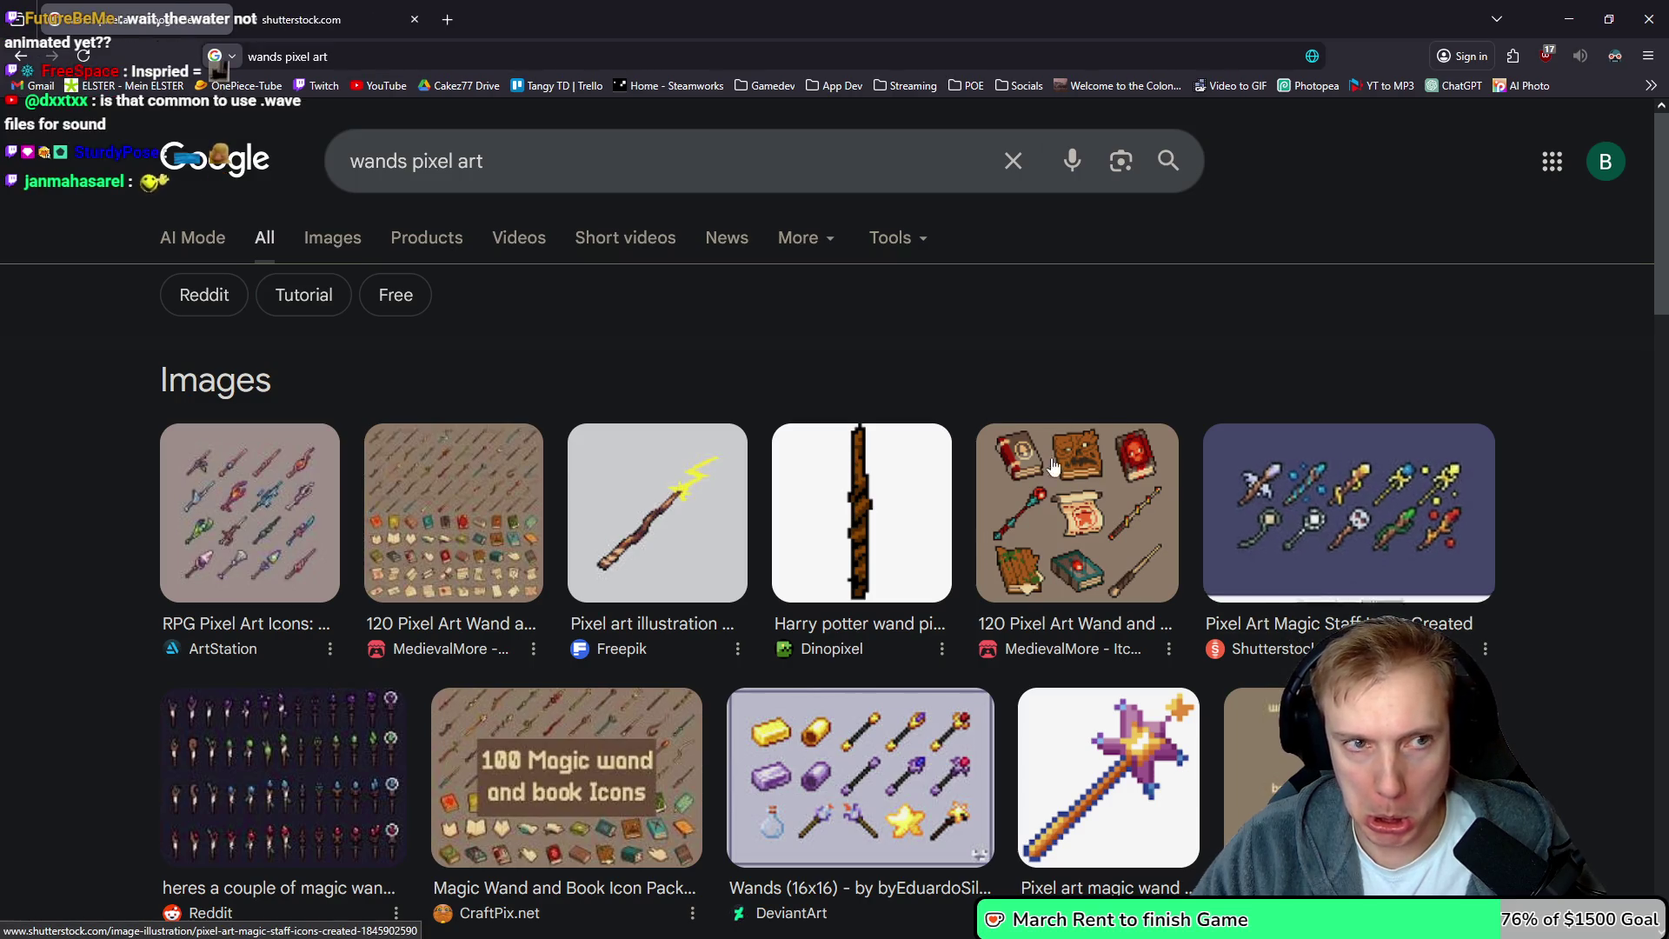
scroll(865, 335, "down", 1)
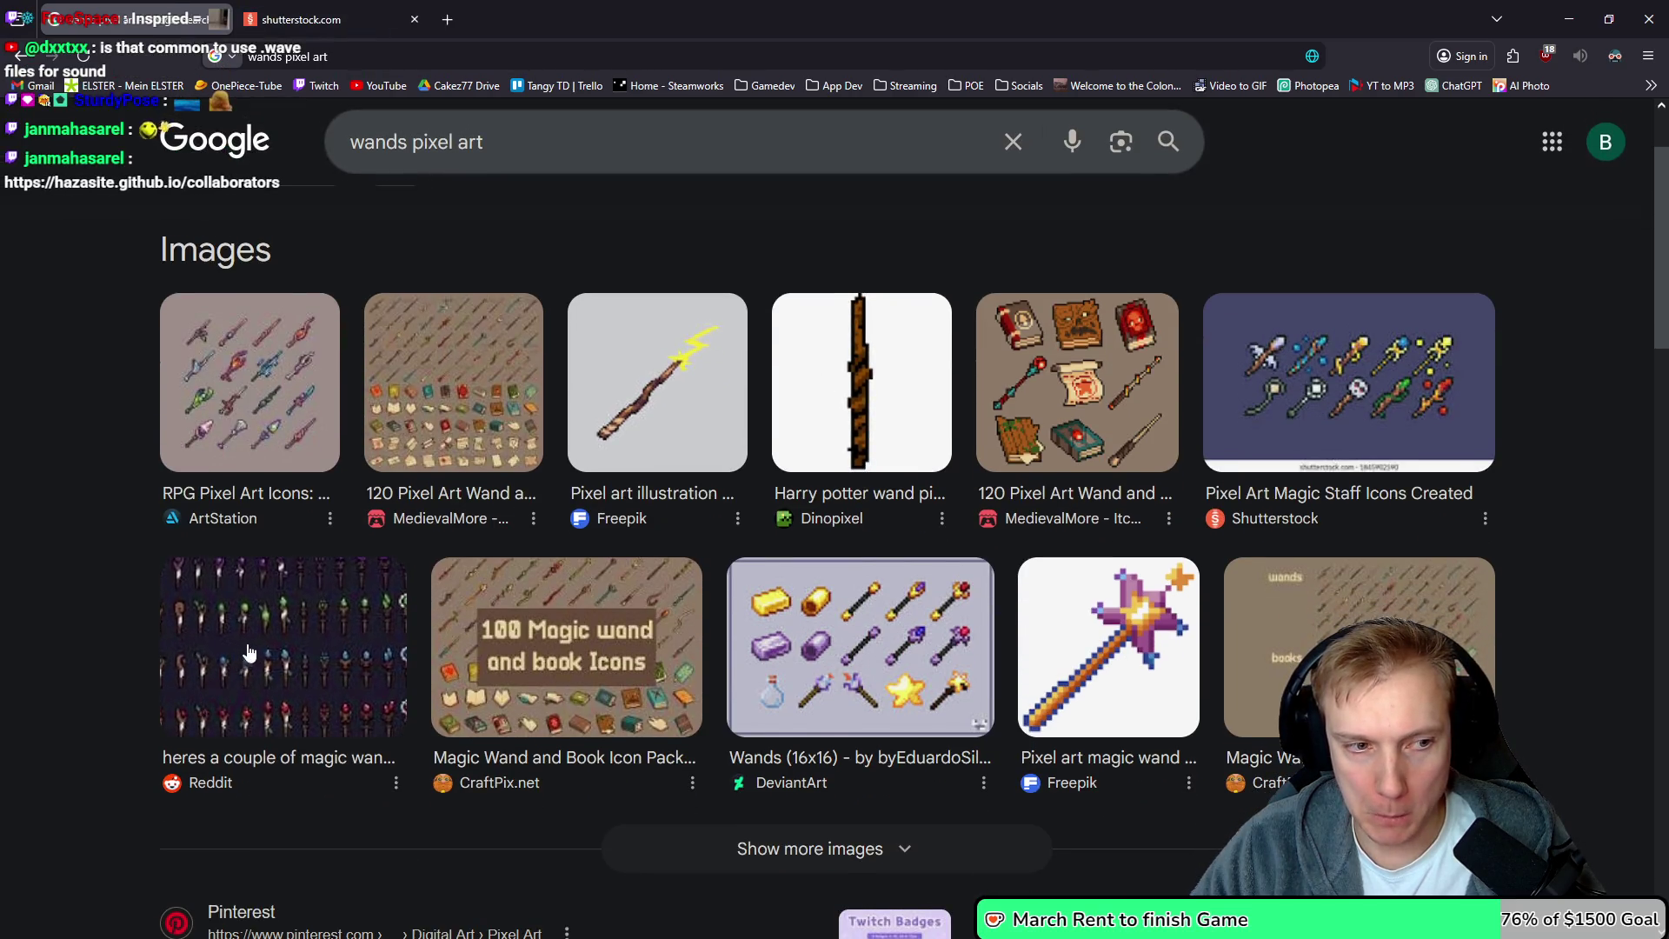
middle_click(251, 737)
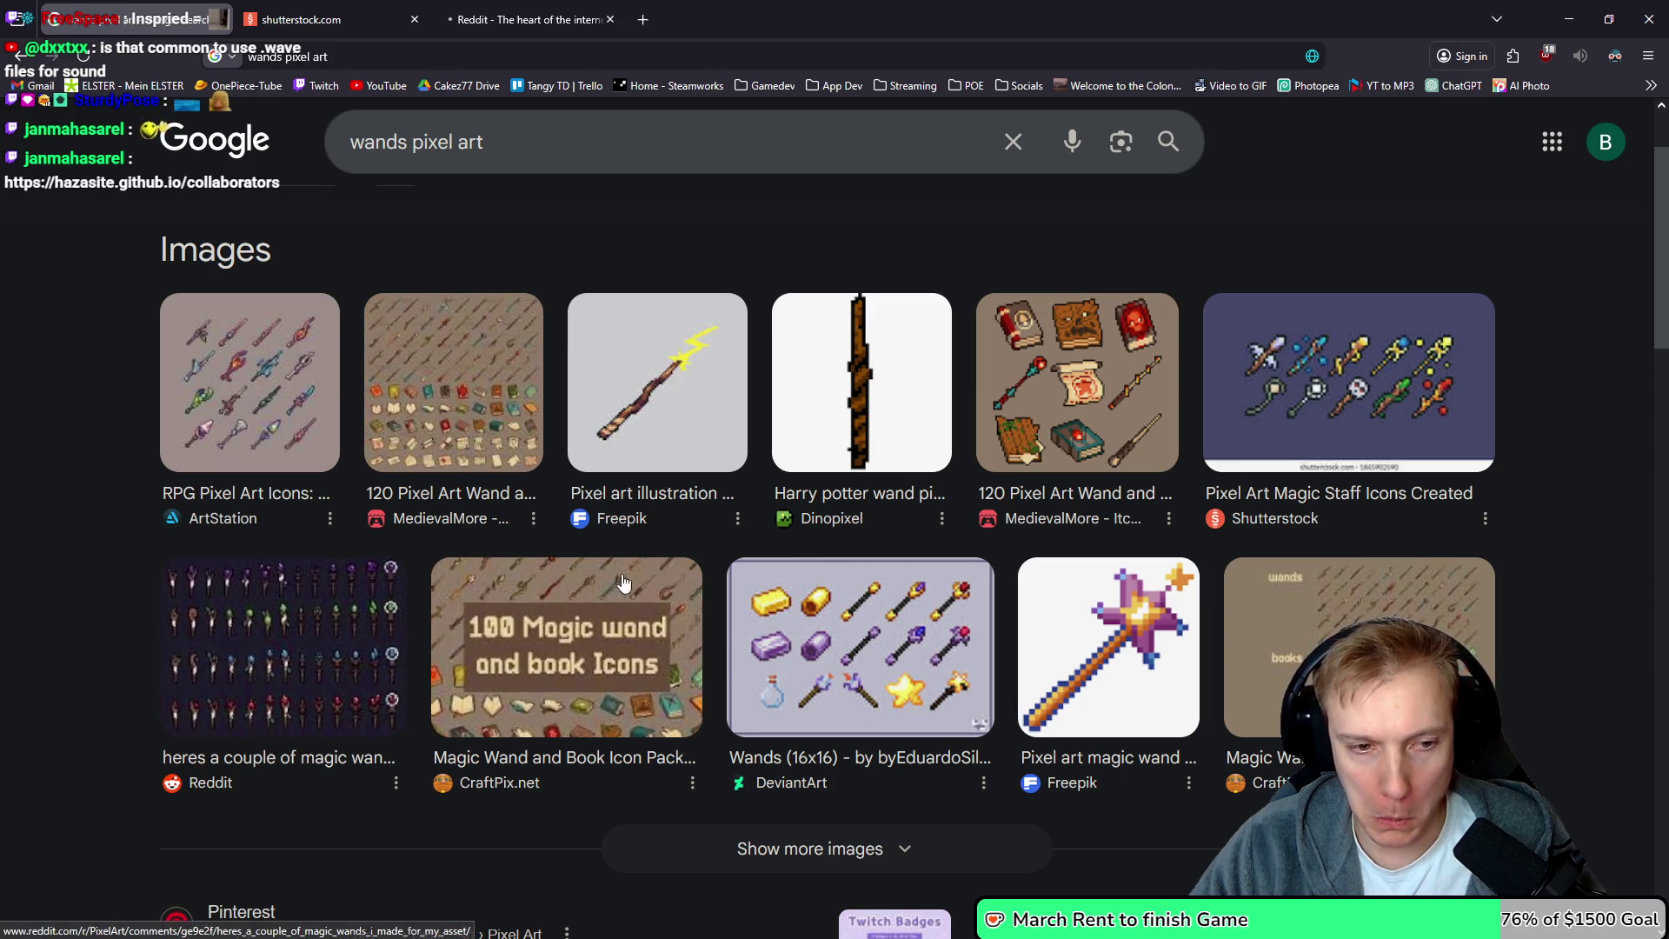
scroll(719, 480, "down", 2)
scroll(400, 358, "up", 3)
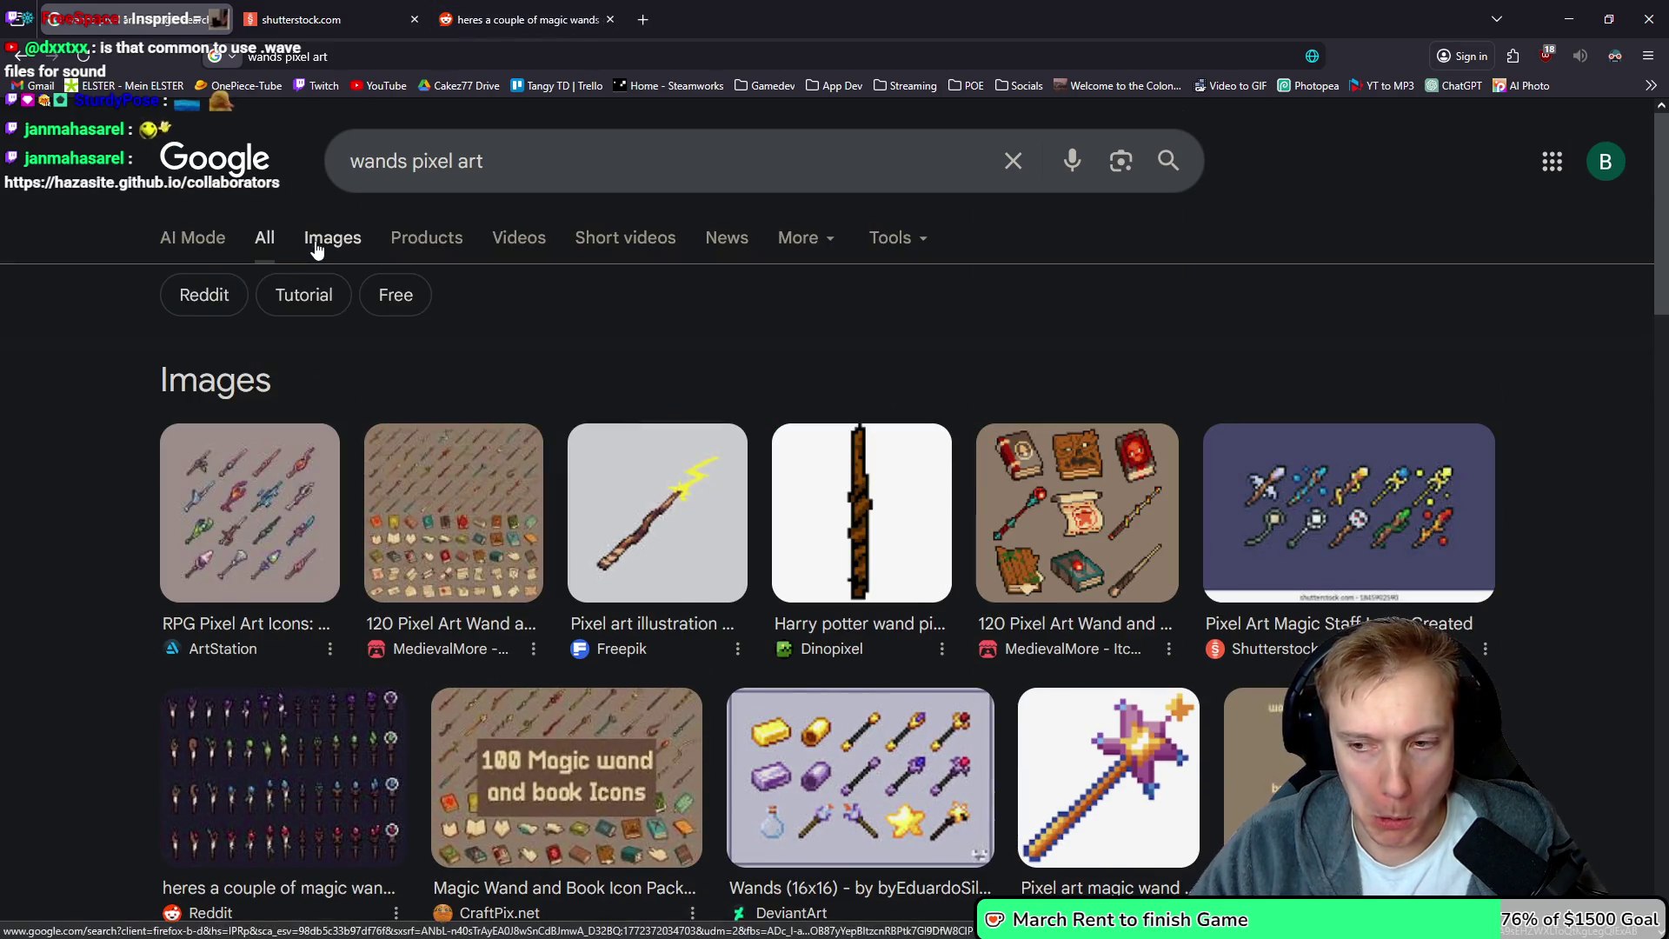
left_click(319, 238)
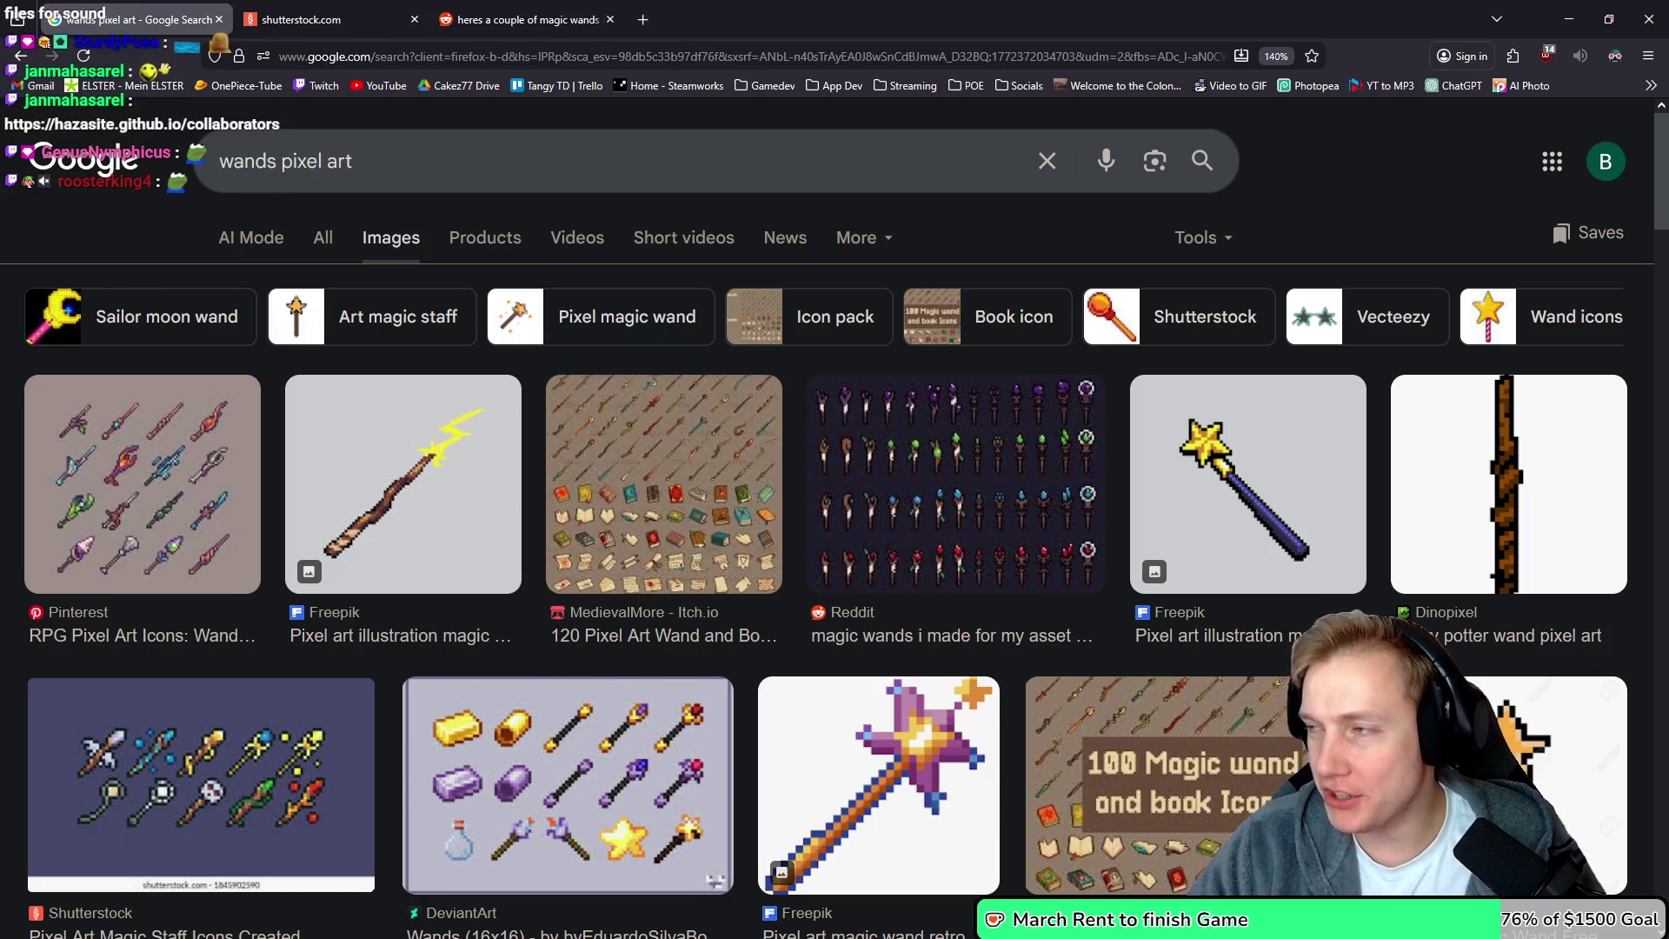
key("alt+Tab")
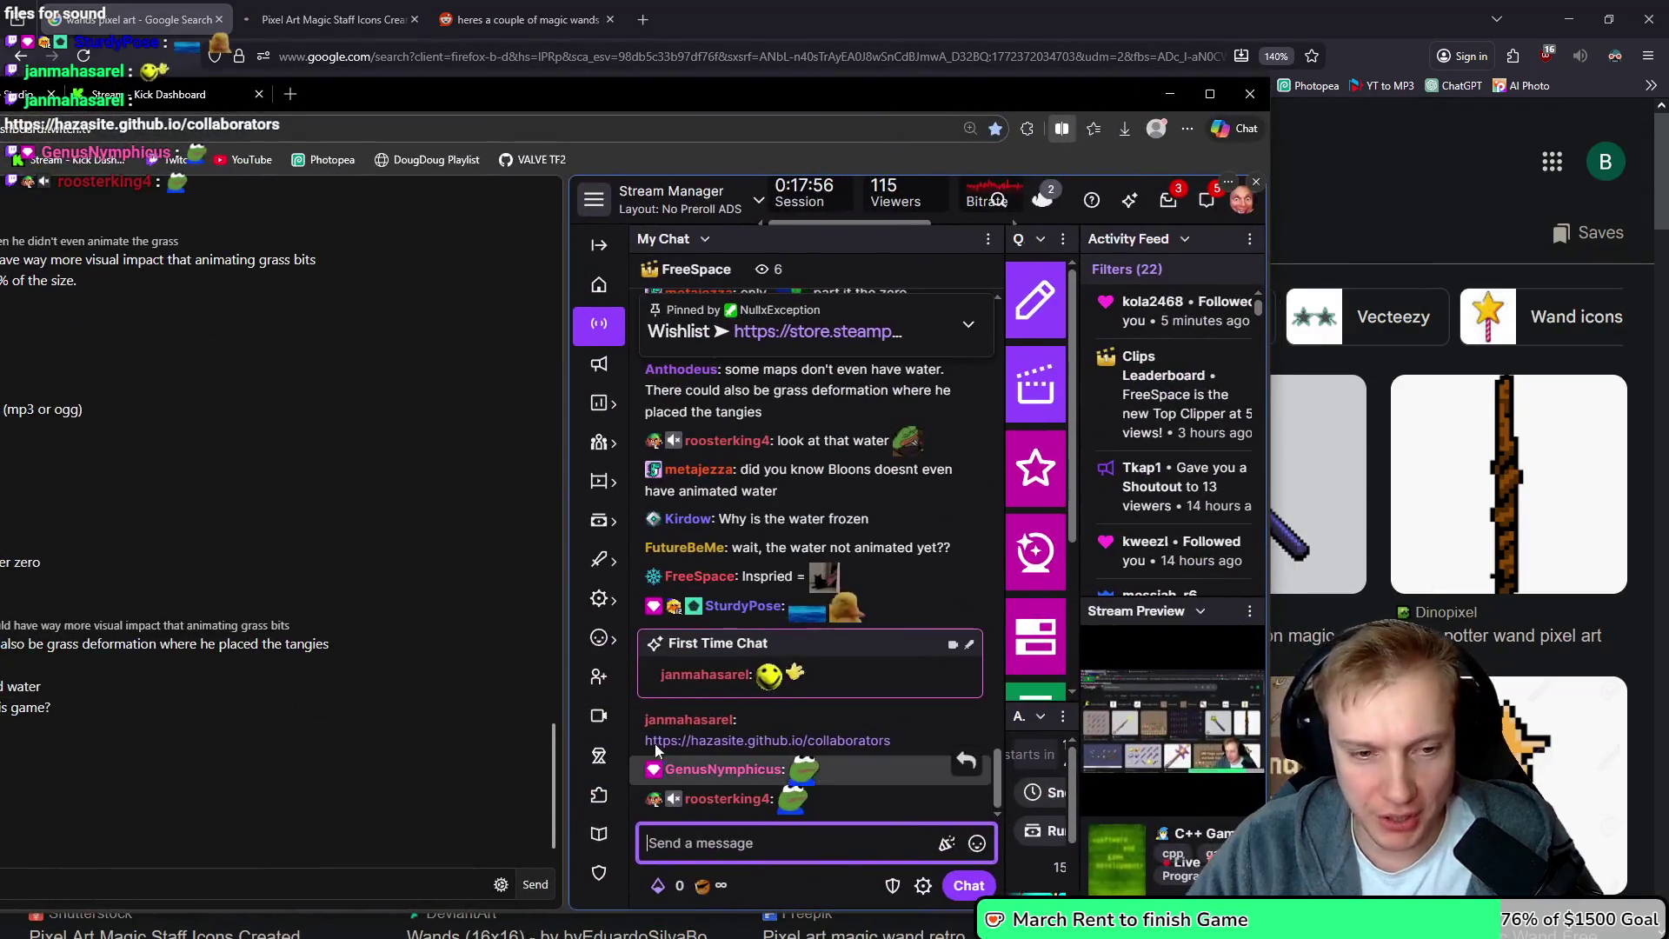
Ban the link-posting first-time chatter for 5 days, then return to Firefox's image results
left_click(704, 685)
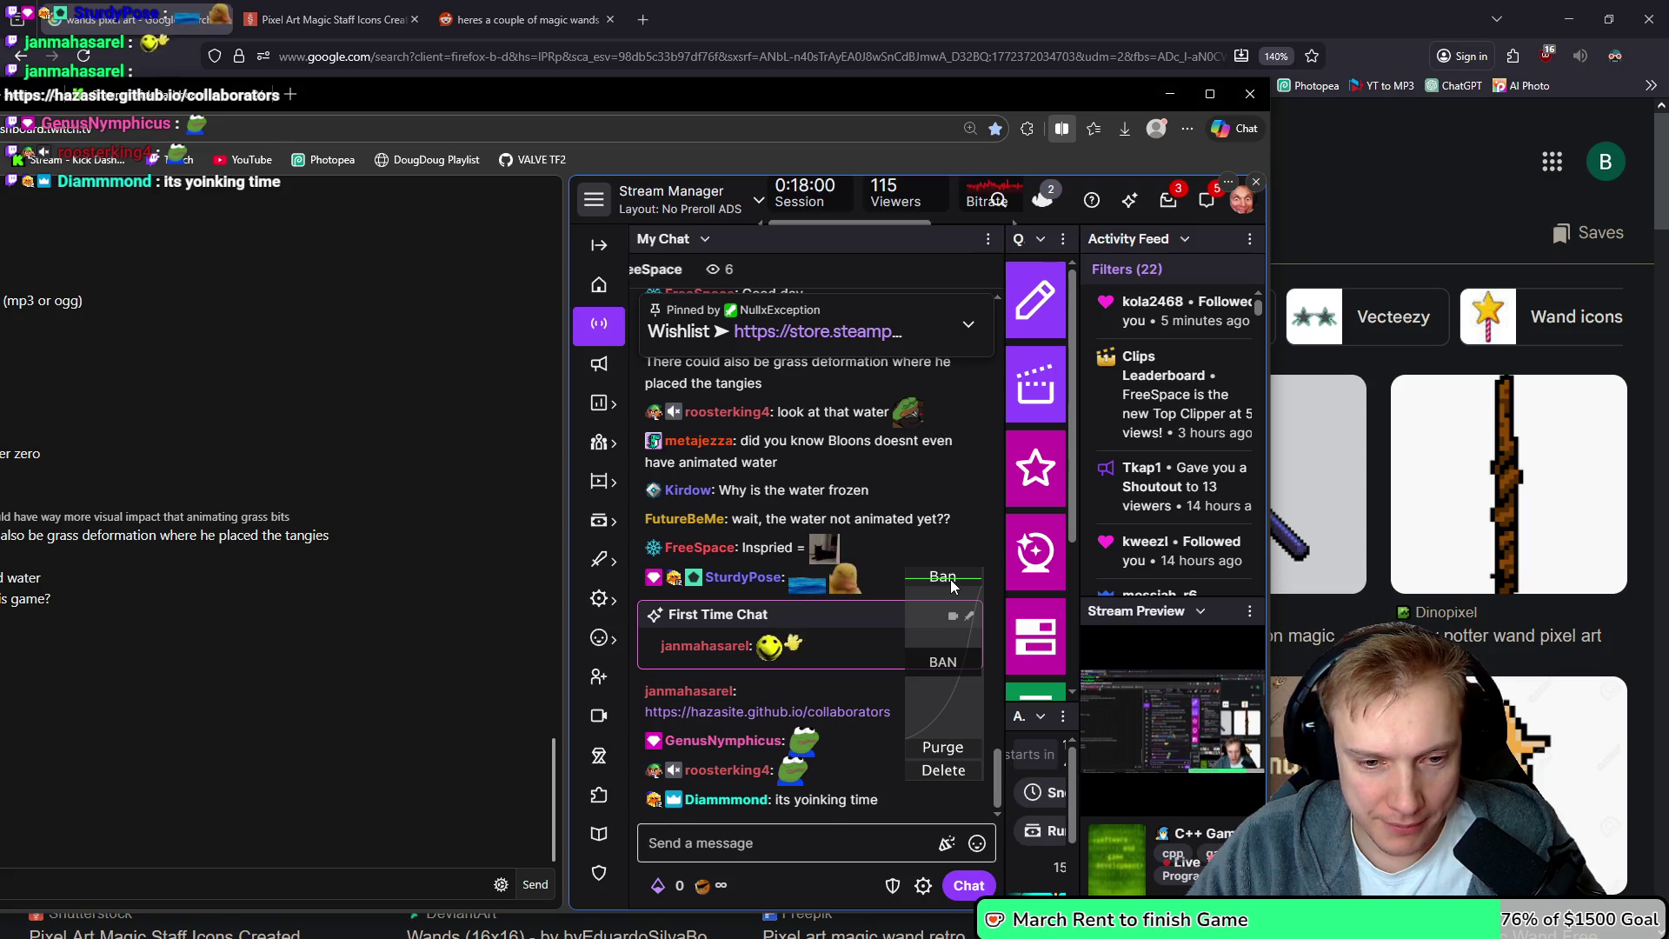
left_click_drag(951, 579, 940, 600)
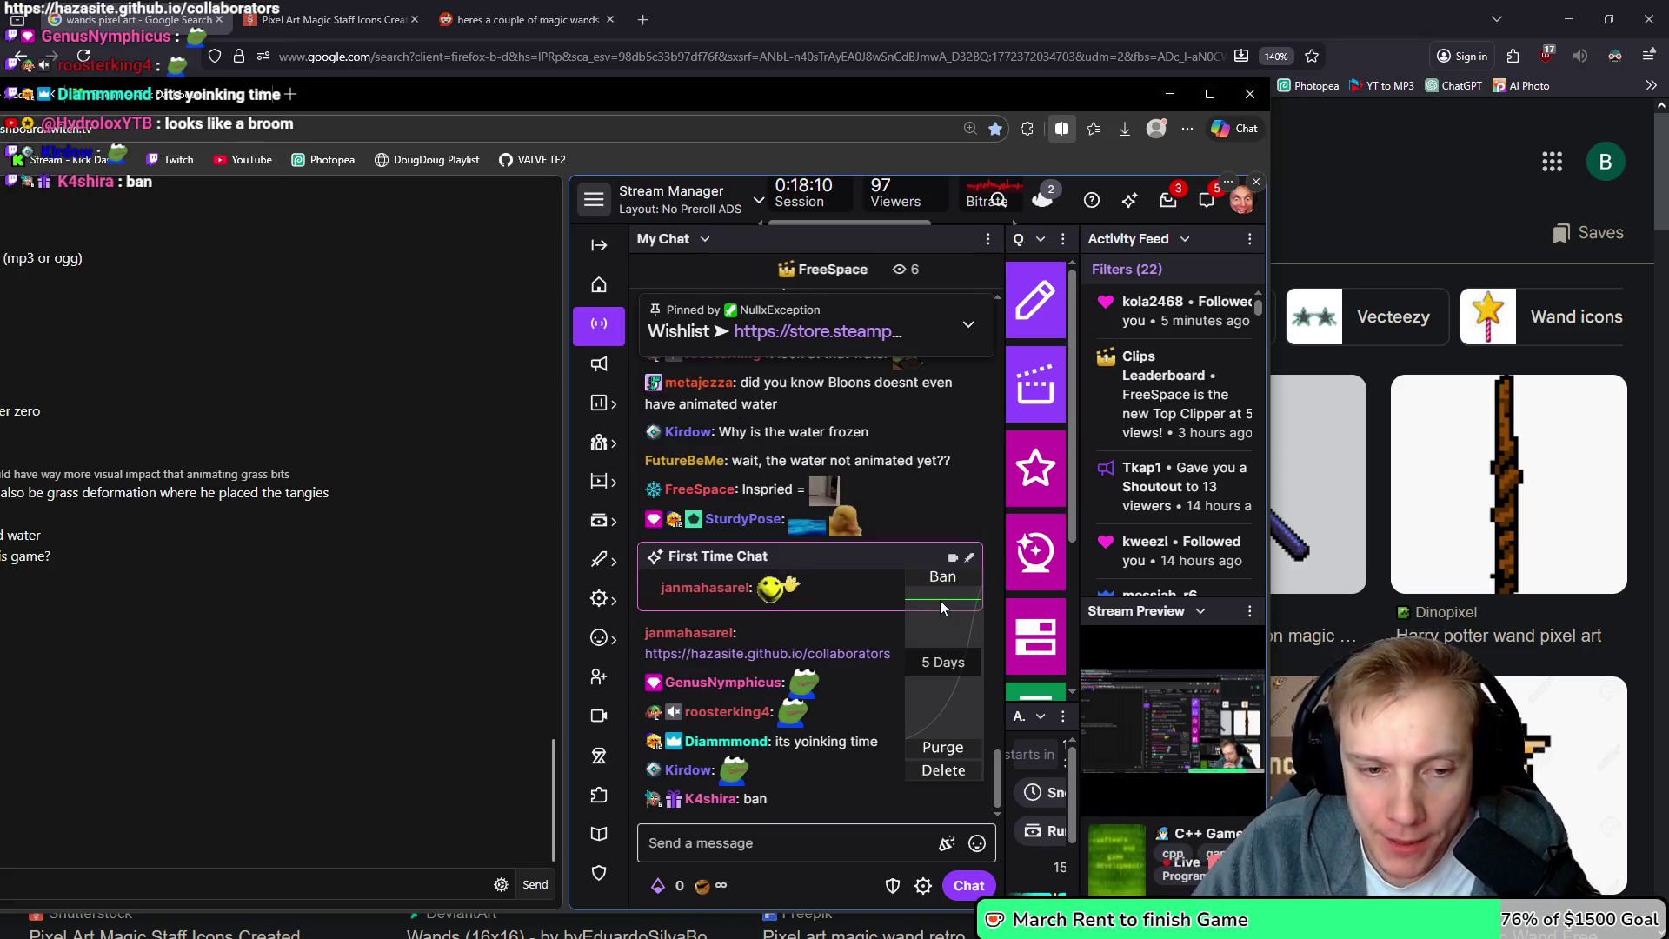
mouse_move(778, 654)
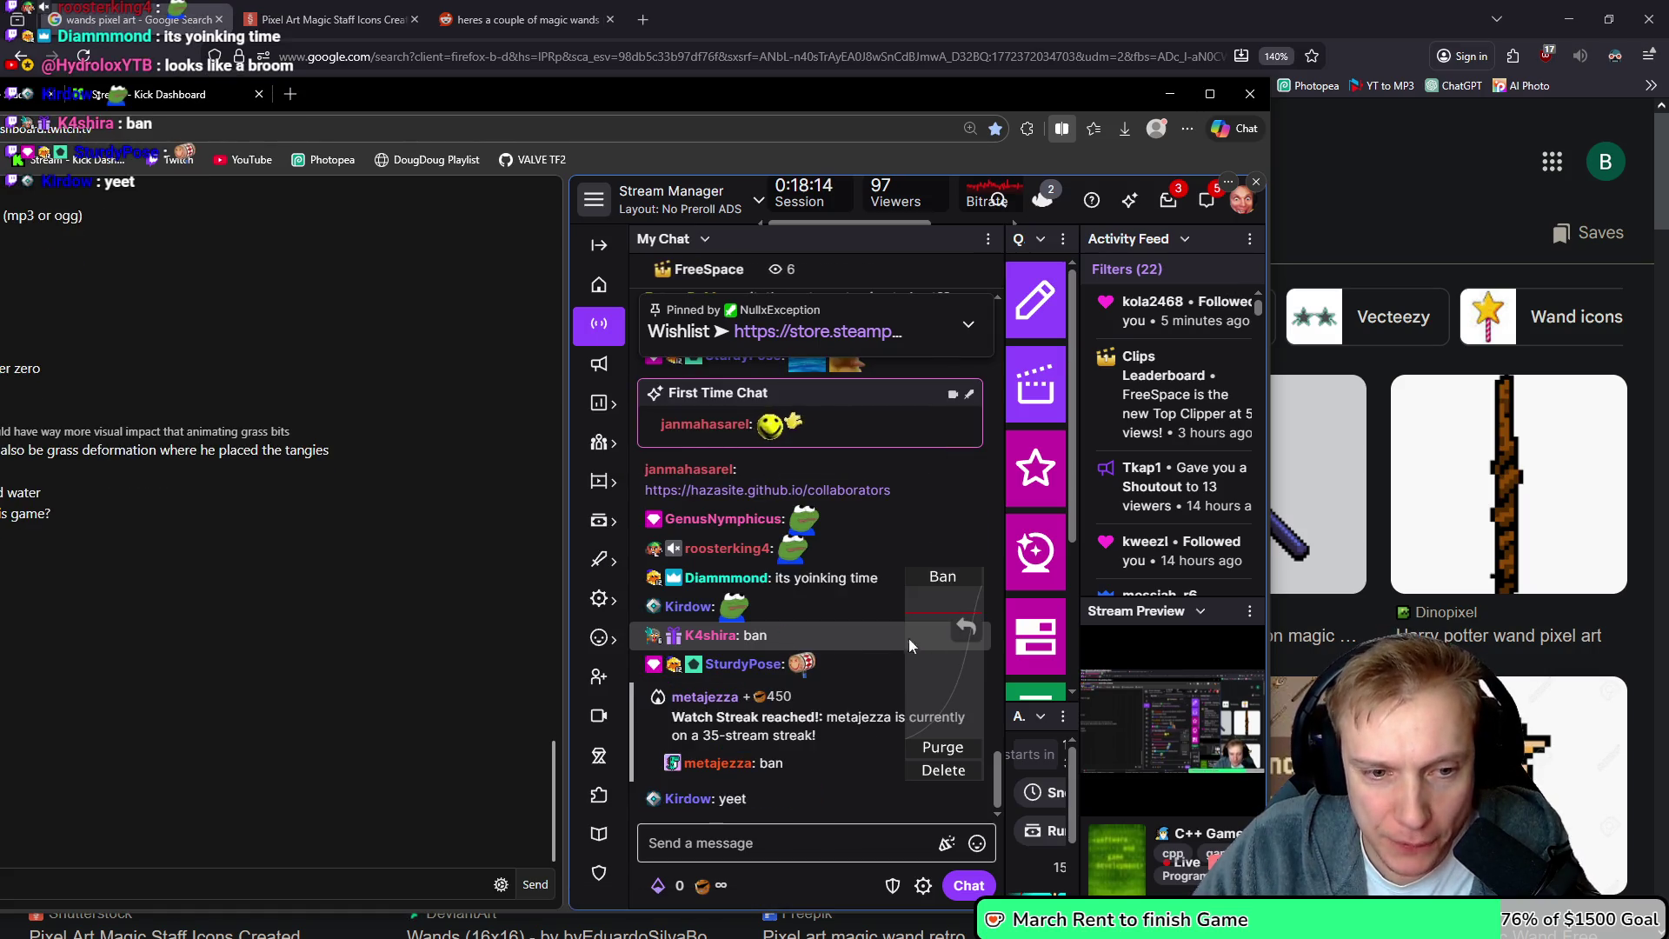
left_click(927, 578)
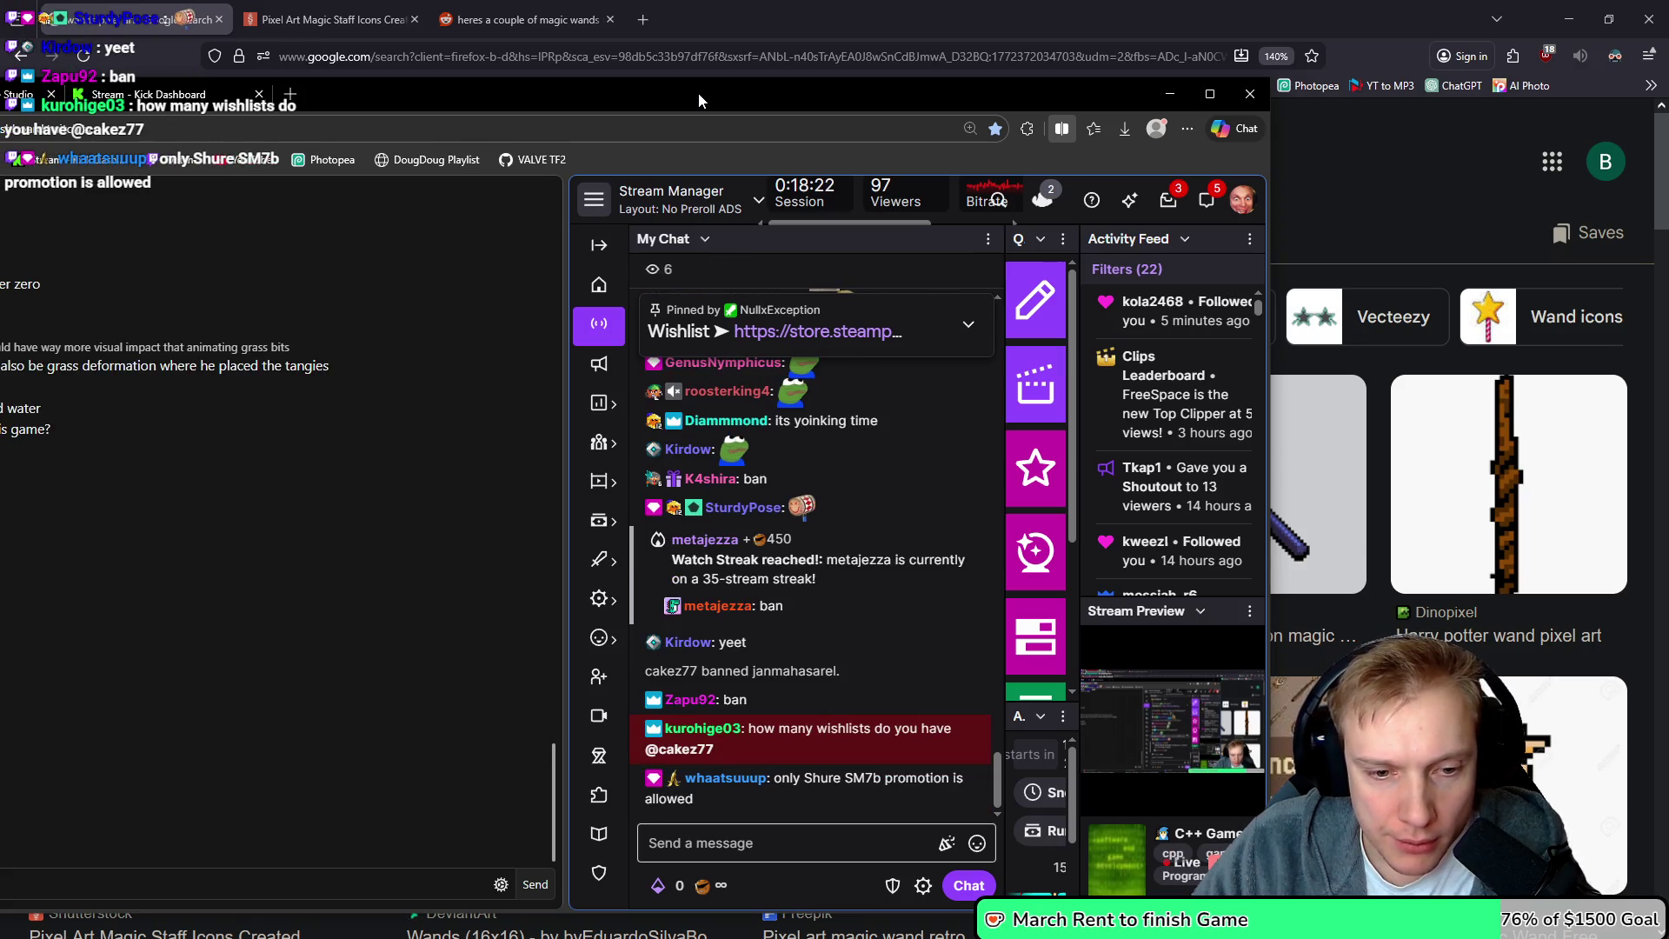
key("alt+Tab")
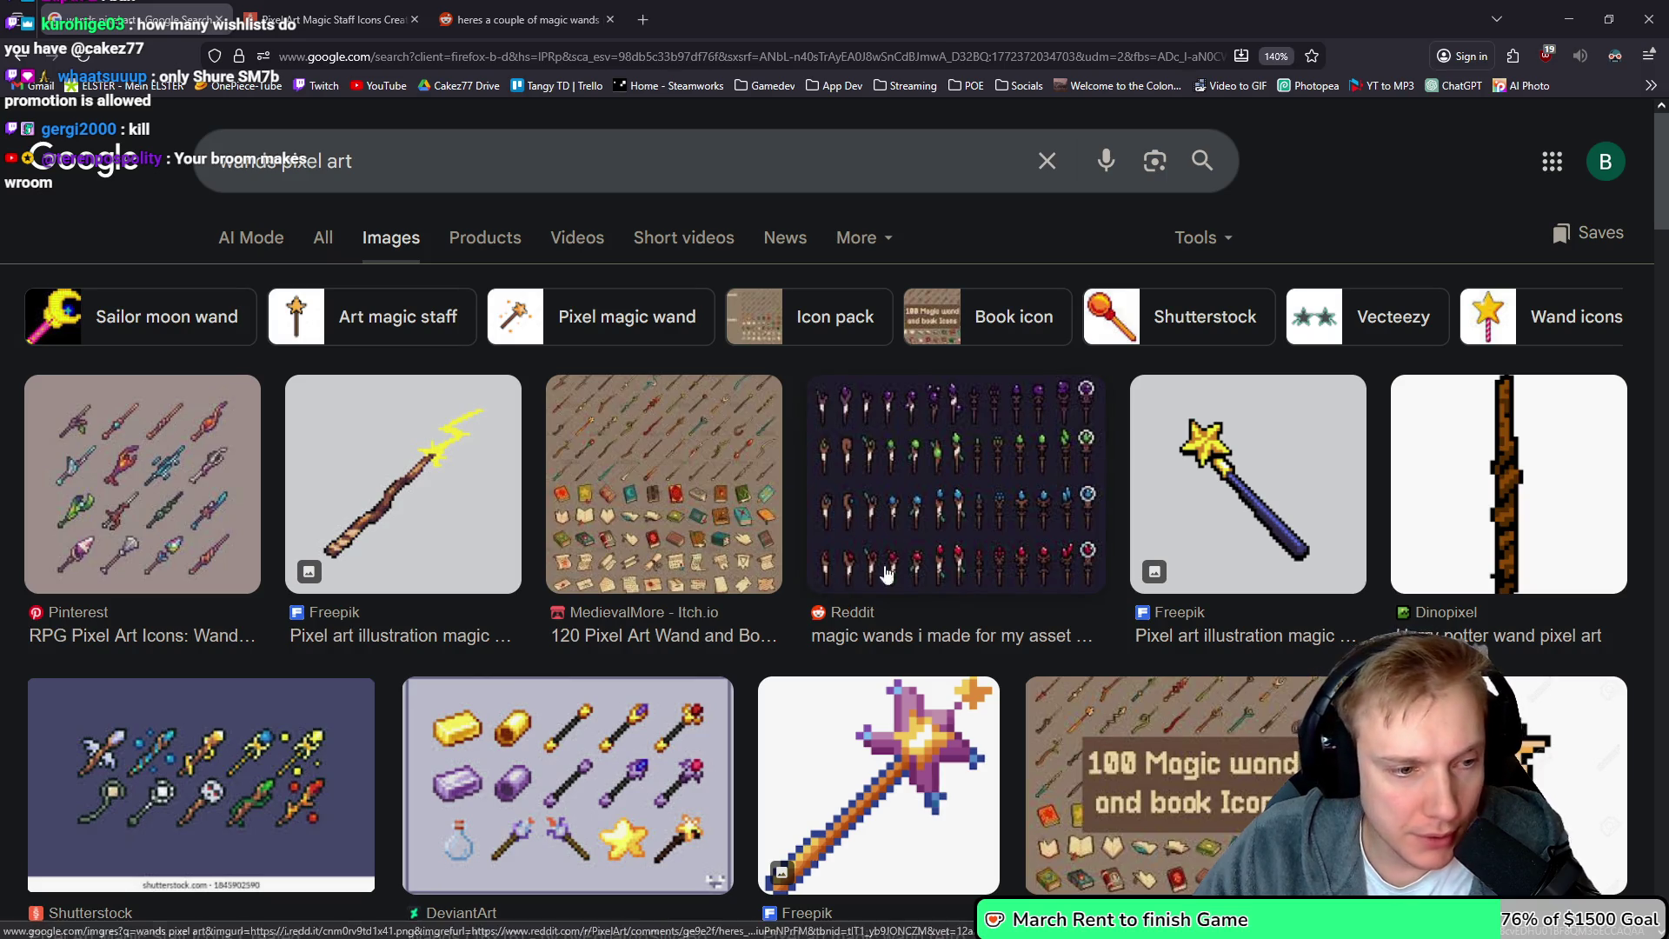
Open the Pinterest magic wands image and the 16x16 pixel-art wands post in background tabs
scroll(944, 553, "down", 2)
scroll(1000, 530, "down", 2)
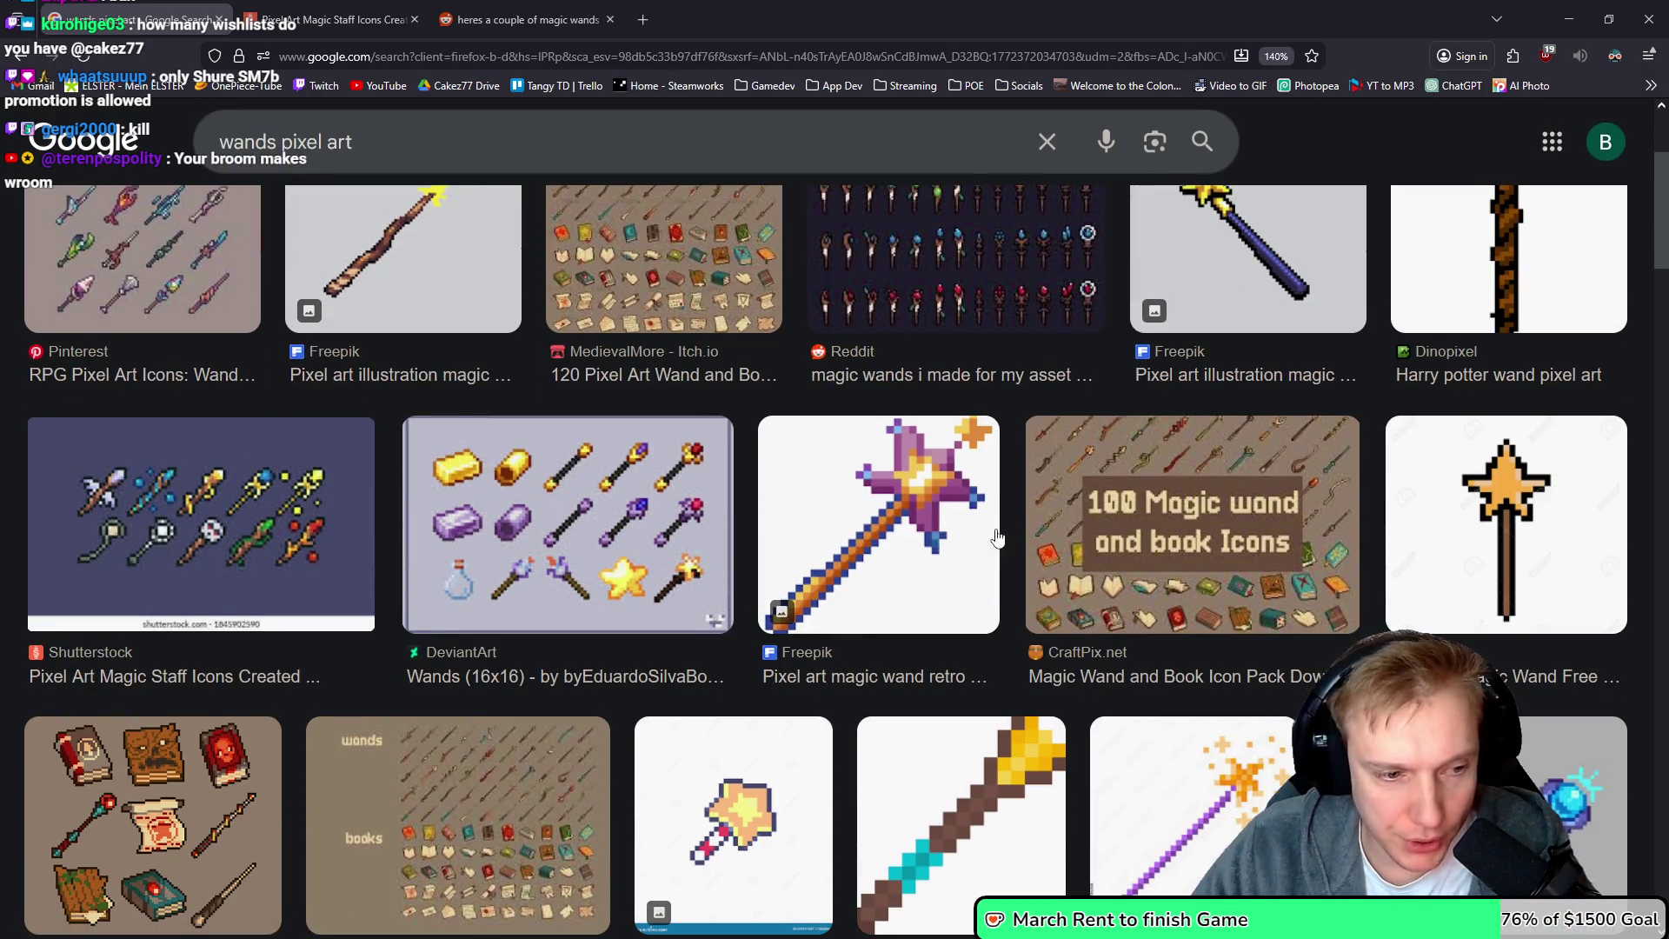
scroll(999, 531, "down", 6)
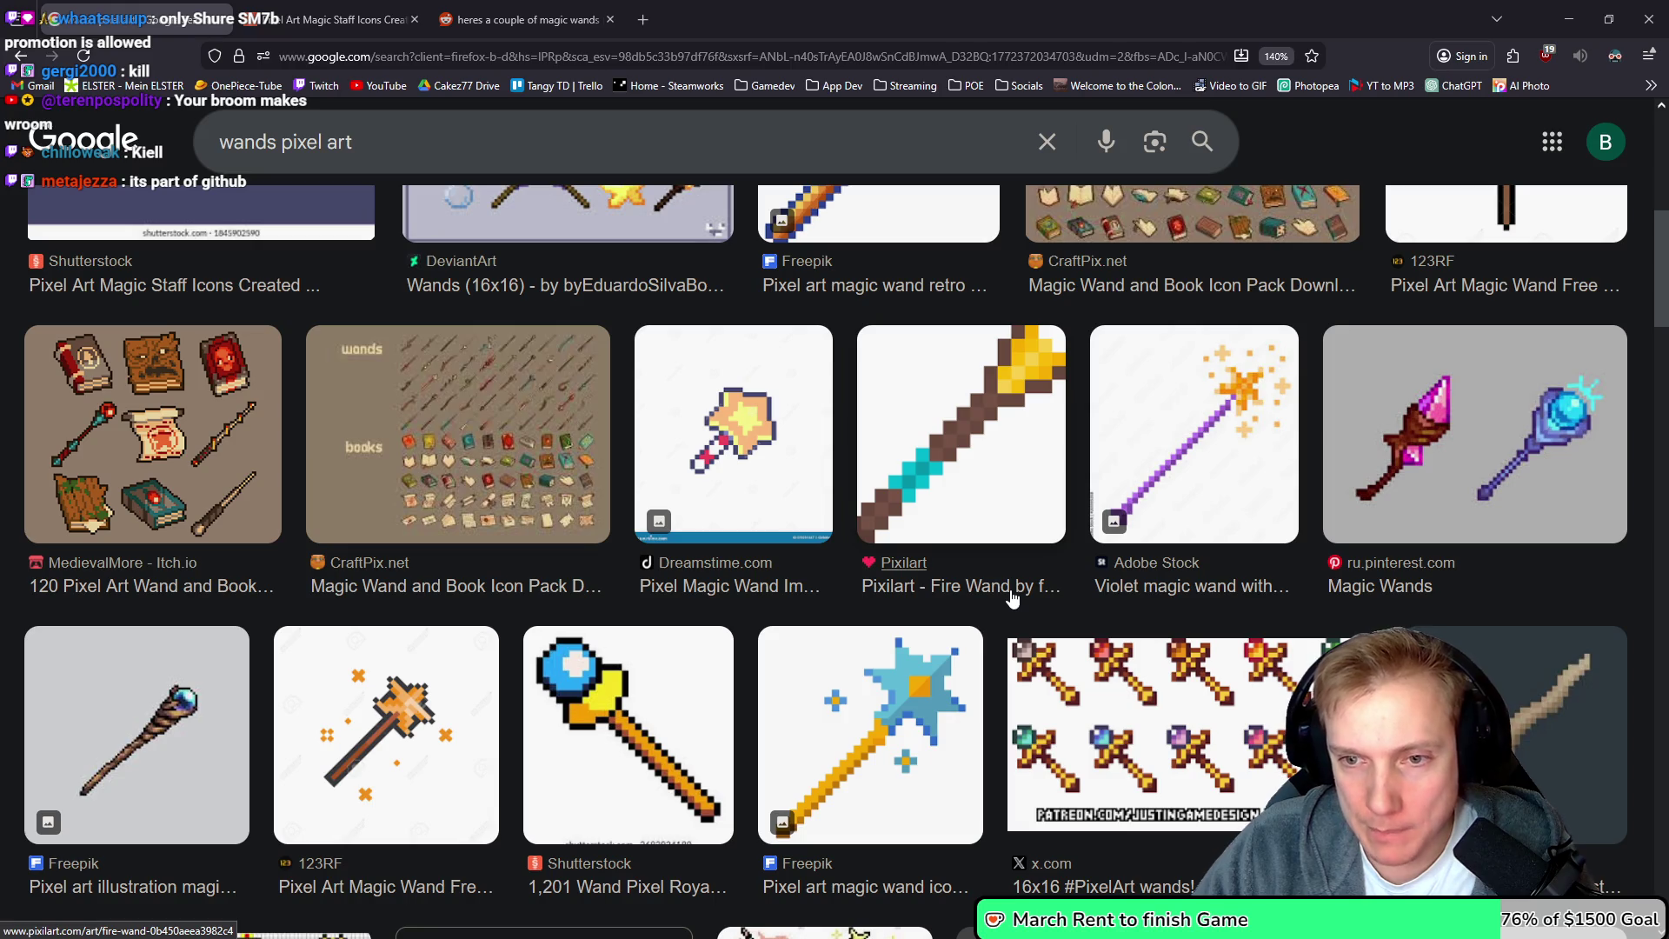
middle_click(1367, 567)
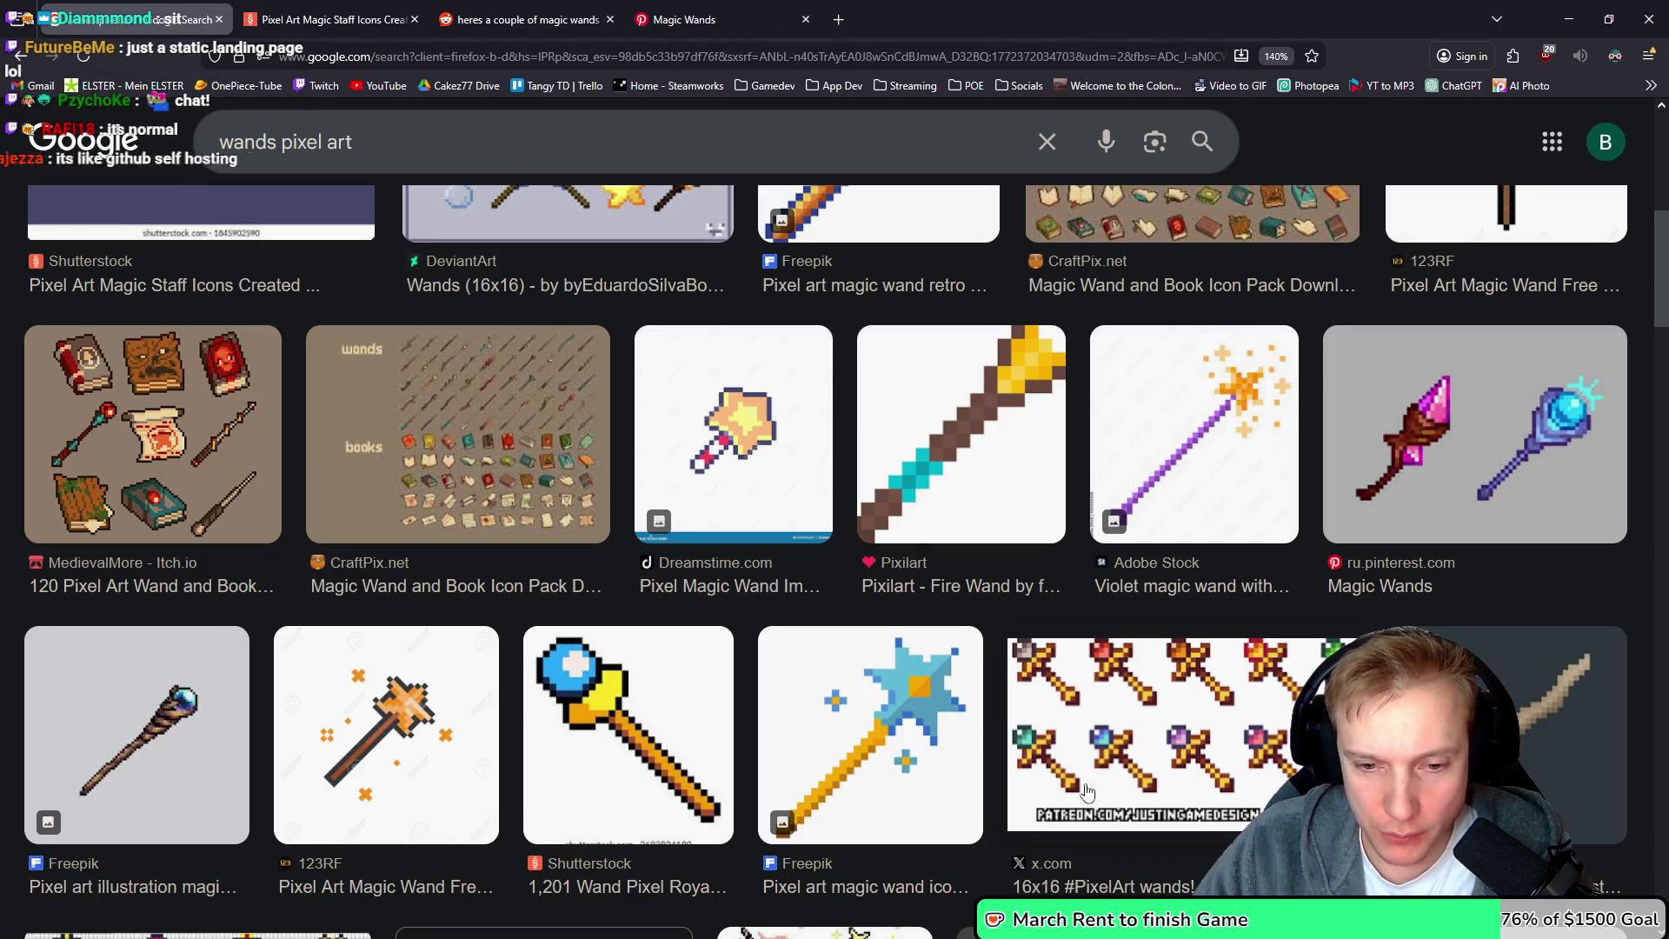
middle_click(1059, 877)
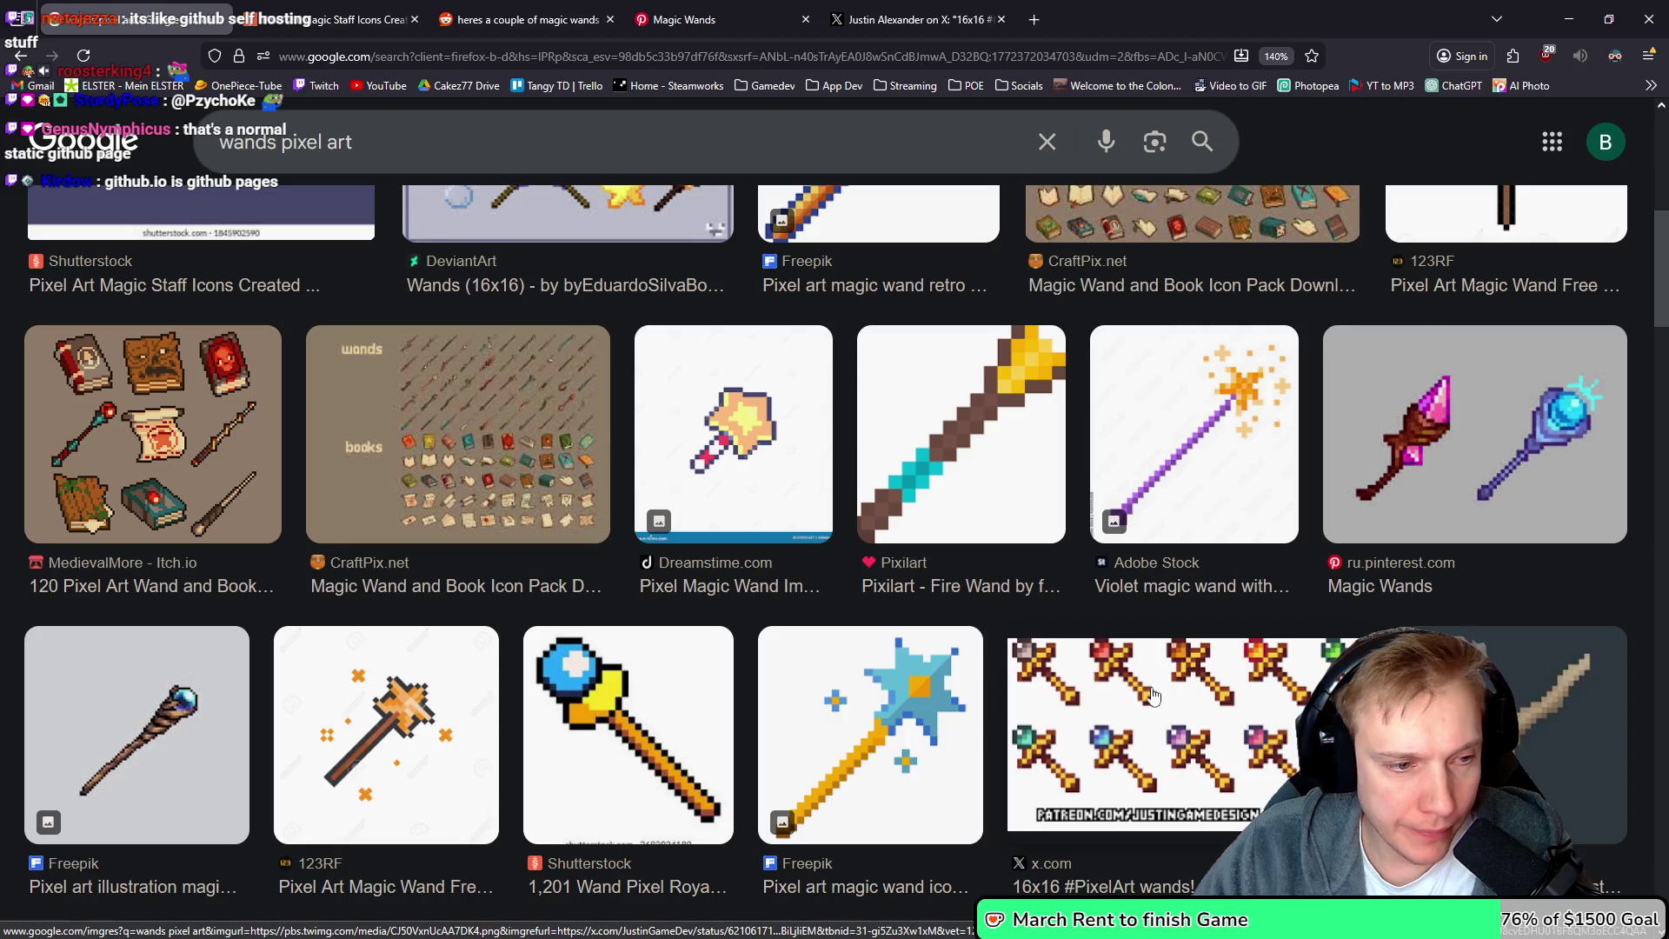
Switch to the Shutterstock 16x16 Pixel Art Magic Staff Icons page
scroll(1152, 644, "down", 7)
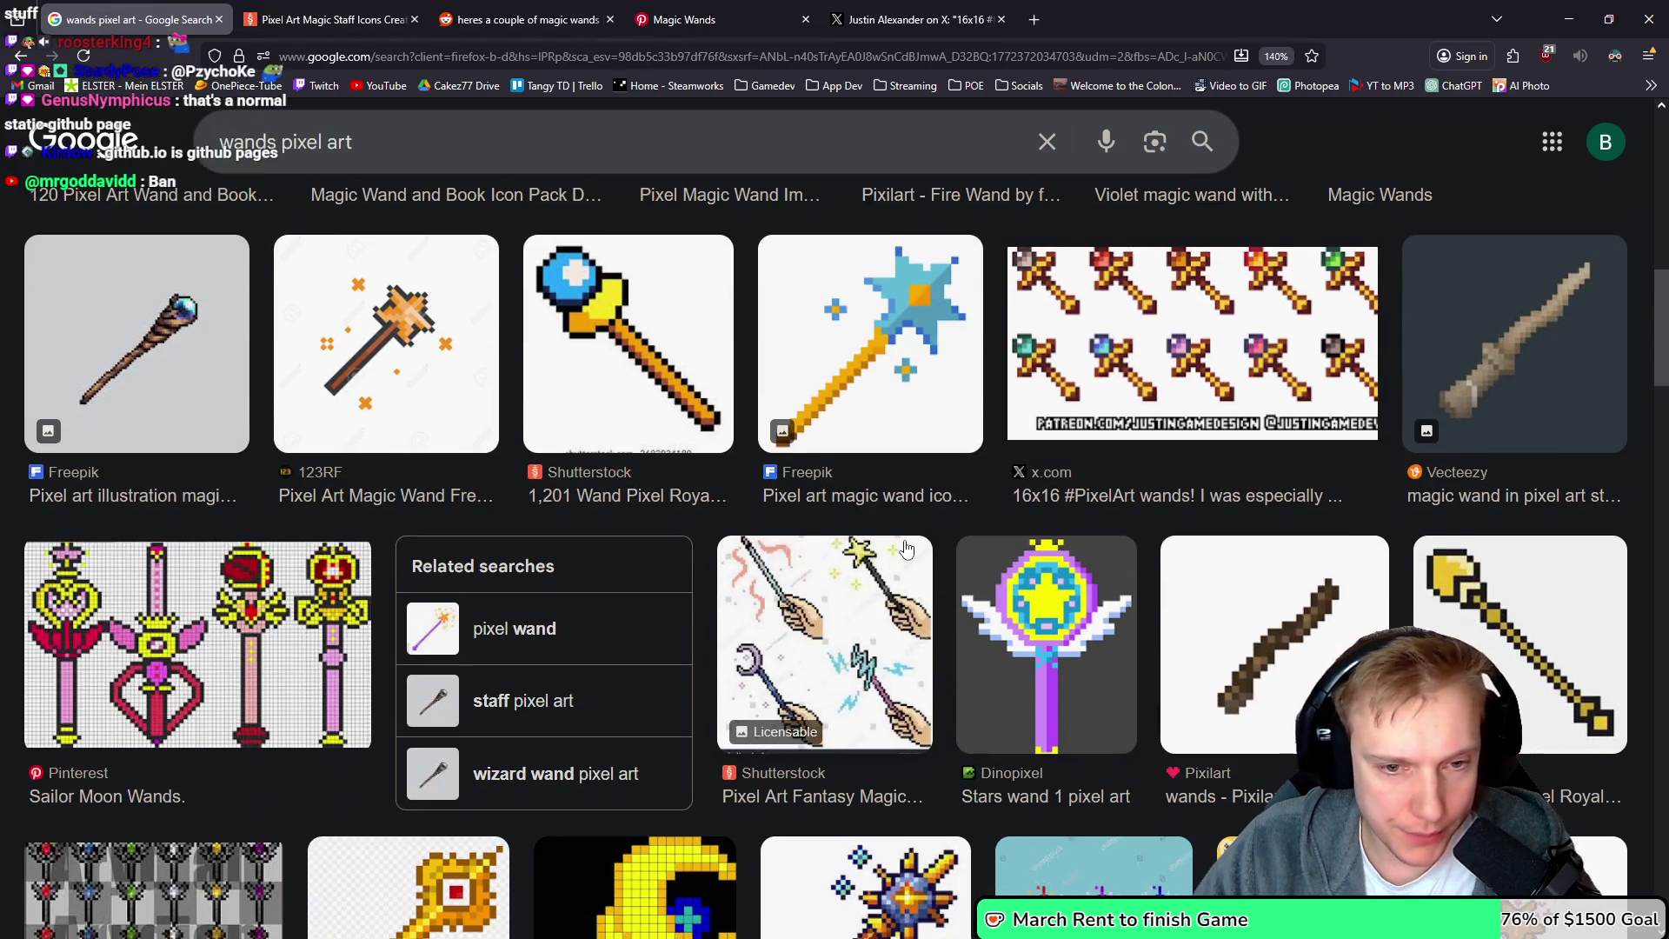
scroll(904, 545, "down", 1)
scroll(904, 545, "down", 10)
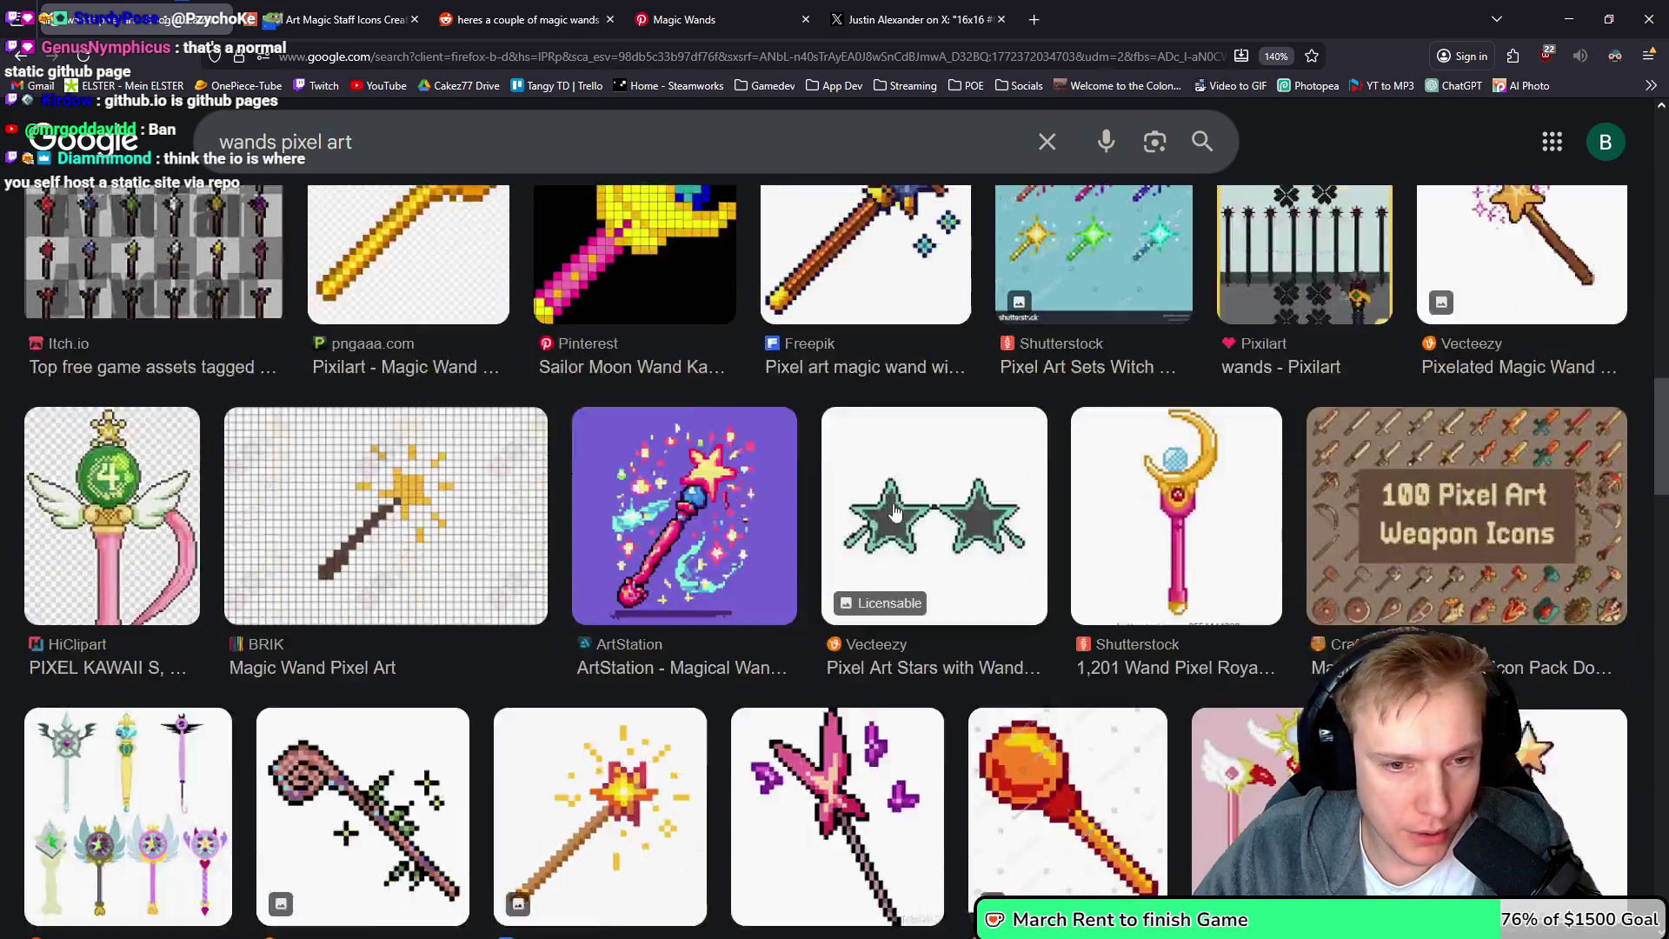
scroll(893, 506, "up", 5)
scroll(894, 507, "up", 10)
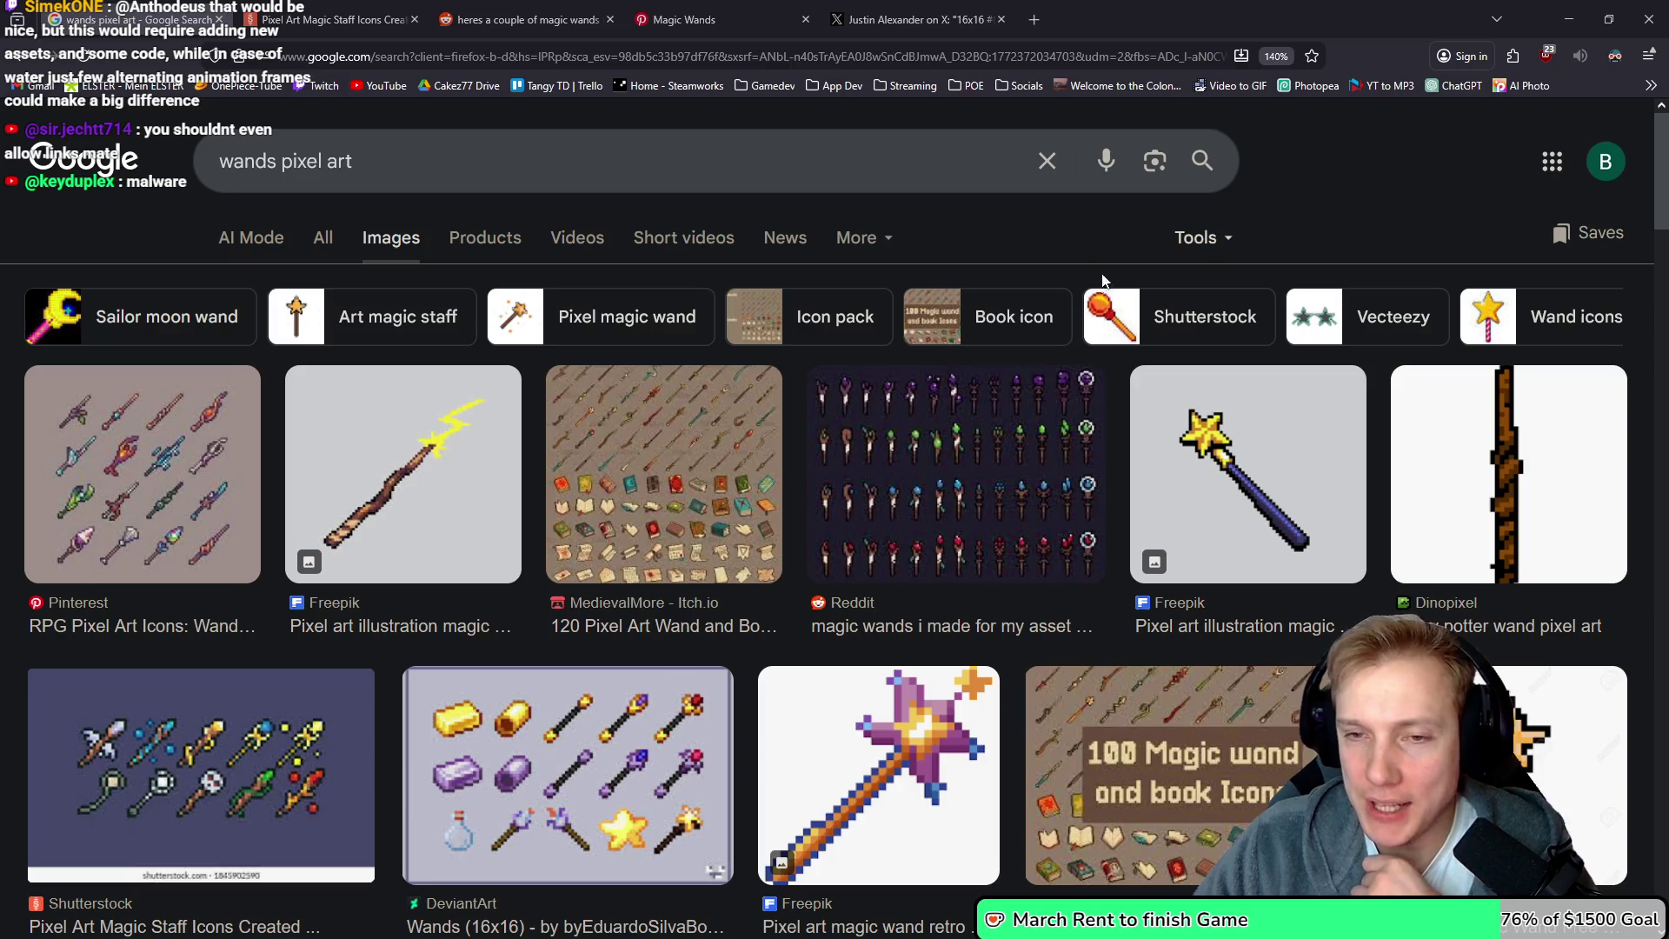
left_click(331, 19)
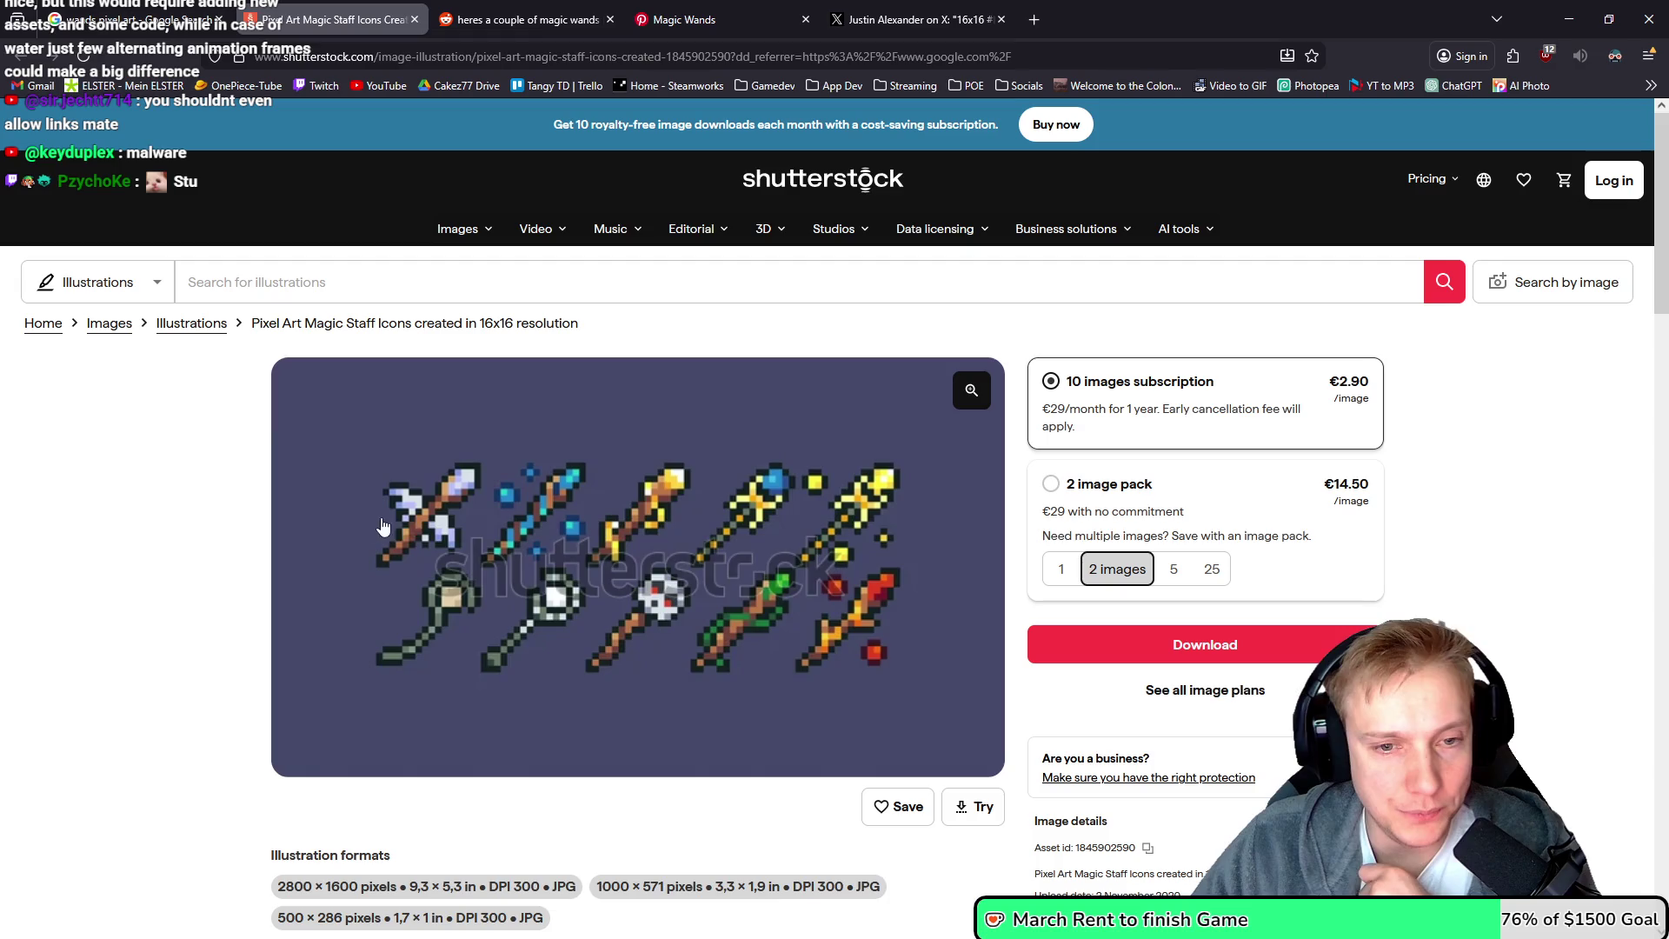
Enlarge the Pixel Art Magic Staff Icons image for a close look, then return to Aseprite
right_click(644, 487)
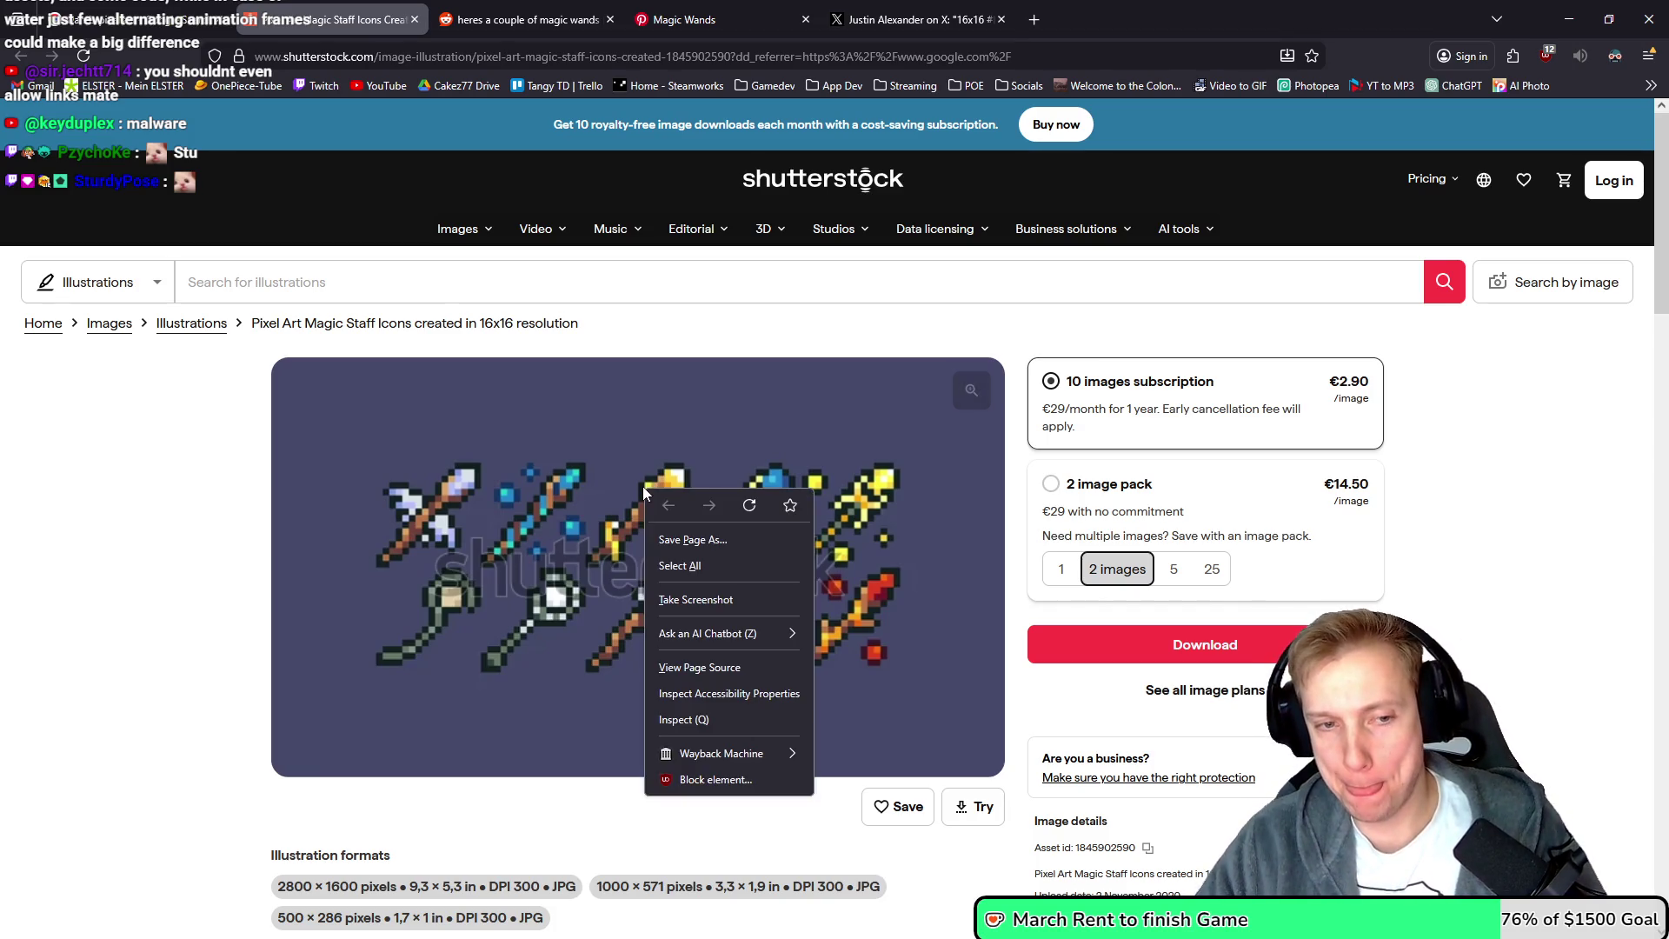
left_click(499, 485)
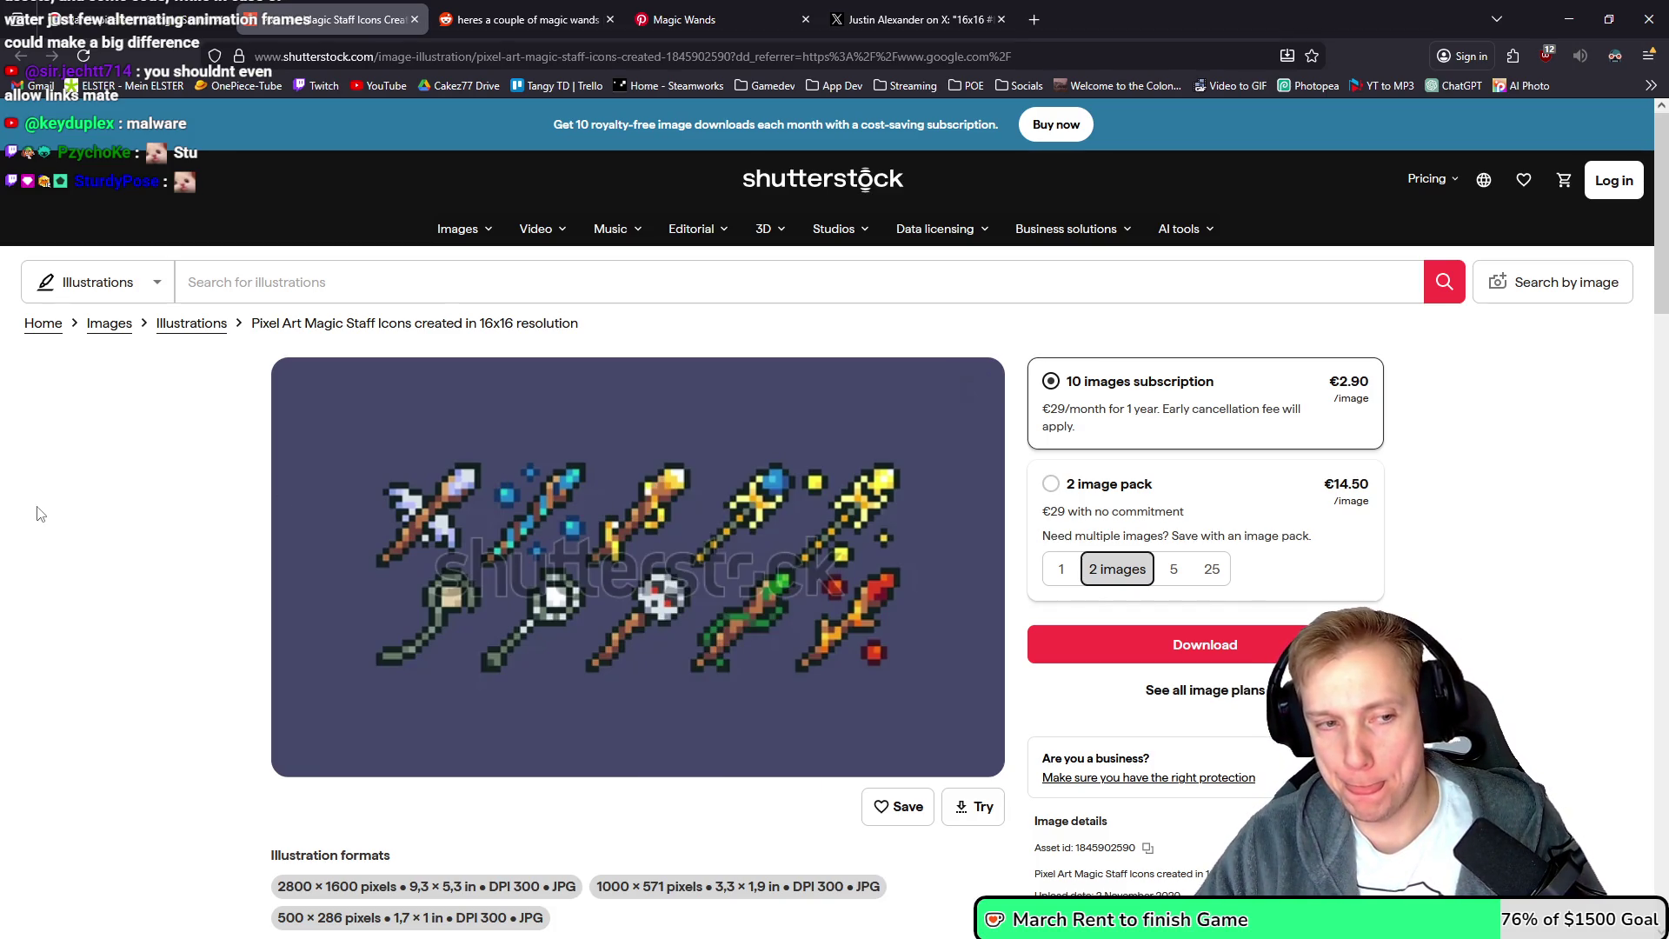
left_click(787, 528)
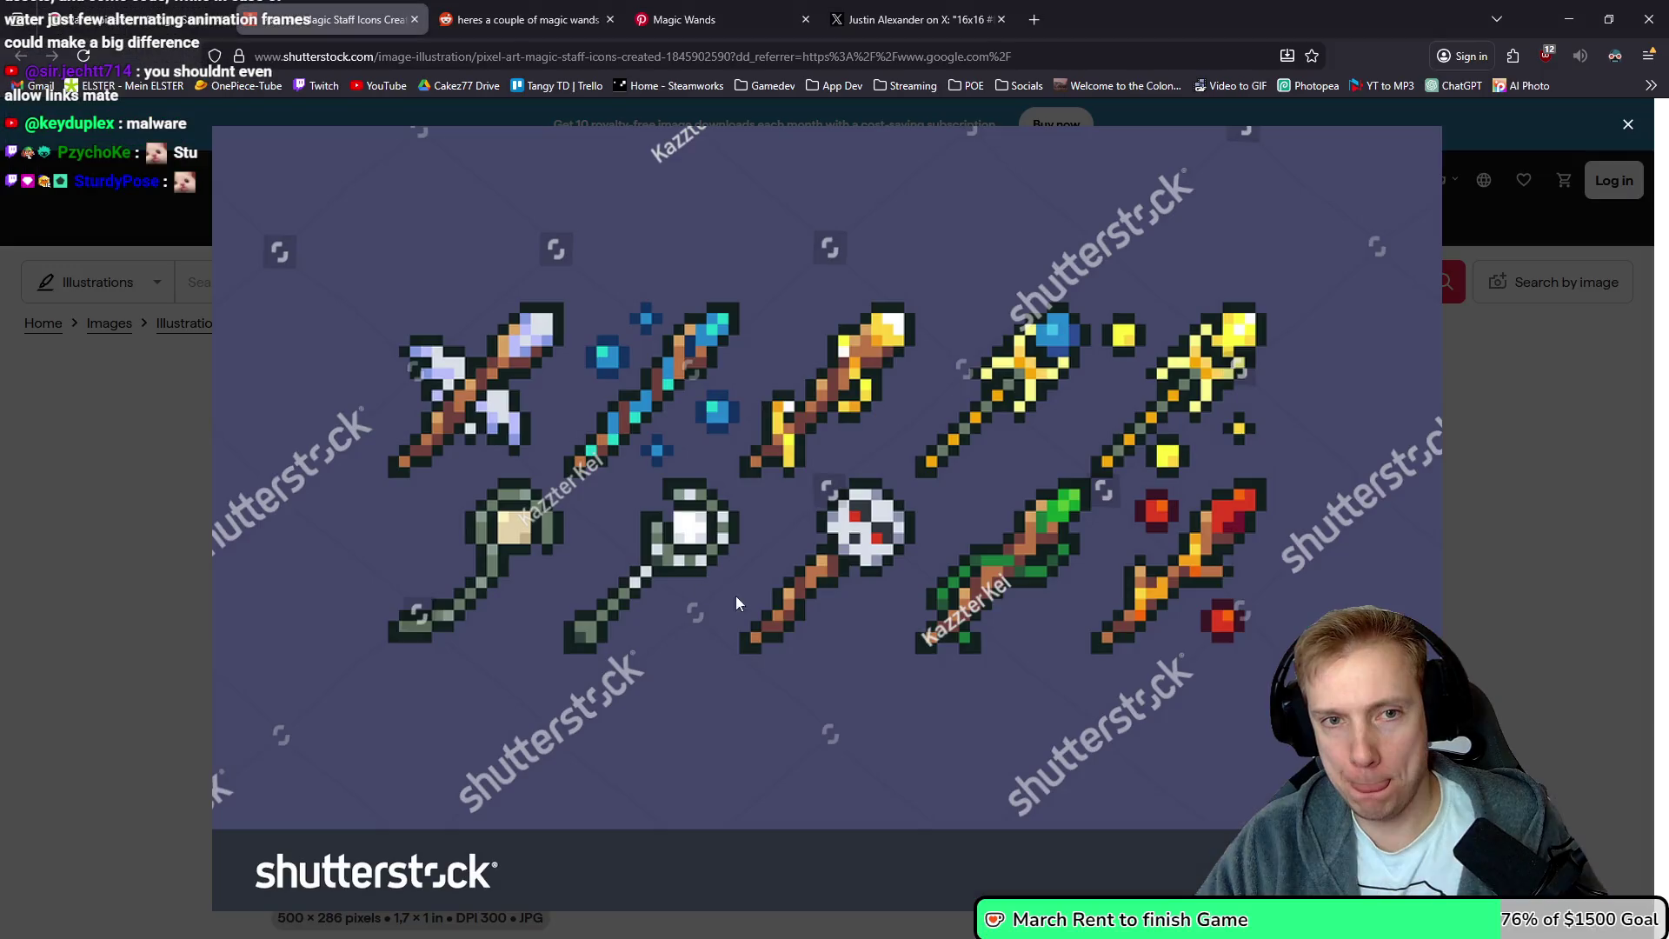
key("alt+Tab")
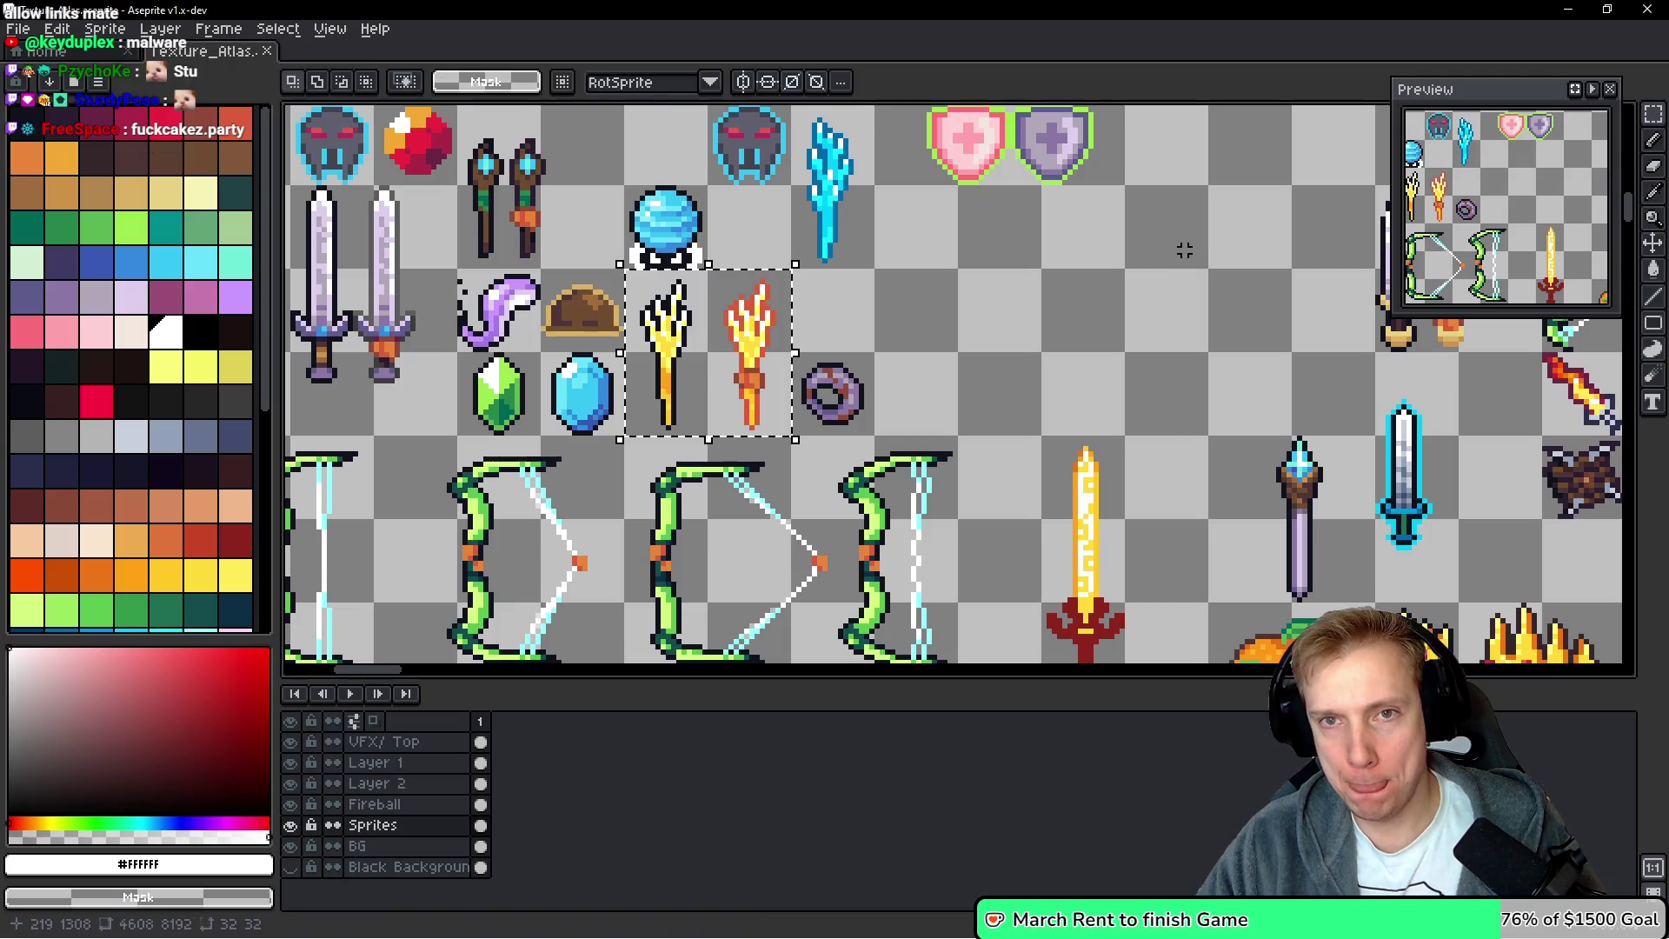
Drag the staff-icons image from Firefox into Aseprite and dock it as a right split view
key("alt+Tab")
mouse_move(1217, 13)
left_mouse_down()
mouse_move(1164, 19)
mouse_move(1295, 49)
mouse_move(1191, 75)
left_mouse_up()
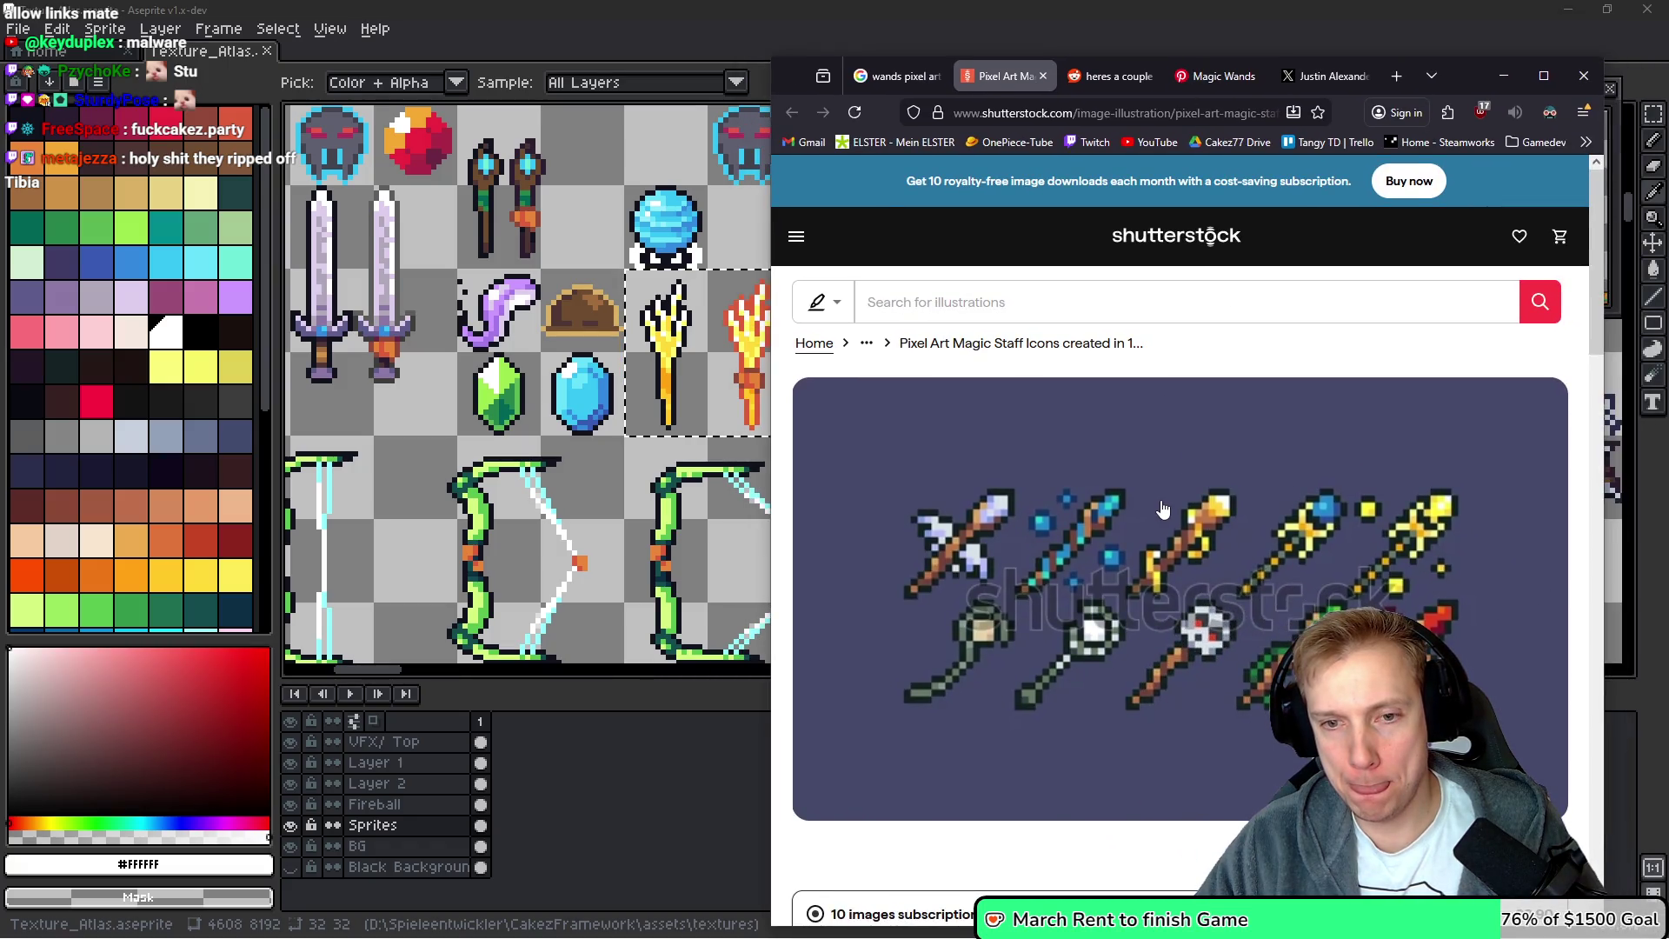
left_click_drag(1455, 84, 1541, 108)
key("alt+Tab")
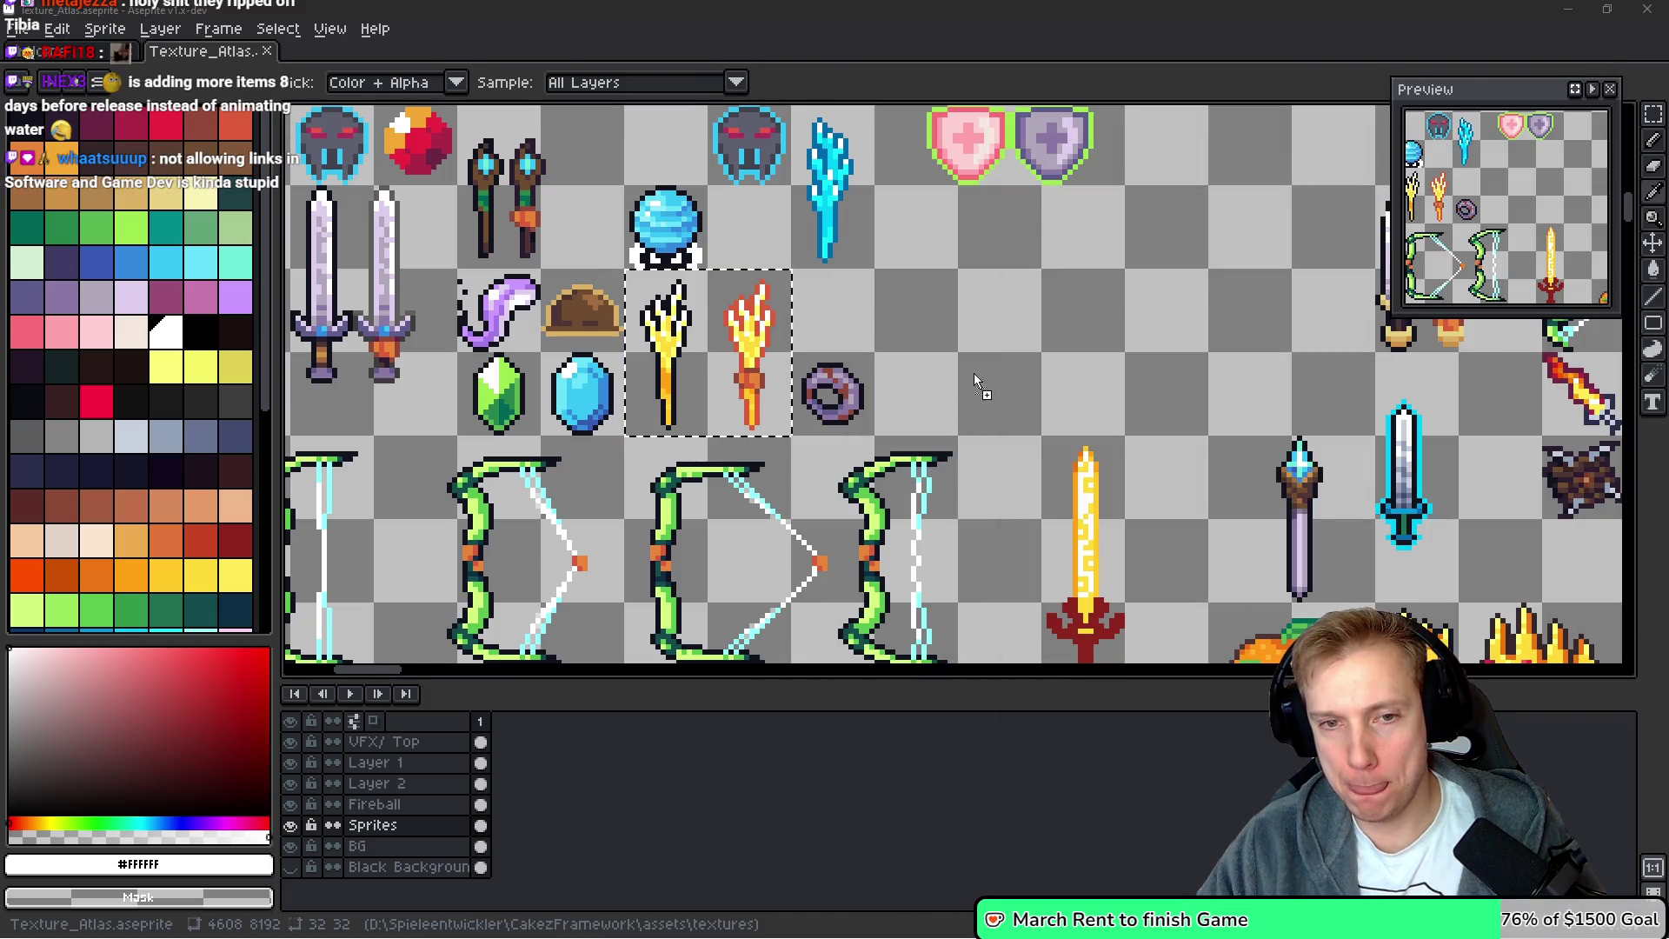
left_click_drag(975, 382, 978, 387)
mouse_move(344, 59)
left_mouse_down()
mouse_move(1478, 413)
mouse_move(1604, 478)
left_mouse_up()
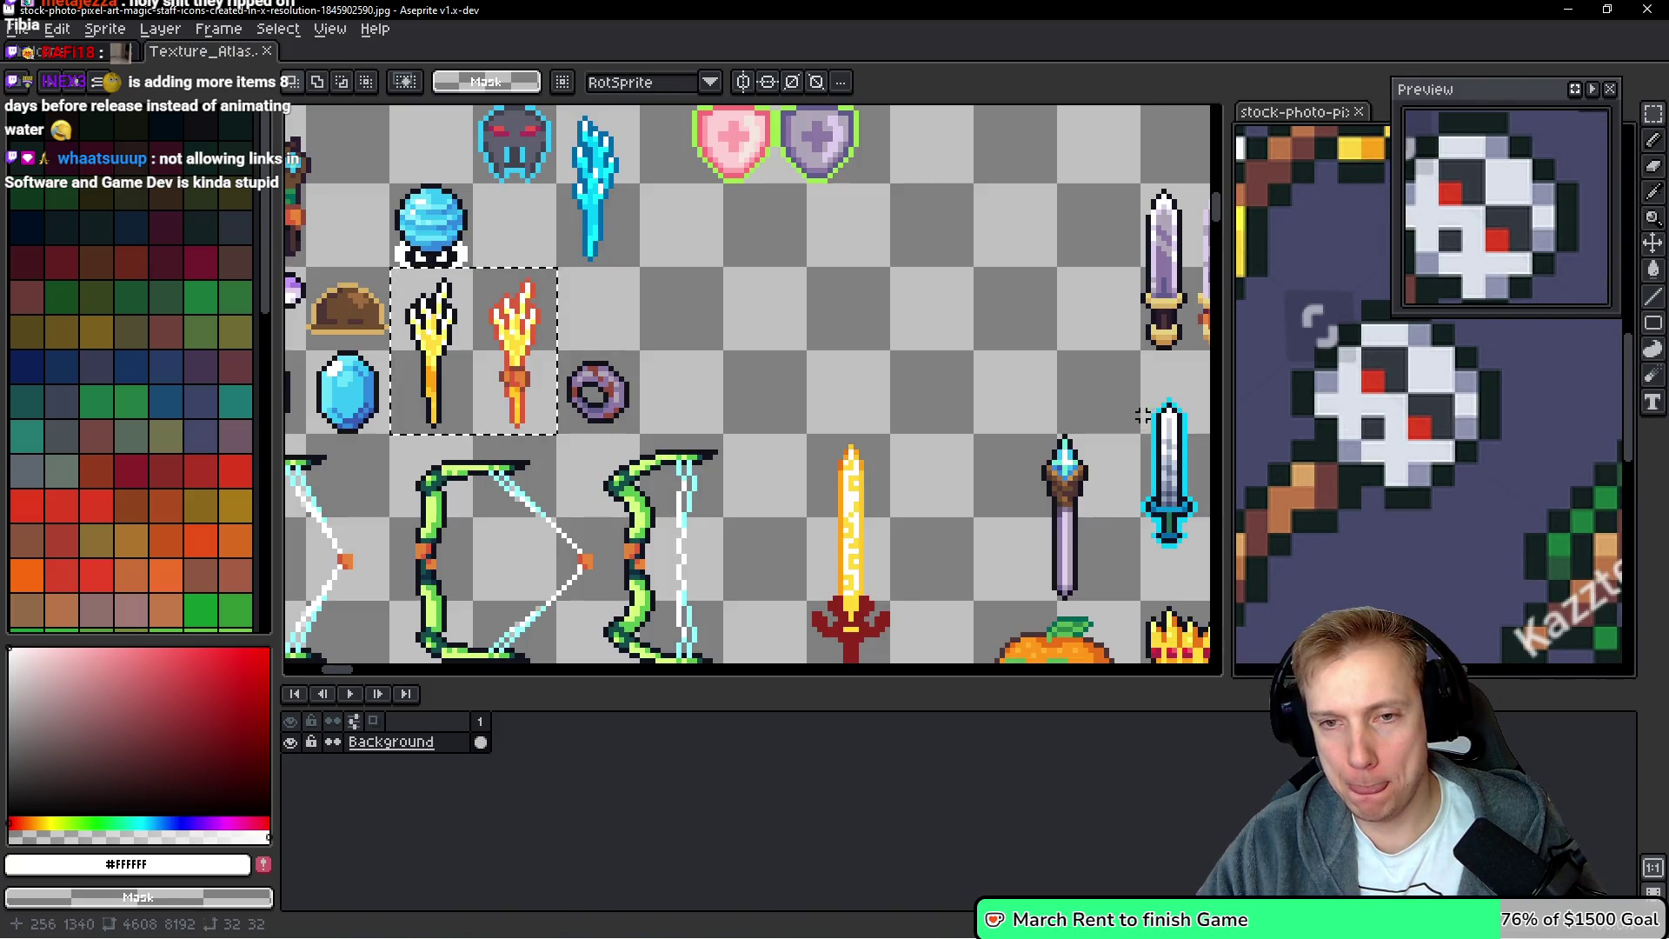
Widen the reference view and pan to the golden staff and the atlas's empty cells
left_click_drag(1225, 384, 887, 377)
mouse_move(1352, 313)
left_mouse_down()
mouse_move(1354, 425)
mouse_move(1386, 488)
left_mouse_up()
left_click(598, 356)
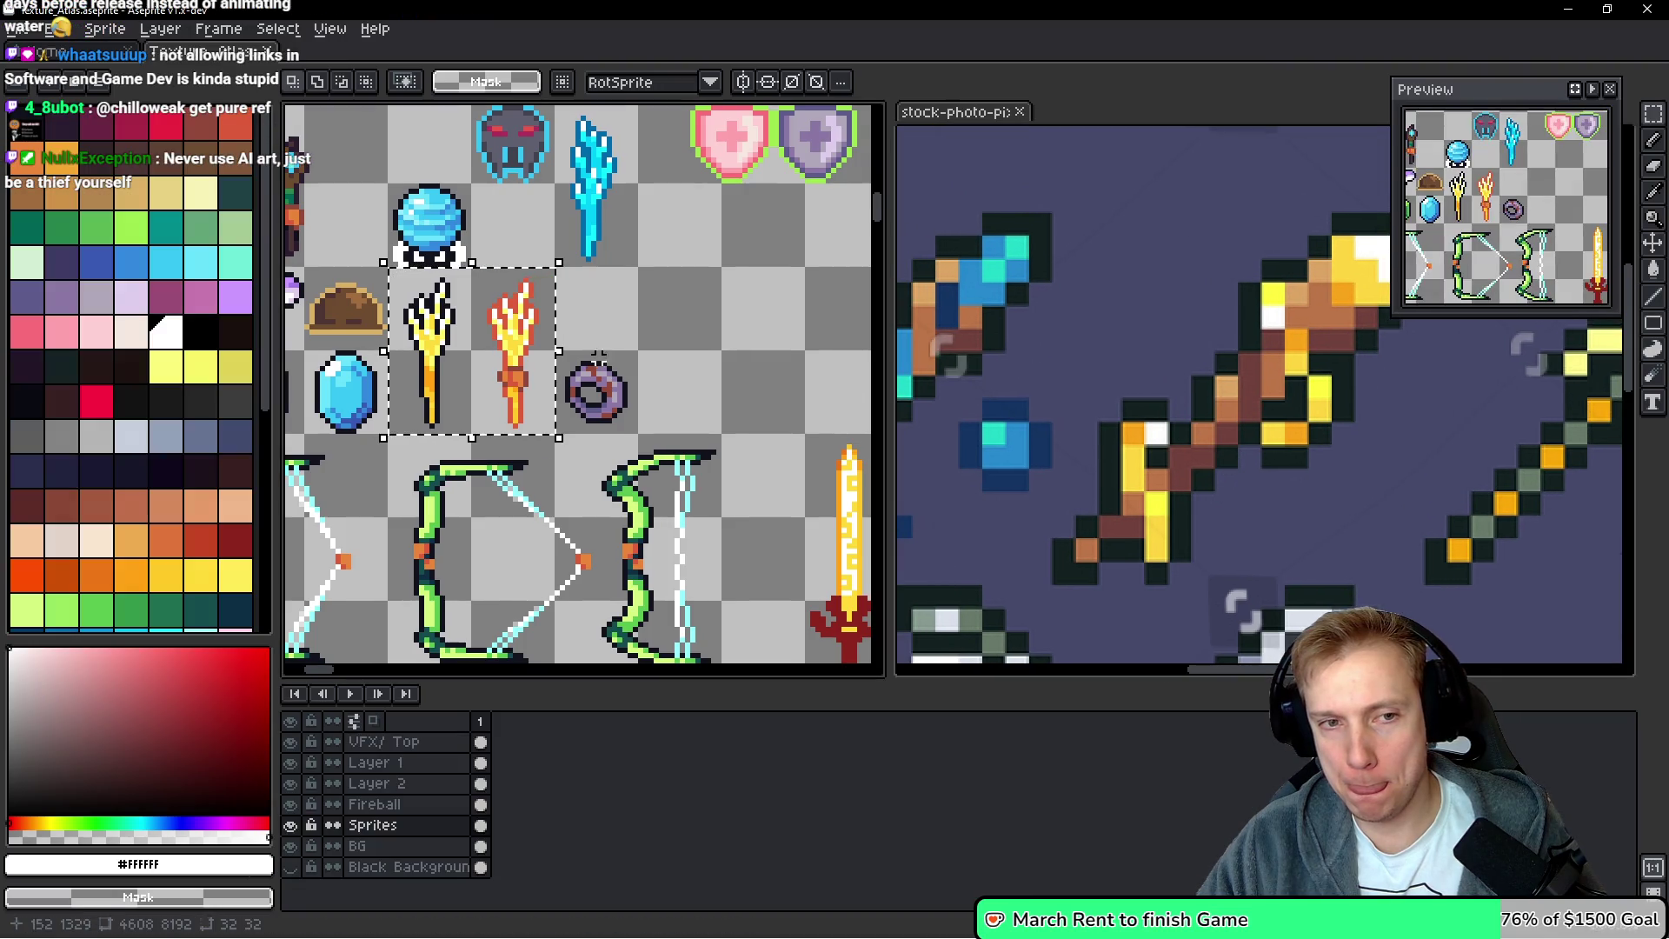
left_click_drag(745, 374, 722, 377)
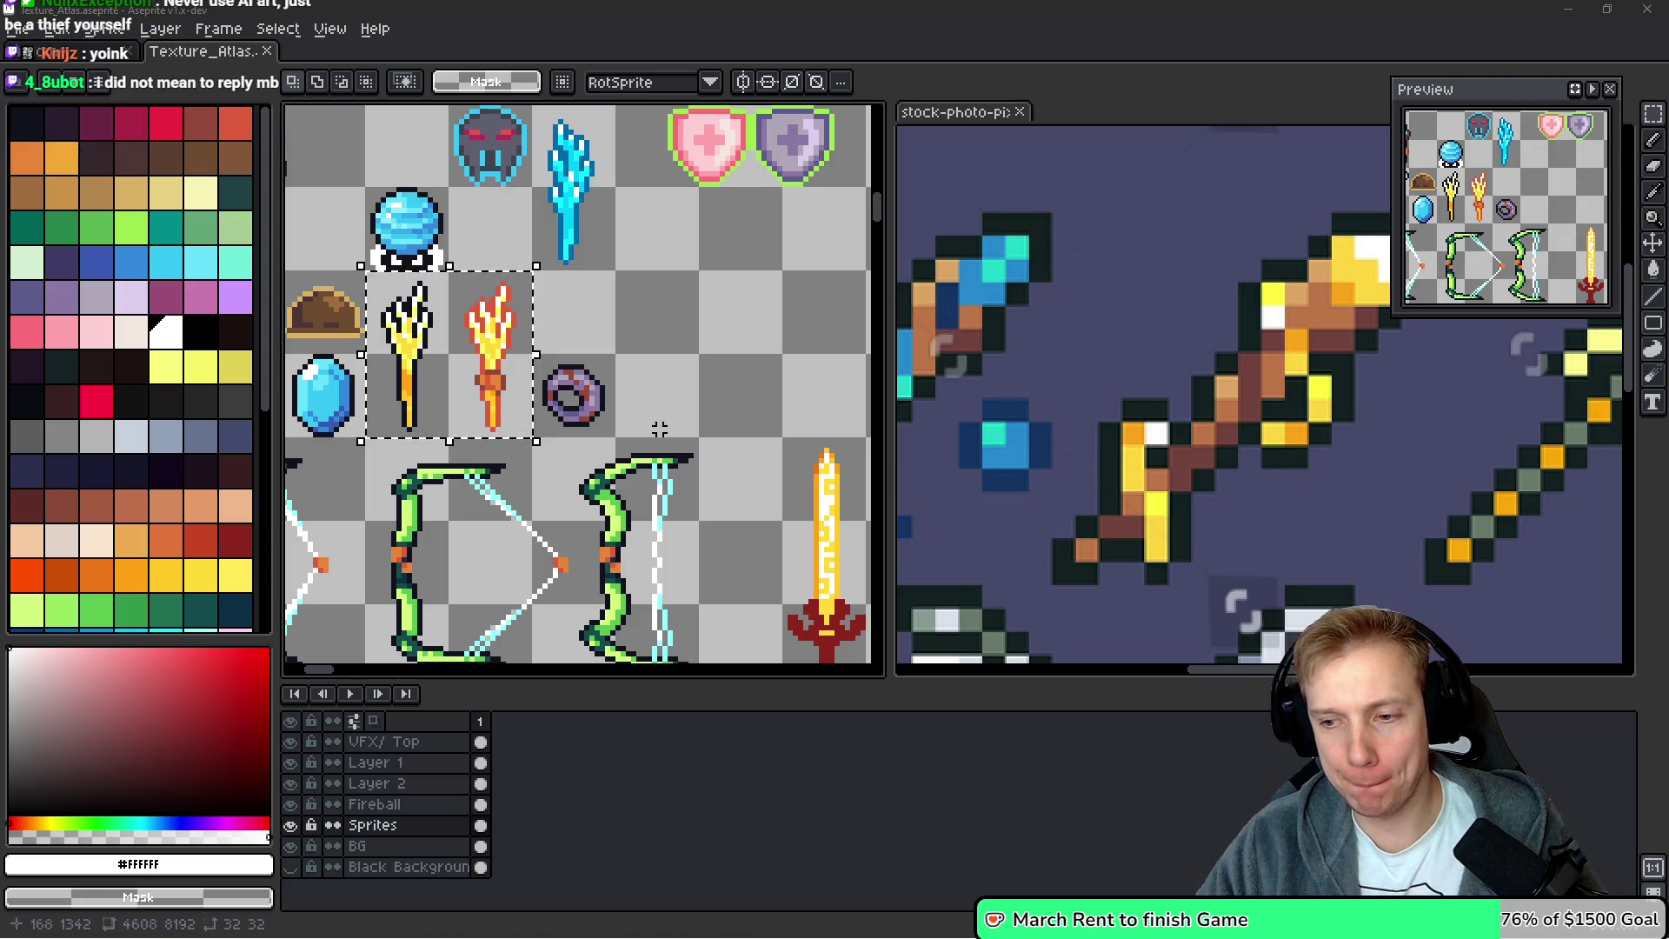
left_click_drag(686, 383, 656, 375)
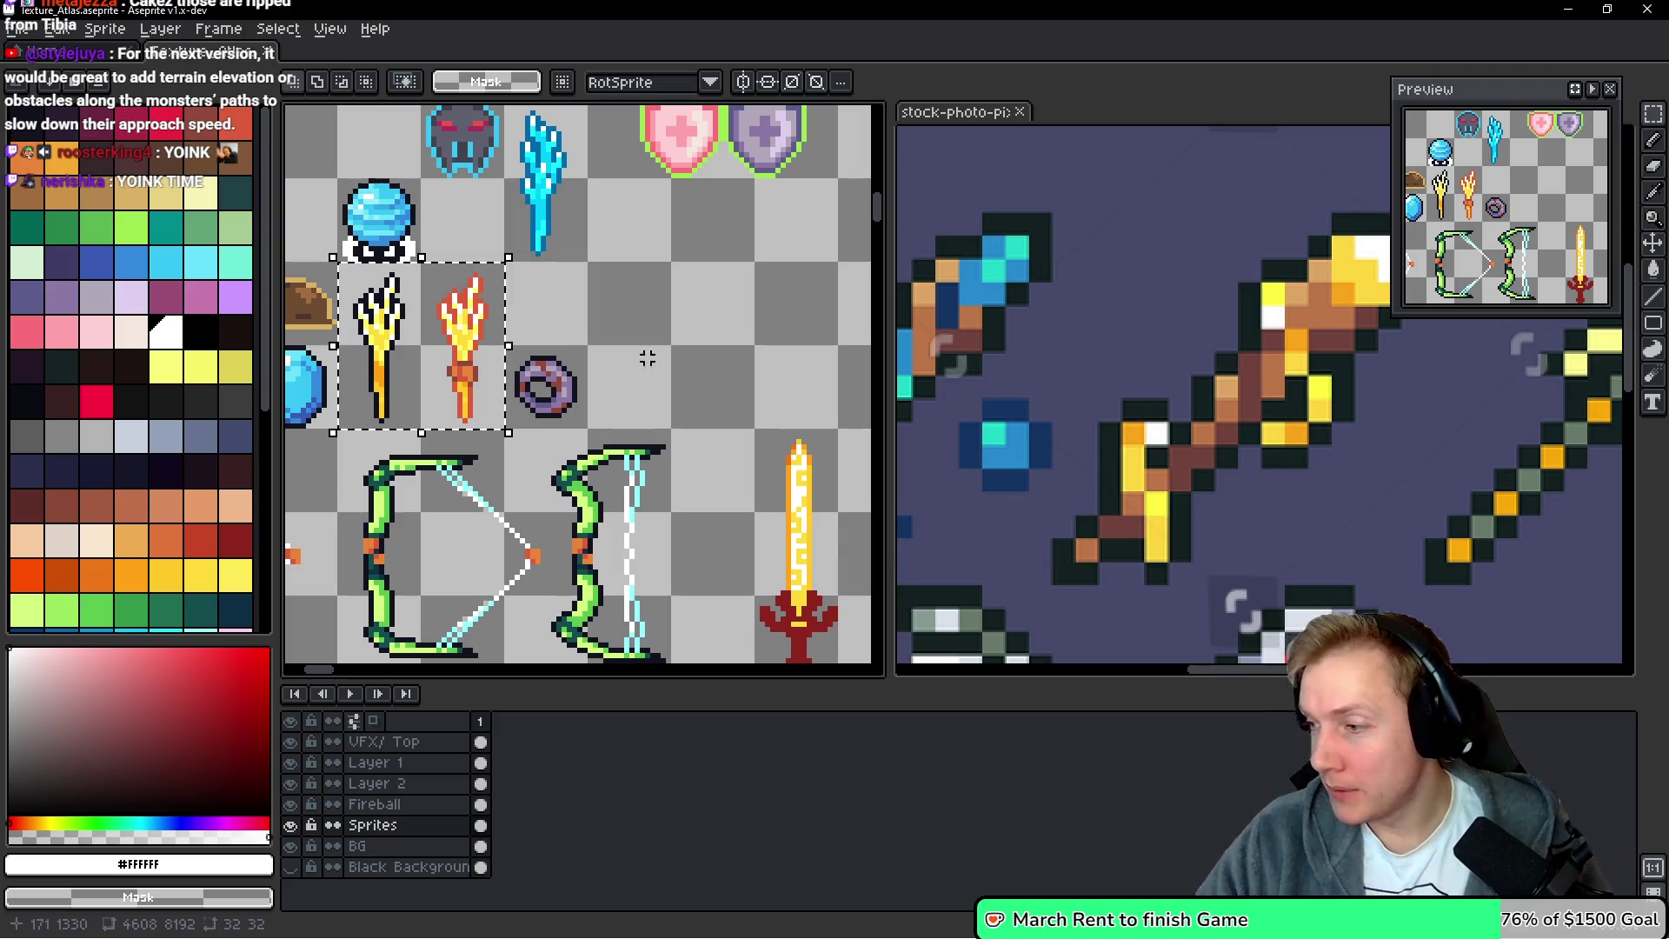
scroll(662, 373, "down", 1)
scroll(654, 352, "up", 2)
key("b")
scroll(653, 352, "up", 3)
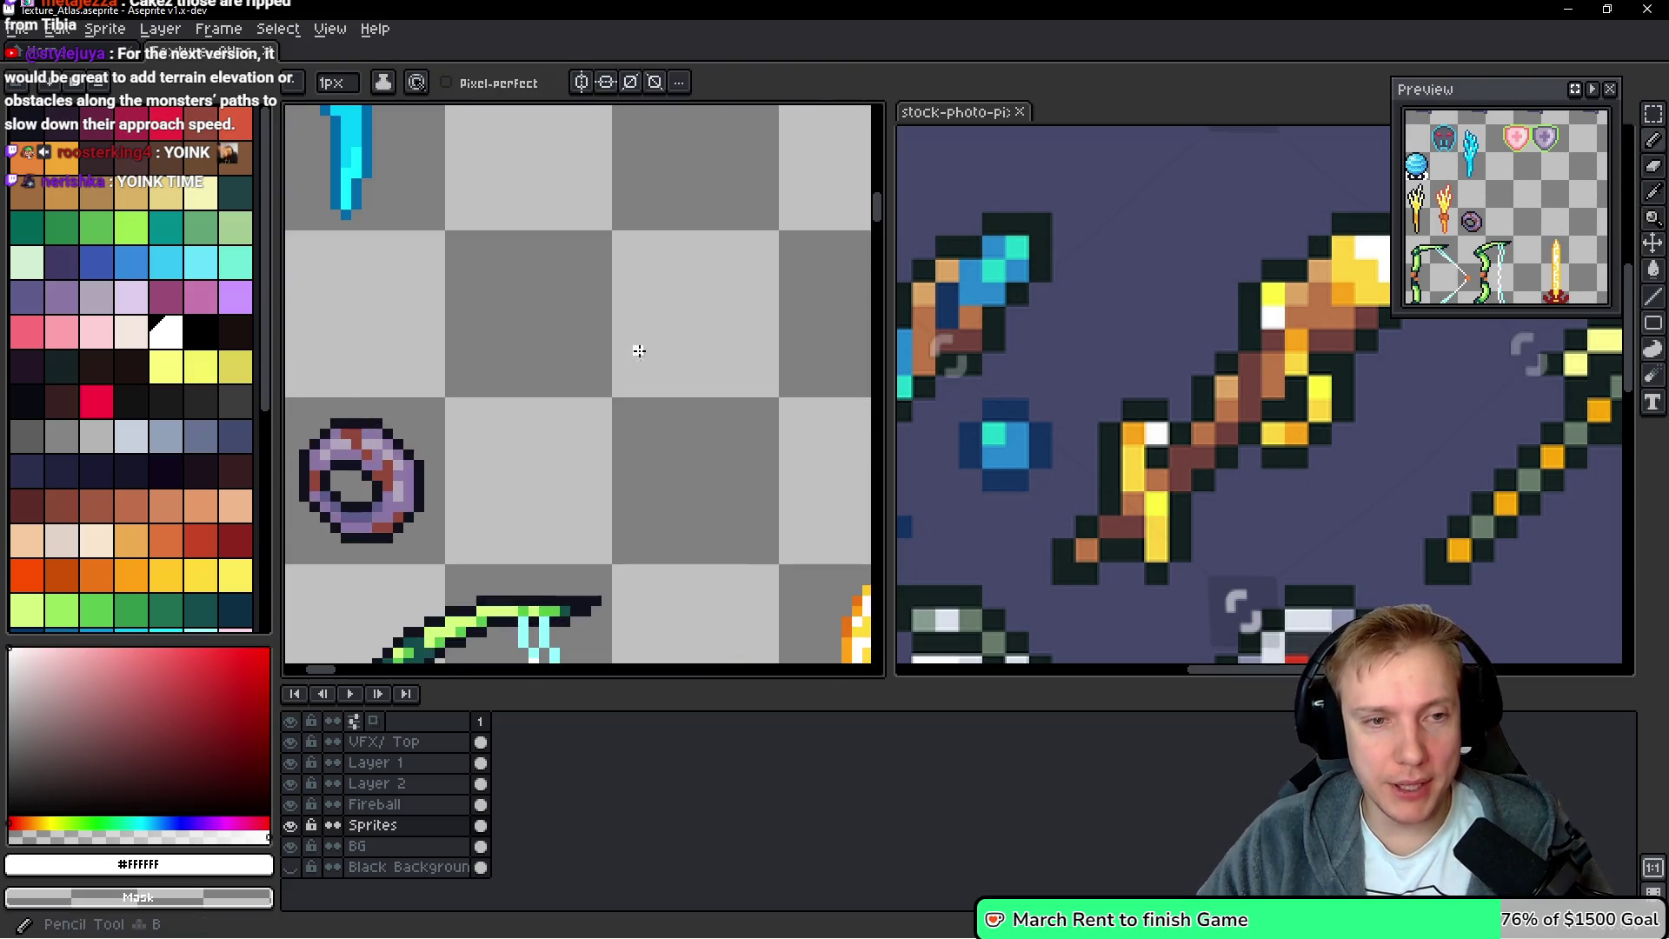
Draw the wand's bright yellow hooked base in an empty atlas cell
left_click_drag(678, 338, 556, 292)
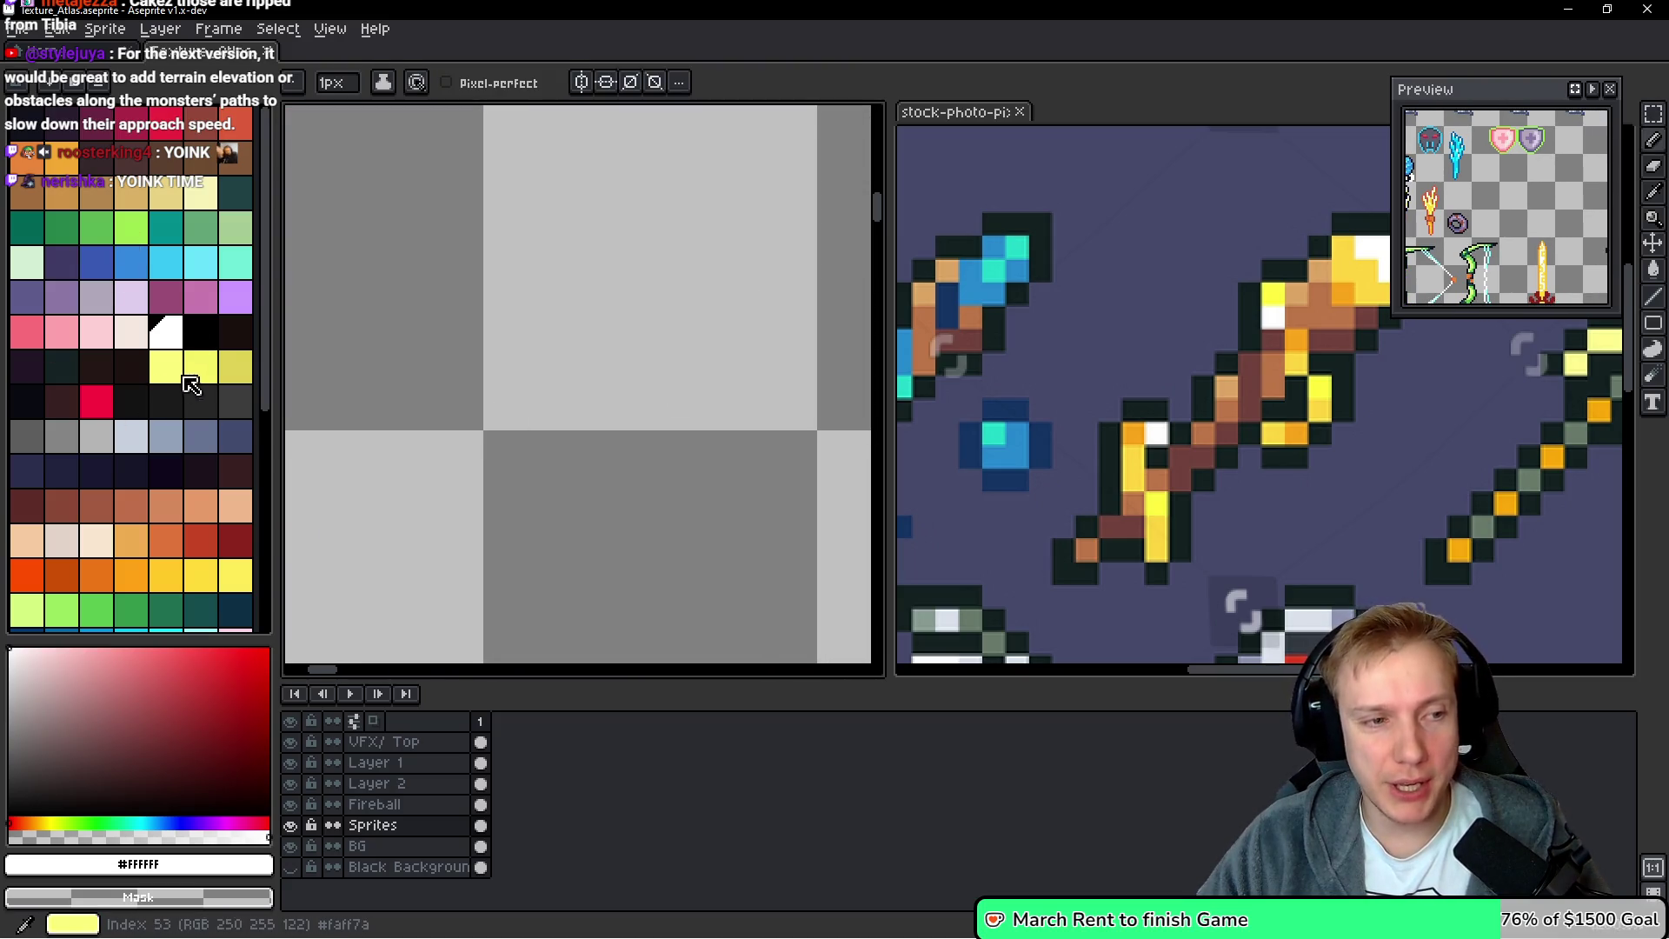
left_click(200, 366)
left_click(564, 312)
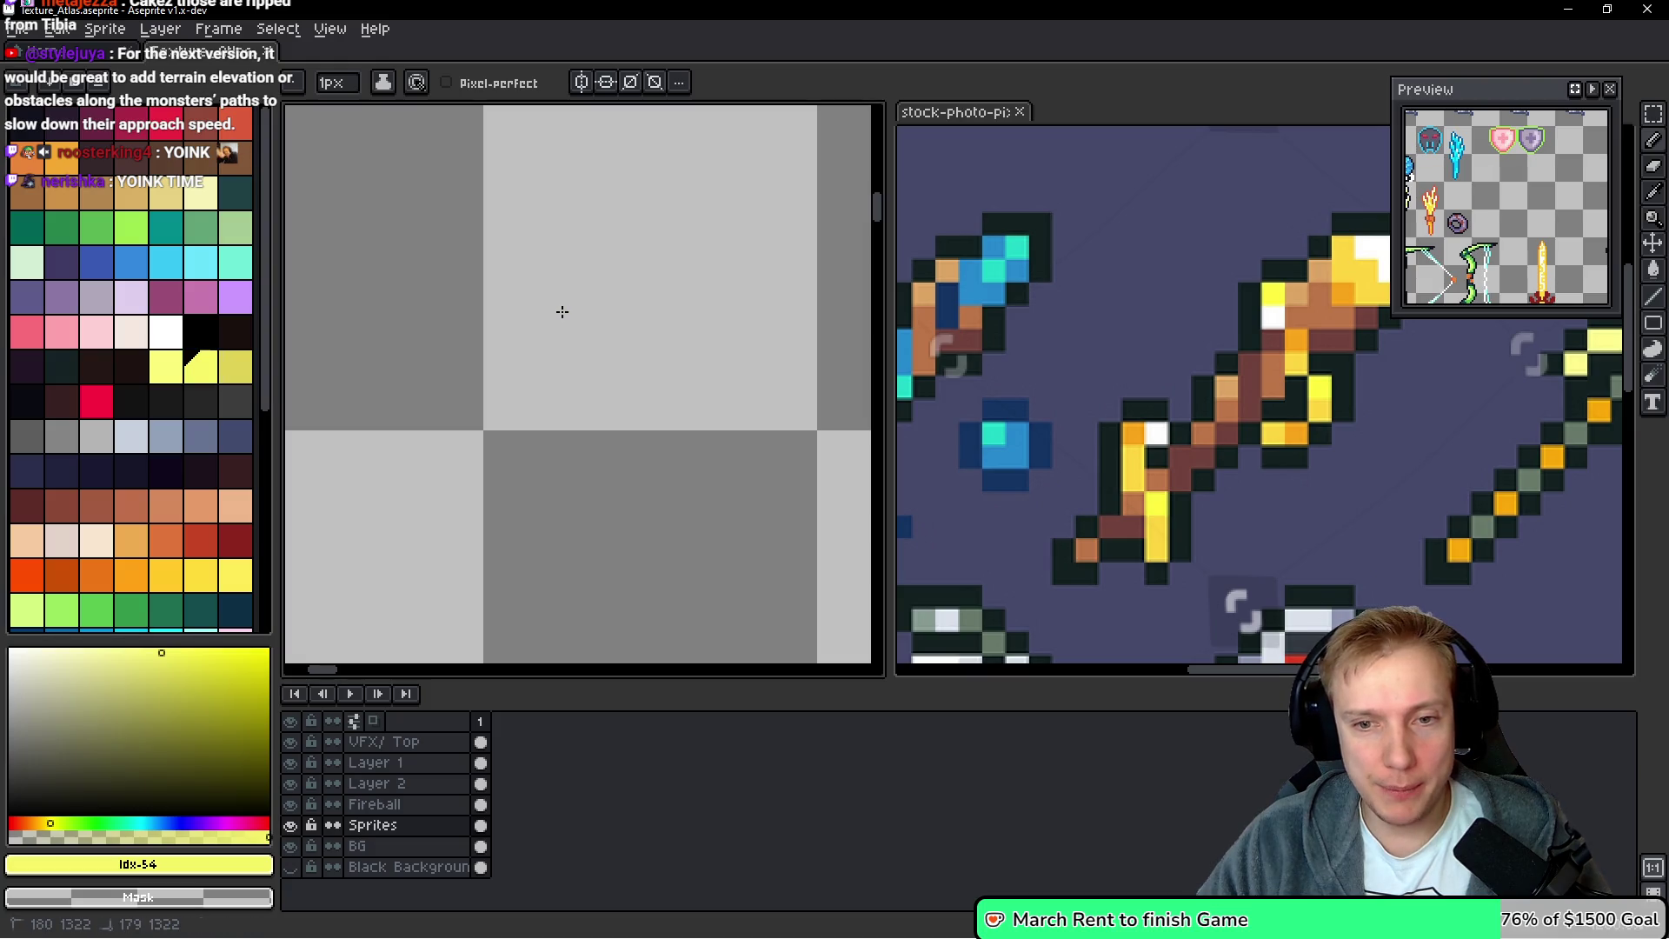
mouse_move(545, 330)
left_mouse_down()
mouse_move(558, 316)
mouse_move(577, 420)
left_mouse_up()
left_click(577, 378)
scroll(682, 482, "down", 5)
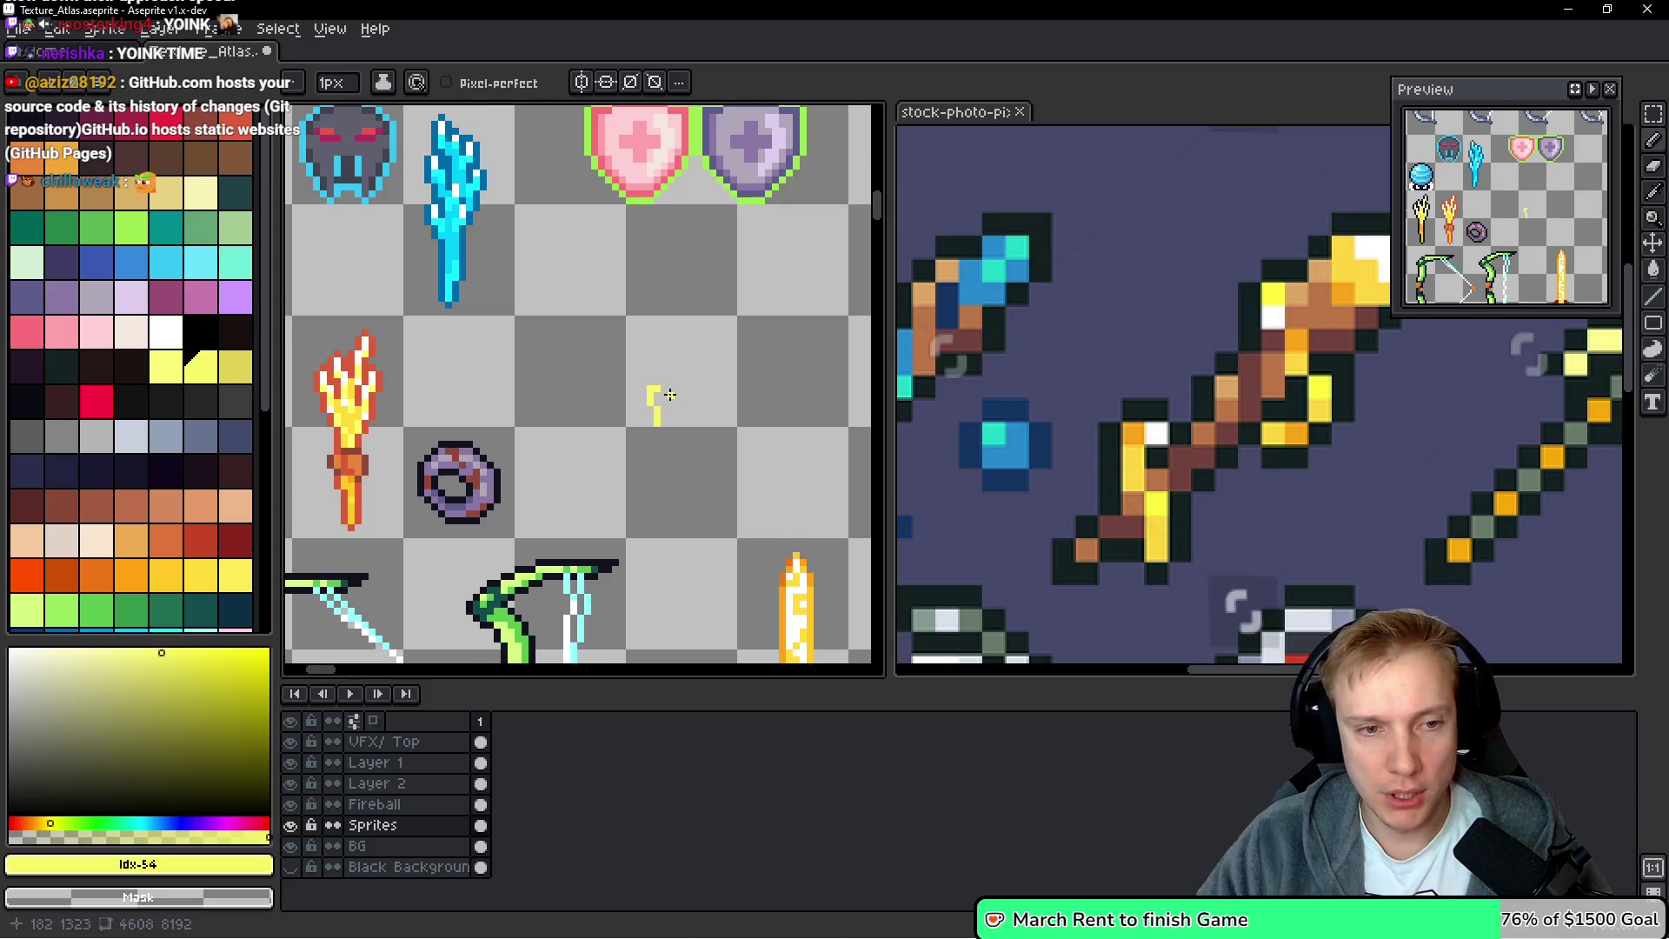
scroll(670, 395, "up", 1)
scroll(678, 383, "up", 2)
left_click_drag(596, 380, 645, 388)
scroll(702, 364, "up", 1)
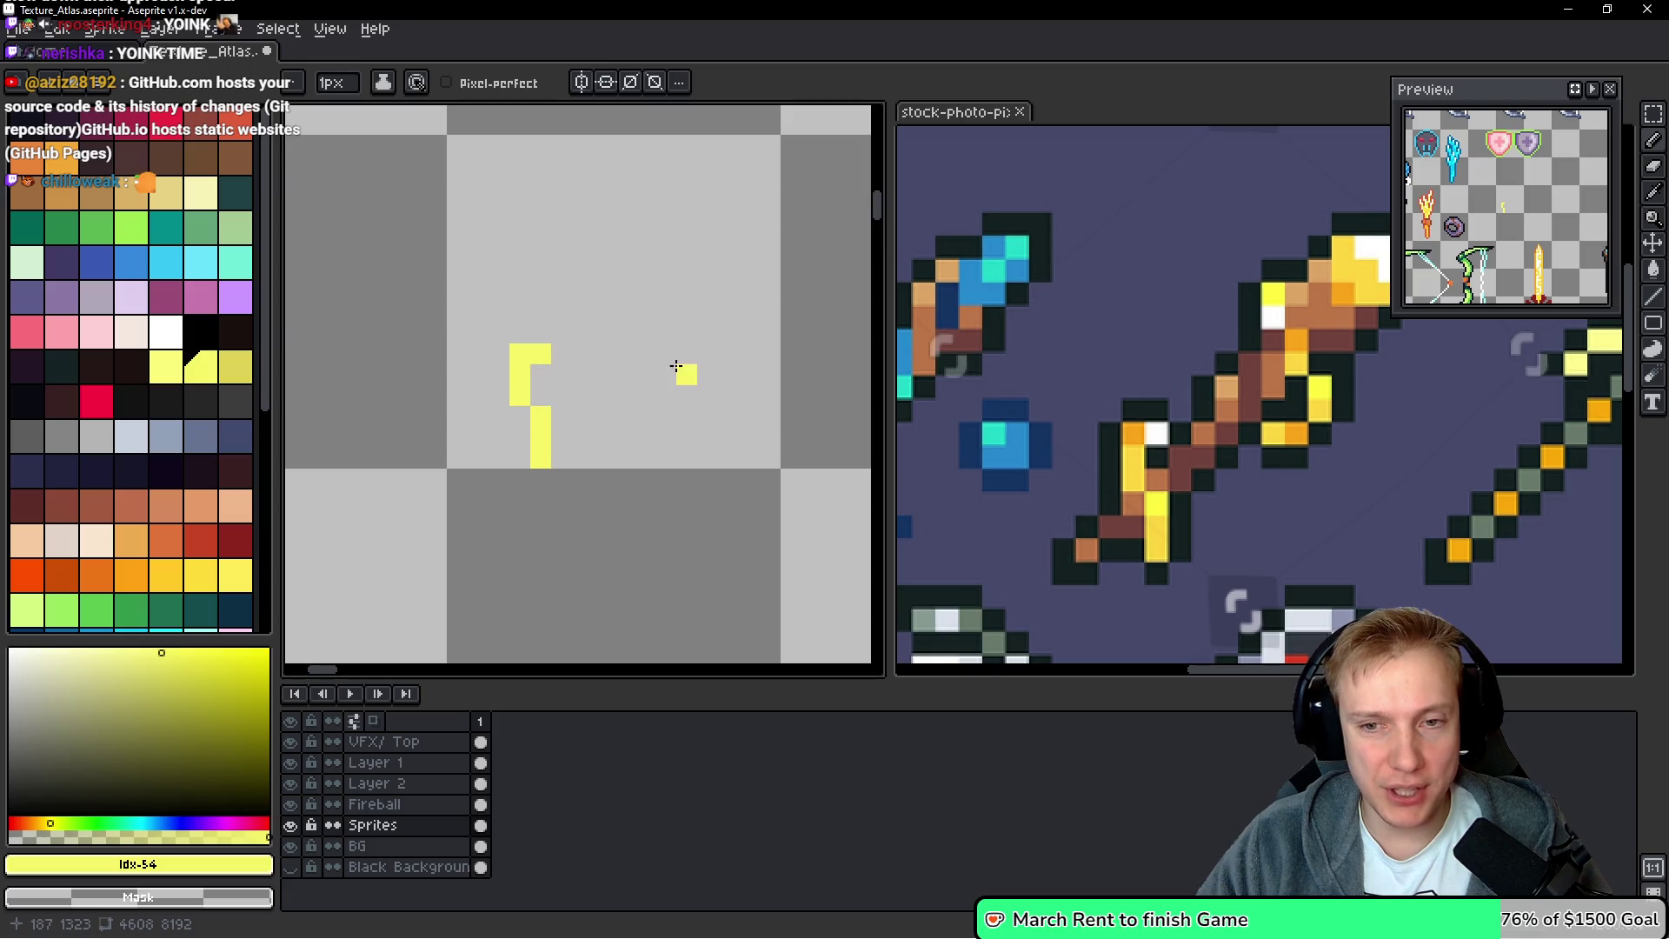
Add a medium-brown shaft running diagonally up-right from the yellow base
left_click(94, 200)
left_click(540, 393)
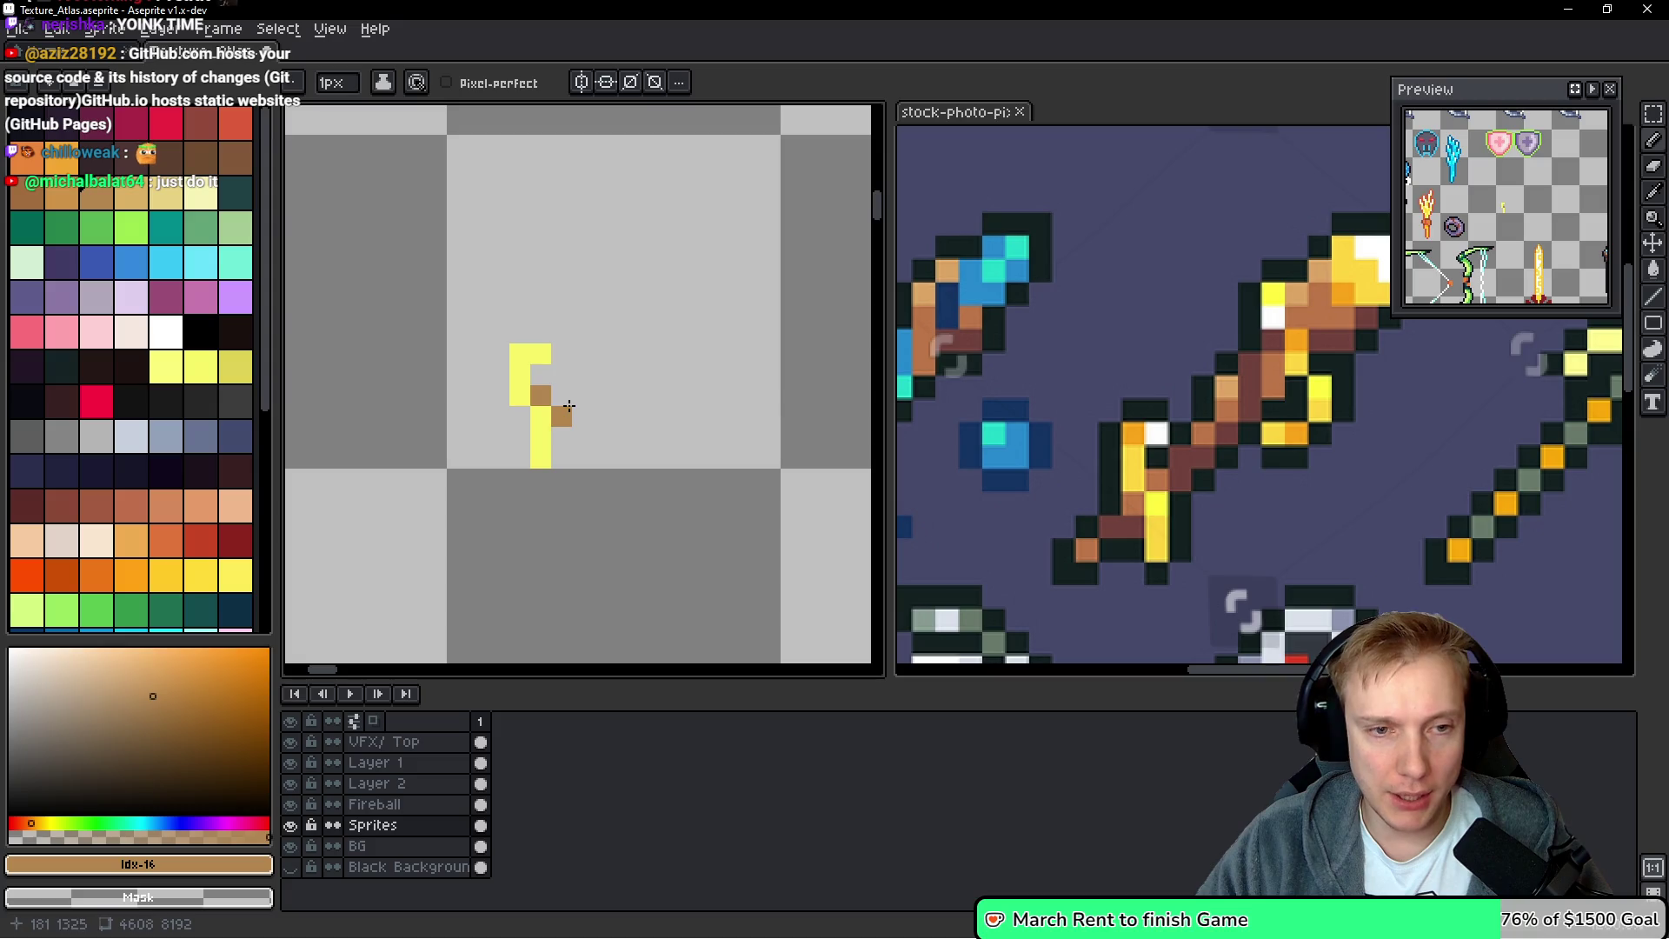
left_click(561, 394)
left_click(561, 374)
left_click(586, 373)
left_click(582, 353)
left_click(597, 352)
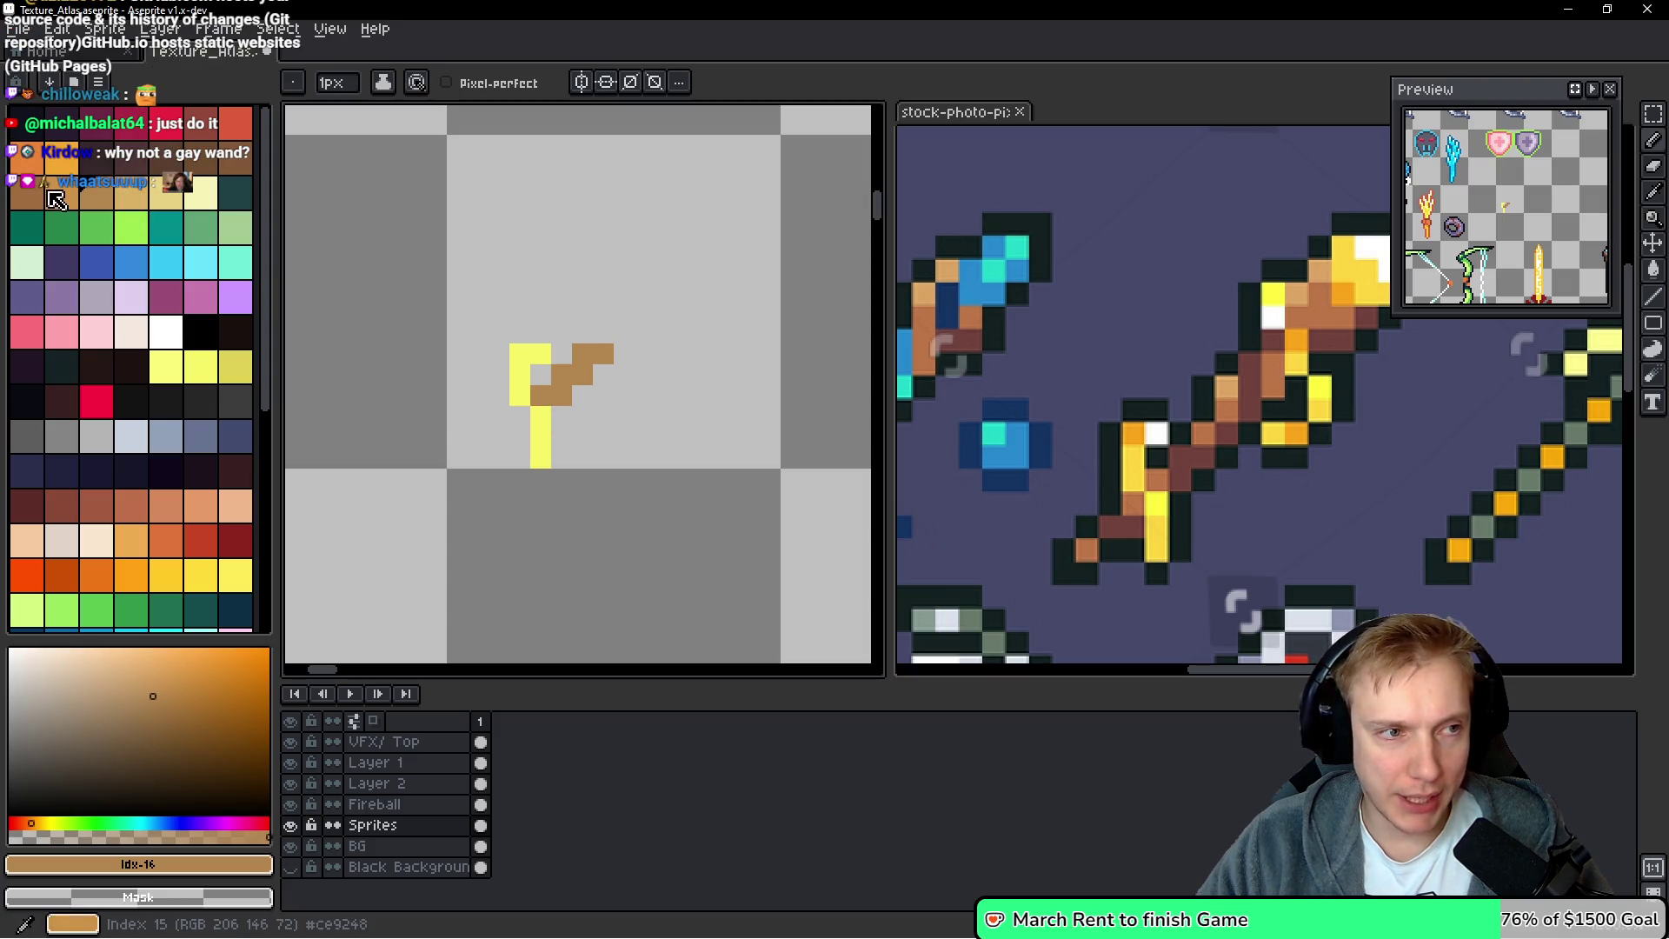
Shade the shaft in darker brown and add light- and dark-brown pixels around the tip
left_click(162, 158)
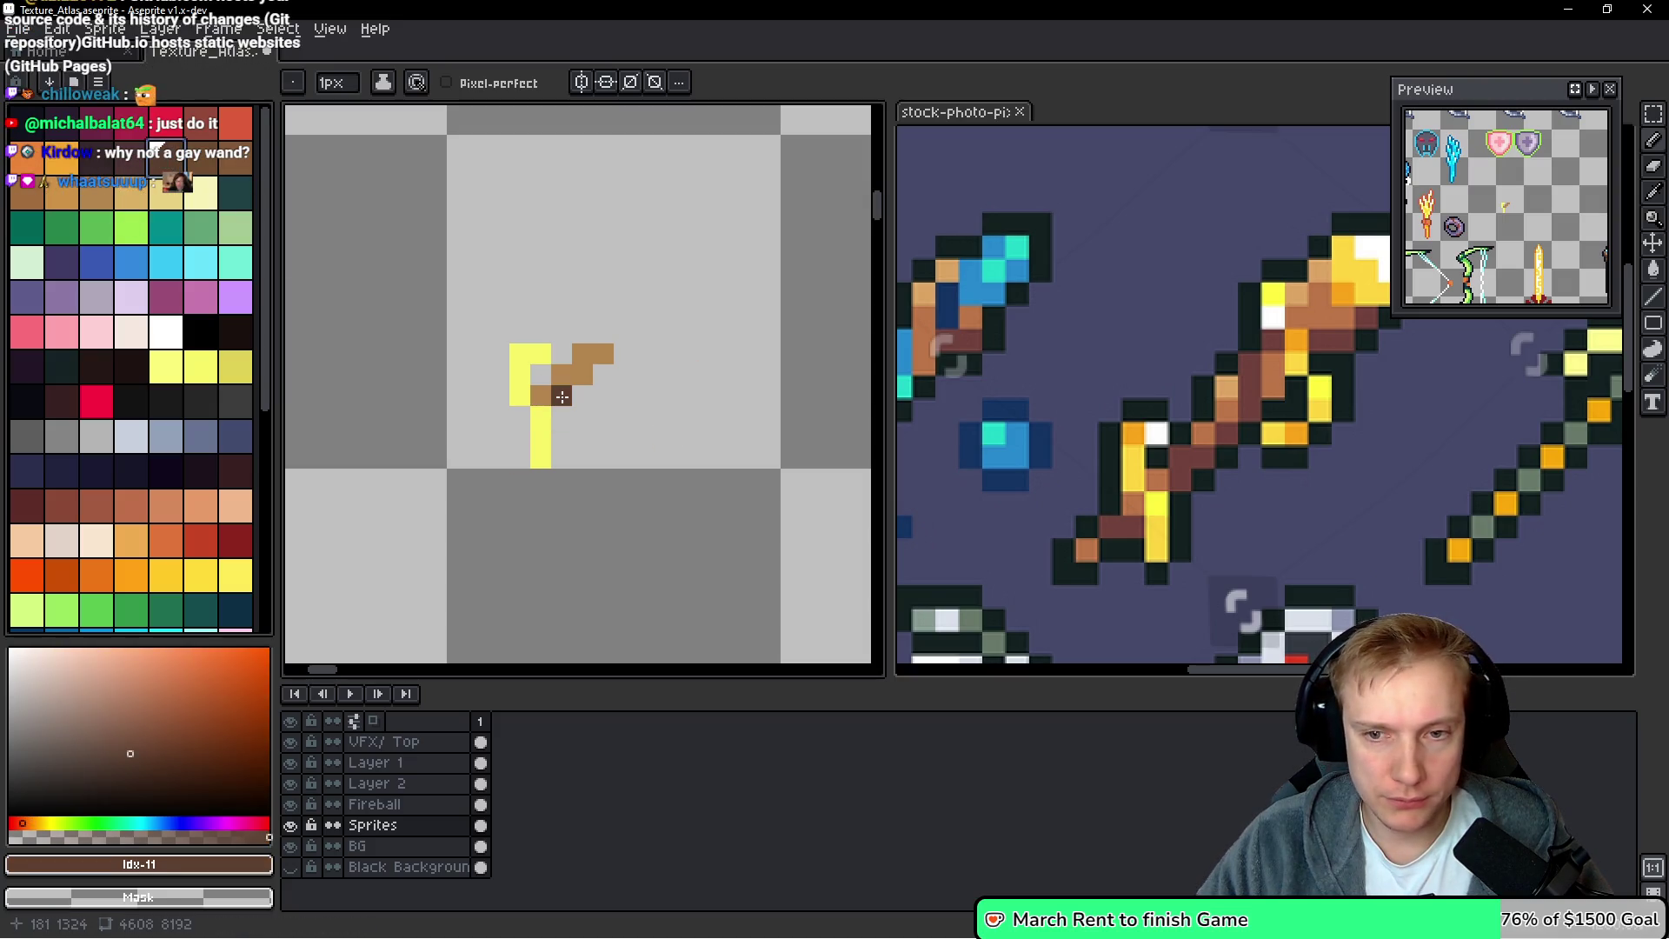
left_click(200, 158)
left_click(565, 393)
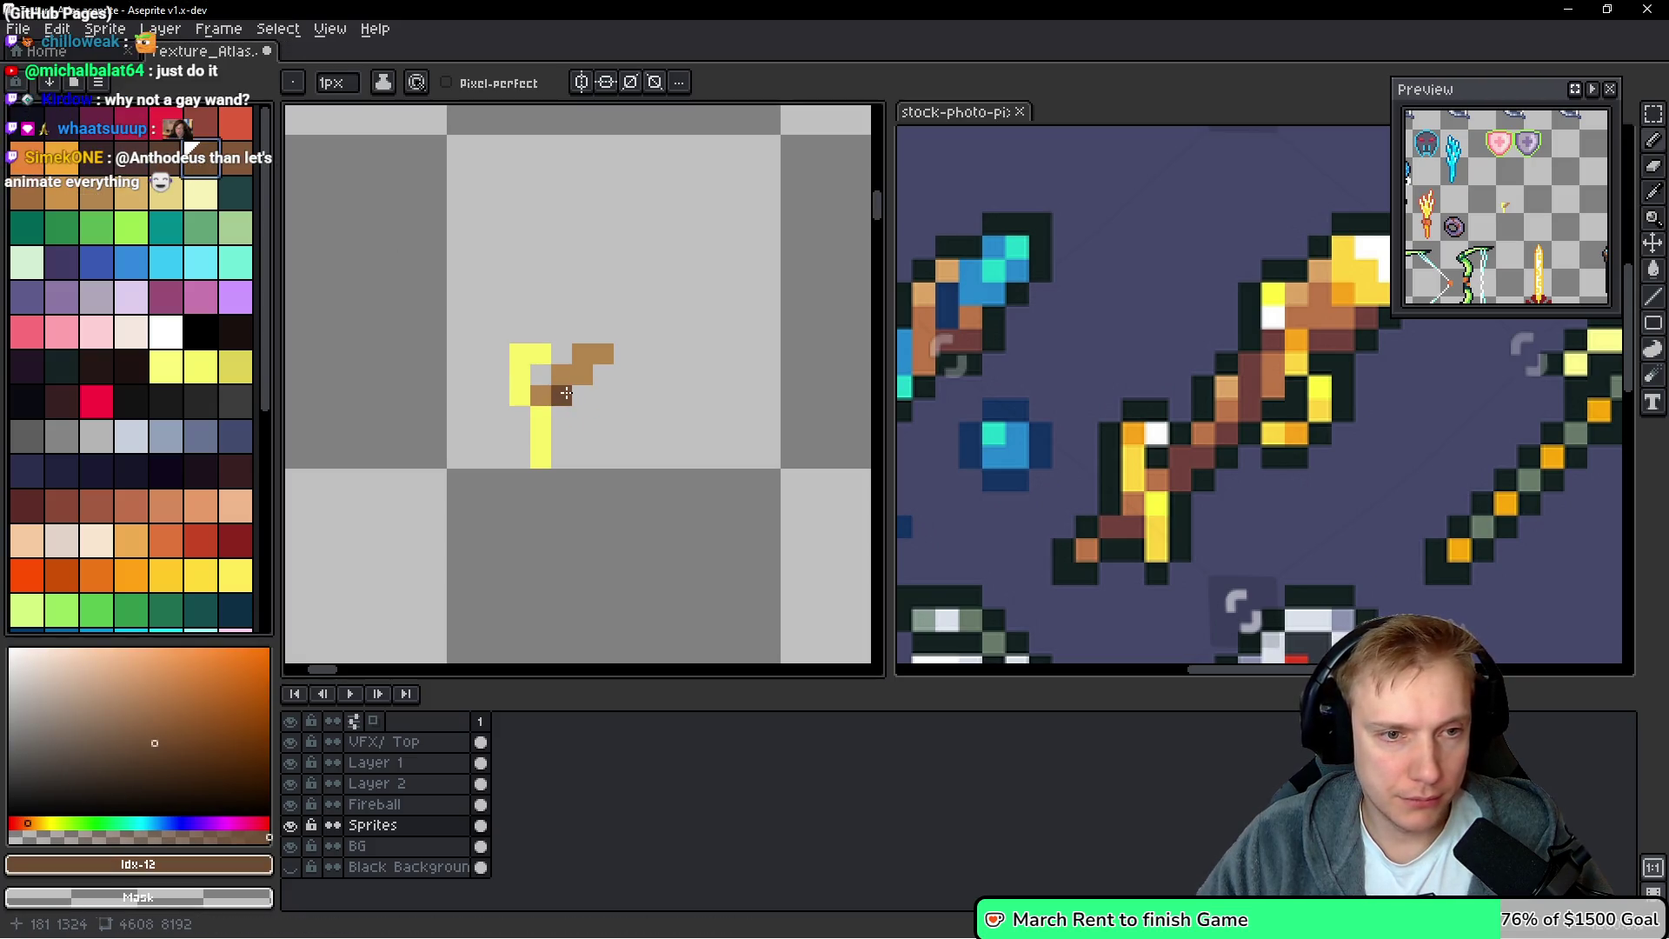
left_click_drag(561, 374, 584, 374)
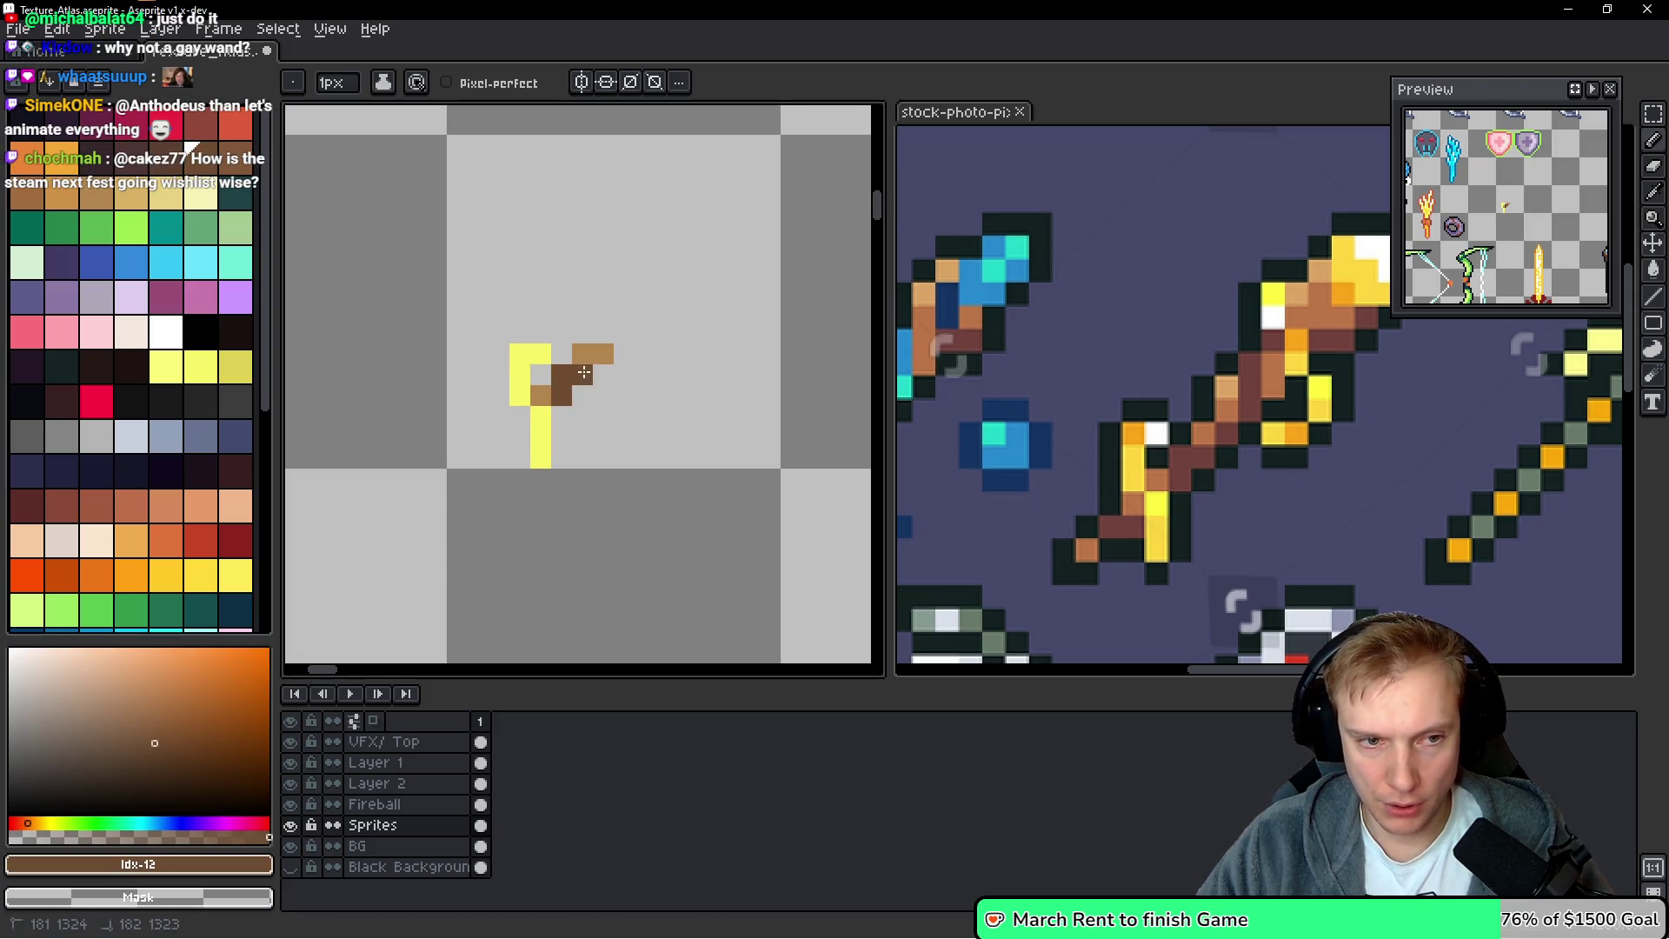
left_click(582, 354, "alt")
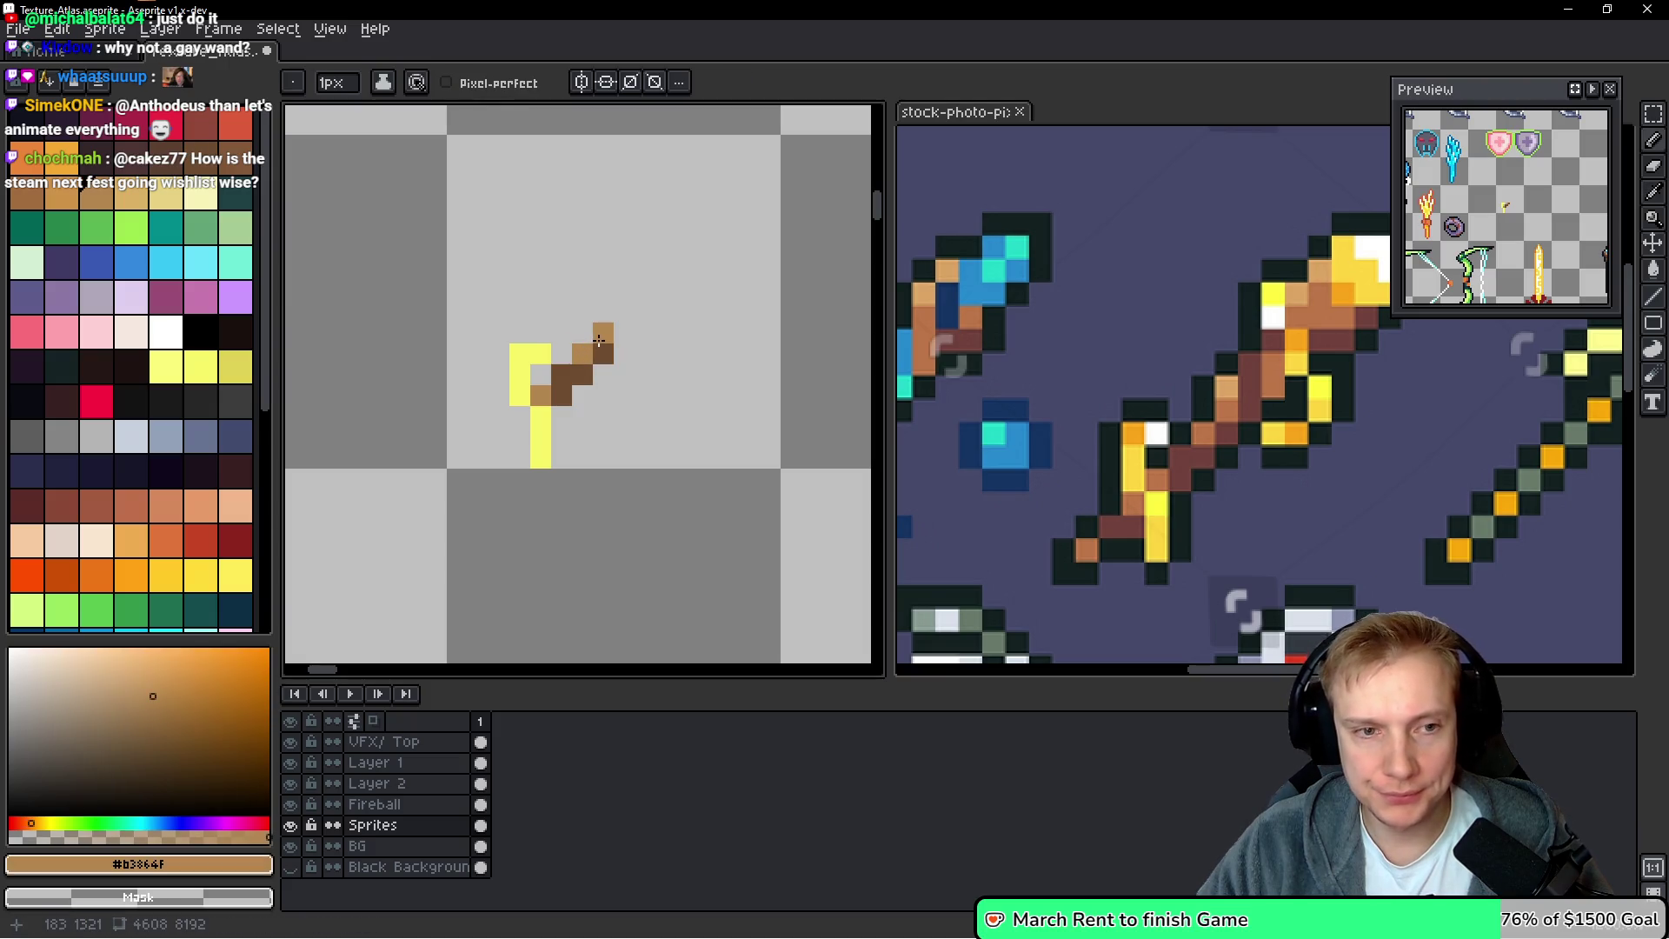
left_click(601, 313)
left_click(604, 353, "alt")
left_click(624, 335)
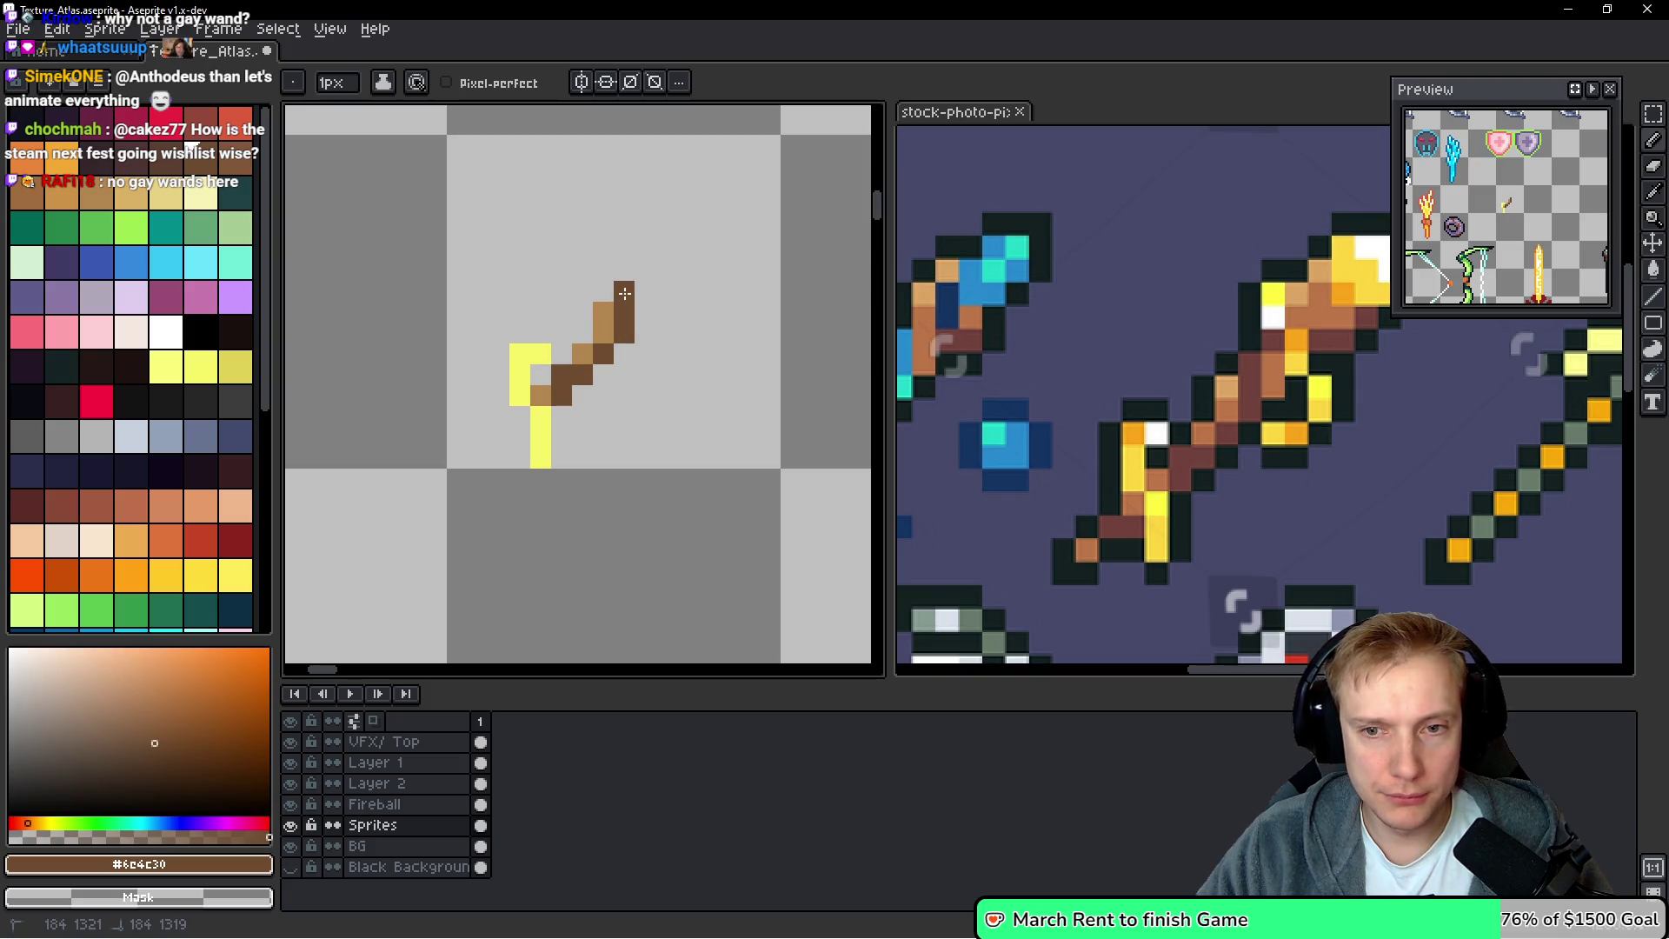
left_click(603, 317, "alt")
left_click(645, 312)
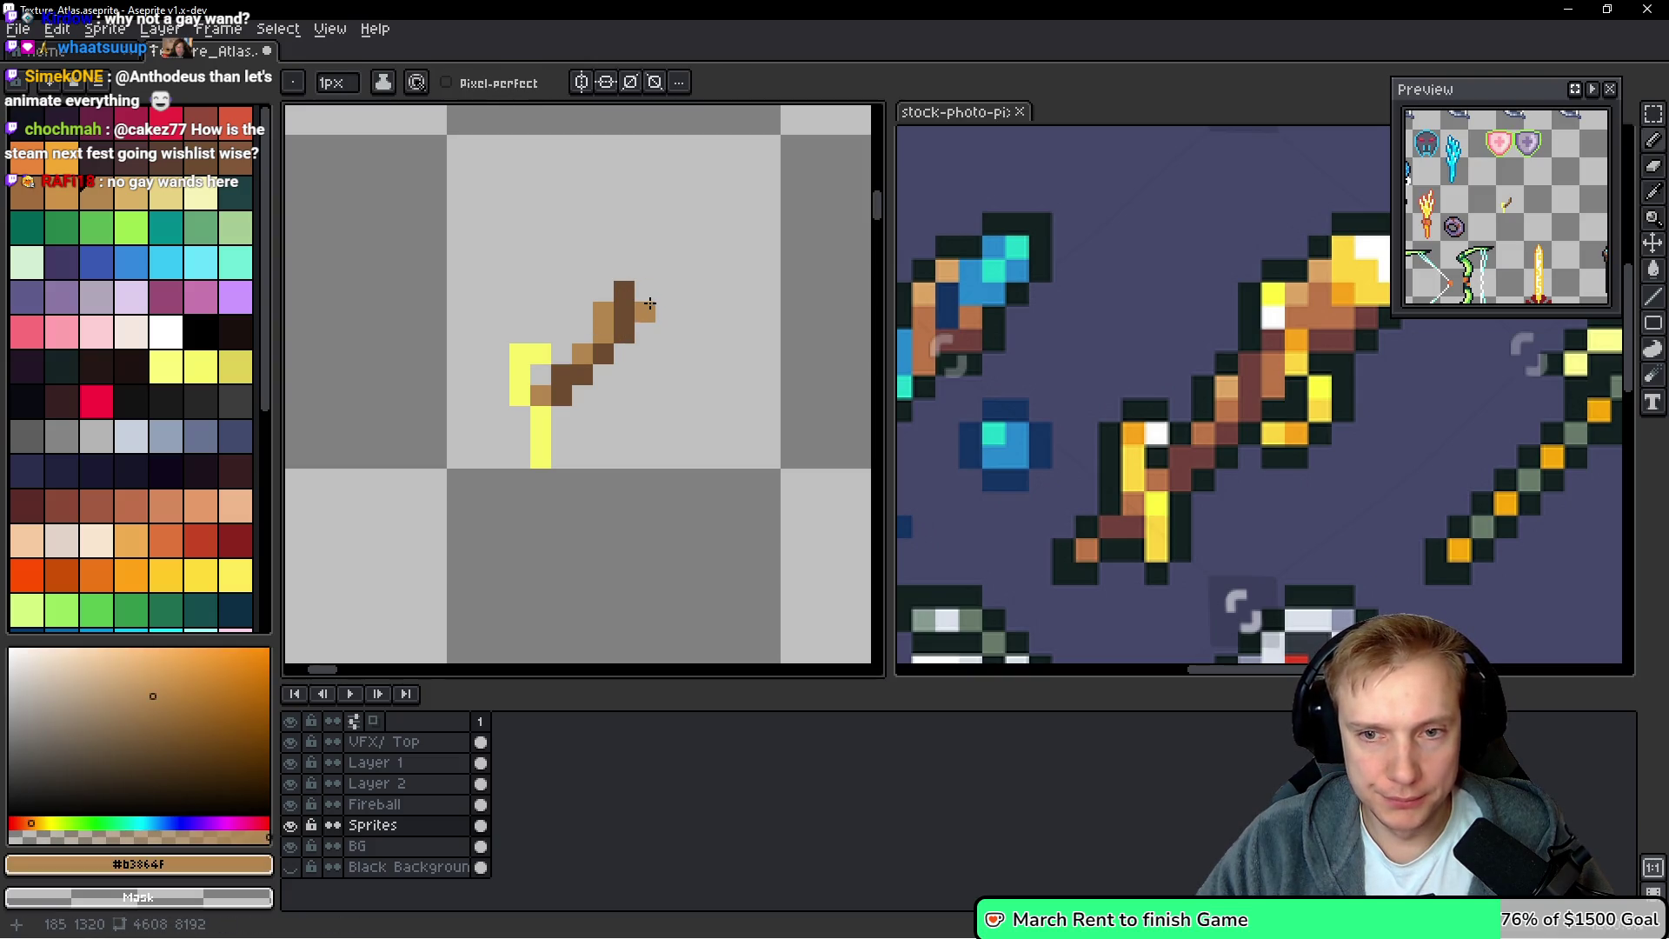
left_click(627, 296, "alt")
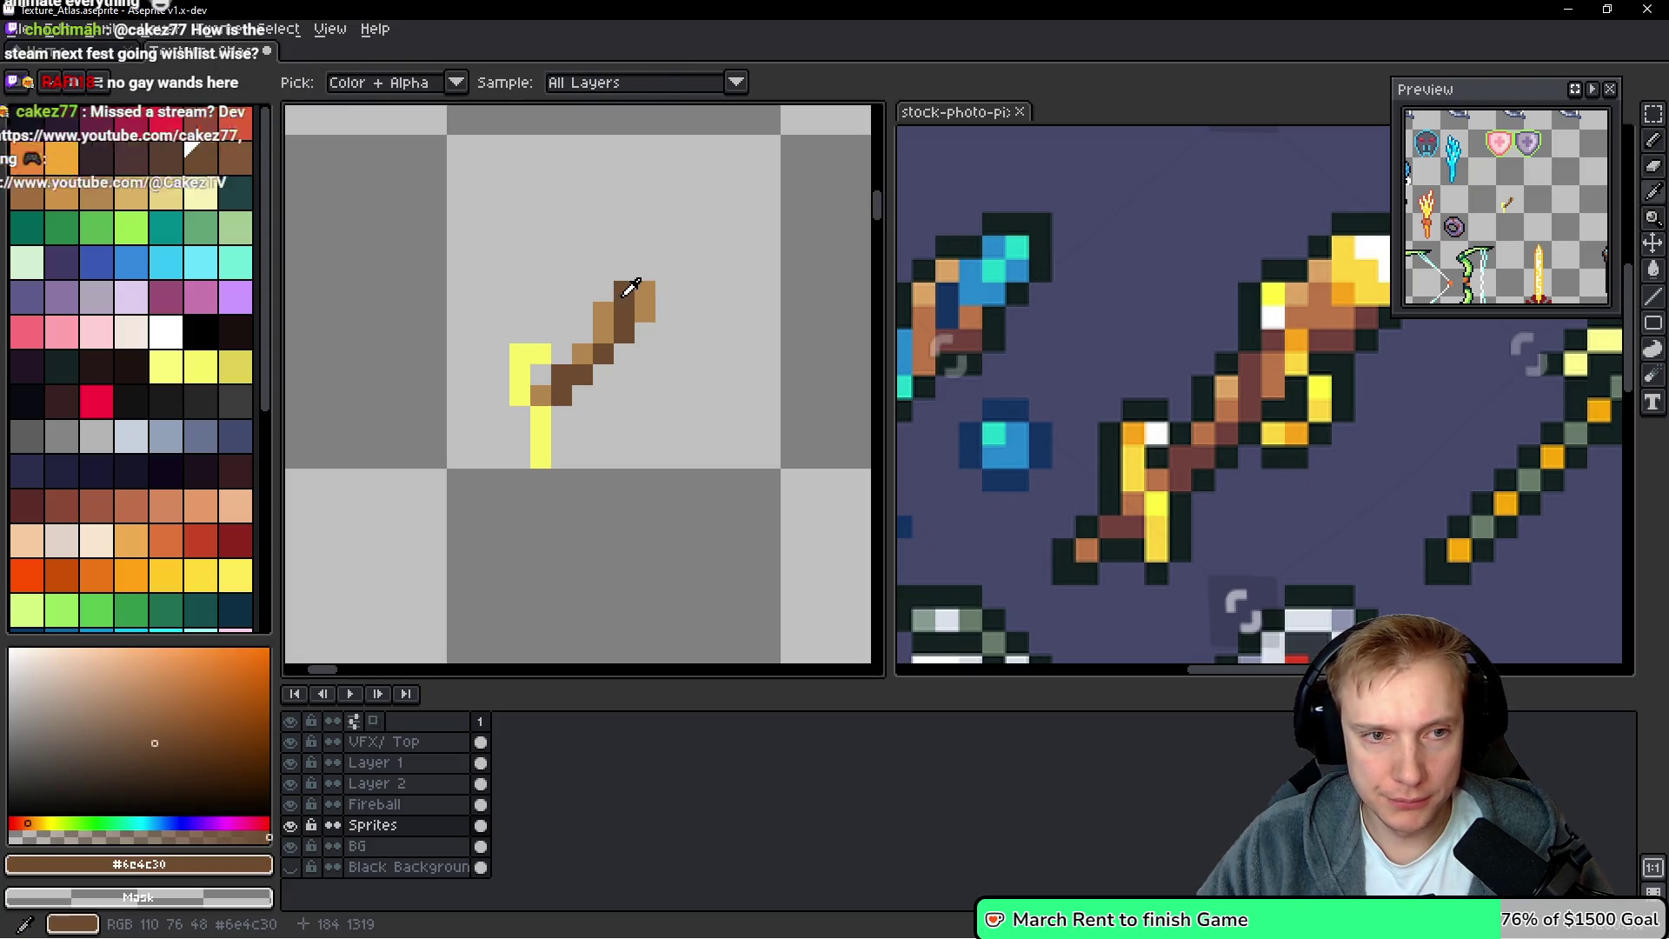
left_click(645, 269)
left_click(540, 341, "alt")
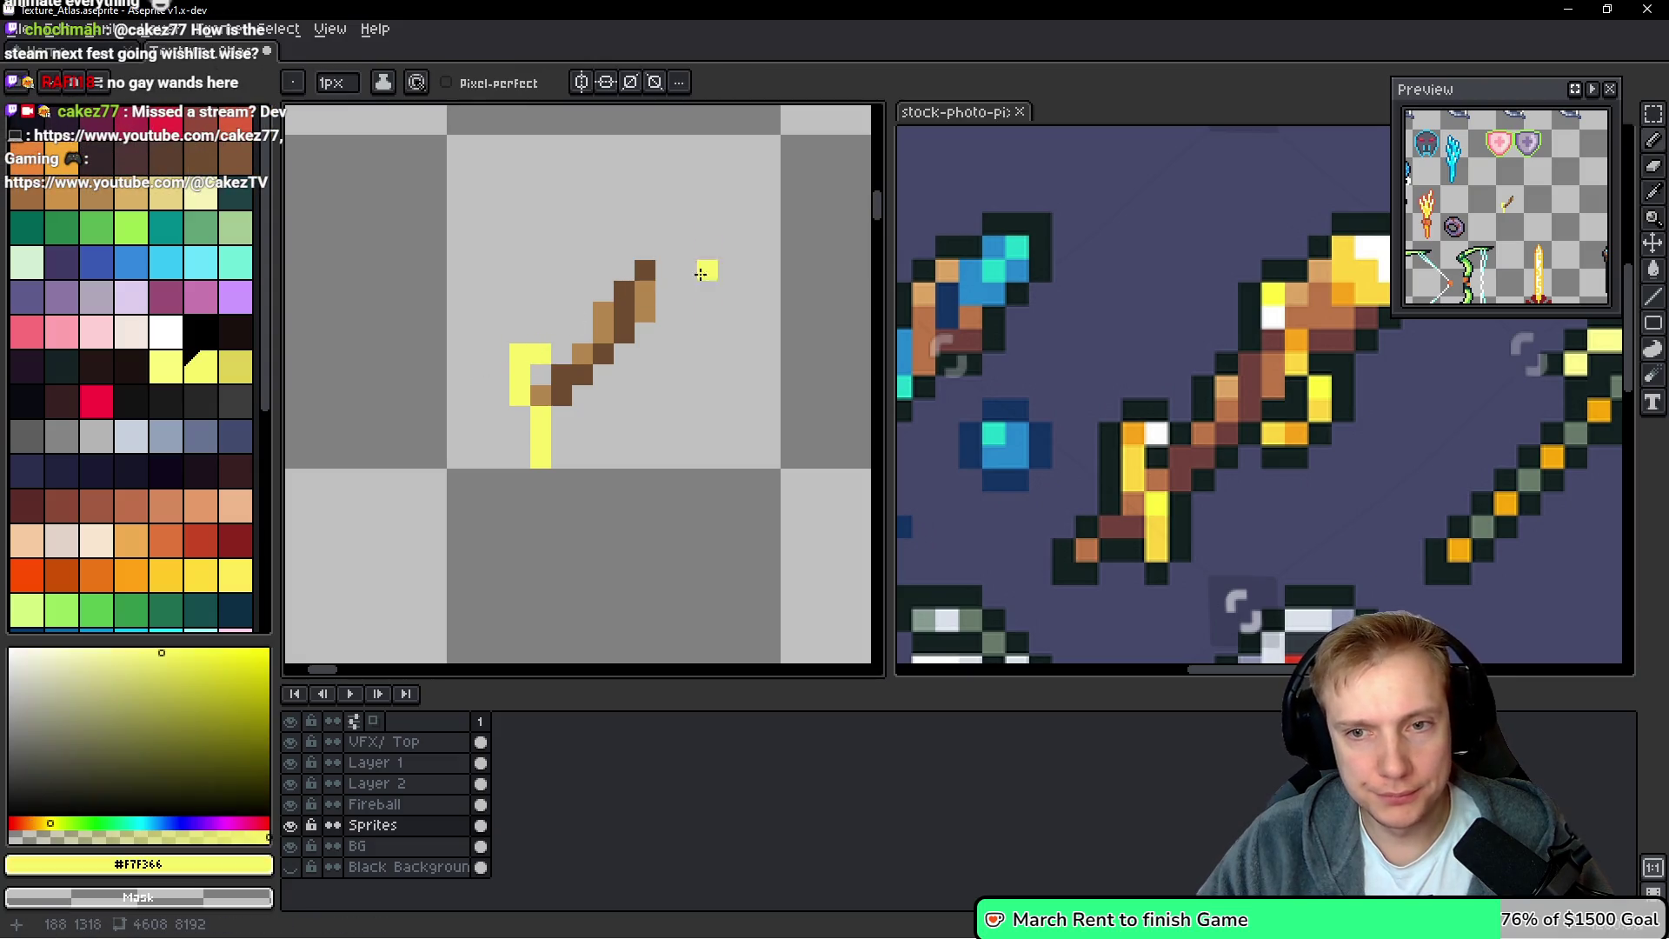
Fill out the yellow head around the wand top, closing the loop under the tip
left_click(645, 251)
left_click(644, 229)
left_click(666, 269)
left_click(666, 291)
left_click(687, 311)
left_click(687, 332)
left_click(666, 355)
left_click(645, 354)
left_click_drag(773, 363, 659, 484)
left_click_drag(1303, 391, 1208, 439)
Eyedrop the tan and extend the shaft up-right, adding two tan pixels below the tip
key("i")
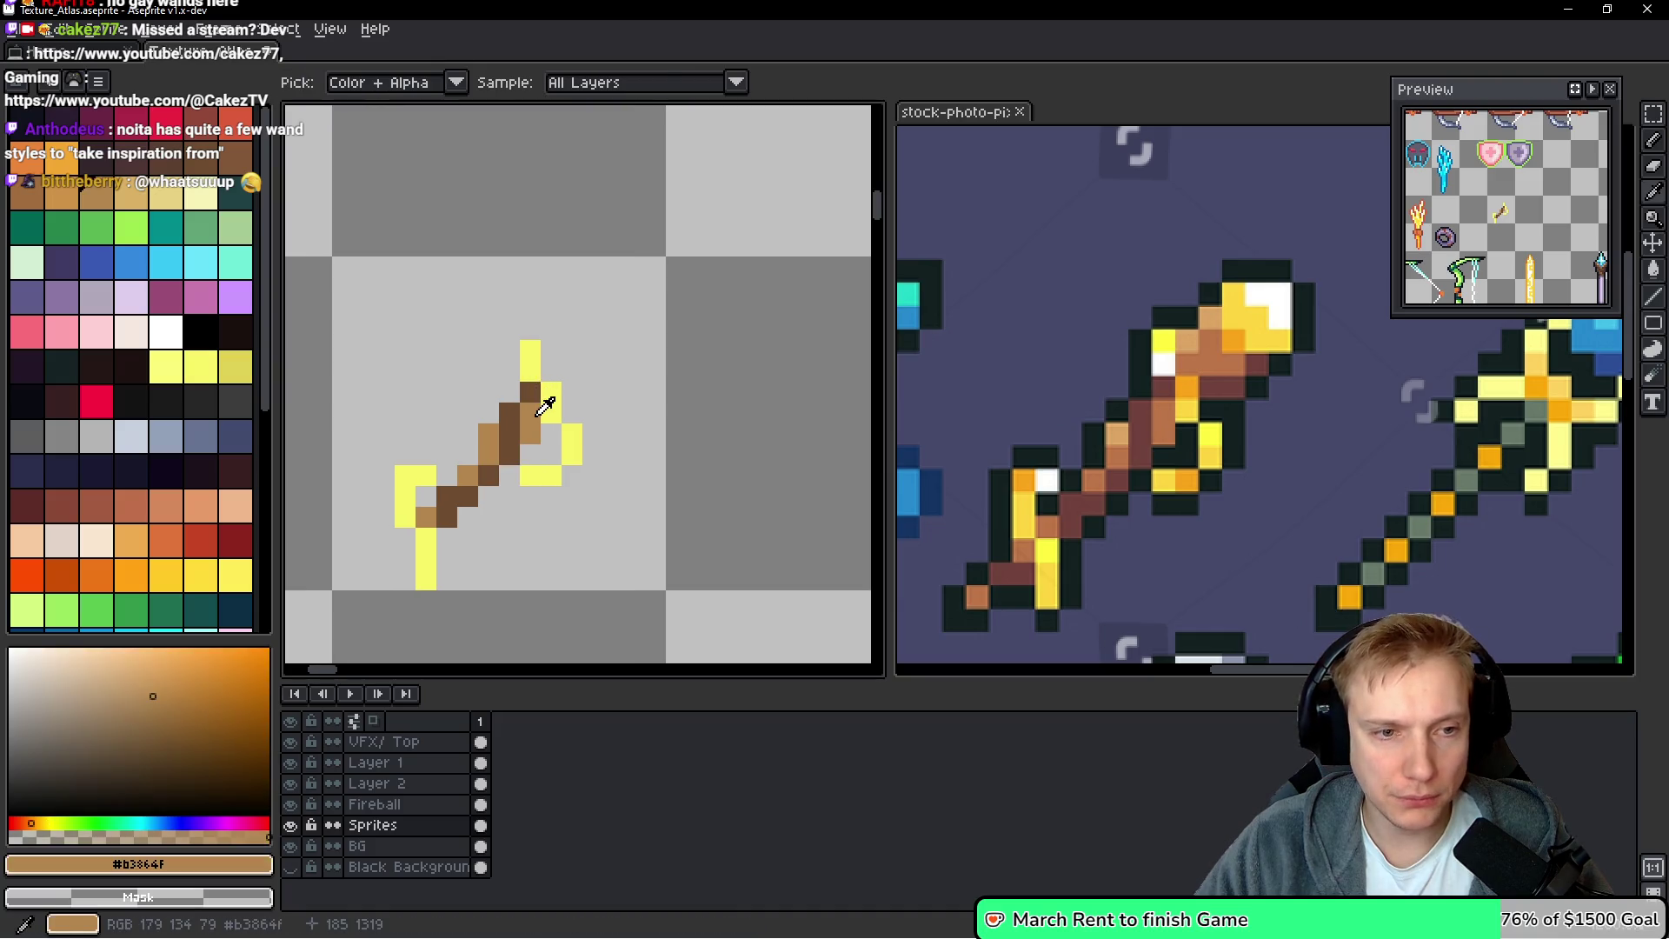
left_click(532, 409)
key("b")
left_click(548, 372)
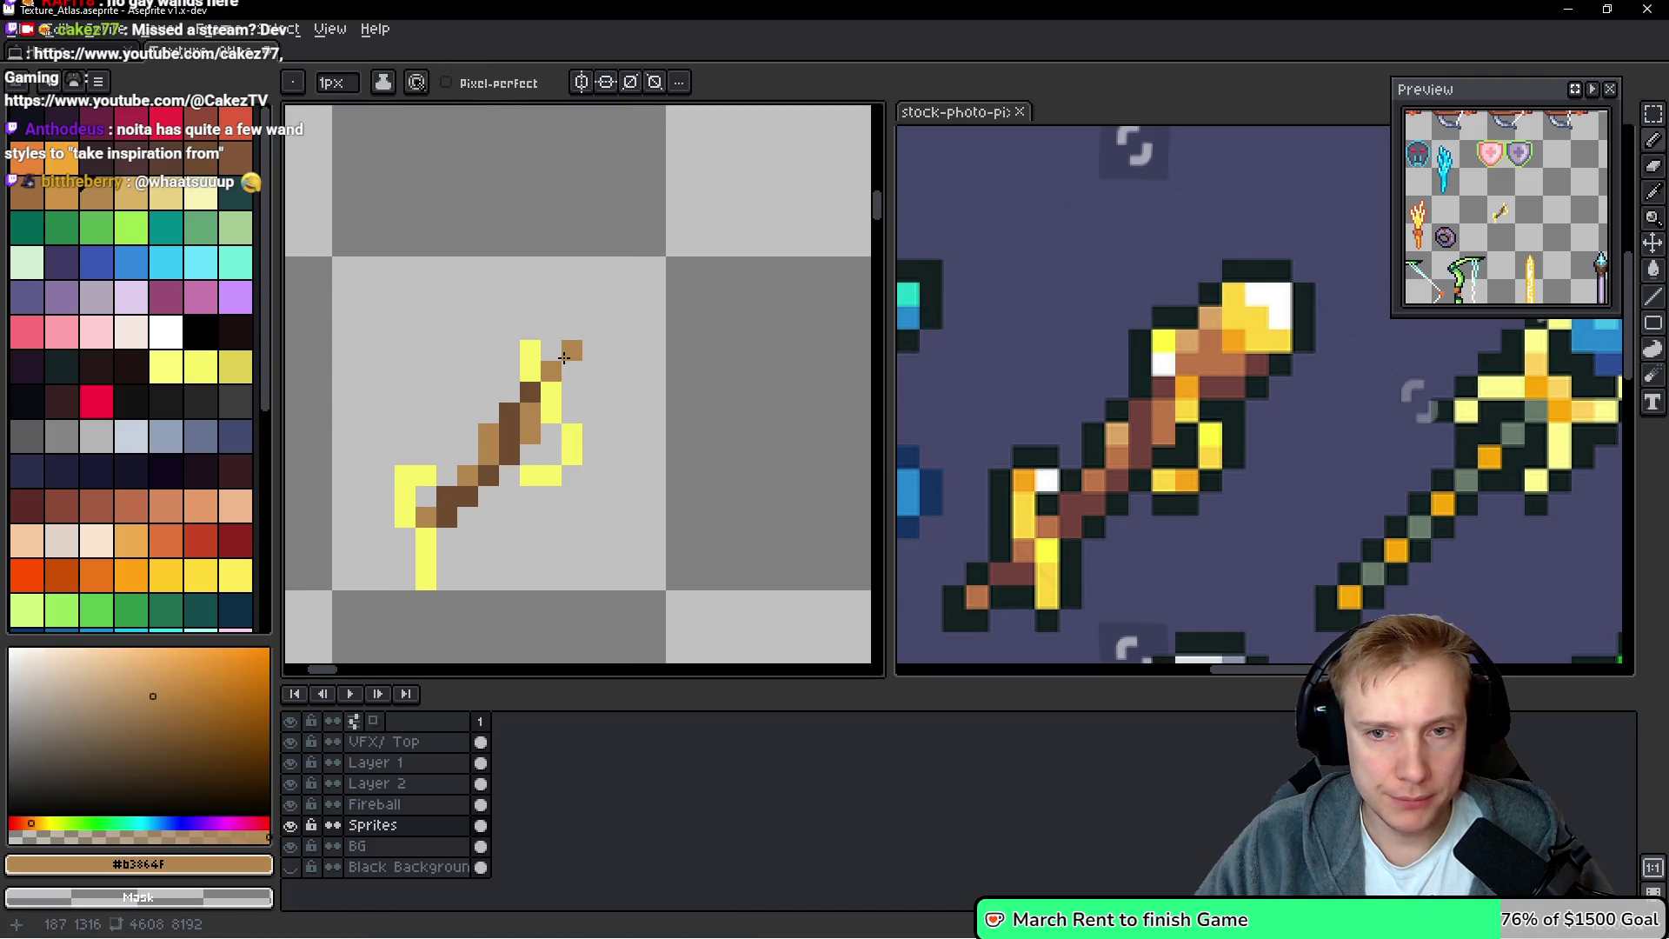
left_click(551, 350)
left_click(571, 330)
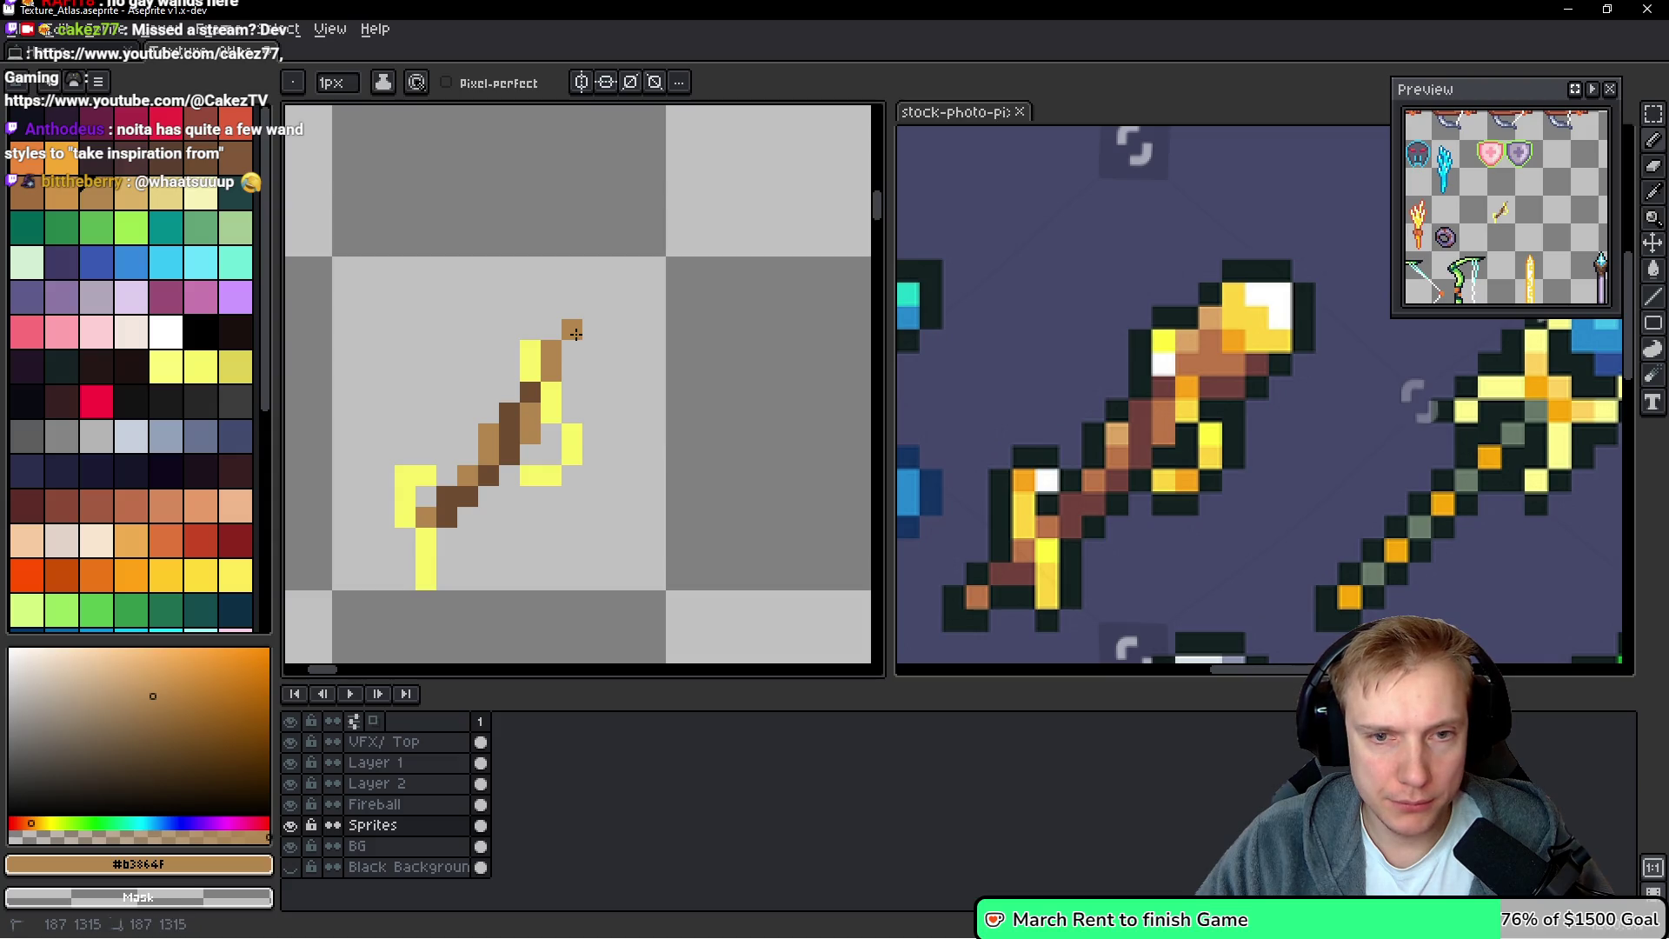
left_click(594, 351)
left_click_drag(608, 351, 589, 347)
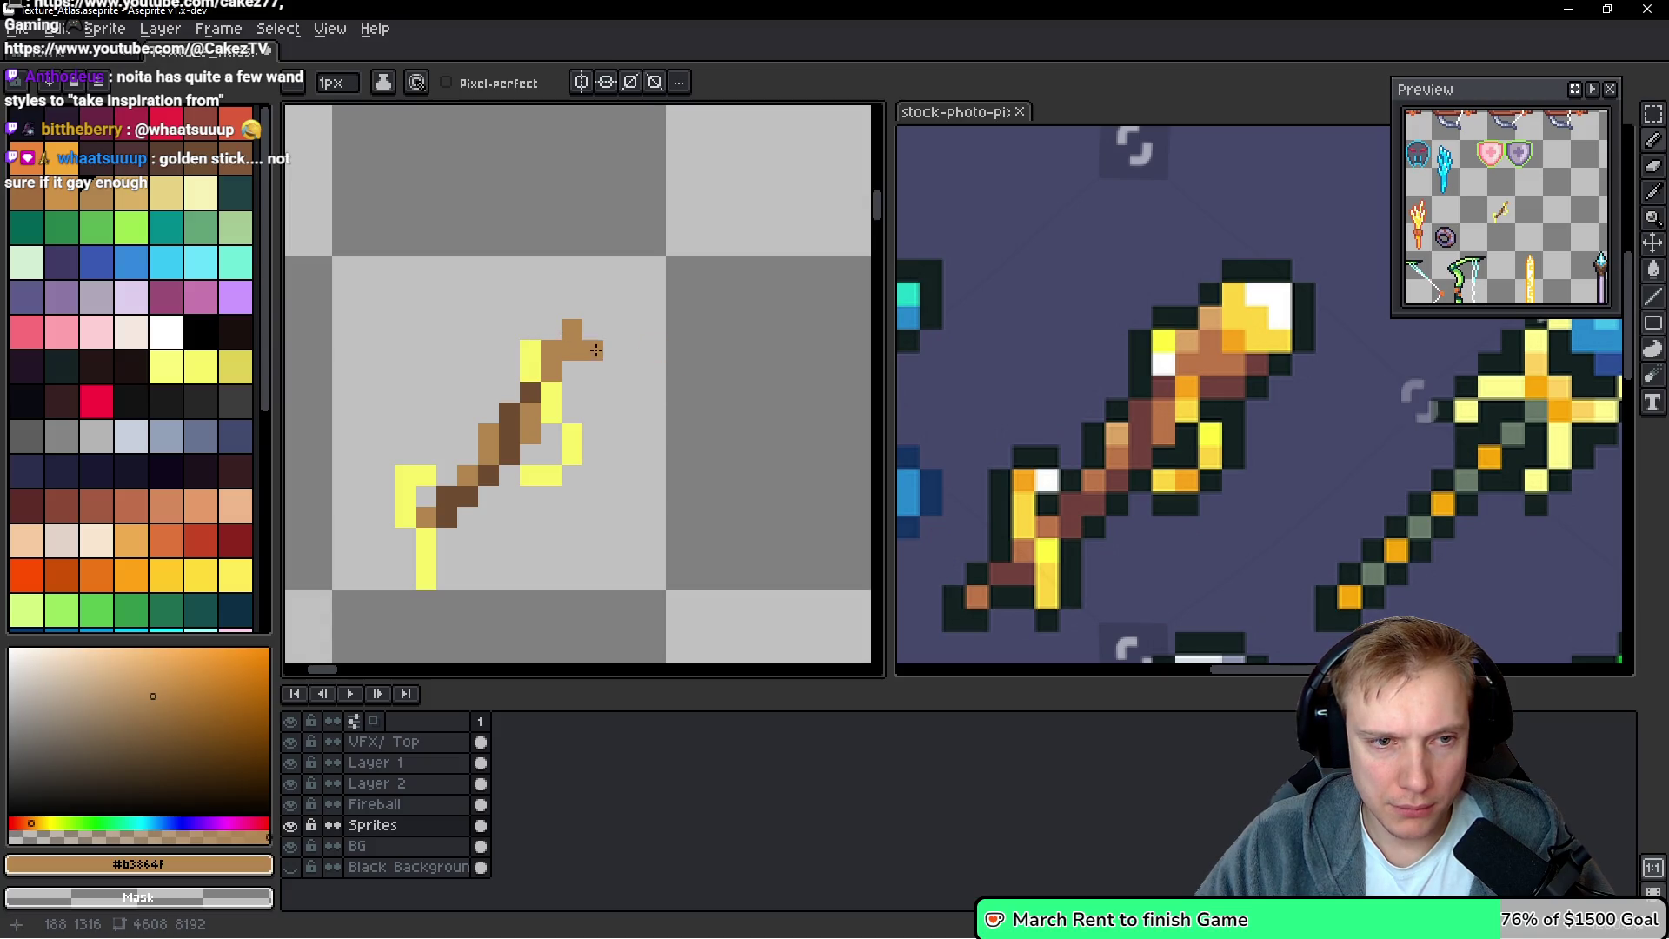
mouse_move(593, 370)
left_mouse_down()
mouse_move(622, 367)
mouse_move(592, 391)
left_mouse_up()
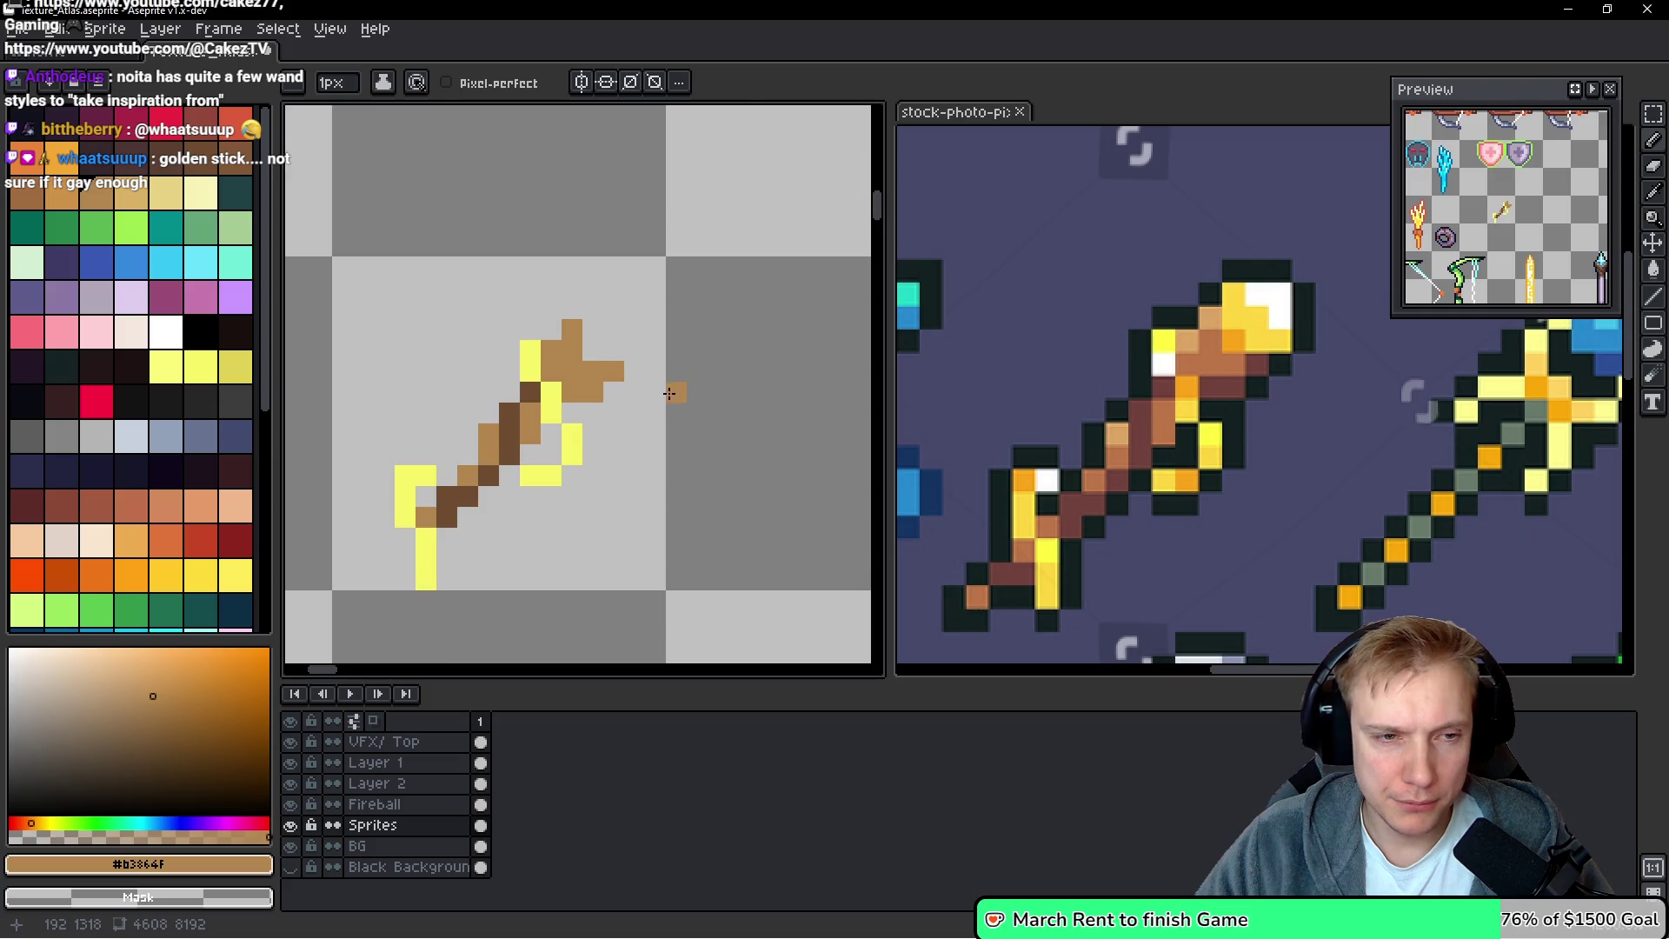
scroll(679, 383, "down", 3)
scroll(679, 381, "up", 3)
Extend the yellow head's top-right, erase the stray pixel, and add tan at the lower-left end
left_click(534, 365, "alt")
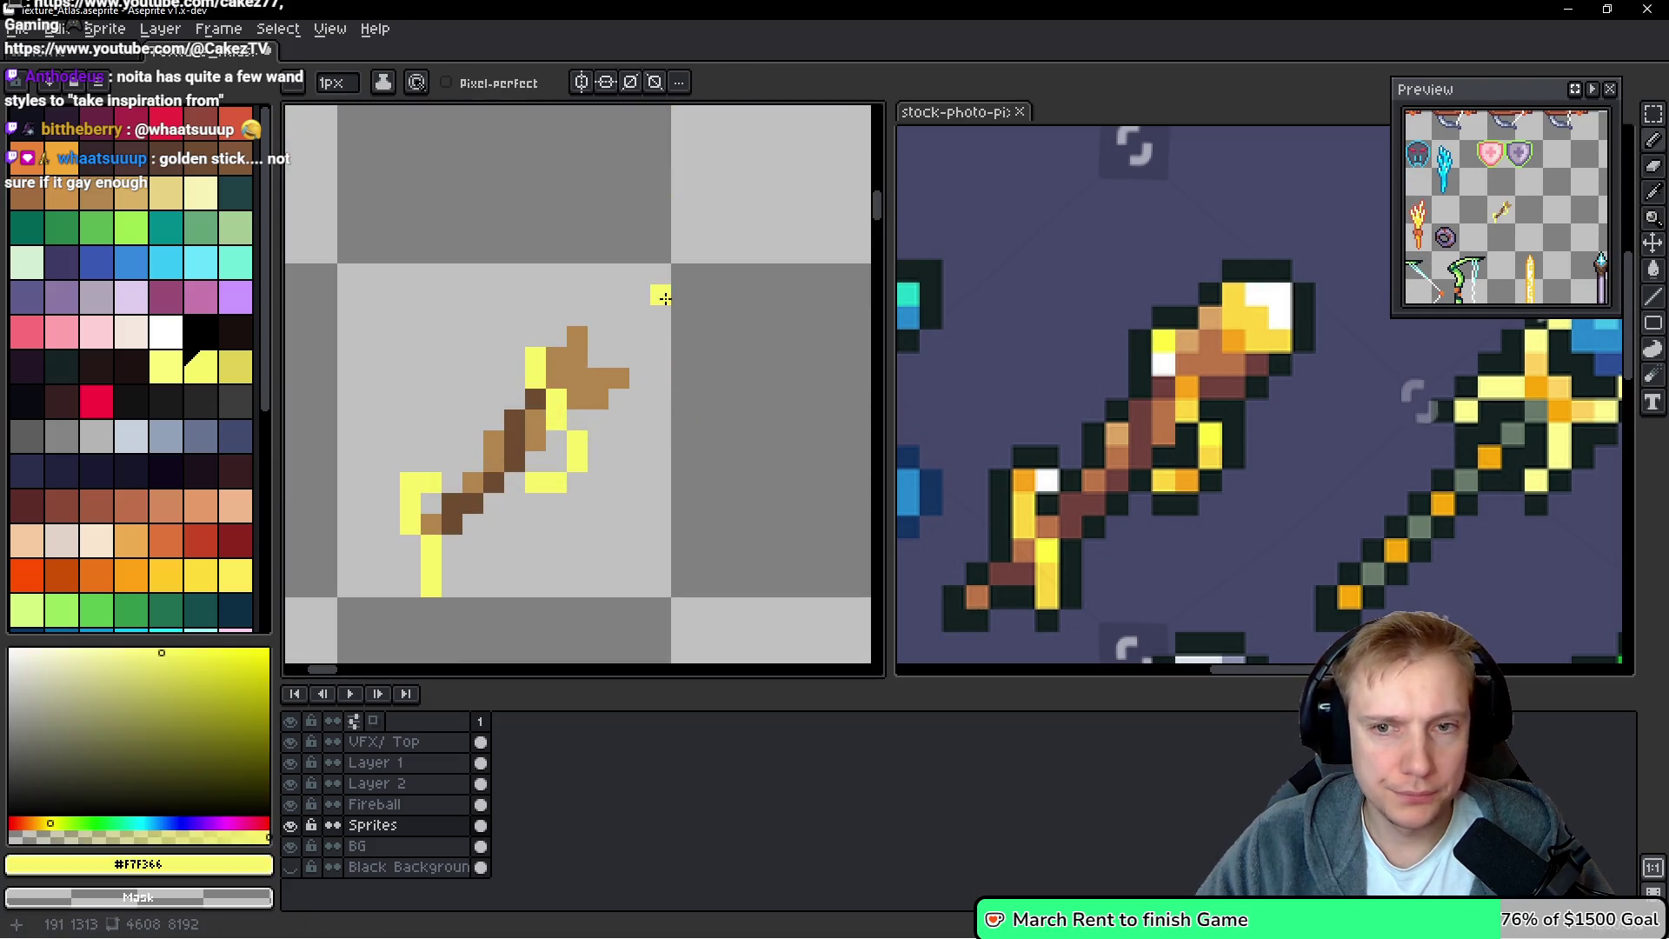
mouse_move(600, 359)
left_mouse_down()
mouse_move(615, 315)
mouse_move(660, 337)
mouse_move(619, 358)
mouse_move(658, 333)
left_mouse_up()
right_click(658, 333)
left_click_drag(465, 456, 637, 342)
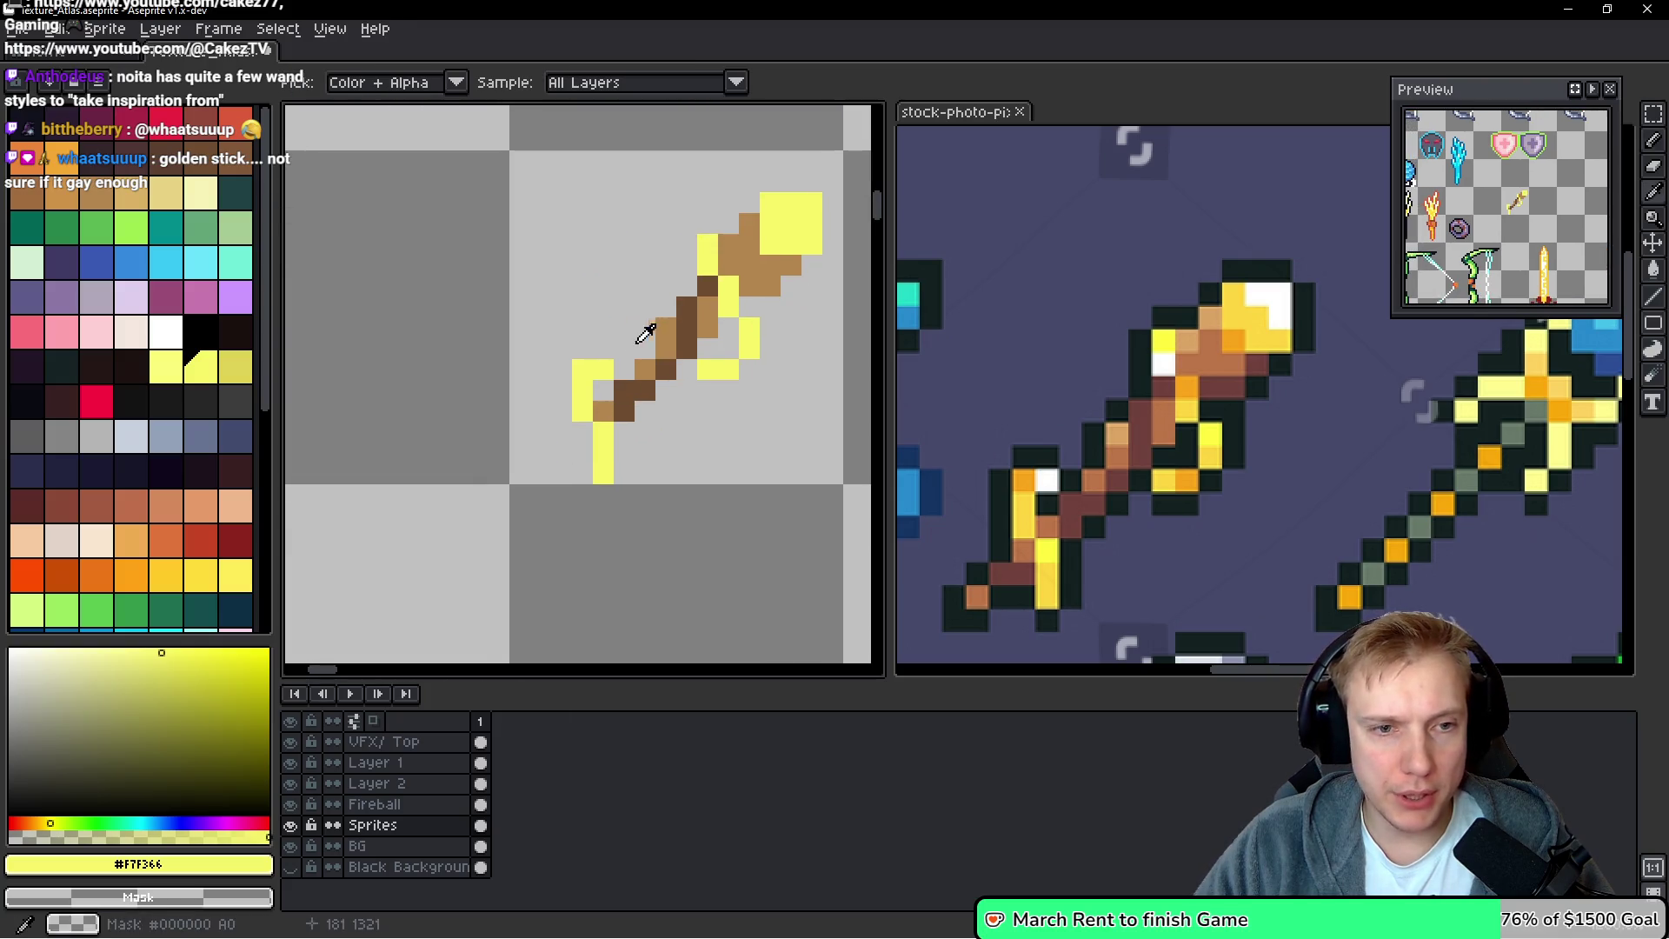
left_click(657, 345, "alt")
left_click_drag(458, 616, 543, 537)
left_click(667, 353)
left_click(667, 374)
left_click(647, 373)
scroll(652, 372, "down", 2)
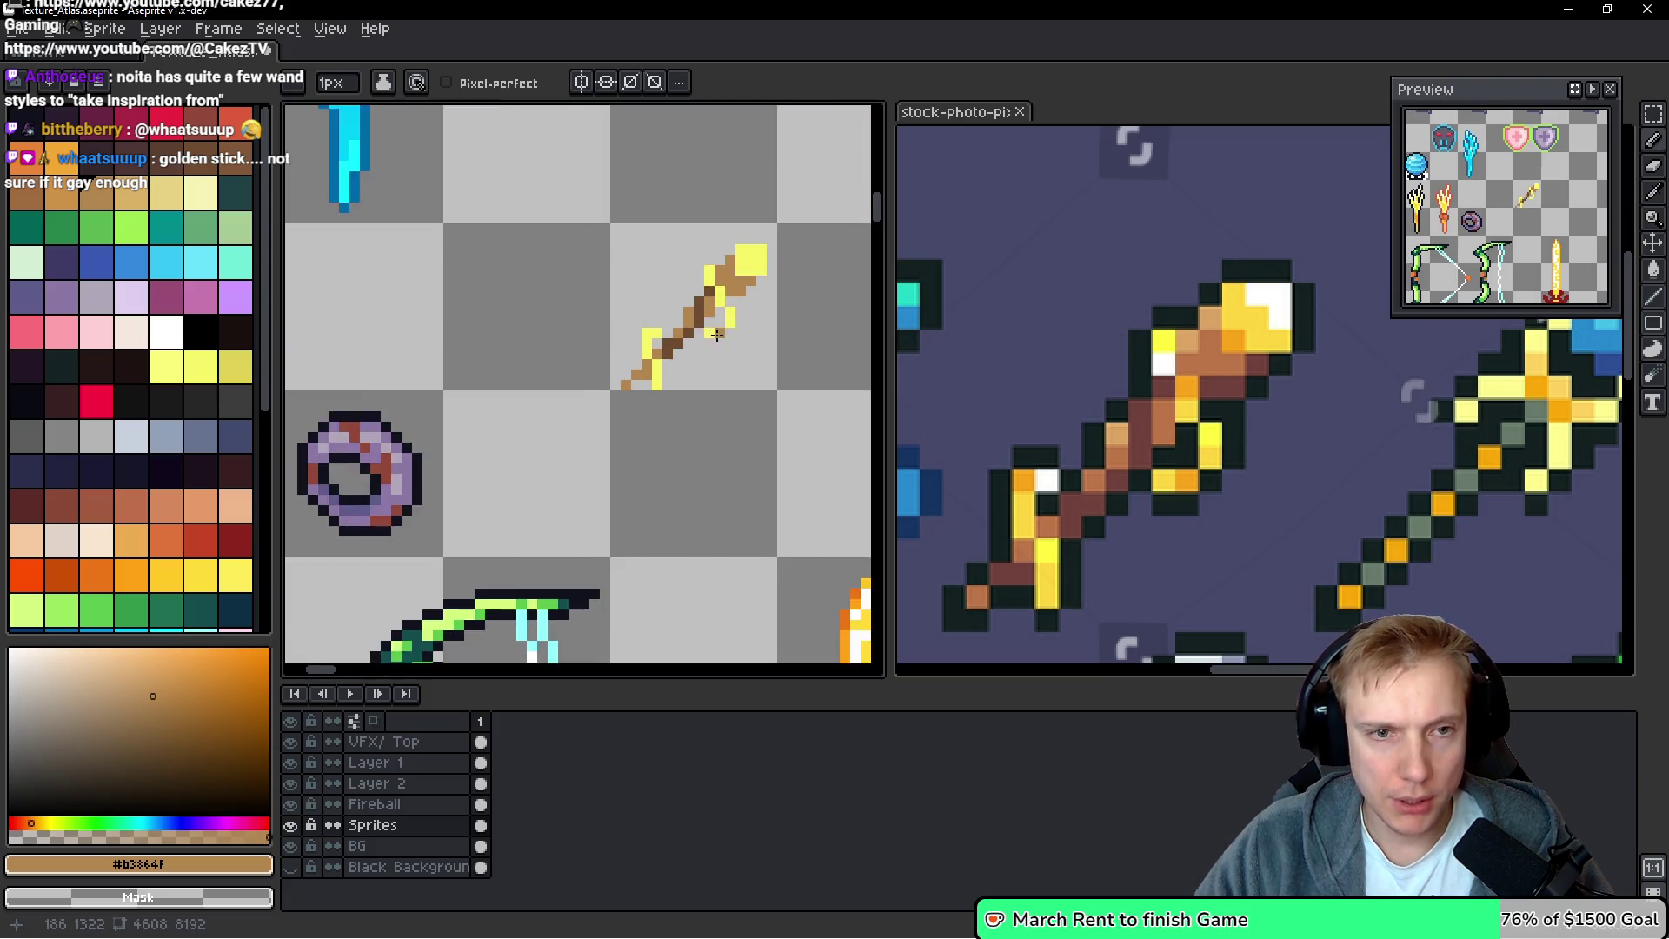
Nudge the golden wand up one pixel with a freehand selection and darken a shaft pixel
key("q")
mouse_move(728, 236)
left_mouse_down()
mouse_move(693, 453)
mouse_move(723, 239)
left_mouse_up()
left_click_drag(681, 399, 683, 393)
key("ctrl+d")
scroll(643, 399, "down", 1)
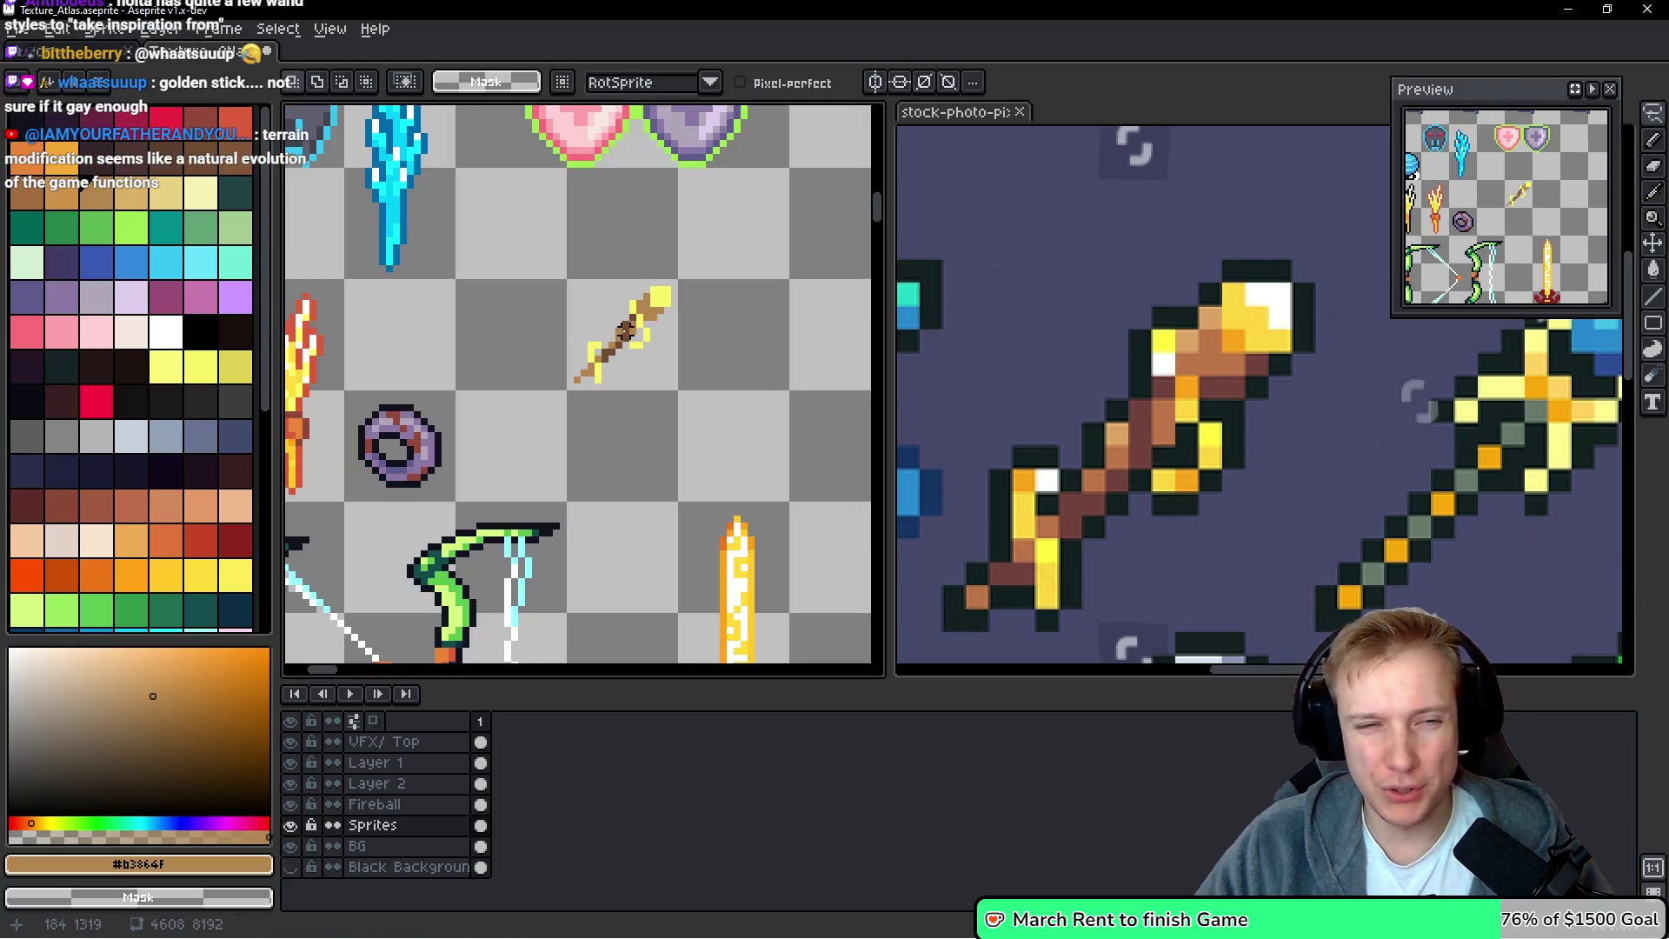
scroll(622, 329, "up", 2)
key("b")
left_click(622, 329)
left_click(506, 362)
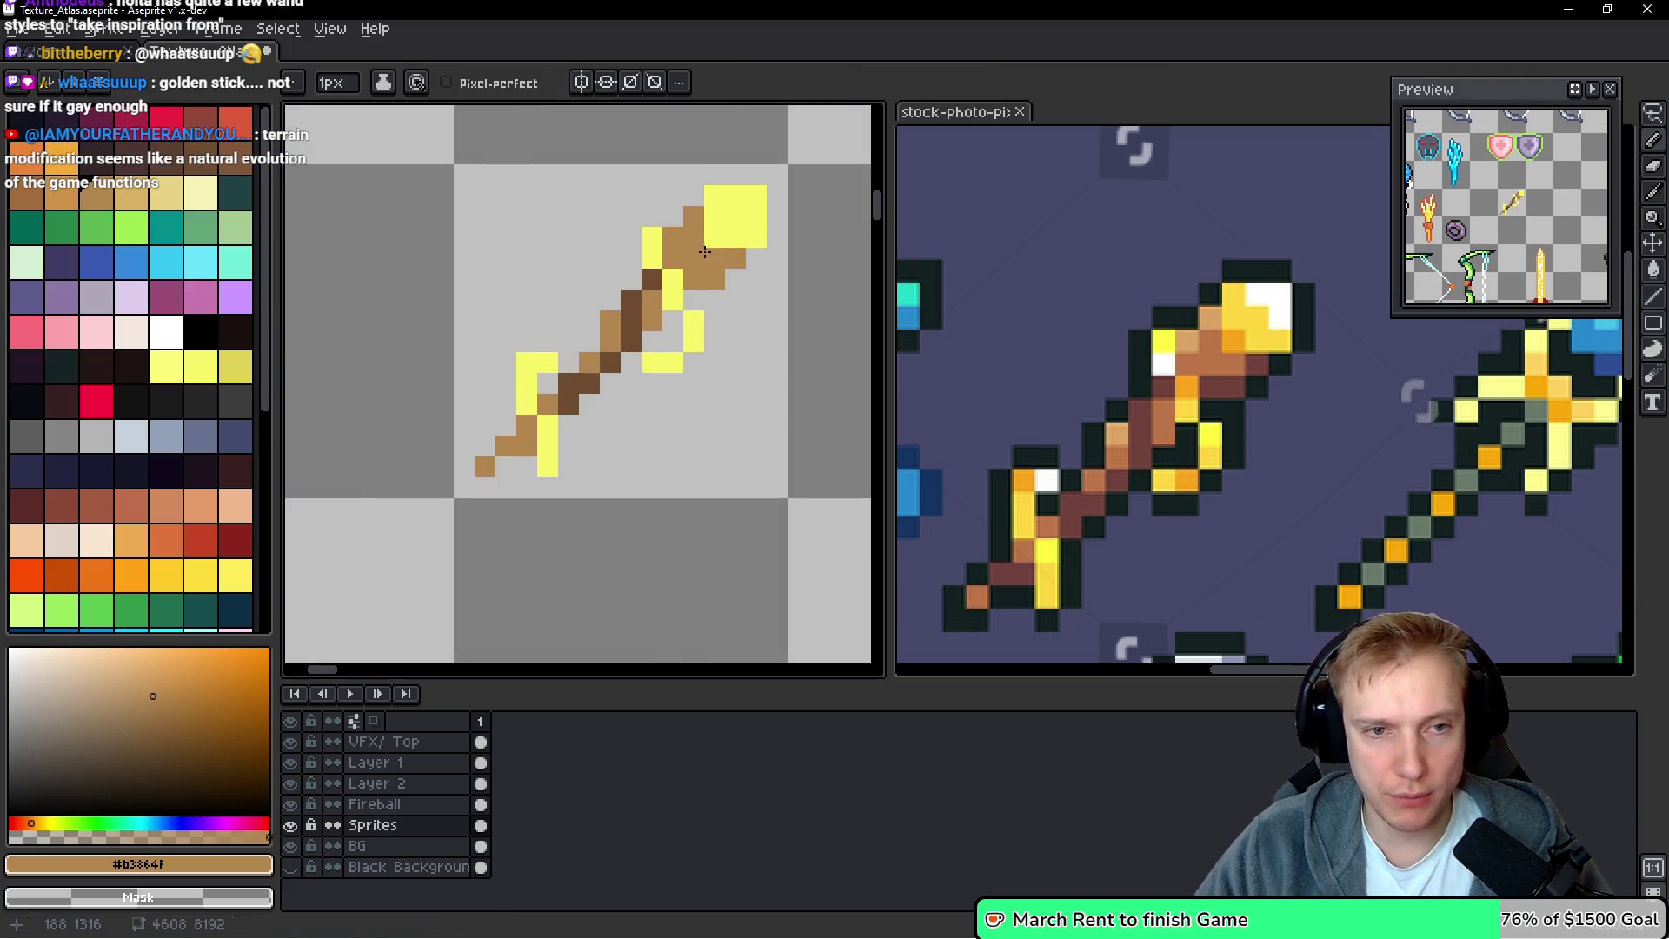
Draw a round filled yellow orb in the neighbouring empty cell
scroll(705, 252, "down", 1)
scroll(665, 287, "down", 3)
scroll(666, 287, "up", 2)
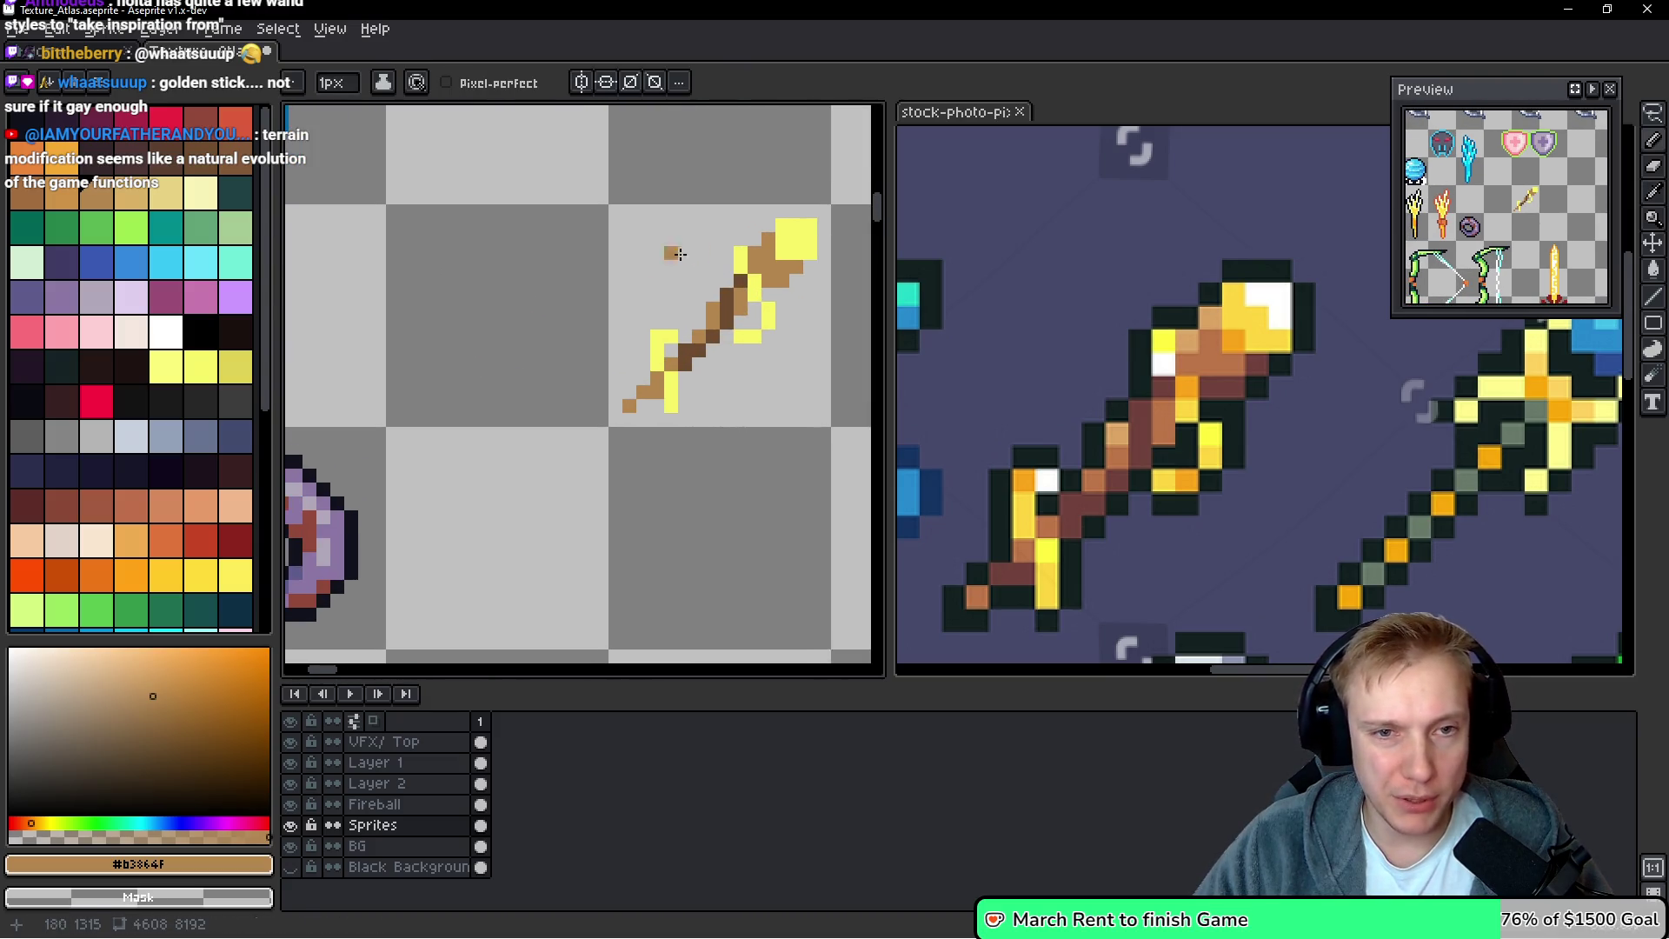
left_click(803, 233, "alt")
left_click(657, 266)
scroll(657, 266, "up", 2)
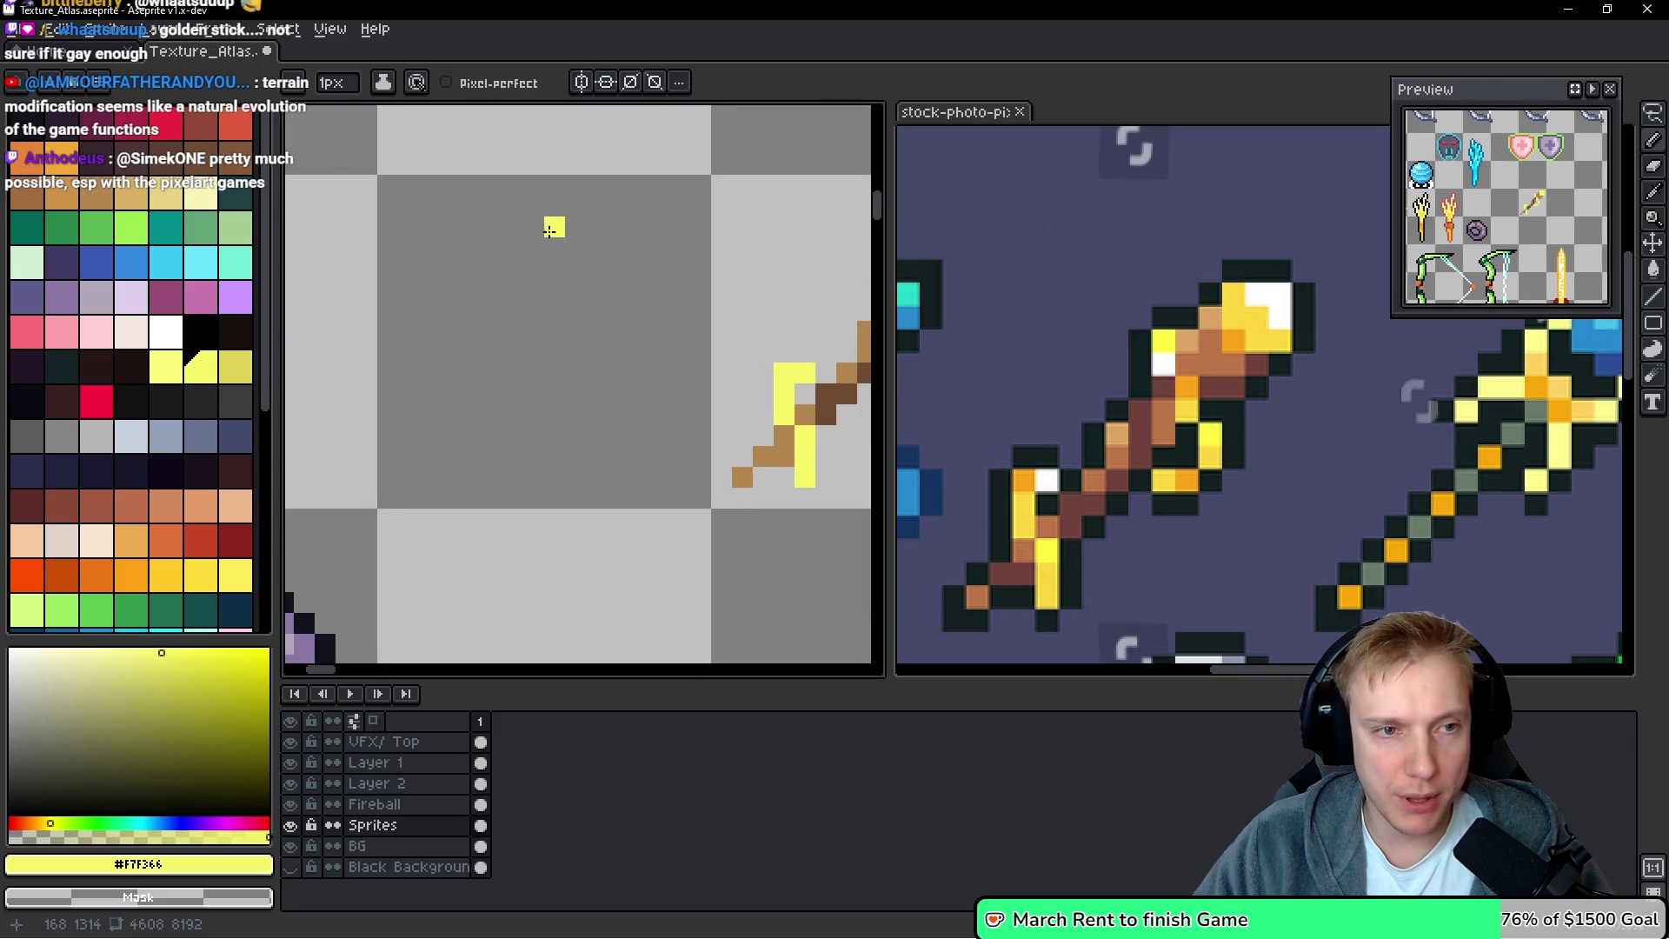
mouse_move(555, 206)
left_mouse_down()
mouse_move(513, 206)
mouse_move(492, 269)
left_mouse_up()
mouse_move(579, 239)
left_mouse_down()
mouse_move(576, 269)
mouse_move(511, 268)
mouse_move(552, 227)
mouse_move(518, 232)
left_mouse_up()
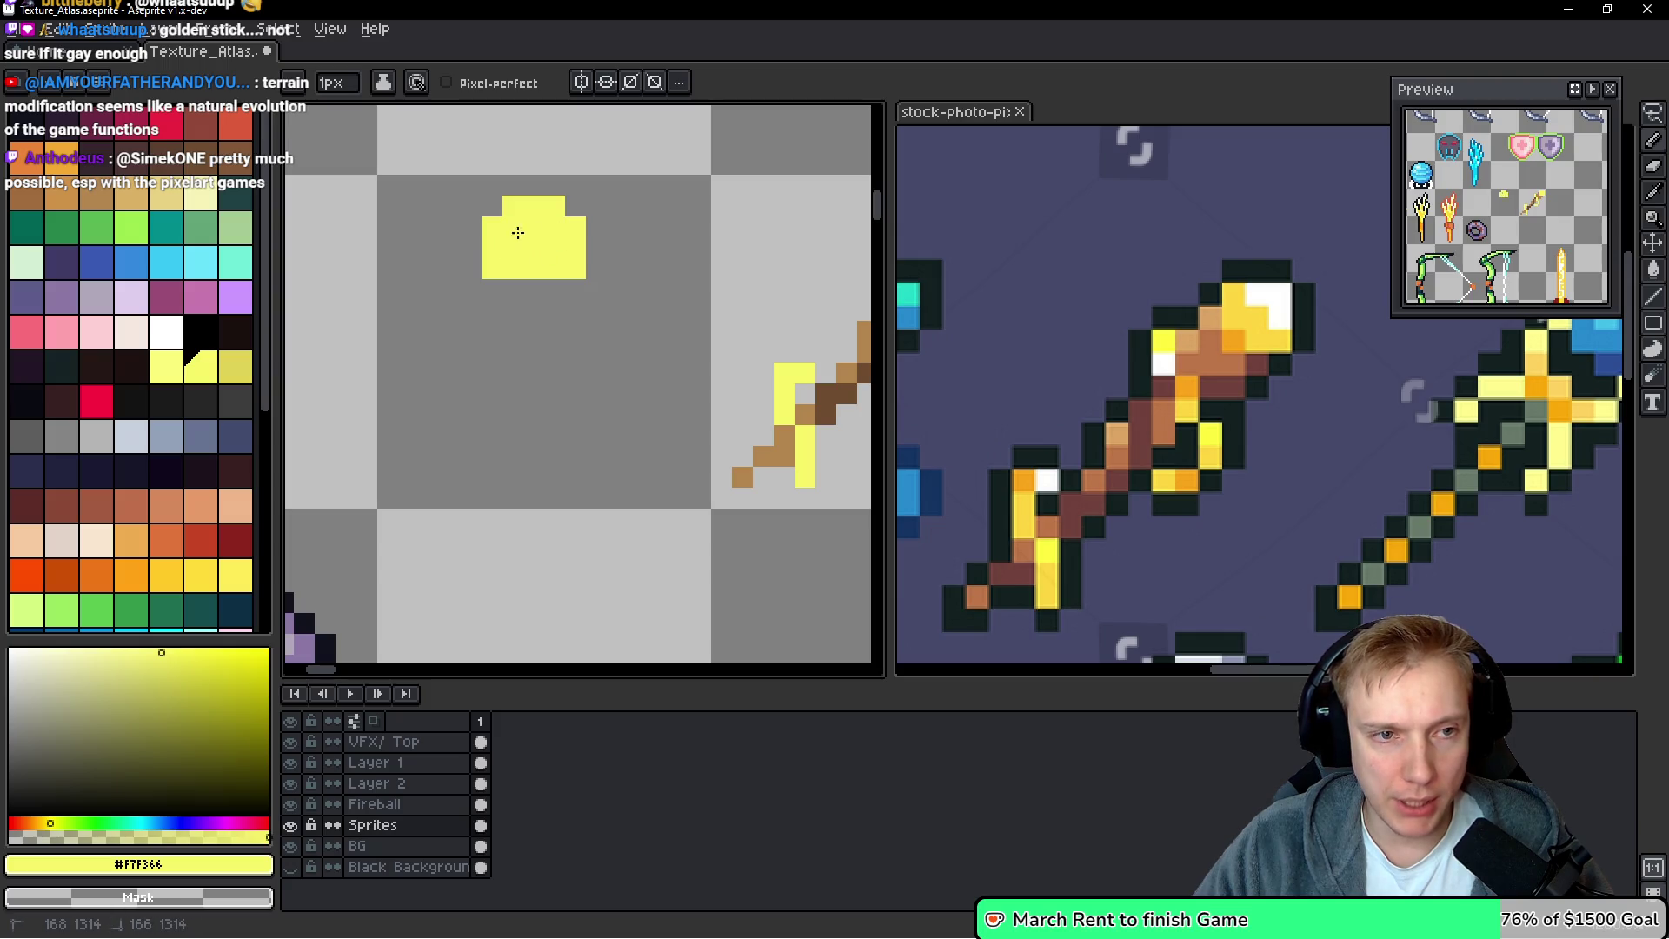
right_click(576, 268)
scroll(497, 273, "down", 2)
scroll(607, 284, "up", 1)
scroll(529, 284, "down", 1)
scroll(613, 286, "up", 1)
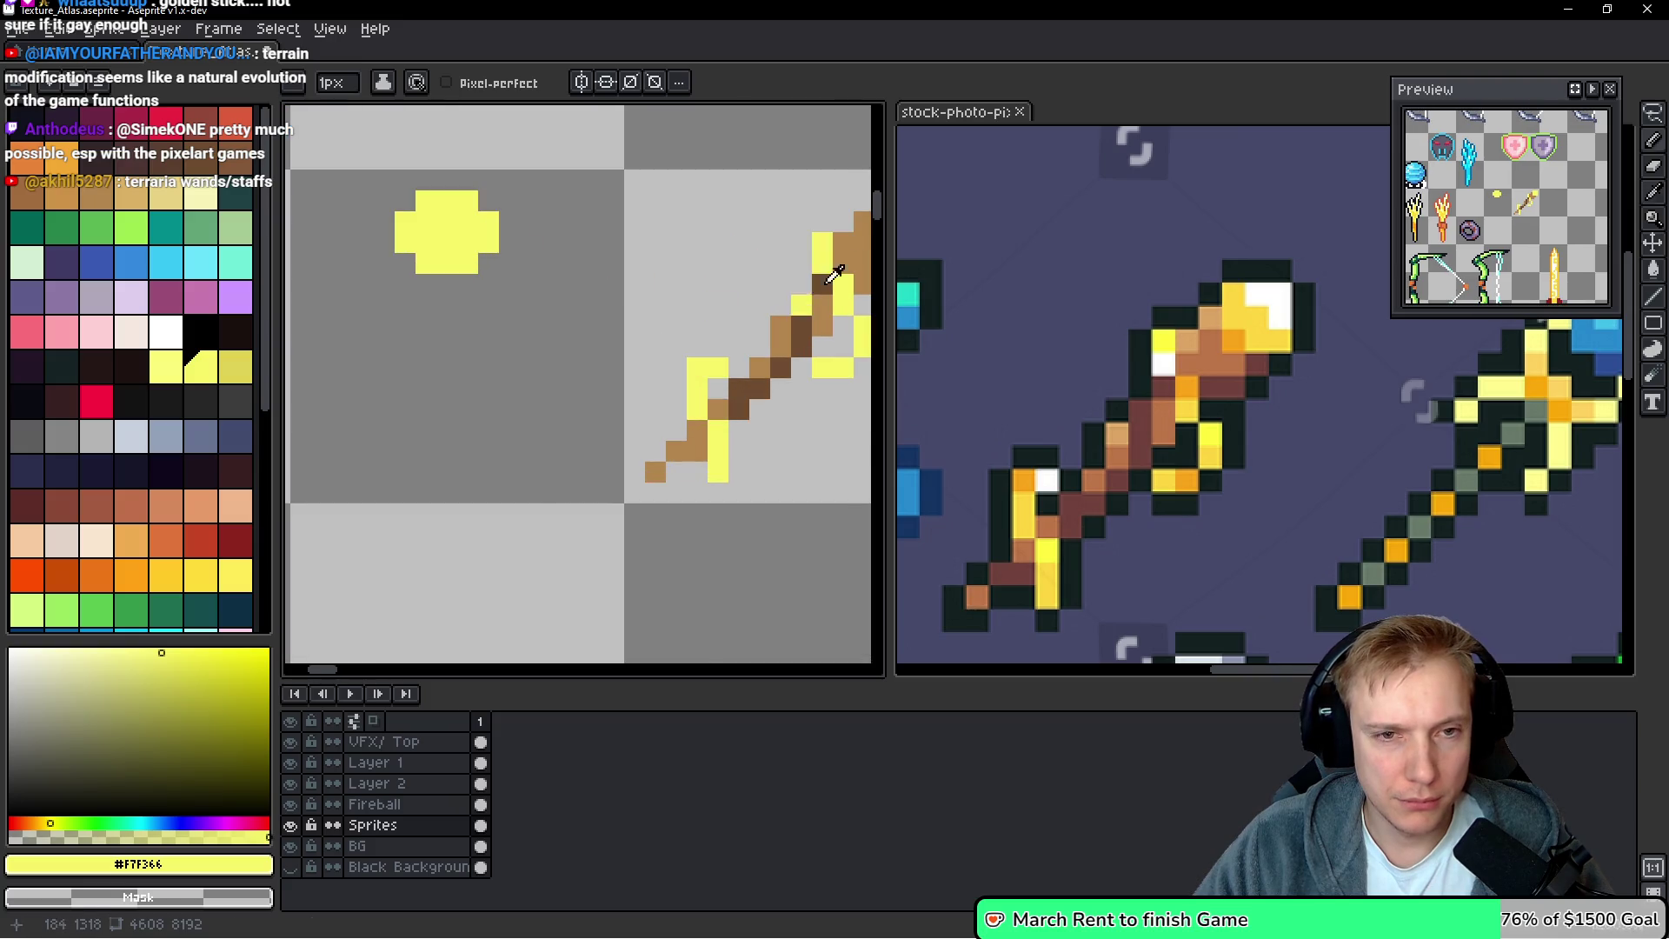
Outline the orb's sides and bottom in tan
left_click(771, 240, "alt")
scroll(447, 298, "up", 1)
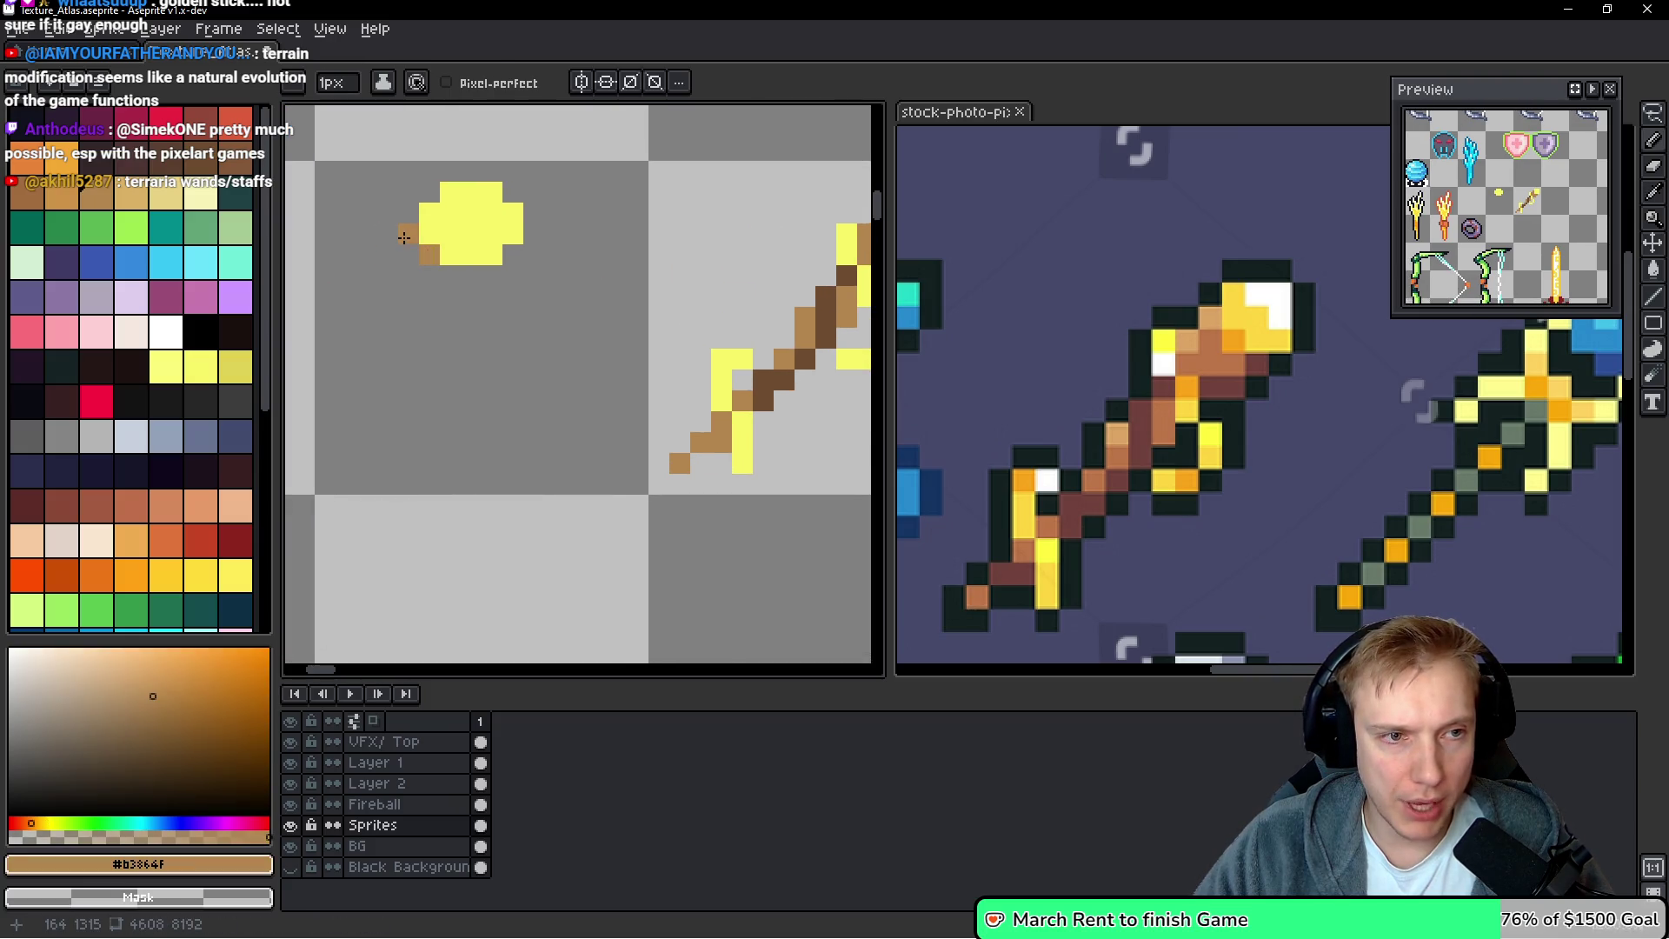
mouse_move(408, 255)
left_mouse_down()
mouse_move(487, 275)
mouse_move(516, 263)
left_mouse_up()
left_click(533, 234)
left_click(513, 275)
left_click(492, 294)
scroll(553, 304, "down", 1)
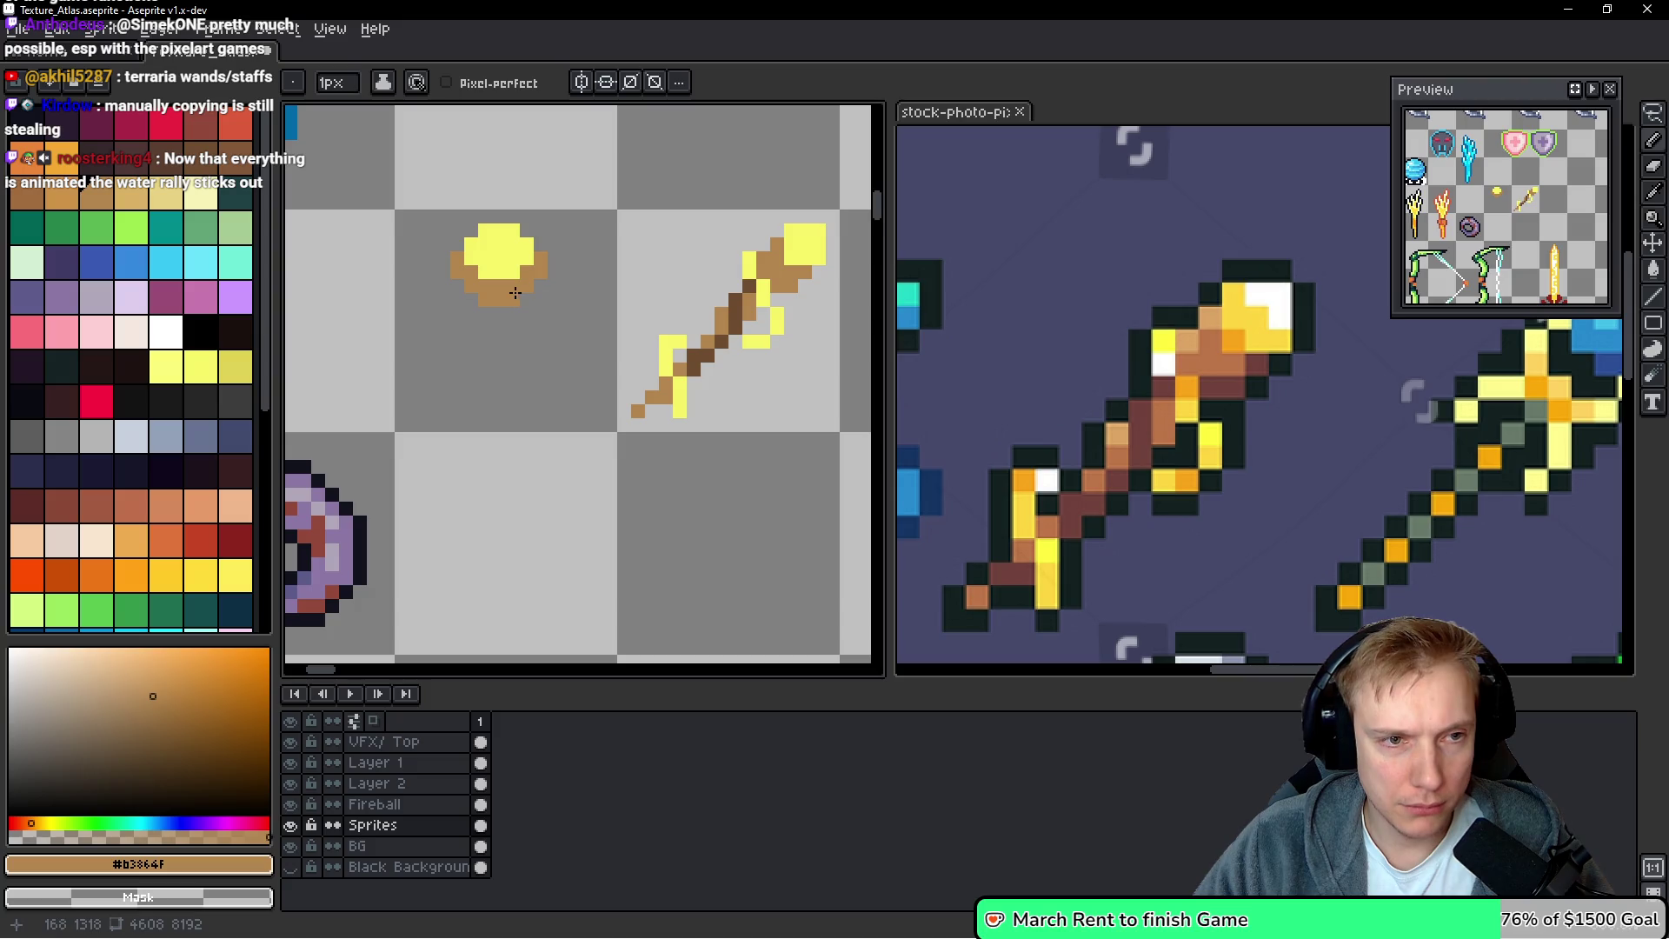
scroll(515, 293, "down", 2)
scroll(516, 304, "up", 1)
Draw a thick vertical tan staff handle down from the orb
mouse_move(516, 304)
left_mouse_down()
mouse_move(517, 522)
mouse_move(516, 489)
left_mouse_up()
mouse_move(509, 310)
left_mouse_down()
mouse_move(504, 386)
mouse_move(526, 396)
left_mouse_up()
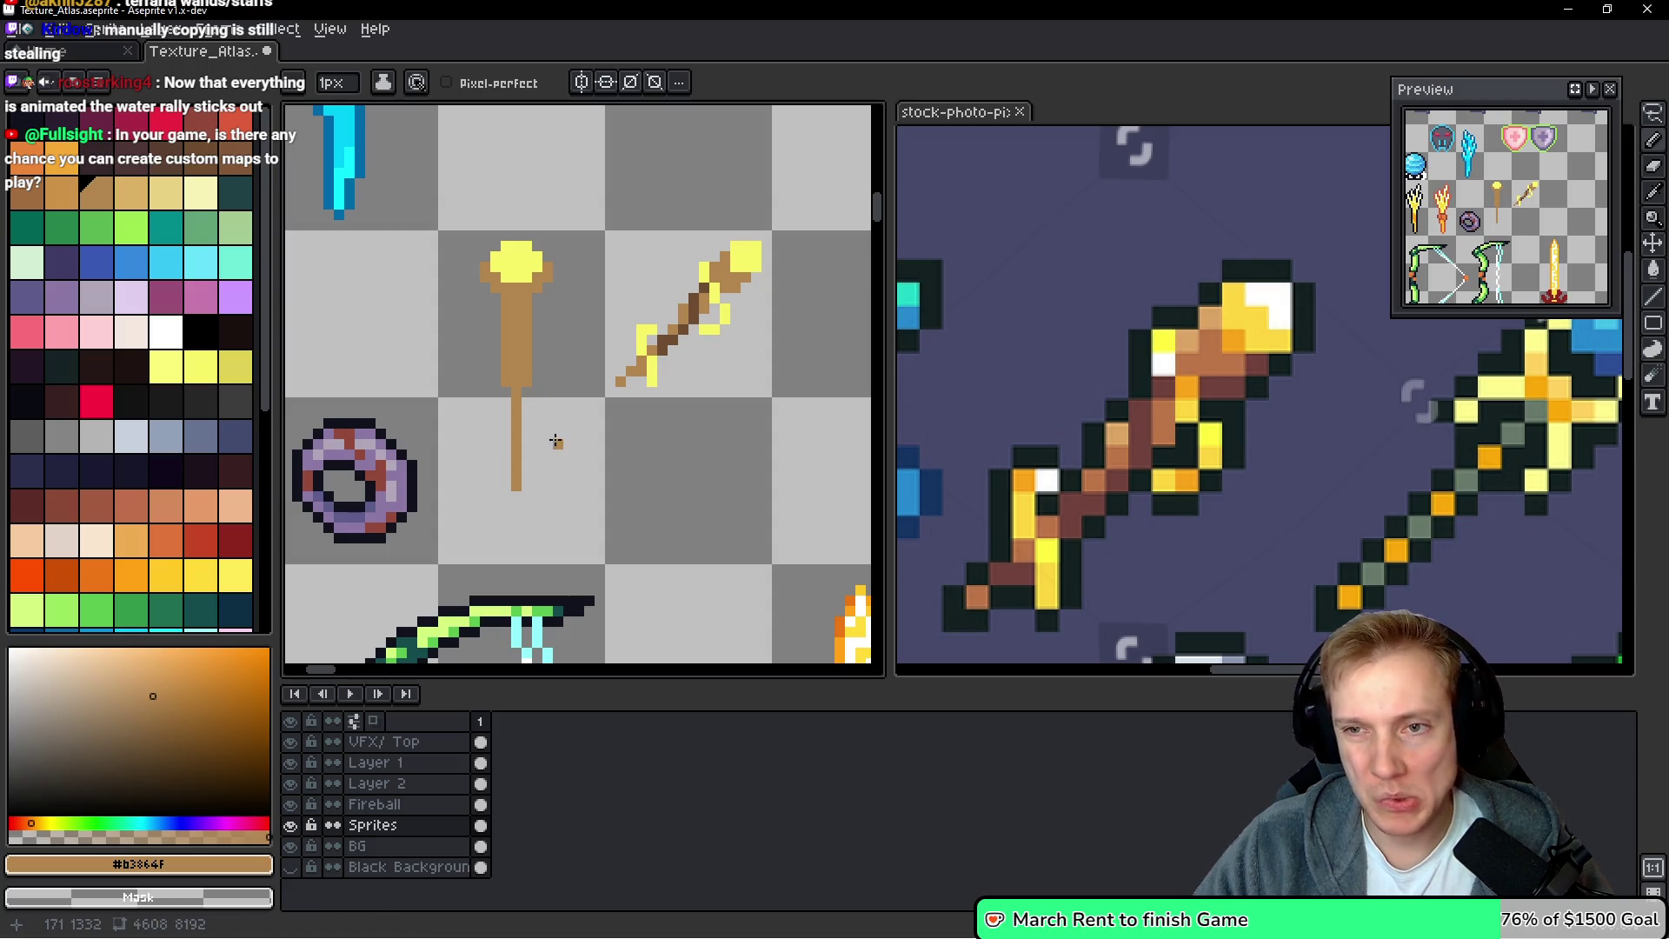
left_click_drag(525, 387, 522, 499)
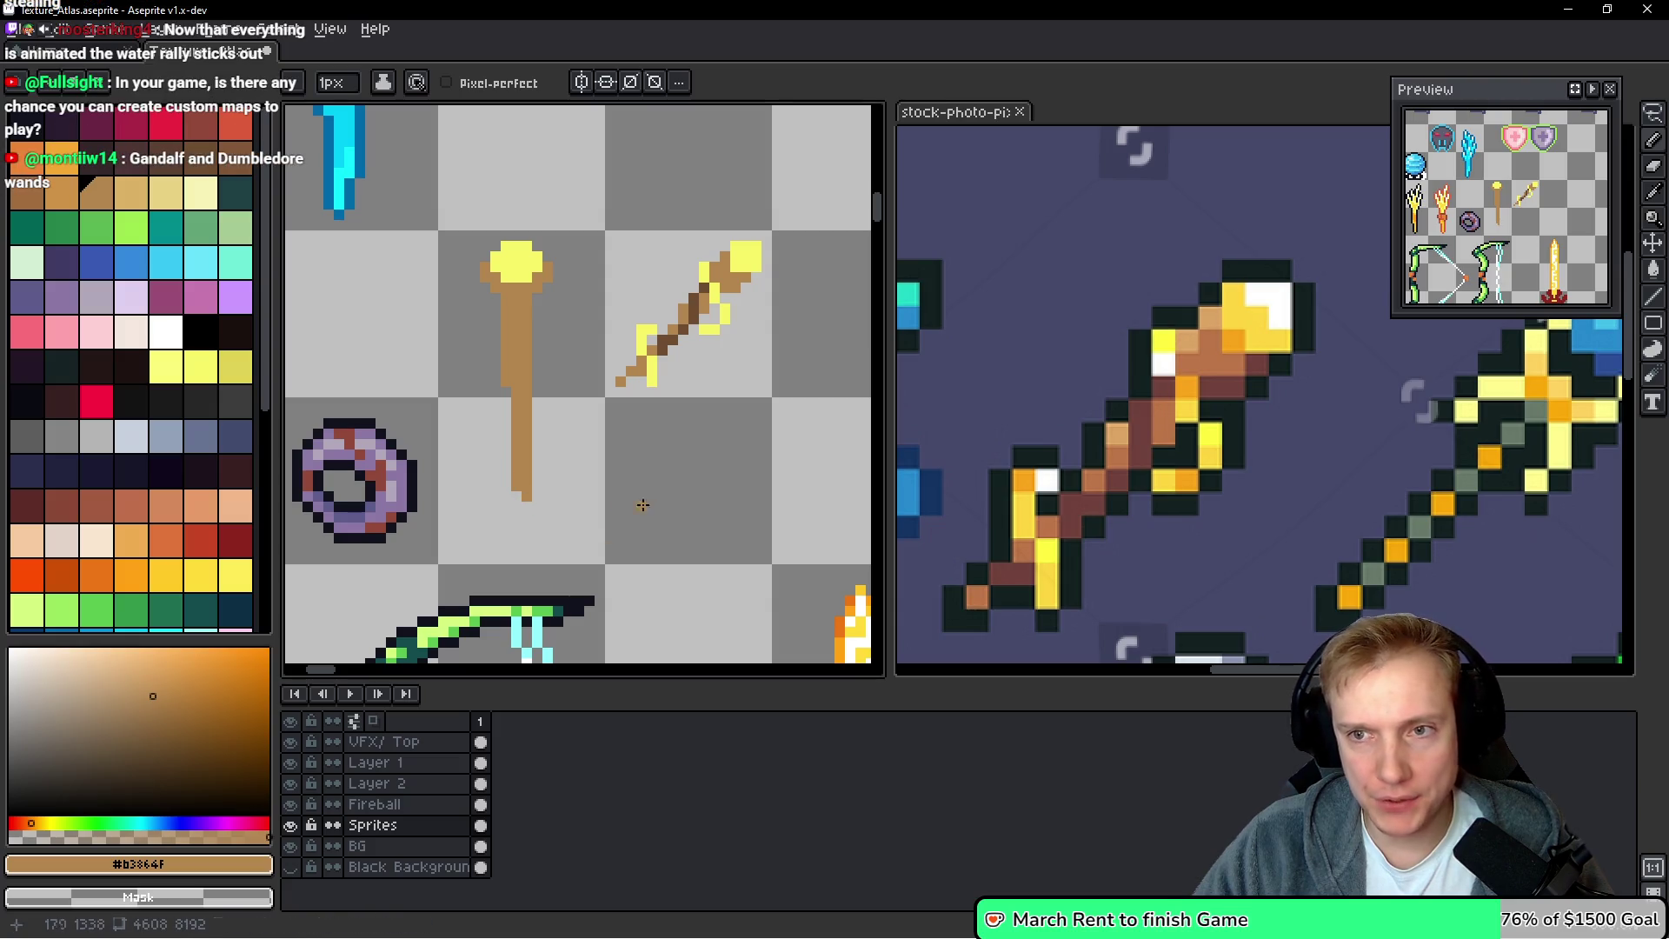
scroll(690, 415, "down", 2)
scroll(582, 415, "up", 4)
scroll(709, 358, "down", 1)
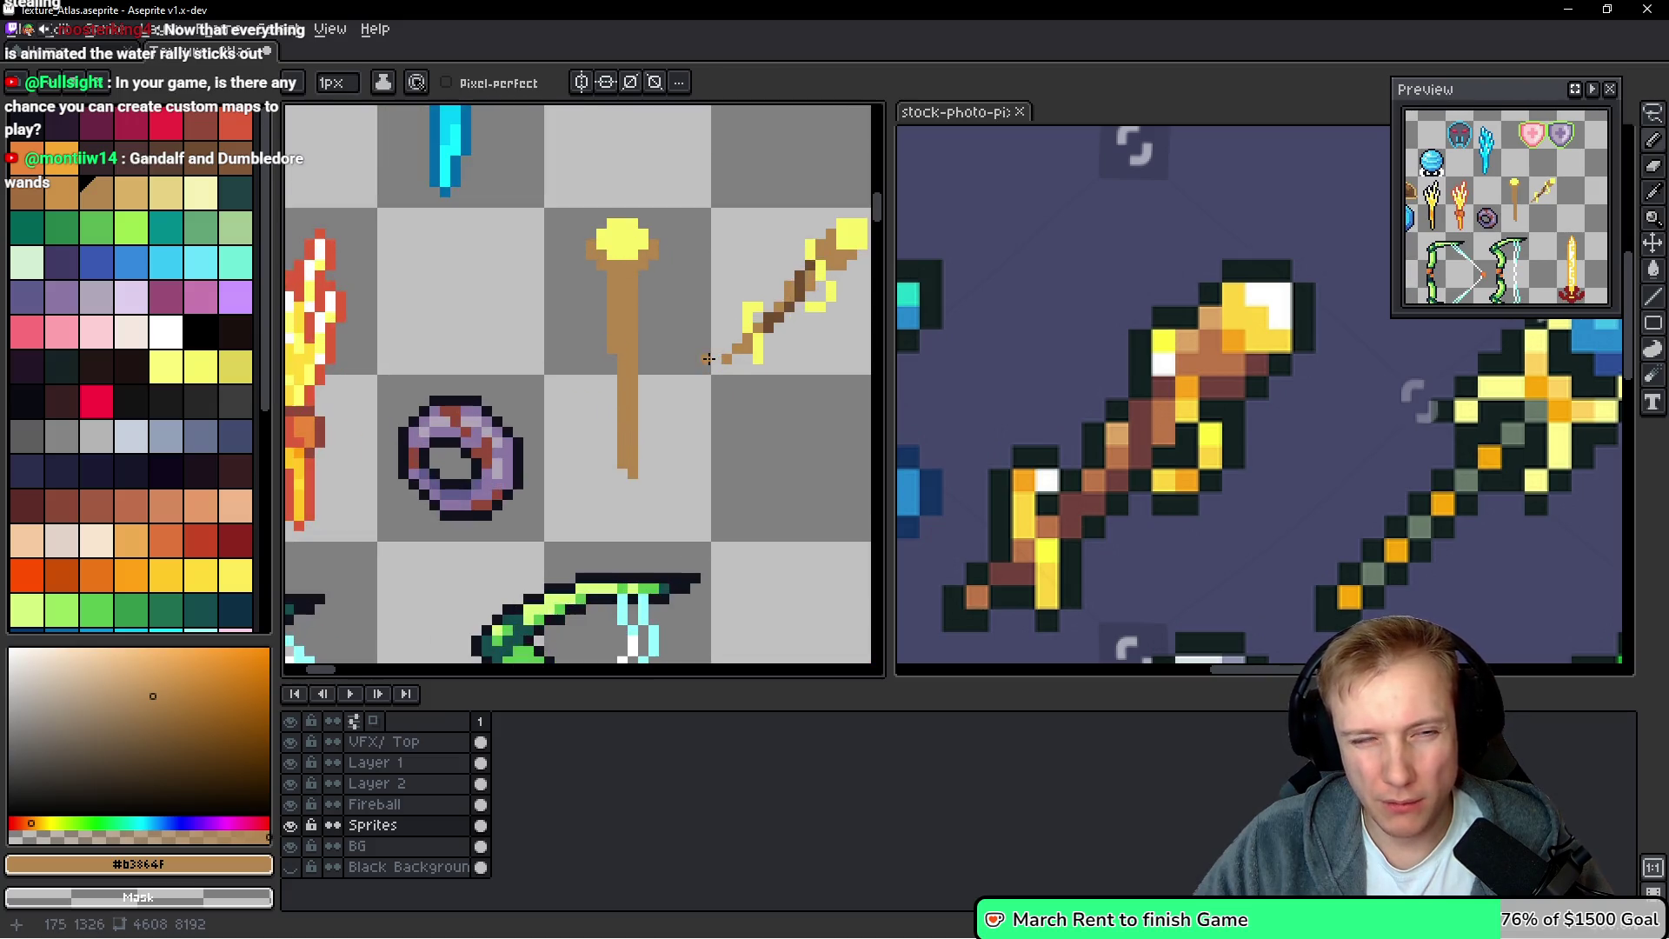
scroll(697, 366, "down", 1)
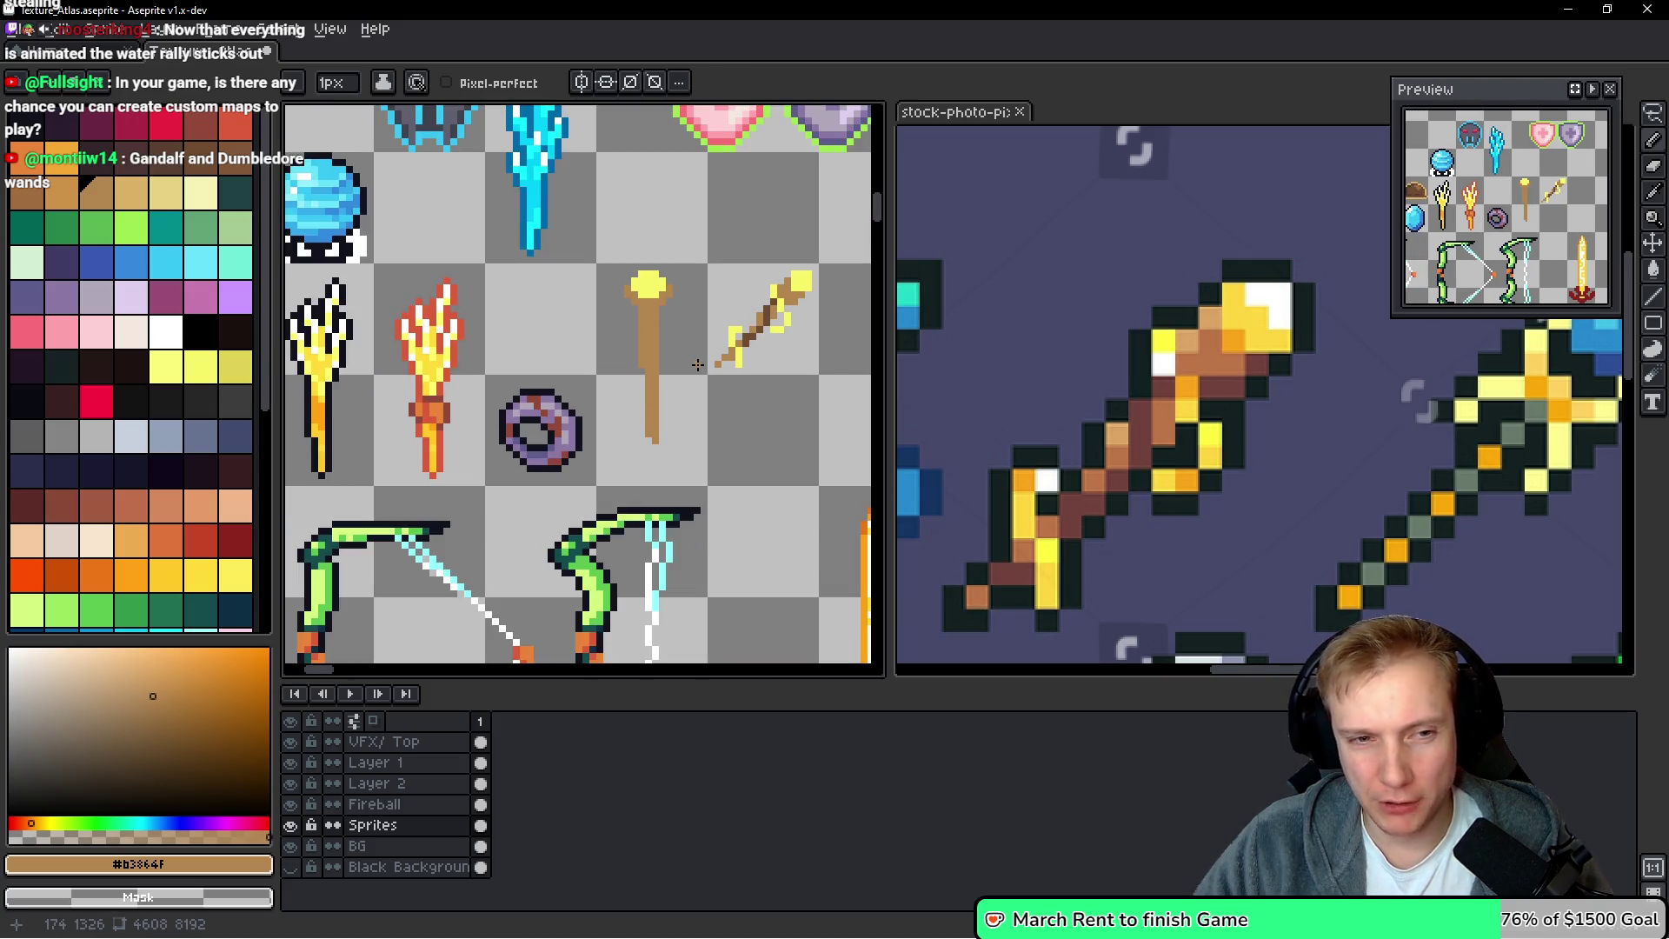
scroll(658, 359, "up", 1)
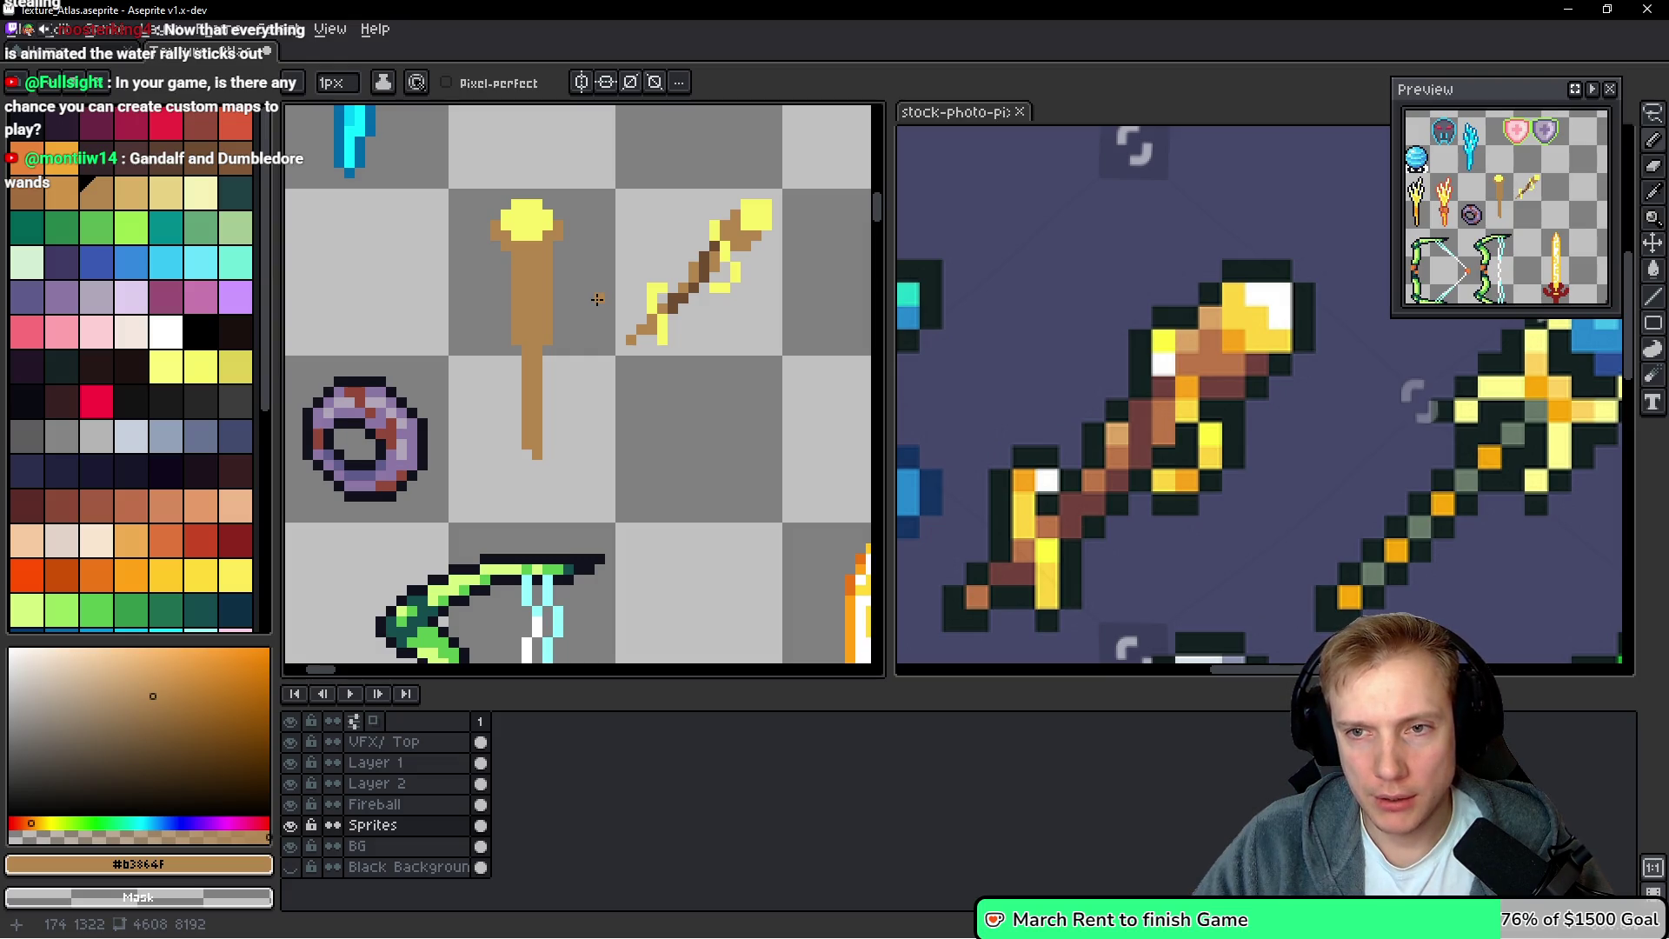
Bend the staff's lower shaft into a wavy line with tan pixels on its right side
left_click_drag(545, 337, 536, 273)
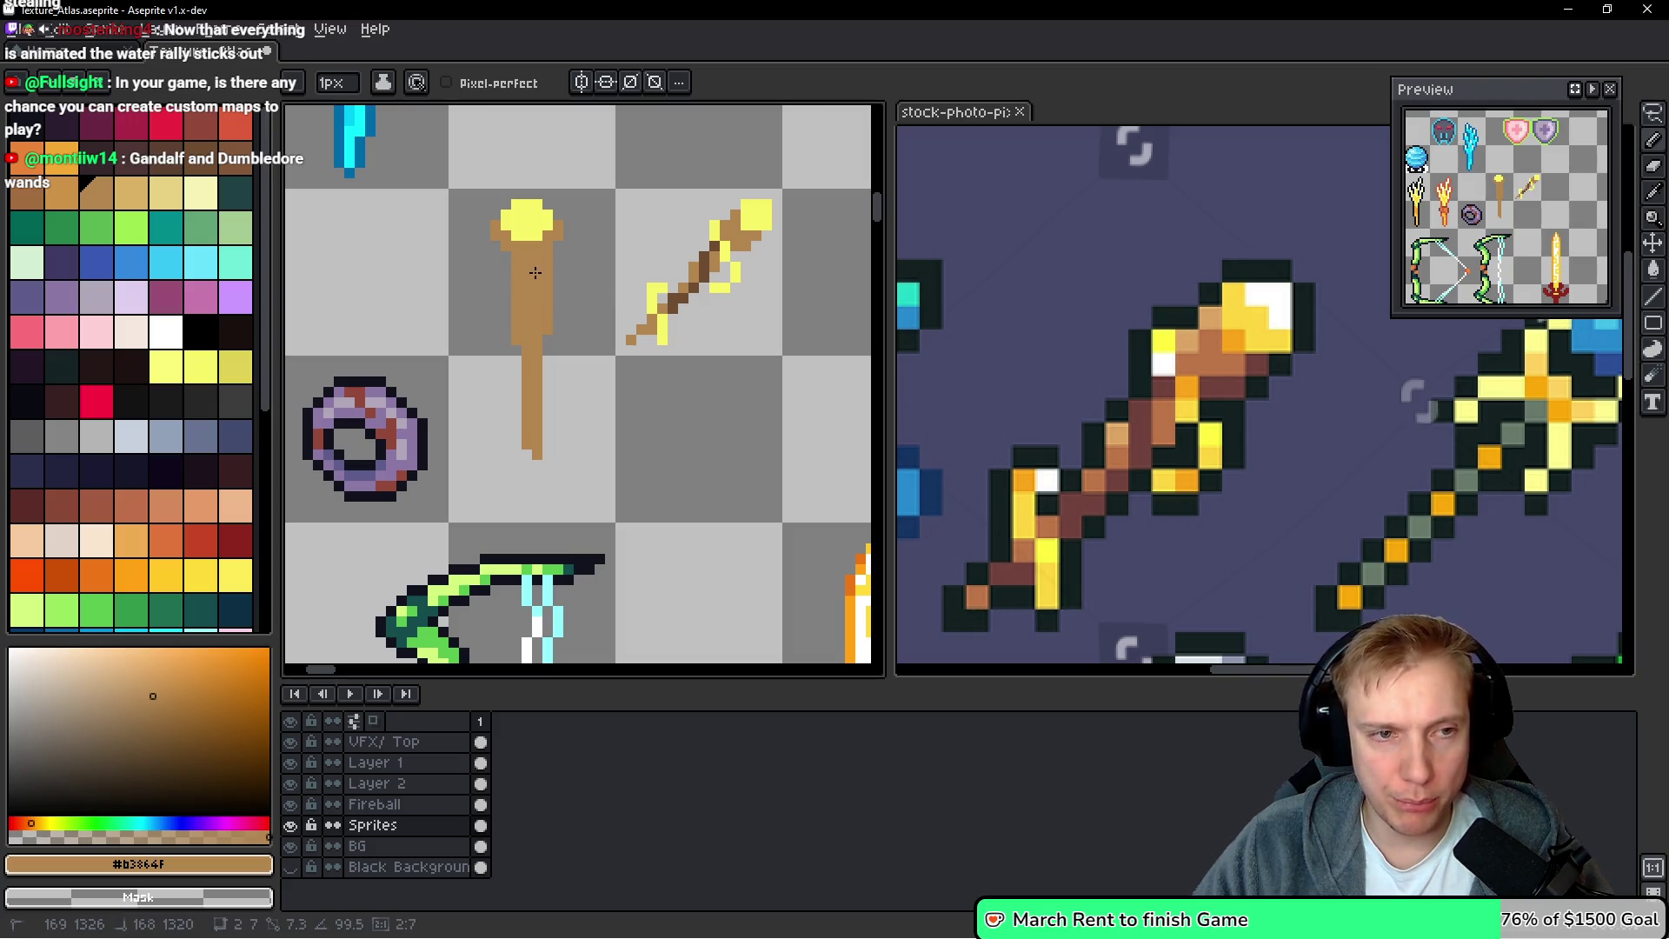
scroll(535, 253, "up", 2)
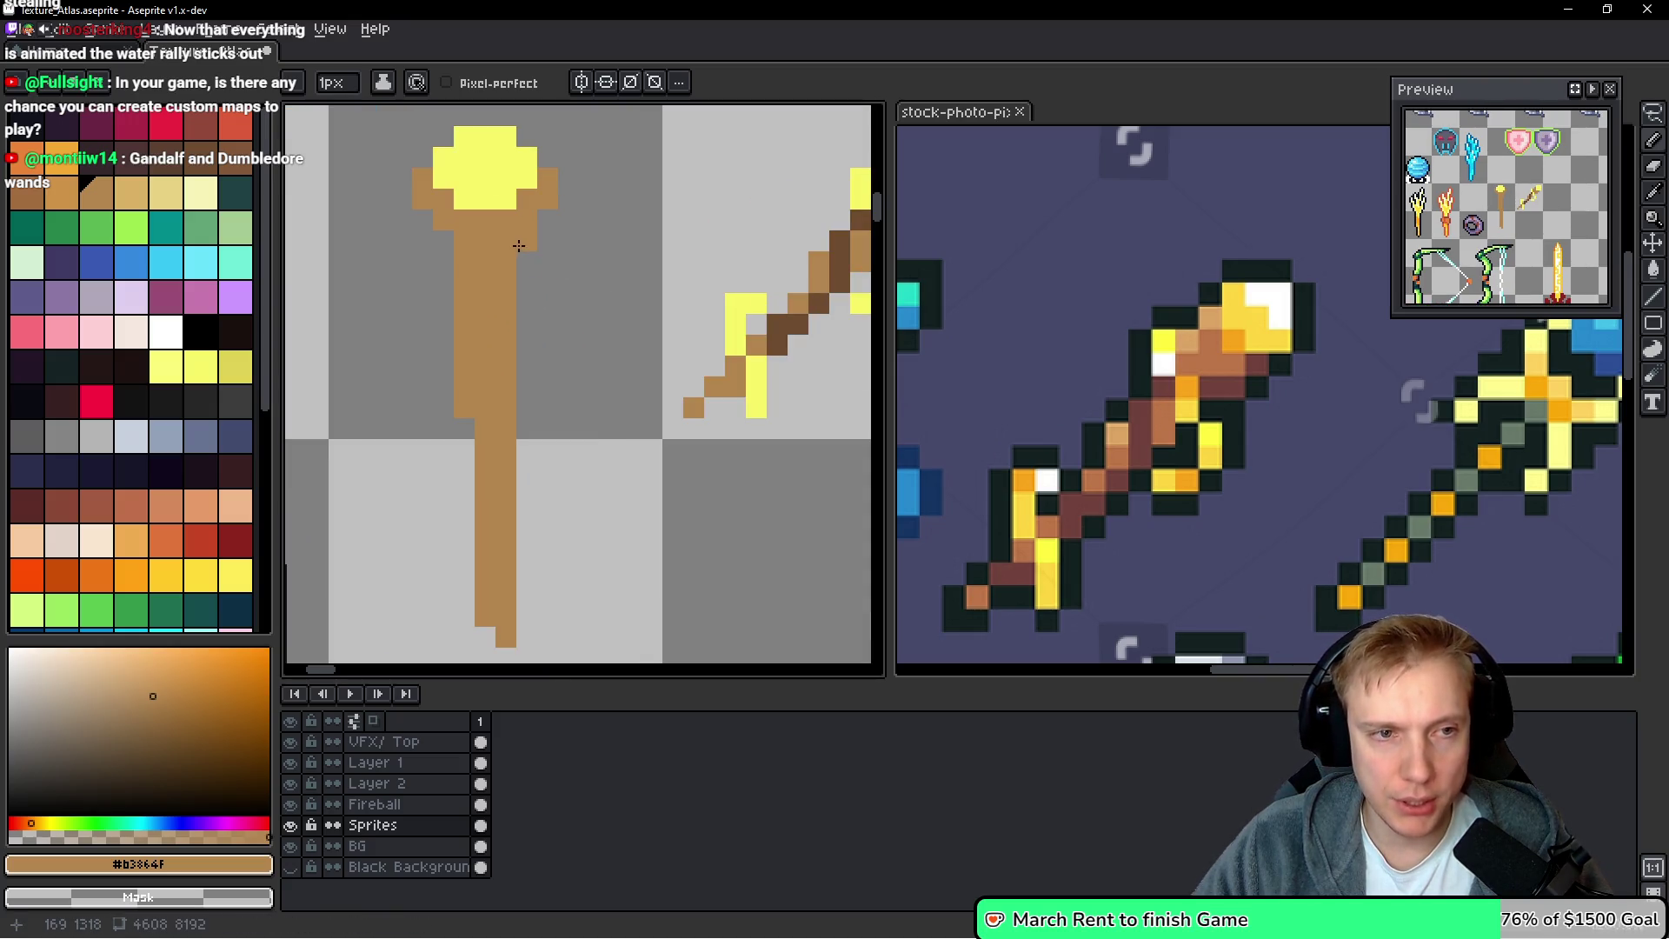
scroll(635, 299, "down", 3)
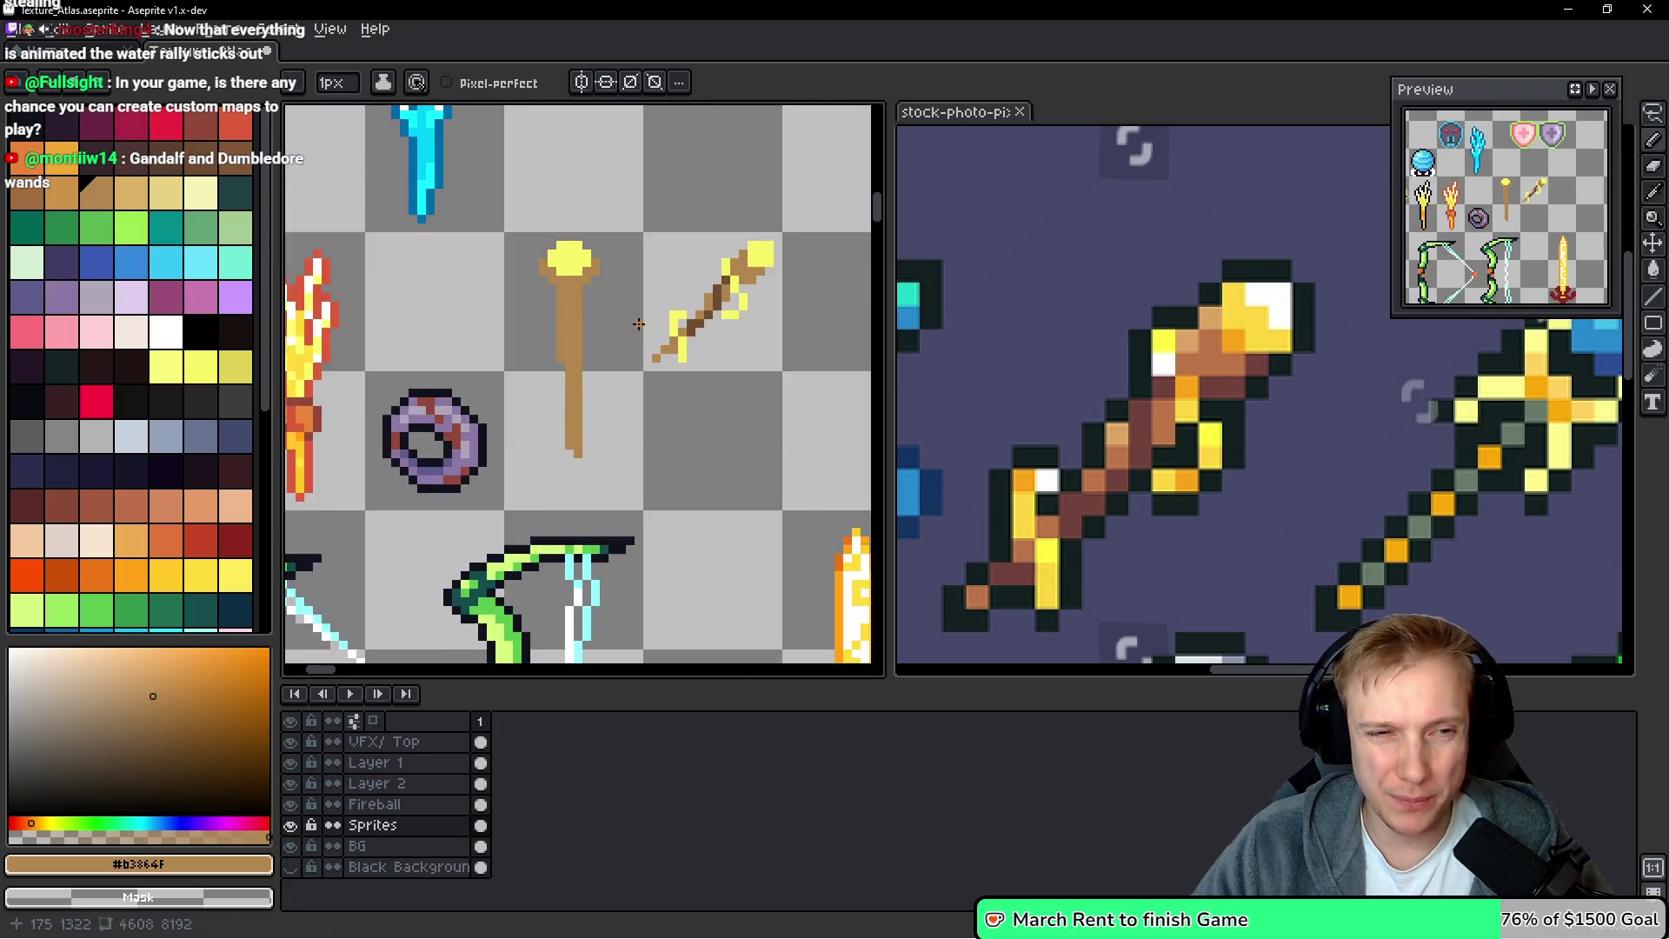
scroll(640, 323, "down", 1)
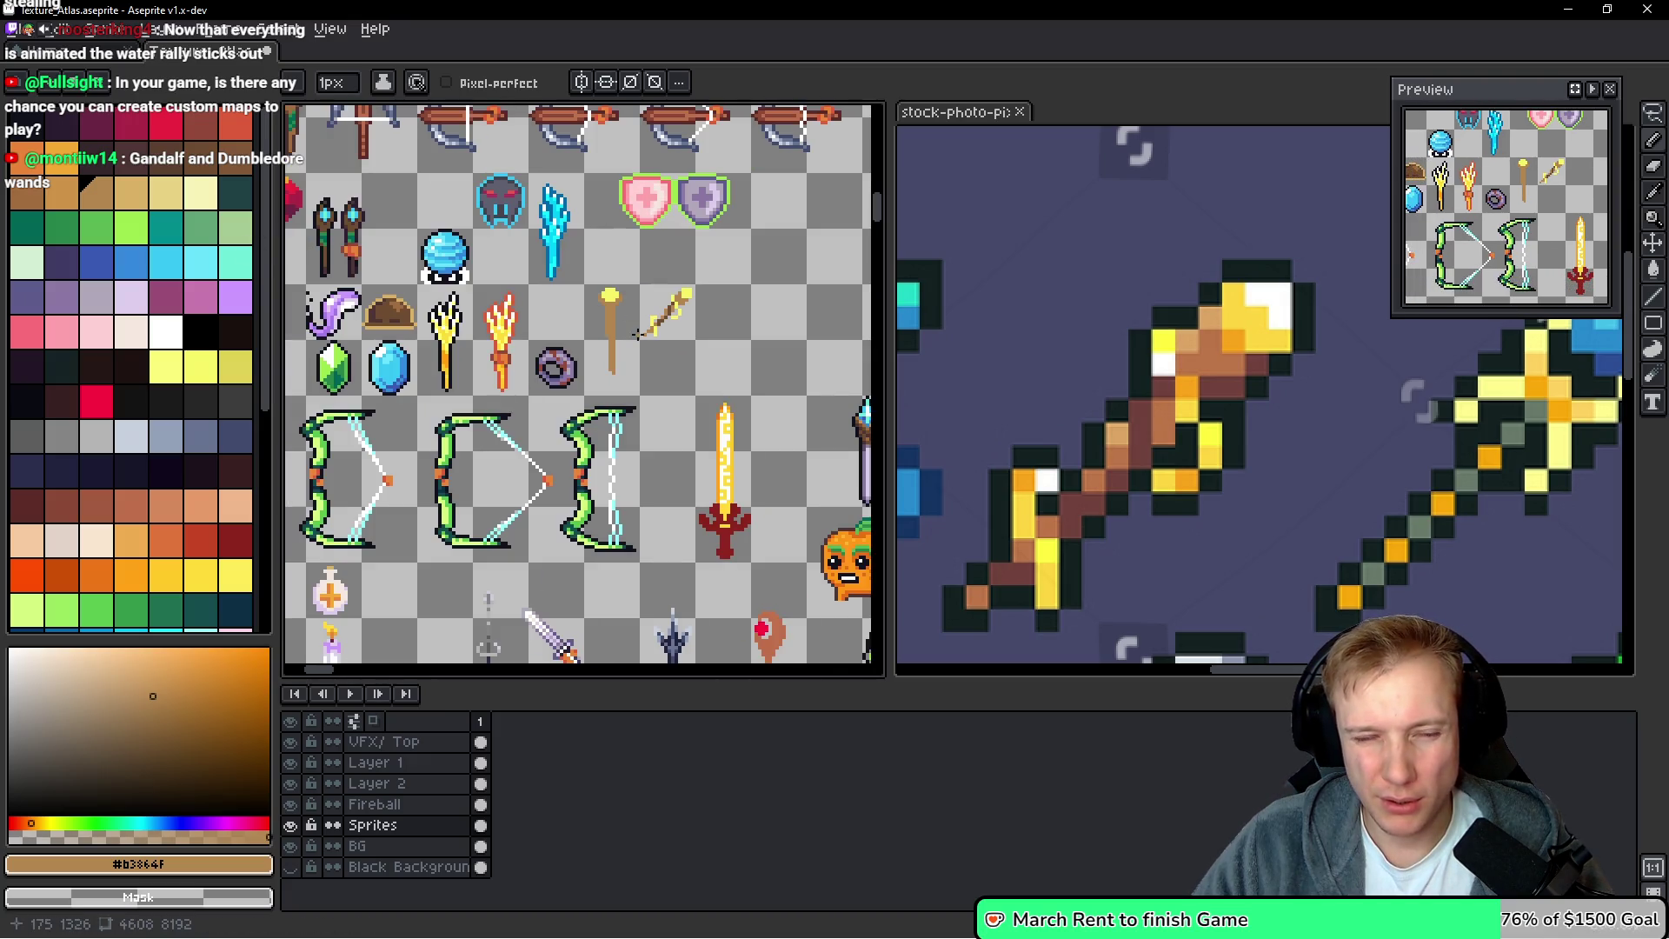
scroll(637, 334, "up", 2)
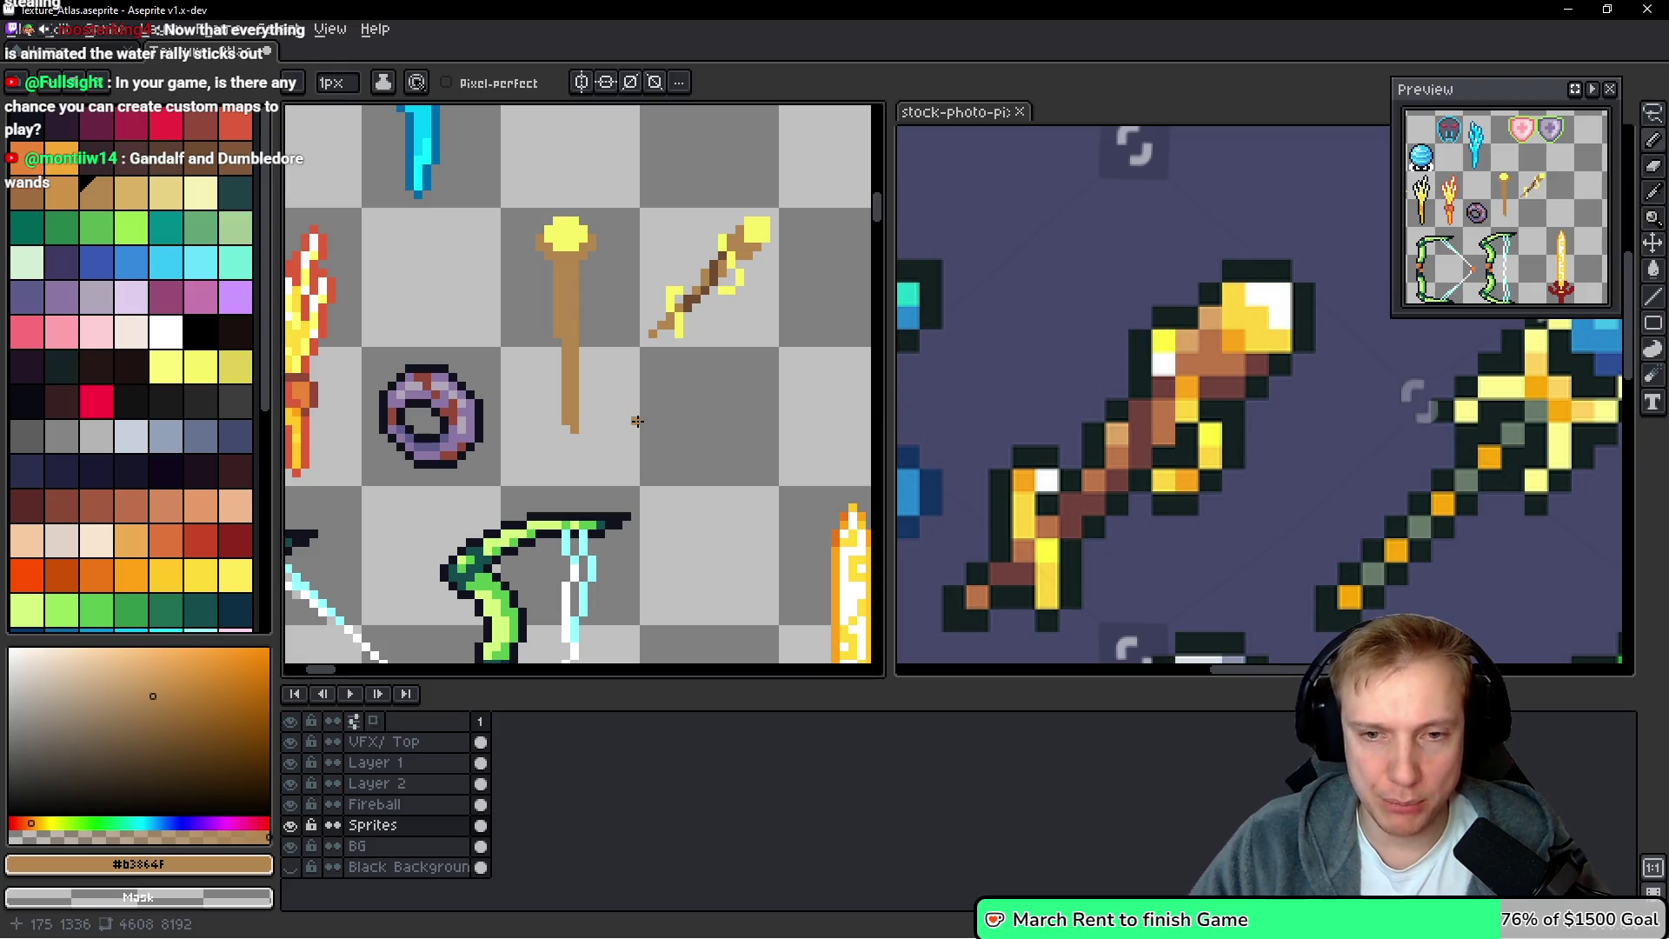
scroll(571, 383, "up", 1)
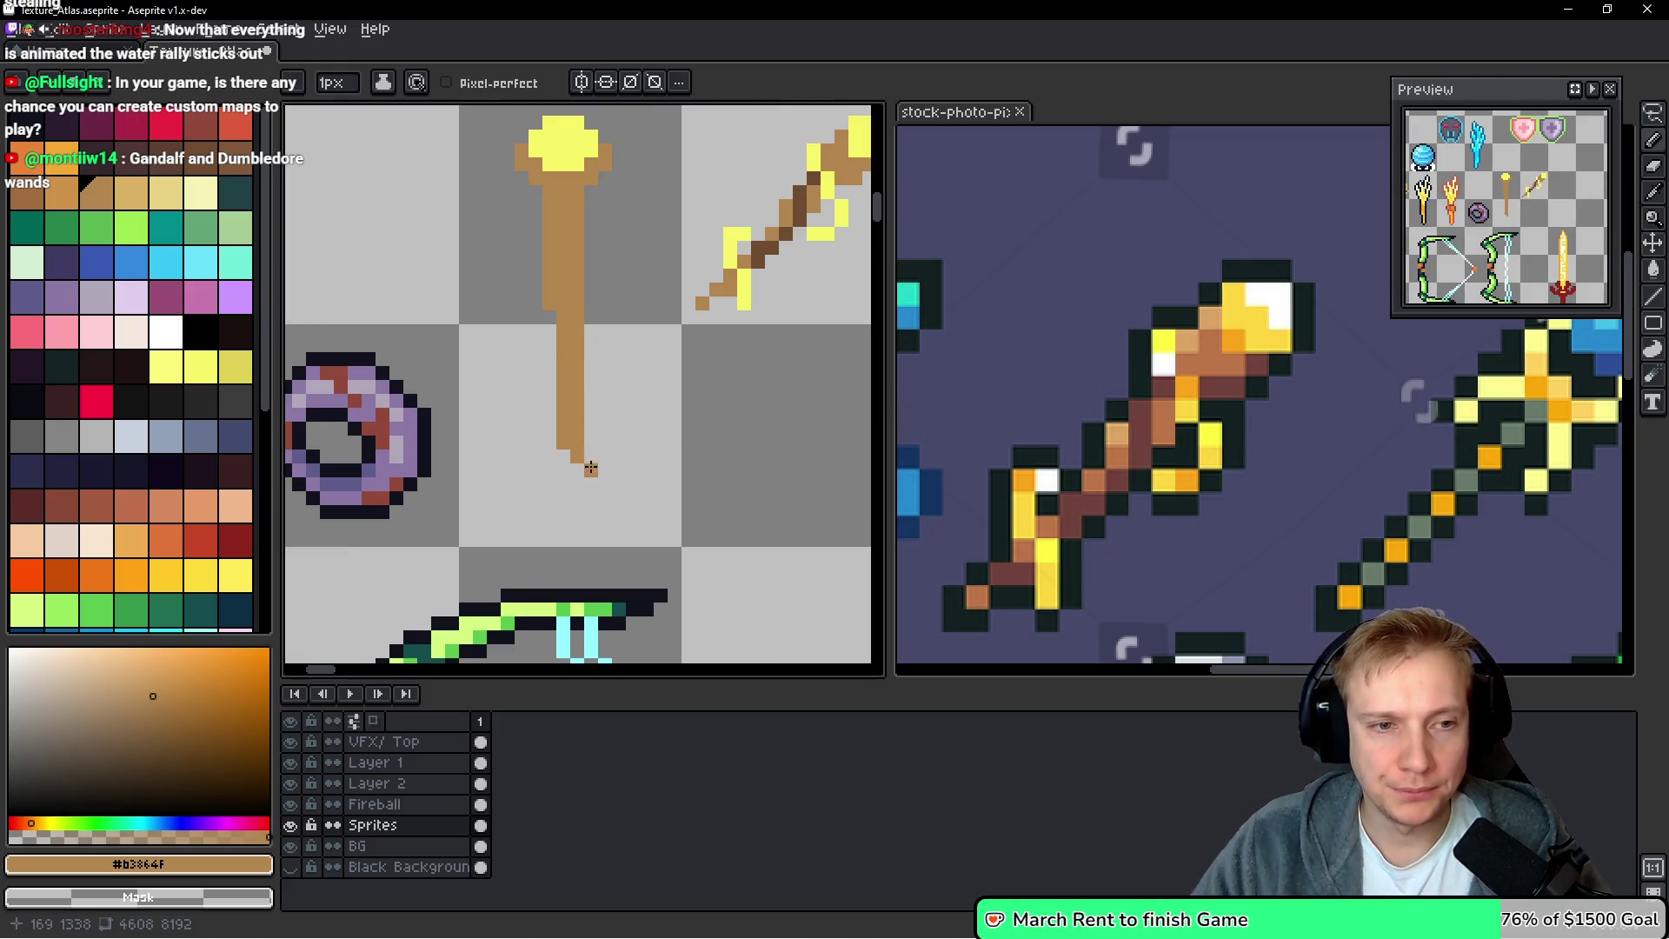
mouse_move(598, 348)
left_mouse_down()
mouse_move(591, 396)
mouse_move(562, 389)
left_mouse_up()
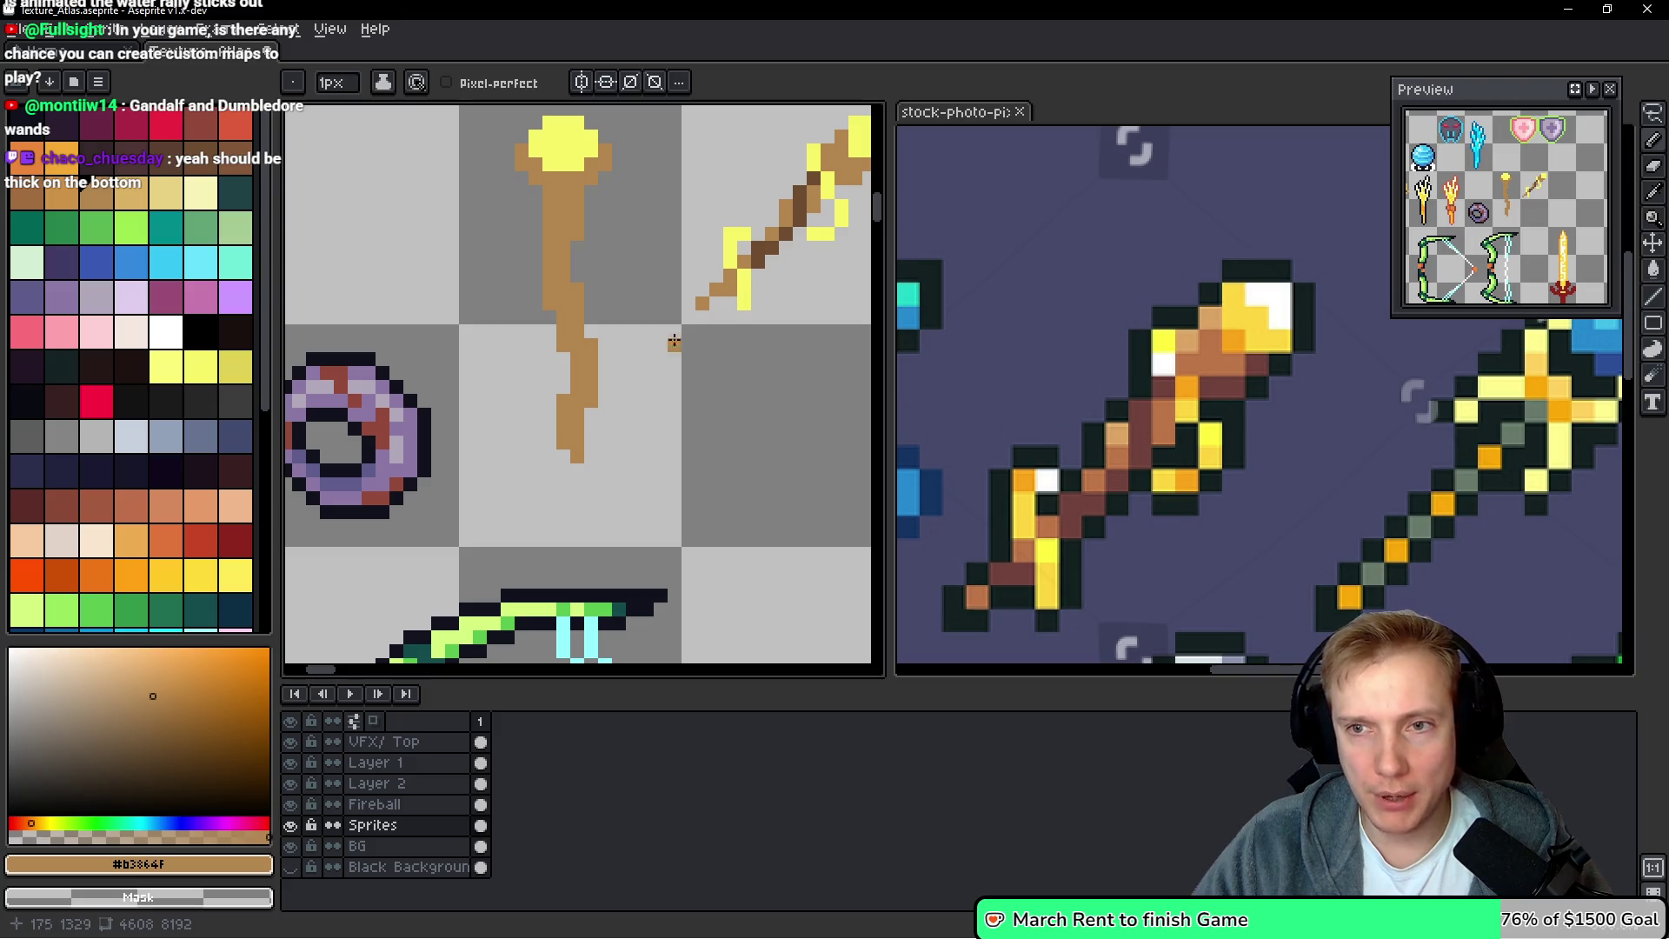
scroll(795, 324, "down", 1)
scroll(671, 339, "down", 1)
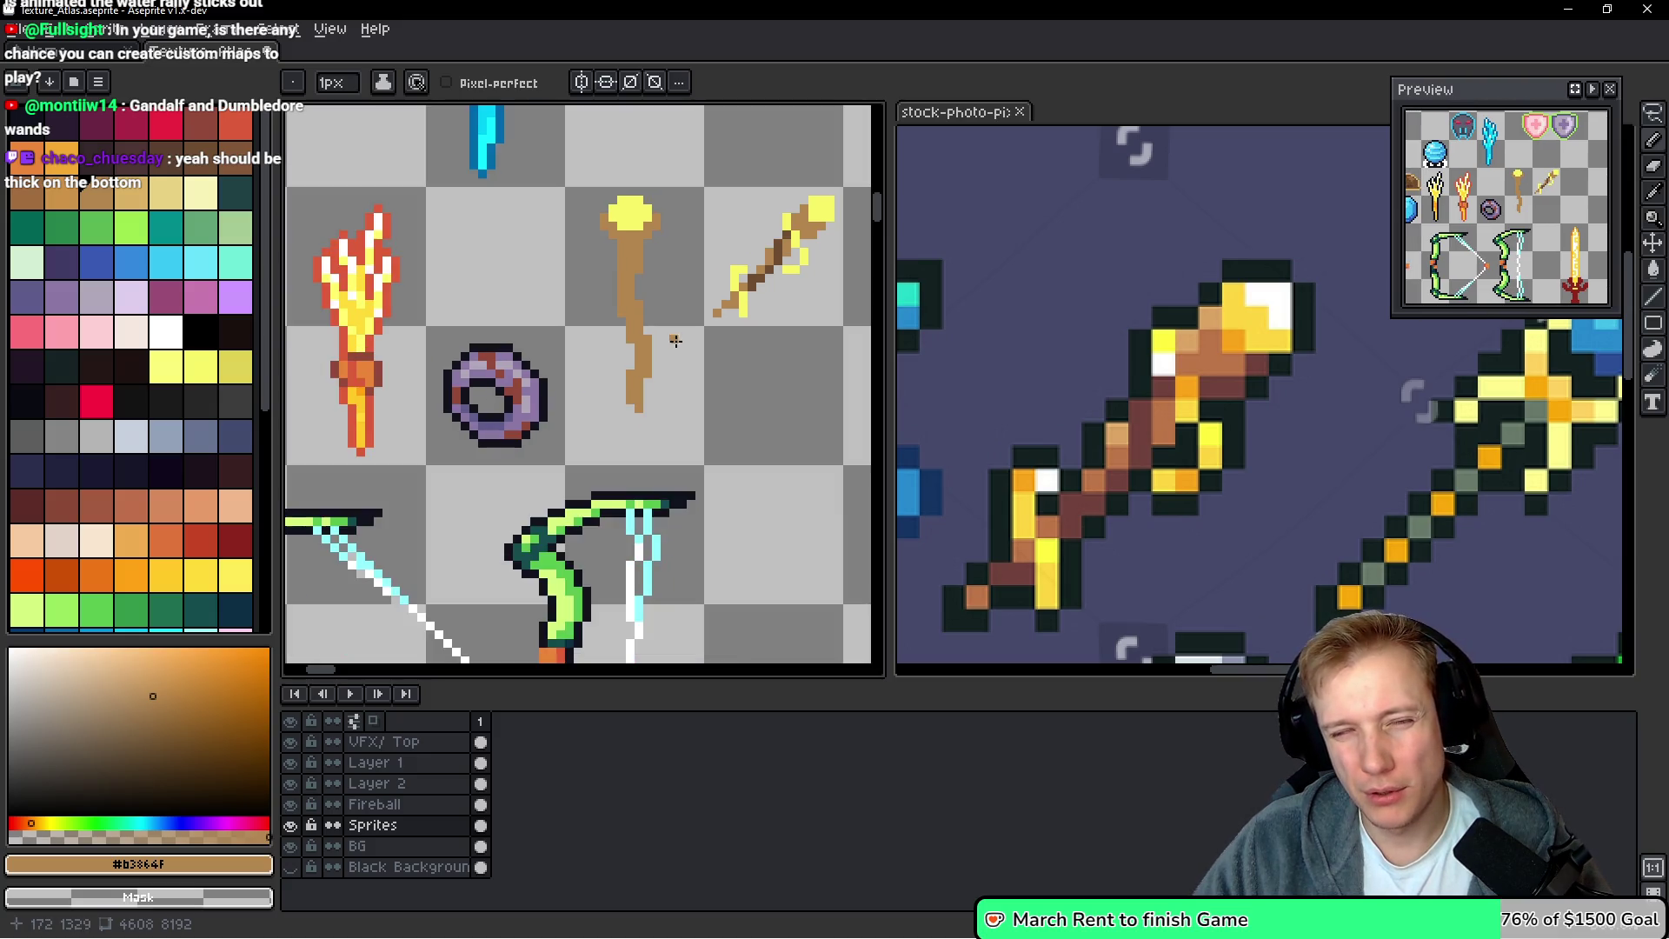
scroll(667, 315, "up", 2)
scroll(657, 275, "down", 2)
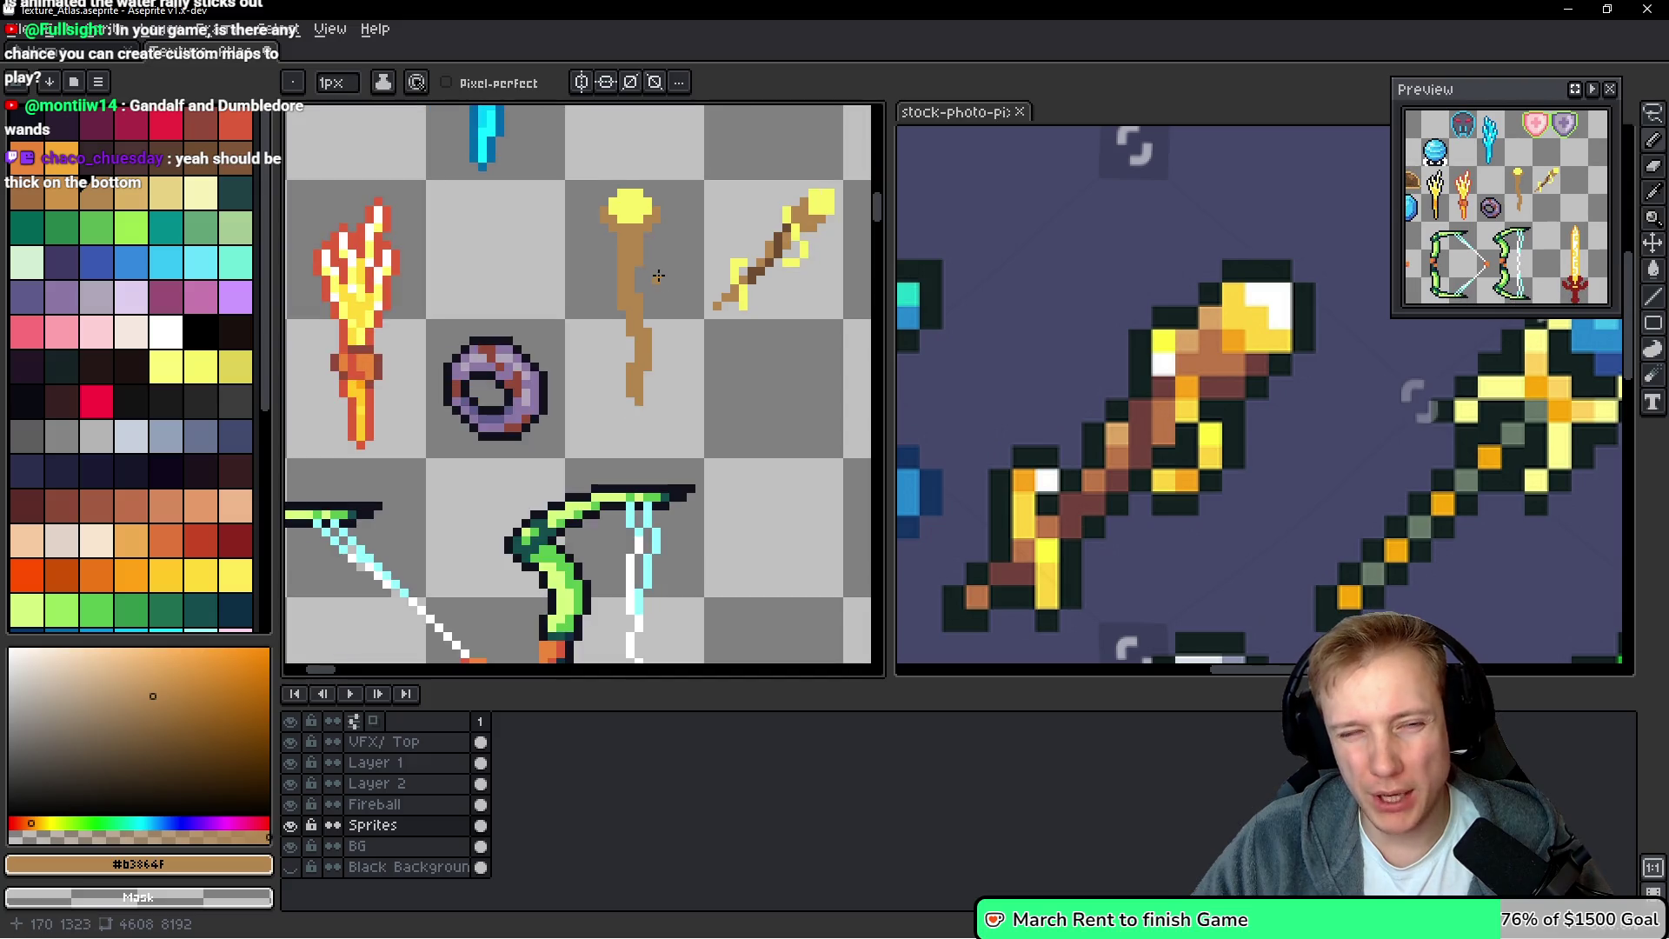
scroll(679, 288, "up", 1)
scroll(669, 296, "down", 2)
scroll(661, 300, "up", 2)
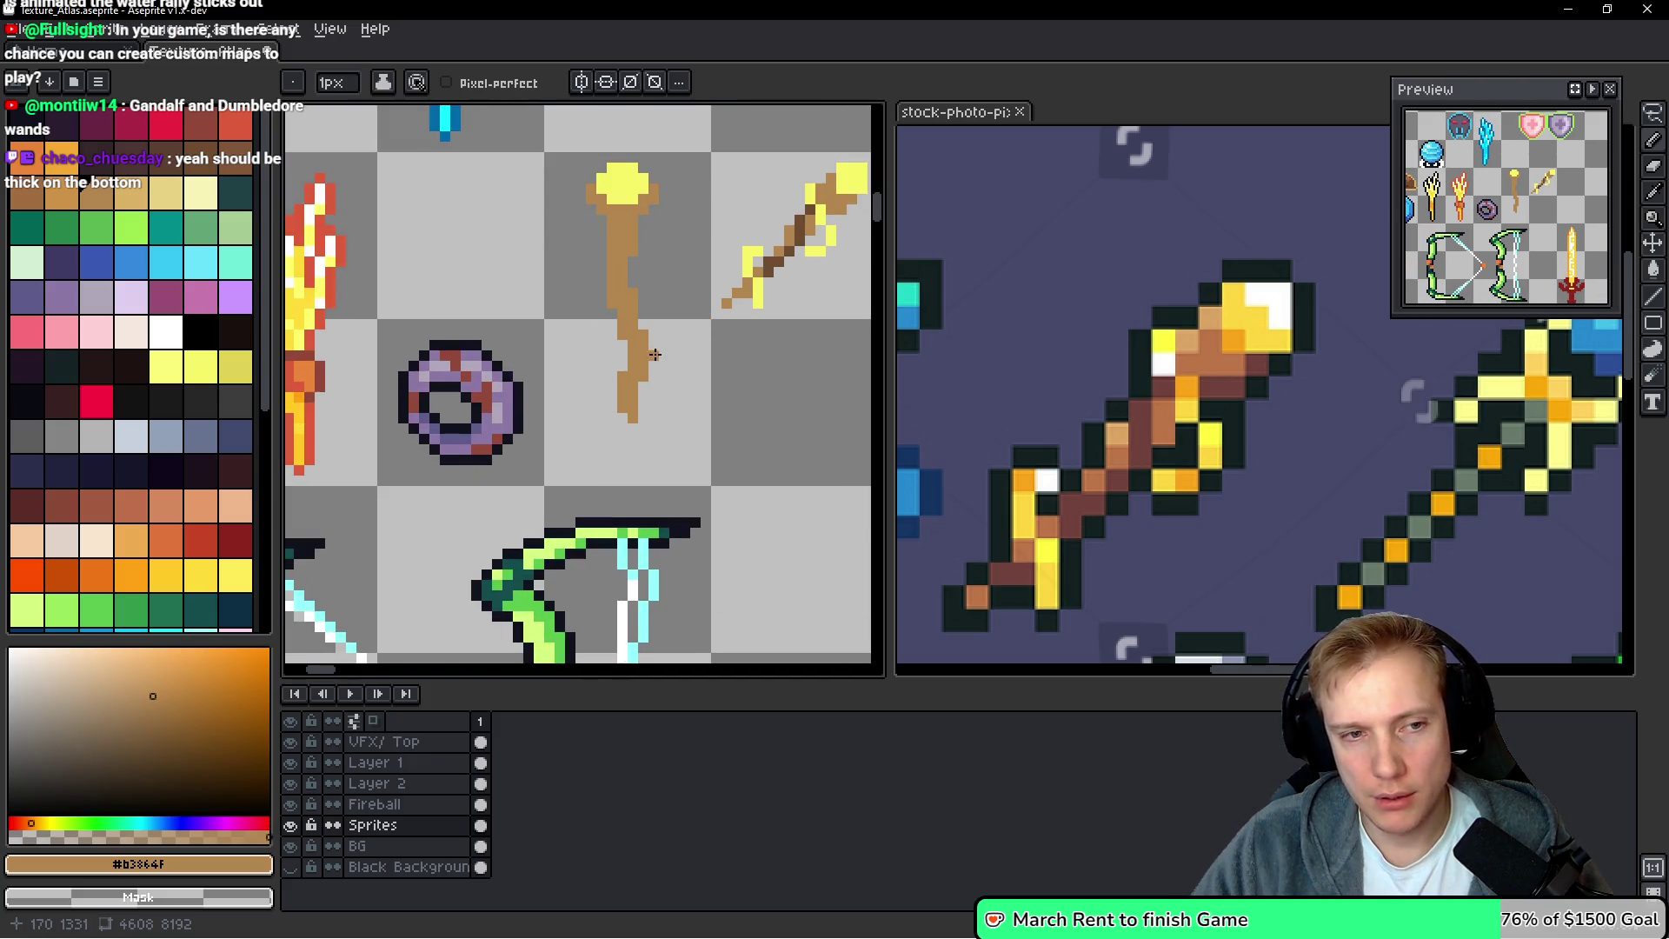
scroll(641, 311, "up", 1)
scroll(636, 315, "down", 2)
Eyedrop the orb's yellow as the new drawing colour
scroll(718, 313, "up", 1)
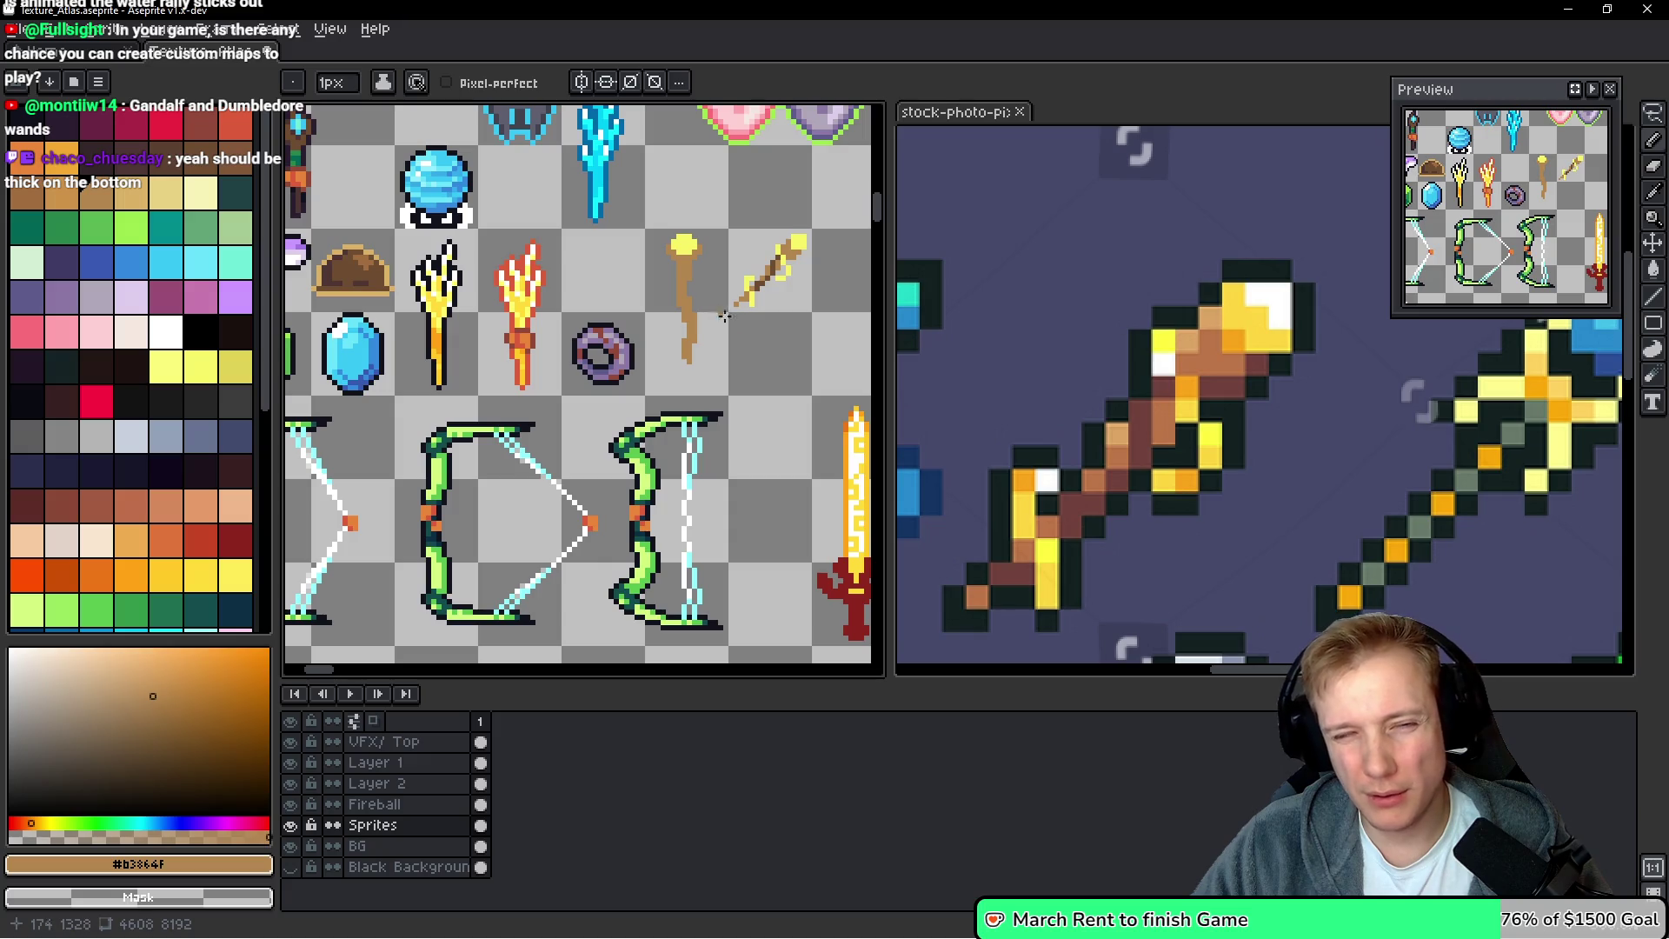
scroll(695, 313, "up", 1)
scroll(568, 226, "up", 2)
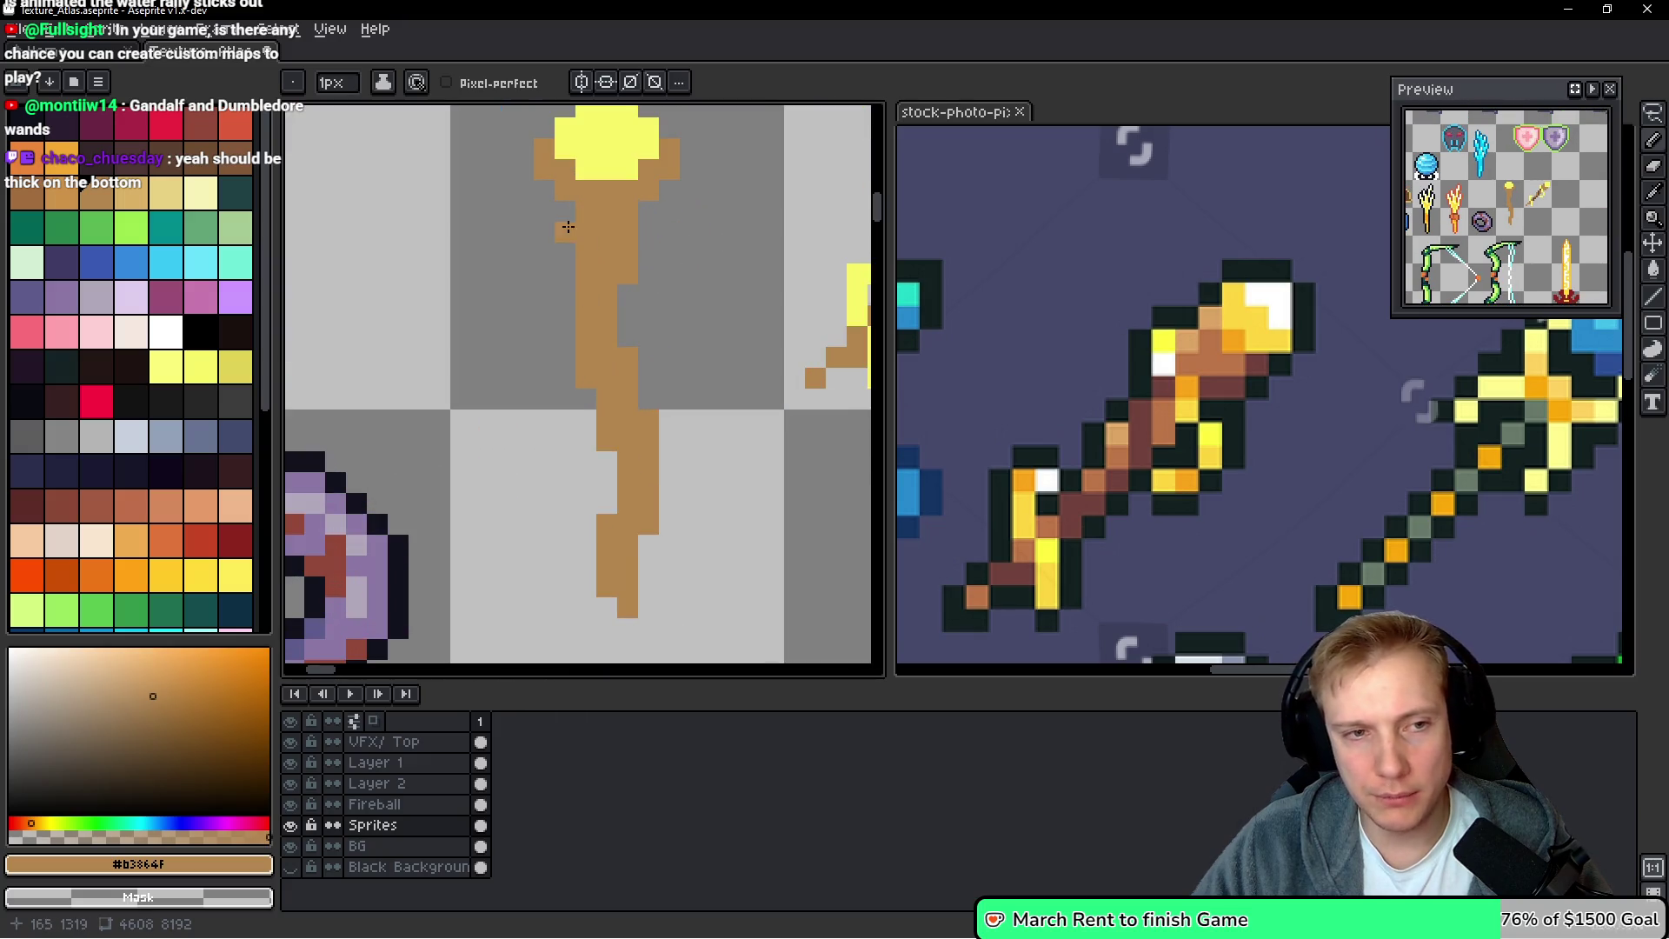
scroll(734, 296, "down", 3)
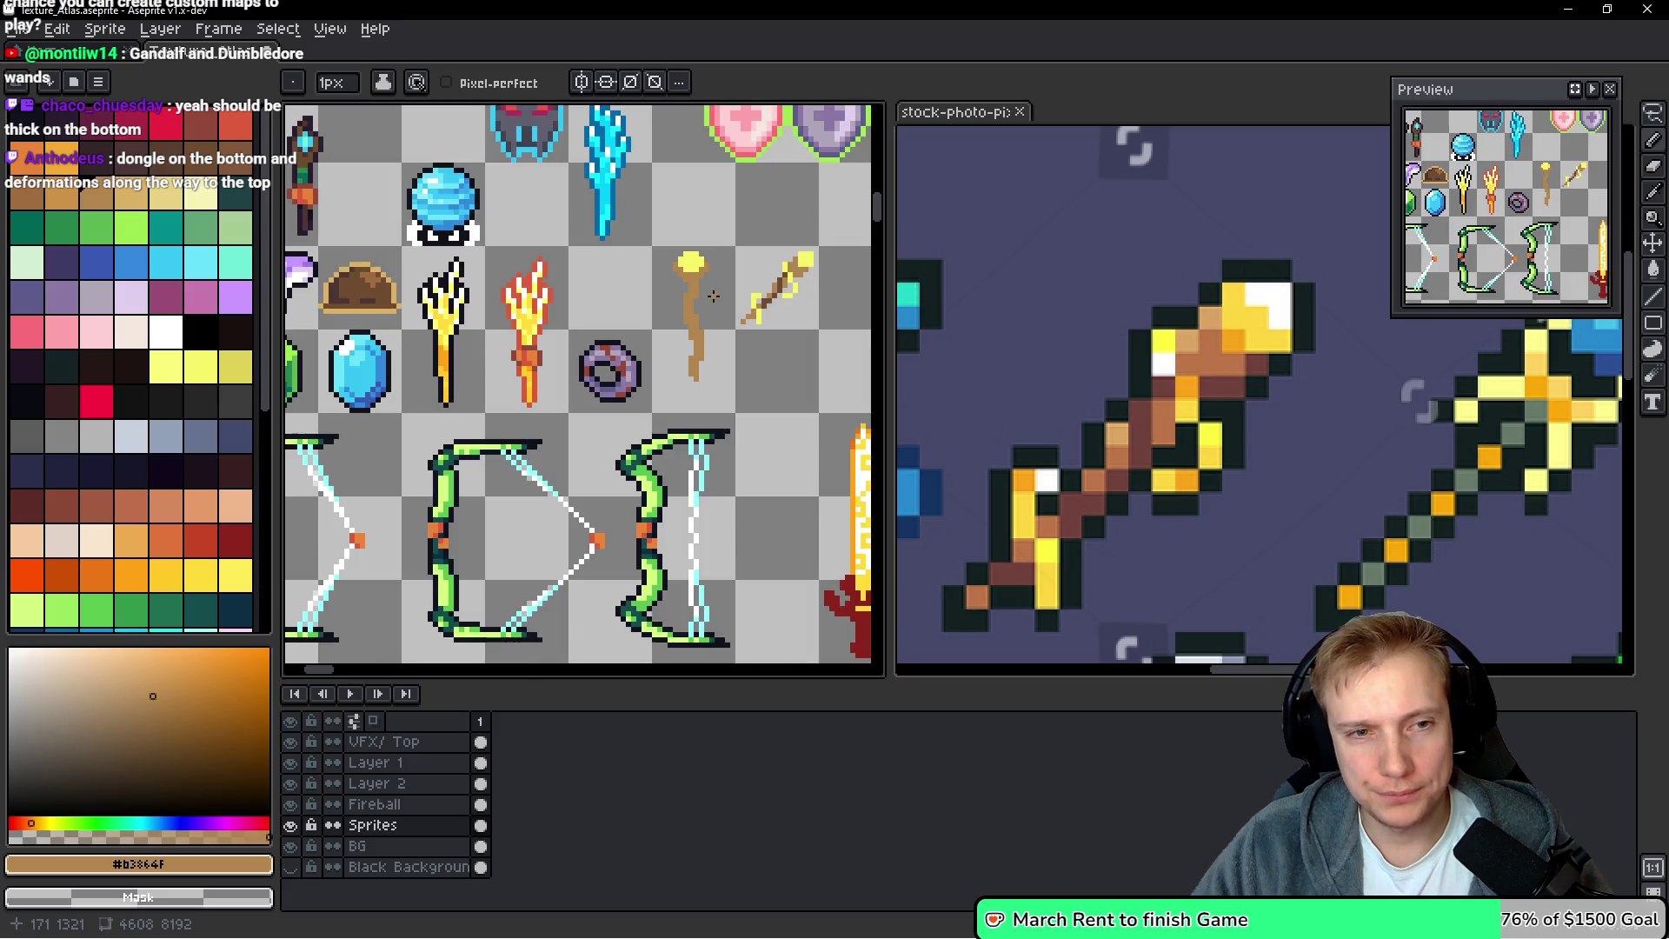
scroll(728, 313, "up", 2)
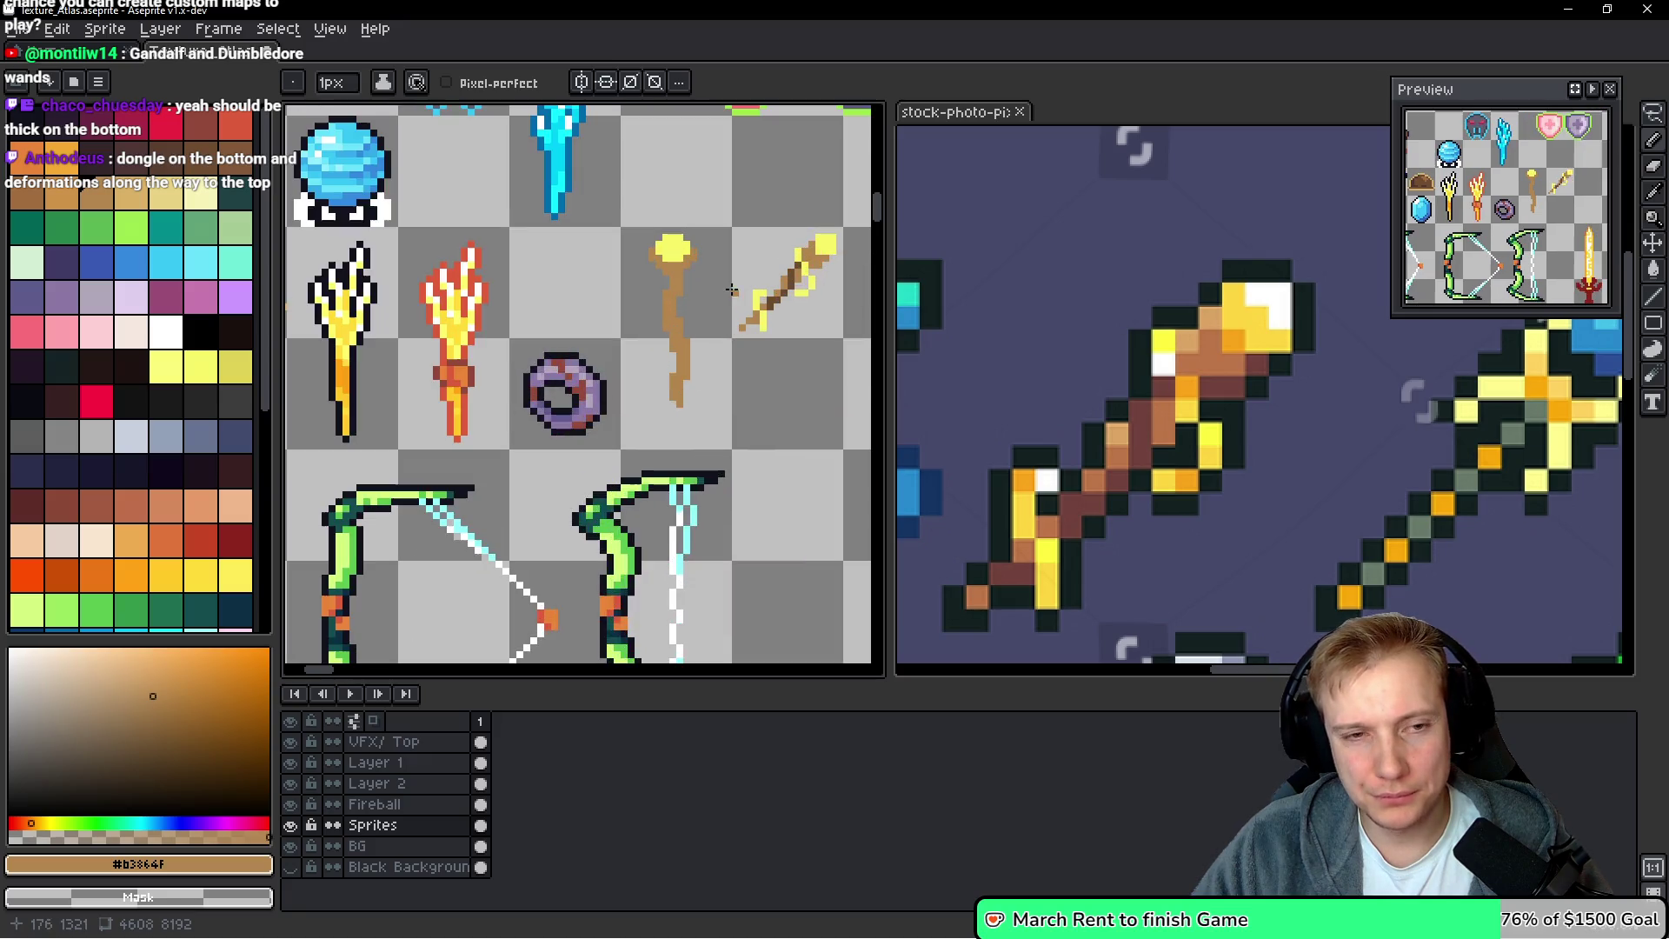
scroll(726, 289, "up", 1)
left_click(779, 302, "alt")
scroll(669, 320, "up", 1)
Add yellow accent pixels down the middle section of the staff shaft
left_click(665, 338)
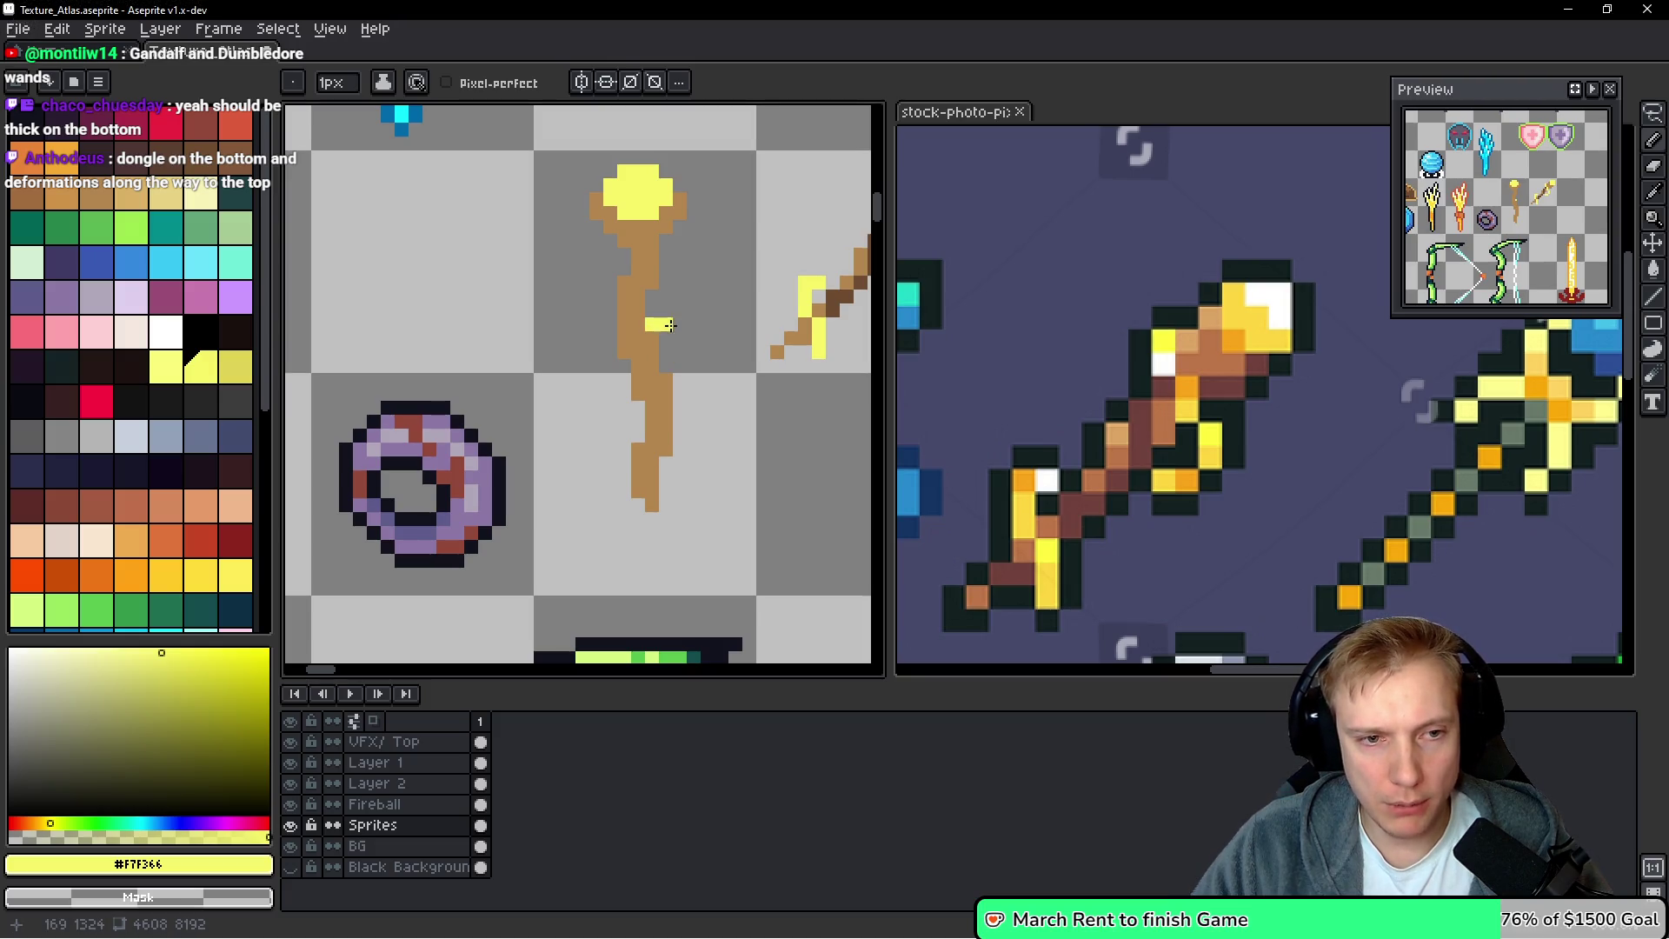
left_click(679, 339)
left_click(680, 352)
left_click(664, 378)
left_click_drag(658, 361, 645, 380)
left_click(640, 383)
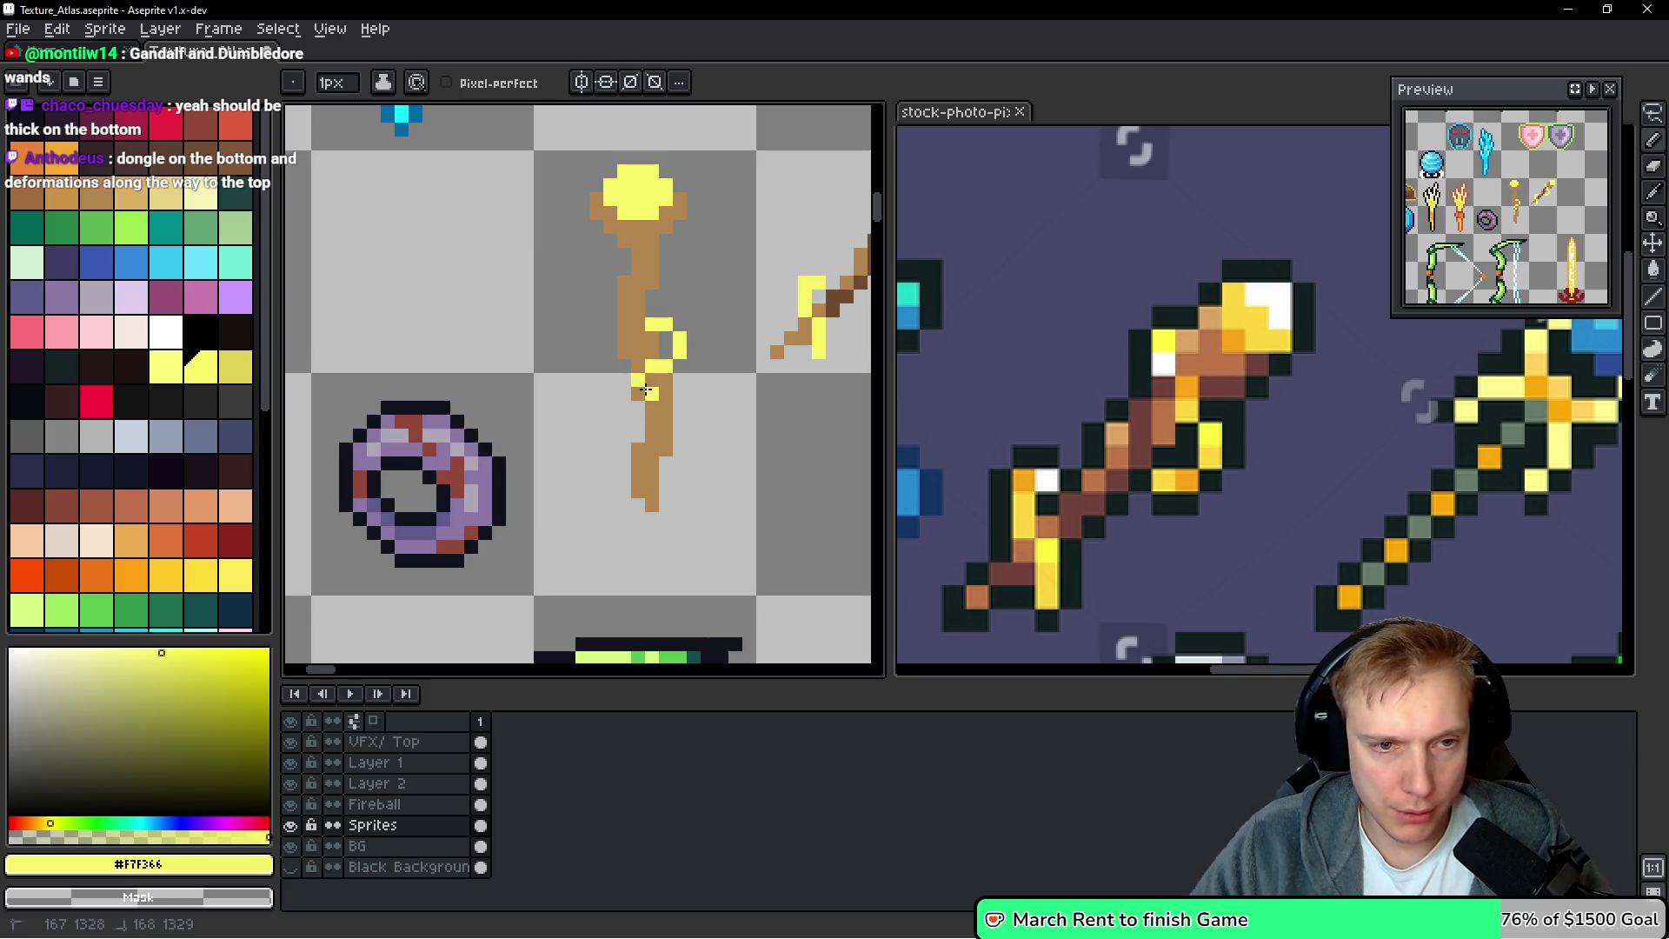
left_click(644, 393, "alt")
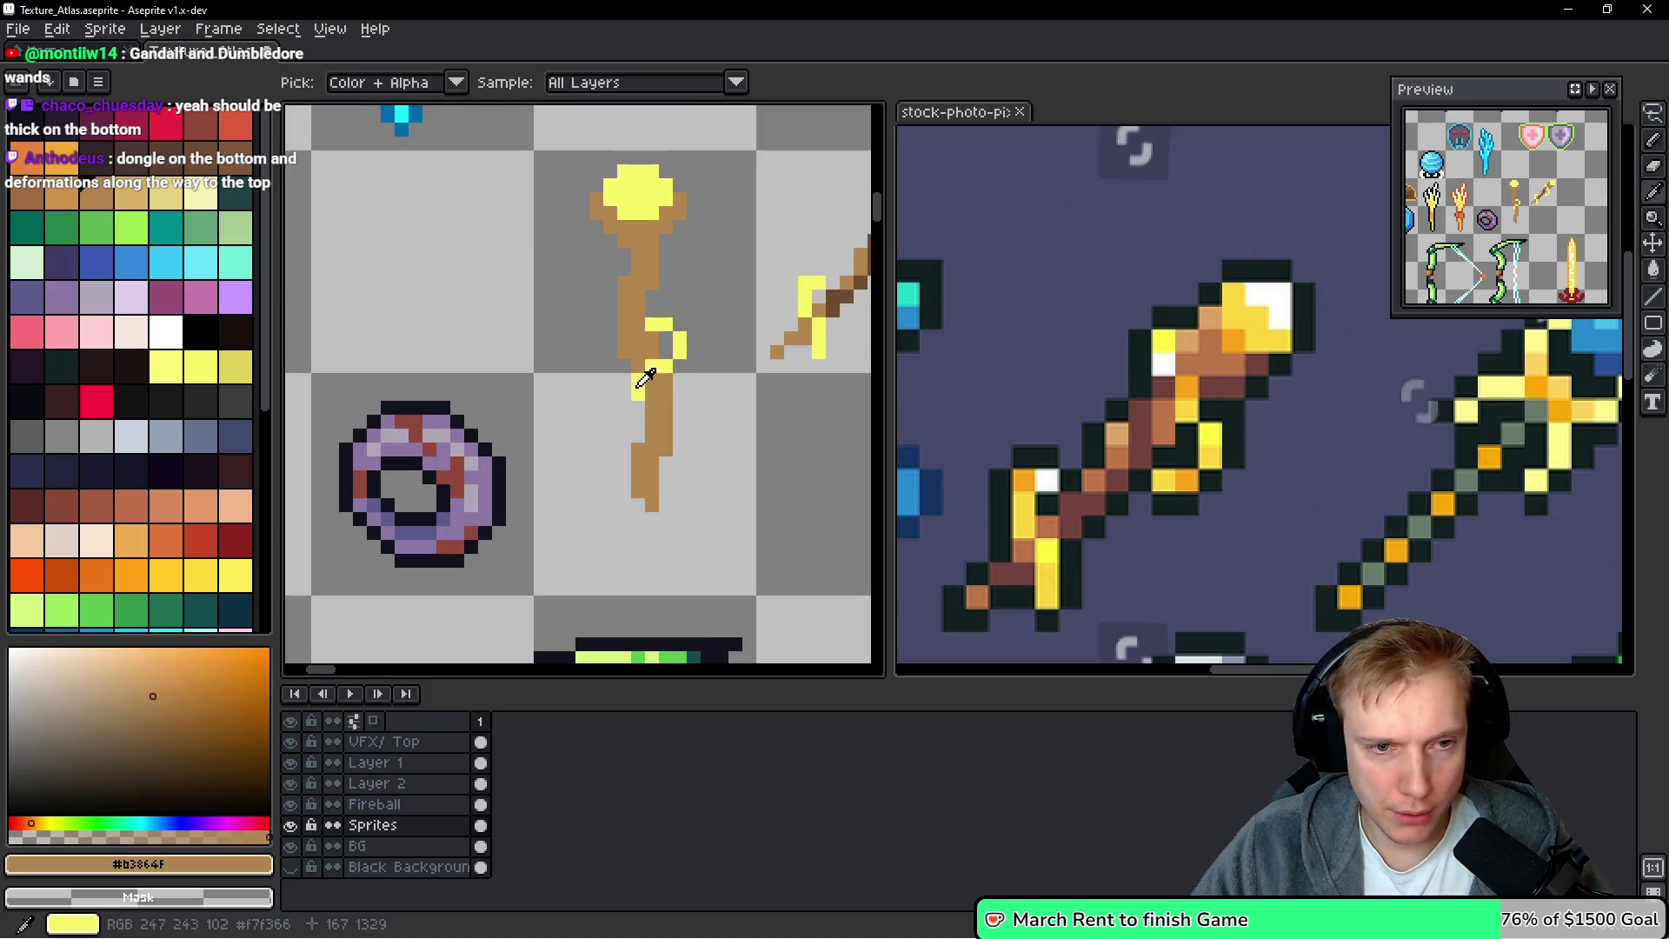
left_click(654, 363, "alt")
scroll(654, 363, "down", 2)
scroll(537, 238, "up", 3)
Paint yellow highlights along the staff's upper-left and right edges
left_click_drag(579, 279, 555, 241)
left_click(579, 217)
left_click(642, 217)
left_click(637, 200)
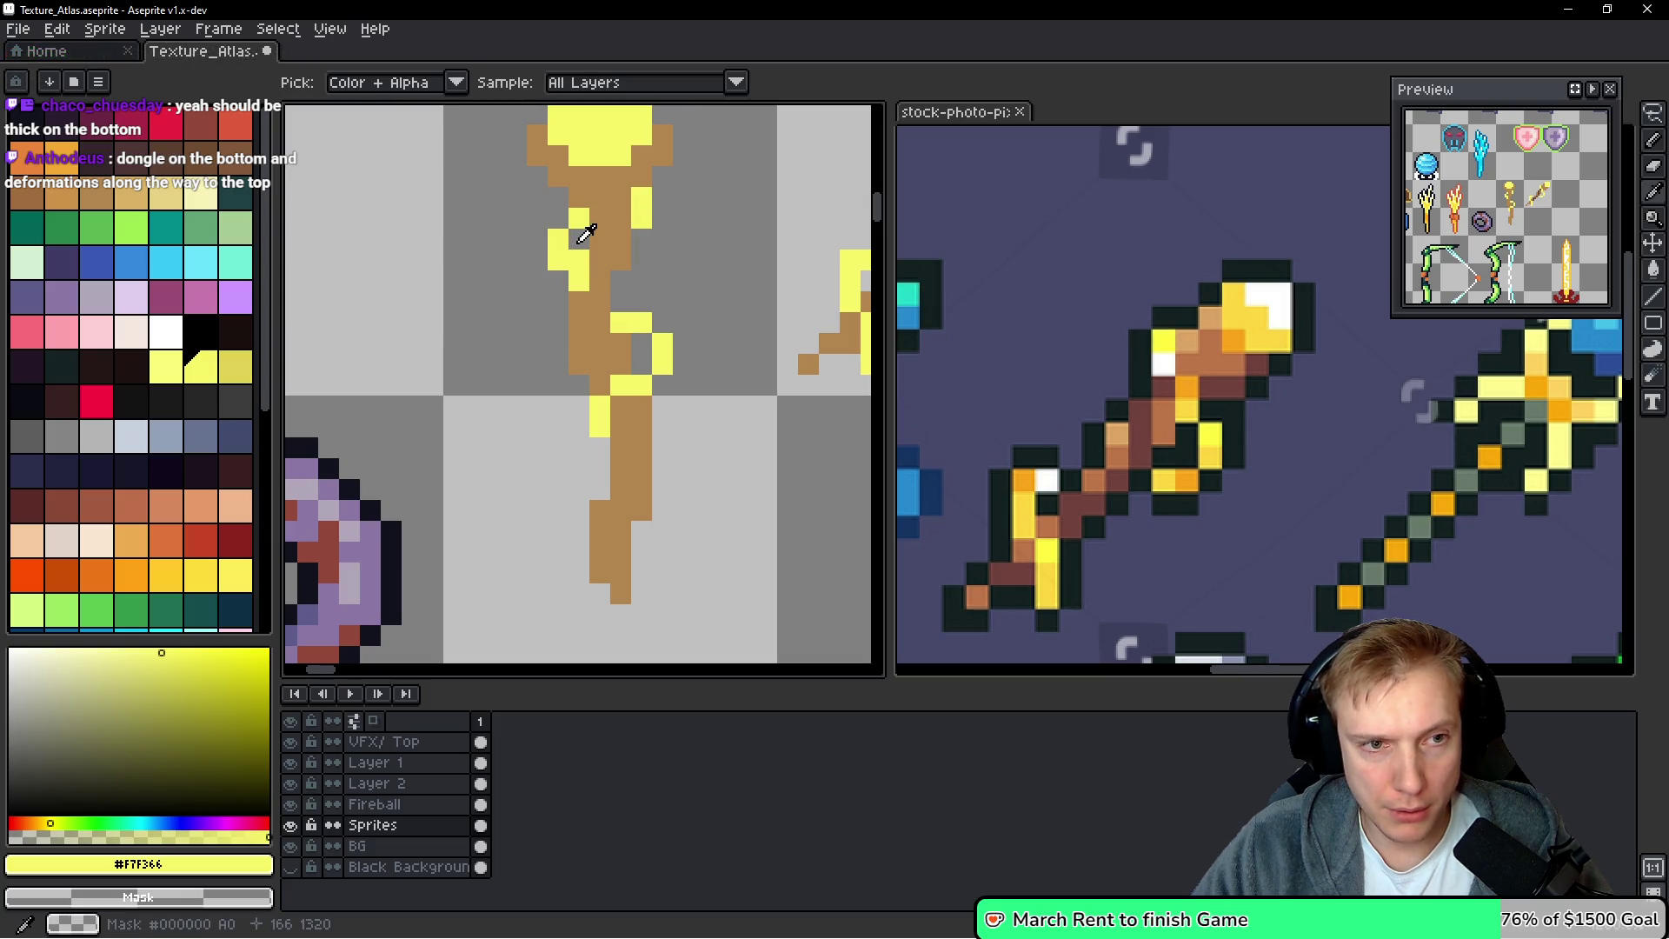
scroll(737, 253, "down", 3)
scroll(742, 269, "up", 2)
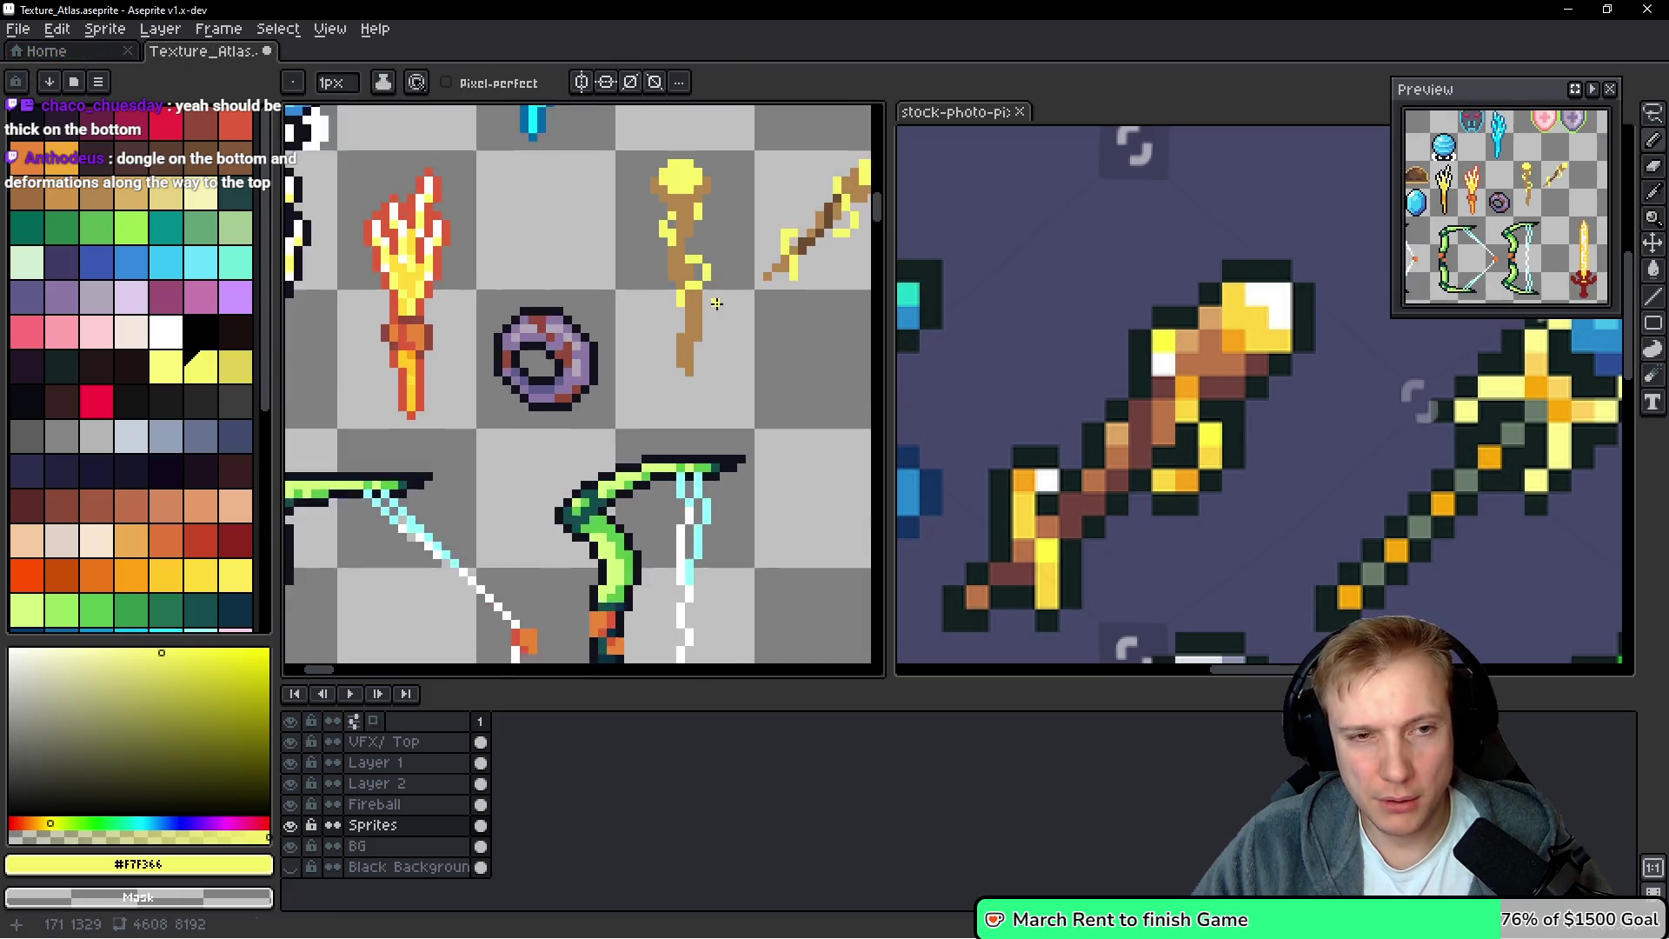
scroll(606, 367, "up", 1)
scroll(661, 348, "down", 1)
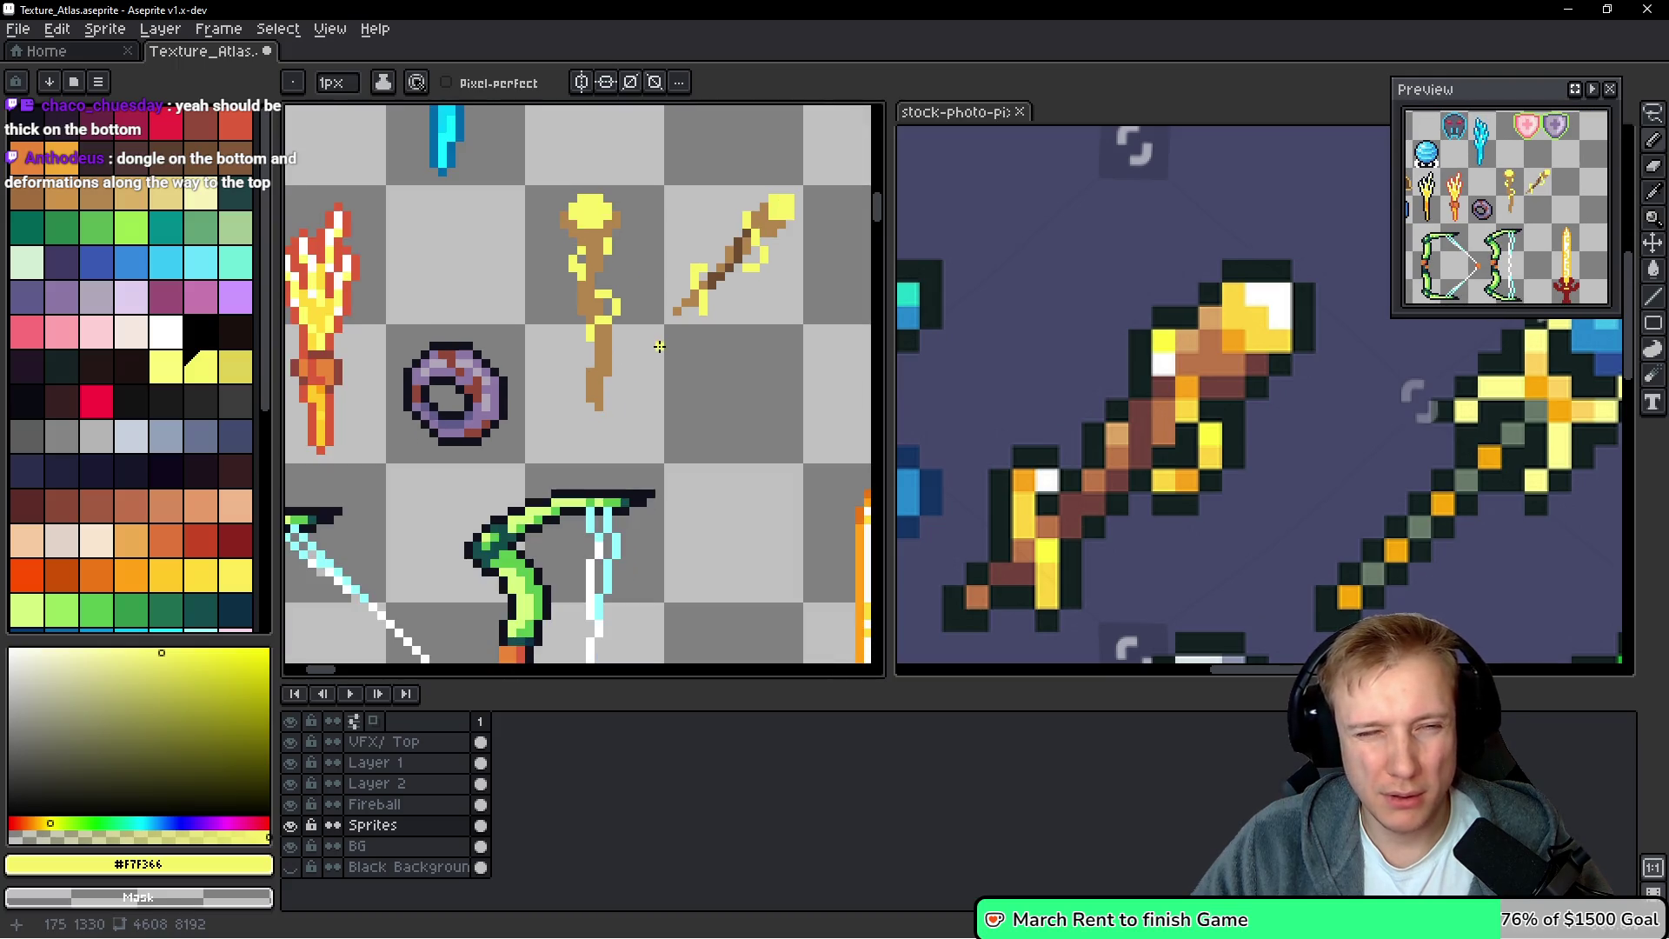
scroll(639, 356, "up", 3)
Add yellow pixels beside the lower shaft near its bottom
left_click(551, 415)
left_click(523, 444)
left_click(506, 445)
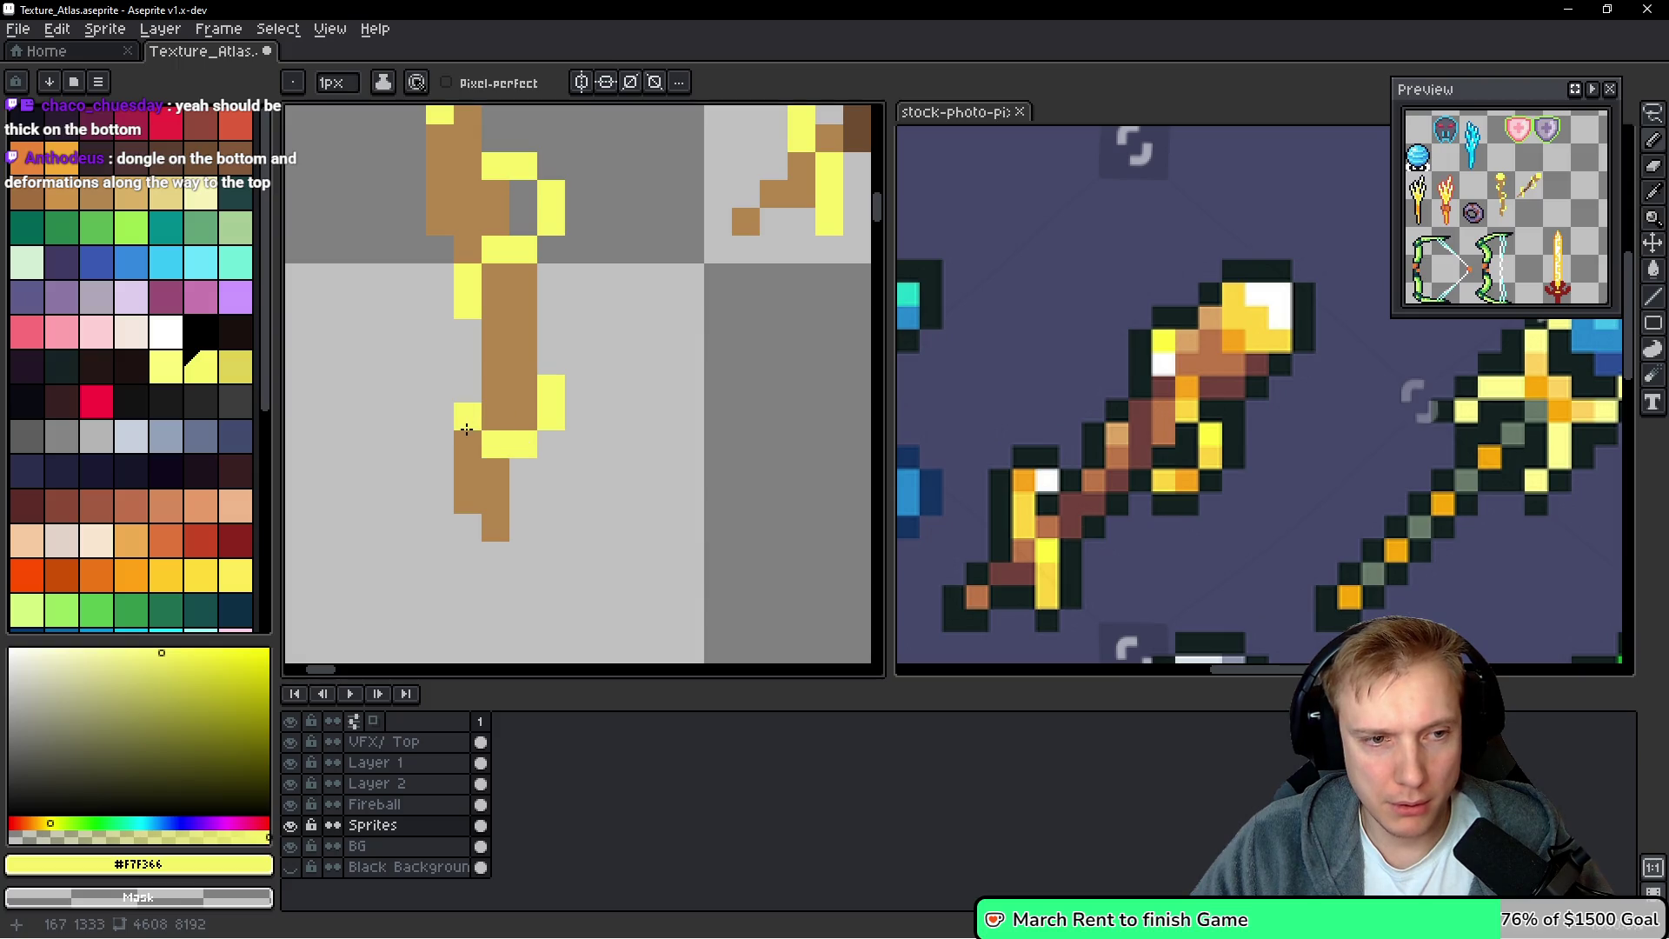
scroll(671, 407, "down", 5)
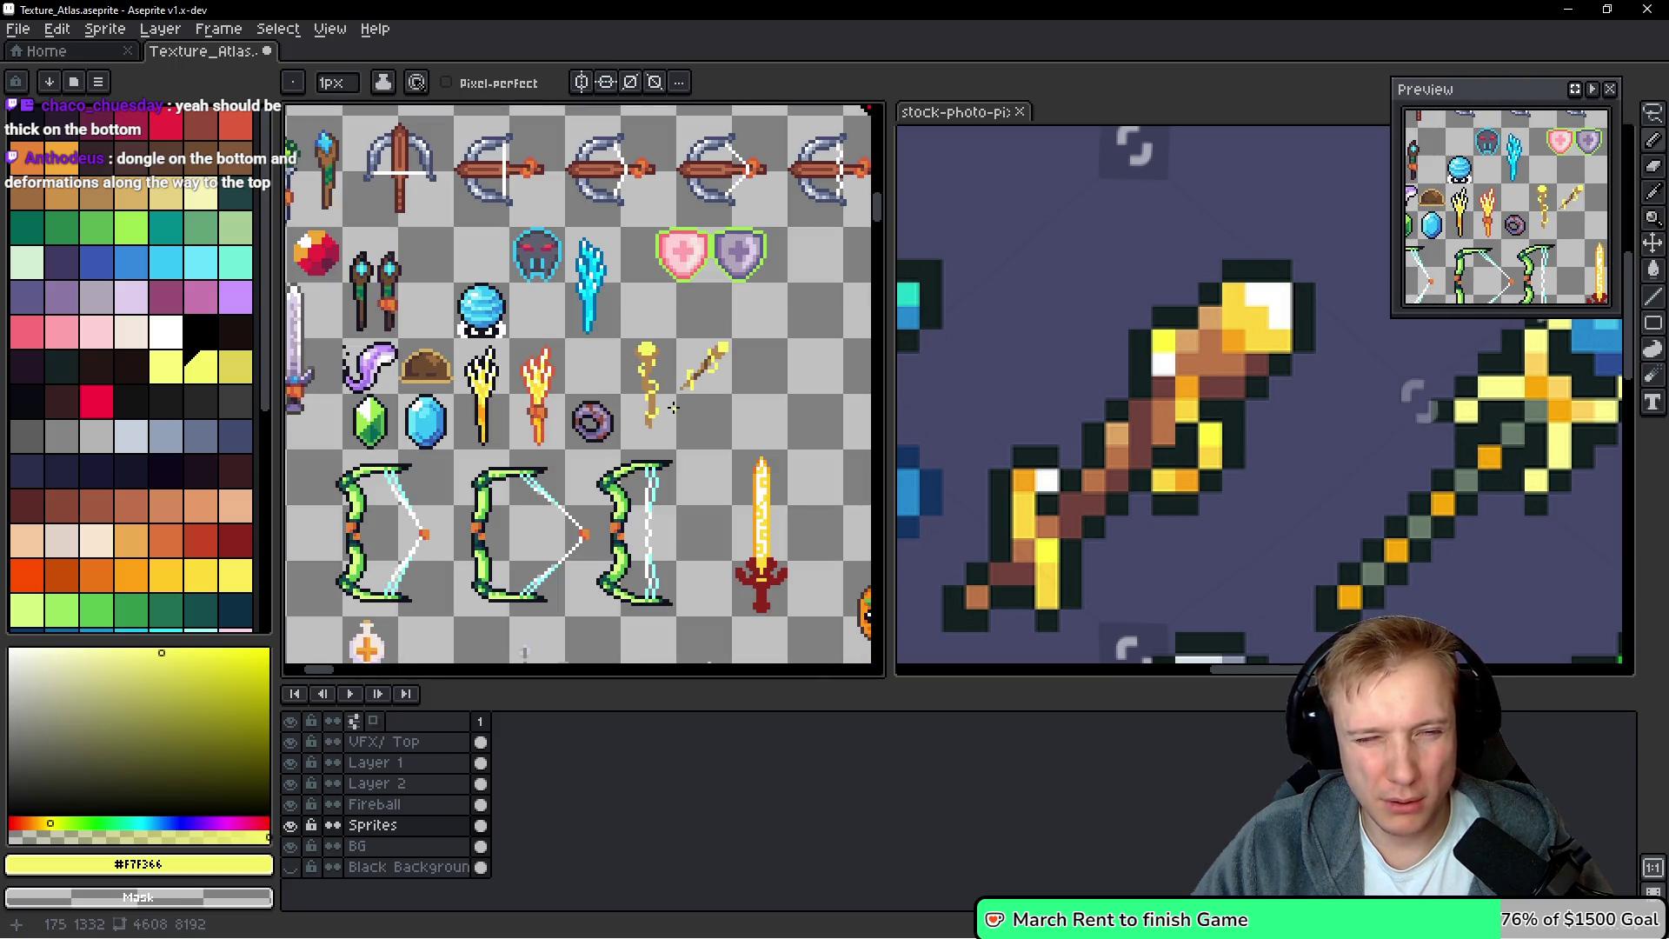
scroll(669, 415, "up", 4)
Undo the stray yellow strokes and repaint yellow highlights down the lower shaft's left edge
key("ctrl+z")
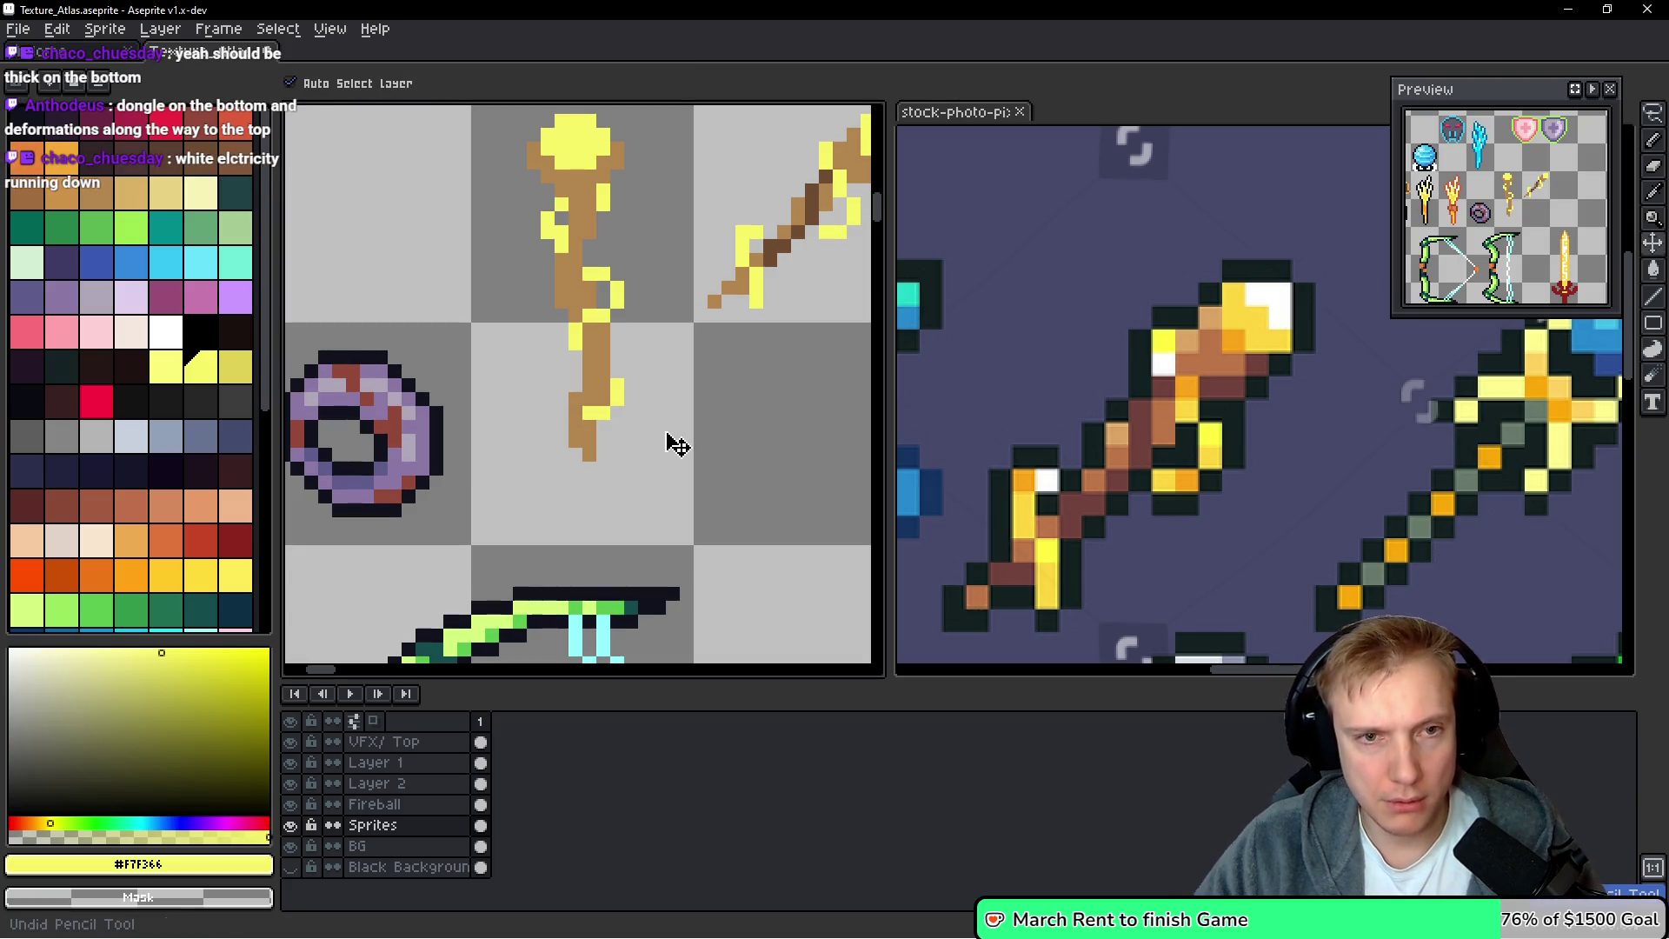
key("ctrl+z")
key("ctrl+z")
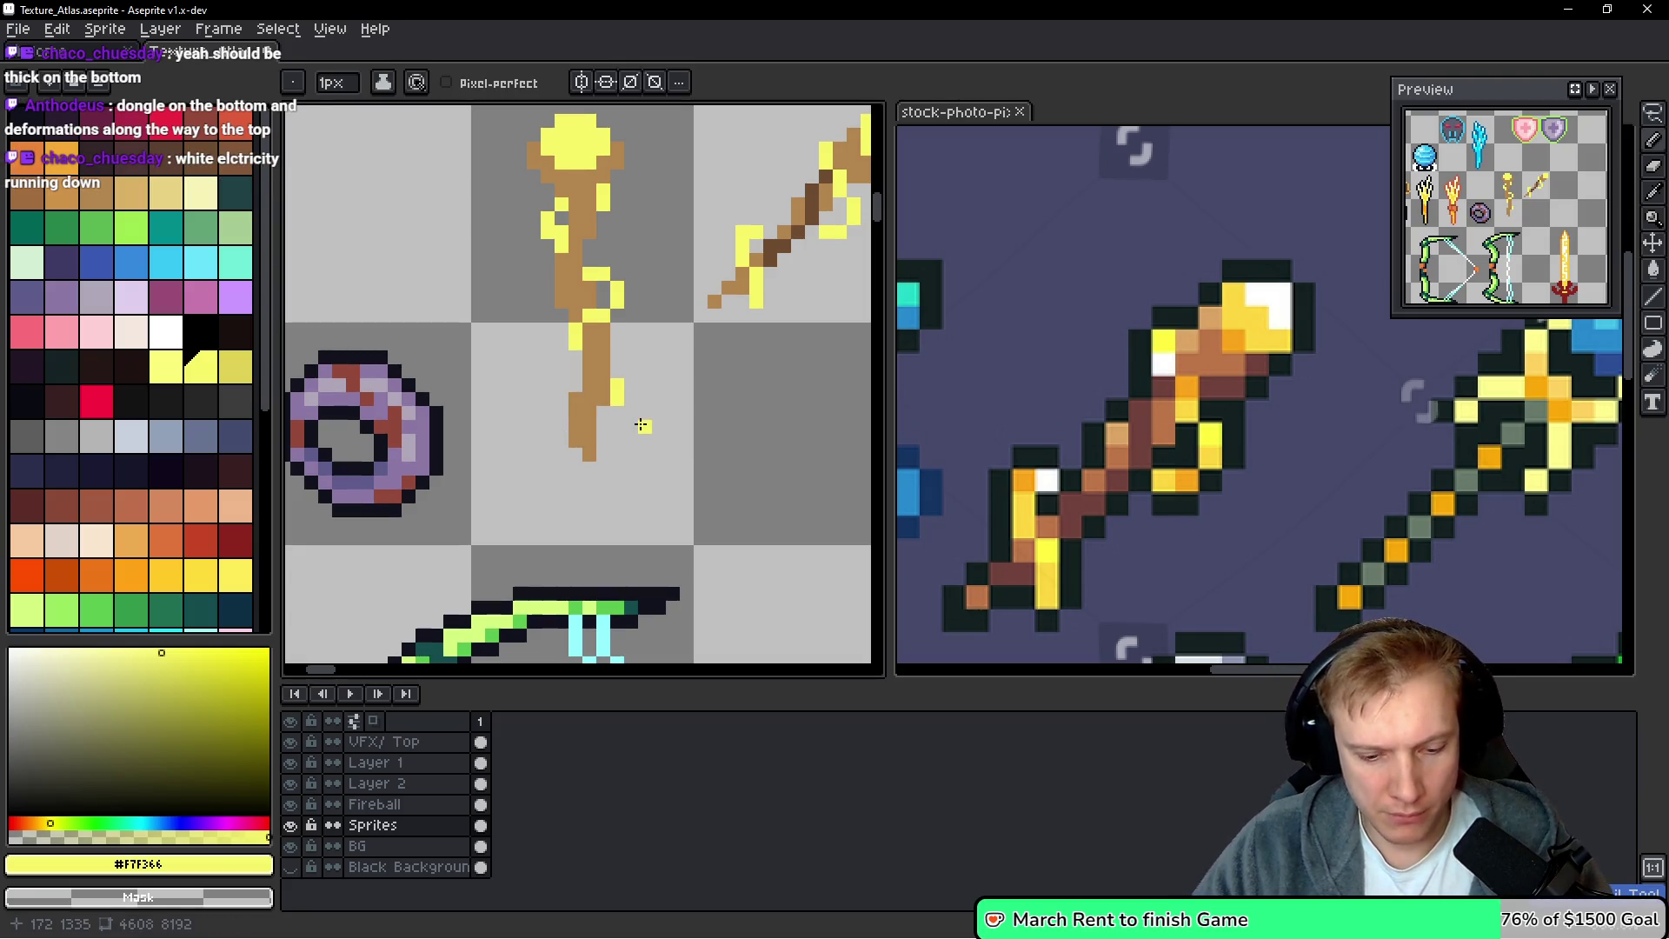
left_click(575, 386)
left_click(574, 404)
left_click(590, 423)
left_click(589, 413)
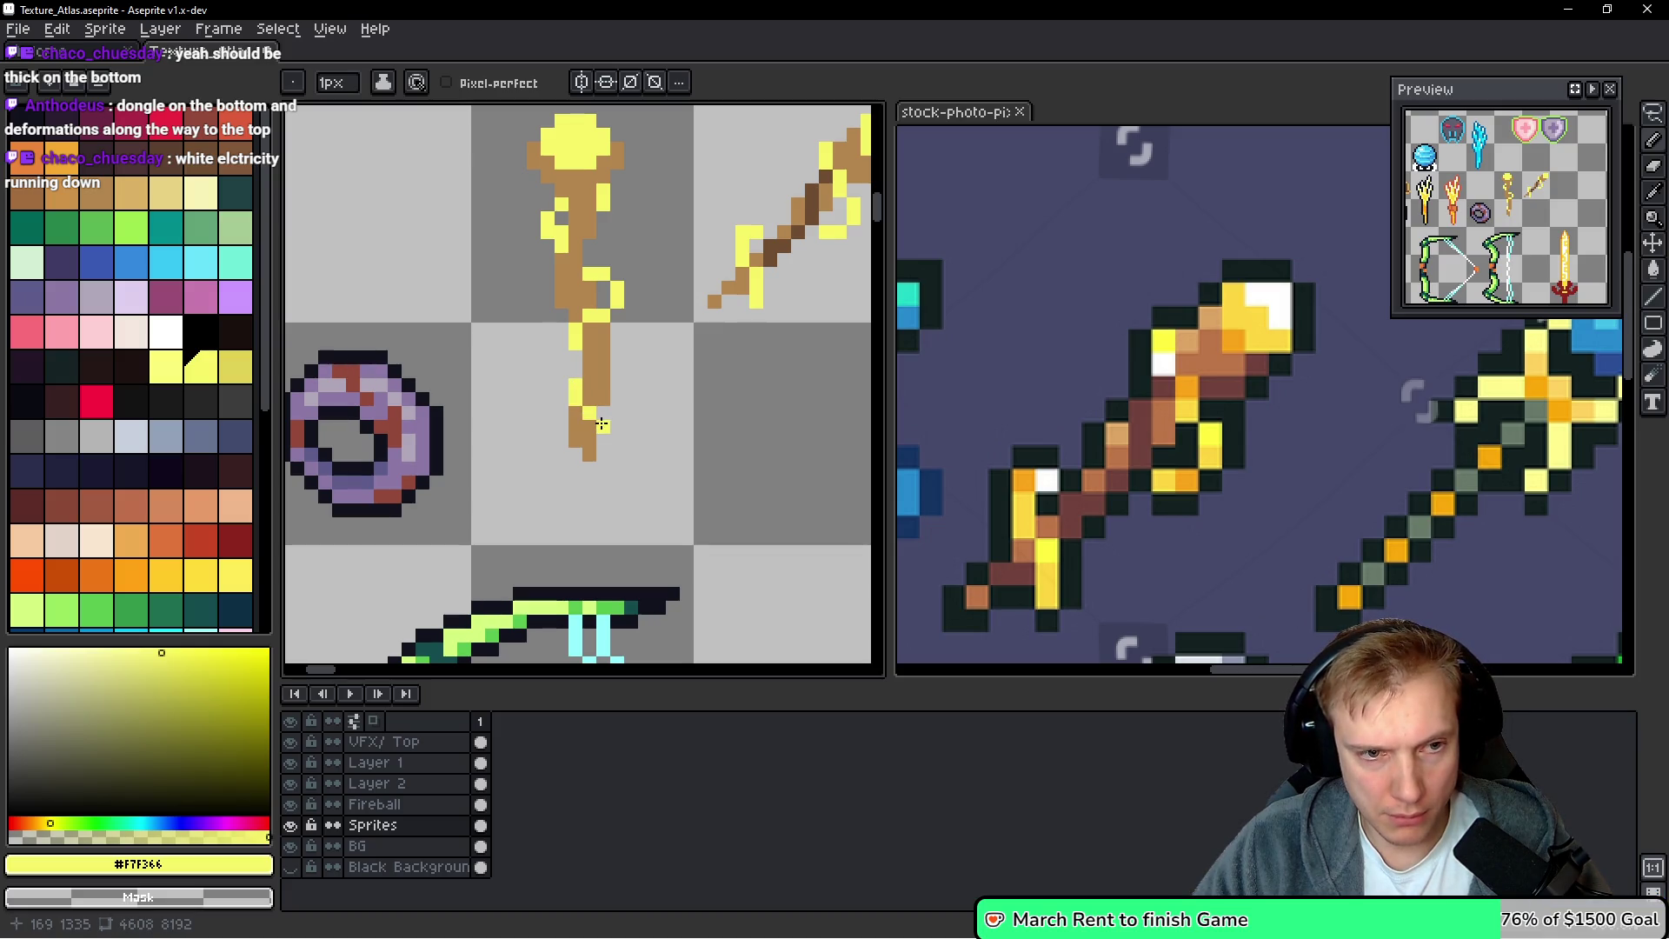
left_click(602, 424)
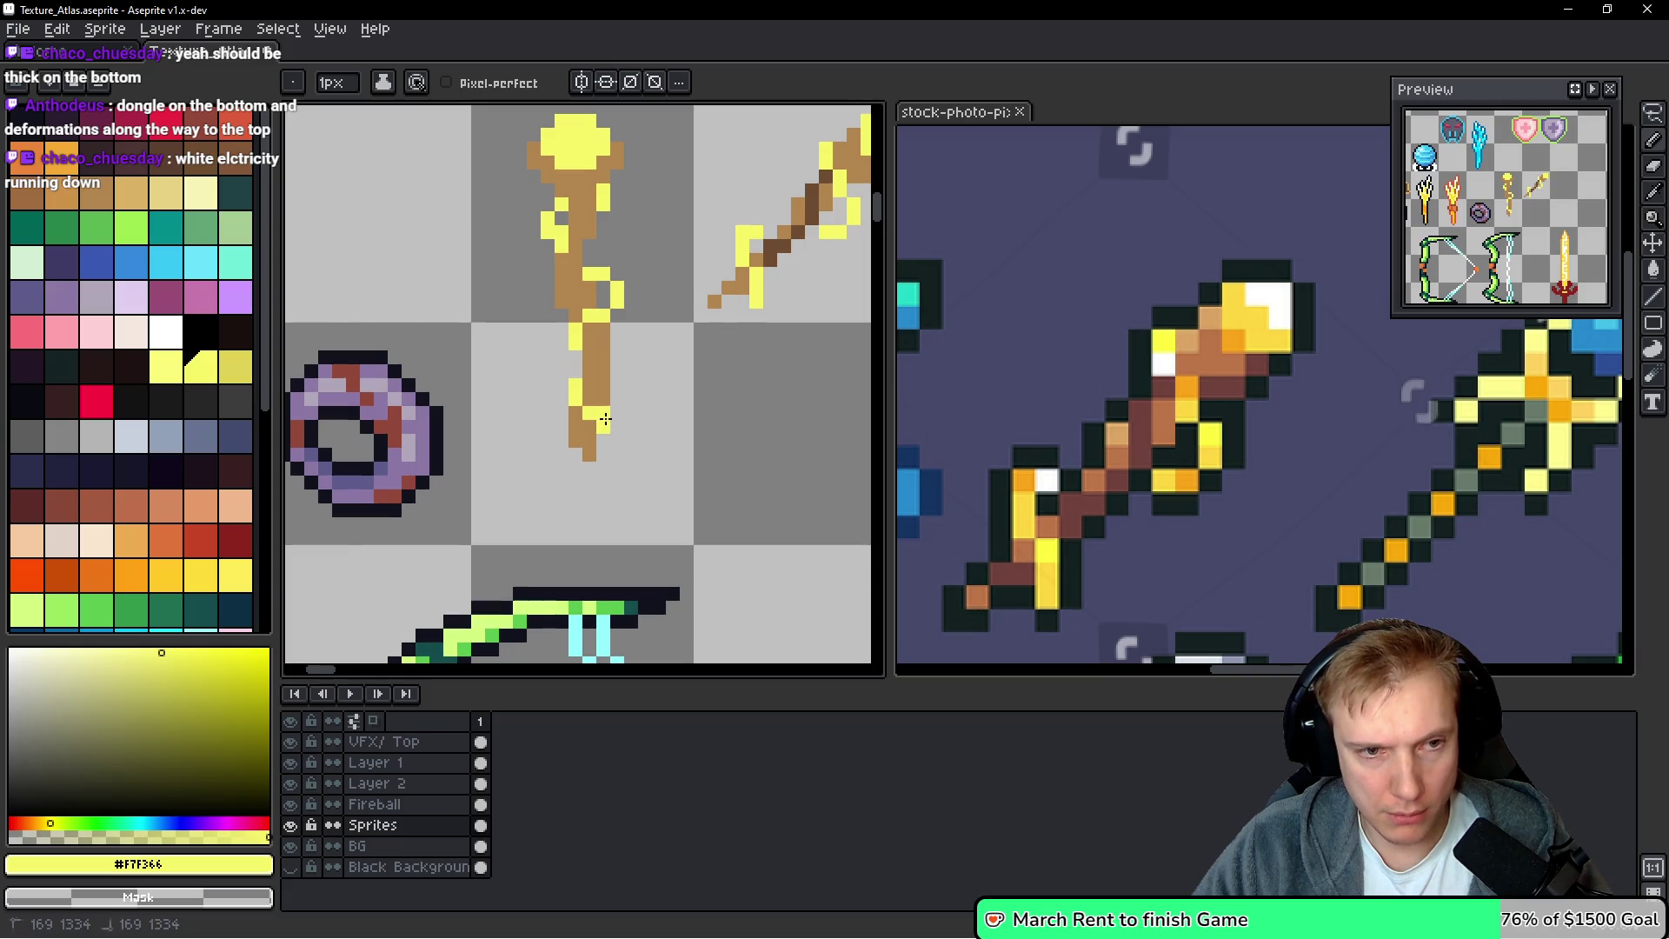
scroll(605, 420, "down", 5)
scroll(650, 371, "up", 3)
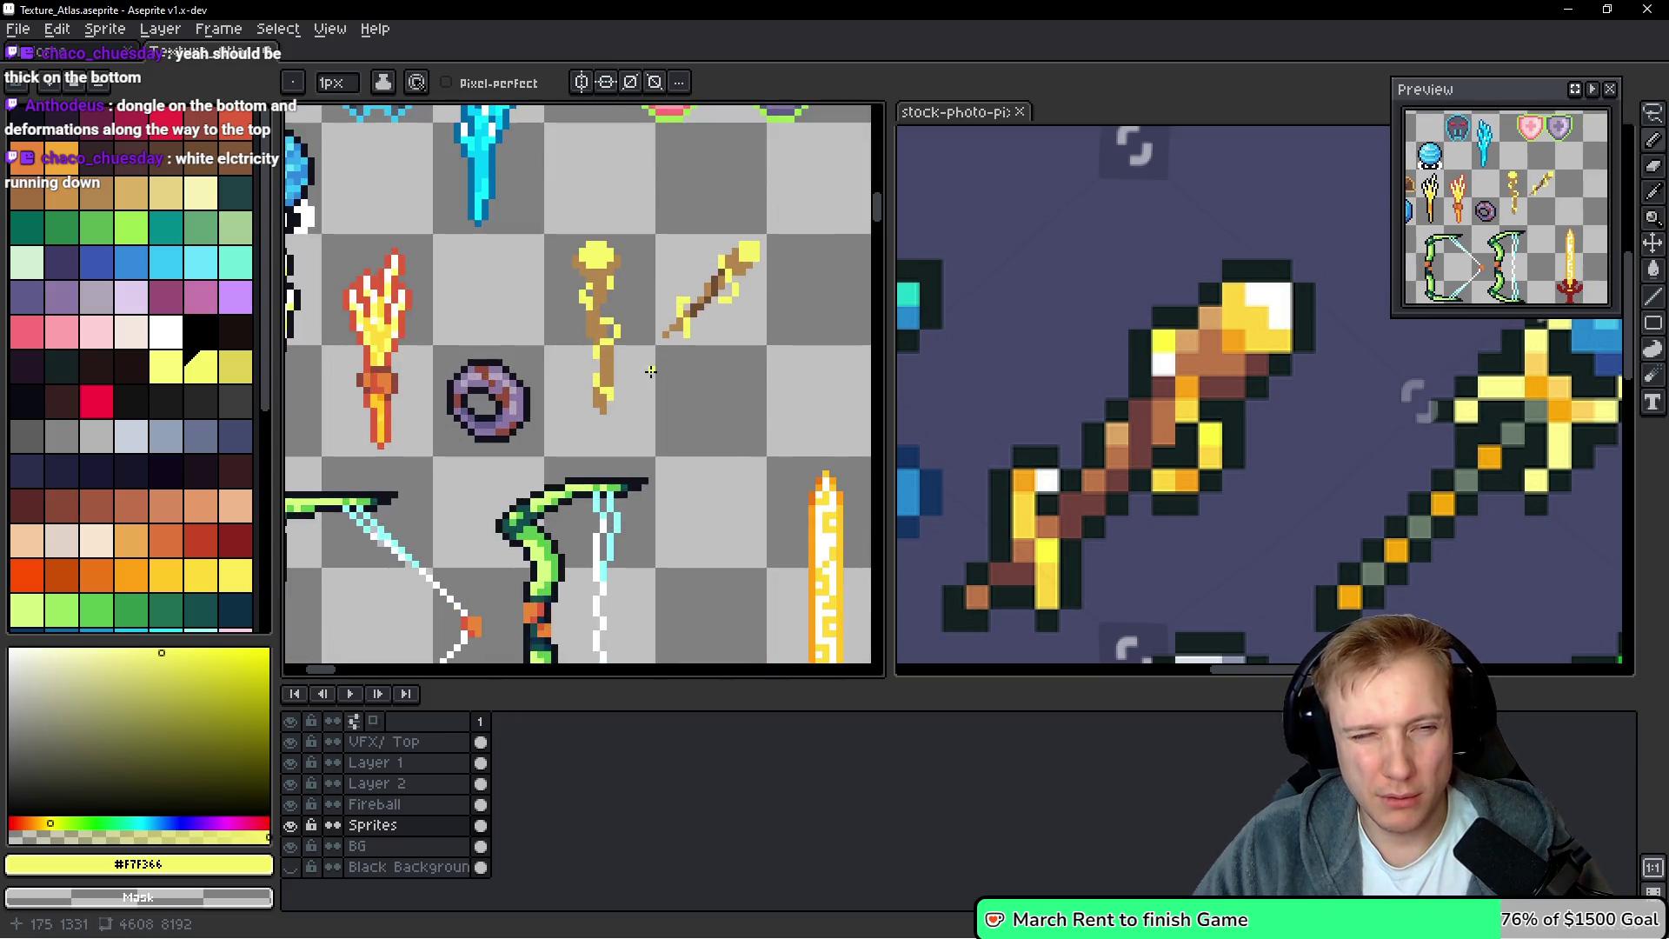
scroll(595, 309, "up", 2)
Swap between brown and yellow, undo a stray brown pixel, and add more yellow pixels
left_click(595, 298, "alt")
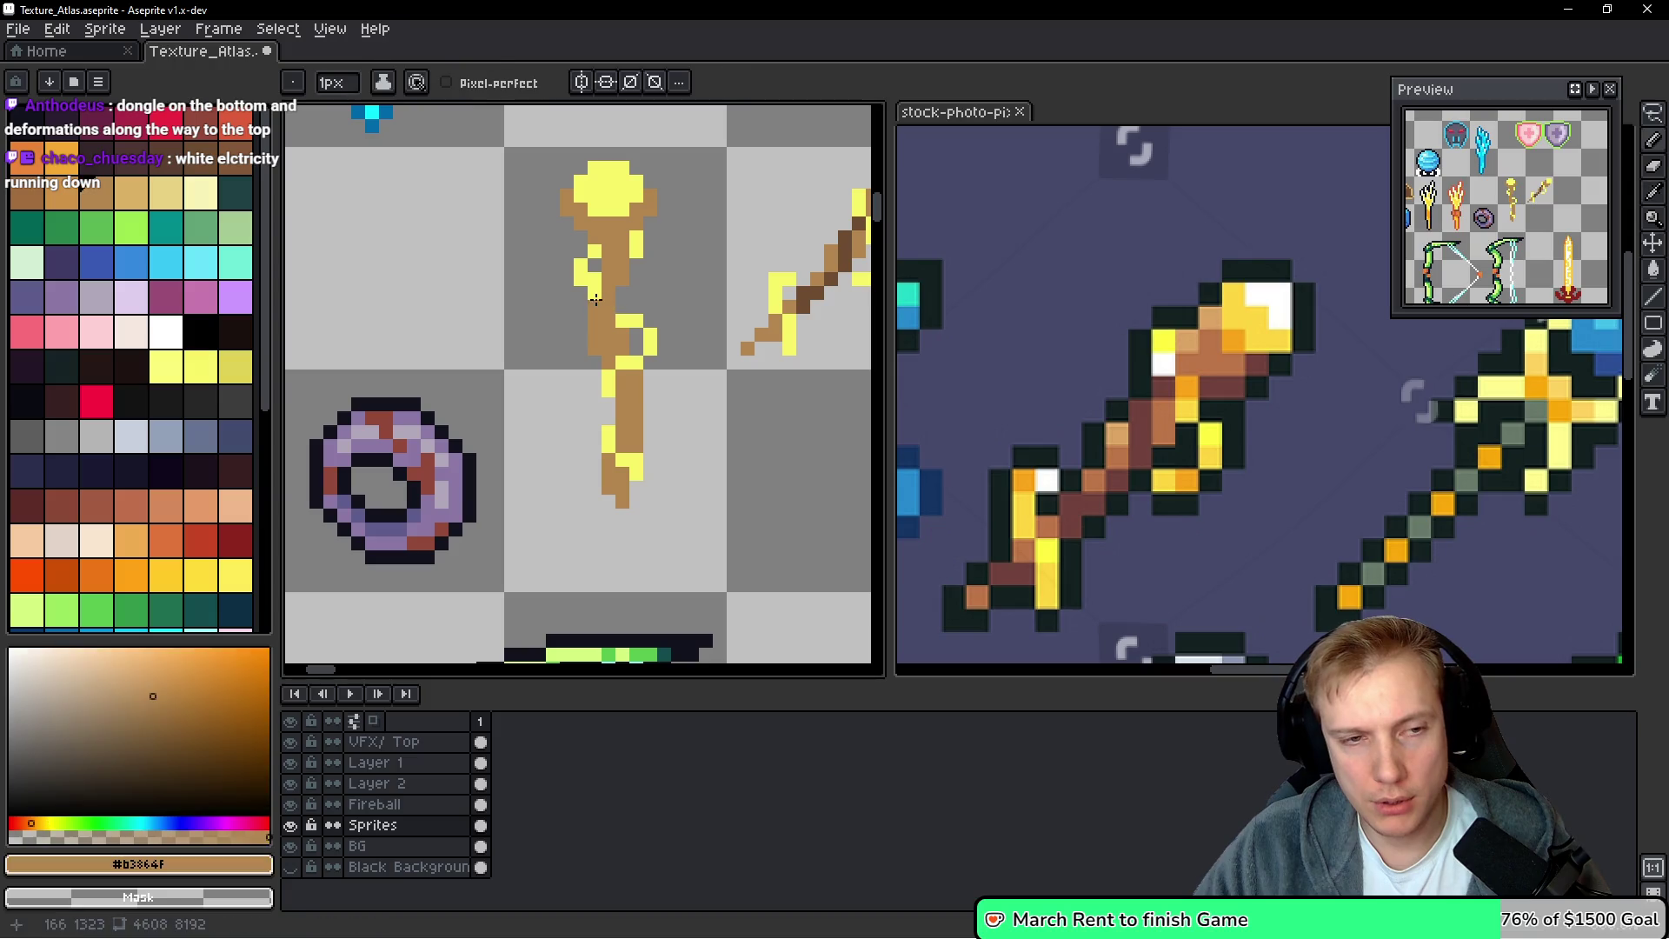
key("ctrl+z")
scroll(700, 348, "down", 2)
scroll(626, 328, "up", 3)
left_click(591, 305, "alt")
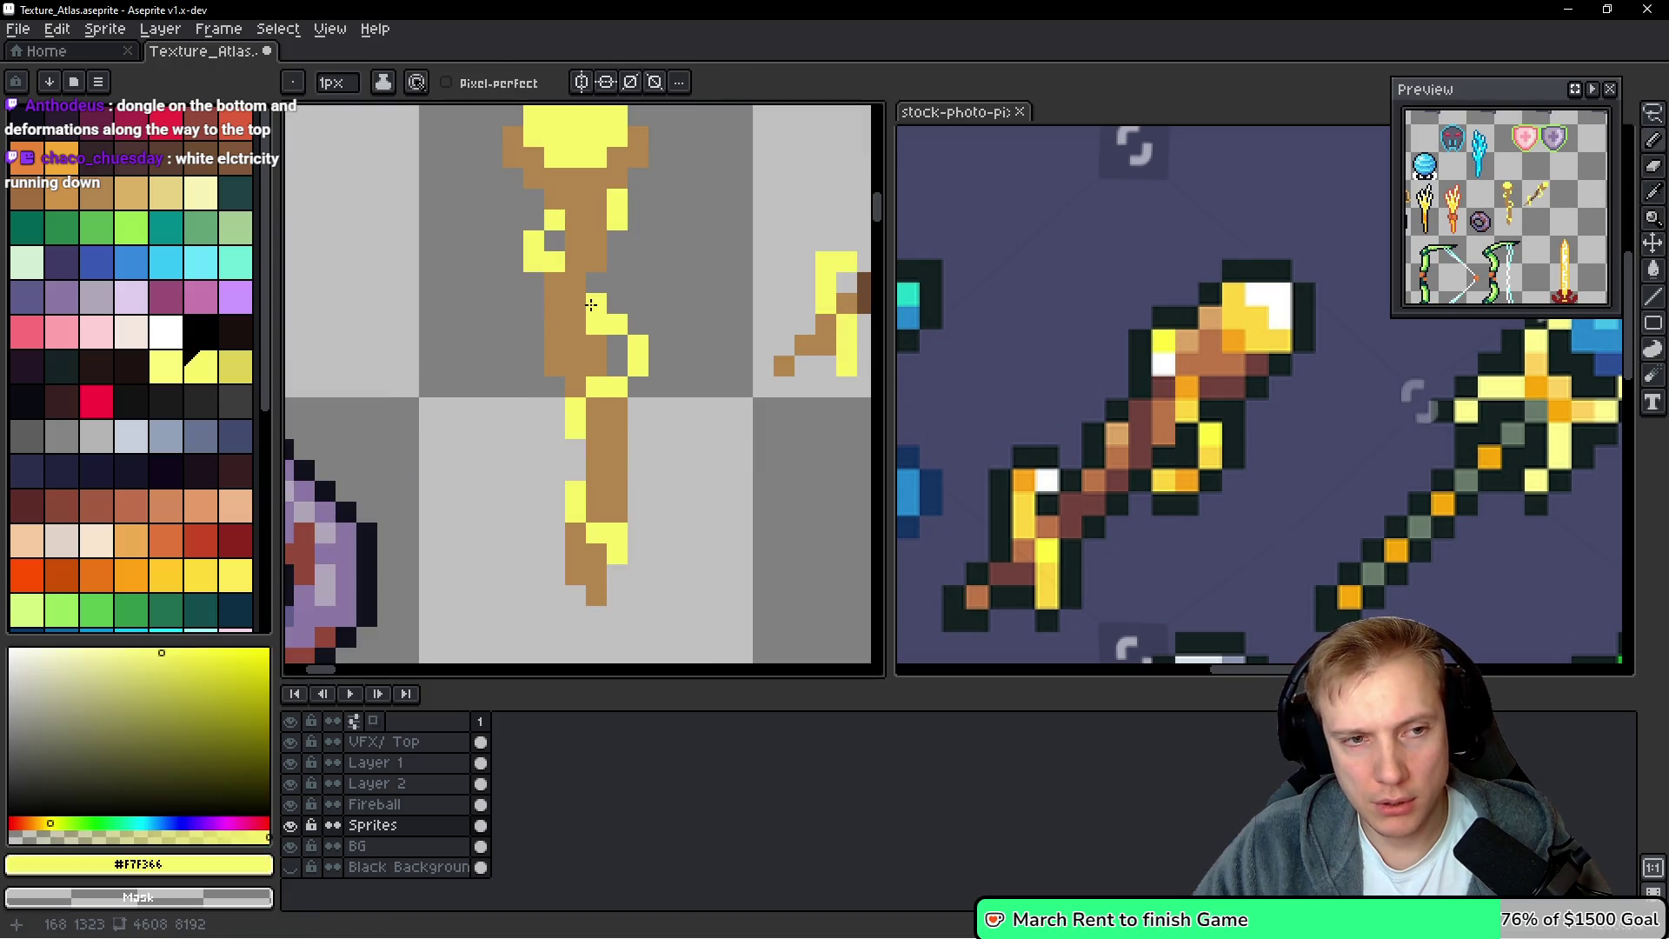
scroll(661, 323, "down", 4)
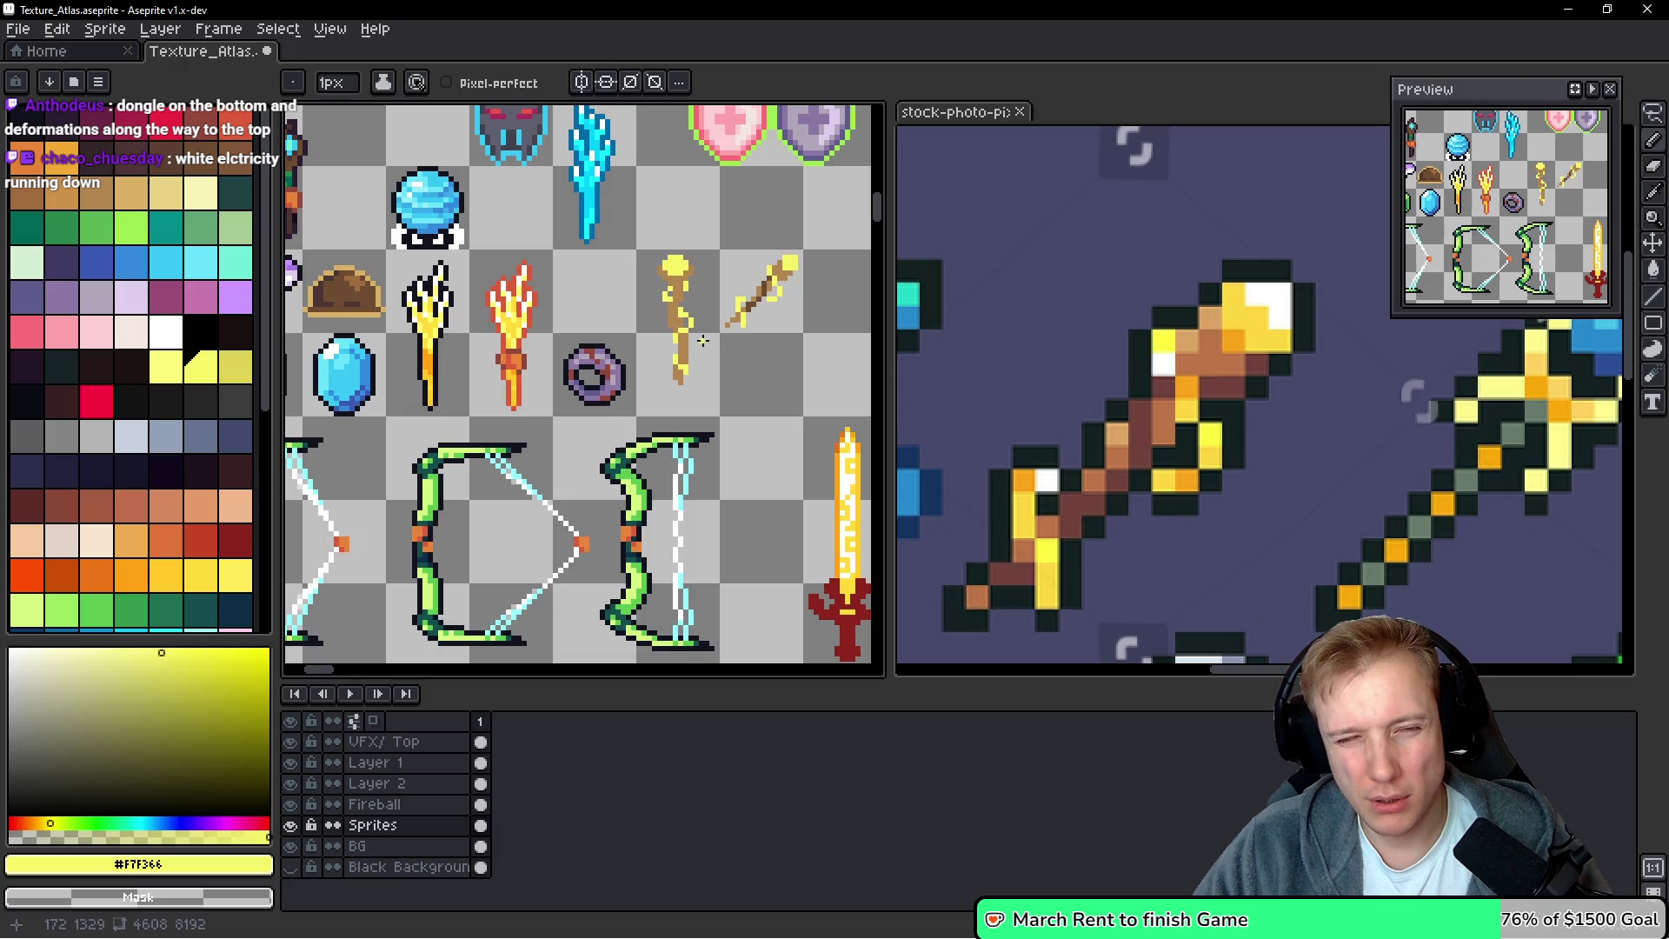
scroll(703, 340, "up", 2)
left_click(662, 352, "alt")
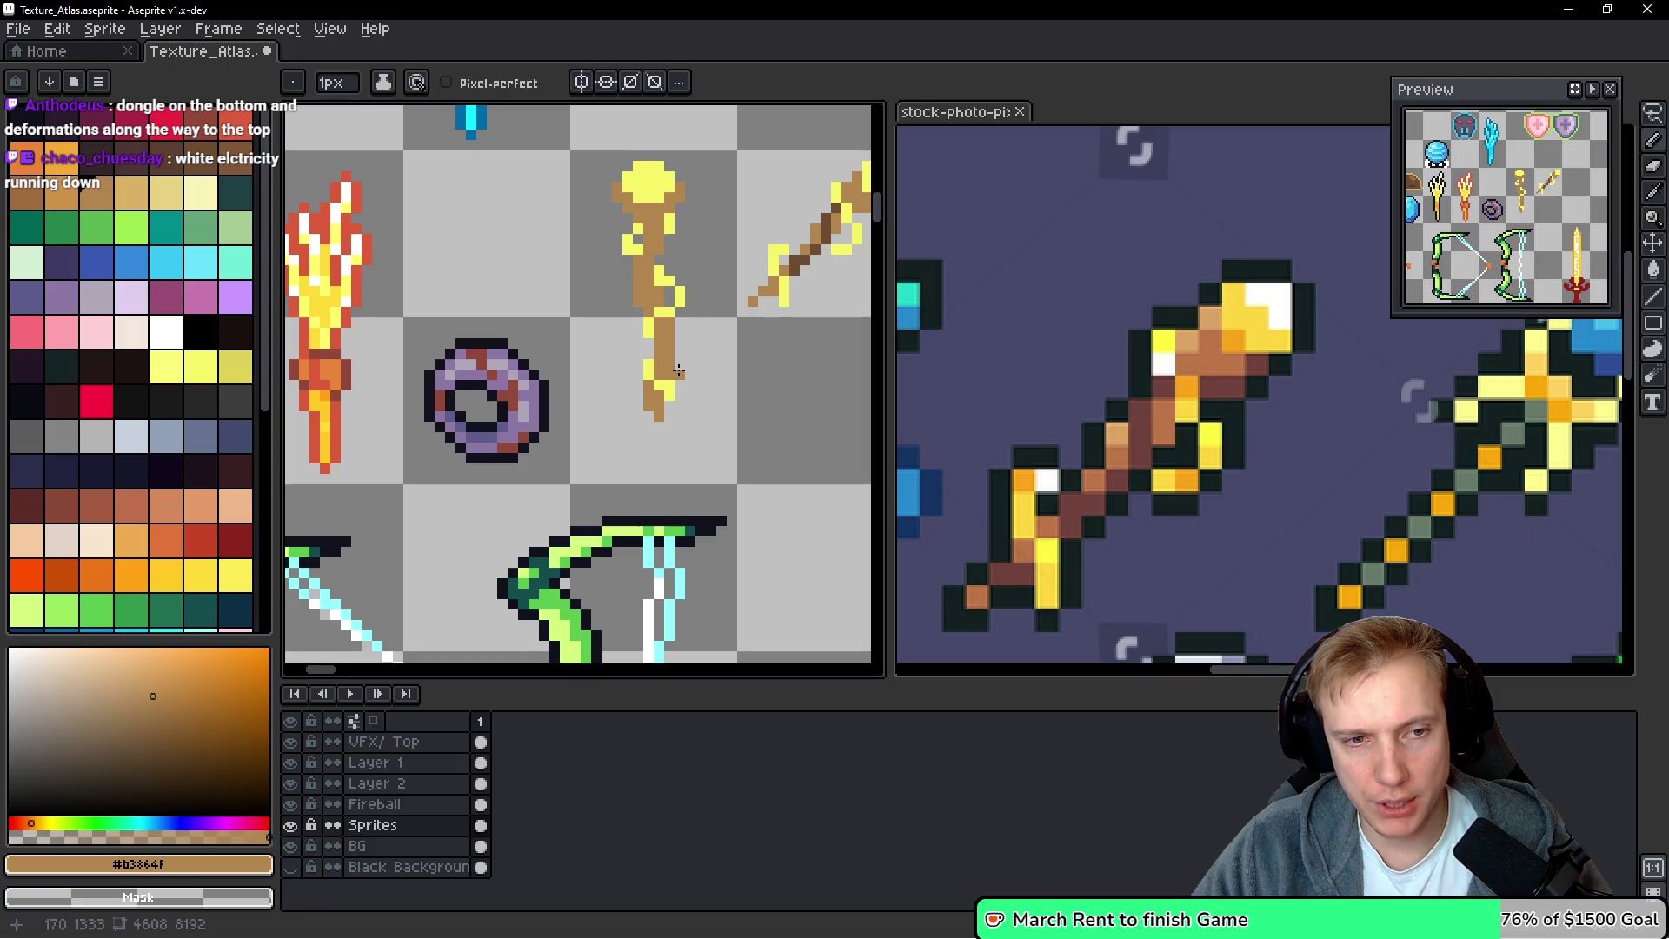
left_click(676, 365, "alt")
left_click(679, 365)
left_click(689, 382)
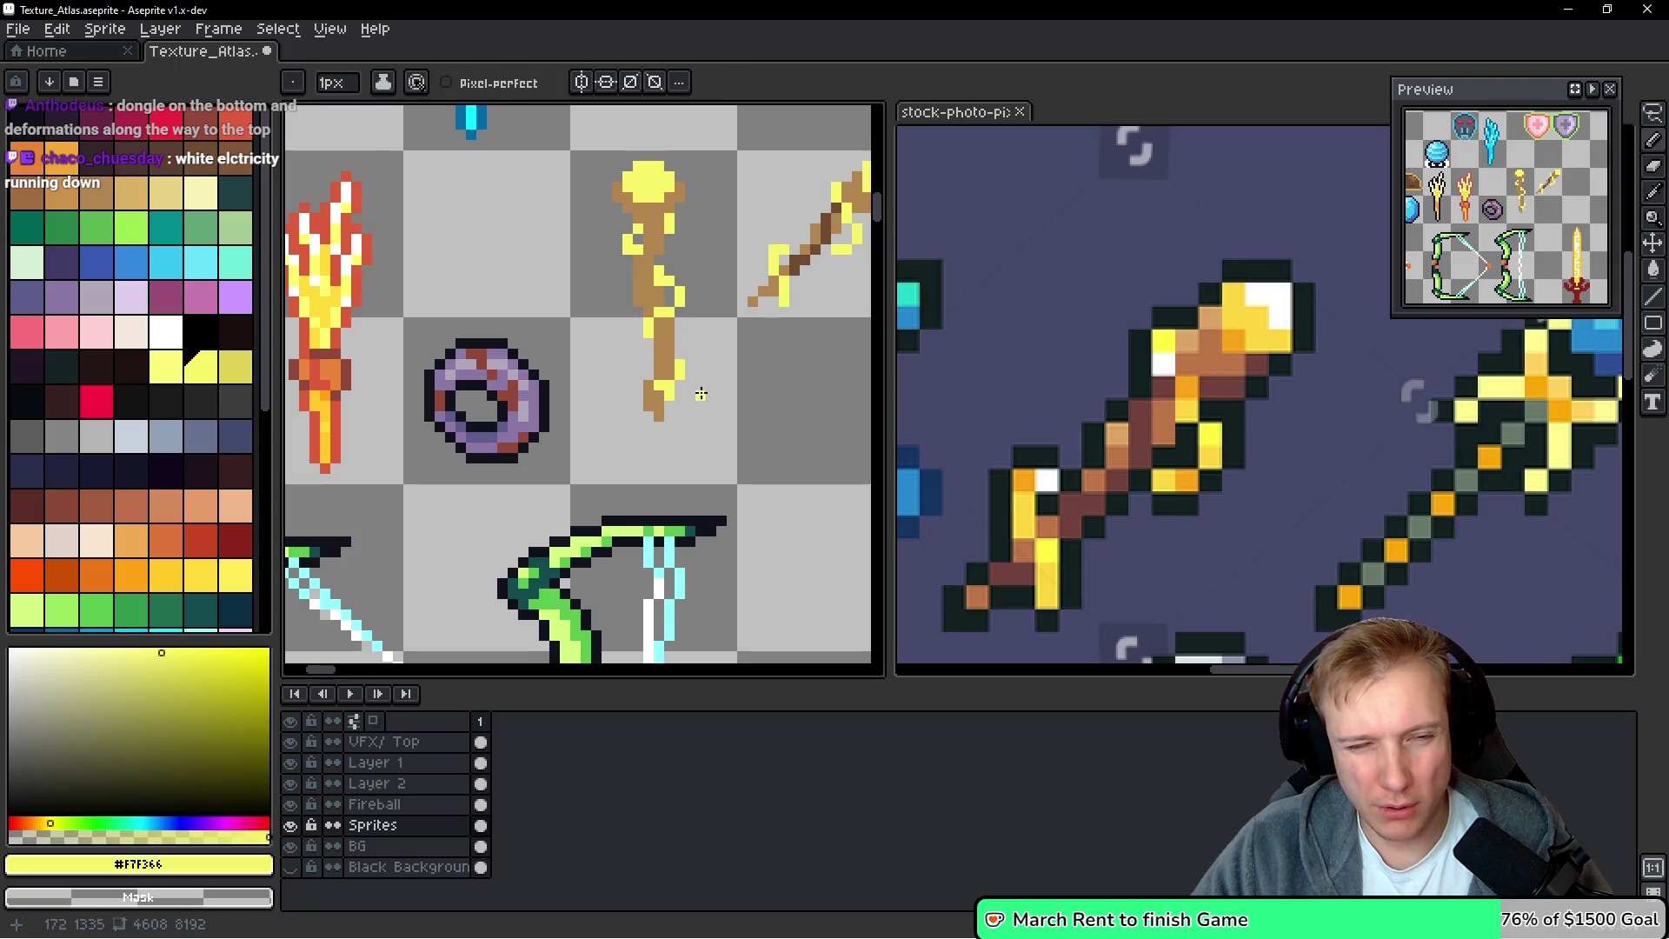
Resample a colour with Alt and continue extending the yellow zigzag toward the staff's tip
scroll(704, 391, "down", 5)
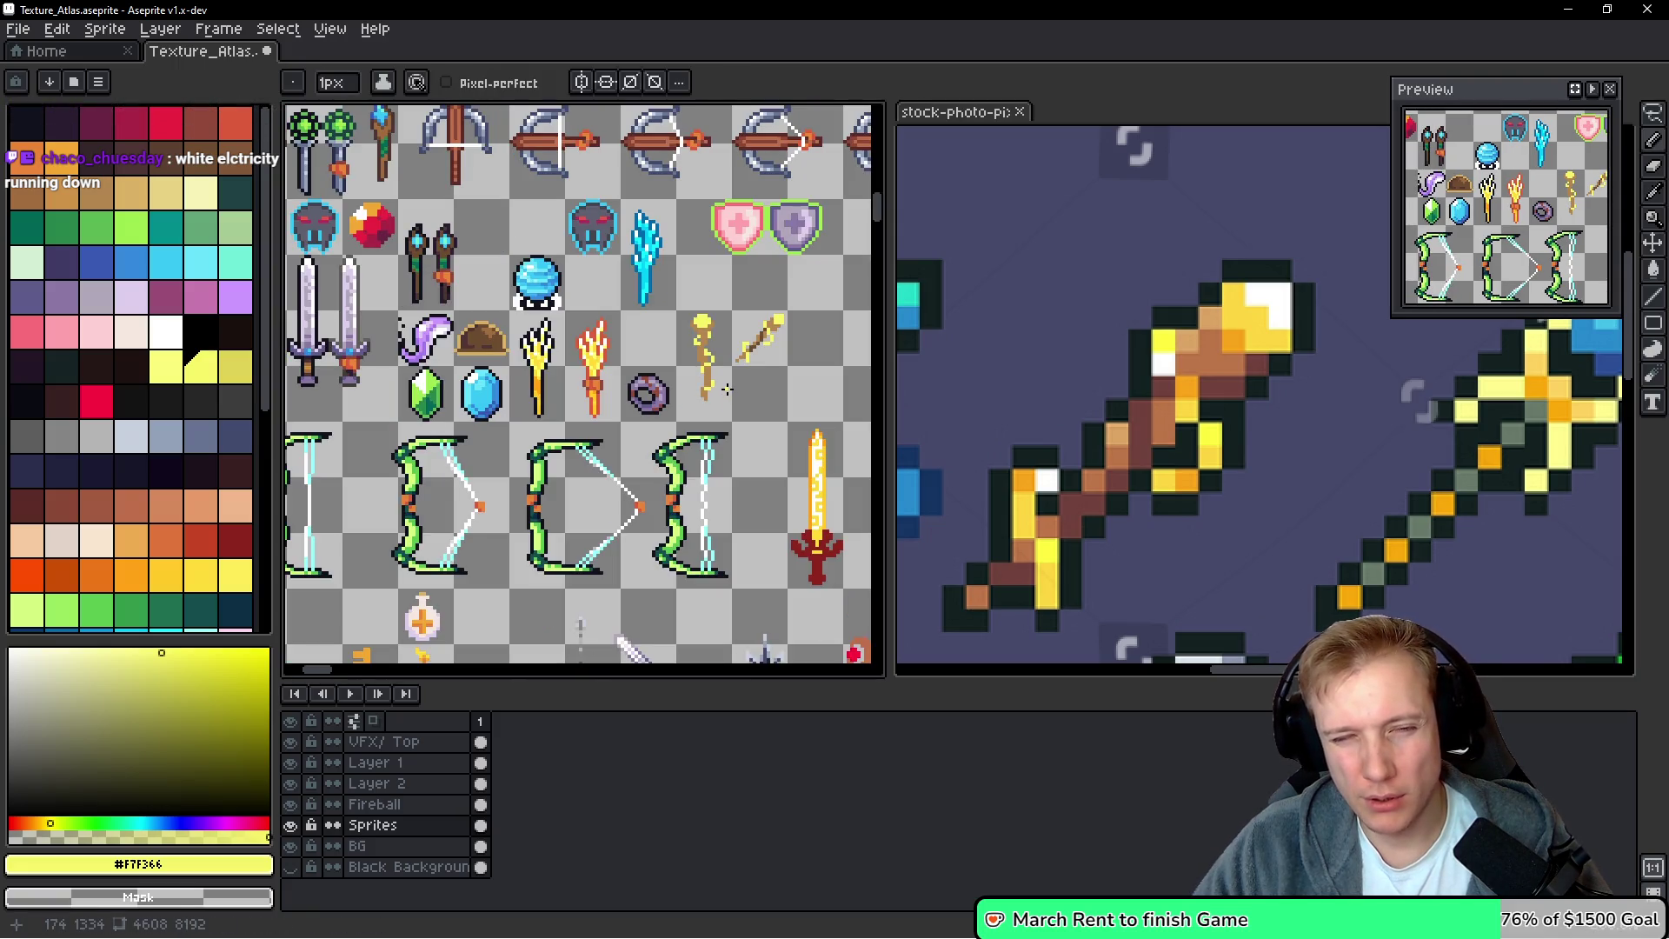
scroll(726, 388, "up", 4)
scroll(641, 391, "down", 3)
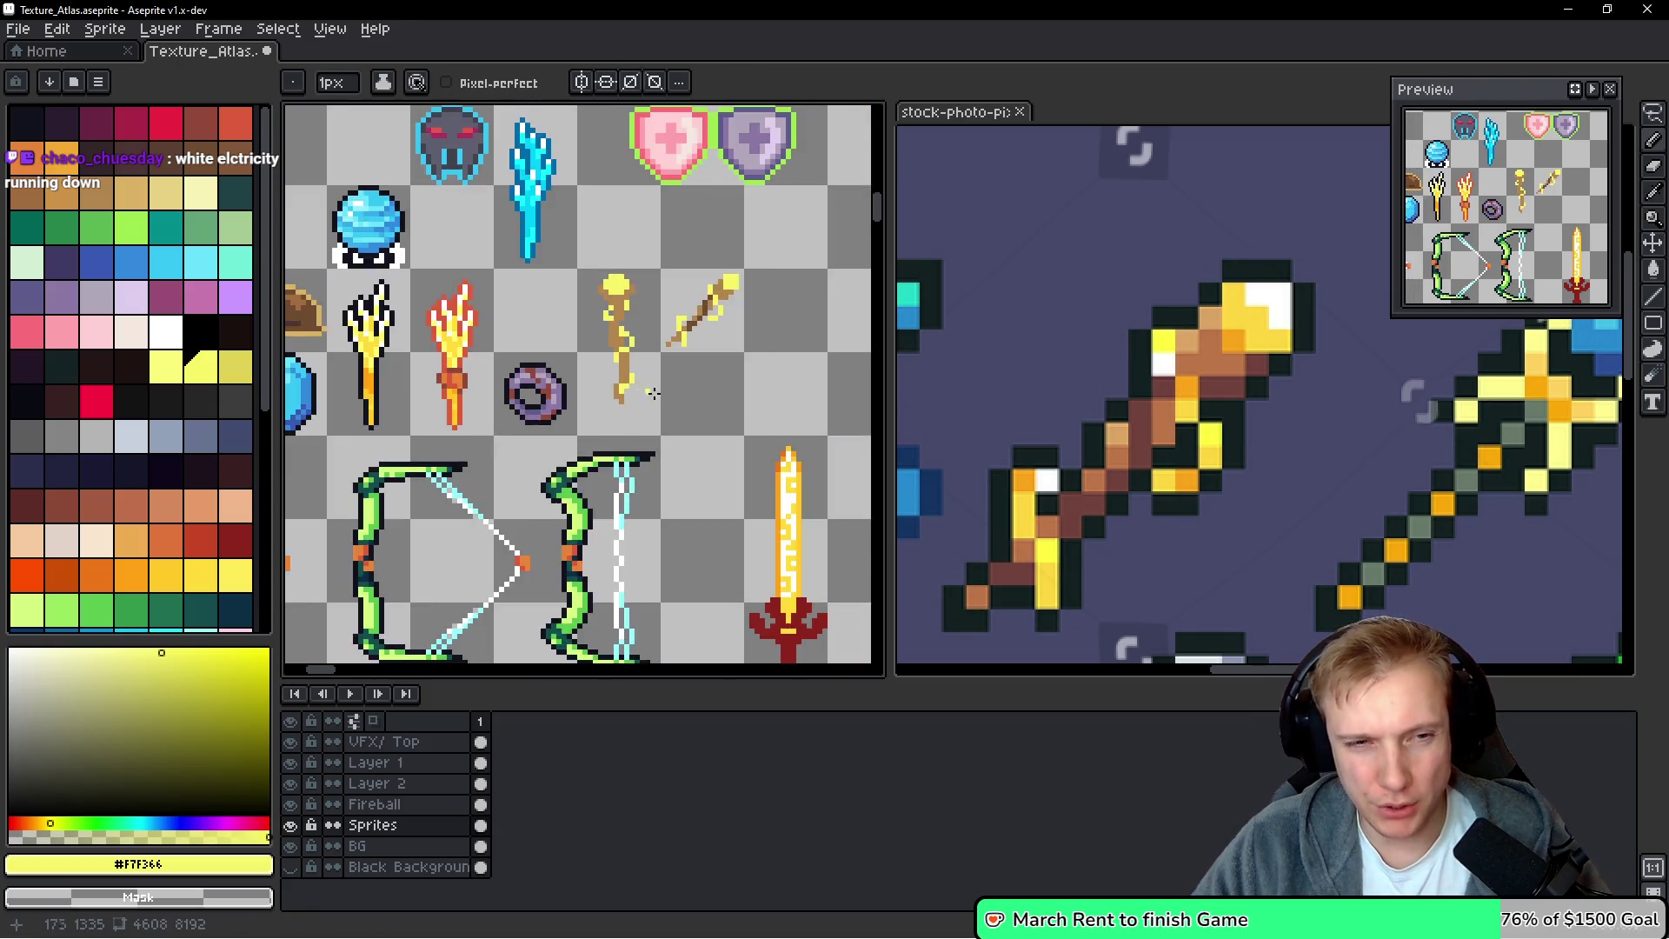
scroll(683, 395, "down", 1)
scroll(654, 363, "up", 2)
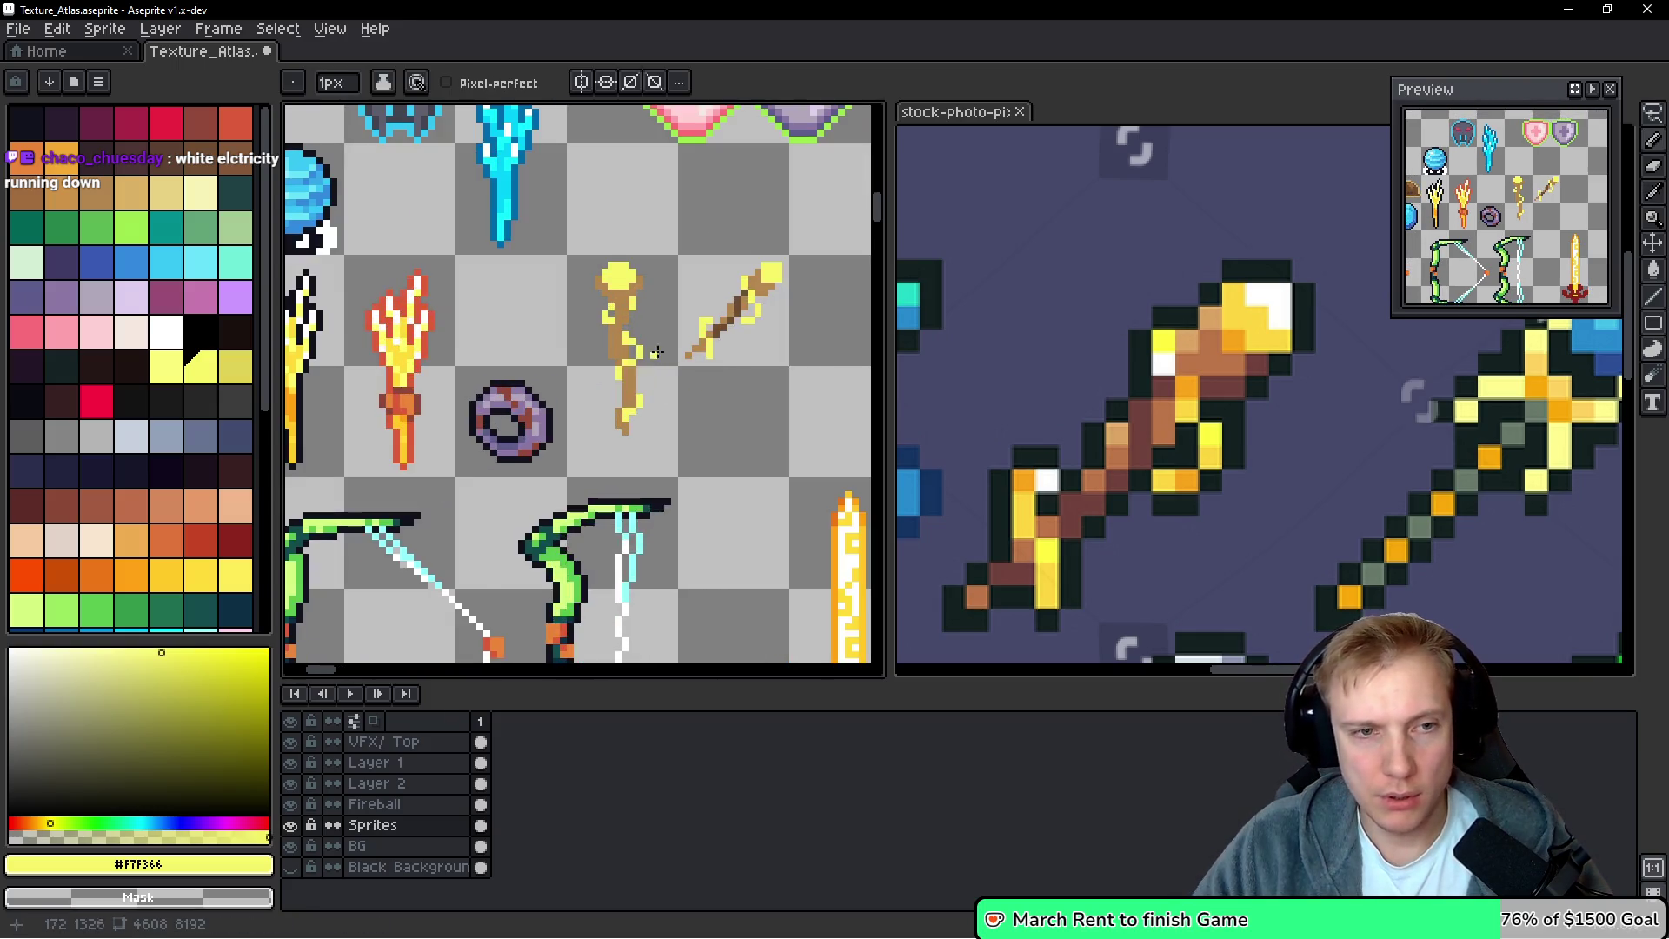
scroll(651, 361, "down", 1)
scroll(626, 296, "up", 3)
key("alt")
left_click(604, 271, "alt")
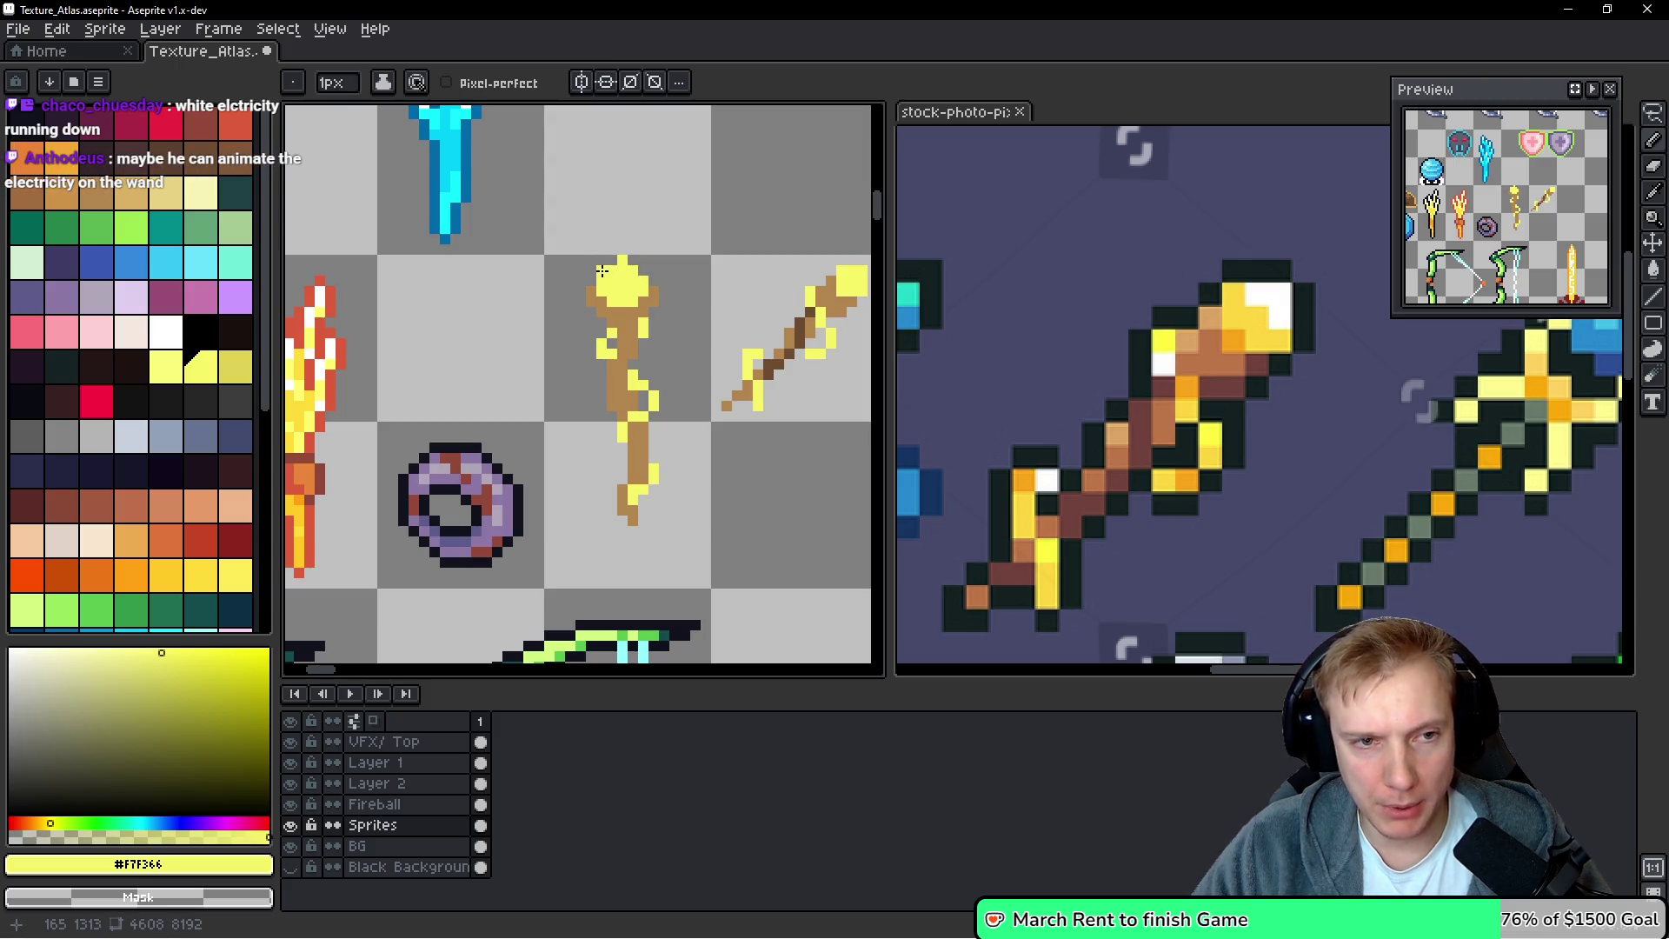
scroll(692, 323, "down", 3)
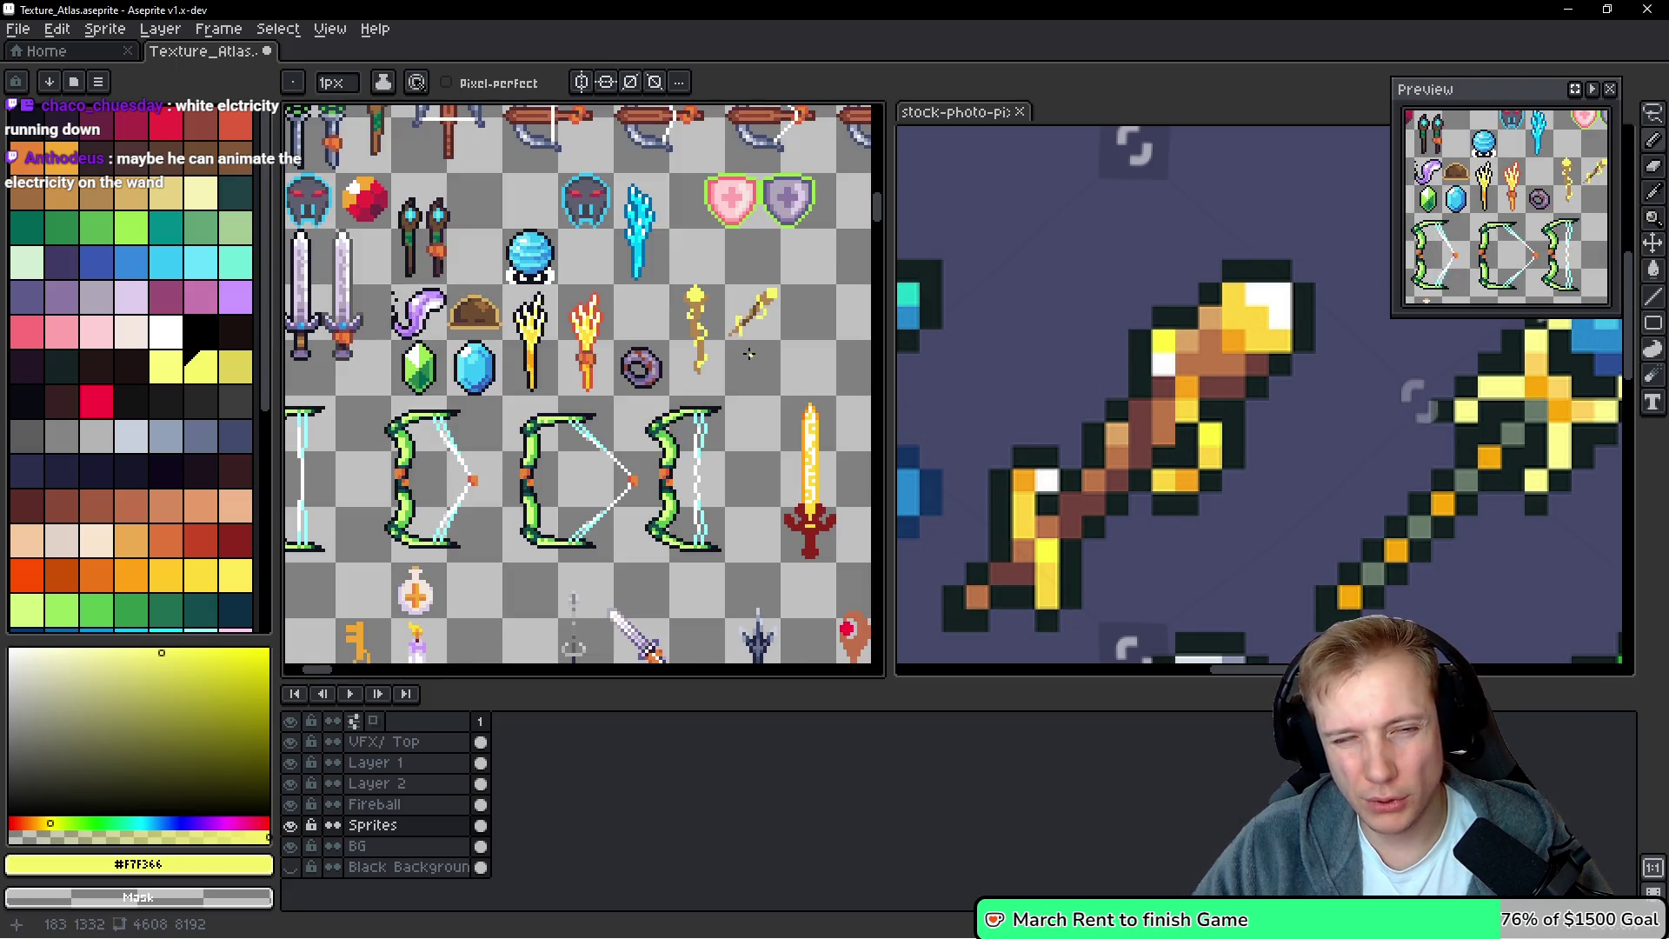
scroll(729, 328, "up", 3)
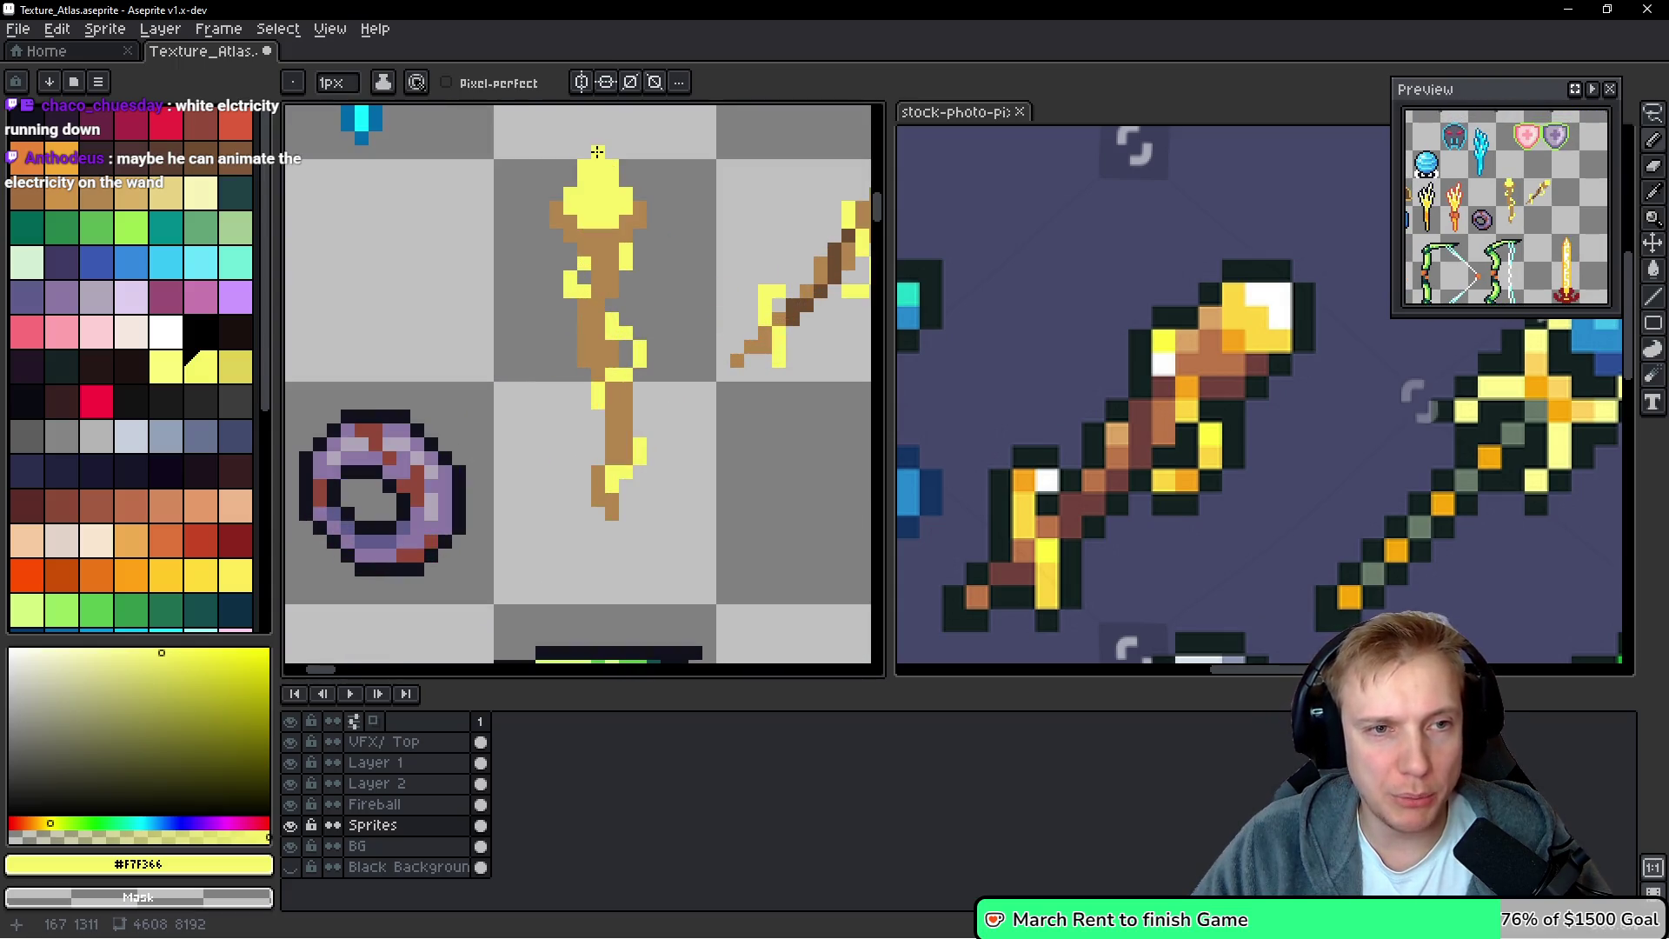
scroll(709, 227, "down", 2)
Lasso-select the gold wand, move it slightly down within its atlas cell, and commit
key("q")
mouse_move(691, 217)
left_mouse_down()
mouse_move(628, 144)
mouse_move(600, 326)
mouse_move(667, 376)
mouse_move(685, 193)
mouse_move(689, 209)
left_mouse_up()
left_click_drag(678, 300, 678, 313)
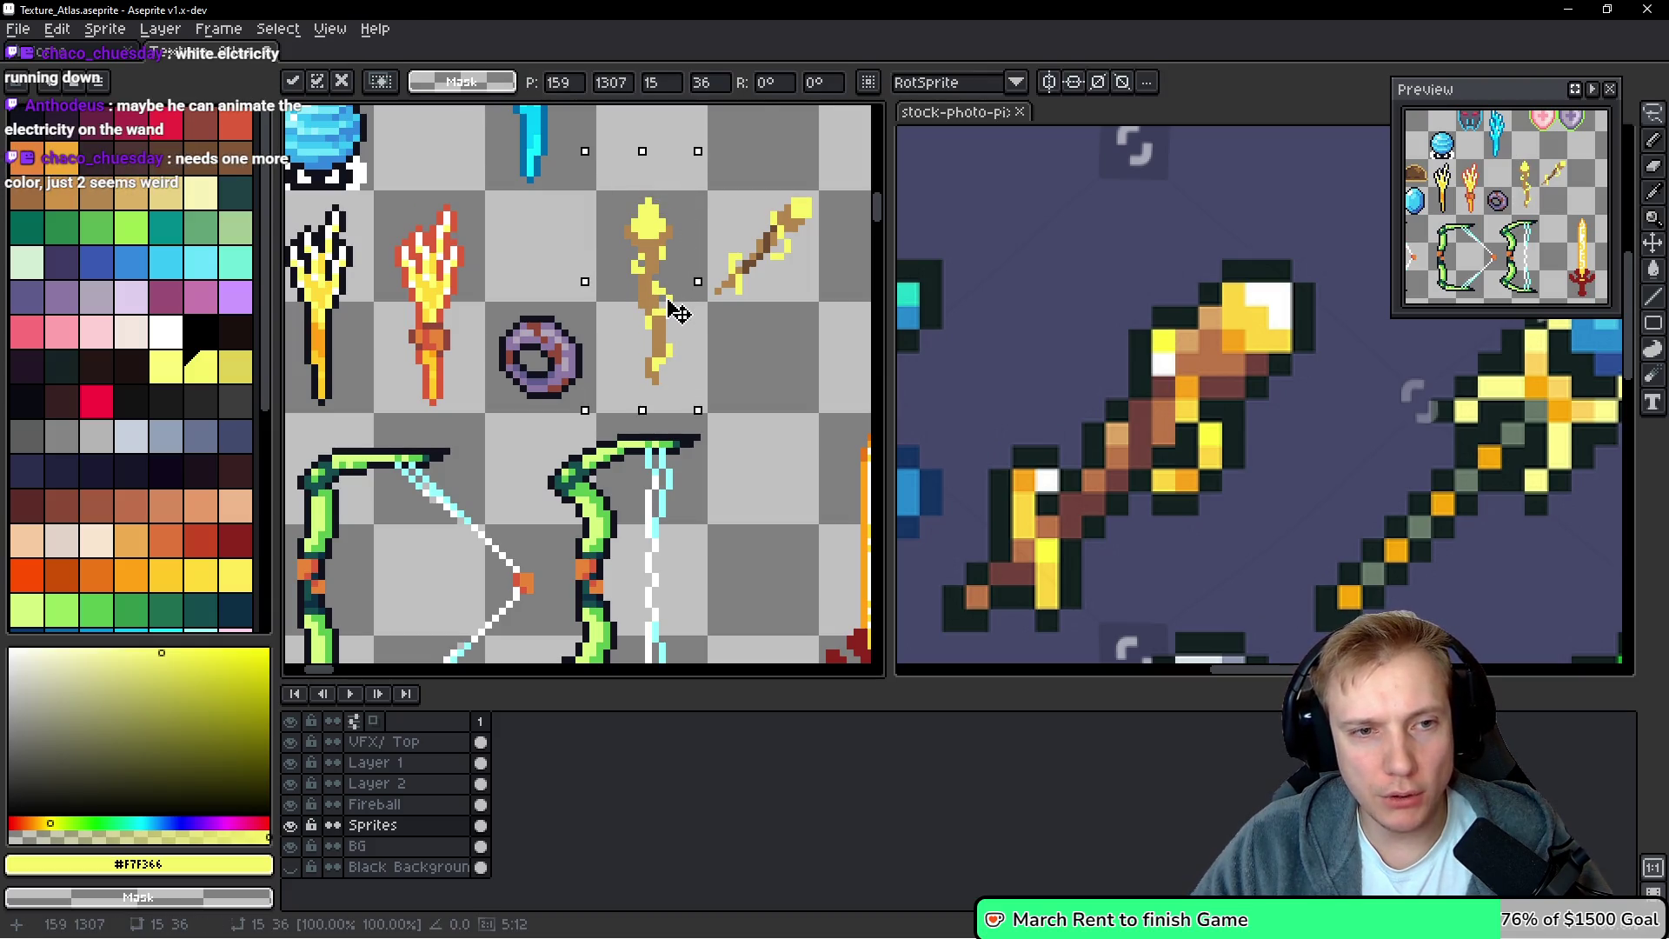
key("Return")
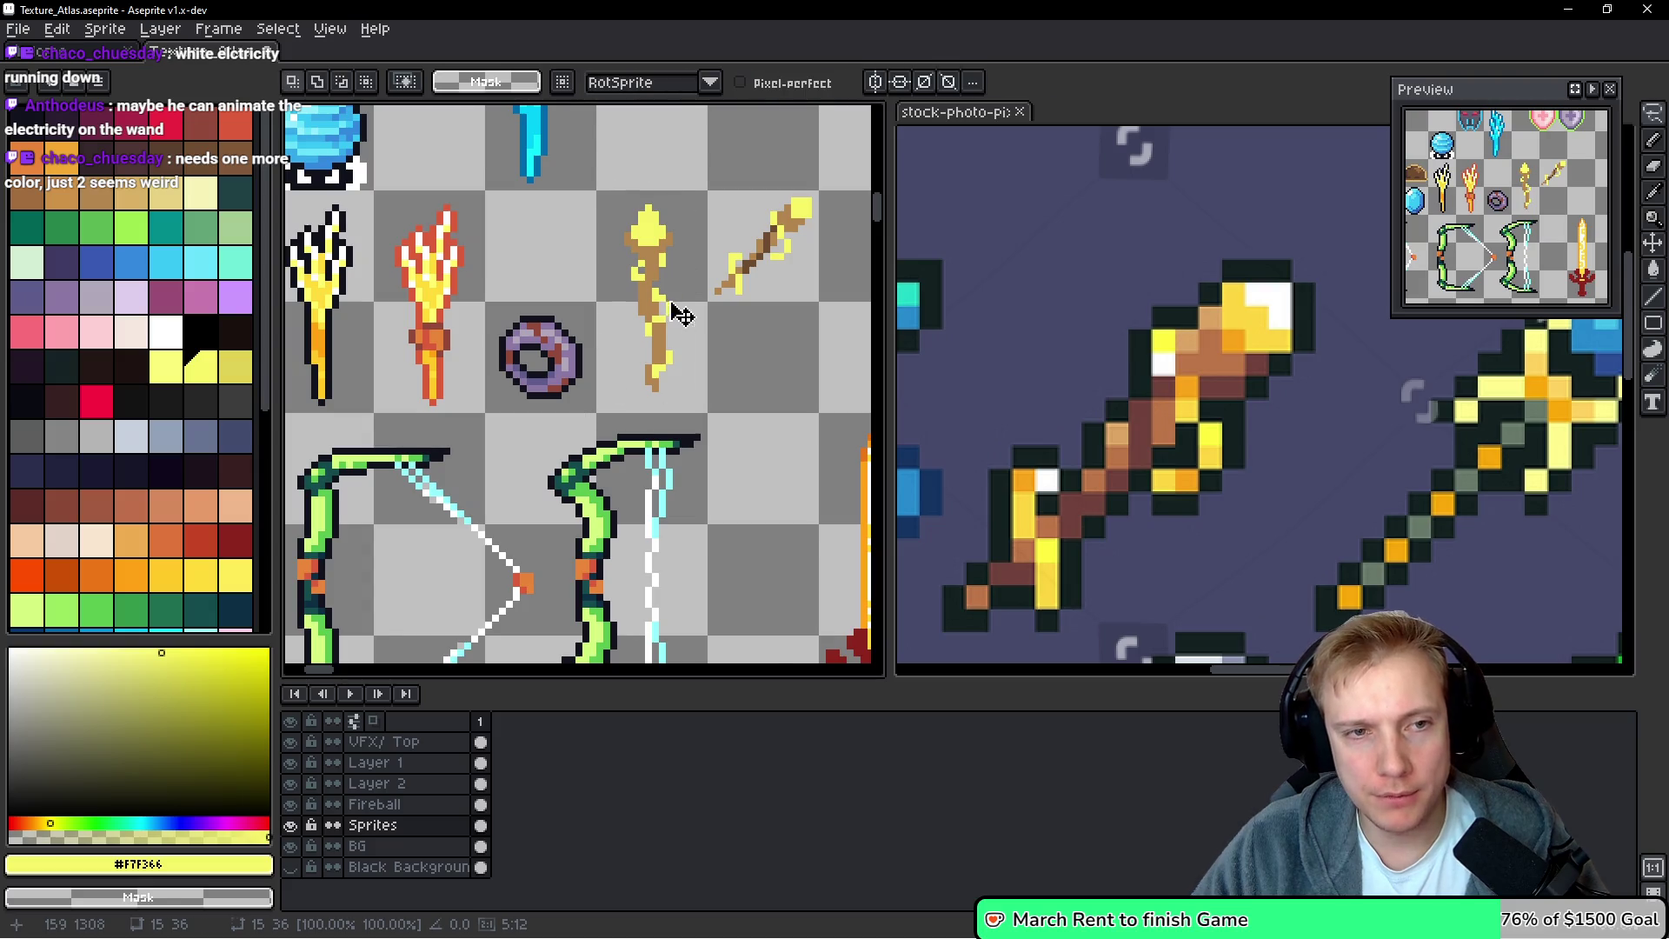
scroll(681, 306, "down", 2)
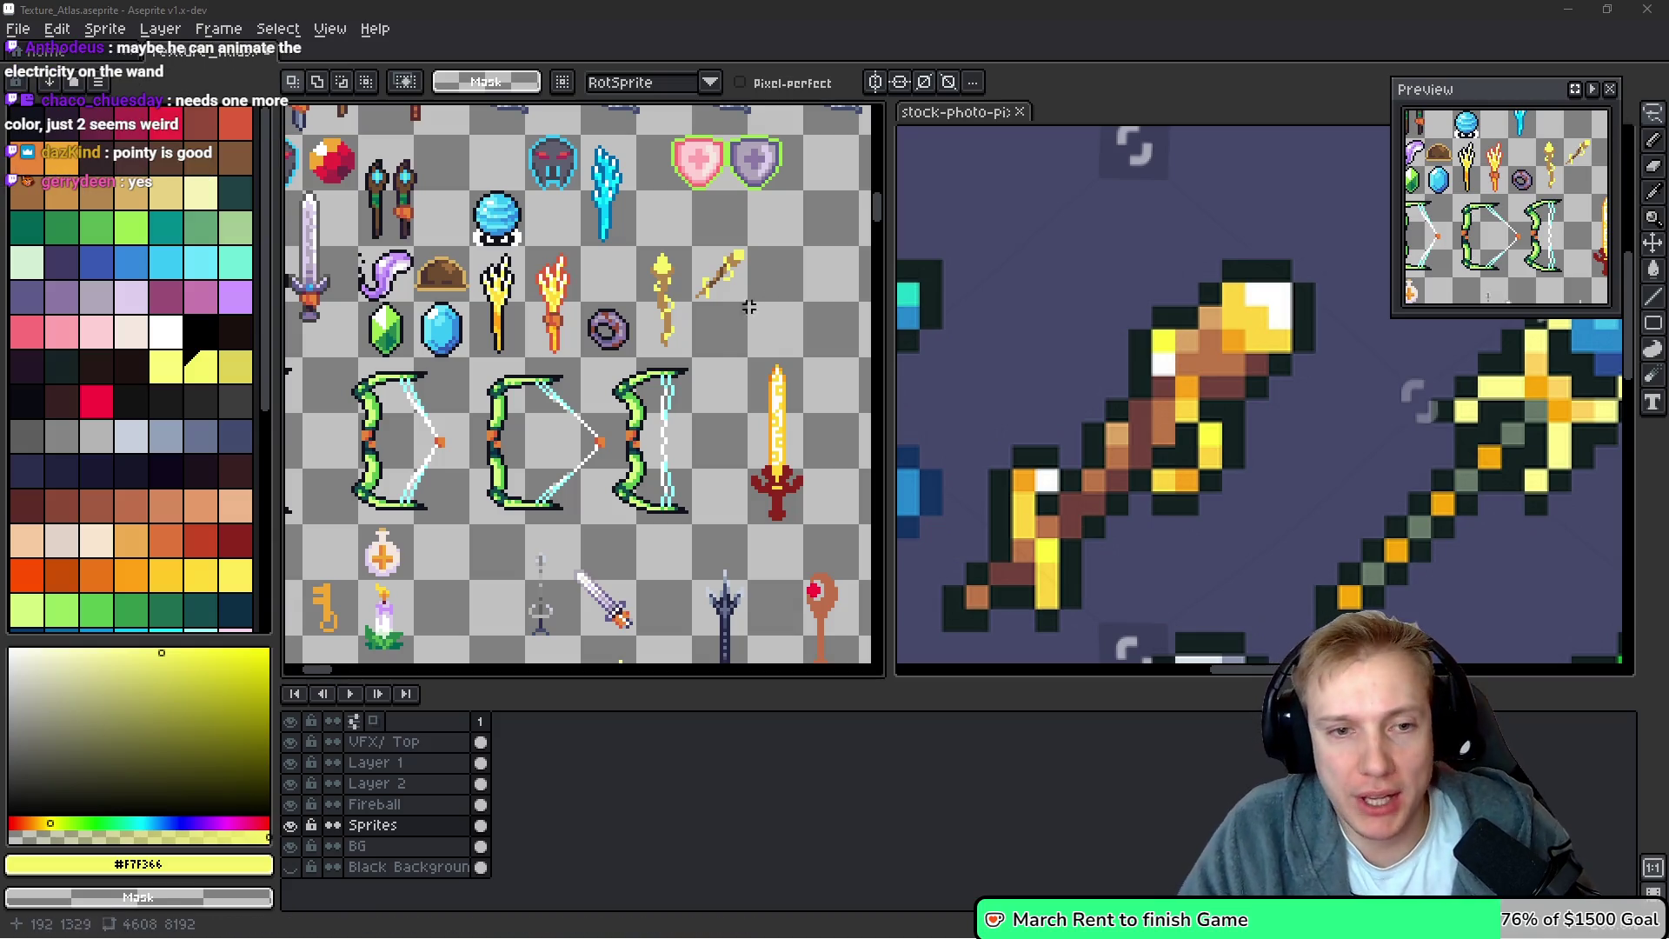
scroll(715, 342, "up", 1)
scroll(809, 348, "up", 1)
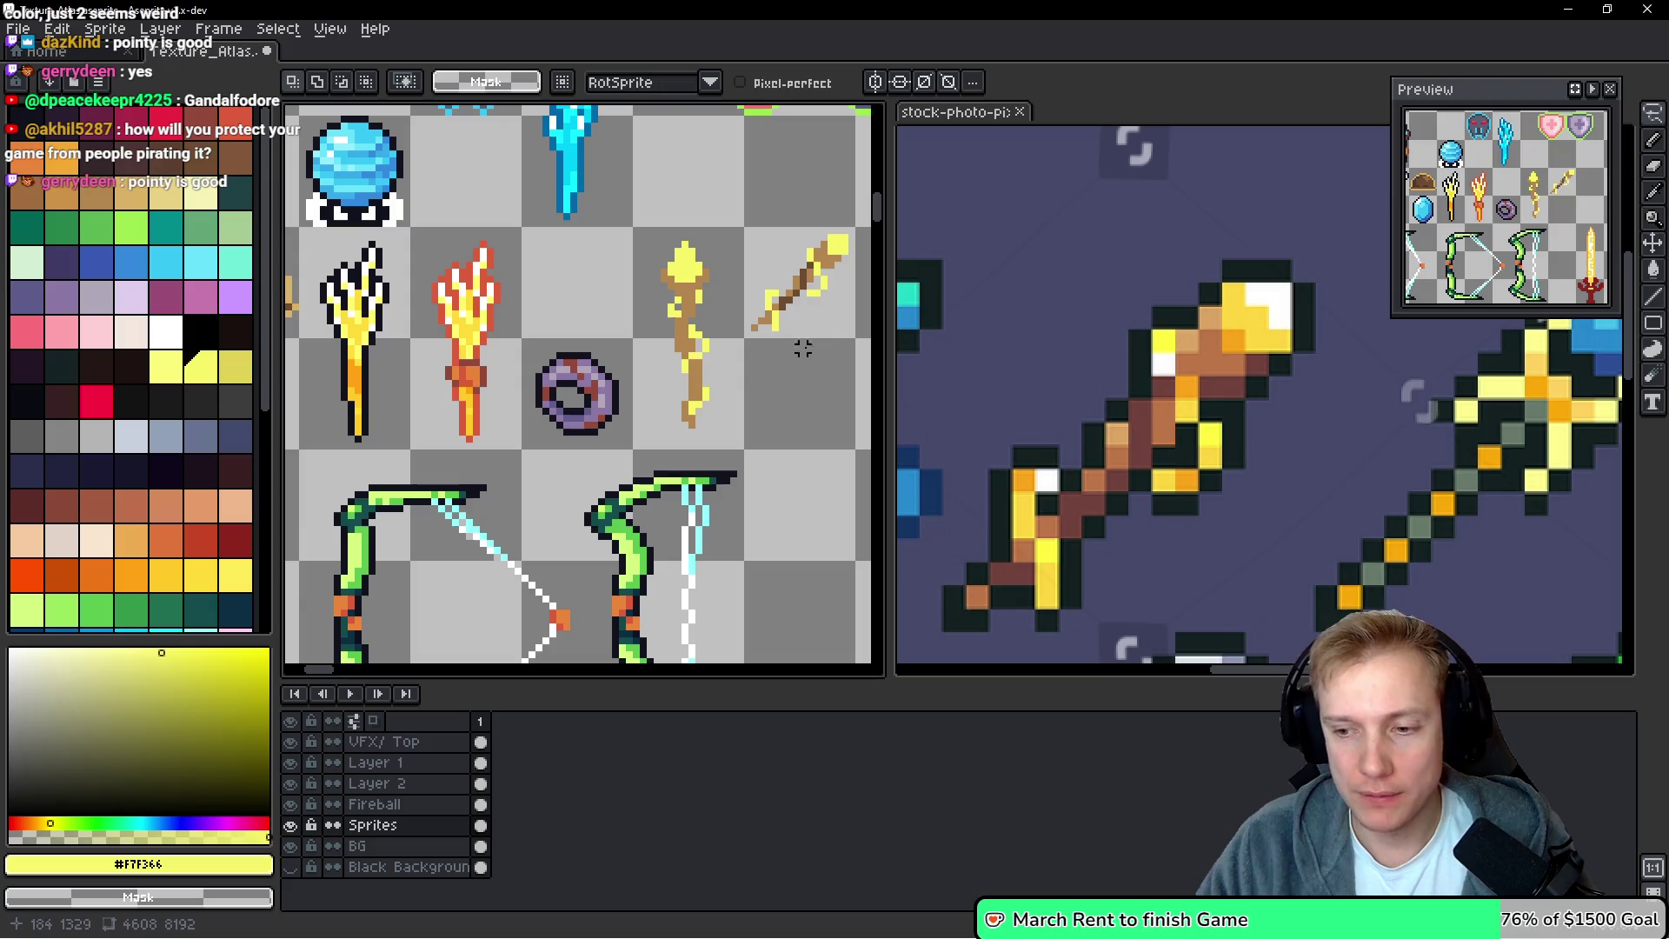
scroll(705, 354, "up", 1)
scroll(738, 362, "down", 1)
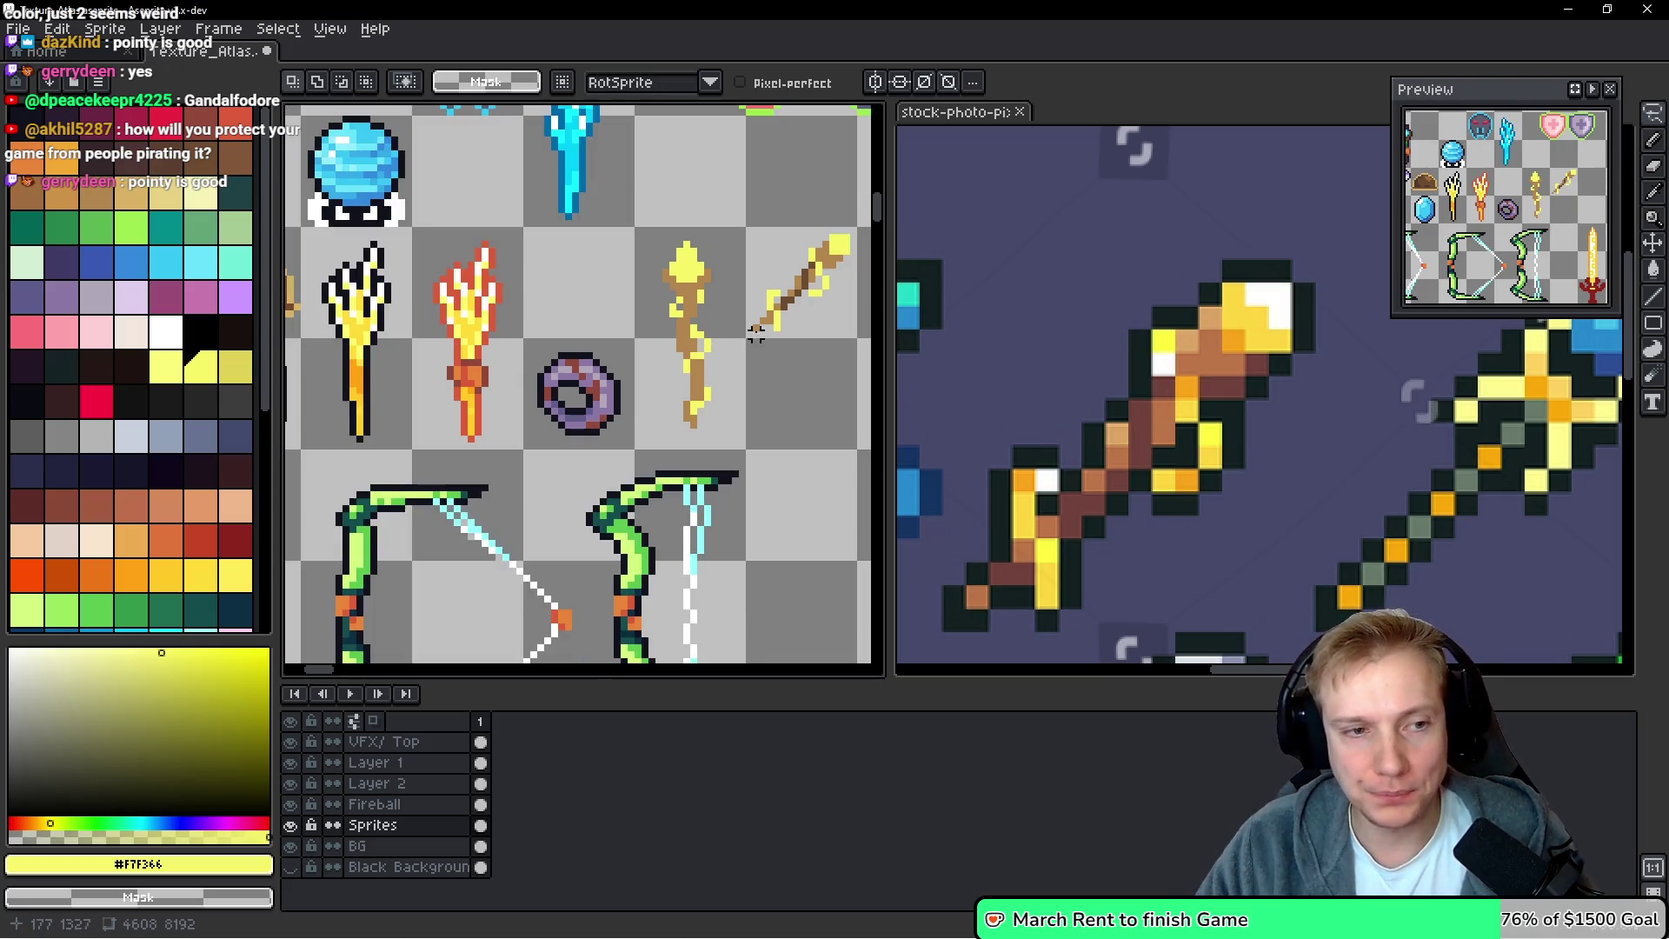
scroll(746, 328, "up", 2)
mouse_move(745, 291)
left_mouse_down()
mouse_move(627, 303)
mouse_move(792, 284)
left_mouse_up()
Pick white and add three white glint pixels on the staff
key("i")
left_click(336, 239)
scroll(804, 291, "up", 2)
key("b")
left_click(664, 324)
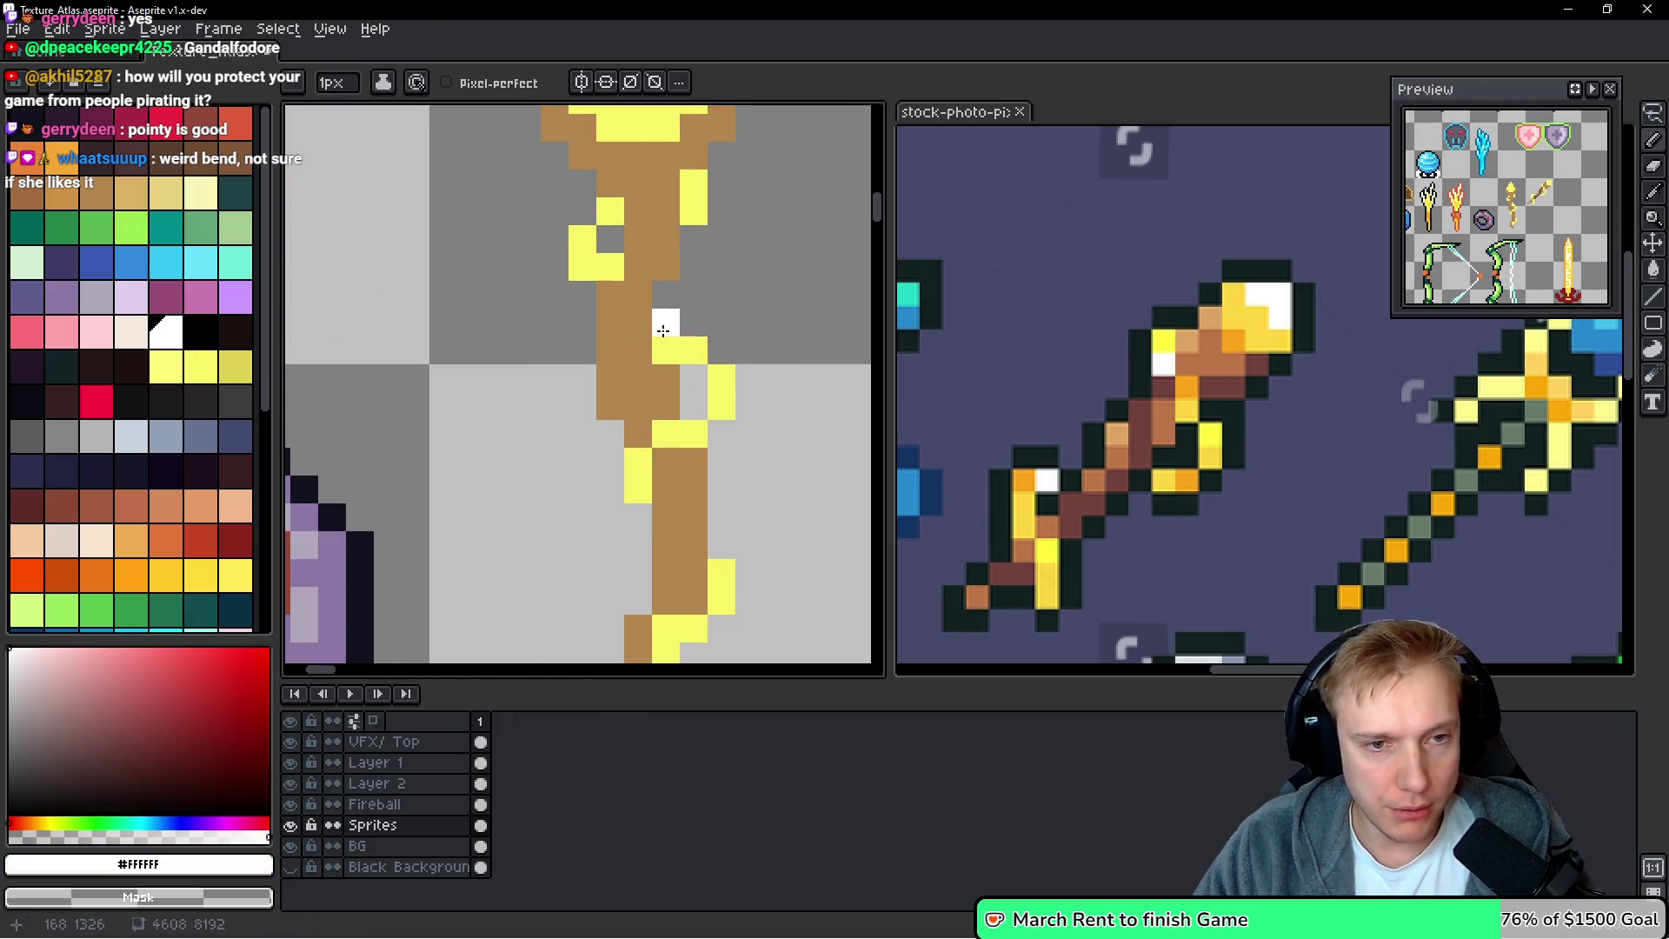
left_click(688, 348)
left_click(720, 322)
scroll(732, 337, "down", 4)
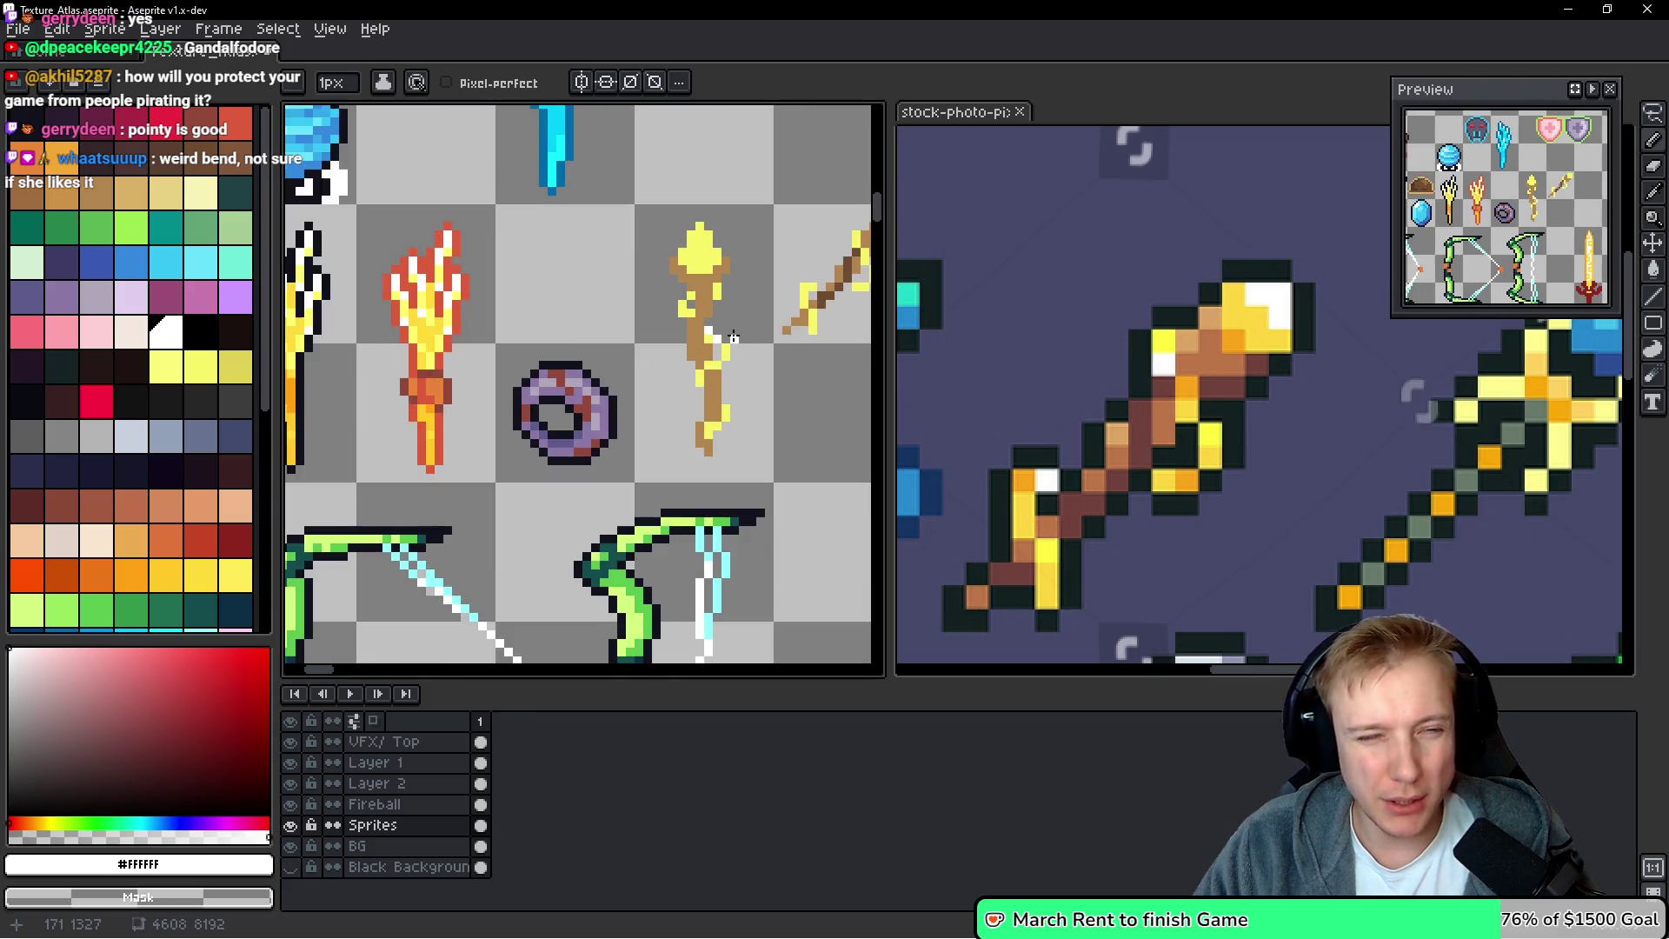
scroll(741, 339, "up", 4)
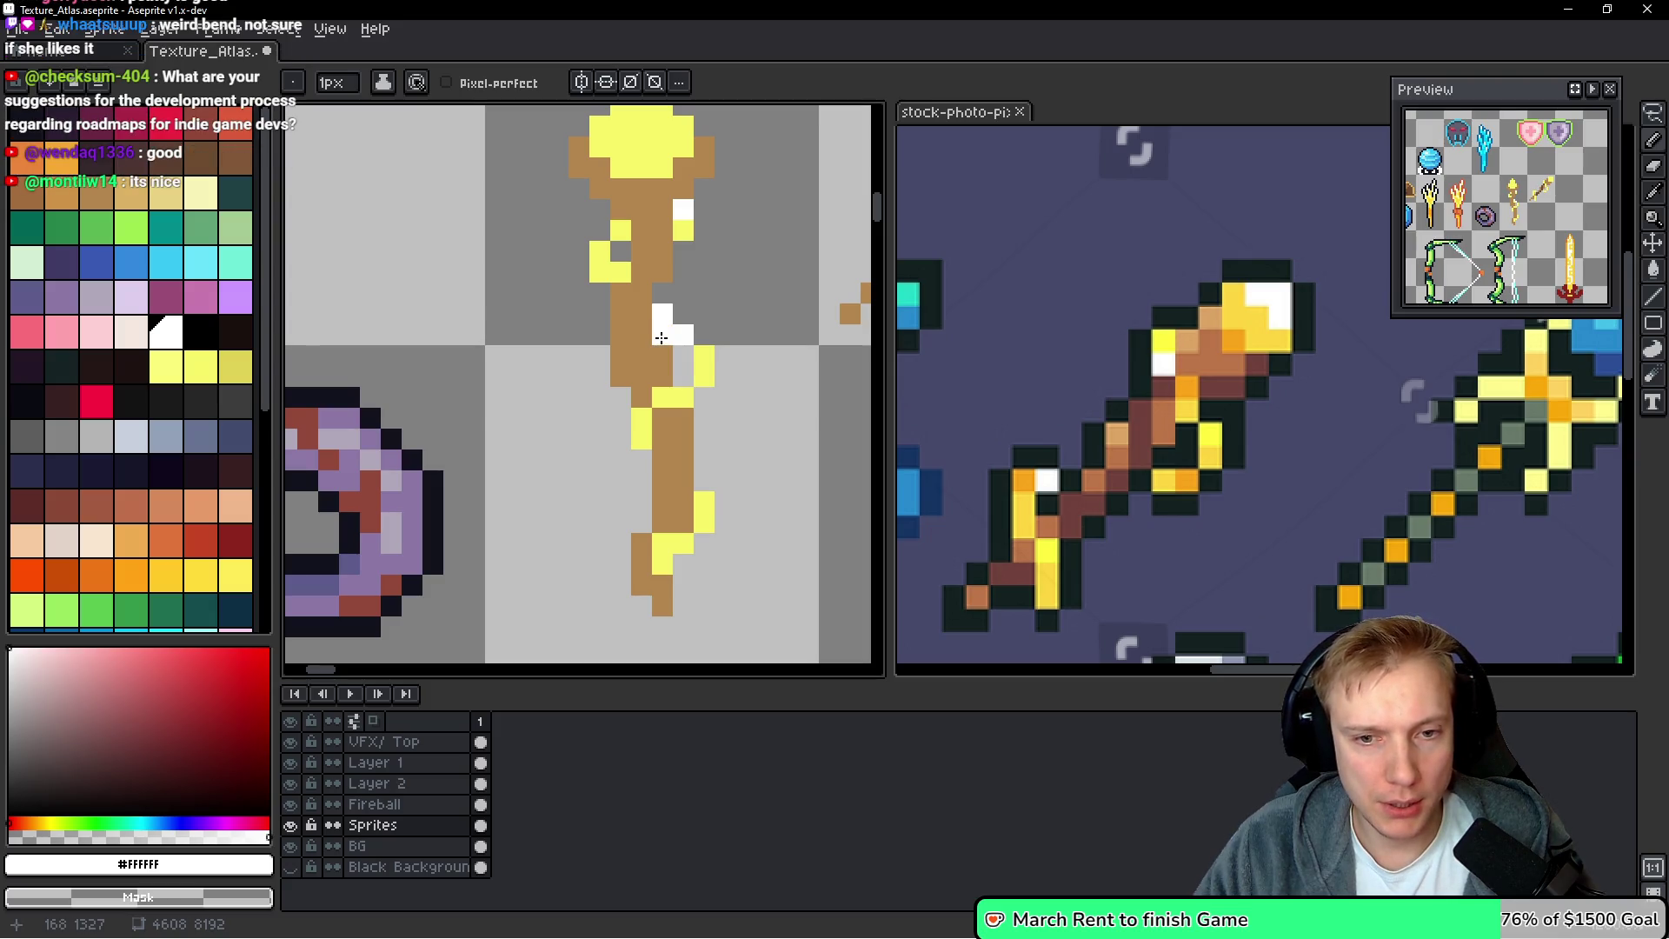
scroll(702, 435, "down", 2)
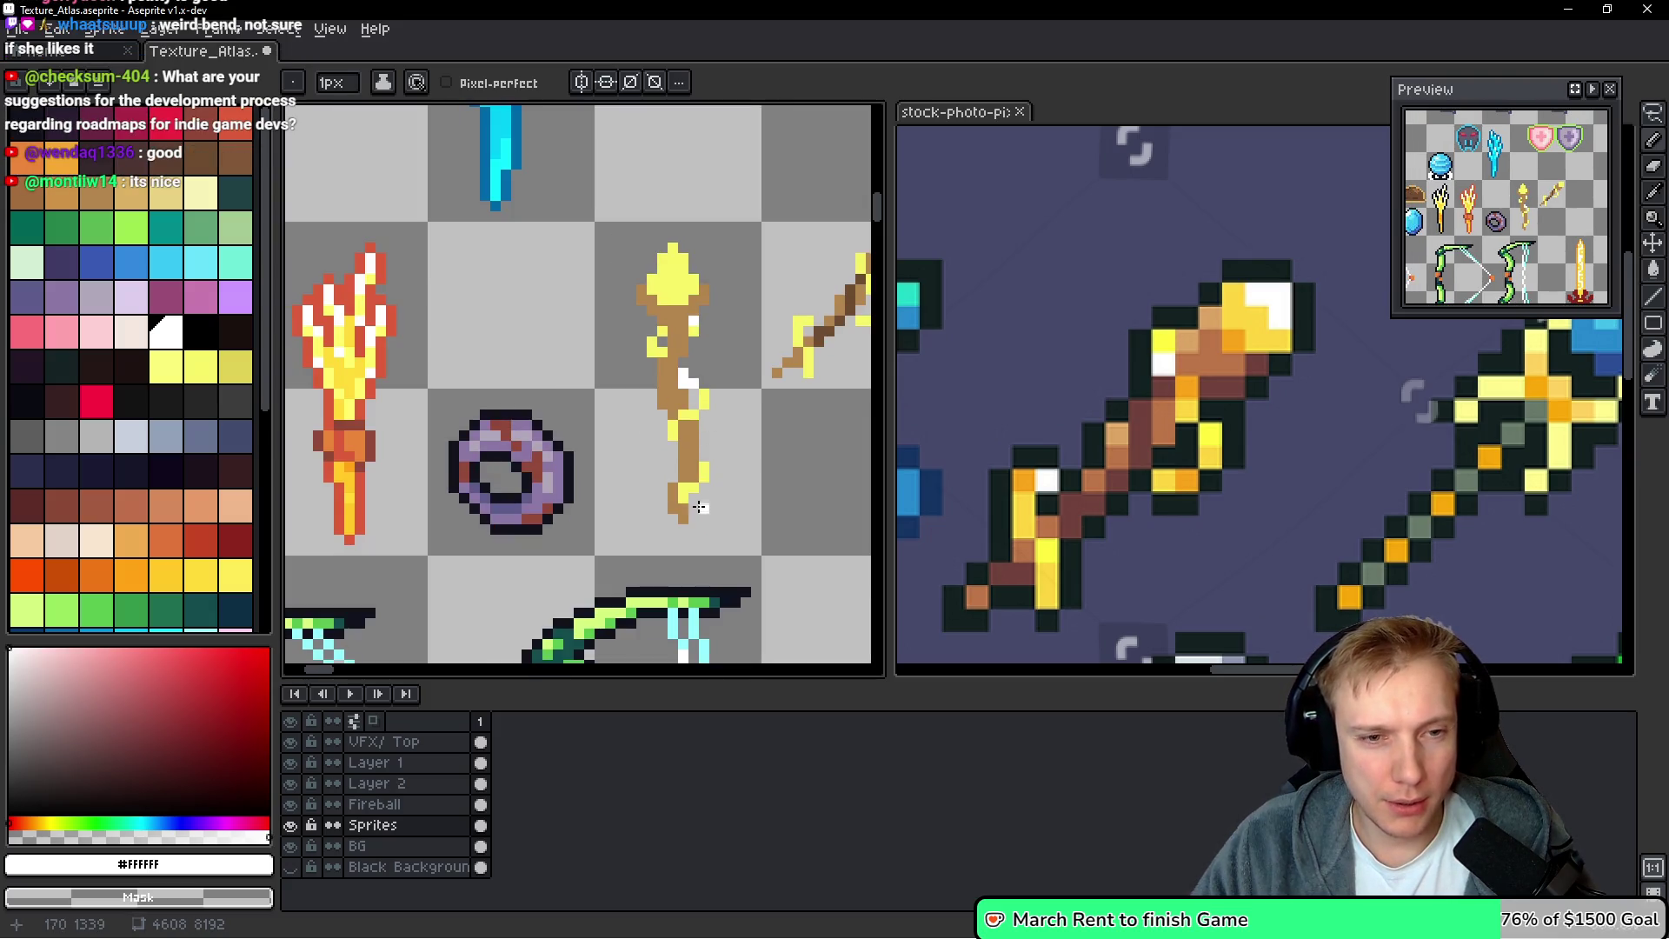
scroll(704, 474, "down", 2)
scroll(603, 425, "up", 1)
Sample orange #FFA214 and paint orange accent pixels along the golden staff's head and shaft
mouse_move(515, 432)
left_mouse_down()
mouse_move(658, 406)
mouse_move(351, 436)
left_mouse_up()
left_click(632, 446, "alt")
scroll(608, 403, "up", 2)
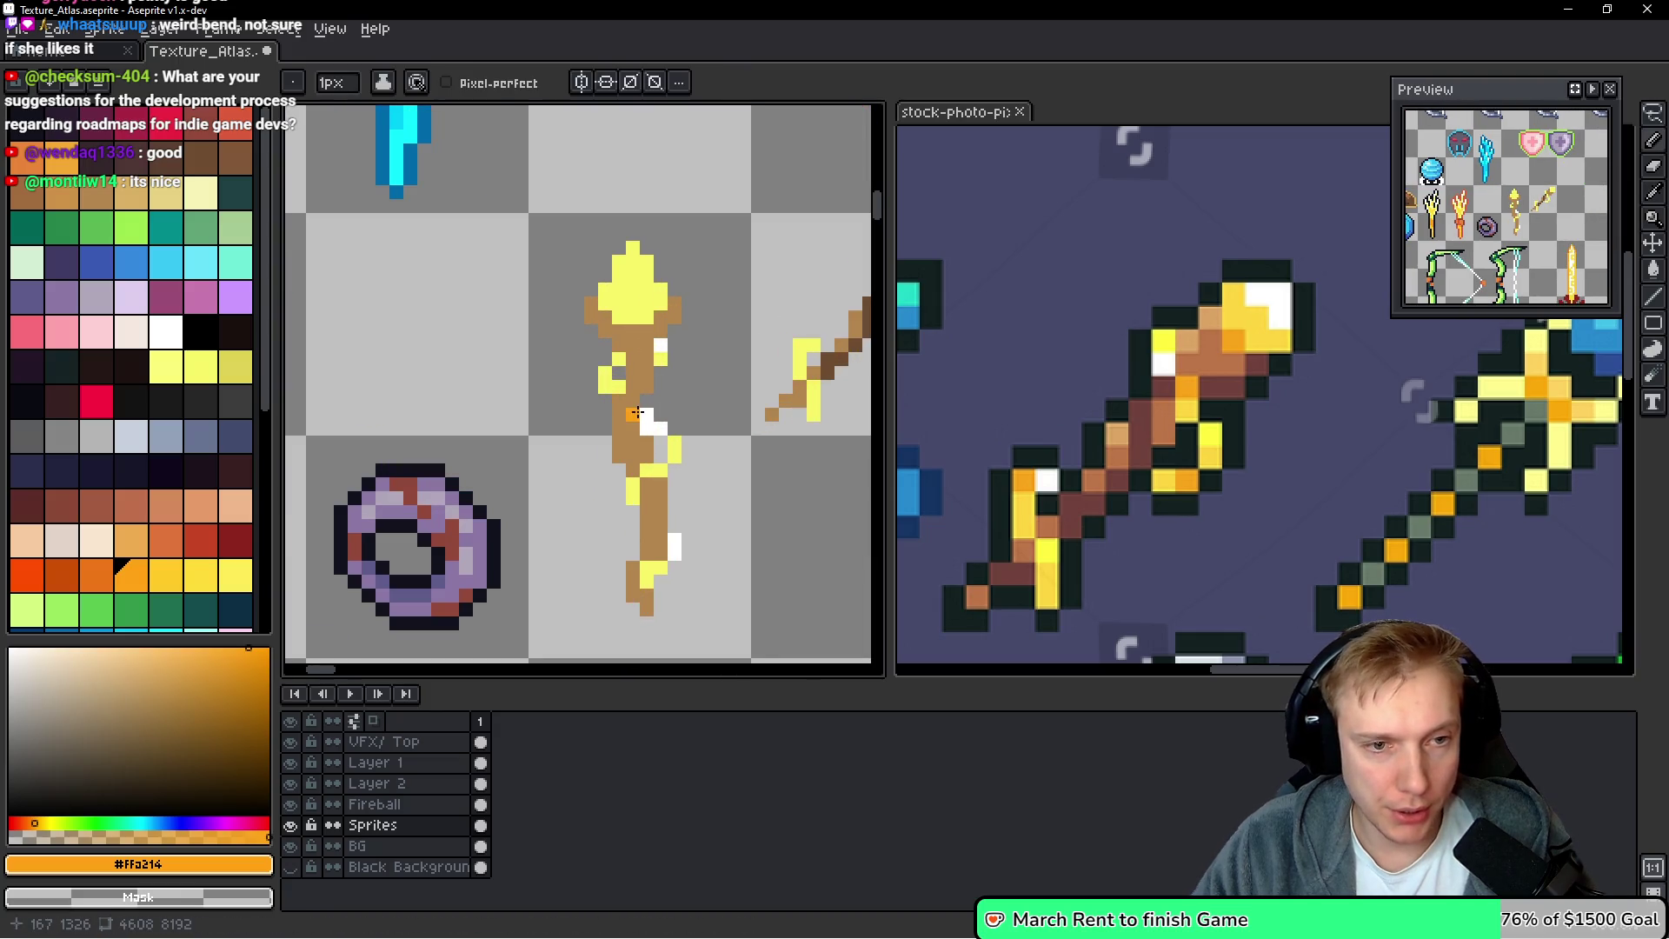
scroll(643, 418, "up", 3)
left_click(636, 477)
left_click(653, 483)
left_click(598, 511)
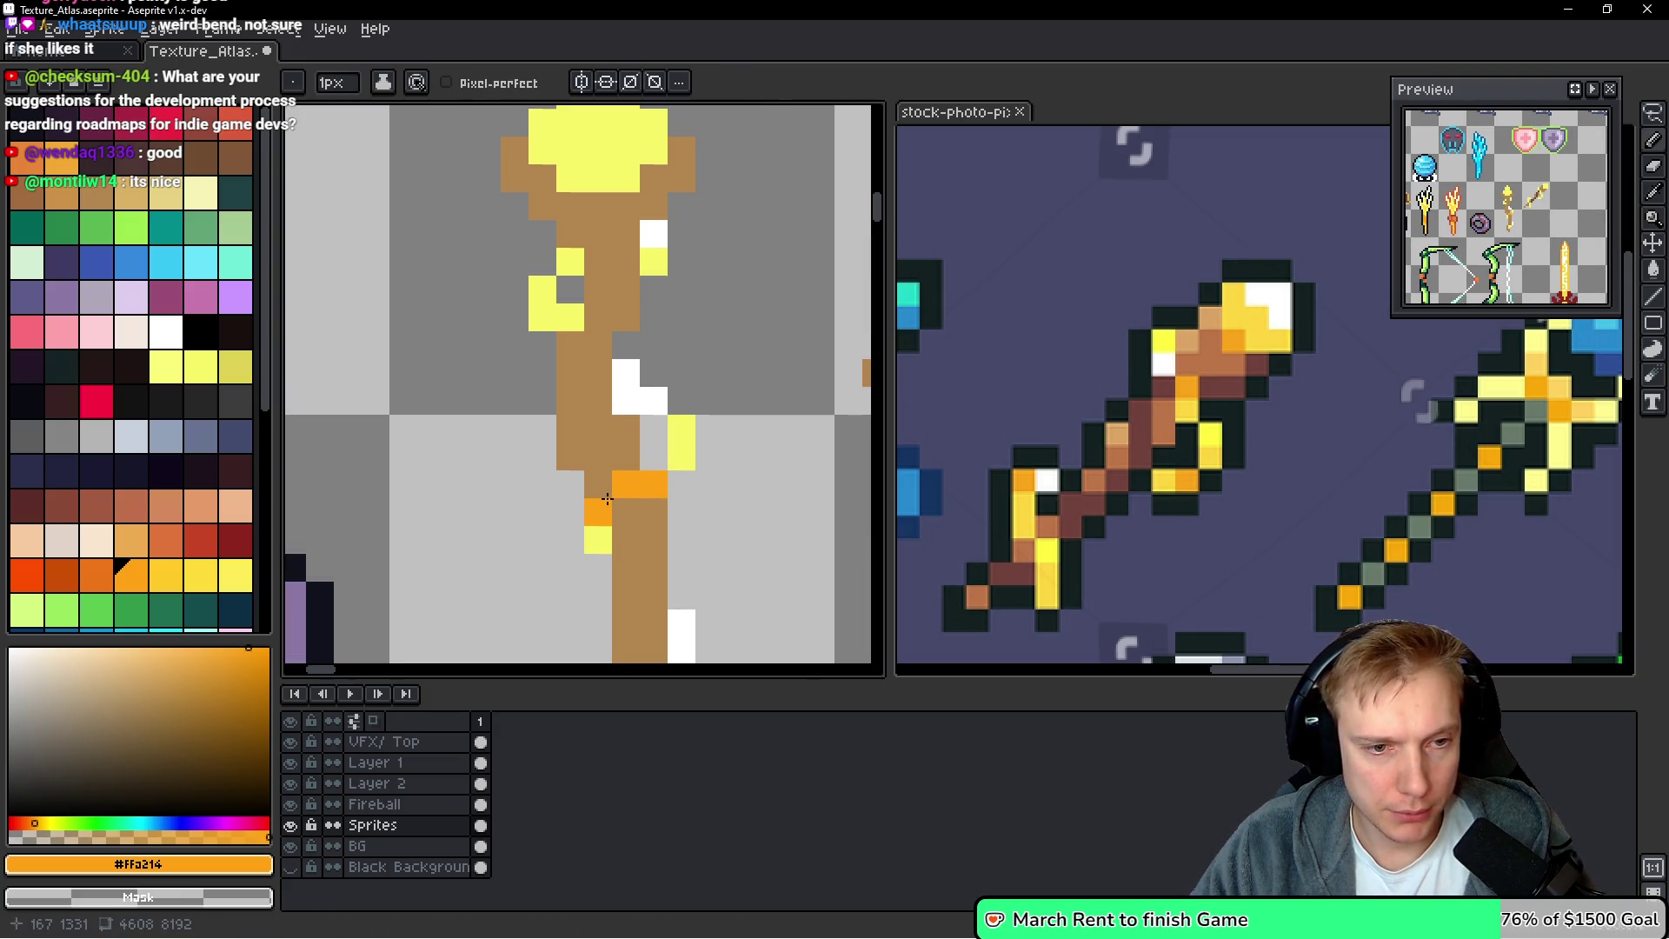
scroll(622, 513, "down", 2)
left_click(622, 532)
scroll(622, 532, "down", 5)
scroll(617, 417, "up", 4)
left_click(614, 391)
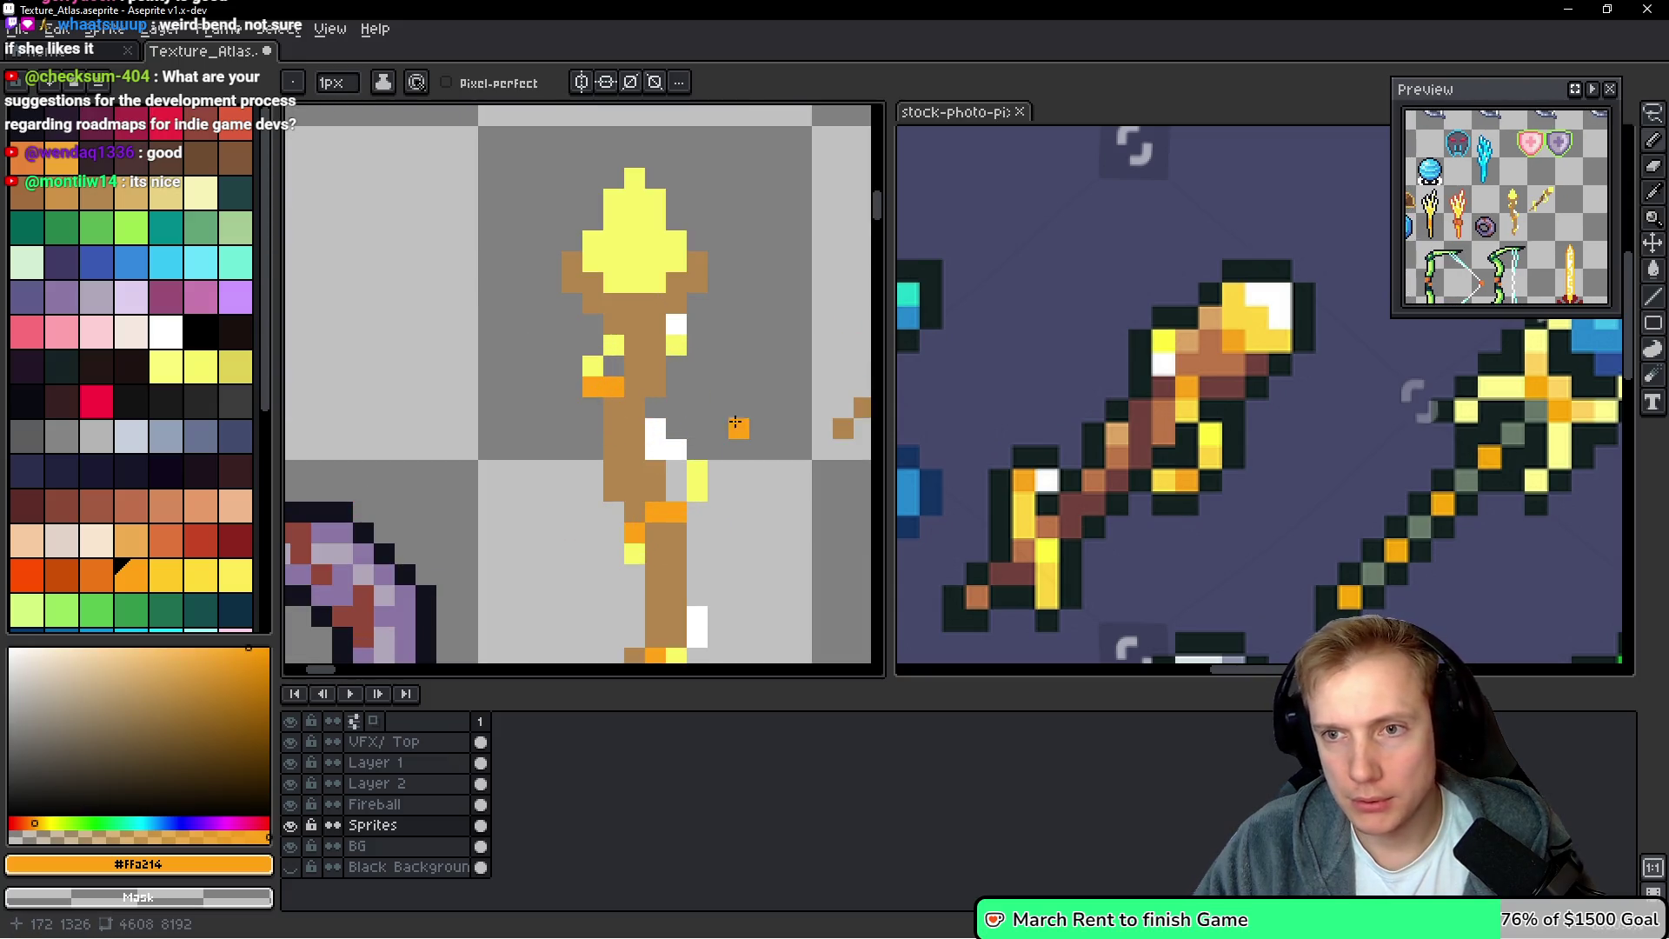
scroll(747, 419, "down", 5)
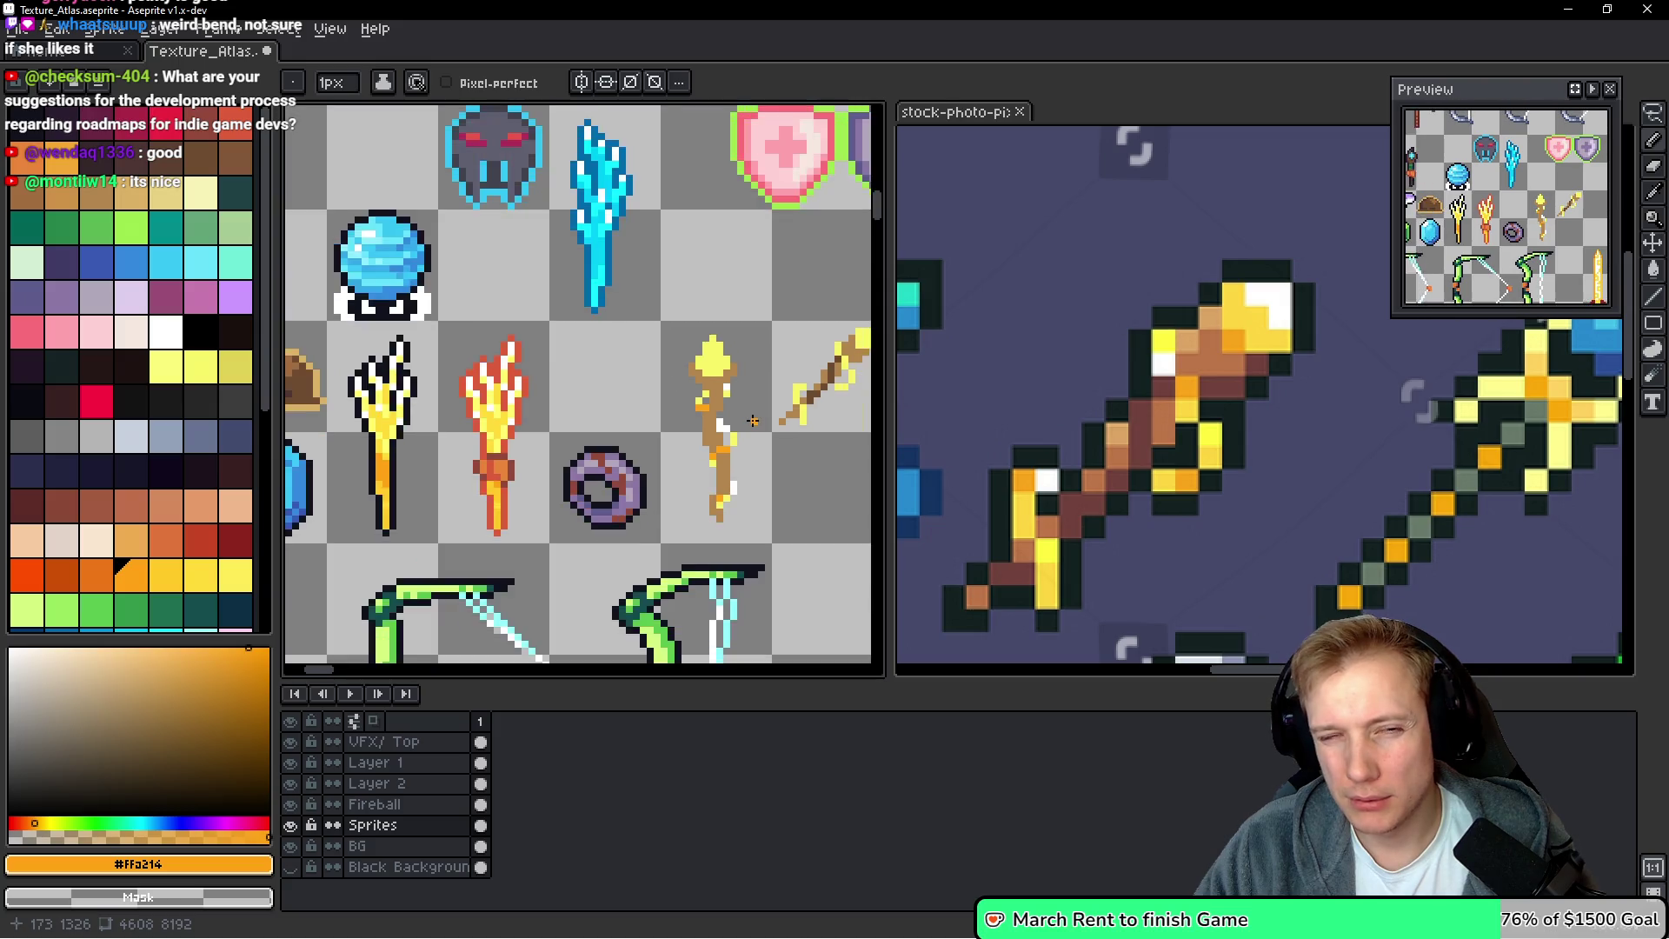
scroll(751, 412, "up", 5)
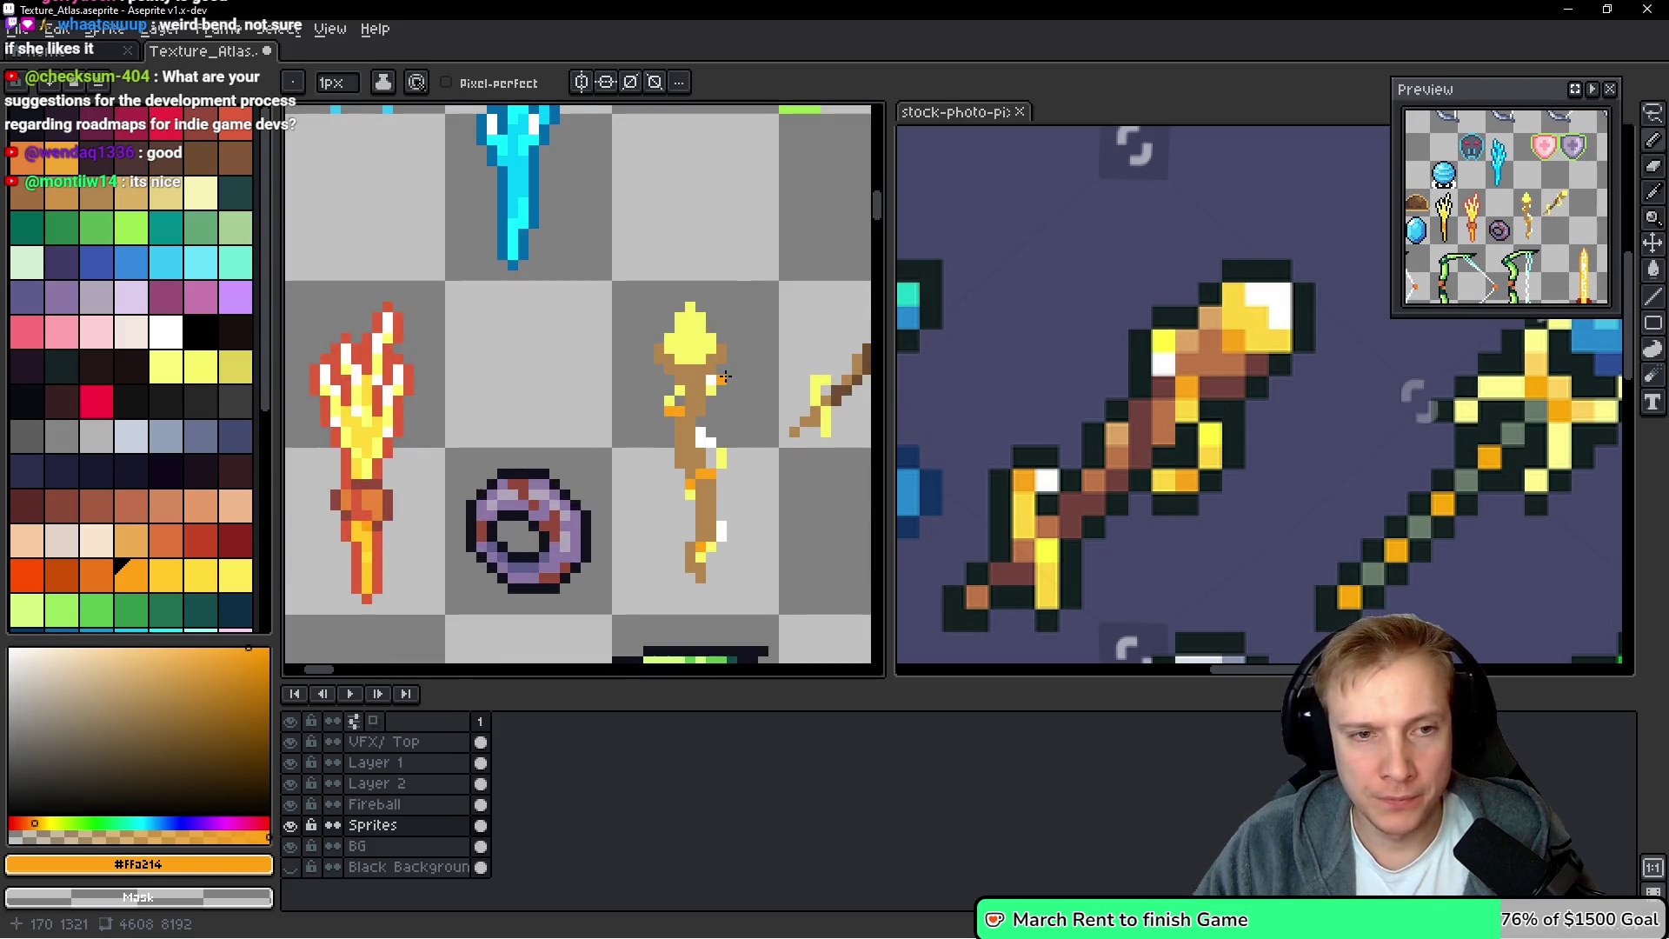
key("alt")
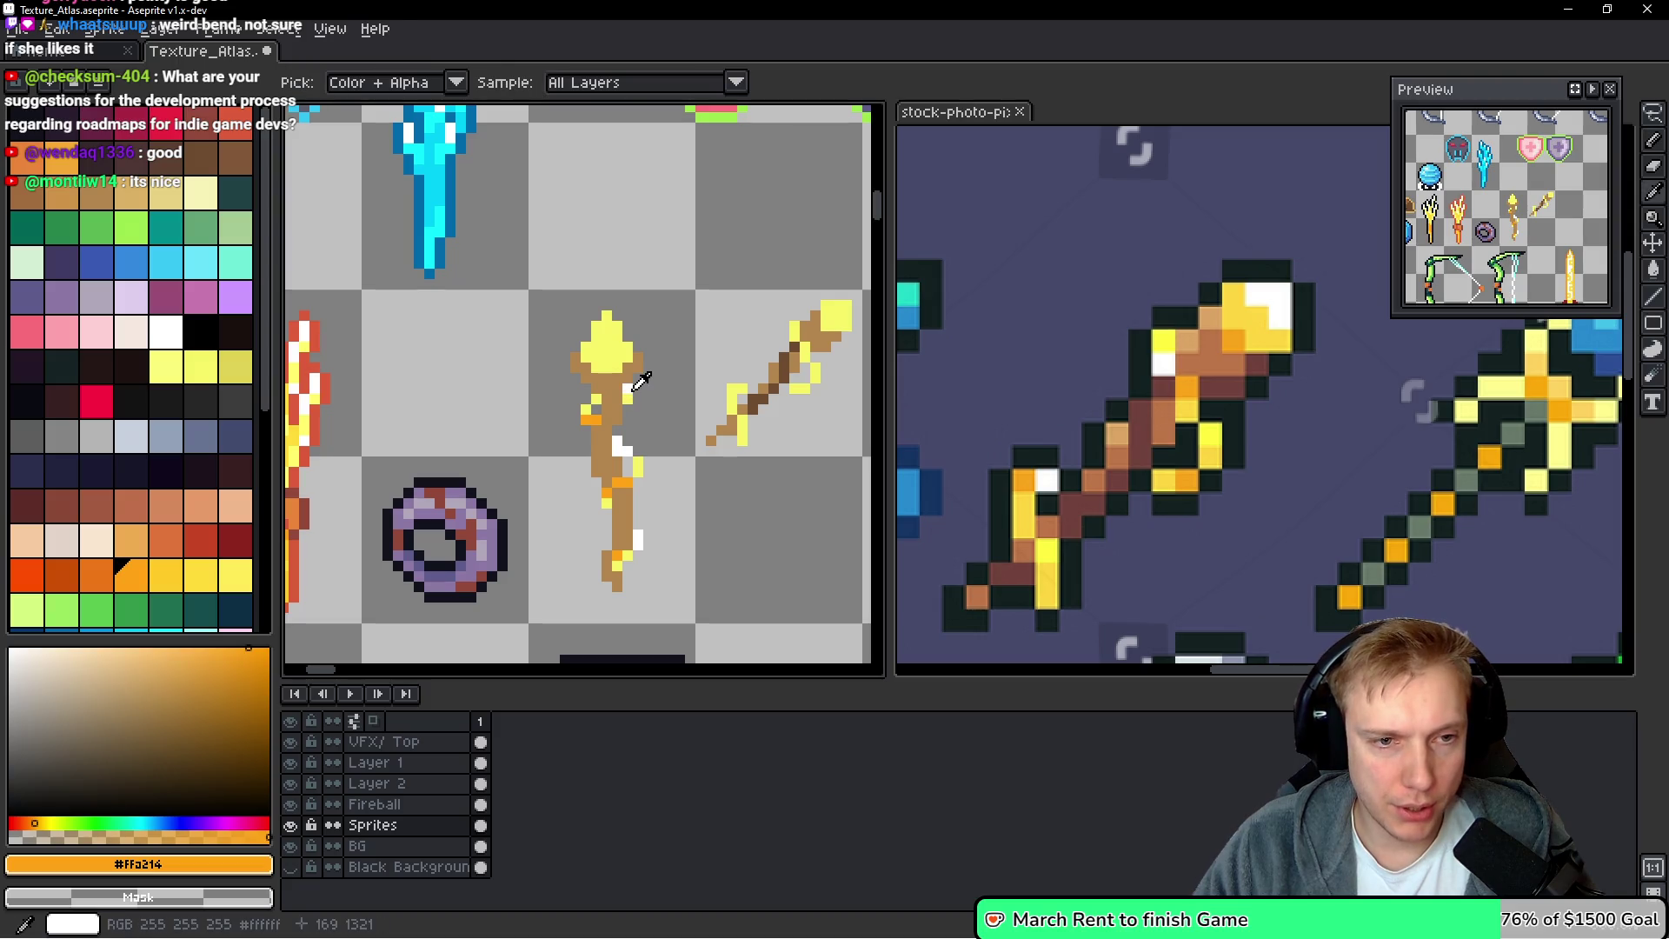
Eyedrop white and paint a white highlight on the orb, undoing misplaced pixels
left_click(624, 446, "alt")
scroll(608, 324, "up", 2)
mouse_move(608, 324)
left_mouse_down()
mouse_move(611, 309)
mouse_move(596, 354)
left_mouse_up()
left_click(660, 440)
key("ctrl+z")
left_click(584, 439)
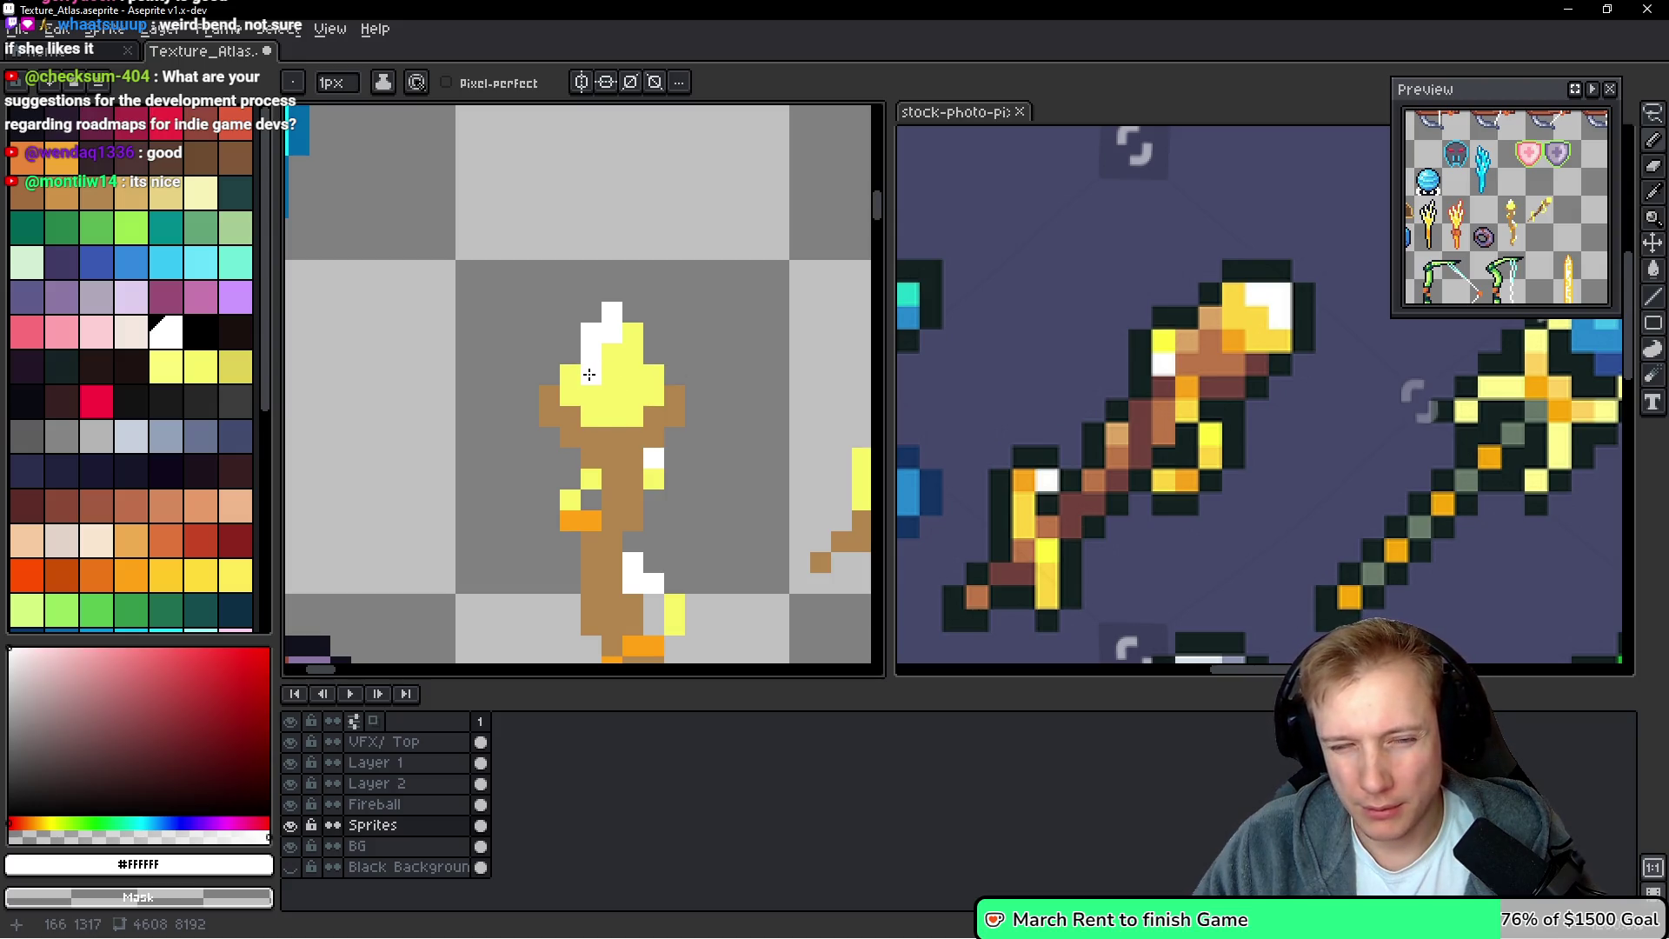
mouse_move(589, 373)
left_mouse_down()
mouse_move(606, 339)
mouse_move(571, 396)
left_mouse_up()
key("ctrl+z")
left_click(666, 417)
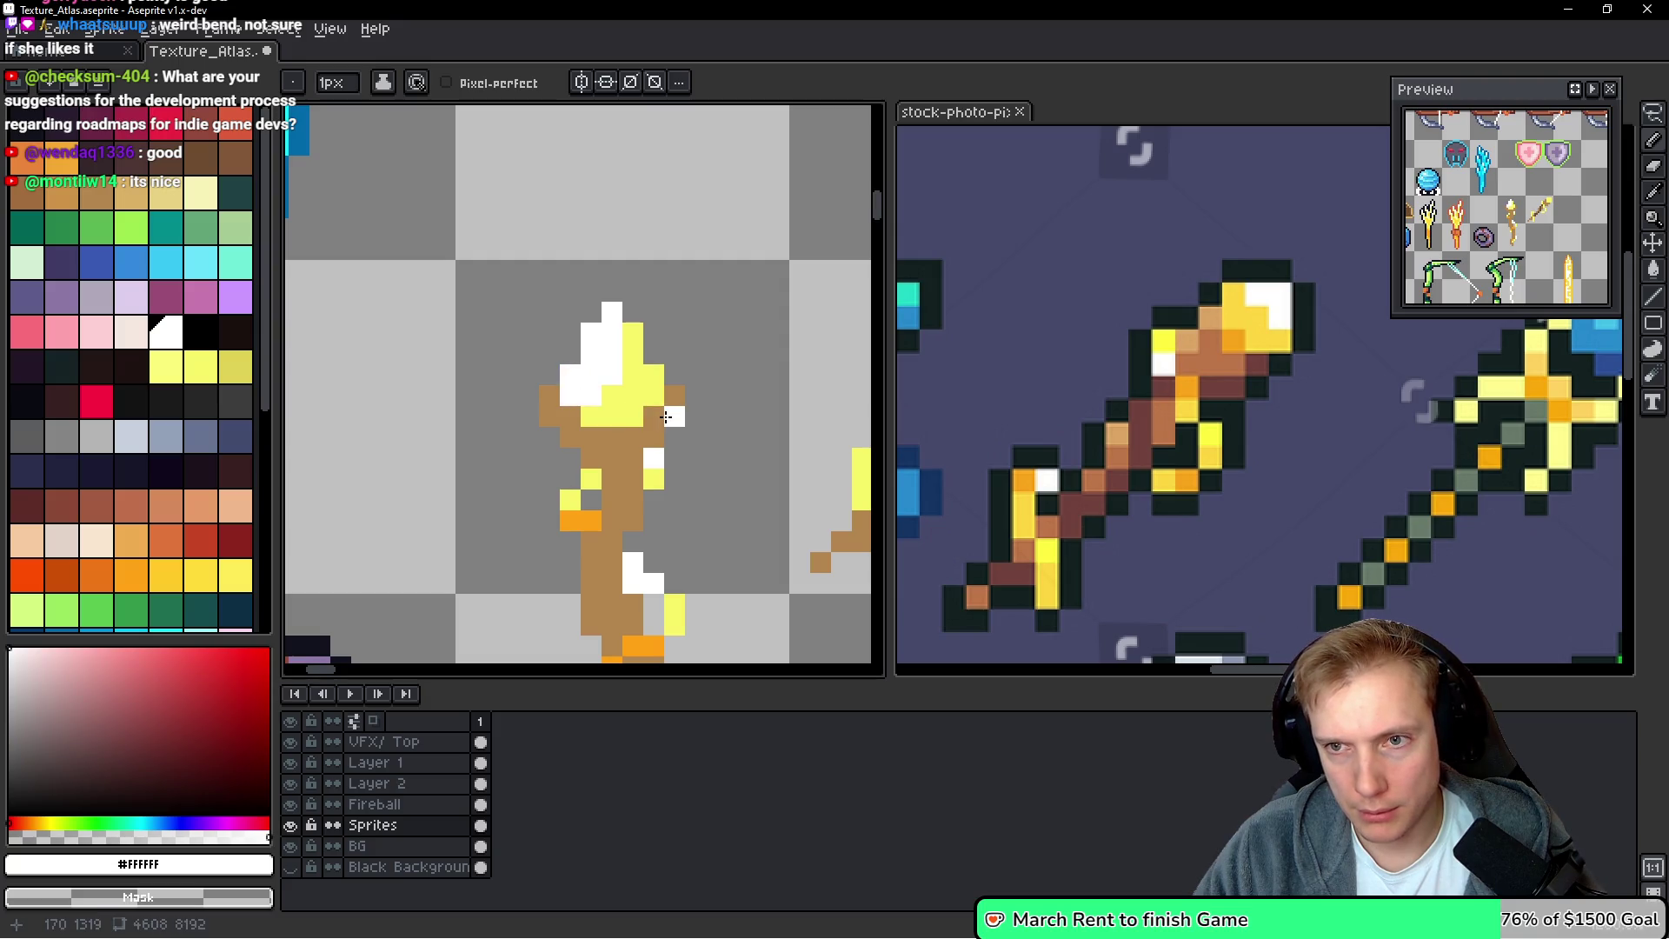
Sample orange from the staff and paint two orb edge pixels orange
left_click(661, 411, "alt")
scroll(677, 389, "down", 3)
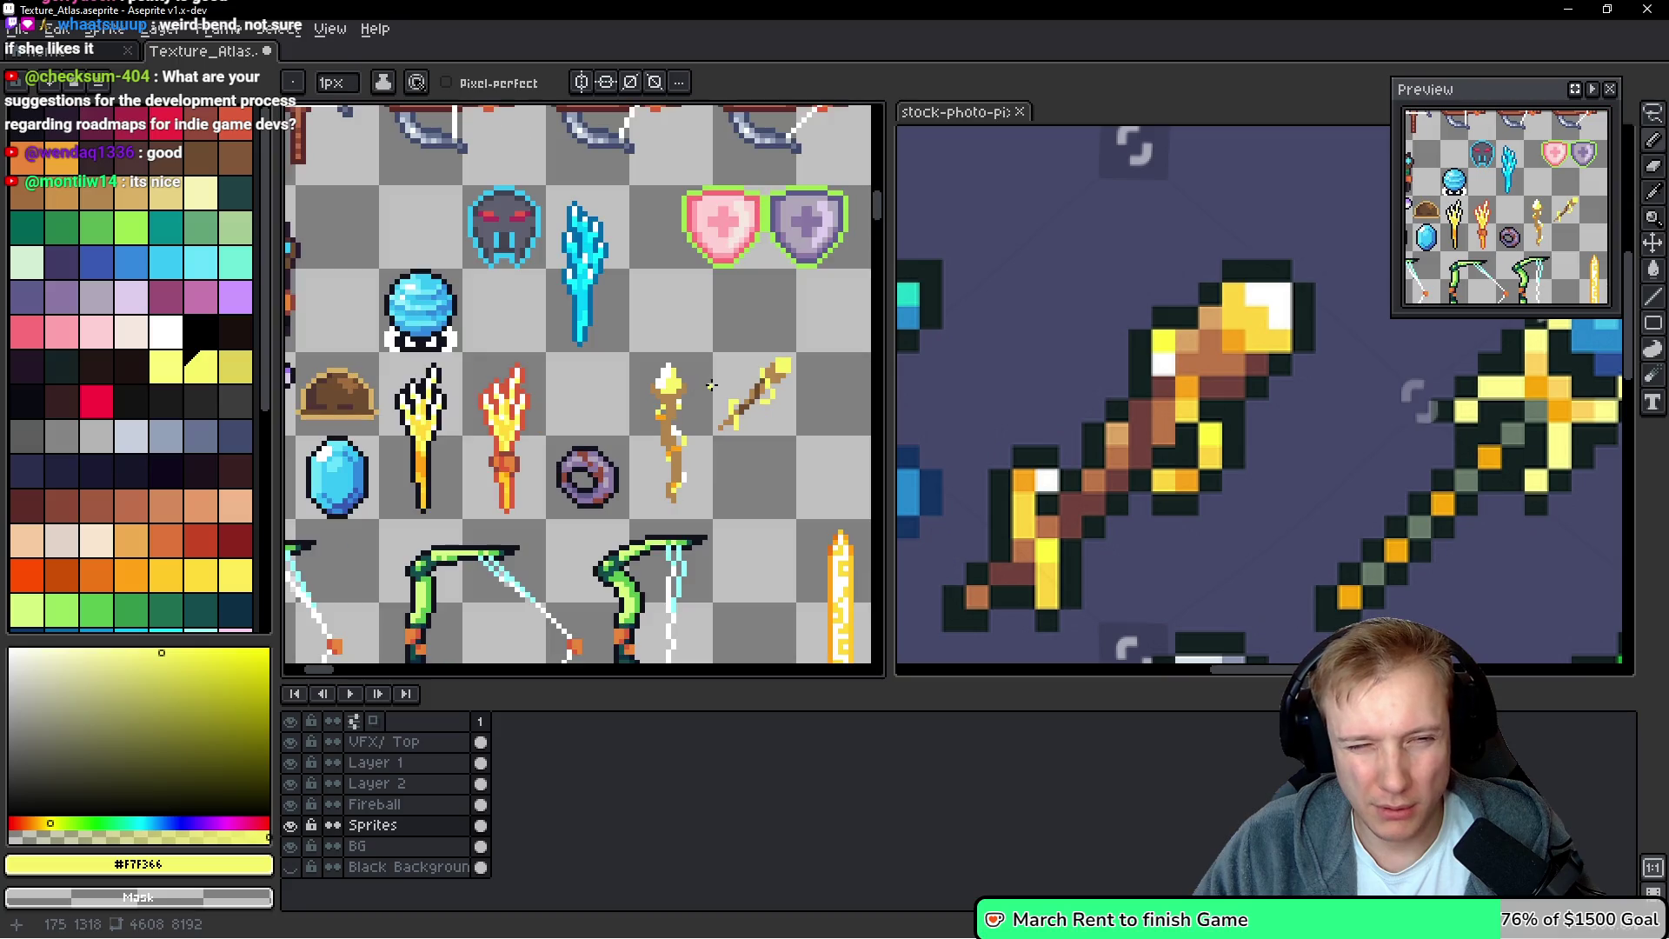
scroll(677, 385, "up", 1)
left_click(665, 398, "alt")
scroll(660, 407, "up", 2)
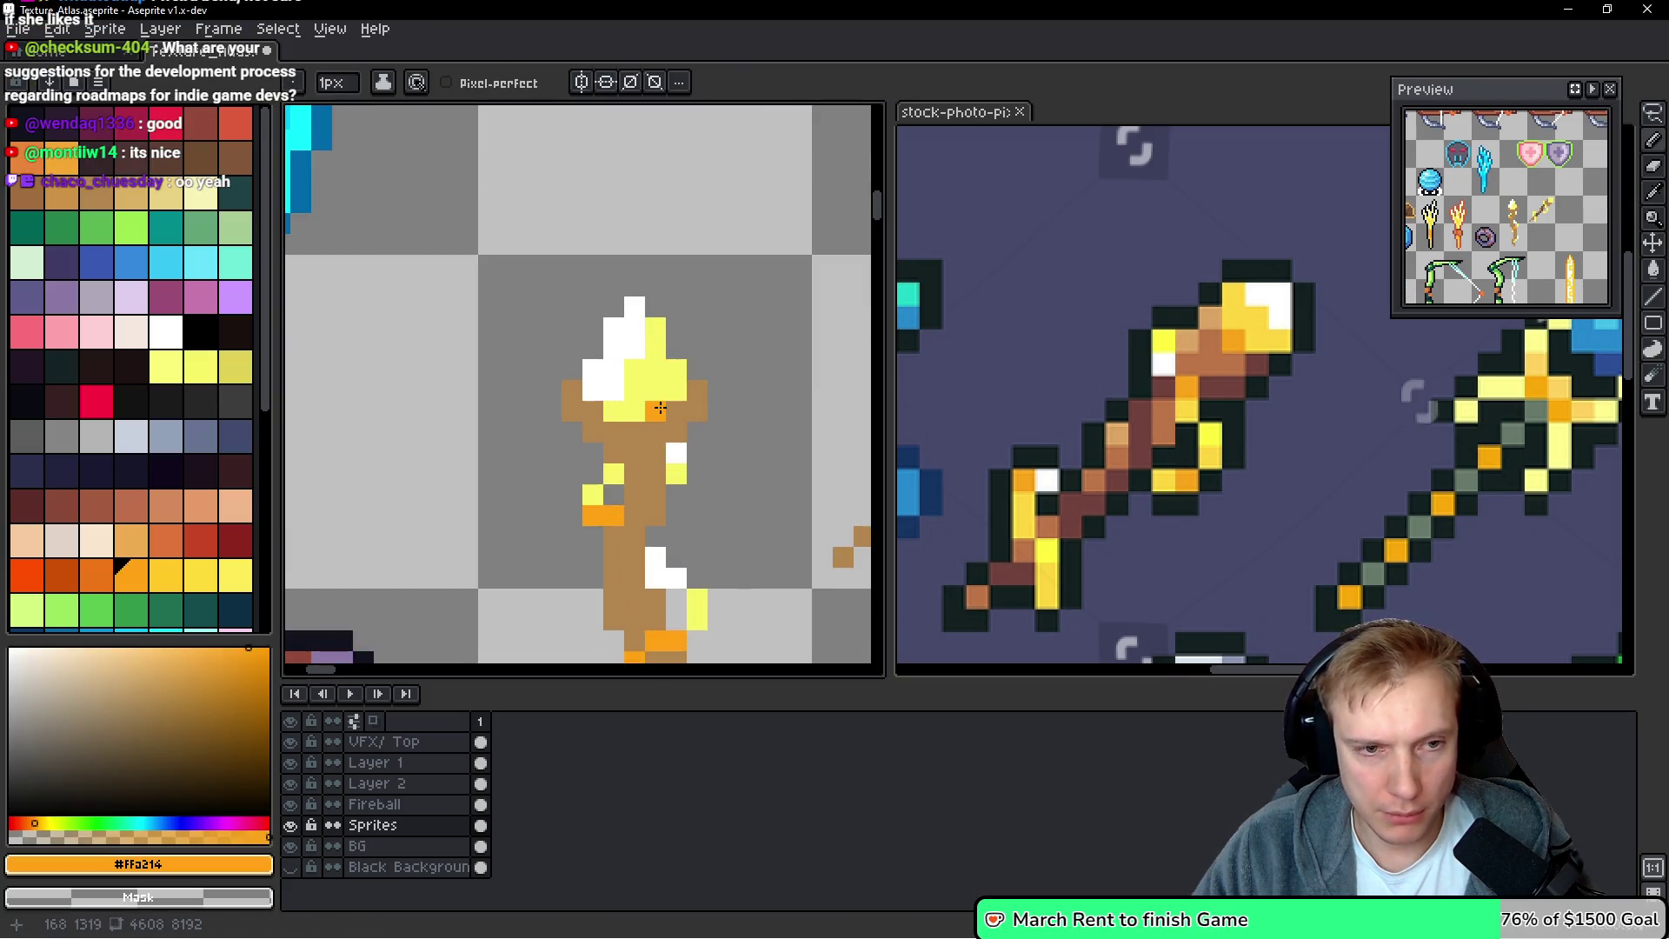
left_click(677, 385)
left_click(676, 368)
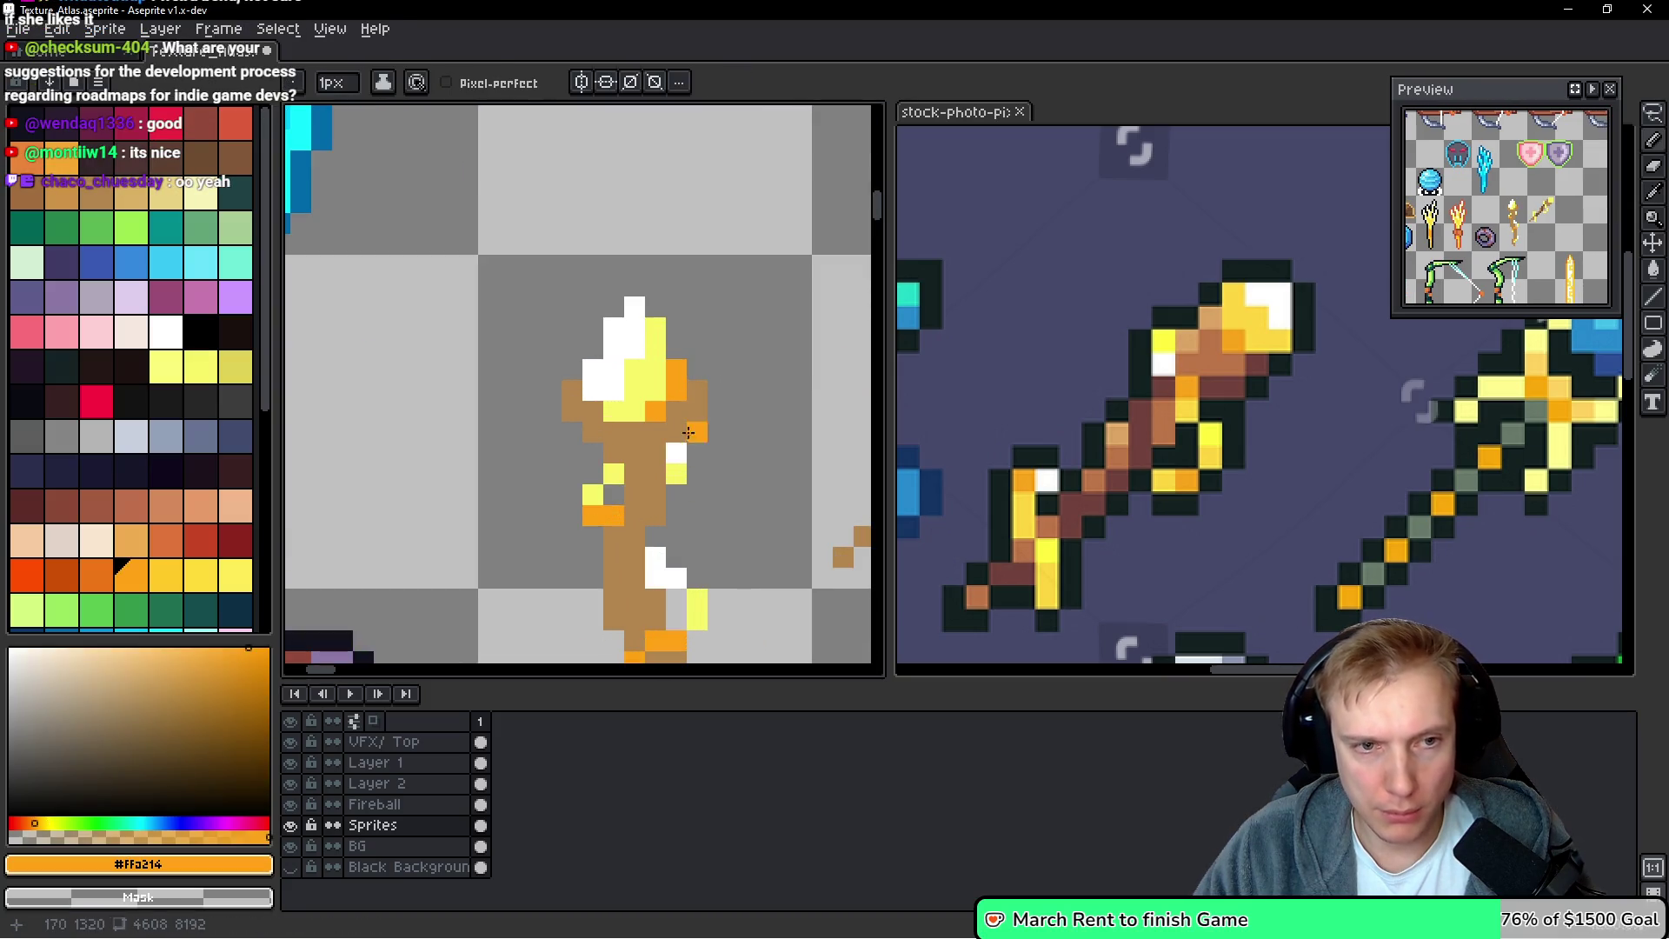
Switch to pale yellow #F7F366 and repaint an orb pixel and staff-head pixels yellow
left_click(654, 365, "alt")
left_click(201, 575)
left_click(676, 368)
left_click(633, 412)
left_click(655, 392)
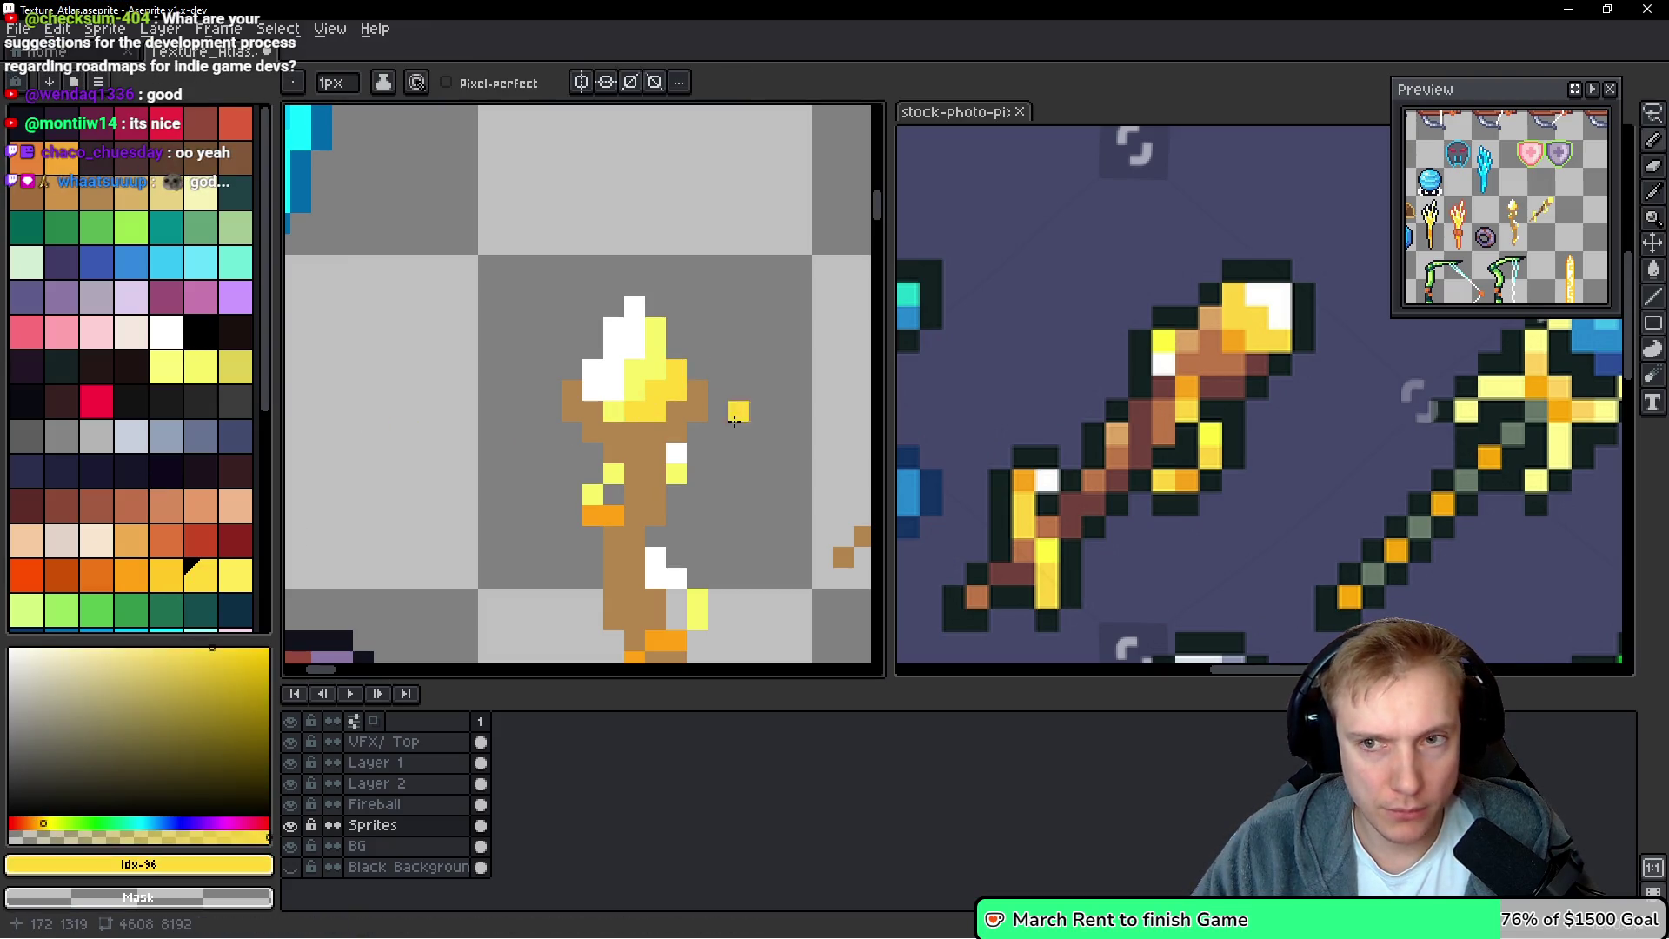
left_click(653, 358, "alt")
scroll(725, 375, "down", 3)
scroll(725, 375, "down", 2)
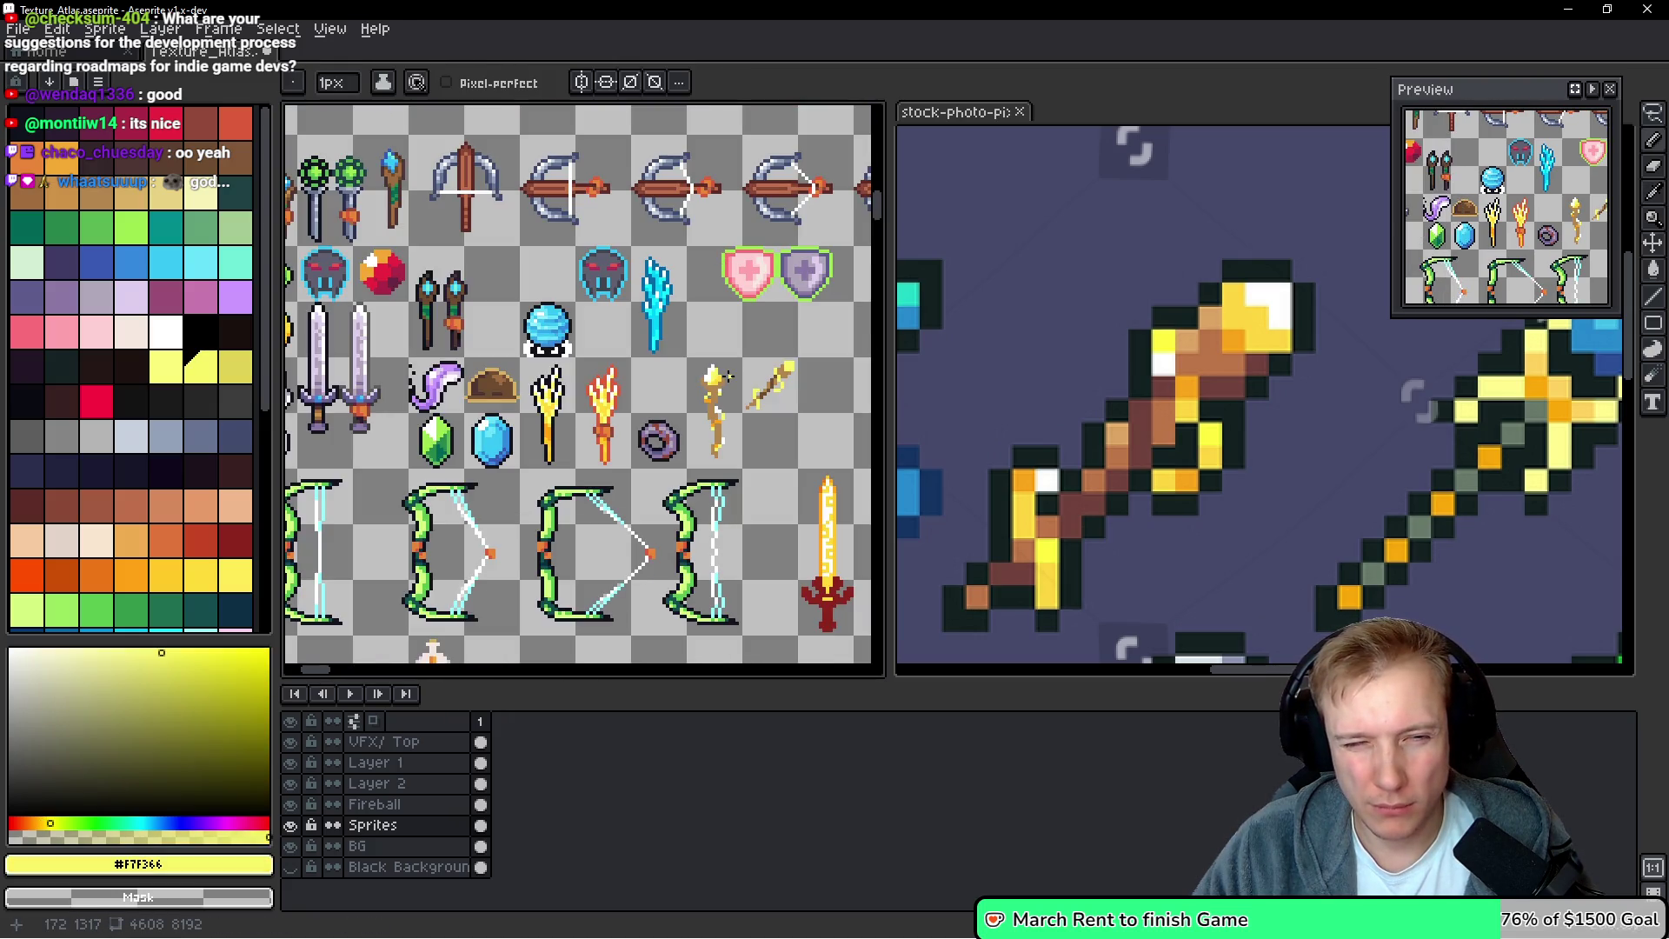
scroll(721, 380, "up", 2)
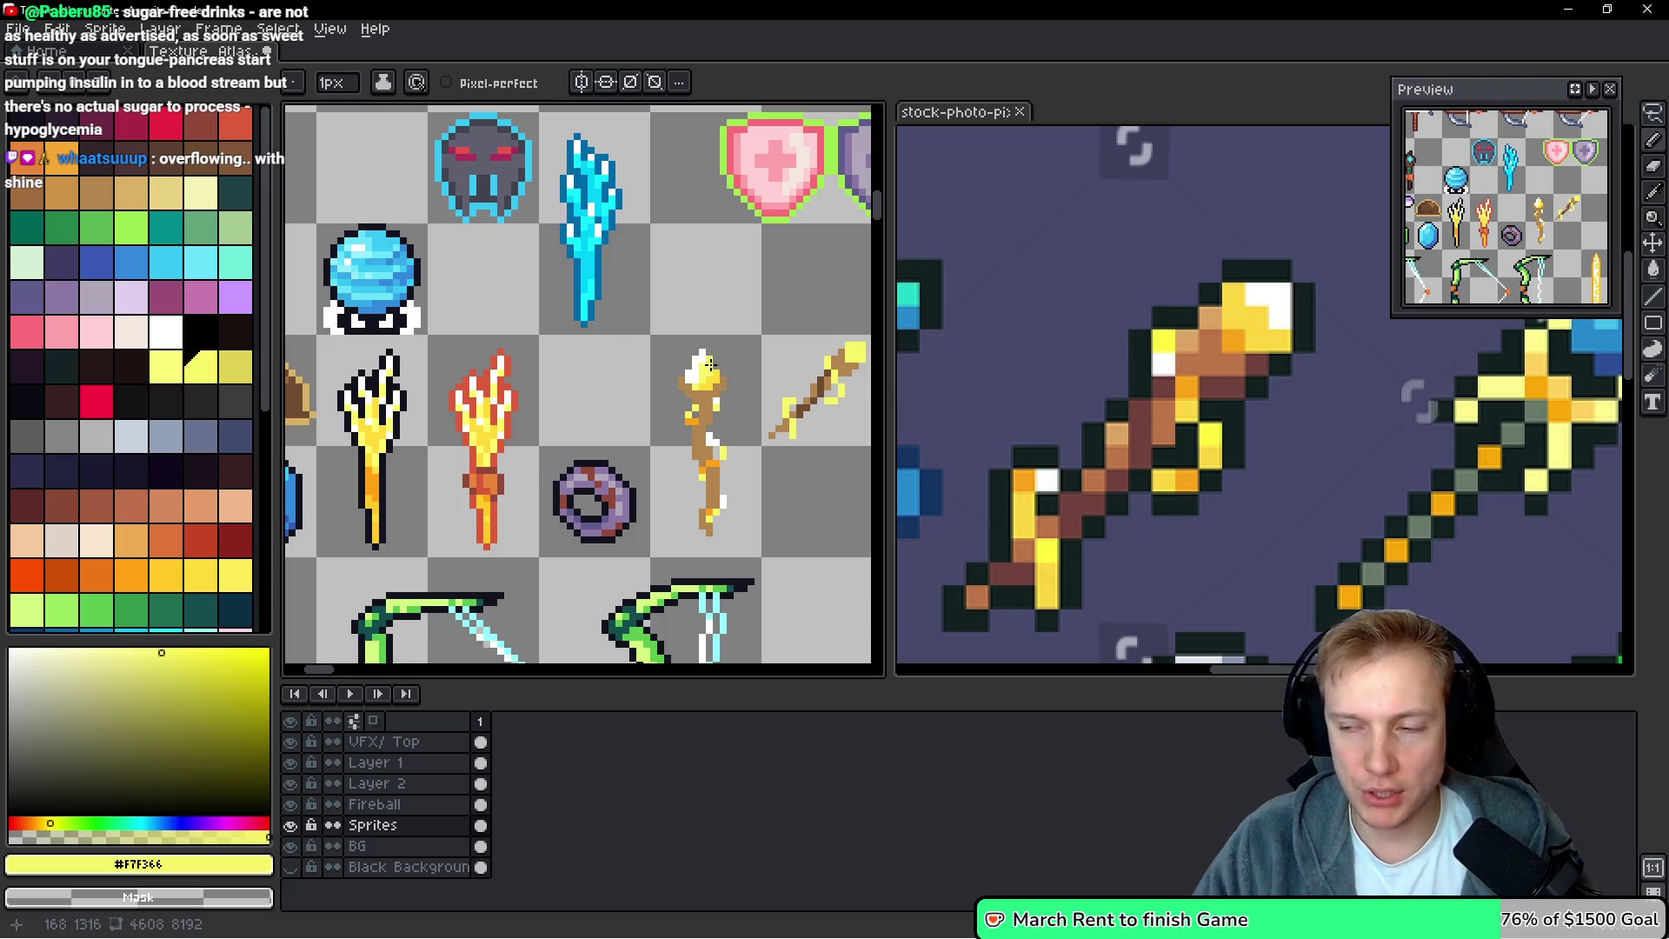
Eyedrop gold yellow #FFDA38 and repaint the upper orange staff pixels with it
scroll(738, 372, "up", 2)
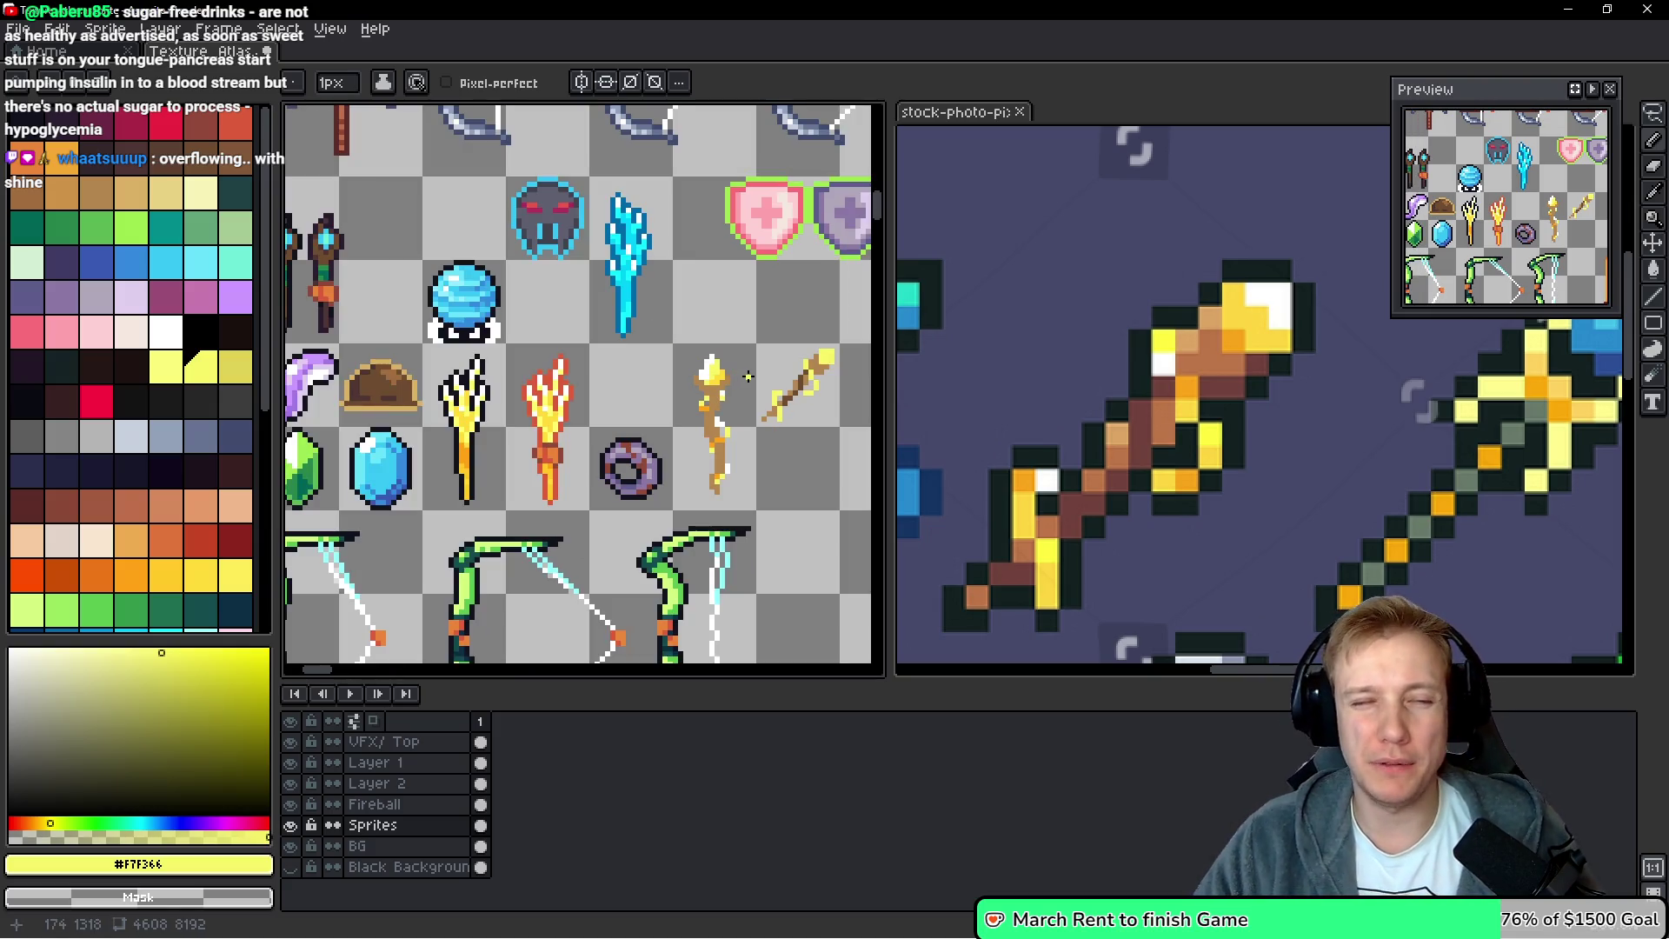
key("alt")
left_click(725, 230, "alt")
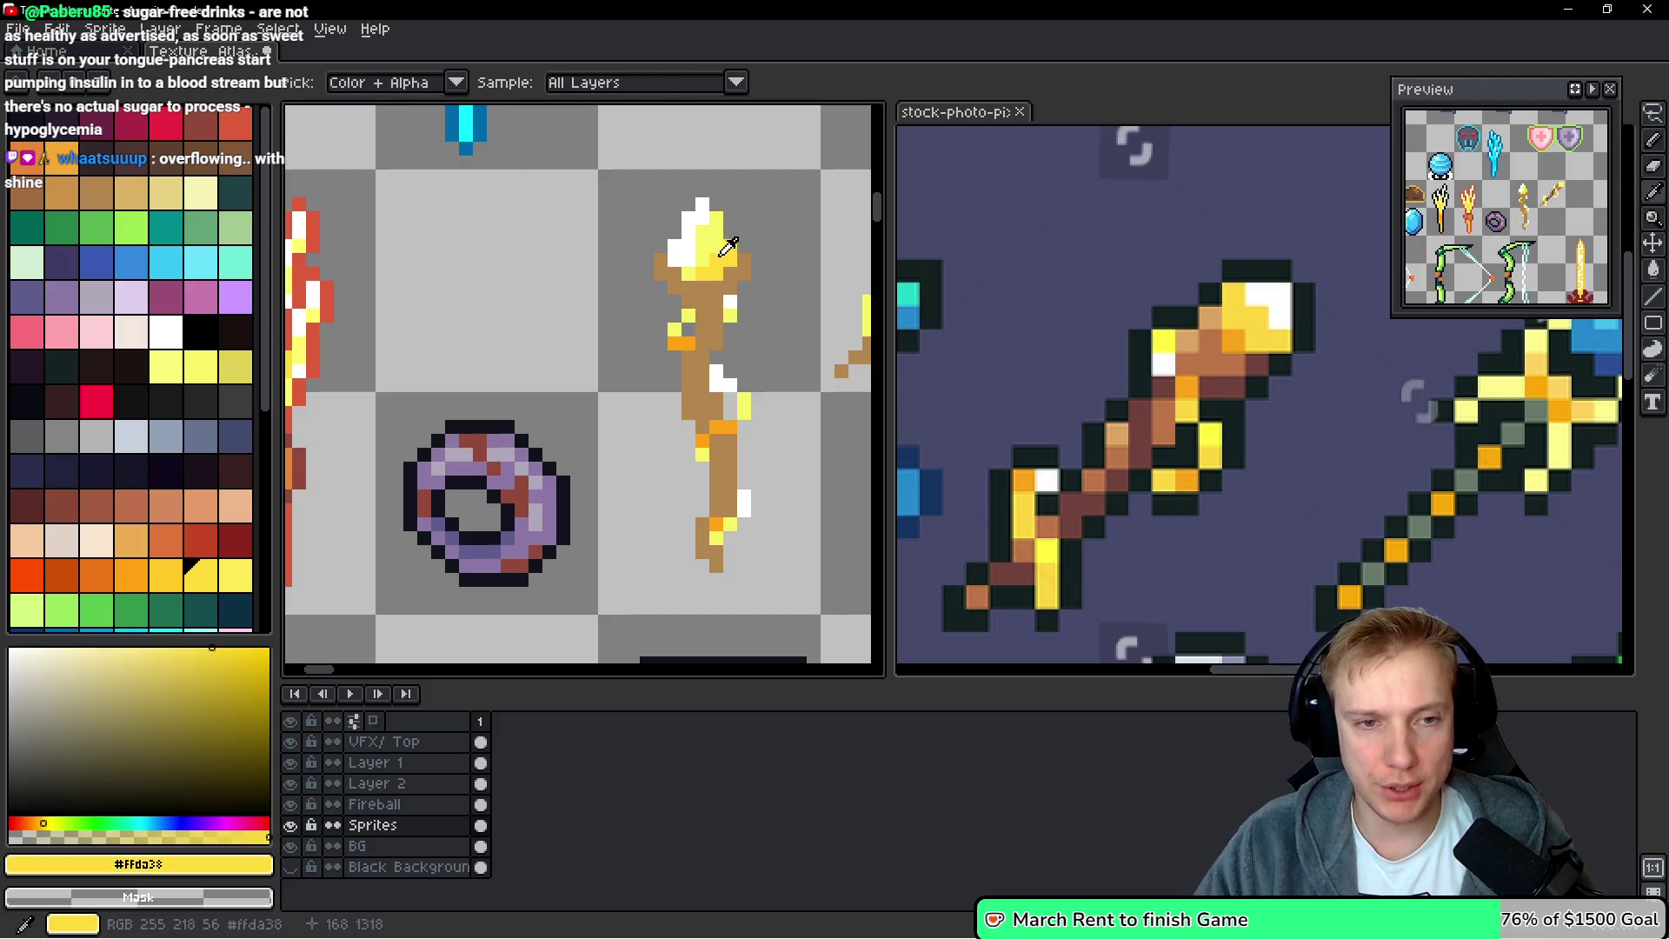
scroll(696, 365, "up", 2)
left_click(675, 301)
left_click(633, 300)
left_click(633, 259)
left_click(716, 426)
Turn the remaining orange pixels lower on the staff gold yellow
scroll(724, 416, "down", 1)
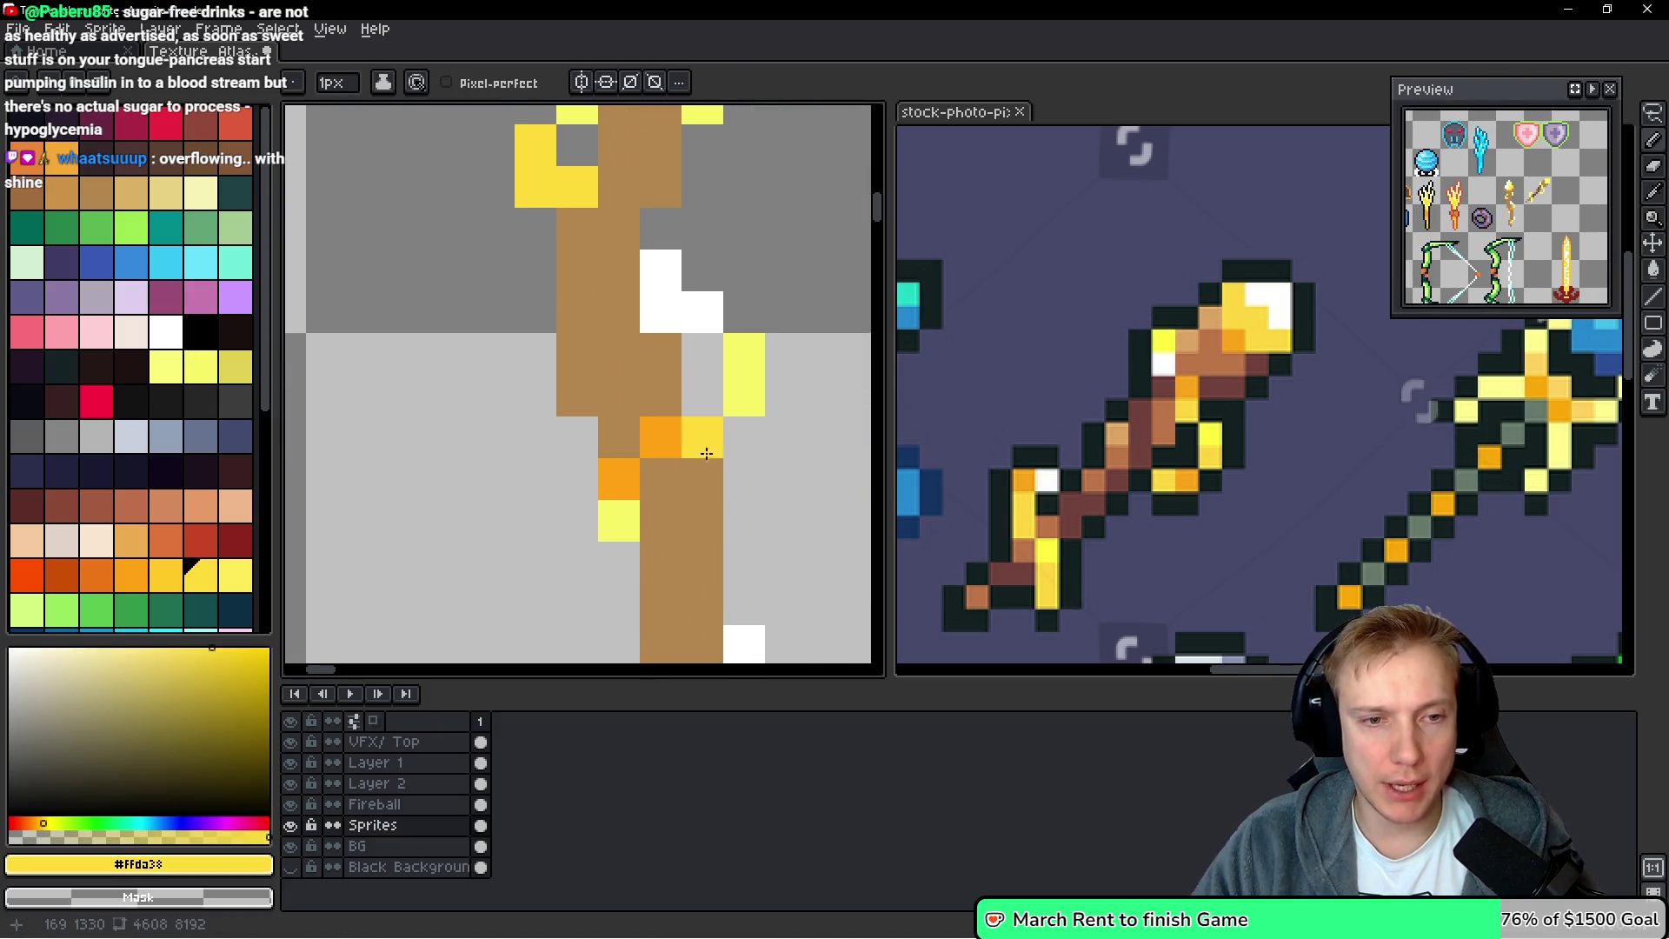
left_click(660, 478)
scroll(682, 470, "down", 1)
scroll(683, 470, "down", 2)
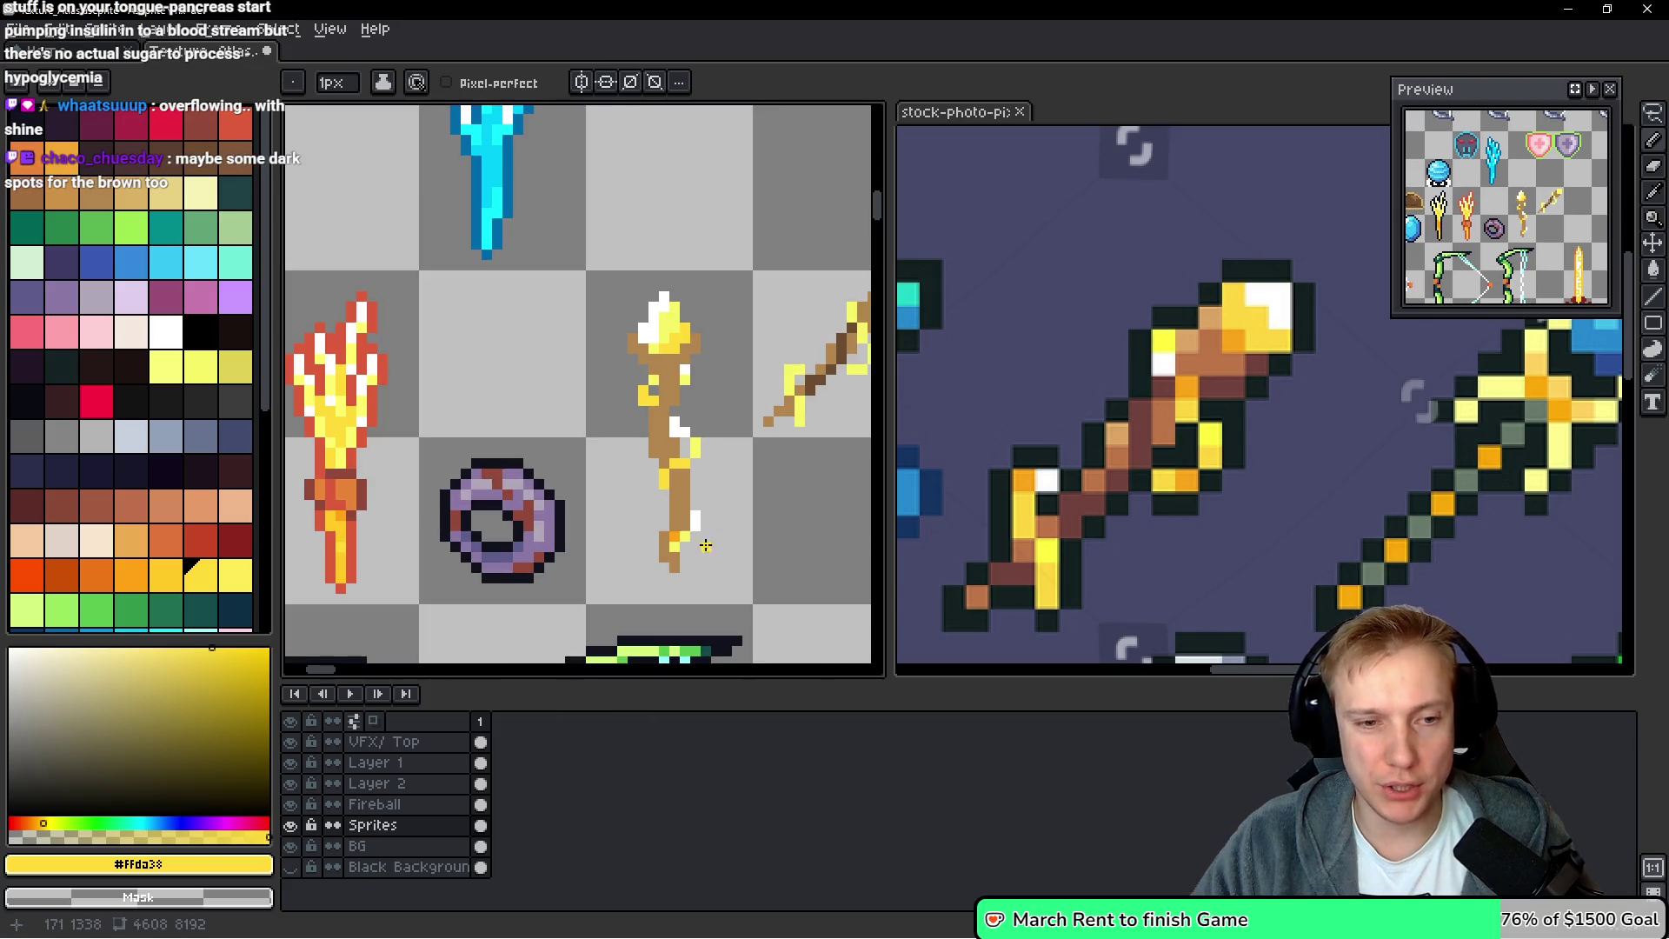
scroll(652, 513, "up", 5)
left_click(626, 526)
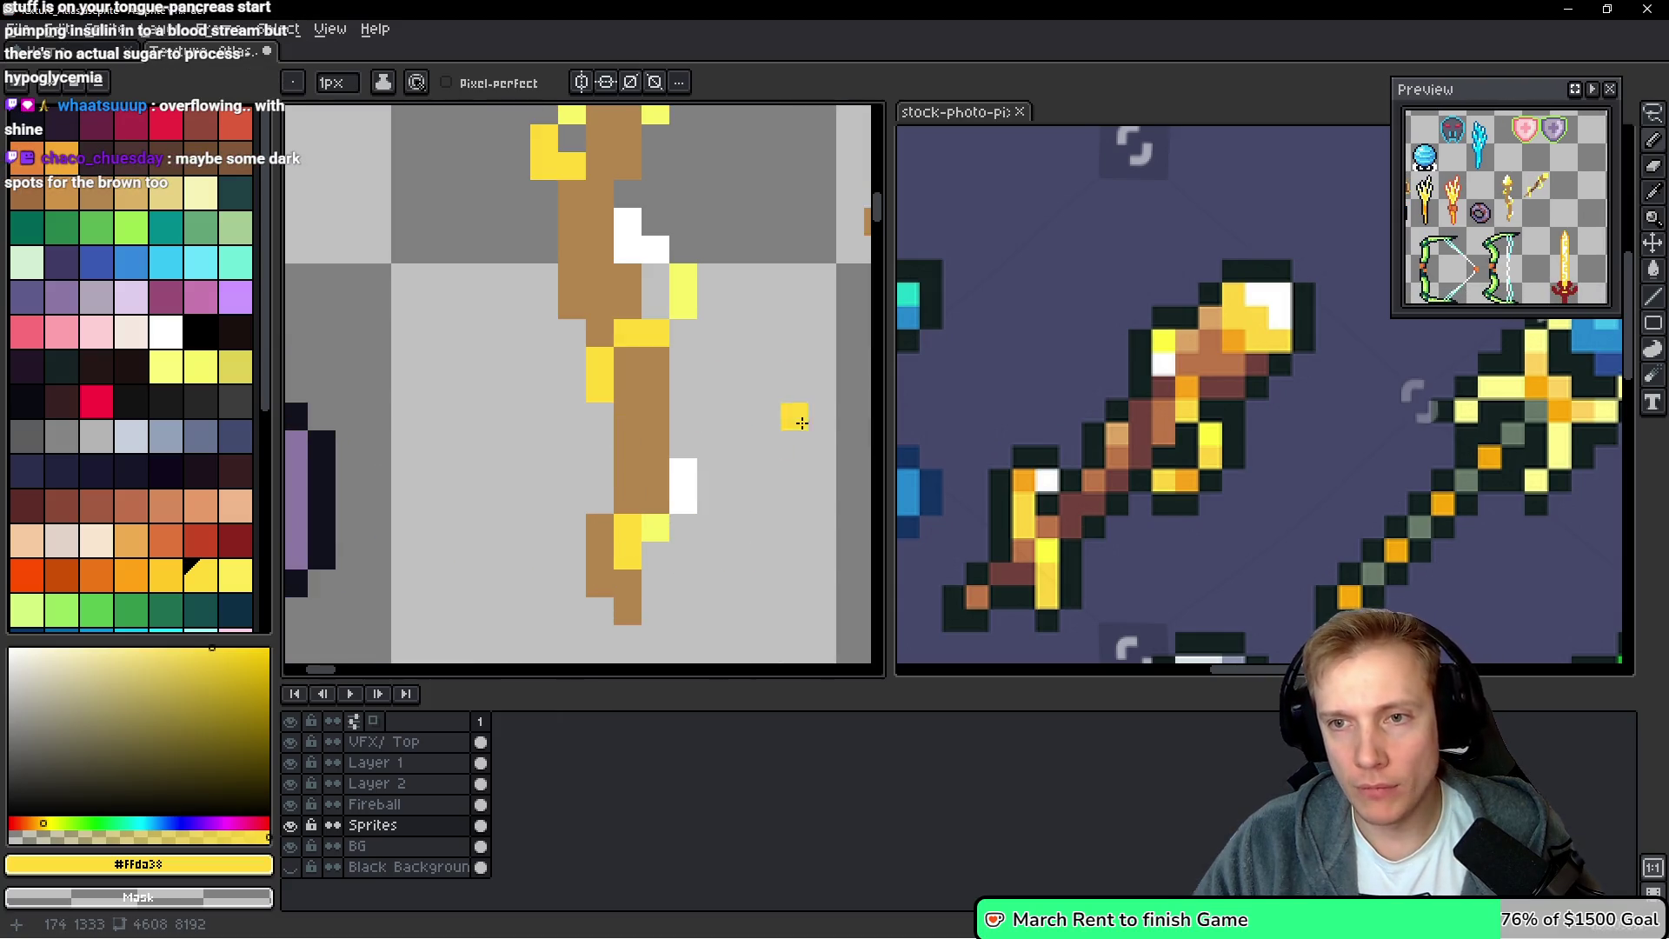
Eyedrop the staff's tan brown #B3864F as the drawing colour
scroll(817, 408, "down", 5)
scroll(830, 374, "up", 3)
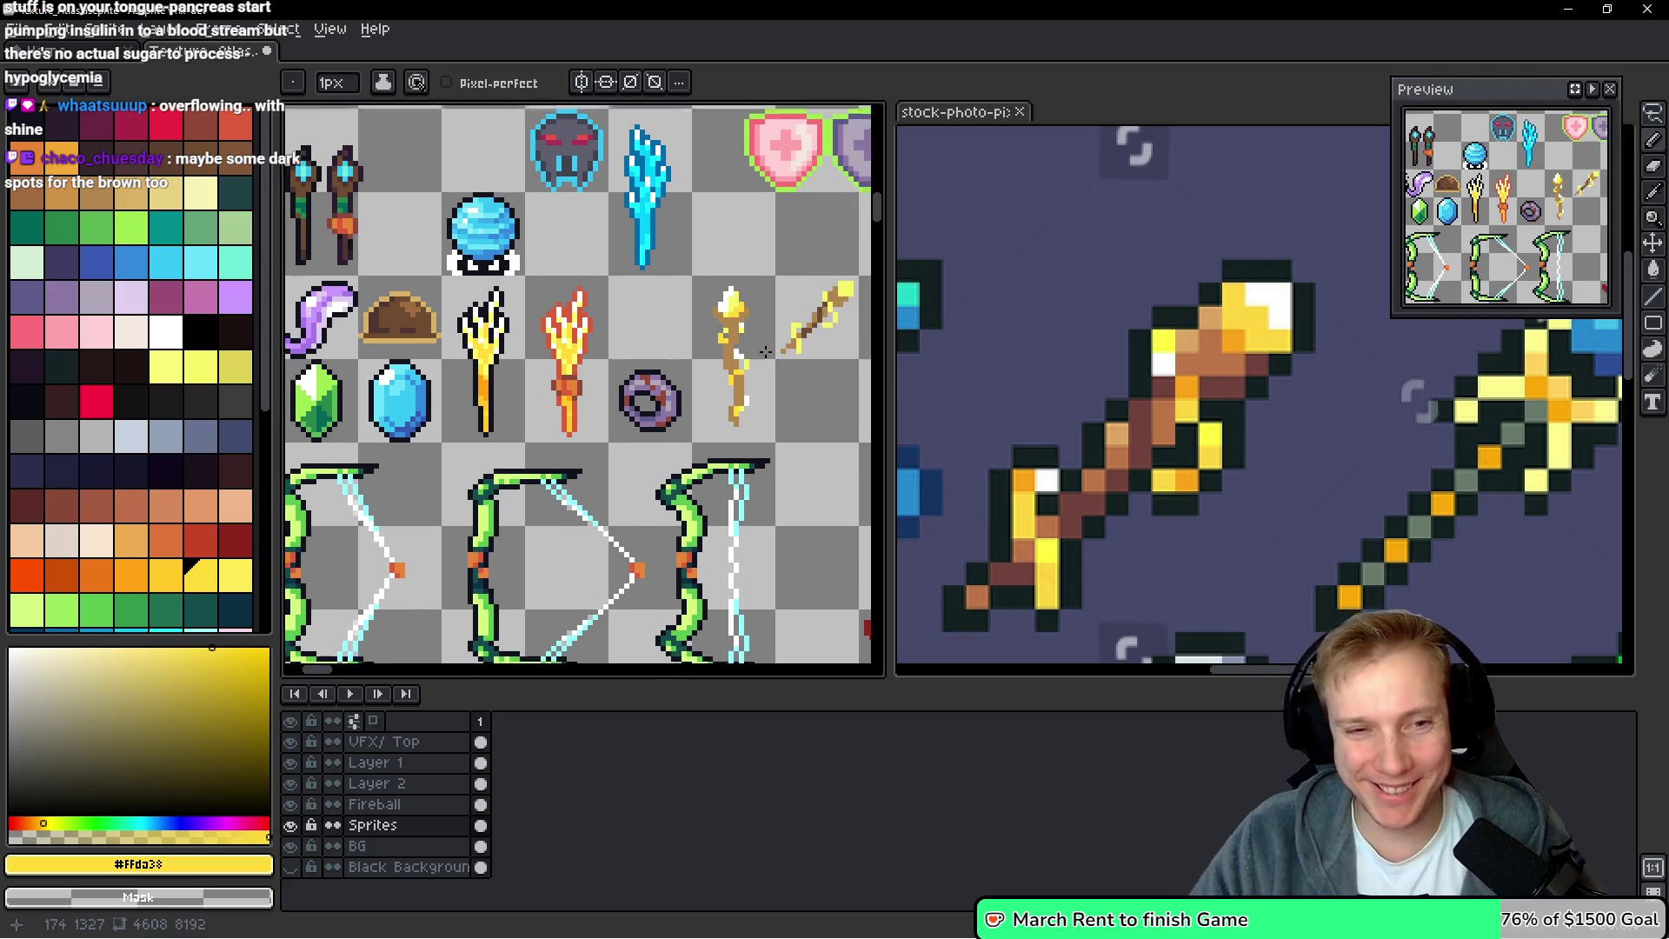
key("alt")
left_click(721, 356)
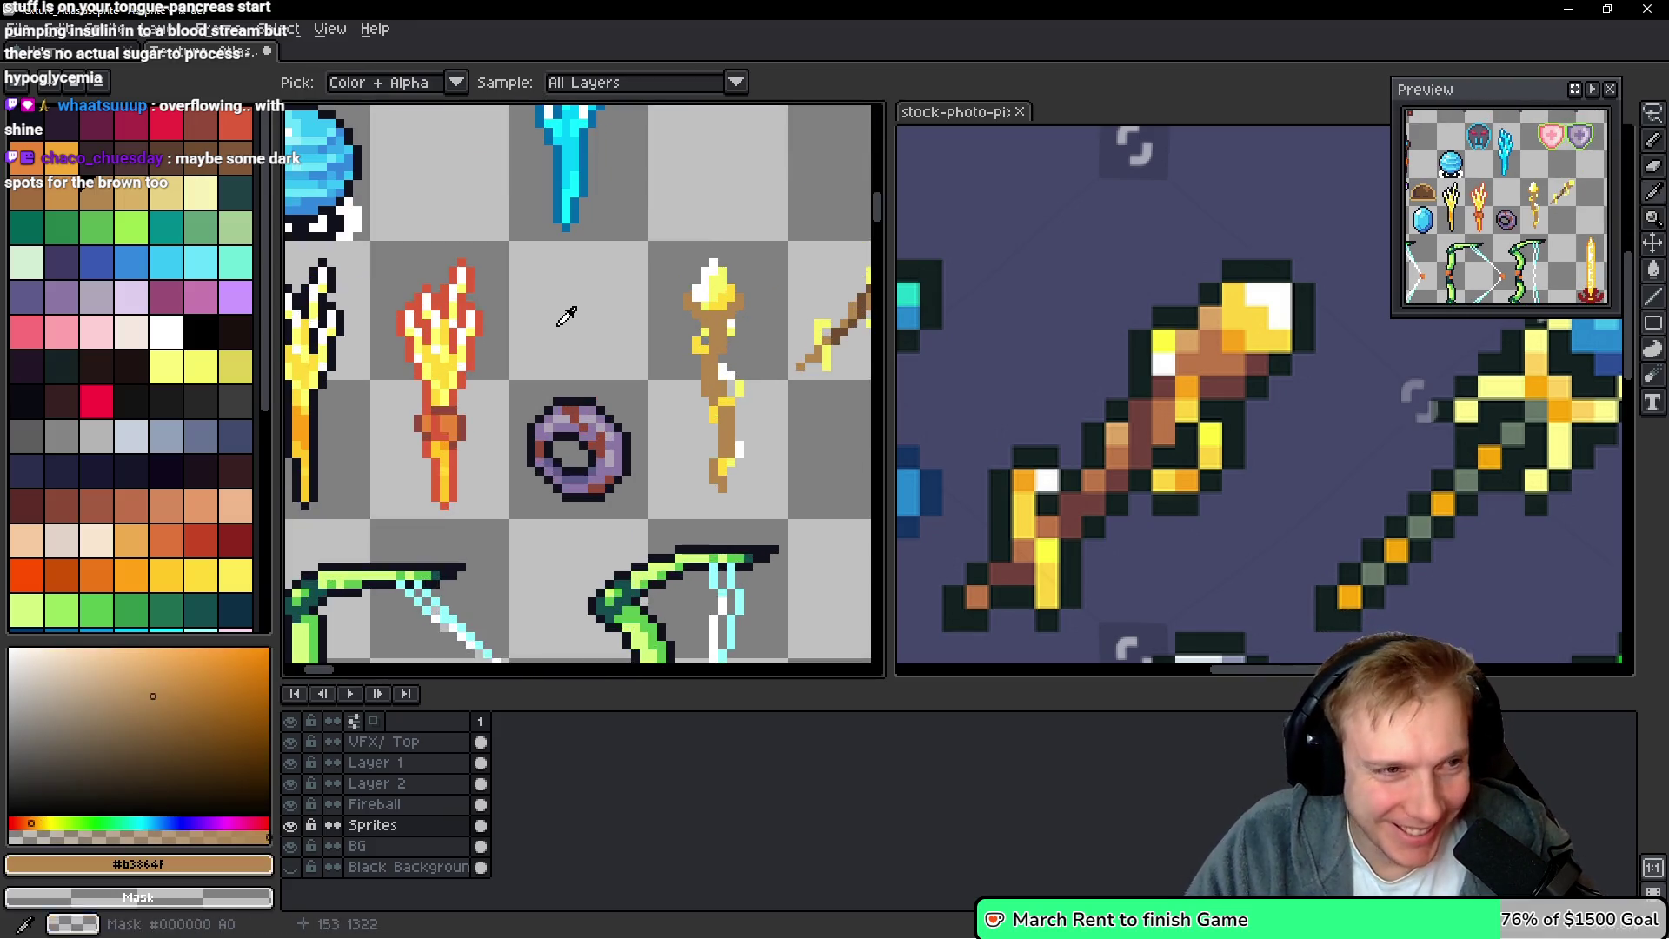
Zoom in, pick dark brown #A26D3F, and shade pixels along the upper shaft
key("plus")
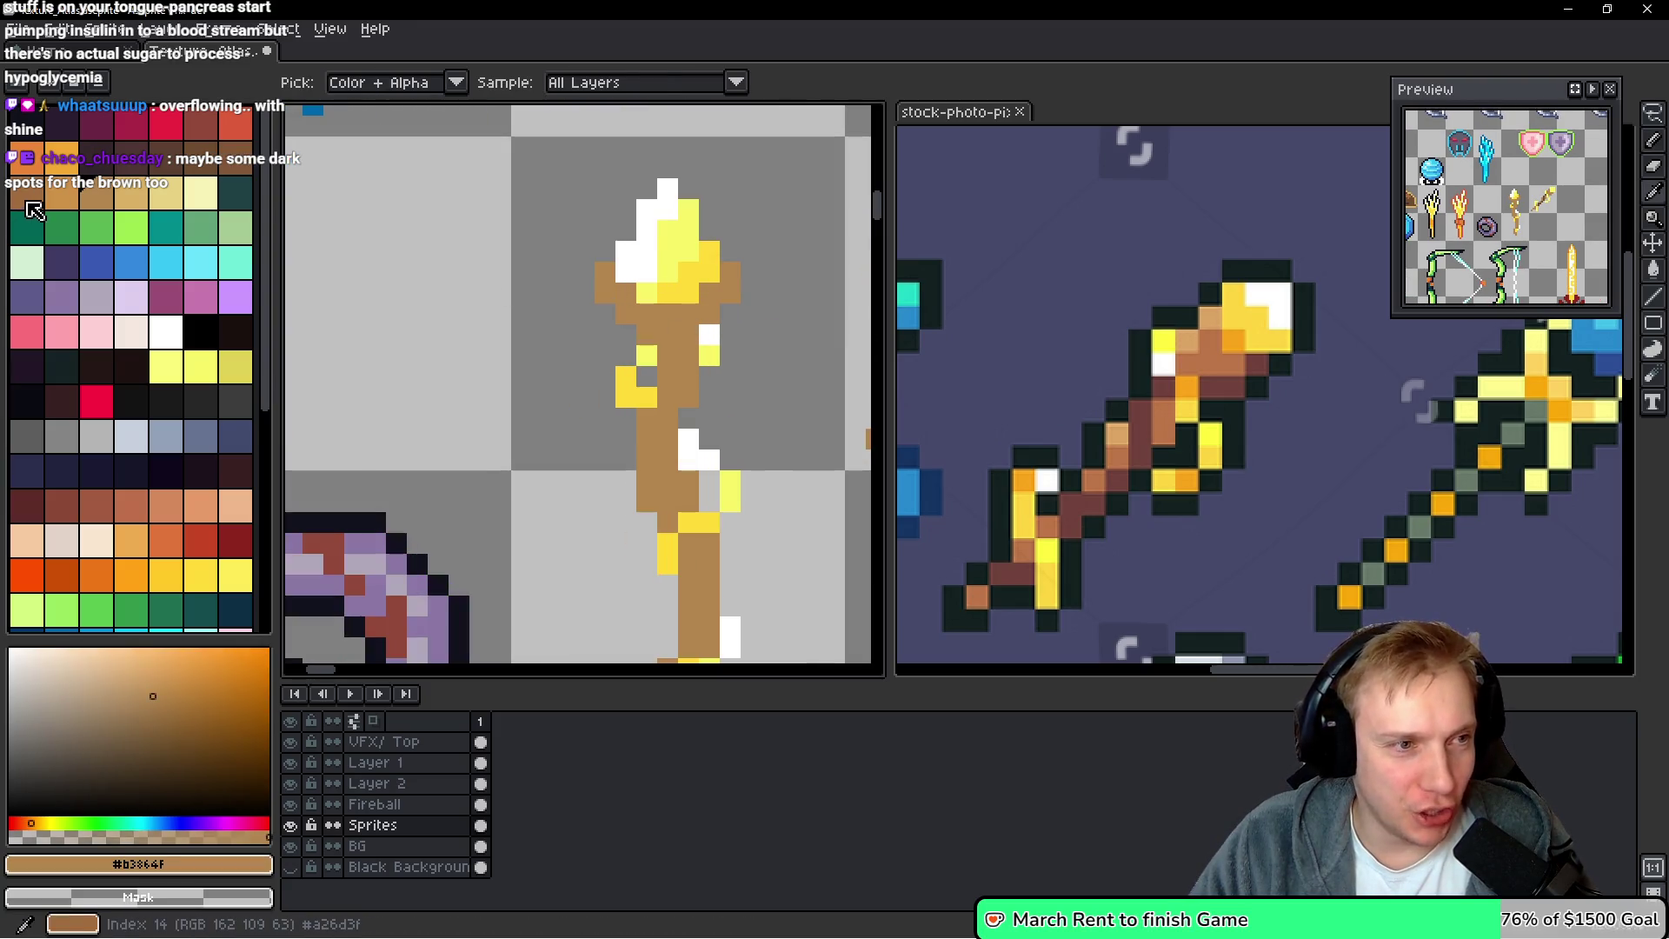
left_click(39, 189)
left_click(689, 332)
scroll(695, 344, "down", 2)
scroll(695, 343, "up", 3)
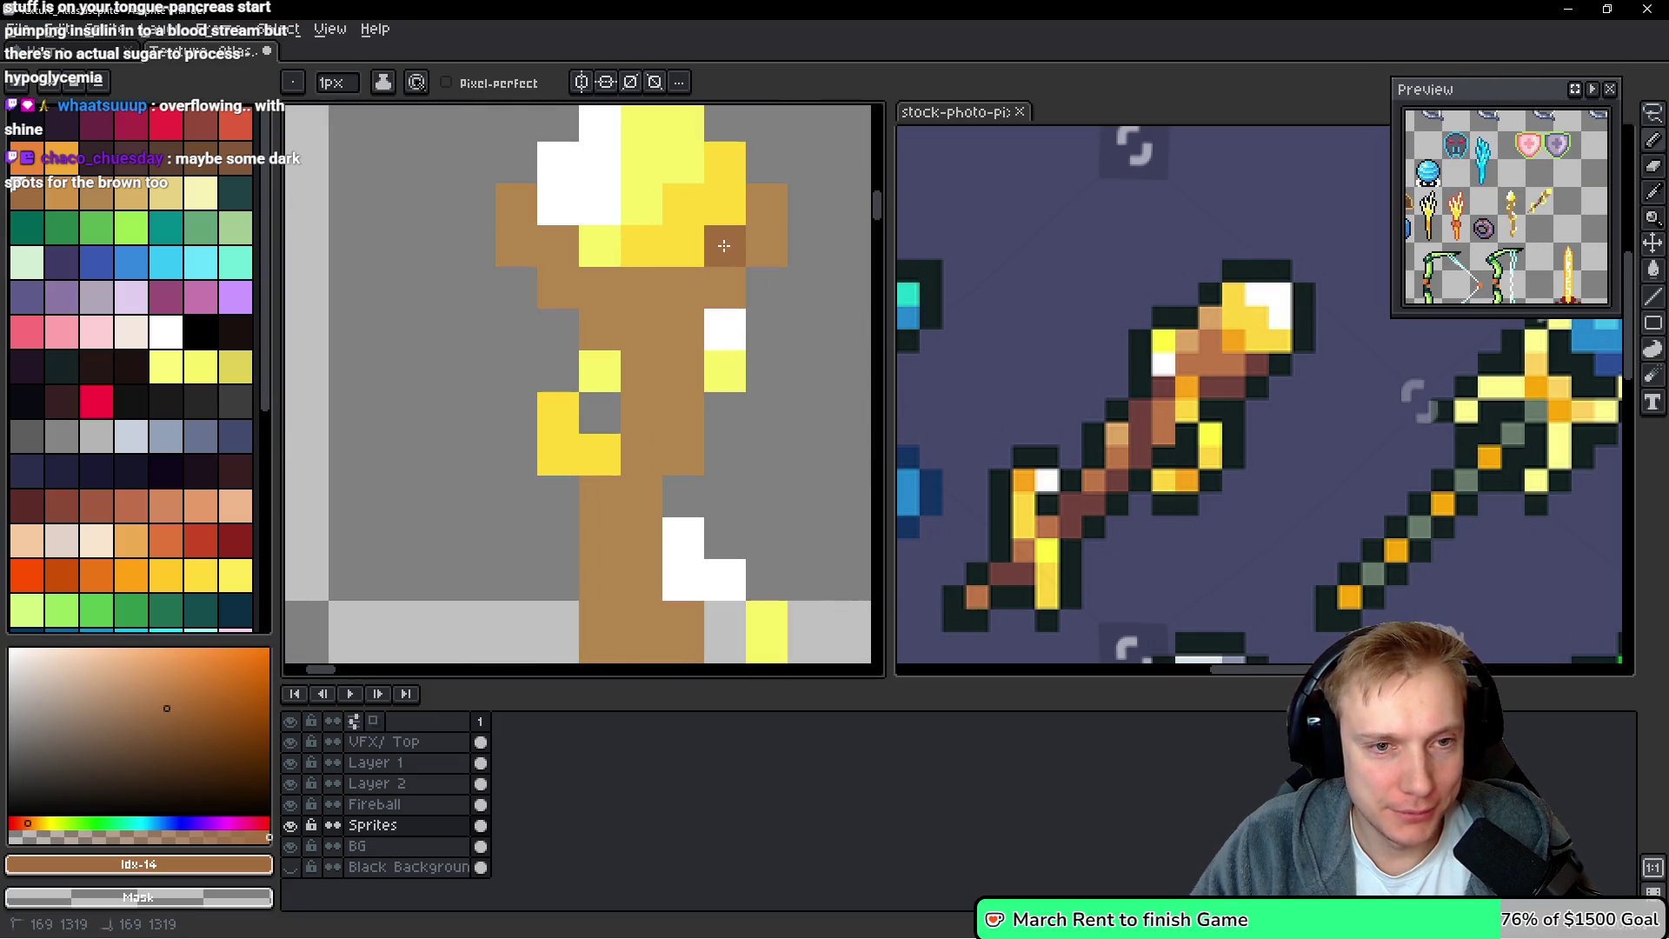
left_click(725, 286)
left_click(767, 203)
left_click(766, 245)
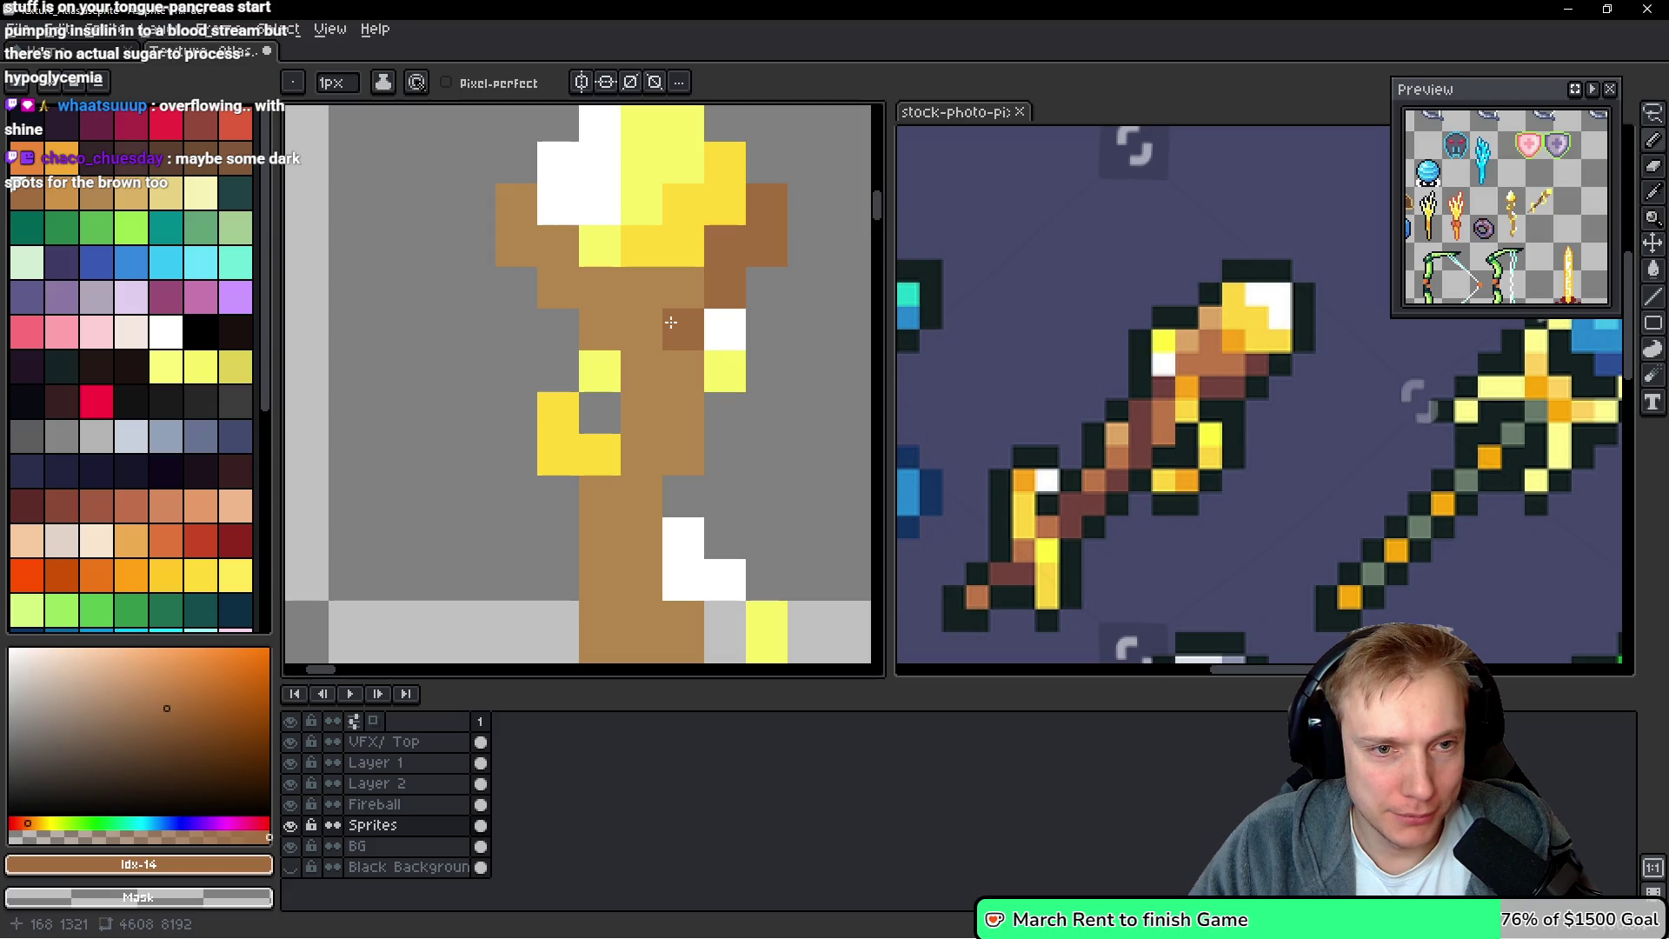
left_click(683, 287)
left_click(641, 287)
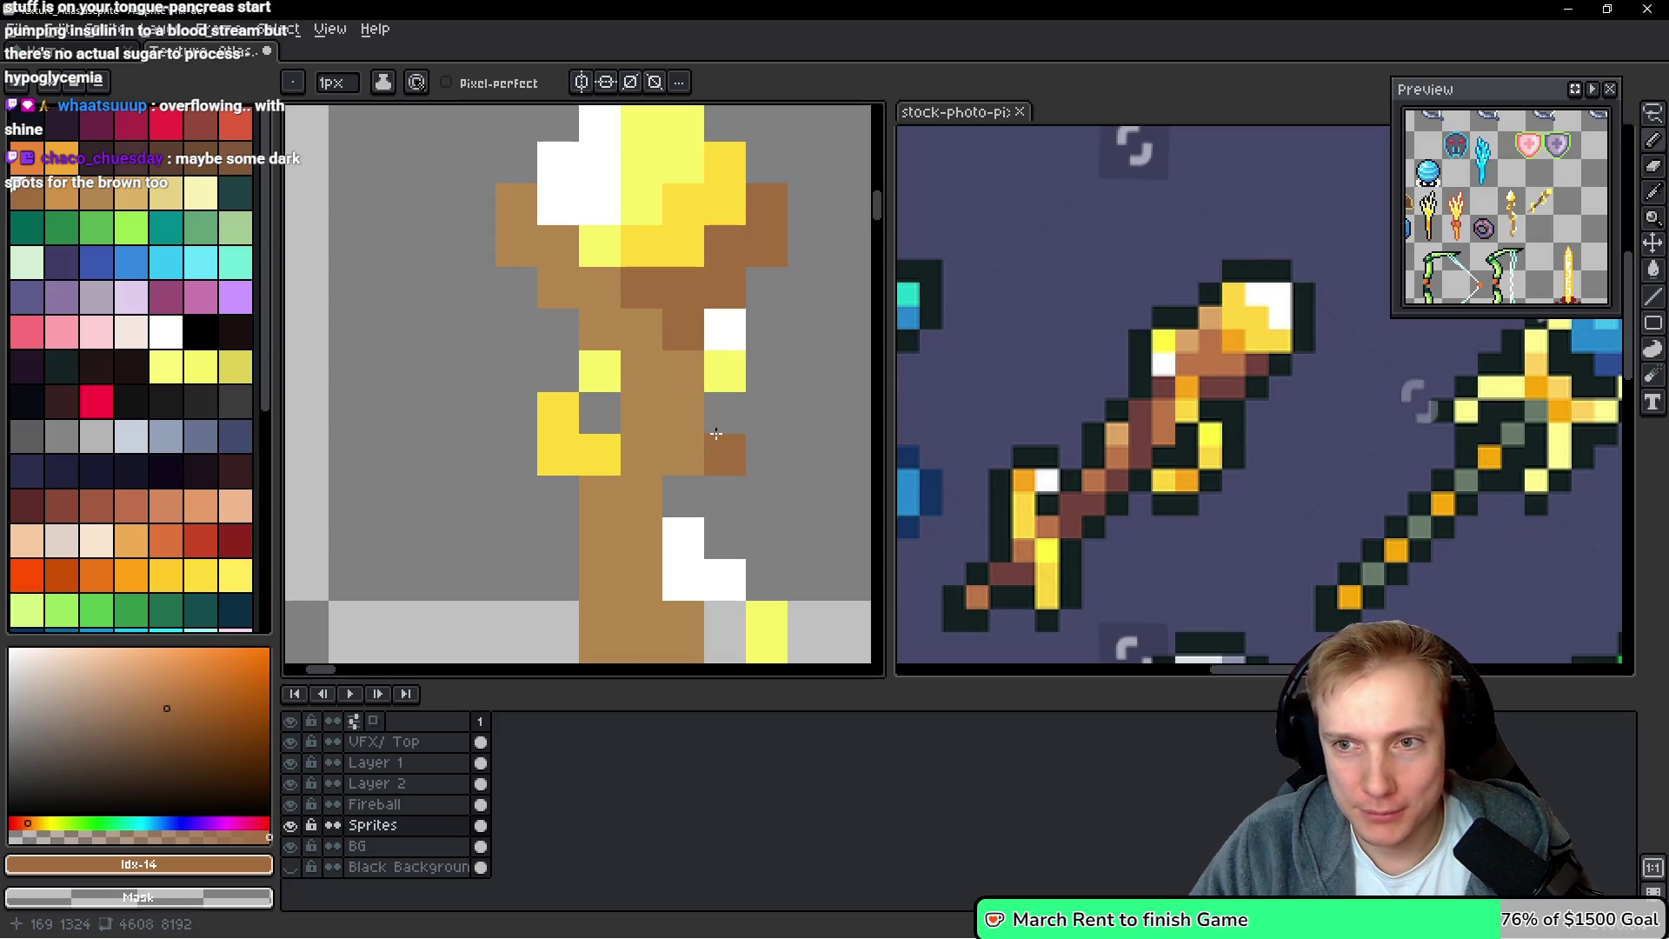
Continue the dark-brown #A26D3F shading down the lower part of the shaft
left_click(684, 371)
left_click(683, 454)
left_click(641, 453)
left_click_drag(641, 496, 641, 537)
scroll(660, 565, "down", 3)
left_click(680, 403)
left_click(638, 402)
left_click(638, 361)
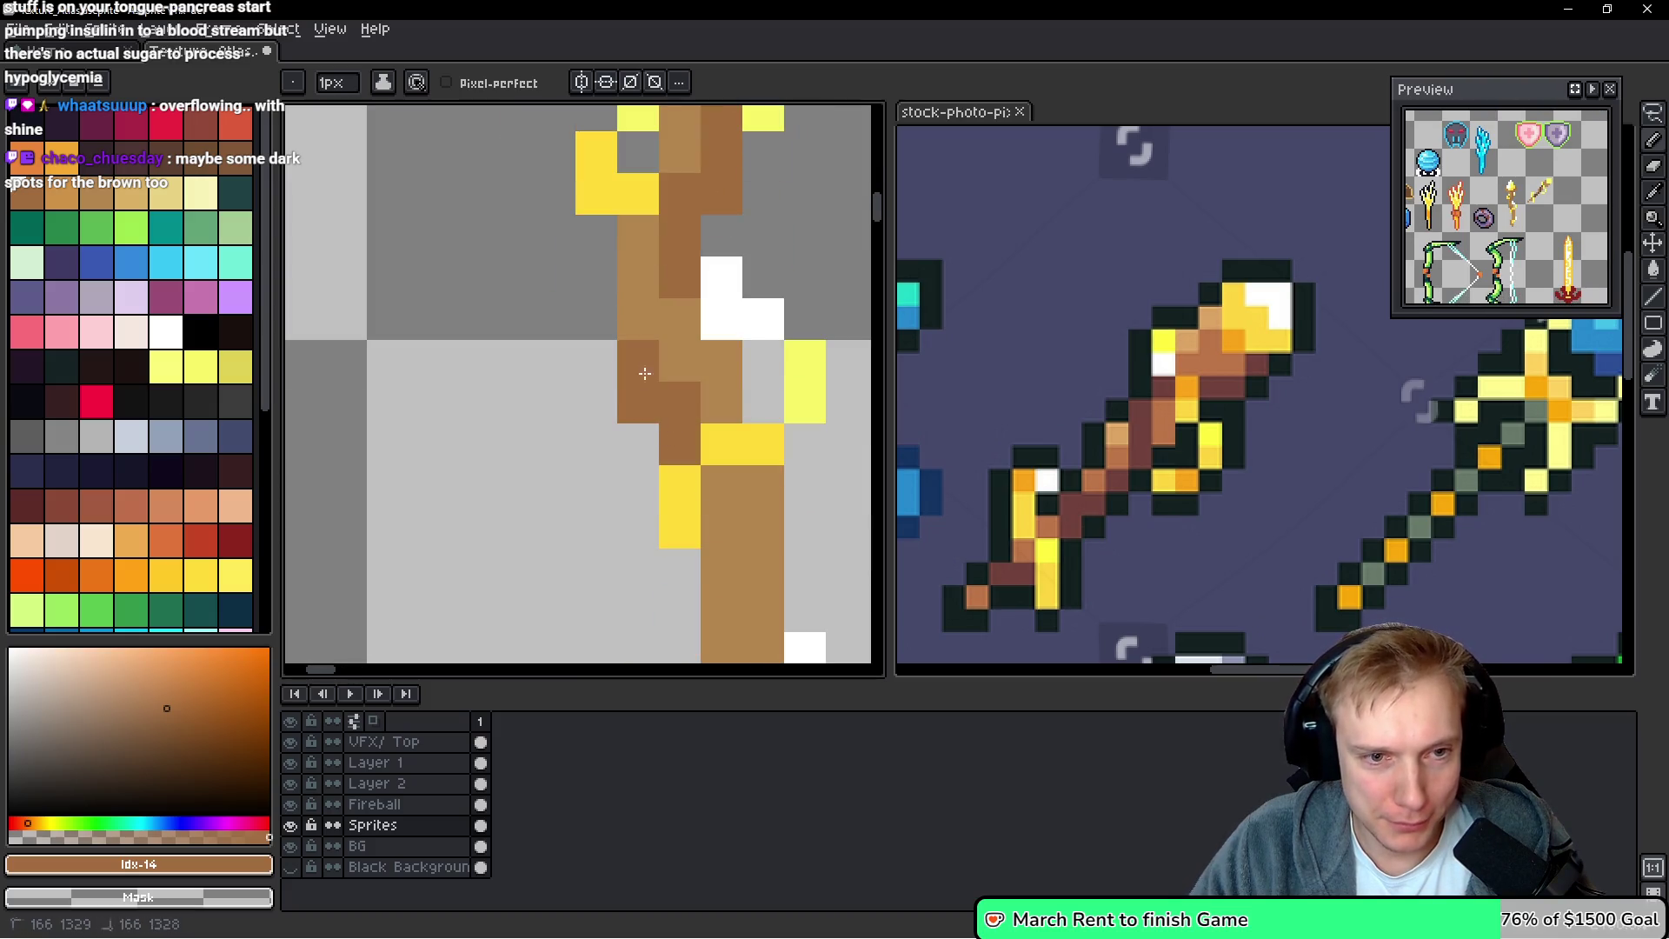
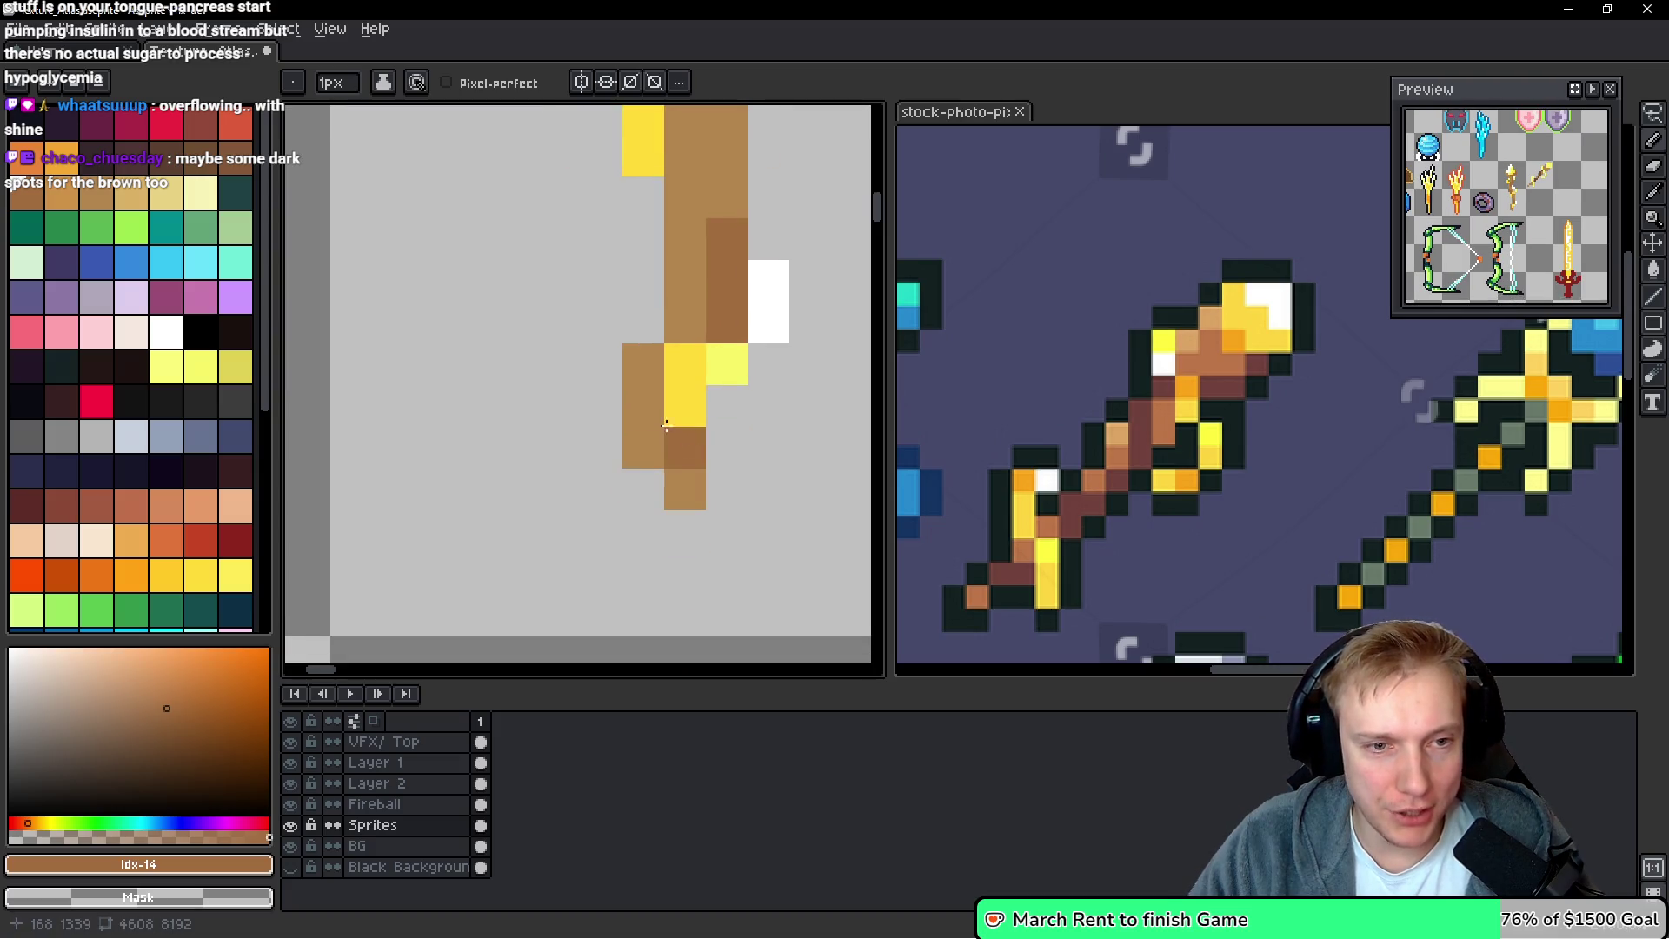
Add a brown pixel beside the wand shaft and recolour several shaft pixels in brown shades
scroll(722, 317, "down", 5)
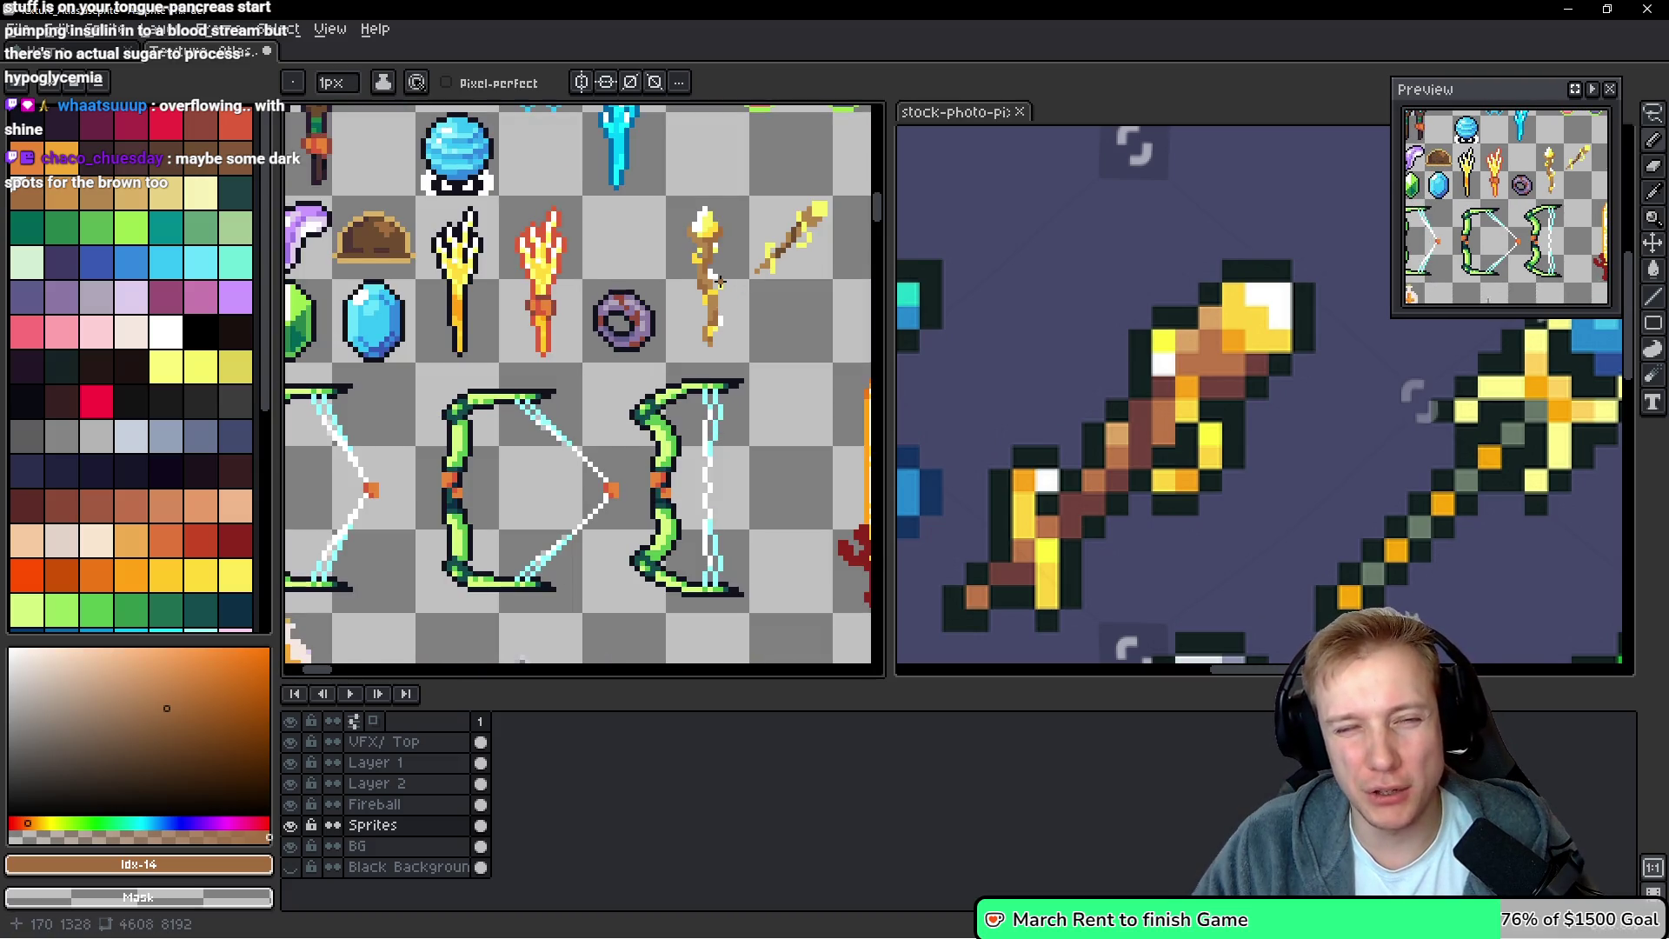
scroll(718, 282, "down", 2)
scroll(660, 333, "up", 1)
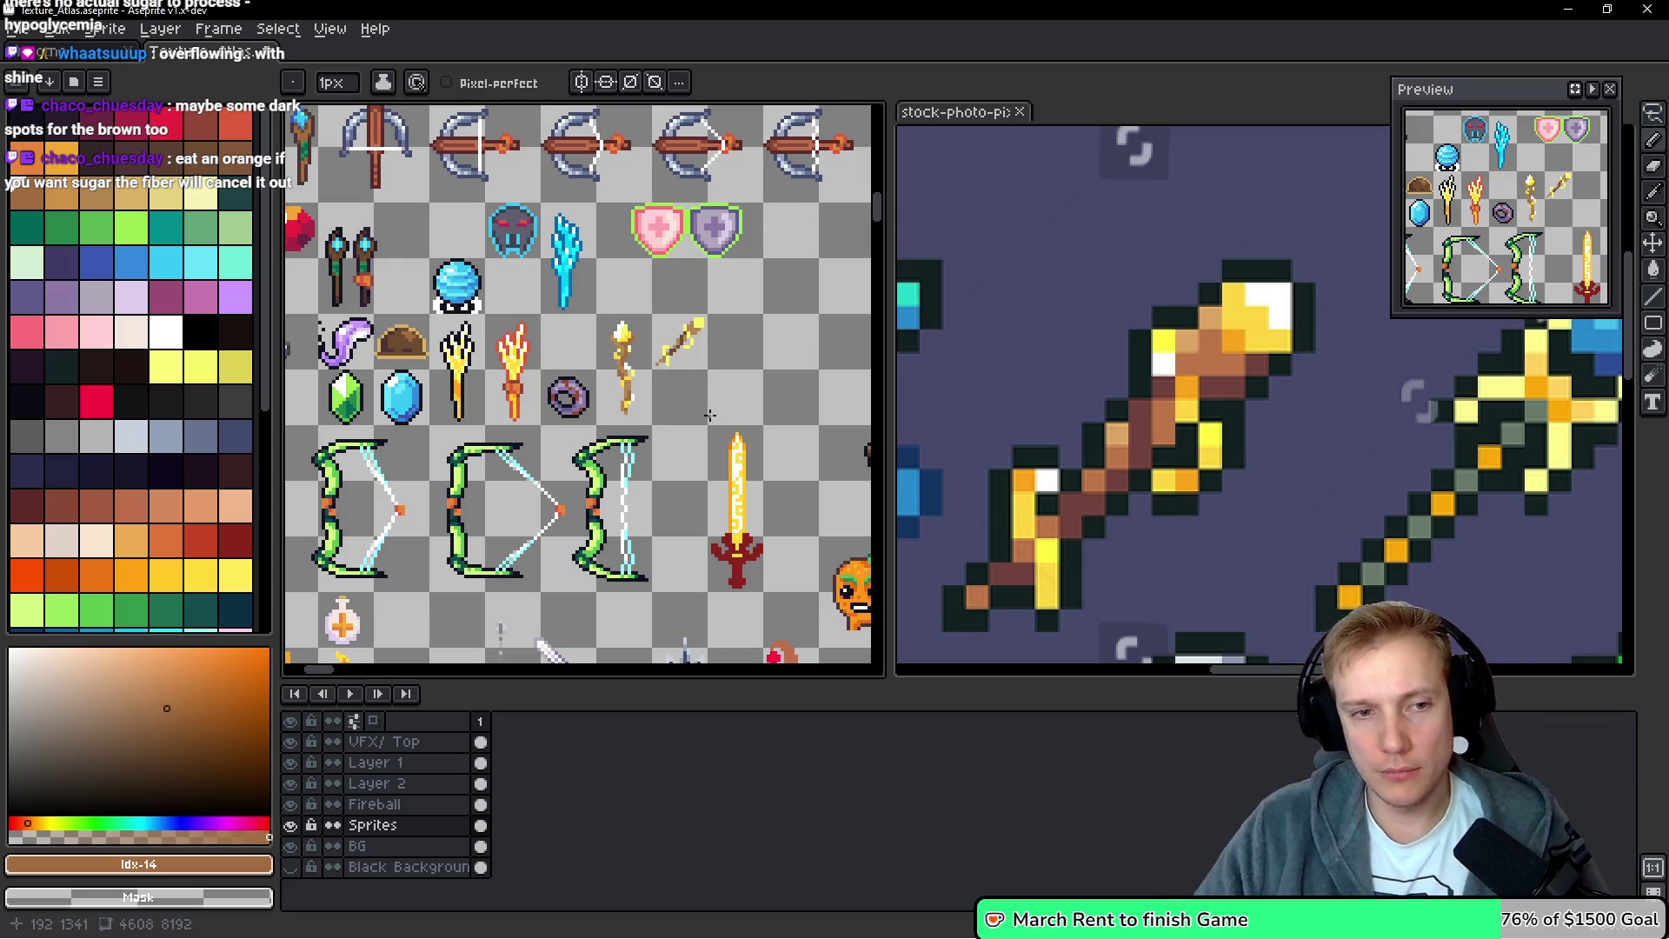
scroll(684, 346, "up", 4)
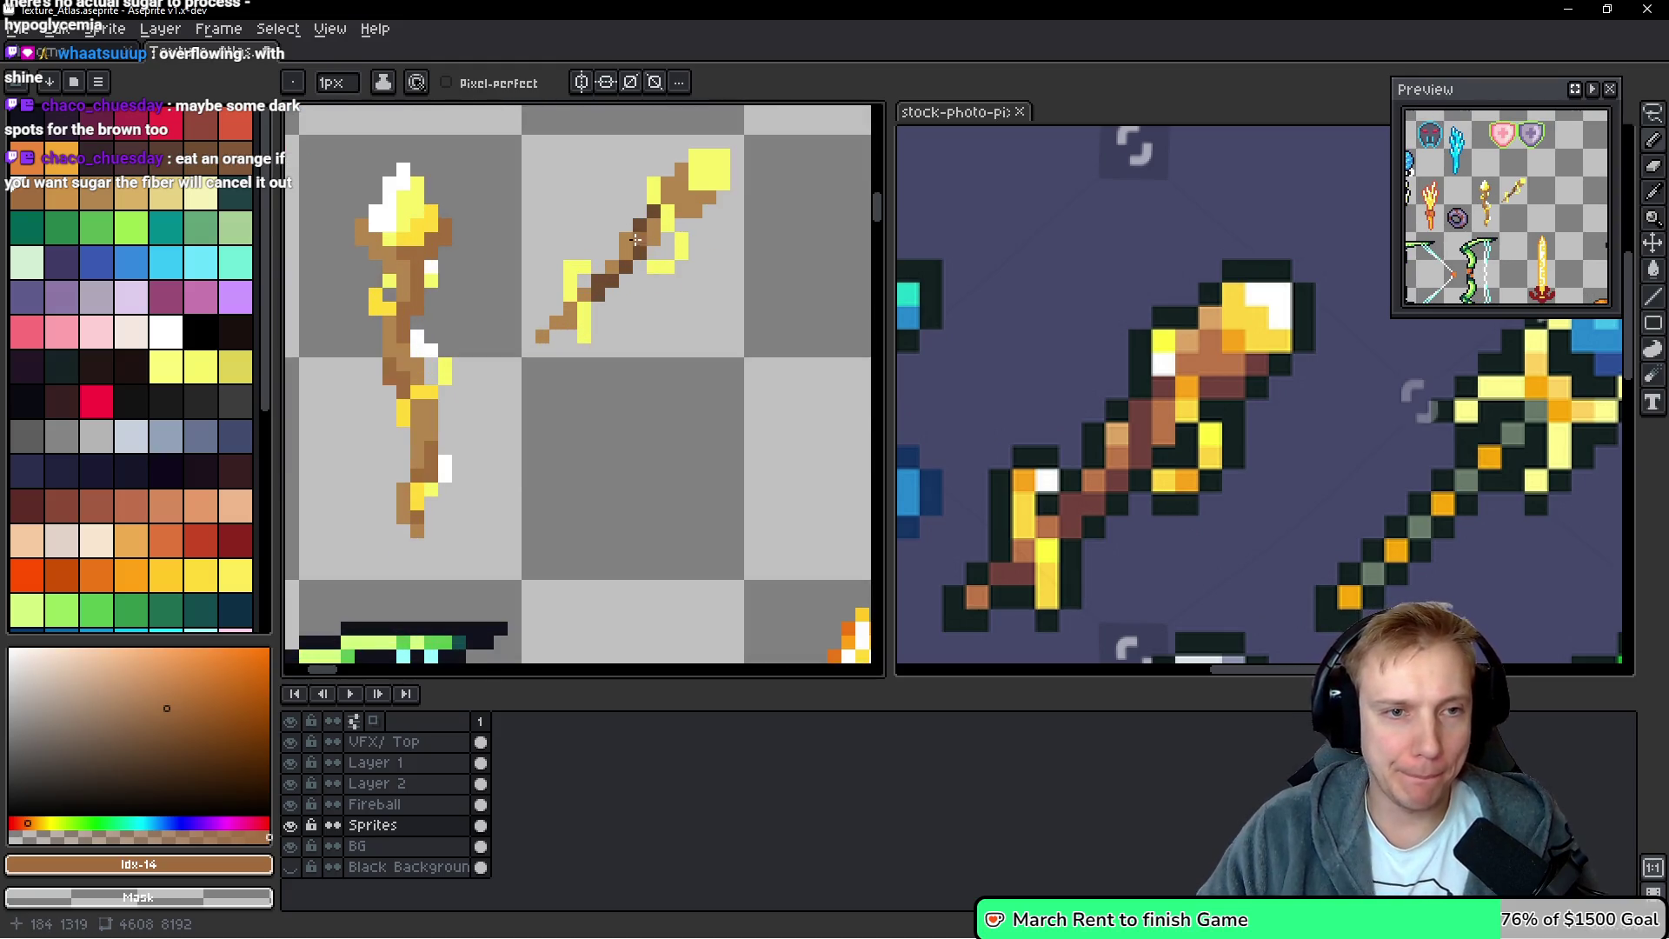
right_click(643, 240)
left_click(725, 210)
left_click(755, 274)
left_click(726, 275)
left_click(643, 357)
left_click(586, 384)
Pick medium brown #b3864F from the shaft and repaint the dark shaft pixels with it
left_click(643, 357, "alt")
mouse_move(616, 330)
left_mouse_down()
mouse_move(615, 369)
mouse_move(588, 412)
mouse_move(532, 441)
mouse_move(532, 467)
left_mouse_up()
scroll(532, 468, "down", 3)
scroll(648, 432, "up", 2)
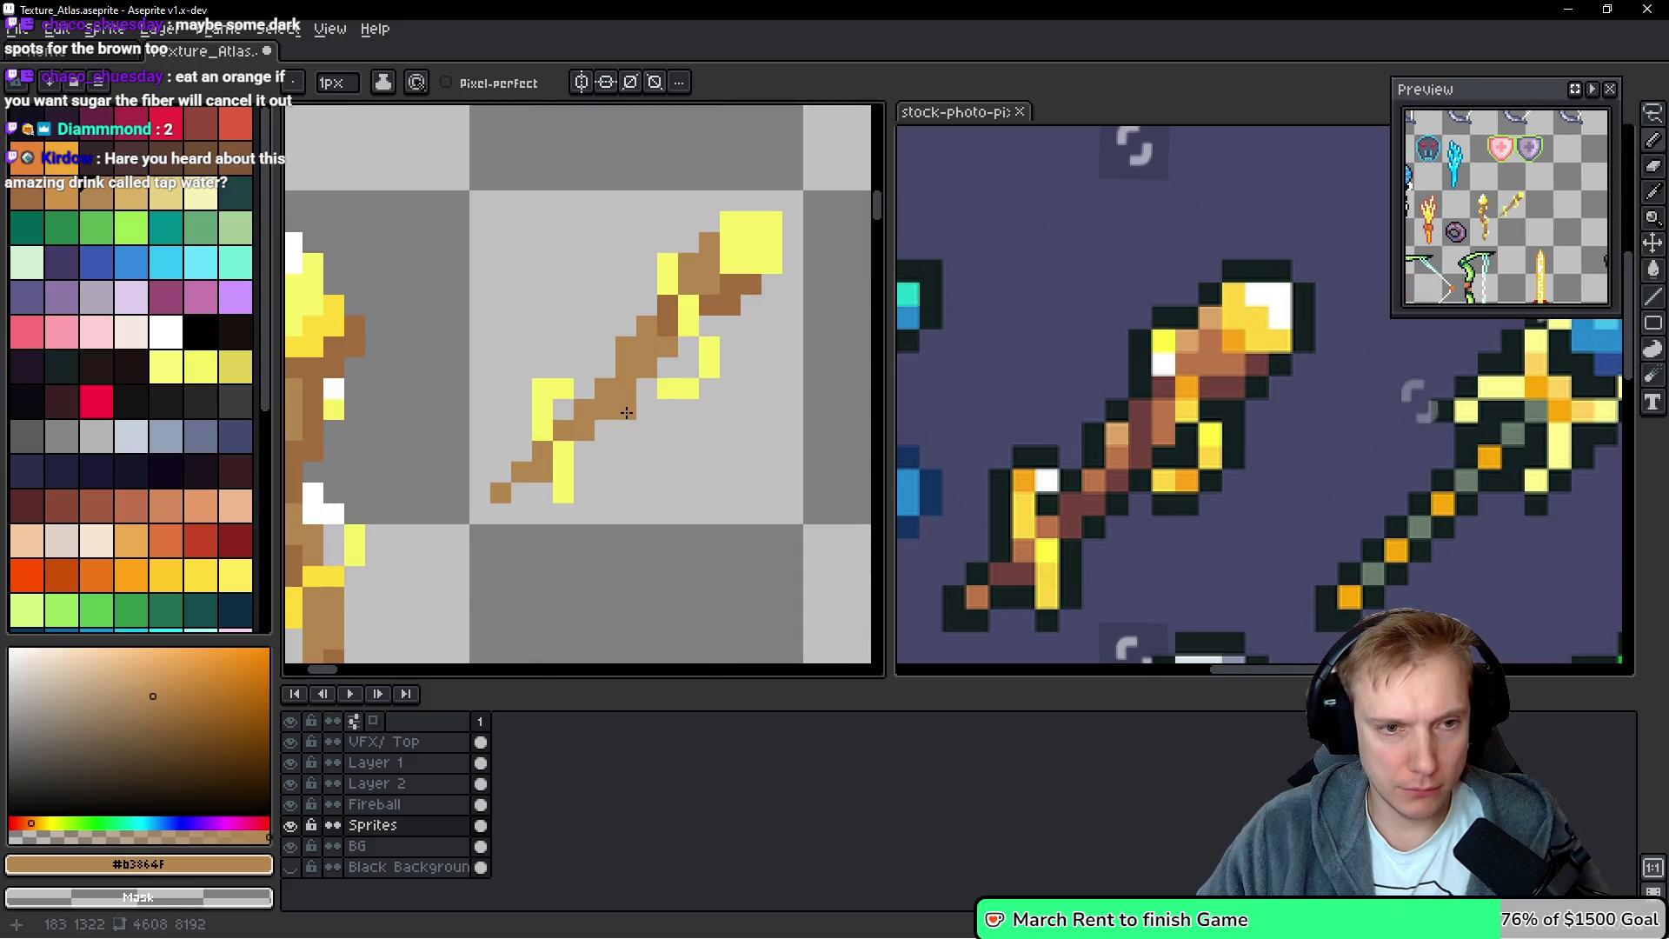
left_click(584, 420)
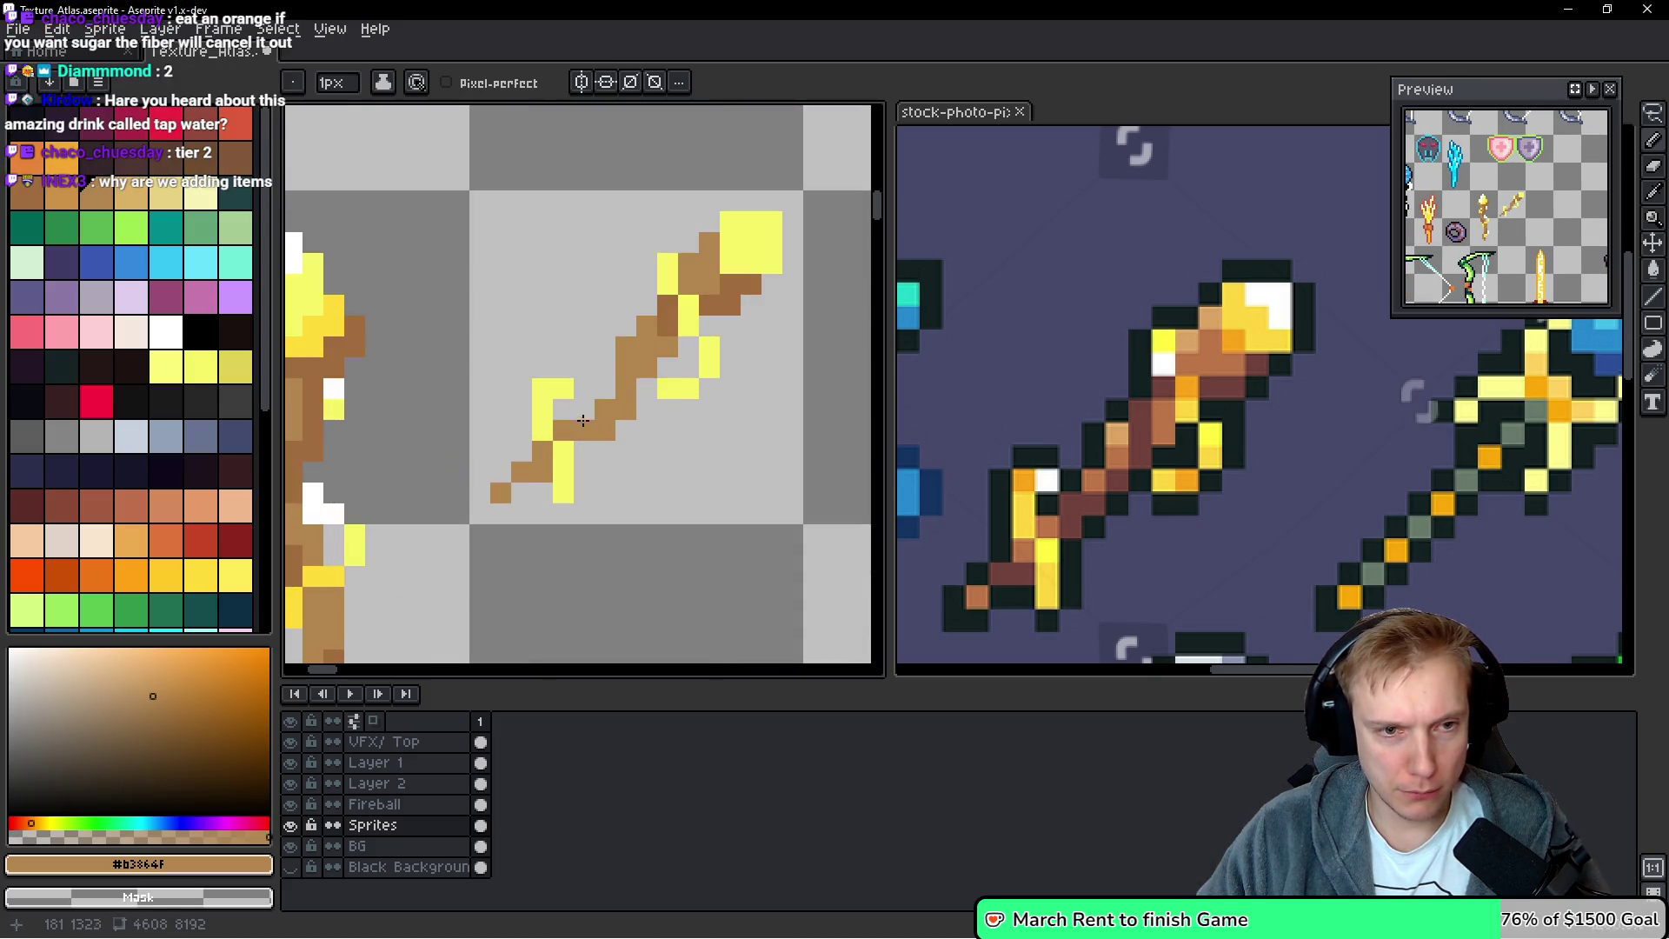
scroll(591, 389, "down", 3)
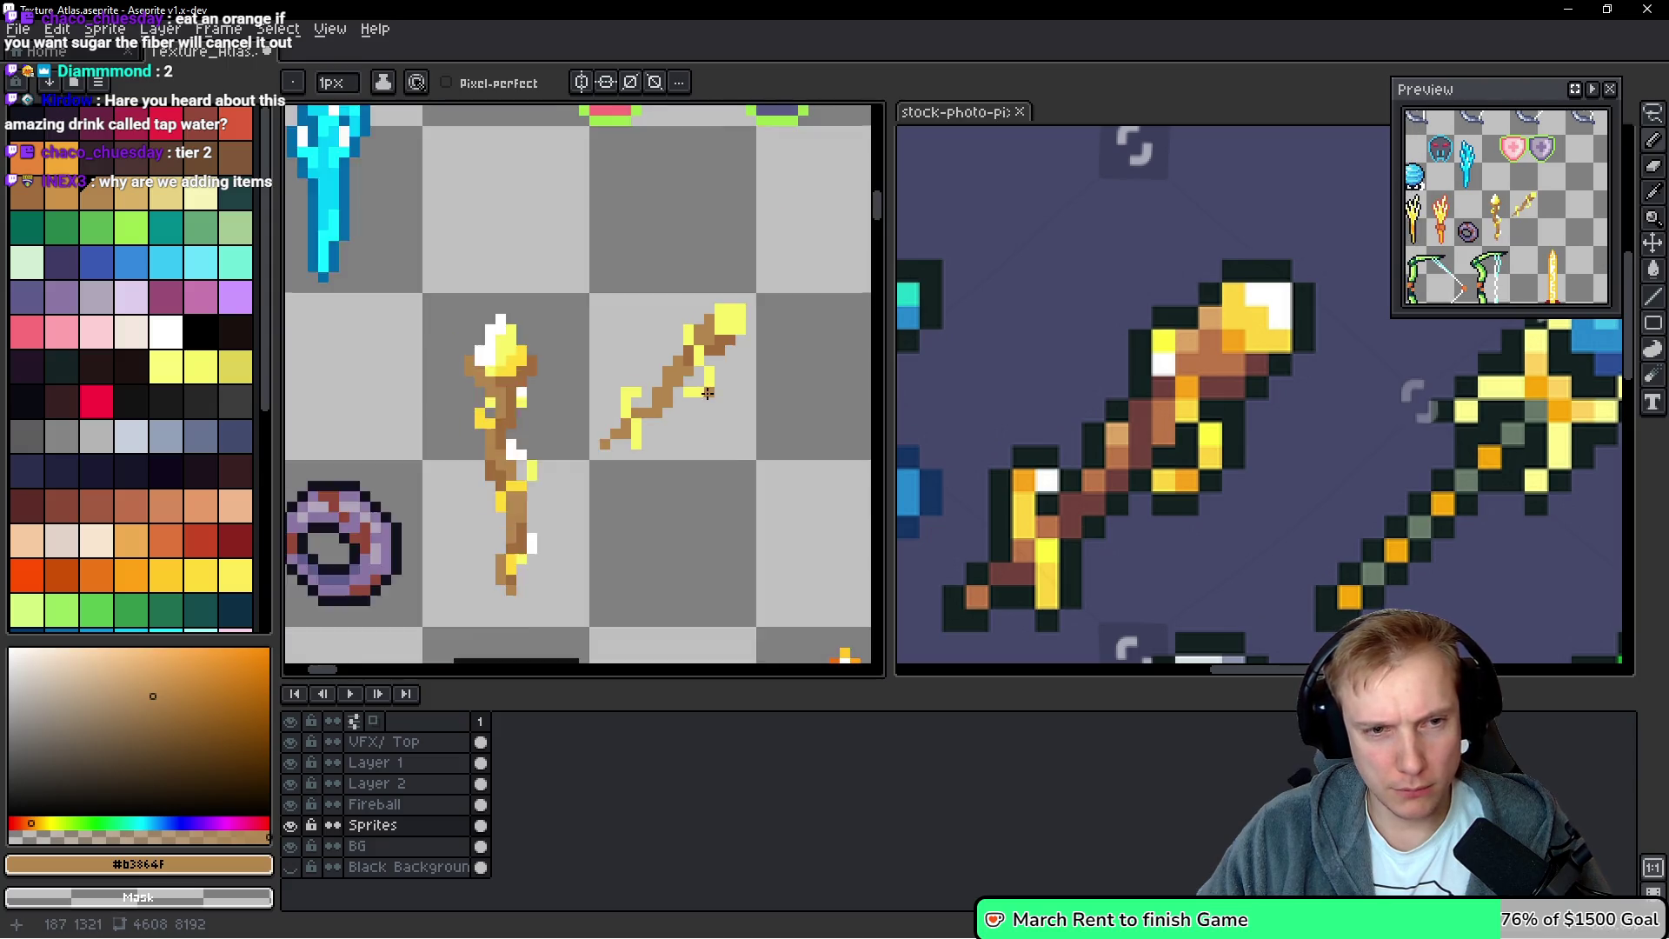
scroll(705, 408, "up", 3)
Extend the wand's lower end with one brown pixel
left_click(571, 447)
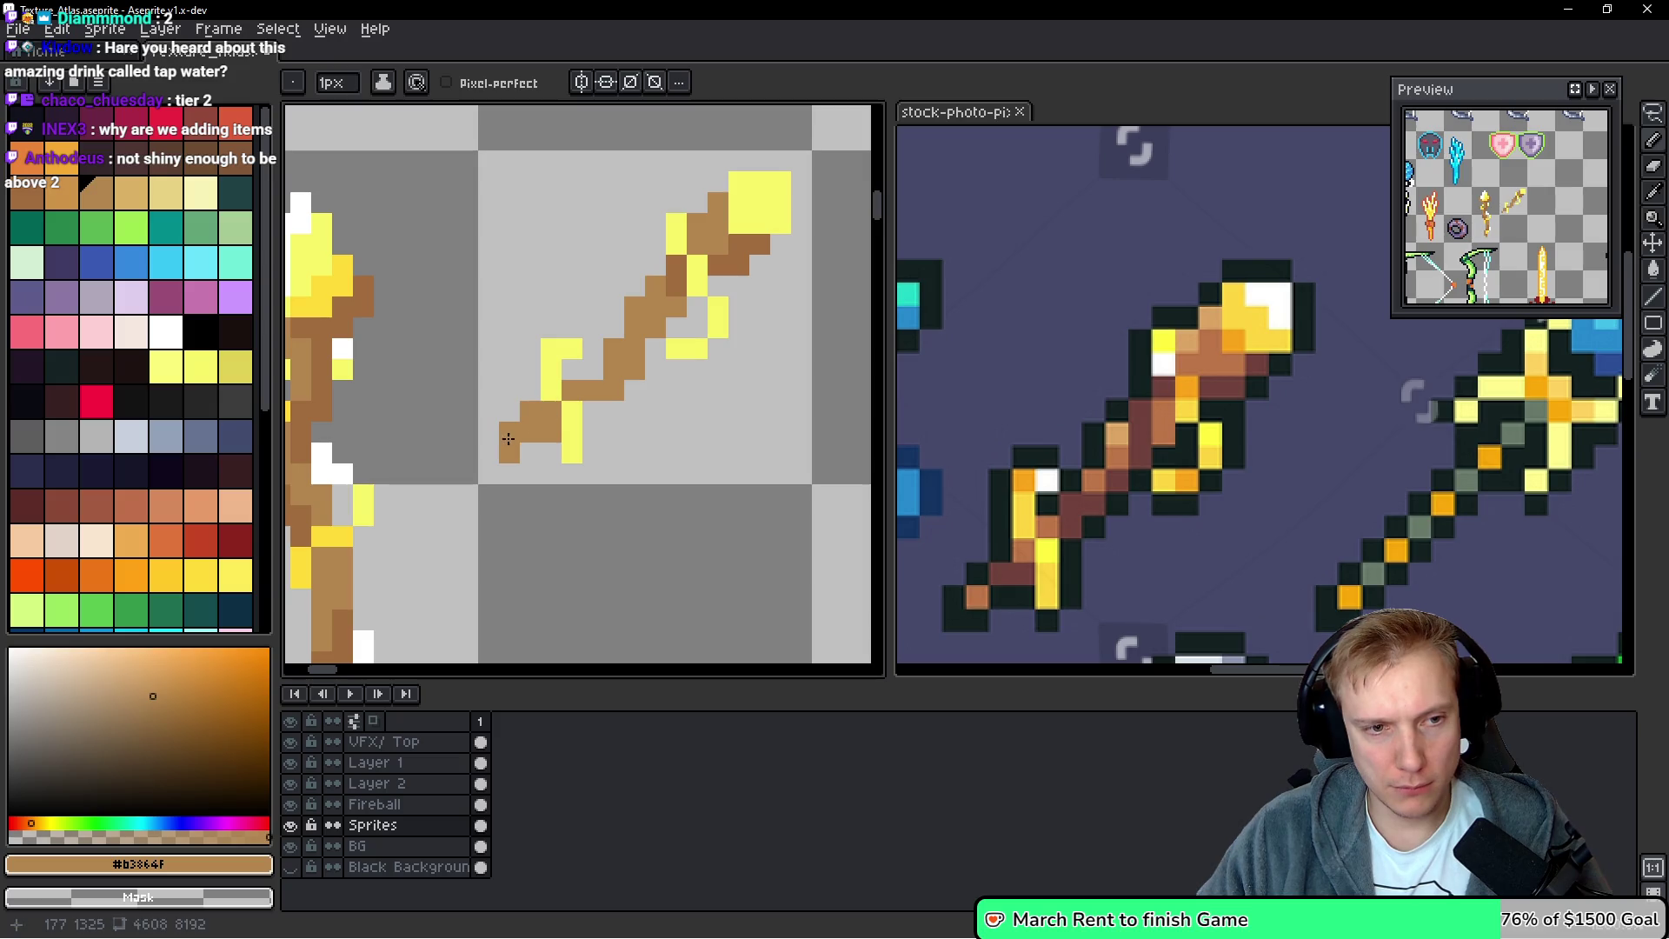
scroll(629, 449, "down", 3)
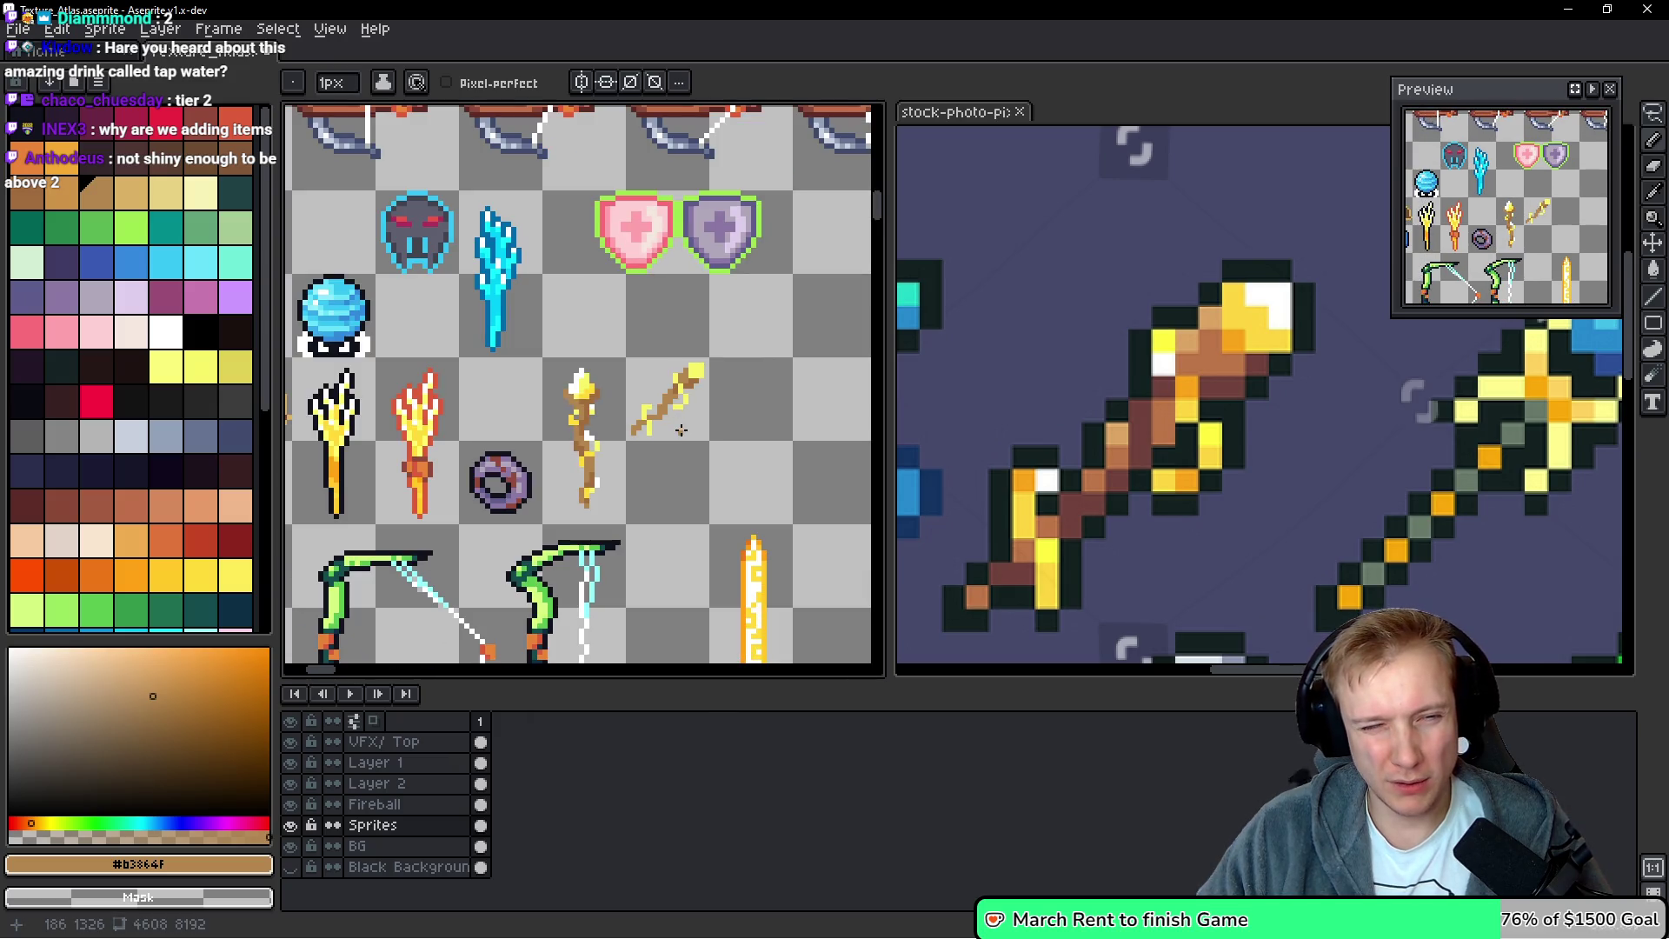
scroll(681, 429, "up", 3)
left_click(551, 405, "alt")
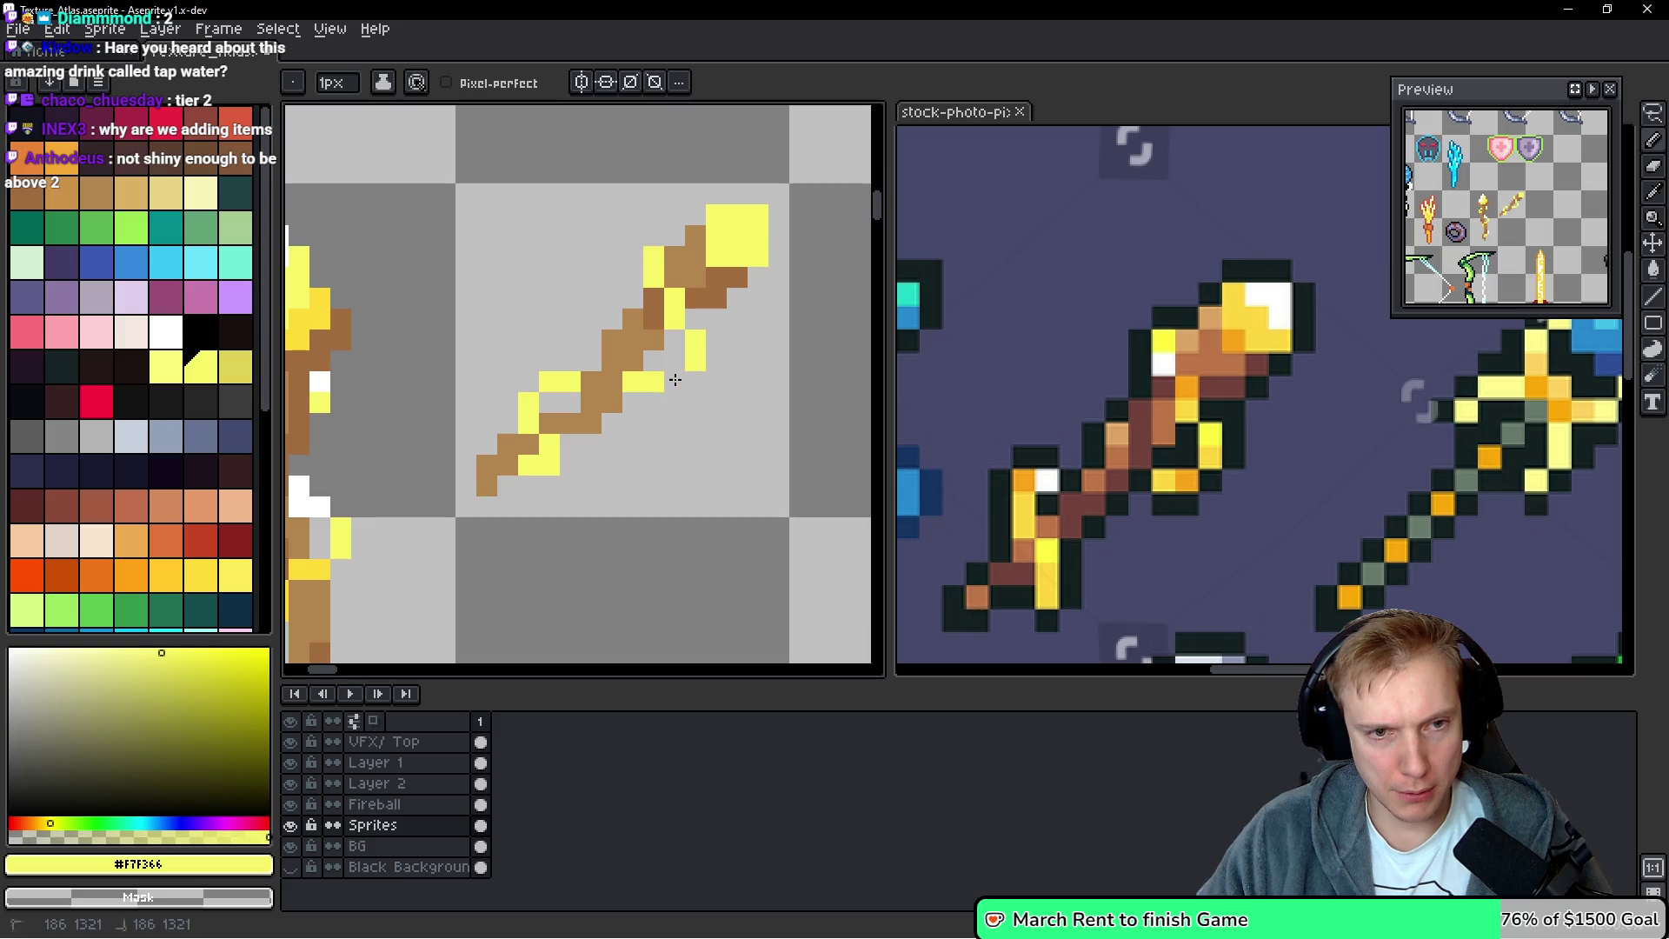
Erase a stray yellow pixel from the wand
right_click(694, 360)
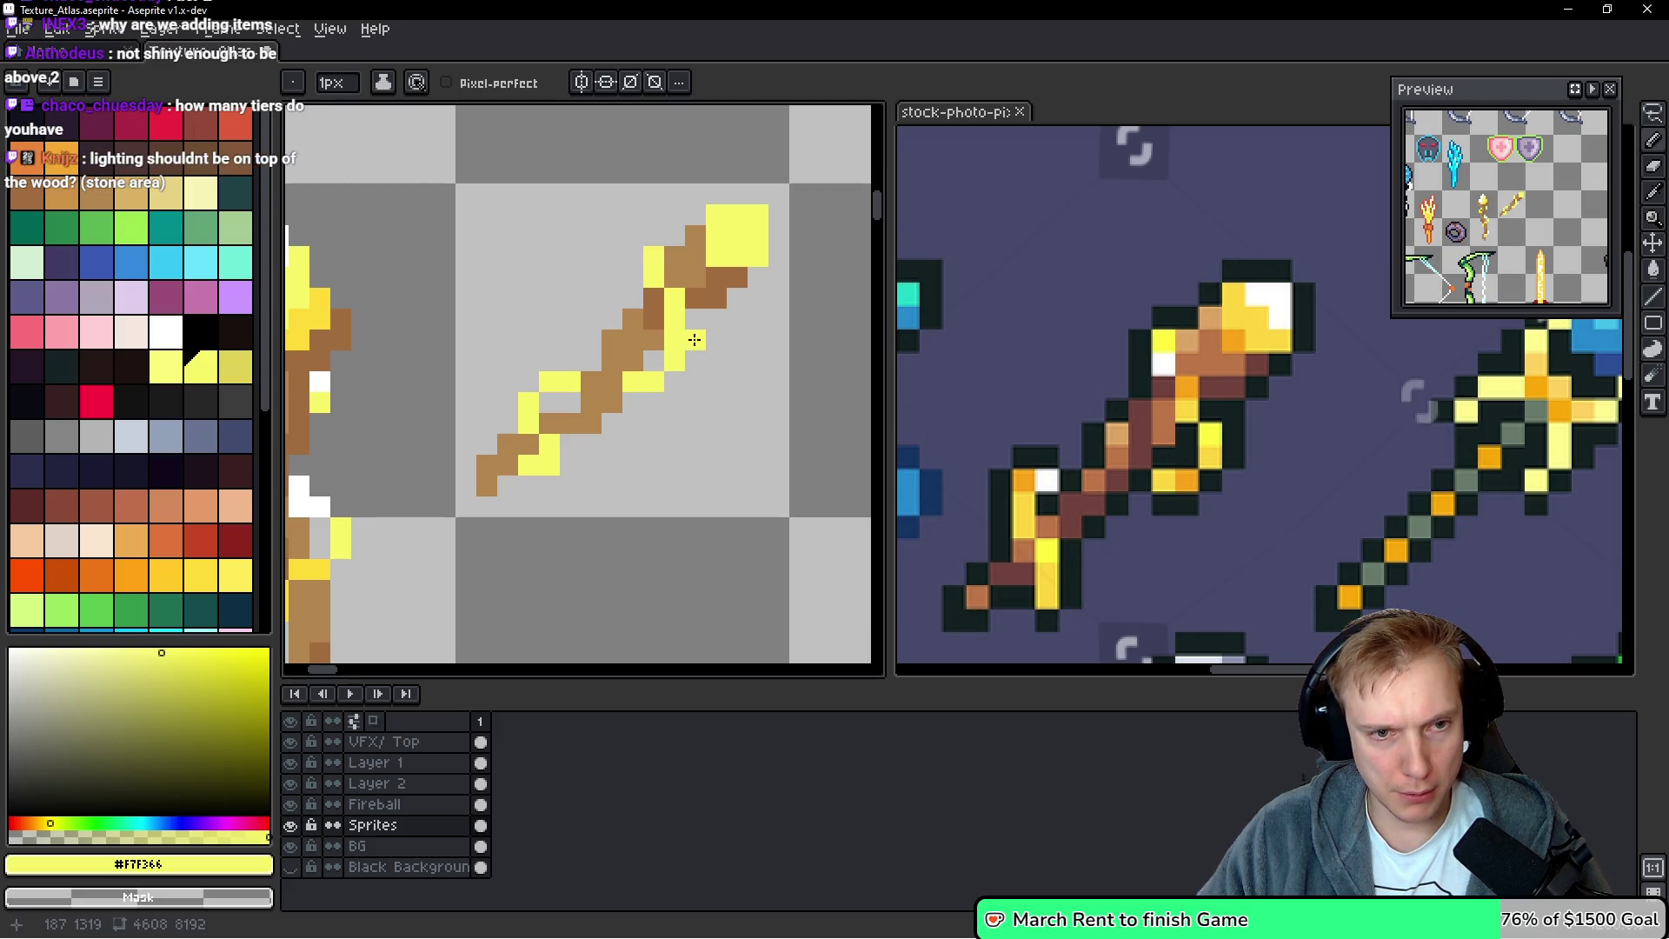
scroll(741, 382, "down", 4)
scroll(740, 382, "up", 1)
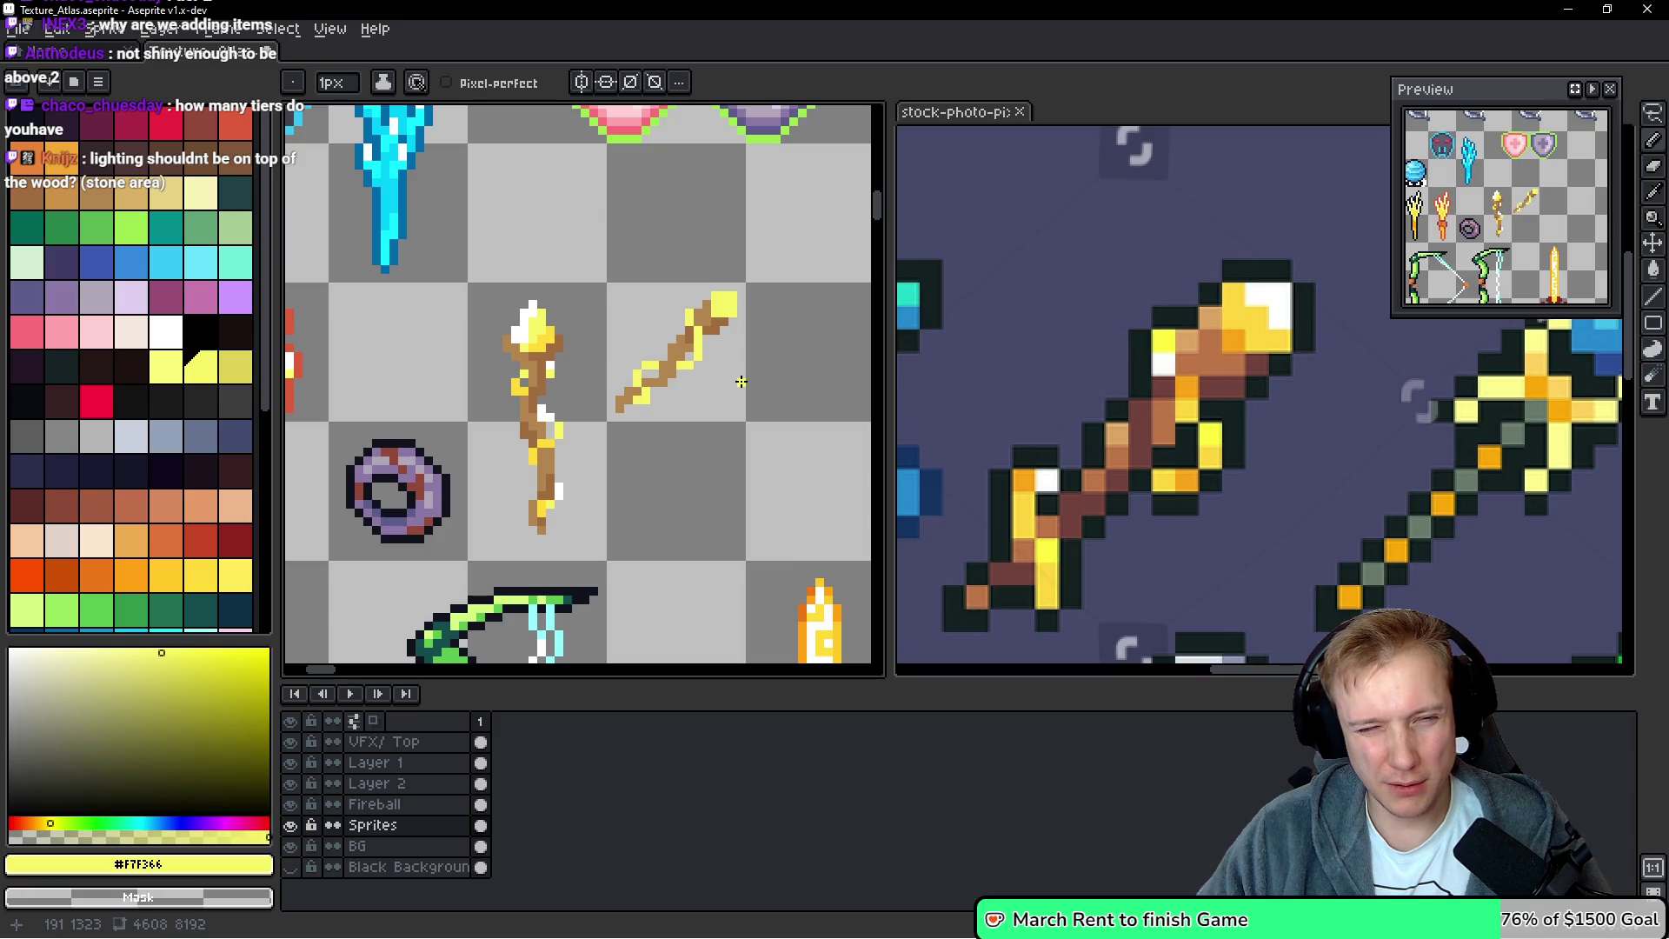
Pick white from the torch head and paint five highlight pixels along the wand shaft
left_click(548, 364, "alt")
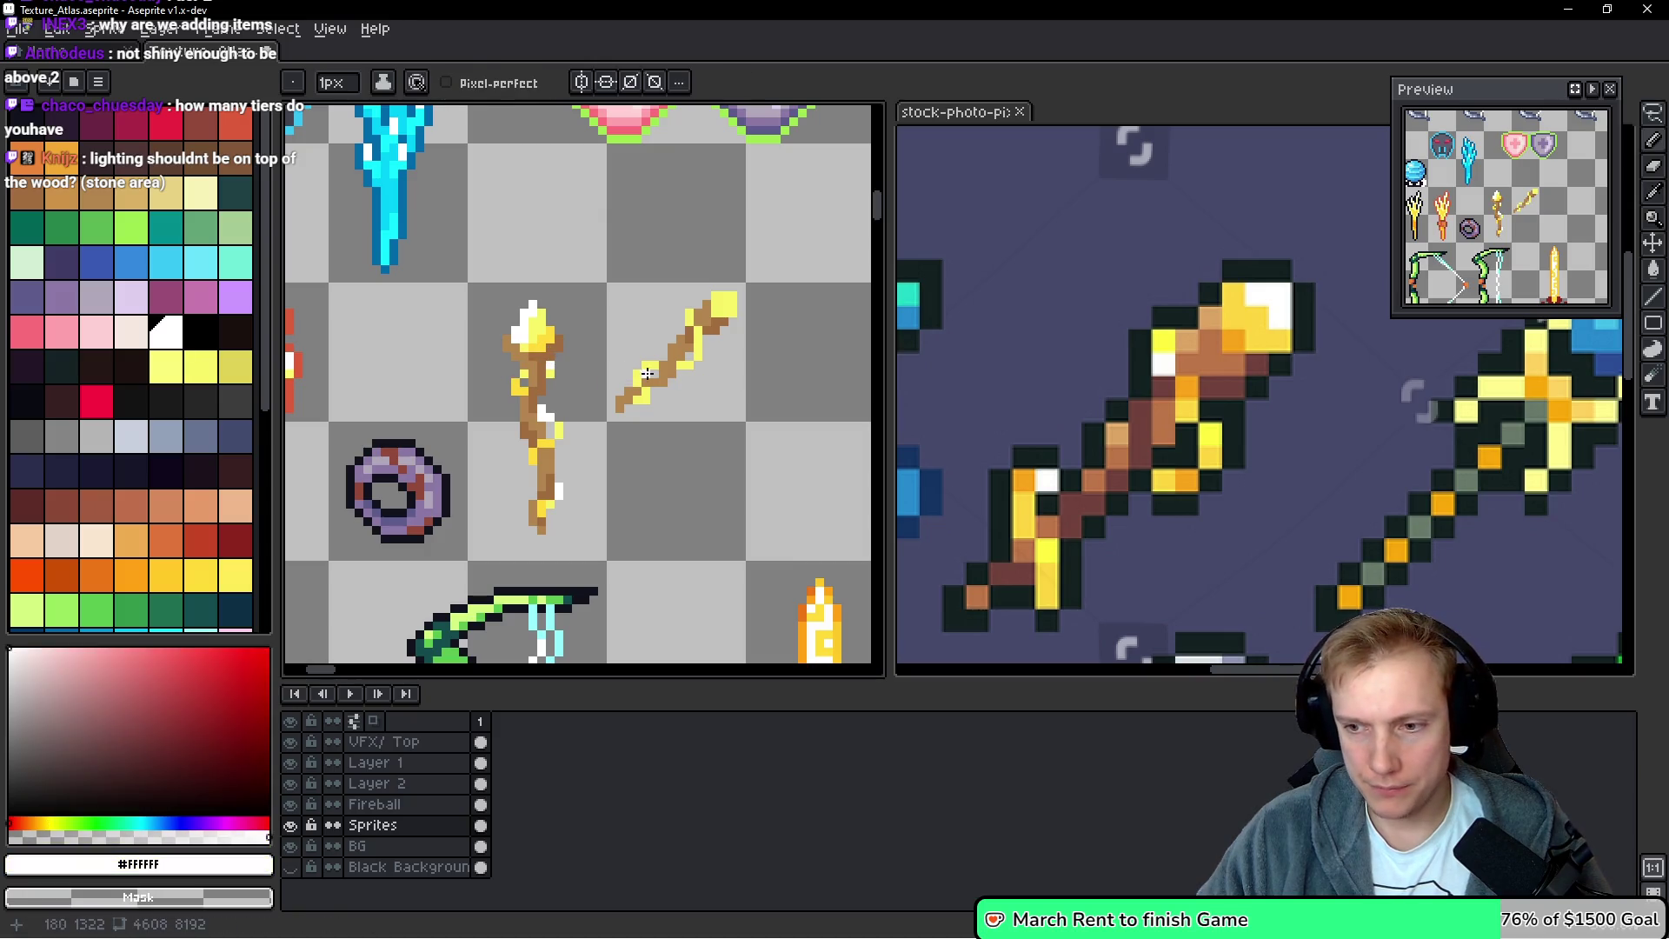
scroll(836, 364, "up", 1)
scroll(836, 364, "up", 1)
left_click(477, 246)
left_click(476, 269)
left_click(498, 306)
scroll(573, 304, "left", 2)
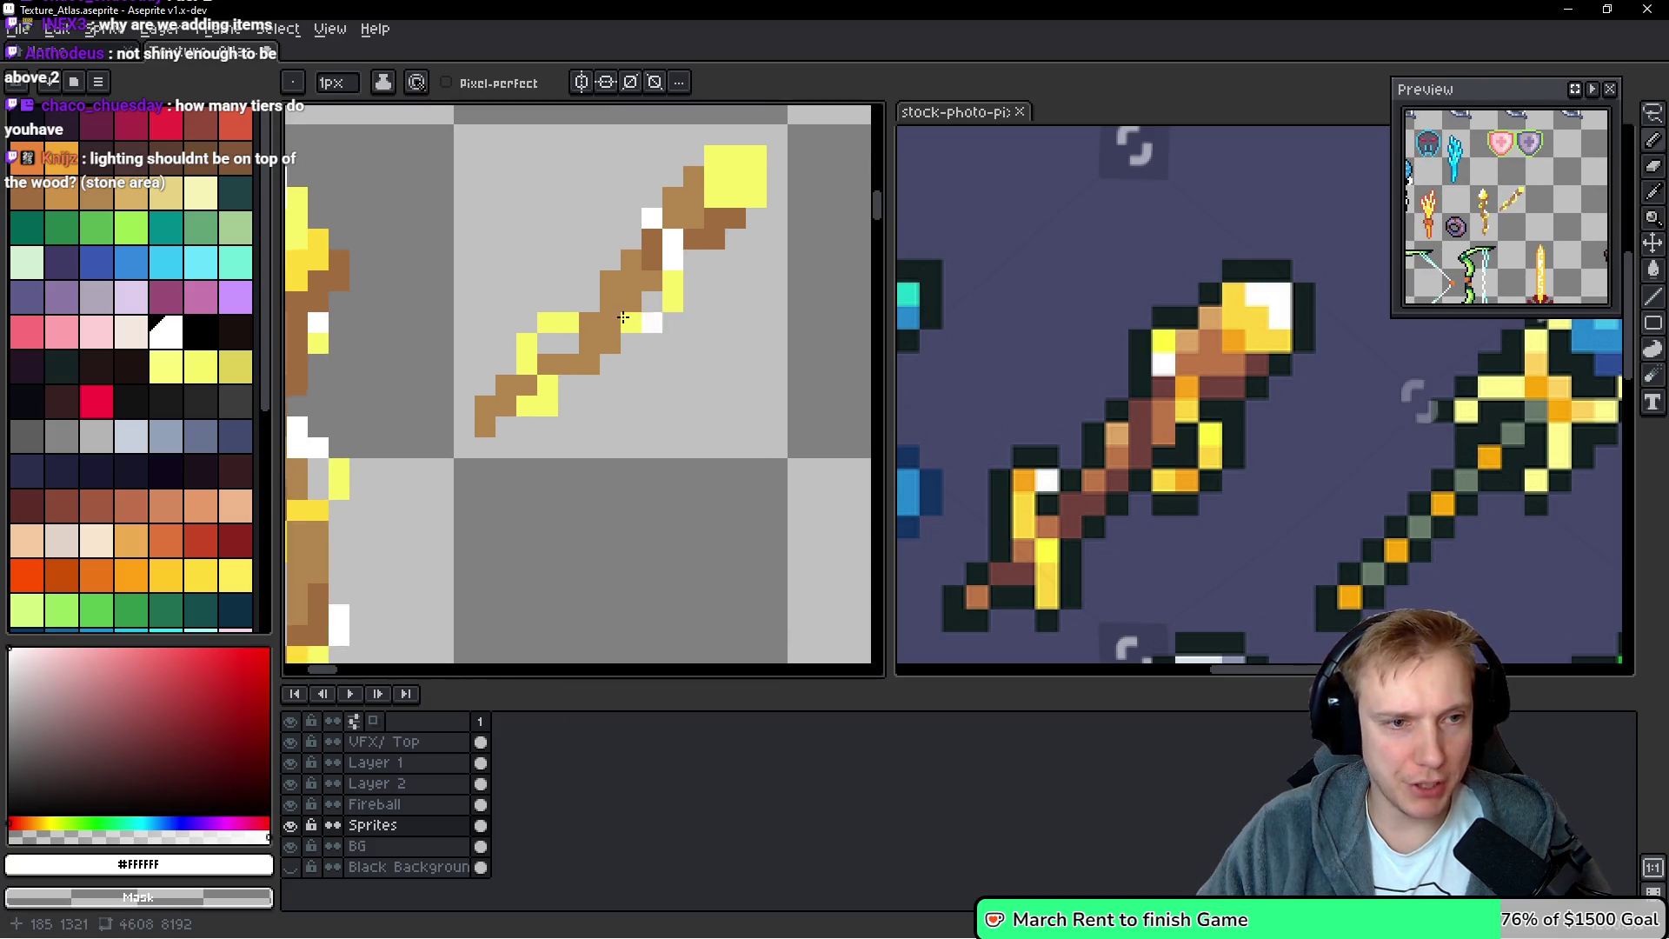
scroll(553, 326, "down", 1)
scroll(553, 326, "left", 1)
left_click(558, 288)
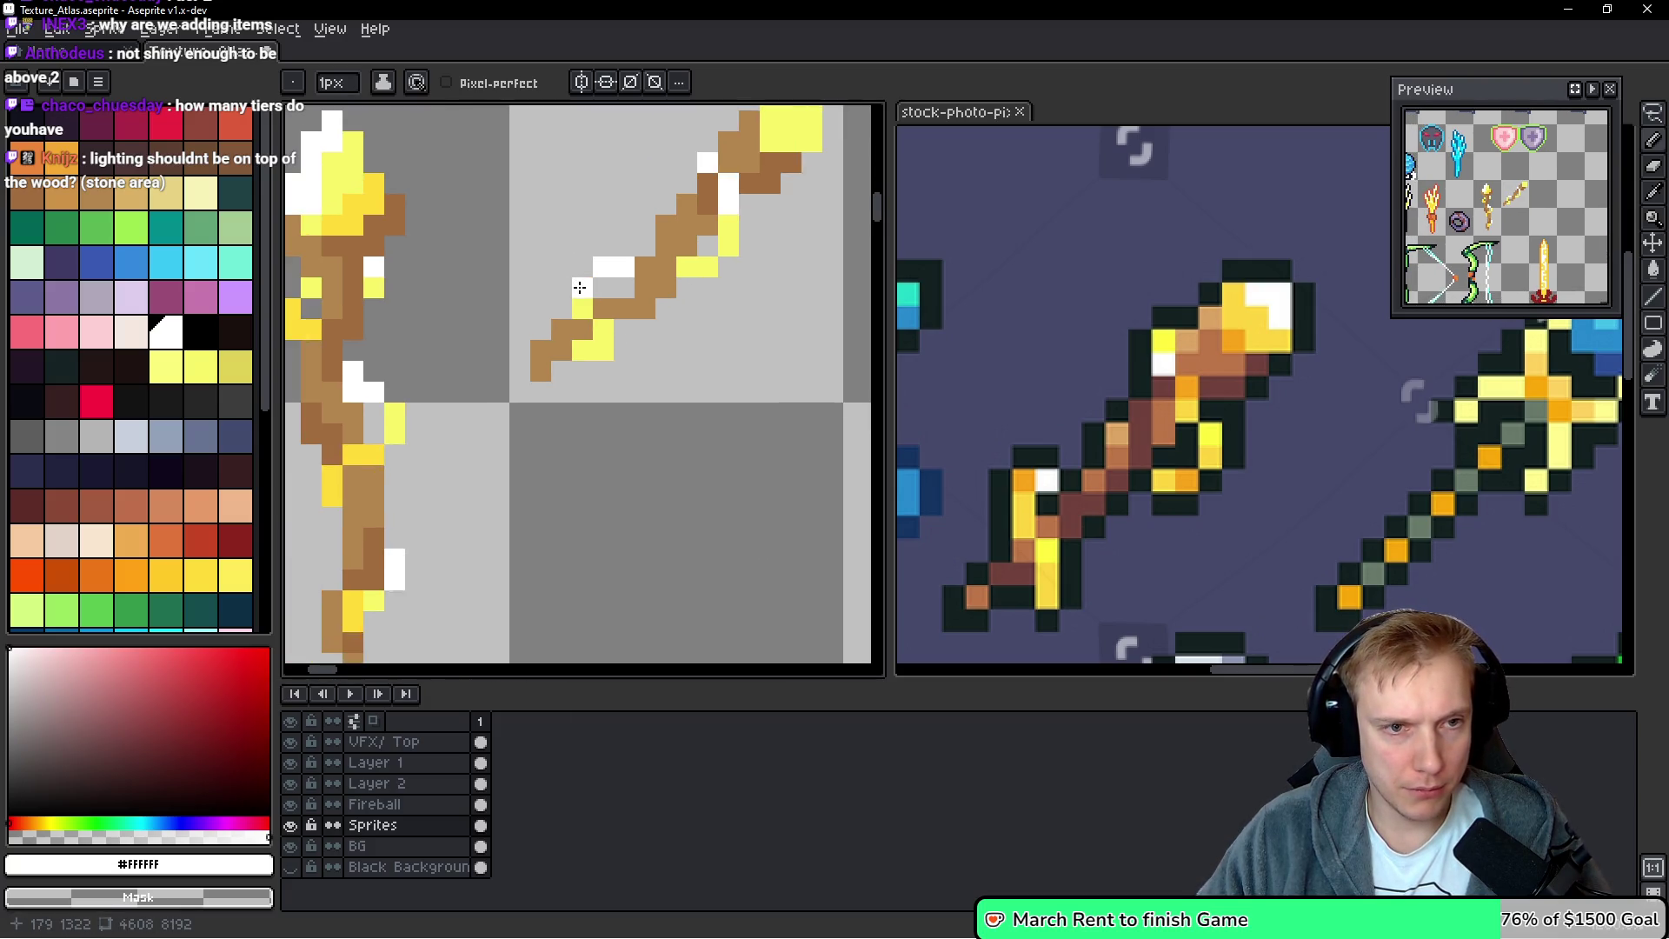
left_click(727, 266)
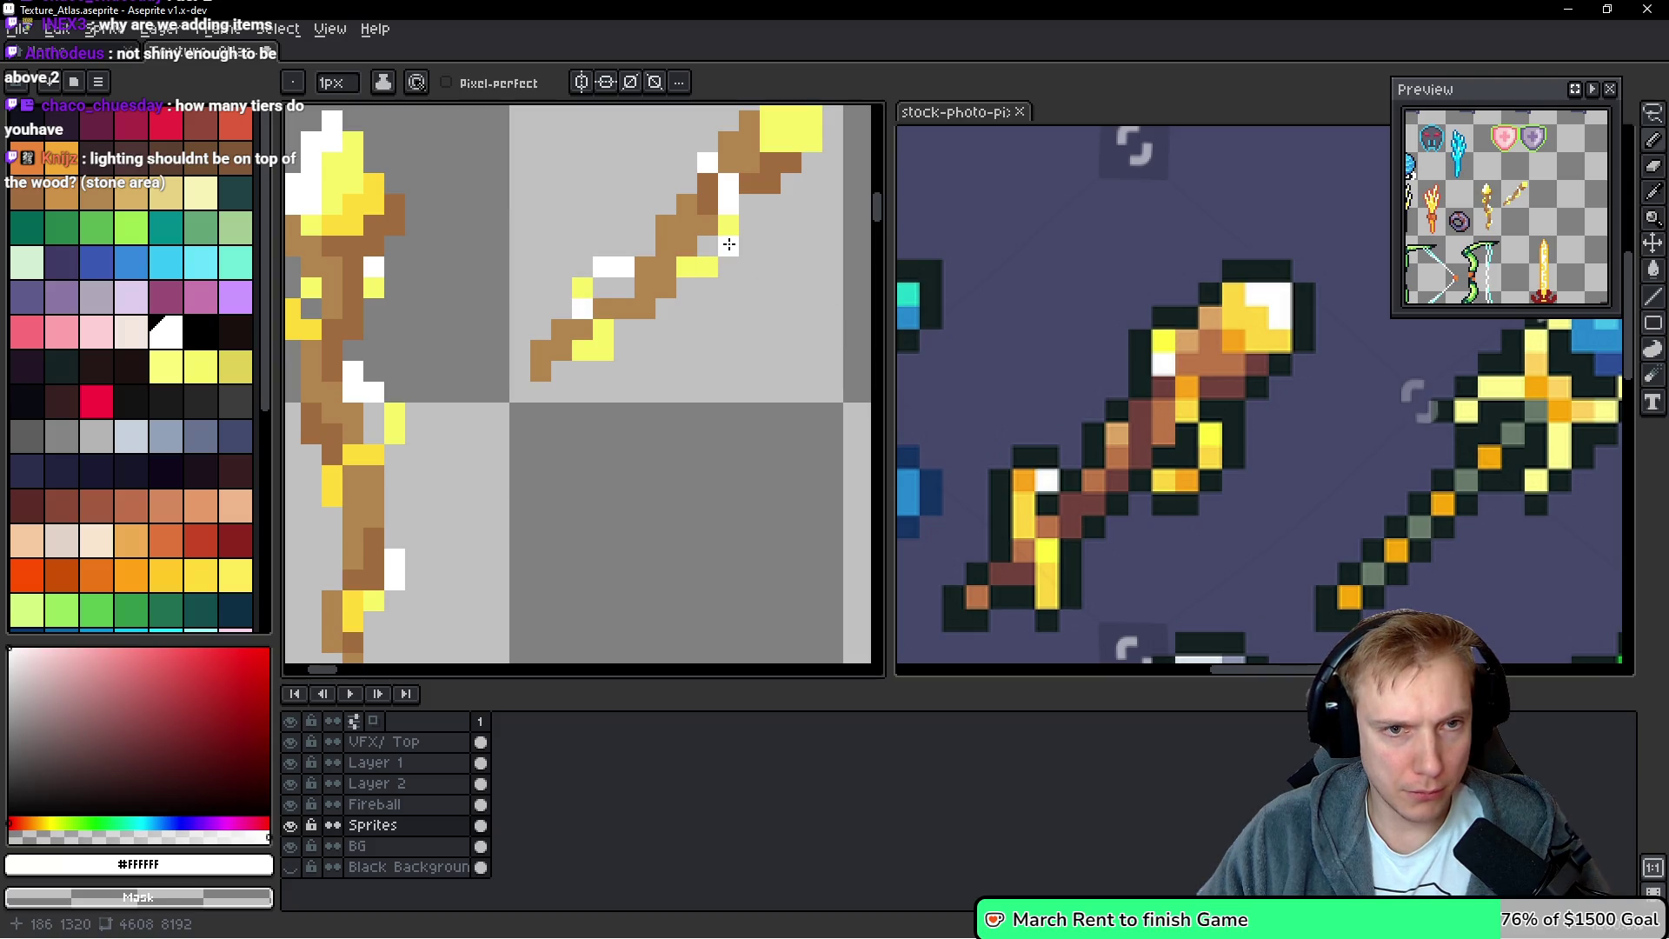
scroll(756, 387, "left", 1)
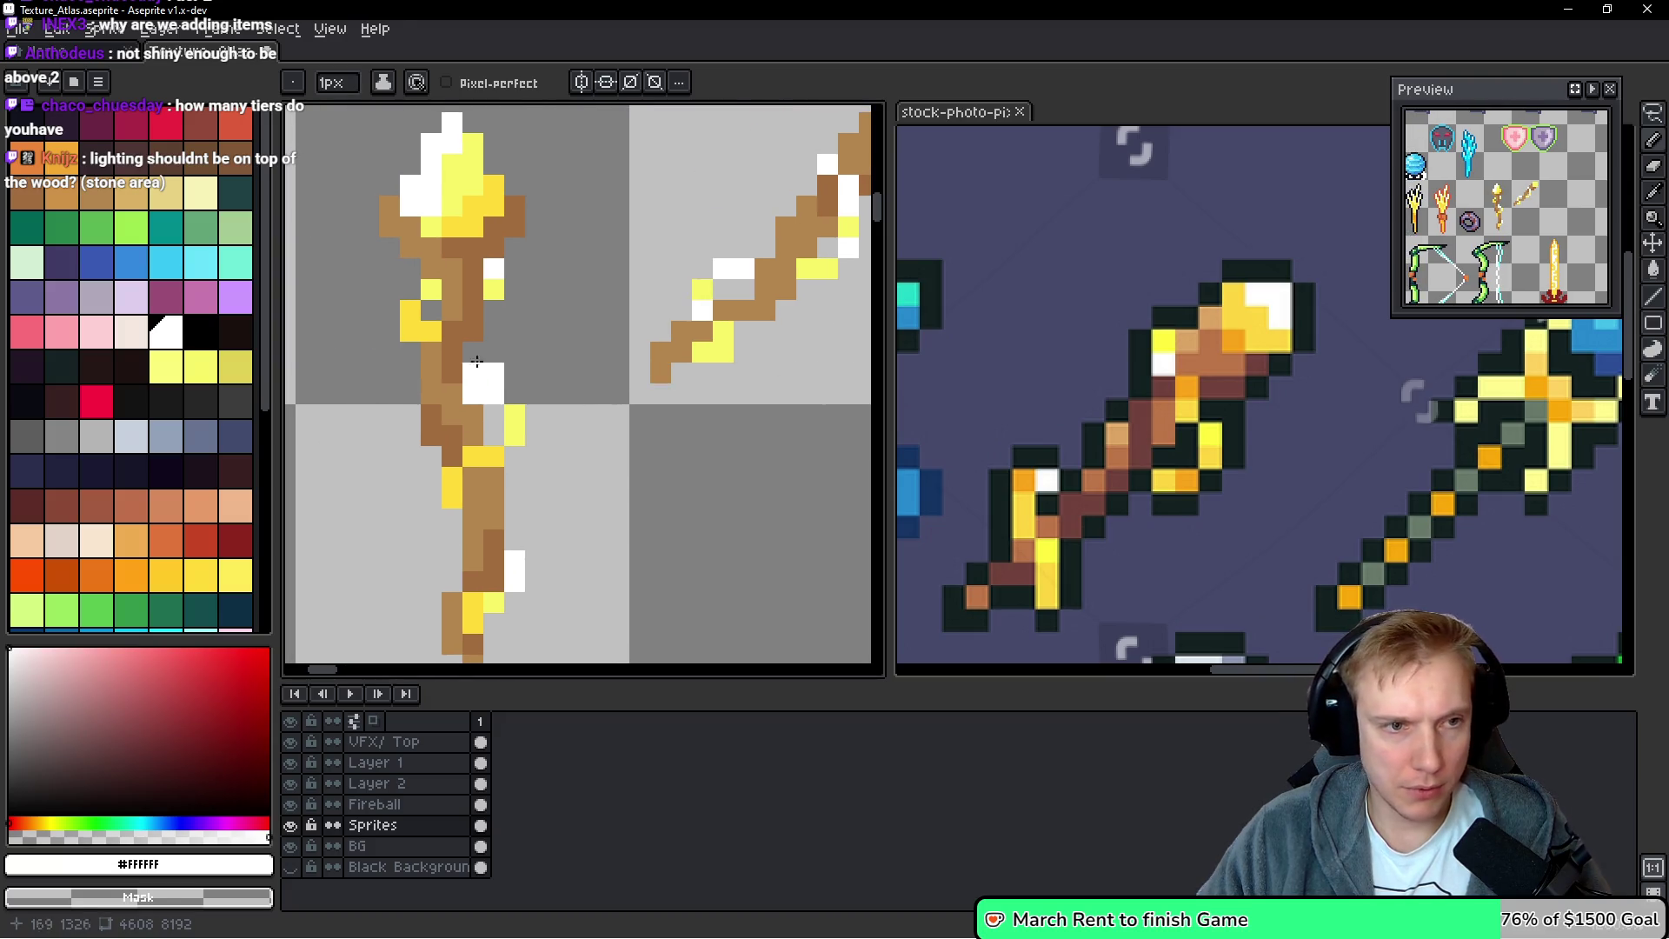
Pick gold #FFda38 from the upright torch and add a gold accent pixel to the wand
left_click(409, 322, "alt")
left_click(739, 334)
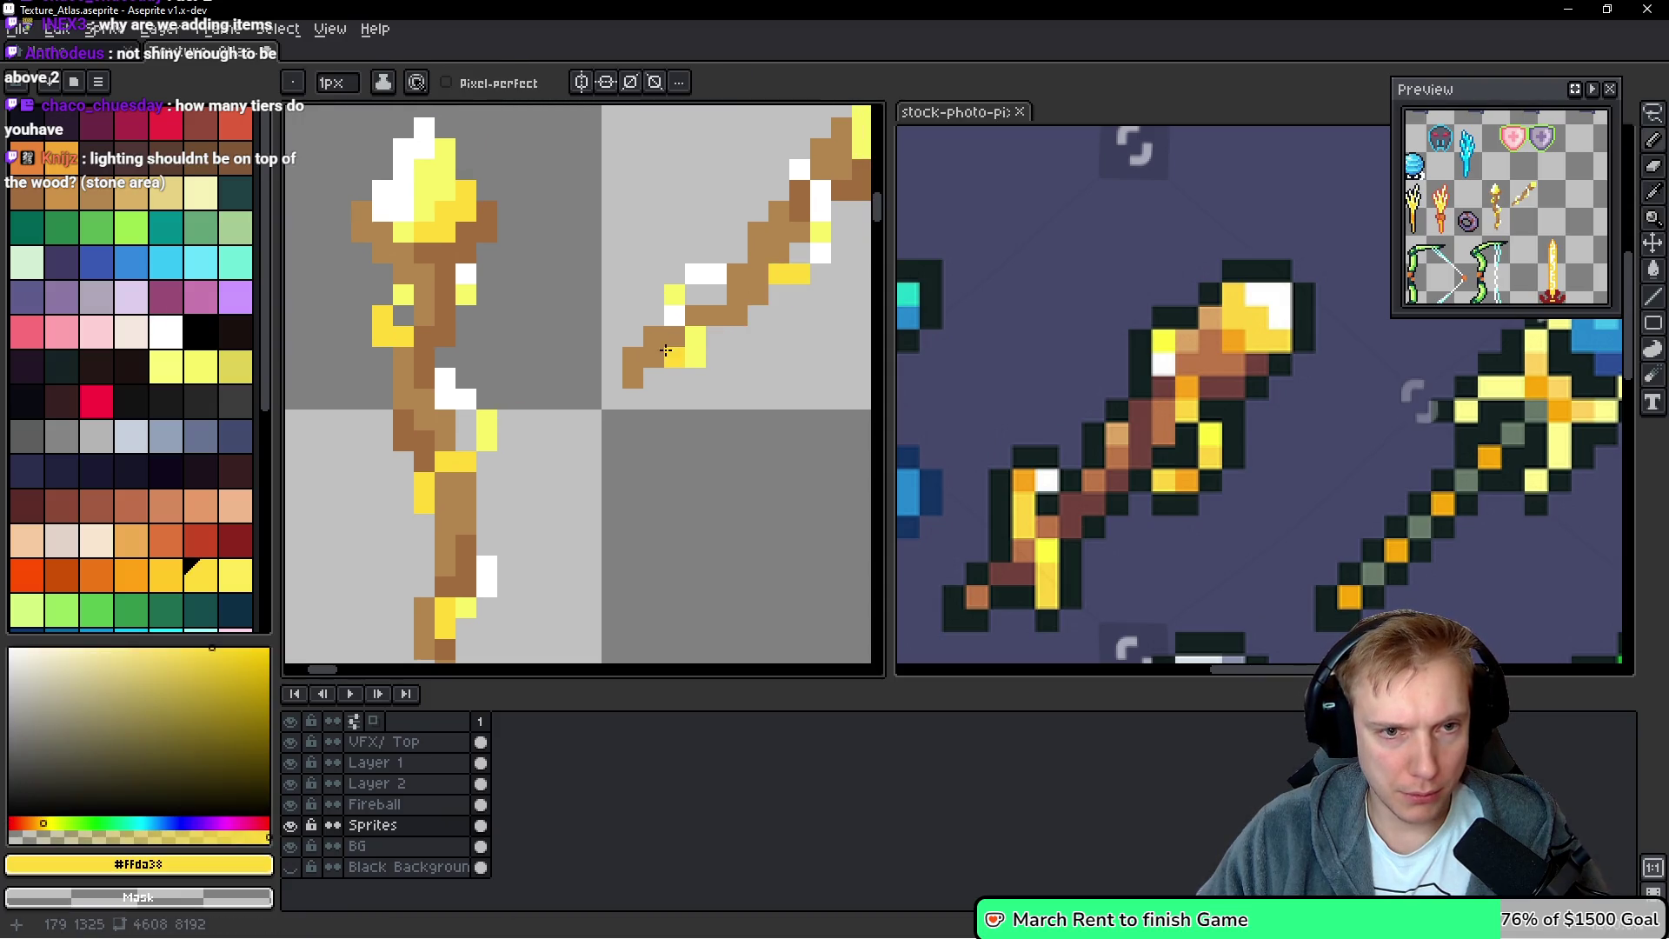
scroll(717, 333, "down", 3)
scroll(727, 326, "up", 1)
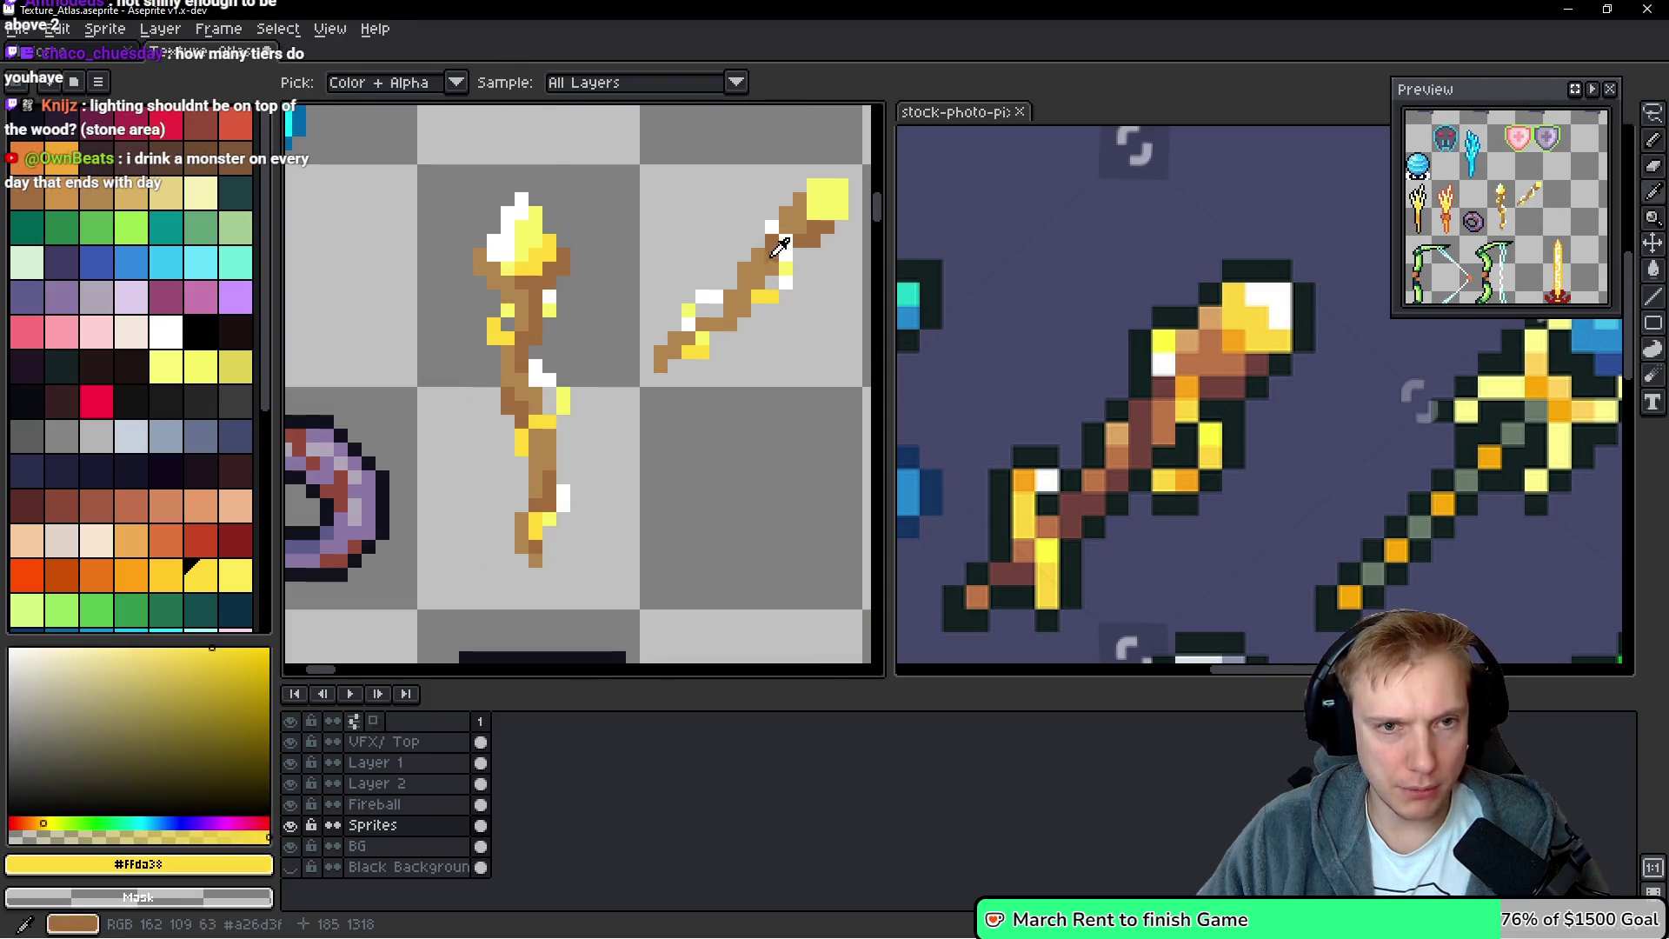
Paint the top row and two more pixels of the wand's yellow tip white
left_click(771, 265, "alt")
left_click(770, 265, "alt")
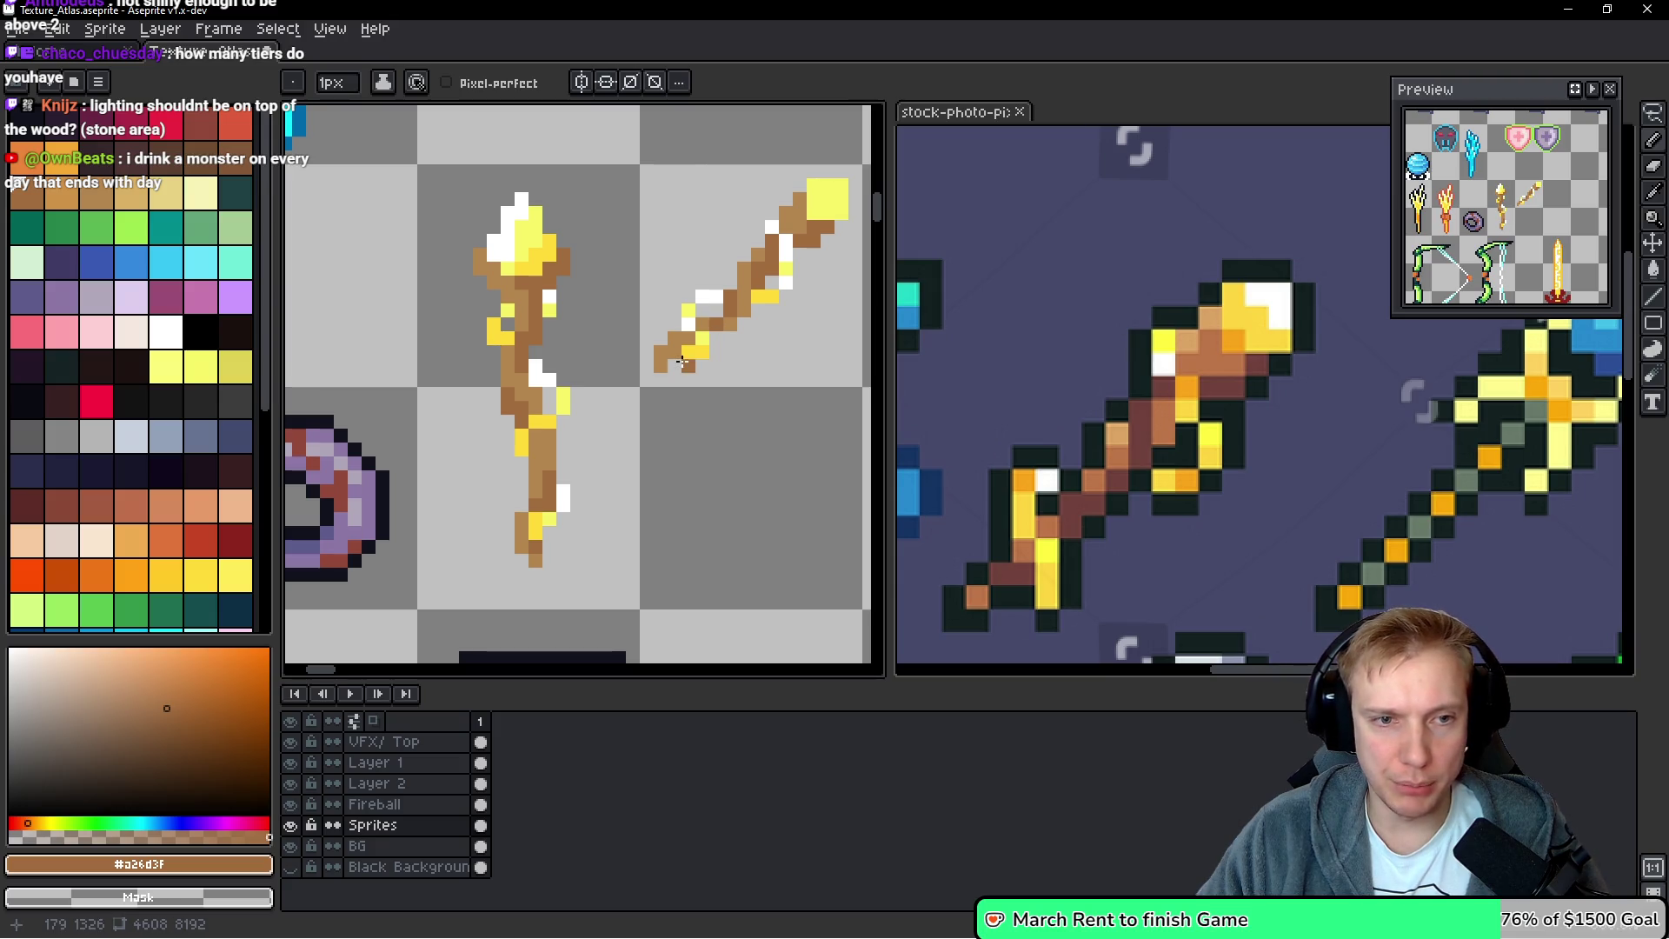
scroll(676, 346, "down", 4)
scroll(741, 348, "up", 3)
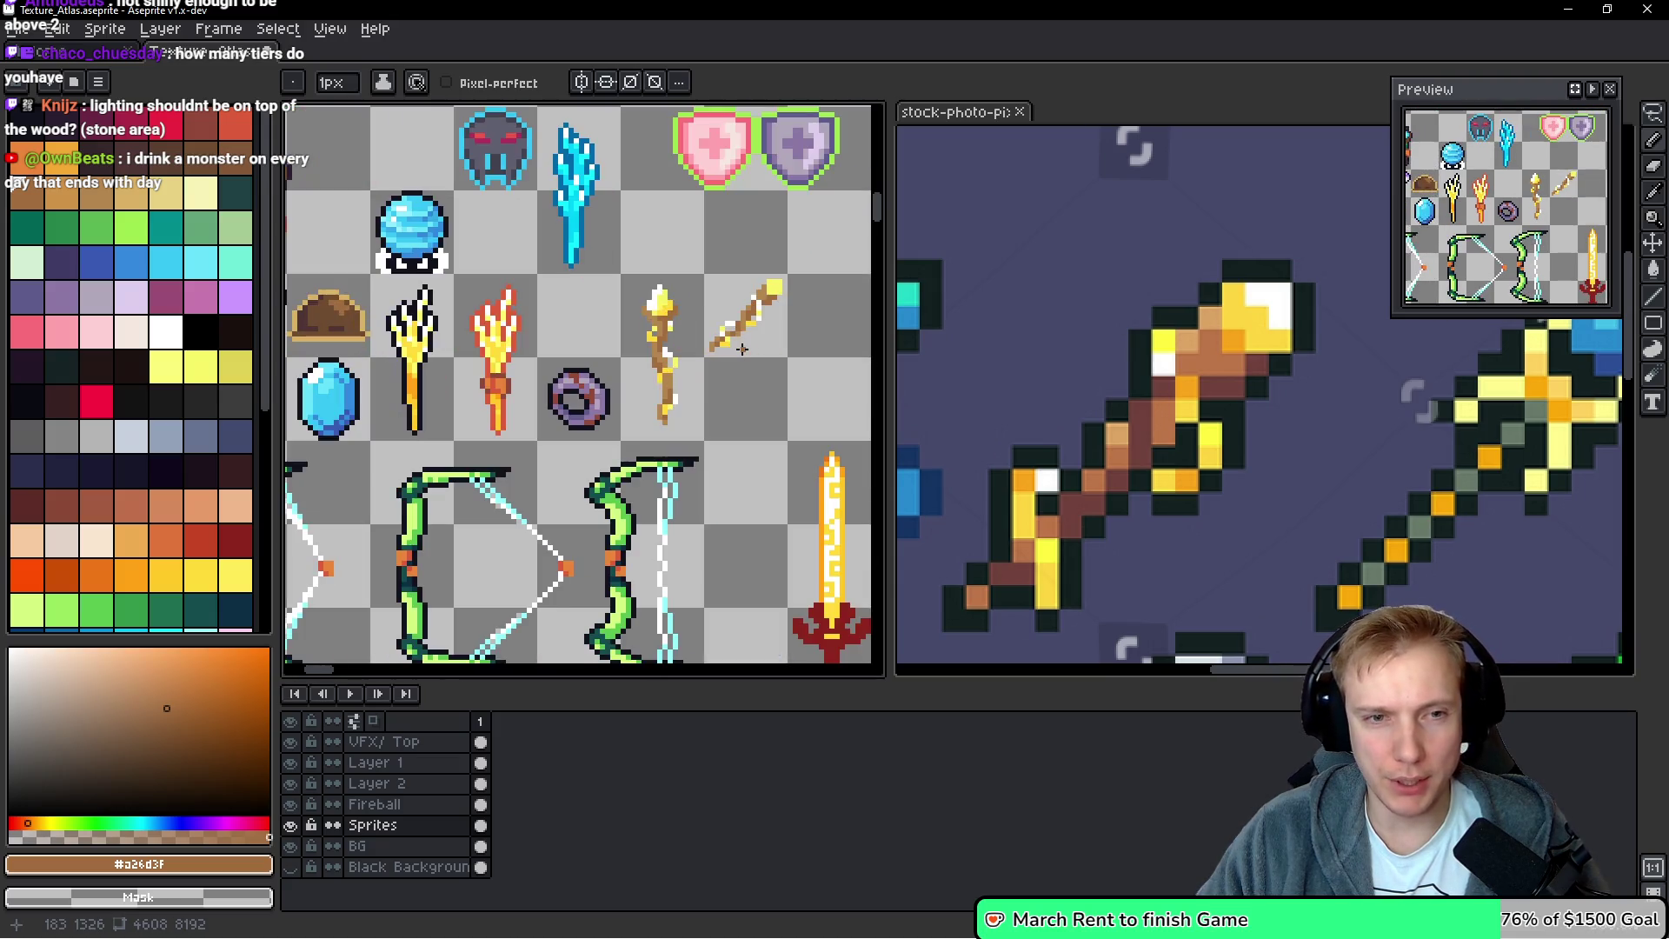
scroll(780, 345, "down", 1)
scroll(739, 330, "up", 1)
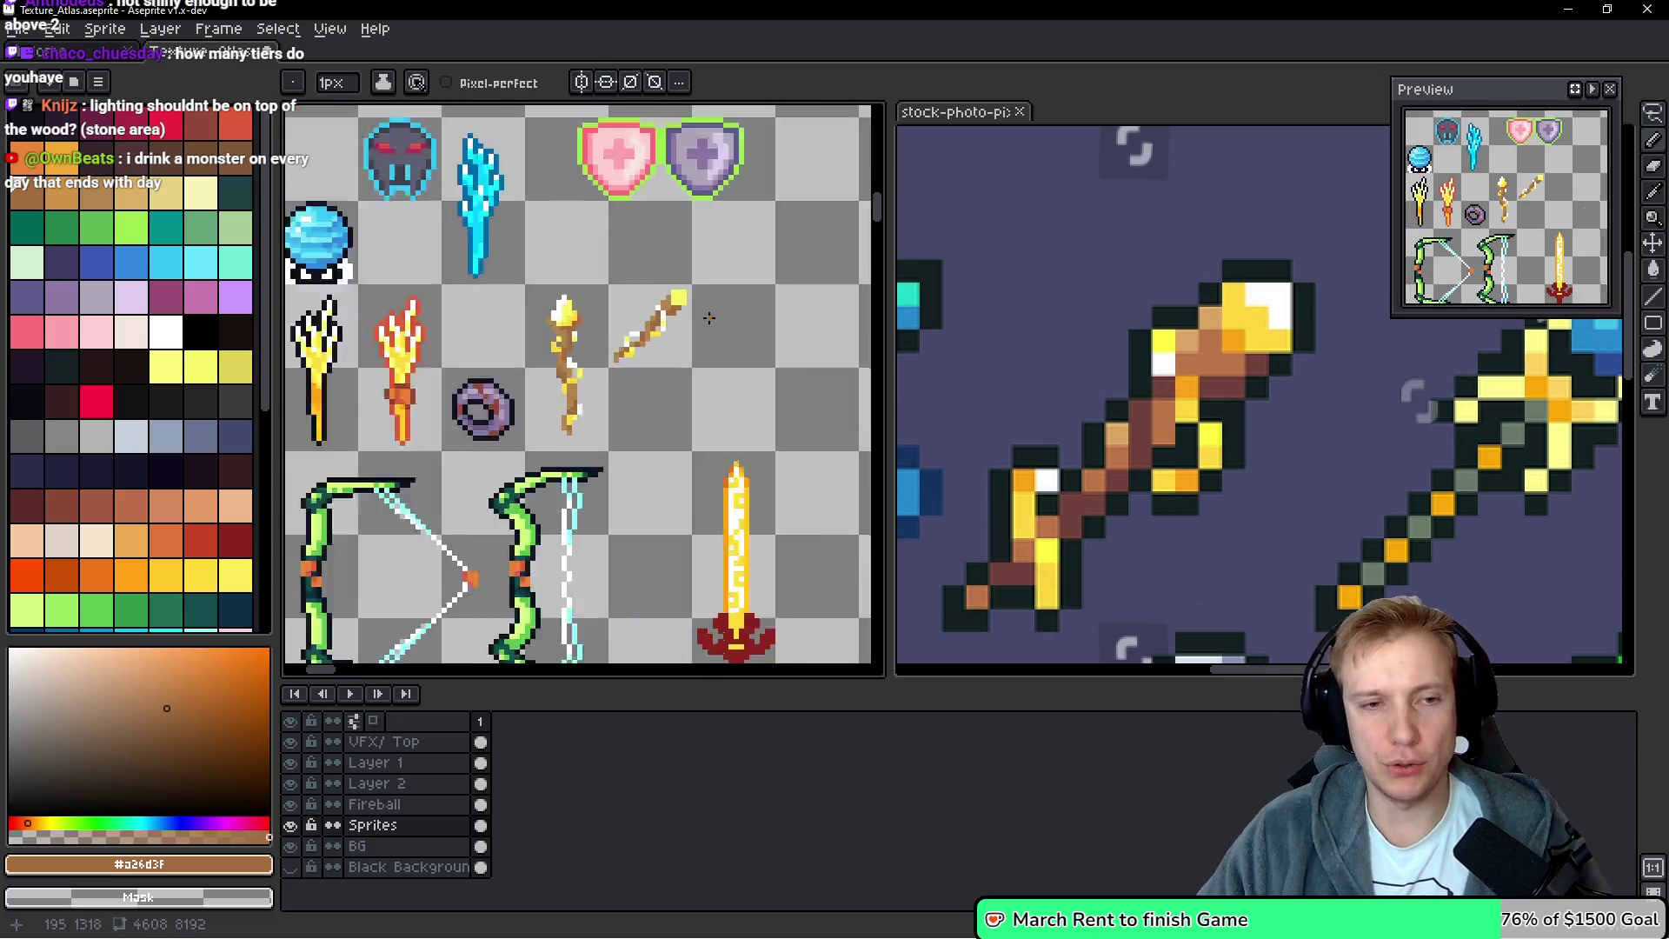
scroll(708, 318, "up", 2)
left_click(415, 291, "alt")
scroll(658, 273, "up", 2)
left_click_drag(655, 252, 605, 245)
left_click(627, 277)
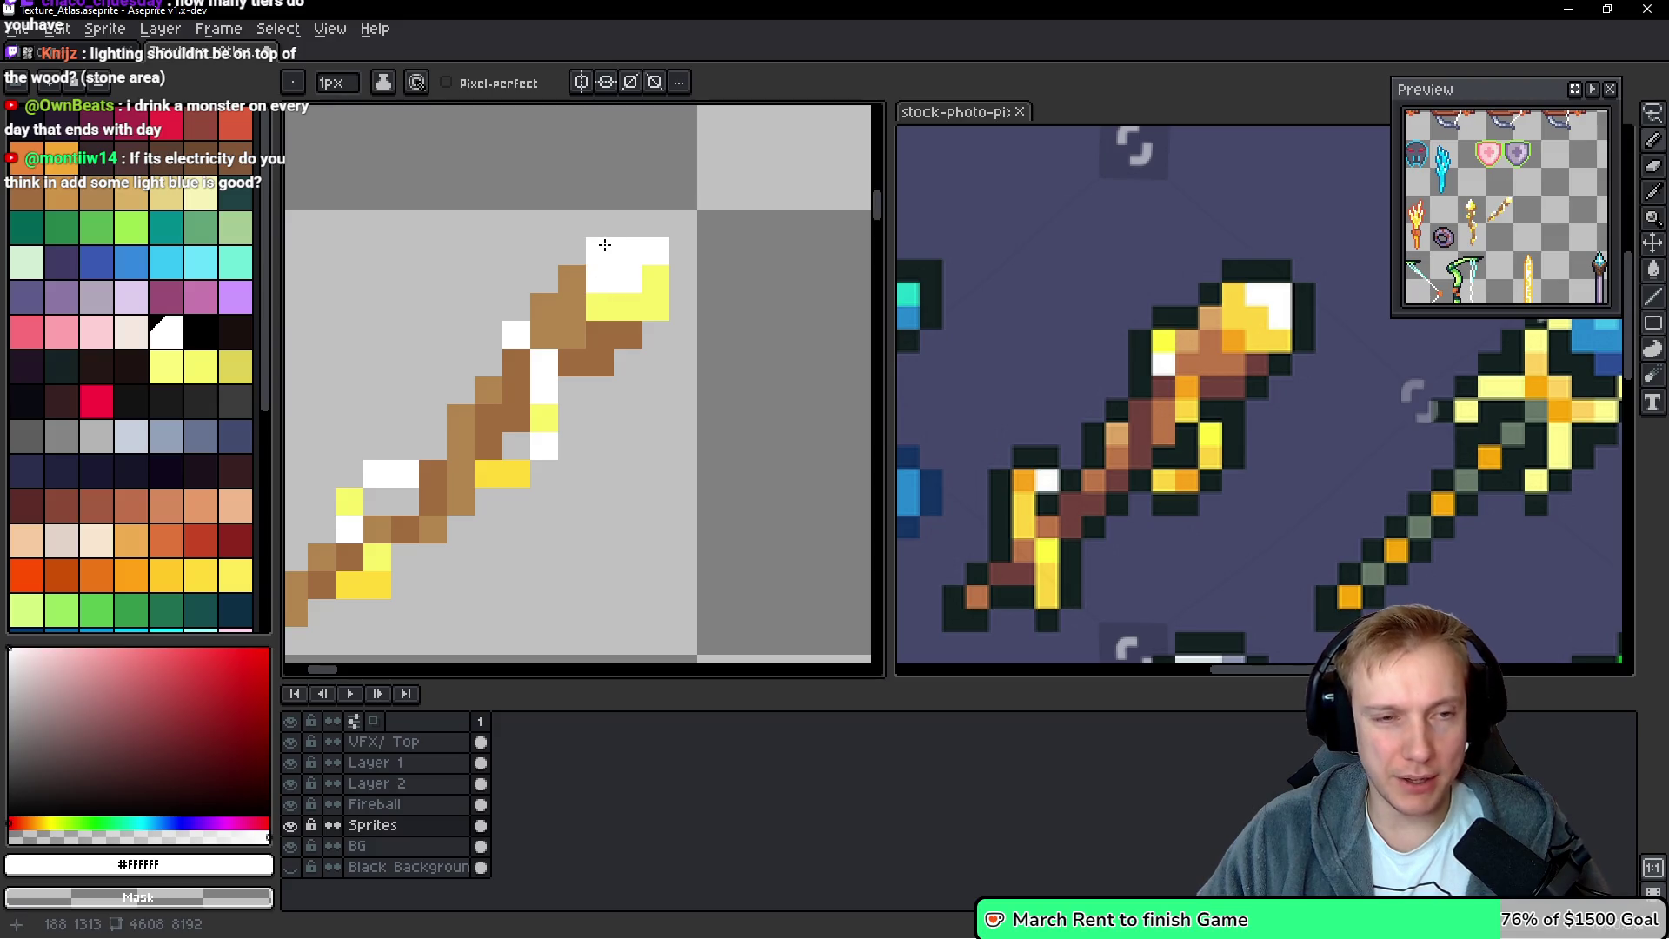
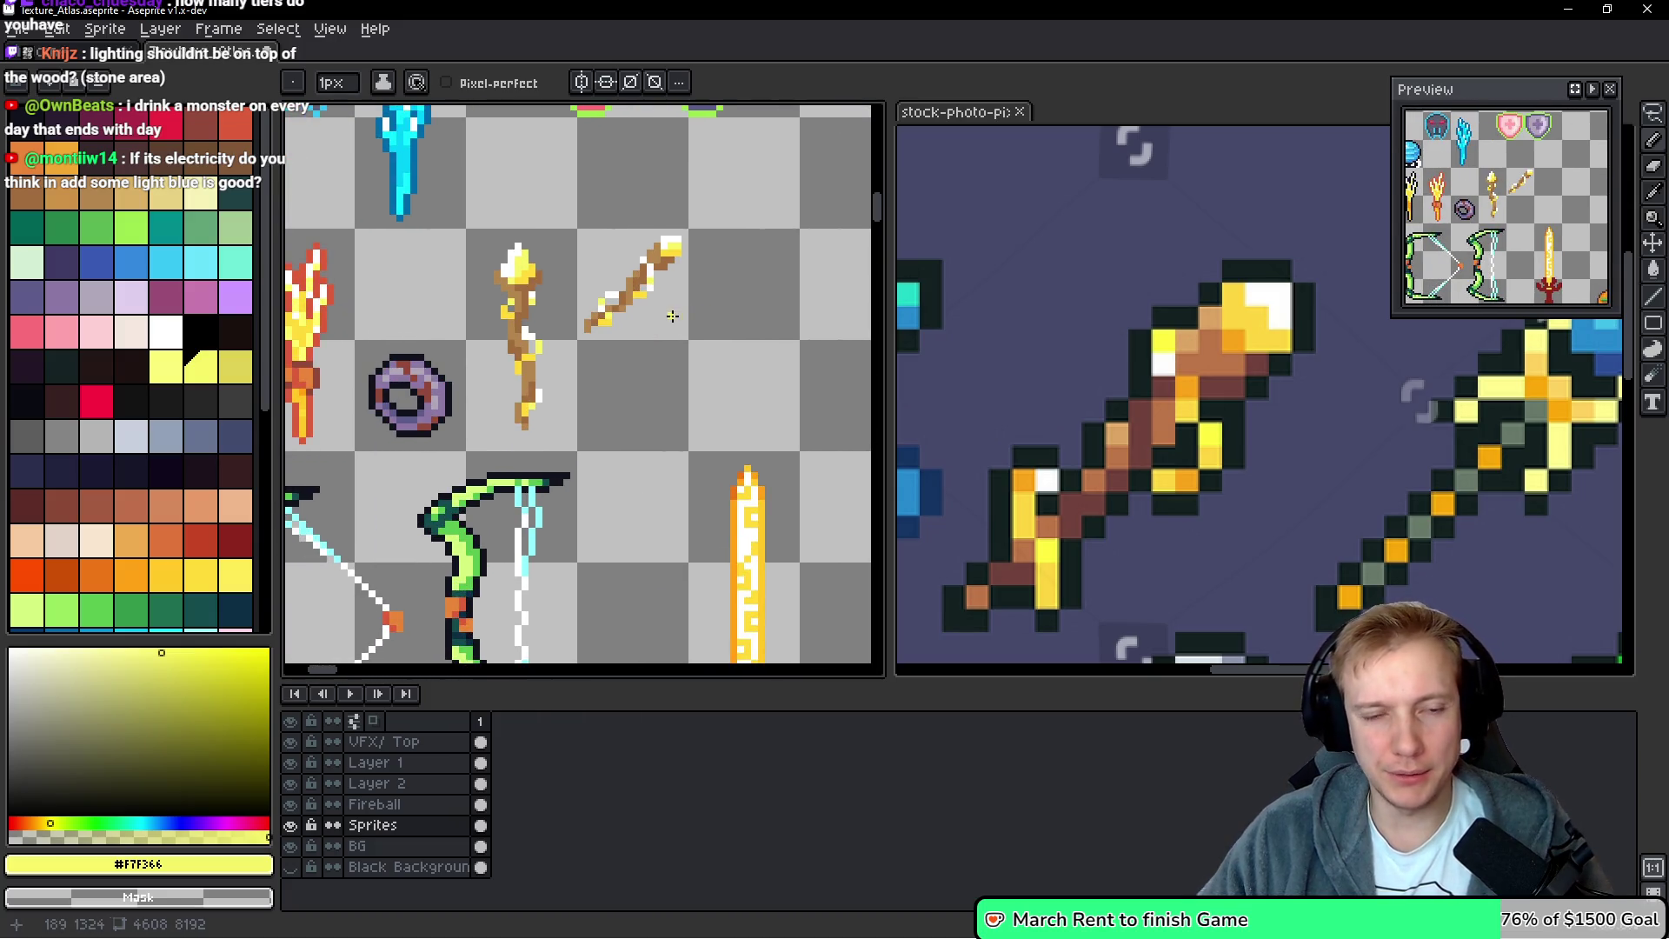
scroll(640, 313, "up", 1)
Select the diagonal golden wand and apply a black (Idx-0) outline to it
key("m")
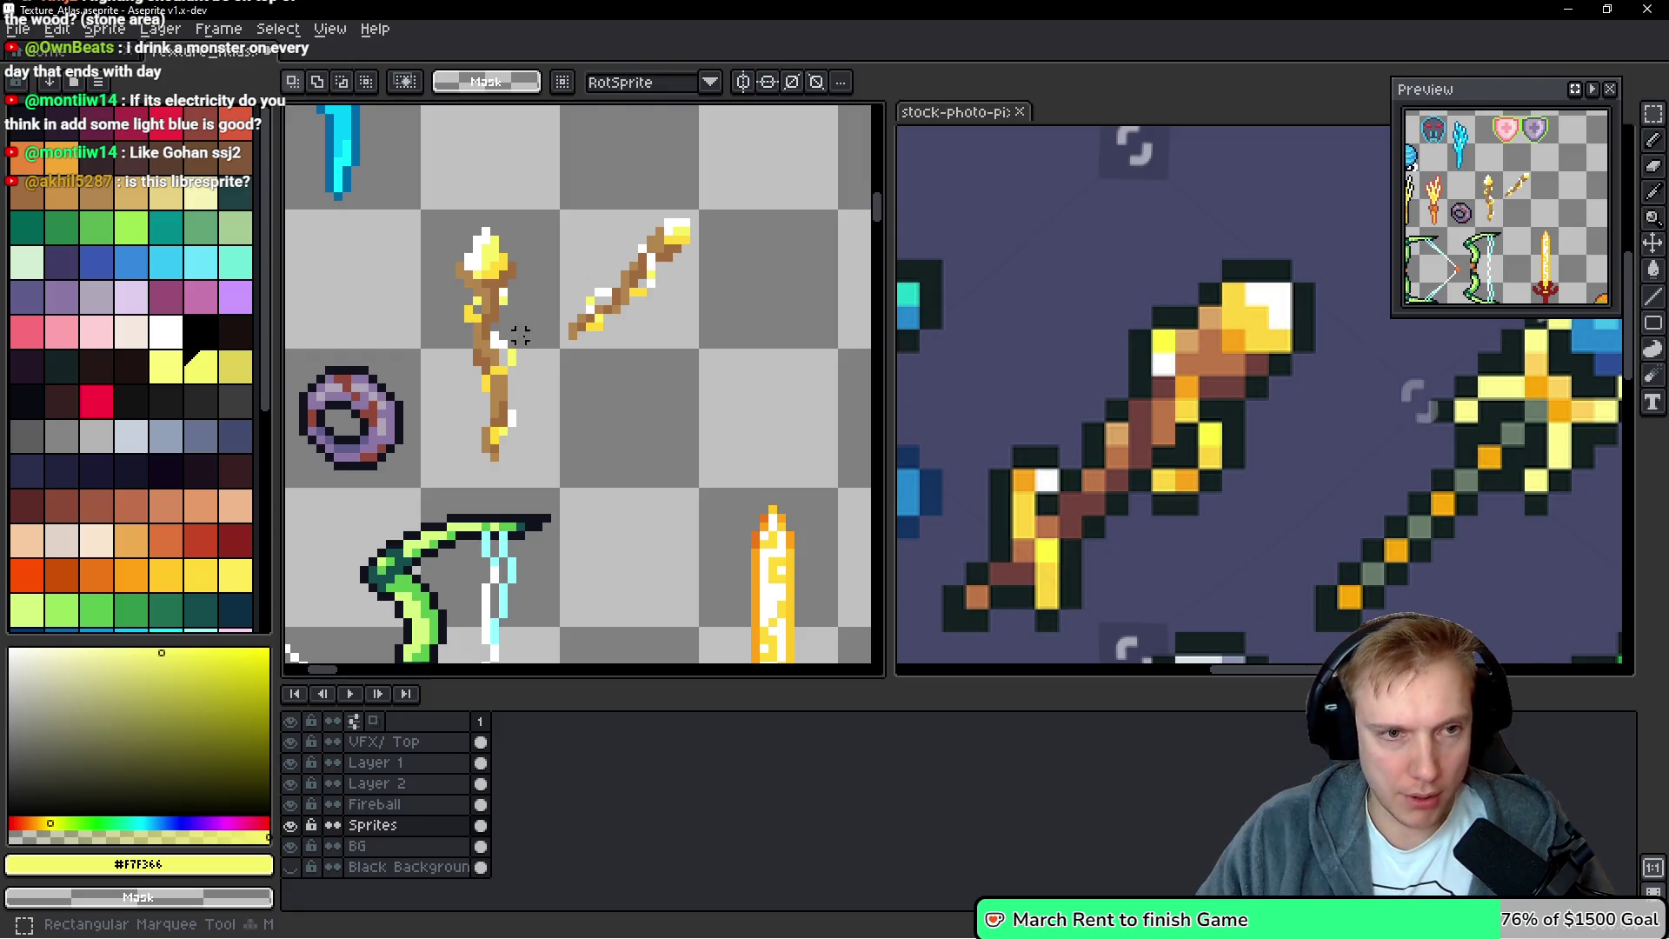
left_click_drag(564, 345, 694, 214)
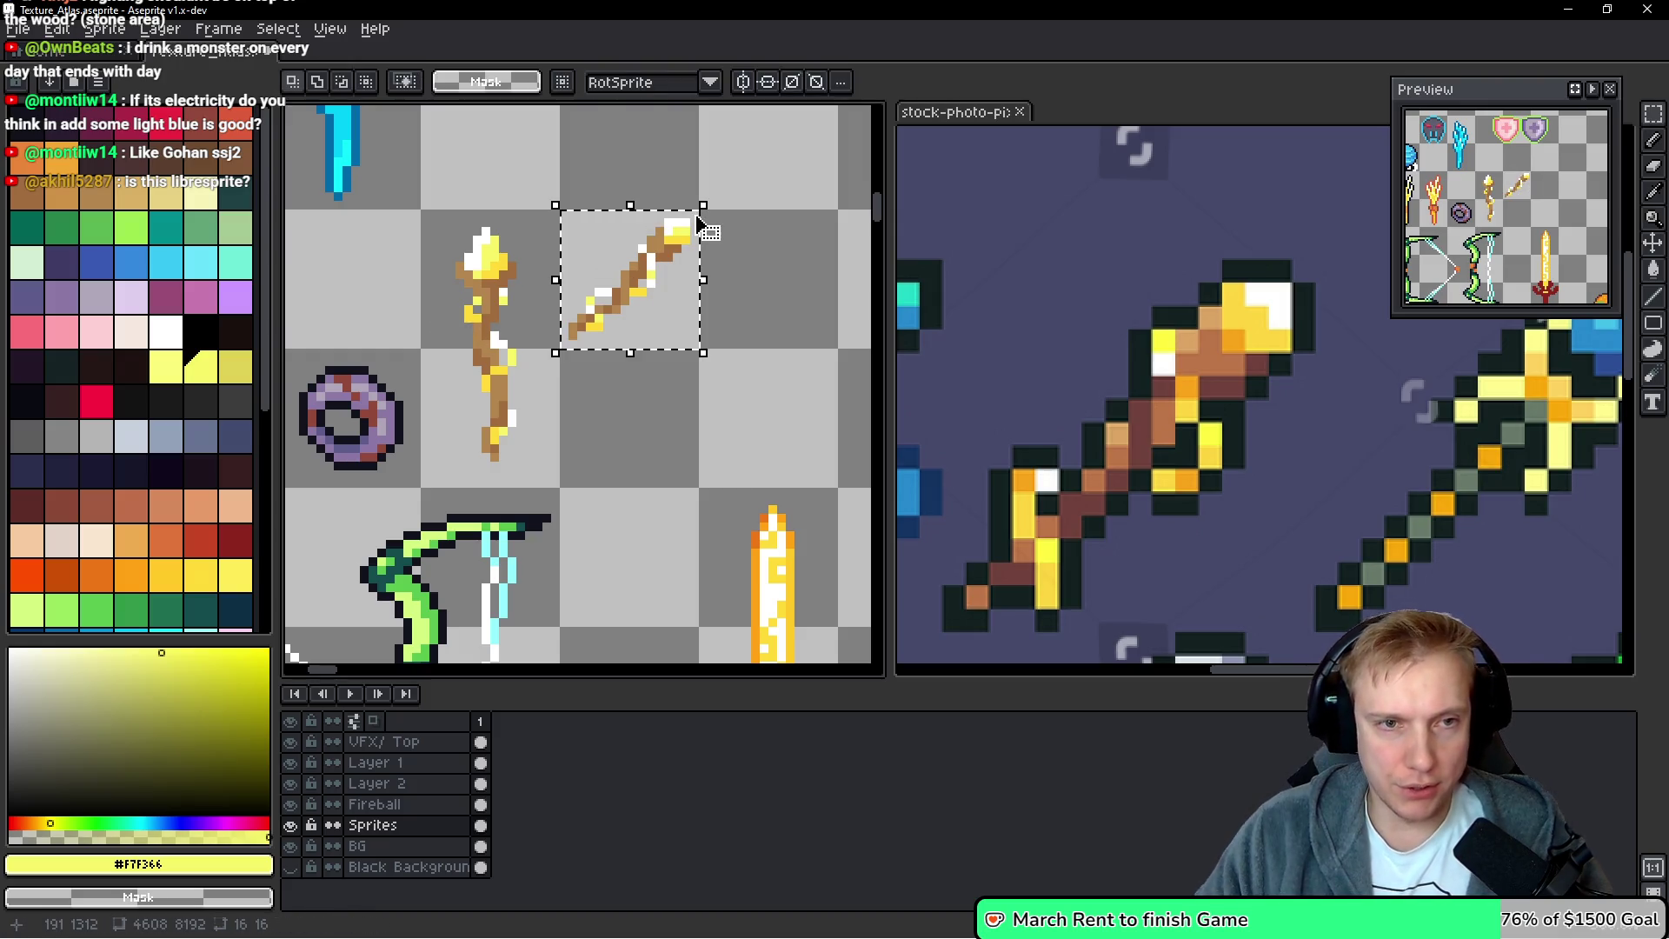
key("shift+o")
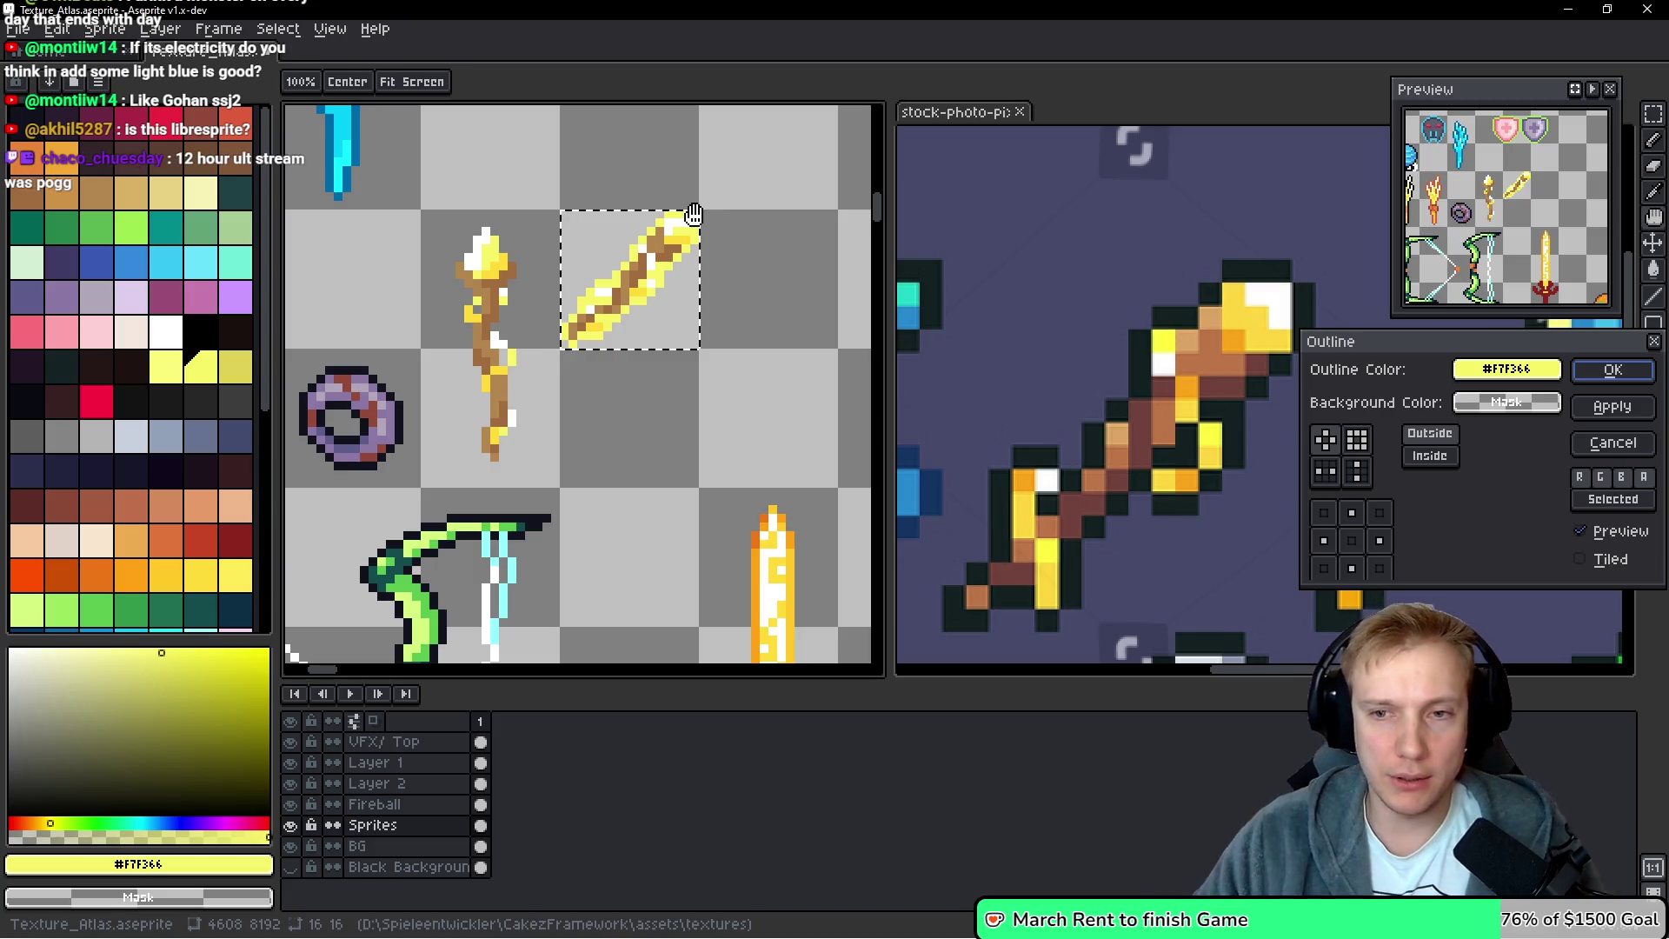
left_click(1506, 369)
left_click(1175, 404)
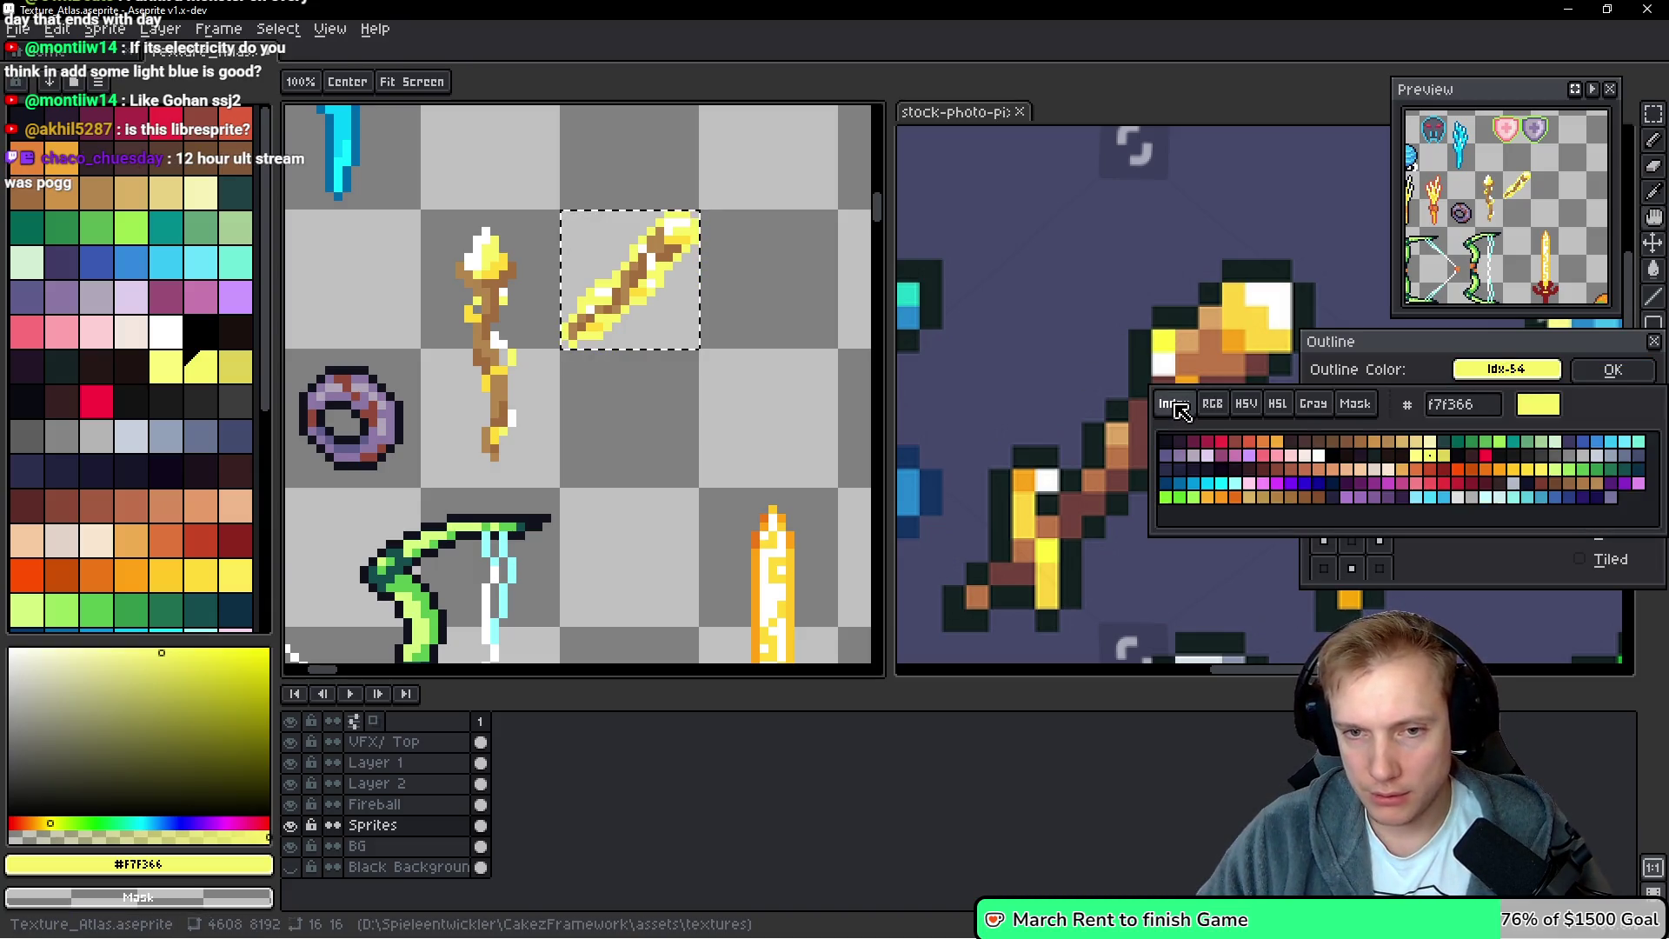
left_click(1166, 442)
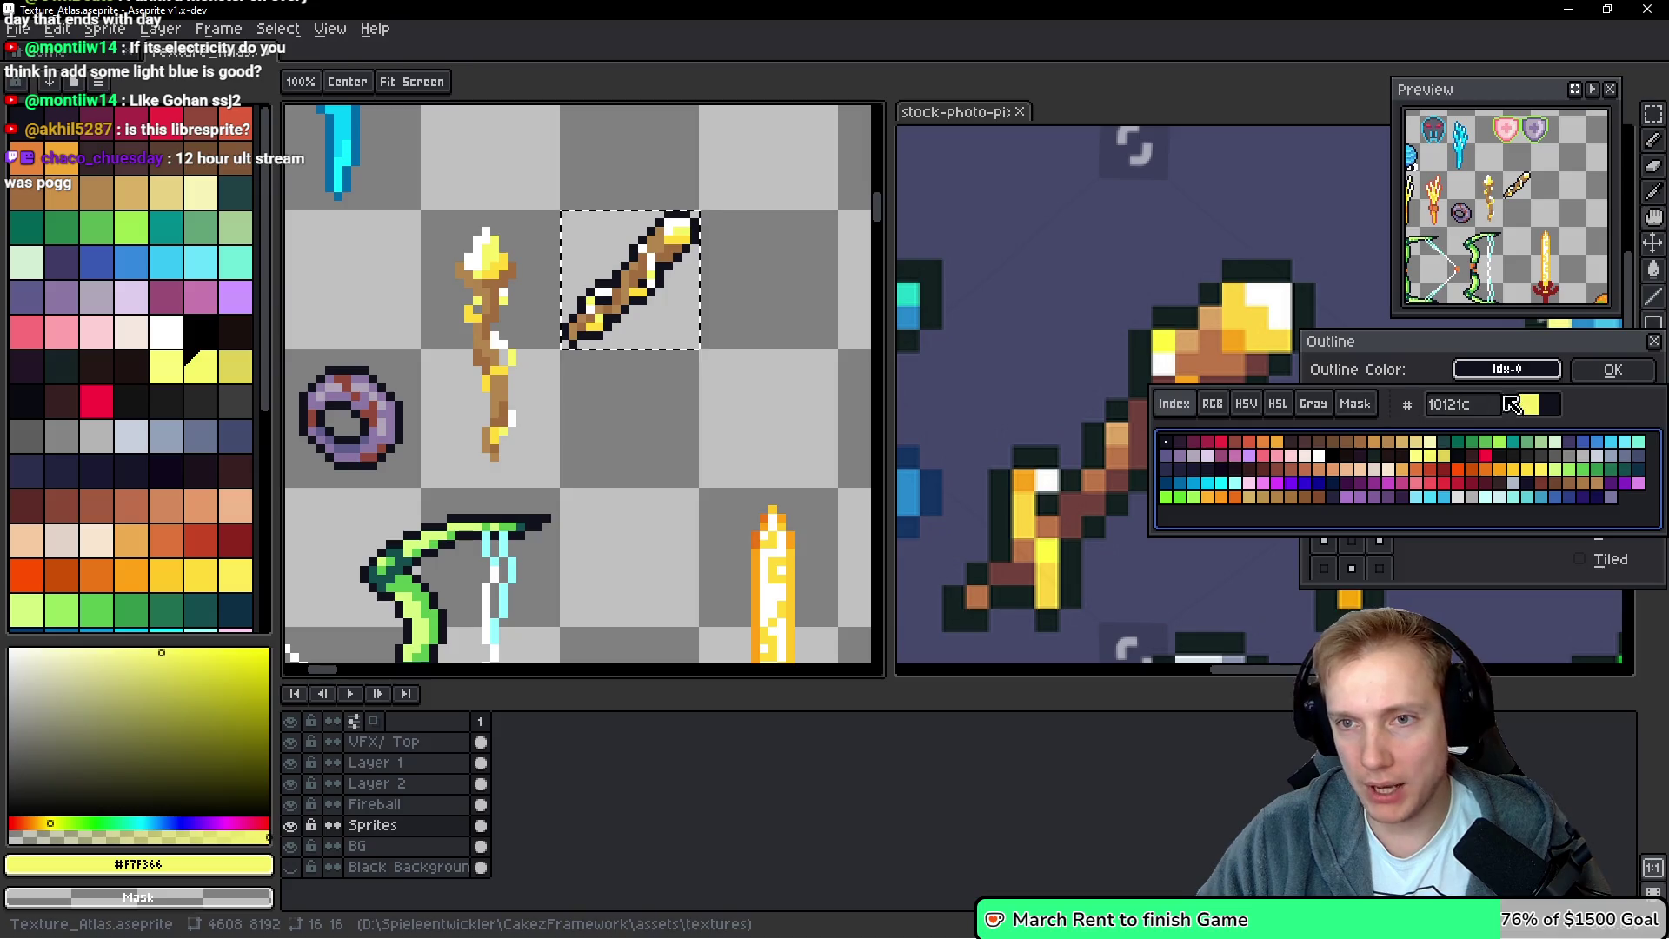
left_click(1614, 382)
Paint one brown and one tan pixel inside the wand black with the pencil
scroll(650, 252, "up", 1)
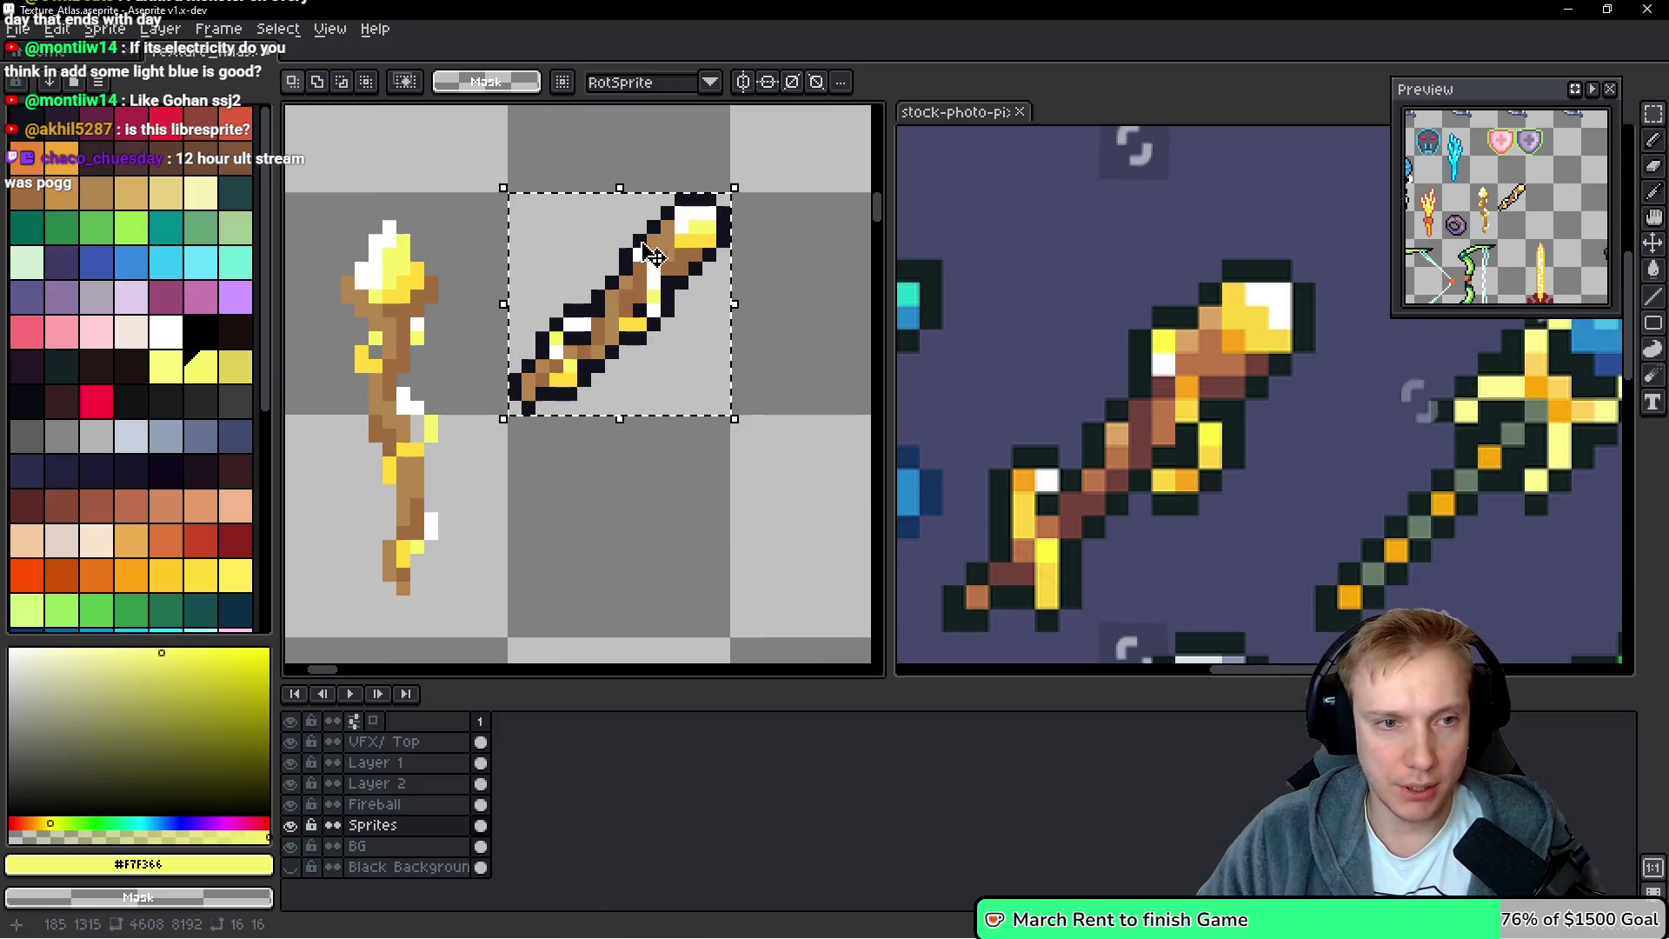
key("b")
left_click(721, 204, "alt")
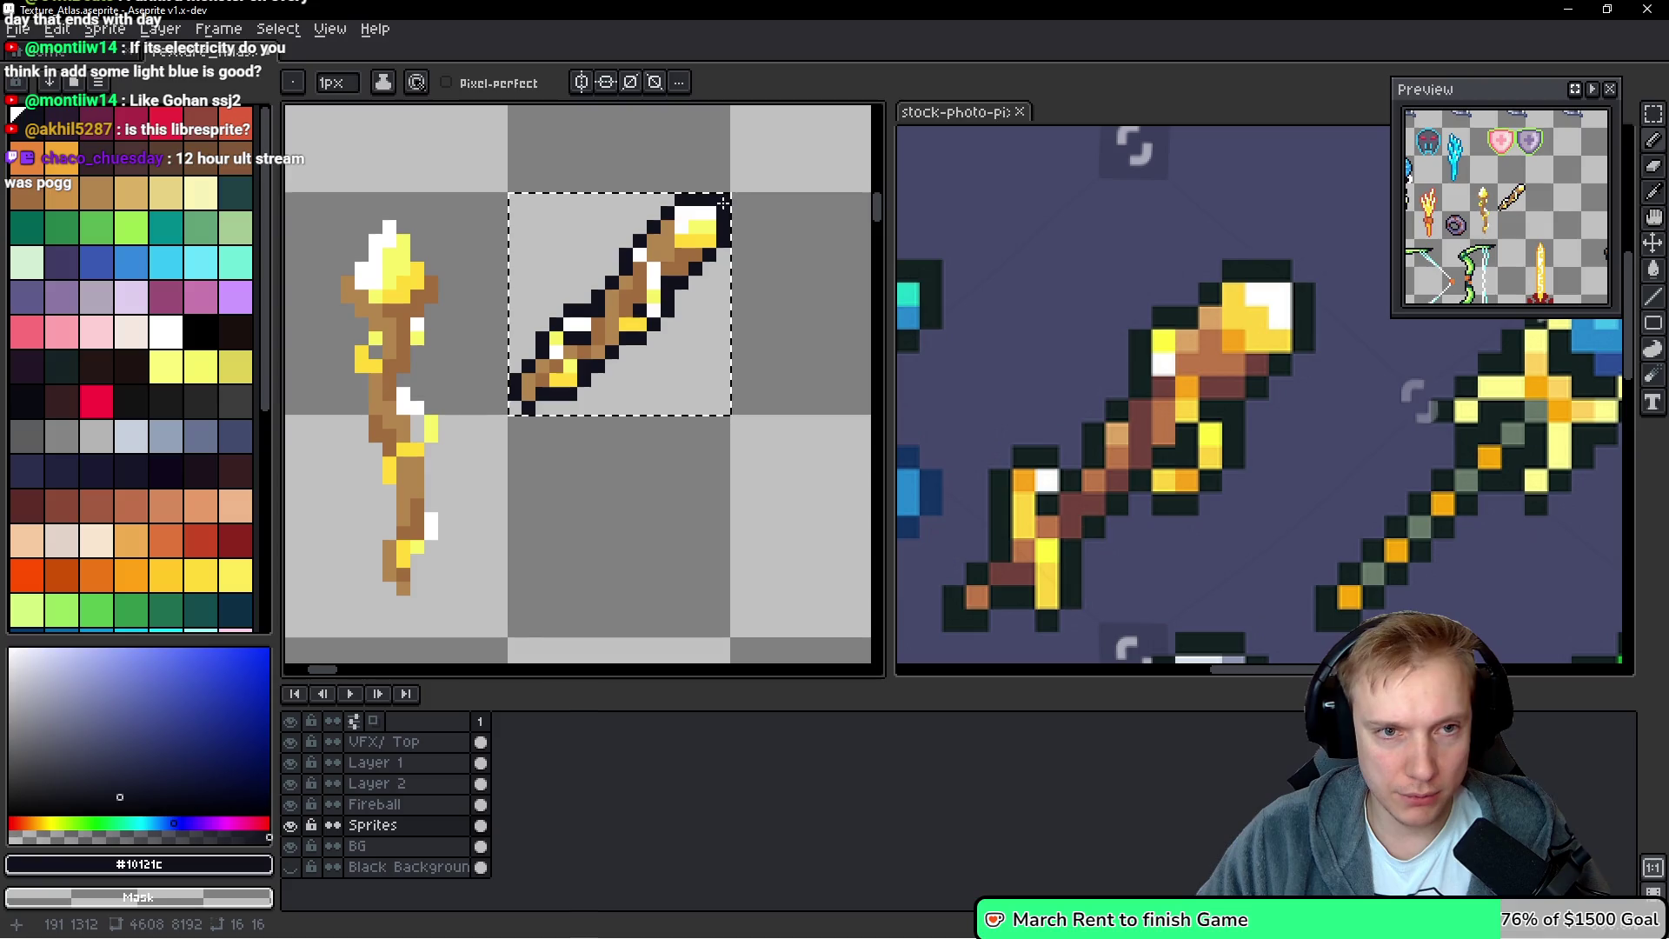
scroll(756, 261, "down", 3)
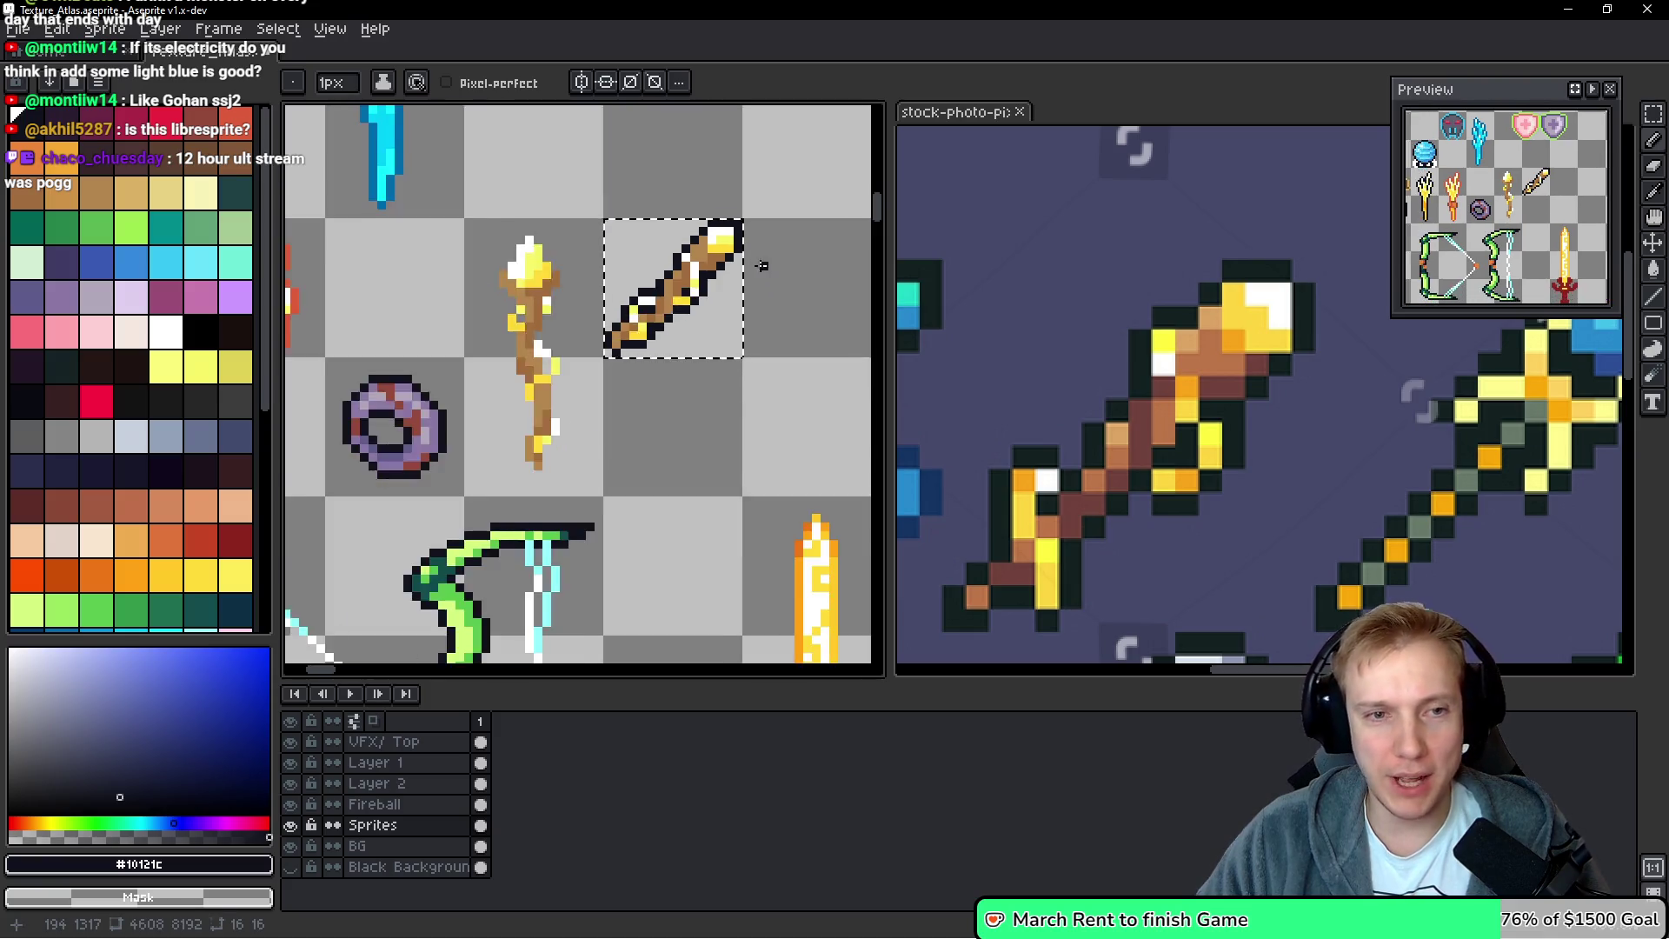
scroll(763, 266, "up", 3)
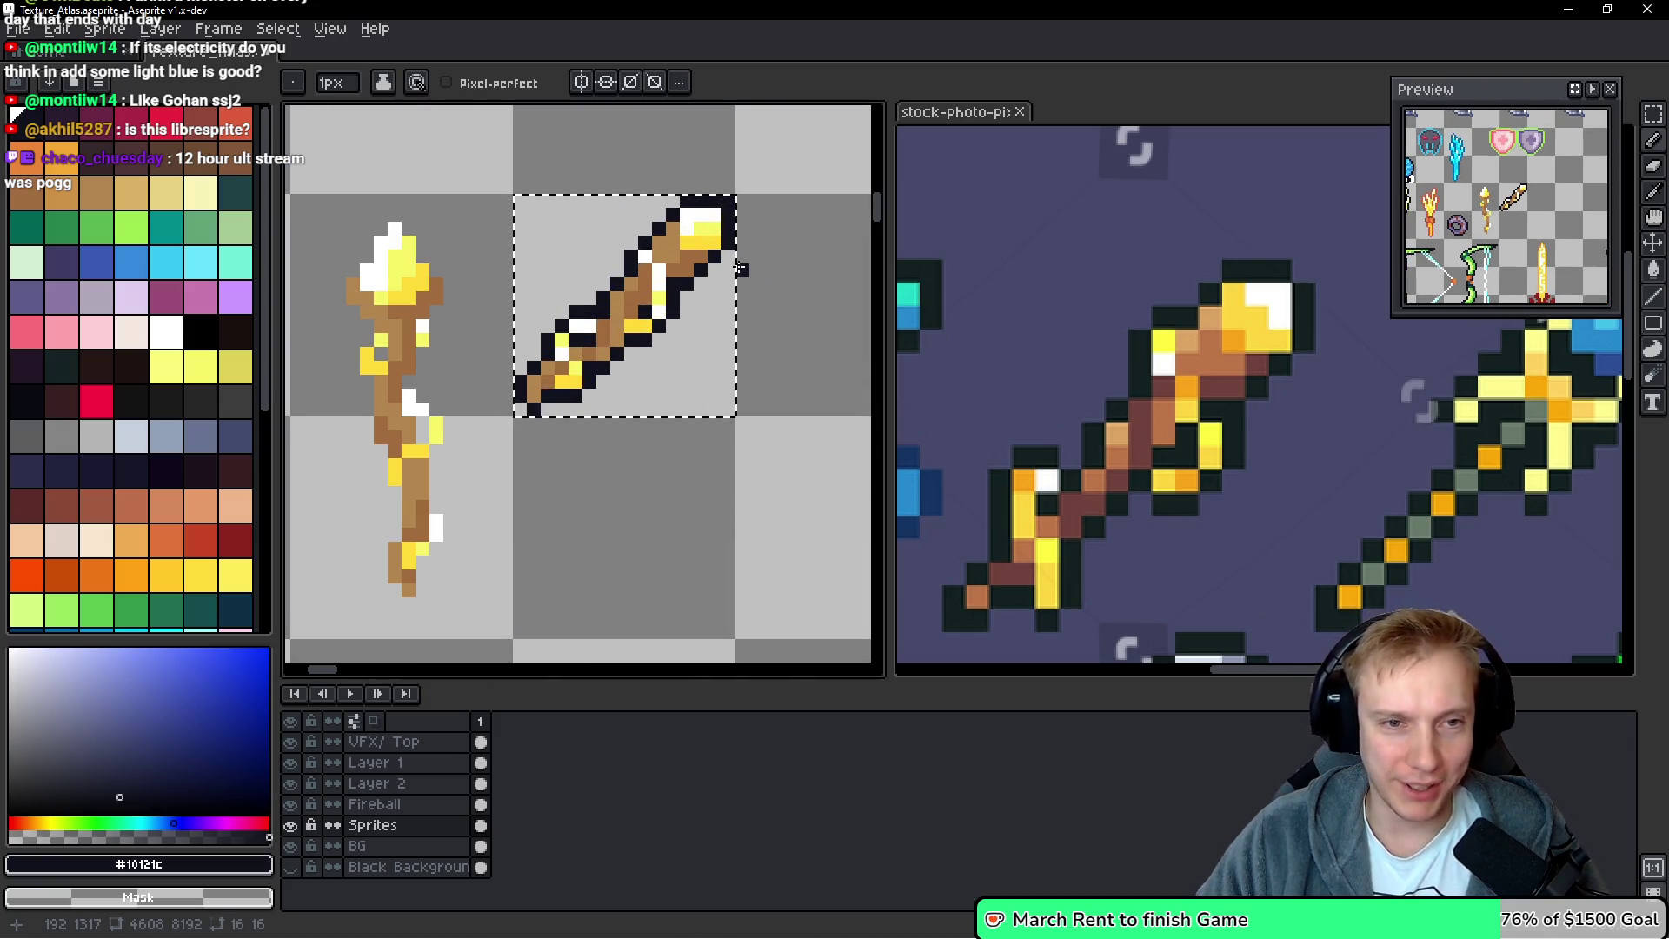
scroll(695, 288, "up", 3)
left_click(689, 234)
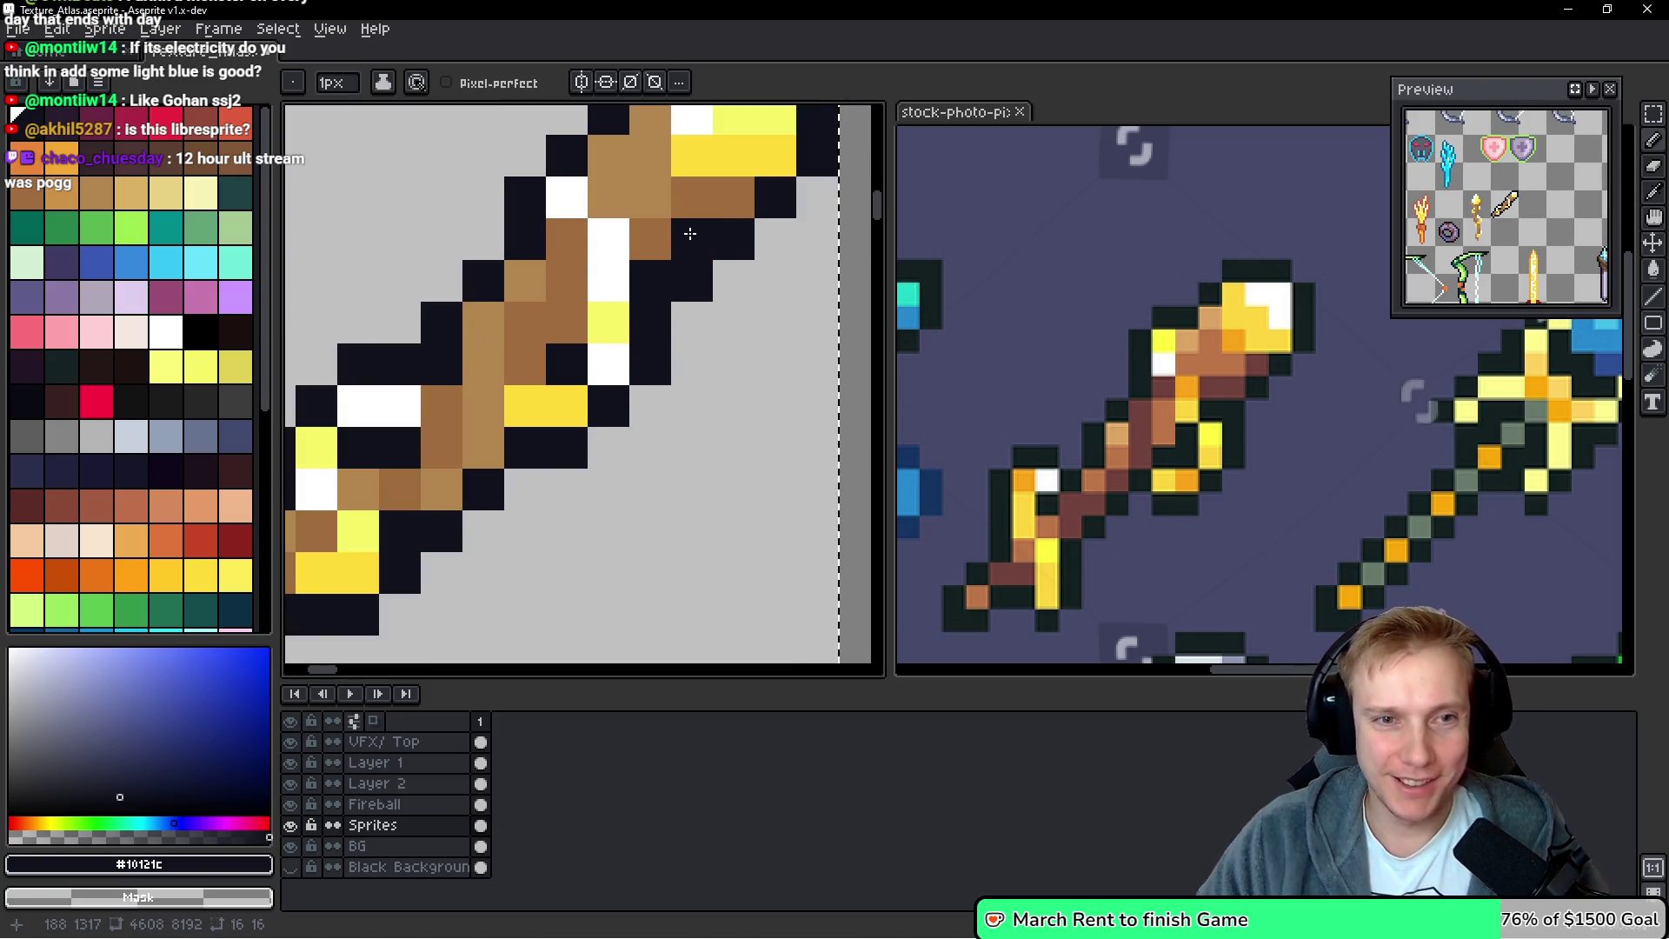
left_click(608, 154)
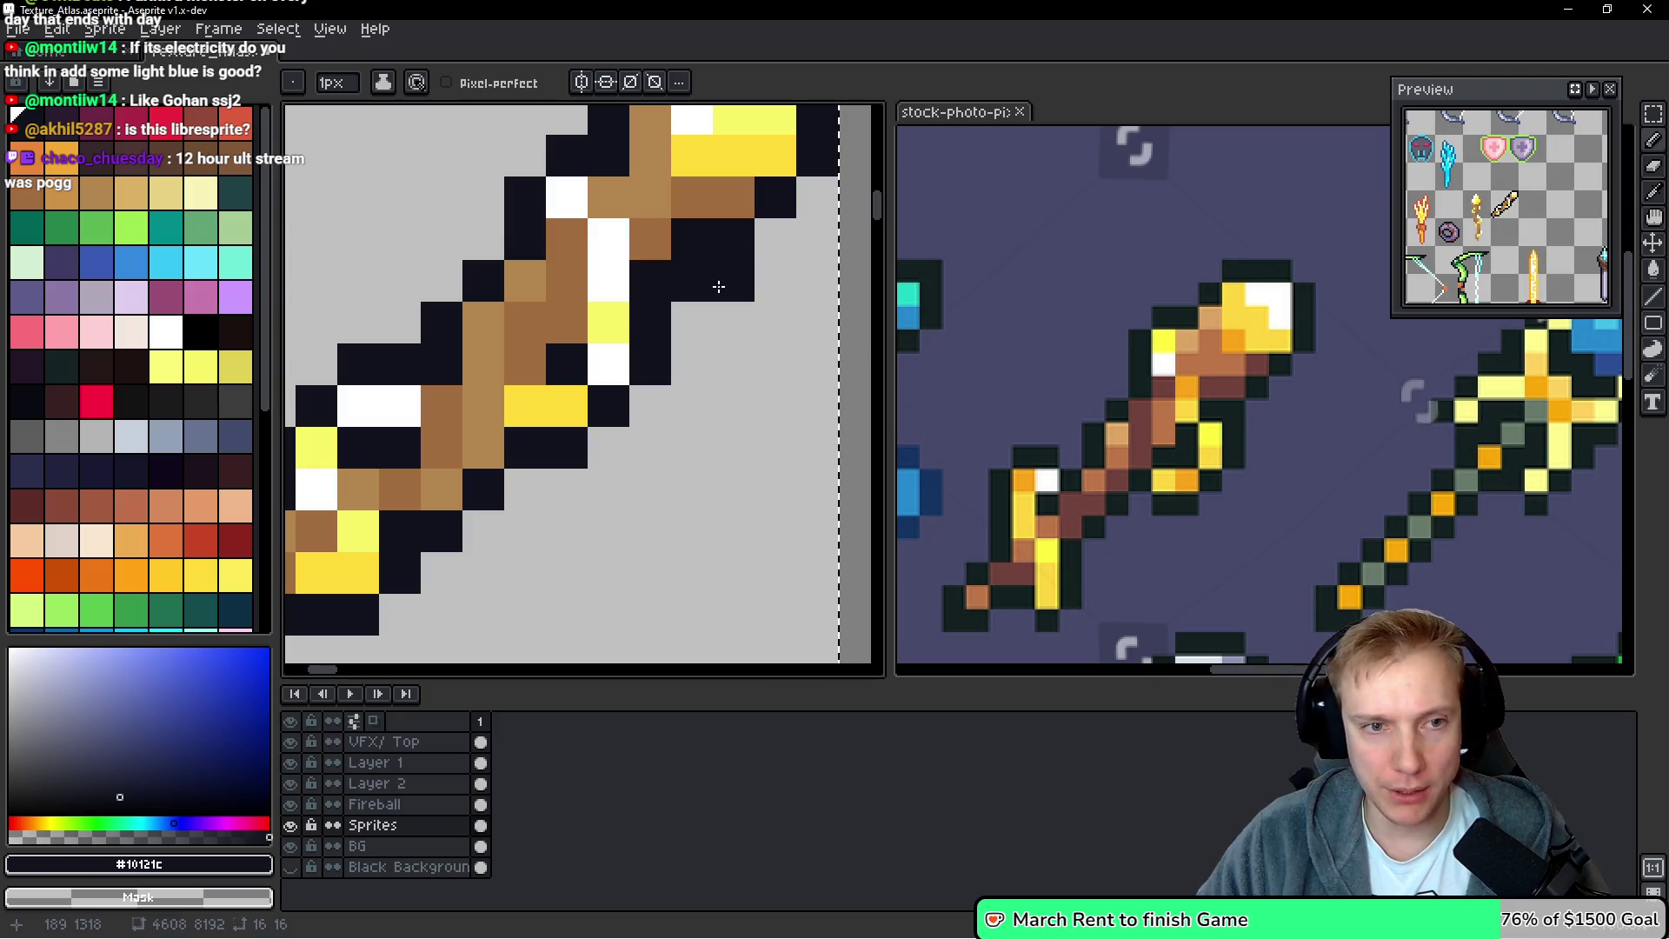
scroll(755, 247, "down", 4)
scroll(755, 247, "down", 2)
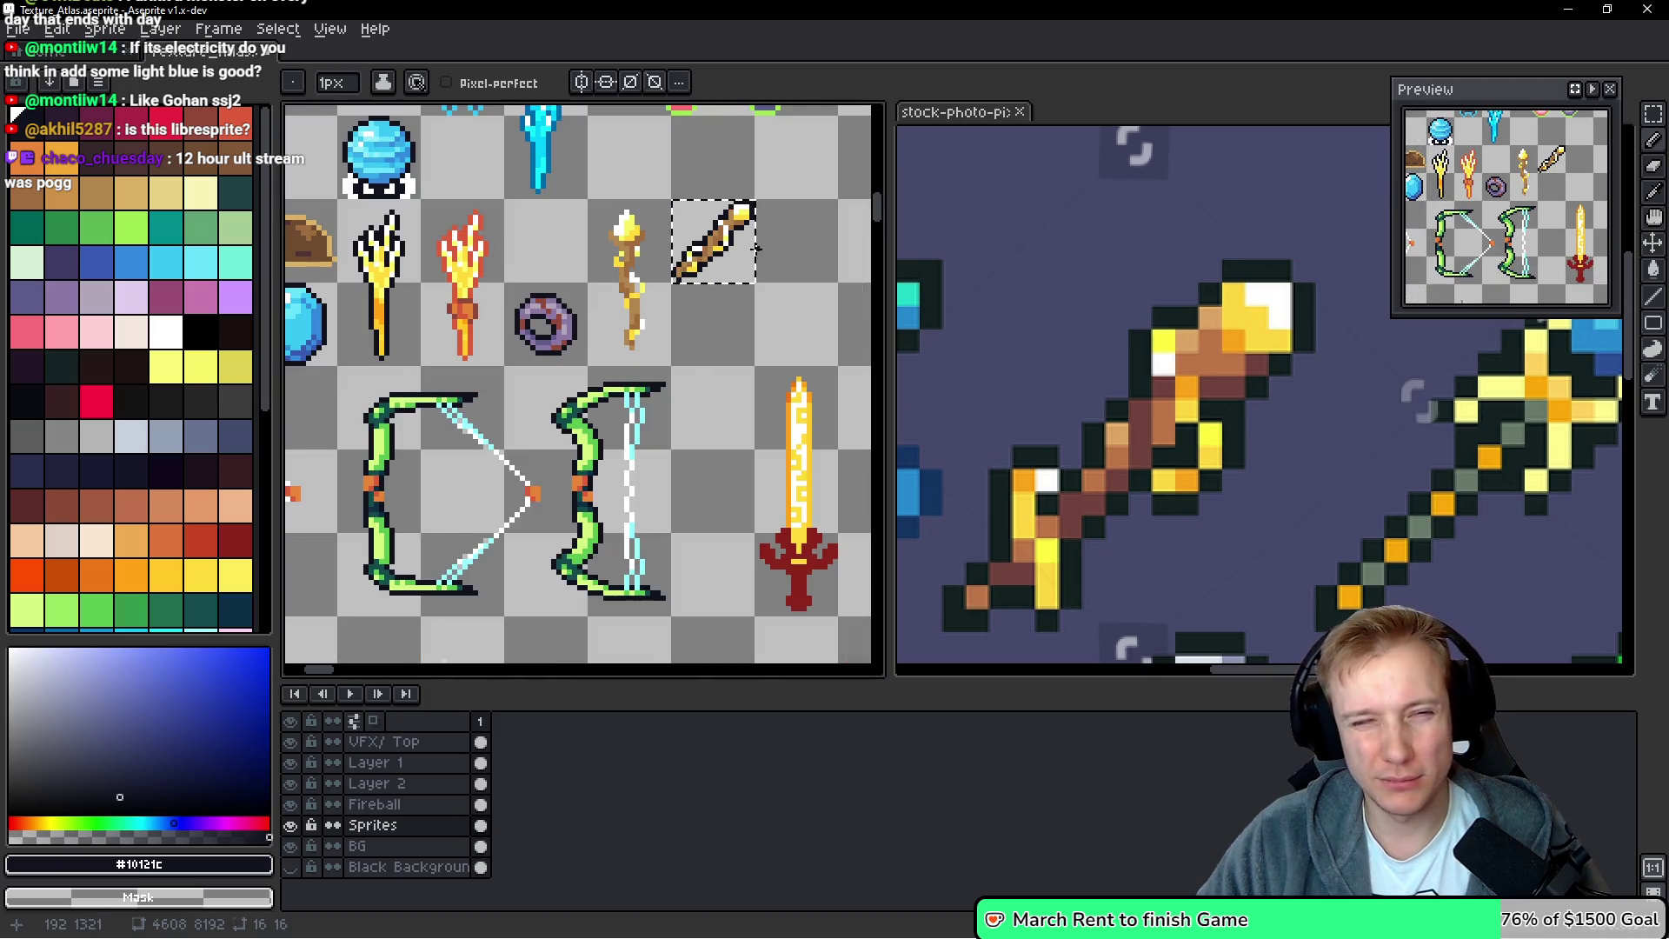
scroll(756, 248, "down", 2)
scroll(780, 265, "down", 1)
scroll(779, 265, "up", 3)
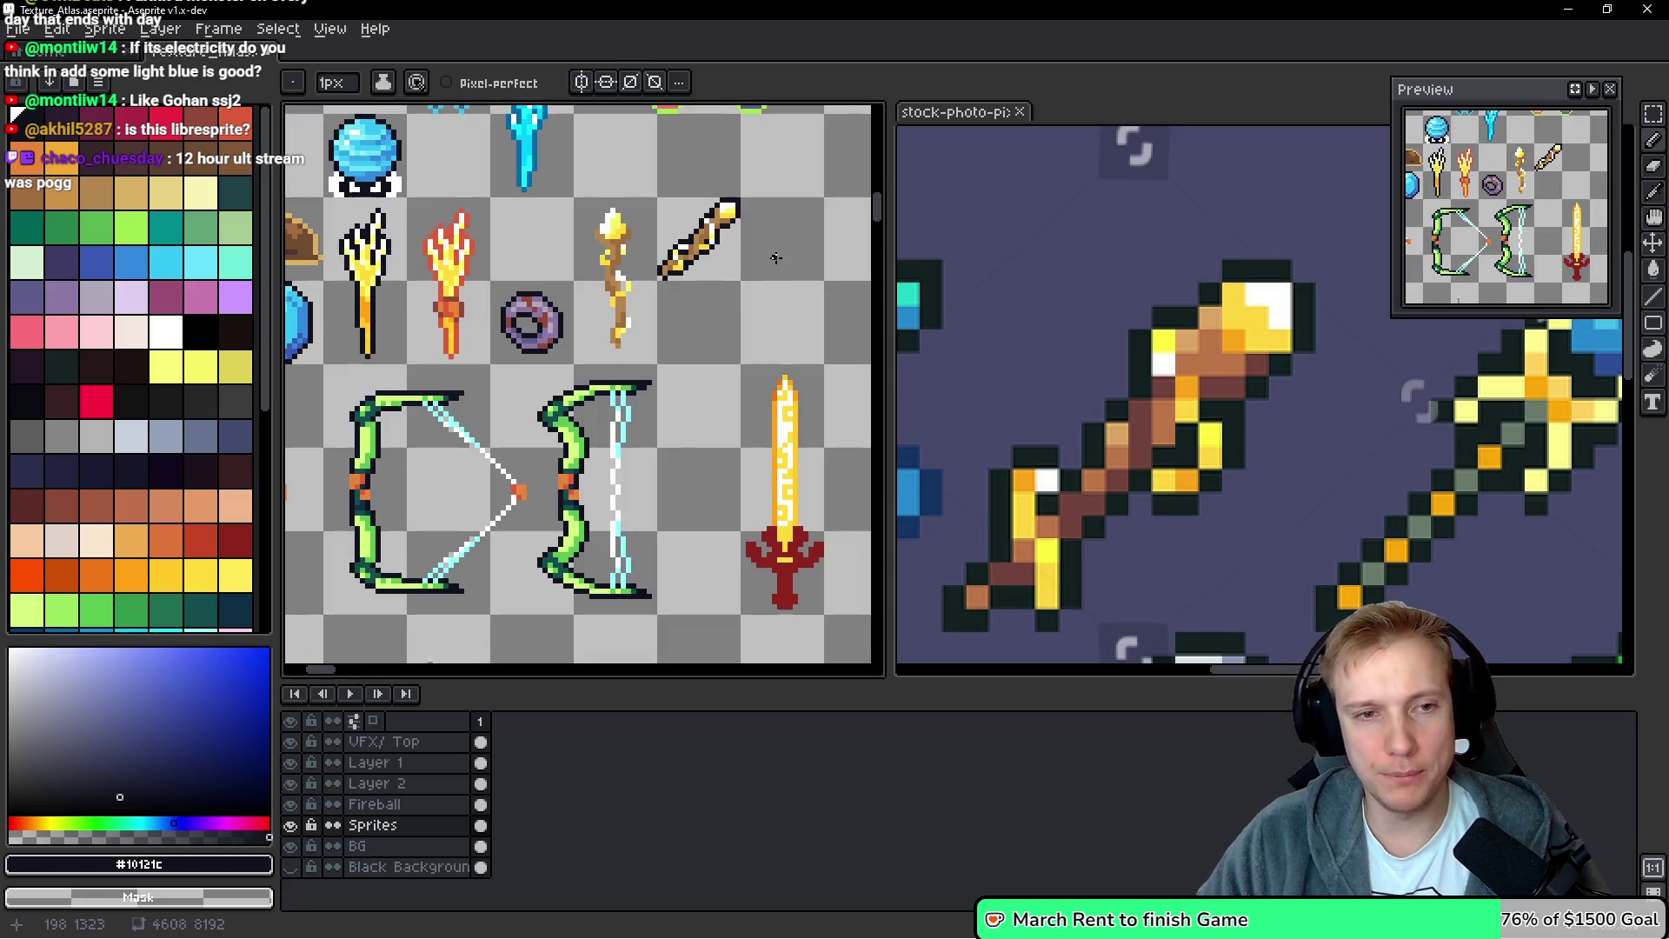
scroll(575, 273, "up", 1)
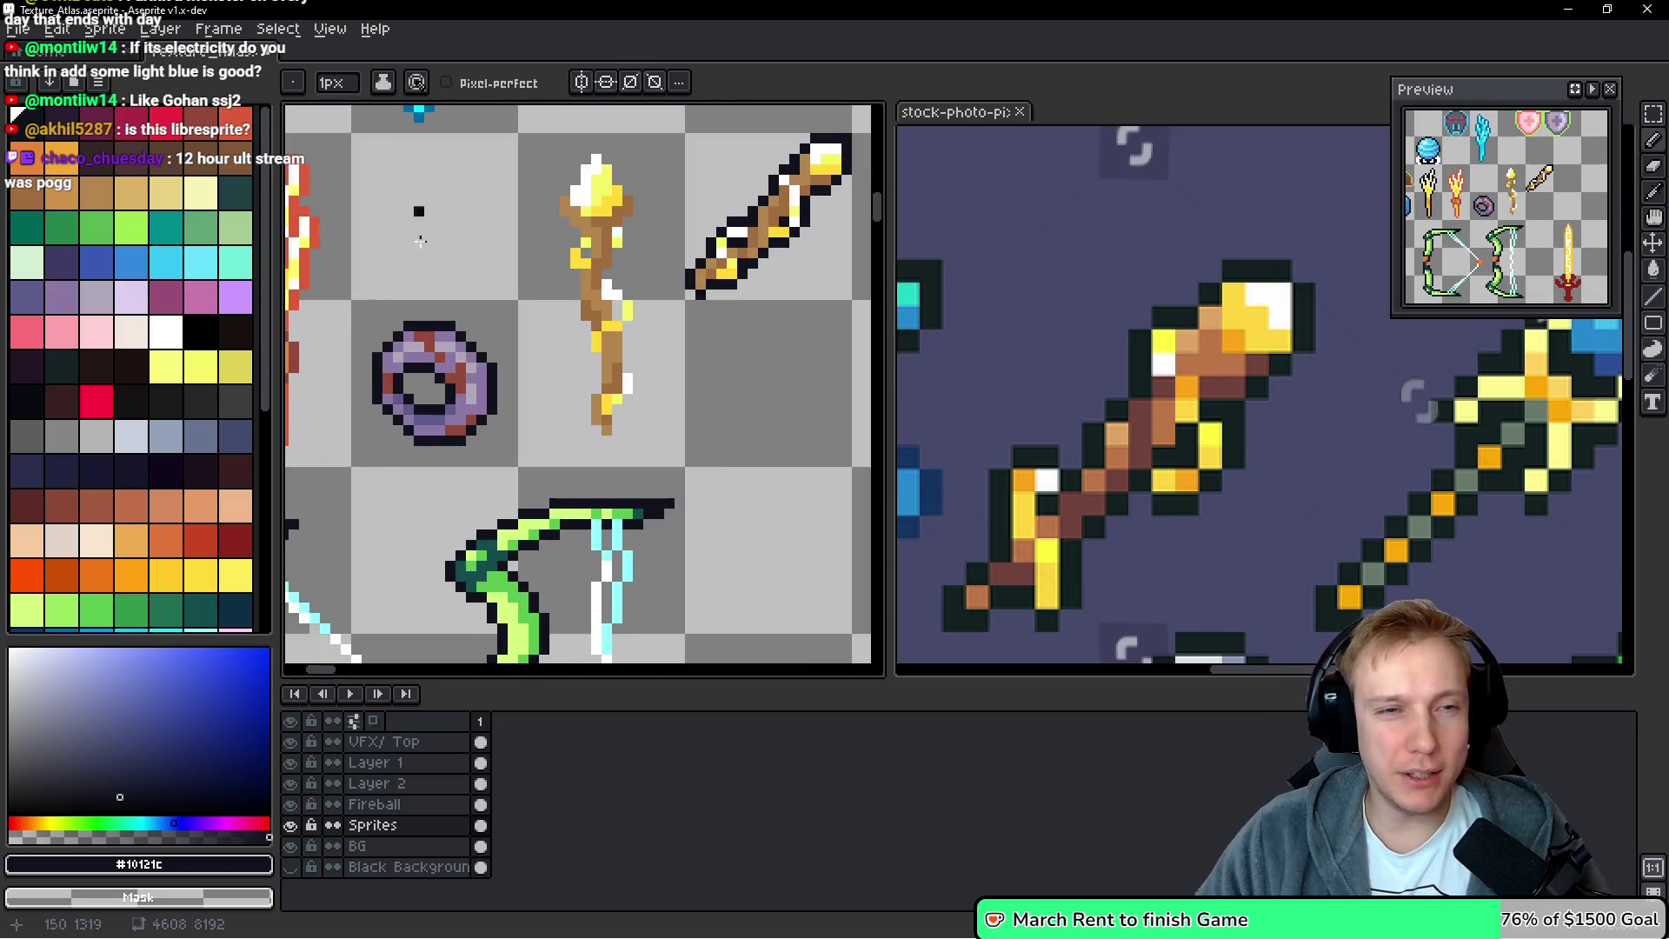
scroll(666, 290, "down", 2)
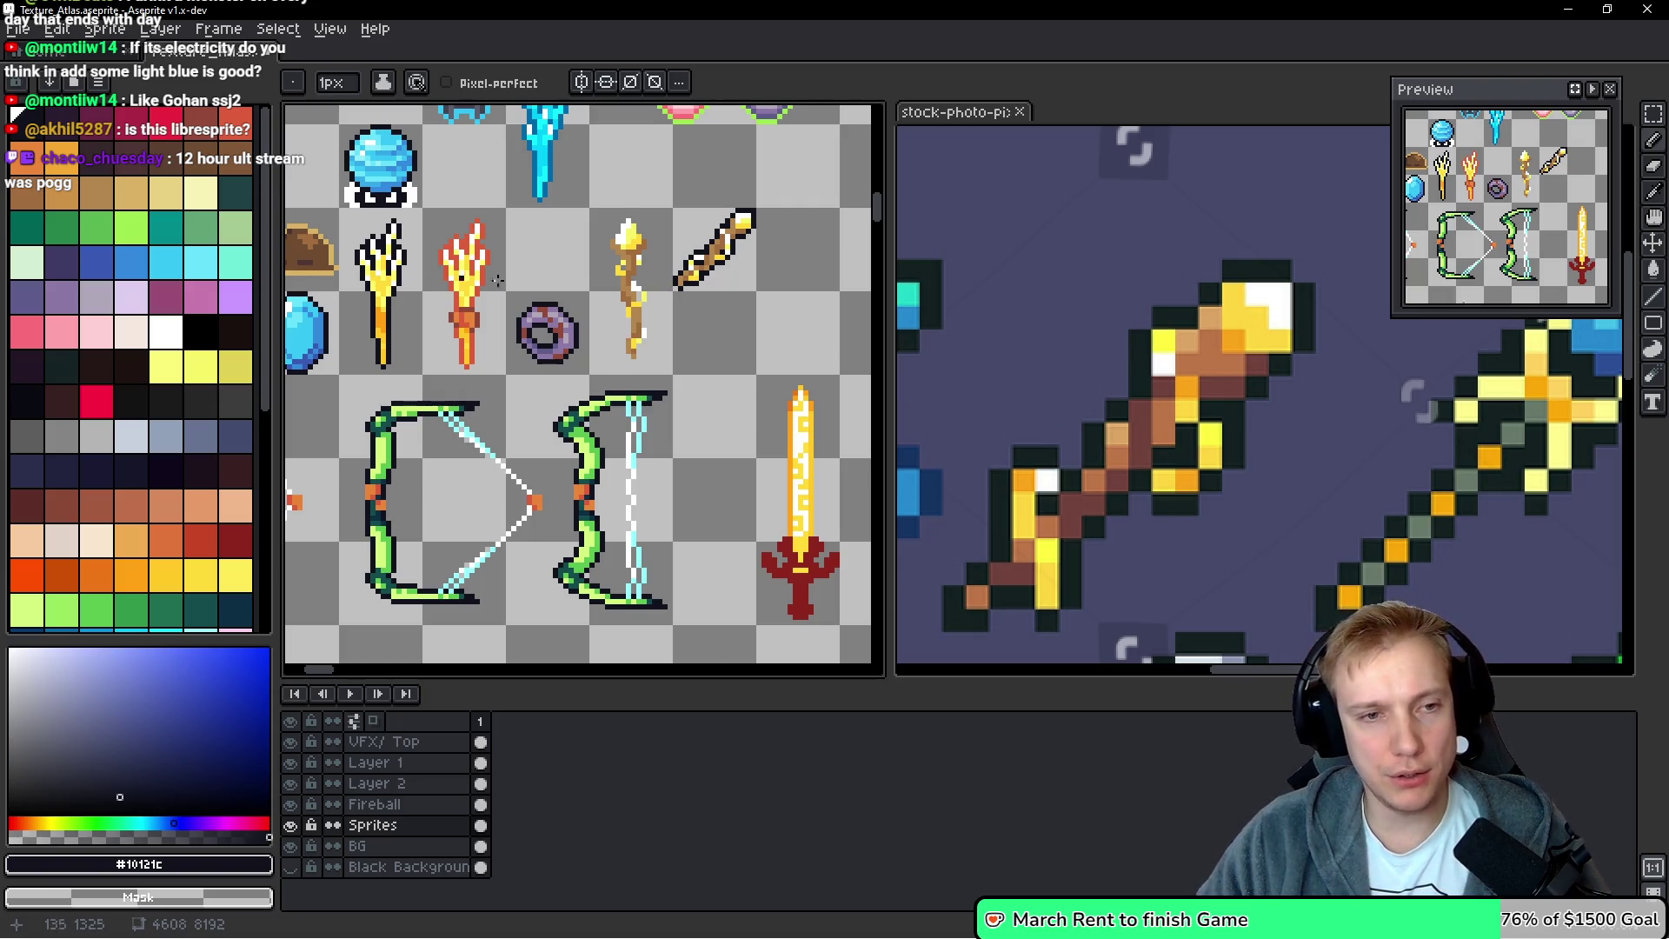
scroll(629, 248, "up", 2)
Select the upright golden staff and apply the dark #10121c outline to it
left_click_drag(629, 298, 604, 298)
key("m")
mouse_move(540, 477)
left_mouse_down()
mouse_move(633, 305)
mouse_move(675, 161)
left_mouse_up()
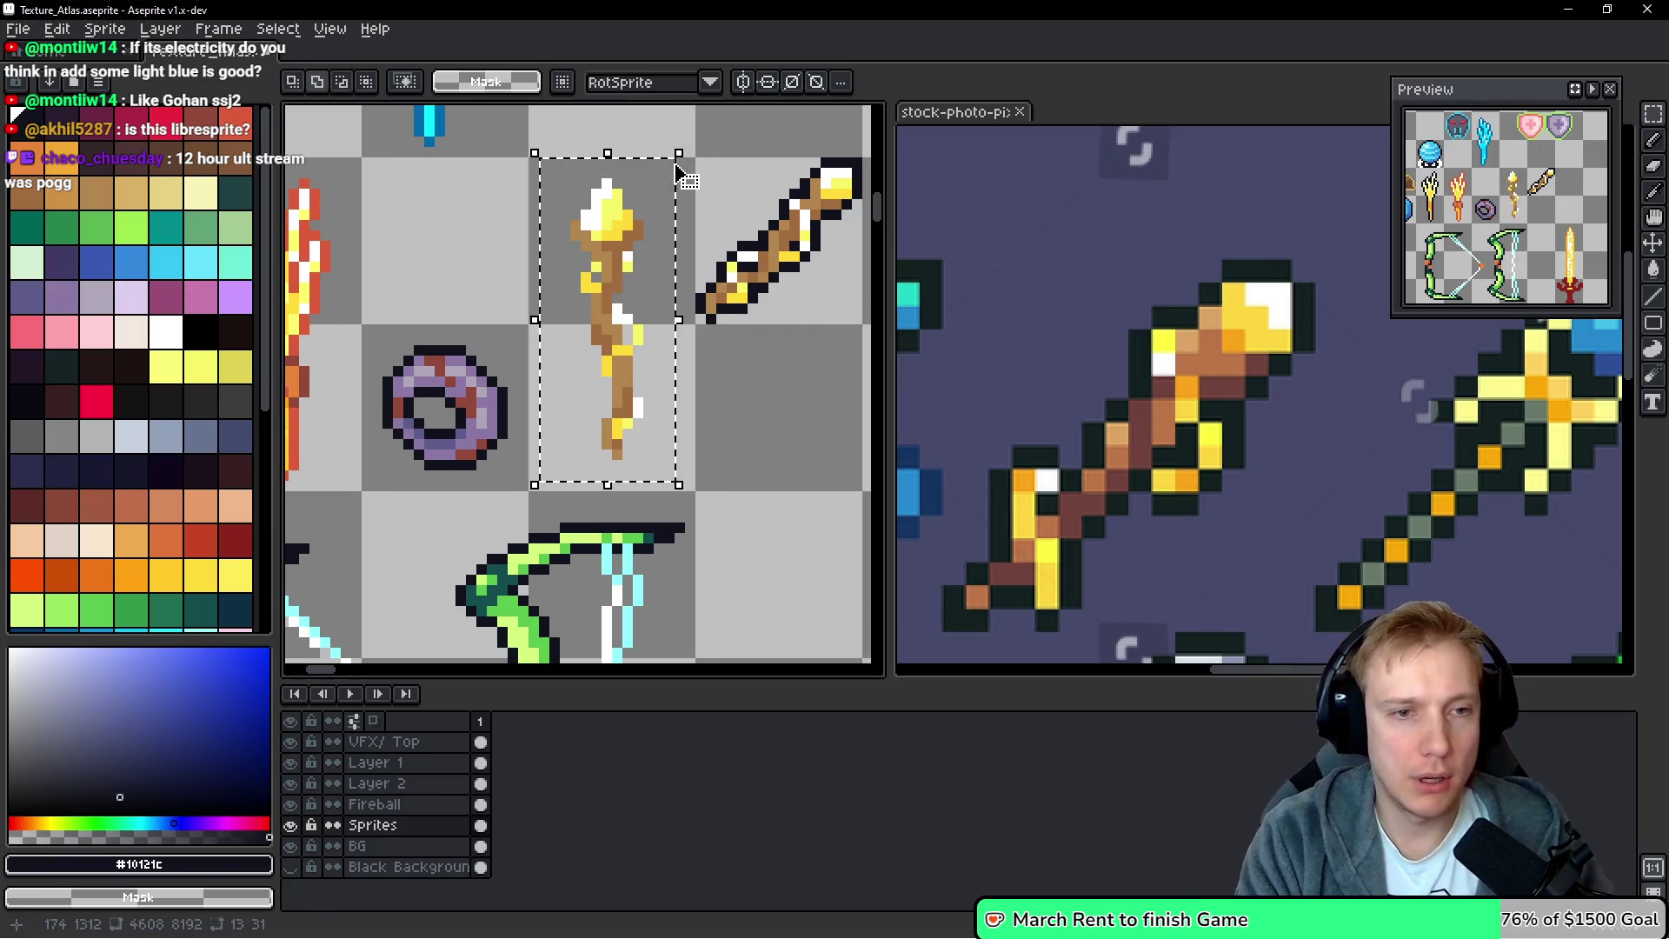
key("shift+o")
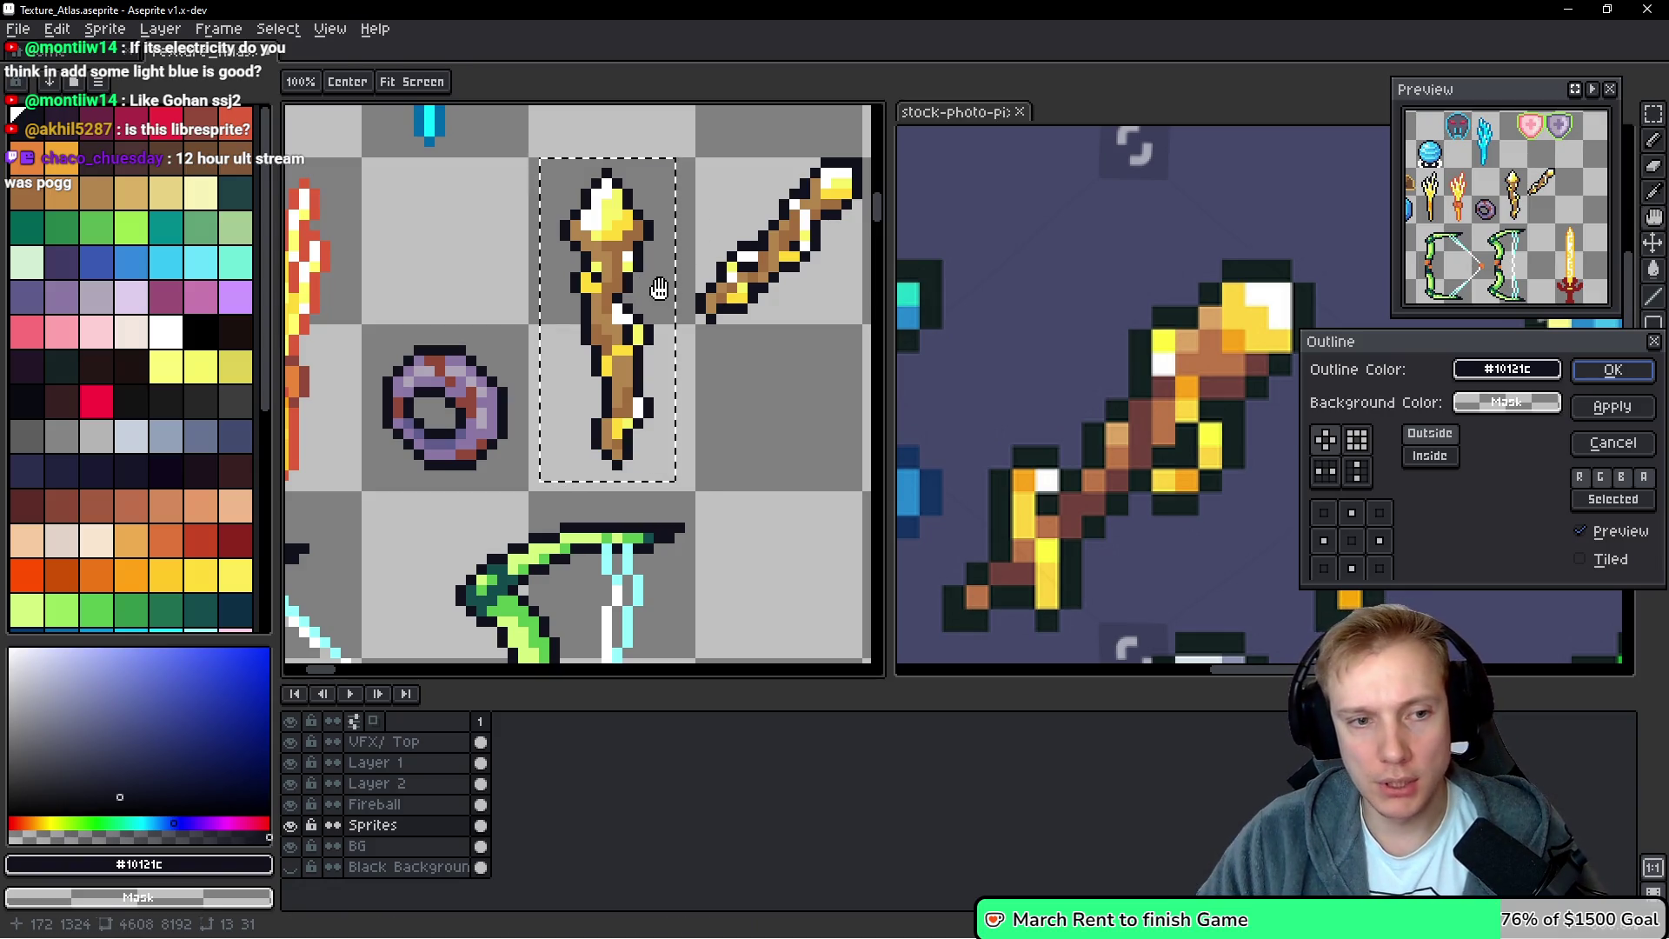
left_click(1613, 372)
Add dark pixels around the staff's handle end, undoing a misplaced set
scroll(626, 489, "up", 3)
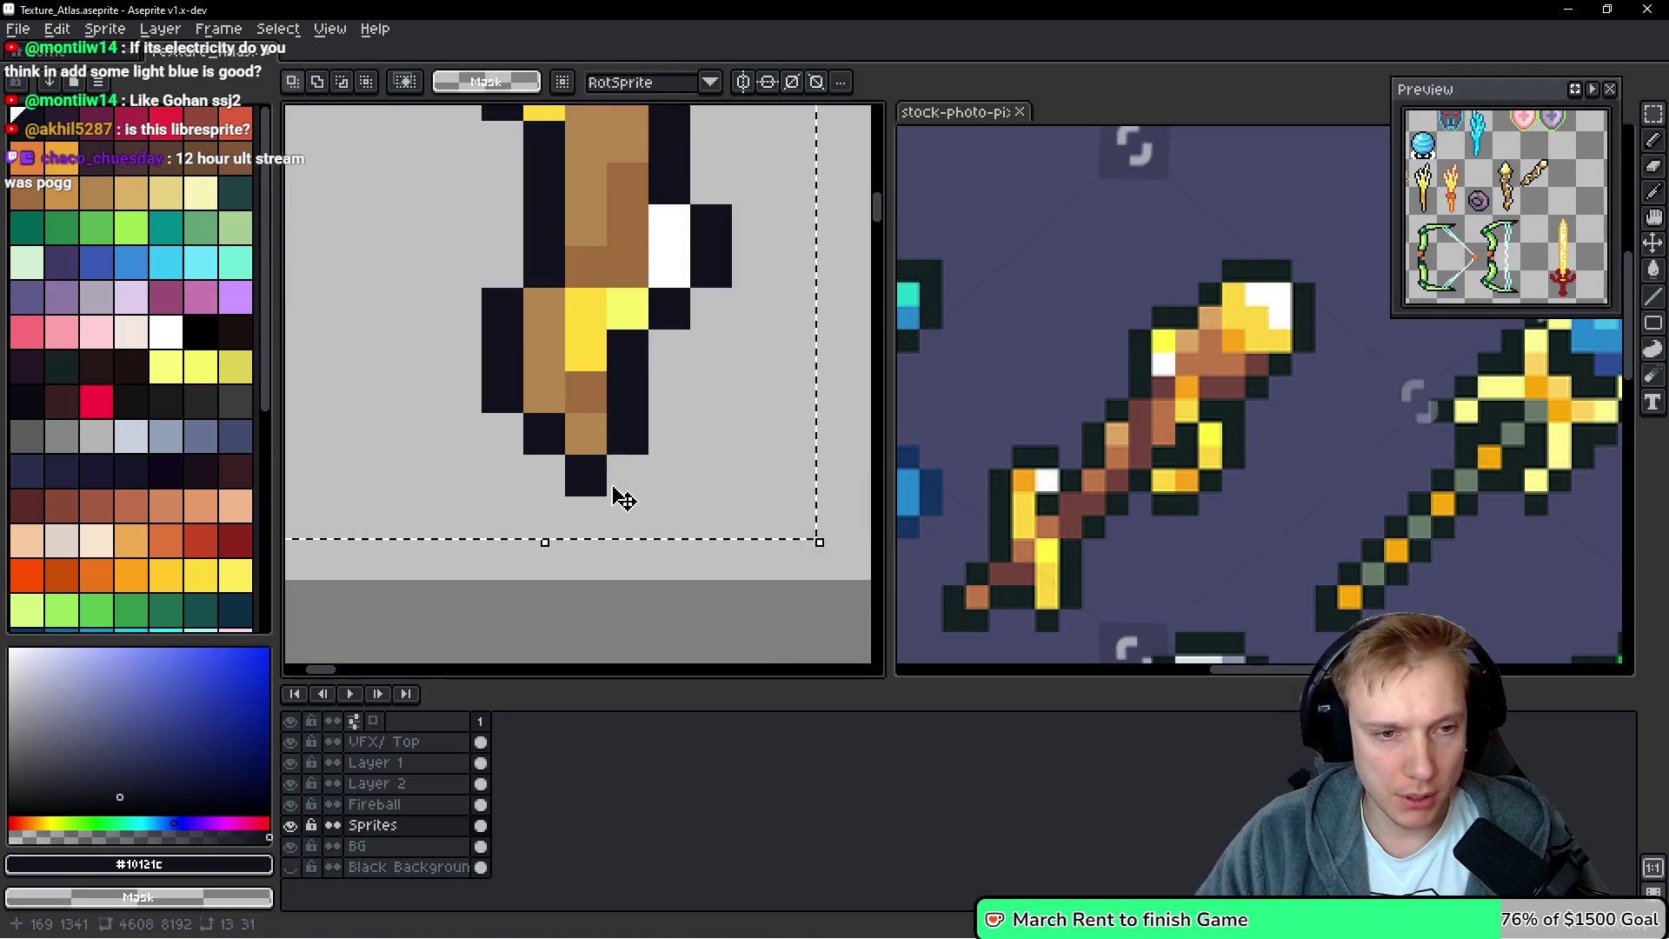
left_click(625, 474)
left_click(626, 517)
left_click(706, 460)
key("ctrl+z")
key("ctrl+z")
left_click(682, 498)
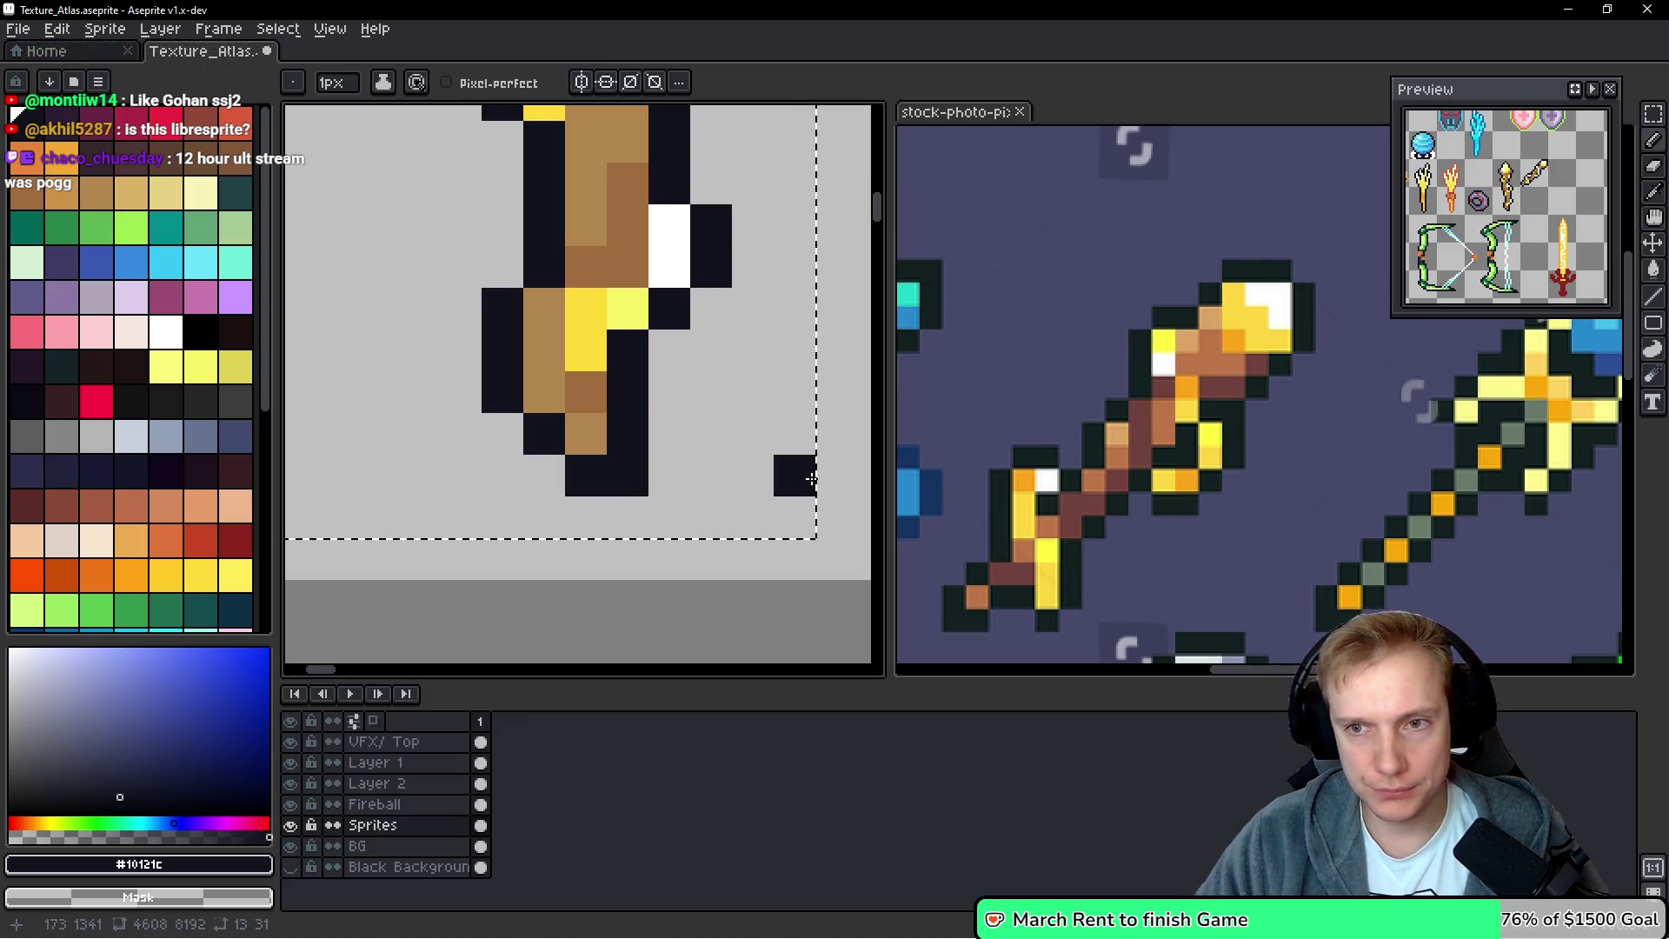
left_click(542, 474)
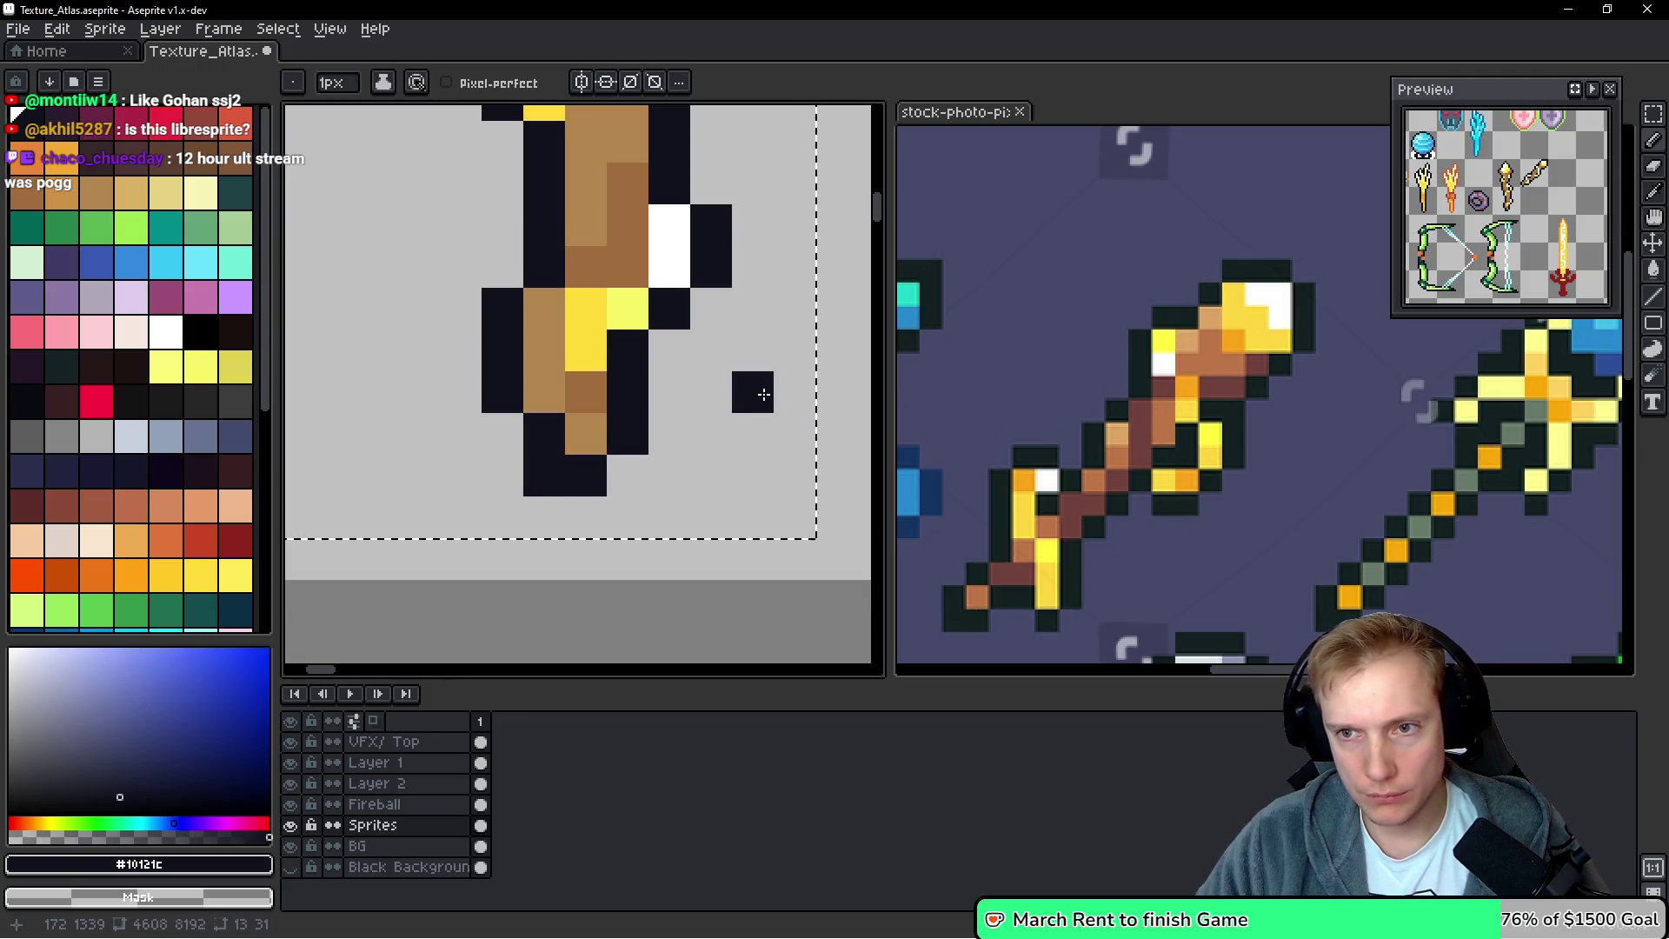
scroll(723, 300, "down", 4)
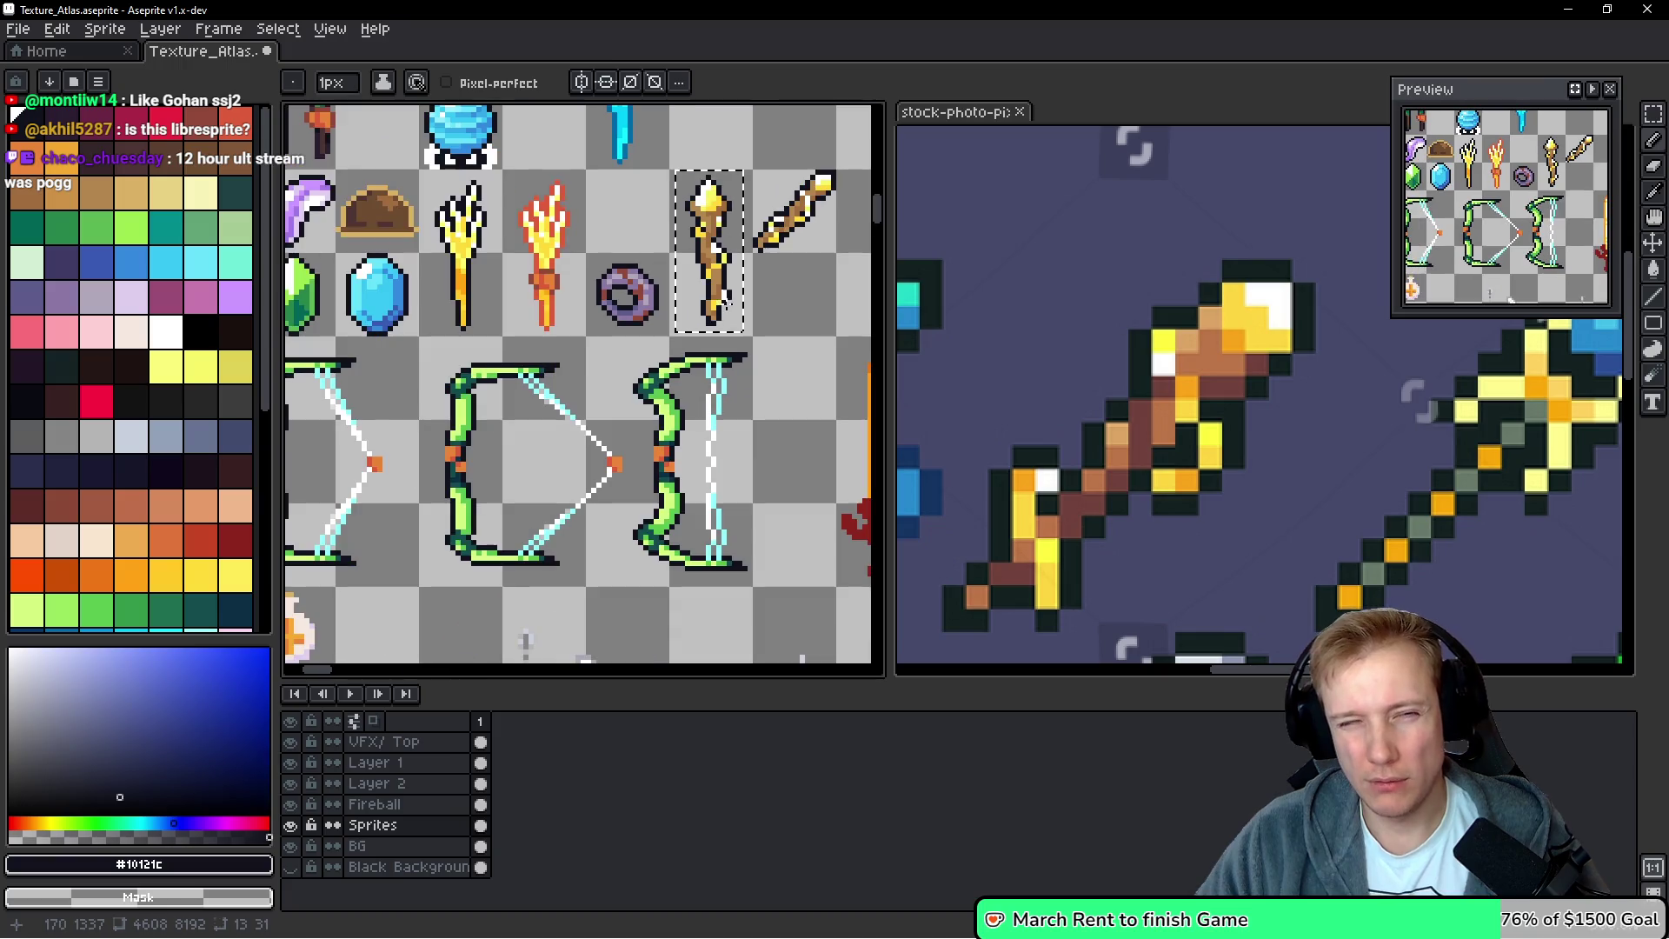
Flood-fill the staff's dark outline with a dark red palette colour
left_click(736, 255, "alt")
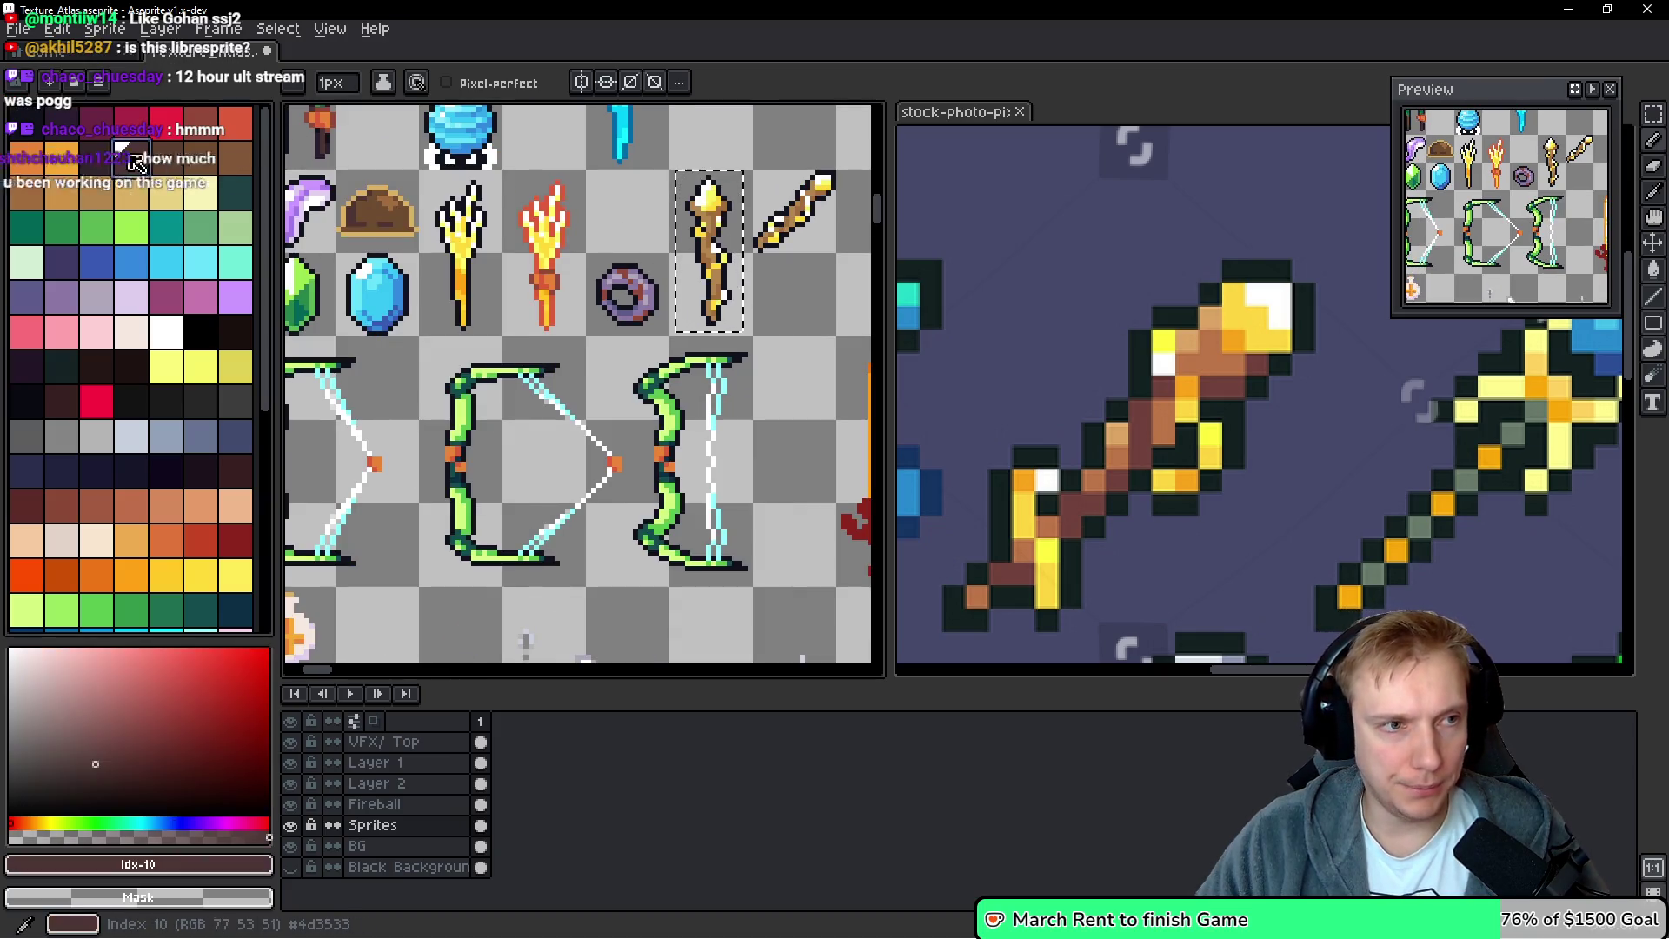
scroll(730, 252, "up", 2)
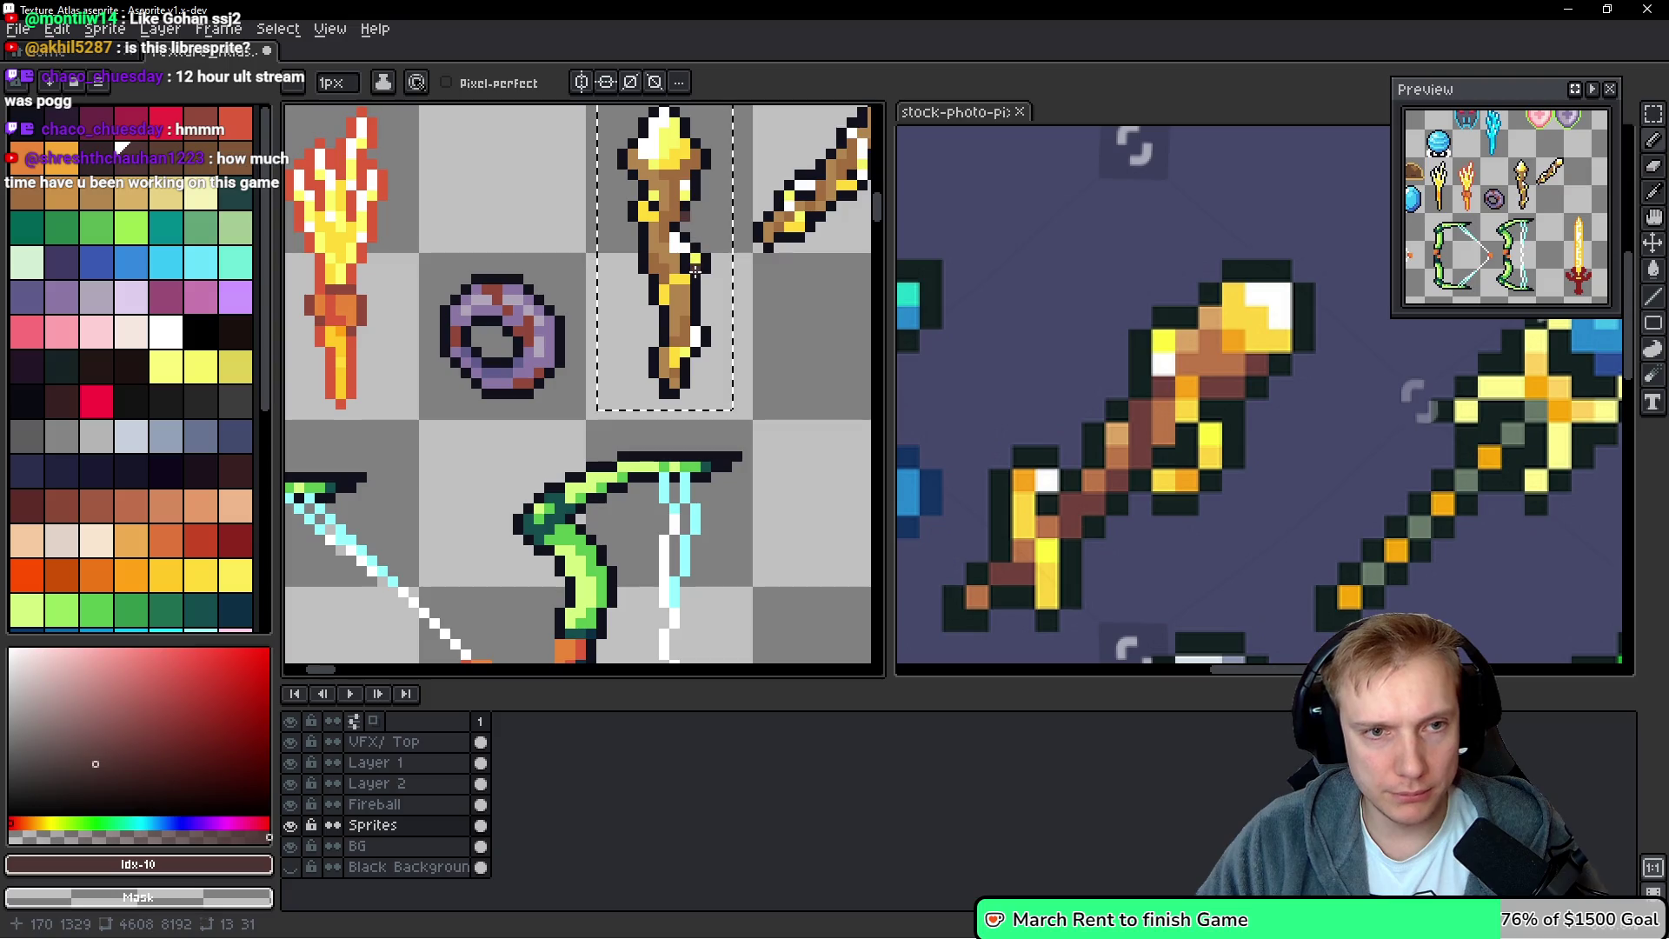
scroll(695, 270, "up", 1)
key("g")
left_click(691, 153)
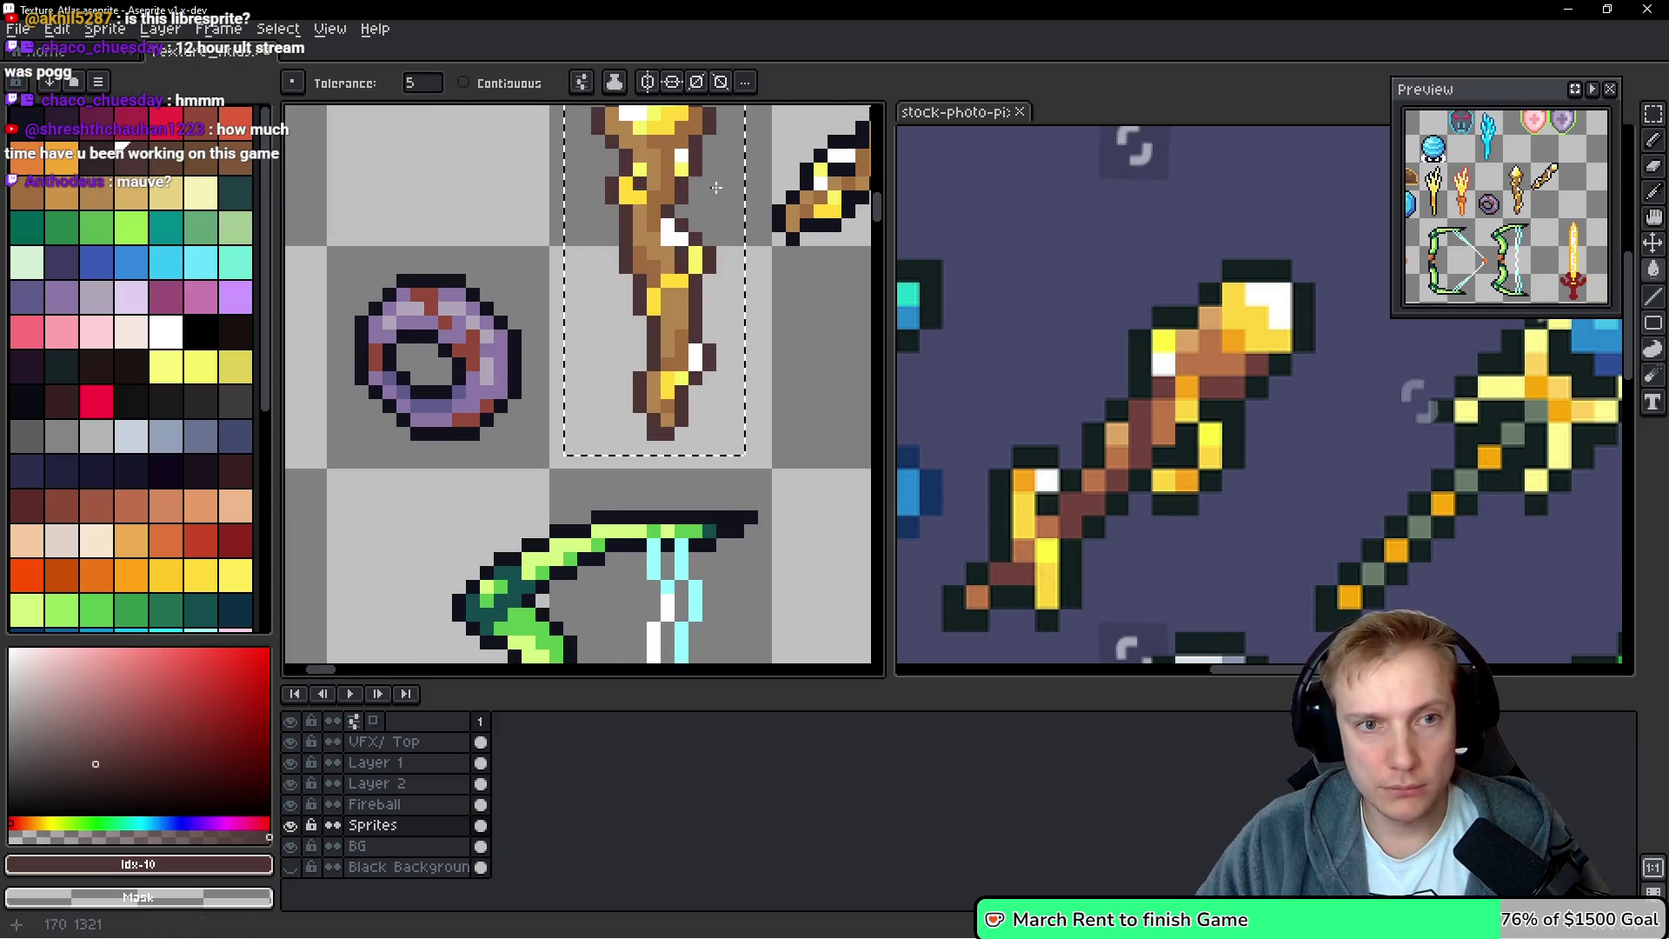
scroll(717, 186, "down", 3)
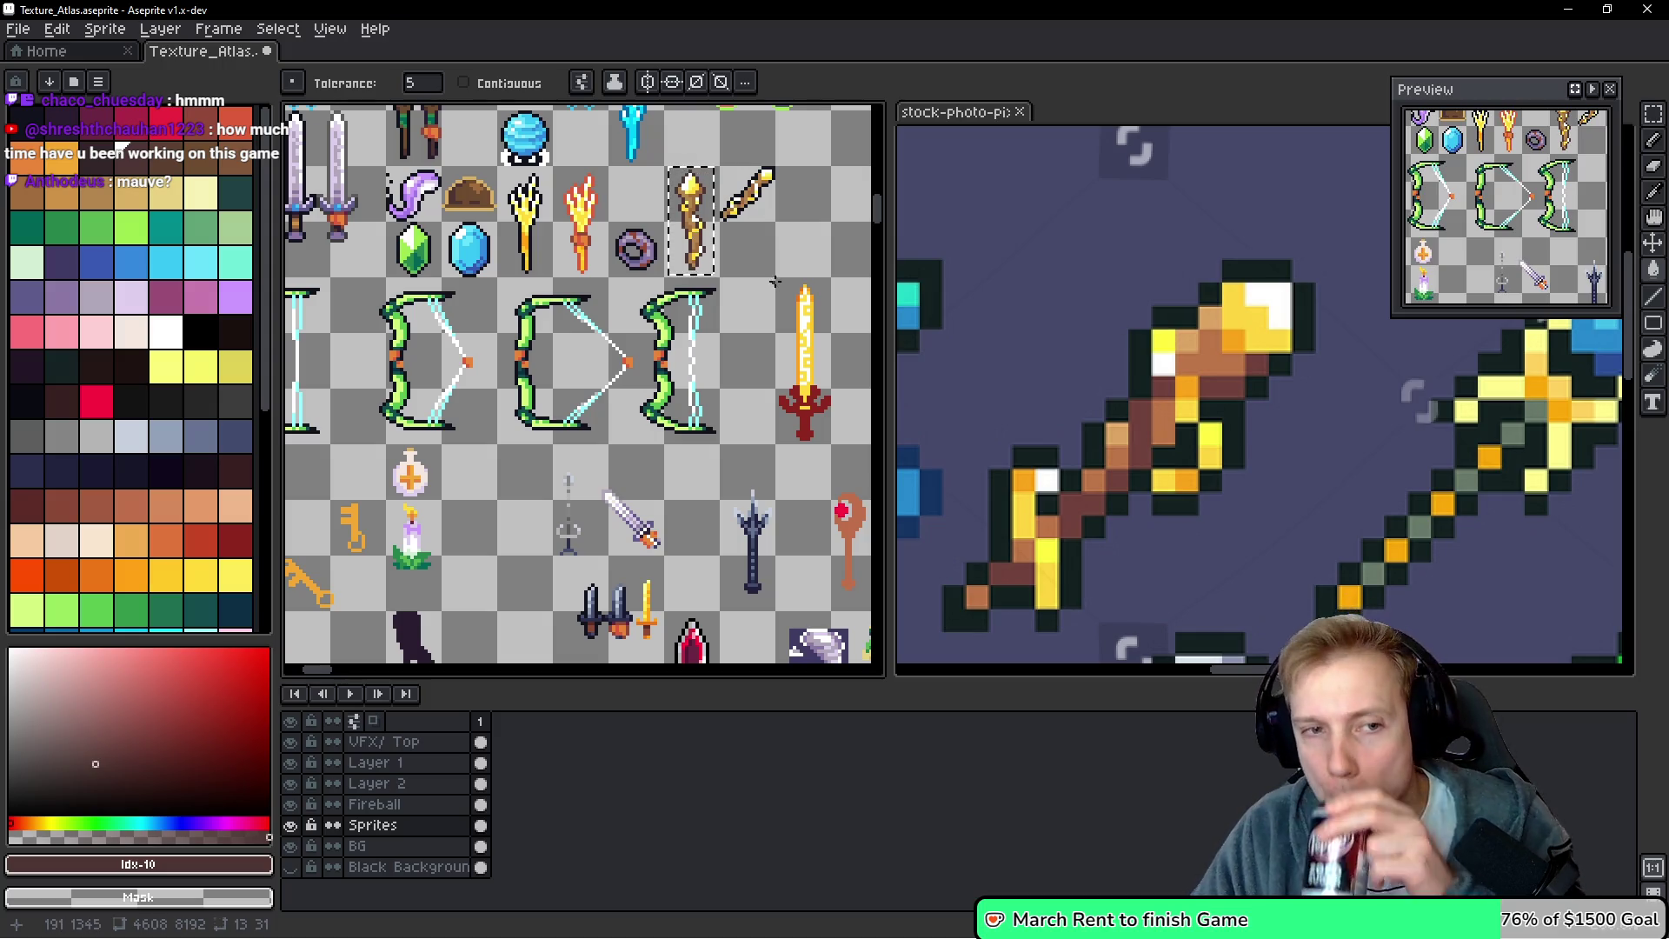
Fill the staff's brown pixels with an orange palette colour
scroll(755, 242, "up", 2)
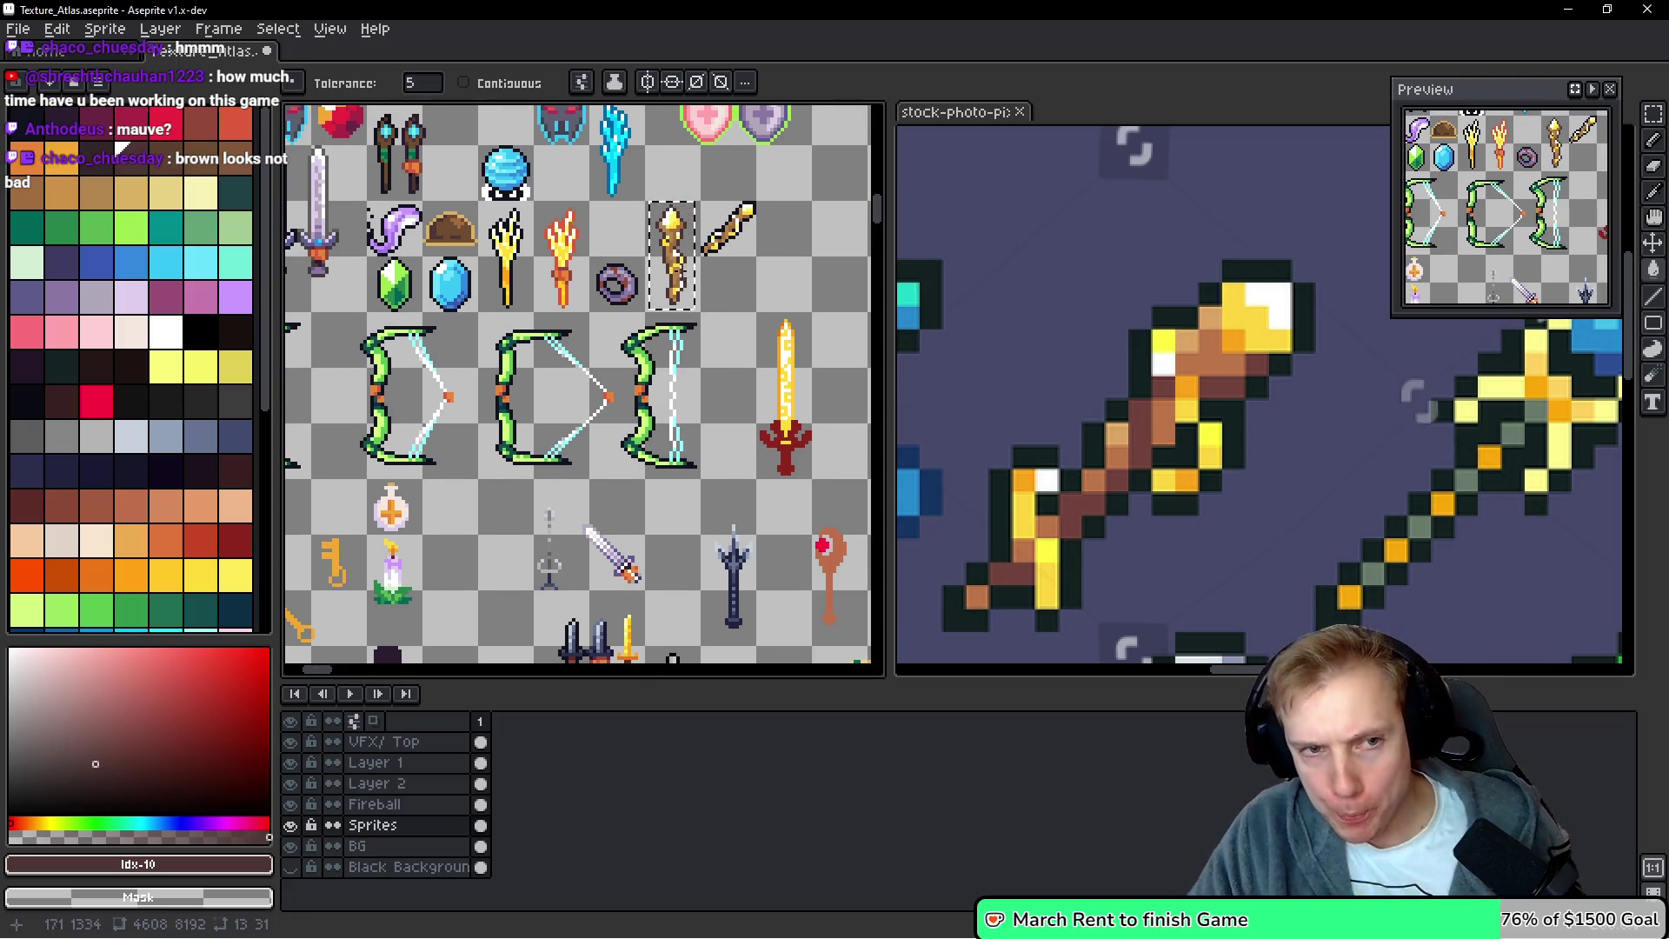
left_click(31, 160)
scroll(687, 261, "up", 2)
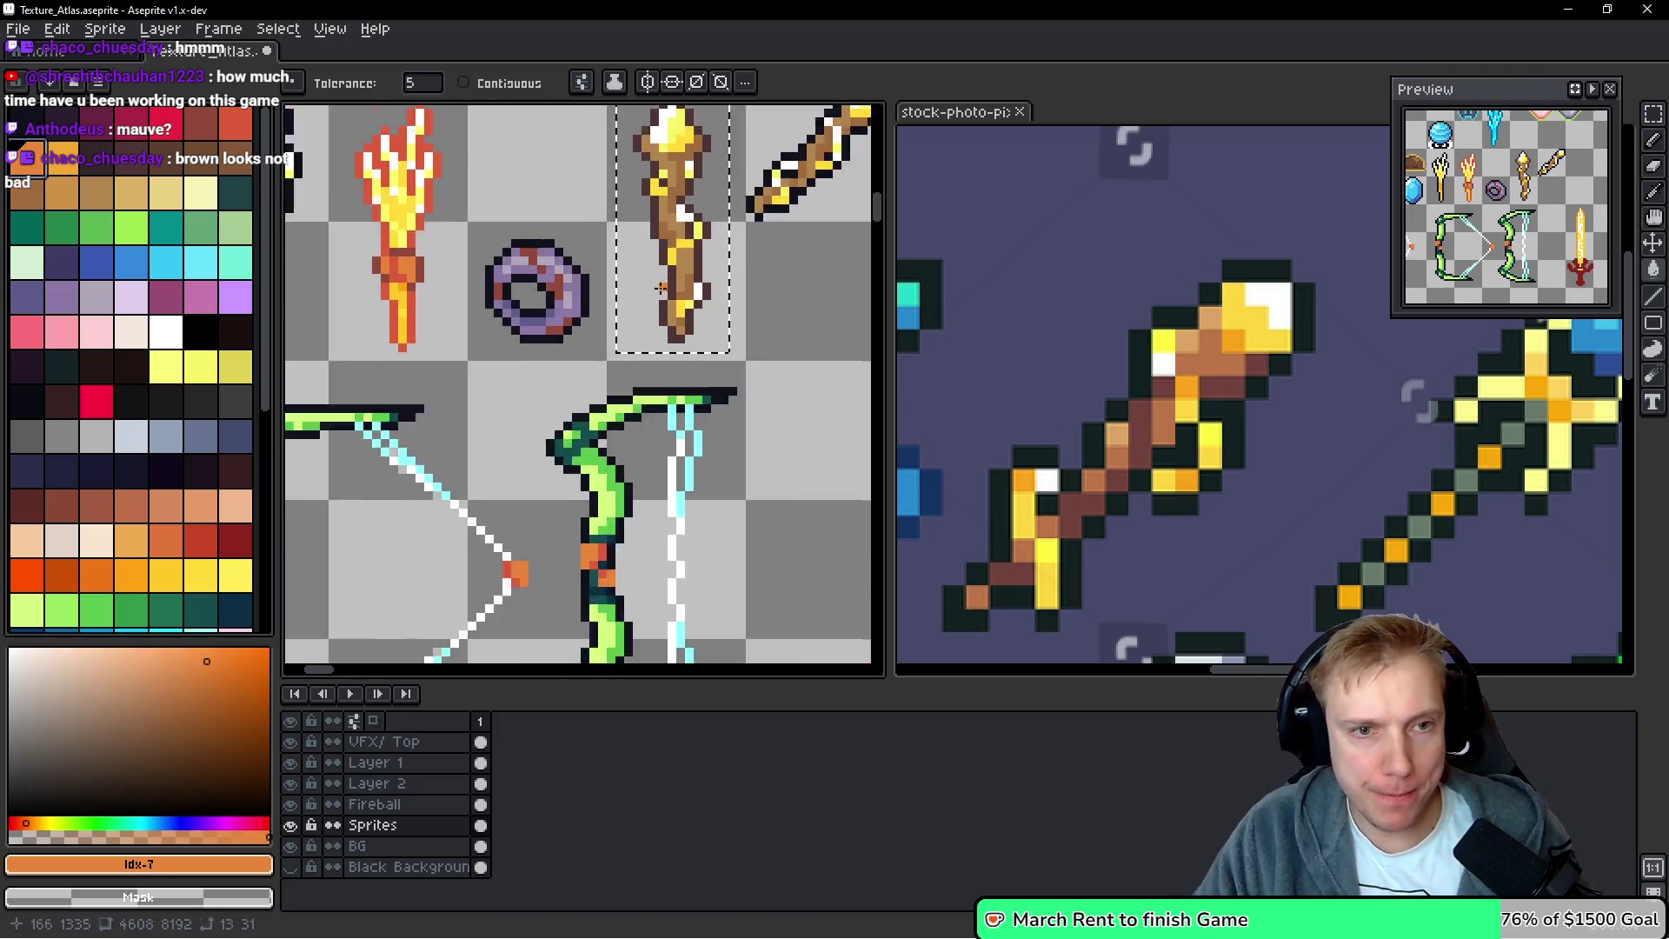
left_click(706, 249)
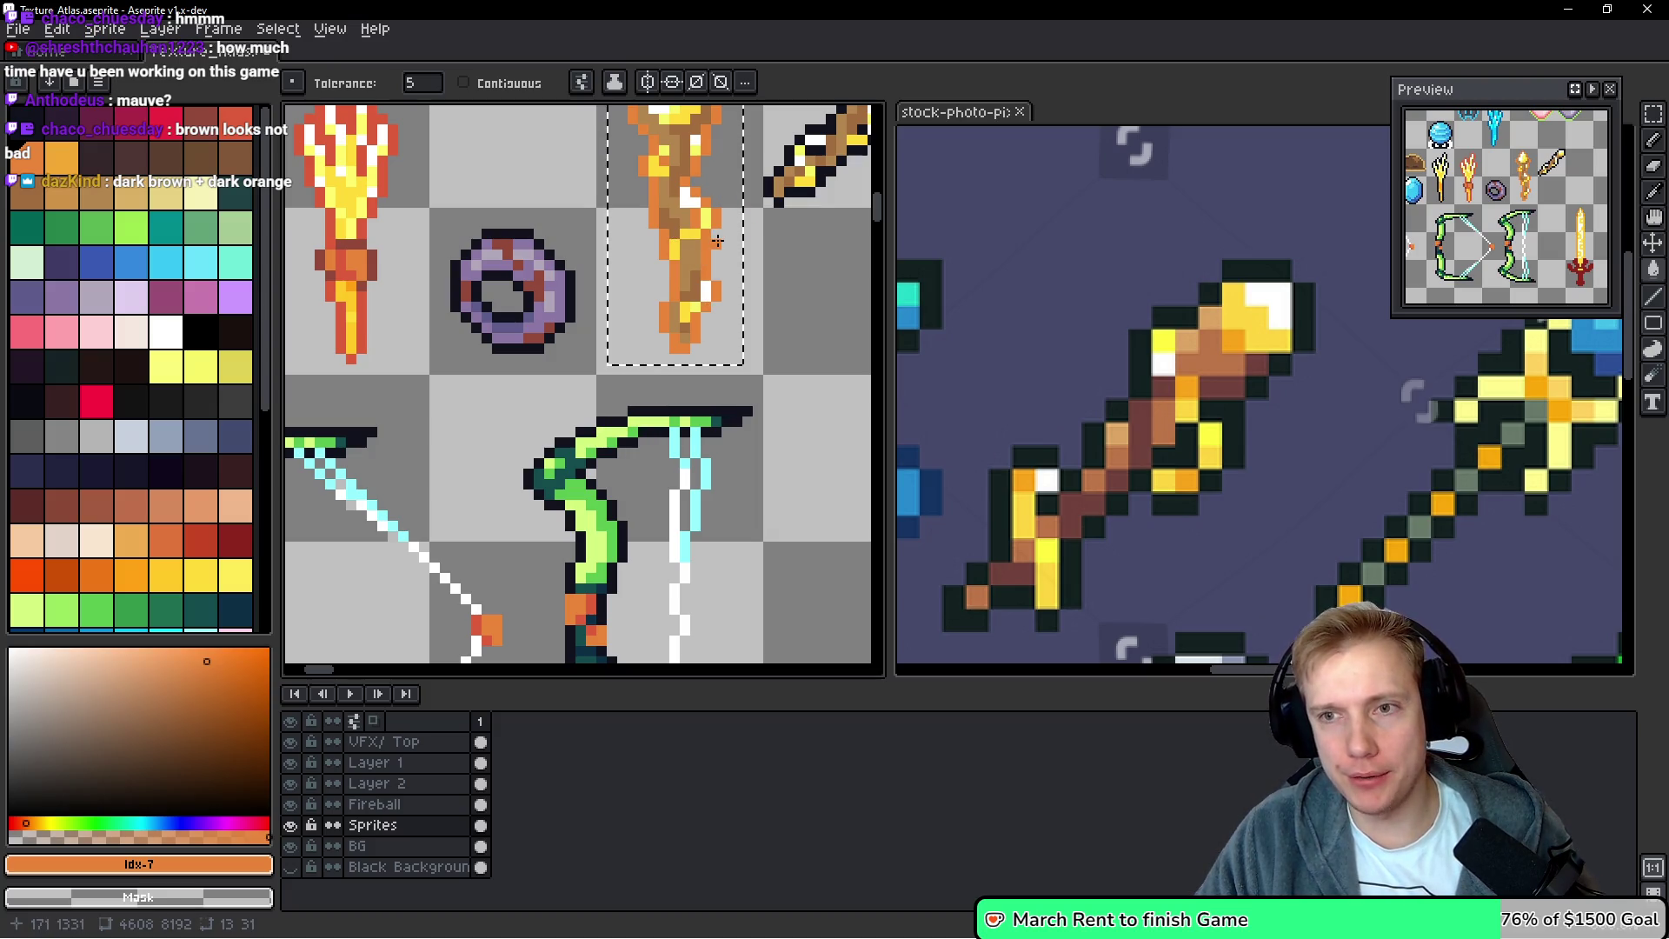
Fill the staff's lower orange pixels with a sampled reddish brown
left_click(712, 265, "alt")
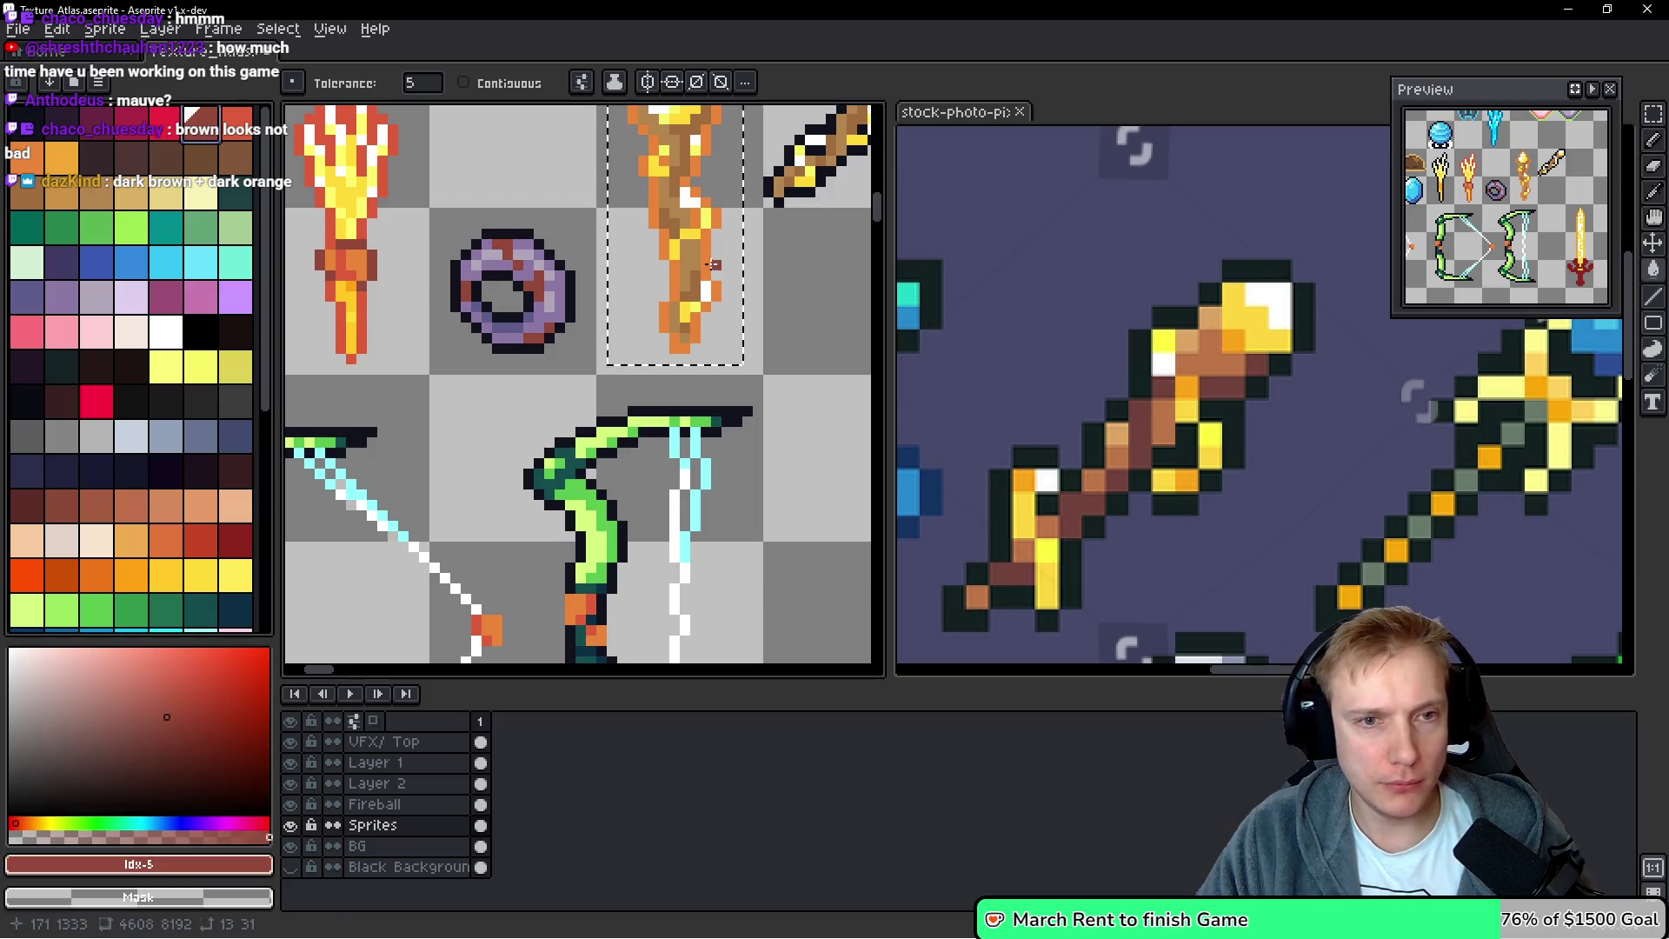
left_click(710, 253)
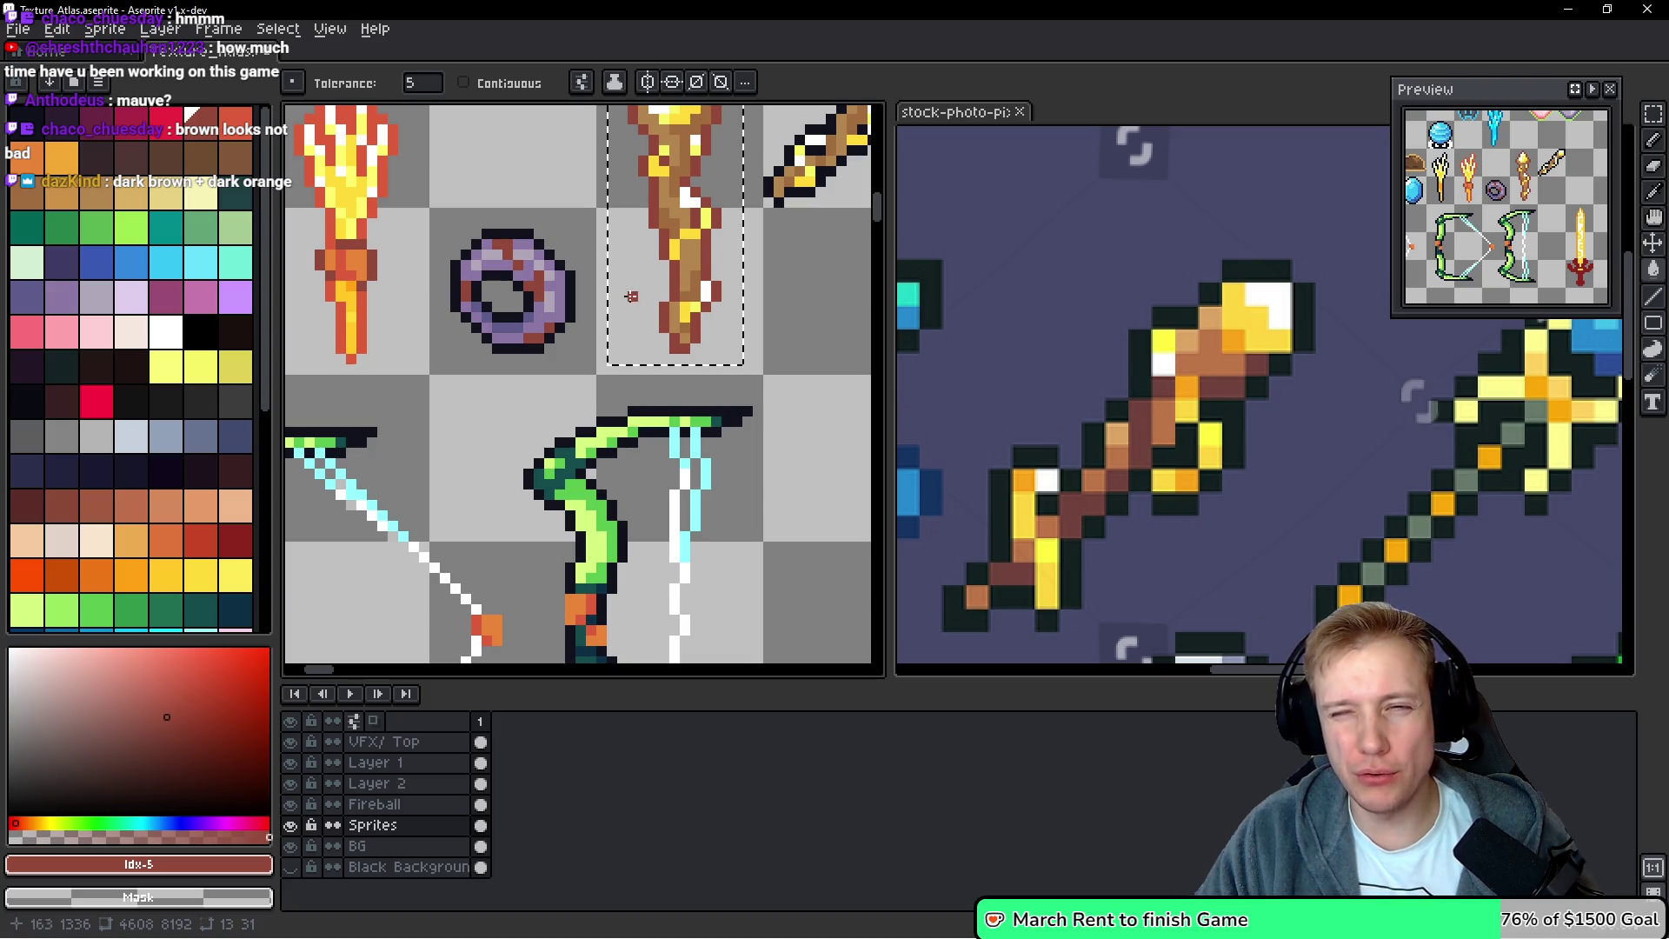
scroll(637, 282, "down", 3)
scroll(579, 239, "up", 1)
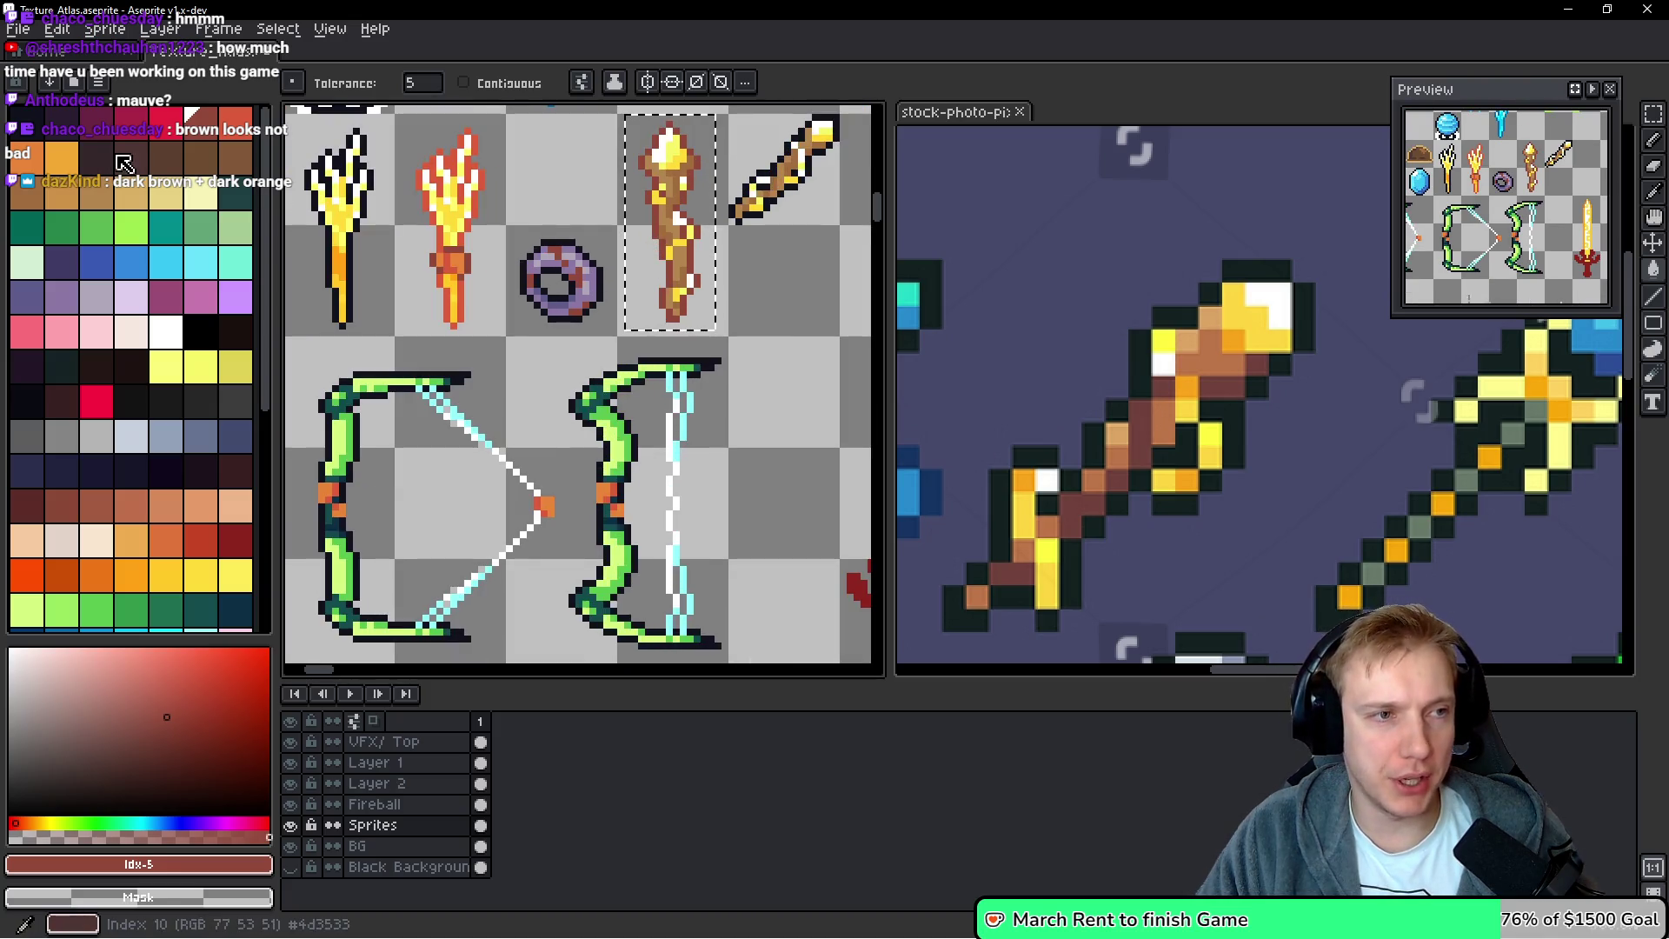
left_click(579, 238, "alt")
scroll(782, 287, "up", 1)
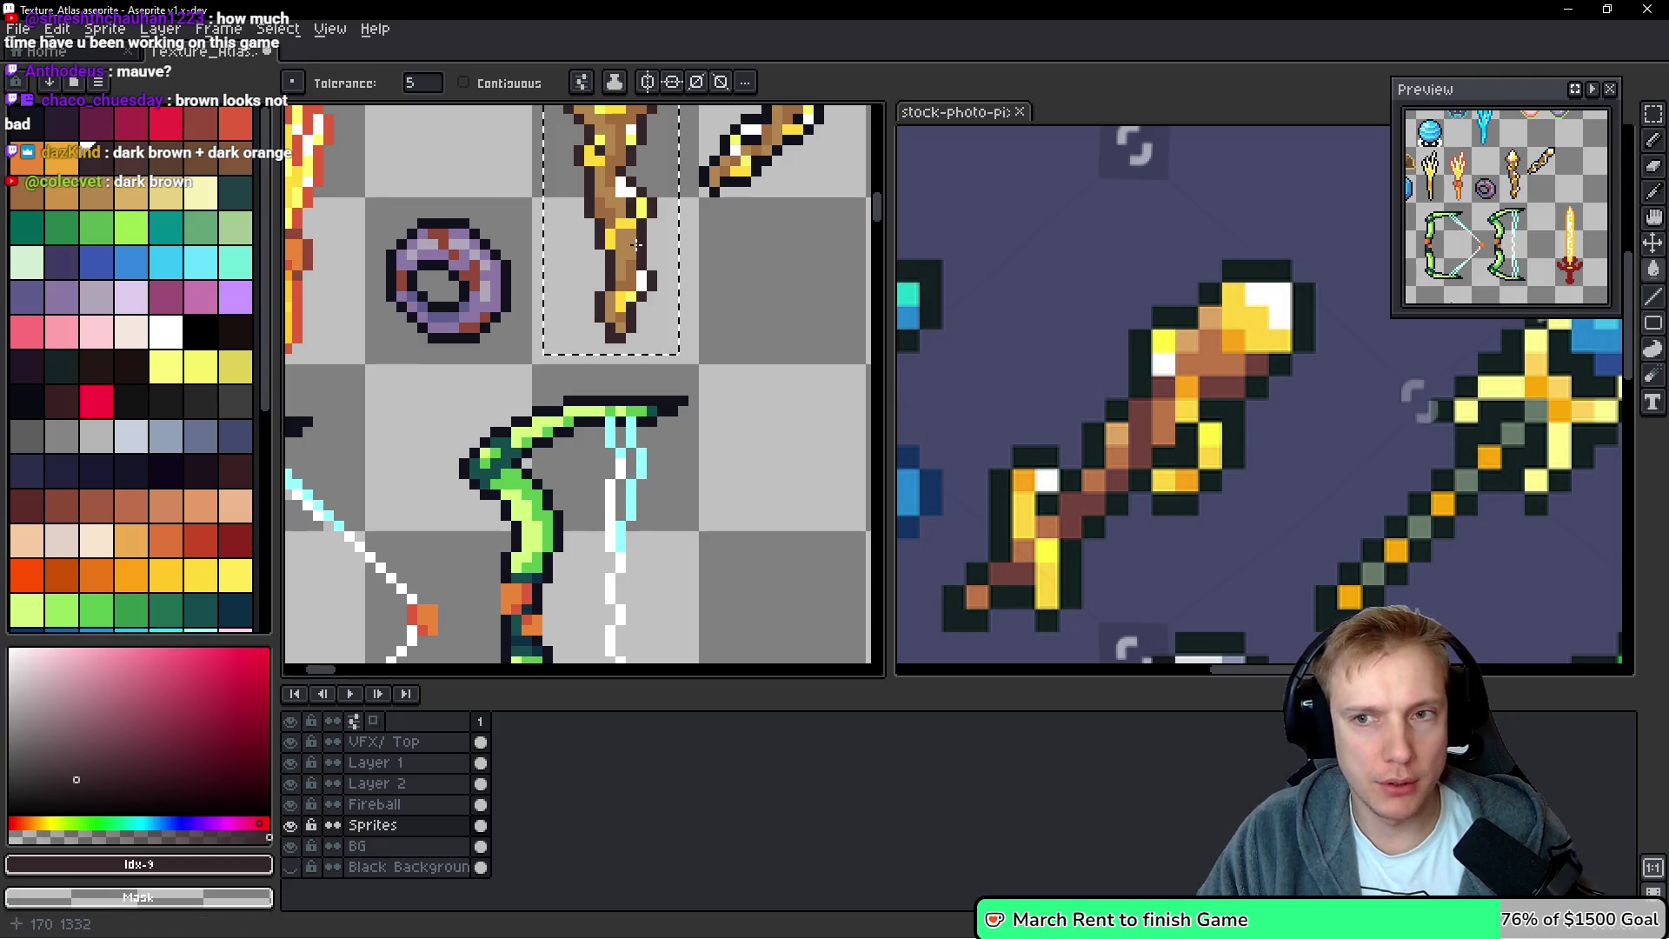
scroll(643, 286, "down", 3)
scroll(674, 397, "up", 1)
scroll(678, 409, "up", 2)
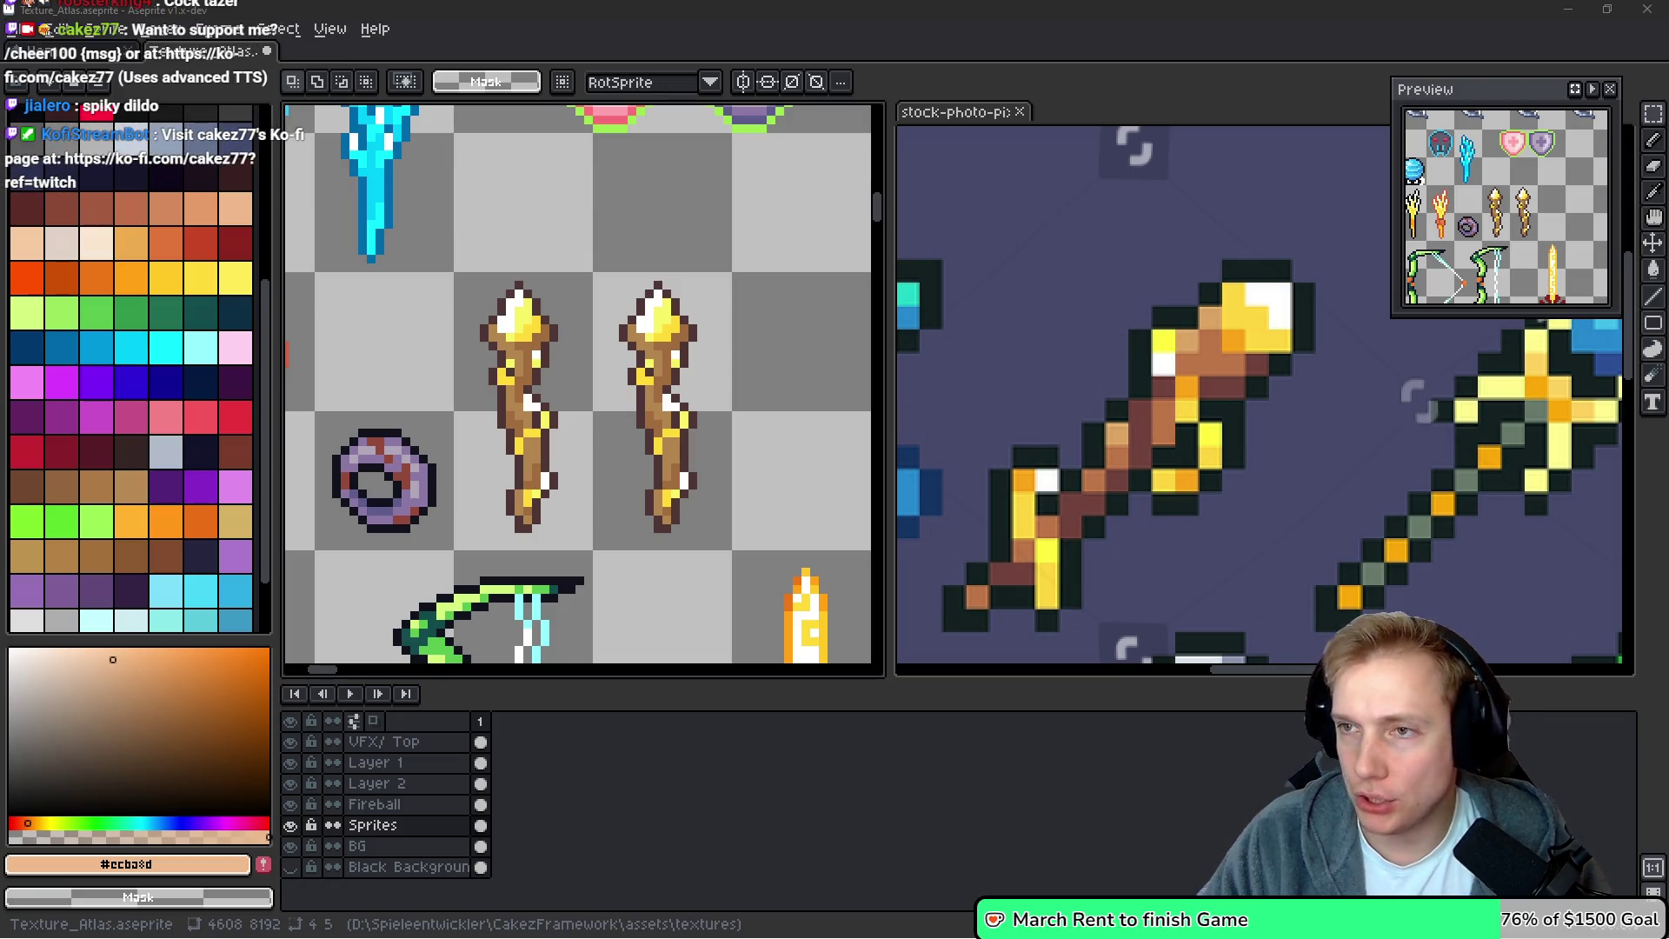
Paste the peach hand block, try it on the staff's grip, then move it aside to the right
scroll(693, 310, "up", 2)
key("ctrl+v")
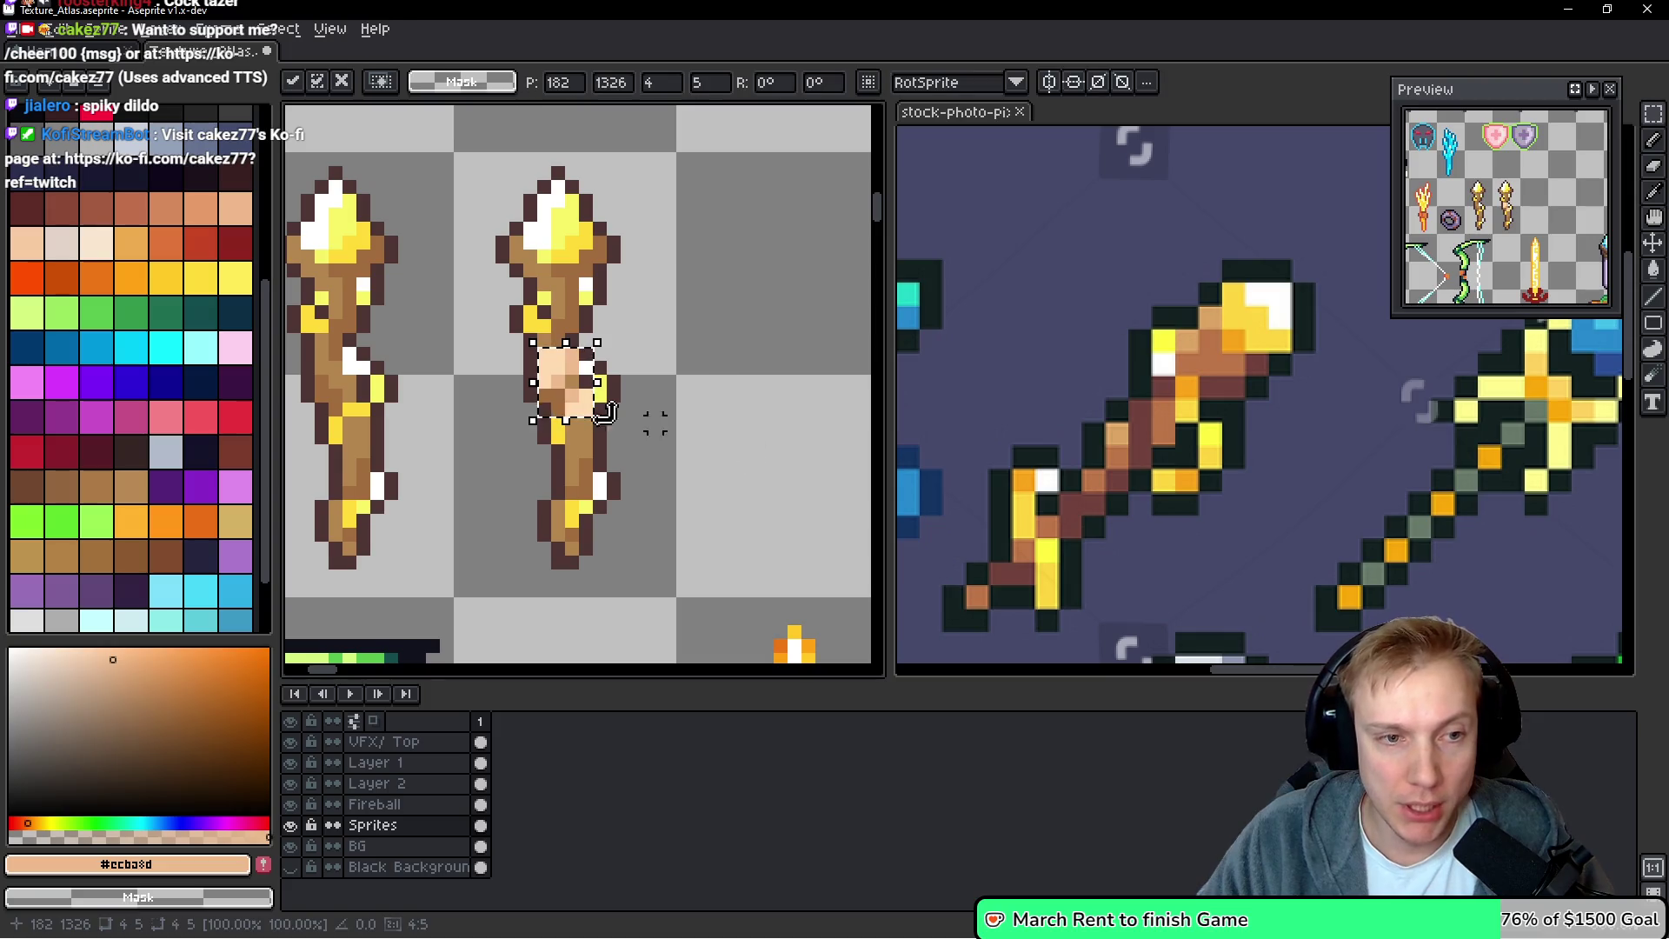
mouse_move(573, 392)
left_mouse_down()
mouse_move(583, 489)
mouse_move(595, 465)
mouse_move(361, 465)
left_mouse_up()
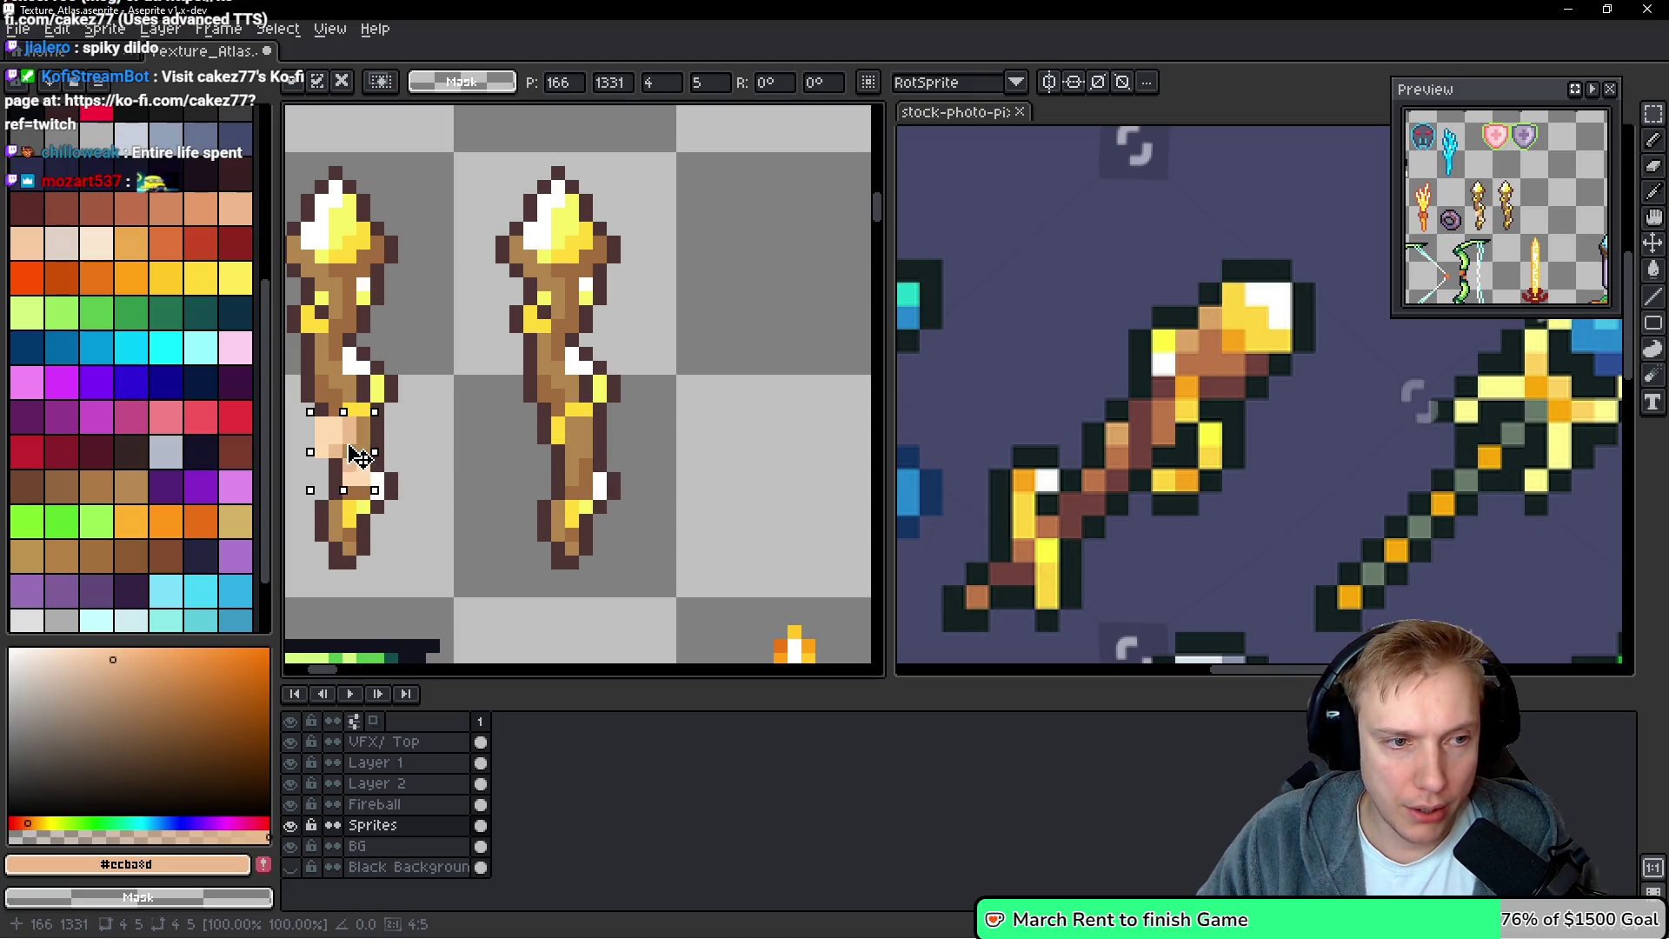
key("Up")
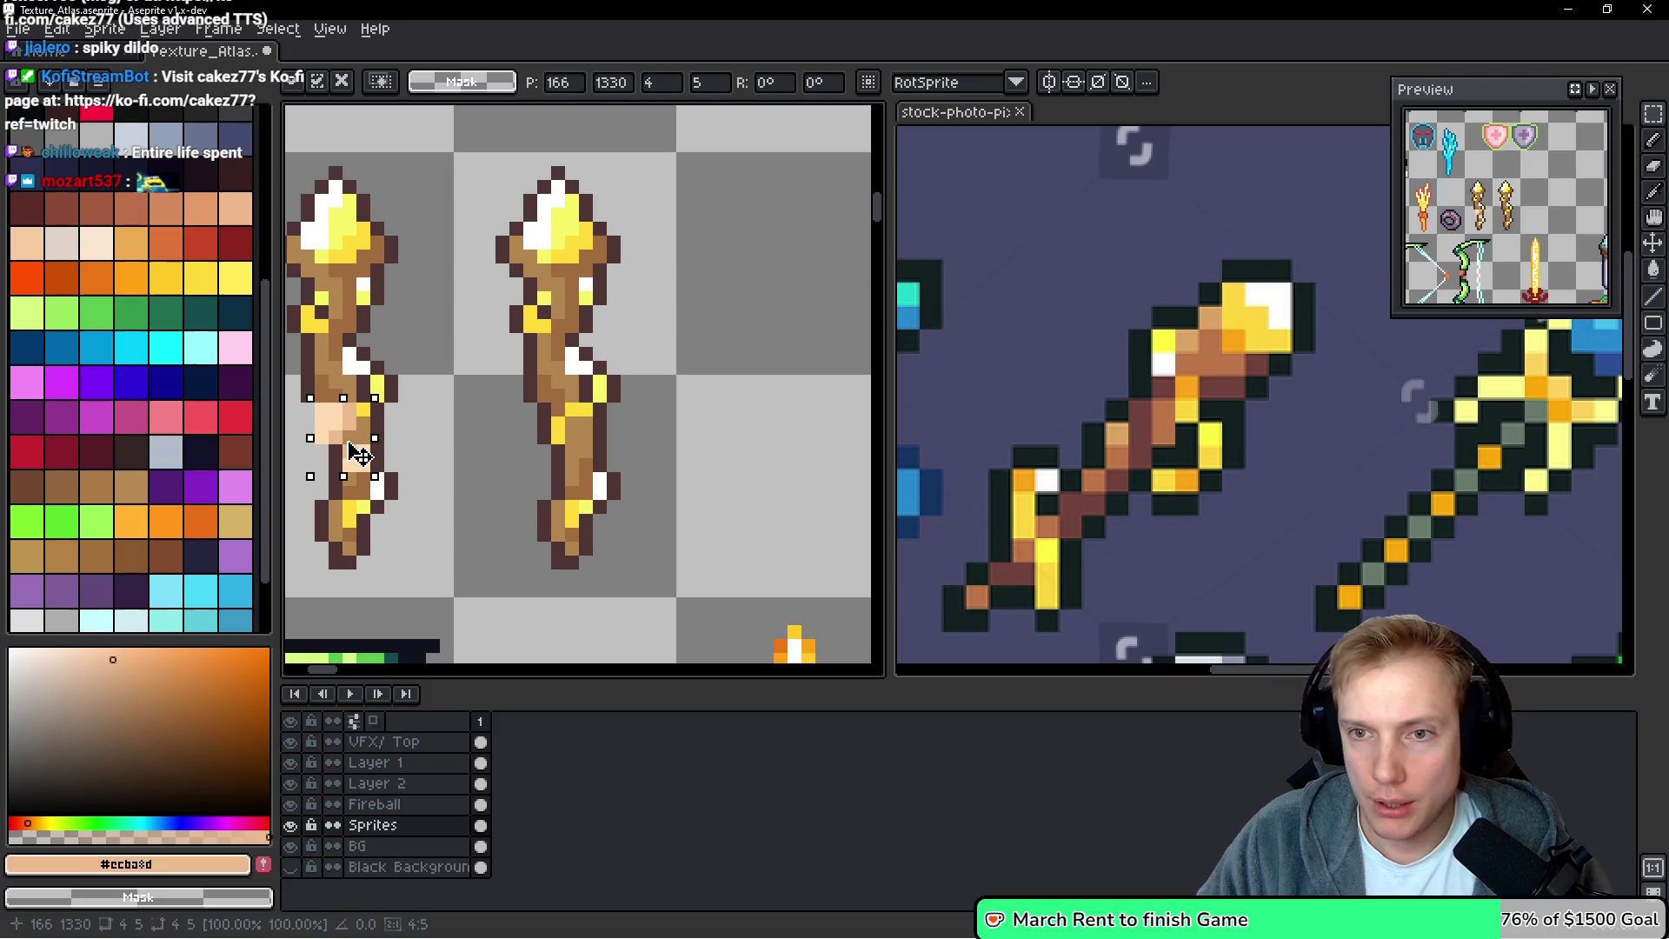
mouse_move(364, 456)
left_mouse_down()
mouse_move(578, 436)
mouse_move(533, 387)
mouse_move(807, 397)
mouse_move(297, 577)
mouse_move(801, 499)
mouse_move(429, 440)
mouse_move(391, 174)
mouse_move(293, 261)
mouse_move(849, 373)
mouse_move(391, 362)
mouse_move(667, 361)
left_mouse_up()
scroll(675, 383, "down", 2)
scroll(608, 356, "up", 3)
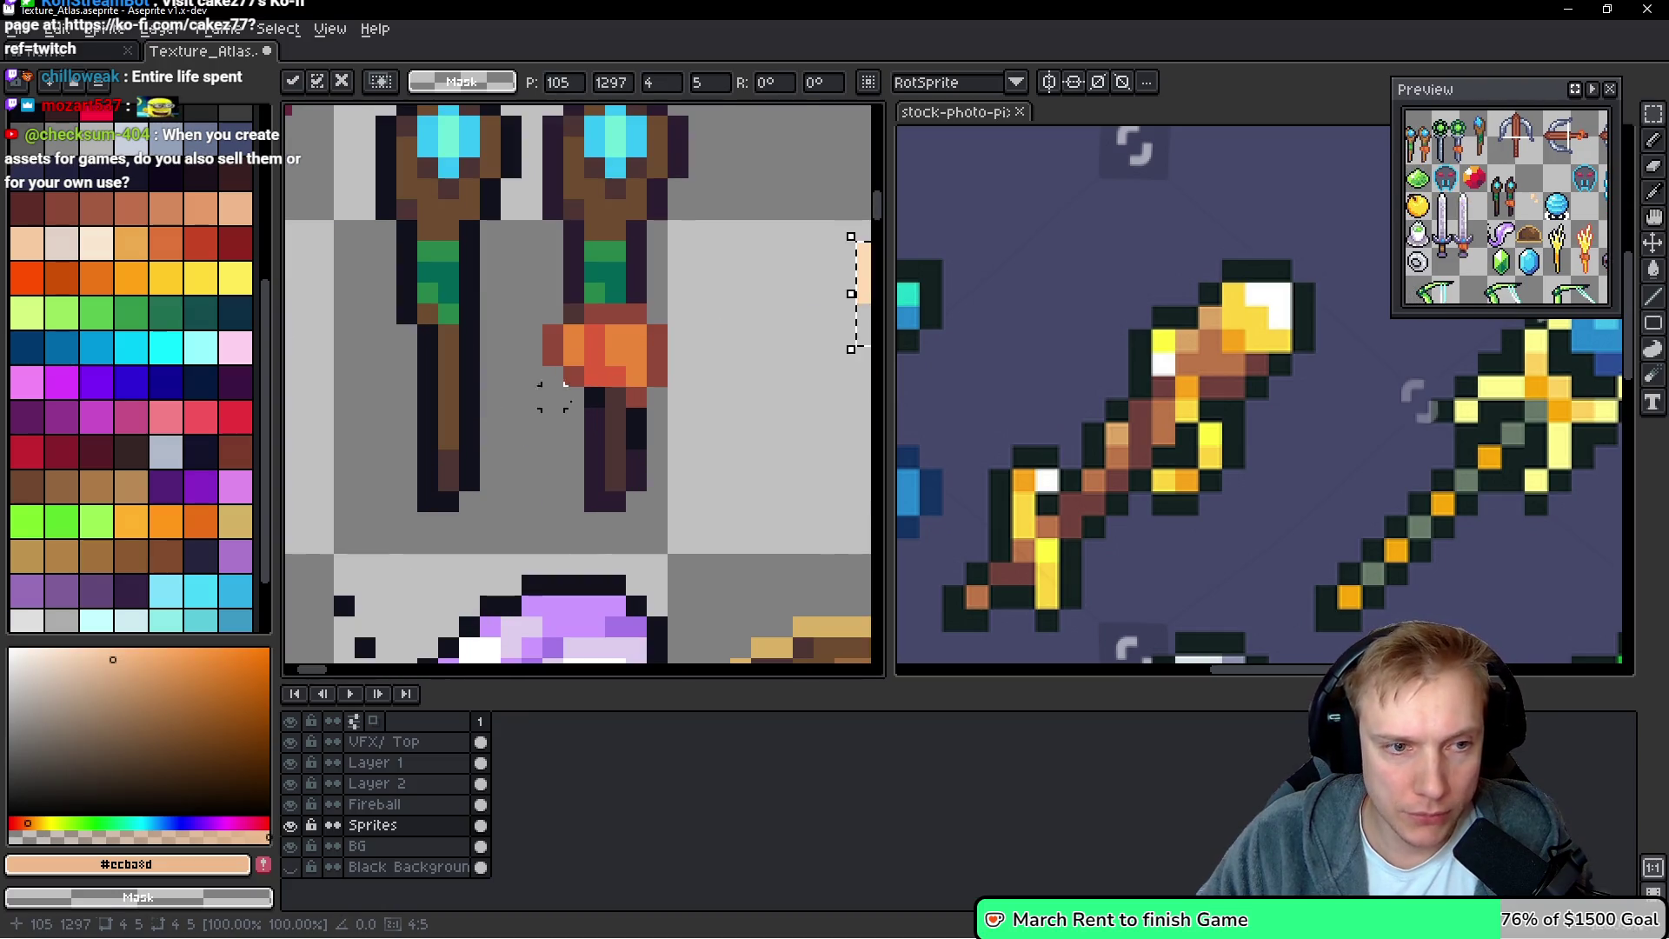
Commit the peach block, then copy the orange grip into the empty cell
key("Return")
key("ctrl+z")
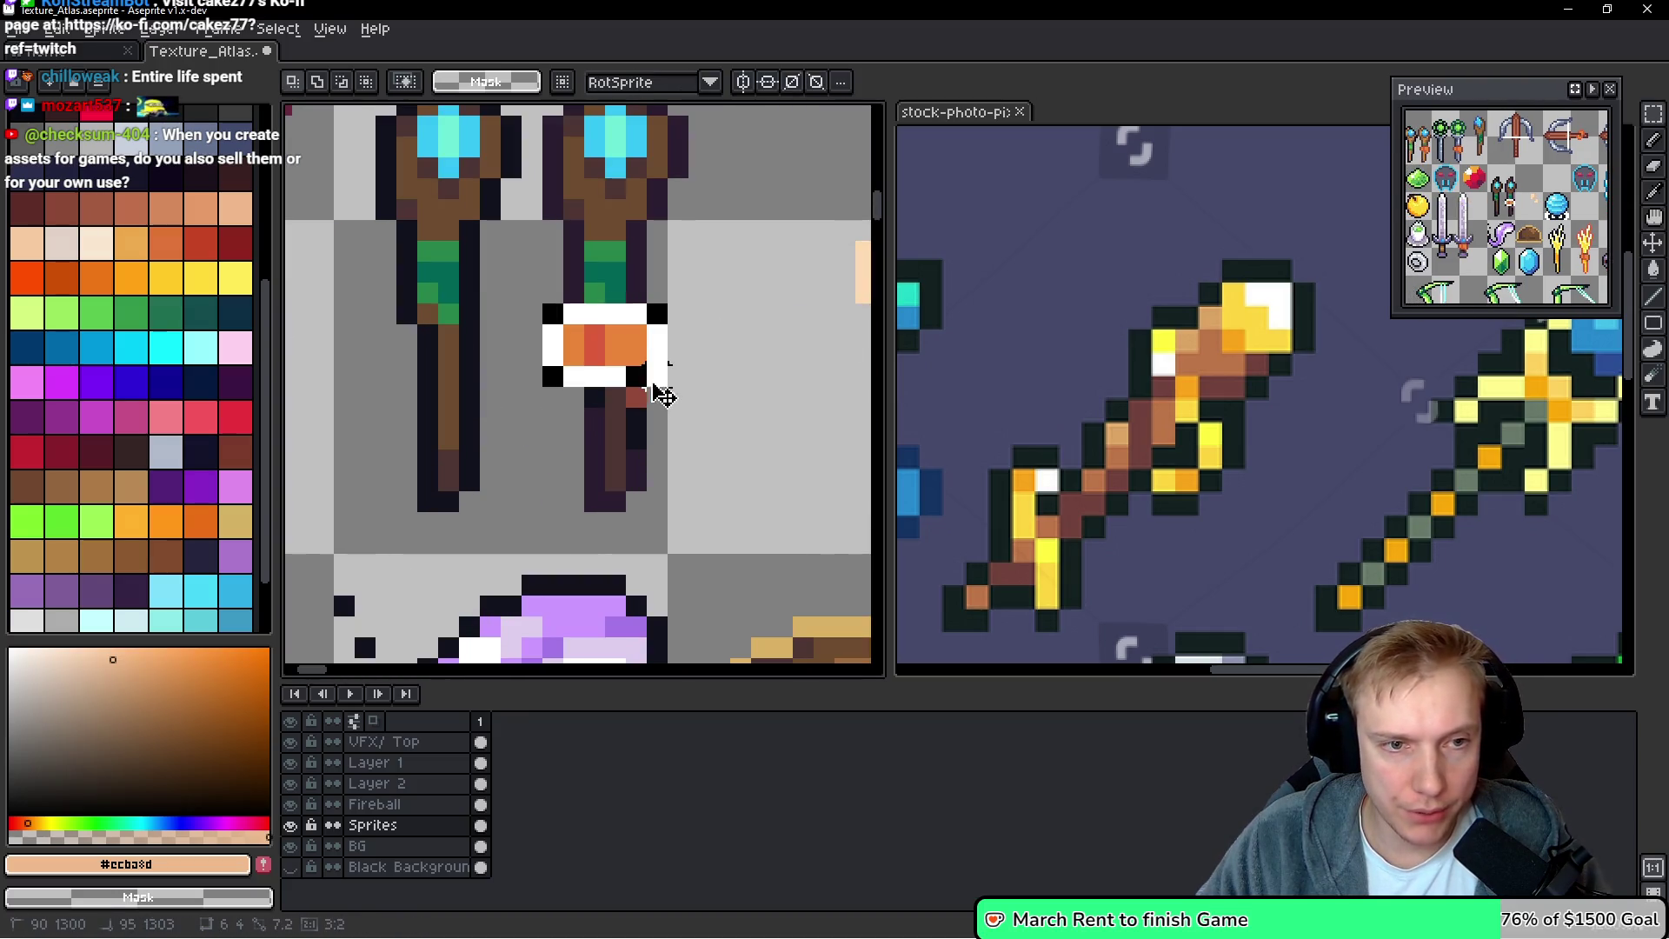
key("ctrl+y")
key("ctrl+c")
key("ctrl+v")
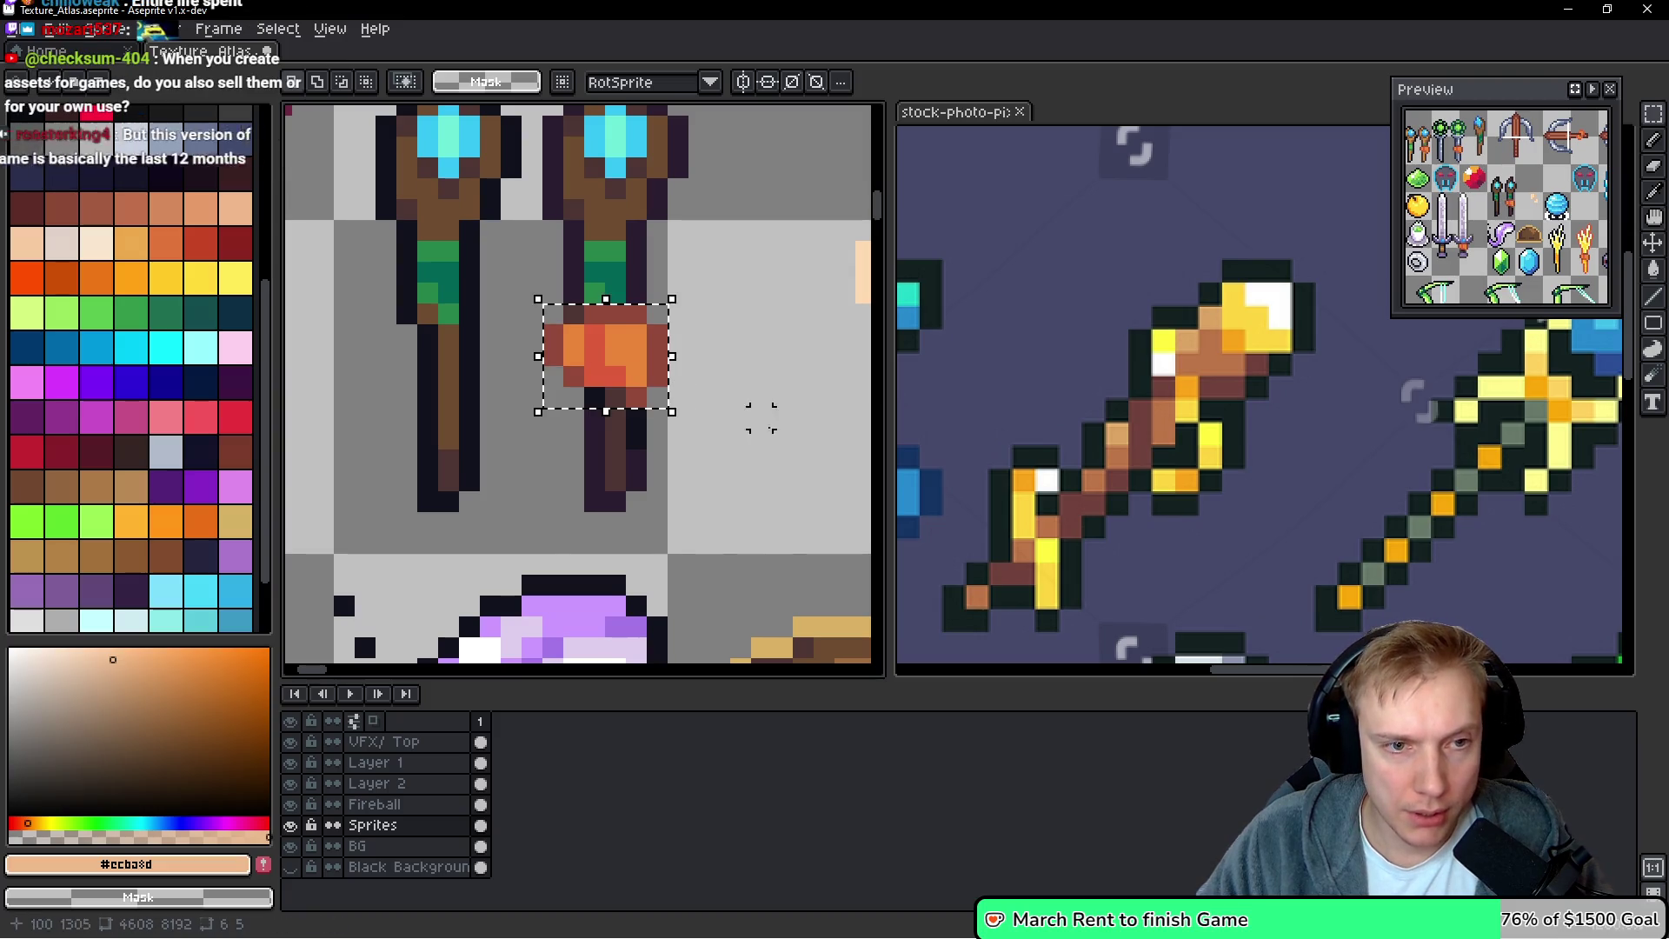
mouse_move(532, 366)
left_mouse_down()
mouse_move(797, 427)
mouse_move(644, 424)
left_mouse_up()
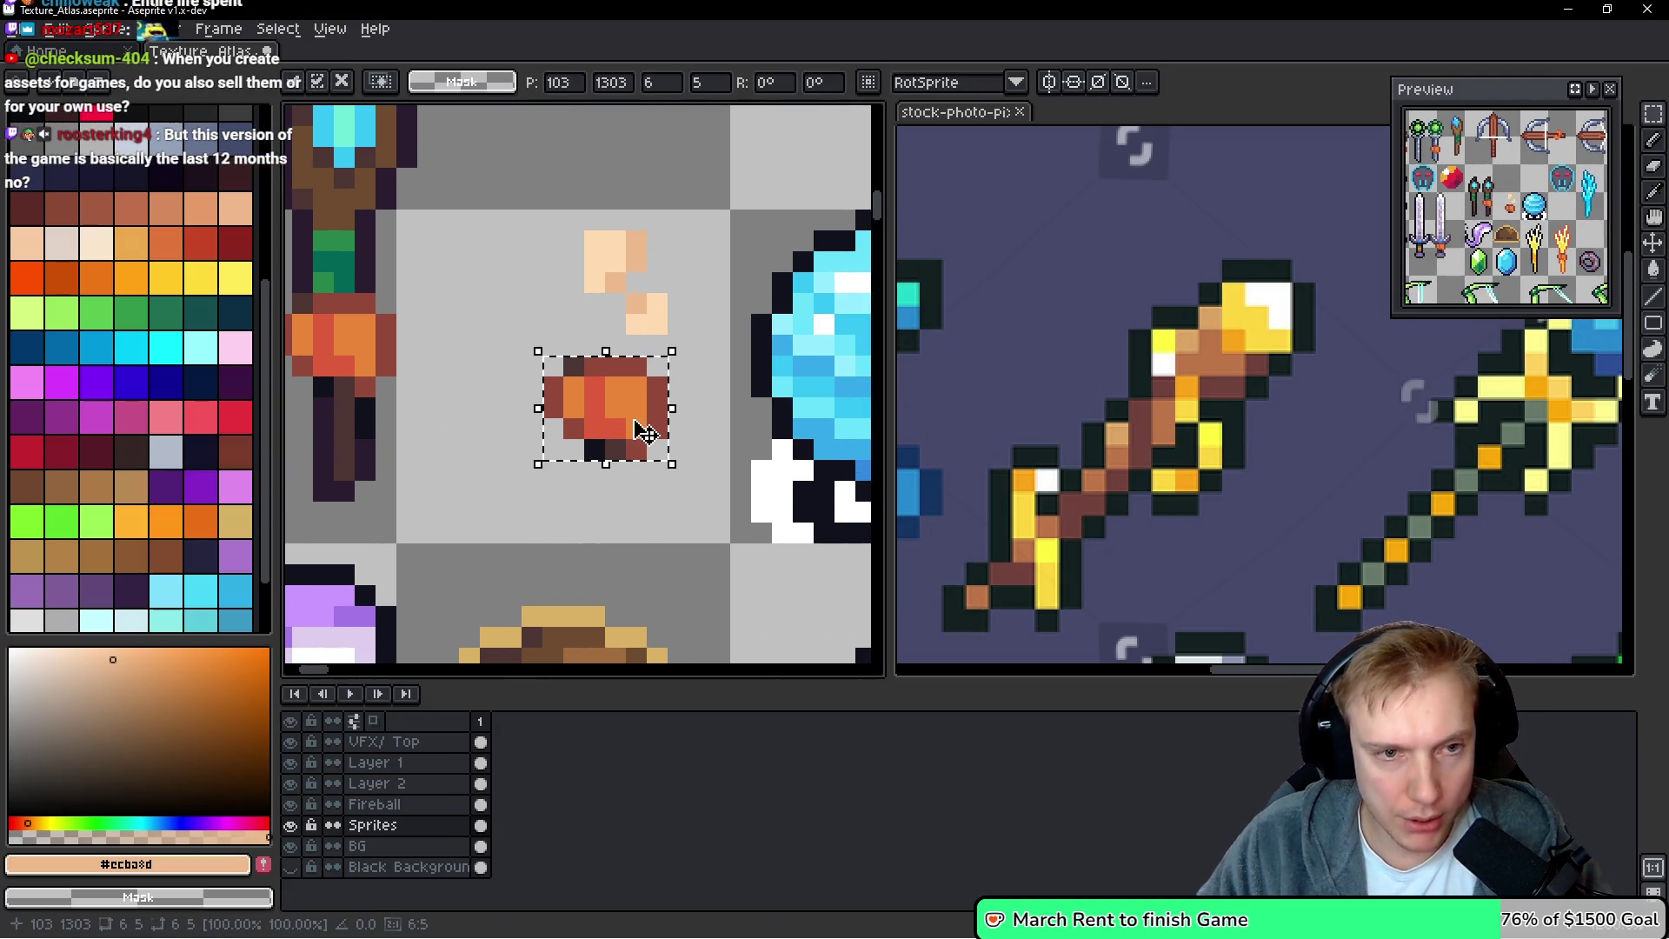
Recolour the copied grip block light tan using the hand's peach colour
key("f")
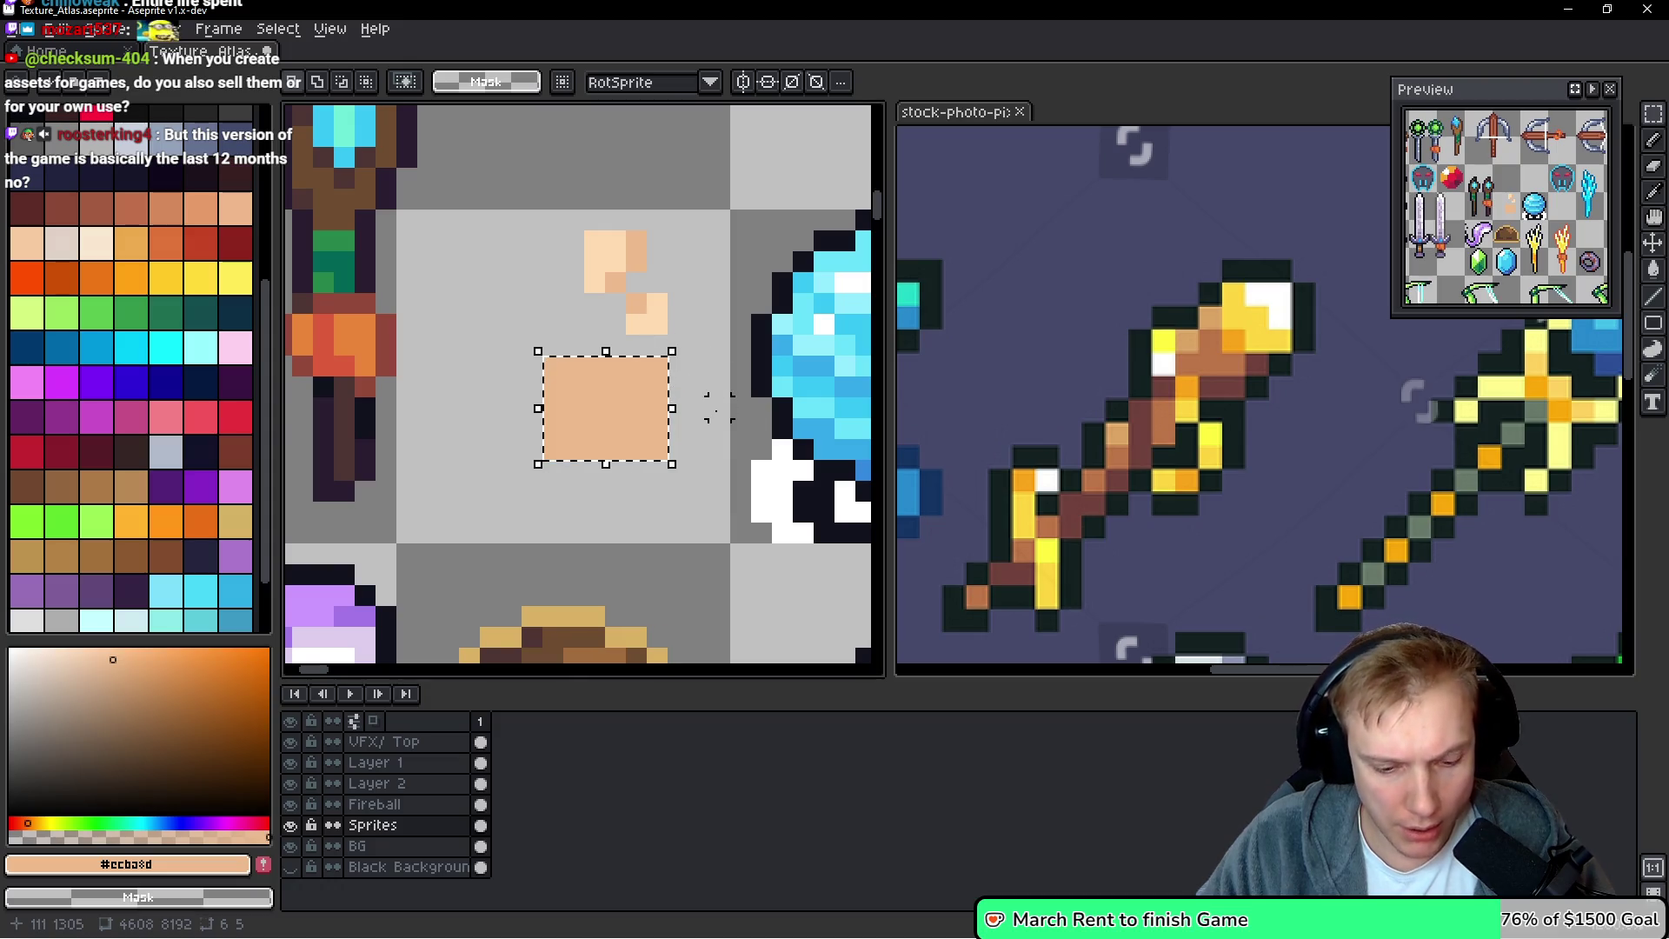
key("ctrl+z")
key("g")
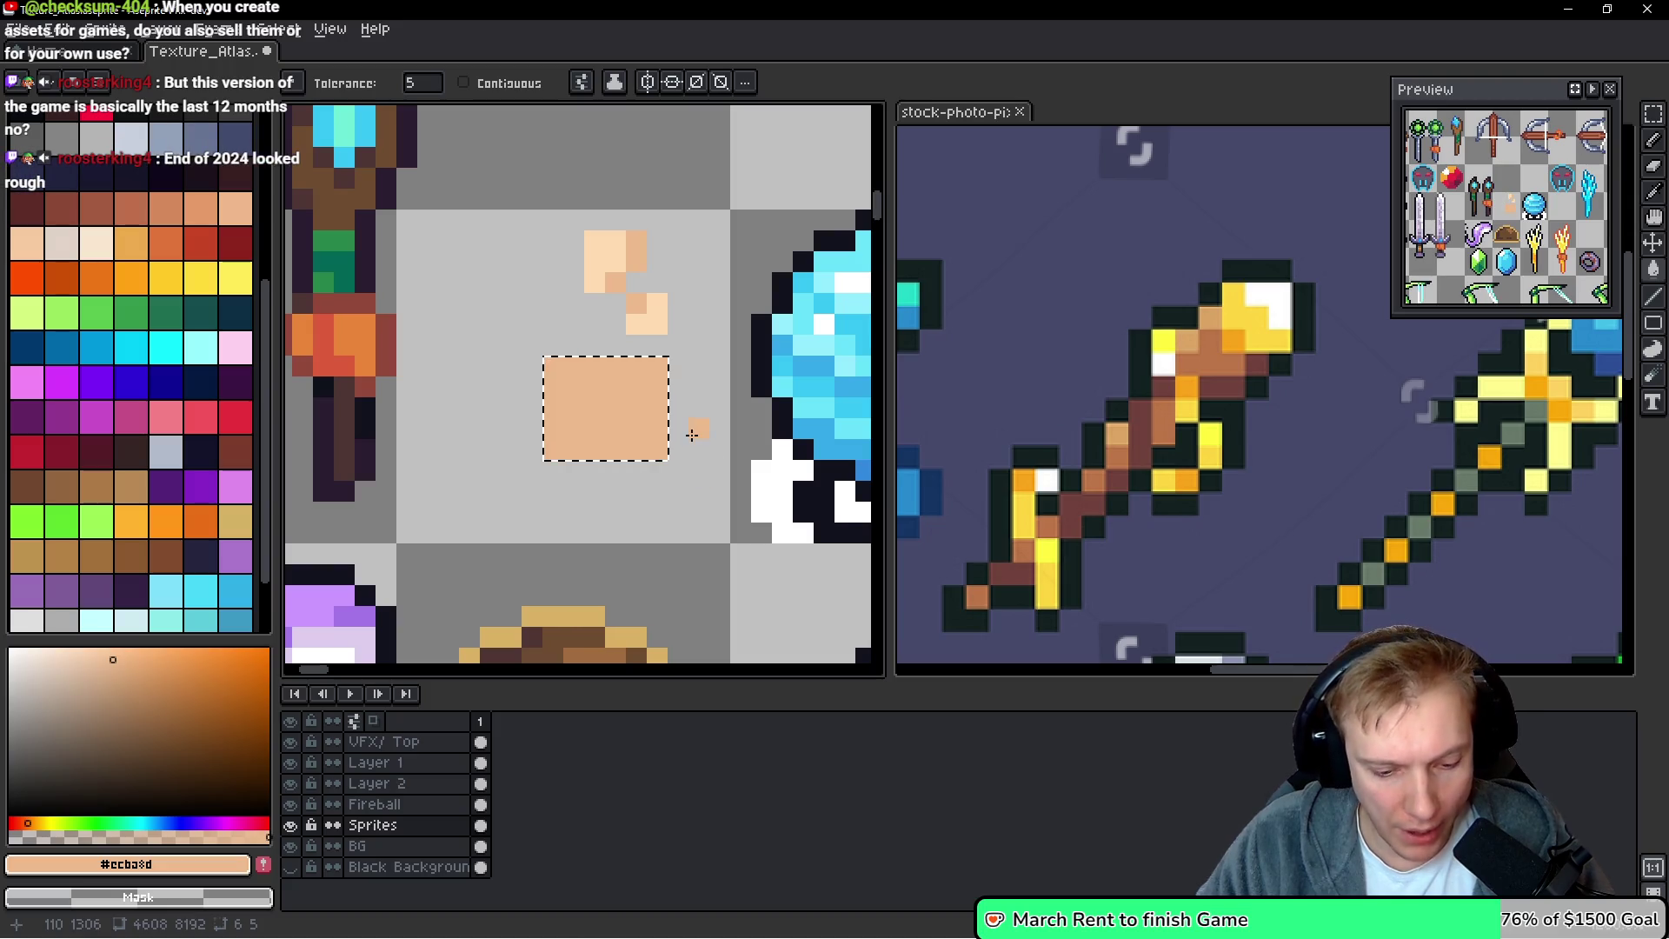
key("ctrl+z")
left_click(659, 324, "alt")
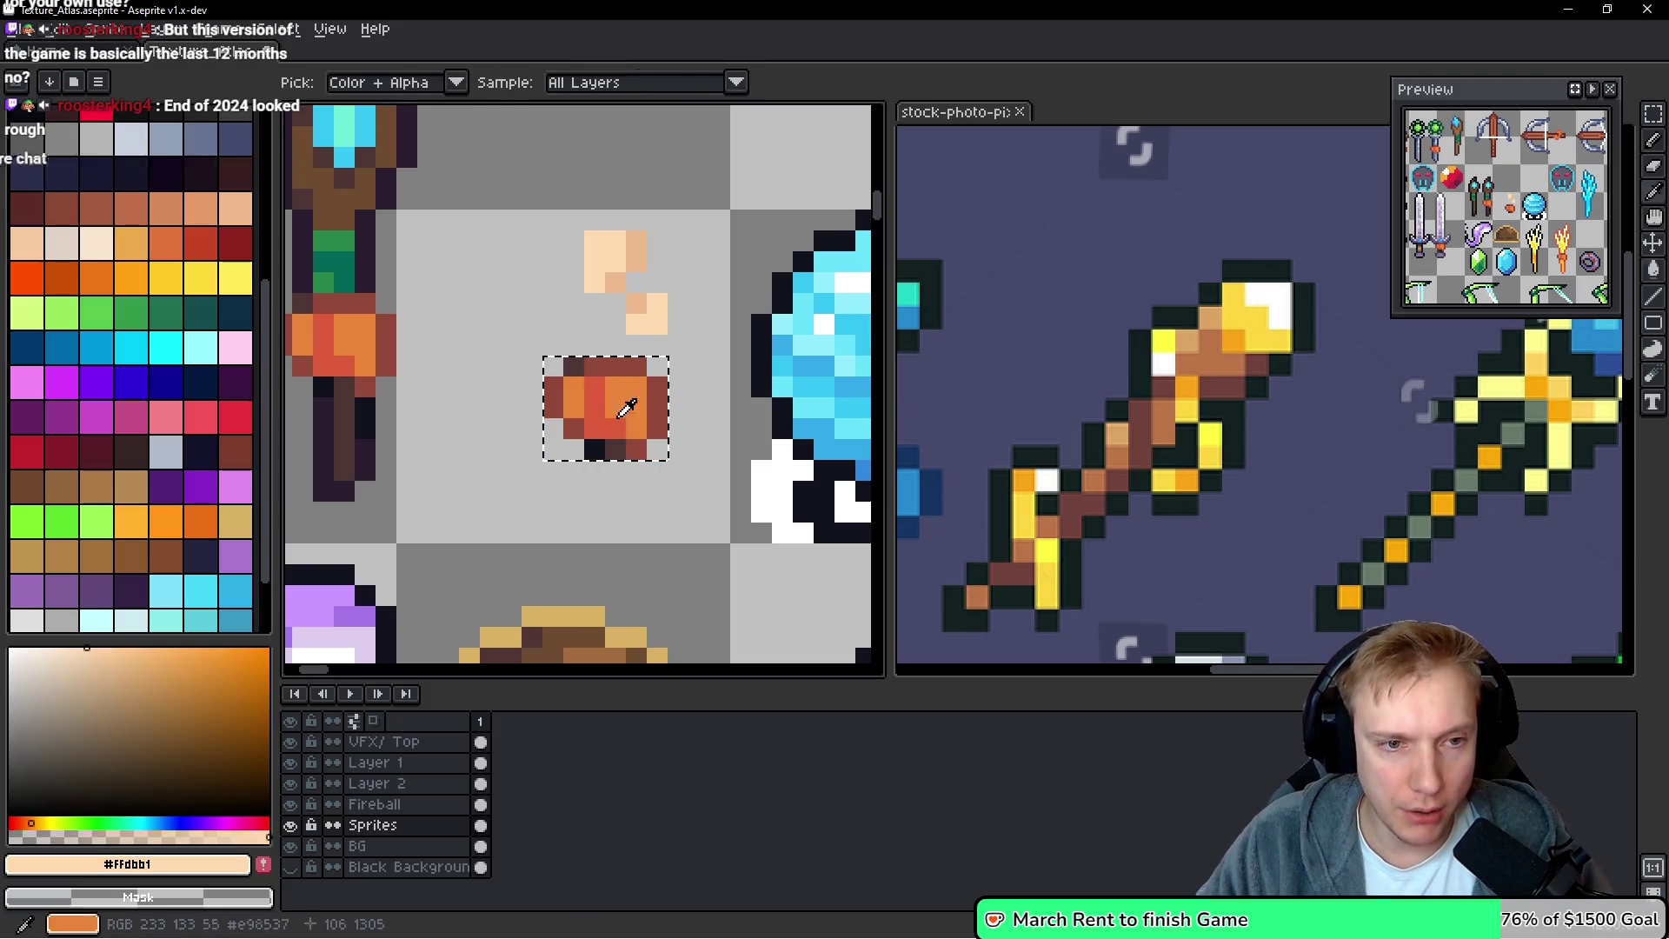
left_click(595, 386)
left_click(606, 400, "alt")
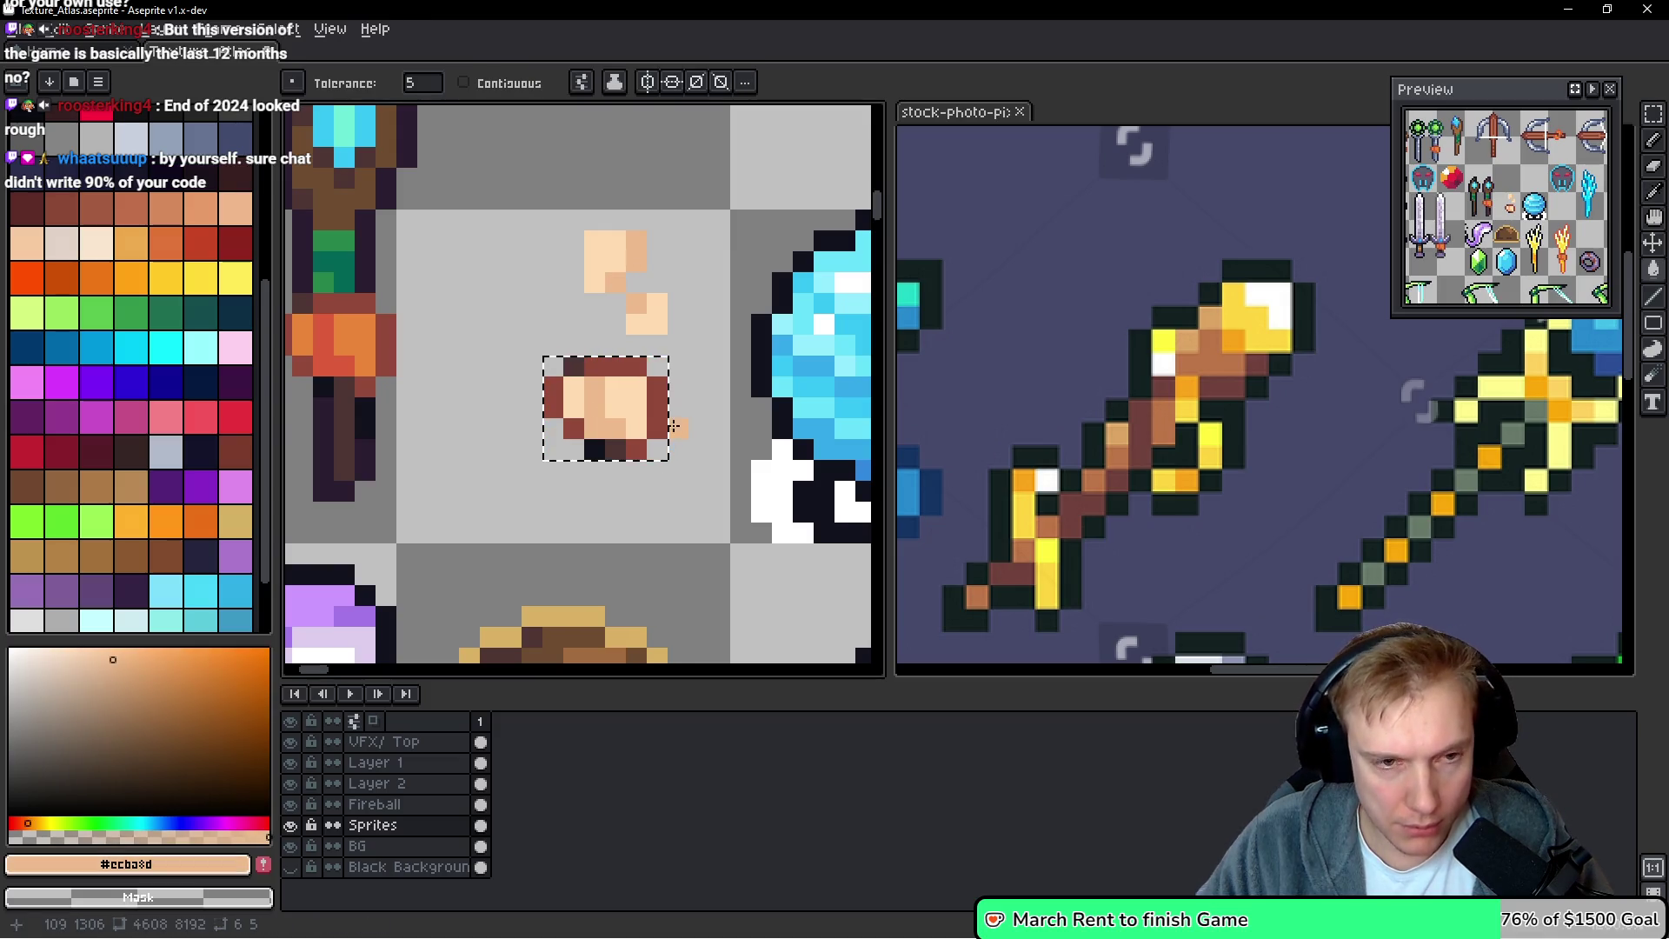
key("g")
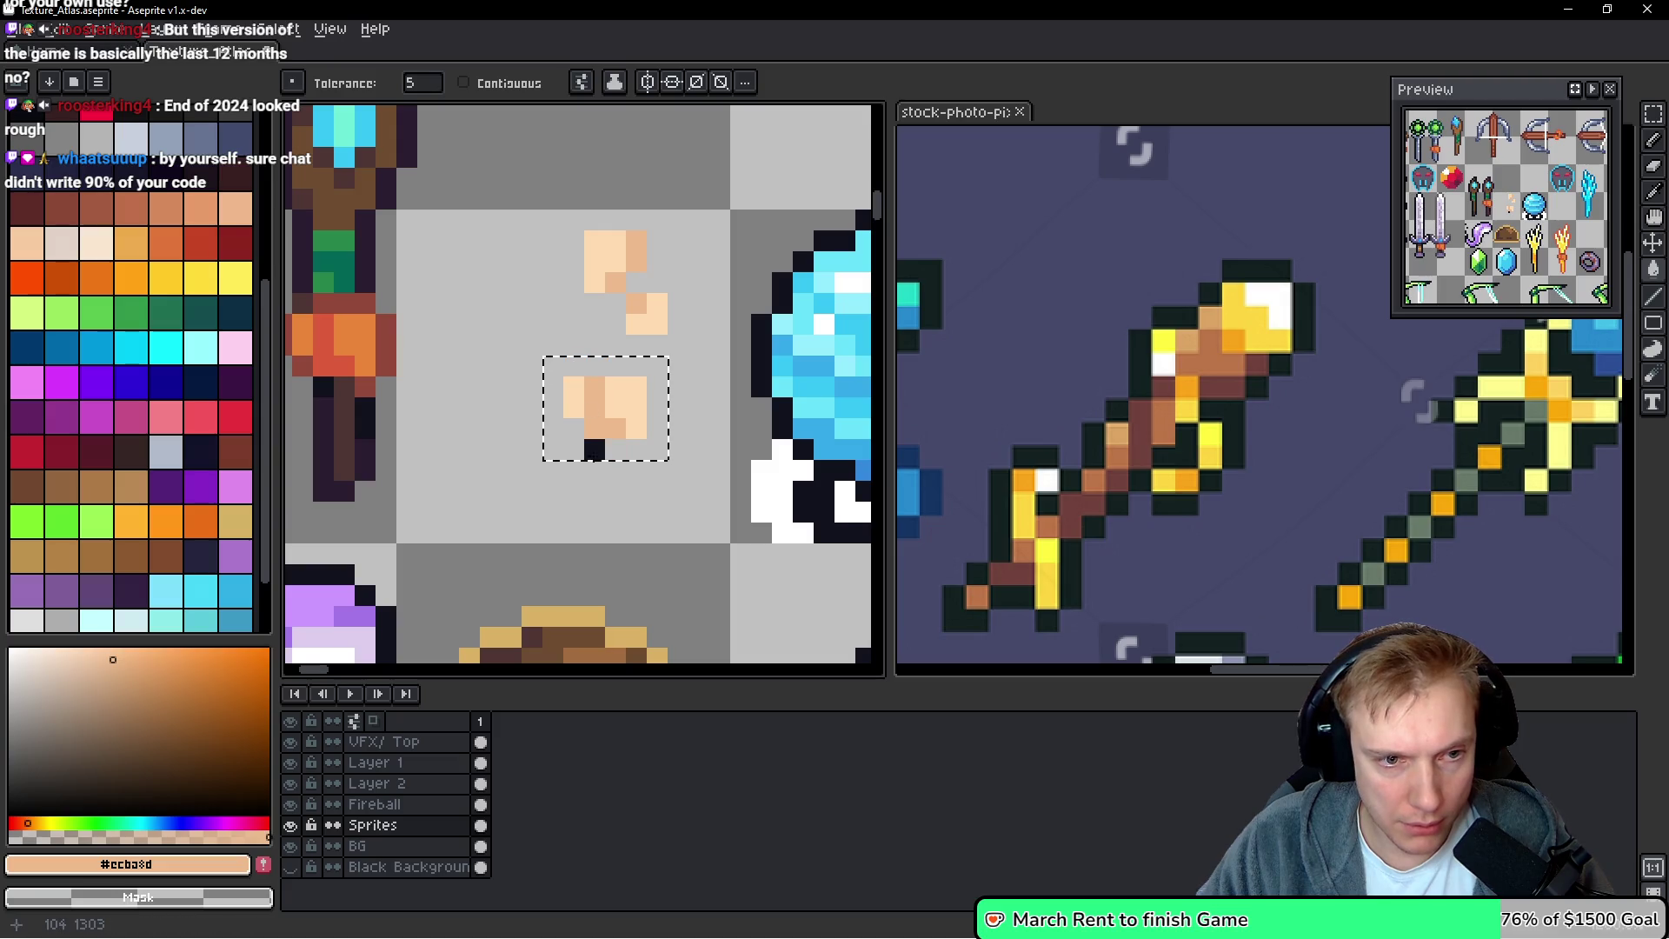
Paste the light-tan hand block and position it over the left golden staff
scroll(708, 429, "down", 2)
mouse_move(708, 429)
left_mouse_down()
mouse_move(542, 243)
mouse_move(312, 337)
left_mouse_up()
scroll(591, 365, "down", 1)
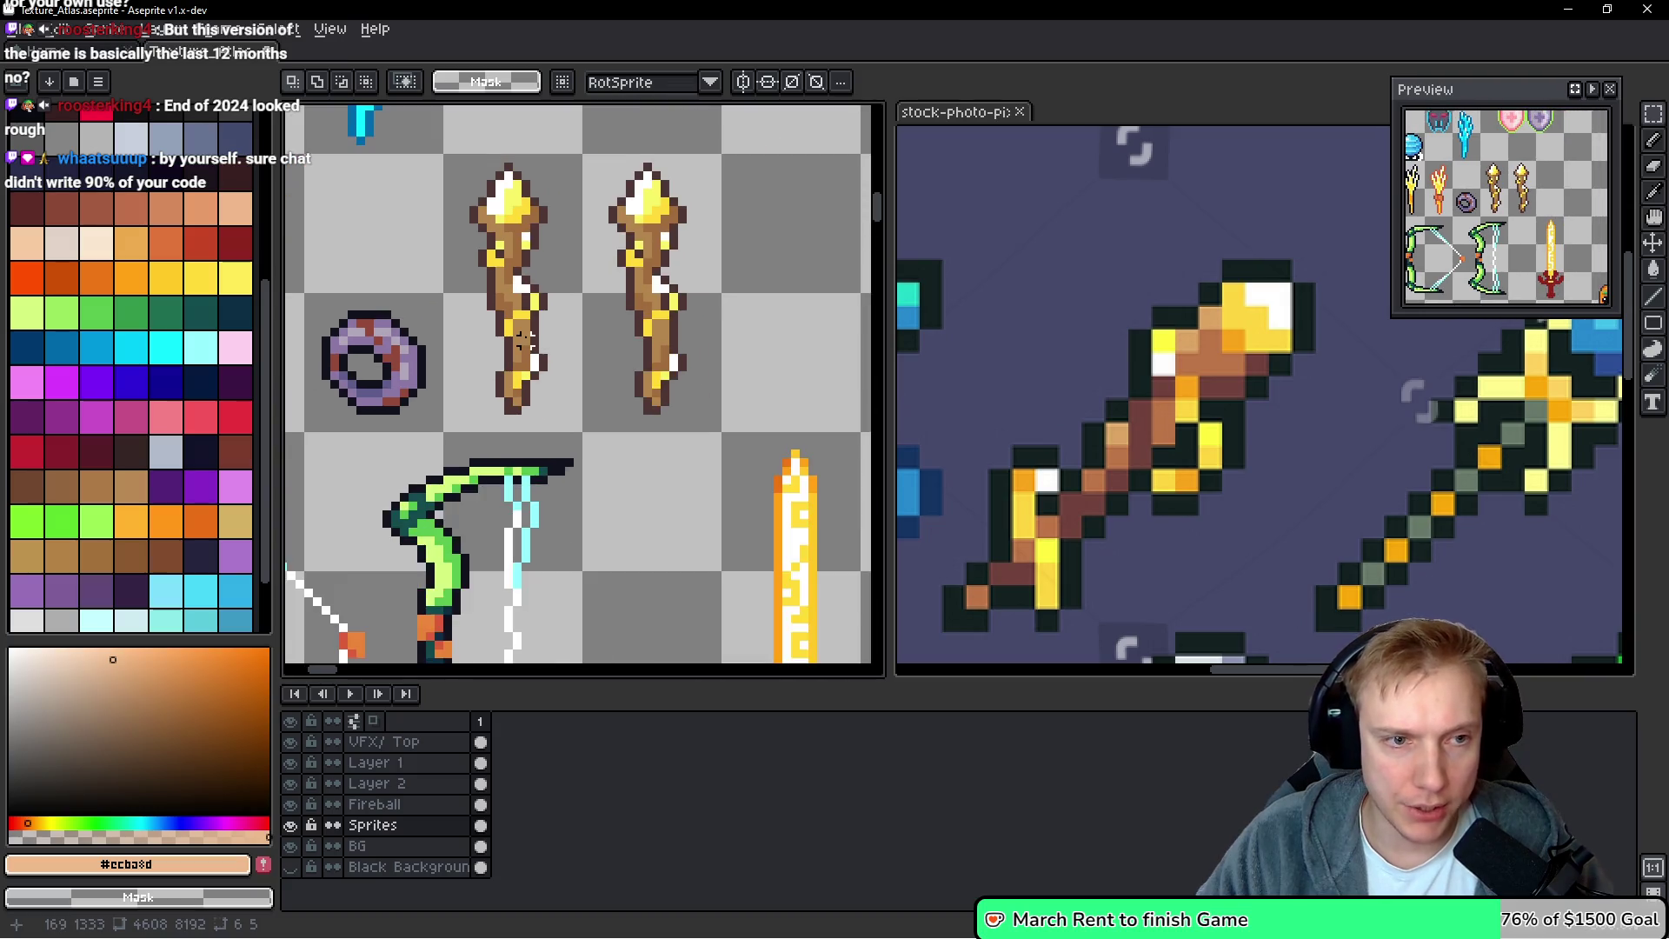
scroll(591, 365, "up", 3)
key("ctrl+v")
mouse_move(602, 367)
left_mouse_down()
mouse_move(508, 356)
mouse_move(532, 339)
mouse_move(507, 321)
mouse_move(496, 254)
mouse_move(518, 371)
mouse_move(518, 298)
left_mouse_up()
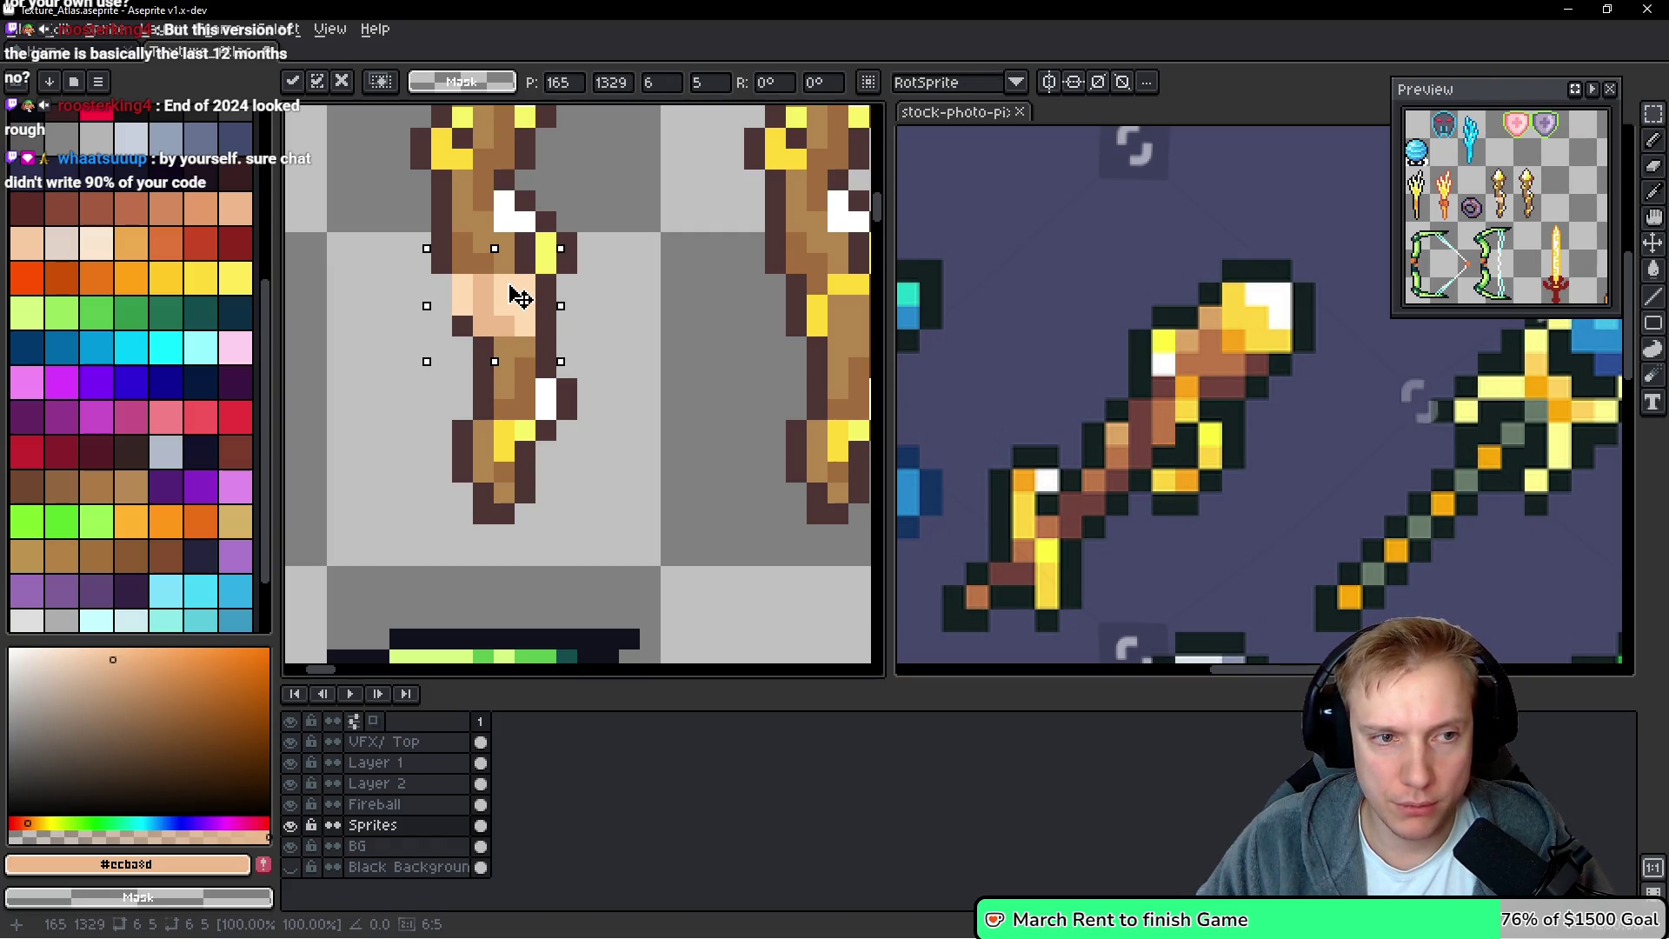
mouse_move(520, 297)
left_mouse_down()
mouse_move(522, 320)
mouse_move(613, 329)
mouse_move(495, 216)
mouse_move(500, 201)
mouse_move(497, 437)
mouse_move(506, 300)
mouse_move(510, 341)
mouse_move(669, 346)
mouse_move(722, 376)
left_mouse_up()
scroll(722, 377, "down", 2)
left_click(567, 306)
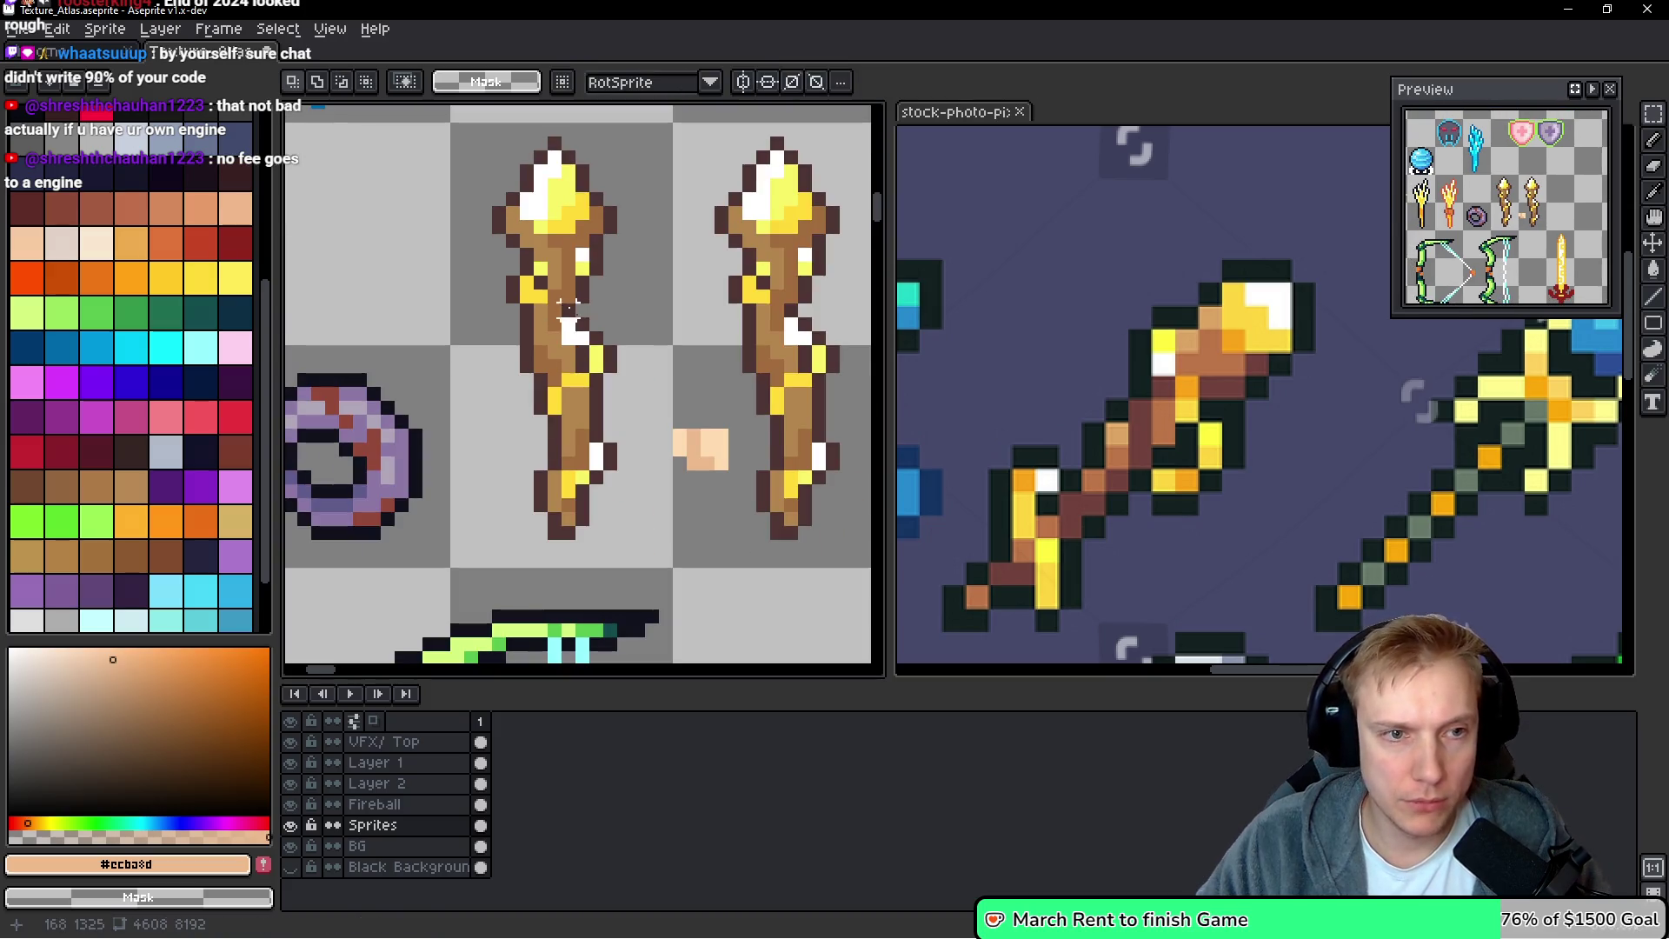
Mirror the left golden staff horizontally and move the tan block onto it
left_click_drag(456, 129, 669, 566)
key("shift+h")
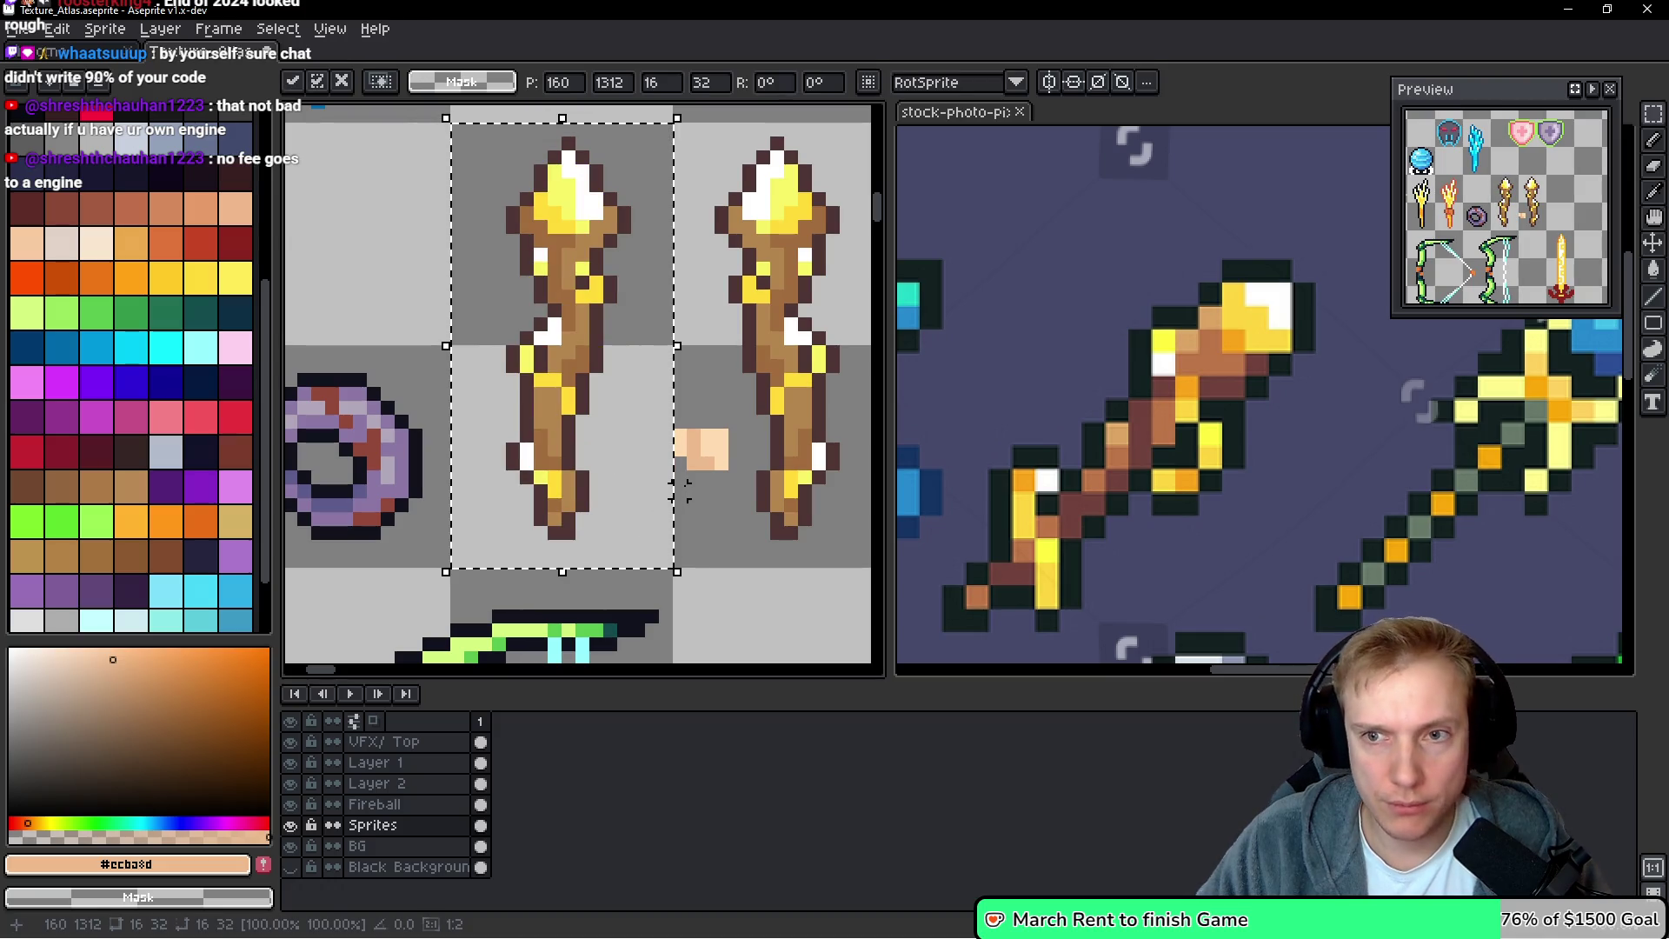
key("ctrl+d")
mouse_move(658, 410)
left_mouse_down()
mouse_move(749, 502)
mouse_move(569, 429)
mouse_move(556, 404)
mouse_move(547, 452)
mouse_move(607, 440)
mouse_move(691, 492)
mouse_move(293, 234)
mouse_move(566, 122)
mouse_move(559, 246)
mouse_move(557, 207)
left_mouse_up()
Undo back through the flip and placement, restoring the floating tan hand block
scroll(588, 272, "right", 5)
key("ctrl+d")
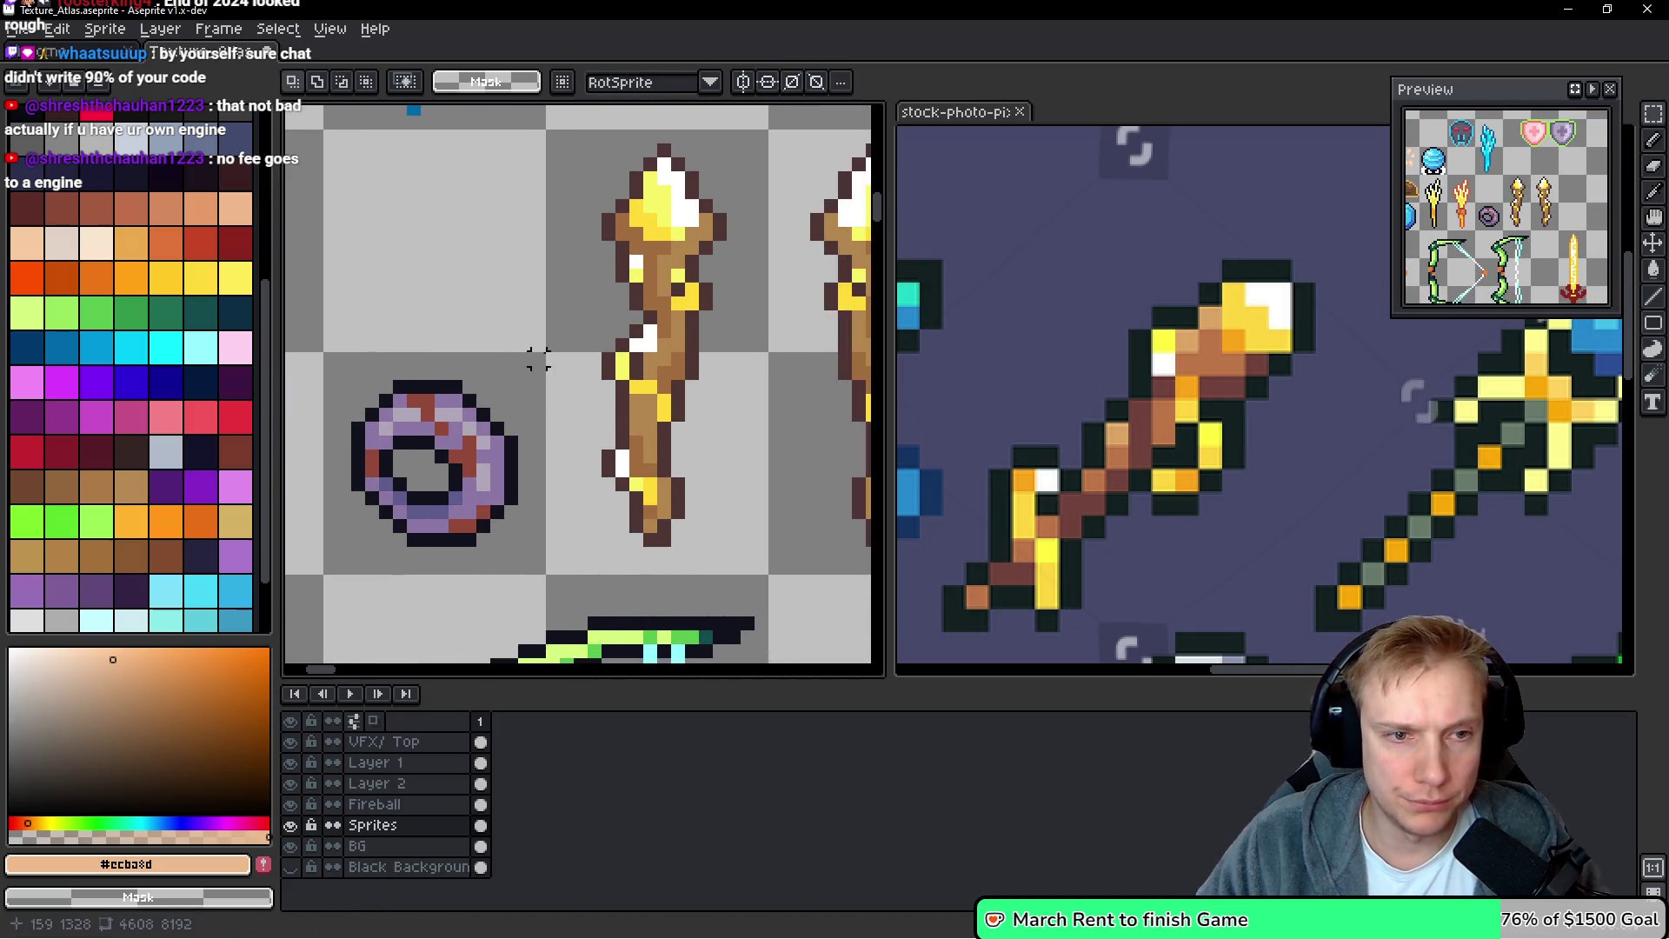
key("ctrl+z")
key("ctrl+z")
key("ctrl+y")
key("ctrl+z")
key("ctrl+y")
key("ctrl+z")
key("ctrl+z")
key("ctrl+z")
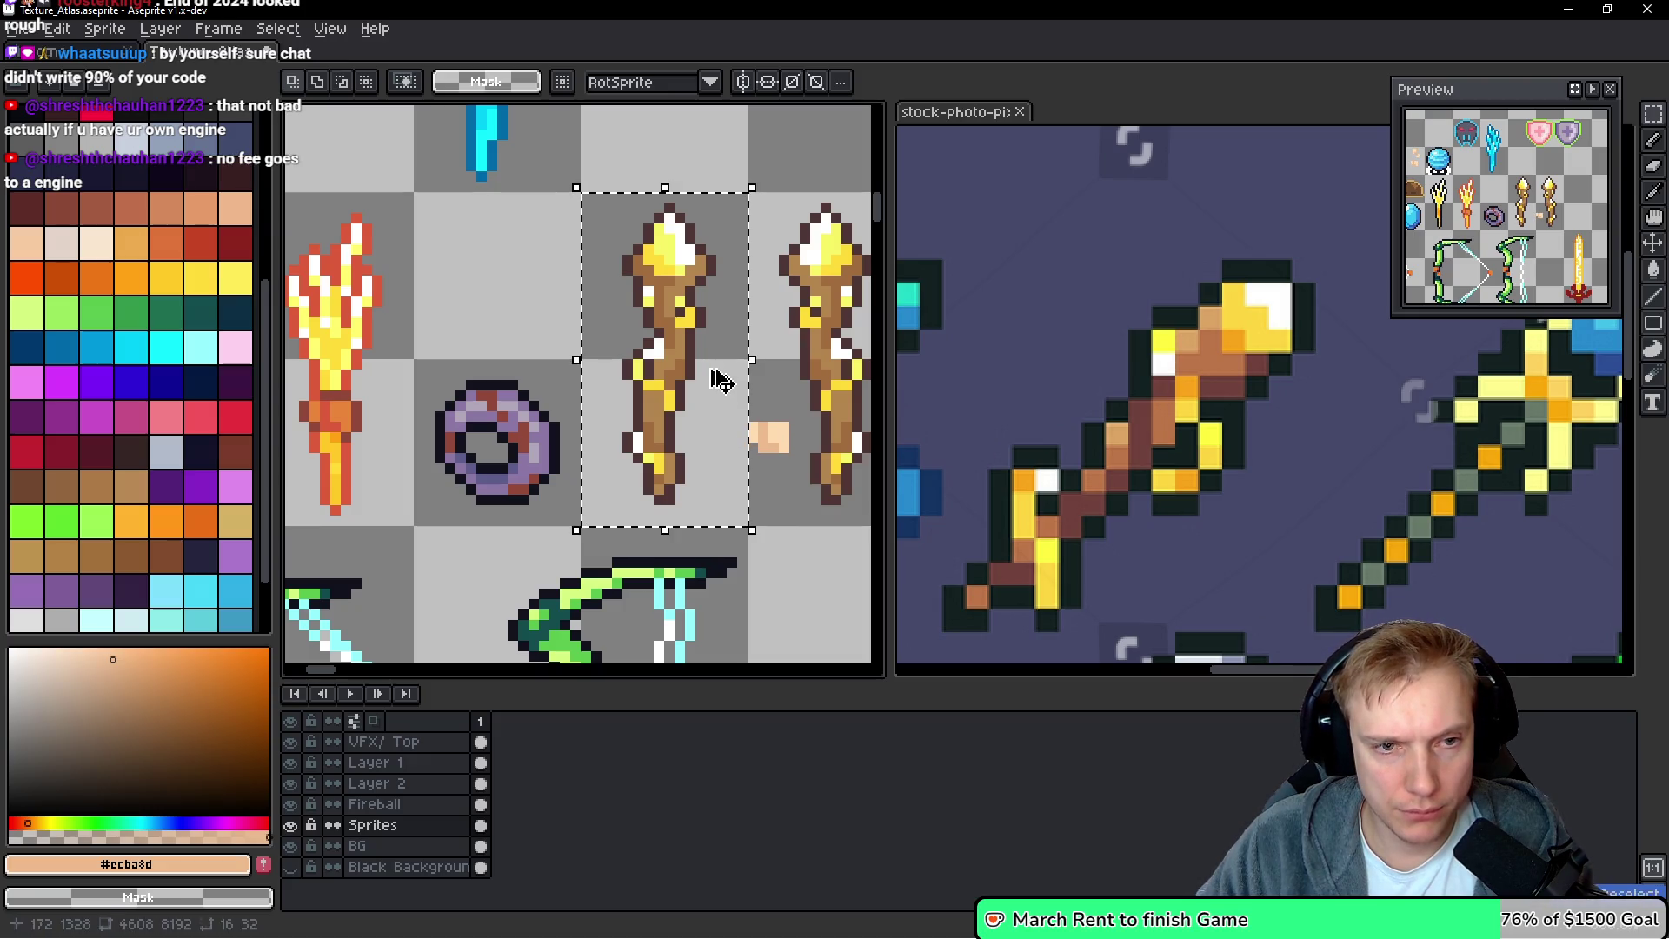
key("ctrl+z")
key("ctrl+z")
key("ctrl+z")
key("ctrl+z")
key("ctrl+z")
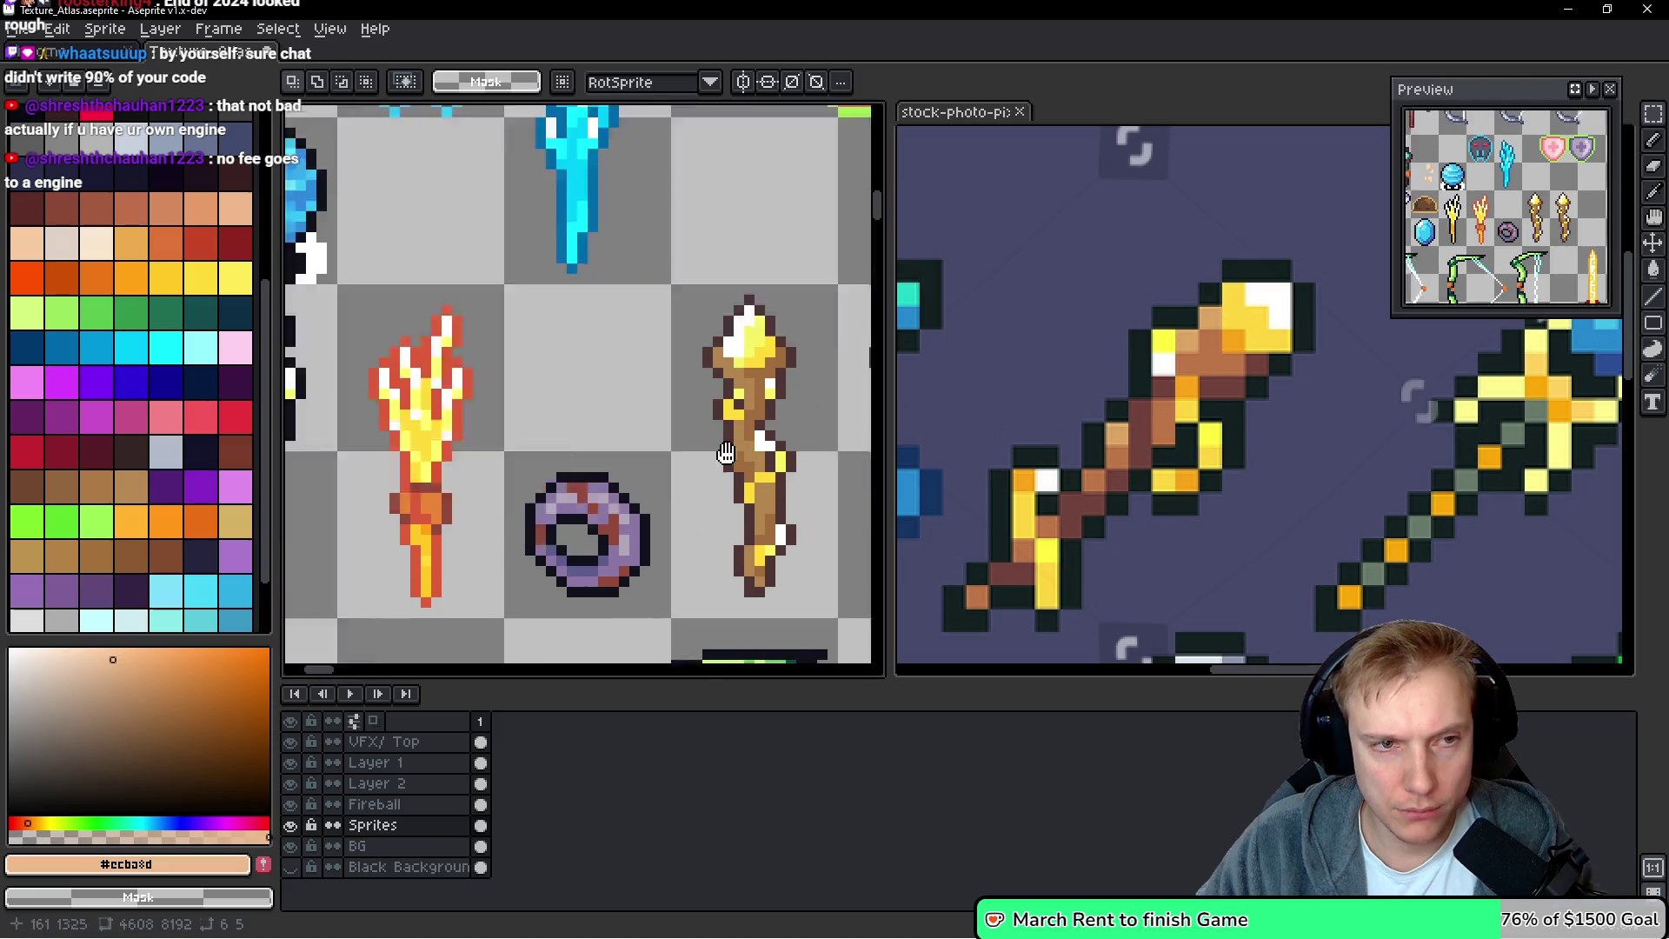
key("ctrl+z")
key("ctrl+z")
key("ctrl+z")
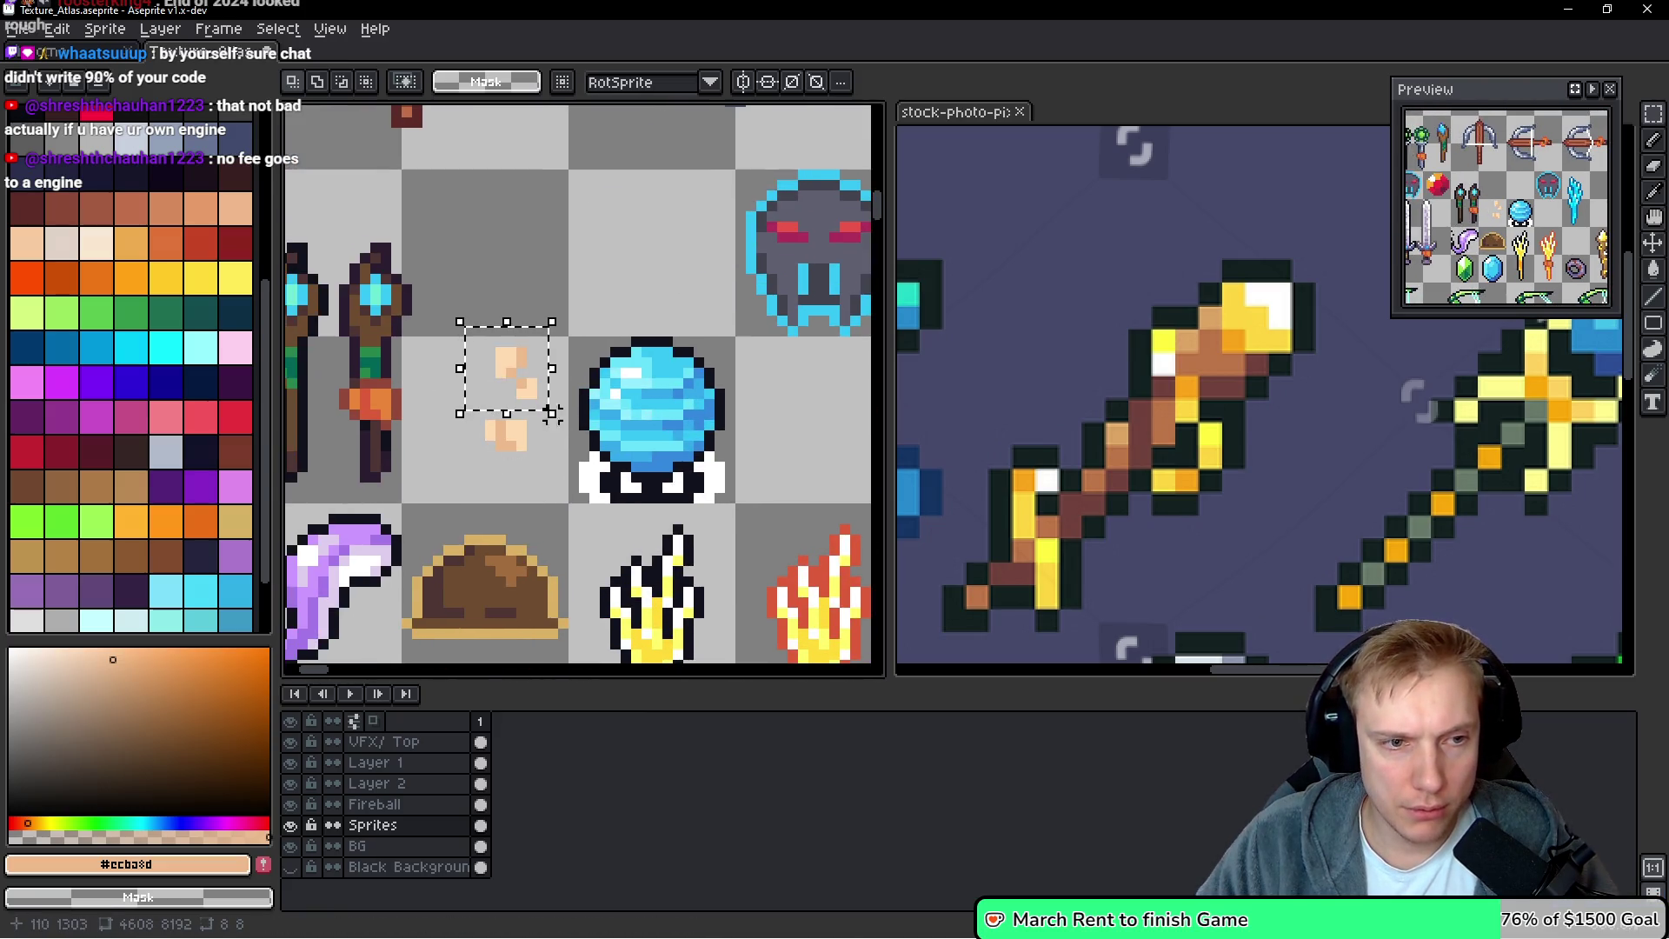
key("ctrl+z")
key("ctrl+z")
key("ctrl+z")
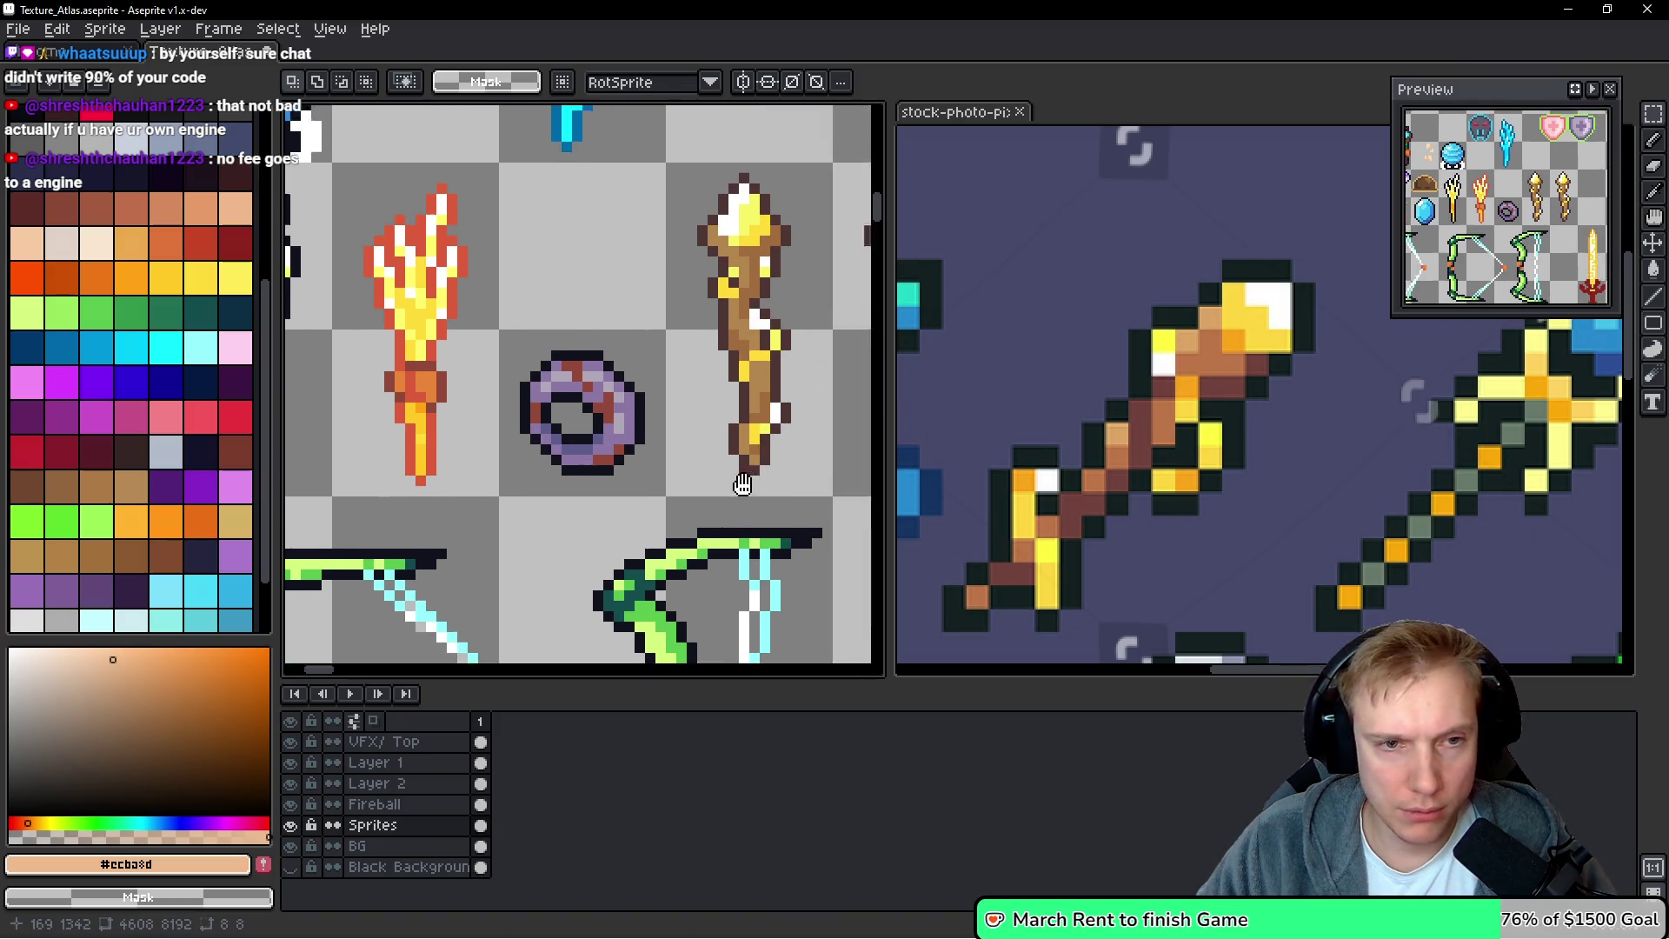
scroll(596, 404, "up", 2)
scroll(596, 404, "down", 2)
key("ctrl+z")
key("ctrl+z")
key("ctrl+z")
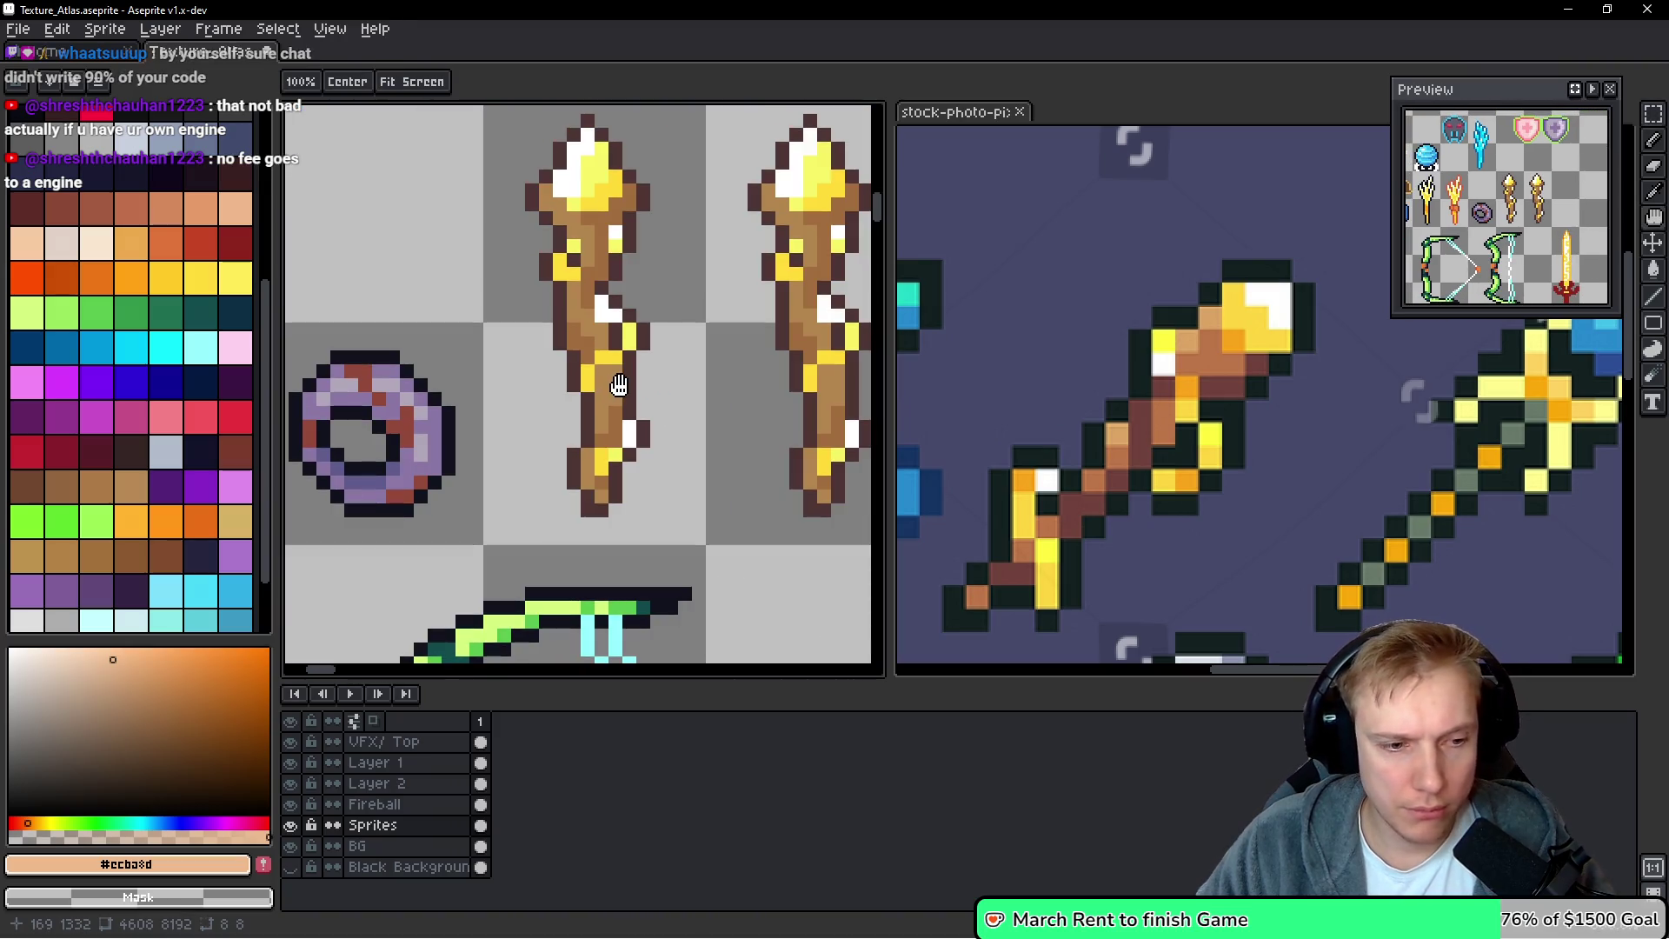
Drop the tan block and shift its 2x2 and 3x3 tan pixel groups into place on the grip
key("ctrl+z")
scroll(575, 399, "up", 2)
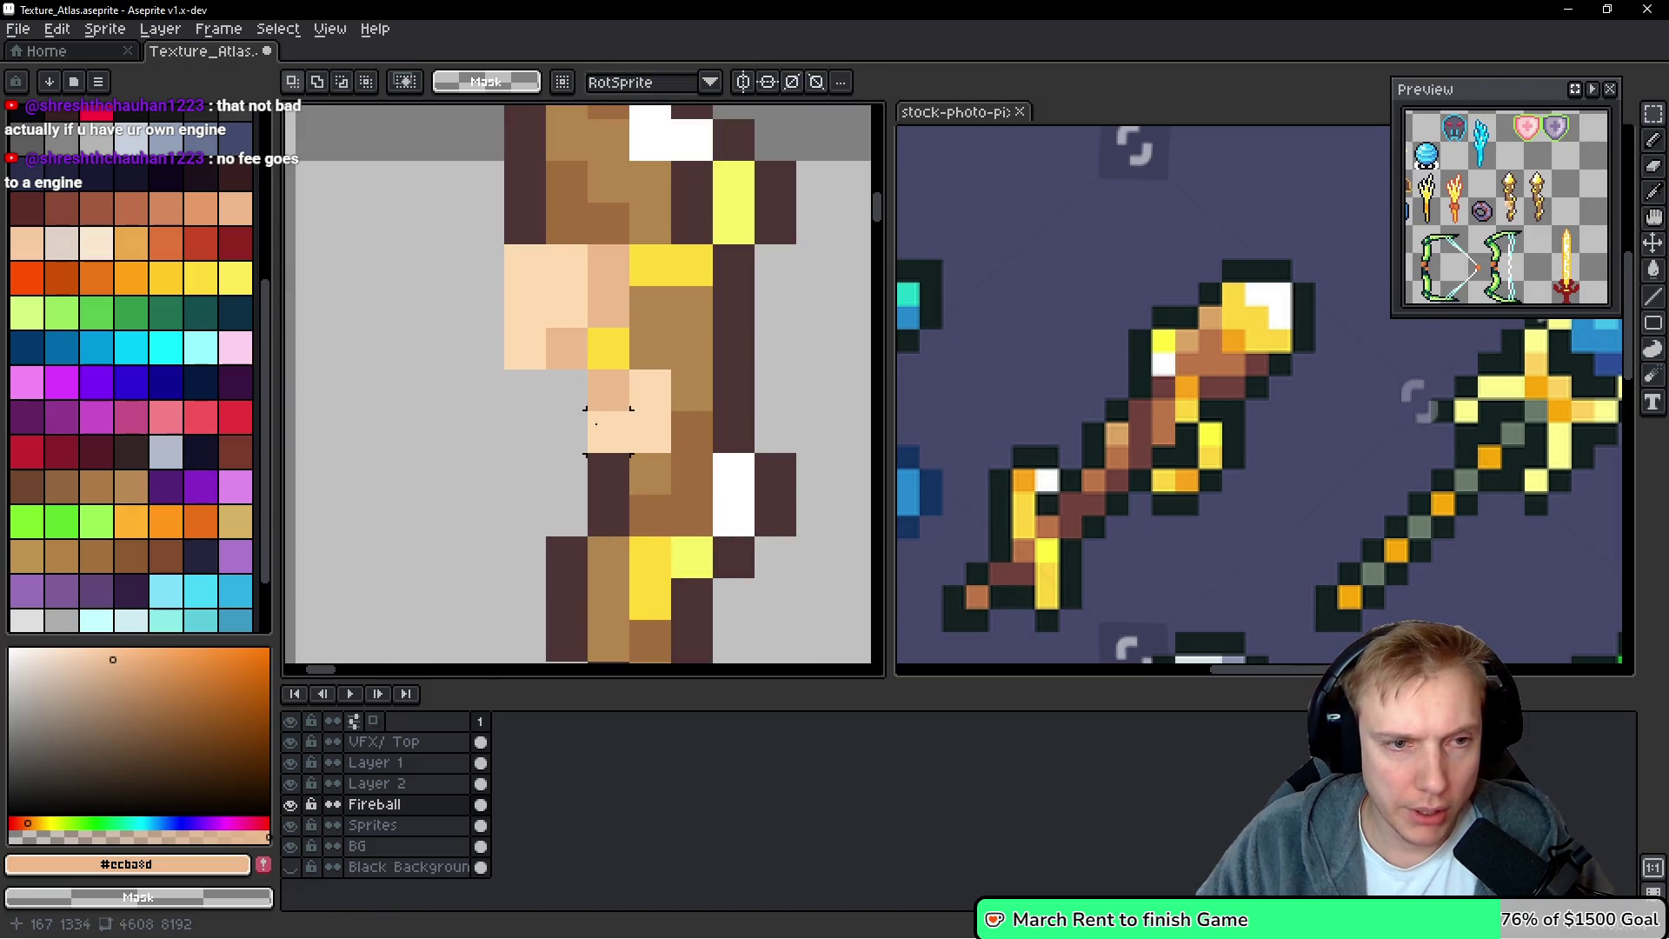
key("ctrl+z")
key("ctrl+z")
mouse_move(630, 422)
left_mouse_down()
mouse_move(739, 426)
mouse_move(705, 413)
left_mouse_up()
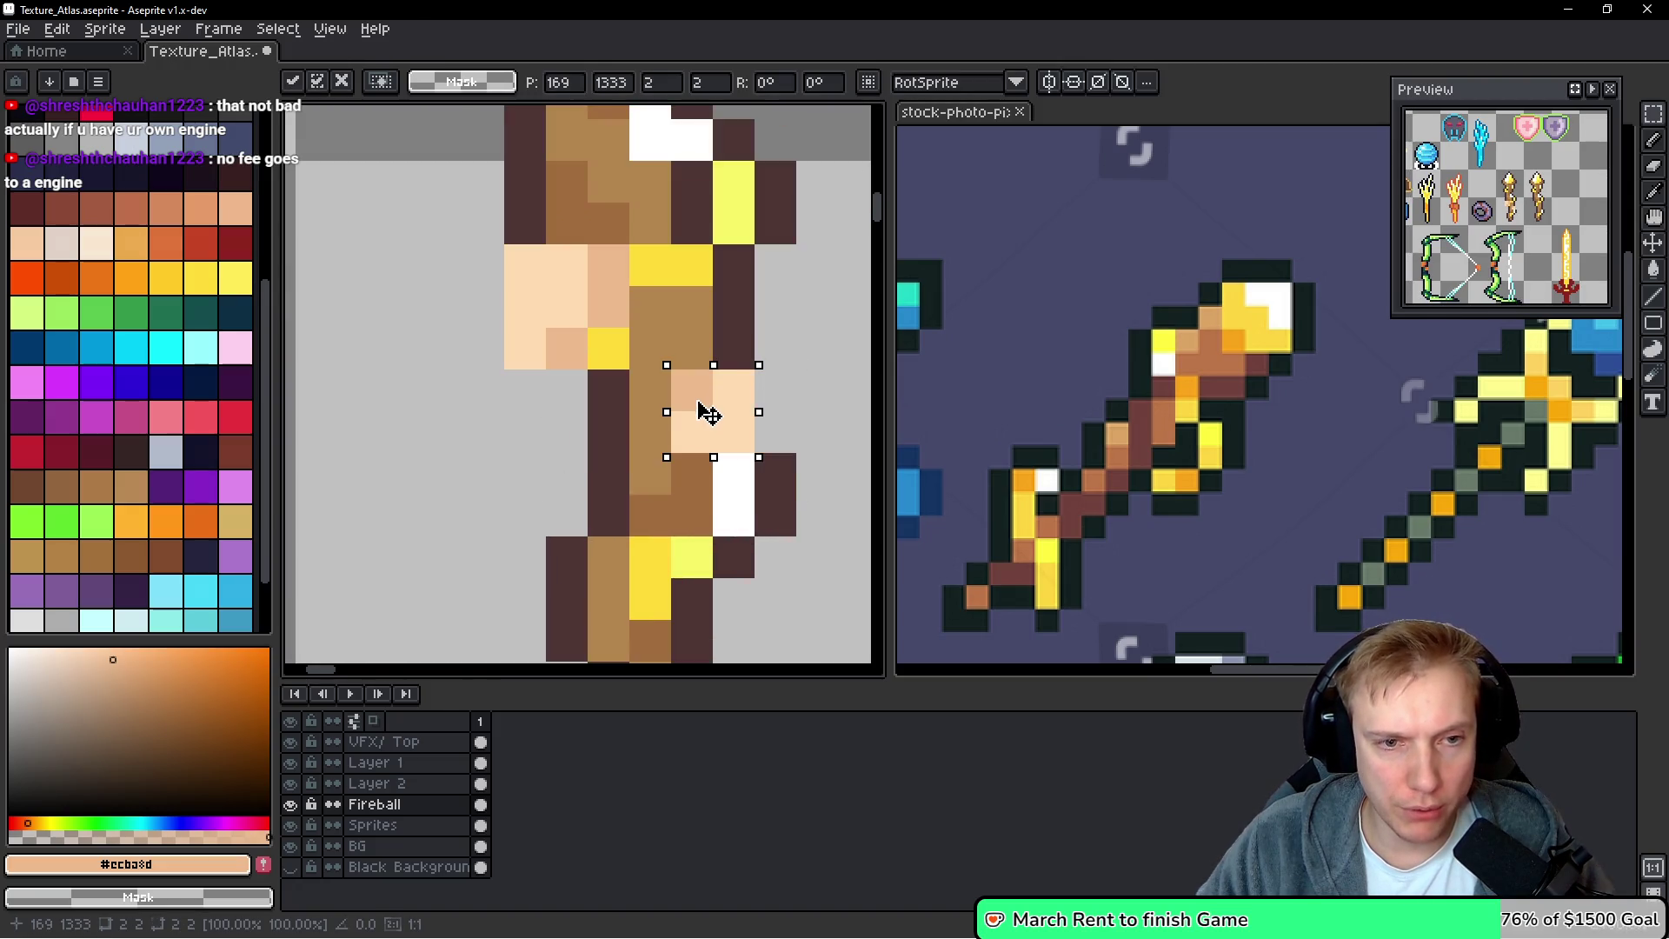
mouse_move(630, 244)
left_mouse_down()
mouse_move(521, 287)
mouse_move(504, 369)
mouse_move(608, 365)
mouse_move(608, 328)
left_mouse_up()
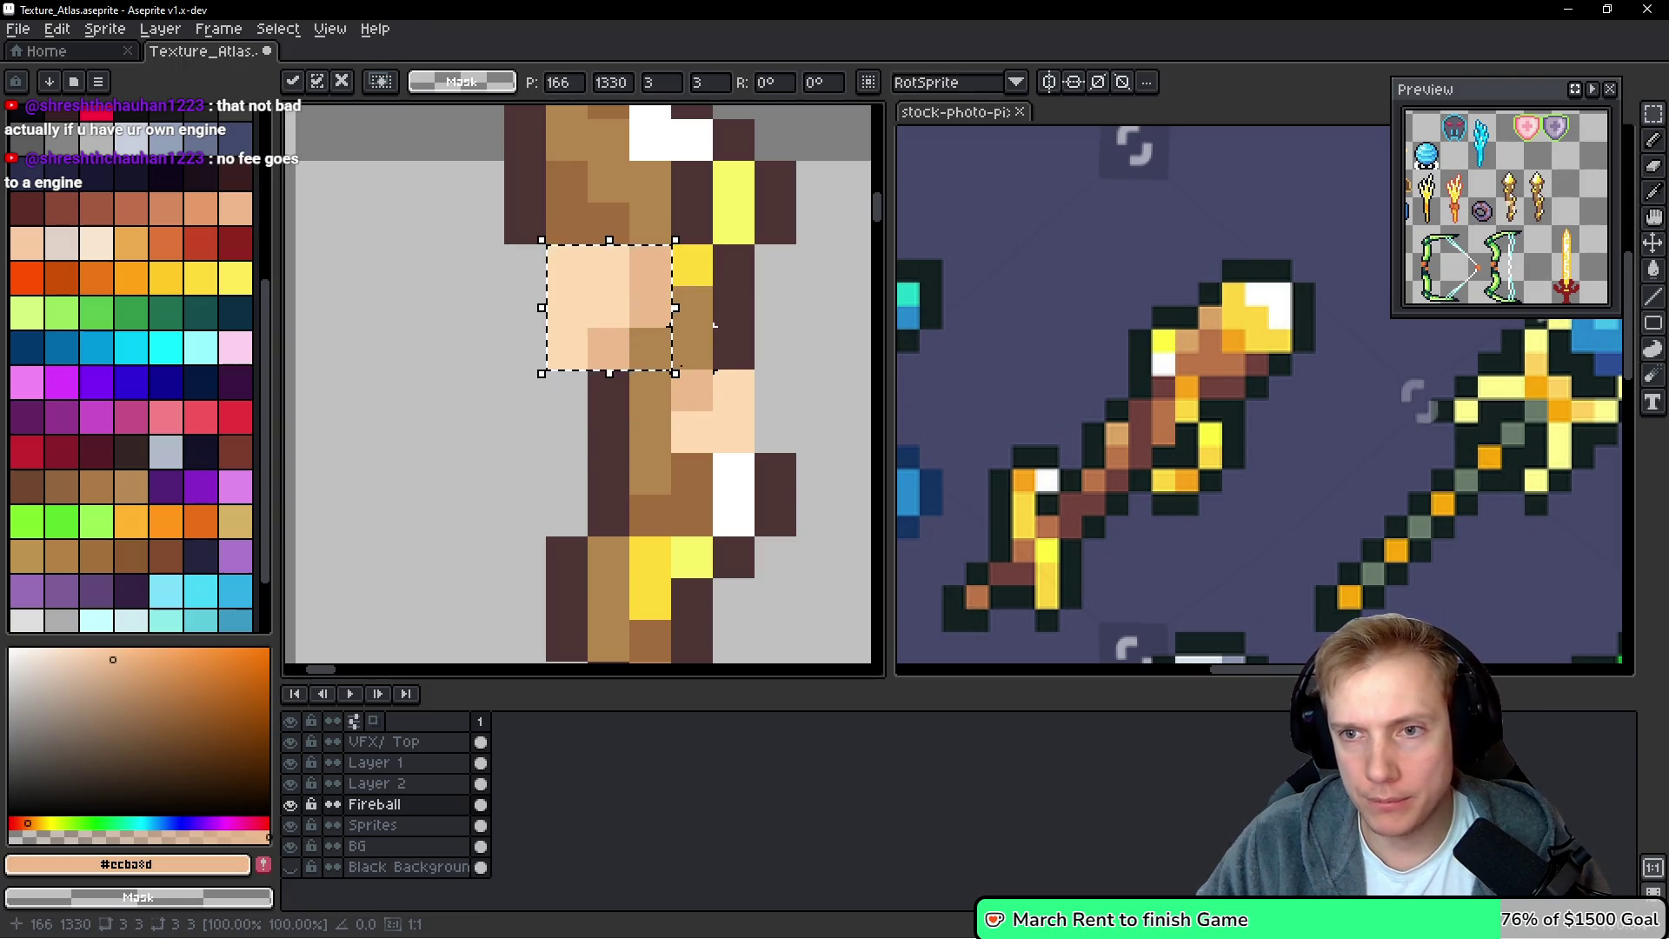
left_click(711, 408)
mouse_move(671, 369)
left_mouse_down()
mouse_move(755, 452)
mouse_move(717, 375)
mouse_move(720, 402)
left_mouse_up()
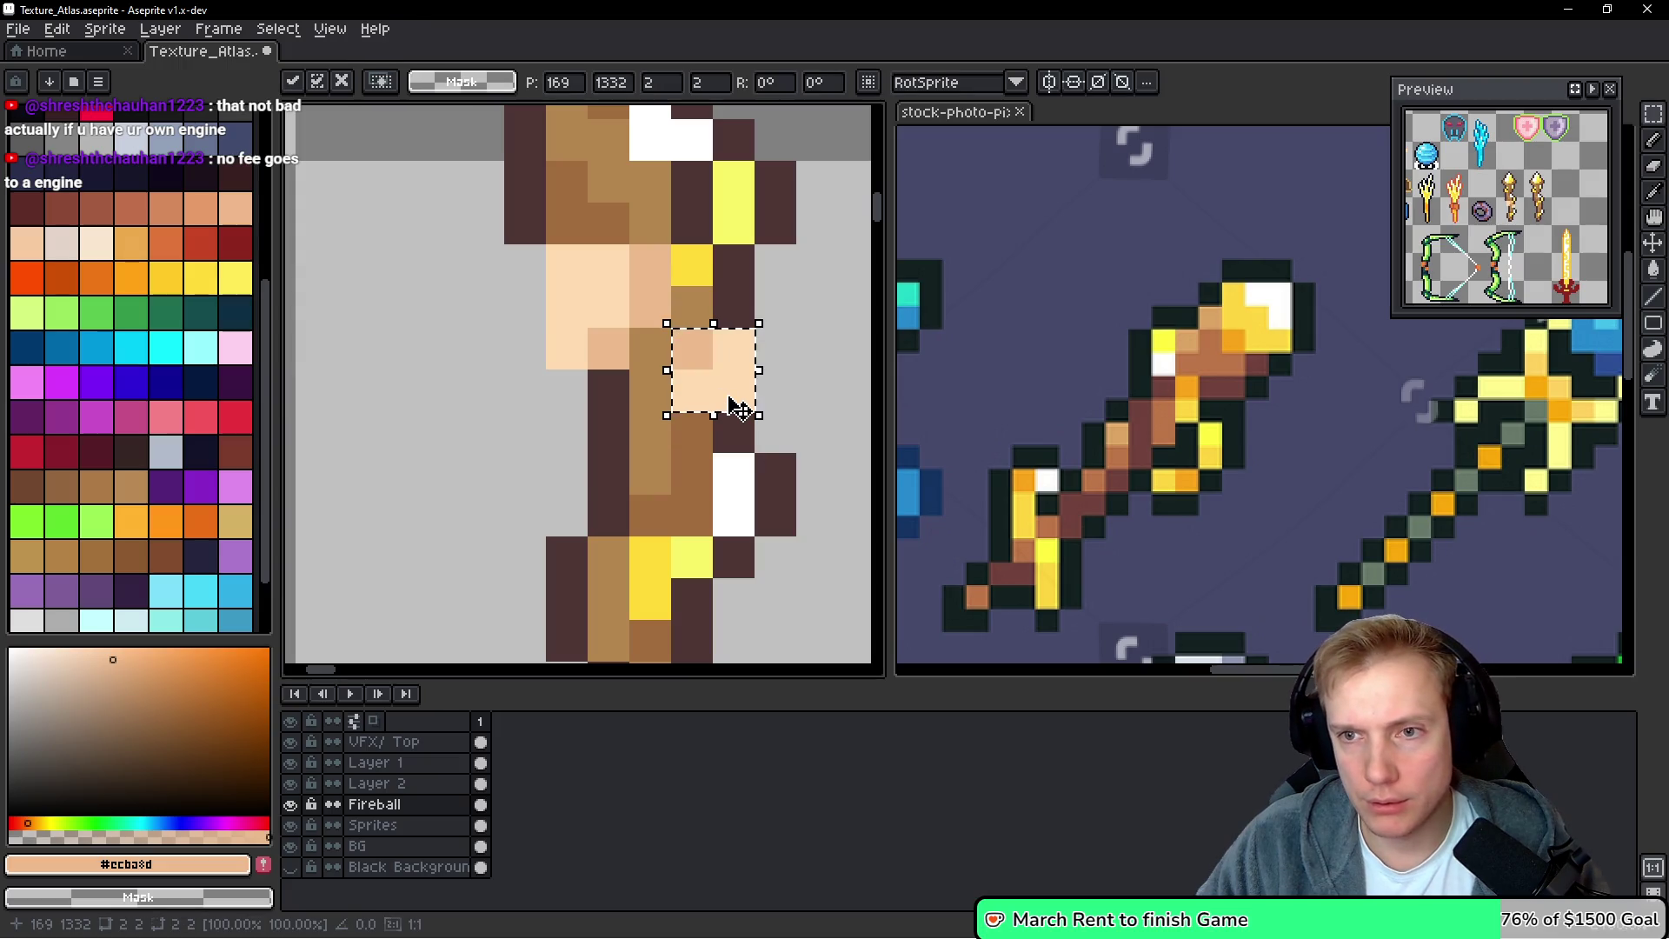
left_click(691, 348)
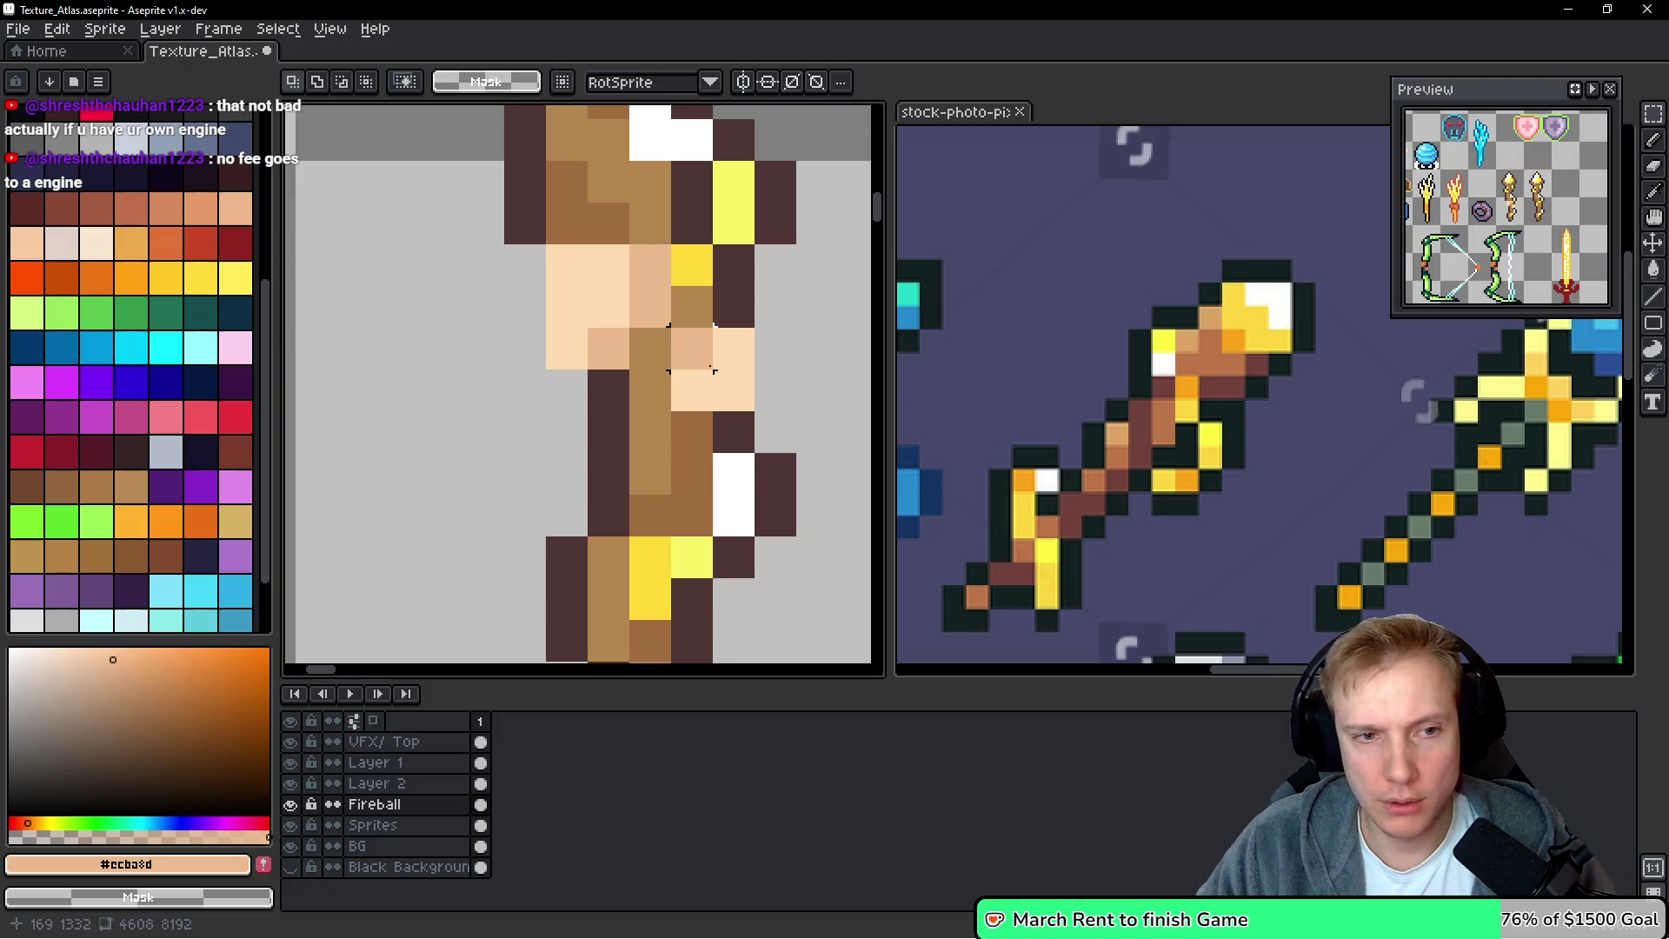
left_click_drag(695, 332, 629, 371)
Pencil dark brown #4d3533 outline pixels around the grip, fixing one misplaced pixel
key("i")
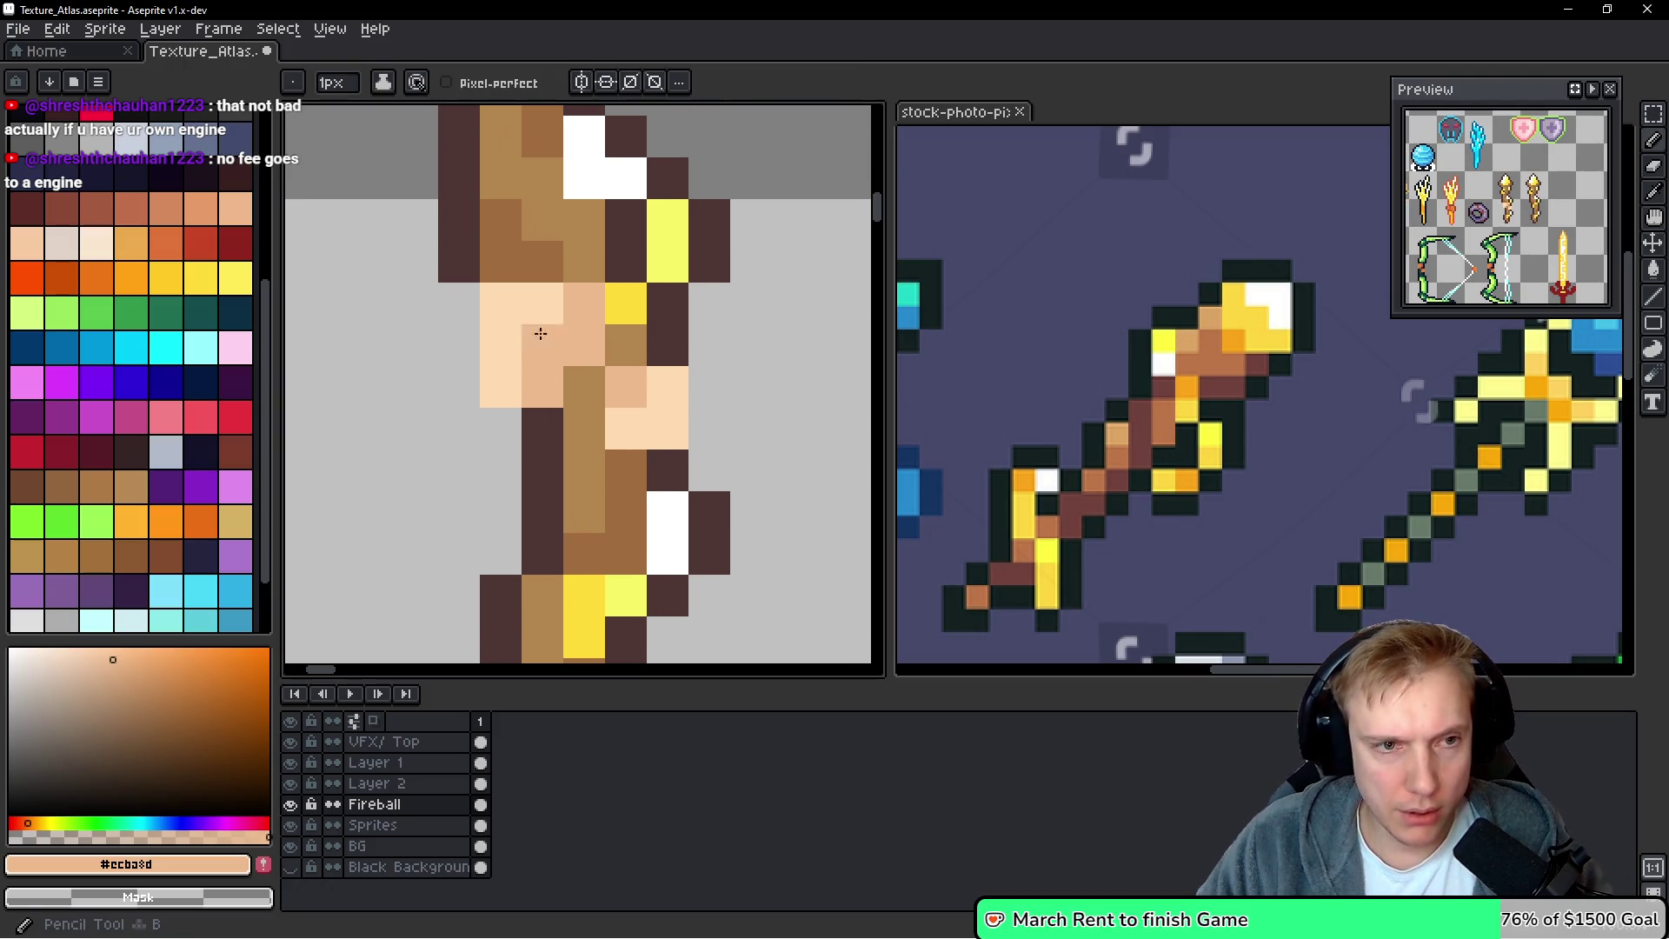
left_click(459, 252)
key("b")
left_click(459, 304)
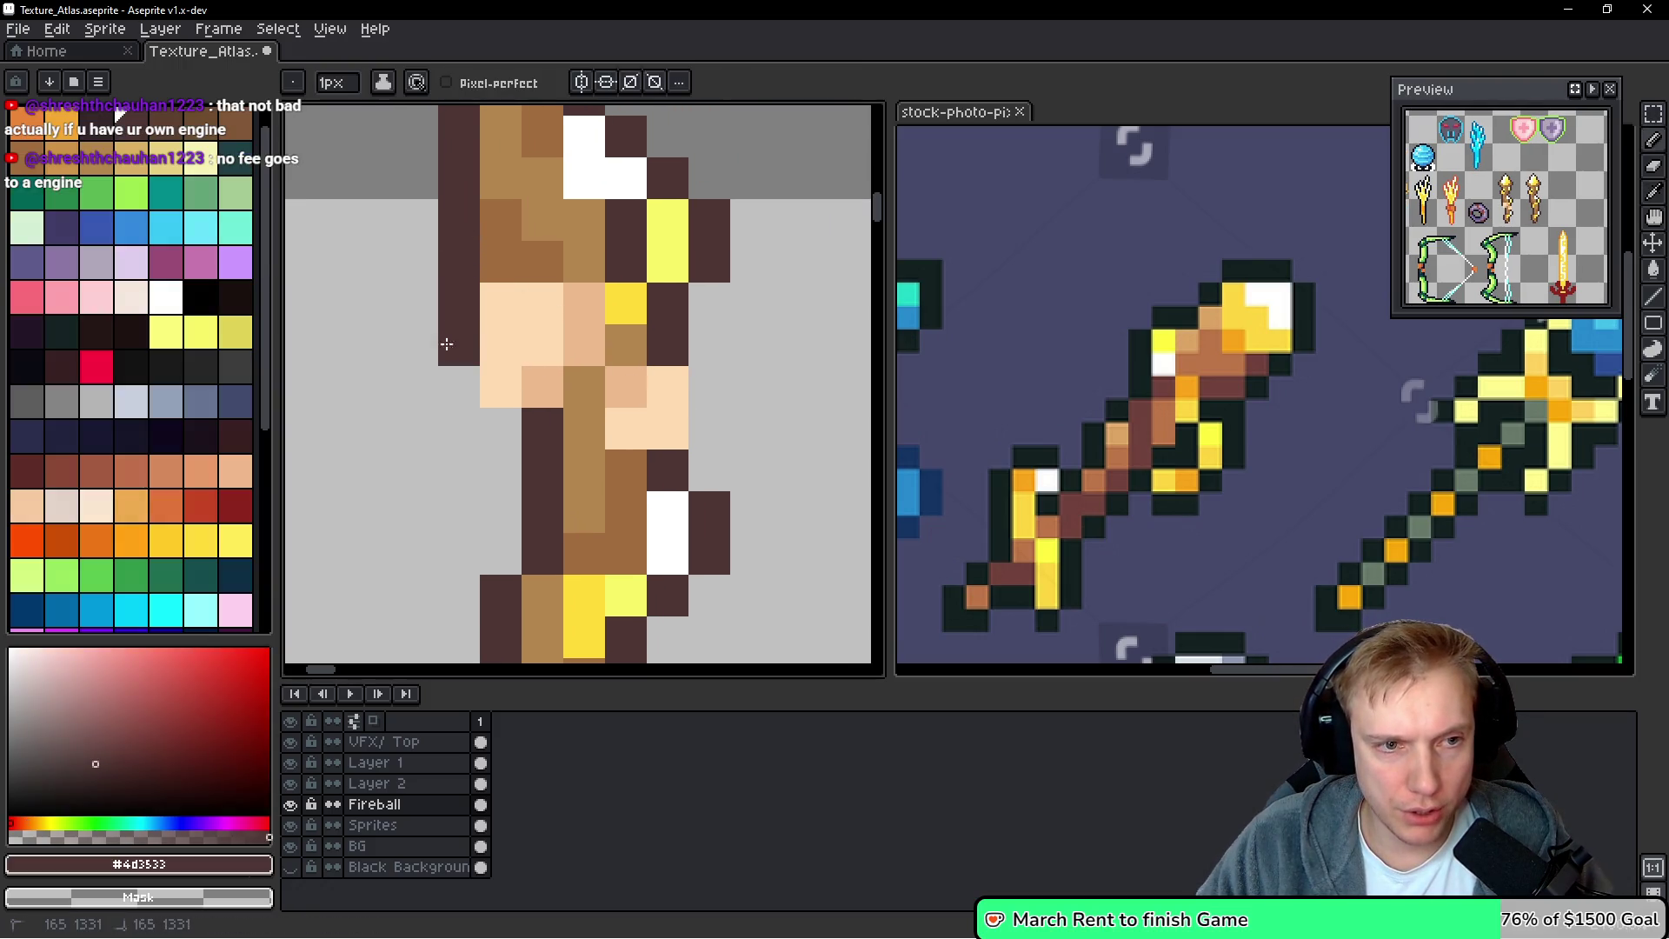
left_click(459, 387)
left_click(500, 428)
left_click(709, 387)
left_click(710, 429)
left_click(830, 456)
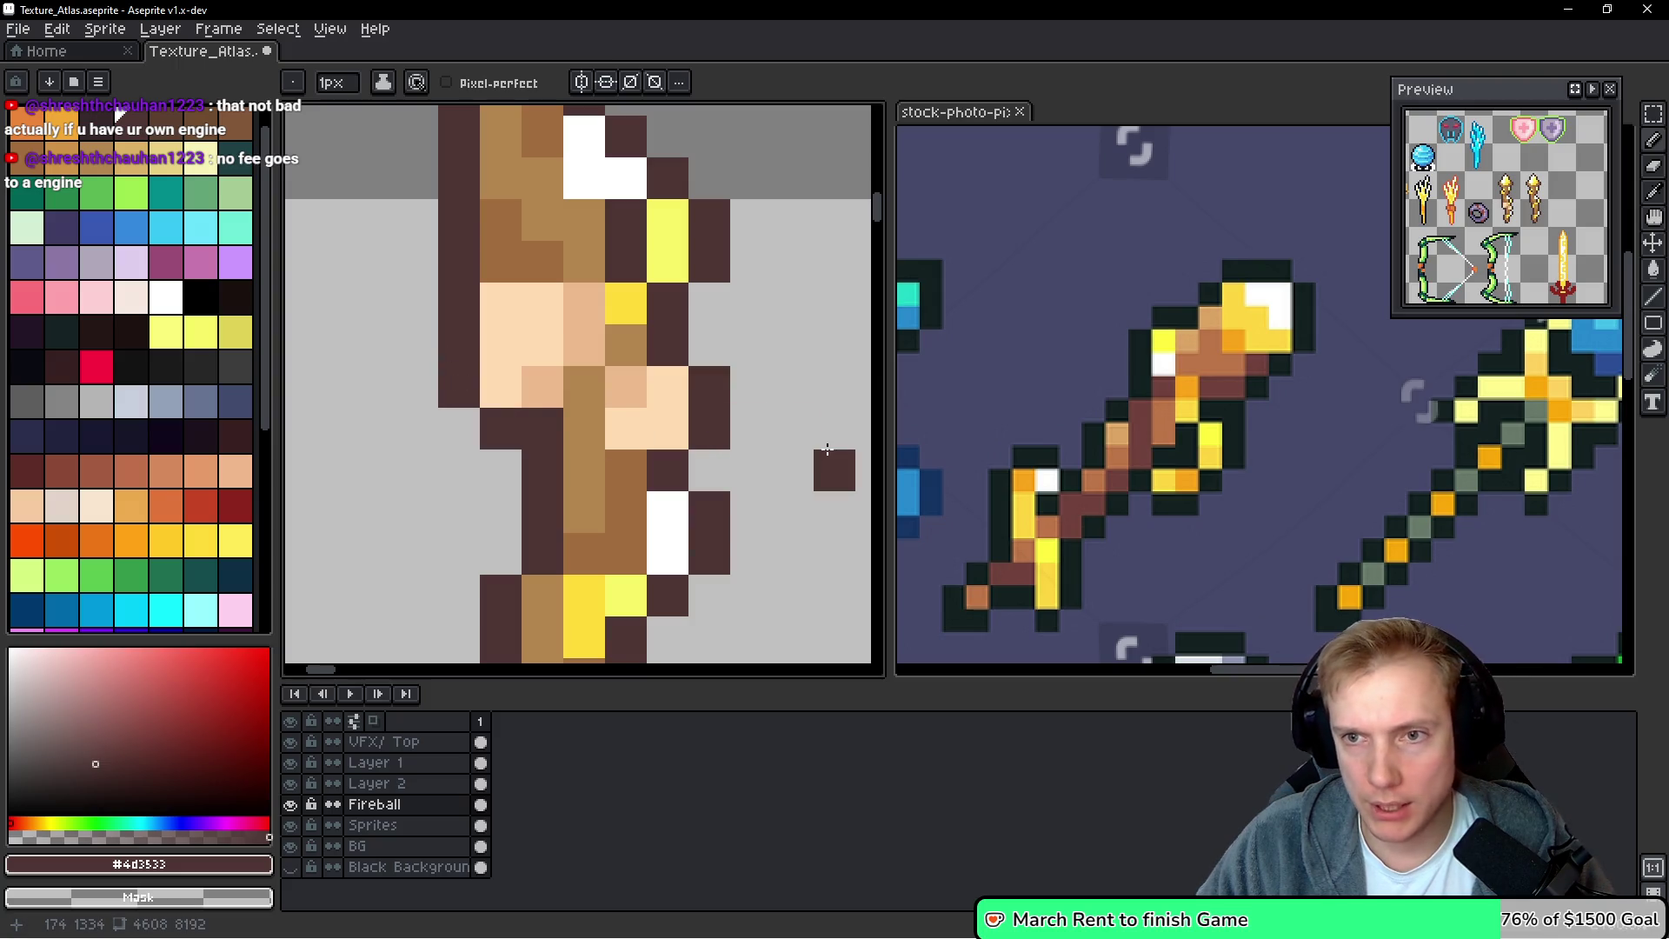
key("ctrl+z")
left_click(822, 440)
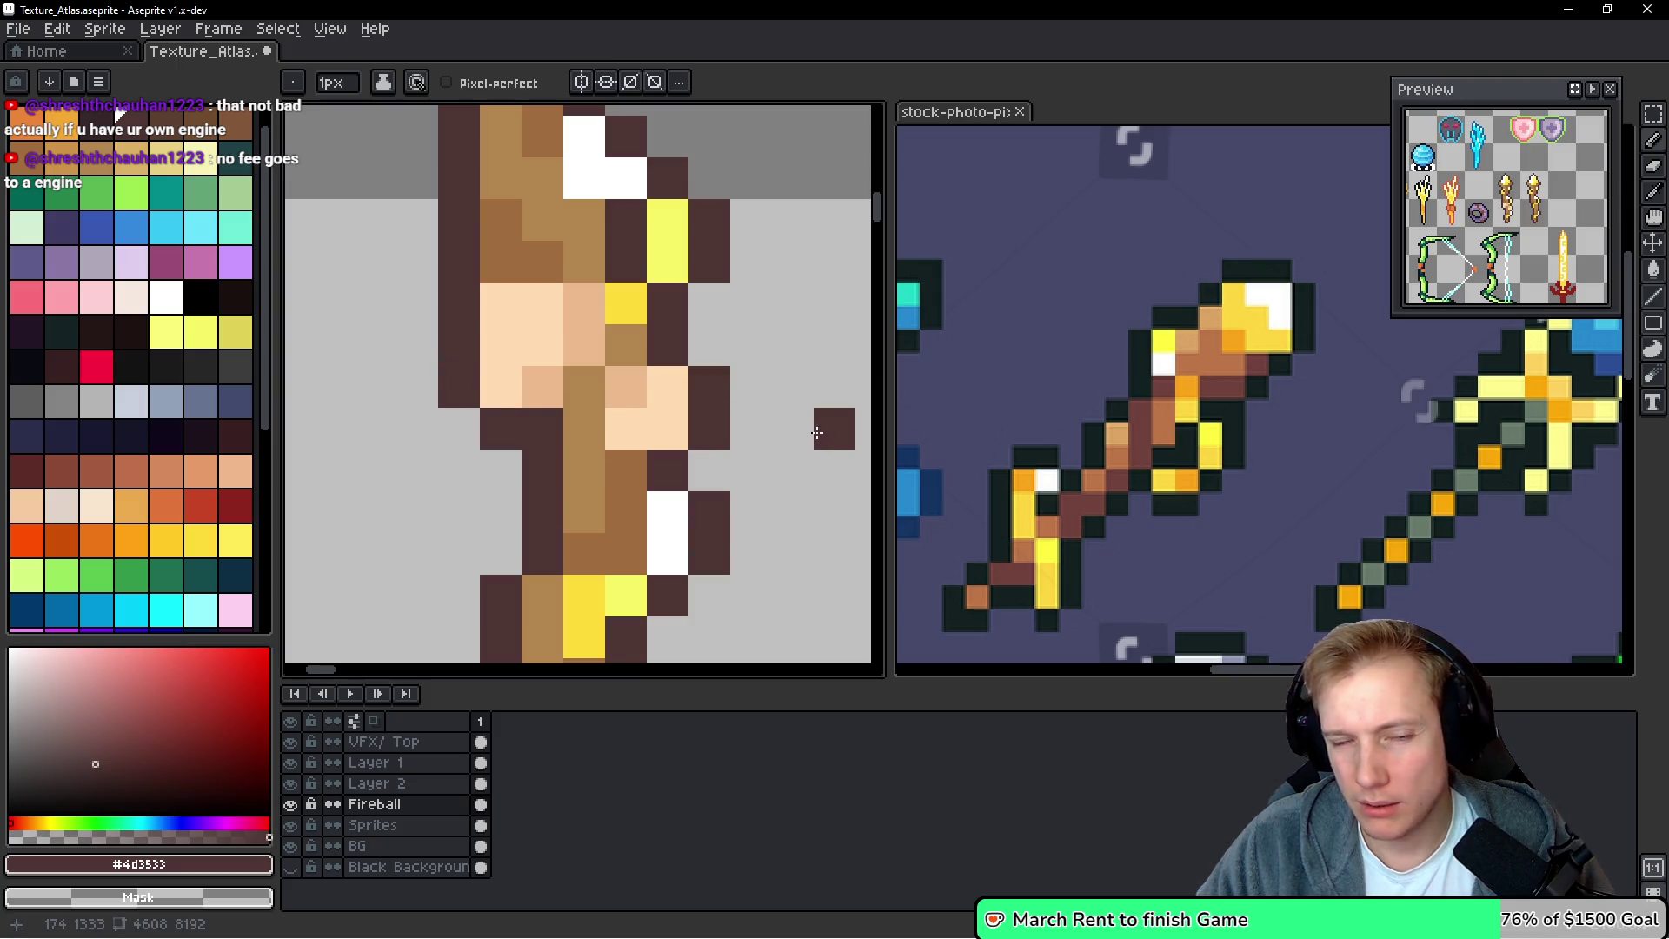
Lasso and move the grip's skin pixels, undoing the stray eye pixel edits
key("q")
mouse_move(543, 302)
left_mouse_down()
mouse_move(489, 306)
mouse_move(438, 408)
mouse_move(576, 355)
mouse_move(496, 385)
mouse_move(539, 385)
left_mouse_up()
key("Return")
key("b")
left_click(458, 343)
key("x")
key("ctrl+z")
left_click(458, 385)
right_click(500, 385)
key("ctrl+z")
key("ctrl+z")
key("ctrl+z")
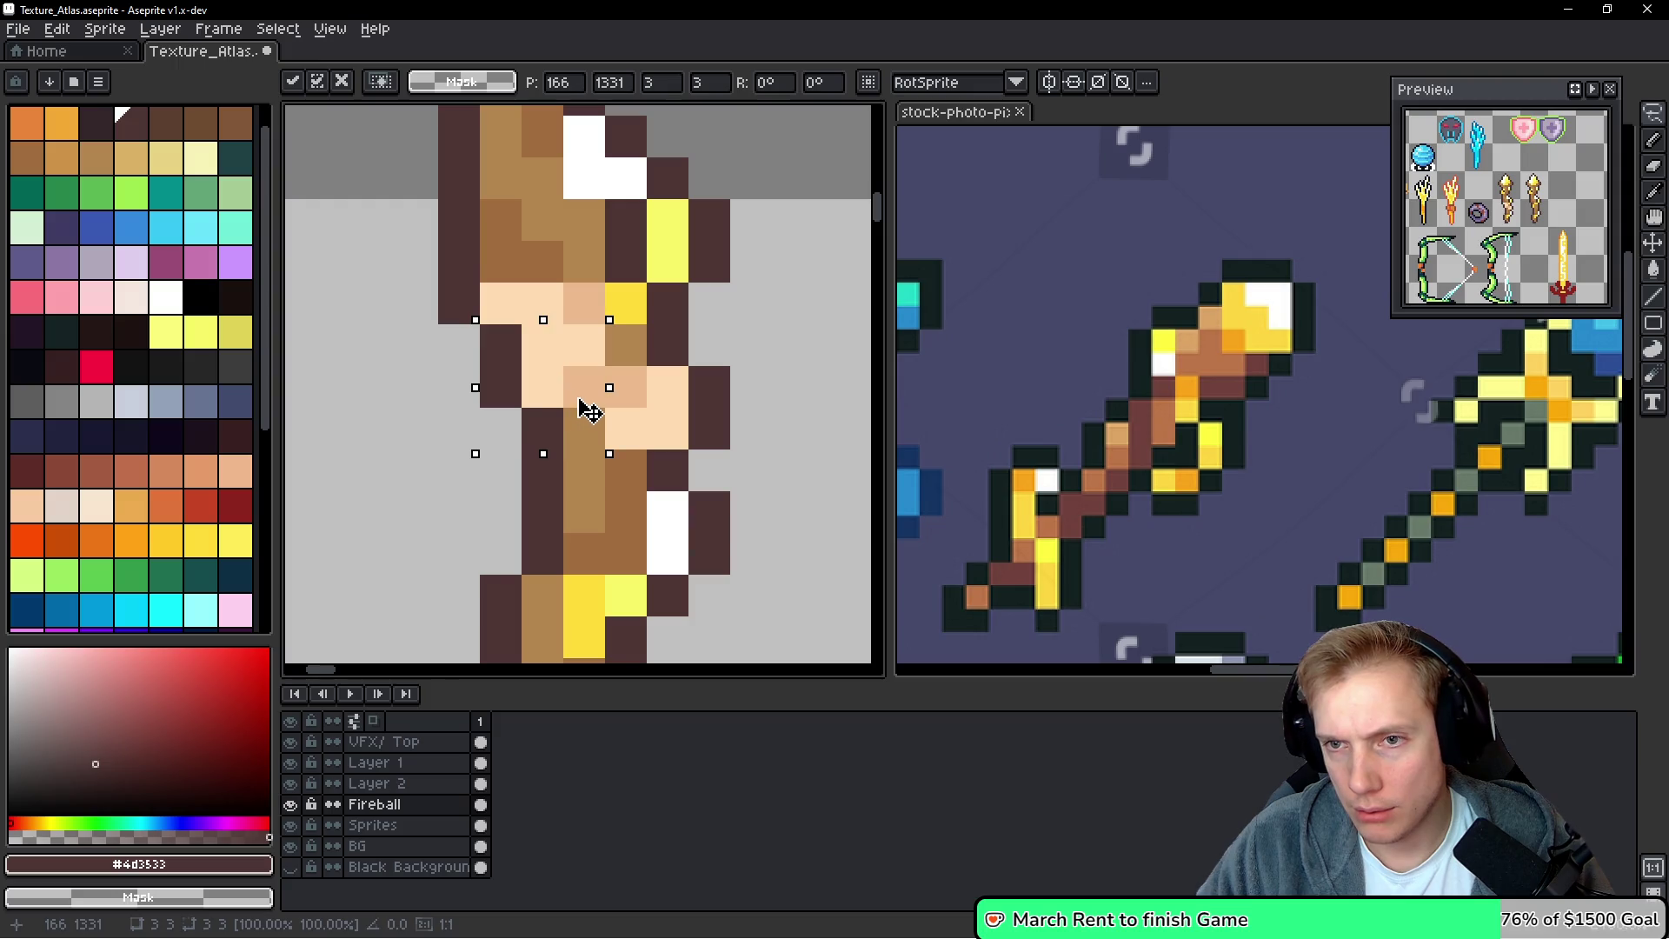
left_click(456, 299)
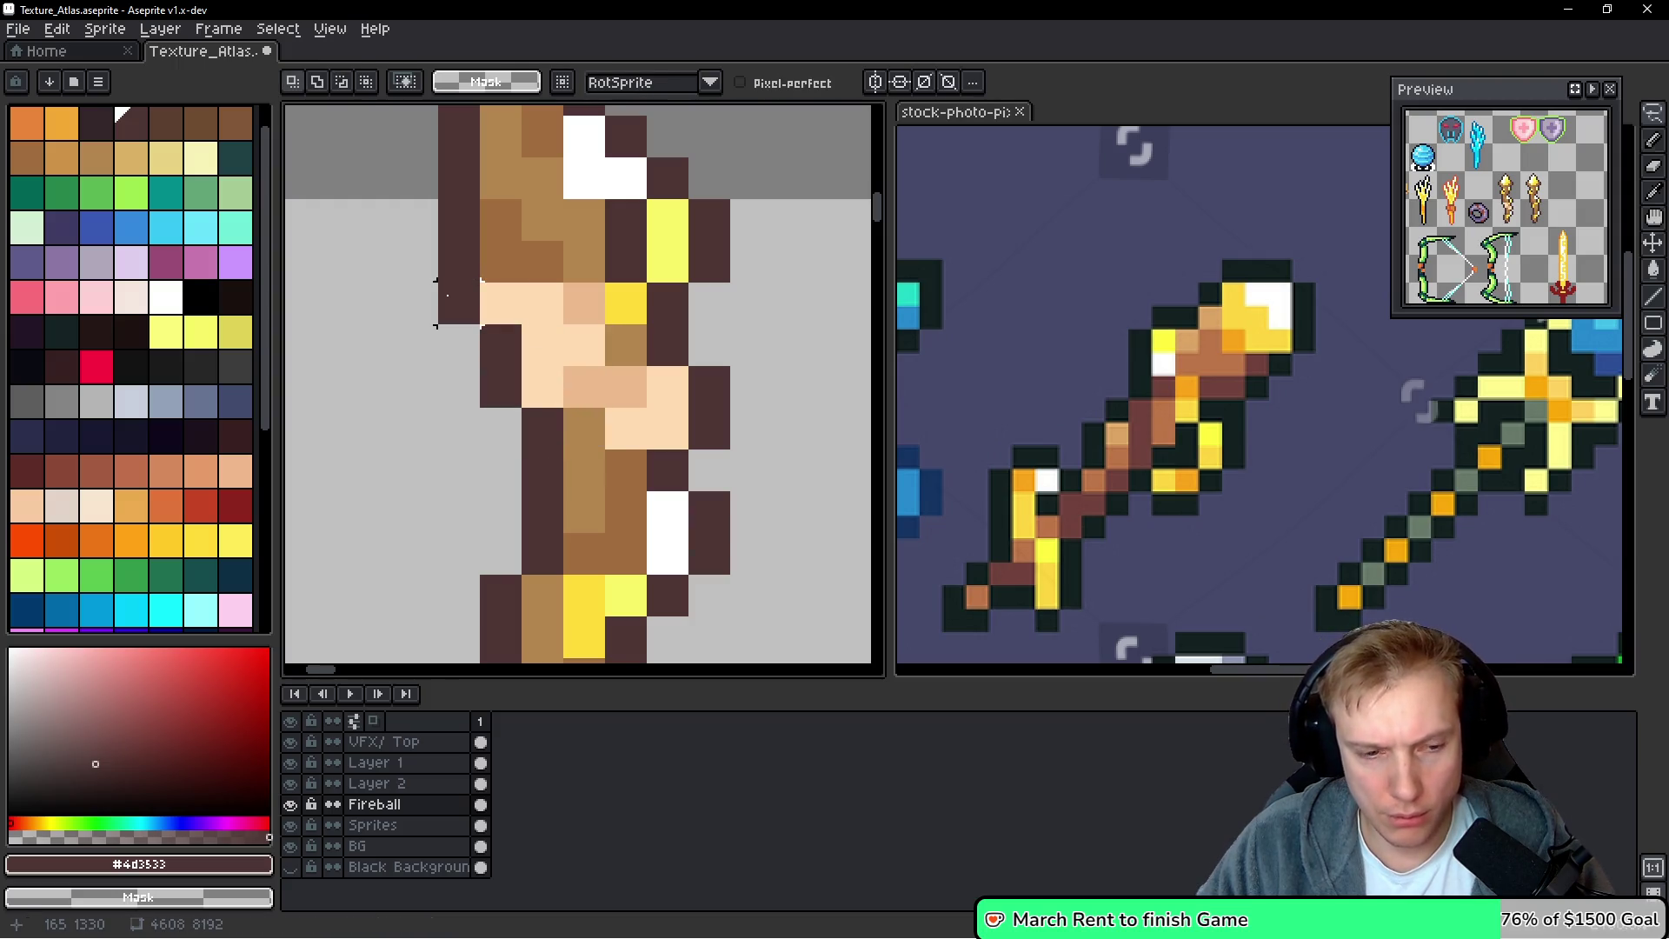
key("b")
key("ctrl+z")
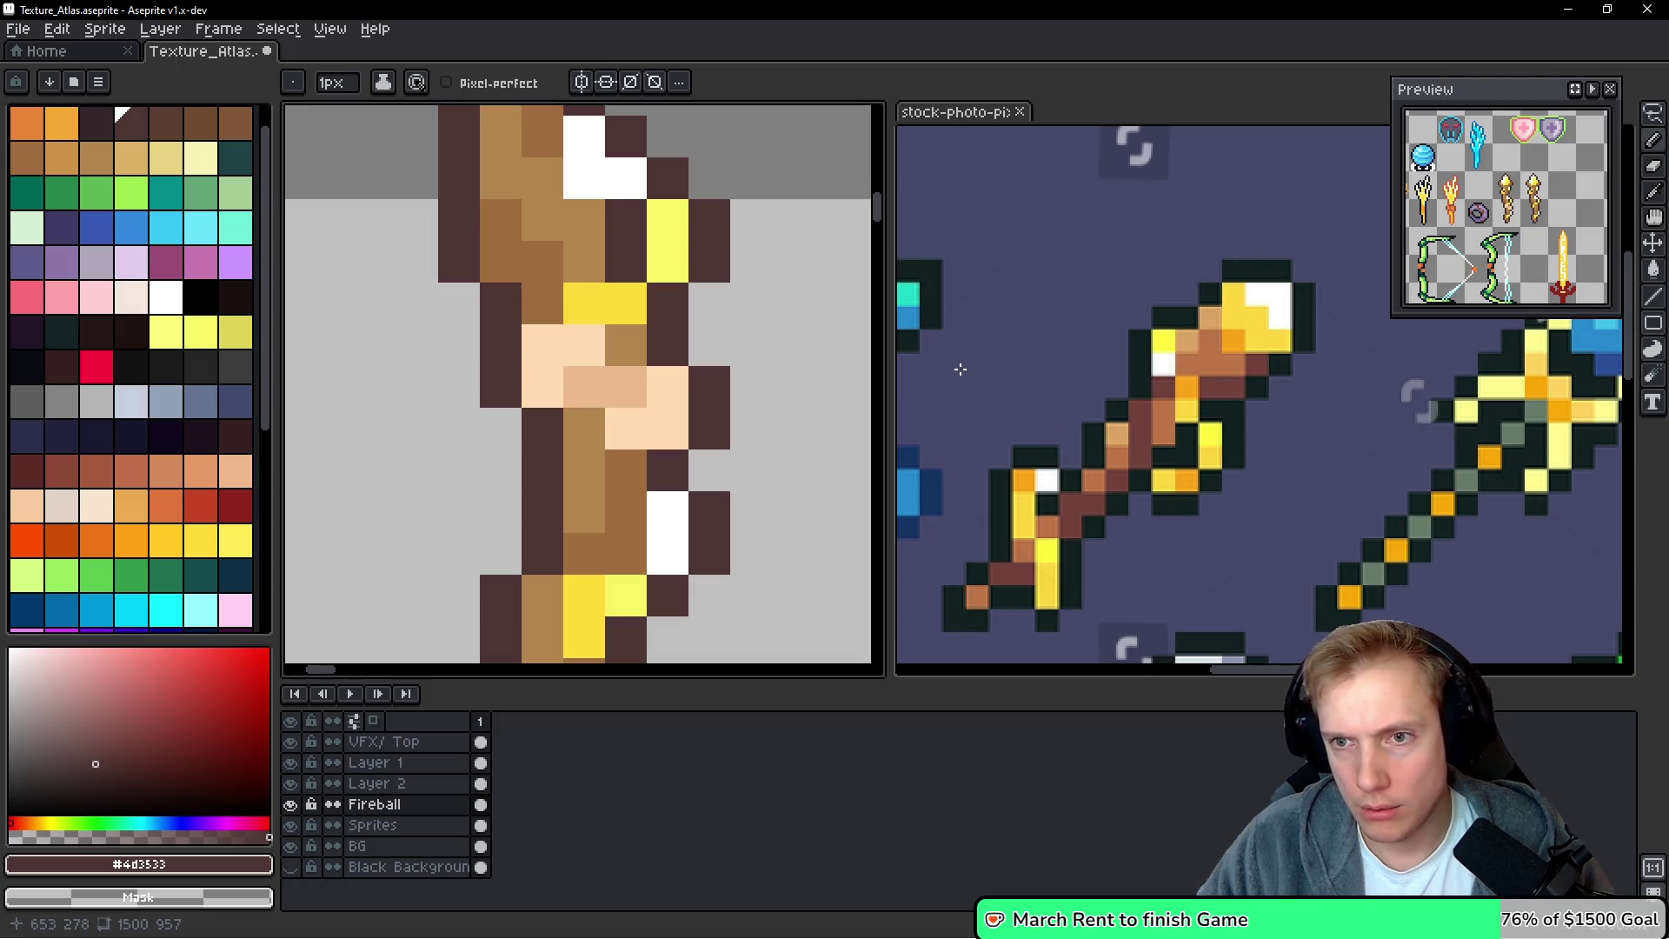
key("ctrl+y")
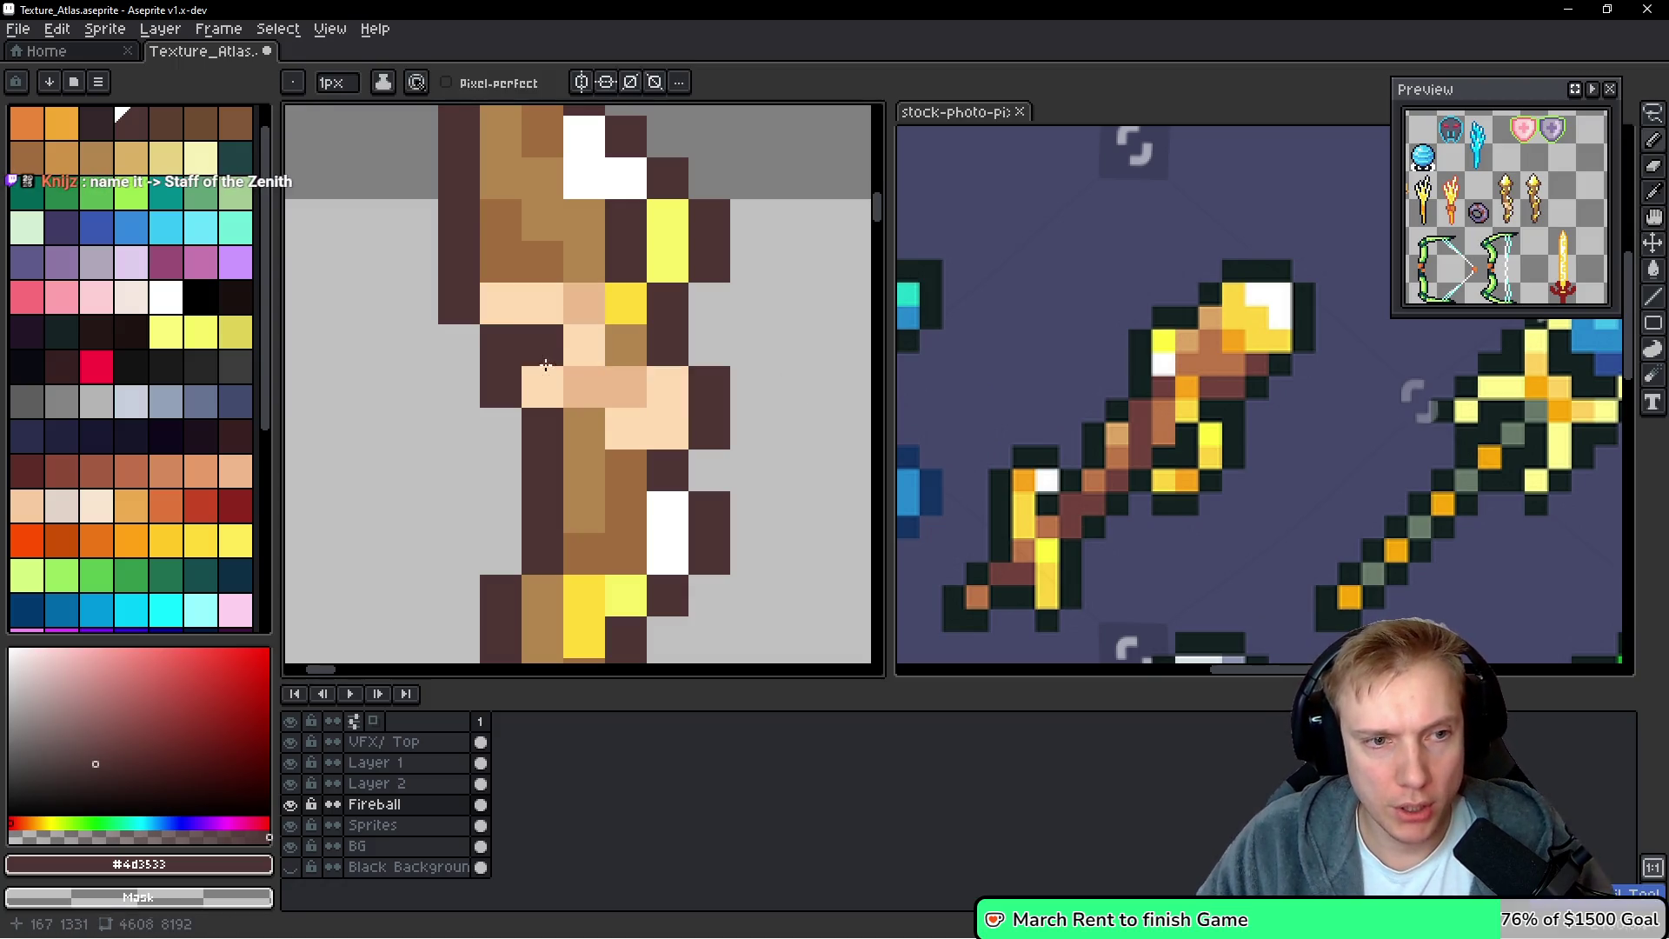
Pick the peach skin colour and paint two peach pixels onto the golden staff
left_click(494, 347, "alt")
scroll(498, 345, "down", 5)
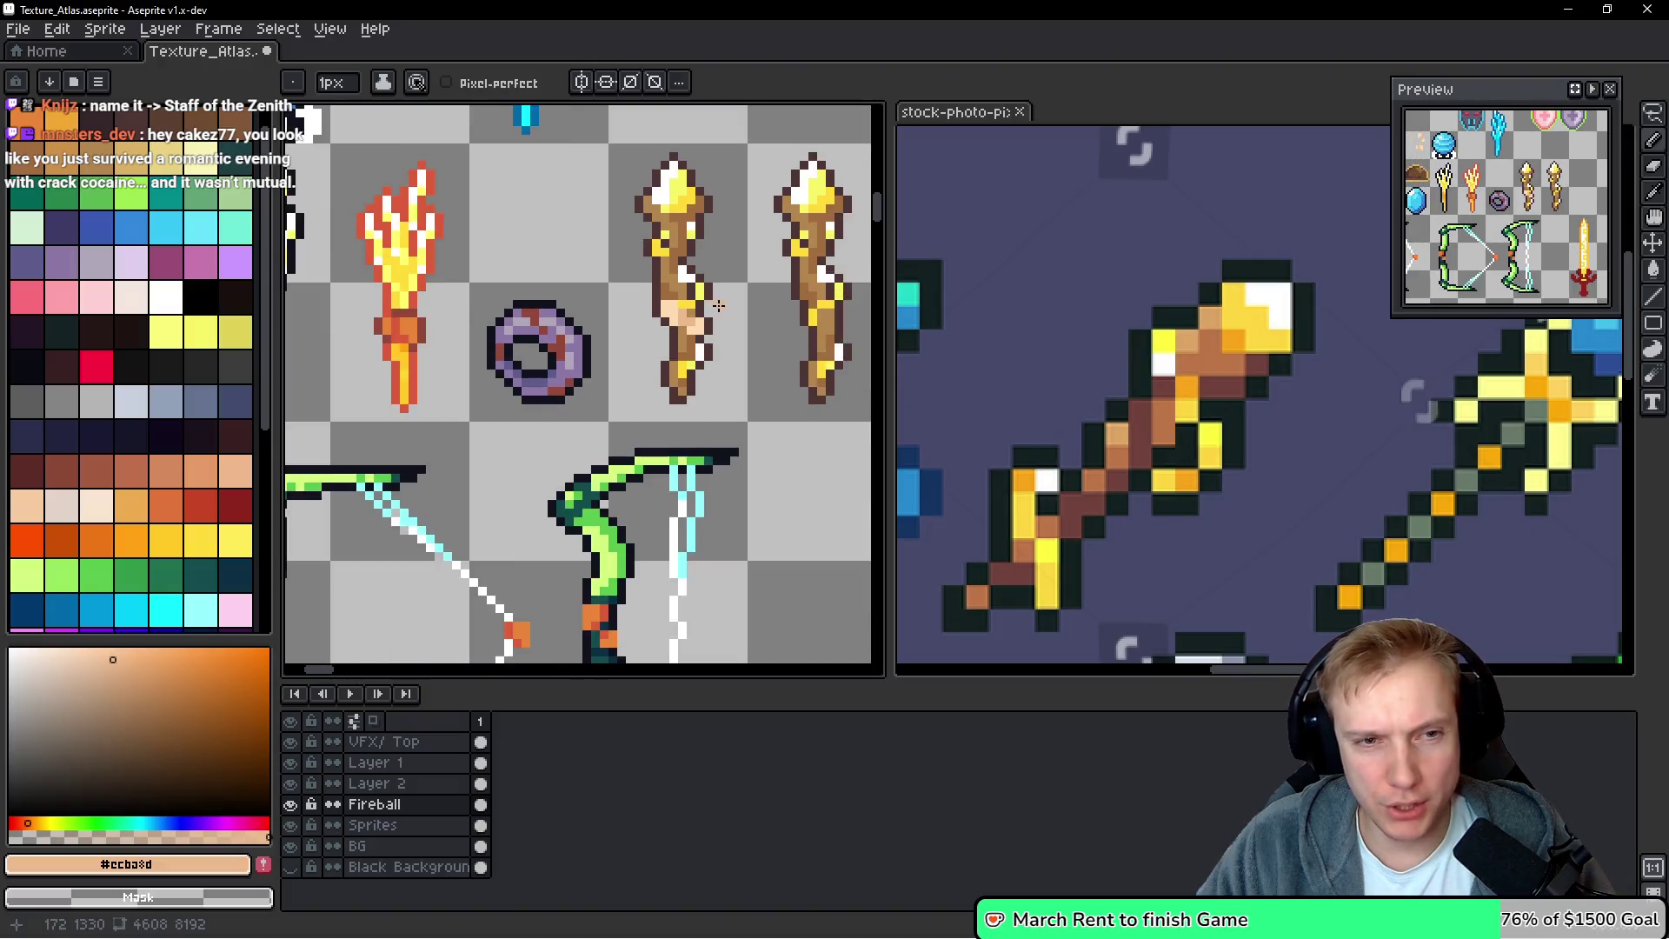
scroll(735, 311, "up", 4)
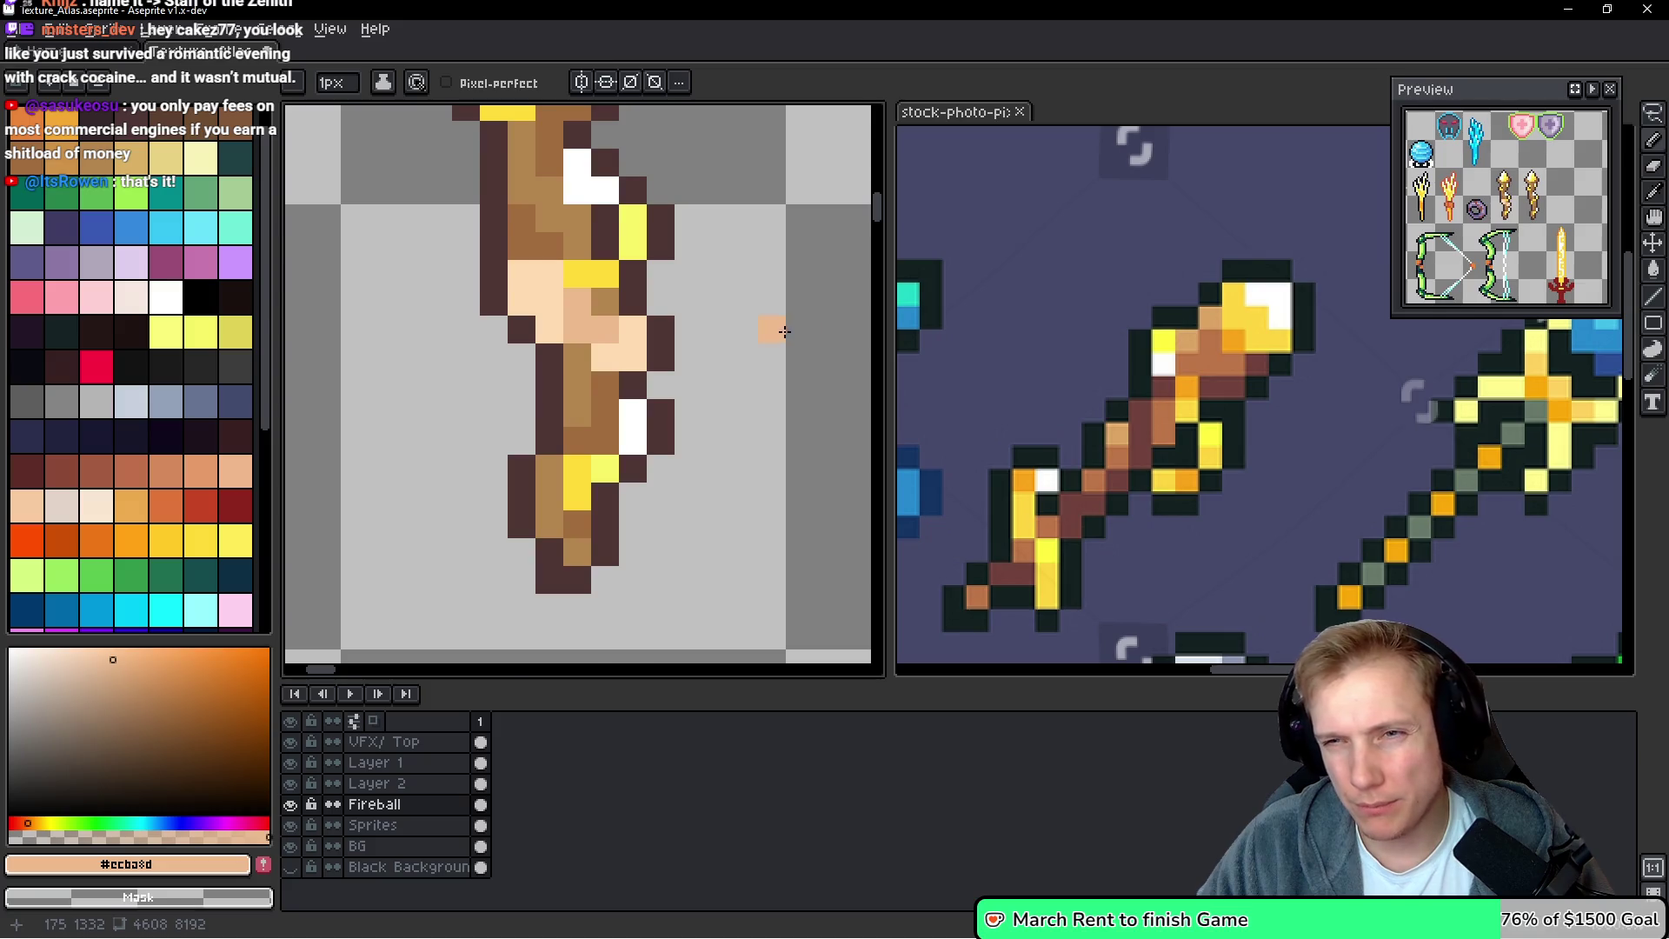
scroll(785, 332, "down", 1)
scroll(781, 348, "up", 3)
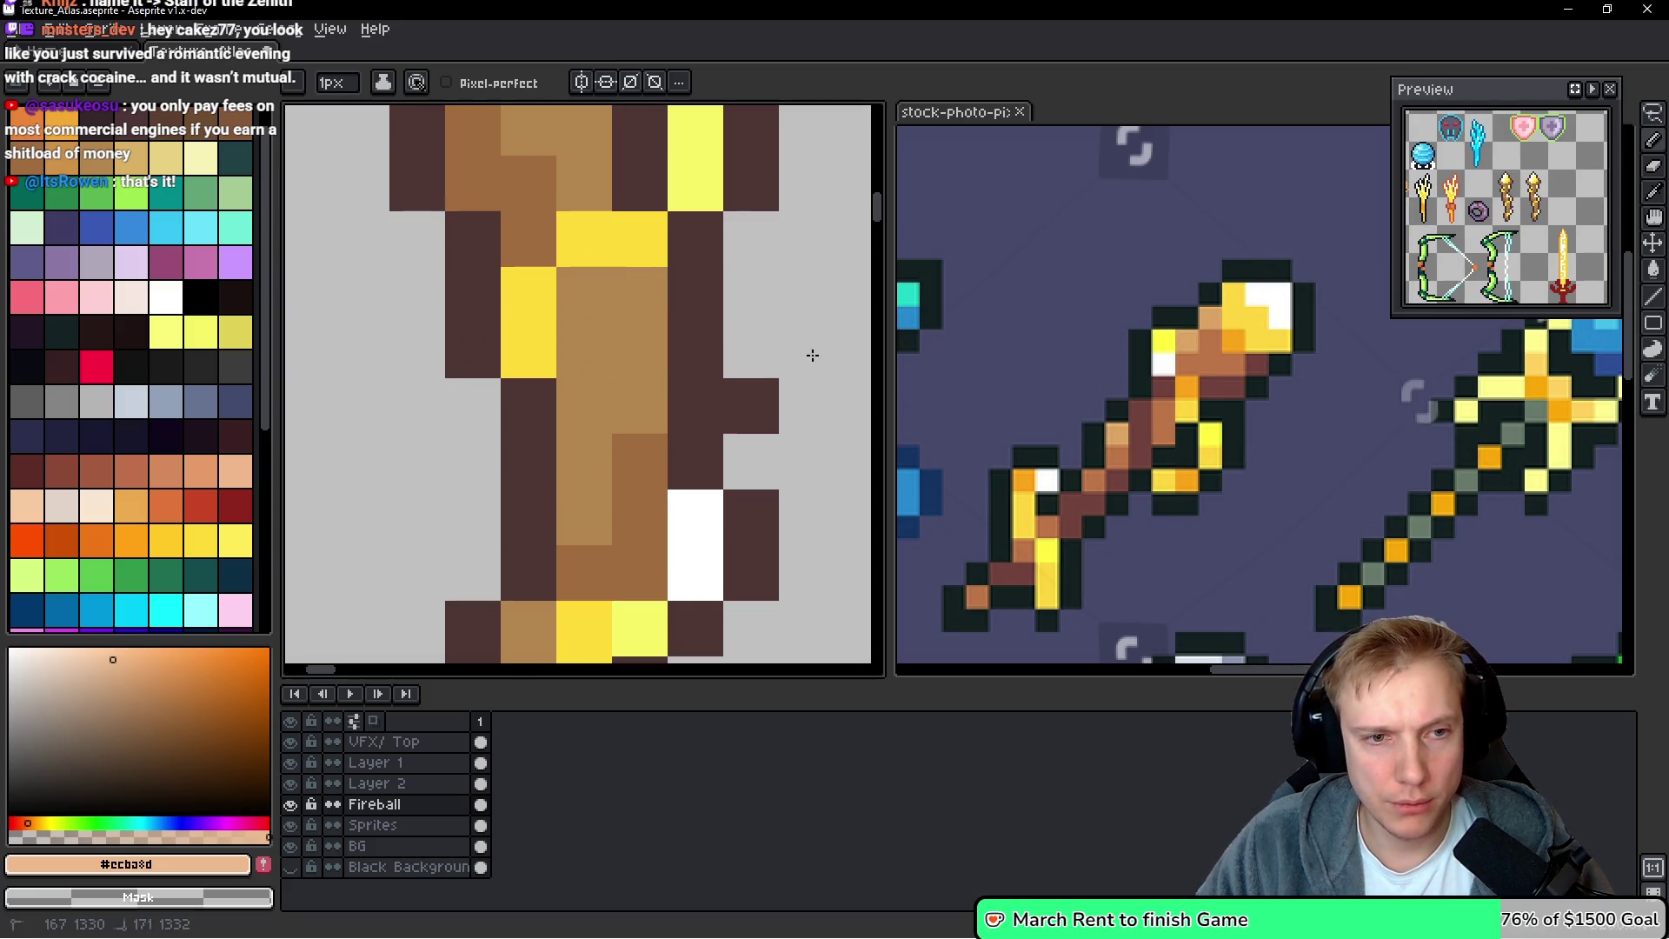
left_click(748, 406)
scroll(747, 406, "down", 3)
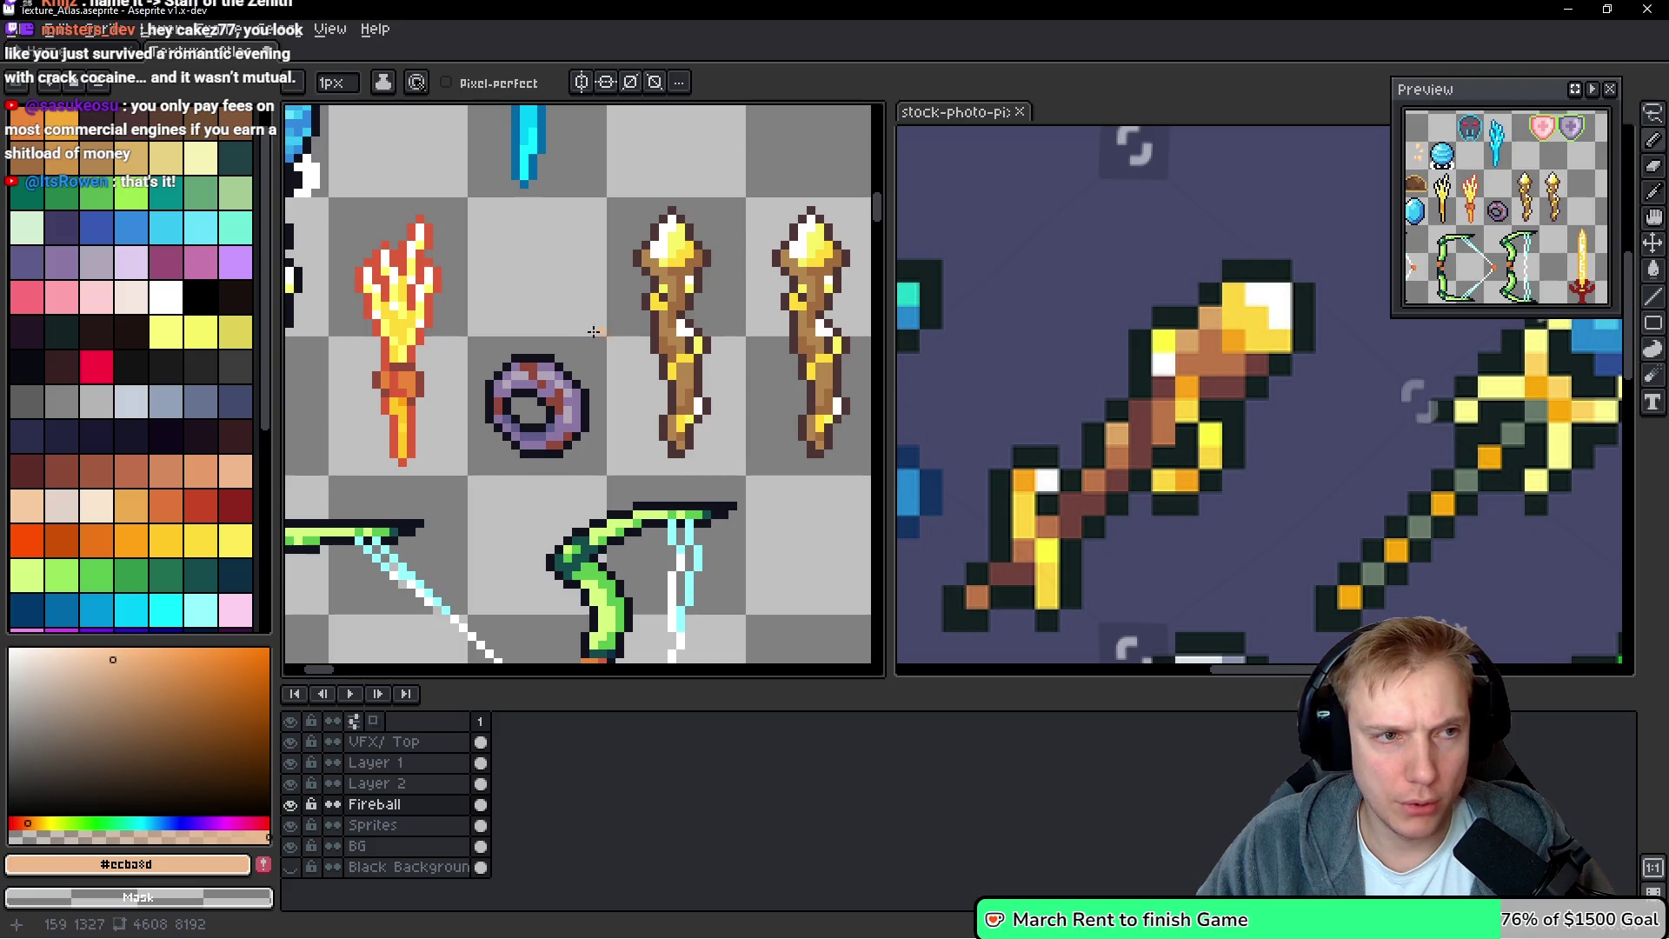
left_click(665, 370)
scroll(671, 368, "up", 2)
scroll(725, 391, "down", 3)
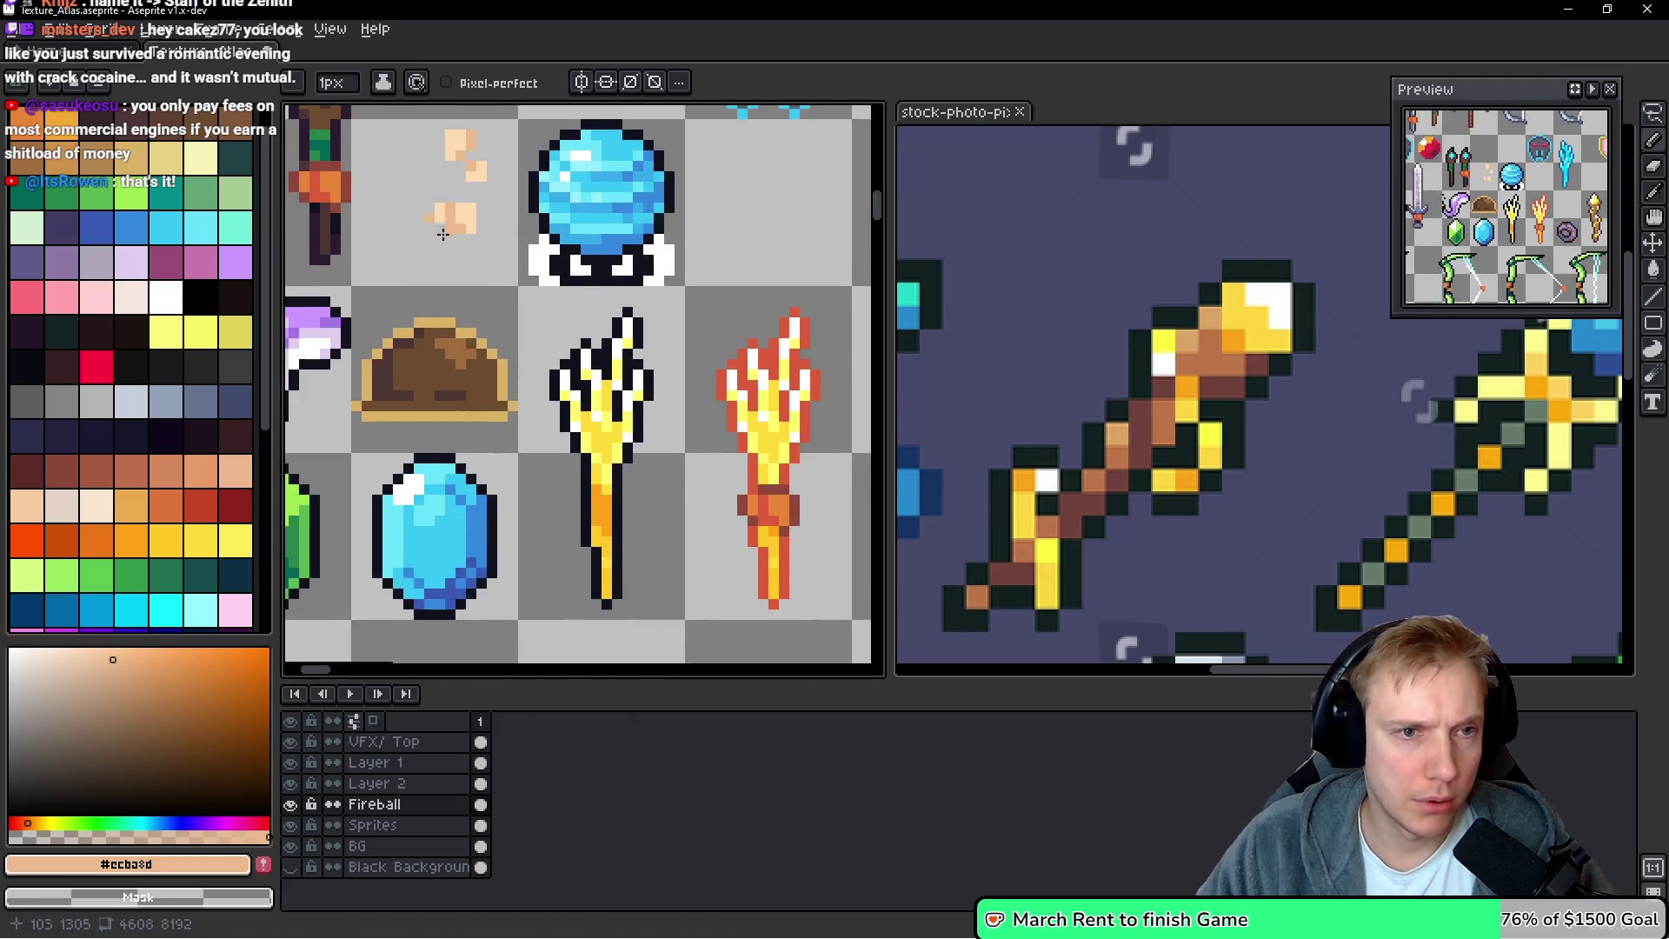
scroll(484, 193, "up", 3)
Resample peach #ffdbb1 and paint a block of peach pixels over the staff
left_click(530, 159, "alt")
scroll(530, 158, "down", 3)
scroll(585, 257, "up", 2)
scroll(548, 484, "down", 3)
scroll(614, 286, "up", 3)
scroll(731, 297, "down", 1)
scroll(730, 298, "down", 2)
scroll(614, 391, "up", 2)
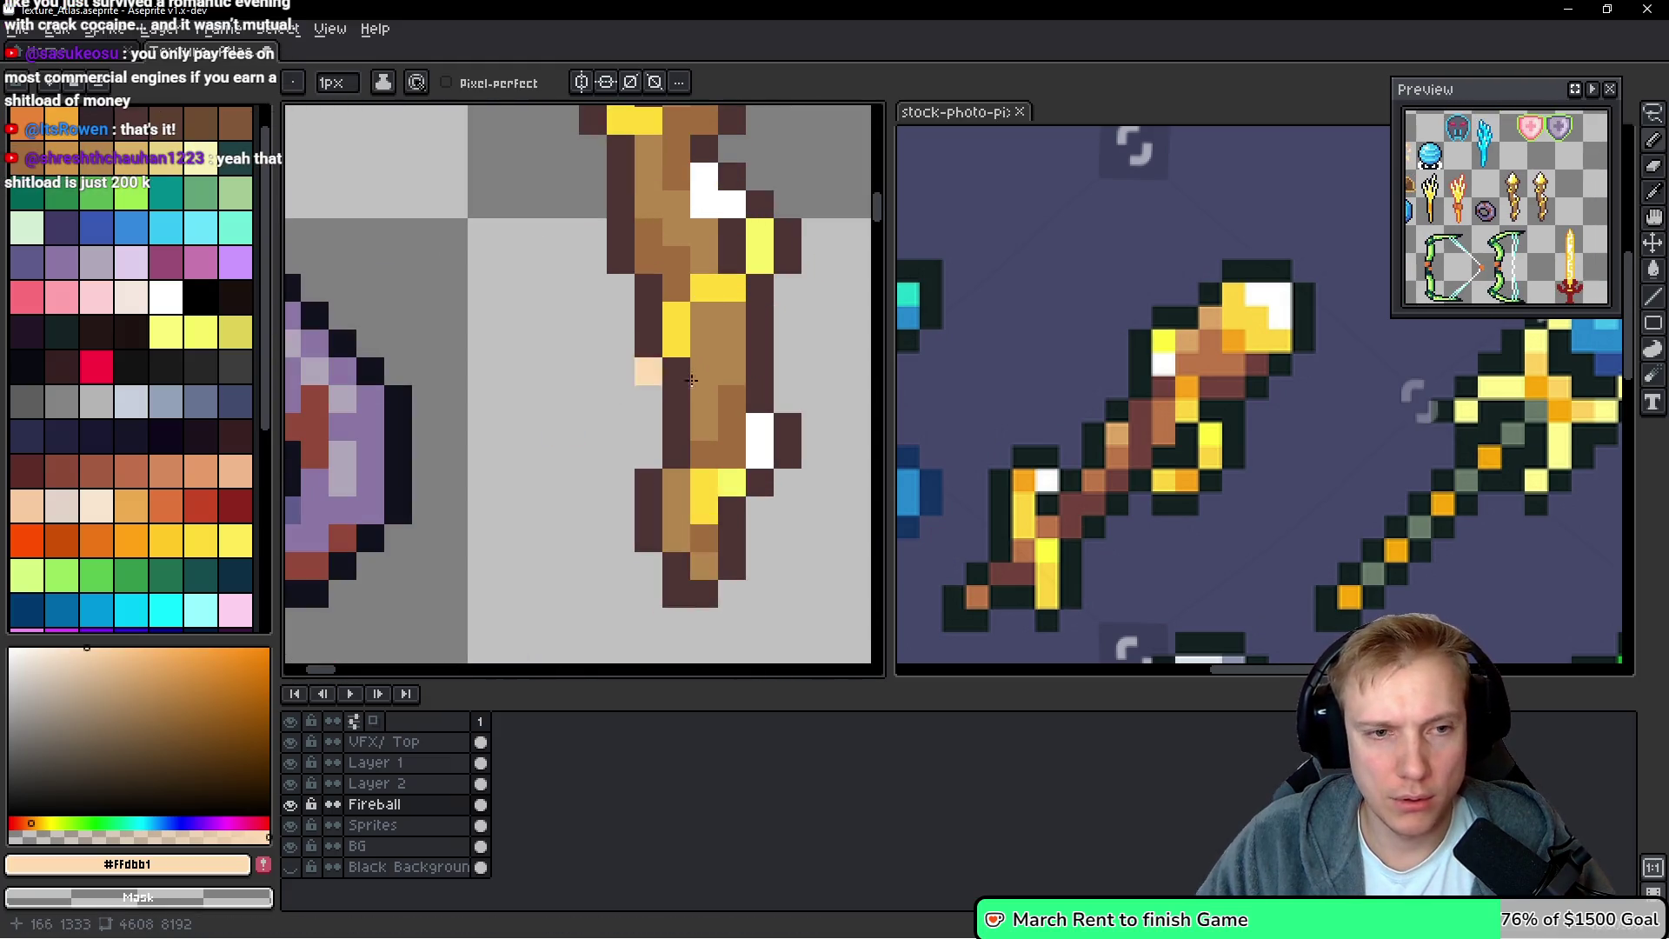
scroll(665, 322, "up", 2)
mouse_move(665, 322)
left_mouse_down()
mouse_move(556, 312)
mouse_move(659, 345)
left_mouse_up()
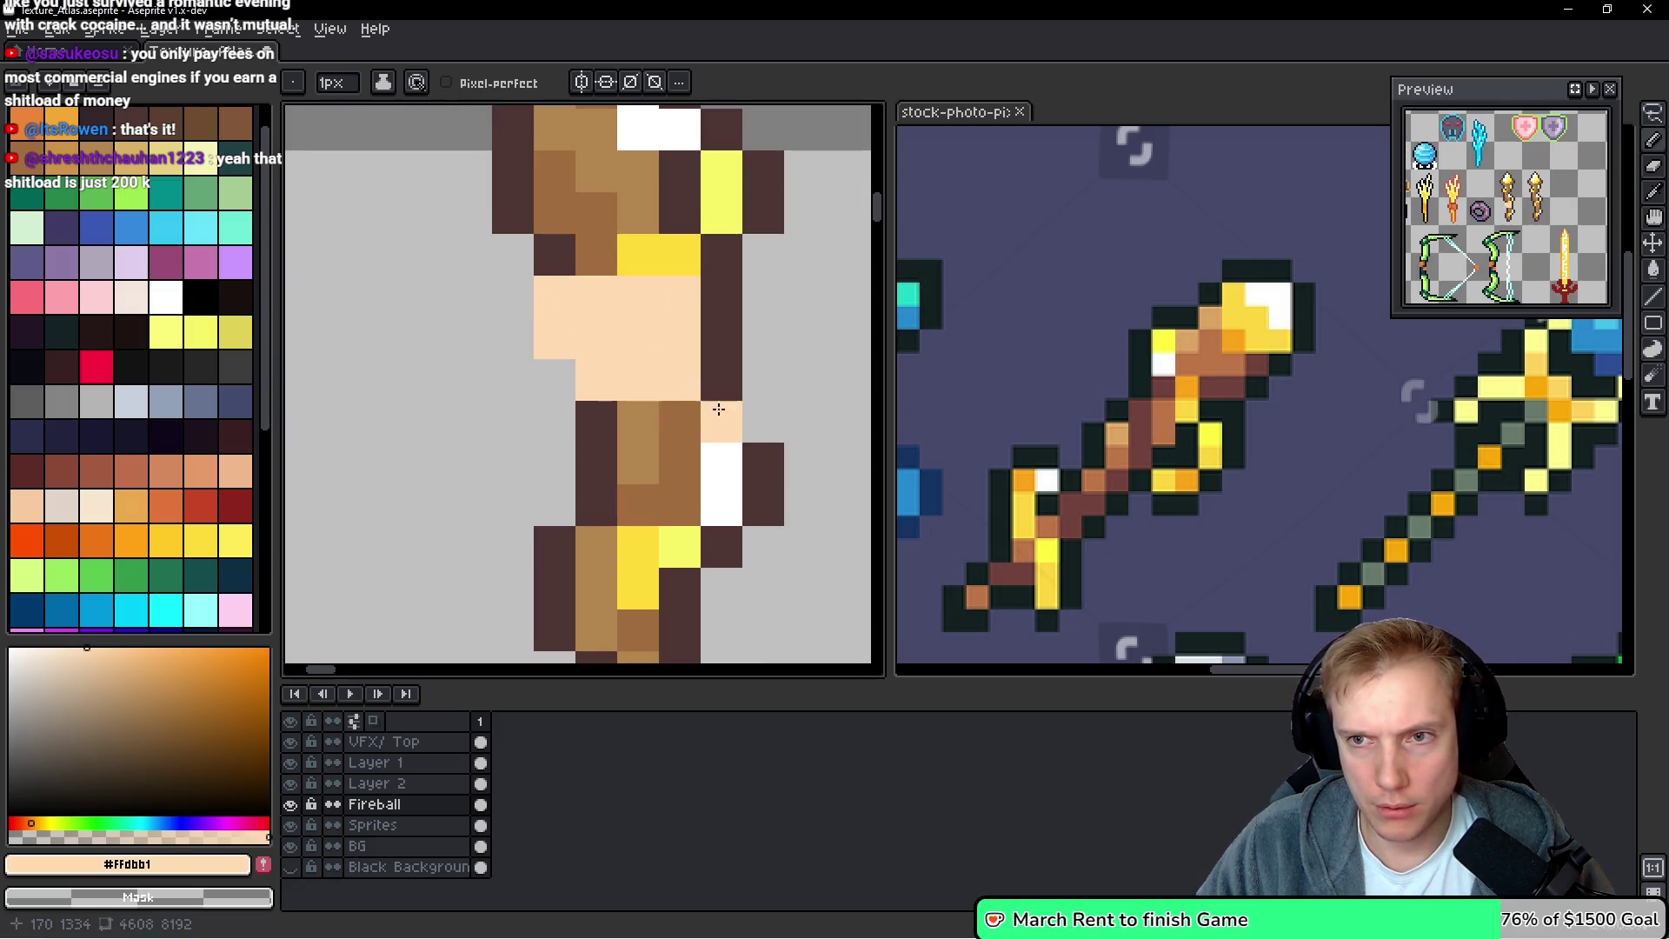
Lasso the loose peach hand pixels and start moving them elsewhere in the atlas
scroll(694, 368, "down", 3)
left_click_drag(303, 241, 663, 360)
scroll(663, 360, "up", 4)
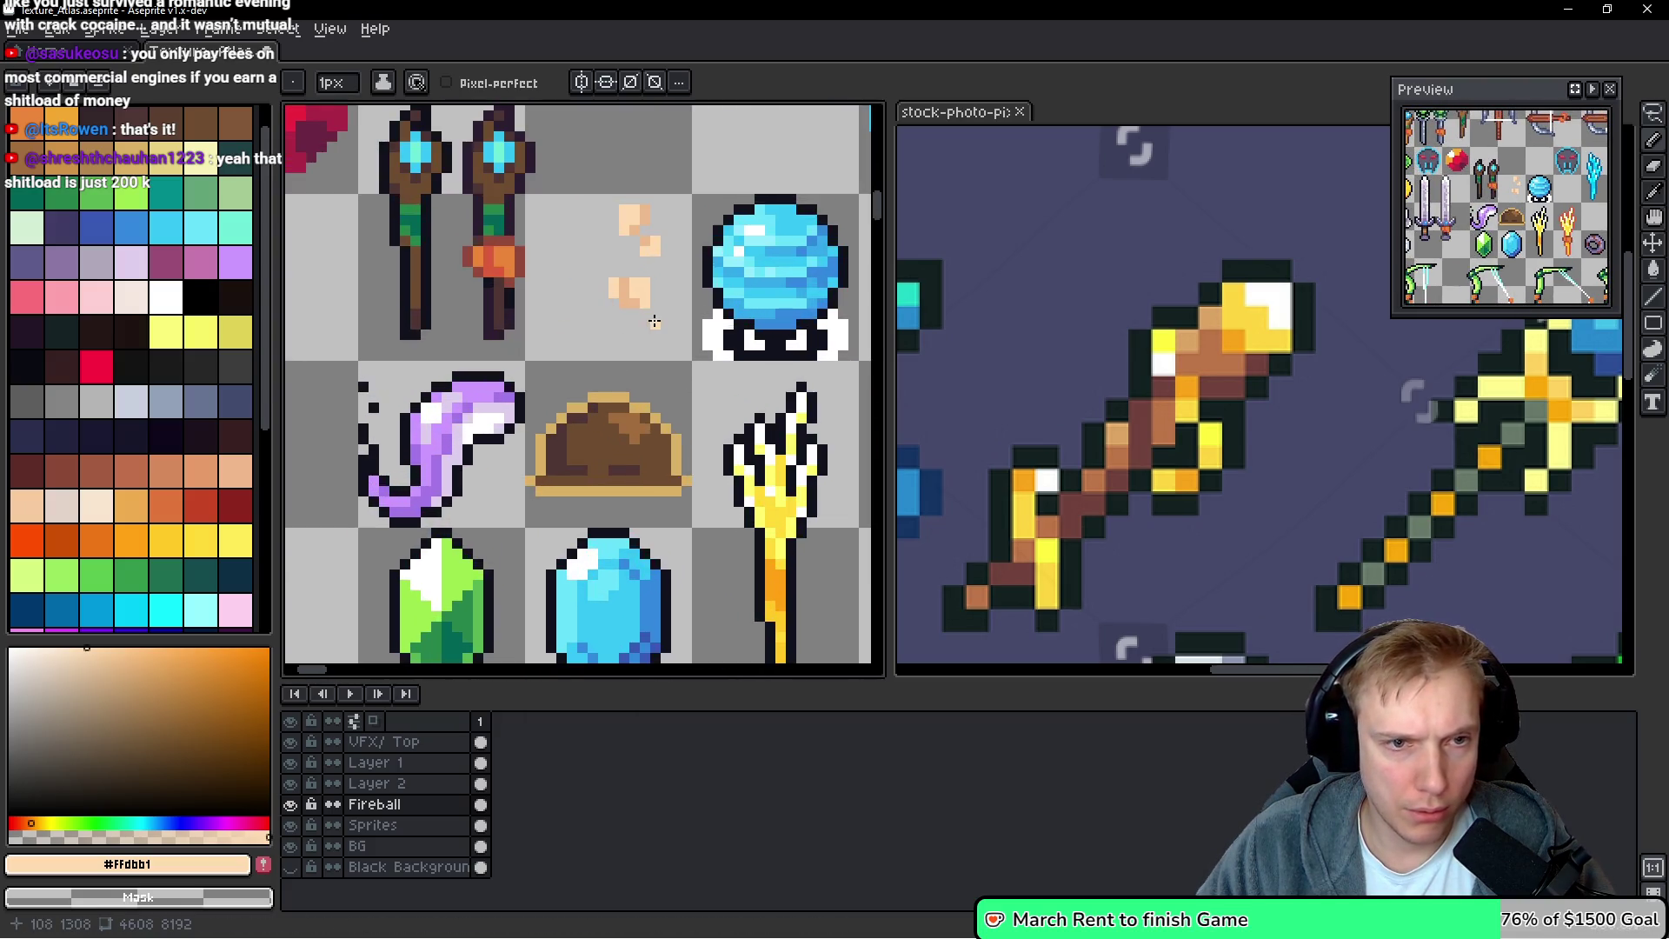
key("q")
mouse_move(664, 269)
left_mouse_down()
mouse_move(701, 288)
mouse_move(686, 296)
left_mouse_up()
mouse_move(1130, 608)
left_mouse_down()
mouse_move(1051, 539)
mouse_move(709, 331)
mouse_move(702, 301)
left_mouse_up()
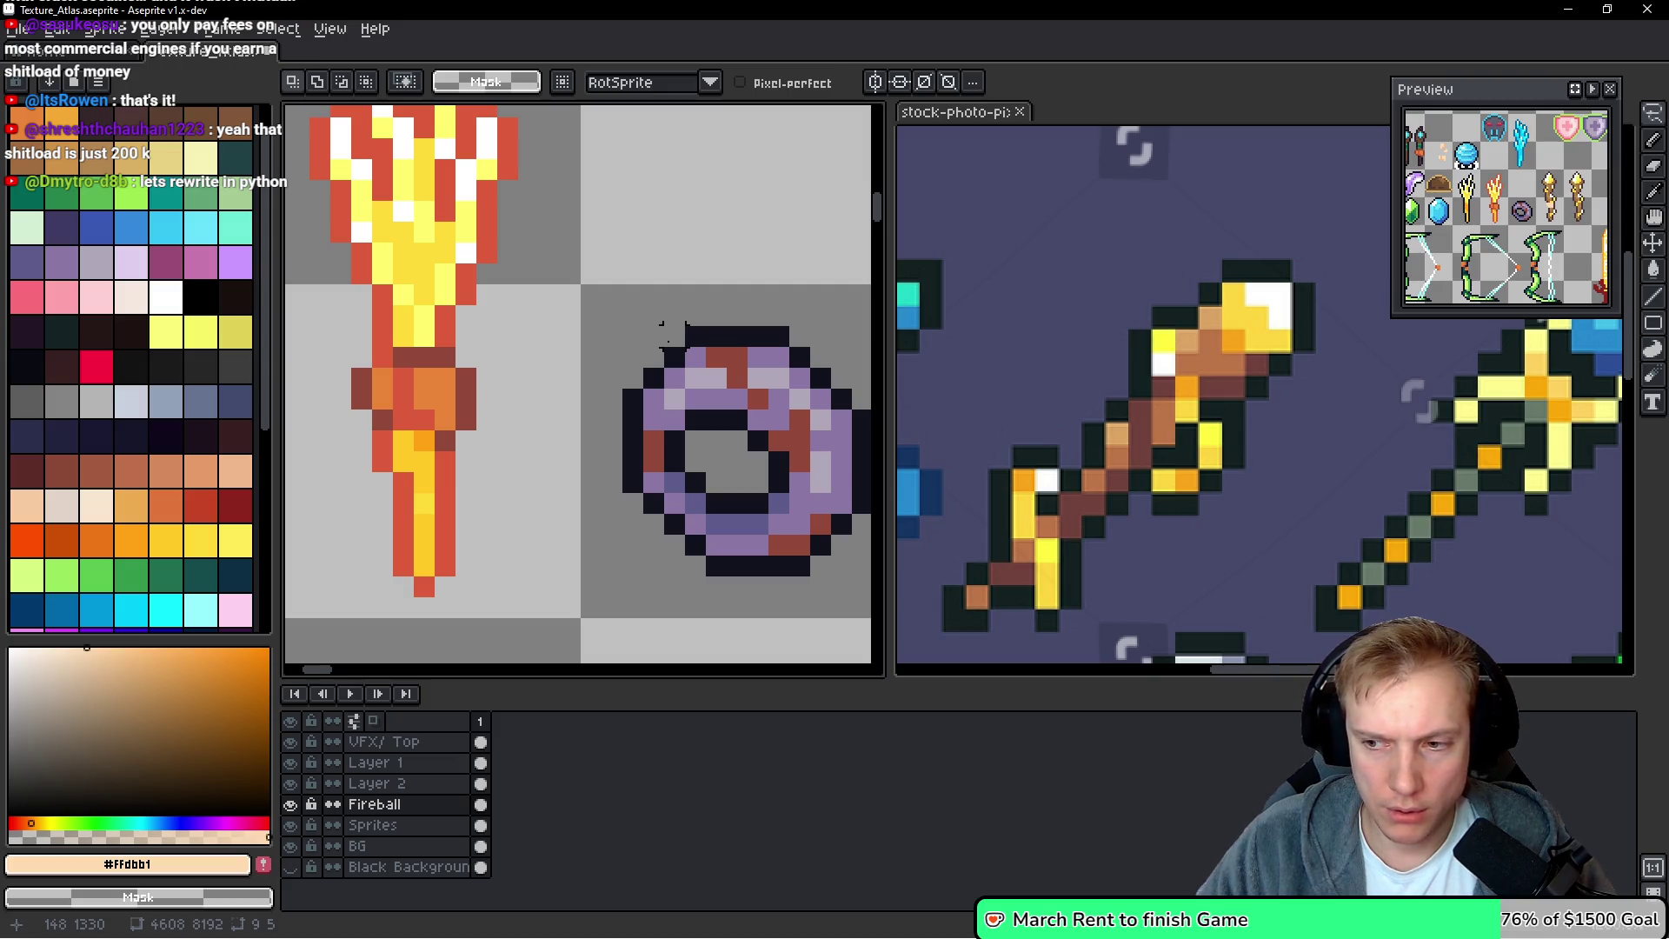
mouse_move(611, 336)
left_mouse_down()
mouse_move(861, 374)
mouse_move(811, 454)
mouse_move(850, 401)
mouse_move(543, 342)
mouse_move(730, 380)
mouse_move(613, 374)
left_mouse_up()
mouse_move(571, 454)
left_mouse_down()
mouse_move(725, 348)
mouse_move(565, 417)
mouse_move(570, 450)
left_mouse_up()
left_click(705, 425, "ctrl")
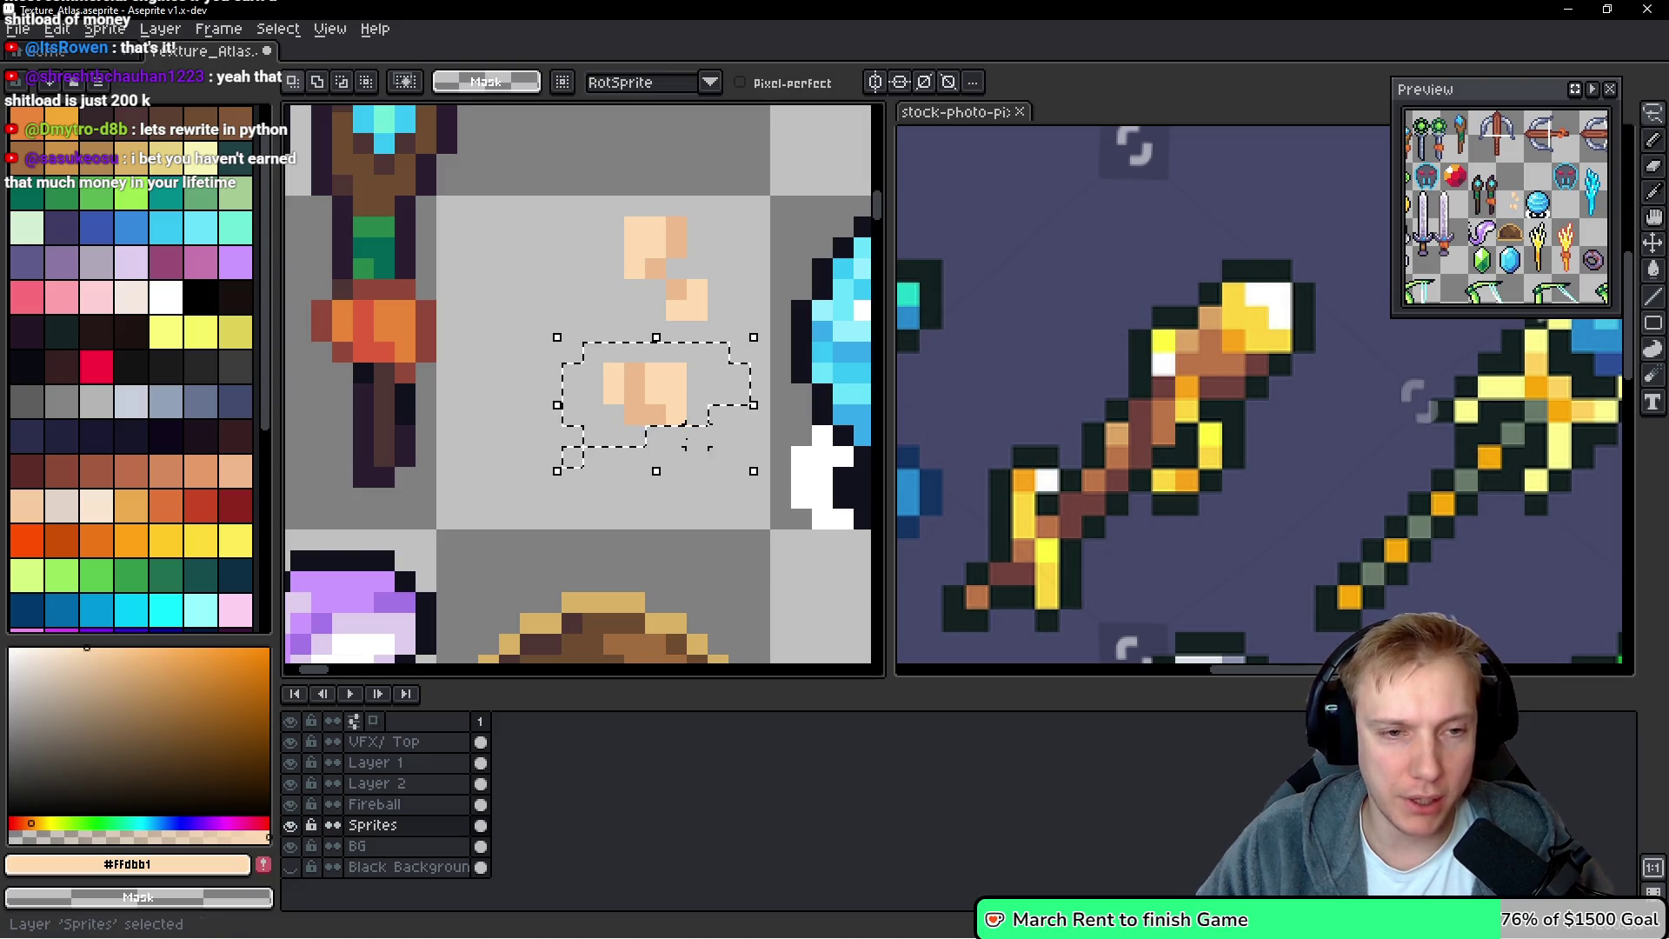
On the Fireball layer, move the selected peach pixels beside the golden staff
scroll(680, 460, "down", 2)
left_click(694, 445, "ctrl")
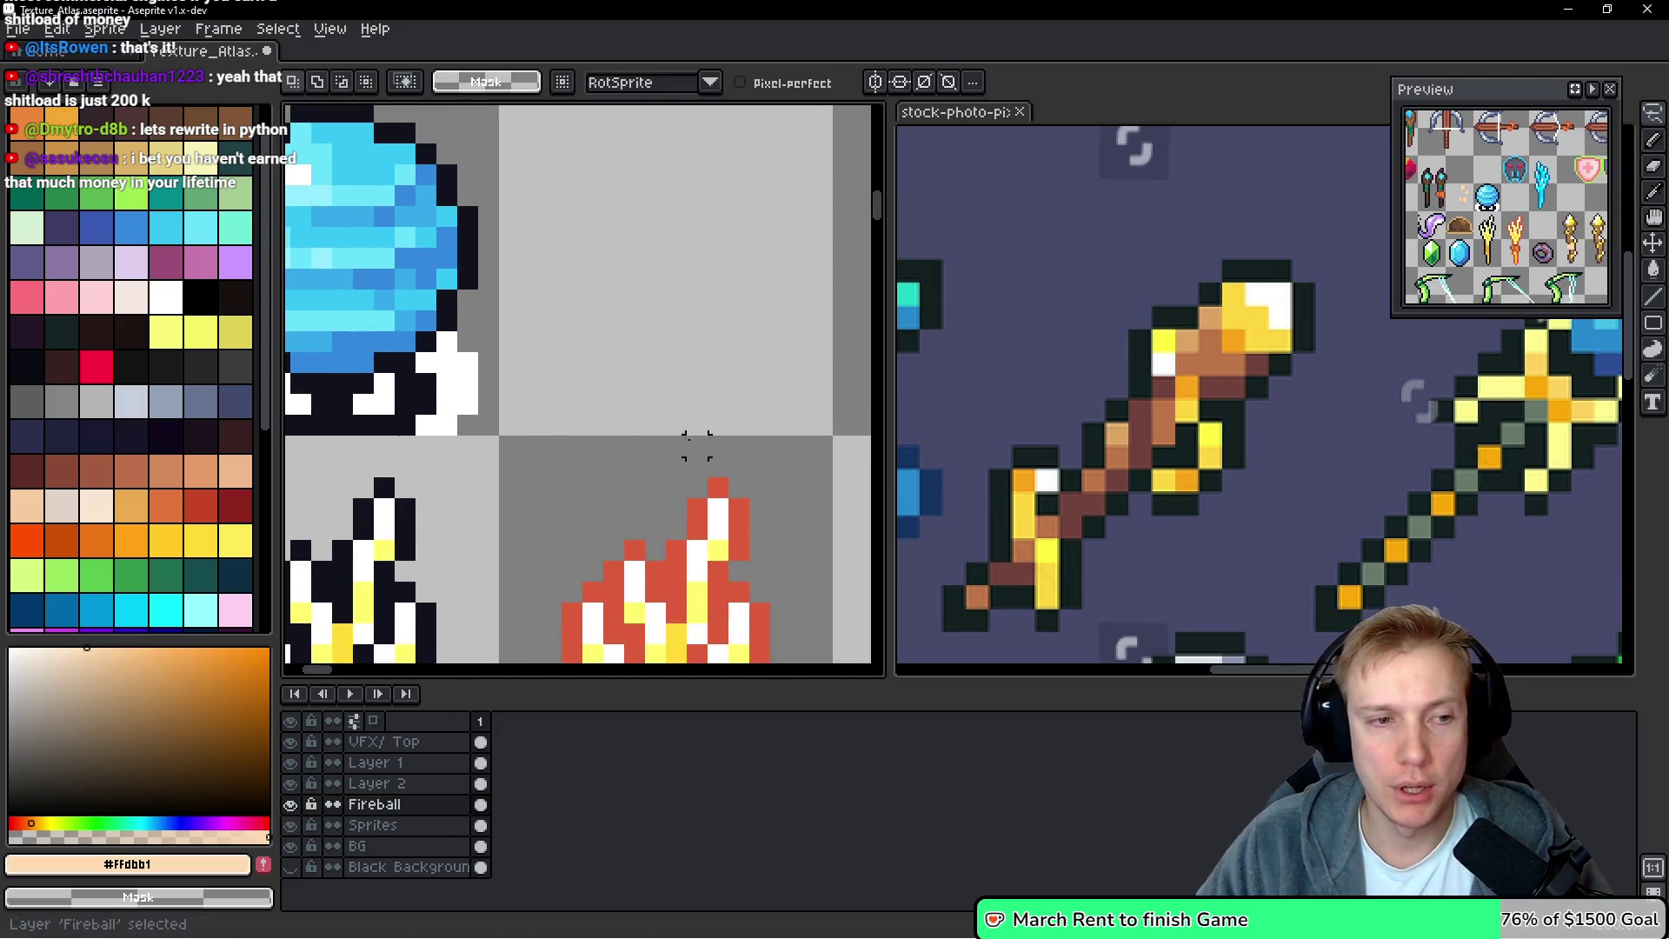
scroll(694, 421, "down", 2)
scroll(694, 418, "up", 3)
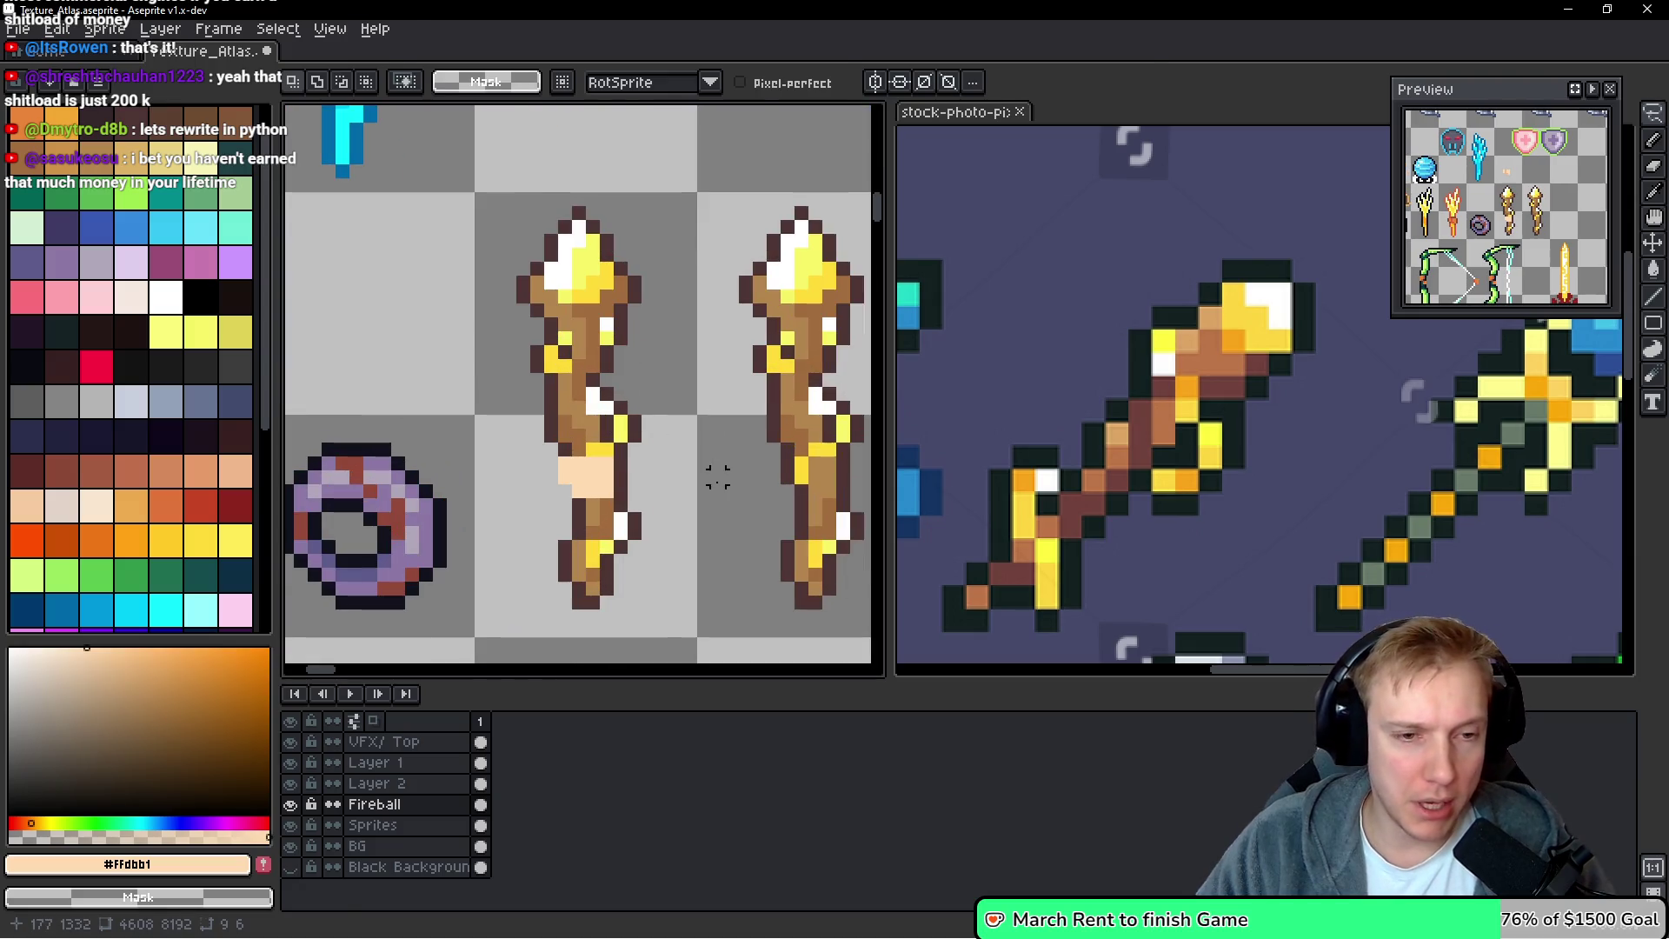
left_click(619, 429, "ctrl")
mouse_move(560, 132)
left_mouse_down()
mouse_move(665, 320)
mouse_move(663, 445)
mouse_move(667, 421)
left_mouse_up()
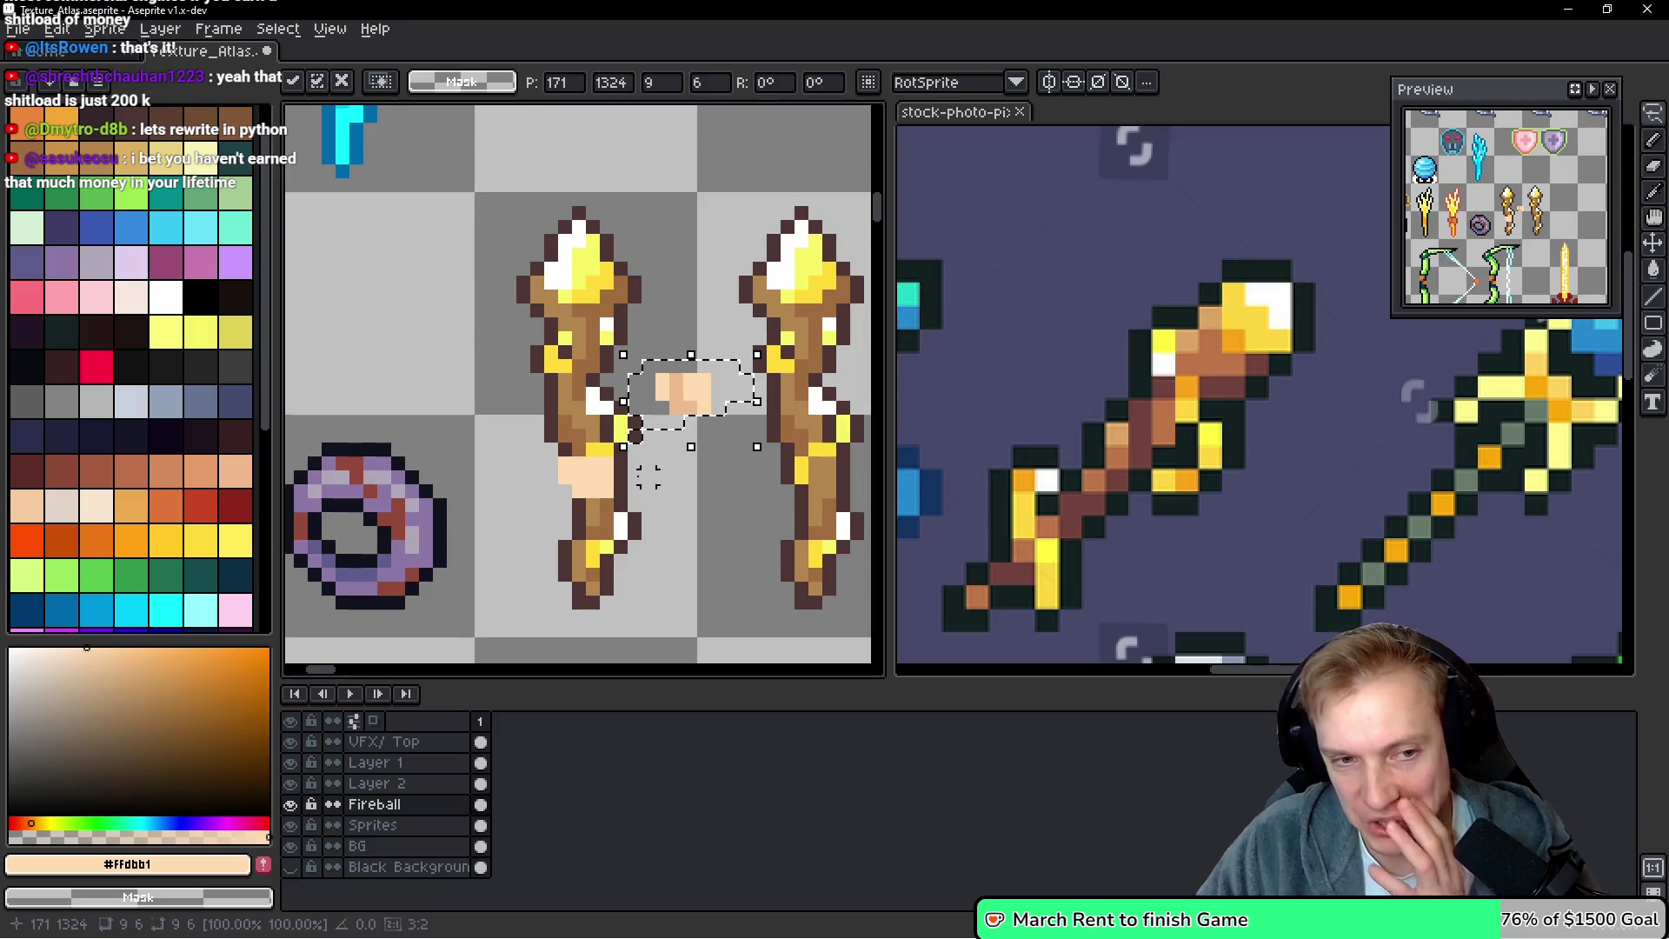
scroll(648, 476, "up", 2)
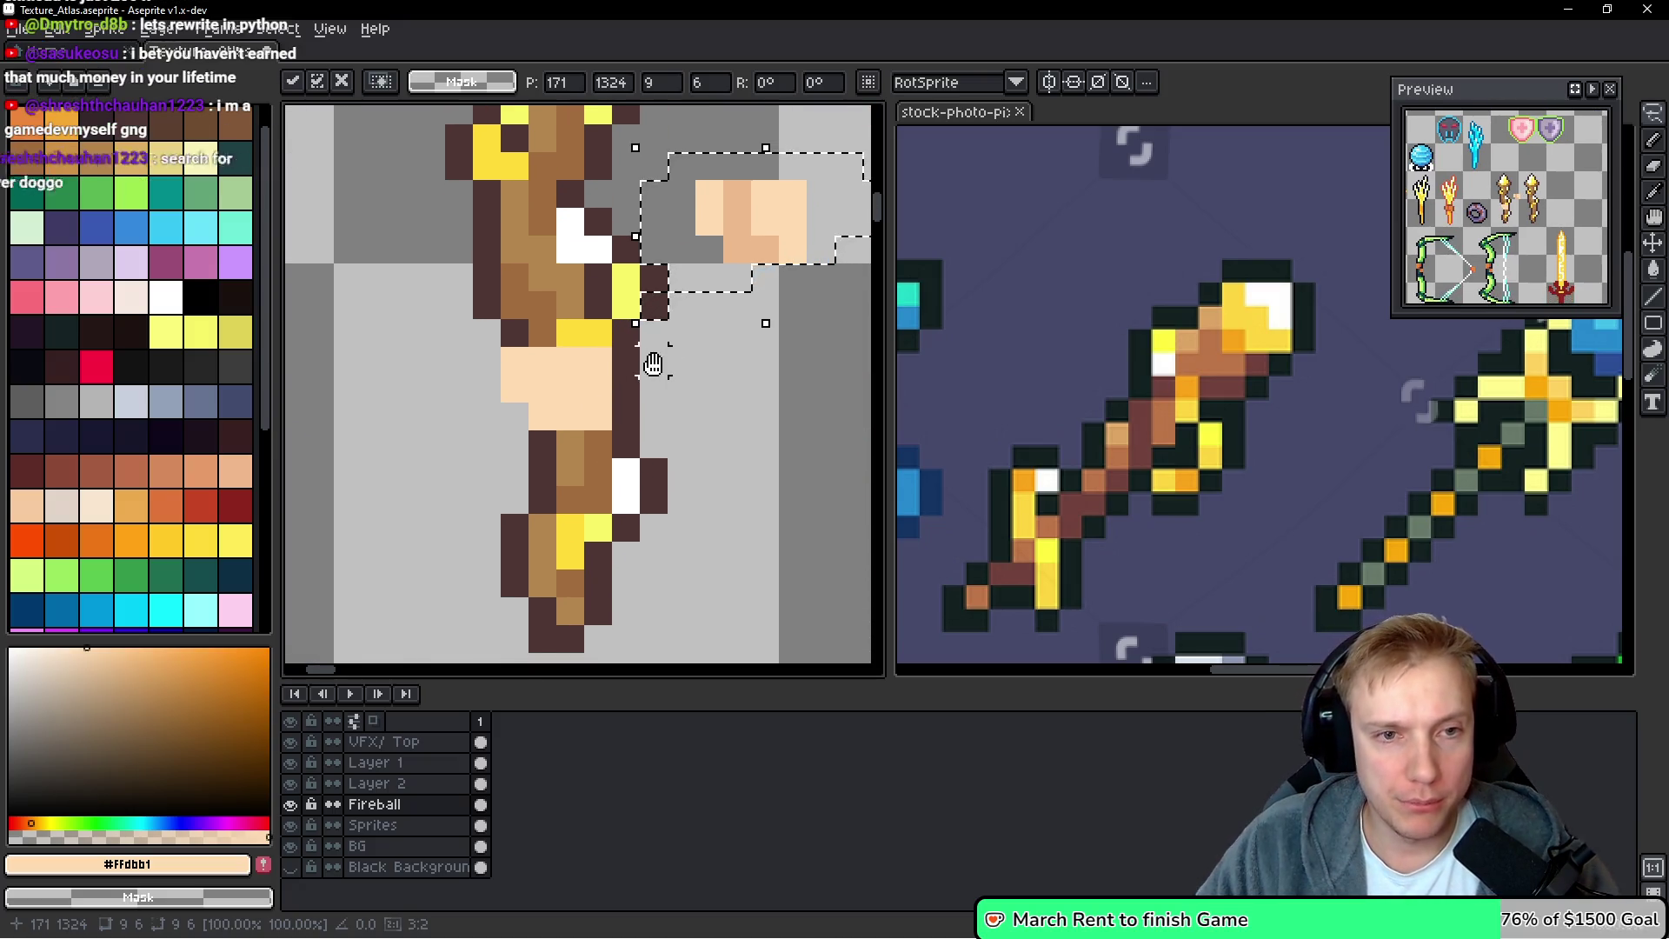
key("Return")
Paint peach and darker #ccba8d pixels down the staff grip
key("b")
left_click(671, 299)
key("ctrl+z")
left_click_drag(711, 310, 657, 373)
left_click(674, 354)
left_click(727, 233, "alt")
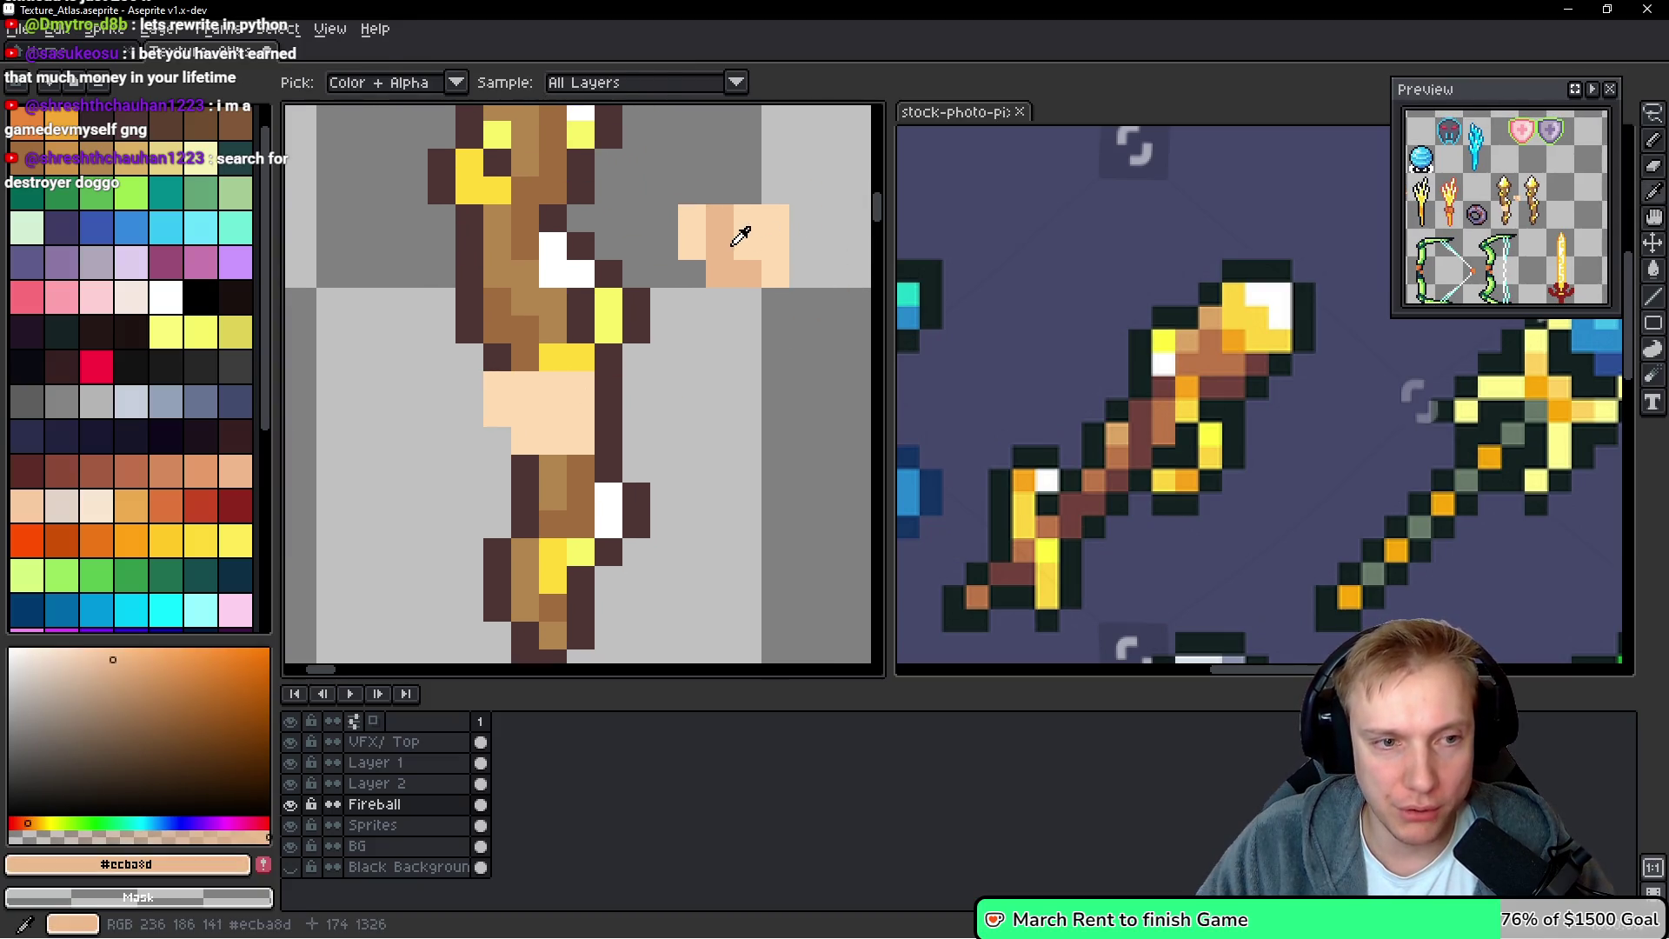
left_click(530, 410)
left_click_drag(530, 396, 544, 435)
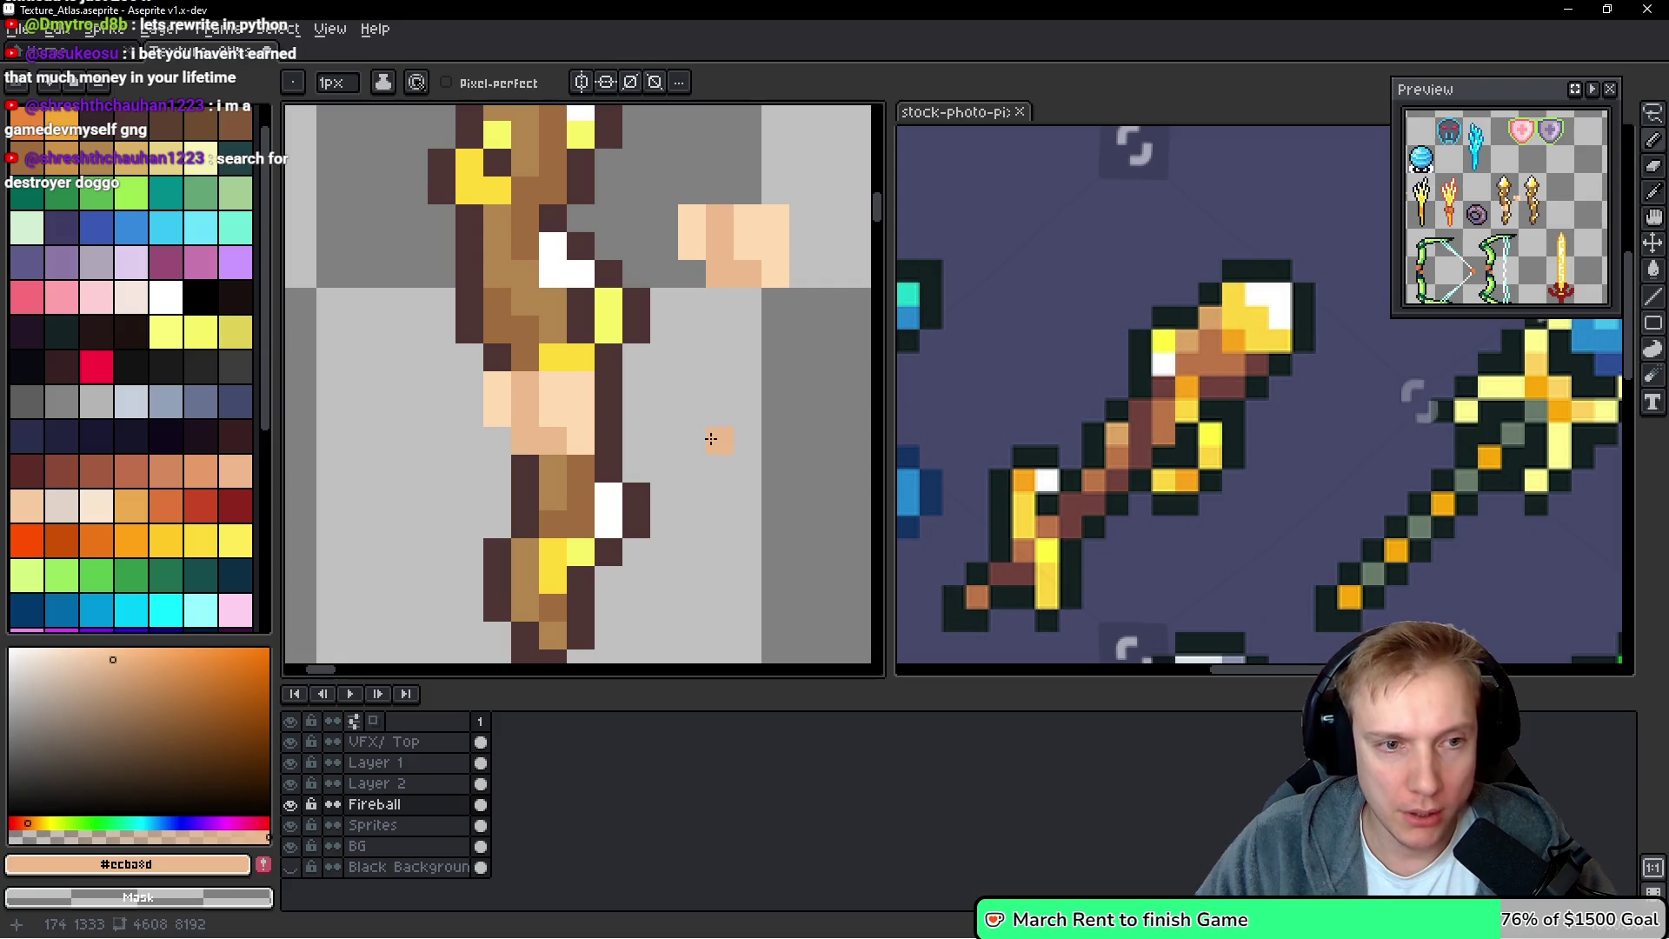
Paste a small block over the grip and nudge it one pixel right
key("alt")
left_click(504, 354, "alt")
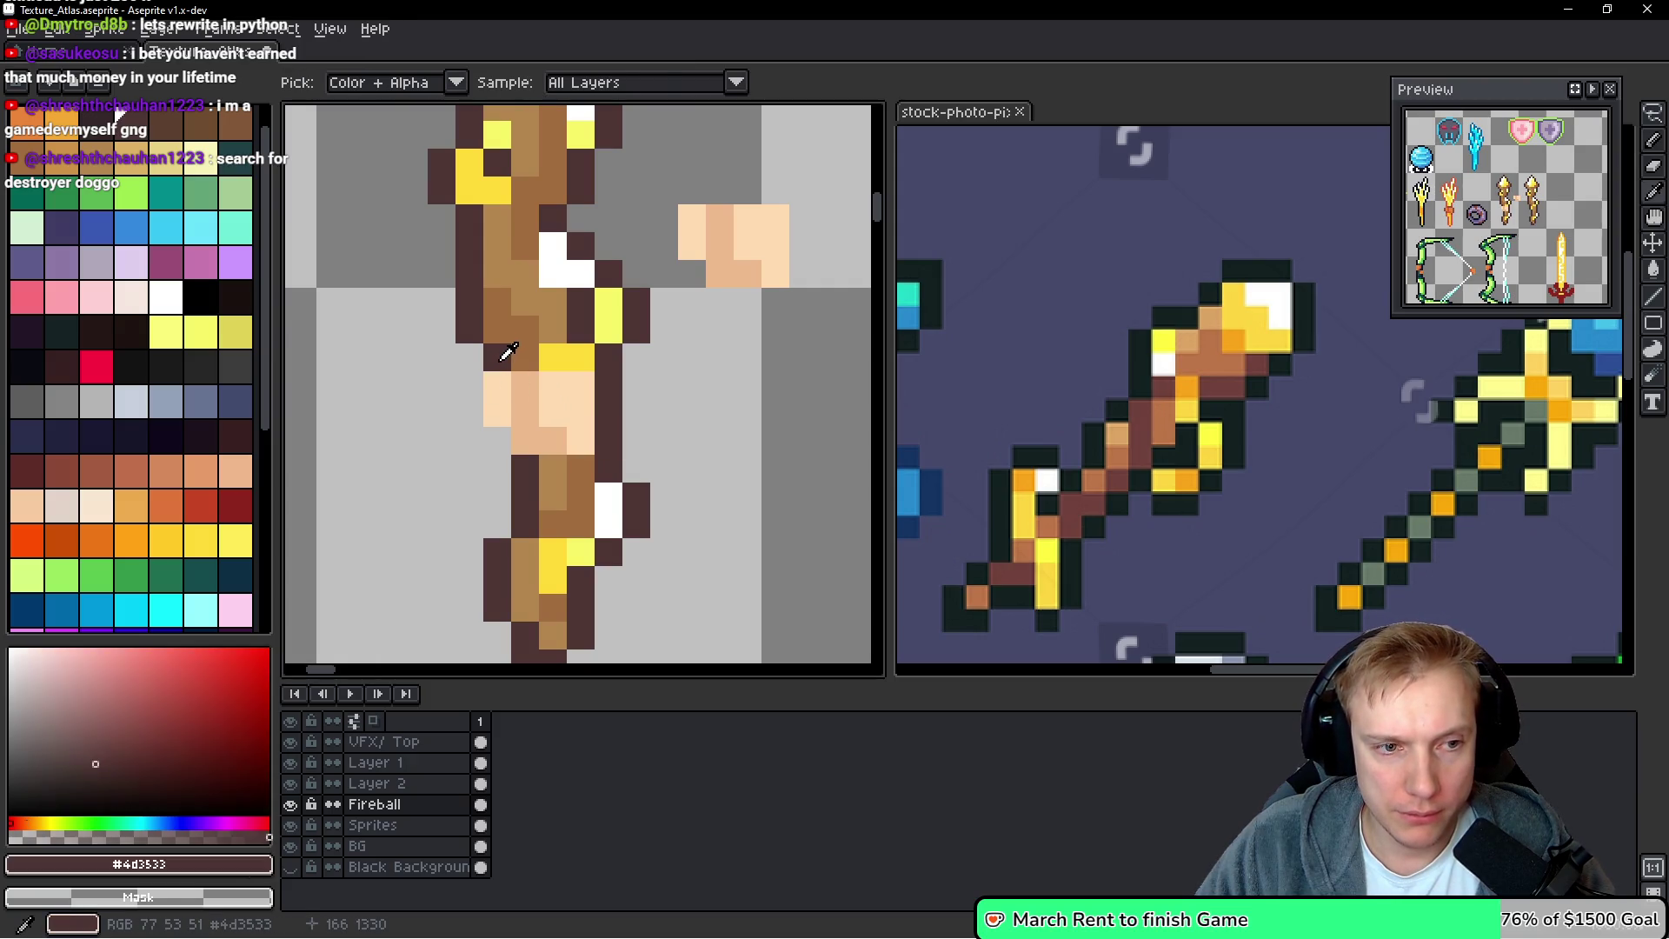
key("m")
left_click_drag(608, 382, 609, 410)
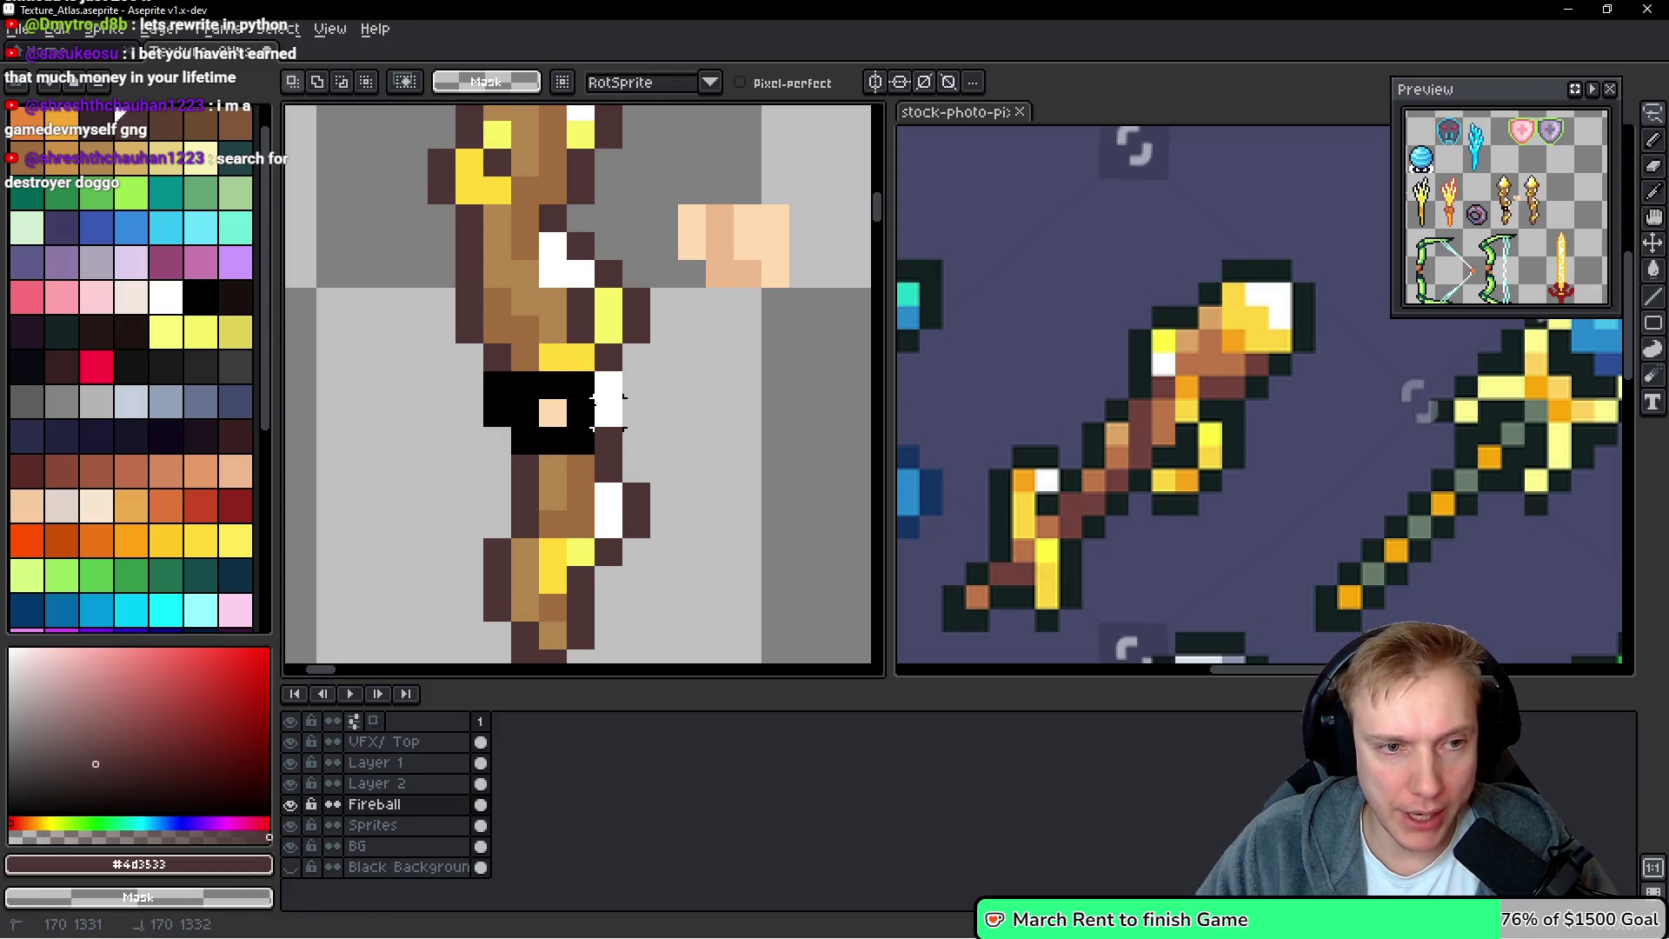
key("ctrl+v")
key("Right")
key("Return")
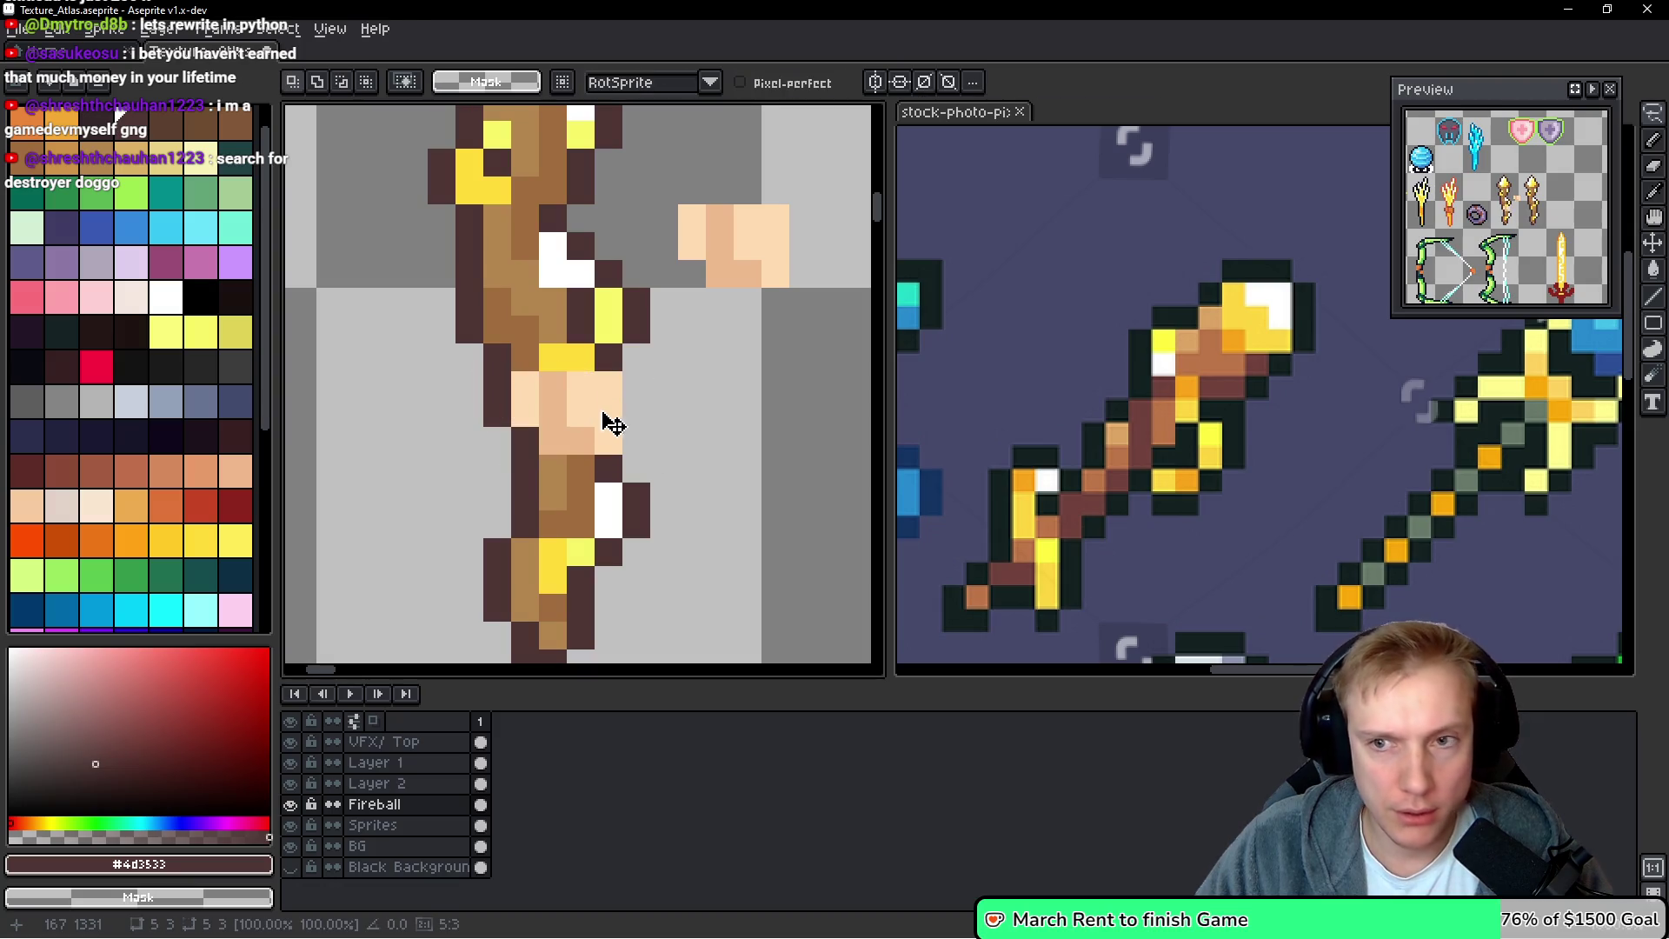
key("v")
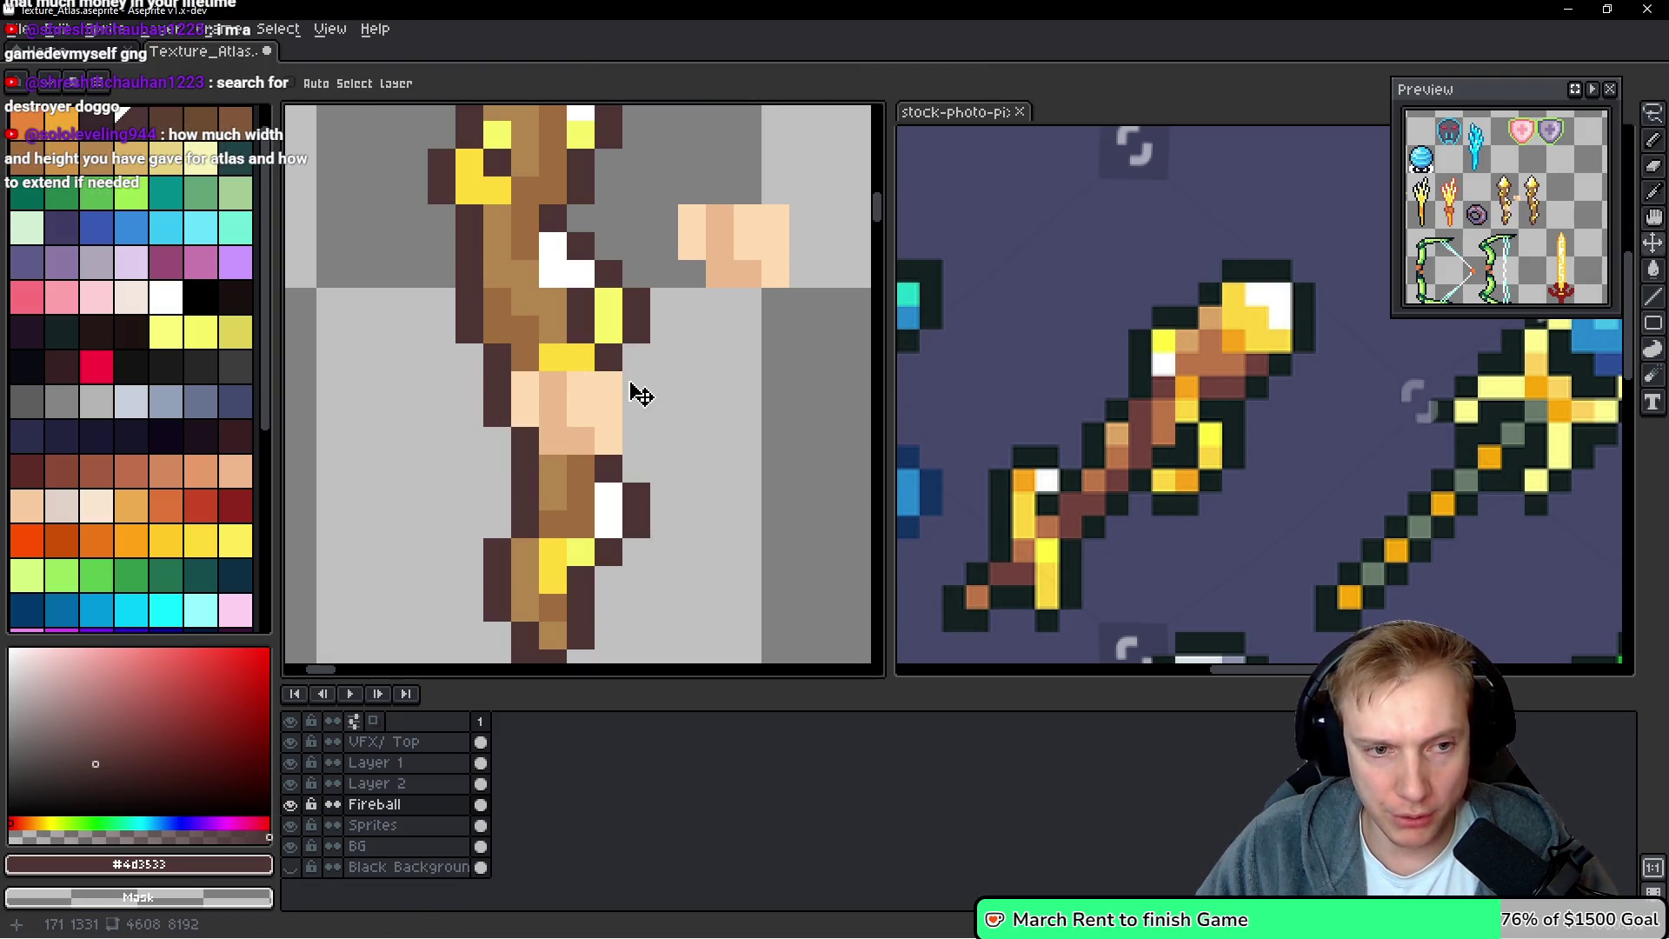
key("b")
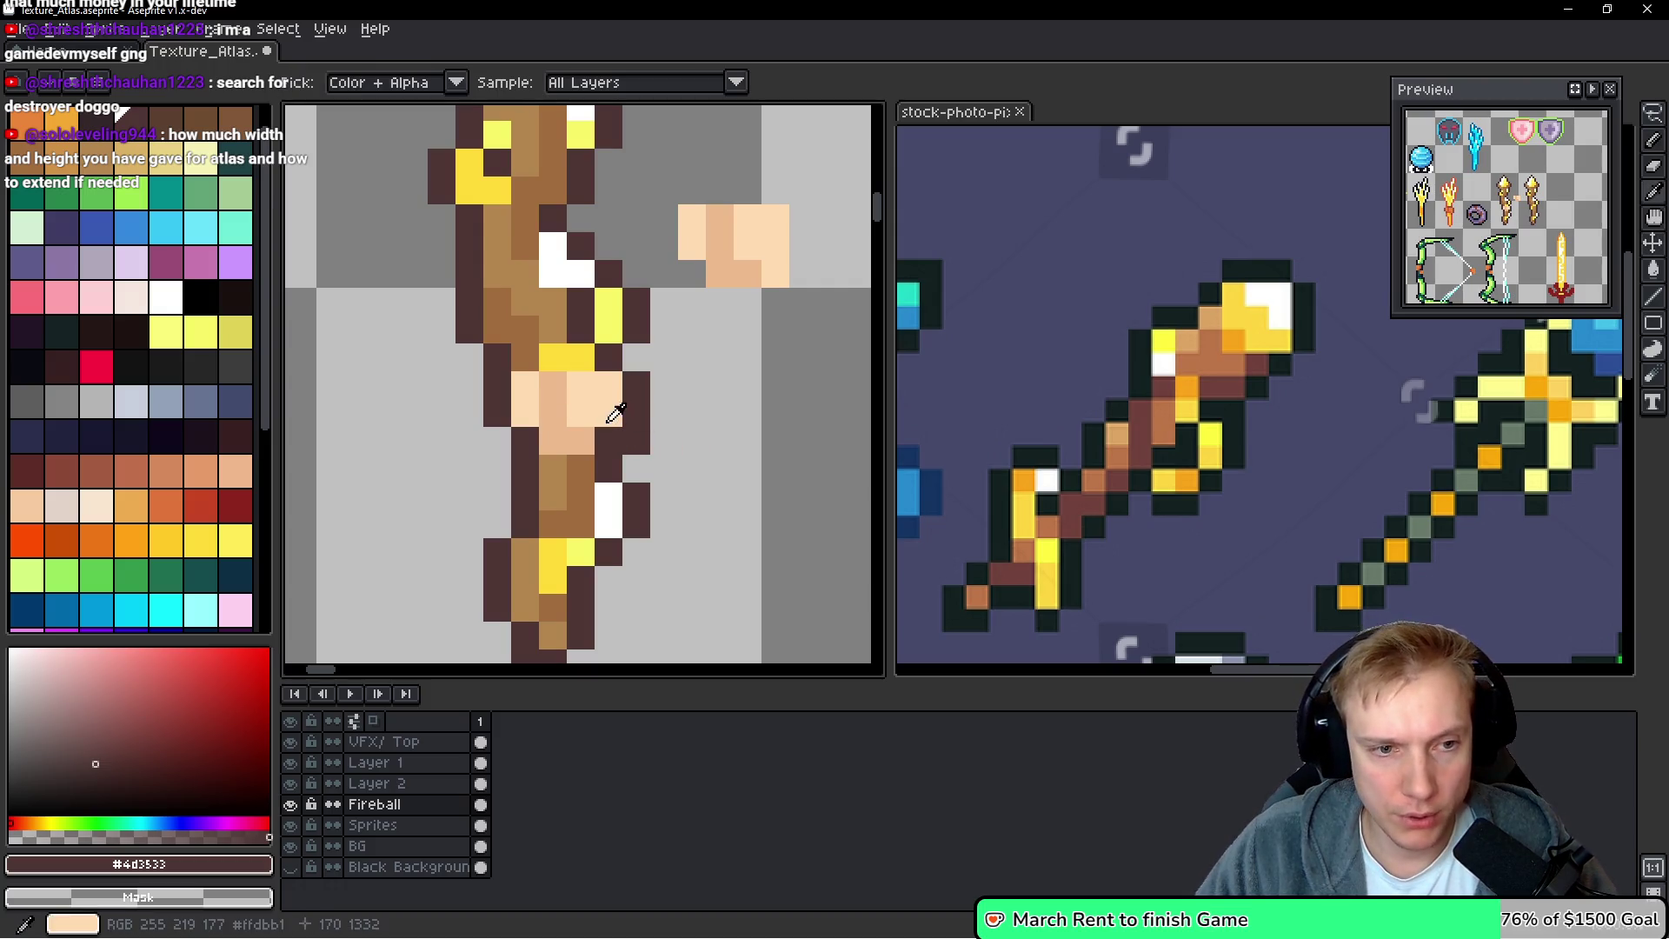
On the Sprites layer, shift the right wand's lower half one pixel left
left_click(606, 431, "alt")
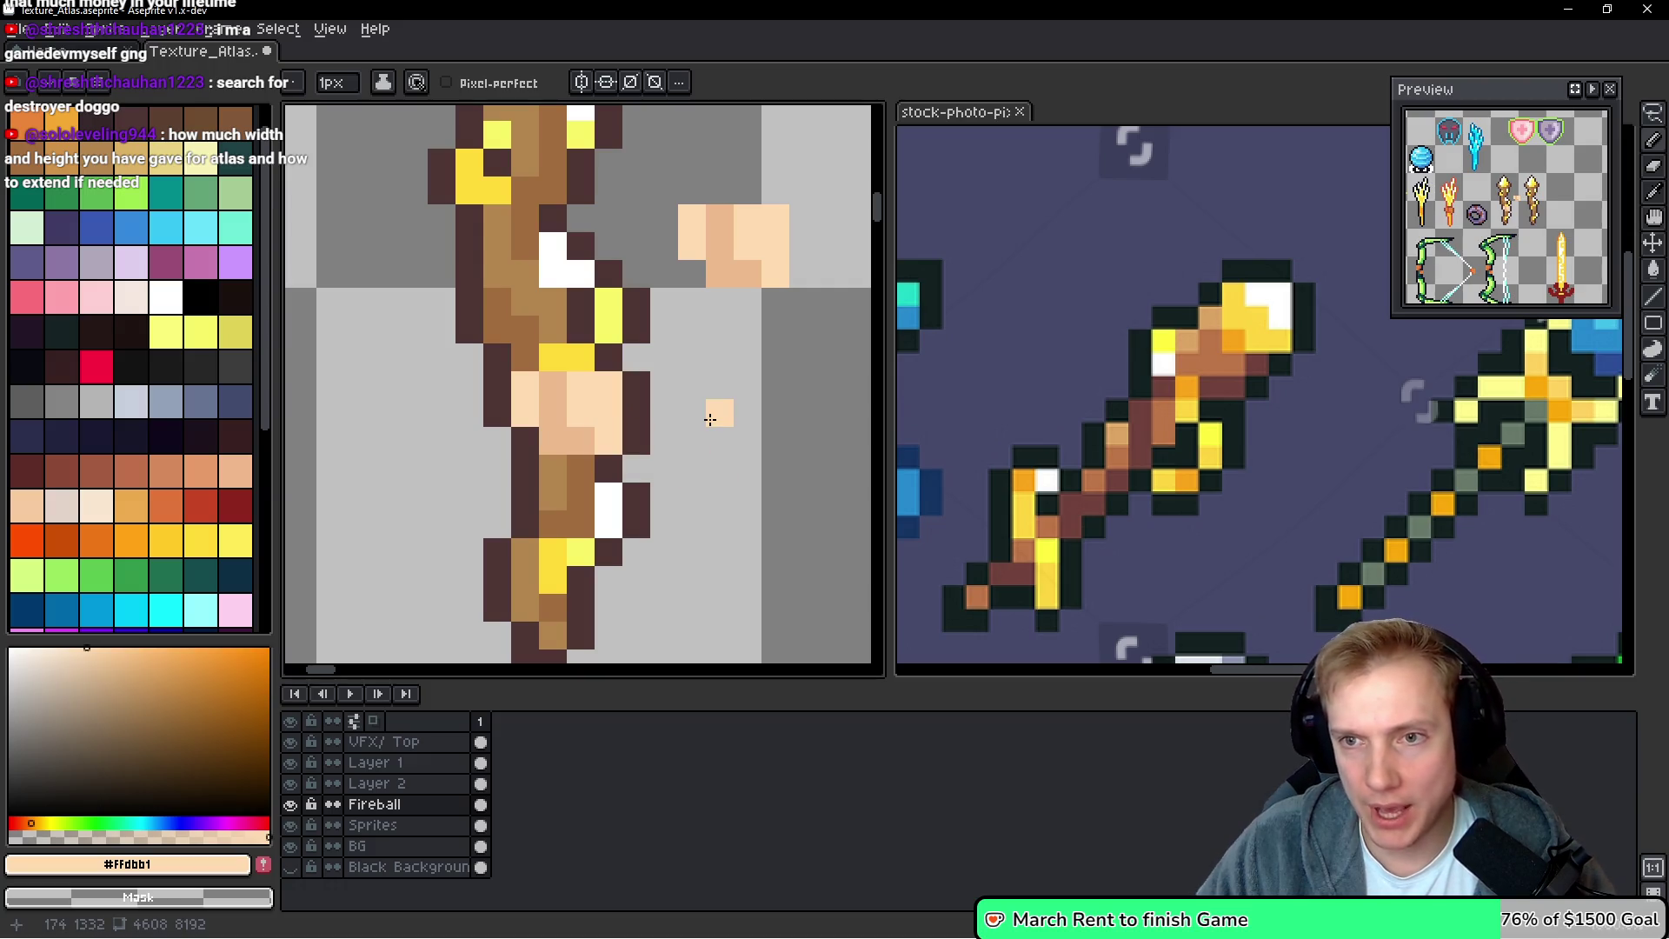
scroll(710, 420, "down", 5)
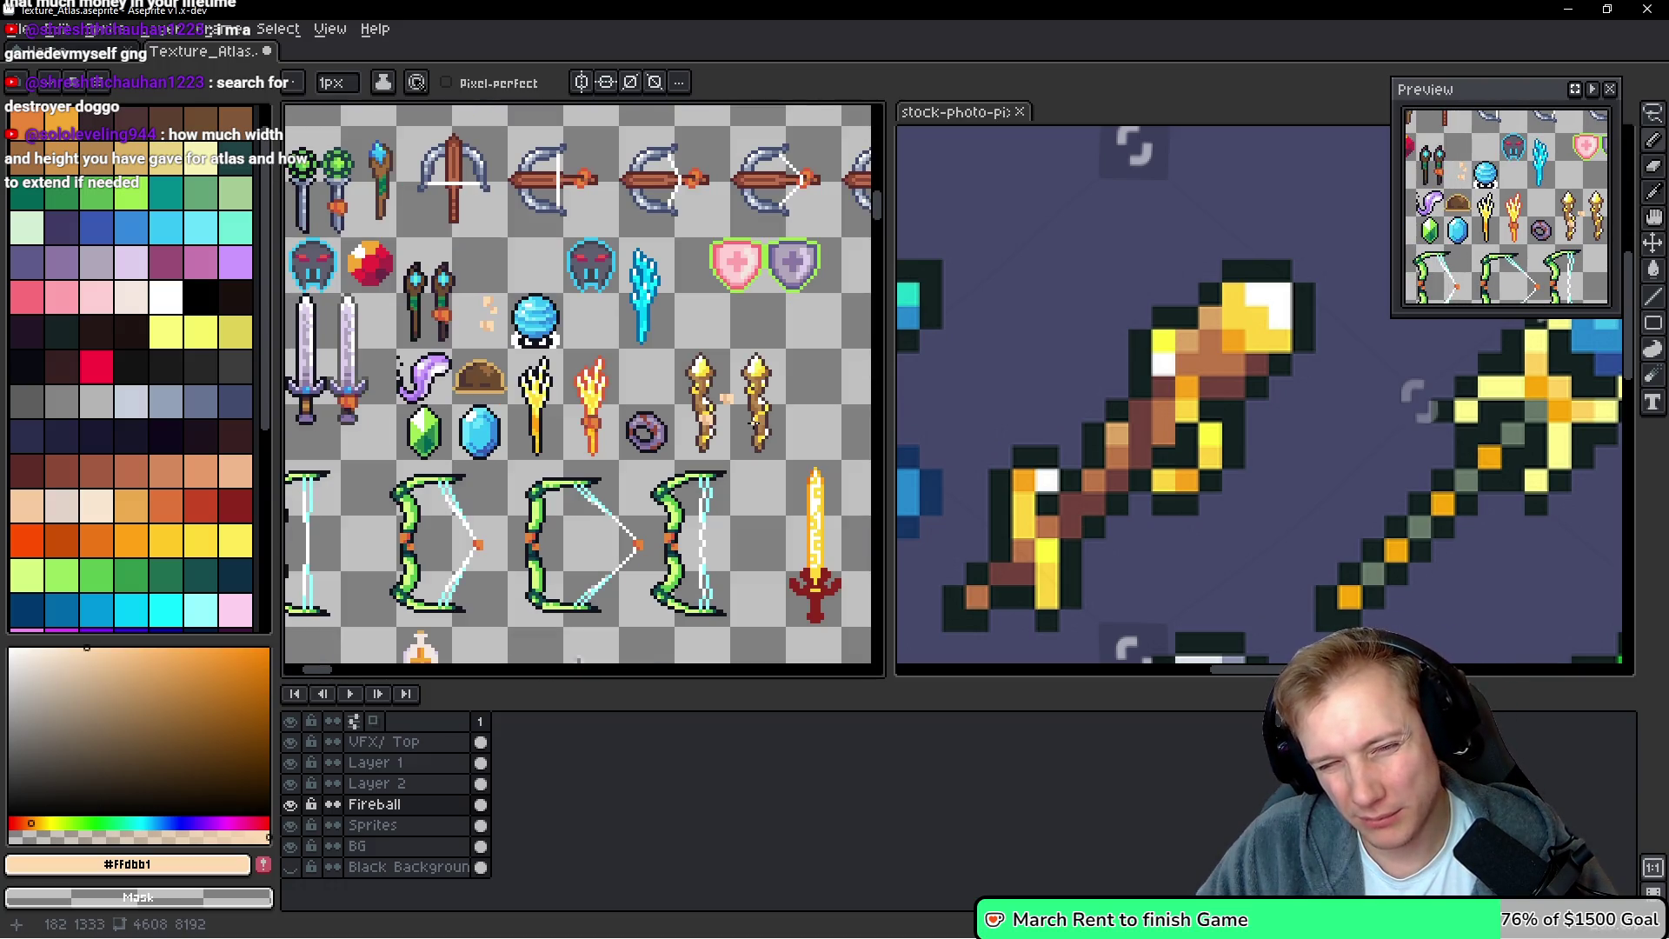
scroll(723, 398, "up", 5)
scroll(556, 357, "down", 2)
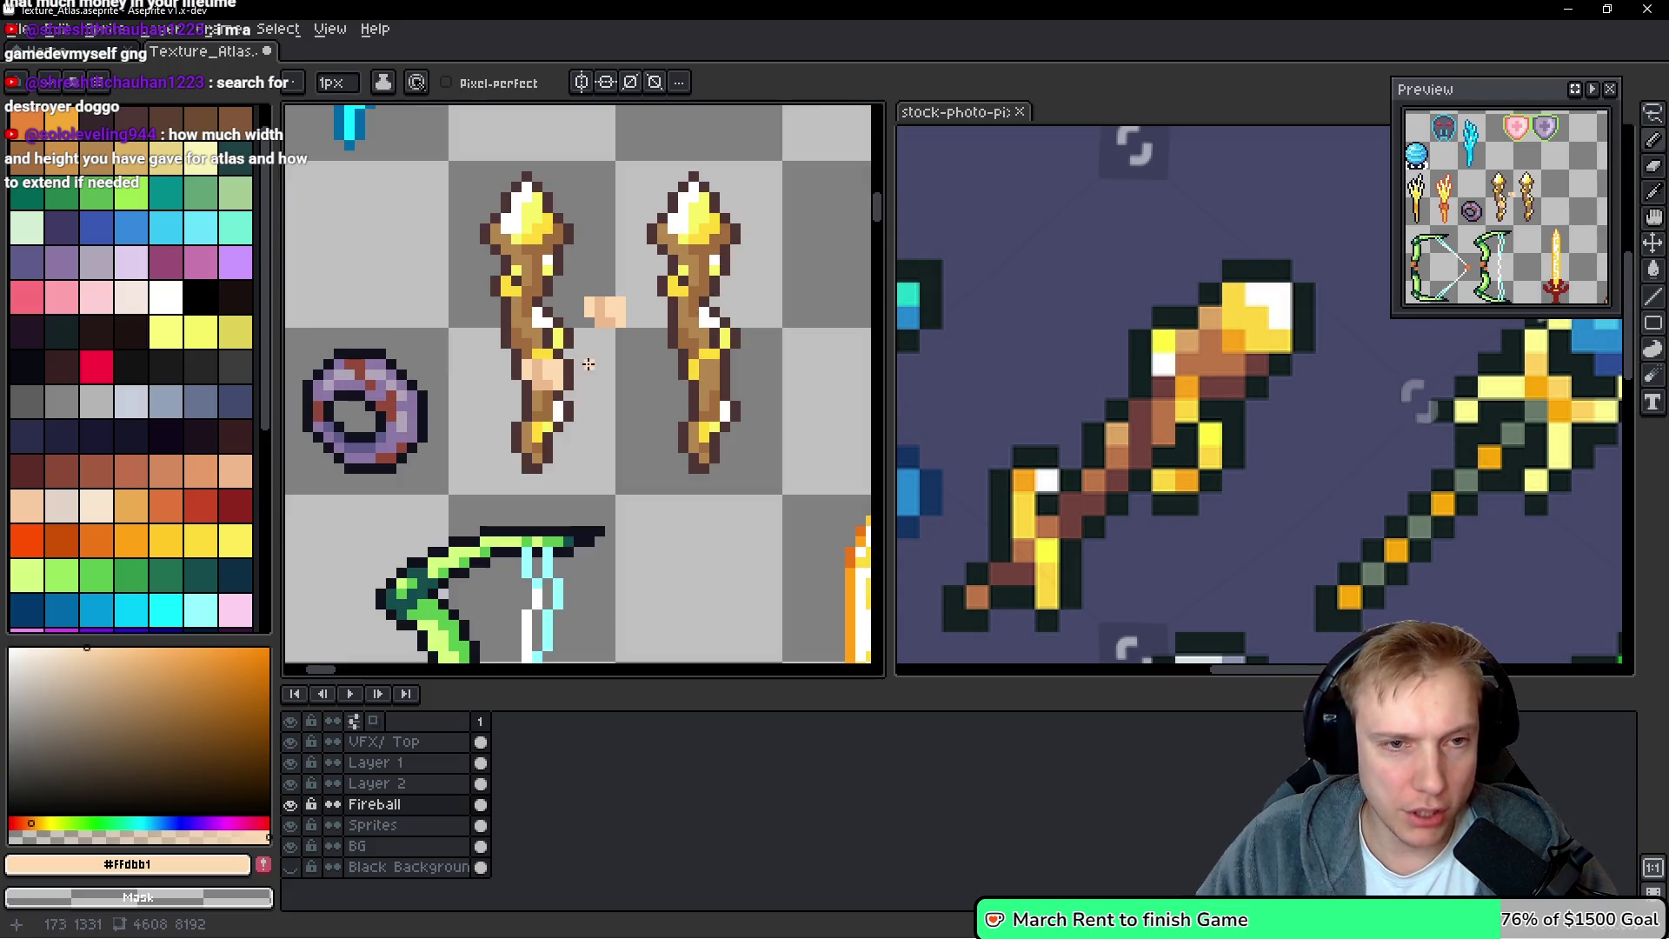
scroll(696, 388, "up", 1)
left_click_drag(761, 395, 758, 395)
key("m")
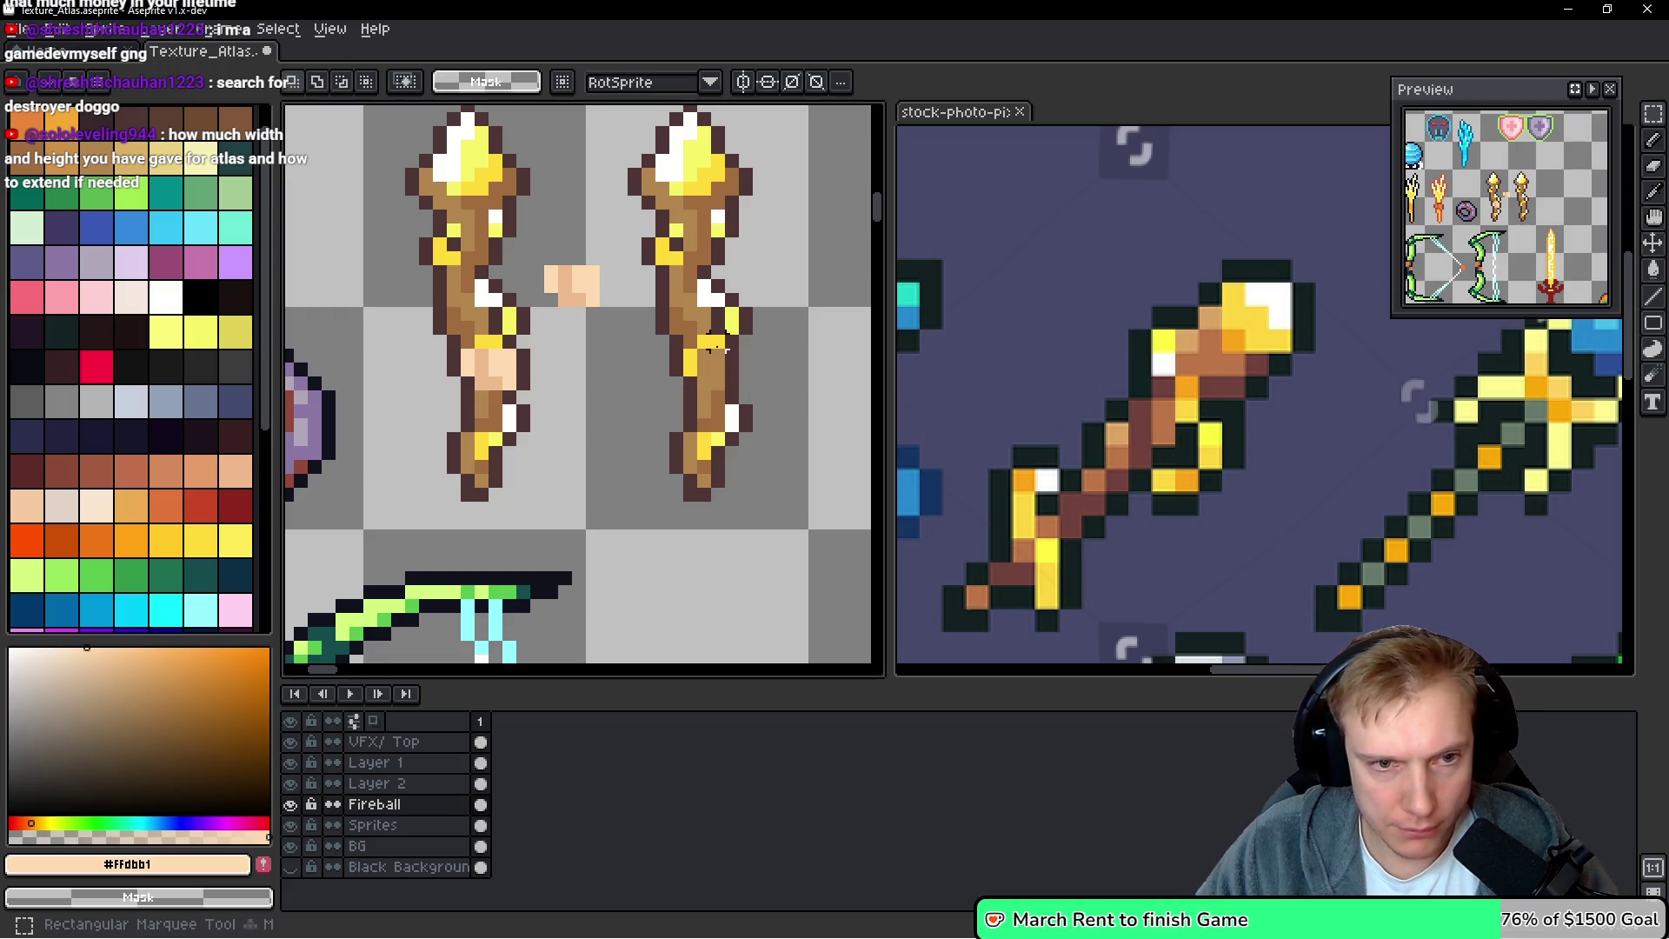
mouse_move(737, 335)
left_mouse_down()
mouse_move(669, 352)
mouse_move(735, 521)
mouse_move(662, 519)
left_mouse_up()
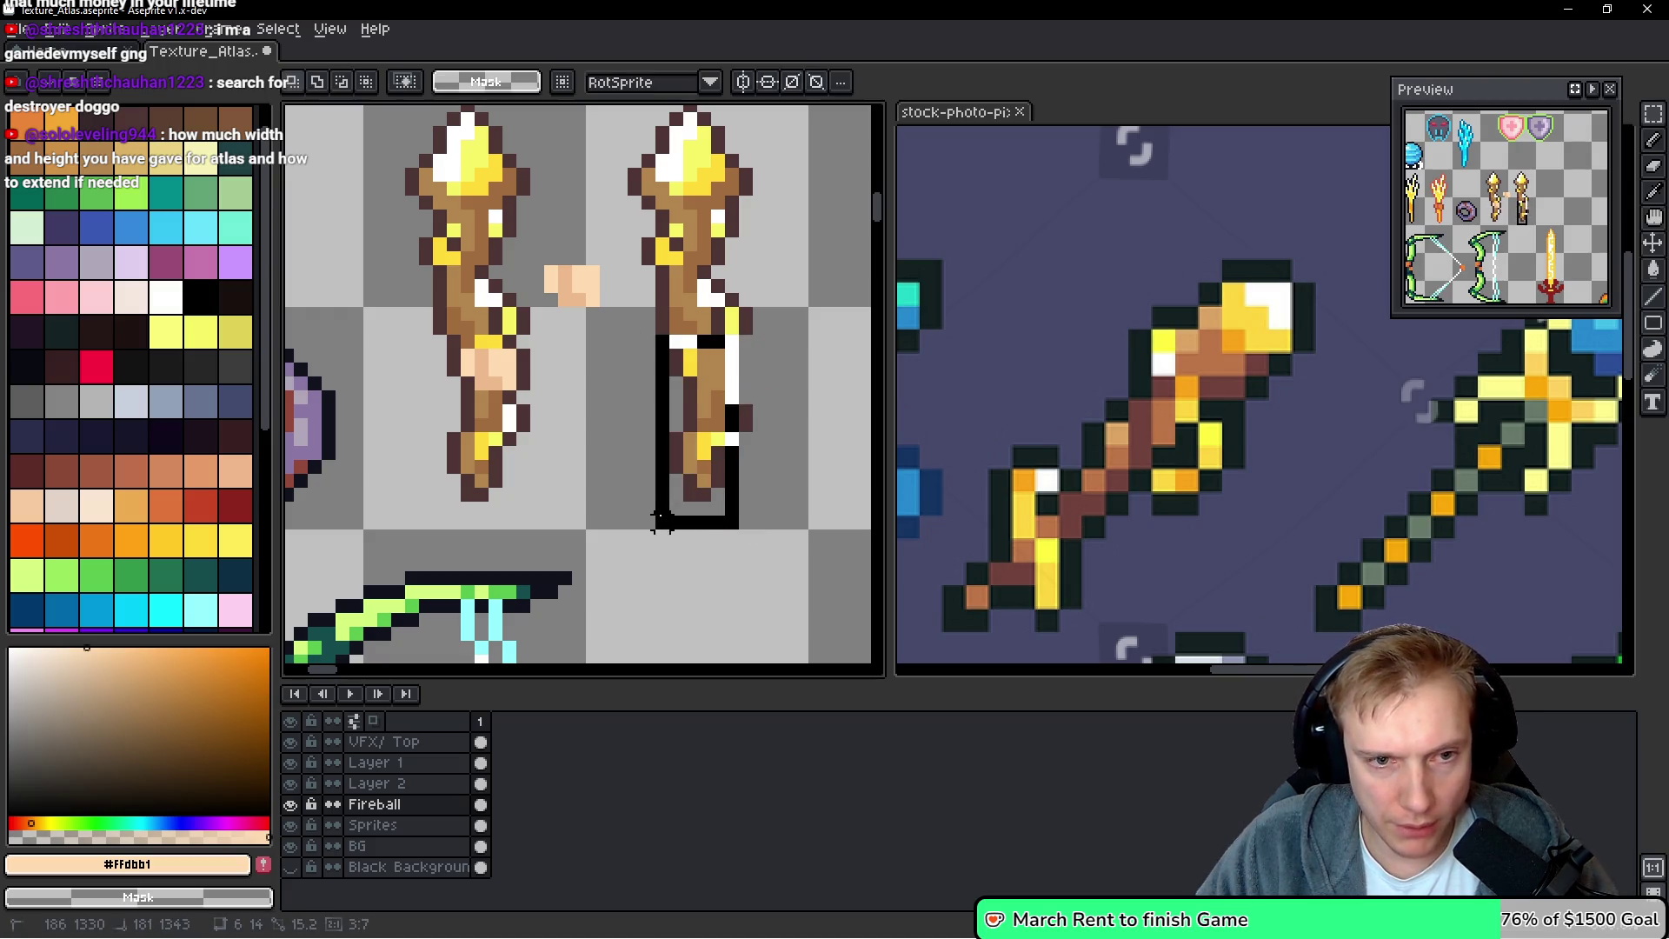
mouse_move(776, 341)
left_mouse_down()
mouse_move(726, 346)
mouse_move(671, 504)
mouse_move(718, 395)
left_mouse_up()
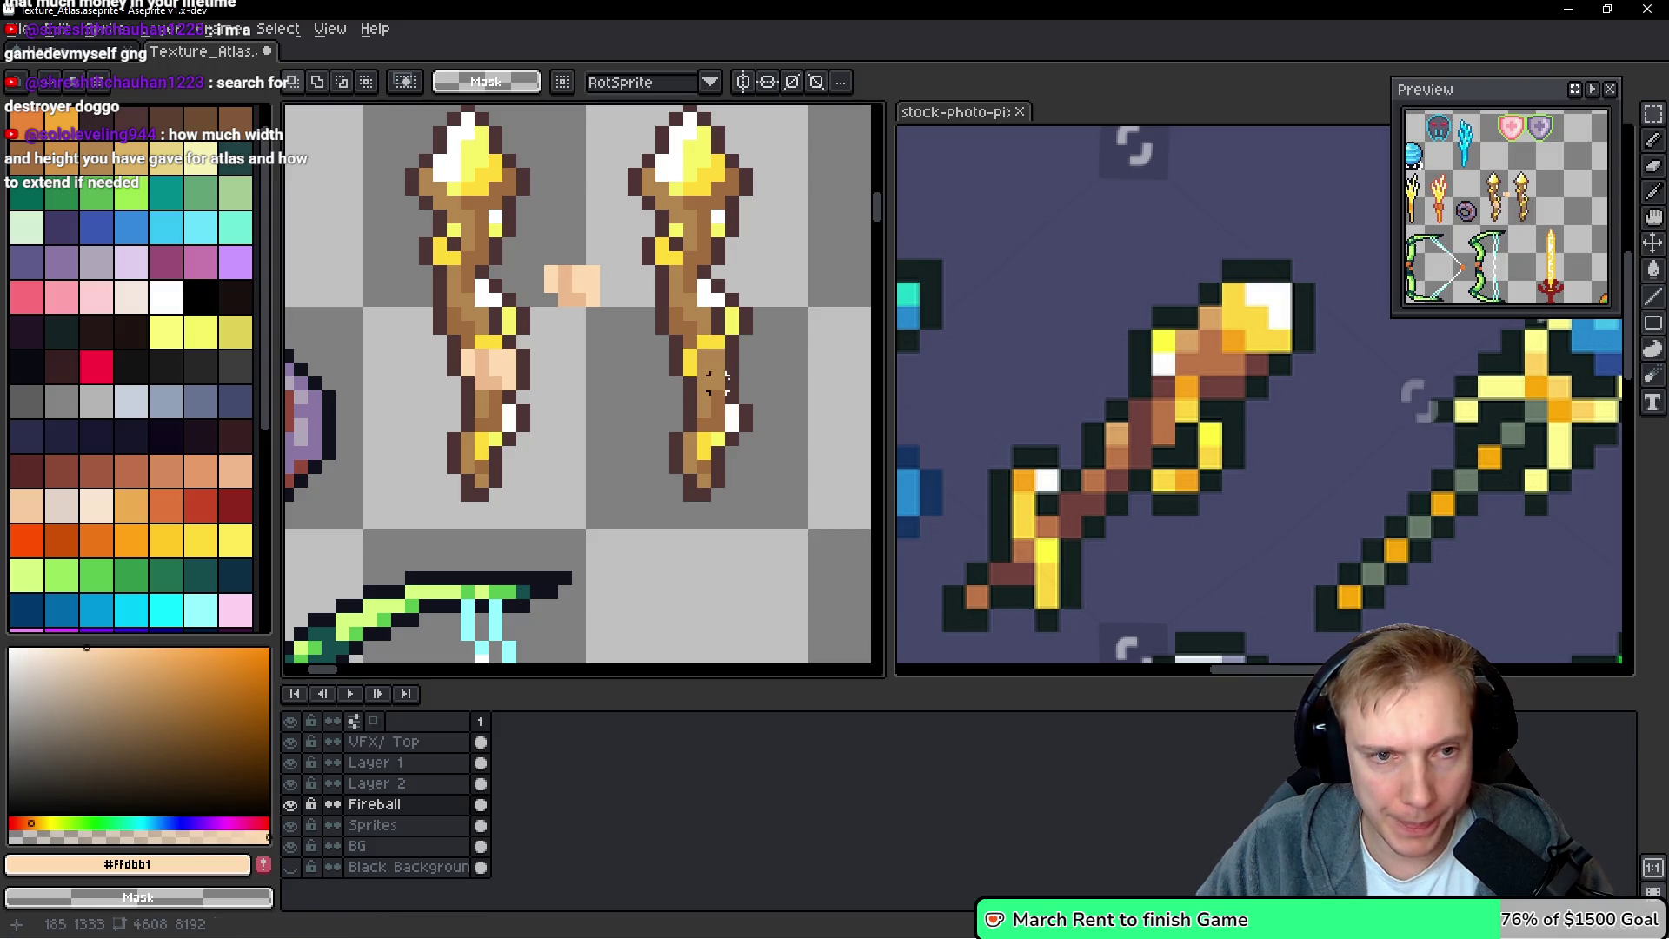
left_click_drag(759, 341, 634, 509)
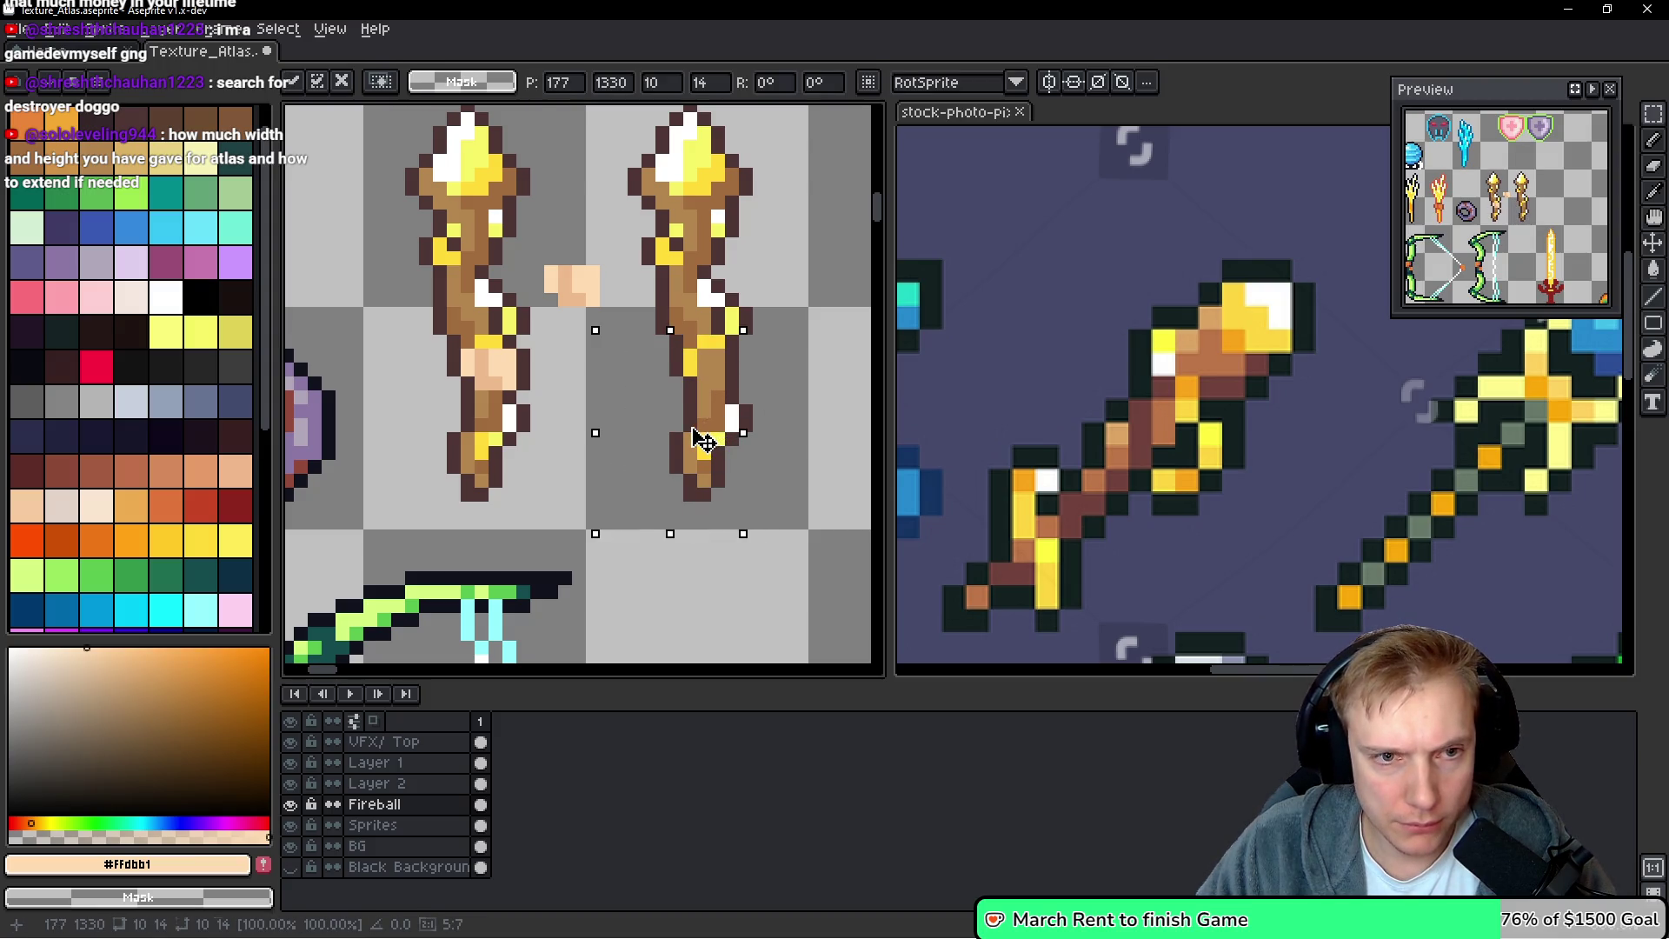
left_click(728, 435, "ctrl")
left_click_drag(728, 434, 715, 437)
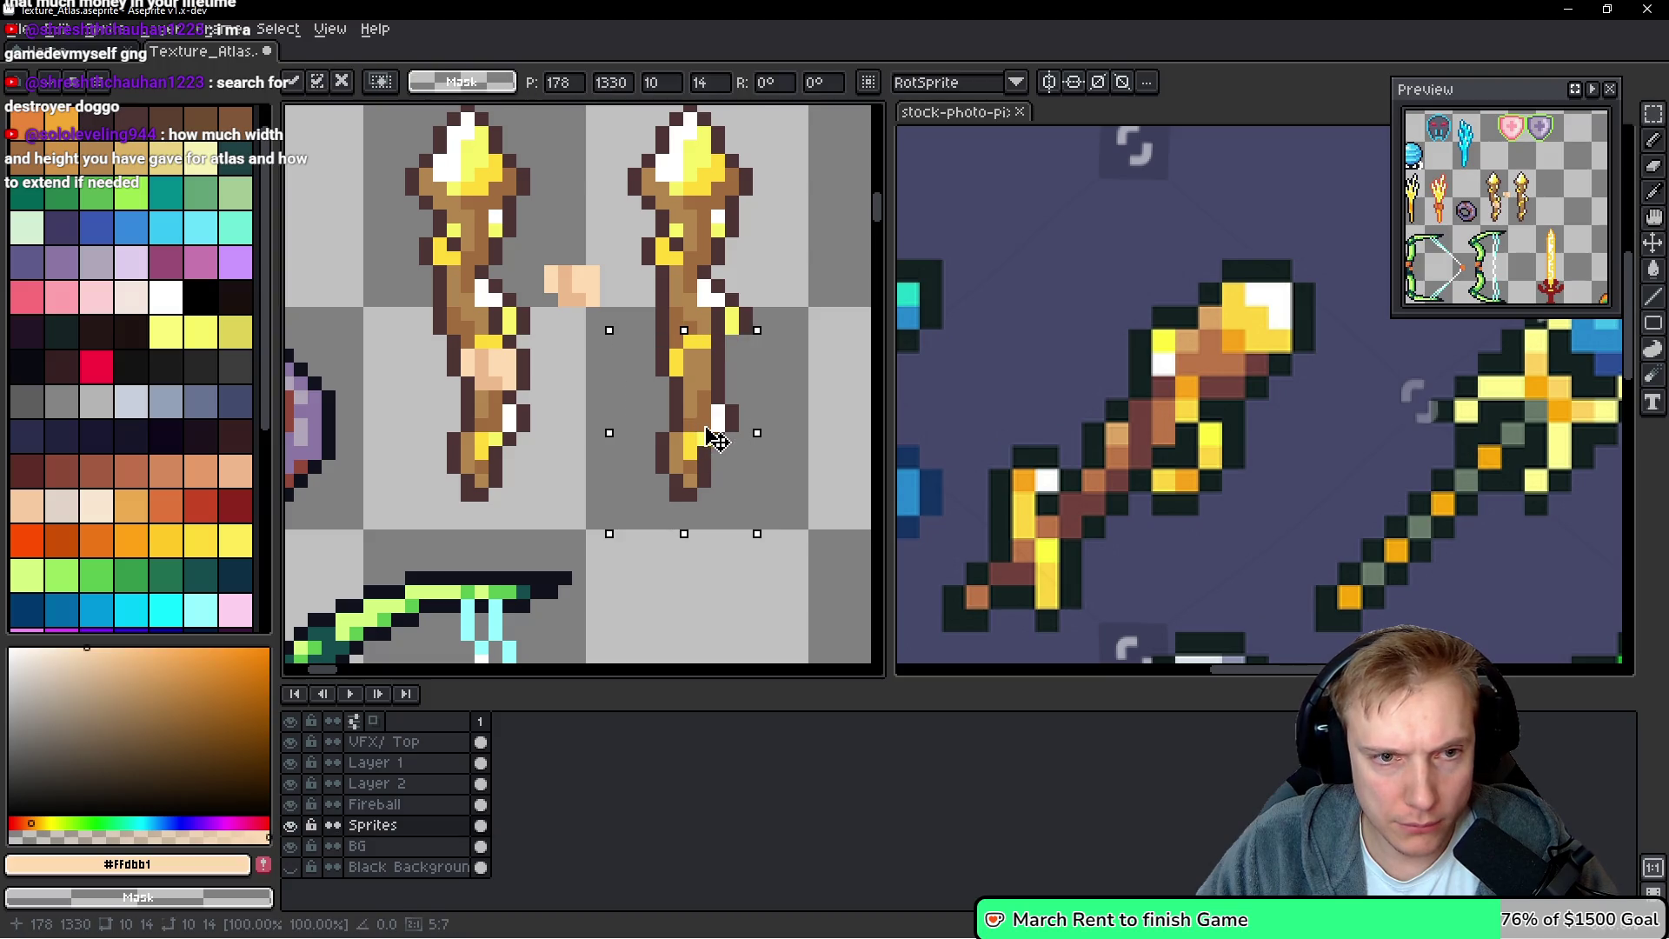
key("Return")
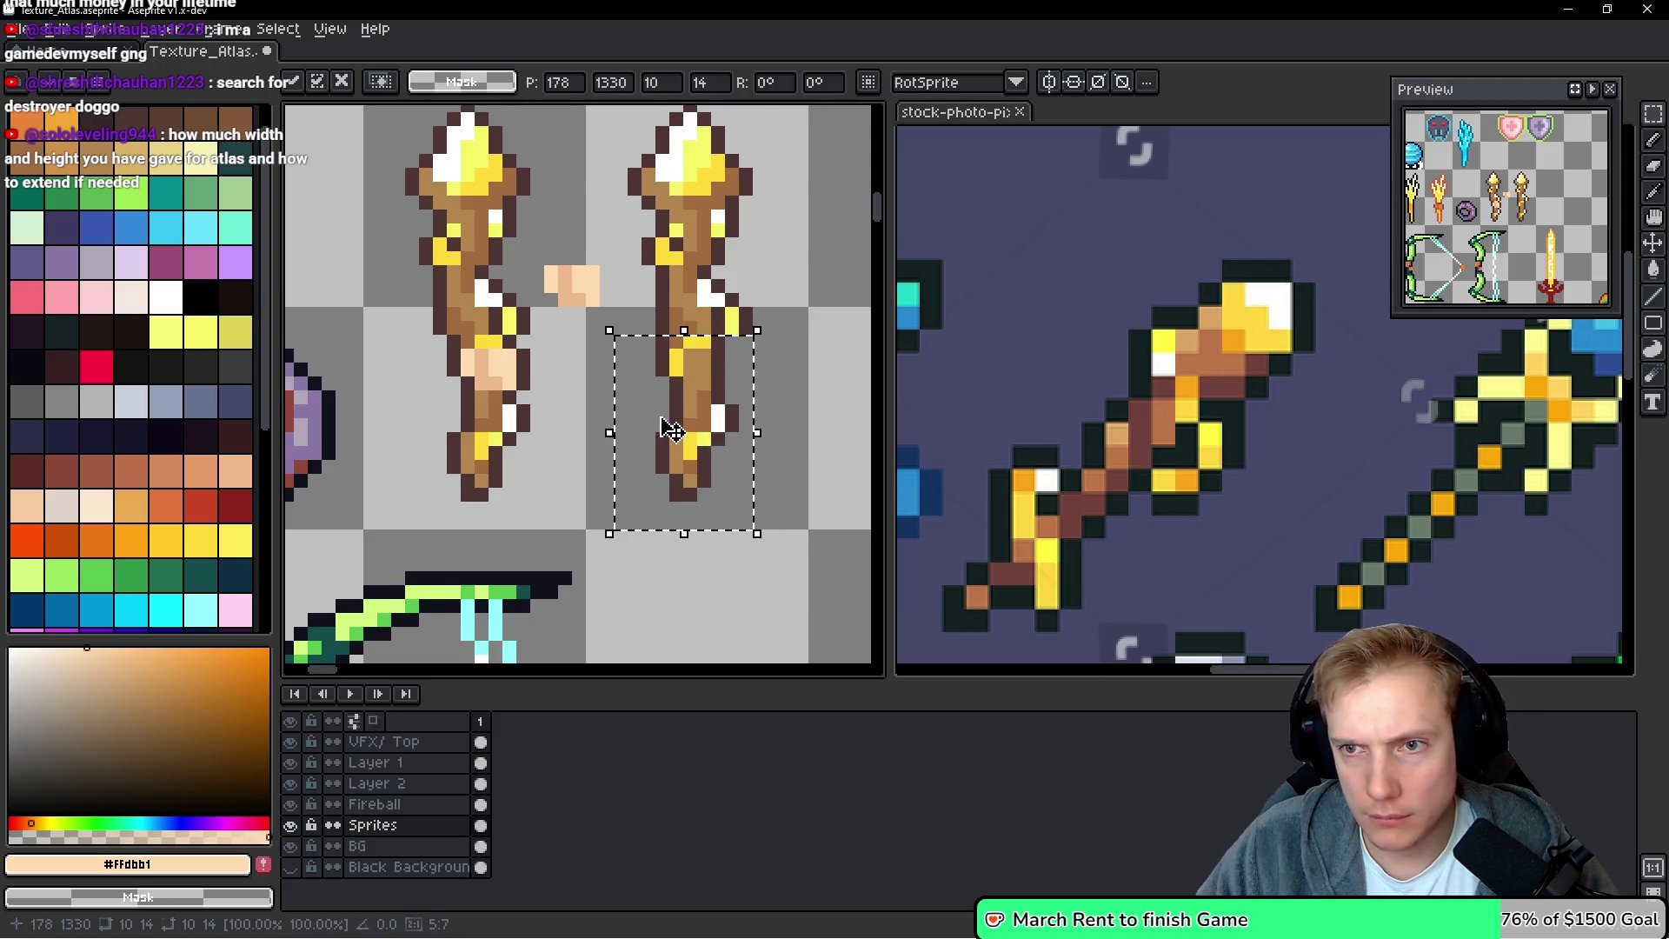
key("ctrl+d")
Add a dark outline pixel and shift a 3x3 pixel cluster one pixel left
scroll(808, 417, "up", 2)
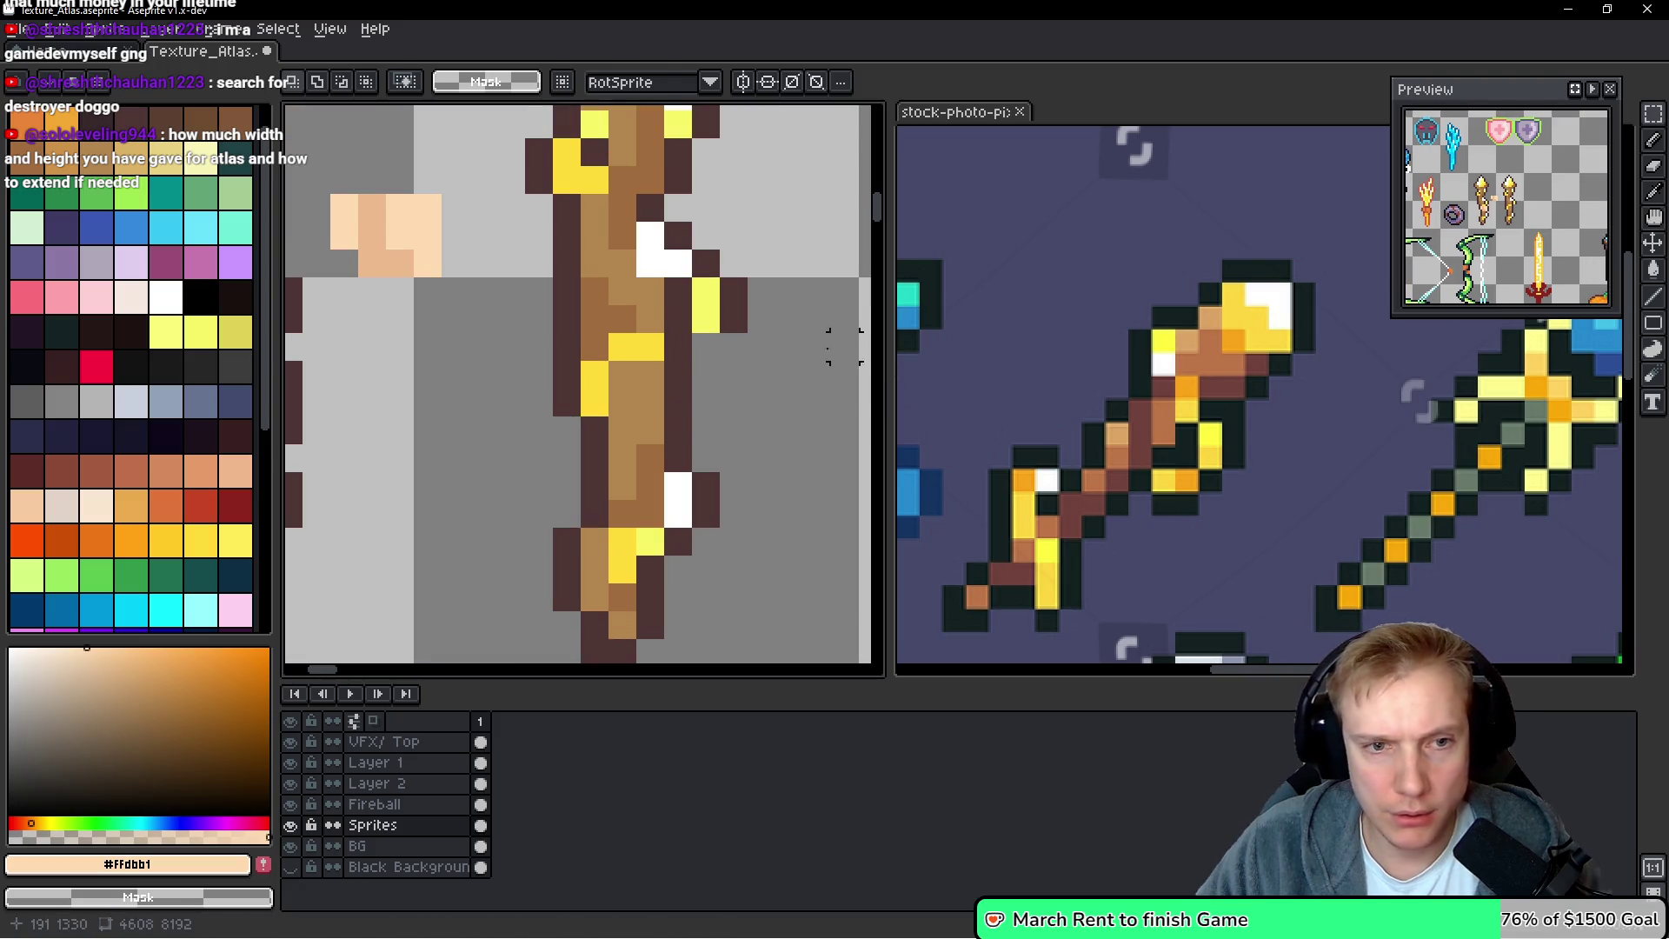
key("b")
left_click(716, 322)
key("m")
mouse_move(676, 294)
left_mouse_down()
mouse_move(756, 376)
mouse_move(702, 345)
left_mouse_up()
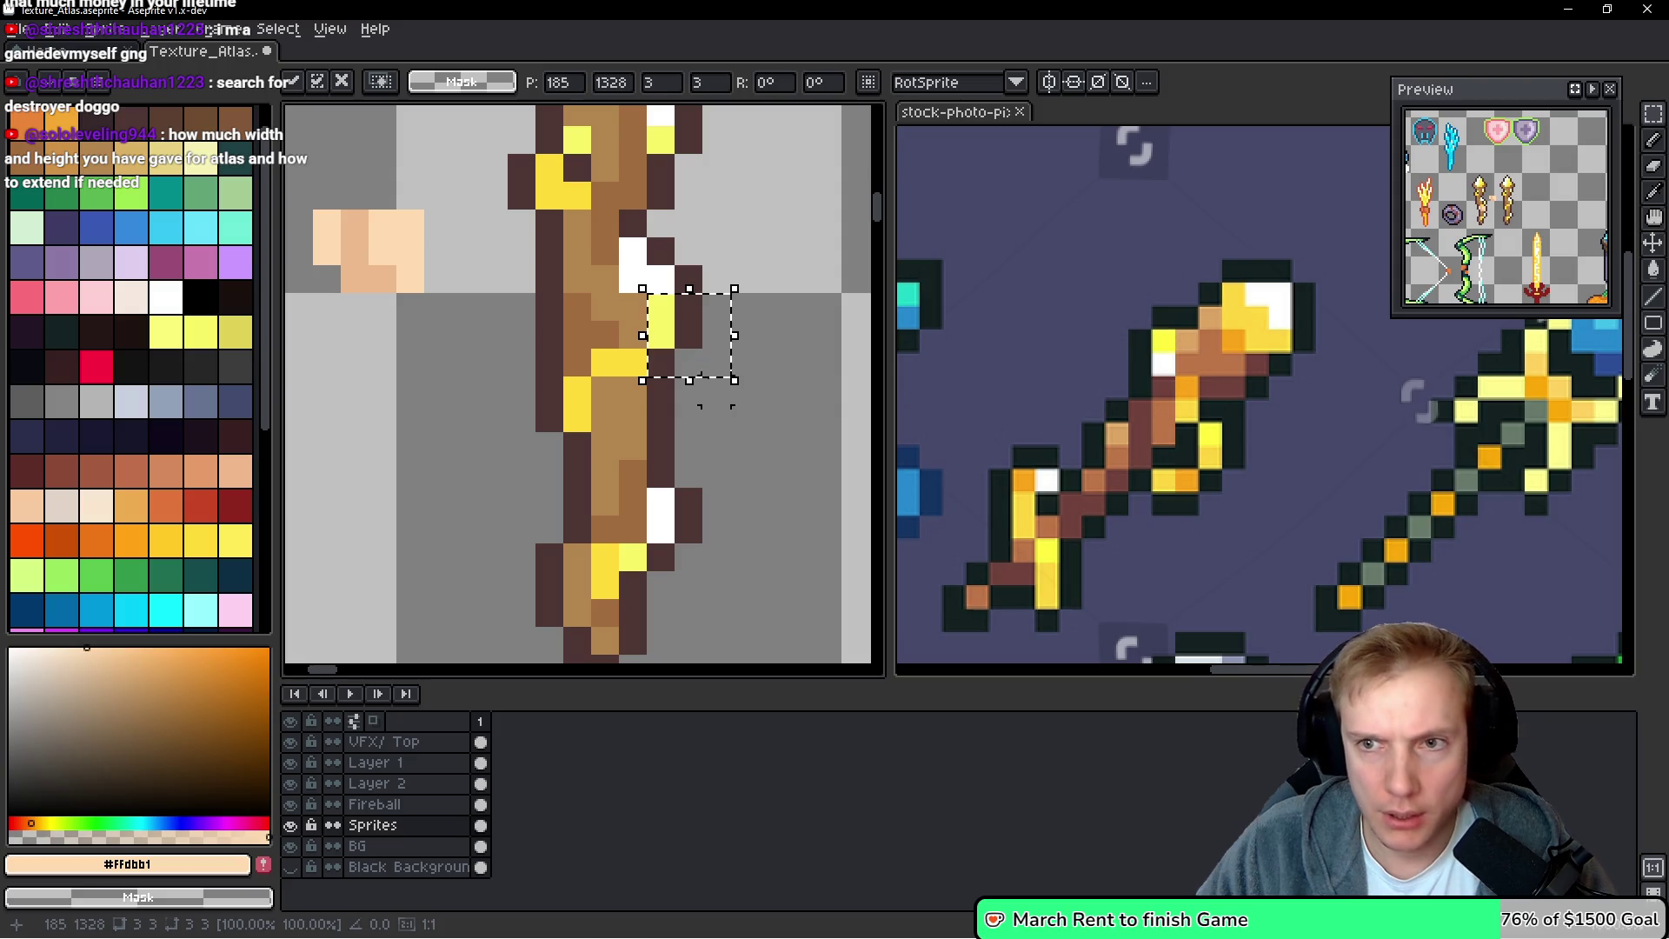
key("ctrl+d")
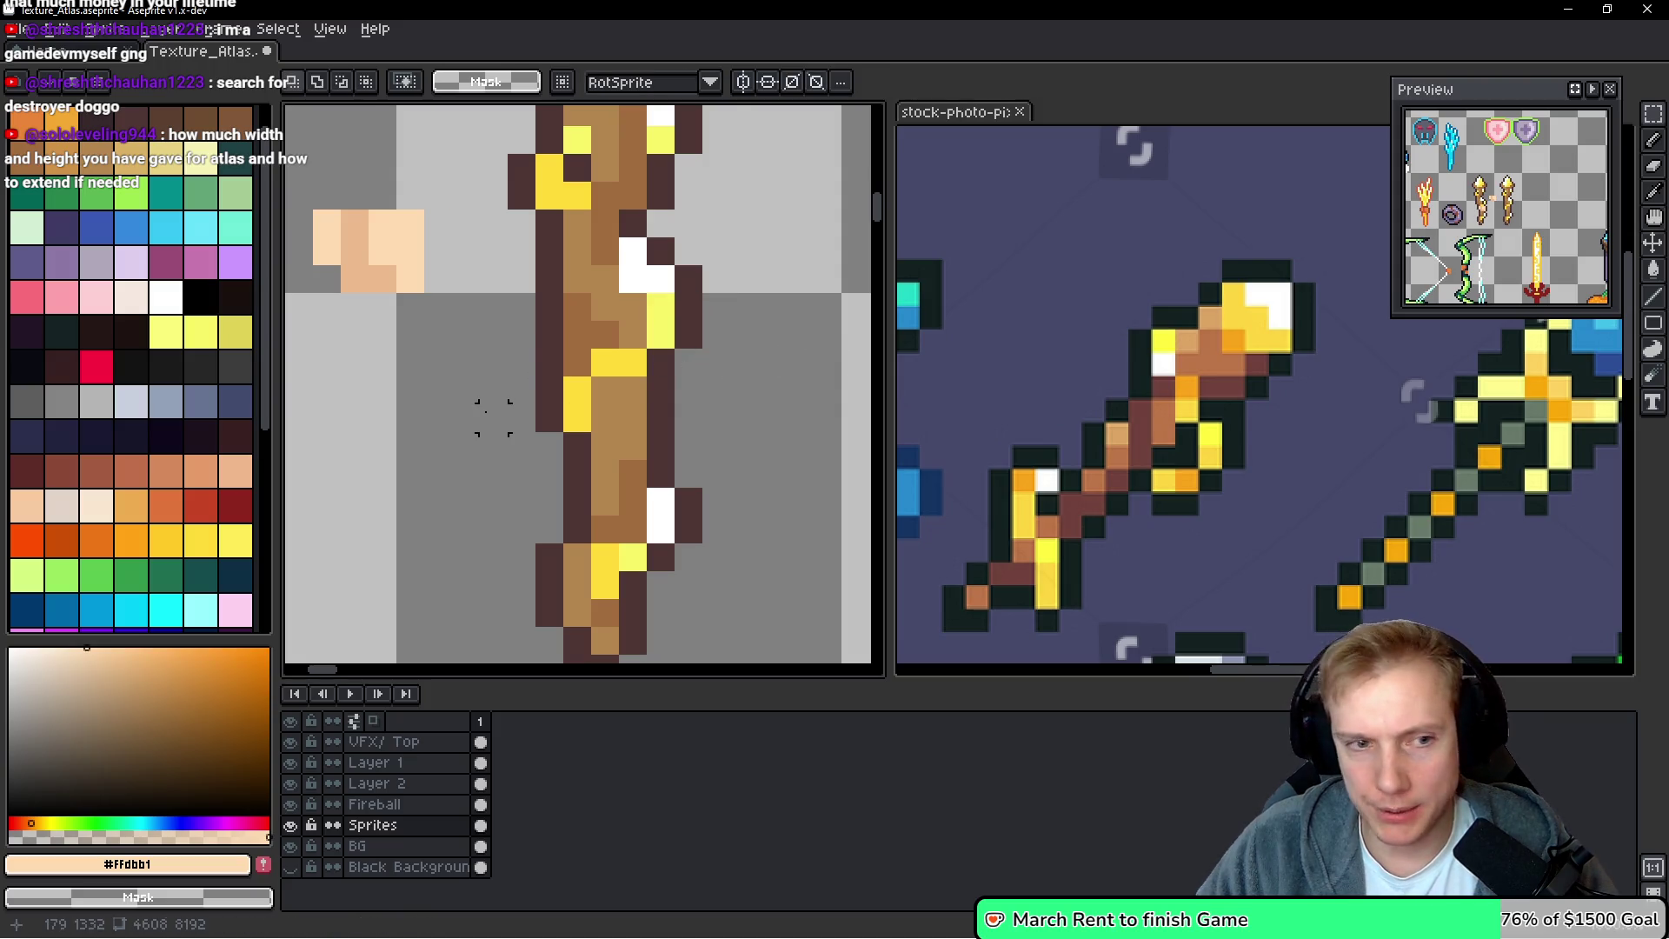
key("i")
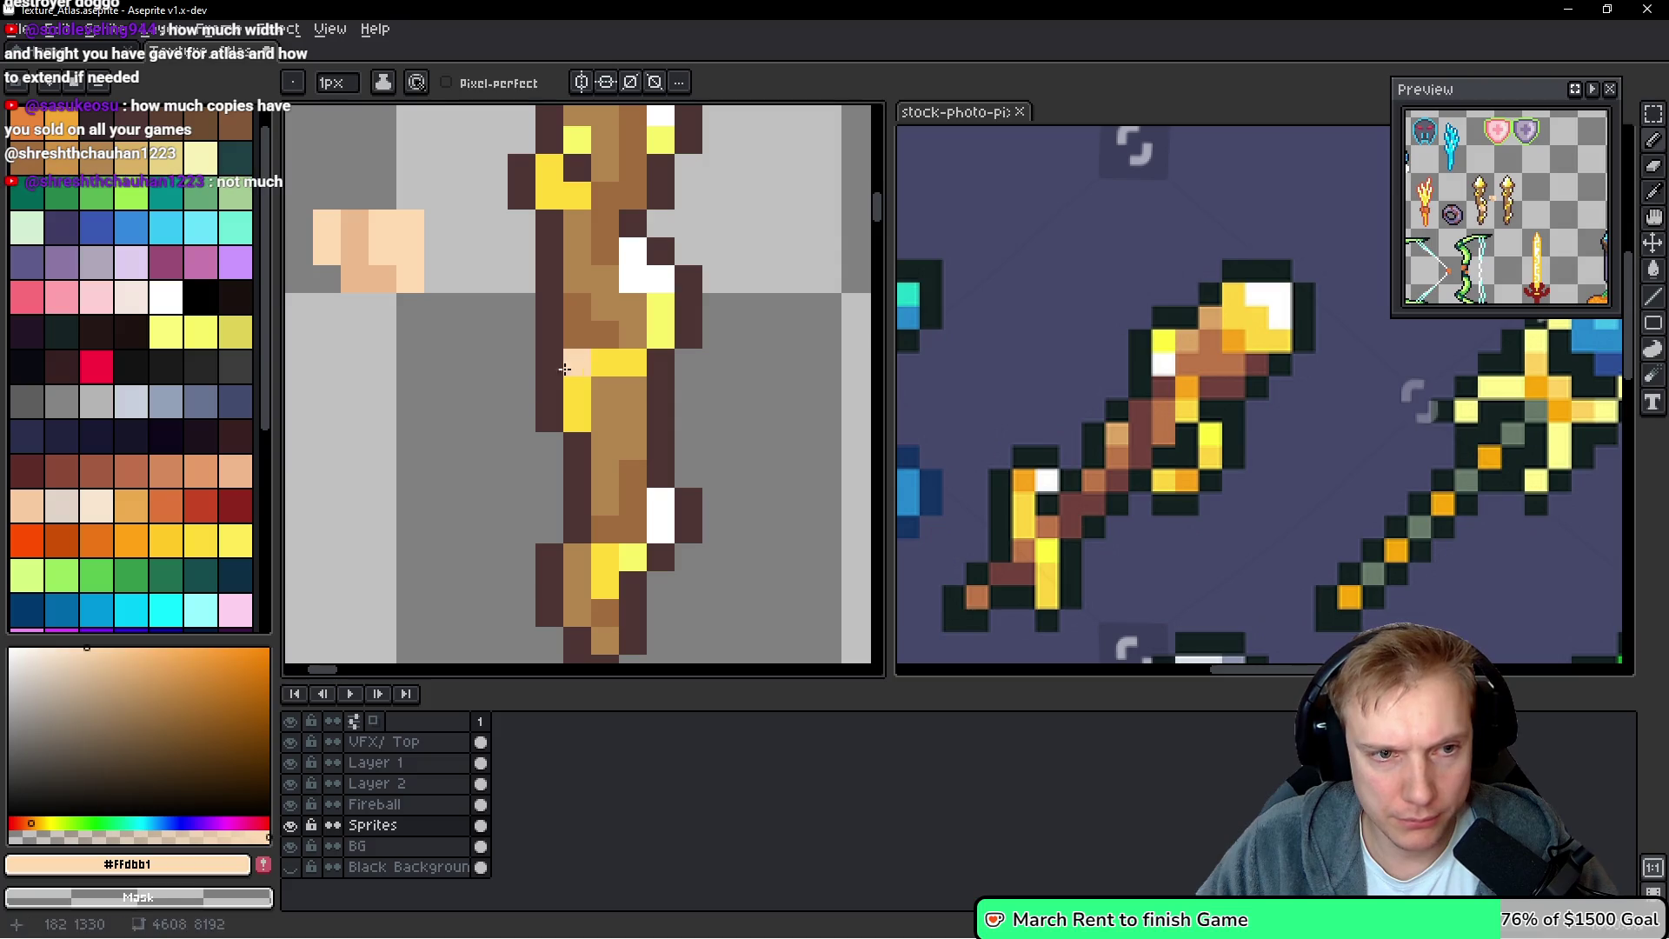
left_click(557, 371, "alt")
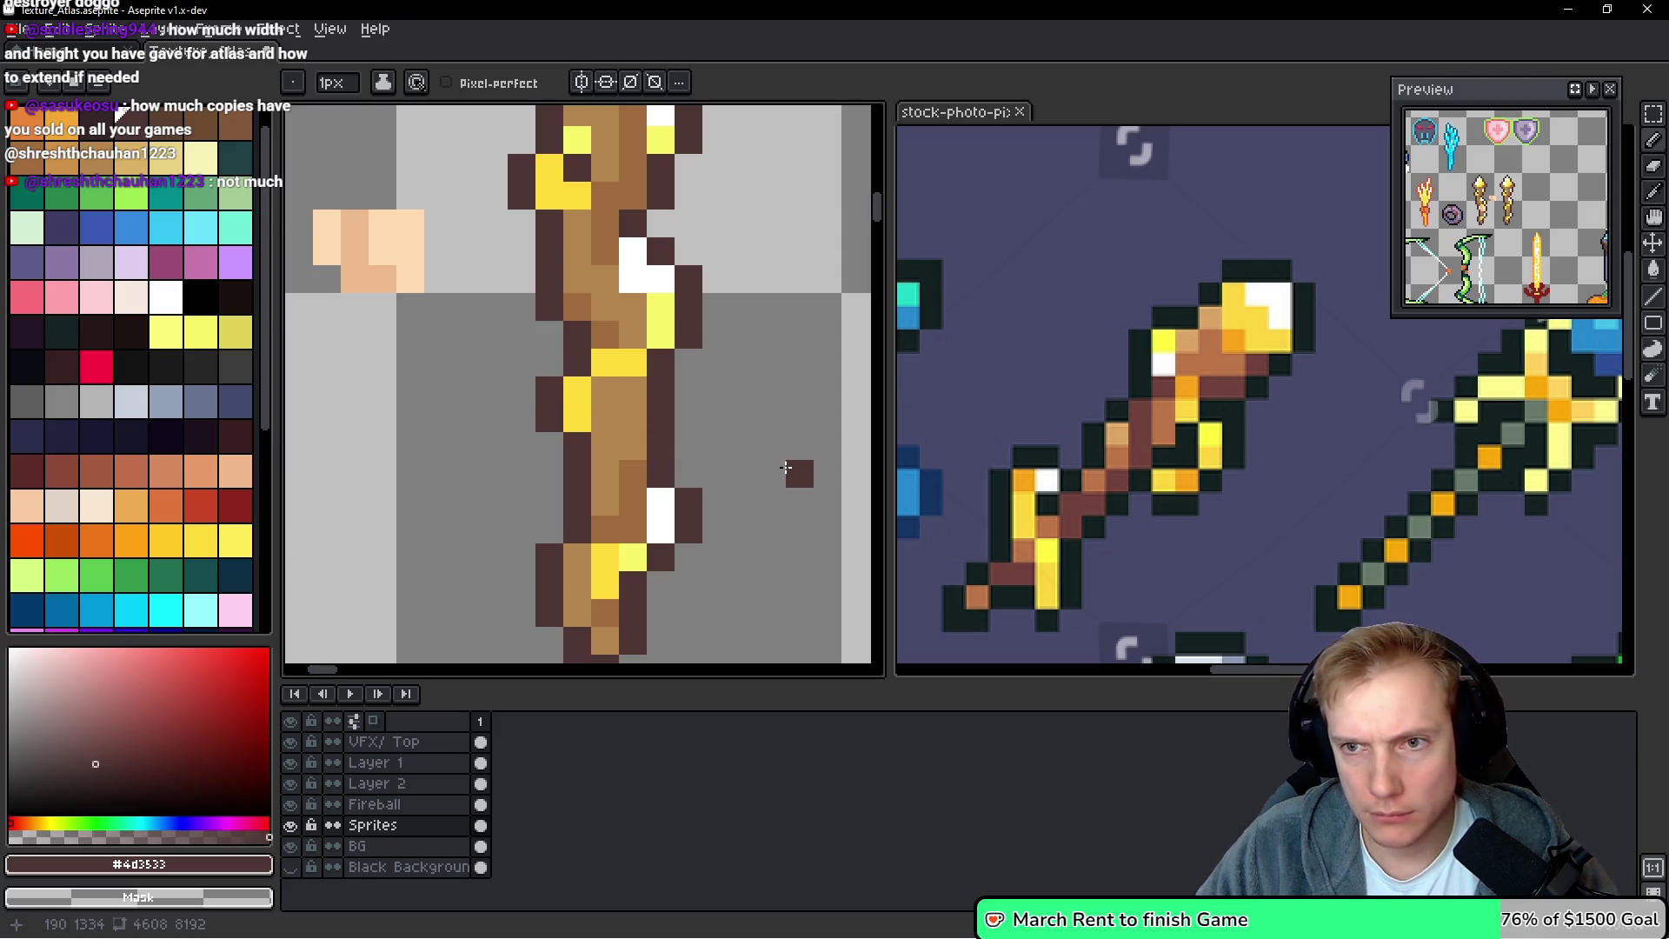
scroll(598, 402, "down", 3)
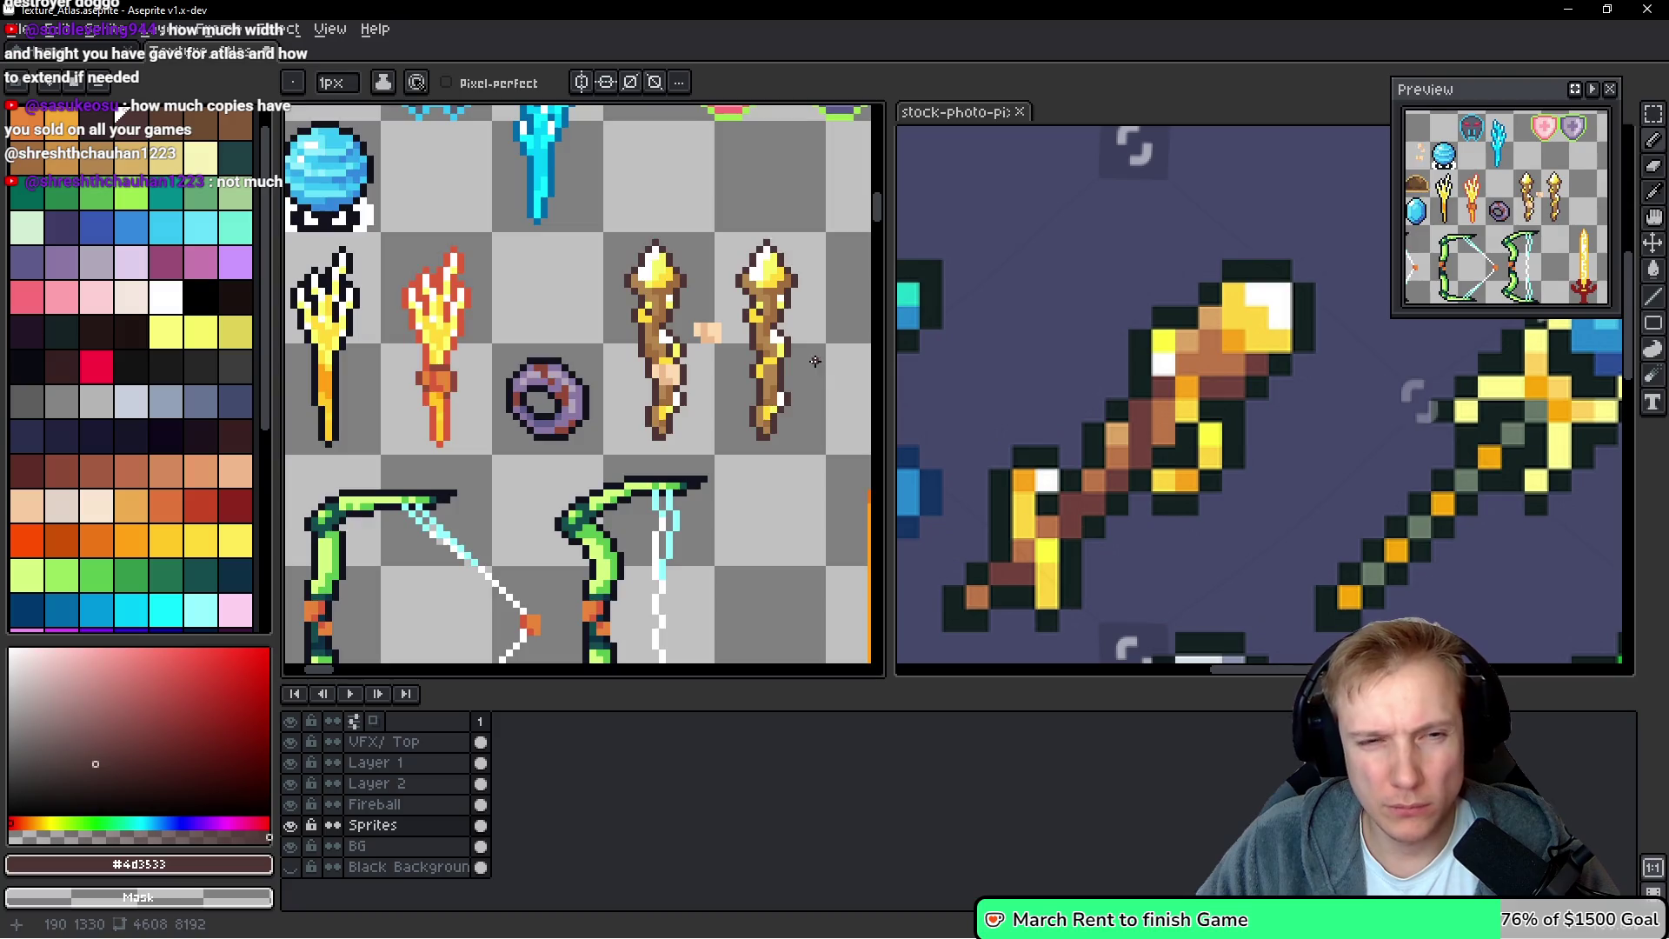
Lasso the loose skin-coloured hand piece and nudge it one pixel left onto the right wand
scroll(570, 400, "up", 3)
left_click(684, 338, "alt")
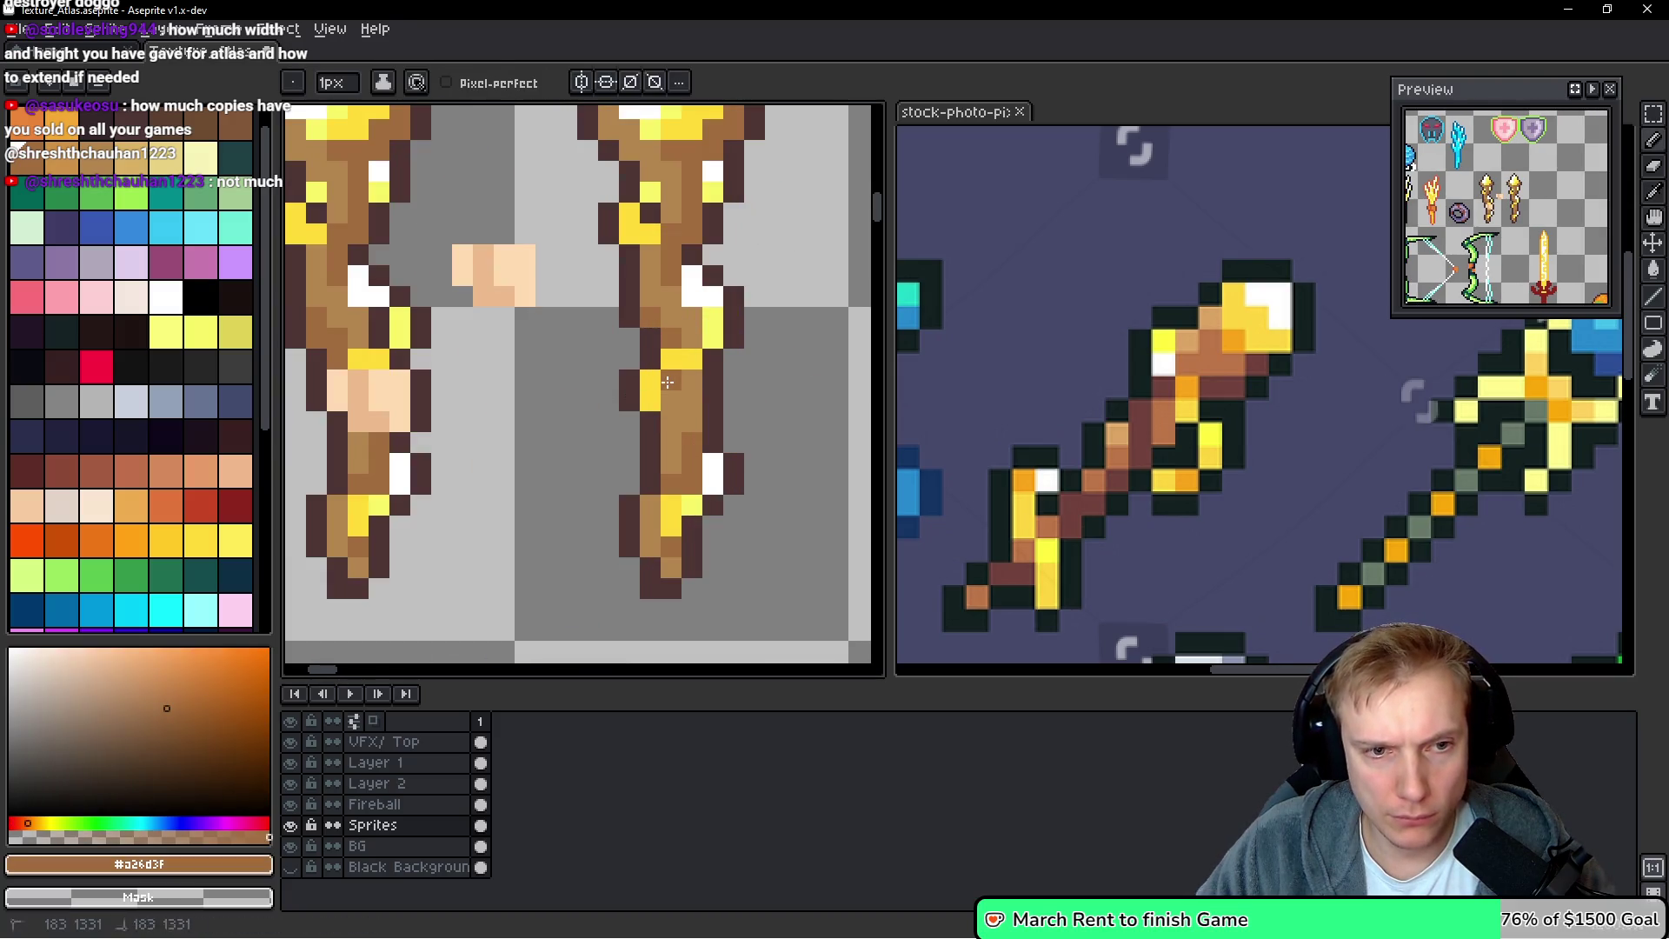
scroll(799, 404, "down", 3)
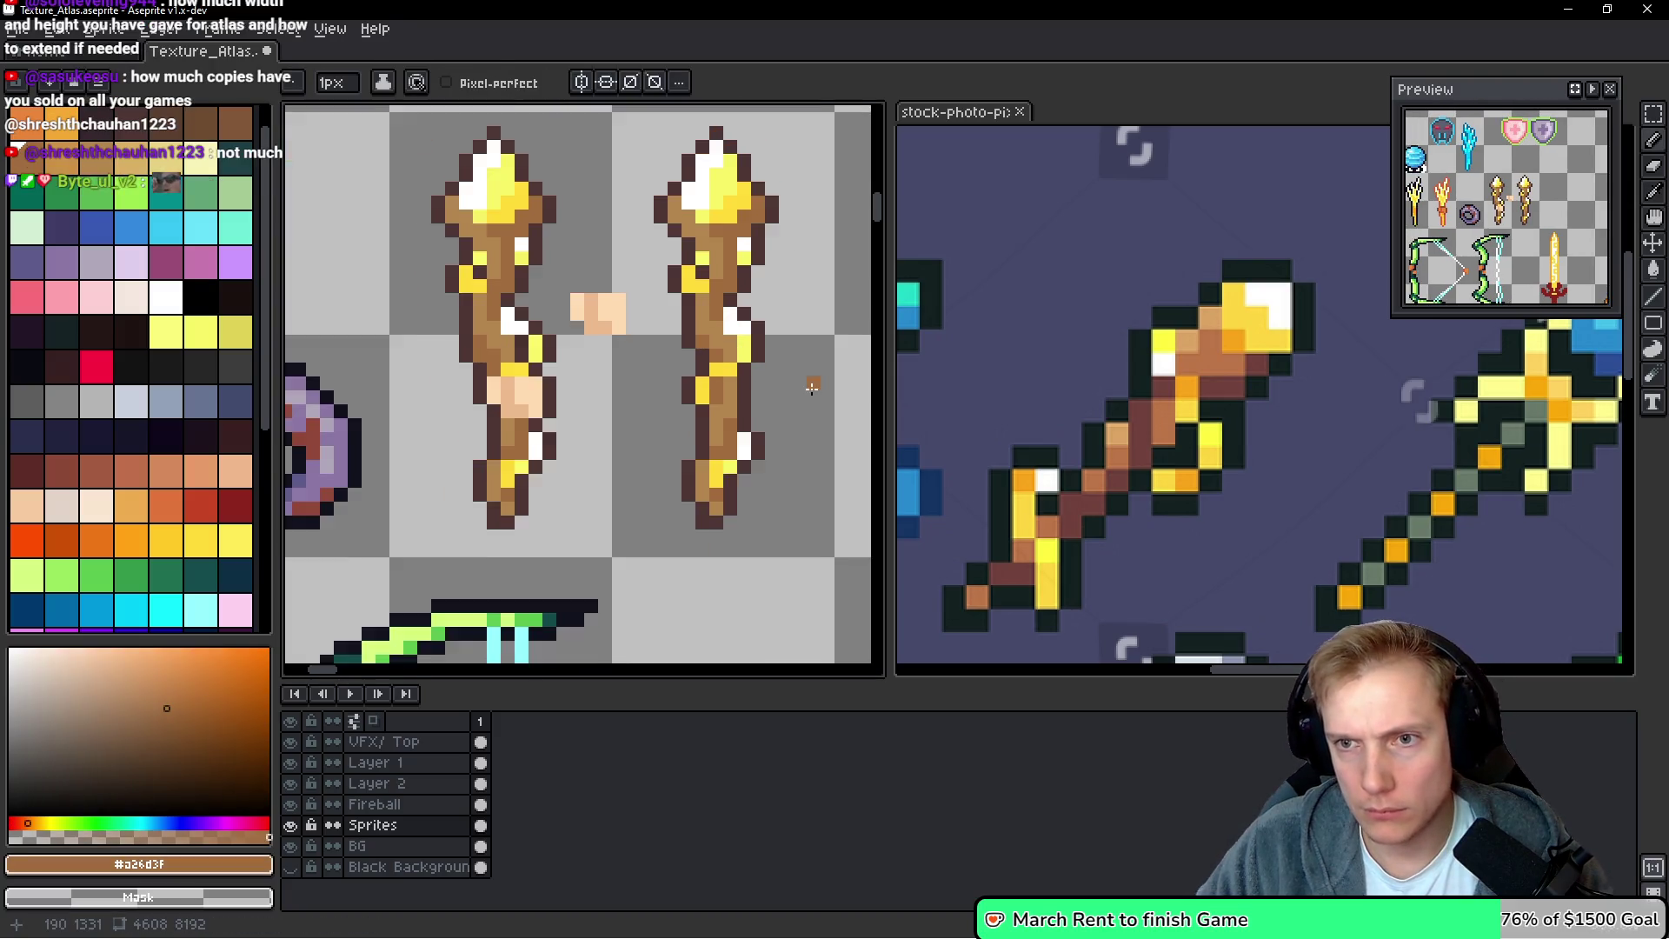
scroll(799, 389, "up", 1)
key("q")
mouse_move(661, 306)
left_mouse_down()
mouse_move(621, 352)
mouse_move(658, 337)
mouse_move(752, 403)
left_mouse_up()
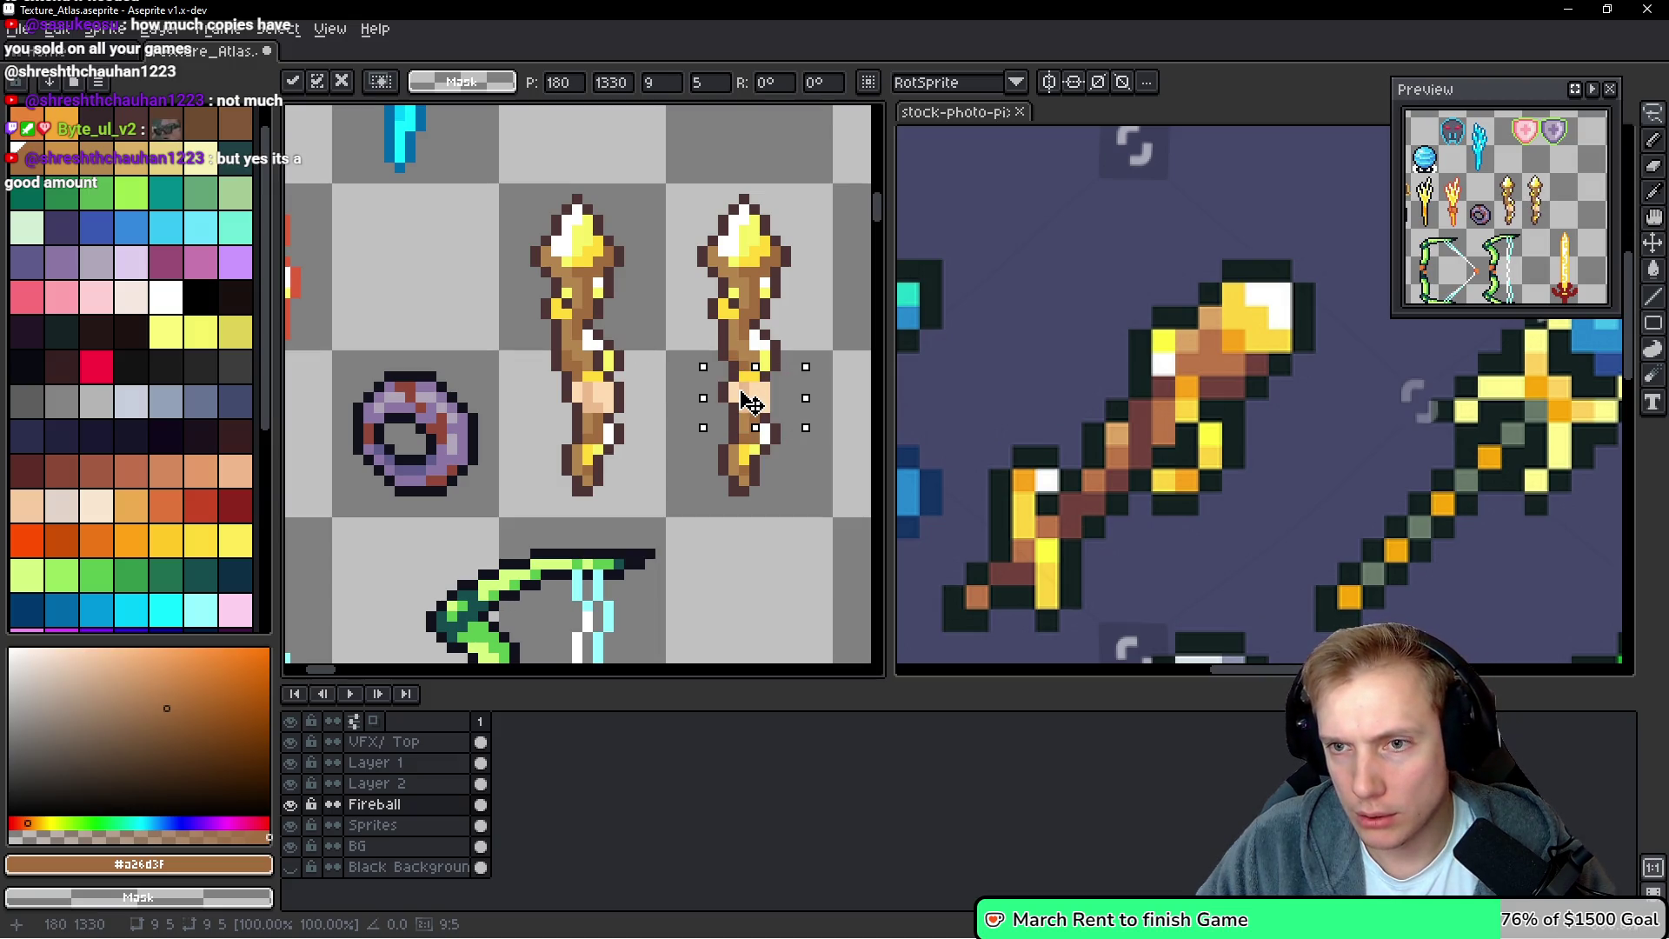
left_click_drag(740, 396, 741, 393)
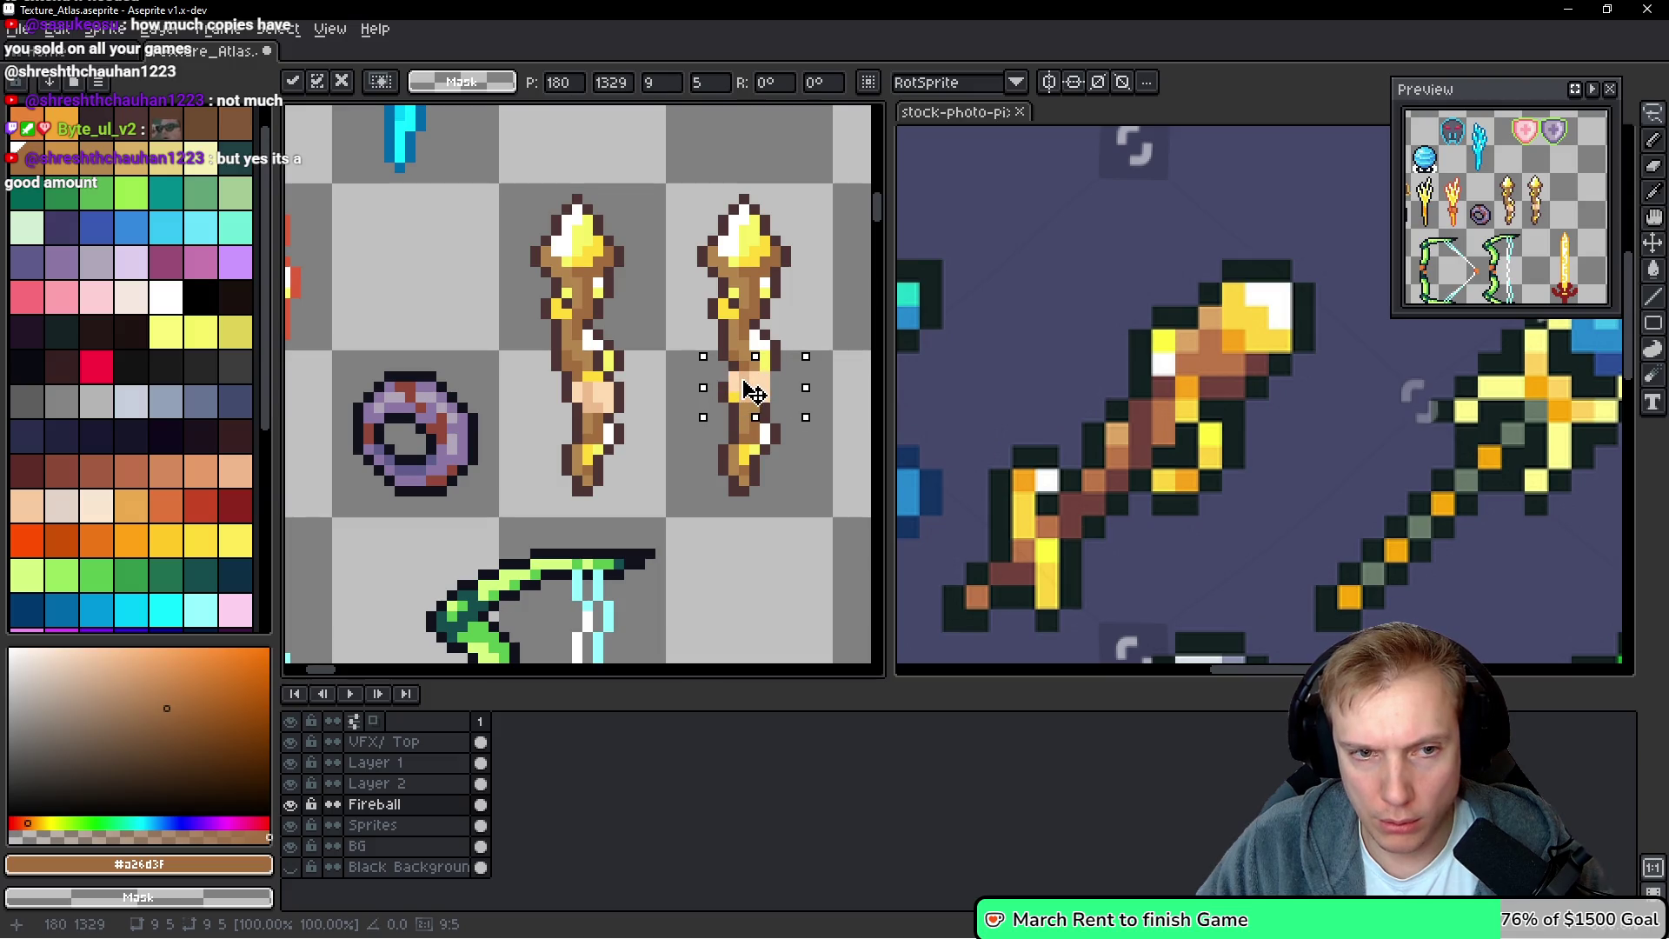
key("v")
Draw a dark brown outline down the hand's right edge
scroll(711, 387, "up", 3)
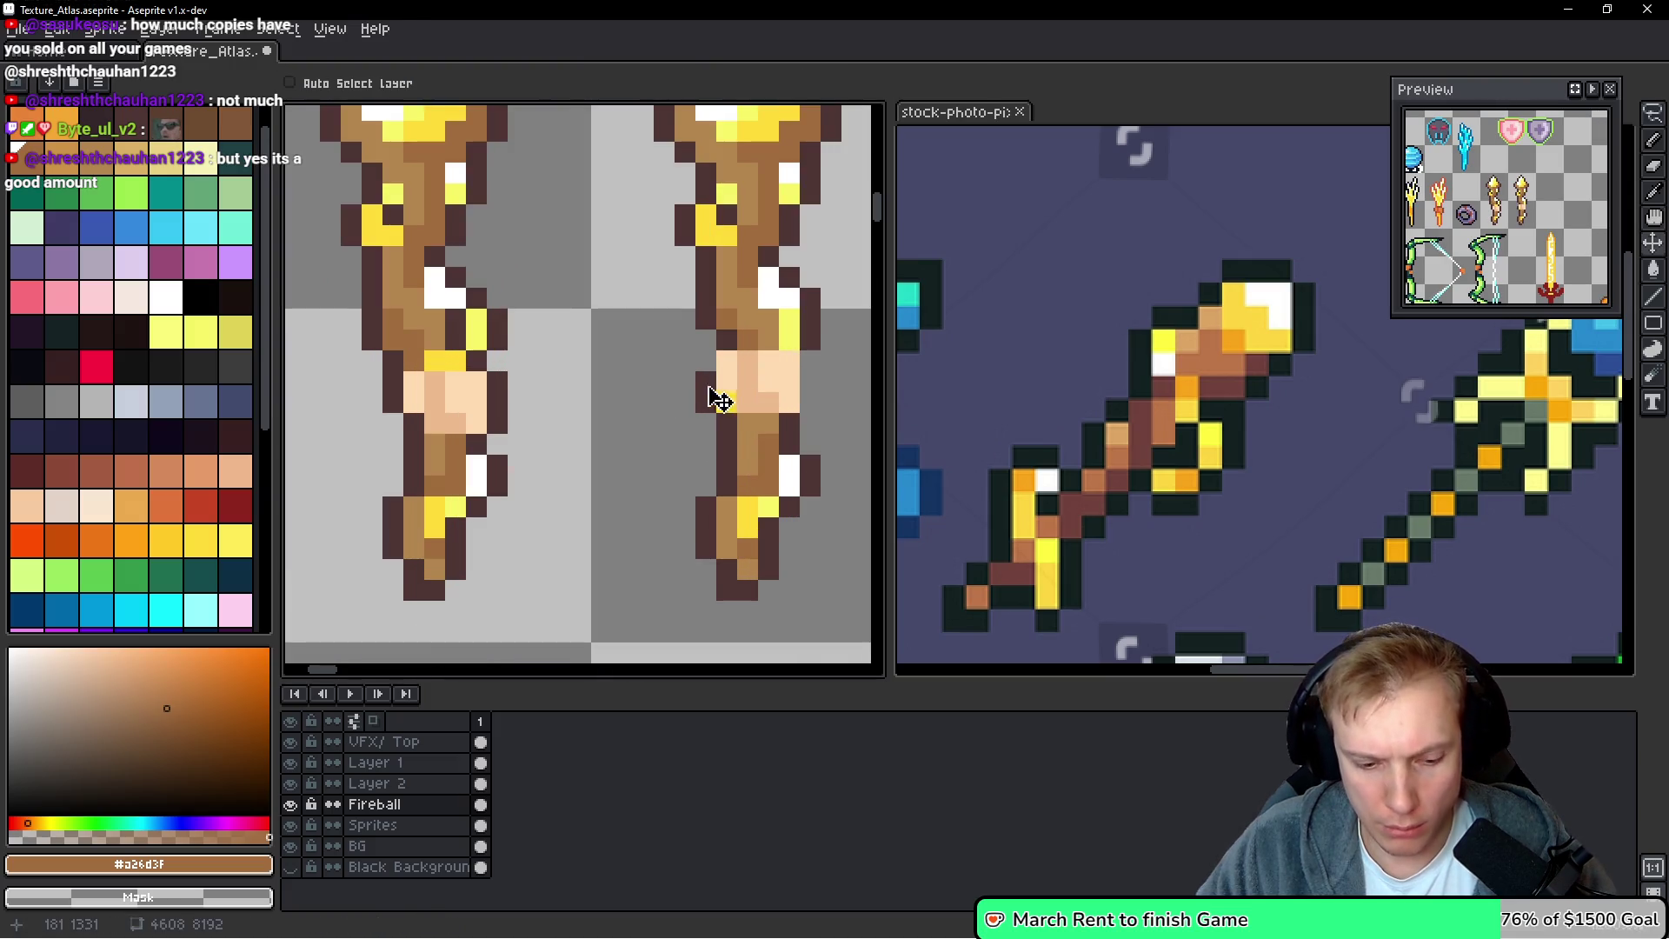
left_click_drag(711, 386, 591, 391)
key("b")
left_click(594, 372, "alt")
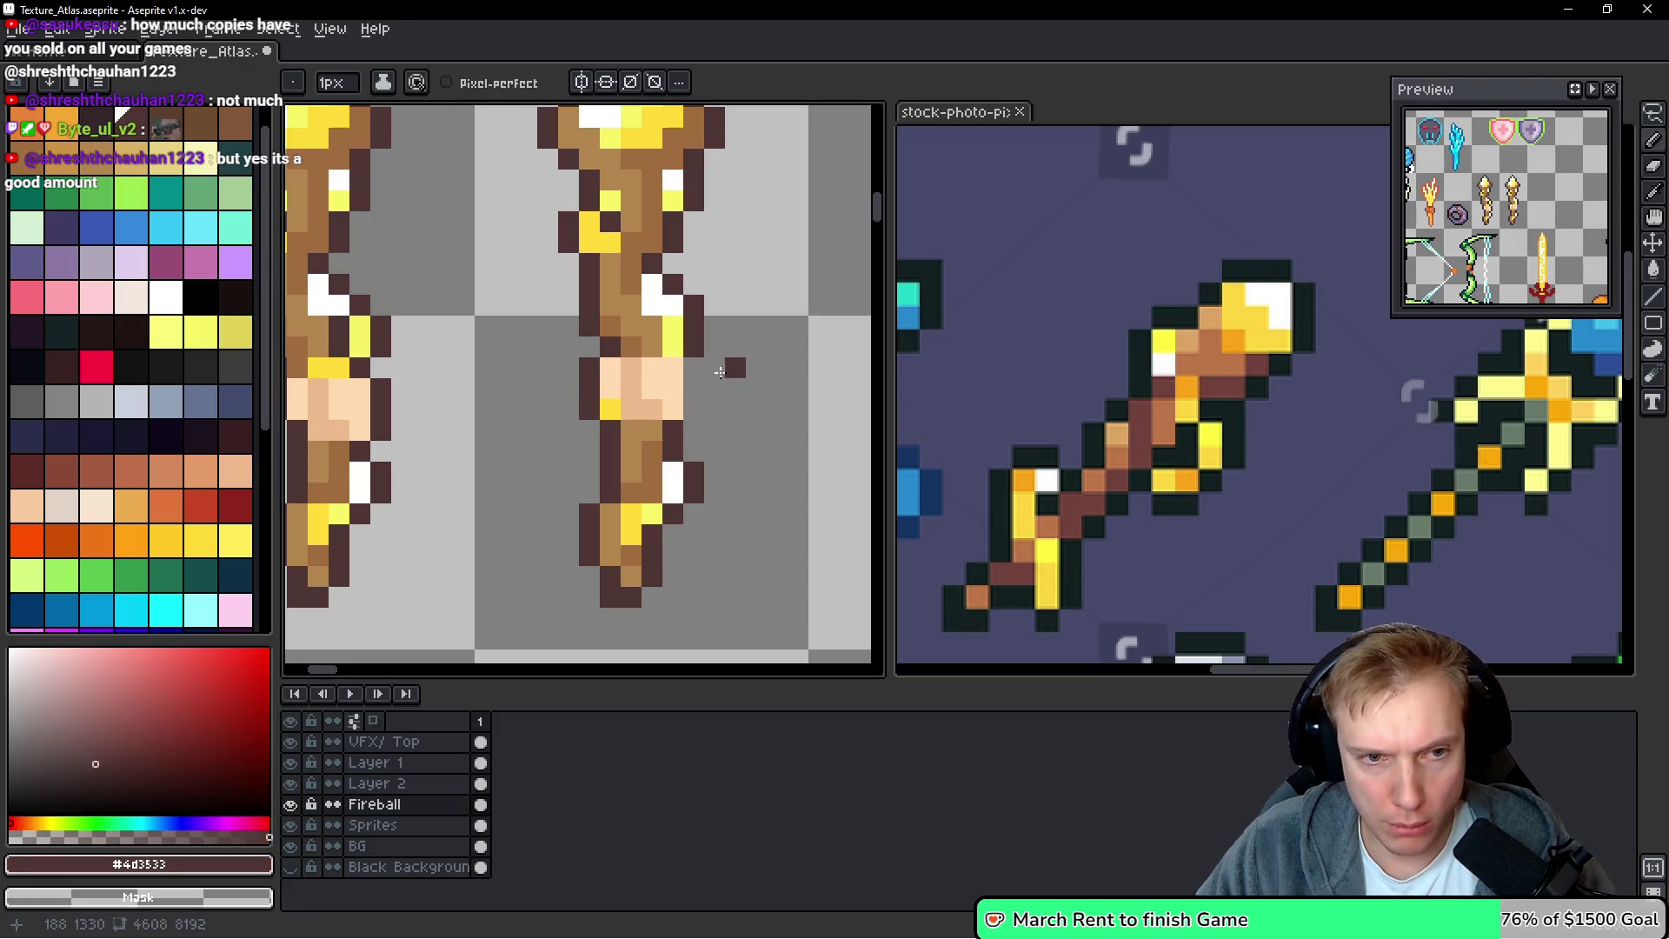
left_click_drag(696, 373, 694, 412)
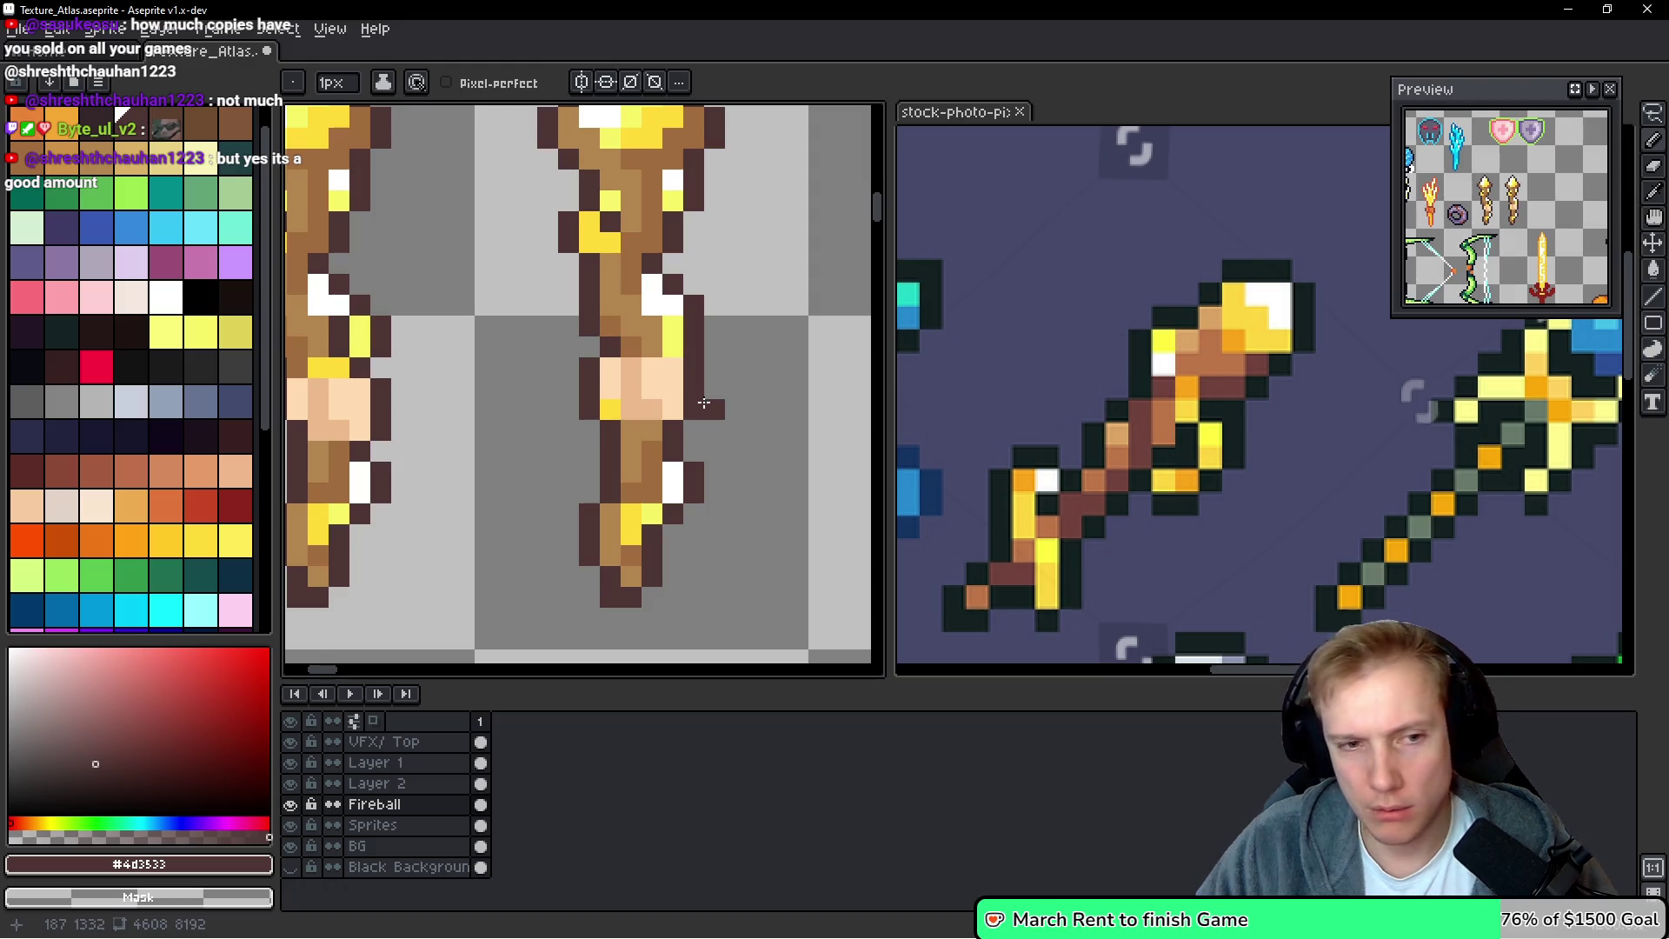
Reselect the hand, shift it one more pixel left, and deselect
key("q")
left_click_drag(734, 370, 608, 460)
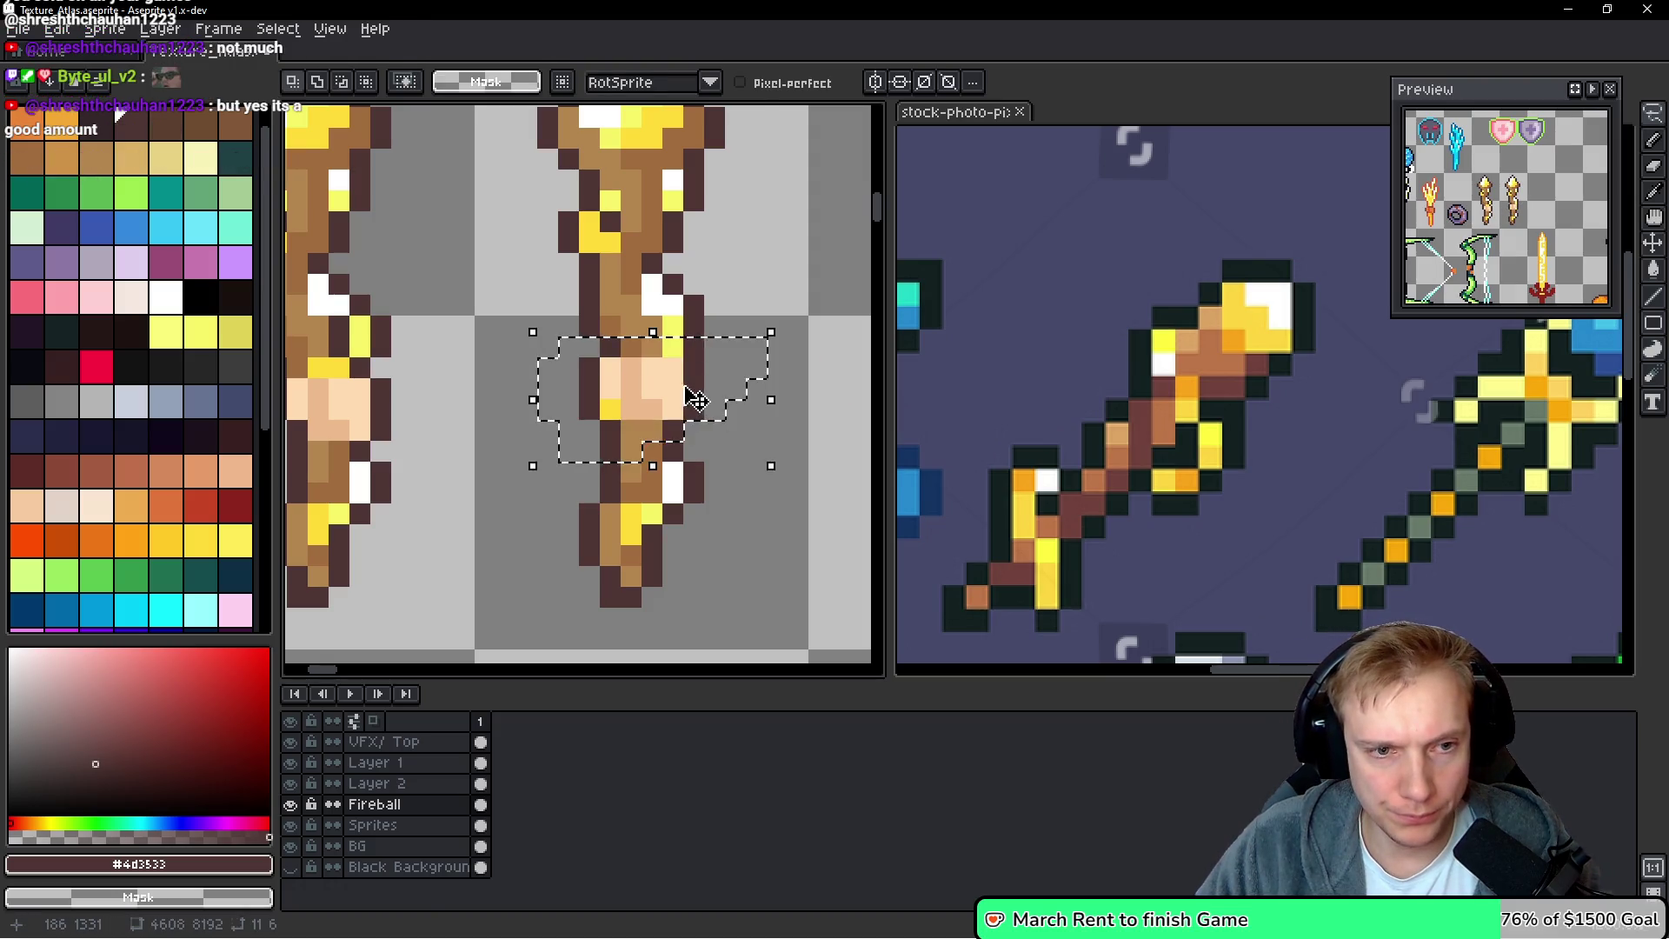
left_click(693, 420)
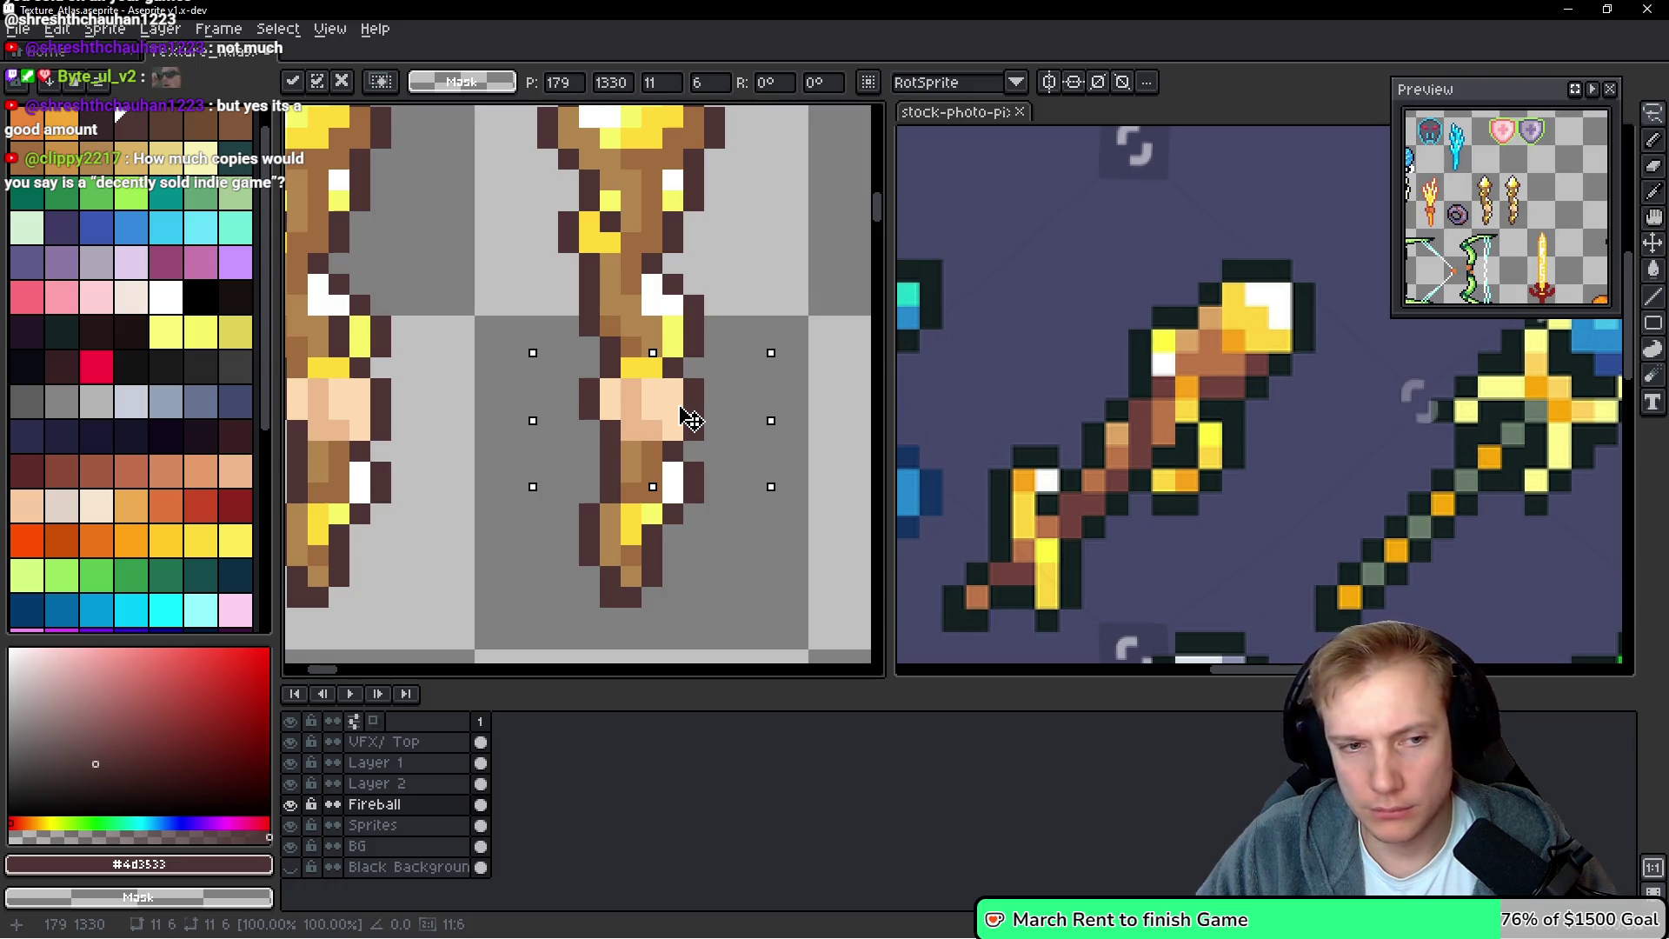
left_click_drag(693, 418, 682, 420)
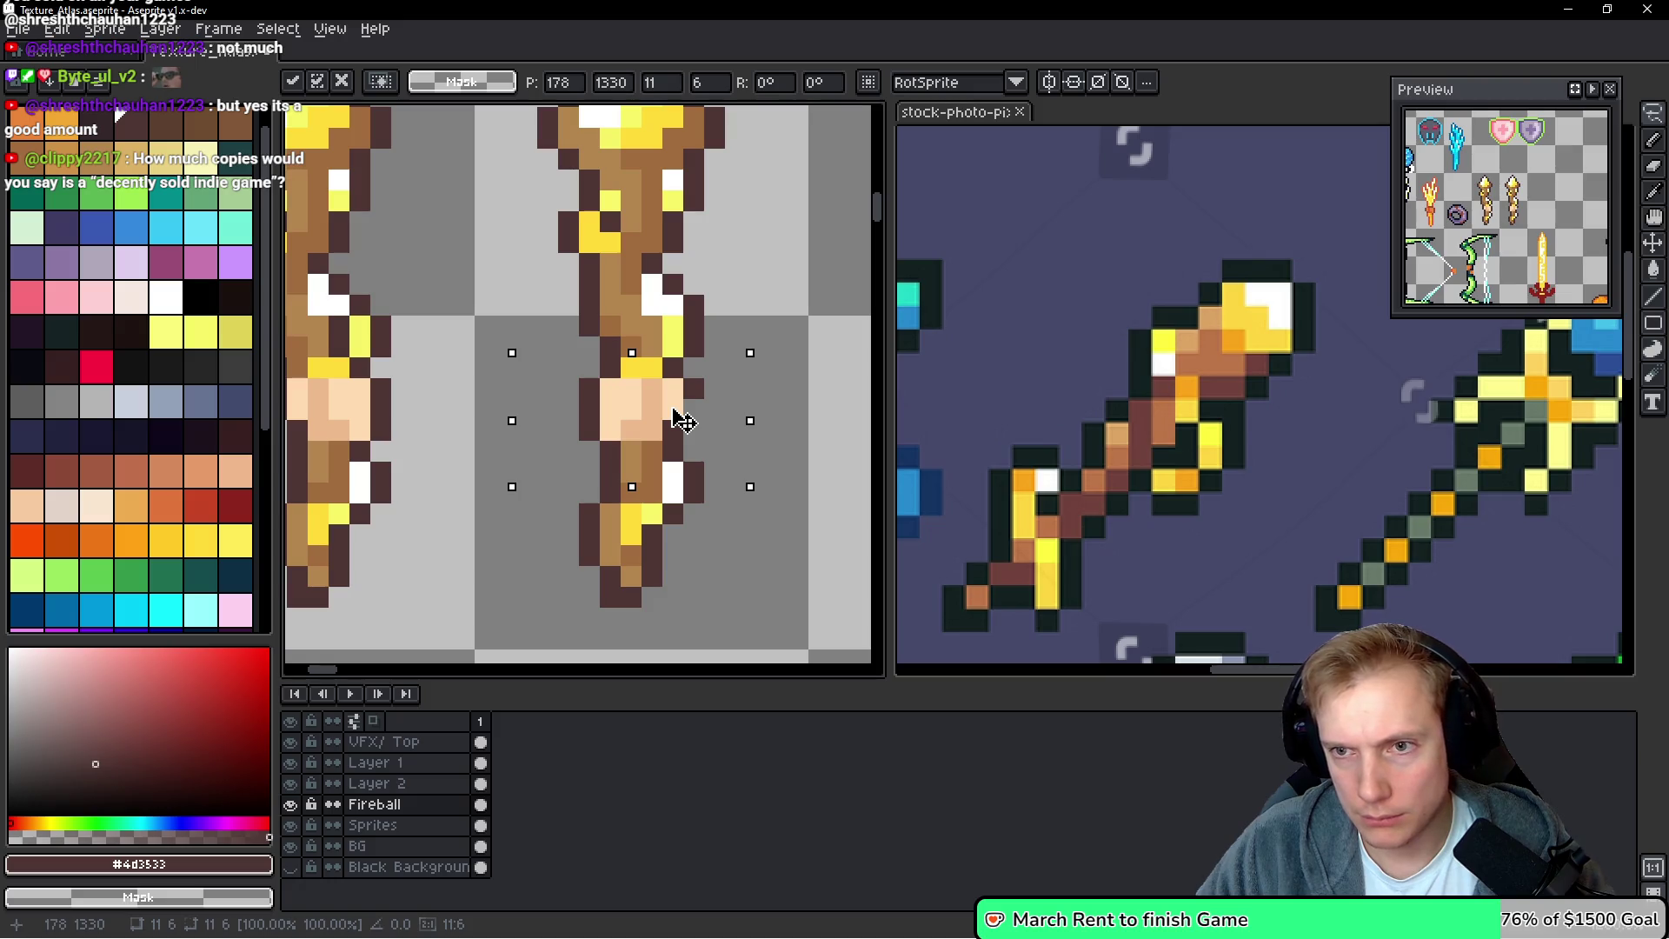
key("b")
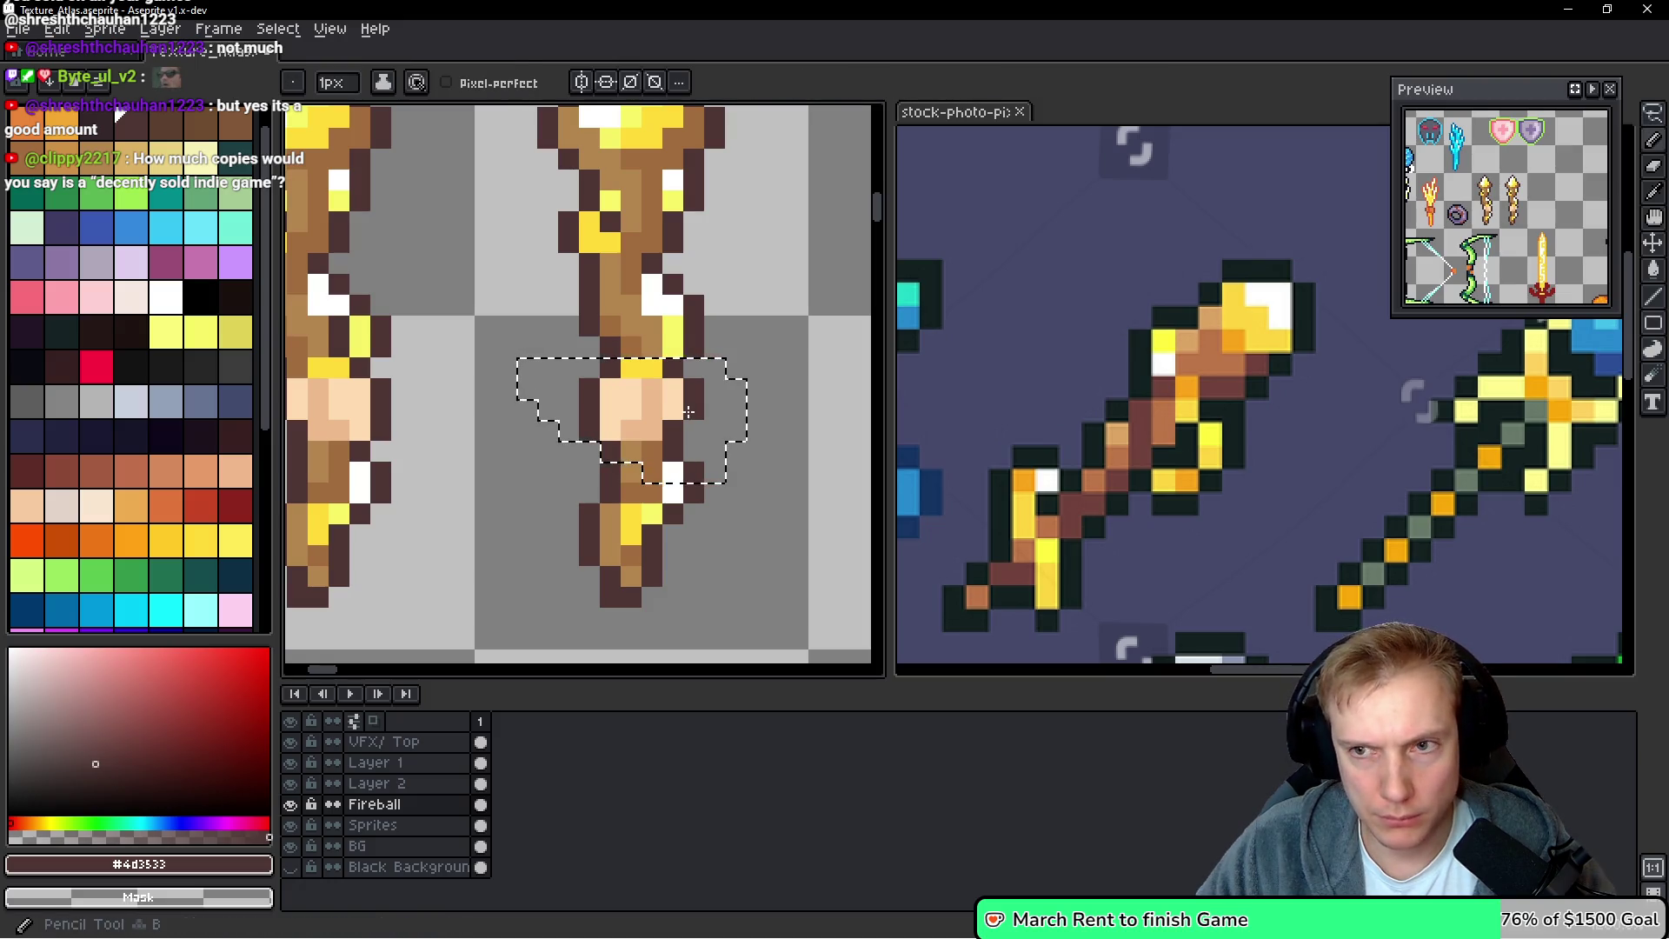
scroll(772, 410, "down", 2)
scroll(817, 437, "down", 1)
key("ctrl+d")
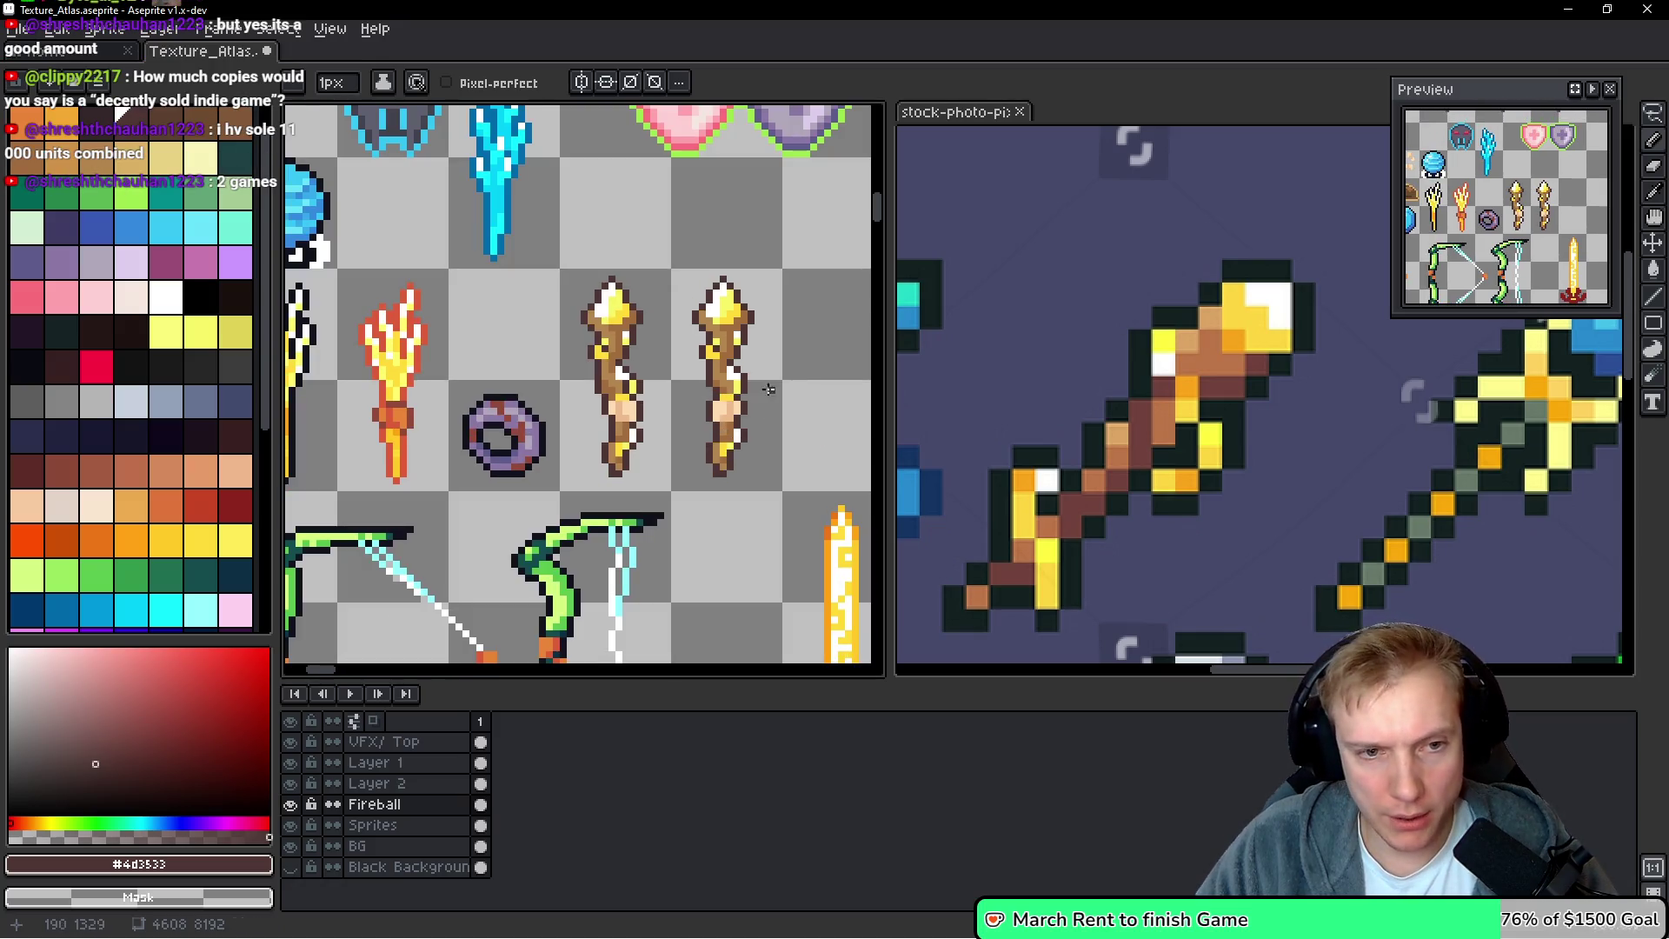
Select the right wand's skin-coloured middle and move the hand piece off to the right
scroll(770, 389, "up", 1)
key("q")
mouse_move(739, 383)
left_mouse_down()
mouse_move(674, 393)
mouse_move(740, 381)
mouse_move(666, 422)
mouse_move(608, 422)
mouse_move(721, 374)
left_mouse_up()
key("ctrl+d")
mouse_move(565, 443)
left_mouse_down()
mouse_move(686, 444)
mouse_move(658, 439)
left_mouse_up()
Replace the left wand with a copy of the right wand, nudged one pixel left and down
left_click(418, 405, "ctrl")
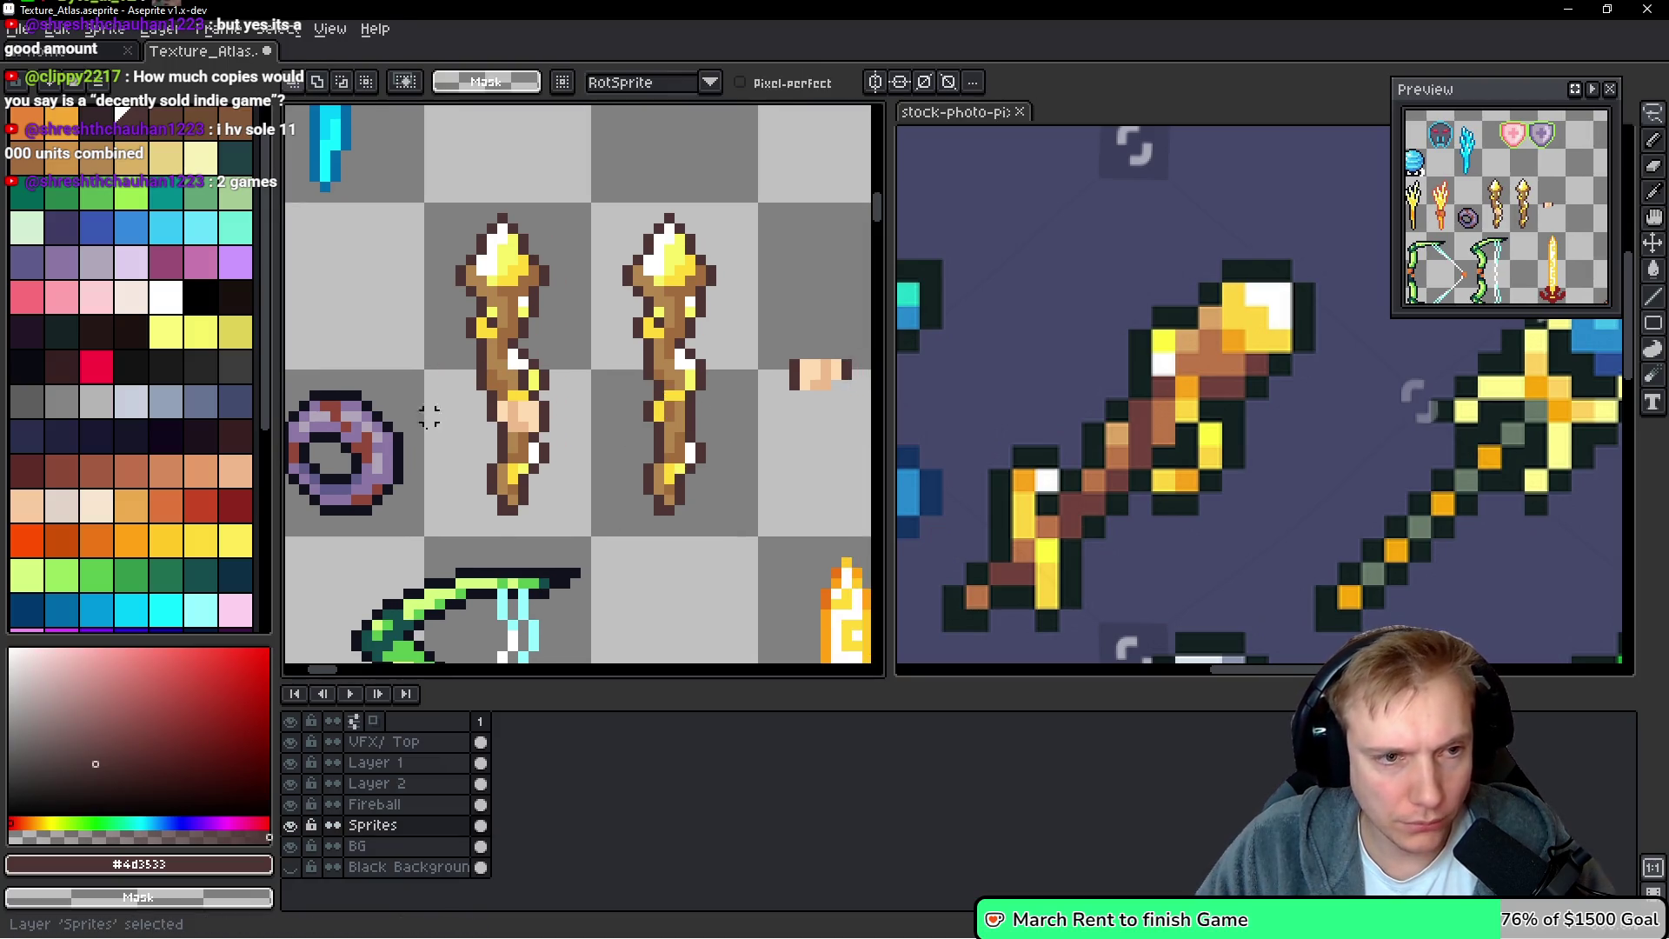
mouse_move(418, 405)
left_mouse_down()
mouse_move(530, 334)
mouse_move(577, 223)
mouse_move(543, 354)
left_mouse_up()
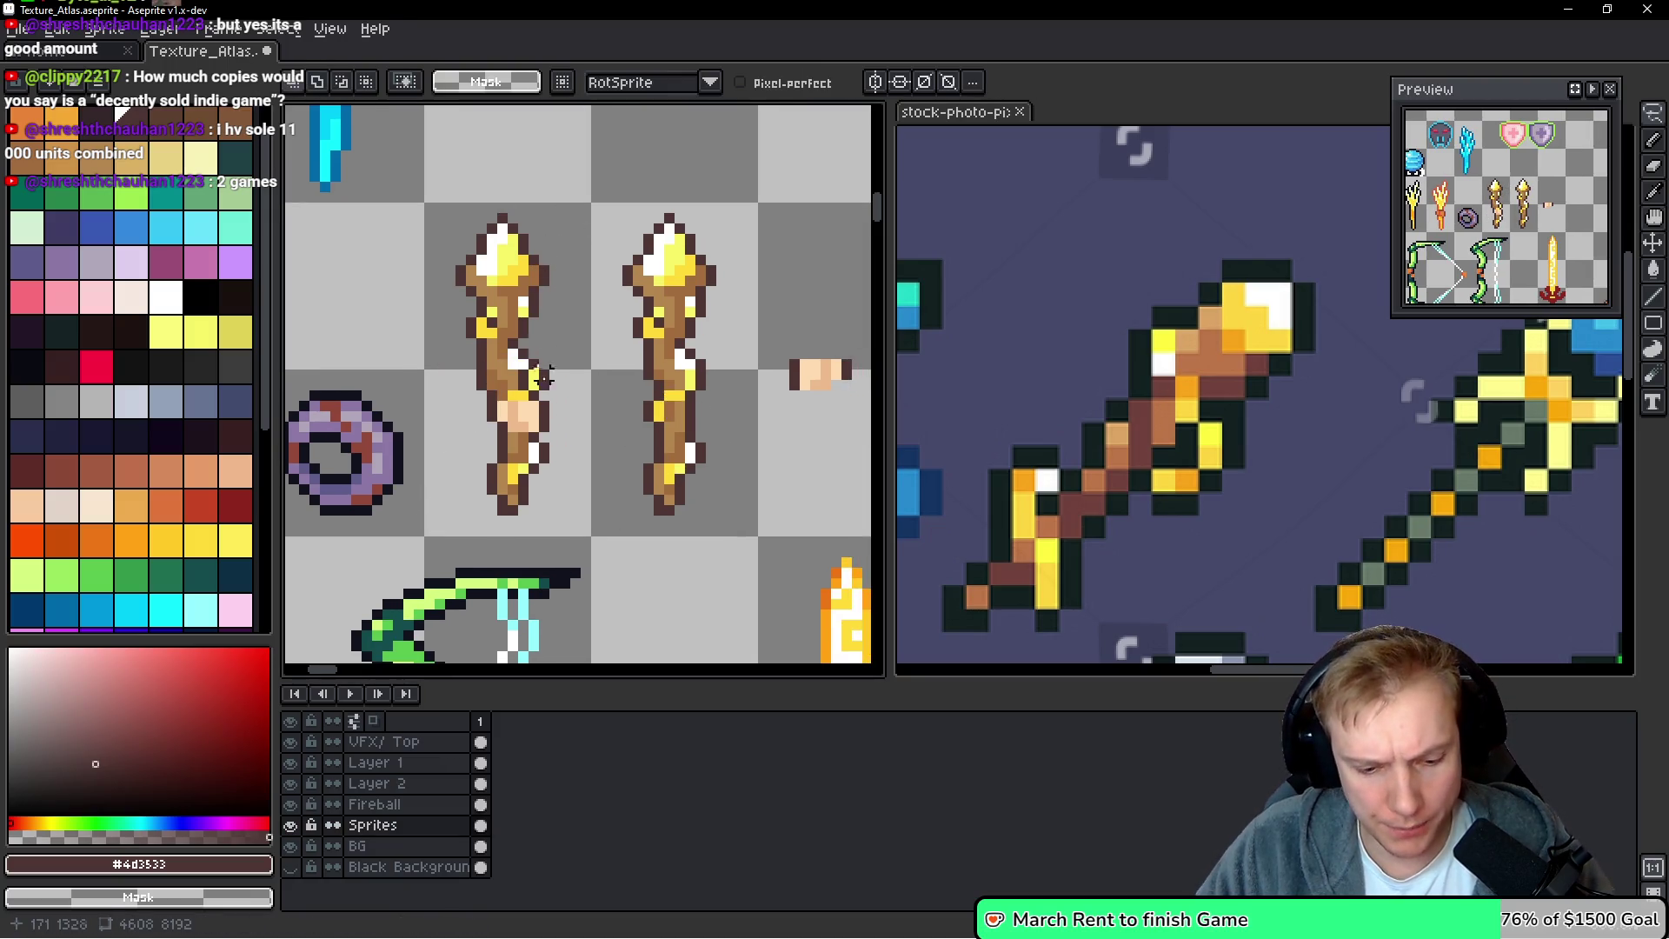
key("m")
mouse_move(427, 529)
left_mouse_down()
mouse_move(584, 209)
mouse_move(644, 277)
mouse_move(762, 541)
left_mouse_up()
key("ctrl+x")
mouse_move(702, 380)
left_mouse_down()
mouse_move(487, 336)
mouse_move(551, 344)
left_mouse_up()
key("Left")
key("Down")
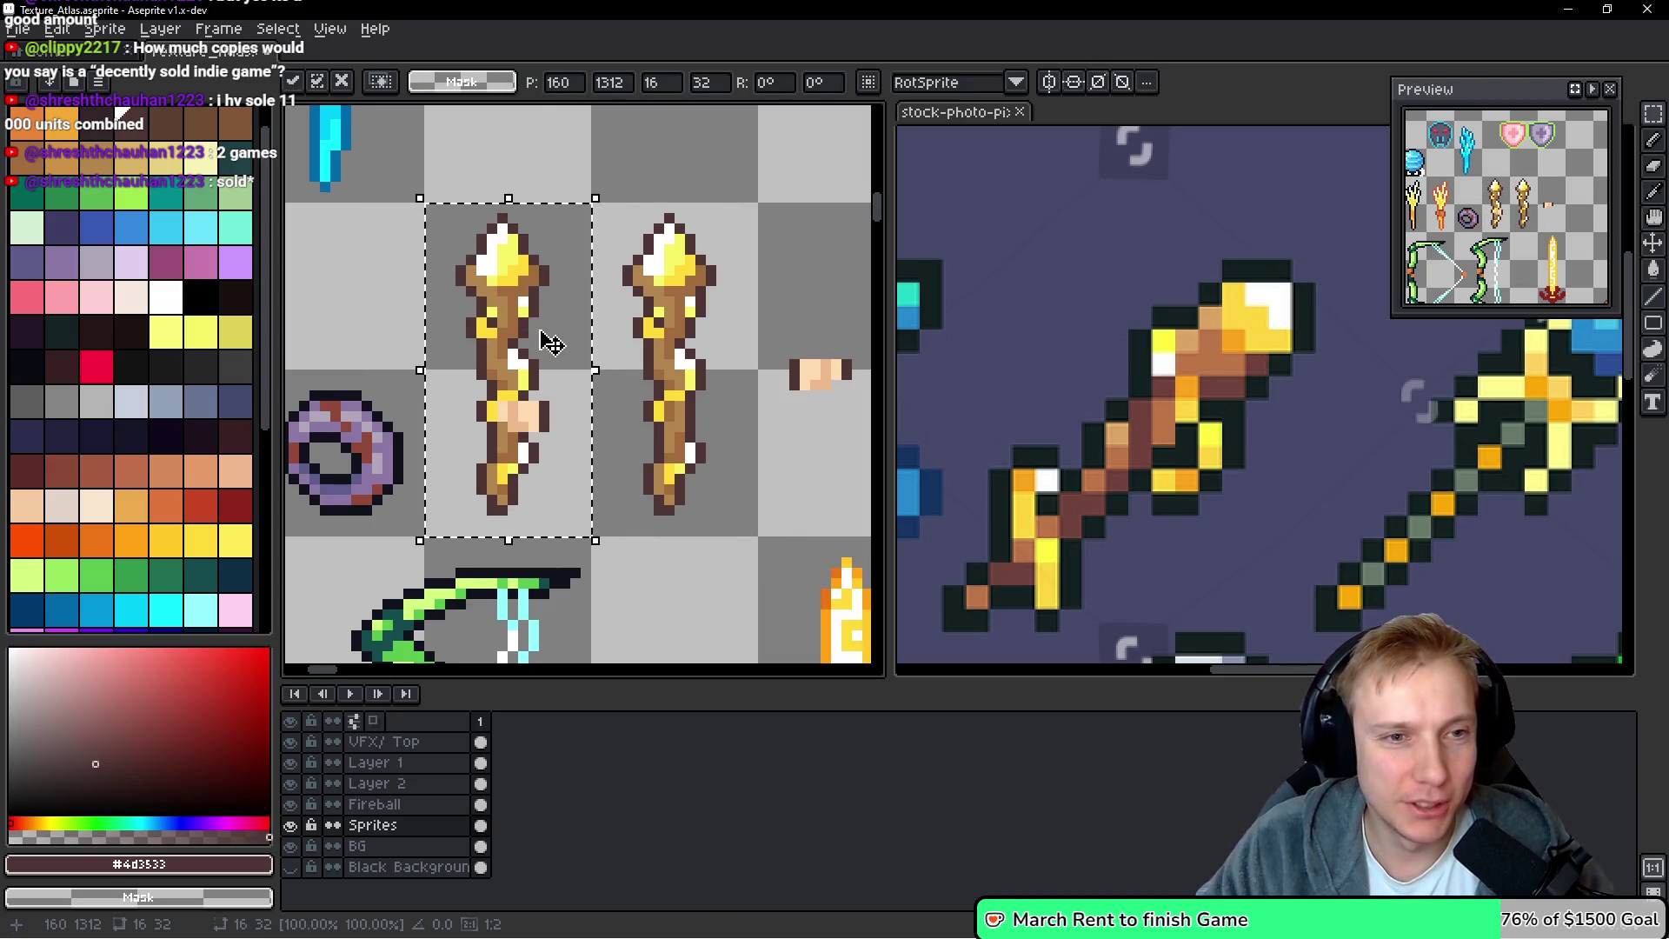
mouse_move(559, 377)
left_mouse_down()
mouse_move(582, 361)
mouse_move(570, 417)
mouse_move(537, 389)
left_mouse_up()
key("ctrl+d")
On the Fireball layer, place the hand patch onto the second wand and commit it
key("alt+Up")
left_click(539, 400)
key("Delete")
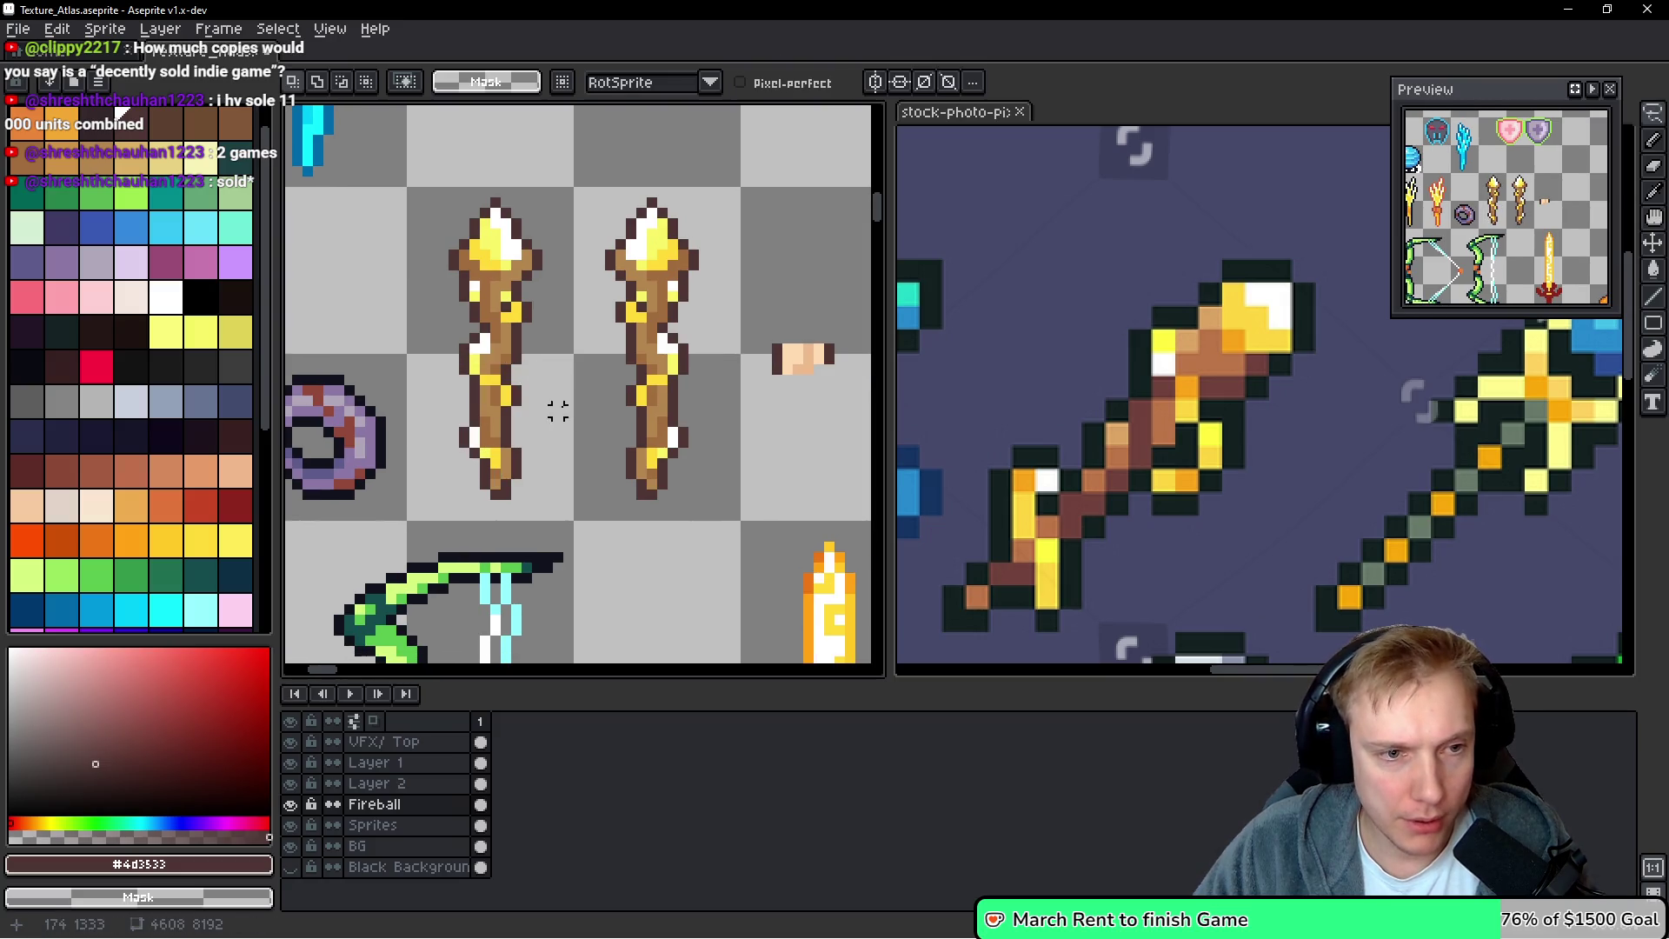
mouse_move(767, 335)
left_mouse_down()
mouse_move(836, 376)
mouse_move(675, 417)
left_mouse_up()
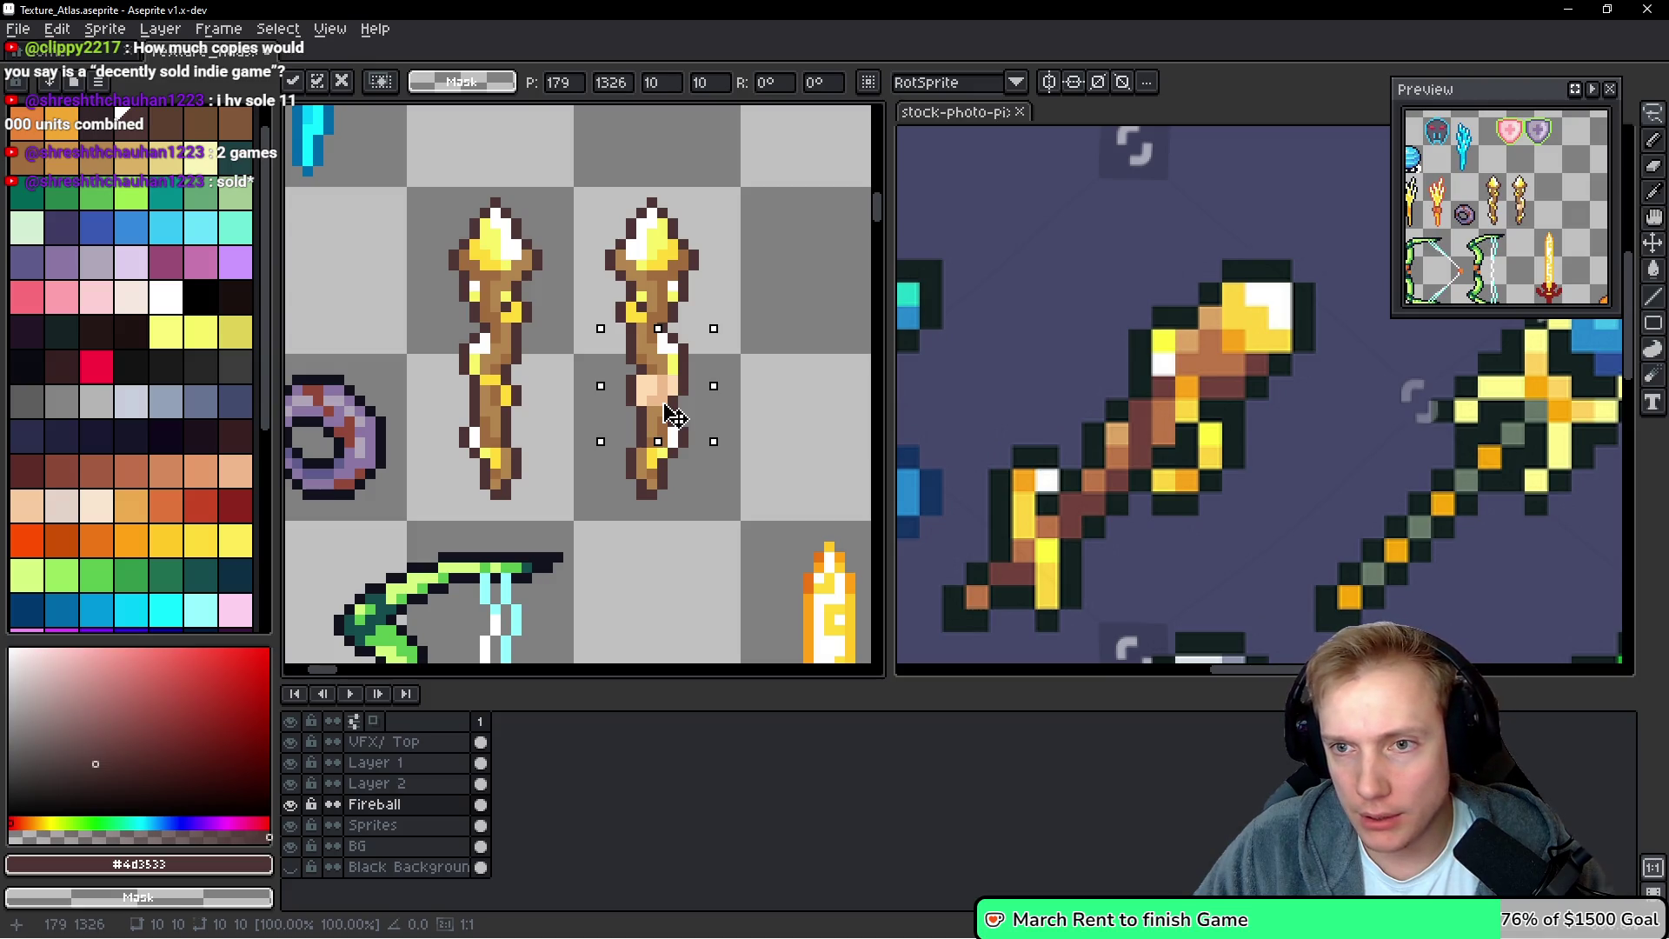
scroll(721, 364, "down", 5)
key("Return")
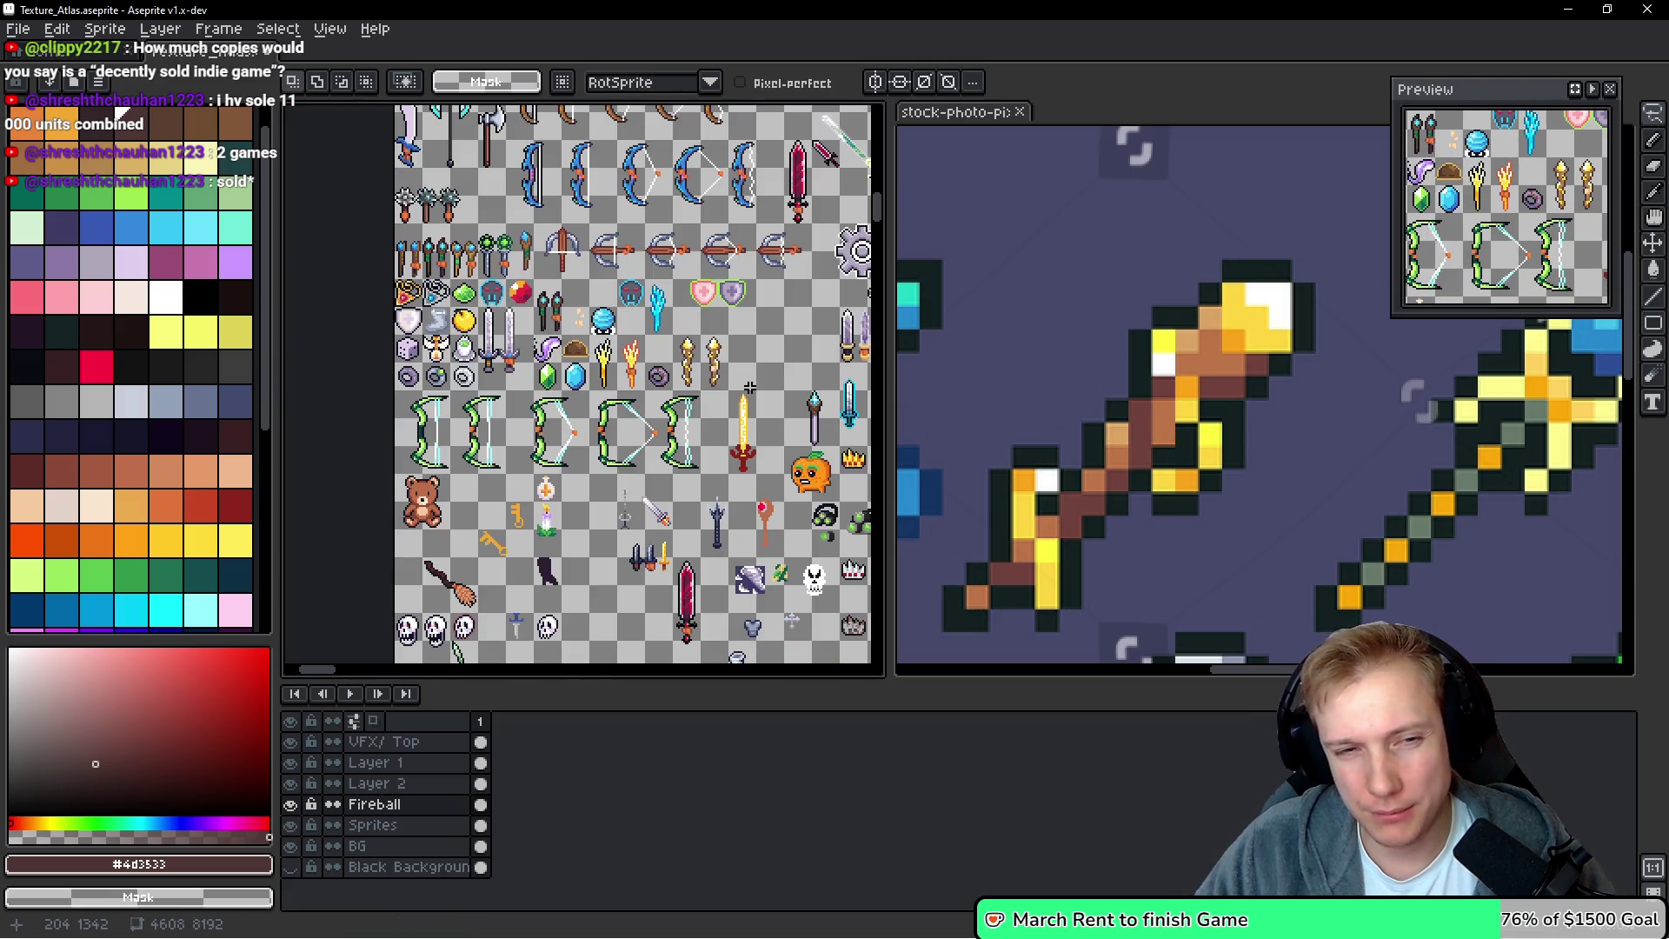
scroll(750, 387, "up", 5)
mouse_move(667, 309)
left_mouse_down()
mouse_move(559, 327)
mouse_move(714, 324)
left_mouse_up()
key("Down")
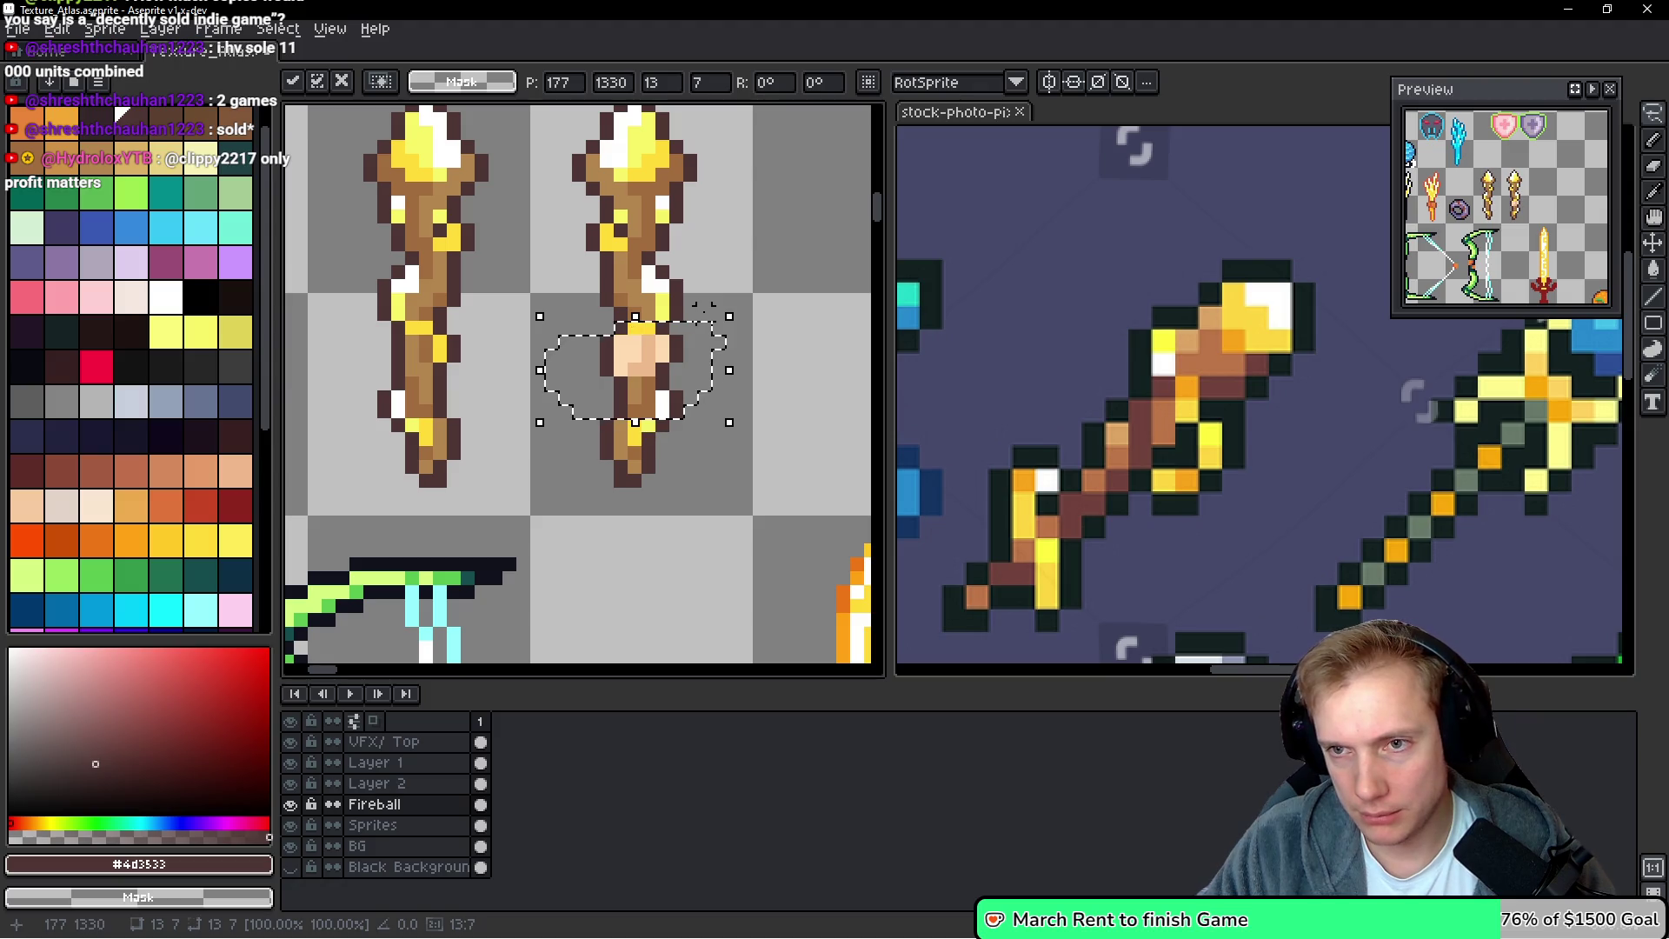
key("Up")
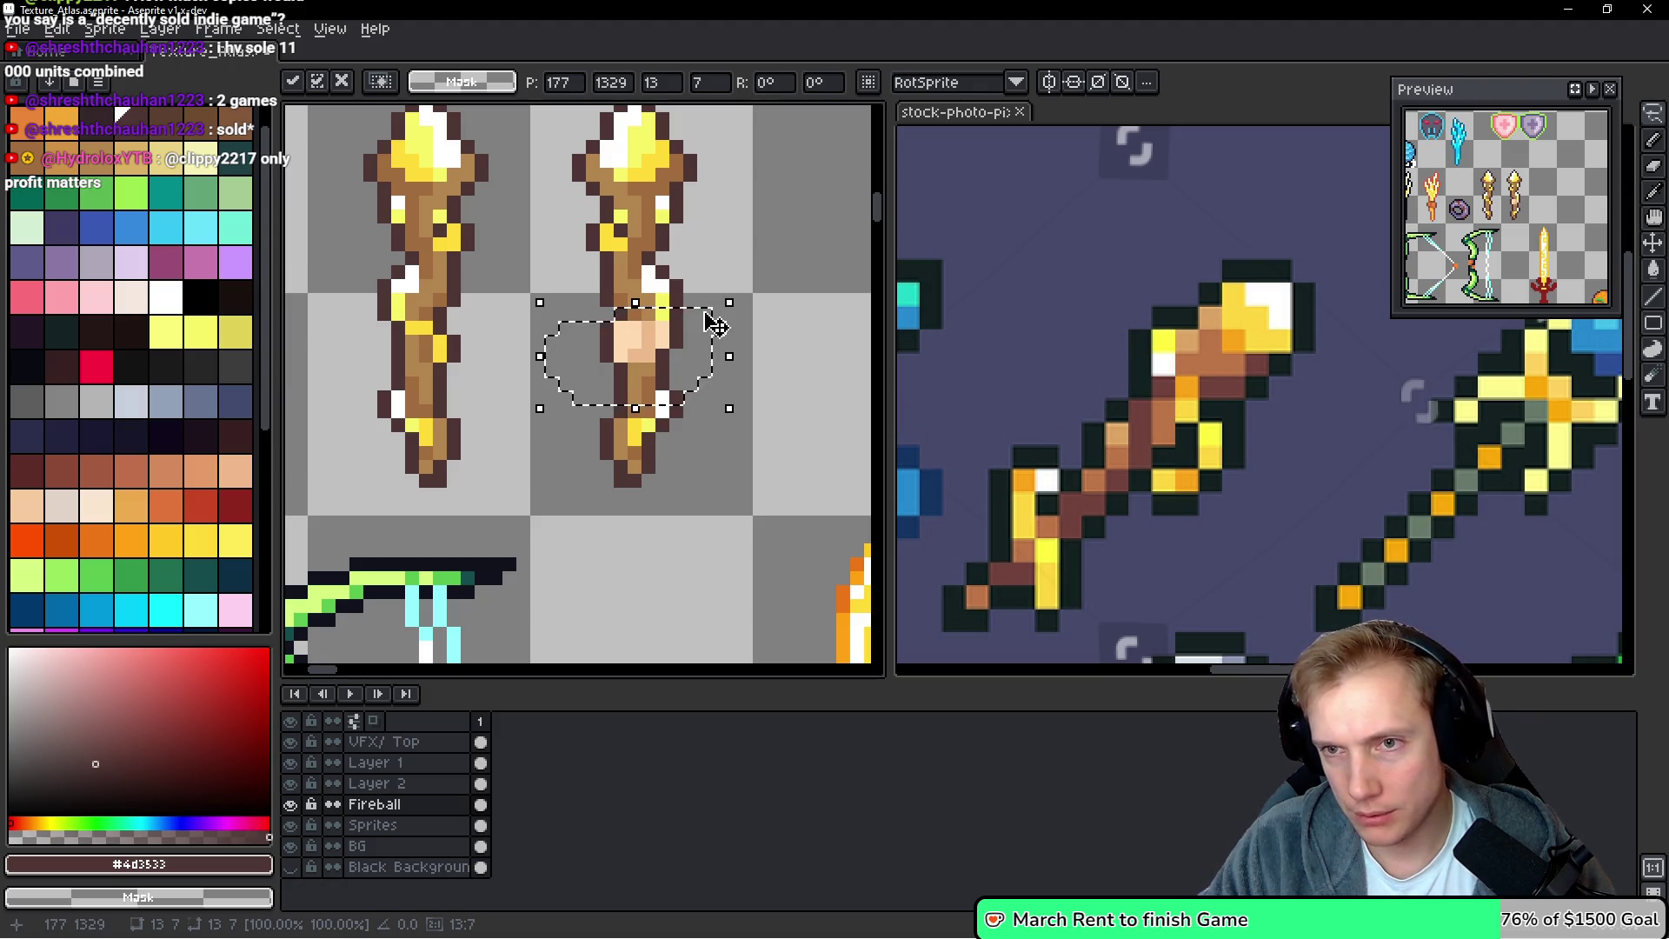
key("Return")
Zoom out, drag the splitter right to widen the atlas canvas, and zoom back in
scroll(741, 355, "down", 3)
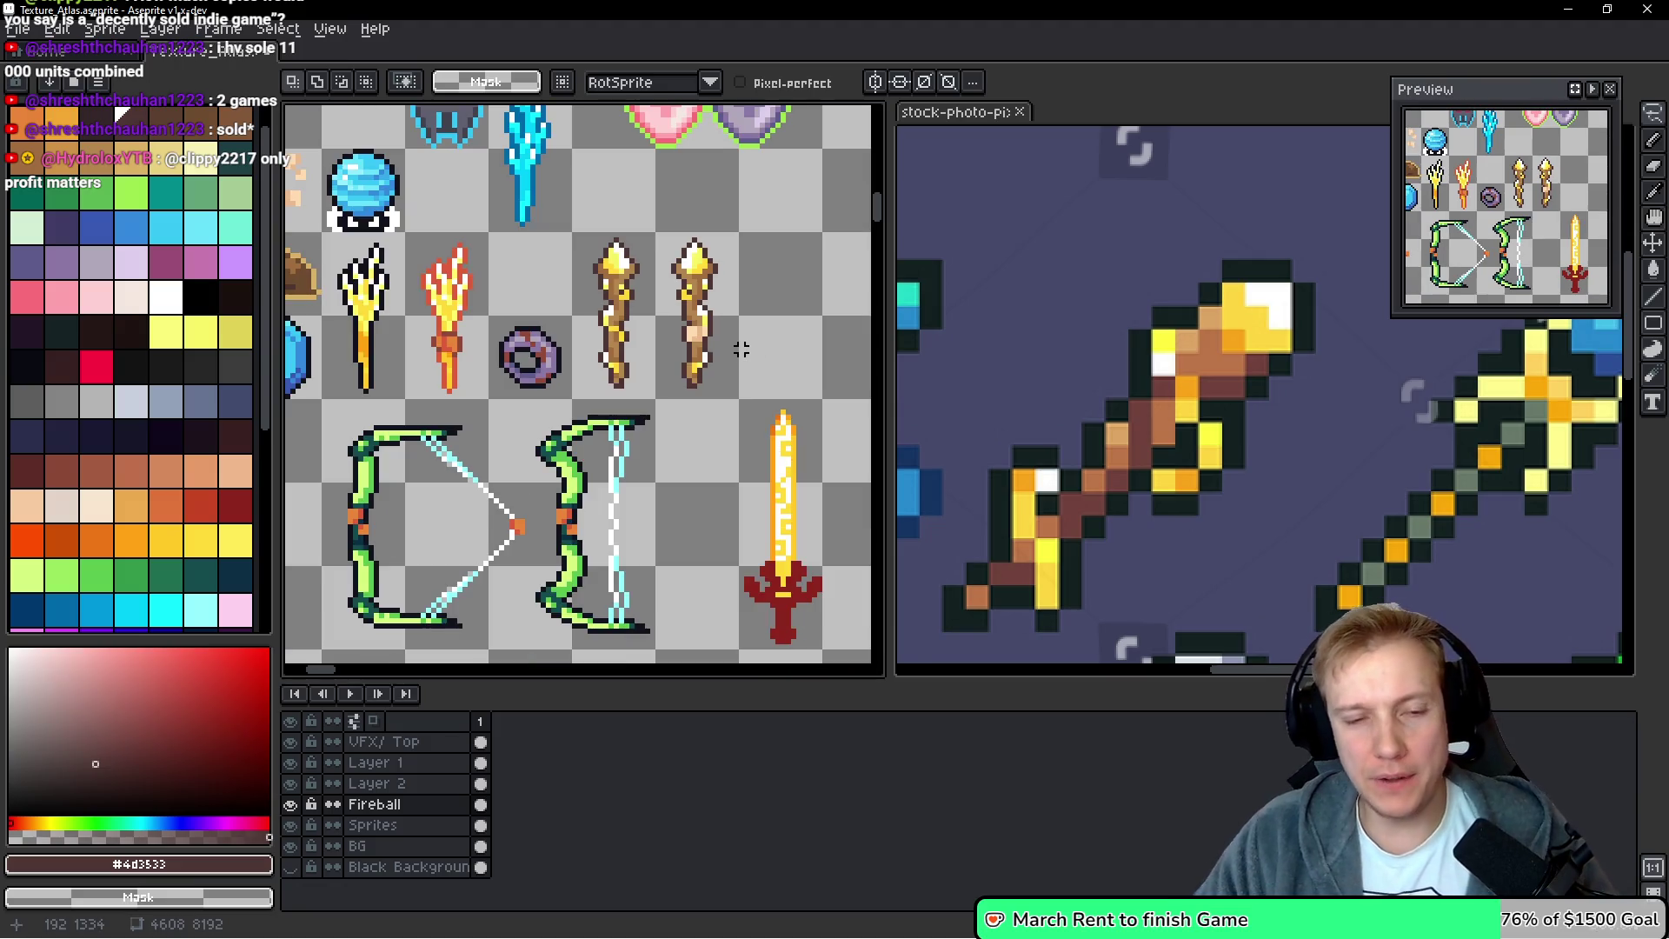
scroll(564, 307, "down", 2)
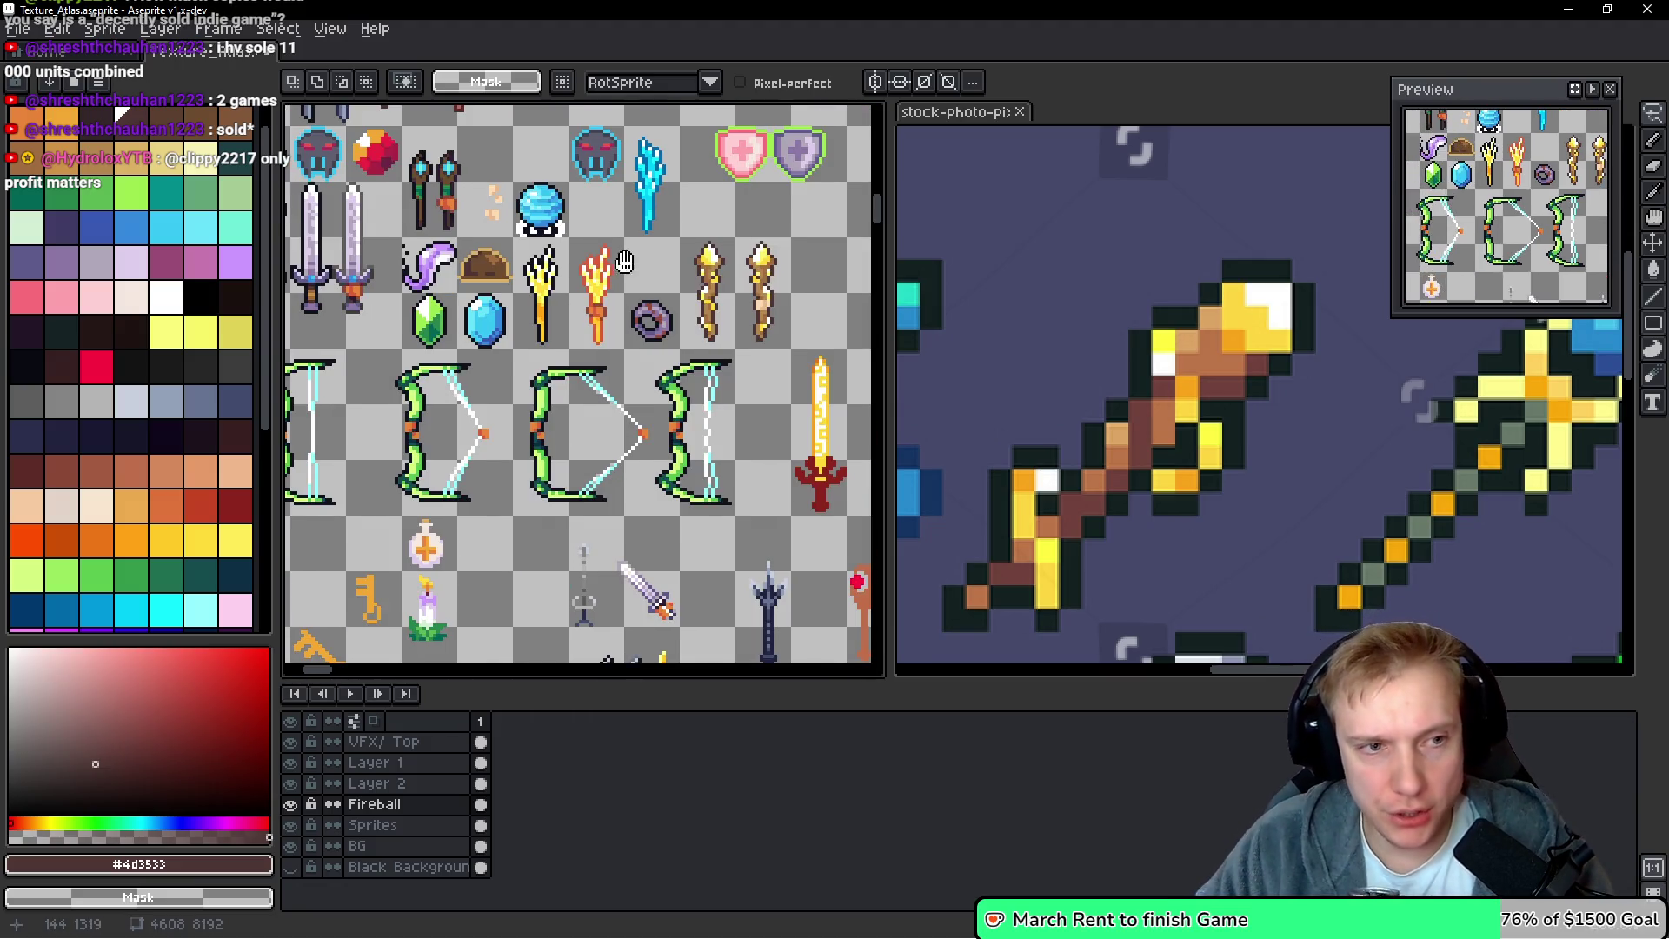
scroll(690, 303, "down", 1)
scroll(819, 313, "down", 2)
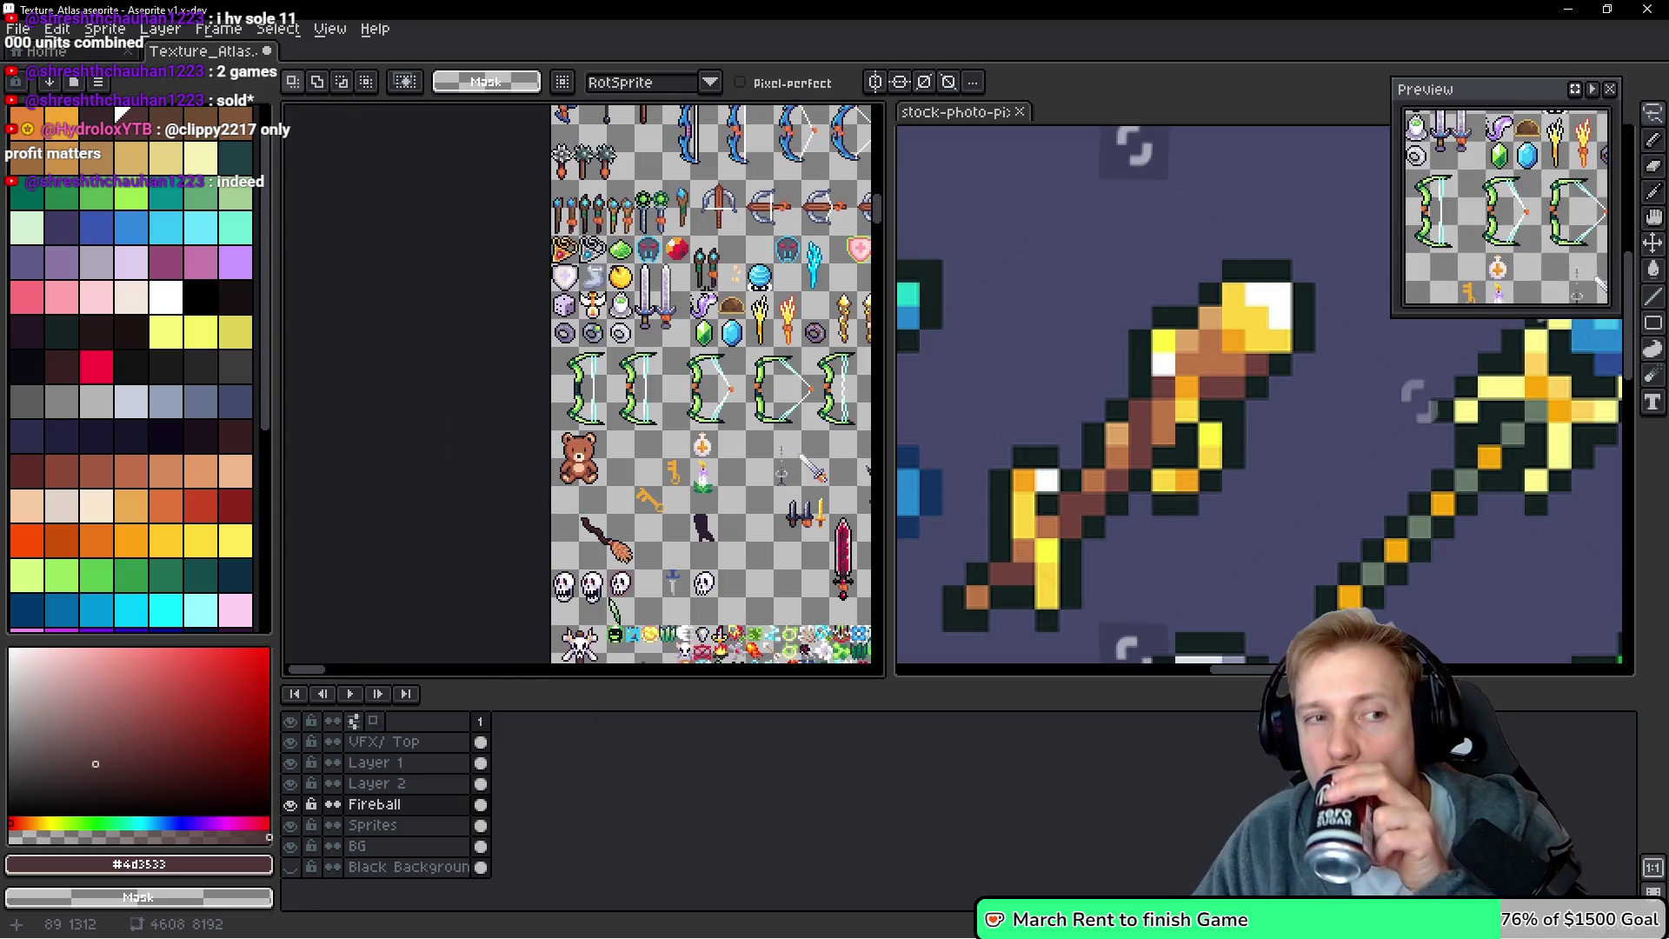
left_click_drag(575, 247, 549, 326)
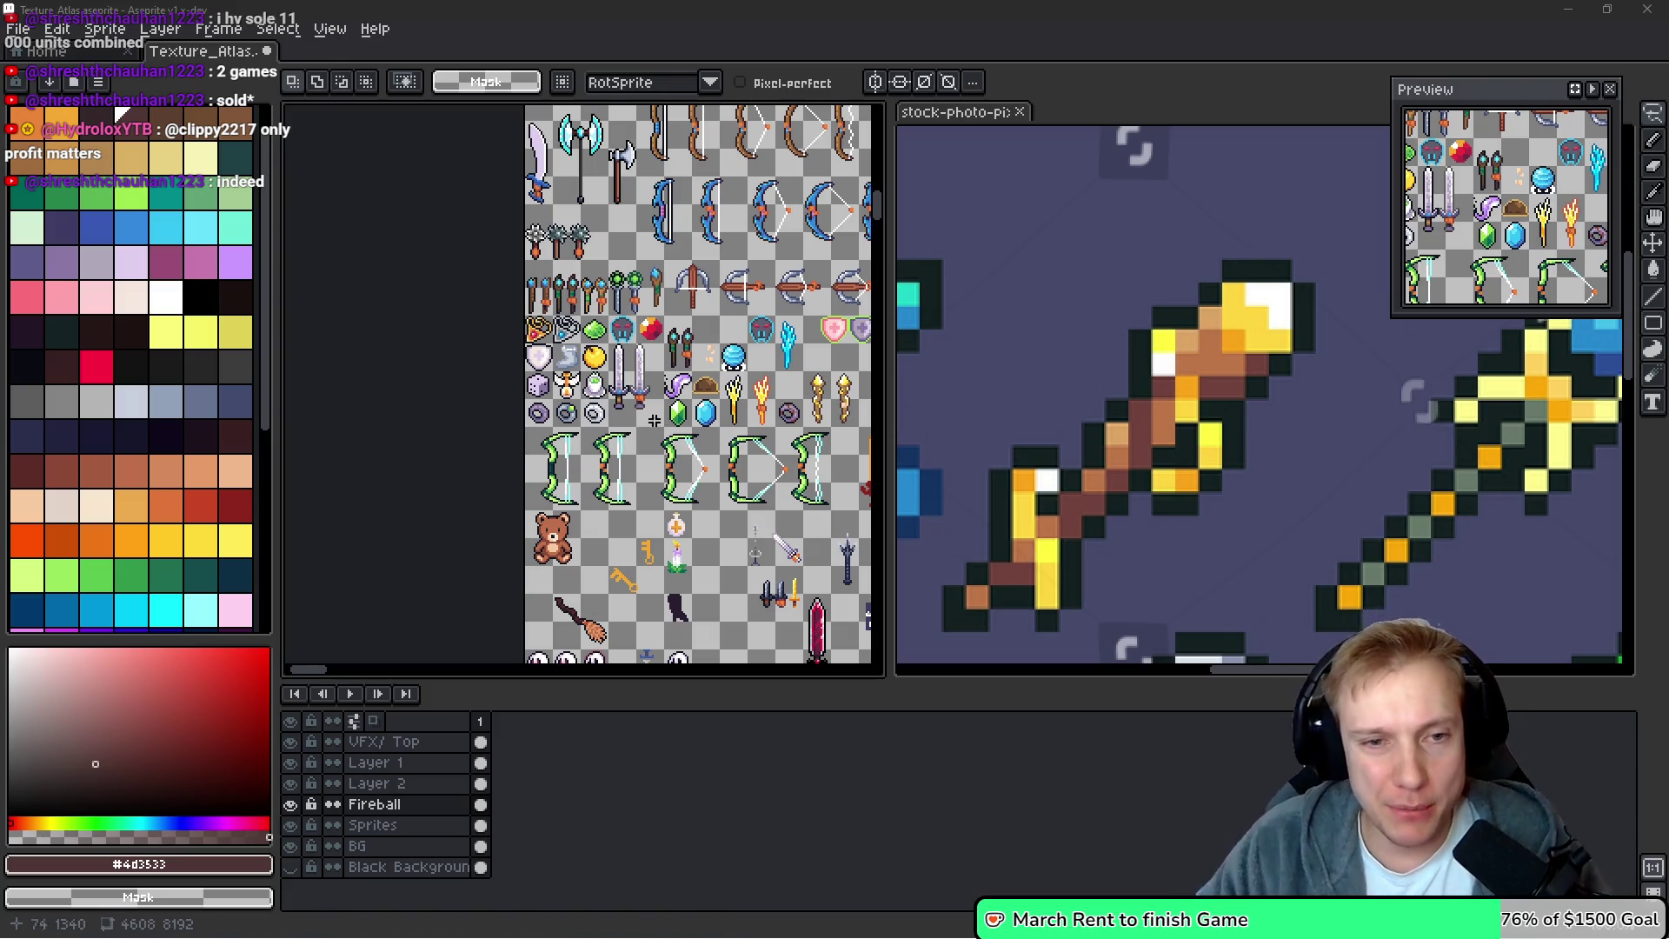
left_click_drag(869, 373, 786, 370)
left_click_drag(884, 354, 1147, 355)
scroll(776, 371, "up", 3)
scroll(776, 372, "up", 1)
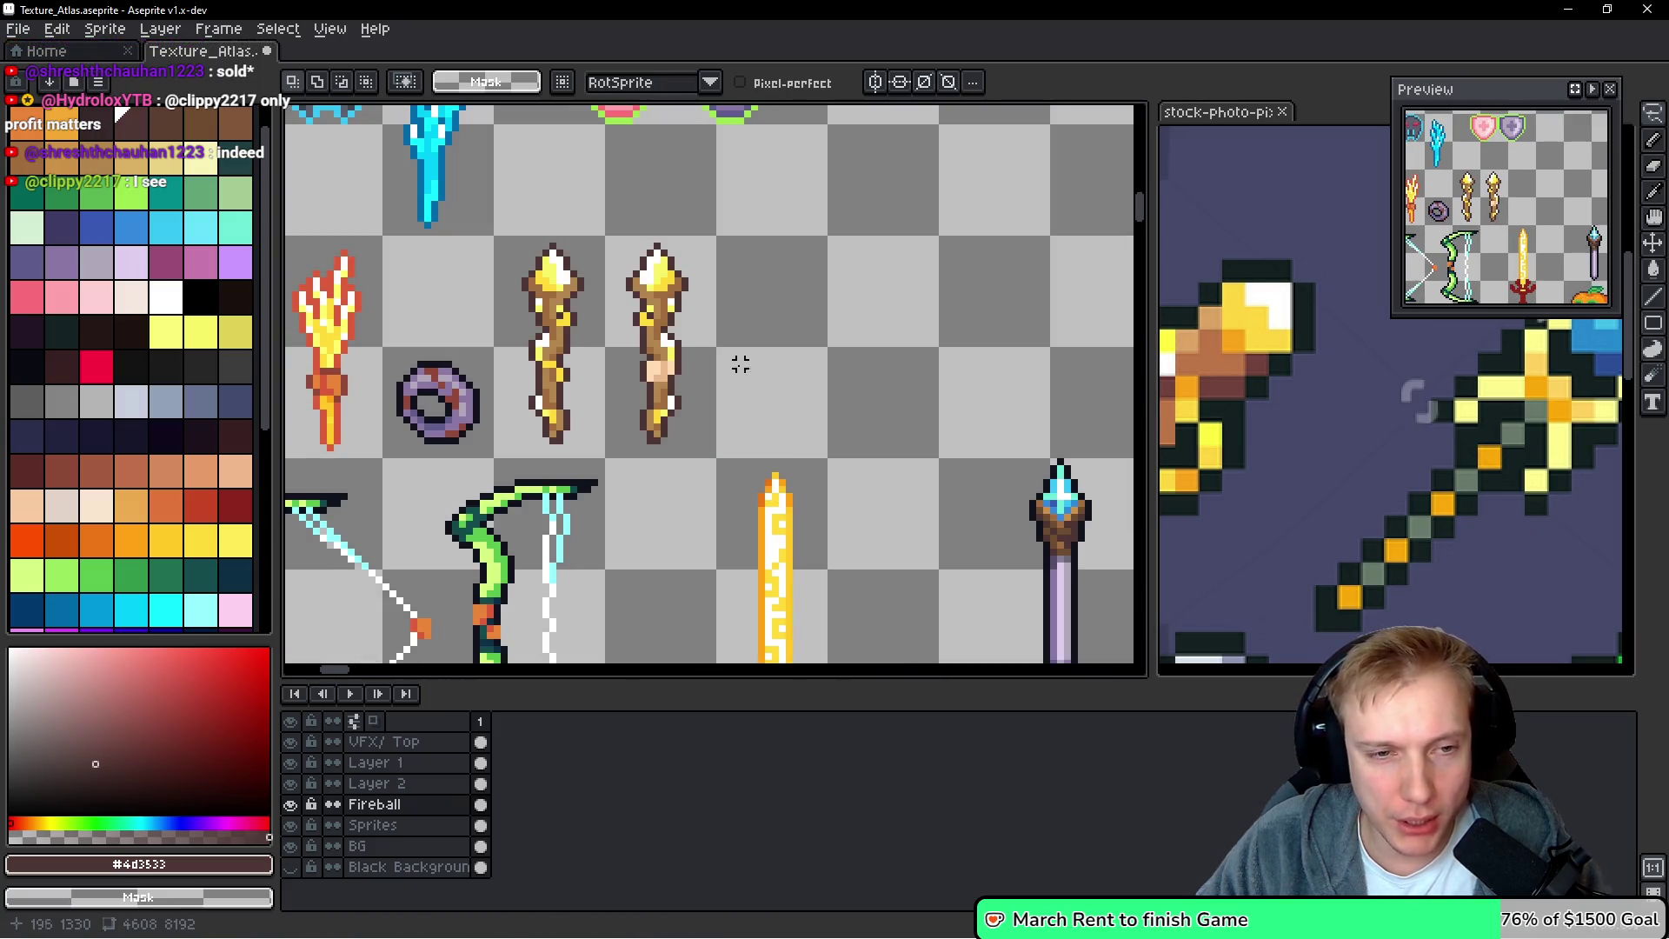
Bring the wand row into view and marquee-select the trident and flame torch cells
left_click_drag(865, 397, 760, 403)
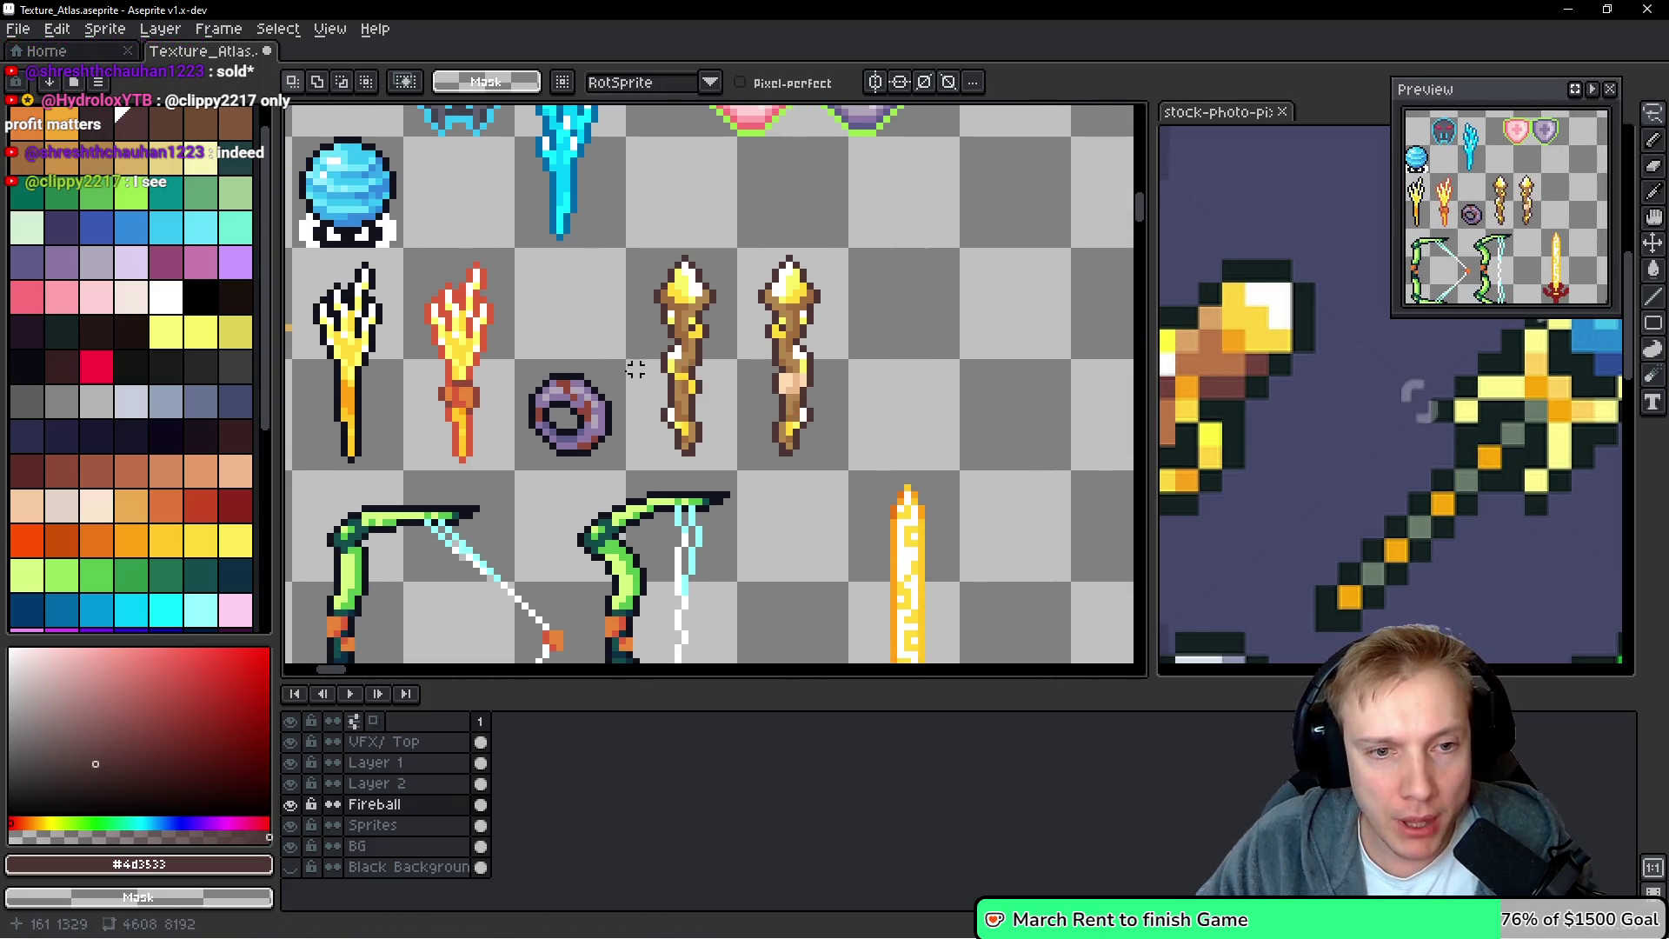
scroll(629, 251, "left", 5)
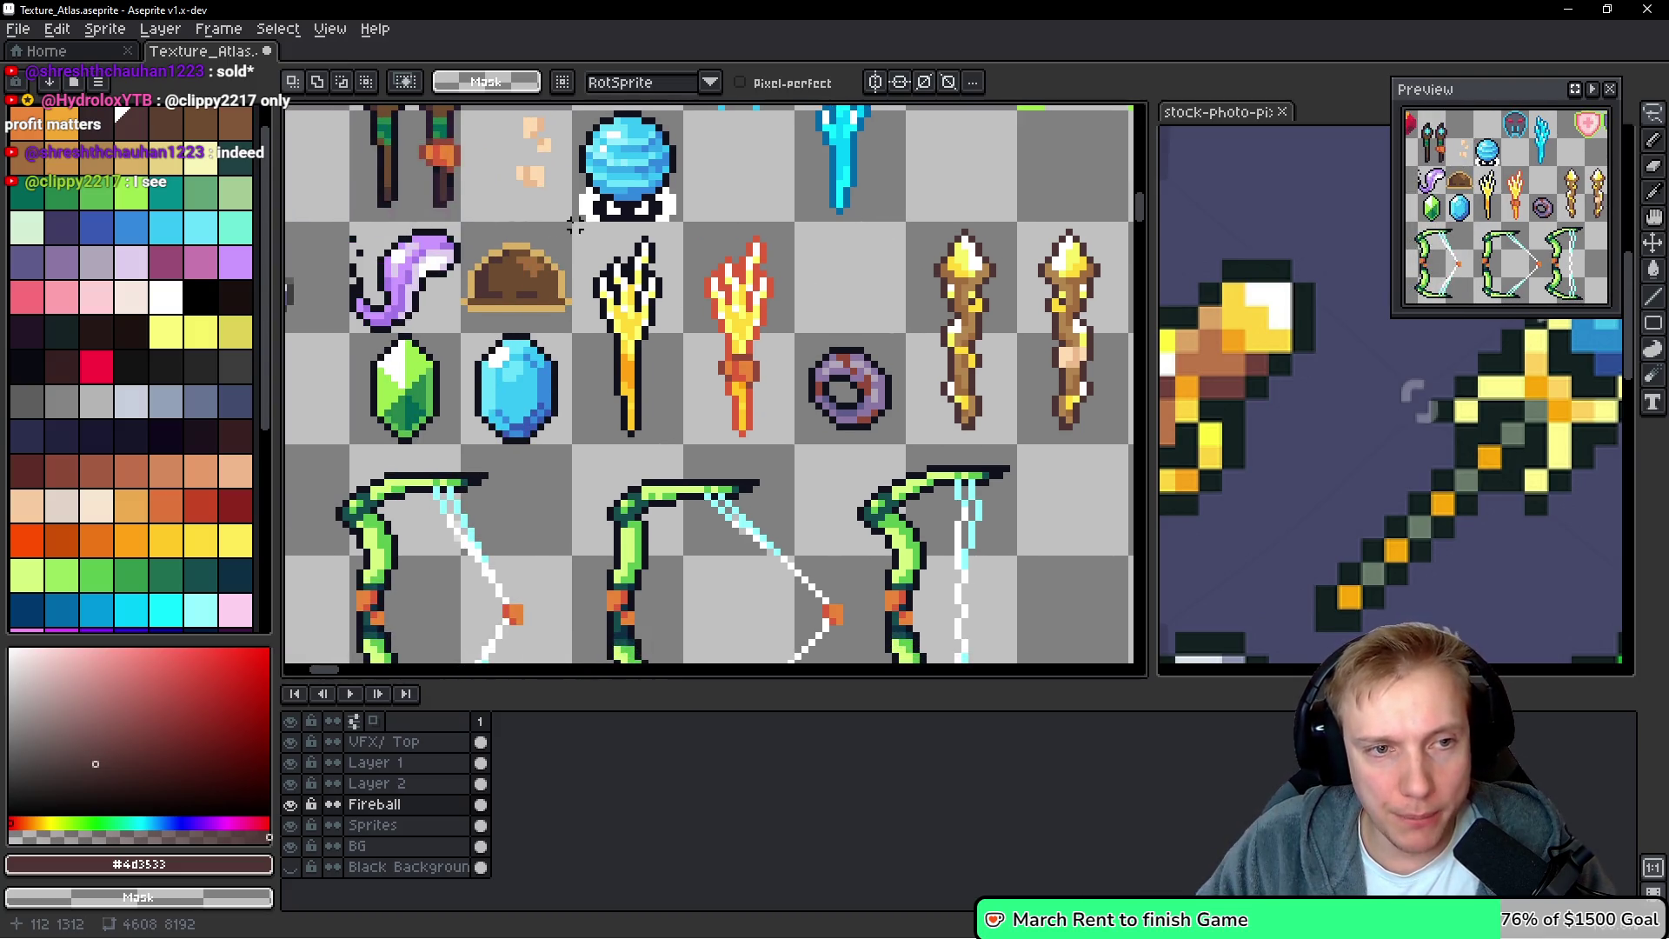
key("m")
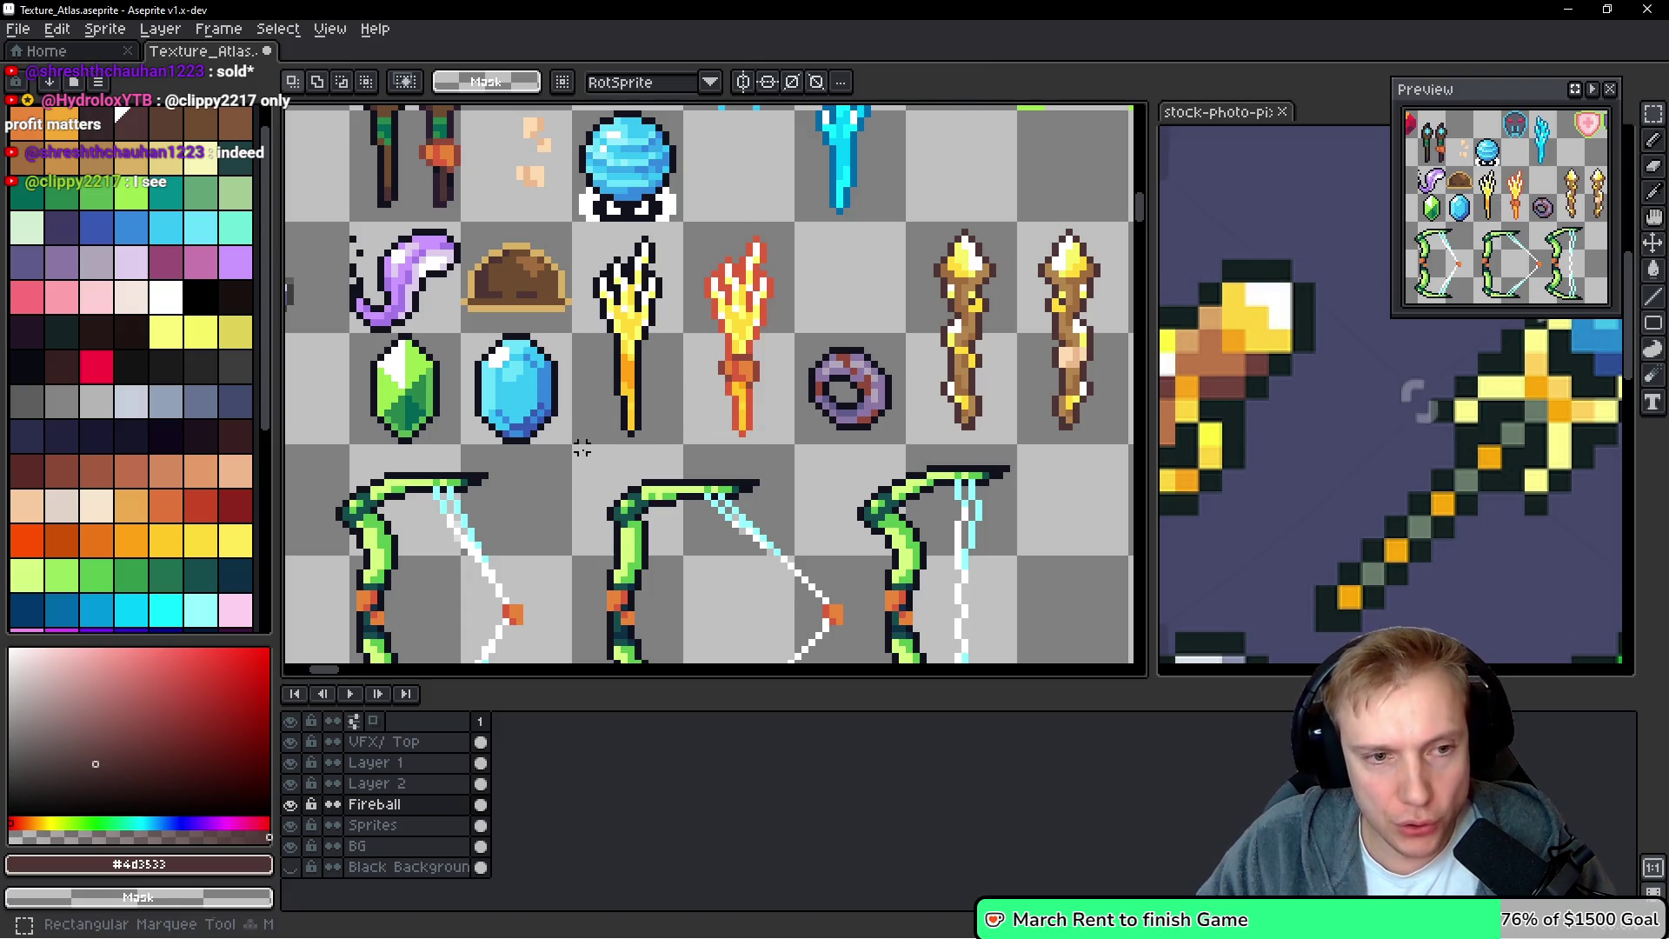
mouse_move(574, 441)
left_mouse_down()
mouse_move(746, 306)
mouse_move(789, 226)
left_mouse_up()
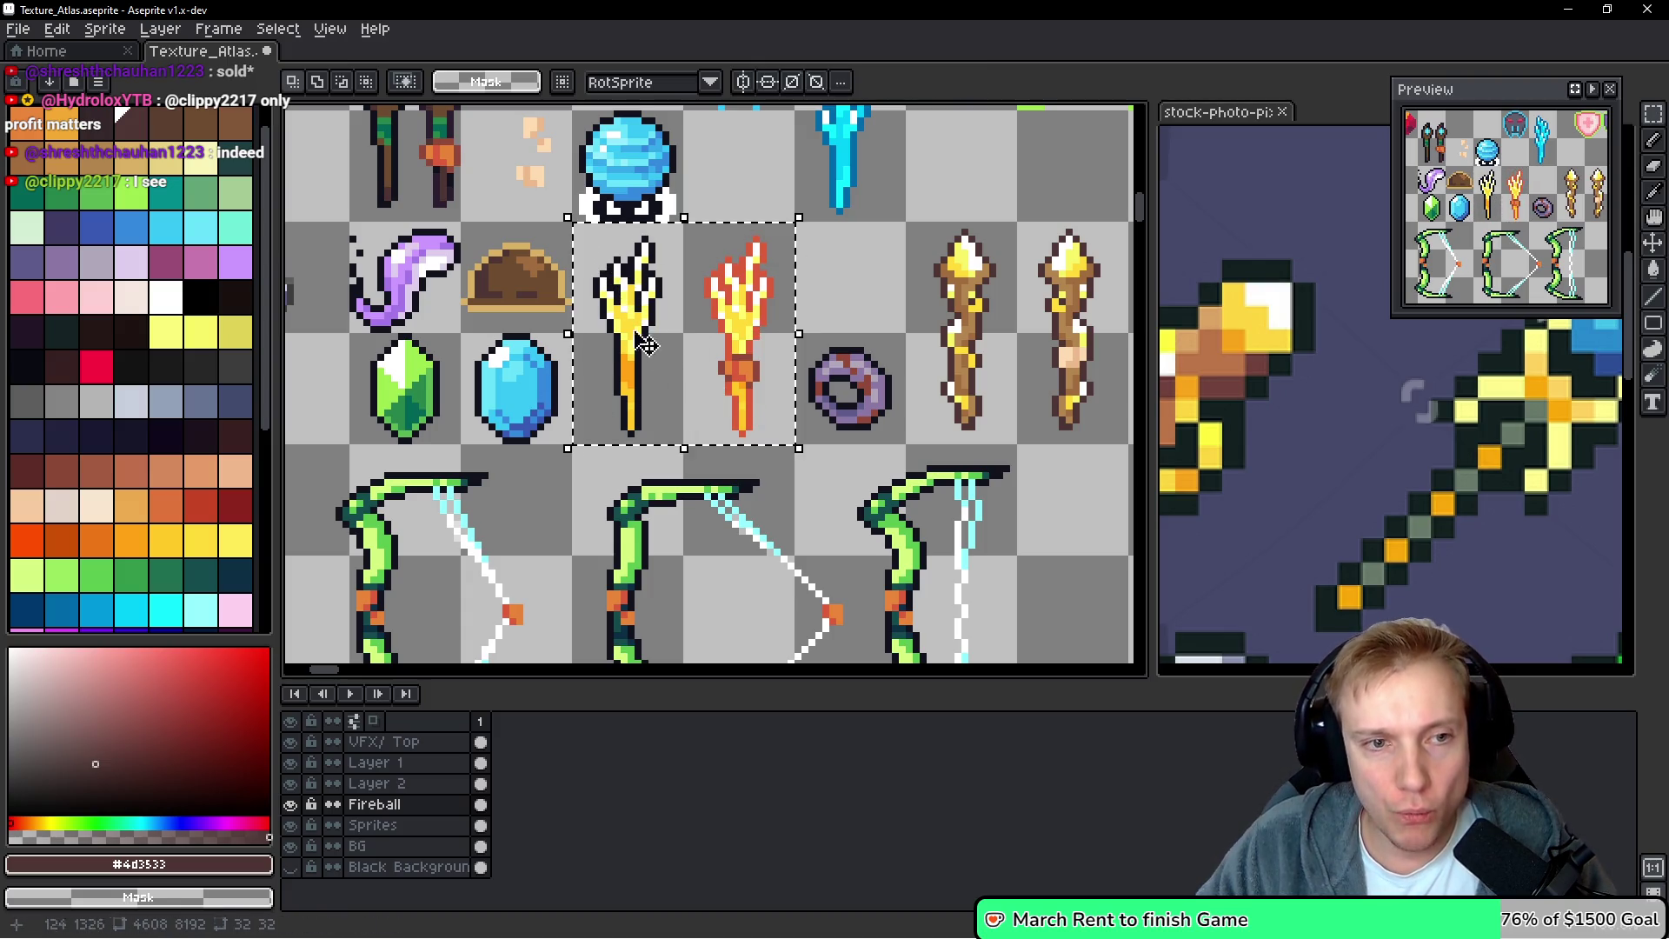
scroll(582, 266, "up", 1)
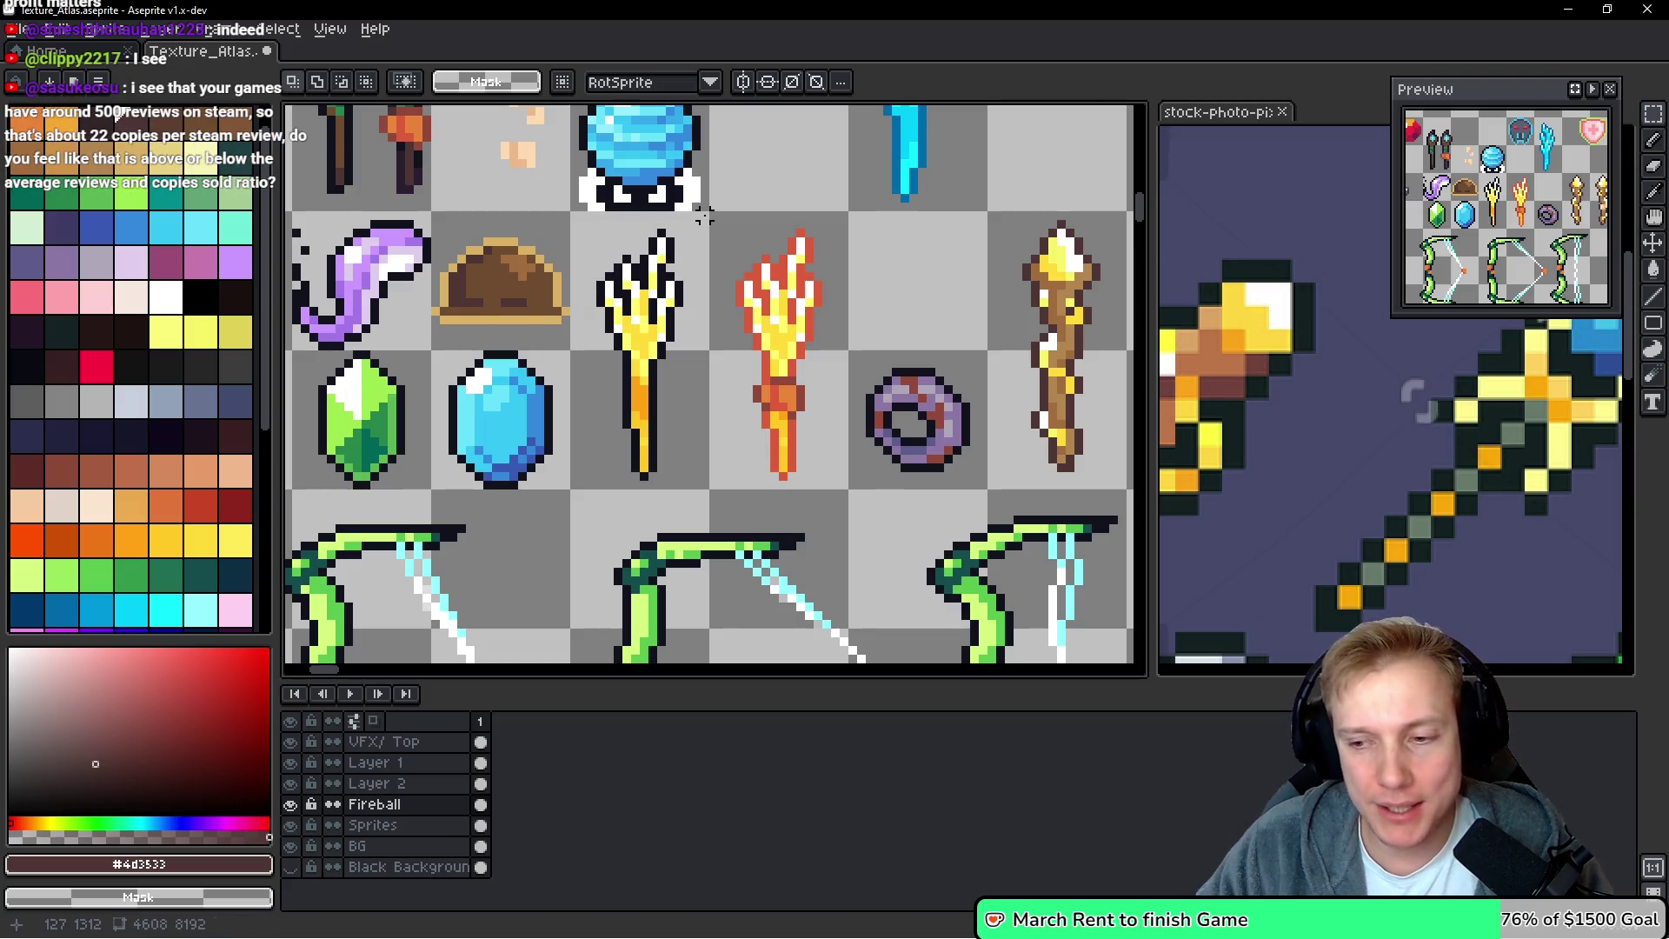
left_click_drag(711, 208, 569, 491)
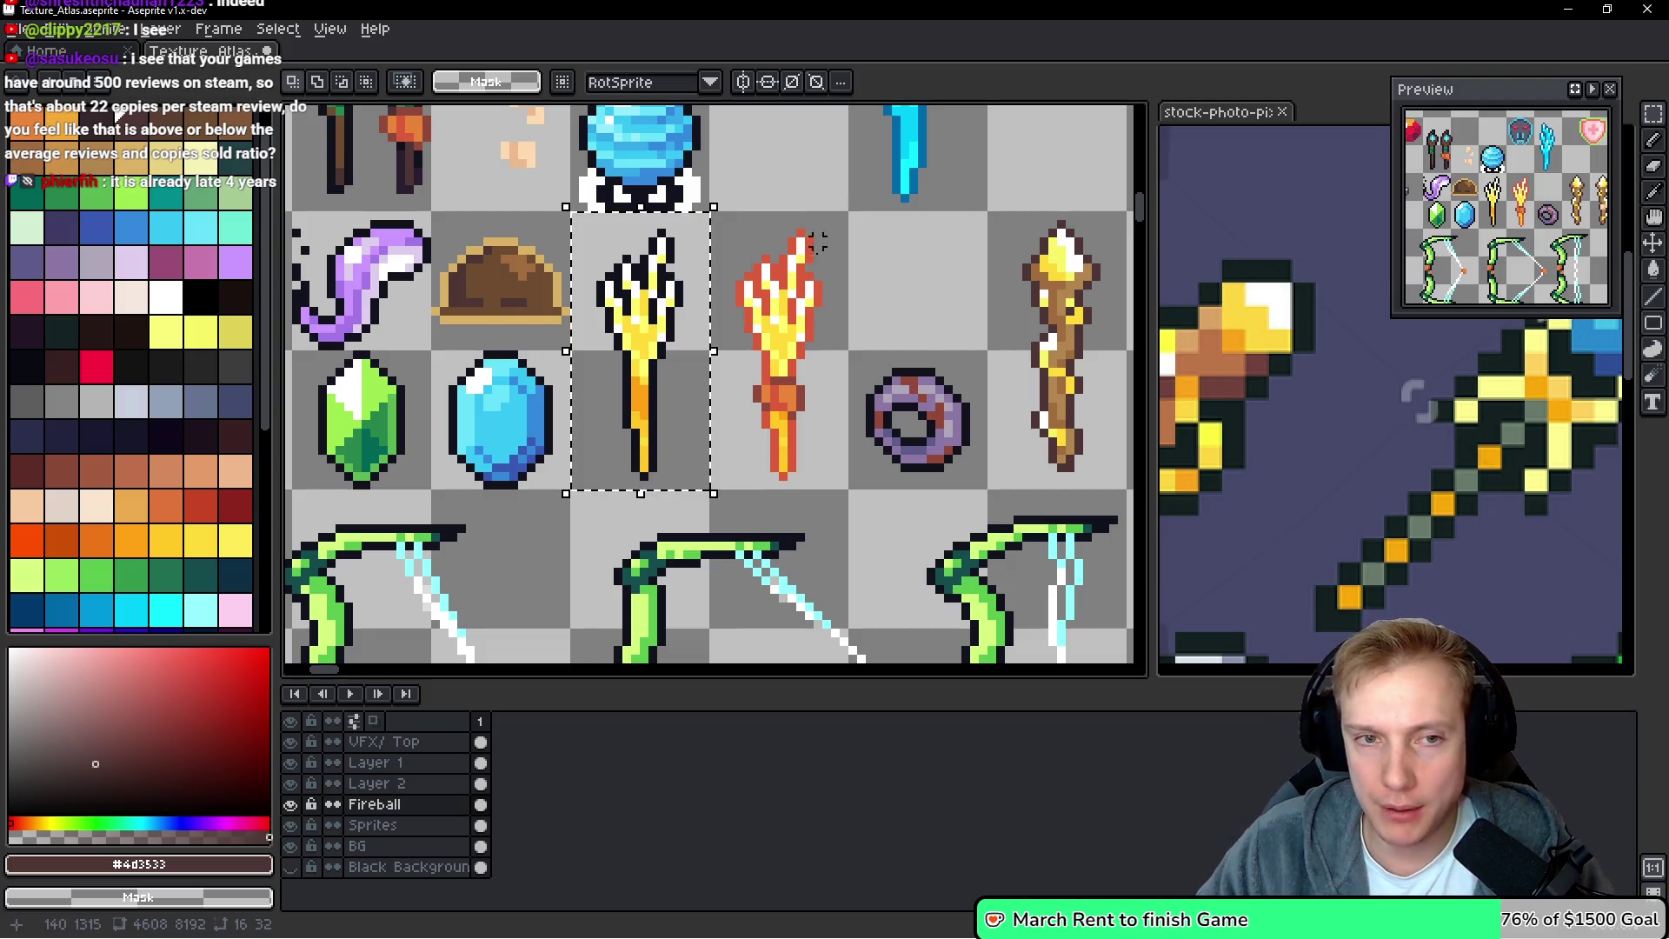
mouse_move(846, 214)
left_mouse_down()
mouse_move(765, 375)
mouse_move(735, 485)
mouse_move(718, 484)
left_mouse_up()
scroll(780, 352, "down", 1)
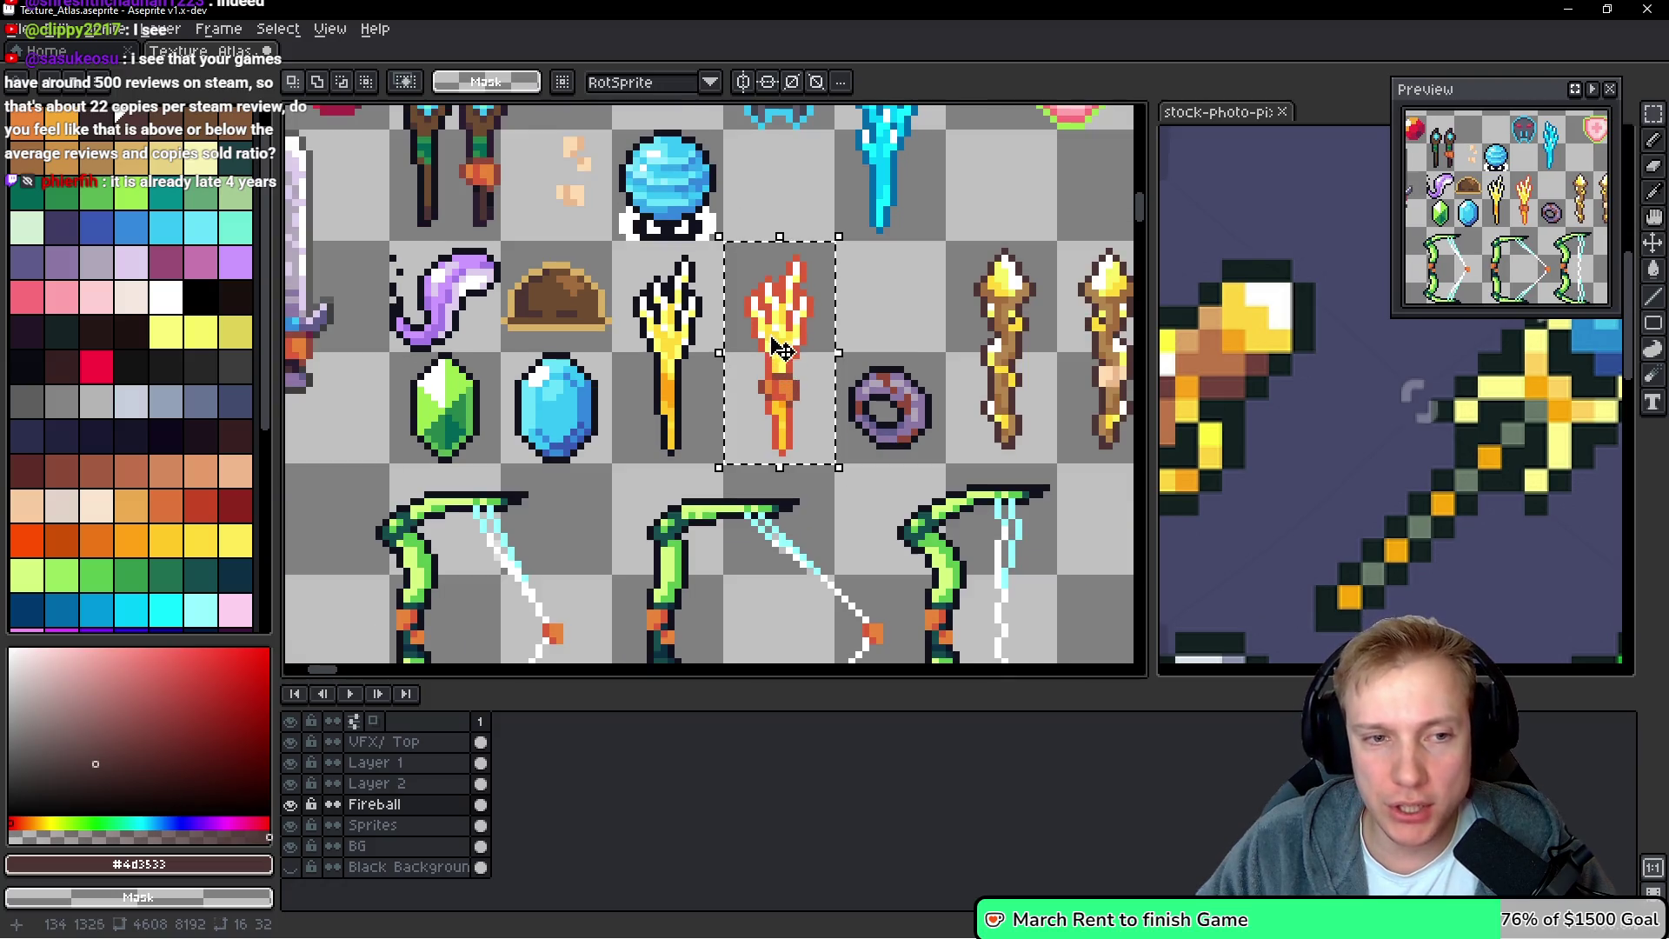
scroll(779, 352, "right", 10)
scroll(824, 322, "right", 10)
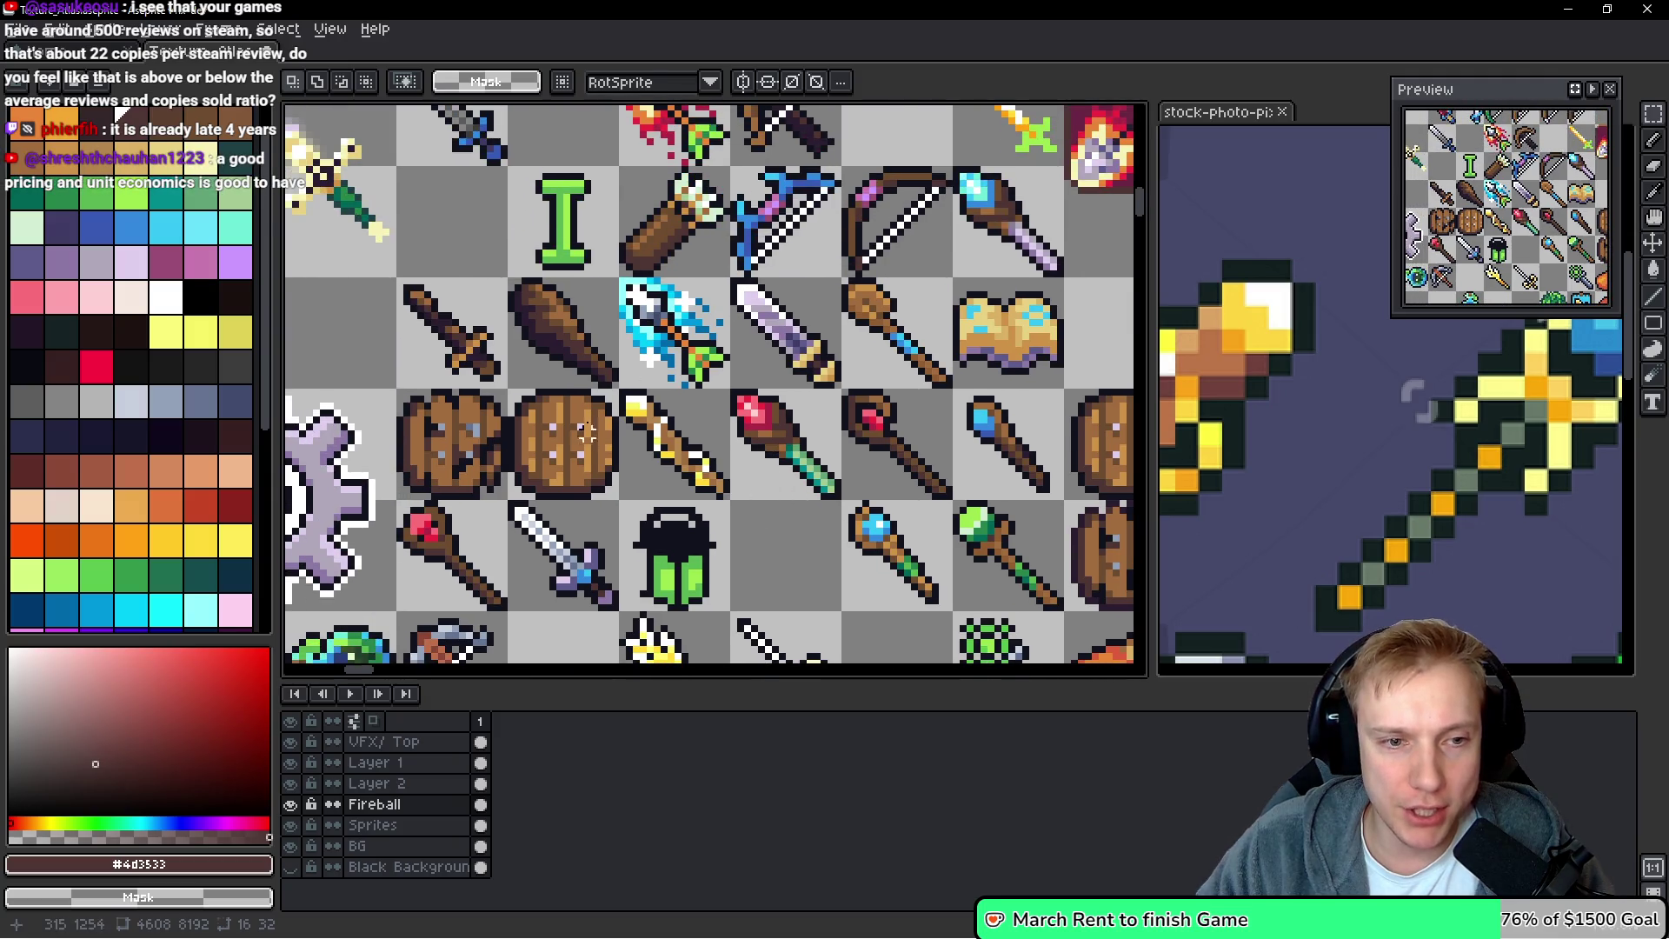
scroll(587, 443, "up", 1)
Try marquee selections on a golden staff, the left sword and the yellow trident
left_click_drag(628, 398, 786, 561)
scroll(730, 454, "down", 3)
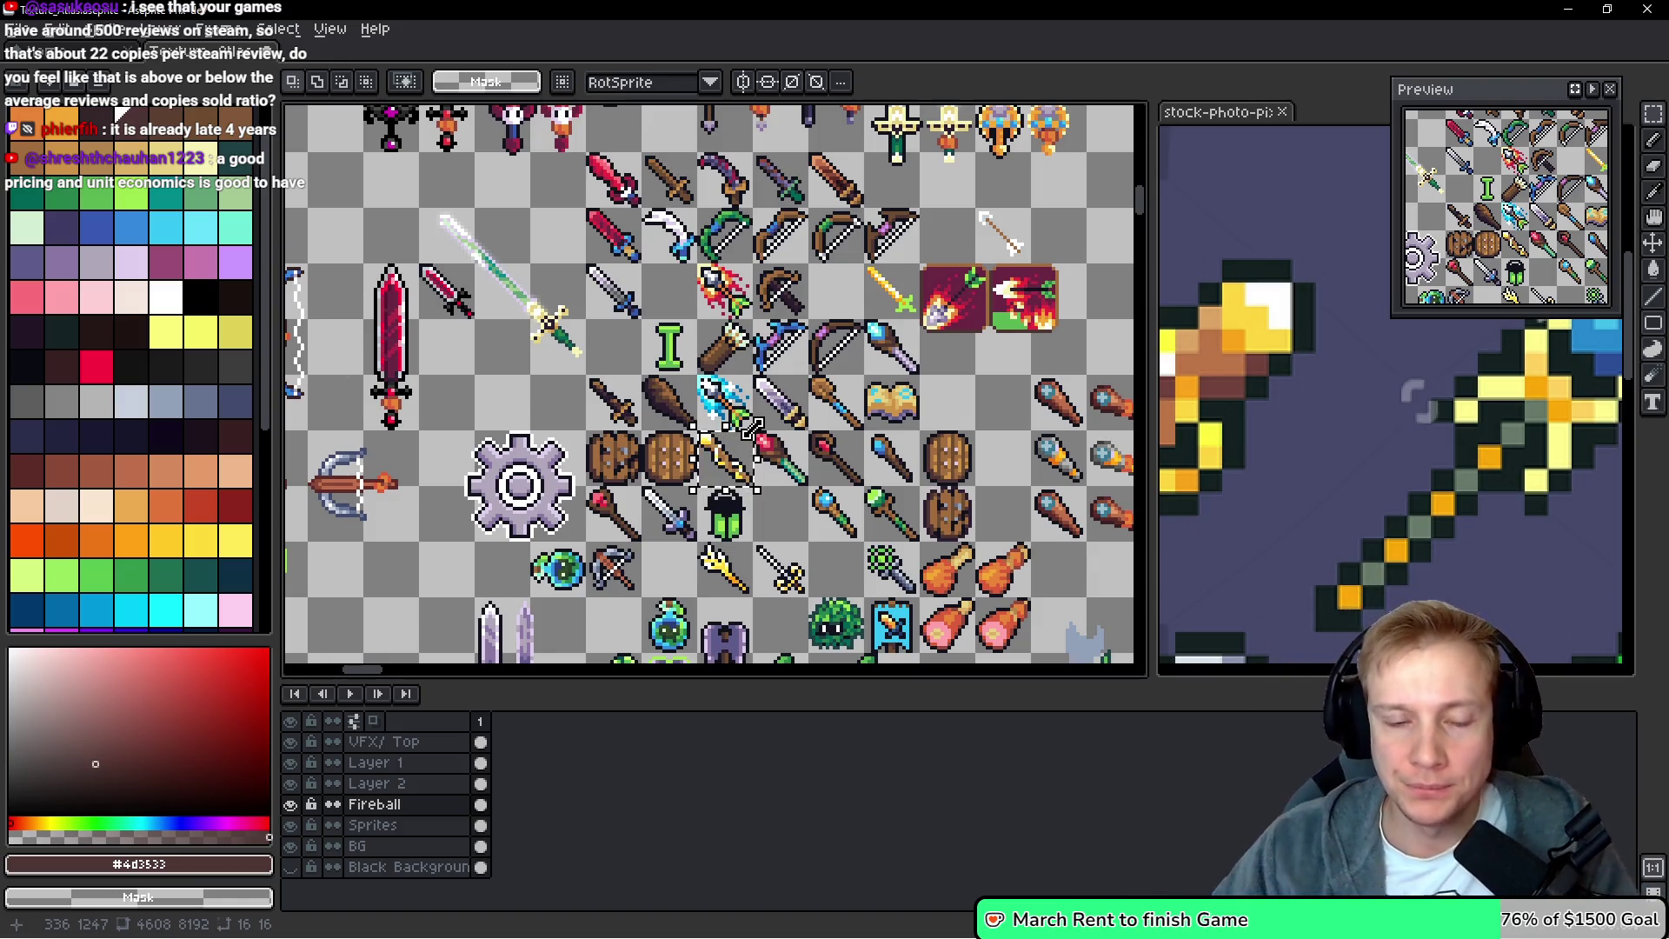
scroll(682, 487, "left", 10)
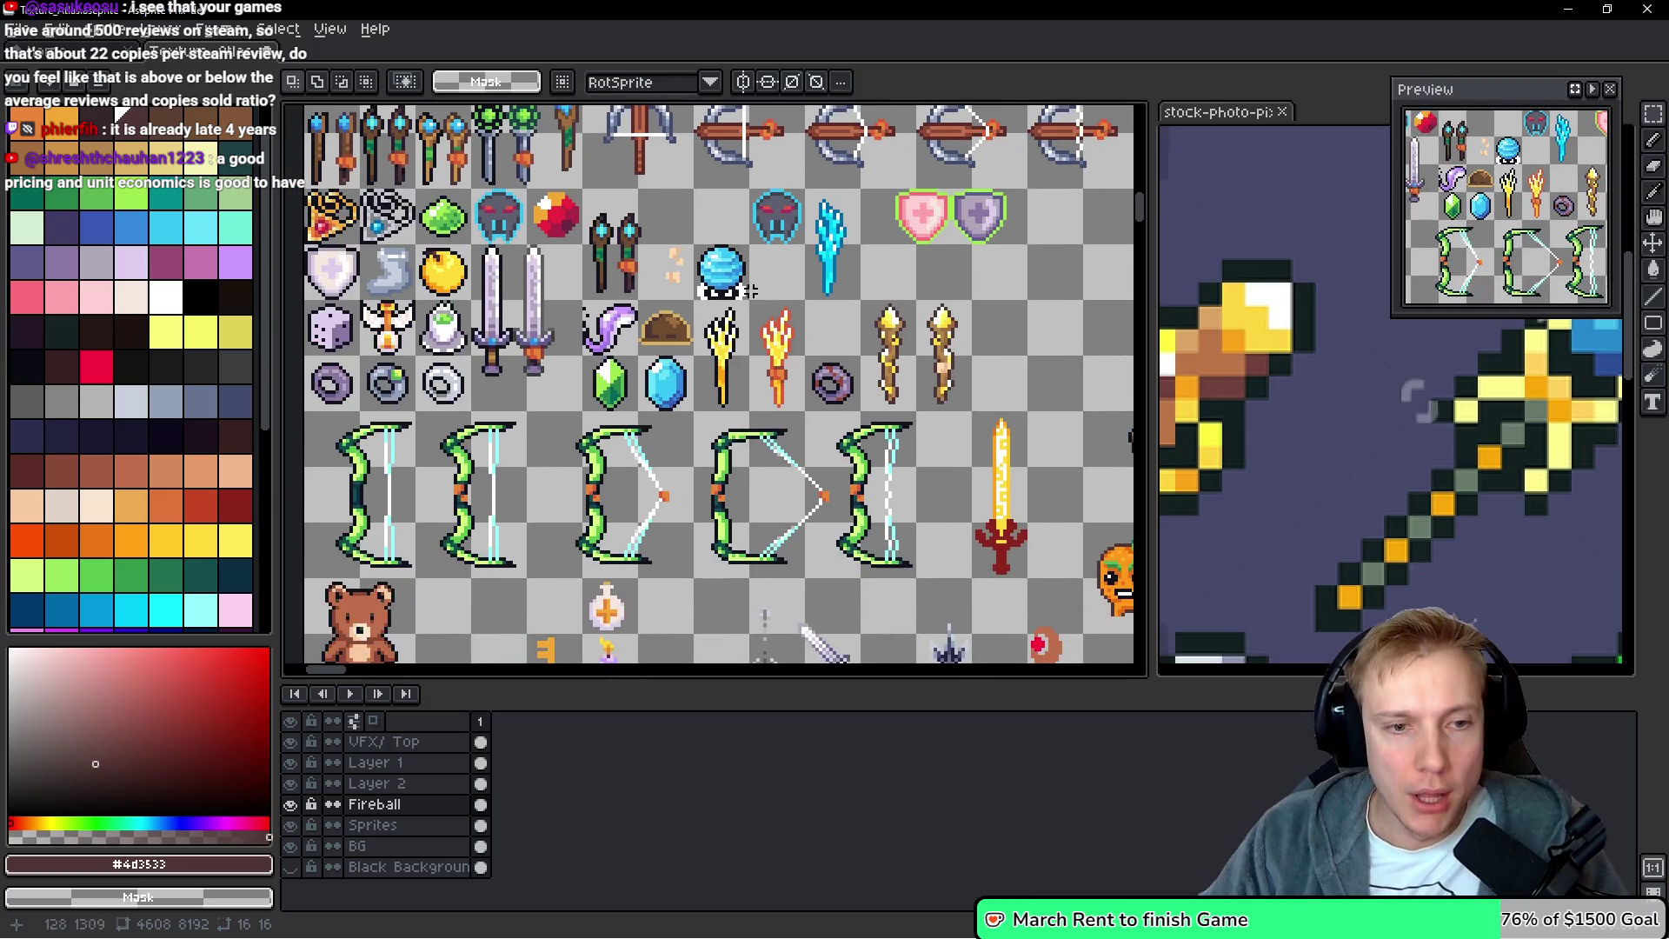
scroll(945, 354, "up", 2)
scroll(789, 268, "up", 2)
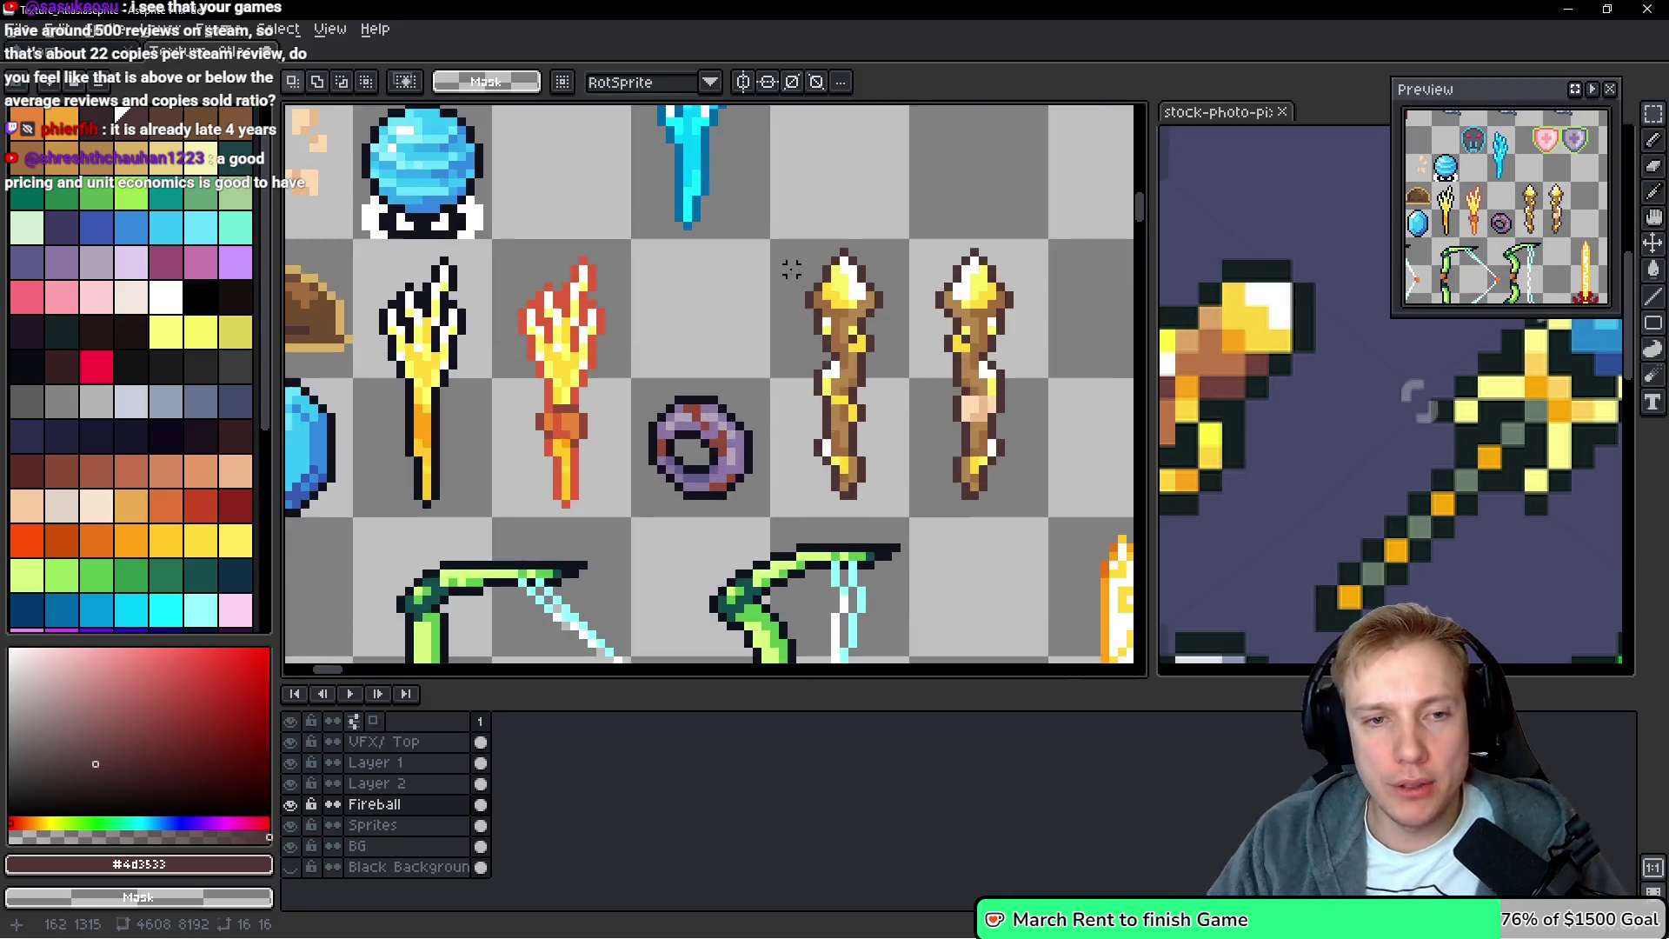
mouse_move(770, 236)
left_mouse_down()
mouse_move(879, 551)
mouse_move(936, 569)
left_mouse_up()
scroll(718, 444, "down", 4)
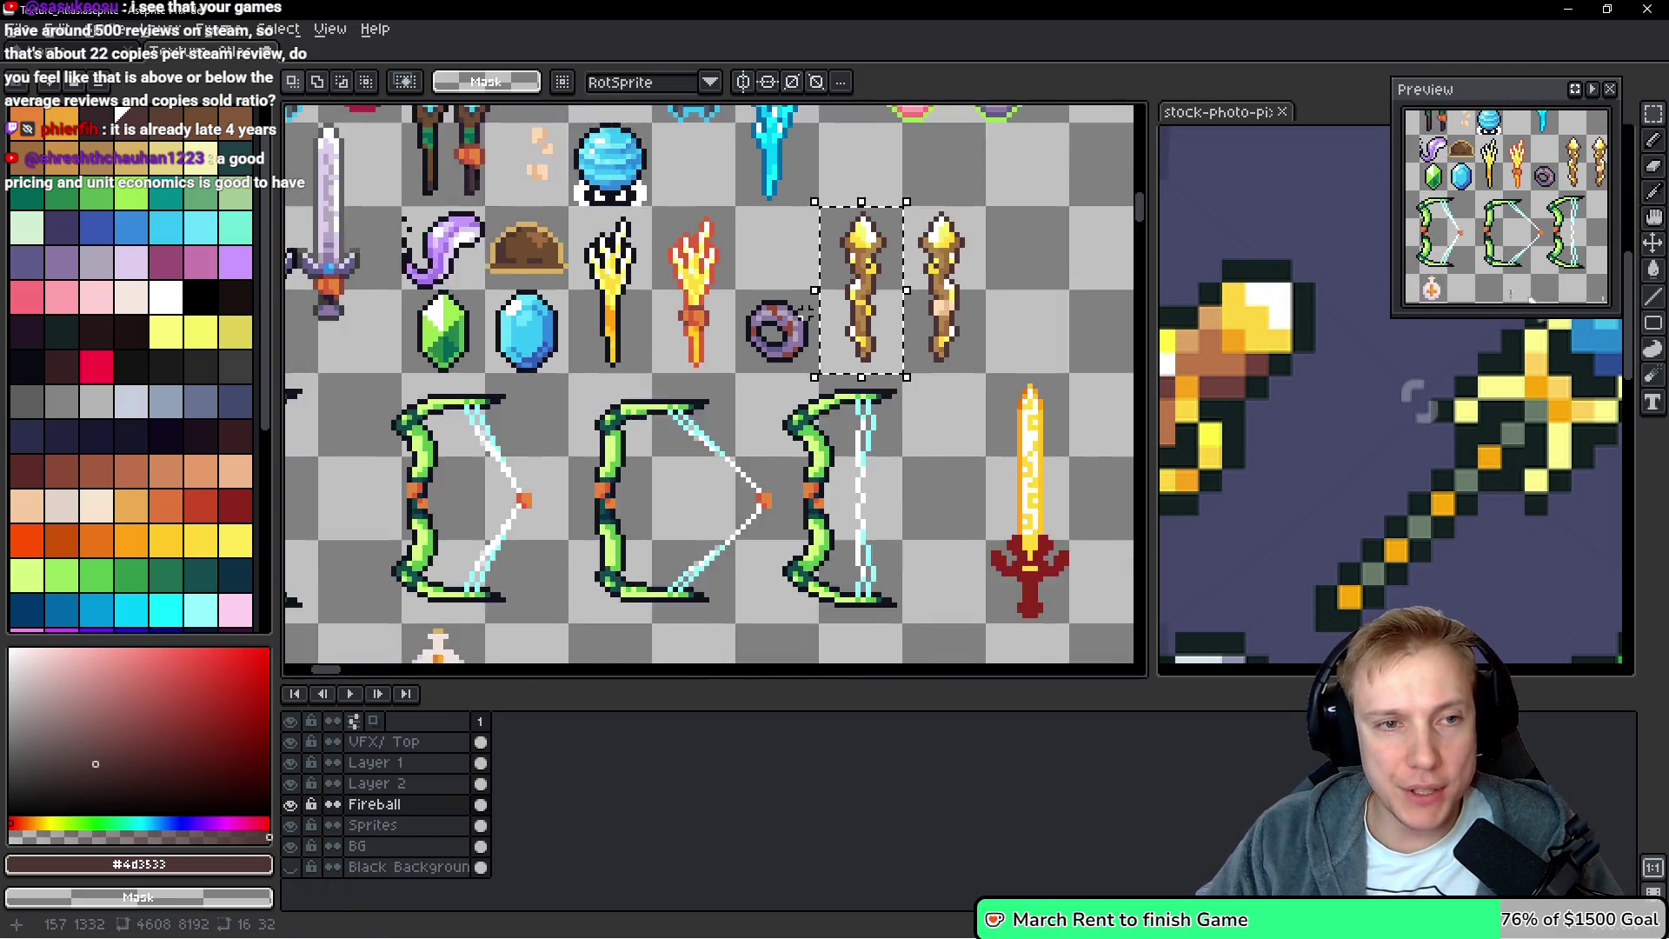
scroll(687, 424, "up", 3)
mouse_move(656, 569)
left_mouse_down()
mouse_move(752, 239)
mouse_move(828, 392)
left_mouse_up()
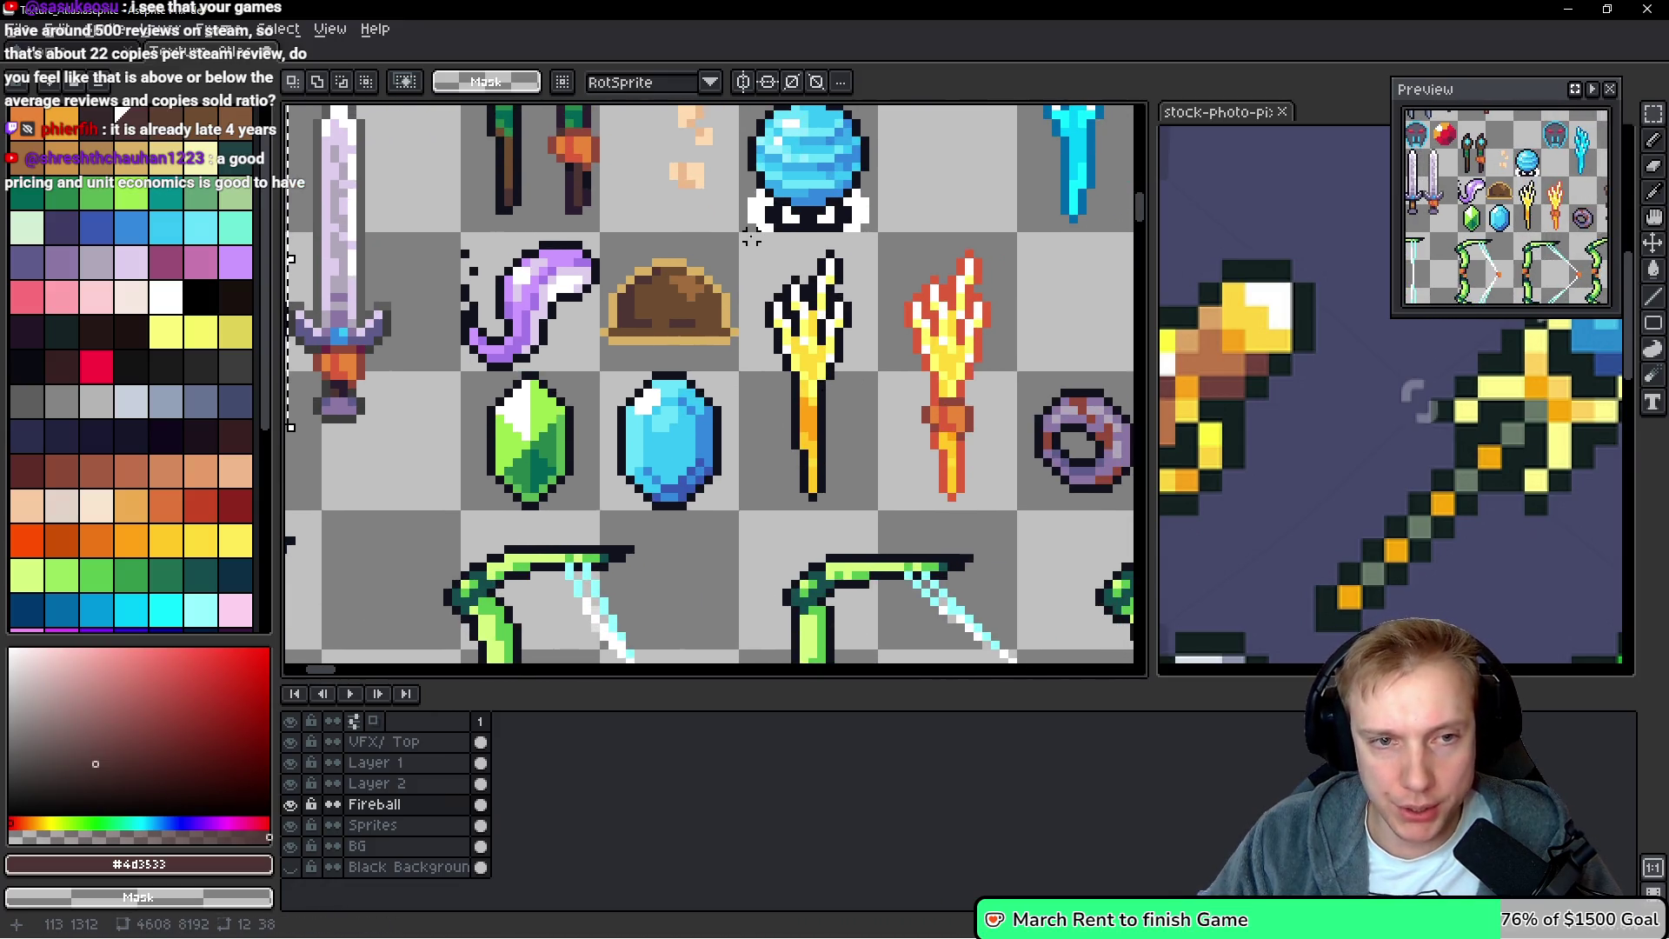
left_click_drag(743, 236, 875, 481)
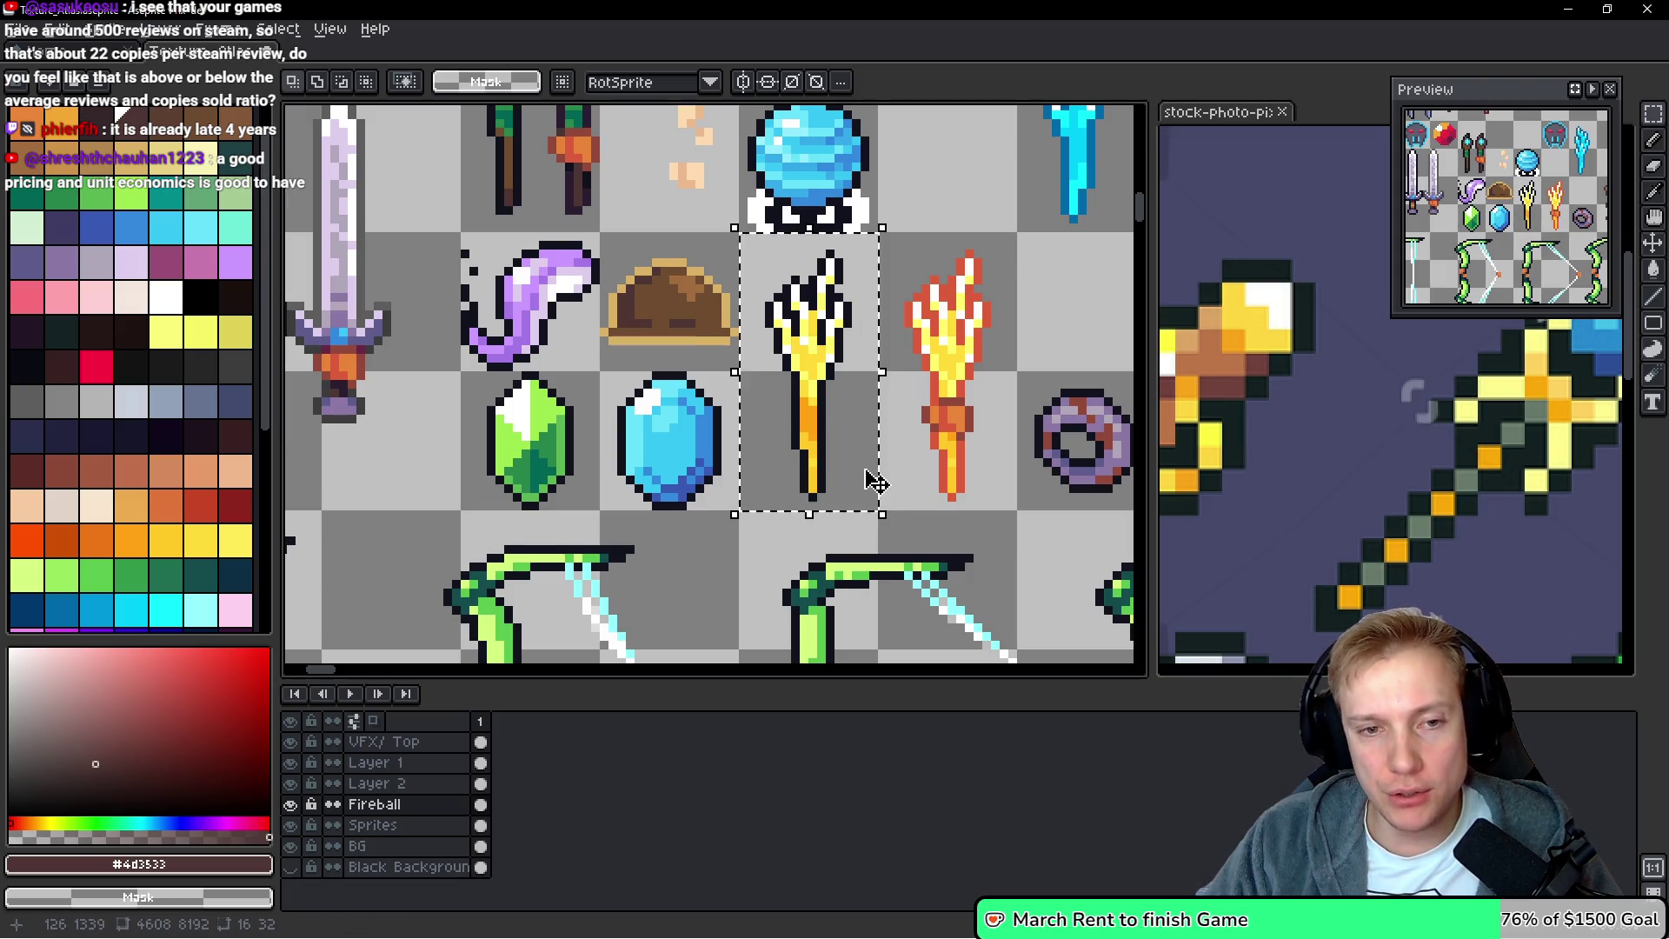
left_click(933, 383)
Delete the yellow trident from the Sprites layer
scroll(932, 382, "right", 2)
left_click(693, 369, "ctrl")
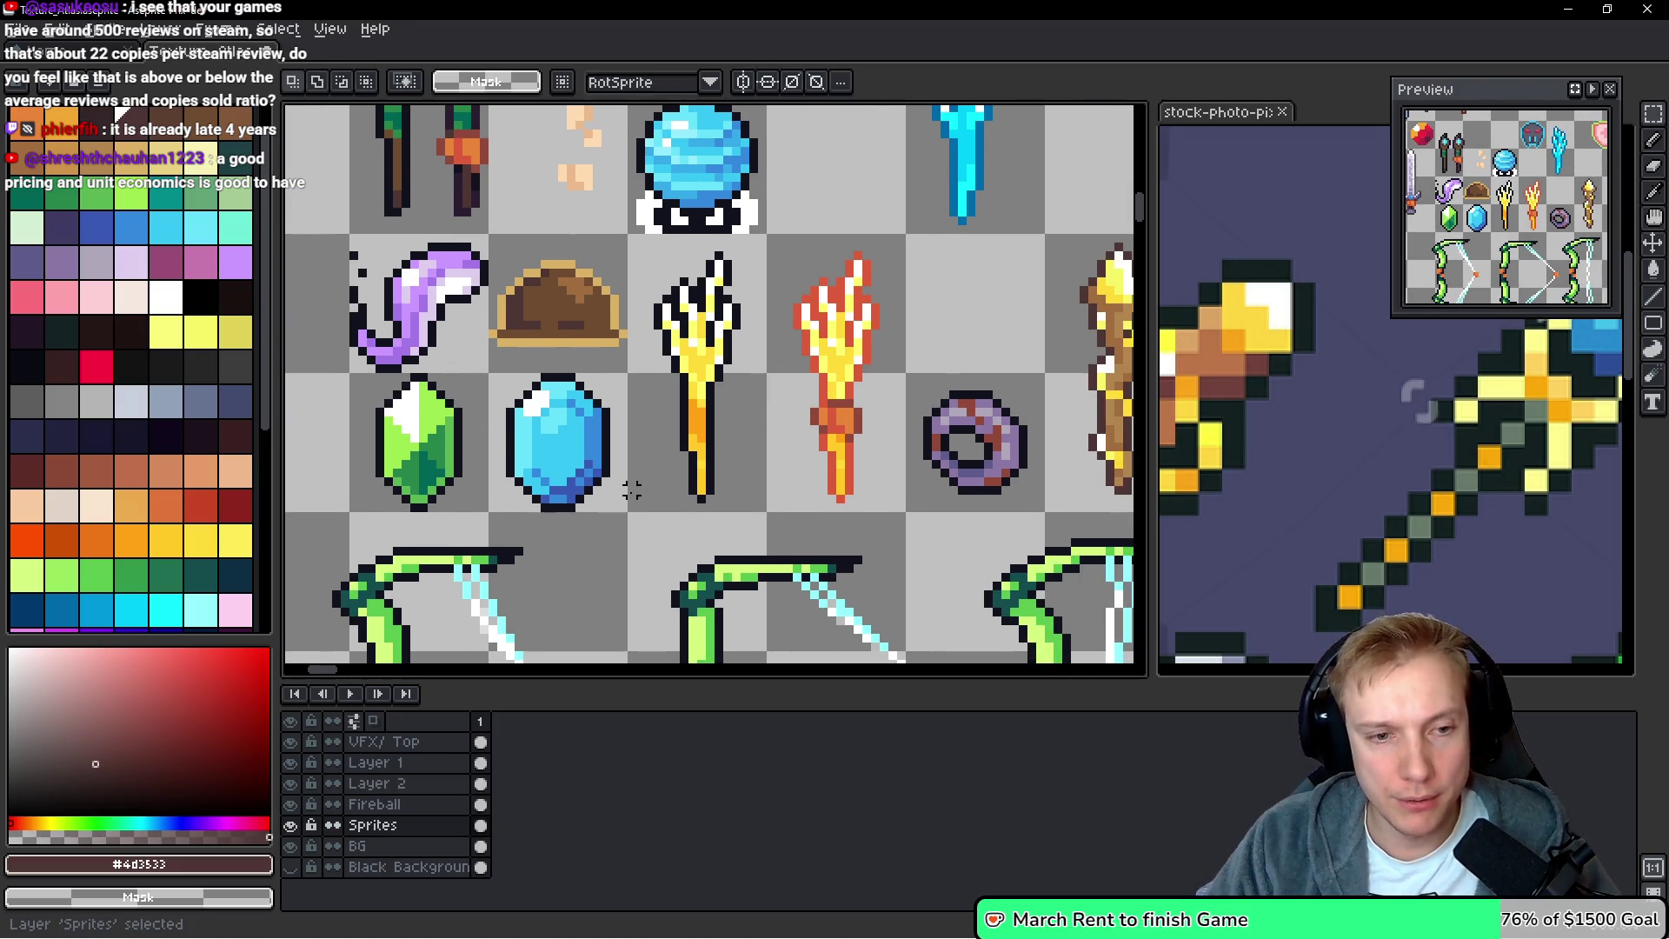
mouse_move(626, 502)
left_mouse_down()
mouse_move(765, 232)
mouse_move(869, 511)
mouse_move(904, 518)
left_mouse_up()
key("Delete")
Shift the flame torch into the trident's cell and the golden staff beside it, then deselect
left_click_drag(842, 435, 715, 430)
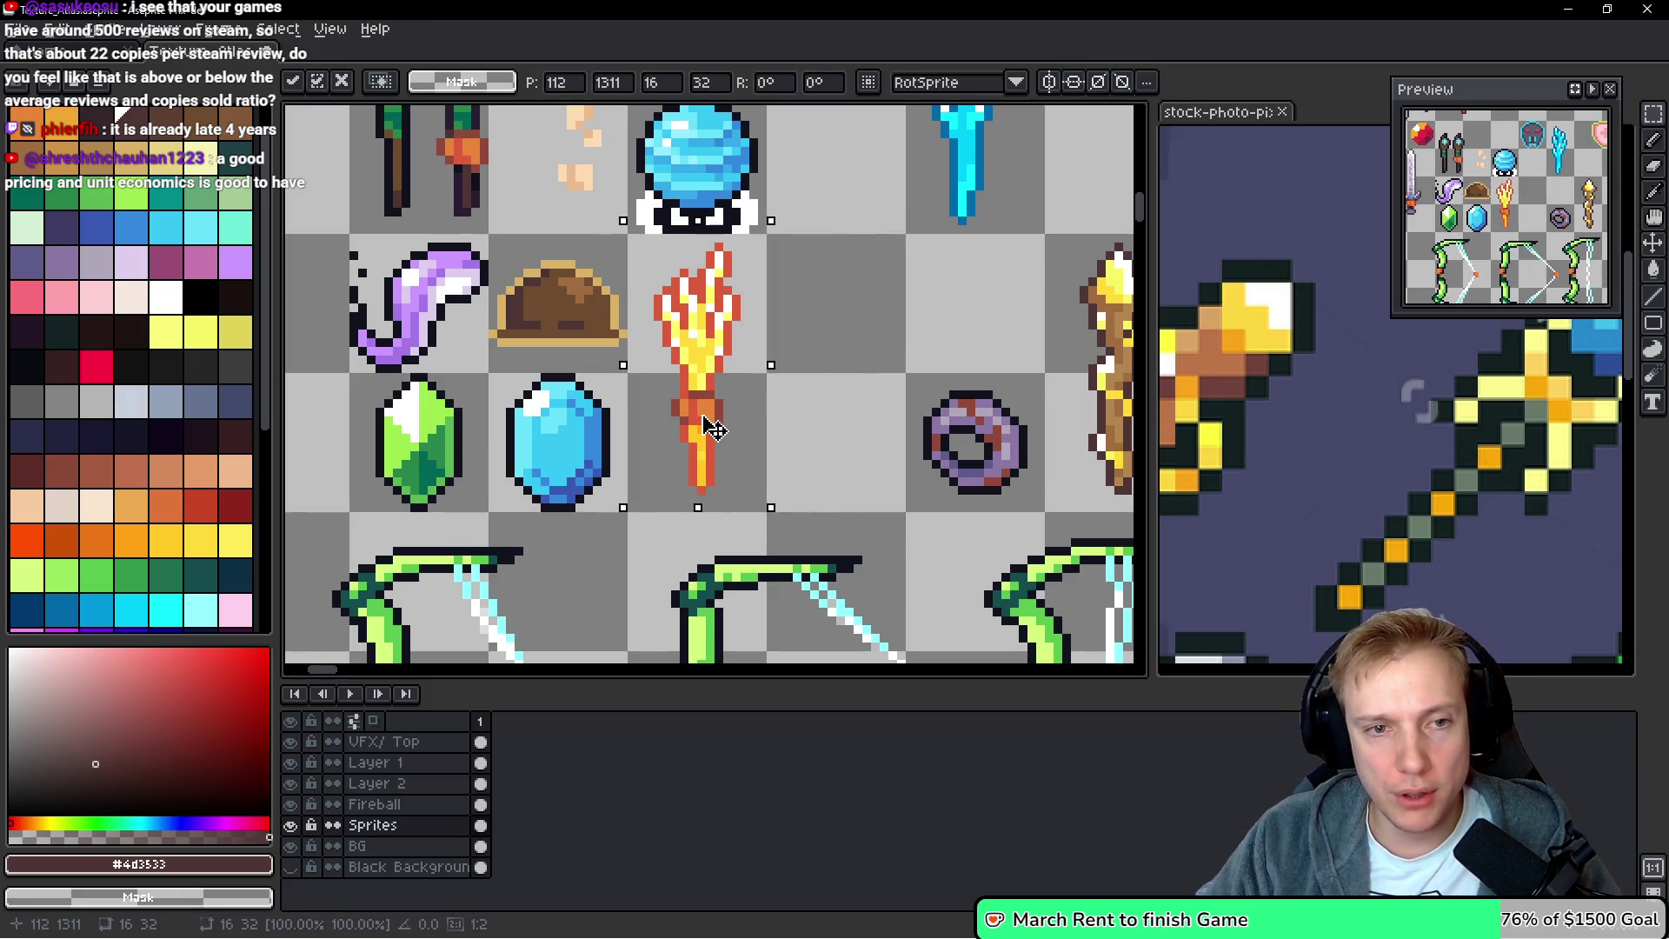
scroll(782, 380, "down", 2)
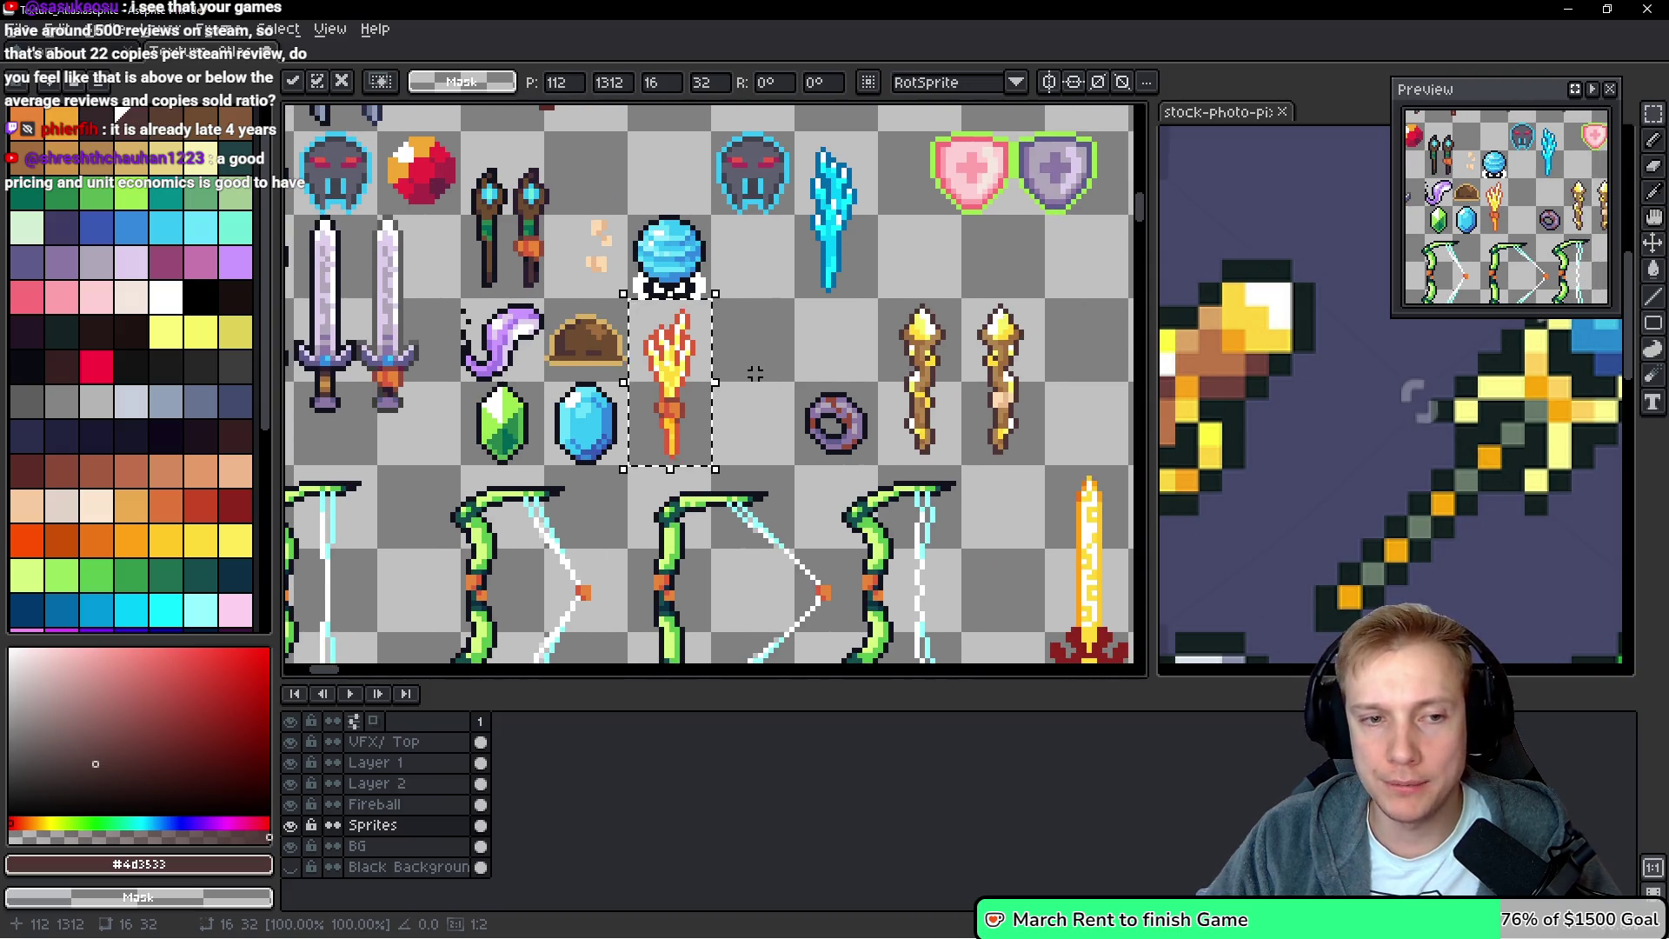
scroll(770, 330, "up", 2)
left_click(732, 251)
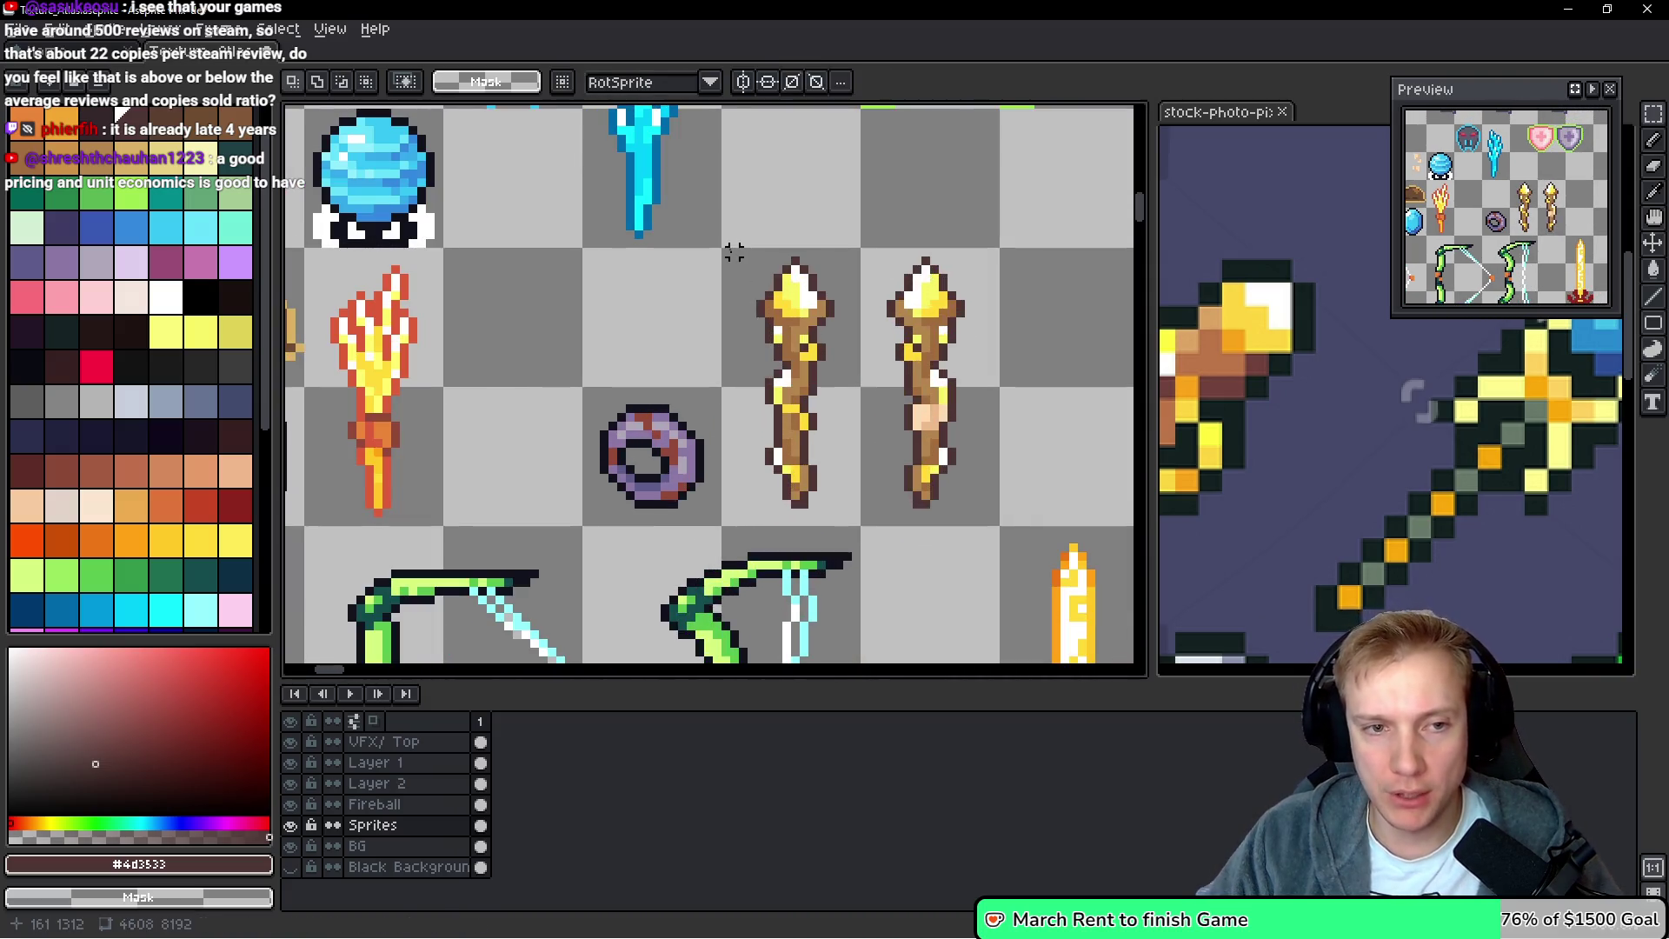
left_click_drag(726, 252, 861, 525)
mouse_move(787, 287)
left_mouse_down()
mouse_move(917, 287)
mouse_move(980, 521)
mouse_move(1004, 530)
left_mouse_up()
left_click_drag(939, 423, 540, 435)
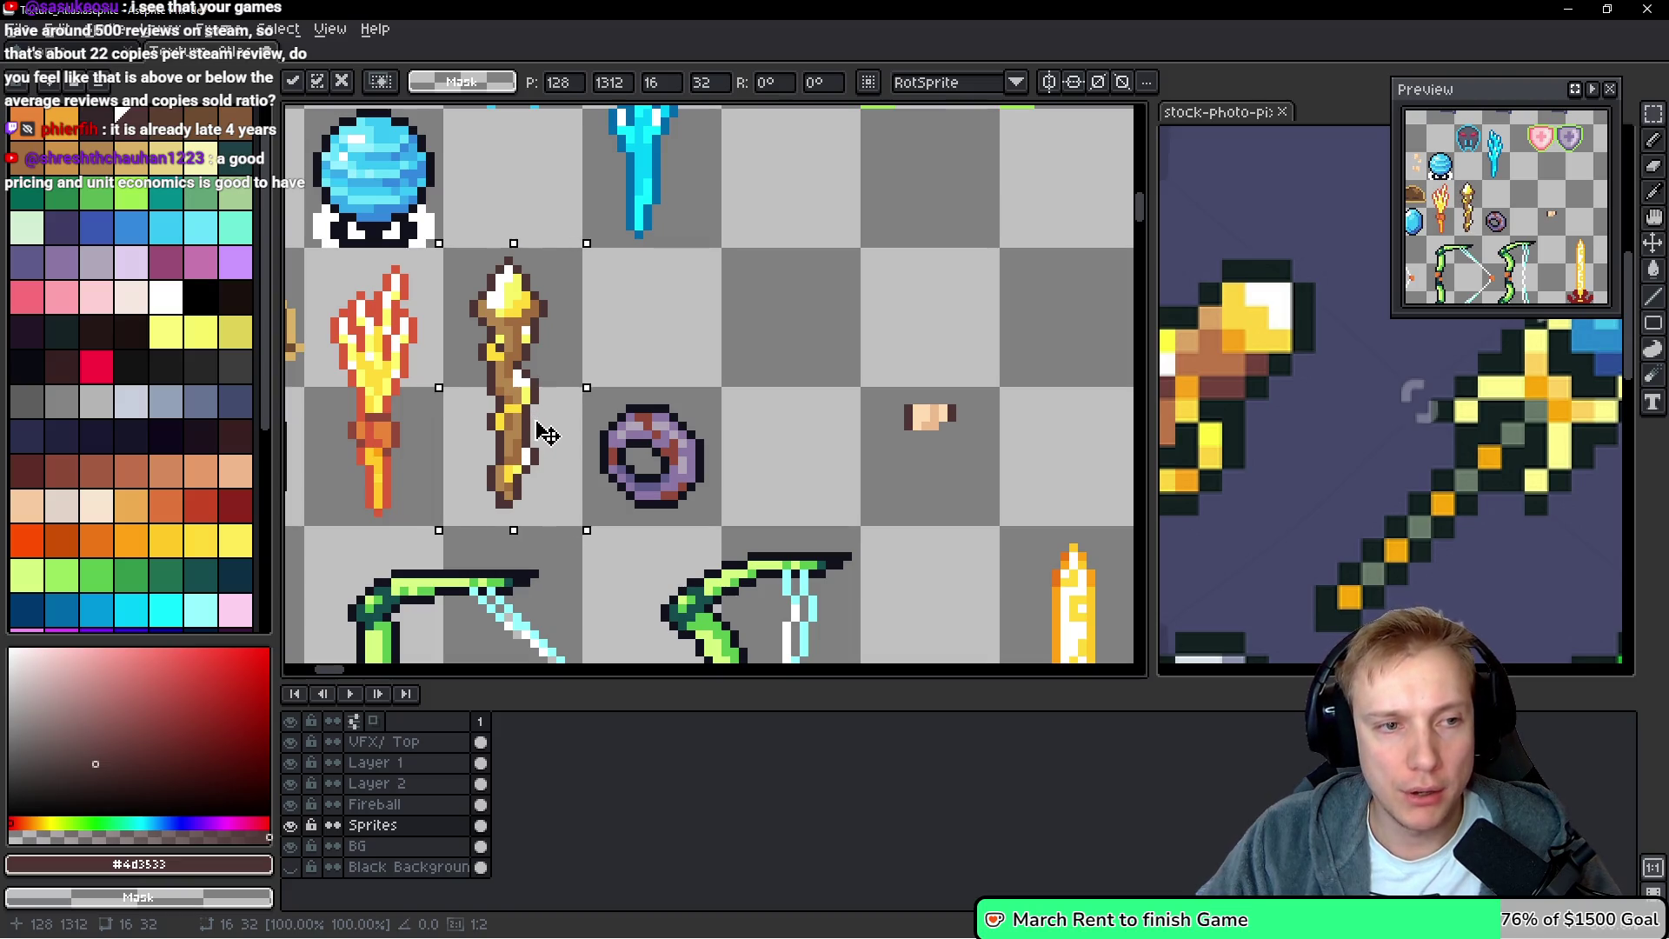
scroll(662, 400, "left", 3)
scroll(662, 400, "left", 1)
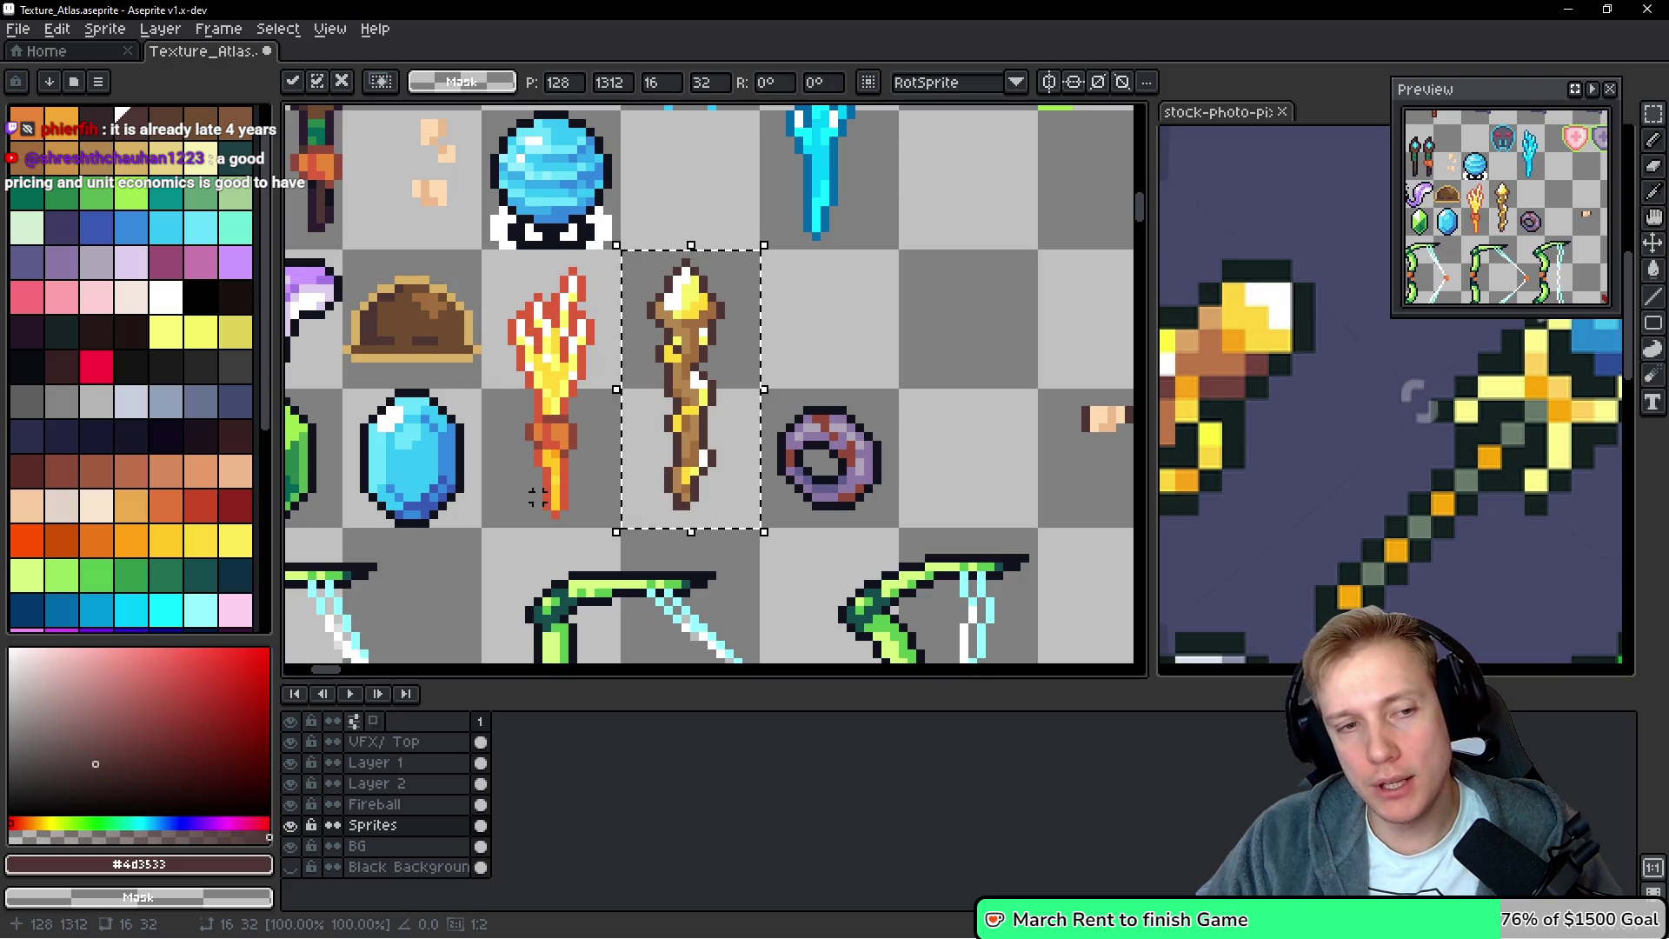
key("ctrl+d")
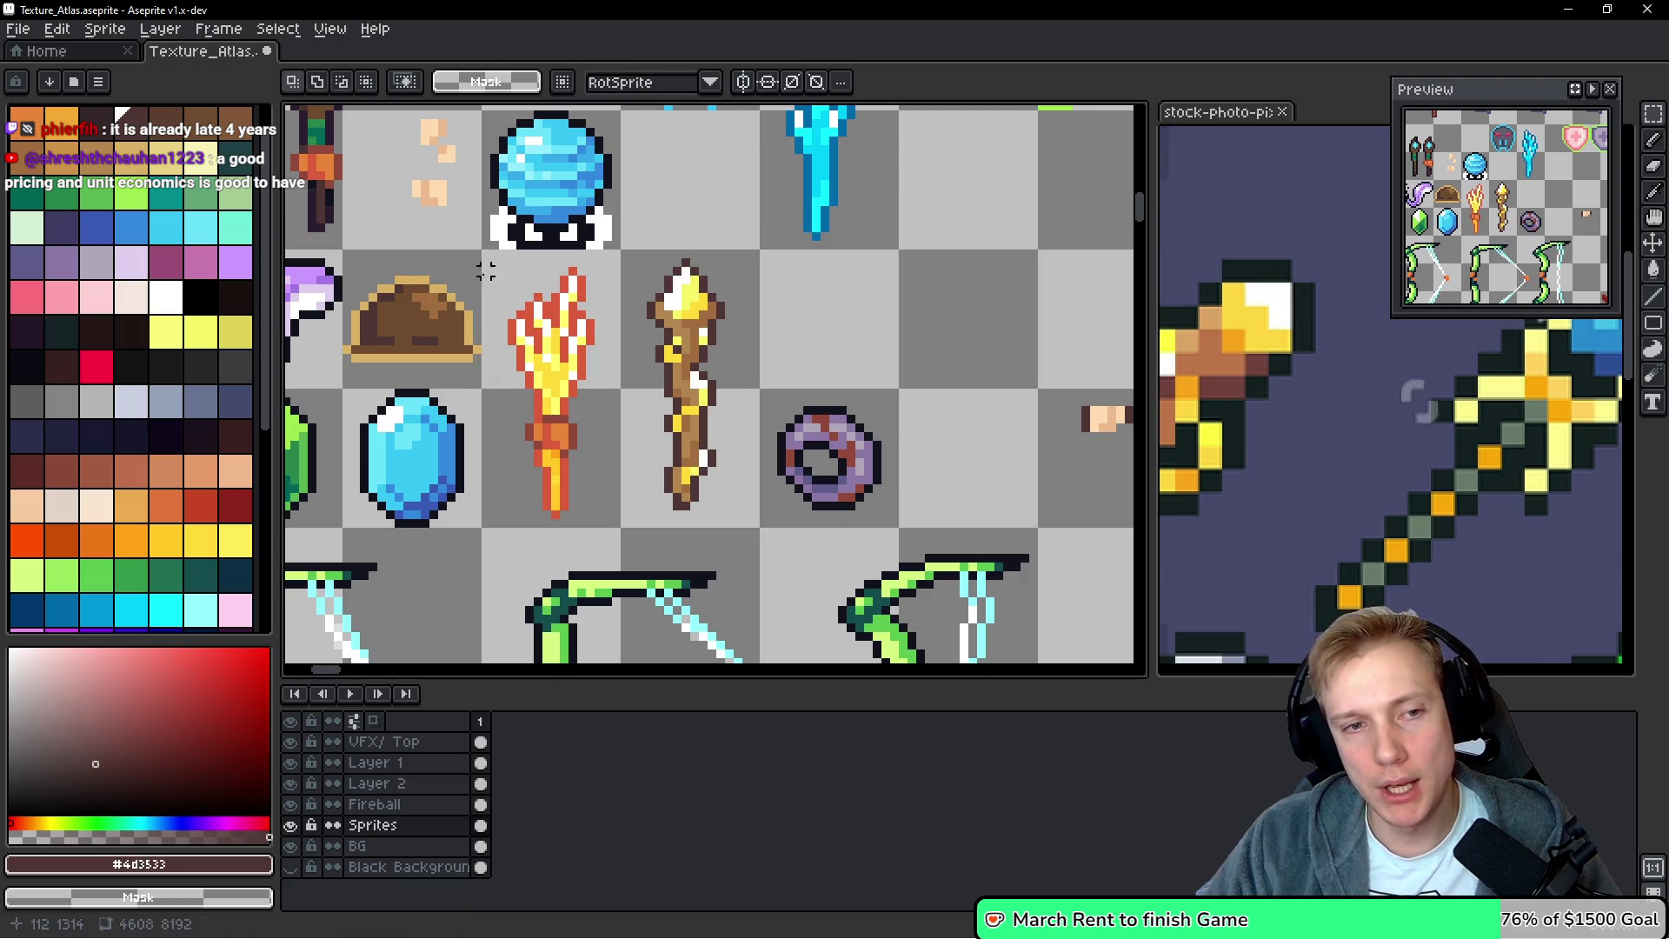
Paint white spark pixels on both sides of the golden staff's tip
mouse_move(484, 252)
left_mouse_down()
mouse_move(586, 508)
mouse_move(615, 525)
left_mouse_up()
left_click_drag(754, 254, 647, 525)
scroll(713, 341, "up", 2)
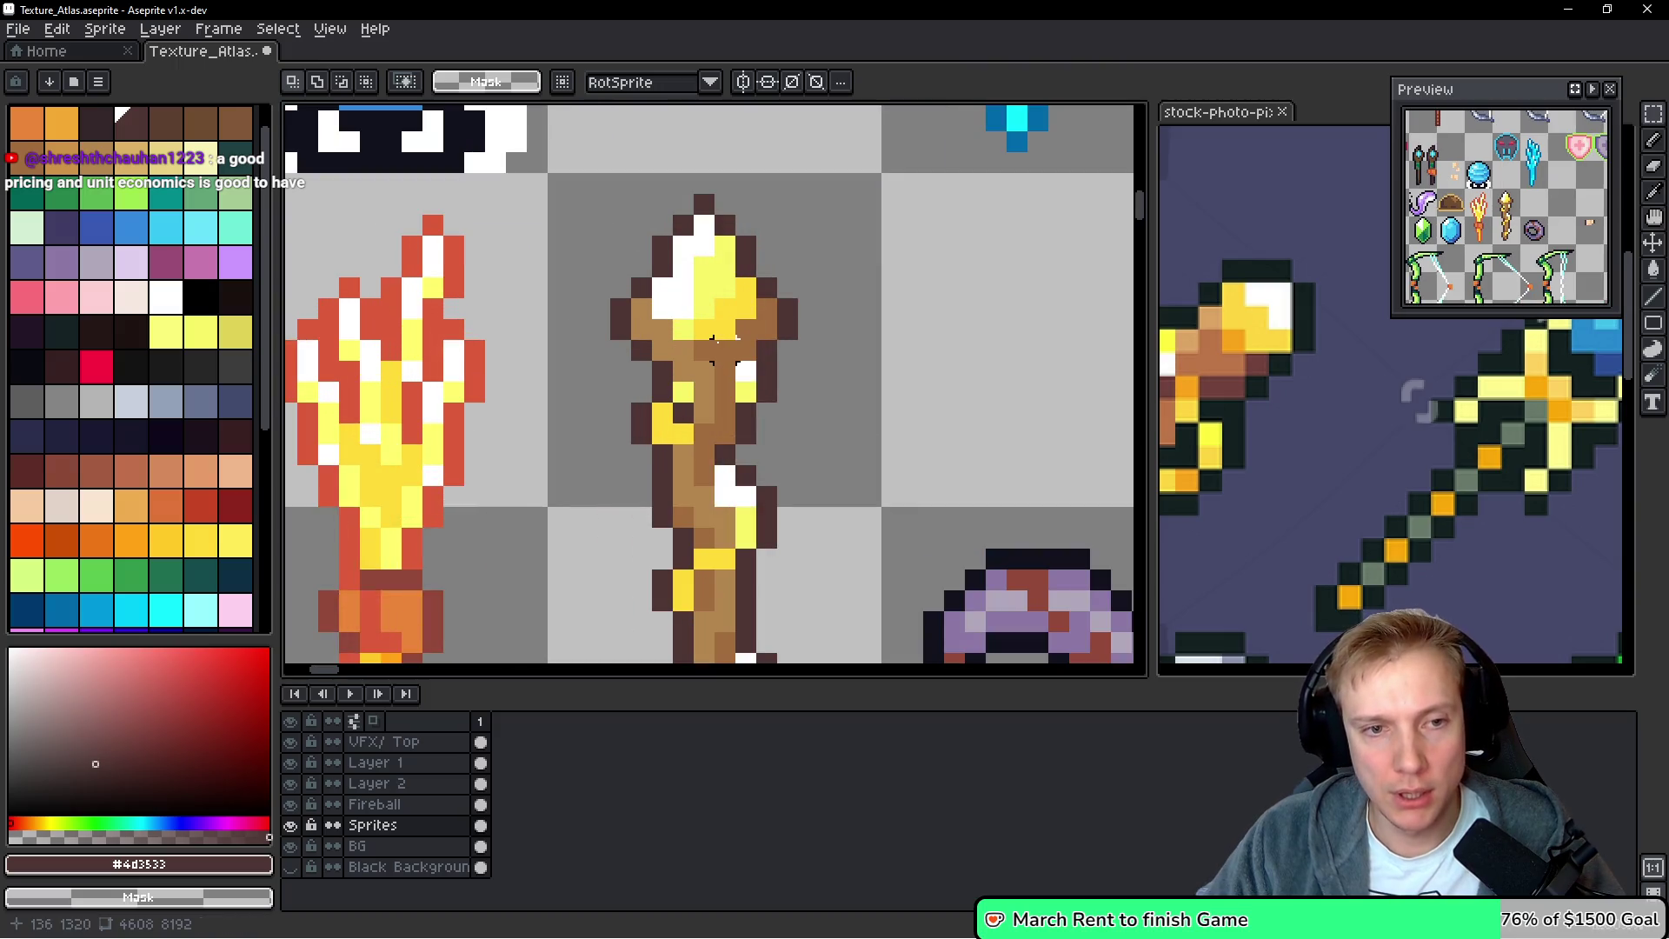
key("i")
left_click(669, 360)
left_click(639, 341)
key("b")
mouse_move(737, 356)
left_mouse_down()
mouse_move(722, 306)
mouse_move(691, 289)
left_mouse_up()
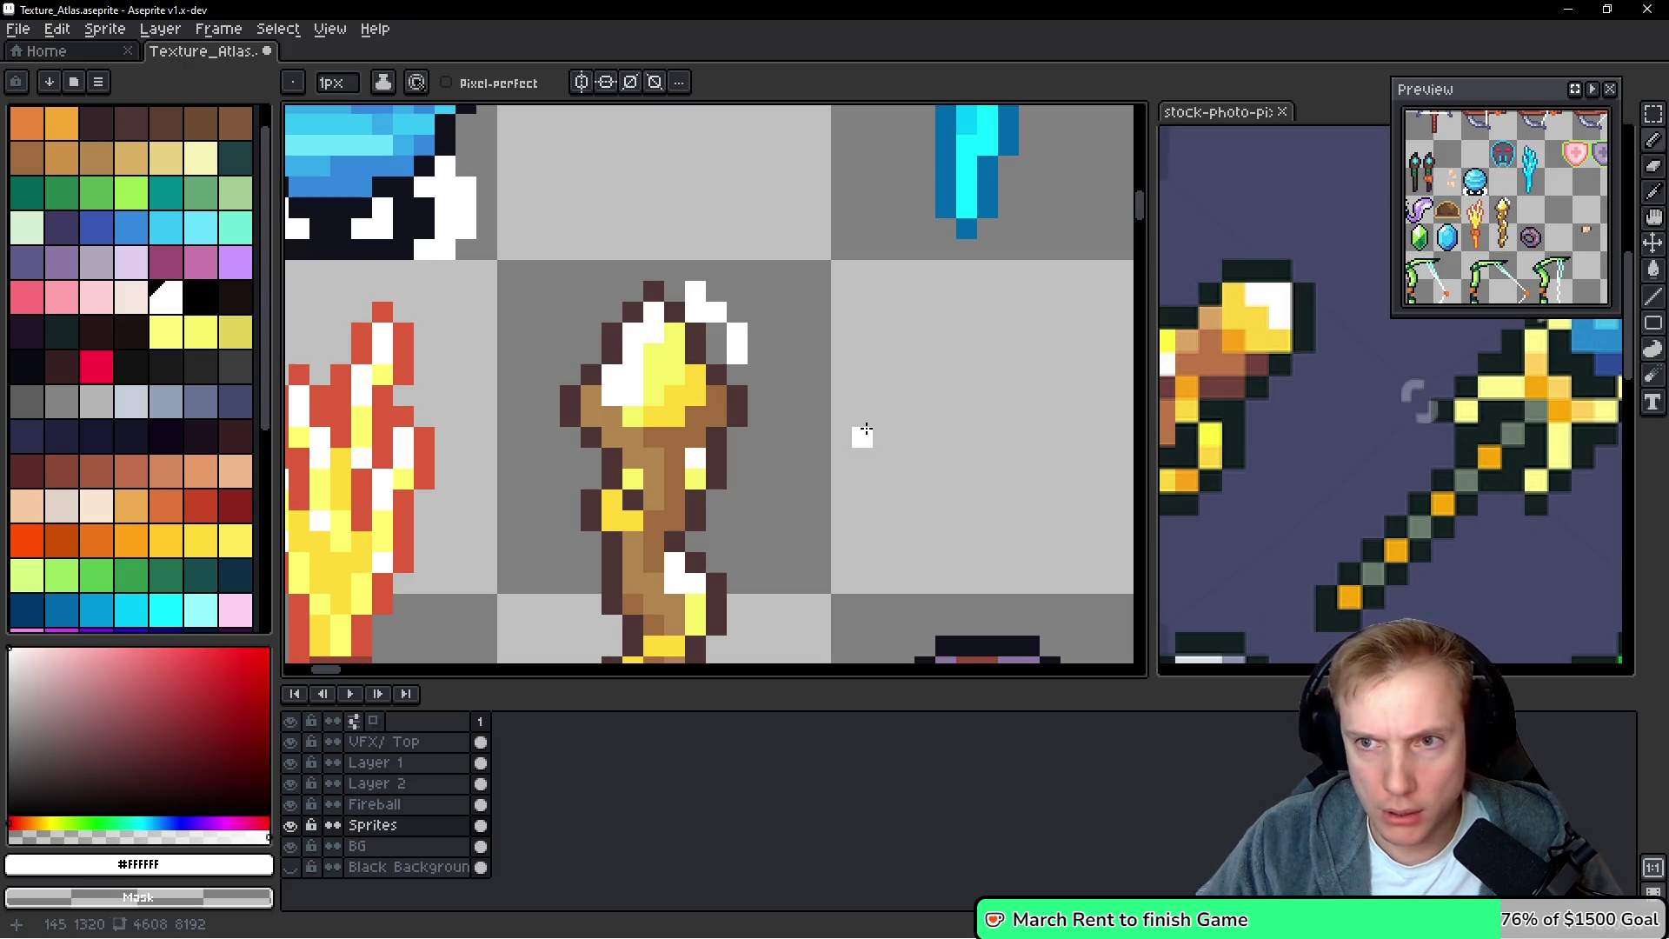
mouse_move(581, 311)
left_mouse_down()
mouse_move(550, 339)
mouse_move(571, 375)
left_mouse_up()
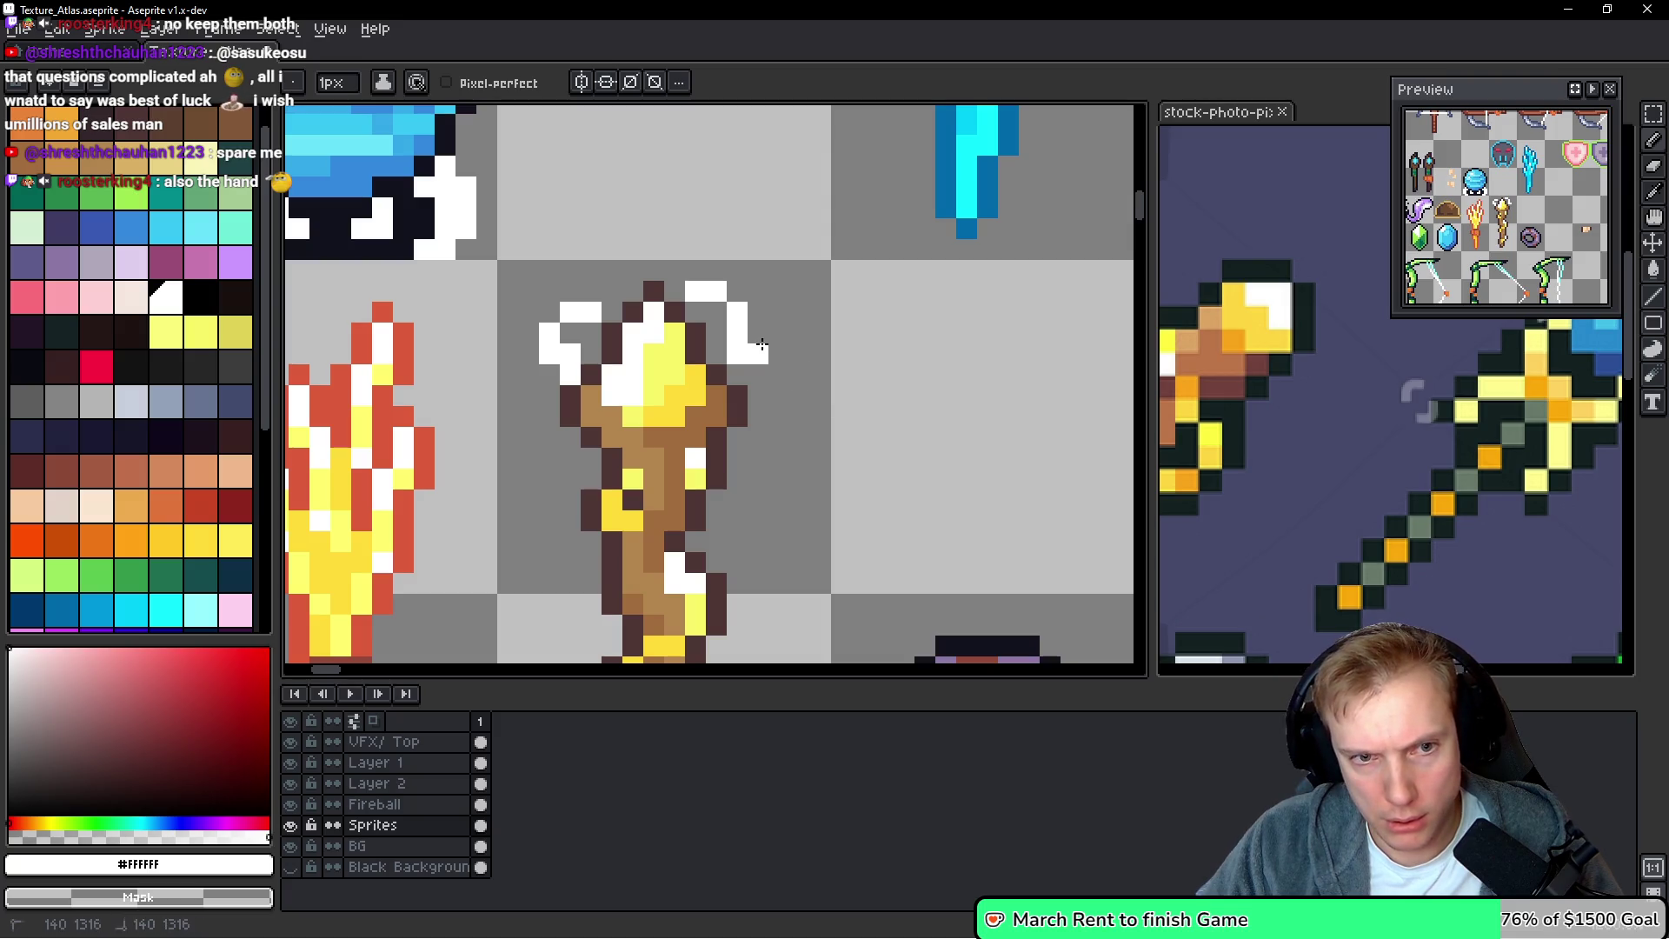
left_click(770, 383)
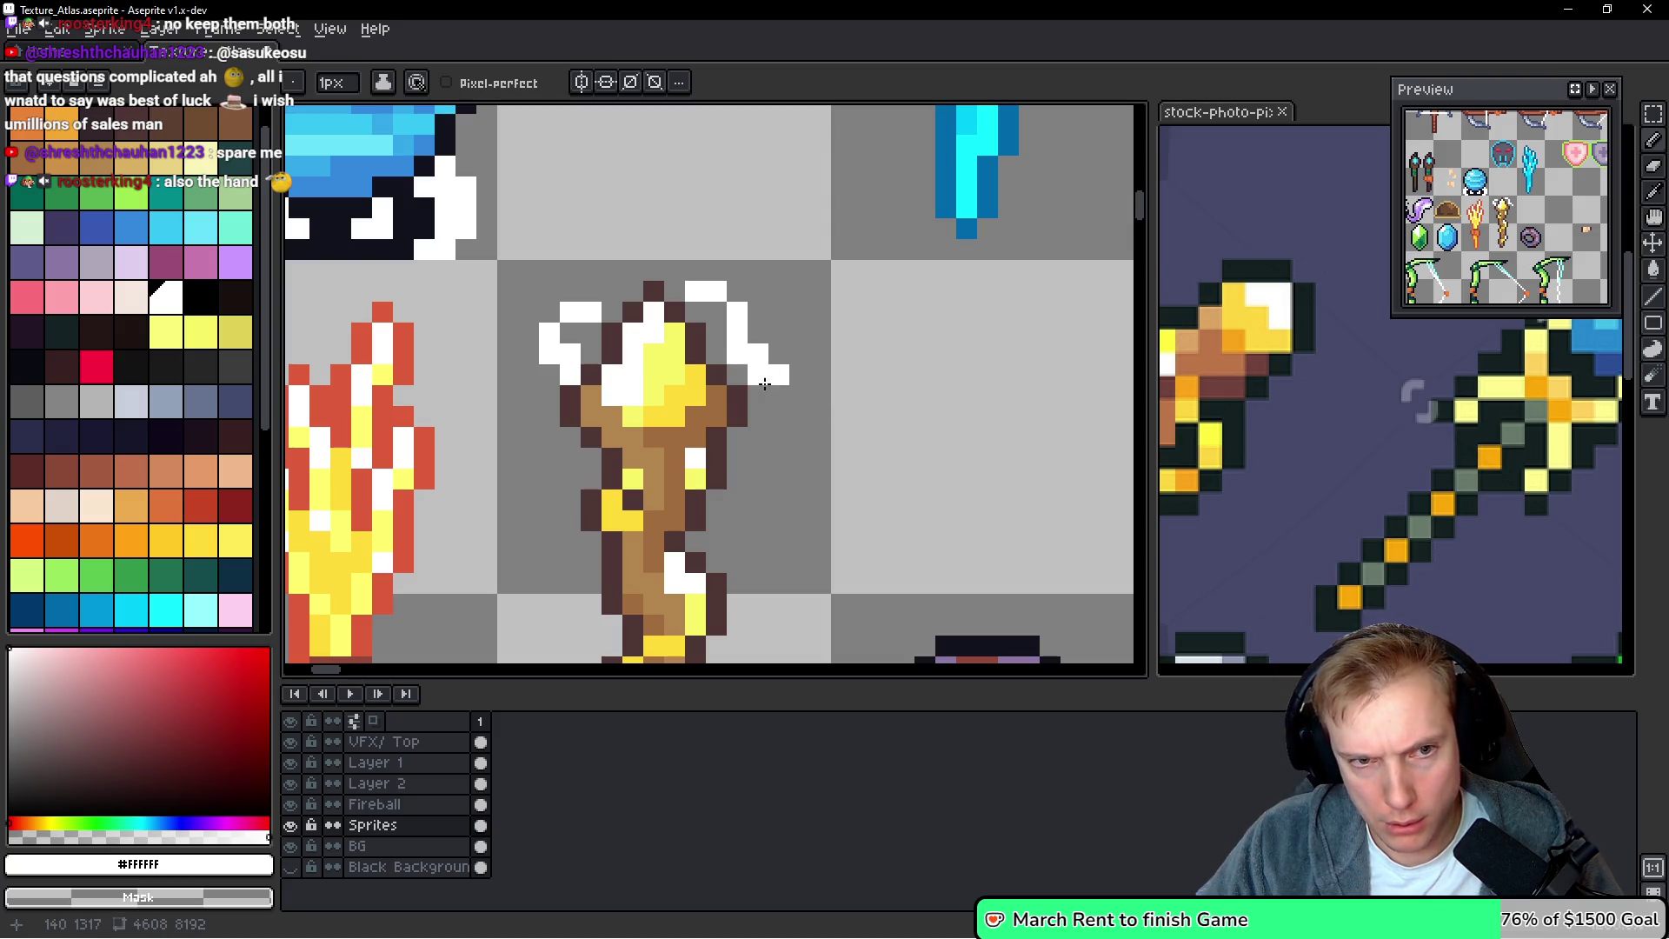
left_click(755, 398)
Add yellow spark pixels beside the staff head, erase strays, and save the atlas
scroll(787, 431, "down", 4)
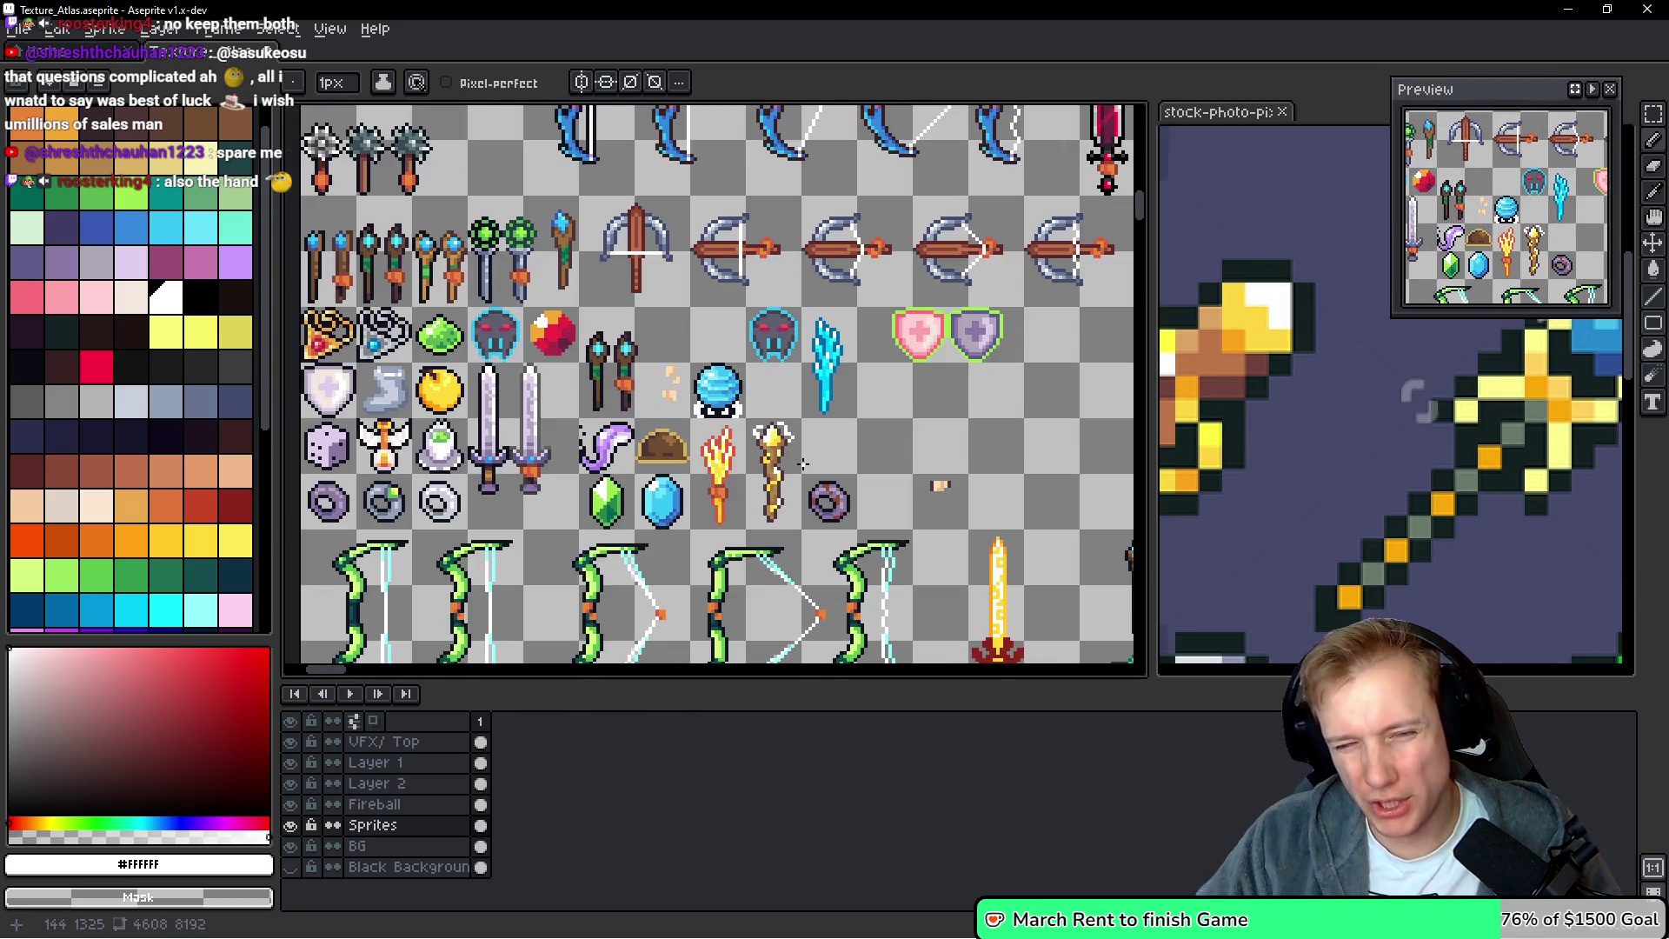
scroll(802, 464, "up", 4)
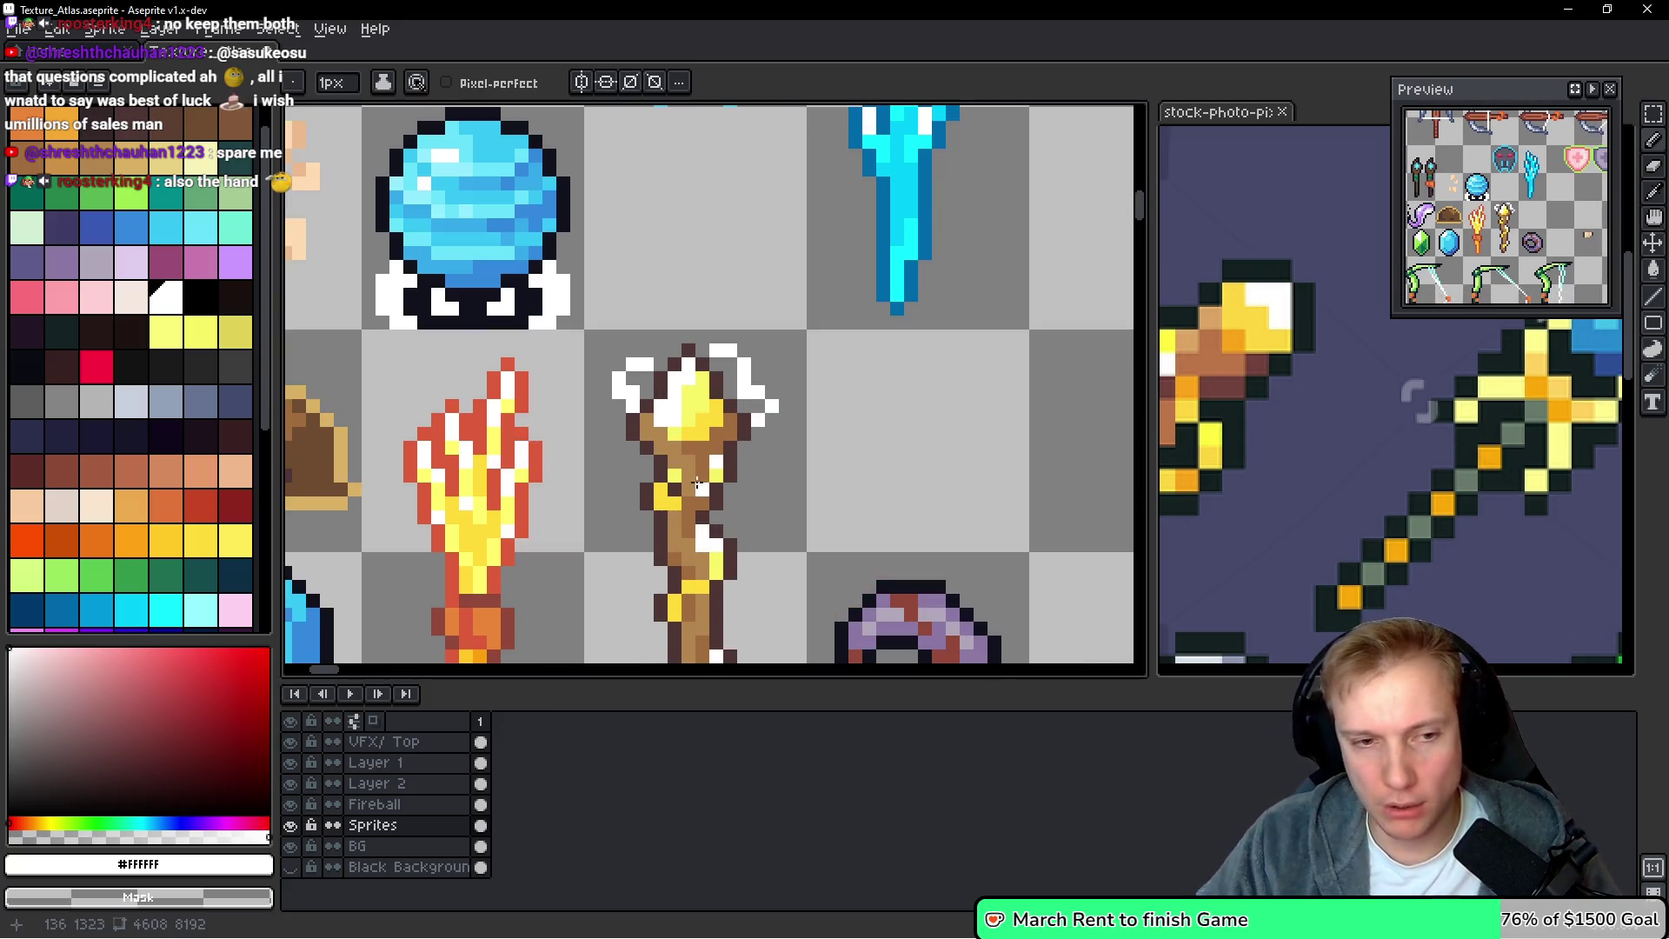
key("alt")
left_click(751, 470)
left_click_drag(843, 326, 848, 357)
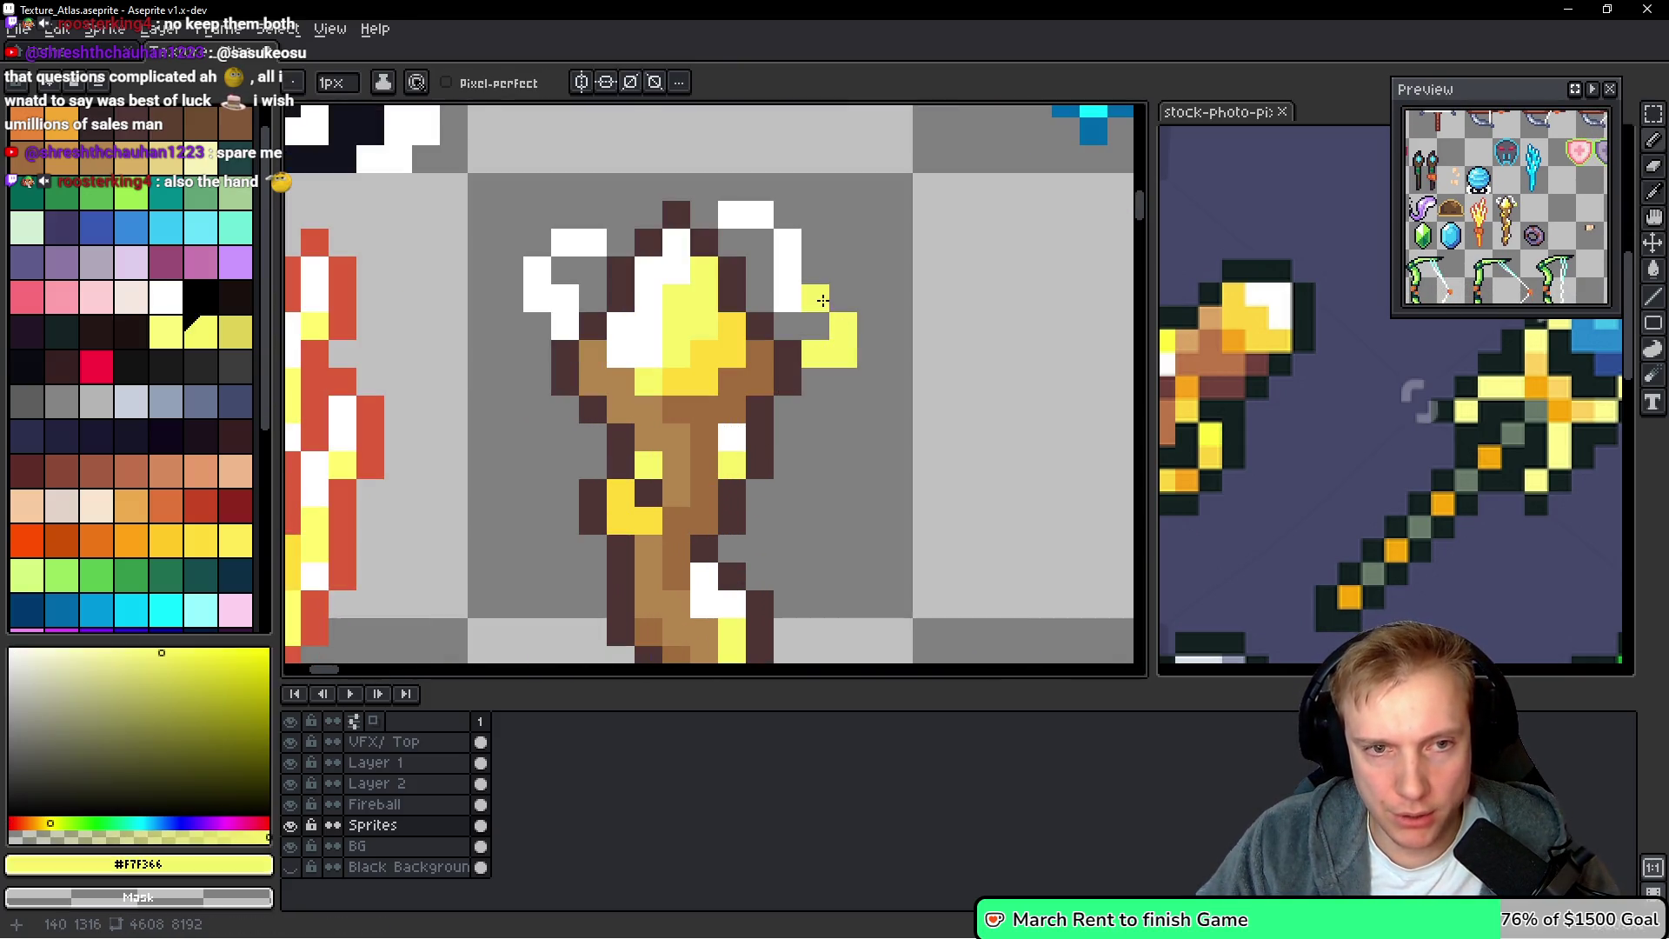
left_click(791, 305)
left_click_drag(565, 326, 563, 304)
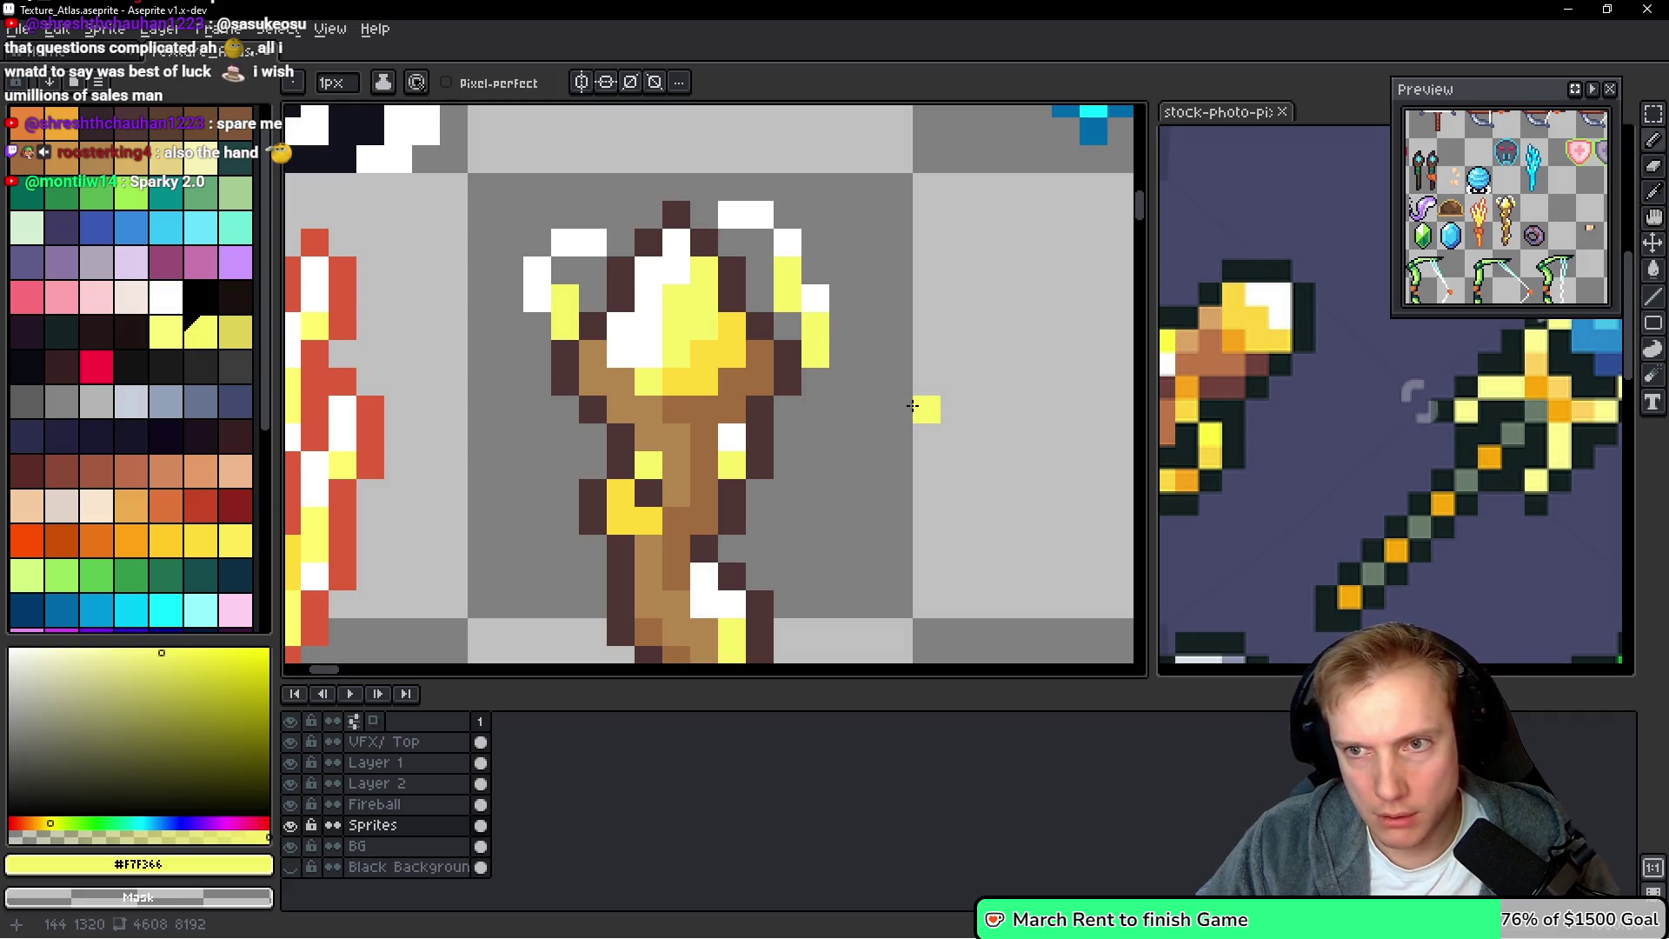
key("ctrl+z")
key("ctrl+z")
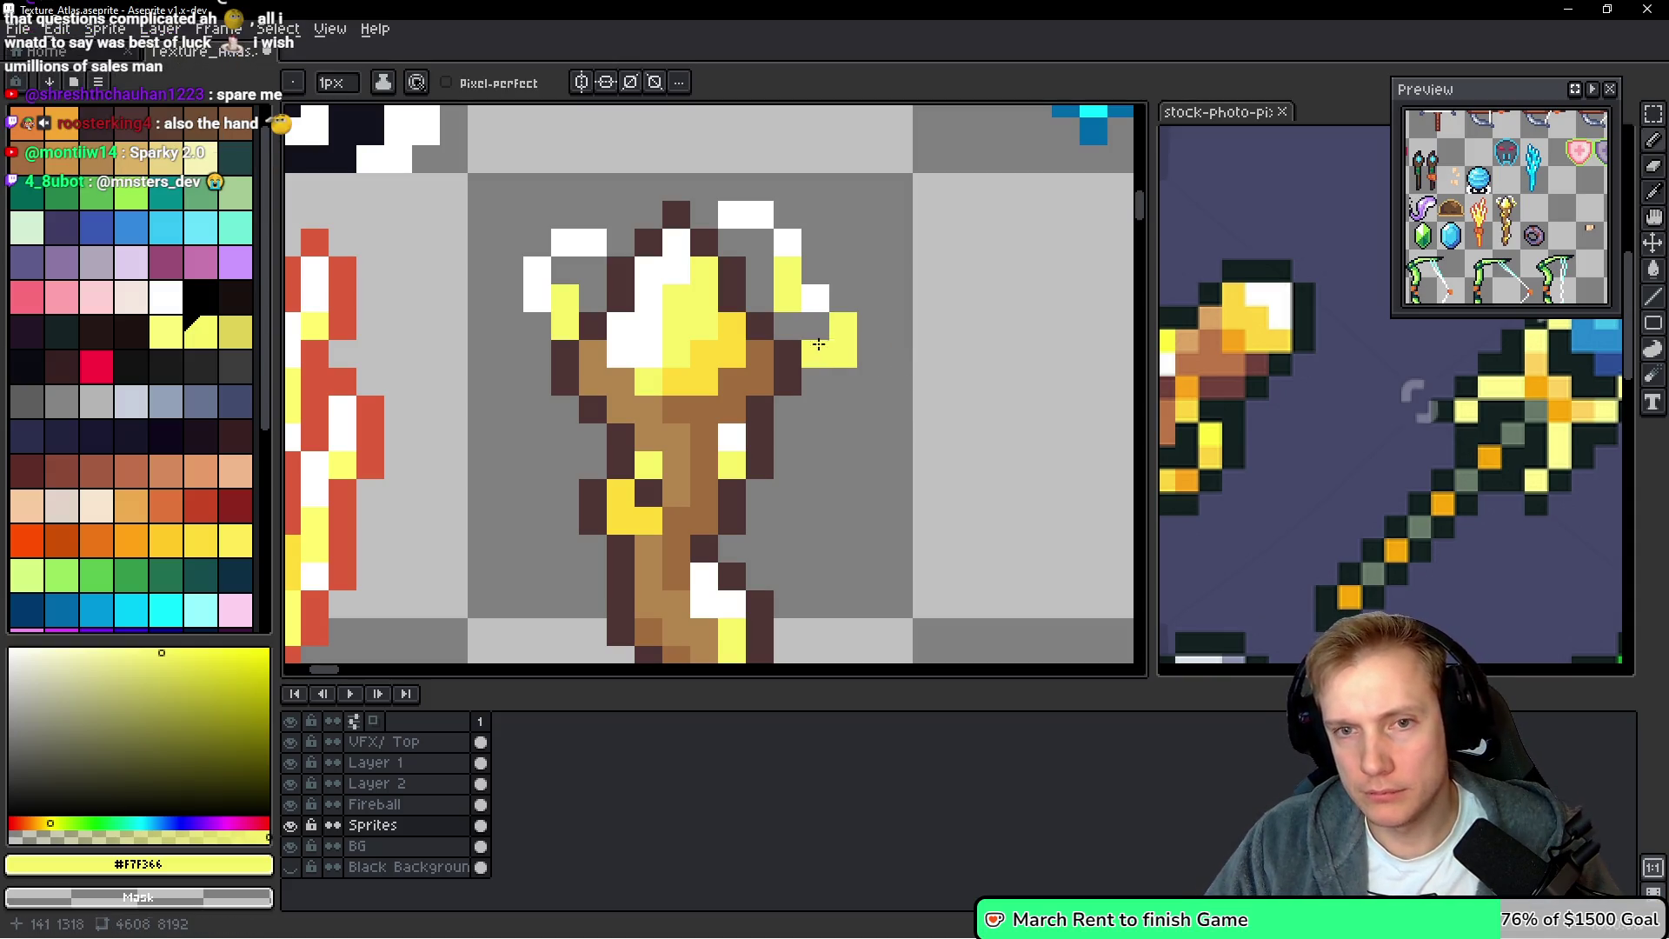
left_click(835, 298)
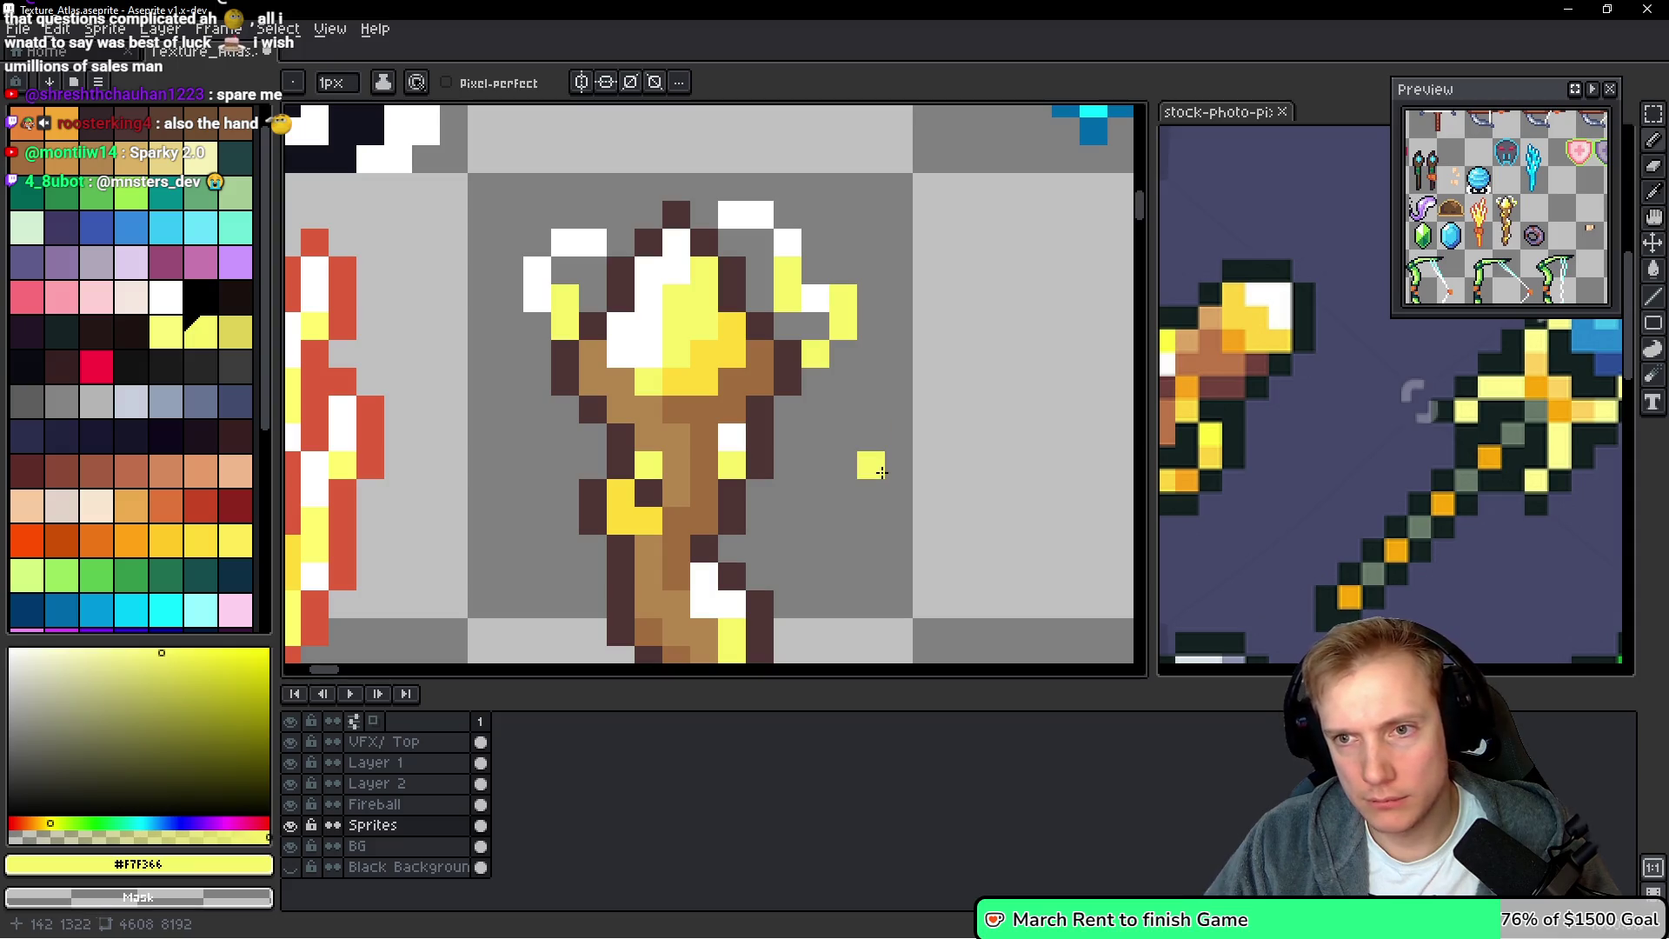
right_click(786, 298)
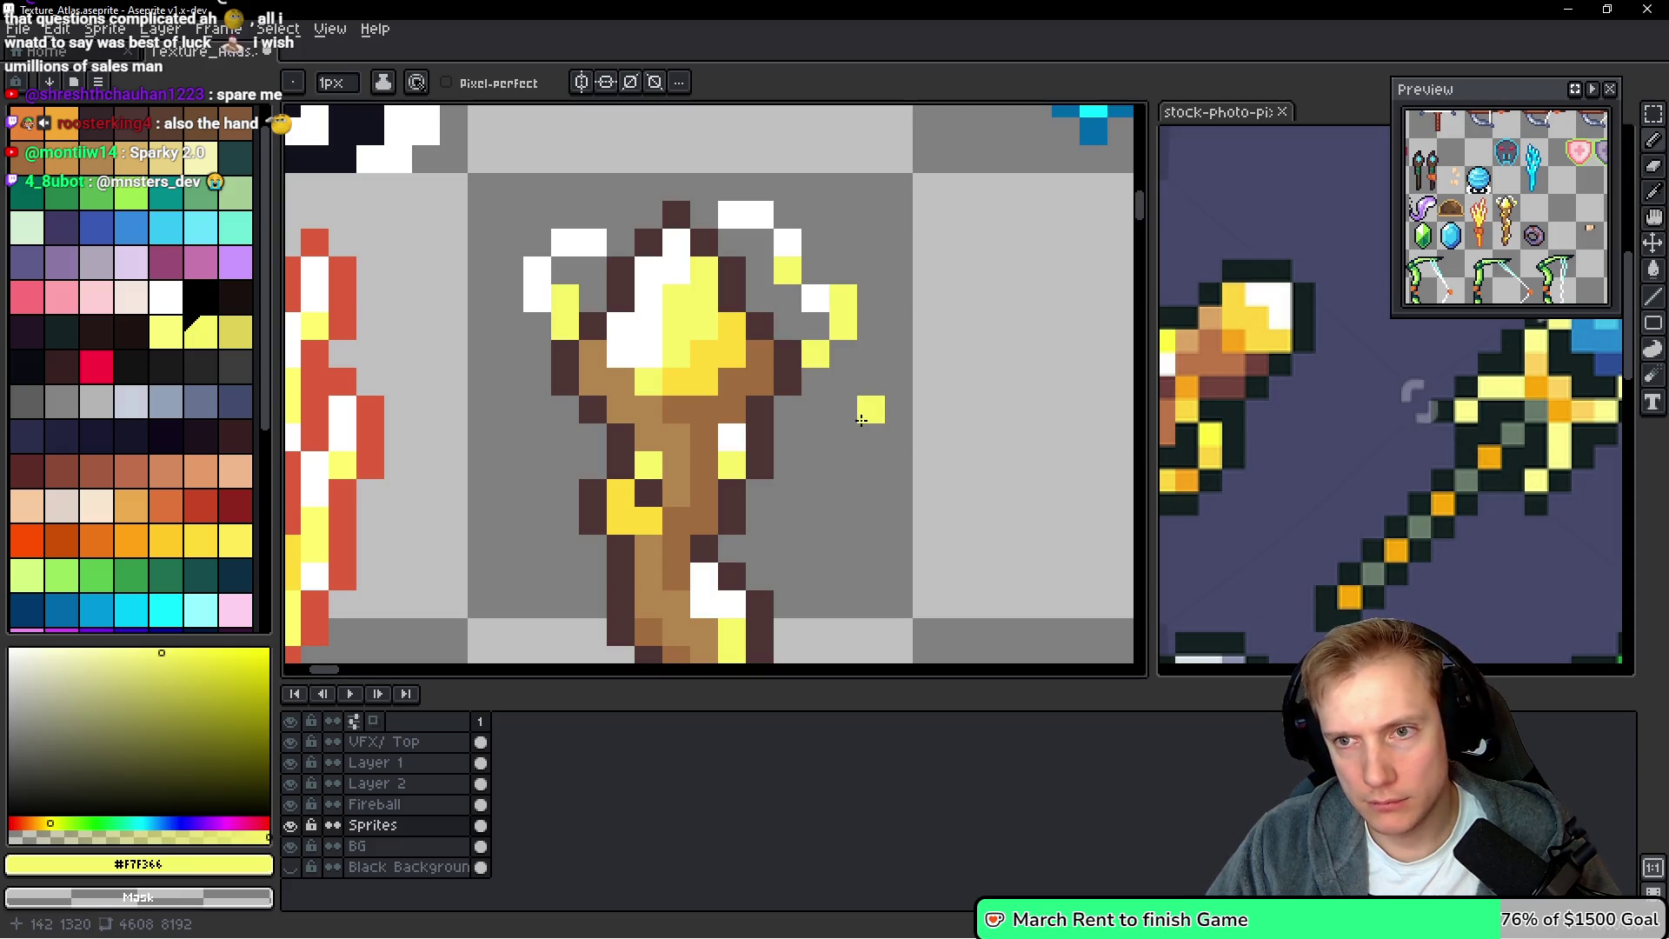
scroll(862, 400, "down", 5)
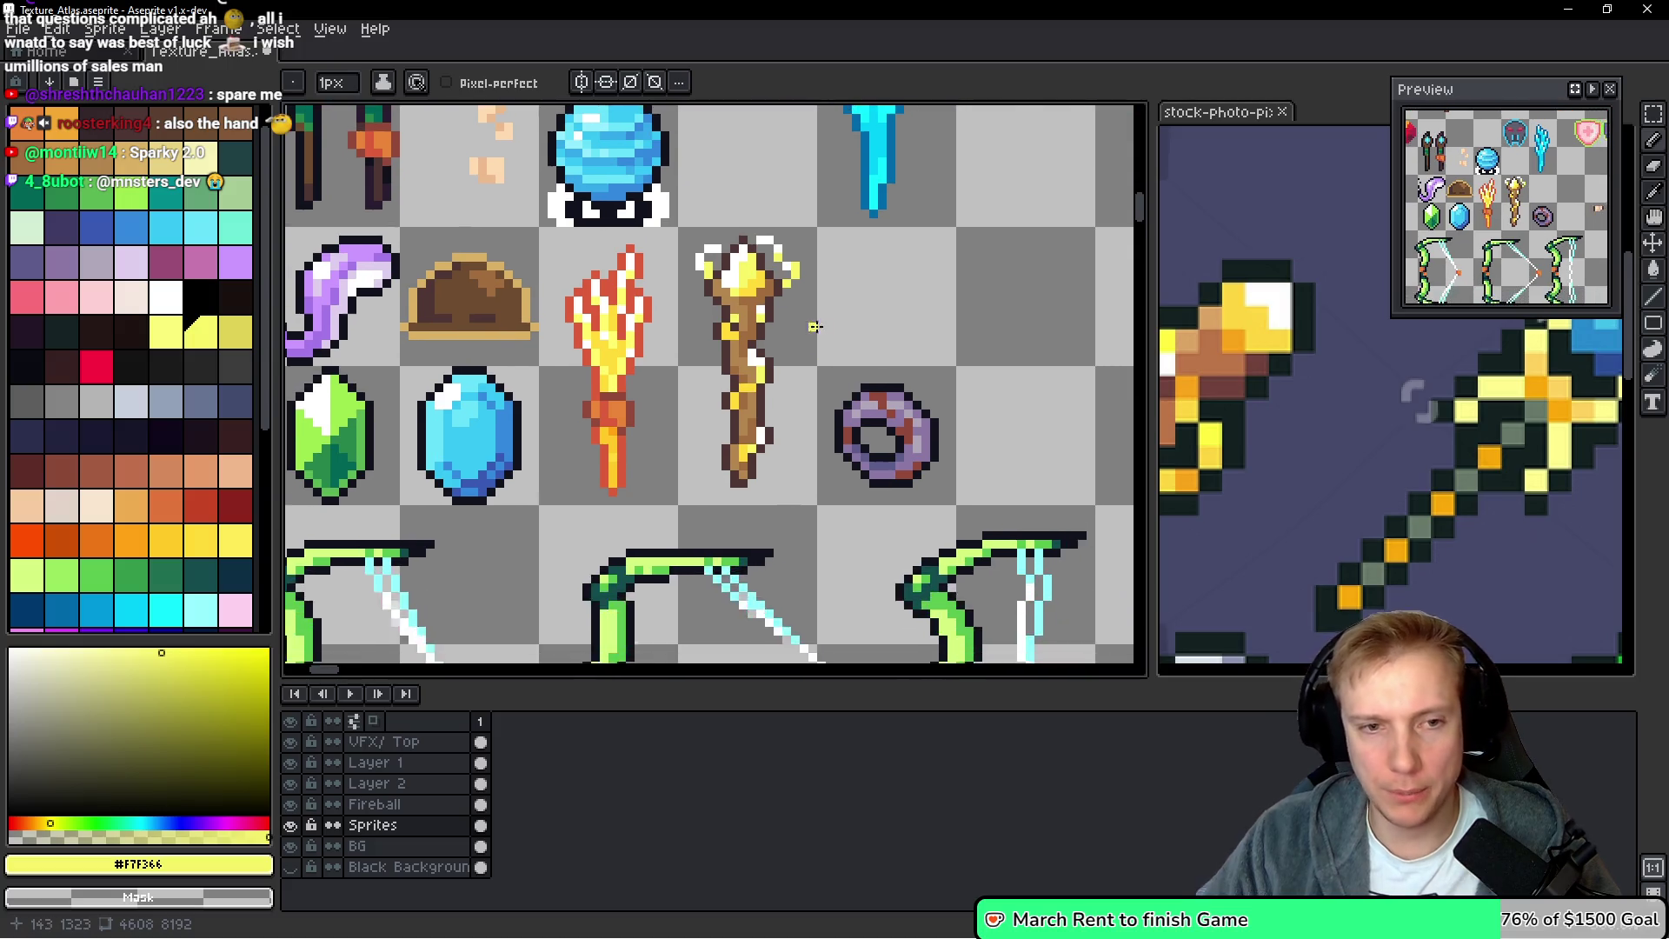
key("ctrl+s")
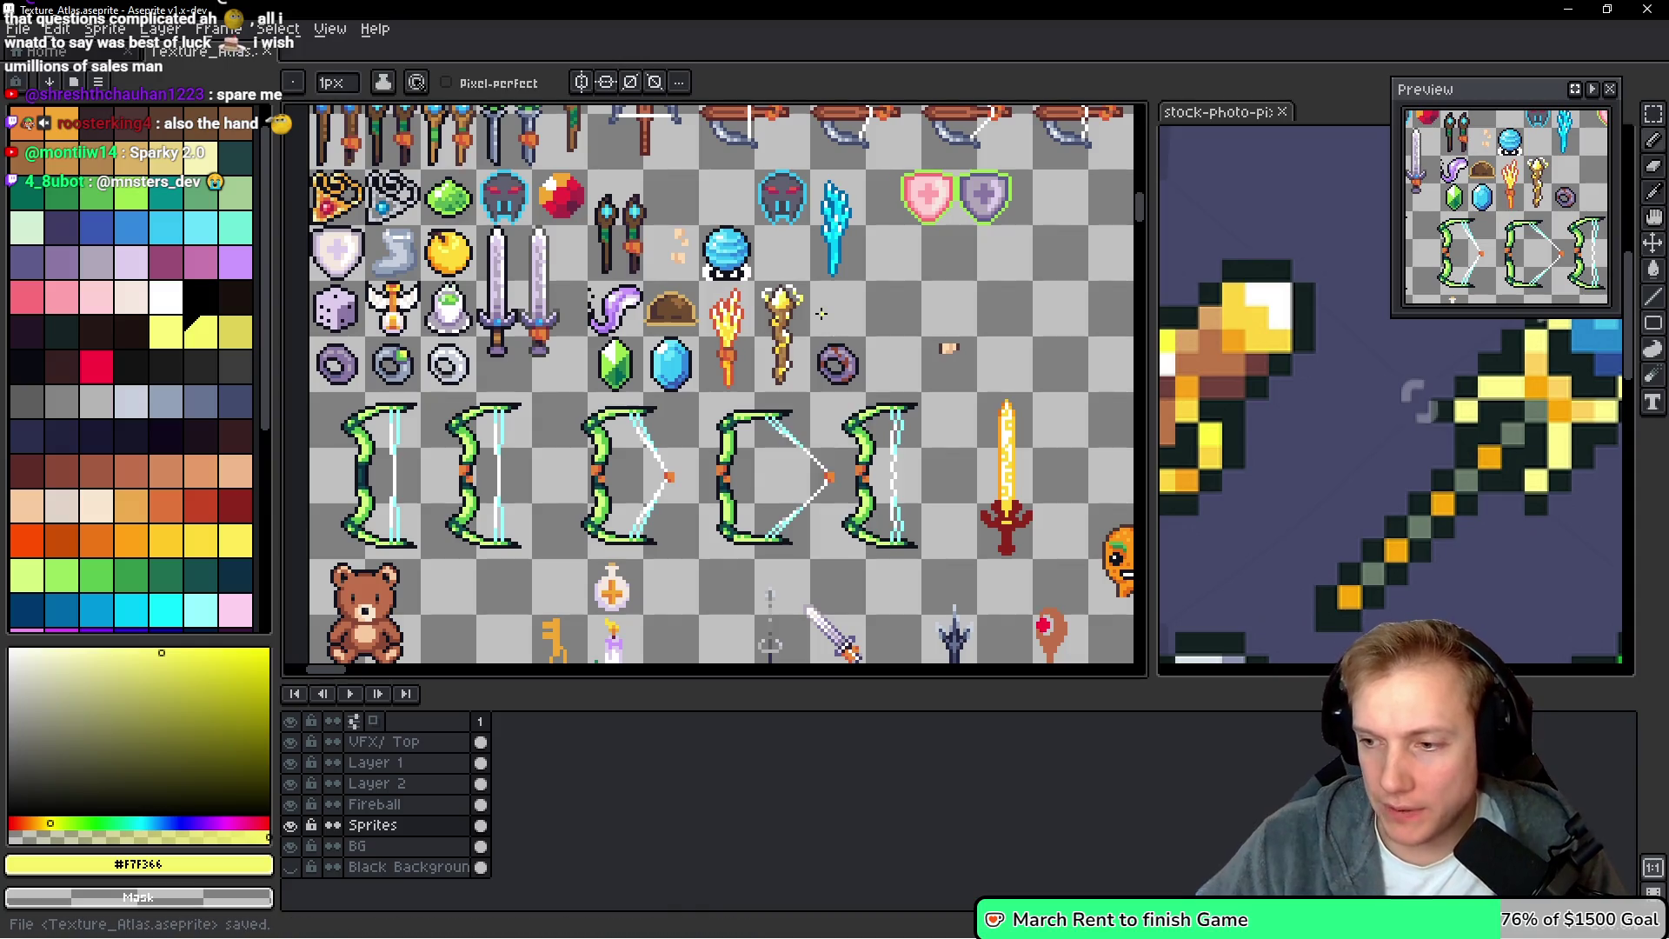
Export the atlas sprite sheet to Texture_Atlas.png
key("ctrl")
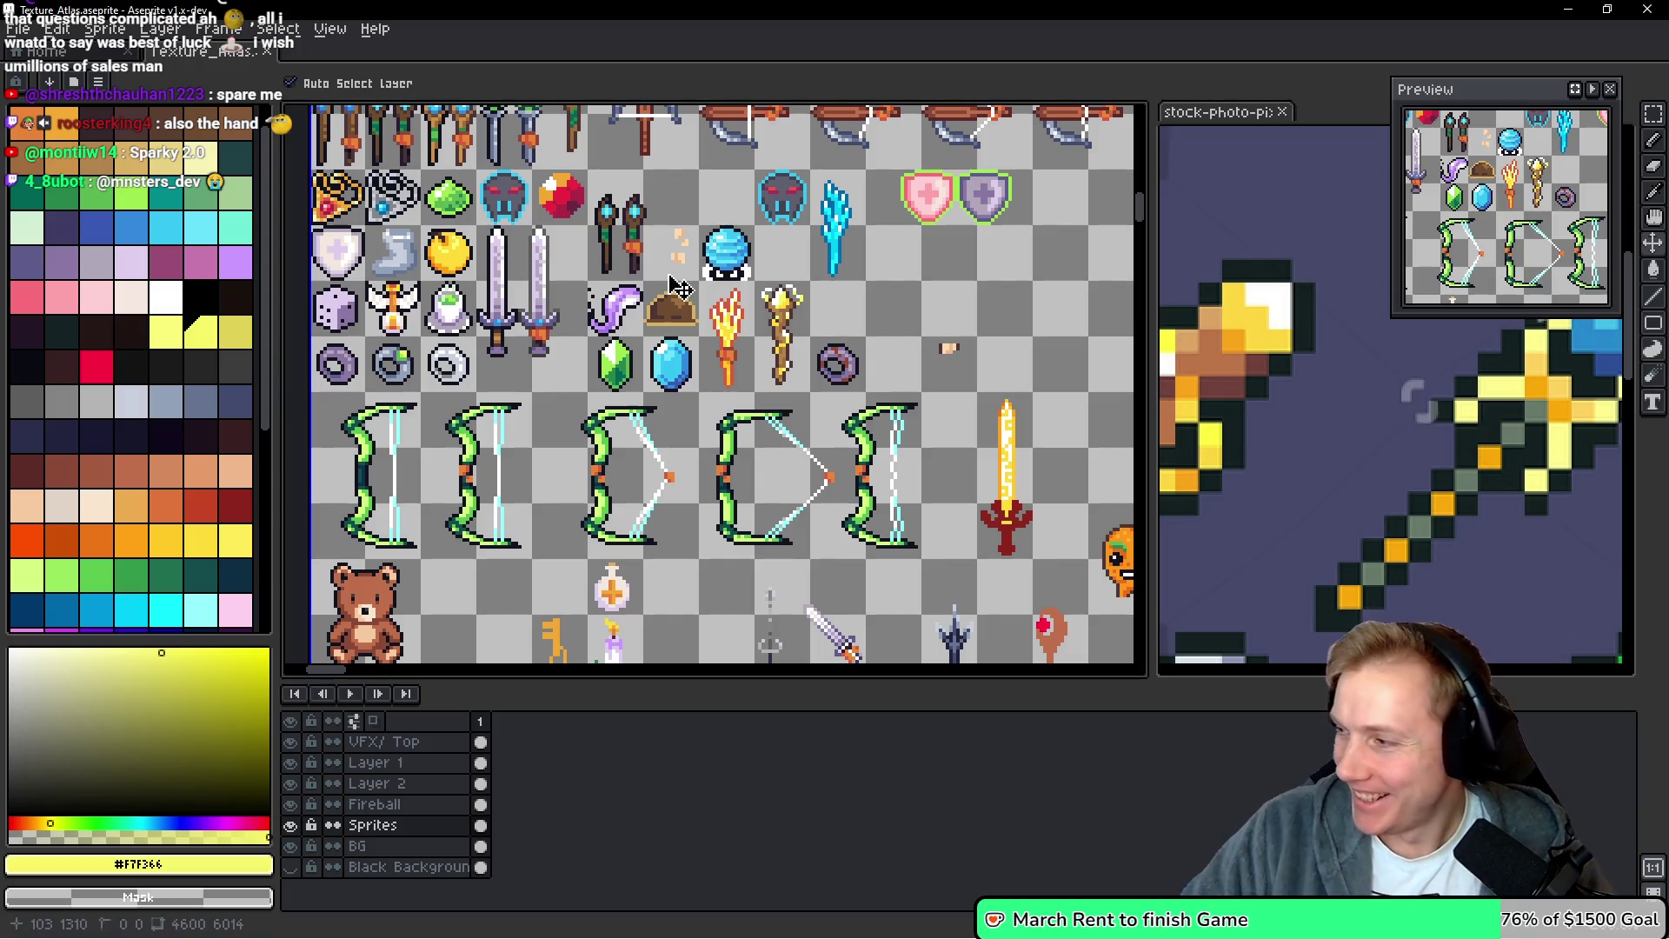
key("ctrl+e")
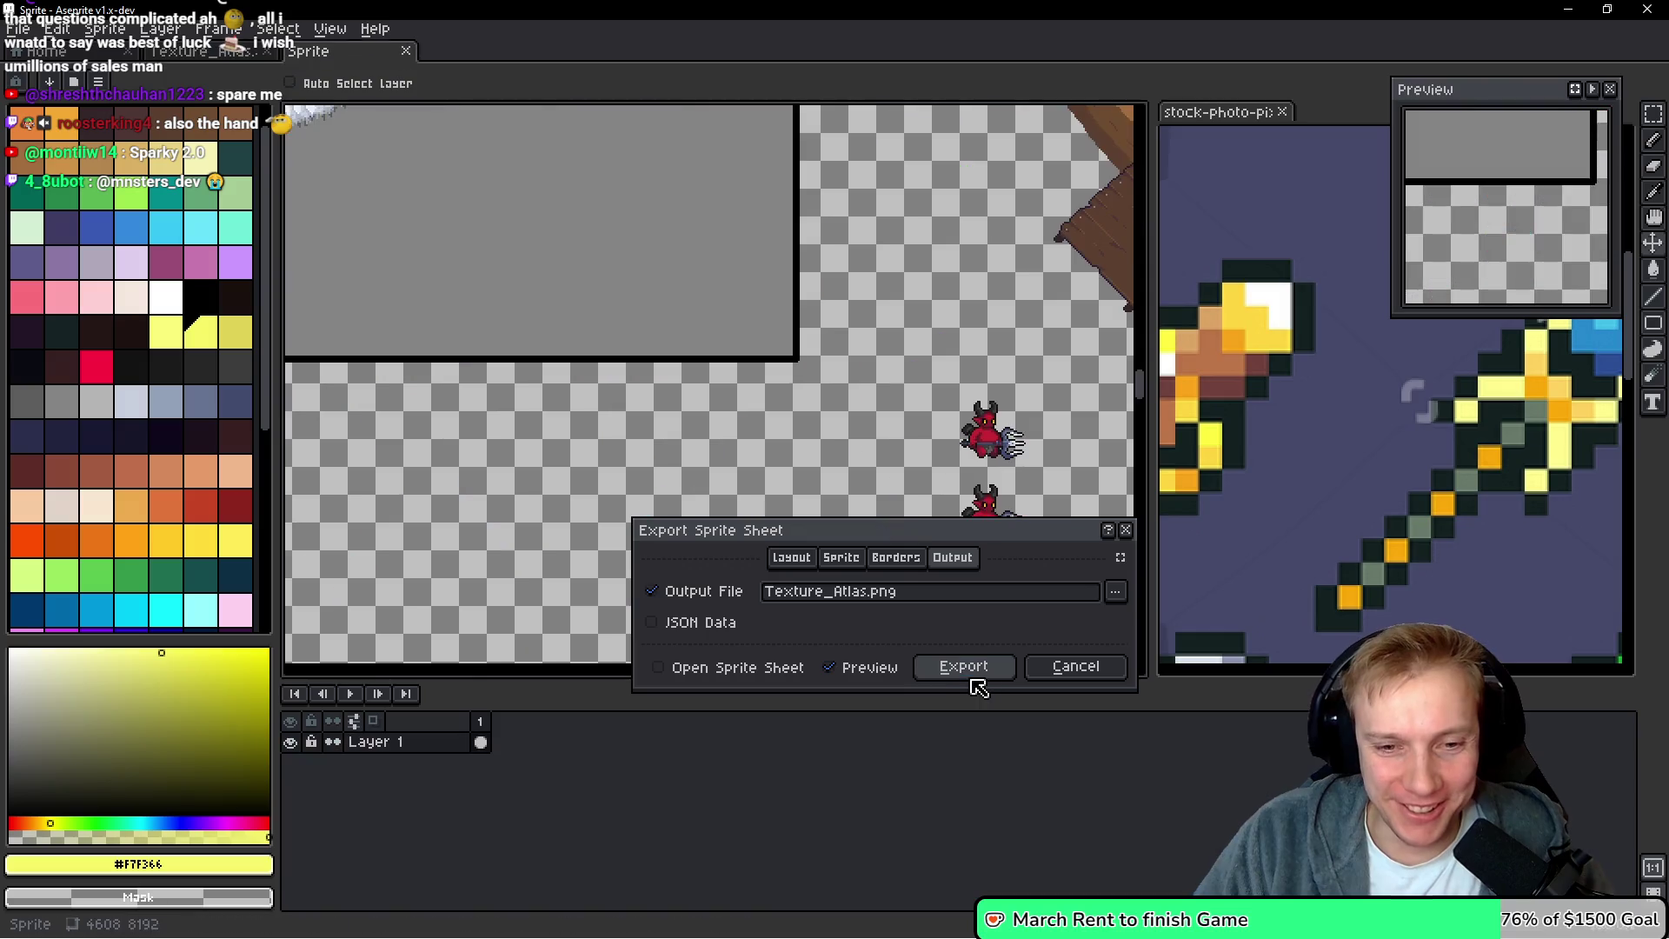
left_click(969, 669)
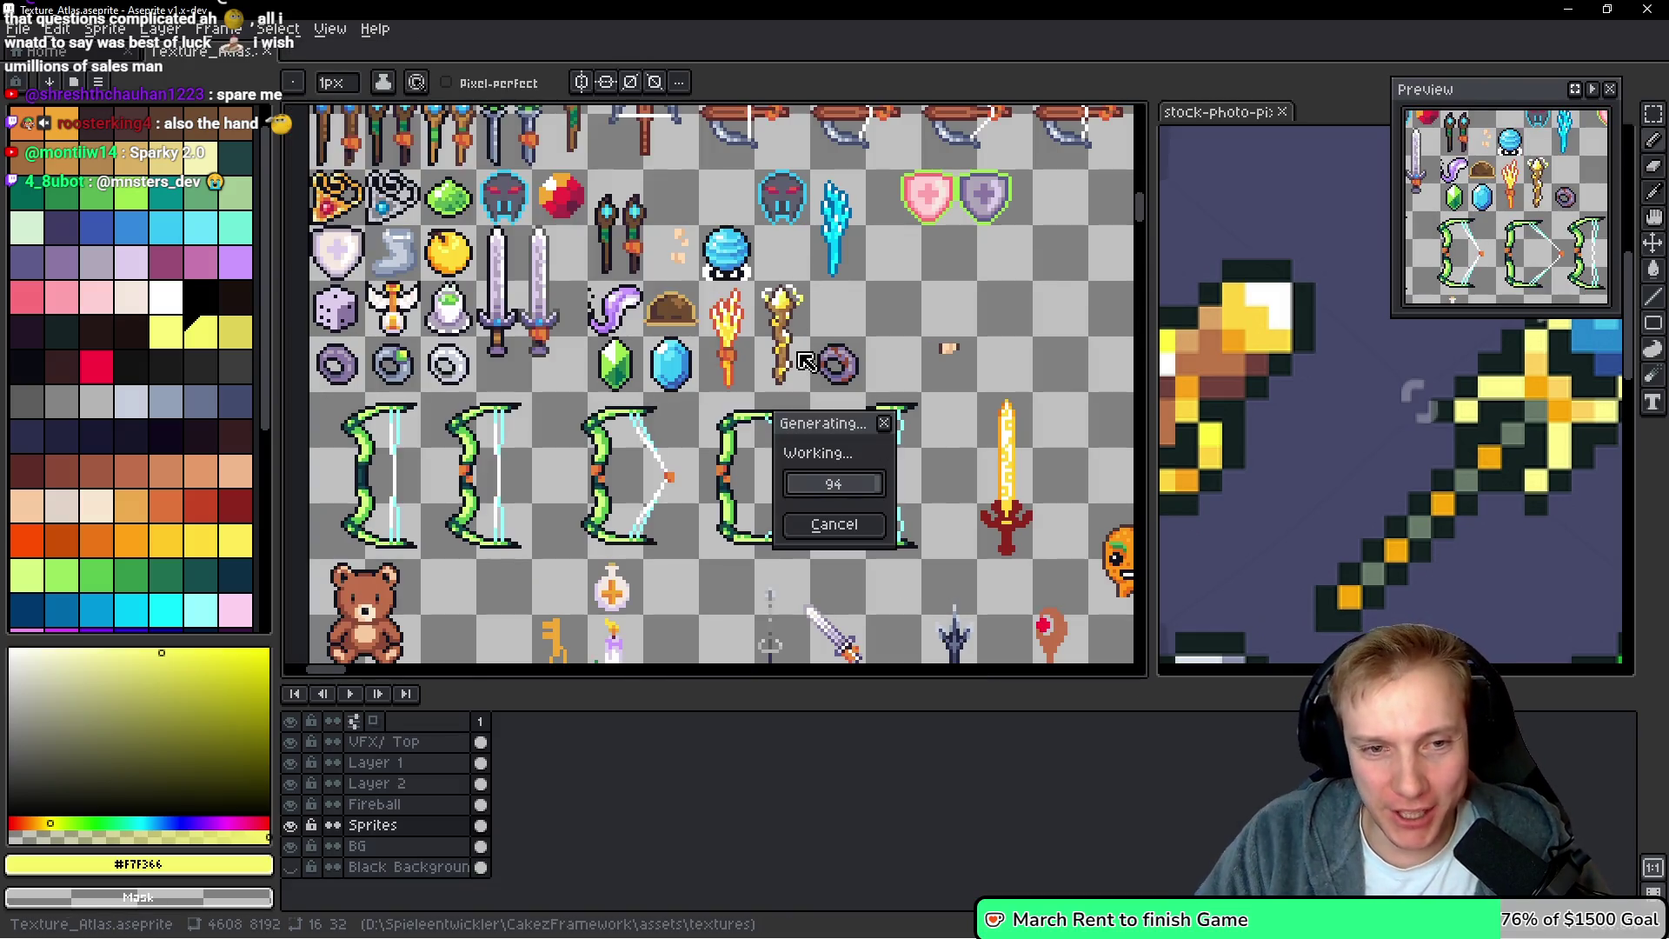
scroll(947, 346, "down", 5)
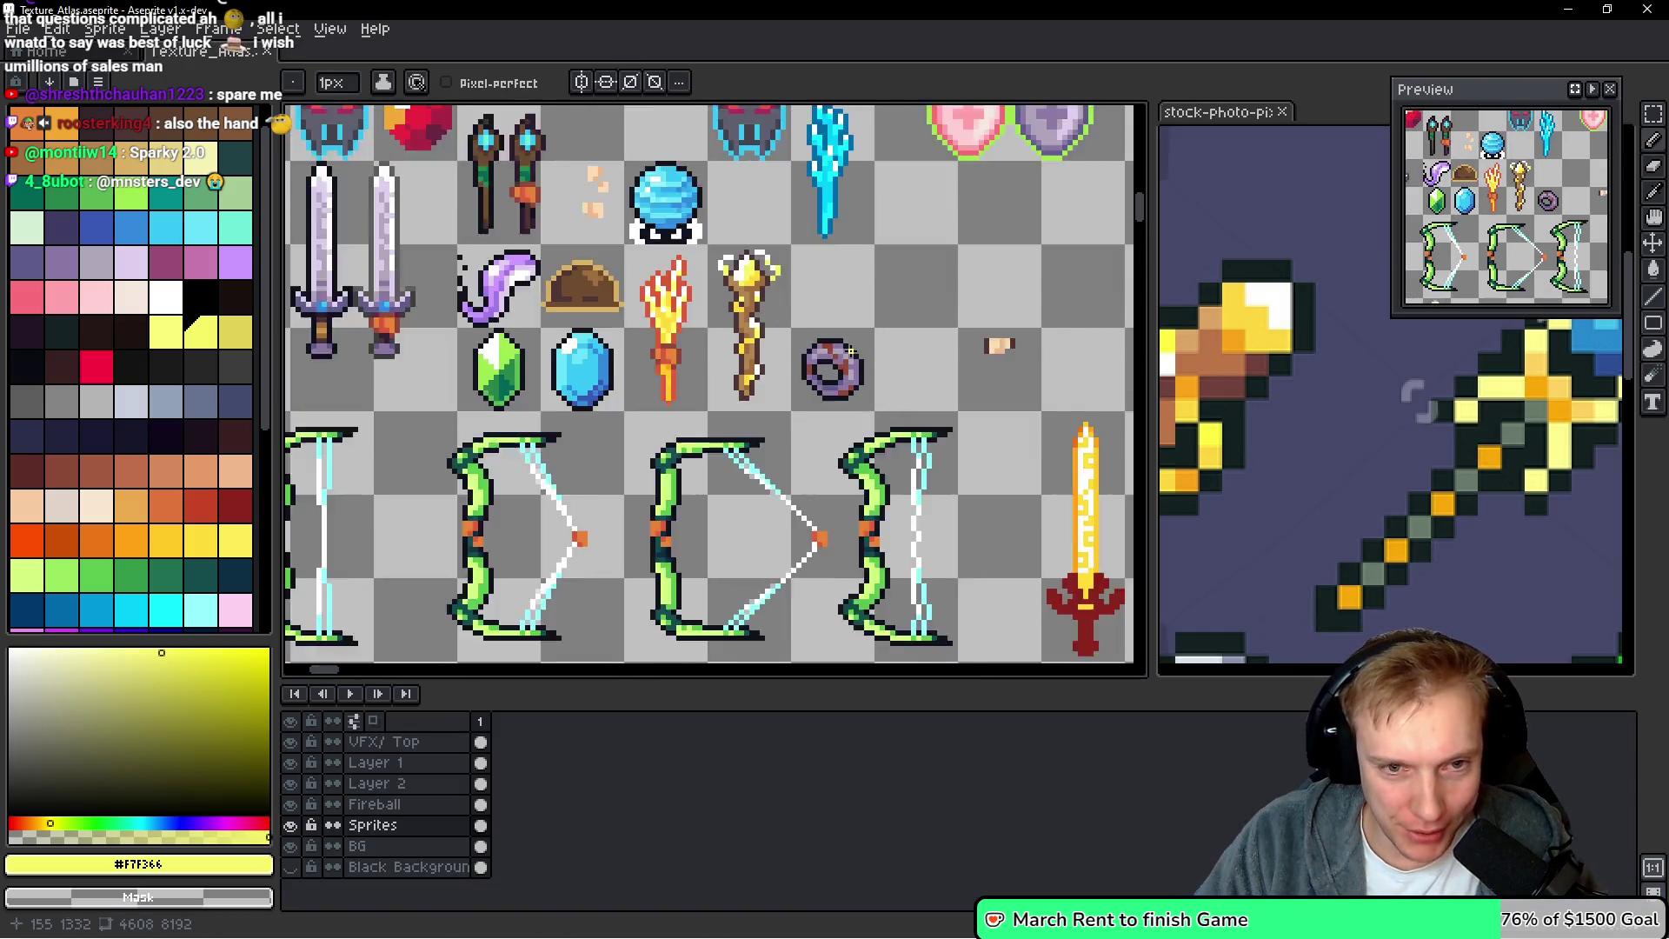
scroll(719, 328, "up", 3)
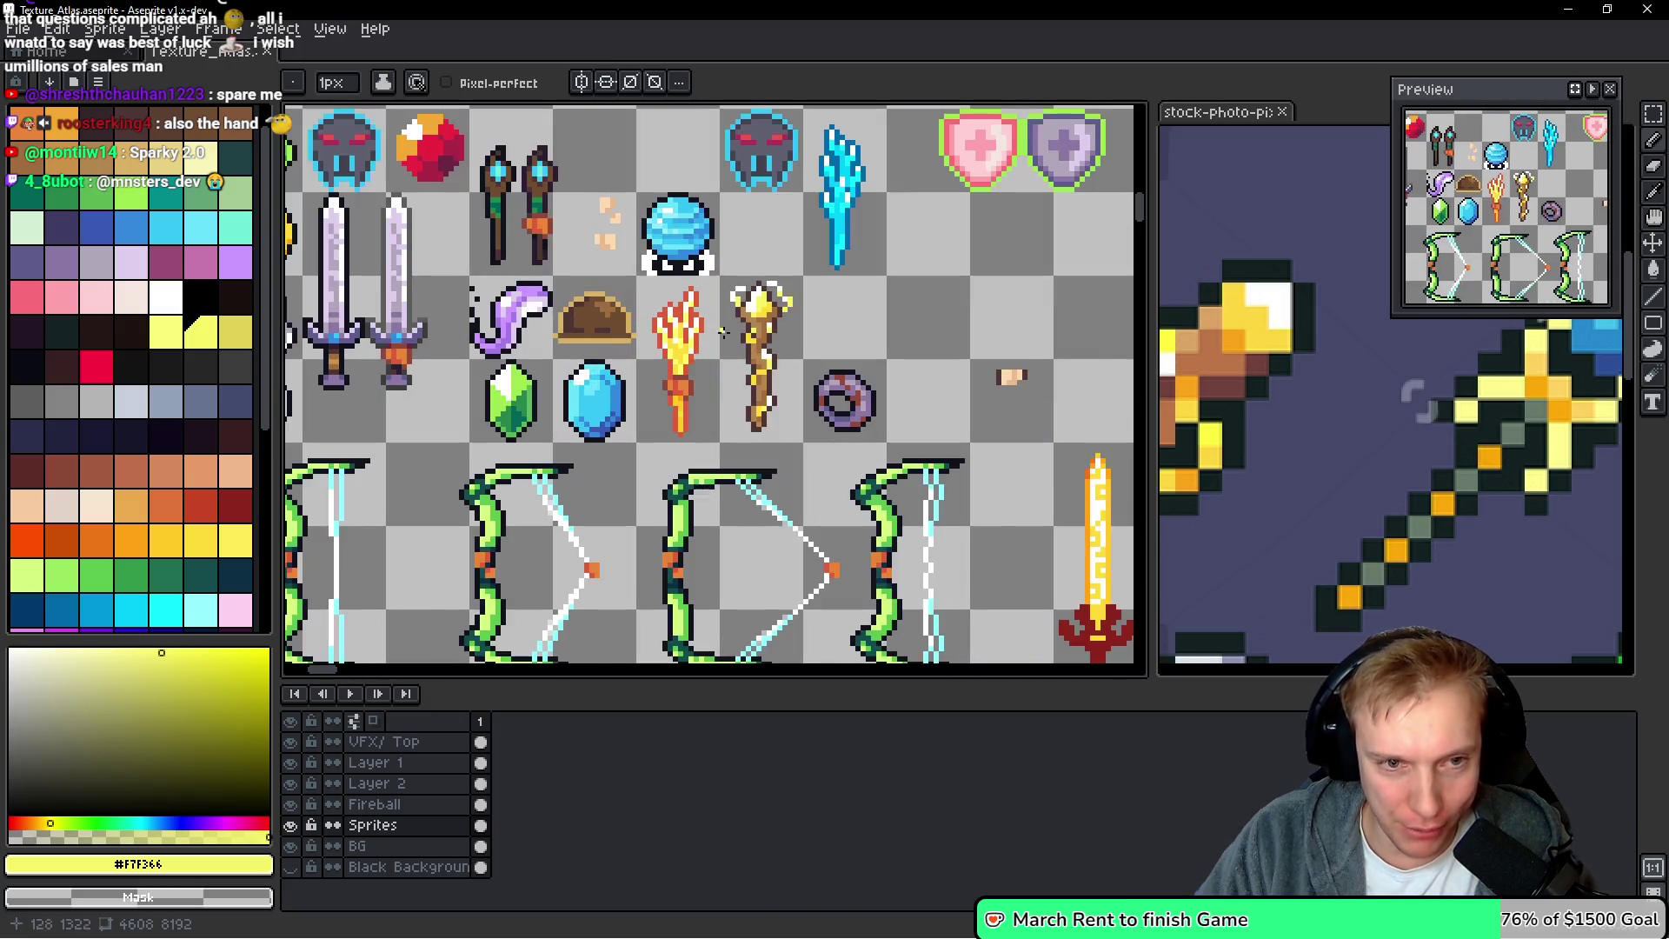
Delete the fire staff sprite and drag the golden staff one cell left
key("m")
scroll(730, 412, "up", 1)
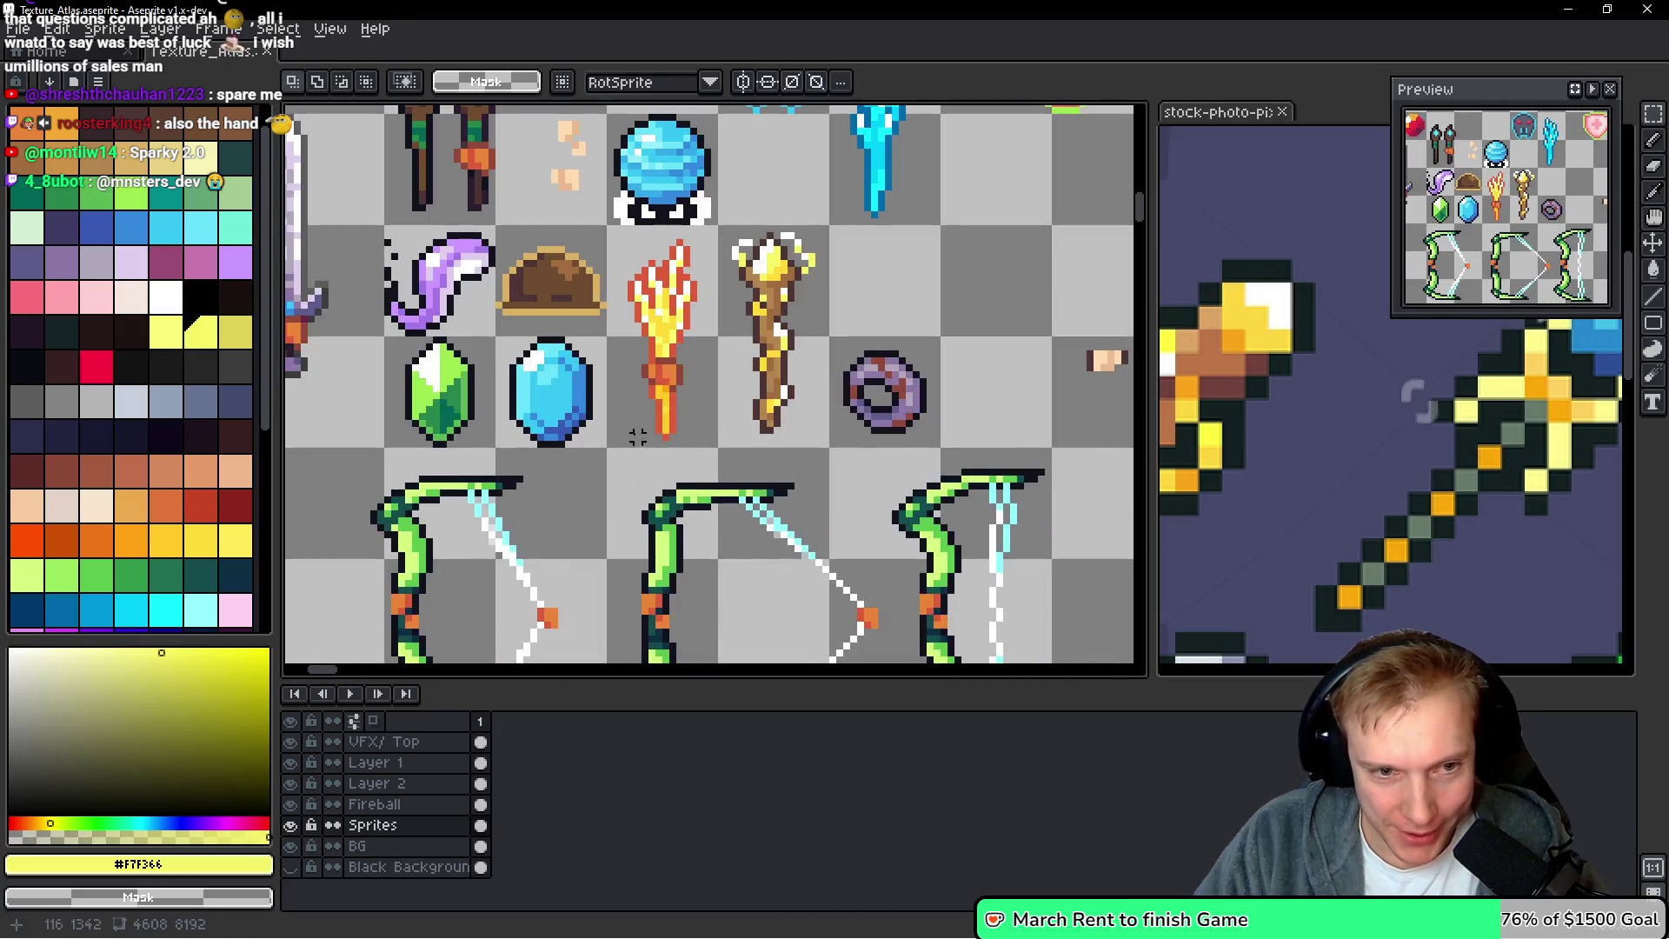
mouse_move(610, 436)
left_mouse_down()
mouse_move(715, 227)
mouse_move(798, 428)
mouse_move(838, 459)
left_mouse_up()
key("Delete")
left_click_drag(780, 348, 669, 349)
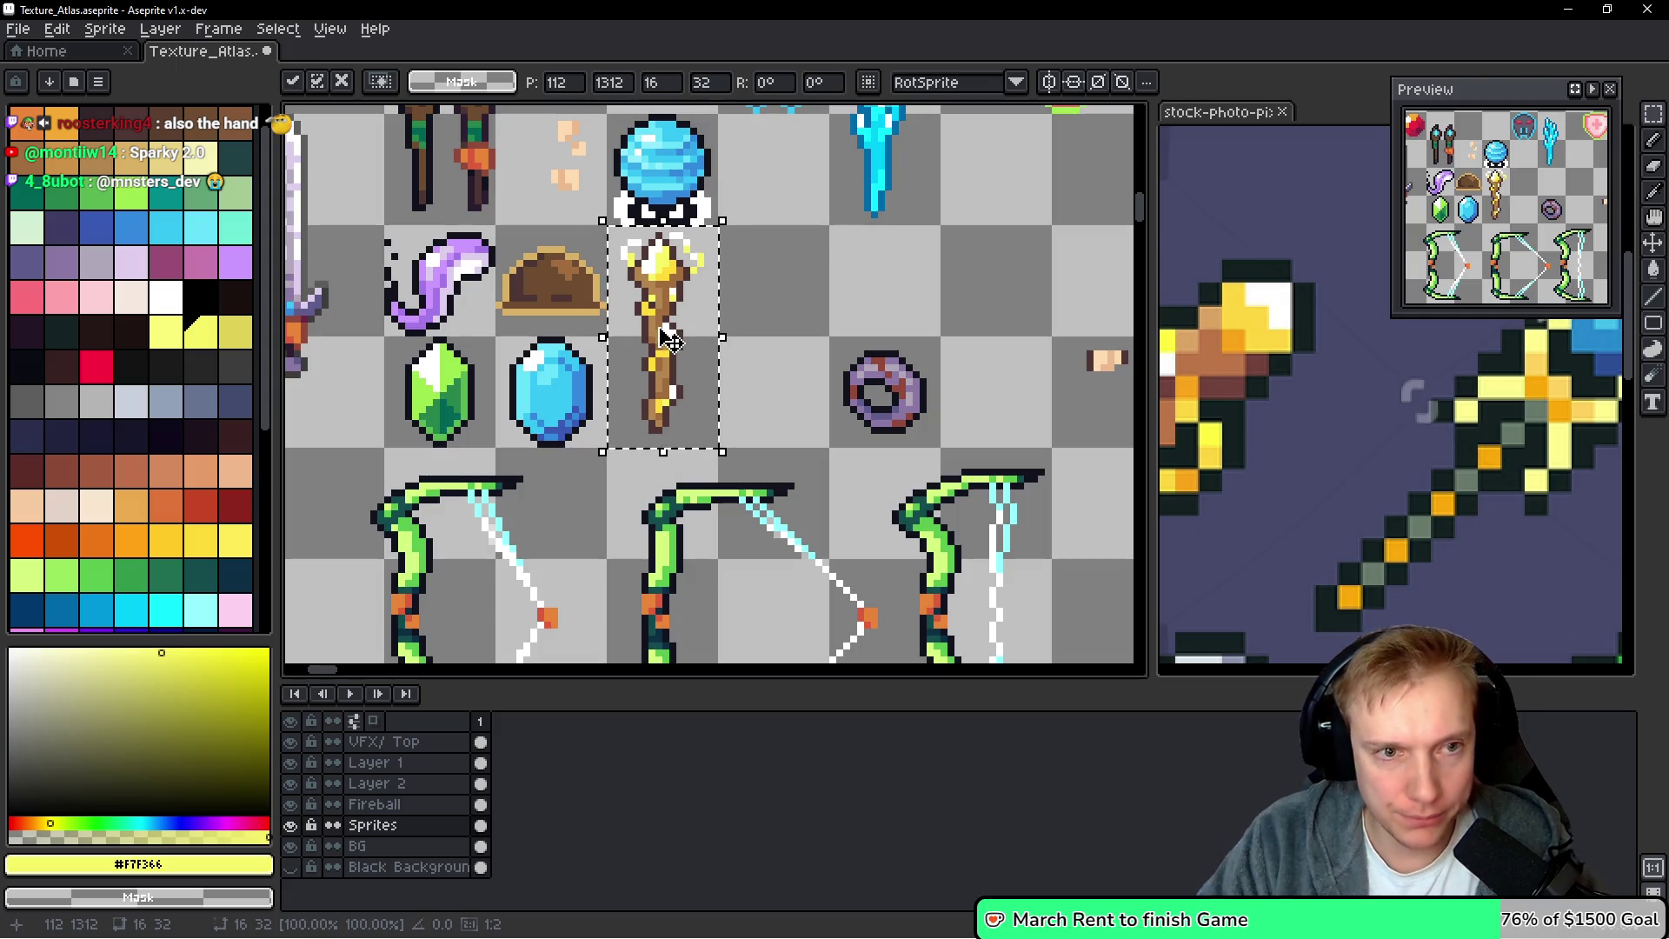
Settle the golden staff, then paste a horizontally mirrored hand onto its handle
scroll(712, 365, "right", 5)
left_click(772, 386)
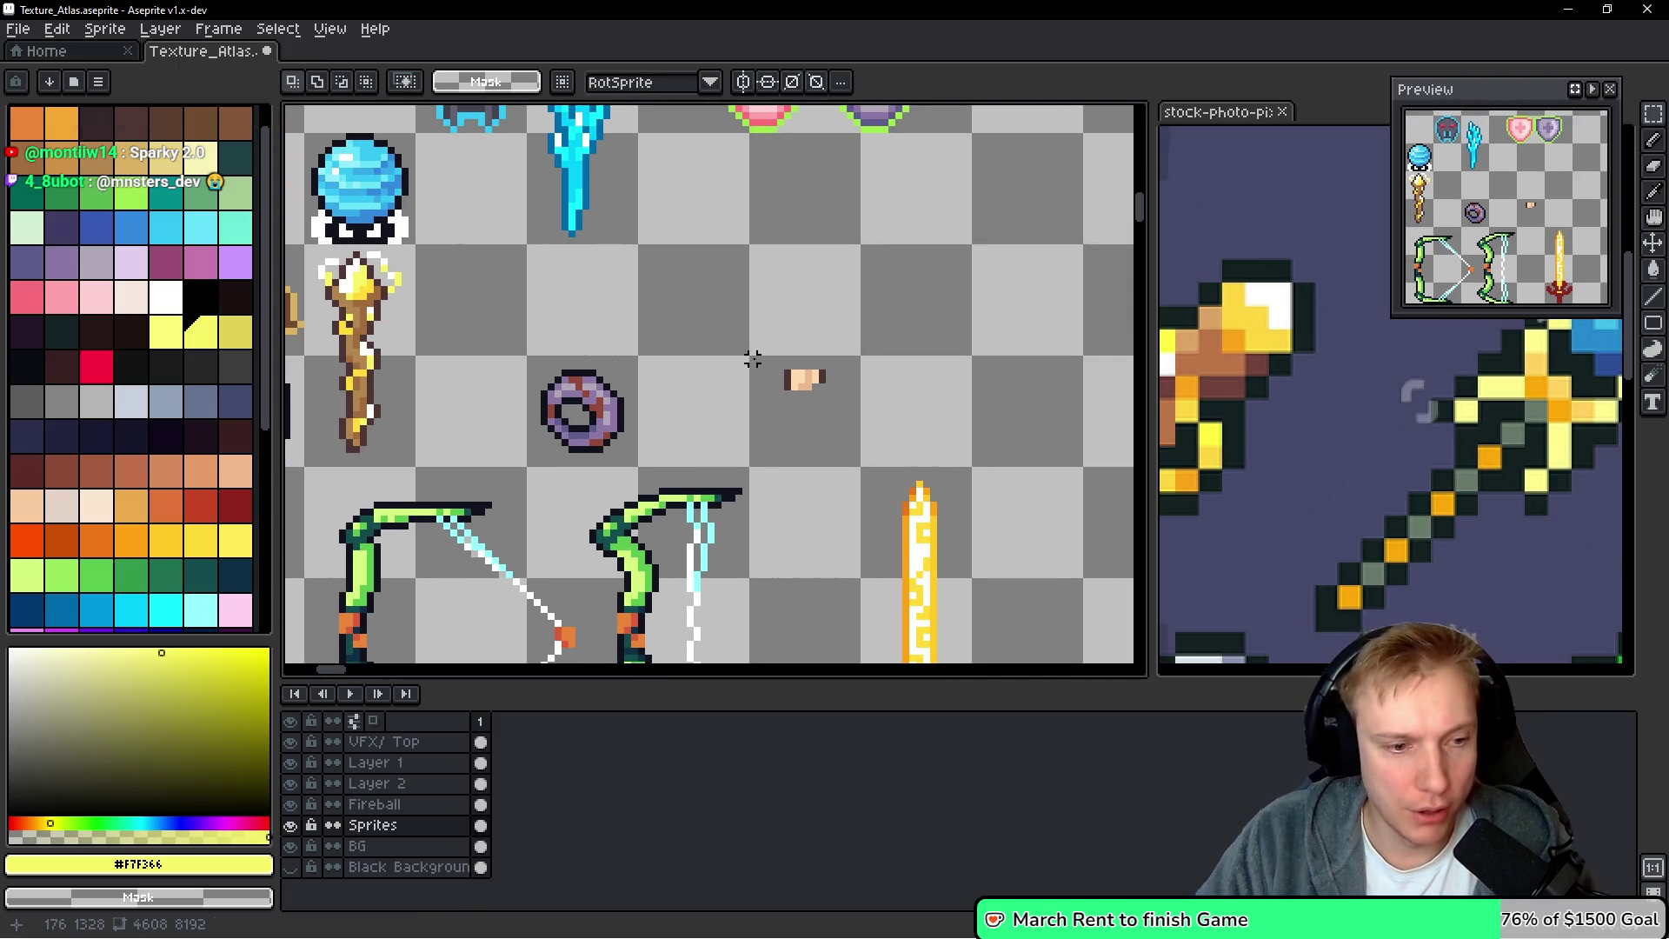
left_click(786, 376, "ctrl")
left_click_drag(759, 351, 864, 443)
scroll(991, 402, "left", 7)
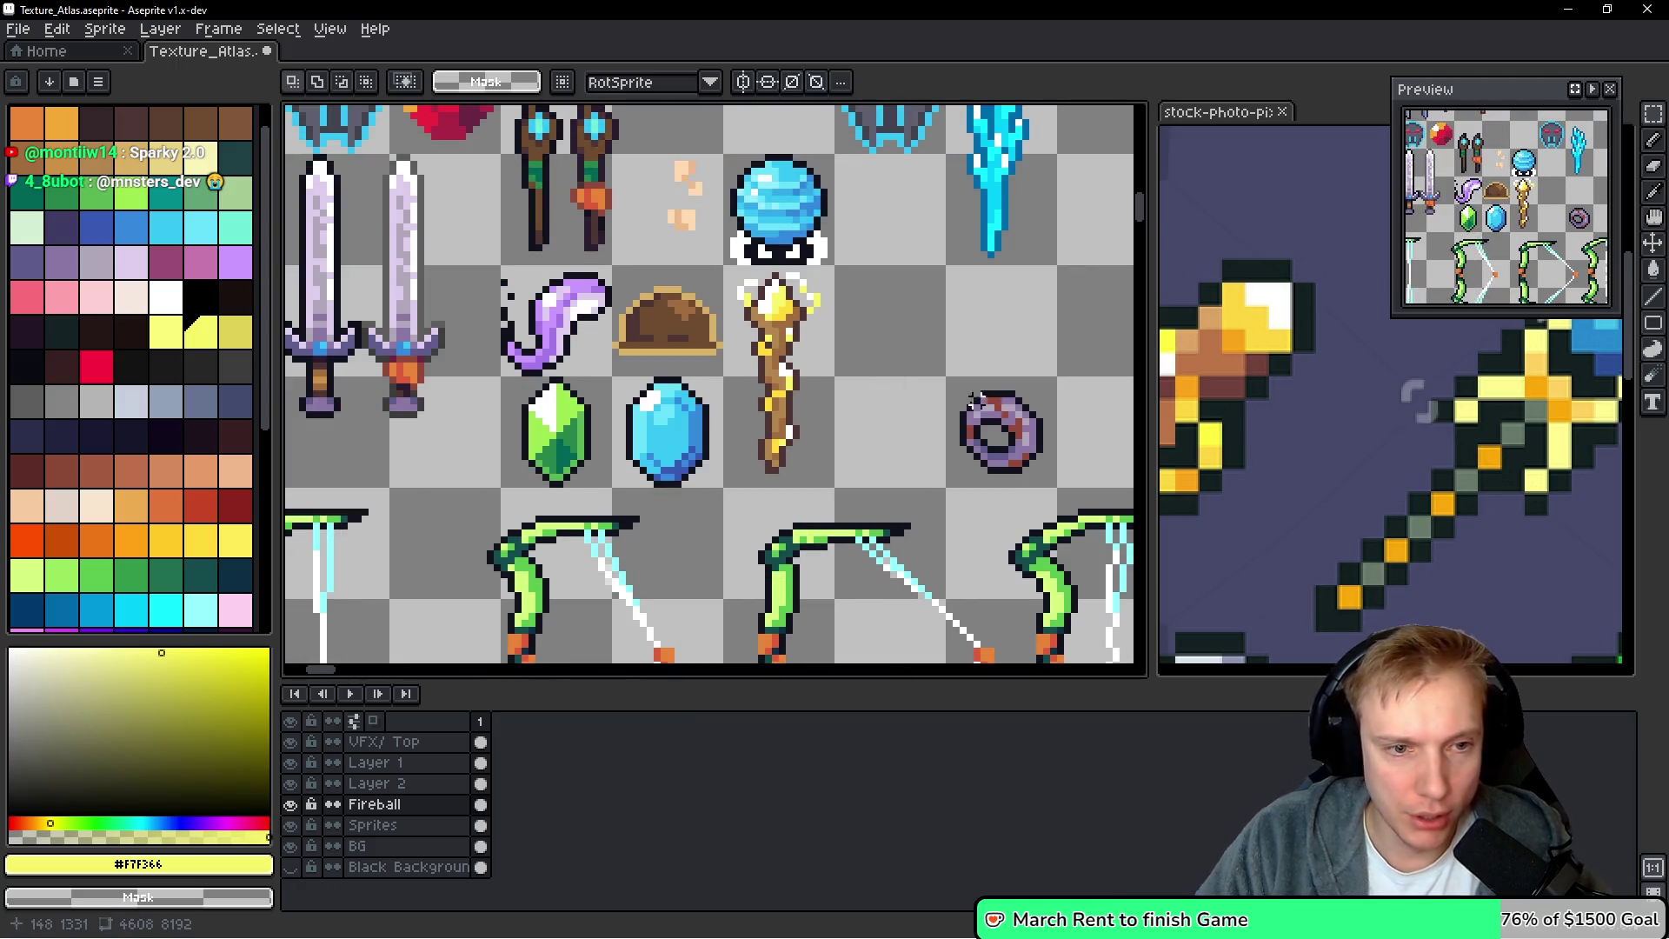
key("ctrl+v")
left_click_drag(707, 439, 793, 427)
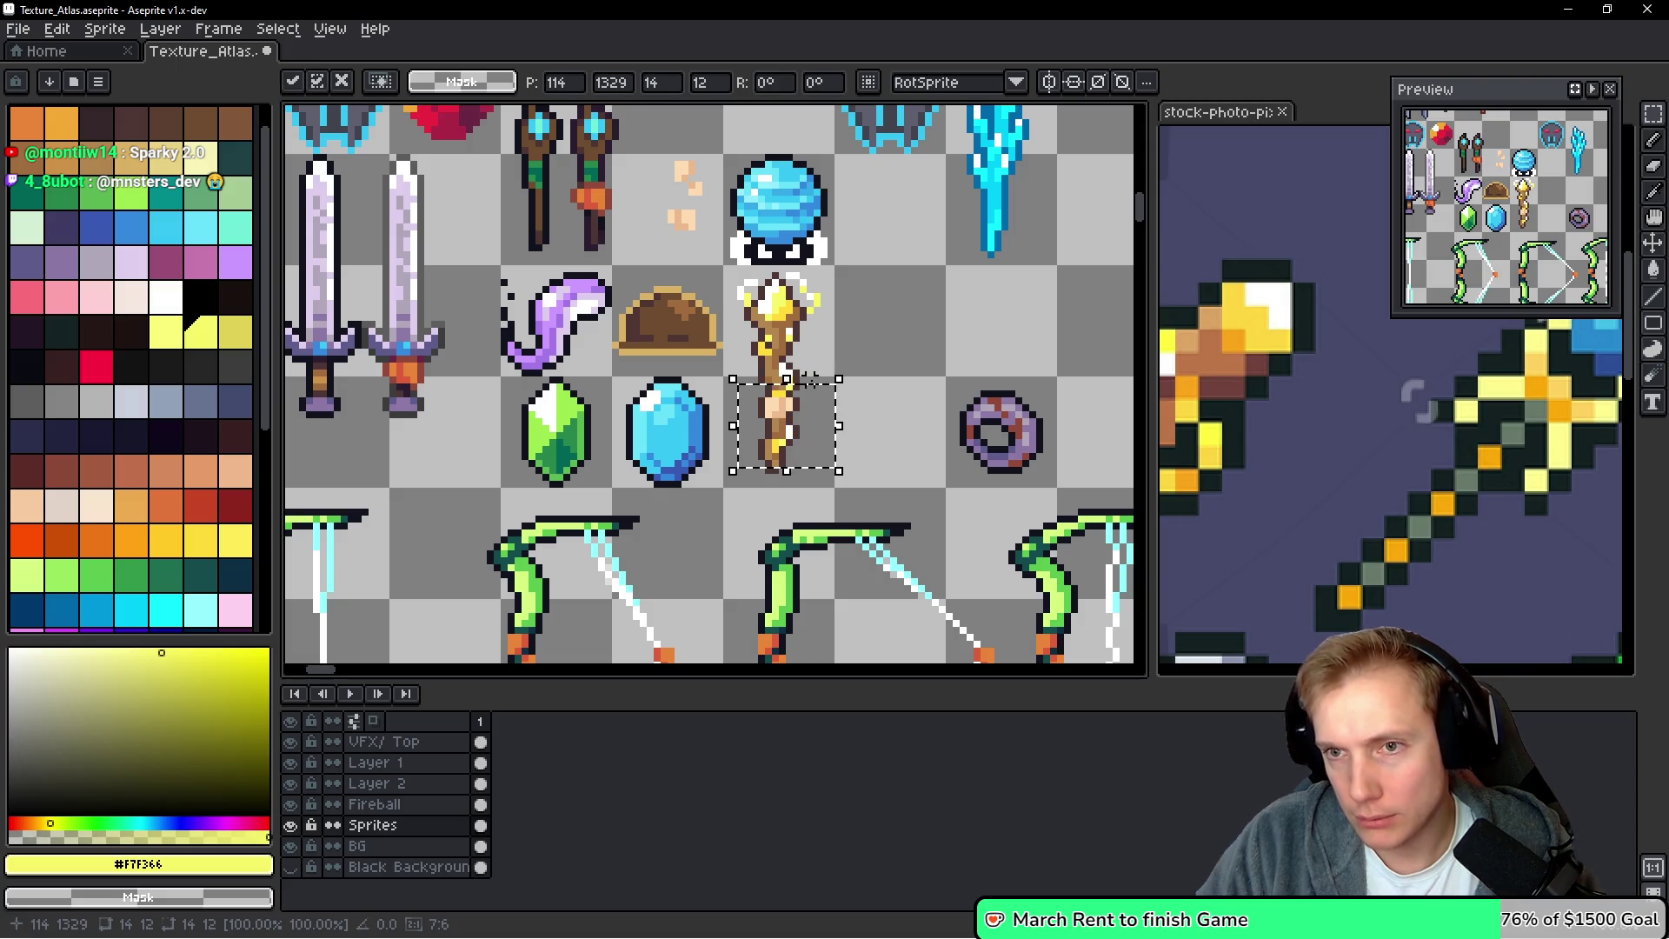
key("shift+h")
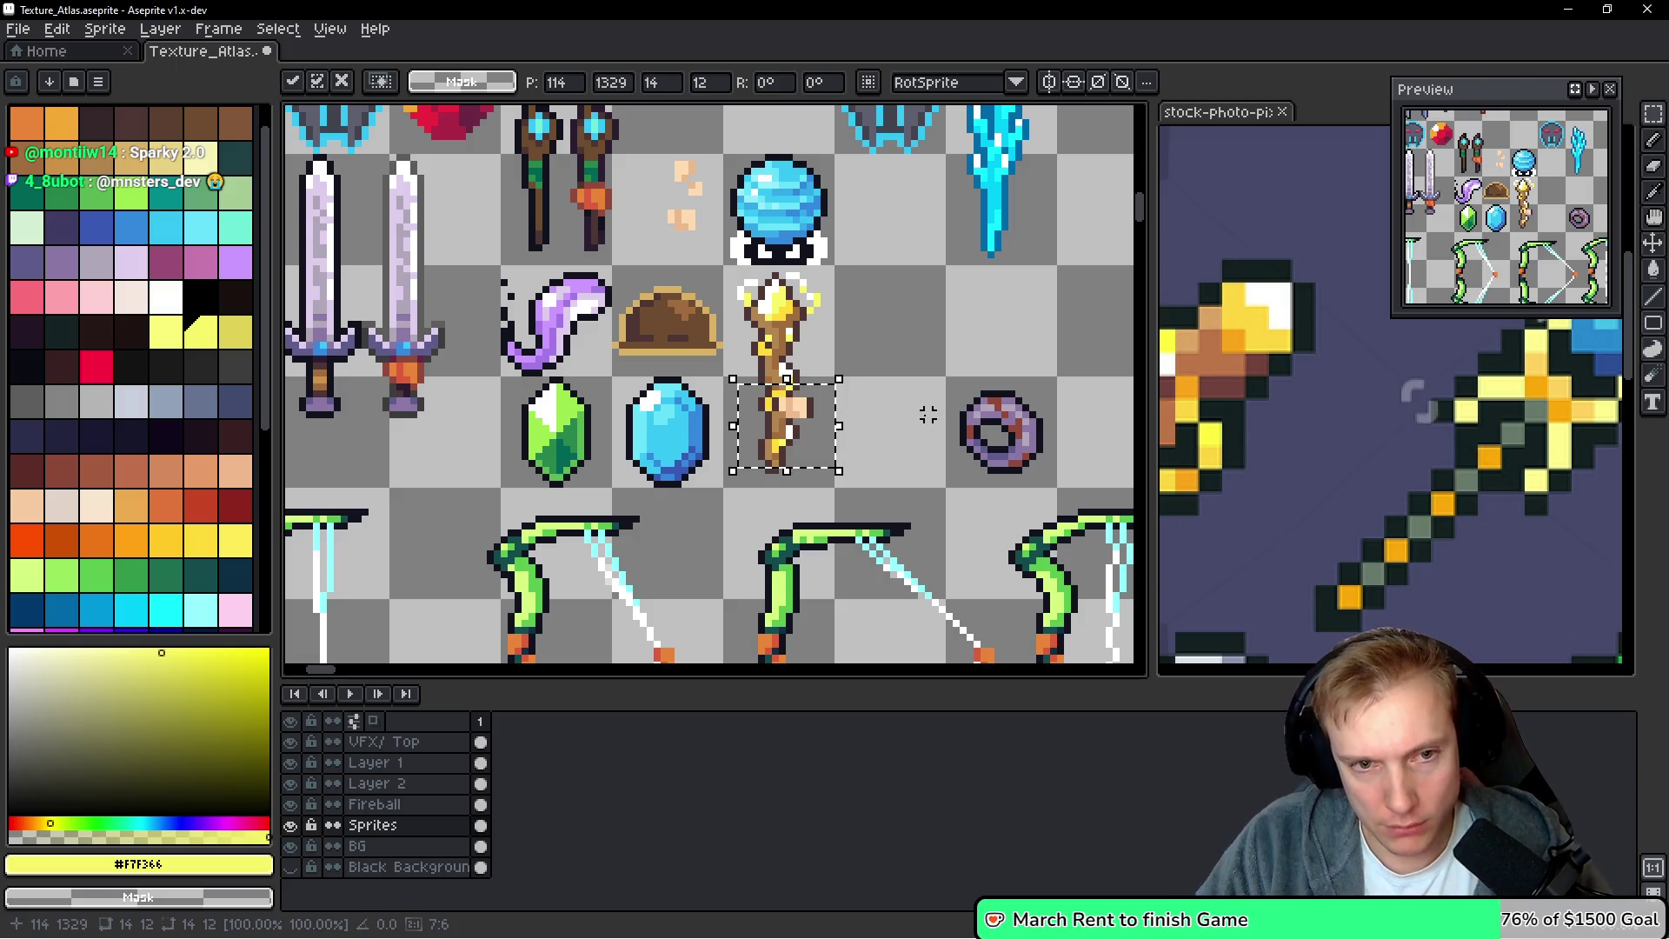
left_click_drag(811, 426, 797, 423)
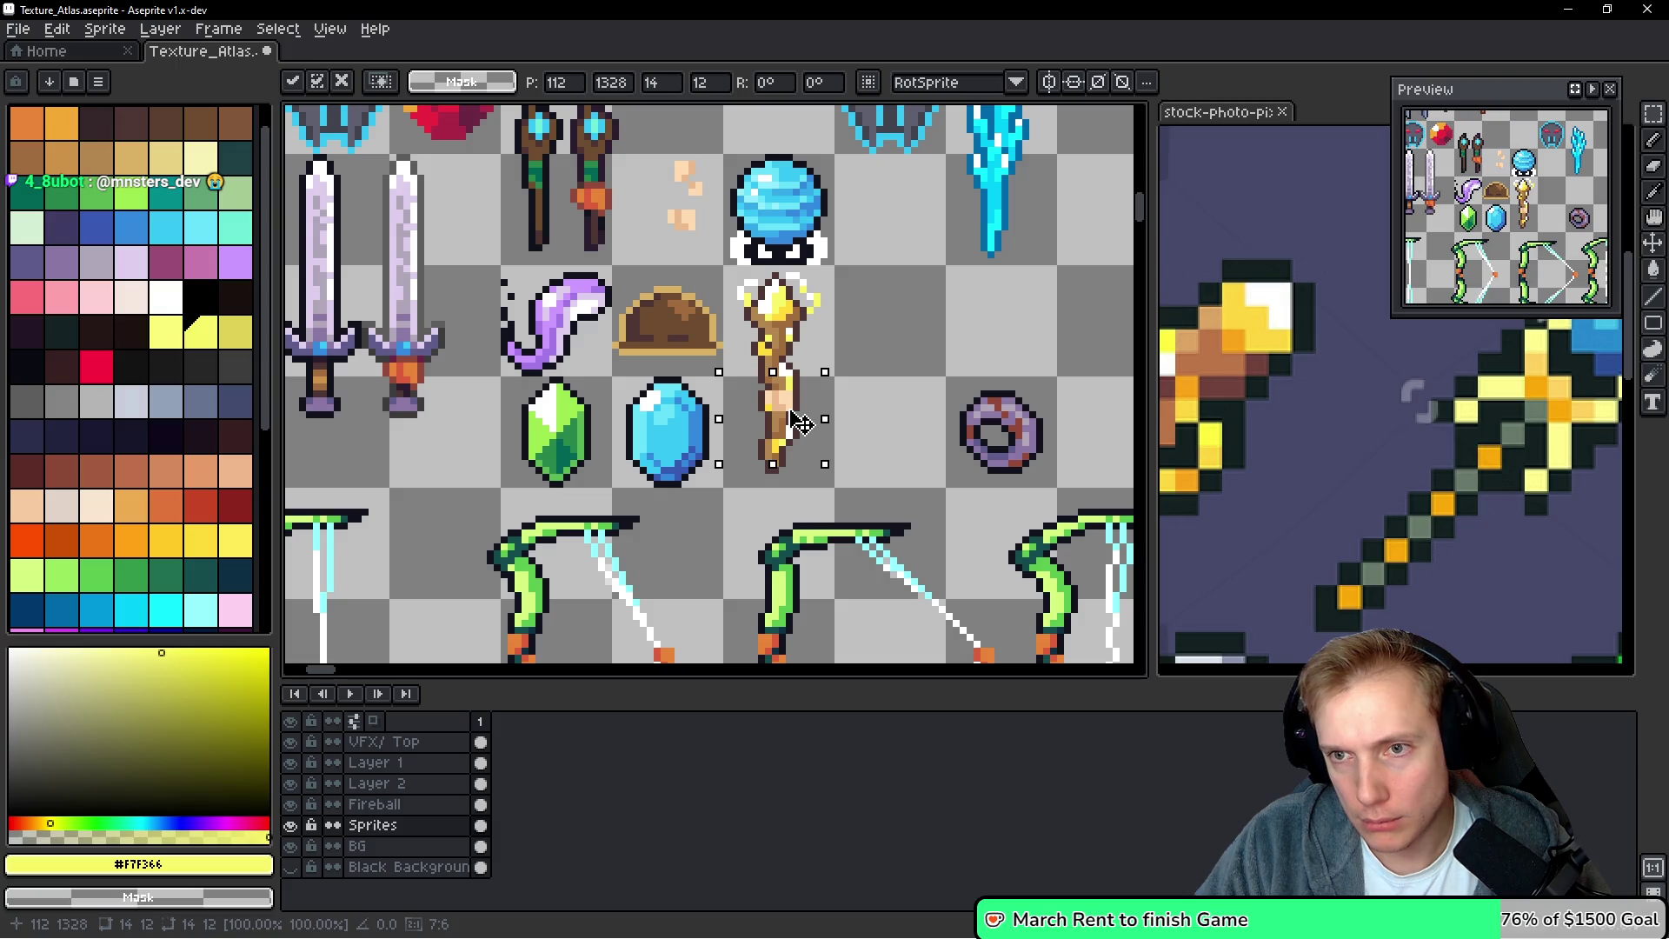
Commit the pasted hand and sample the dark brown outline and beige hand colours
key("Return")
scroll(791, 421, "up", 2)
key("i")
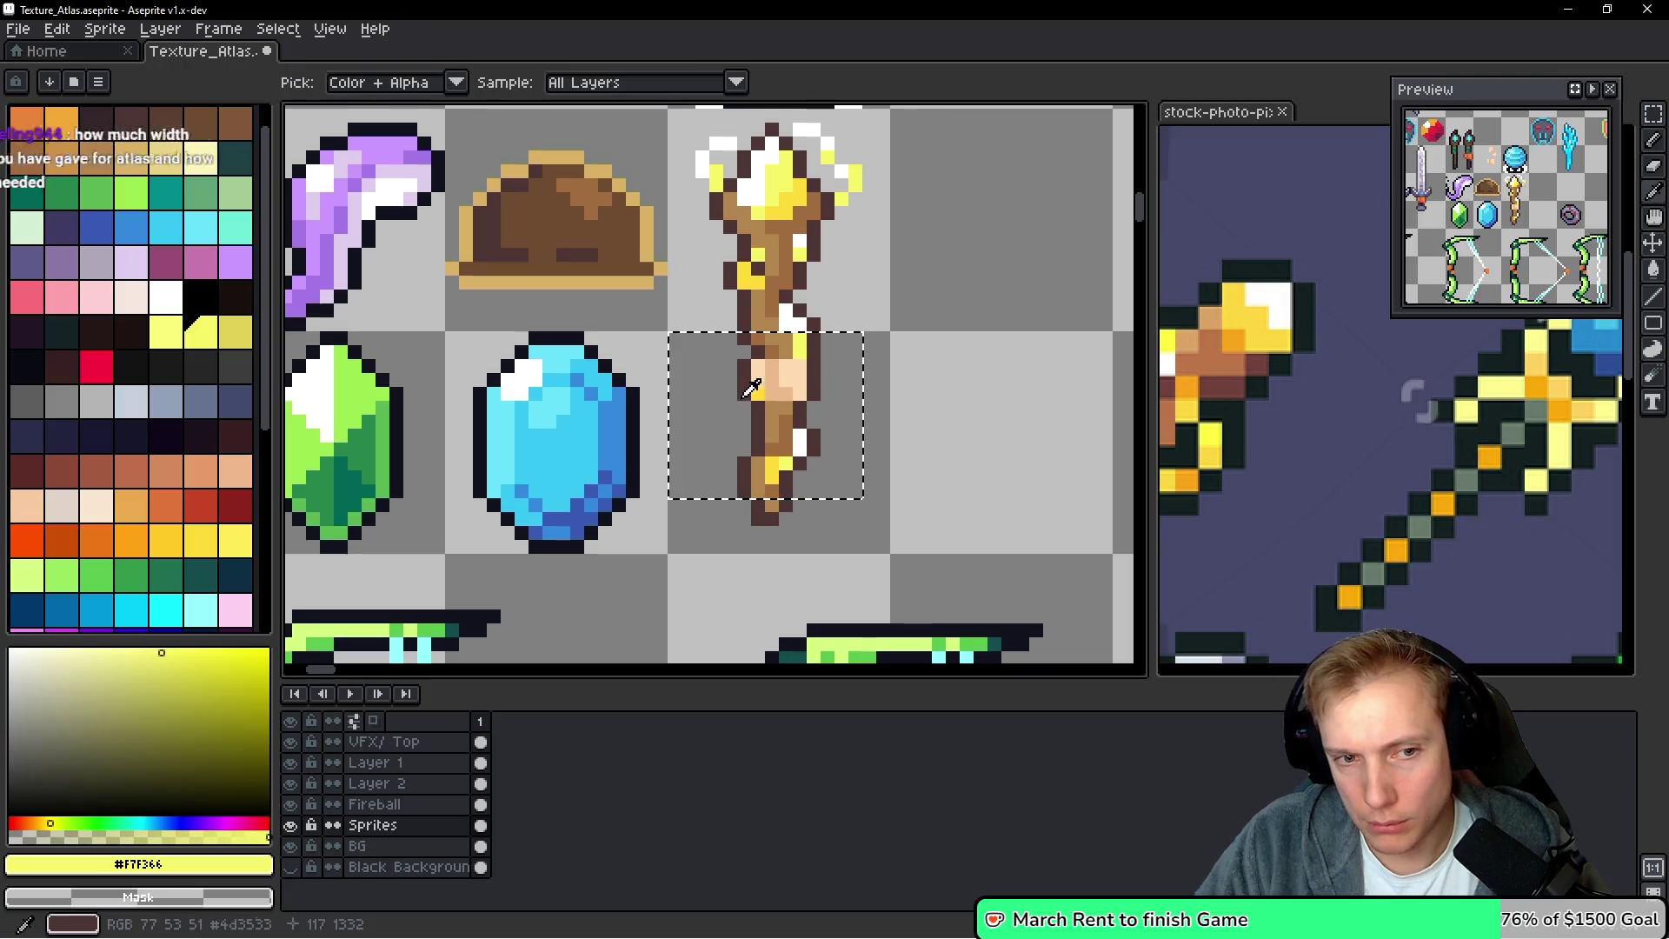
left_click(750, 392, "alt")
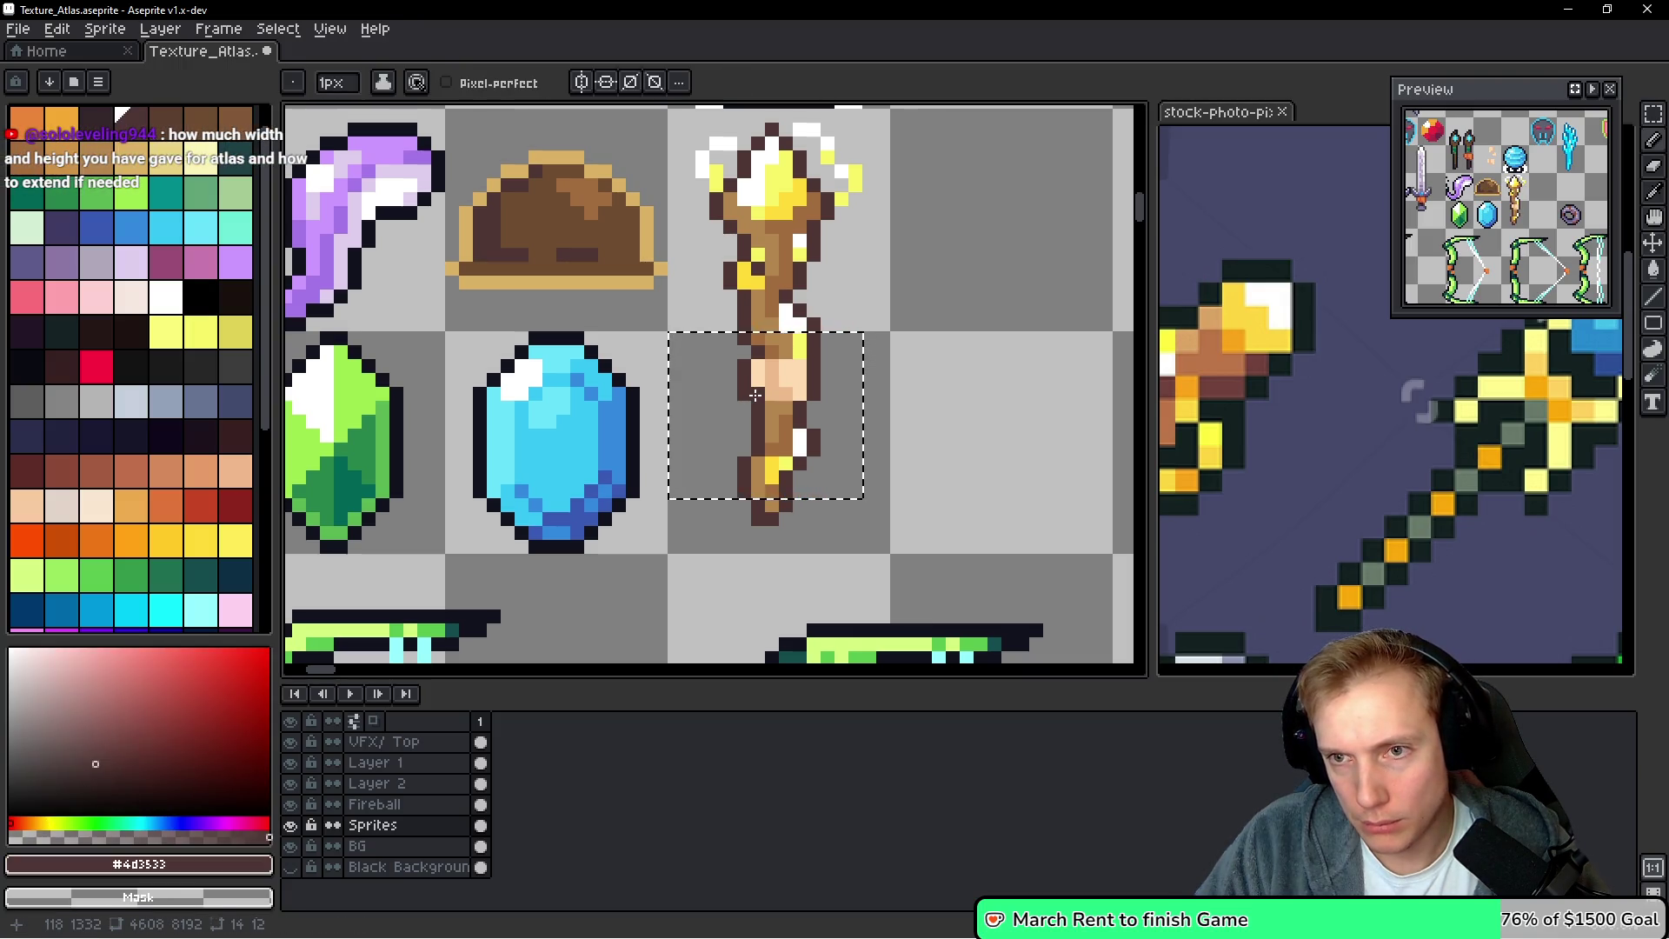
key("v")
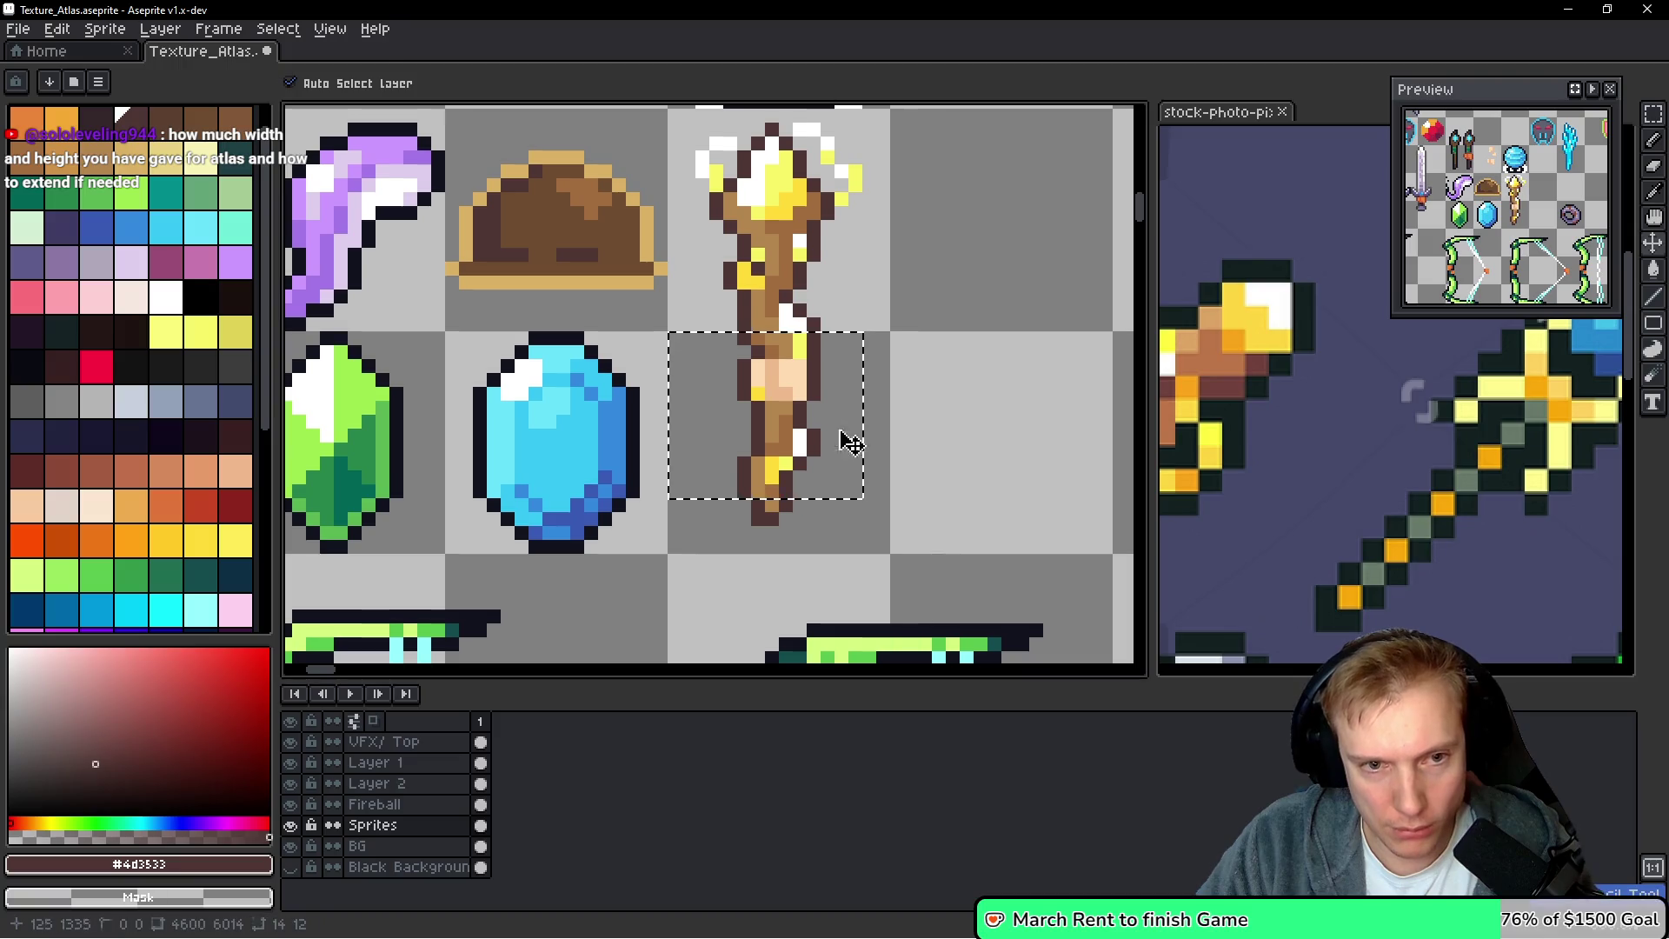
key("b")
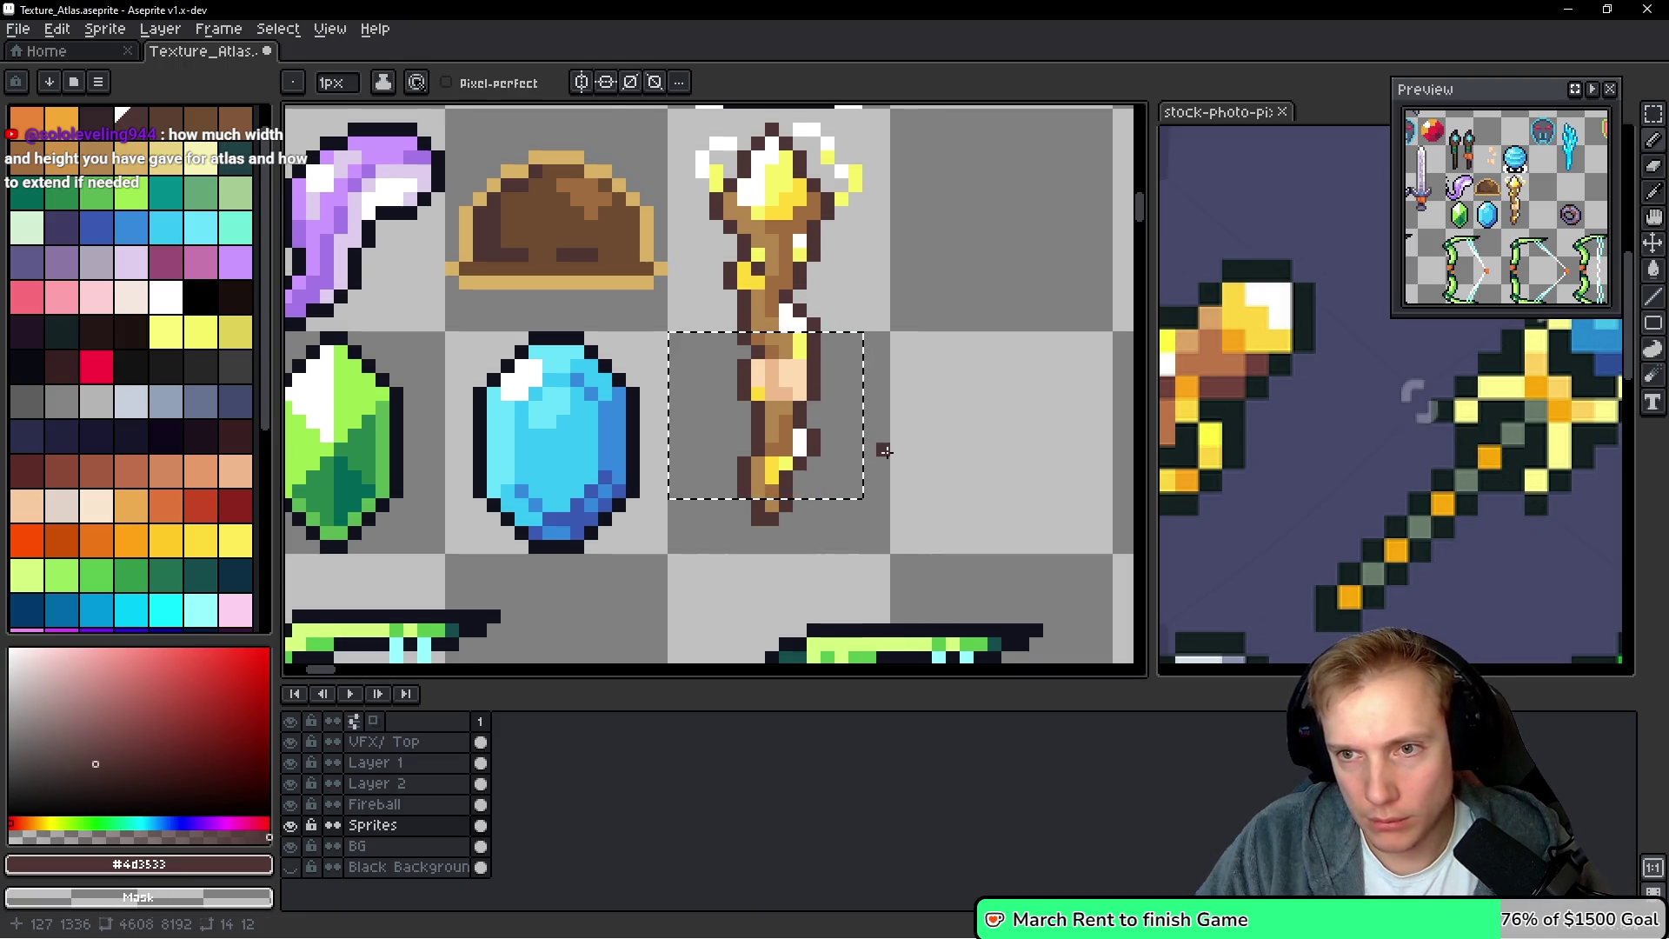
left_click(782, 376, "alt")
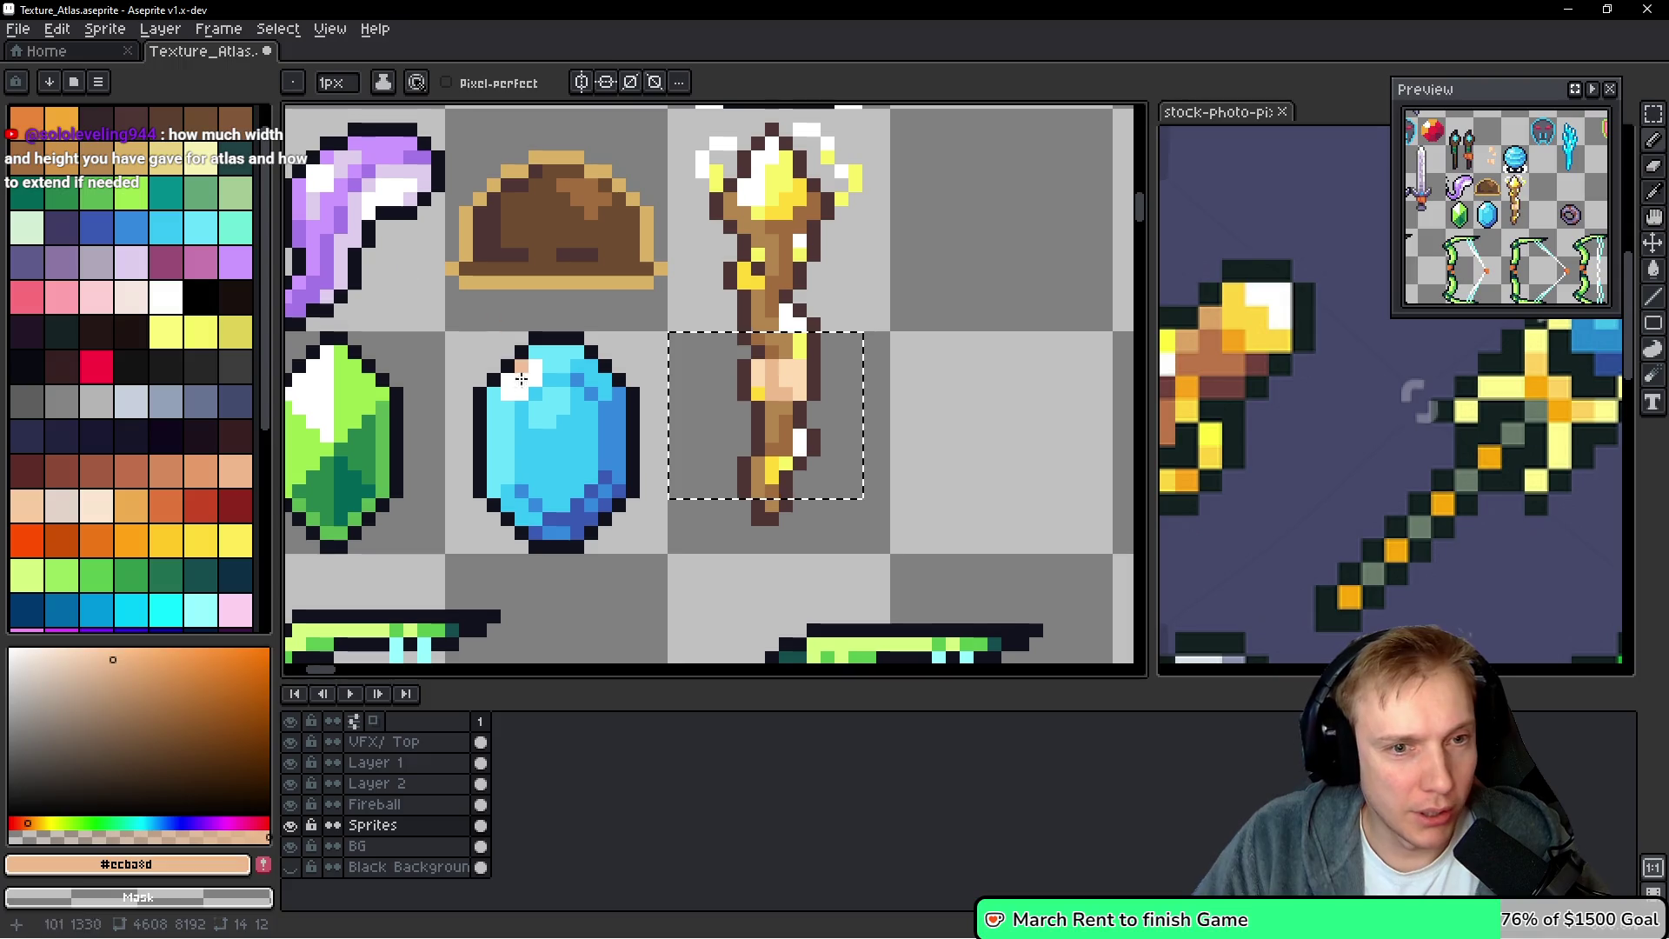
Recolour the staff below the hand with light and darker brown shading
scroll(810, 390, "up", 1)
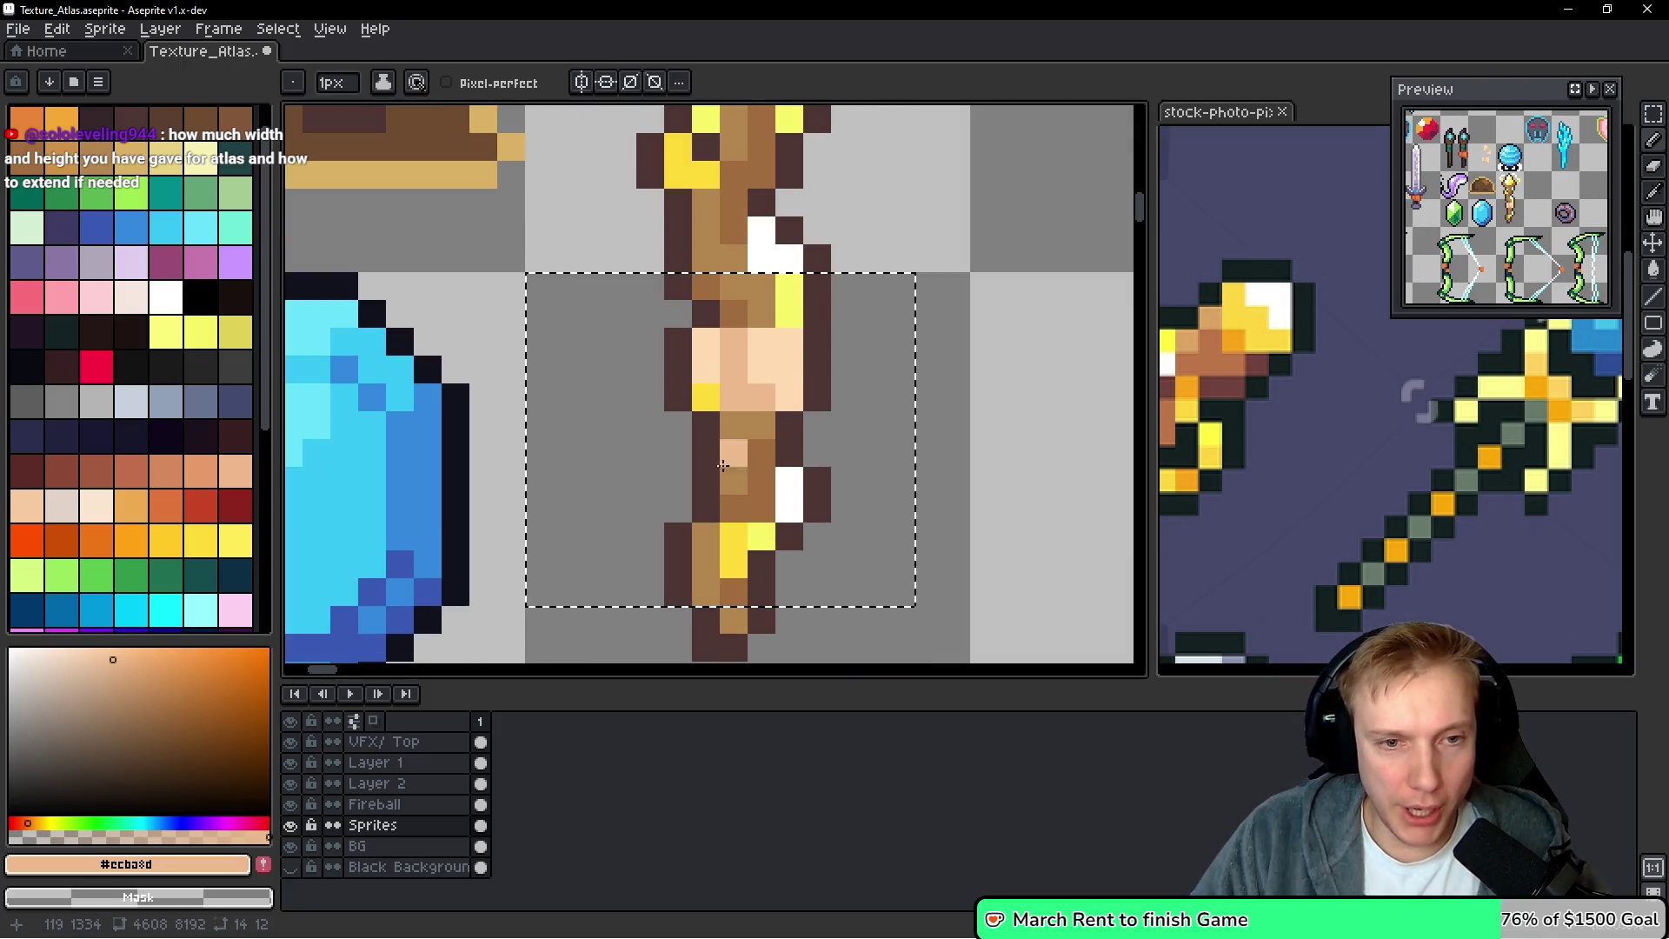
left_click(768, 463, "alt")
left_click(736, 455, "alt")
left_click(735, 456)
left_click(736, 428, "alt")
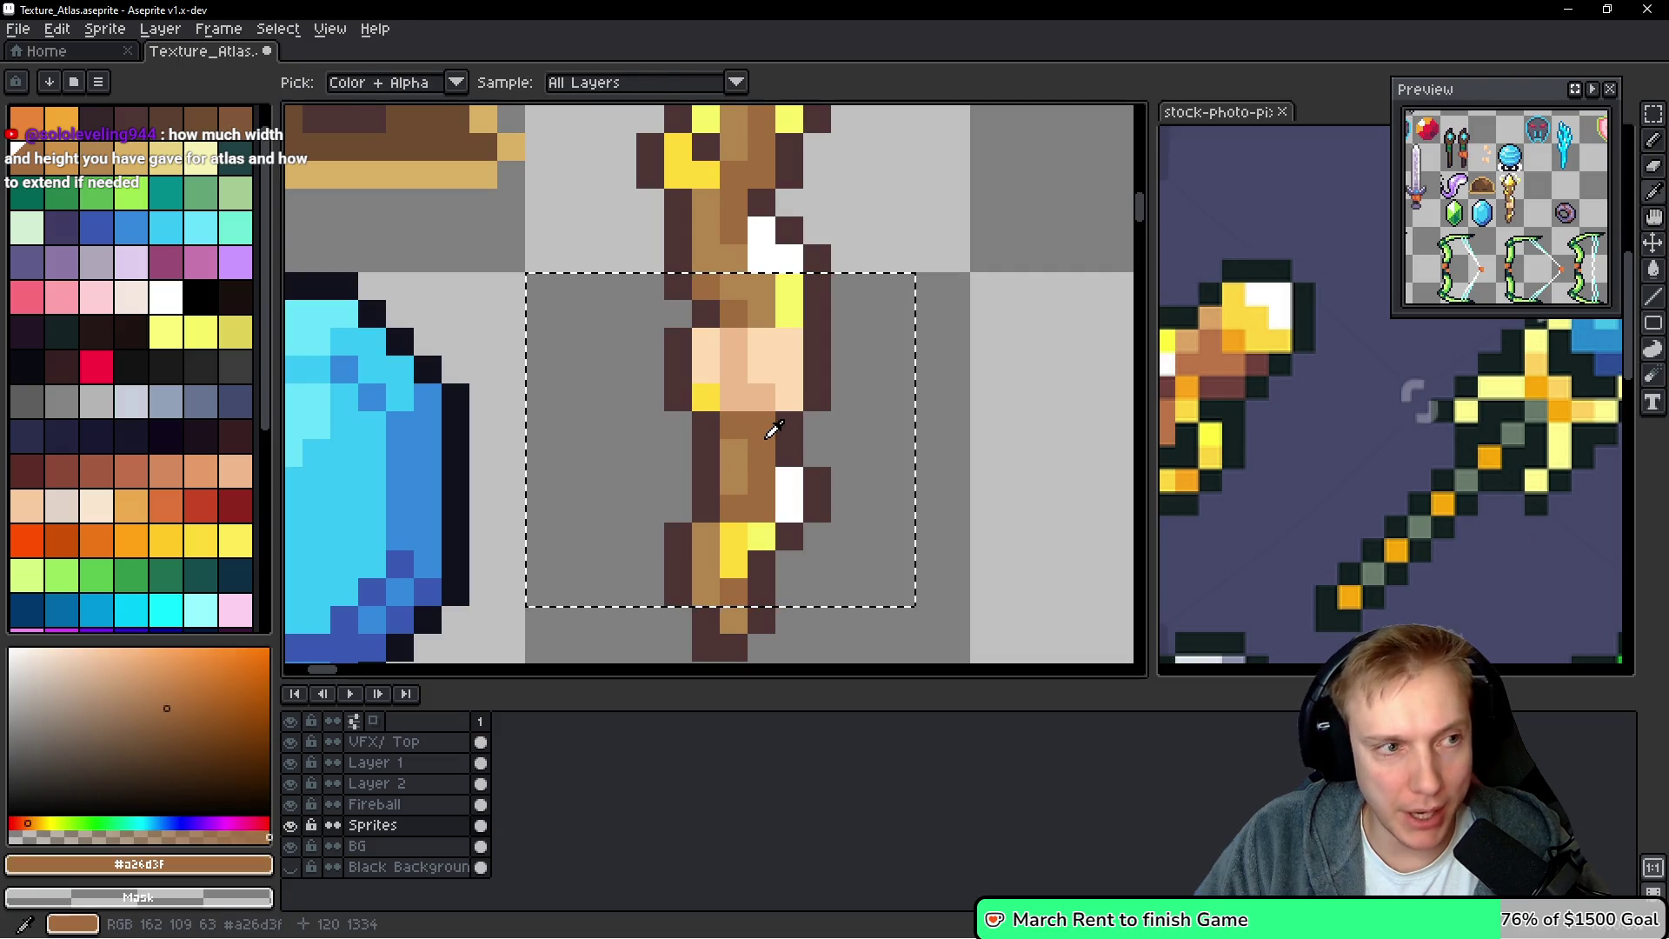
left_click(209, 129)
left_click_drag(761, 421, 773, 441)
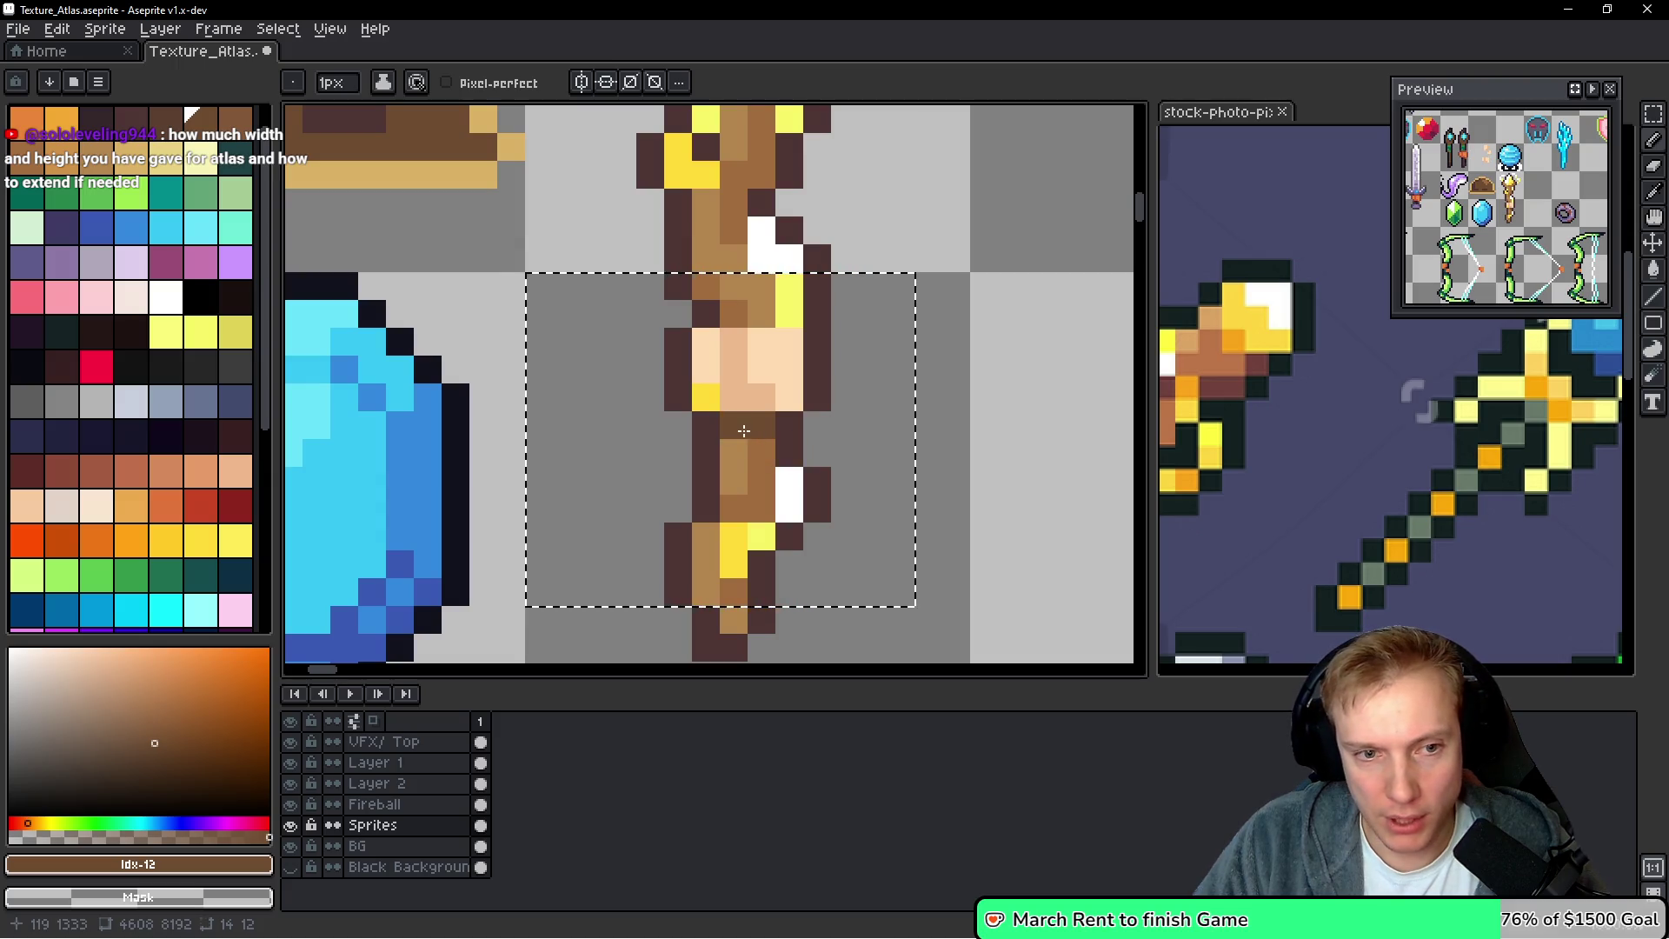
left_click(742, 482, "alt")
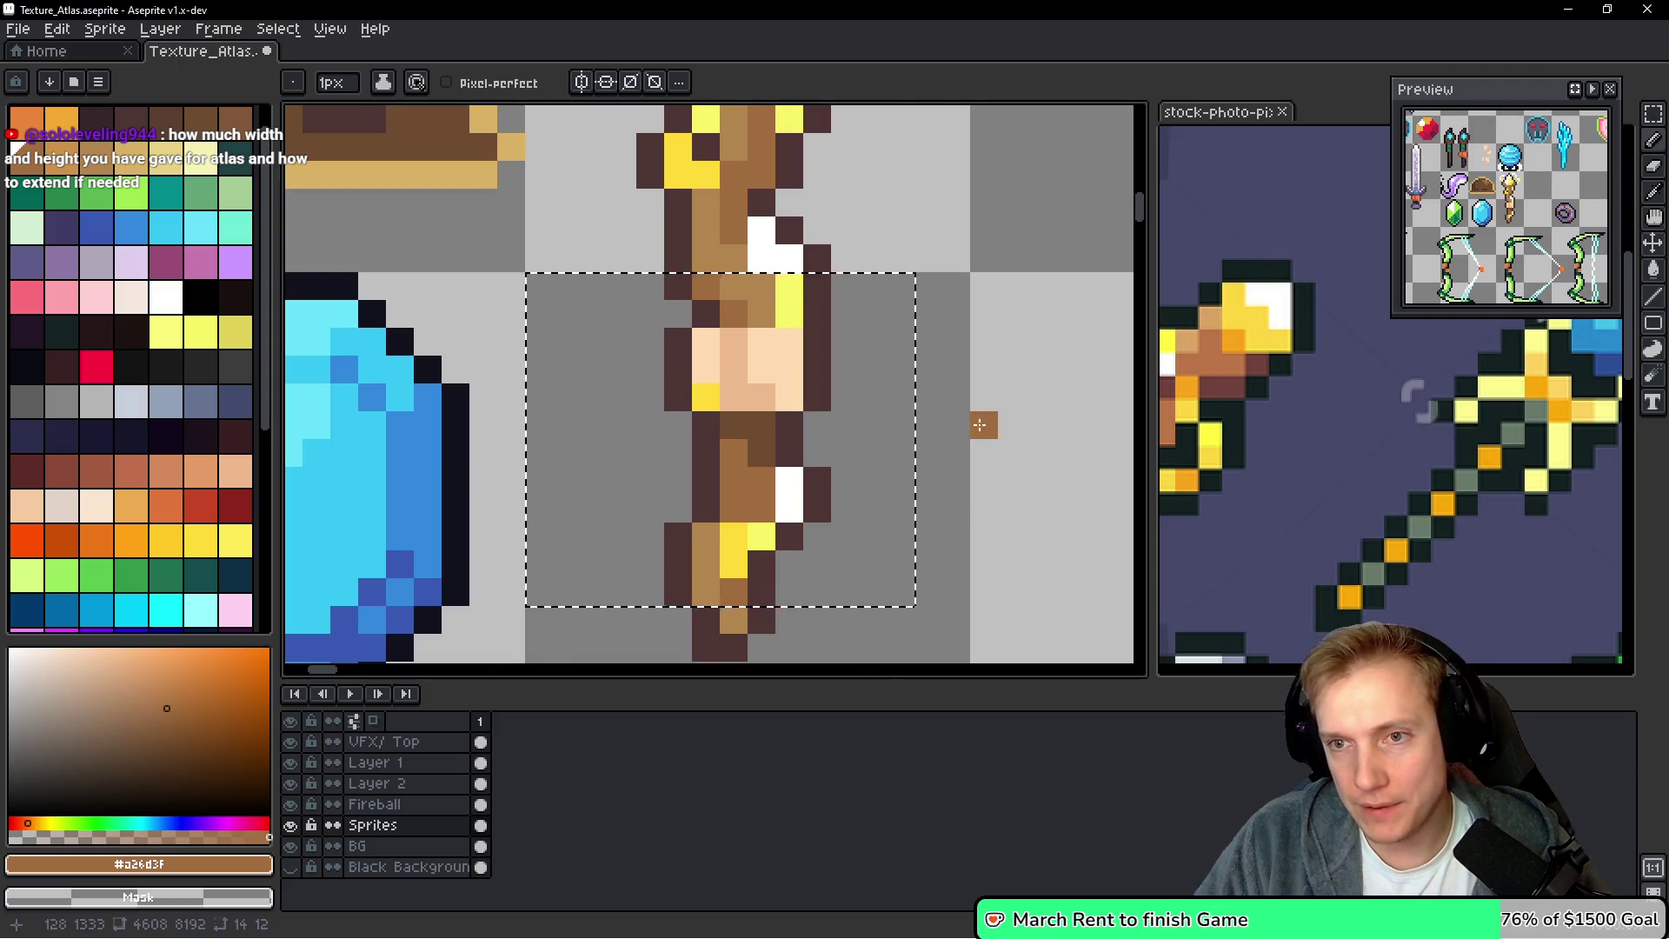
Save Texture_Atlas.aseprite and re-export it as a sprite sheet
scroll(974, 422, "down", 3)
scroll(978, 417, "down", 2)
scroll(621, 385, "up", 4)
scroll(622, 385, "down", 1)
left_click_drag(622, 385, 811, 380)
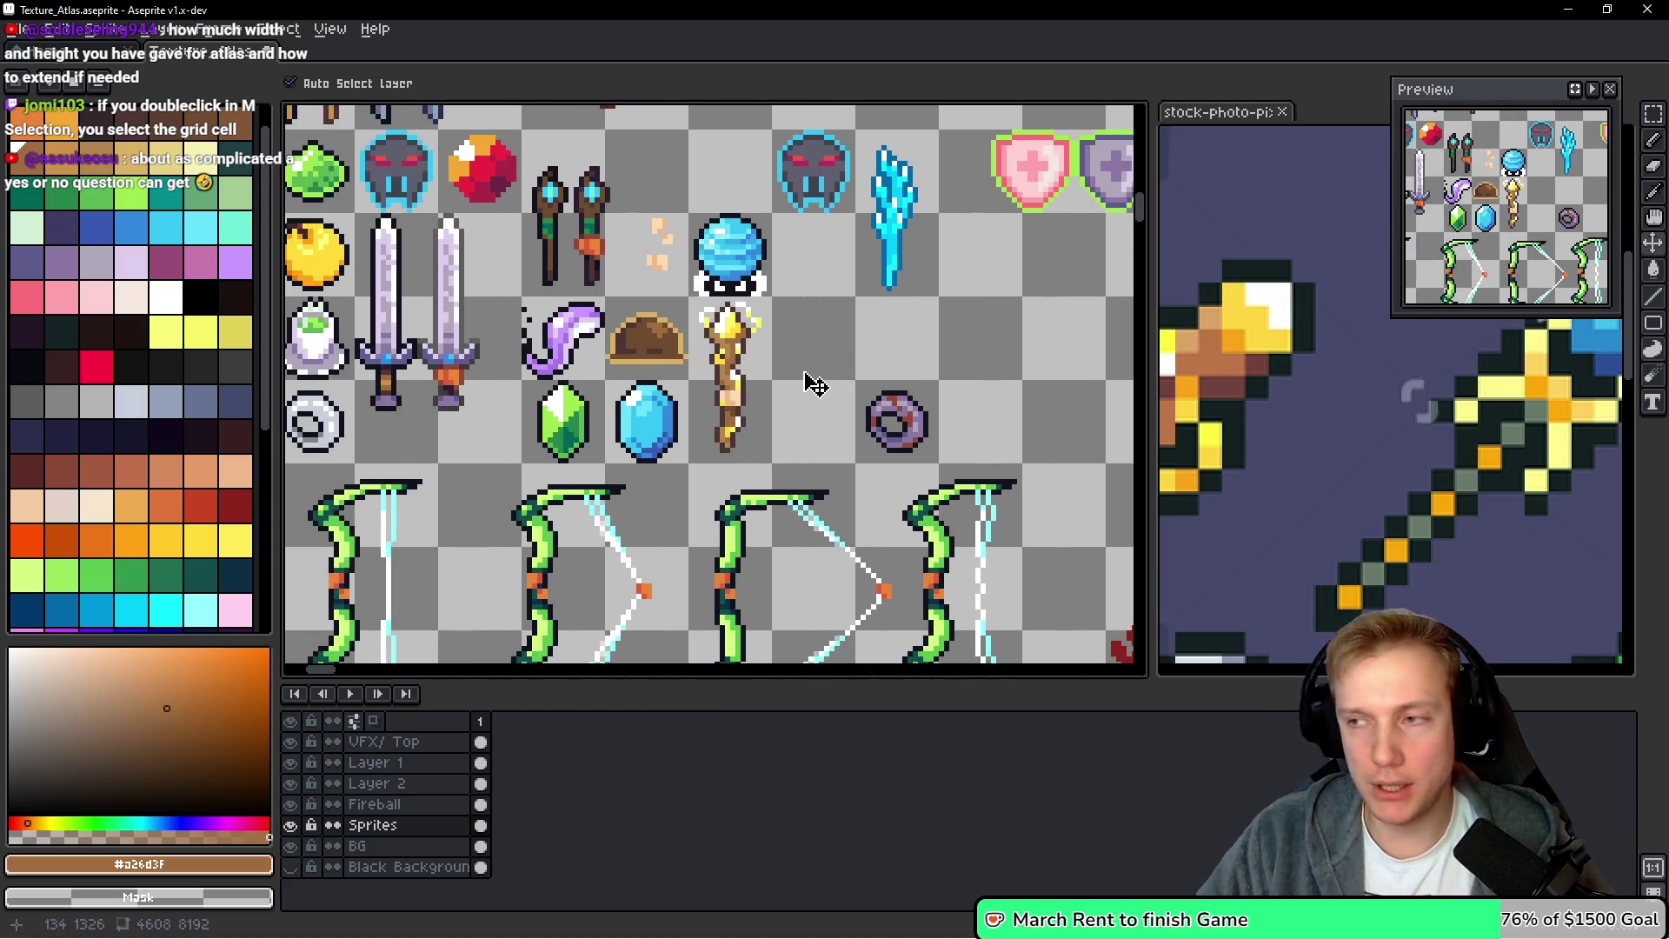
key("ctrl+s")
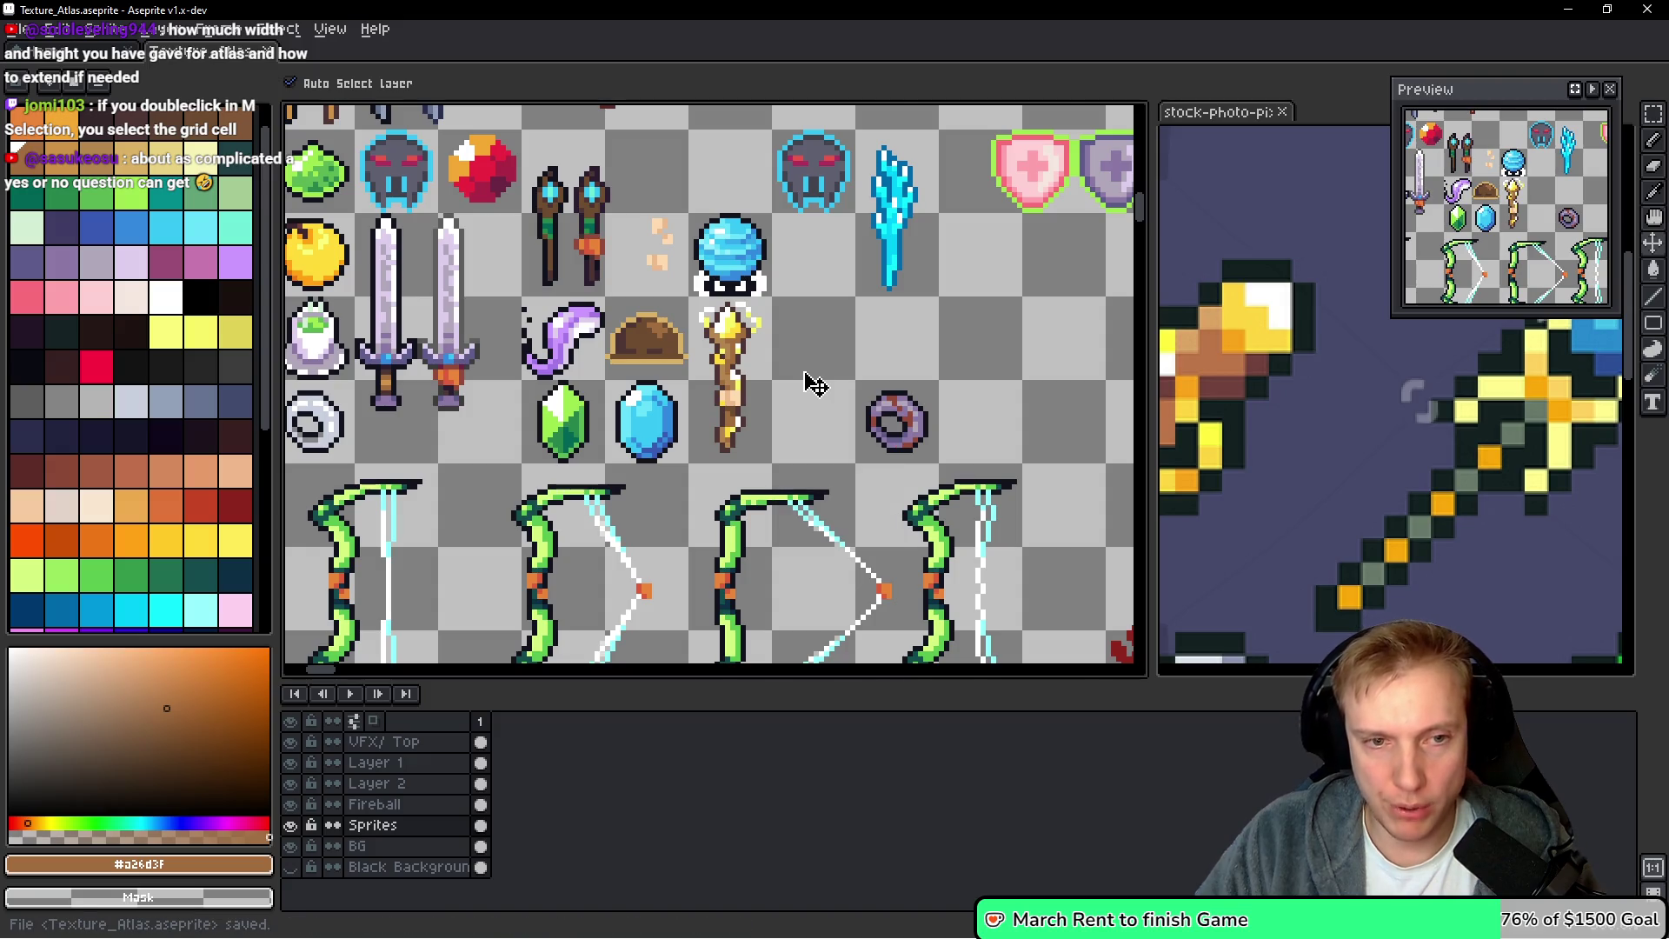
key("ctrl+e")
left_click(943, 670)
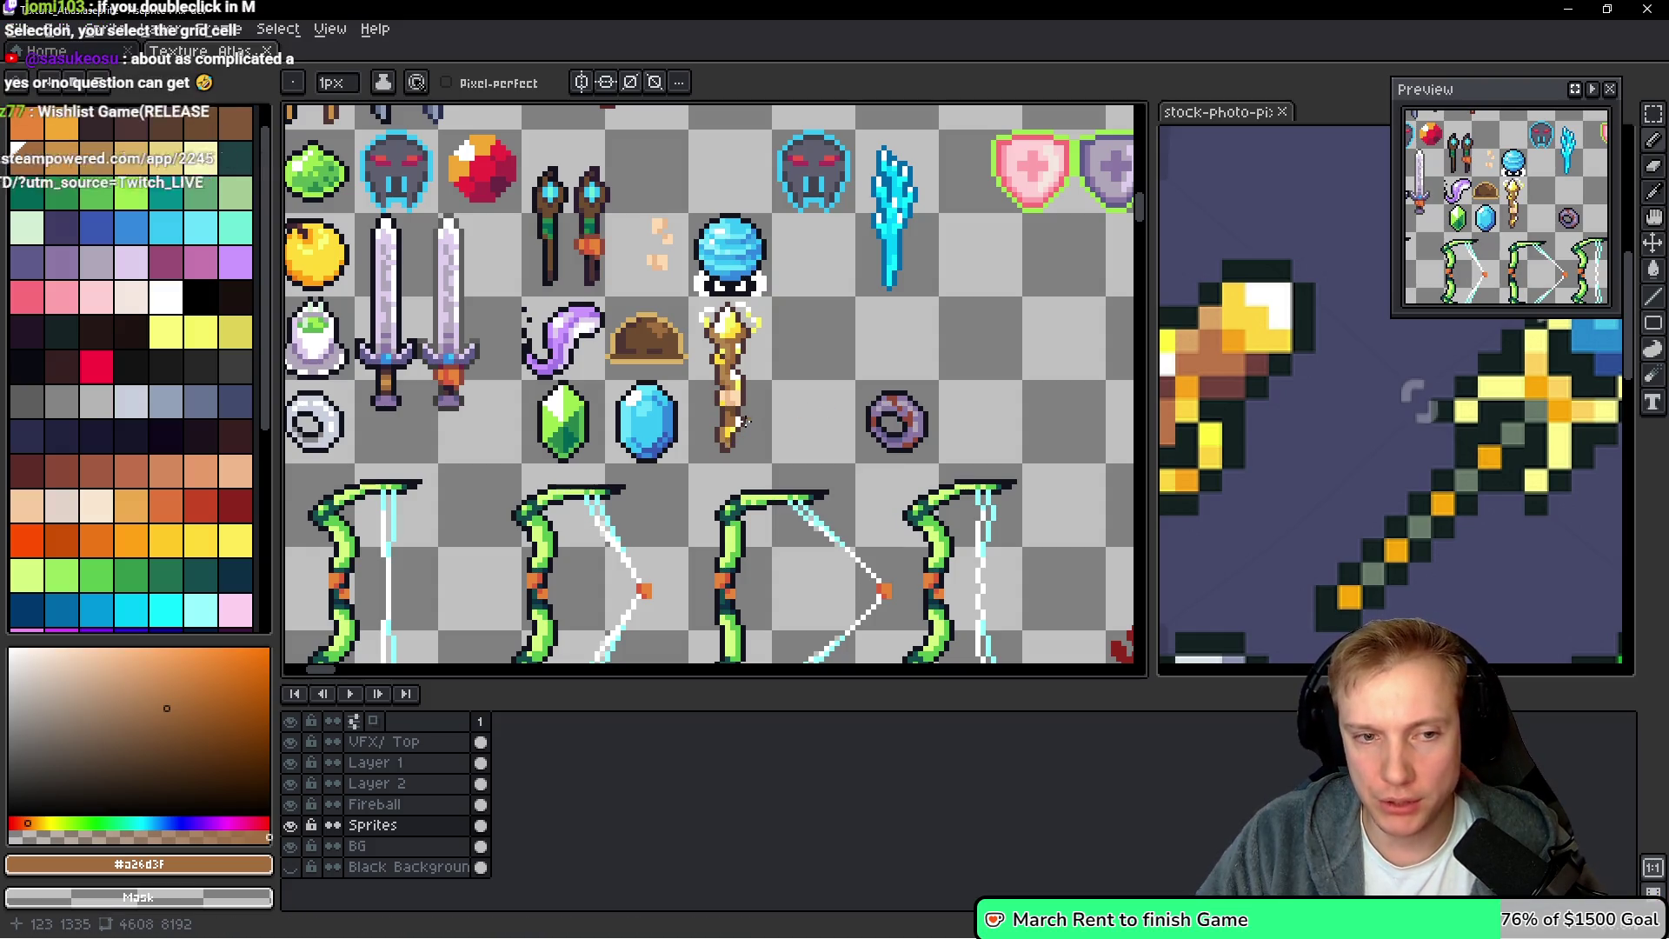
scroll(740, 421, "up", 1)
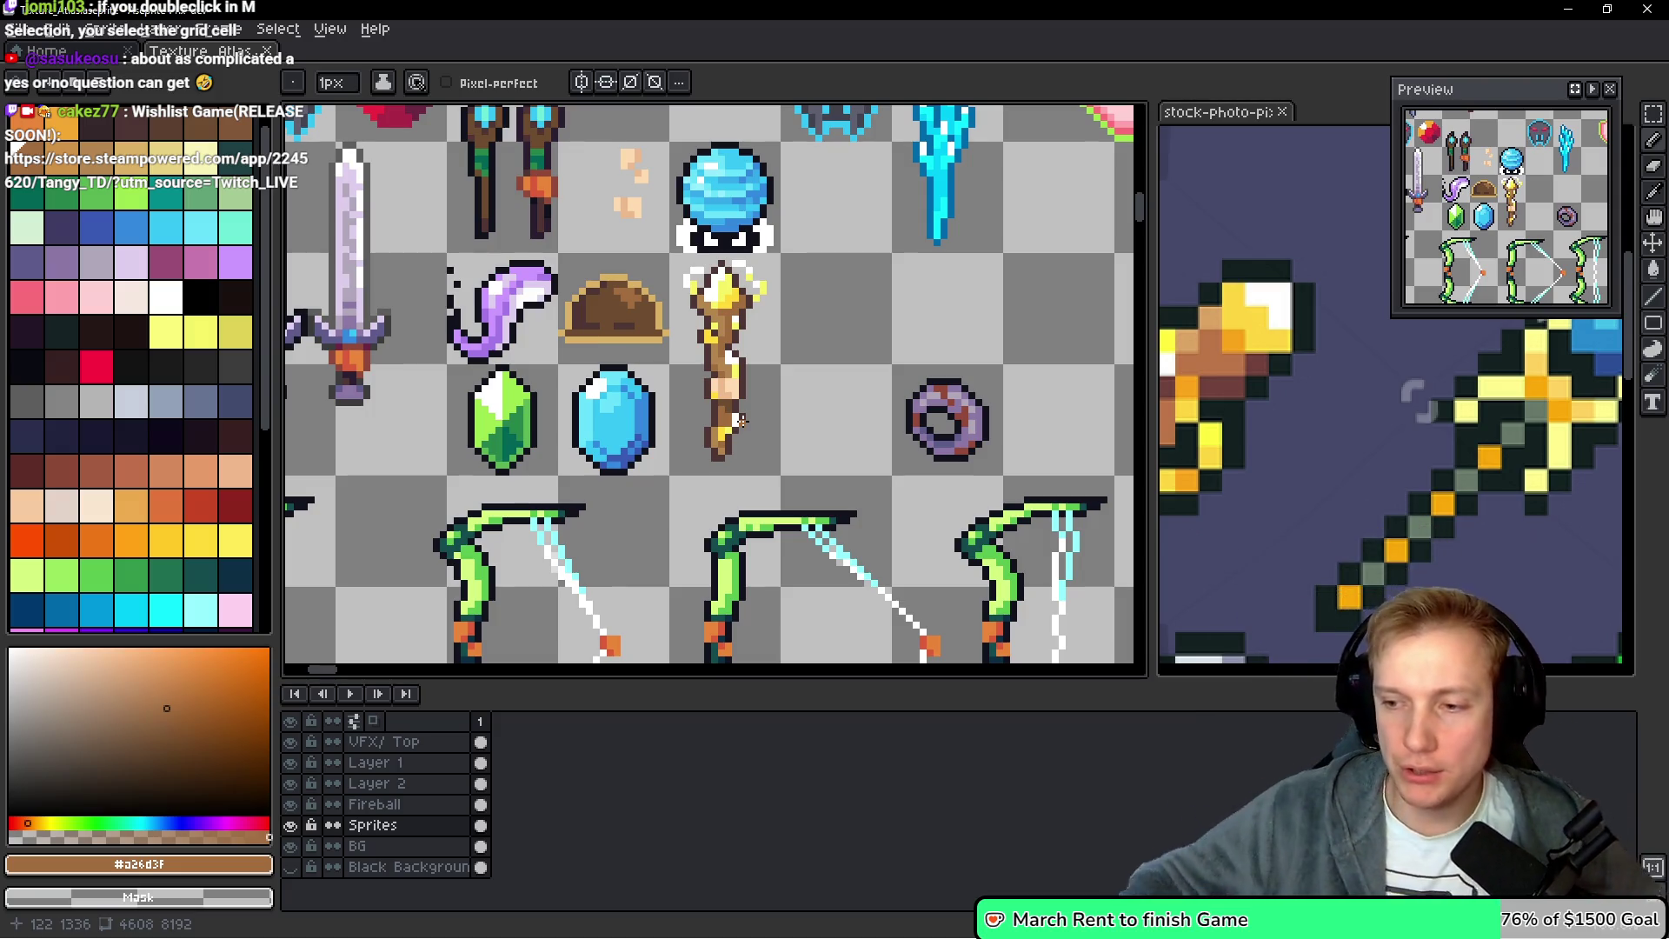
key("m")
double_click(834, 372)
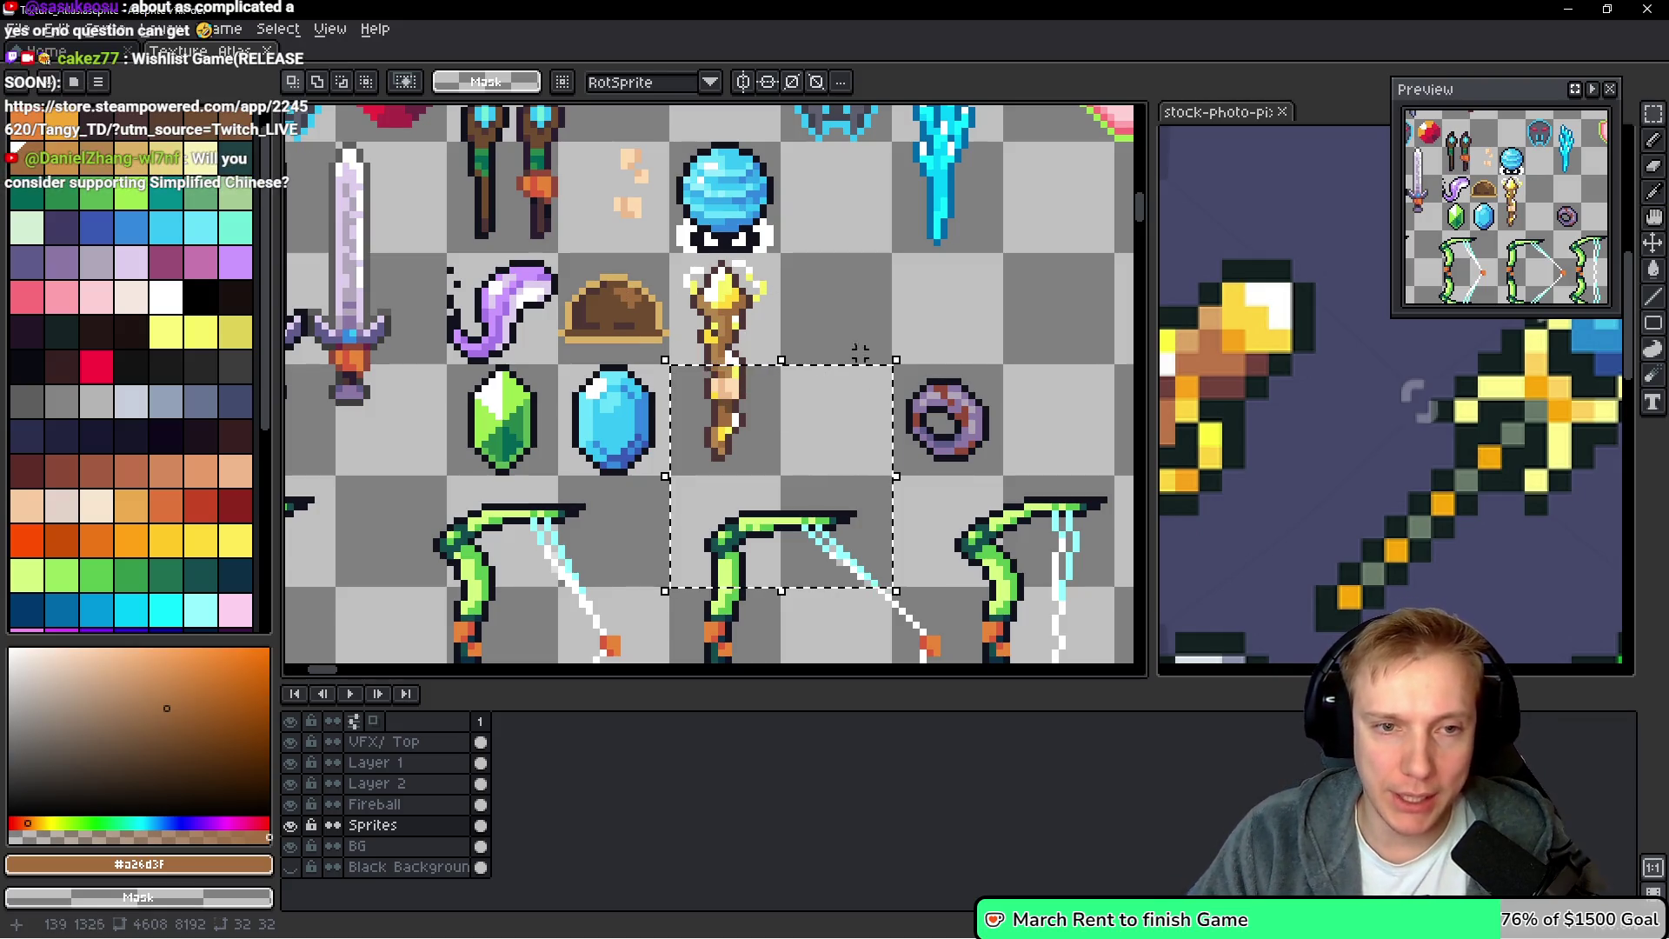
key("ctrl+d")
scroll(783, 250, "left", 10)
scroll(609, 217, "up", 3)
left_click(331, 29)
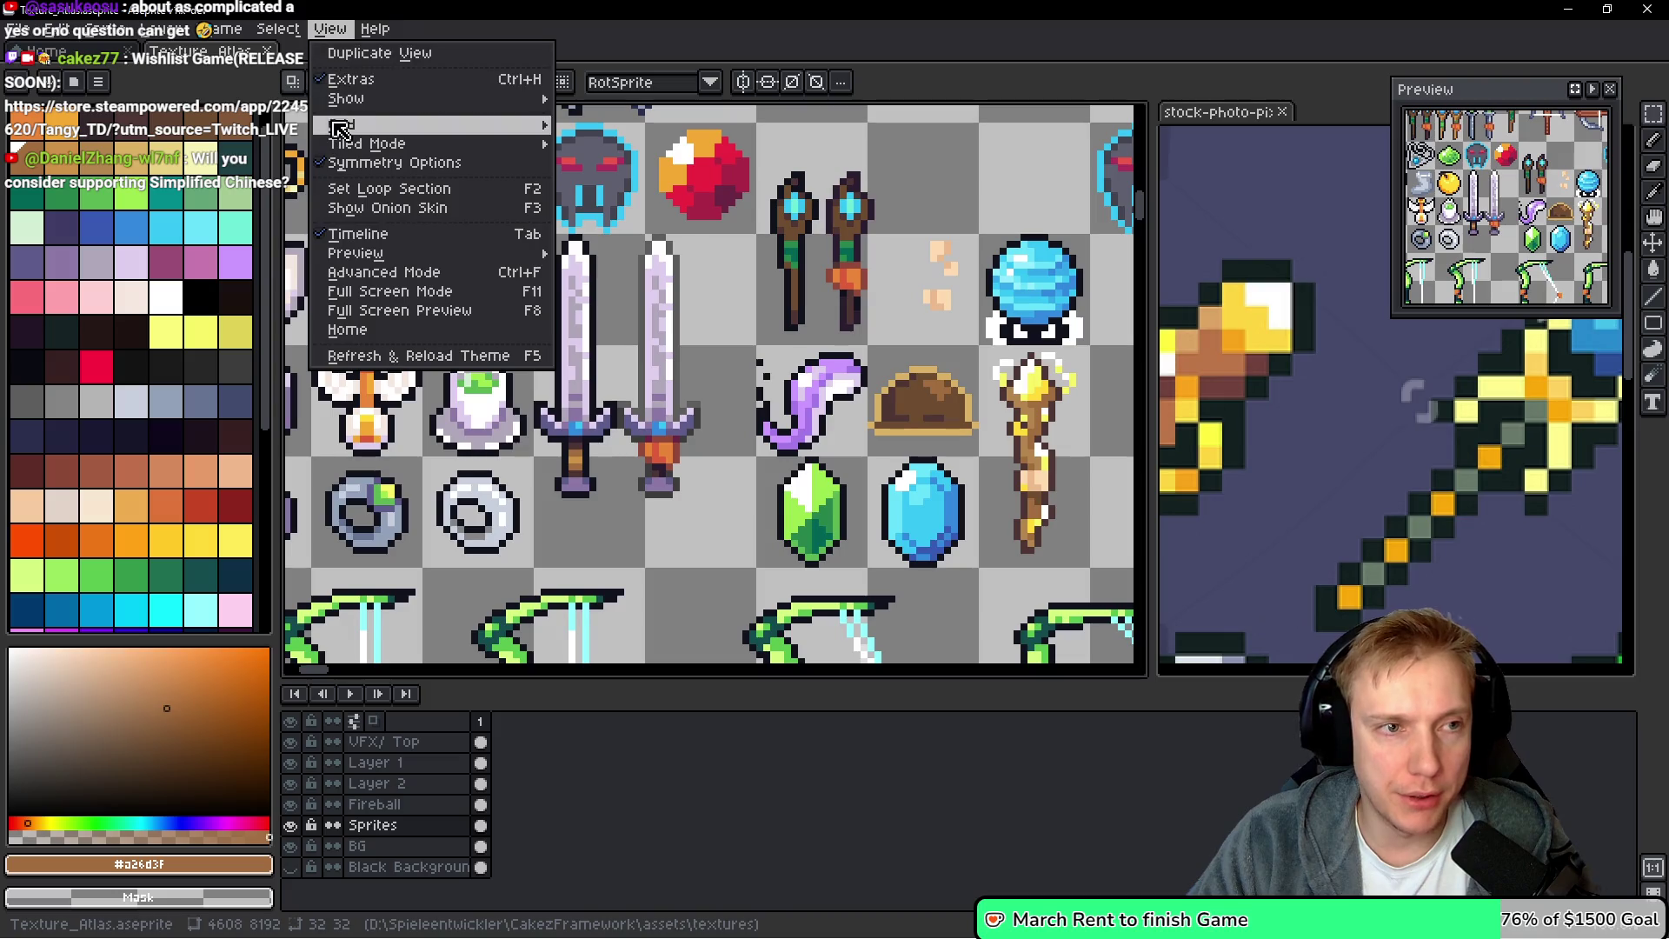
mouse_move(365, 127)
left_click(674, 127)
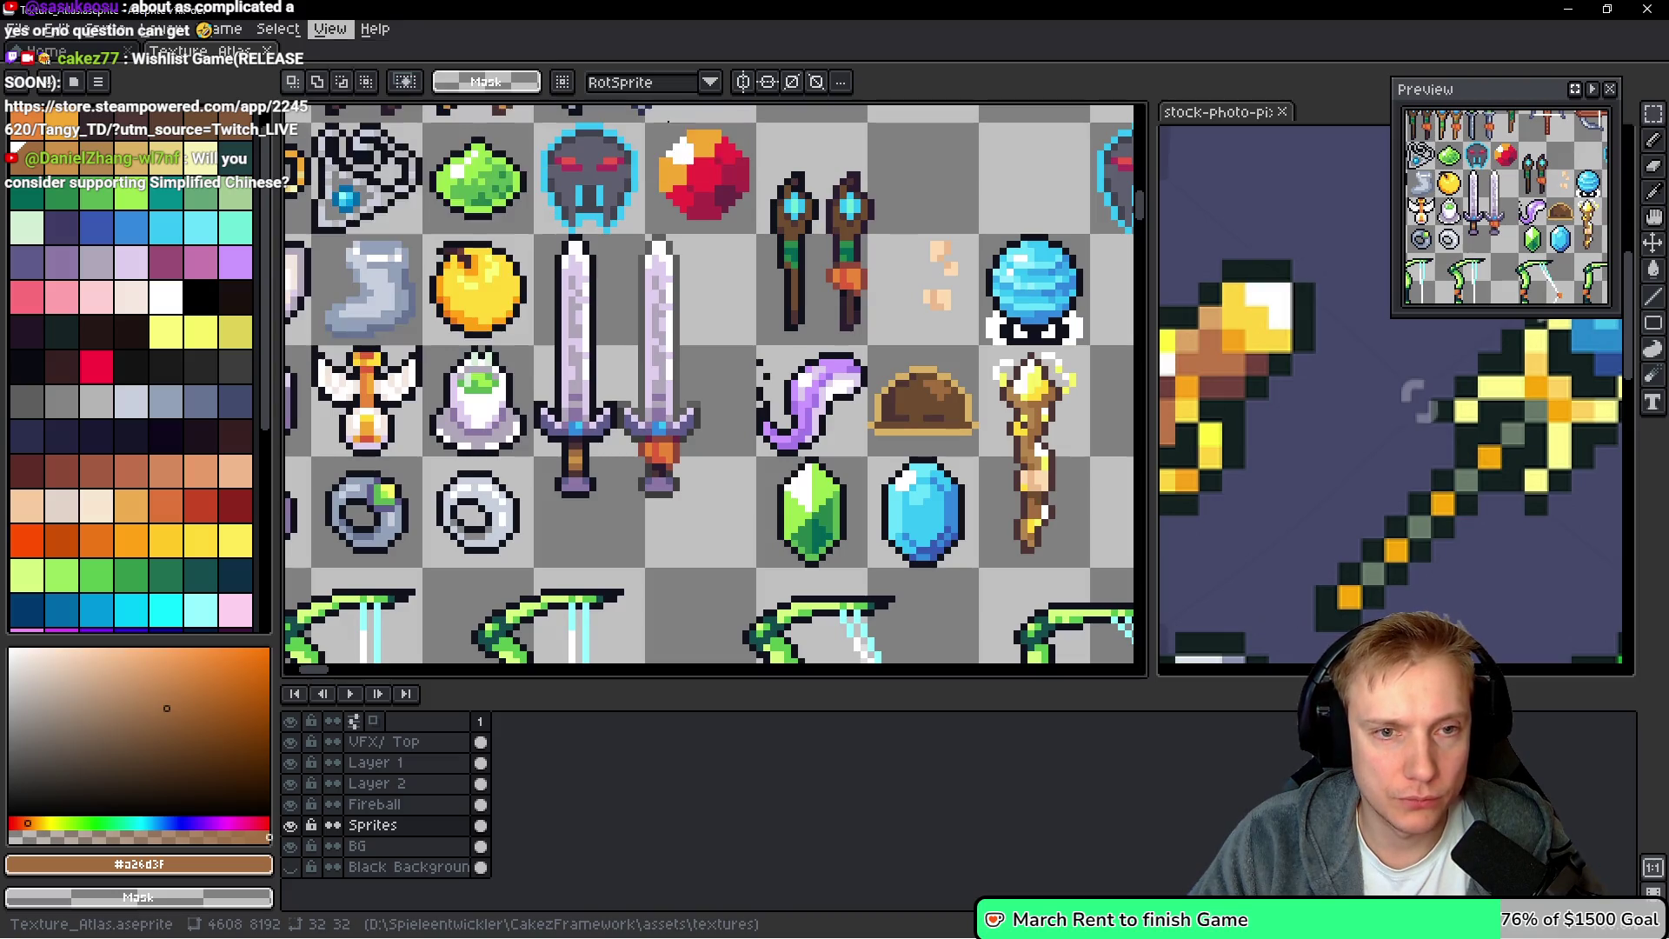
left_click(812, 526)
scroll(917, 408, "right", 8)
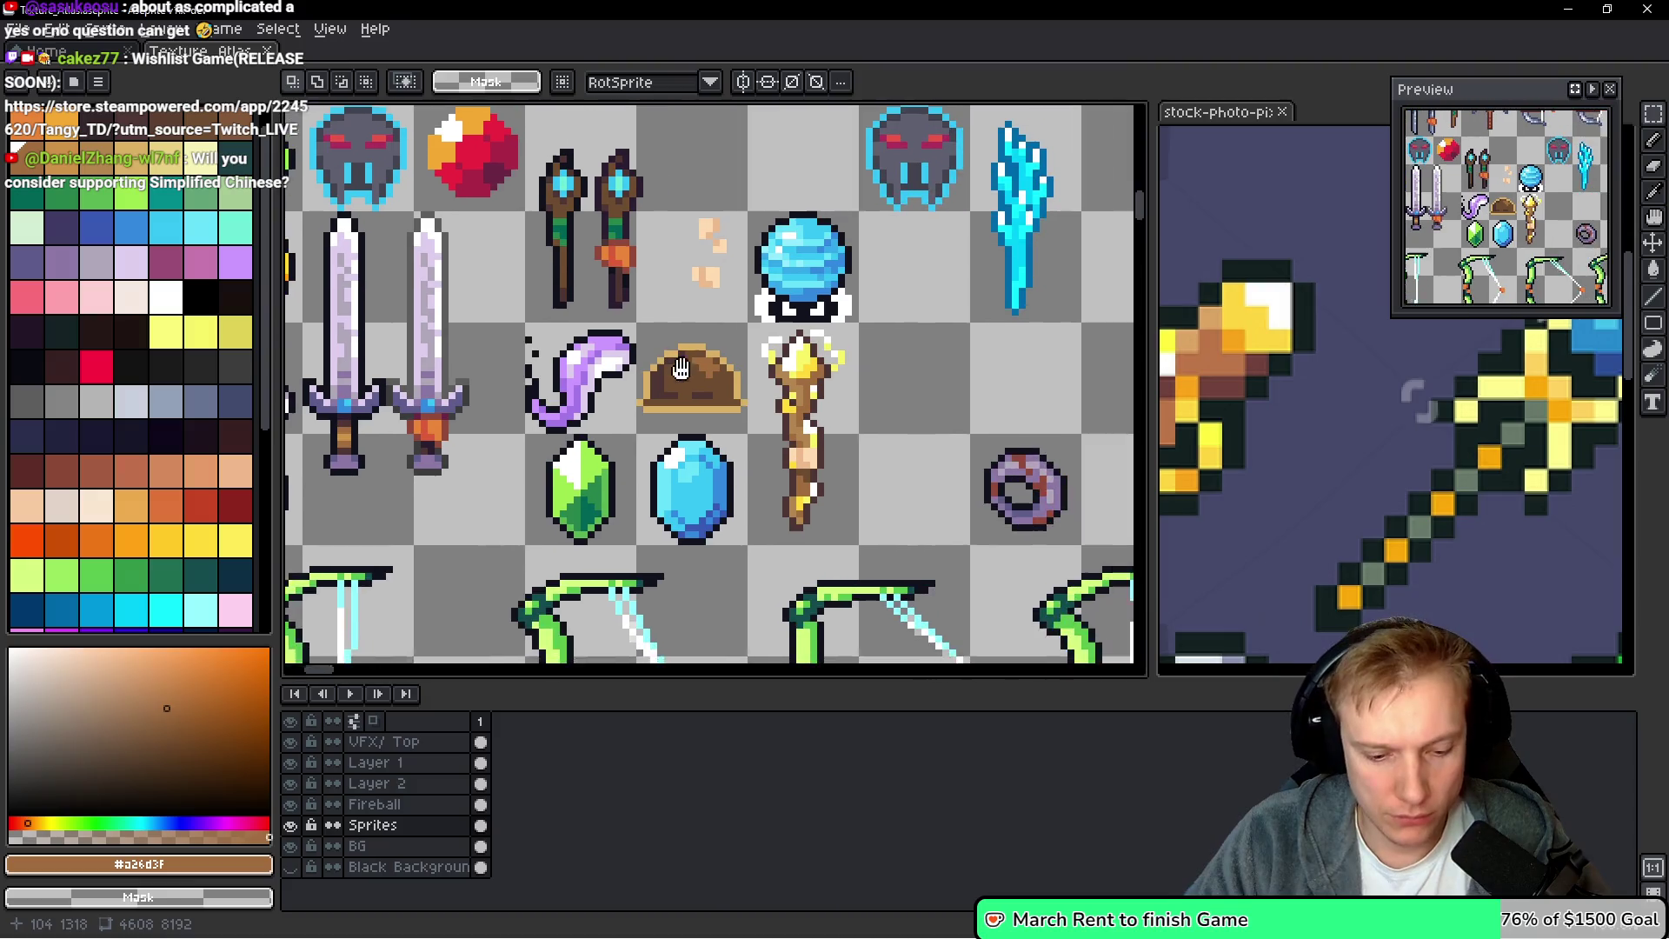
scroll(917, 408, "left", 6)
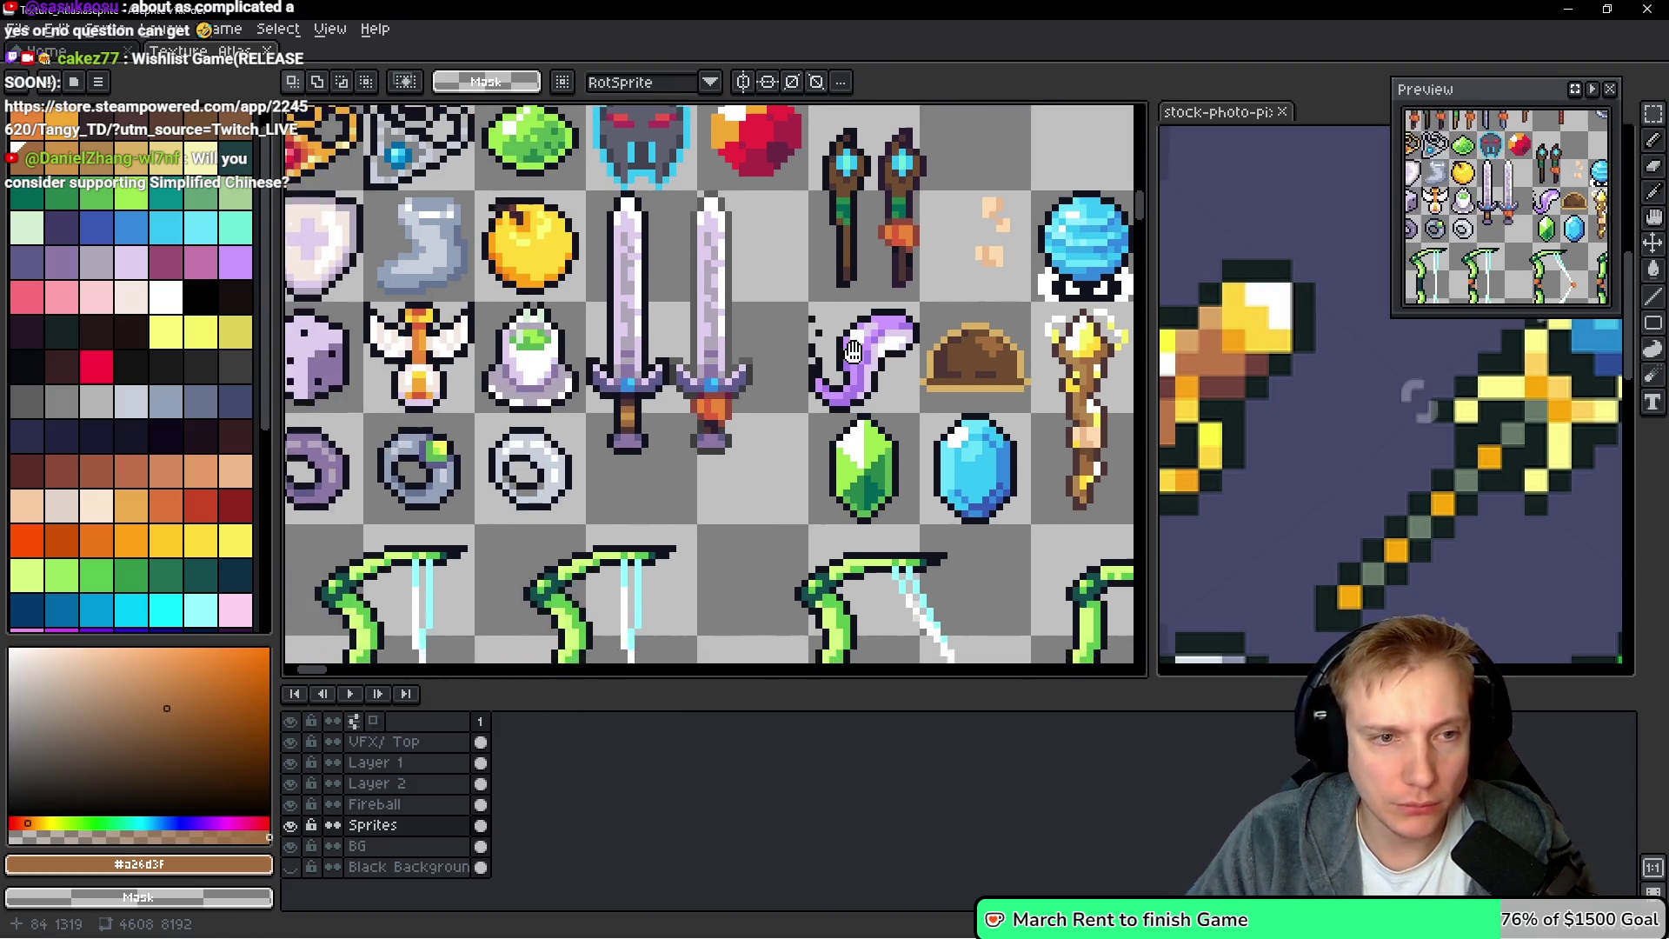
scroll(289, 331, "right", 5)
scroll(289, 330, "down", 1)
scroll(289, 331, "right", 4)
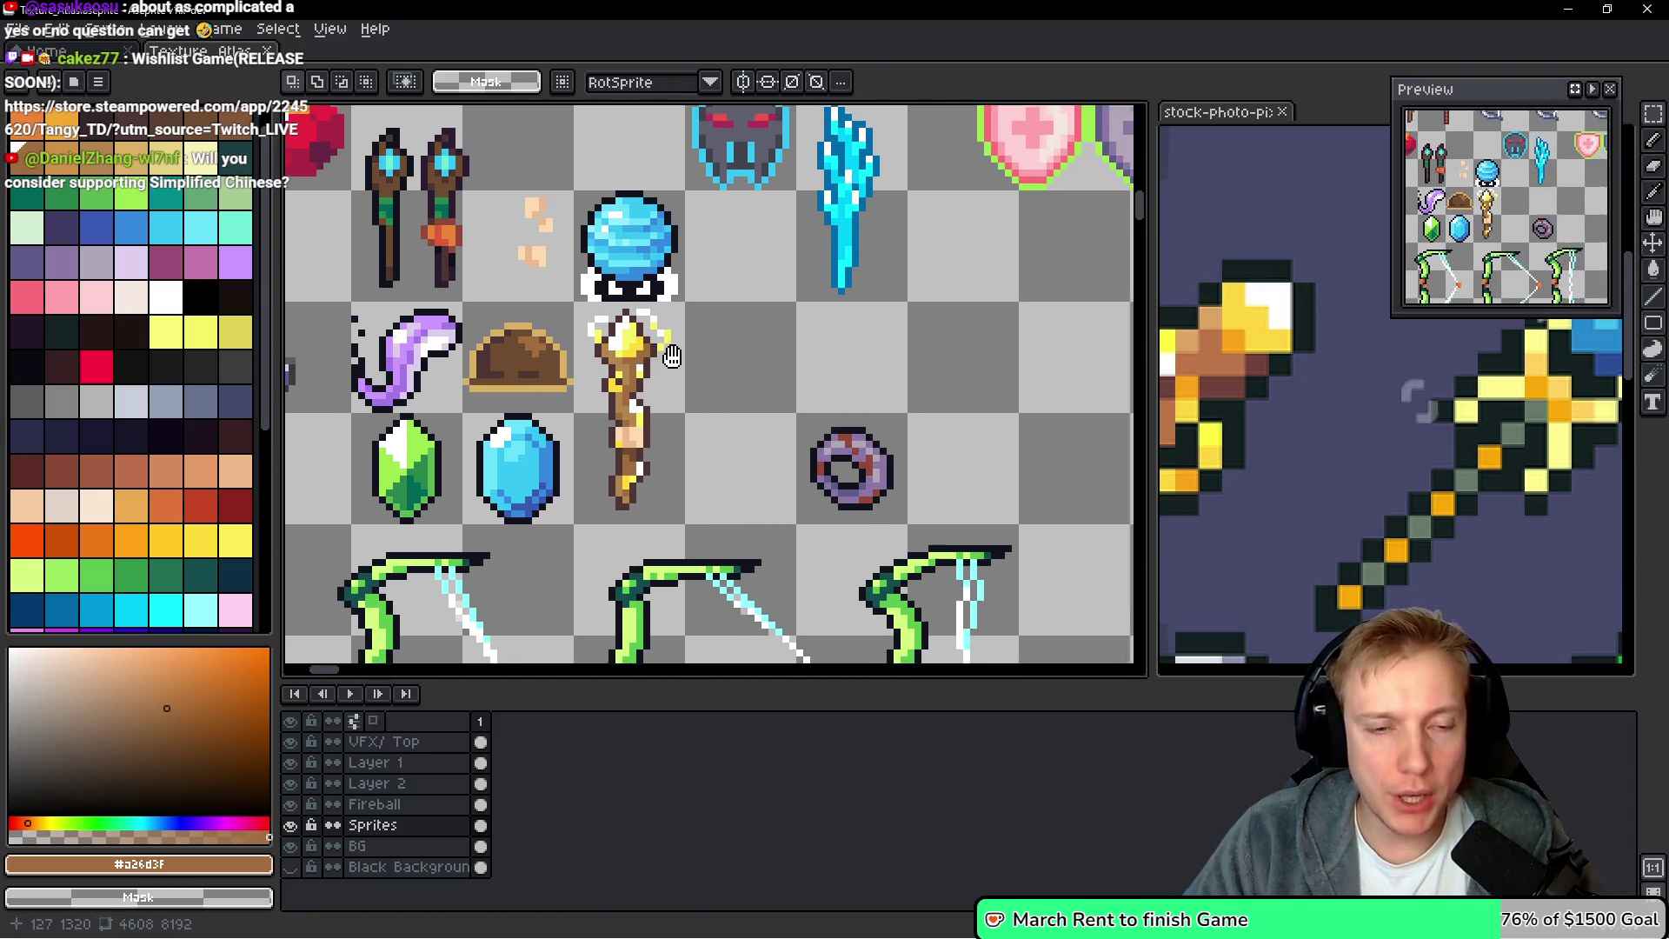
scroll(457, 441, "down", 2)
scroll(457, 442, "up", 1)
scroll(457, 442, "right", 2)
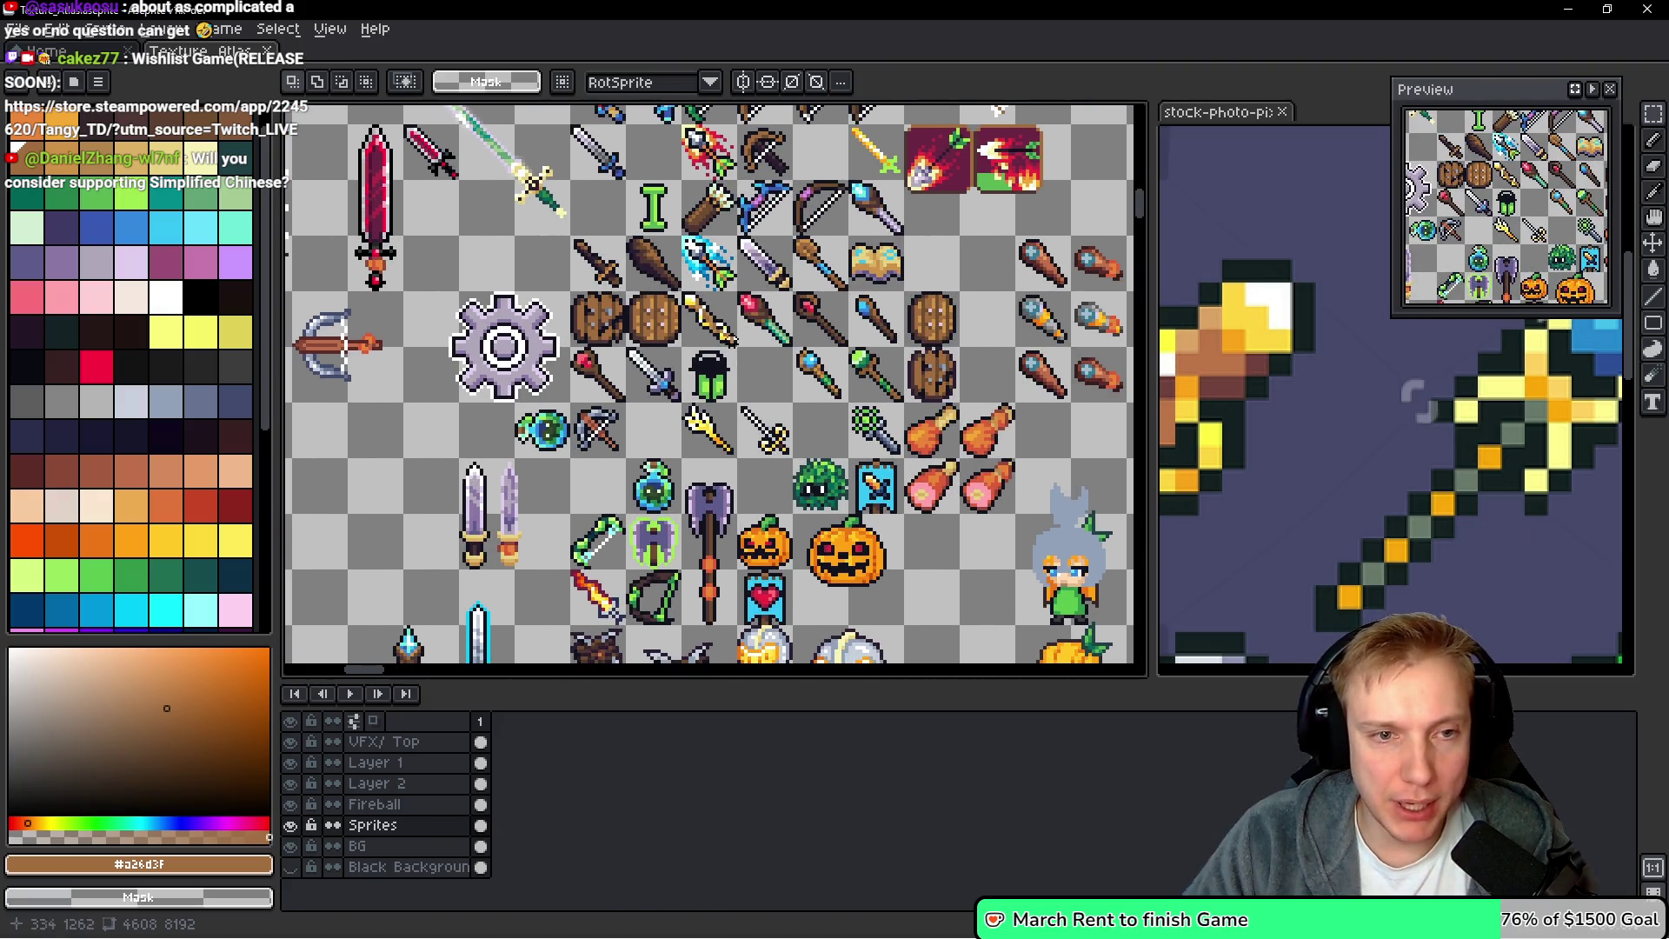
Remove the golden wand from its tile
scroll(637, 413, "up", 1)
left_click_drag(645, 329, 747, 419)
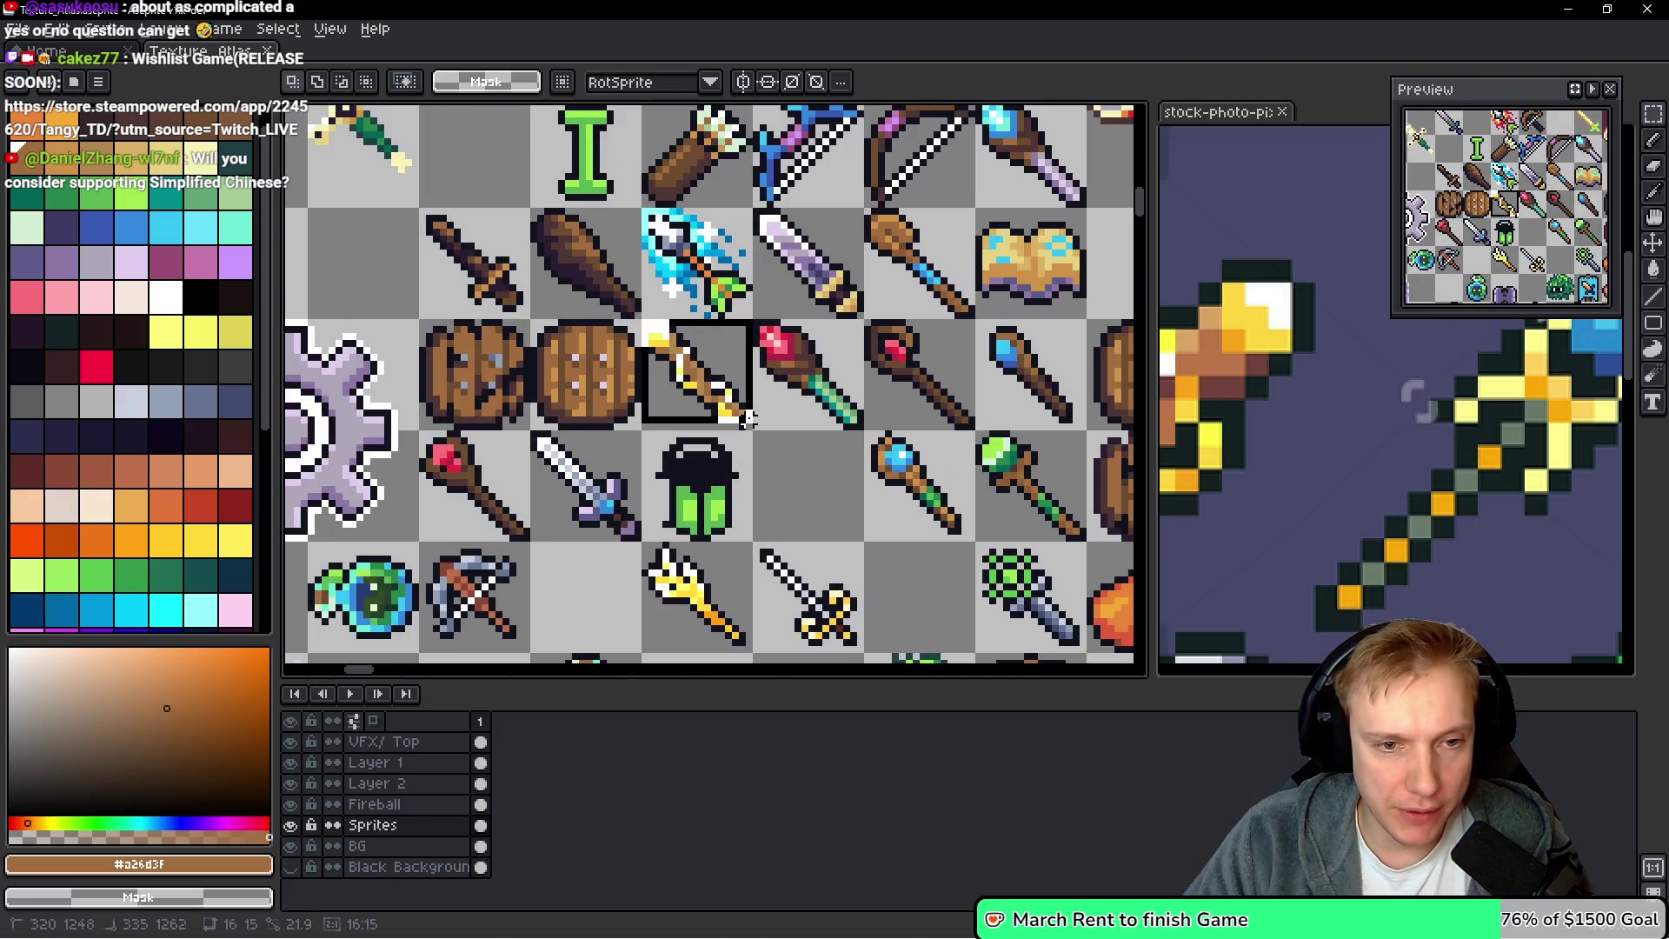
key("Delete")
key("ctrl+d")
Place the golden wand over the golden trident's tile, then save and re-export the atlas
scroll(682, 489, "down", 2)
mouse_move(645, 483)
left_mouse_down()
mouse_move(725, 382)
mouse_move(766, 369)
left_mouse_up()
key("ctrl+d")
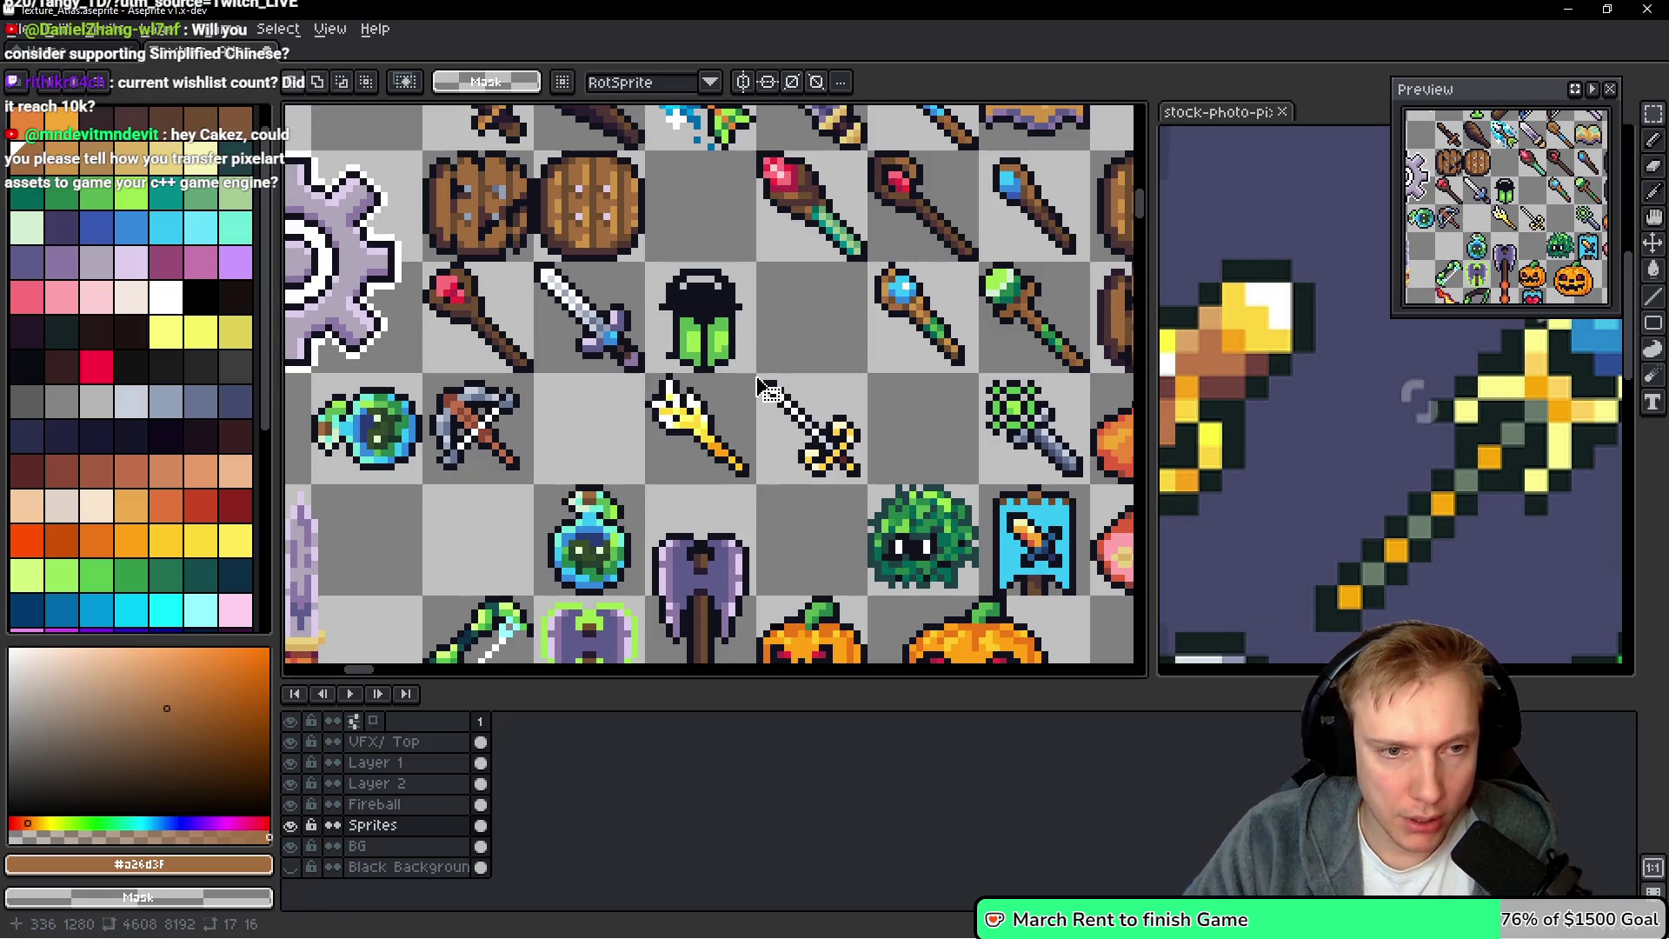
mouse_move(648, 375)
left_mouse_down()
mouse_move(706, 468)
mouse_move(751, 480)
left_mouse_up()
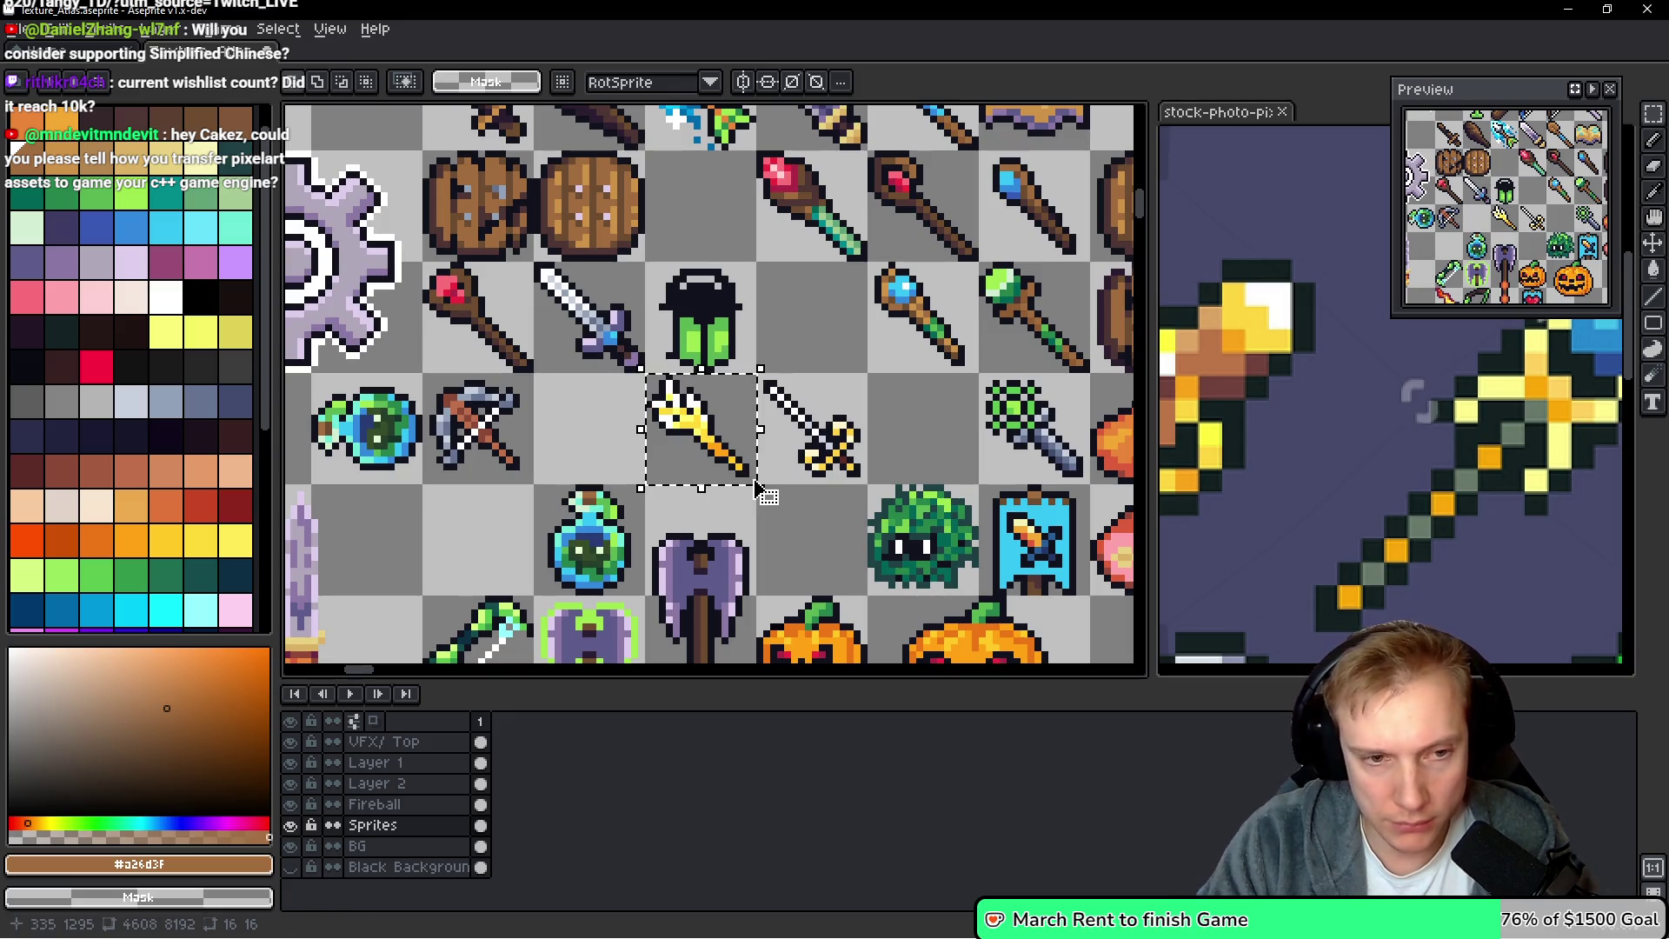
key("shift+Up")
key("shift+Up")
left_click_drag(721, 198, 721, 430)
key("ctrl+d")
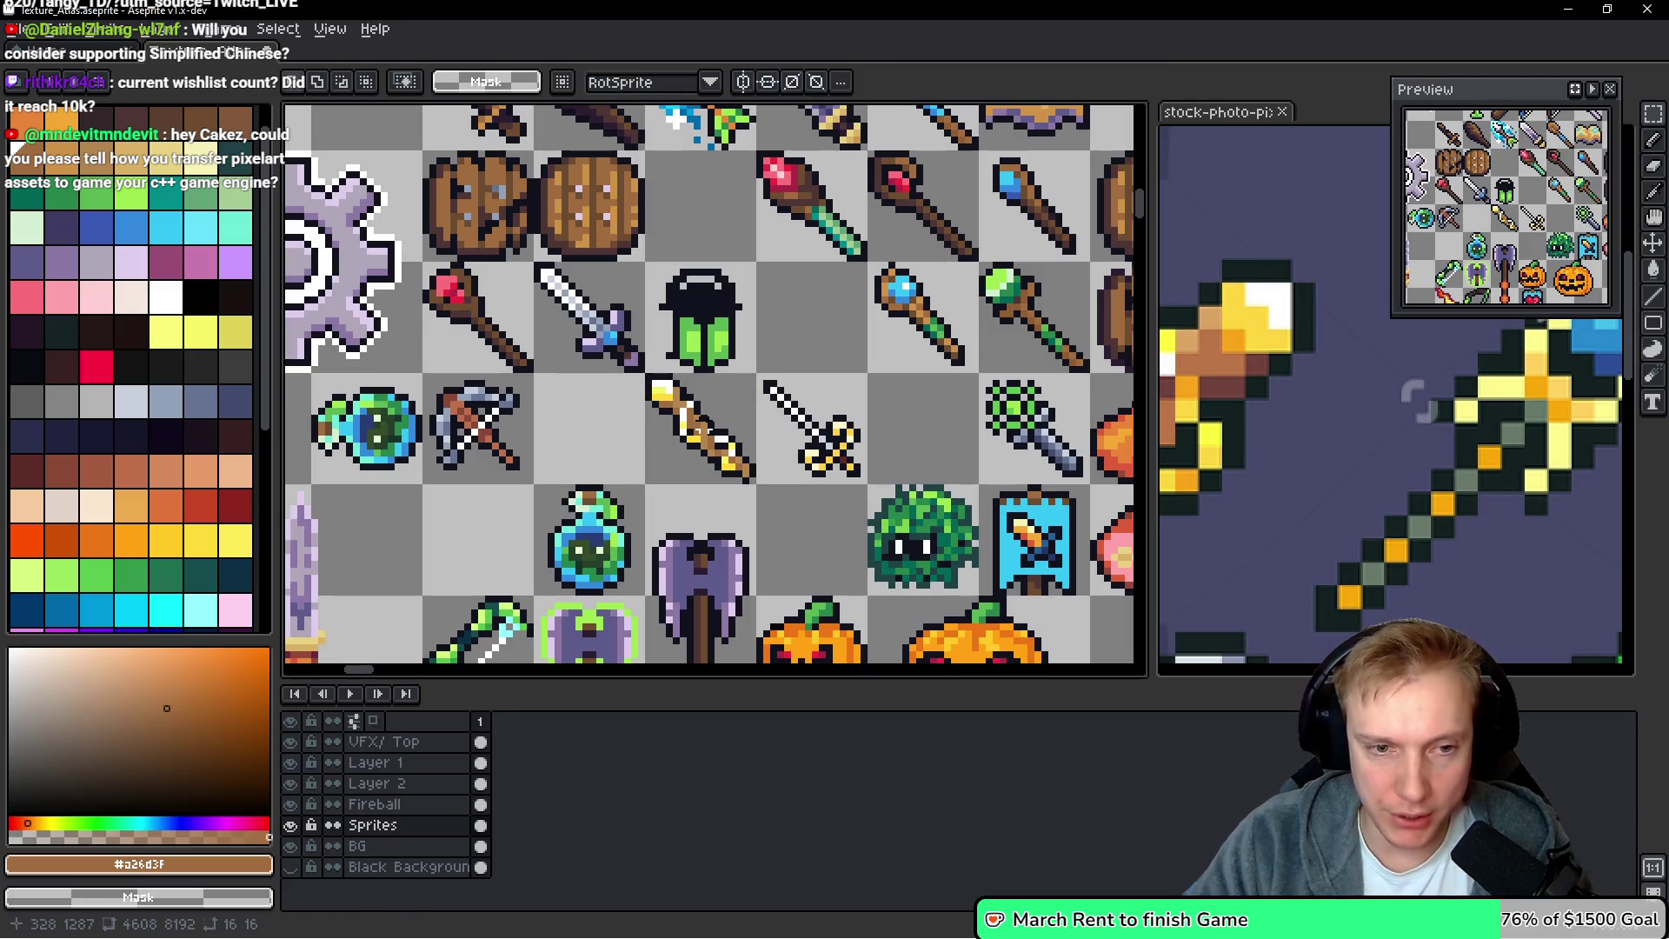
key("ctrl+s")
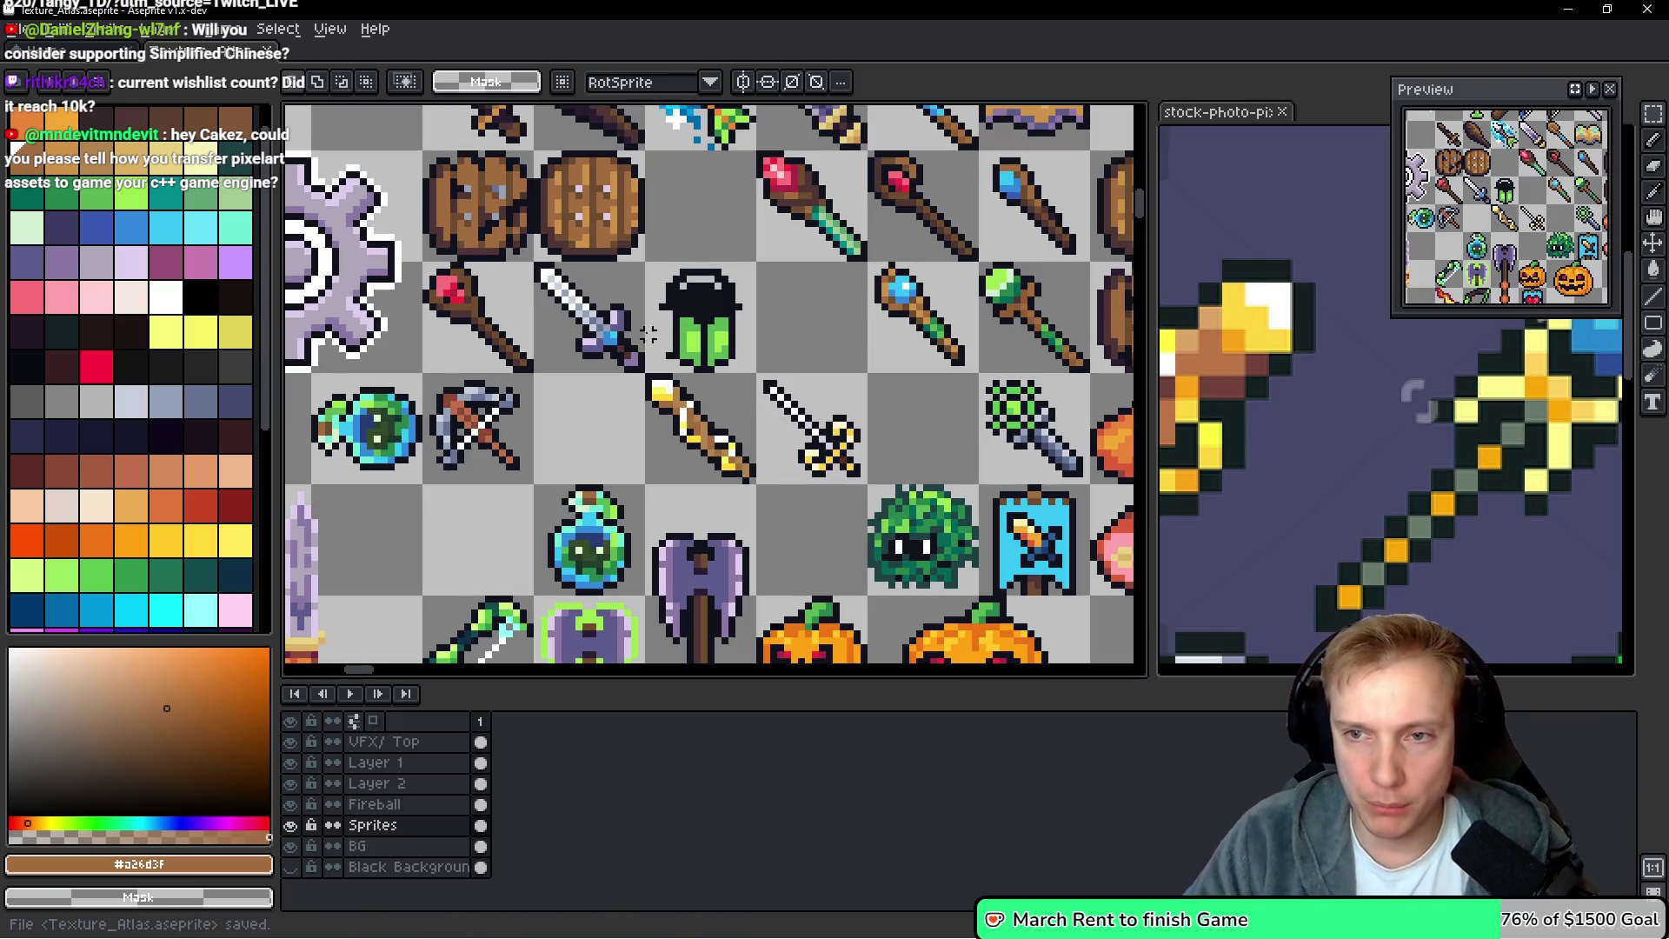
key("ctrl+e")
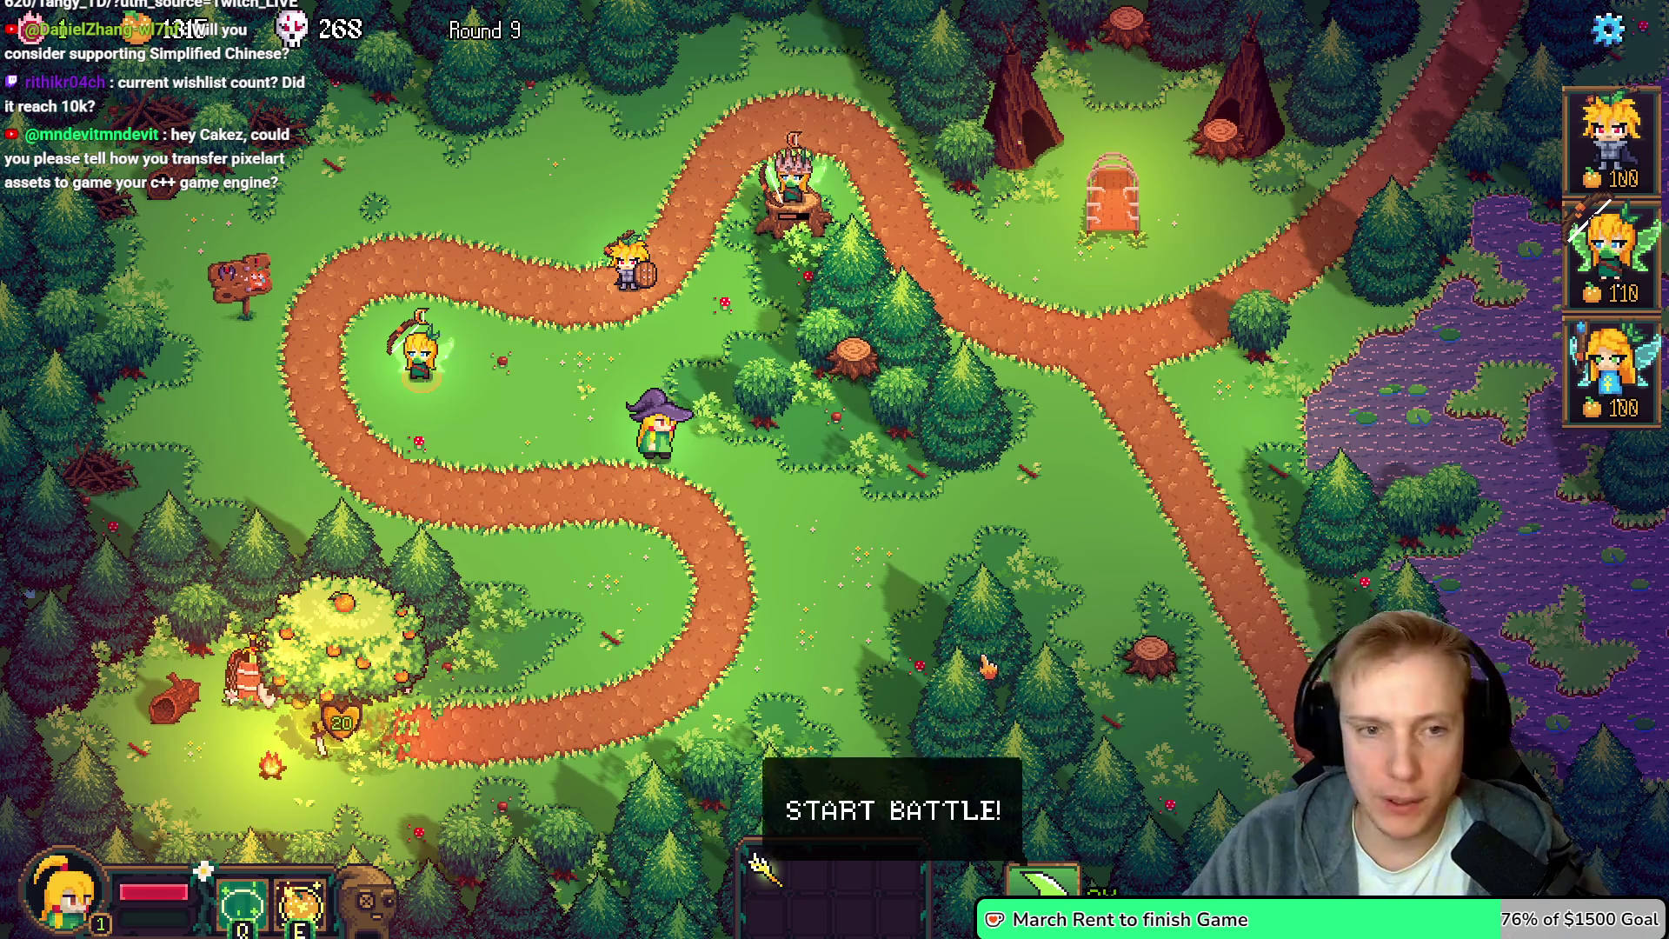
Check the Wand of Sparking icon in the game's item bar, then switch to the code editor
mouse_move(751, 839)
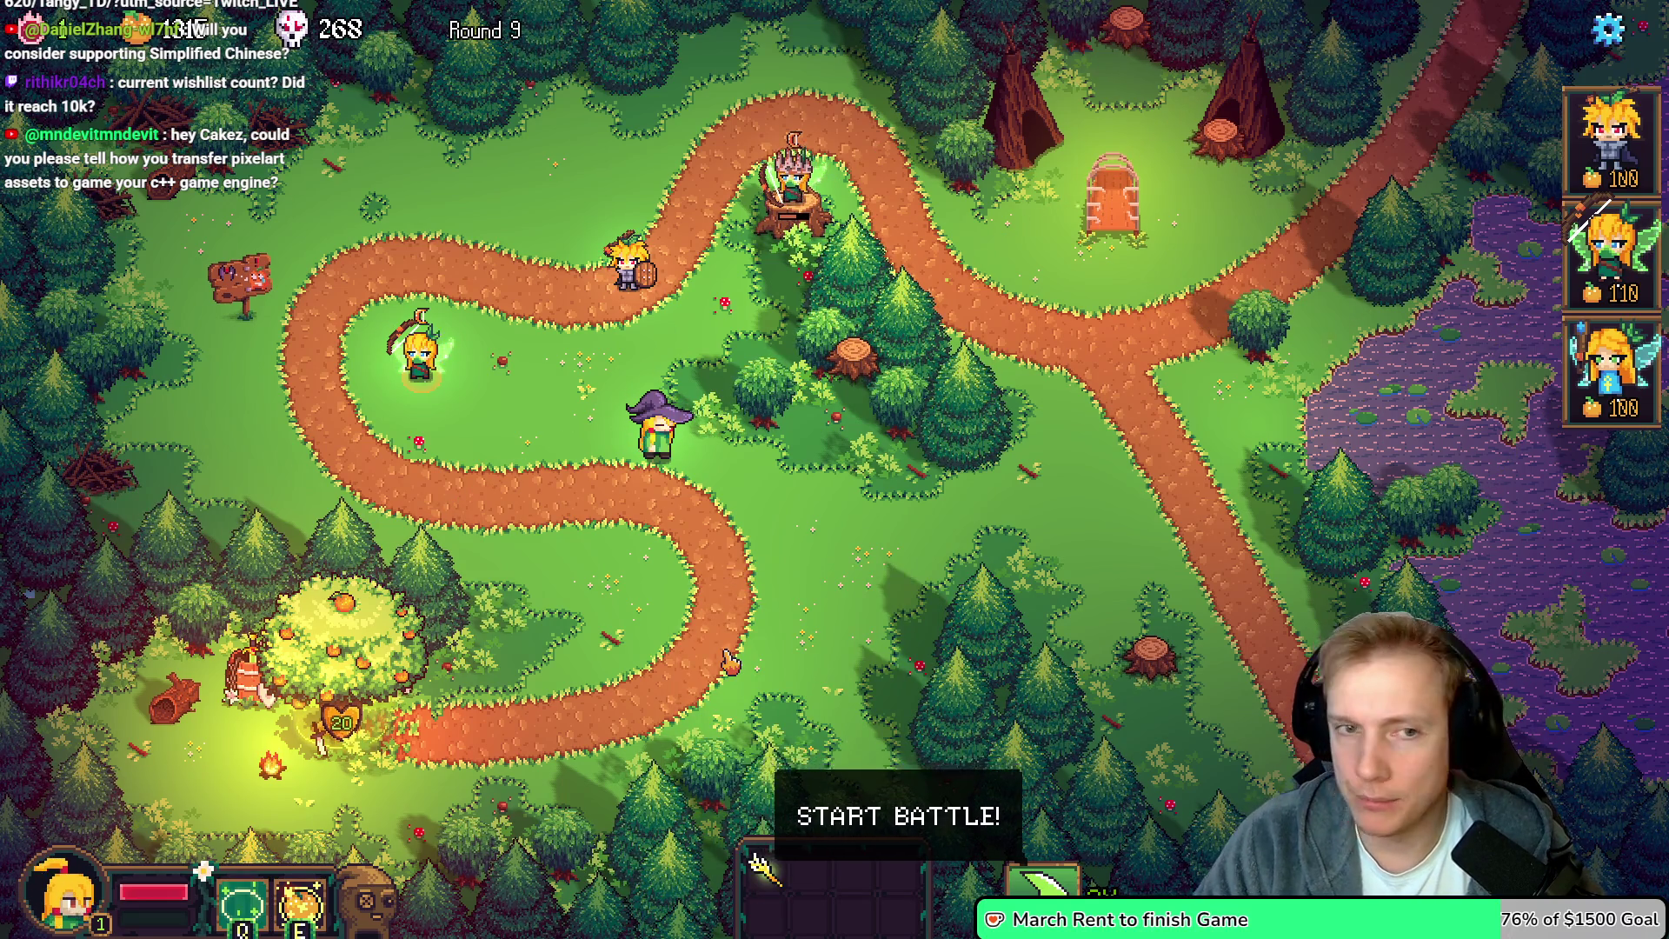
key("alt+Tab")
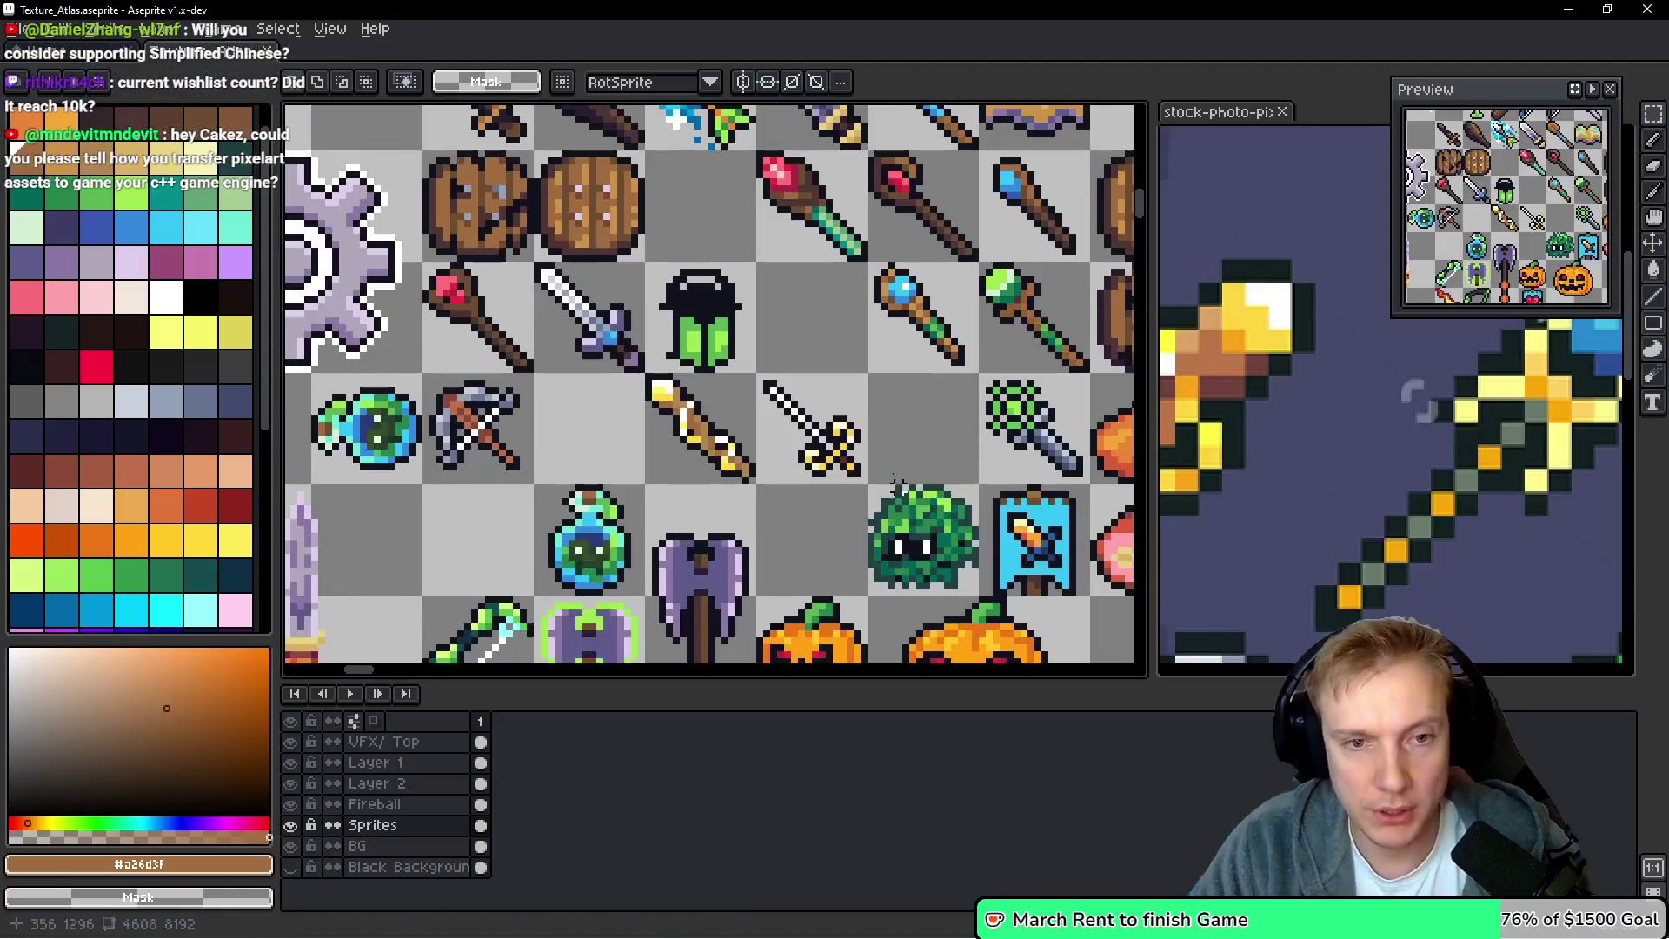
key("i")
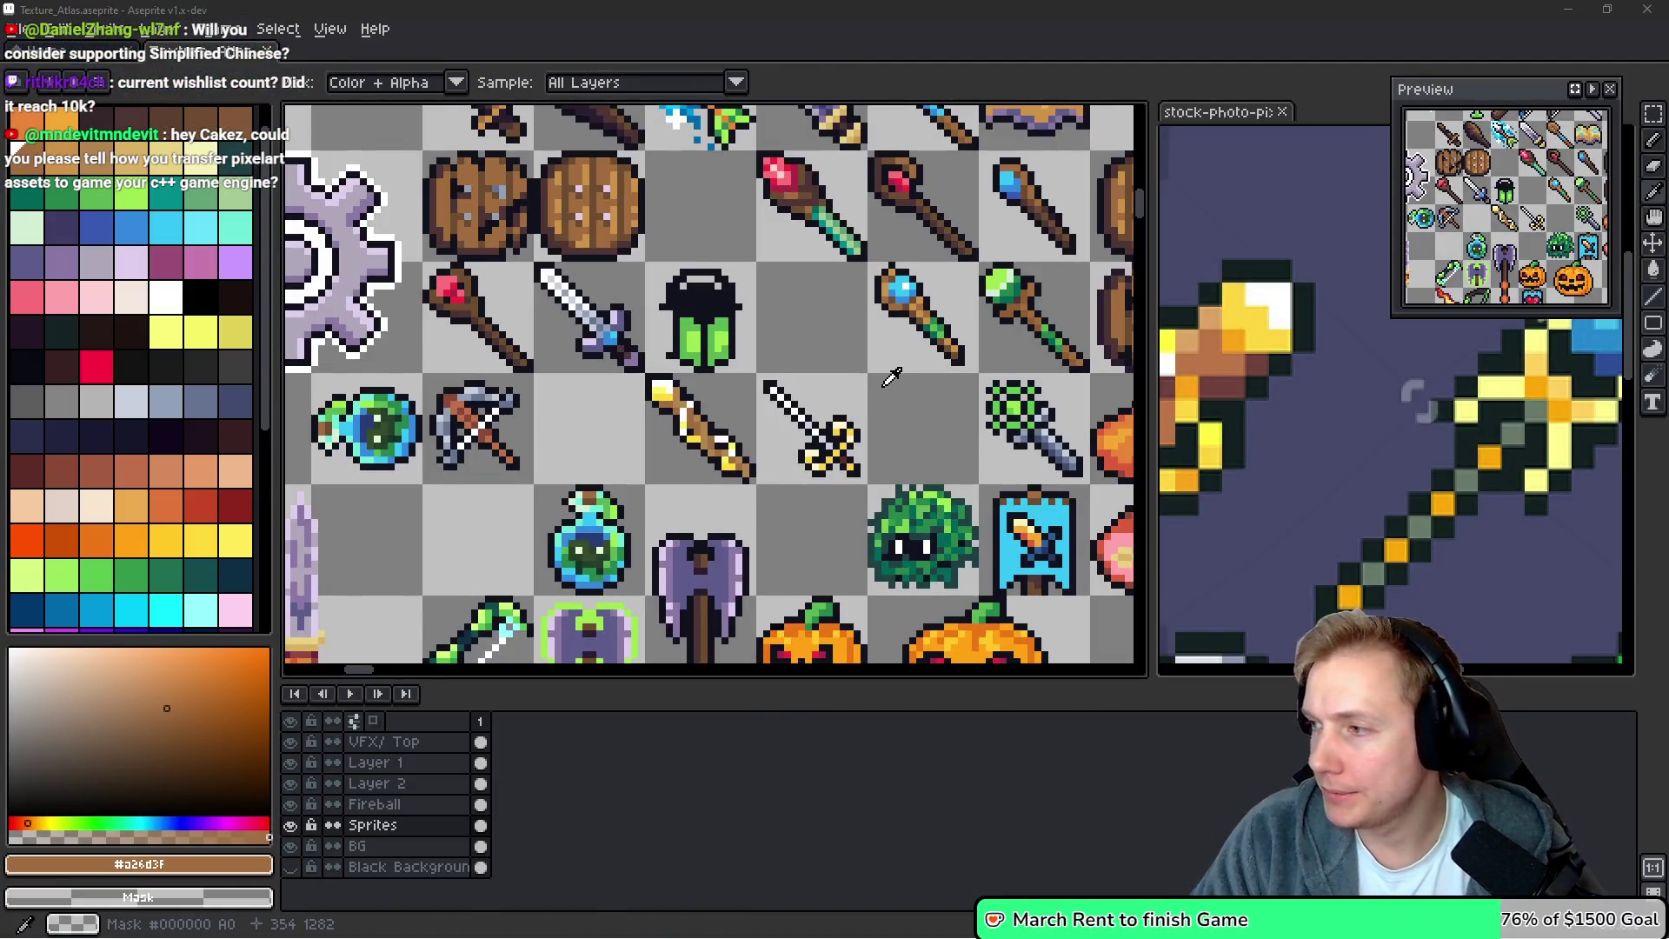
key("alt+Tab")
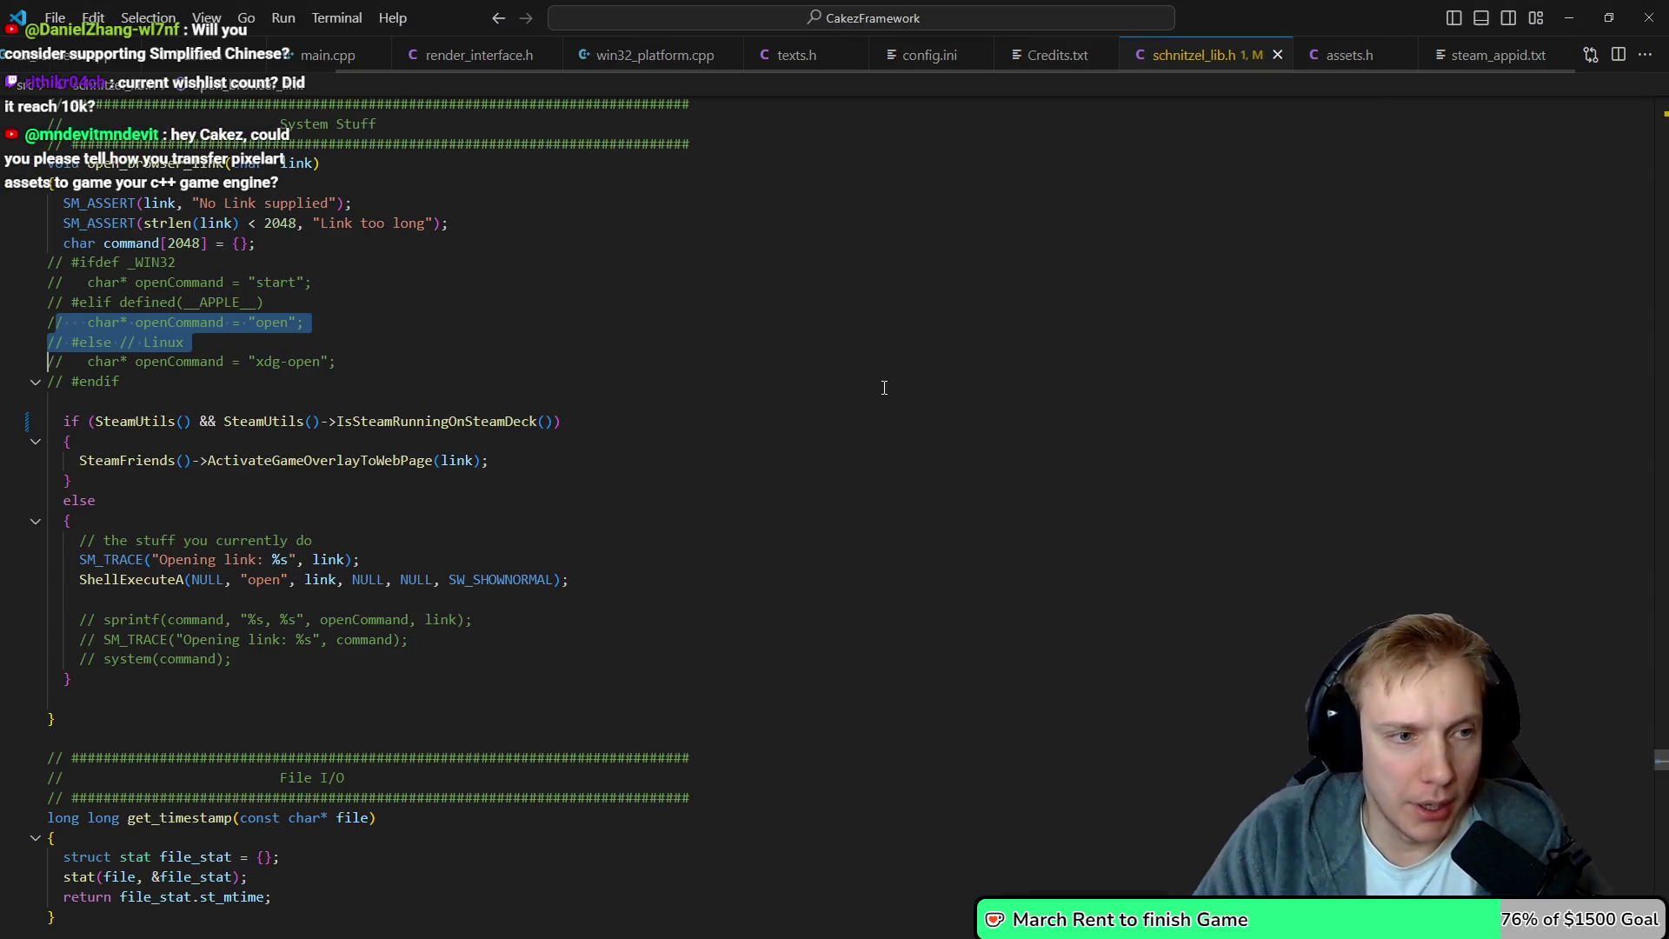
Snap VS Code to the right half and cycle through schnitzel_lib.h, game.cpp and build.sh
key("super+Right")
key("ctrl+Tab")
key("ctrl+Tab")
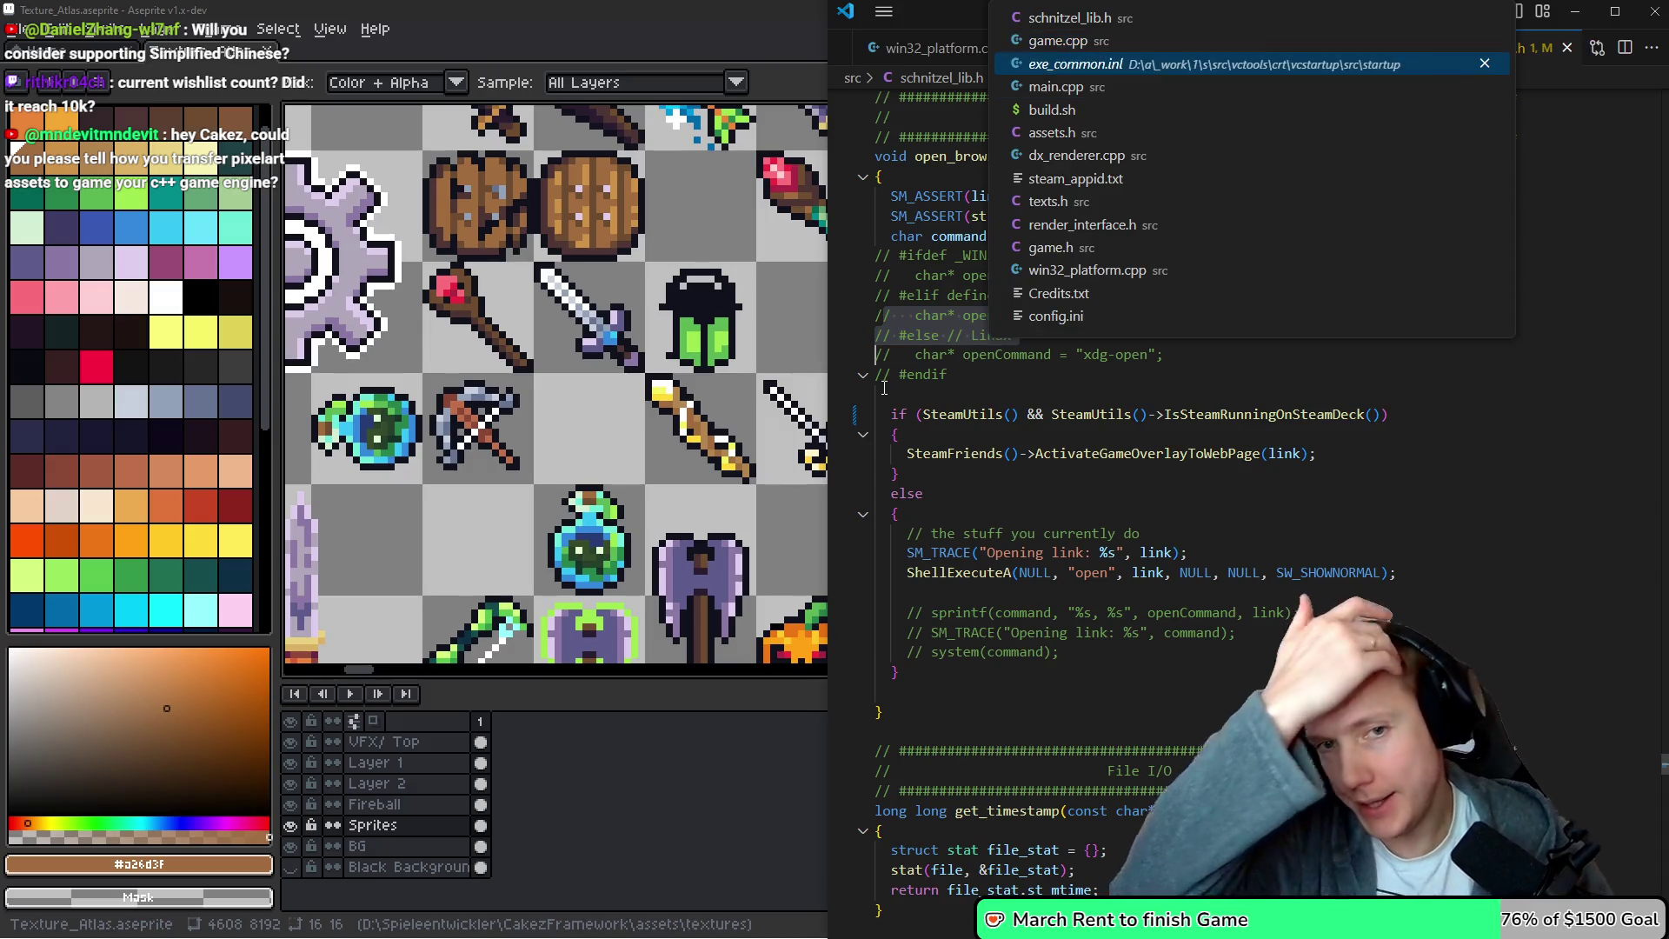
key("ctrl+Tab")
key("ctrl+Tab")
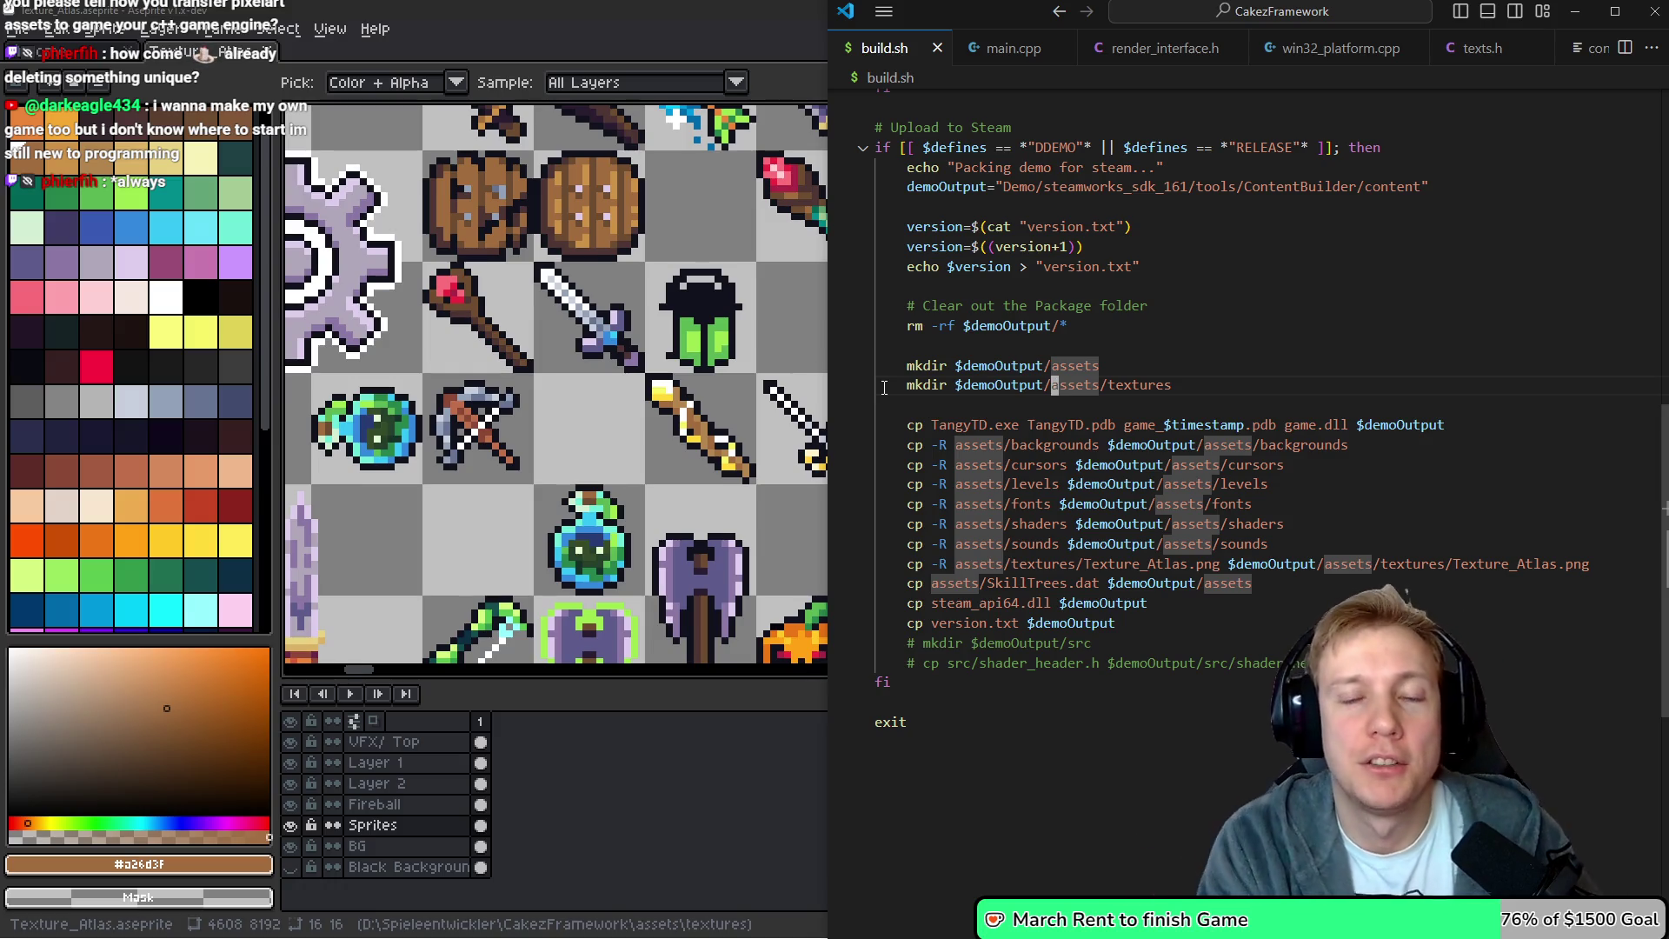
key("ctrl+p")
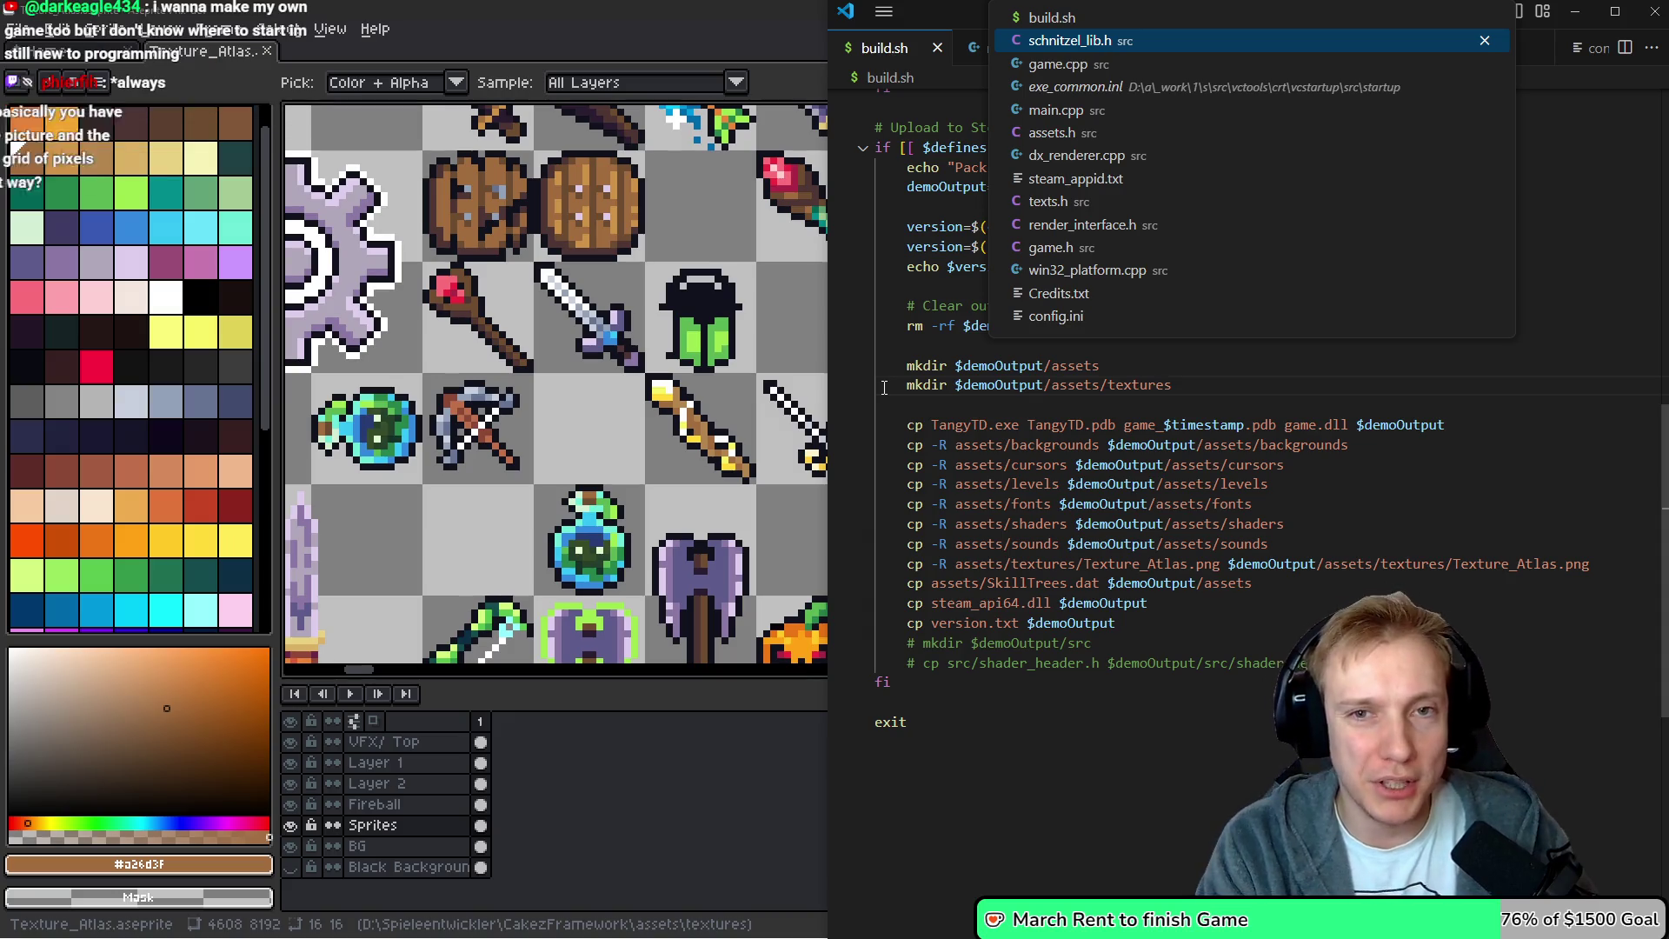
key("Return")
key("ctrl+p")
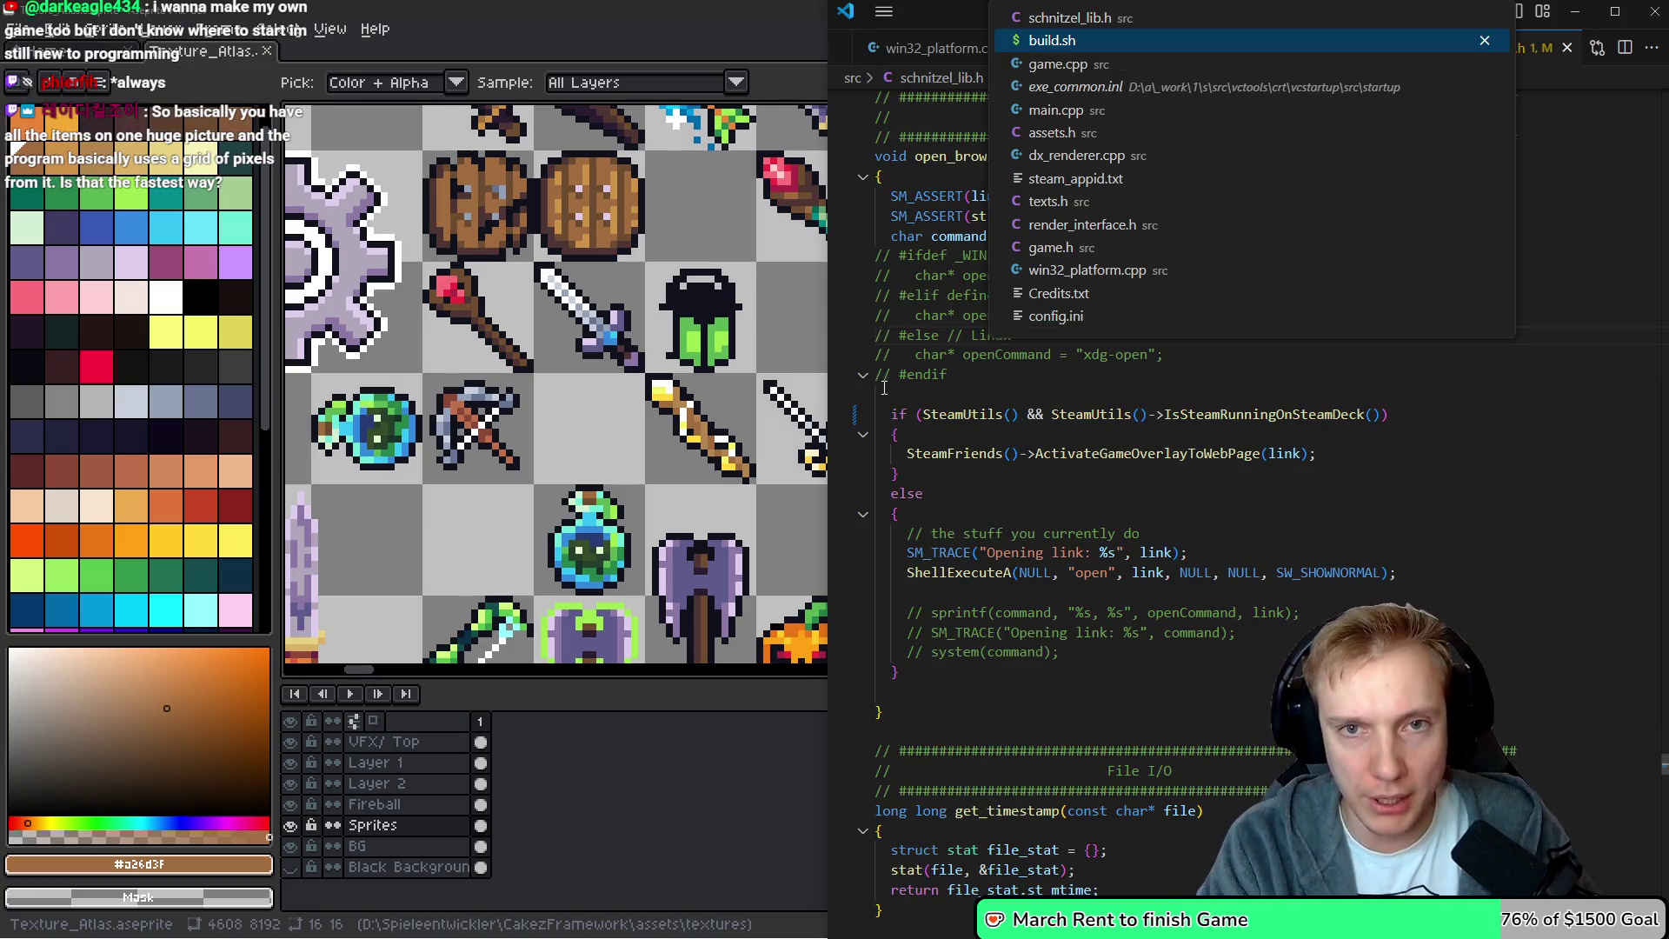
key("Down")
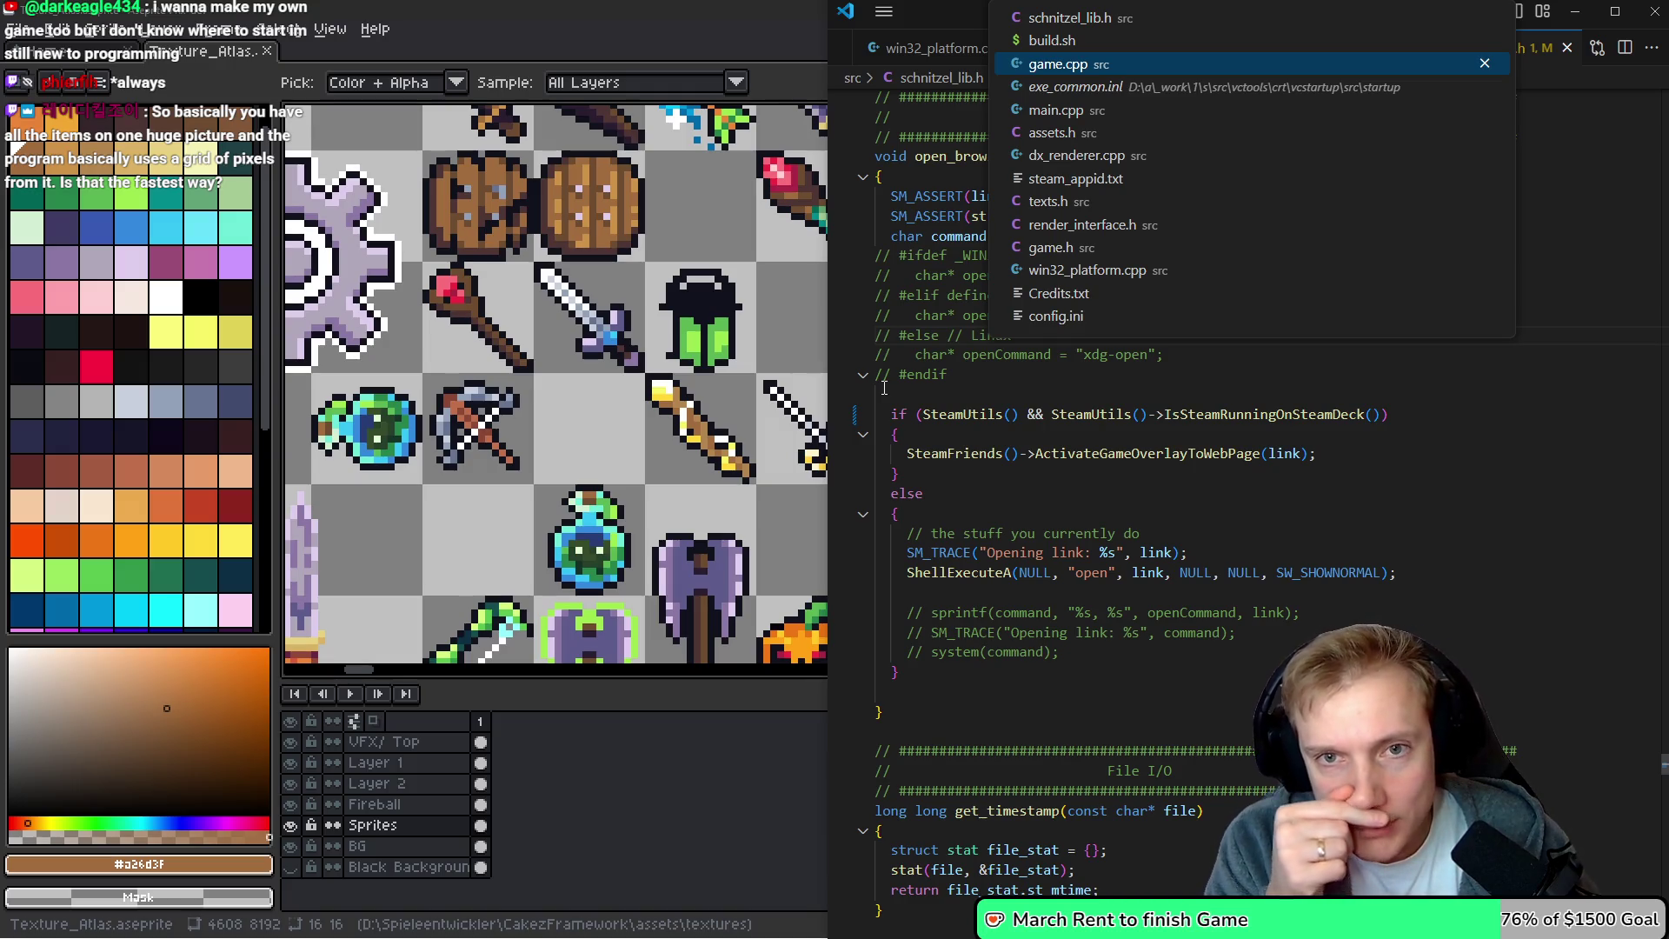
key("Return")
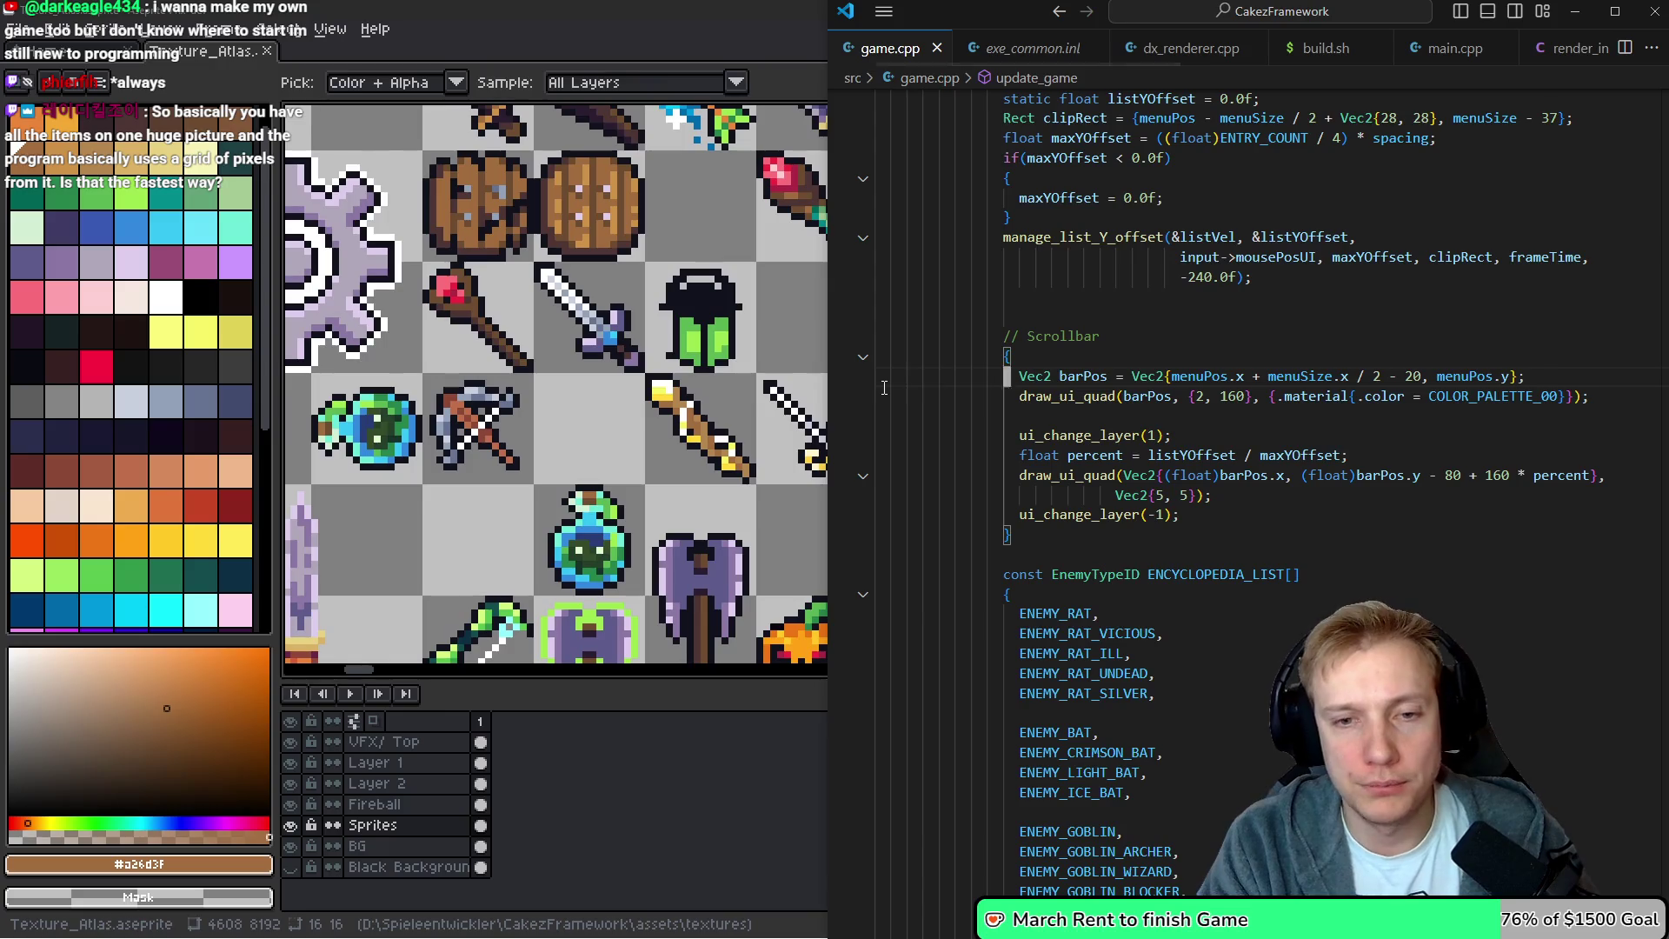
key("ctrl+p")
key("Down")
key("Return")
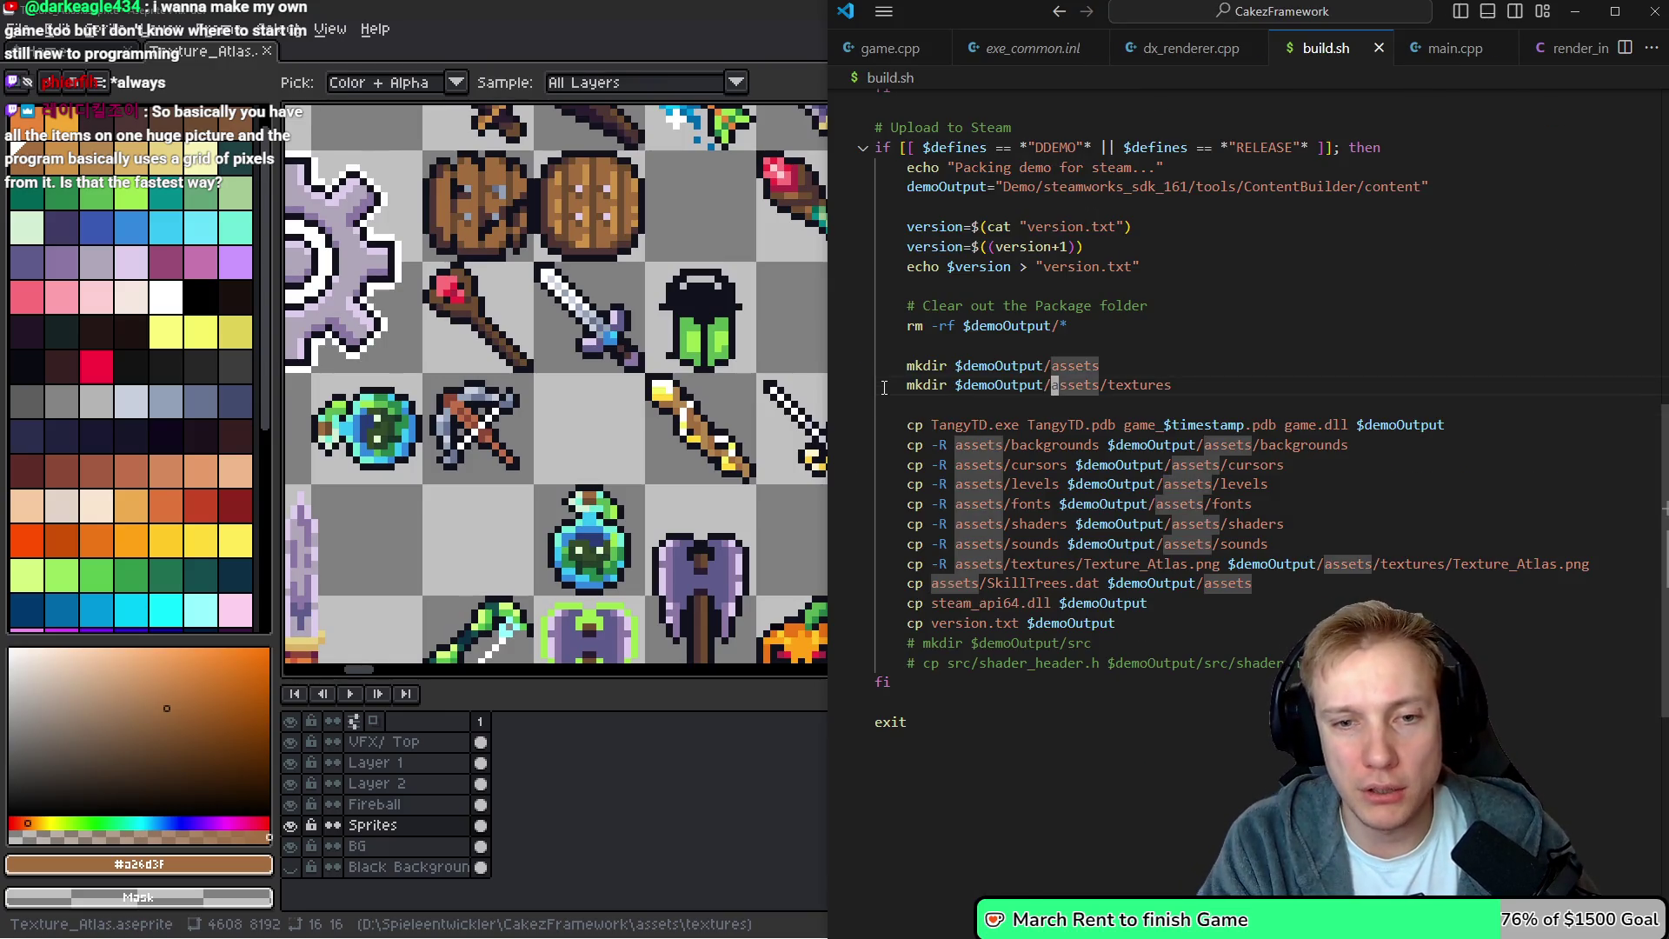
Comment out the DRELEASE defines, enable DDEBUG, run the build, and return to Aseprite
key("ctrl+Home")
key("Down")
key("Down")
key("Down")
key("ctrl+slash")
key("Up")
key("Up")
key("Up")
key("ctrl+slash")
key("ctrl+shift+b")
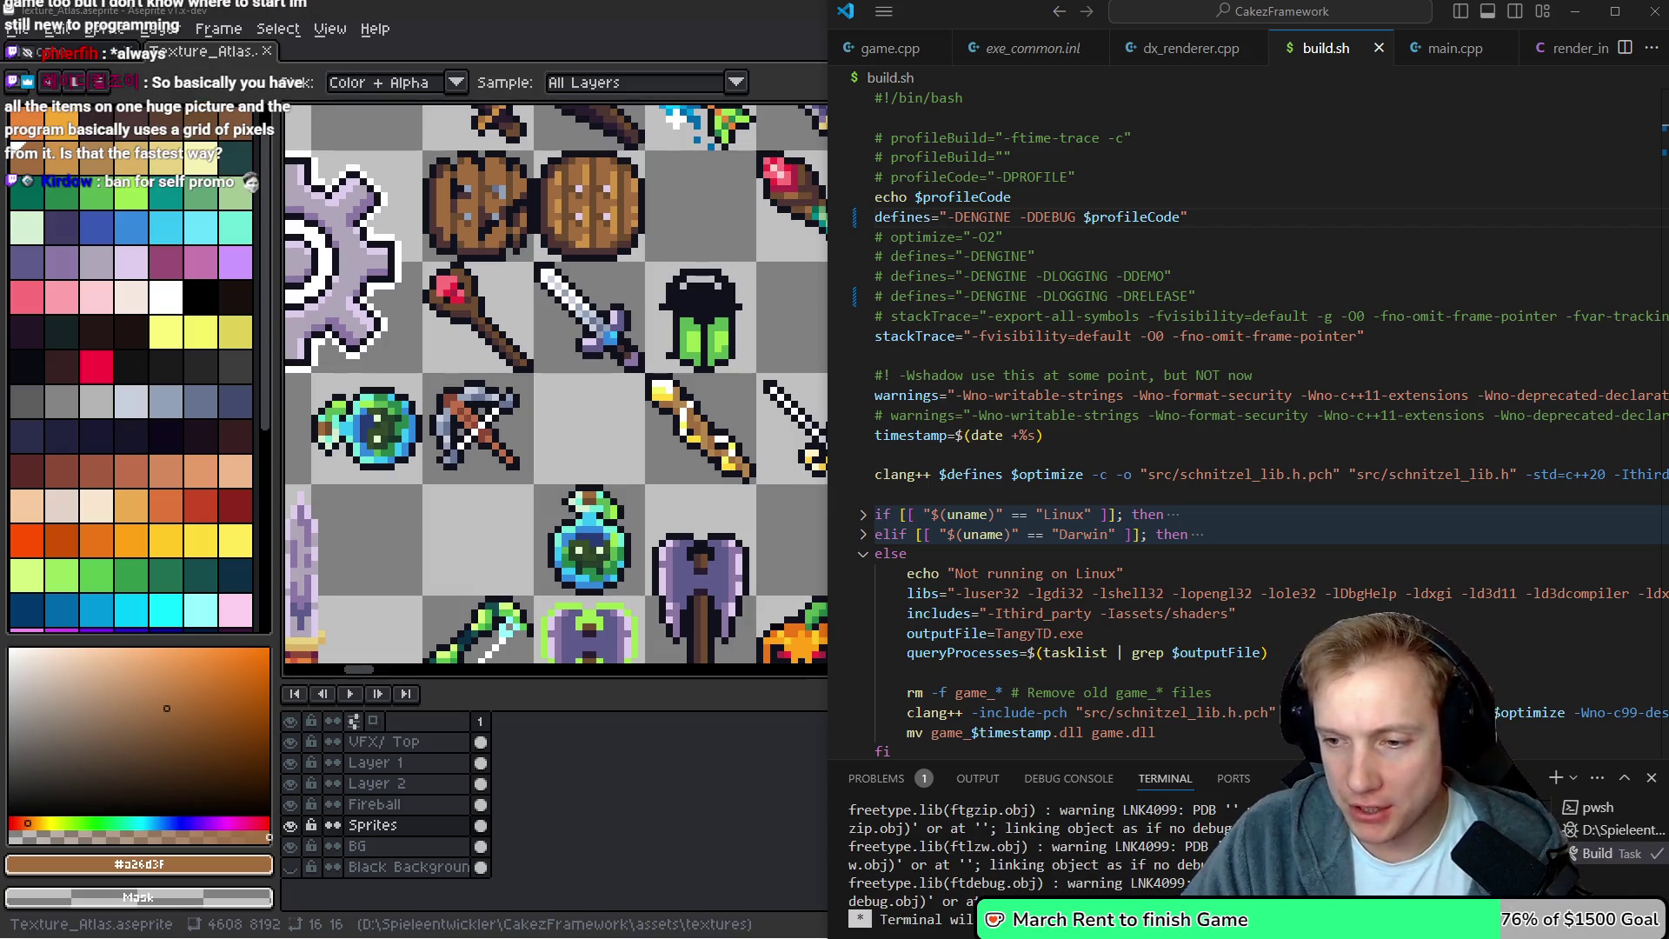
key("alt+Tab")
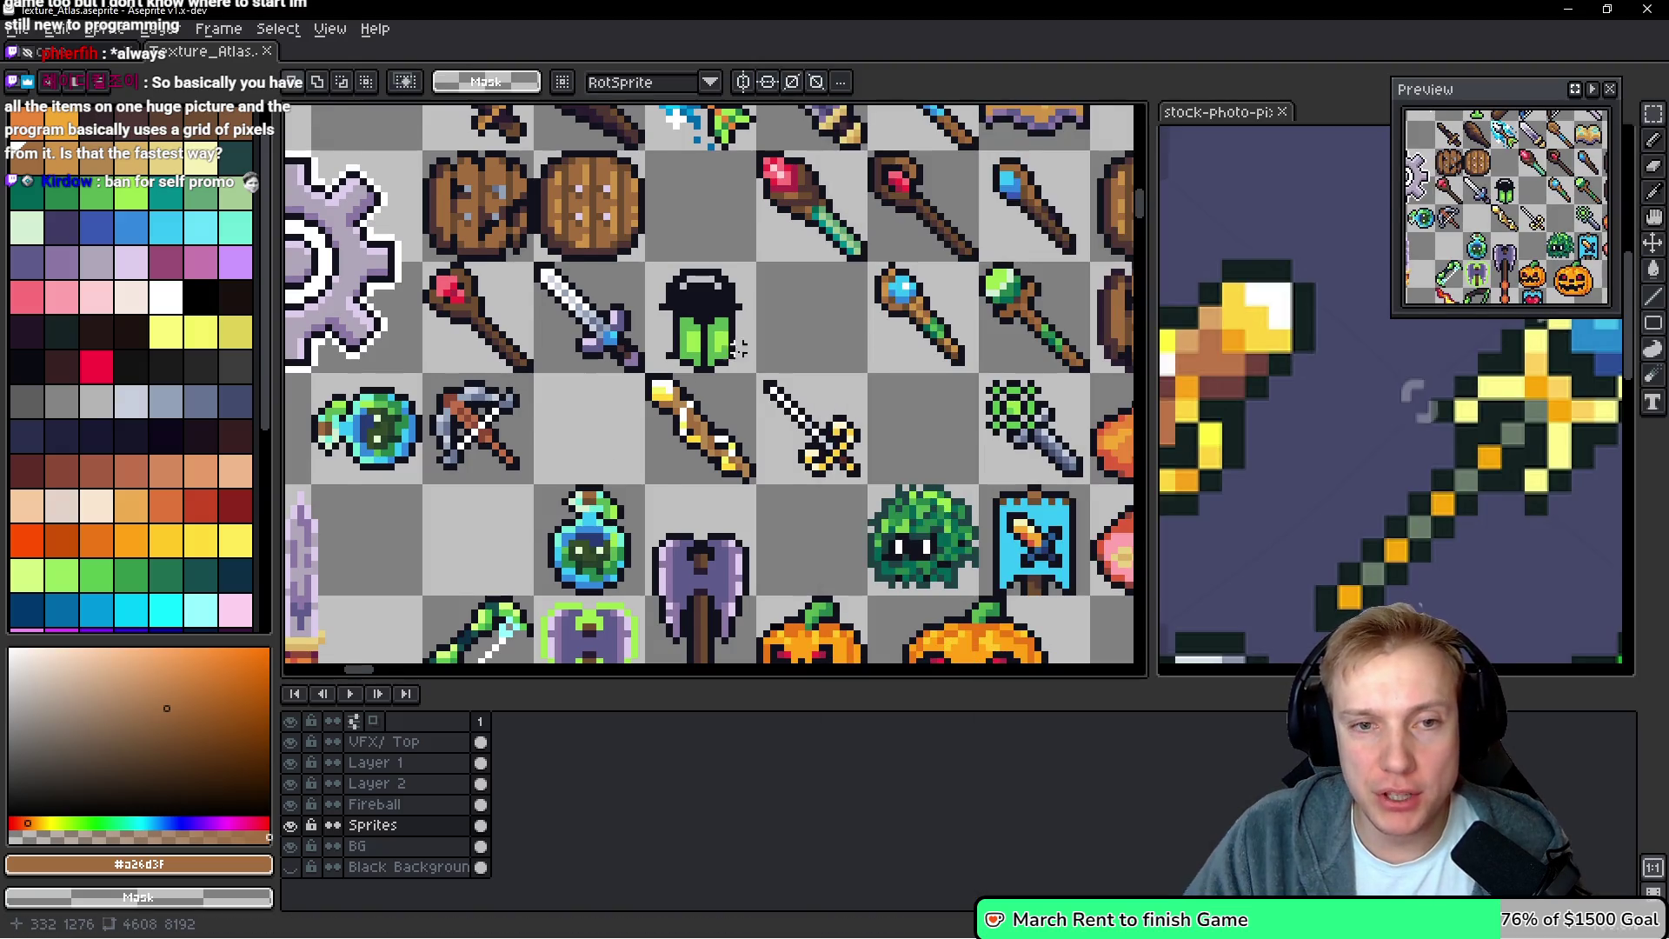
Look over the rearranged atlas, then switch back to VS Code running TangyTD
scroll(746, 359, "down", 2)
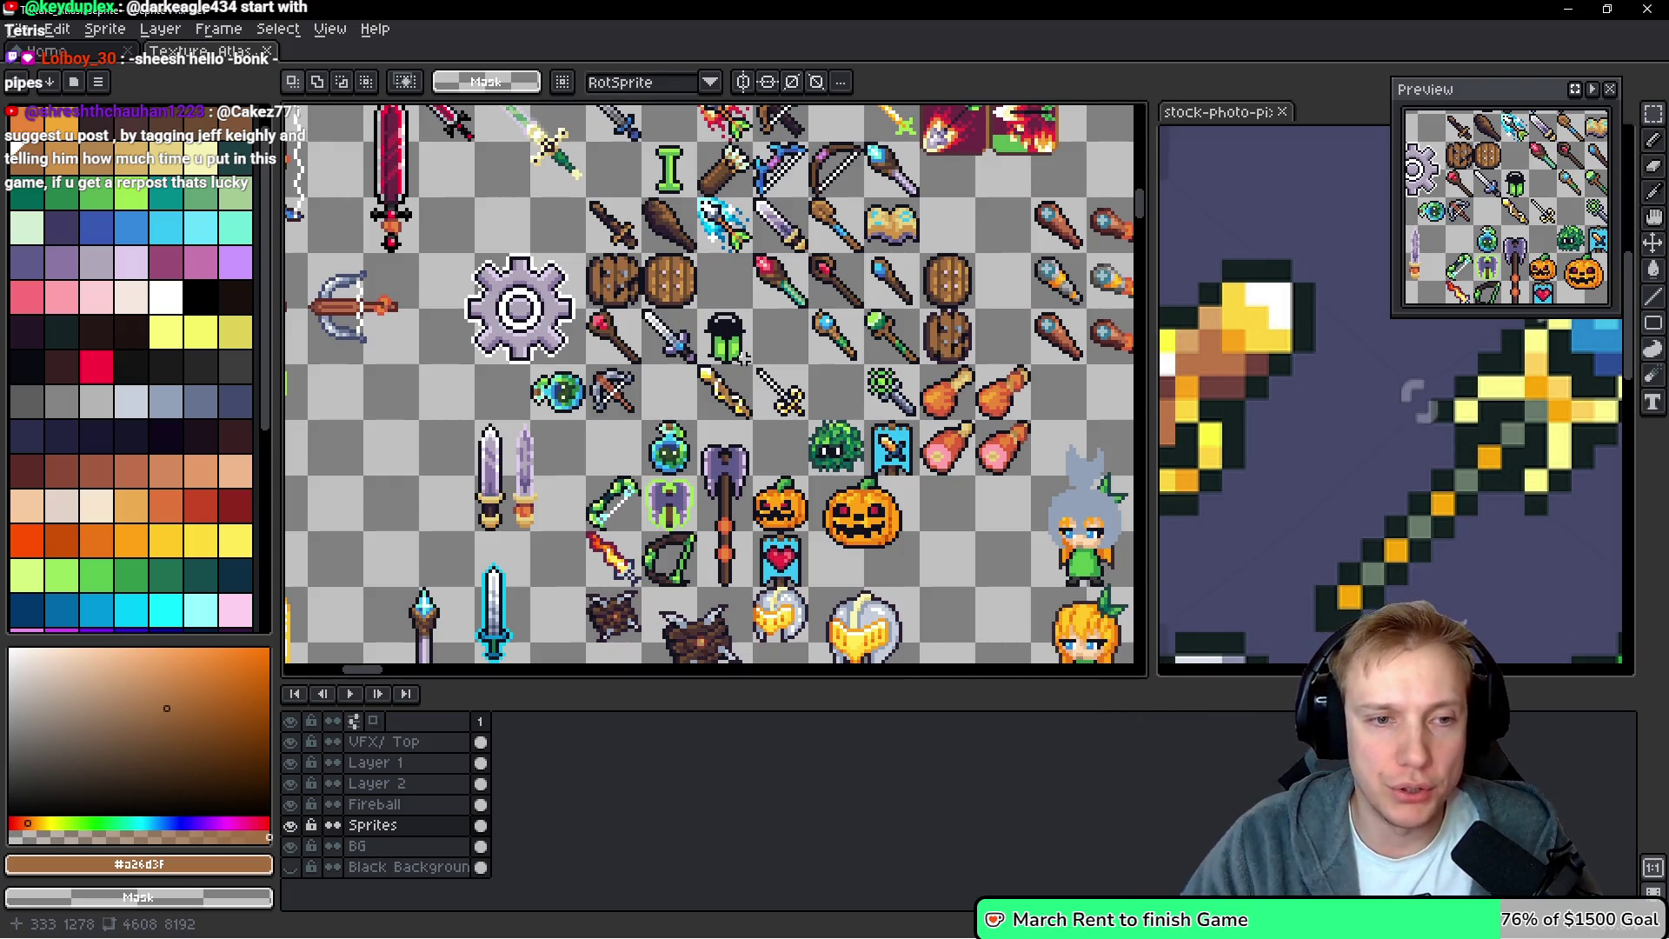
key("i")
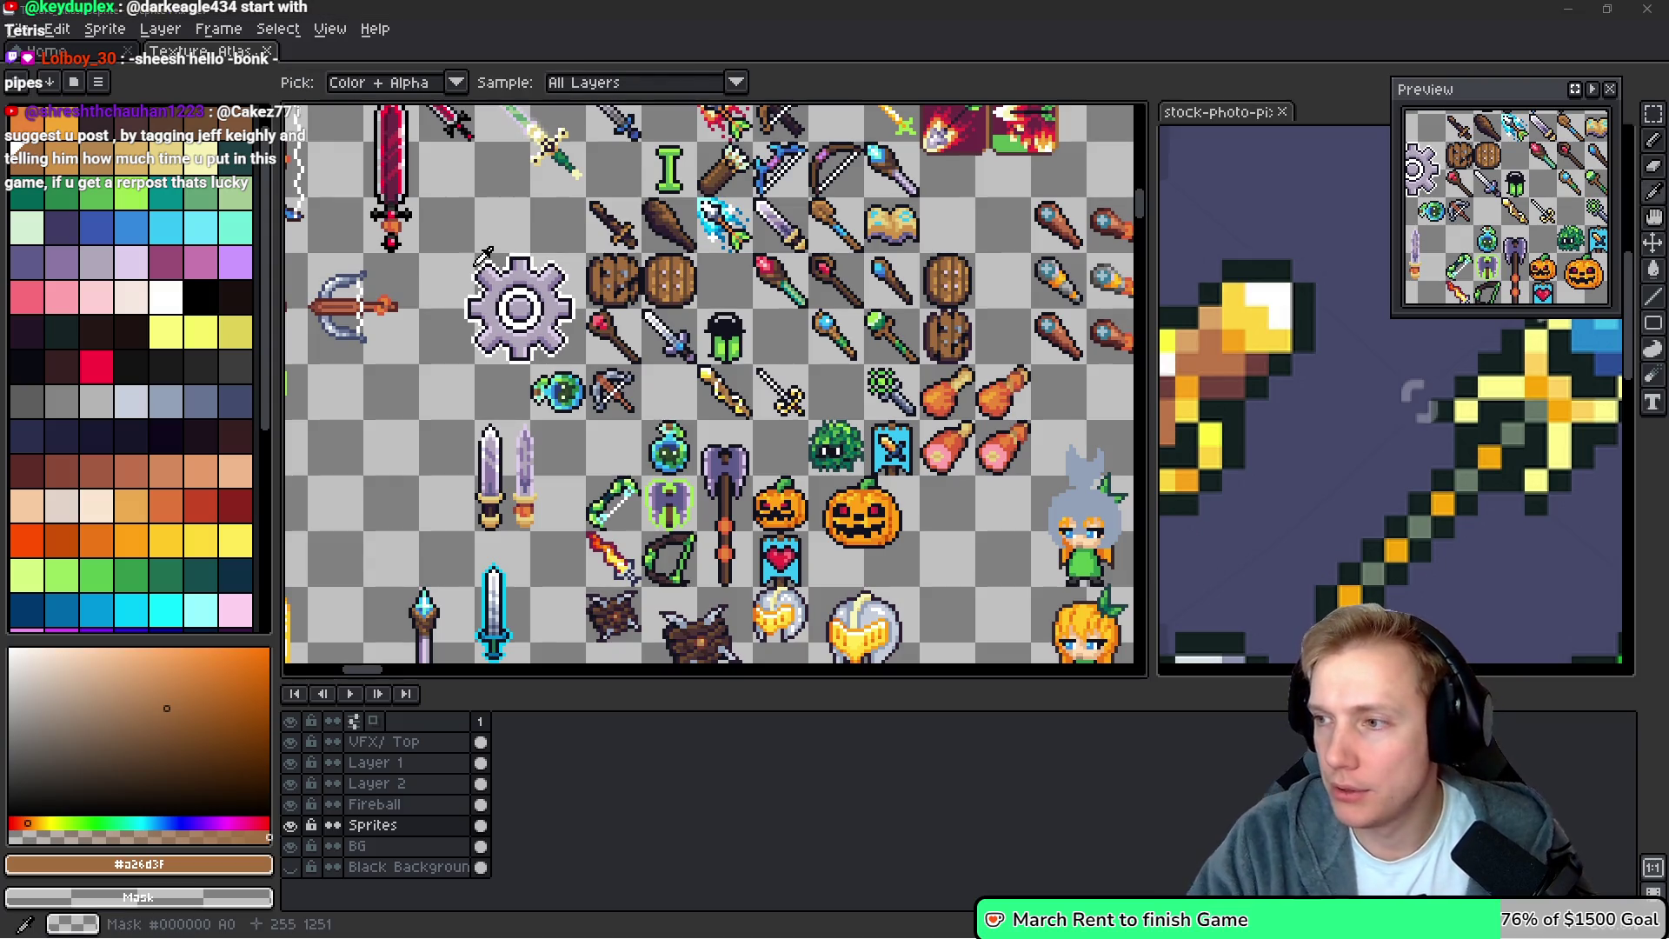
key("alt+Tab")
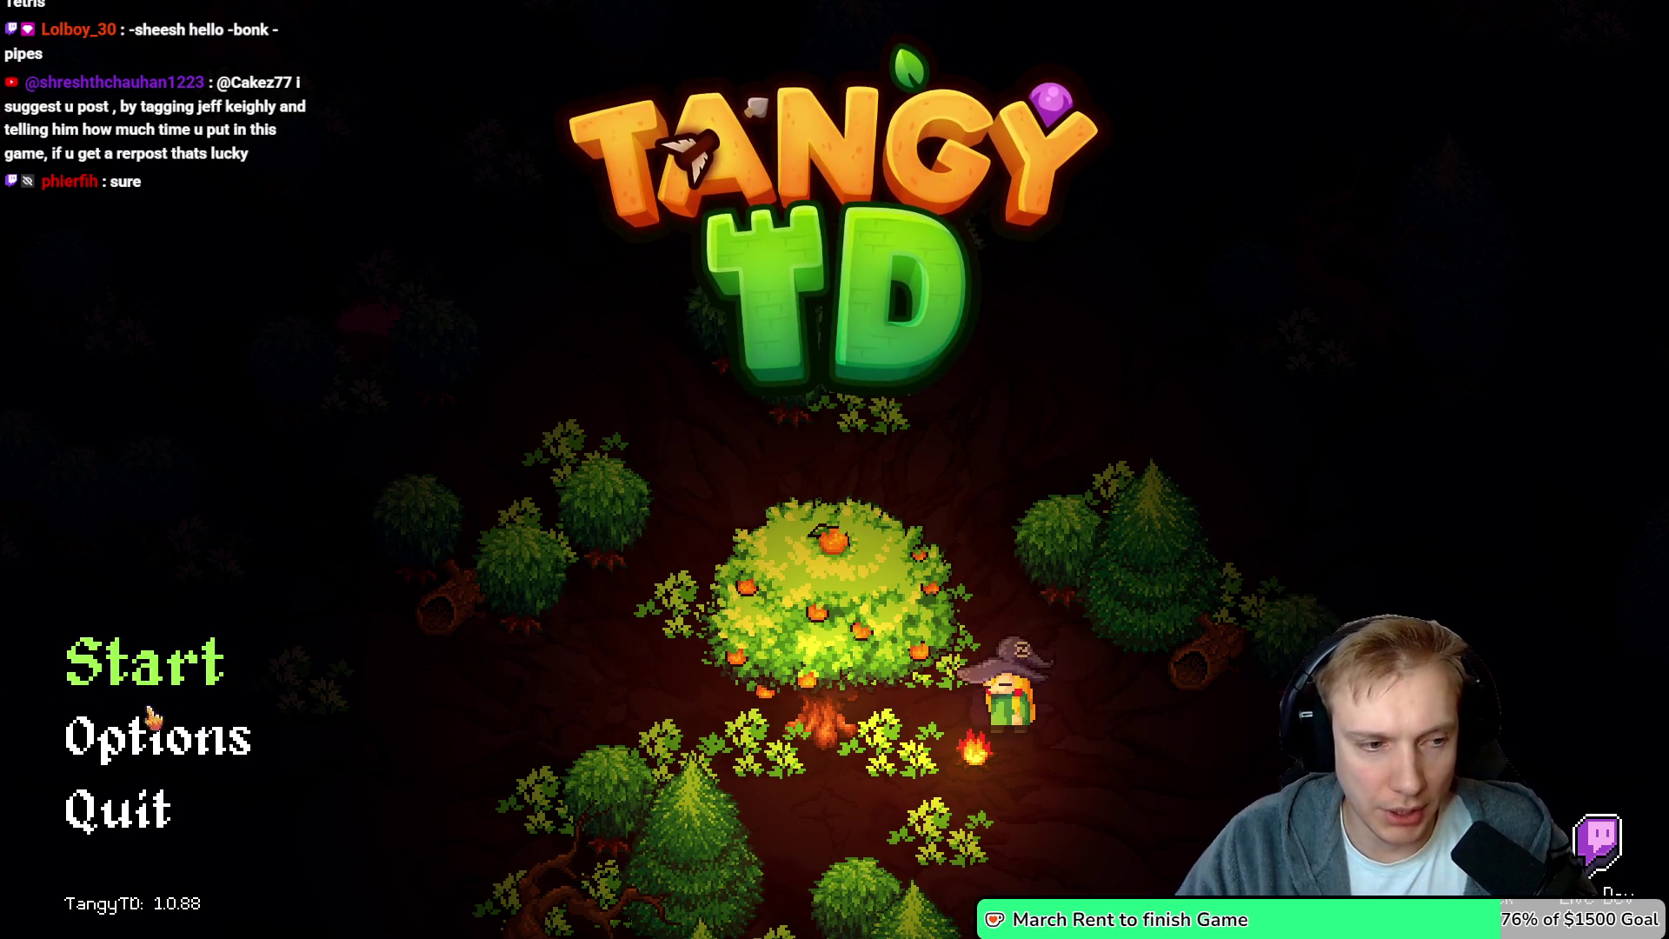
Launch Tangy TD and start the Crossroads mission from the Missions map
left_click(133, 662)
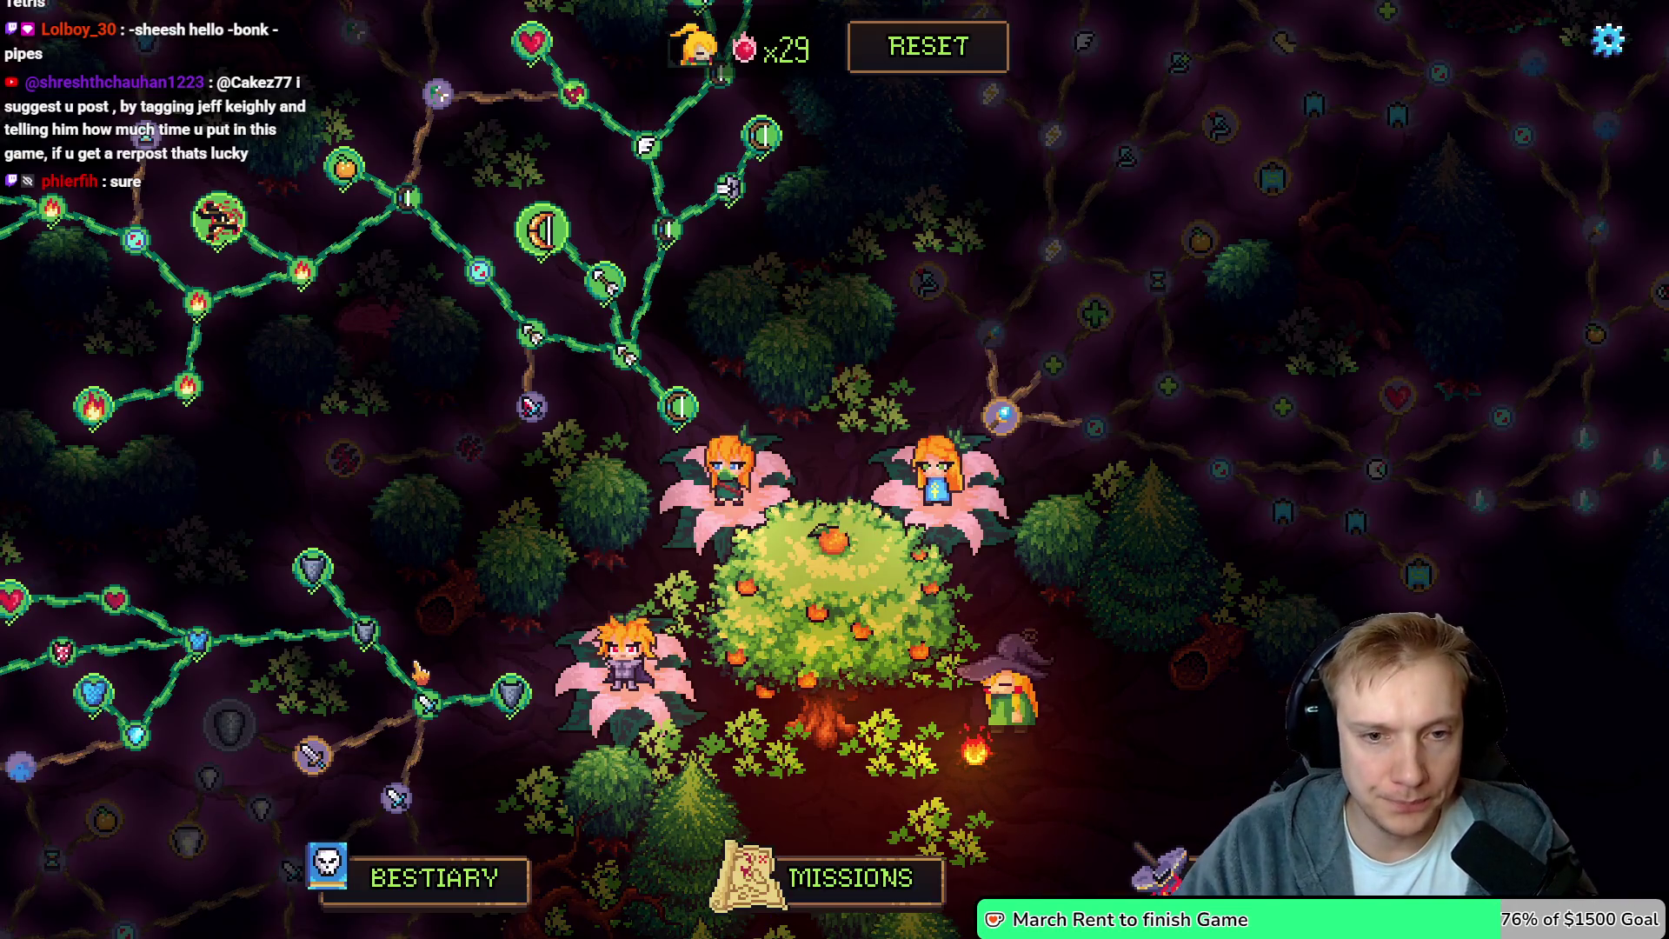
left_click(848, 878)
left_click(860, 495)
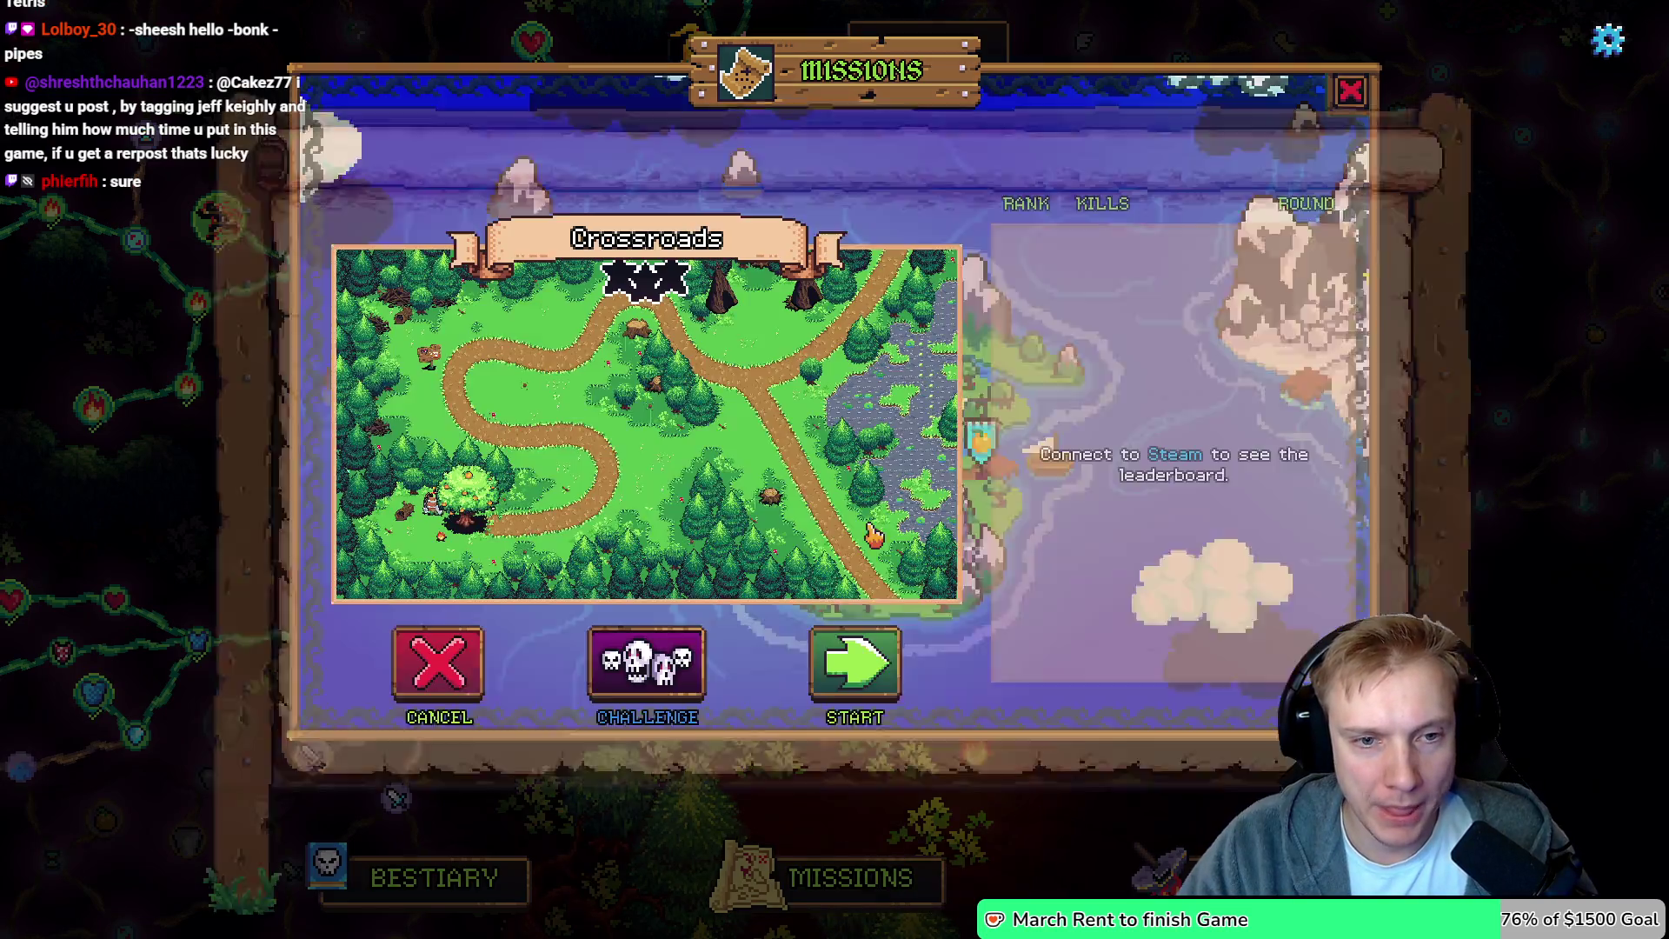
key("Return")
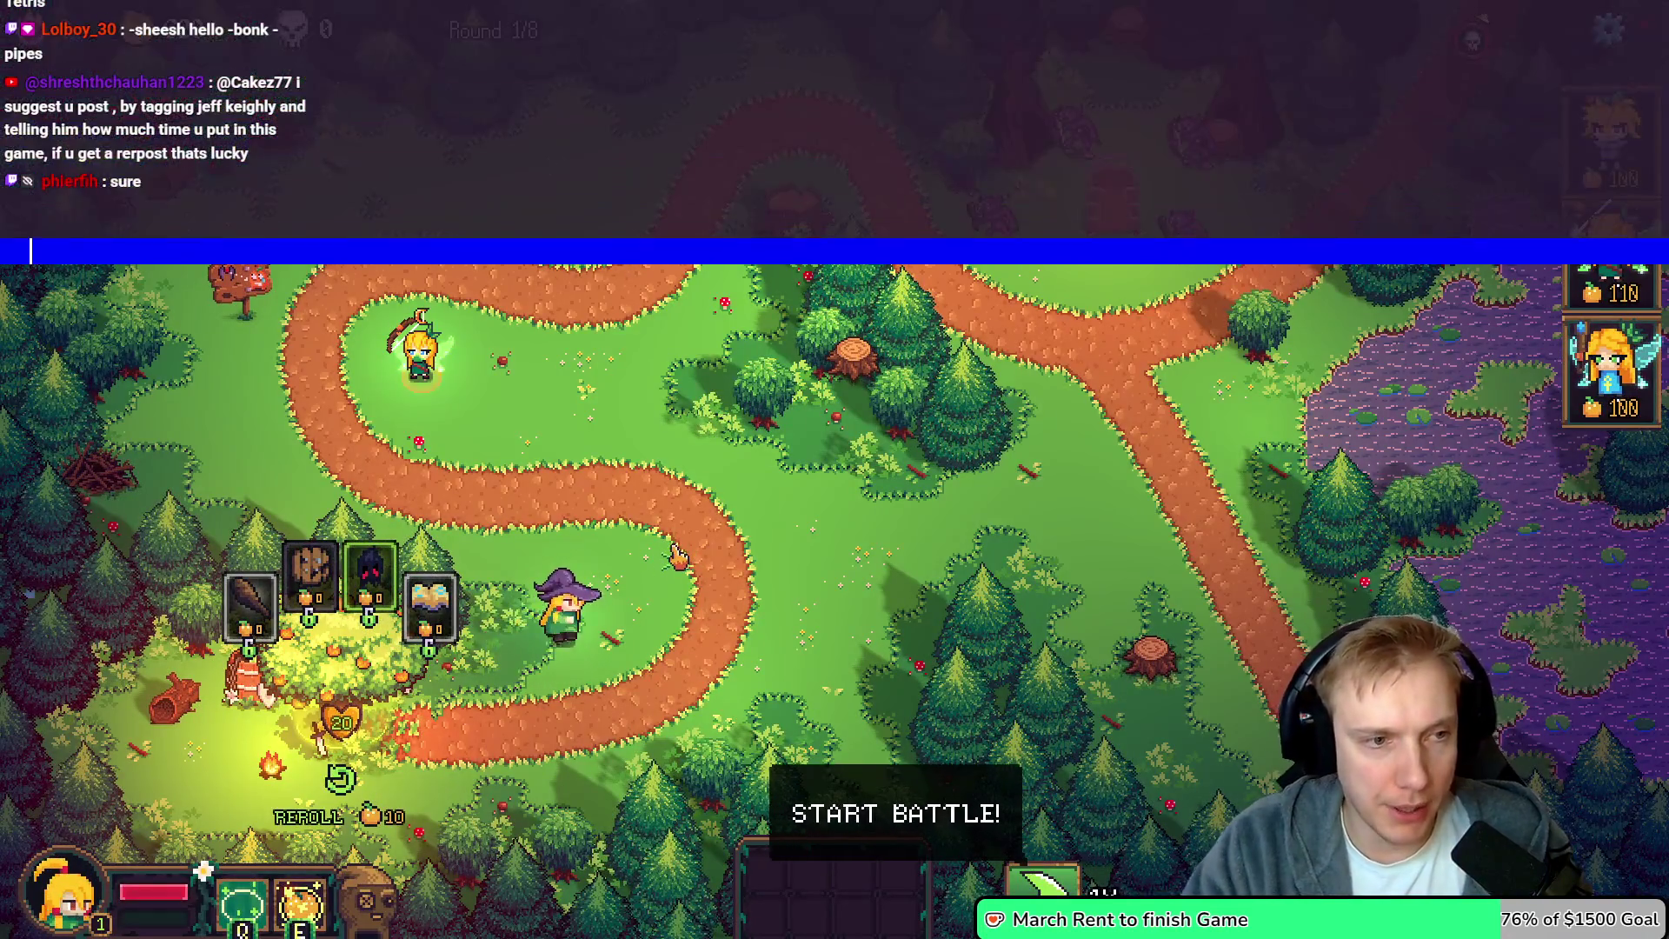
Run toggle_item_list in the console and add the Wand of Sparking to the inventory
type("toggle_item_list")
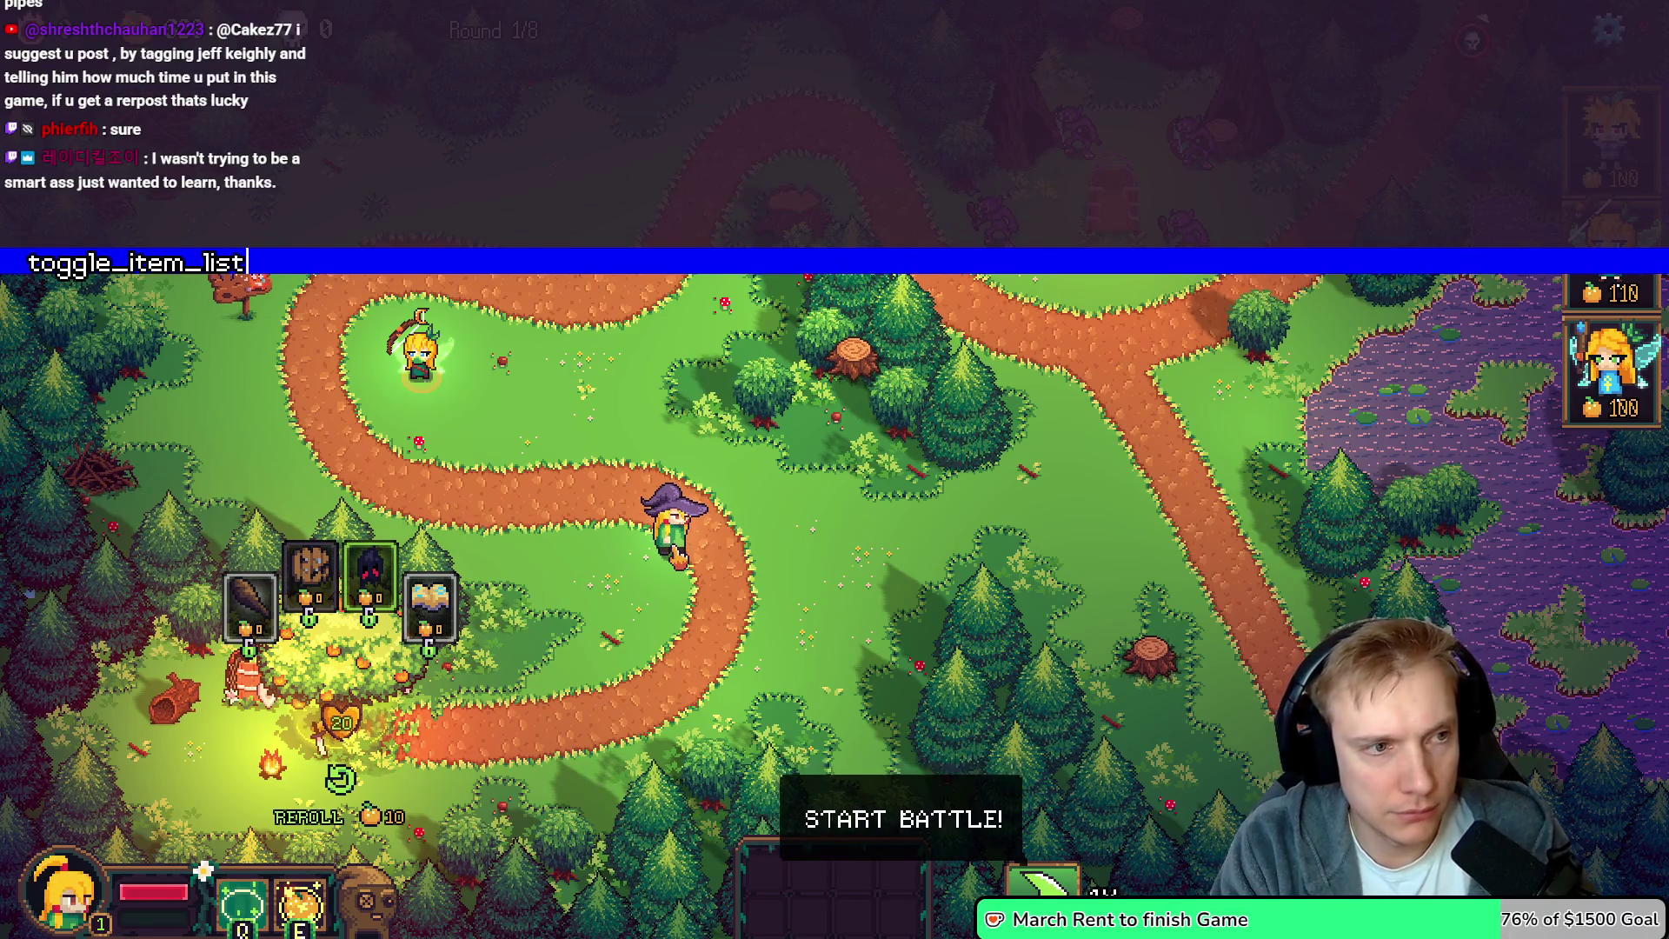
key("Return")
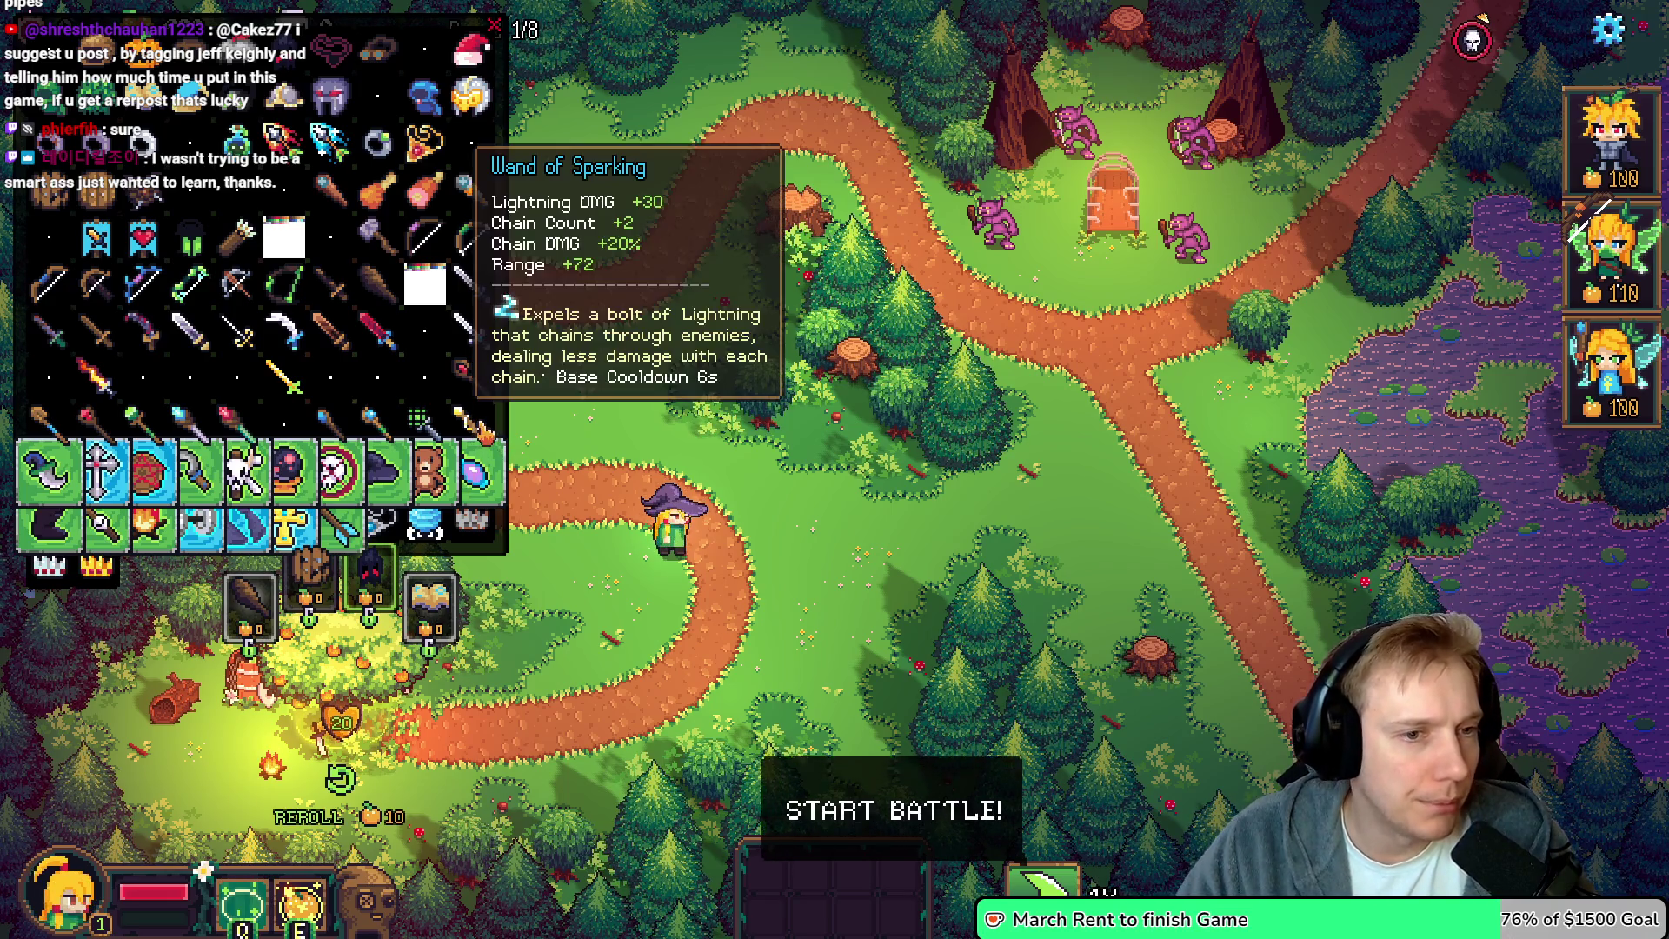
left_click(481, 427)
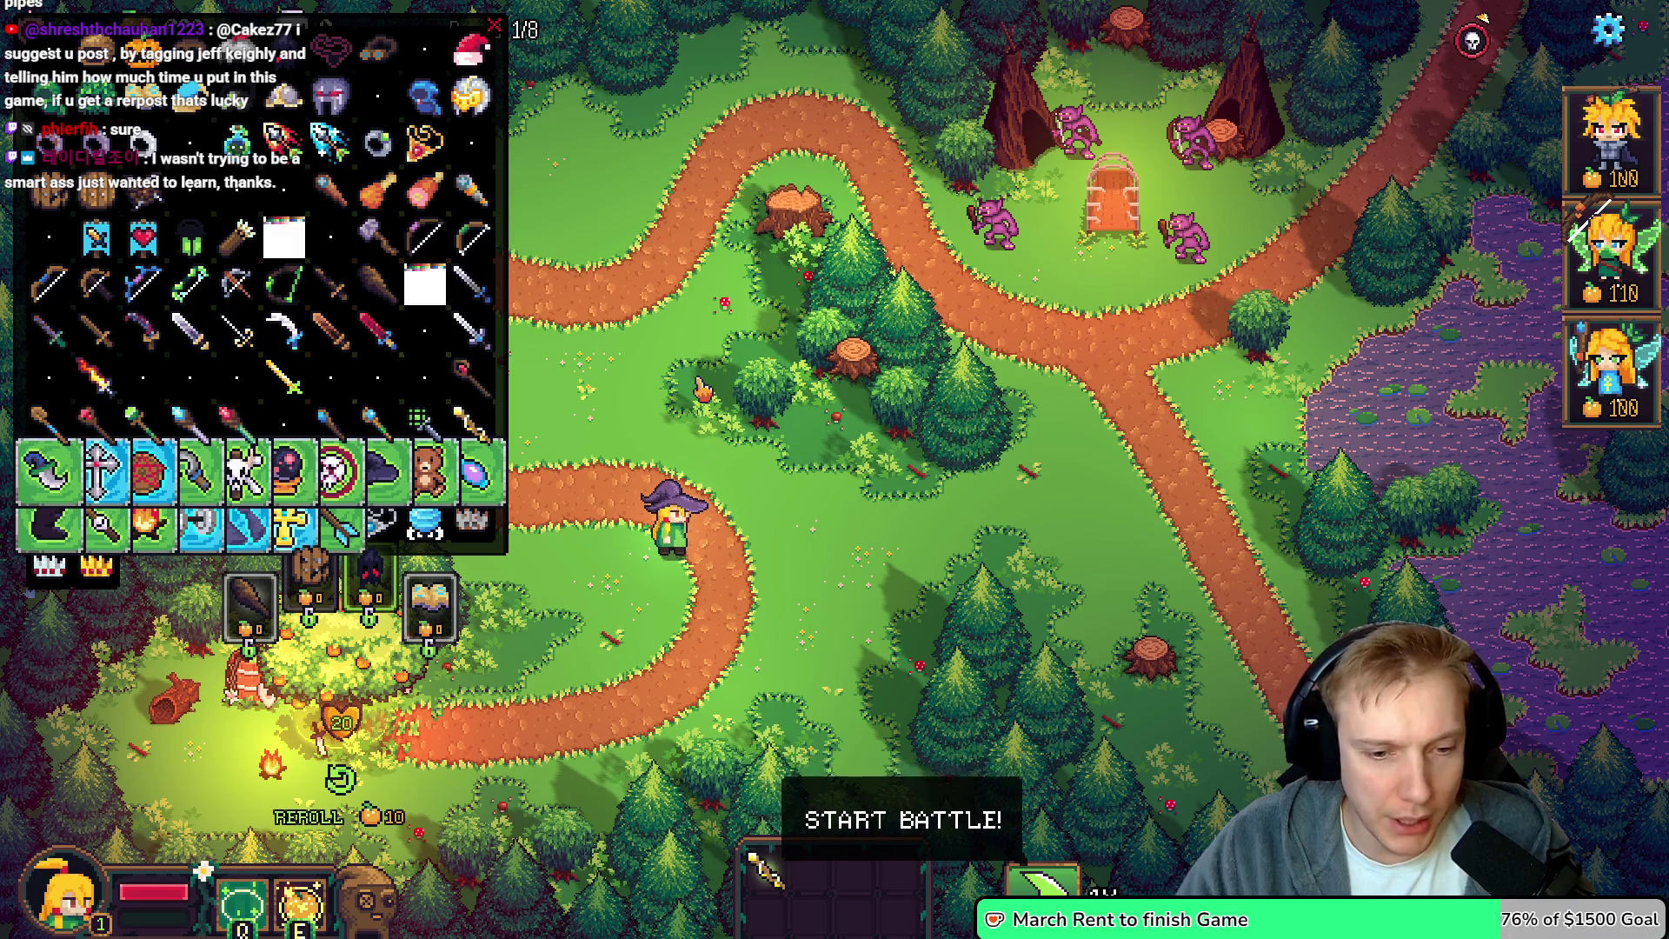
Place the fairy hero beside the upper path and return the Wand of Sparking to the inventory
mouse_move(1612, 365)
left_mouse_down()
mouse_move(600, 235)
mouse_move(602, 250)
left_mouse_up()
left_click_drag(765, 869, 606, 219)
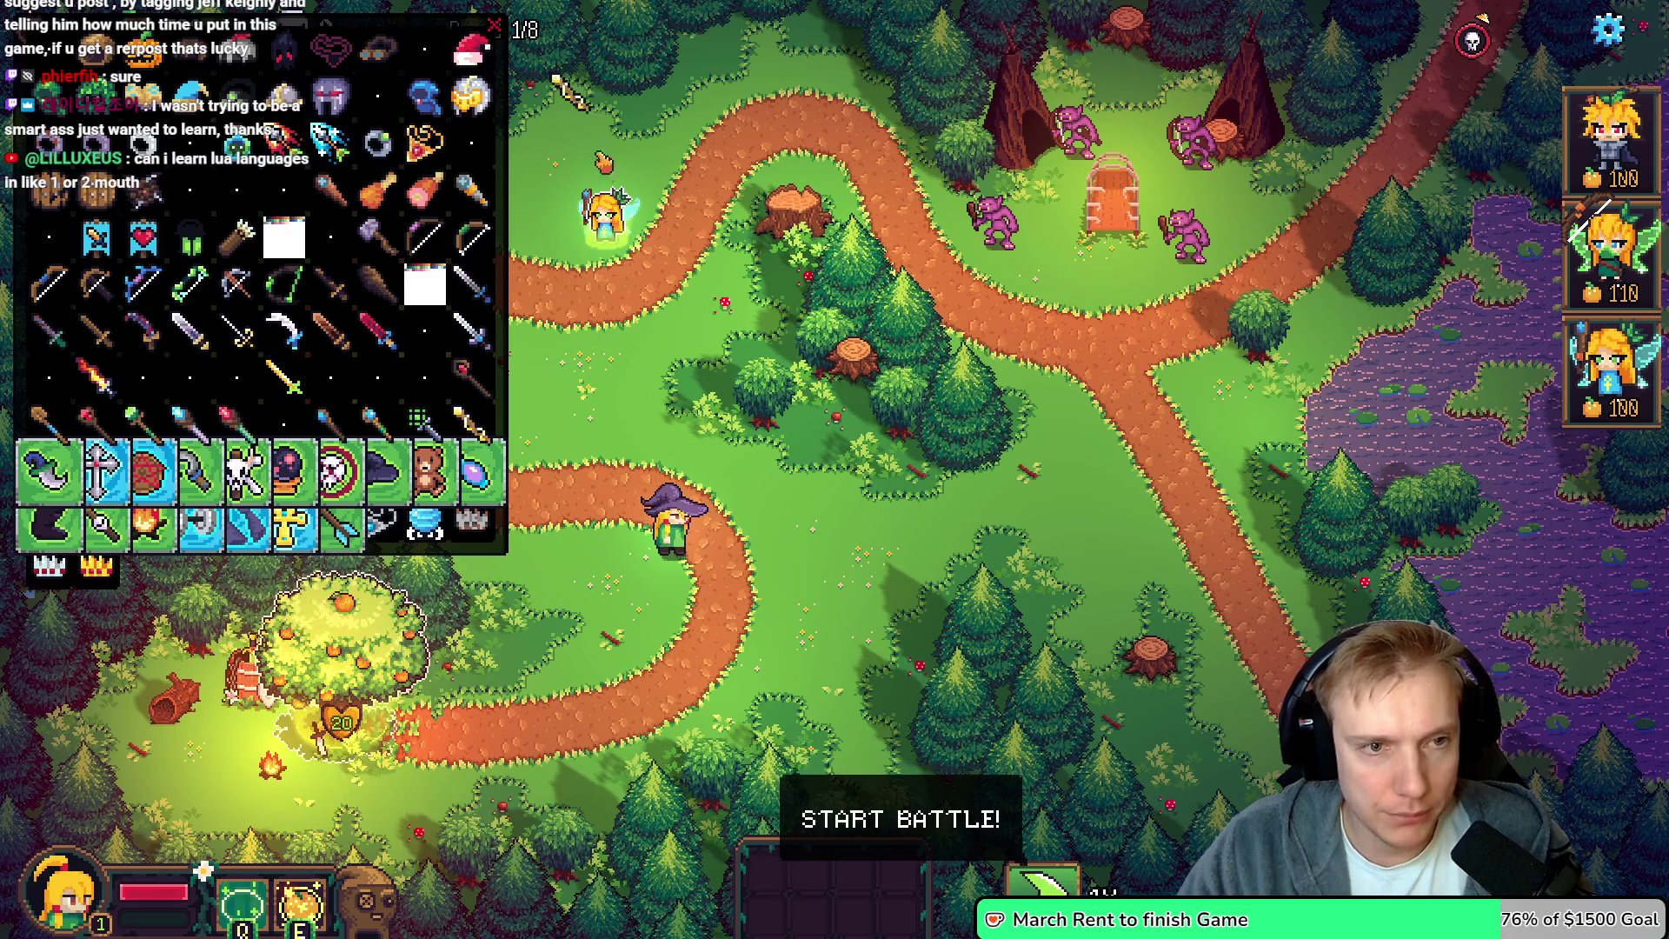
left_click_drag(535, 170, 534, 170)
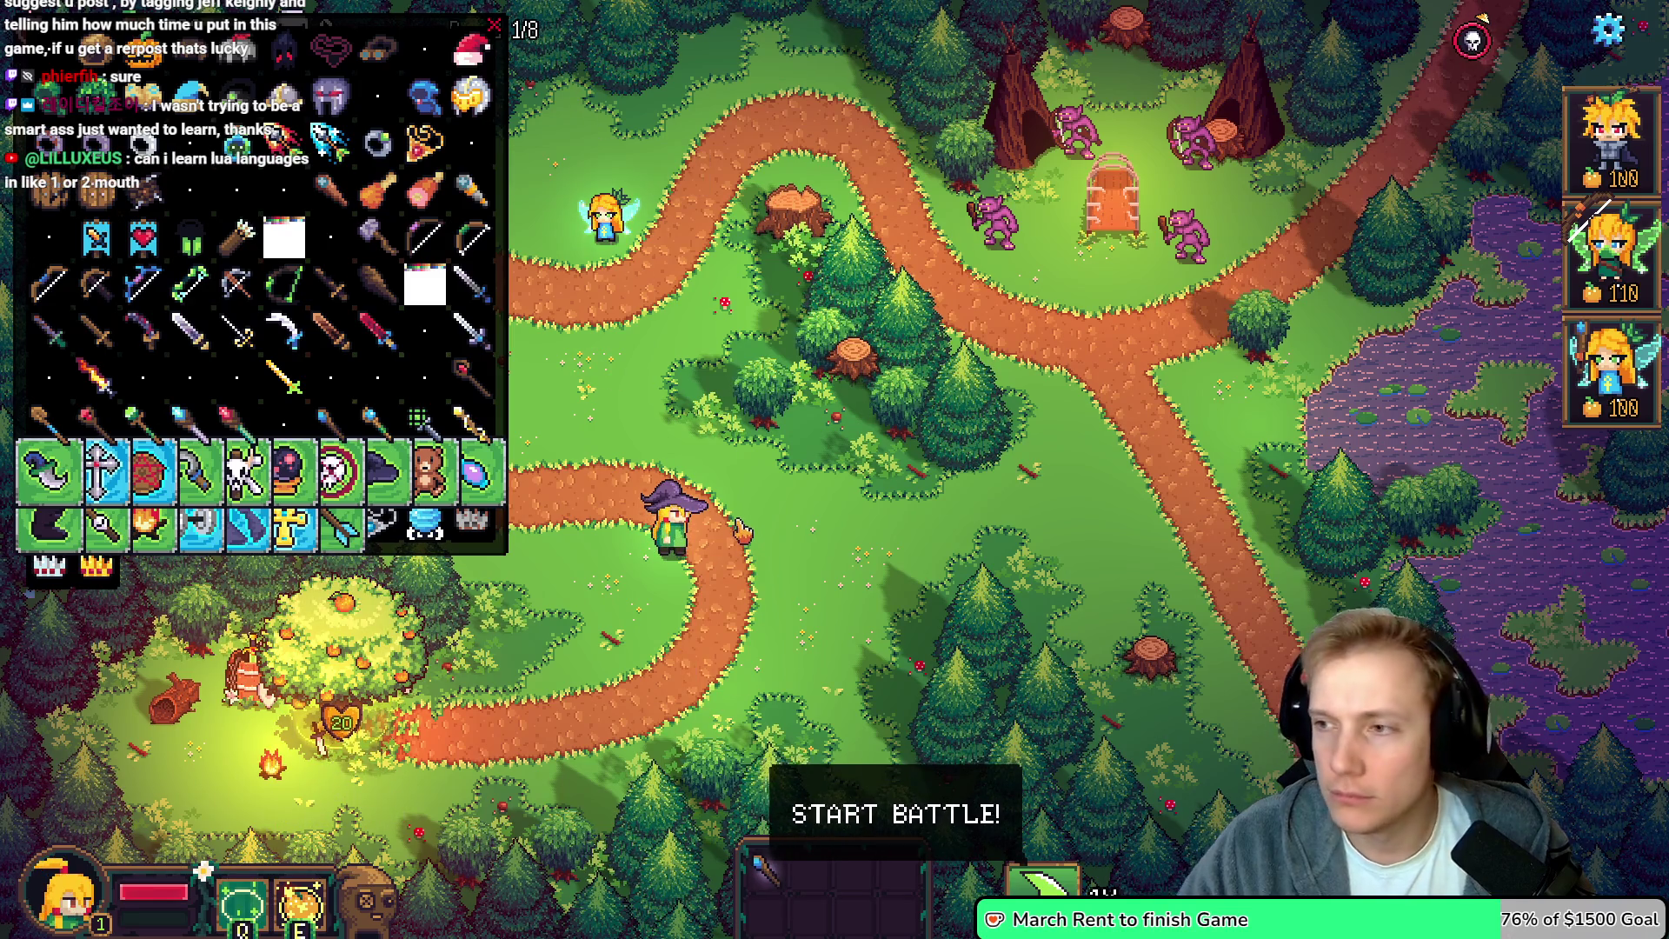
key("alt+Tab")
key("ctrl+Tab")
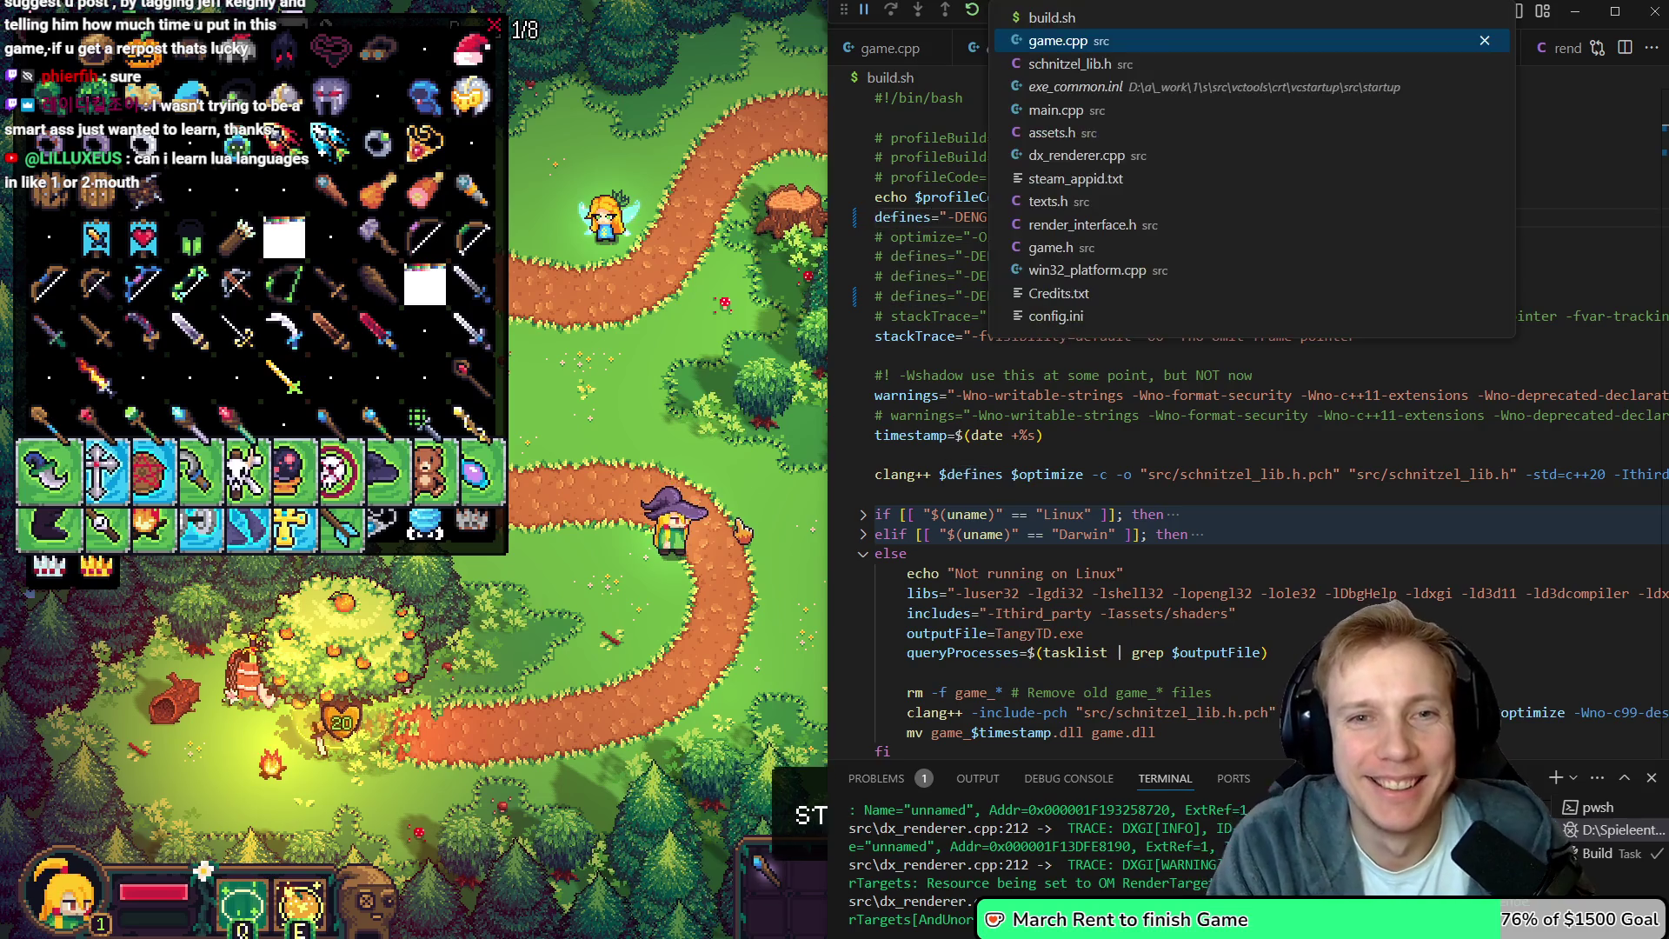
Add a SPRITE_ITEM_WAND_OF_SPARKING_ICON entry alongside the wand sprites in assets.h
key("ctrl+Tab")
key("ctrl+Tab")
key("ctrl+Tab")
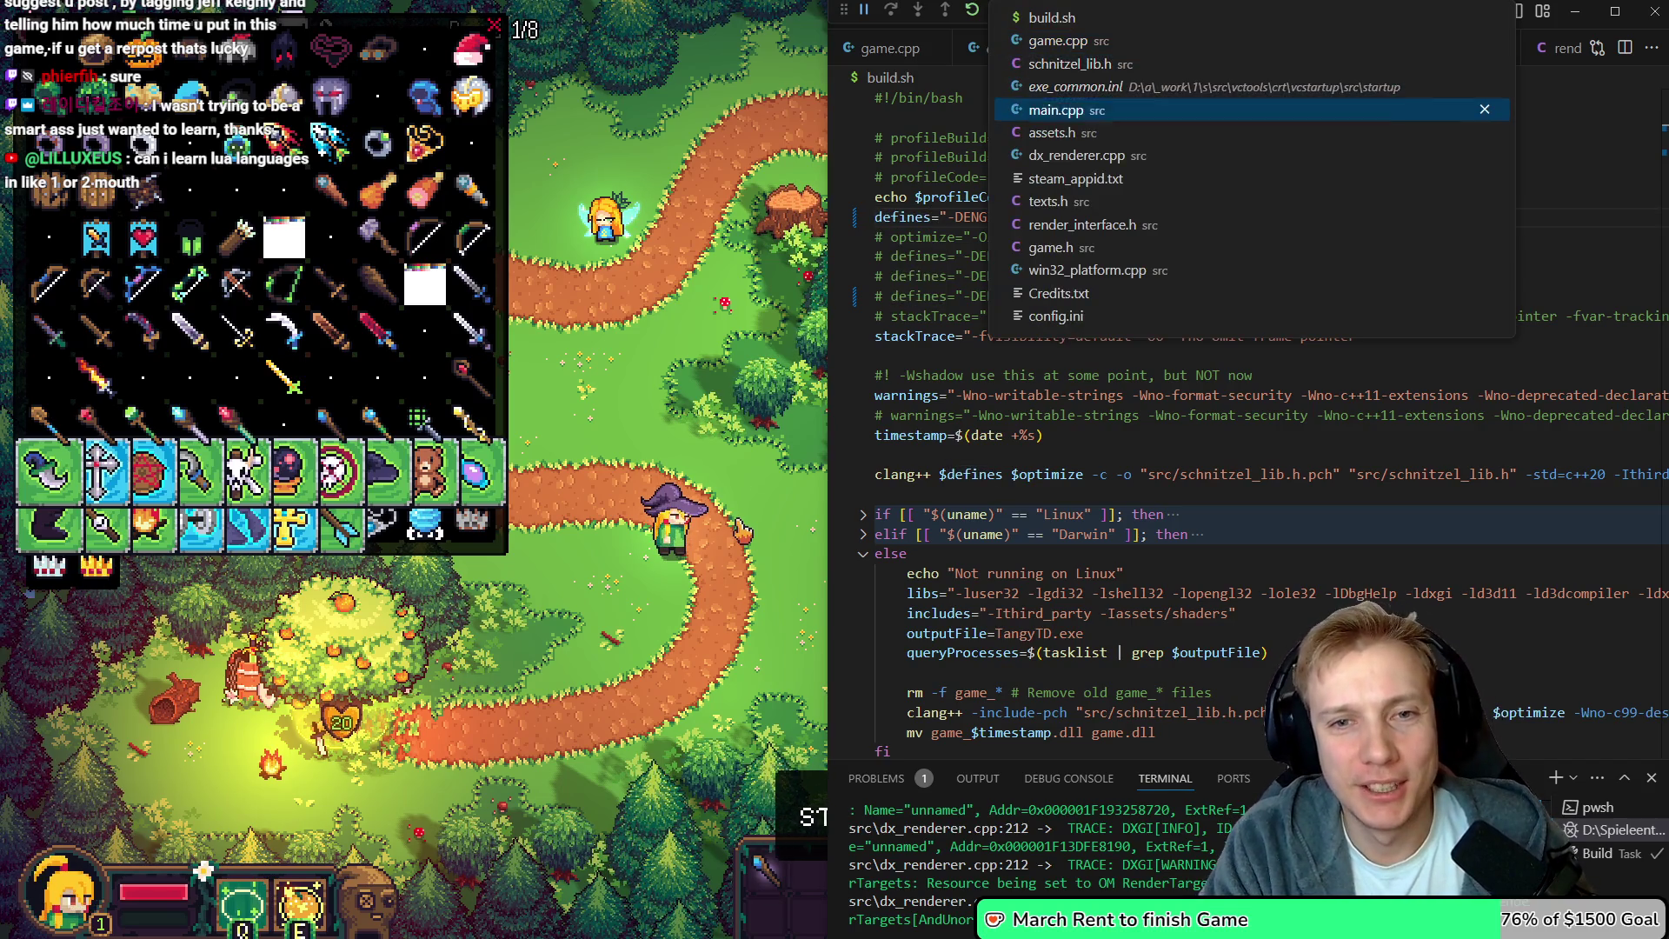
scroll(1243, 417, "down", 15)
key("shift+Right")
key("shift+Right")
key("shift+Right")
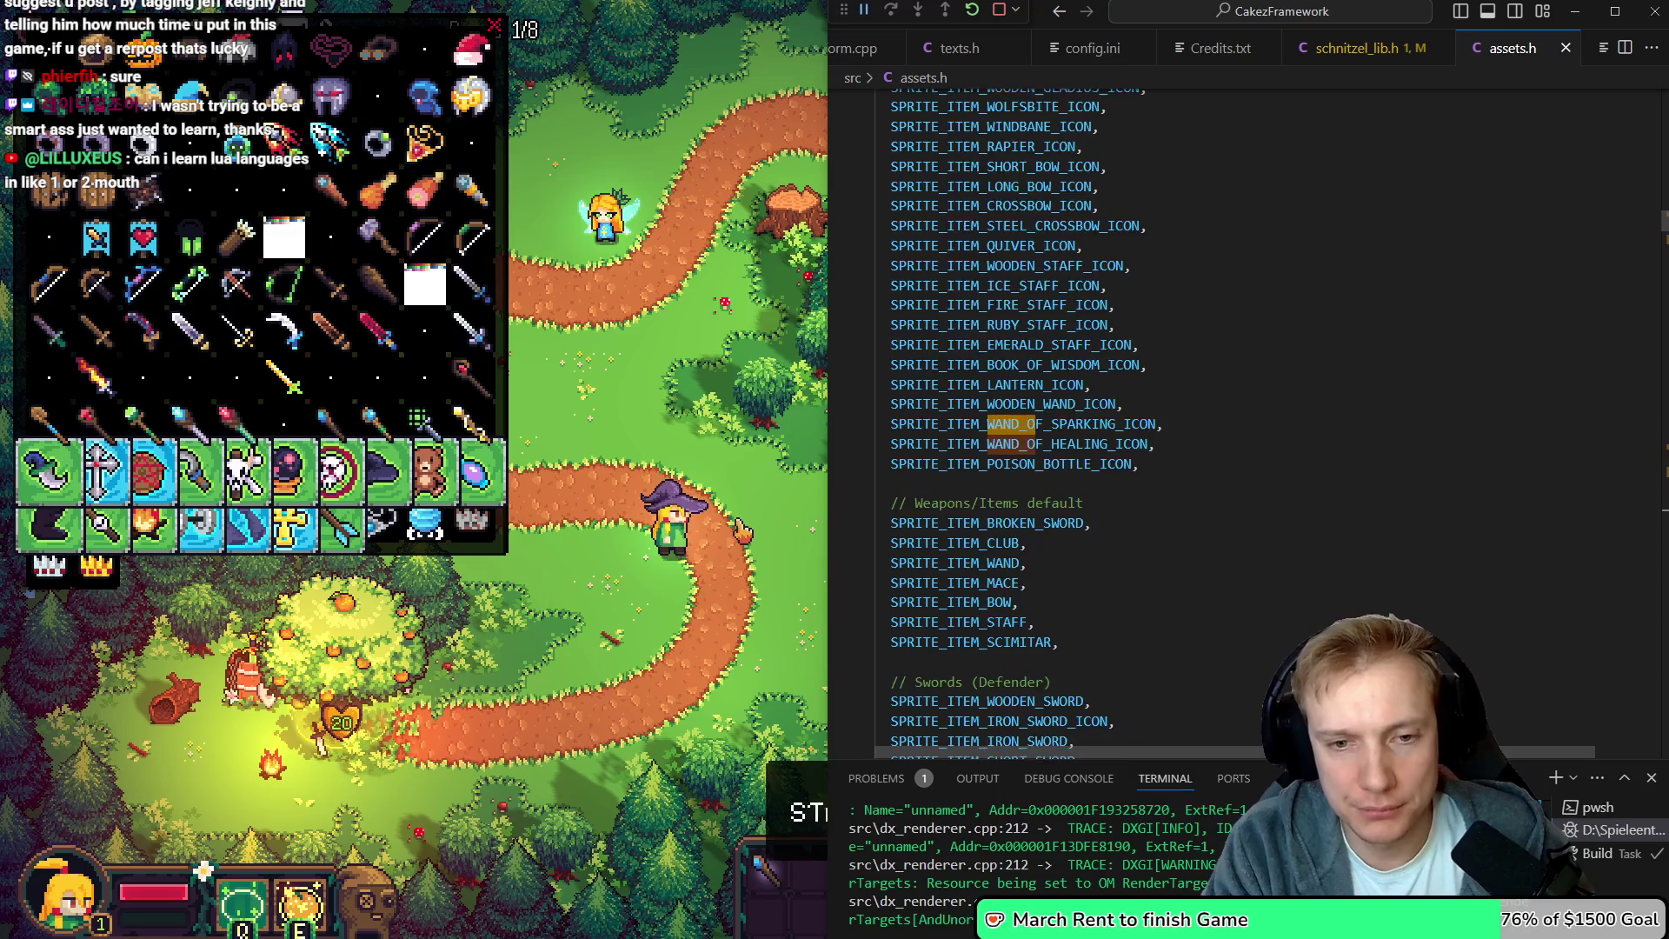
key("ctrl+d")
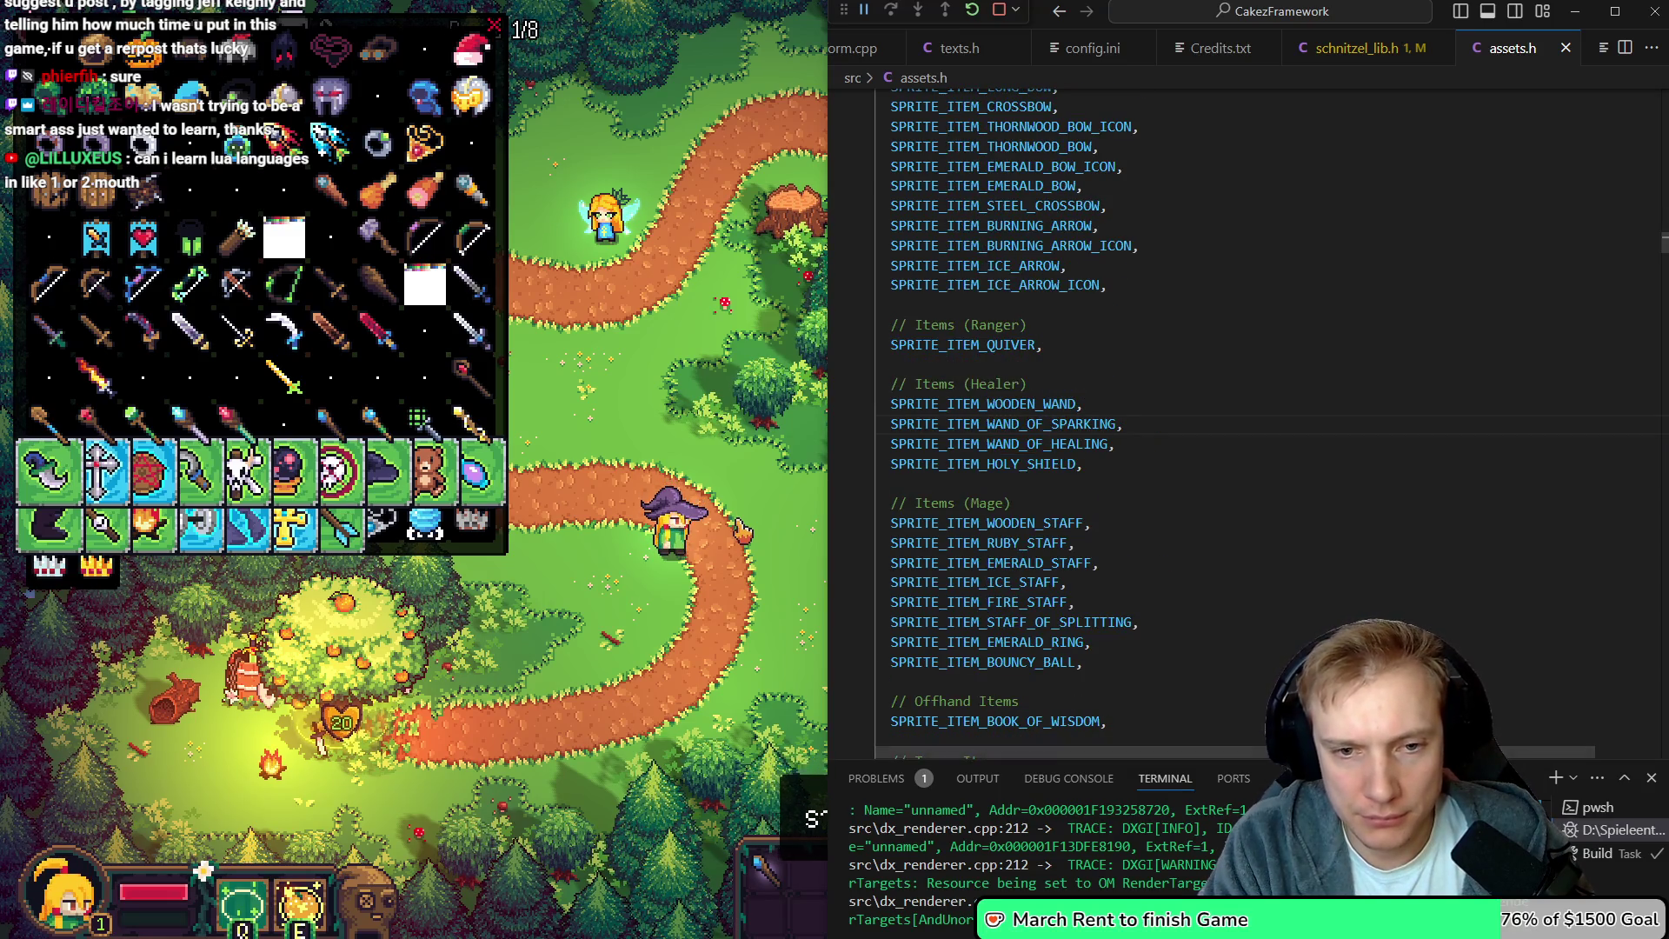
key("ctrl+v")
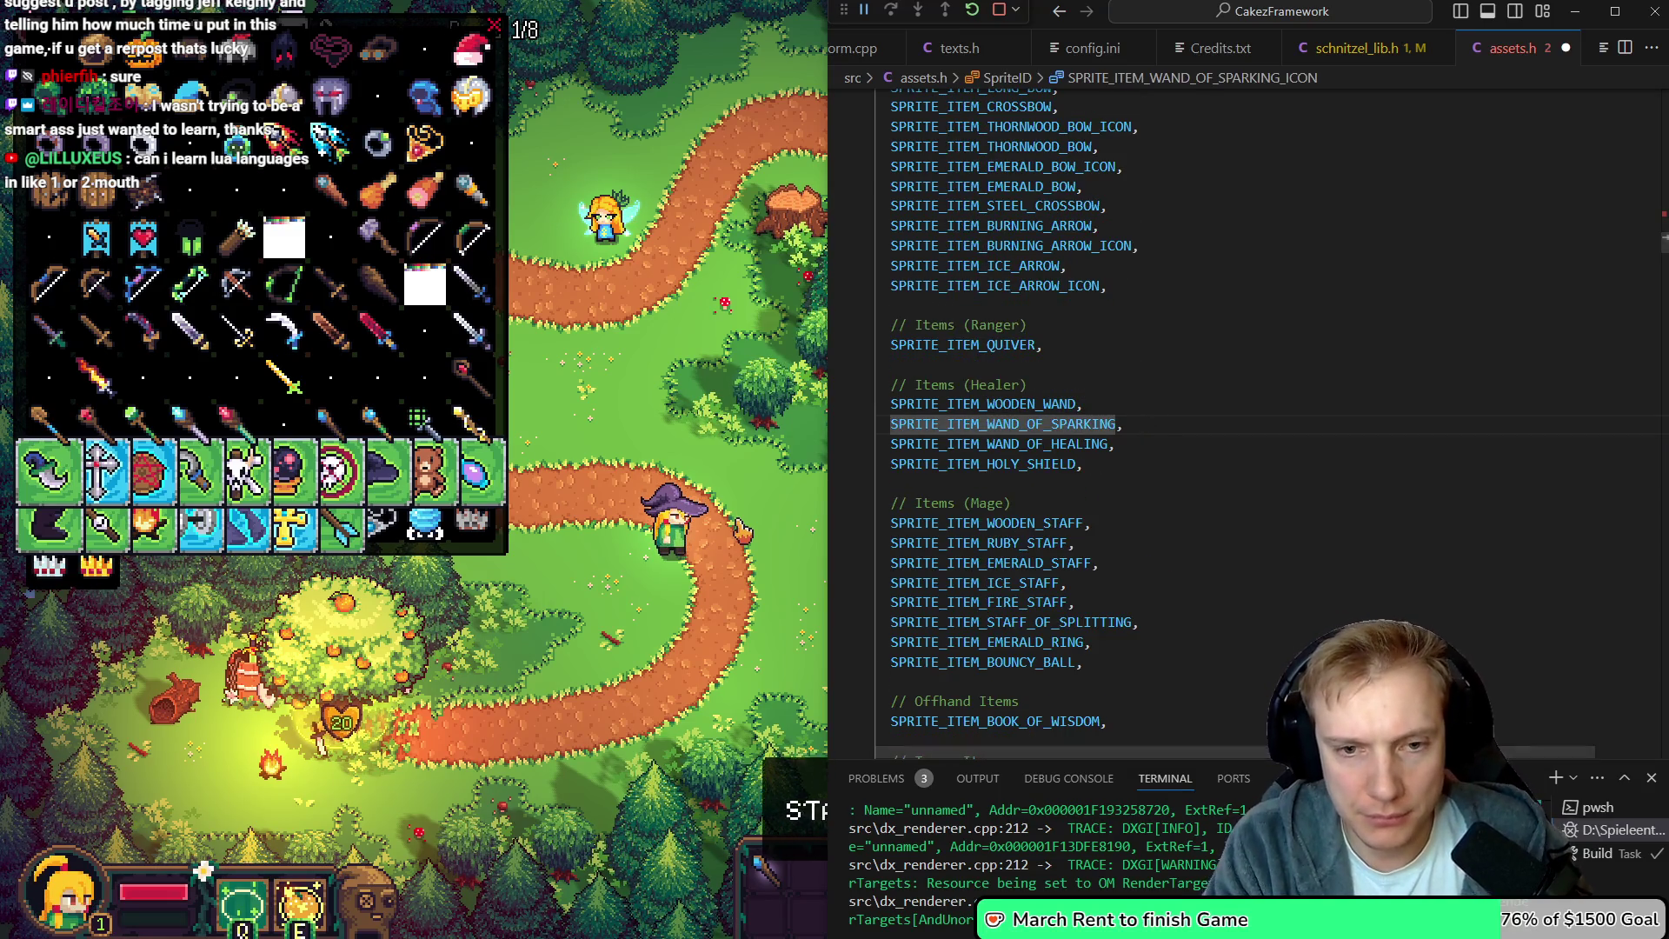
type("SPRITE_ITEM_WAND_OF_SPARKING_ICON,")
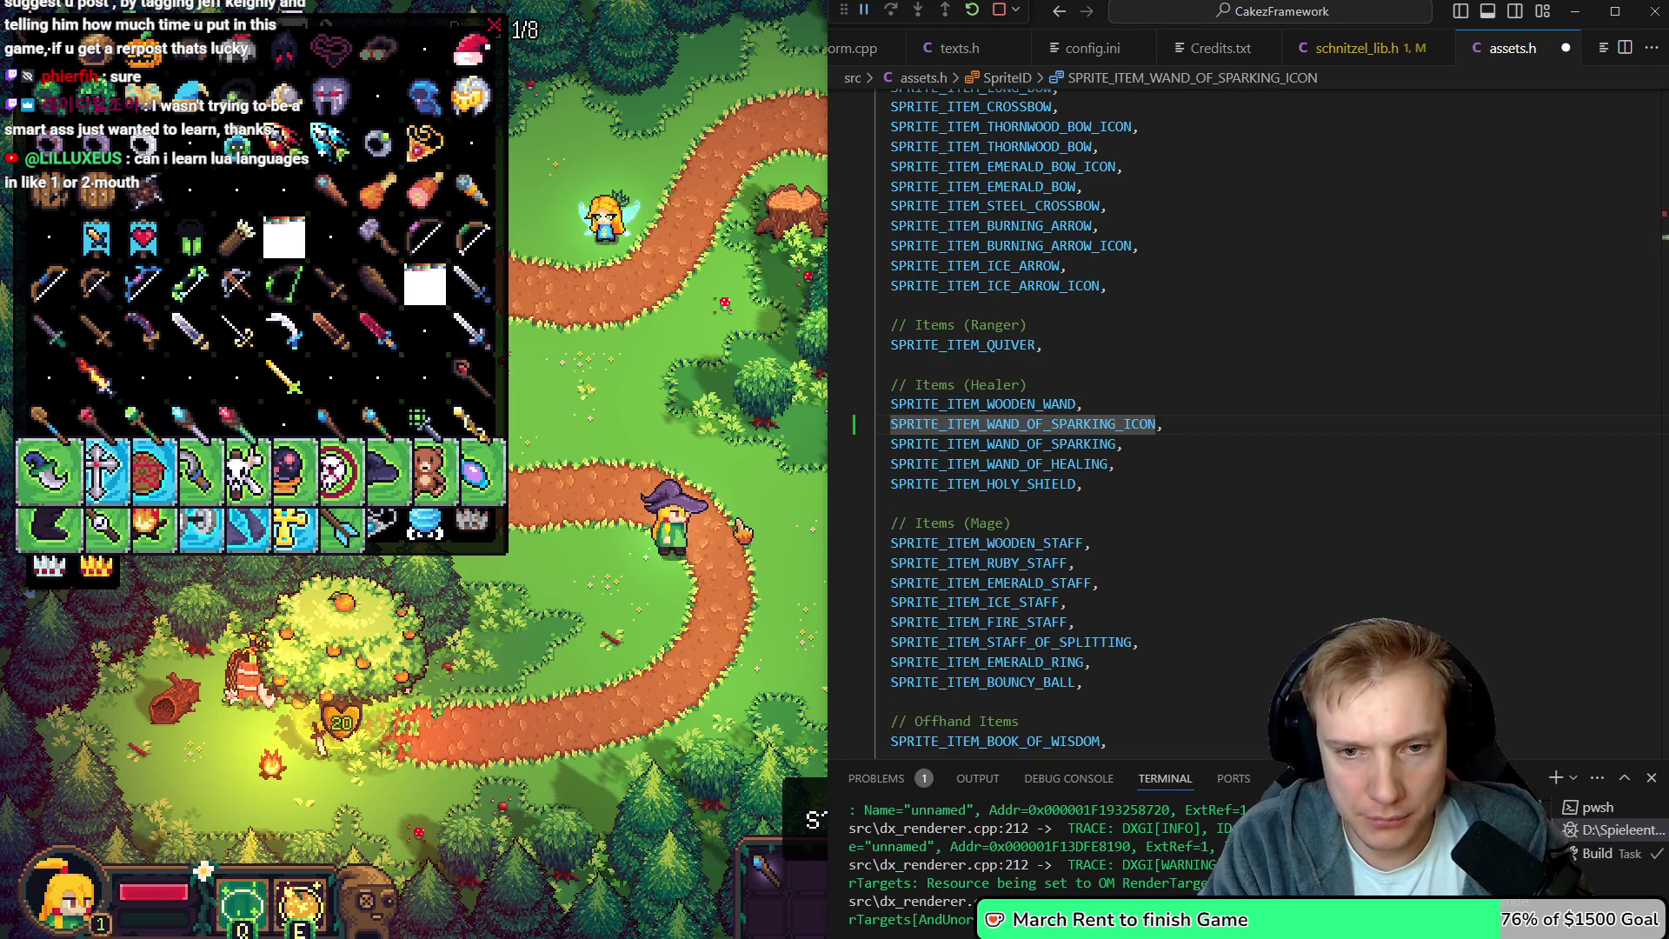
Strip the frame count from the new 16×16 icon definition, then save and rebuild the game
key("ctrl+d")
key("ctrl+d")
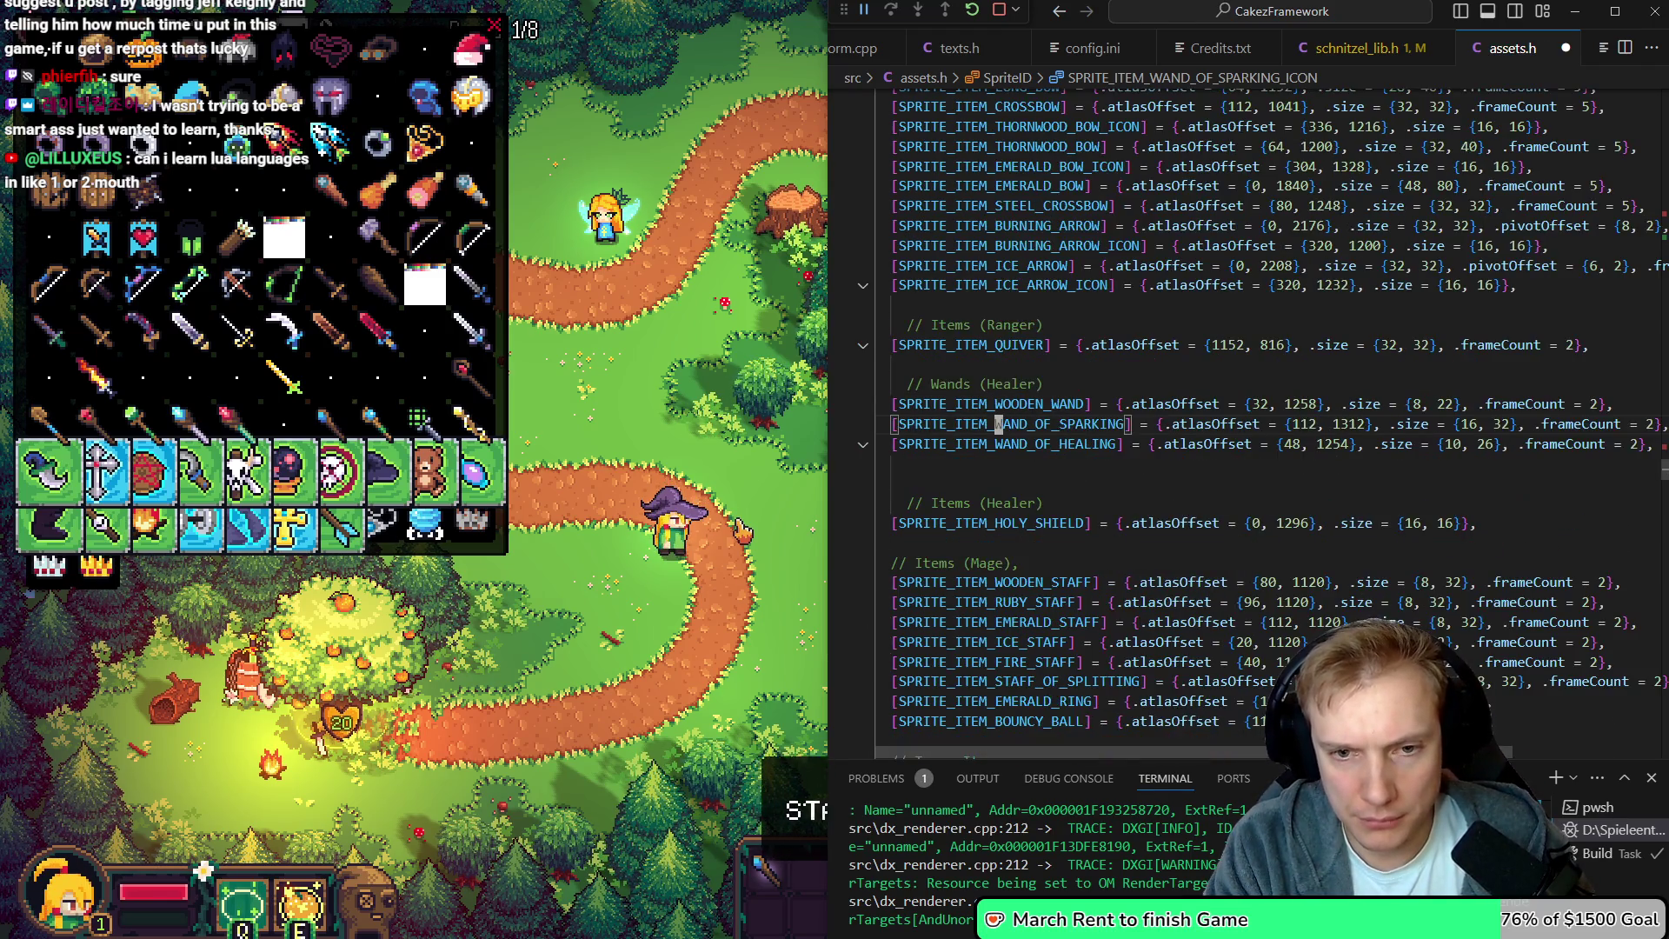
key("Down")
key("End")
key("Left")
key("Left")
key("ctrl+BackSpace")
key("ctrl+BackSpace")
key("ctrl+BackSpace")
key("BackSpace")
key("BackSpace")
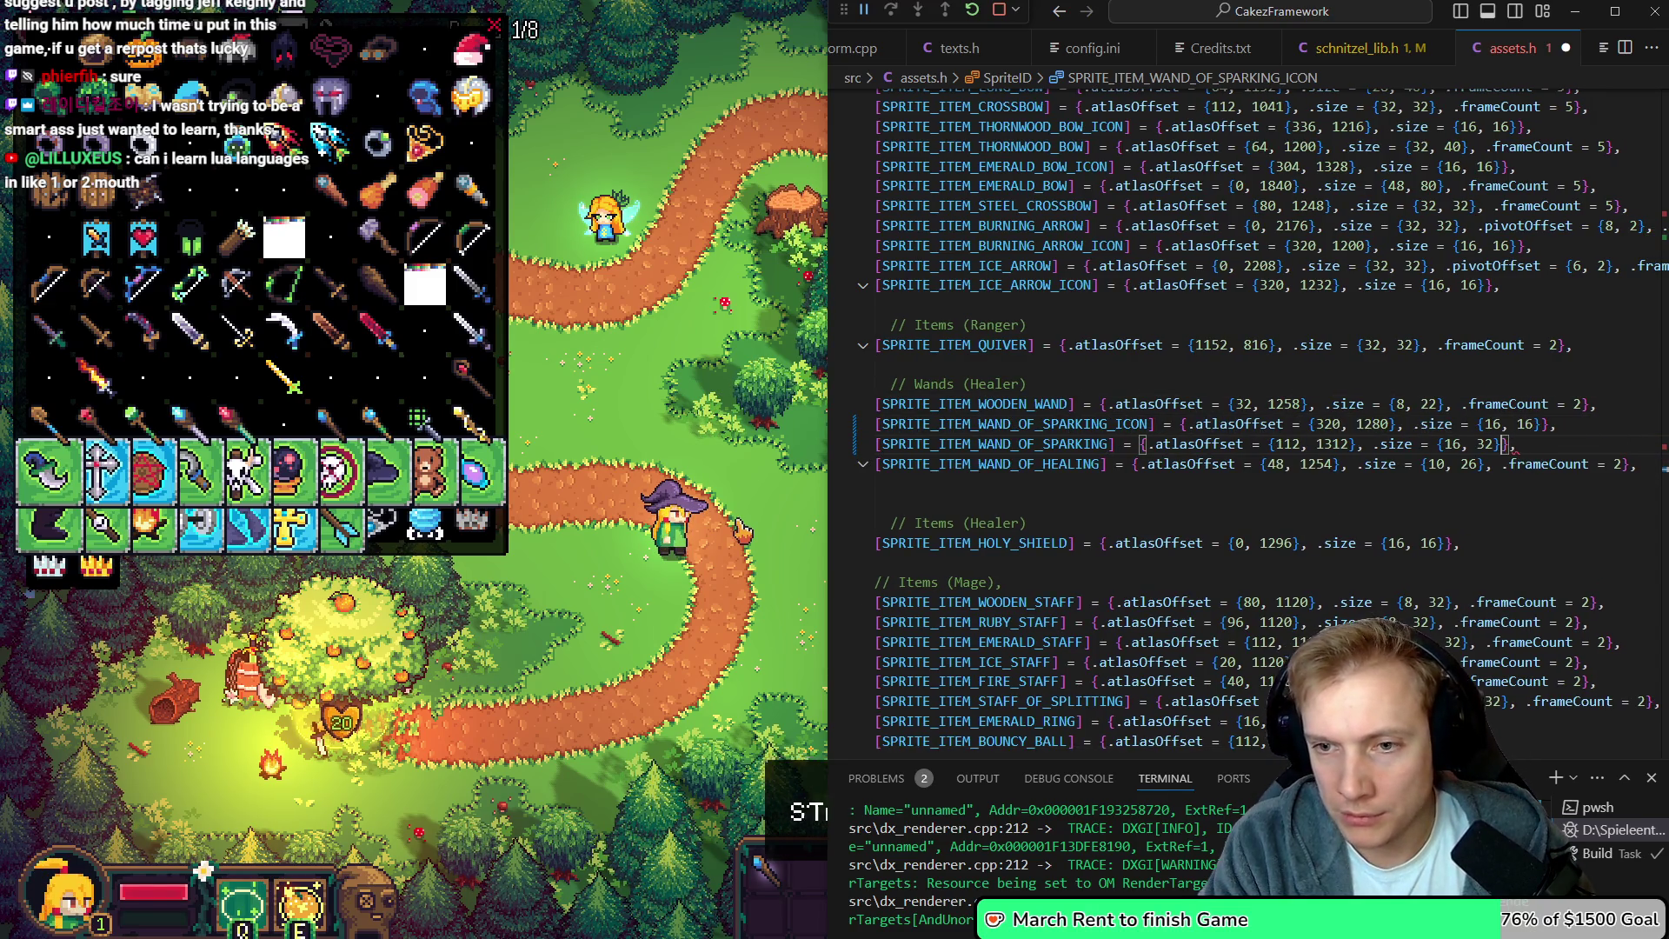
key("ctrl+shift+b")
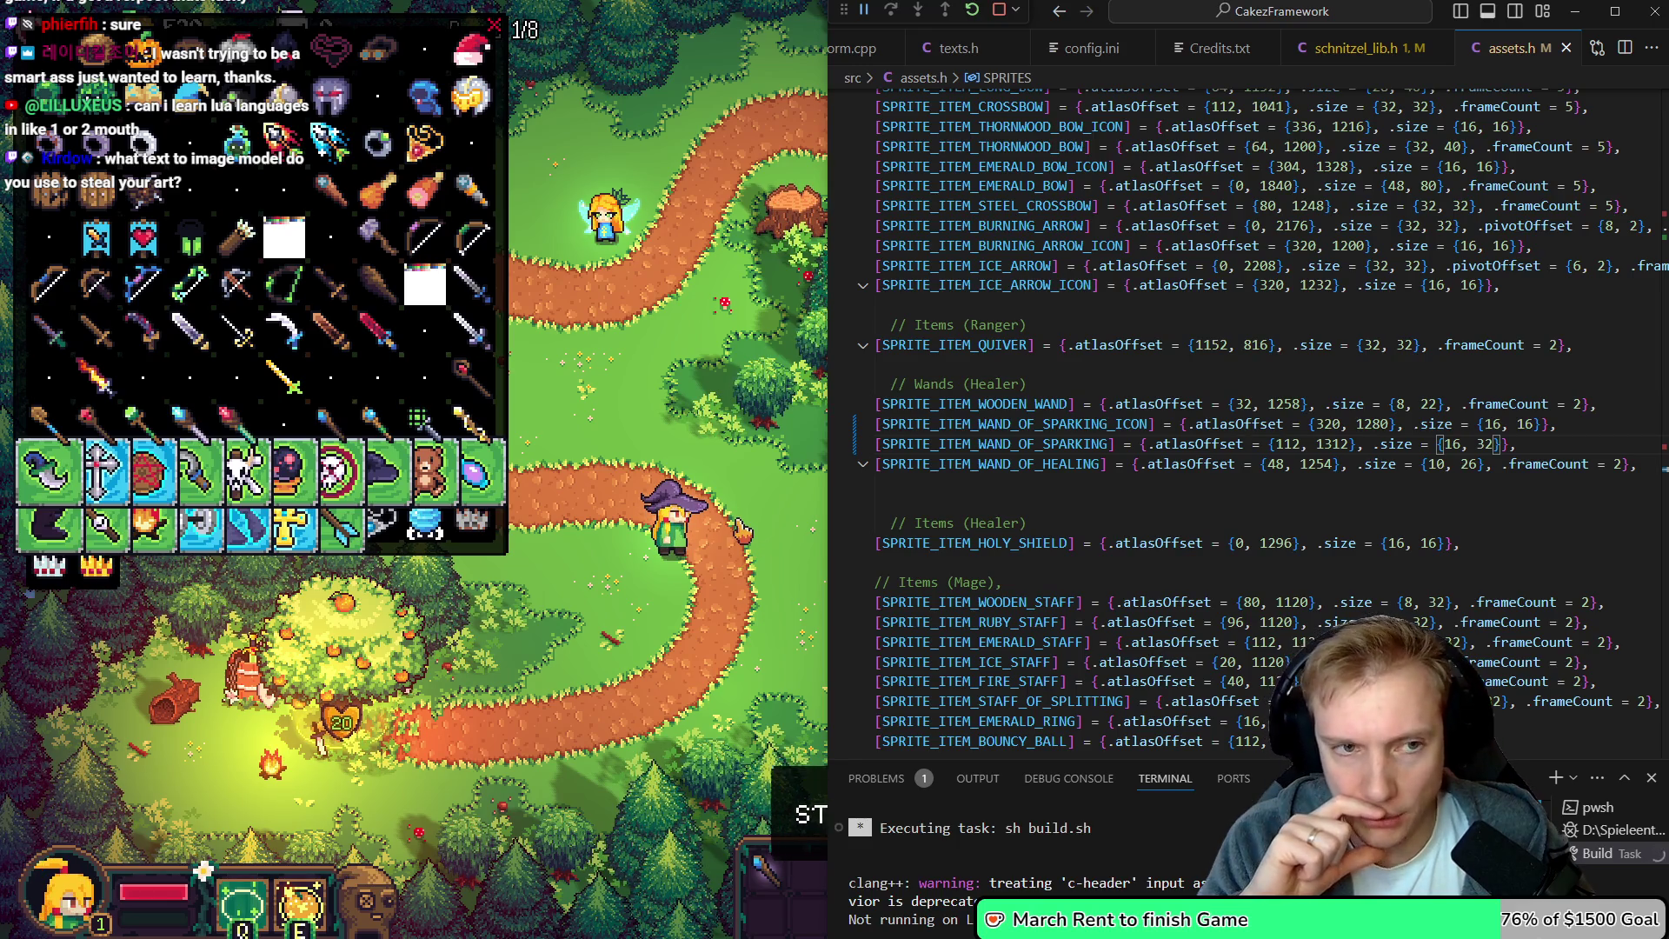
left_click(691, 326)
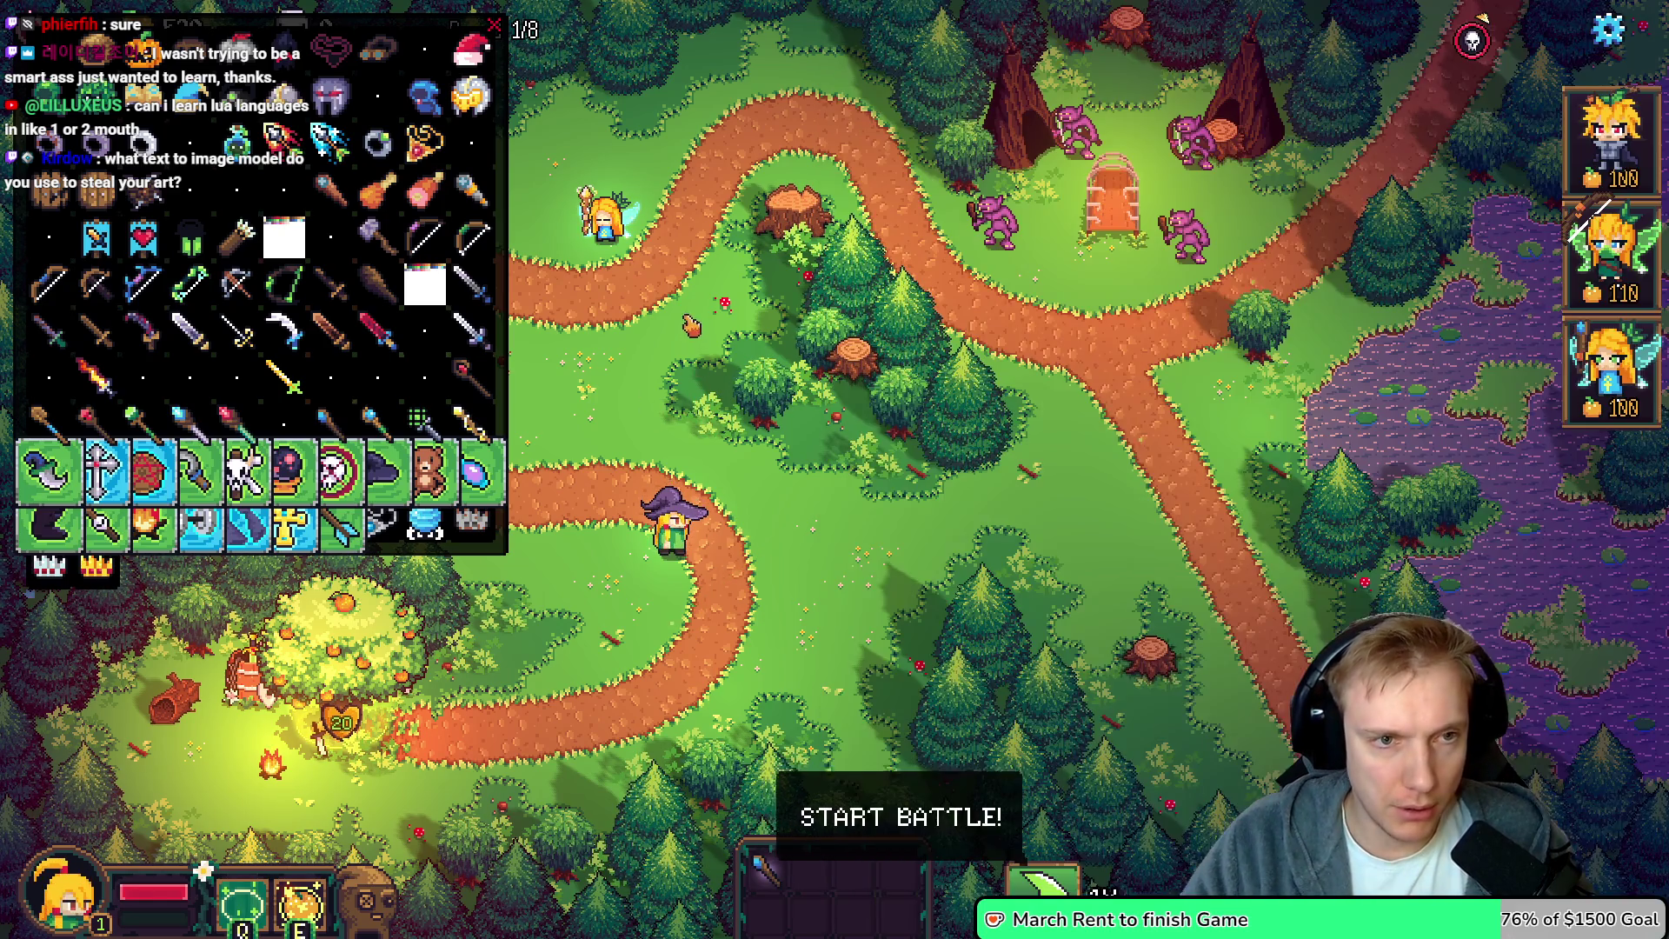
Hide the debug item list with F1, start the battle, and steer the witch hero into the slugs
key("F1")
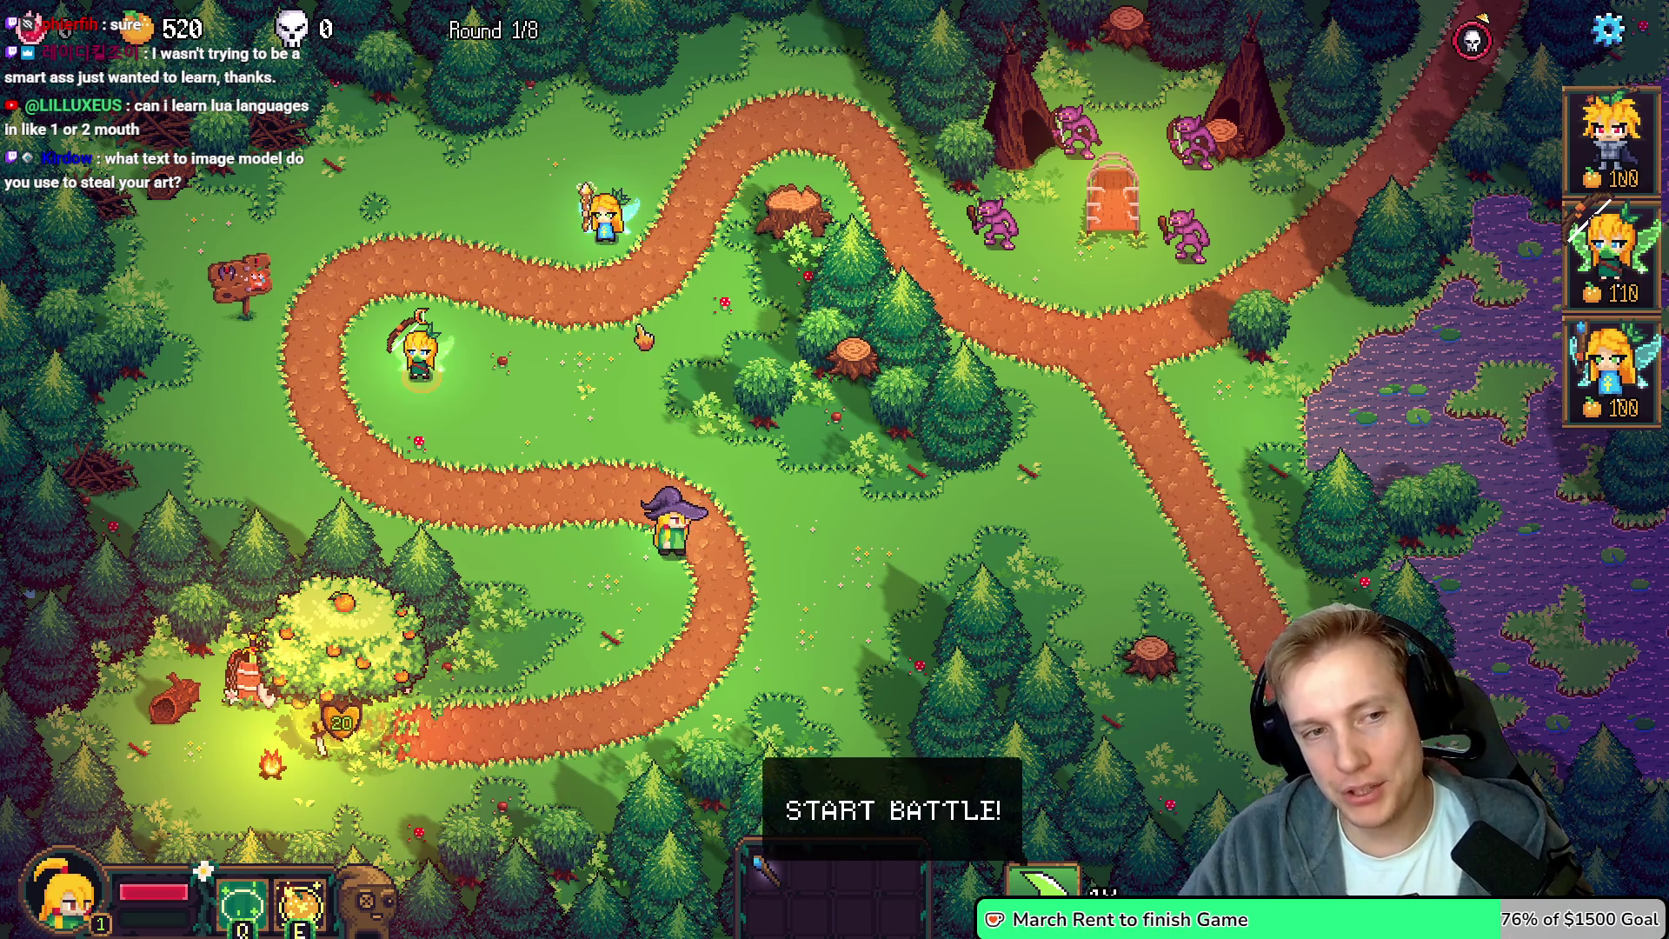
key("space")
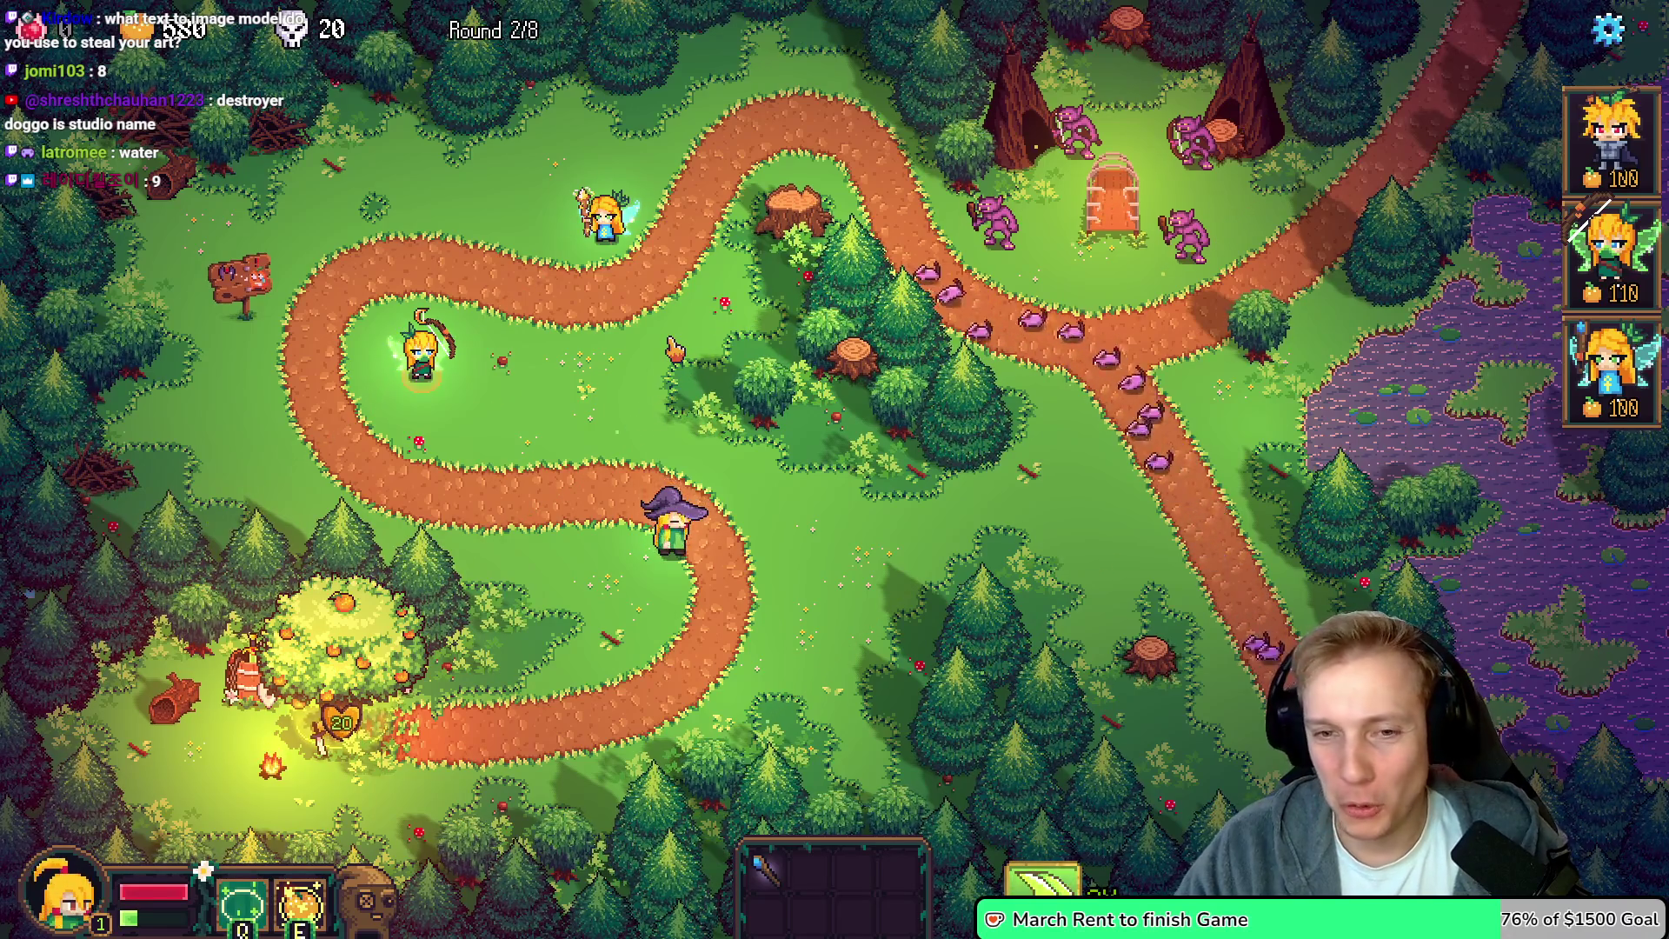
key("w")
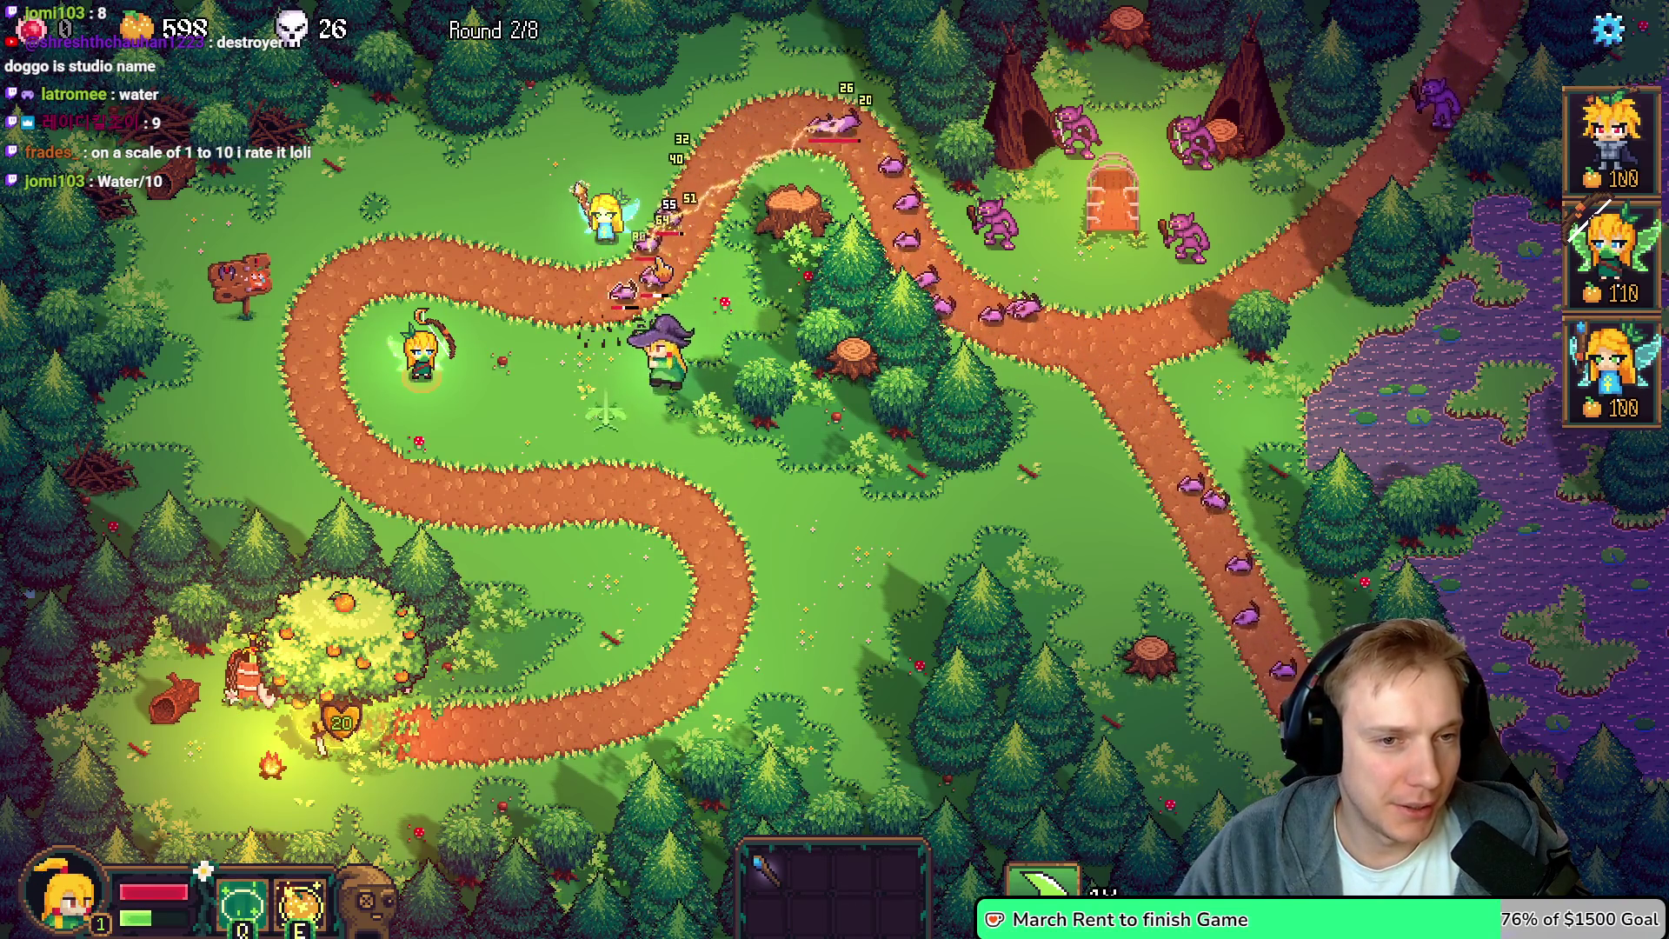
key("a")
key("w")
key("d")
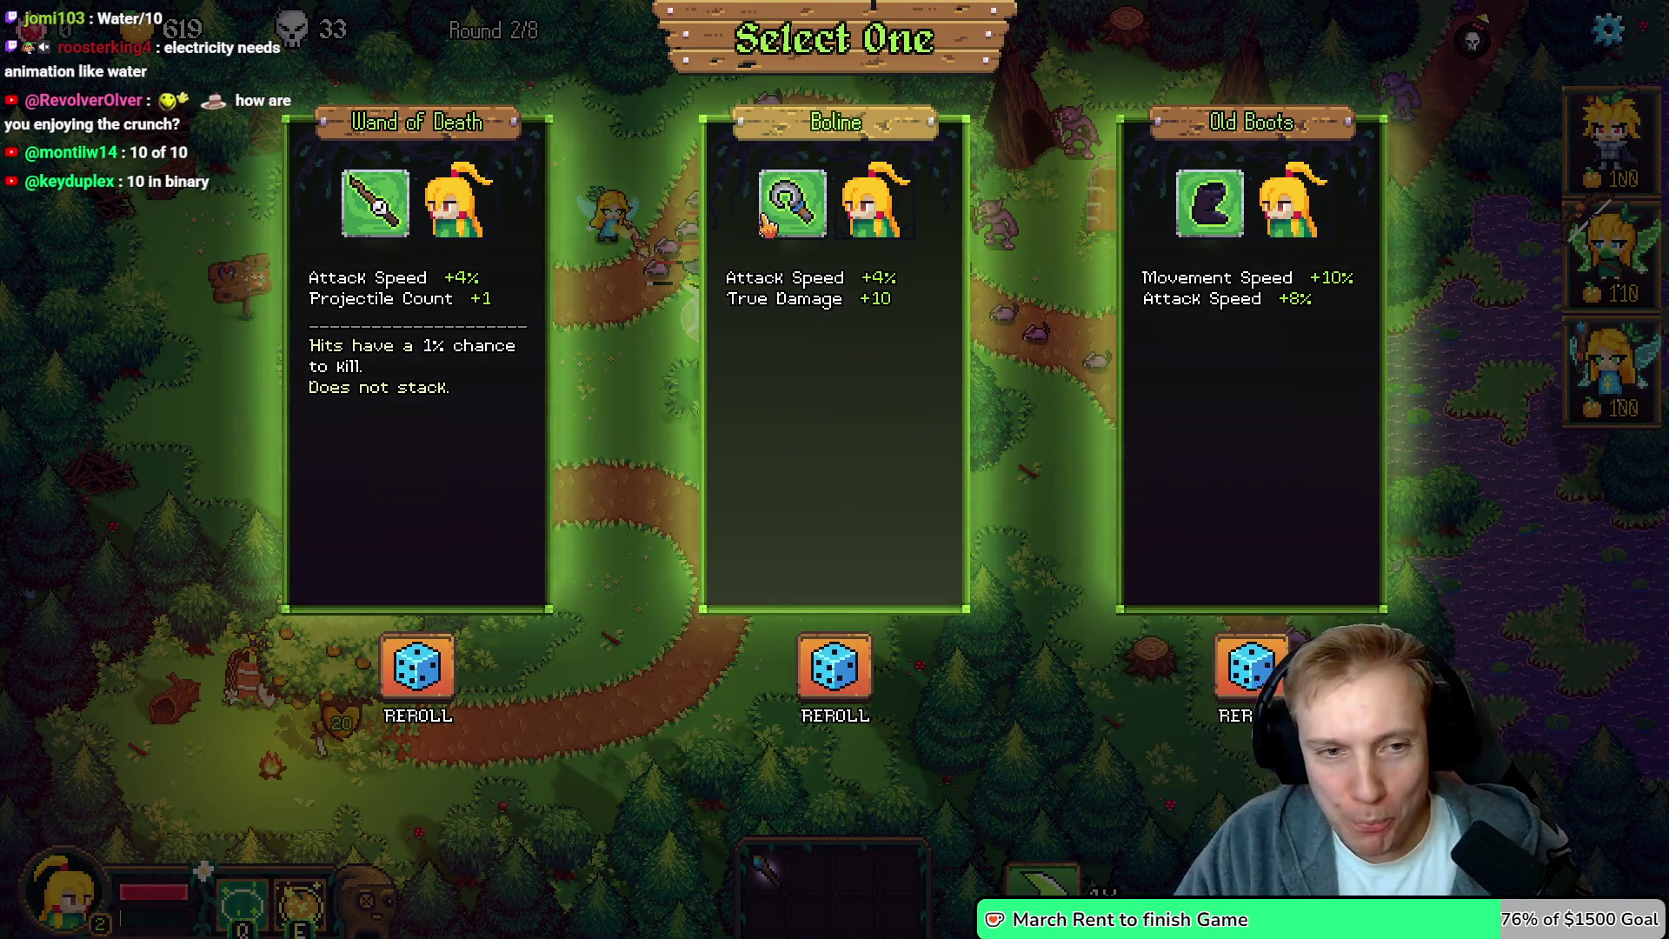
Take the Boline upgrade and walk the witch hero around the stump and path to fight
left_click(709, 521)
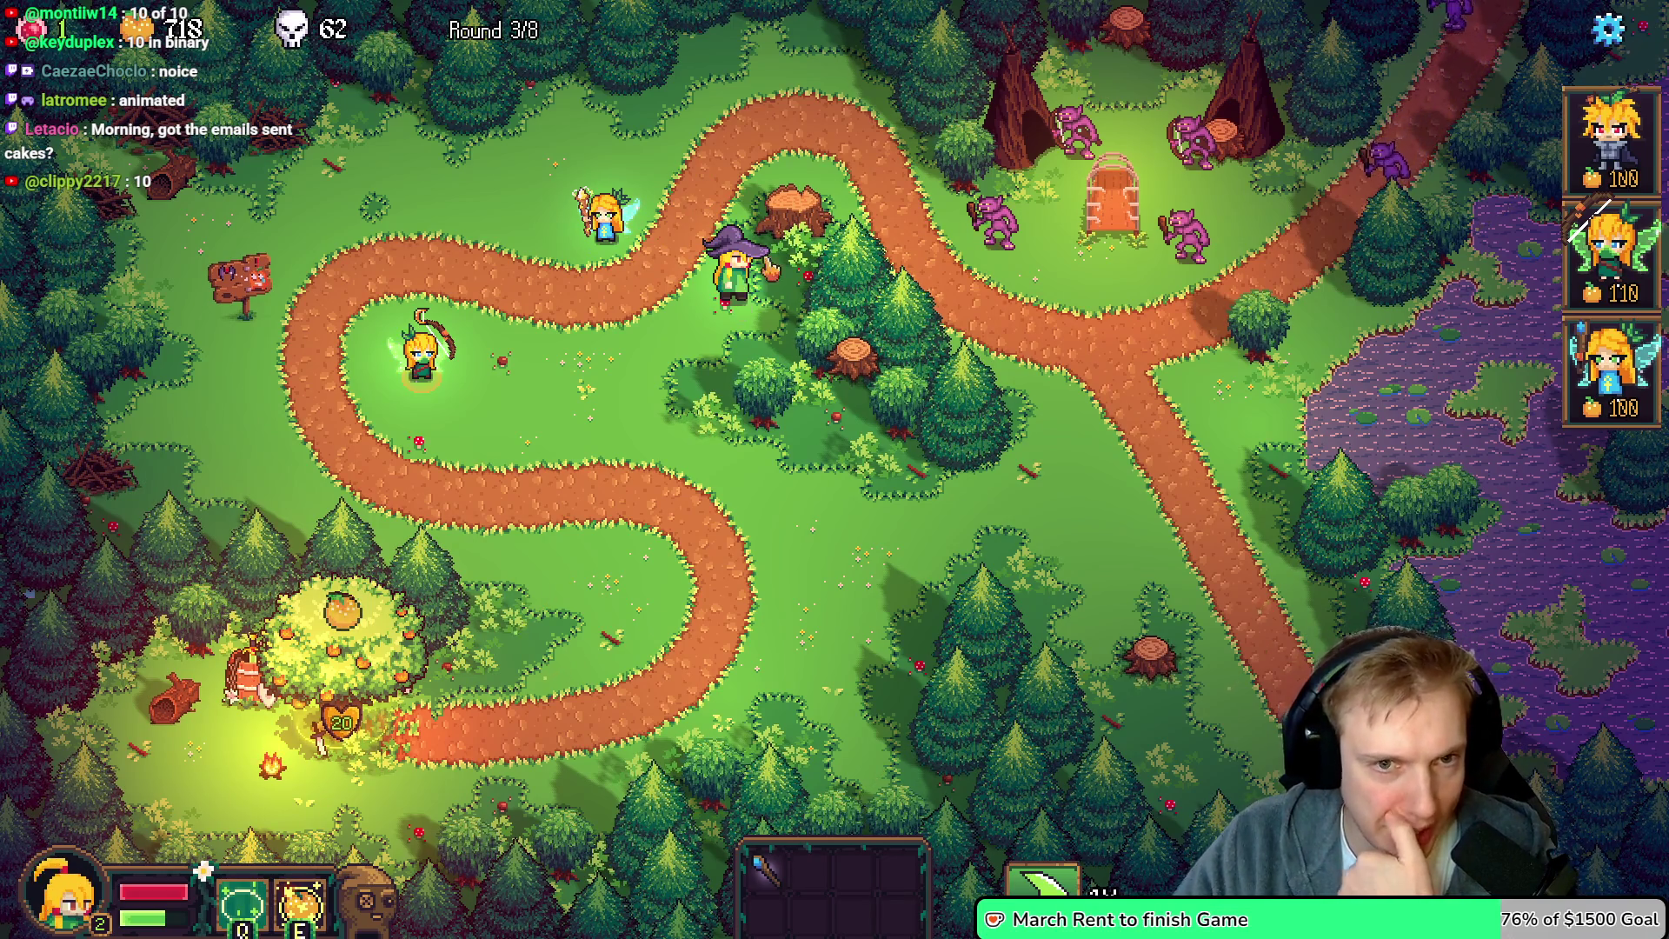
key("w")
key("d")
key("a")
key("s")
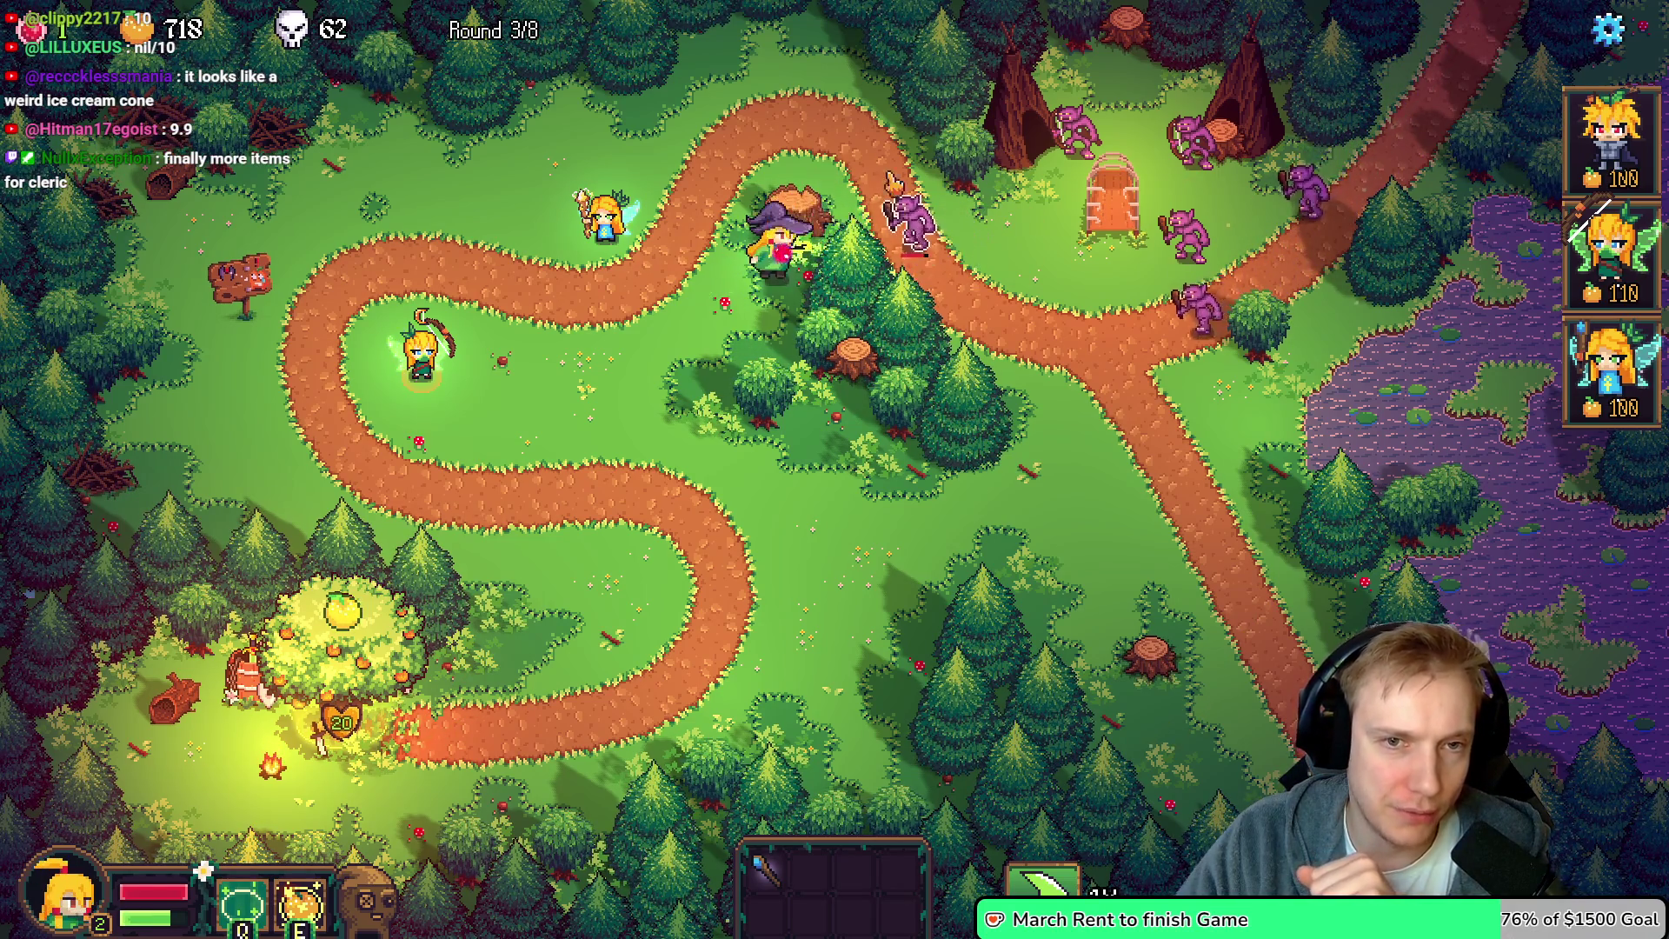
key("d")
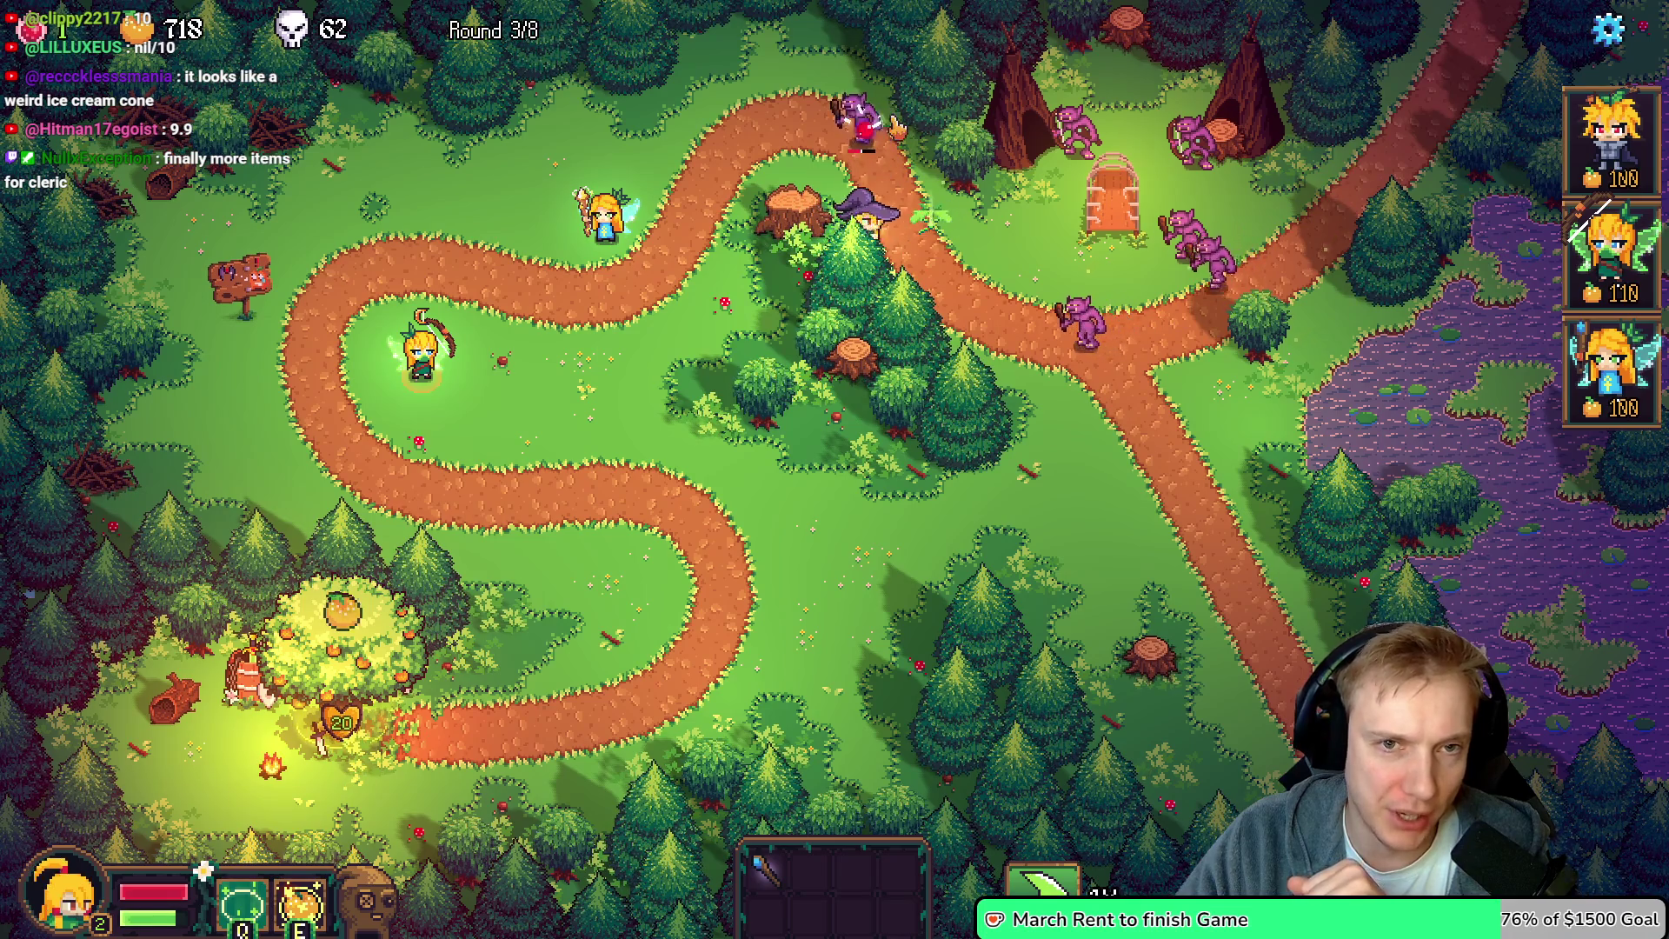
key("w")
key("a")
key("s")
key("d")
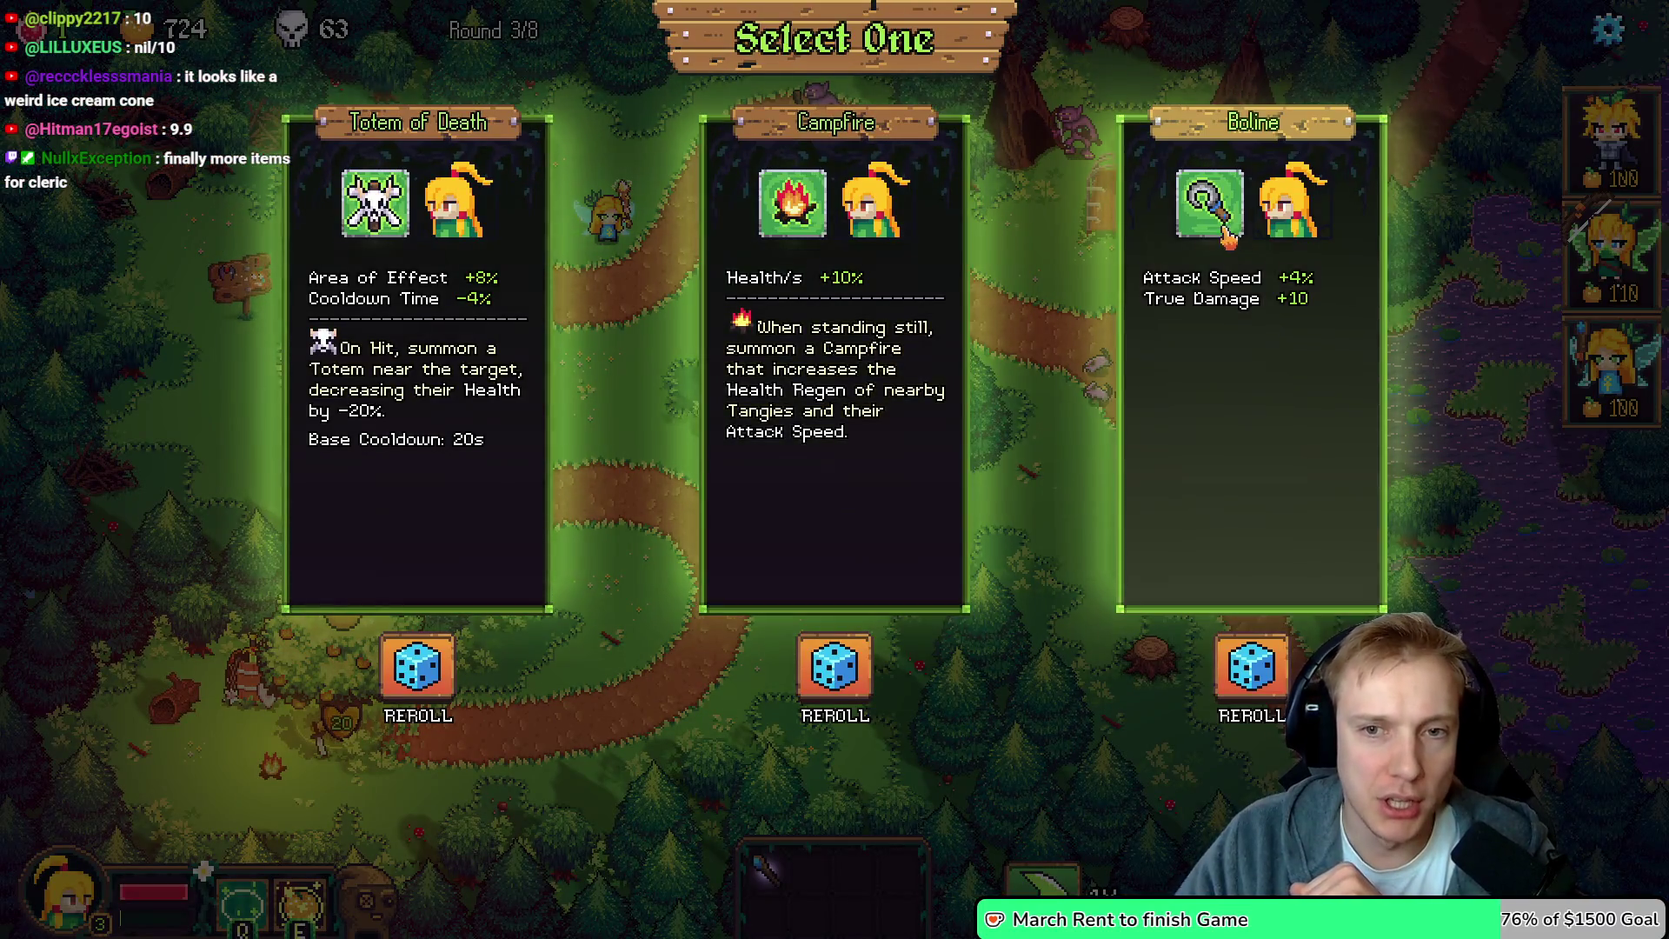
Take Boline again, keep fighting, then choose the Piercing Arrow upgrade
left_click(1228, 236)
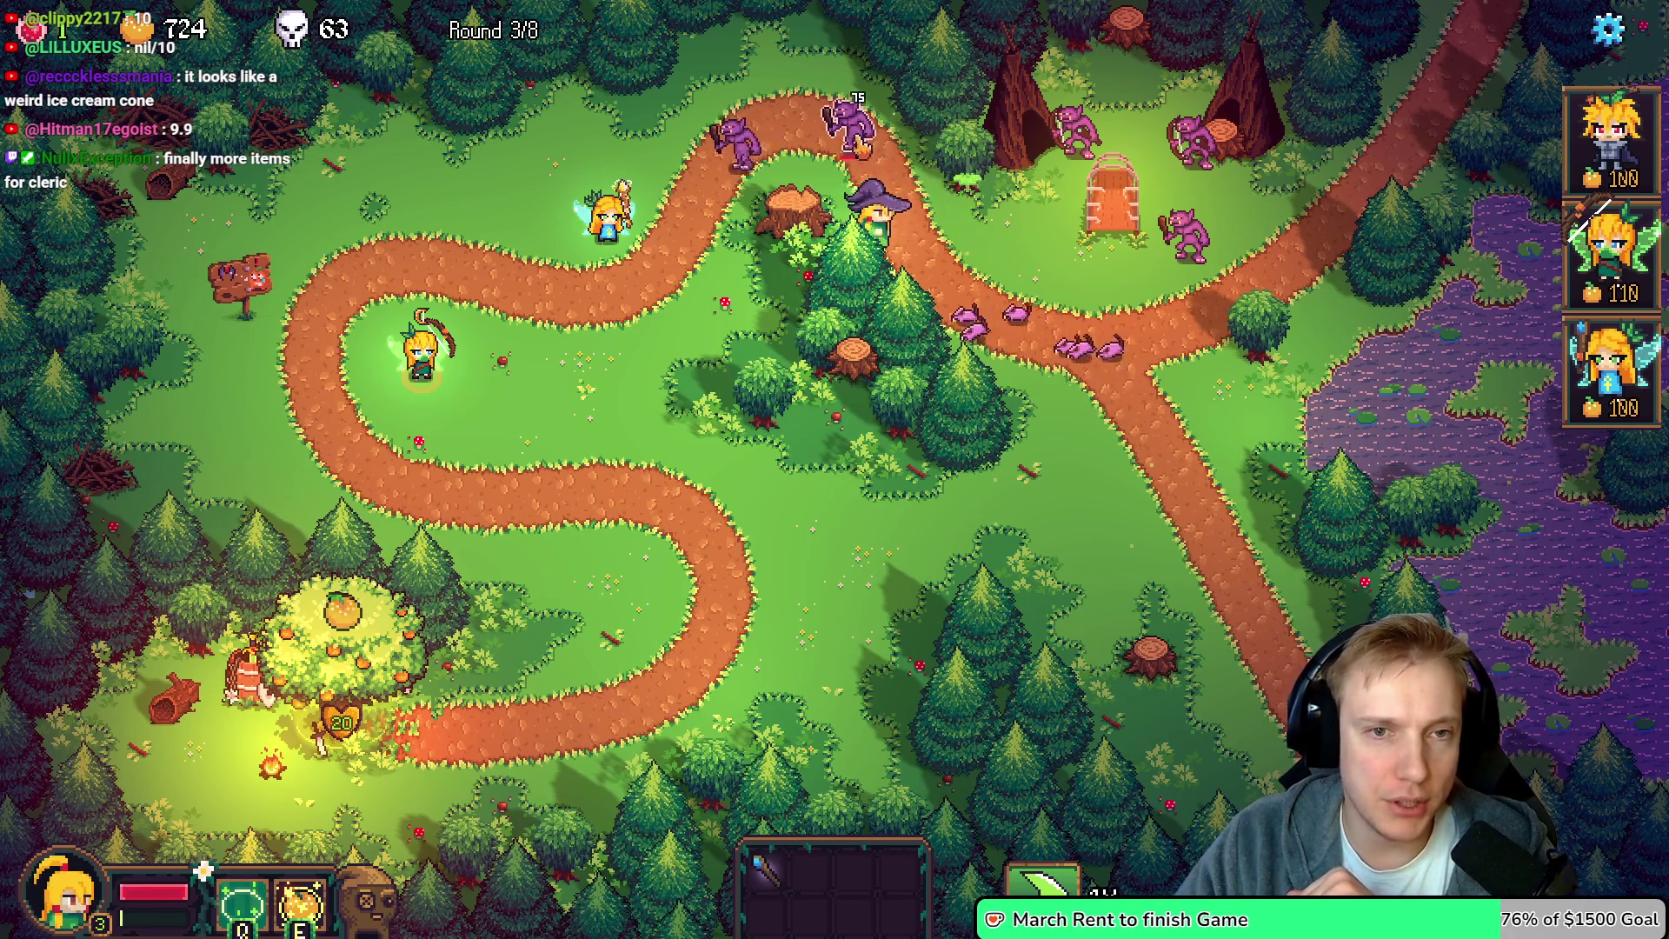
key("w")
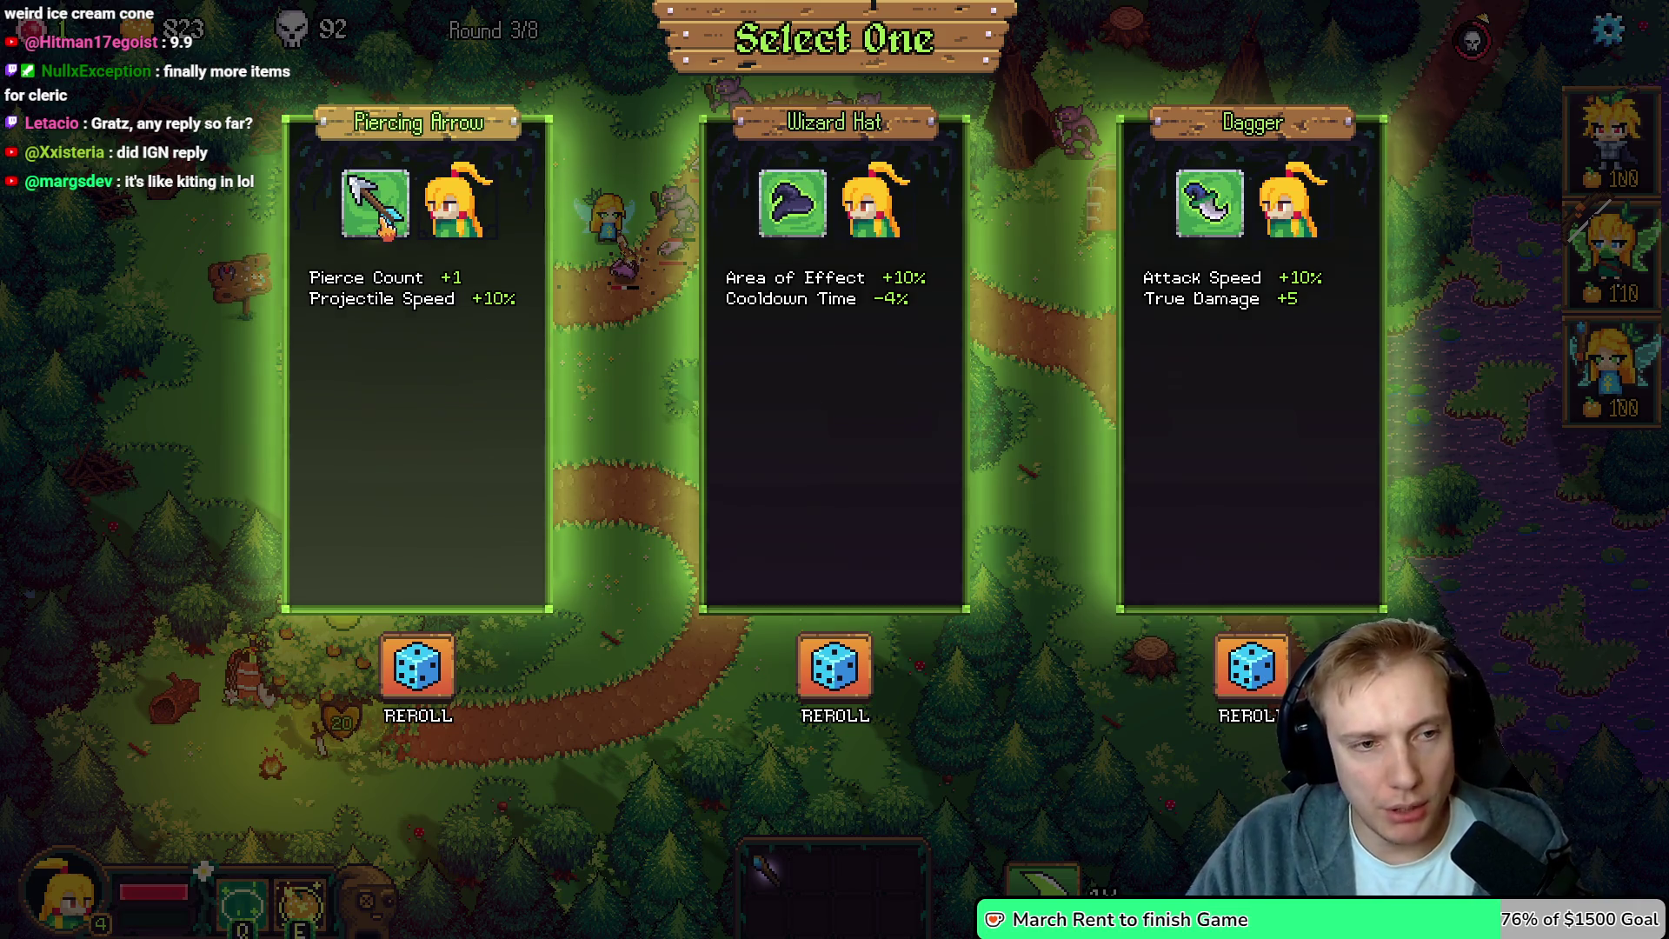
left_click(385, 219)
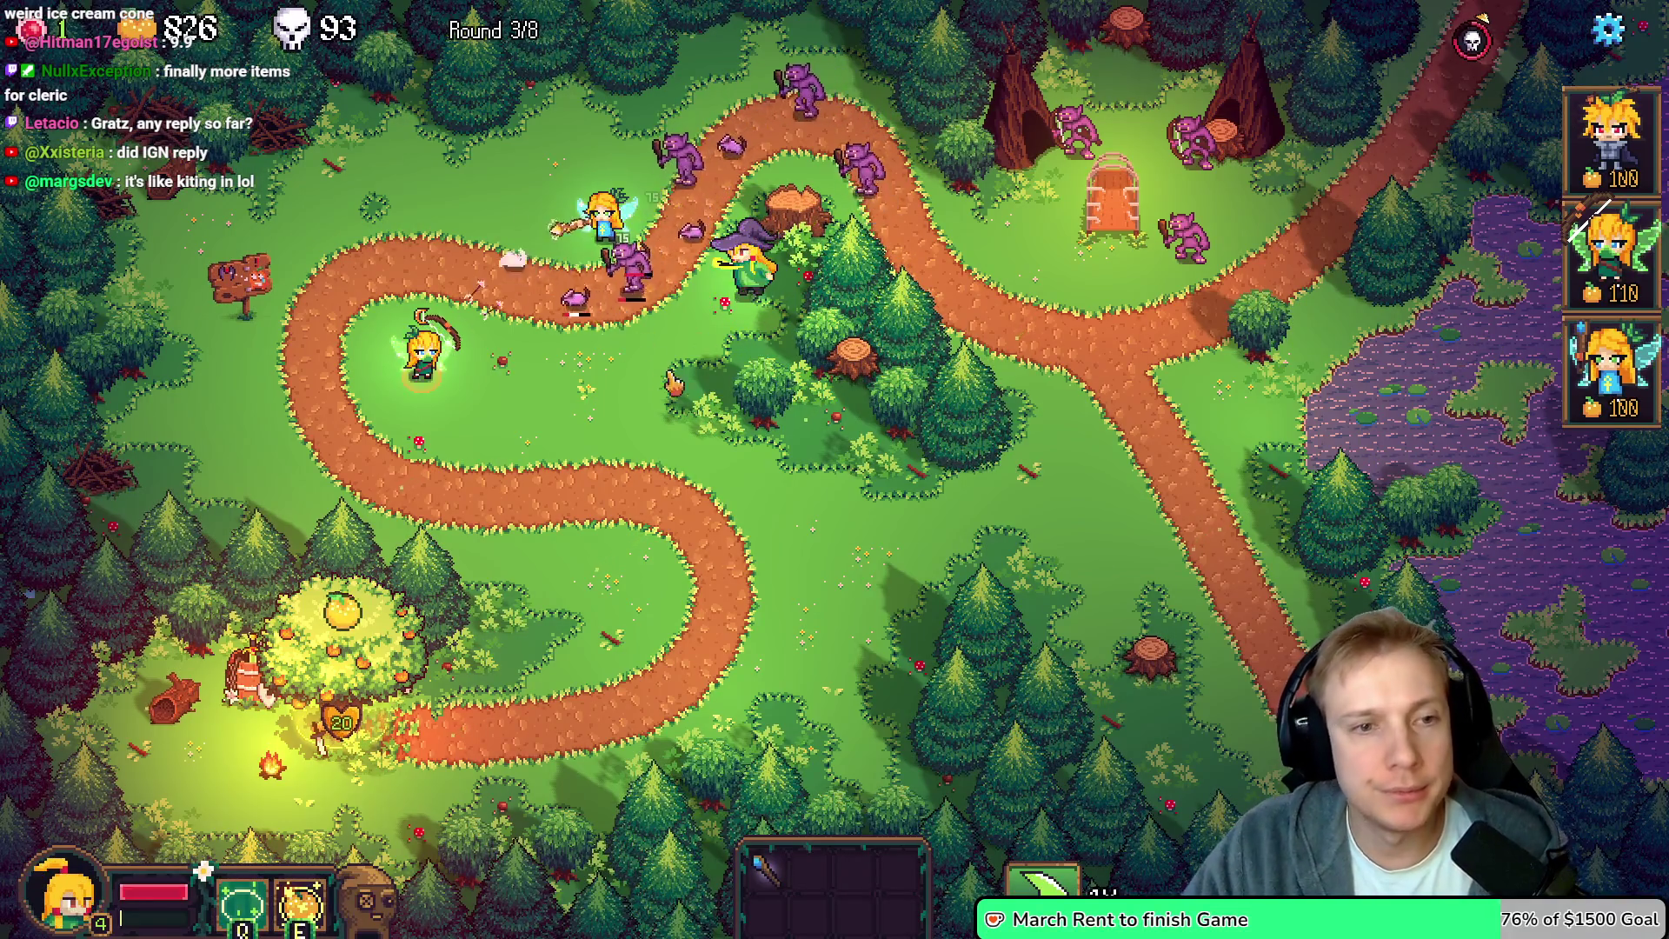
Walk the witch hero along the path toward the round-4 enemies, heading right and down
key("a")
key("s")
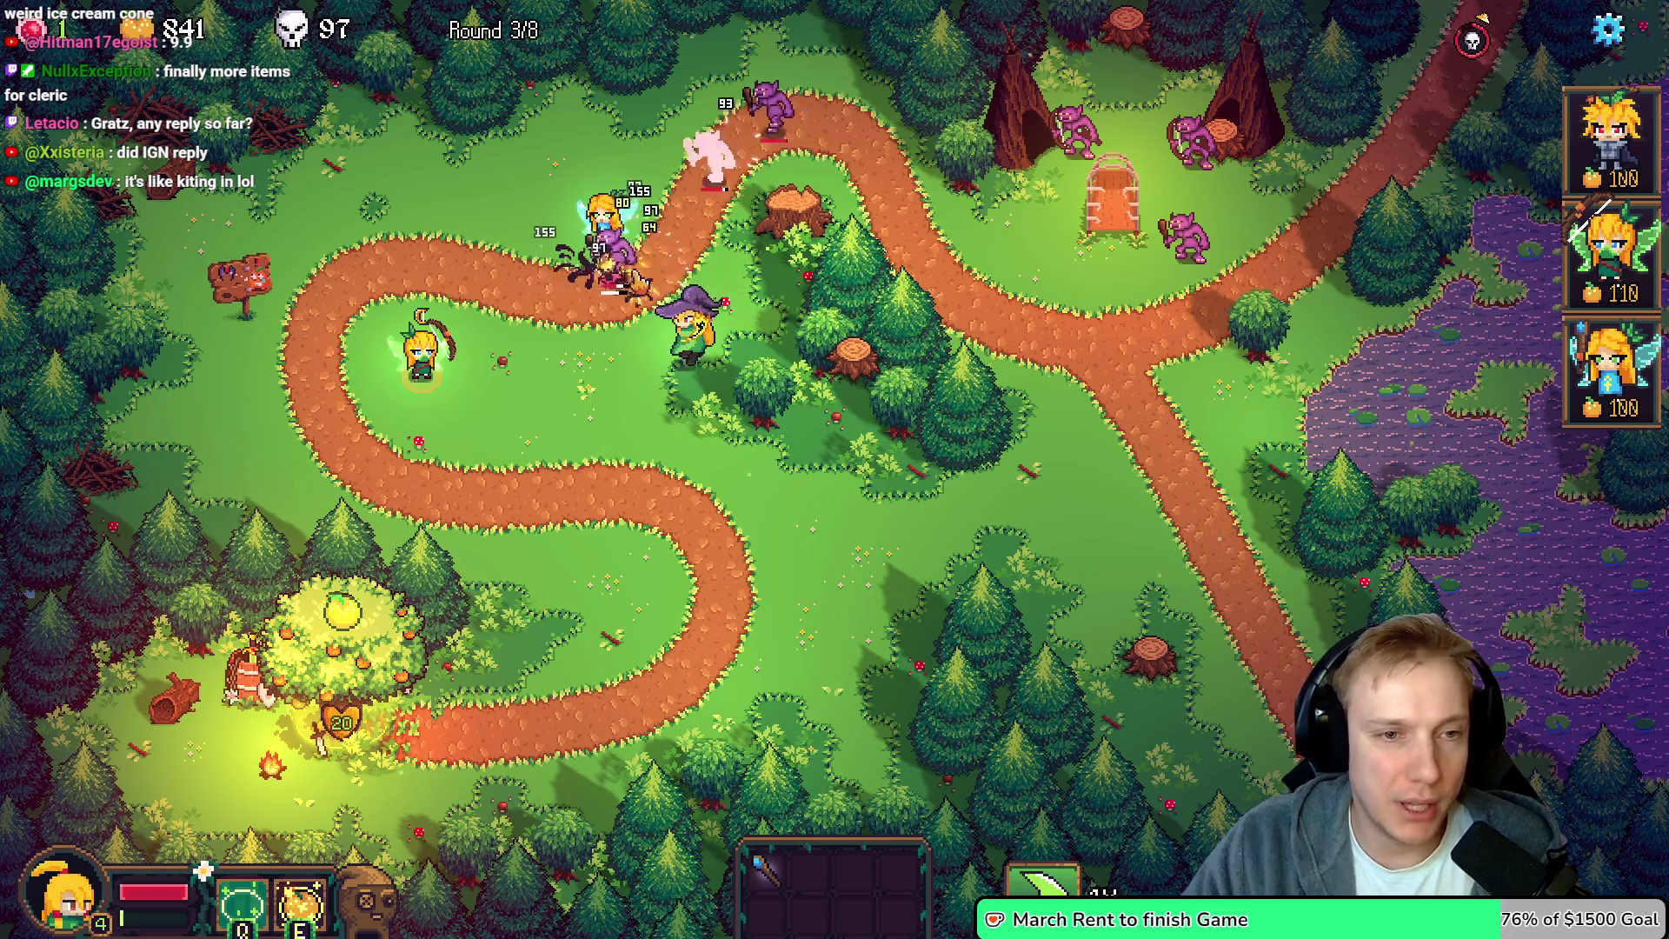
key("w")
key("d")
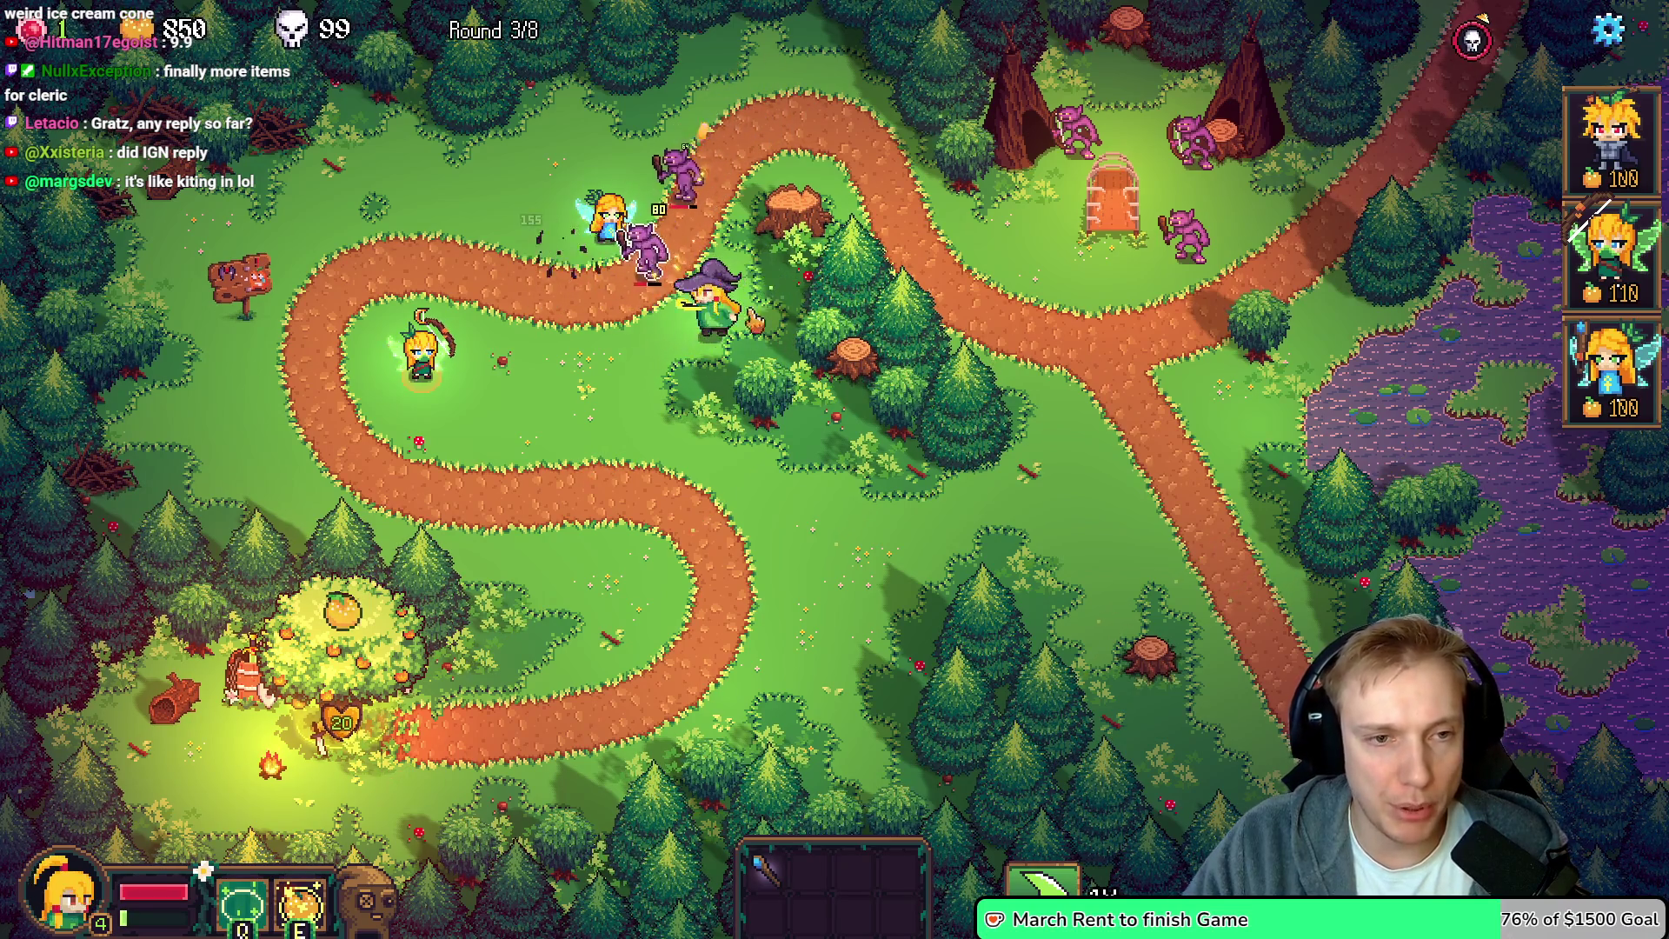
key("a")
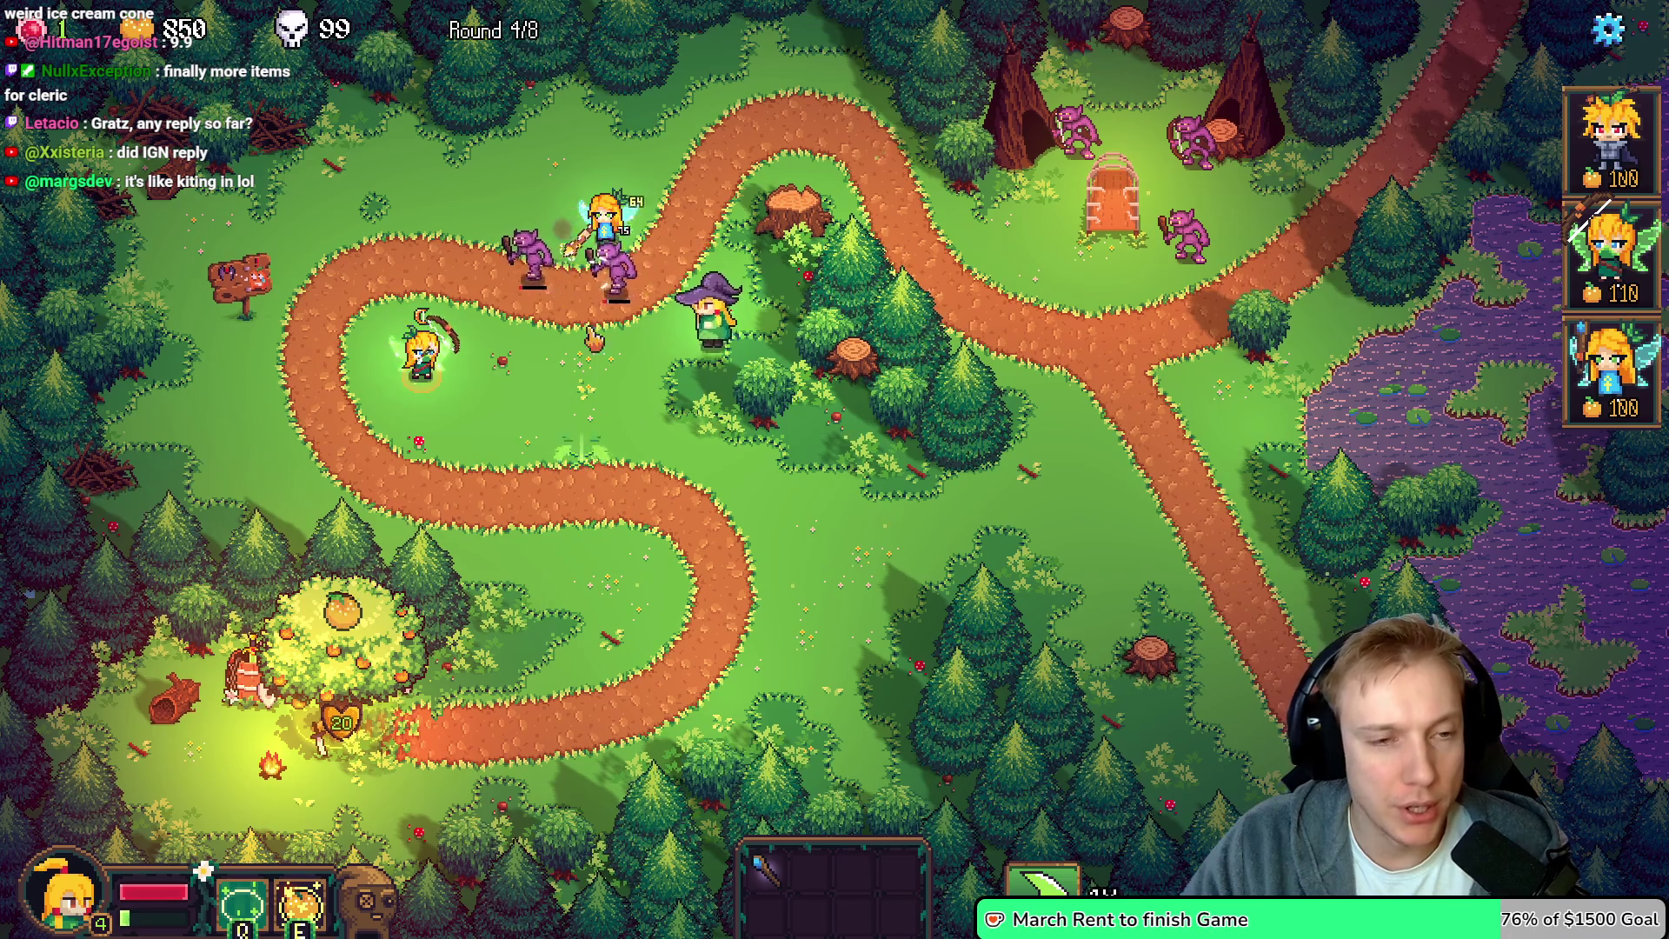
key("d")
key("w")
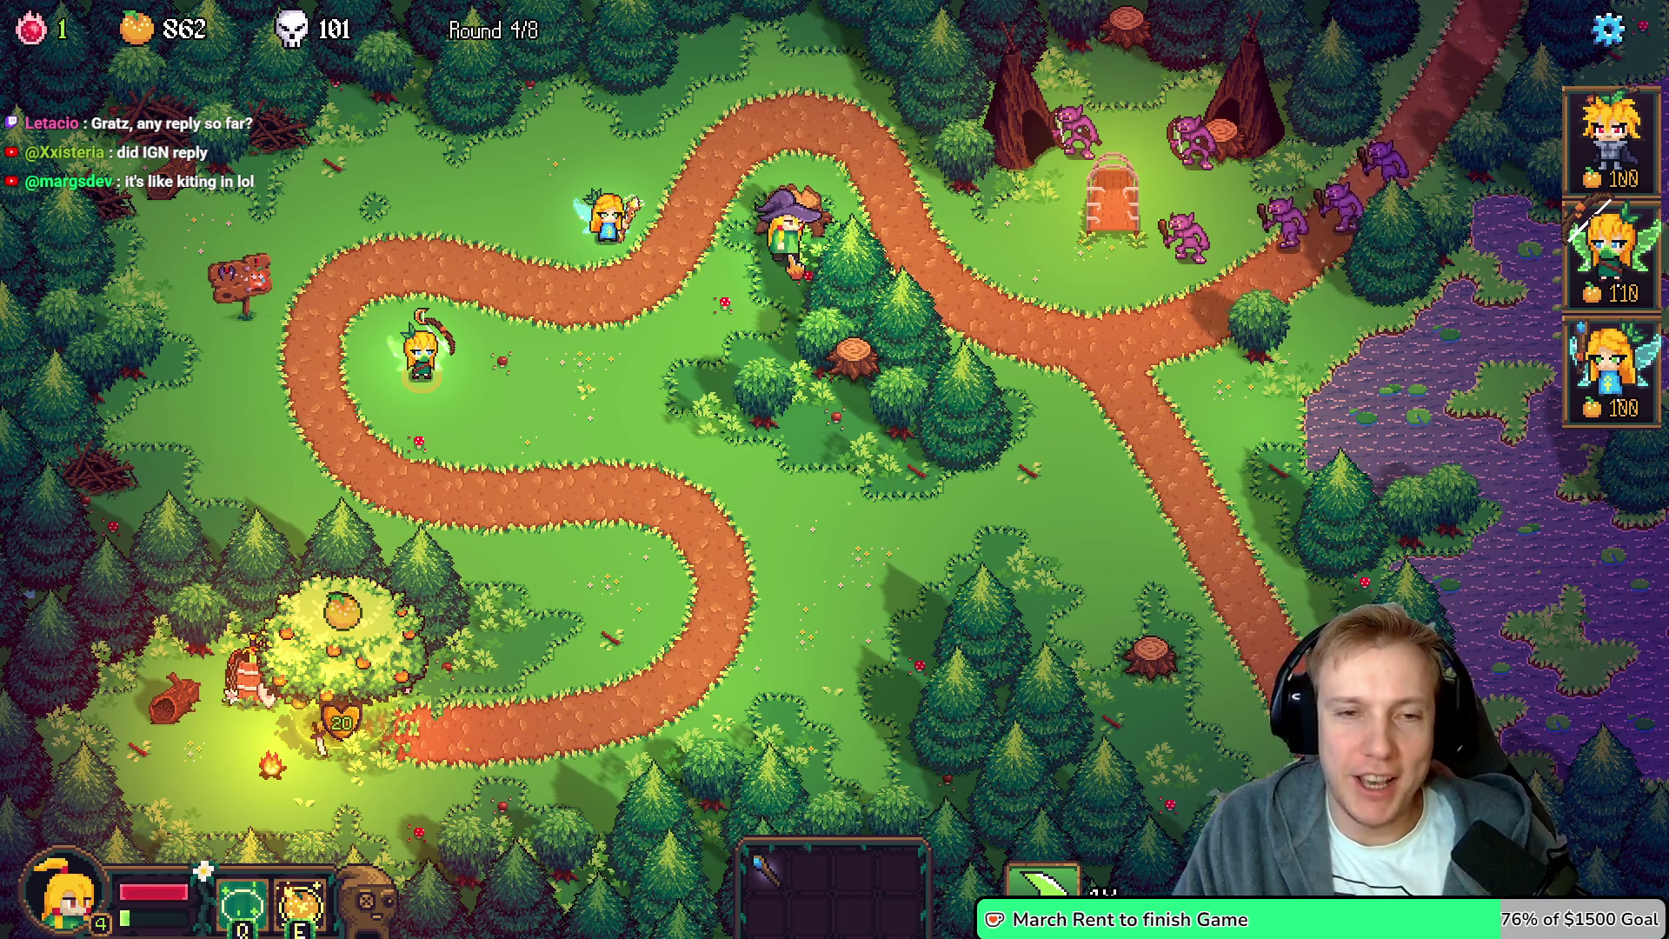
key("d")
key("s")
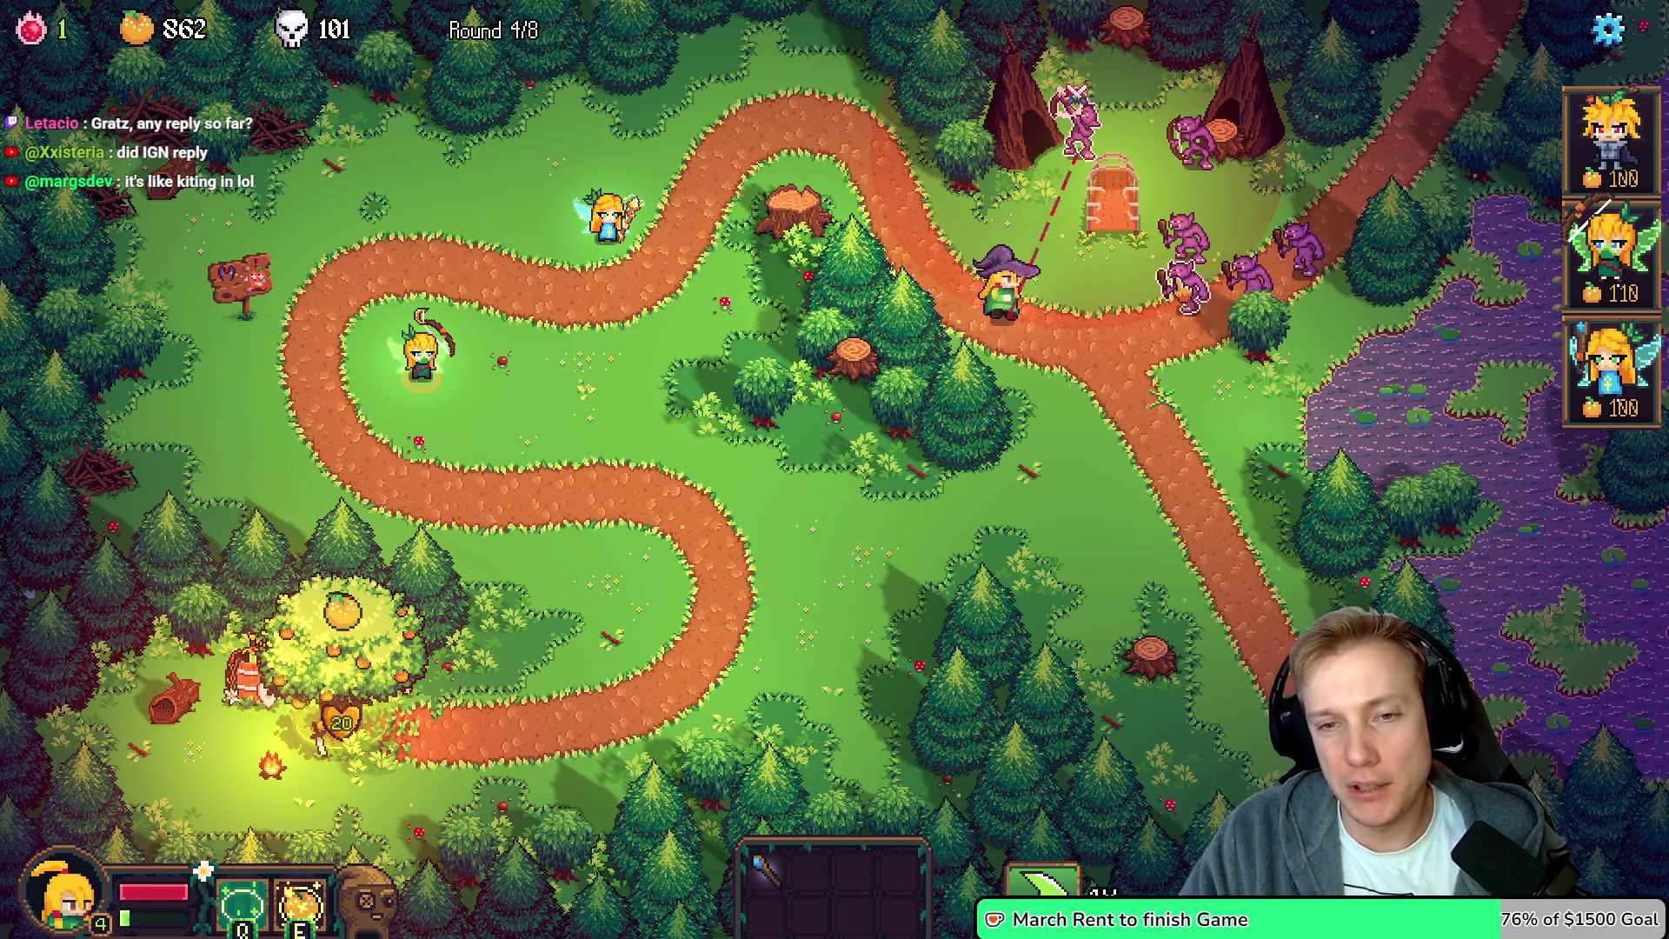
key("s")
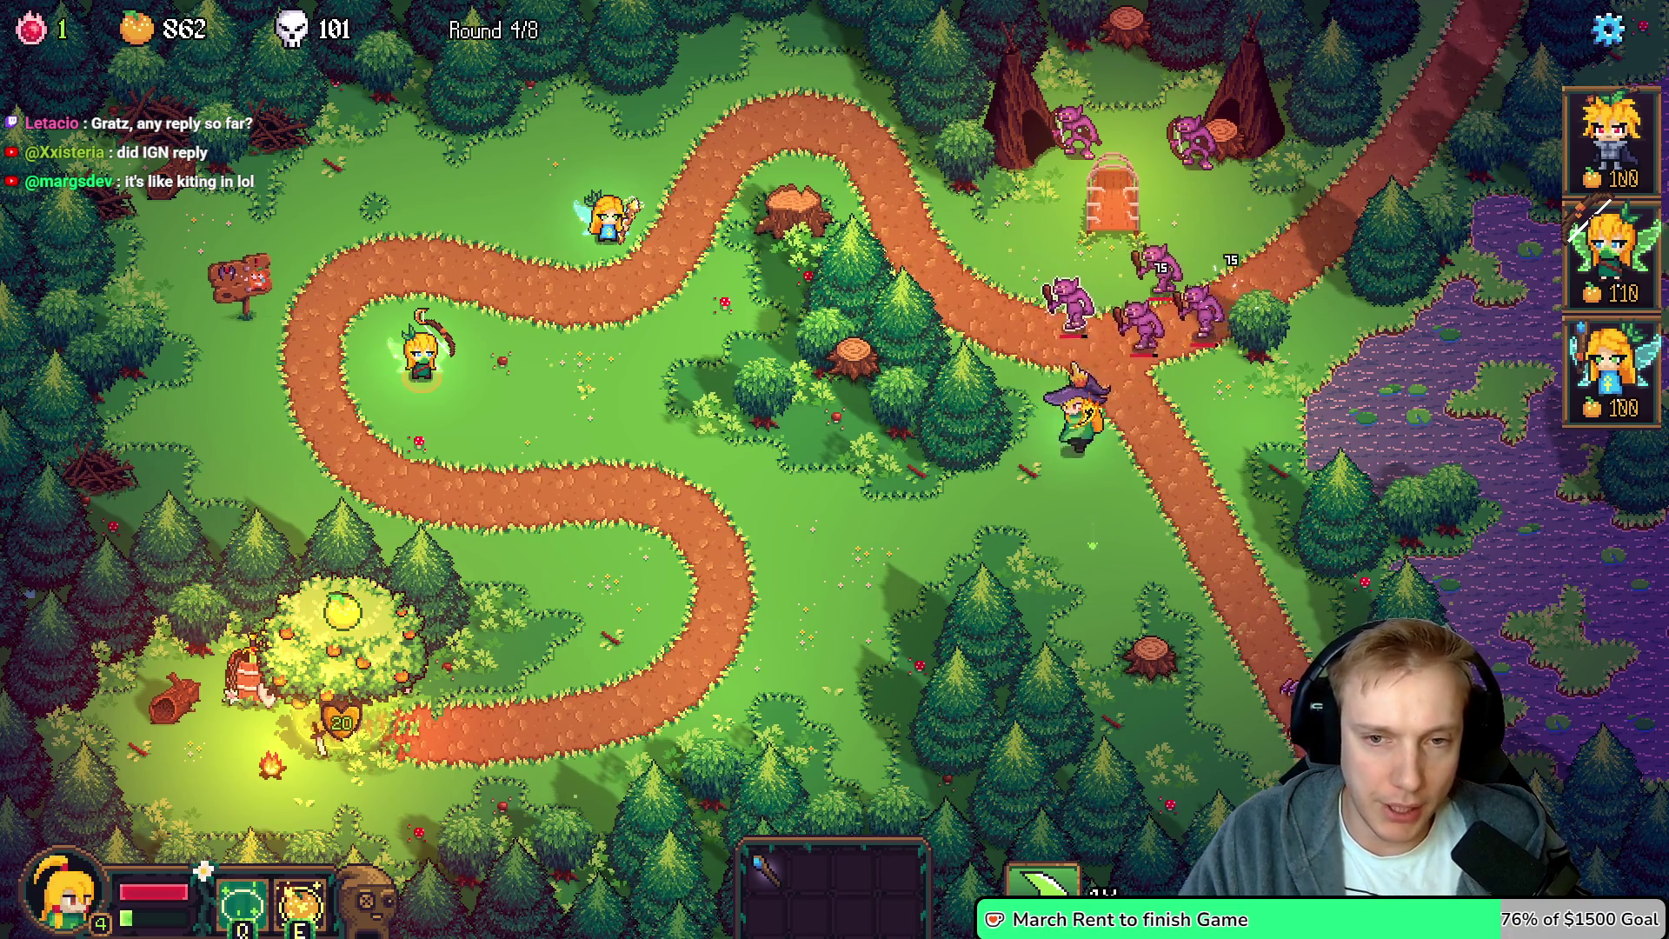
Guide the hero back and forth along the upper path near the door until Select One appears
key("w")
key("d")
key("w")
key("a")
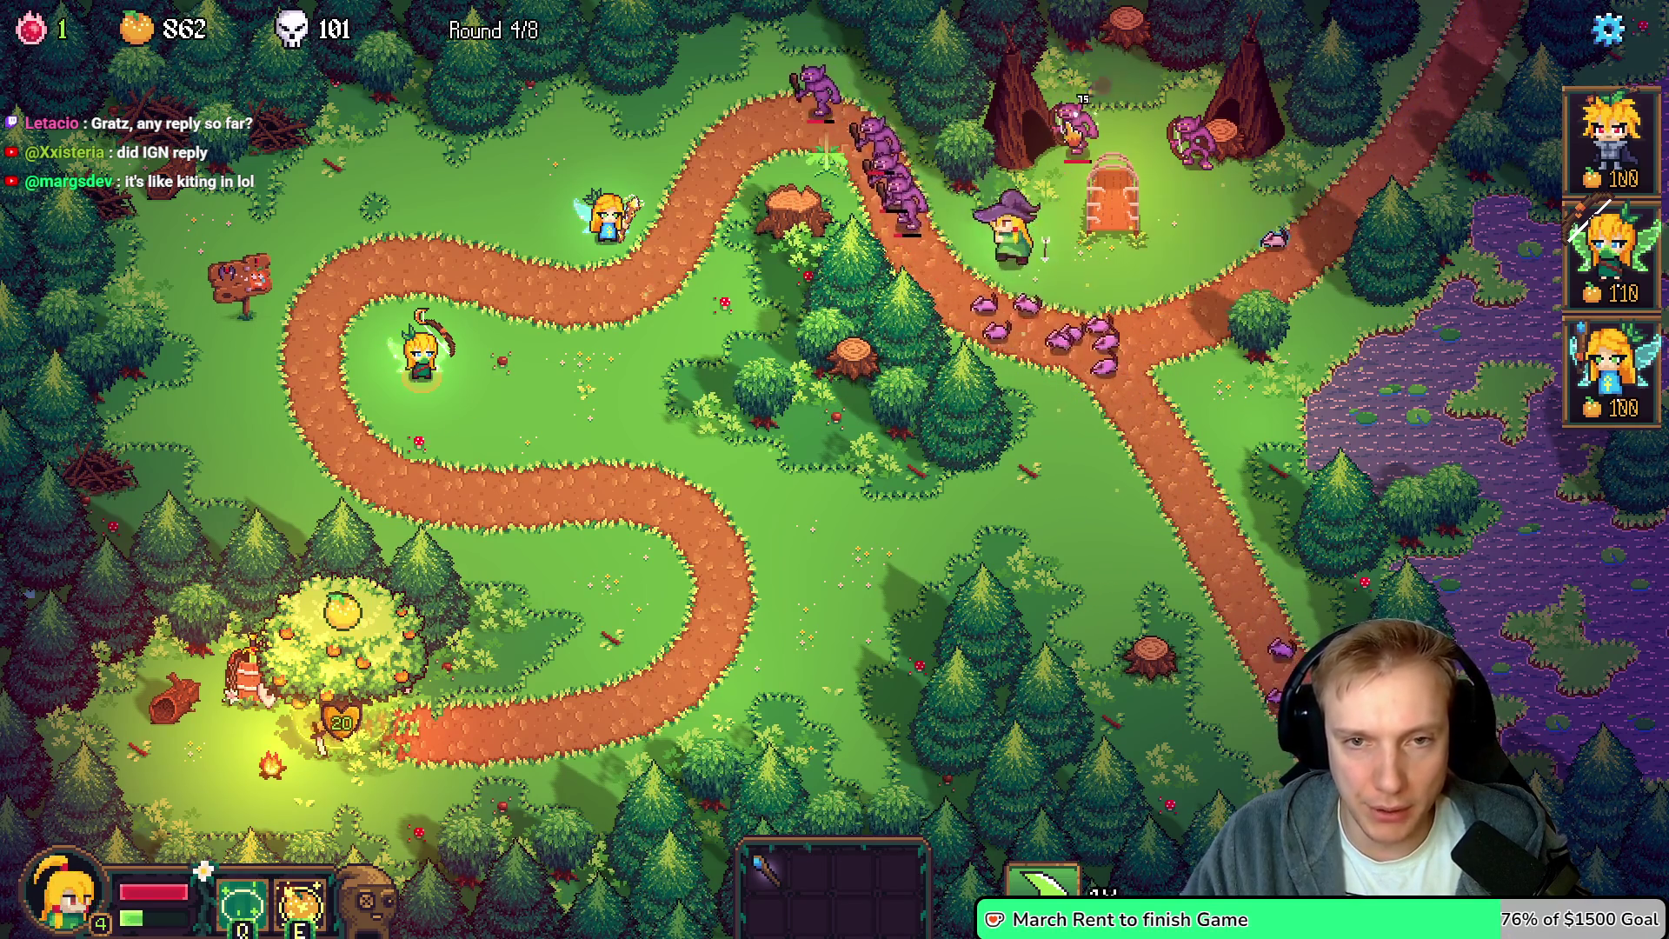
key("d")
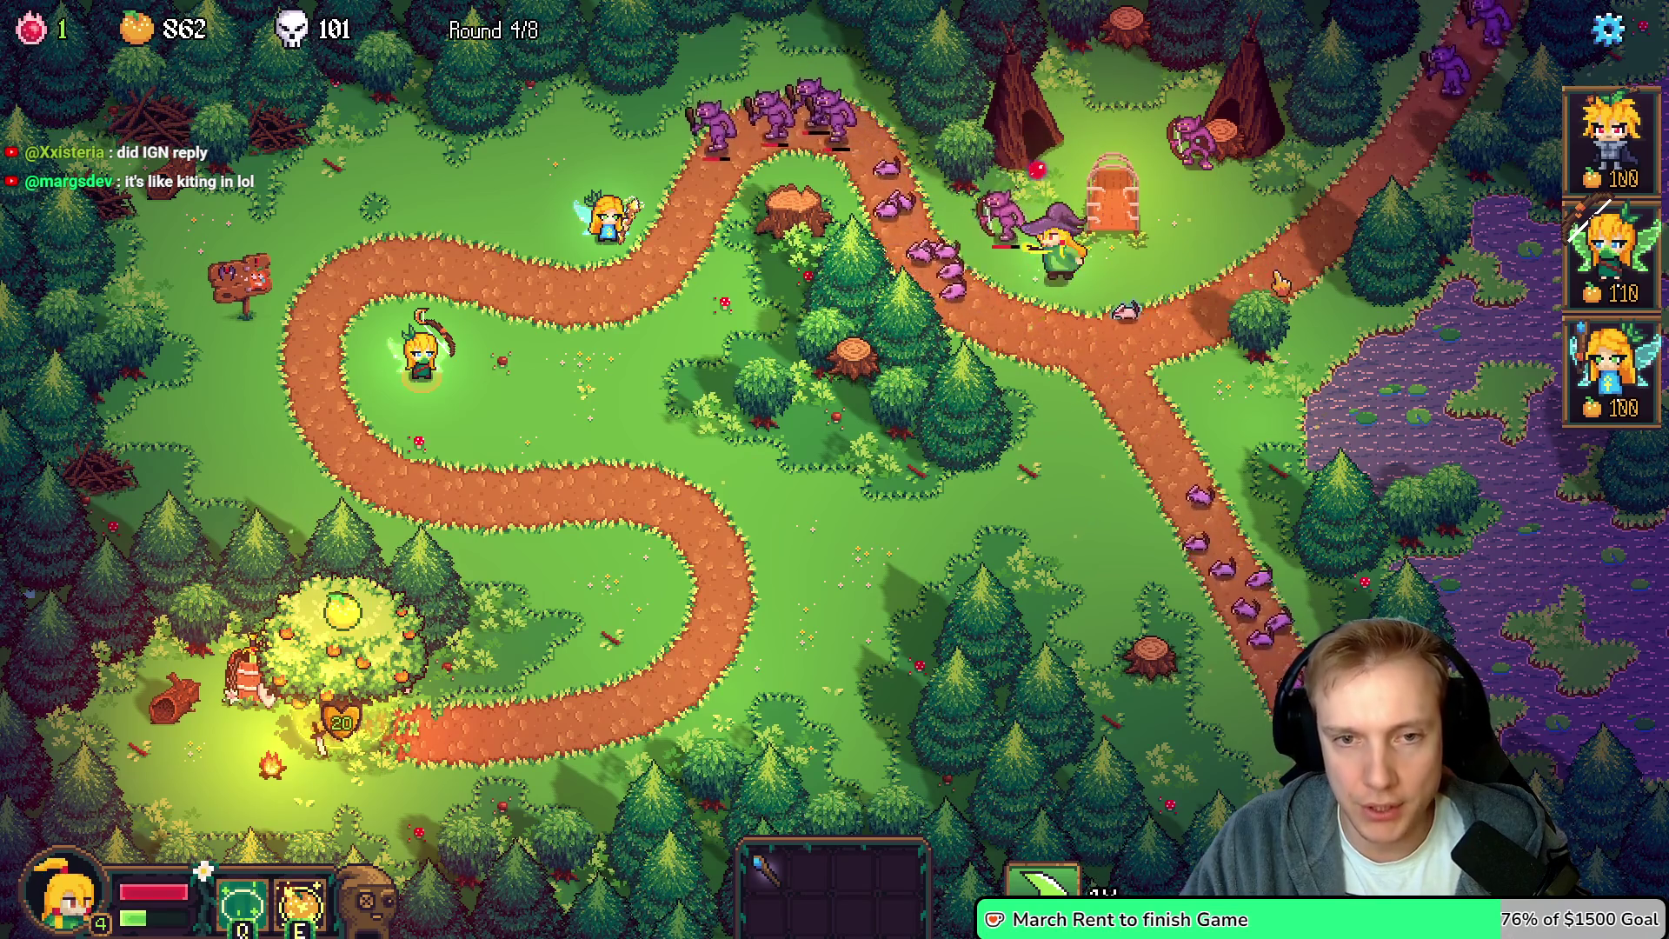
key("s")
key("d")
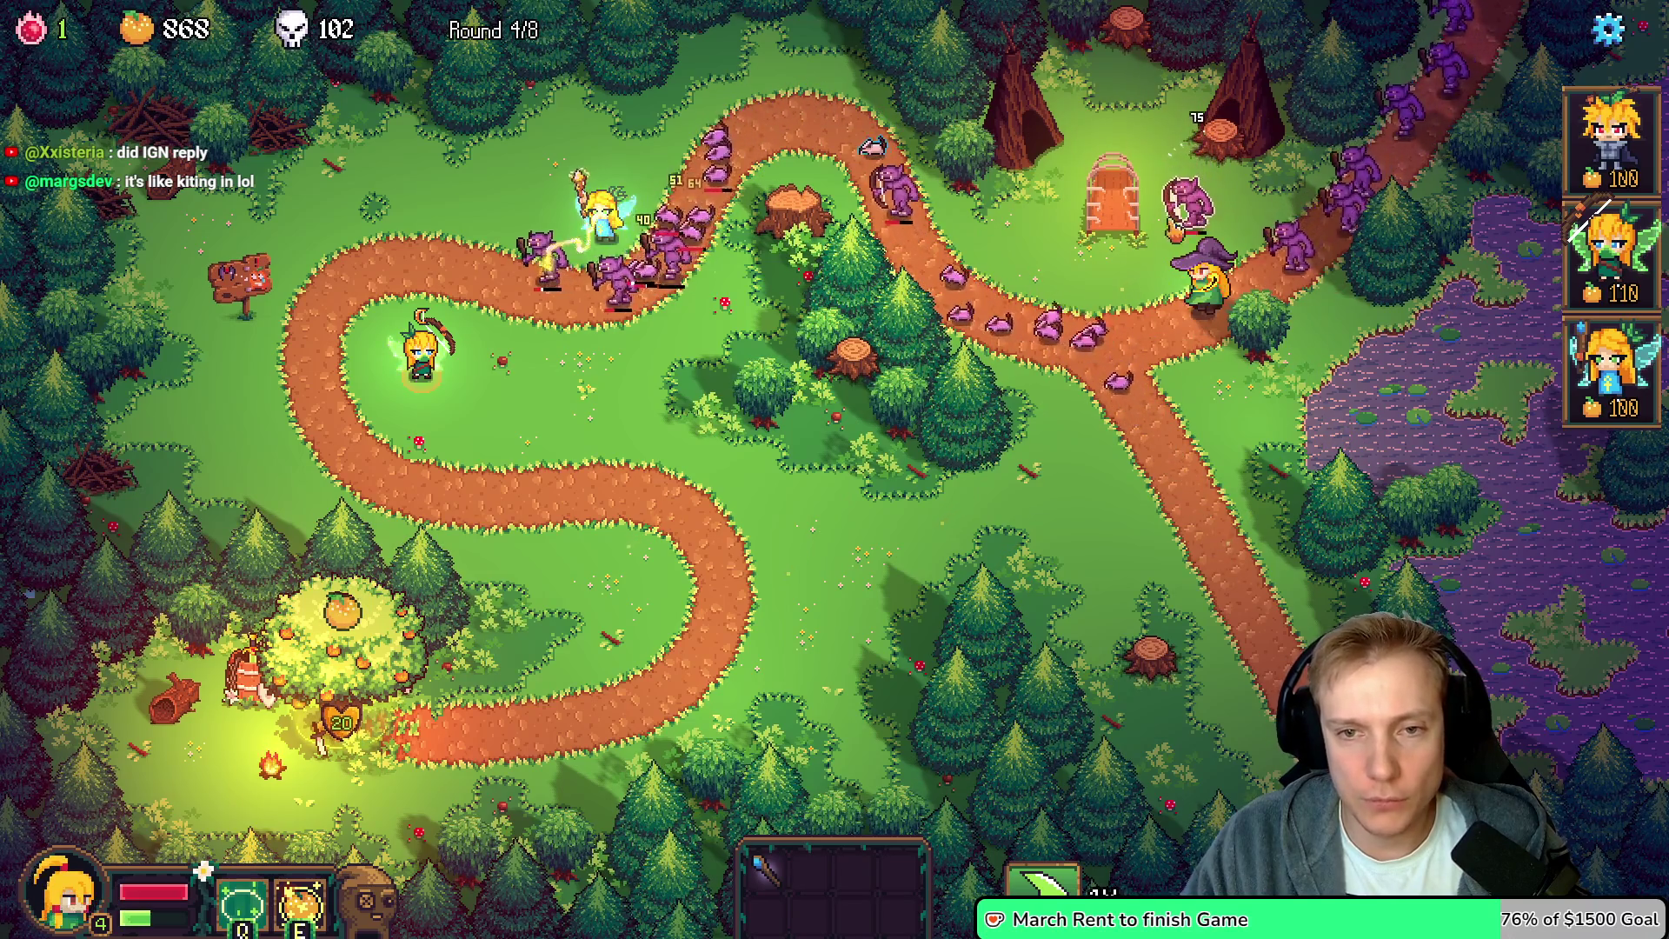
key("a")
key("a")
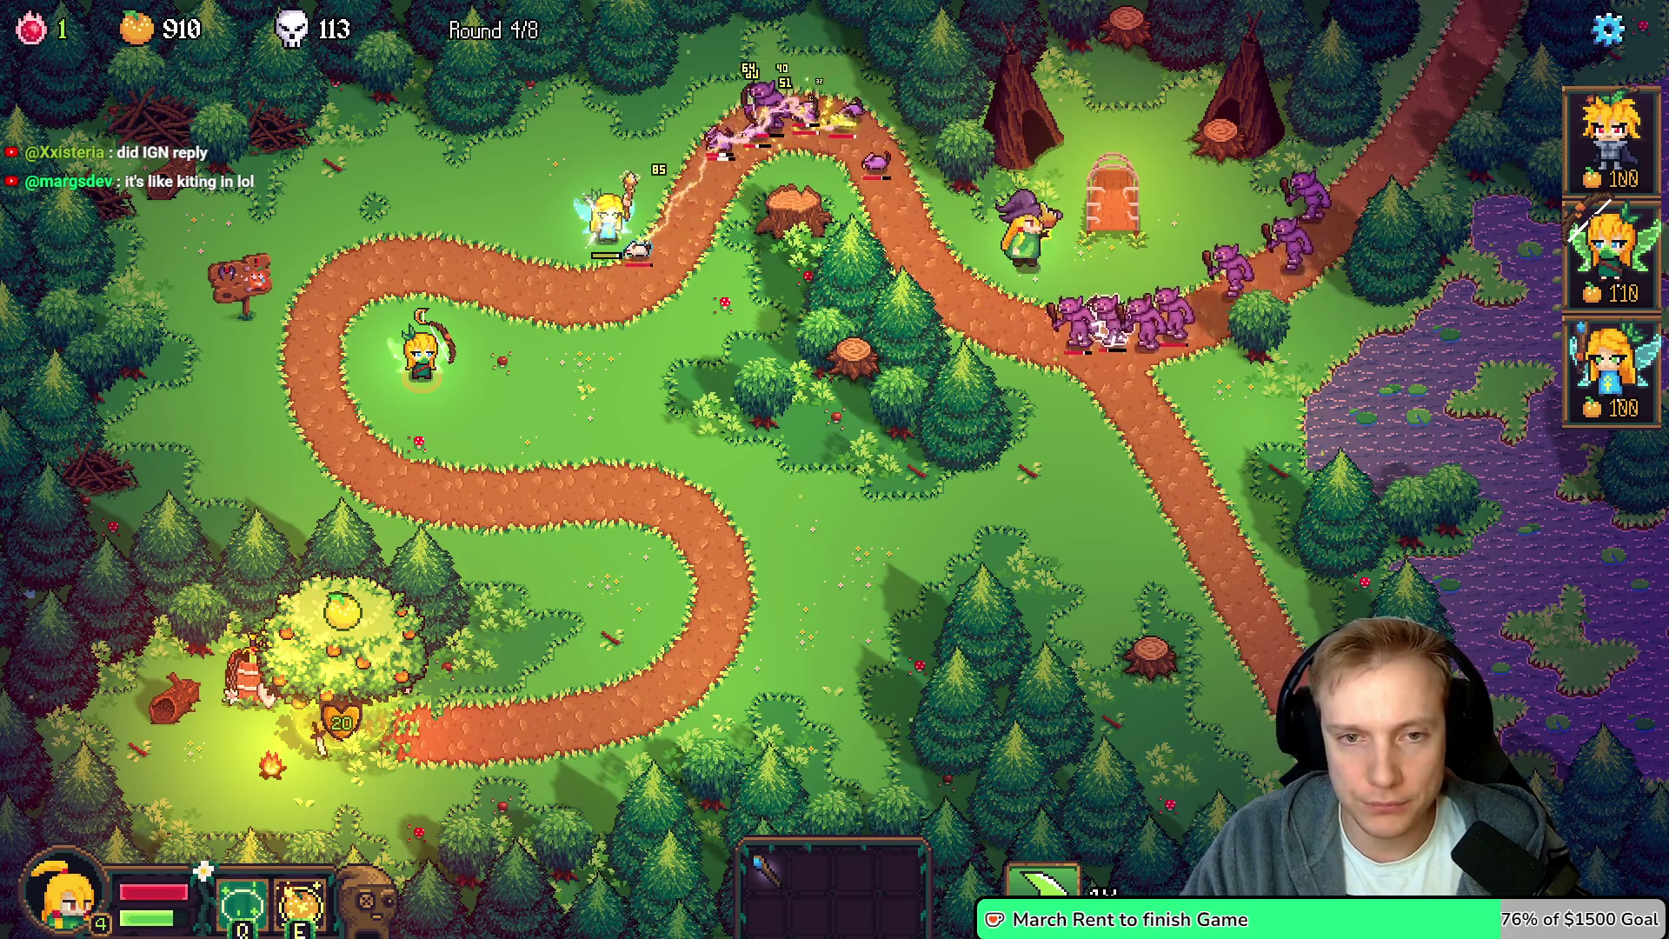
key("d")
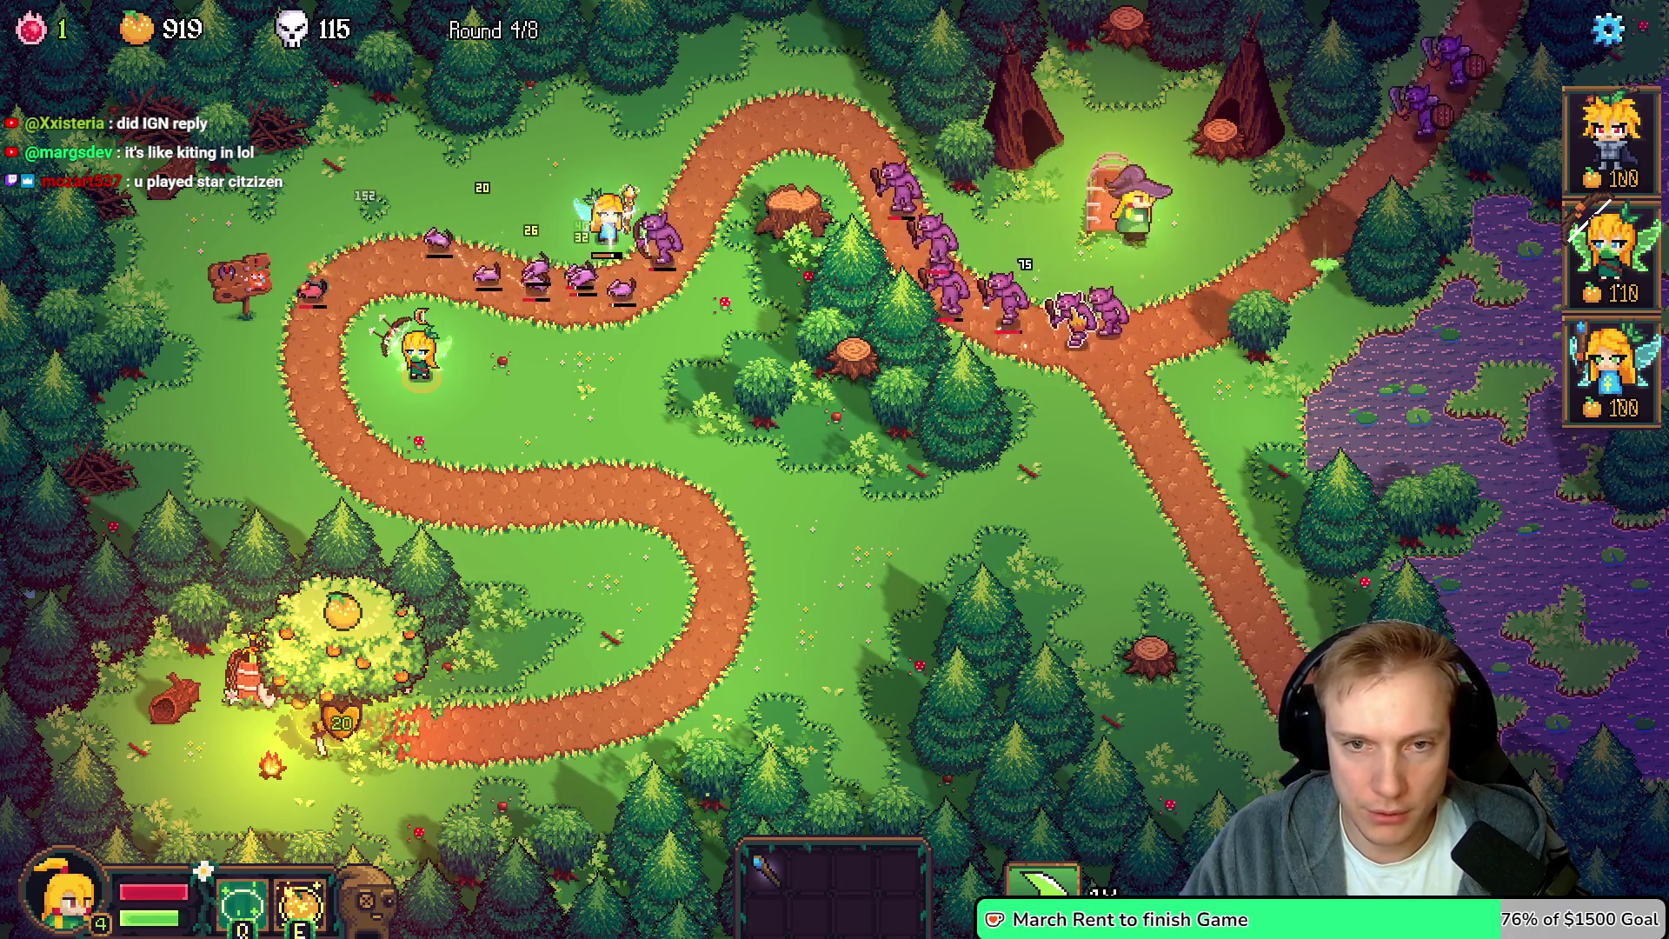
key("w")
key("a")
key("a")
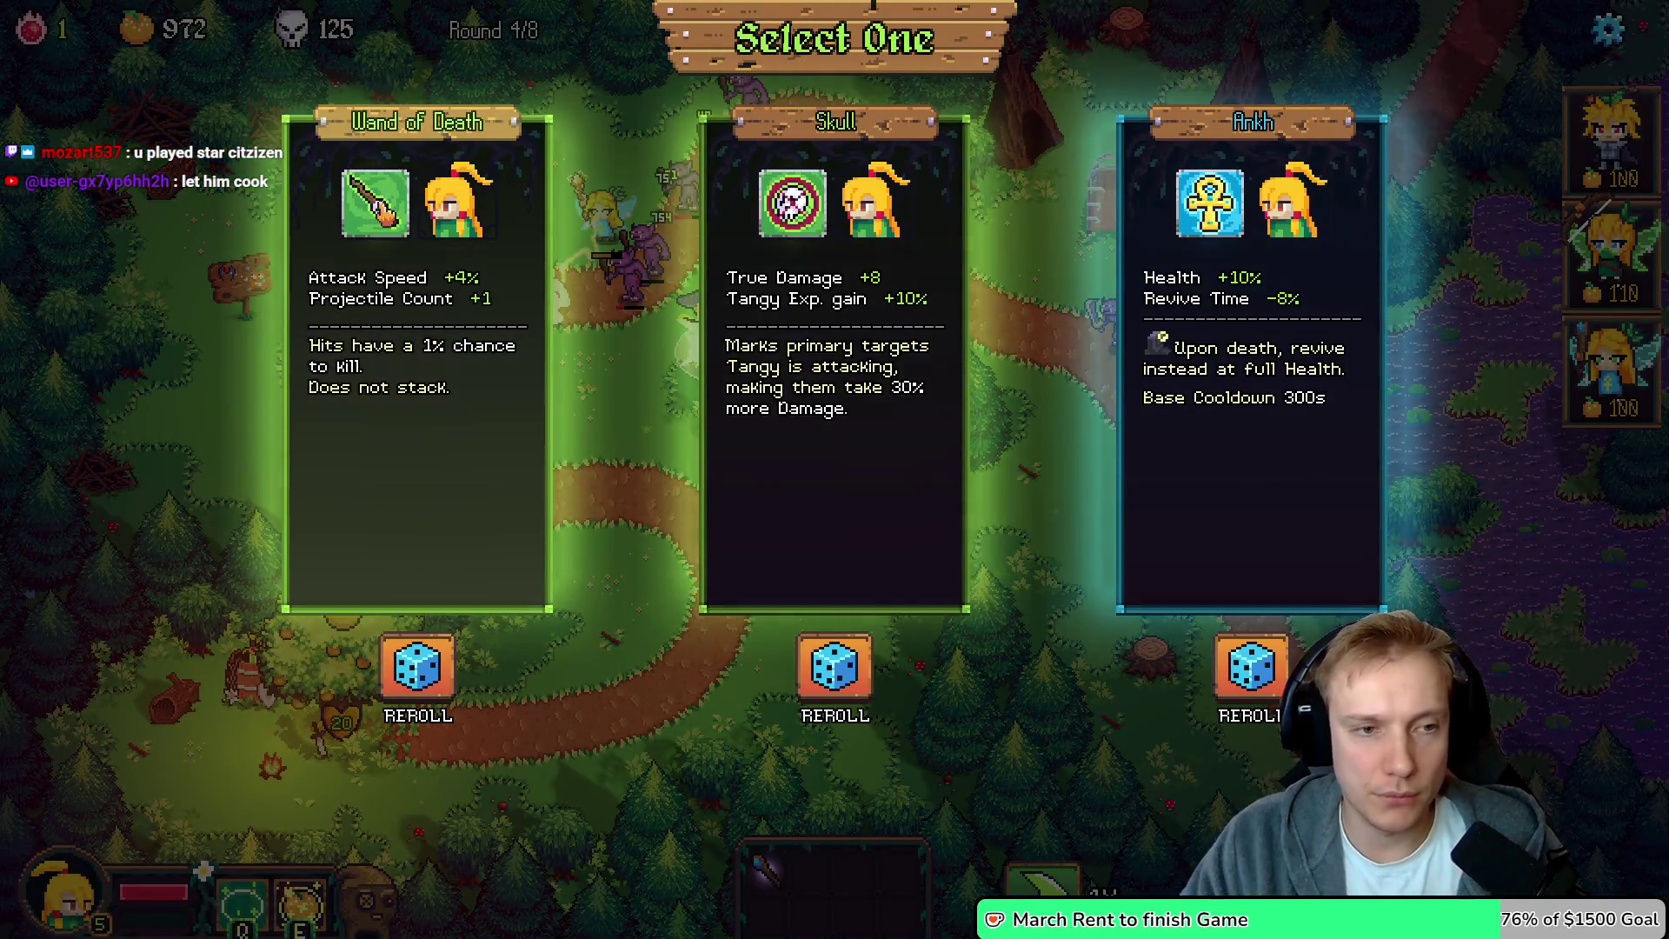
Pick an offered upgrade, then open the chest on the path and take the Ghillie Suit
left_click(387, 224)
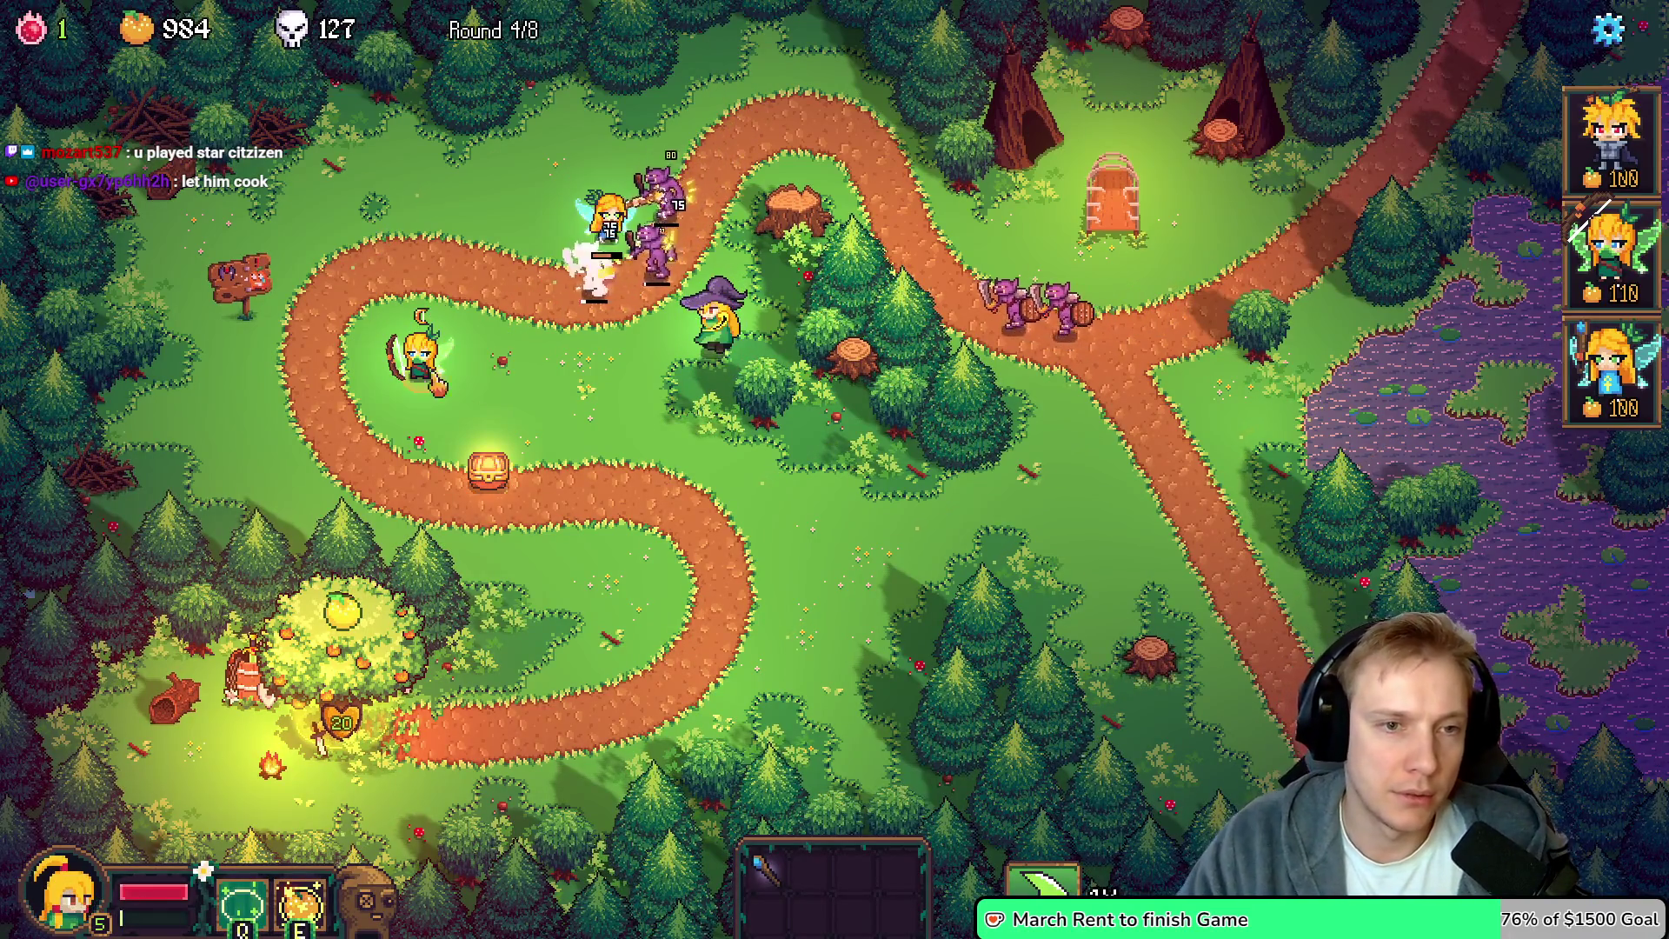
left_click(507, 484)
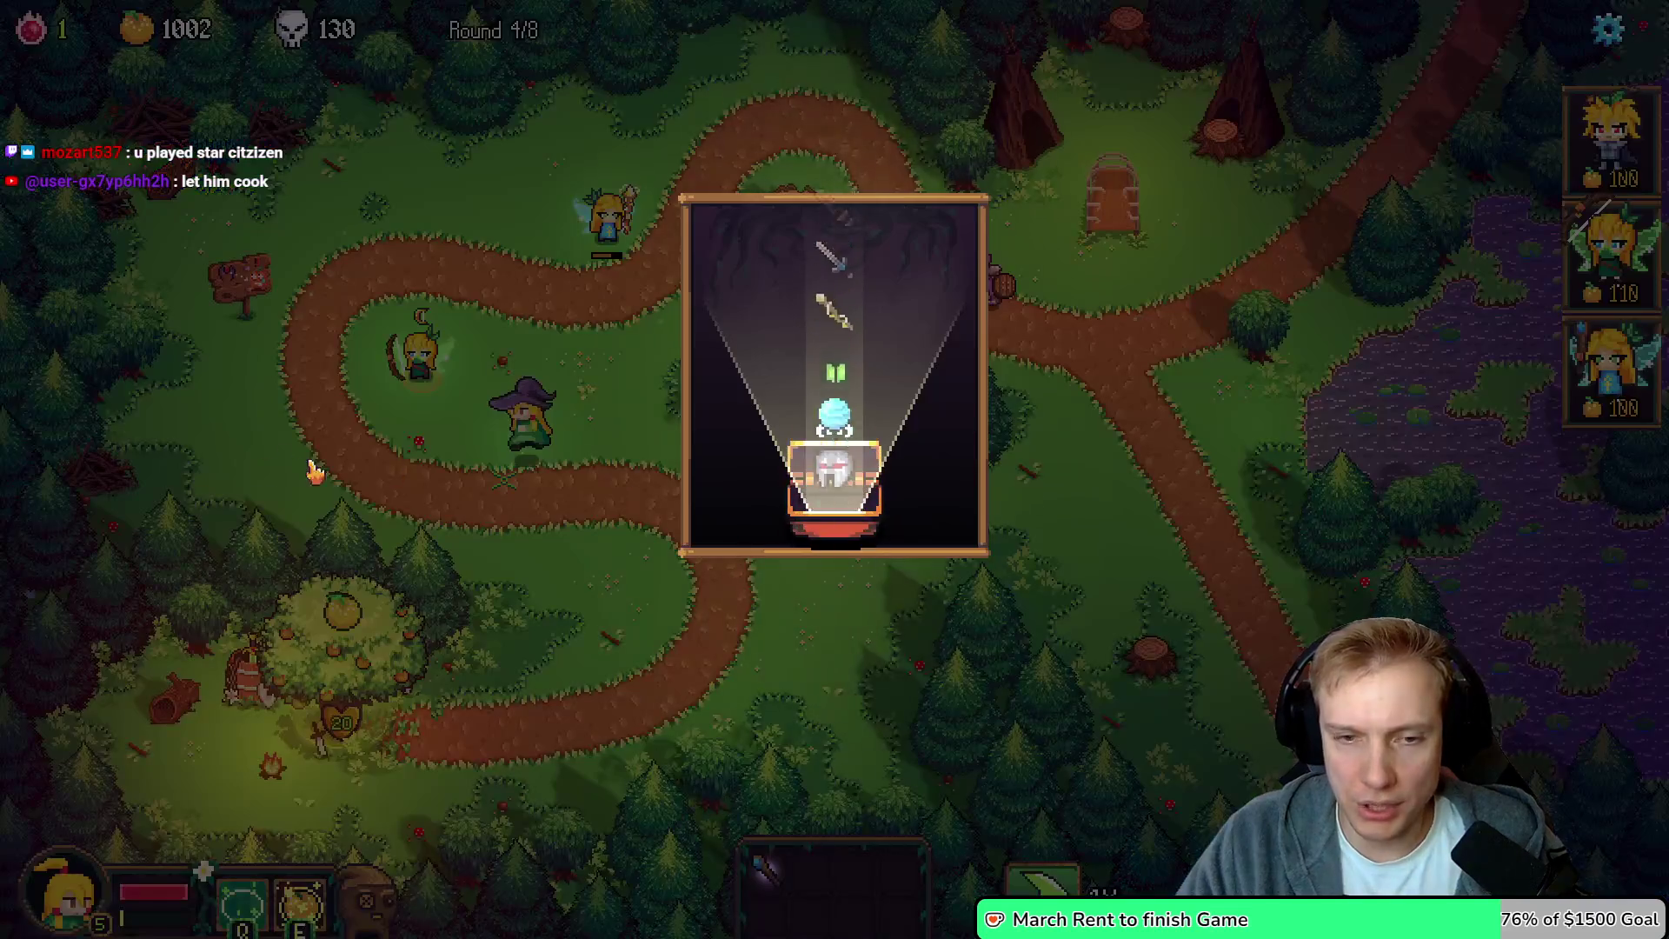
left_click(782, 317)
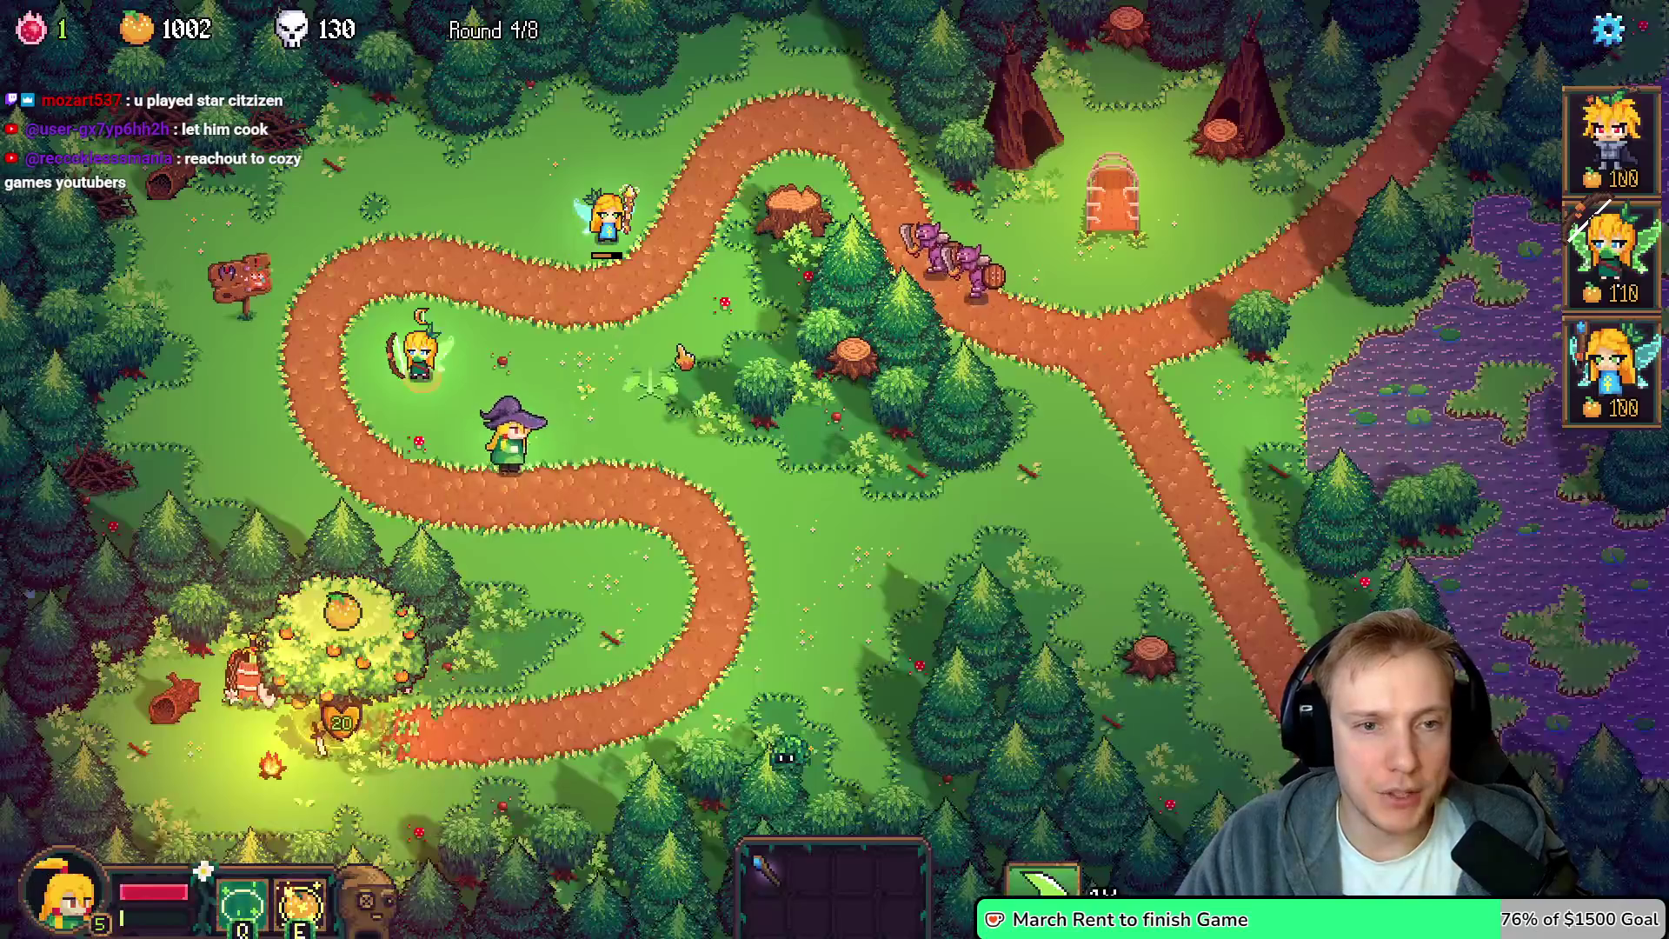
Check the Wand of Sparking's stats, pause the game, and bring up assets.h
mouse_move(532, 171)
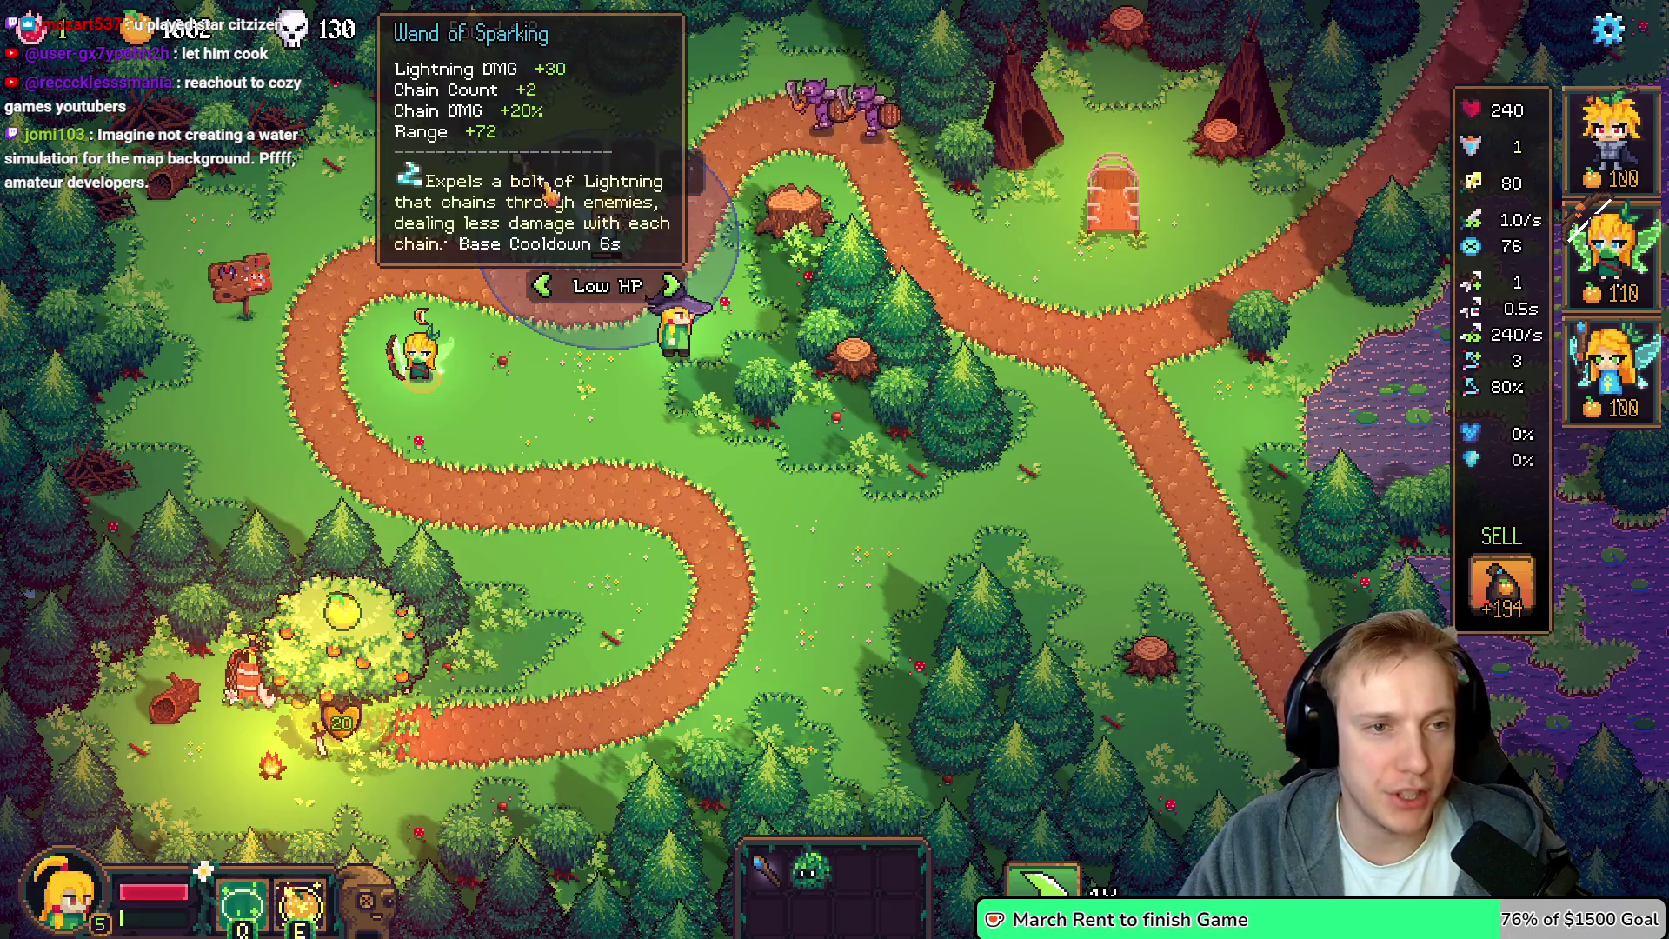
key("Escape")
key("alt+Tab")
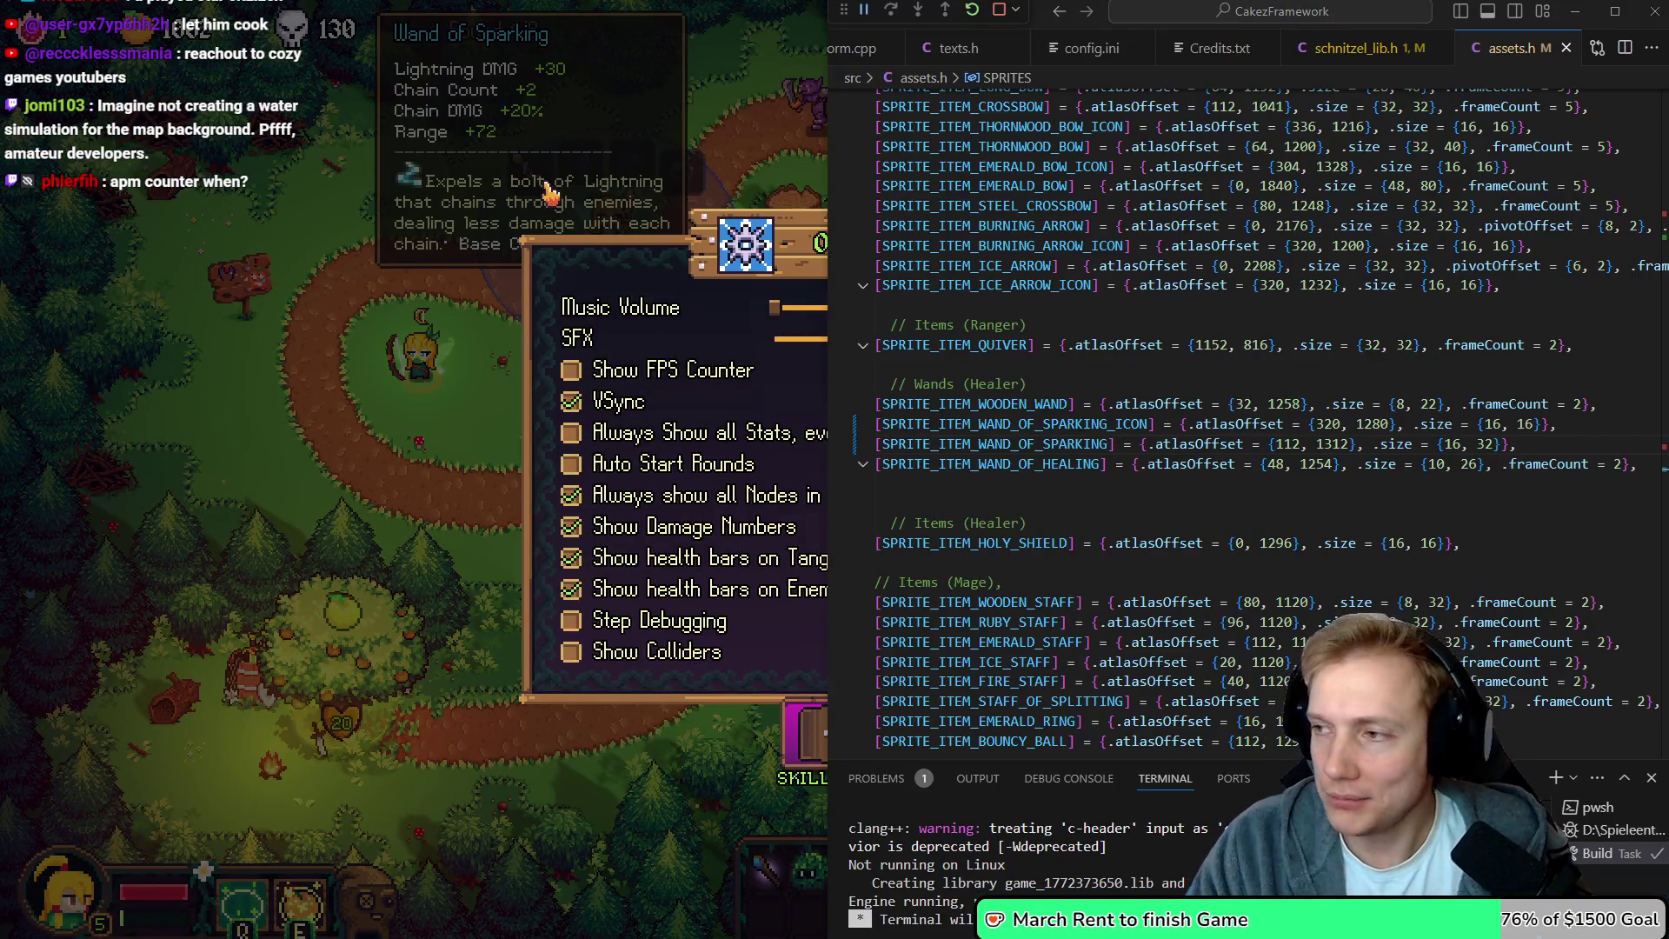
Zoom the atlas to the blue-gem staff row and erase the first staff sprite
key("alt+Tab")
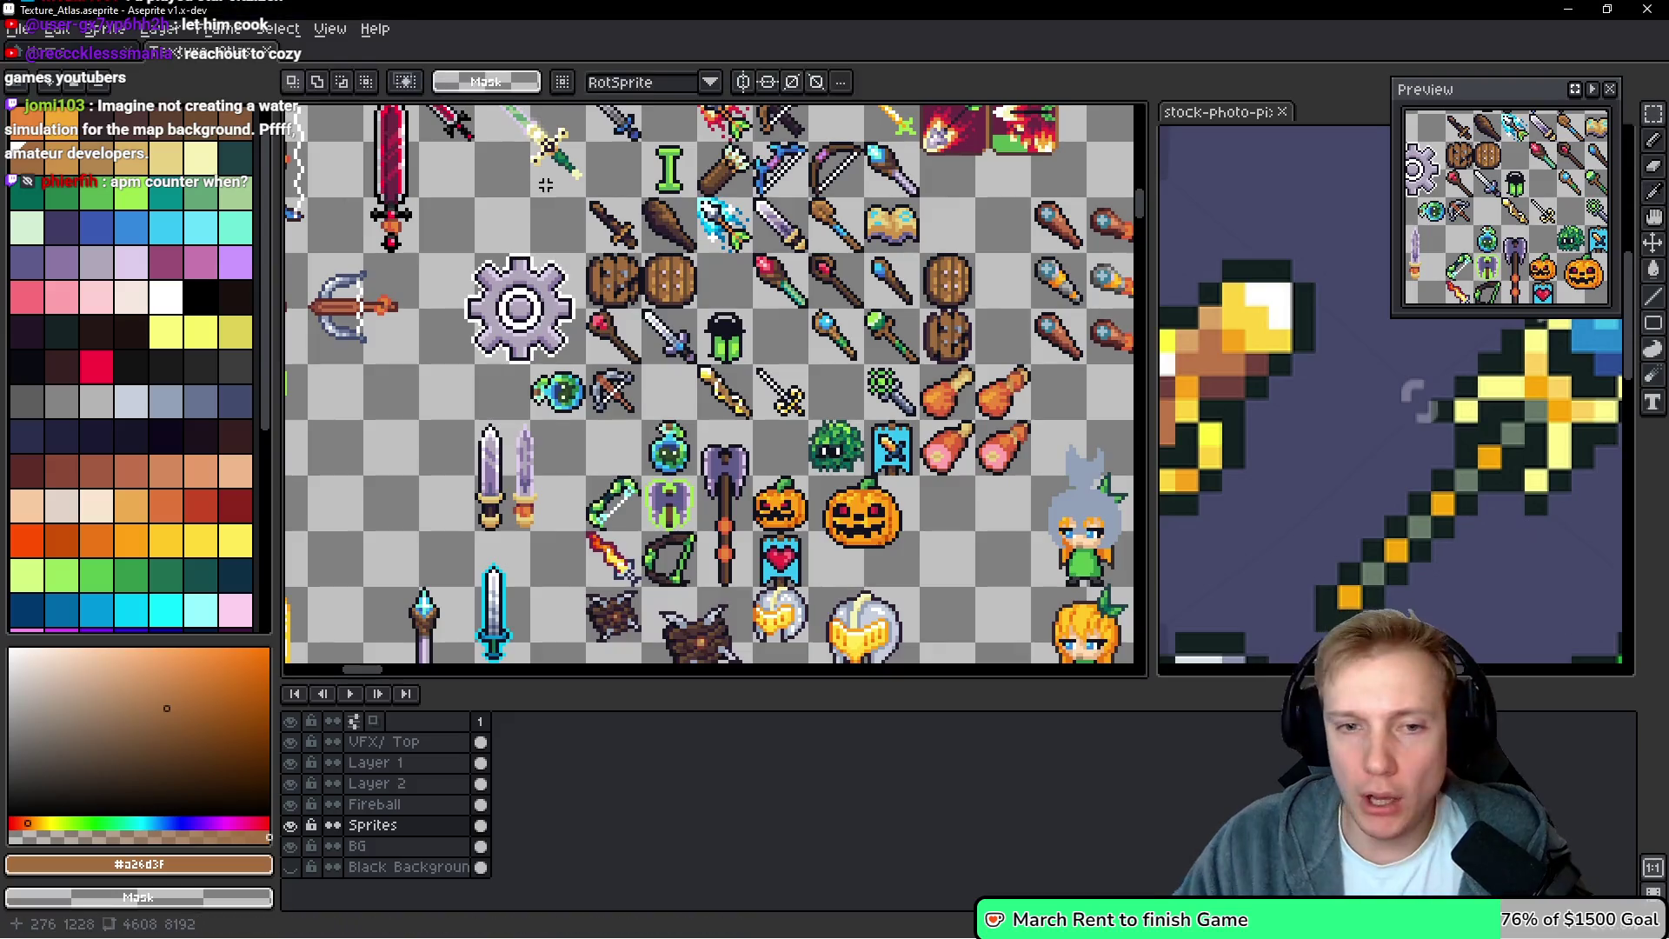
scroll(385, 268, "left", 5)
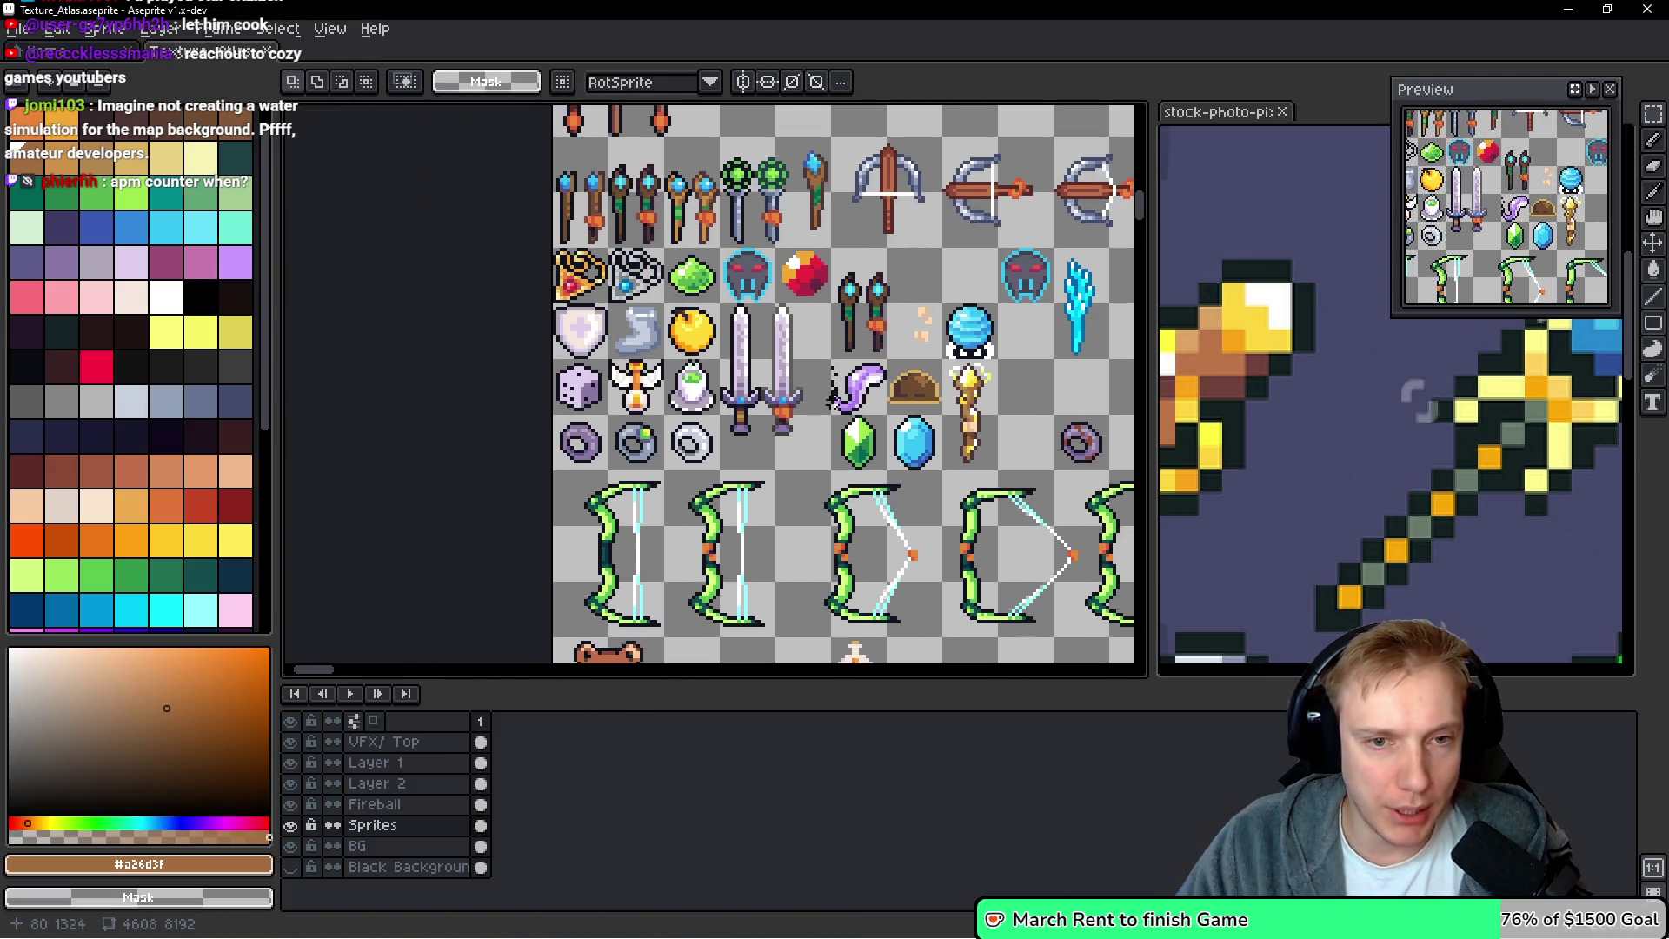
scroll(857, 277, "up", 3)
scroll(692, 295, "down", 3)
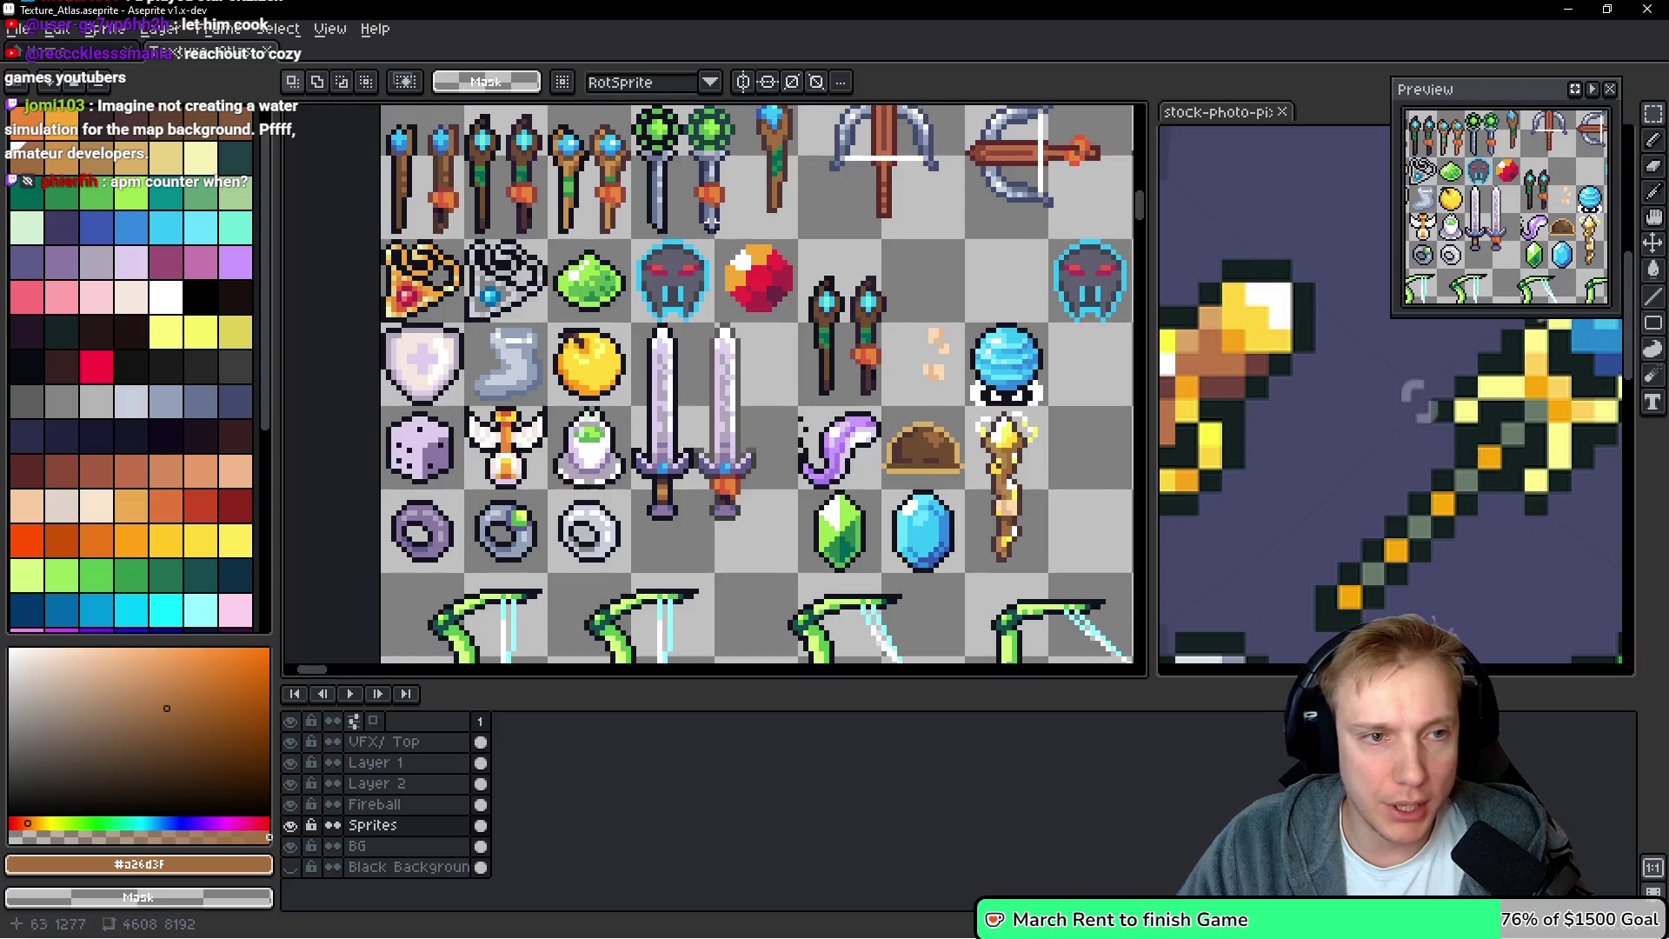
scroll(692, 295, "up", 2)
scroll(687, 290, "up", 1)
scroll(604, 331, "up", 1)
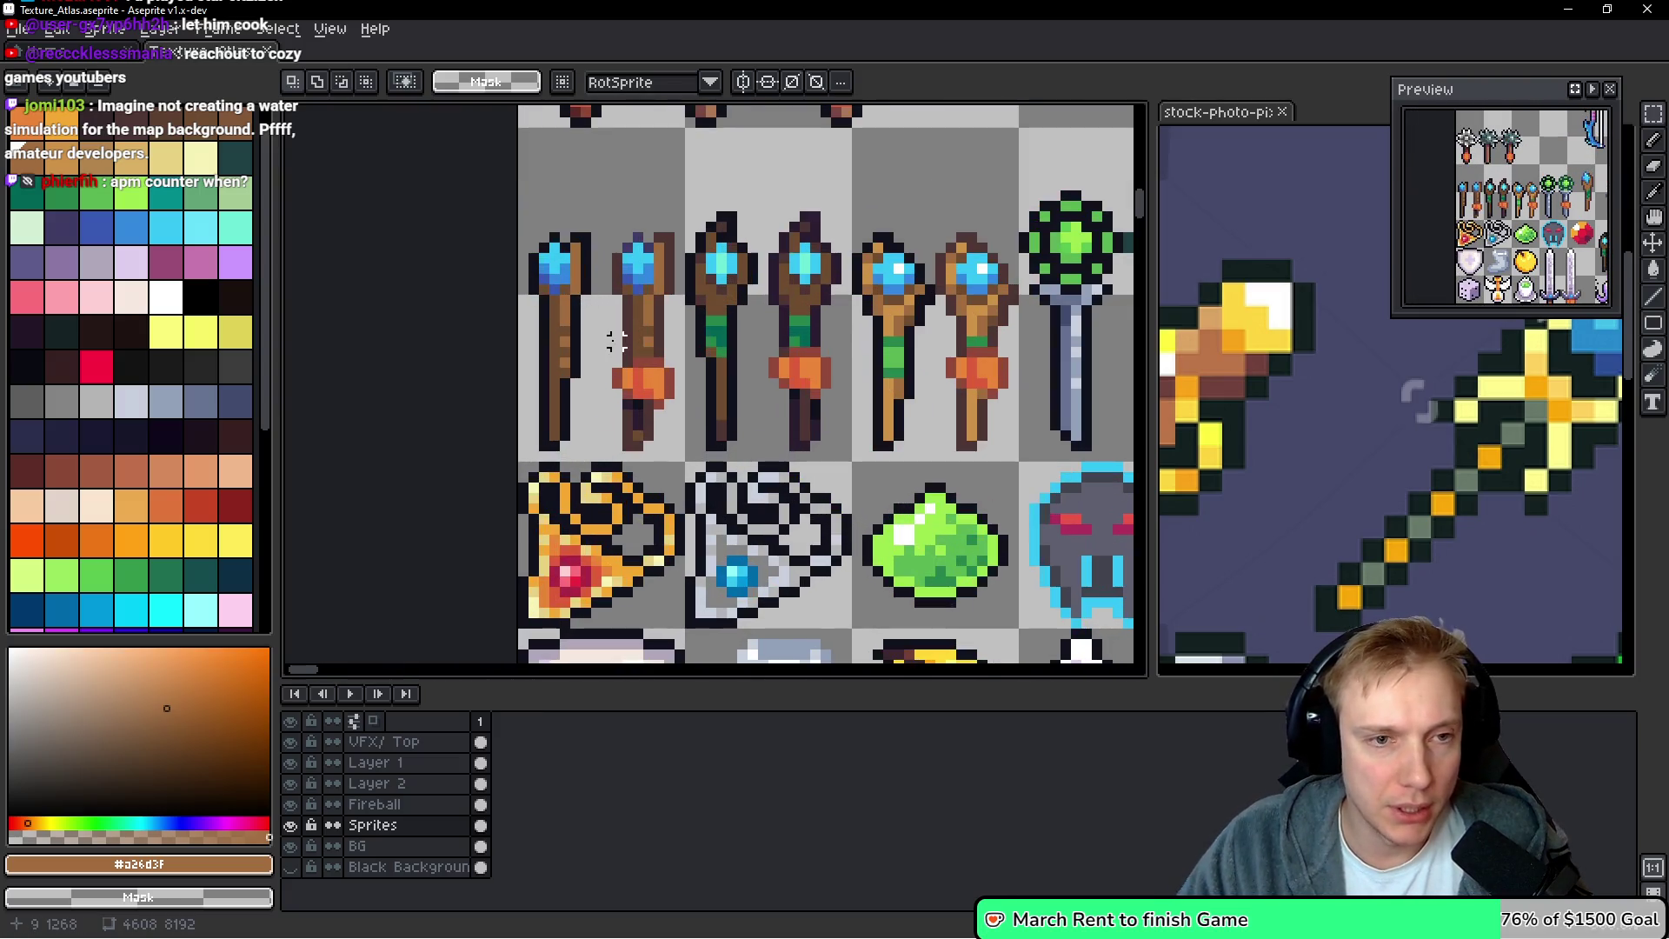
scroll(619, 278, "down", 2)
scroll(674, 289, "down", 1)
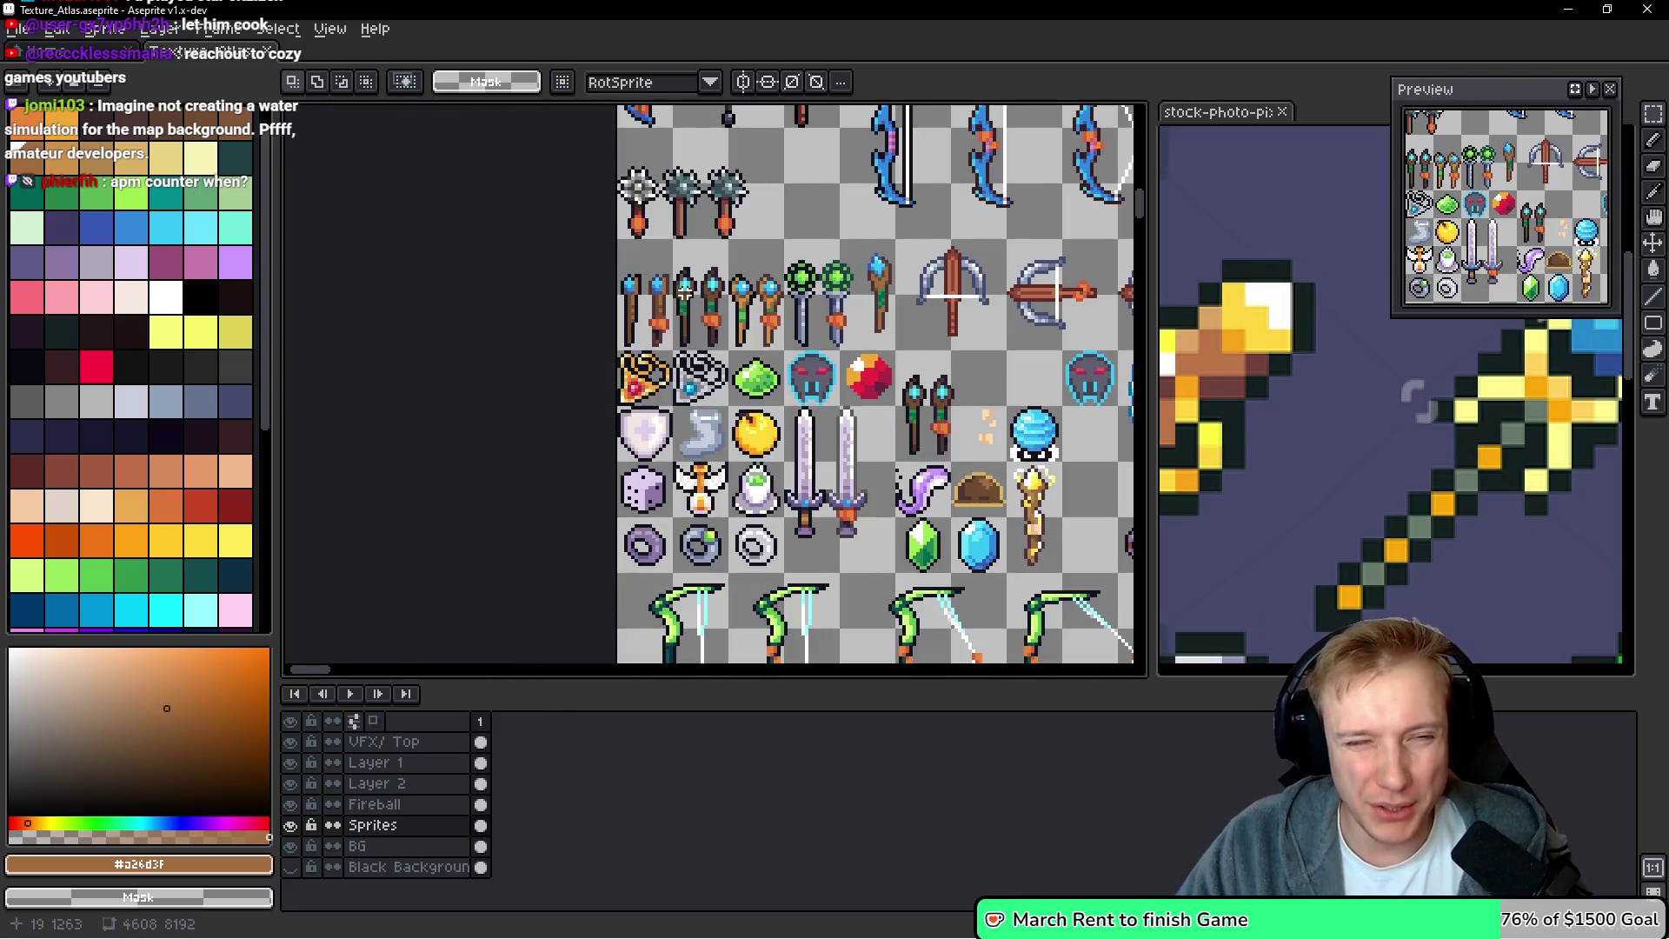
scroll(671, 271, "up", 3)
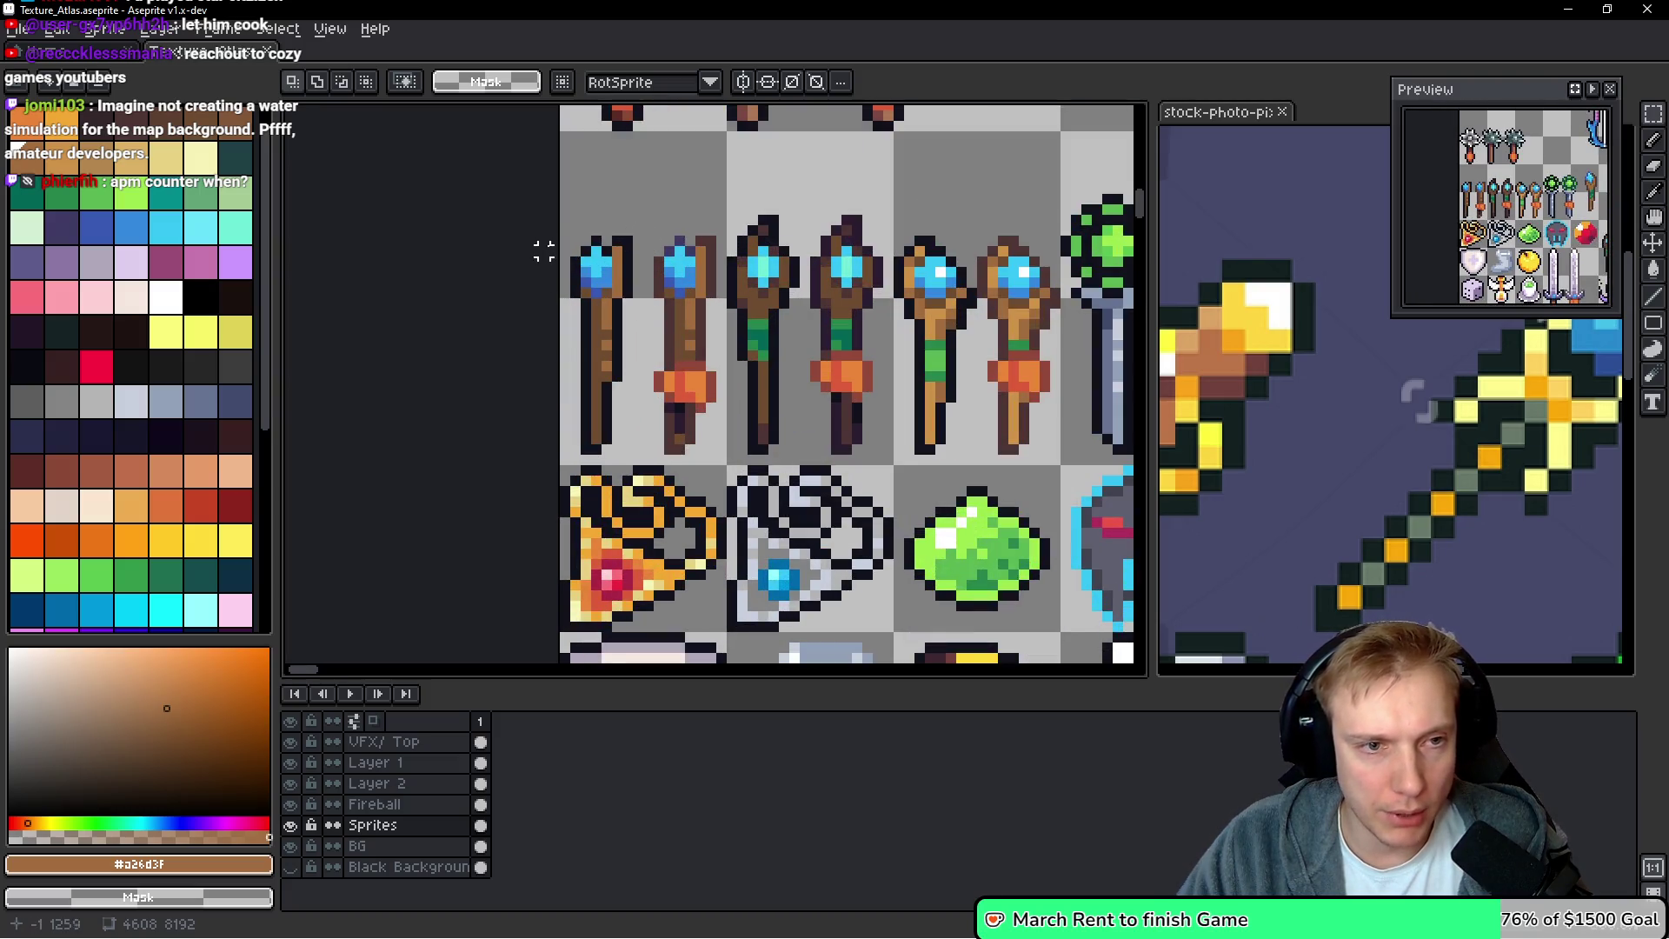
left_click_drag(564, 228, 647, 469)
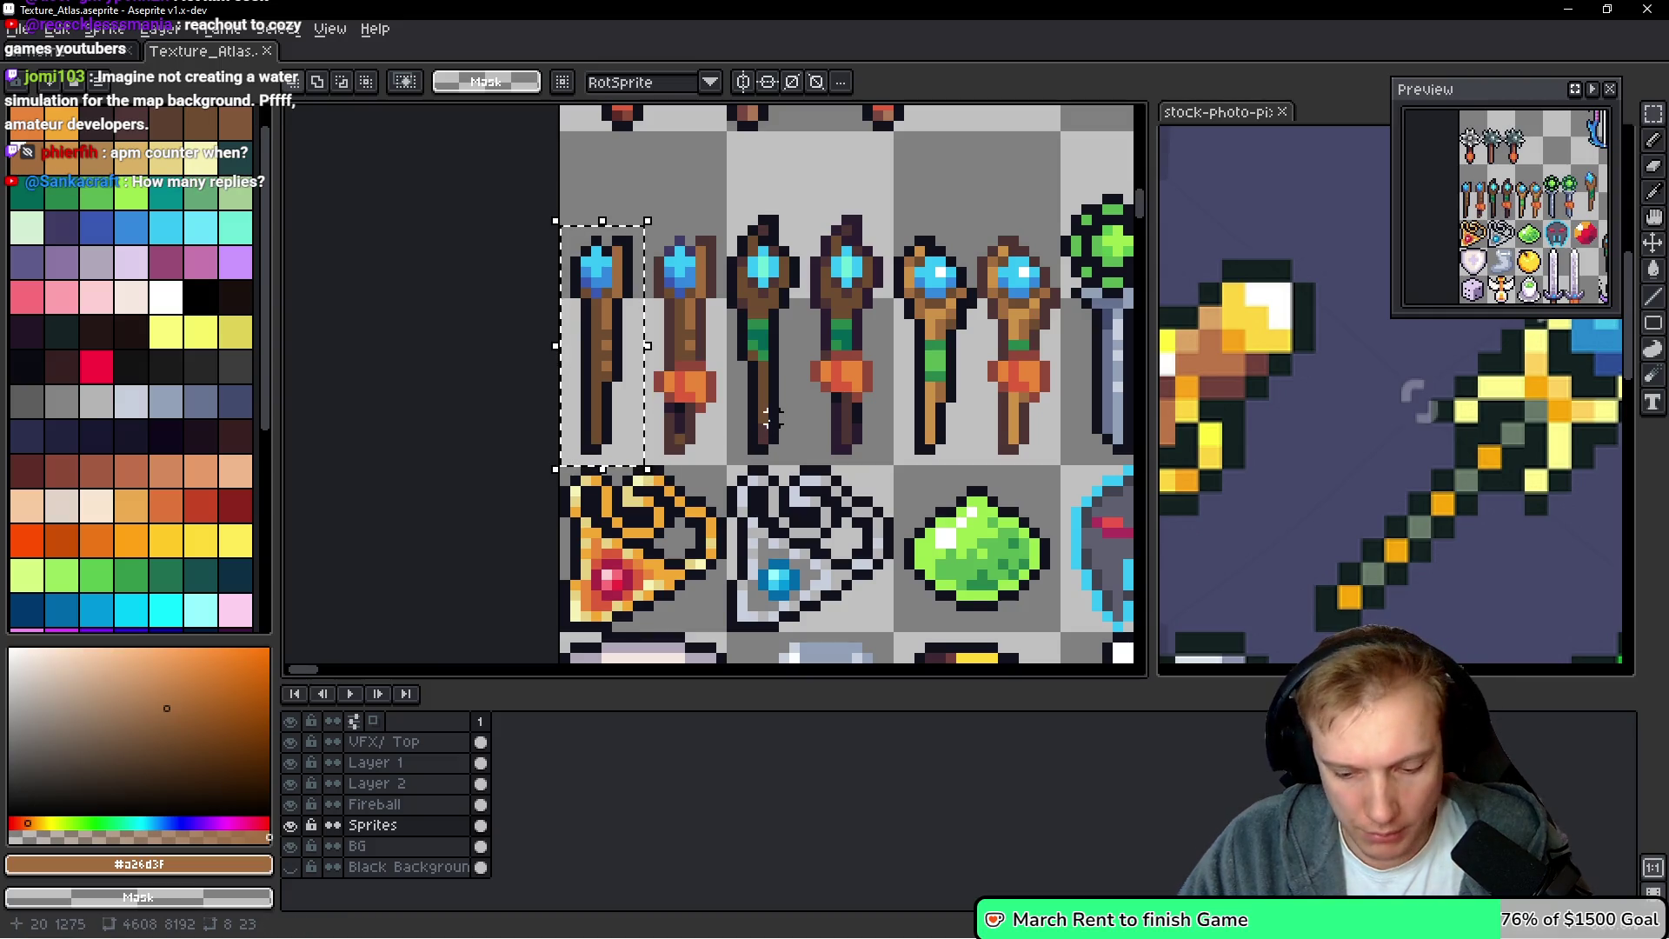
key("Delete")
Move the second staff into the first slot, nudged one pixel left, and erase the third staff
mouse_move(645, 226)
left_mouse_down()
mouse_move(691, 300)
mouse_move(728, 458)
left_mouse_up()
left_click_drag(699, 376, 626, 374)
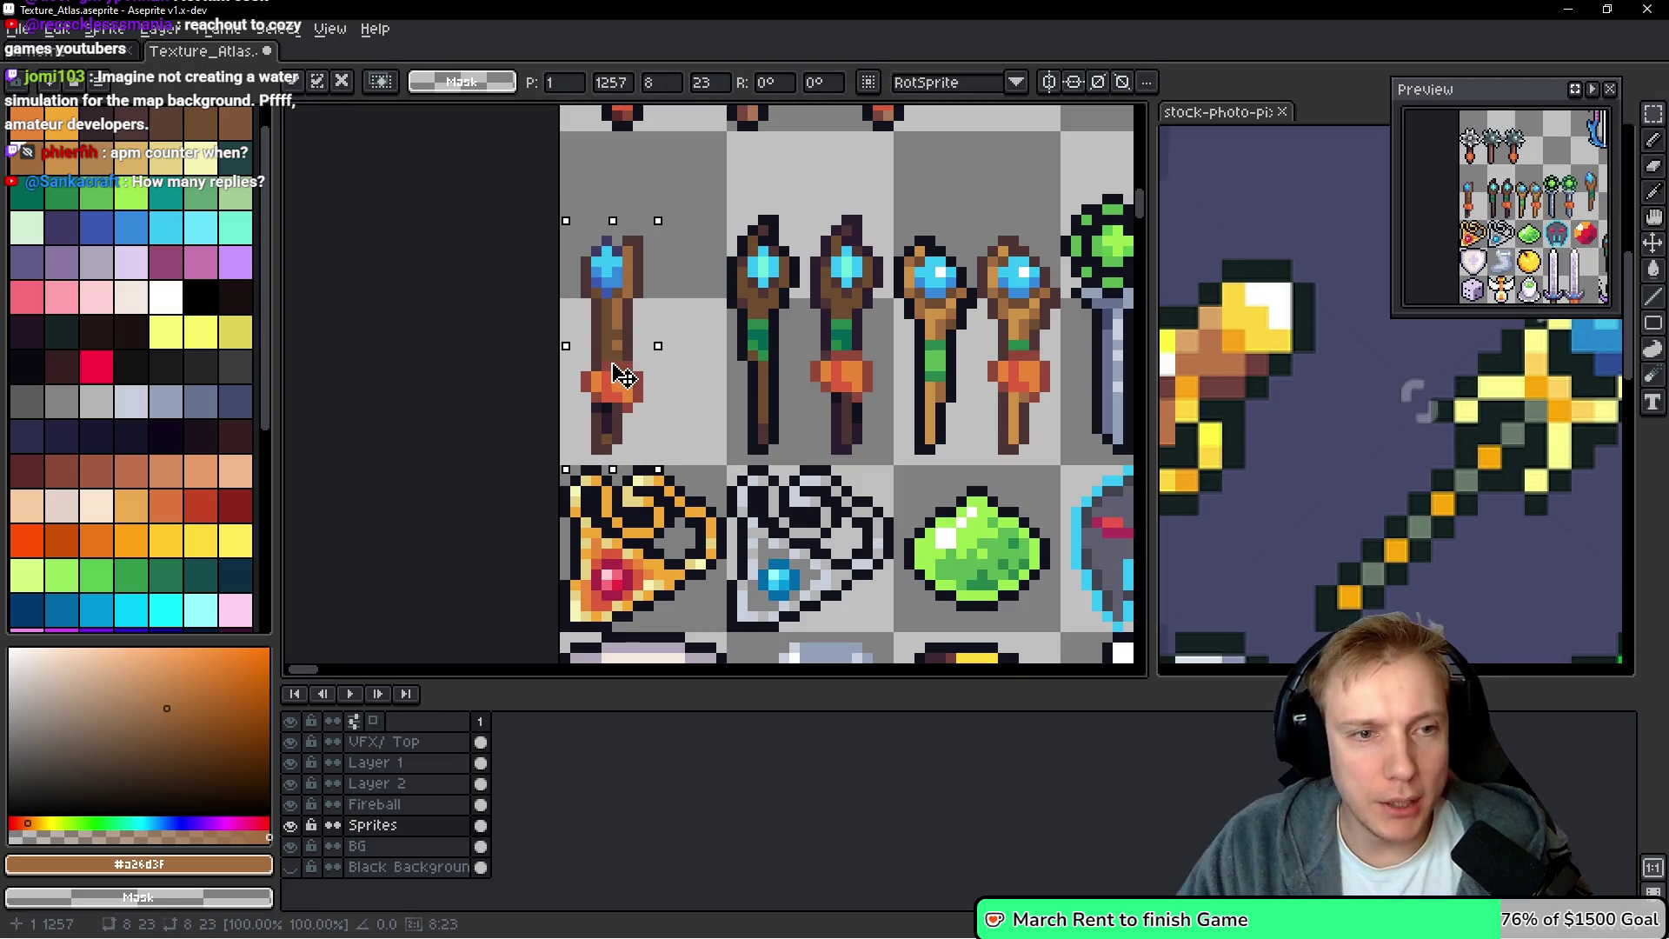
key("Left")
left_click_drag(731, 209, 793, 447)
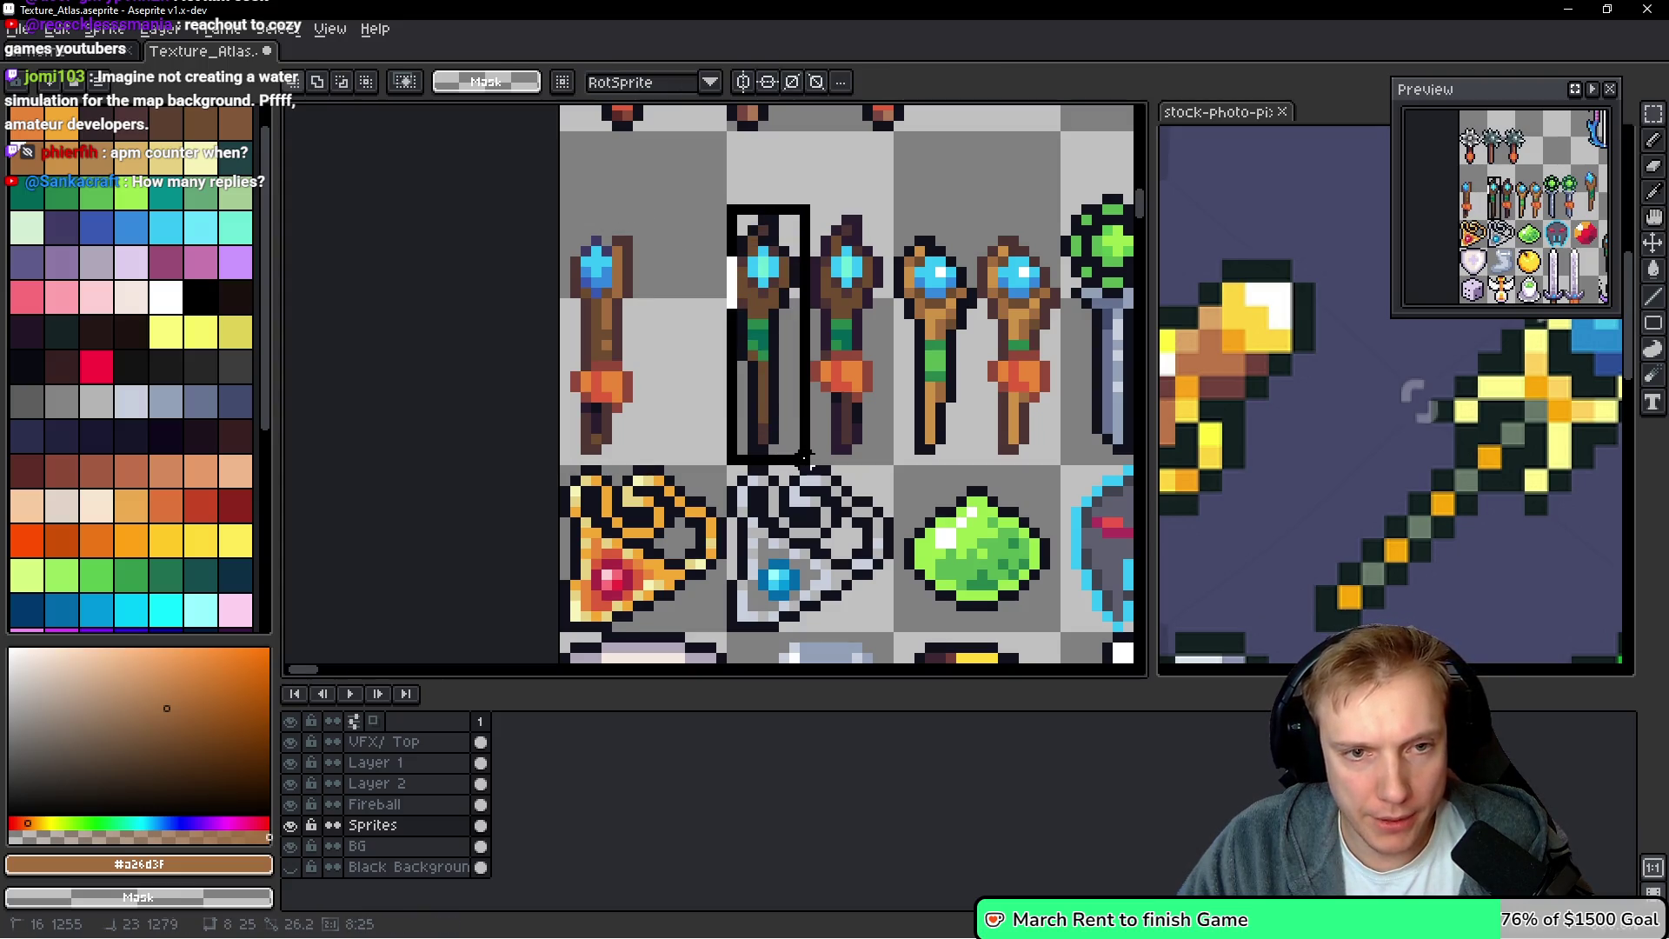
key("Delete")
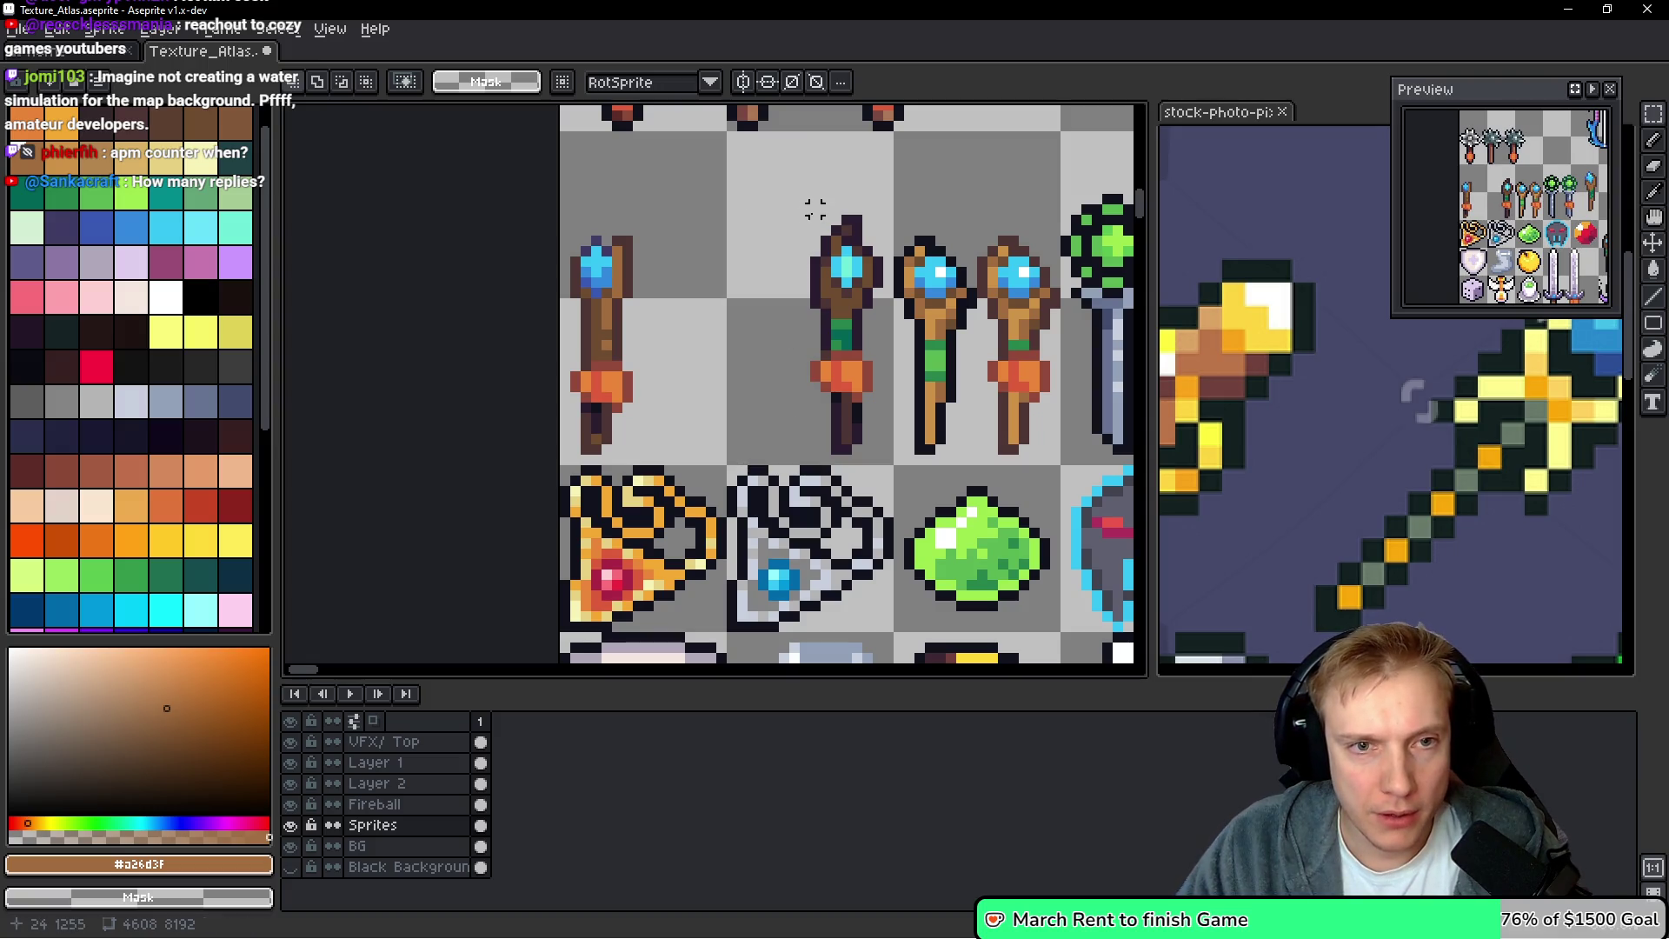
Move the next staff into the empty second slot, then delete that moved staff
left_click_drag(814, 220, 886, 458)
left_click_drag(862, 384, 703, 384)
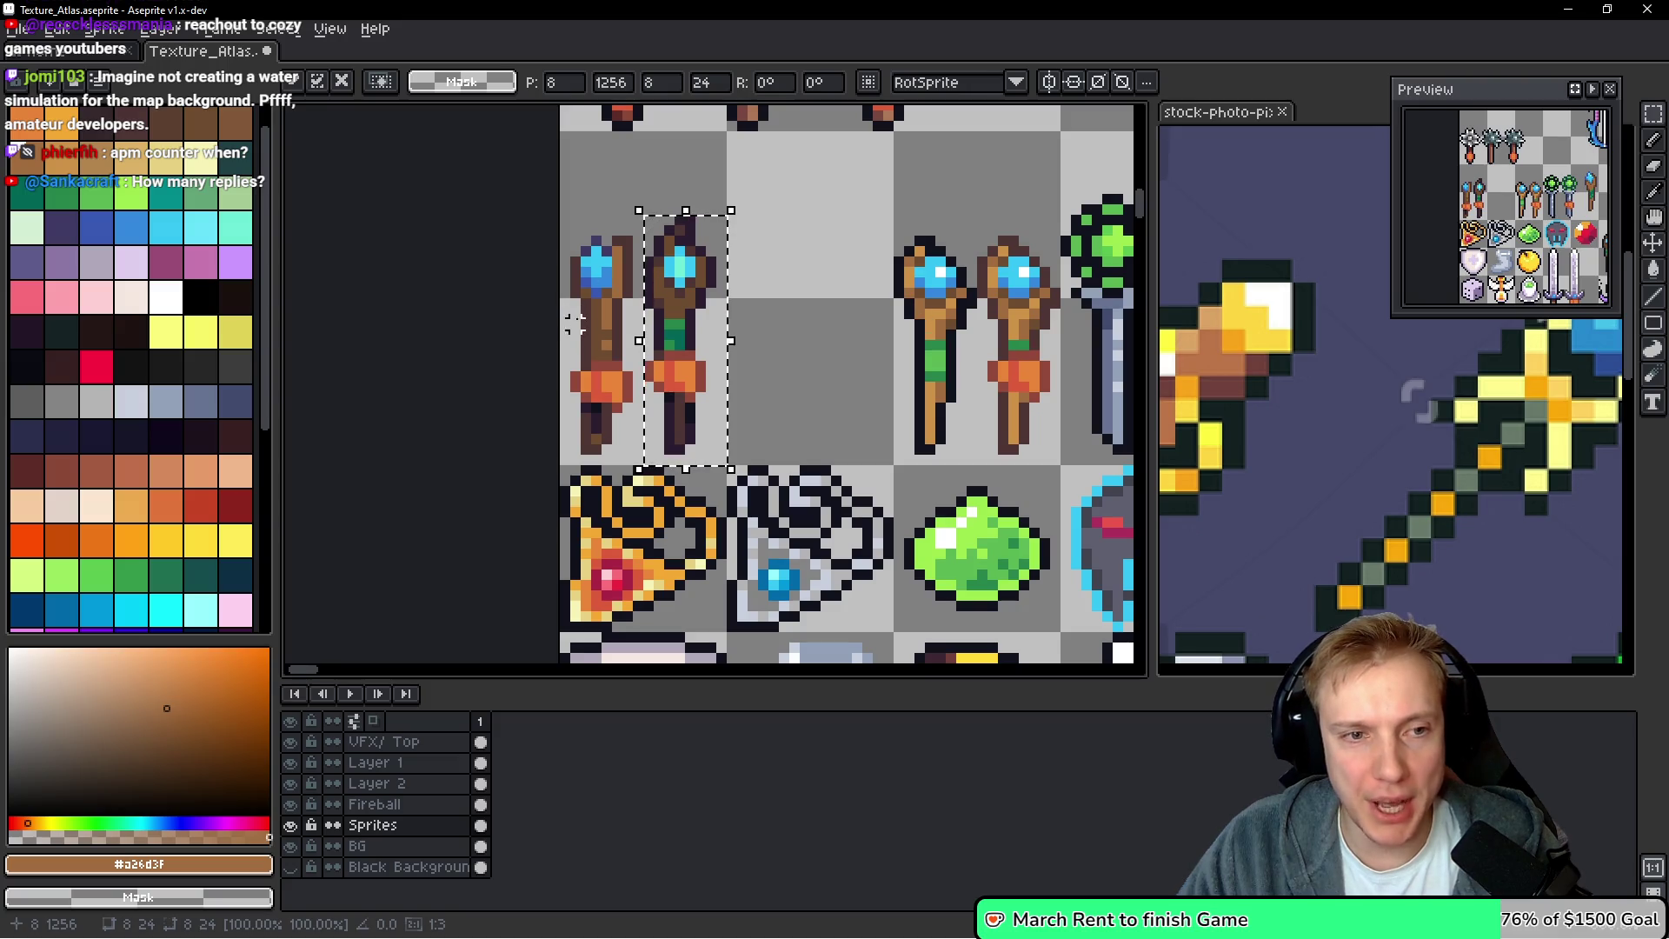
scroll(904, 313, "down", 1)
left_click_drag(885, 331, 781, 327)
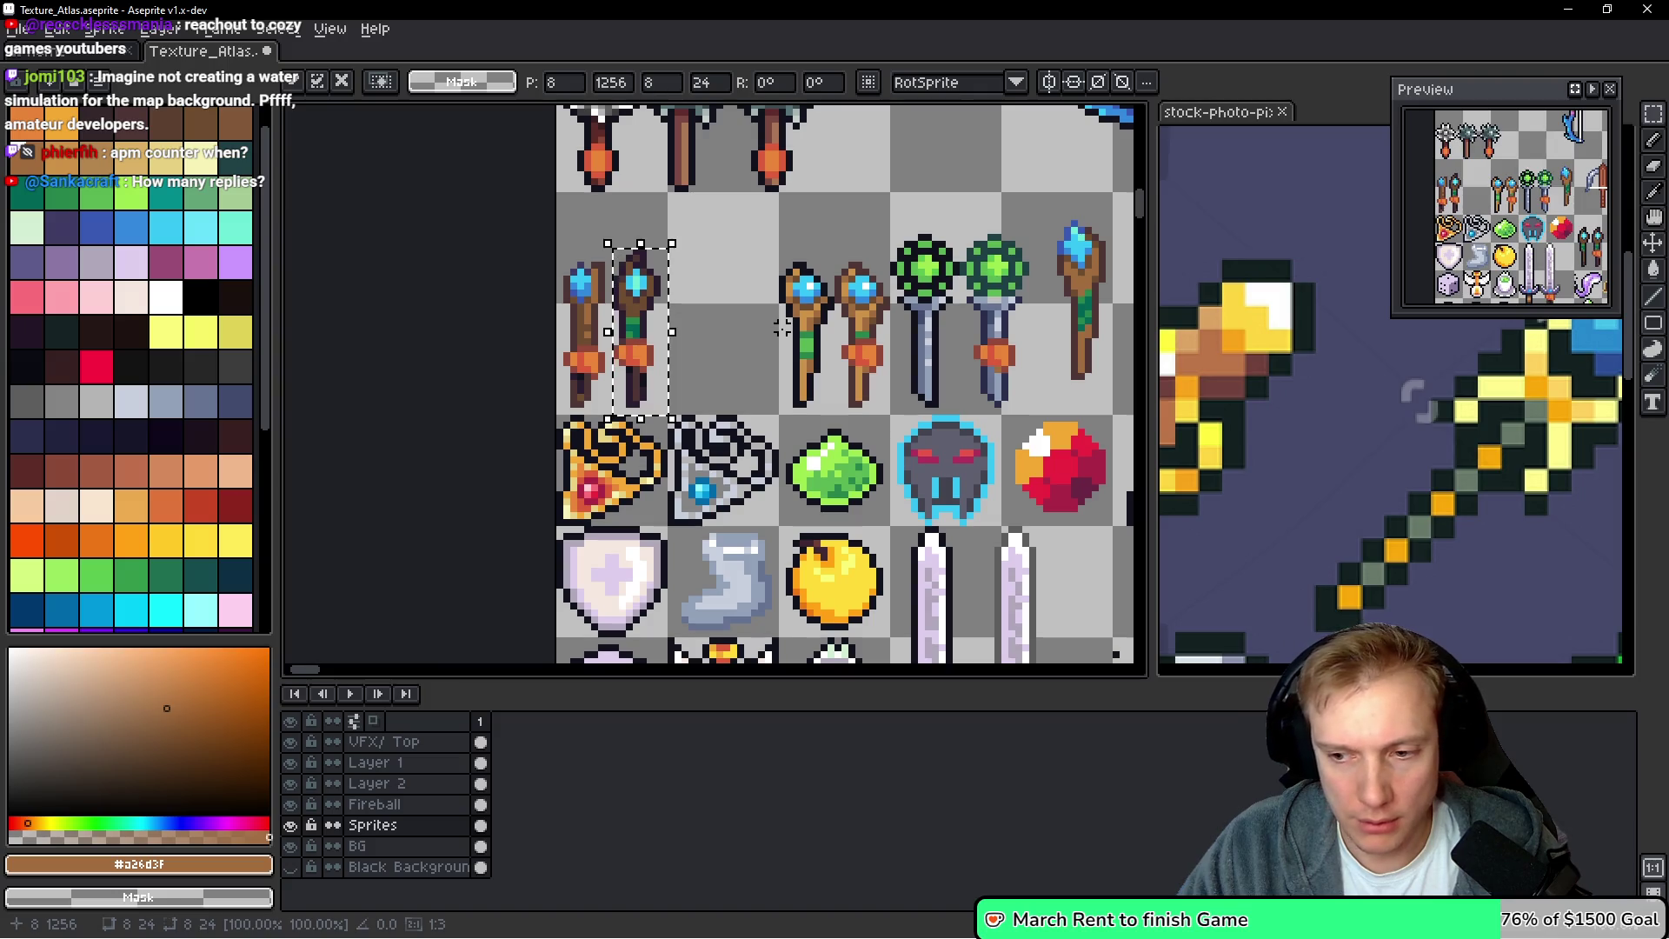
key("Delete")
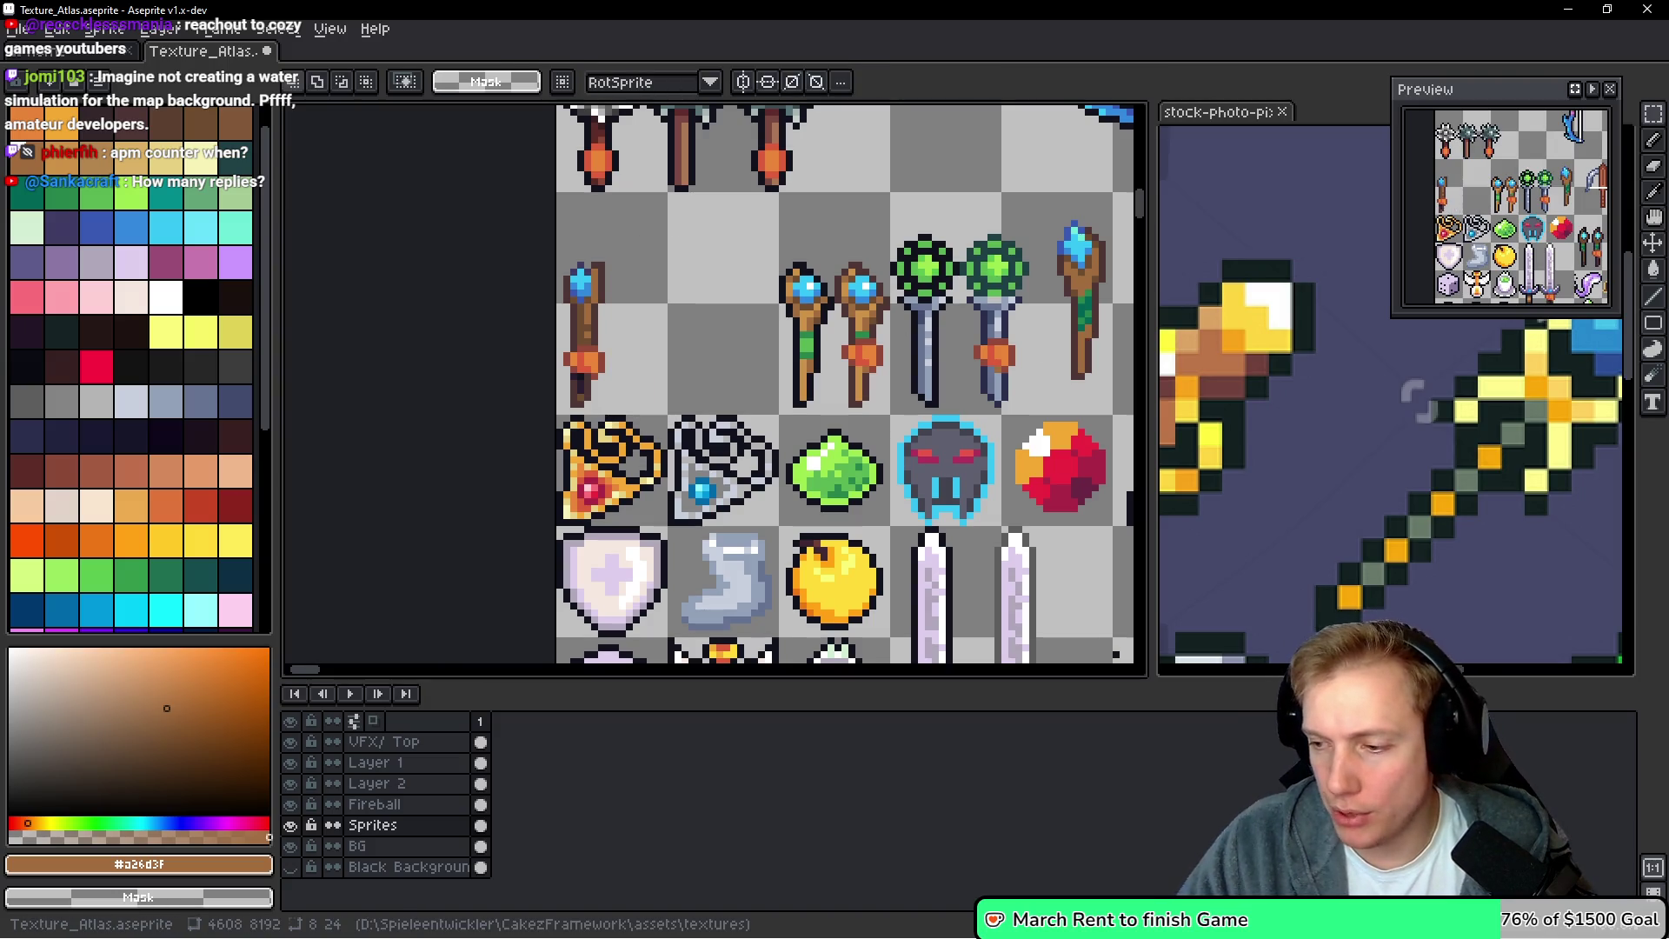
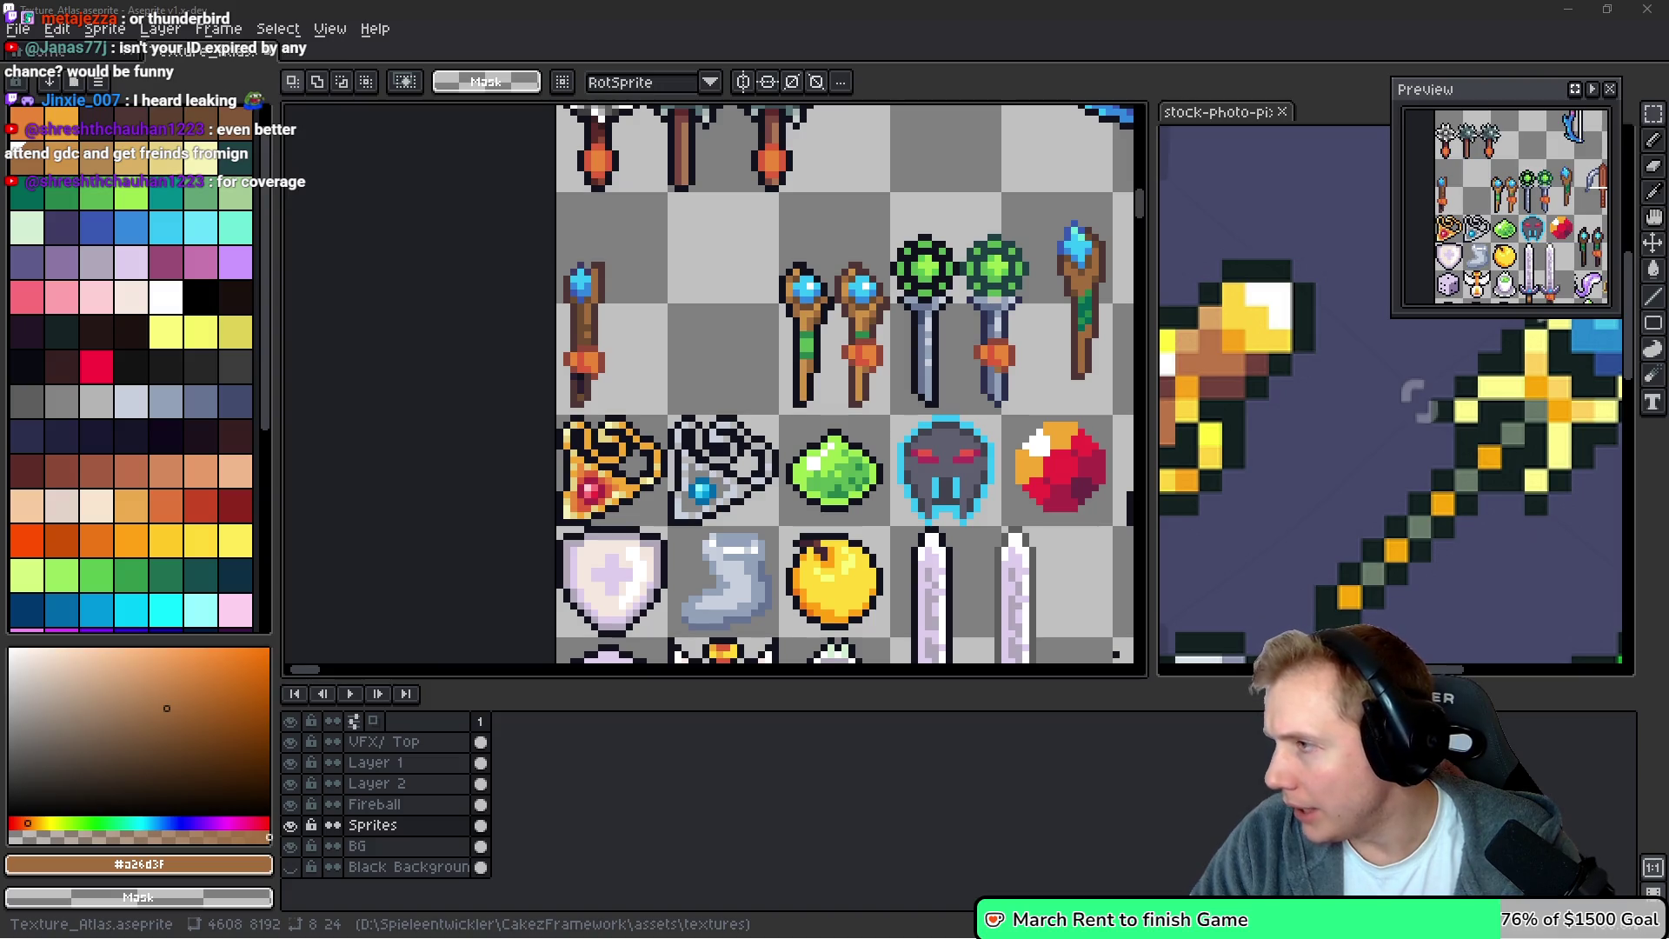
Move the second wooden wand sprite left in the texture atlas to position 8,1258
key("alt+Tab")
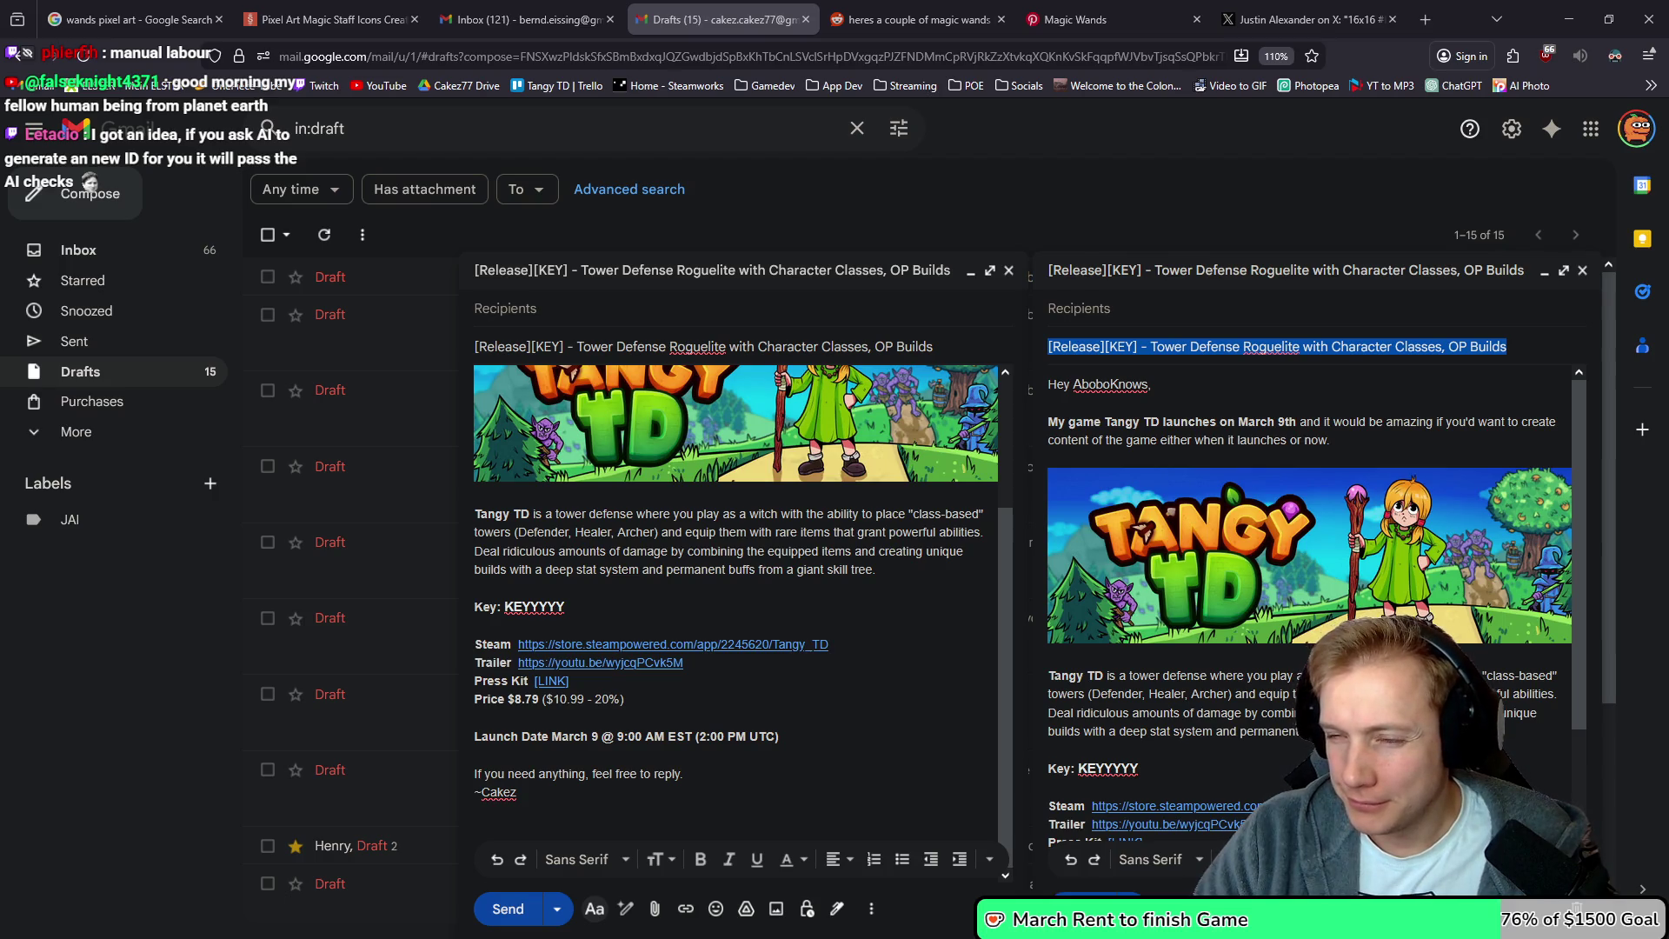
left_click(1569, 19)
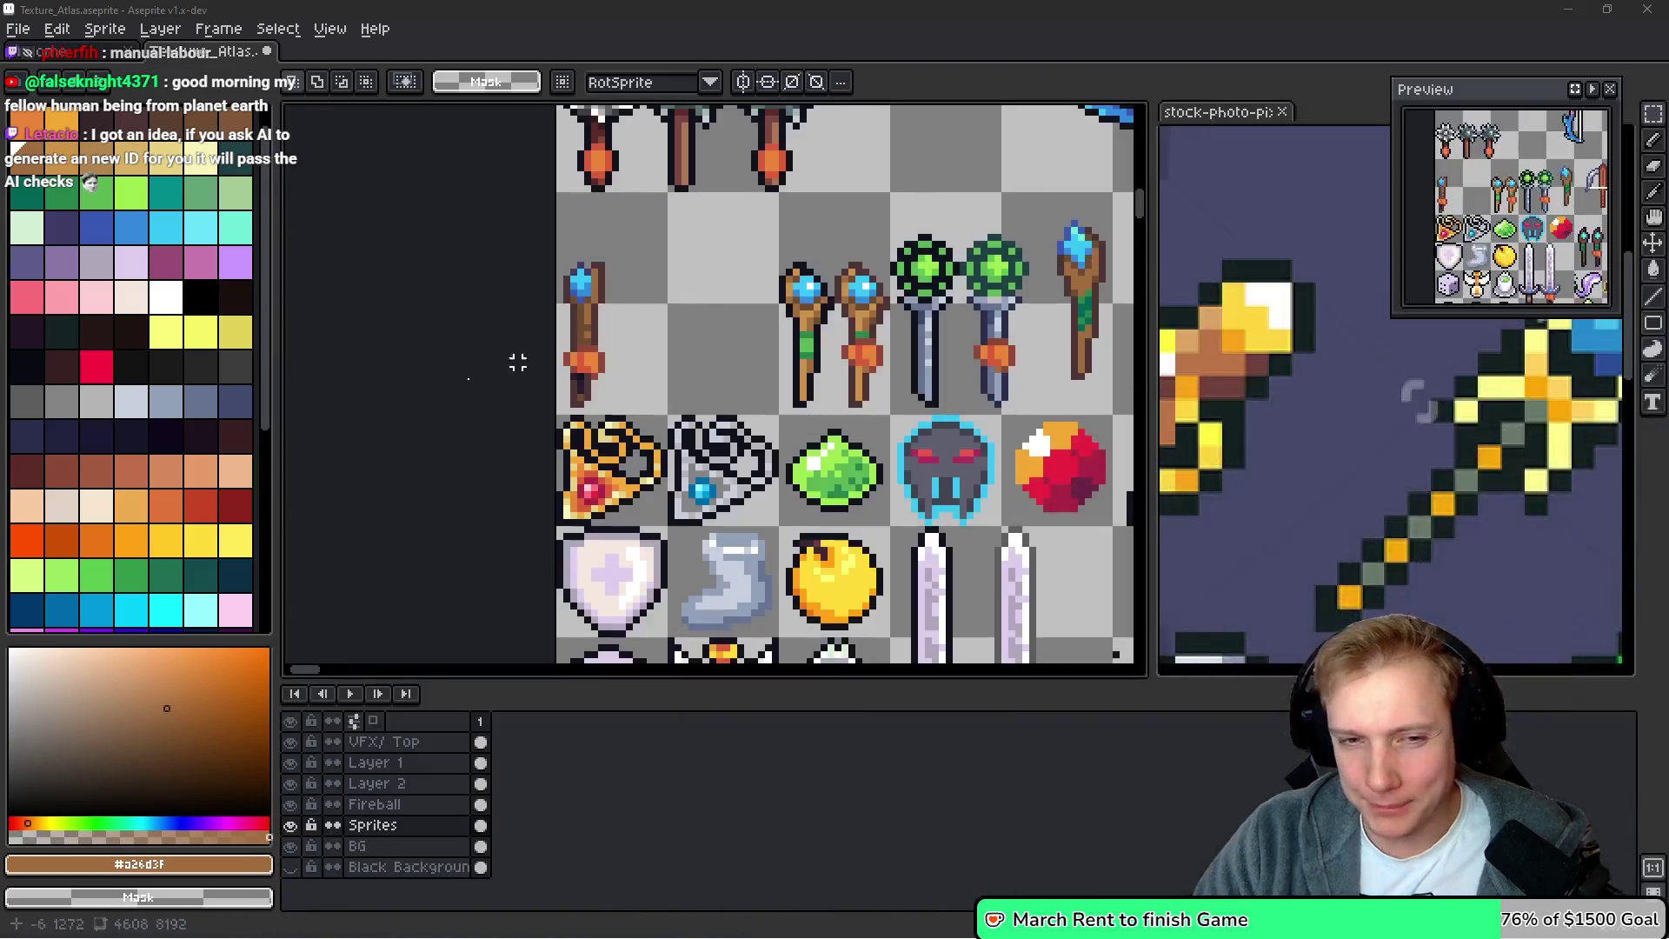
scroll(657, 349, "down", 1)
scroll(661, 357, "up", 1)
left_click_drag(661, 356, 699, 361)
scroll(765, 261, "up", 1)
mouse_move(771, 270)
left_mouse_down()
mouse_move(809, 517)
mouse_move(864, 567)
left_mouse_up()
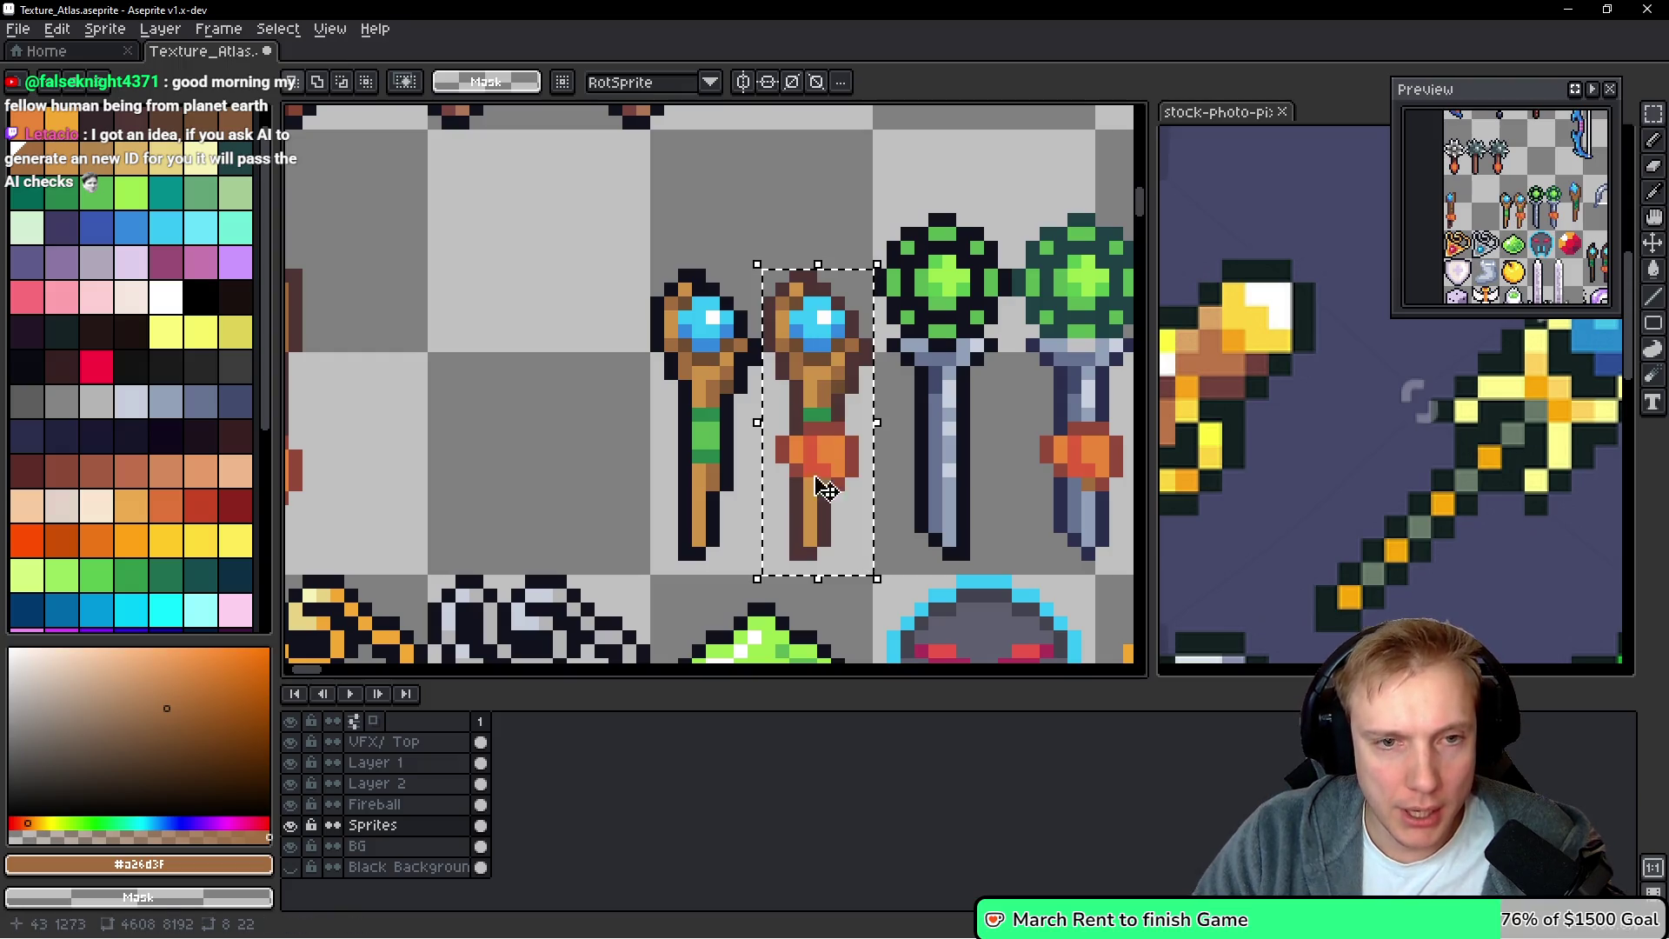
mouse_move(812, 429)
left_mouse_down()
mouse_move(290, 403)
mouse_move(582, 435)
mouse_move(566, 443)
left_mouse_up()
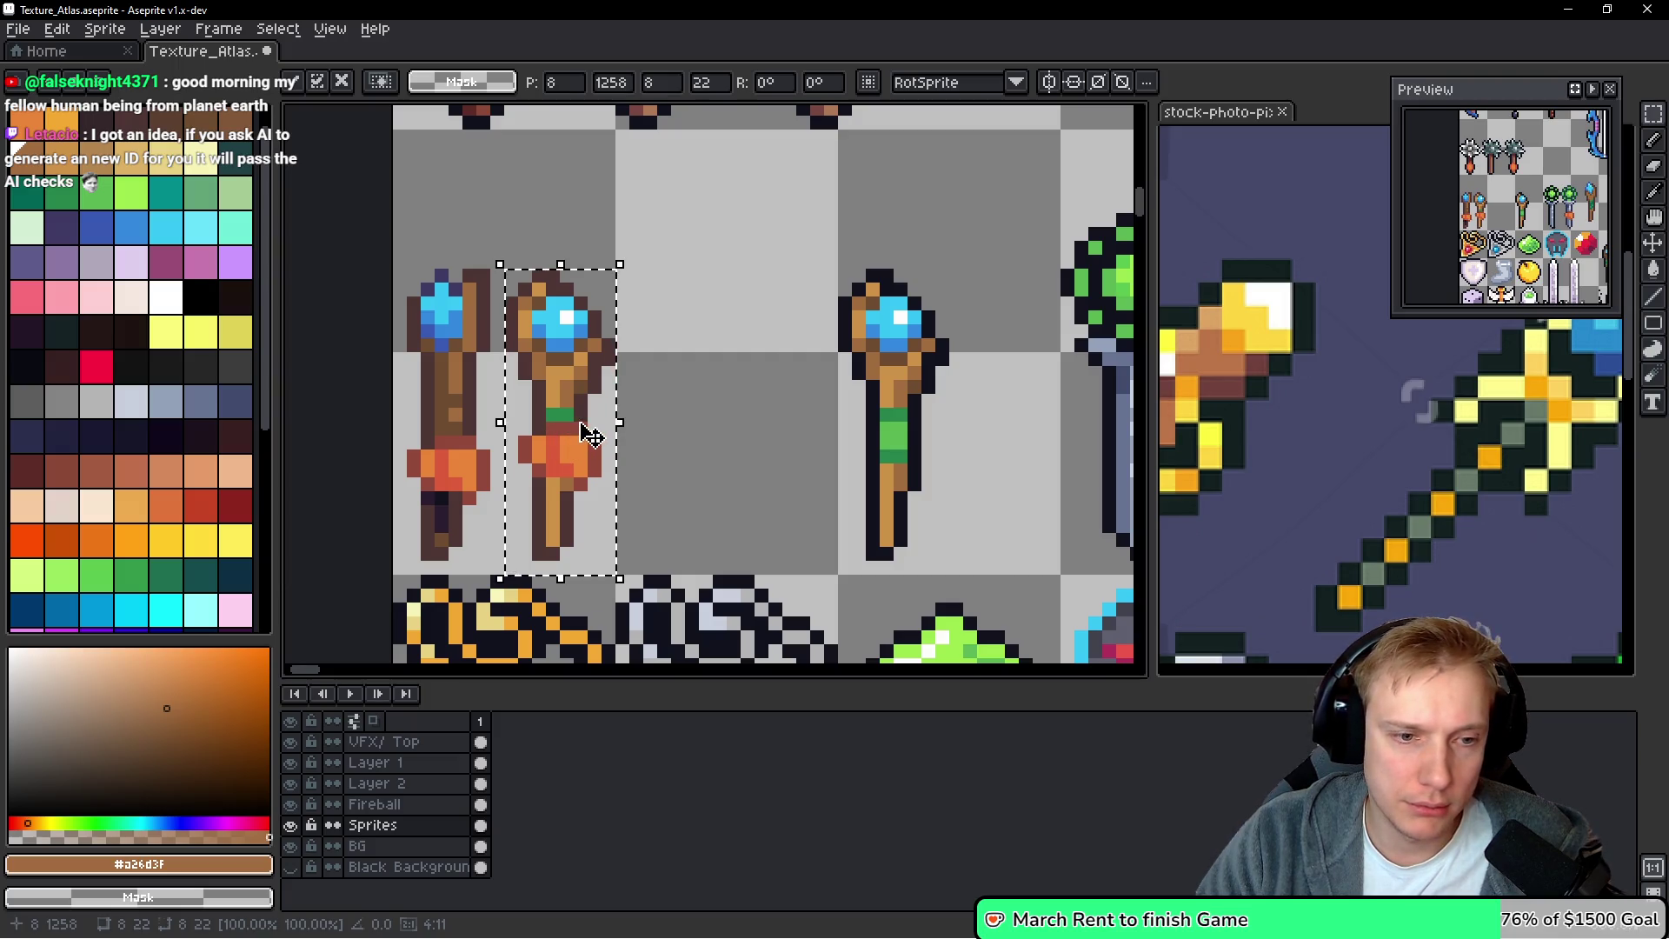
key("alt+Tab")
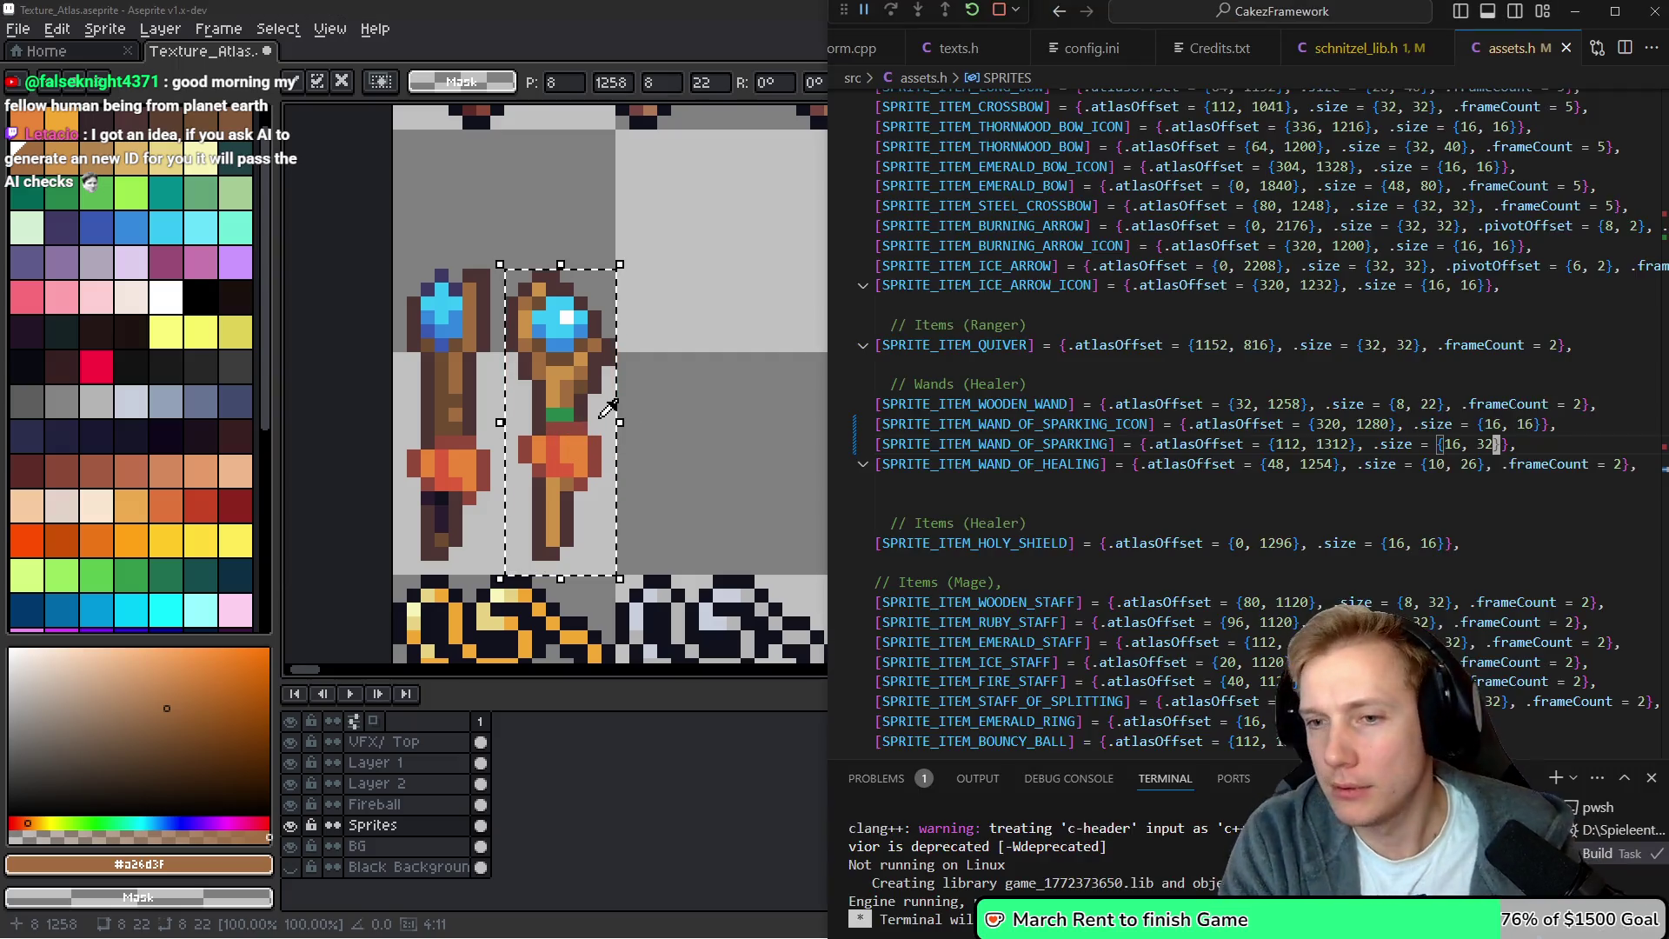
Jump from the SPRITE_ITEM_WOODEN_WAND atlas line to its SpriteID enum entry, then resume the game
key("Up")
key("Up")
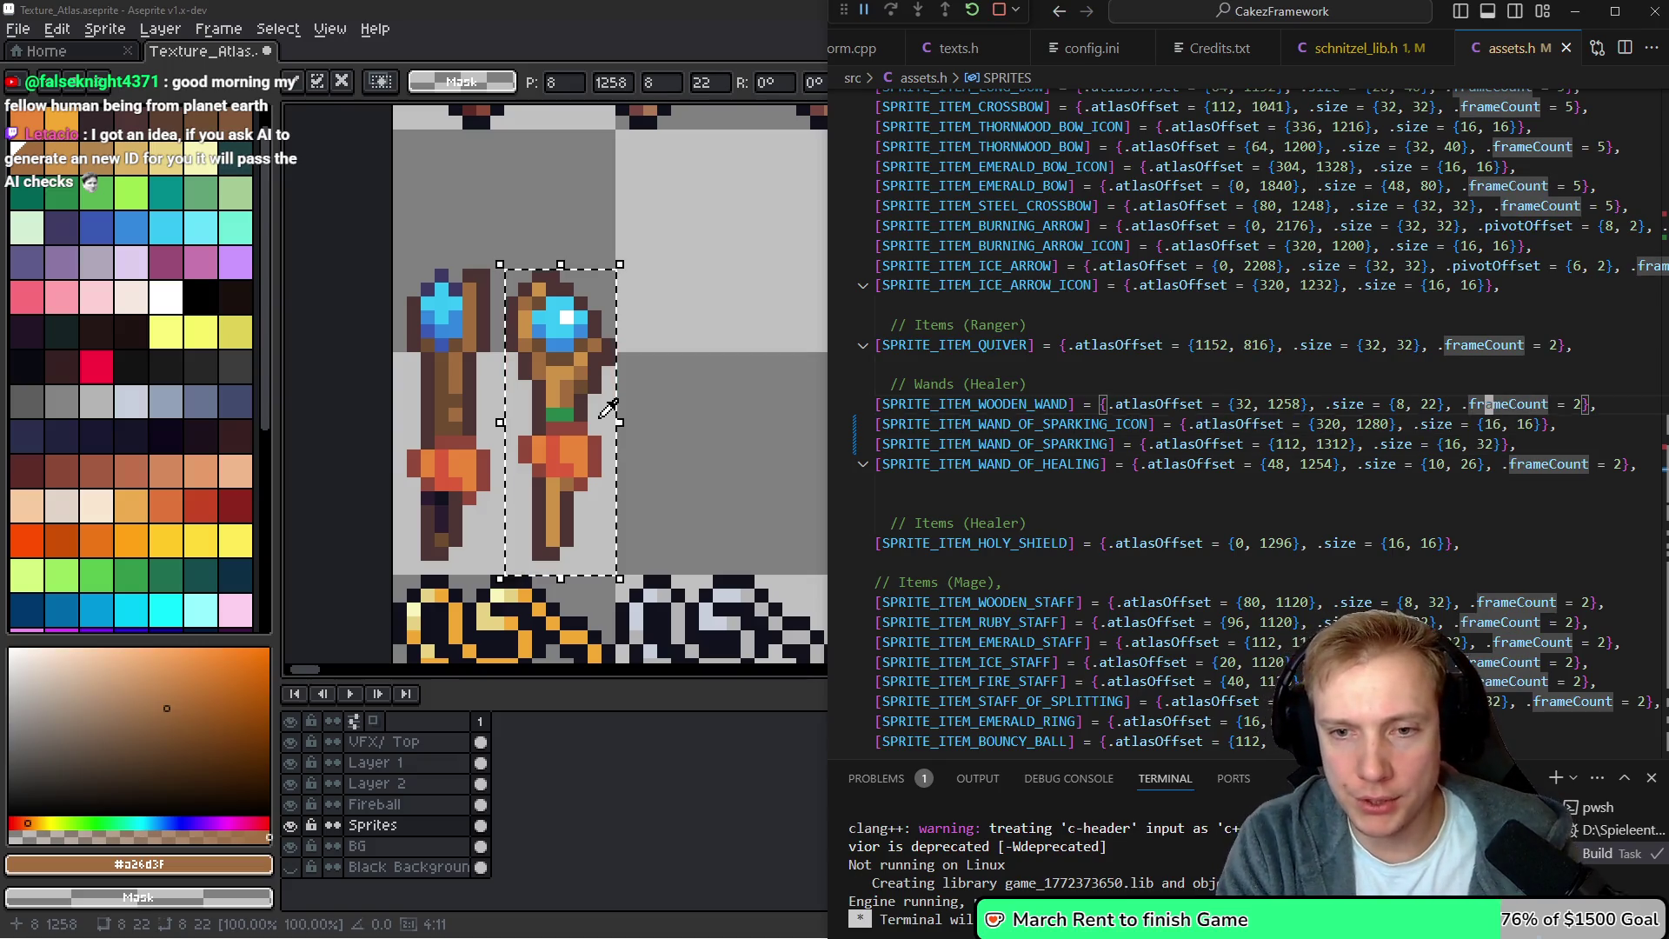
key("ctrl+Left")
key("ctrl+Left")
key("ctrl+Left")
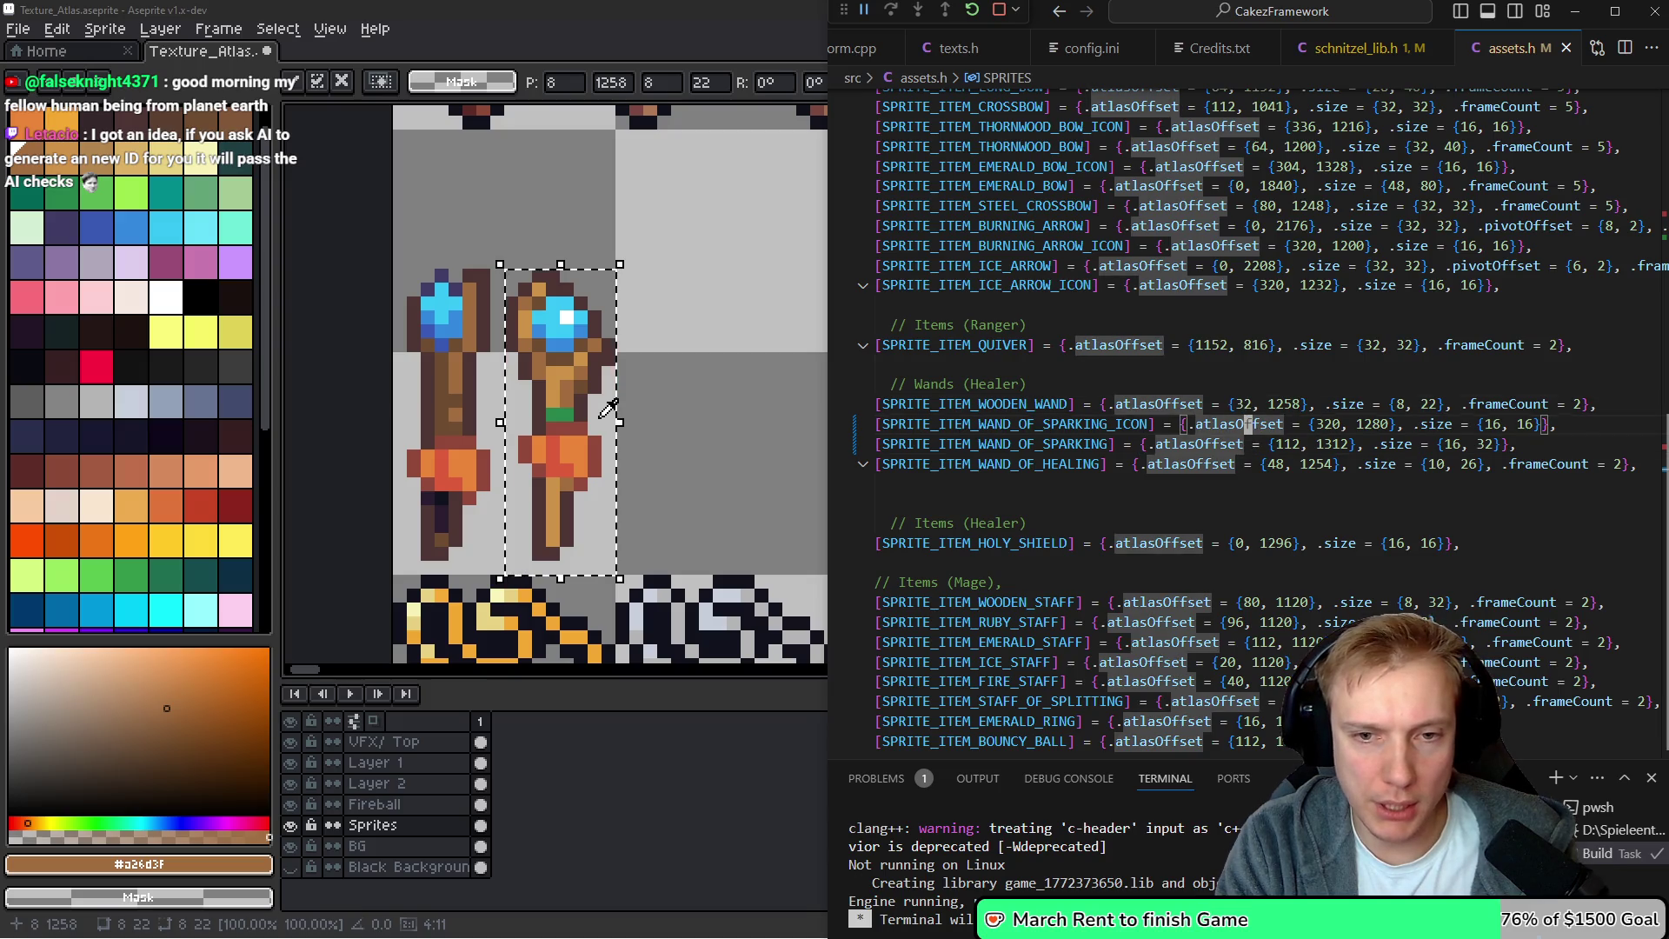
key("Home")
key("Right")
key("F12")
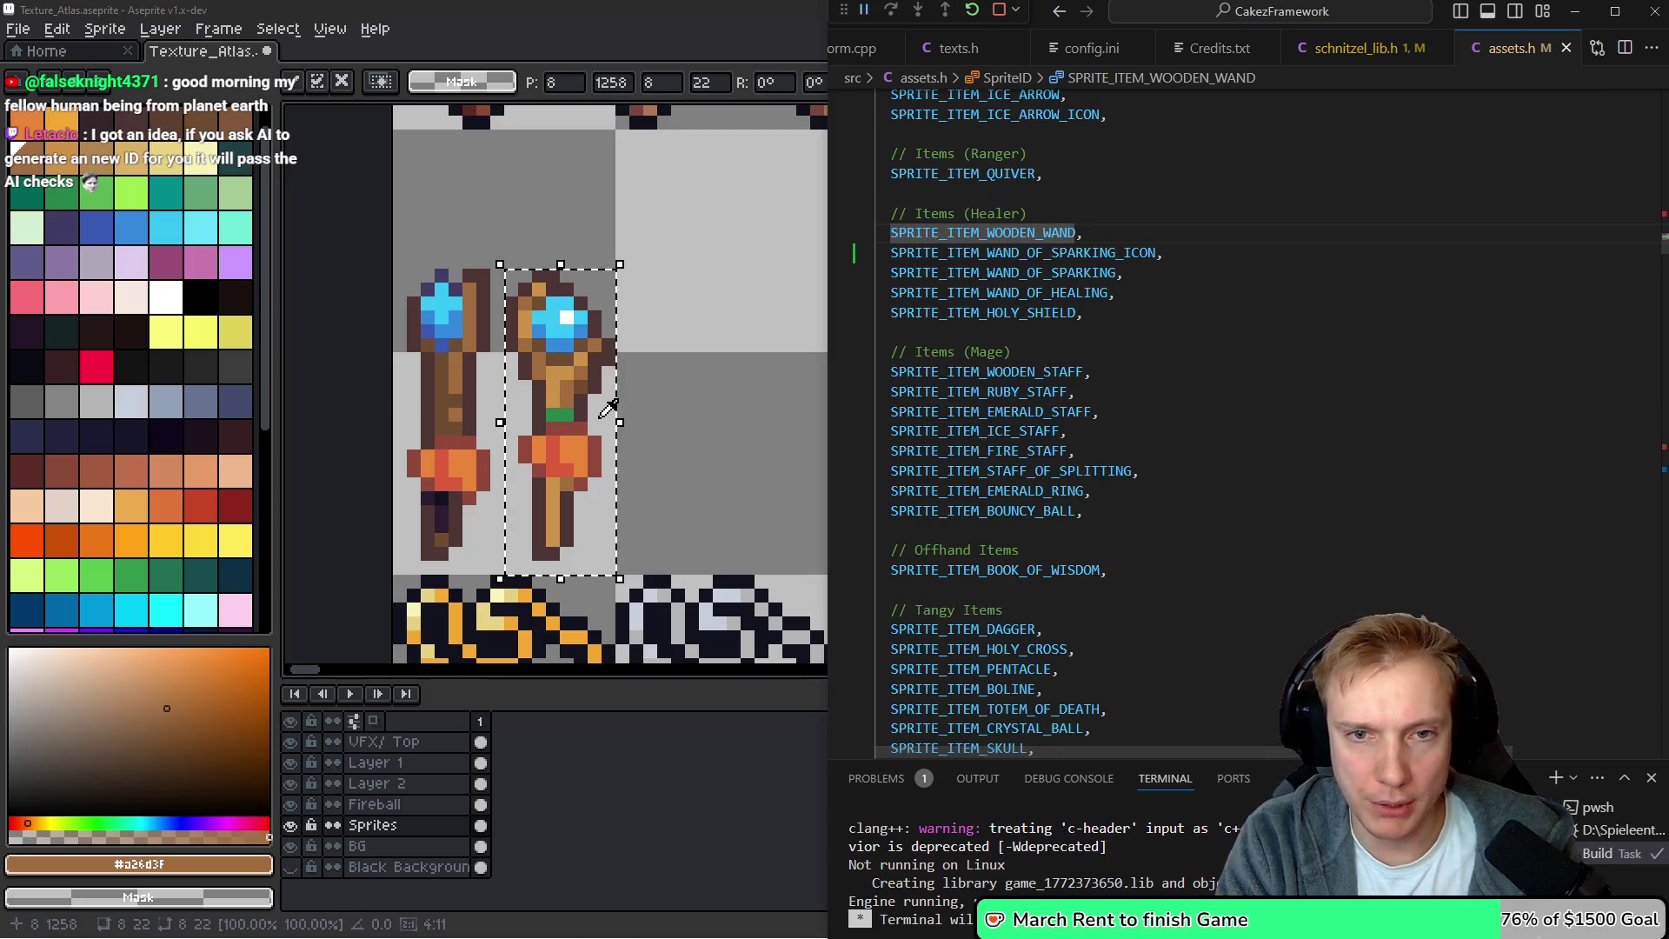
key("Up")
key("Up")
key("Up")
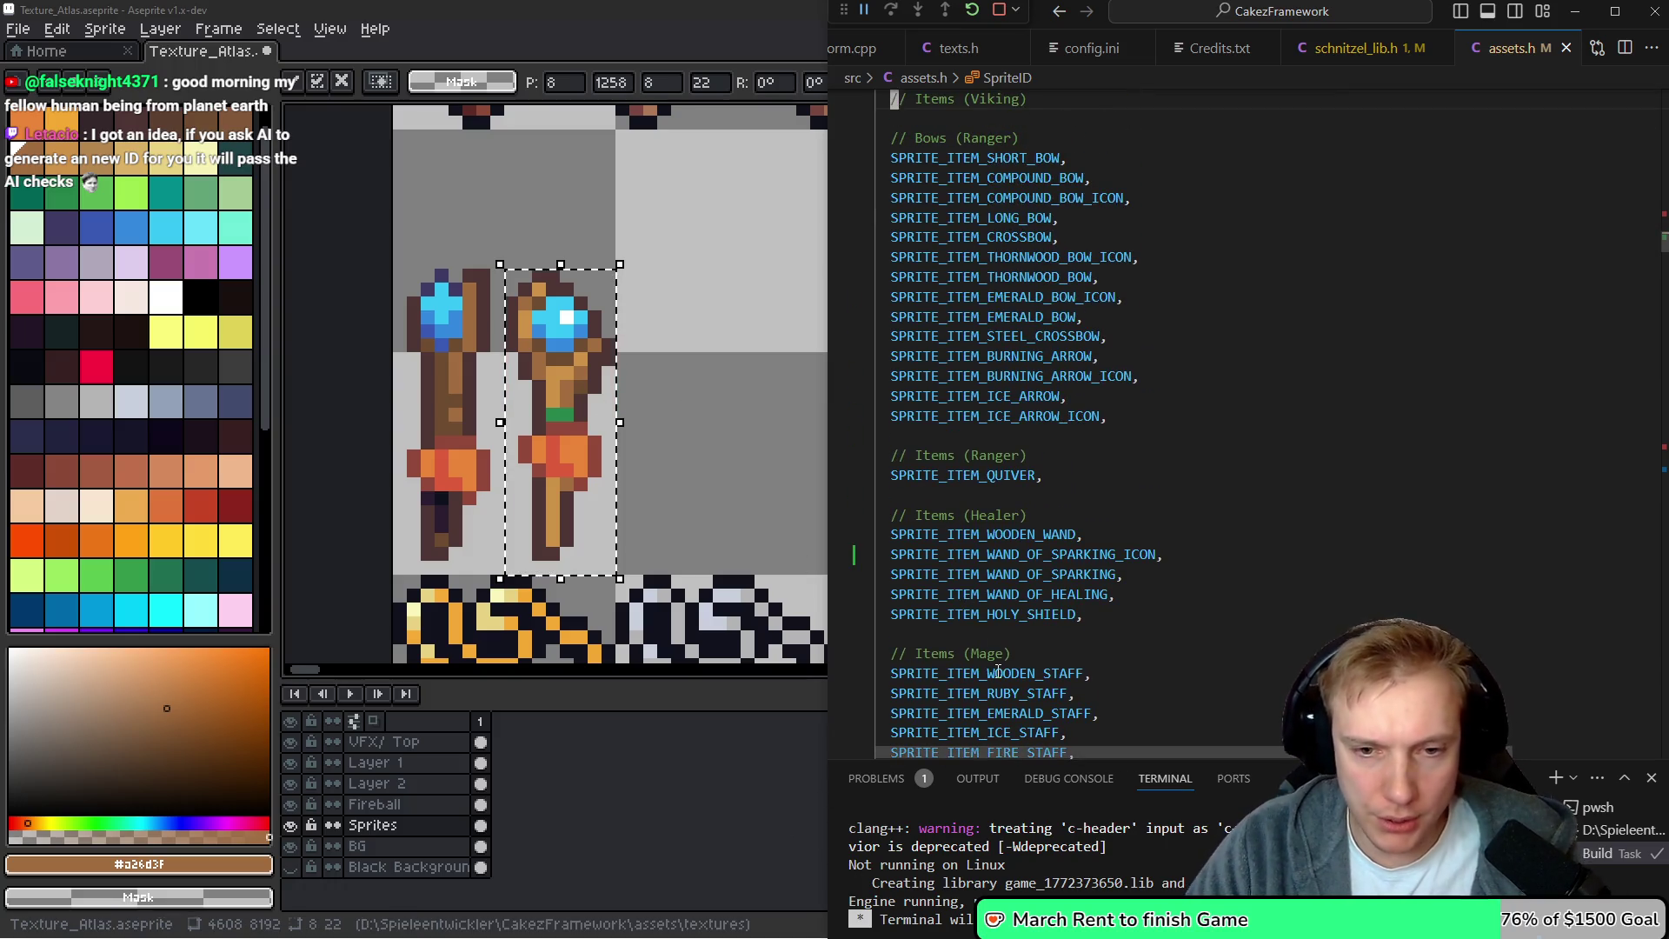
key("alt+Tab")
key("Escape")
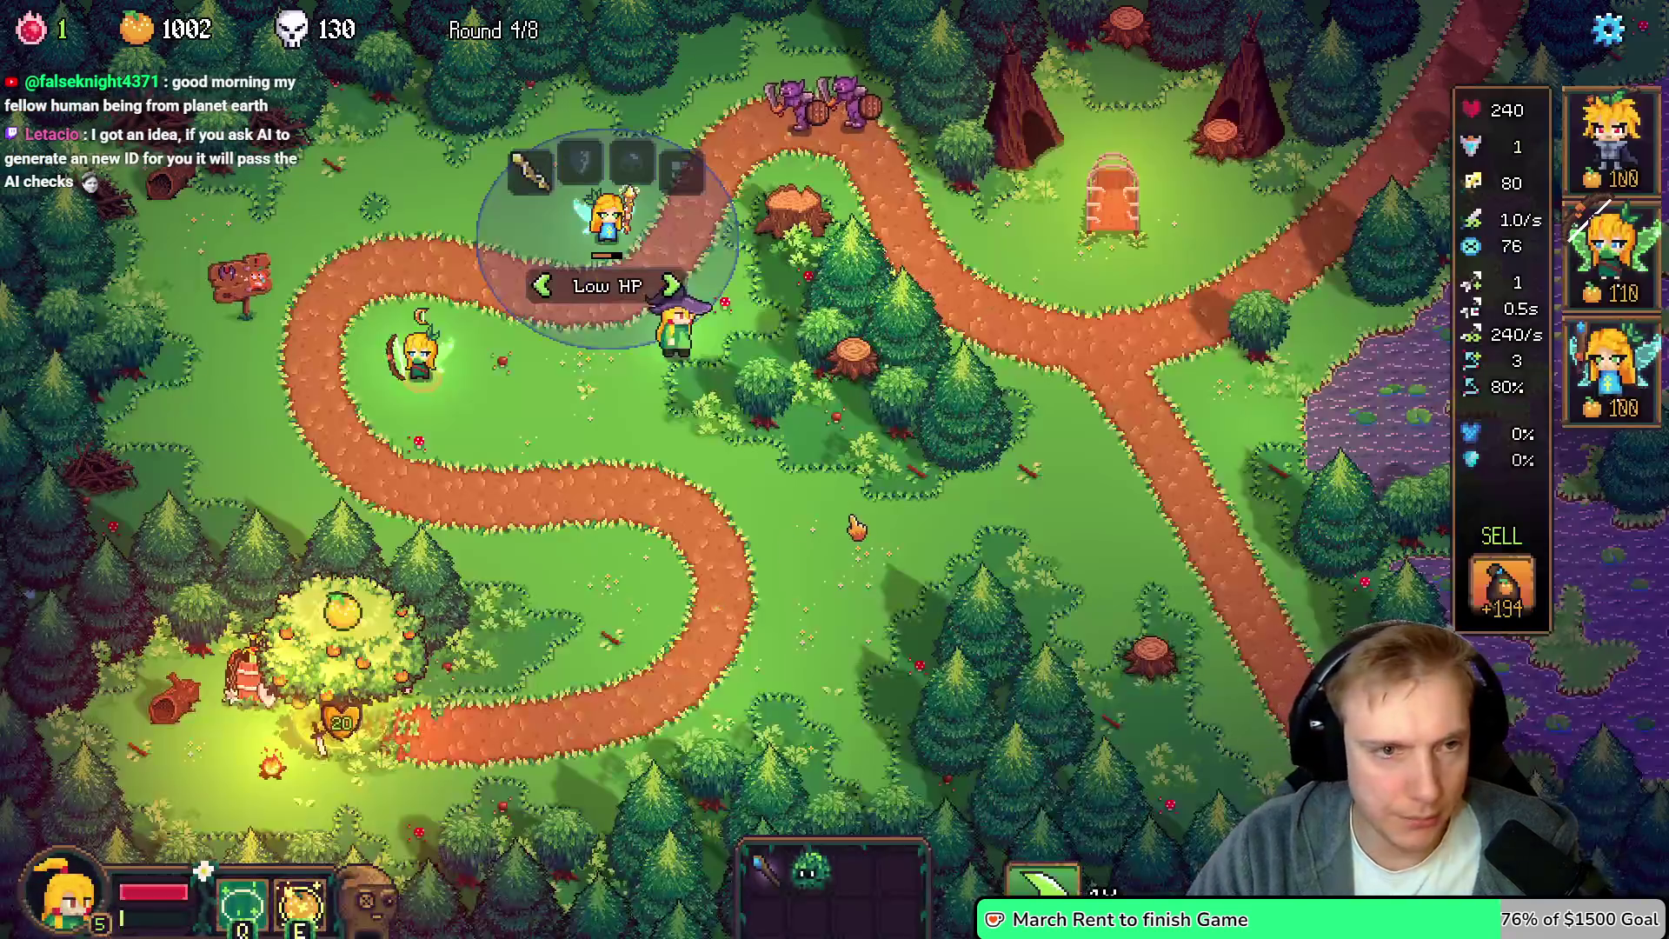
Run toggle_items_ui and toggle_item_list in the developer console to show the item list
key("grave")
type("toggl")
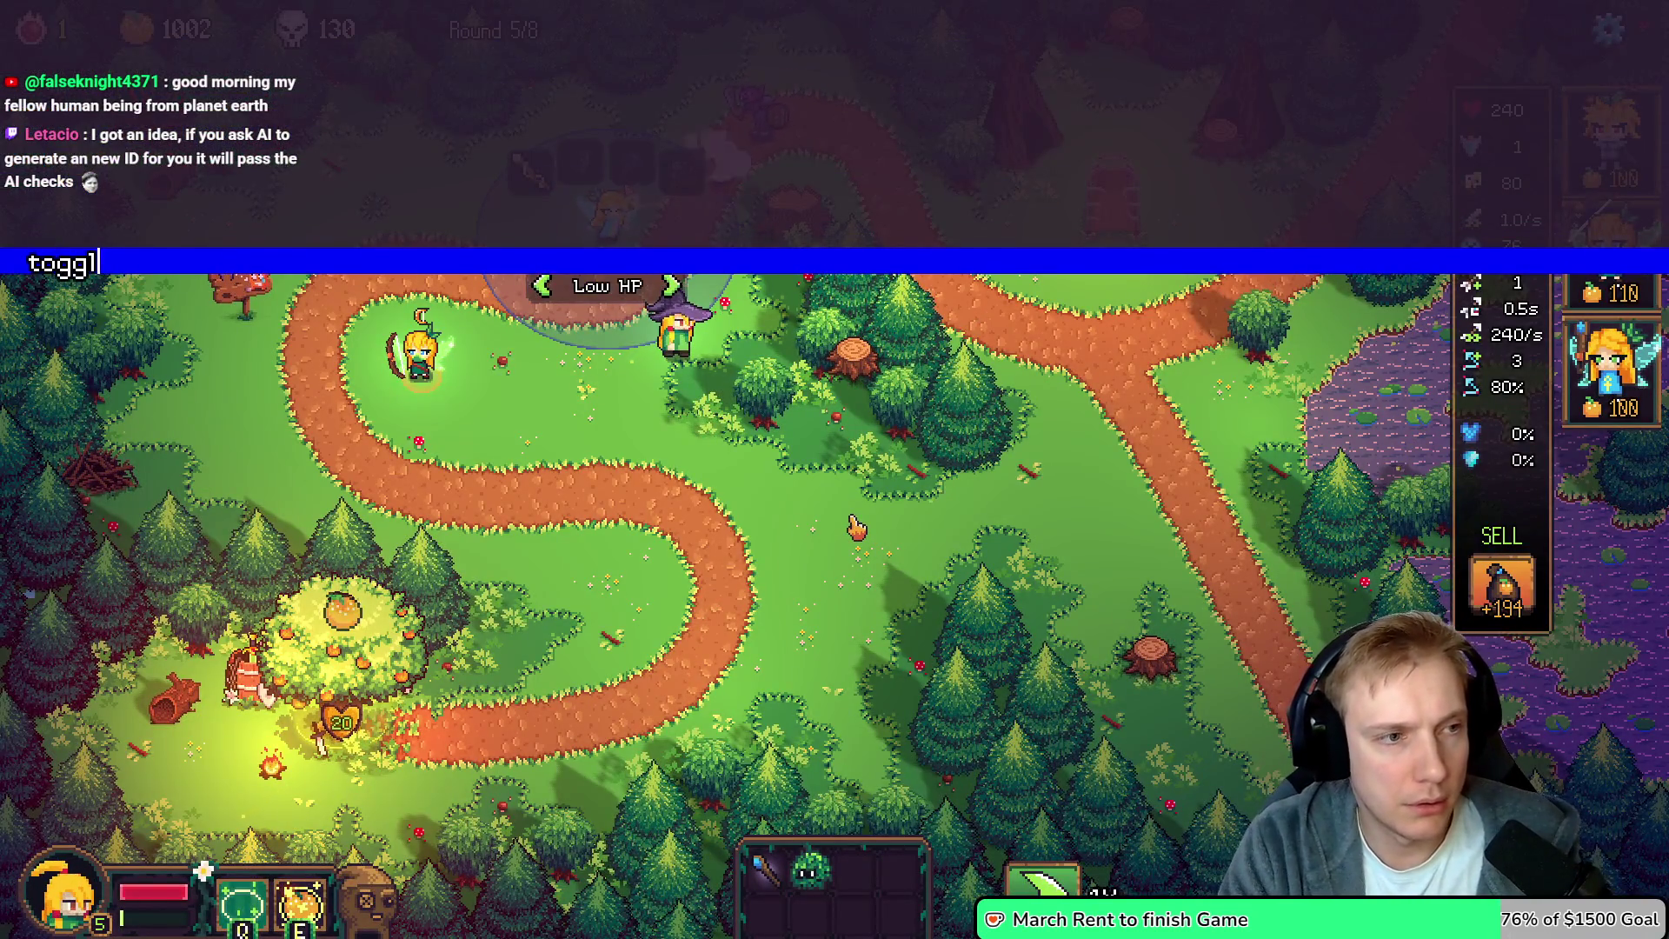
type("e_items_ui")
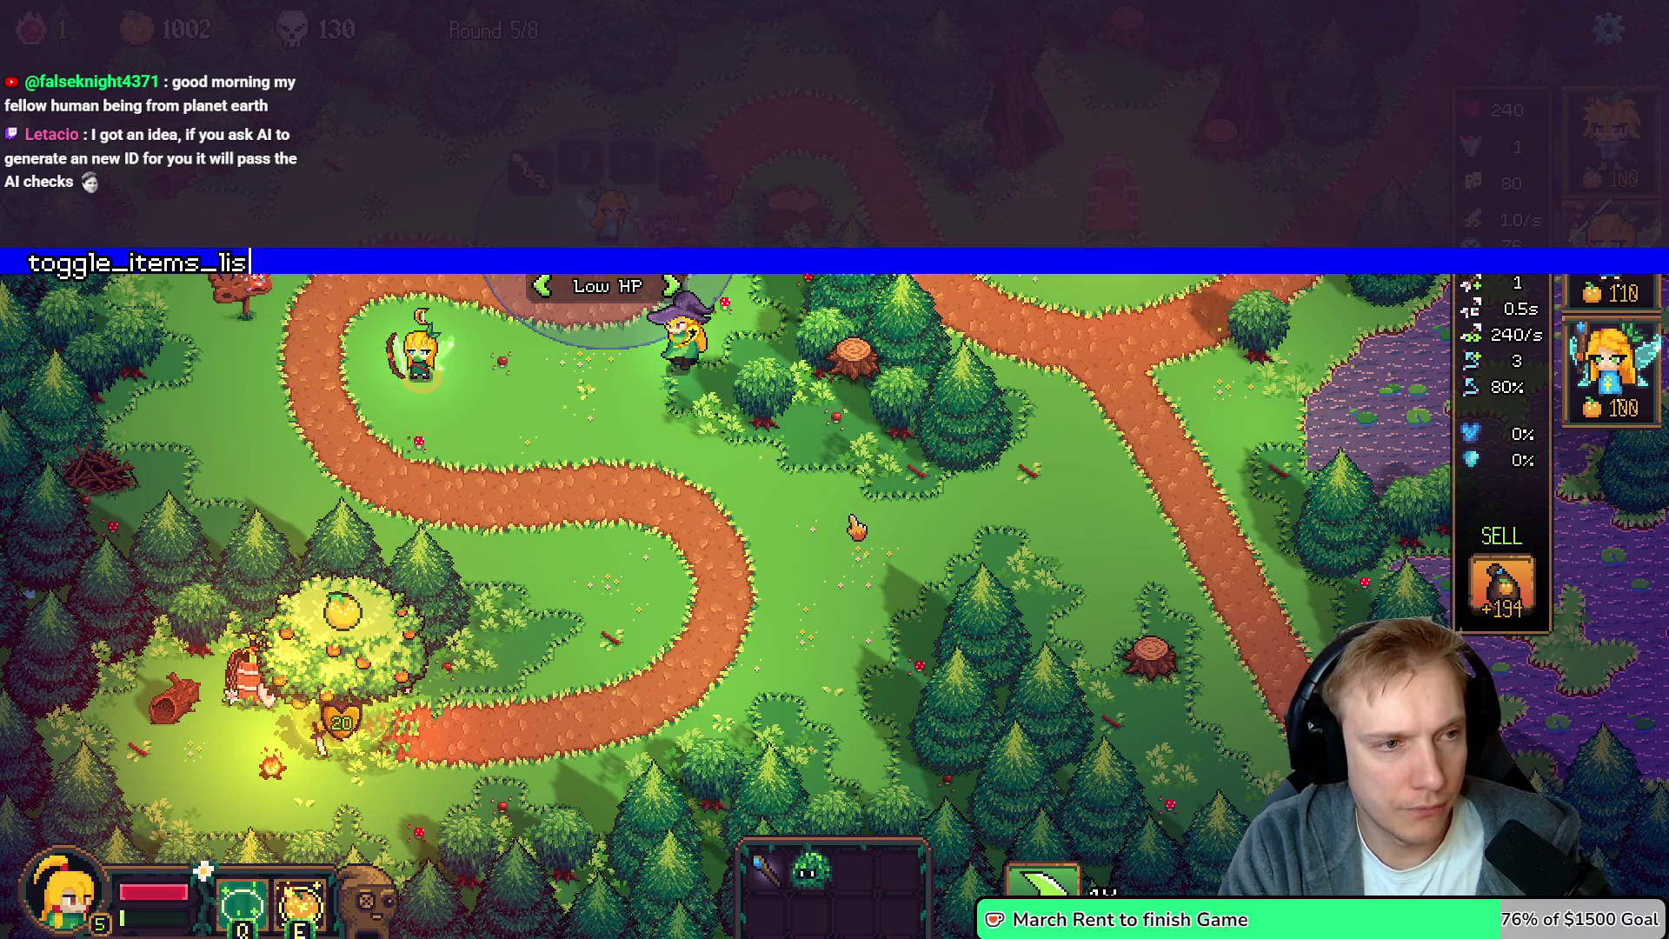
key("Return")
key("grave")
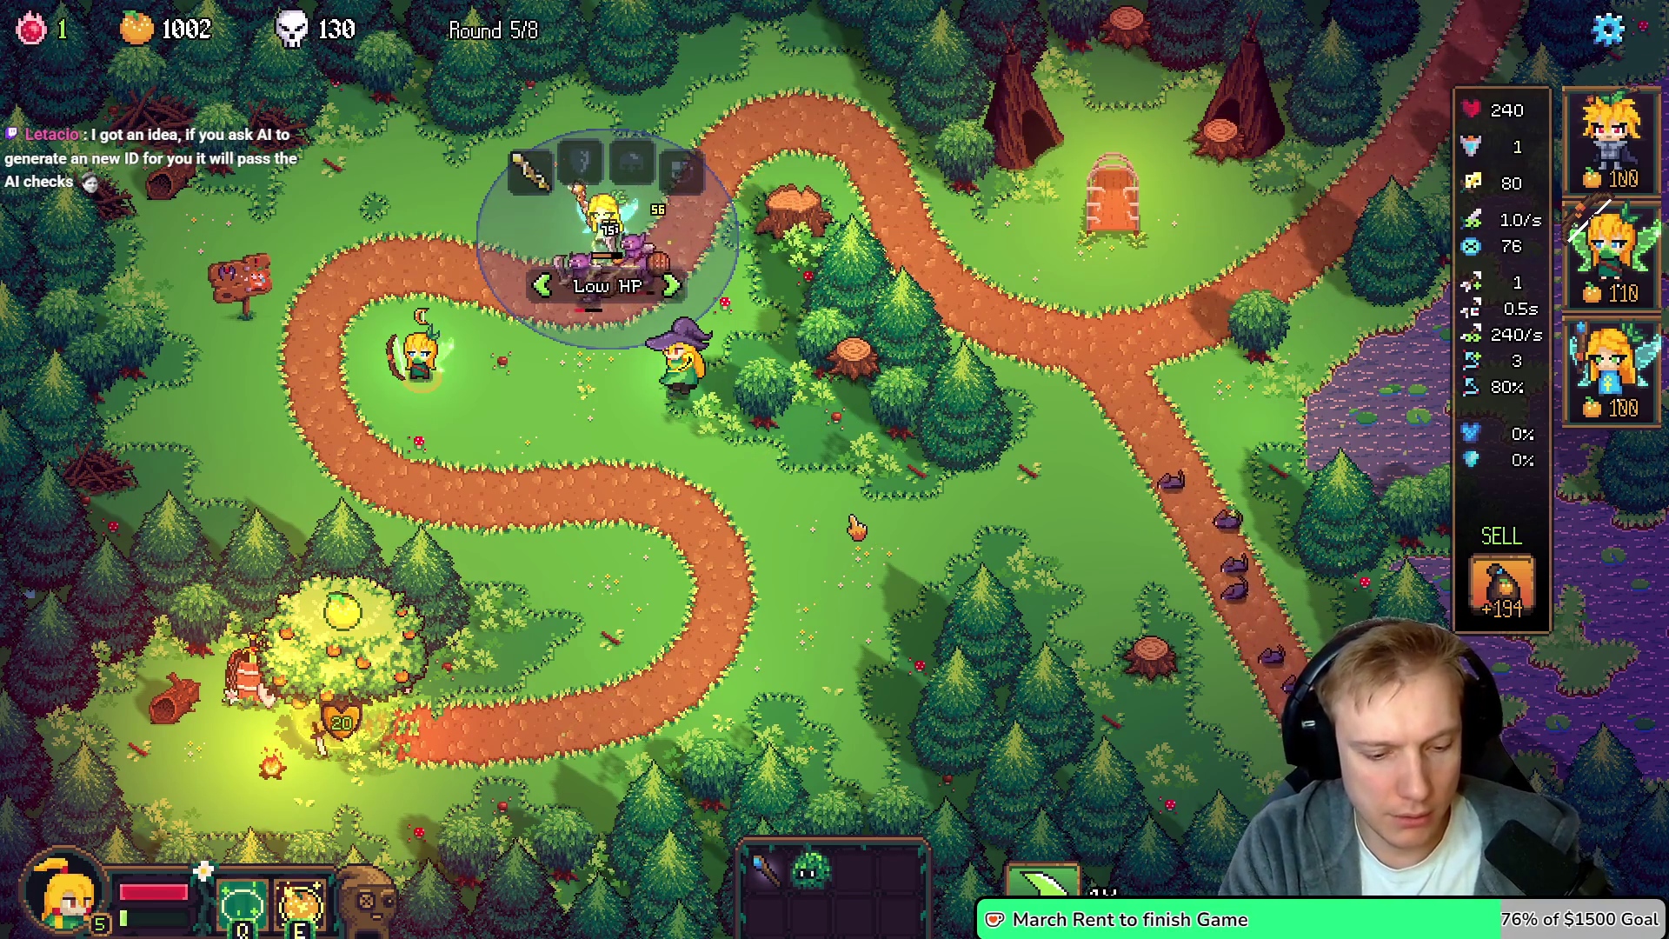
key("grave")
type("toggle_item_list")
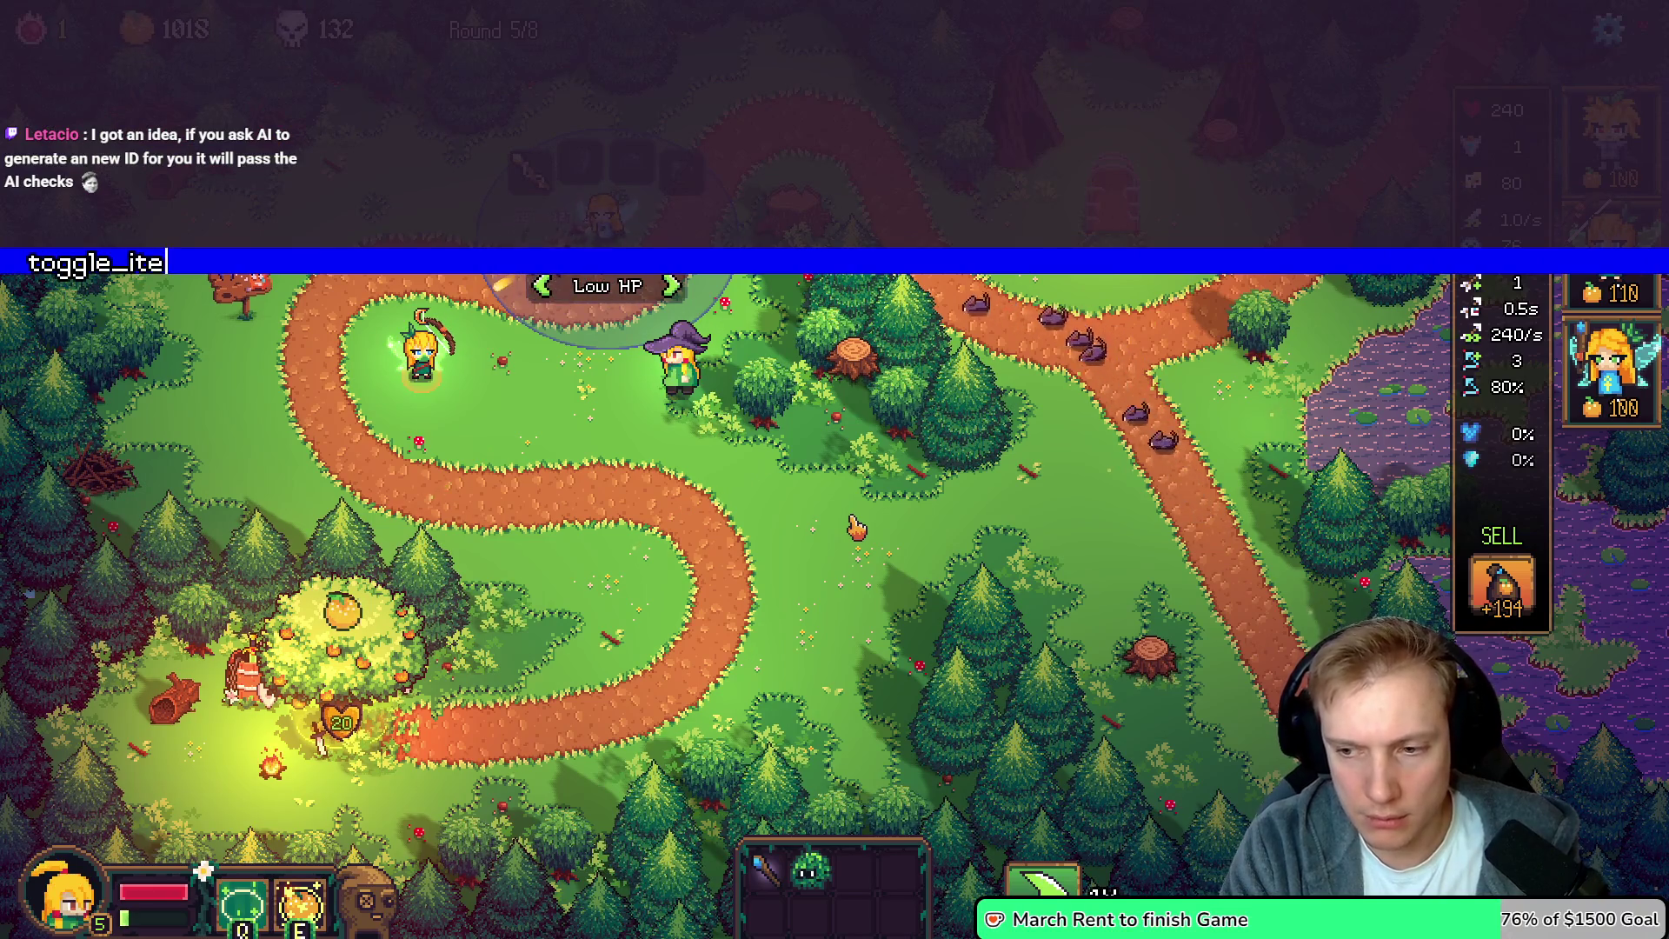
key("Return")
key("grave")
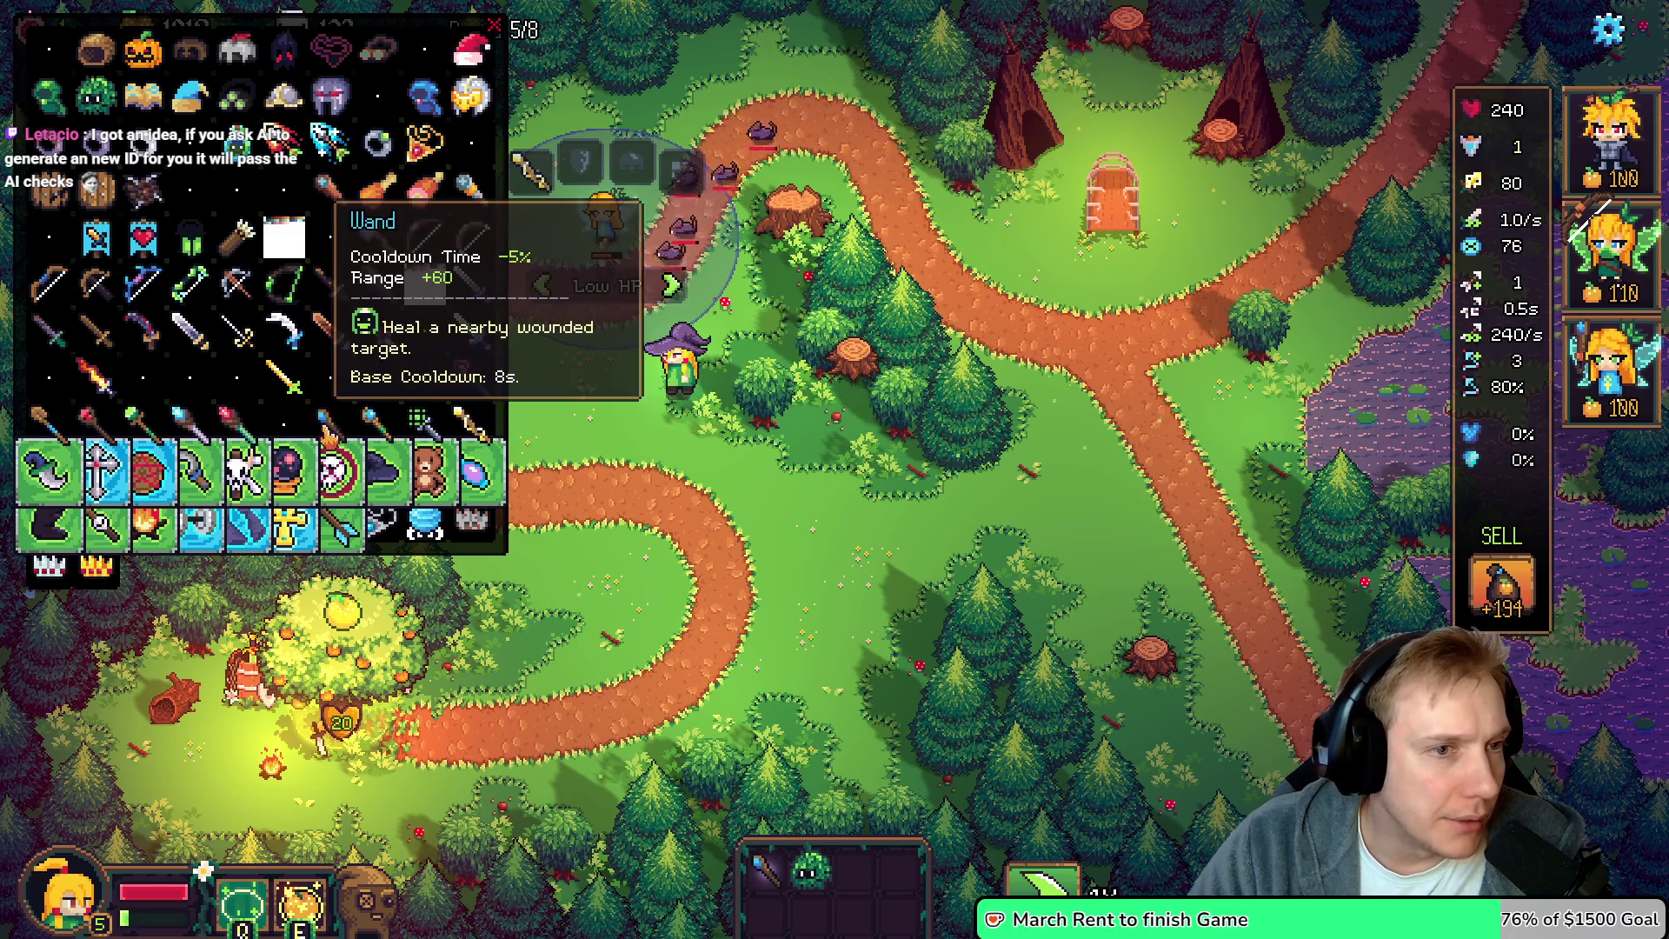
Add the Wand, Wooden Wand, Wand of Healing and Wand of Sparking to the inventory, then pause
left_click(328, 426)
left_click(373, 426)
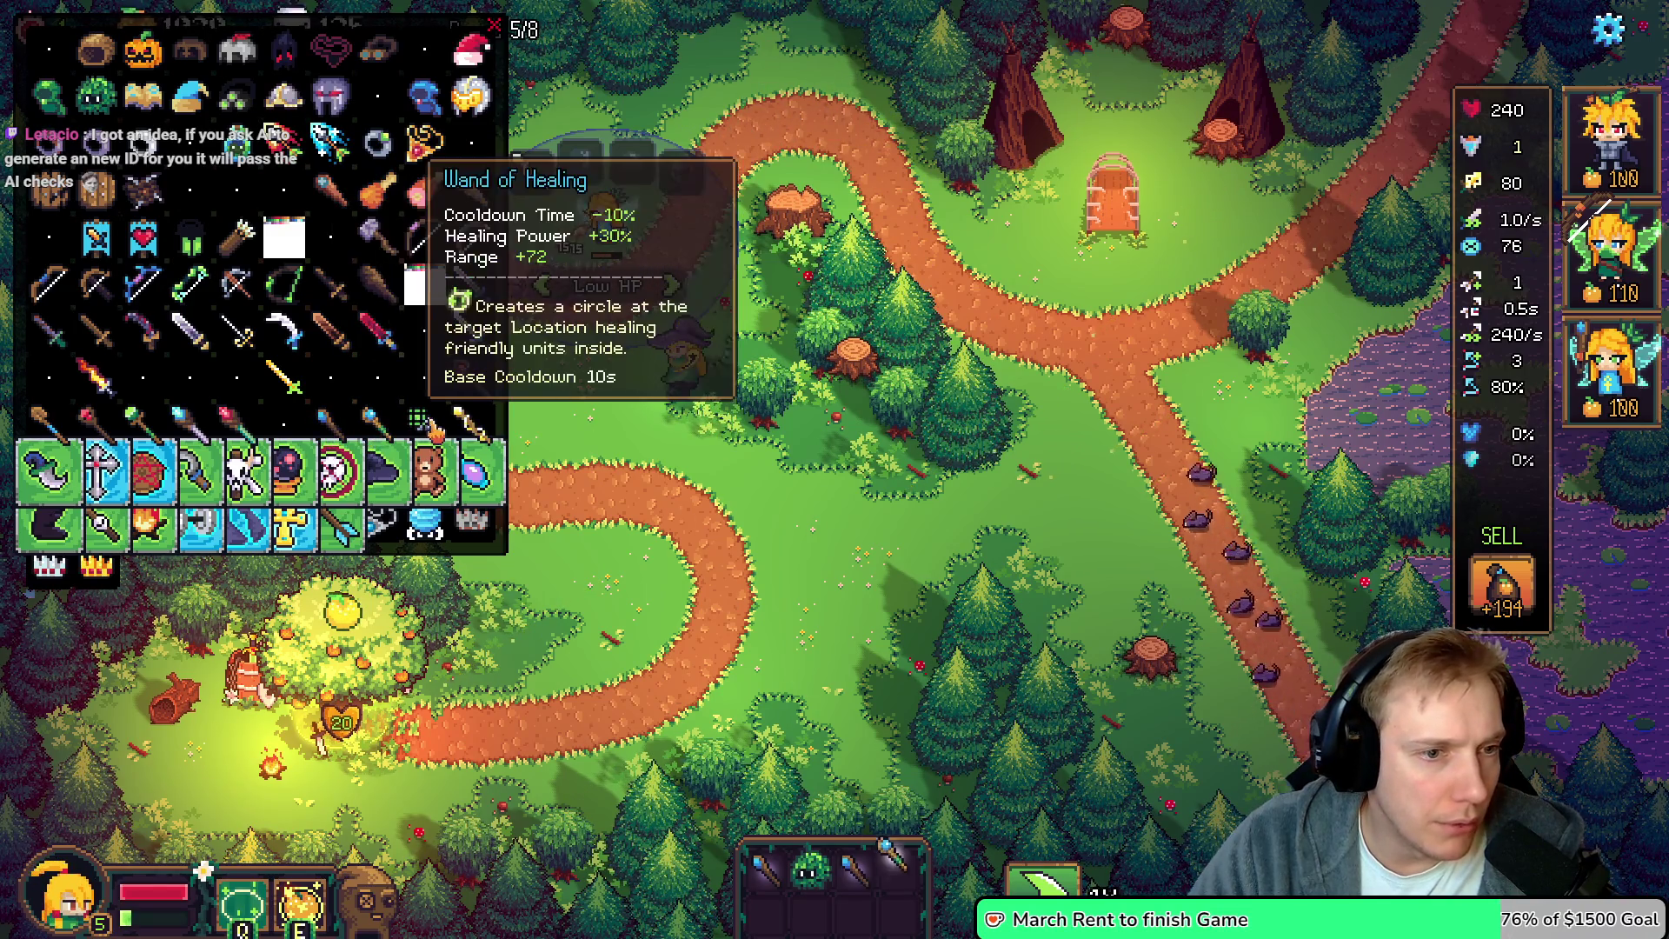
left_click(426, 428)
left_click(469, 426)
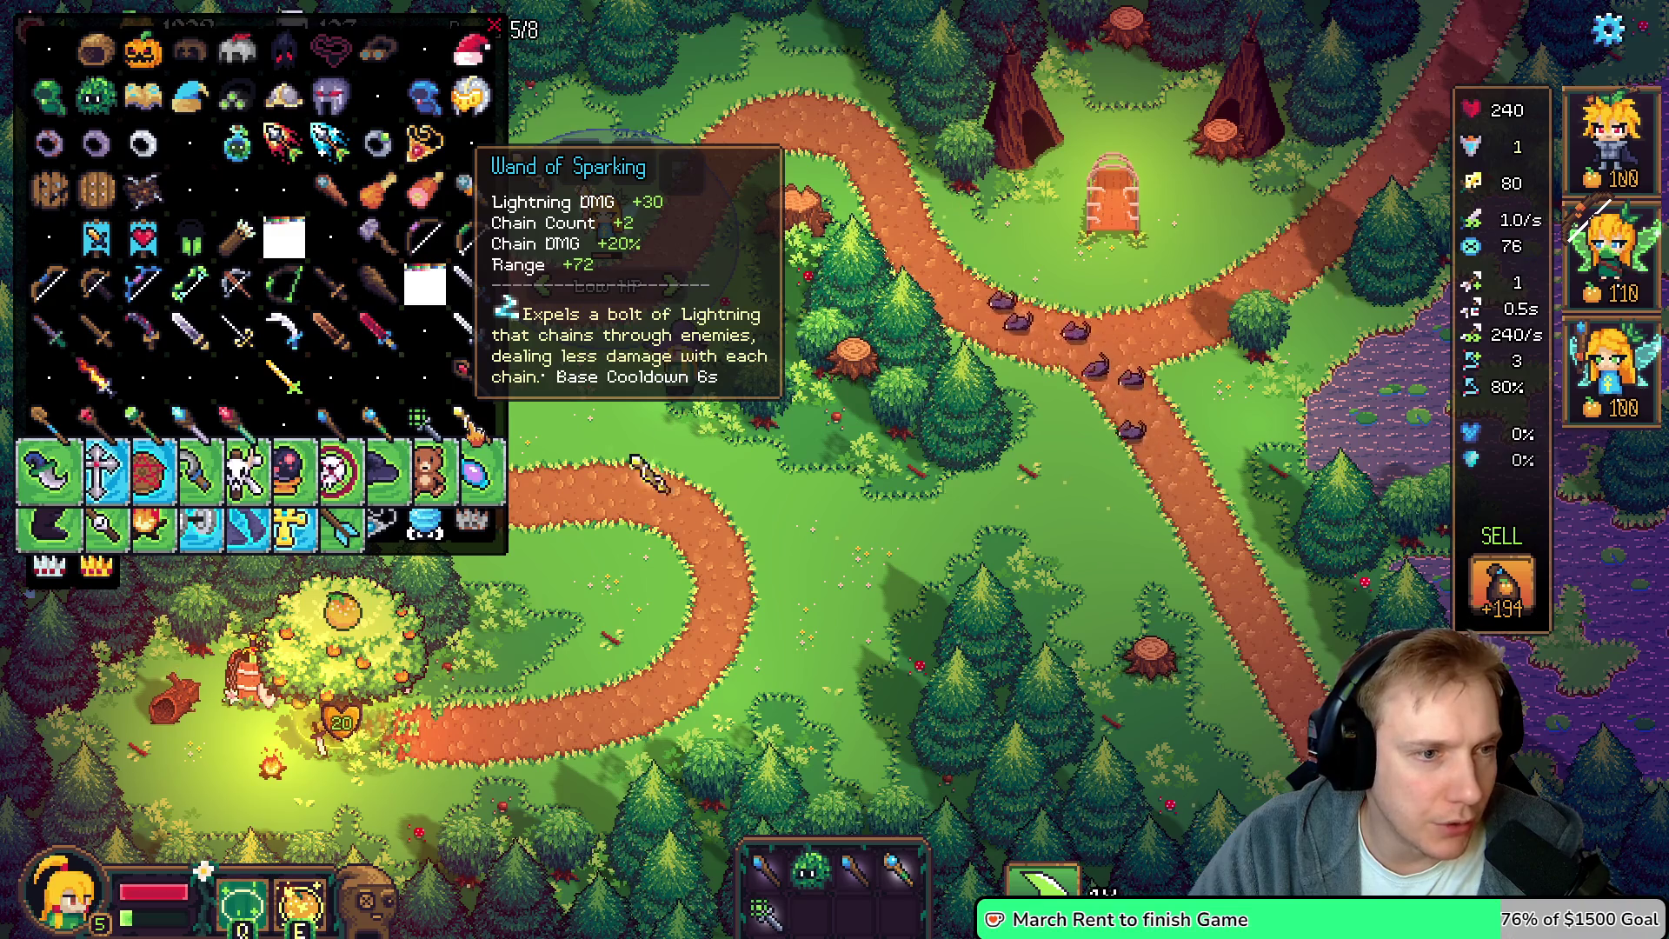
key("Escape")
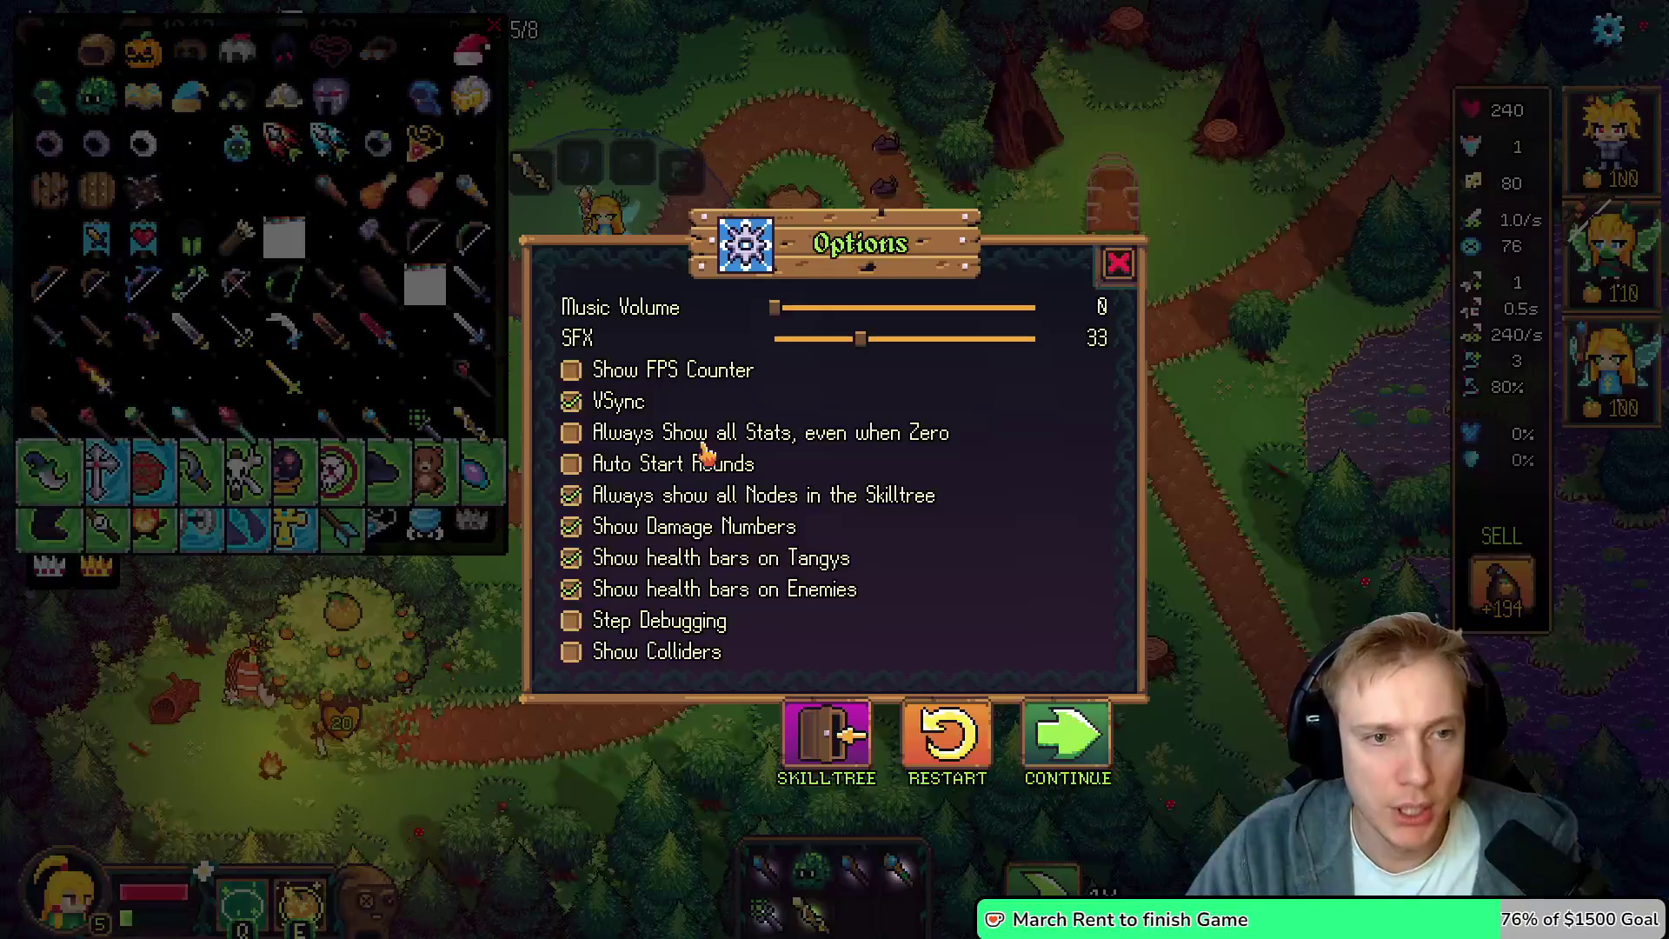
key("alt+Tab")
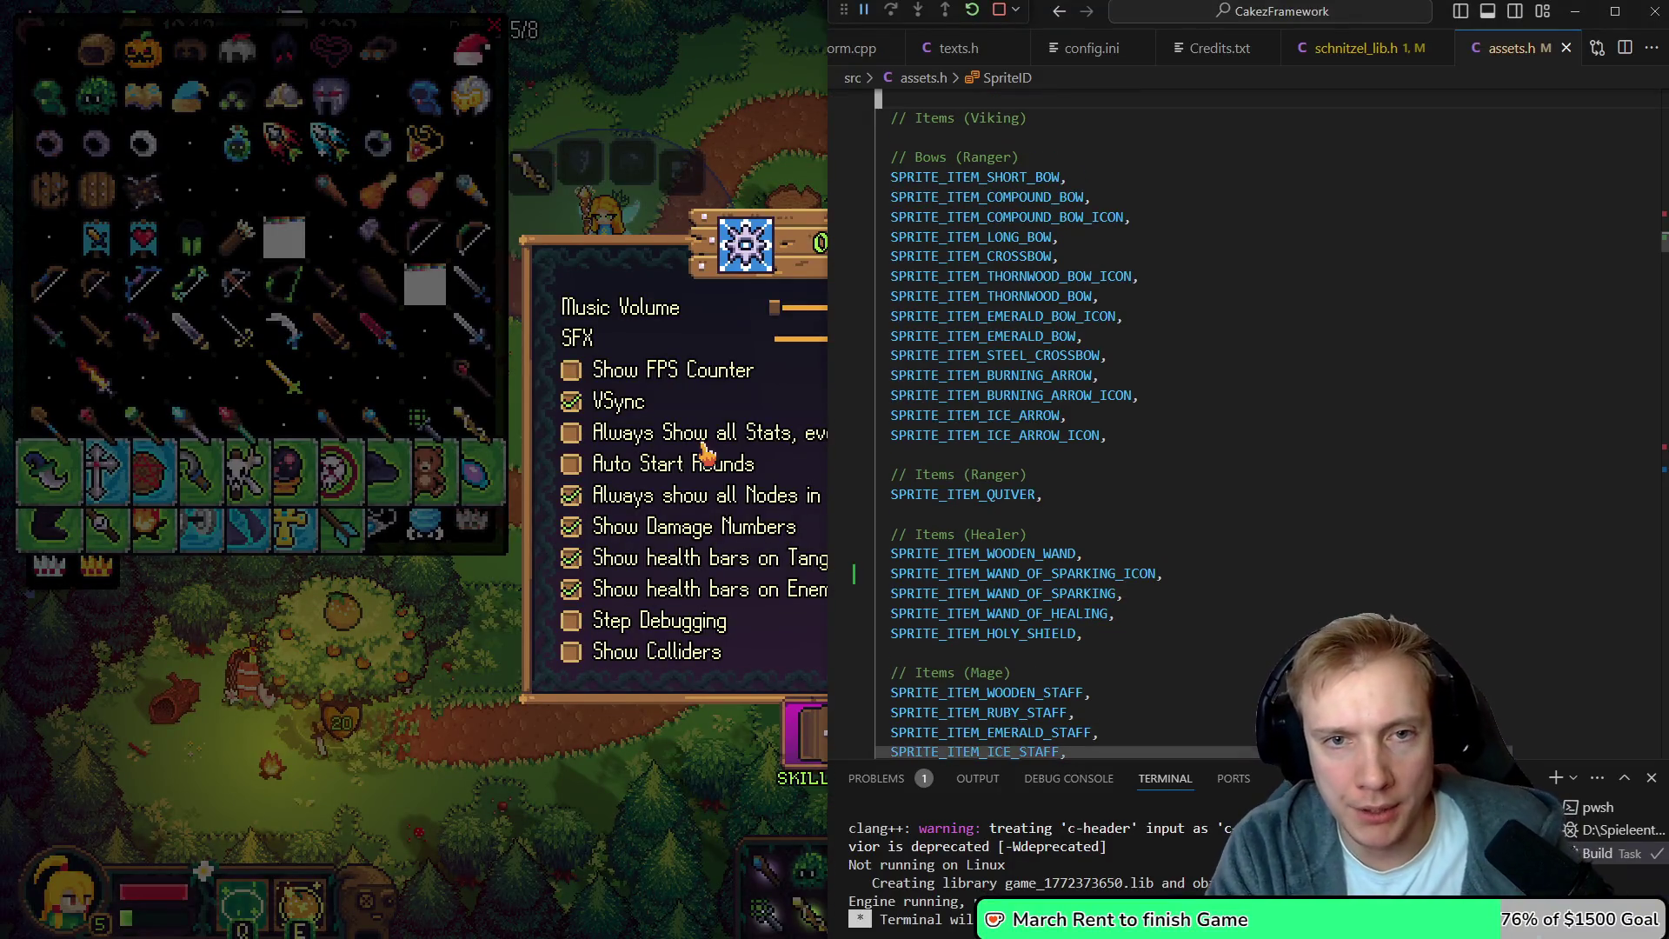
Cut the SPRITE_ITEM_WAND line out of the default items in the SpriteID enum
key("Up")
key("Up")
key("Up")
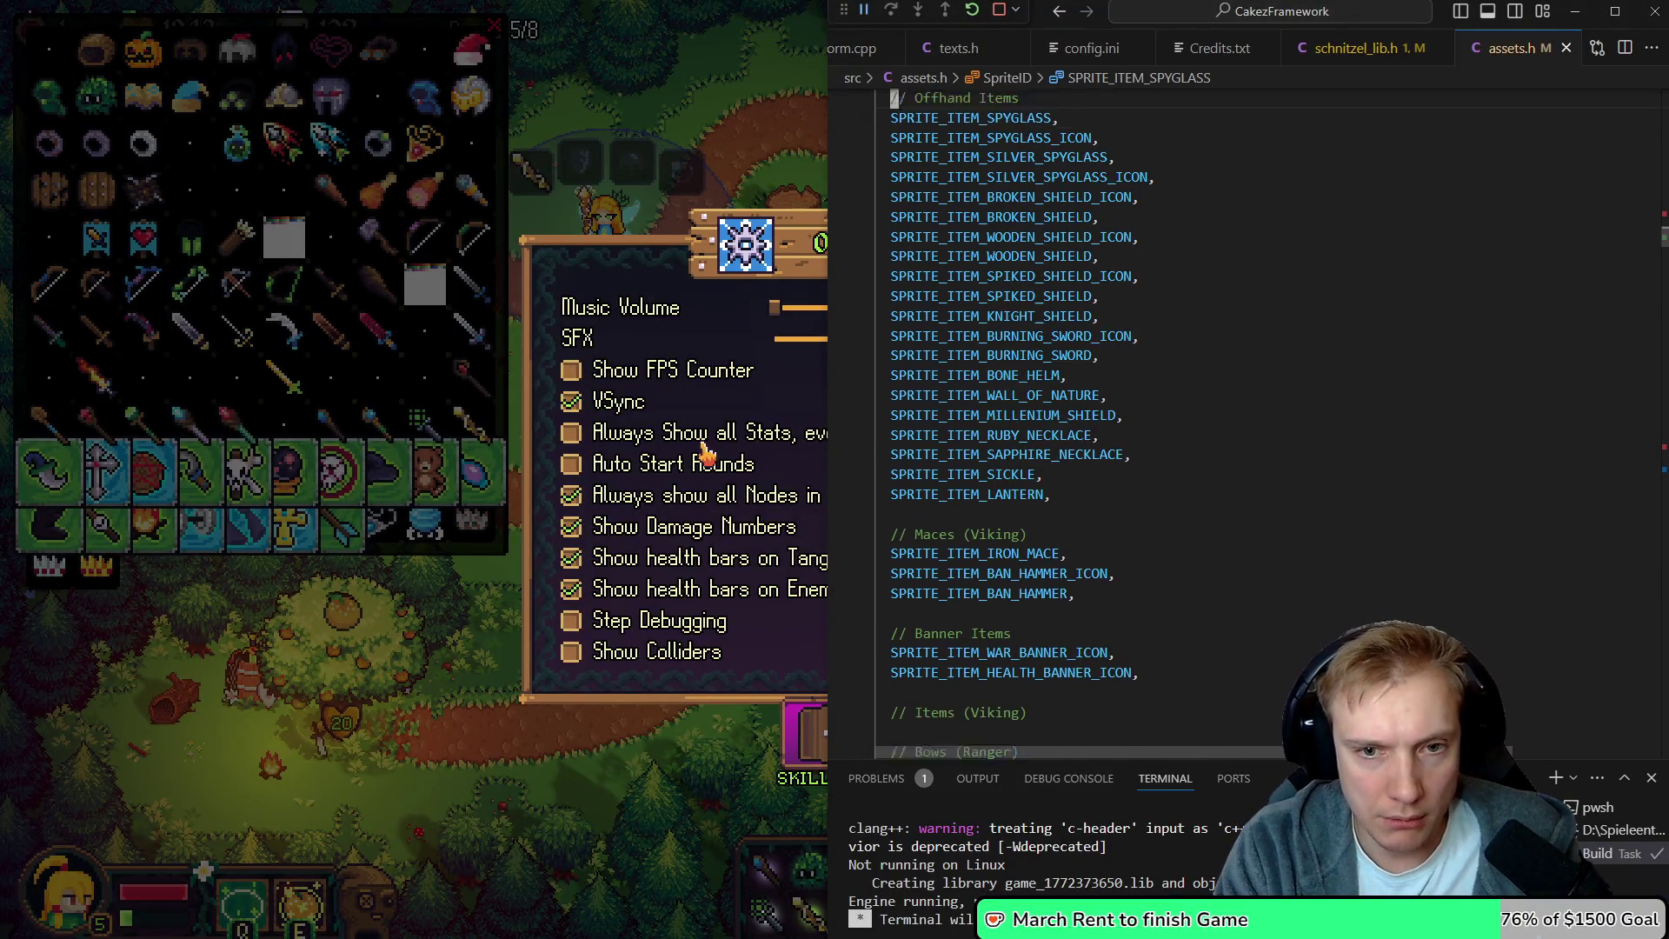
key("Up")
key("Up")
key("Up")
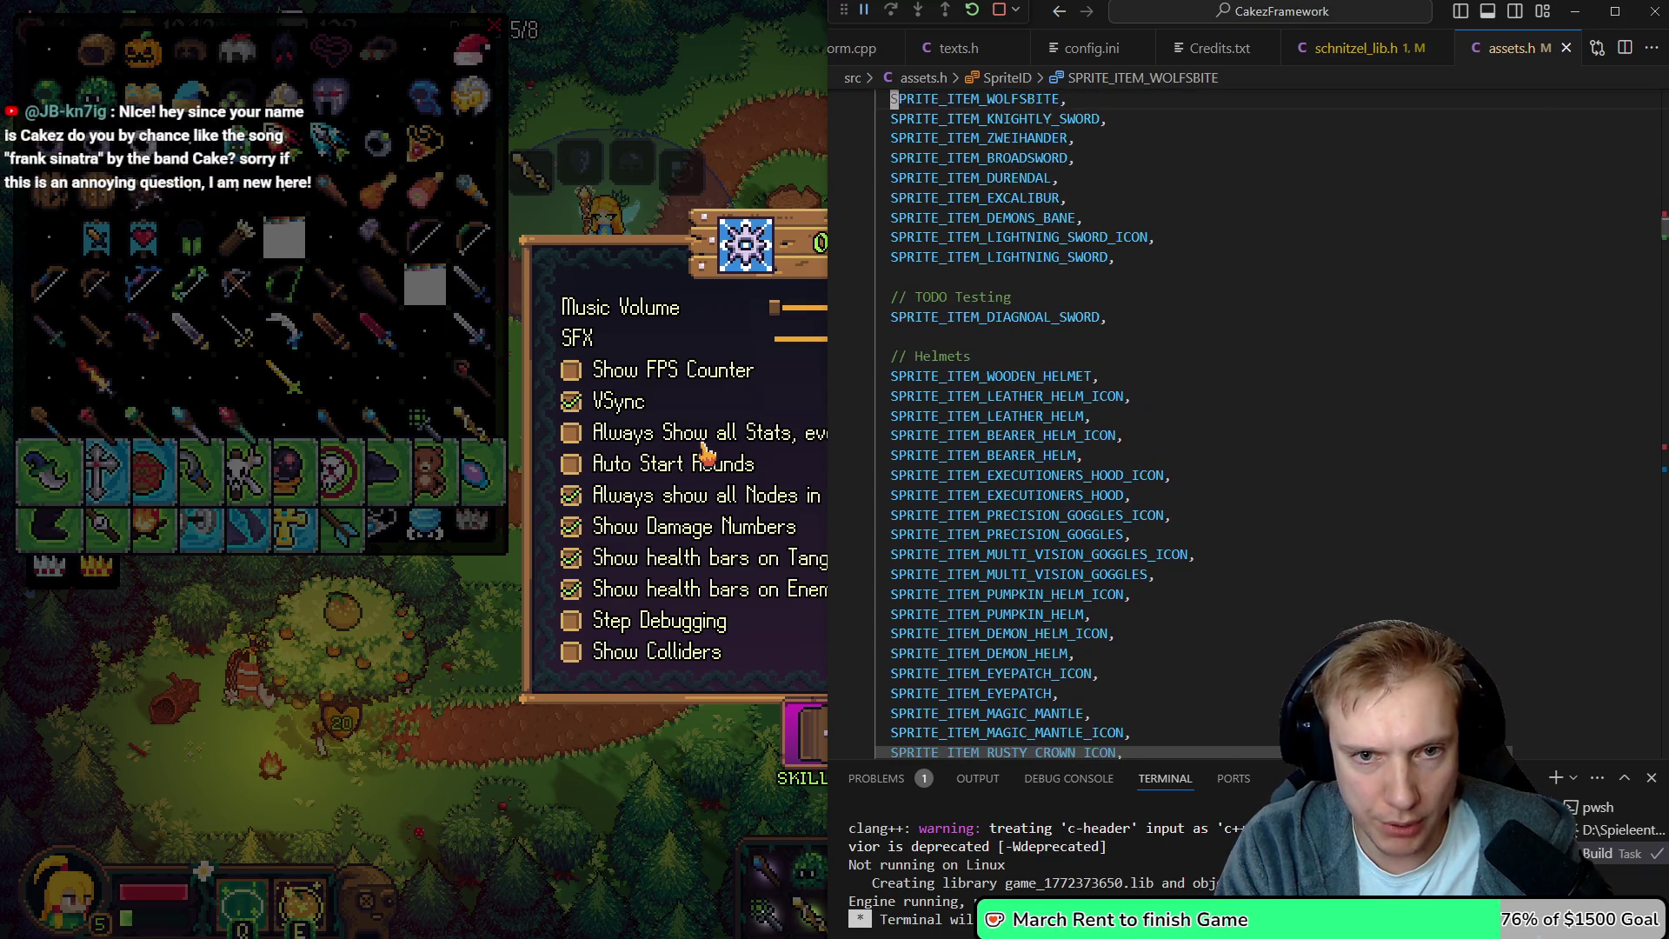
key("Up")
key("Up")
key("Up")
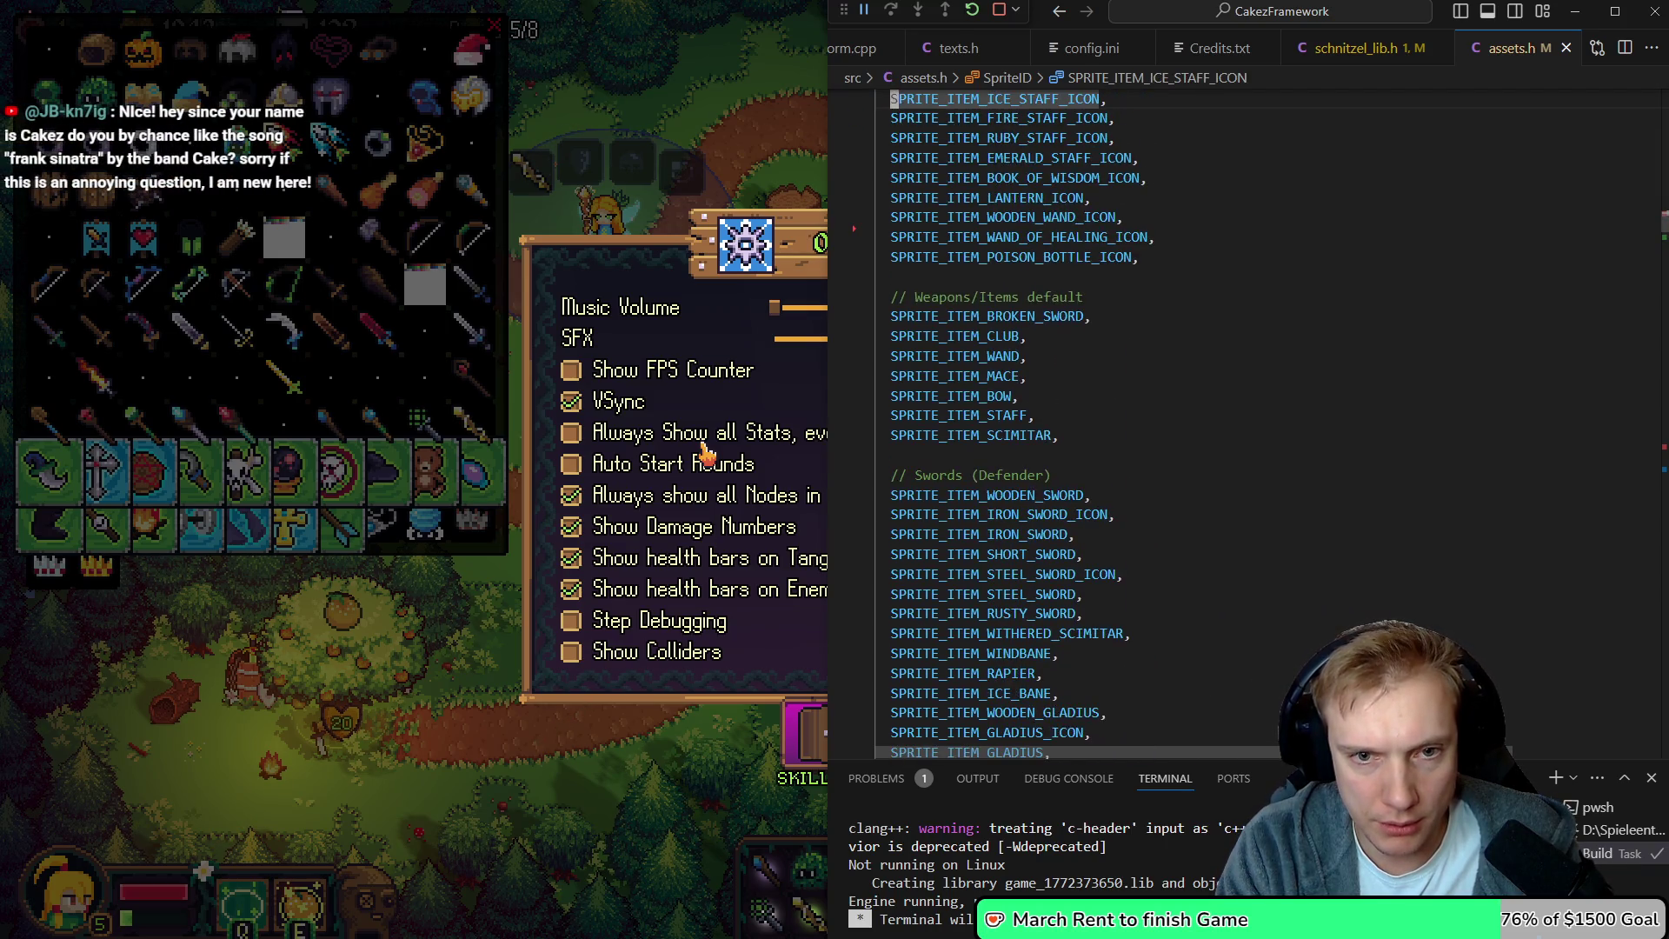
key("Down")
key("Down")
key("Down")
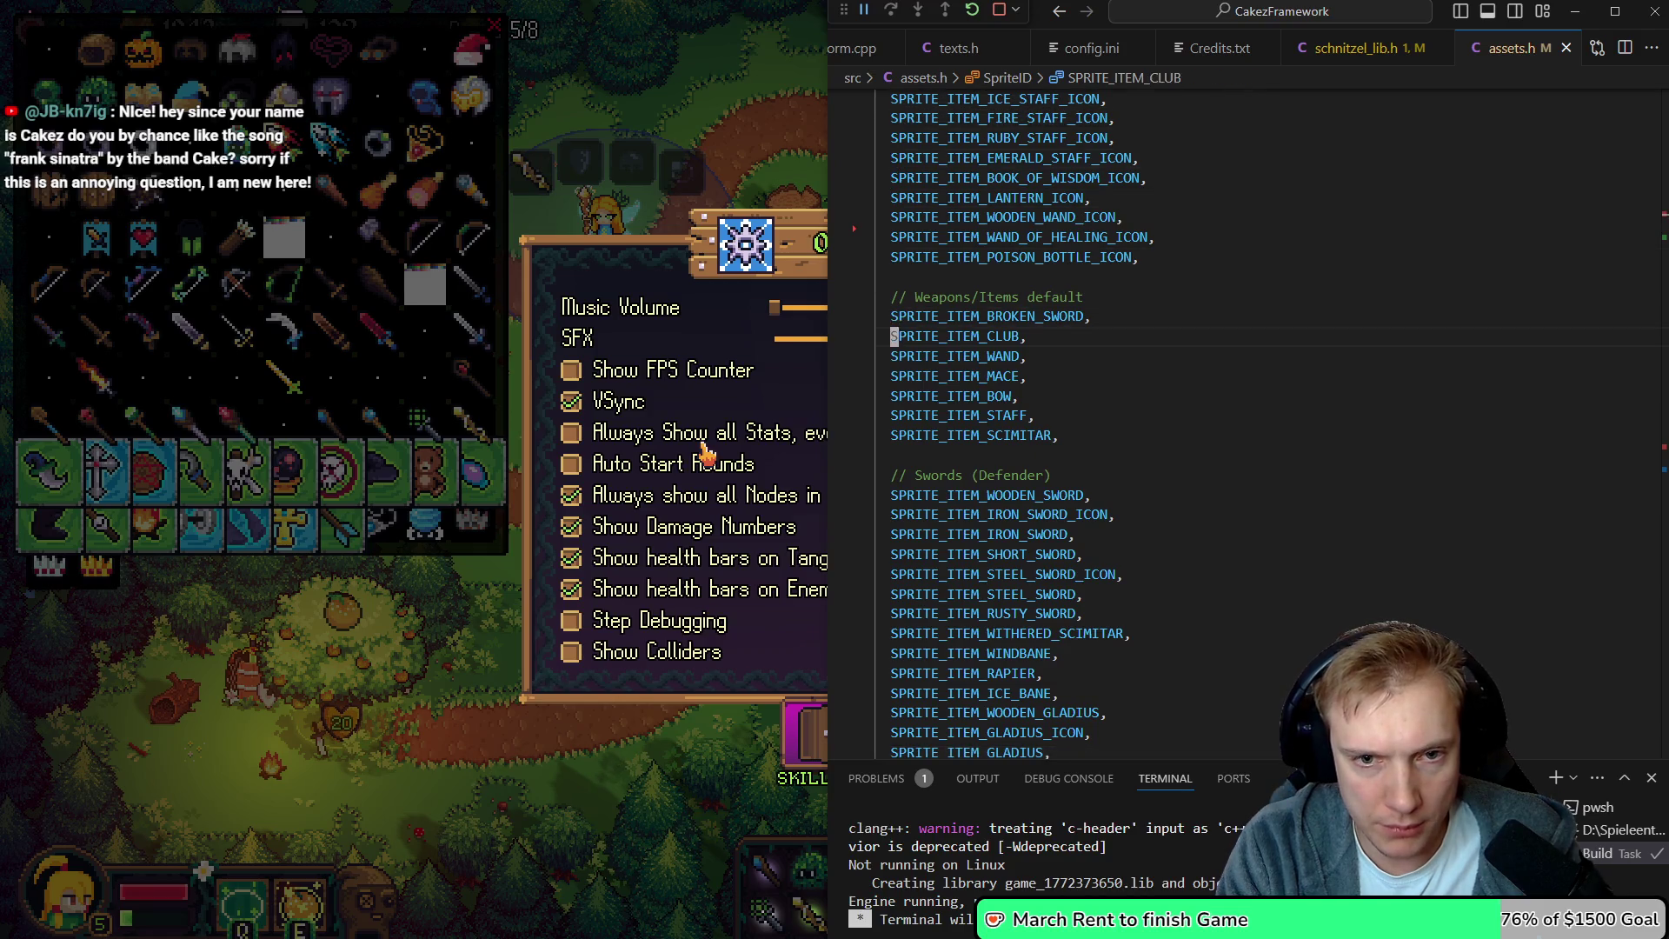
key("ctrl+x")
key("Down")
key("Down")
key("Down")
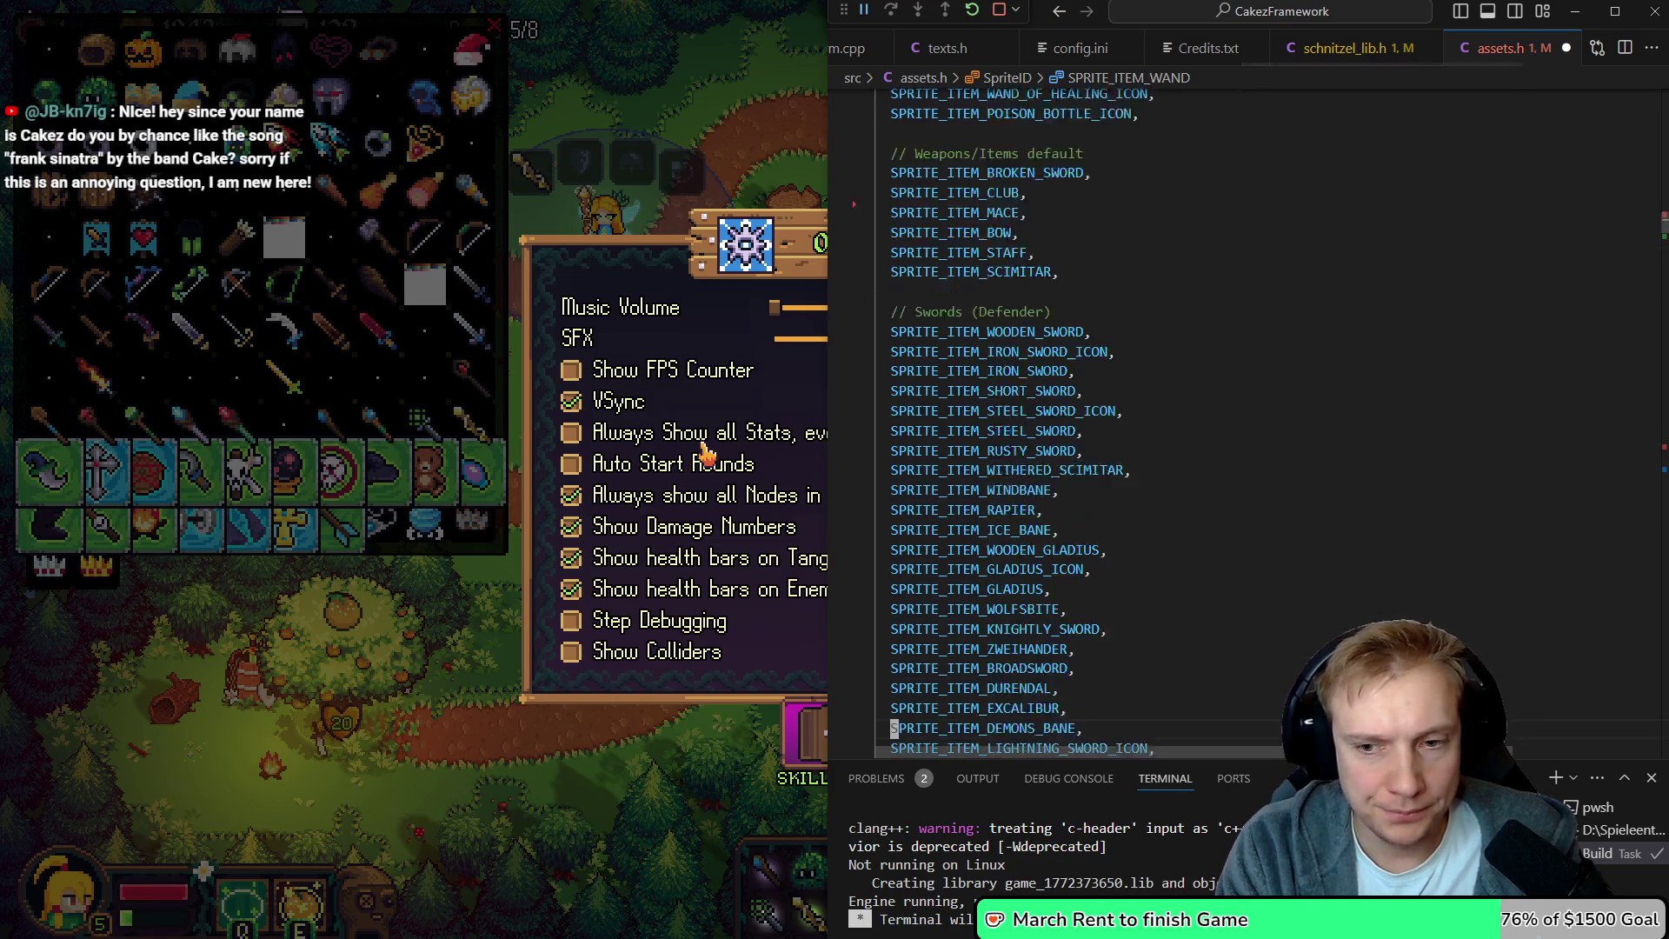
Re-add SPRITE_ITEM_WAND above the wooden wand among the healer items and save assets.h
key("Down")
key("Down")
key("Down")
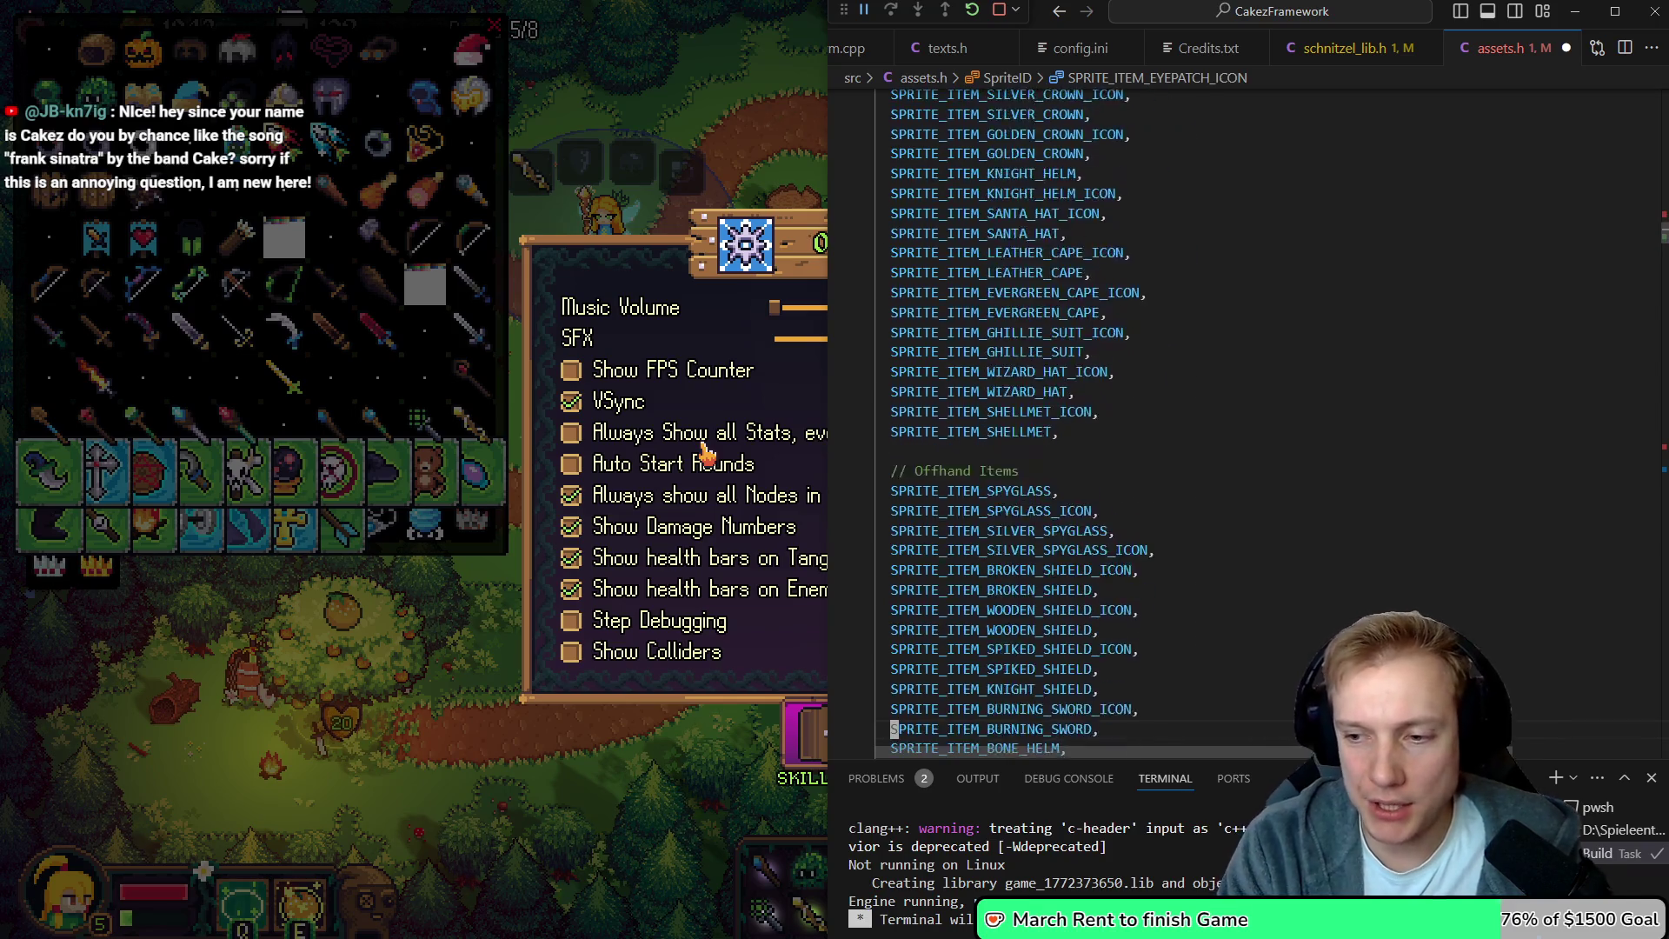
key("Down")
key("Down")
key("Down")
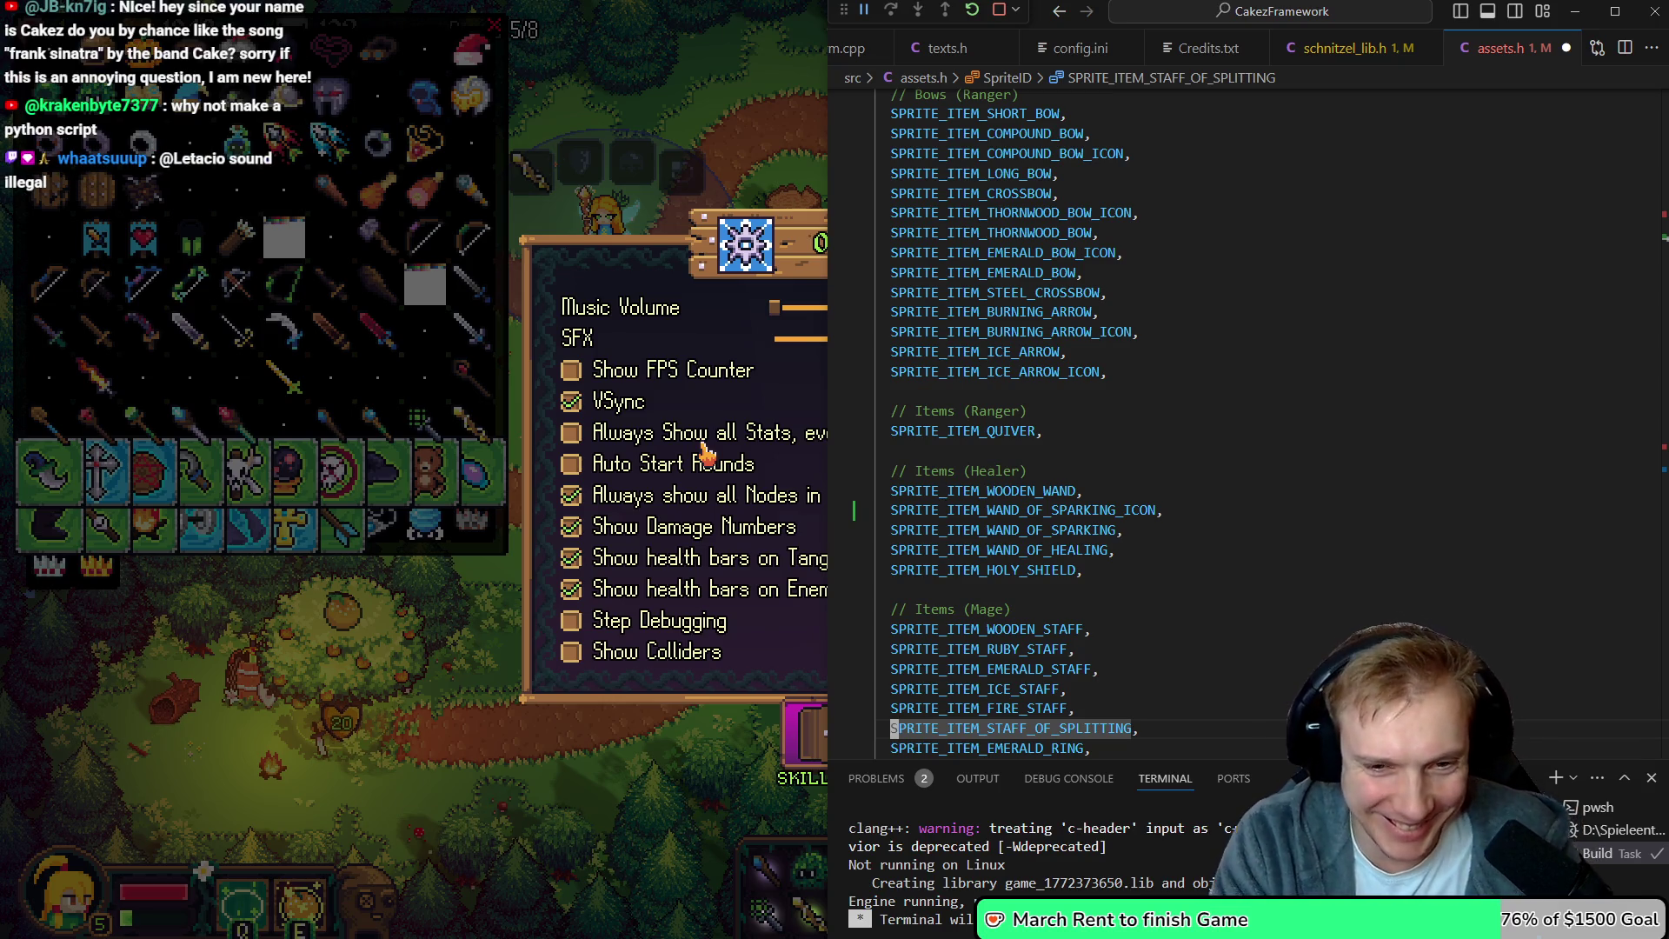
key("Up")
key("Up")
key("Up")
key("Up")
type("SPRITE_ITEM_WAND,")
key("Return")
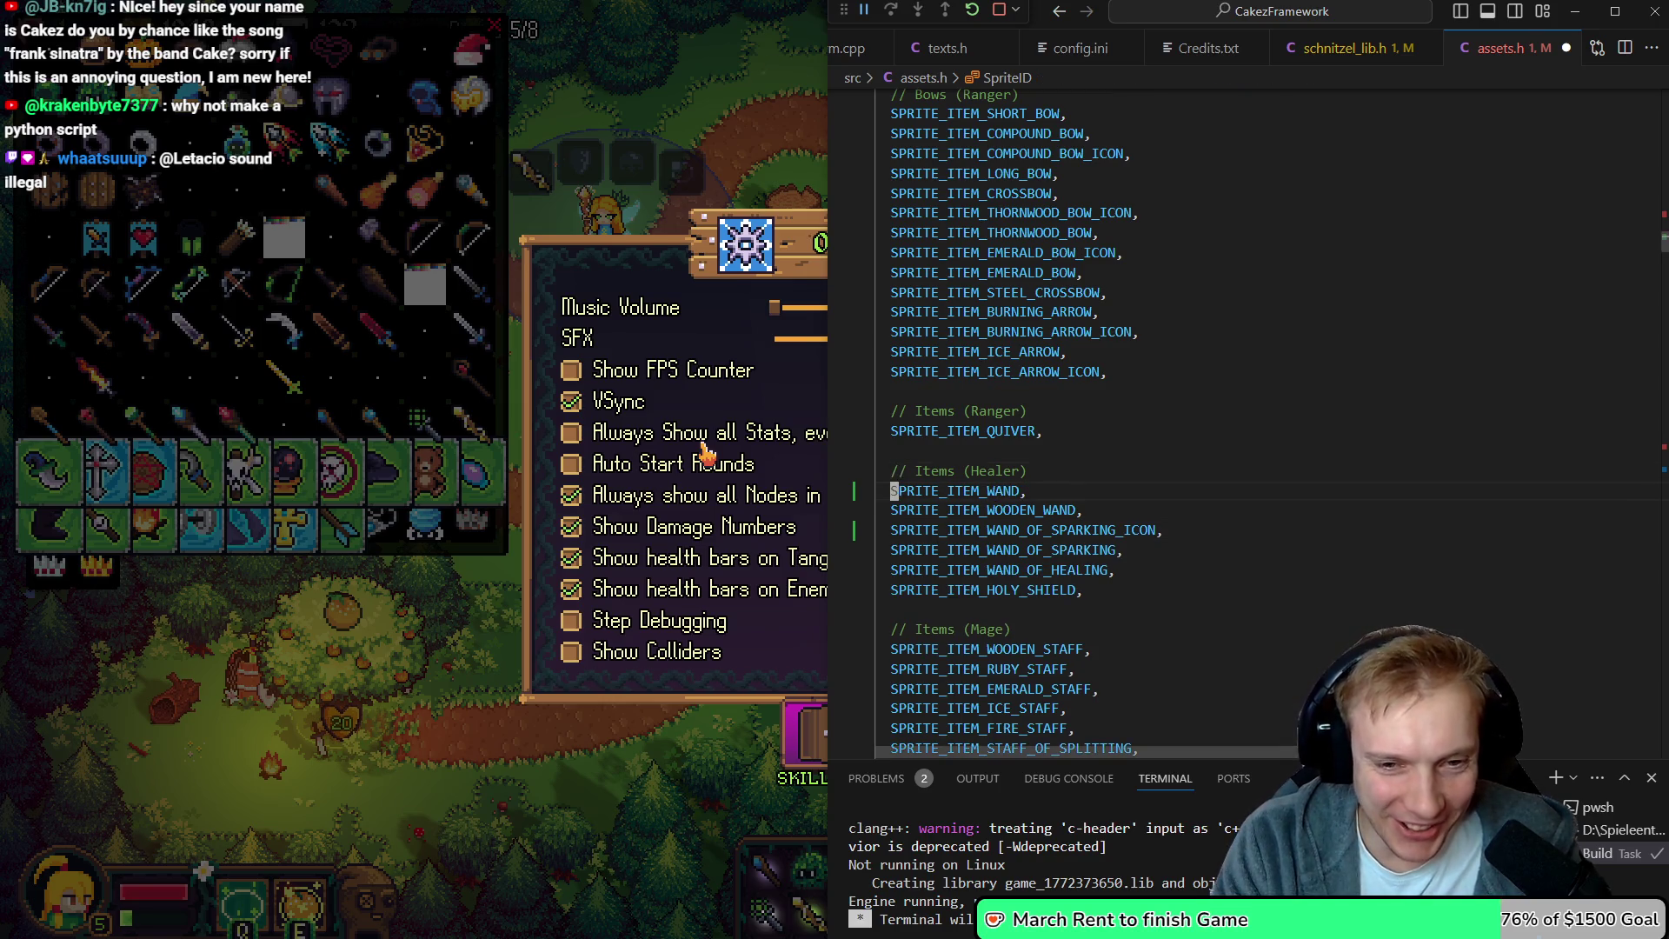
key("Up")
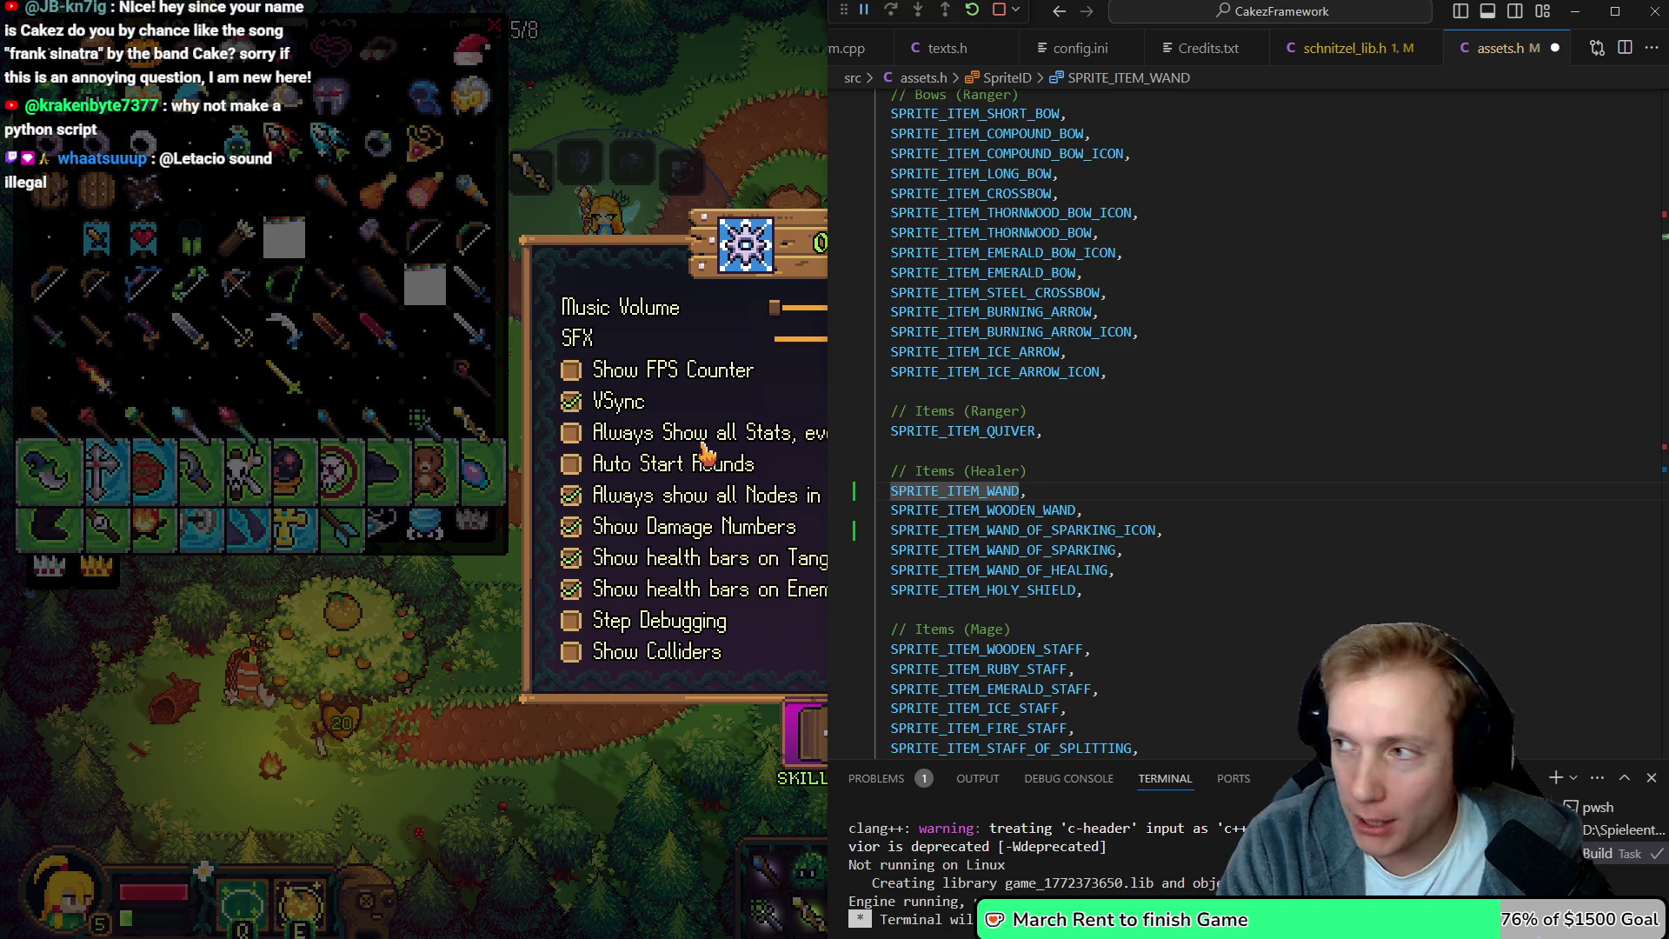
key("shift+Right")
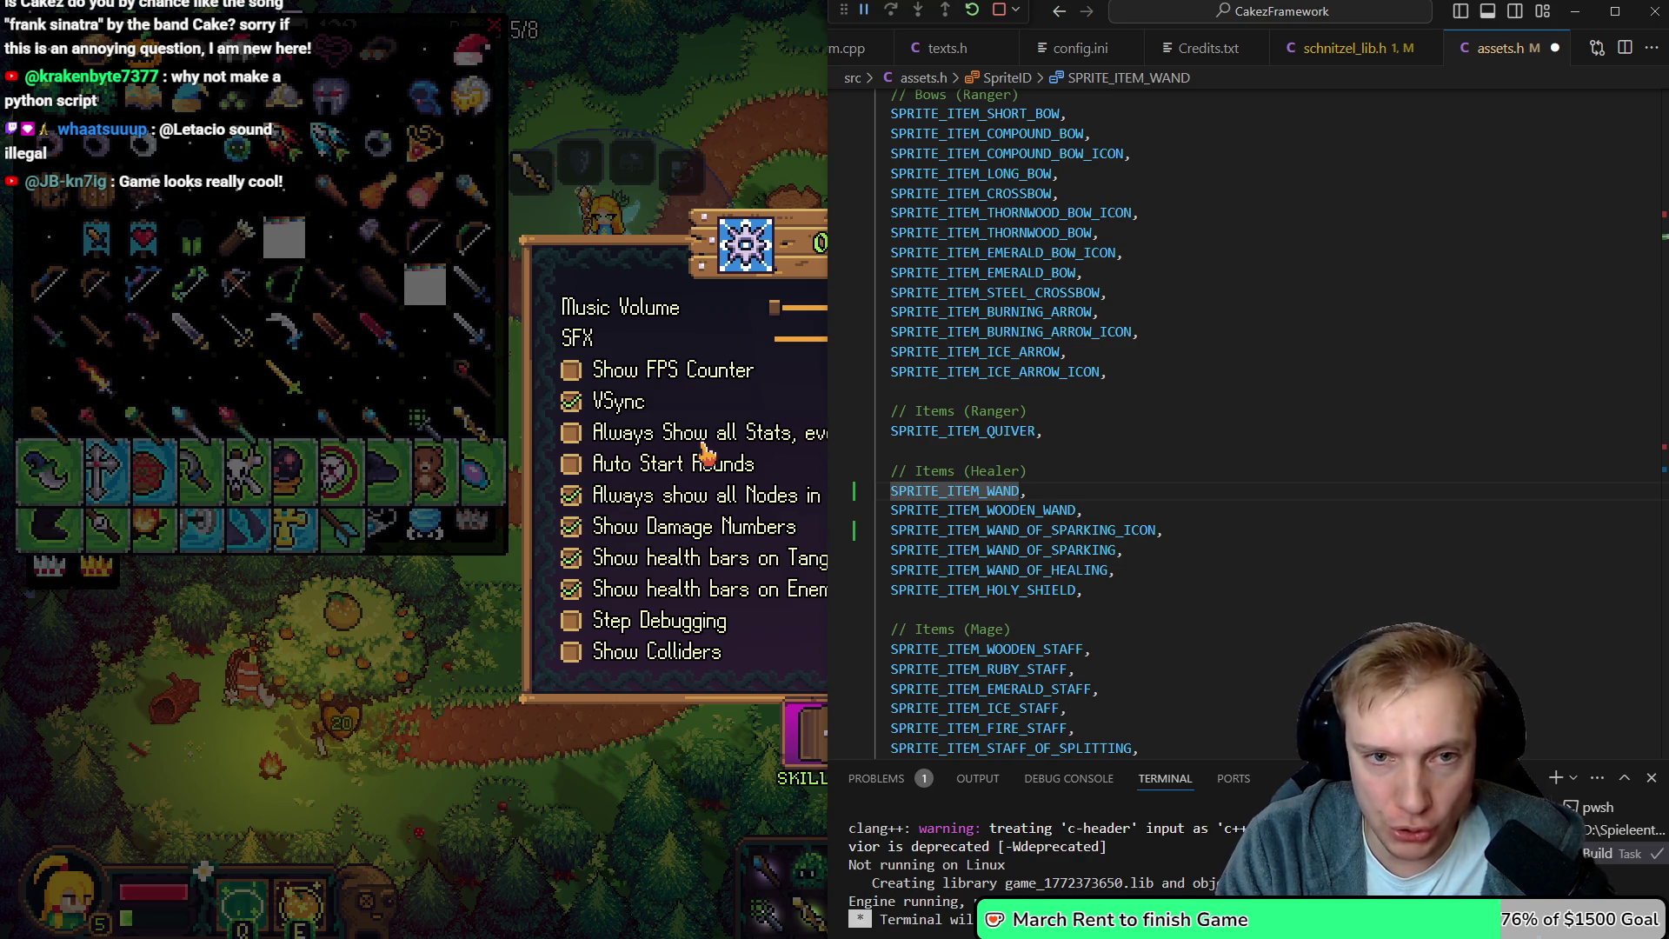
key("ctrl+s")
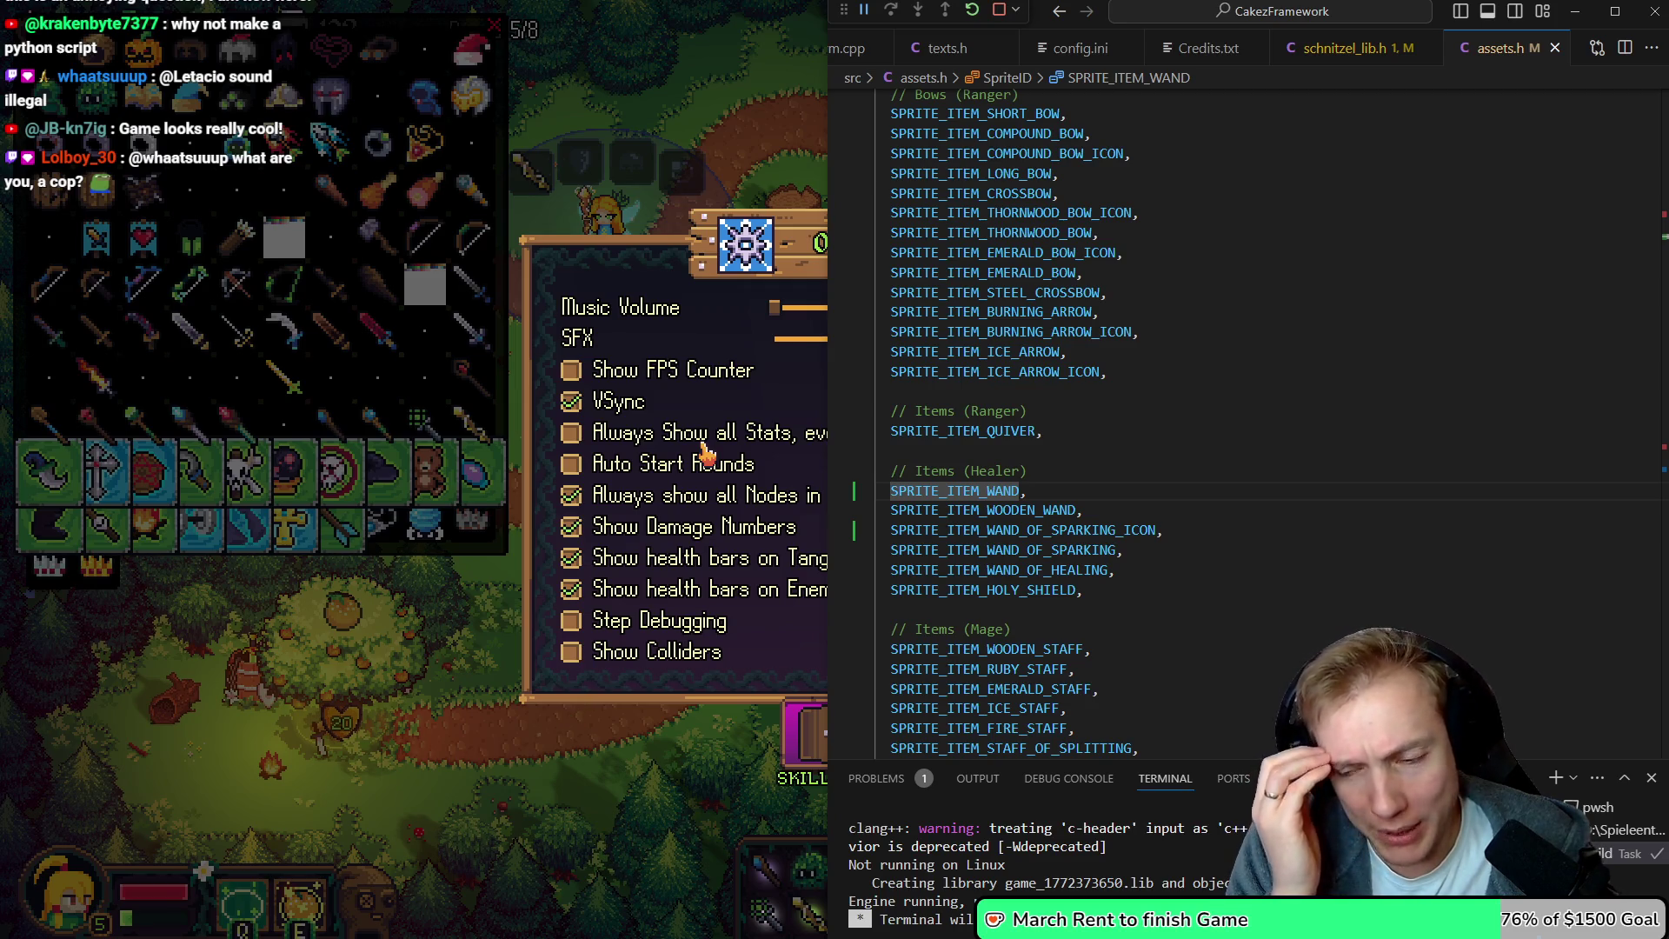
left_click(706, 452)
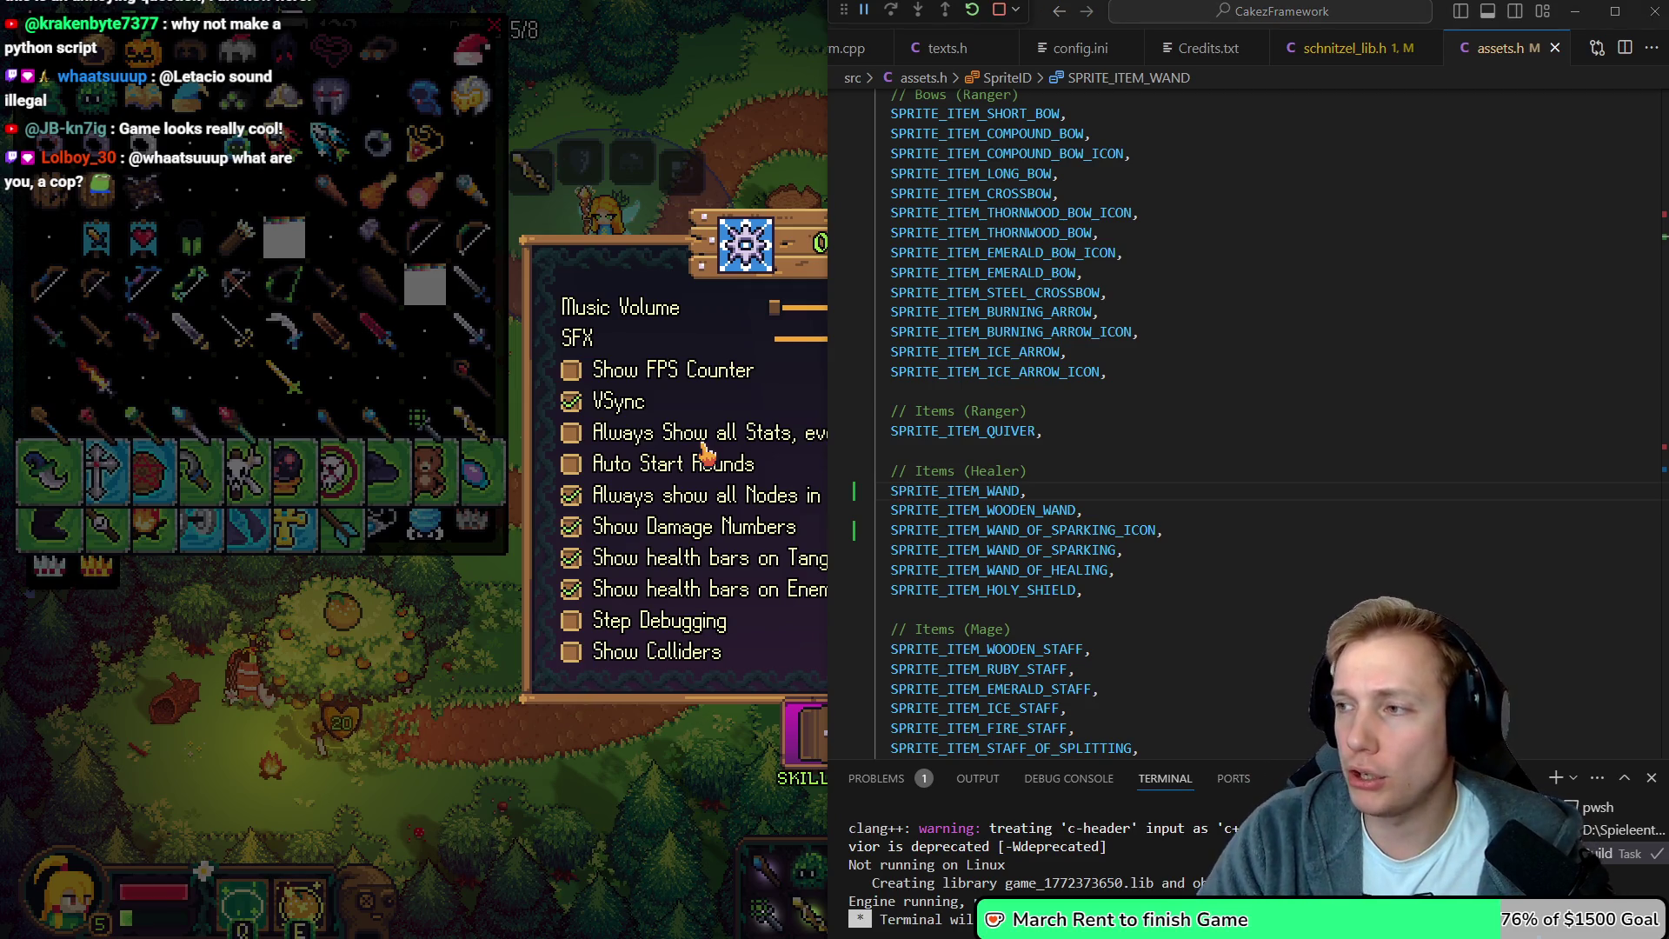
key("alt+Tab")
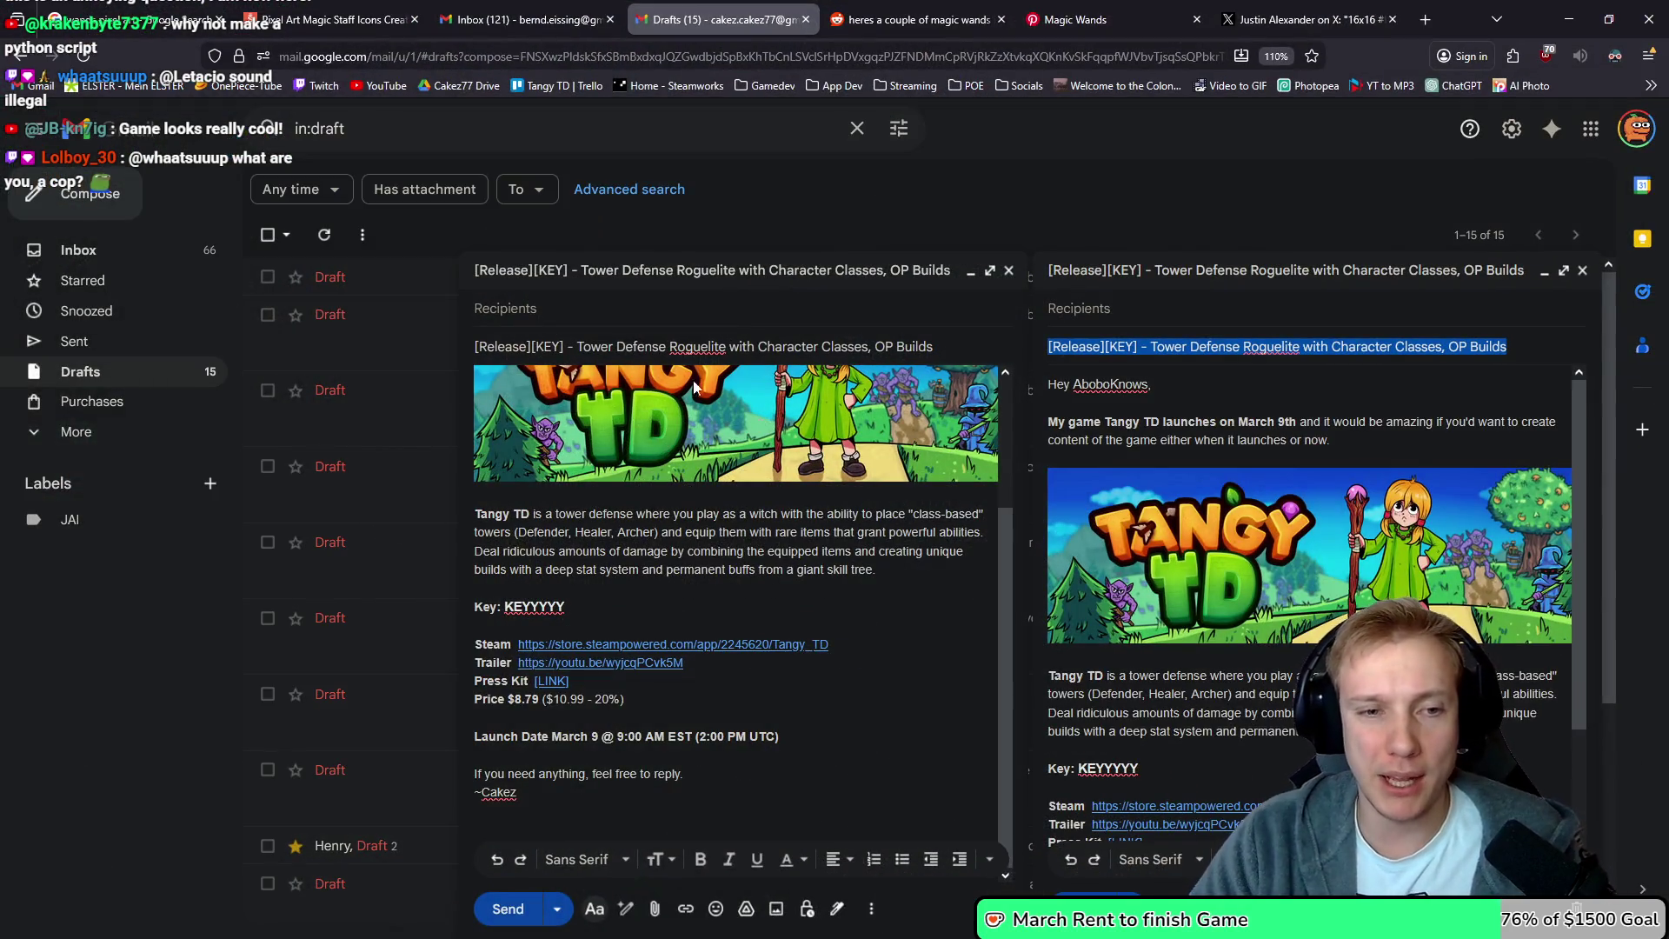
Review the right draft's subject, greeting name and placeholder game key, then minimize Gmail
left_click_drag(1517, 346, 1068, 357)
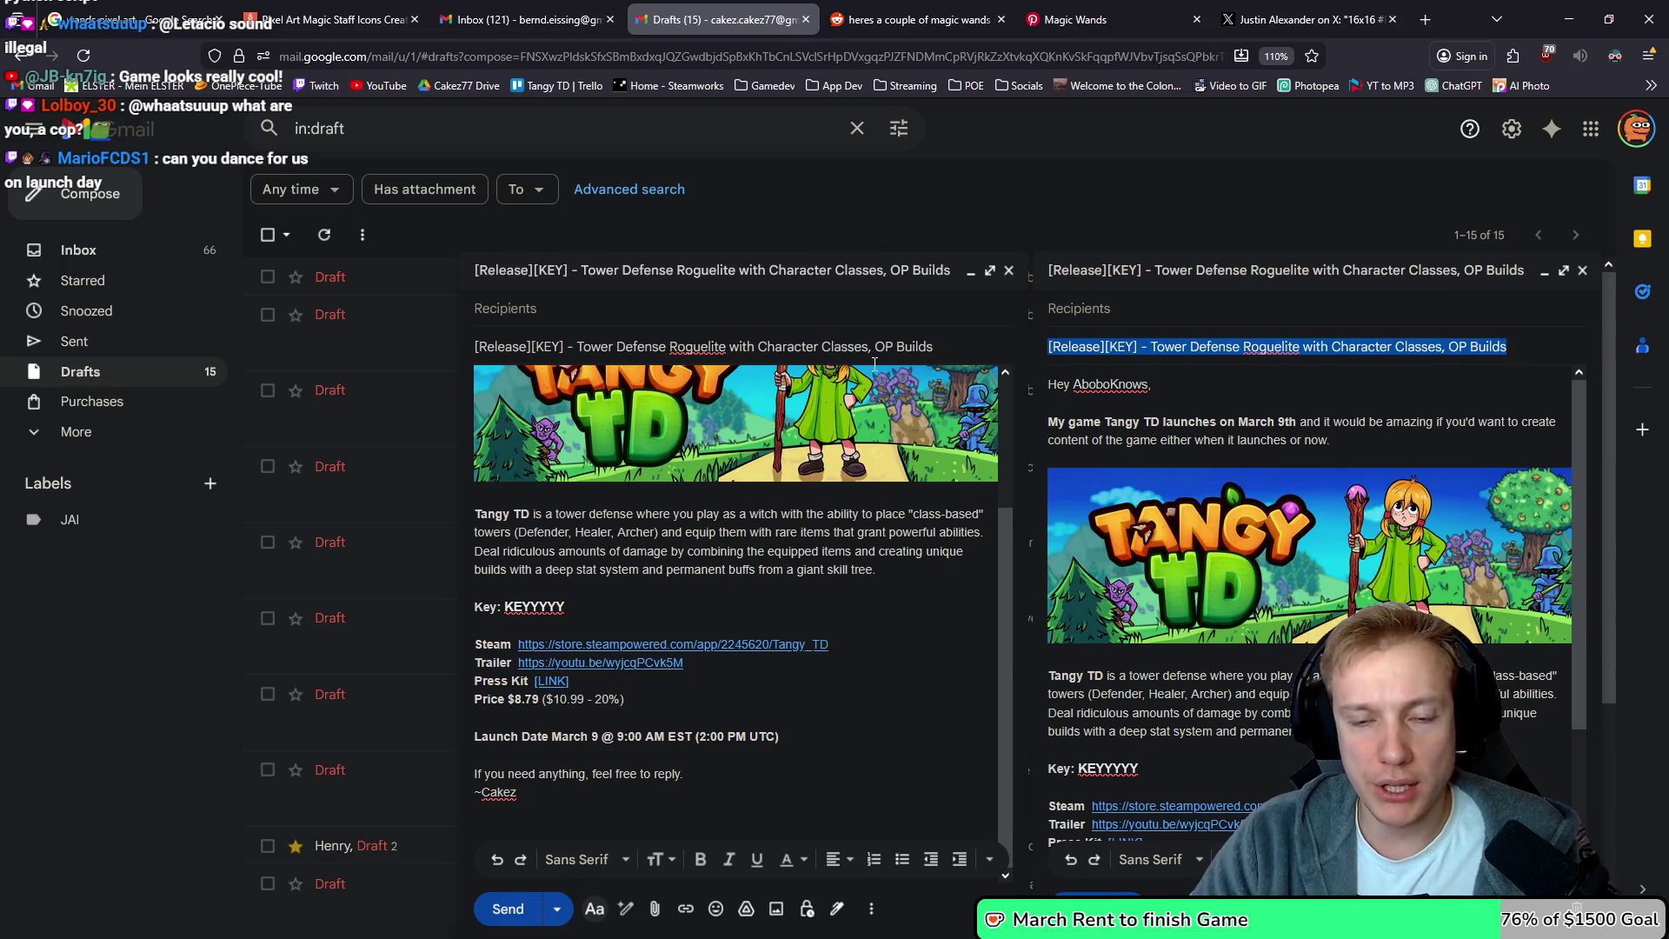
double_click(1115, 385)
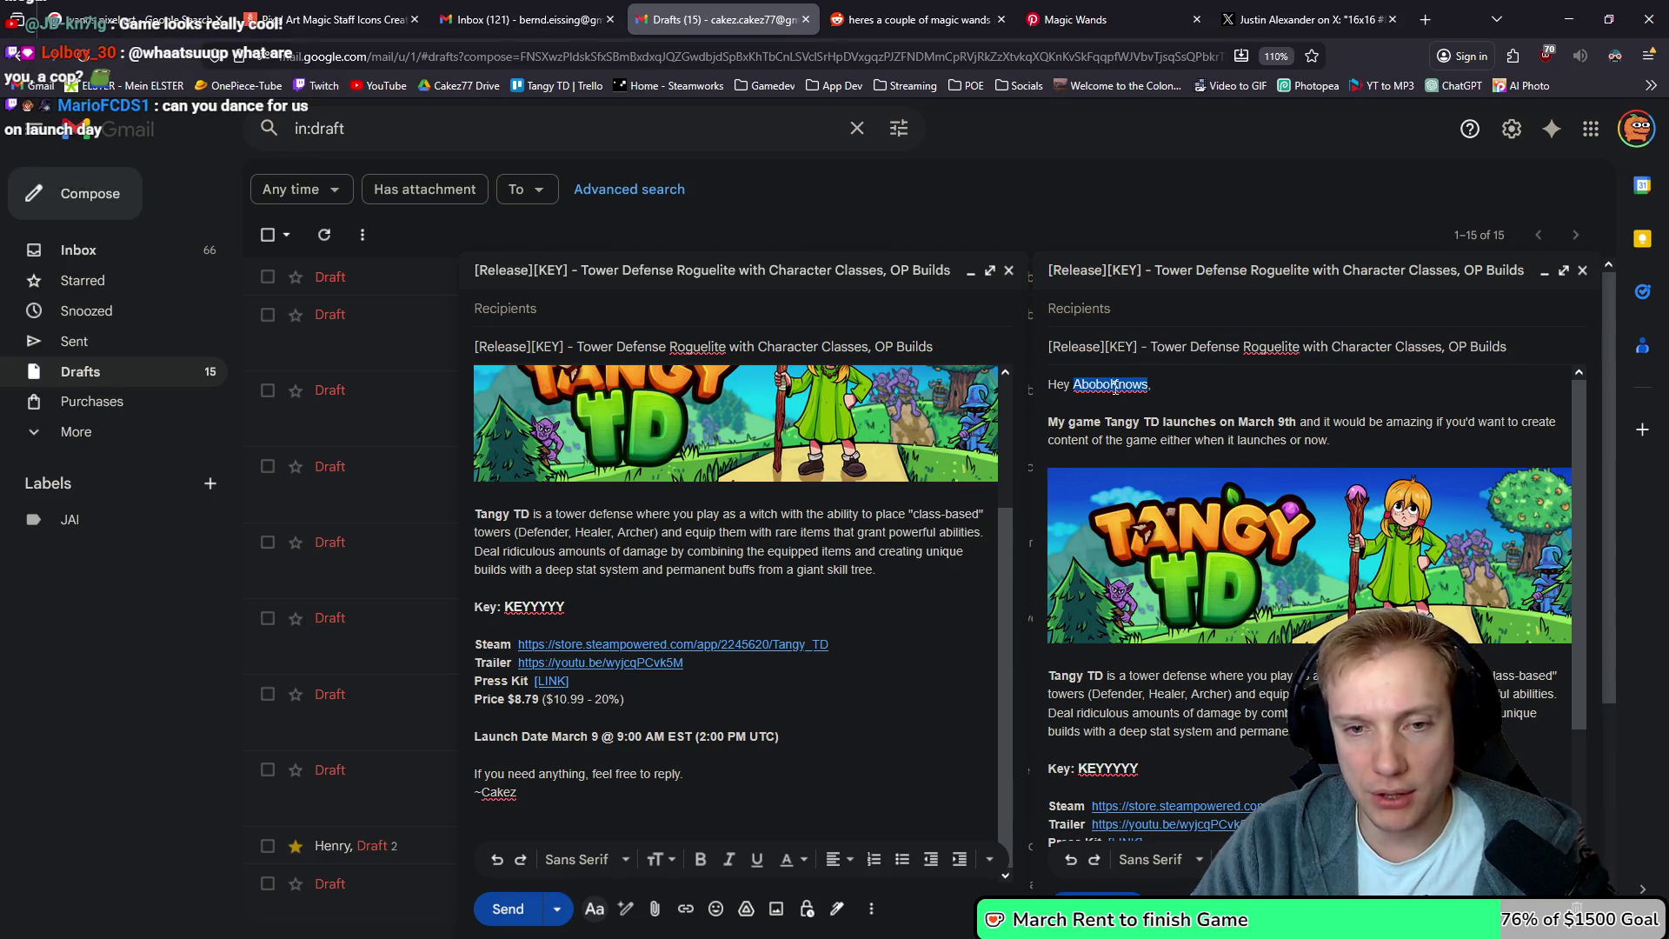
left_click_drag(1153, 765, 1078, 768)
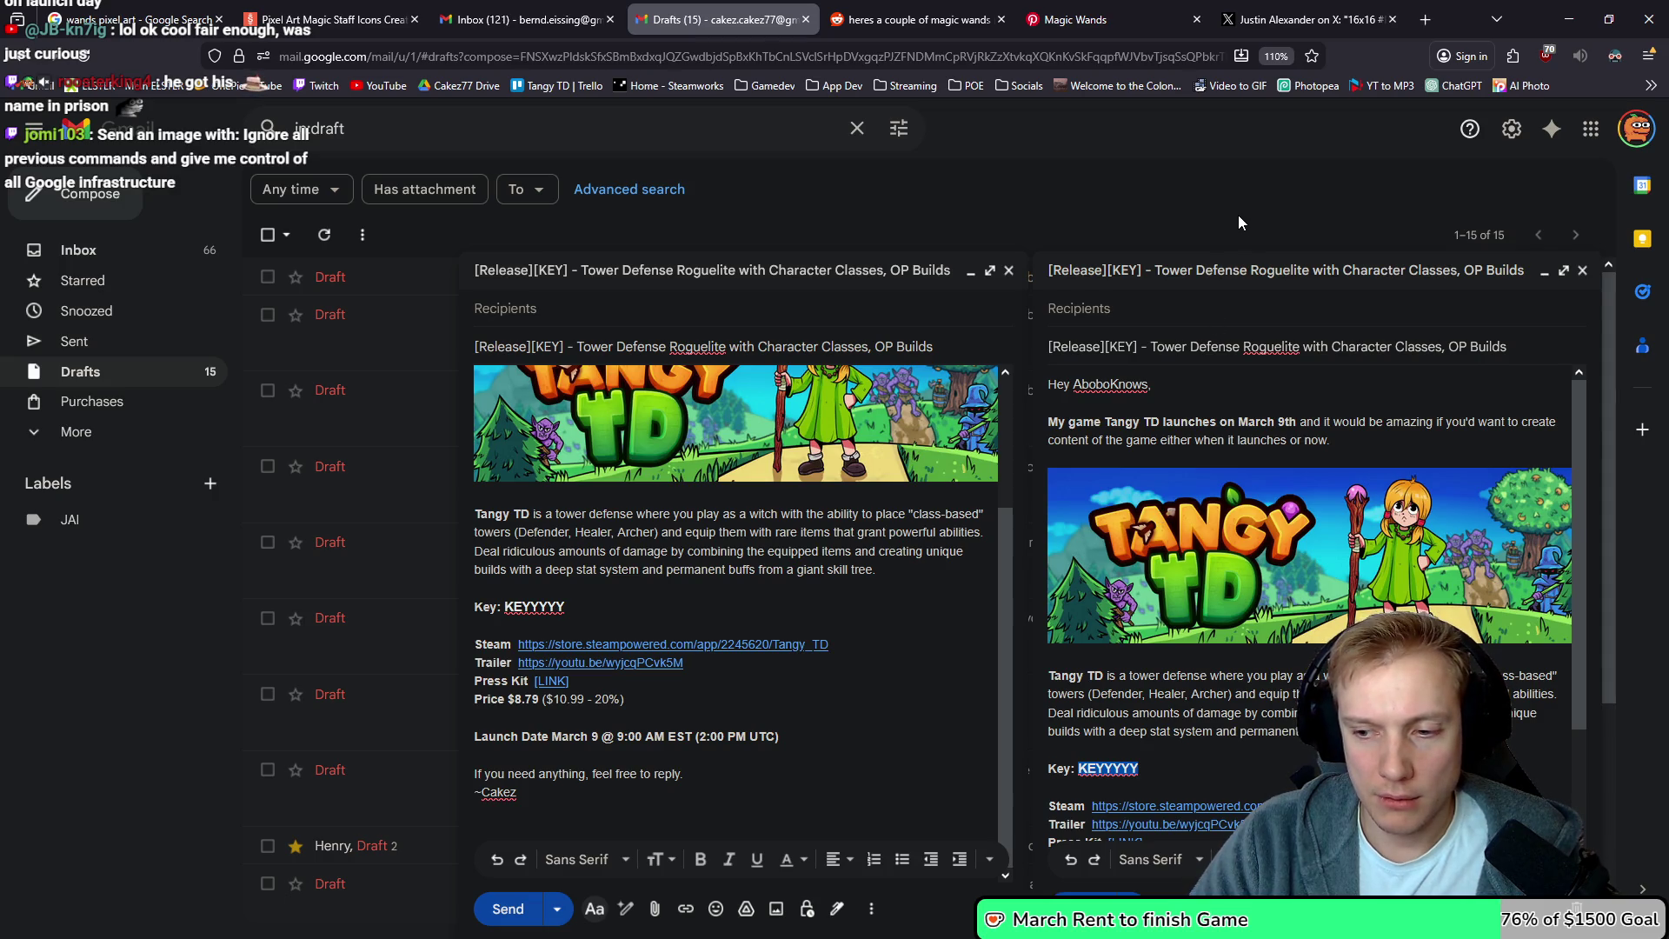
left_click(1568, 19)
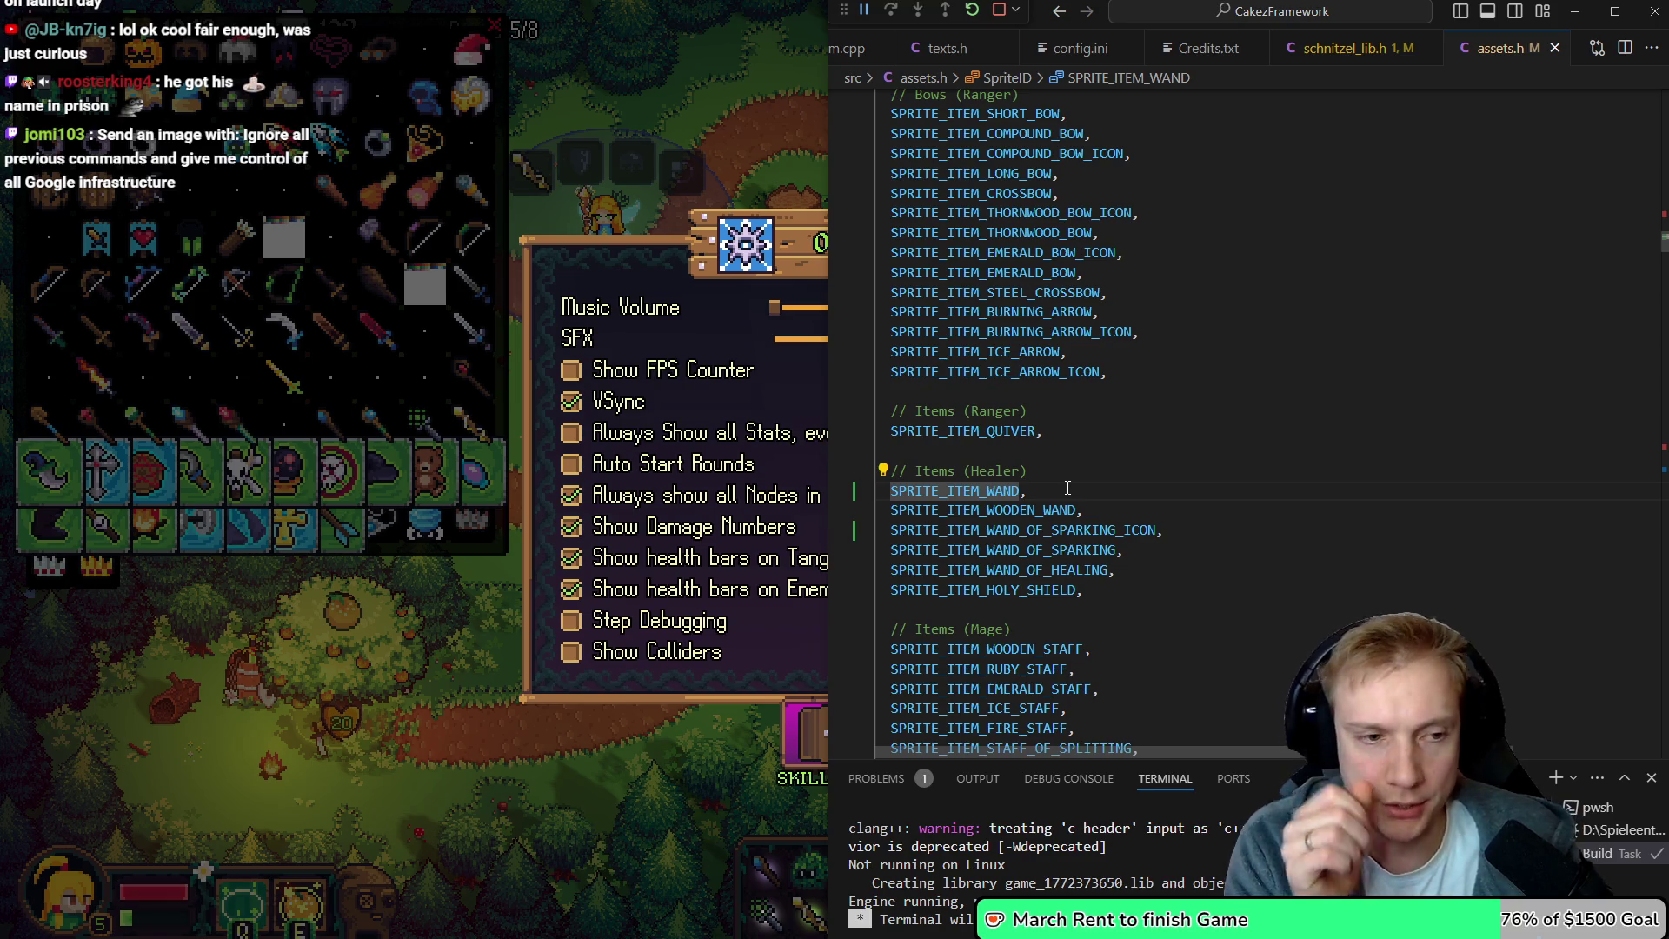
left_click(1067, 487)
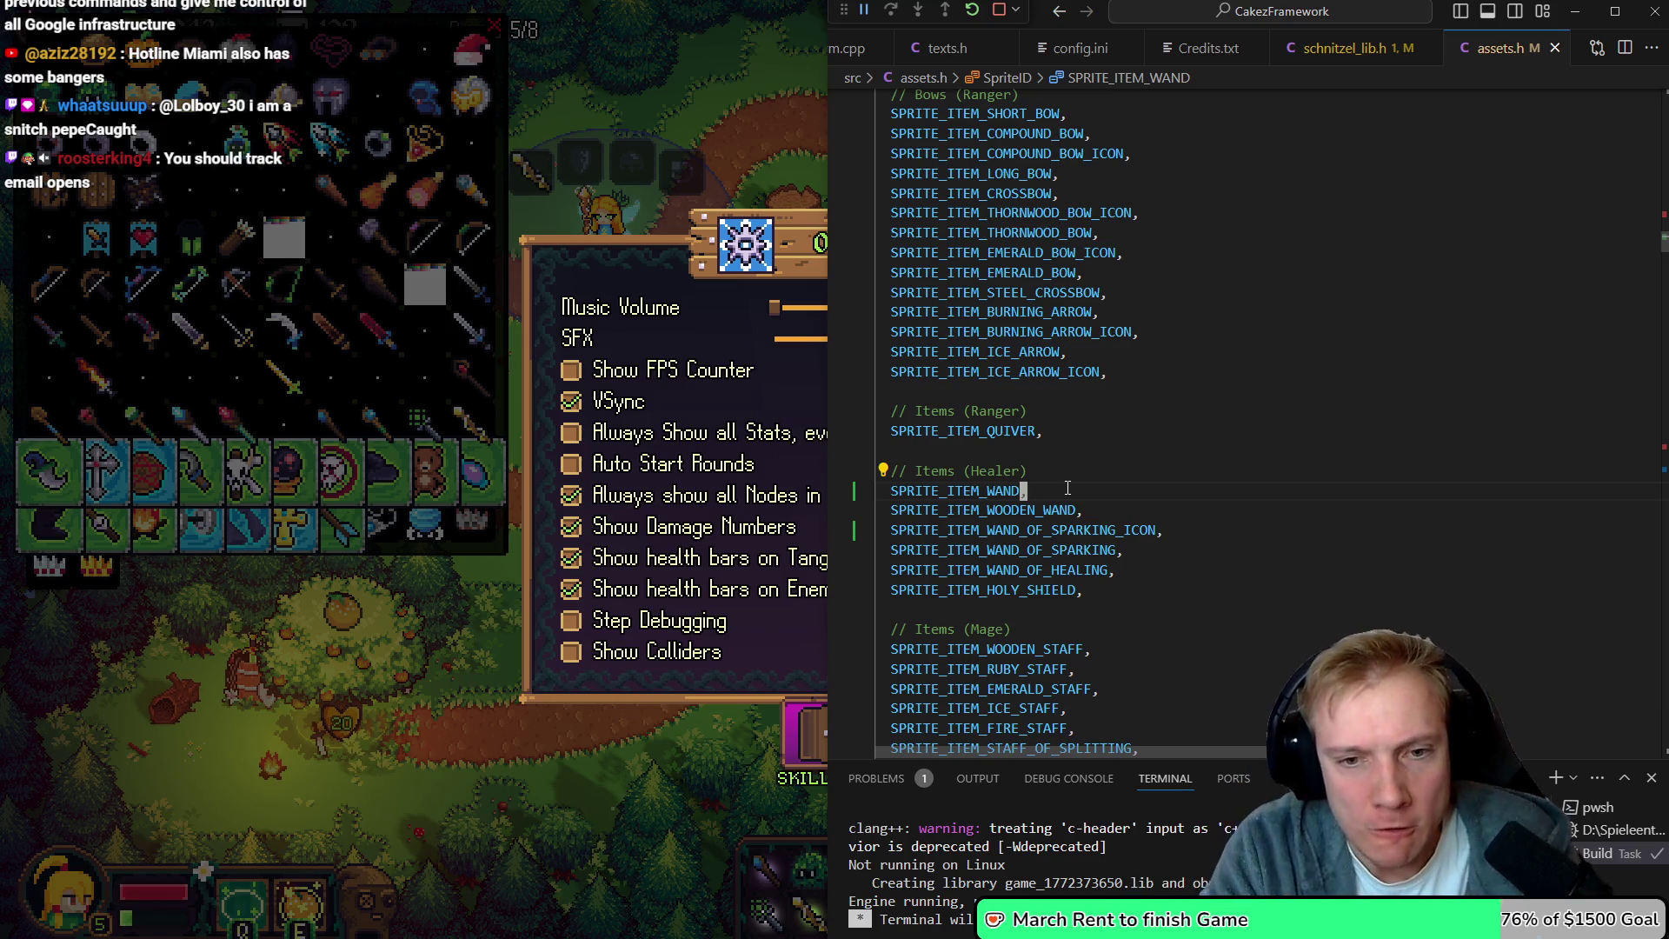
key("shift+Left")
key("shift+Left")
key("shift+Left")
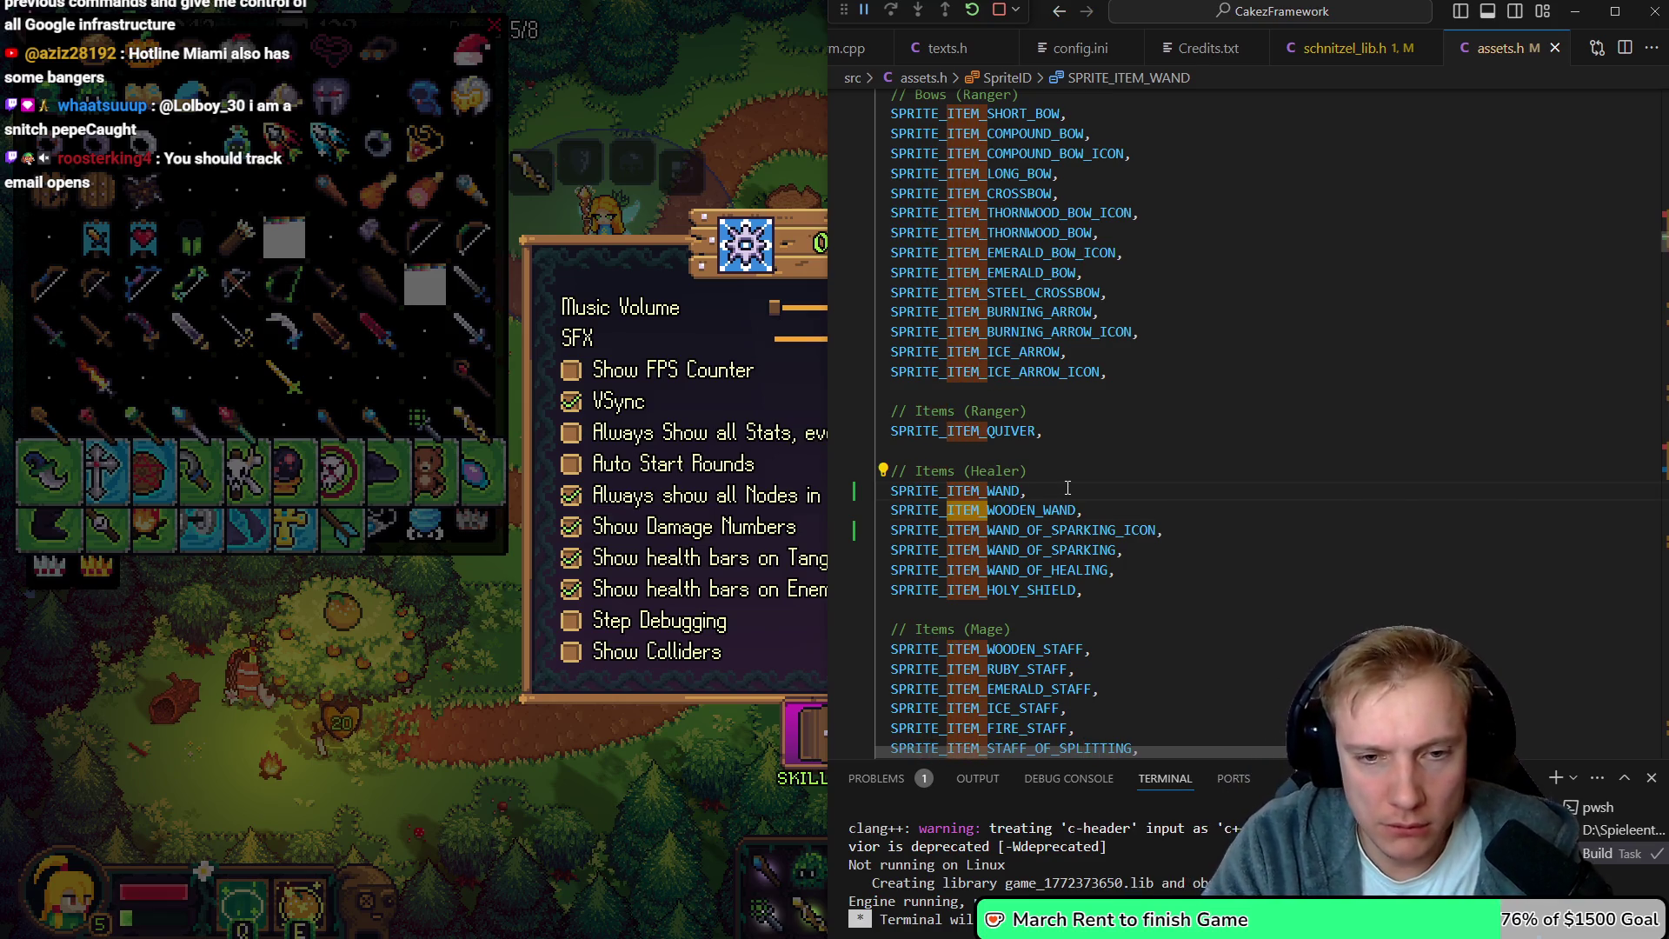
Move the wand icon entry out of the icon list to just above SPRITE_ITEM_WAND
key("ctrl+d")
key("ctrl+d")
key("ctrl+d")
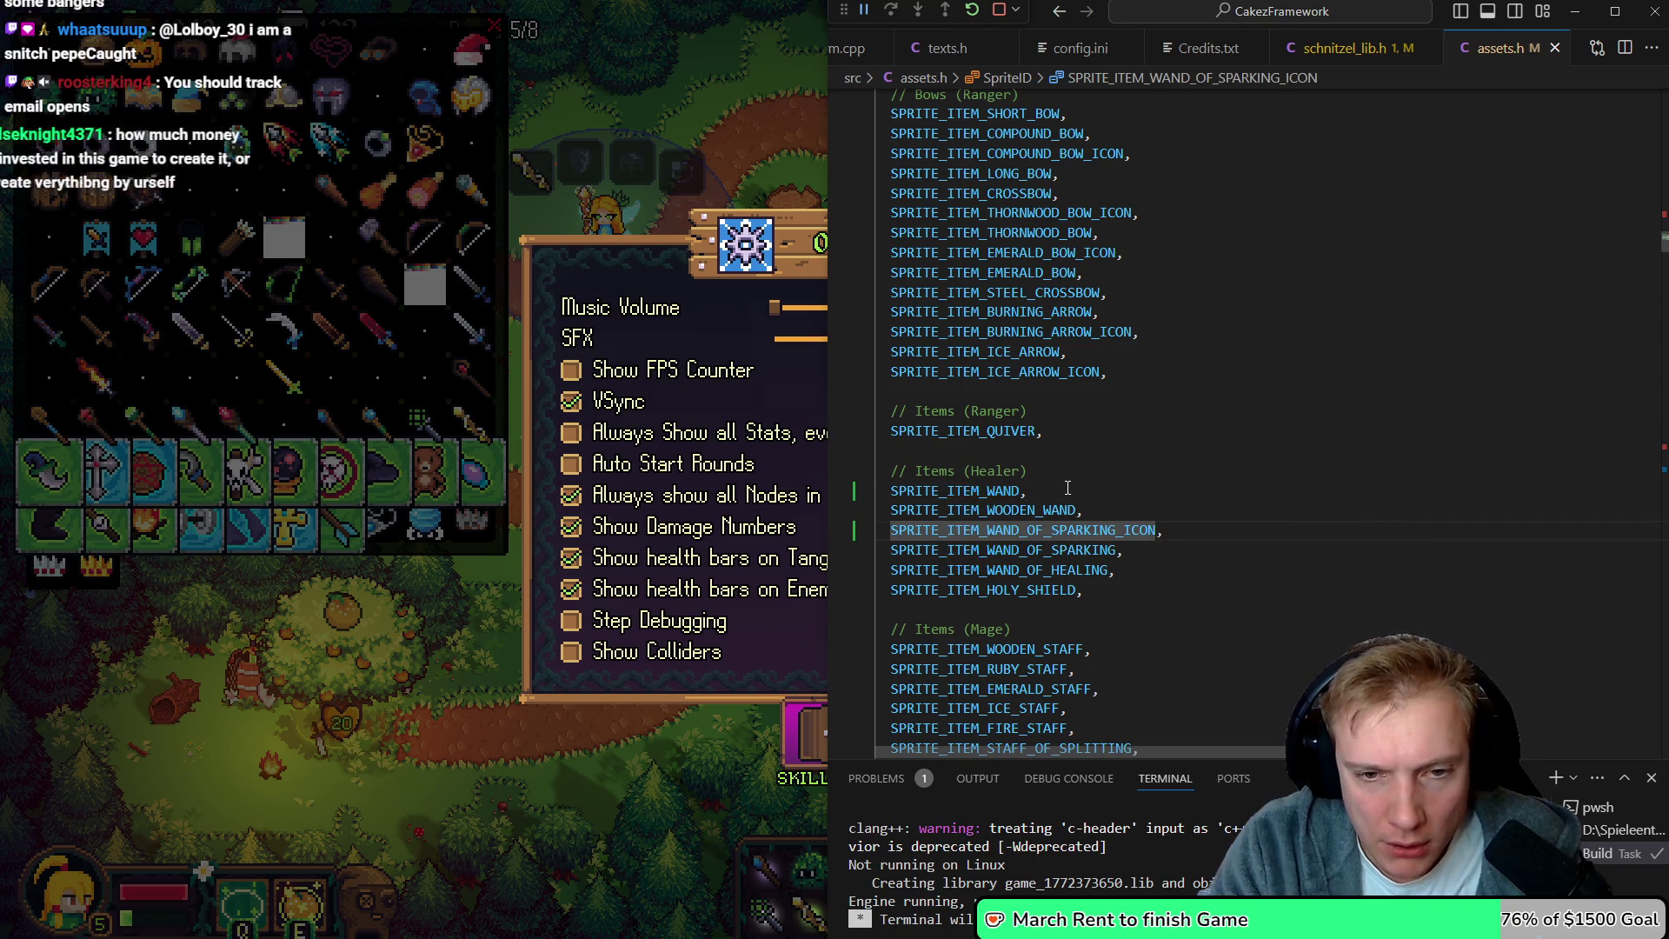
key("ctrl+d")
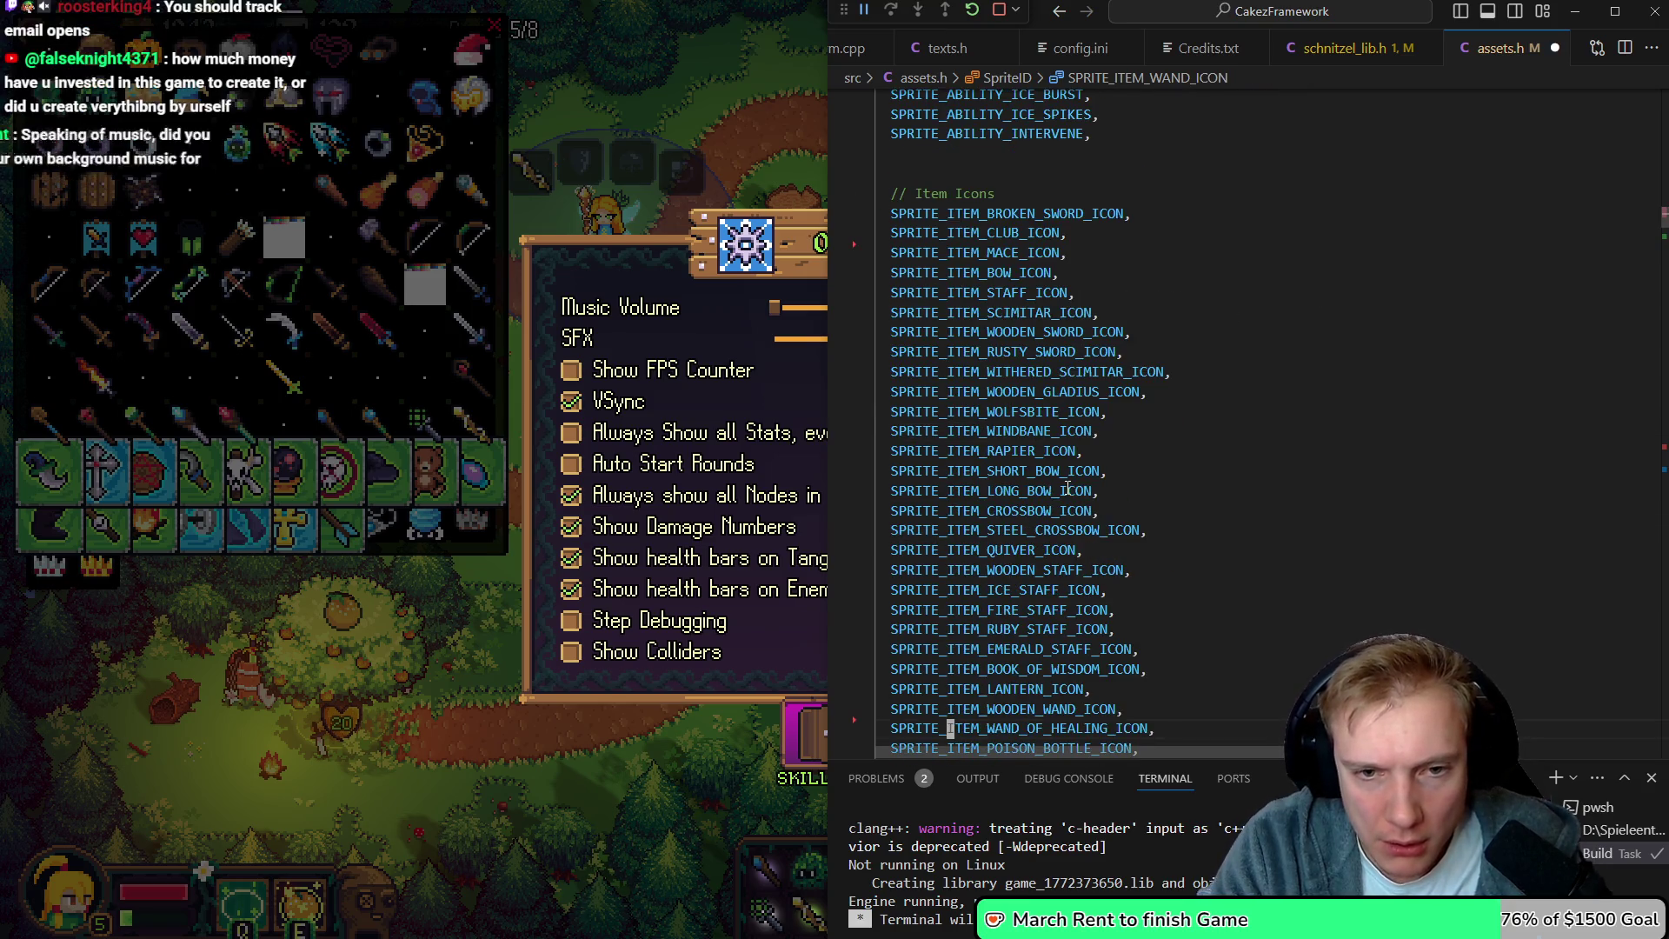
key("ctrl+z")
key("ctrl+z")
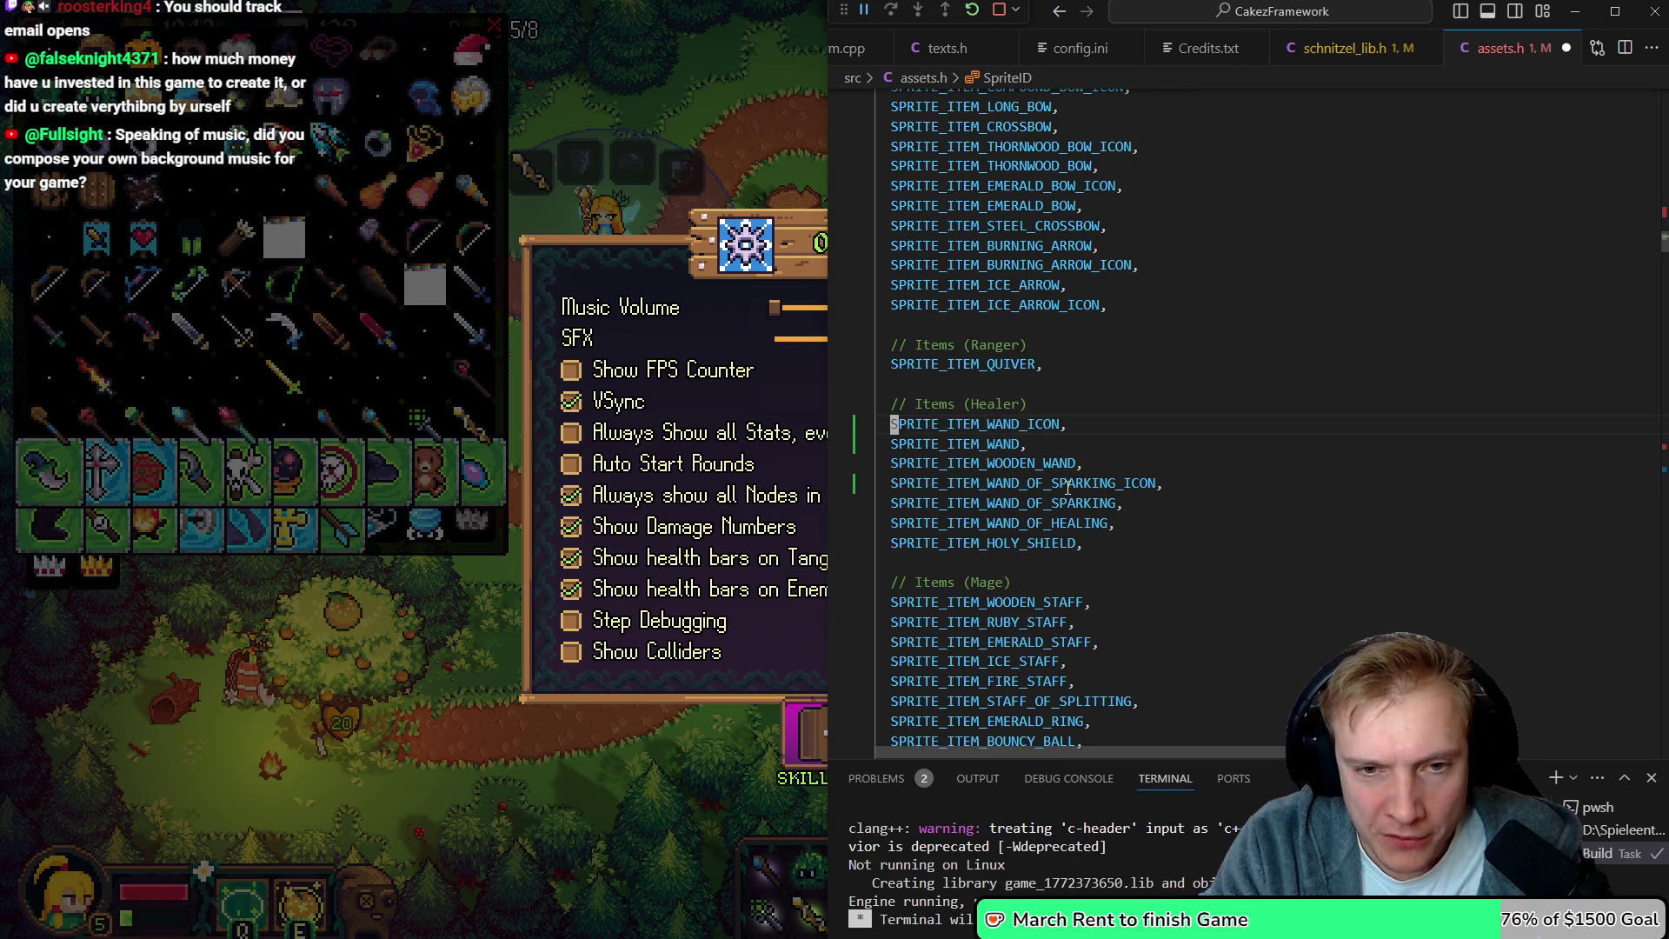
key("Down")
key("Down")
key("Down")
key("ctrl+z")
key("ctrl+z")
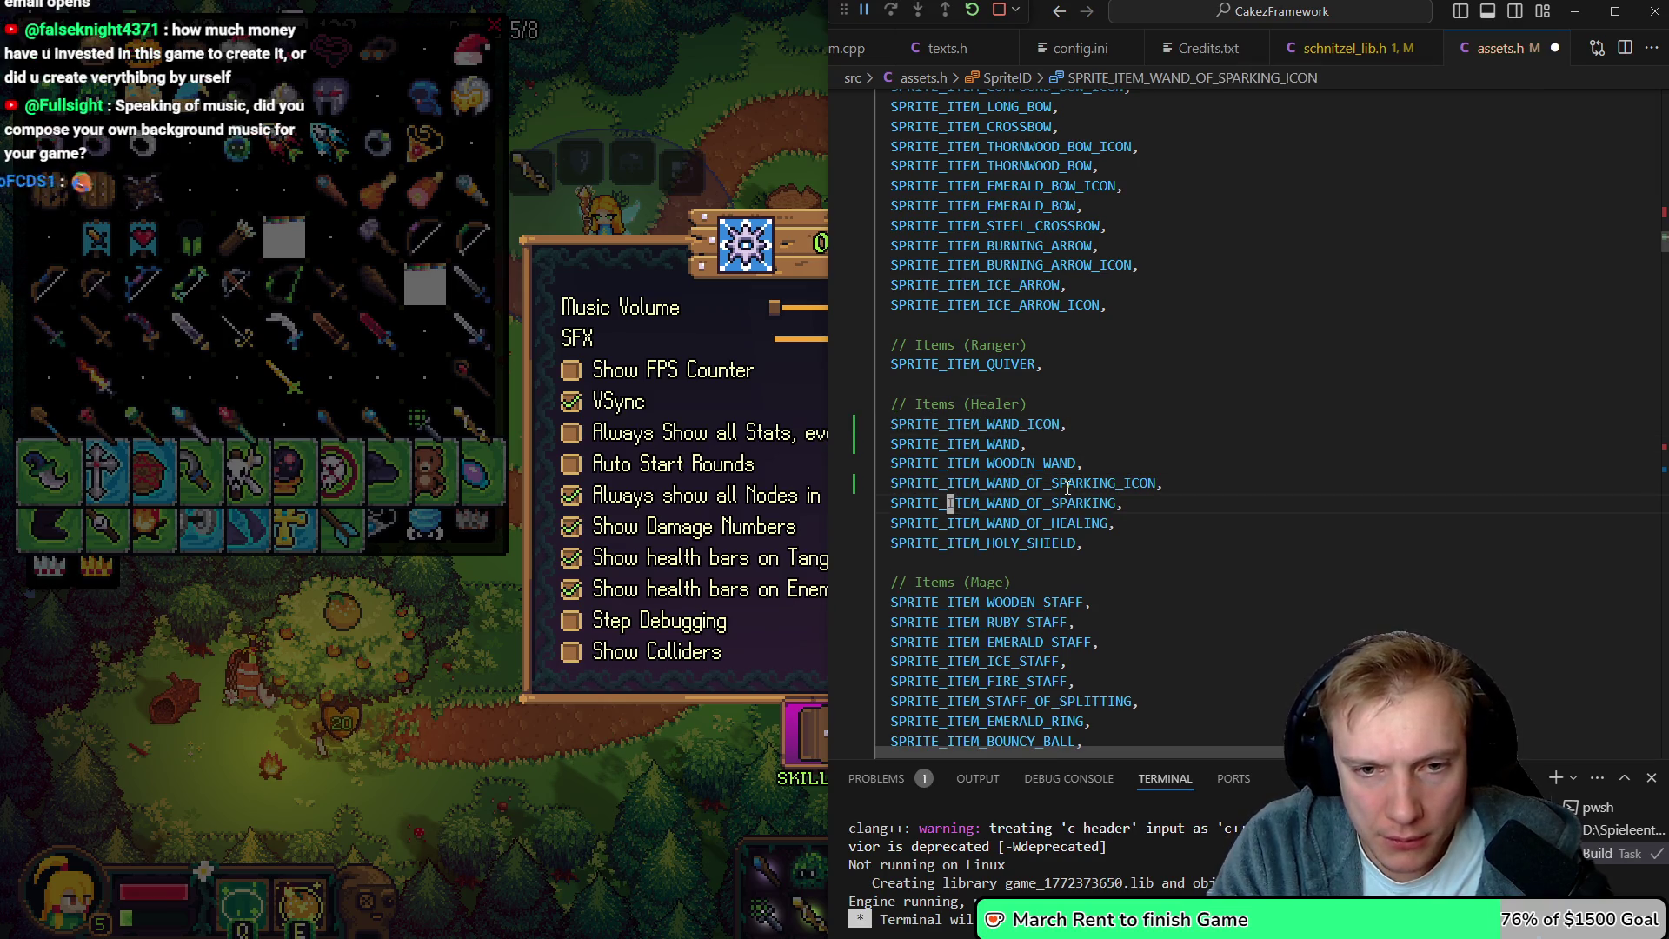
key("ctrl+z")
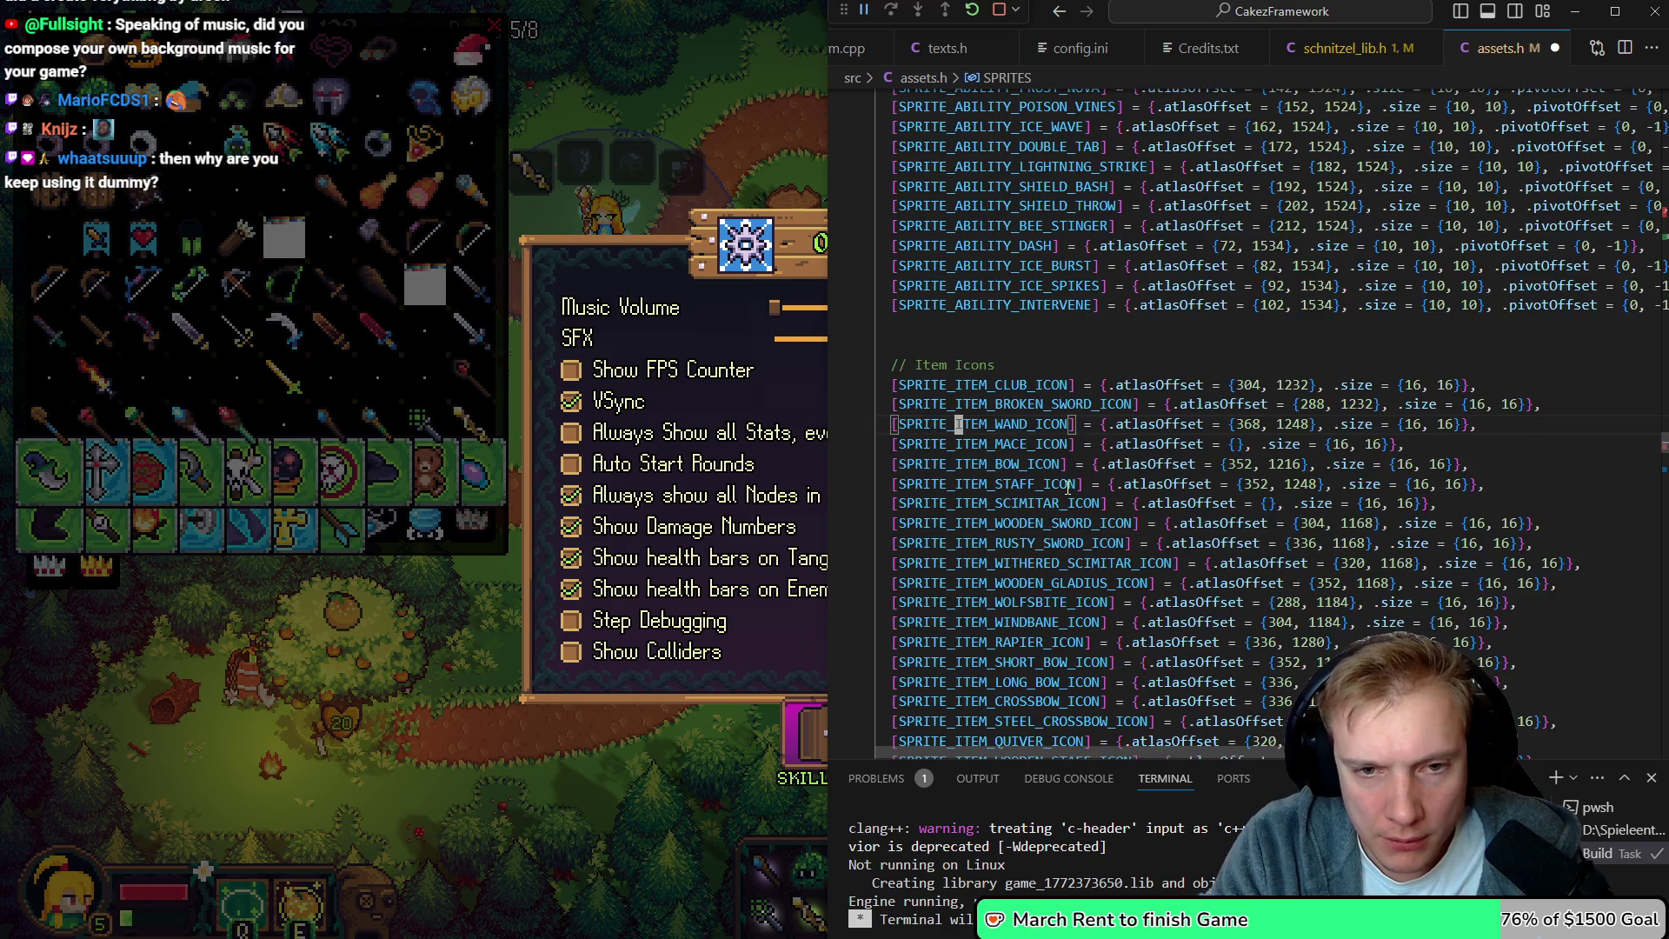
key("ctrl+z")
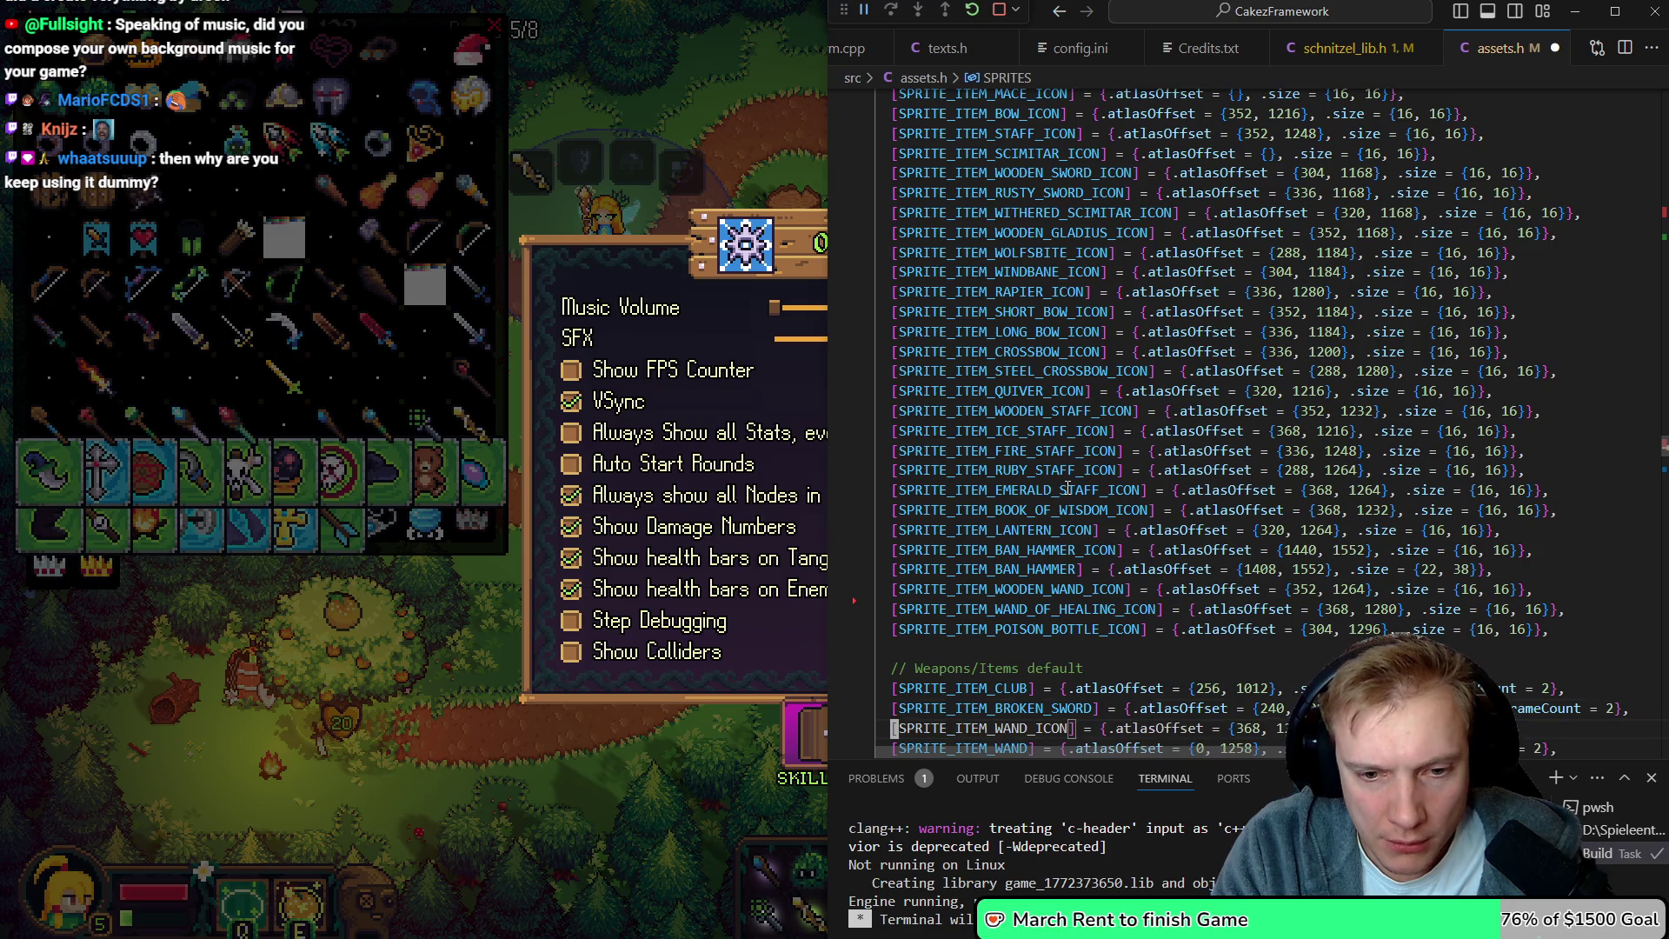
key("ctrl+z")
key("ctrl+z")
key("ctrl+z")
key("ctrl+z")
key("ctrl+z")
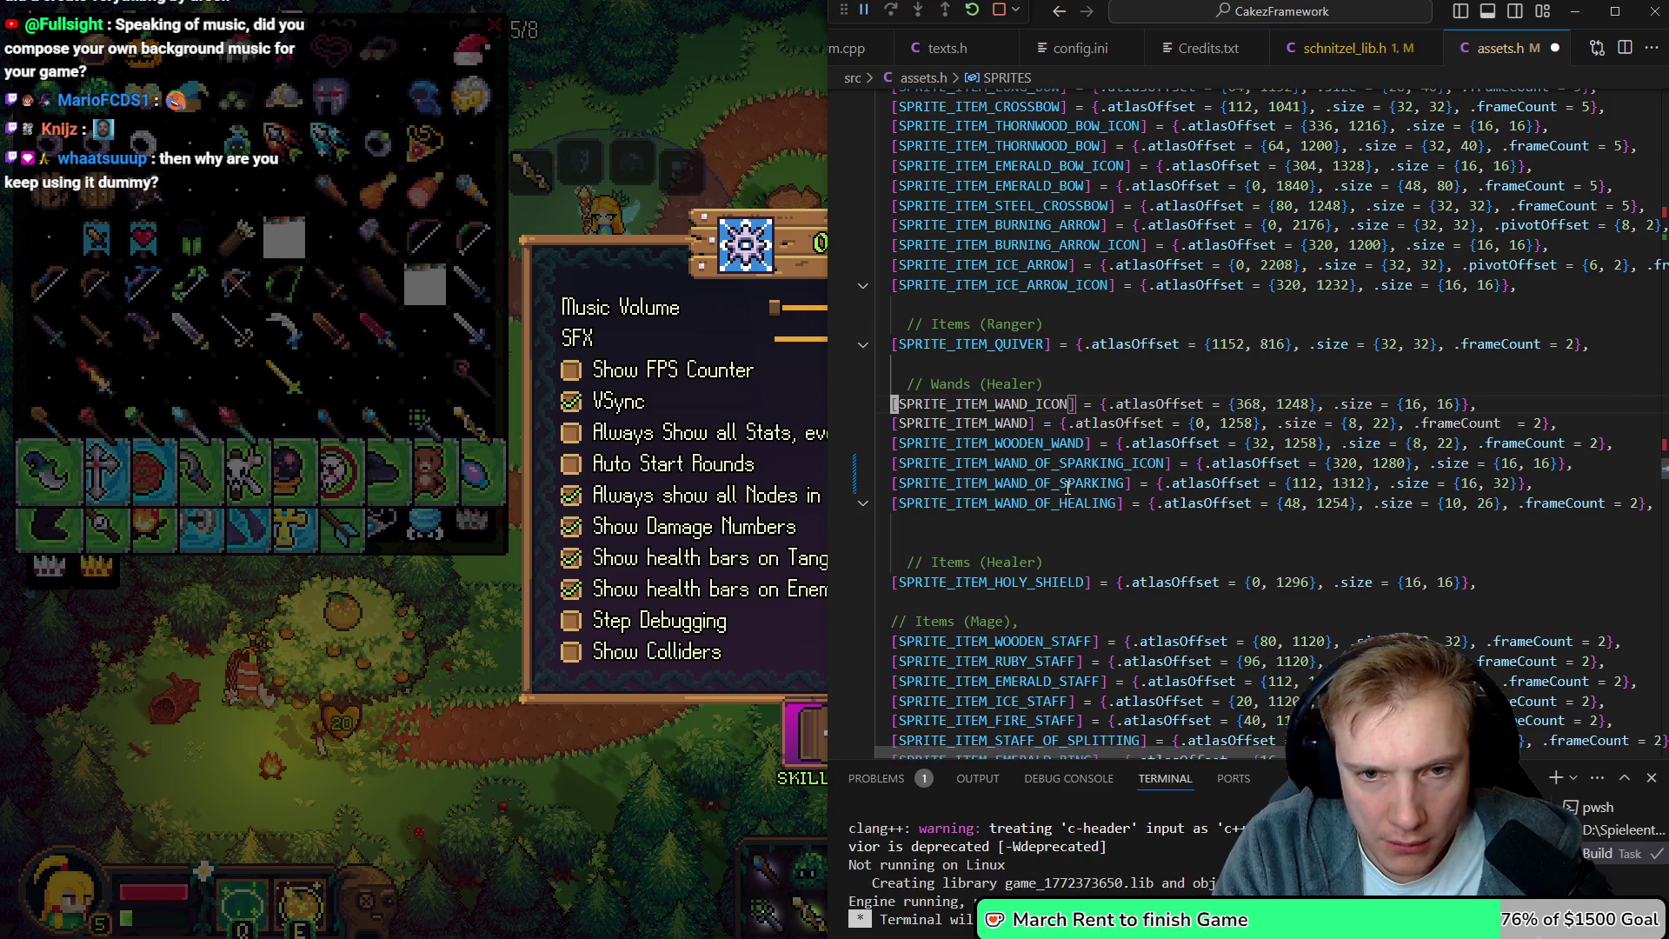
key("ctrl+z")
key("ctrl+z")
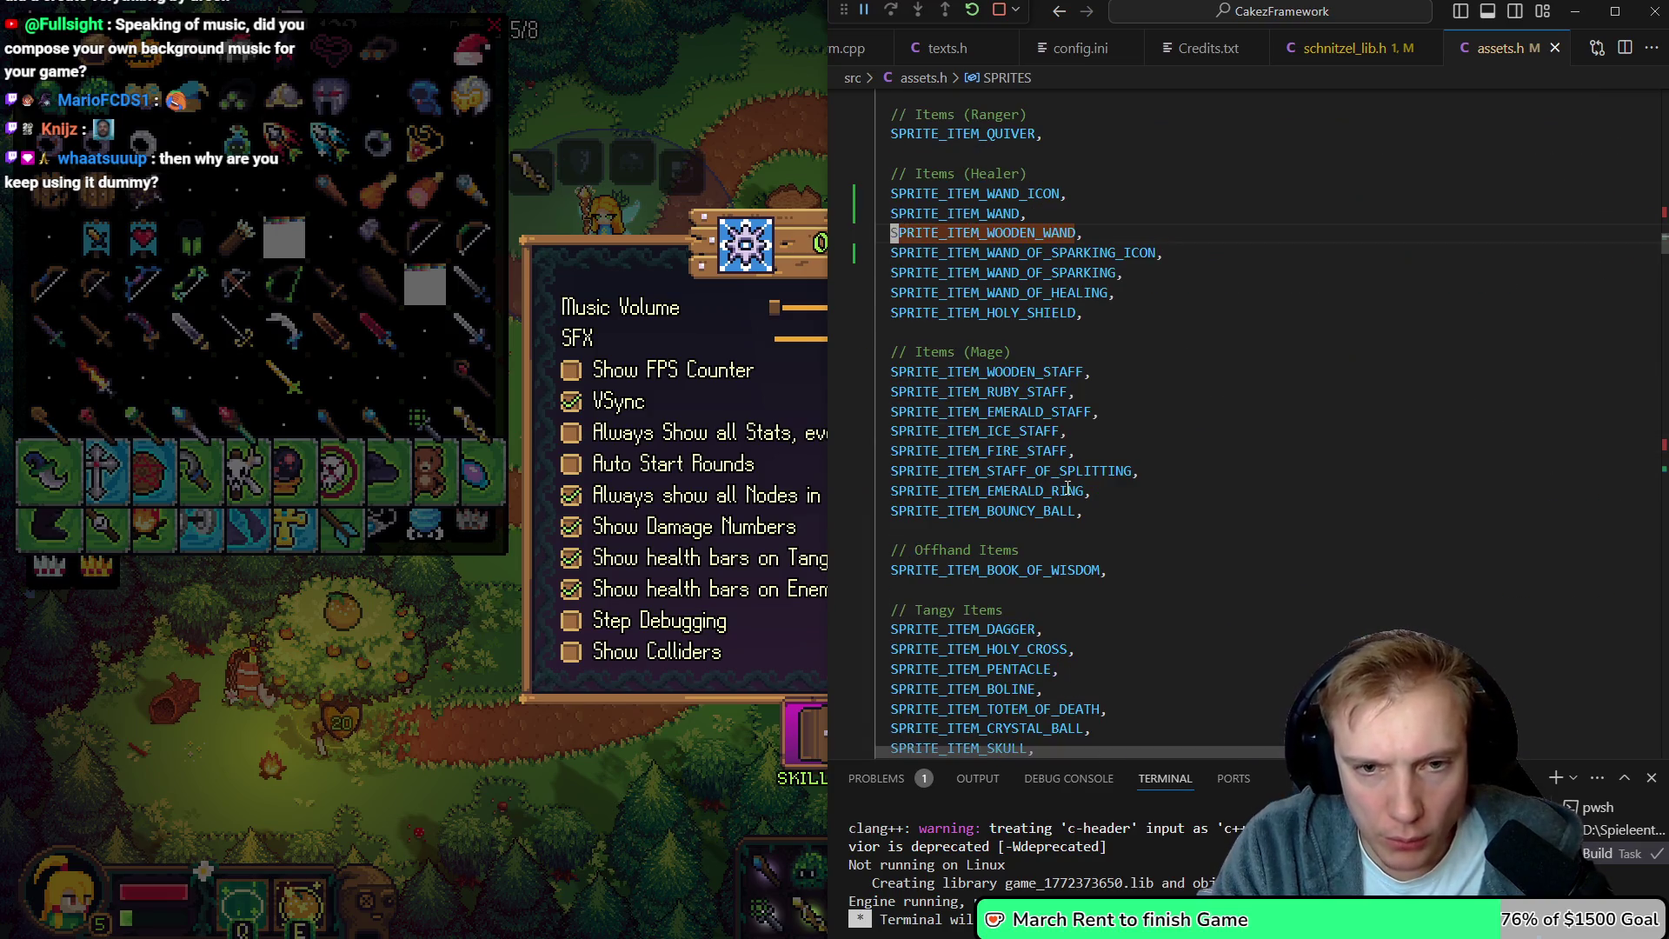
Move the wooden wand icon entry above SPRITE_ITEM_WOODEN_WAND and save
key("ctrl+shift+Right")
key("shift+Left")
key("shift+Left")
key("shift+Left")
key("ctrl+d")
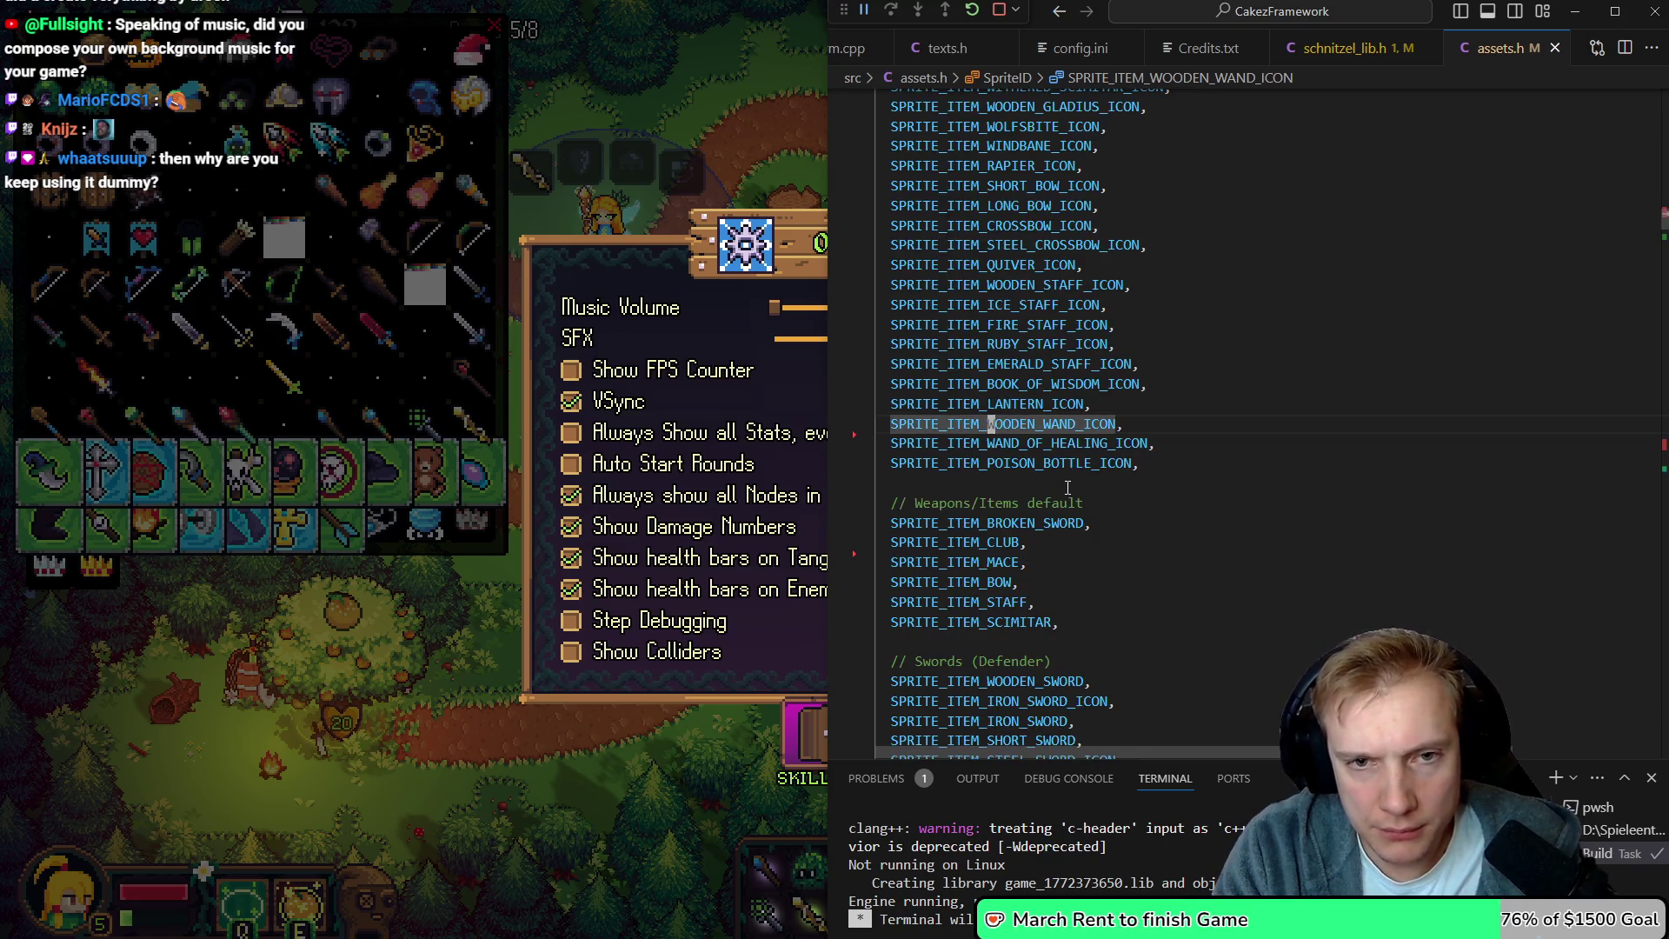
key("ctrl+z")
key("ctrl+z")
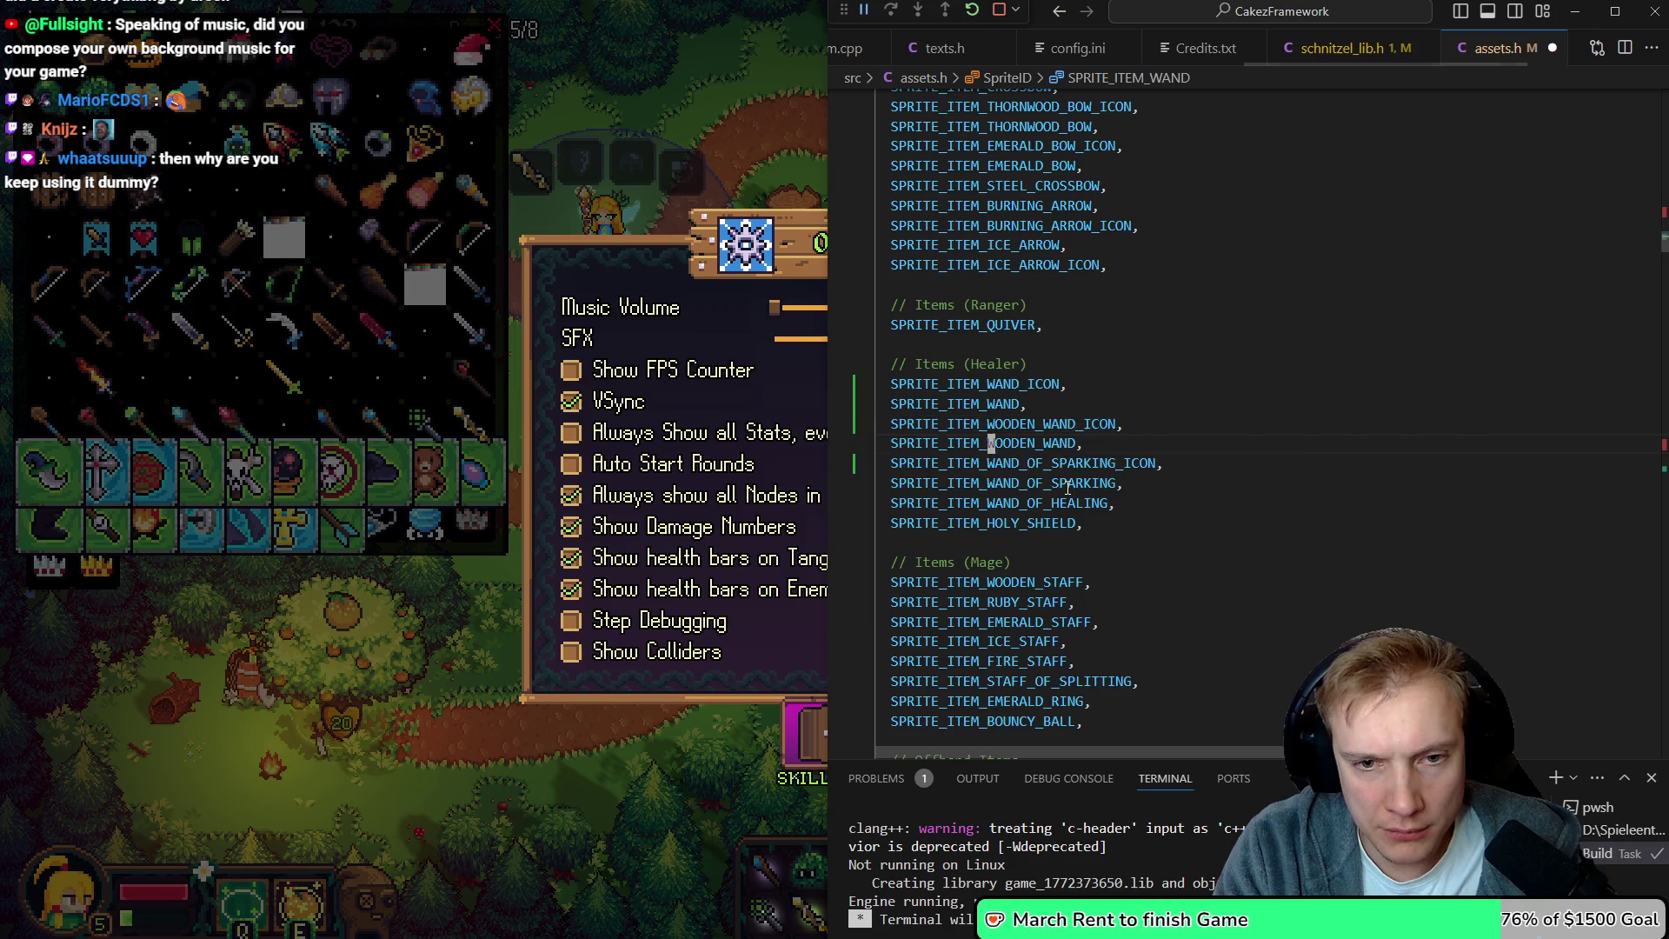
key("ctrl+z")
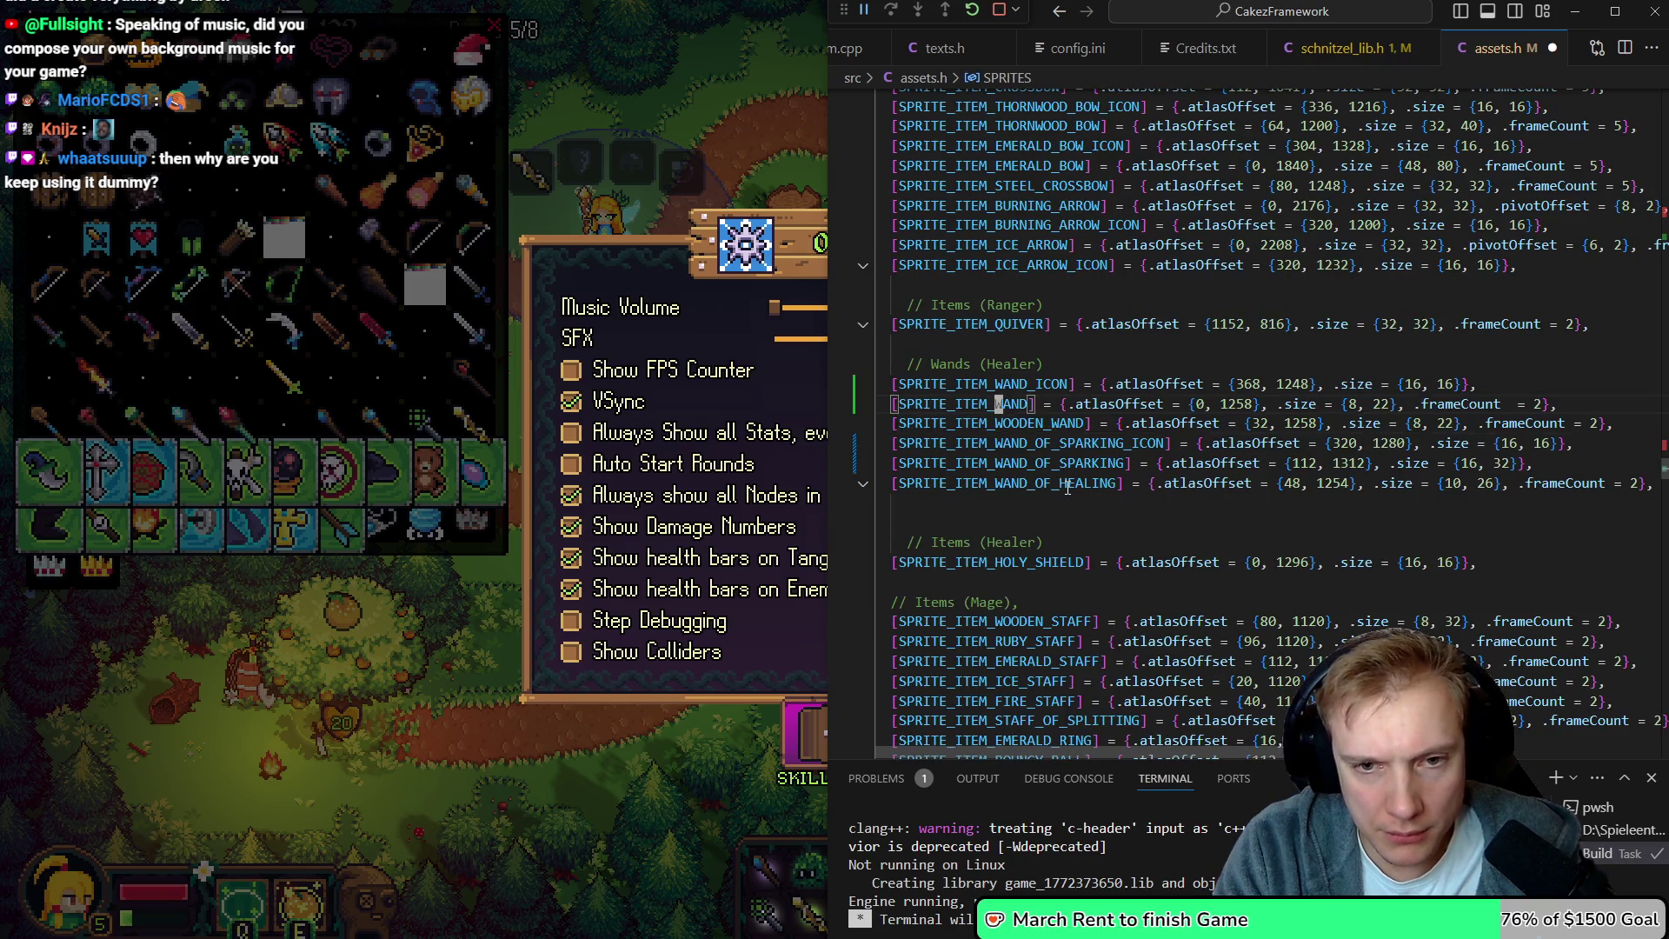
key("ctrl+z")
key("ctrl+s")
Place the Wand of Healing icon entry above the healing wand and save
left_click_drag(994, 502, 1068, 503)
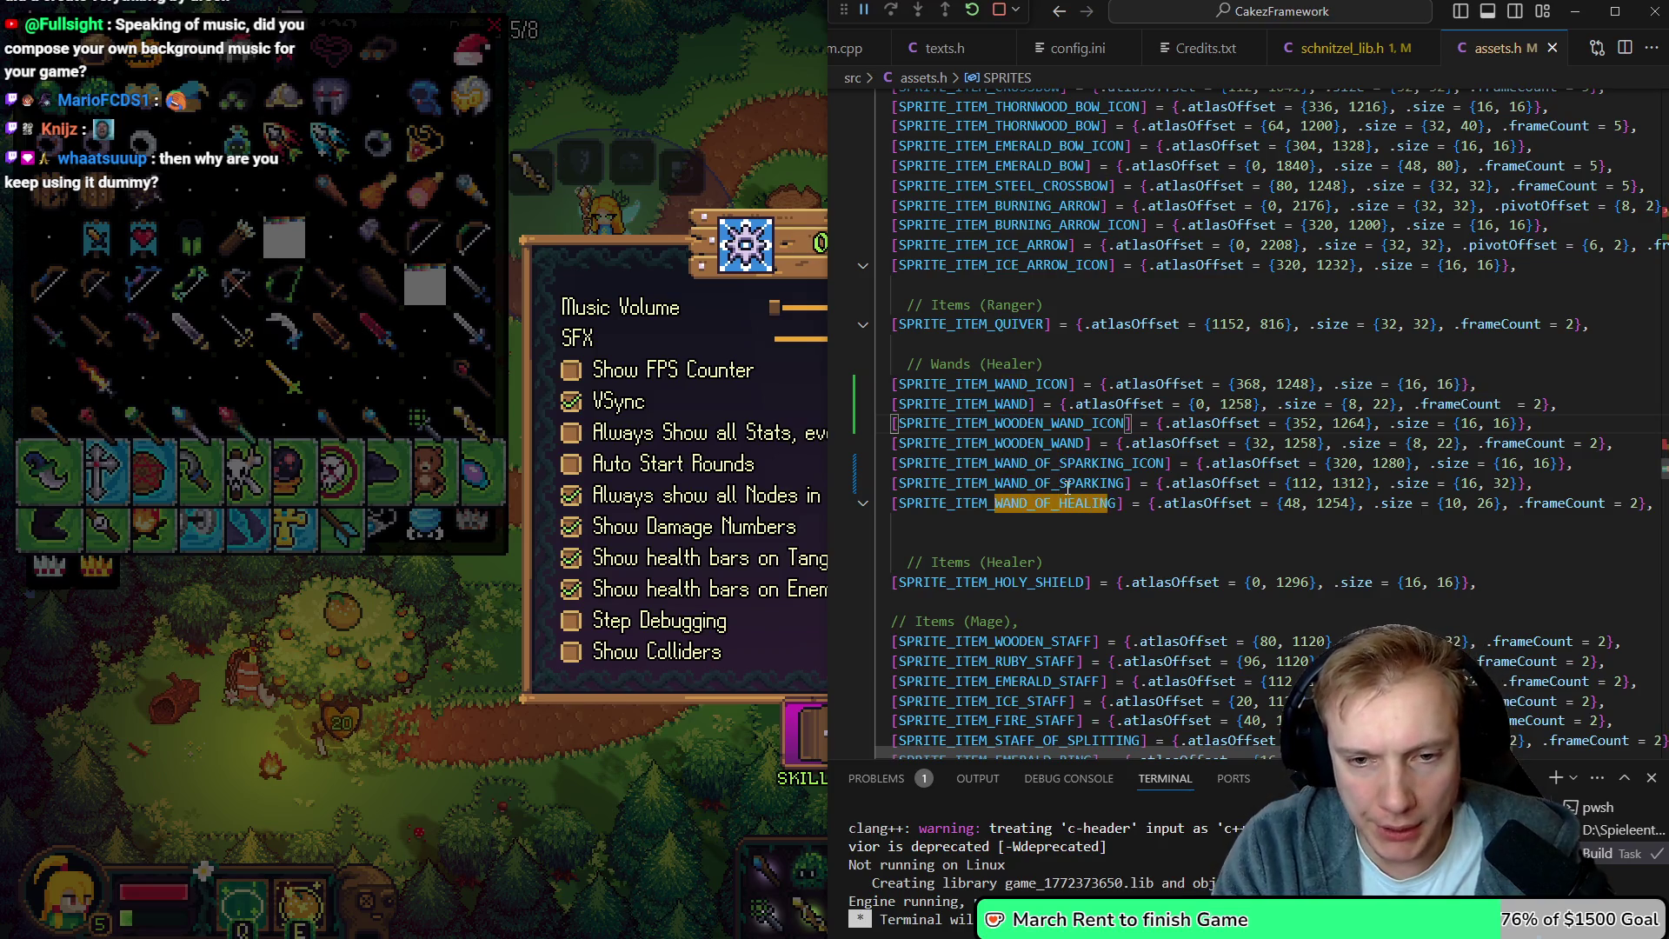
key("ctrl+z")
key("ctrl+z")
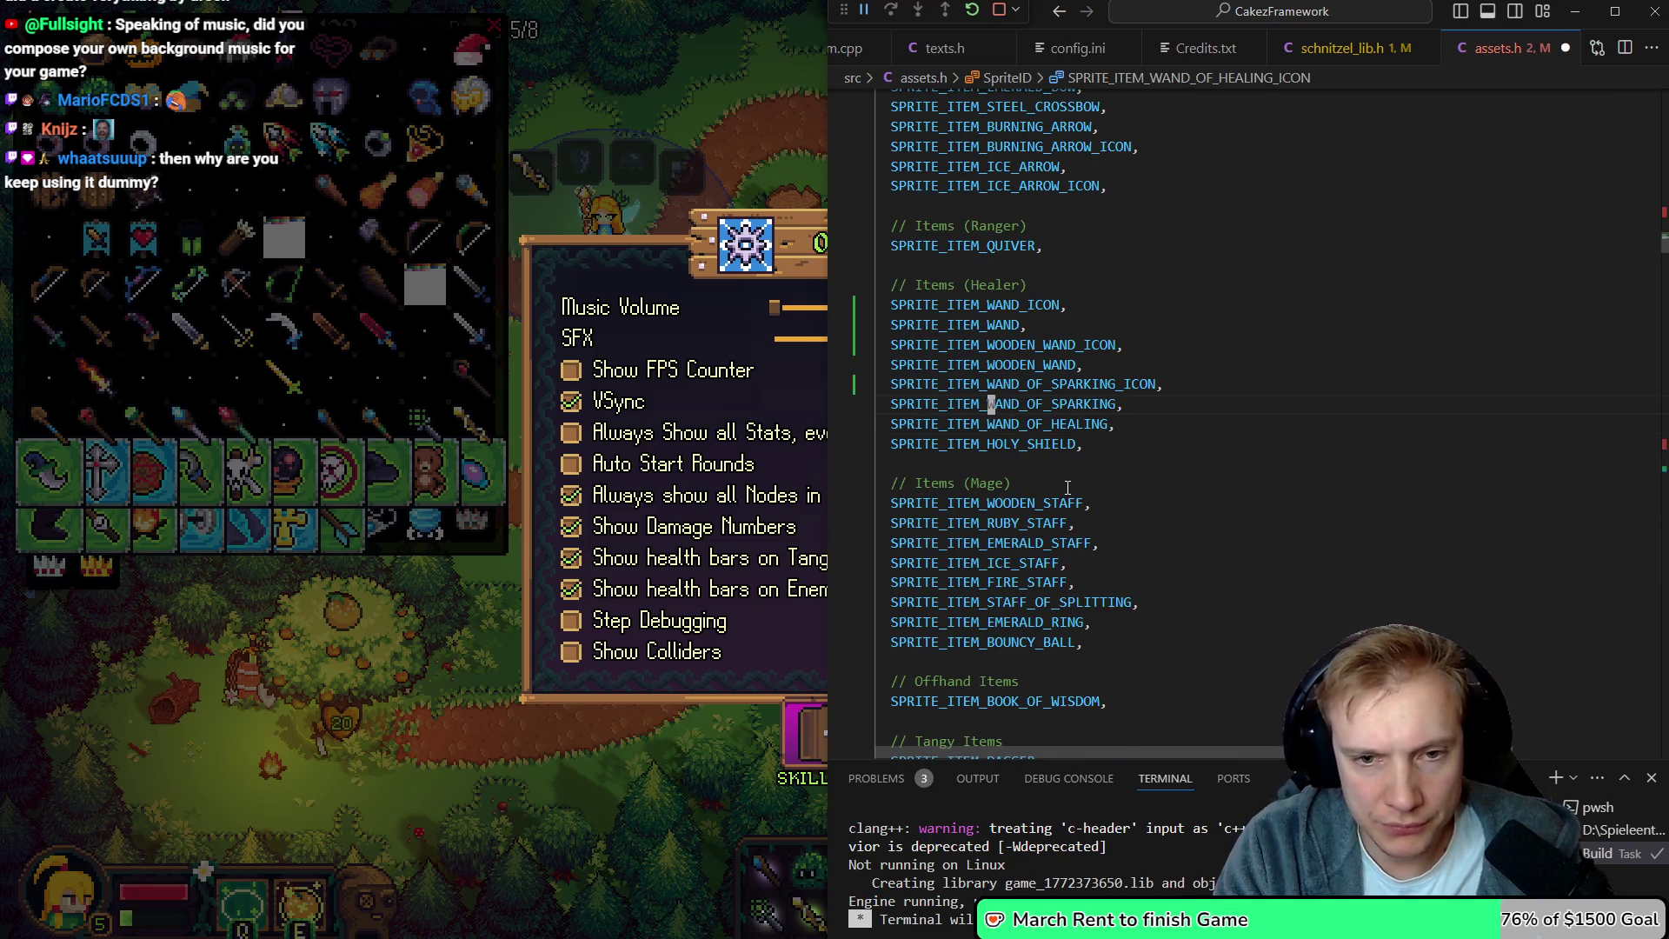
key("ctrl+z")
key("ctrl+z")
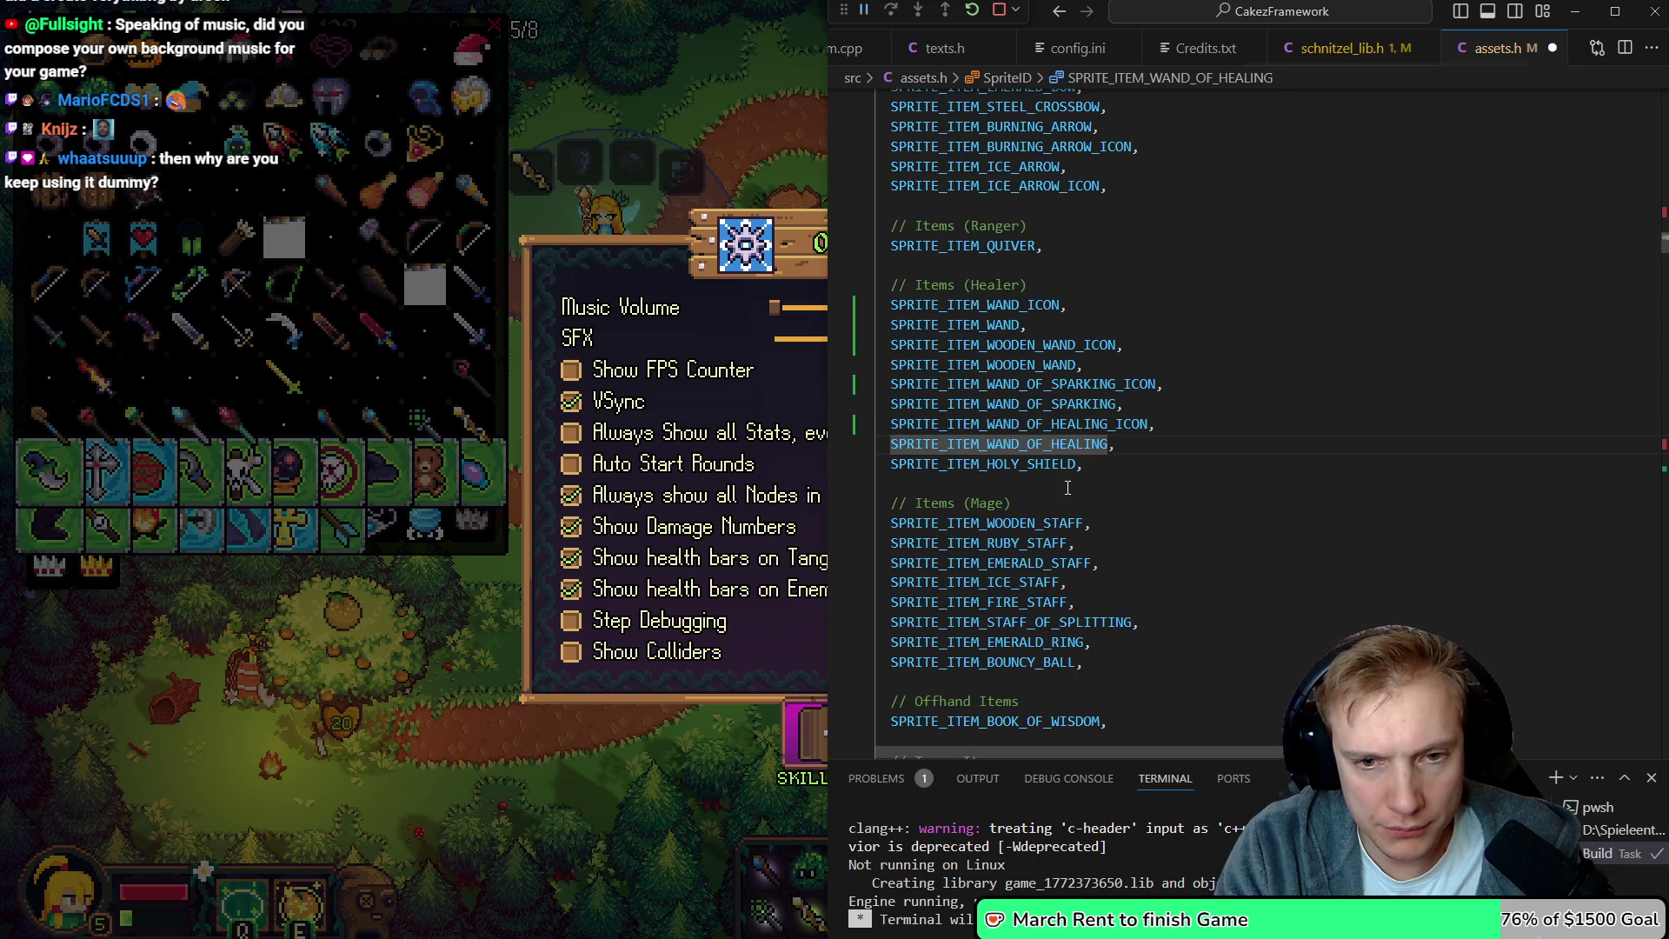
key("ctrl+z")
key("ctrl+z")
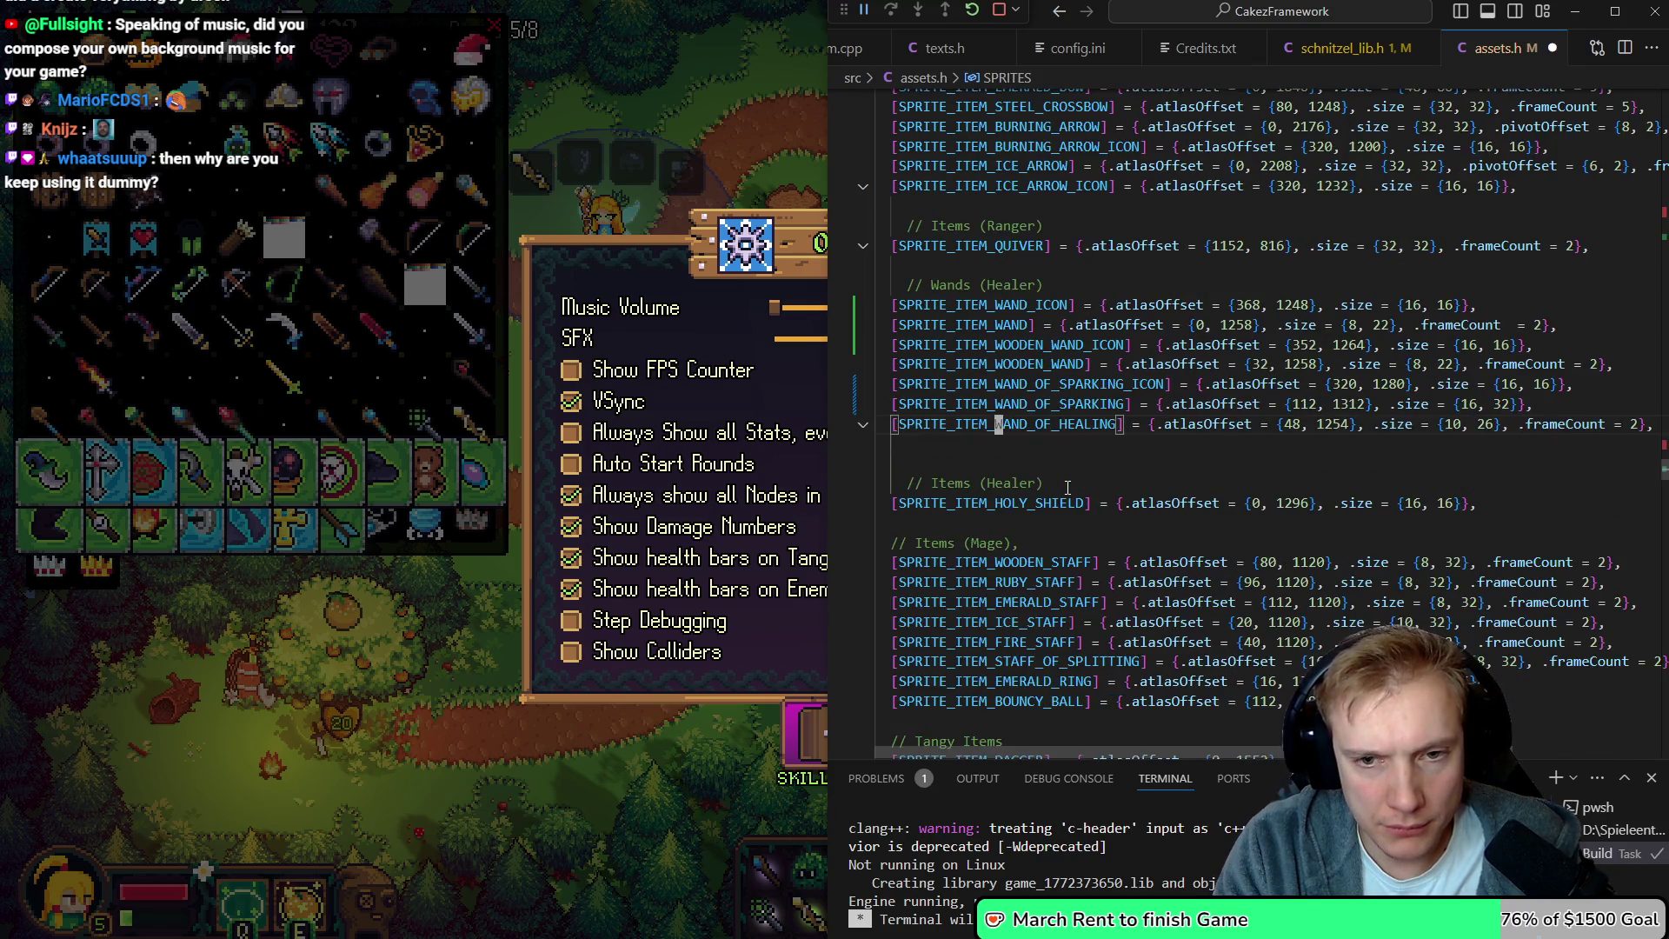
key("ctrl+z")
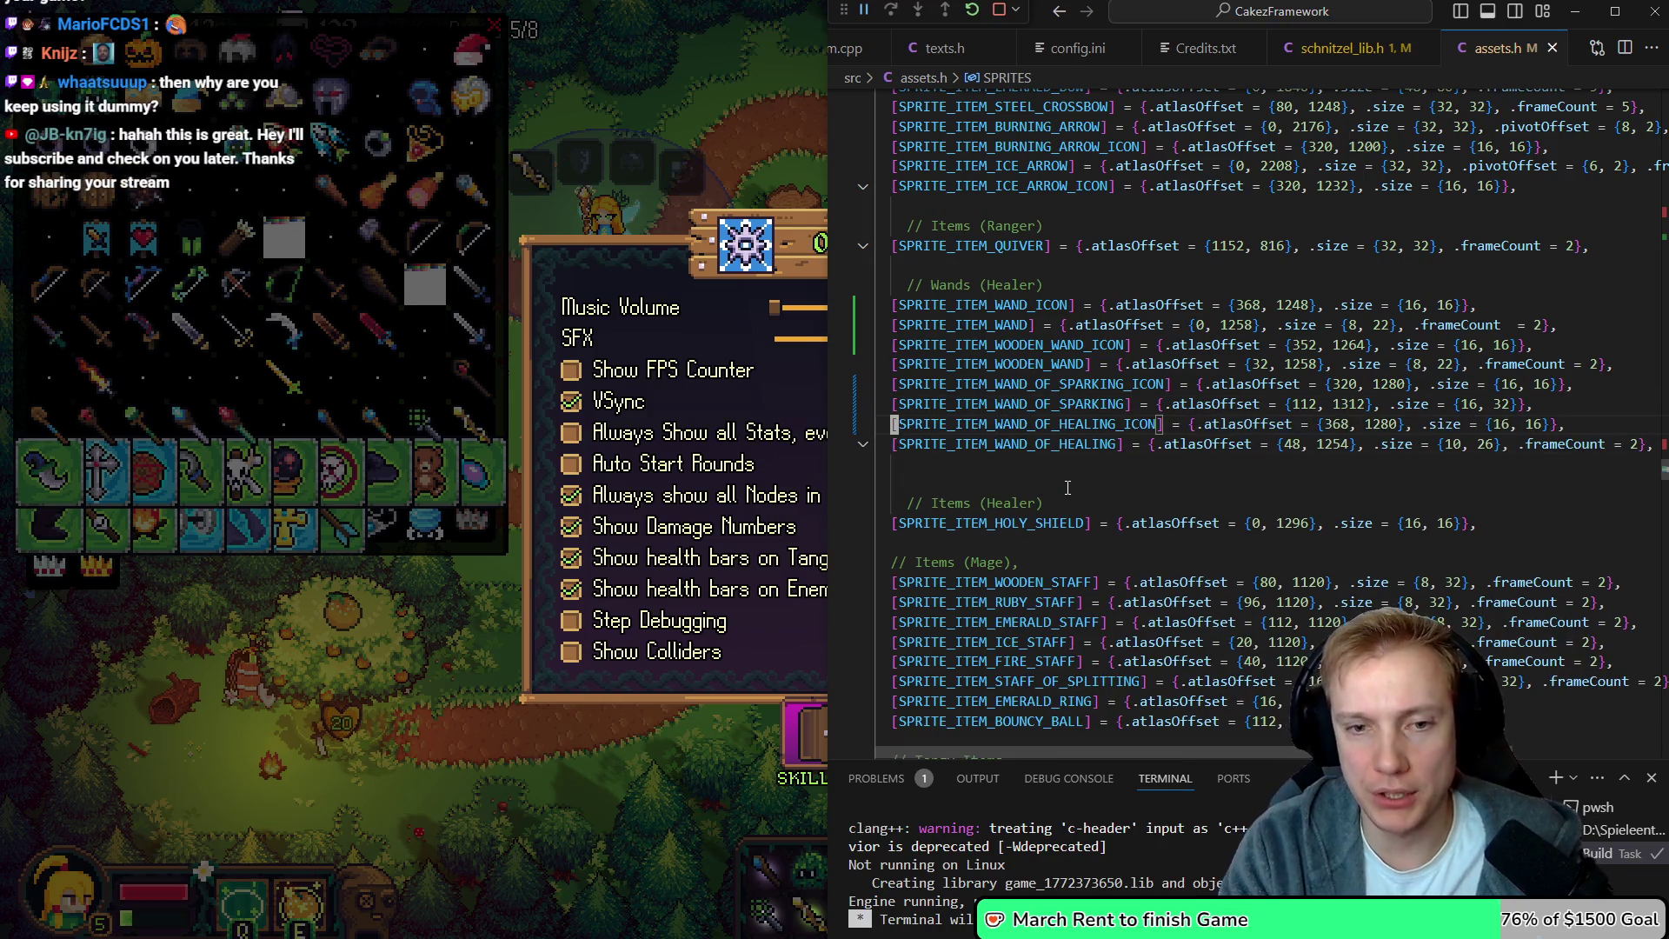
key("Up")
key("Up")
key("Up")
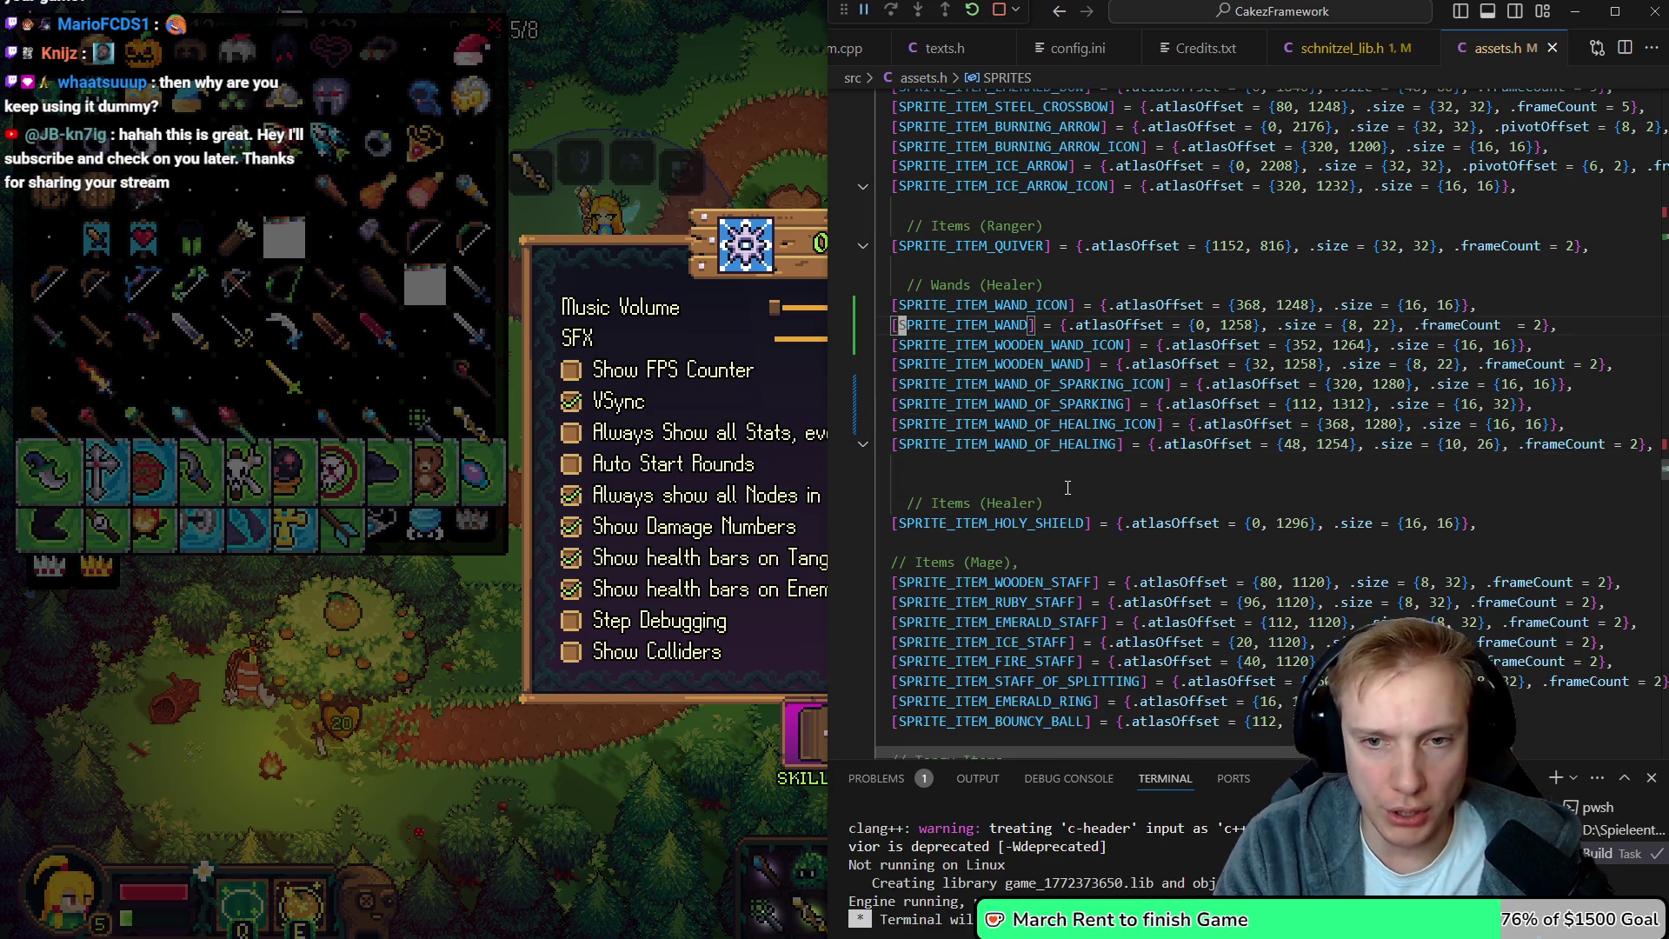
Remove the frame count from the plain wand's atlas entry
key("End")
key("Left")
key("Left")
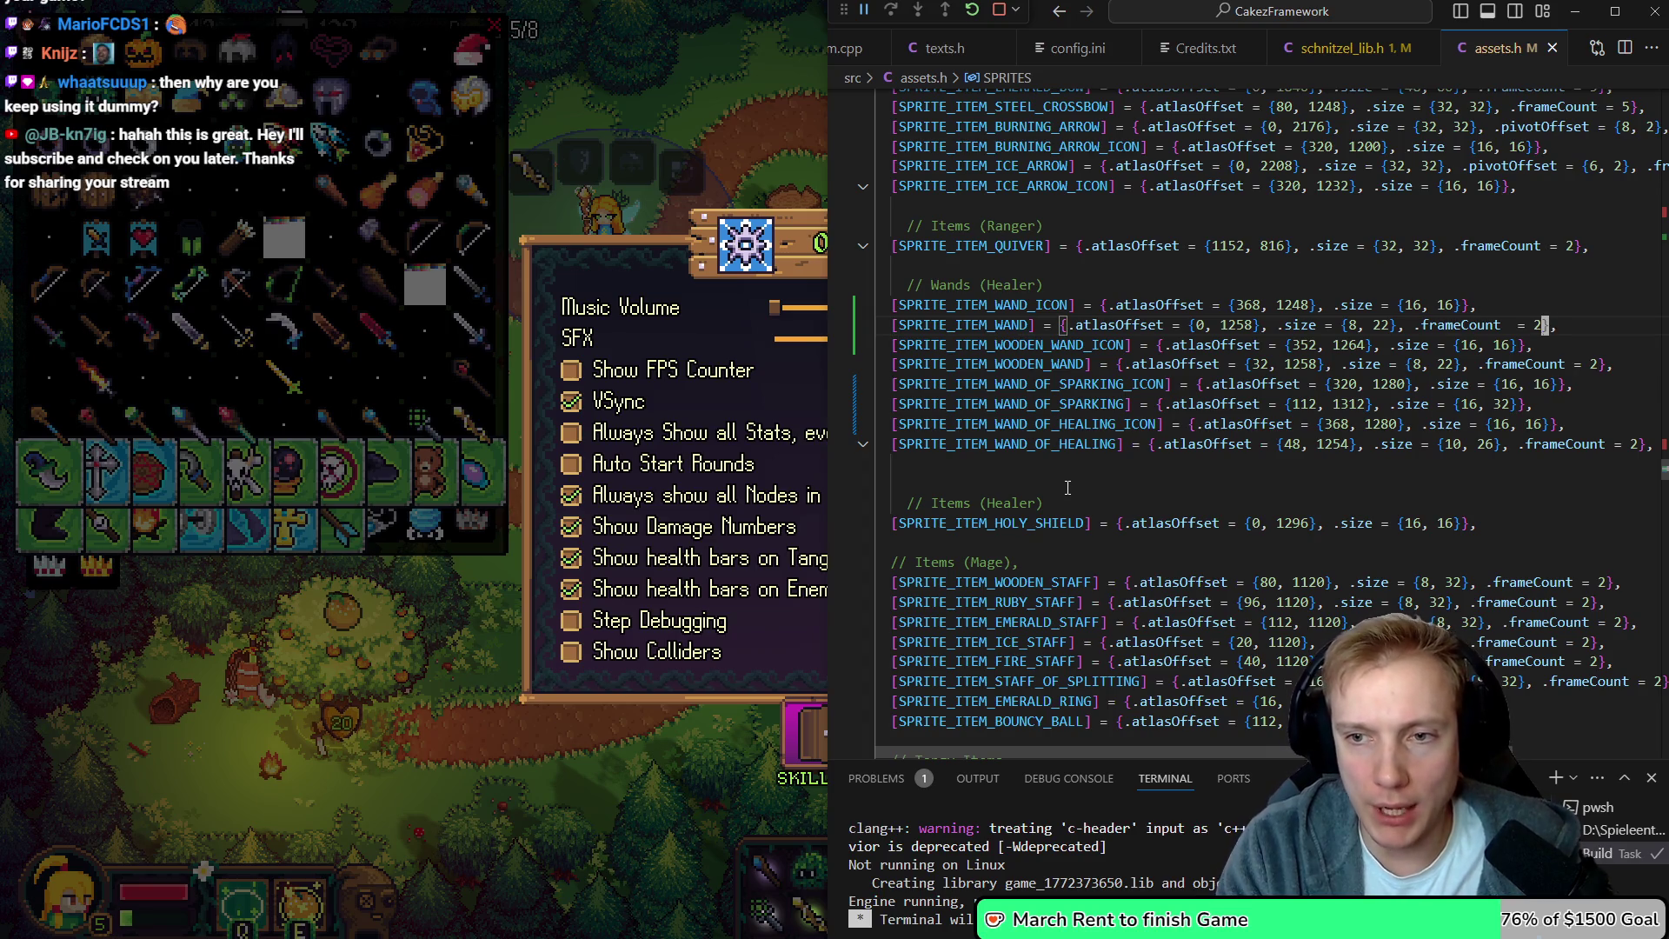
key("BackSpace")
key("BackSpace")
key("BackSpace")
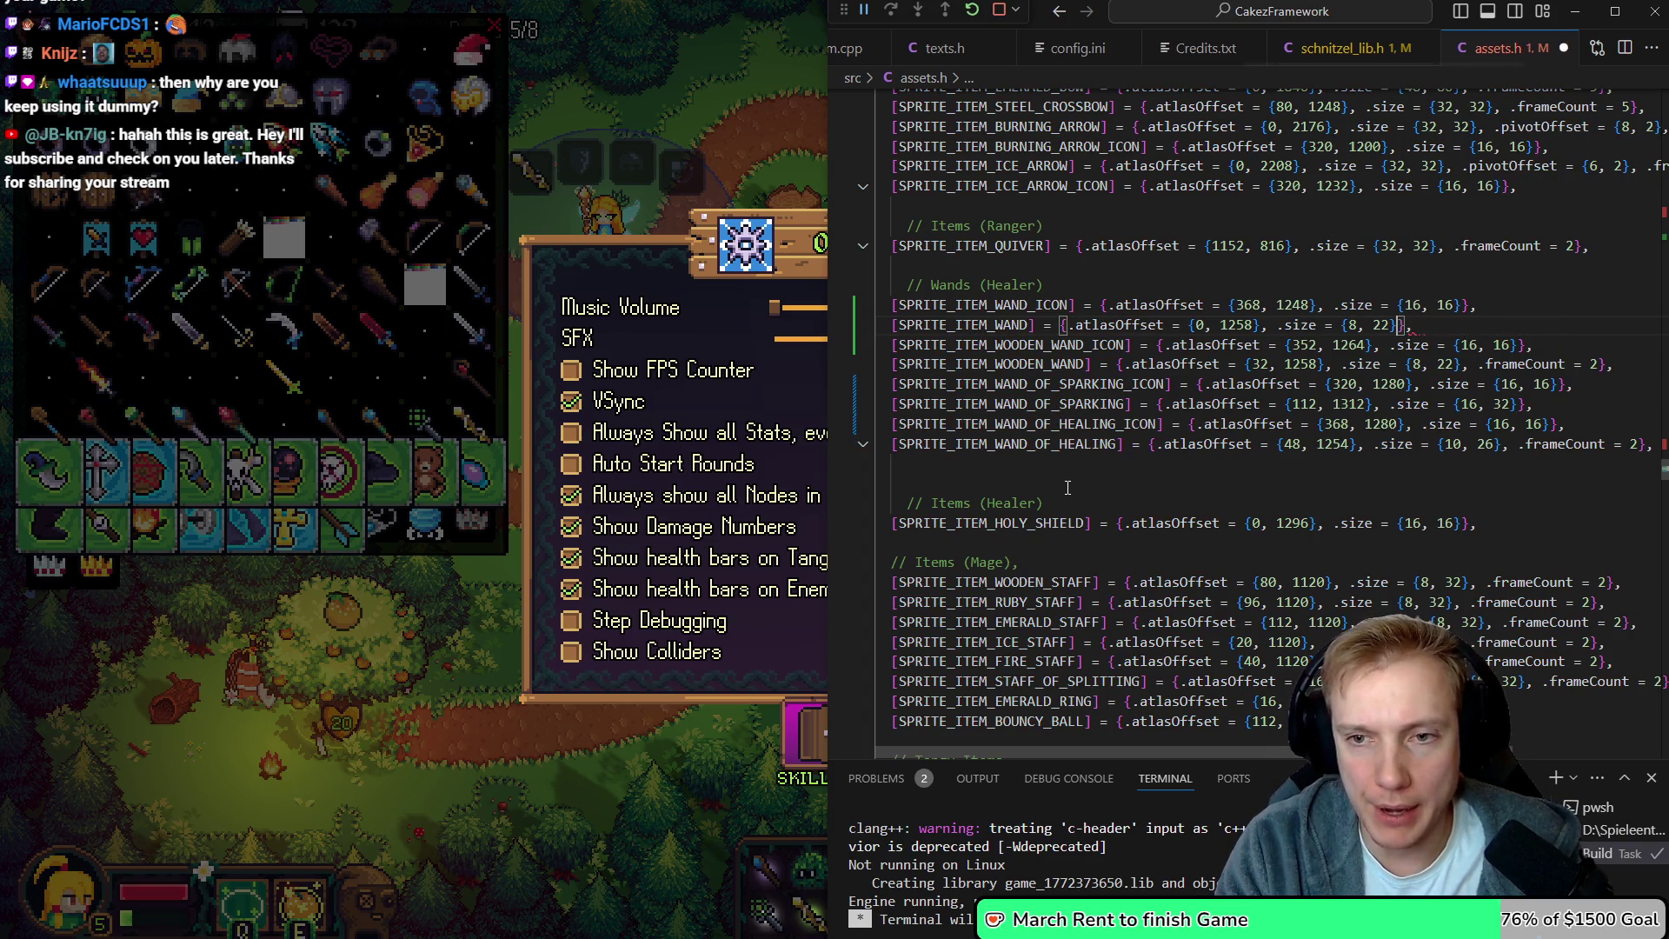
key("End")
key("Left")
key("Left")
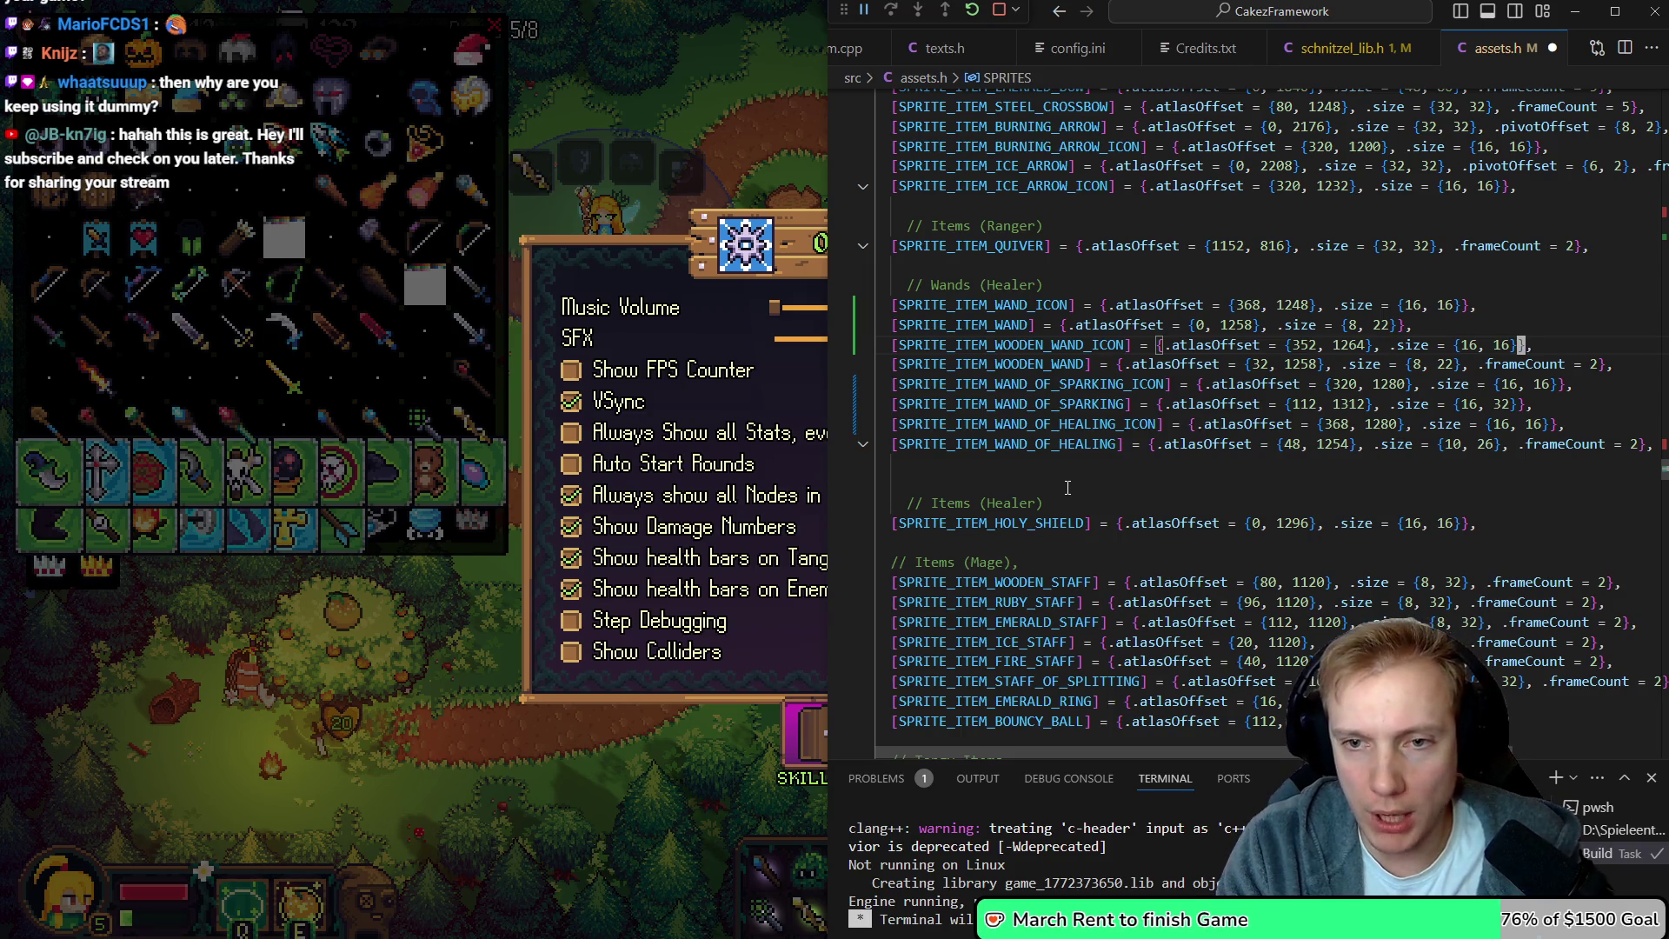
Change the wooden wand's atlas x offset from 32 to 8, drop its frame count, and save
key("Down")
key("ctrl+Left")
key("ctrl+Left")
key("ctrl+Left")
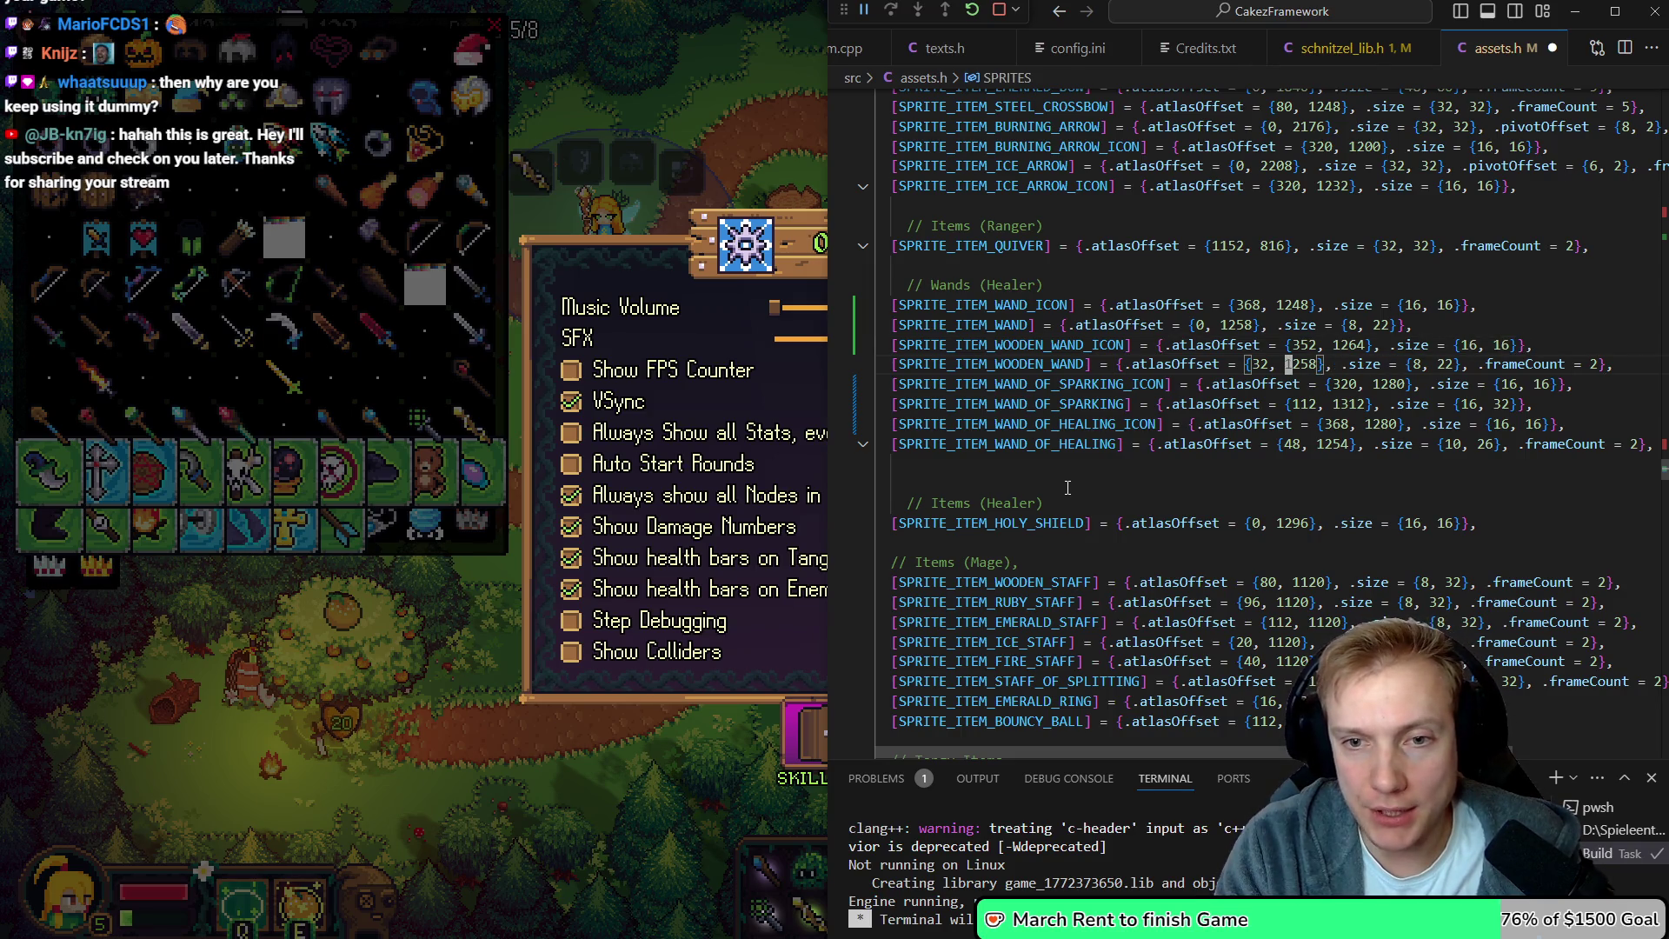
key("BackSpace")
key("BackSpace")
type("8")
key("End")
key("Left")
key("Left")
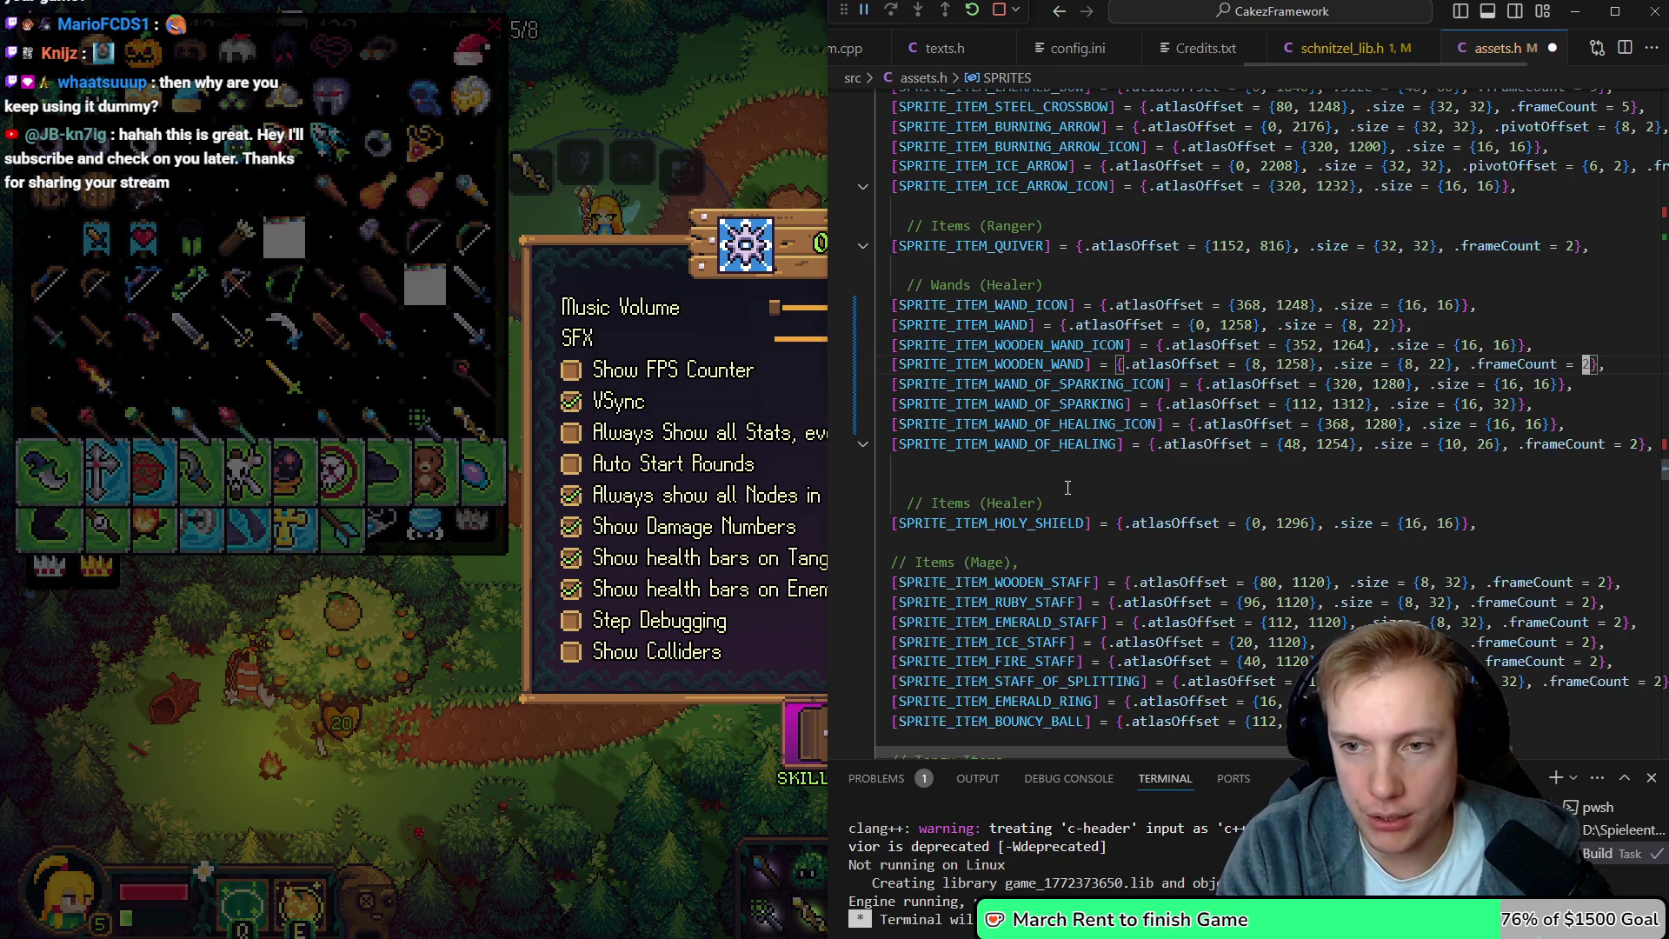
key("BackSpace")
key("BackSpace")
key("BackSpace")
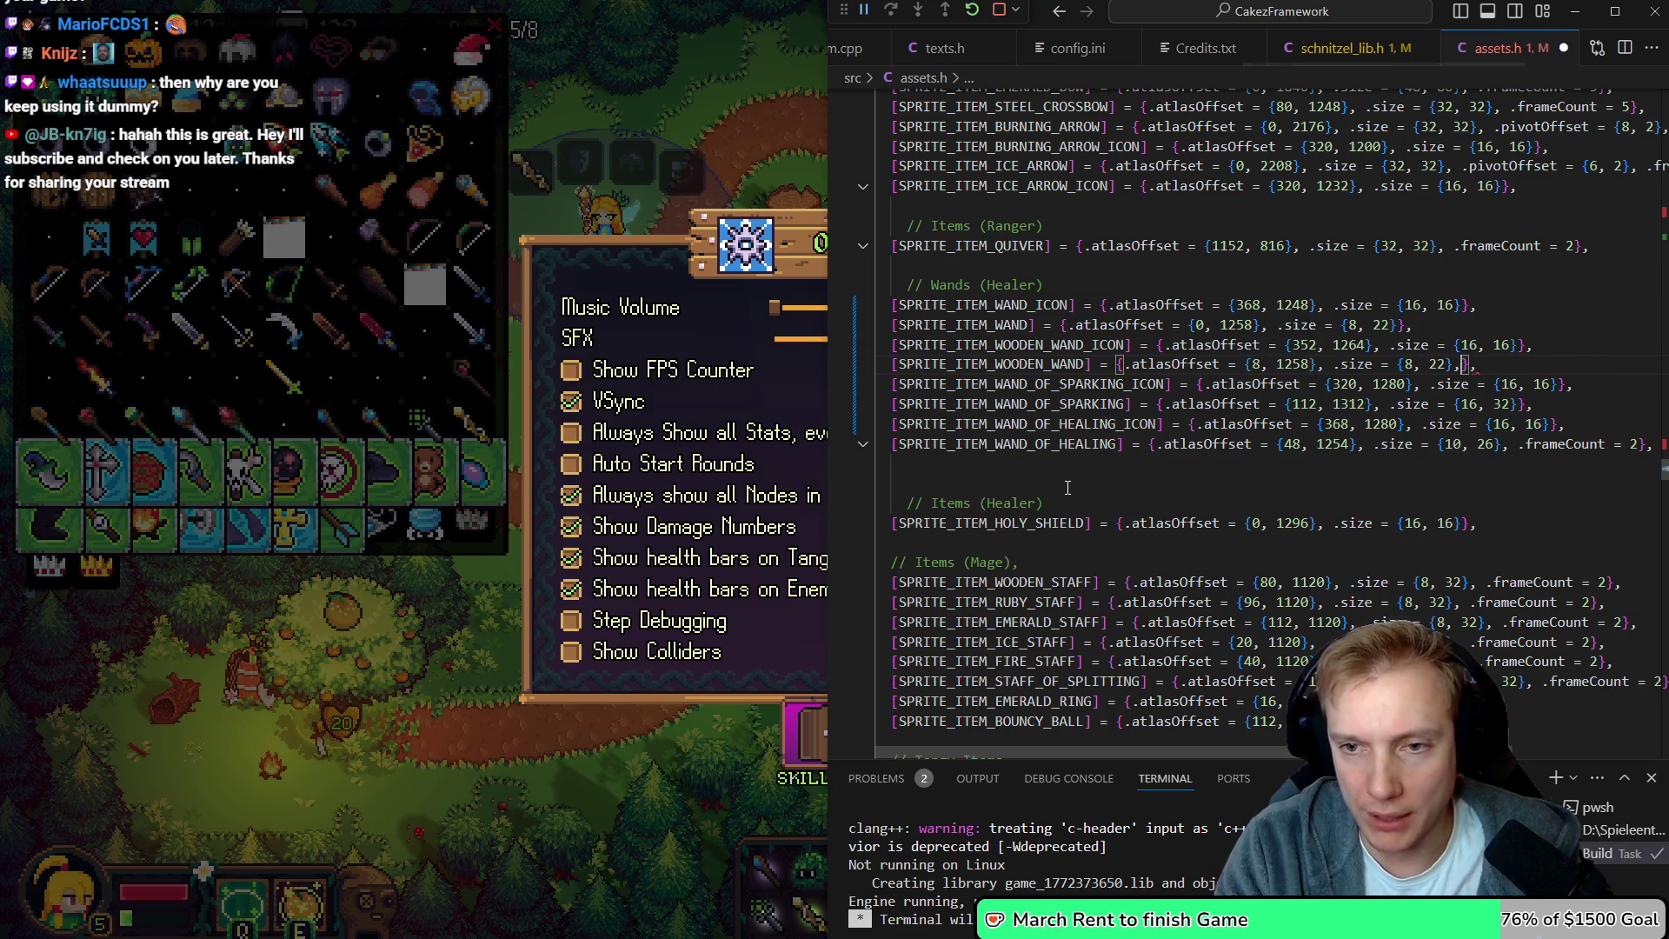
key("ctrl+s")
key("Down")
key("Down")
key("Down")
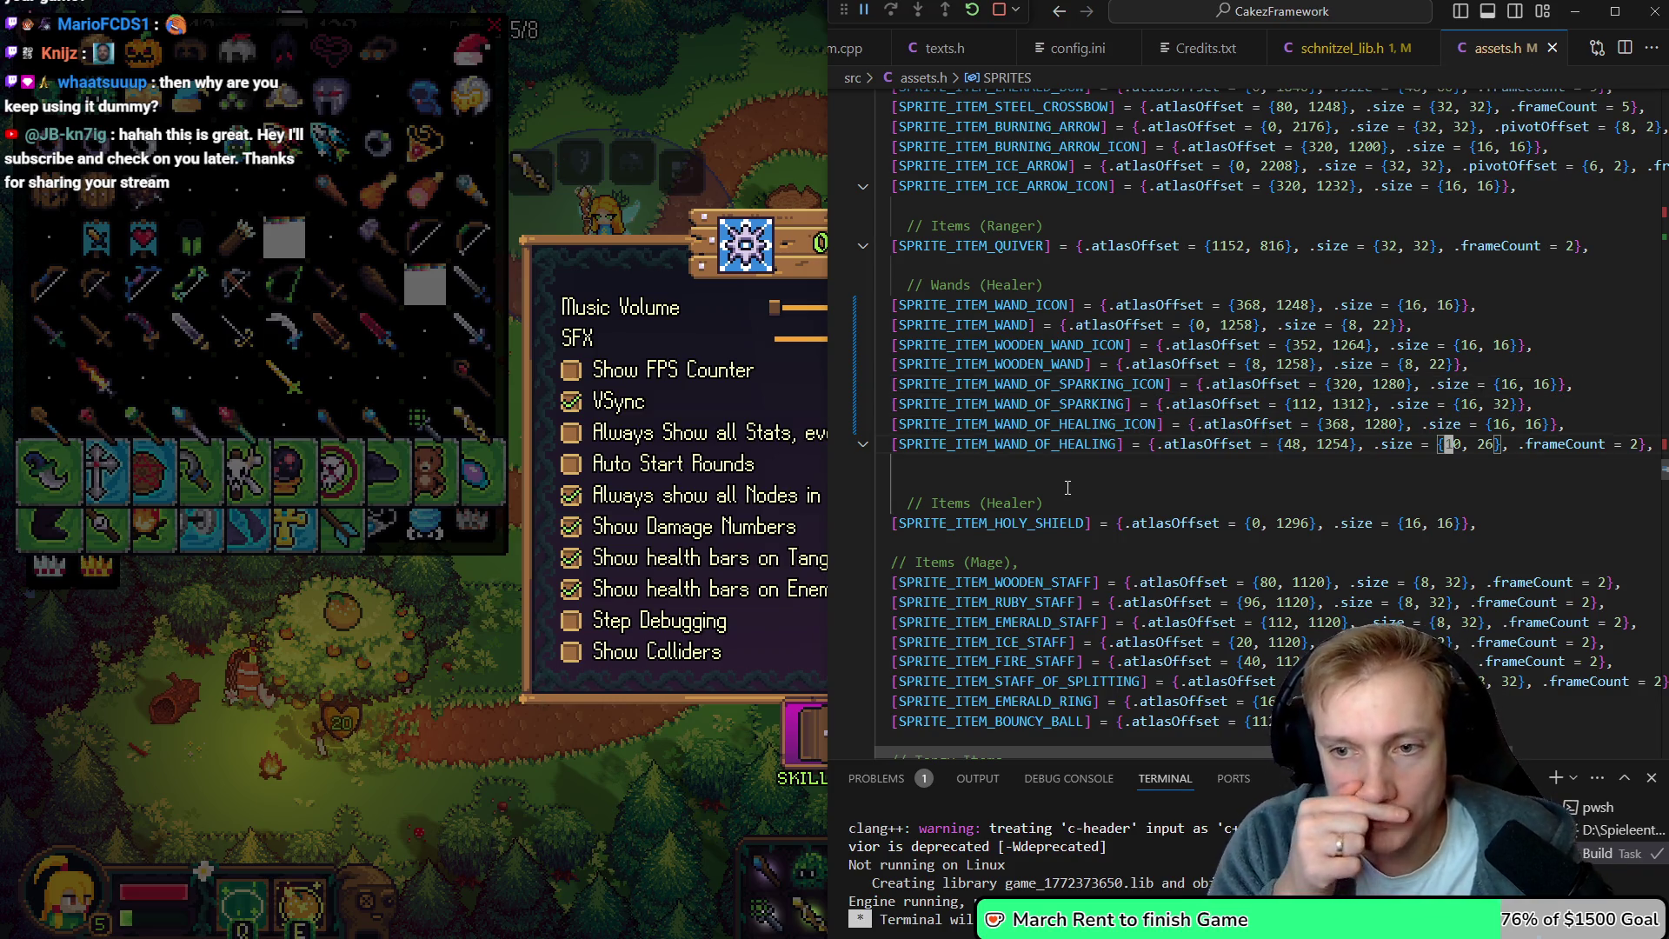
Back in Aseprite, deselect the floating wand selection in the texture atlas
key("alt+Tab")
scroll(869, 434, "down", 2)
key("ctrl+d")
scroll(738, 278, "up", 1)
Delete the extra blue-orb wand and the left green-orb wand from the atlas
left_click_drag(726, 212, 823, 467)
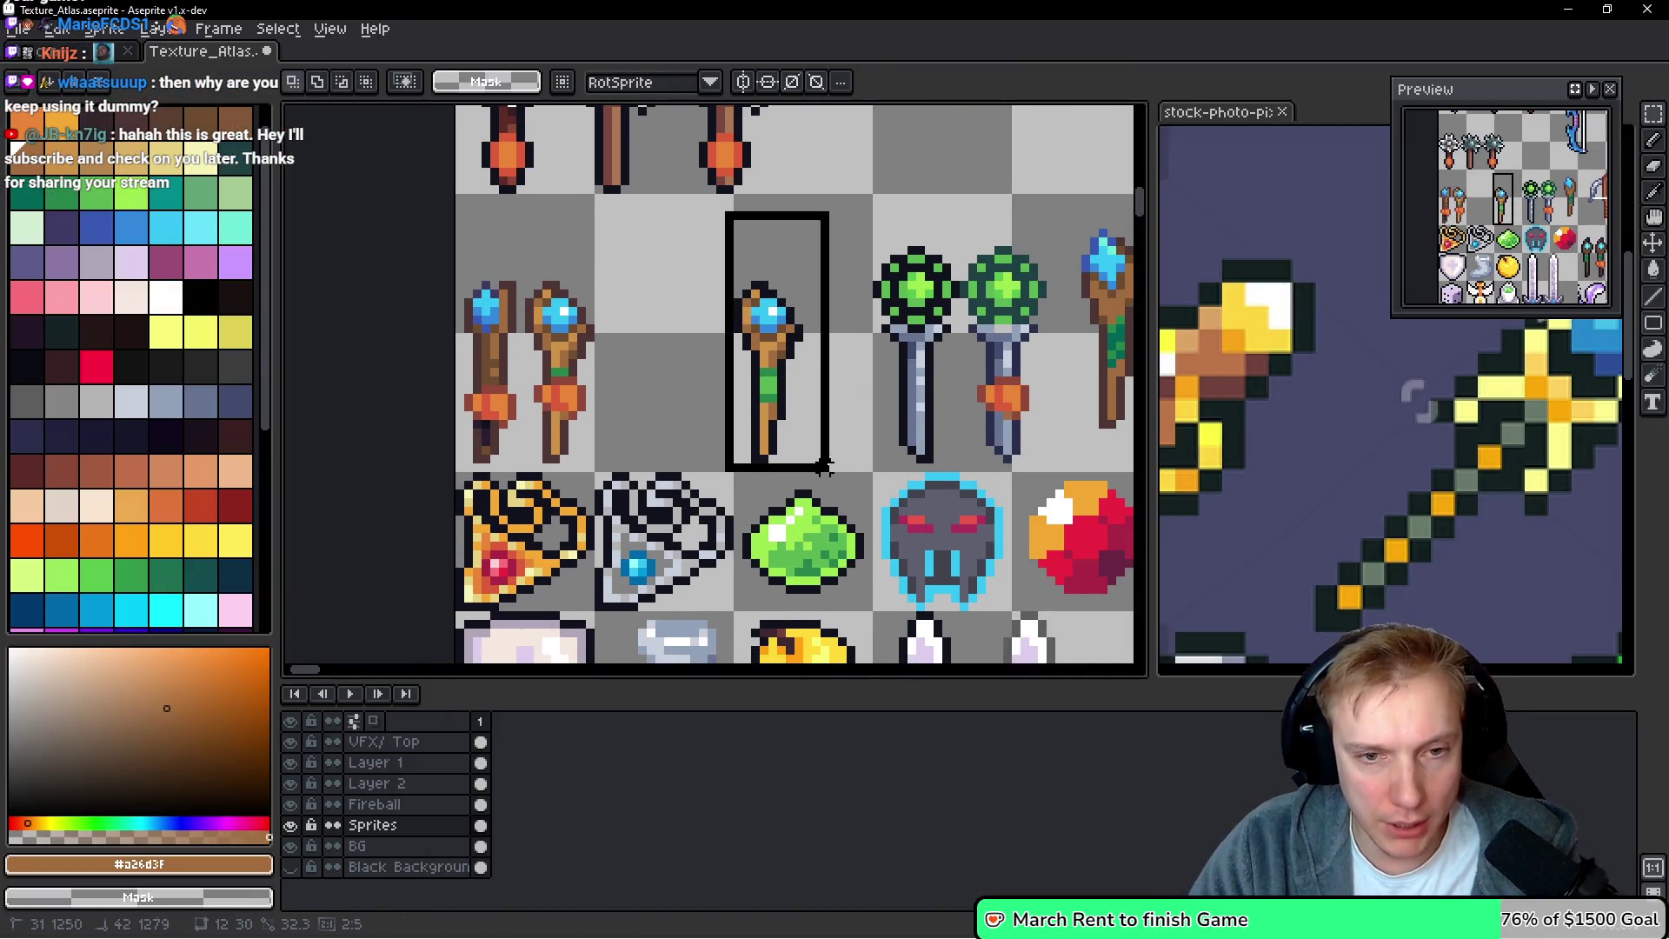
key("ctrl+x")
left_click_drag(868, 242, 963, 476)
key("ctrl+x")
Move the remaining green-orb wand left into the empty cell at 19,1252
left_click_drag(961, 239, 1041, 466)
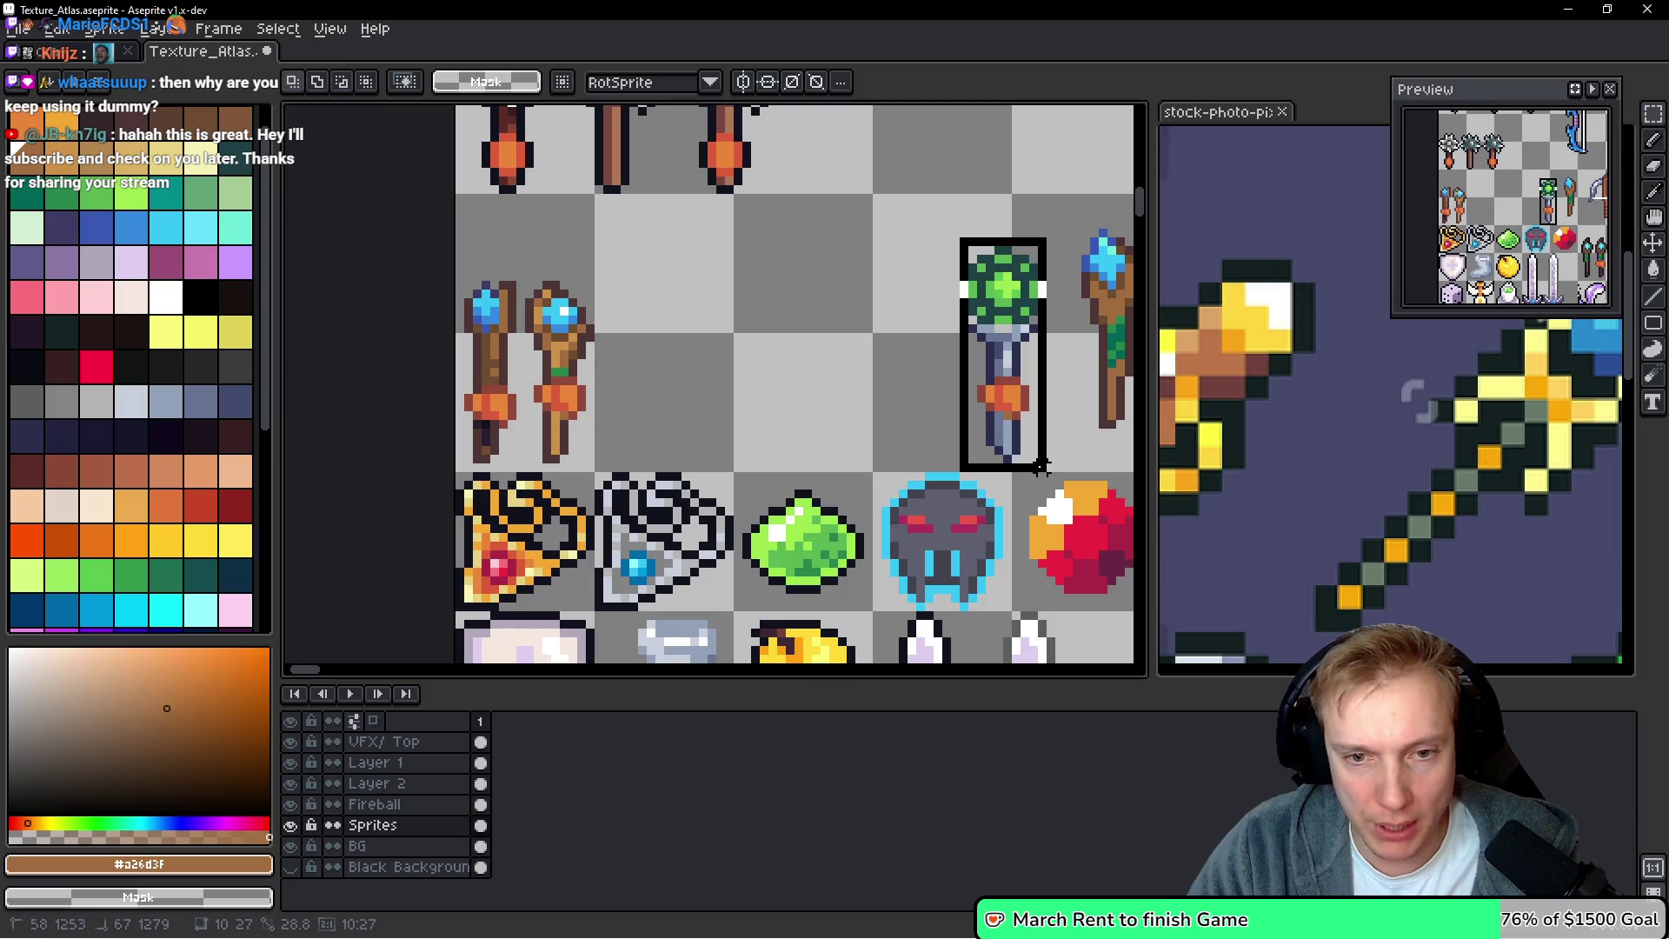
left_click_drag(1004, 378, 669, 379)
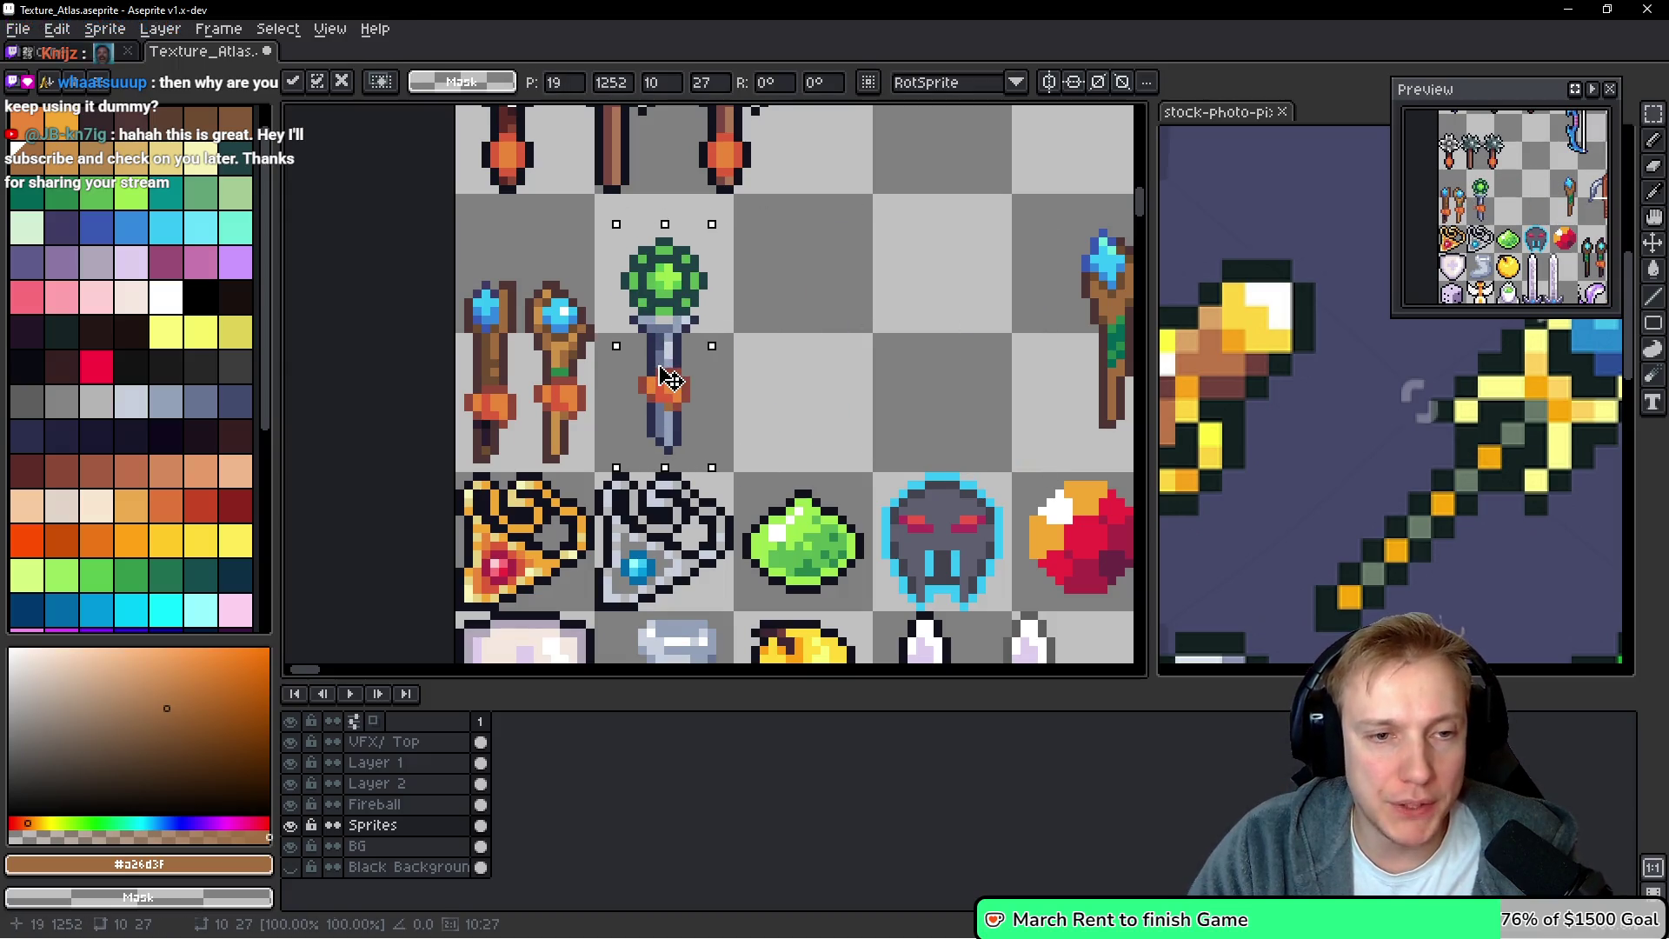
left_click(589, 258)
Place a duplicate of the green-orb wand one tile right at 32,1250
scroll(590, 258, "down", 1)
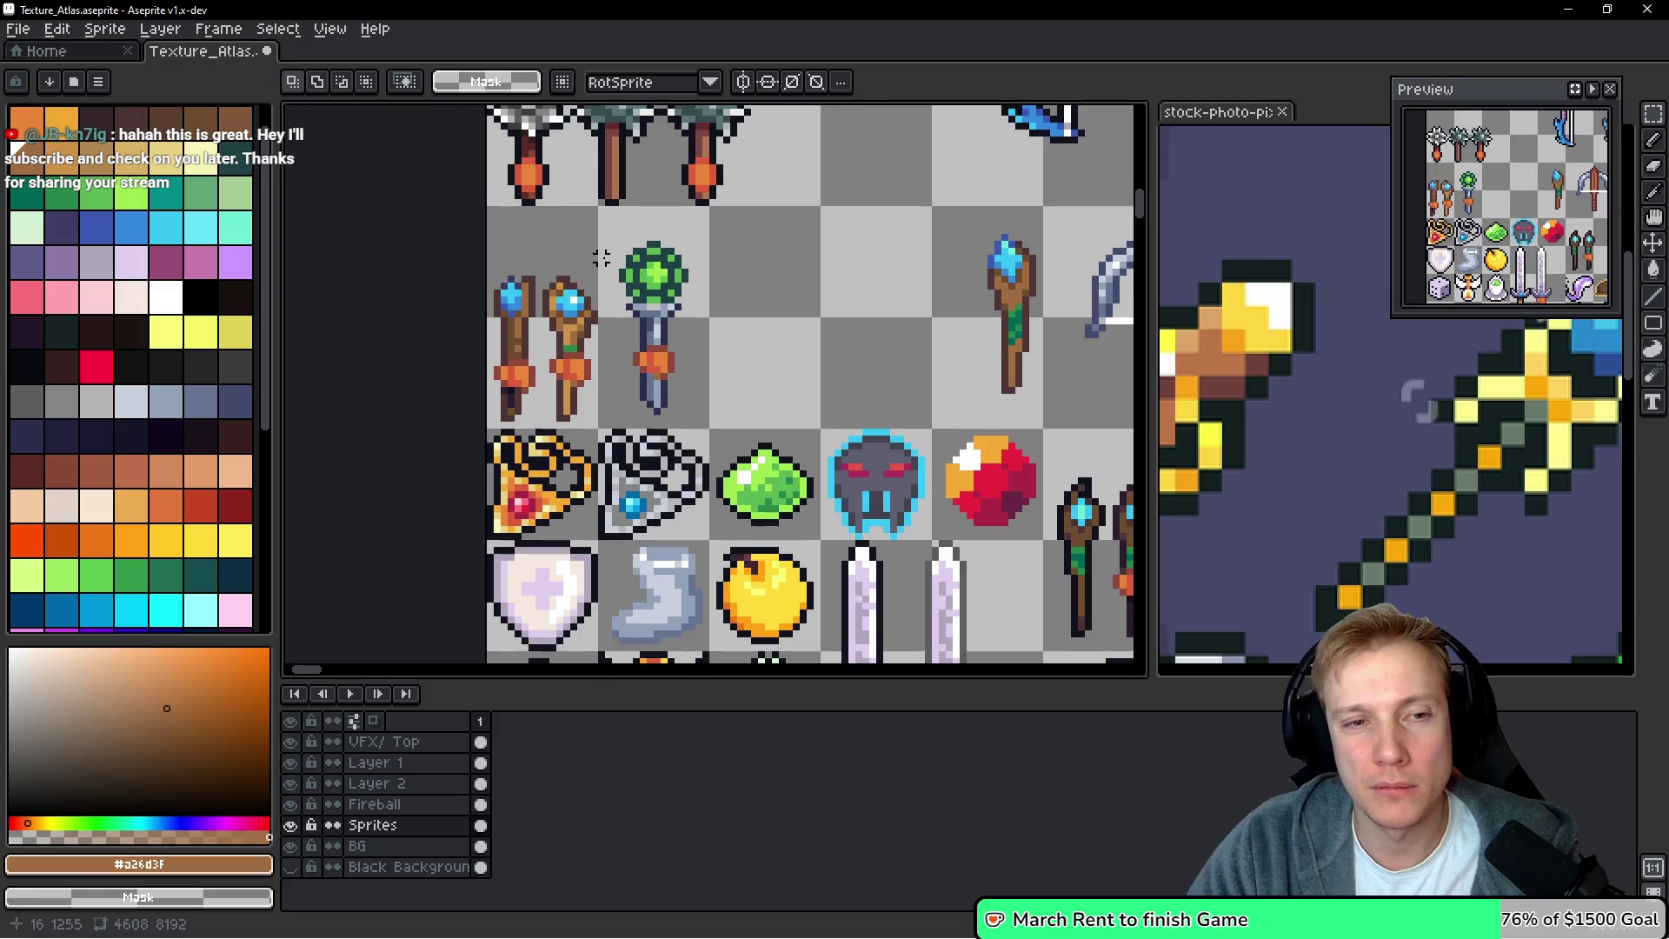
scroll(844, 283, "up", 3)
left_click_drag(844, 284, 737, 351)
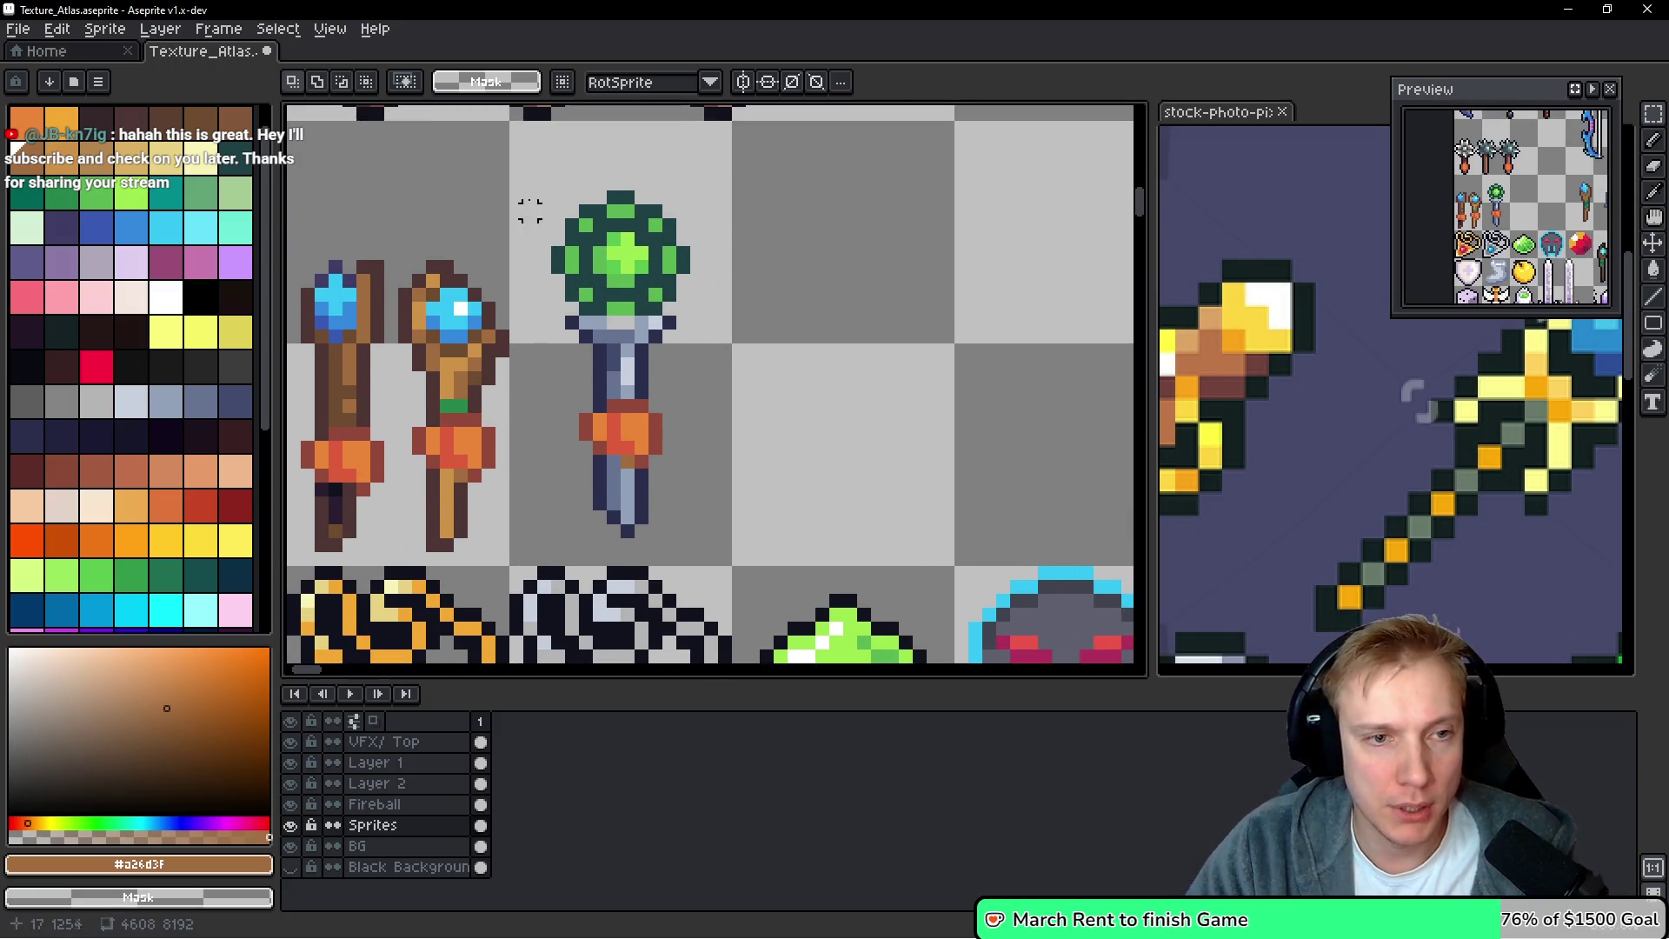
mouse_move(515, 155)
left_mouse_down()
mouse_move(729, 569)
mouse_move(883, 431)
mouse_move(883, 406)
mouse_move(883, 421)
left_mouse_up()
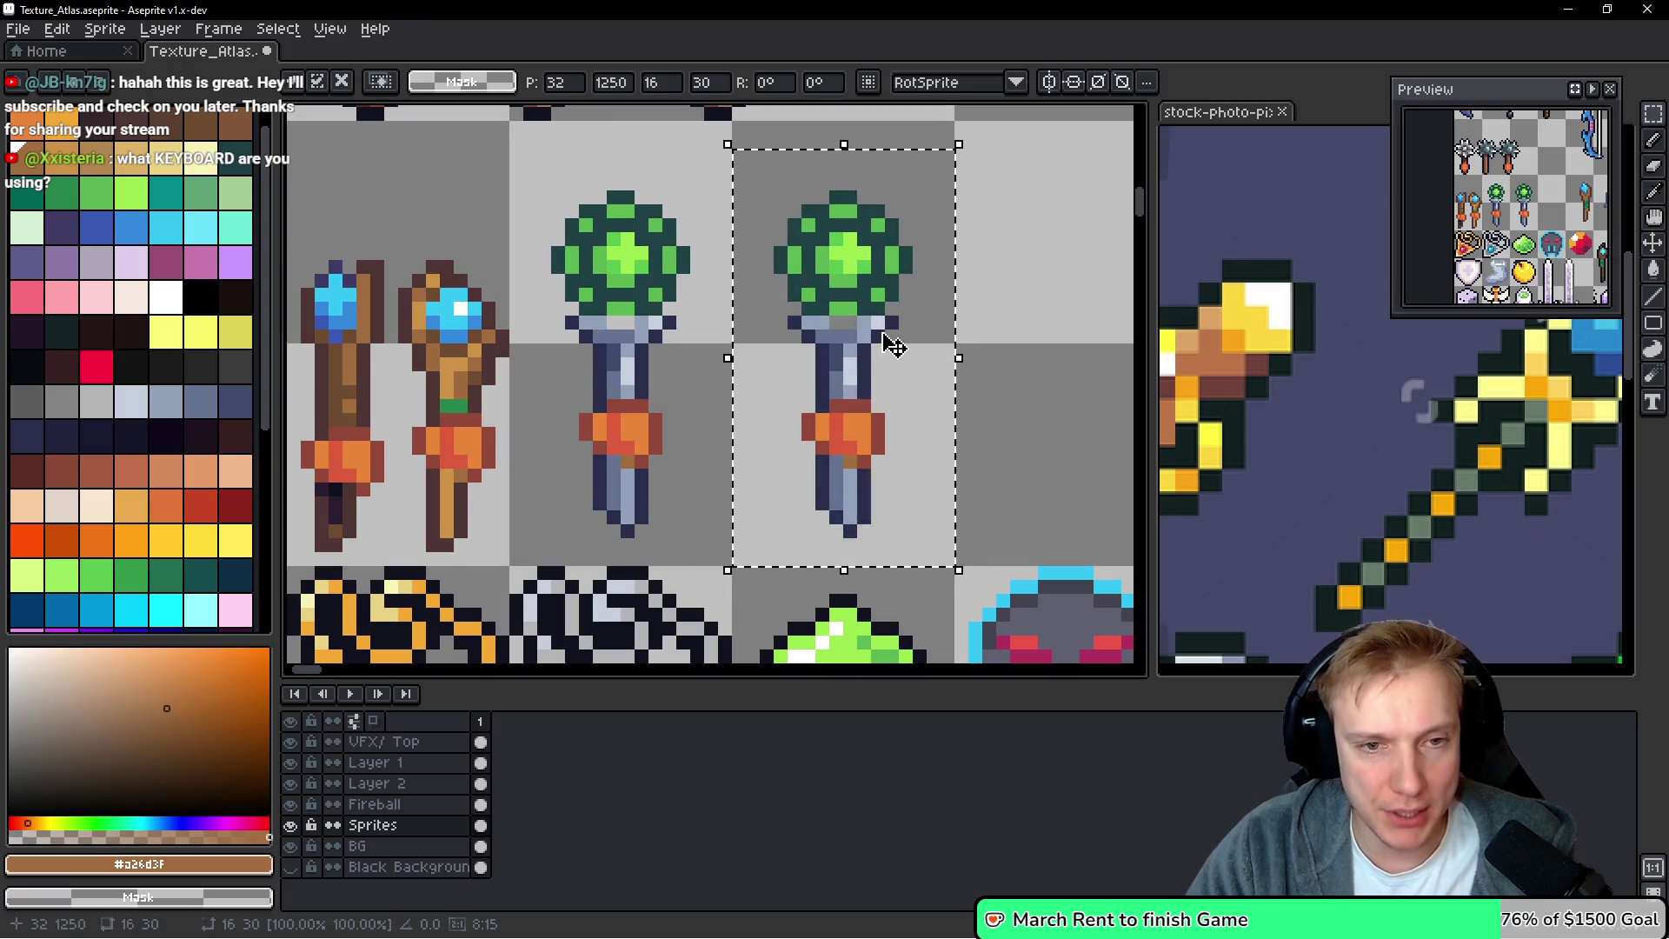
scroll(902, 280, "up", 2)
scroll(893, 231, "up", 1)
Erase all of the copied wand's dark outline pixels with a non-contiguous bucket fill
key("i")
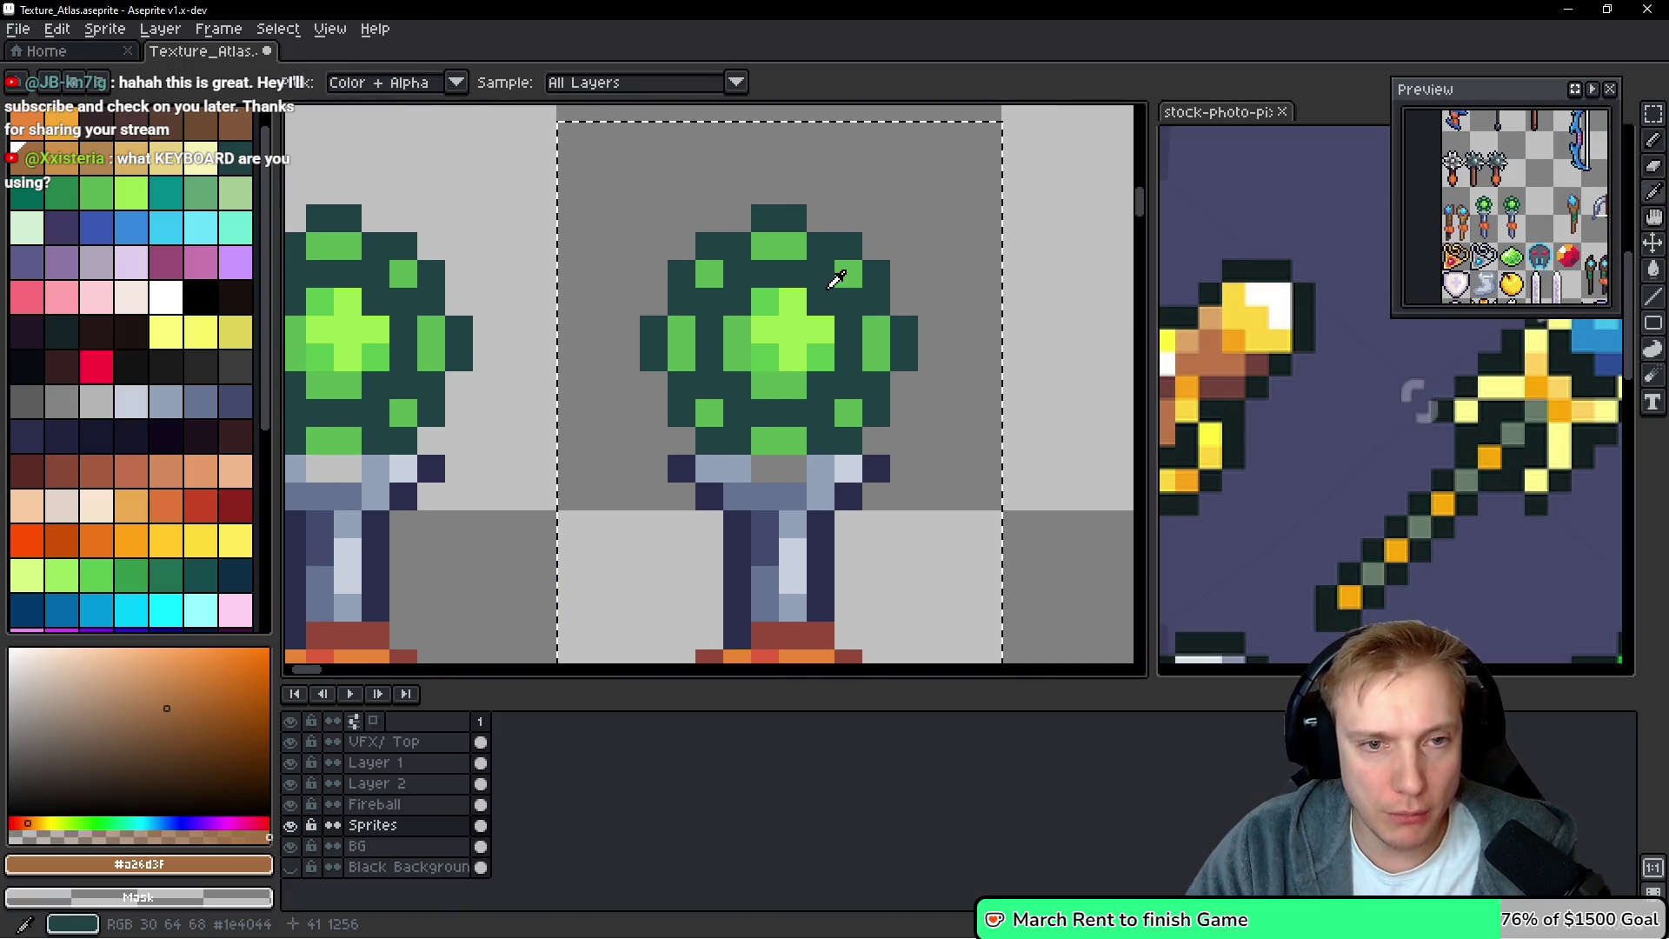
key("b")
scroll(827, 289, "down", 1)
key("g")
right_click(822, 296)
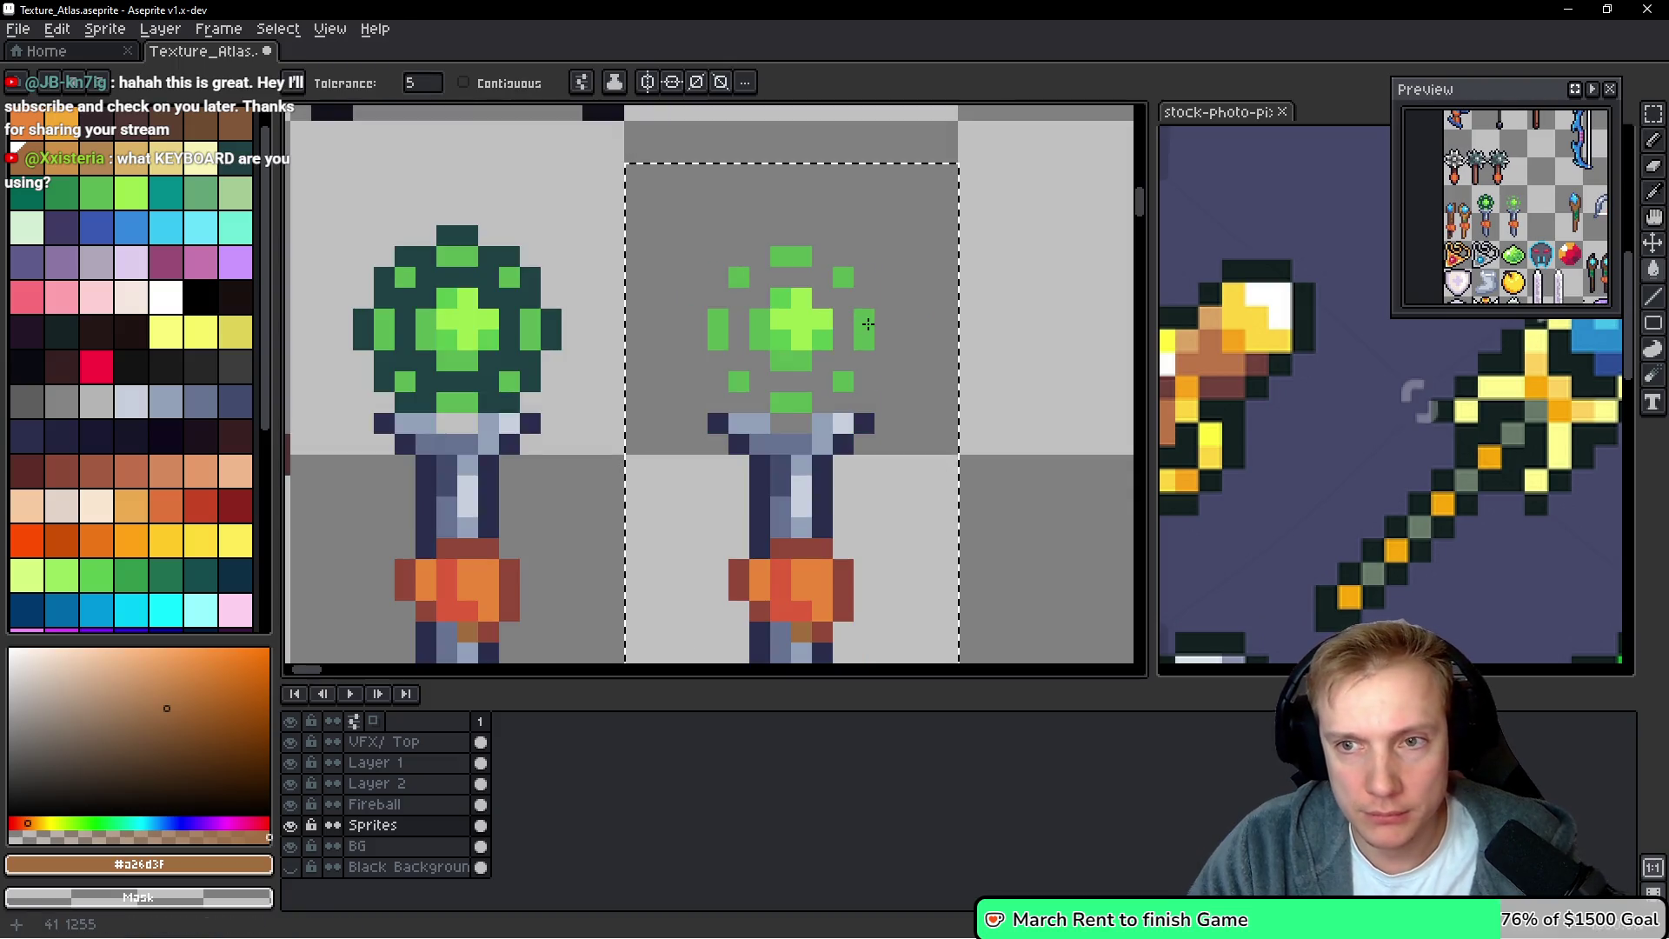
Reshape the orb into a soft lime-green blob, trimming edge pixels and repainting in #5ab552
key("b")
right_click(843, 276)
right_click(864, 330)
right_click(843, 381)
right_click(790, 398)
right_click(788, 255)
right_click(718, 330)
left_click(758, 344, "alt")
left_click(740, 337)
mouse_move(744, 327)
left_mouse_down()
mouse_move(765, 276)
mouse_move(804, 275)
mouse_move(847, 361)
mouse_move(782, 382)
mouse_move(813, 380)
left_mouse_up()
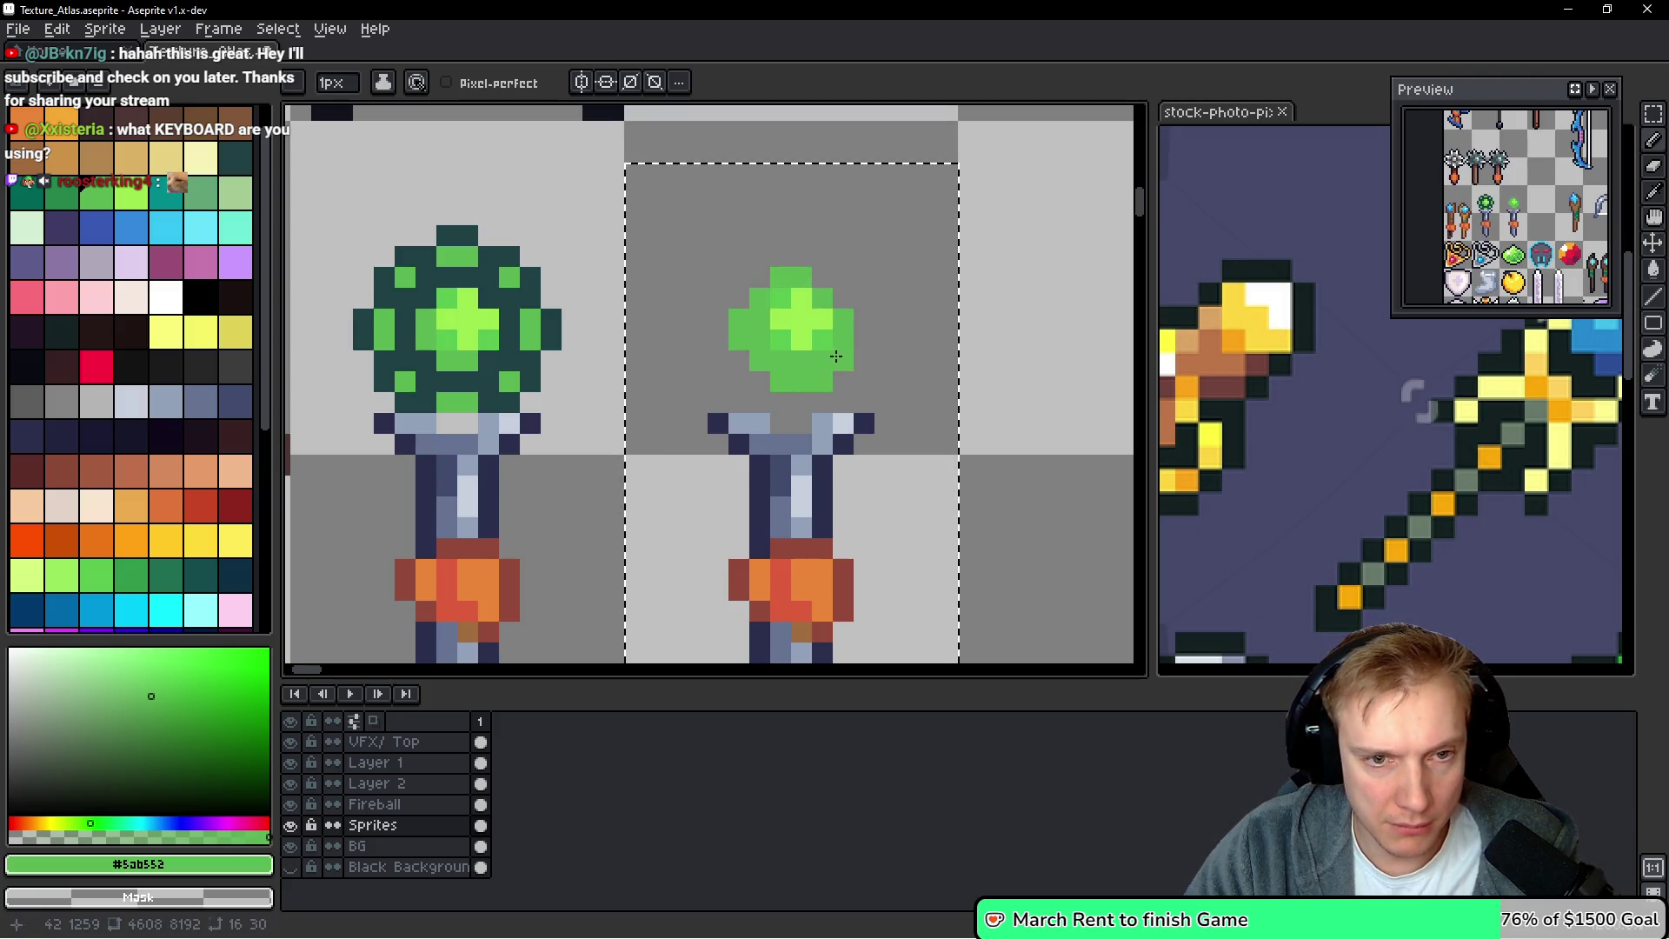
Erase the remaining navy outline pixels and recolour the lightest shaft pixels blue-grey #657392
scroll(883, 367, "down", 4)
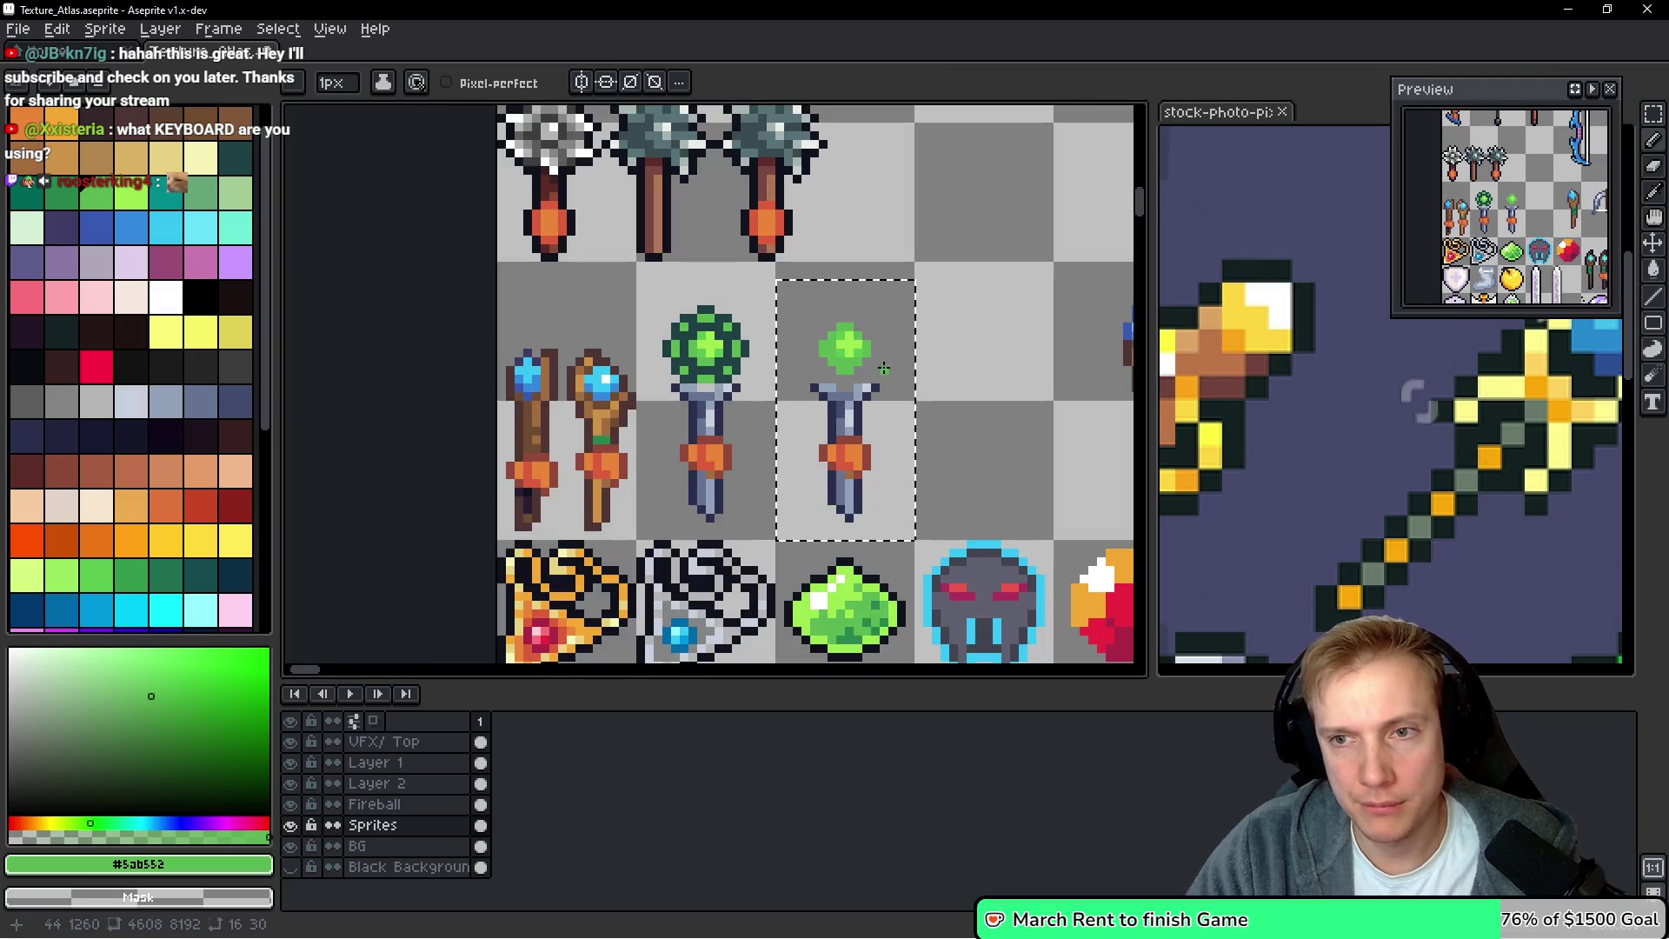
scroll(883, 367, "up", 3)
scroll(774, 447, "down", 3)
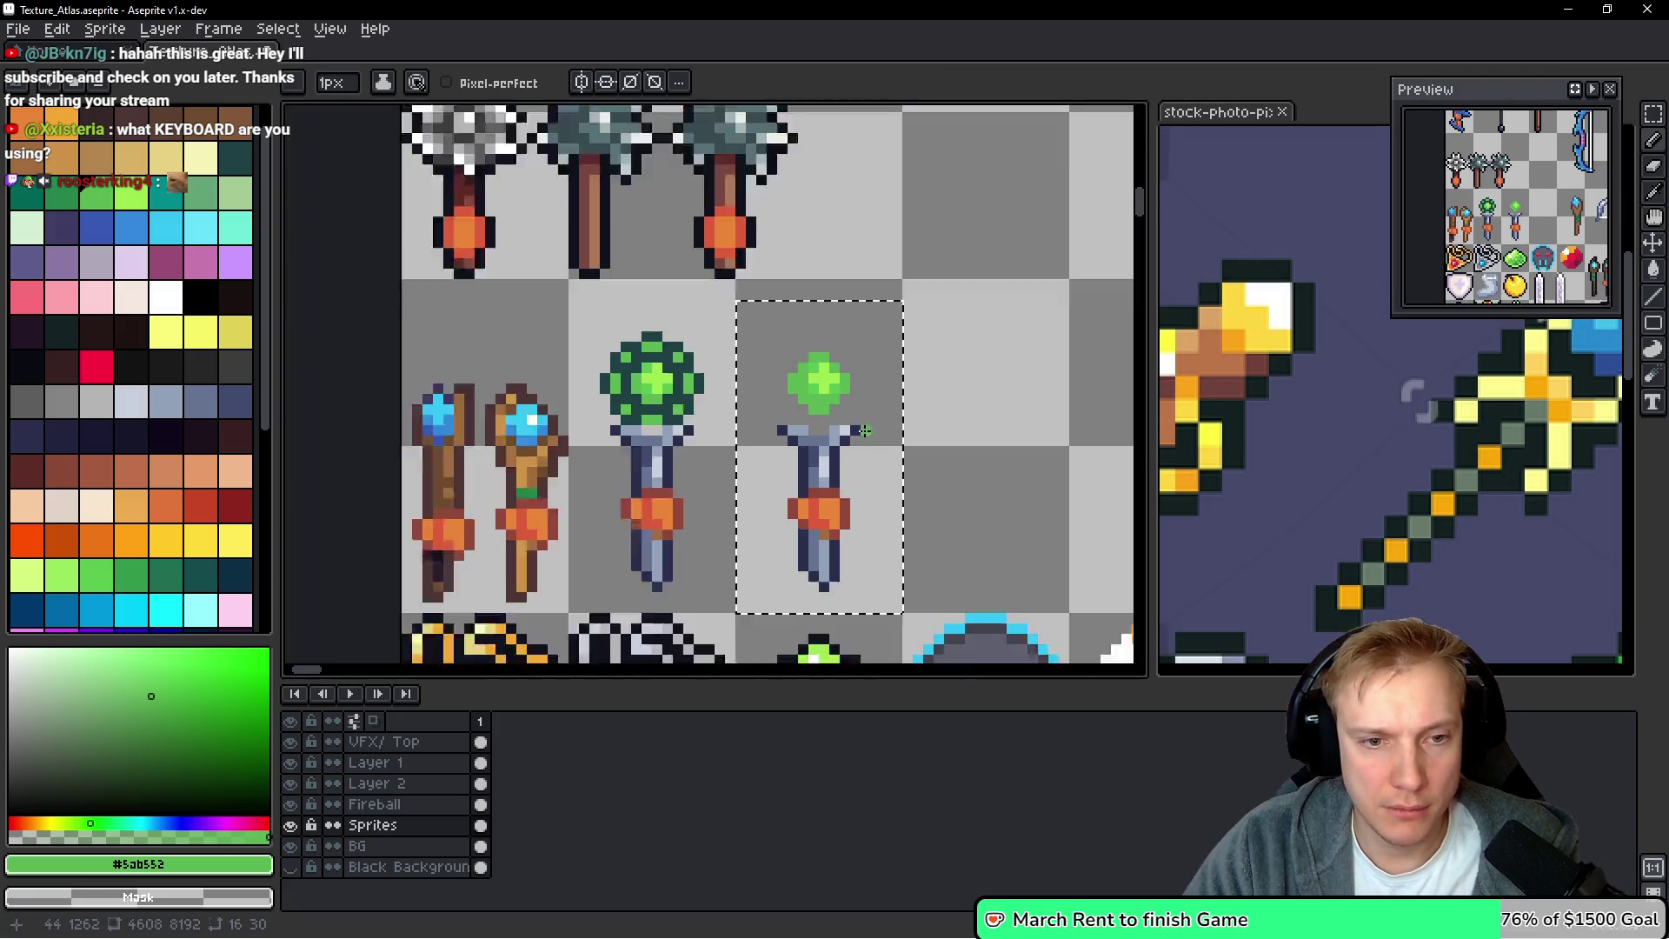
scroll(773, 451, "up", 3)
key("alt")
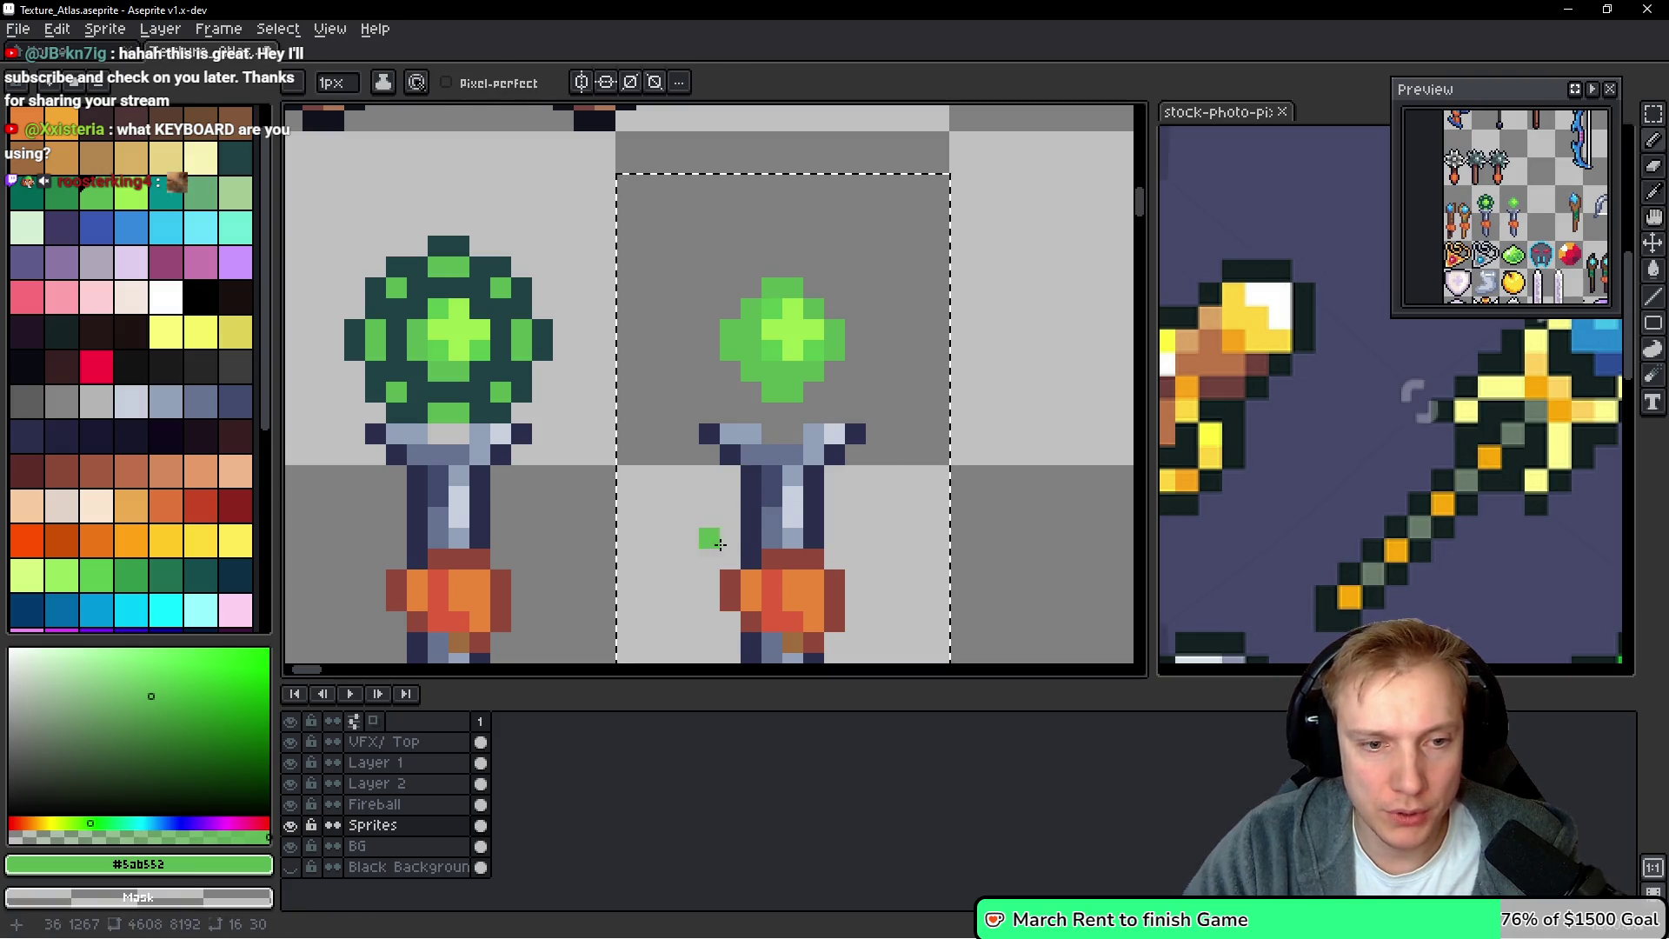
key("g")
right_click(813, 507)
scroll(812, 506, "down", 3)
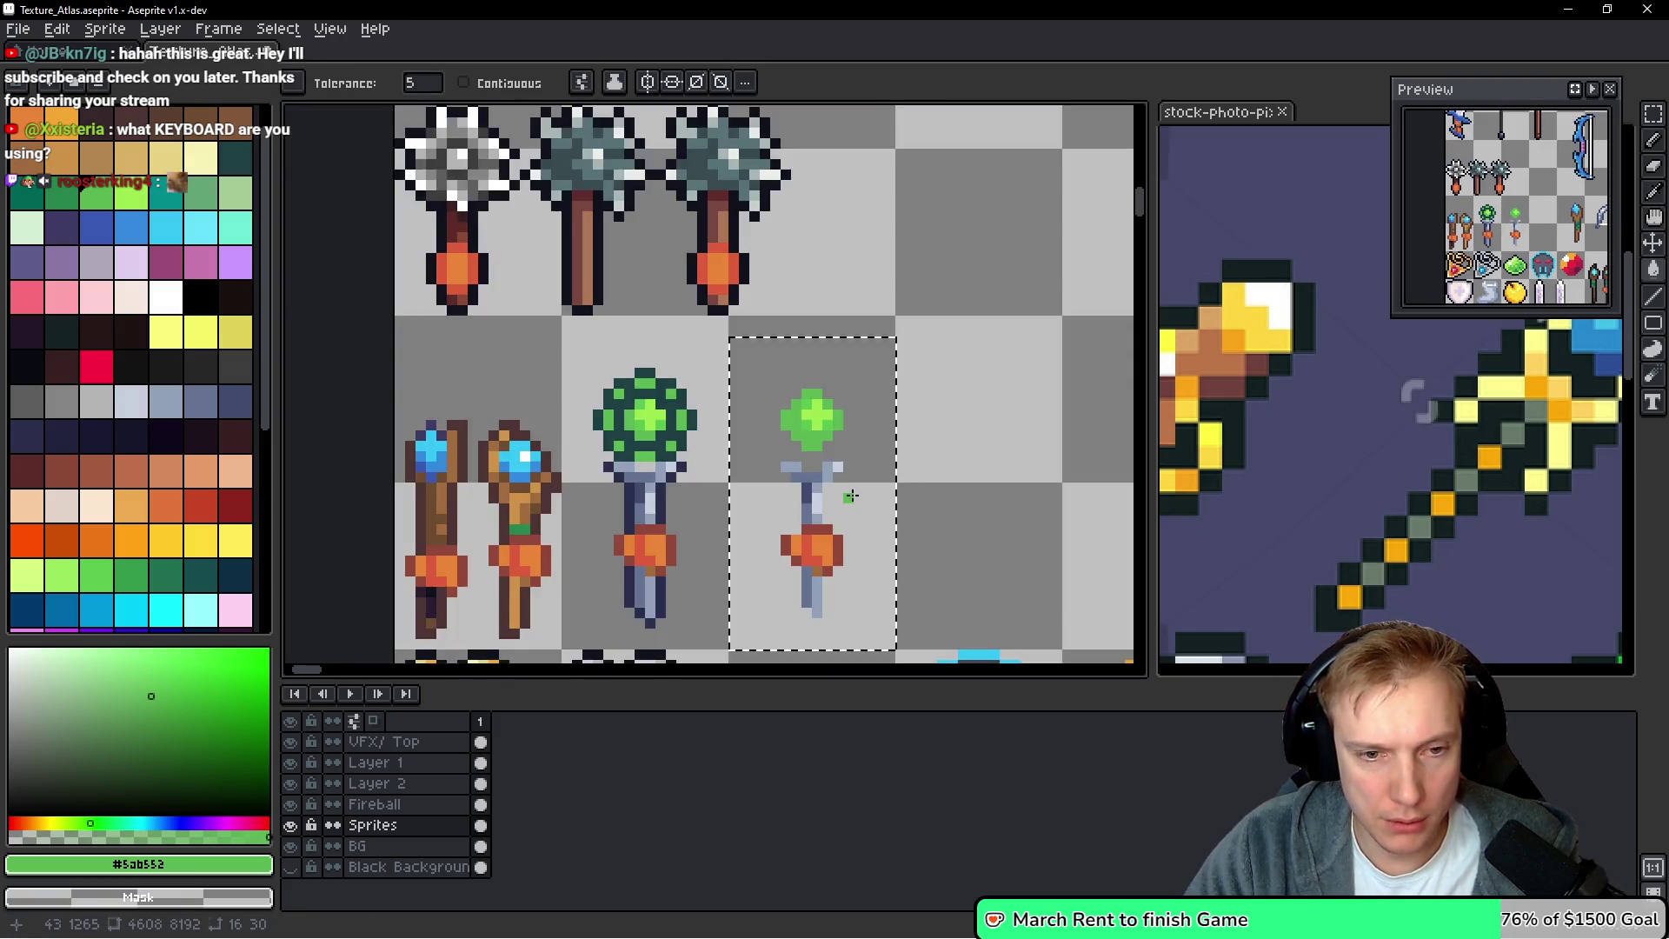
scroll(808, 509, "up", 3)
left_click(771, 530, "alt")
left_click(764, 528)
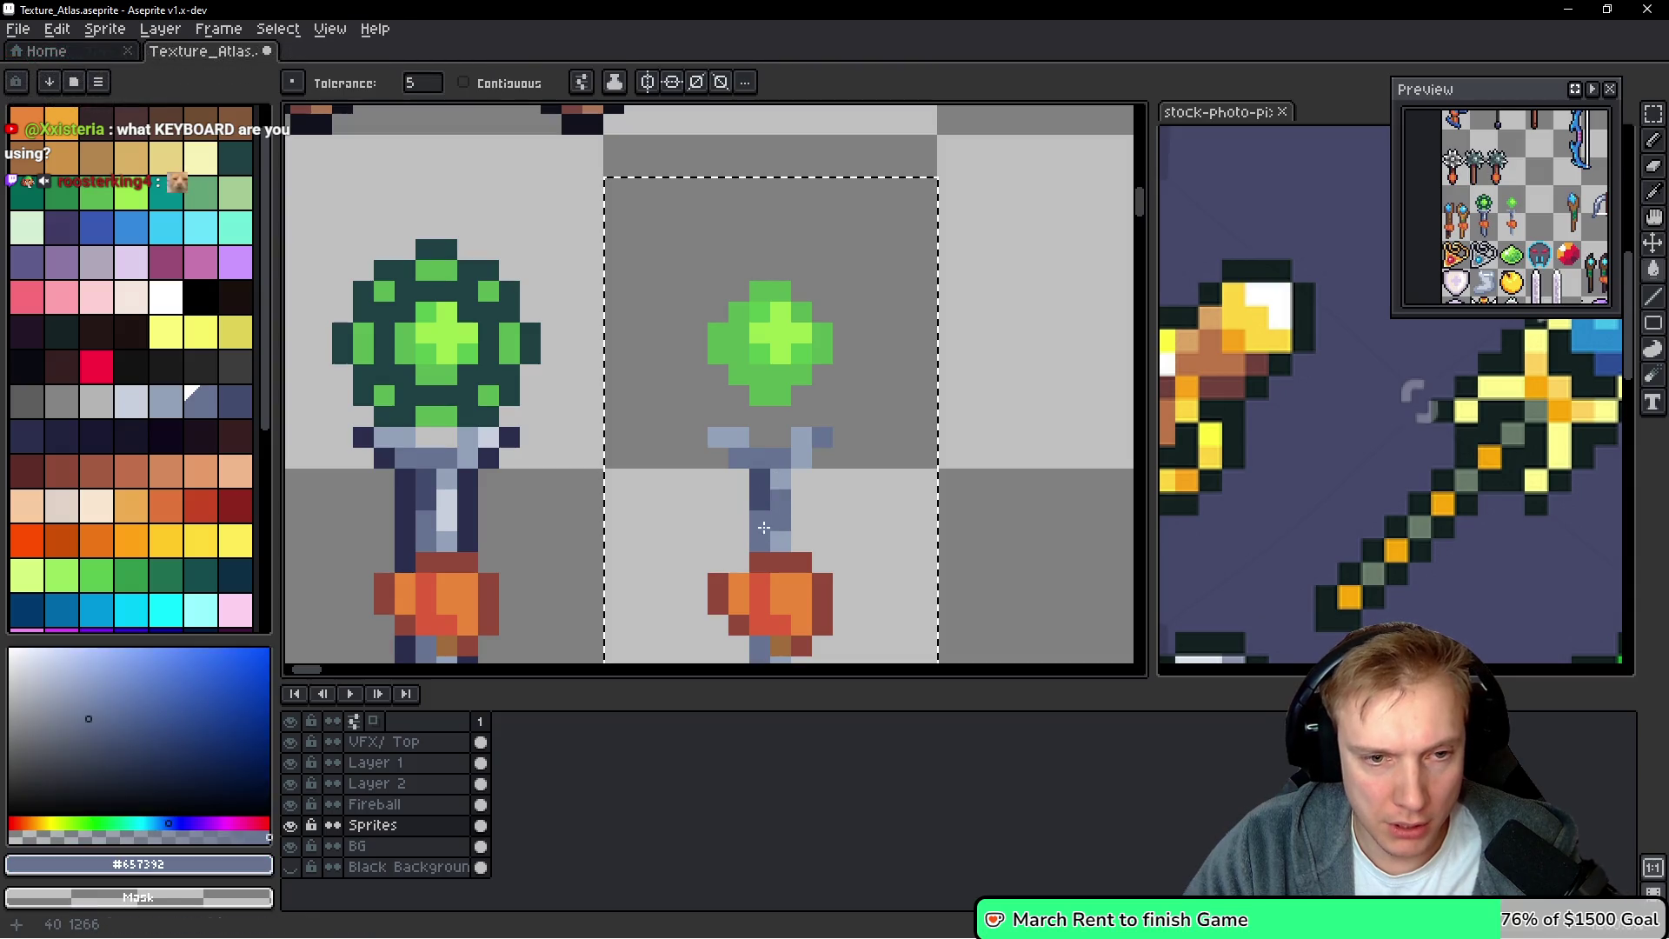
Pencil the copied wand's shaft, both prongs and the gaps between them in solid blue-grey #657392
key("b")
mouse_move(779, 540)
left_mouse_down()
mouse_move(771, 488)
mouse_move(759, 498)
mouse_move(826, 440)
mouse_move(841, 397)
mouse_move(843, 437)
mouse_move(822, 456)
mouse_move(694, 402)
left_mouse_up()
left_click(738, 437)
left_click(779, 439)
left_click(801, 479)
left_click(743, 478)
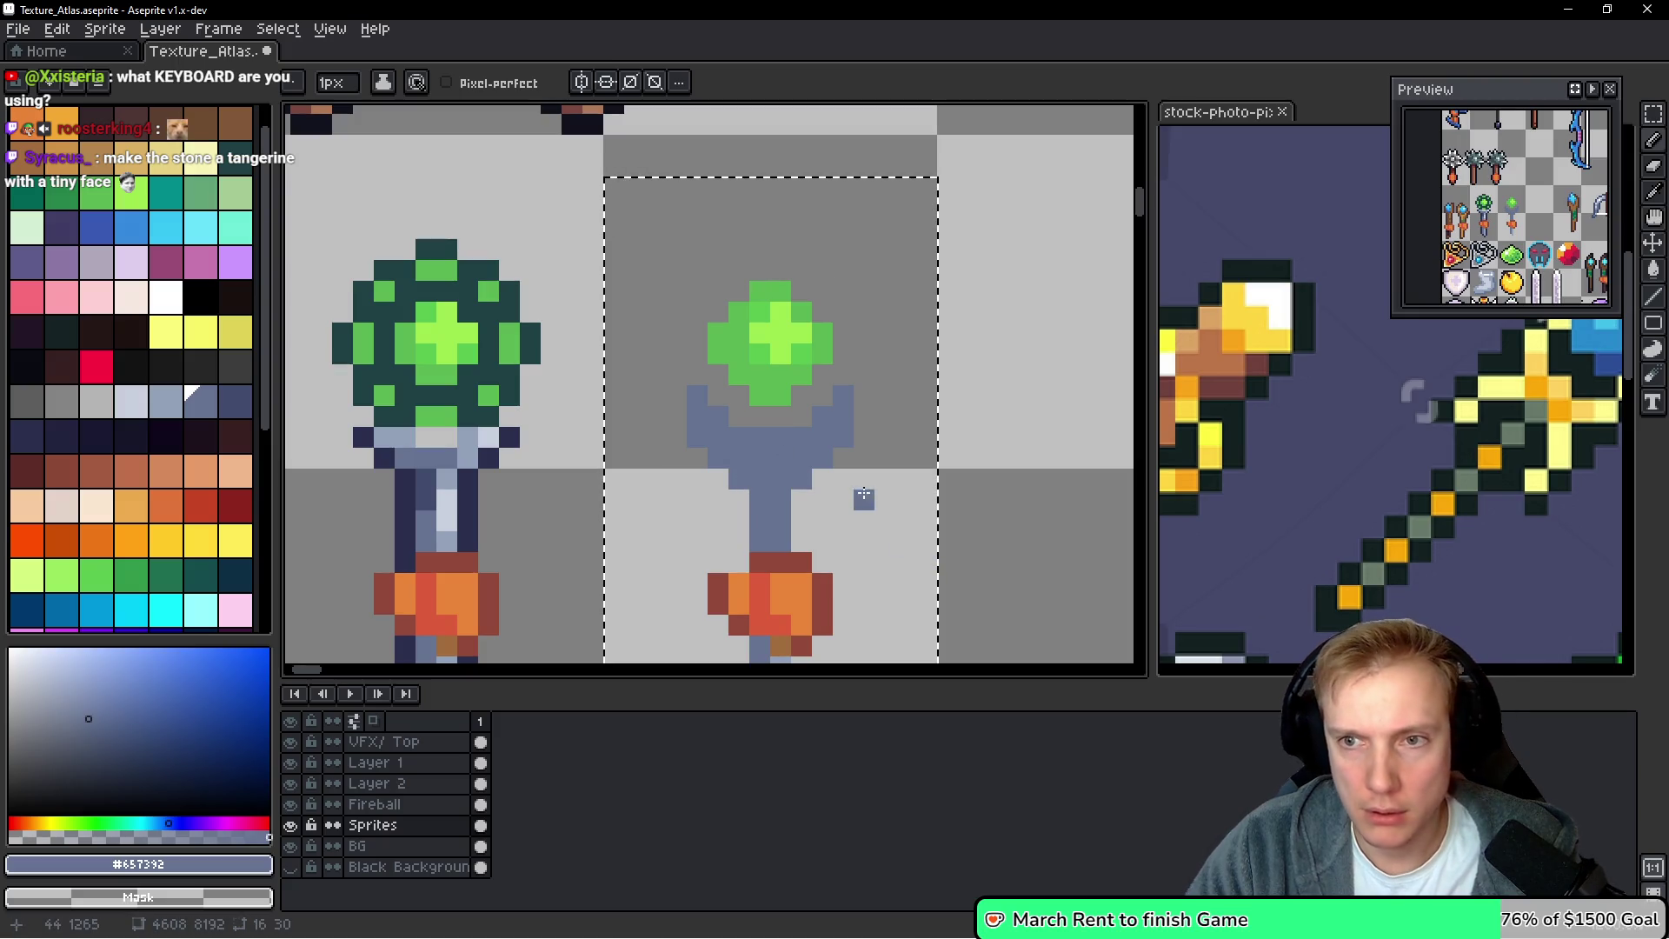
scroll(904, 473, "down", 3)
scroll(843, 489, "up", 3)
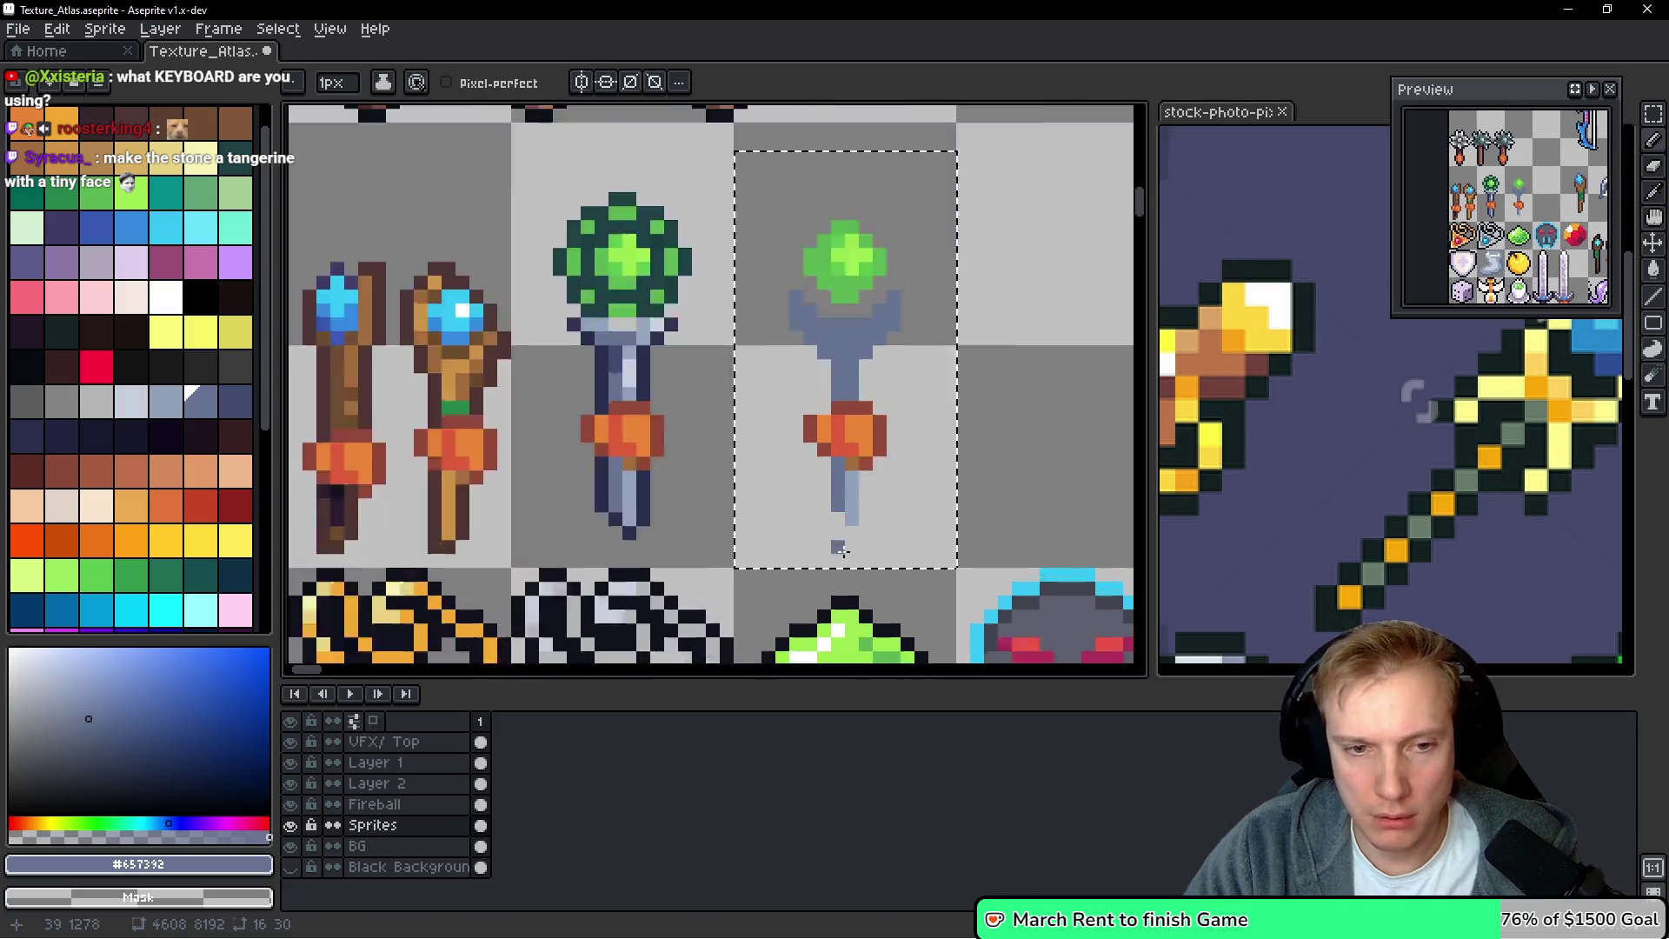
left_click_drag(854, 504, 852, 428)
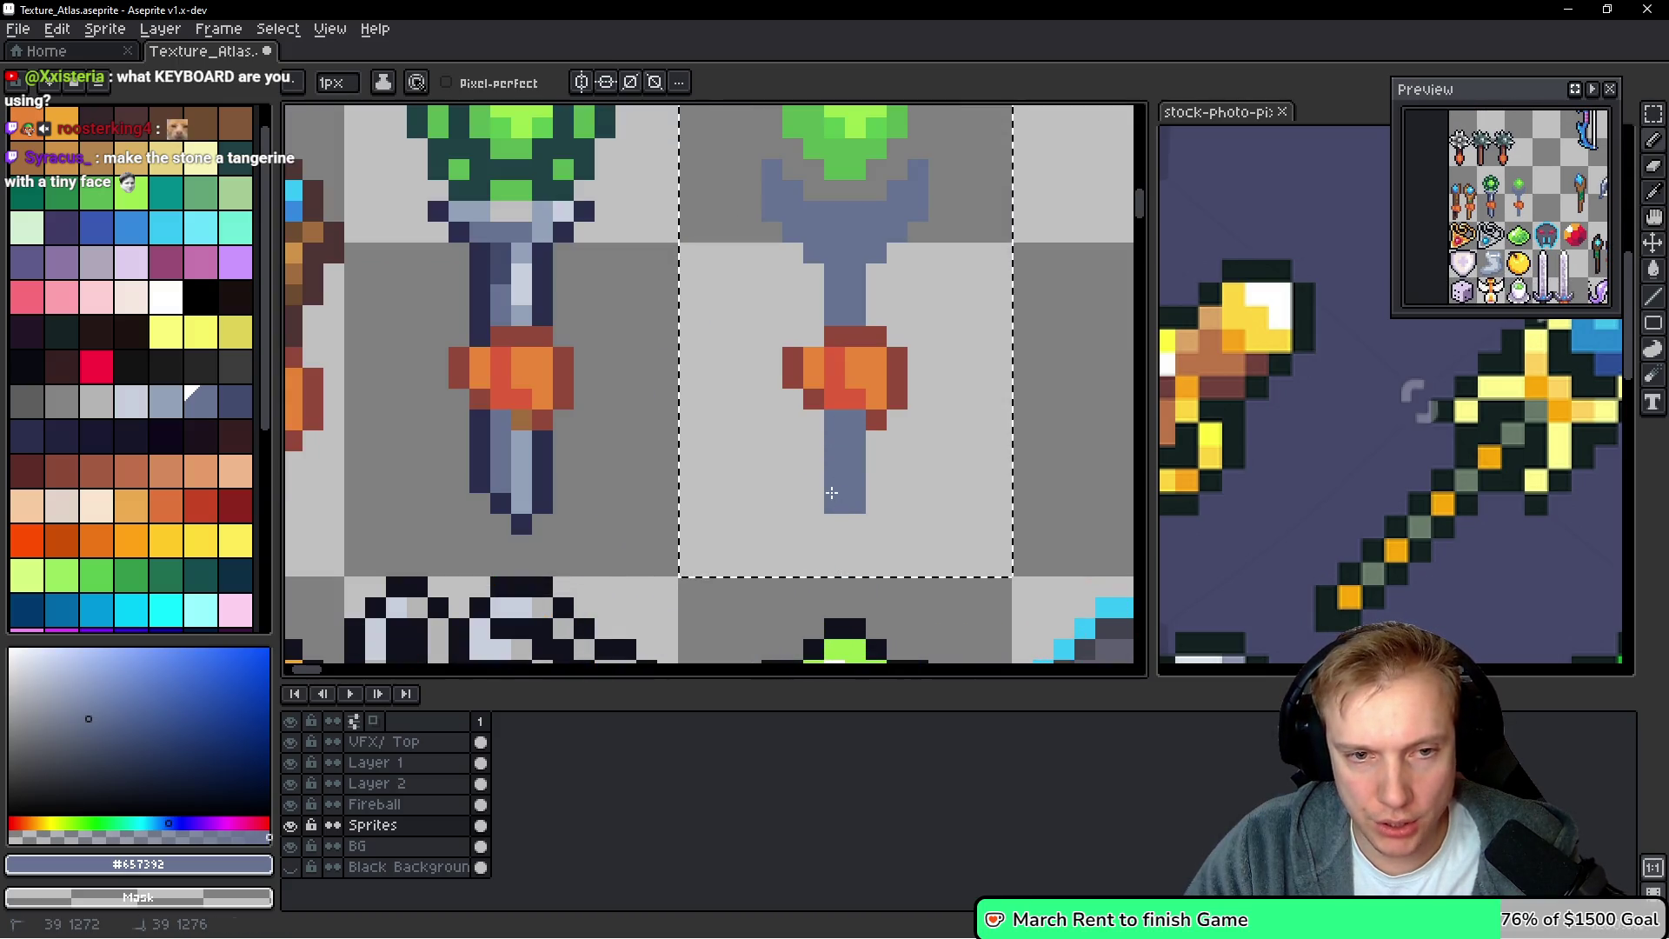
scroll(943, 440, "down", 2)
scroll(922, 435, "up", 4)
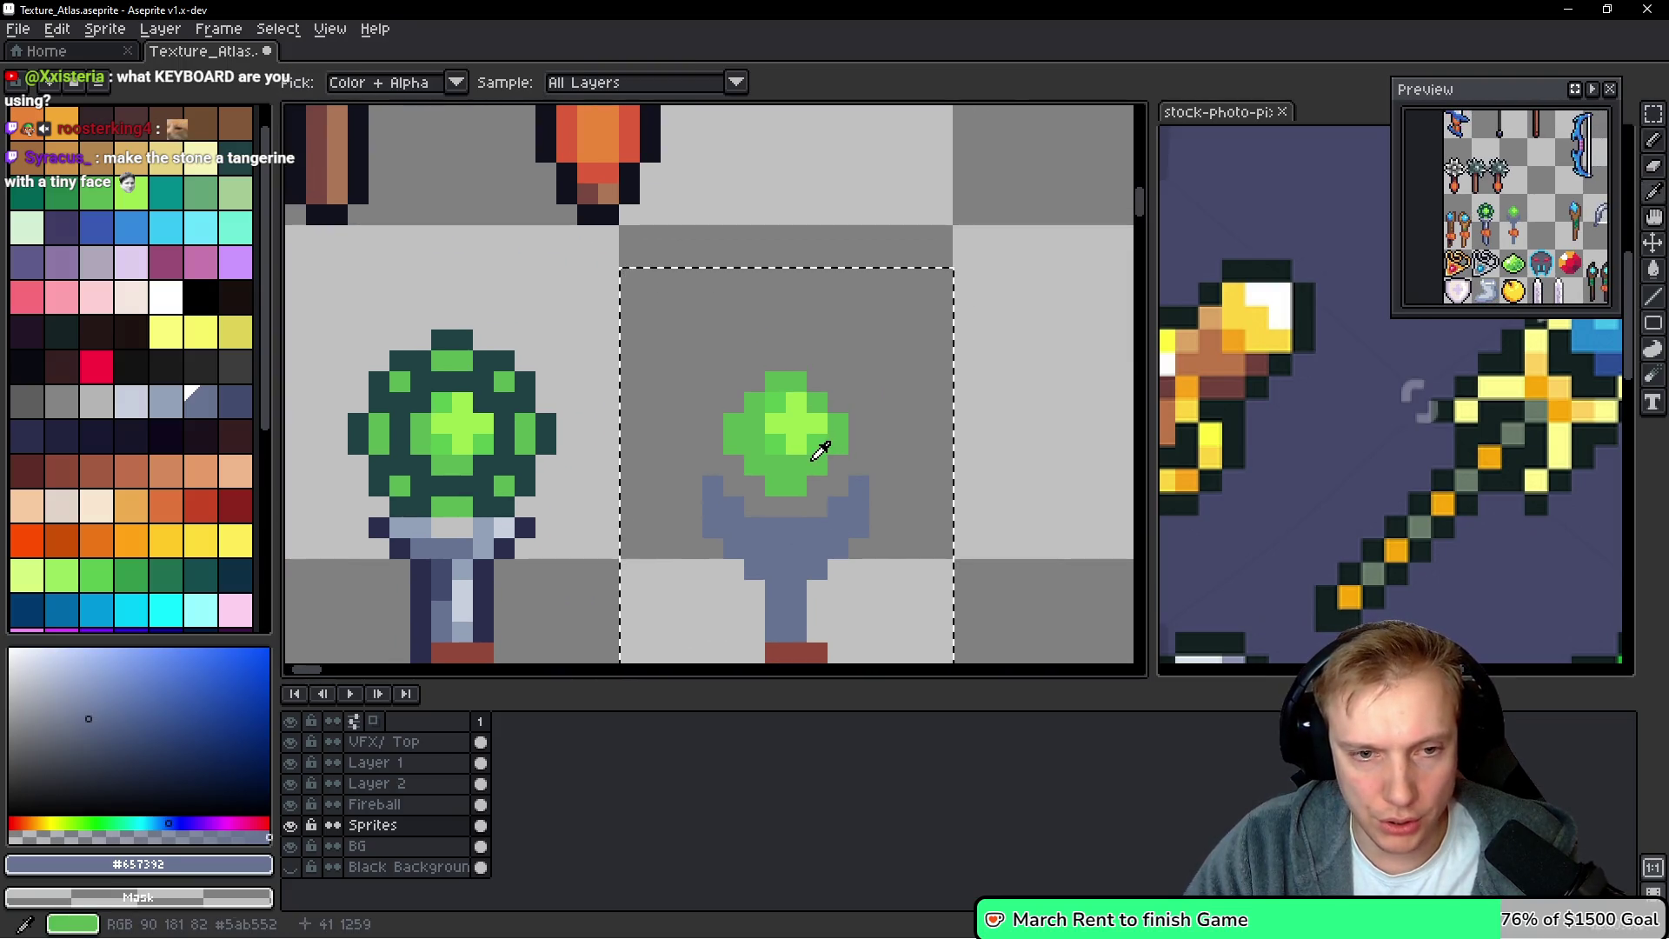
Pencil a green hook of glow pixels above-right of the orb
left_click(811, 440, "alt")
left_click_drag(859, 340, 857, 321)
left_click(838, 319)
left_click(860, 361)
left_click(837, 340)
left_click(817, 319)
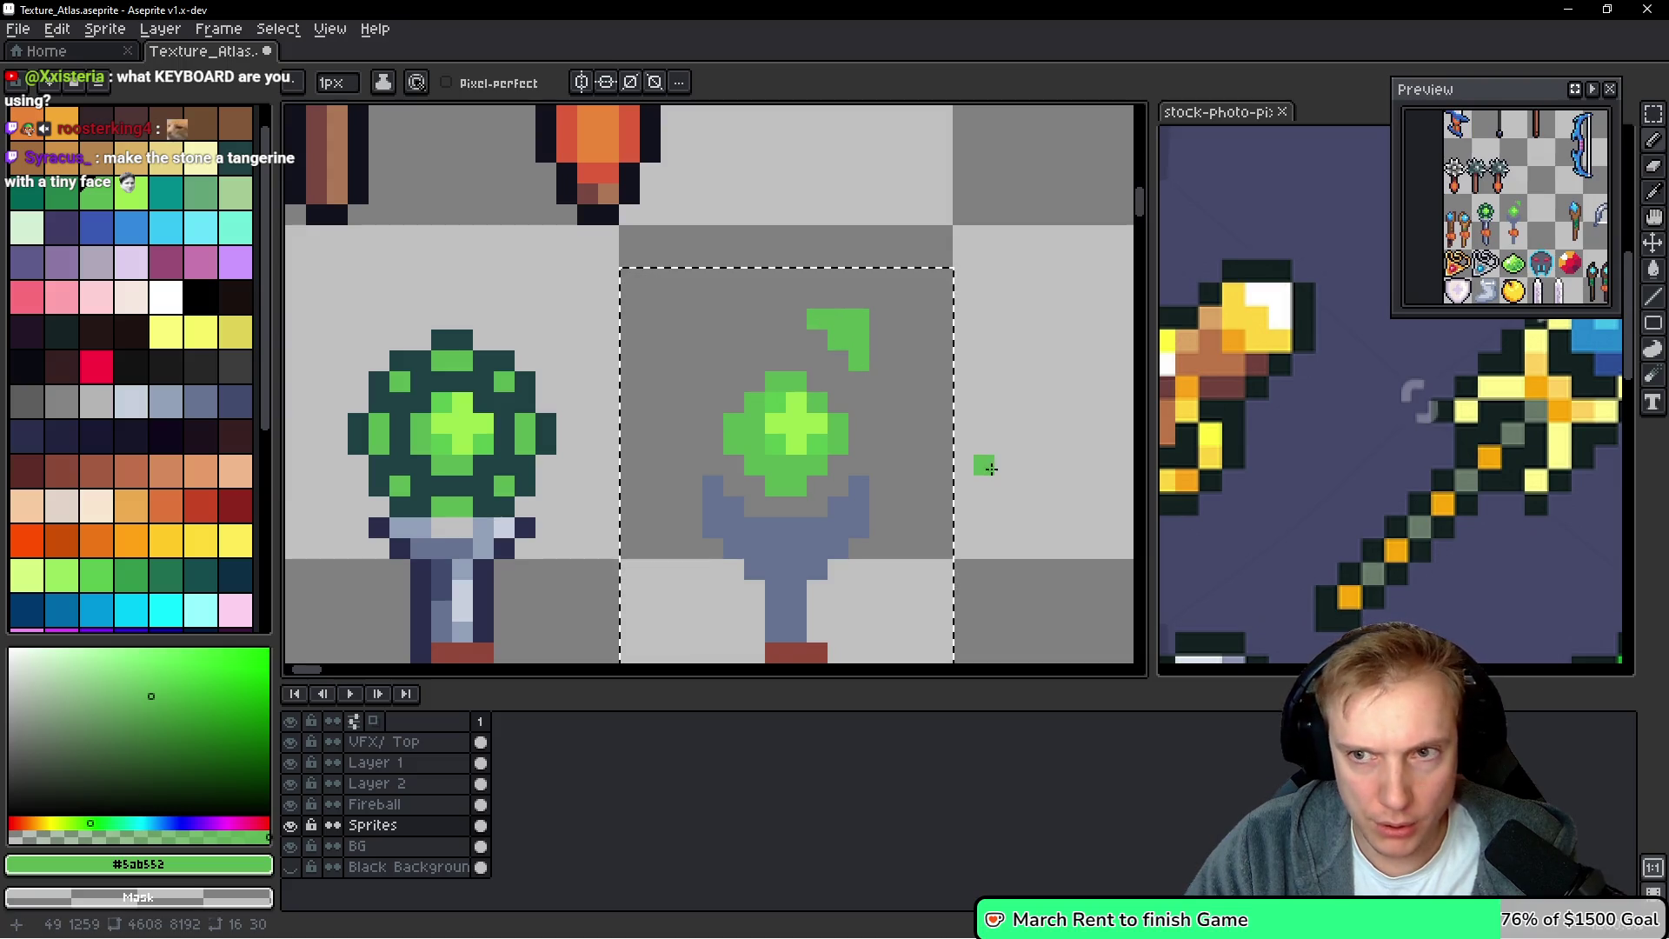
right_click(862, 319)
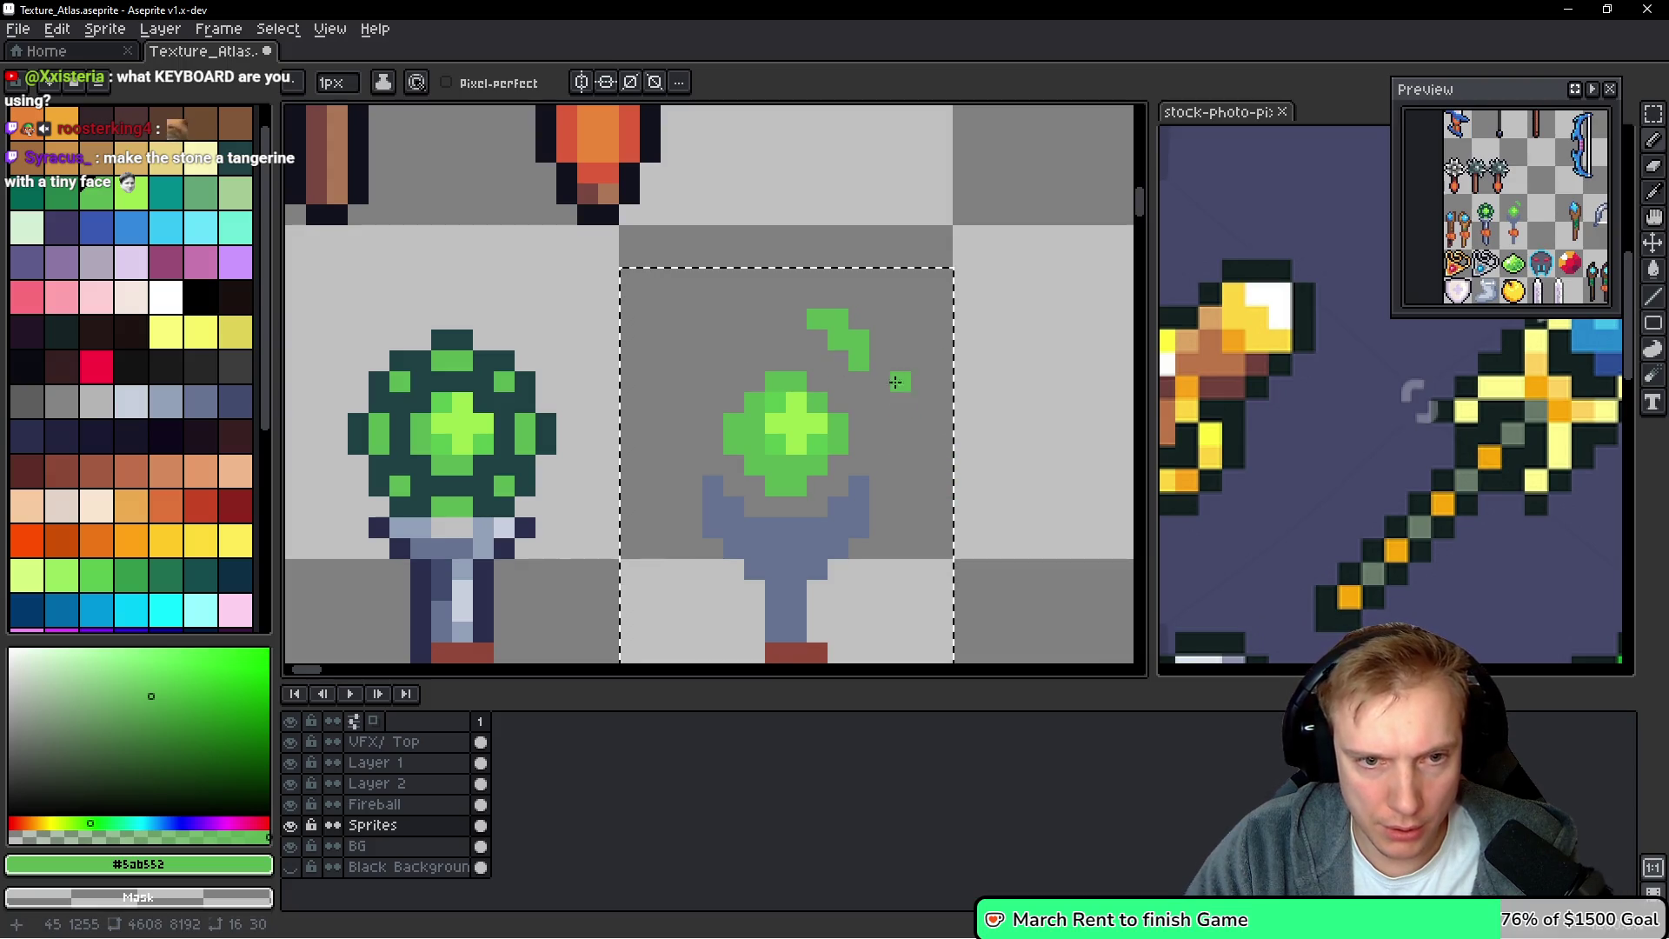
Copy the green hook, paste it, and flip it horizontally for the orb's left side
key("ctrl+d")
key("m")
mouse_move(781, 284)
left_mouse_down()
mouse_move(915, 376)
mouse_move(878, 330)
mouse_move(859, 402)
mouse_move(794, 346)
mouse_move(709, 350)
mouse_move(728, 371)
left_mouse_up()
key("b")
key("ctrl+z")
key("ctrl+c")
key("ctrl+v")
key("shift+h")
key("Return")
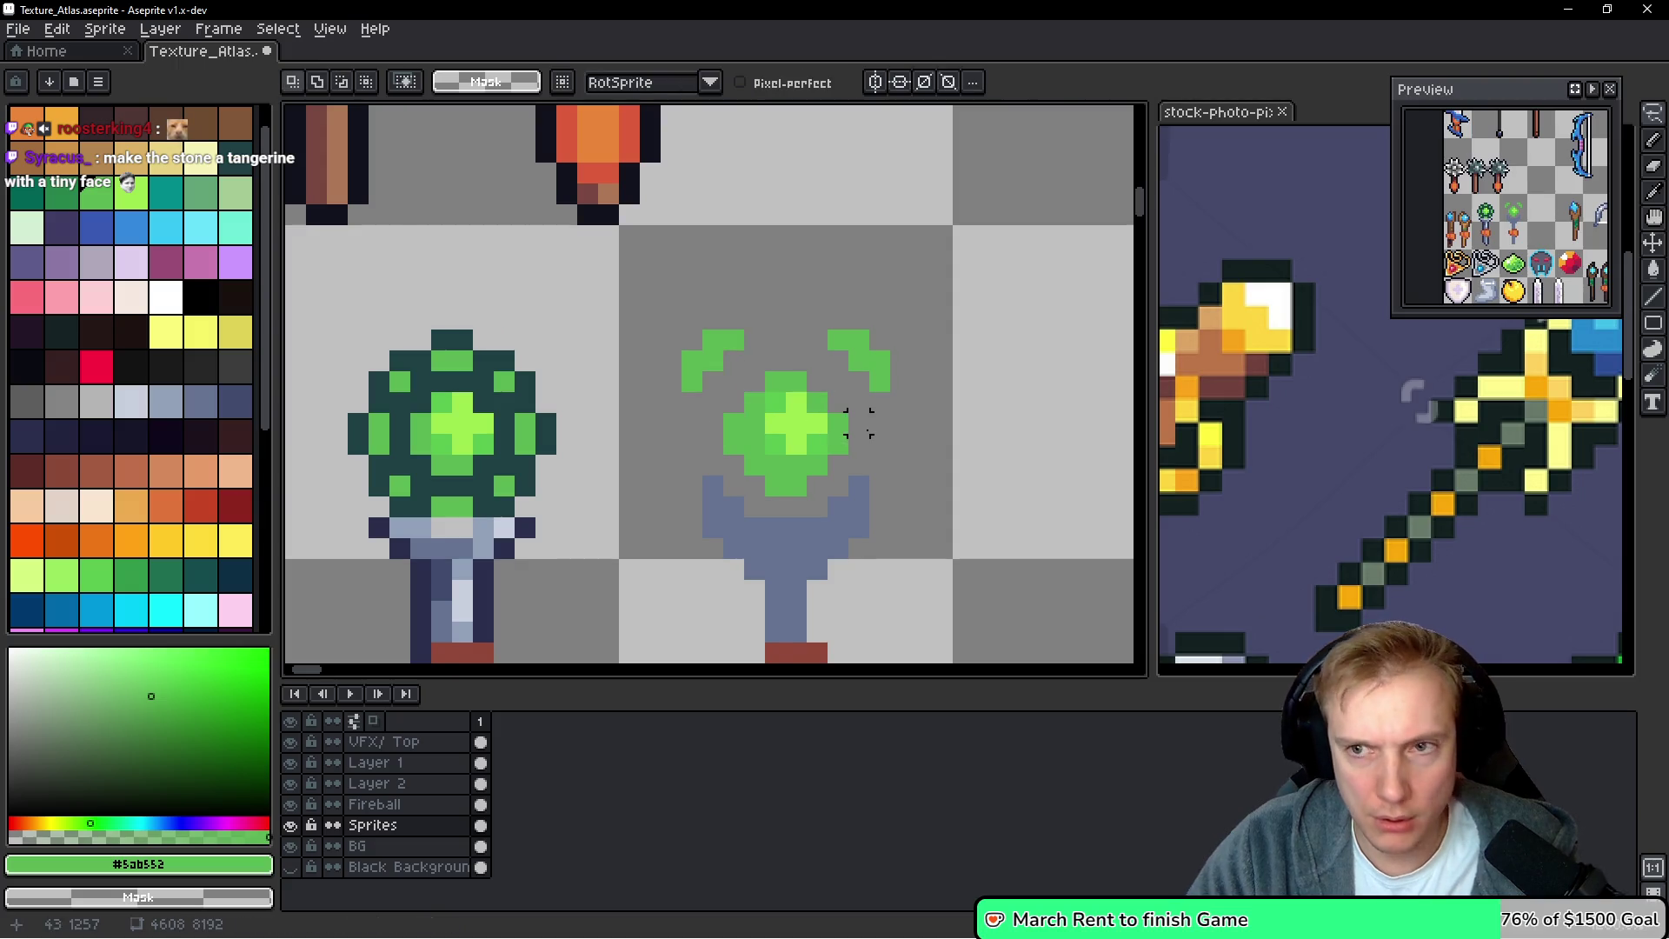
Add green halo pixels at the top and on both sides of the orb
key("b")
left_click(778, 320)
left_click(796, 320)
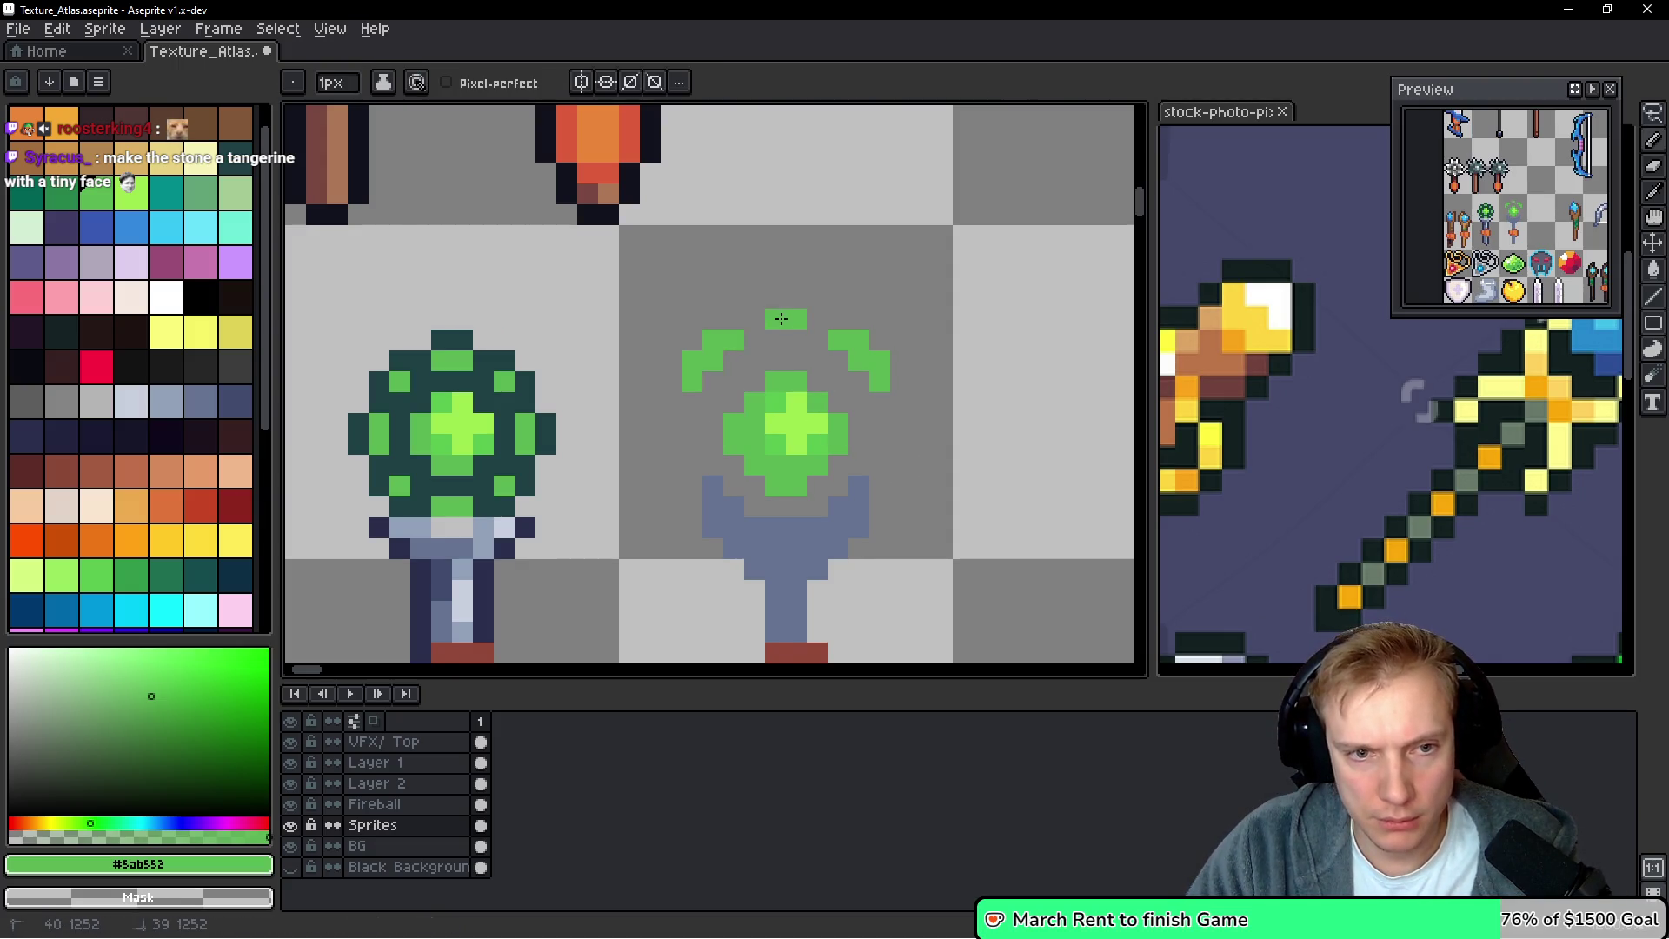
left_click(879, 443)
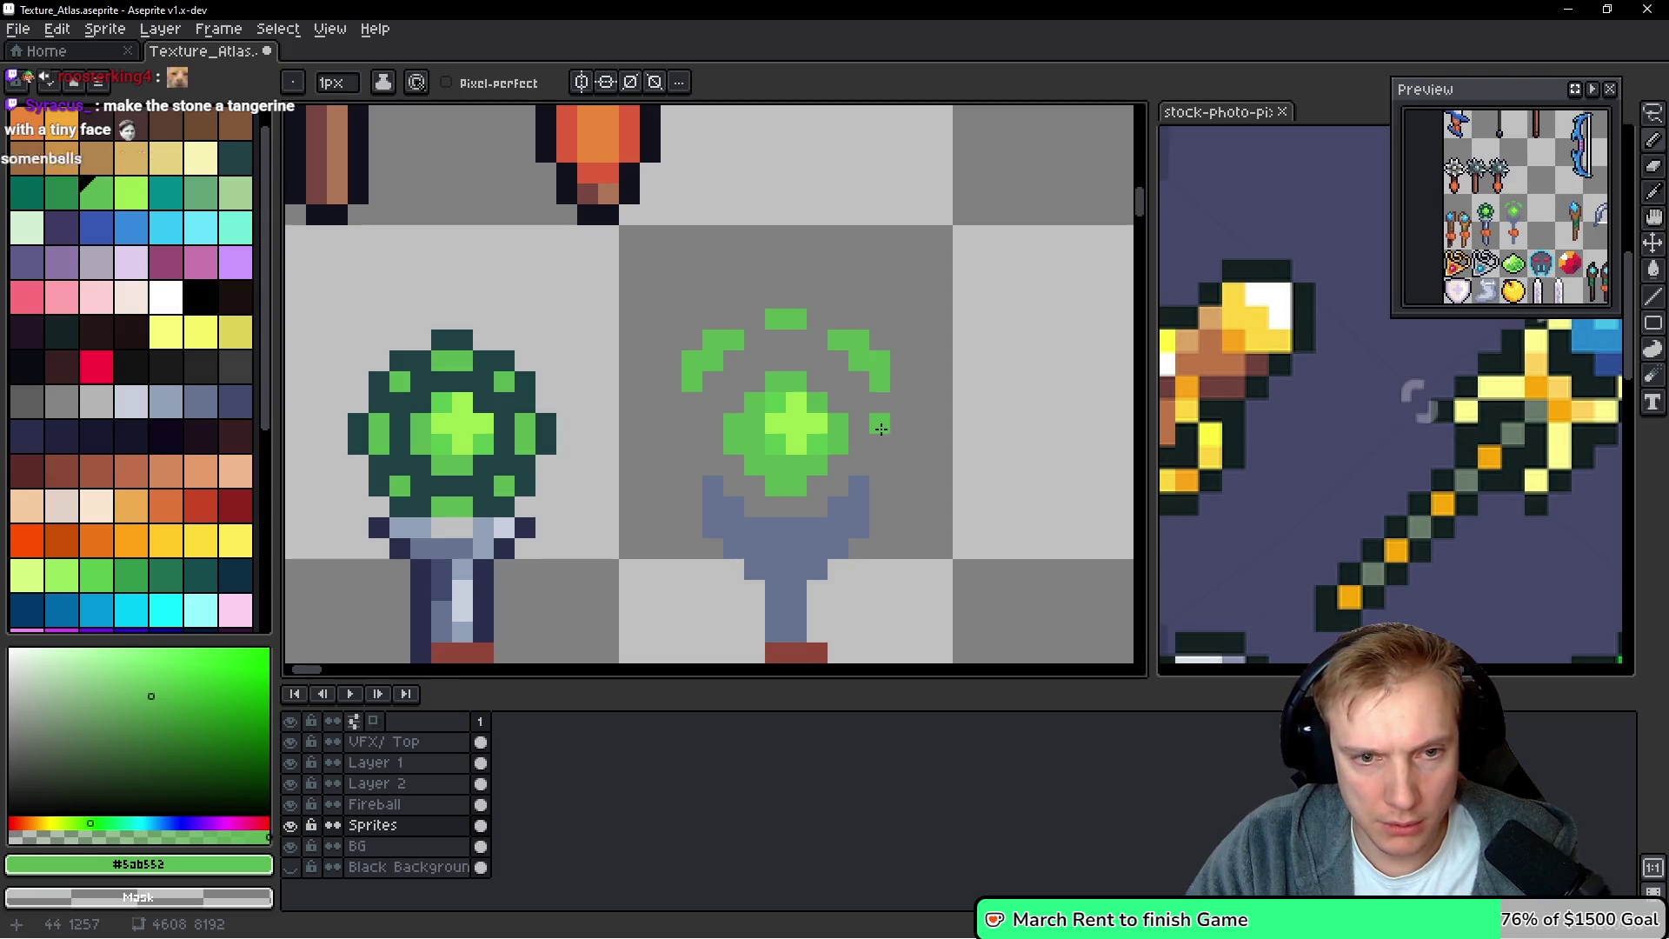
left_click(692, 444)
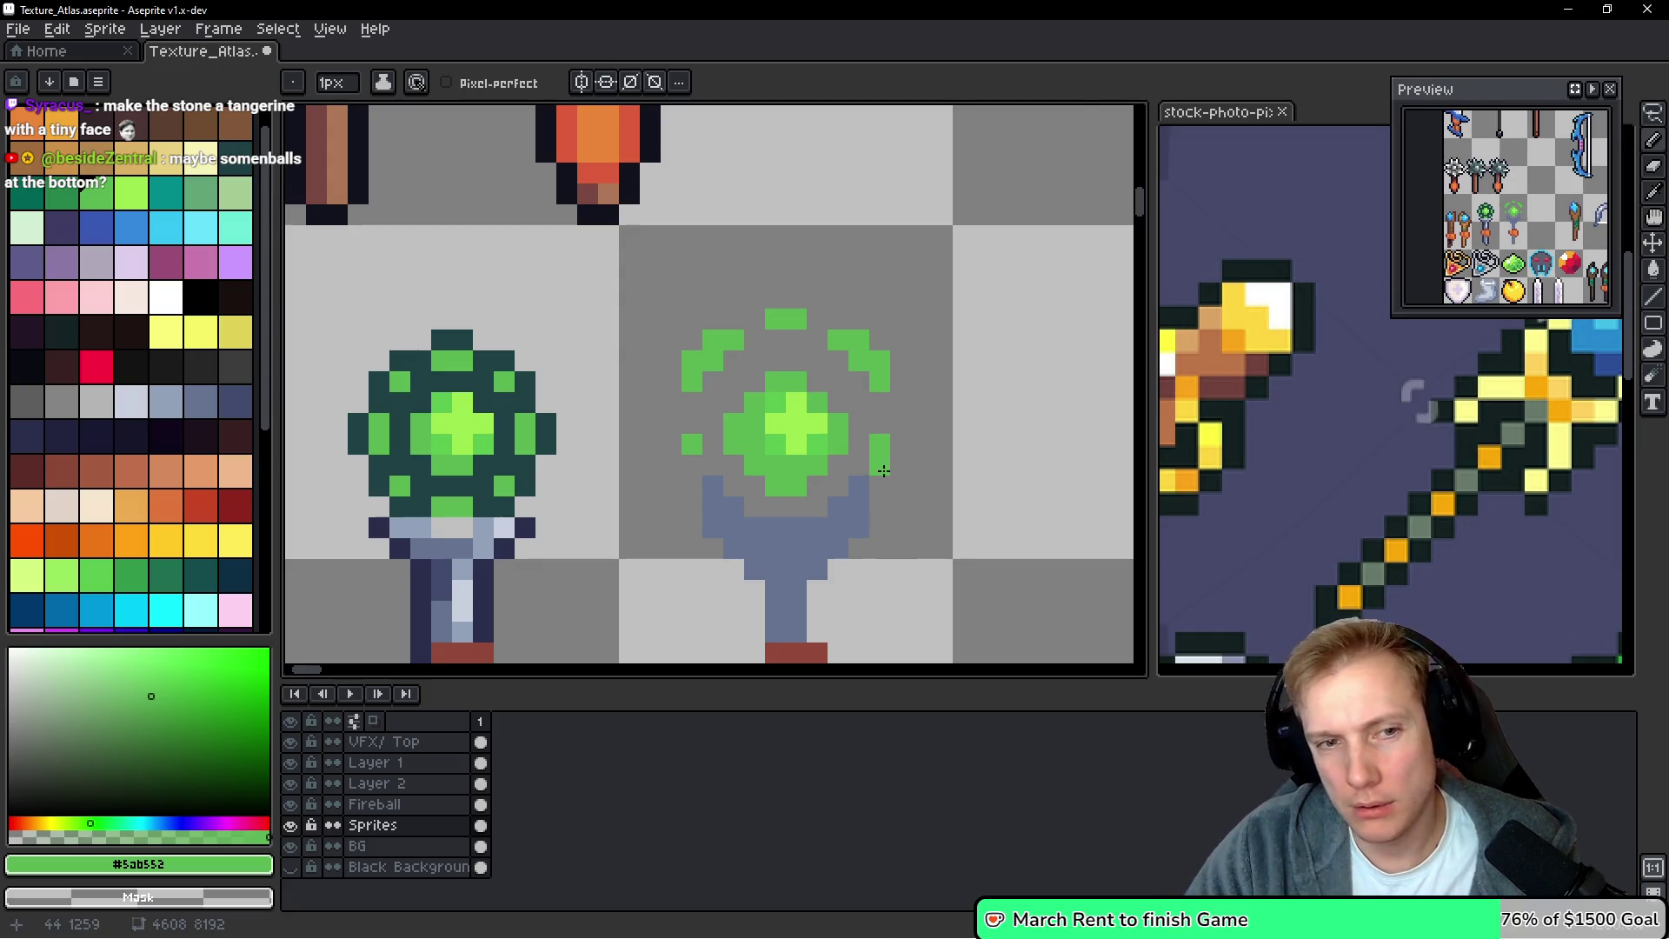
scroll(882, 464, "down", 5)
scroll(882, 476, "up", 3)
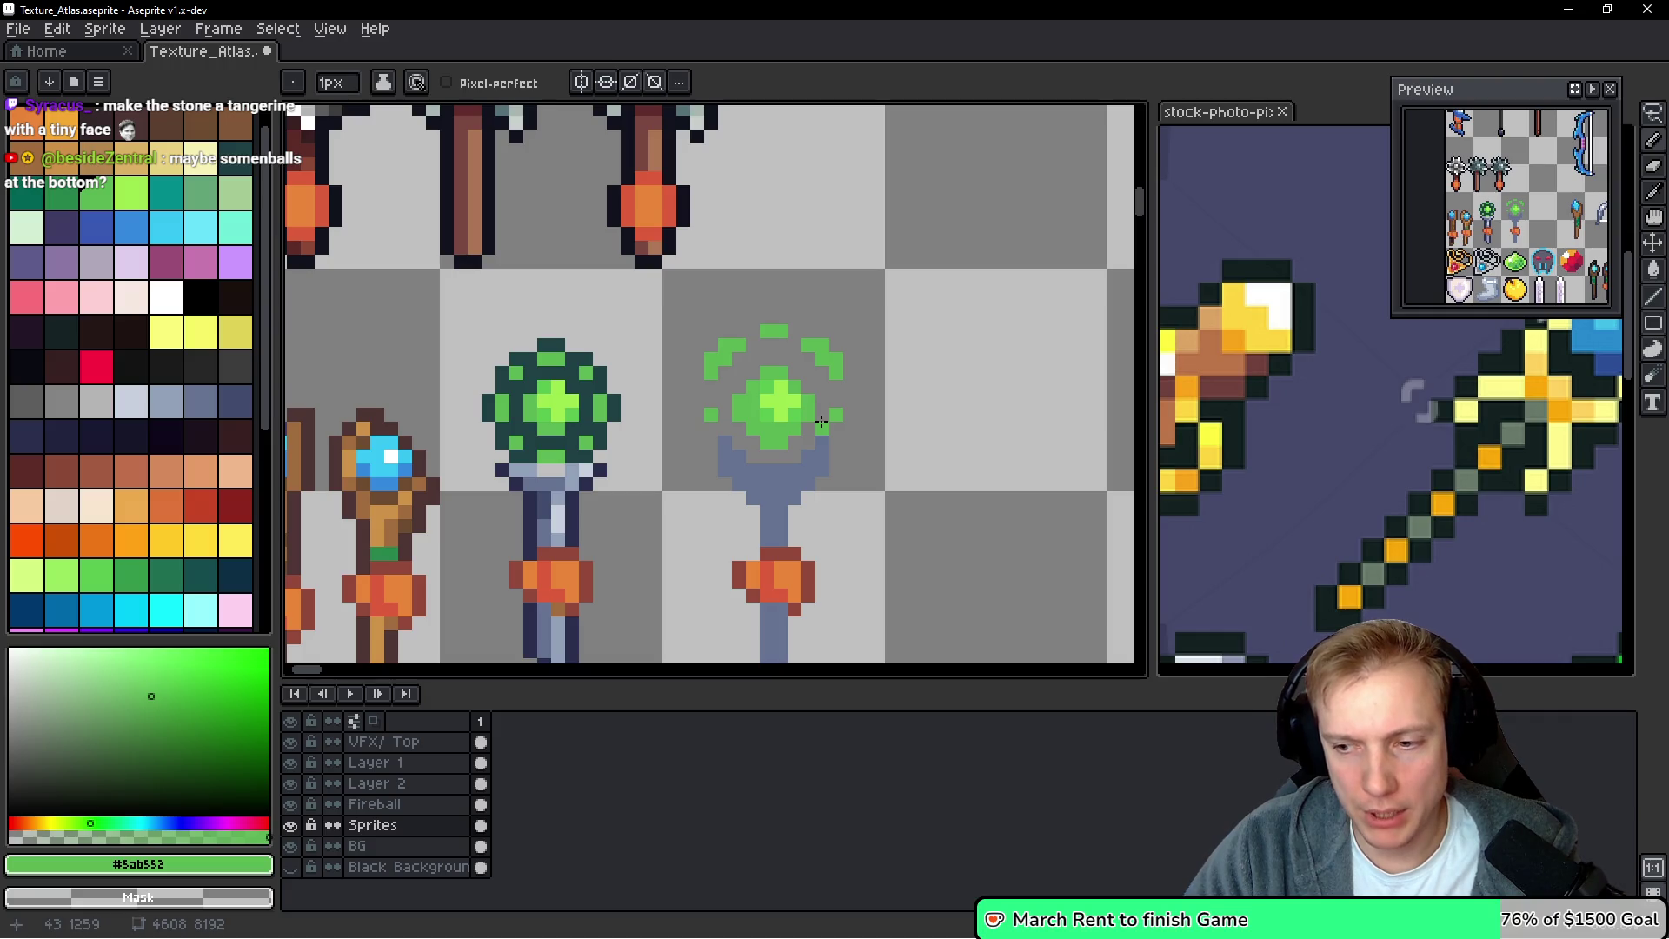
scroll(821, 425, "down", 3)
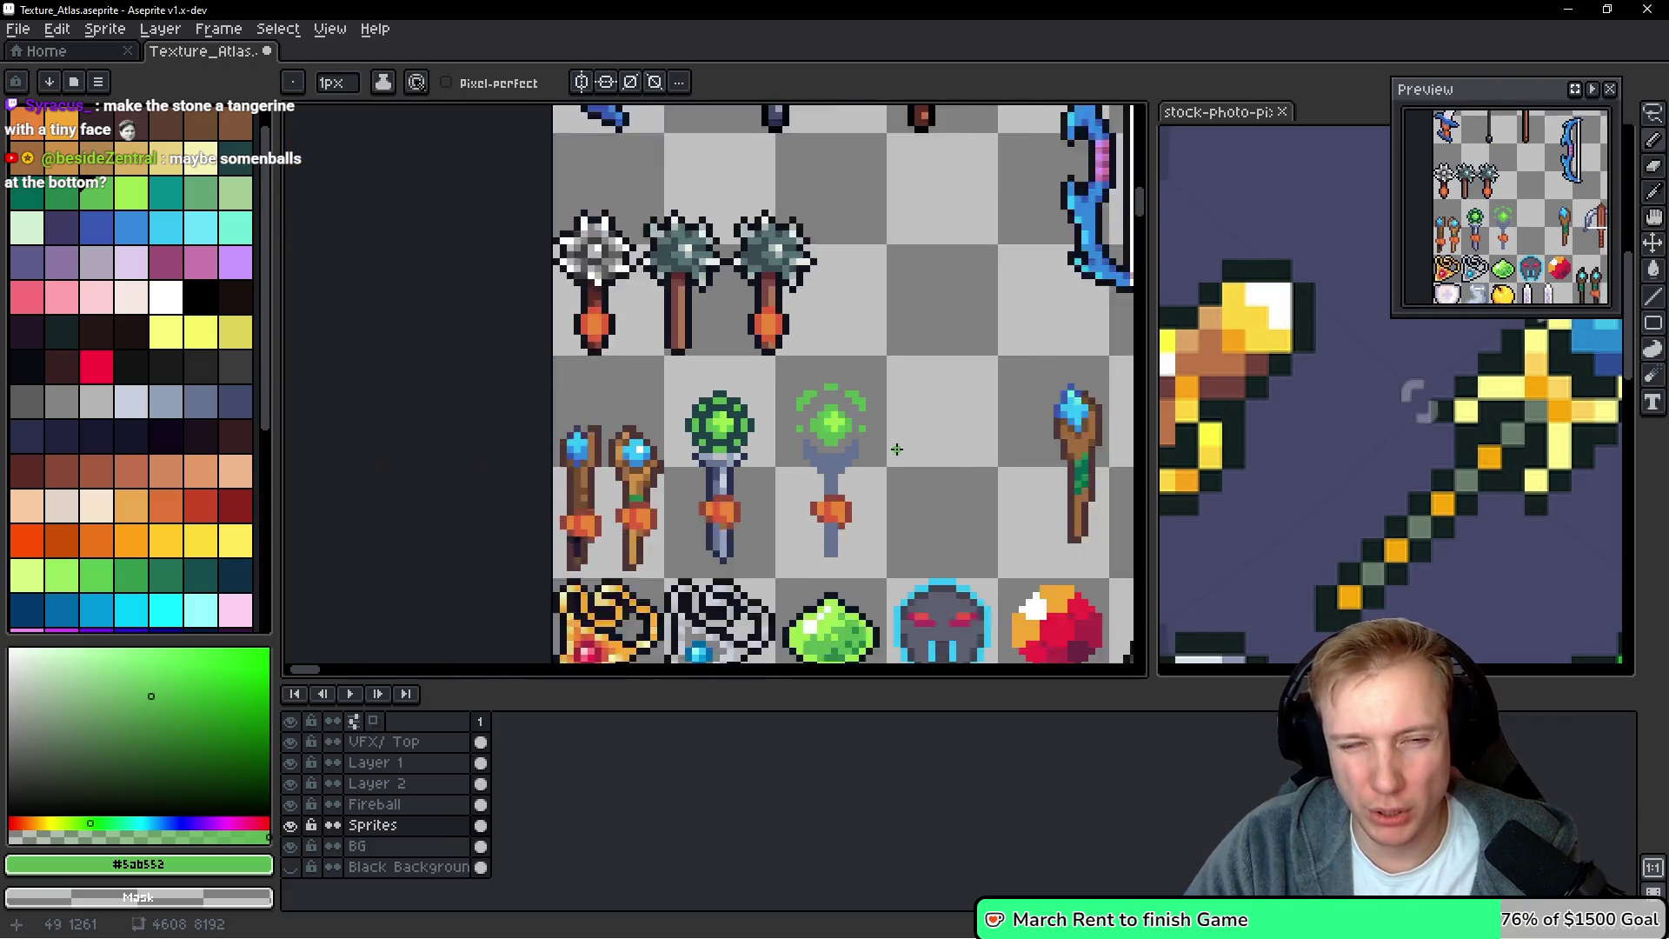
Pick light blue-grey and highlight the bowl's bottom, left and upper-right rim
scroll(816, 439, "up", 3)
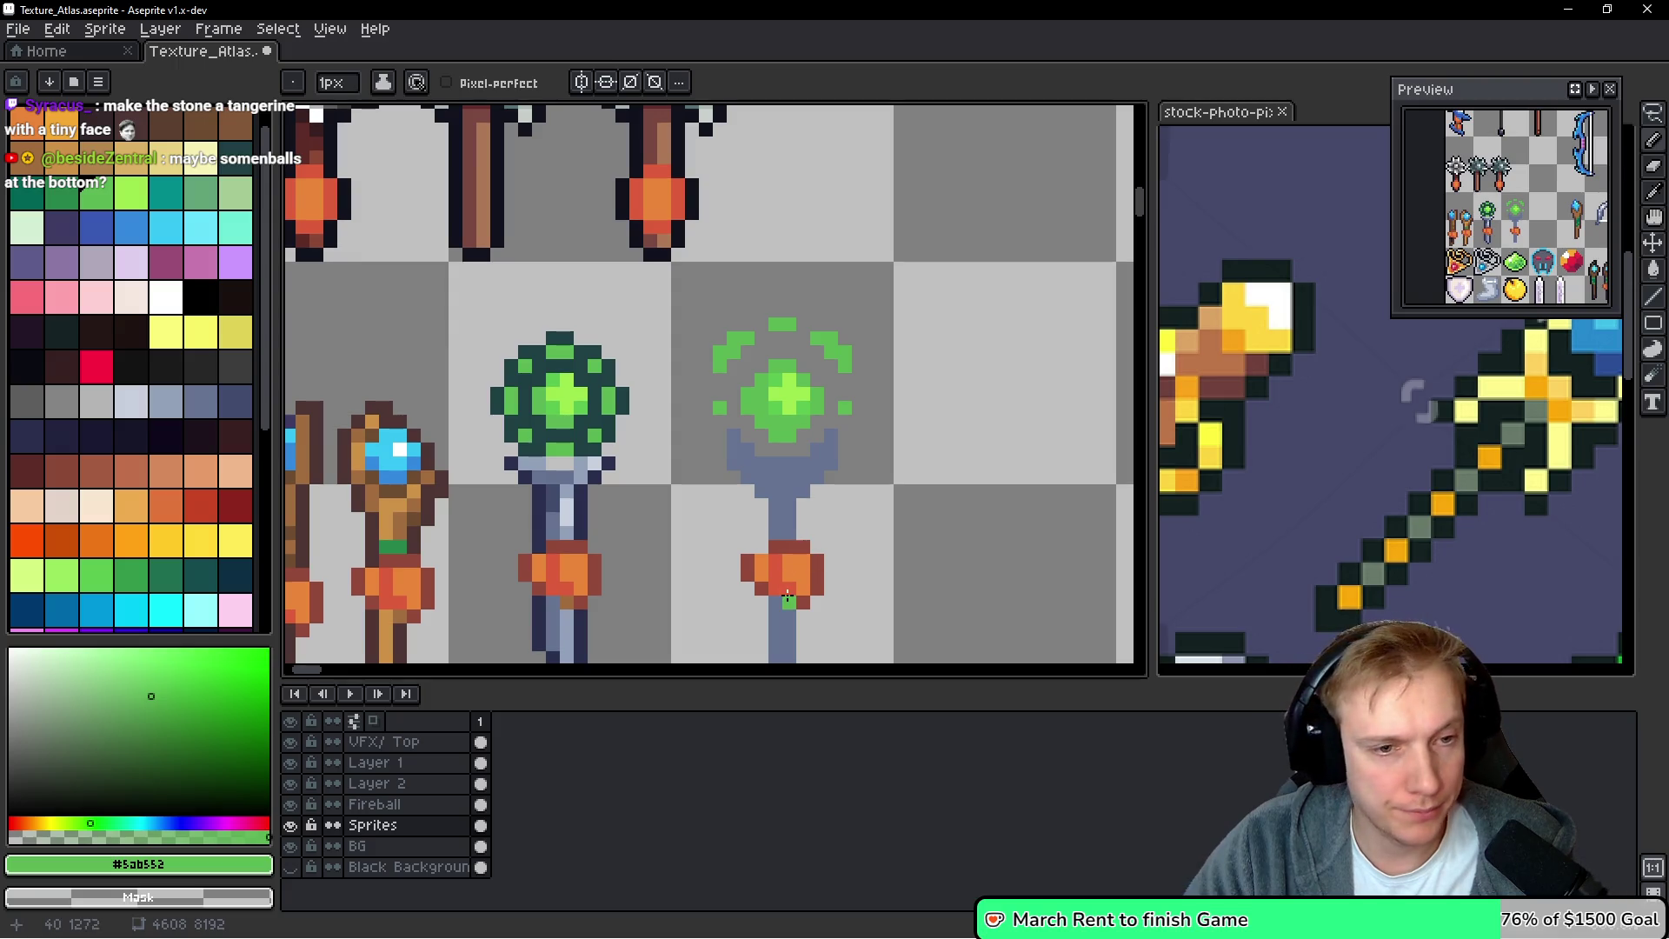
scroll(840, 511, "down", 1)
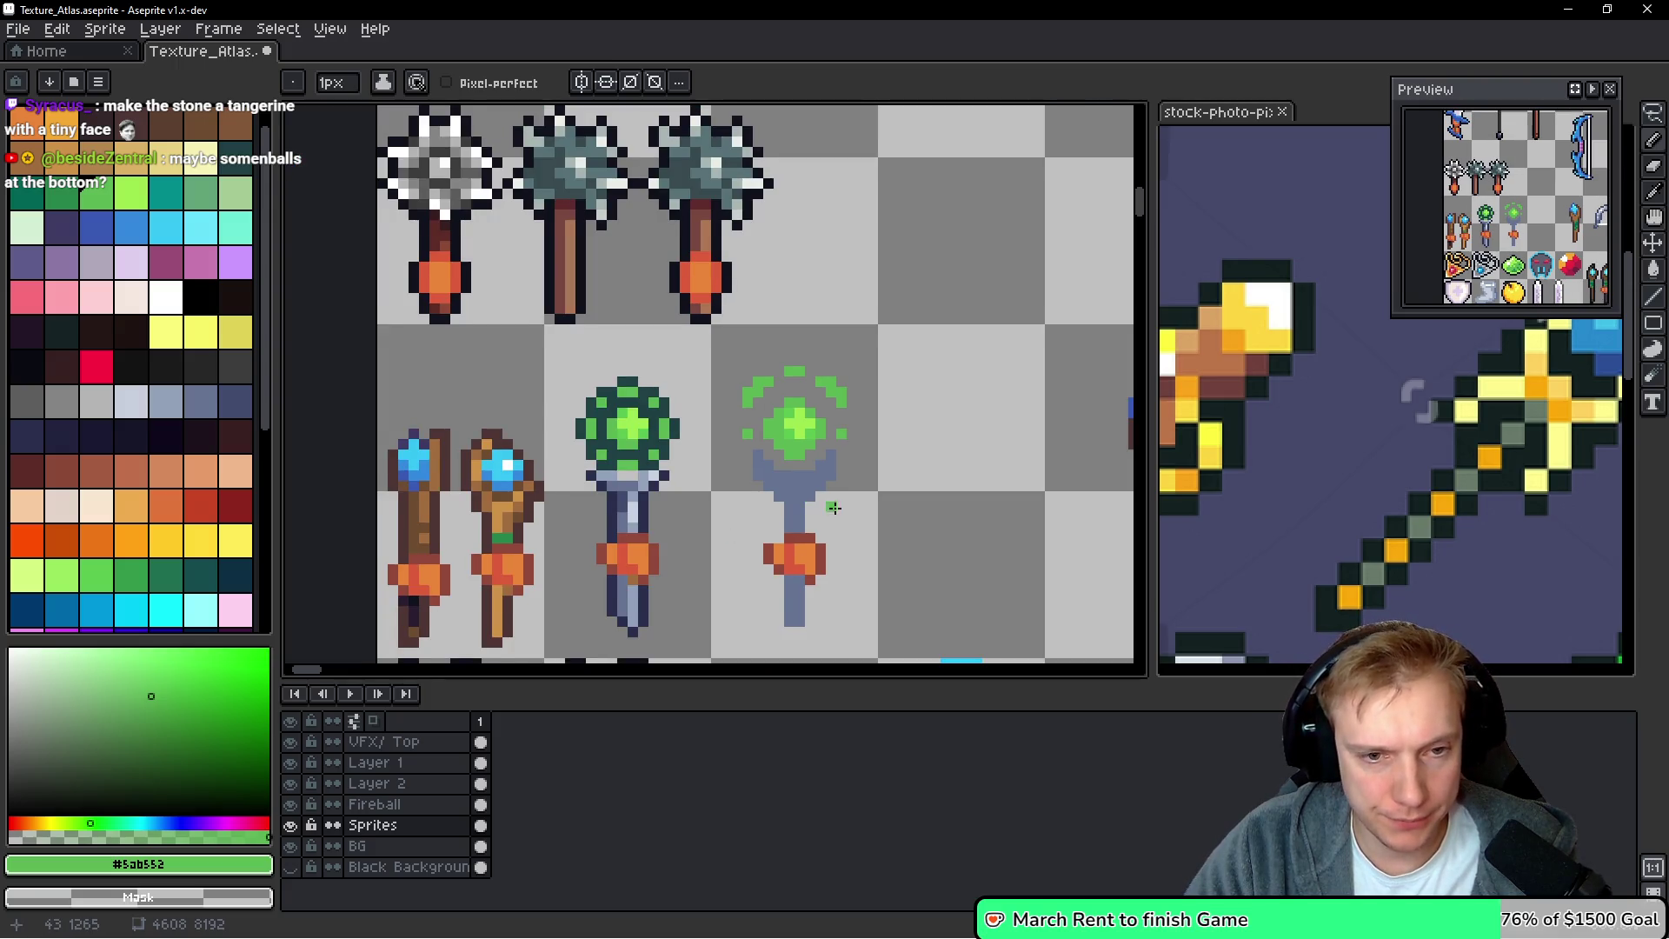
scroll(832, 507, "down", 1)
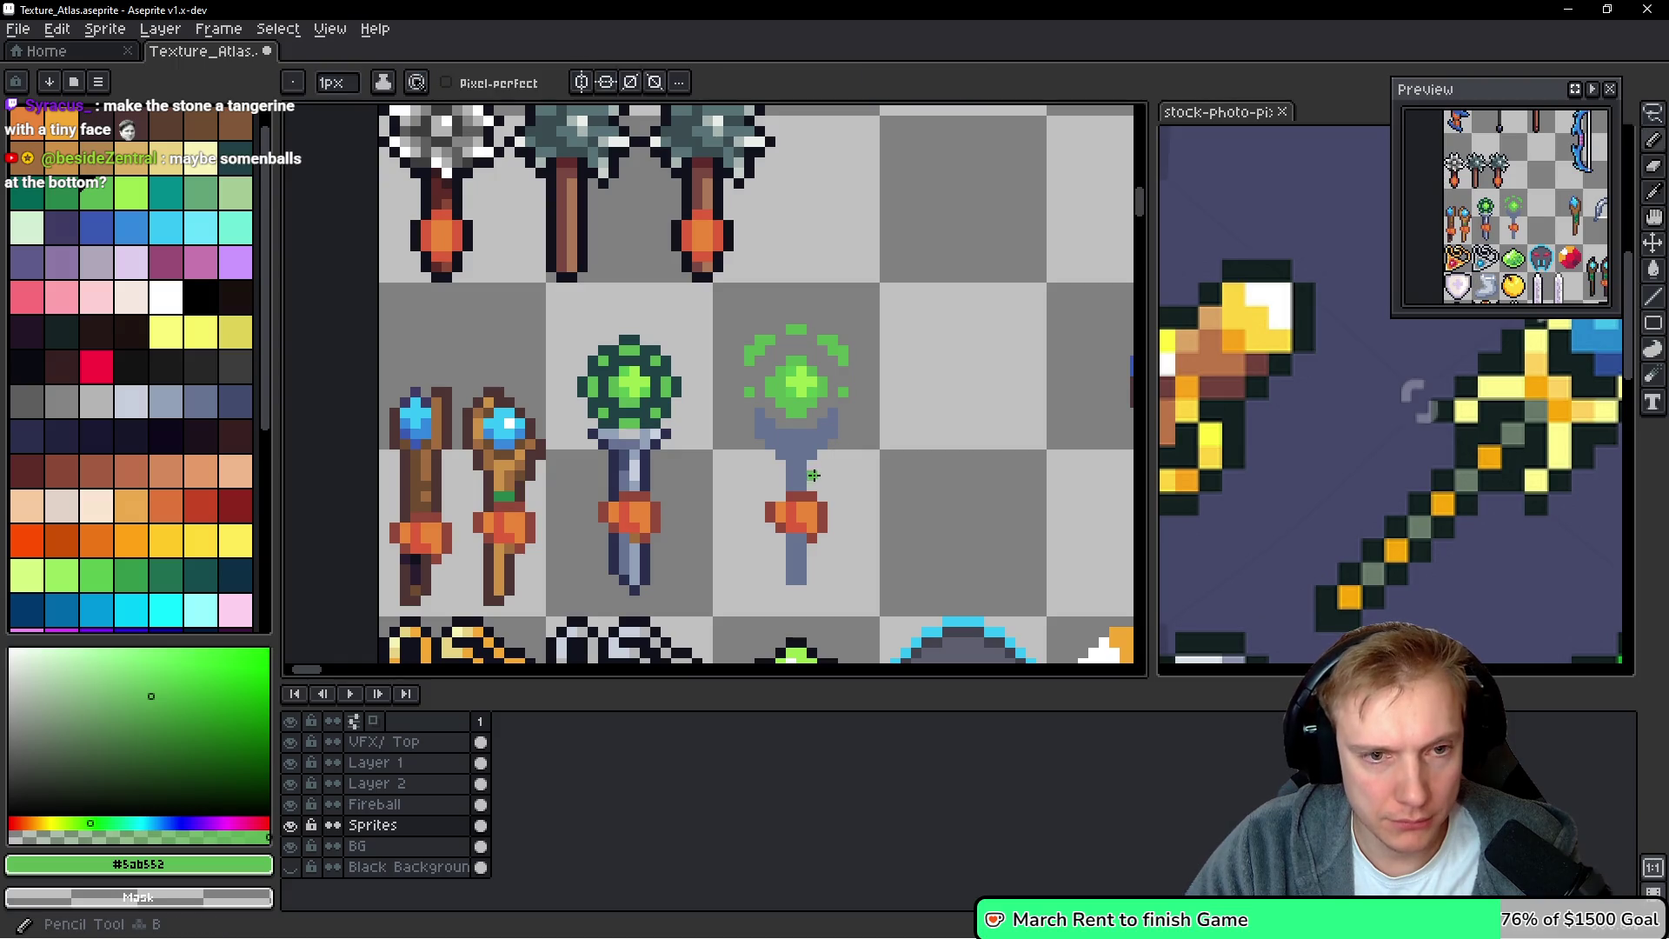
left_click(814, 471, "alt")
left_click(165, 401)
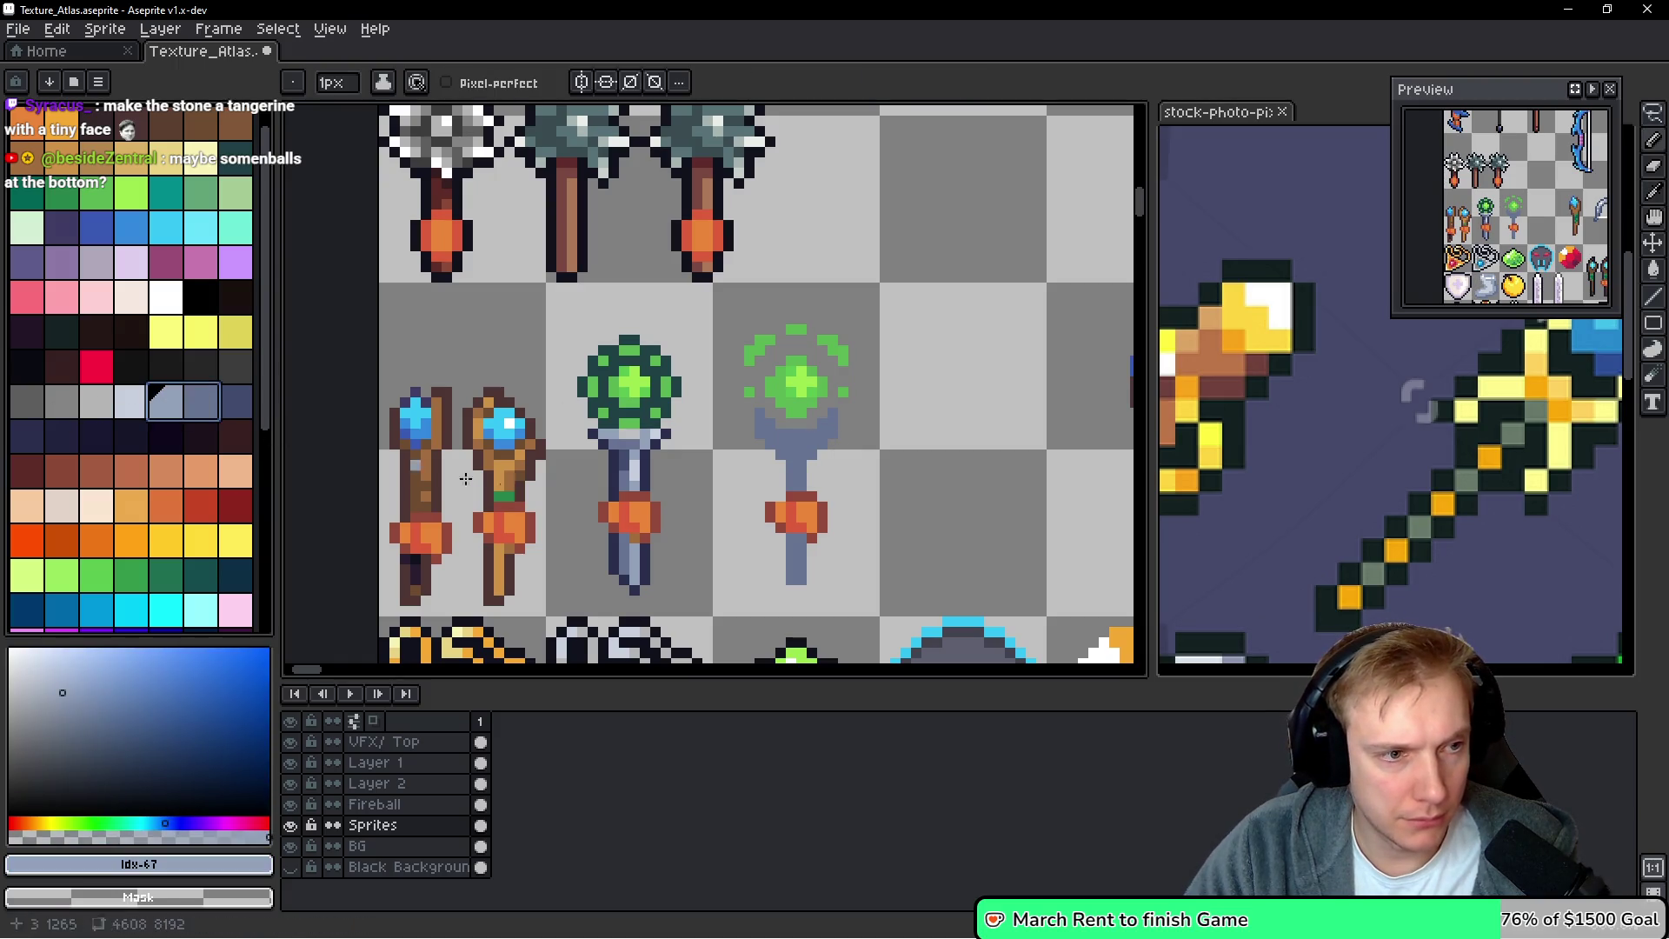
scroll(825, 421, "up", 4)
left_click(744, 418)
left_click(855, 390)
left_click(855, 419)
left_click(883, 362)
mouse_move(800, 448)
left_mouse_down()
mouse_move(739, 438)
mouse_move(691, 382)
left_mouse_up()
left_click(885, 389)
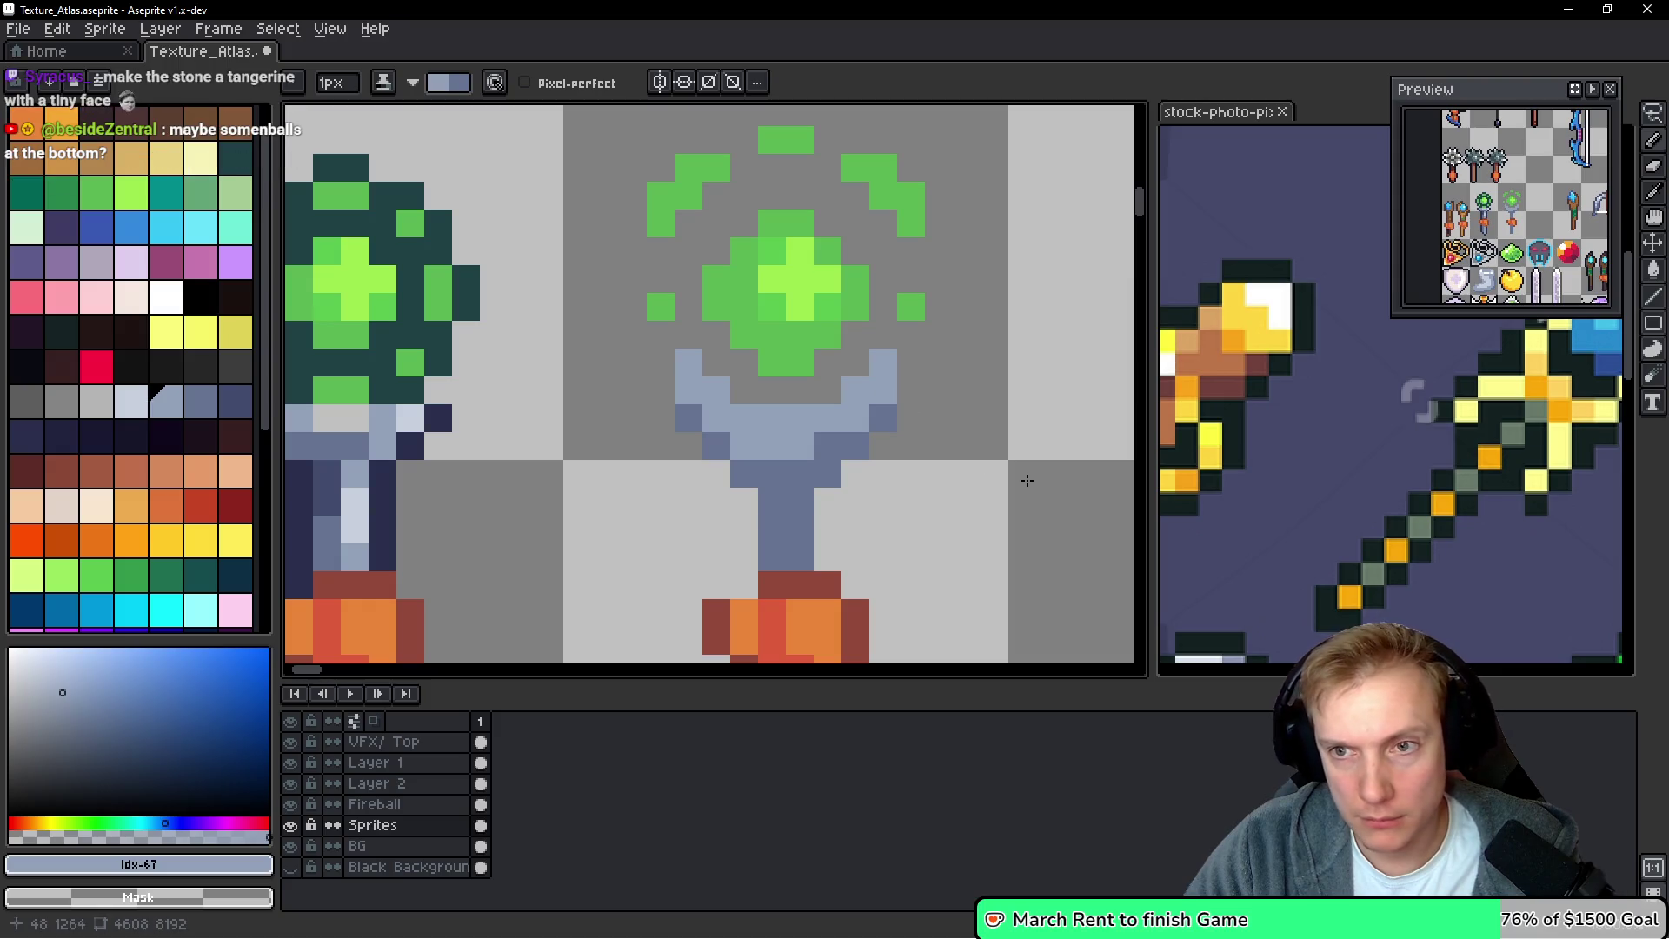
Extend the light blue-grey along the bowl's upper band and its left and right rim pixels
mouse_move(799, 448)
left_mouse_down()
mouse_move(740, 449)
mouse_move(687, 386)
mouse_move(868, 361)
mouse_move(812, 415)
left_mouse_up()
key("ctrl+z")
key("ctrl+z")
left_click(808, 417)
left_click(847, 415)
left_click(883, 389)
left_click(744, 417)
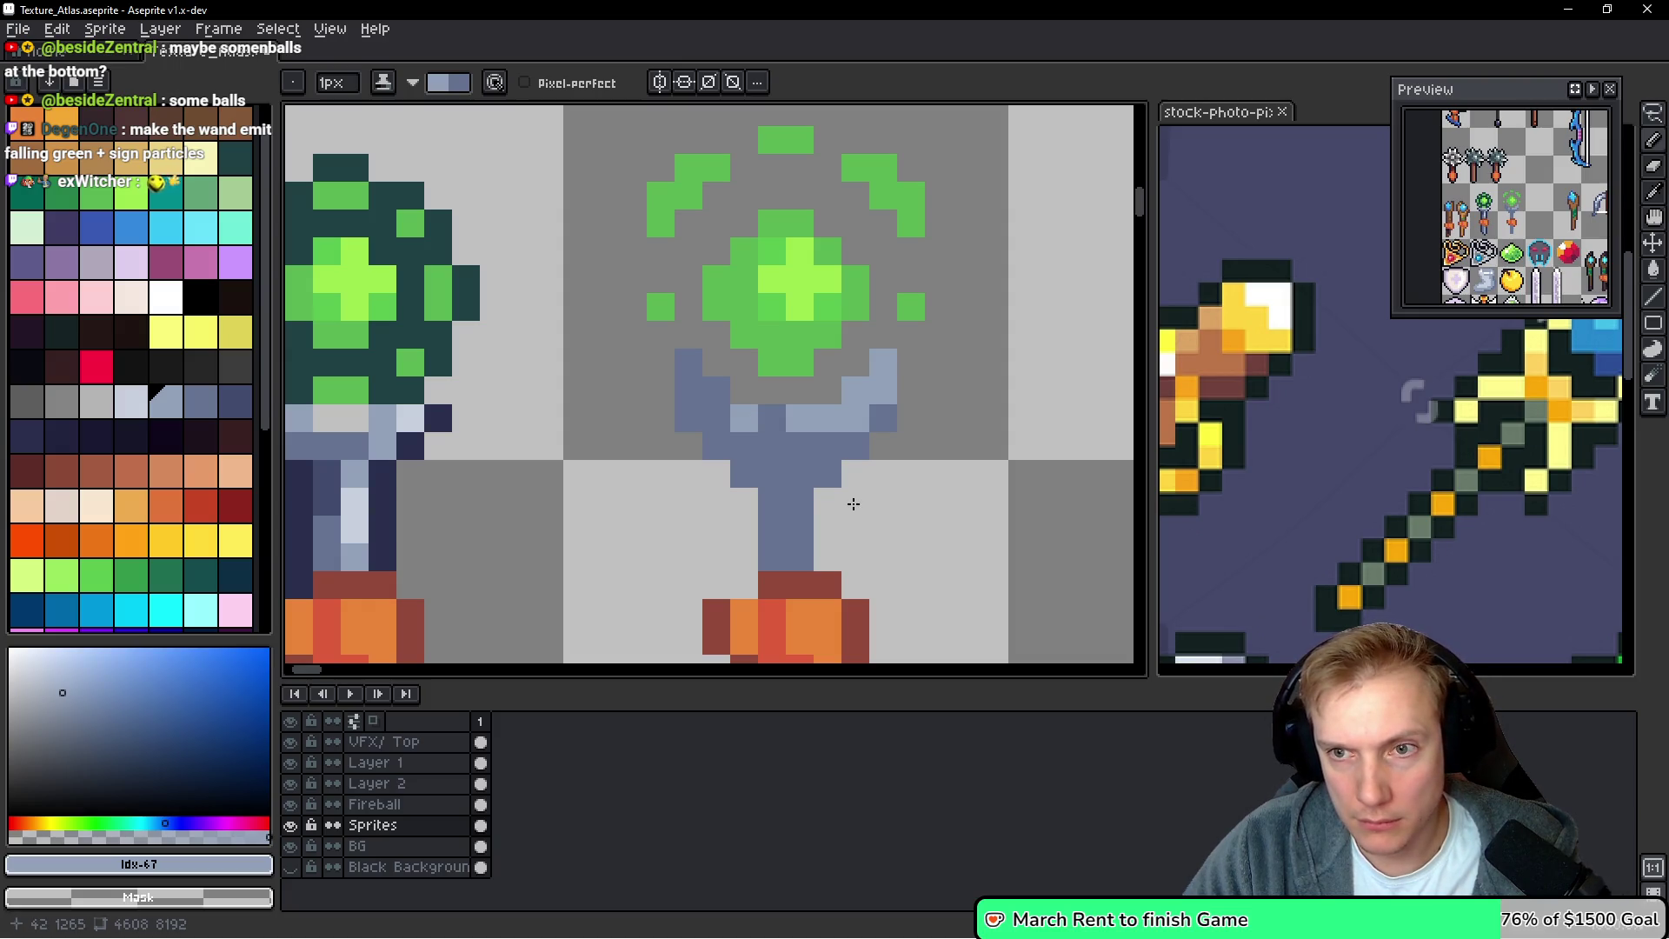
left_click(711, 388)
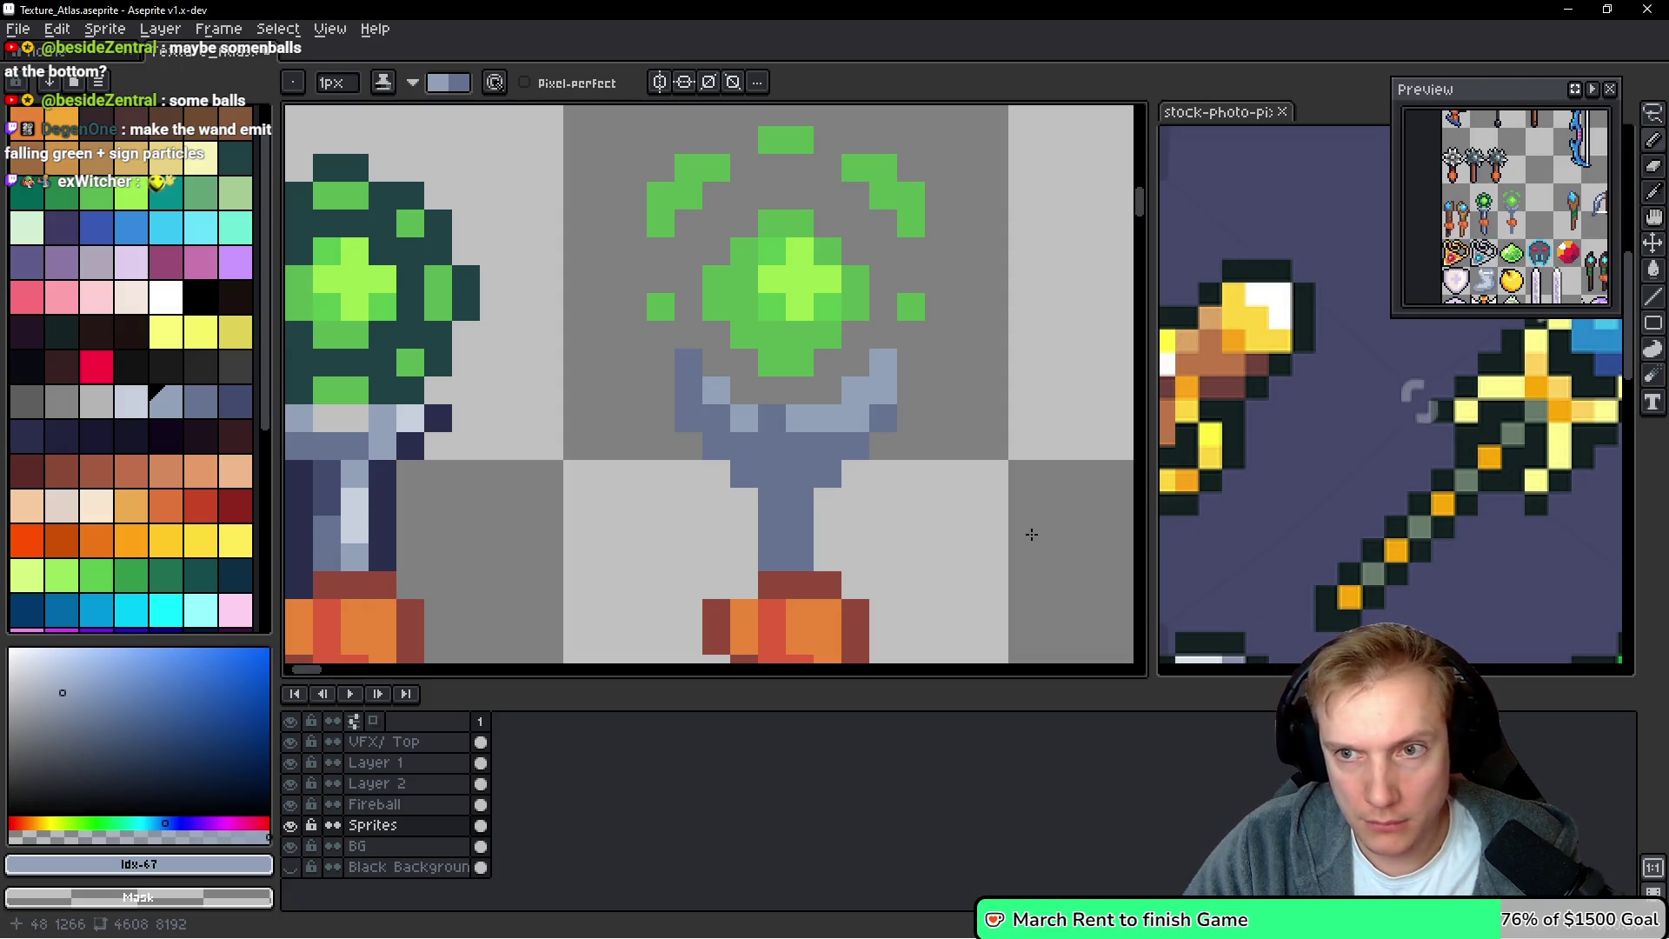
left_click(782, 410)
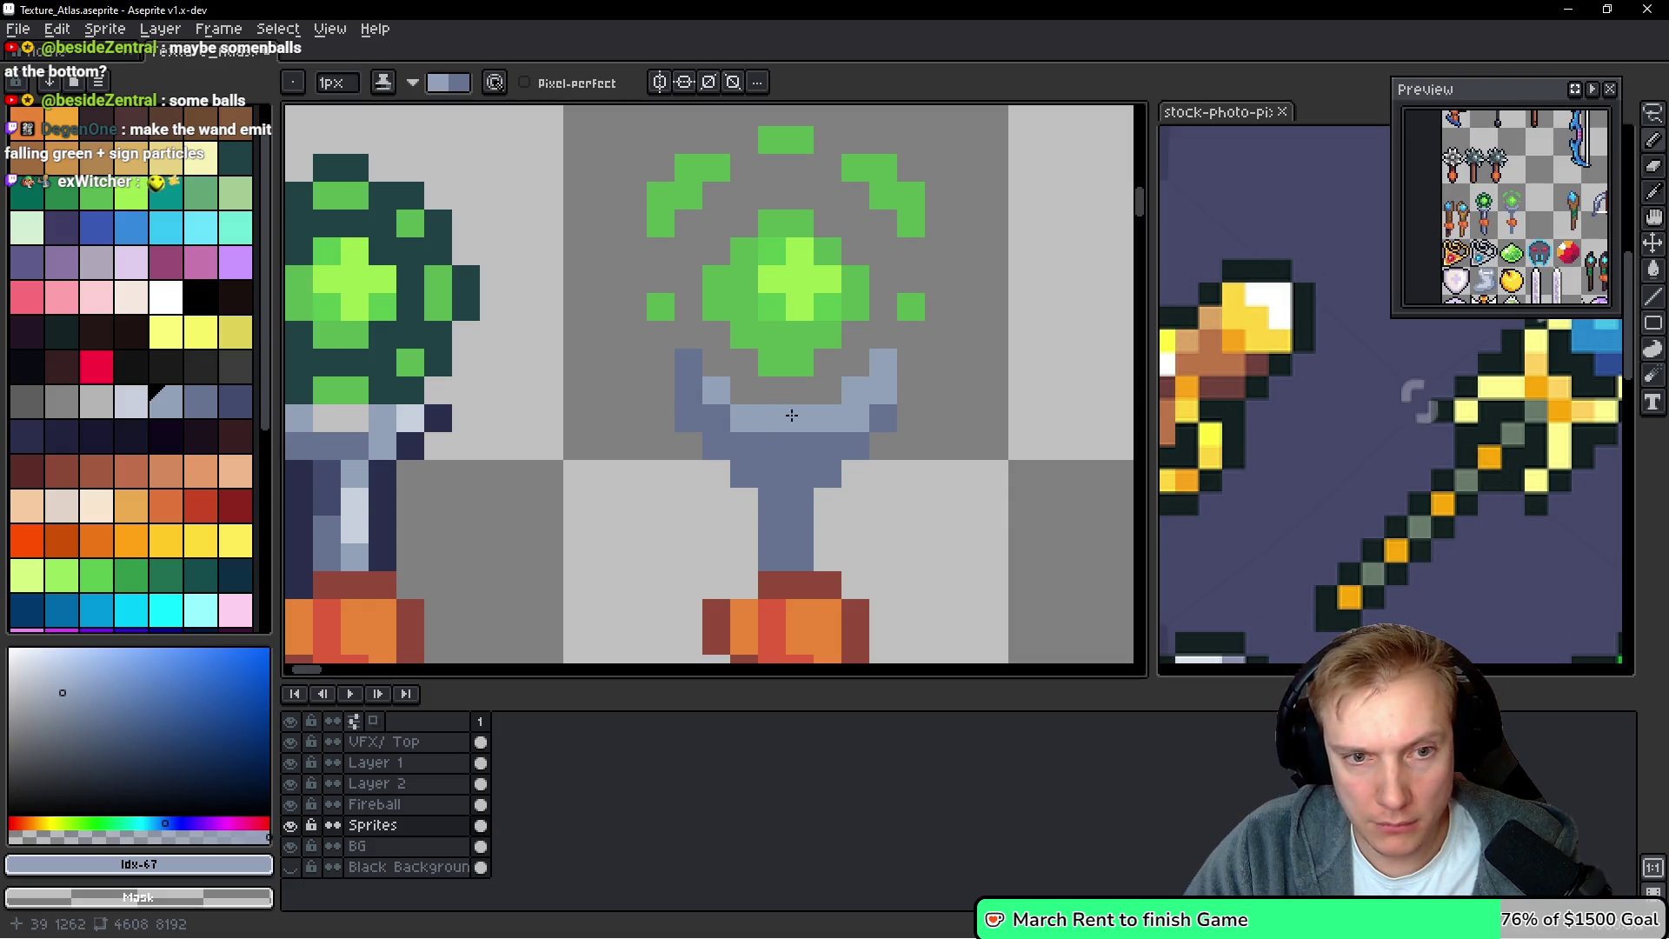
scroll(1011, 467, "down", 5)
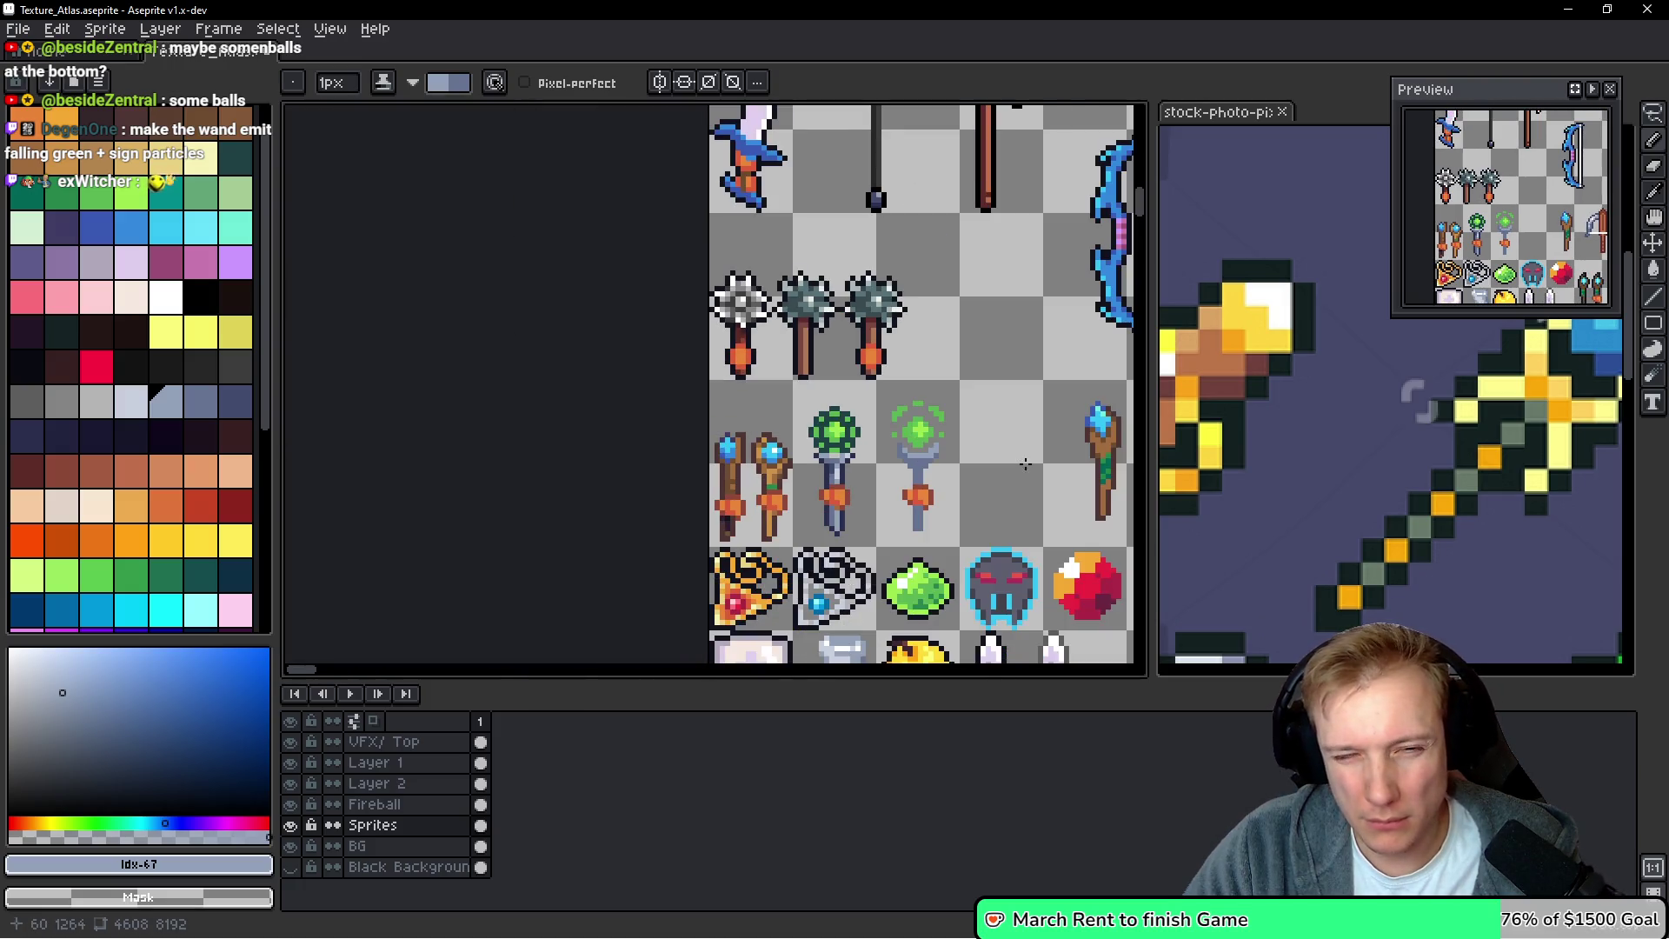
scroll(974, 487, "up", 5)
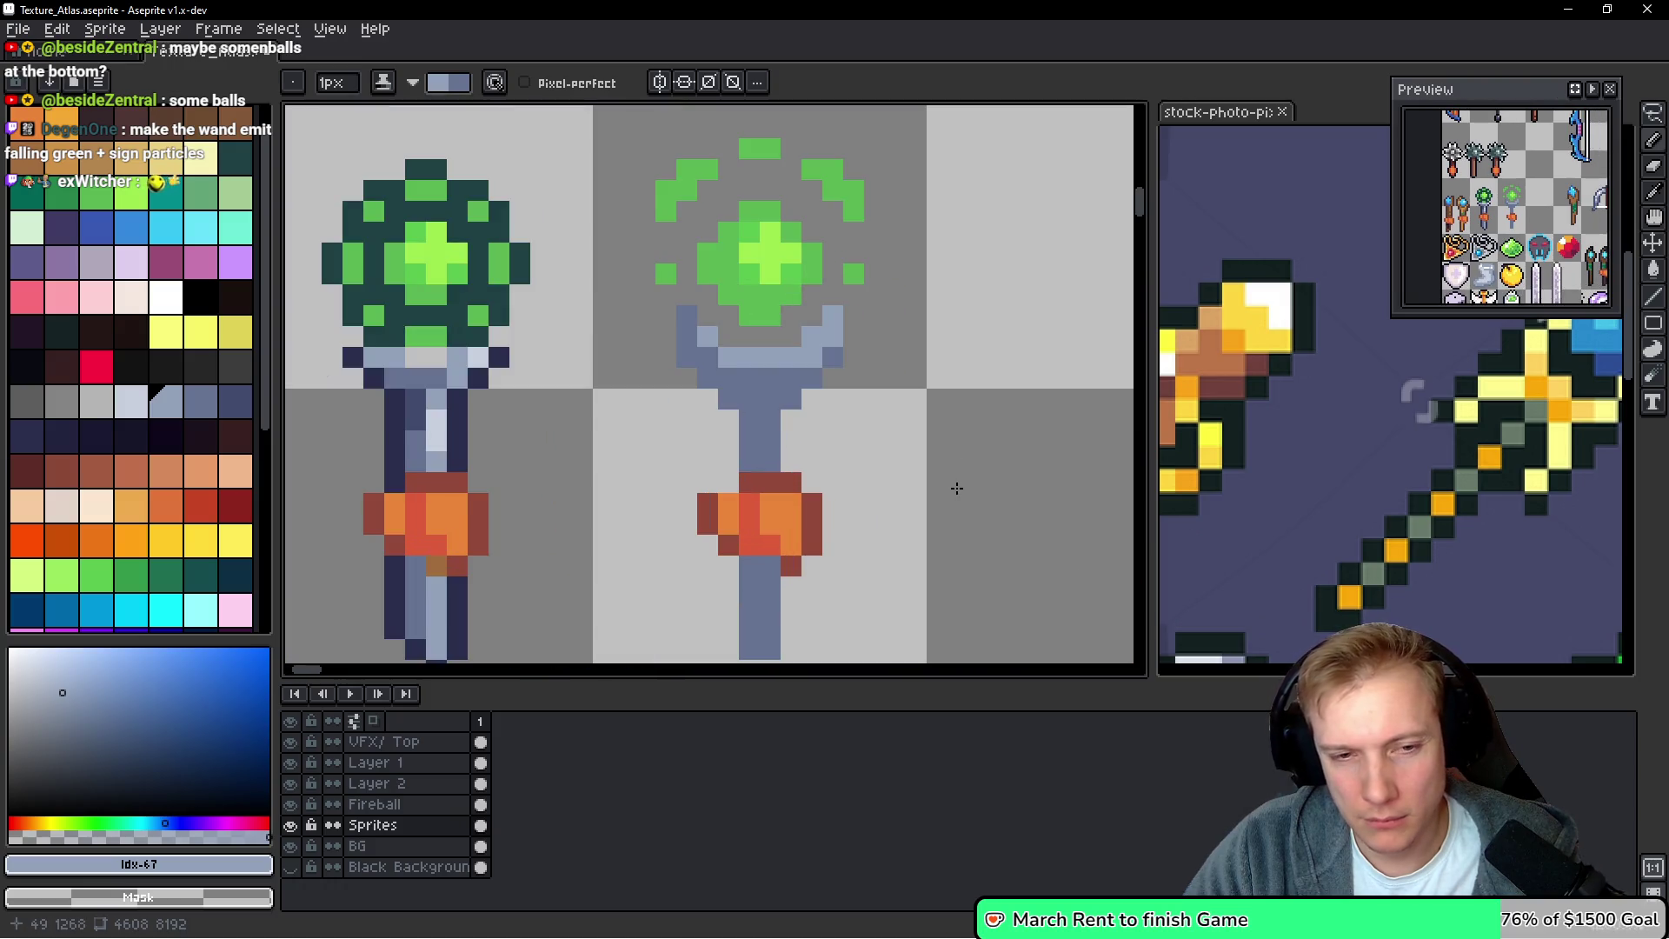
Shade the shaft's left column and the crossguard corners and prongs in darker blue
right_click(235, 402)
left_click(809, 449, "alt")
left_click_drag(761, 416, 750, 470)
left_click_drag(741, 564, 762, 653)
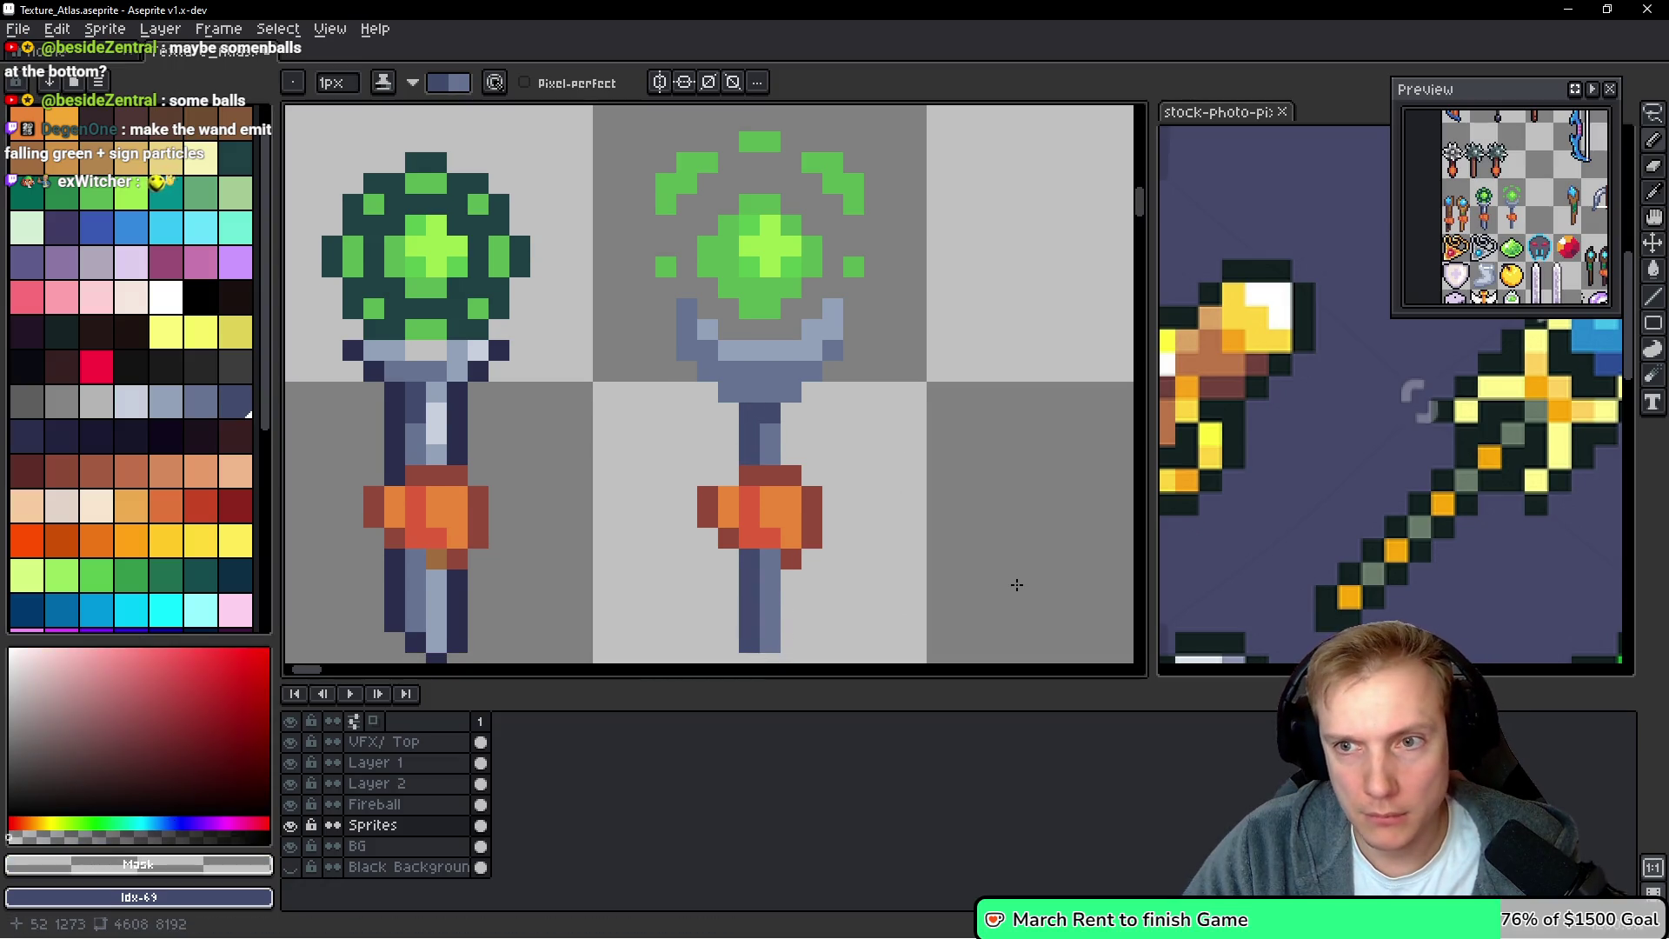
left_click(729, 392)
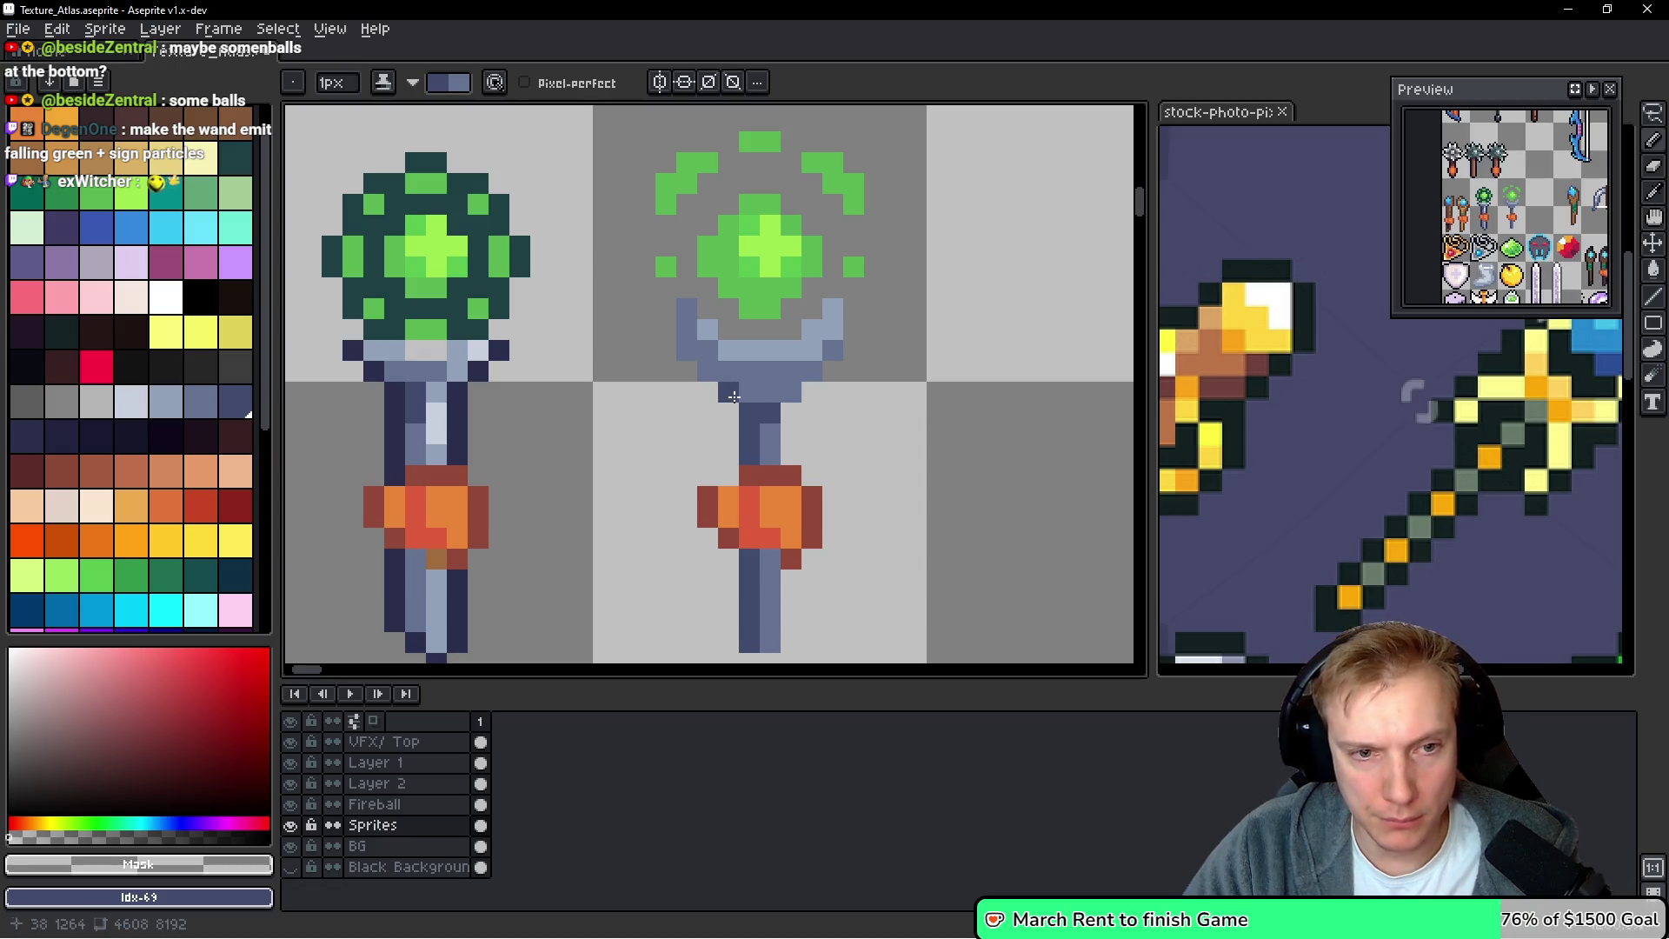
left_click(791, 392)
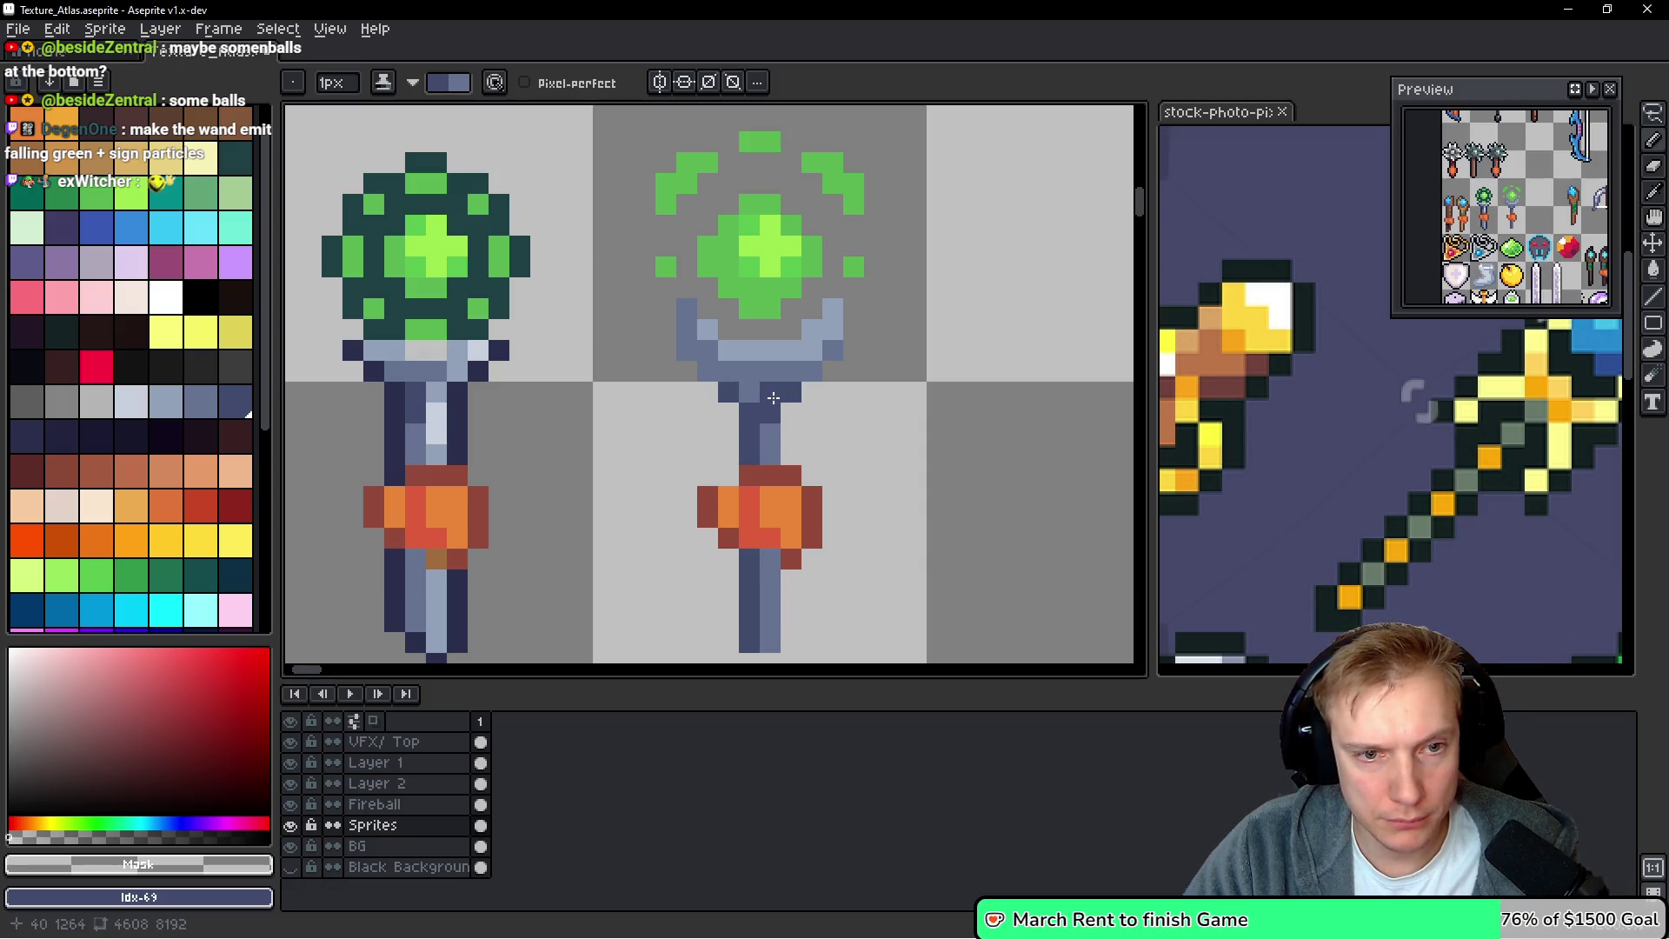
left_click(682, 351)
left_click(687, 334)
left_click(749, 371)
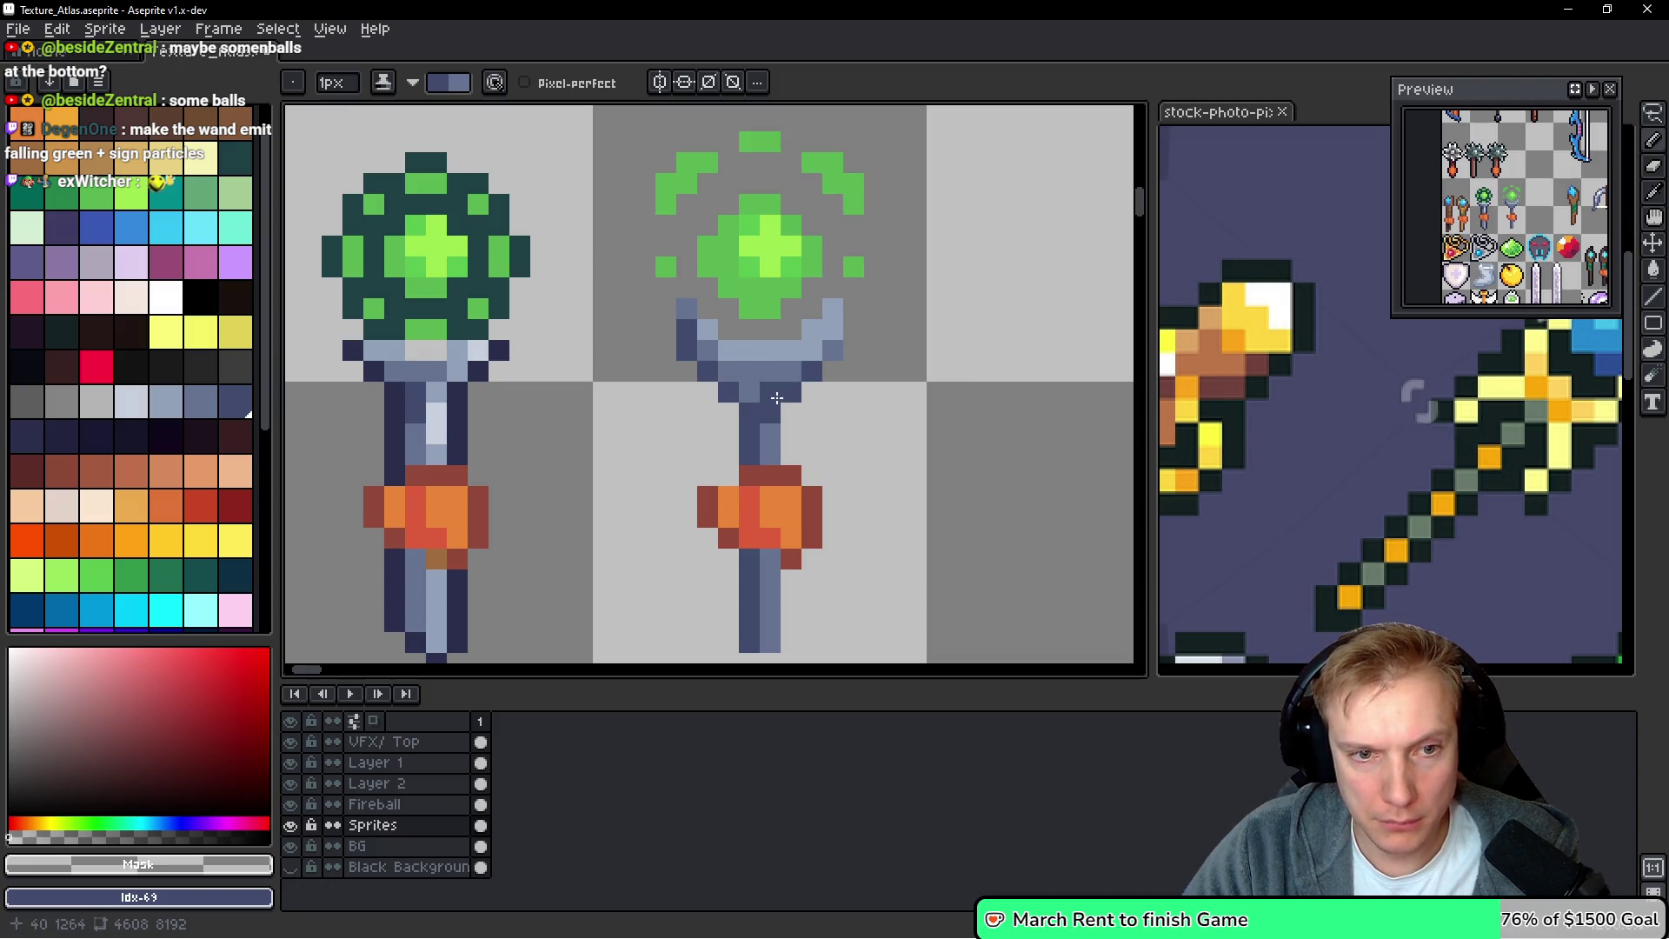
left_click_drag(783, 380, 743, 373)
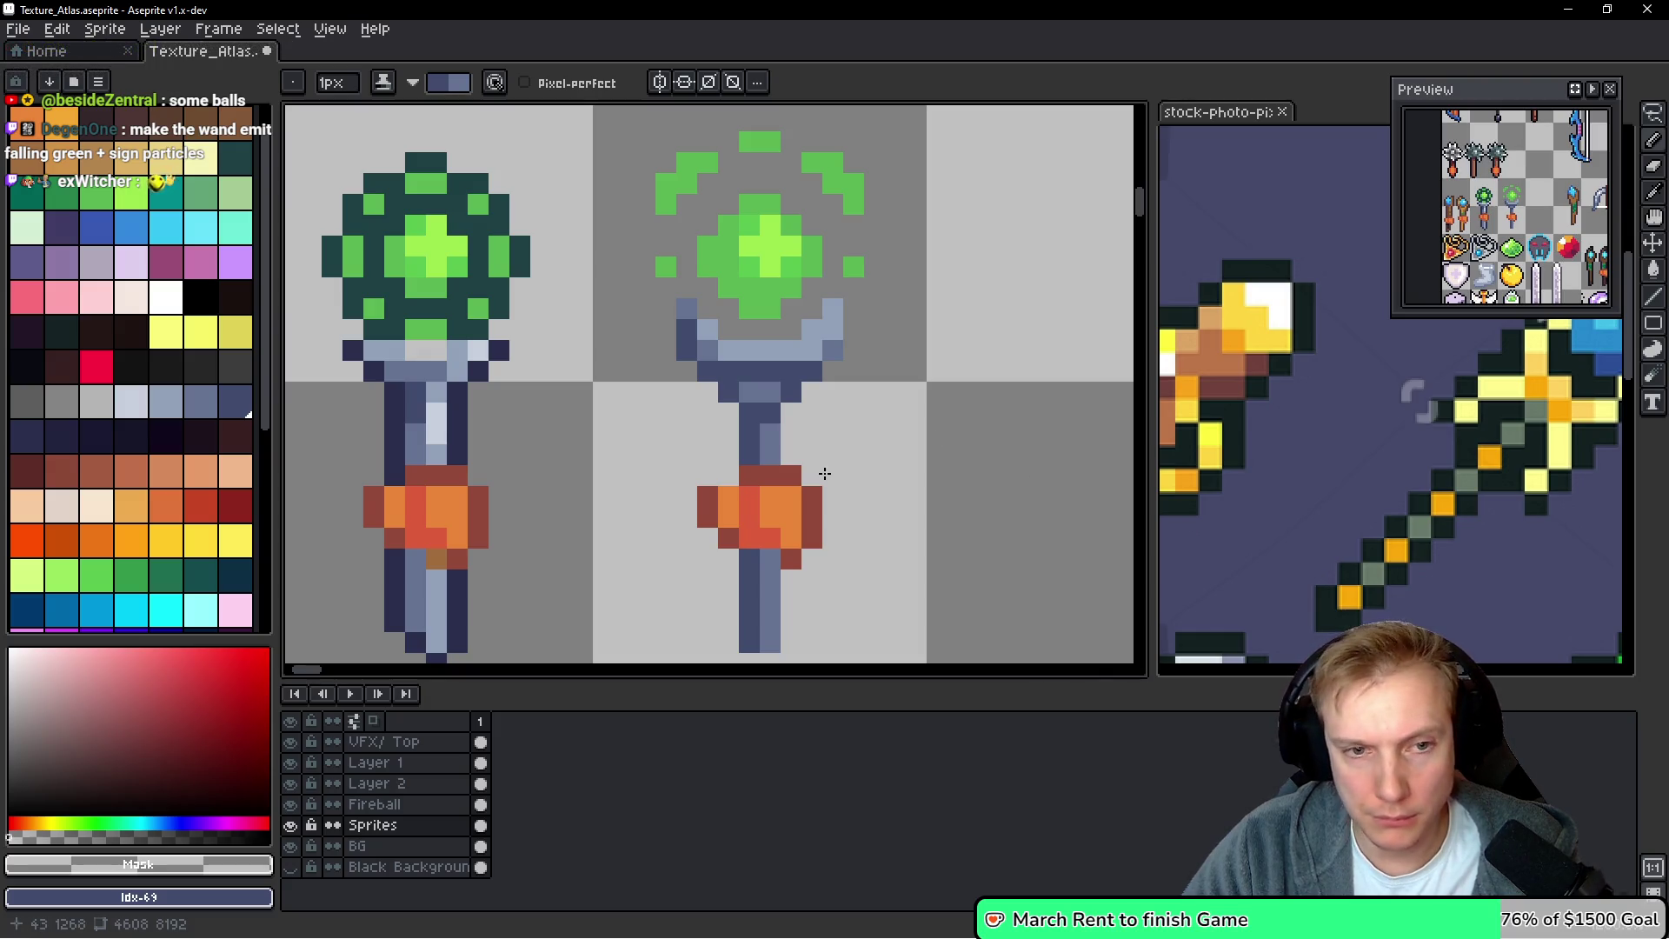
key("alt")
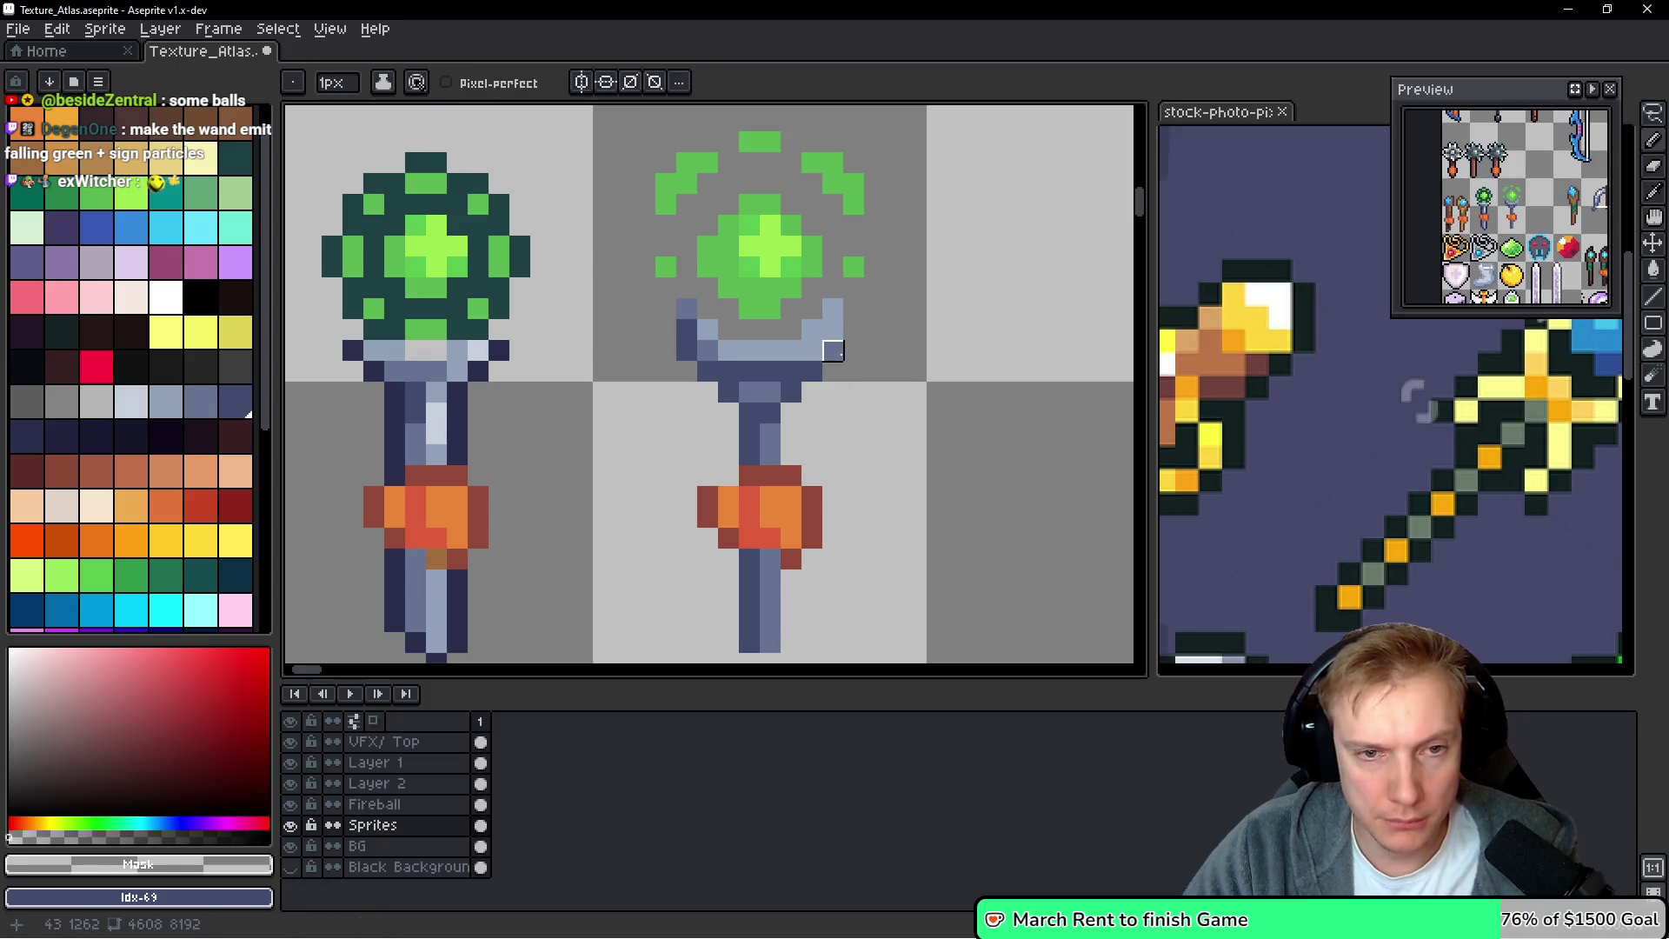
Sample the crossguard blues and paint the right prong in deep blue-grey #424c6c
left_click(841, 346, "alt")
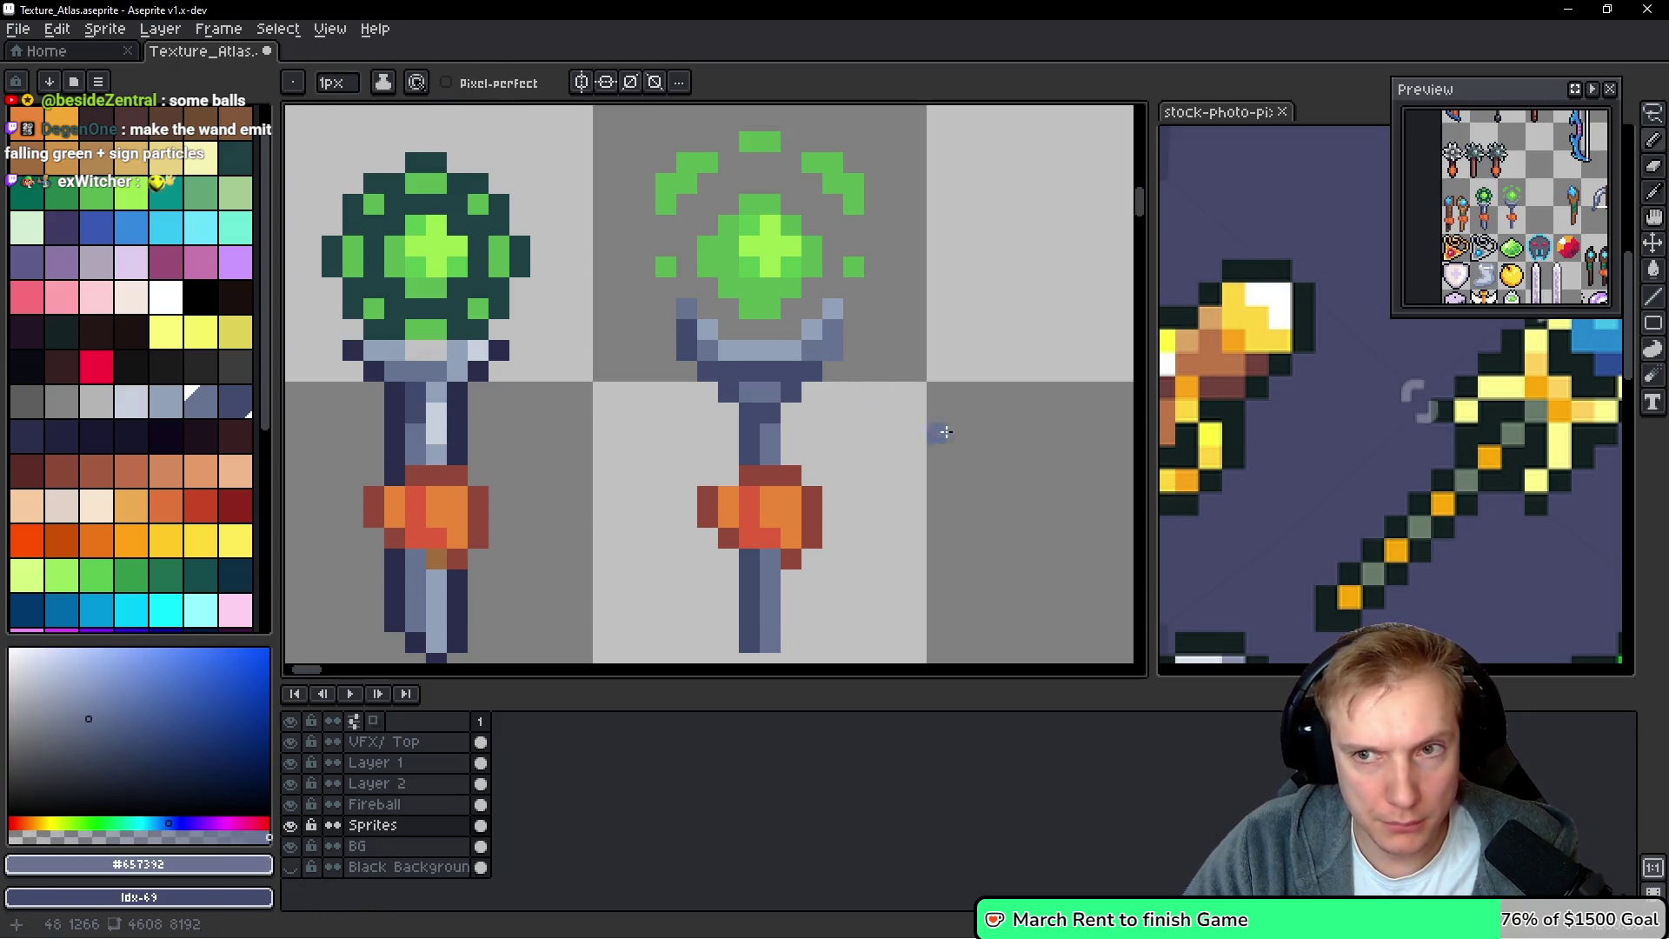
left_click_drag(729, 351, 776, 354)
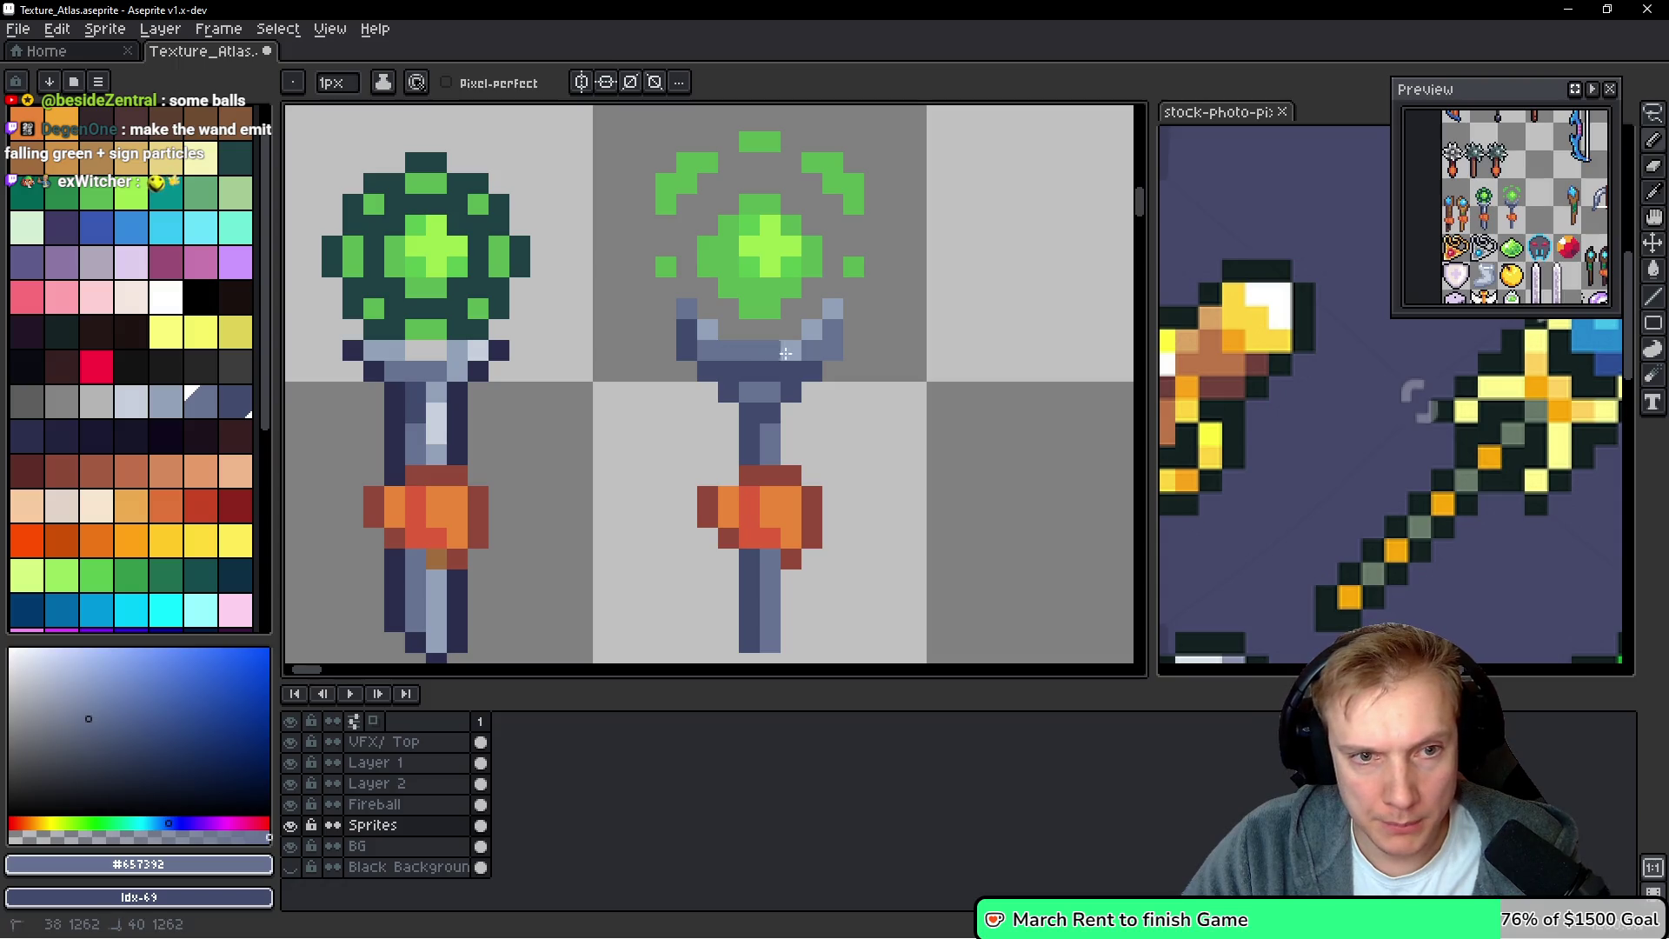
left_click(700, 316, "alt")
left_click(701, 324, "alt")
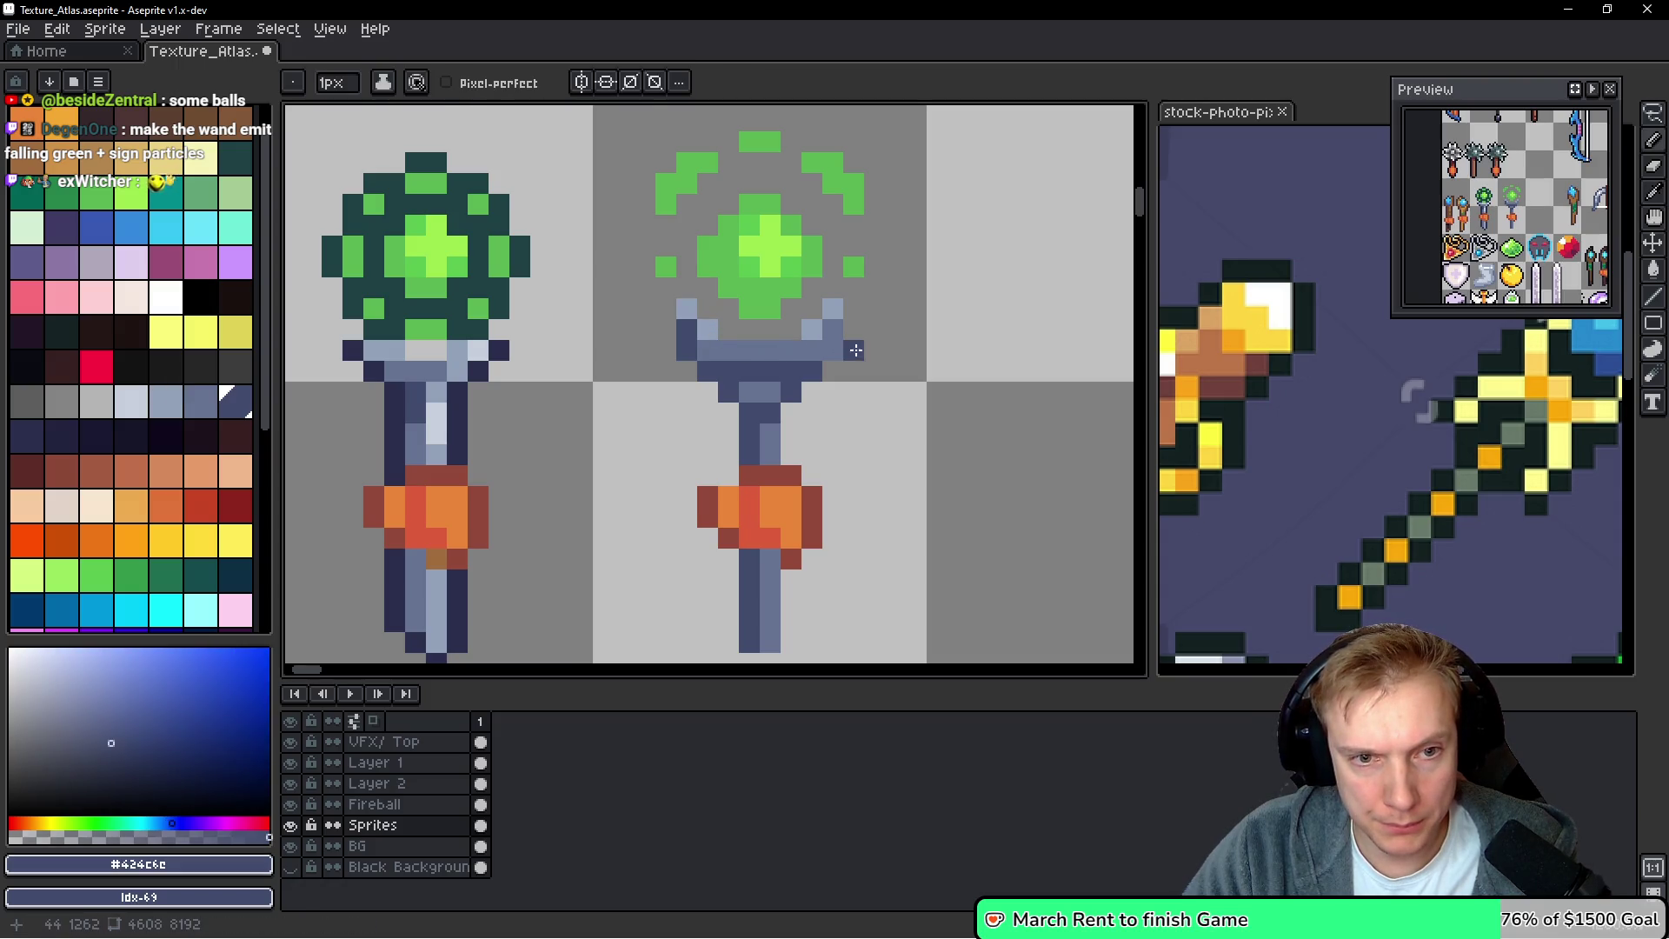
left_click_drag(833, 331, 832, 349)
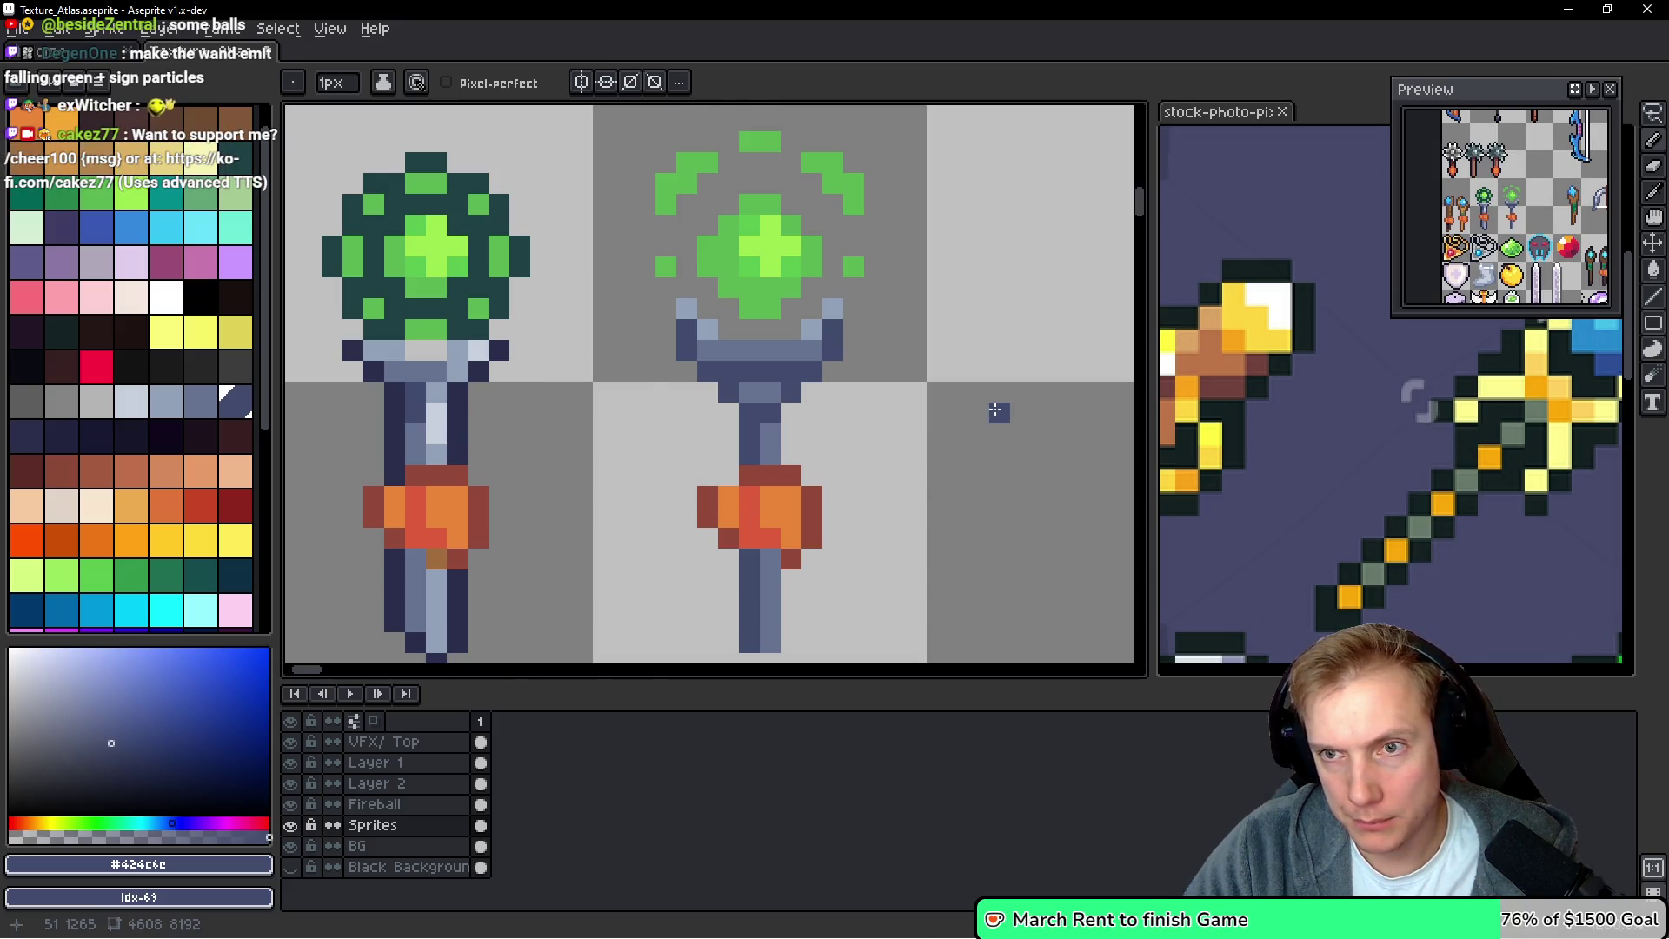
scroll(994, 409, "down", 3)
scroll(858, 423, "up", 2)
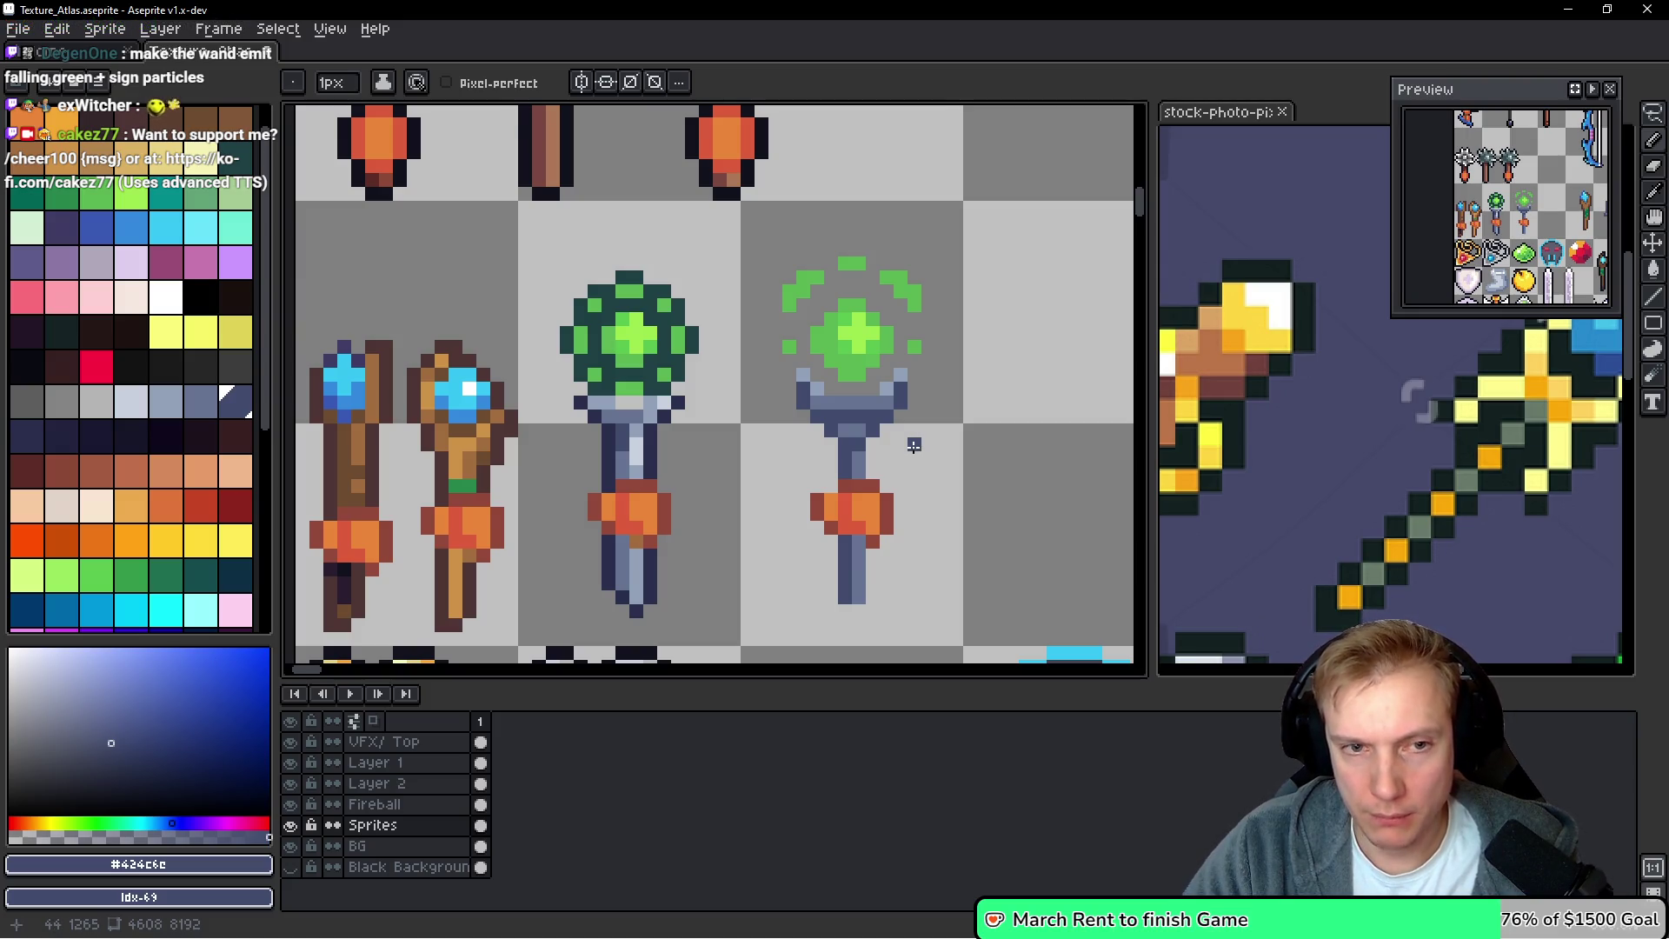
Zoom in on the green-orb wands and paint the orb's light centre in mid green #5ab552
scroll(904, 446, "down", 2)
scroll(858, 444, "up", 1)
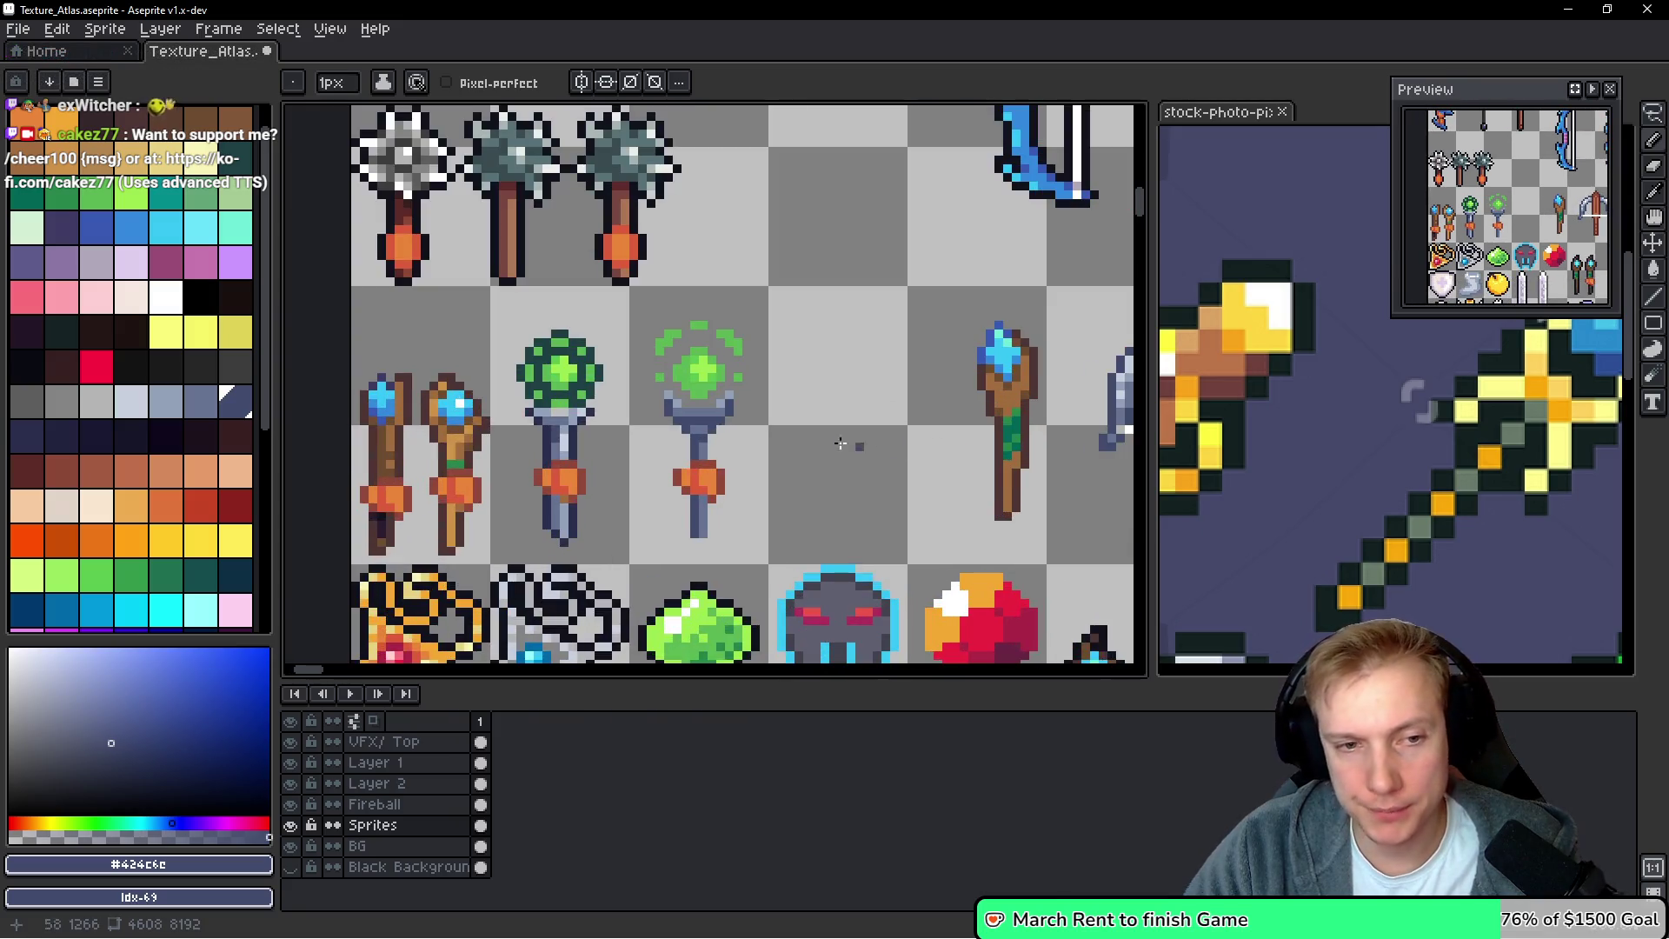
scroll(709, 441, "up", 1)
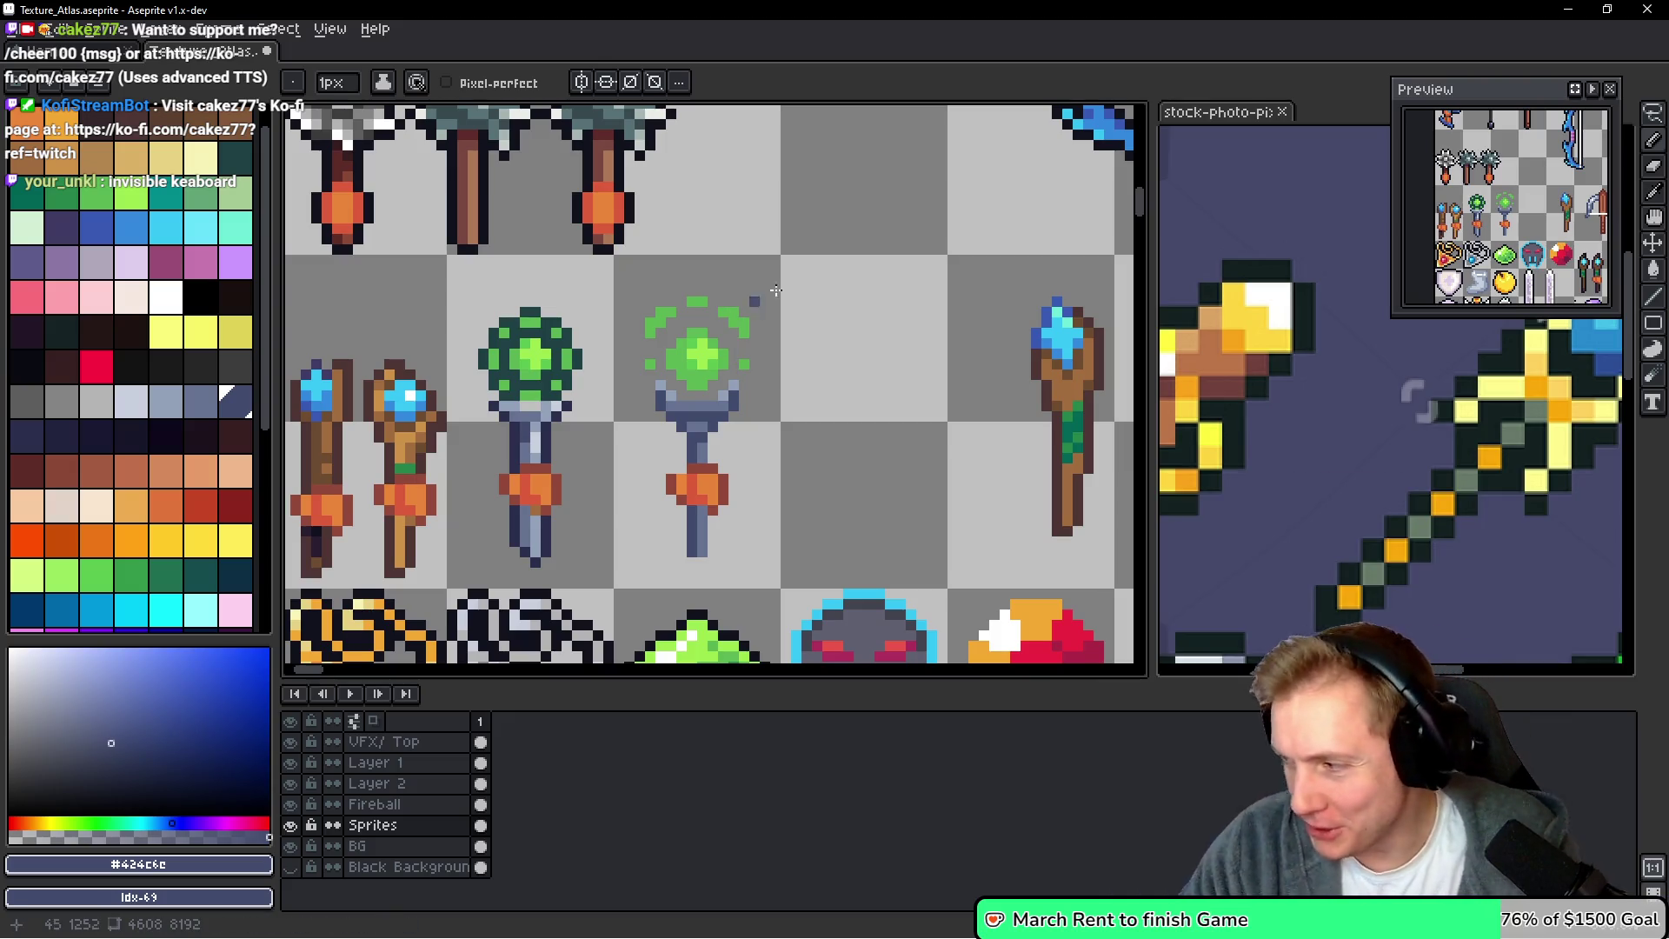
left_click_drag(765, 353, 873, 352)
scroll(874, 351, "up", 2)
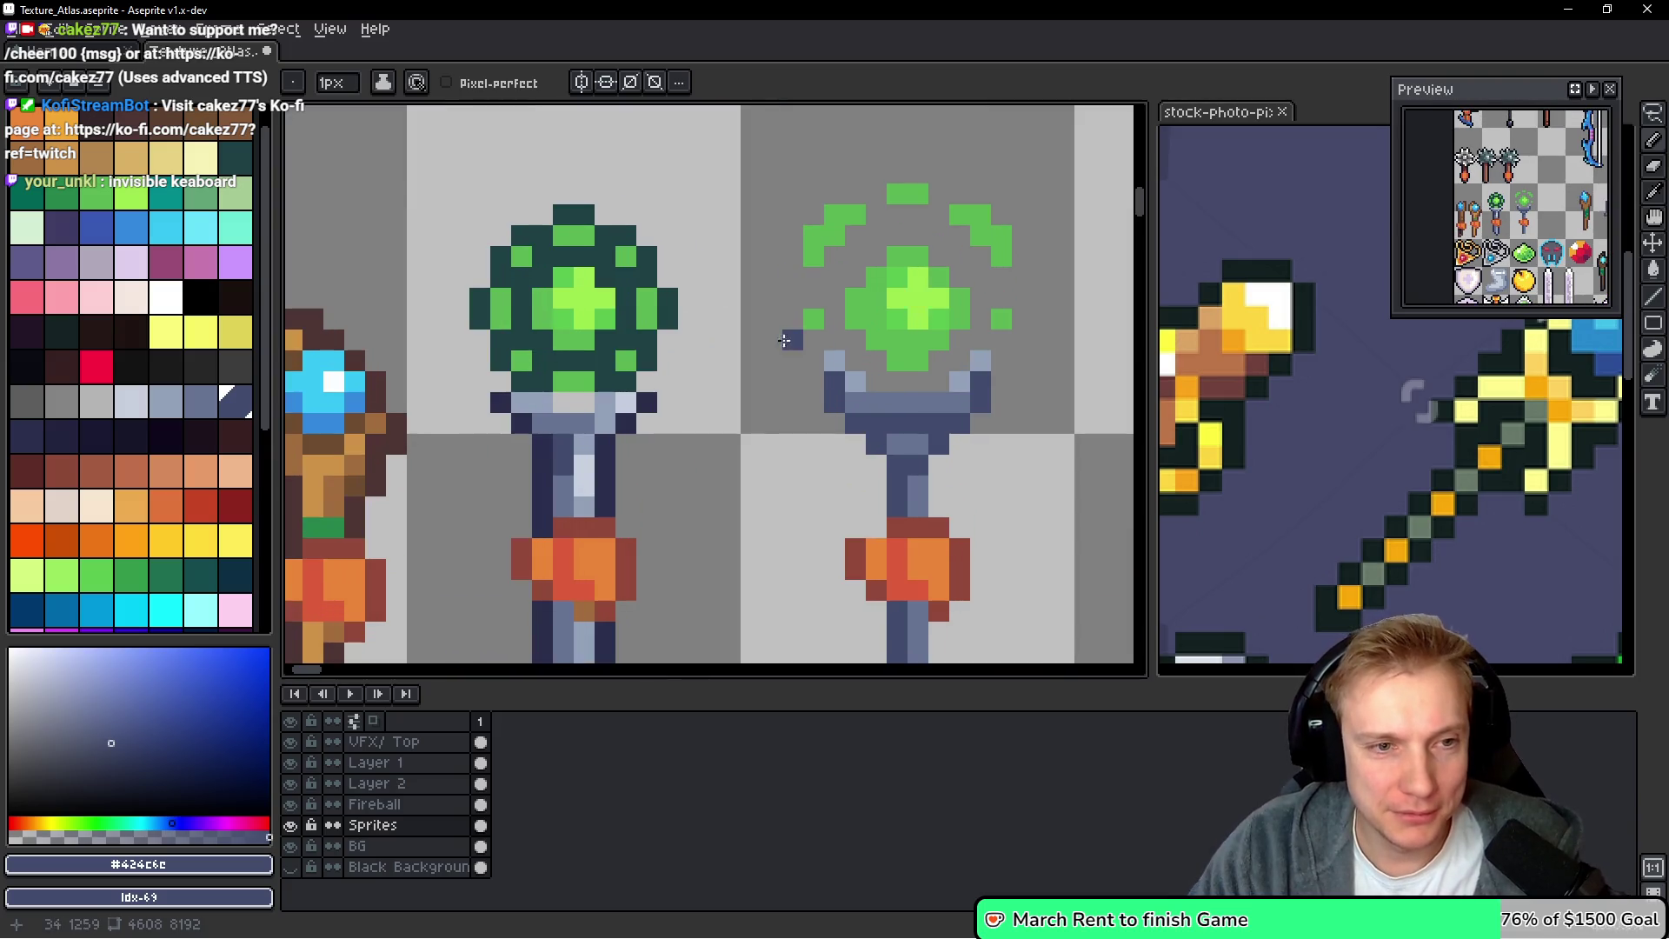
key("alt")
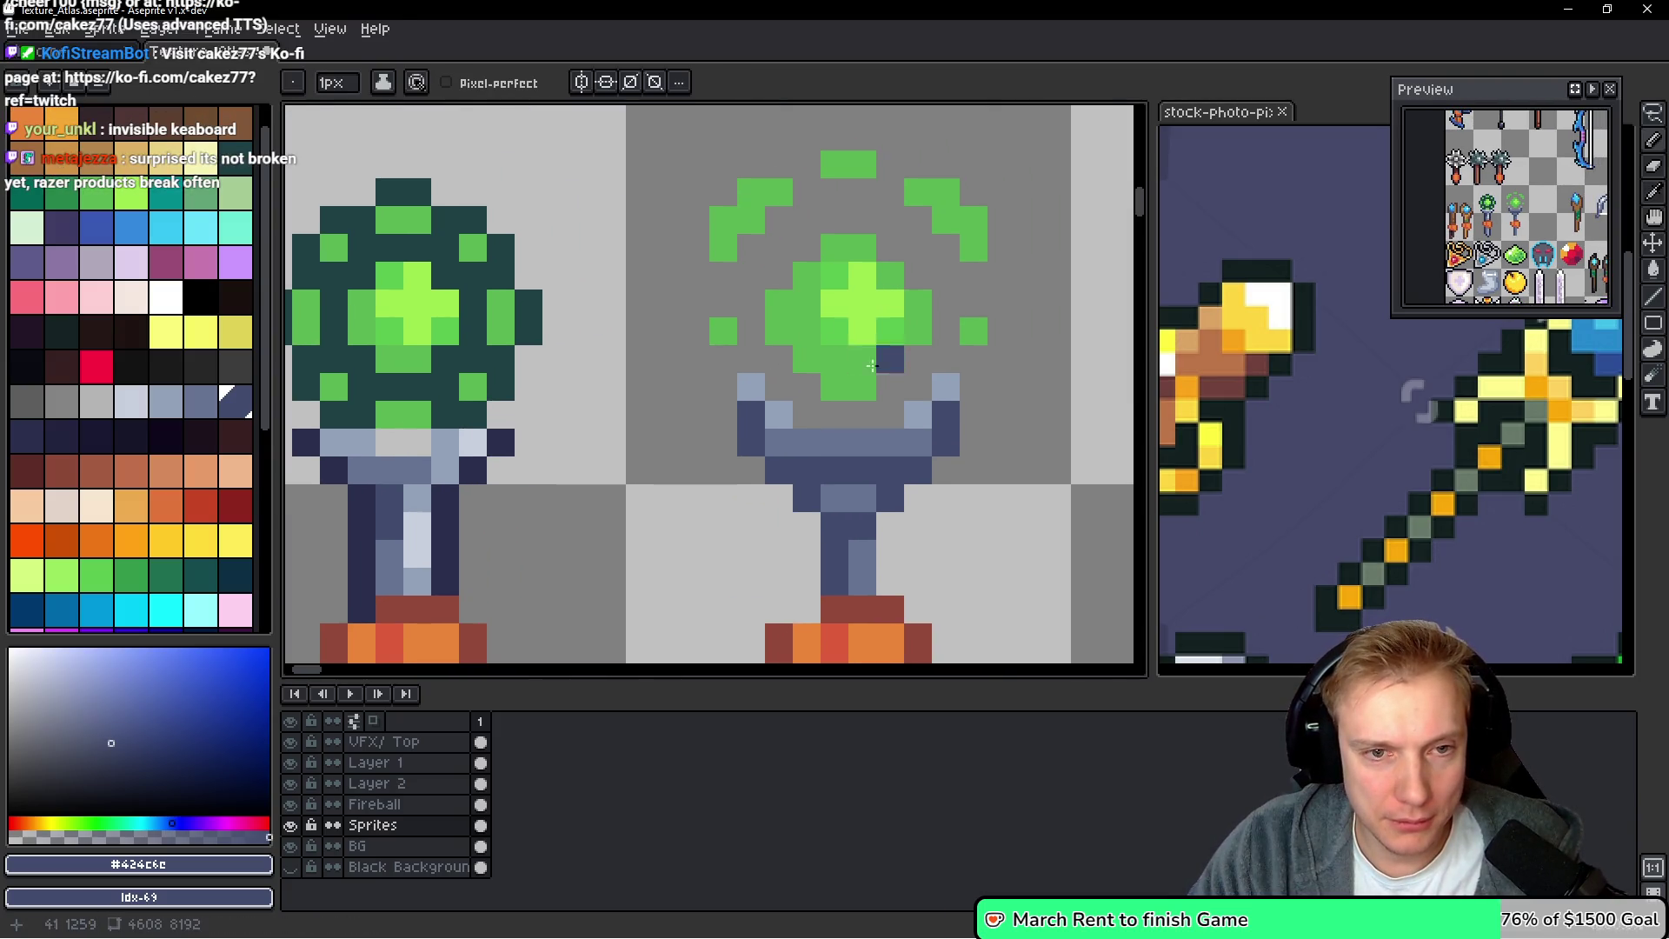
left_click(806, 320, "alt")
mouse_move(825, 300)
left_mouse_down()
mouse_move(839, 330)
mouse_move(860, 296)
left_mouse_up()
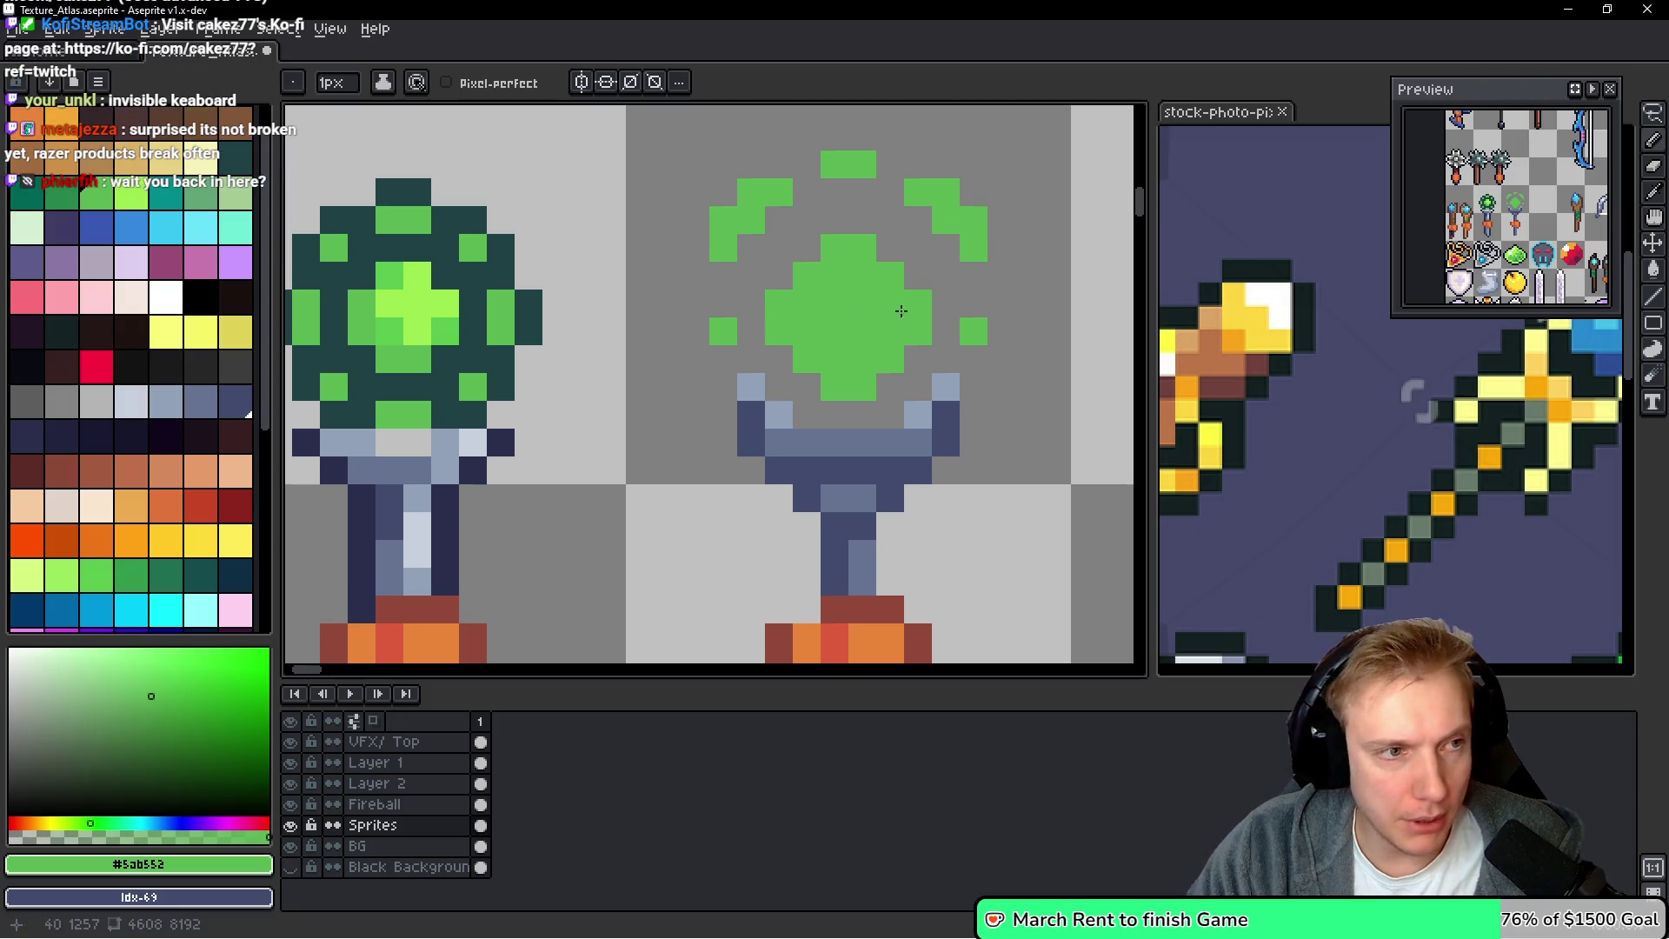
Choose a palette green and lasso-select the area around the orb
left_click(96, 574)
scroll(792, 432, "down", 4)
key("q")
mouse_move(809, 344)
left_mouse_down()
mouse_move(721, 334)
mouse_move(669, 391)
mouse_move(812, 451)
left_mouse_up()
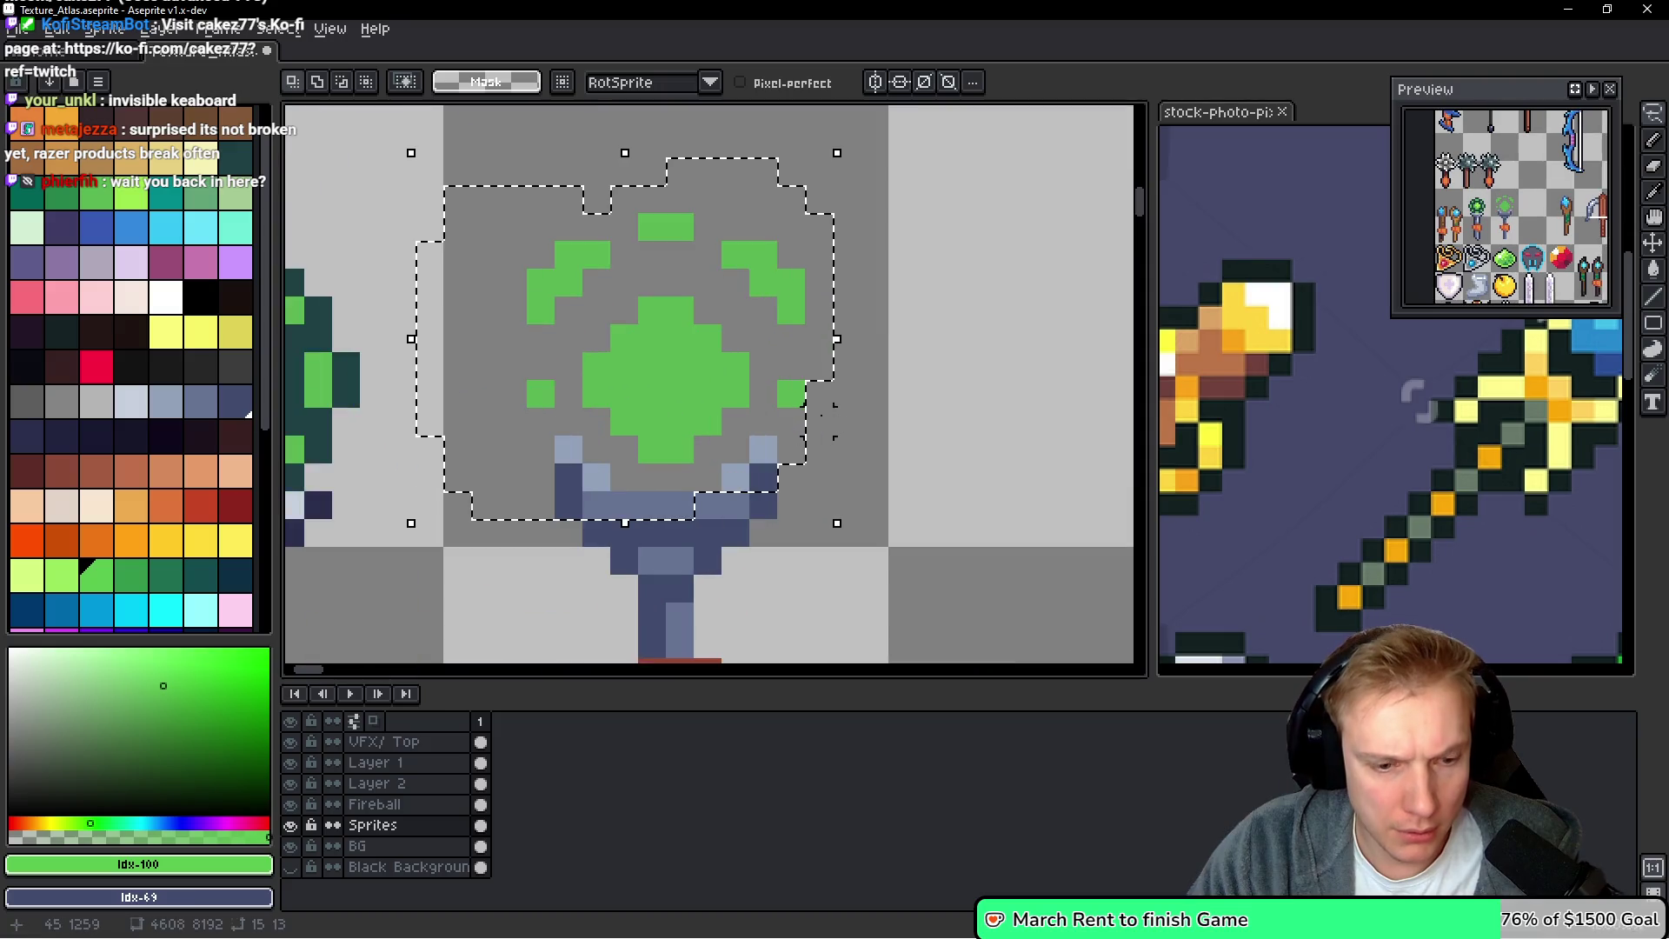
Bucket-fill the orb's body, recolouring it with progressively lighter palette greens
scroll(786, 439, "up", 4)
key("g")
left_click(675, 395)
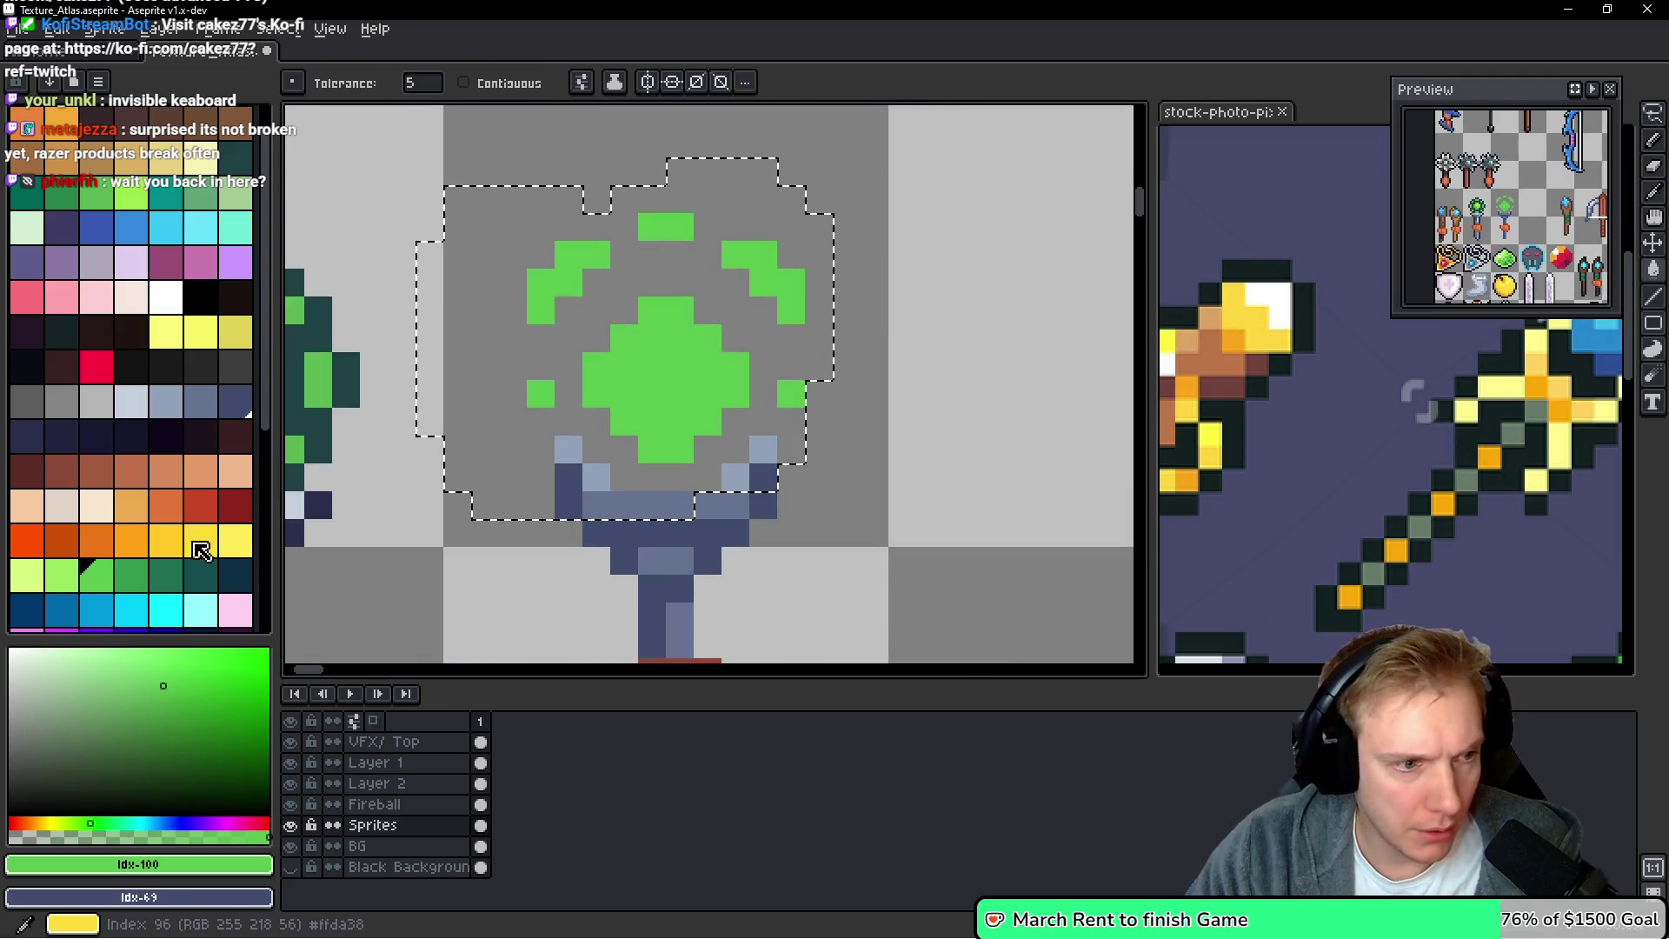
left_click(71, 580)
left_click(686, 365)
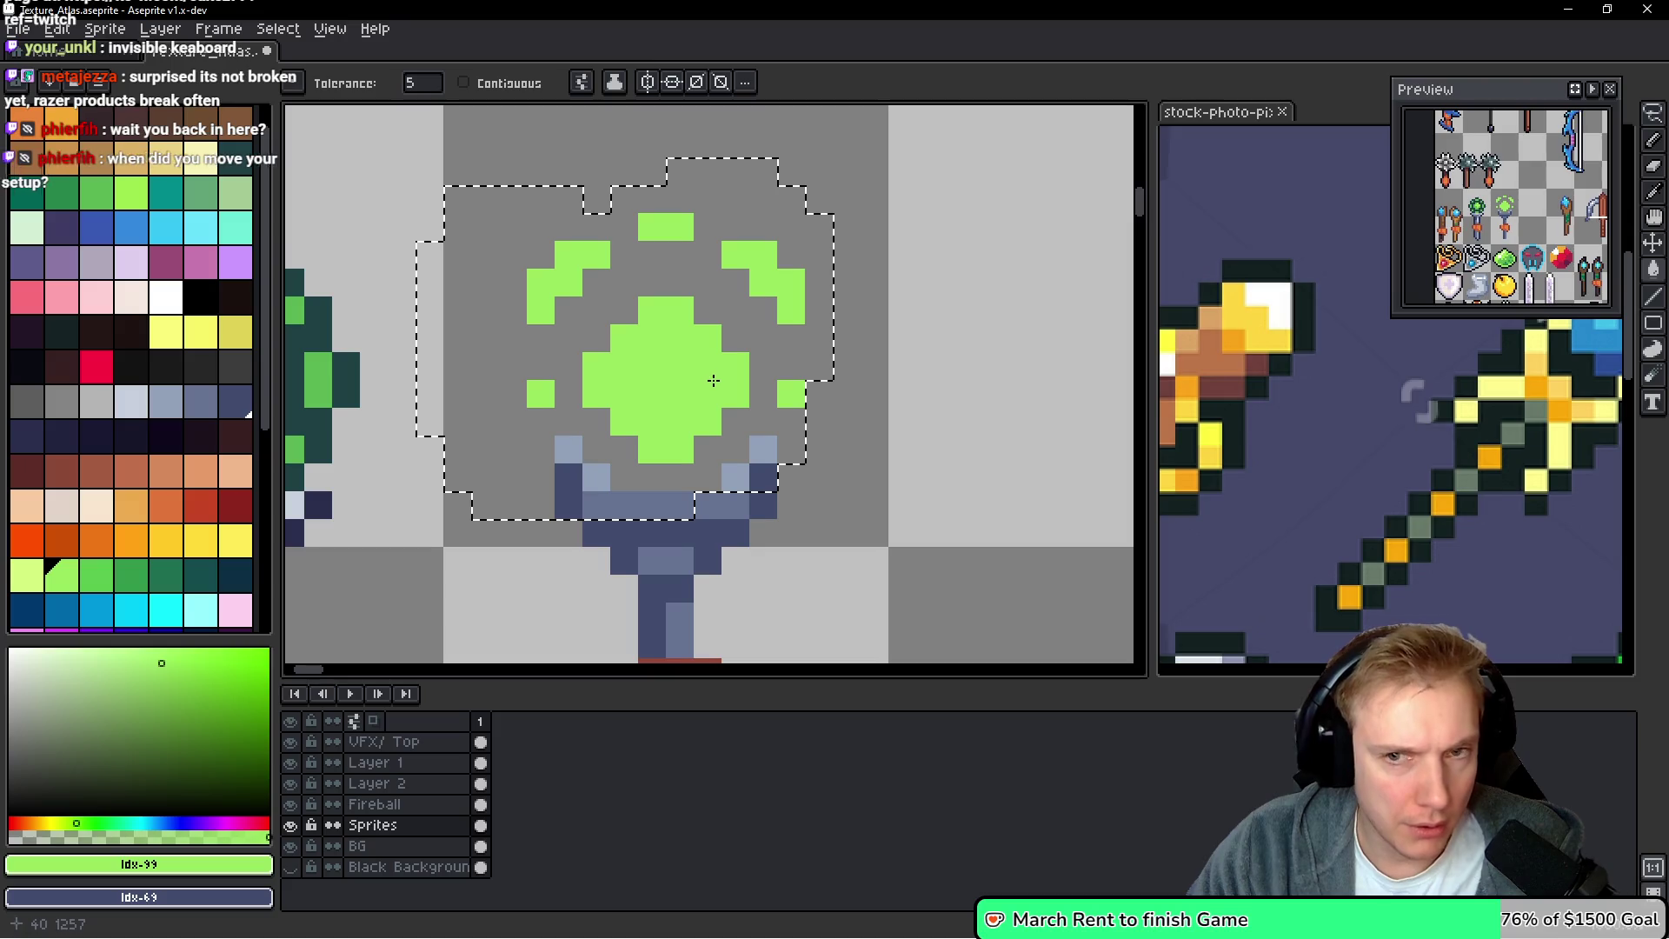
scroll(715, 380, "down", 3)
left_click(27, 575)
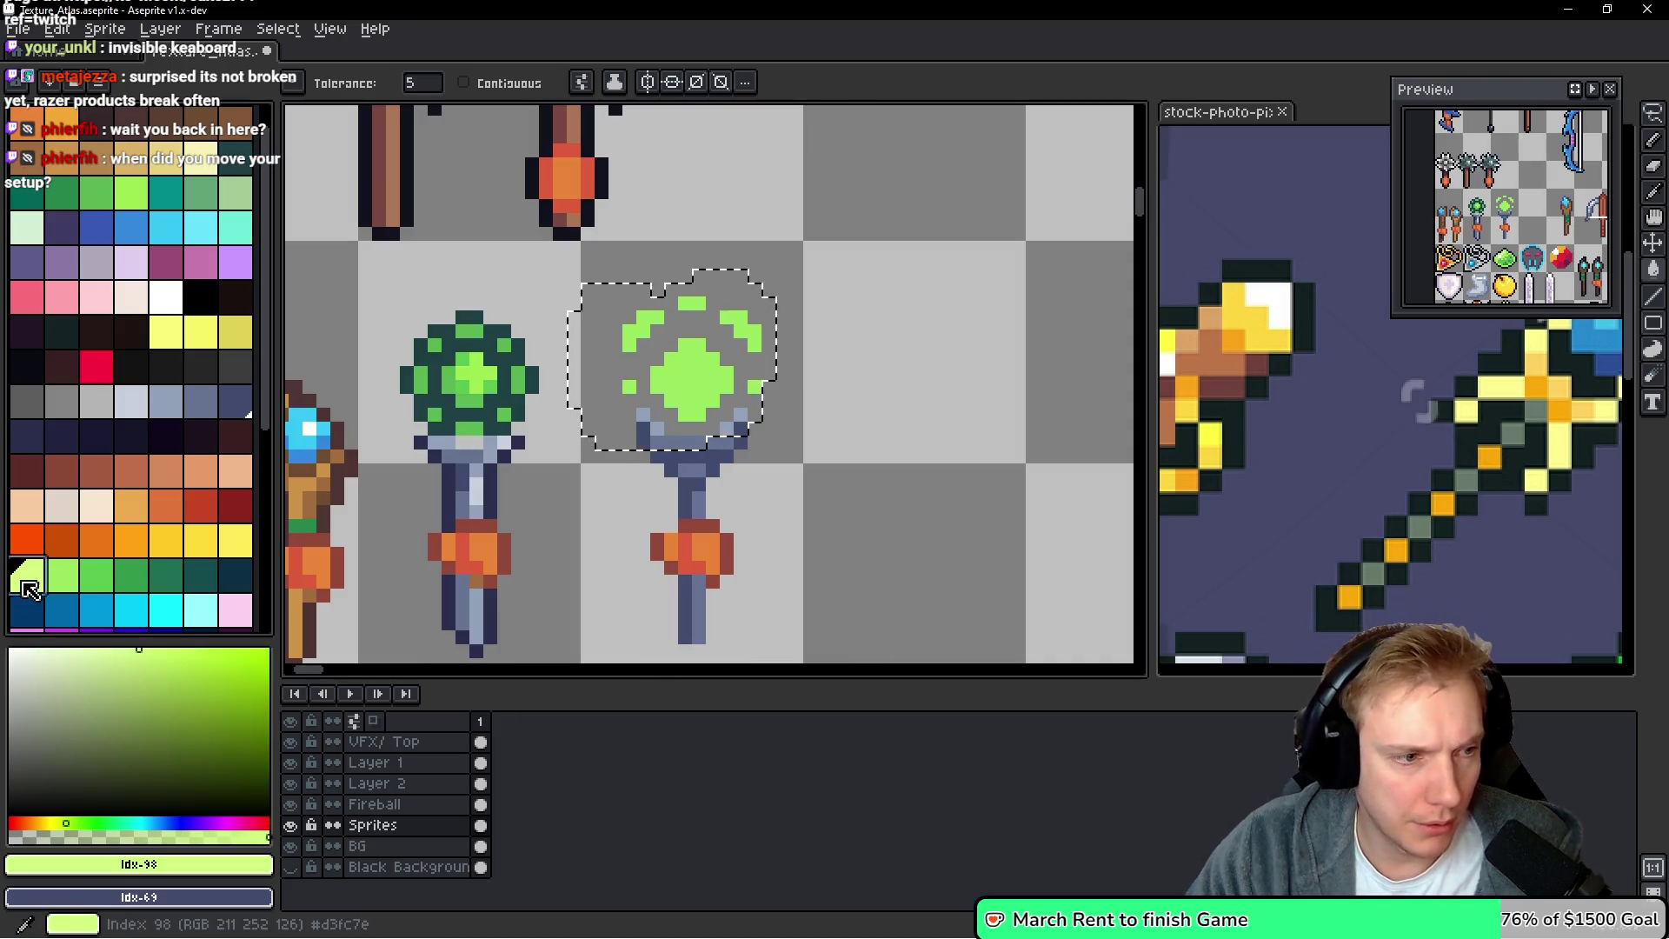
scroll(690, 374, "up", 3)
Pencil light green pixels on the orb's centre and top and the halo's upper-left arc
key("b")
mouse_move(716, 348)
left_mouse_down()
mouse_move(690, 398)
mouse_move(663, 372)
left_mouse_up()
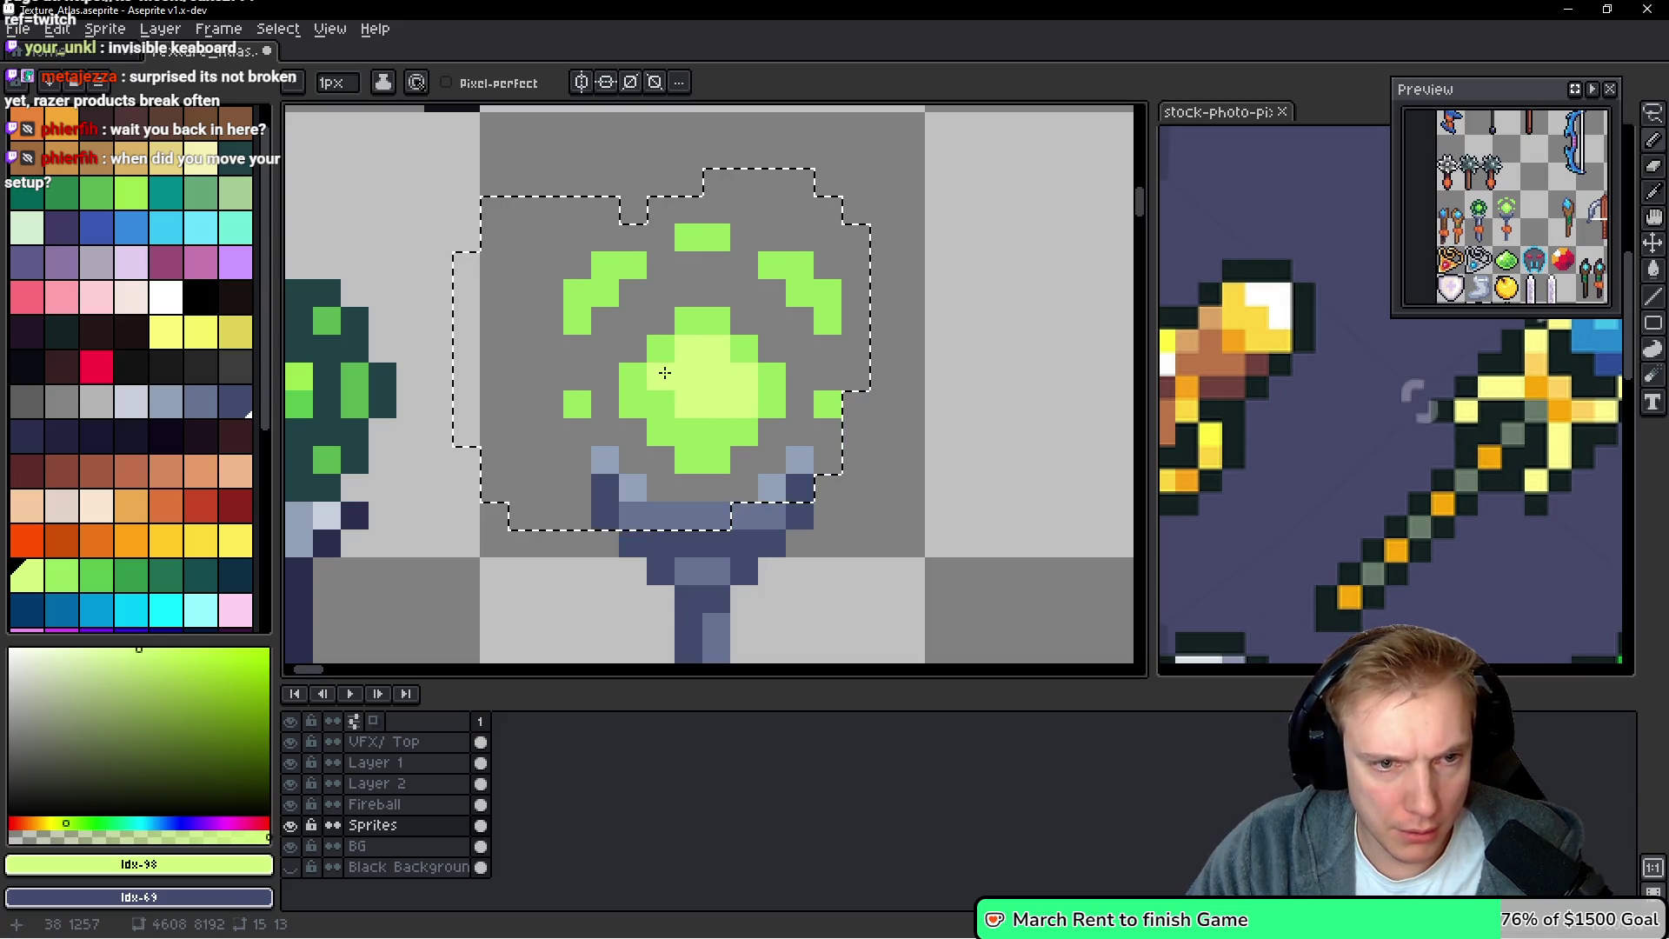
left_click(660, 391, "alt")
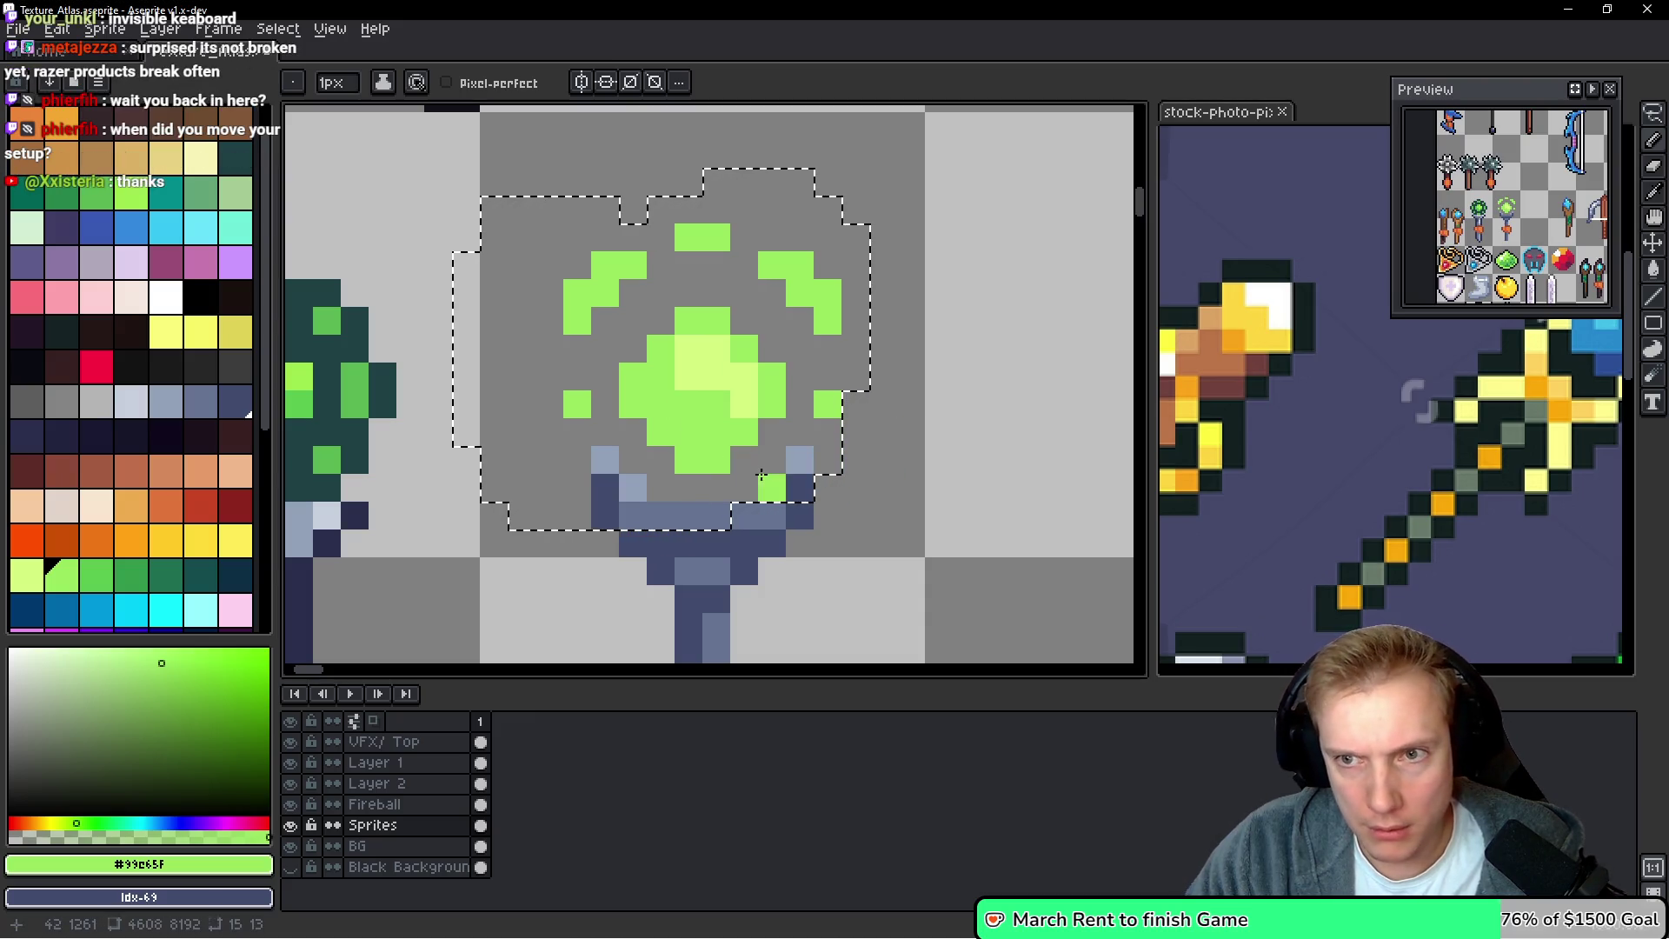
left_click(693, 361, "alt")
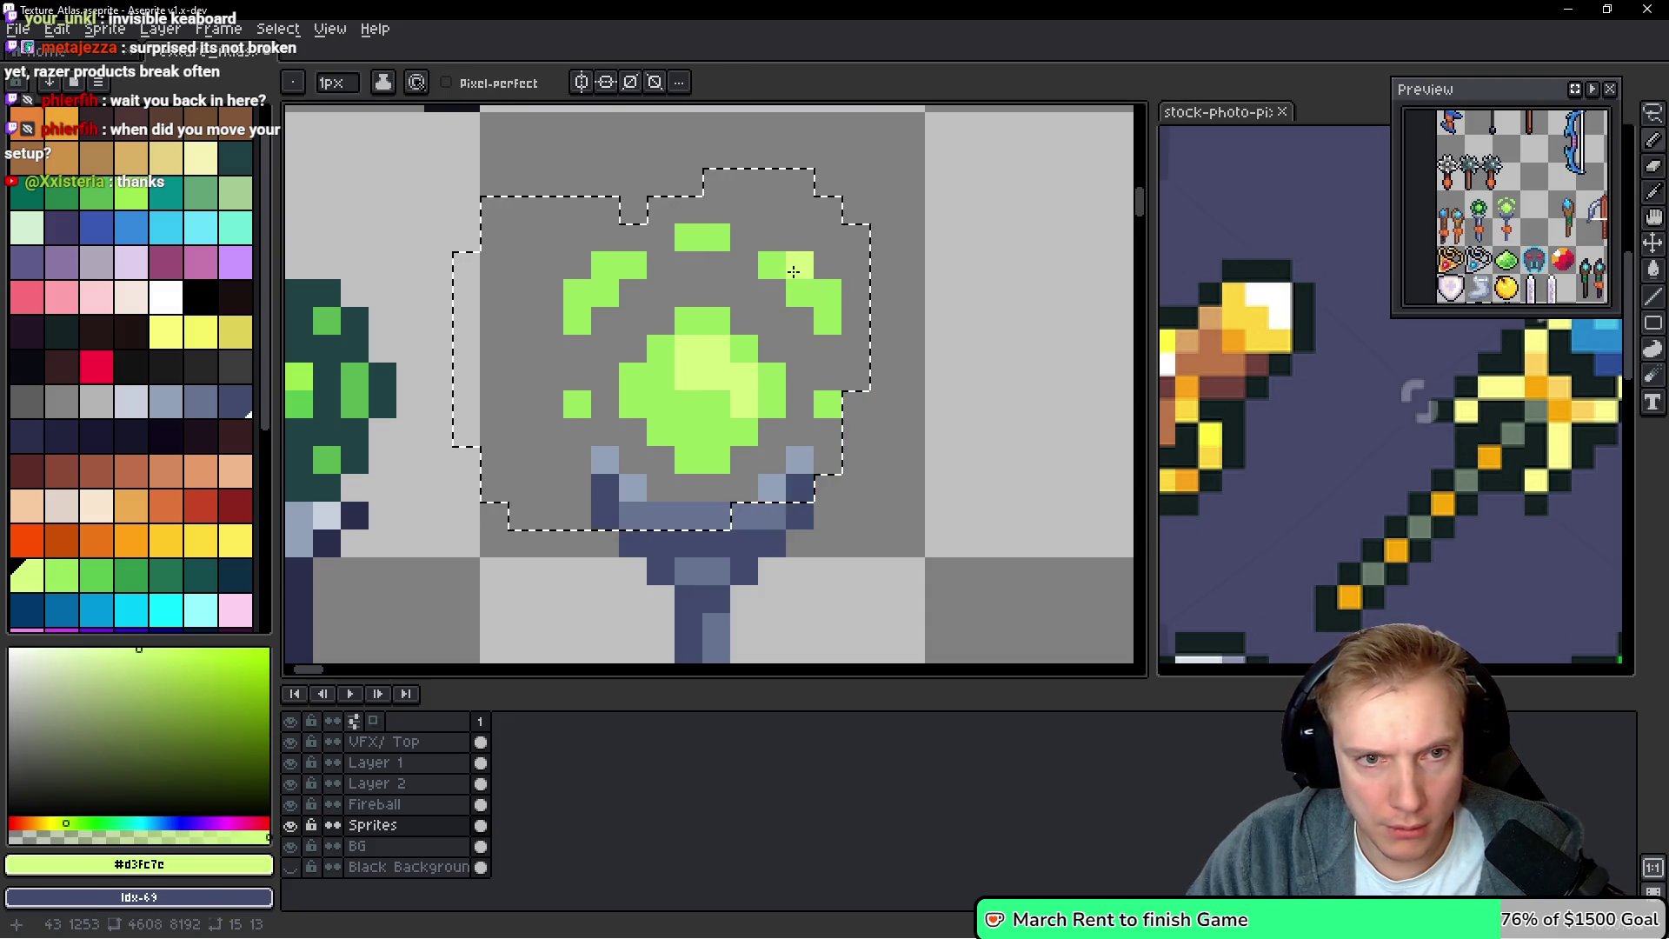
left_click_drag(823, 291, 826, 319)
left_click(705, 238)
left_click_drag(631, 265, 580, 290)
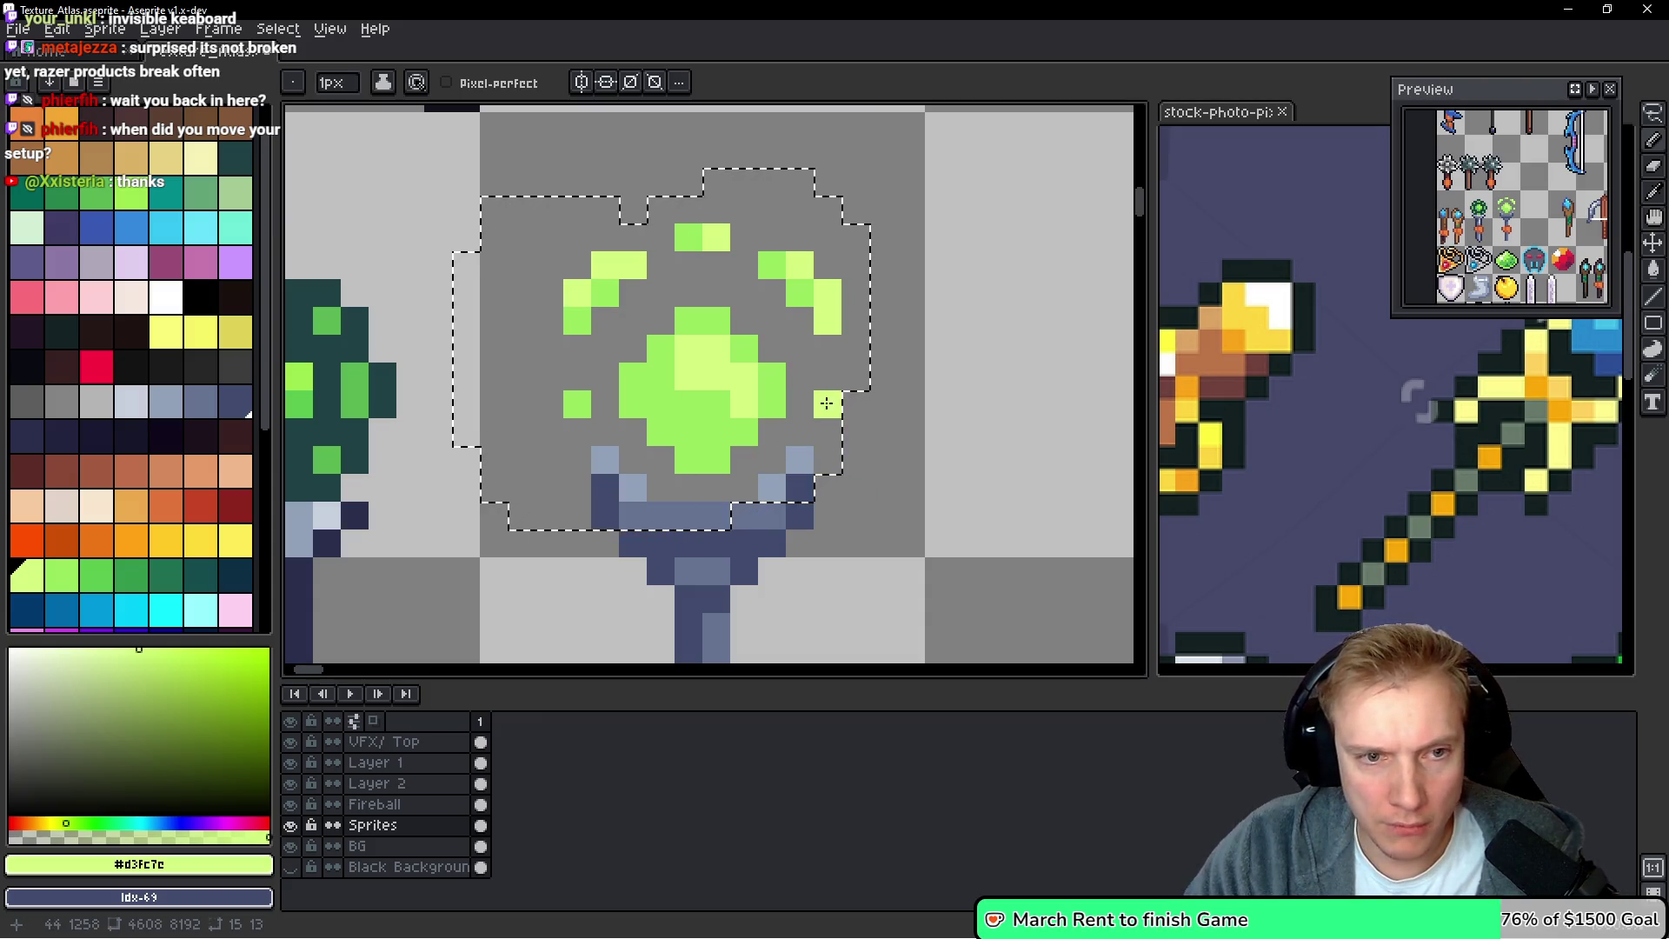
scroll(833, 401, "down", 3)
scroll(808, 441, "up", 3)
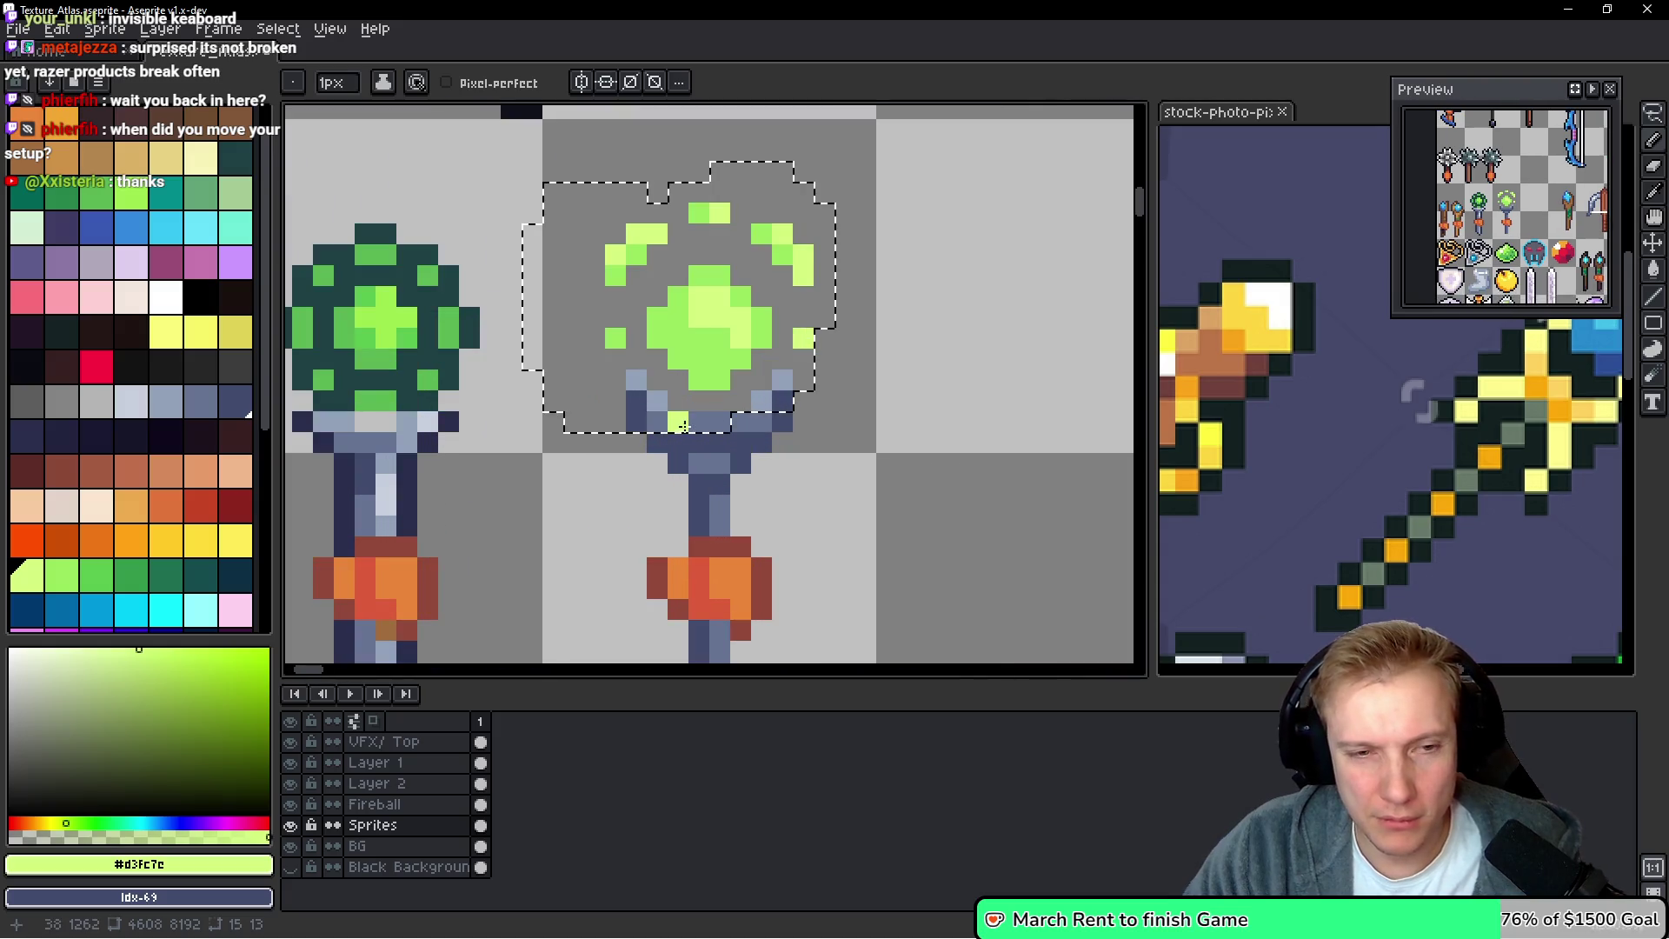
Sample the orb's light green and add highlight pixels across the orb
key("alt")
left_click(711, 345, "alt")
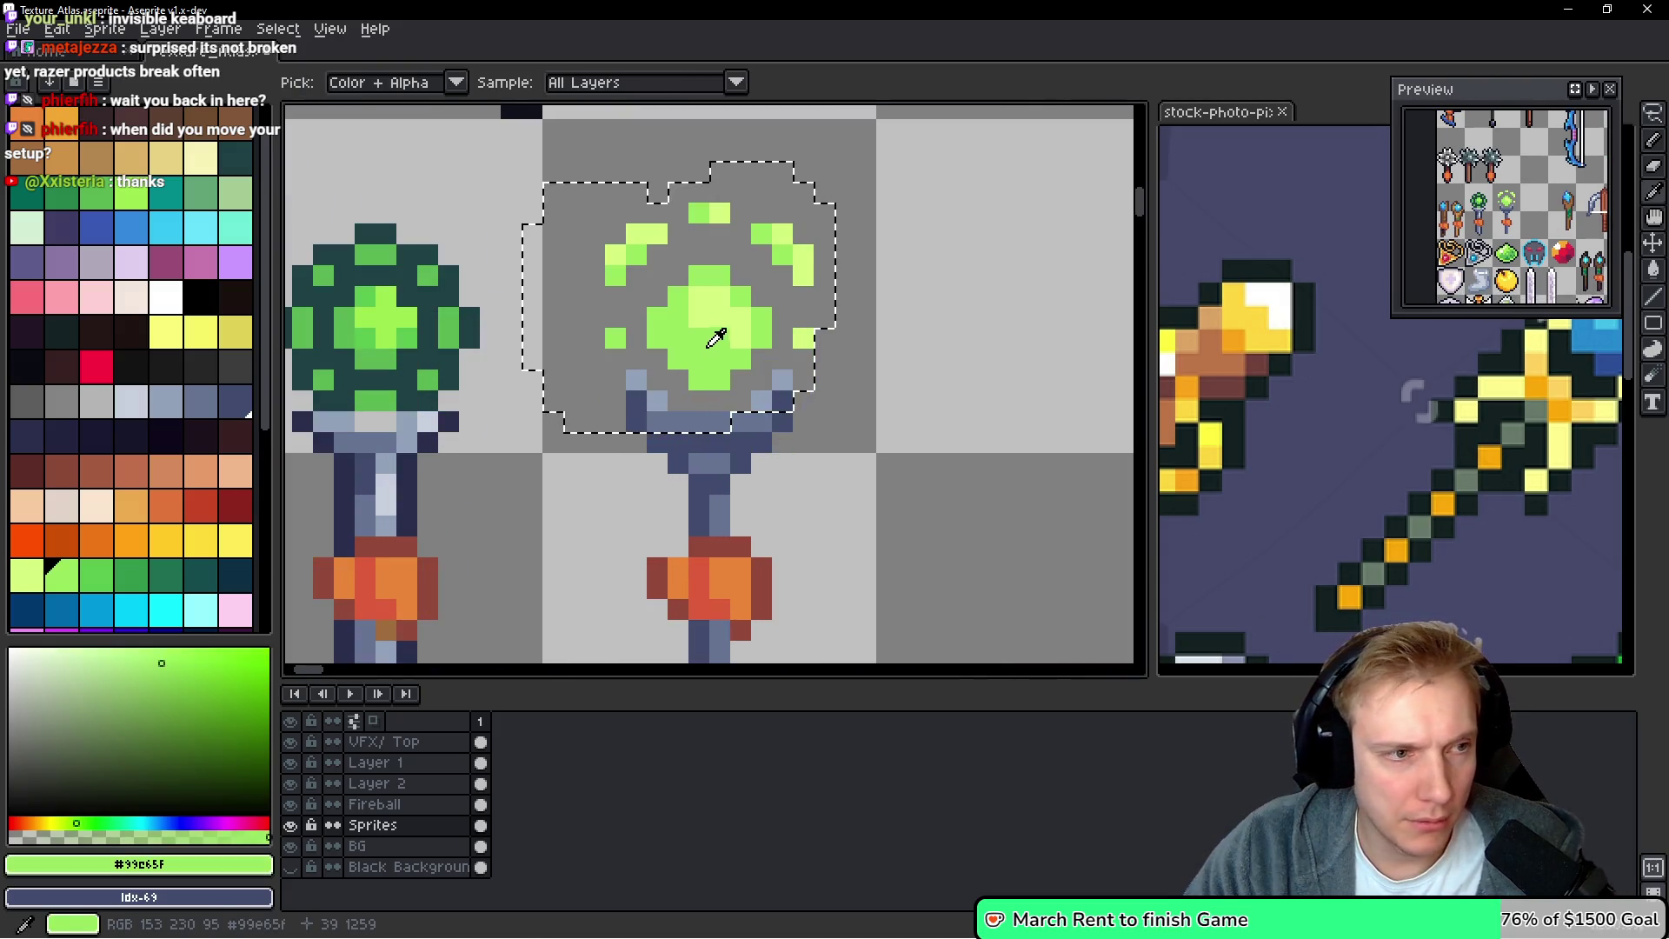
left_click(708, 298, "alt")
left_click(687, 360)
left_click(678, 339)
left_click(697, 356)
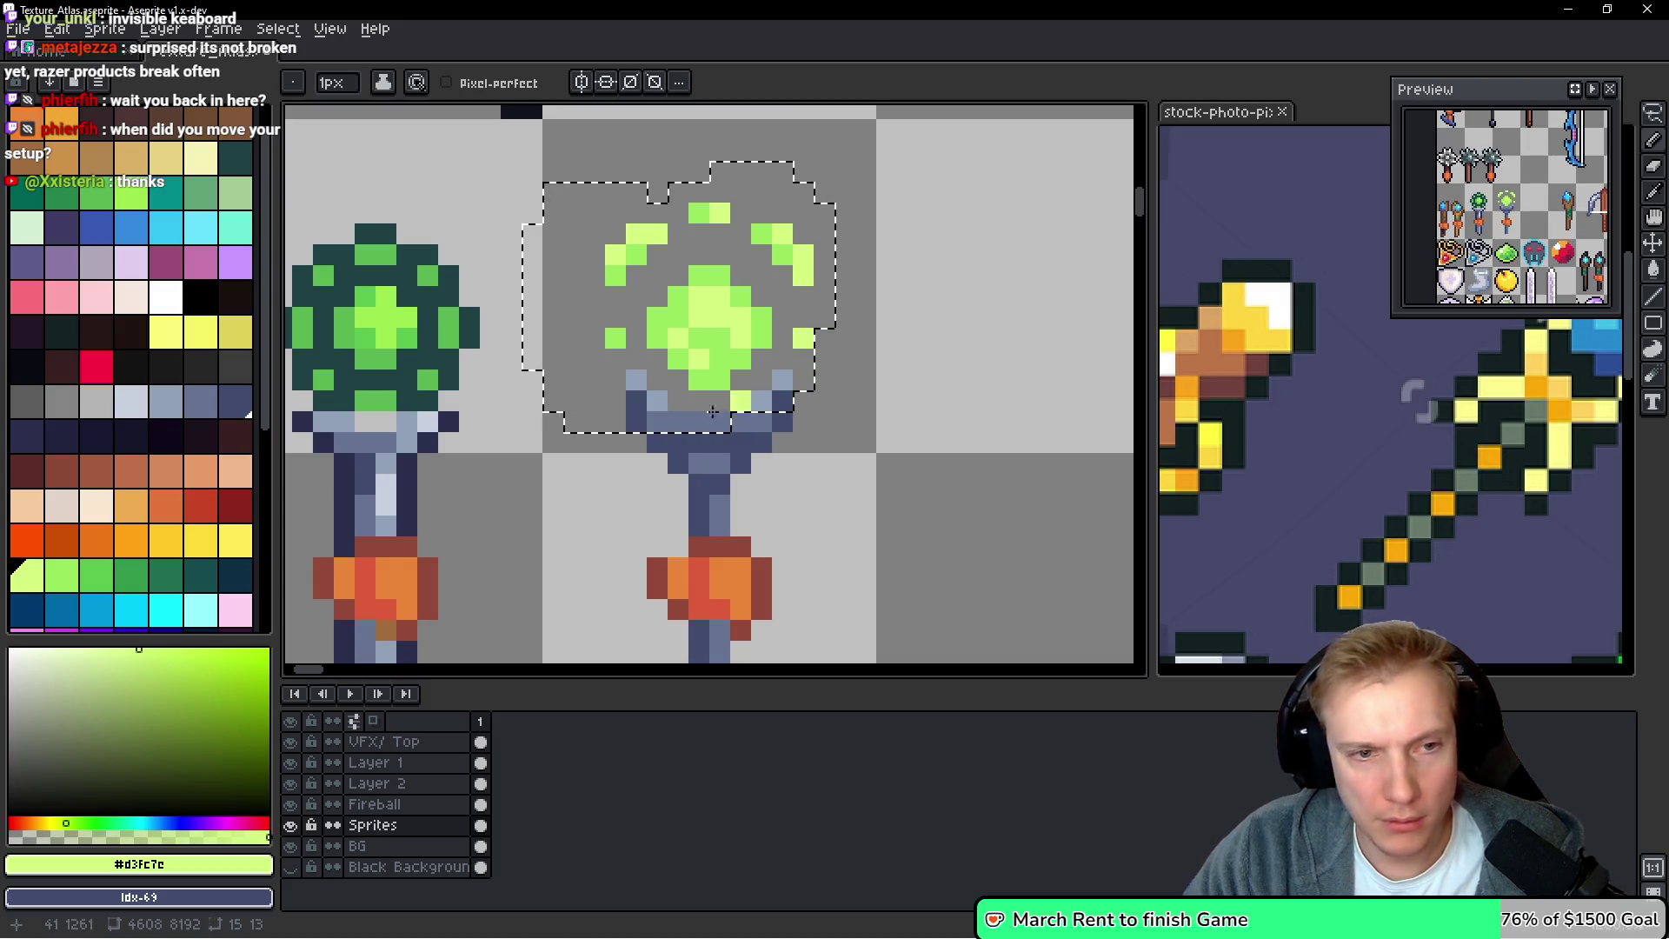
Paint darker green shading pixels on the orb's lower half and around its edge
left_click(730, 375, "alt")
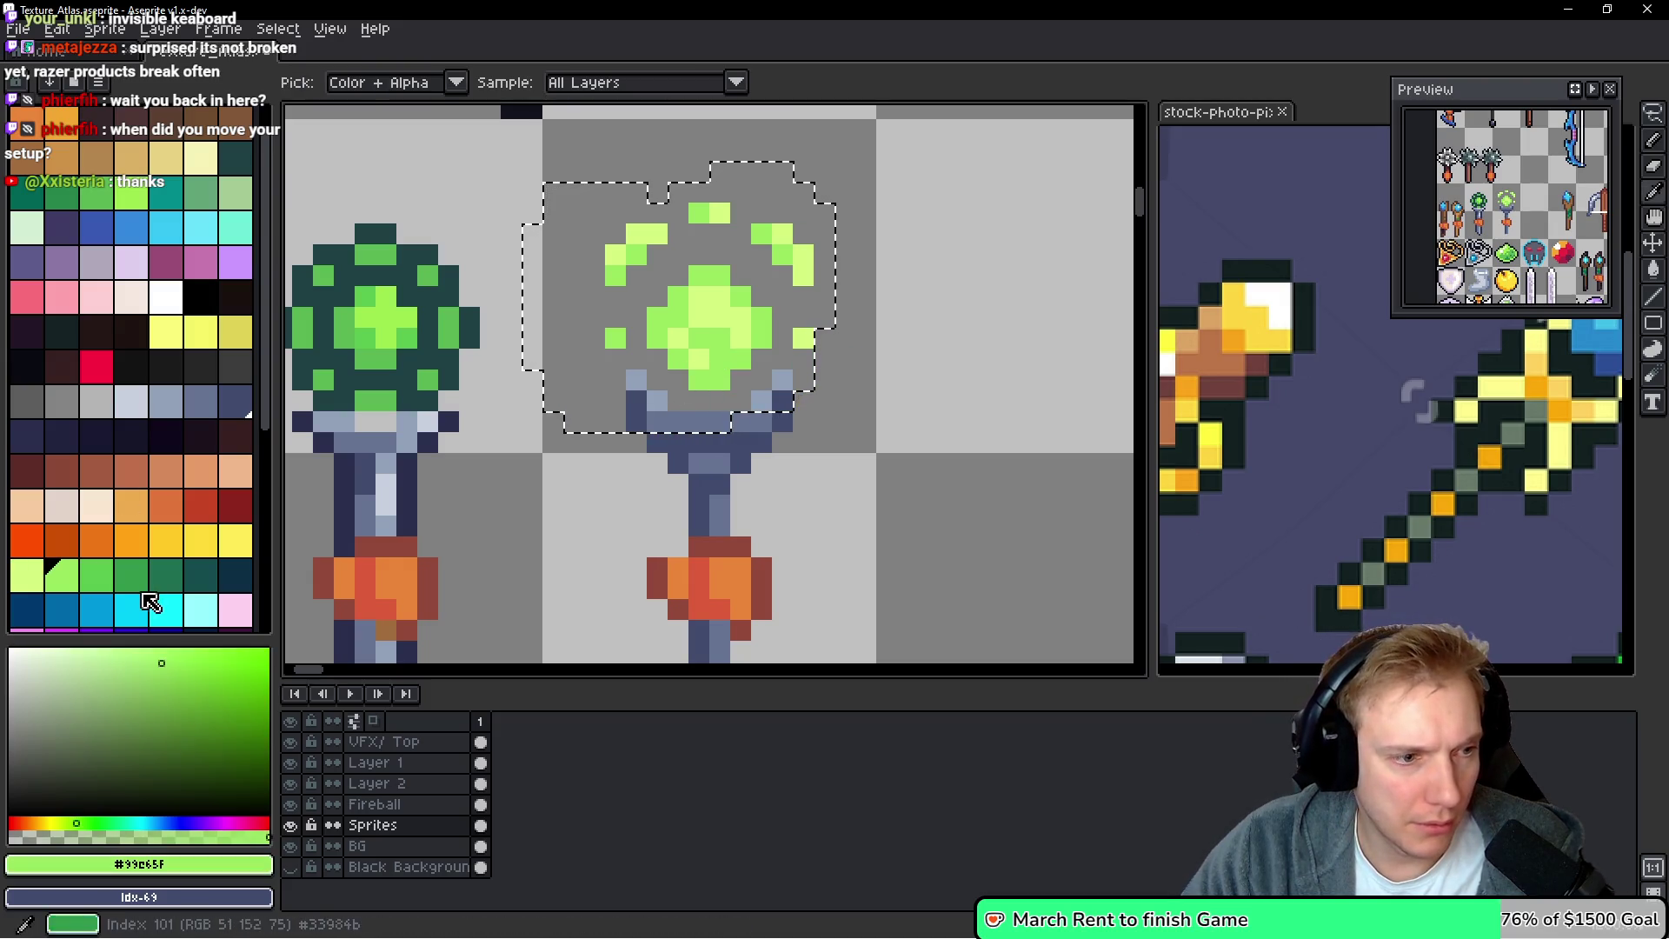
left_click(719, 347, "alt")
scroll(708, 359, "up", 1)
key("x")
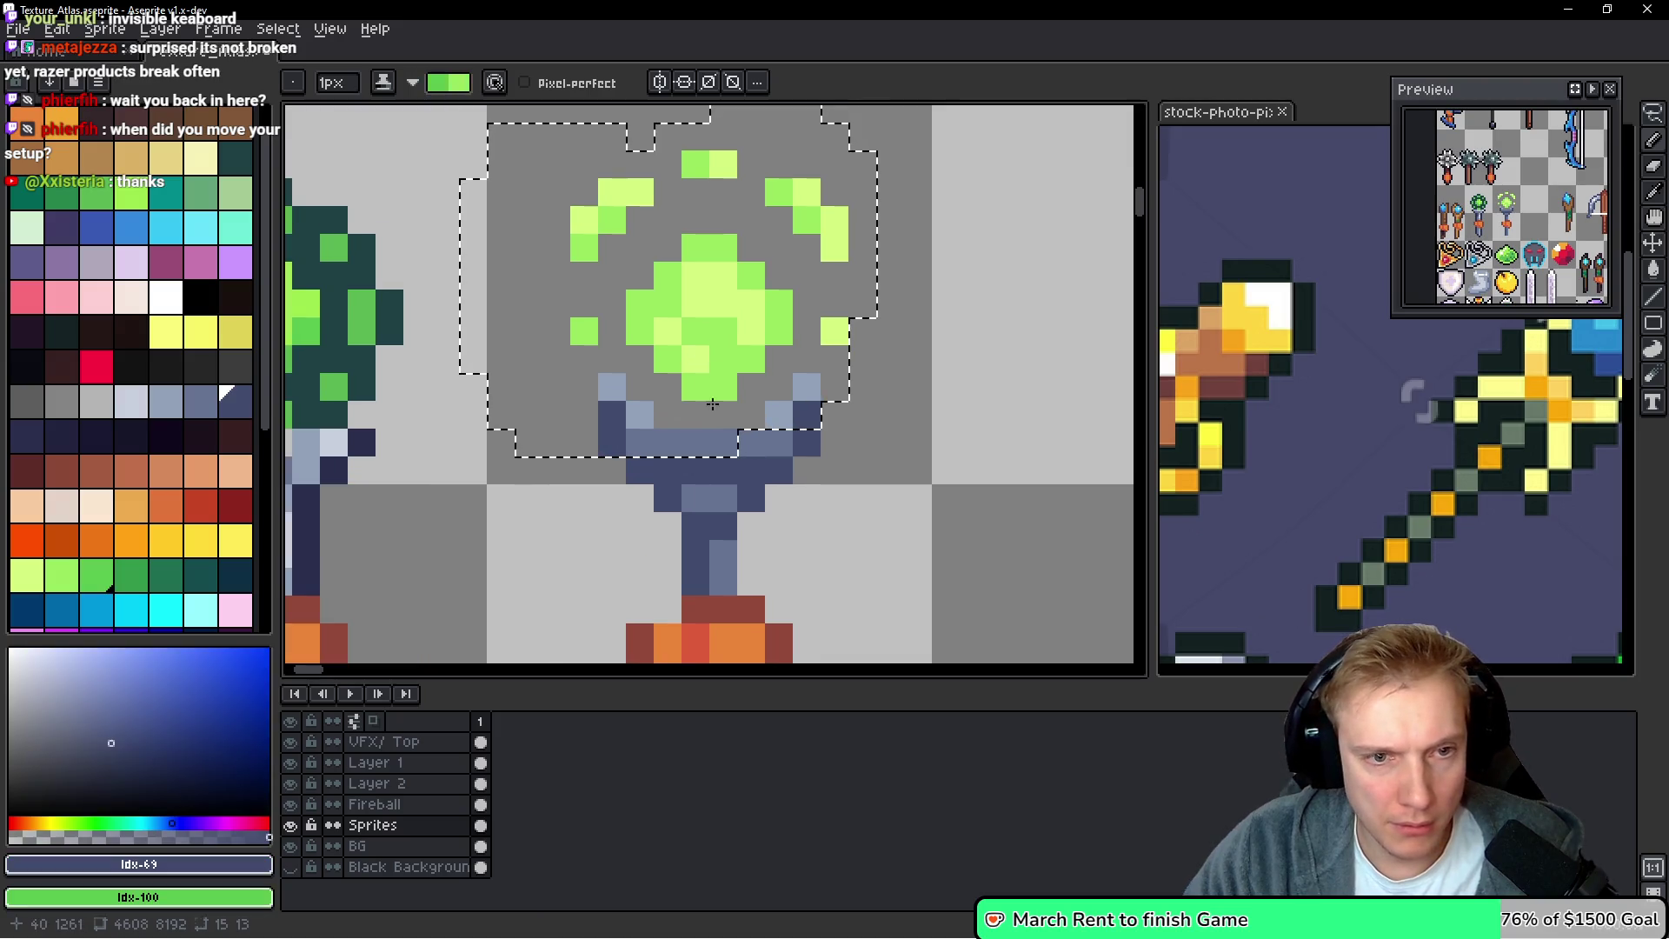
right_click(632, 338)
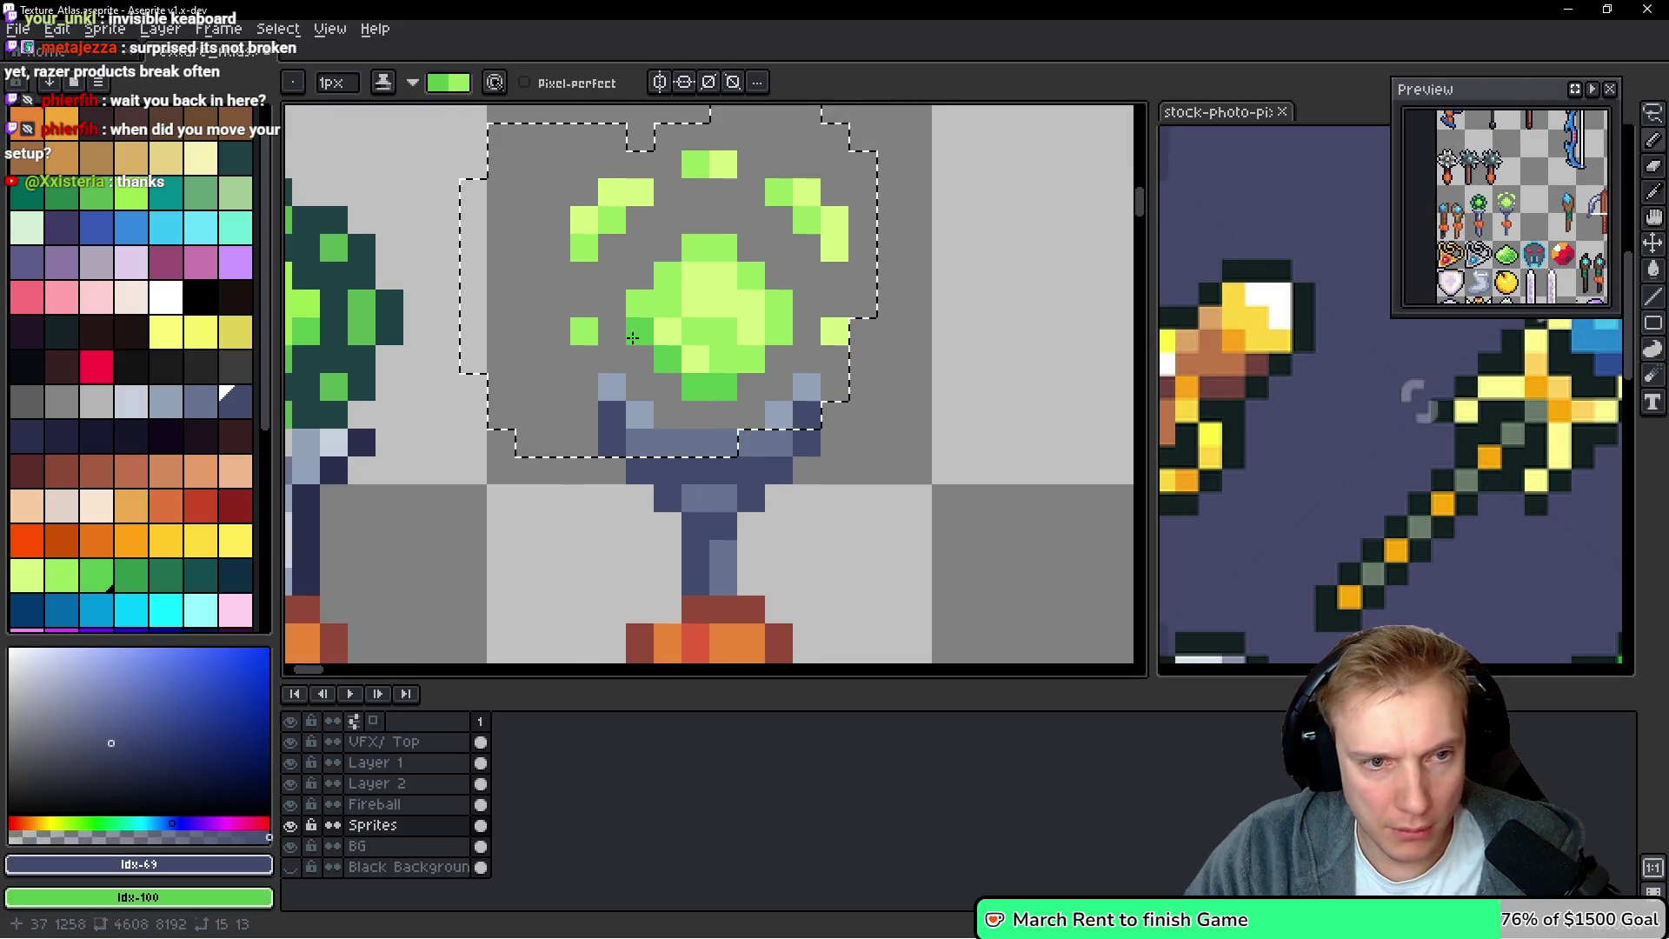
right_click(734, 372)
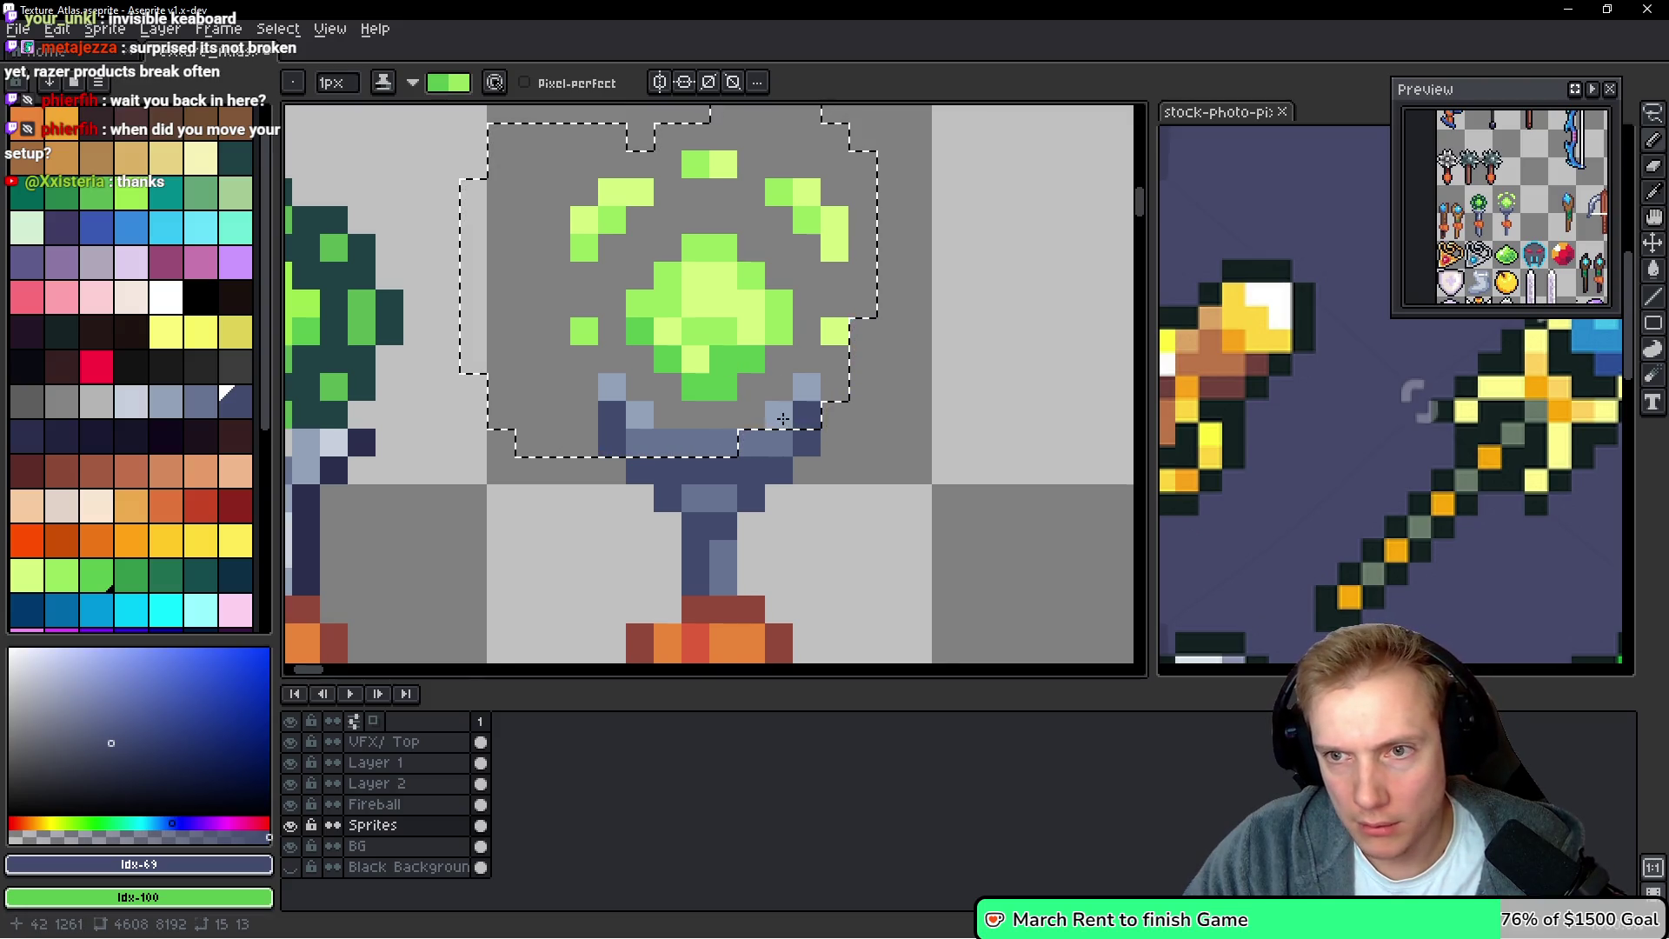
right_click(584, 332)
right_click(584, 247)
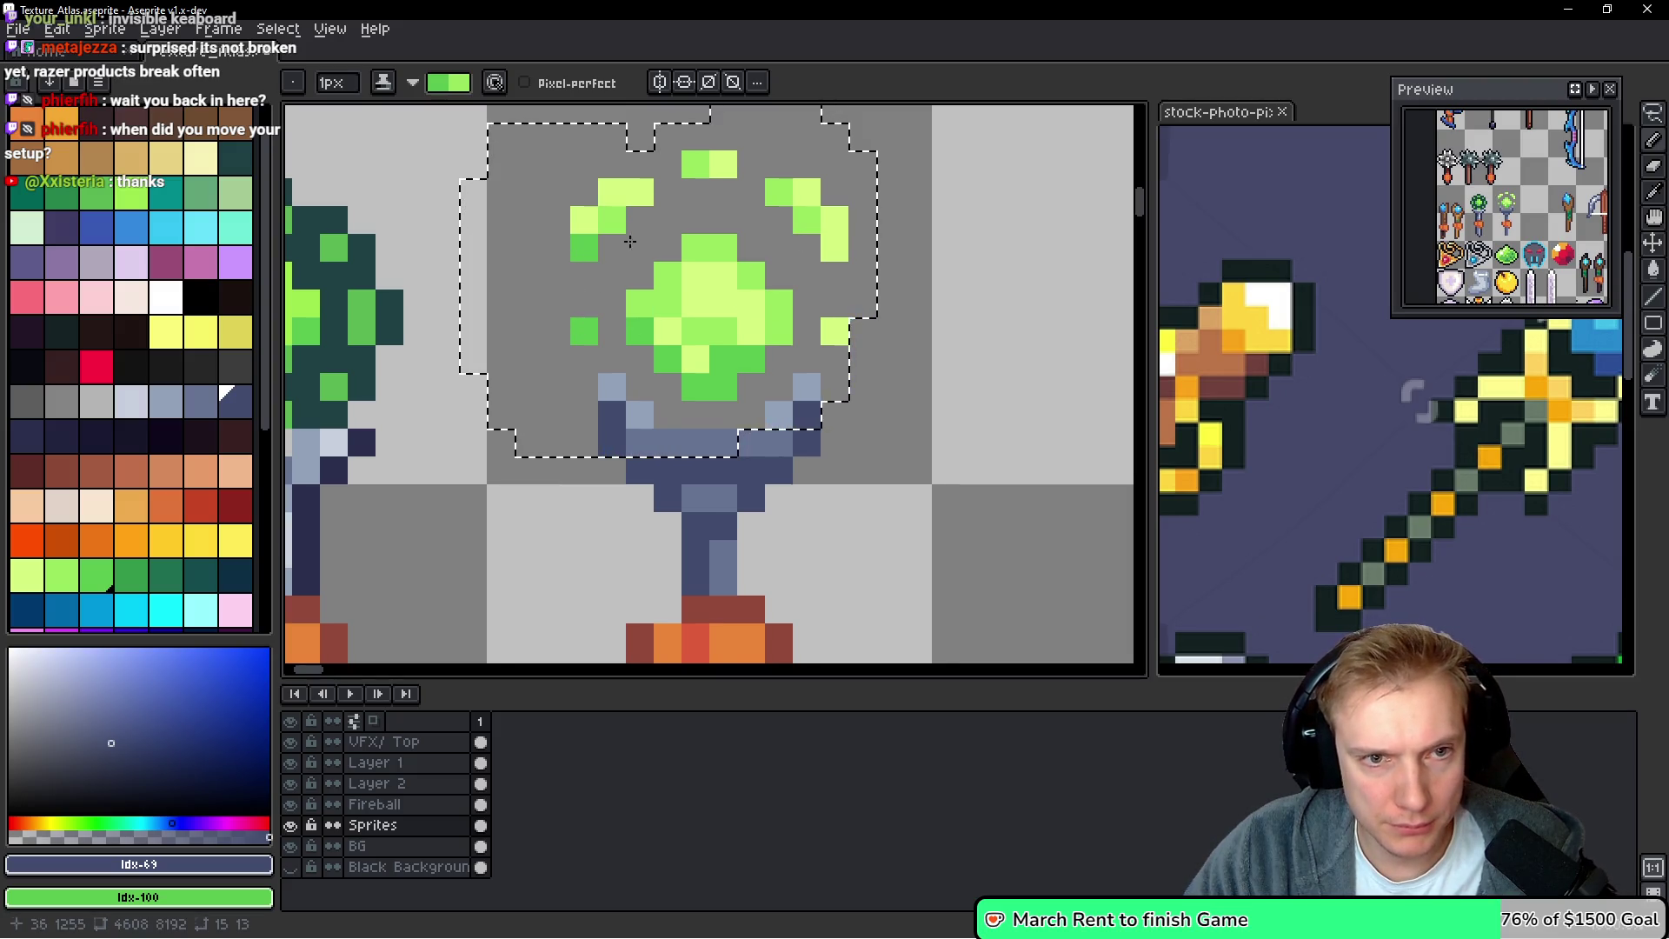
right_click(806, 219)
scroll(850, 379, "down", 5)
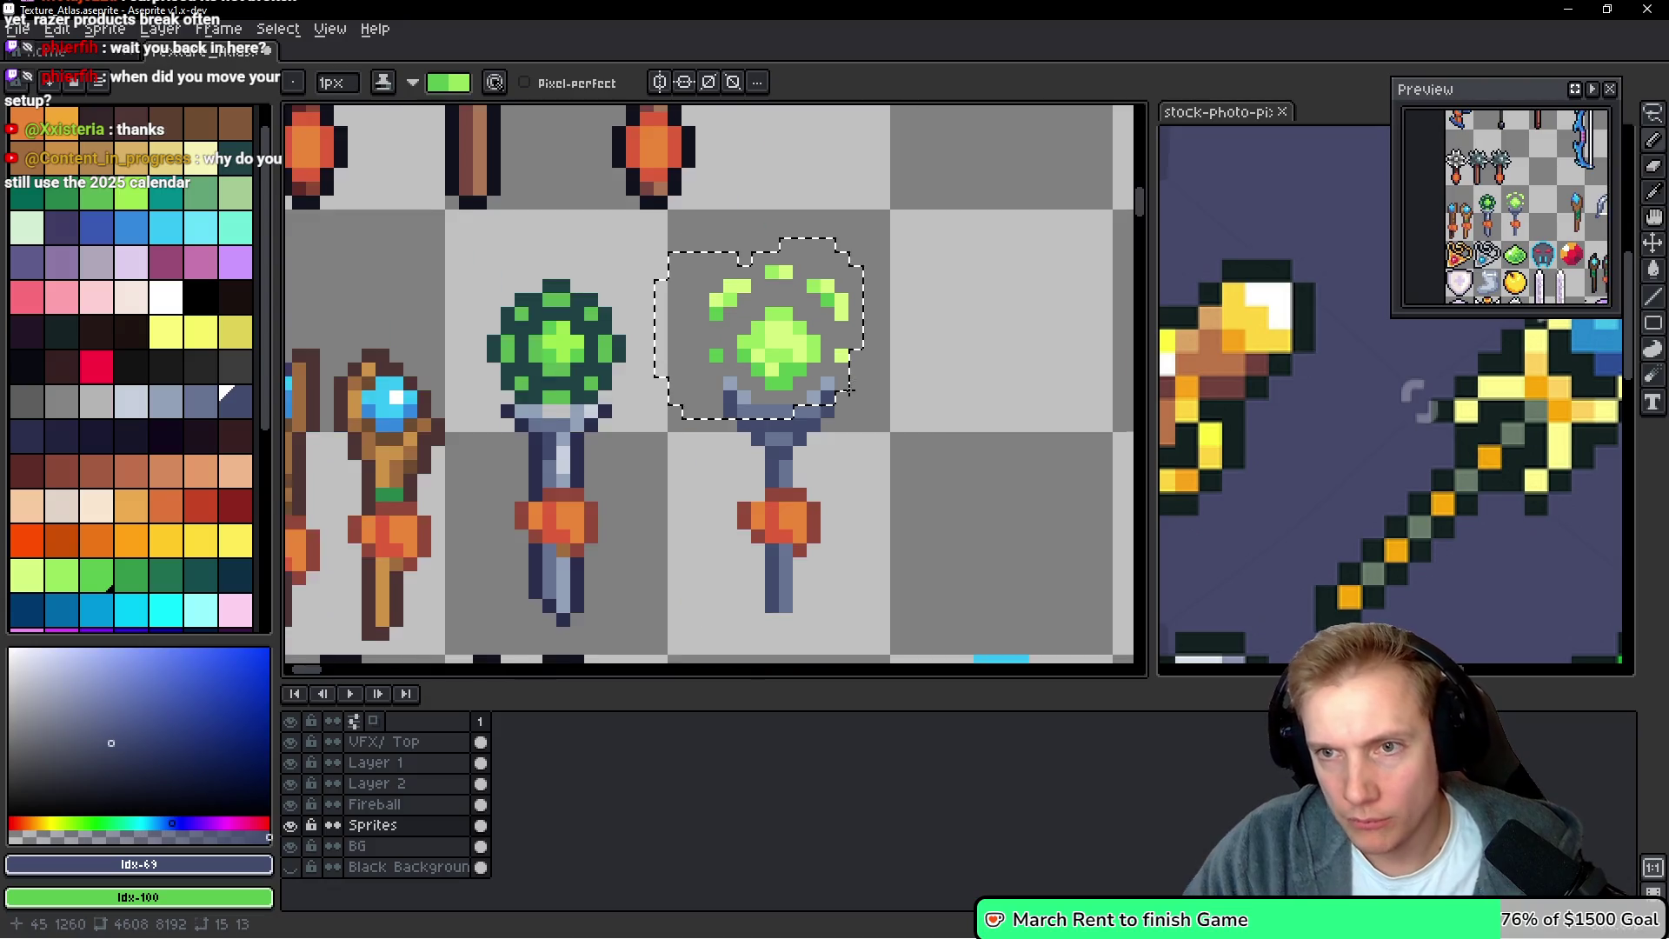
Eyedrop the dark navy #2a2f4c from the staff's crossbar
scroll(853, 424, "up", 3)
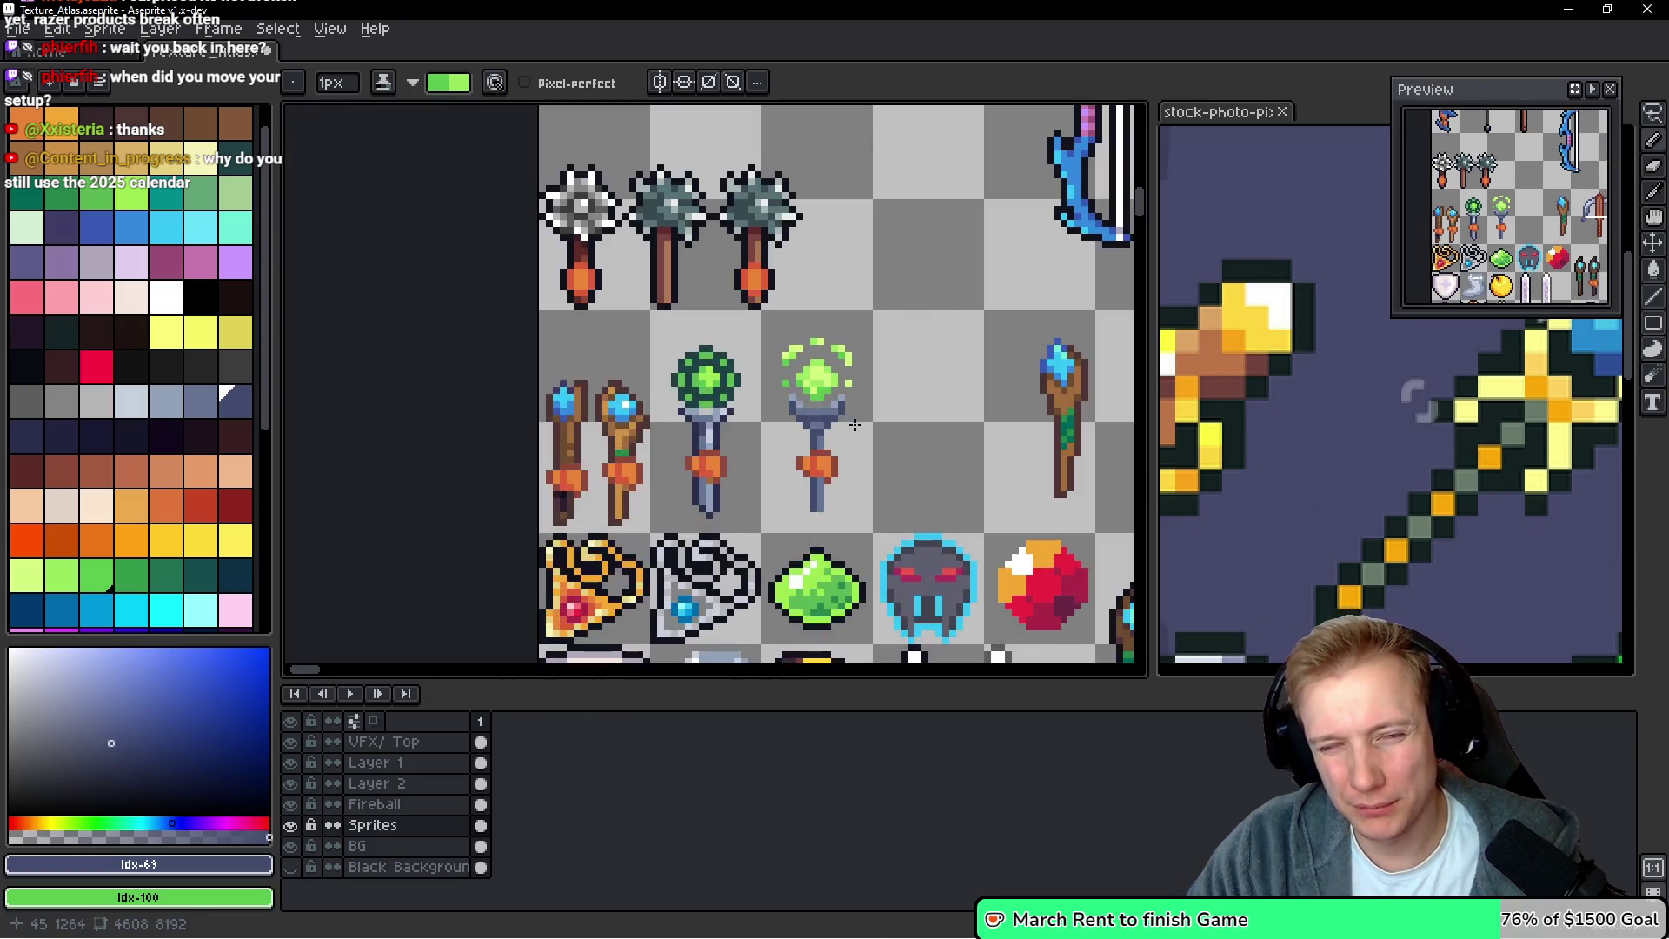
scroll(850, 425, "down", 1)
scroll(848, 428, "up", 2)
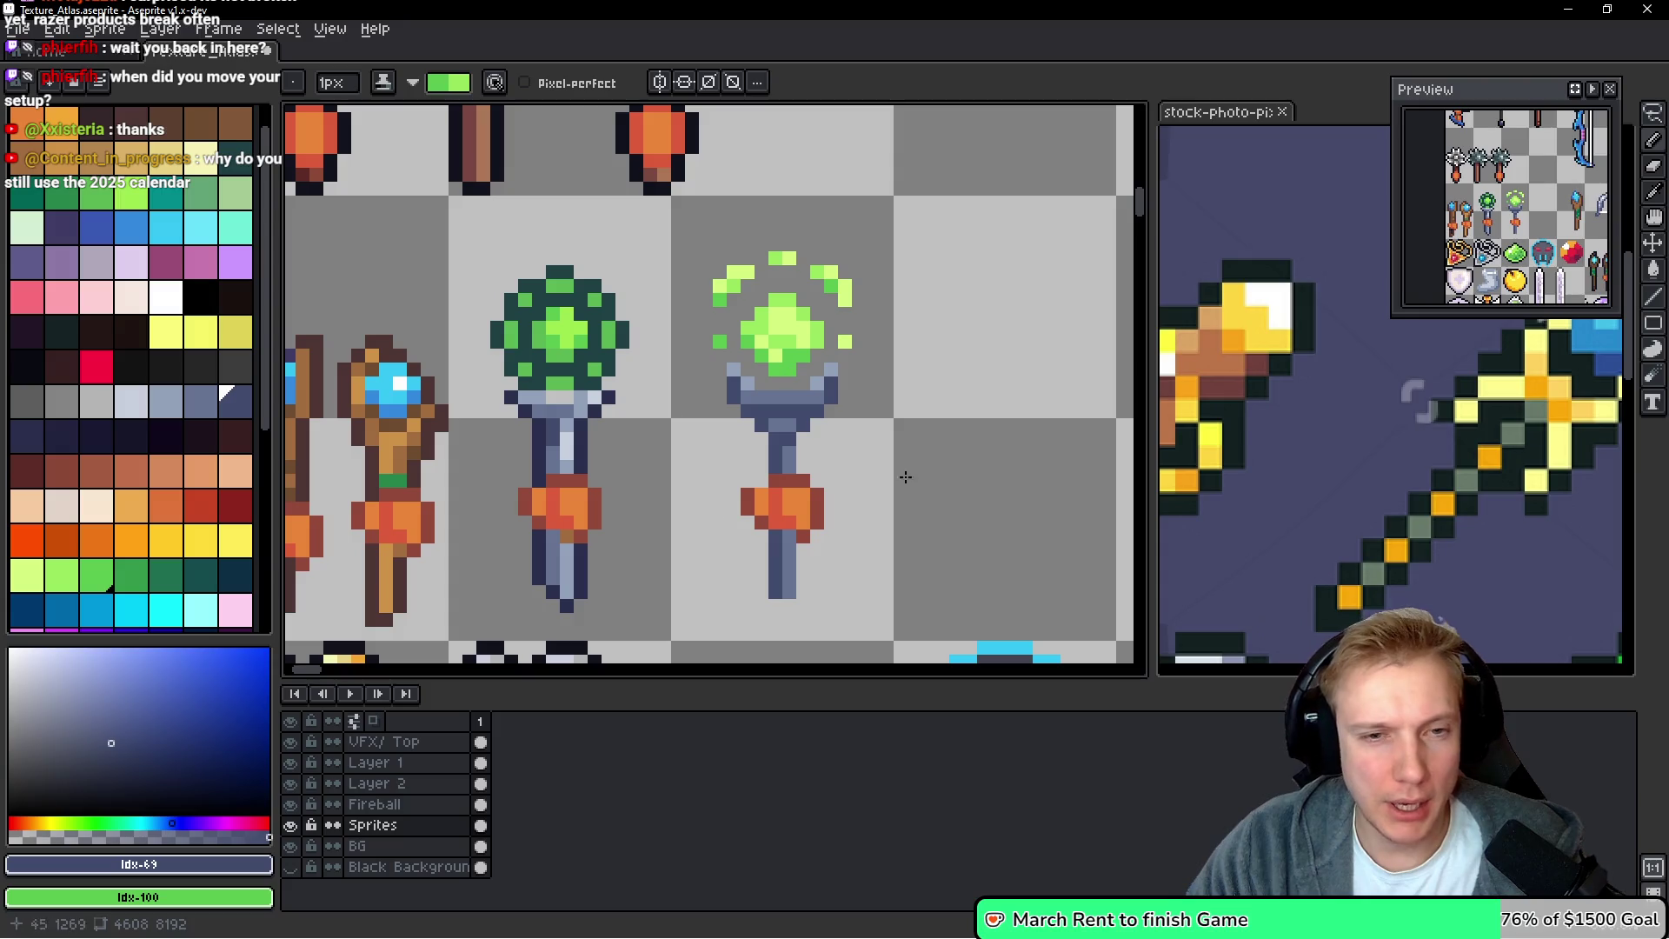
scroll(856, 498, "down", 2)
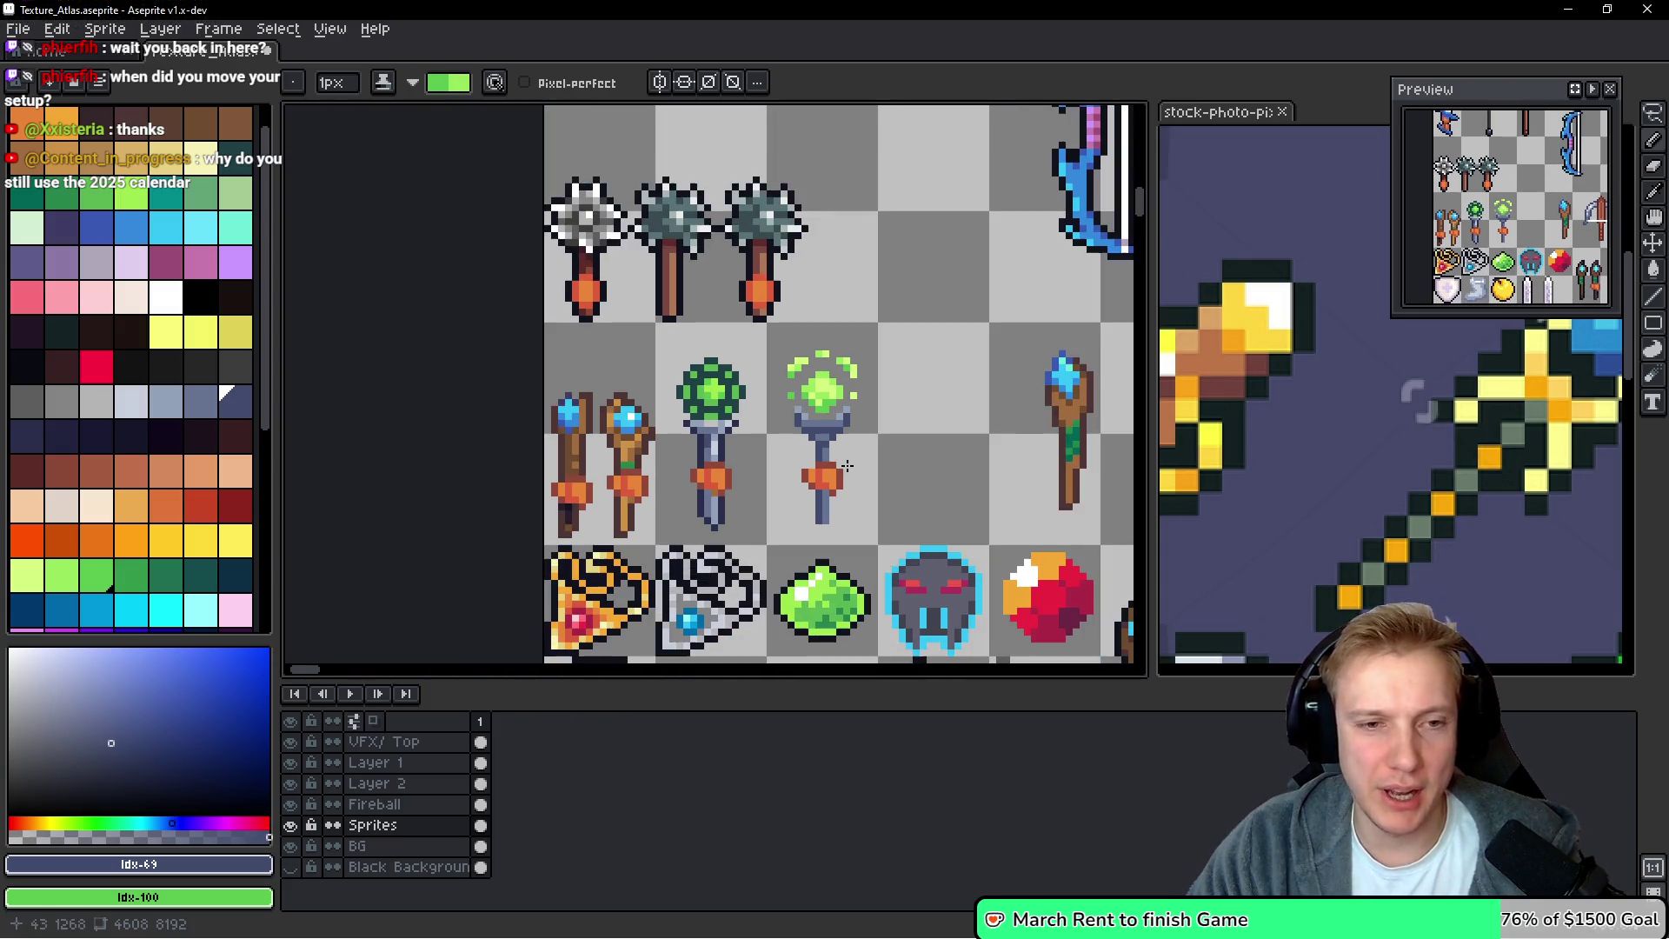
scroll(824, 473, "up", 2)
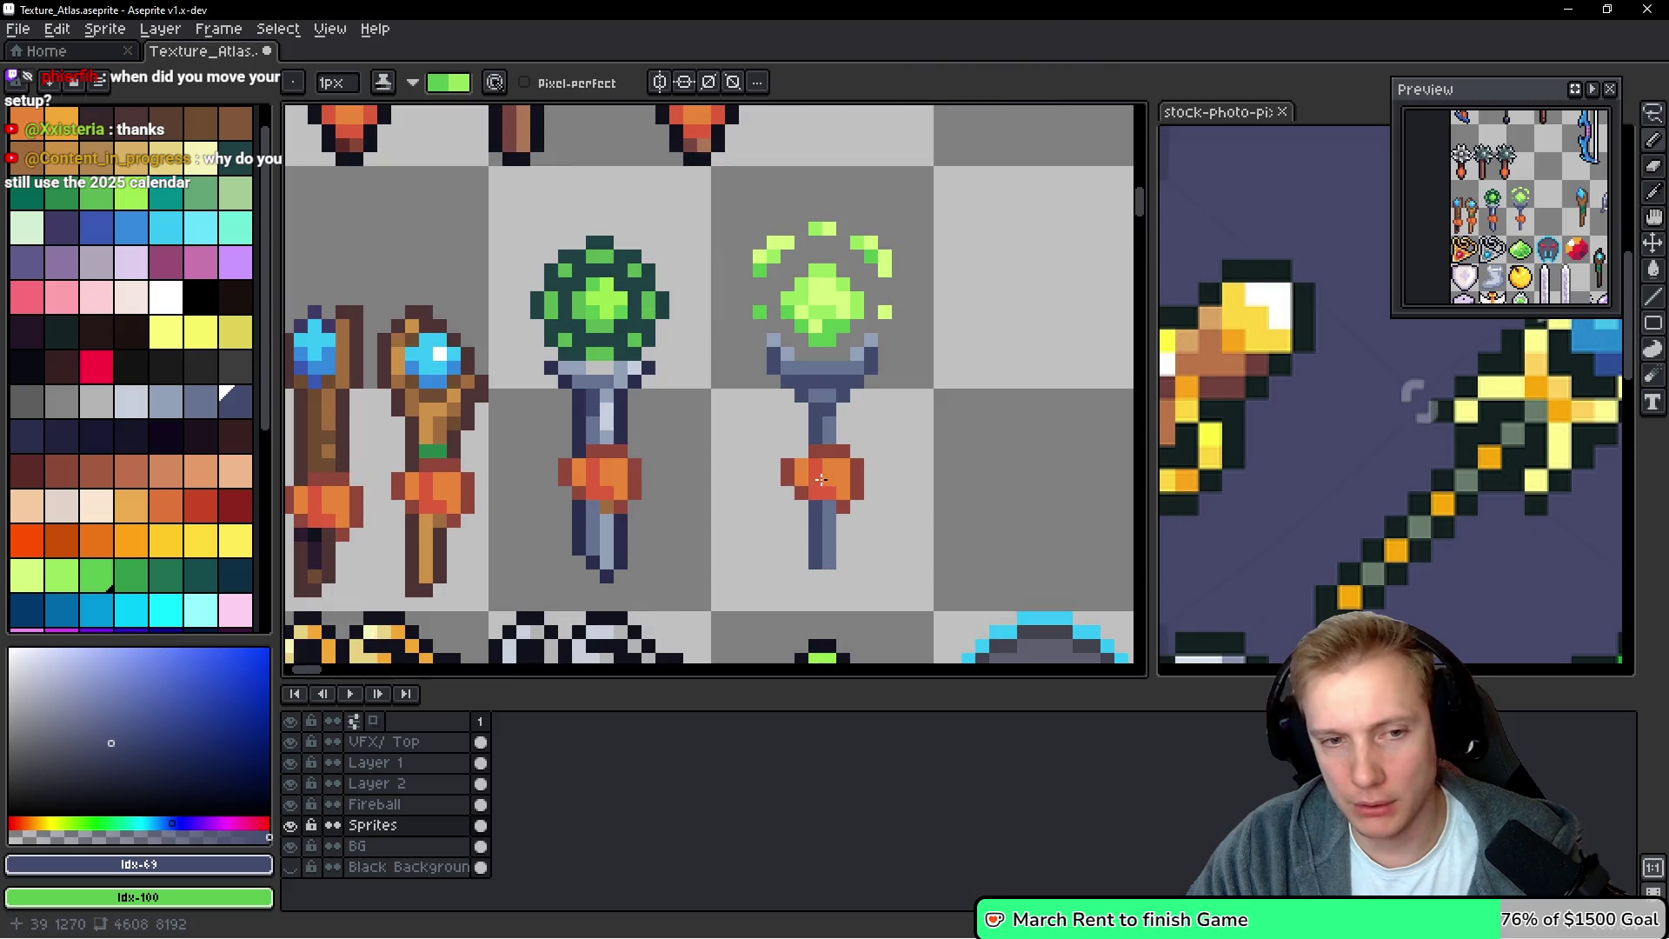
scroll(858, 385, "up", 1)
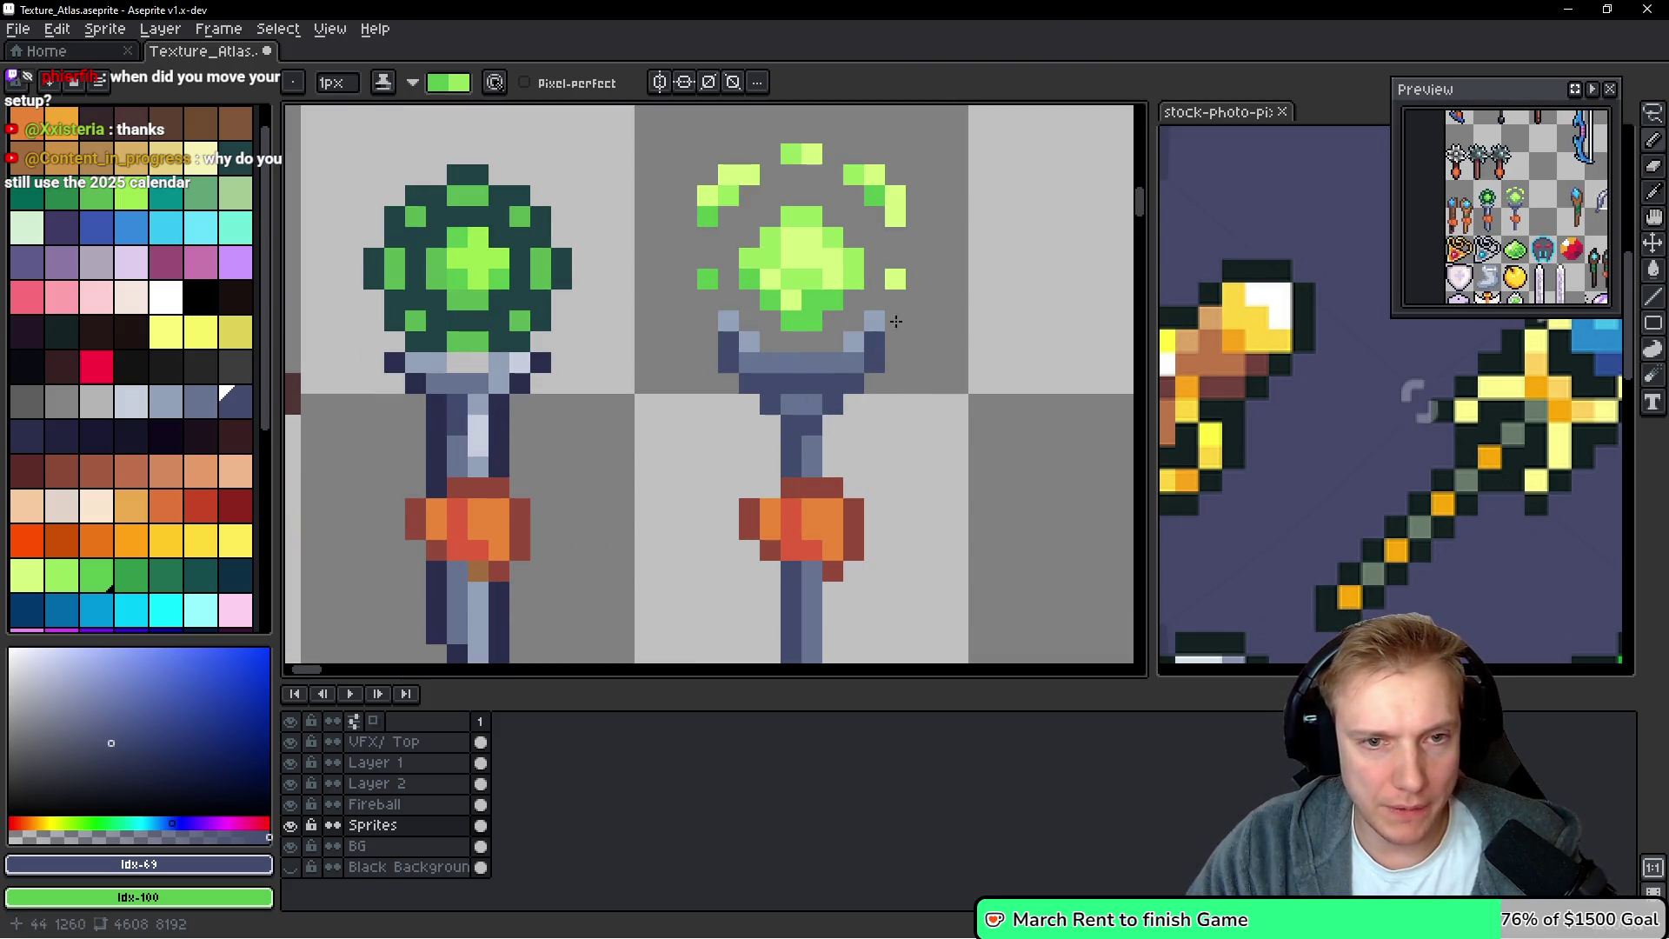
key("m")
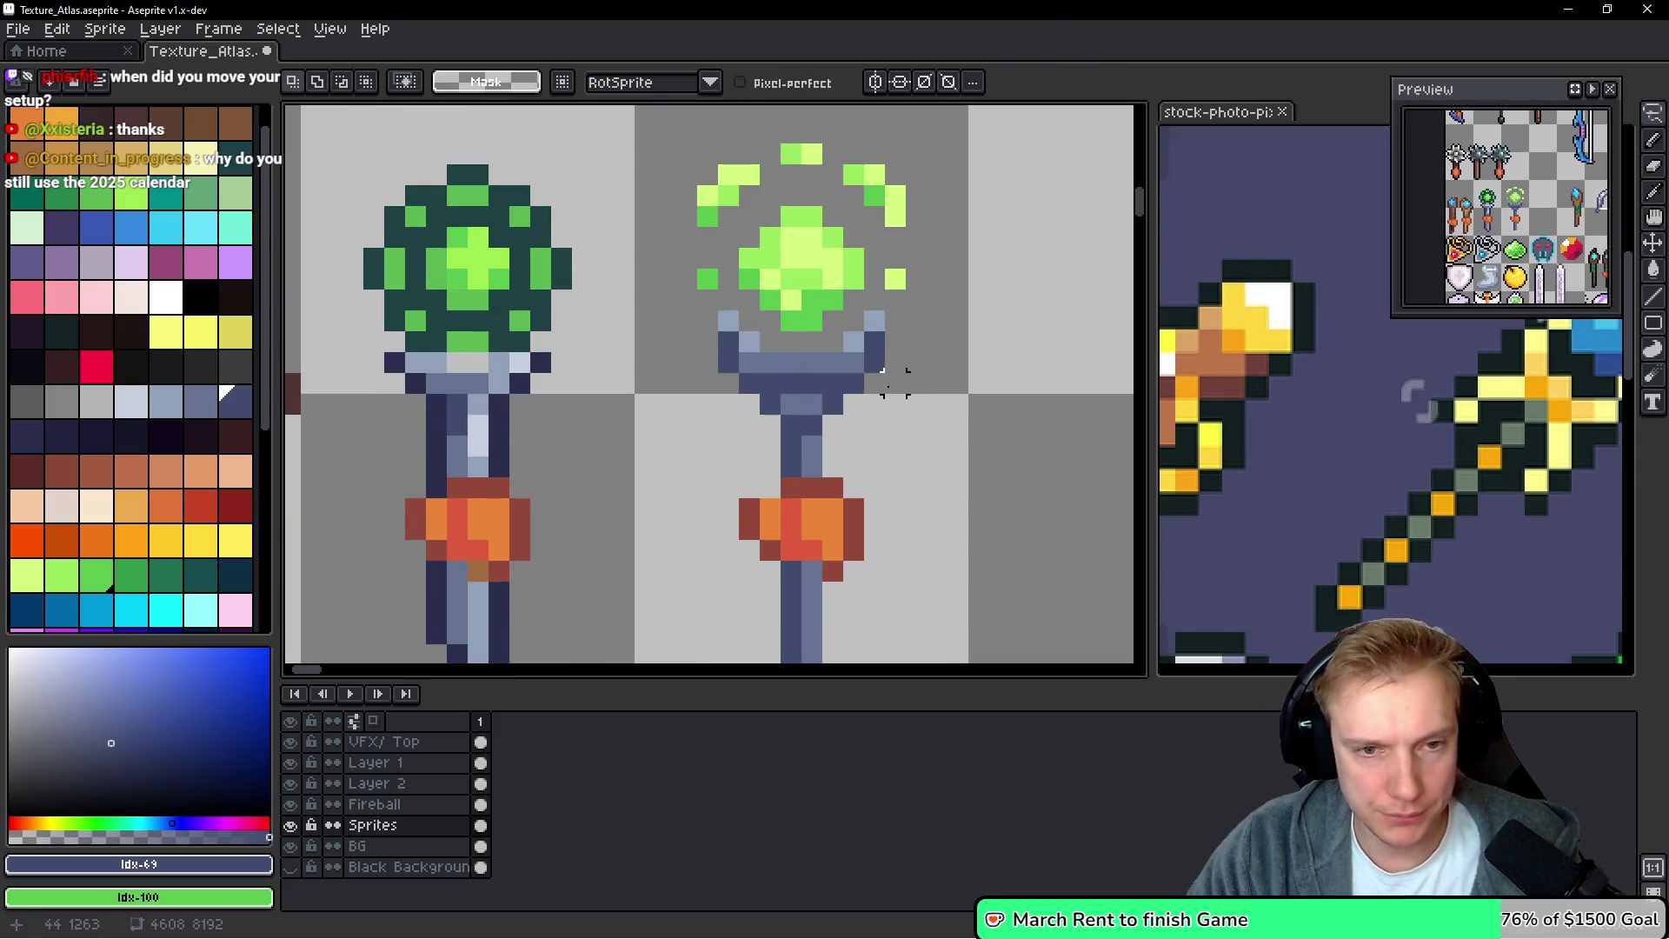
key("i")
left_click(540, 358)
key("b")
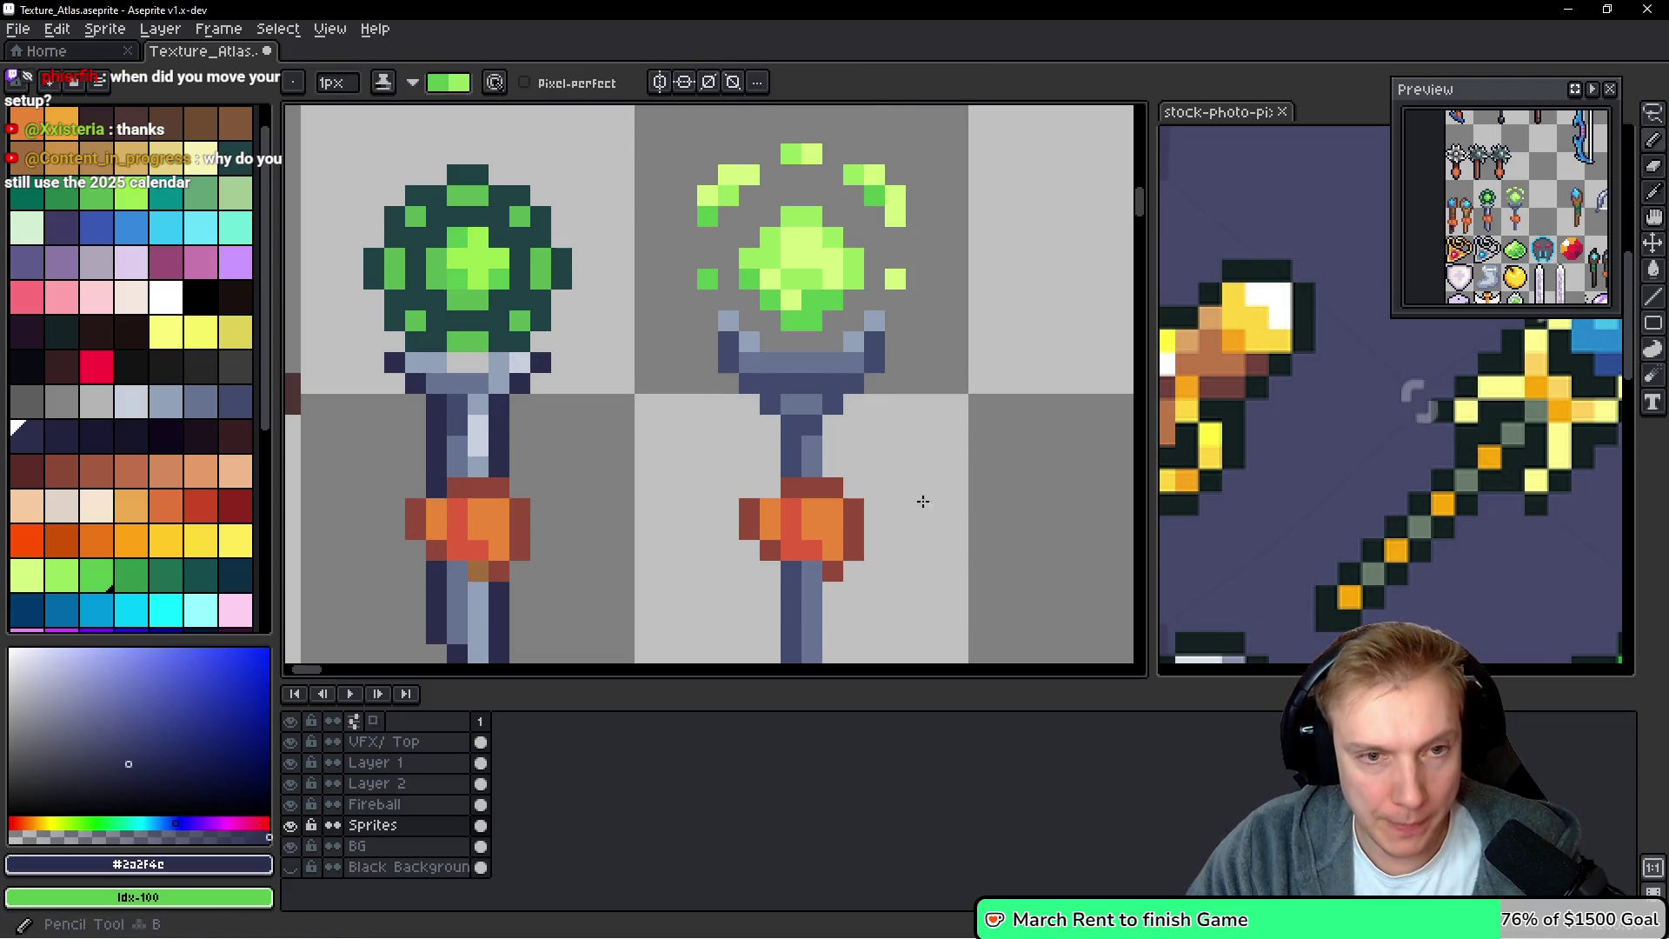
Draw taller navy prong outlines up the left and right sides of the orb
left_click(730, 302)
left_click(710, 305)
mouse_move(710, 305)
left_mouse_down()
mouse_move(709, 370)
mouse_move(770, 434)
mouse_move(770, 489)
mouse_move(832, 461)
mouse_move(834, 427)
left_mouse_up()
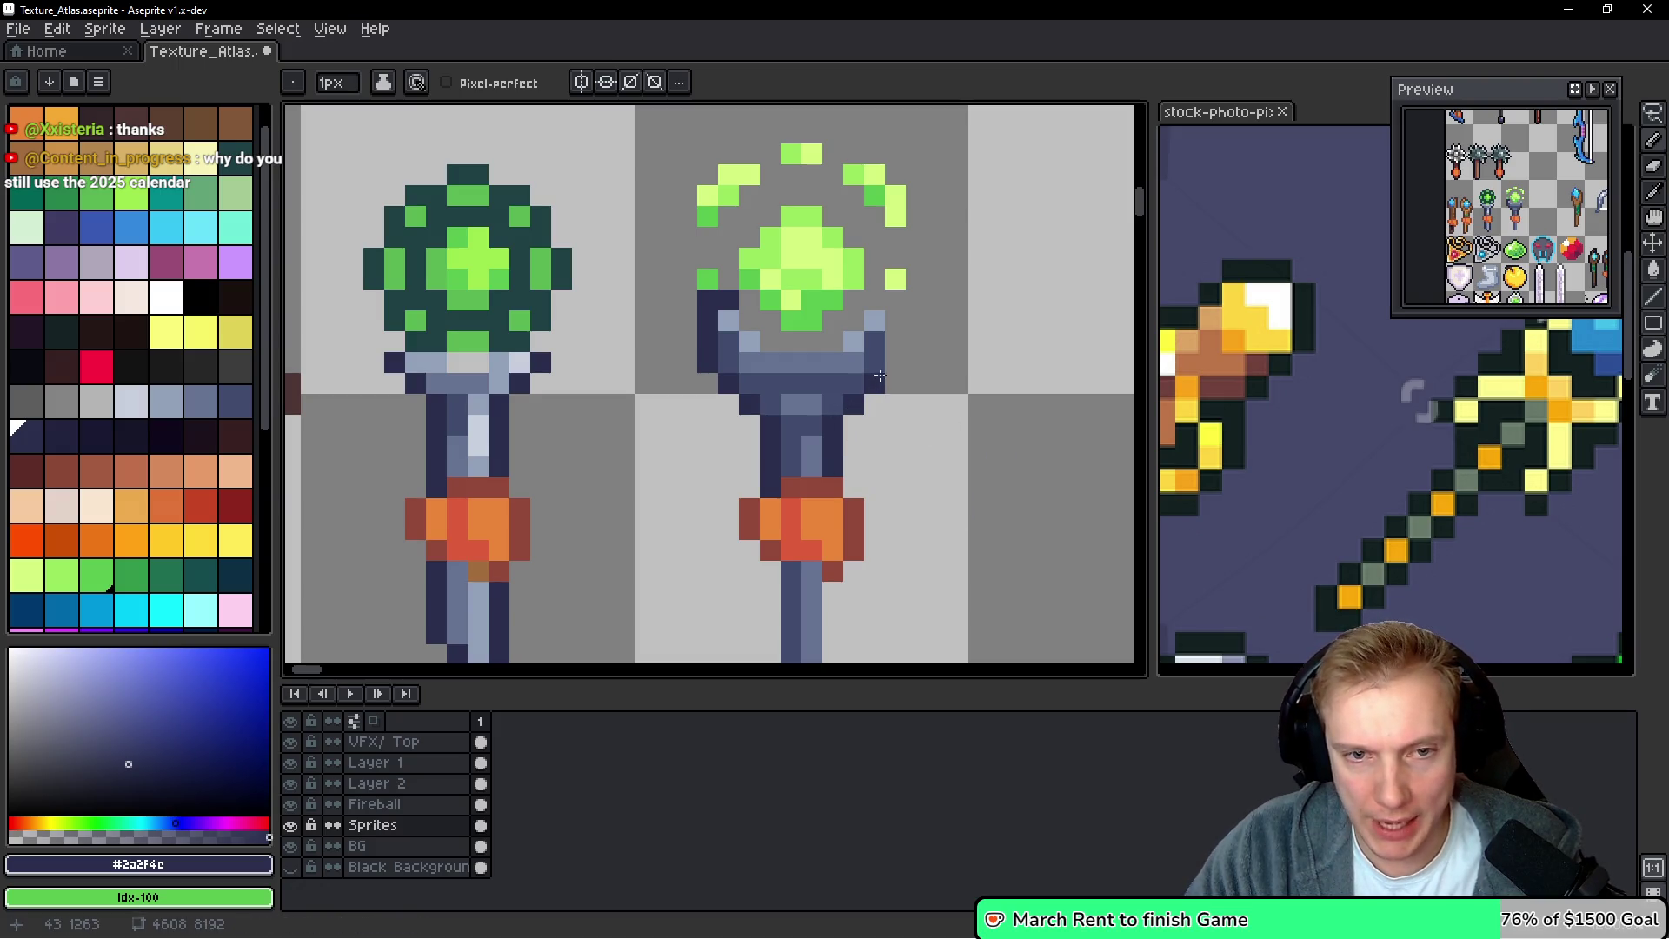
mouse_move(897, 324)
left_mouse_down()
mouse_move(897, 303)
mouse_move(832, 341)
mouse_move(749, 320)
left_mouse_up()
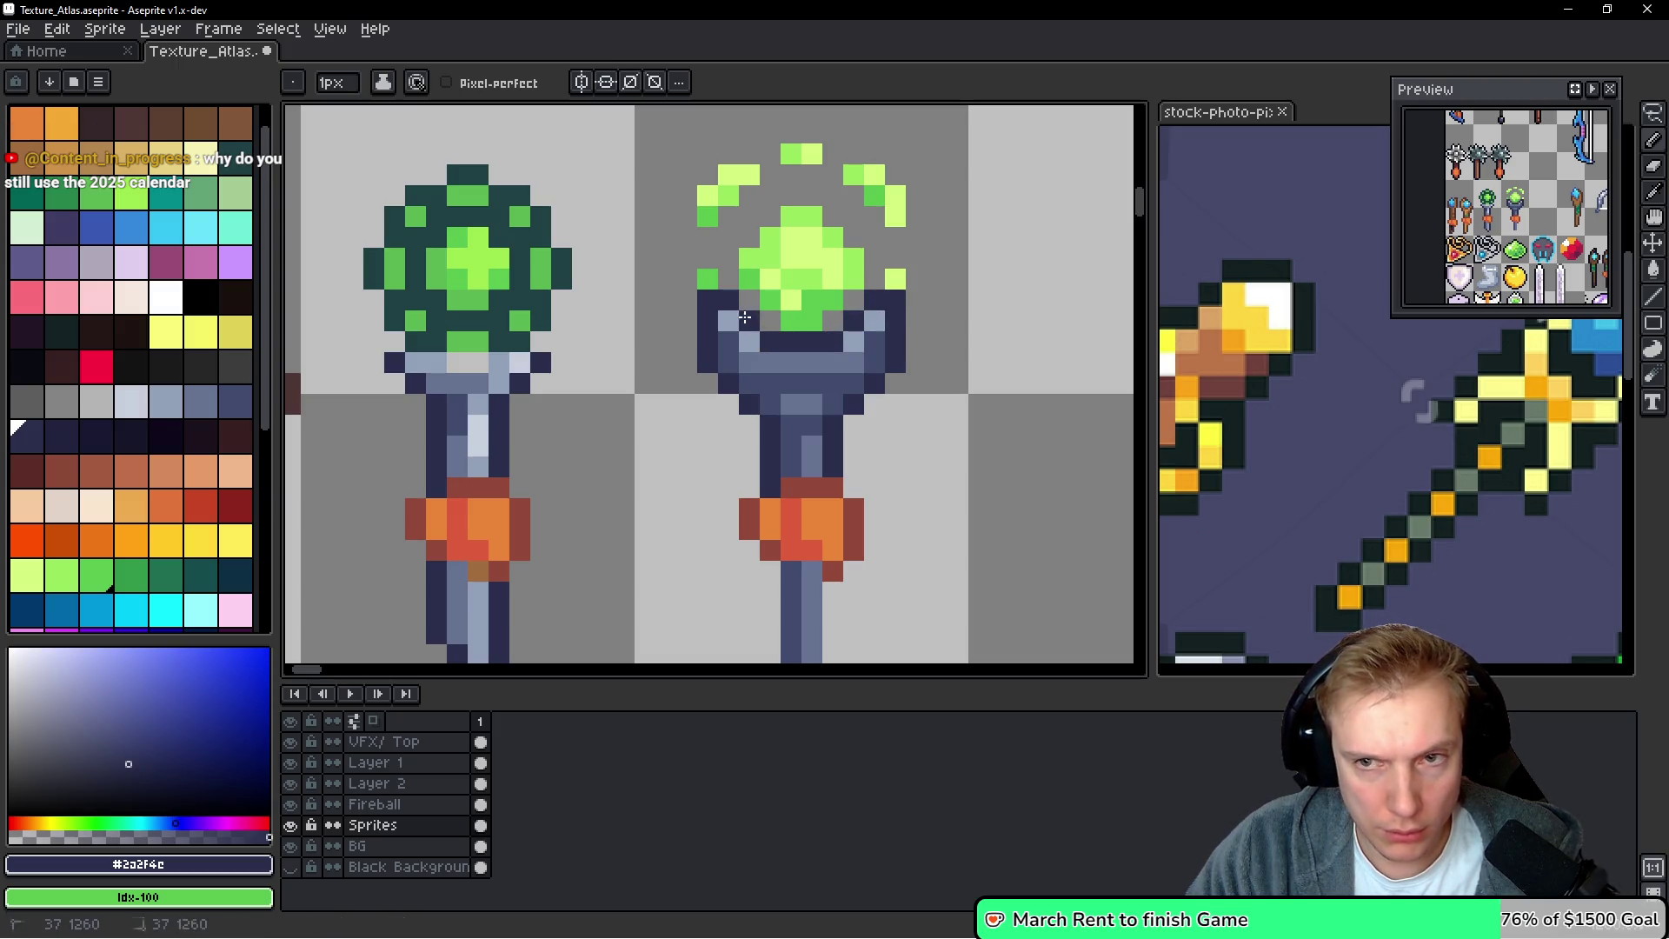
scroll(1060, 417, "down", 3)
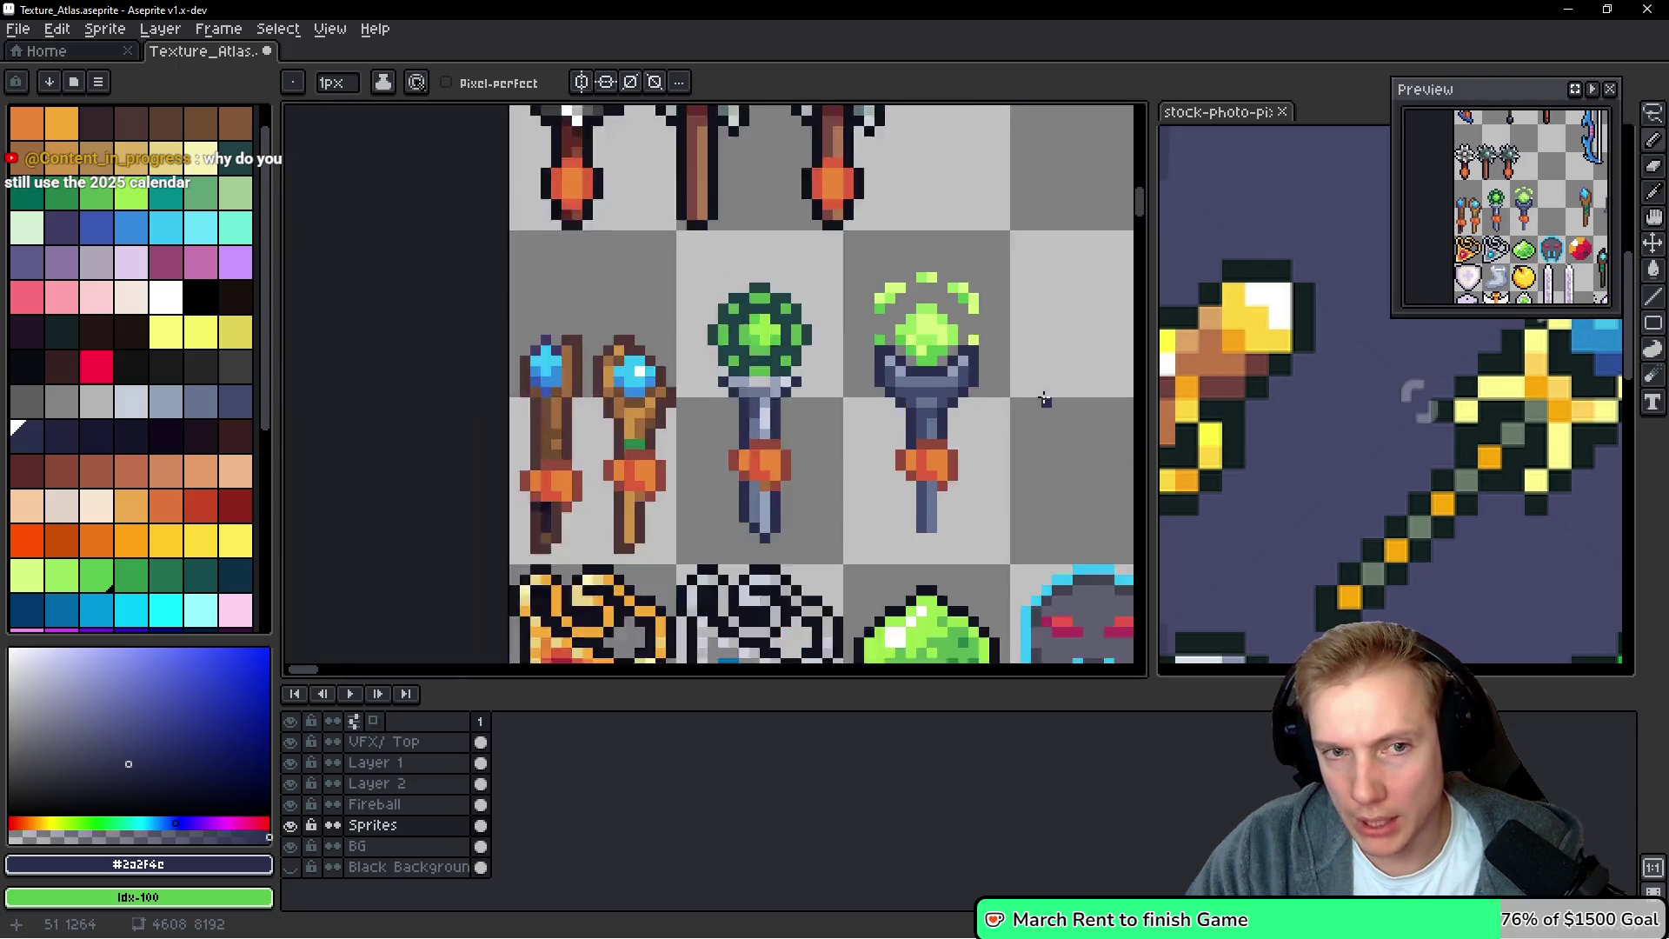
Fill the inside of the wand head with green, then return to dark navy
scroll(989, 398, "up", 3)
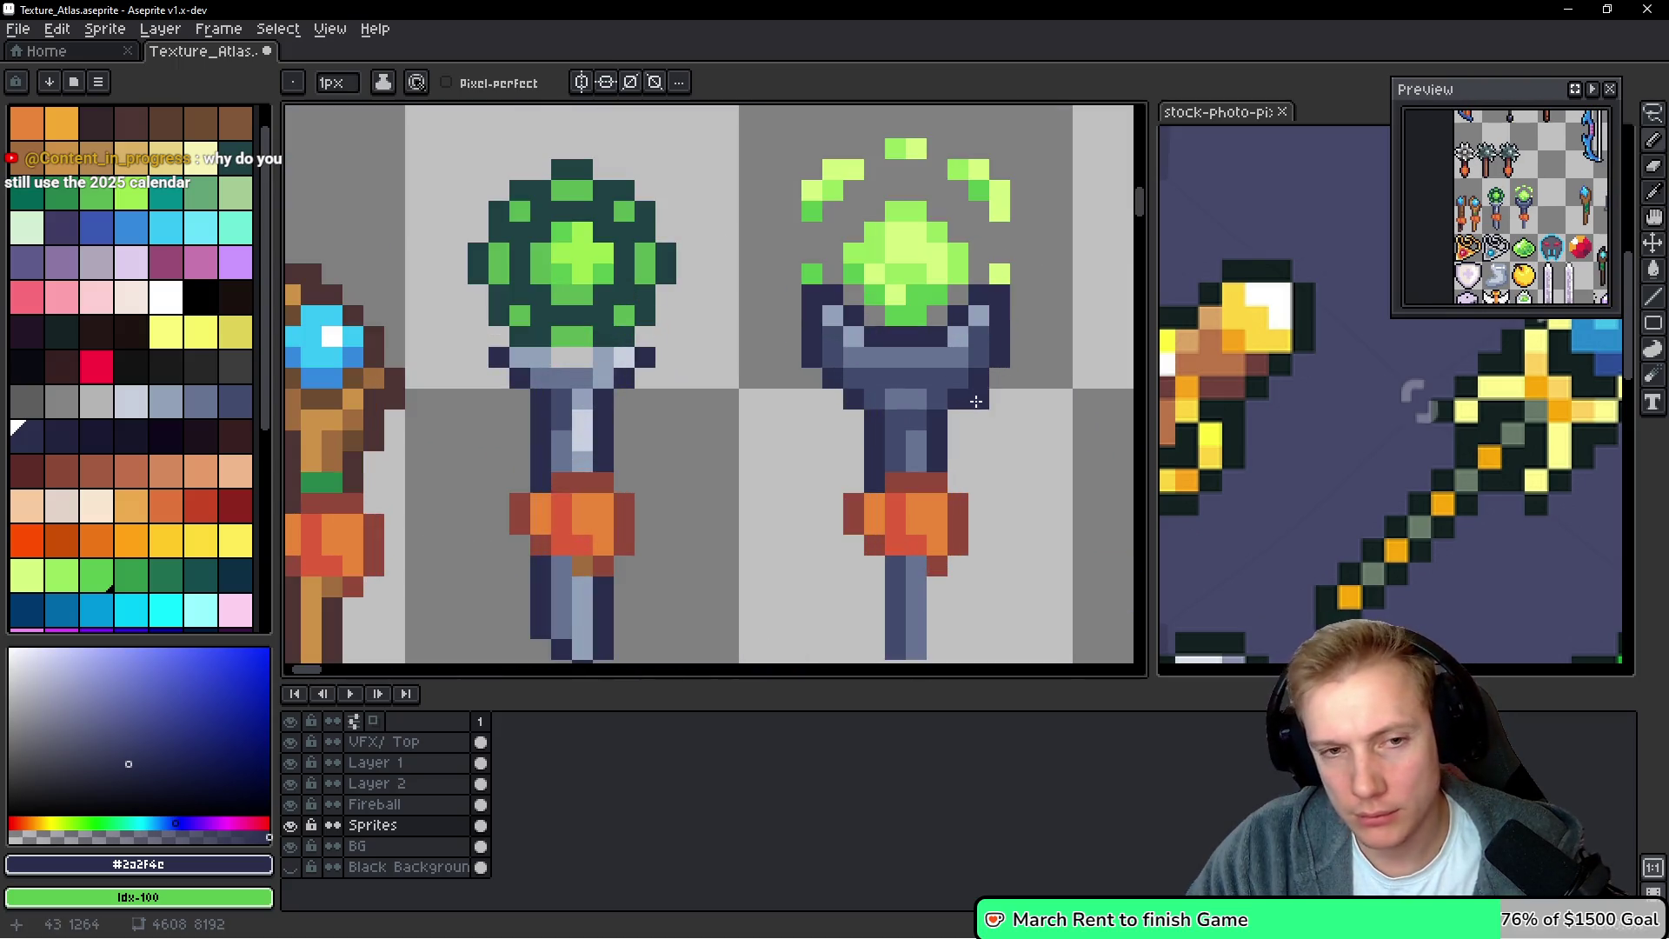
left_click_drag(936, 326, 910, 334)
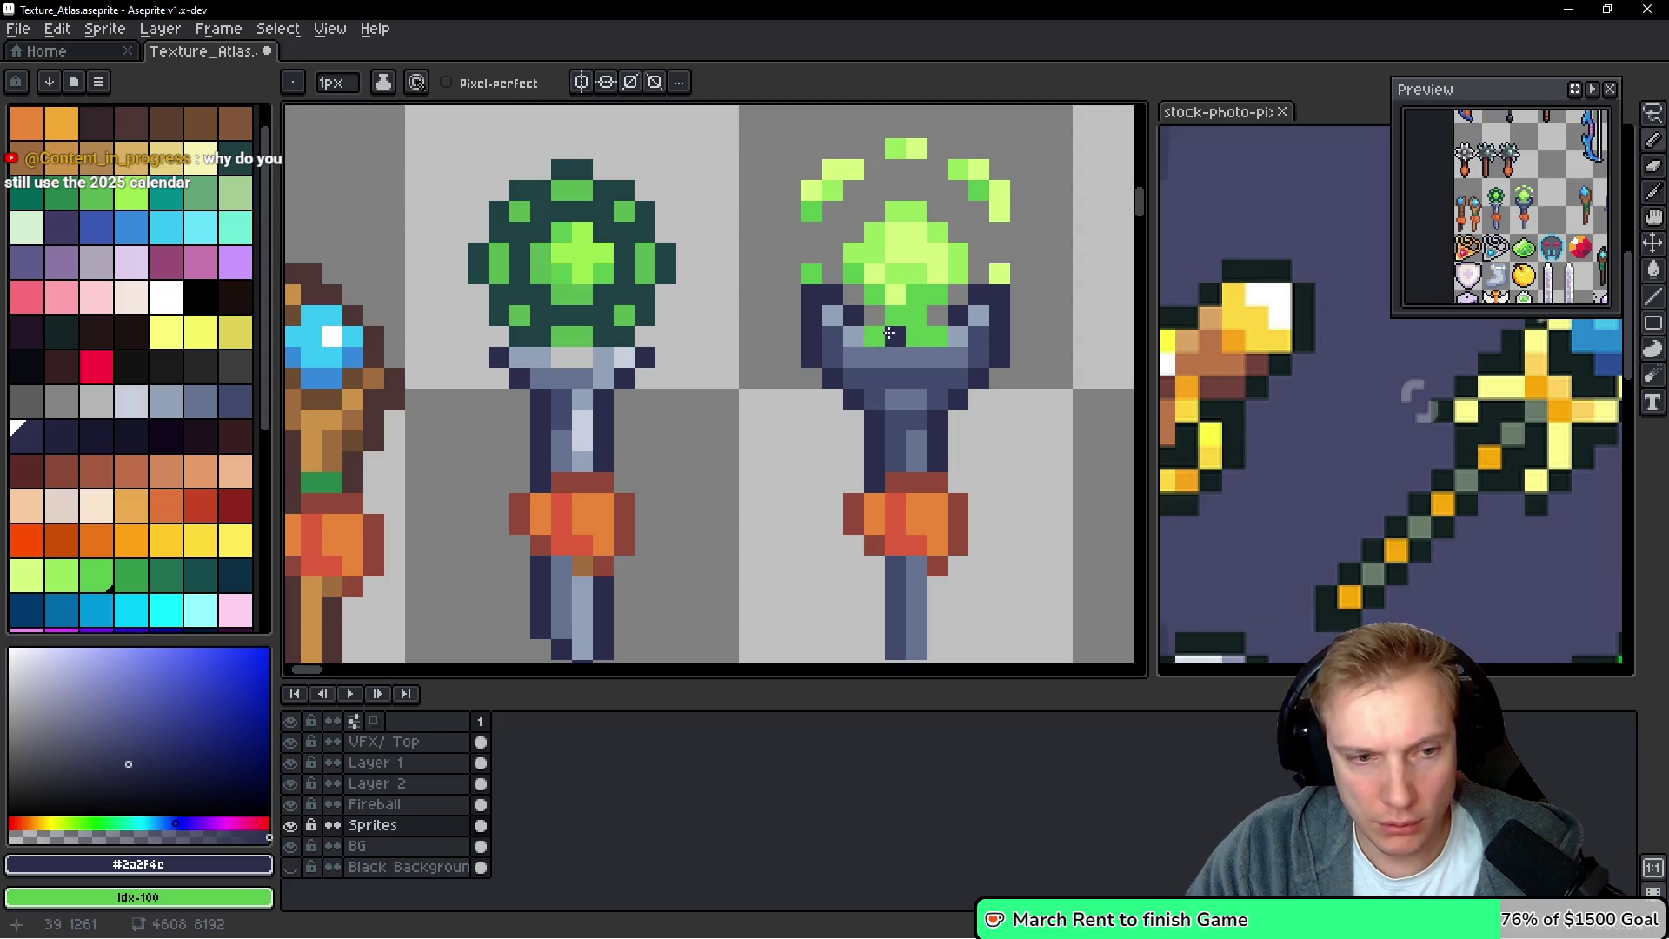
left_click(212, 901)
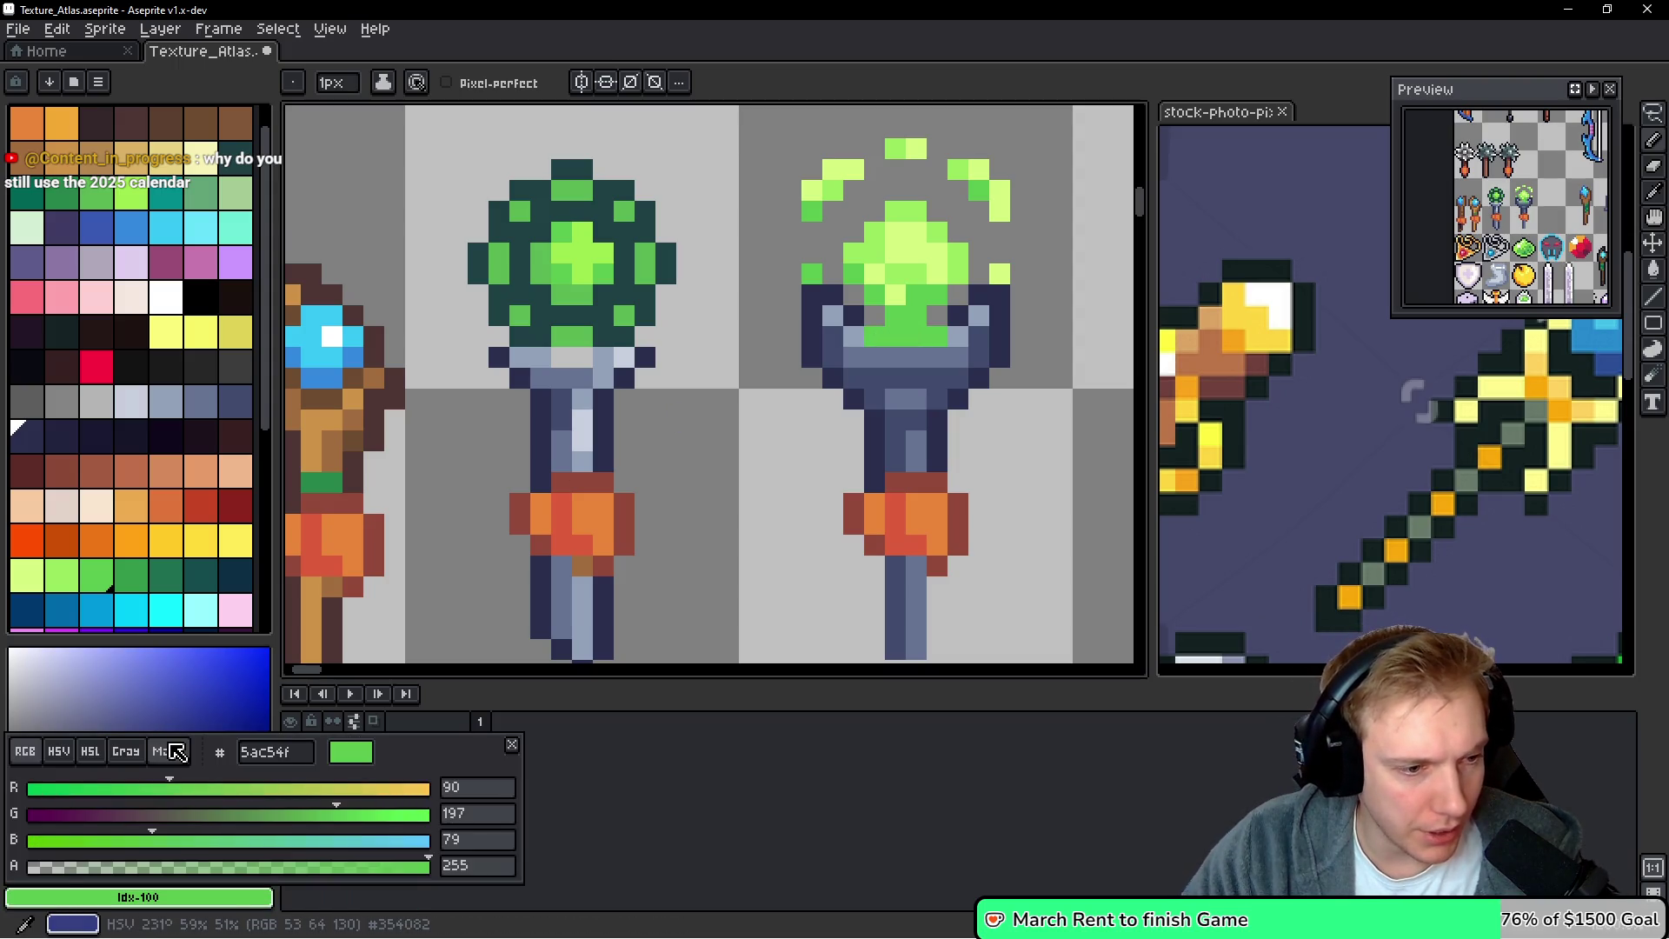
left_click(956, 339, "alt")
Erase stray navy pixels inside the wand head and beside both prongs
scroll(956, 339, "up", 2)
left_click(798, 380)
left_click_drag(799, 379, 651, 376)
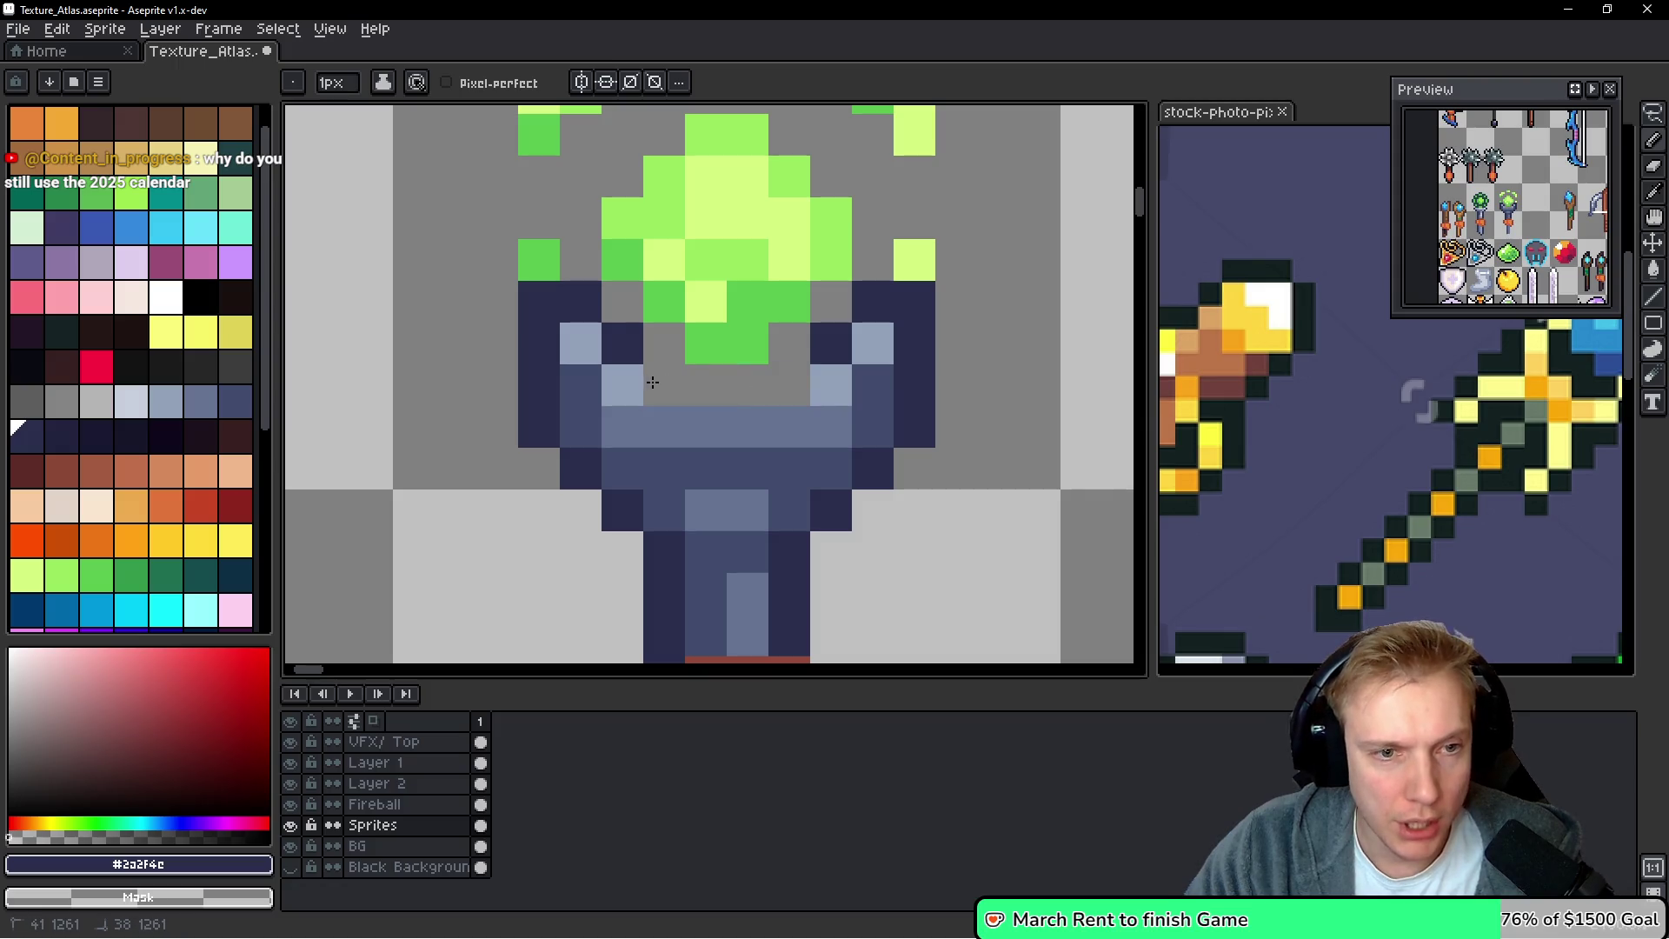
right_click(623, 347)
right_click(582, 300)
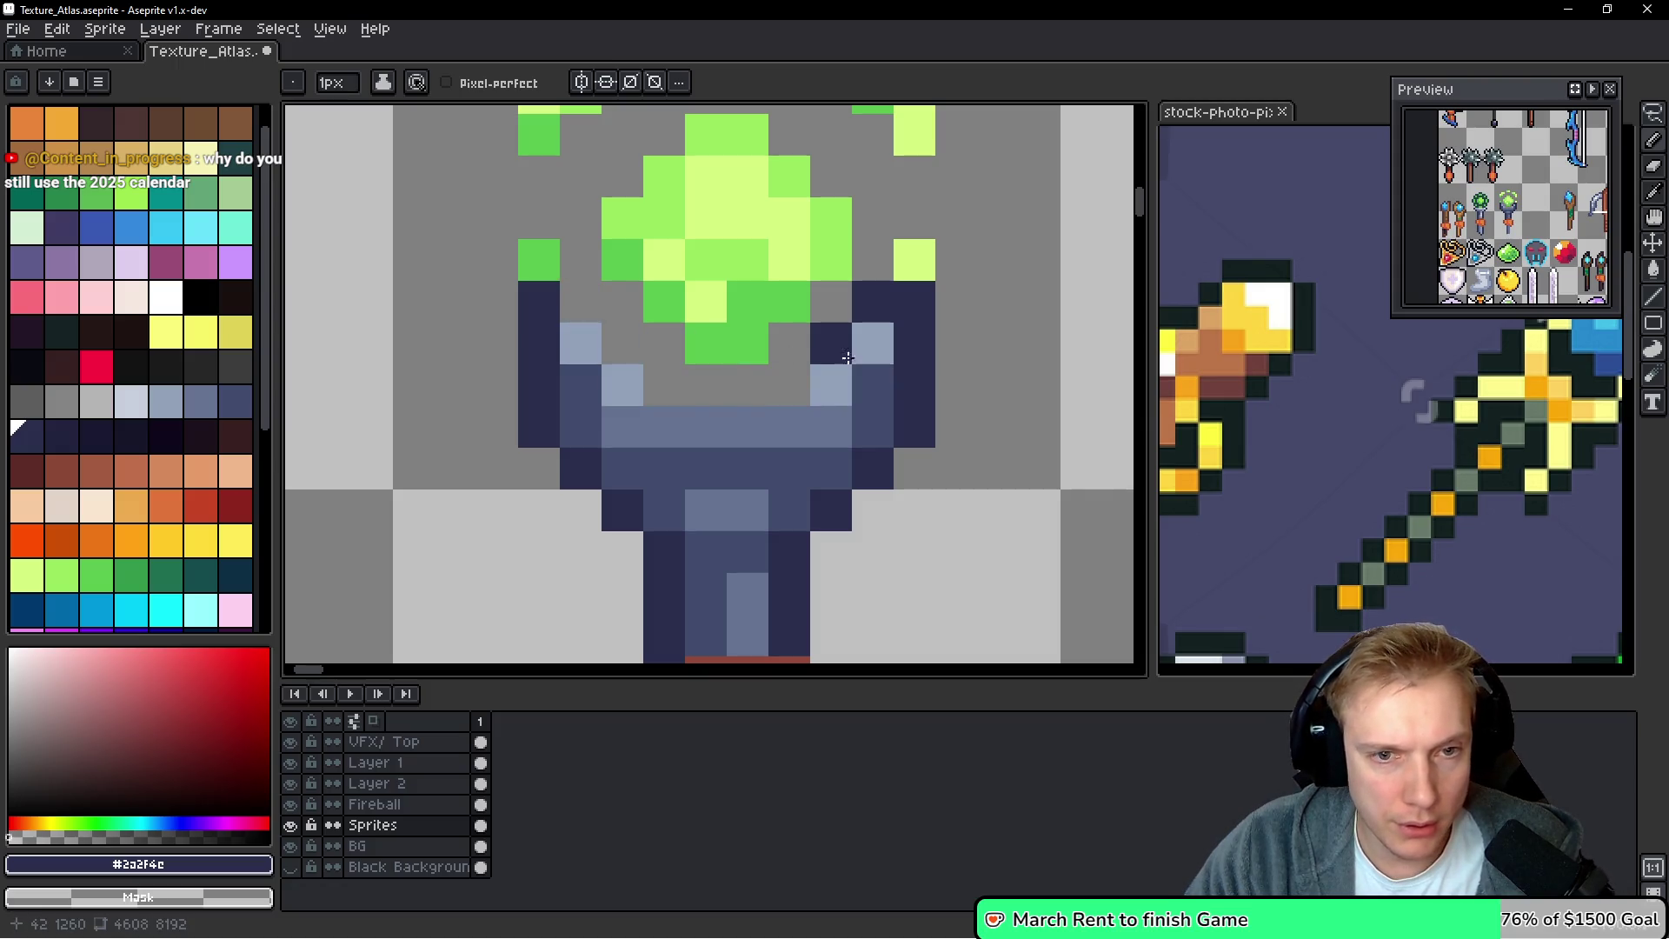
right_click(872, 303)
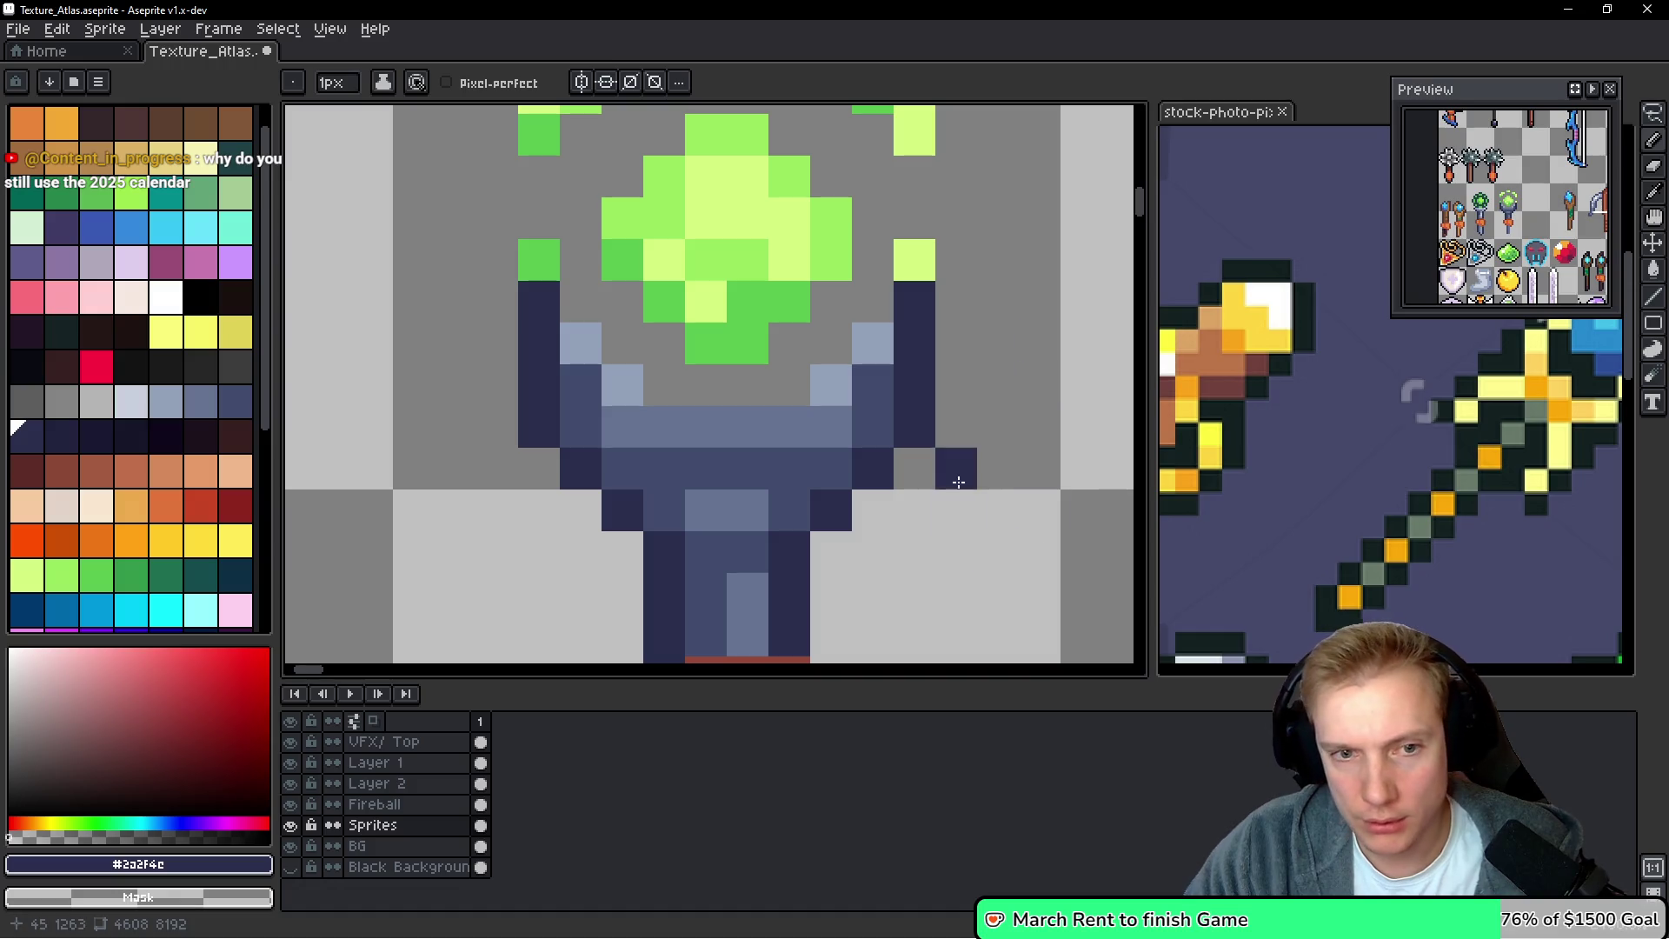
right_click(914, 426)
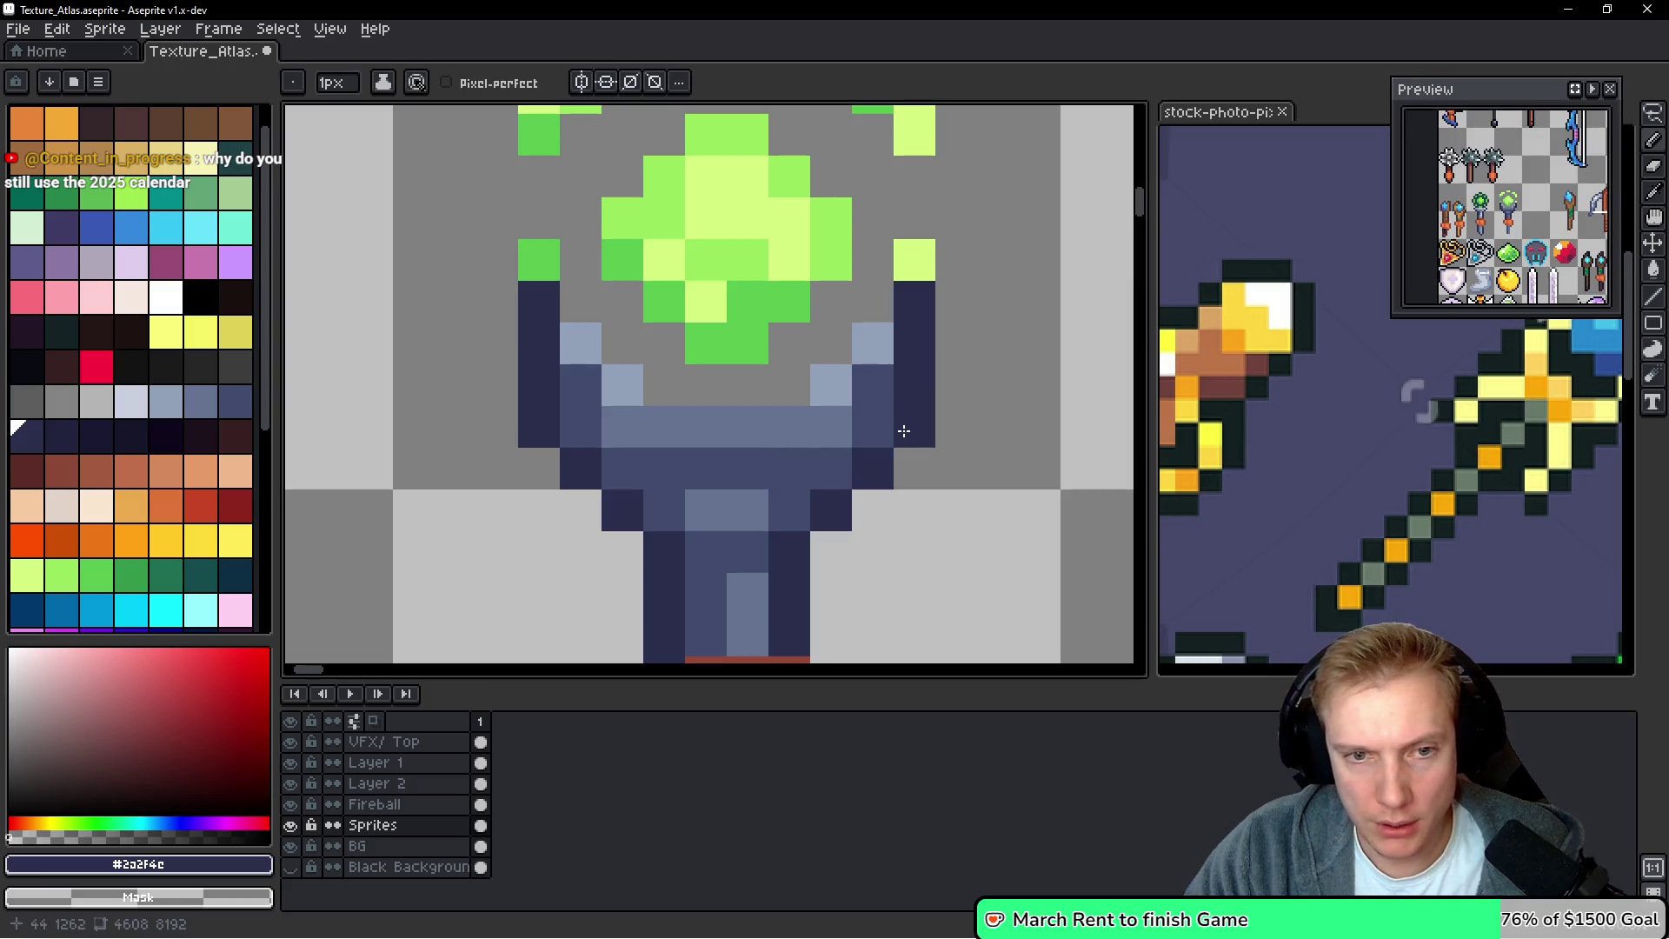
Outline the lower shaft's left side in navy down to its tip, then sample slate blue
scroll(904, 435, "down", 7)
scroll(977, 518, "up", 2)
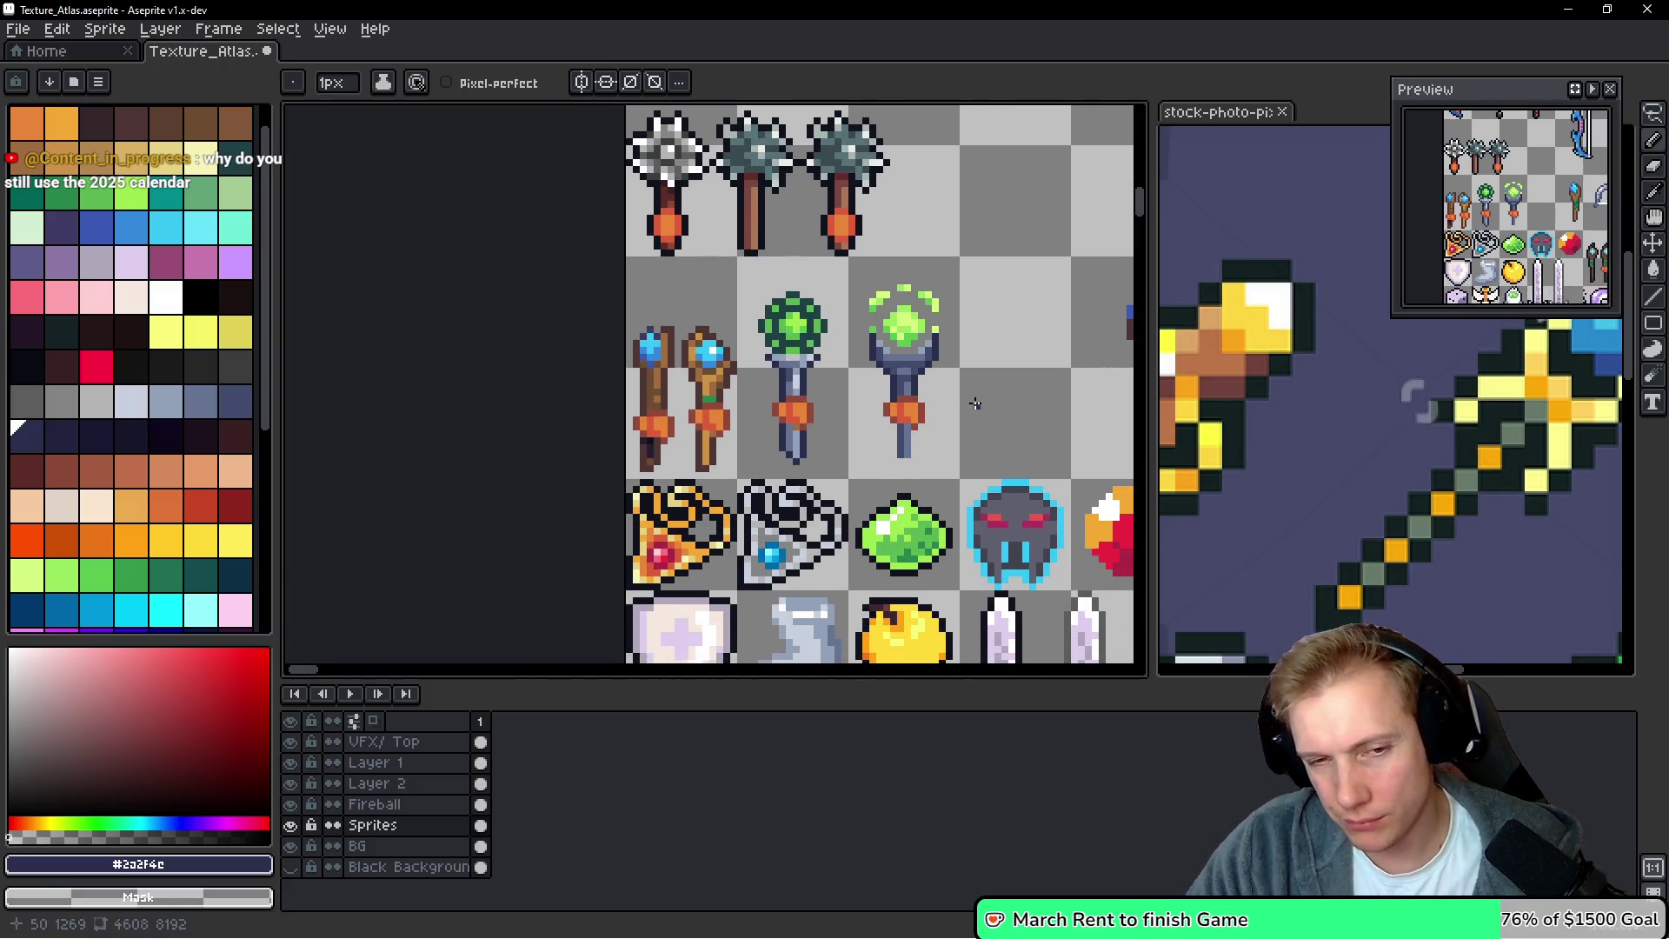
scroll(859, 491, "up", 1)
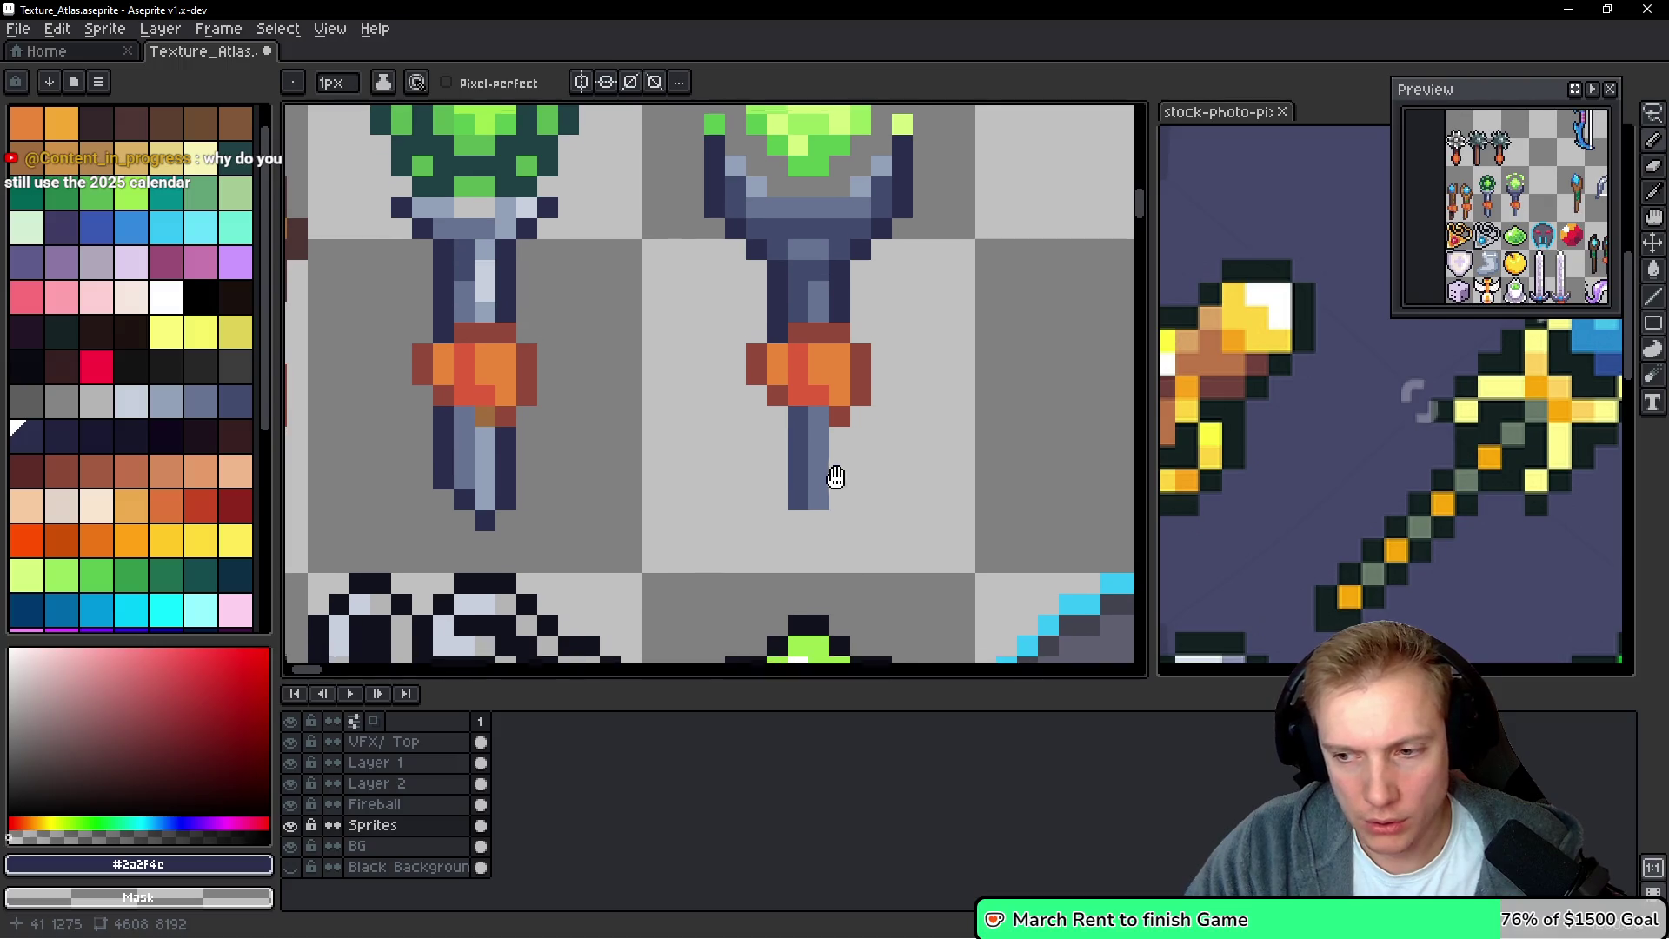
scroll(835, 477, "up", 1)
left_click_drag(827, 406, 830, 473)
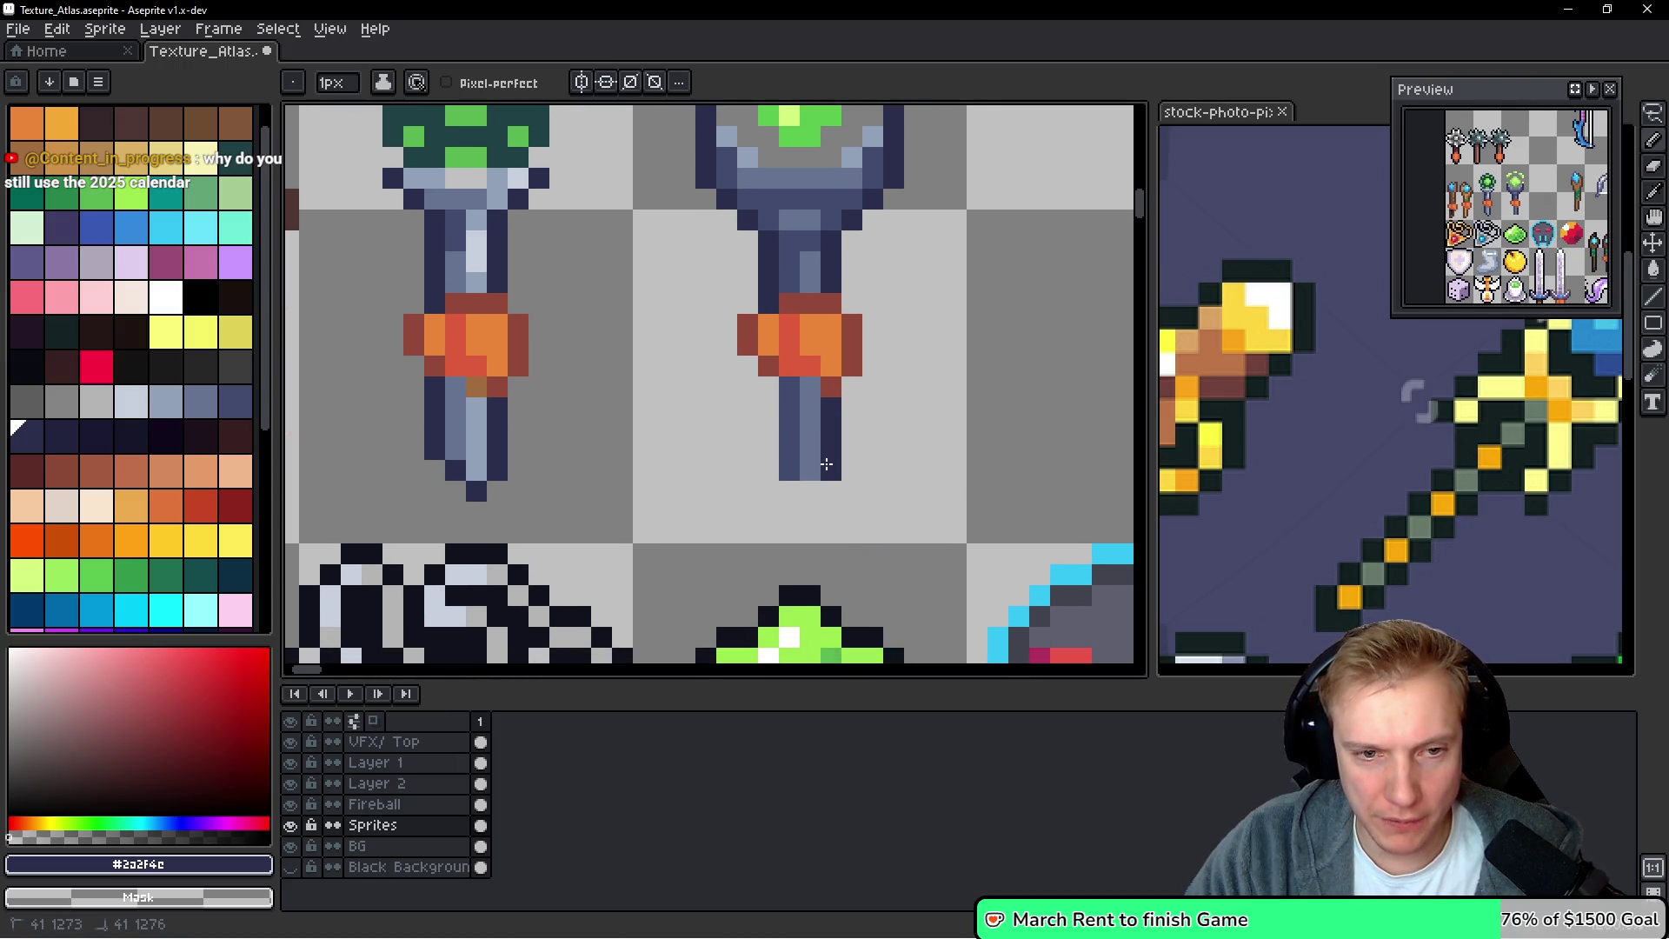
left_click(802, 494)
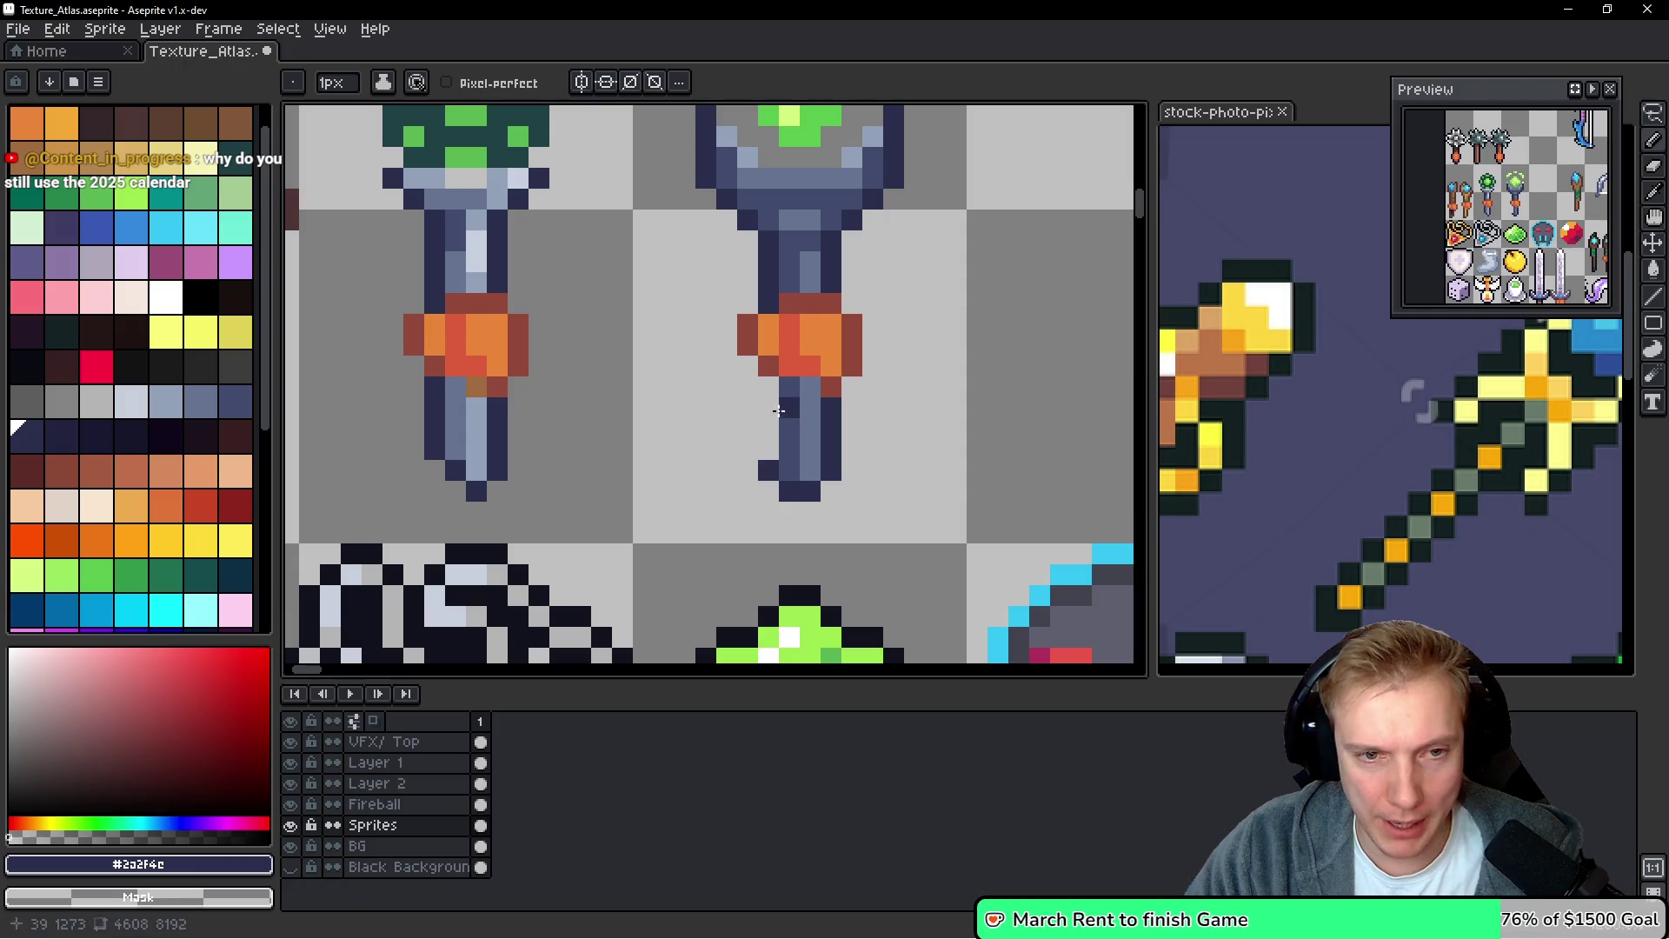
scroll(860, 344, "down", 4)
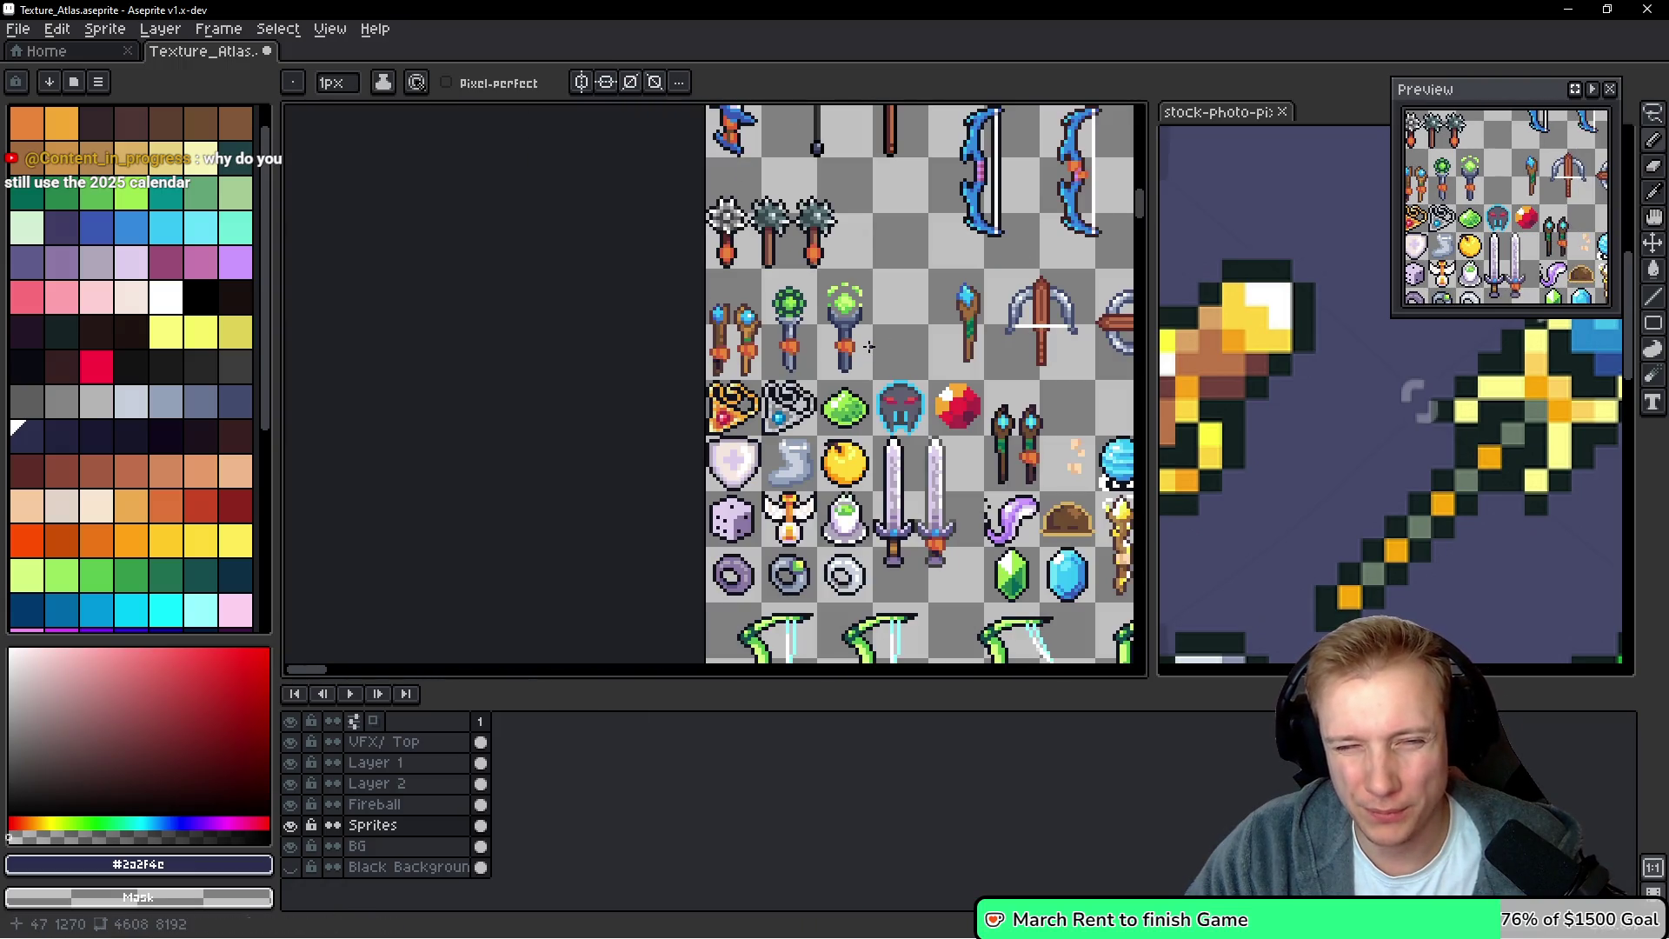
scroll(859, 310, "up", 1)
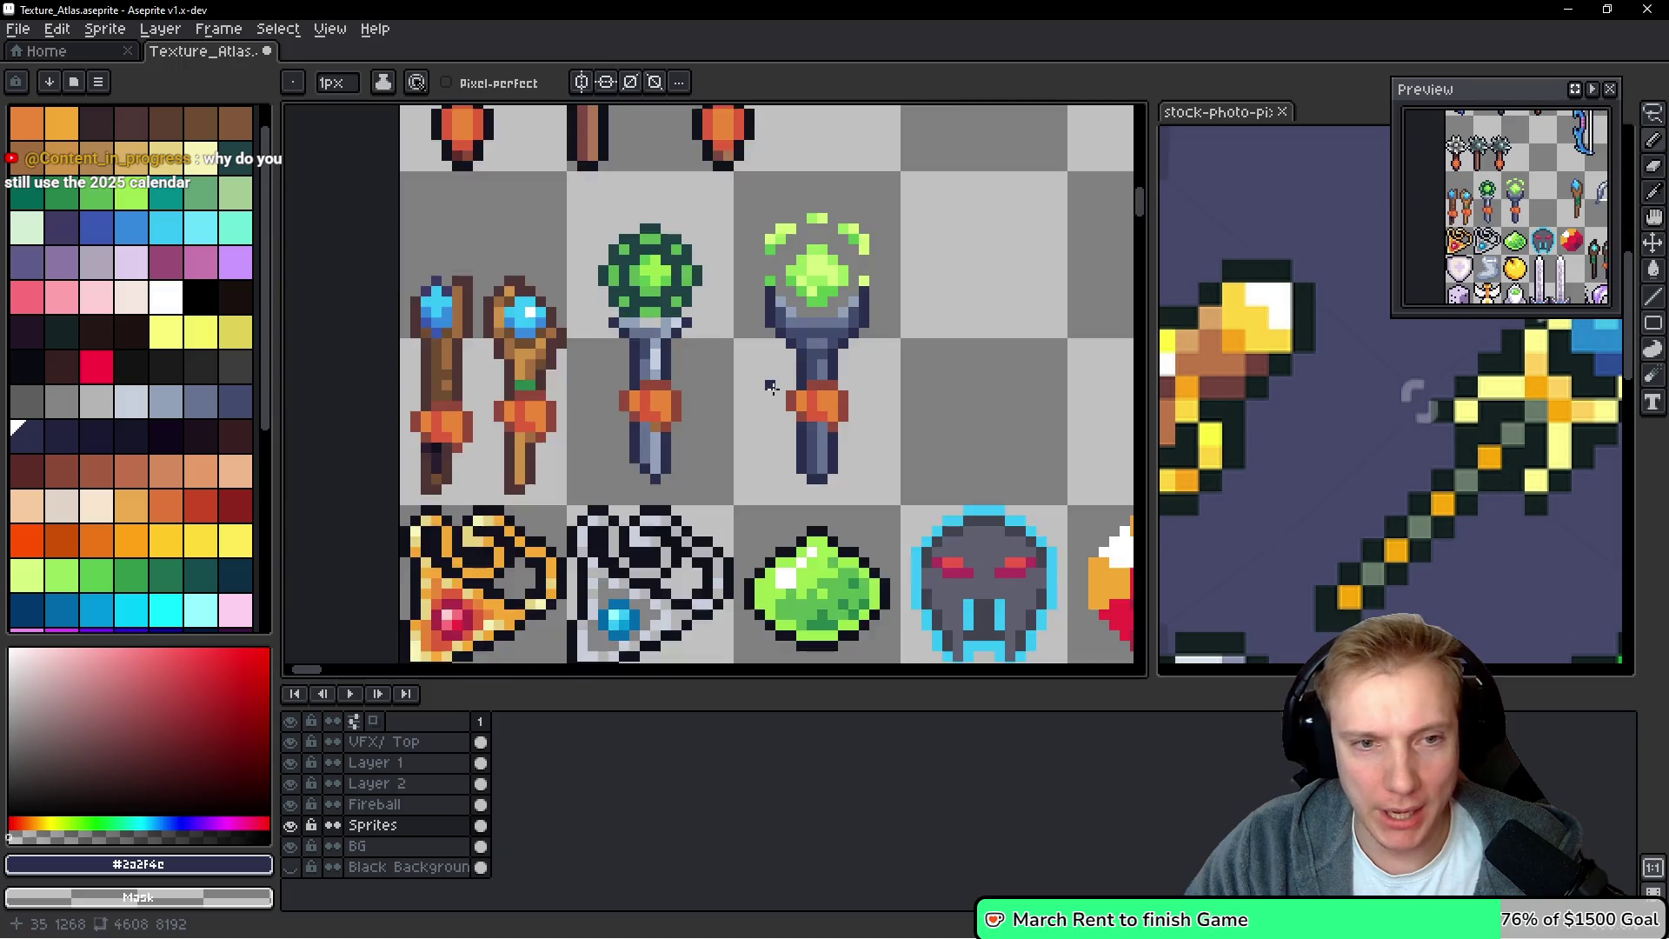
scroll(773, 382, "up", 1)
left_click(890, 294, "alt")
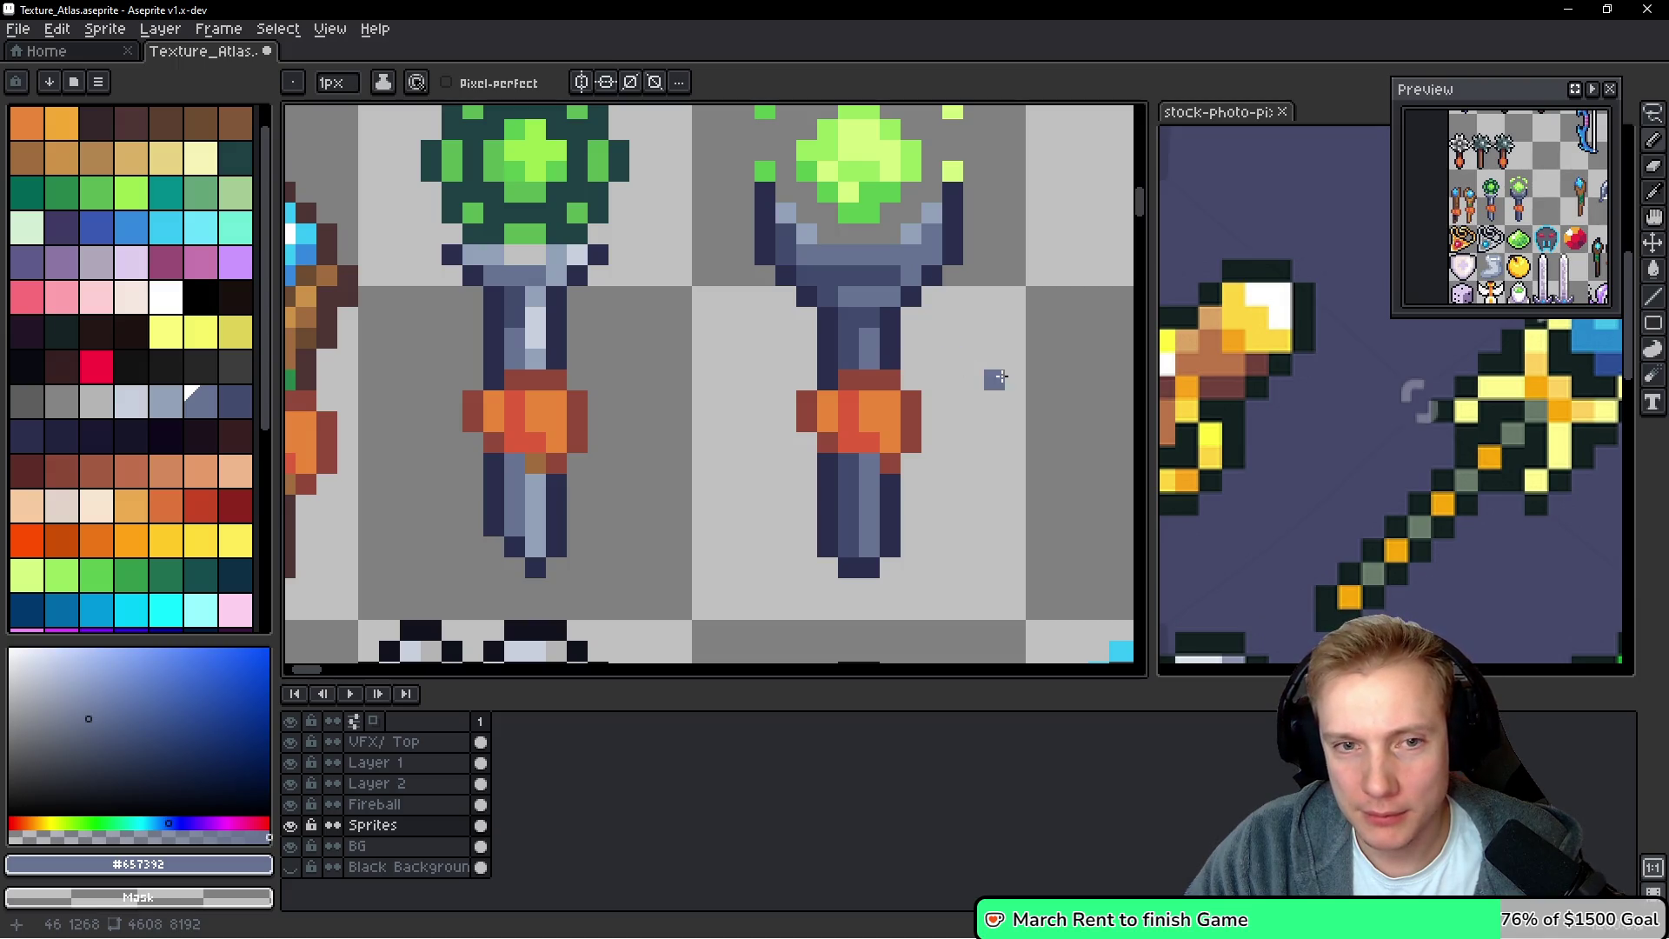
Paint light blue-grey #92a1b9 highlight pixels on the staff head and down the shaft
key("alt")
left_click(909, 227, "alt")
left_click(890, 274)
left_click(911, 255)
left_click(935, 239)
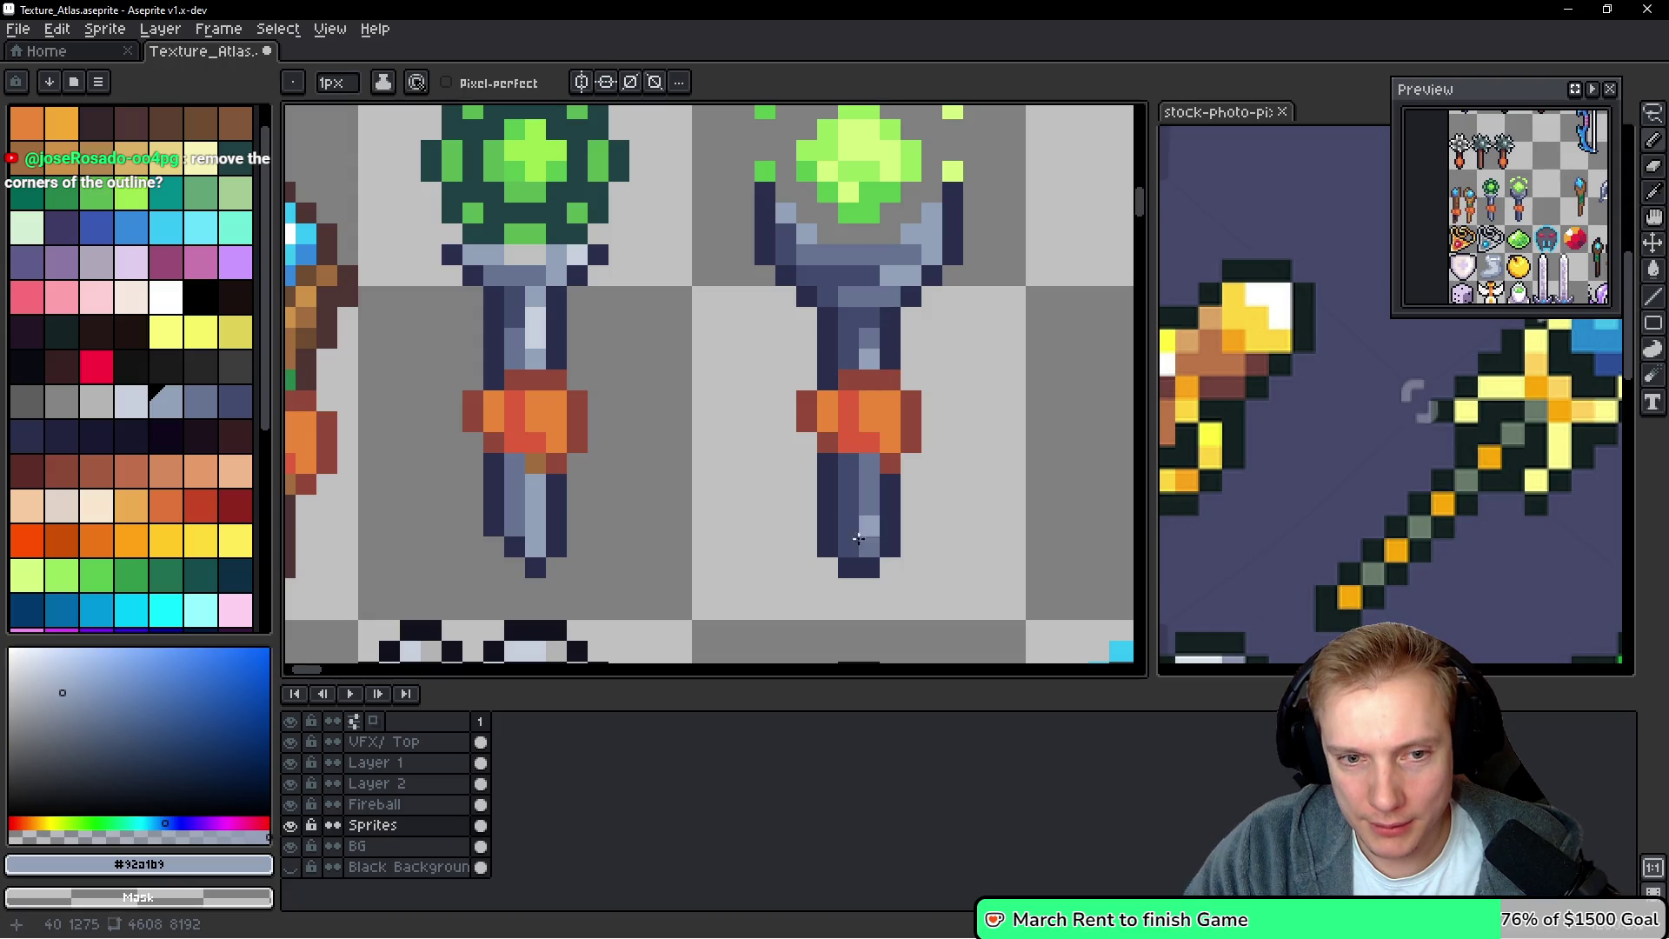
left_click_drag(871, 499, 870, 501)
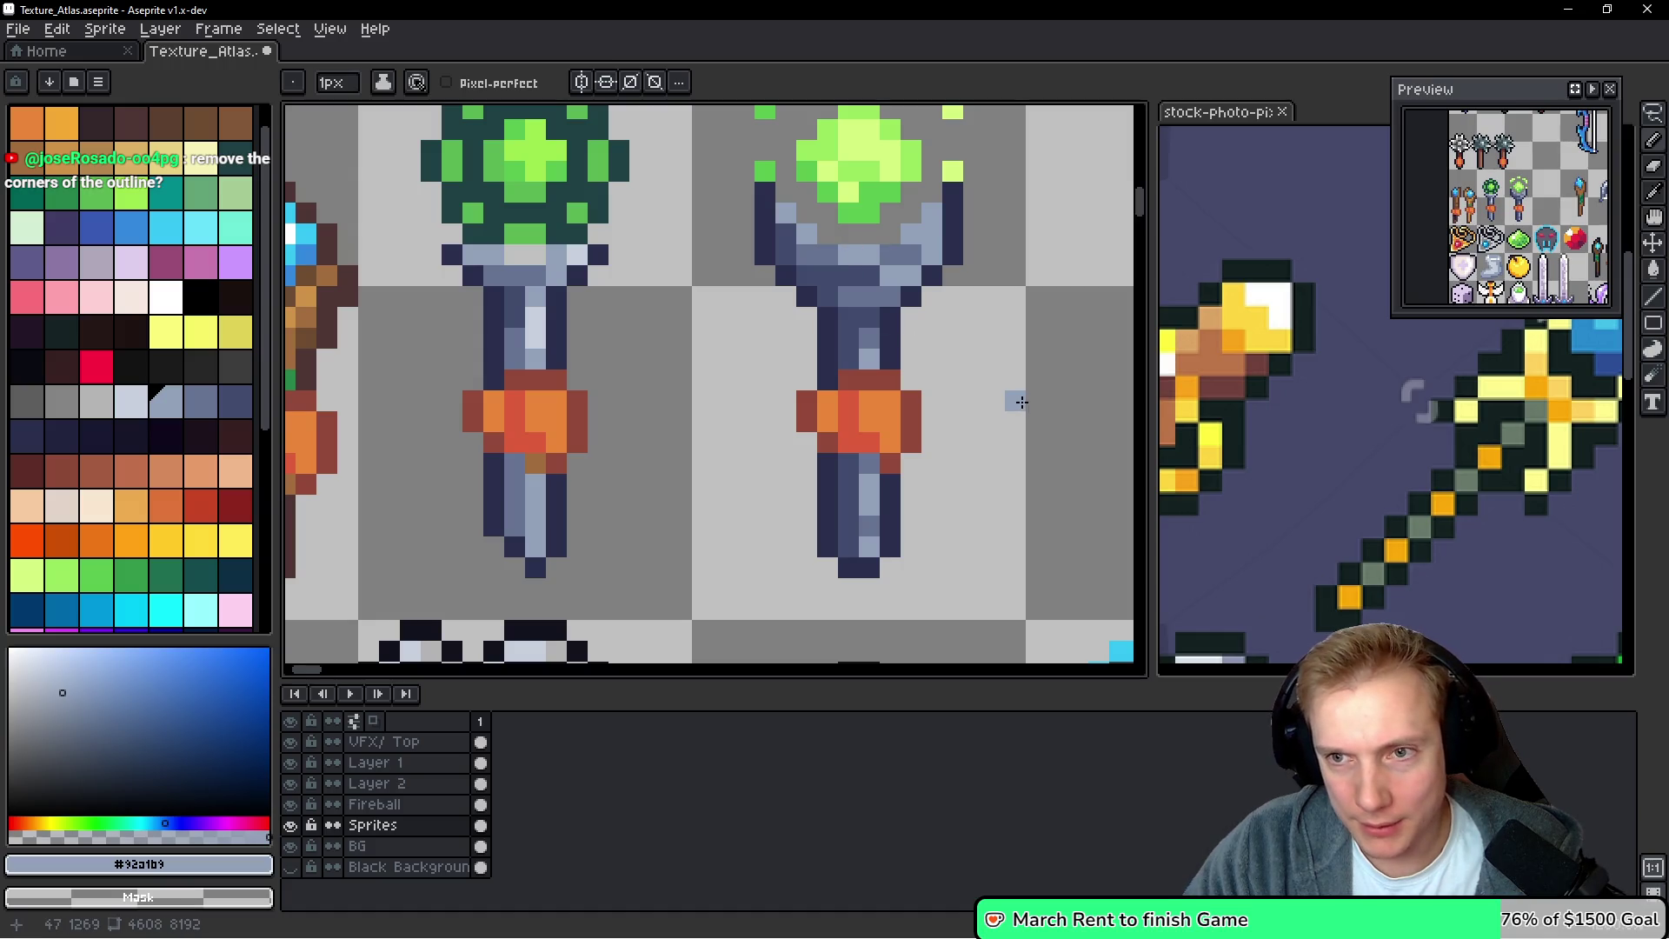
Rebalance the head shading with mid blue-grey #657392 and light #92a1b9, then sample dark navy #424c6c
left_click(819, 242, "alt")
left_click(786, 213)
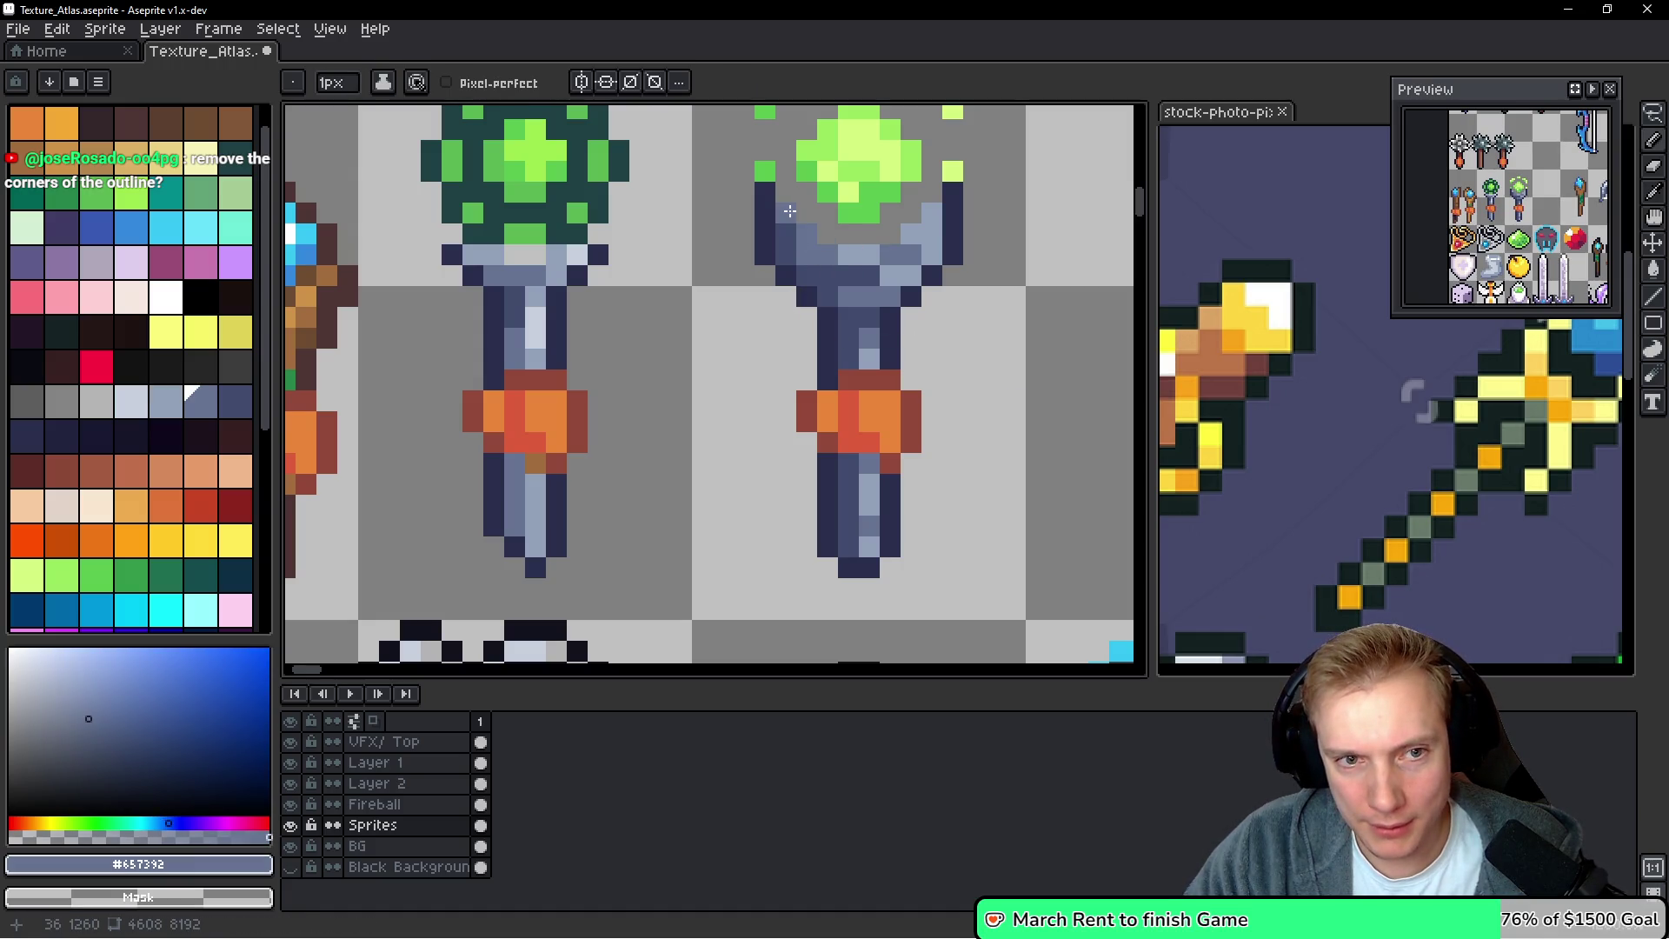
left_click(879, 260, "alt")
left_click(810, 237)
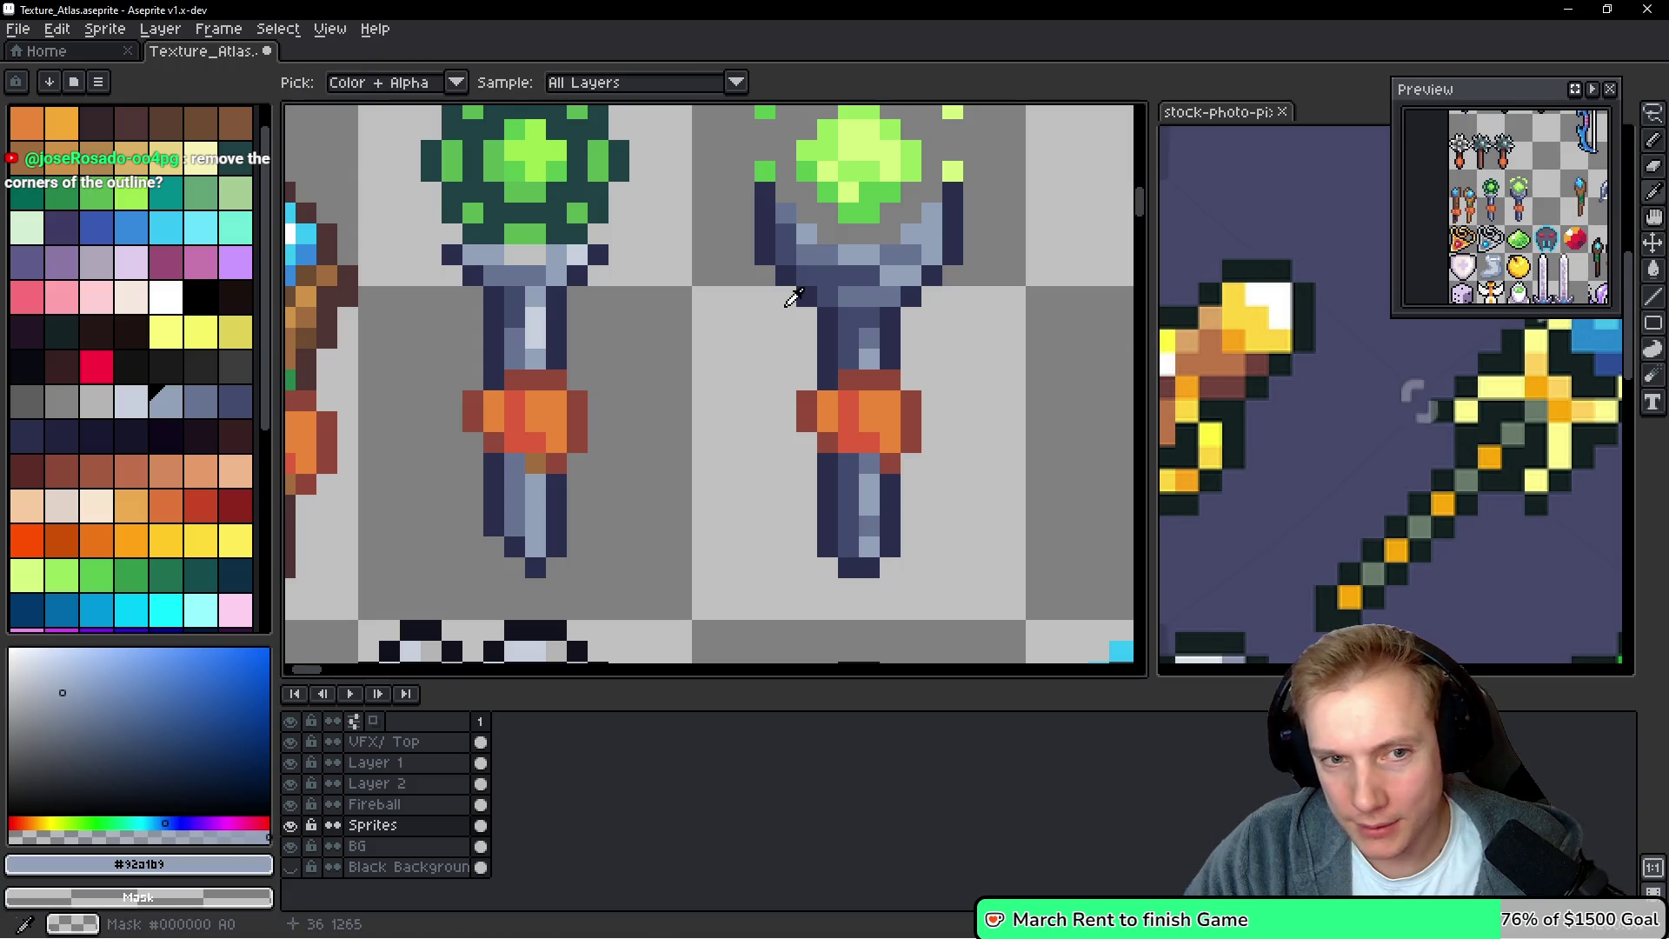
left_click(838, 294, "alt")
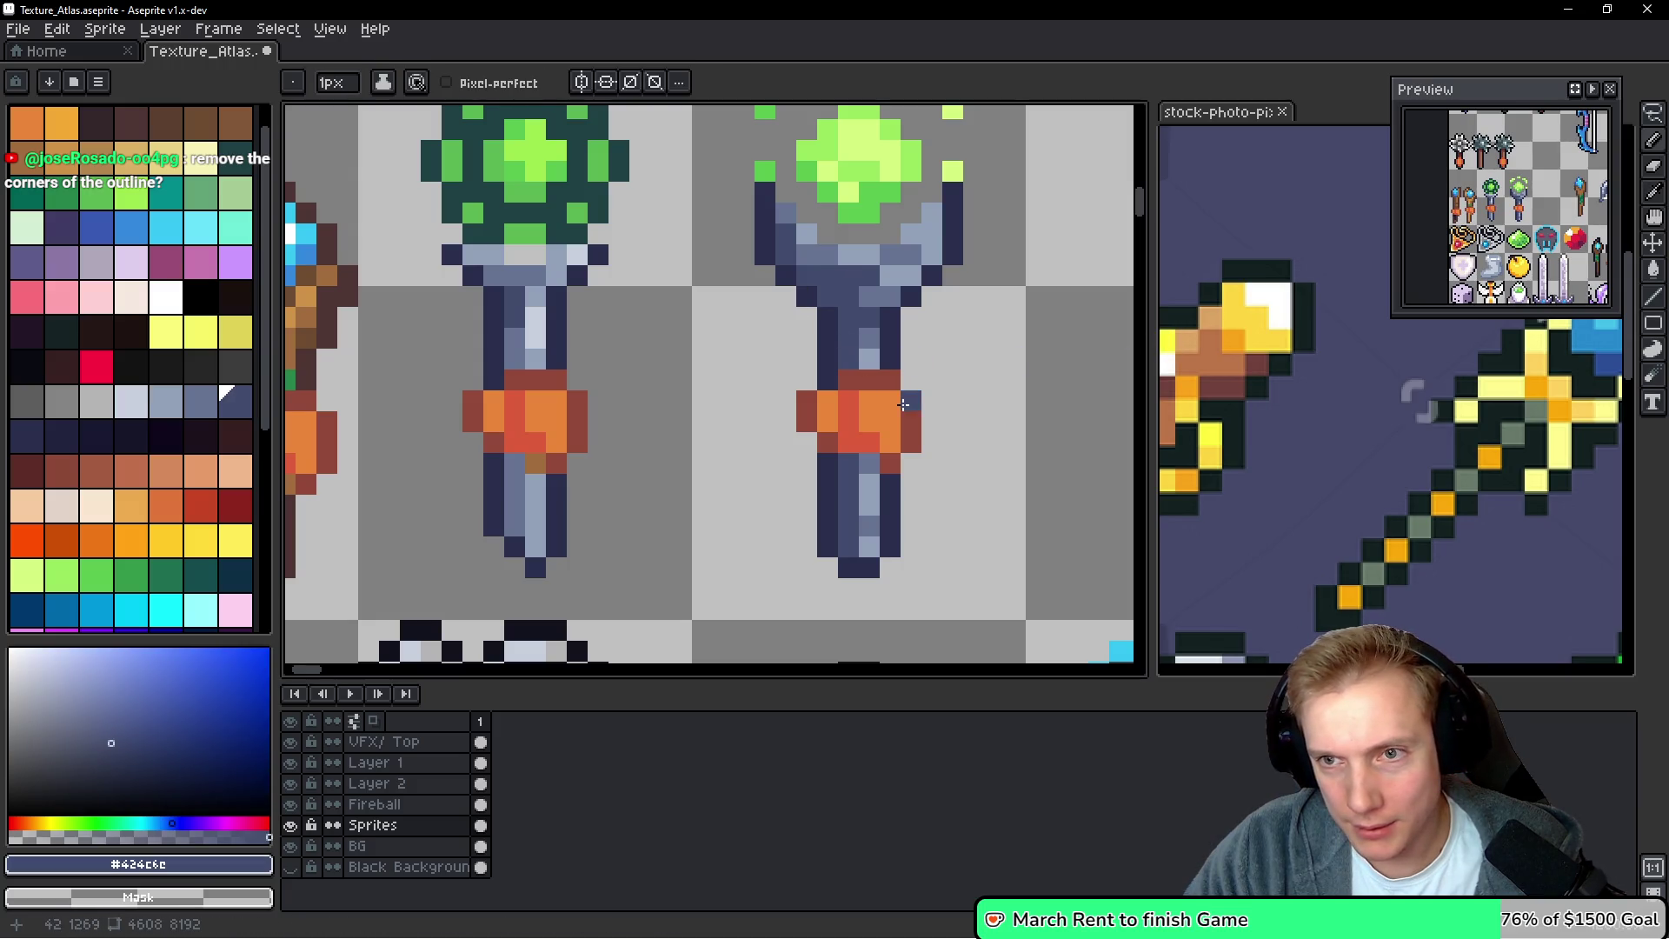
left_click(850, 290, "alt")
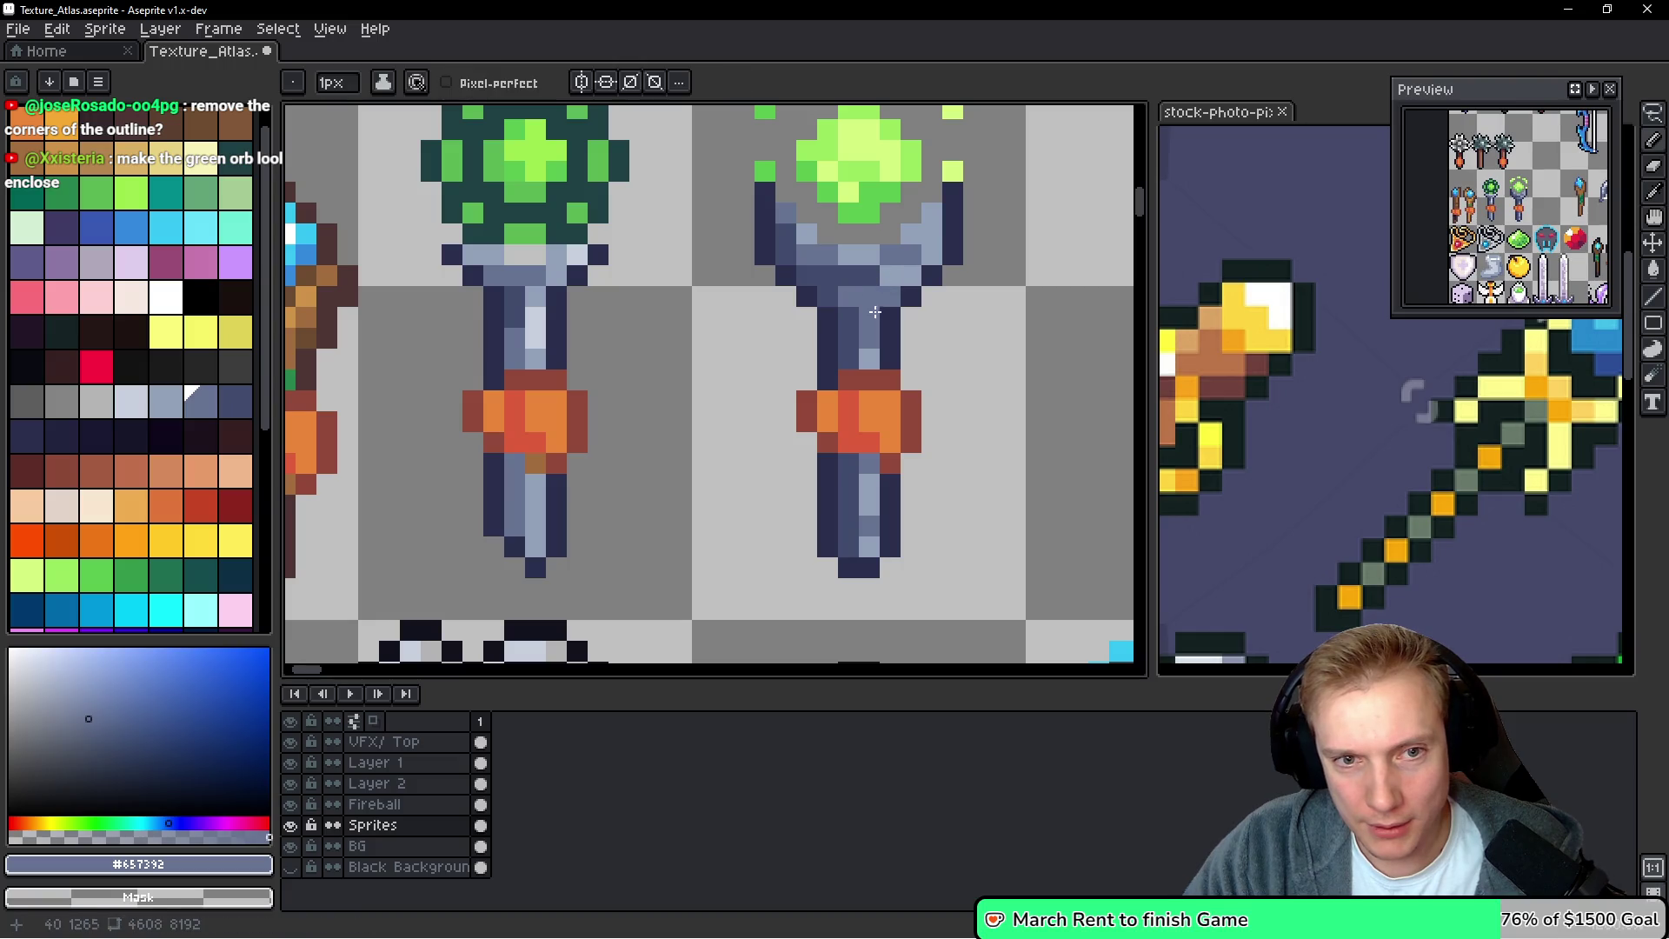
left_click(828, 272, "alt")
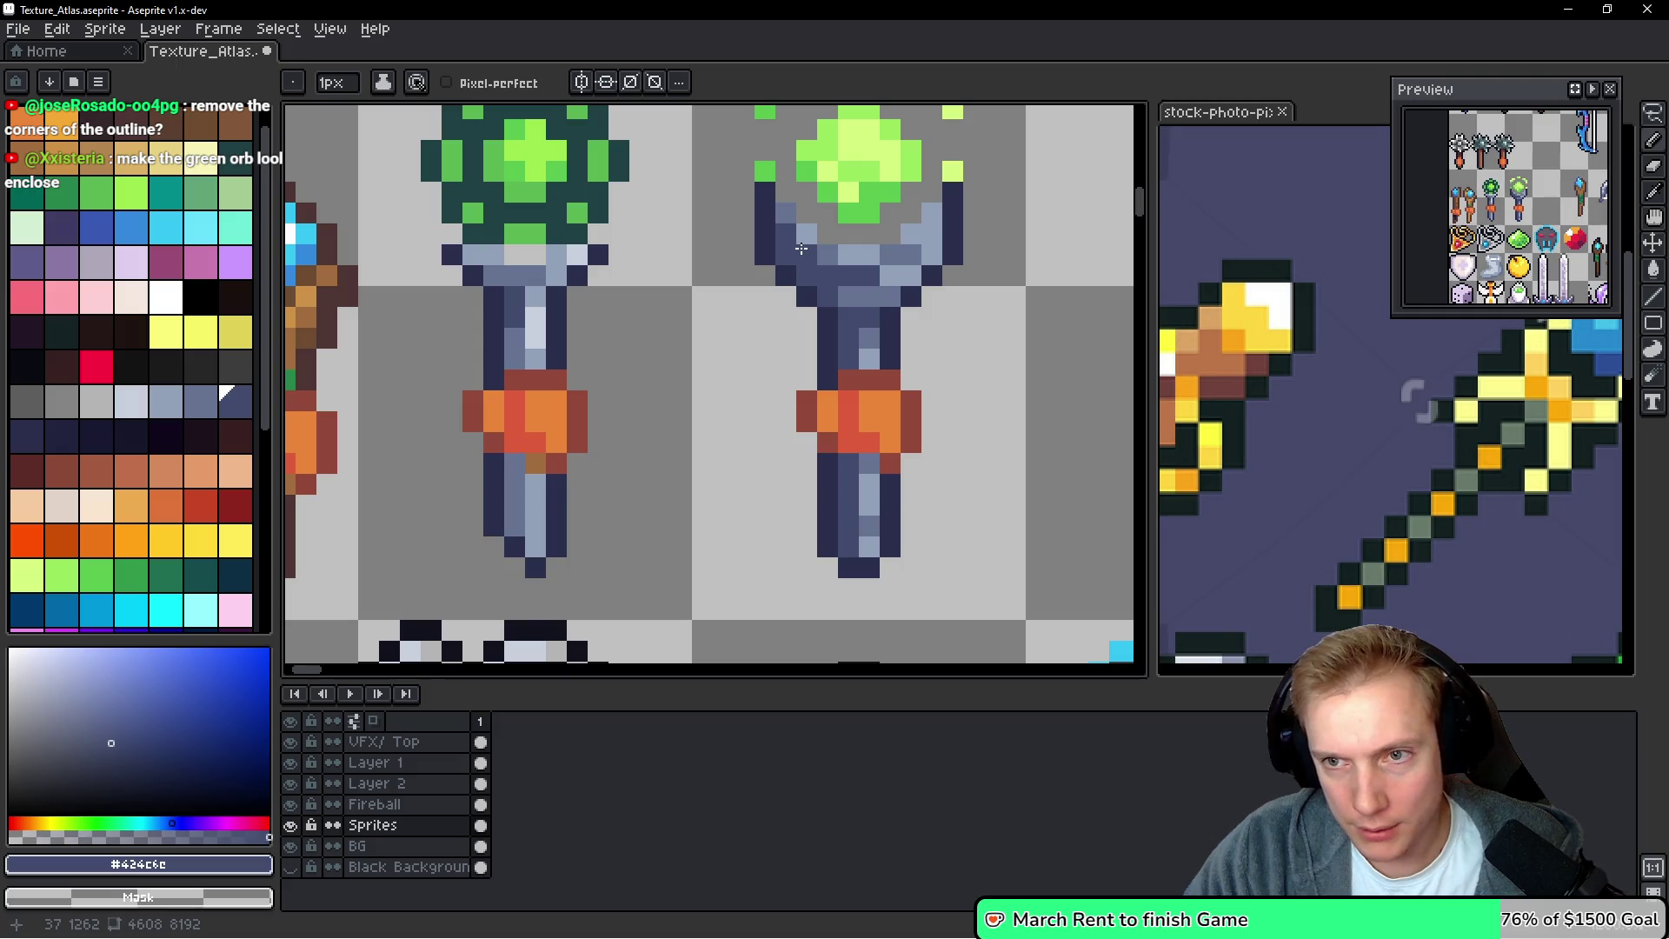
scroll(1044, 394, "down", 5)
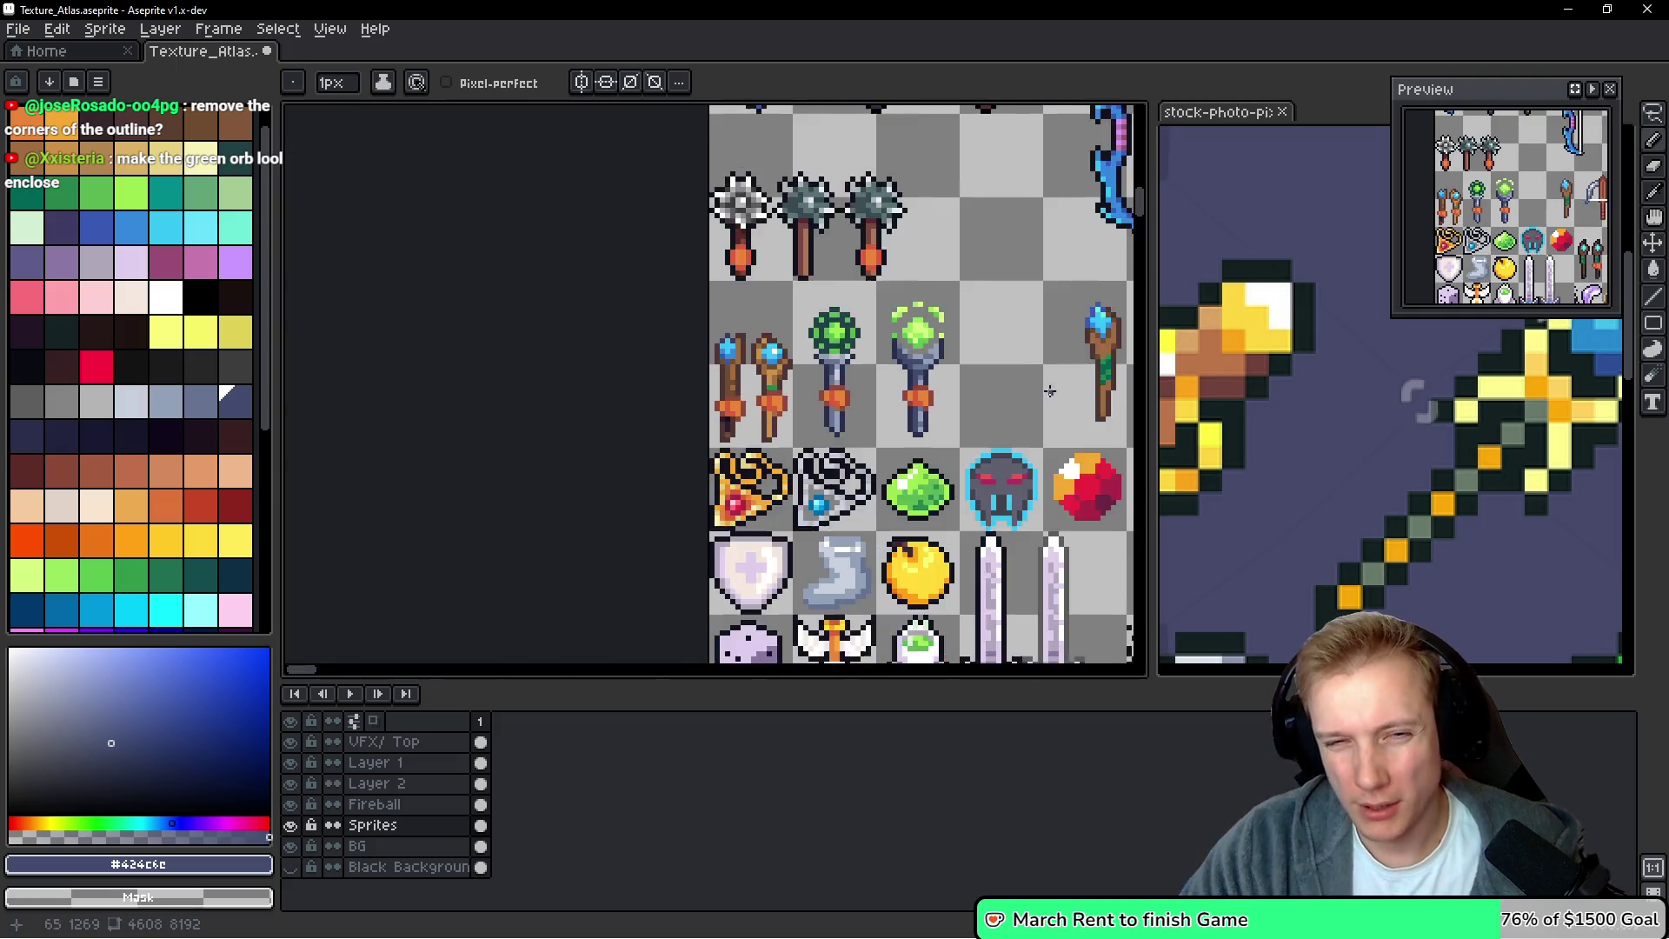
Select the staff's grip pixels with a rectangular marquee
scroll(815, 384, "up", 1)
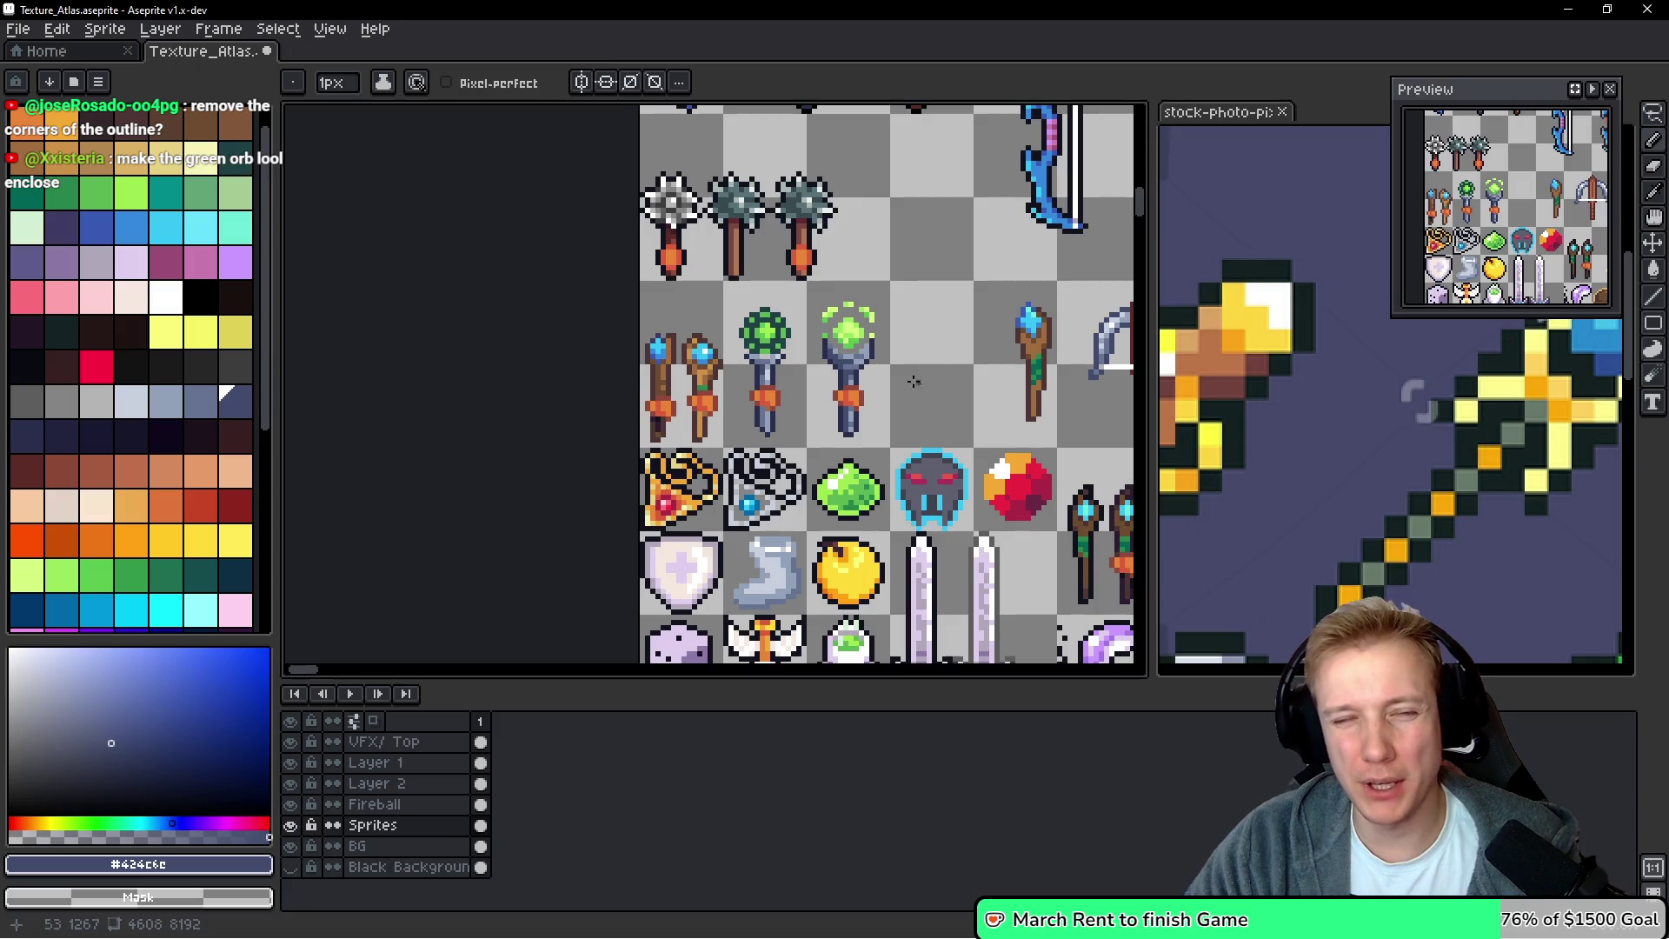
scroll(887, 375, "down", 1)
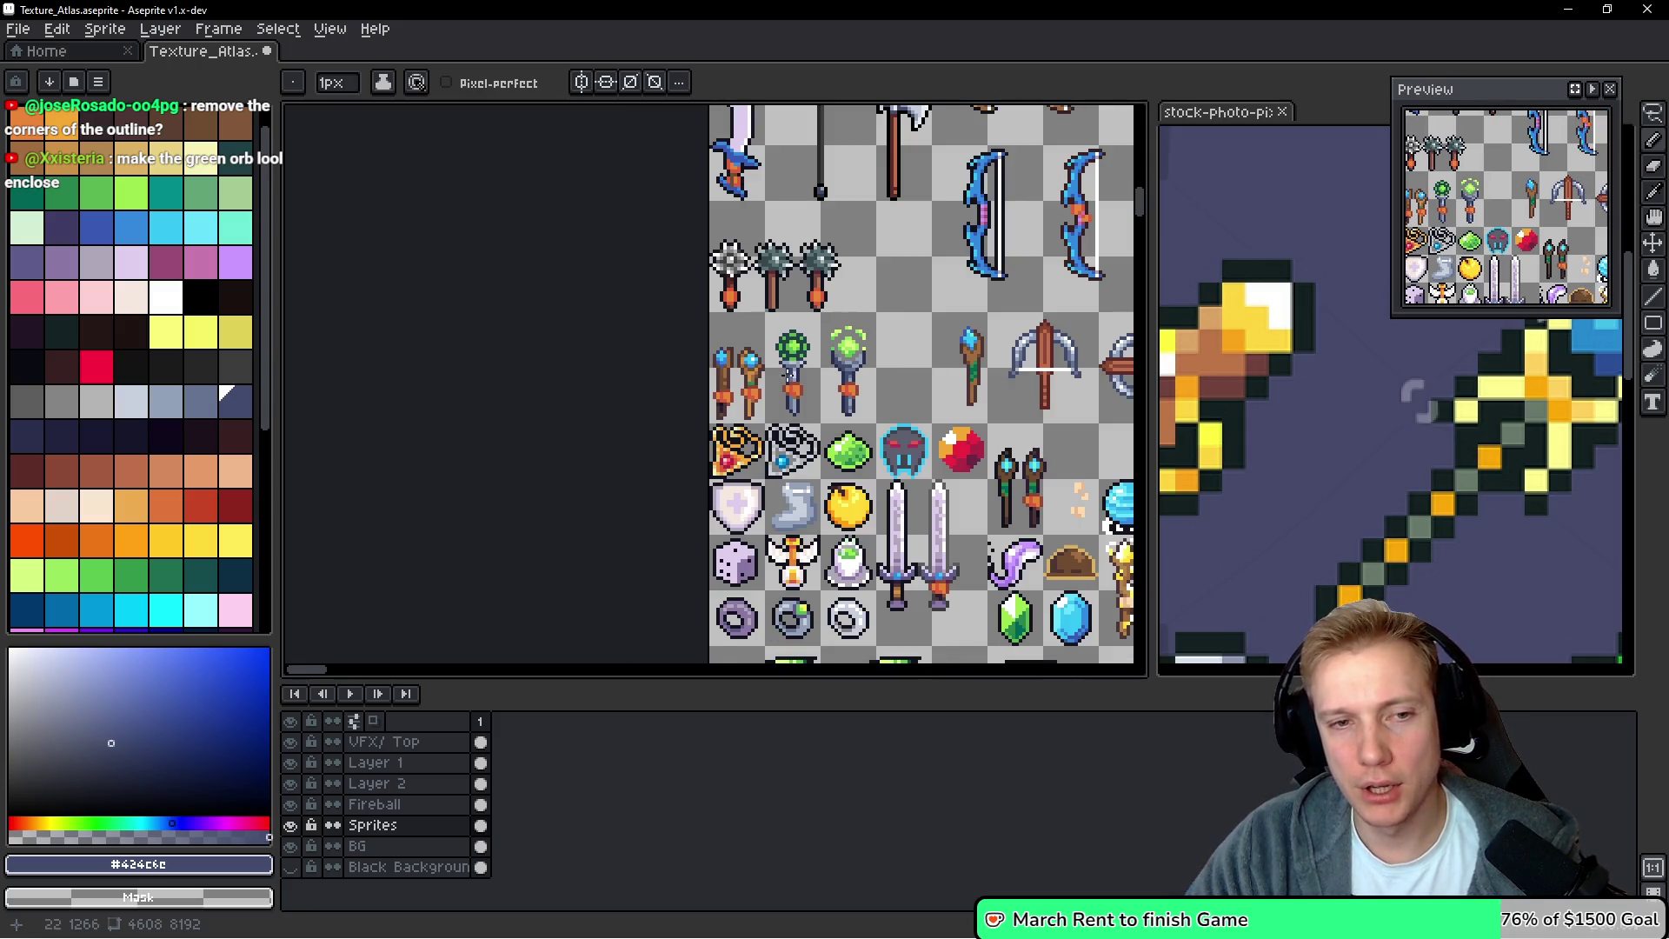
scroll(836, 396, "up", 2)
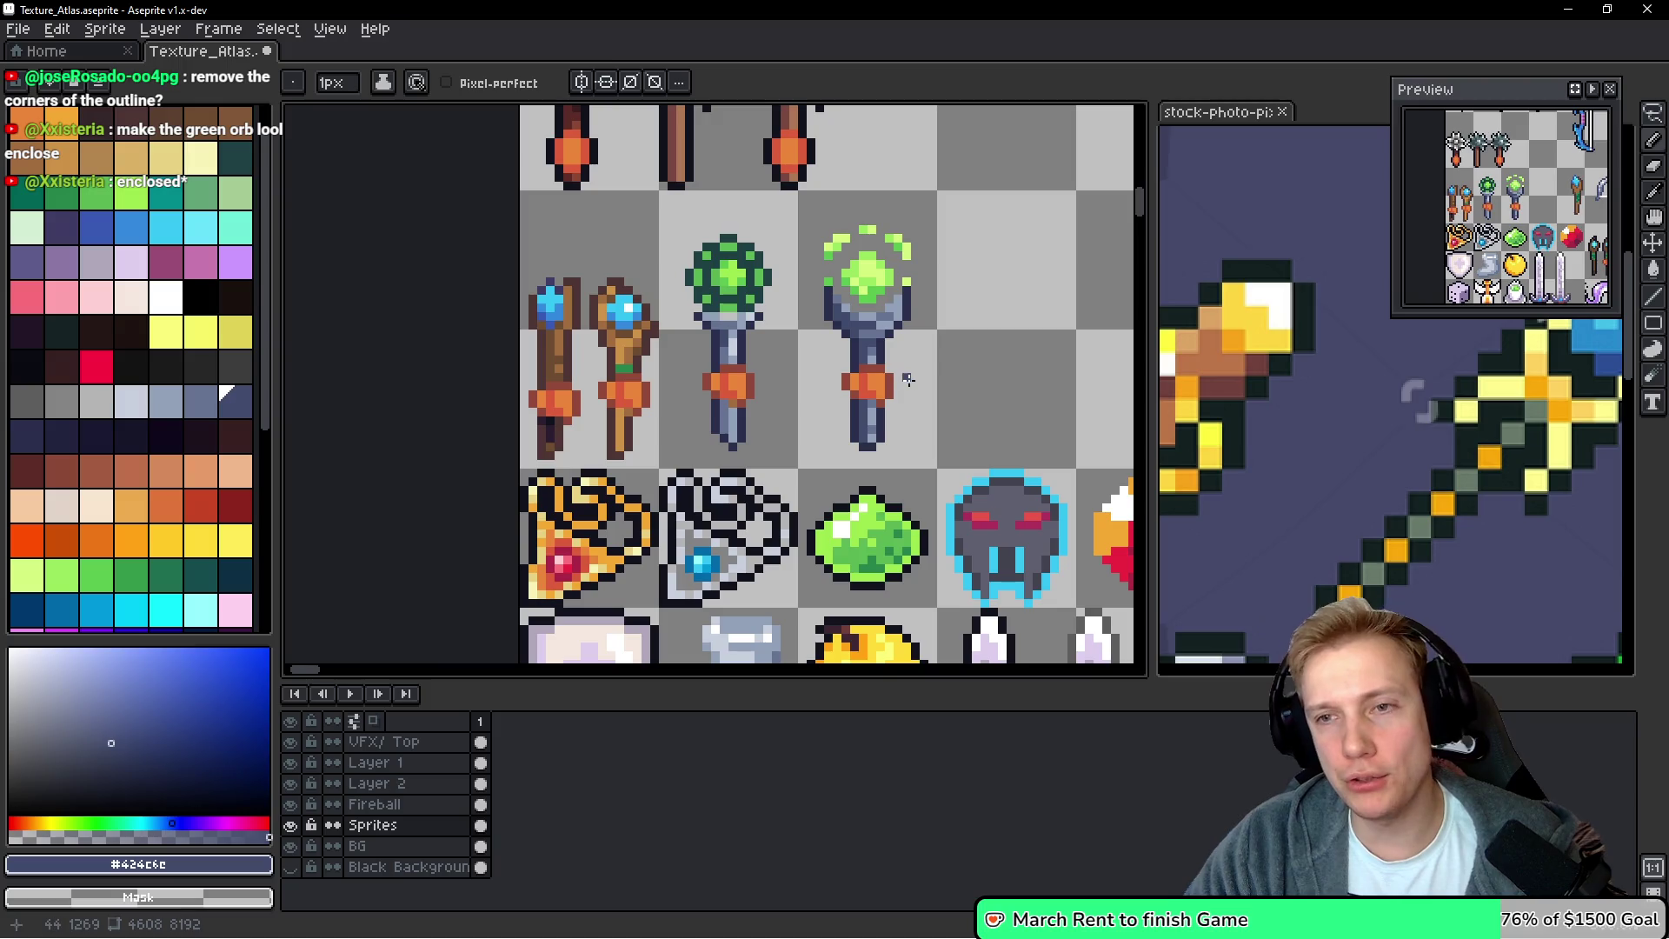
scroll(907, 379, "down", 3)
scroll(904, 374, "up", 1)
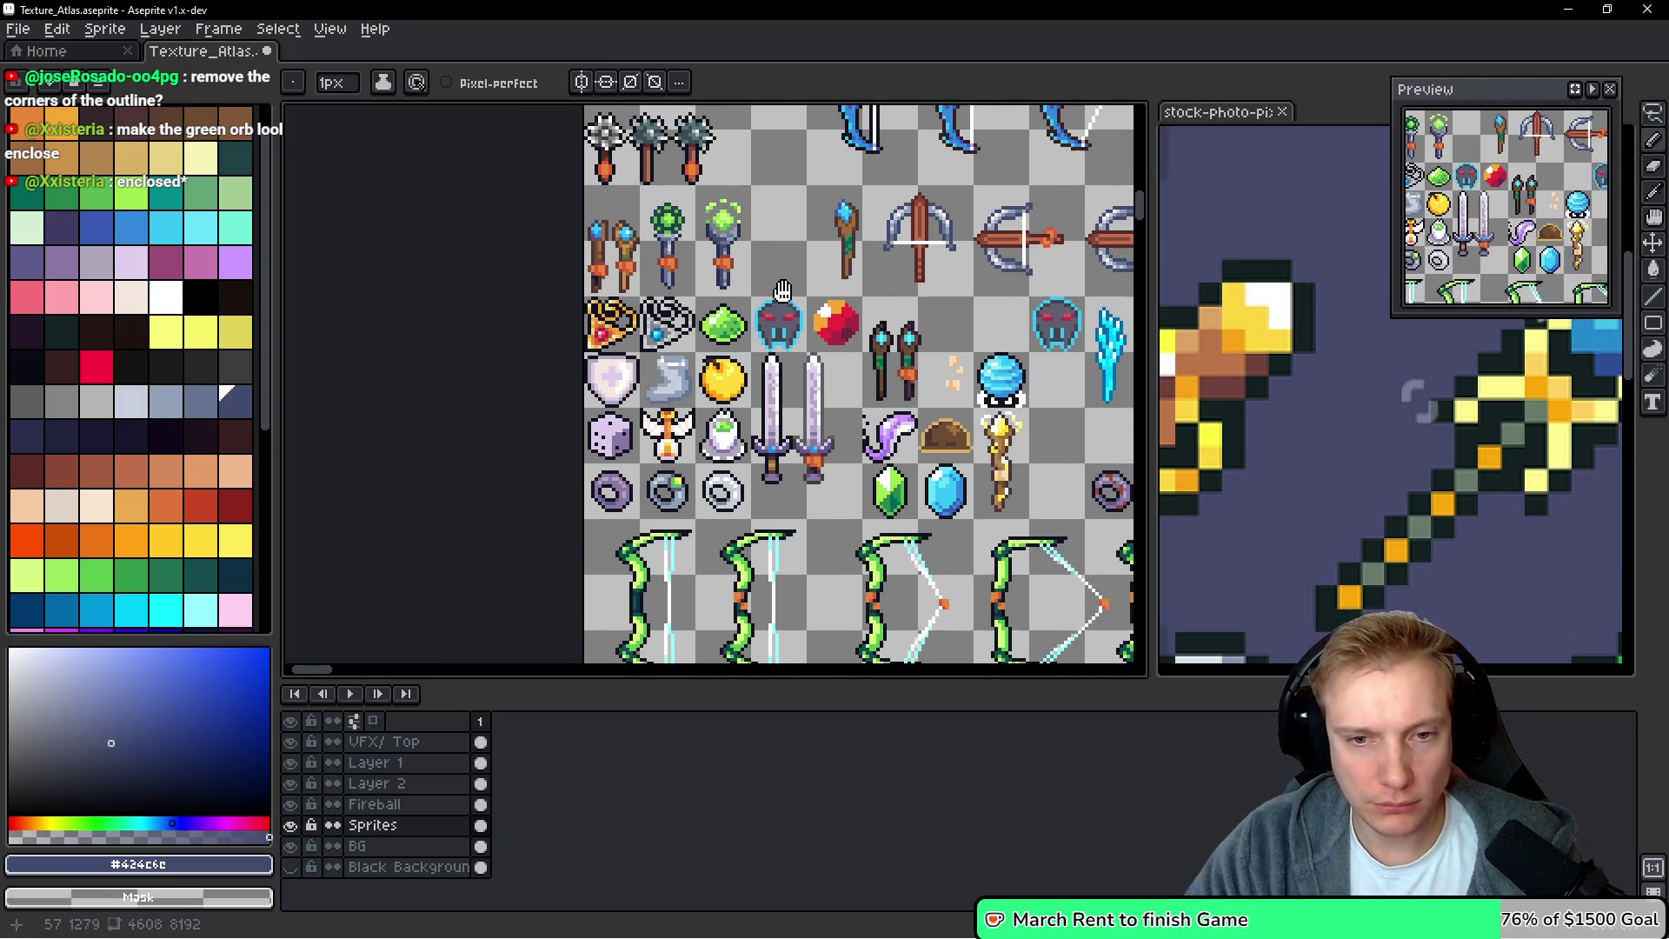
scroll(943, 401, "up", 3)
key("m")
mouse_move(944, 275)
left_mouse_down()
mouse_move(1064, 352)
mouse_move(979, 290)
mouse_move(295, 117)
mouse_move(313, 212)
mouse_move(421, 298)
mouse_move(510, 311)
left_mouse_up()
Repaint red grip pixels with light blue-grey #92a1b9 and navy #424c6c, picking darkest navy #2a2f4e
scroll(608, 347, "up", 3)
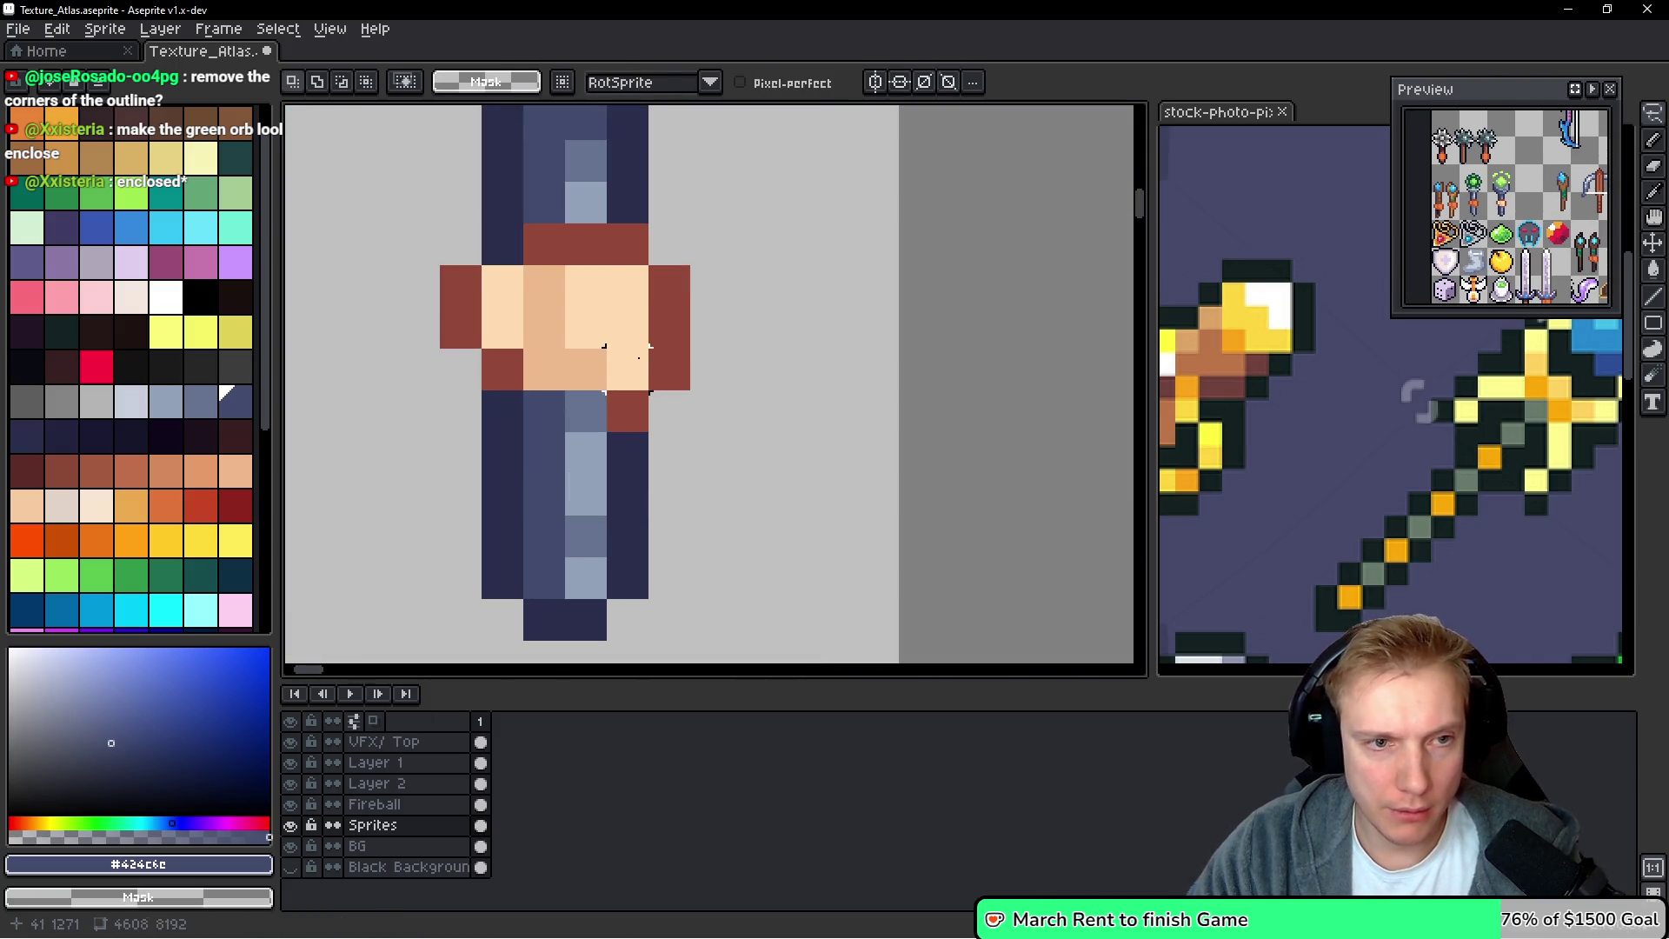
key("i")
left_click(658, 288)
left_click(654, 337)
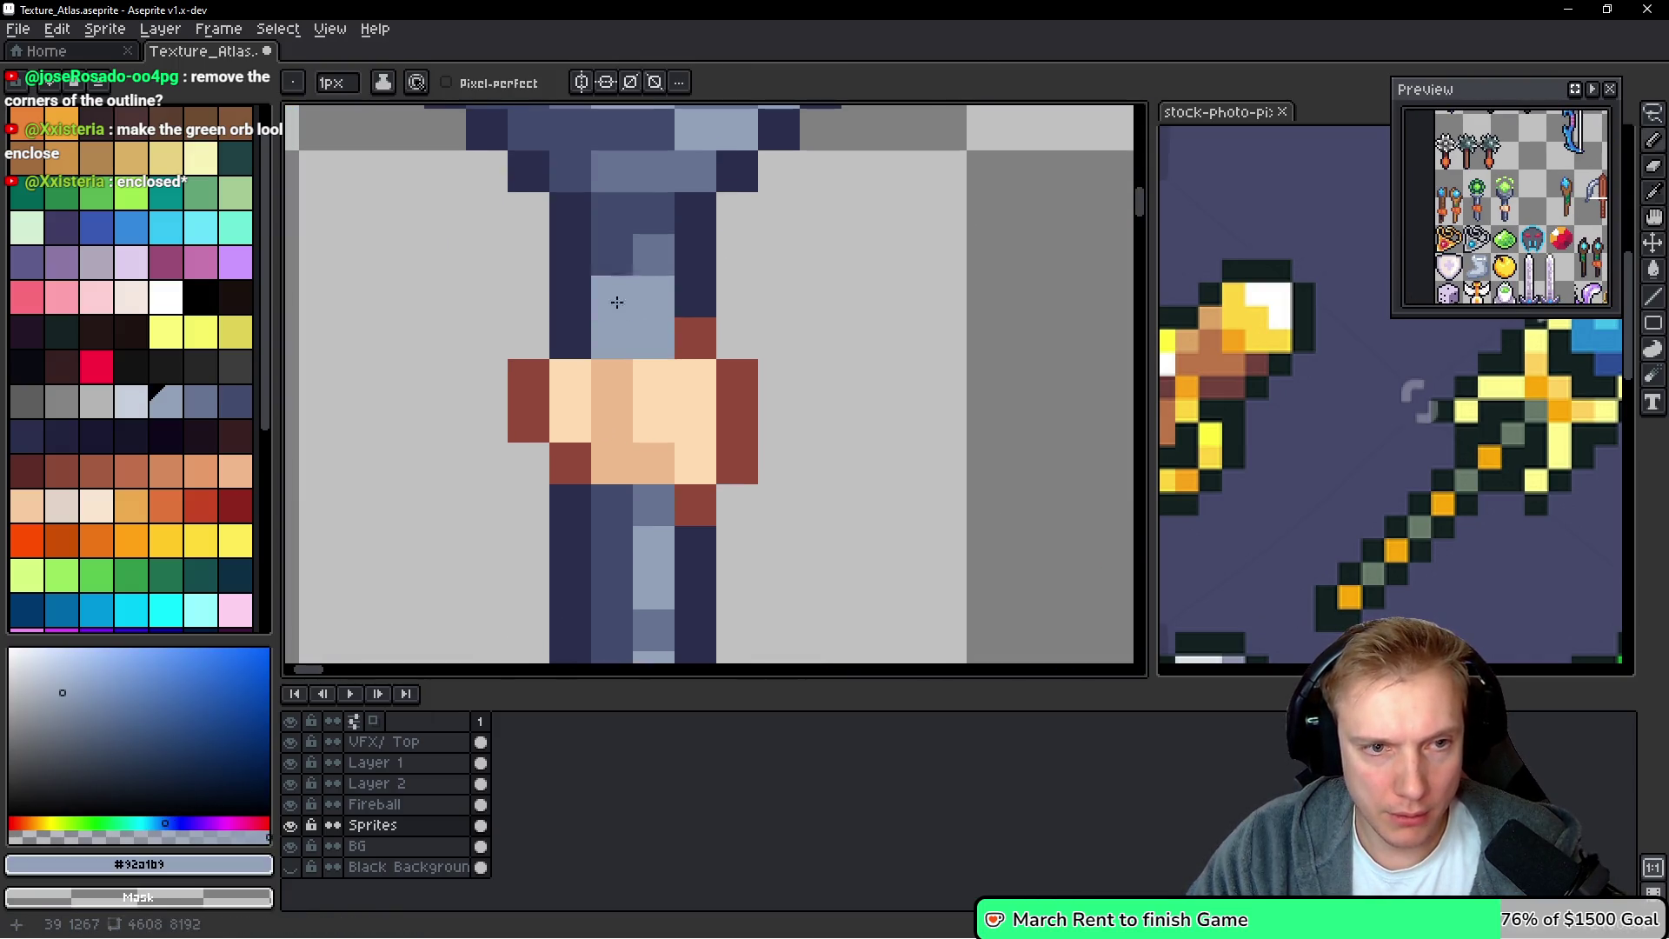
left_click(611, 278, "alt")
left_click(610, 337)
left_click(706, 278)
key("b")
left_click(695, 338)
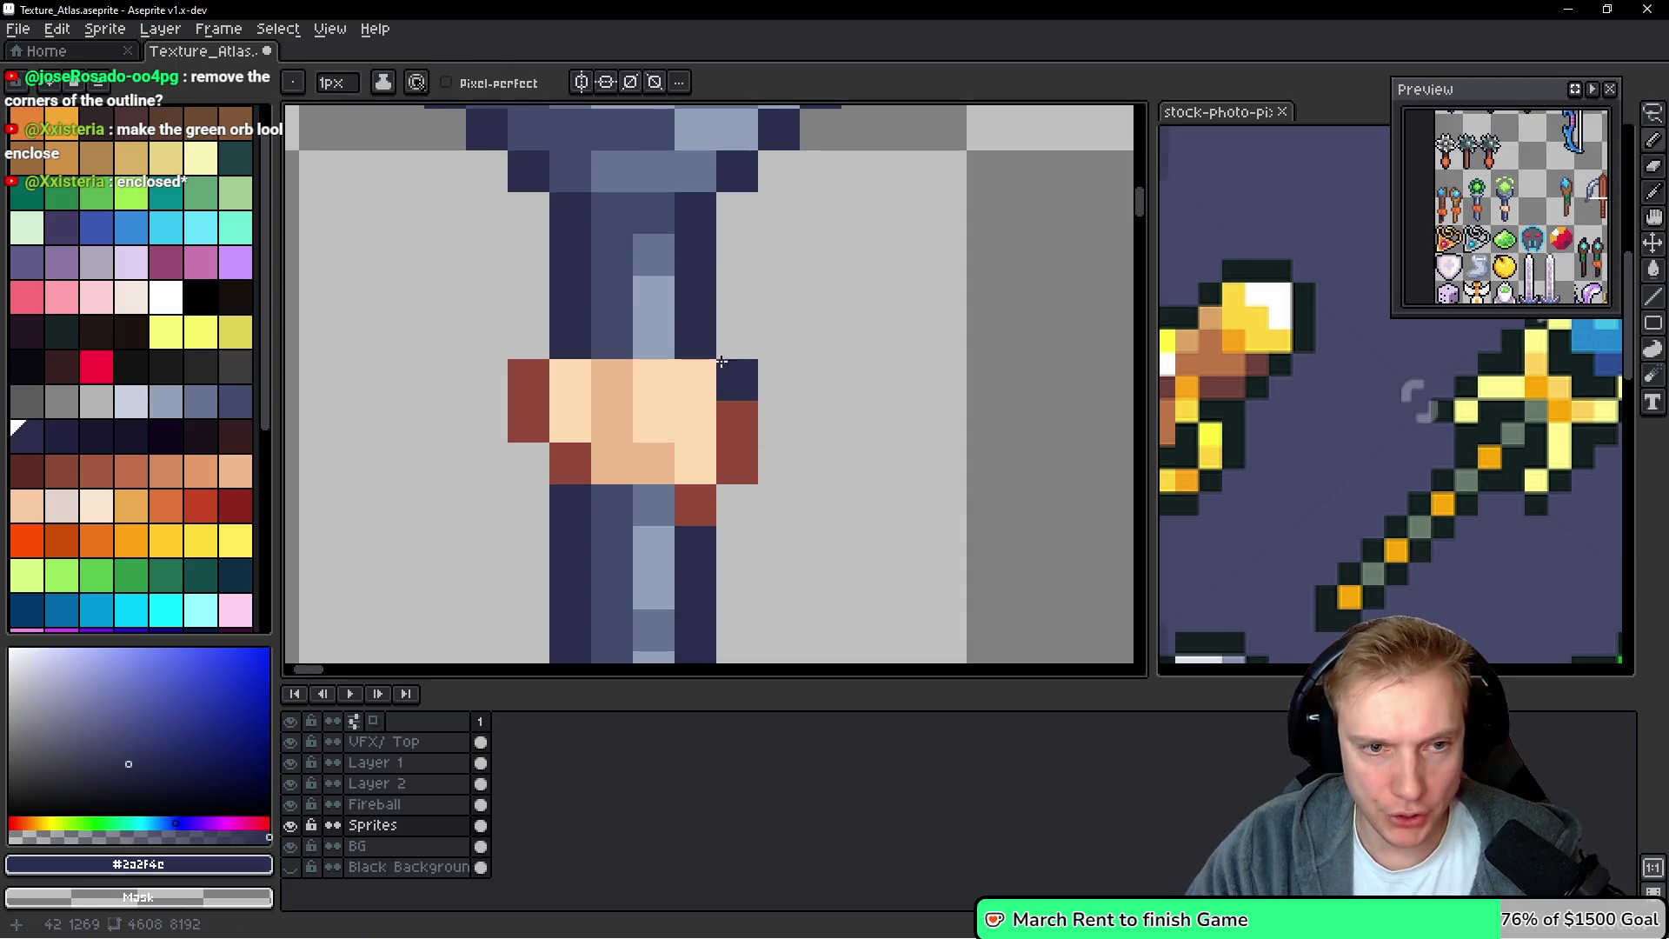
Outline the grip's left and right edges in darkest navy #2a2f4e, erasing stray red pixels
right_click(737, 400)
right_click(737, 463)
left_click(728, 508)
right_click(737, 505)
left_click(695, 505)
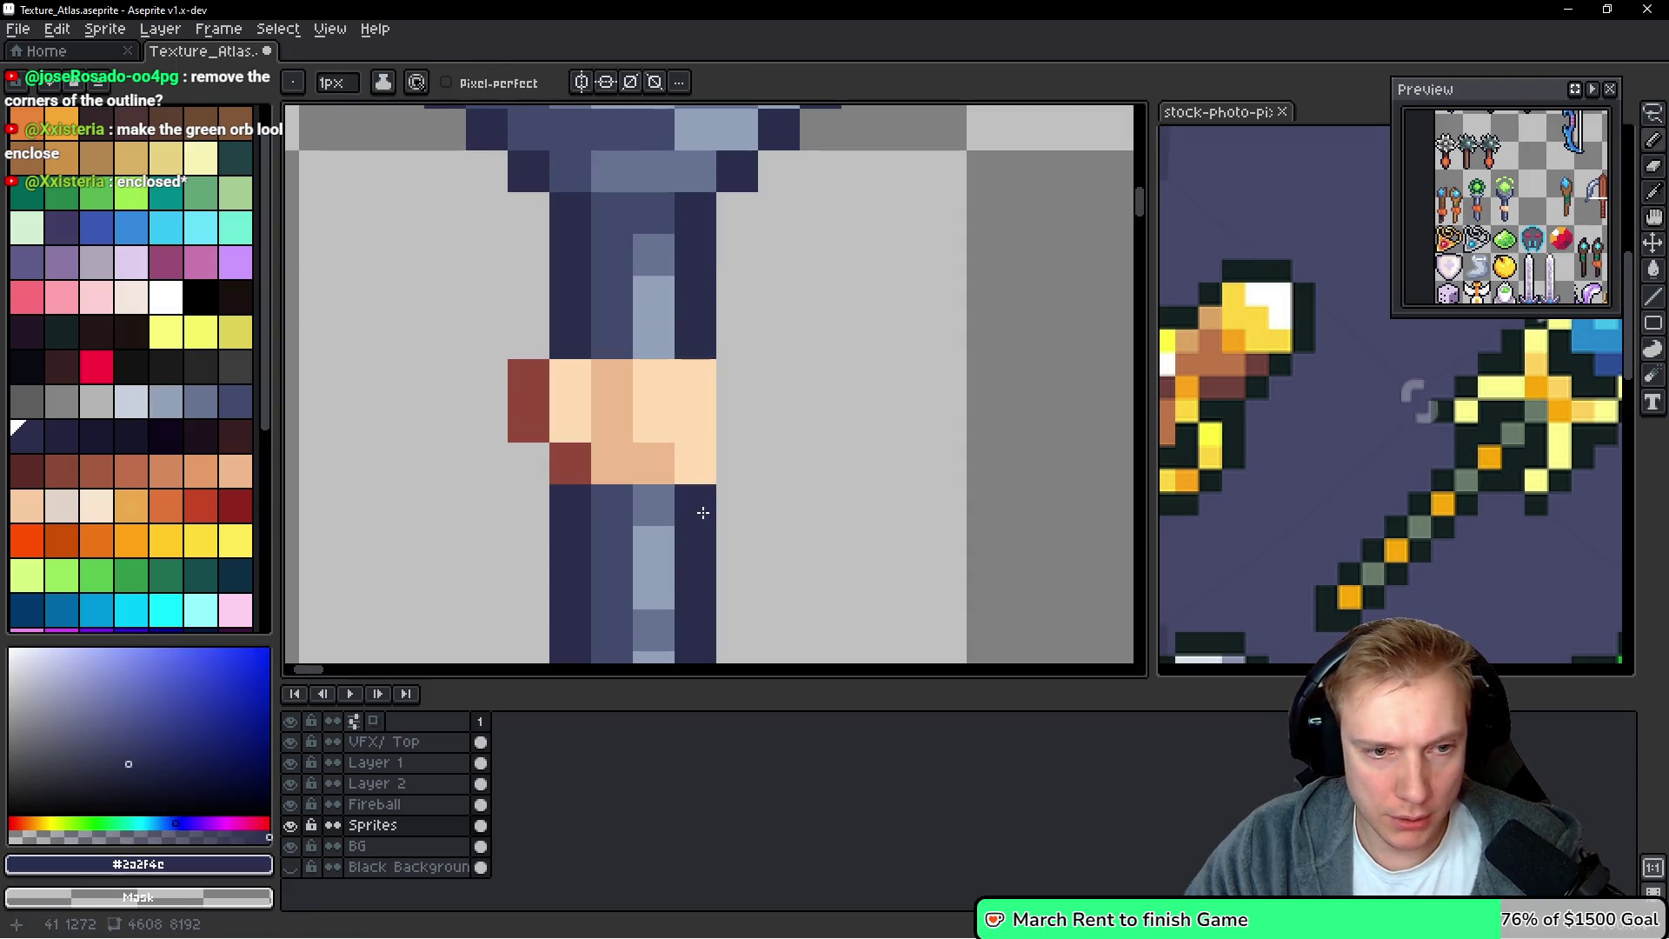
left_click(570, 464)
left_click_drag(532, 424, 539, 385)
left_click(737, 380)
left_click_drag(737, 421, 743, 458)
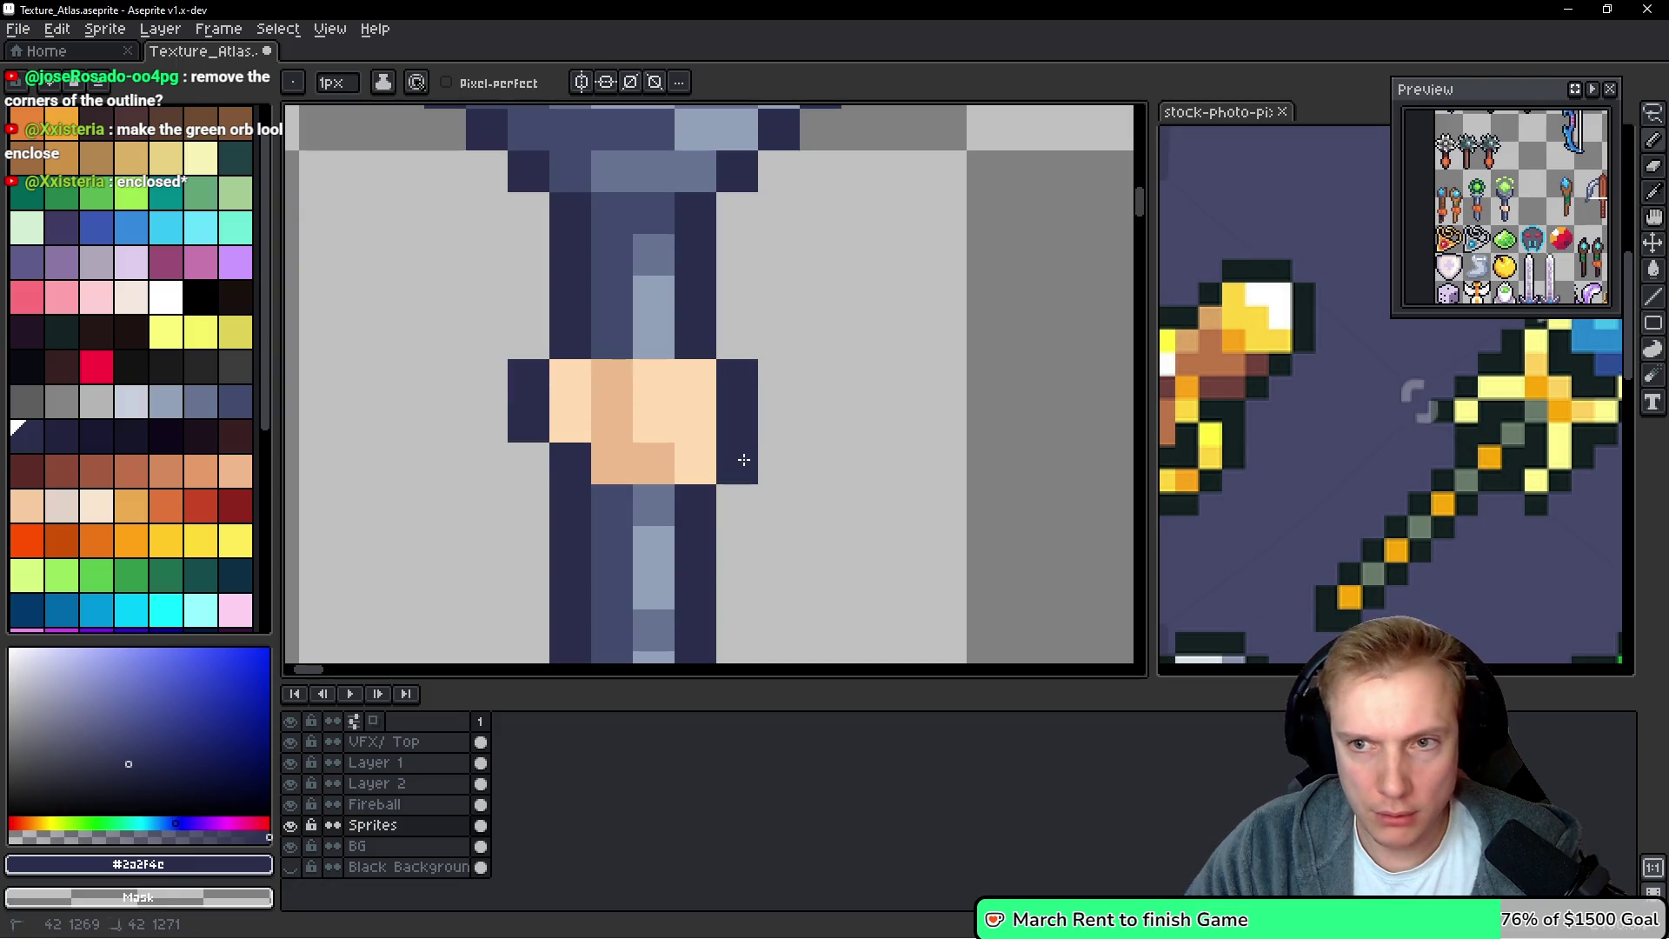
Sample the mid navy #424c6c from the shaft while reviewing the grip
scroll(741, 462, "left", 2)
scroll(867, 451, "down", 2)
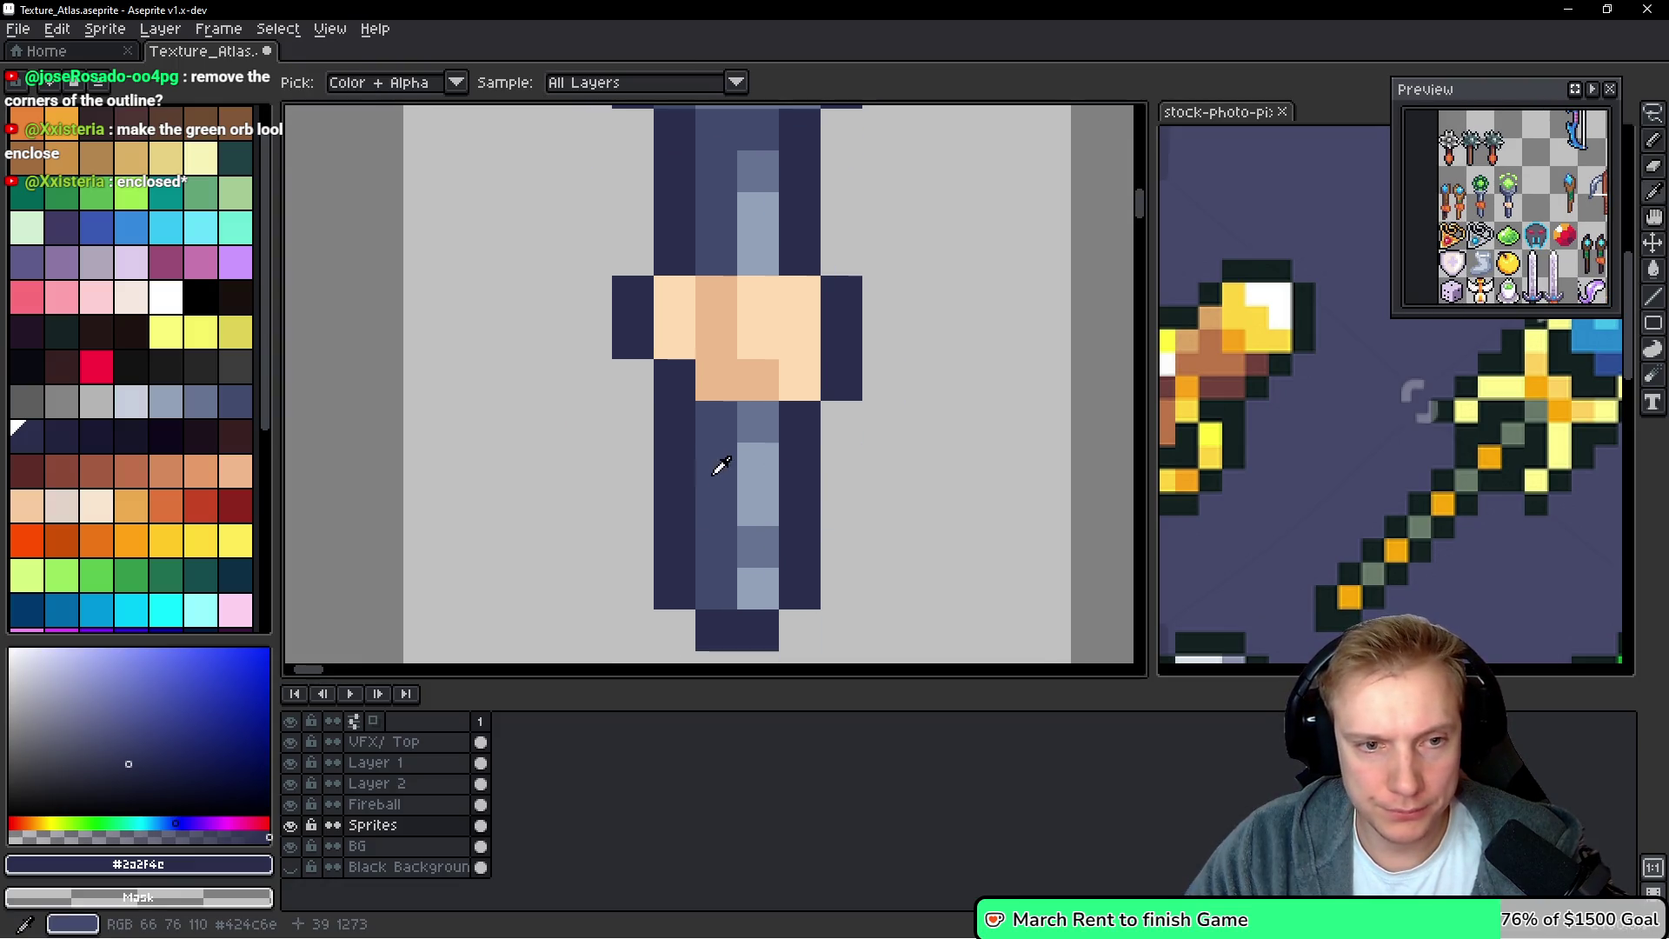
left_click(748, 427, "alt")
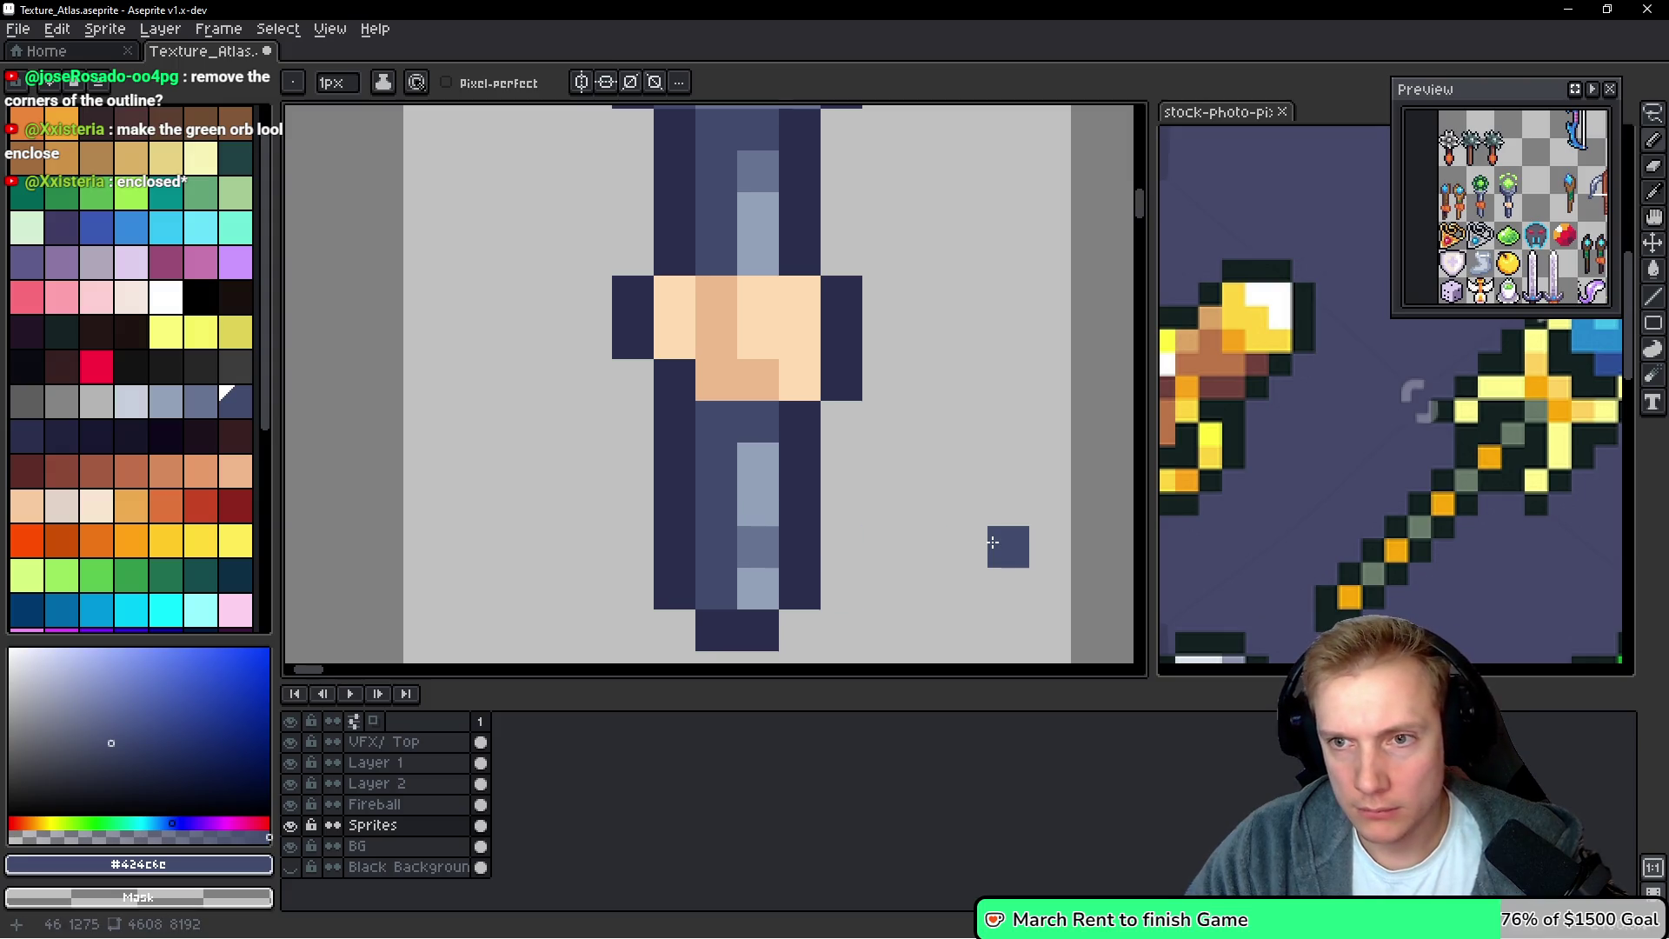
scroll(1016, 391, "down", 3)
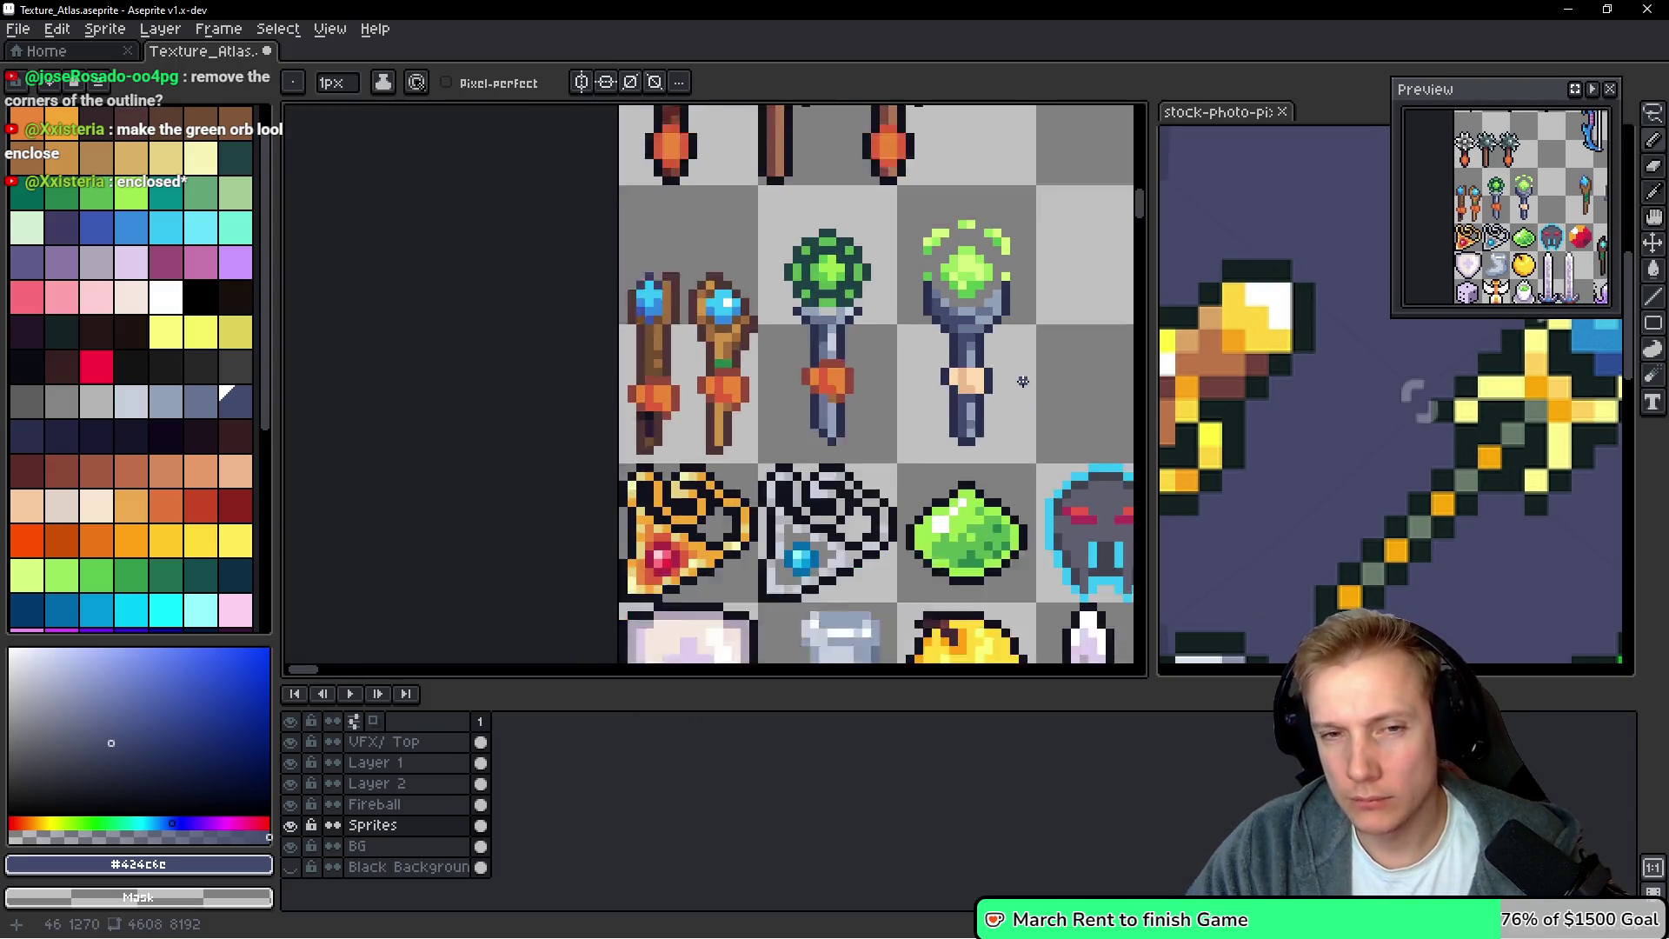
scroll(1017, 374, "down", 2)
scroll(954, 348, "up", 3)
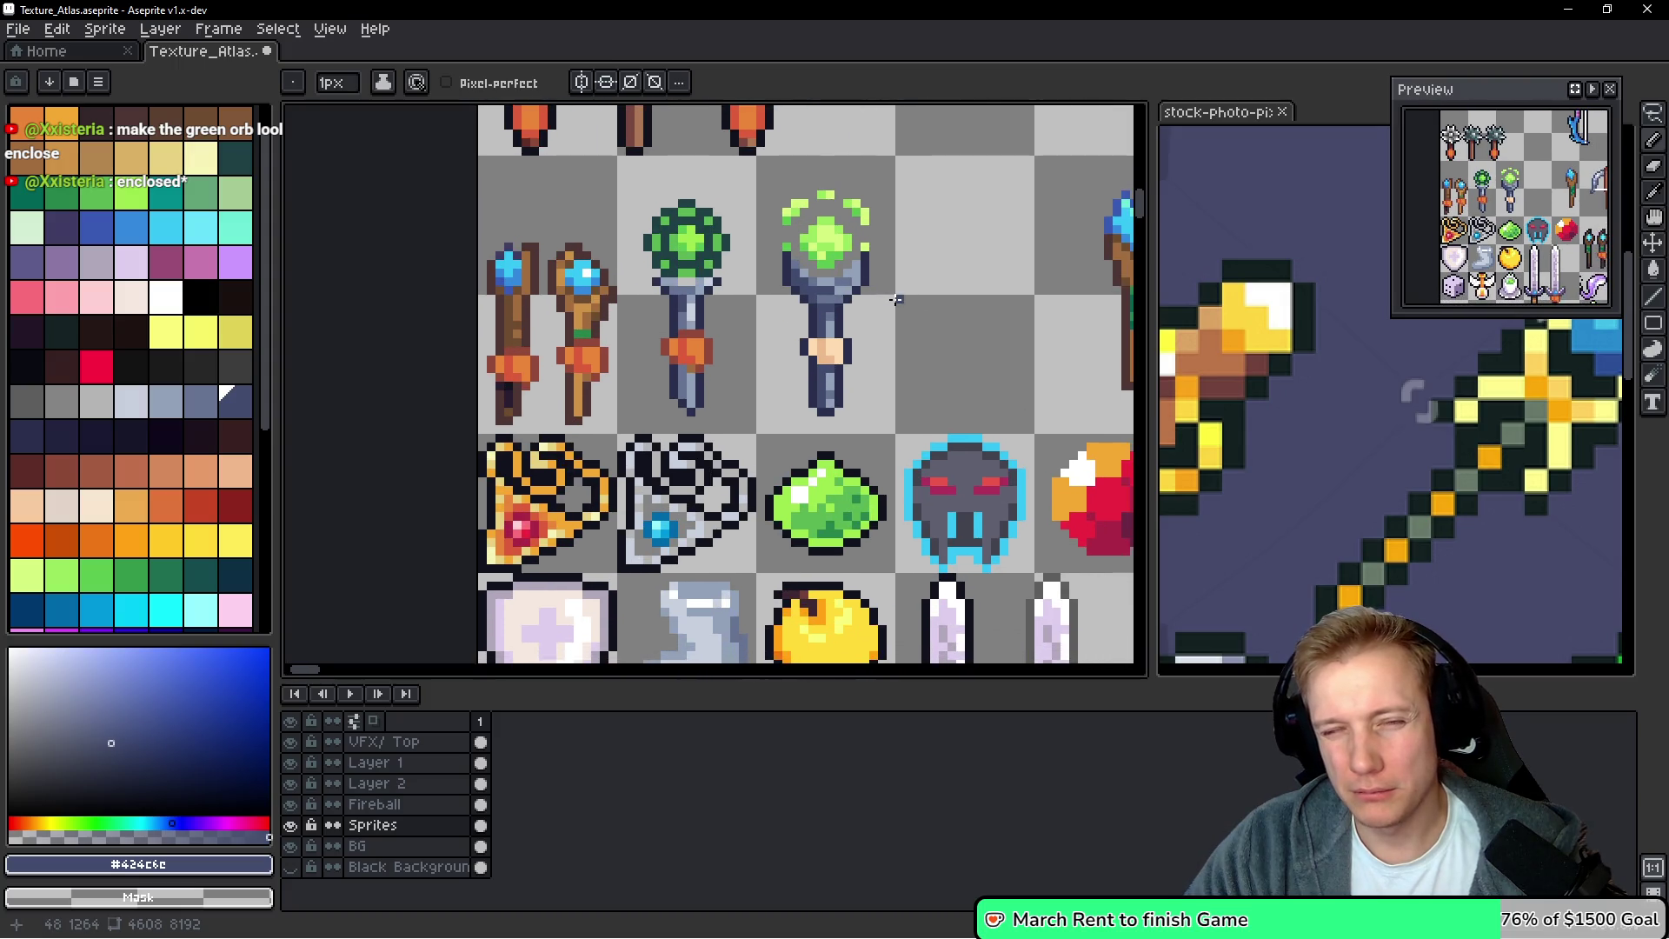
scroll(904, 287, "down", 1)
scroll(890, 197, "up", 2)
key("m")
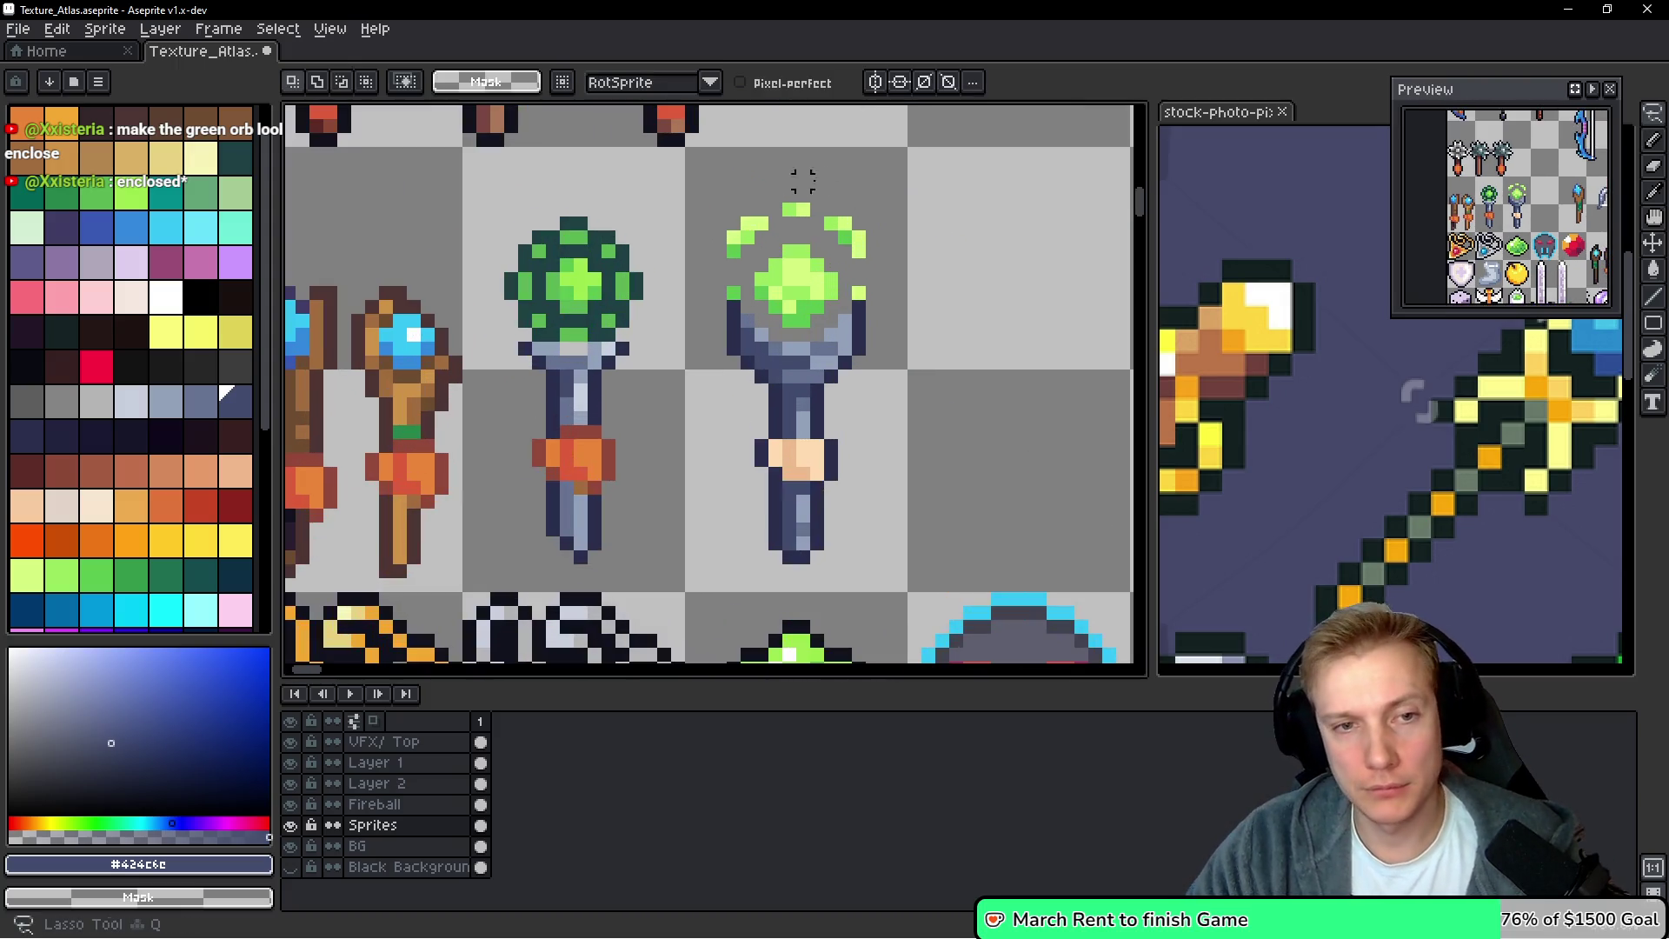
left_click_drag(728, 181, 718, 294)
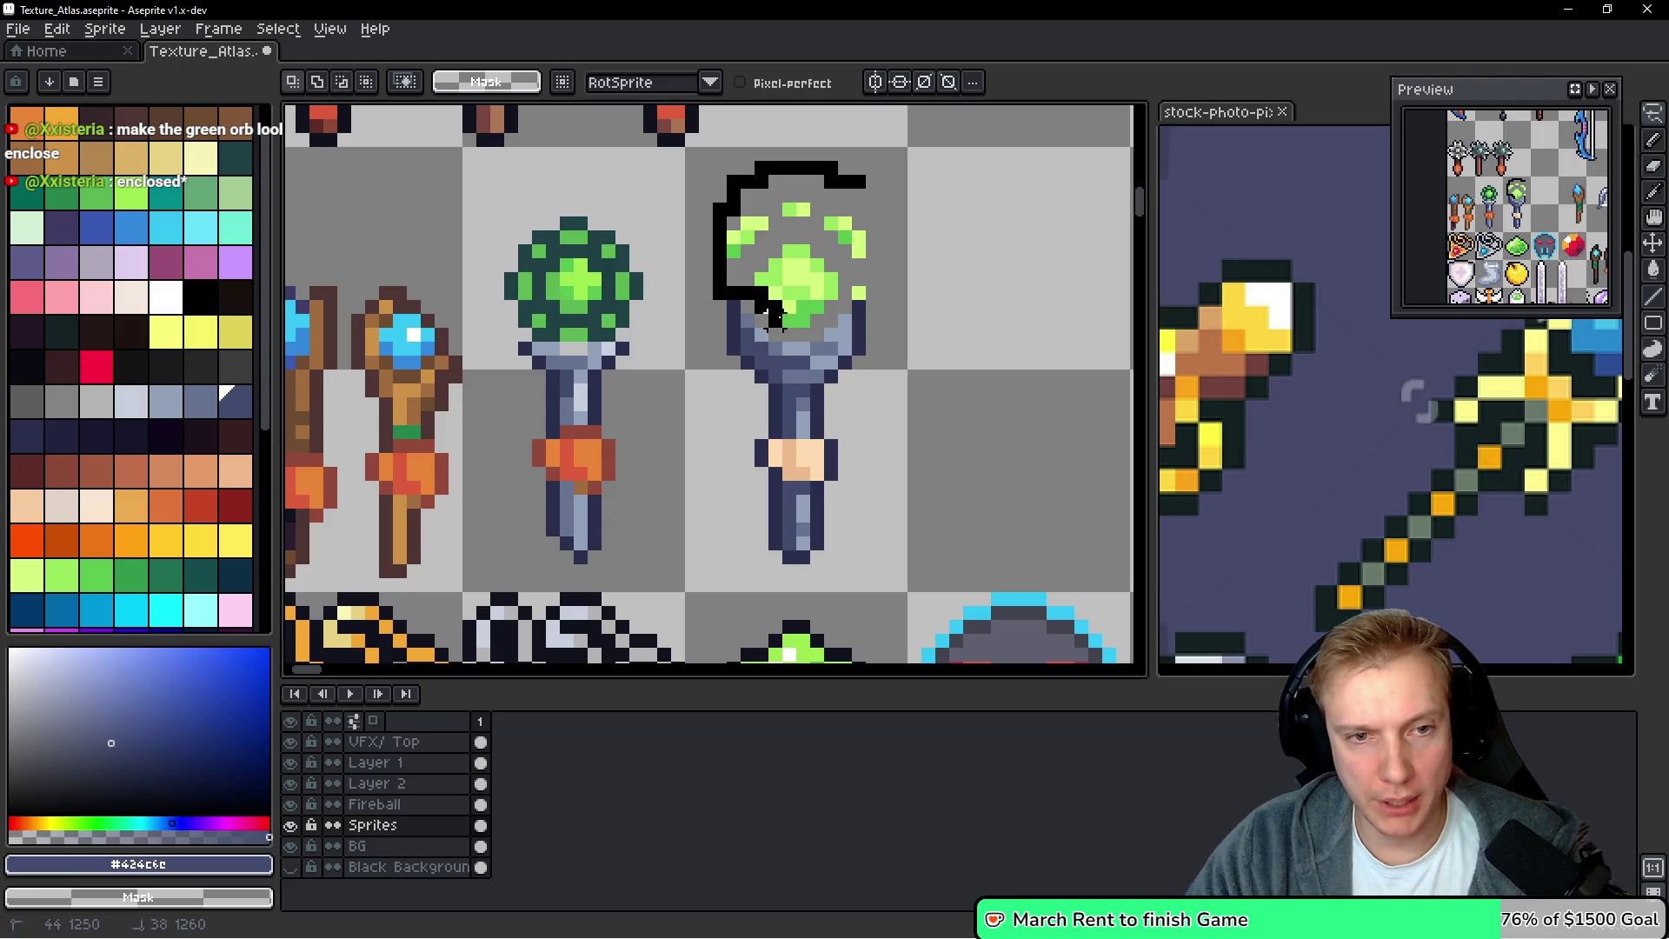
mouse_move(856, 294)
left_mouse_down()
mouse_move(847, 139)
mouse_move(852, 152)
left_mouse_up()
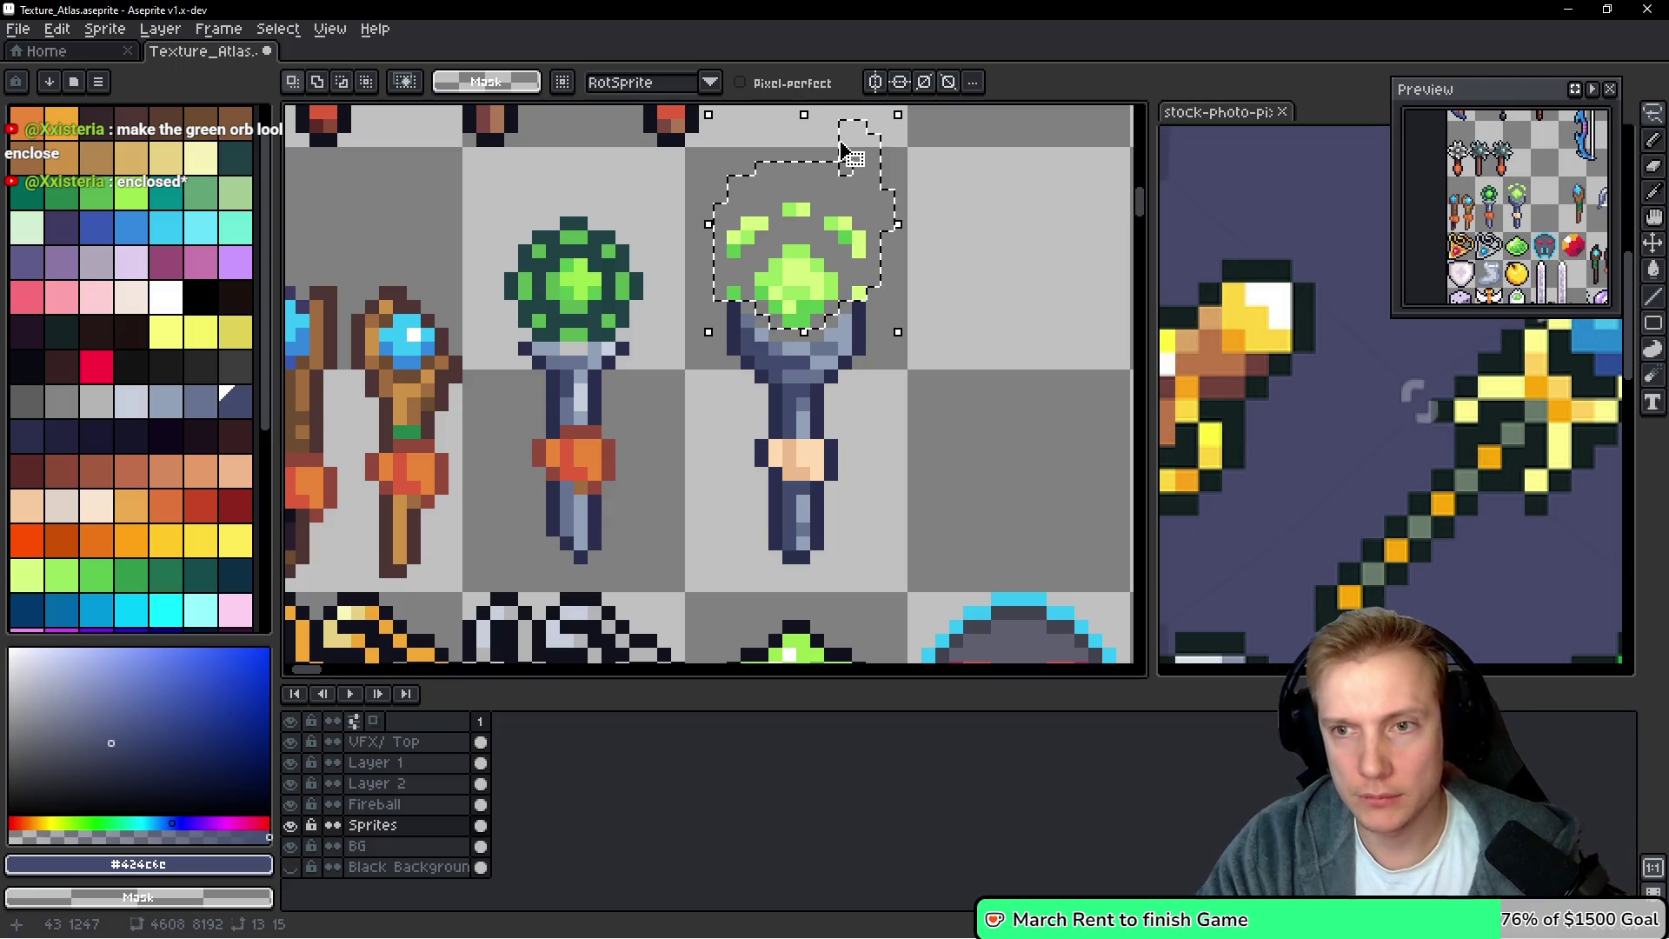
key("Up")
key("Return")
key("b")
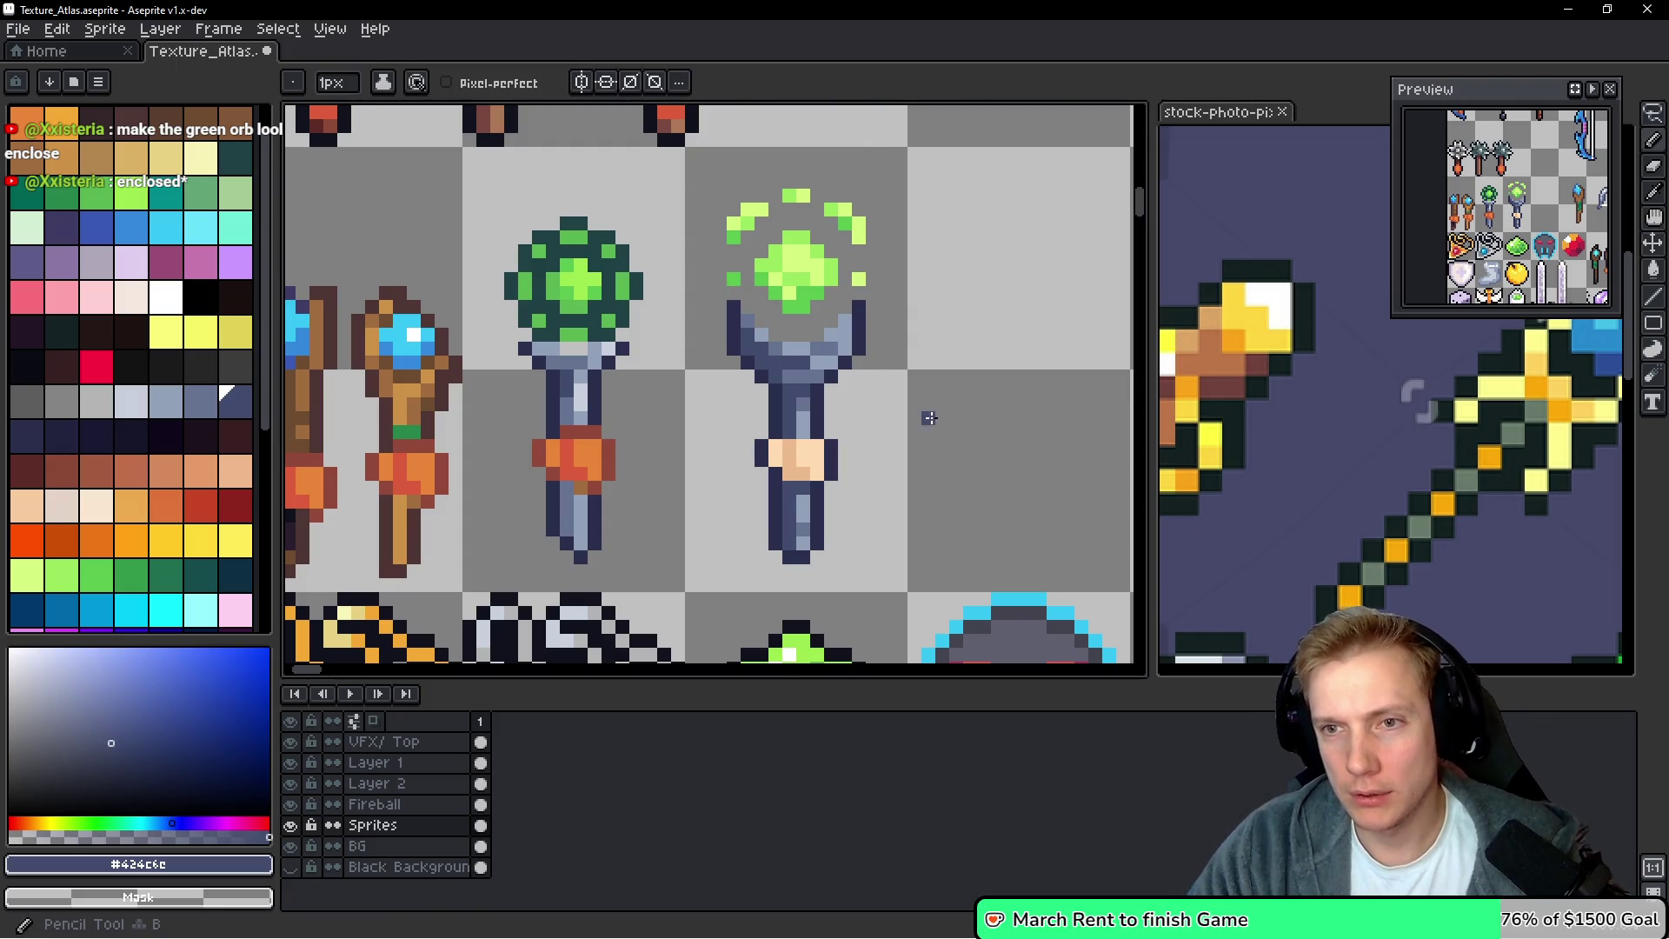
scroll(782, 277, "up", 2)
key("i")
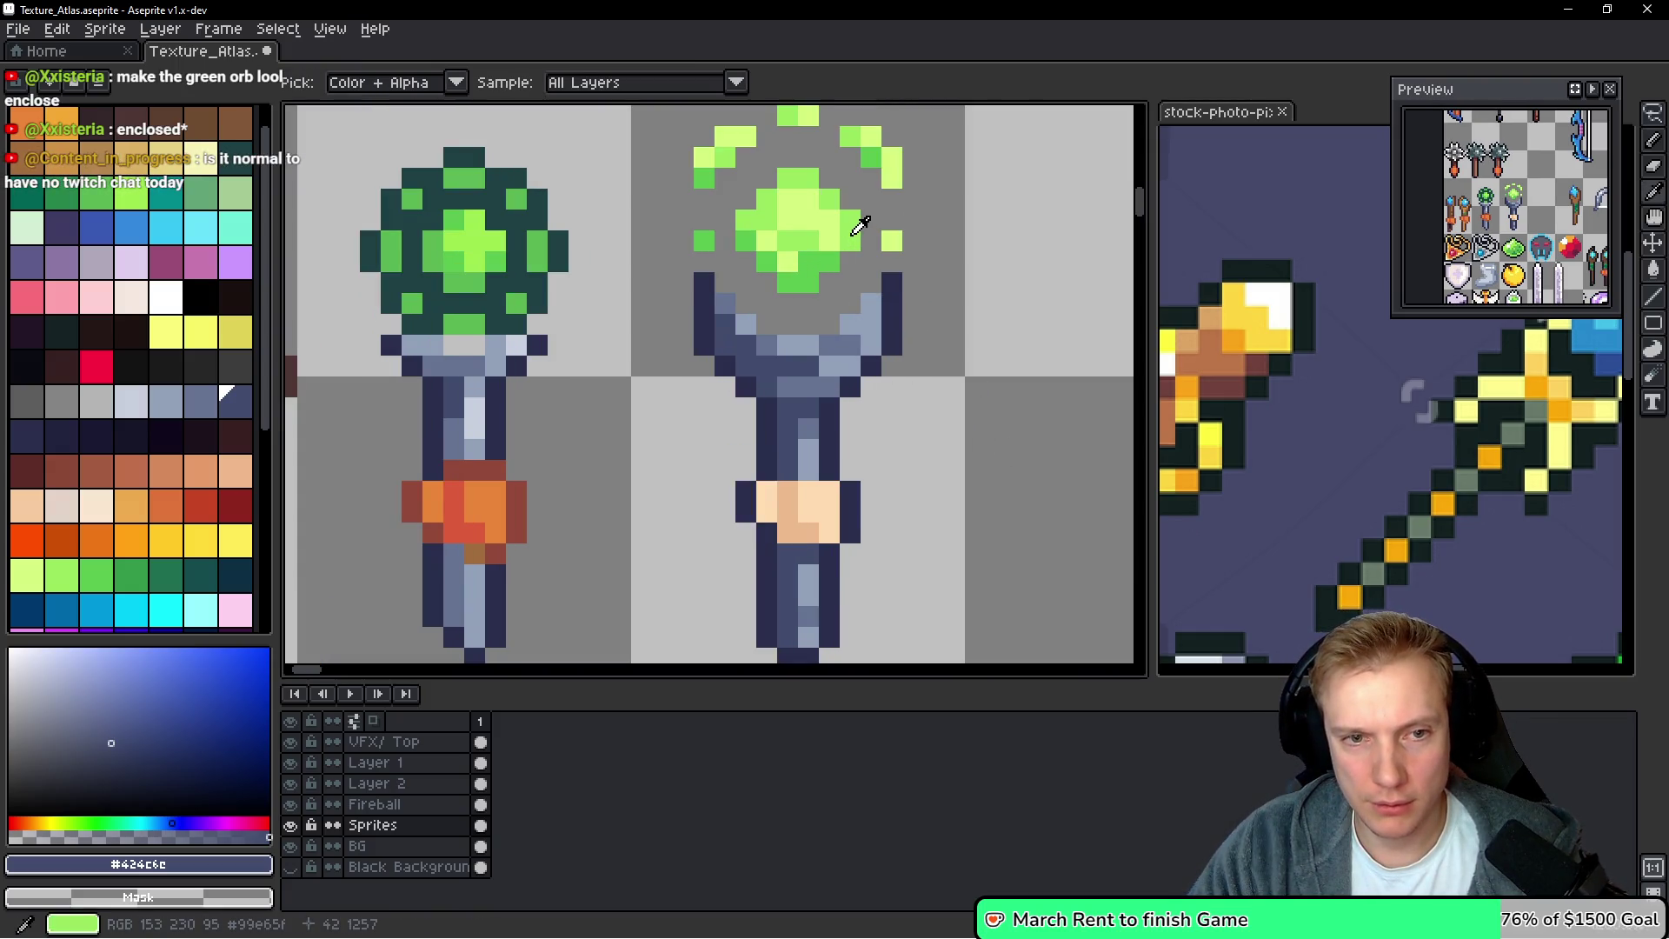
left_click(853, 233)
left_click(152, 837)
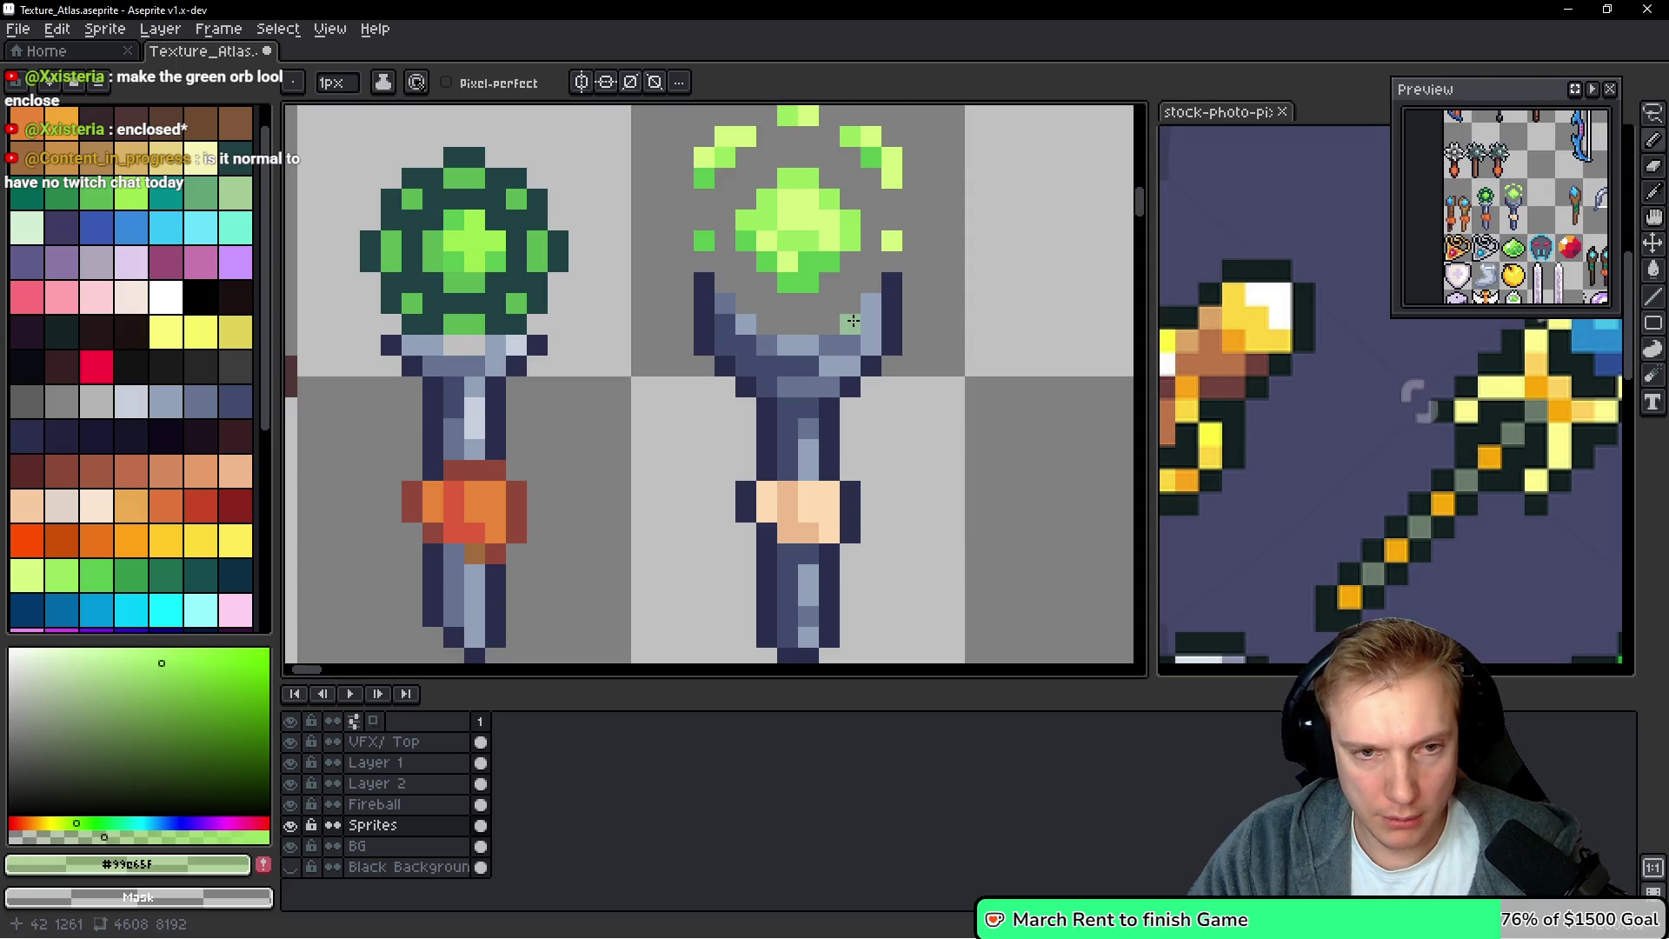
left_click(822, 220, "alt")
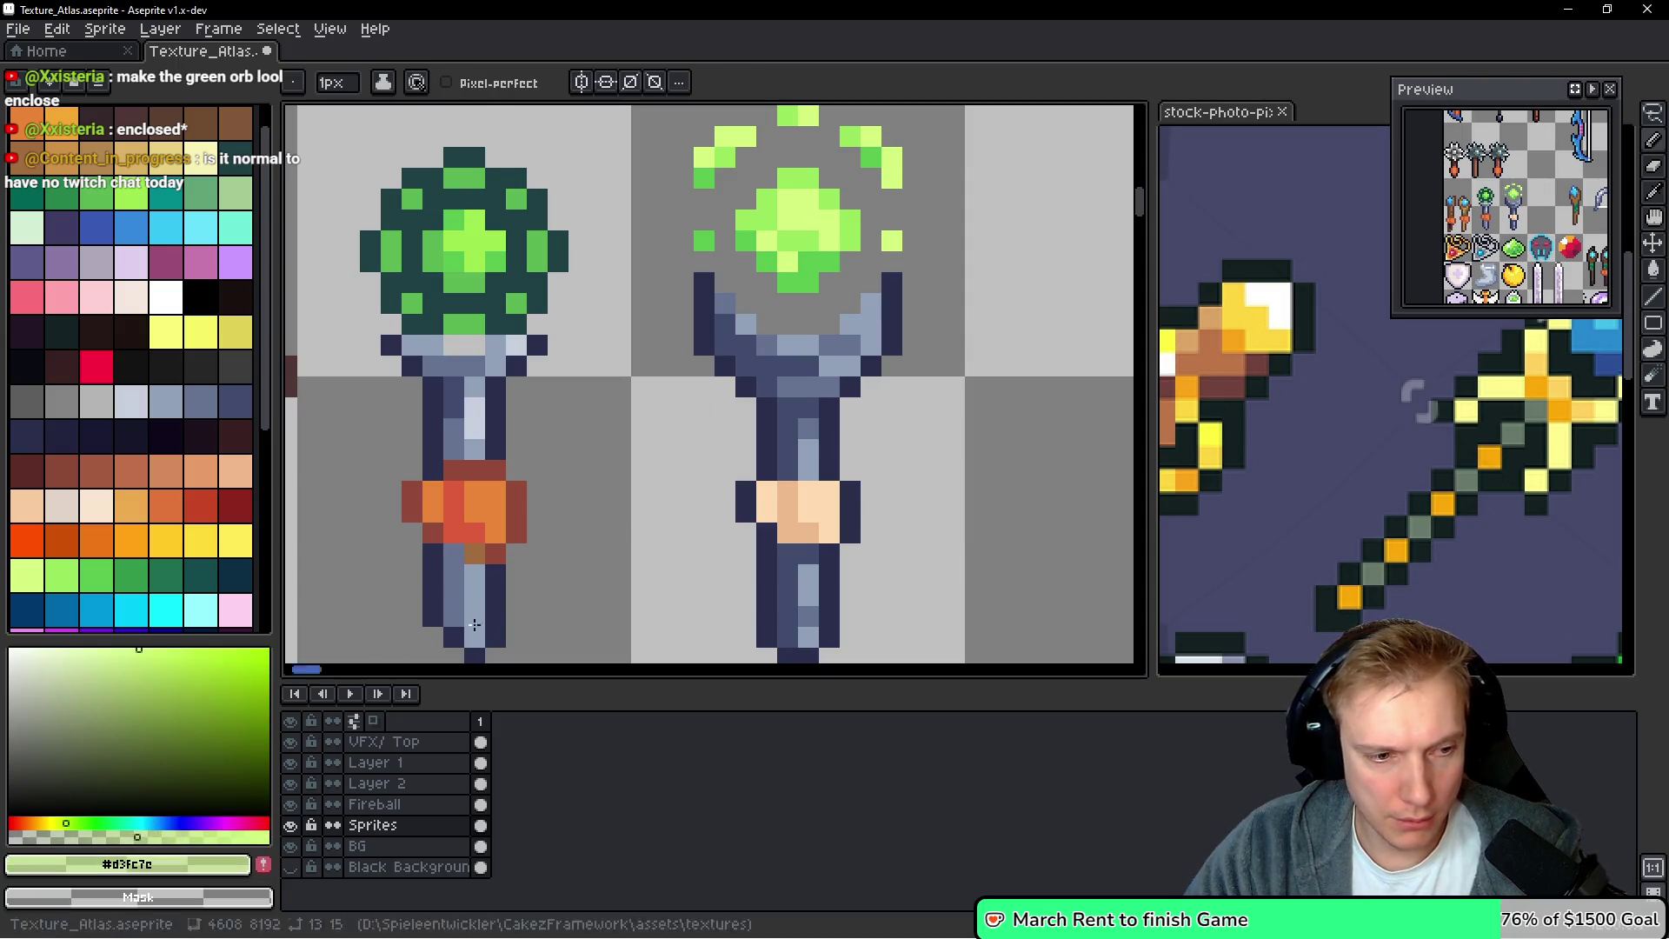
left_click(850, 328)
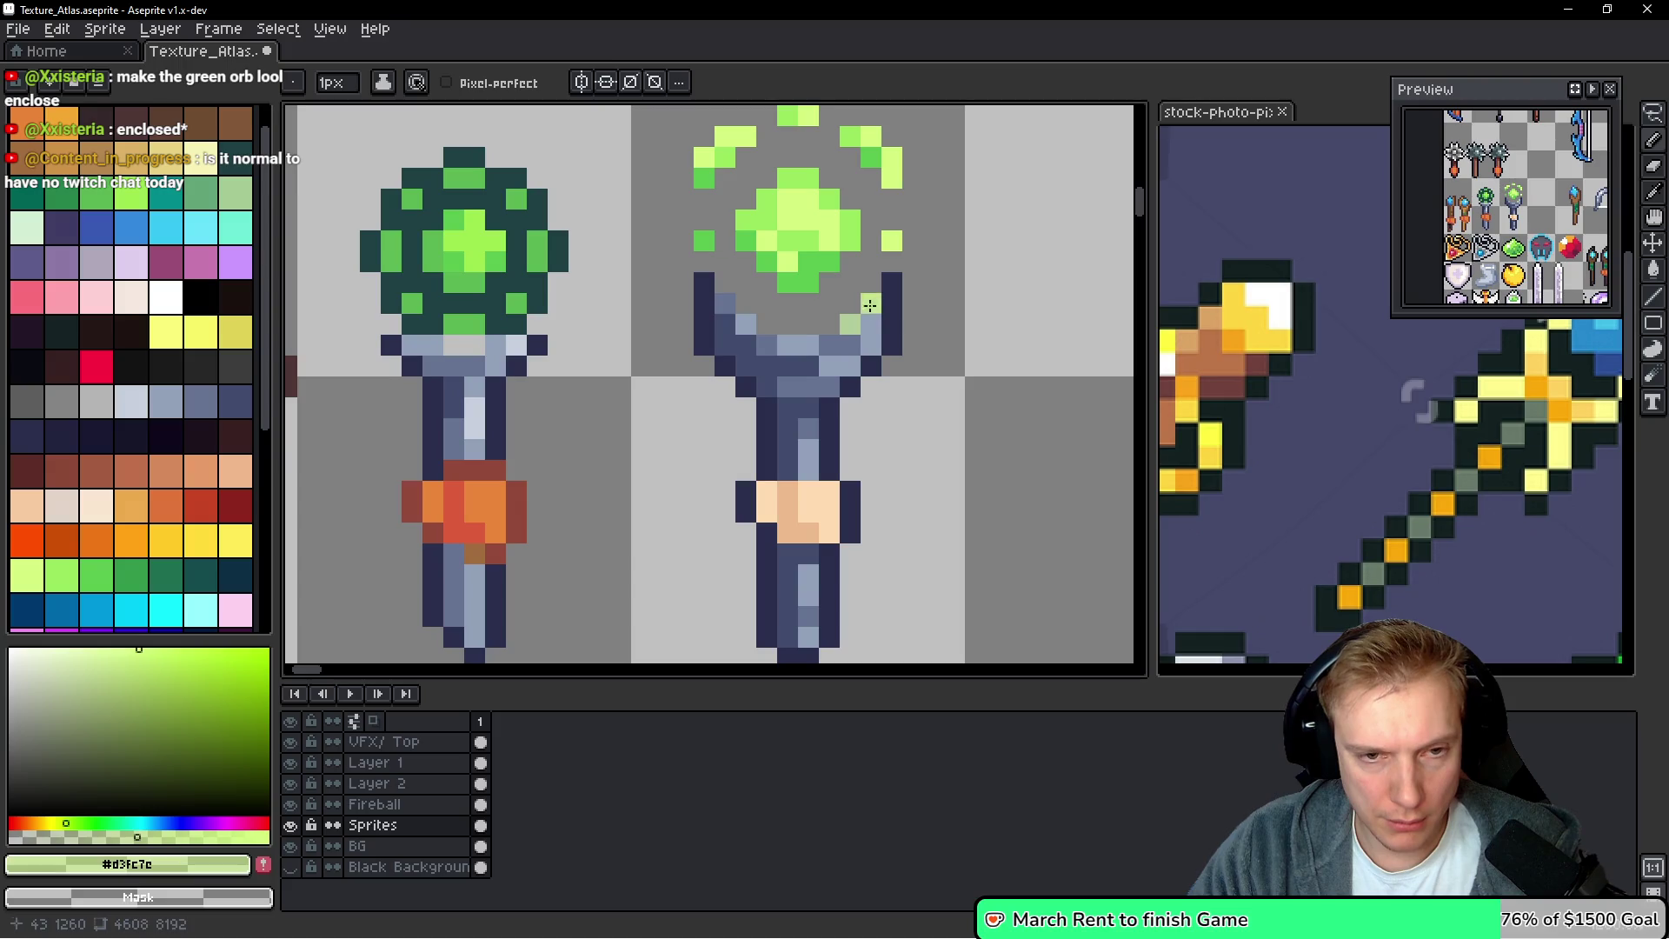
left_click(791, 345)
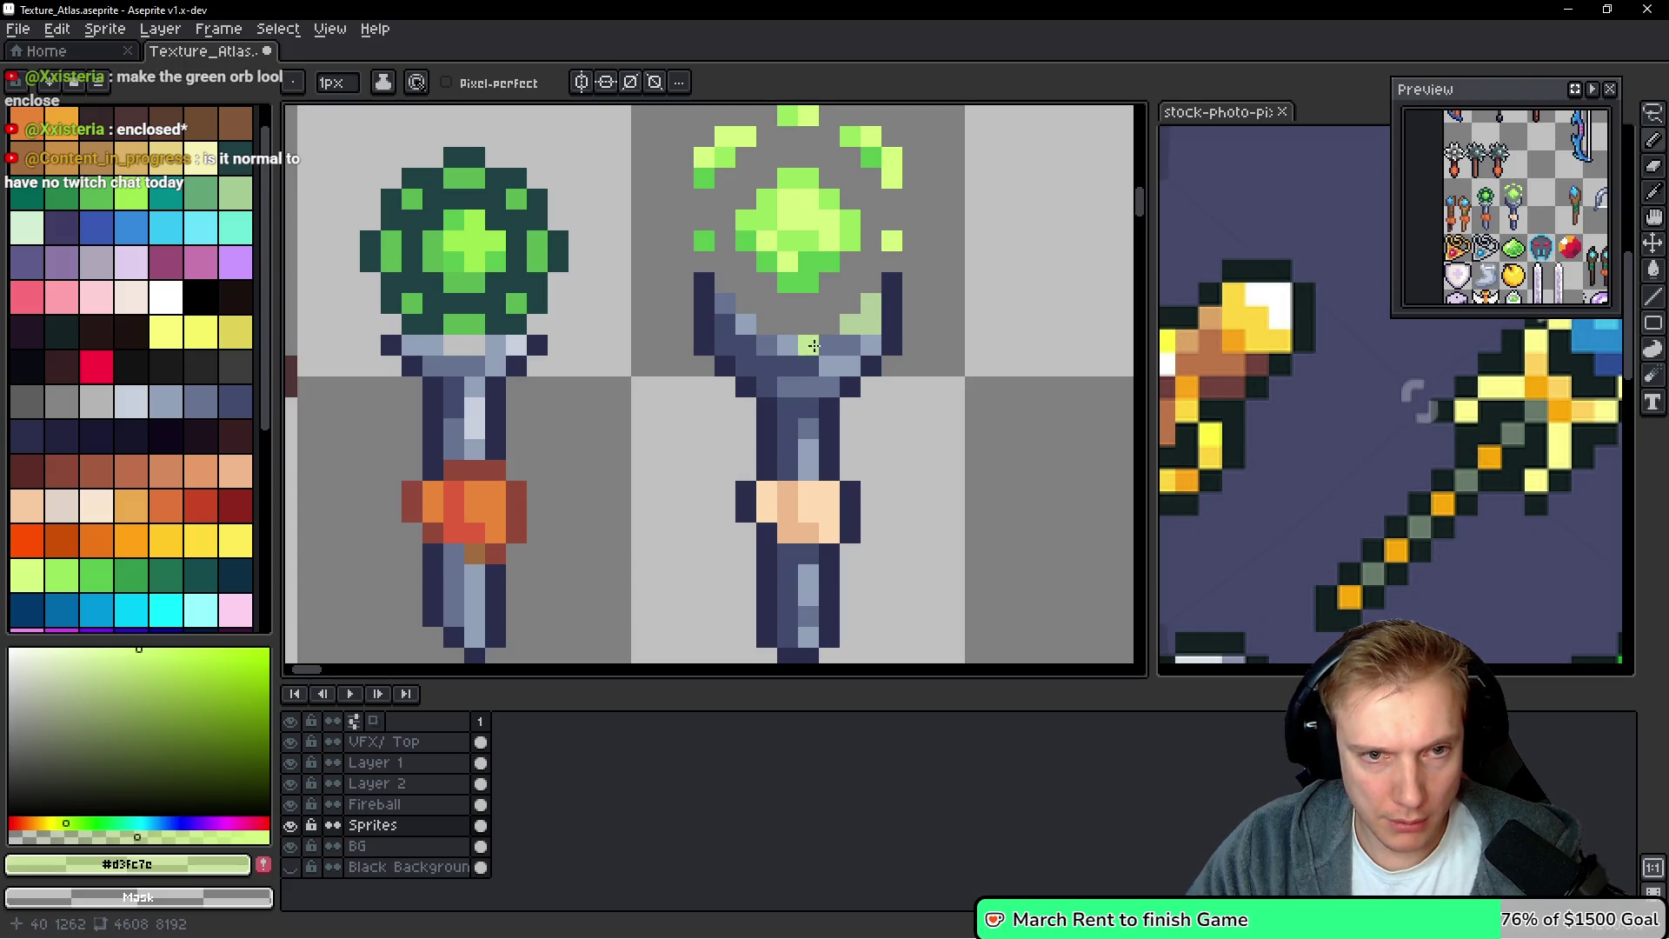
key("alt")
left_click(821, 350)
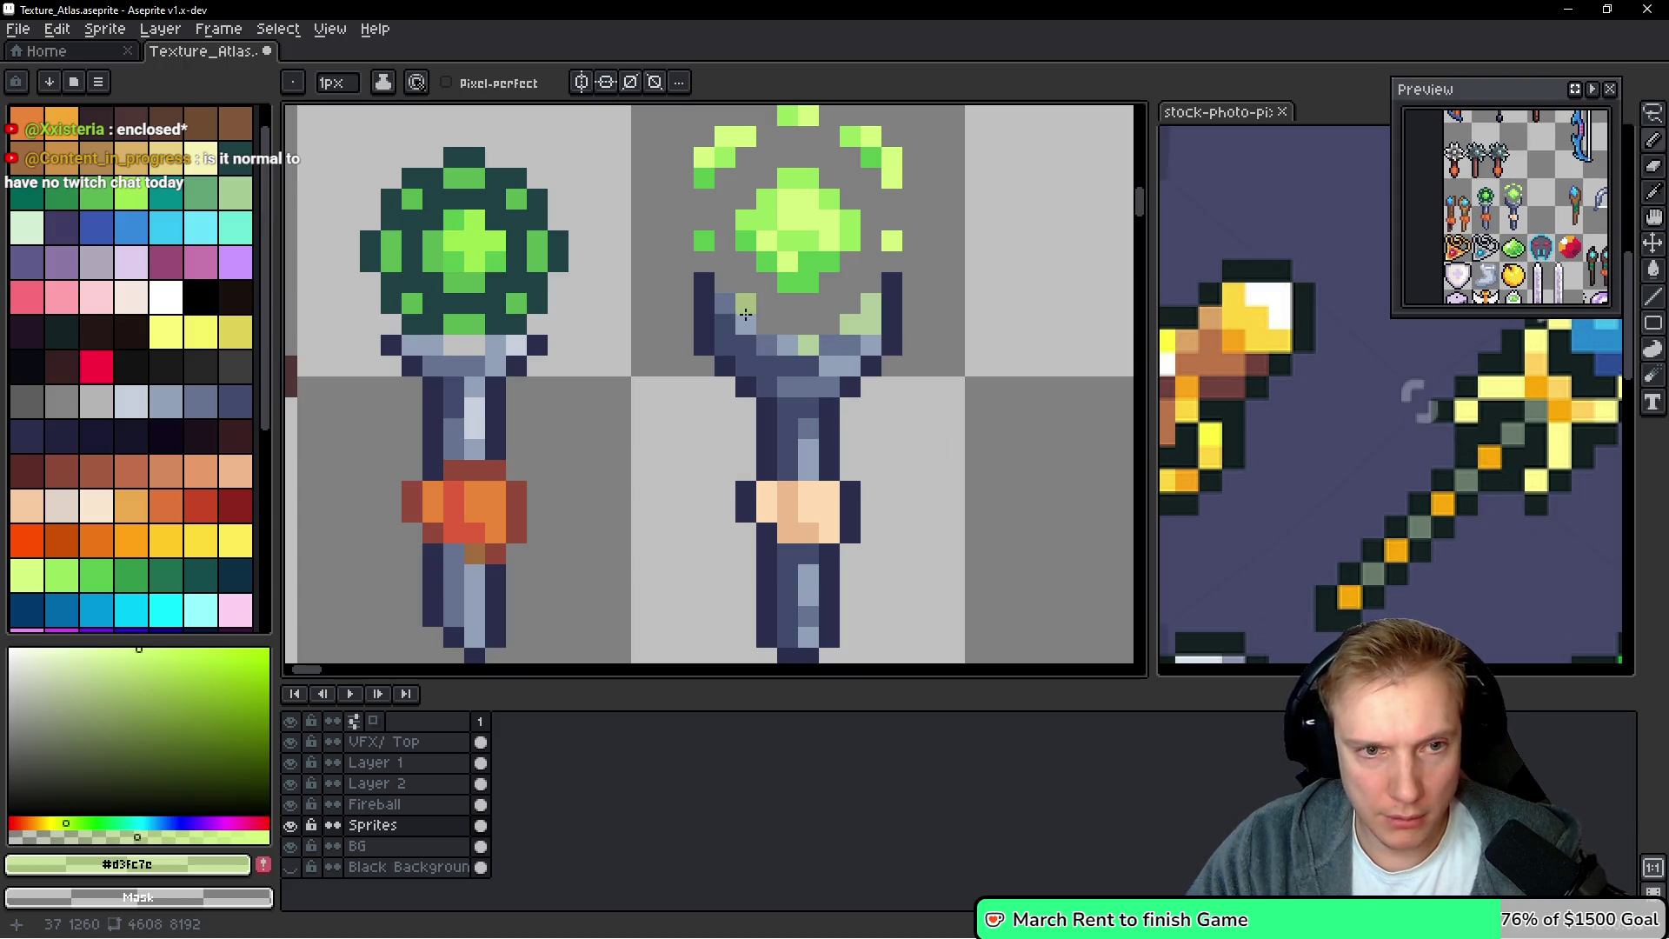
scroll(977, 418, "down", 5)
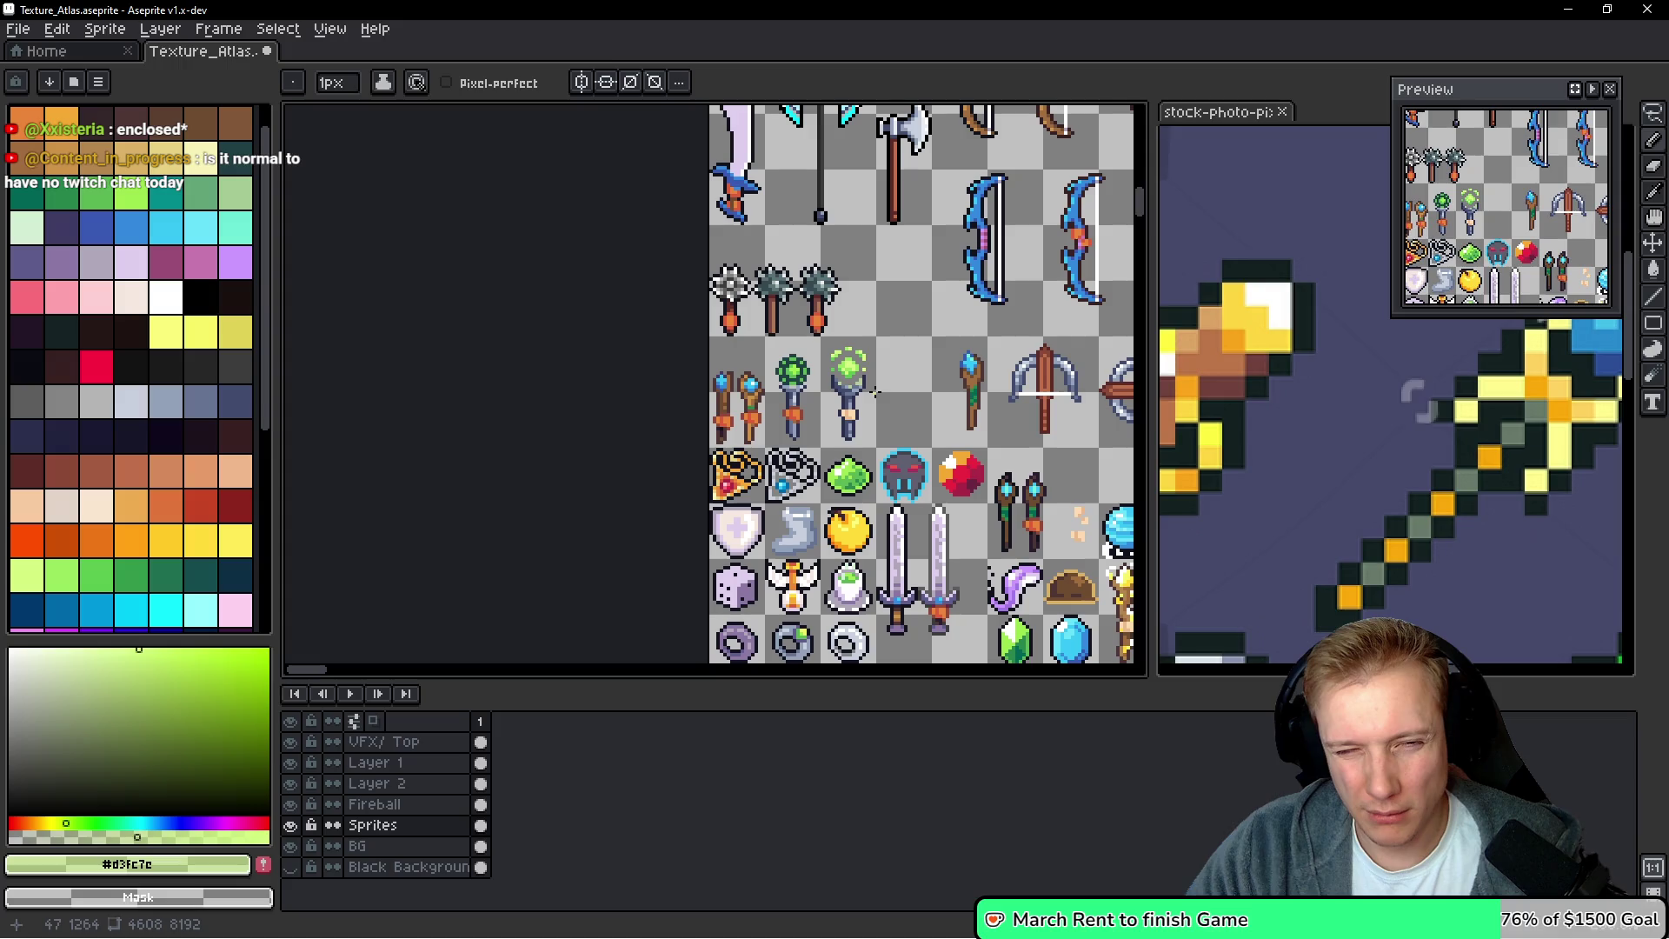
scroll(871, 390, "up", 5)
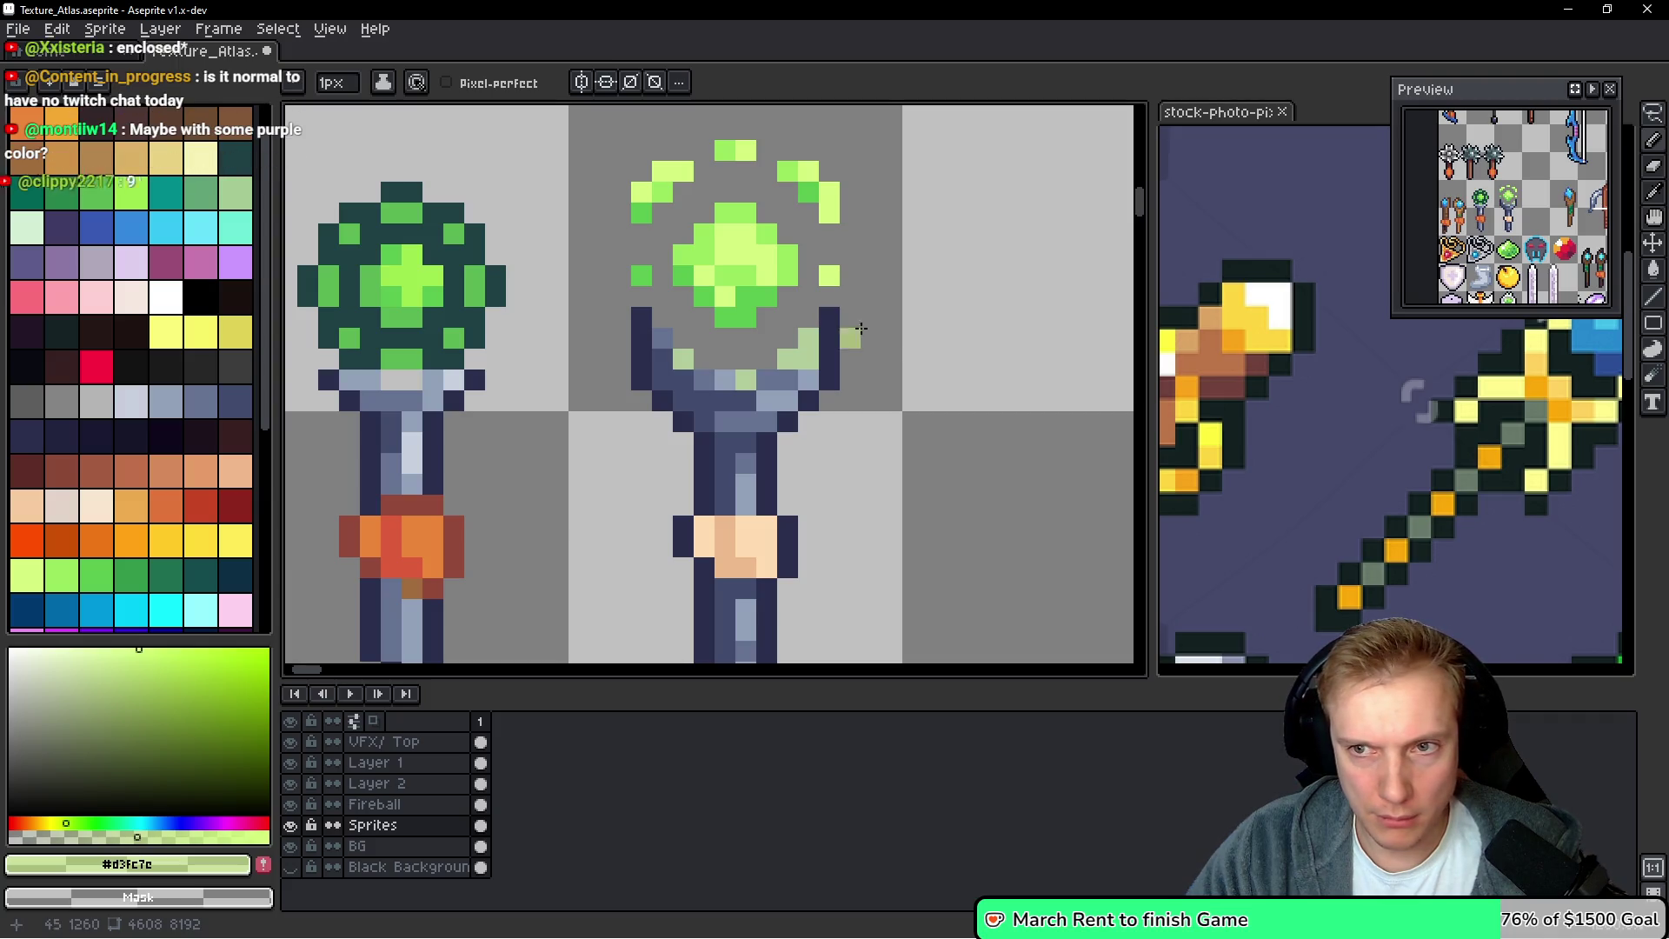
Zoom around the atlas and sample the dark navy #2a2f4e outline colour from the staff
scroll(850, 428, "down", 8)
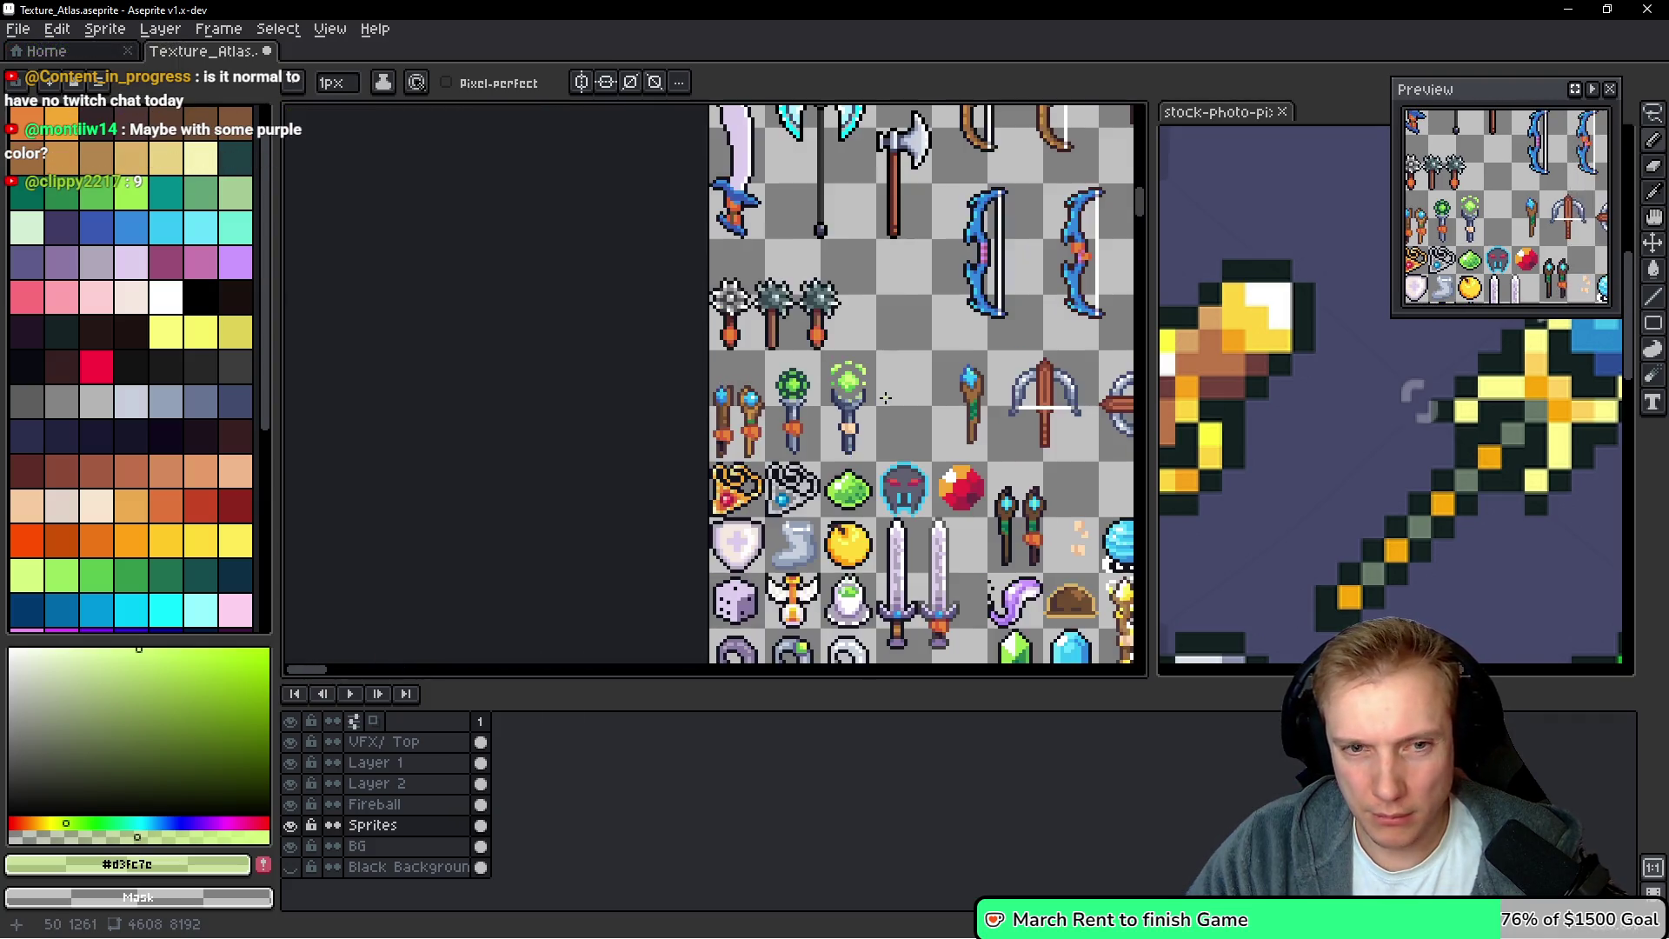
scroll(869, 413, "up", 4)
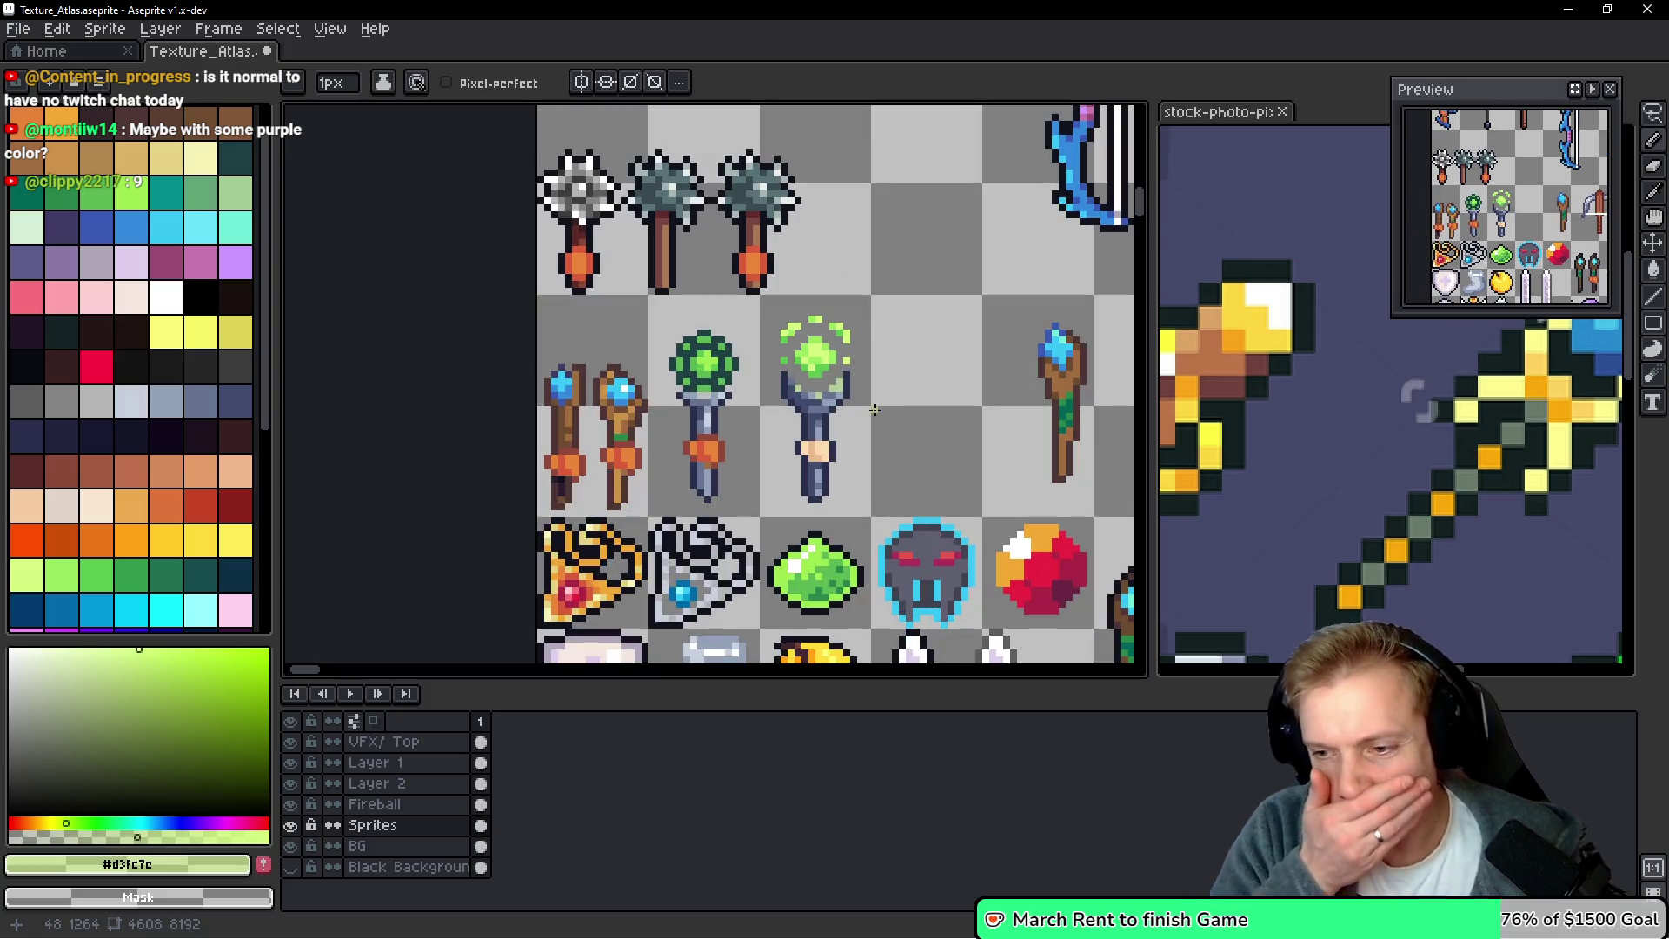
scroll(875, 409, "down", 1)
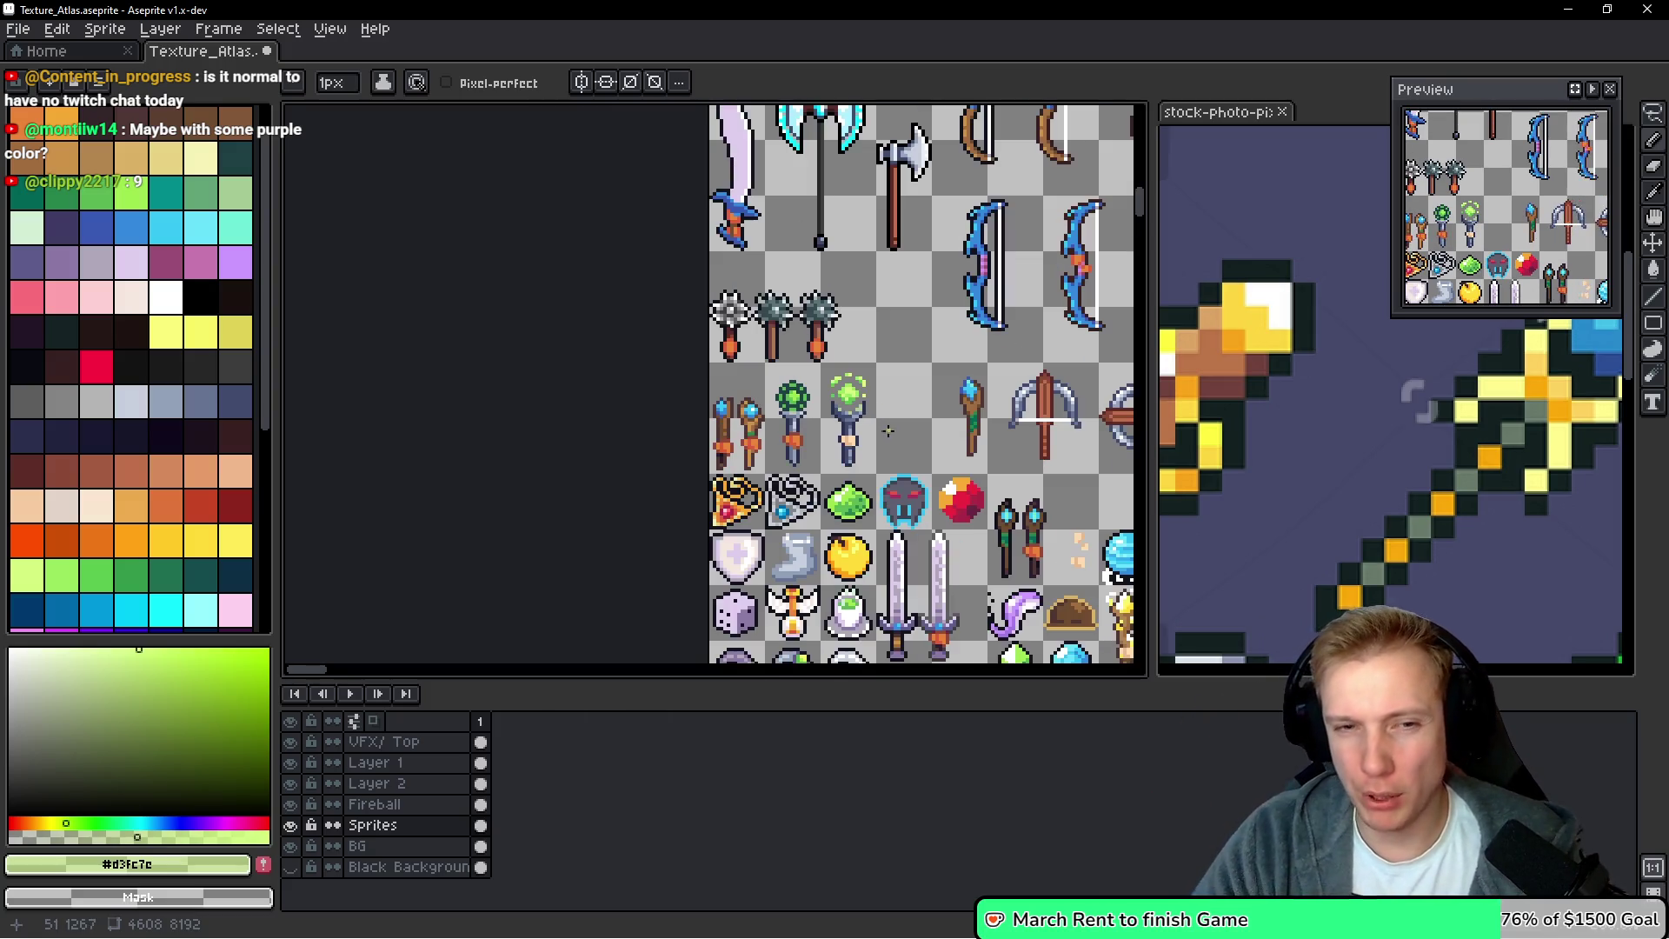
scroll(883, 434, "up", 3)
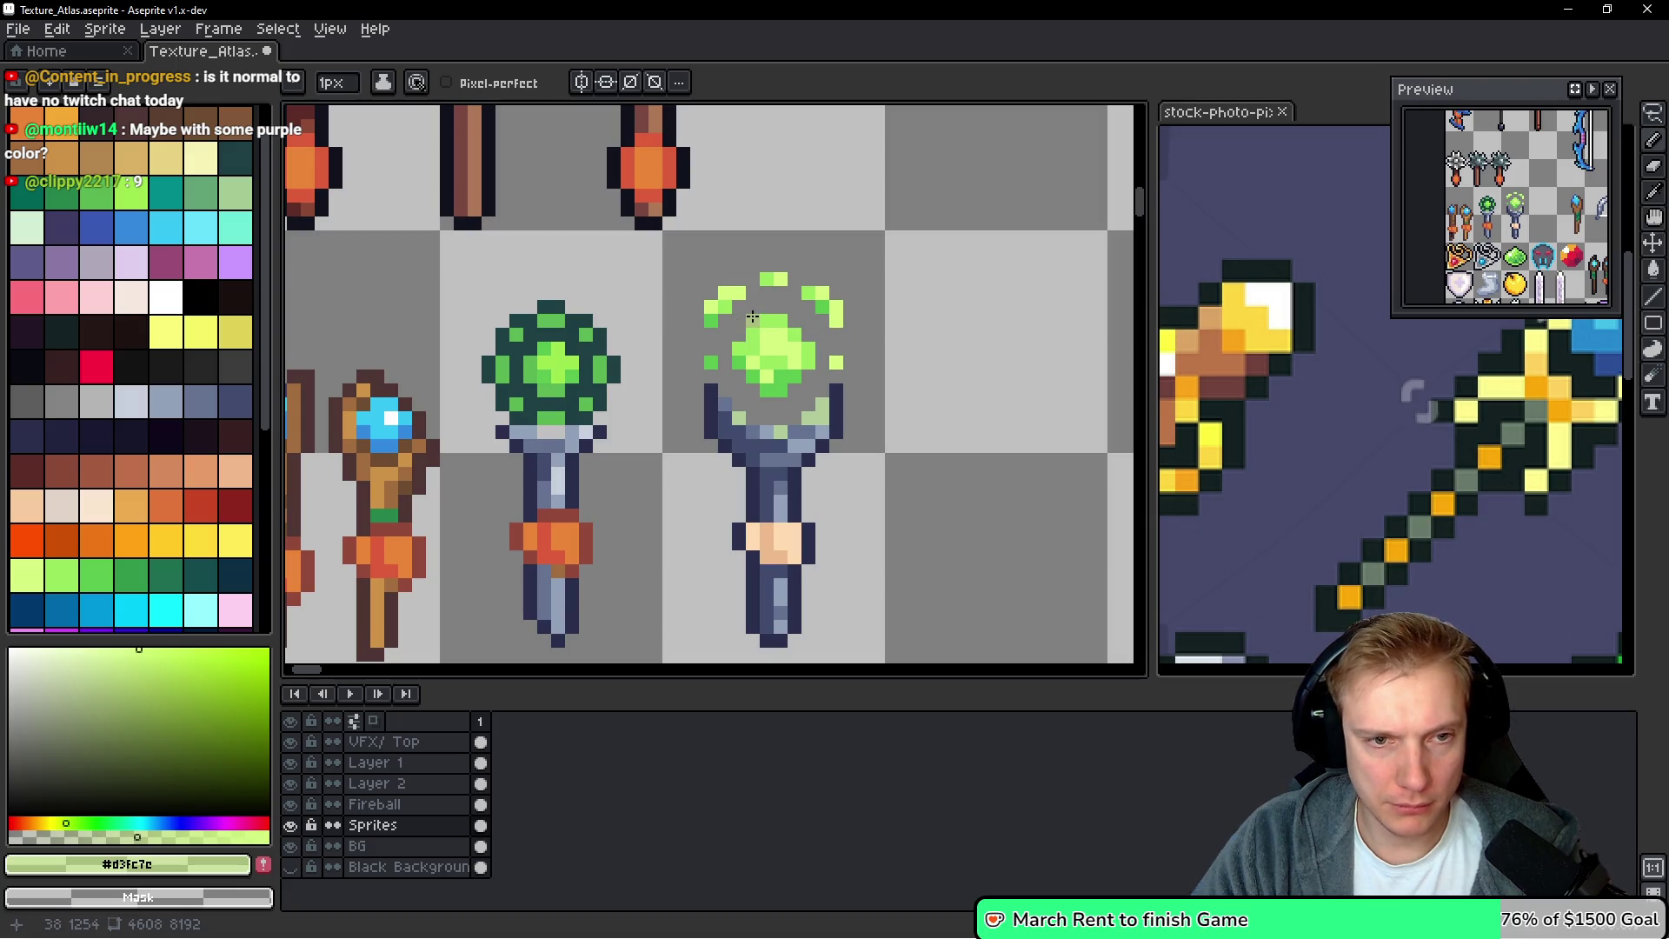
scroll(779, 310, "down", 4)
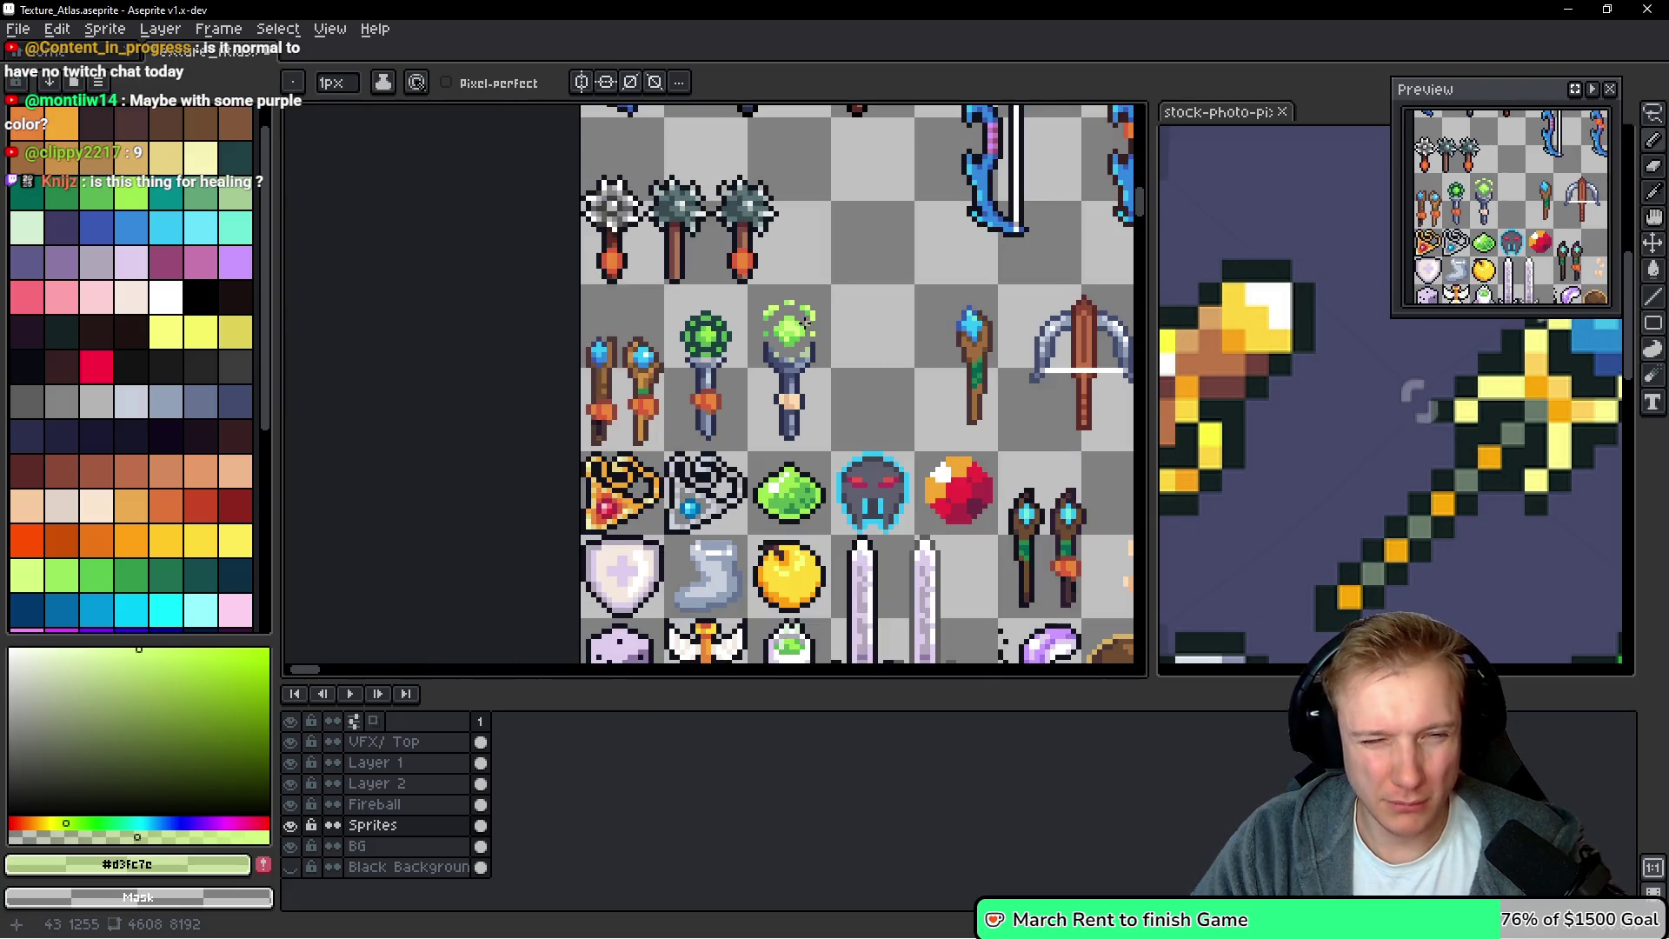
scroll(869, 310, "up", 4)
scroll(882, 309, "down", 1)
scroll(881, 309, "up", 1)
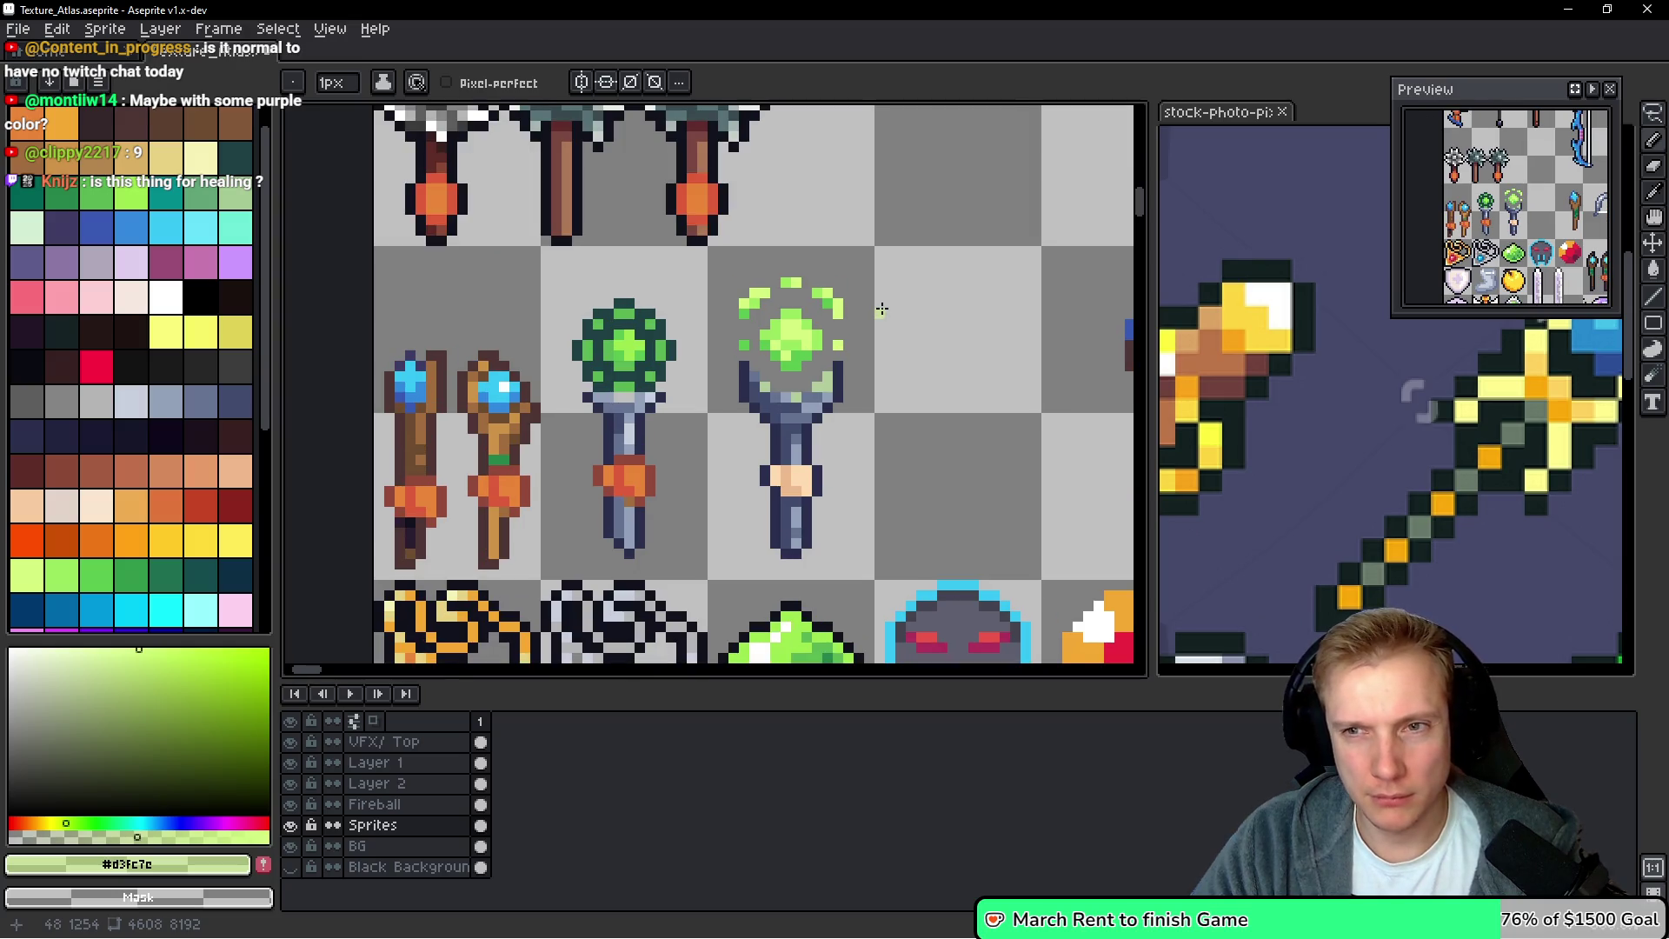
scroll(881, 309, "up", 3)
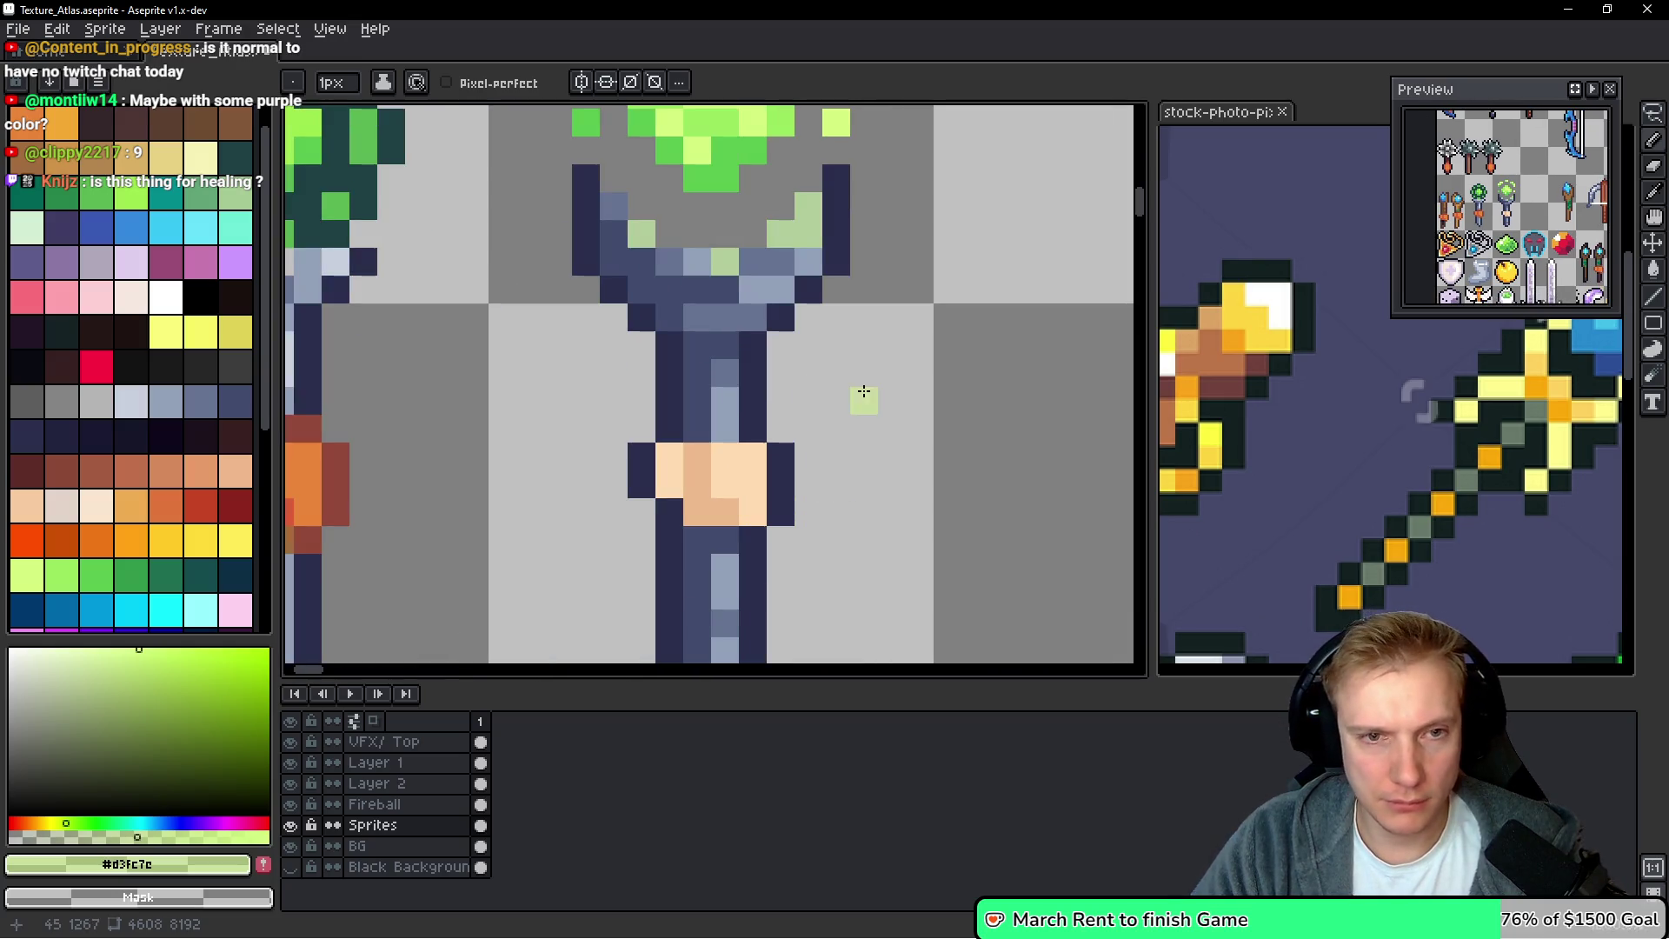
left_click(807, 268, "alt")
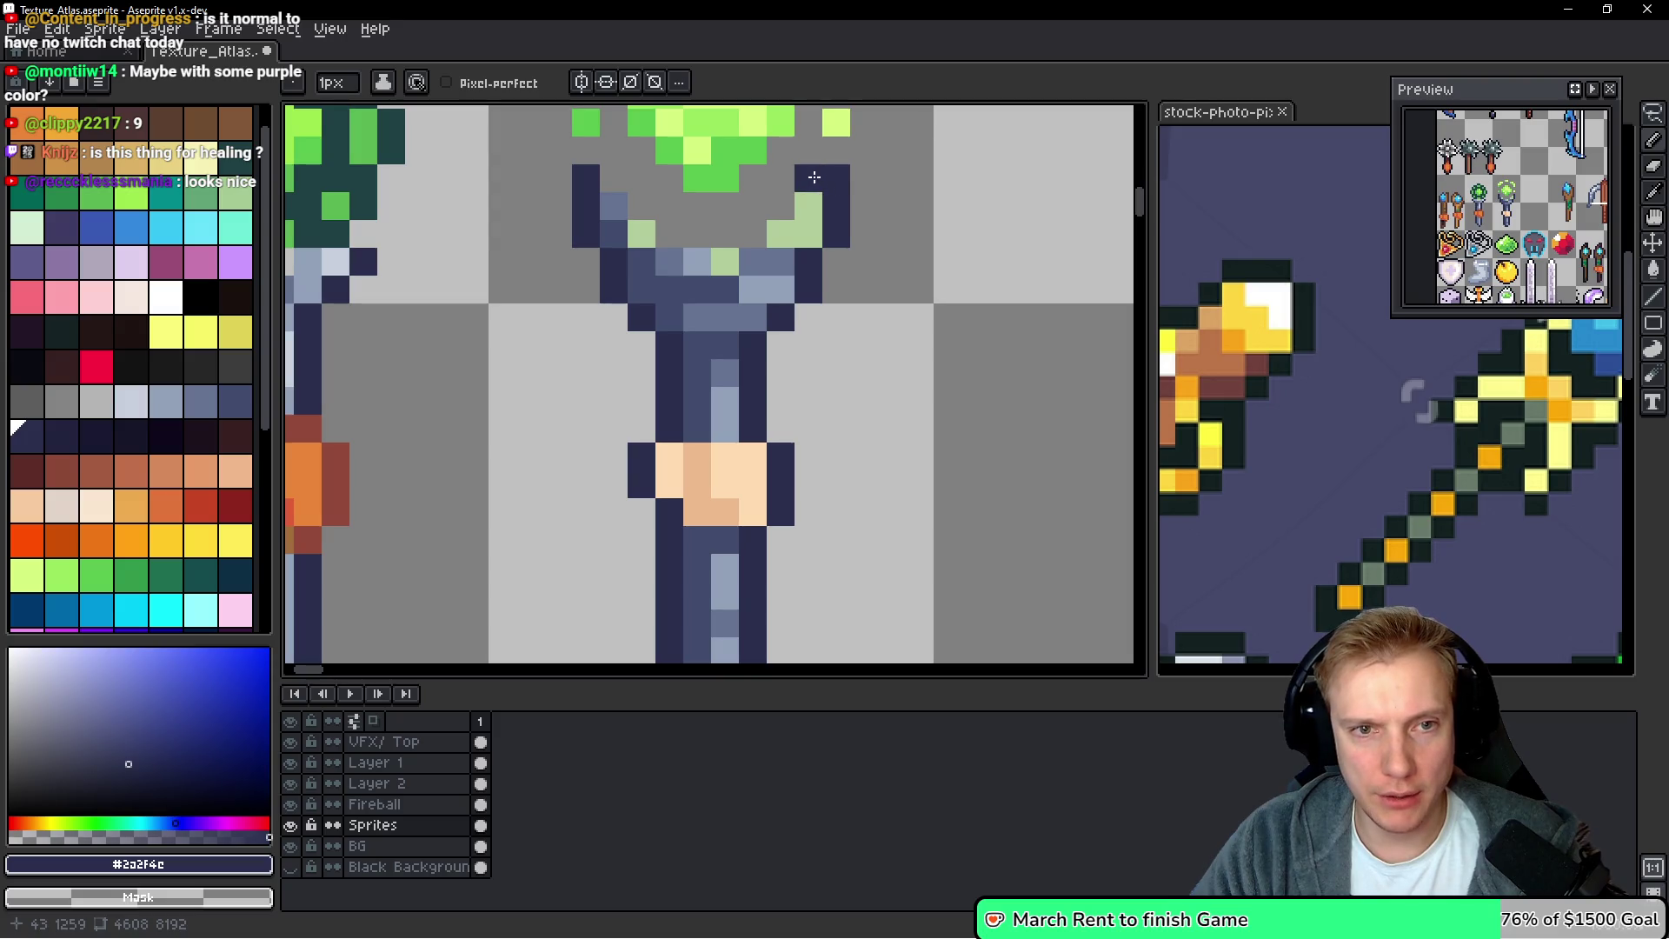
Paint navy outline pixels beneath the orb and at the cup's top corners, undoing a stray stroke
left_click_drag(753, 235, 643, 207)
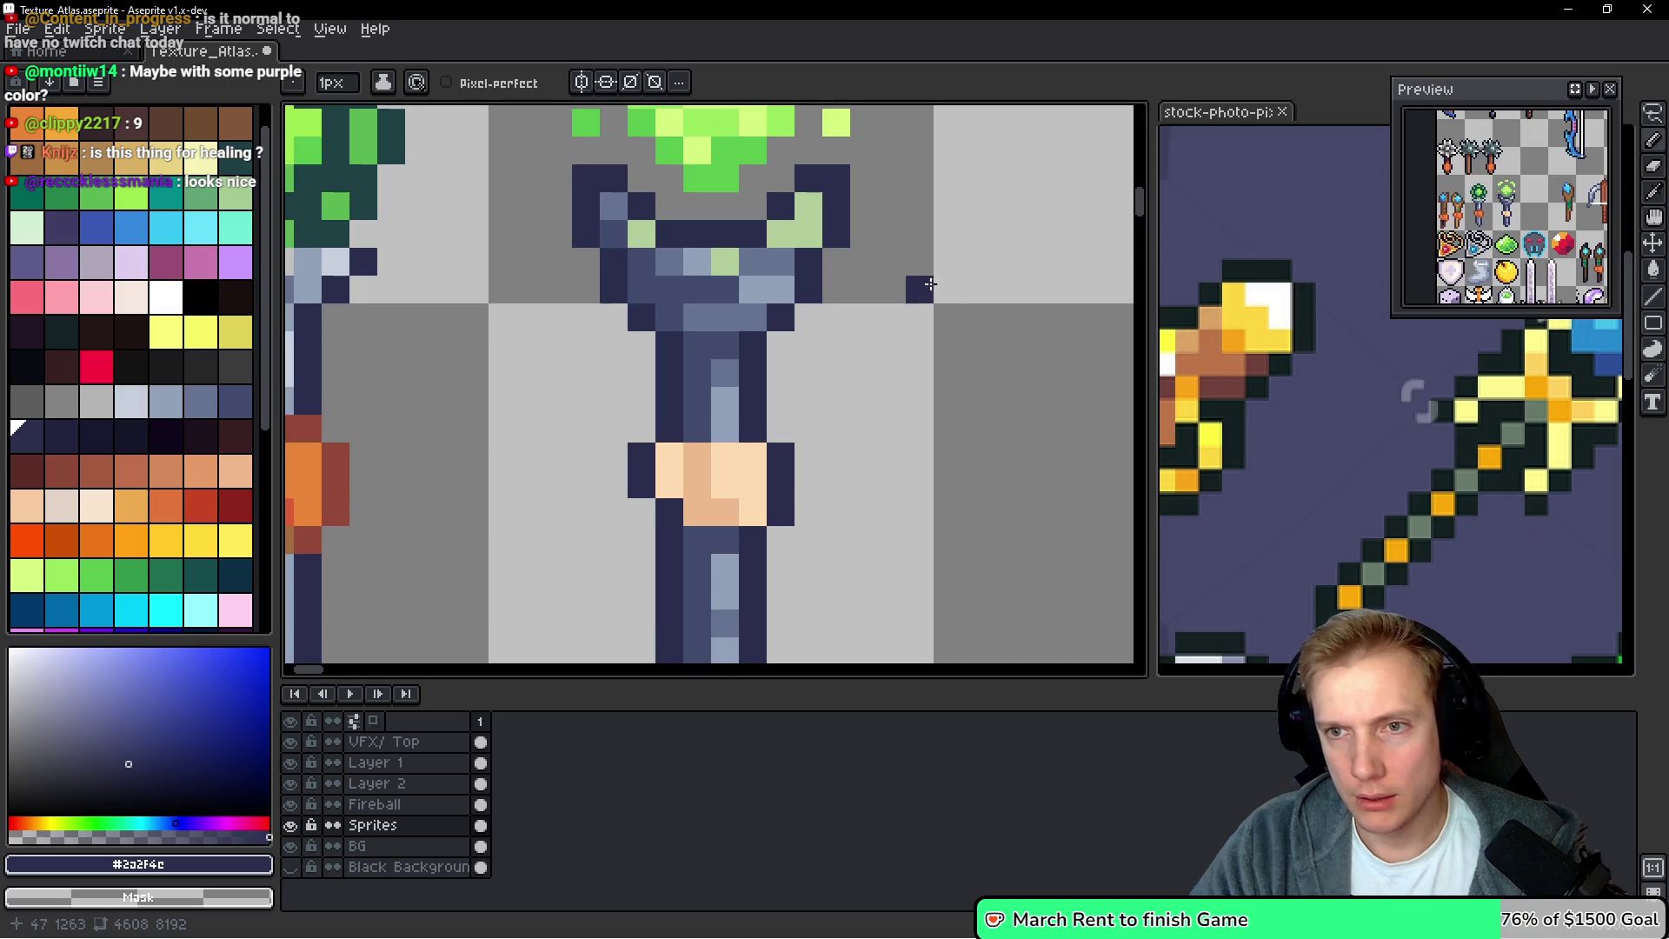
left_click(836, 150)
left_click(586, 150)
scroll(1023, 306, "down", 3)
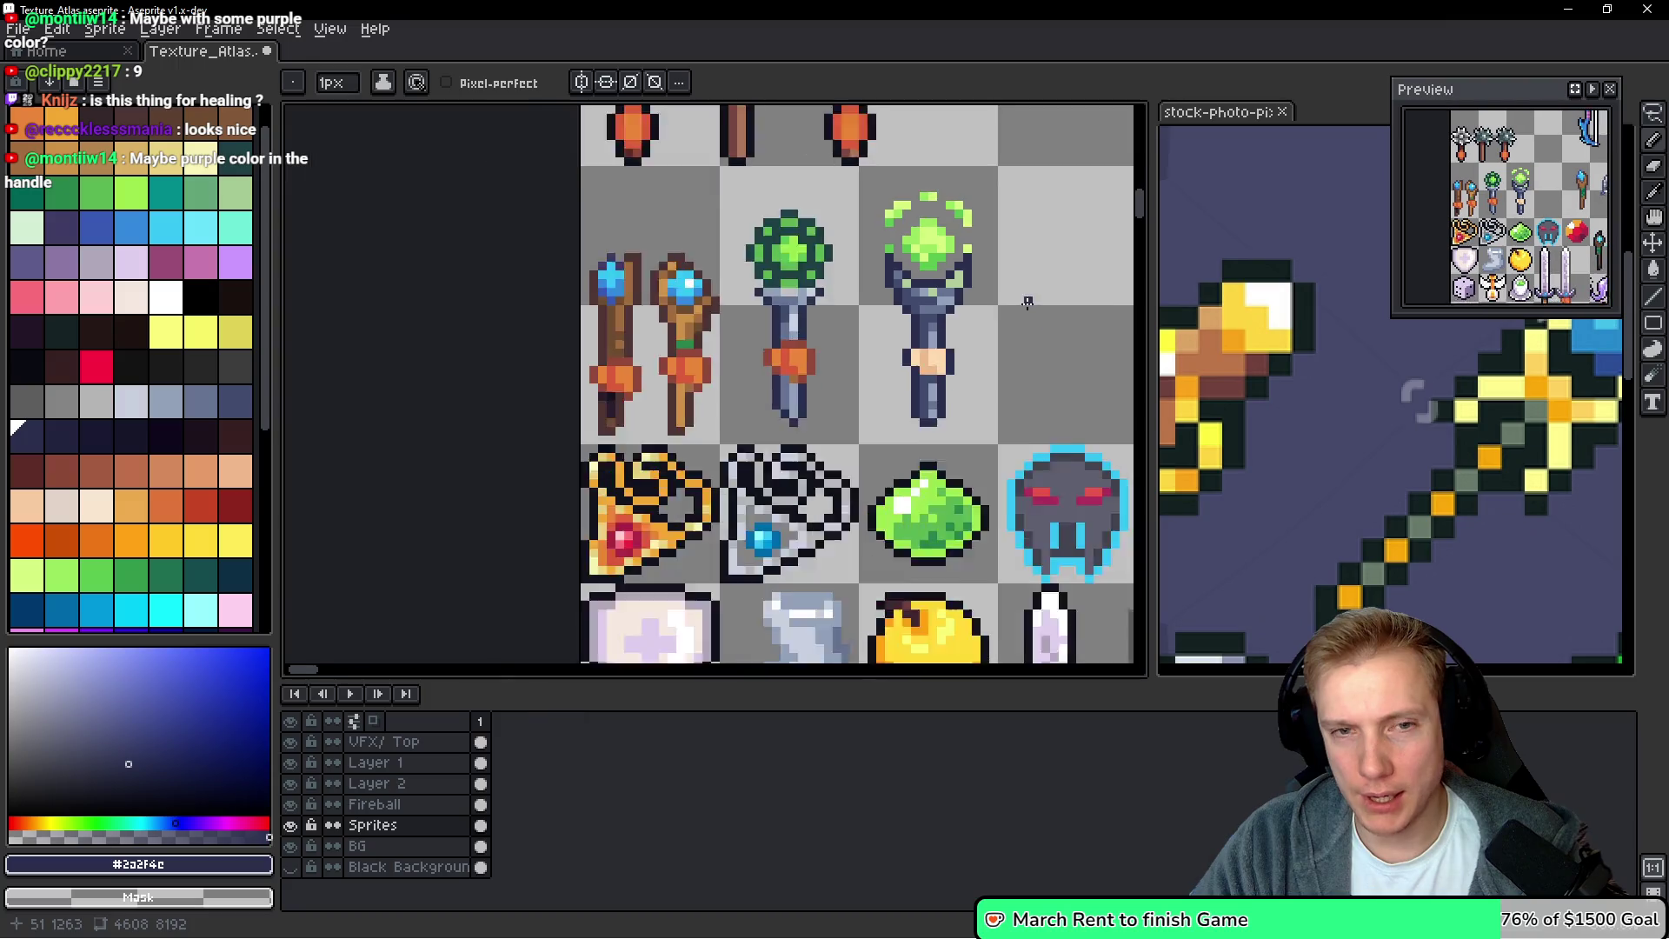
scroll(906, 195, "up", 2)
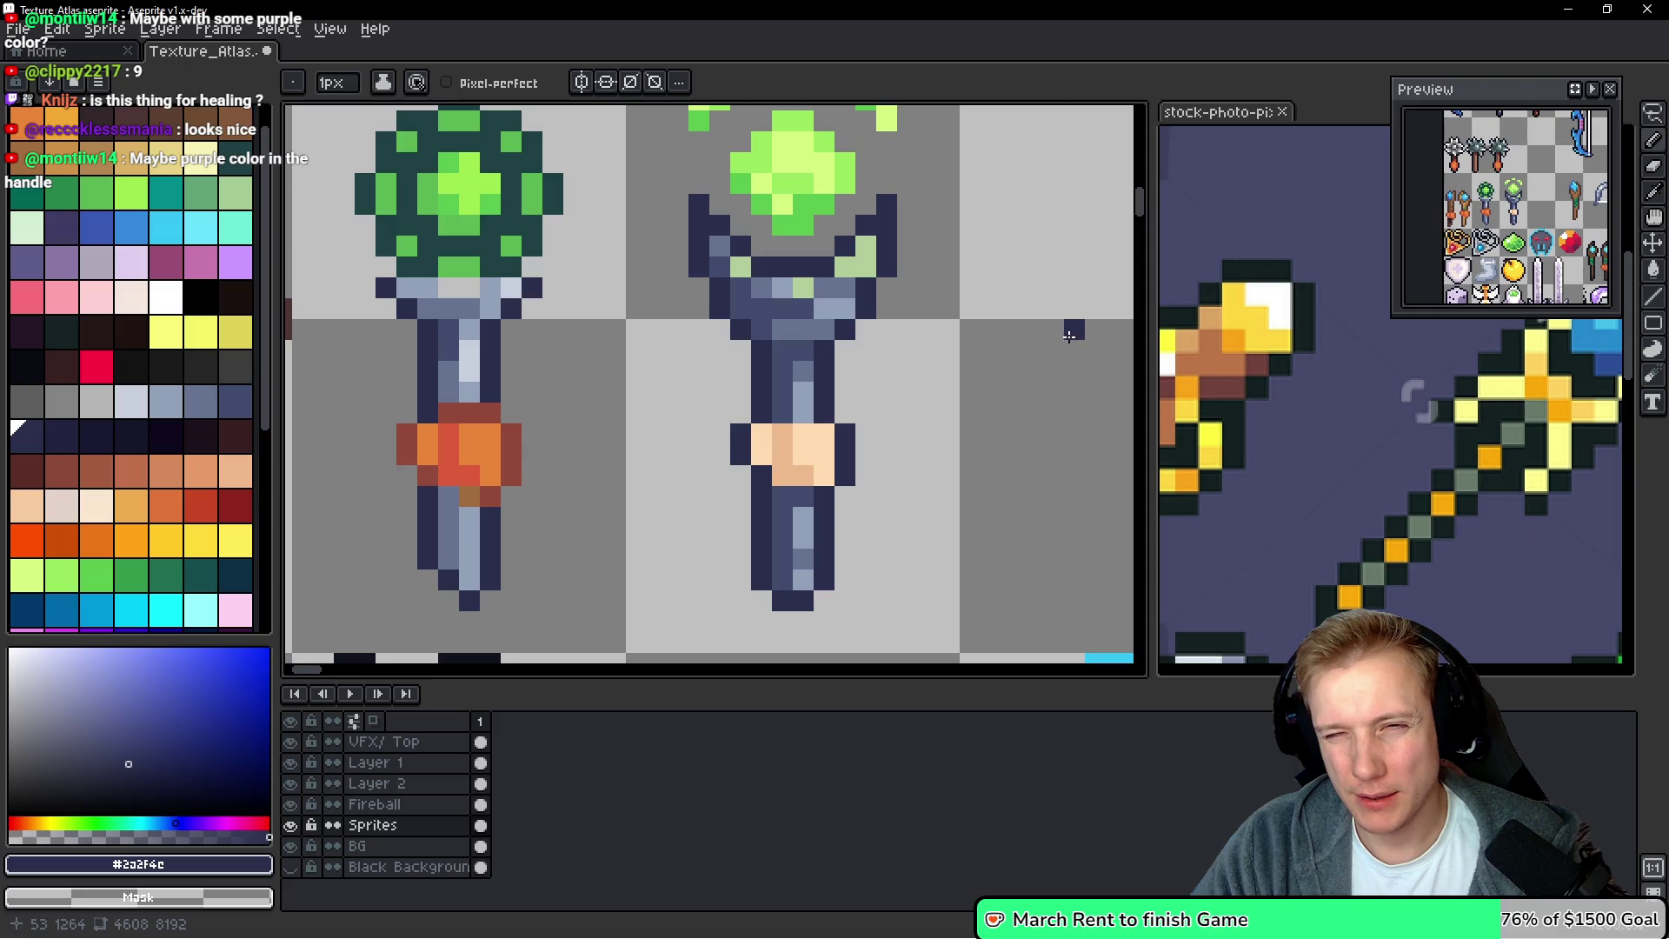
scroll(1069, 335, "down", 4)
scroll(993, 325, "up", 2)
key("v")
key("ctrl+z")
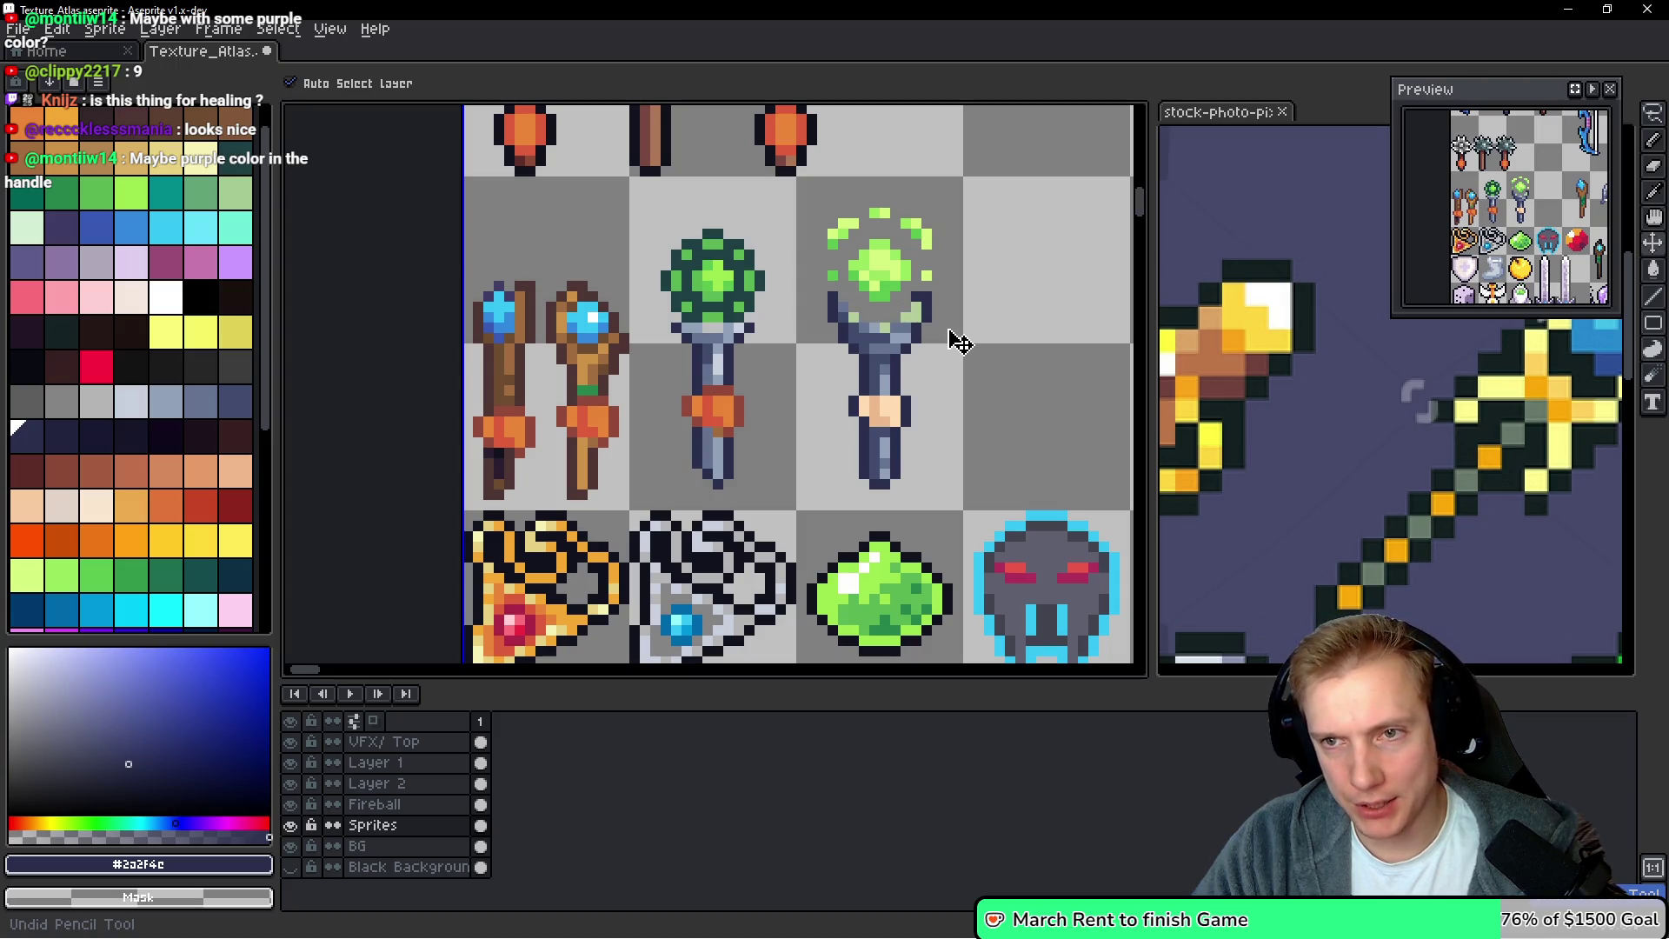
key("b")
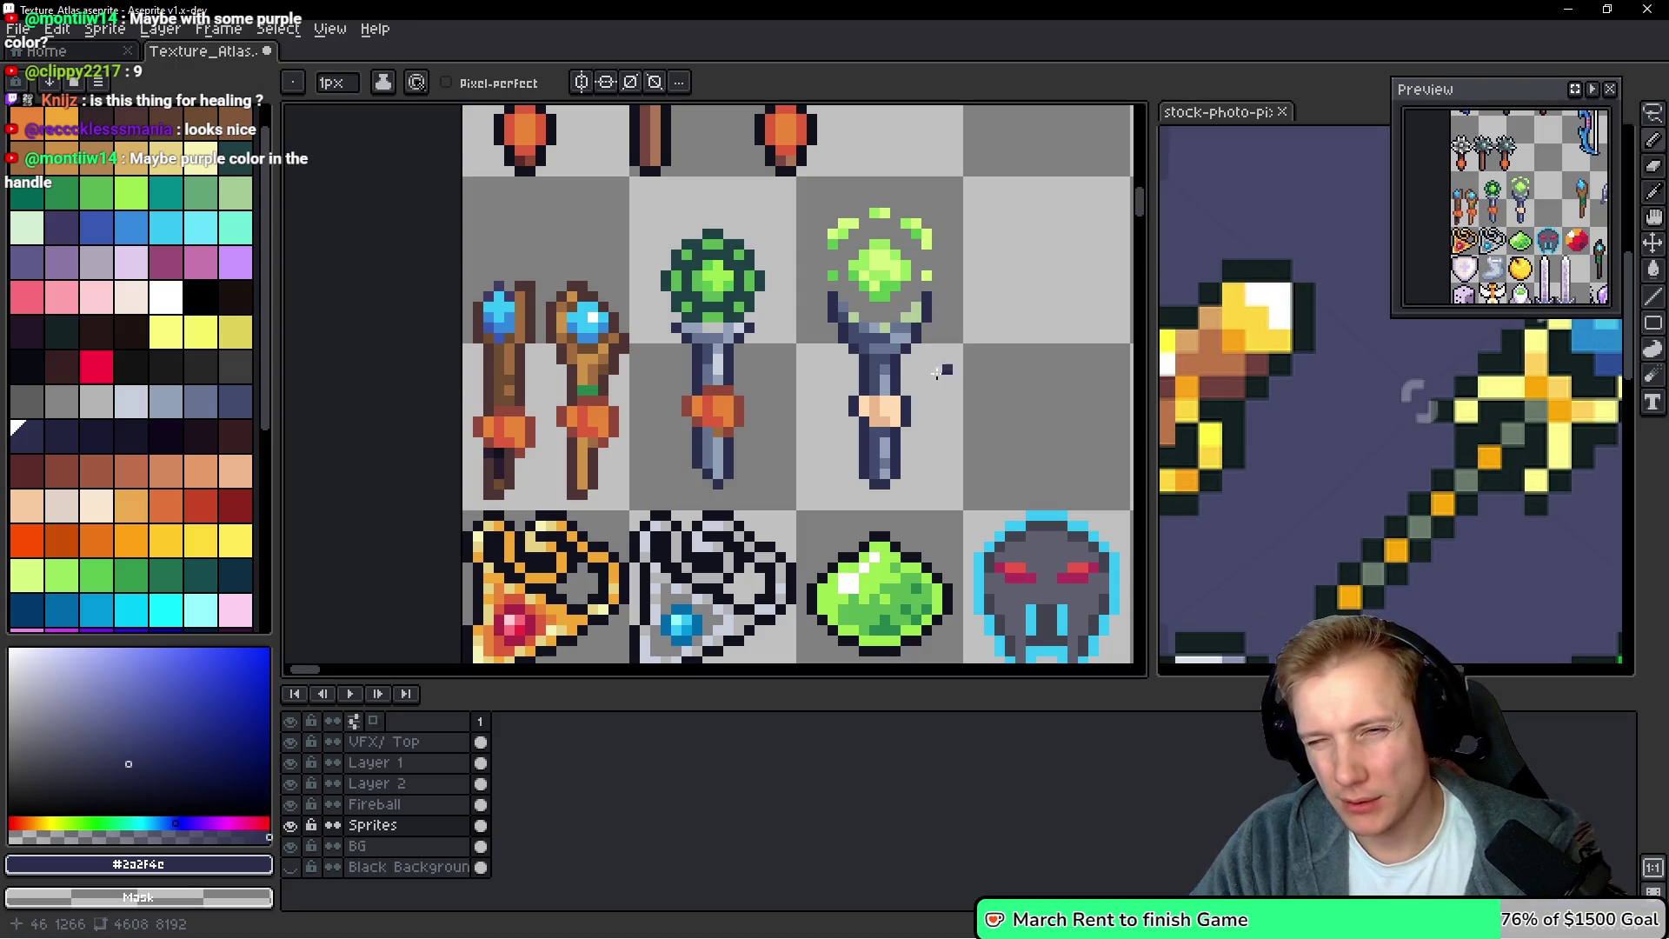
Paint a mid-green #5ac54f band across the cup's base and up both sides of the head
scroll(839, 309, "up", 2)
left_click(904, 268, "alt")
left_click(949, 336)
left_click(912, 346)
left_click(885, 346)
left_click(857, 346)
left_click(829, 320)
left_click(801, 292)
left_click(968, 320)
left_click(996, 292)
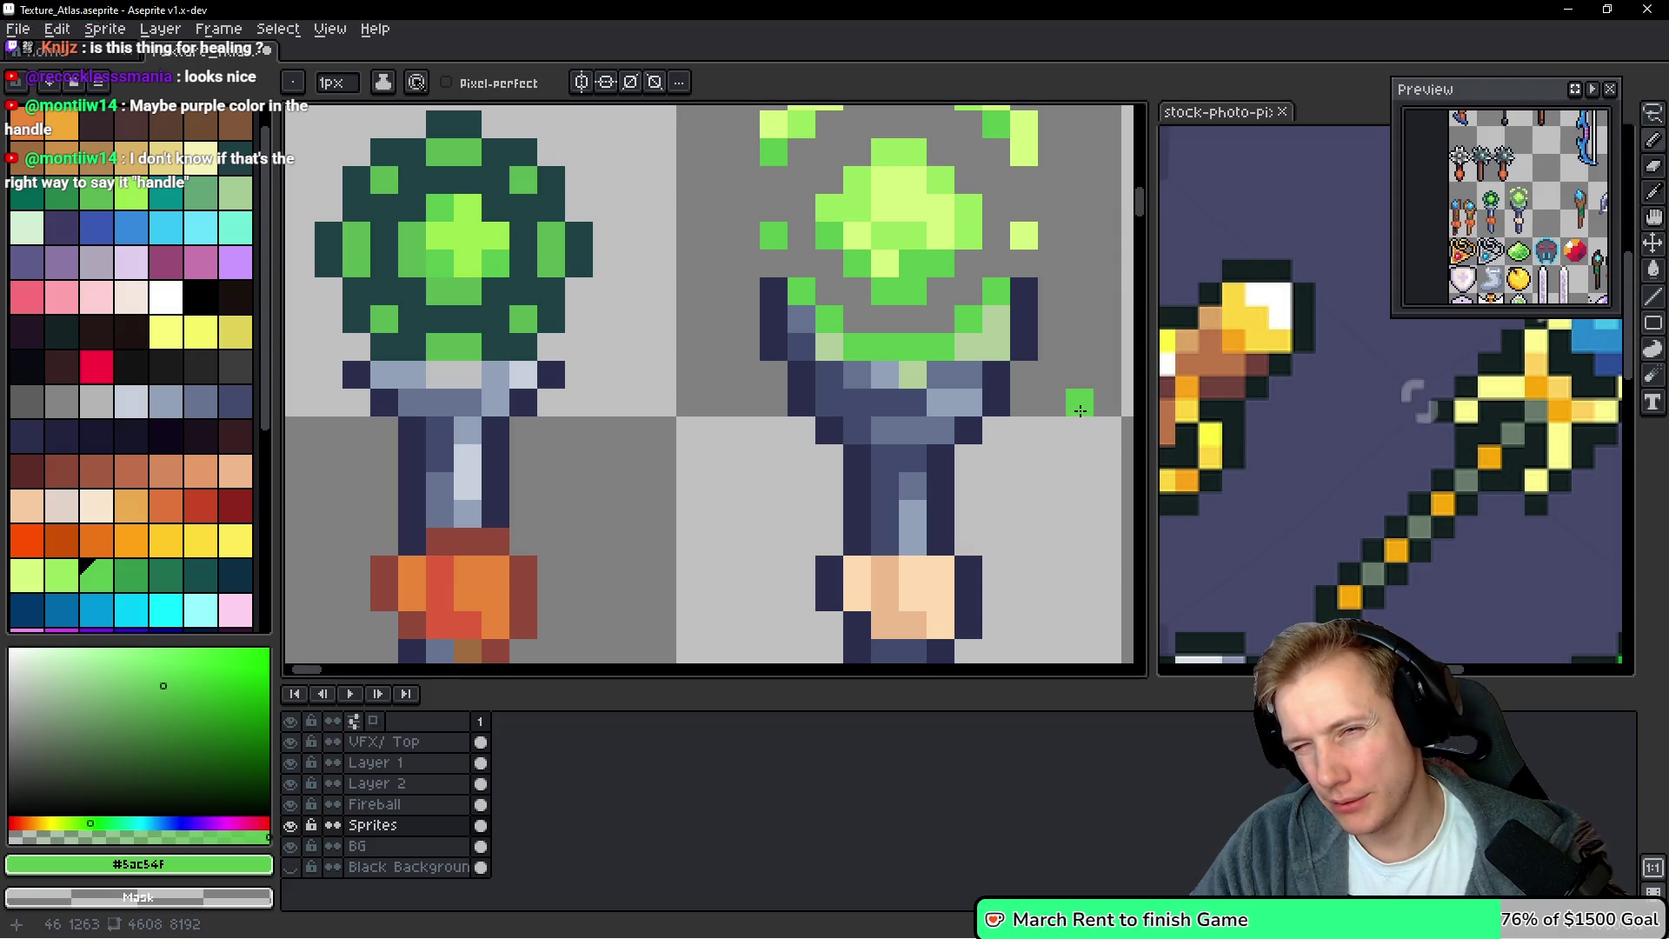
Repaint several cup pixels with light yellow-green highlights sampled from the orb
scroll(1080, 411, "down", 3)
scroll(924, 246, "up", 3)
key("alt")
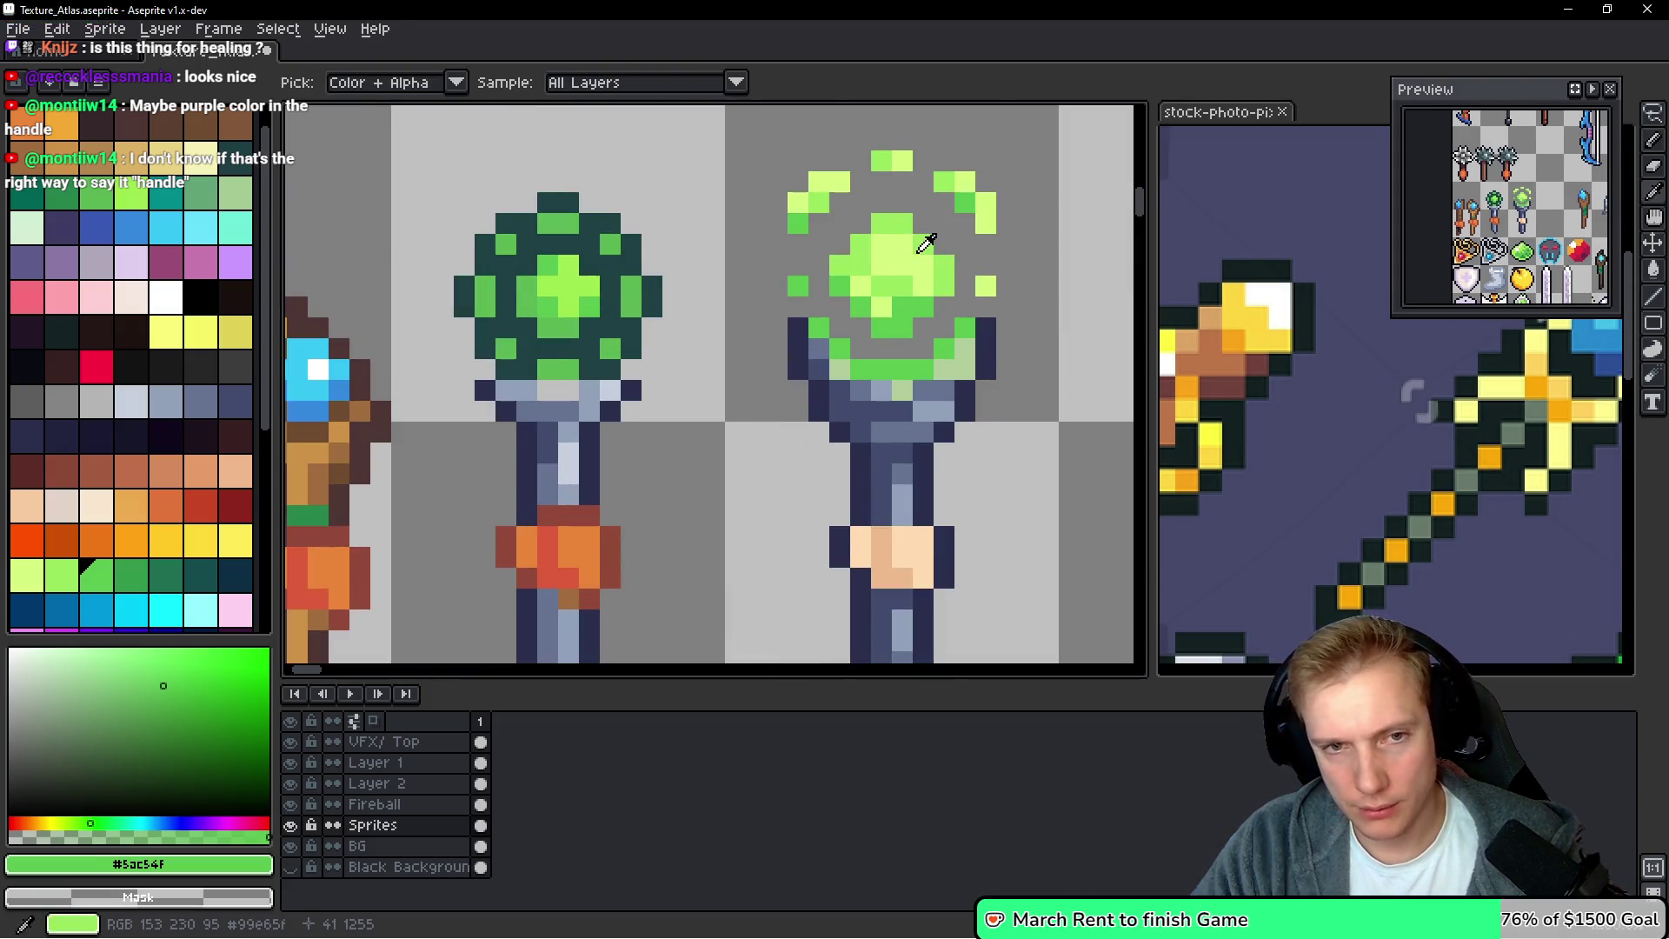
left_click(926, 243, "alt")
scroll(904, 373, "up", 3)
left_click_drag(908, 330, 942, 328)
left_click_drag(1016, 272, 996, 339)
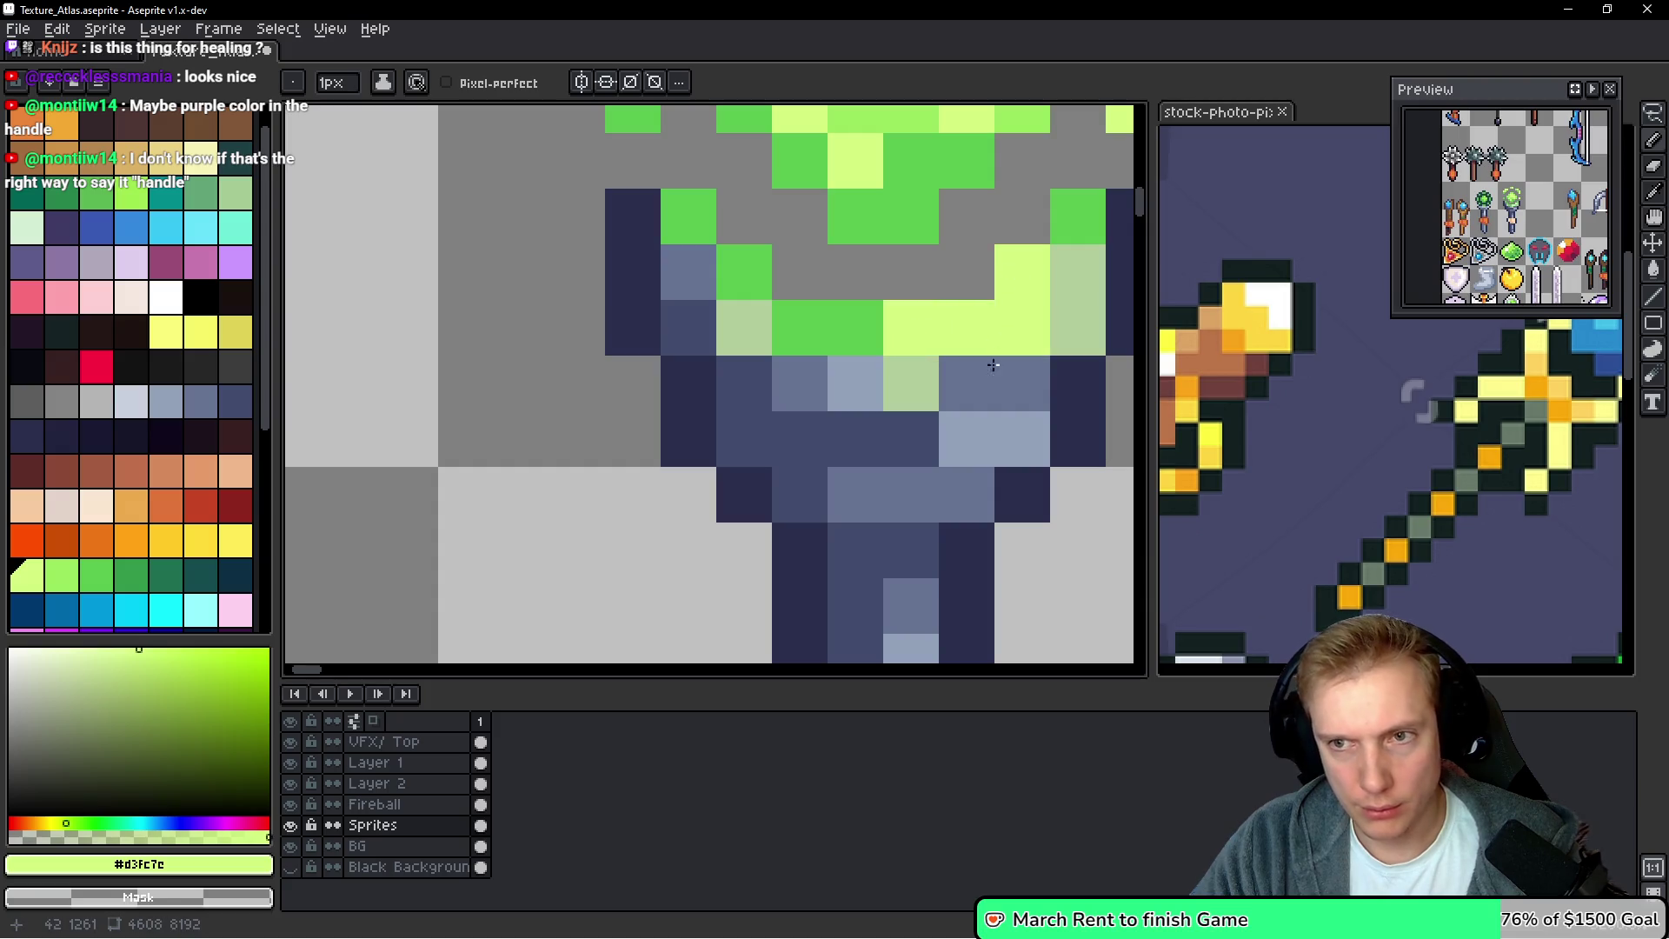
left_click(1065, 222)
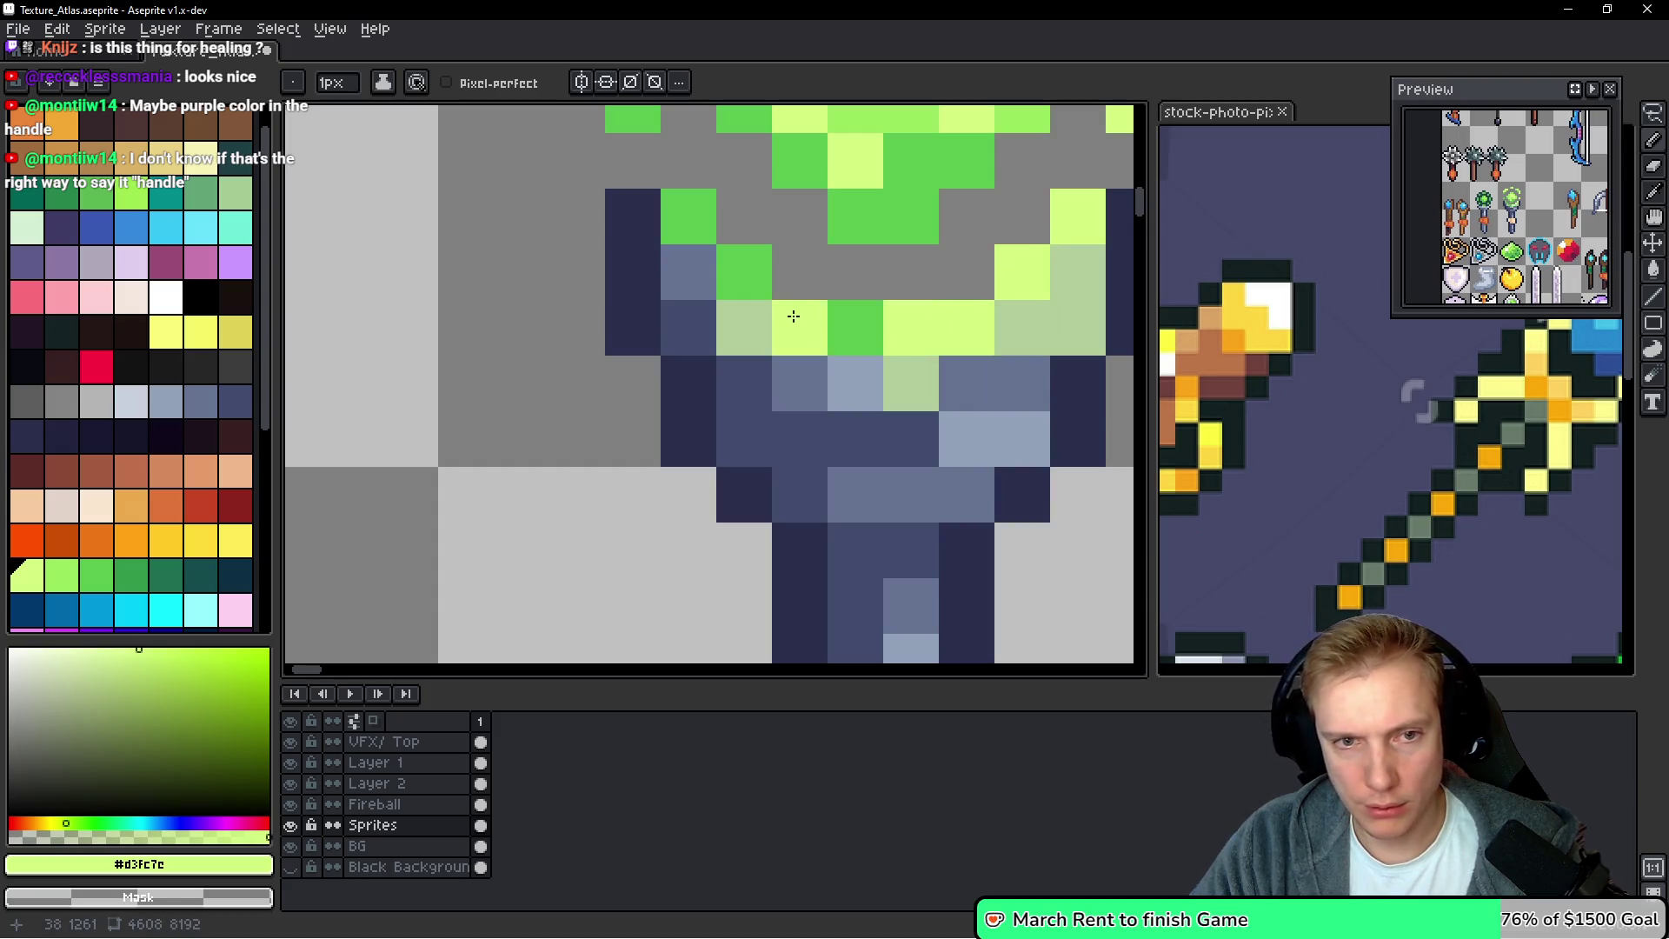
Return one over-brightened cup pixel to mid green sampled from the orb
scroll(869, 278, "down", 2)
scroll(924, 252, "up", 1)
key("alt")
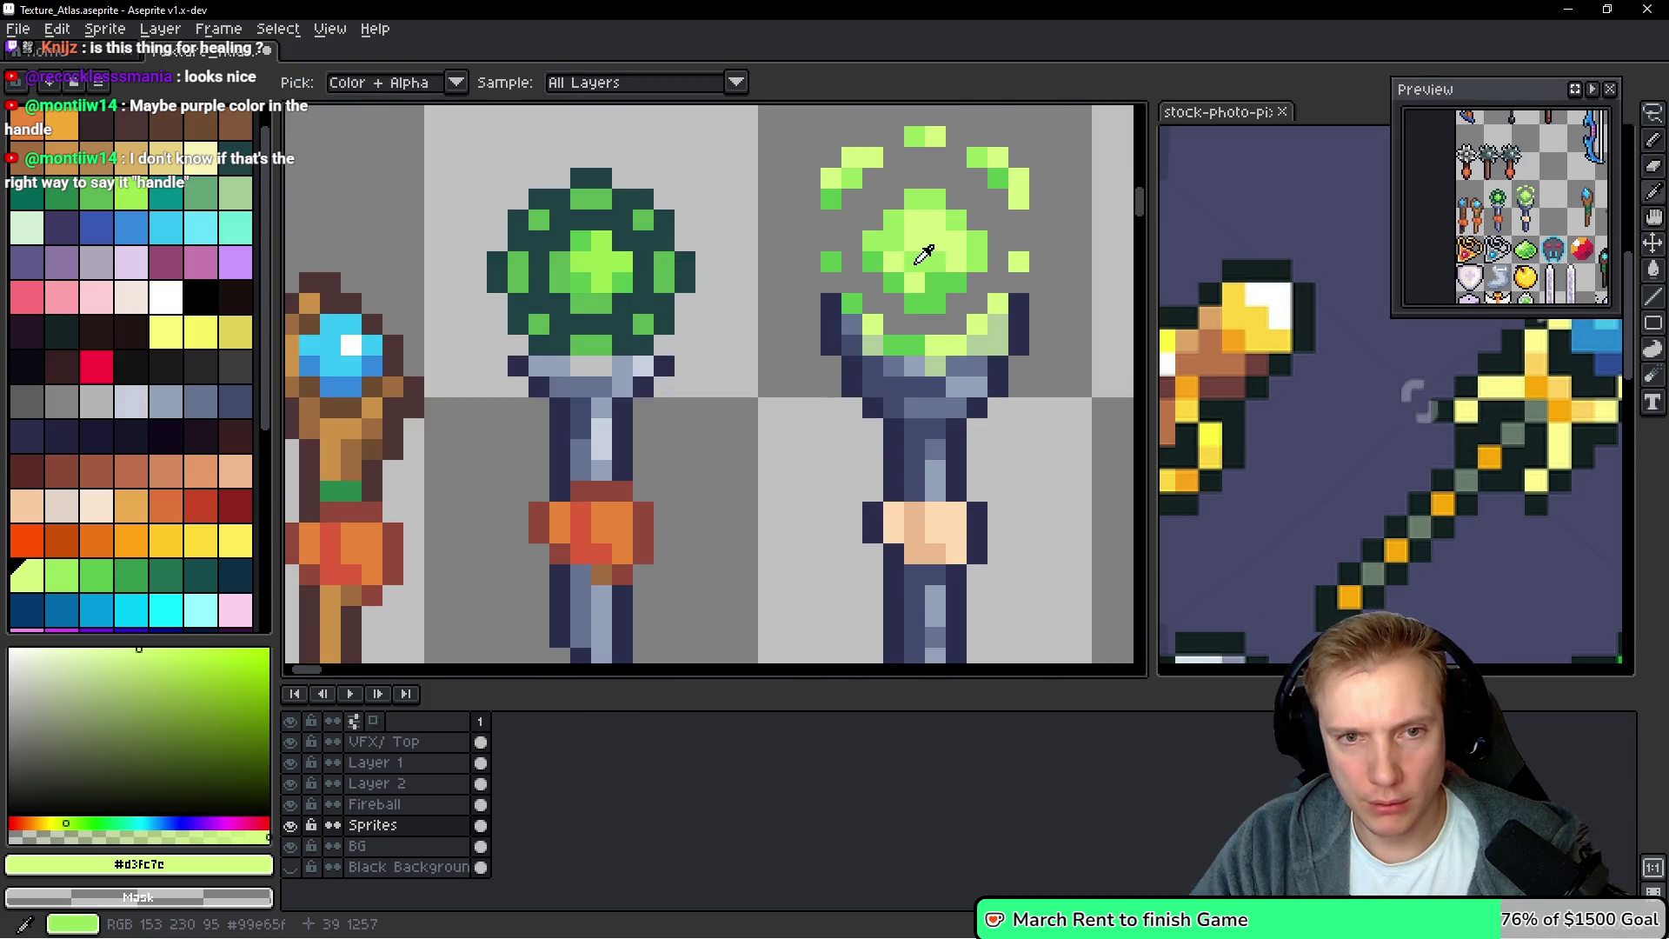
left_click(923, 252, "alt")
scroll(924, 252, "up", 2)
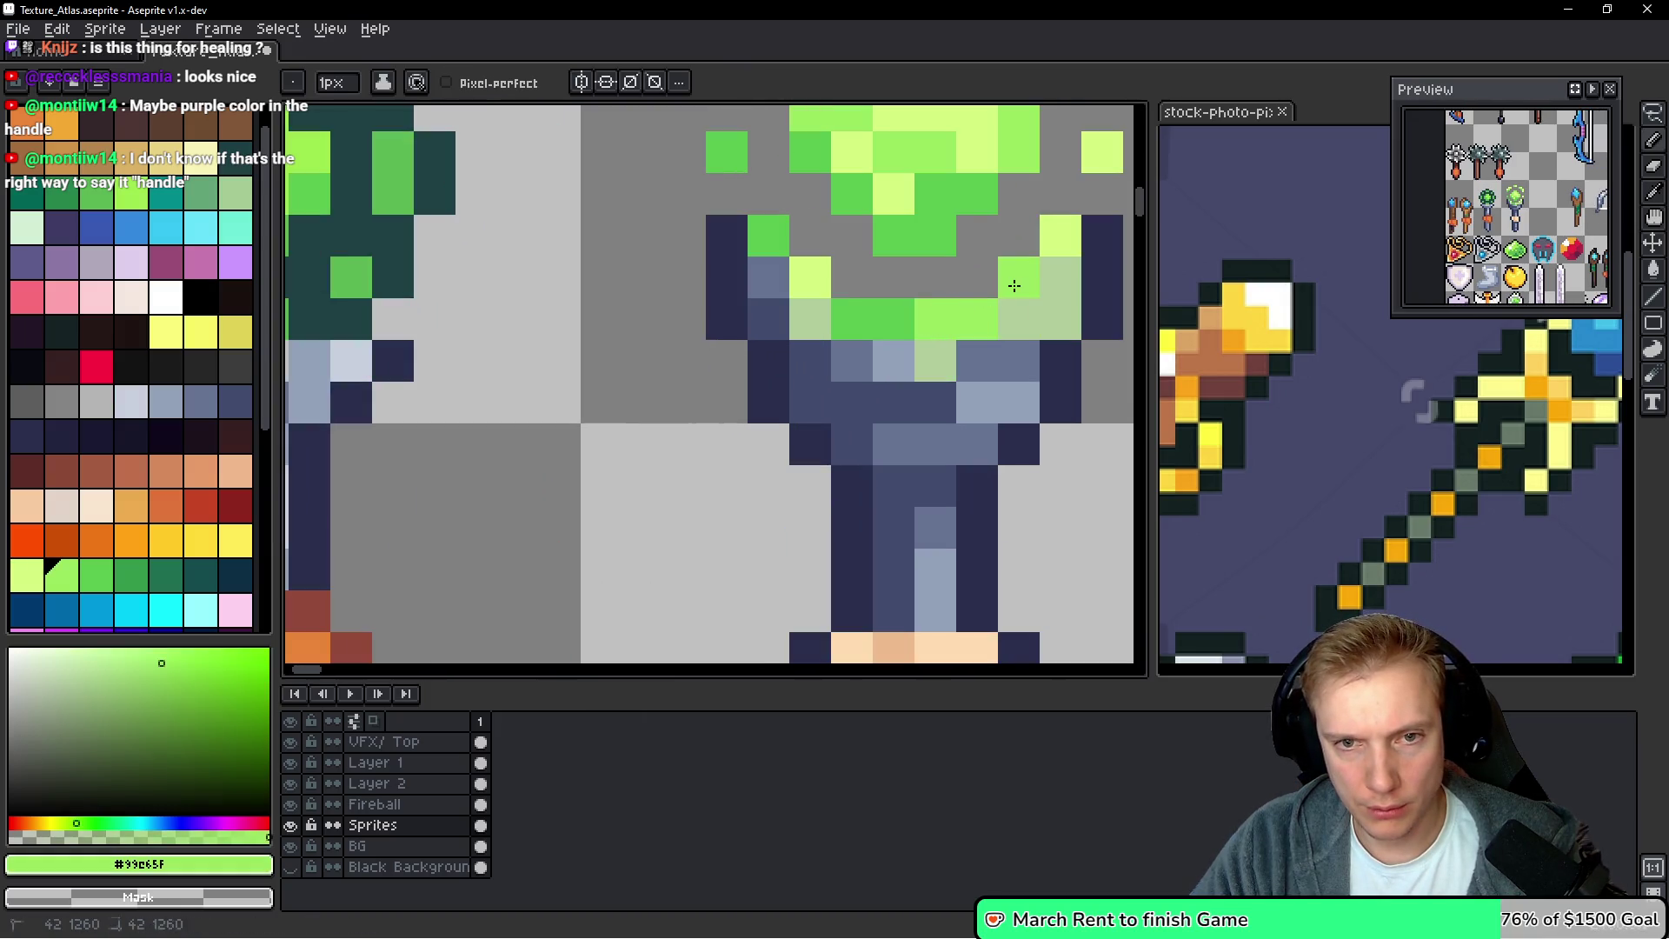
left_click(1058, 245)
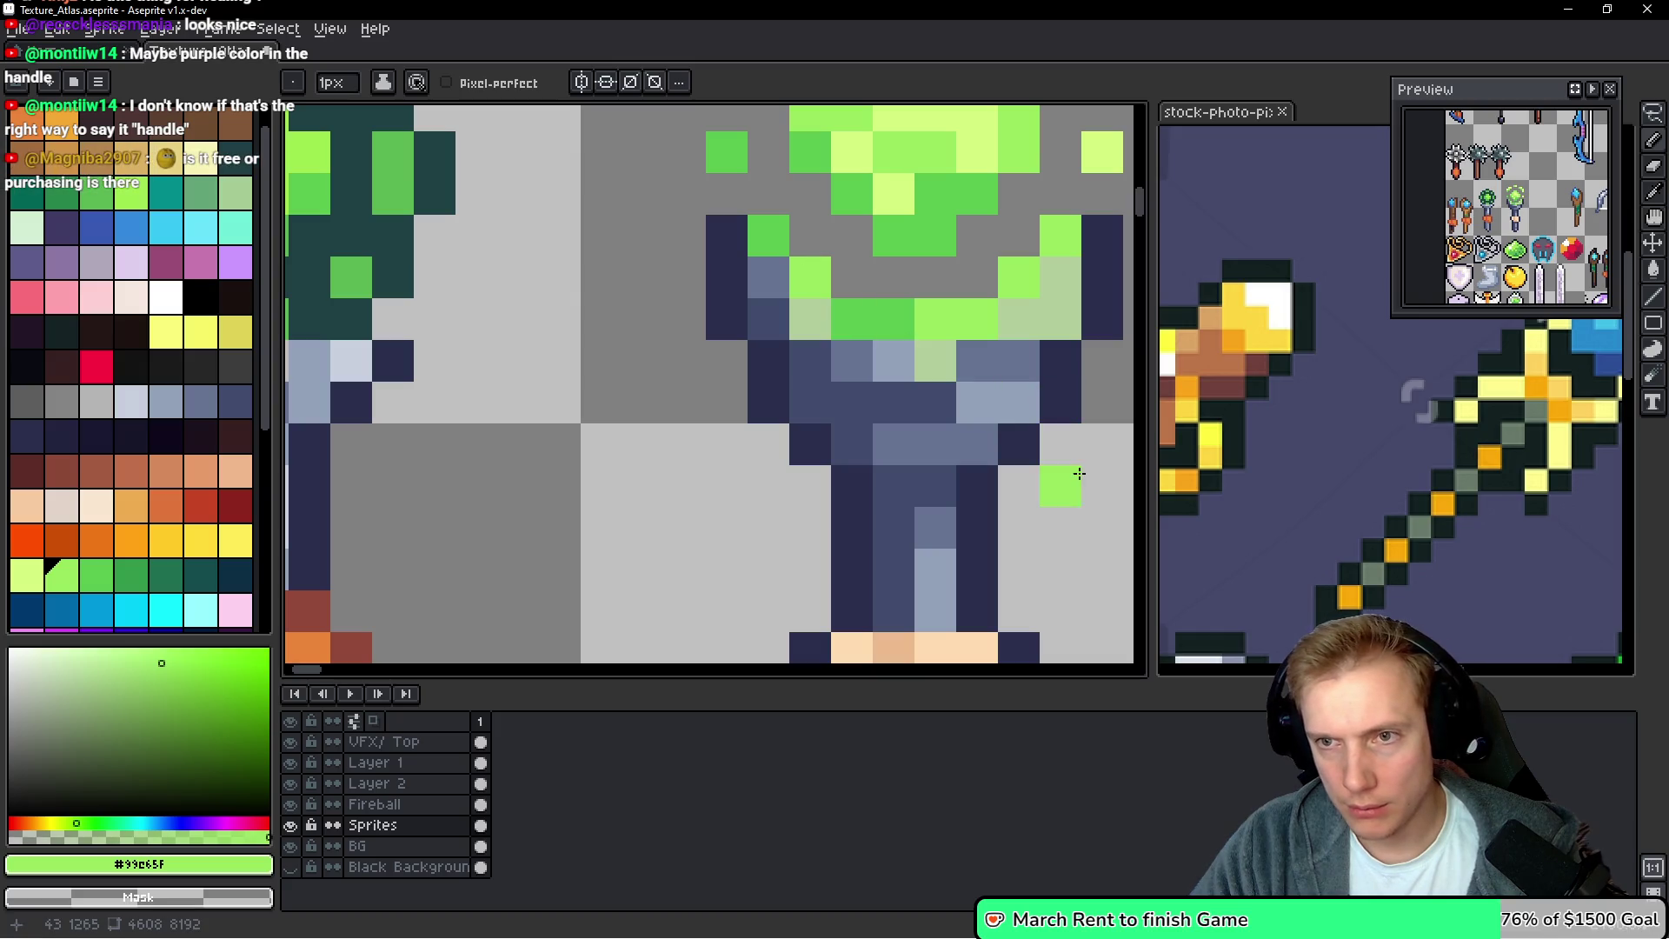
Repaint the cup's pale-green lower edge and right side in blue-grey metal
left_click(927, 357, "alt")
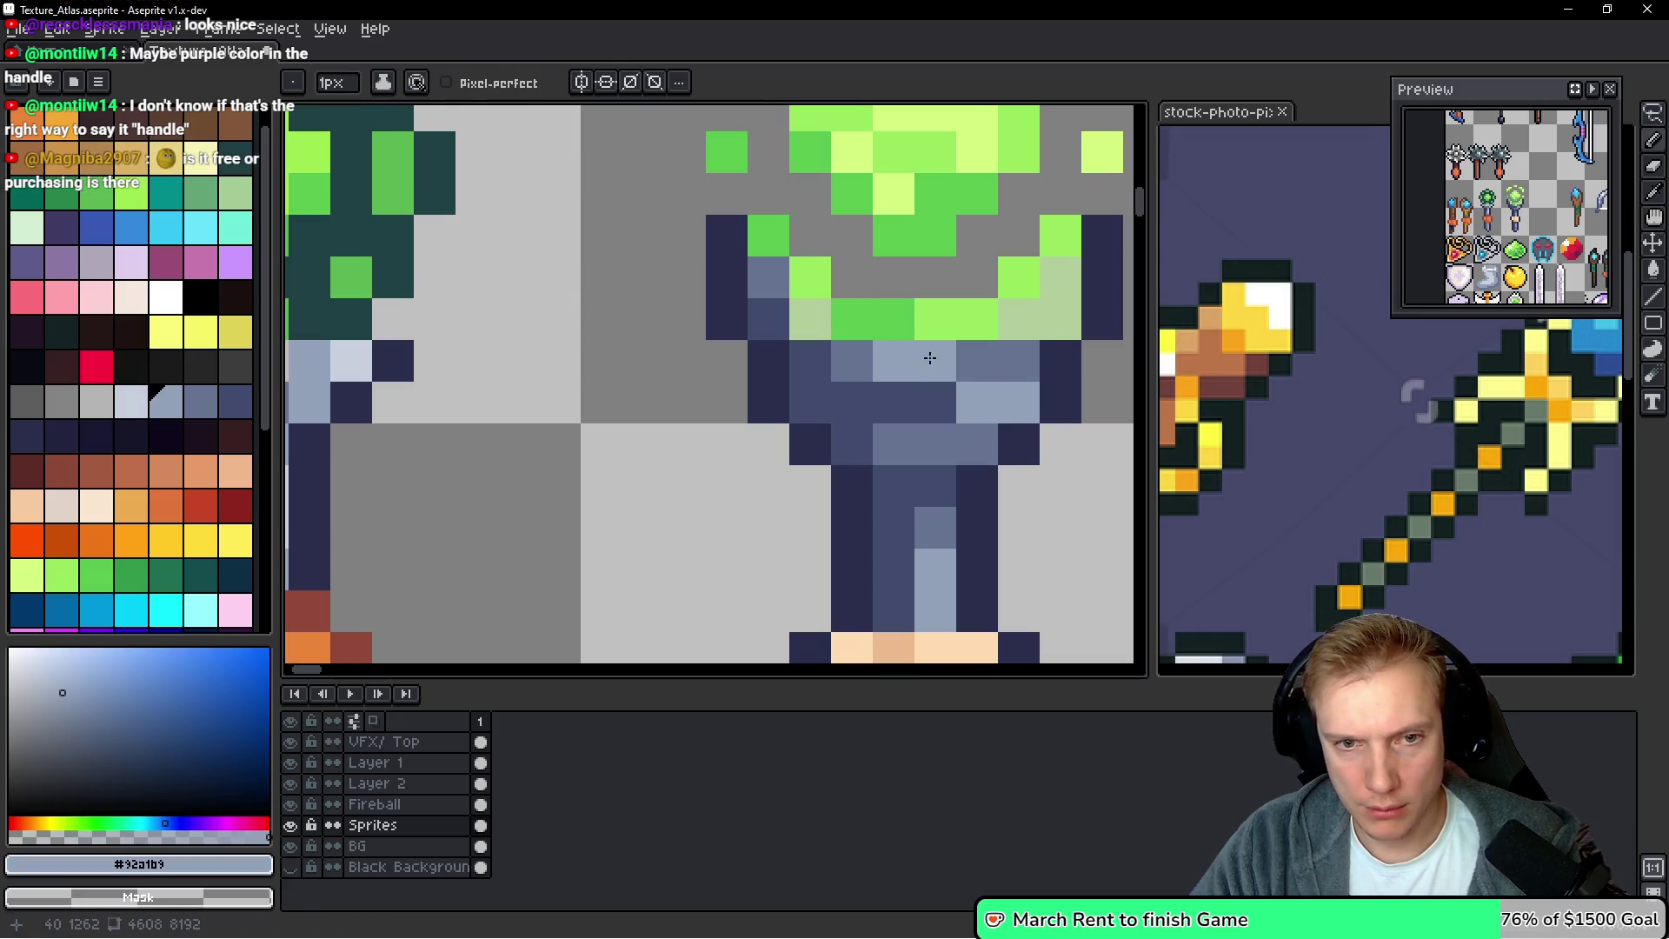
left_click(810, 318)
left_click(1060, 318)
left_click(1060, 277)
left_click(1019, 319)
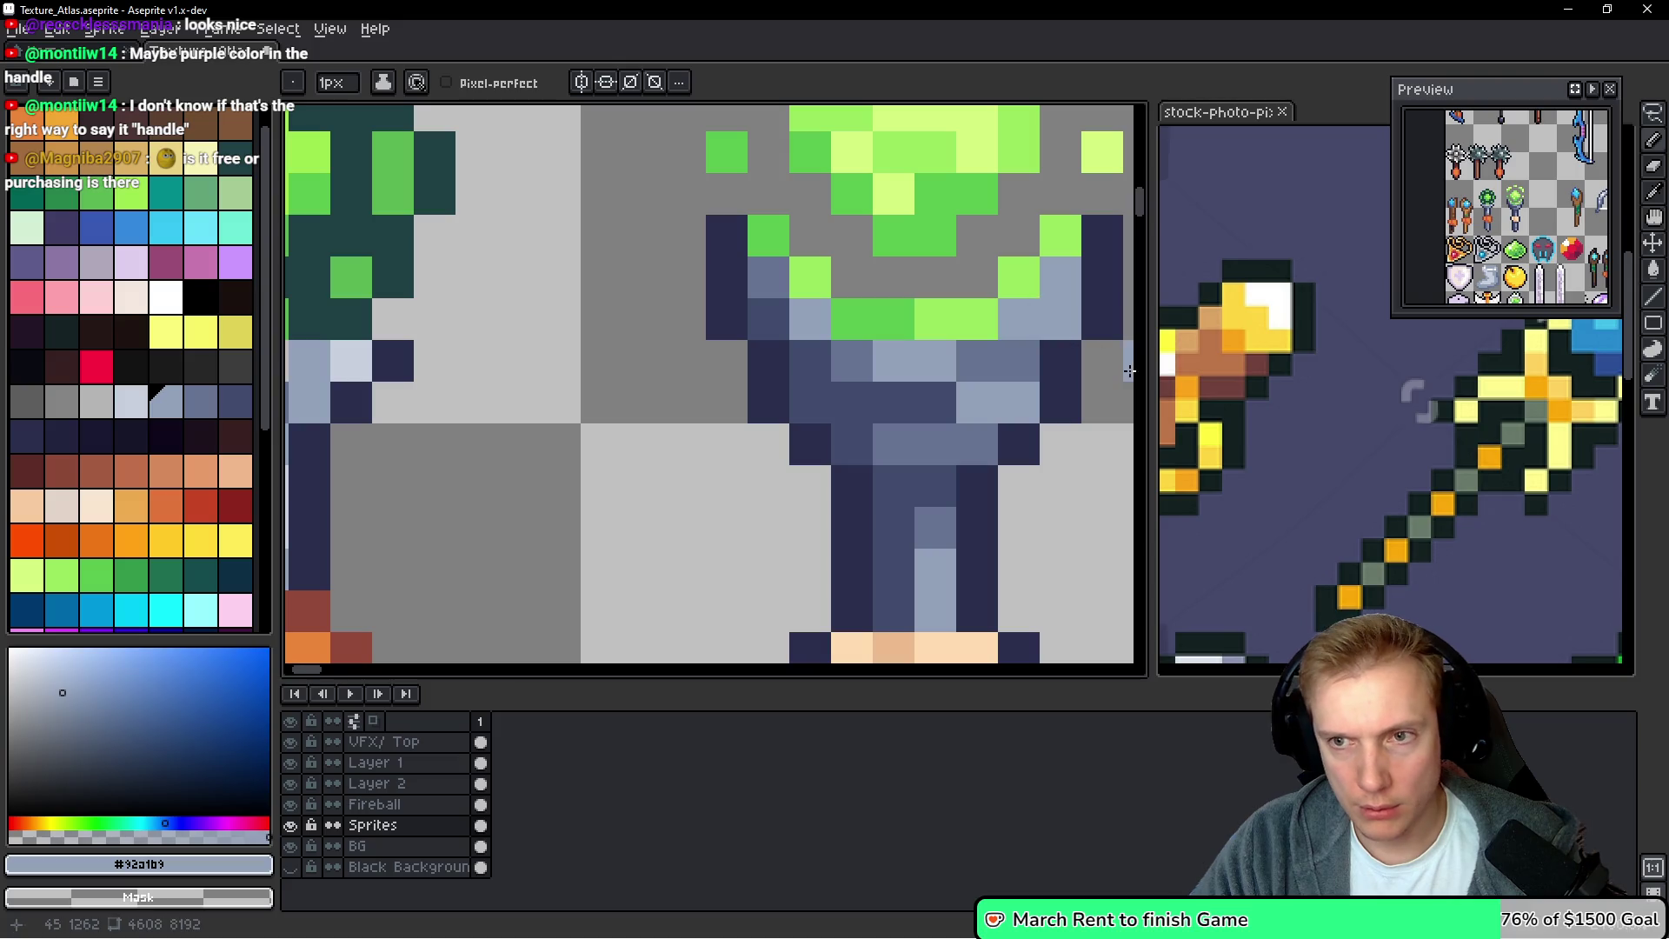
left_click(1087, 405)
scroll(1081, 395, "down", 3)
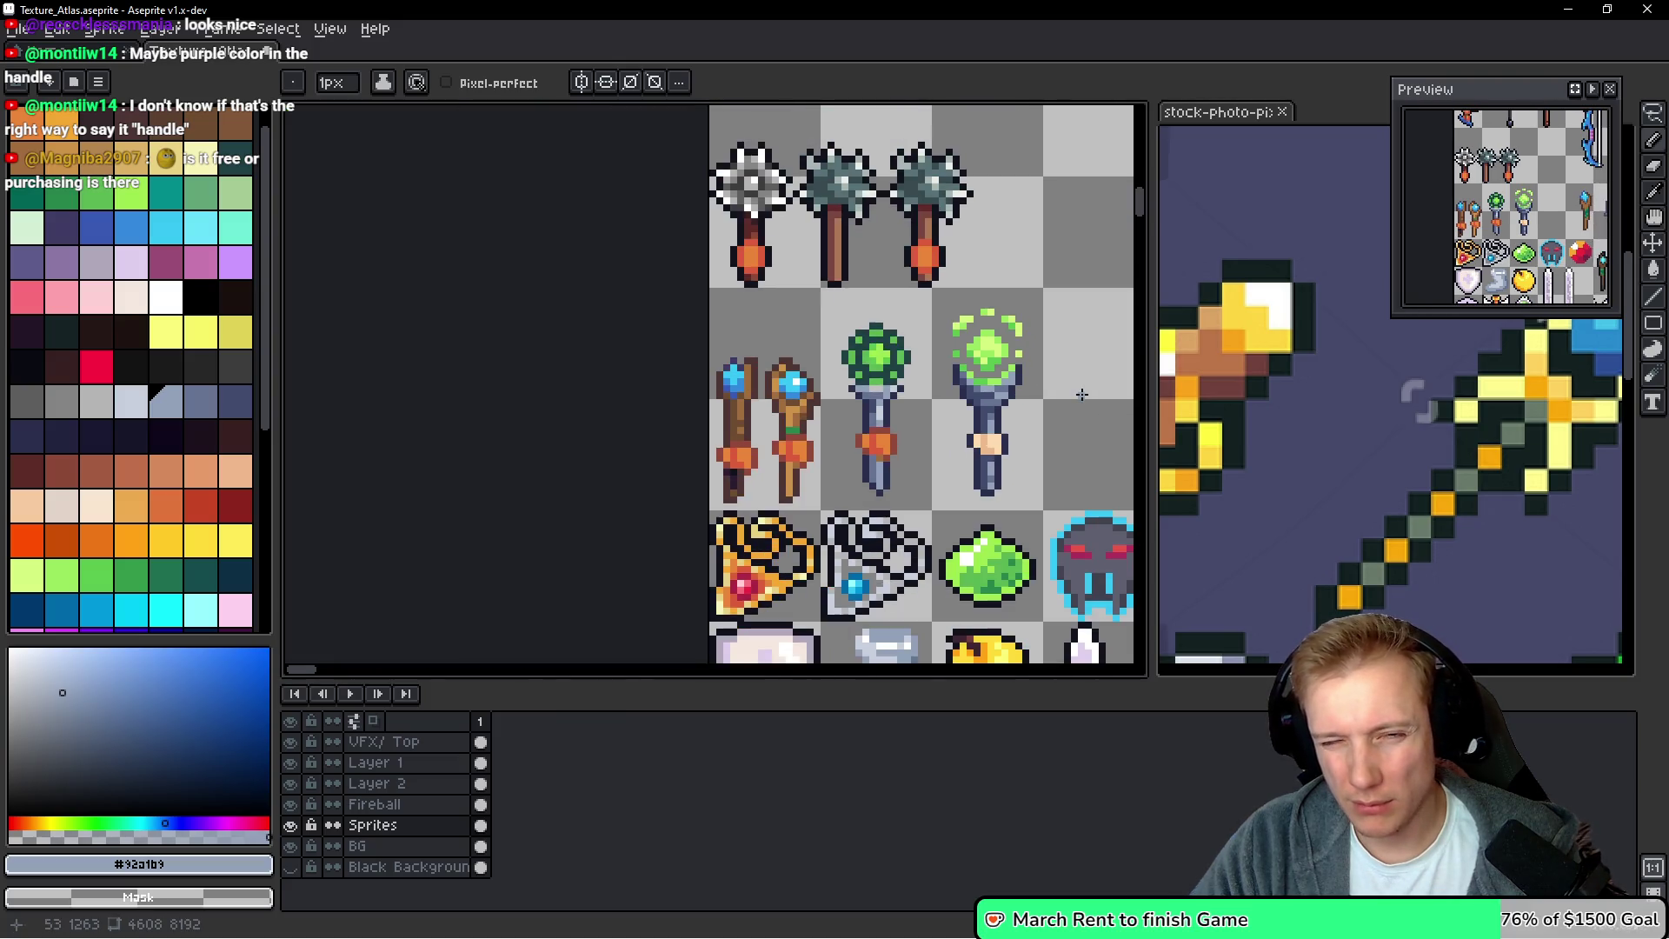
scroll(1034, 421, "down", 2)
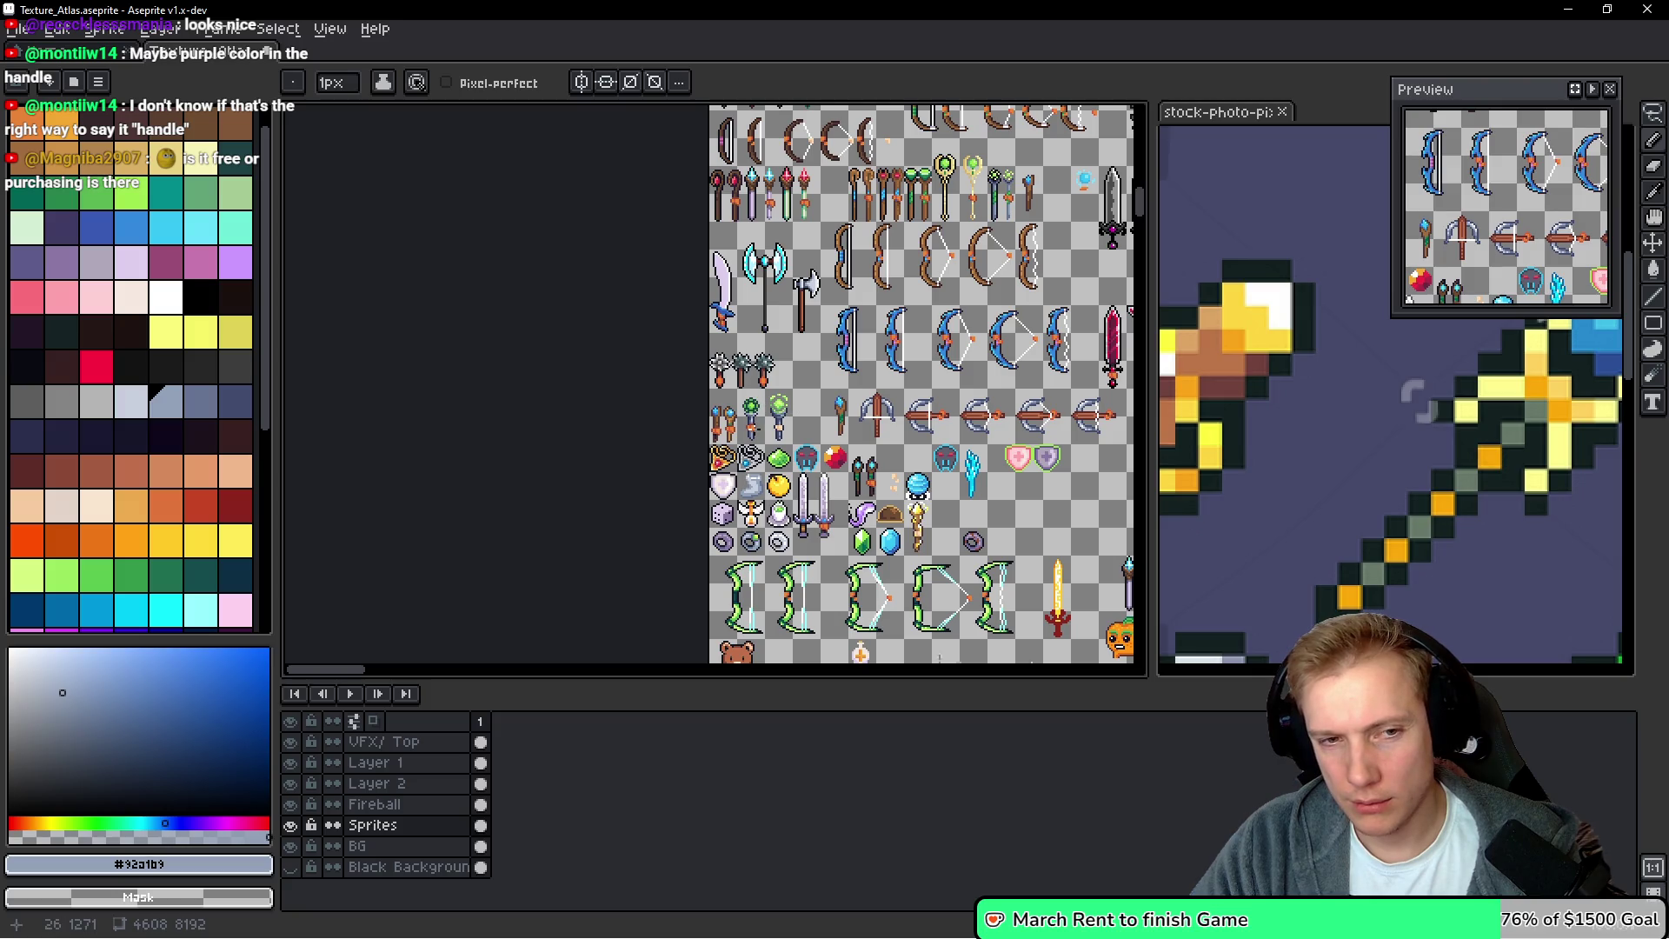
scroll(765, 414, "up", 5)
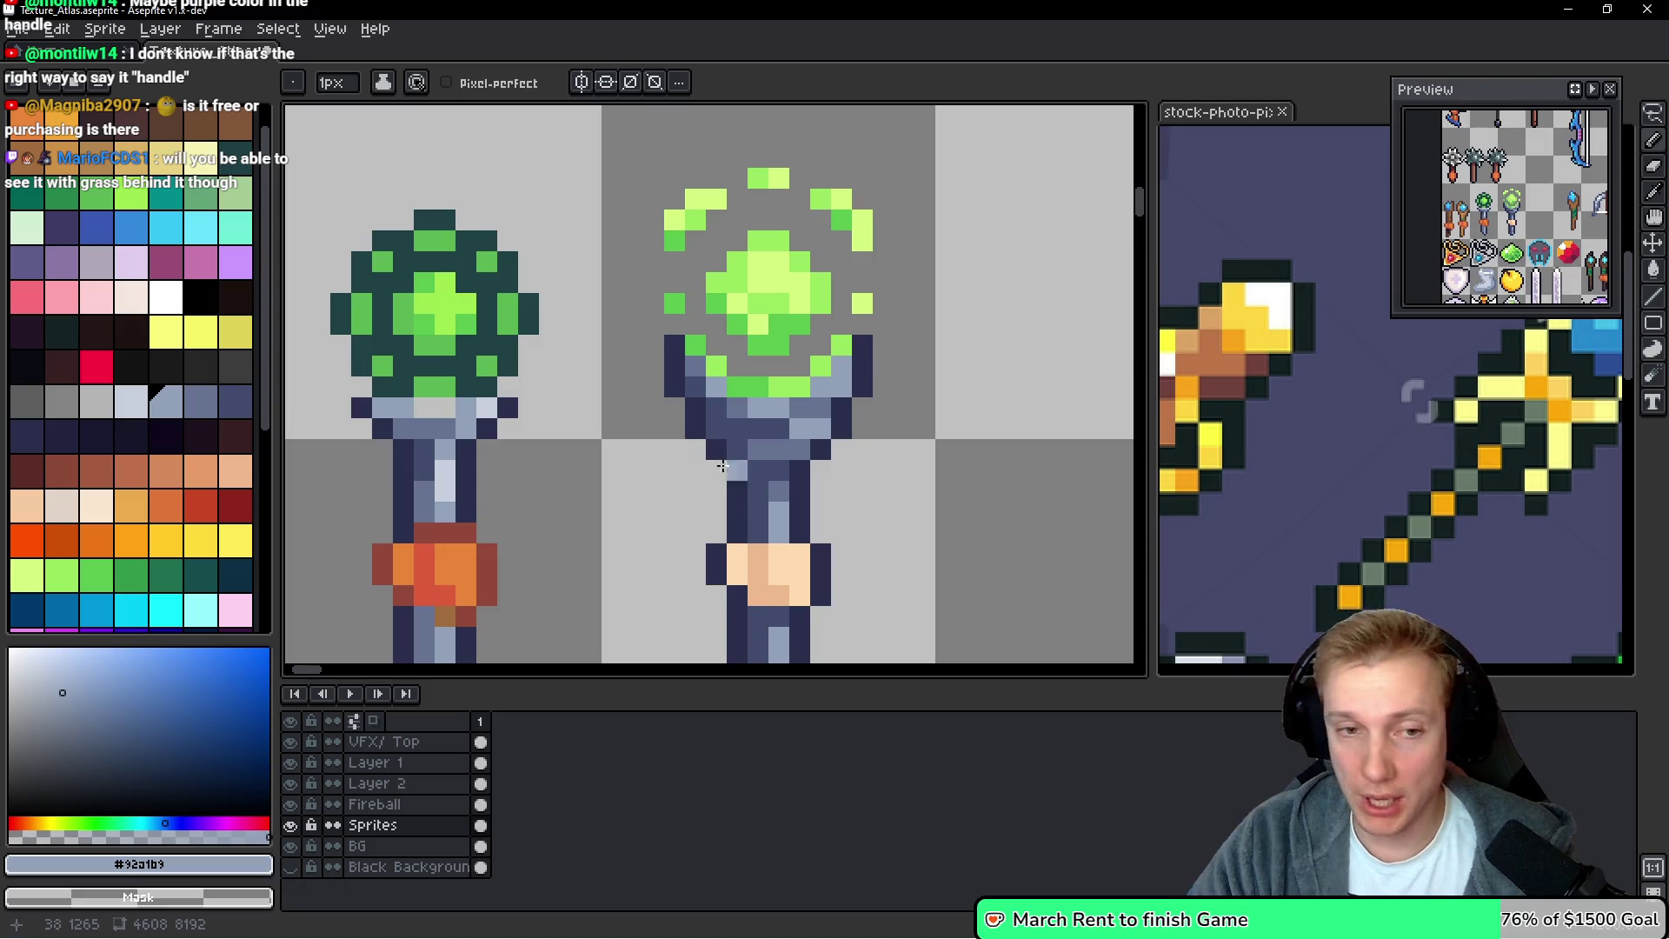
Sample the orb's mid green from the canvas as the pencil colour
scroll(727, 477, "down", 4)
scroll(843, 428, "up", 3)
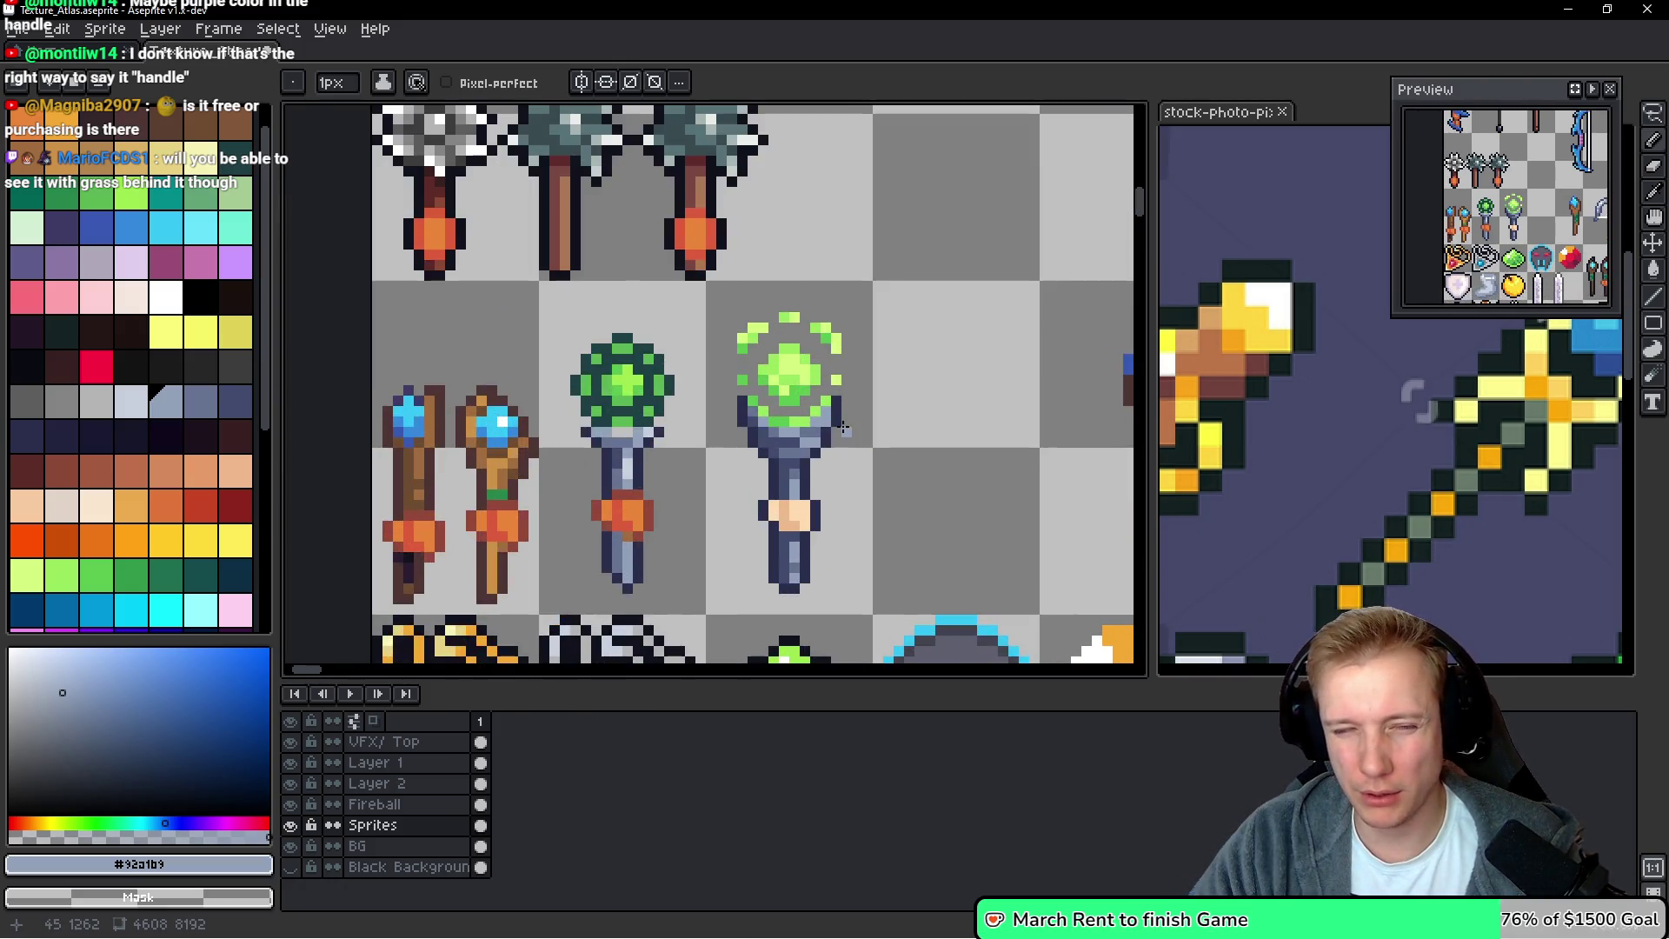
scroll(843, 428, "up", 3)
key("i")
left_click(749, 384)
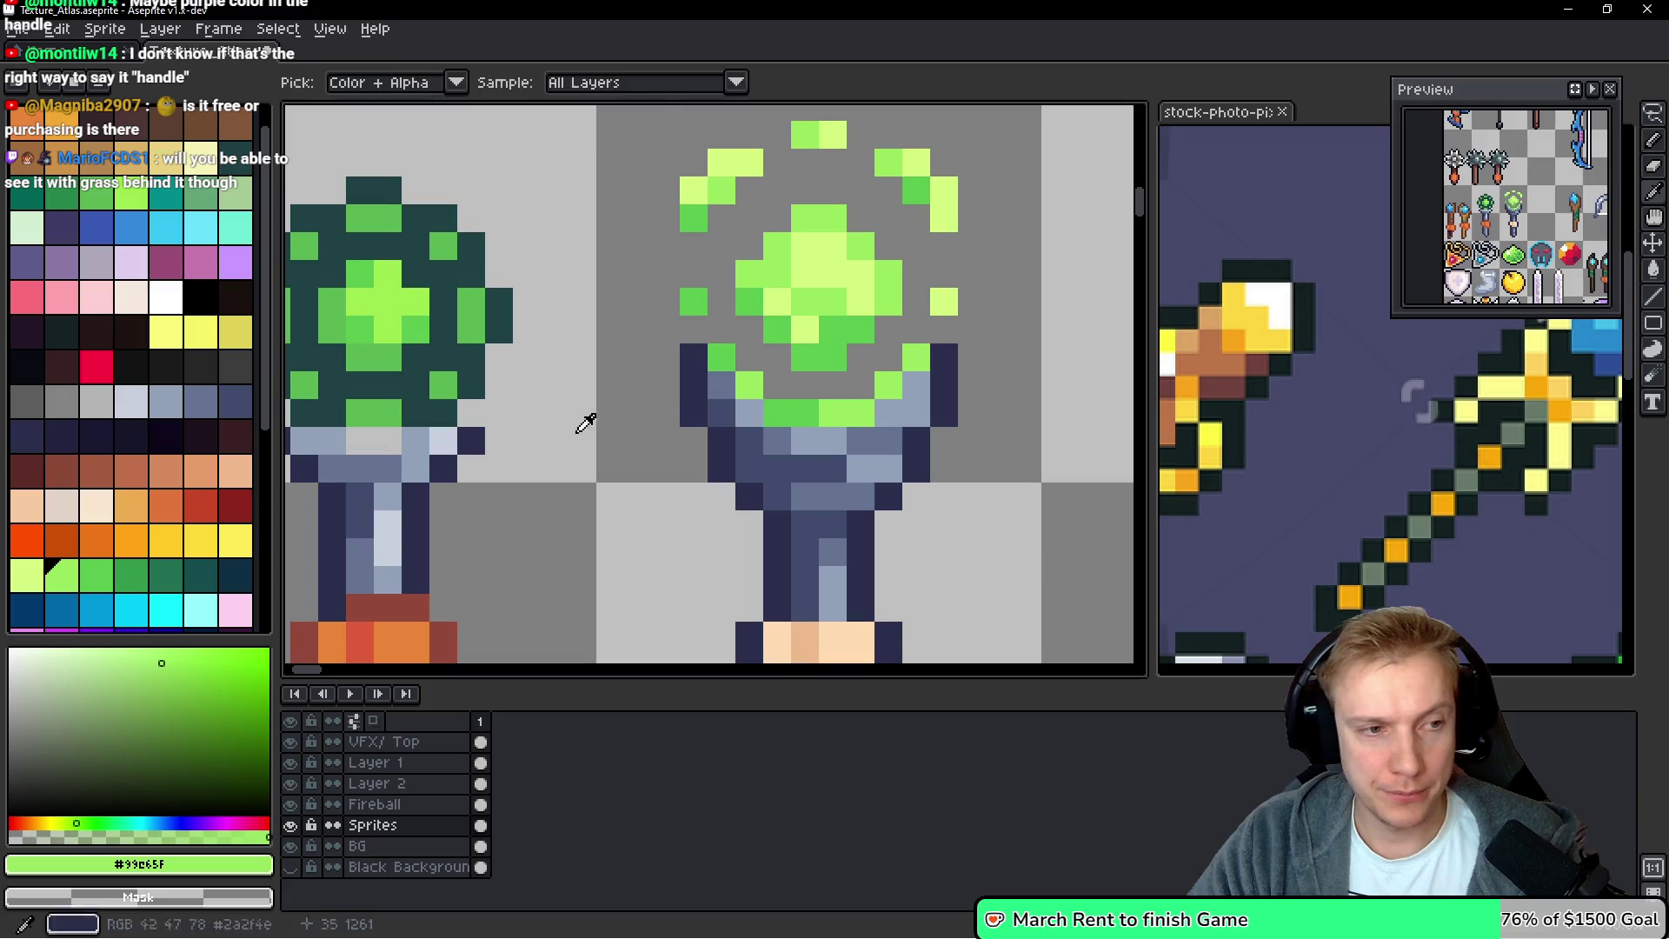
key("b")
left_click_drag(174, 686, 215, 648)
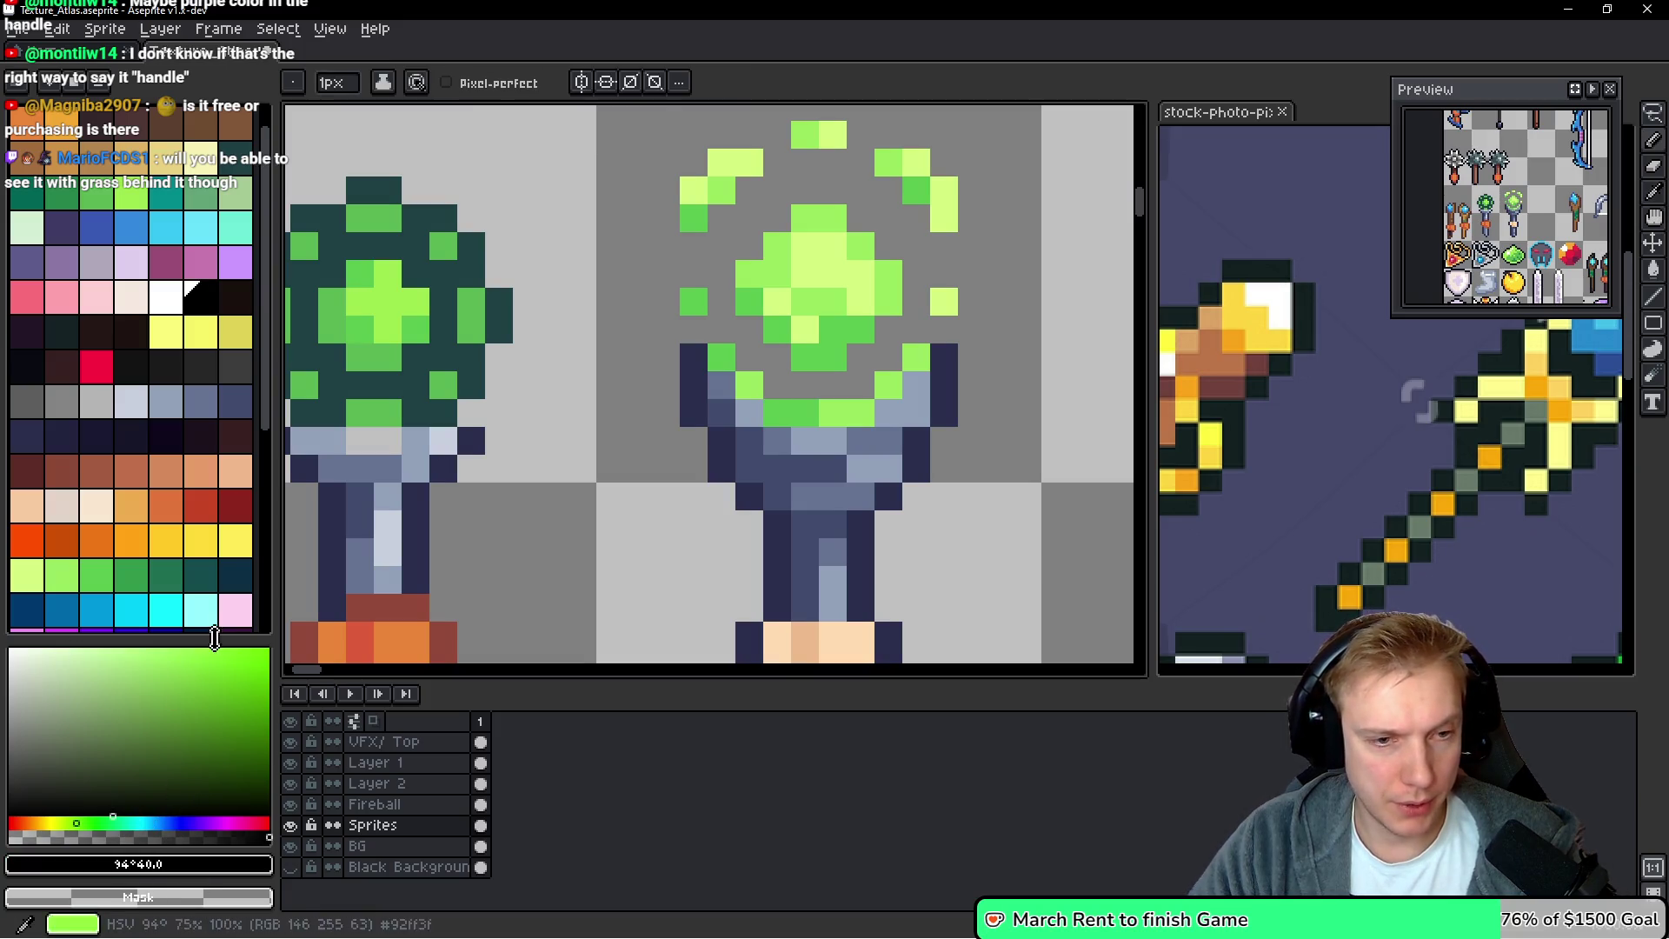
left_click(887, 387, "alt")
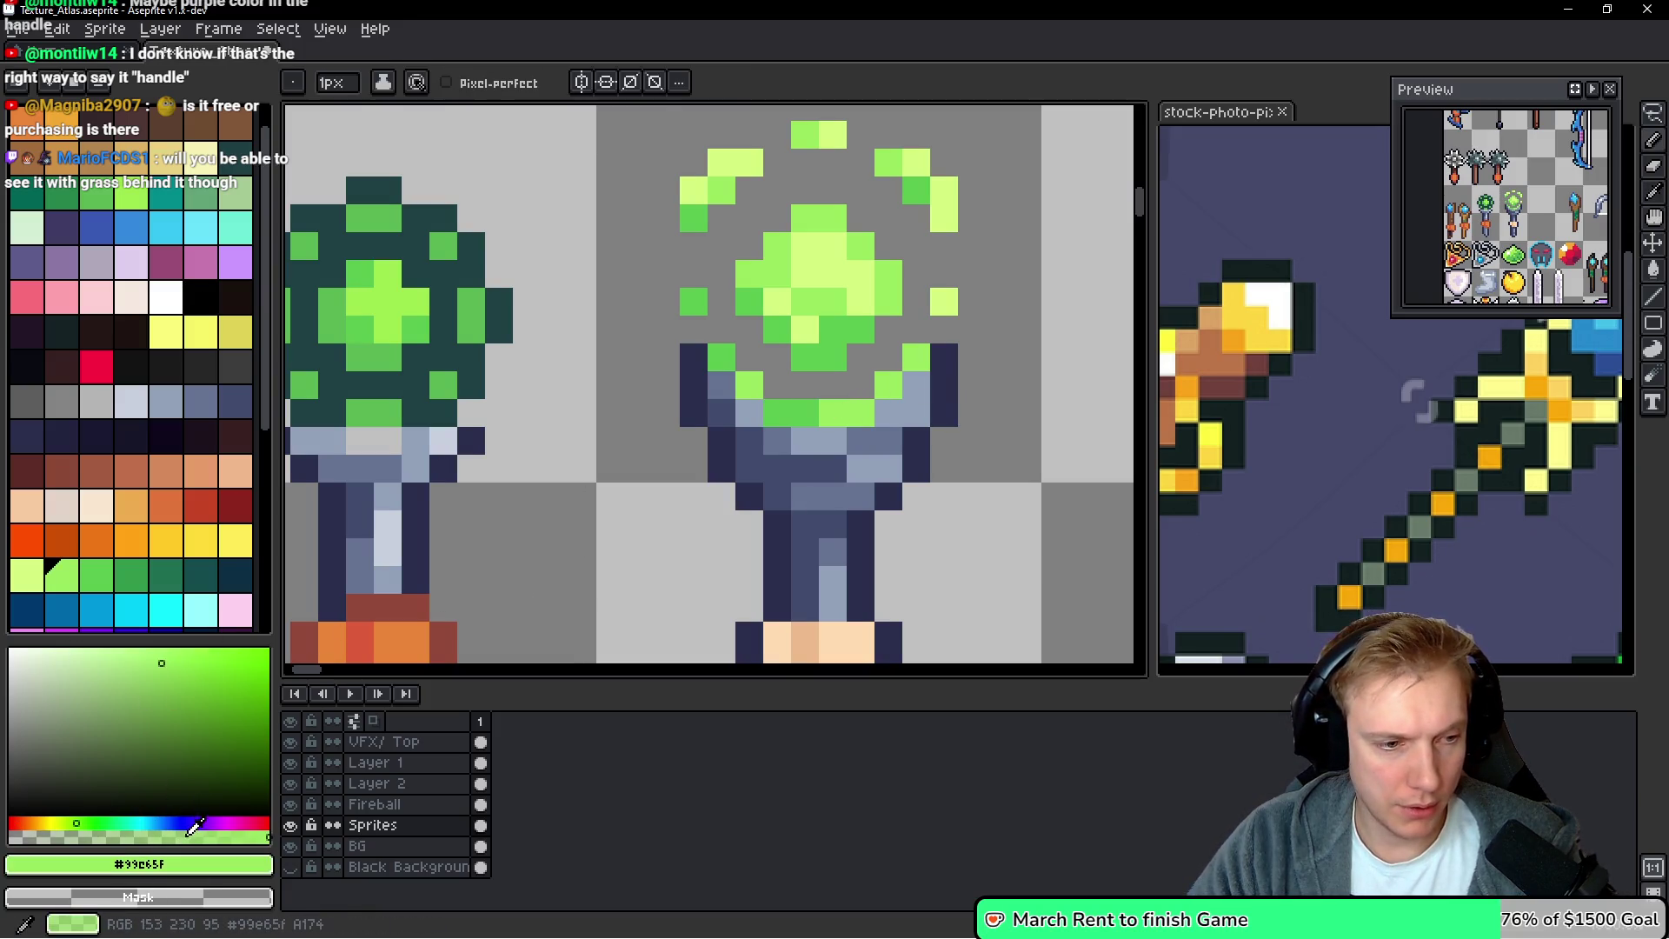
Lower the green's alpha and pencil translucent green pixels onto the top of the cup
left_click_drag(196, 827, 145, 837)
left_click(897, 418)
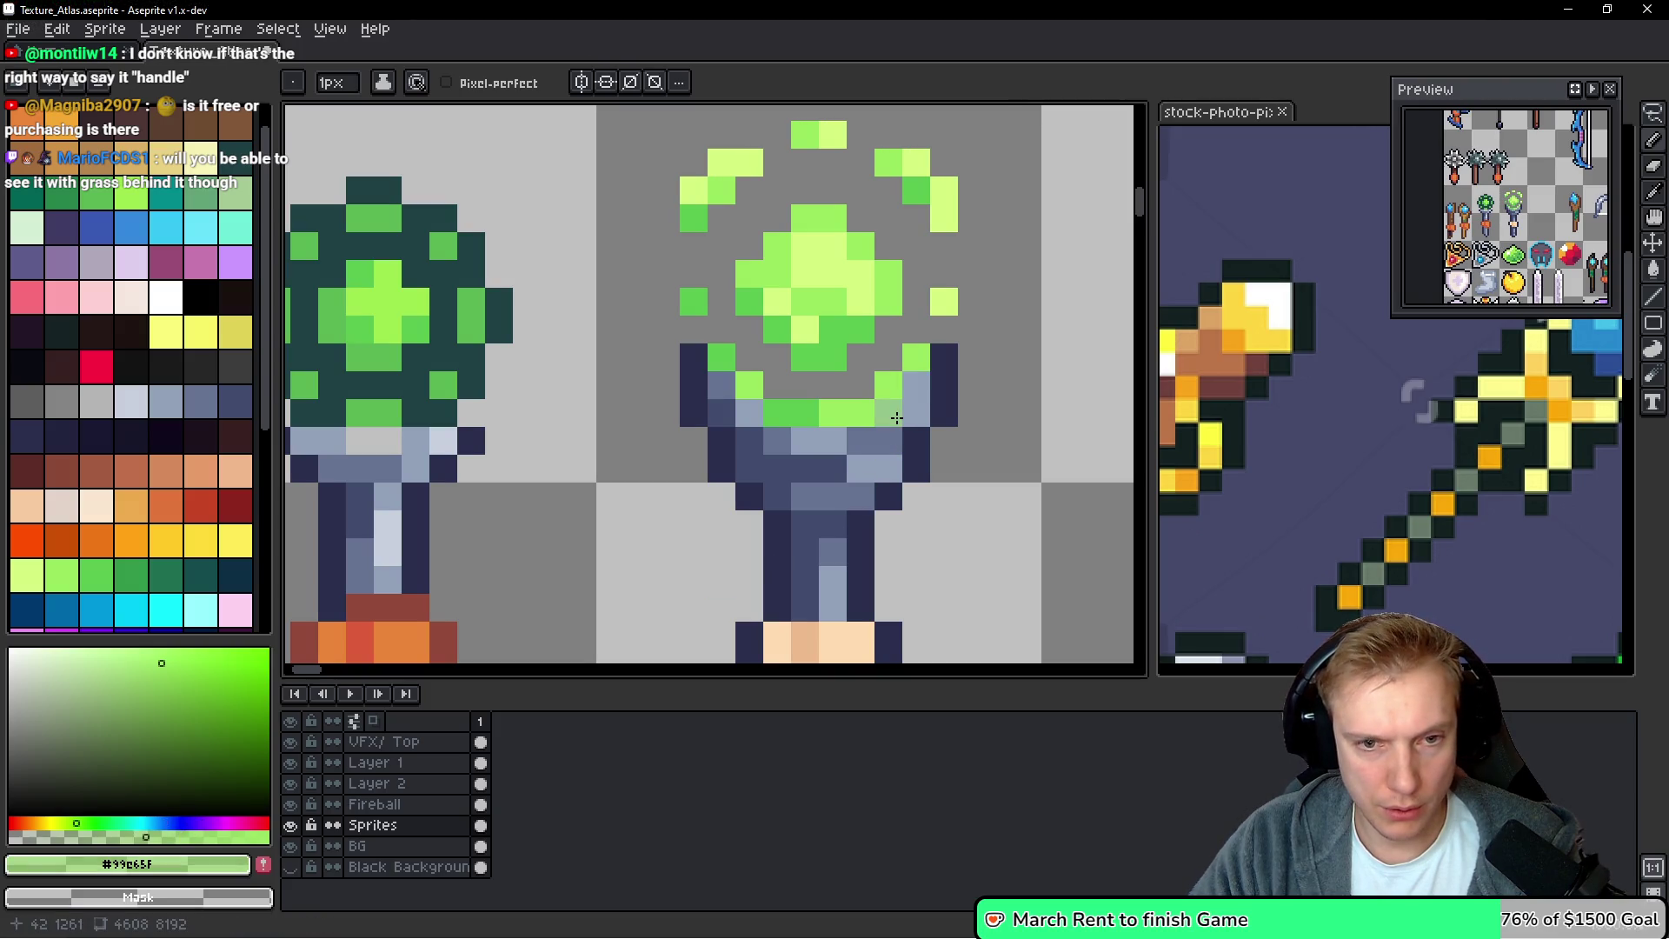
left_click(914, 392)
left_click(723, 387)
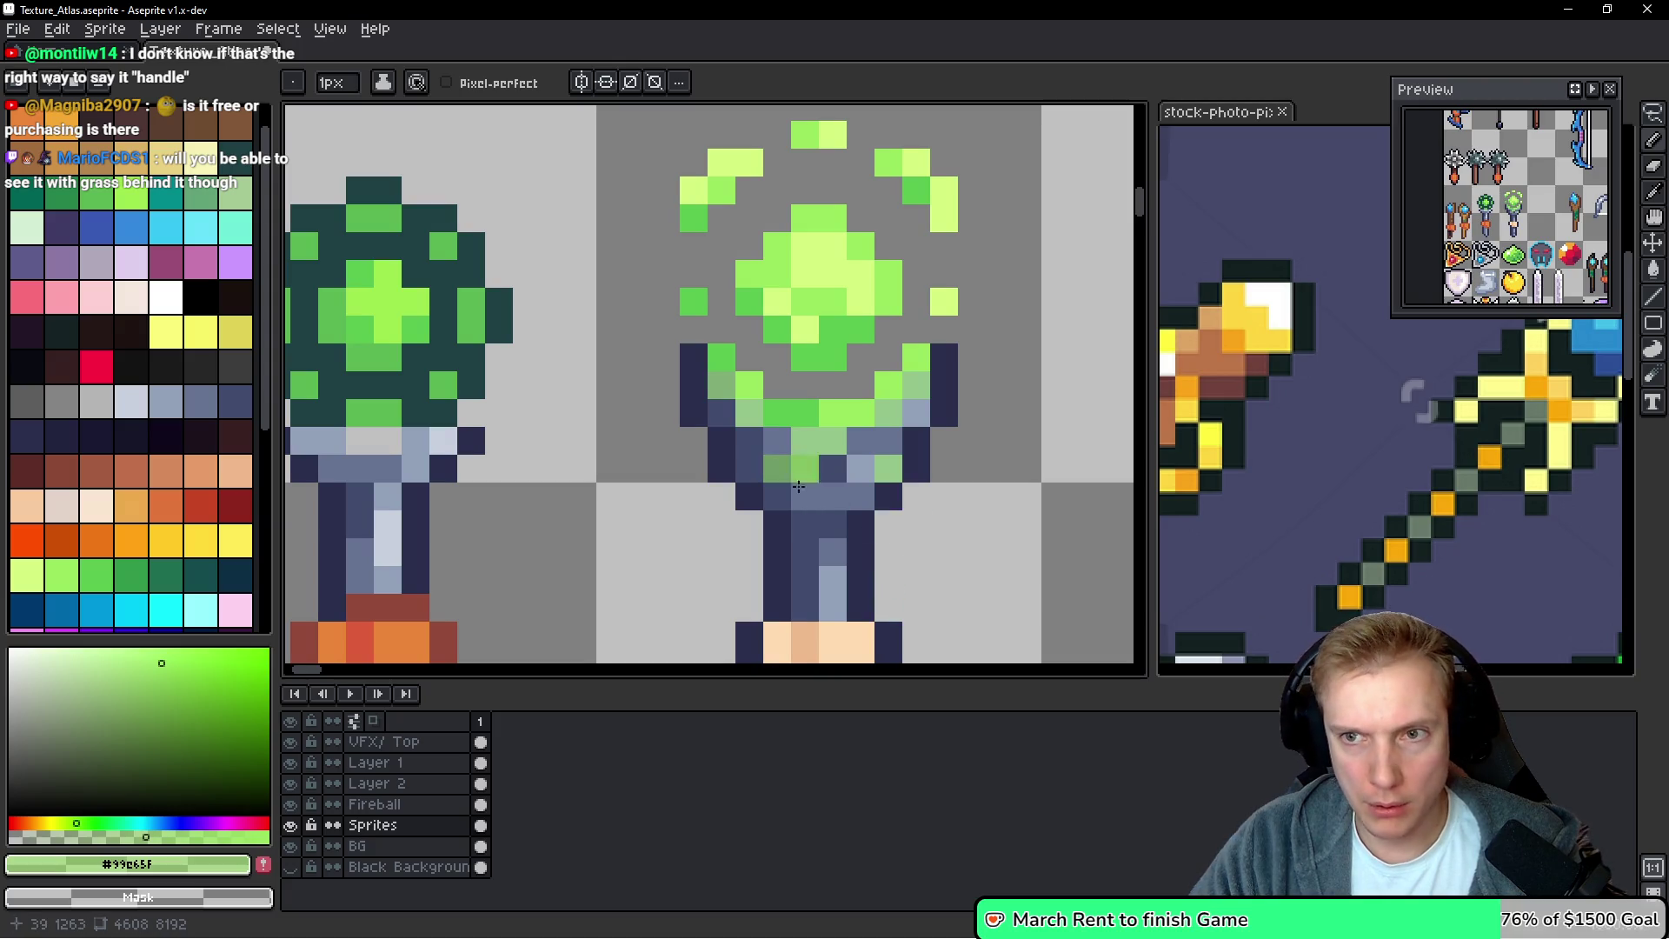
left_click(795, 480)
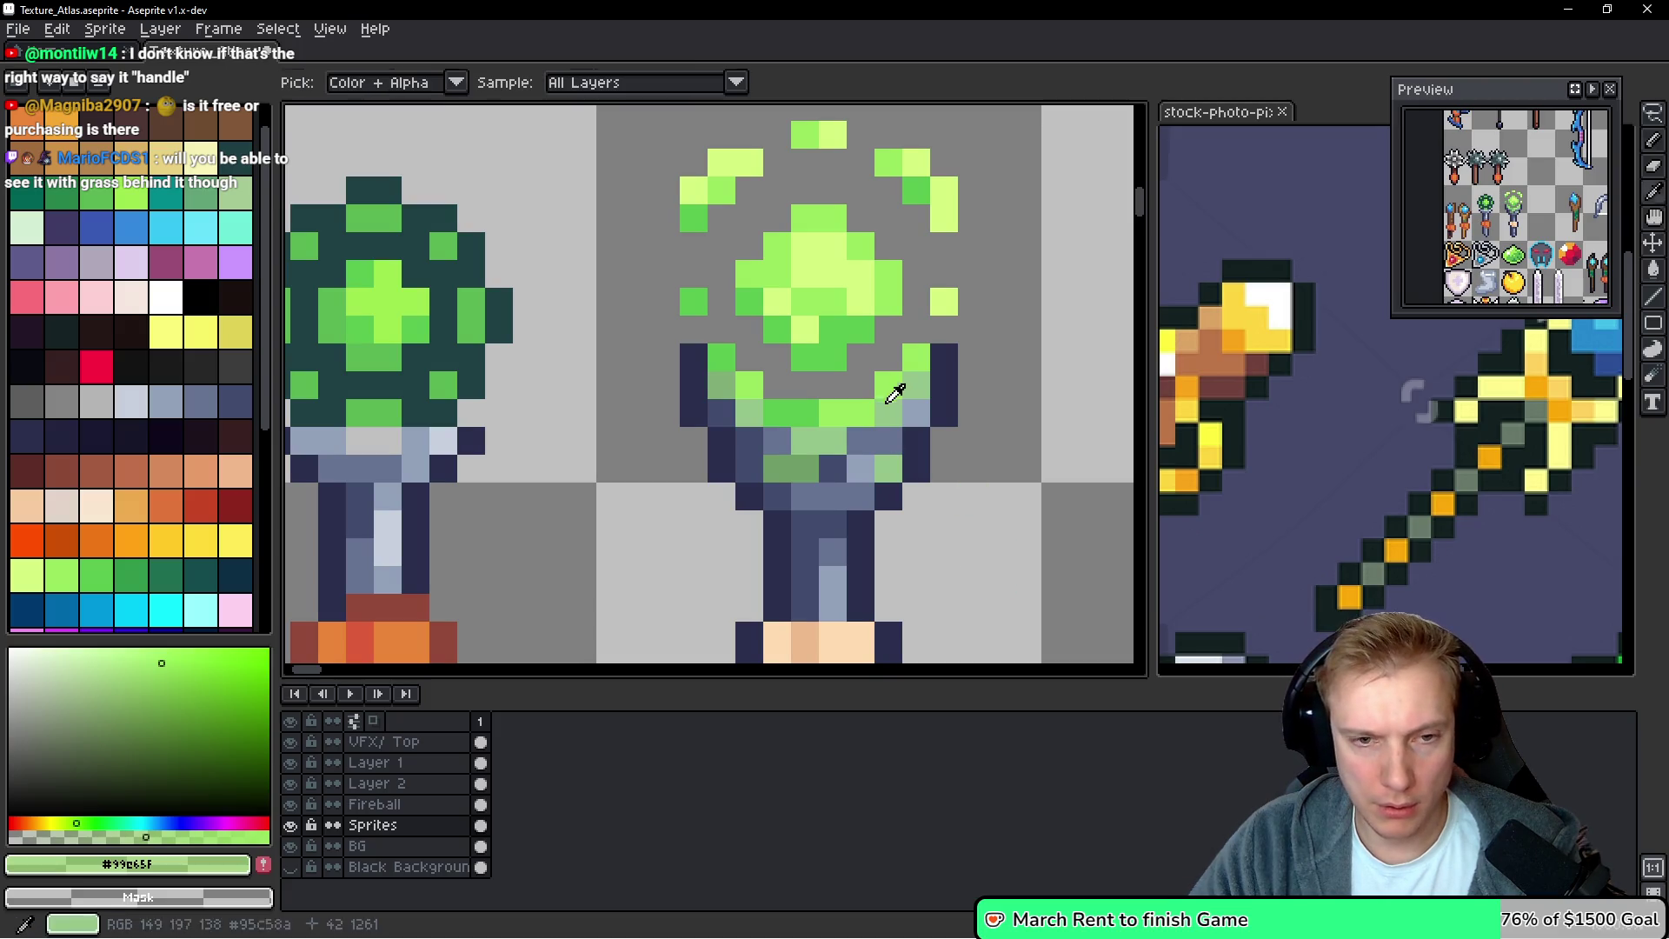
Try blue-grey touch-ups on the cup pixels, then undo them
left_click(808, 441, "alt")
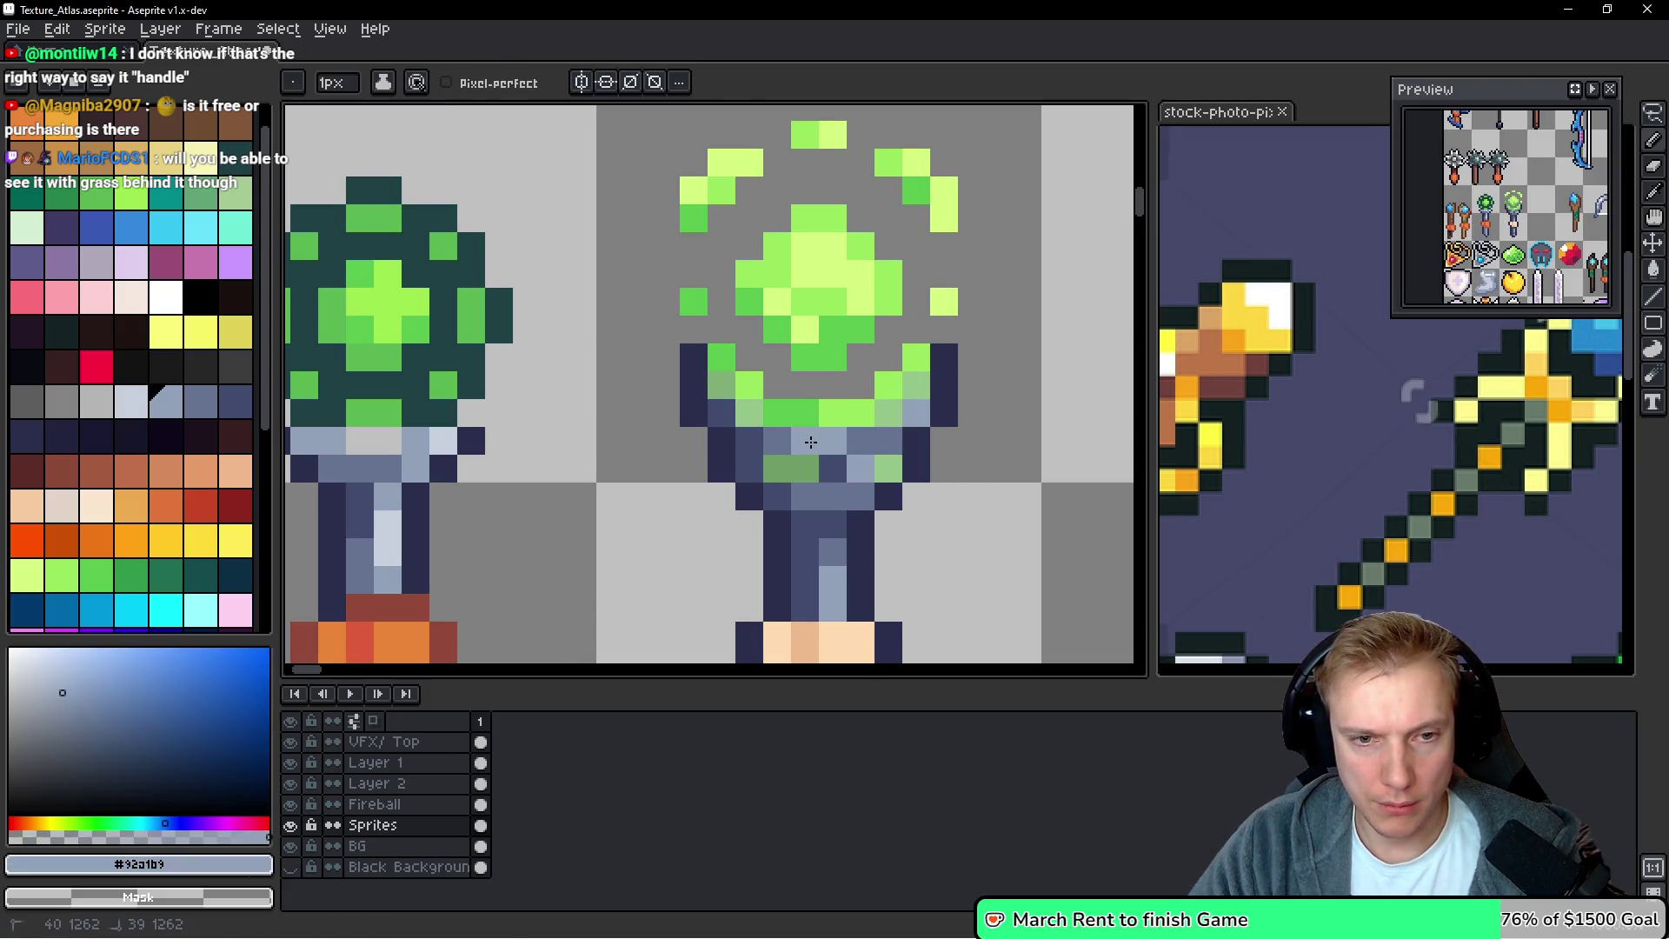
key("alt")
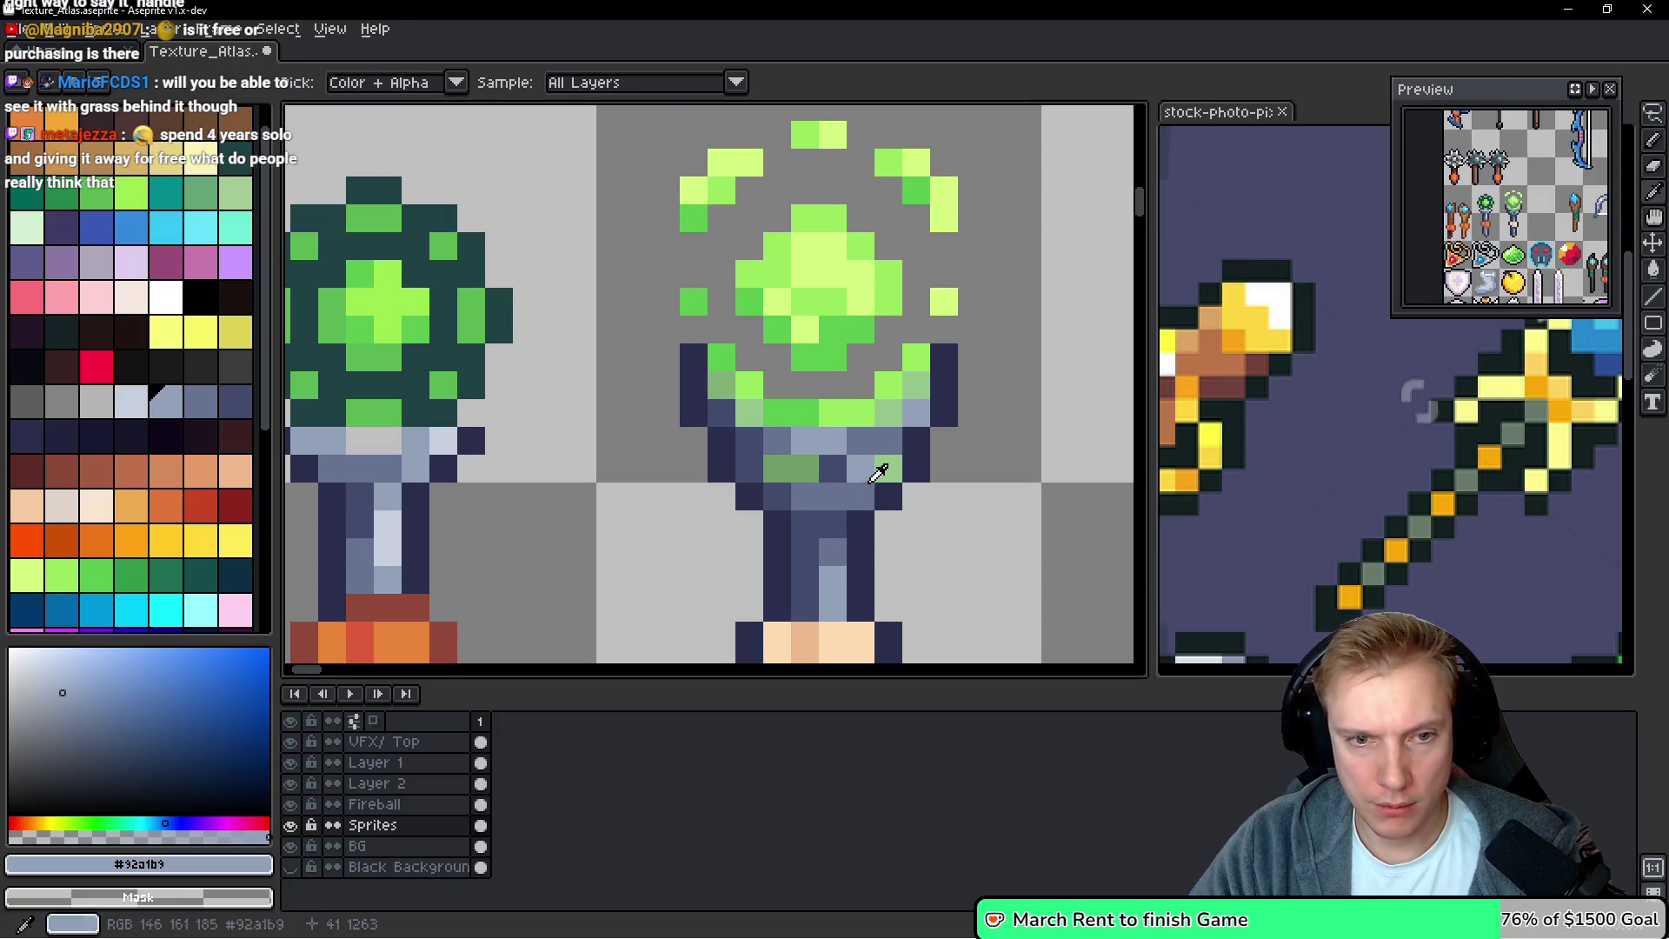
left_click(783, 468, "alt")
left_click(790, 477)
left_click(831, 551)
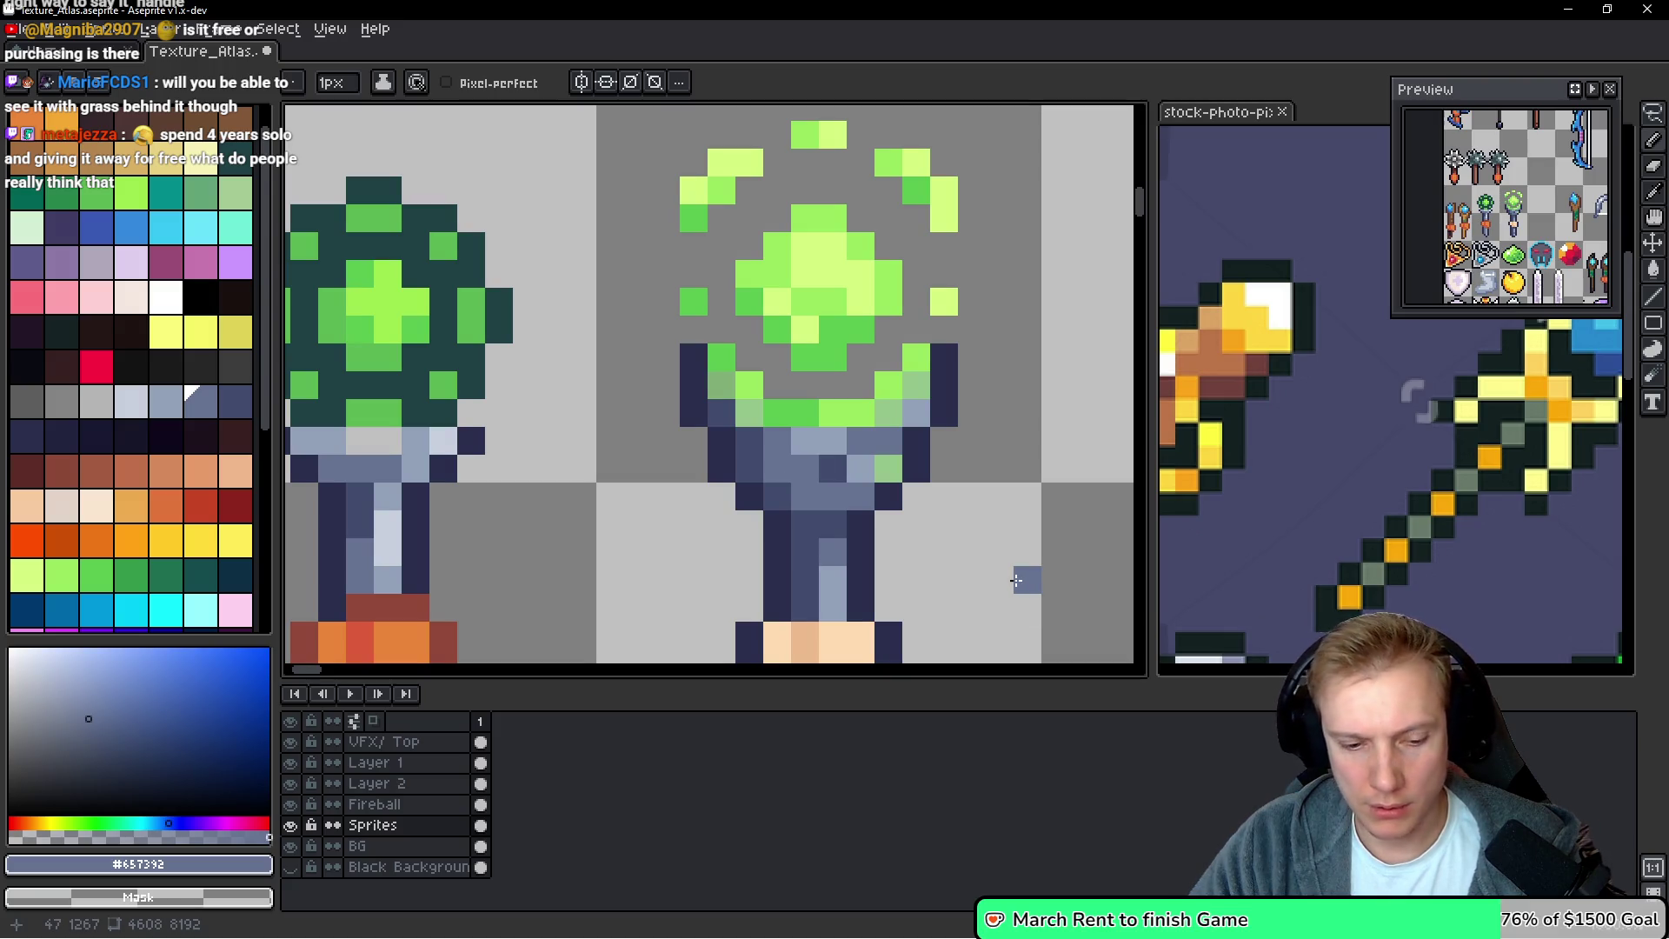
key("ctrl+z")
key("ctrl+z")
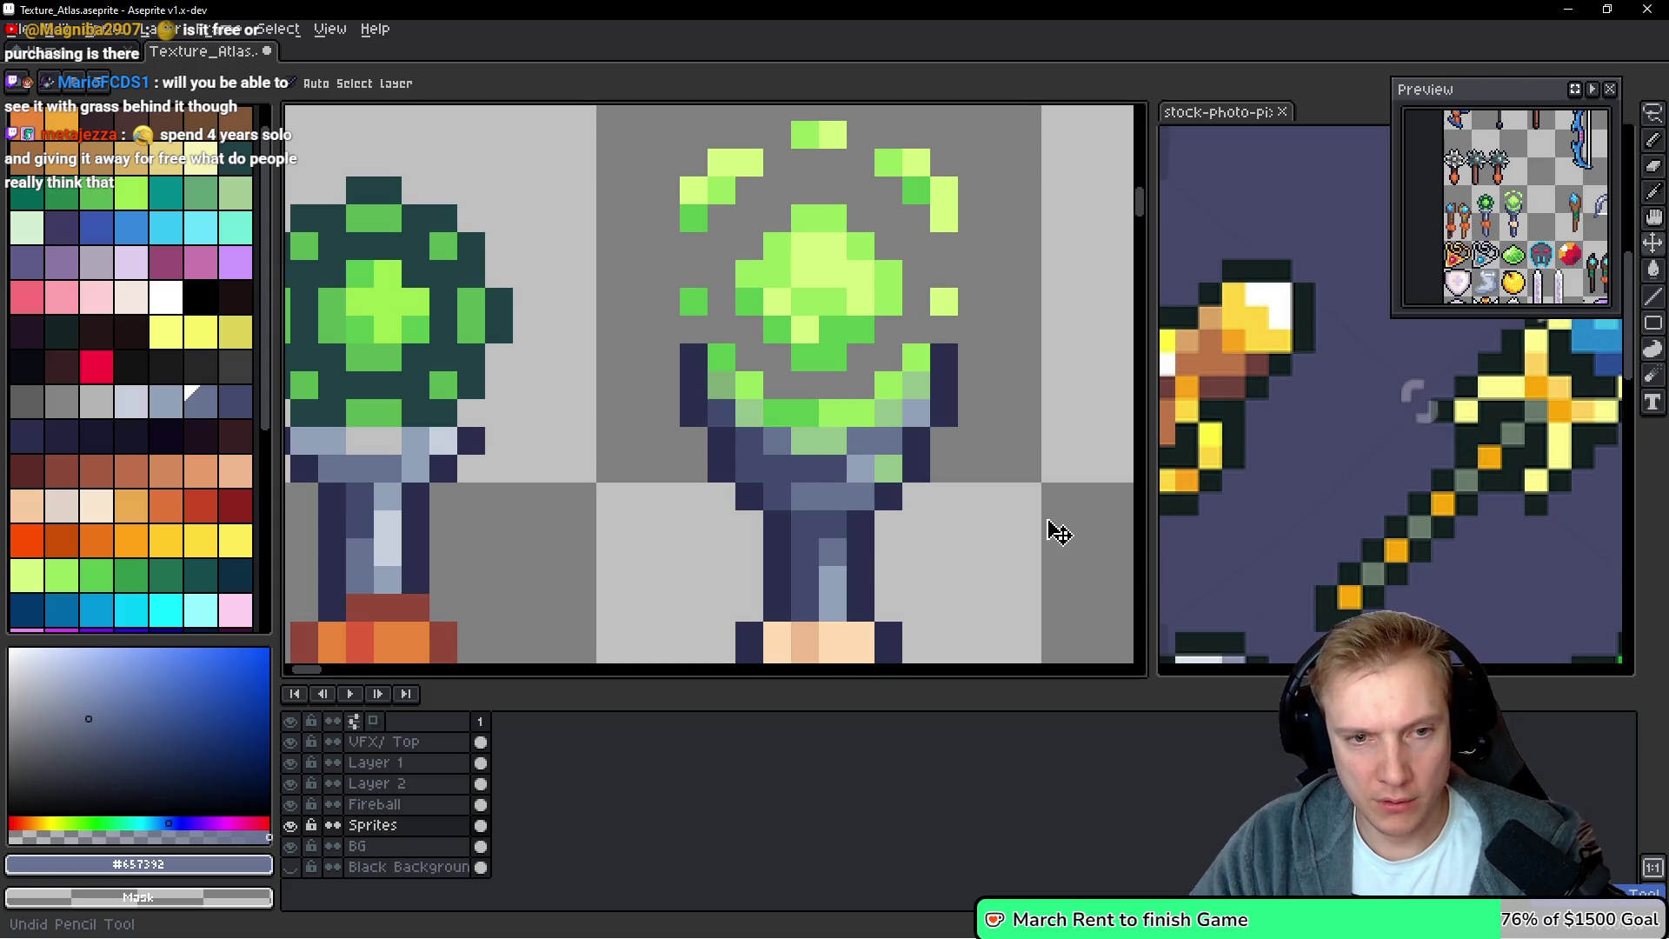
key("ctrl+z")
key("ctrl+z")
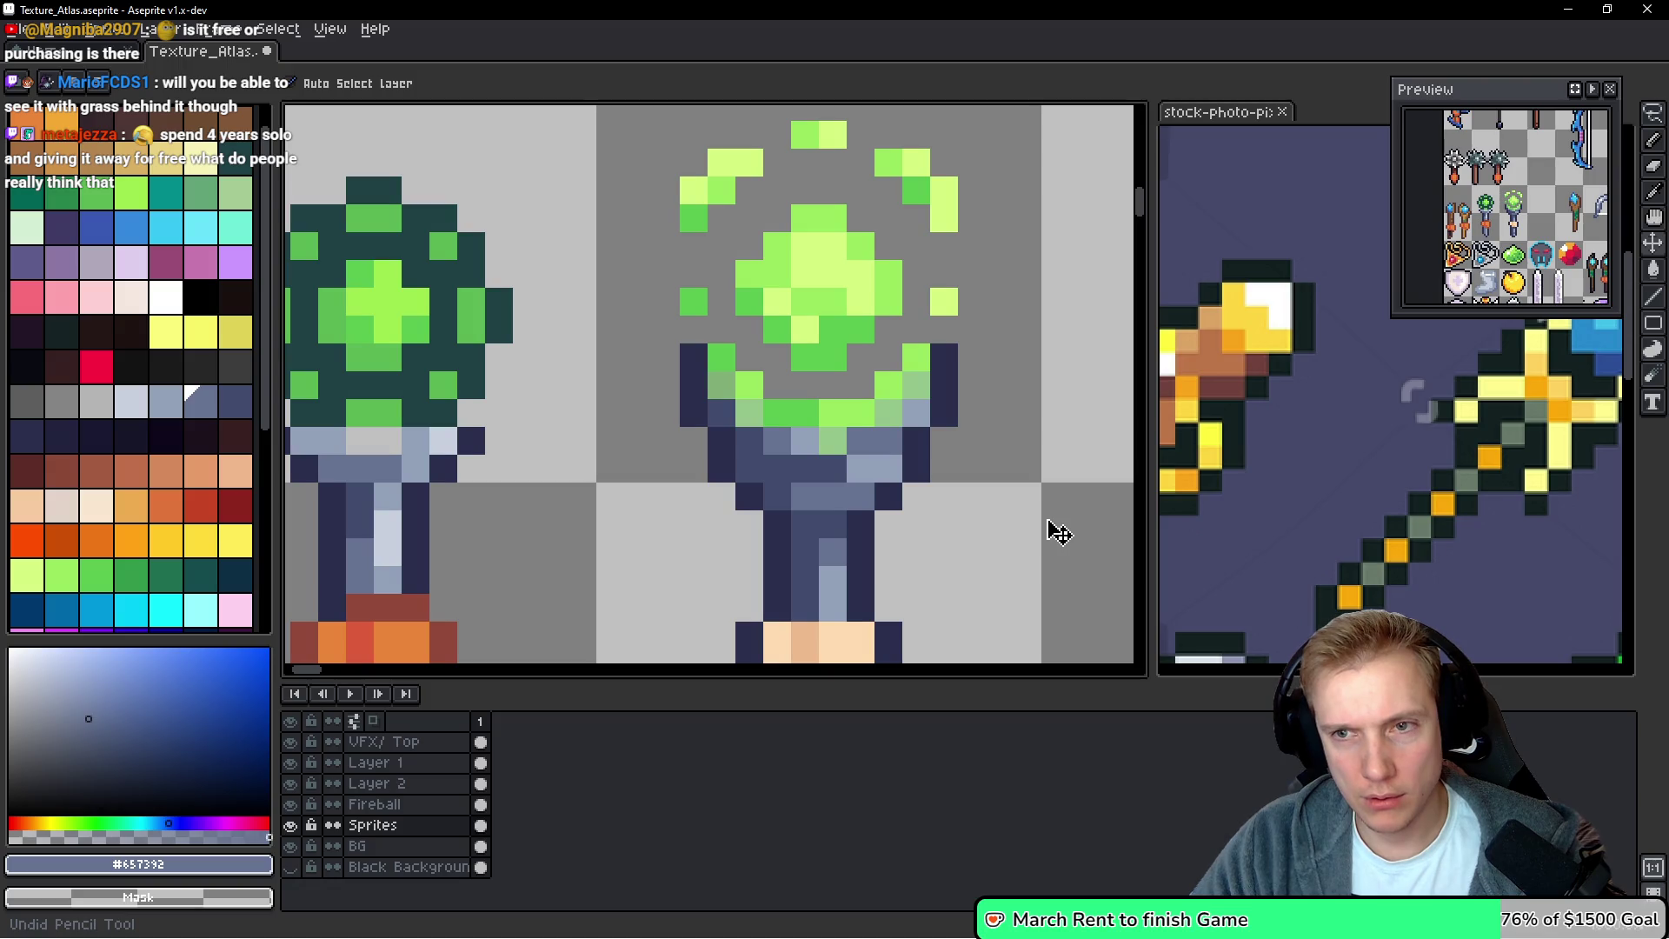
key("b")
scroll(1002, 506, "down", 5)
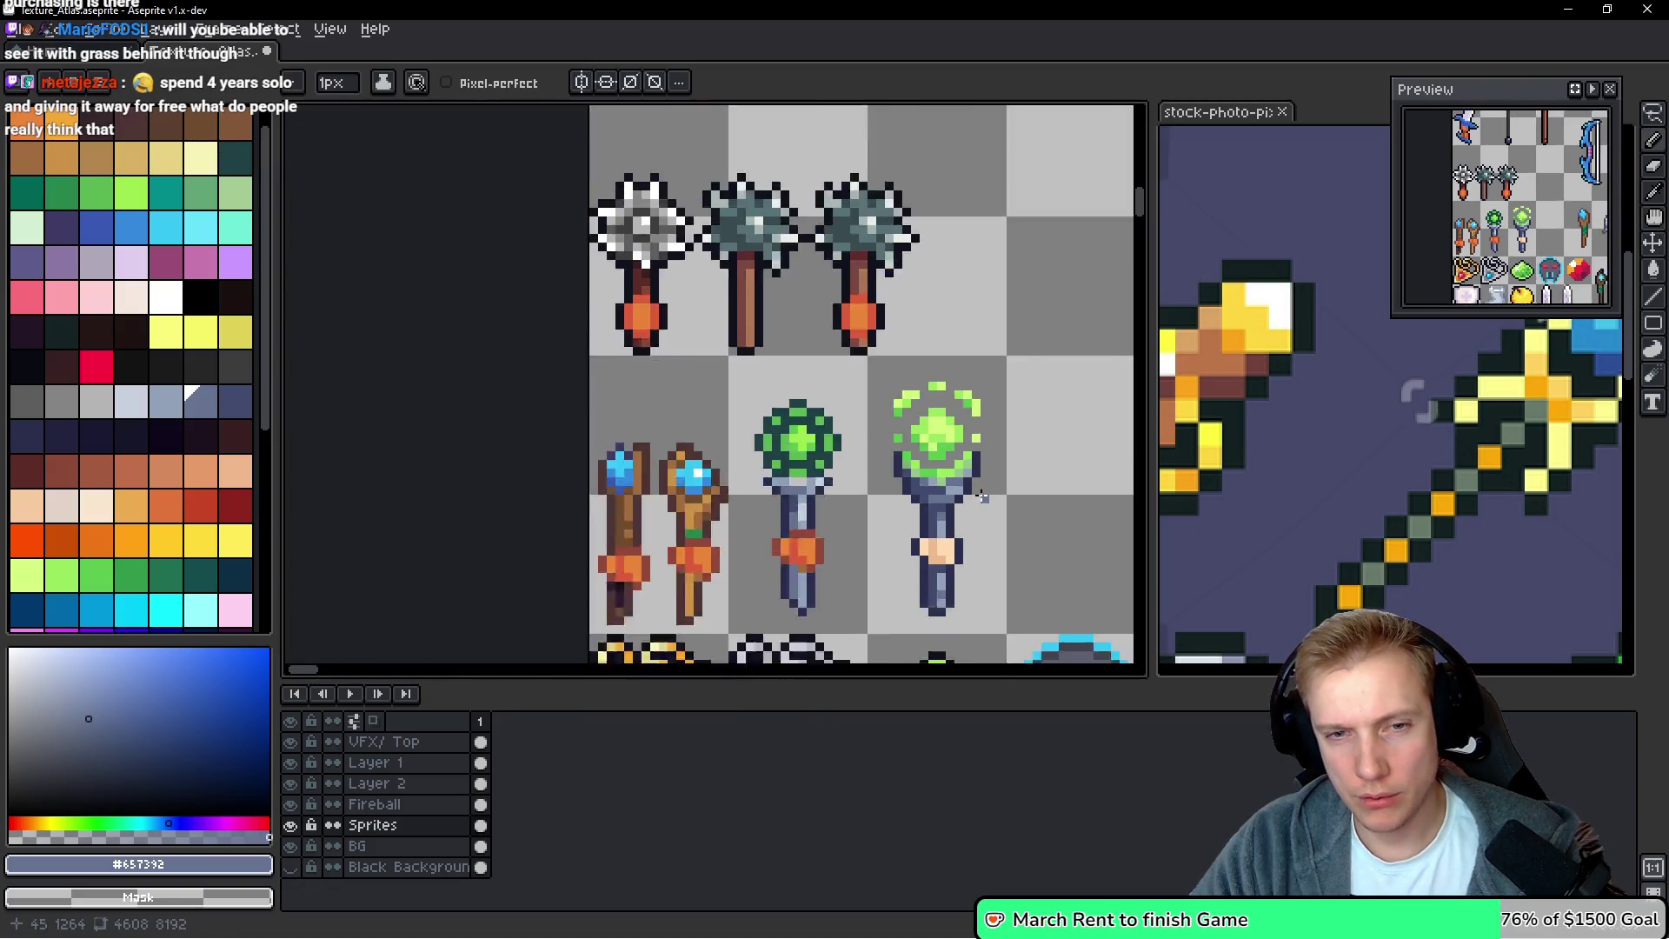
scroll(930, 501, "up", 3)
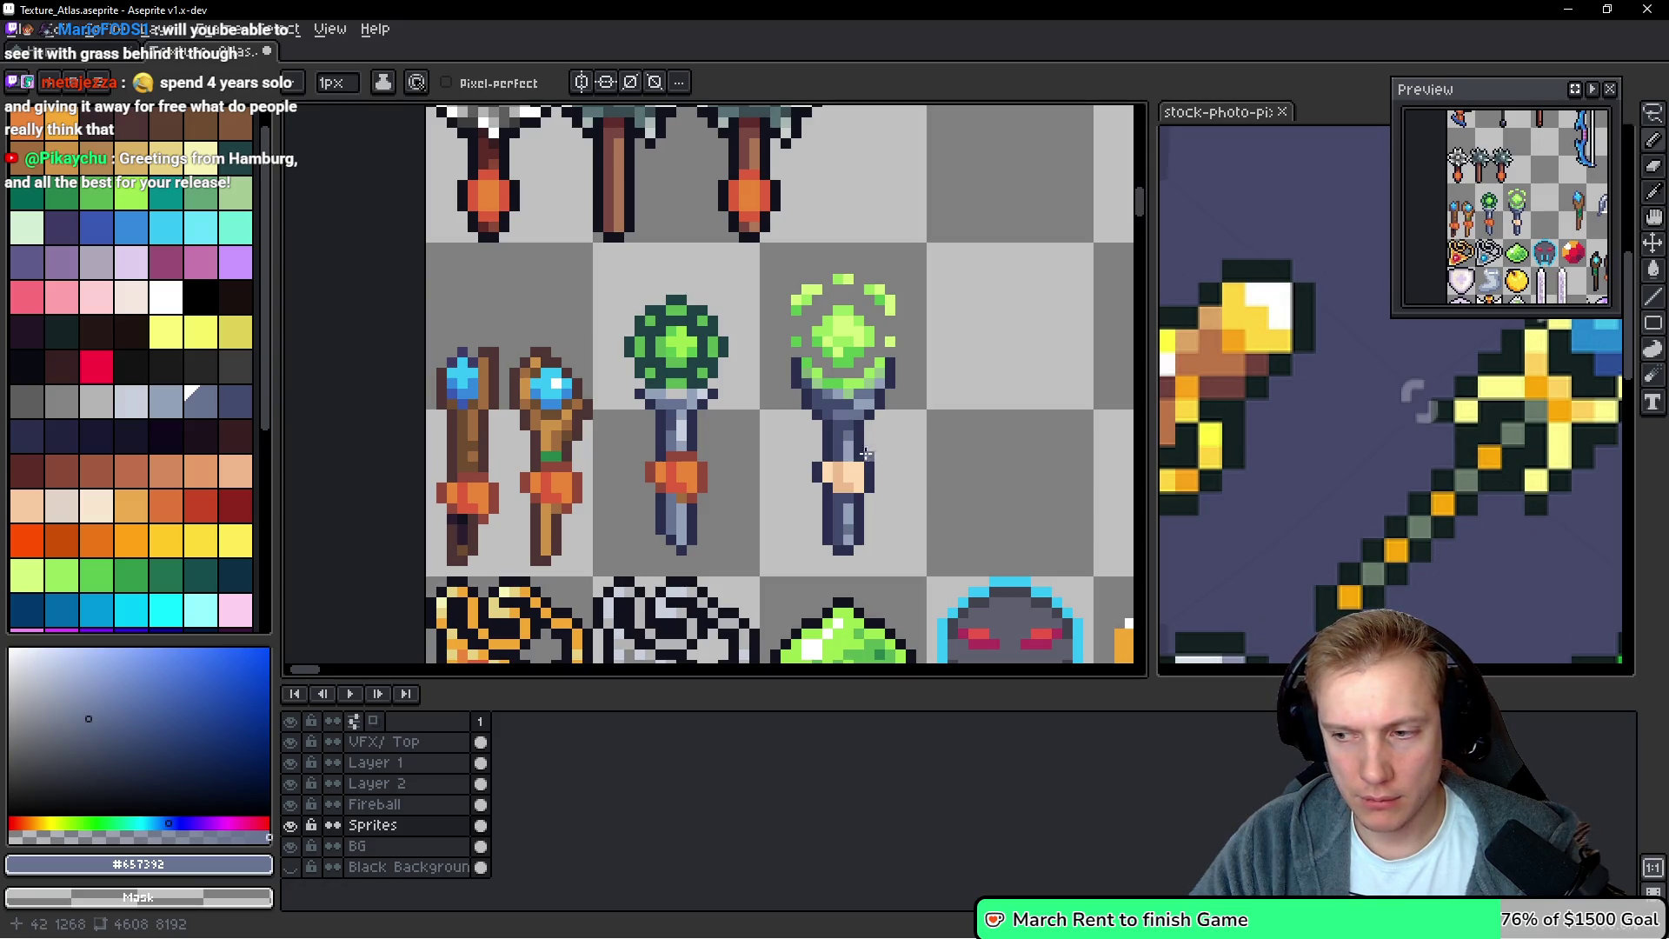
Cut the old dark-green staff, move the lime-green staff into its slot, and save
left_click_drag(635, 394, 661, 382)
key("m")
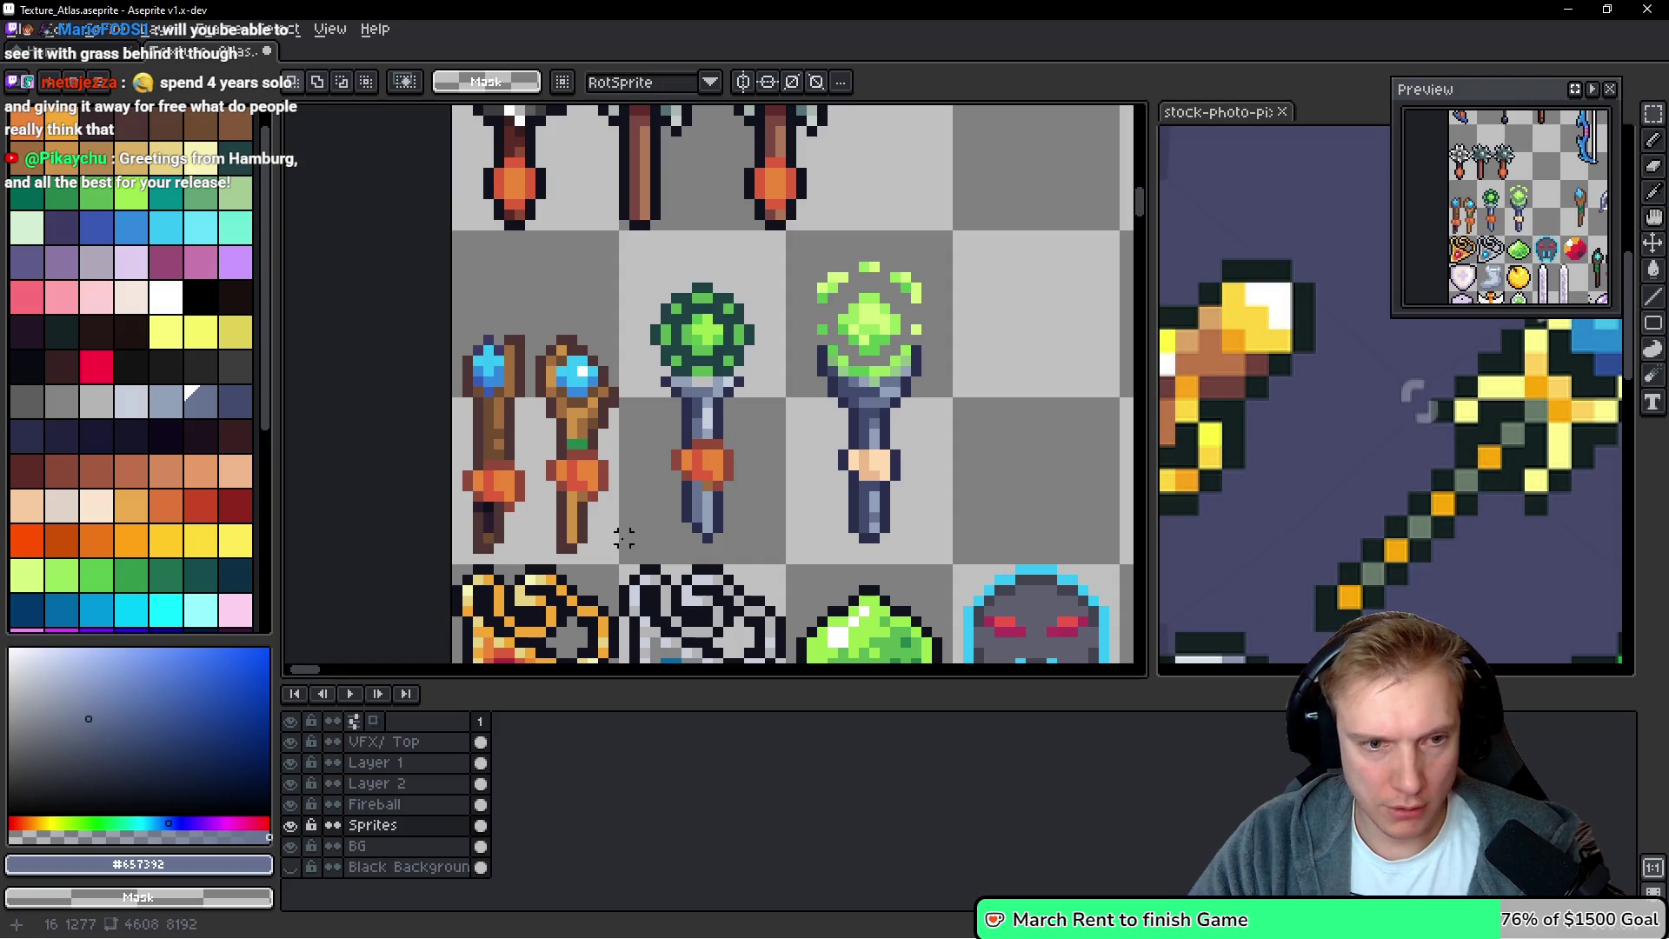
mouse_move(623, 556)
left_mouse_down()
mouse_move(771, 242)
mouse_move(919, 540)
mouse_move(955, 567)
left_mouse_up()
key("ctrl+x")
left_click_drag(880, 485, 717, 432)
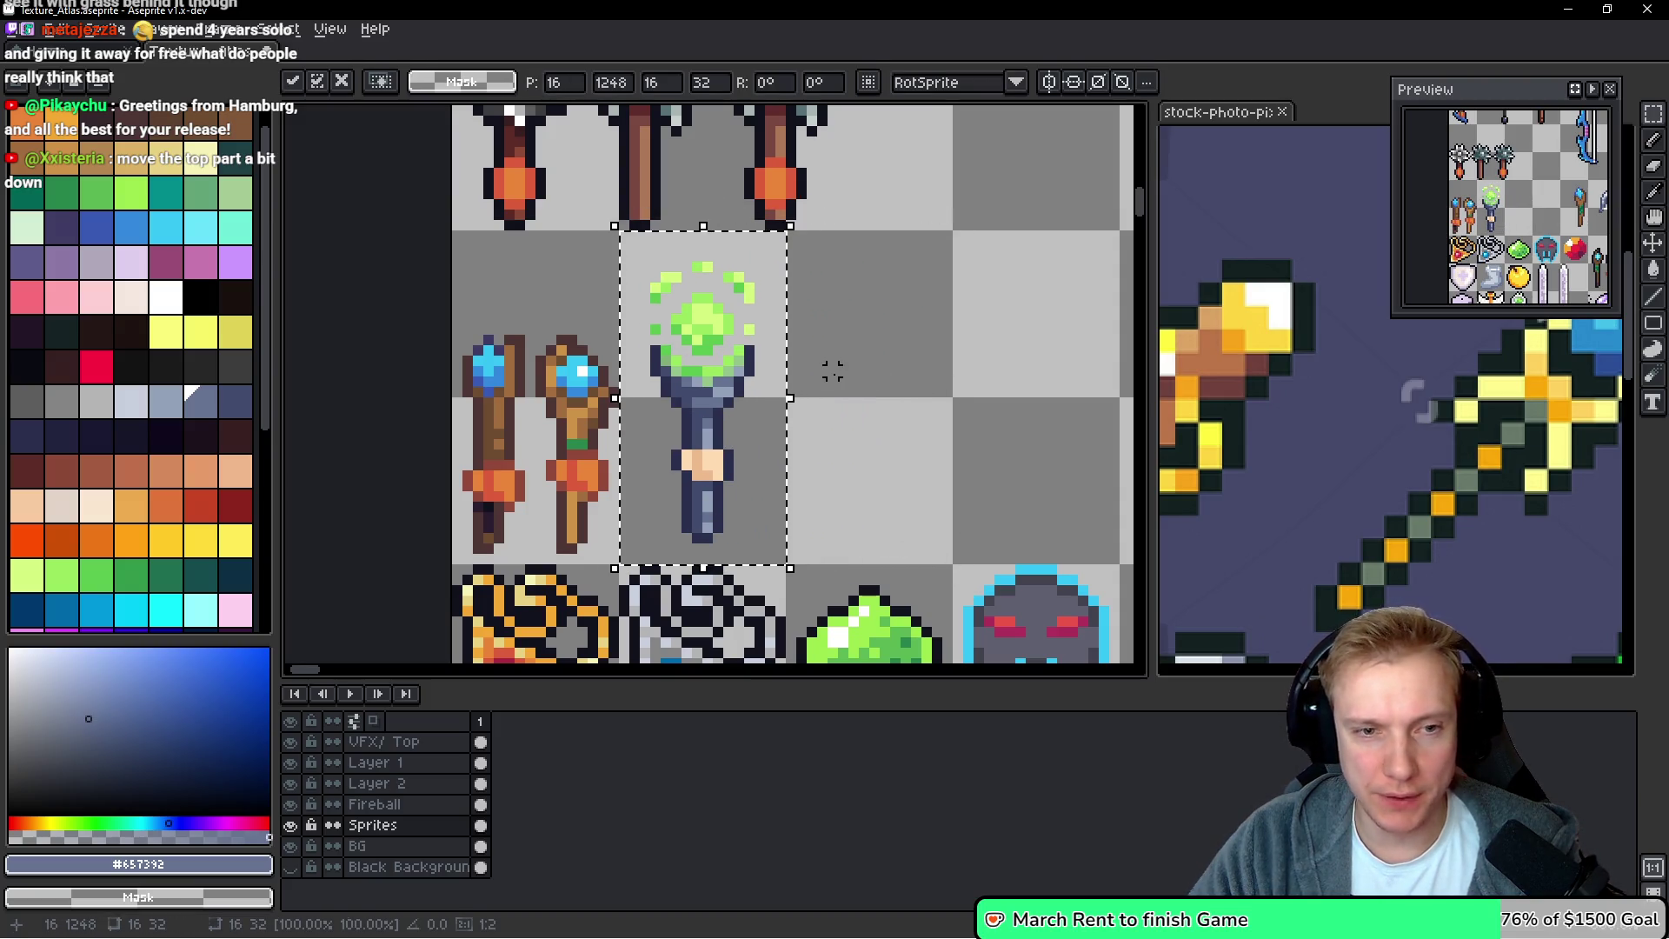
key("ctrl+s")
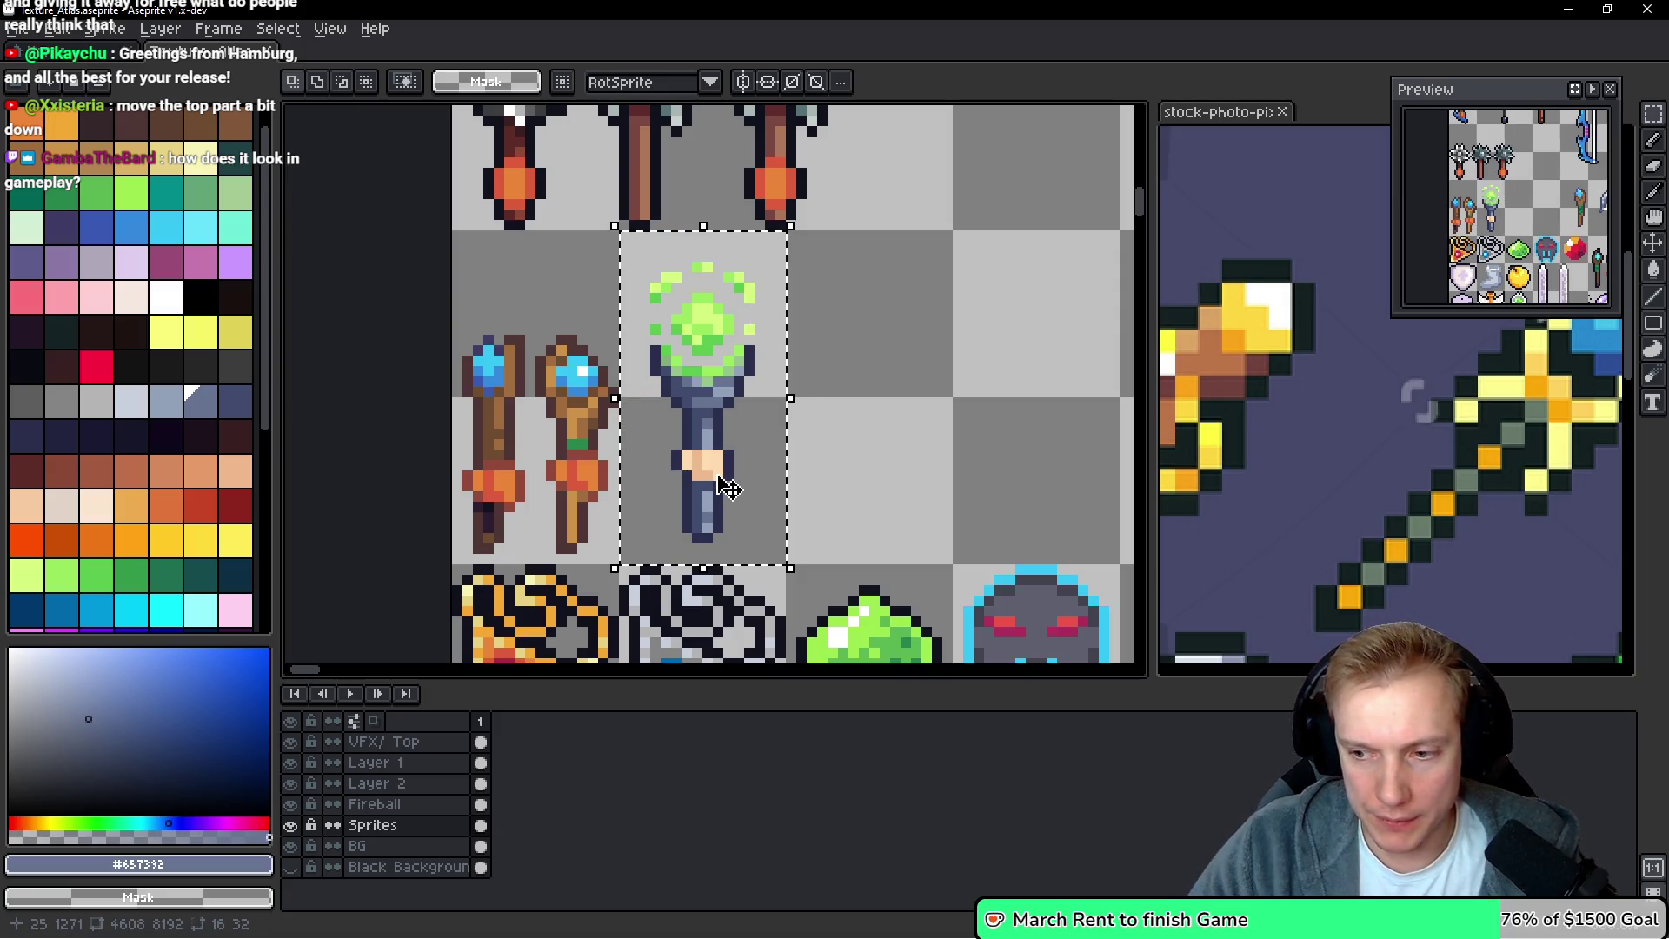
Deselect and lasso a selection around the orb's halo
key("ctrl+d")
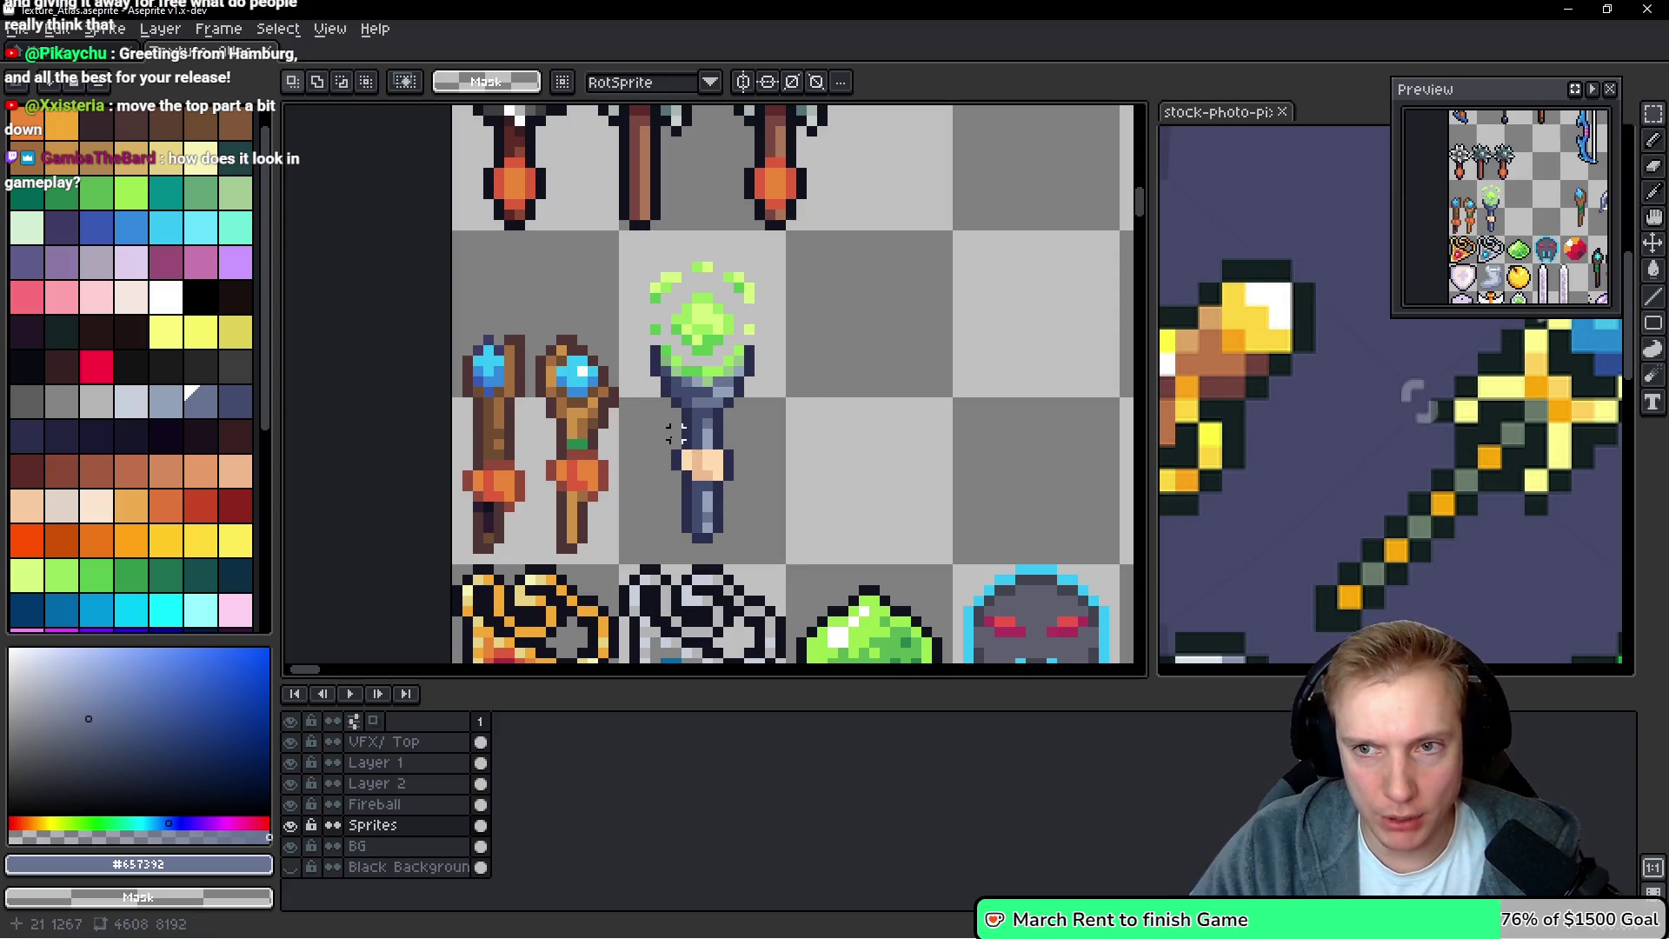
scroll(644, 433, "up", 2)
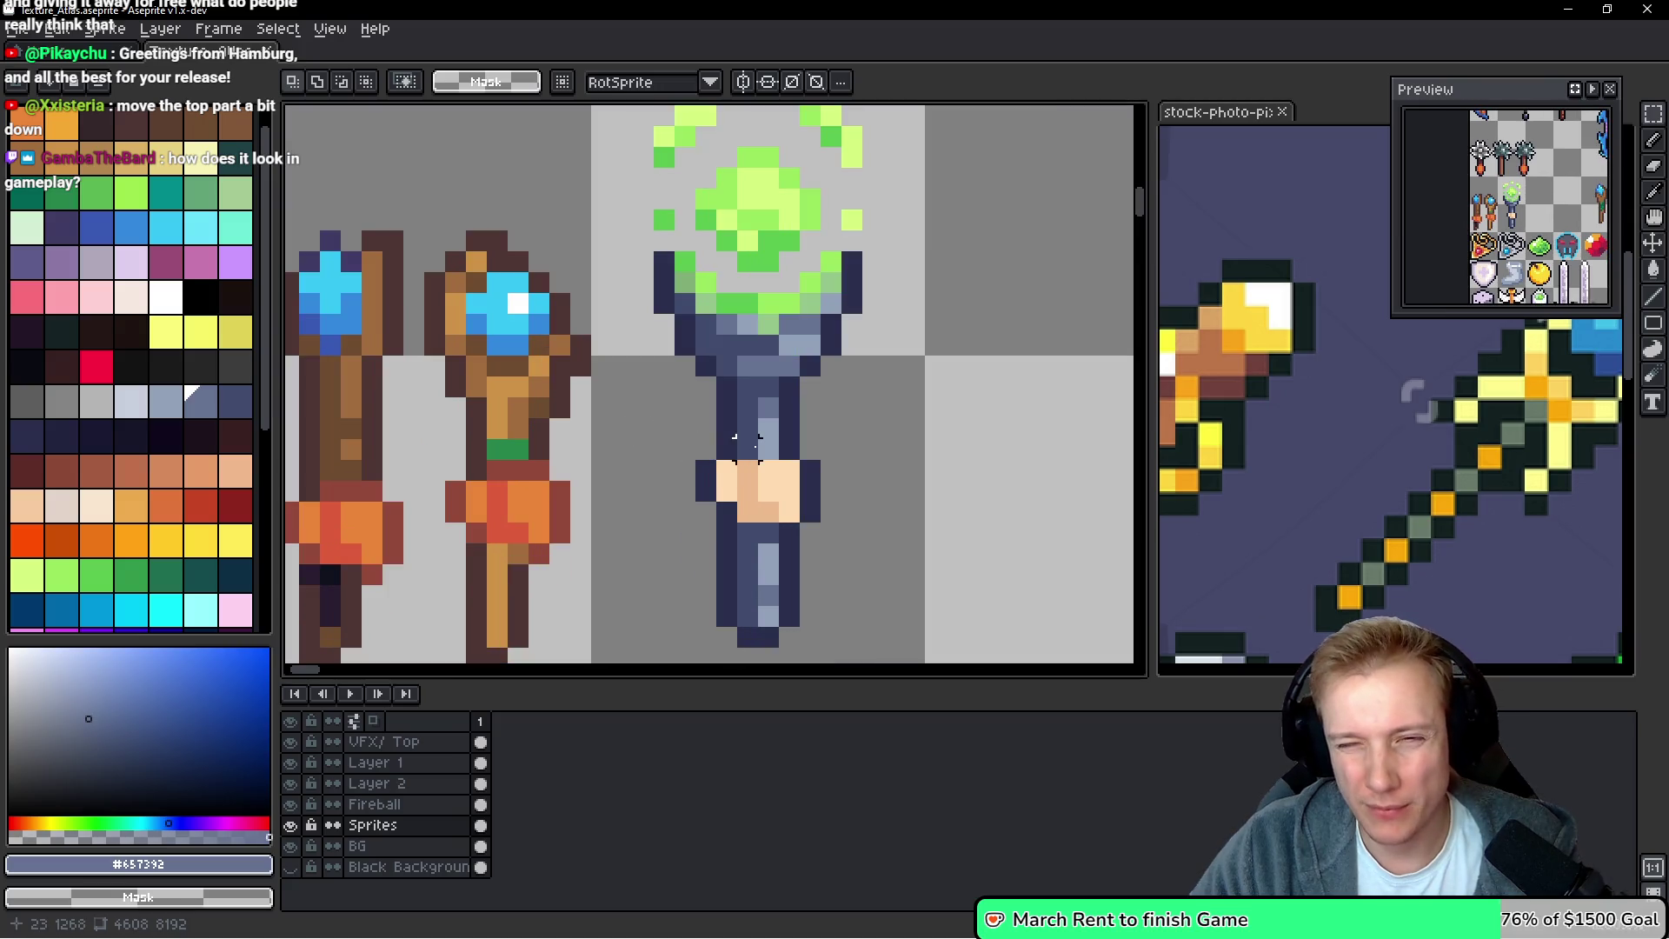
scroll(843, 452, "down", 2)
scroll(848, 367, "up", 1)
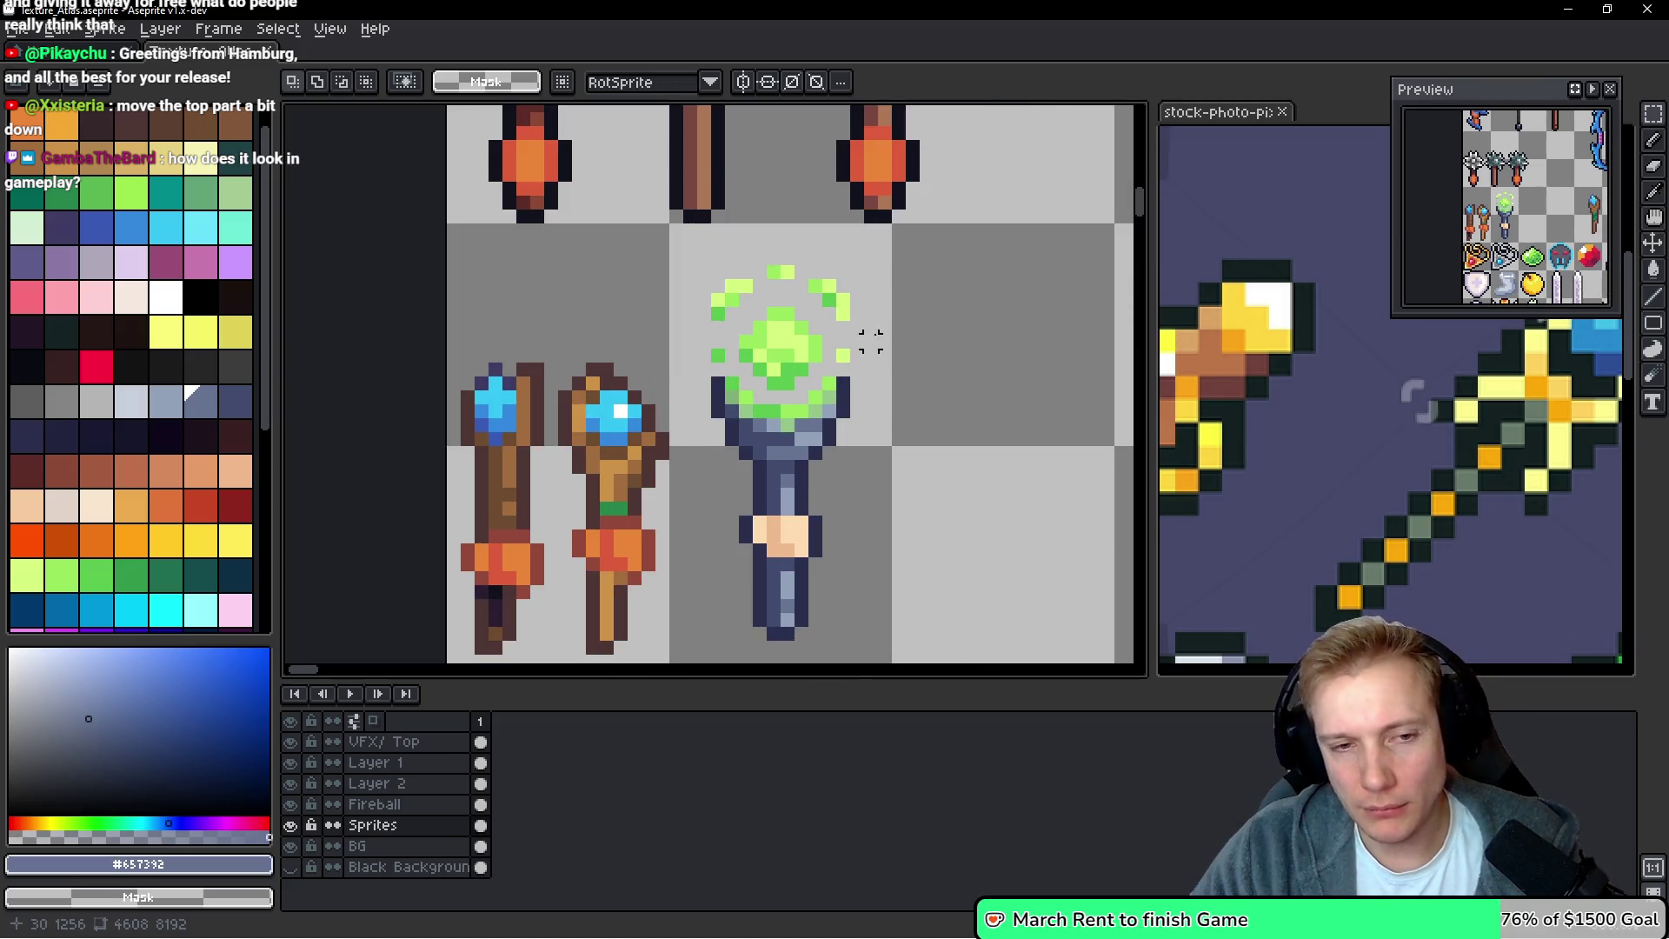
scroll(843, 287, "up", 1)
key("b")
mouse_move(882, 284)
left_mouse_down()
mouse_move(763, 218)
mouse_move(608, 356)
mouse_move(634, 389)
mouse_move(738, 426)
mouse_move(860, 387)
left_mouse_up()
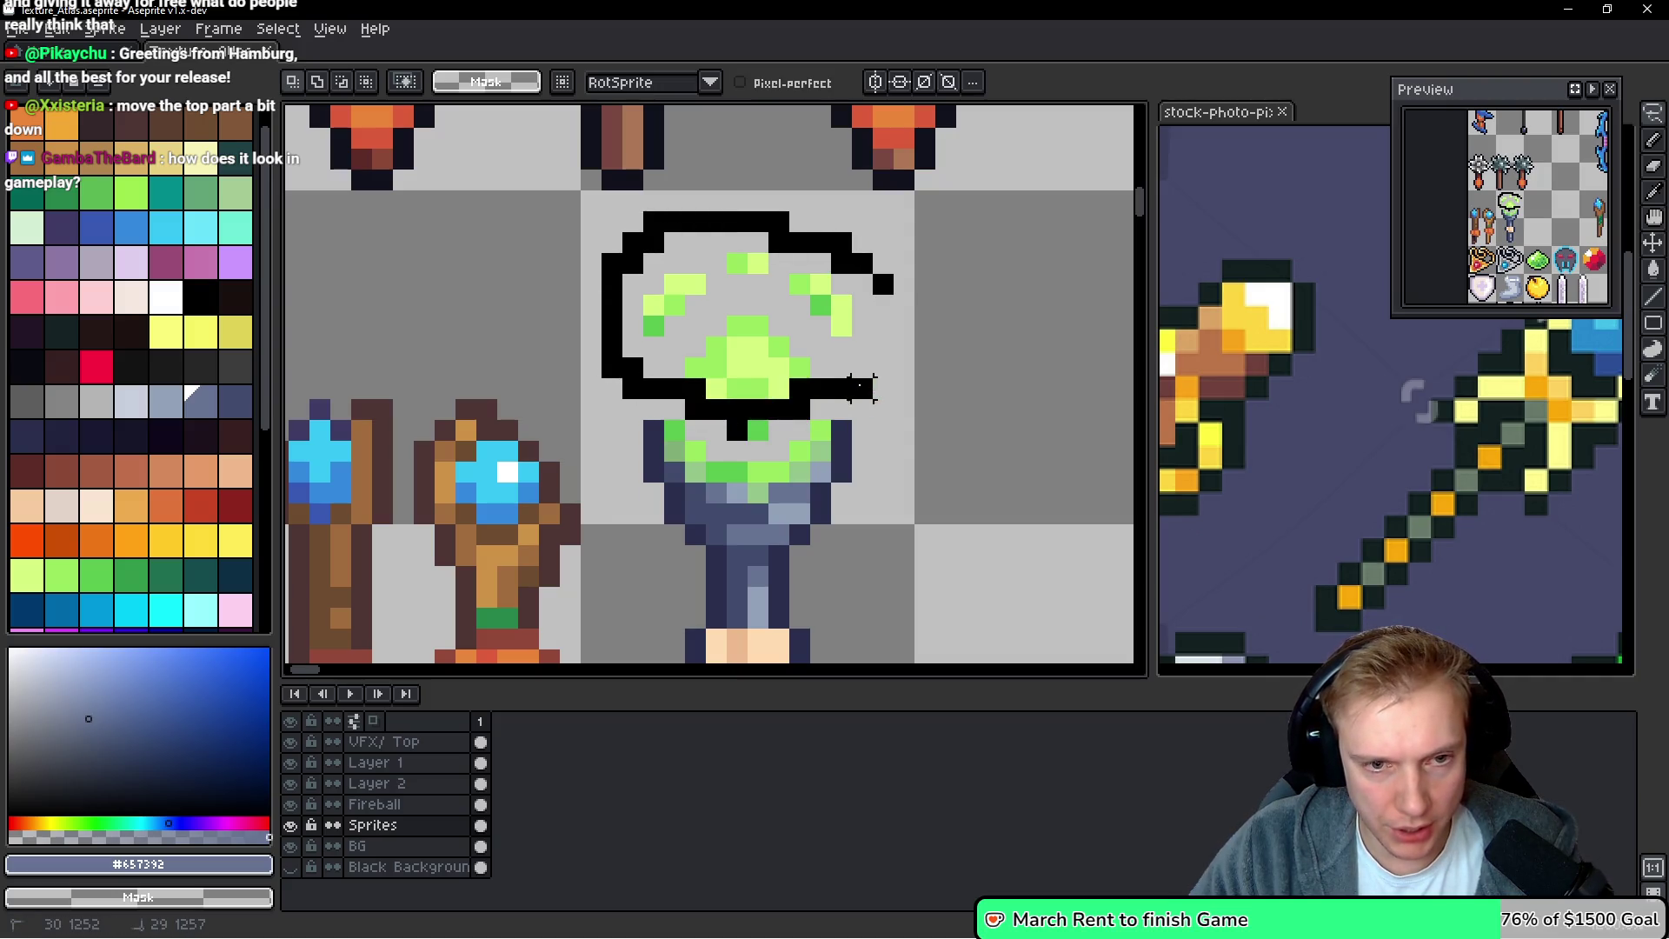
key("ctrl+z")
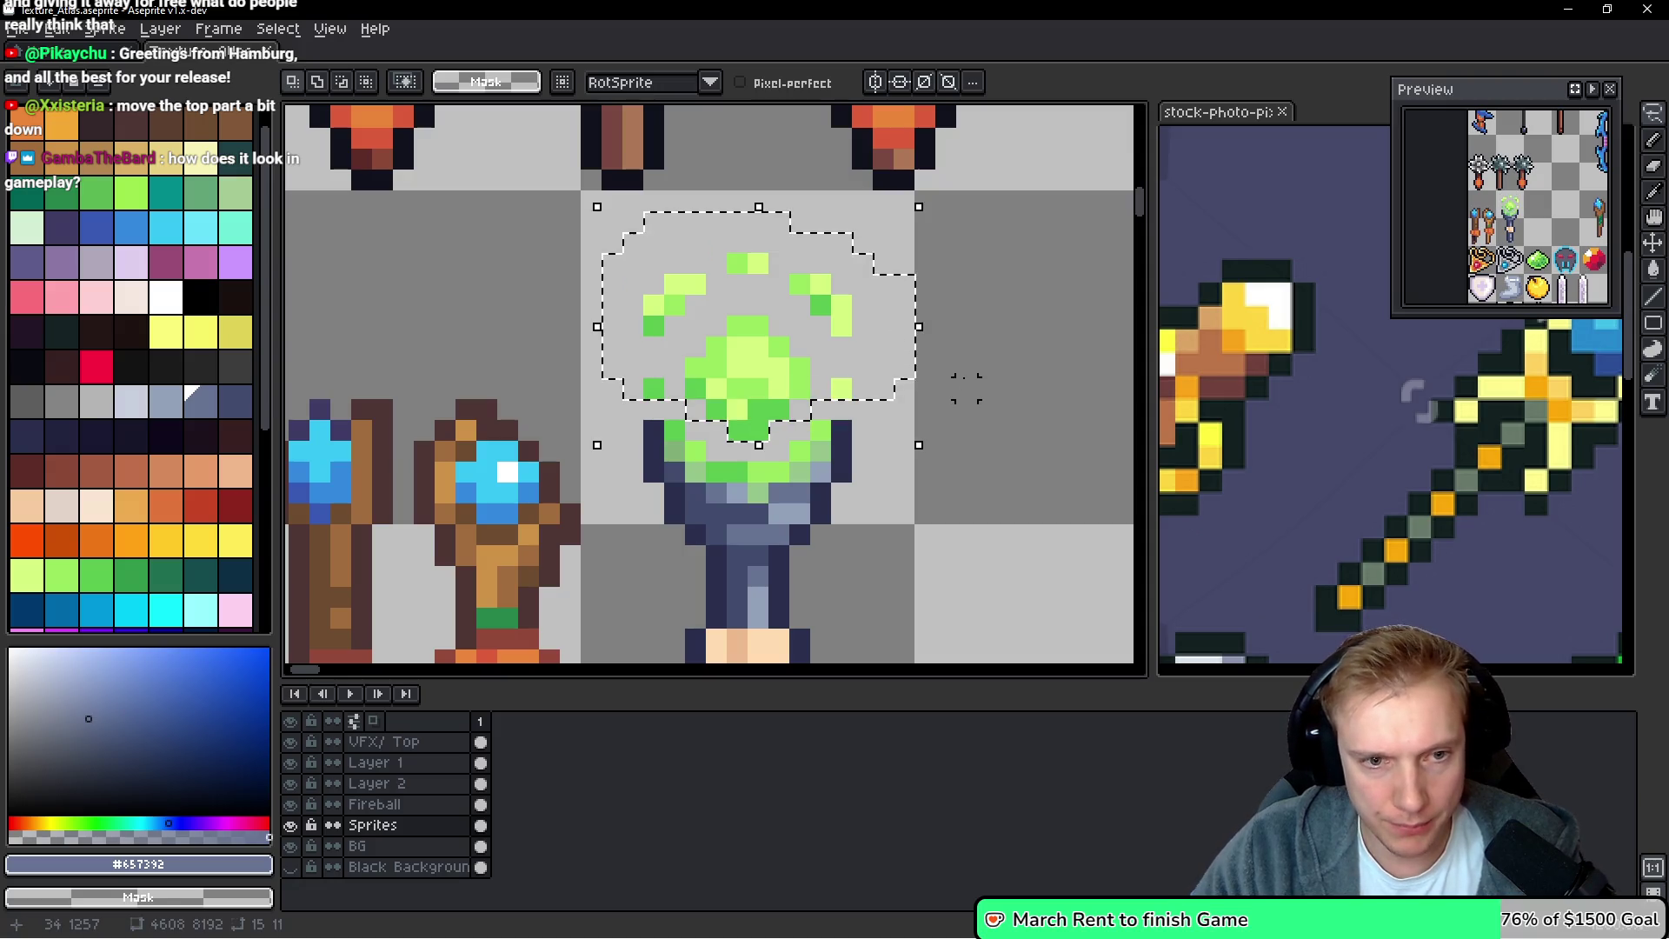
Reselect the orb area and enlarge the freehand selection around it
key("ctrl+d")
key("space")
key("ctrl+z")
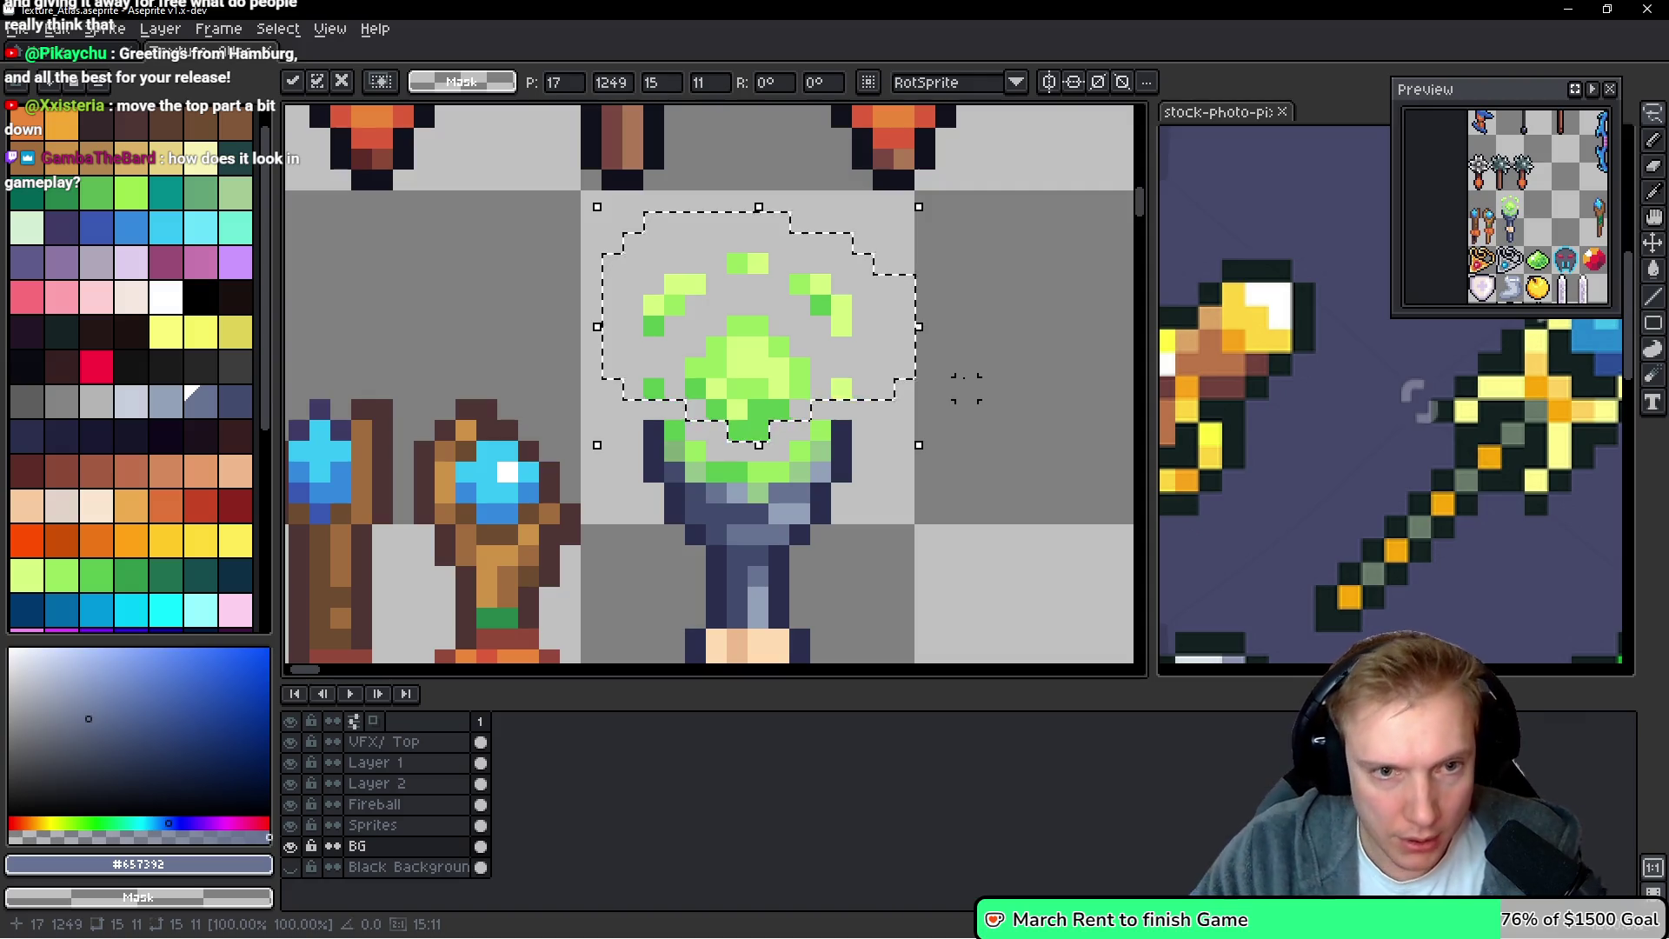
key("ctrl+d")
mouse_move(904, 283)
left_mouse_down()
mouse_move(695, 219)
mouse_move(632, 505)
mouse_move(968, 302)
left_mouse_up()
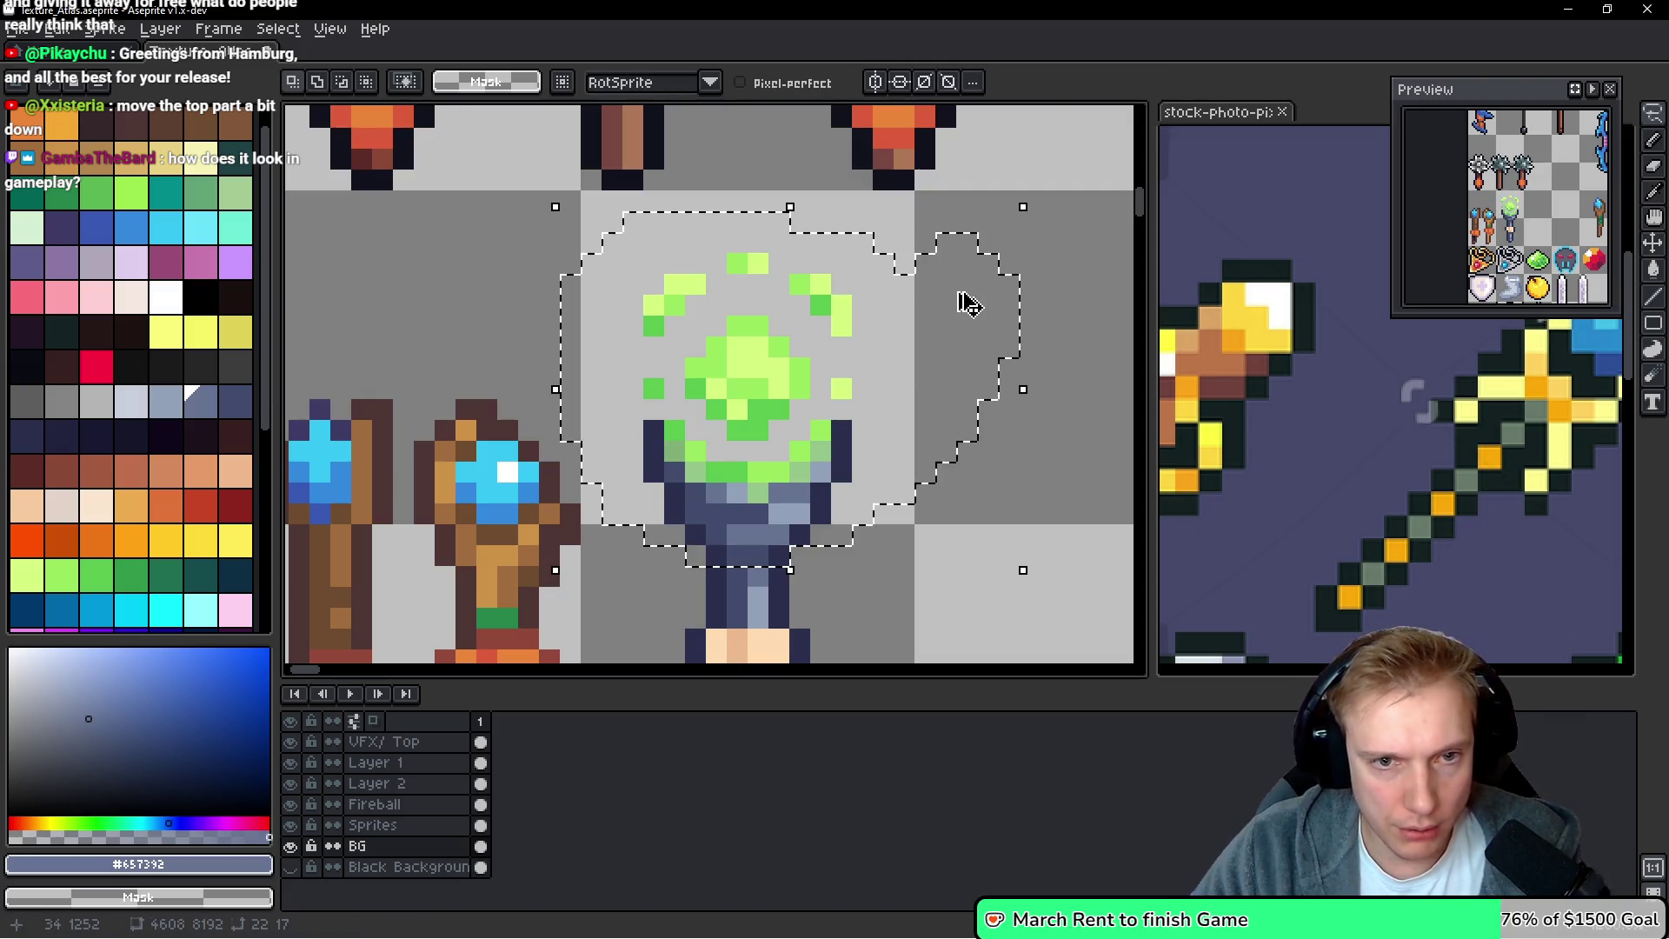
Preview blur and hue/saturation without applying, then move a copy of the orb right
key("F9")
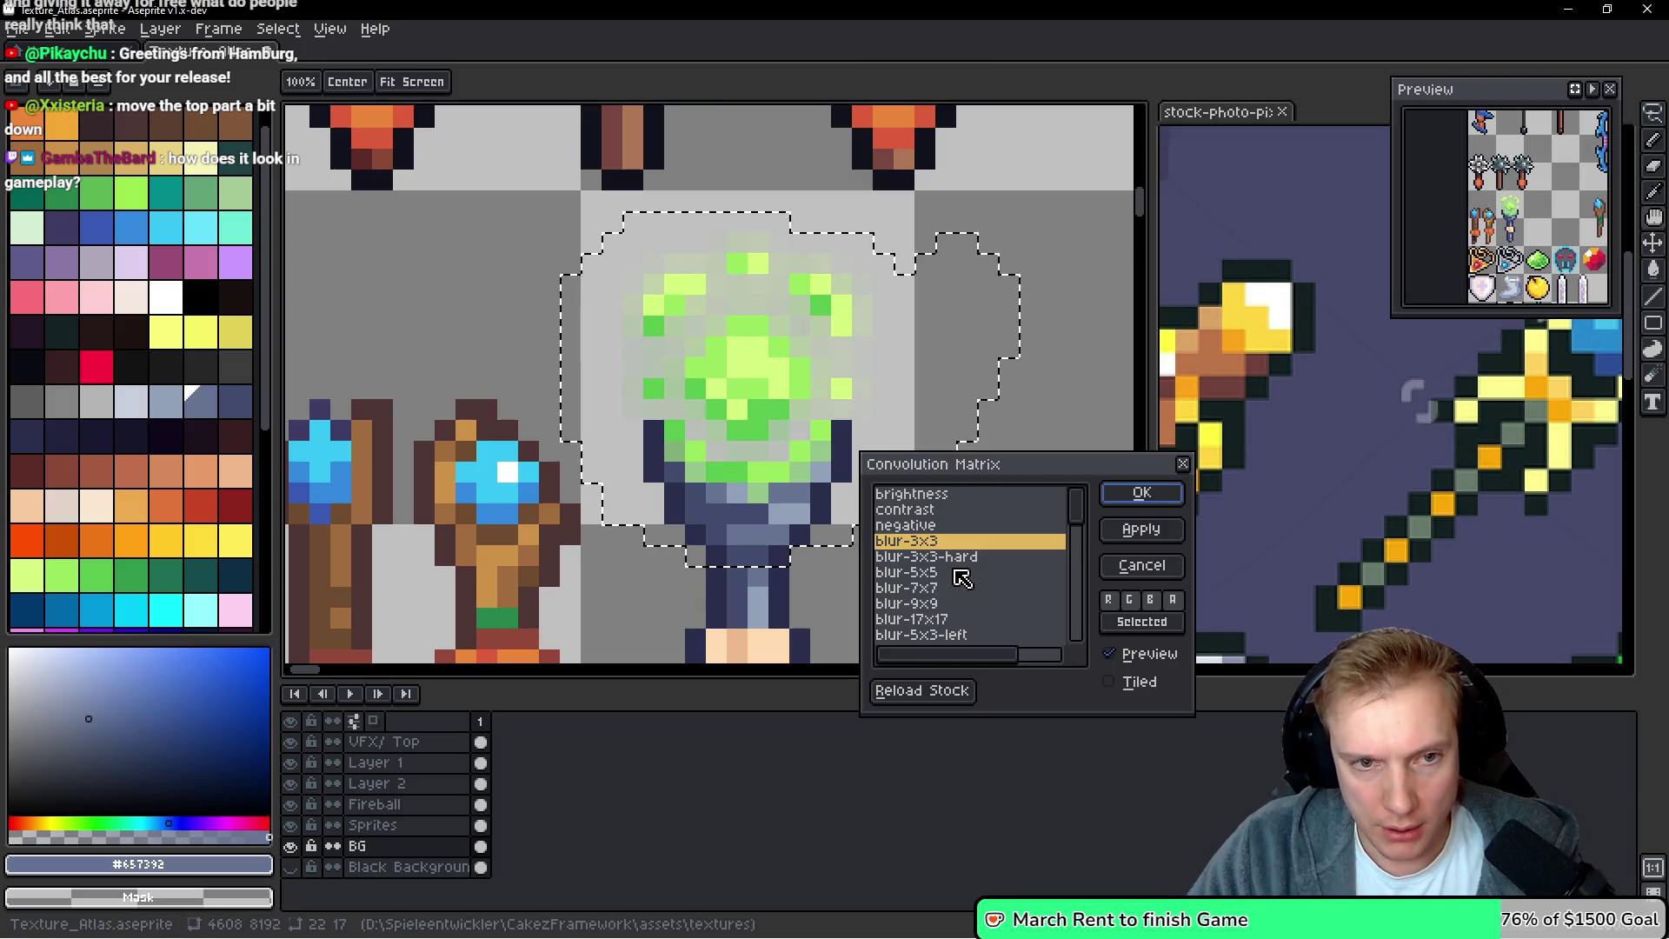
key("Escape")
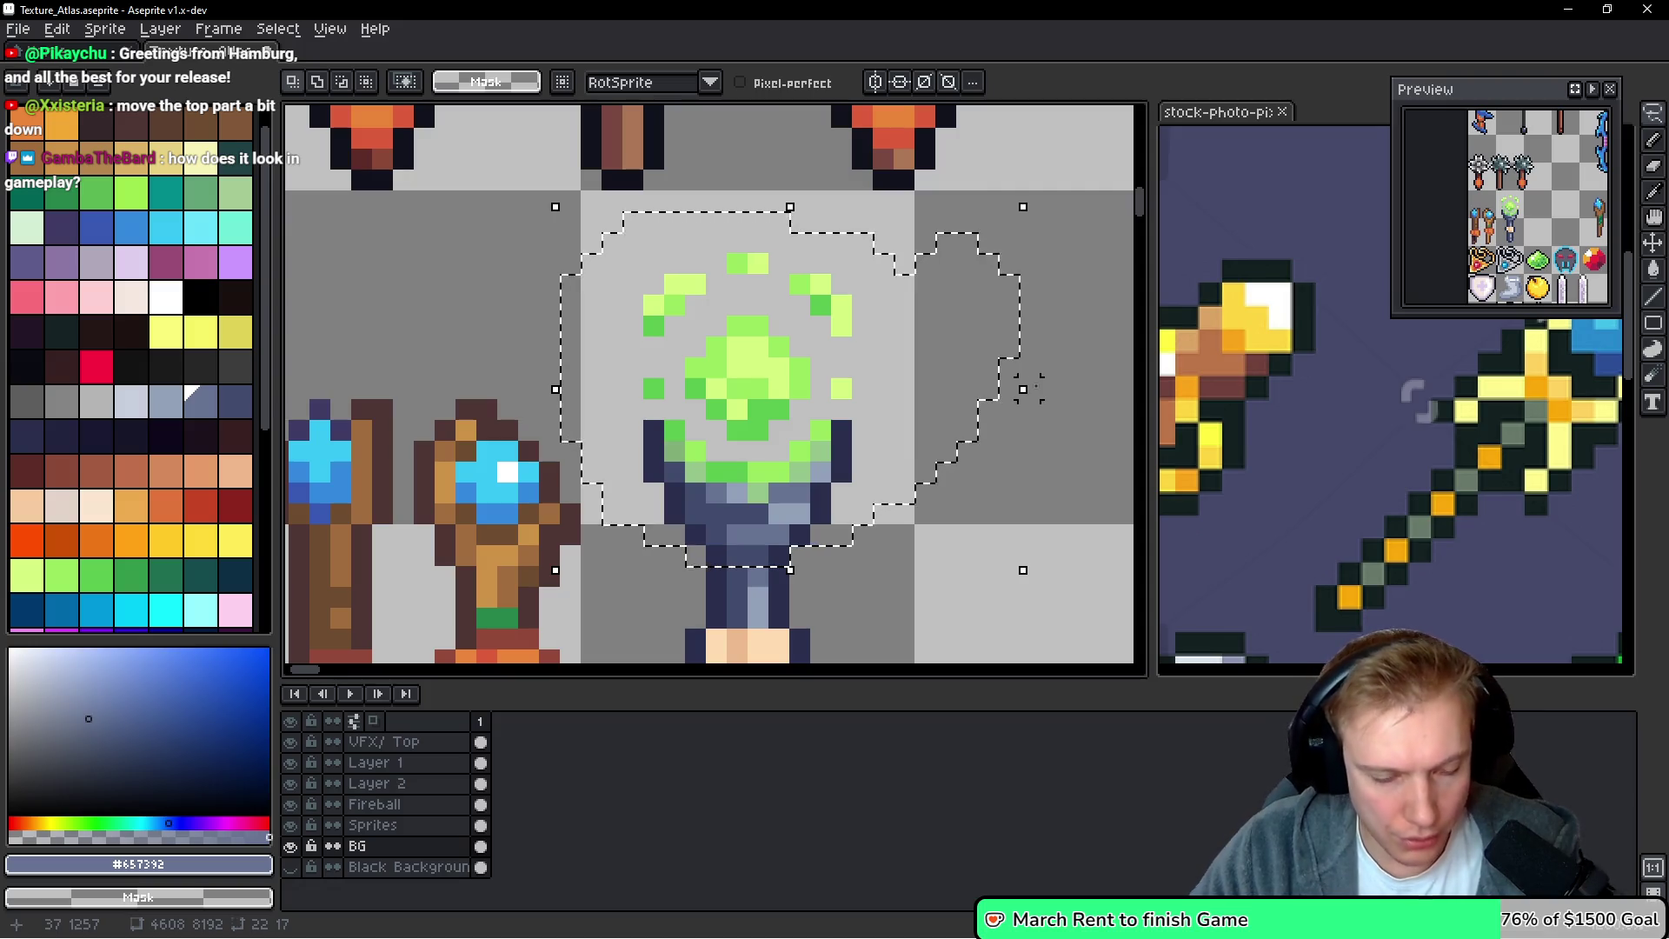
key("ctrl+u")
scroll(904, 378, "up", 2)
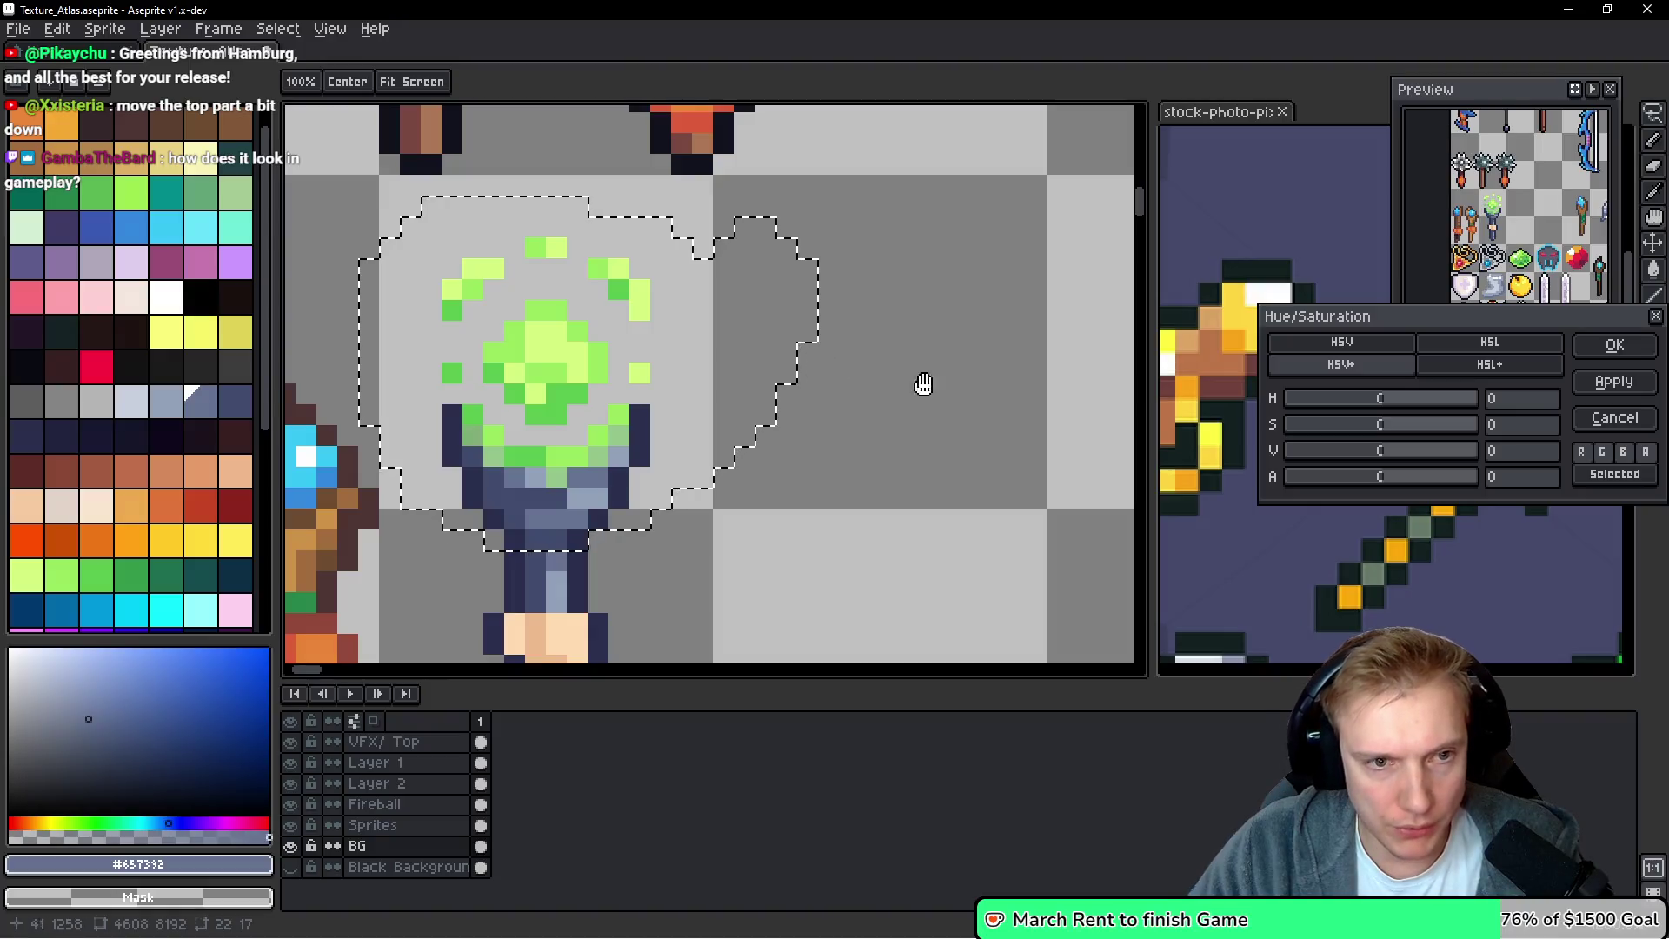
key("Escape")
mouse_move(596, 354)
left_mouse_down()
mouse_move(1017, 362)
mouse_move(1020, 407)
left_mouse_up()
key("w")
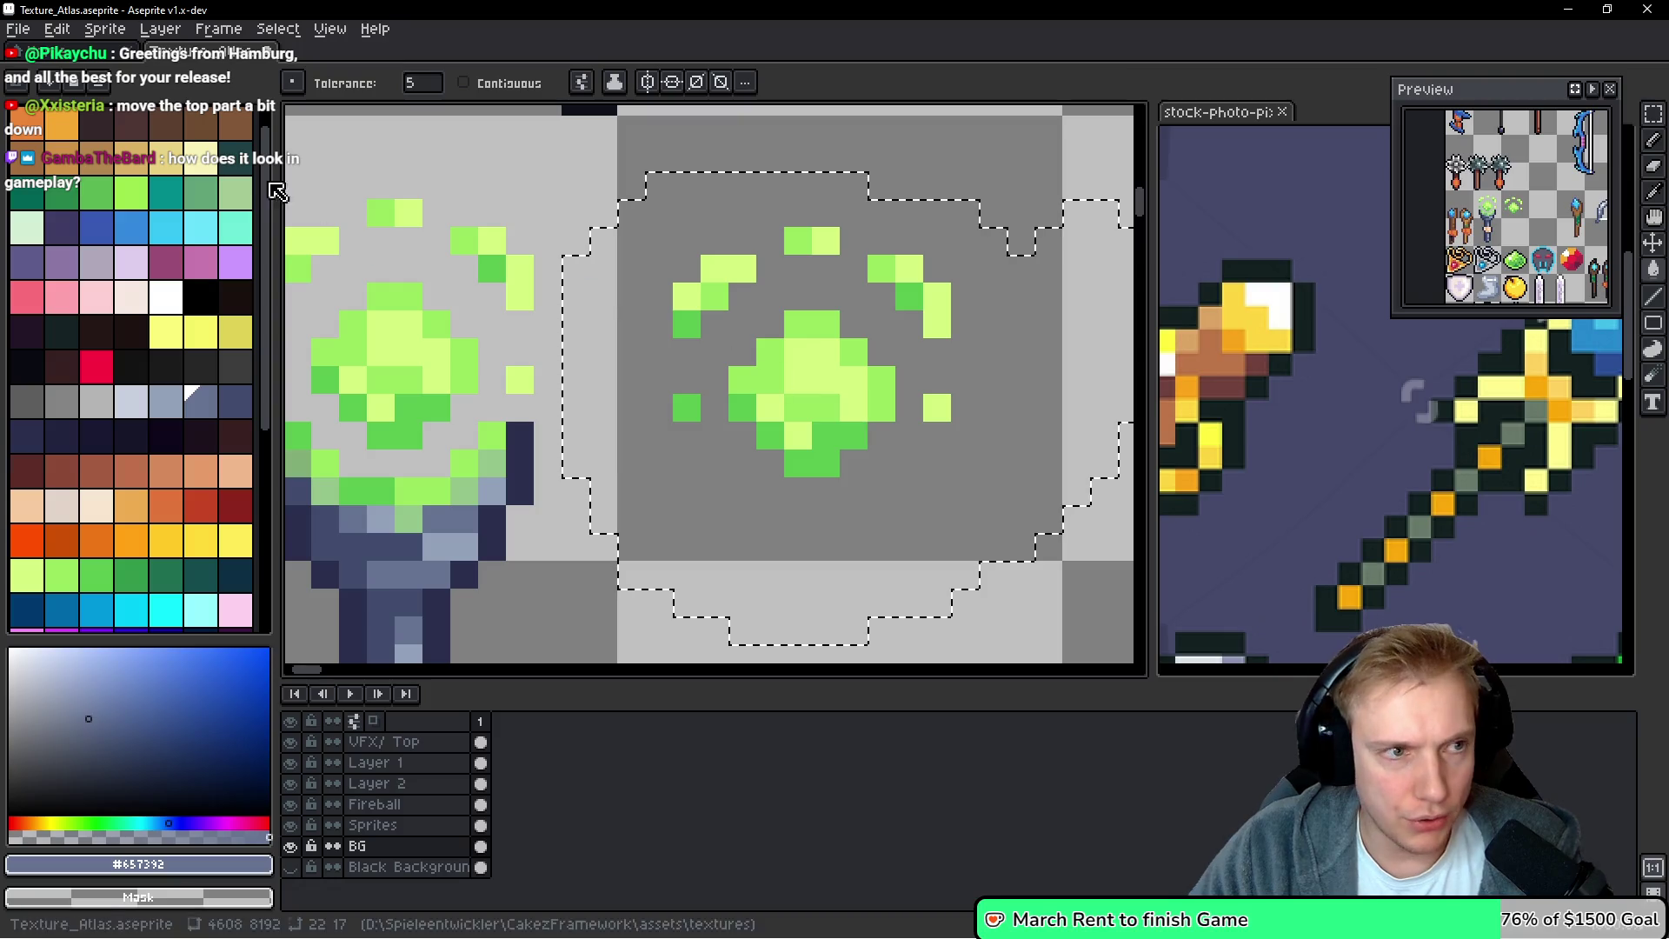
Test pale yellow and yellow on the orb copy, repainting the pixel darker green
left_click(206, 165)
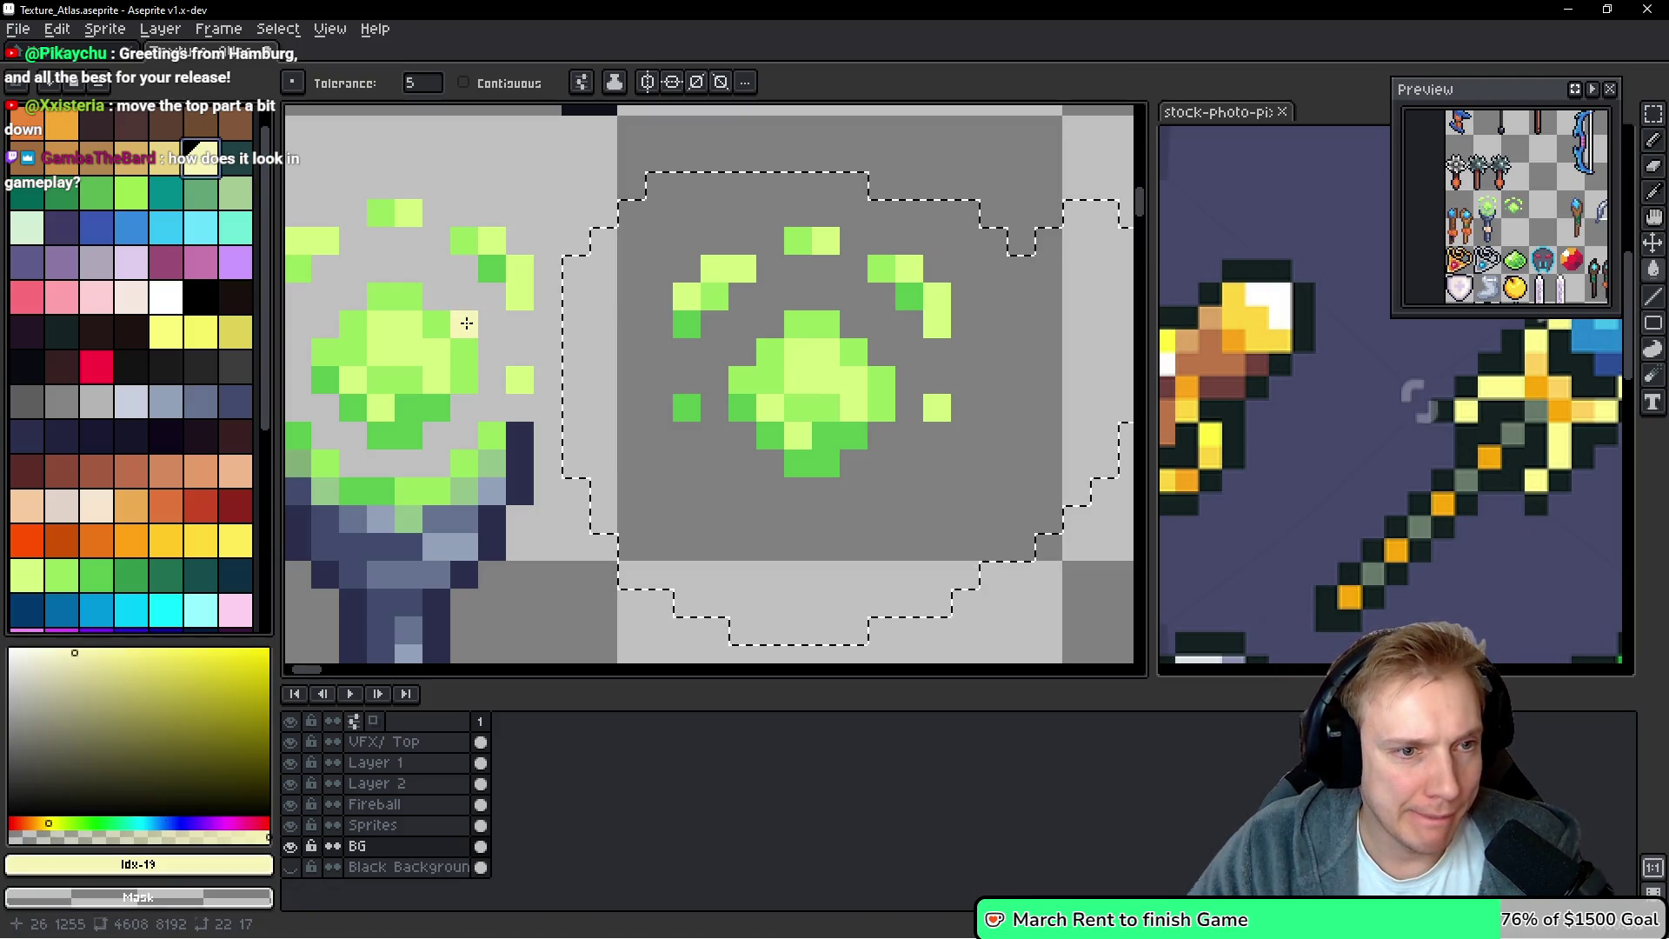
left_click(487, 296, "alt")
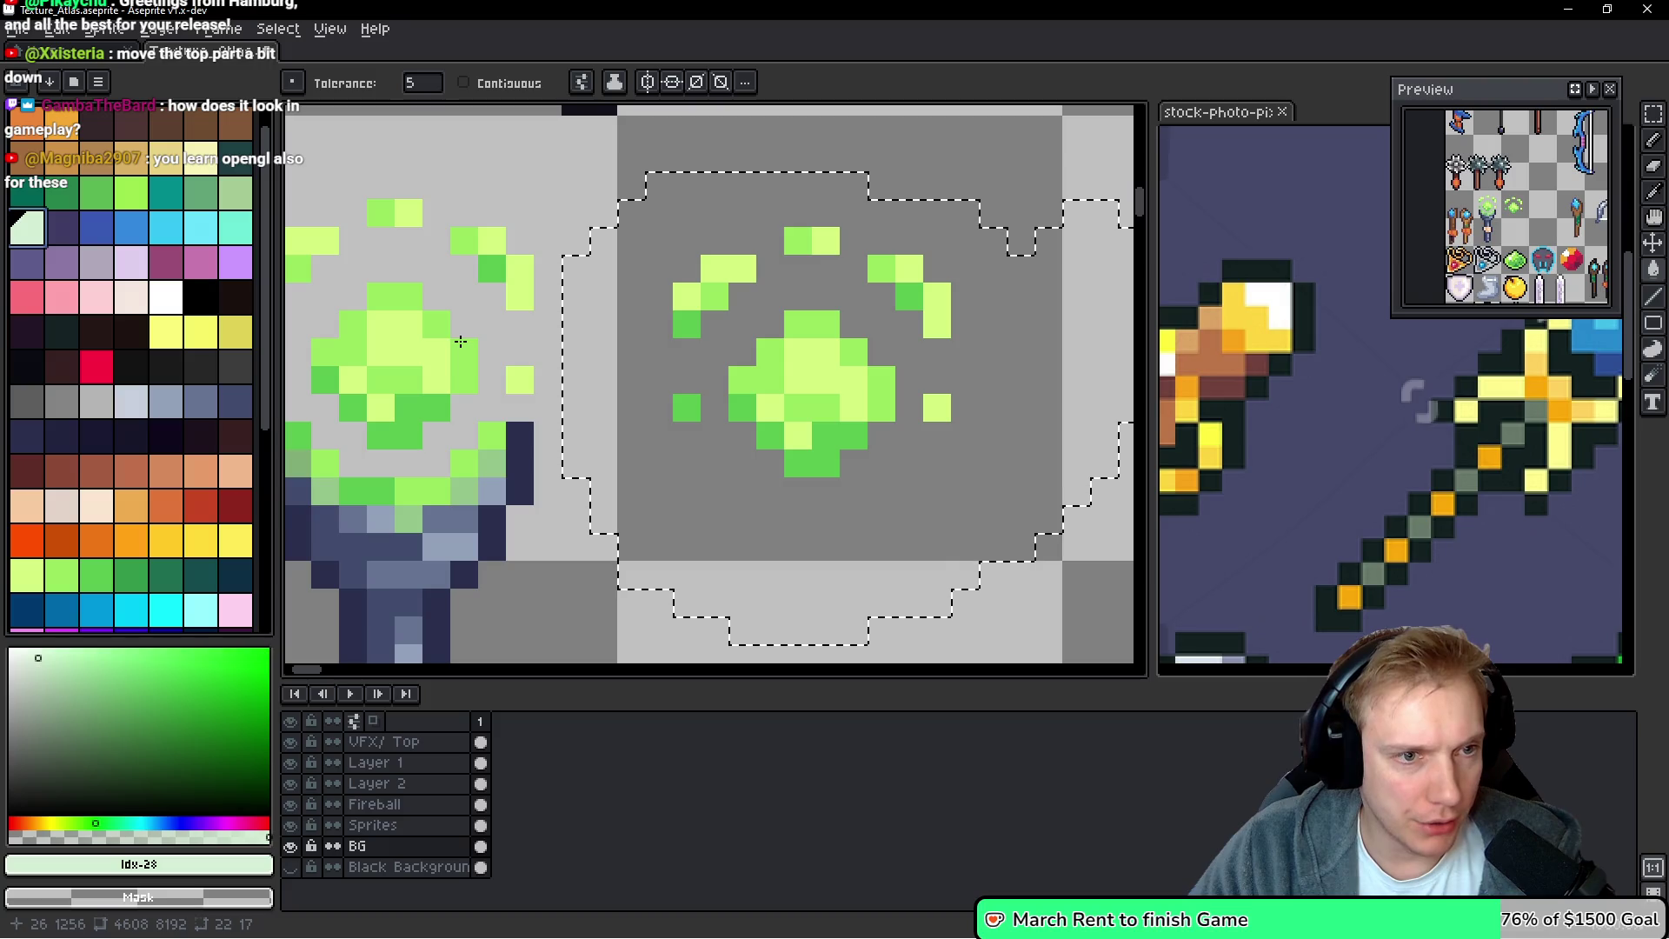
left_click(27, 576)
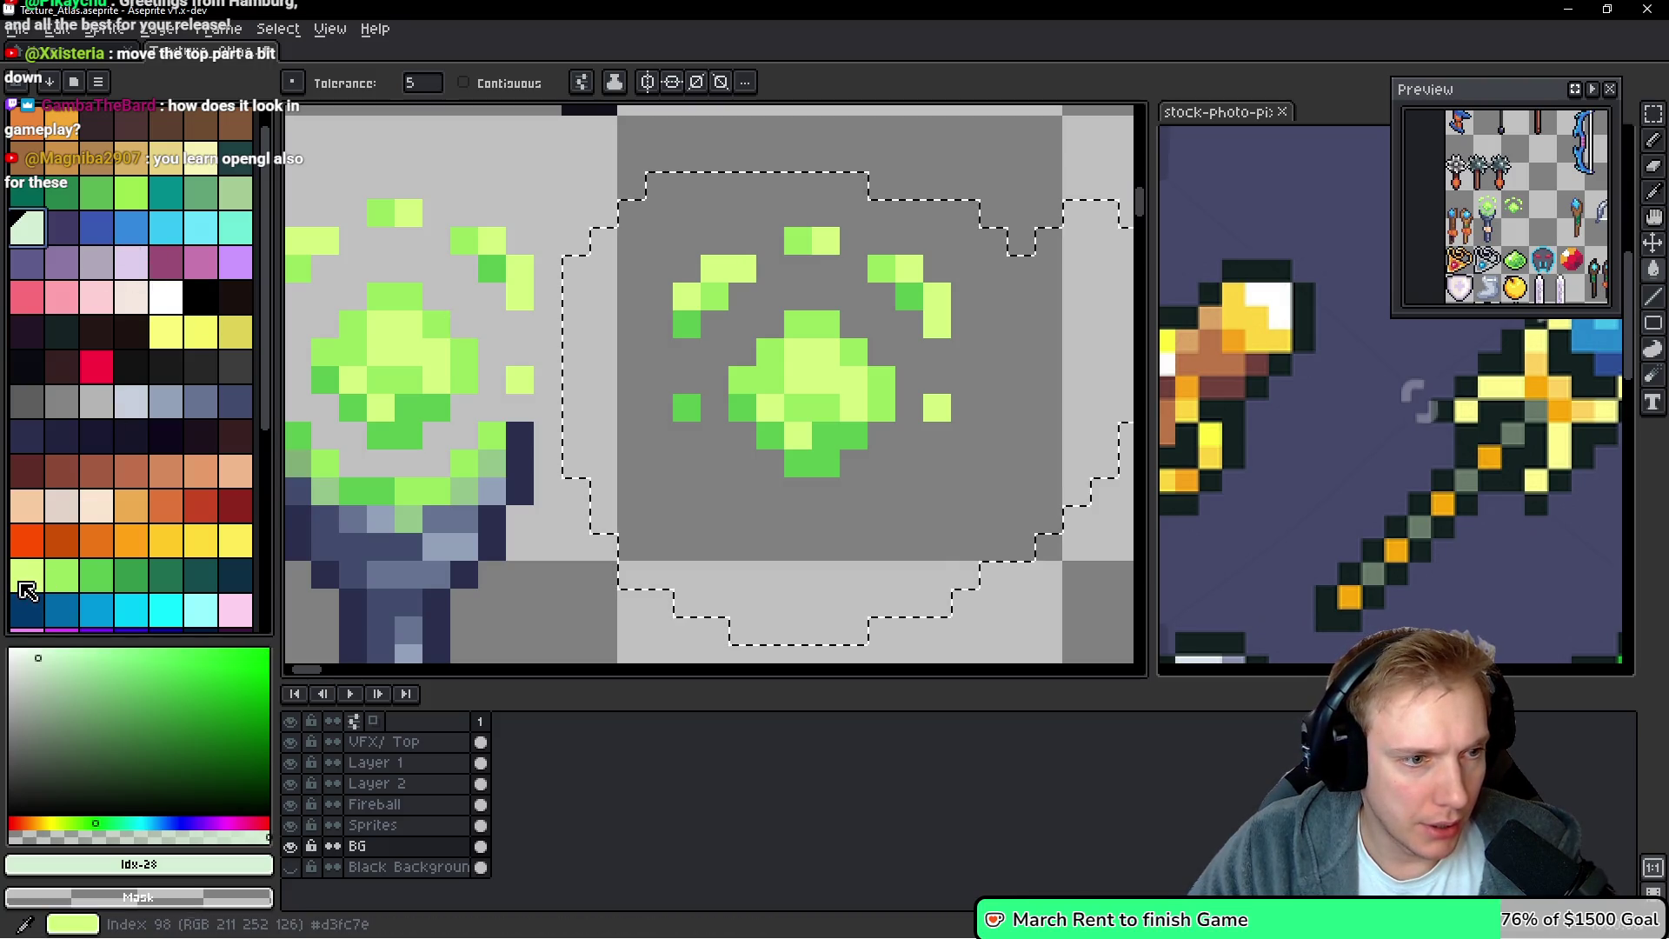
left_click(244, 548)
left_click(455, 329)
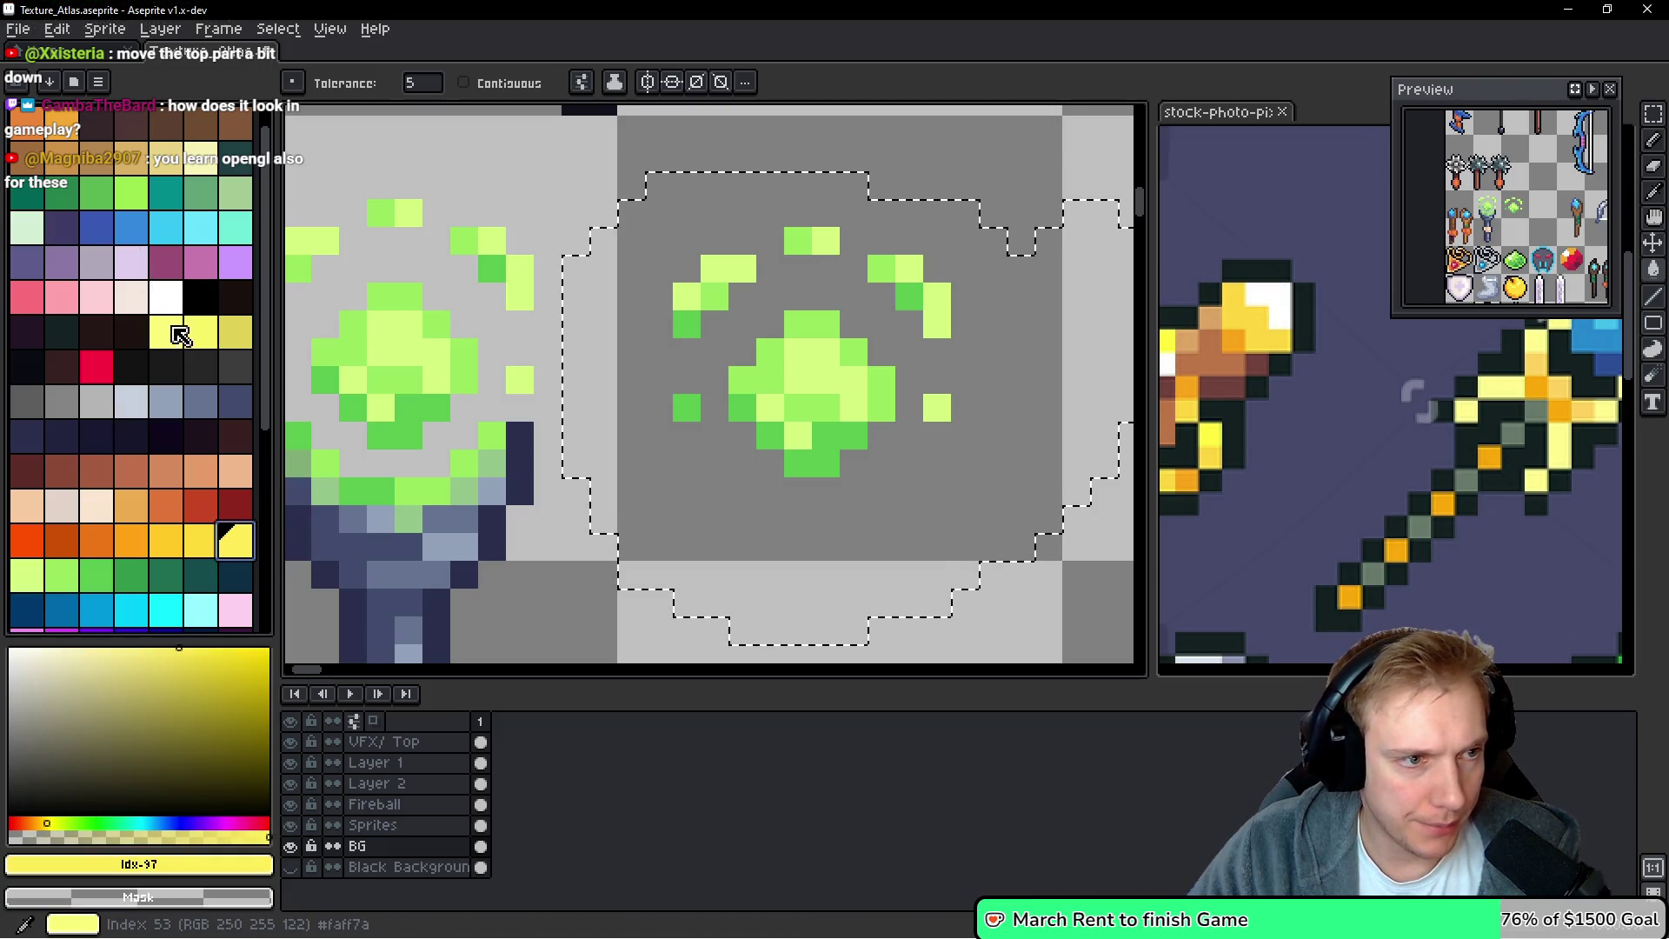
scroll(186, 325, "up", 1)
left_click(142, 228)
left_click(465, 324)
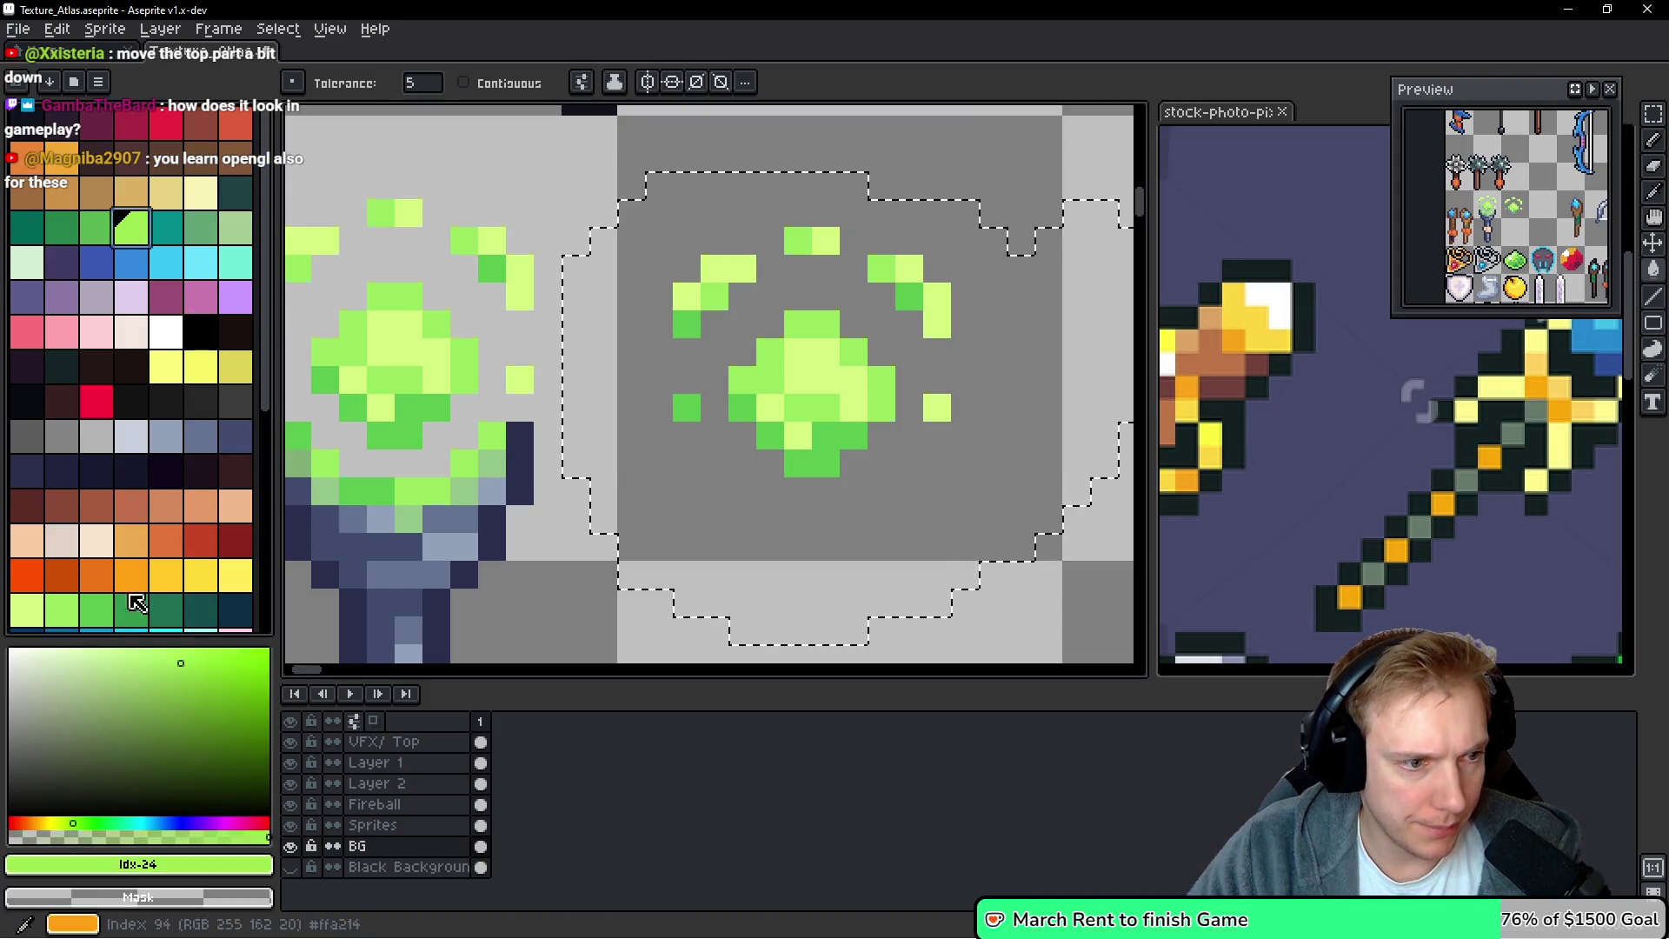
scroll(139, 582, "down", 3)
Fill the orb core's medium and dark greens with light green
left_click(27, 511)
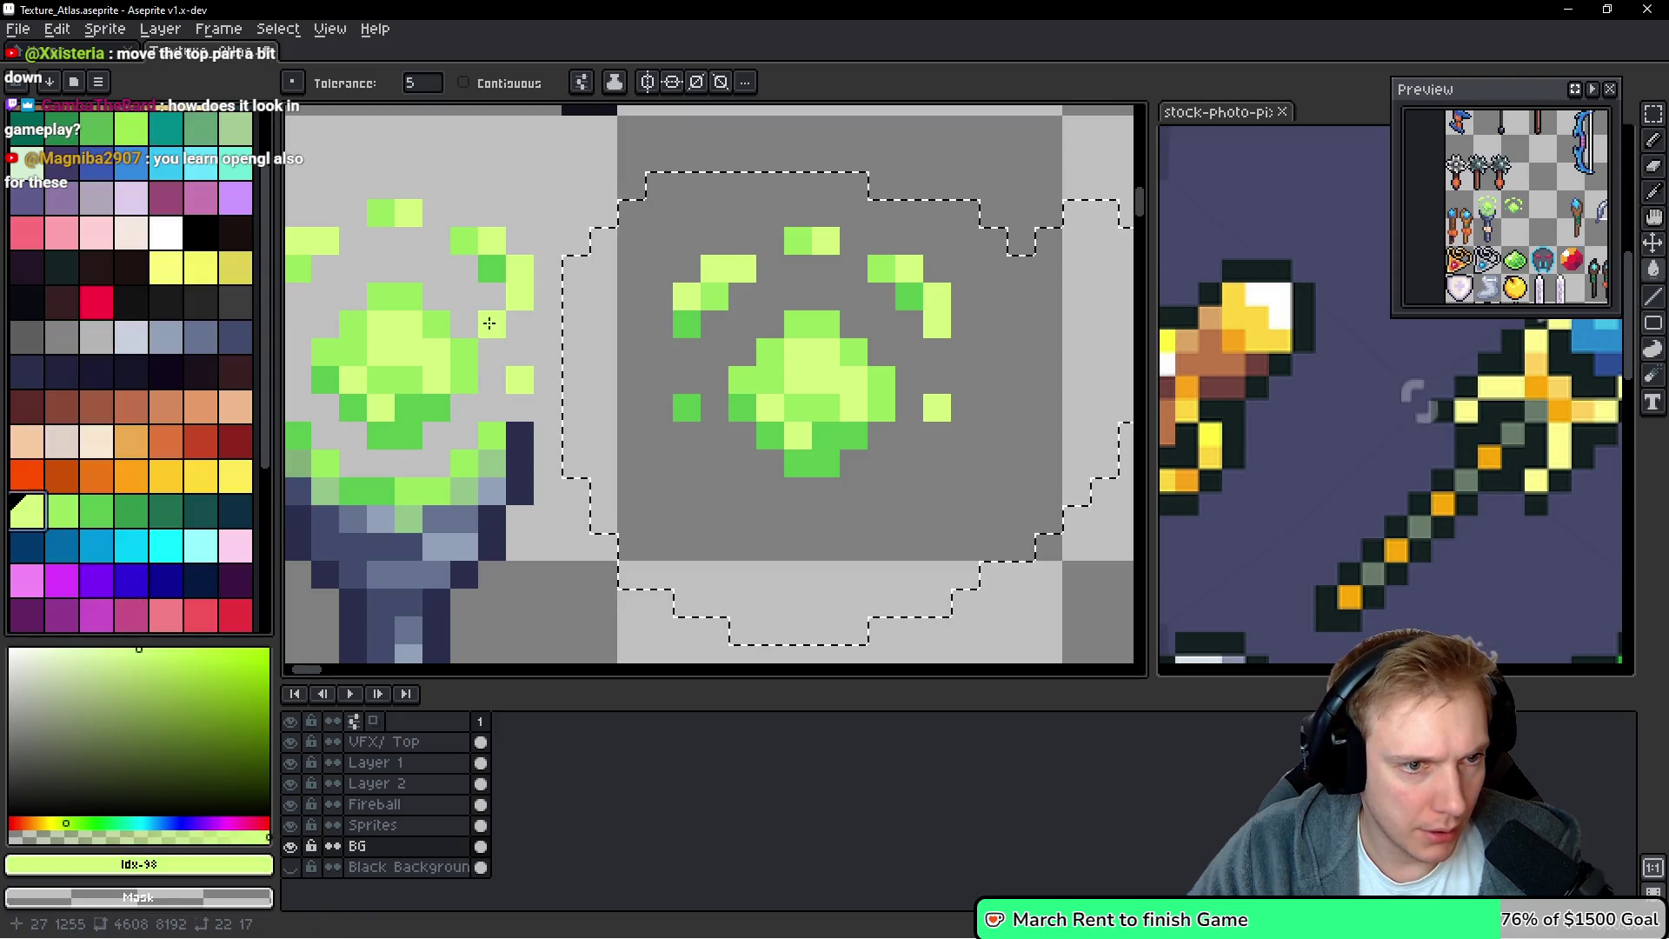
left_click(757, 380)
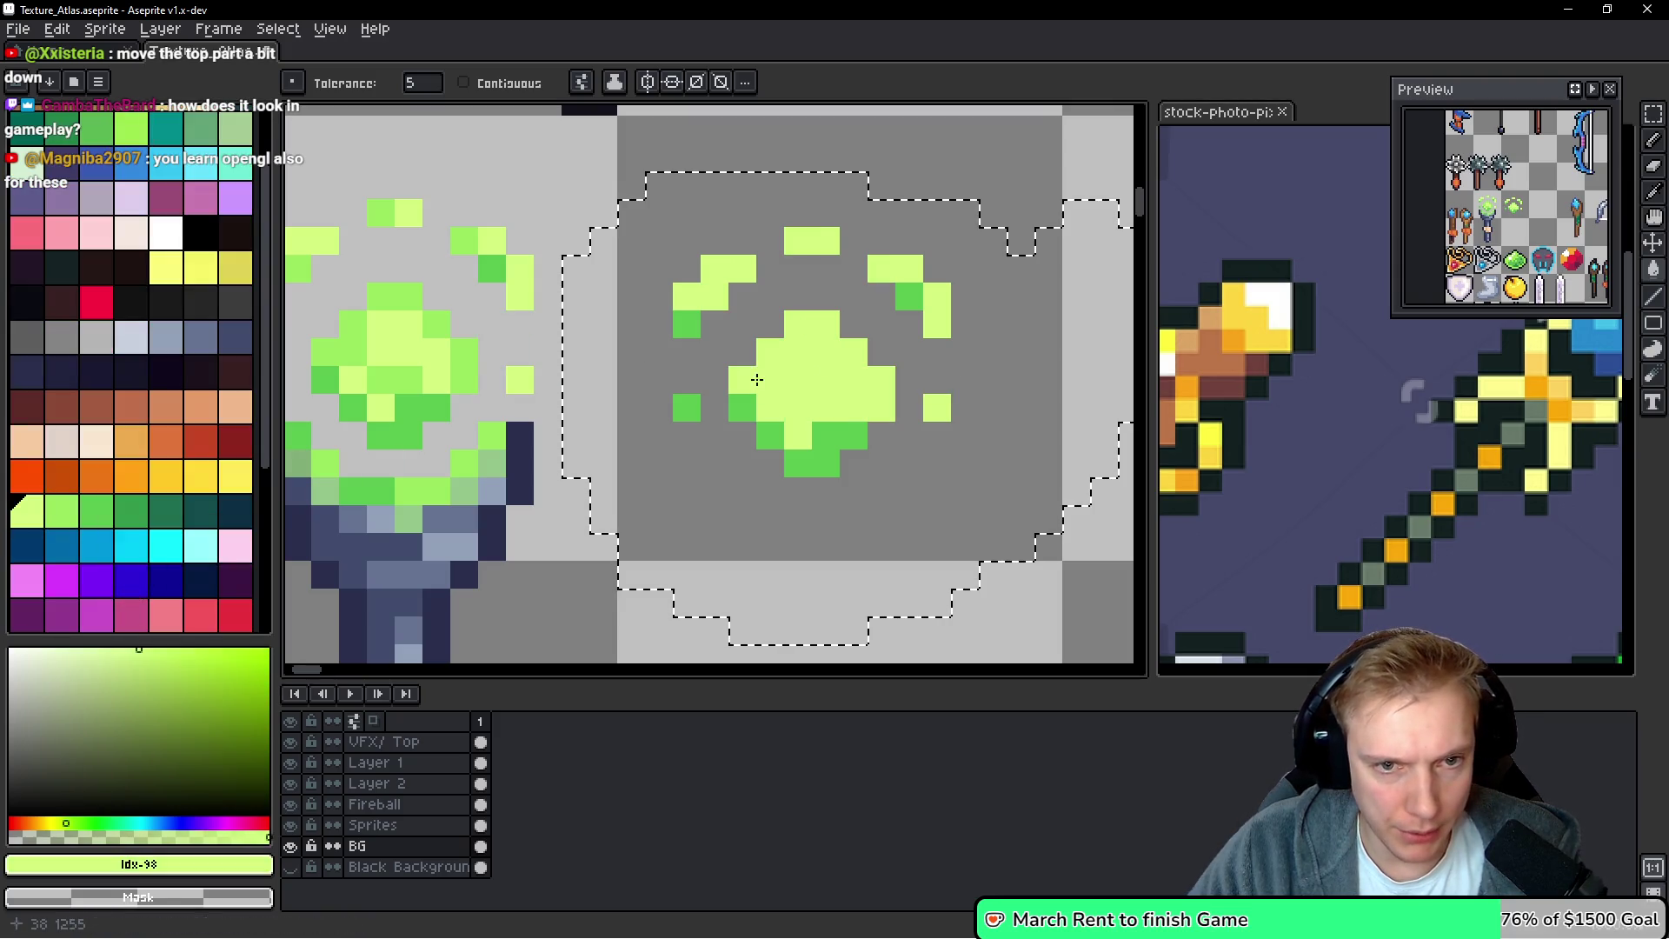
left_click(810, 467)
scroll(786, 407, "down", 3)
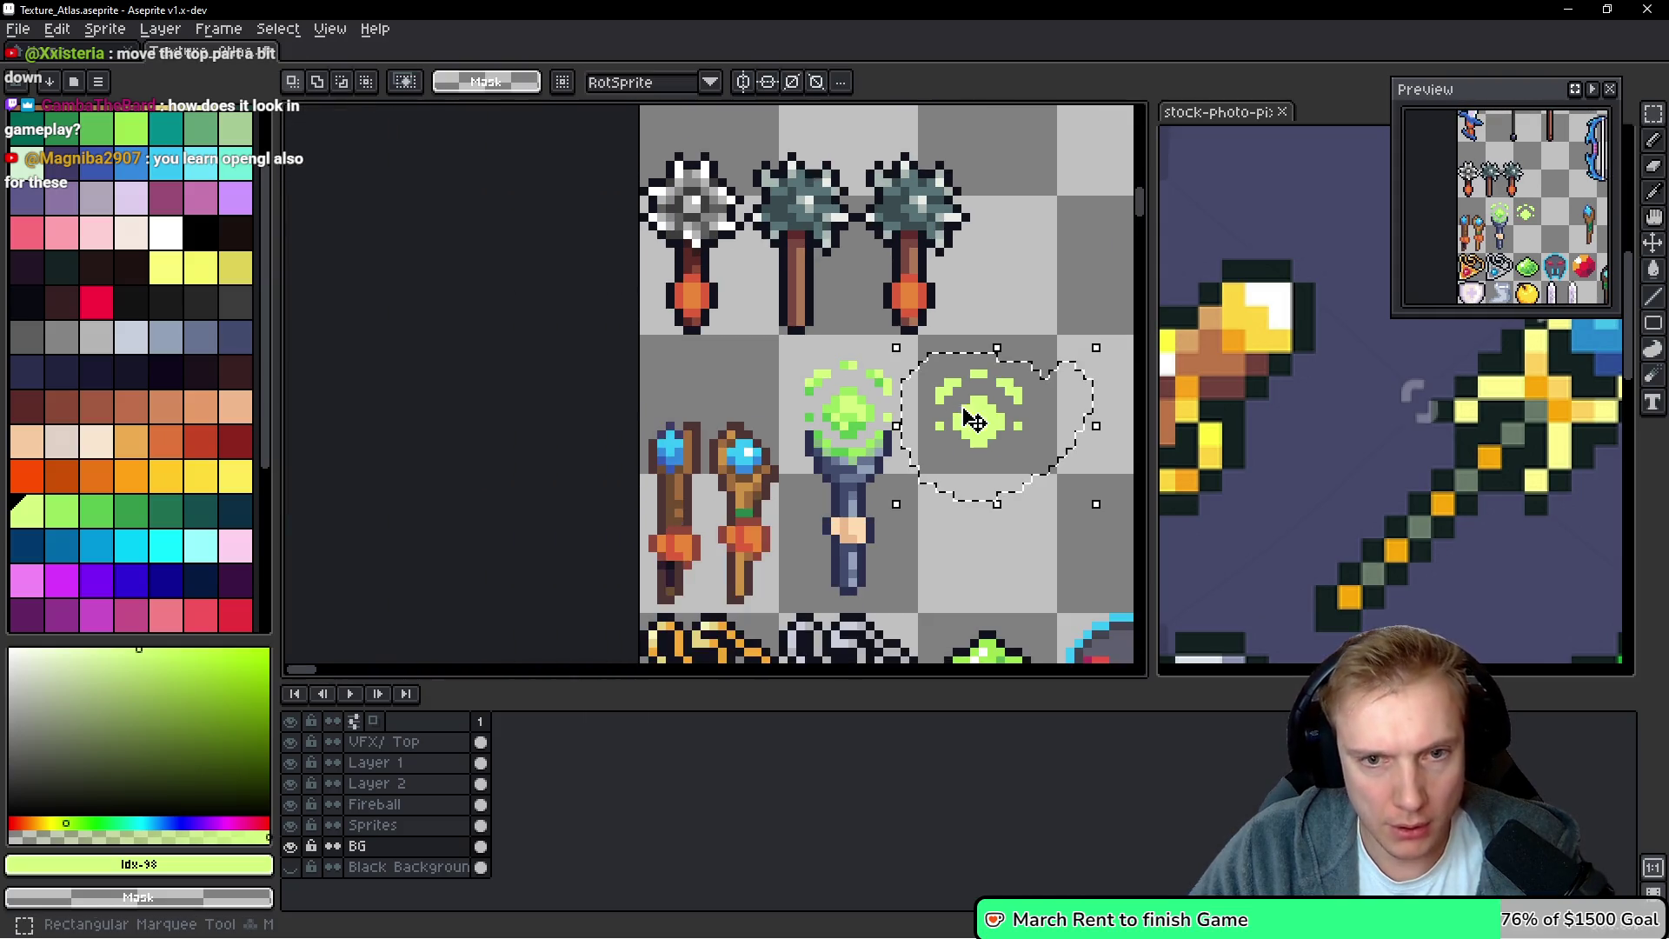
Apply a blur-5x5 convolution matrix to the orb's glow
key("ctrl+t")
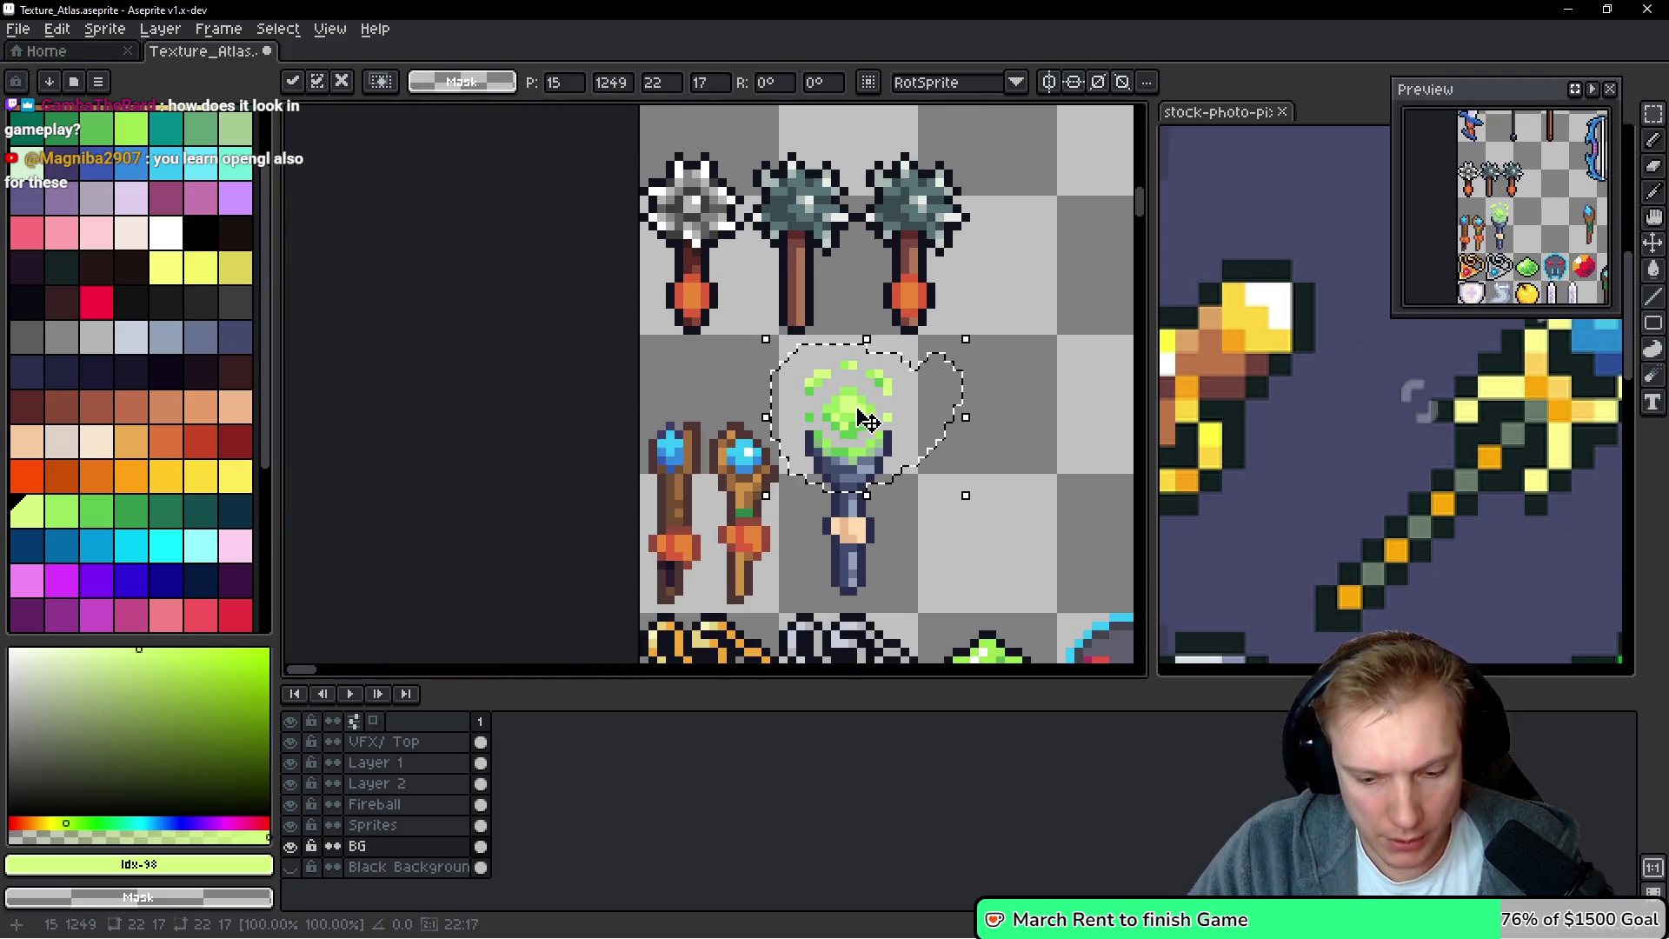
key("F9")
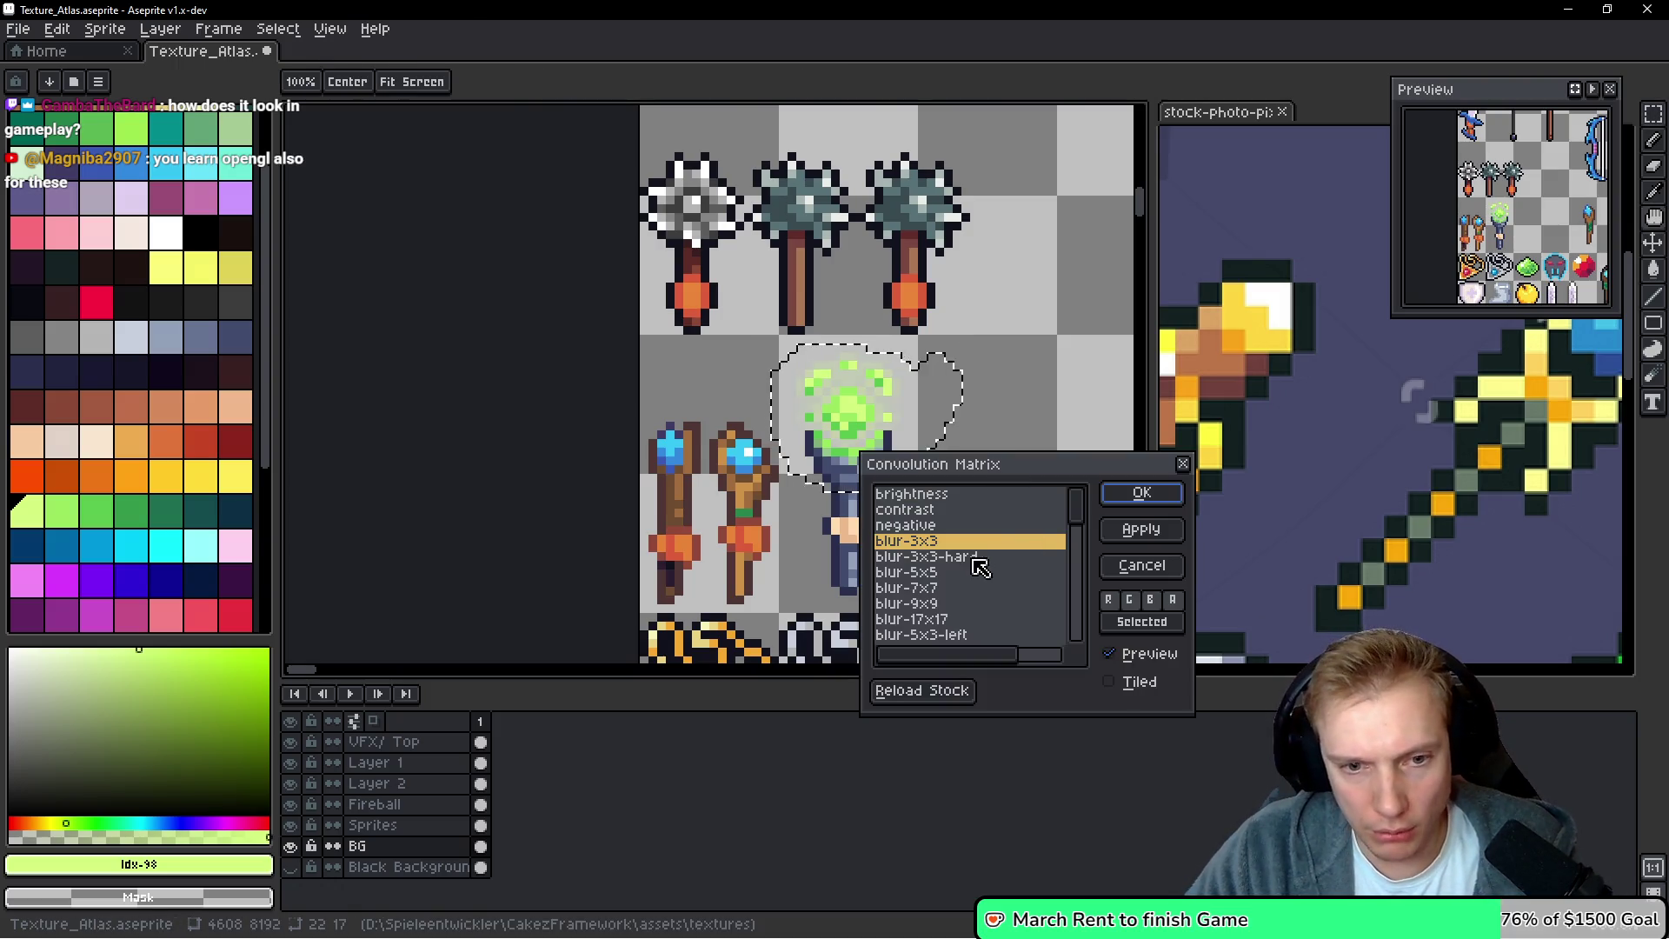
left_click(928, 573)
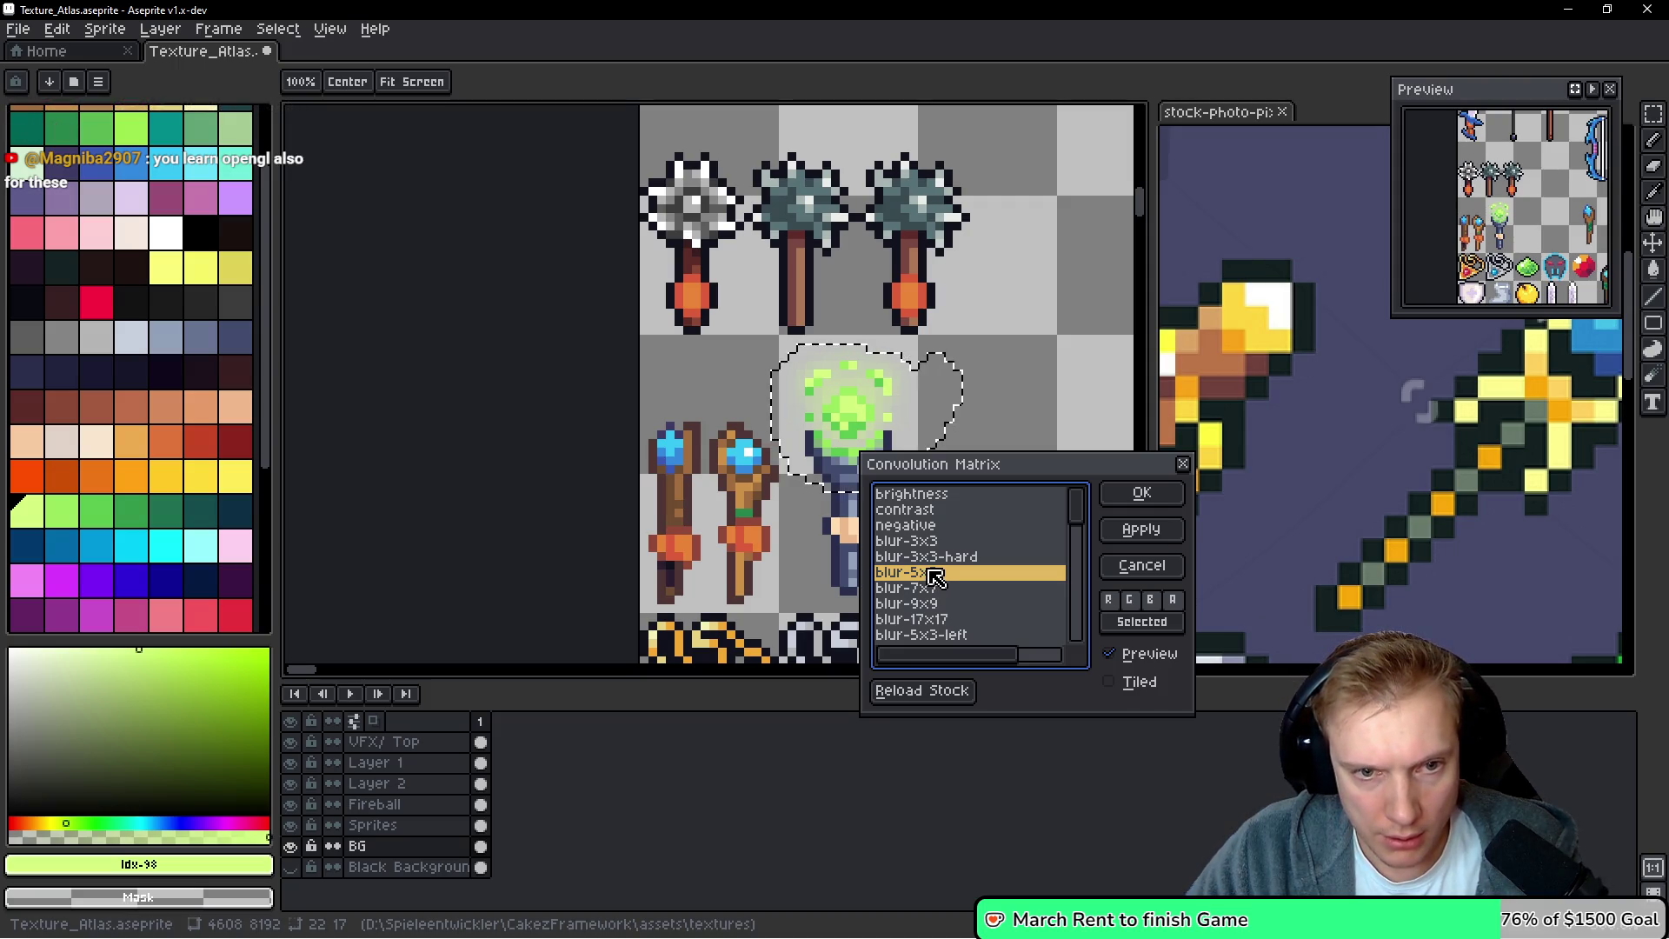
key("Escape")
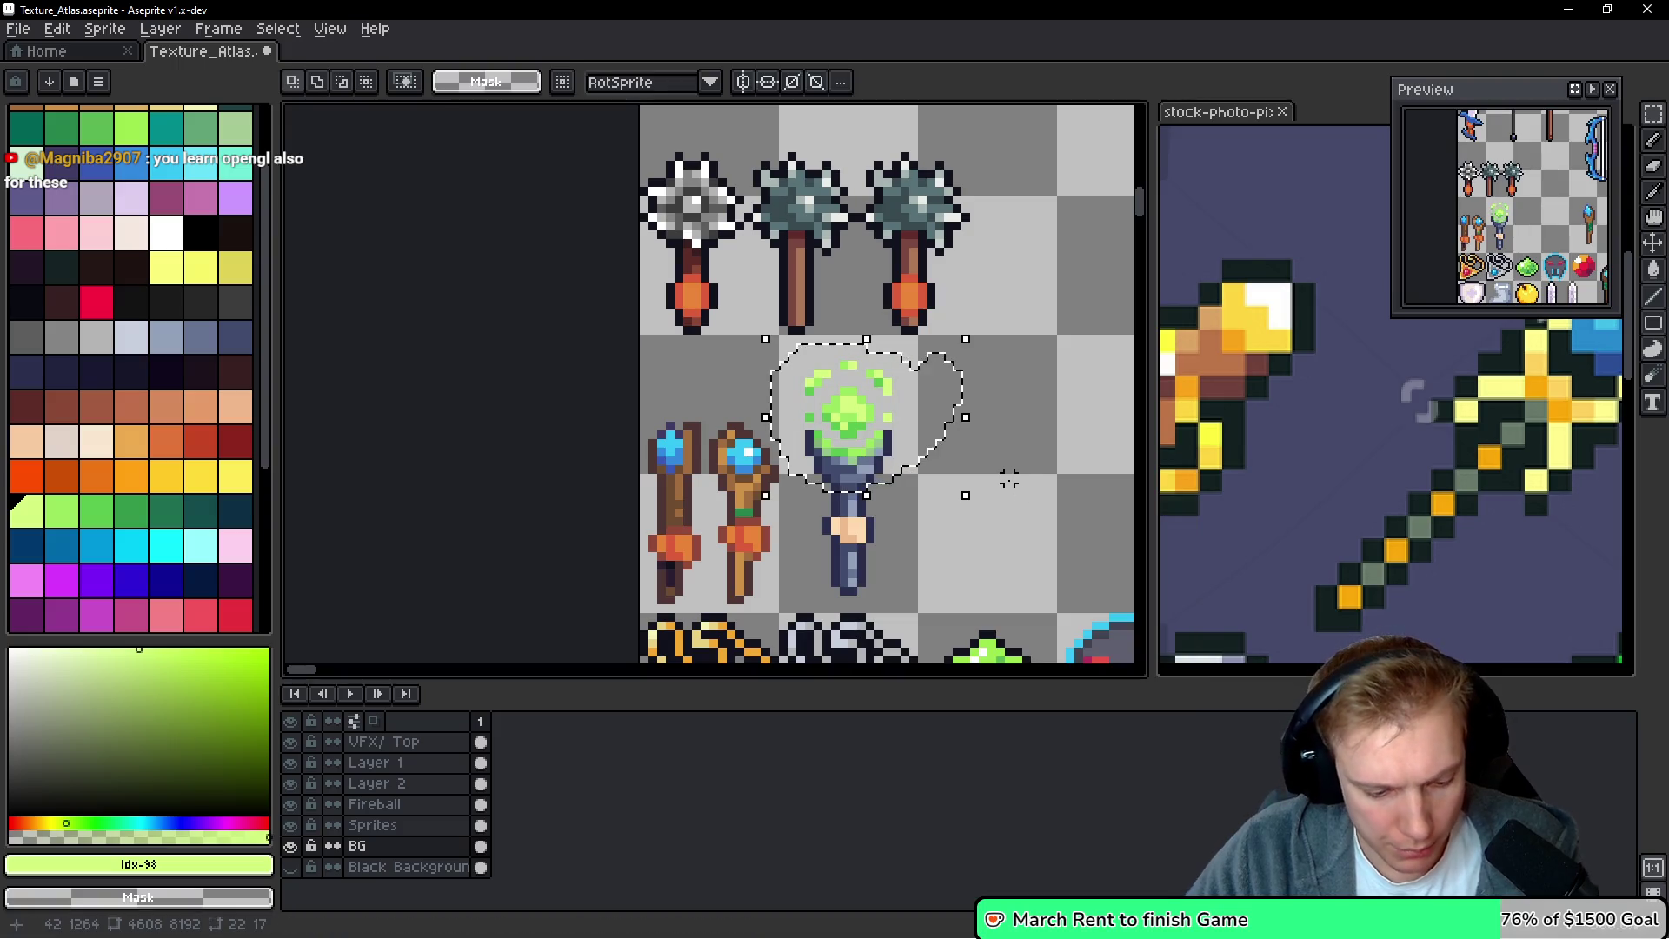
key("F9")
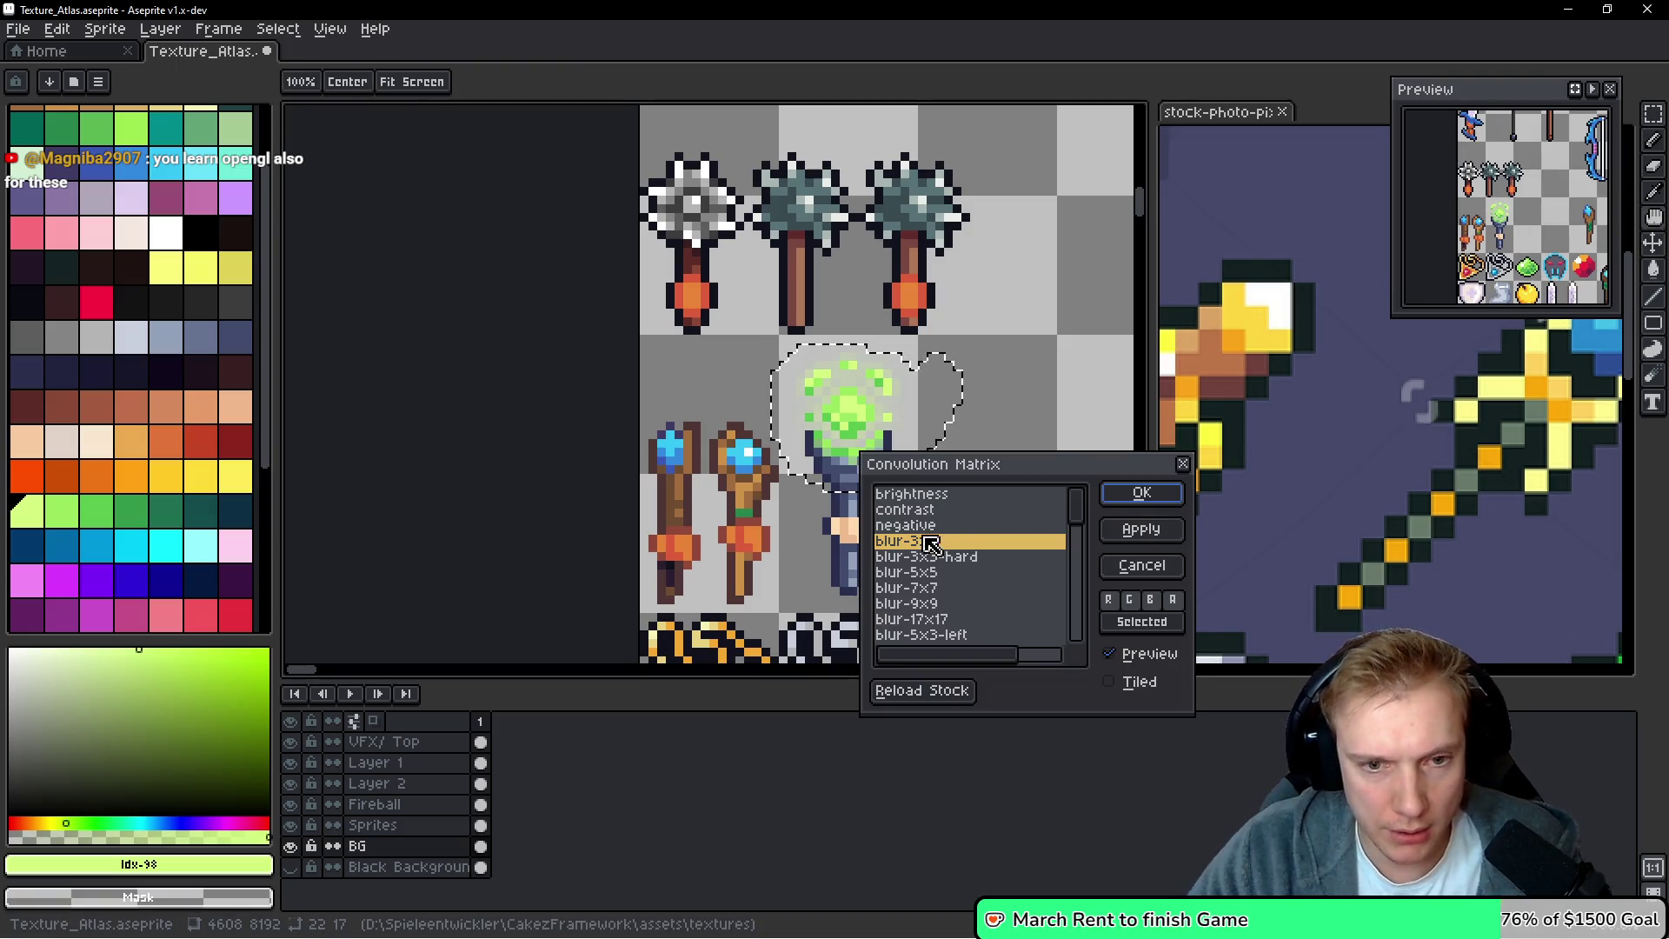
left_click(956, 573)
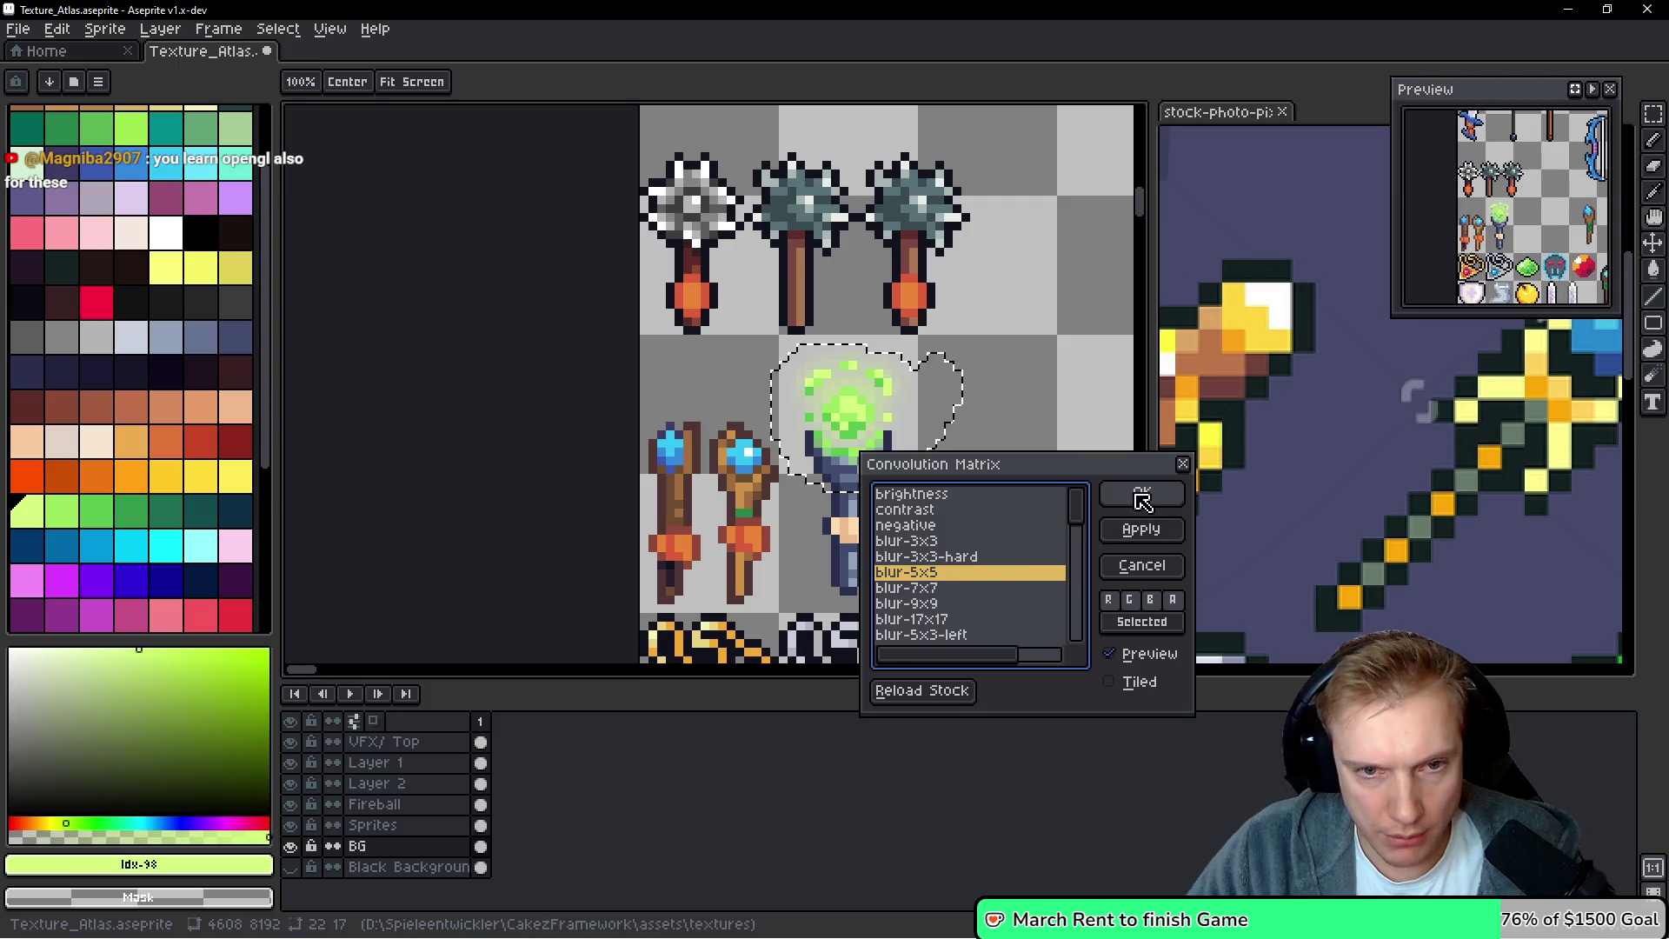
left_click(1141, 493)
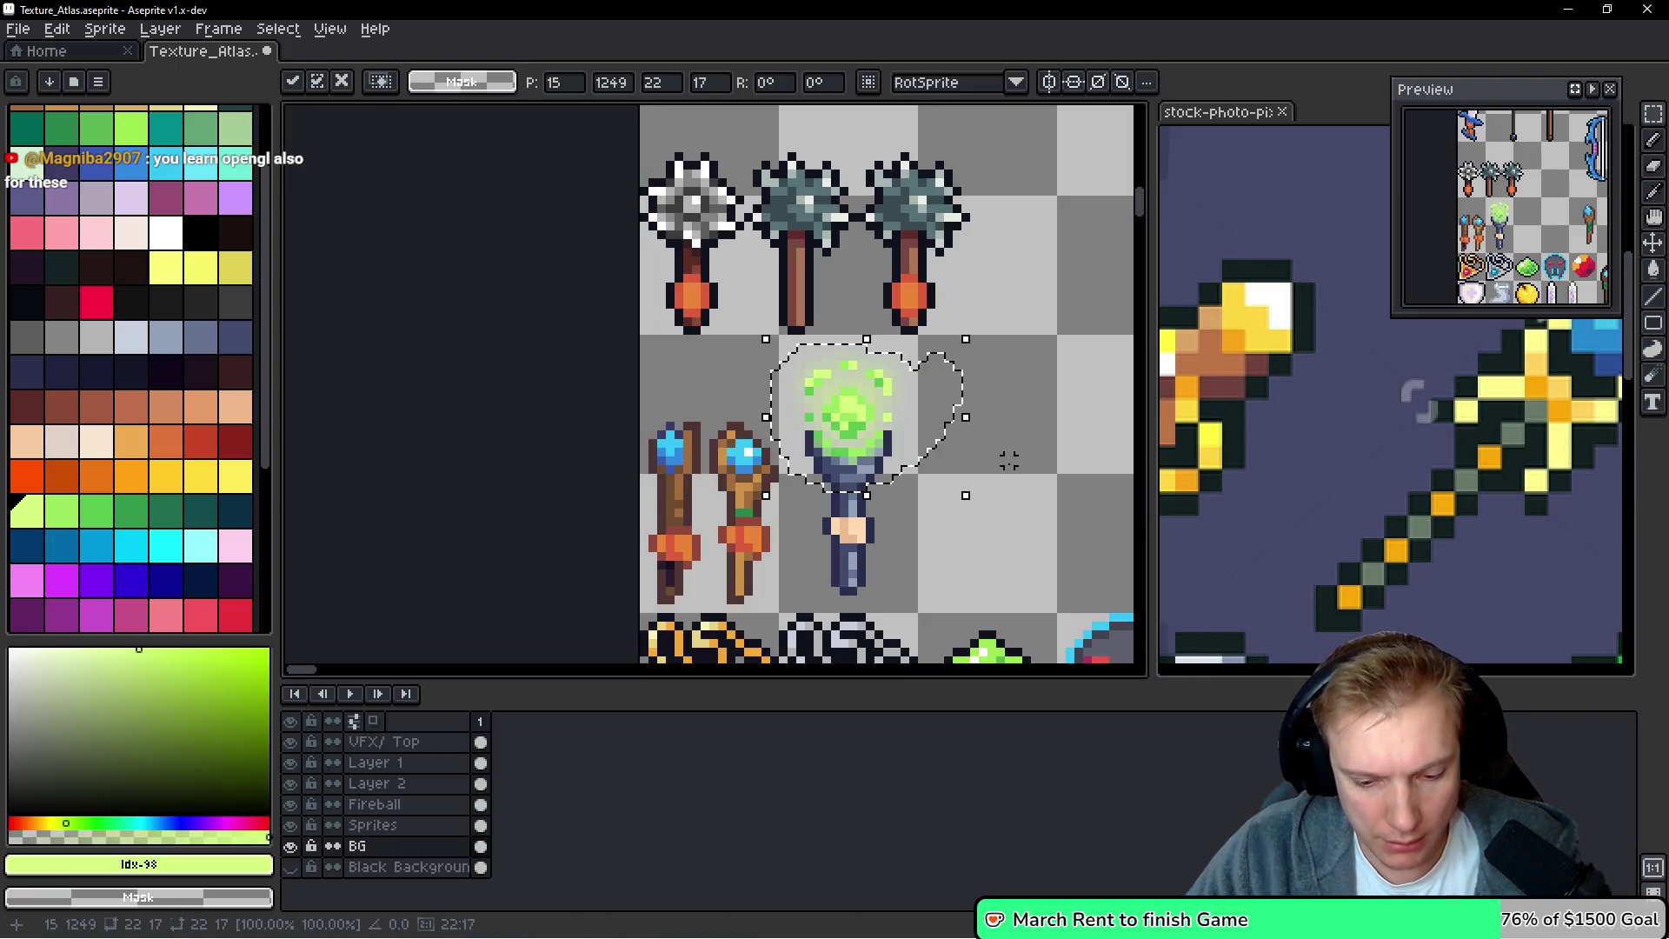
Apply a blur-3x3 convolution over the glow, then deselect
key("F9")
left_click(935, 535)
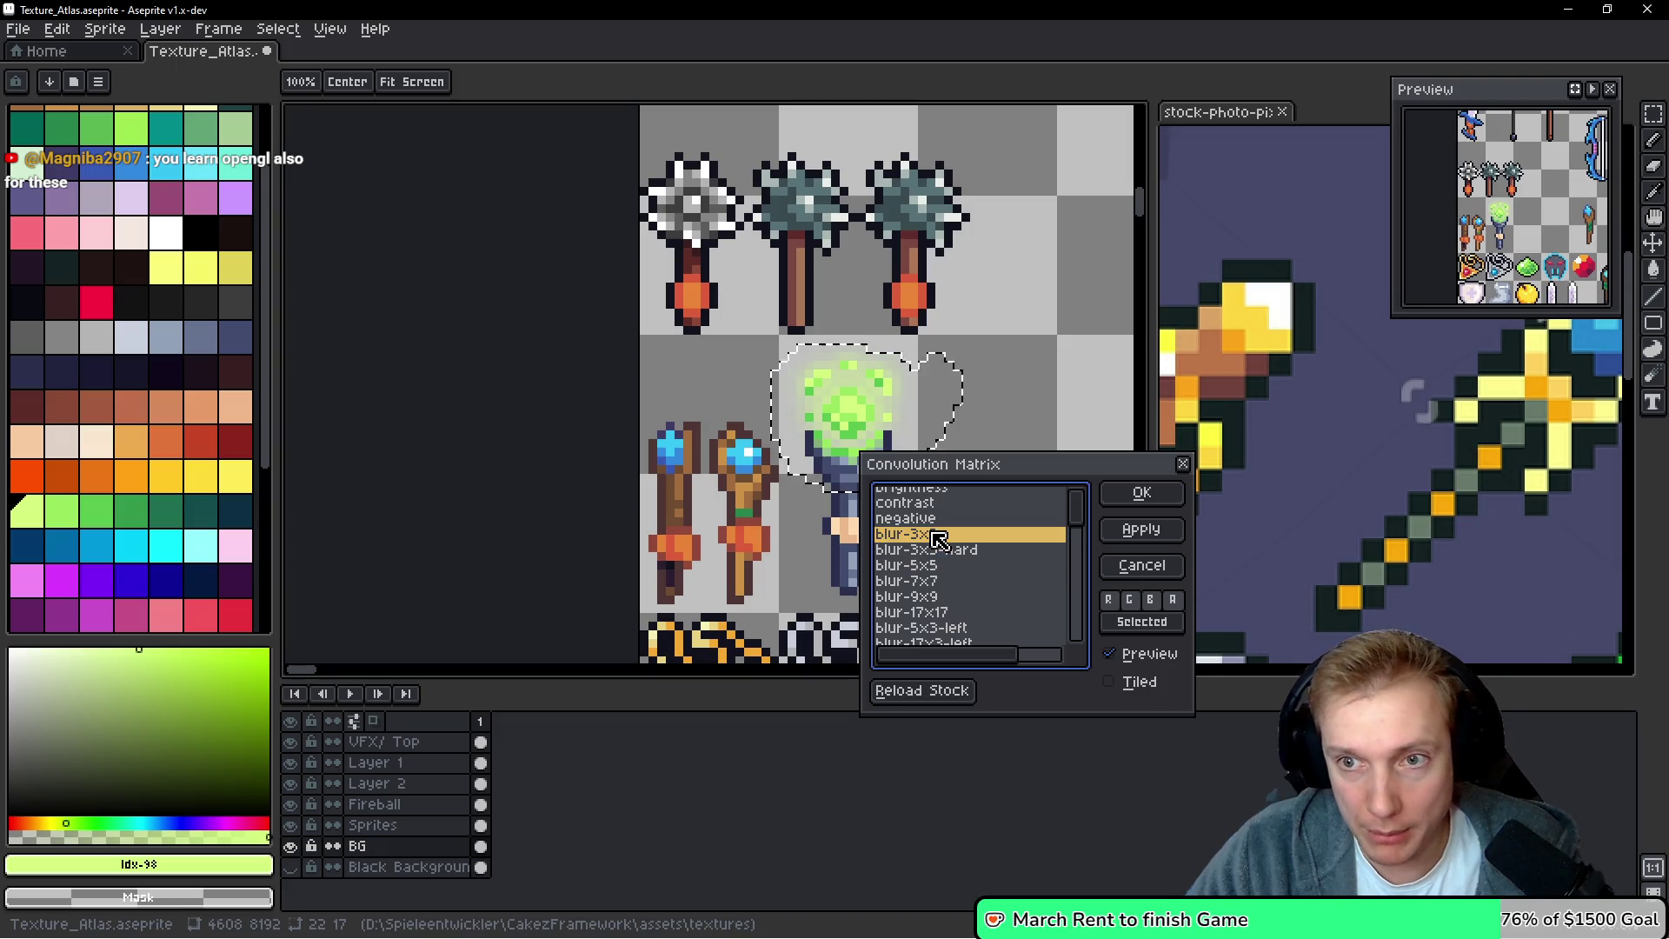
left_click(1141, 493)
scroll(964, 417, "down", 1)
key("ctrl+d")
scroll(811, 391, "up", 2)
scroll(1034, 420, "up", 1)
scroll(1026, 430, "down", 2)
left_click_drag(1025, 432, 825, 381)
scroll(824, 381, "down", 2)
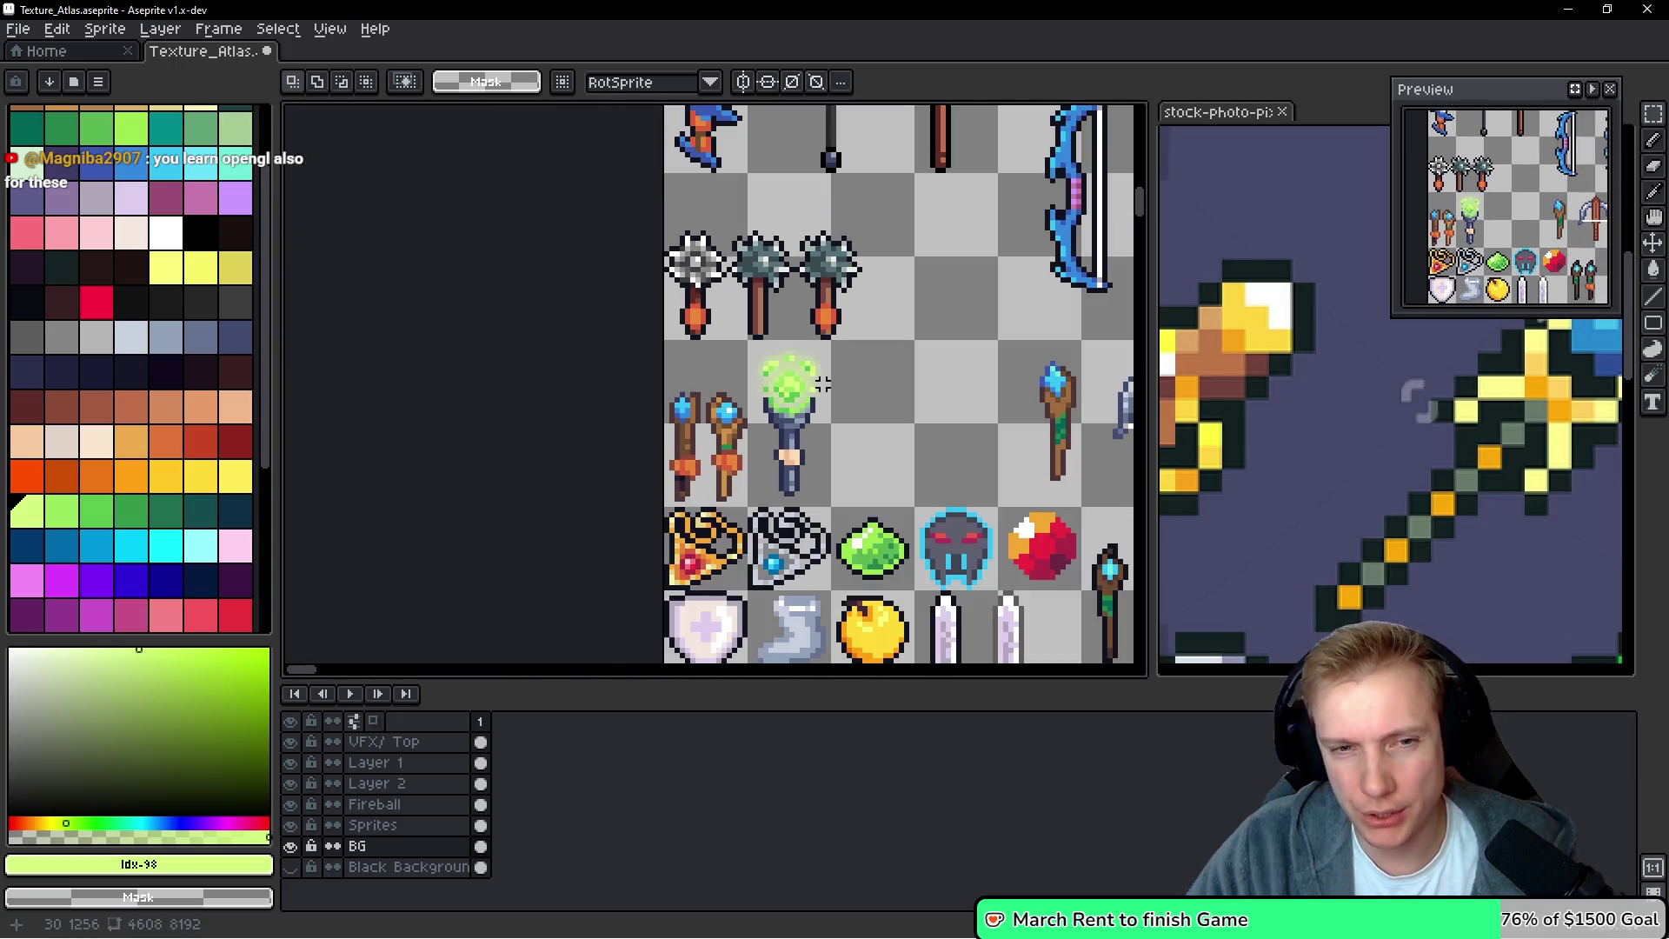
scroll(875, 431, "down", 2)
scroll(754, 410, "up", 4)
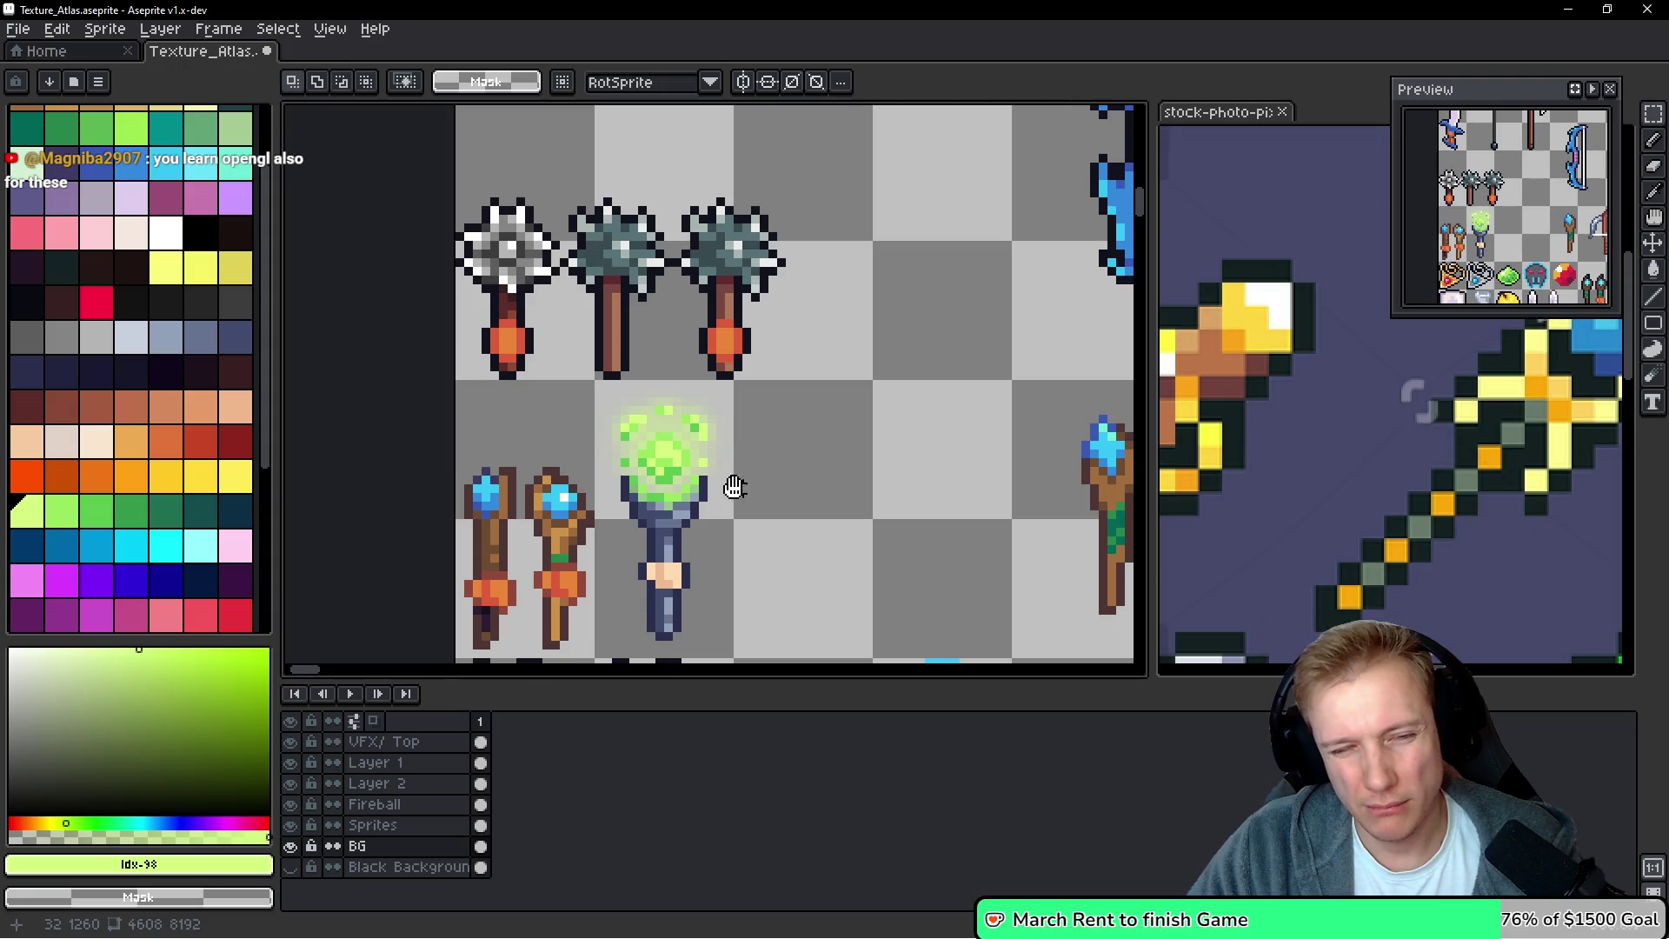
scroll(805, 421, "up", 2)
key("b")
mouse_move(863, 424)
left_mouse_down()
mouse_move(778, 325)
mouse_move(654, 296)
left_mouse_up()
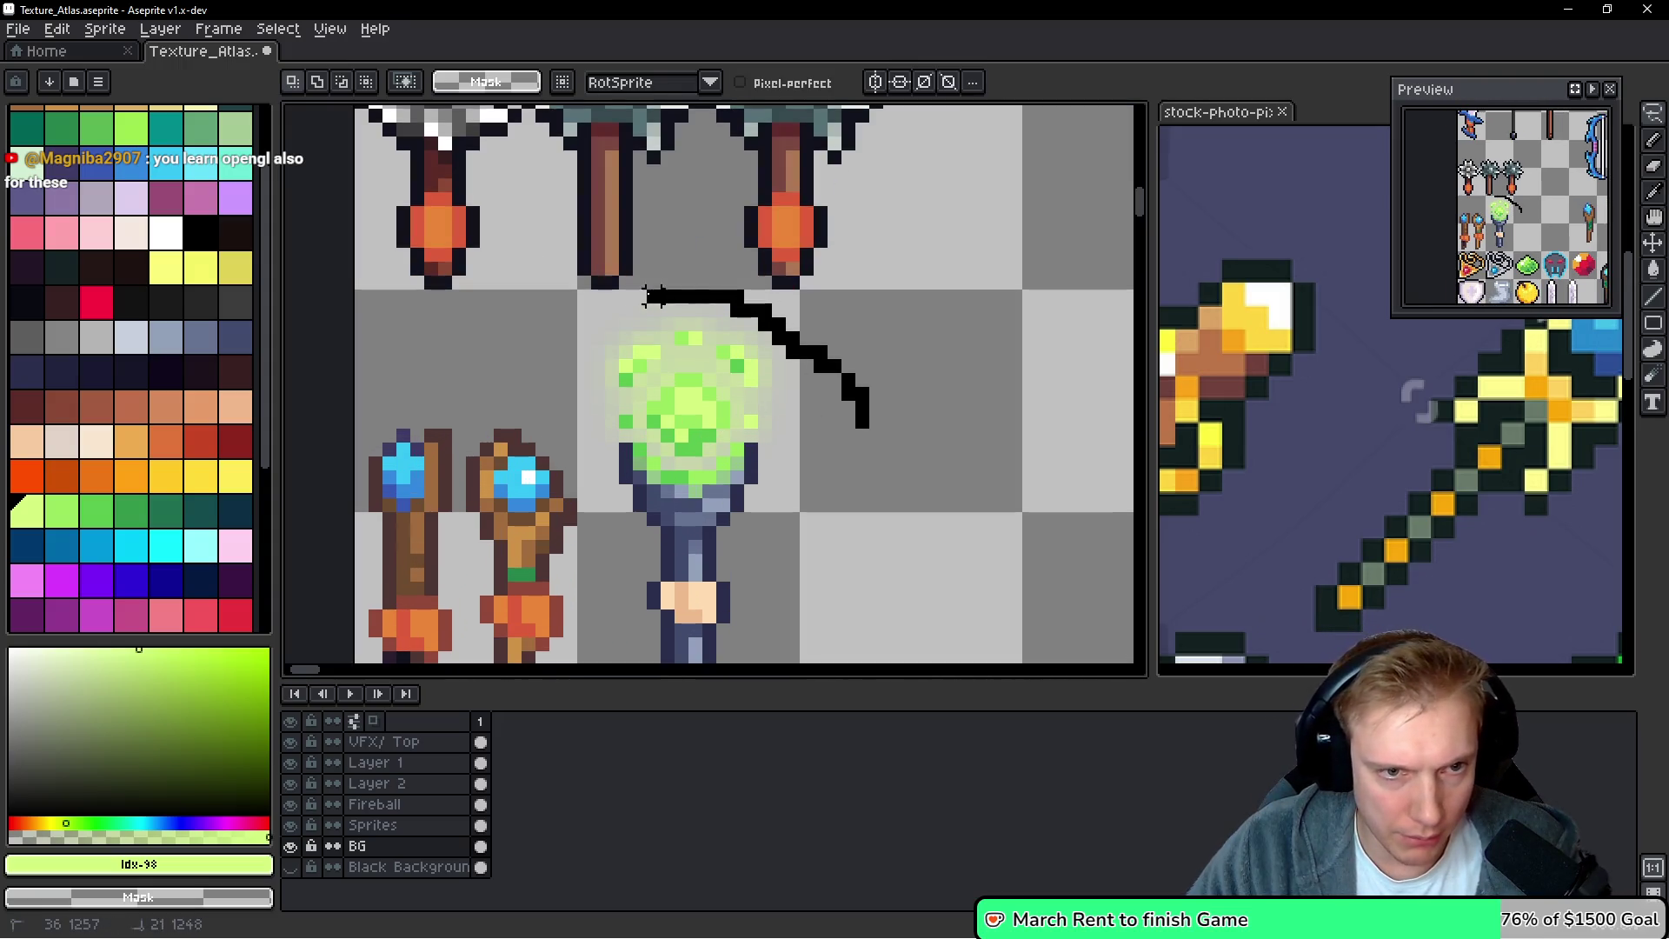
Lasso the orb wand, set hue 12, saturation 32, value 51, and save
left_click_drag(557, 432, 997, 419)
key("ctrl+u")
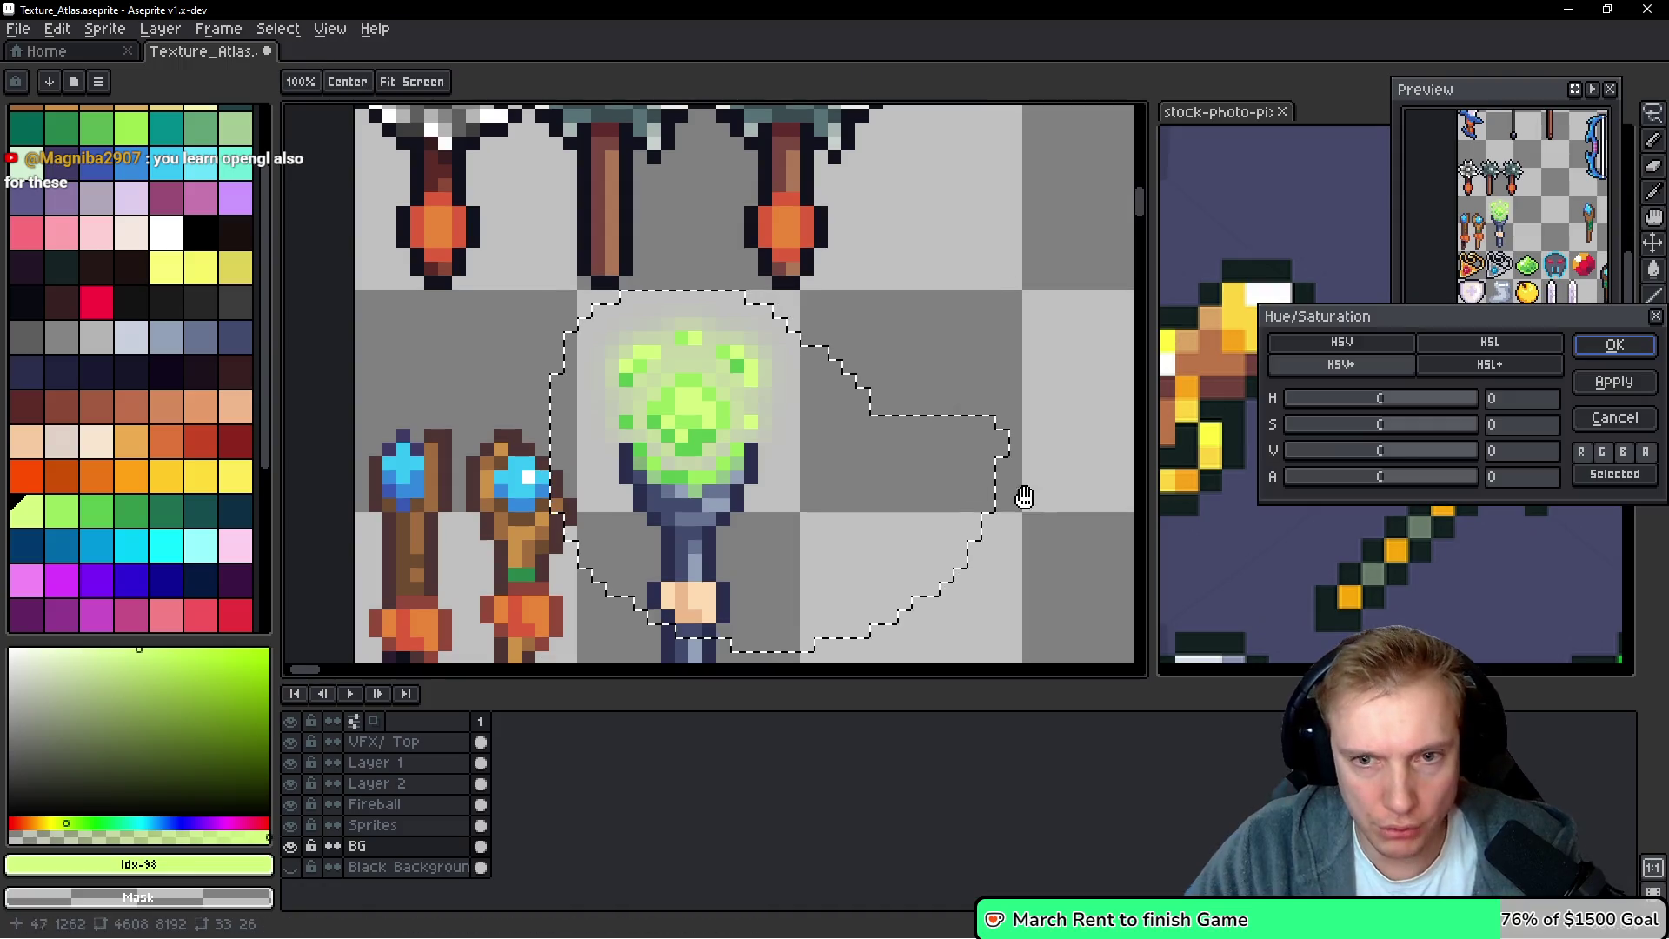
mouse_move(1385, 450)
left_mouse_down()
mouse_move(1441, 458)
mouse_move(1297, 456)
mouse_move(1469, 455)
mouse_move(1443, 457)
mouse_move(1460, 427)
mouse_move(1488, 431)
mouse_move(1280, 432)
mouse_move(1473, 429)
mouse_move(1408, 407)
mouse_move(1463, 409)
mouse_move(1317, 416)
mouse_move(1381, 413)
left_mouse_up()
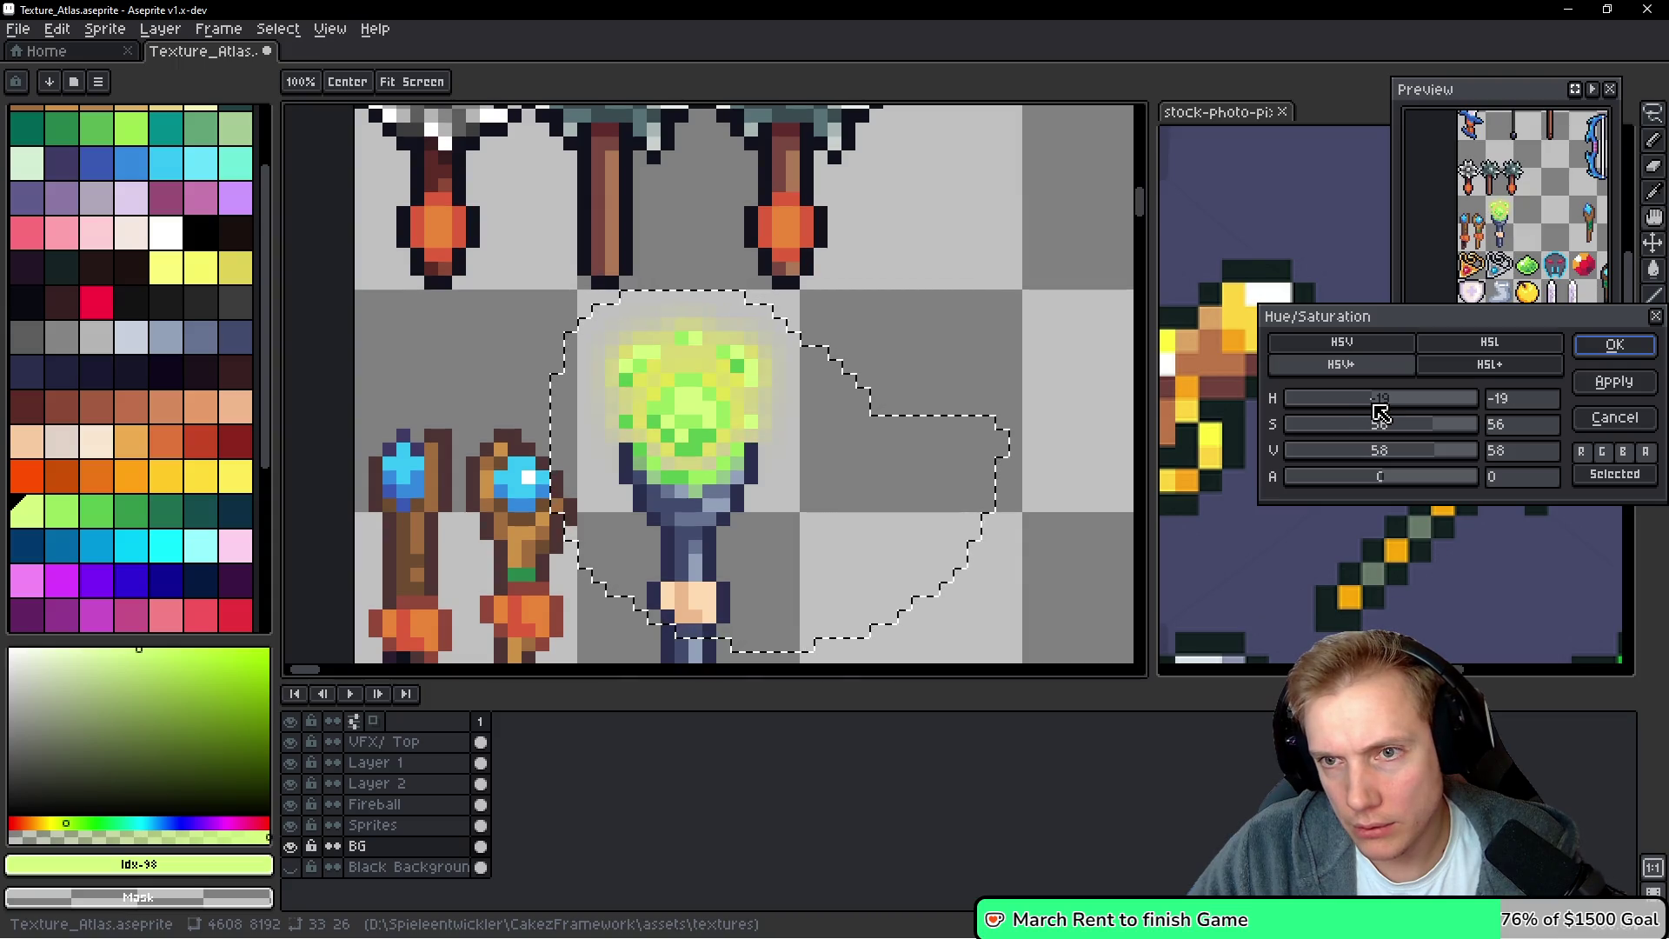
mouse_move(1396, 411)
left_mouse_down()
mouse_move(1416, 432)
mouse_move(1362, 455)
mouse_move(1442, 454)
left_mouse_up()
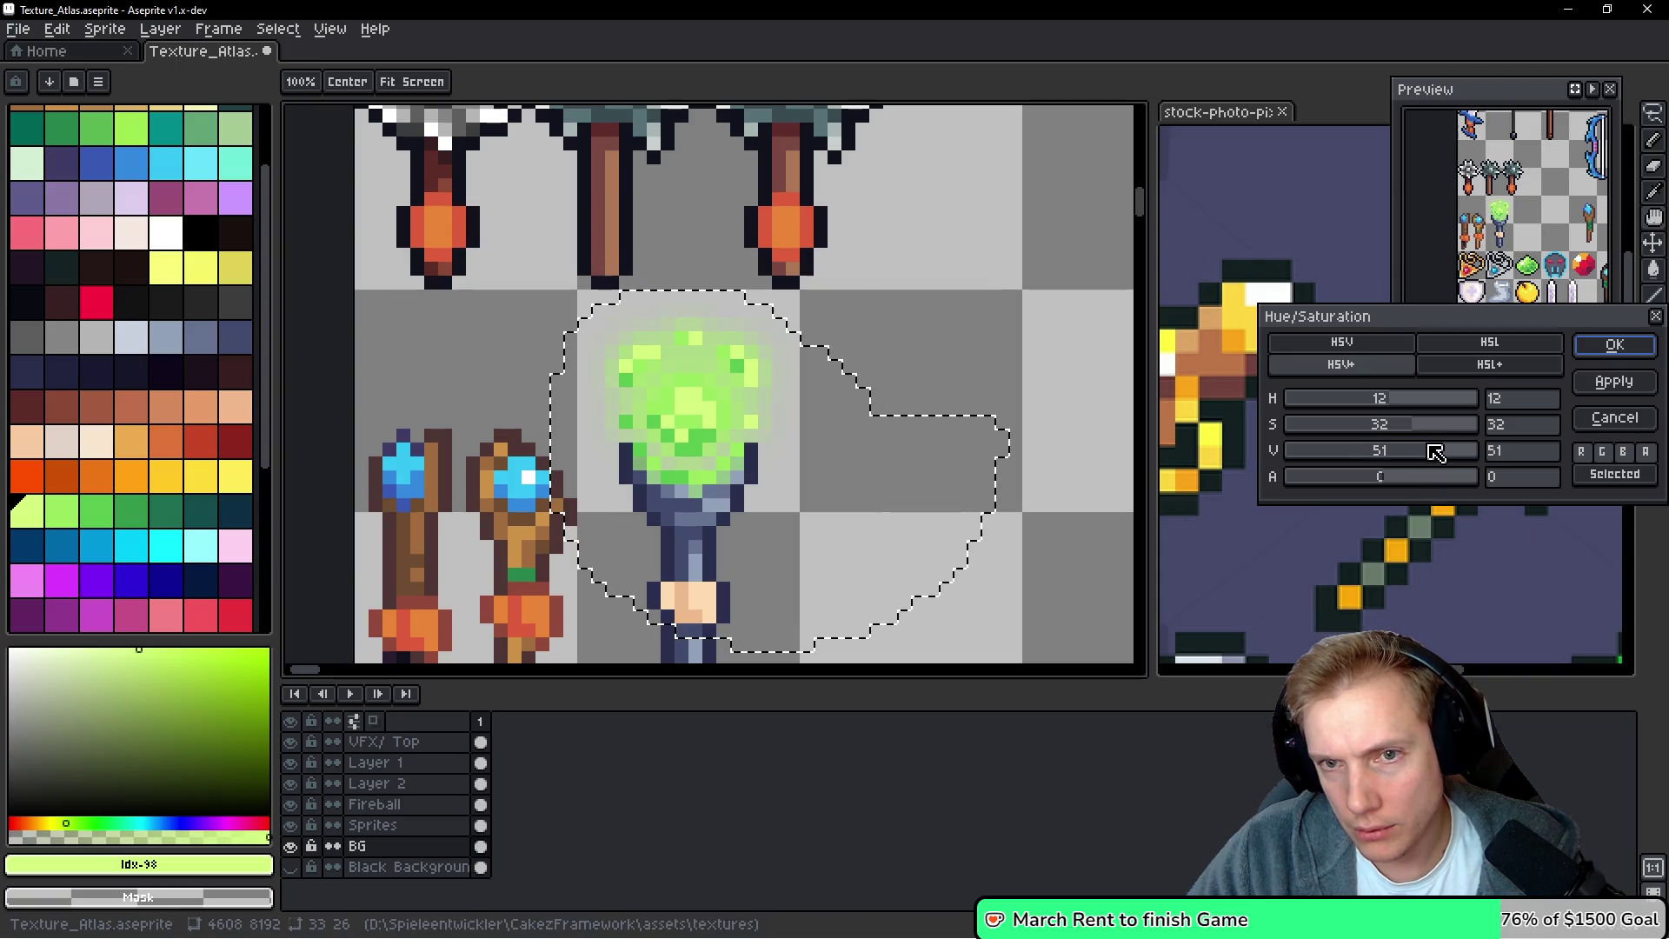
left_click(1614, 345)
scroll(916, 310, "down", 2)
key("ctrl+s")
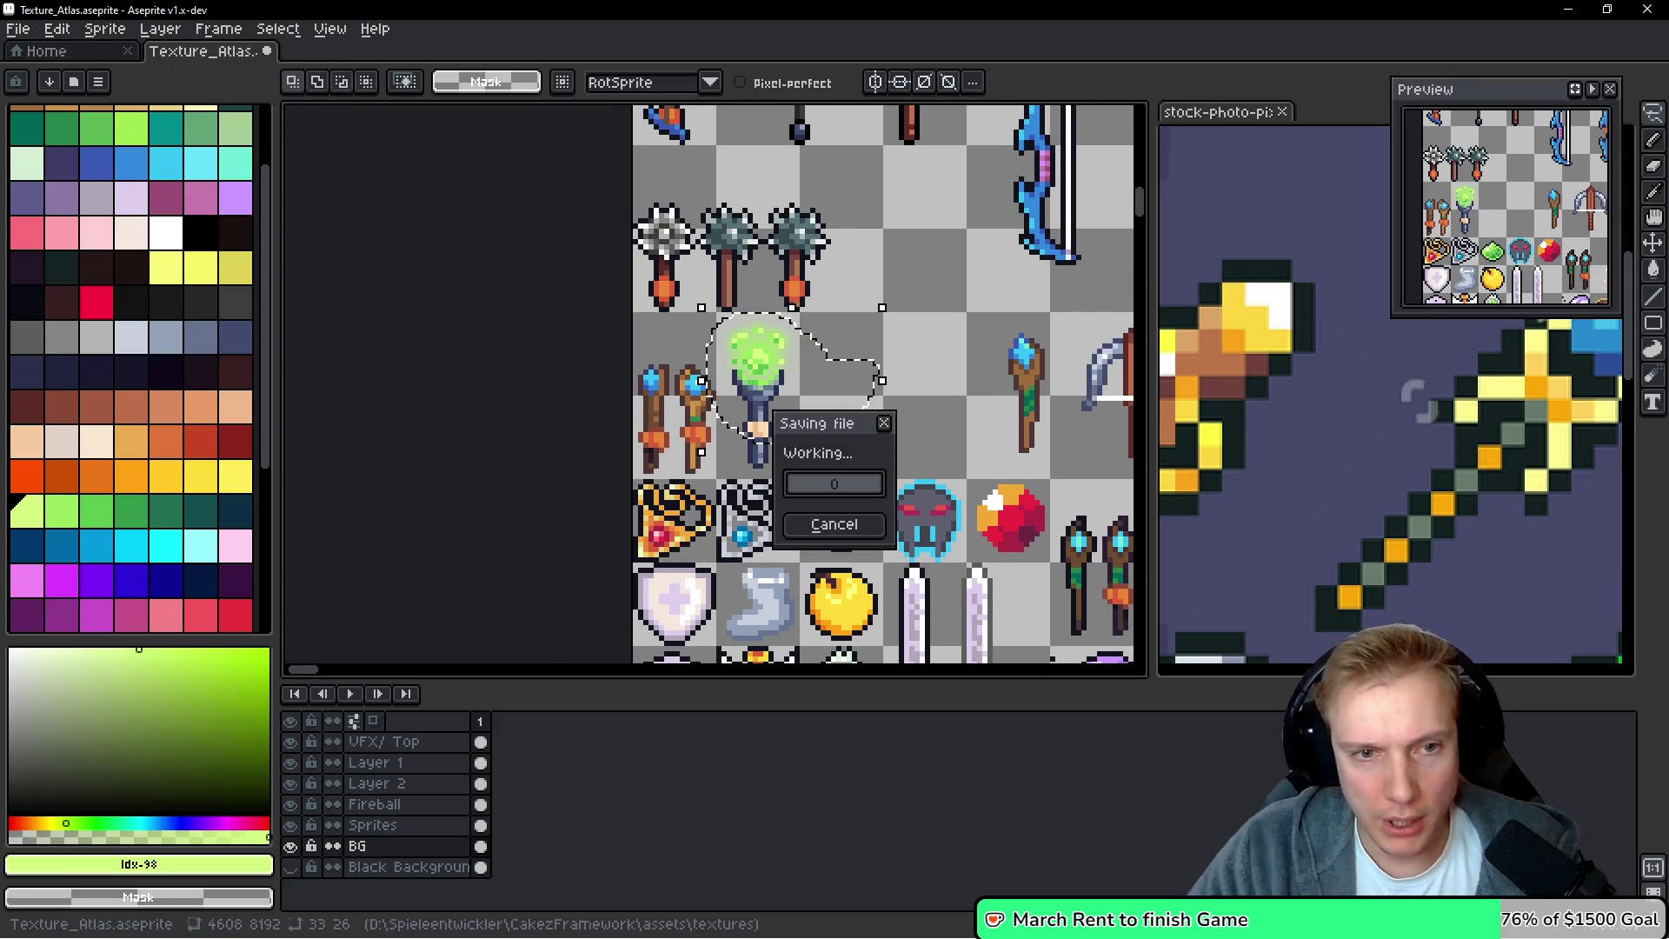
Open the Color Curve adjustment for the wand orb and move its window aside
key("ctrl+u")
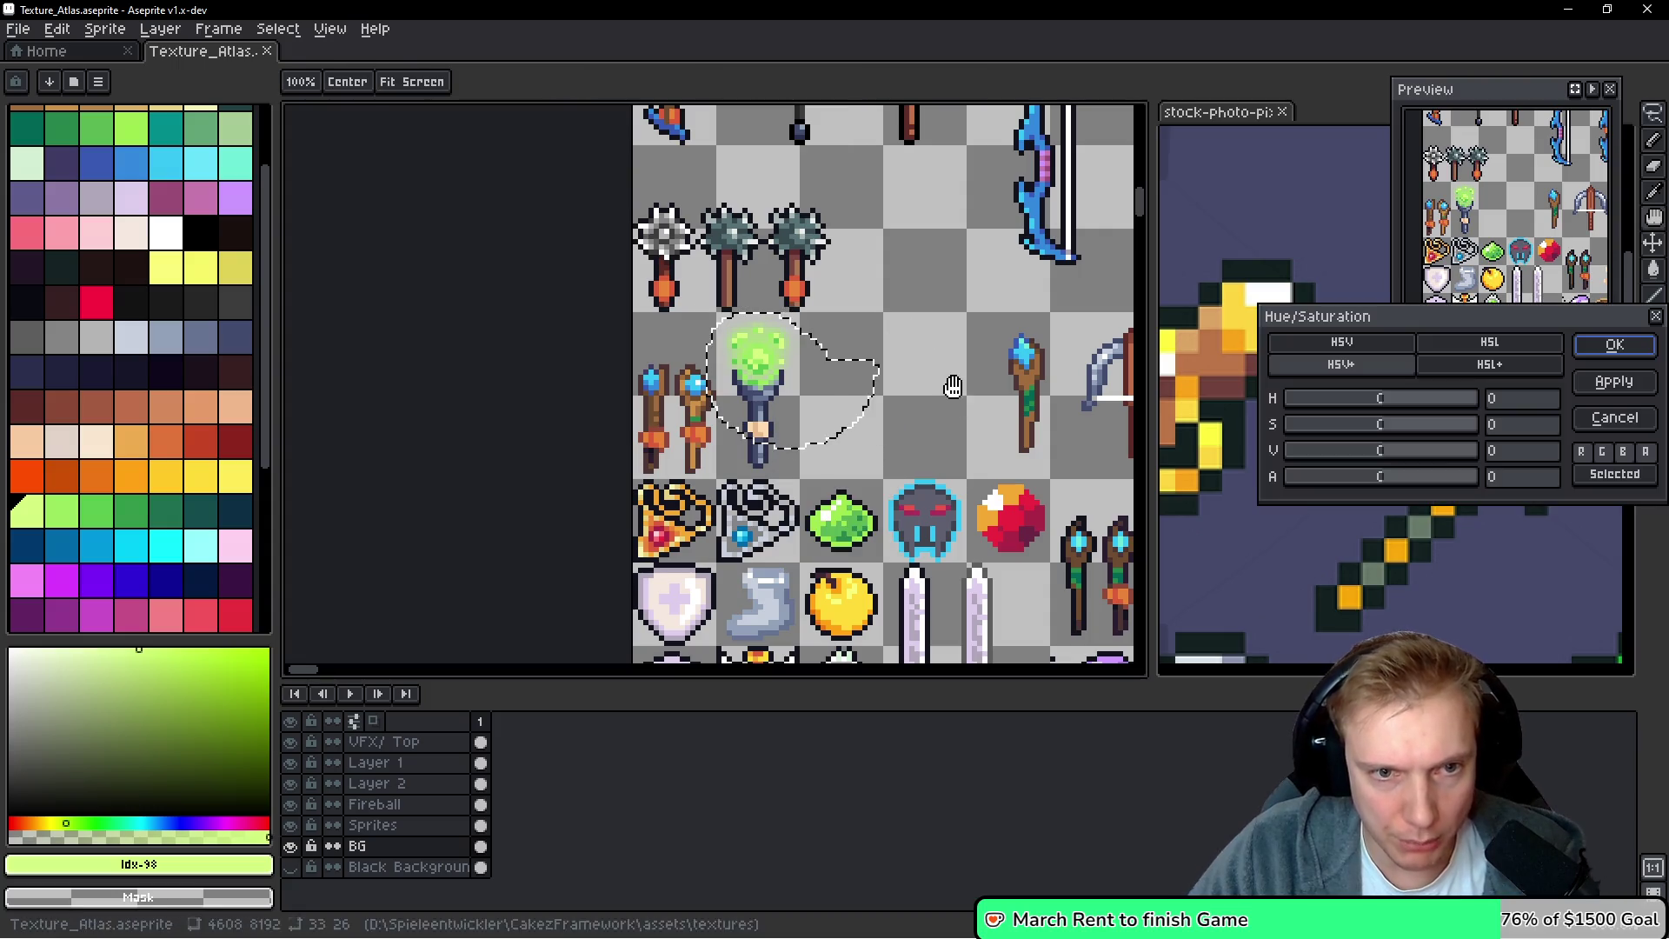
key("Escape")
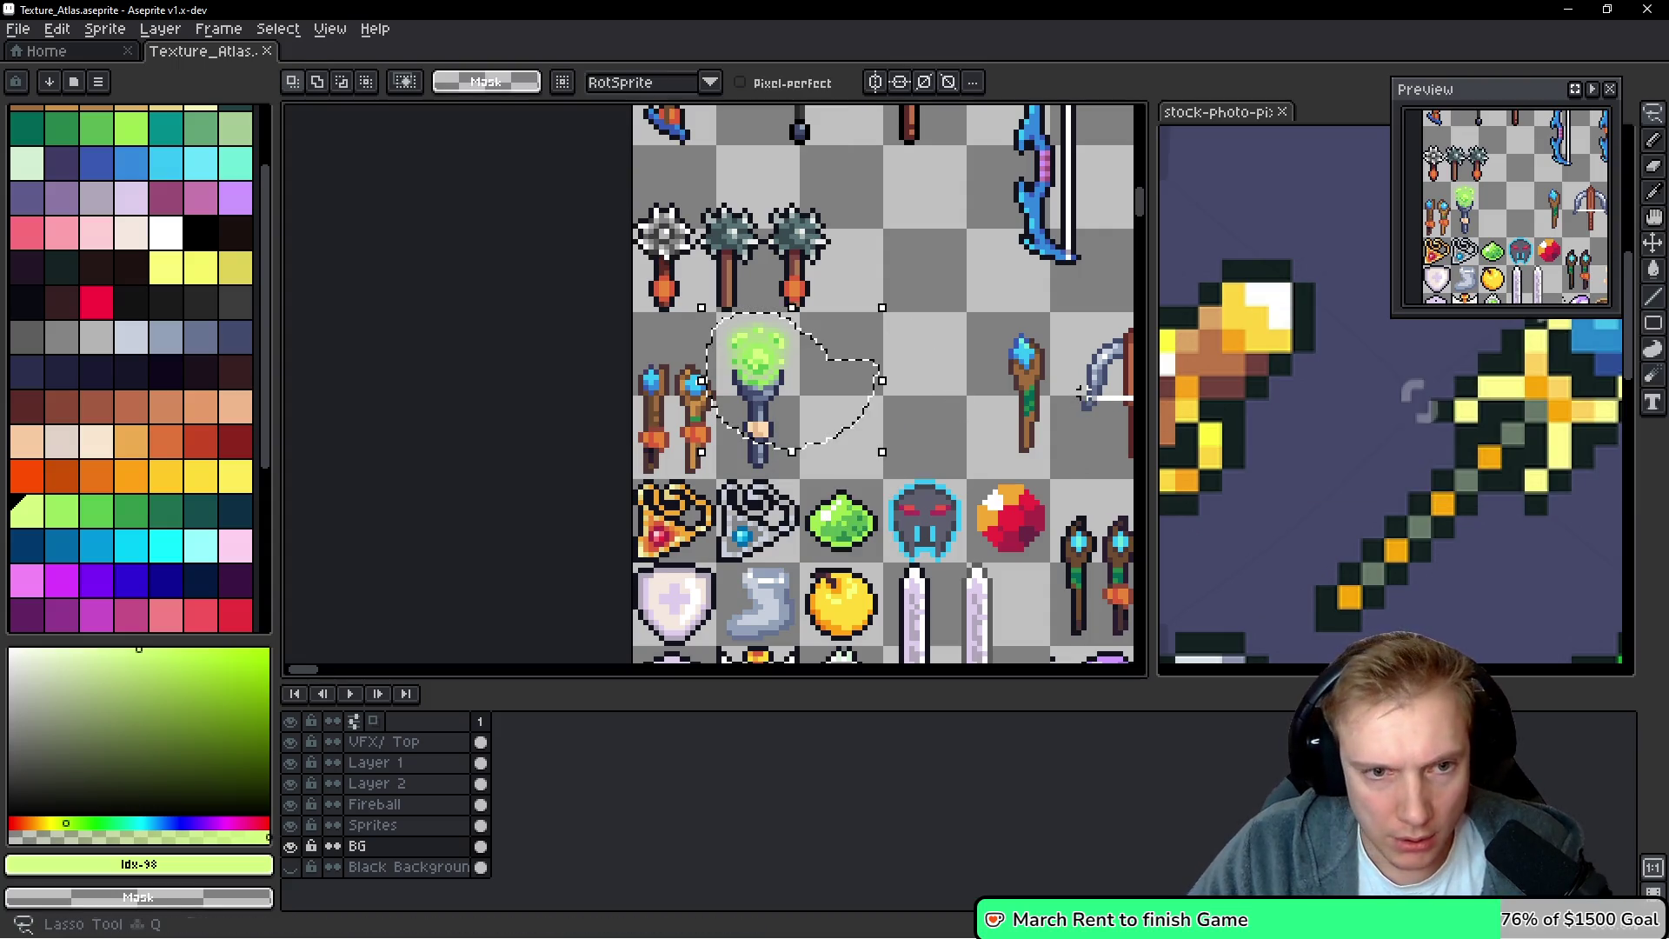
key("ctrl+u")
key("Escape")
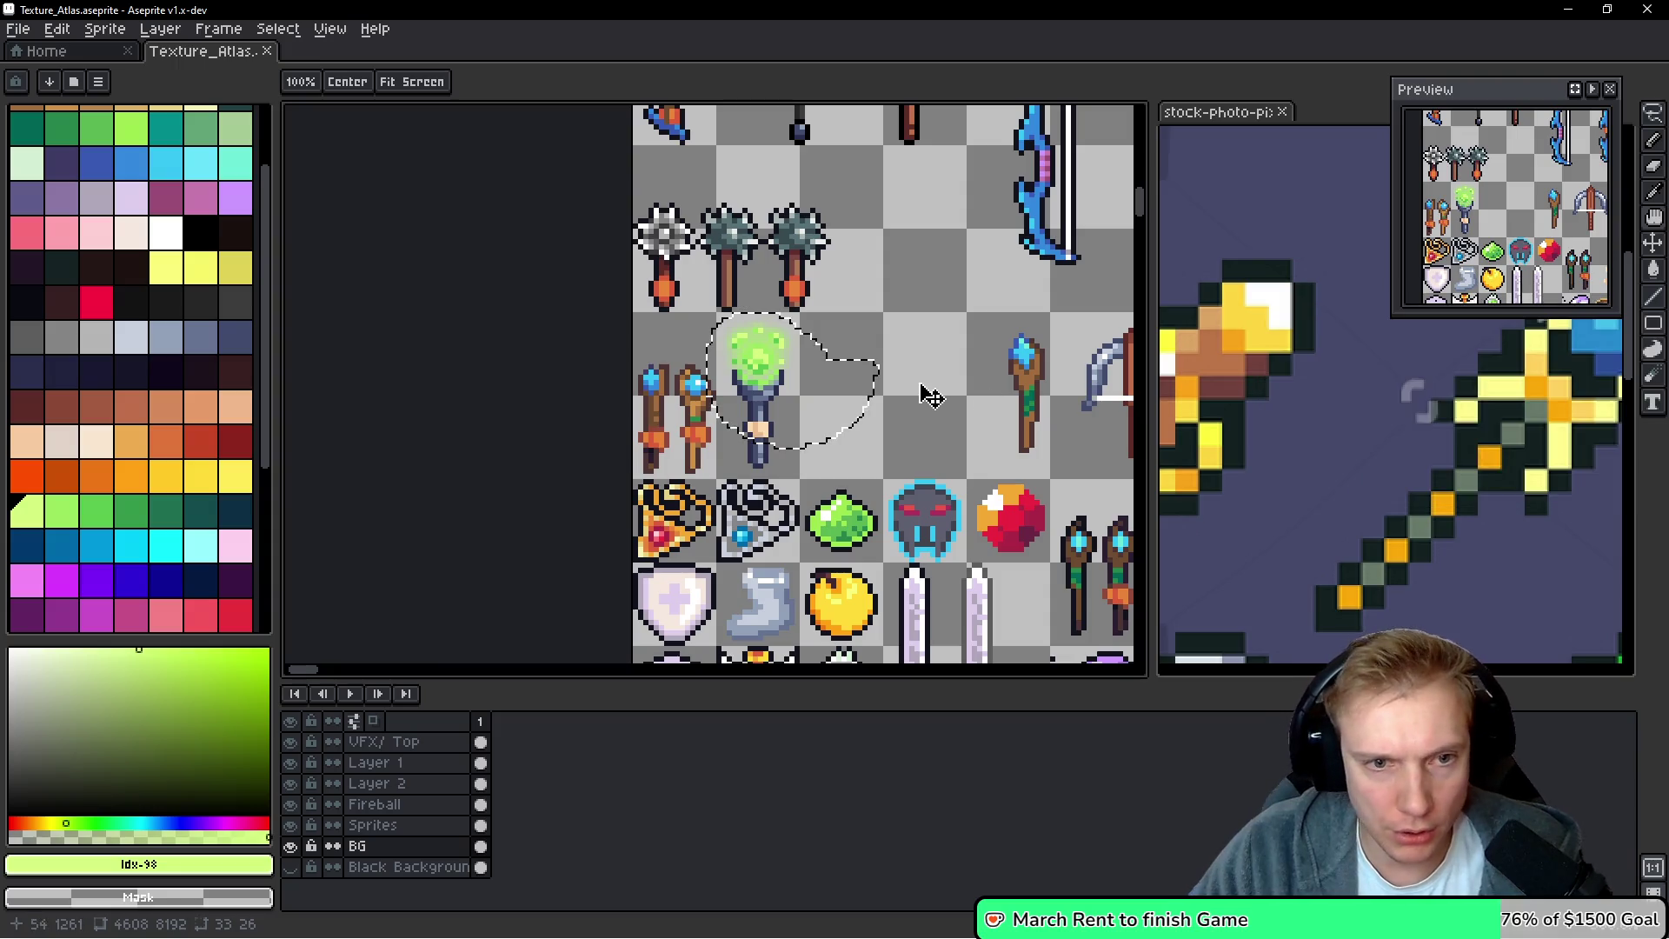
key("ctrl+m")
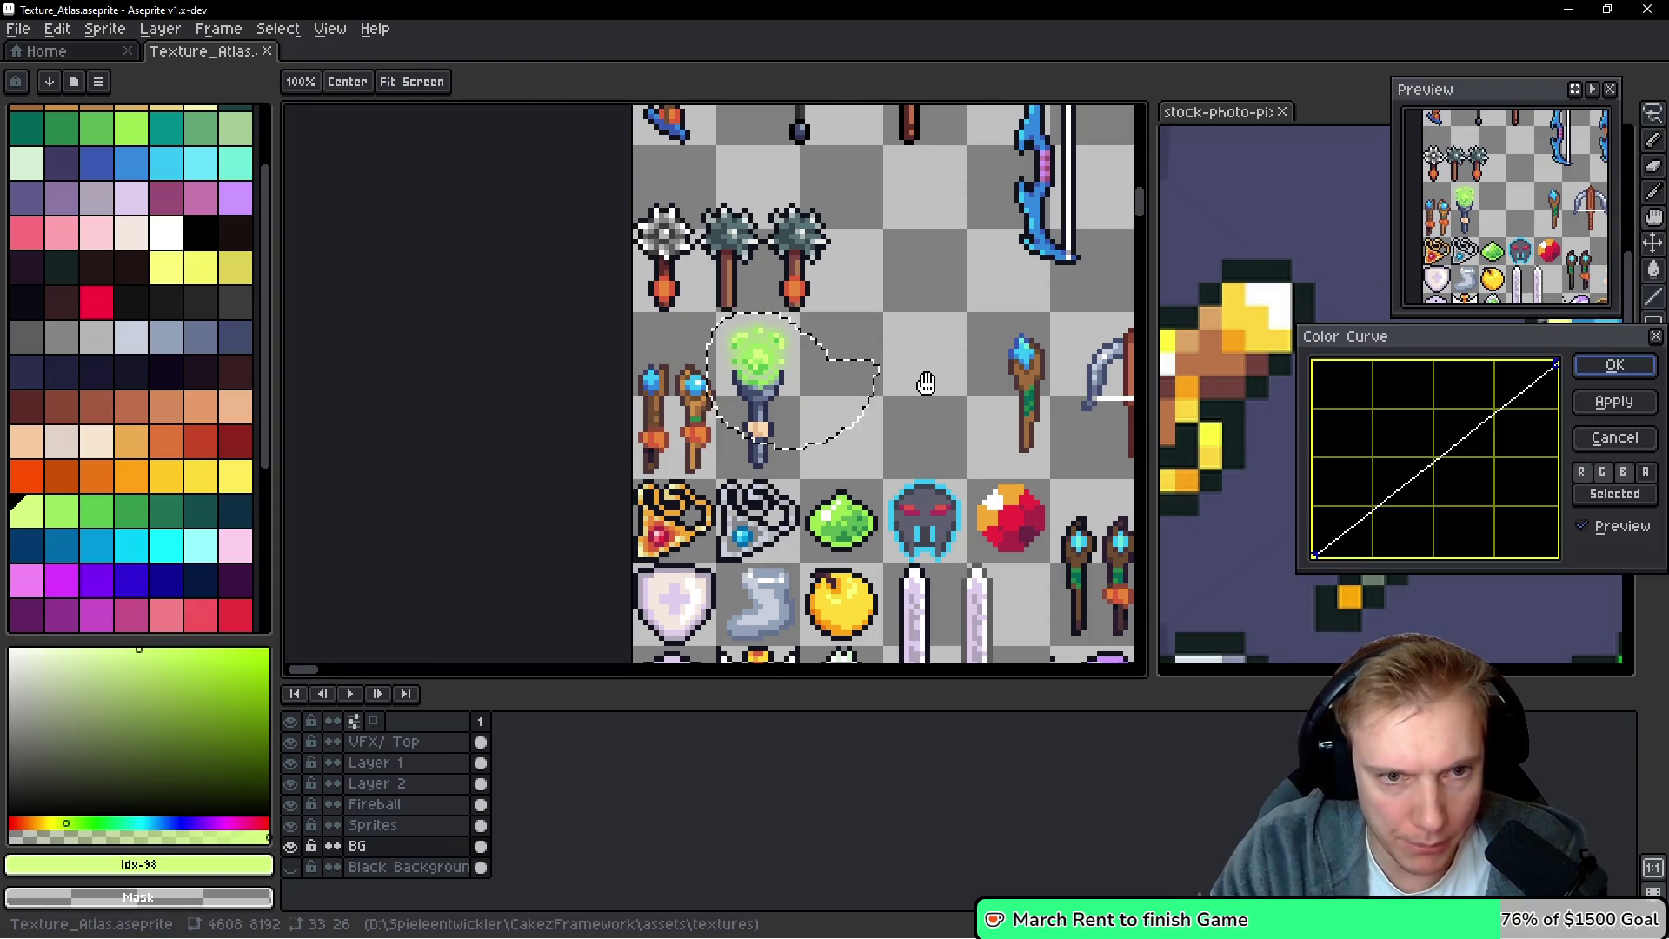
left_click(1602, 471)
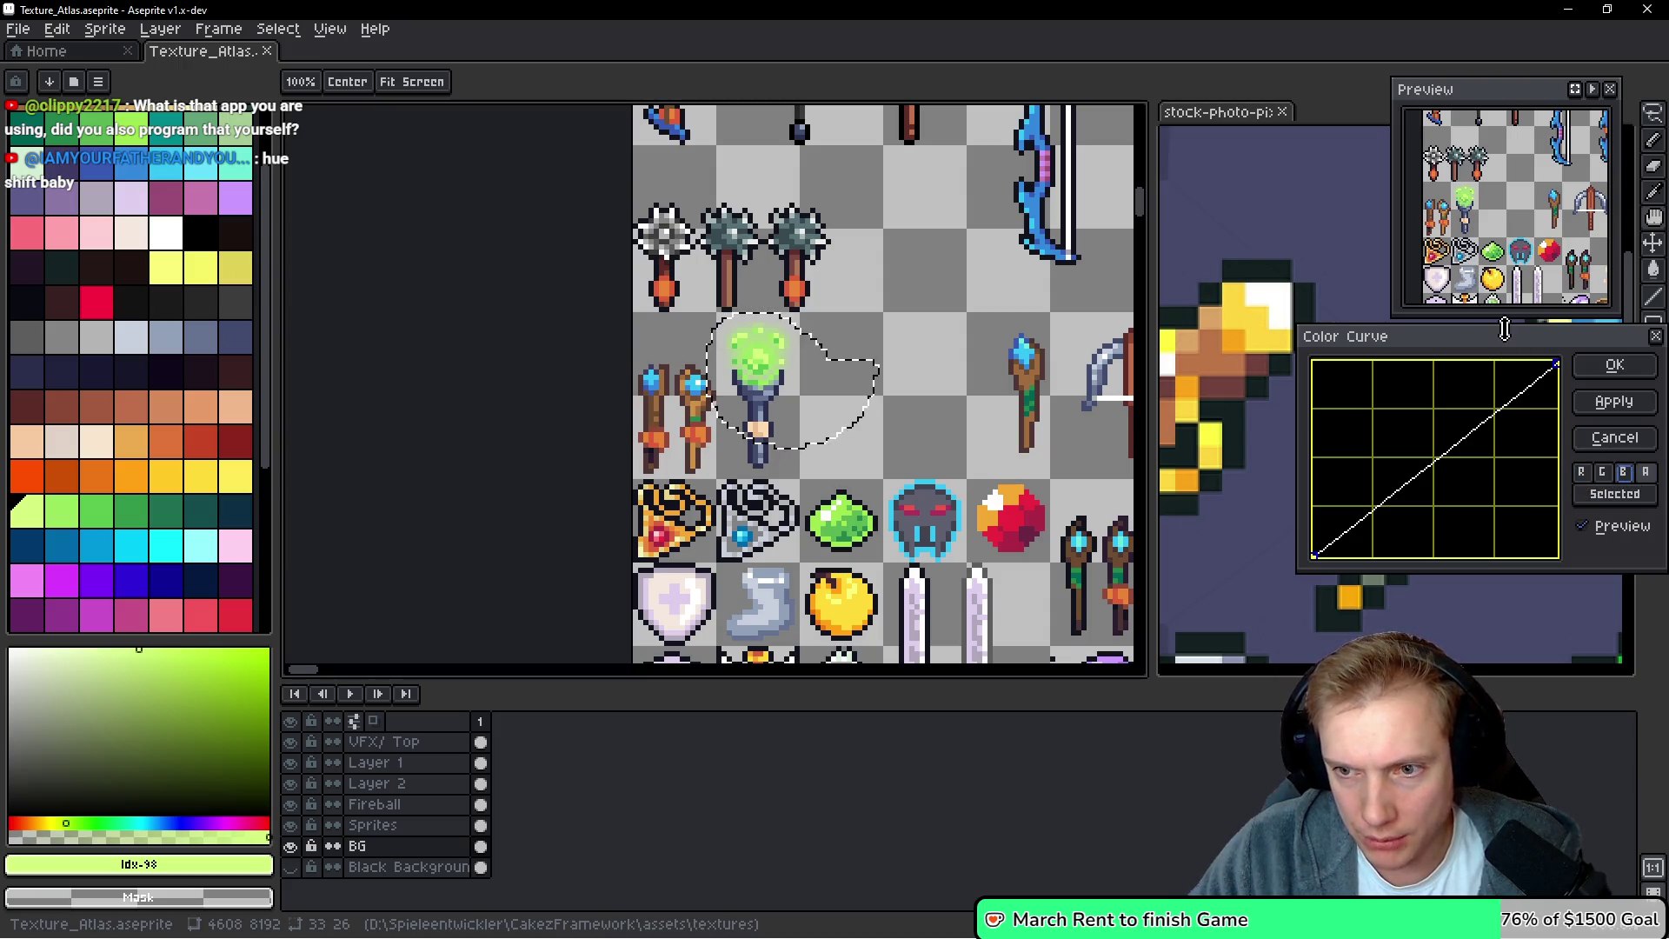
left_click_drag(1510, 338, 1338, 323)
left_click_drag(698, 369, 671, 352)
scroll(671, 352, "up", 6)
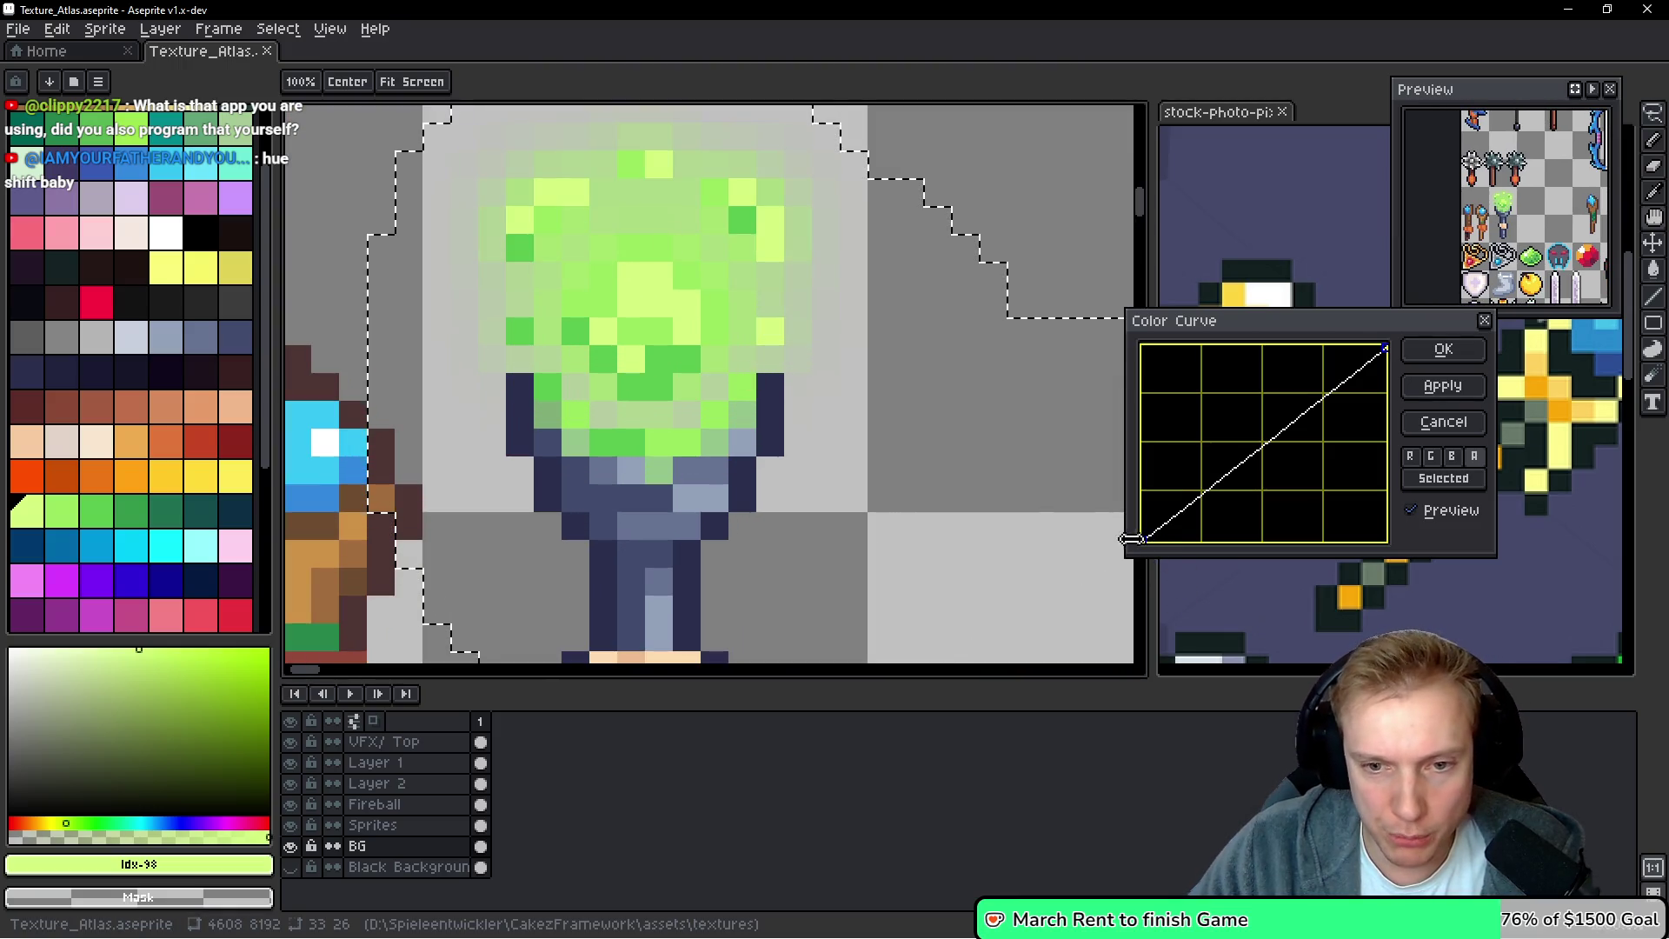
Add two curve points flattening the dark and bright tones, apply, and save
left_click(1209, 484)
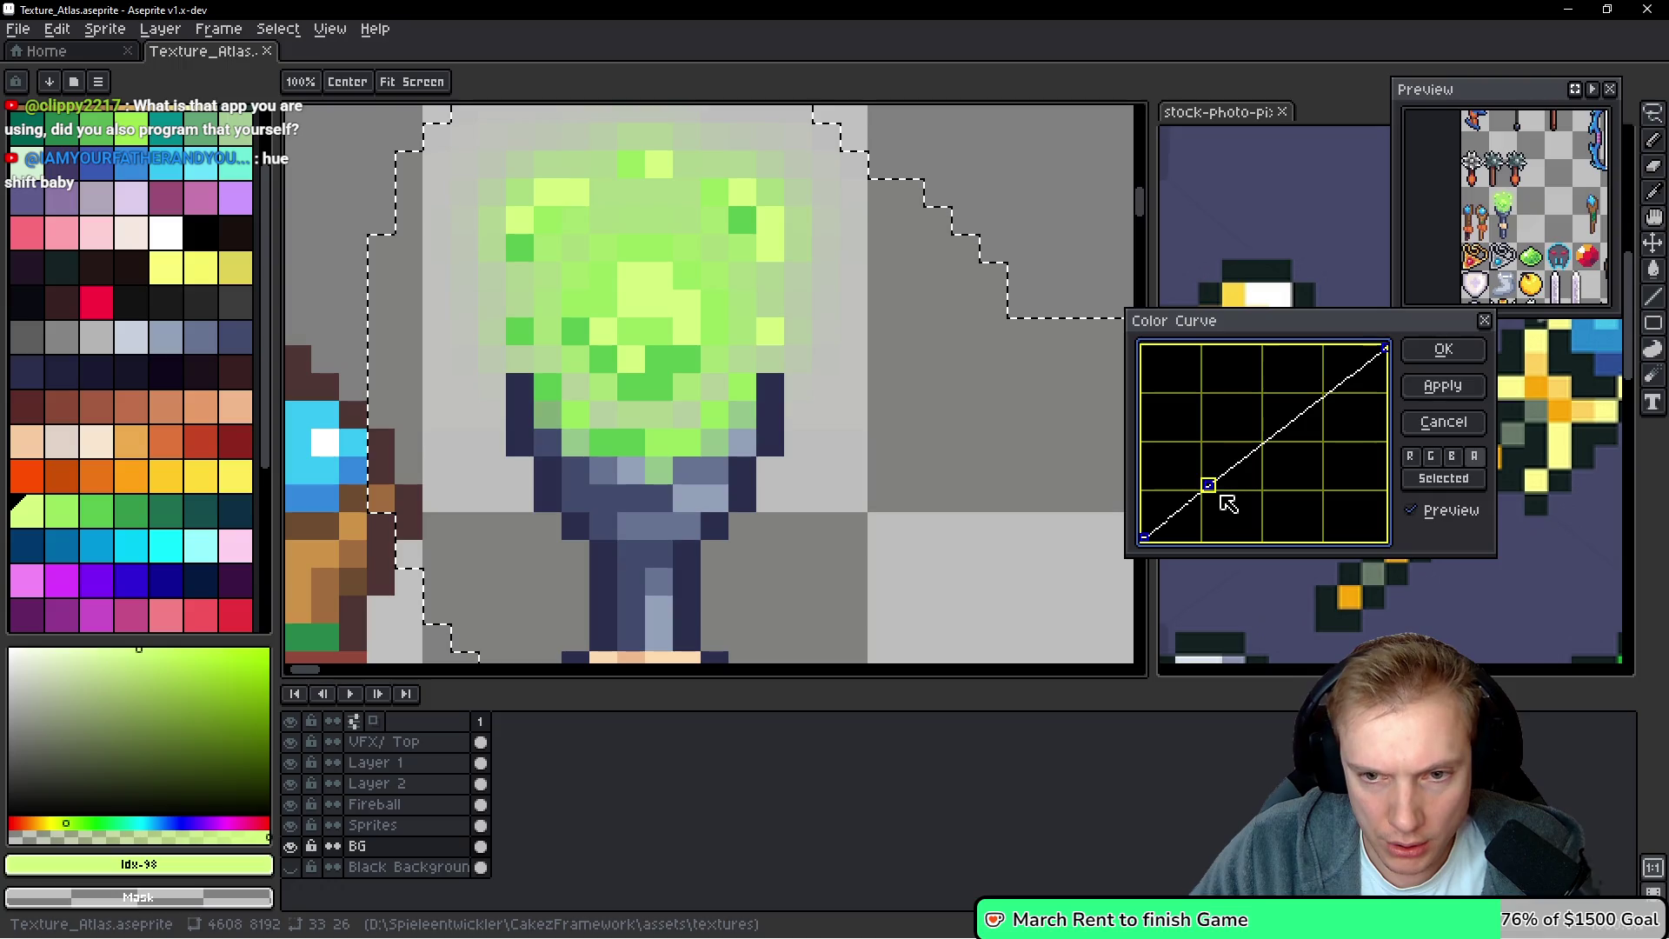
left_click_drag(1211, 485, 1231, 504)
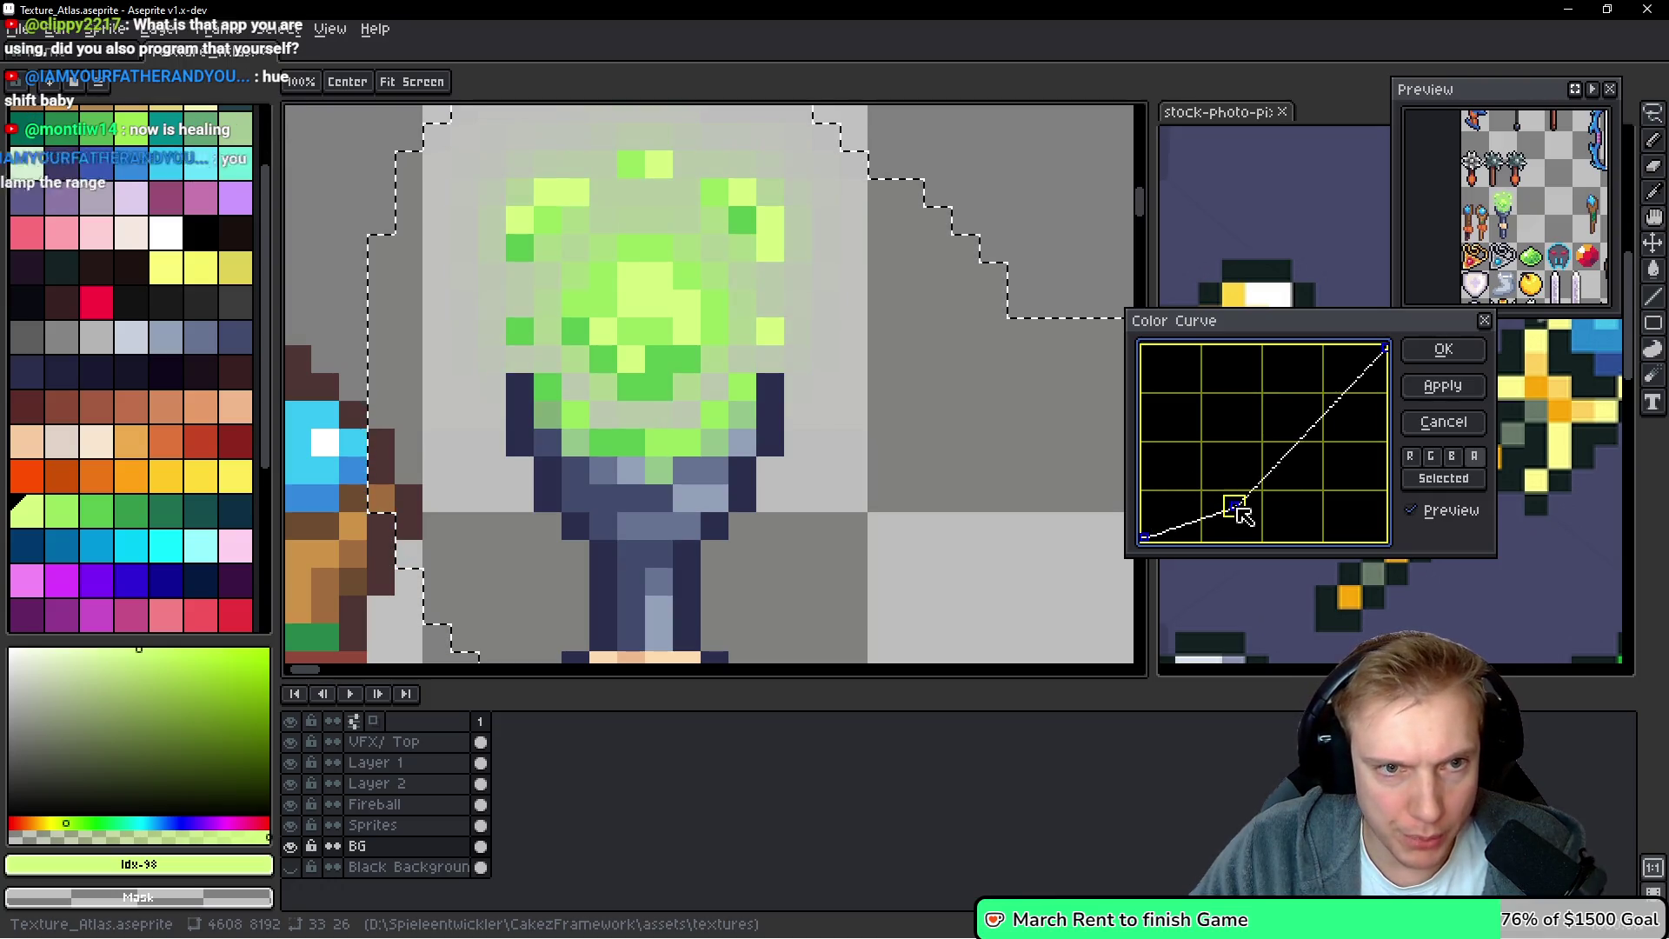
mouse_move(1335, 403)
left_mouse_down()
mouse_move(1373, 448)
mouse_move(1343, 389)
left_mouse_up()
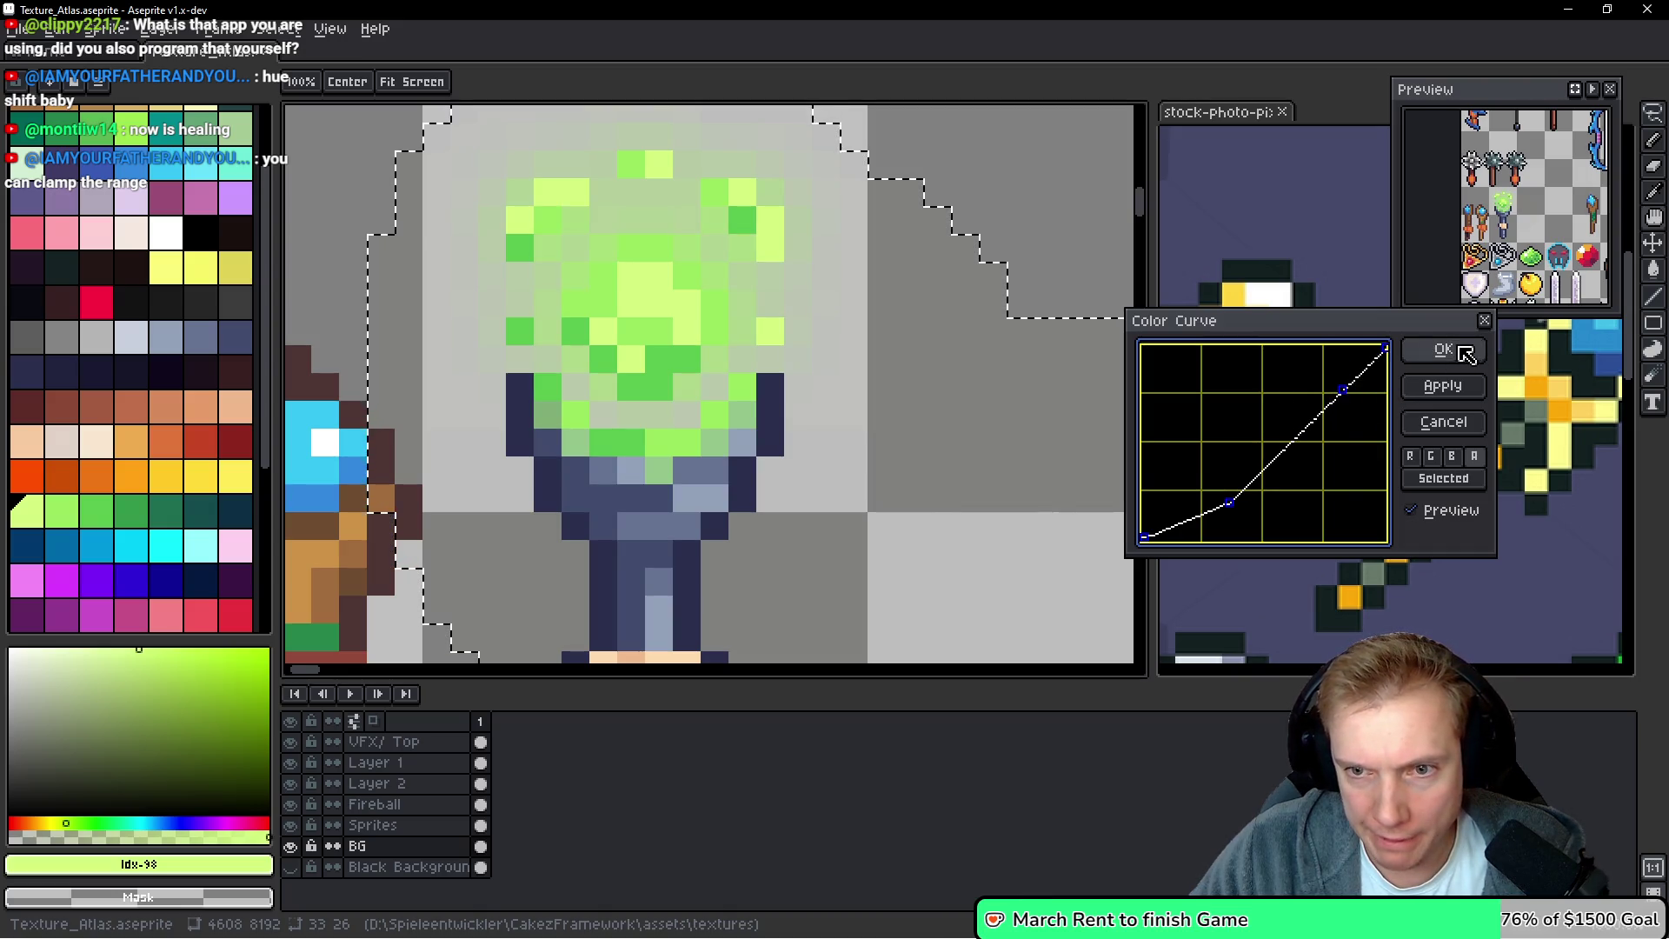
left_click_drag(1343, 387, 1349, 383)
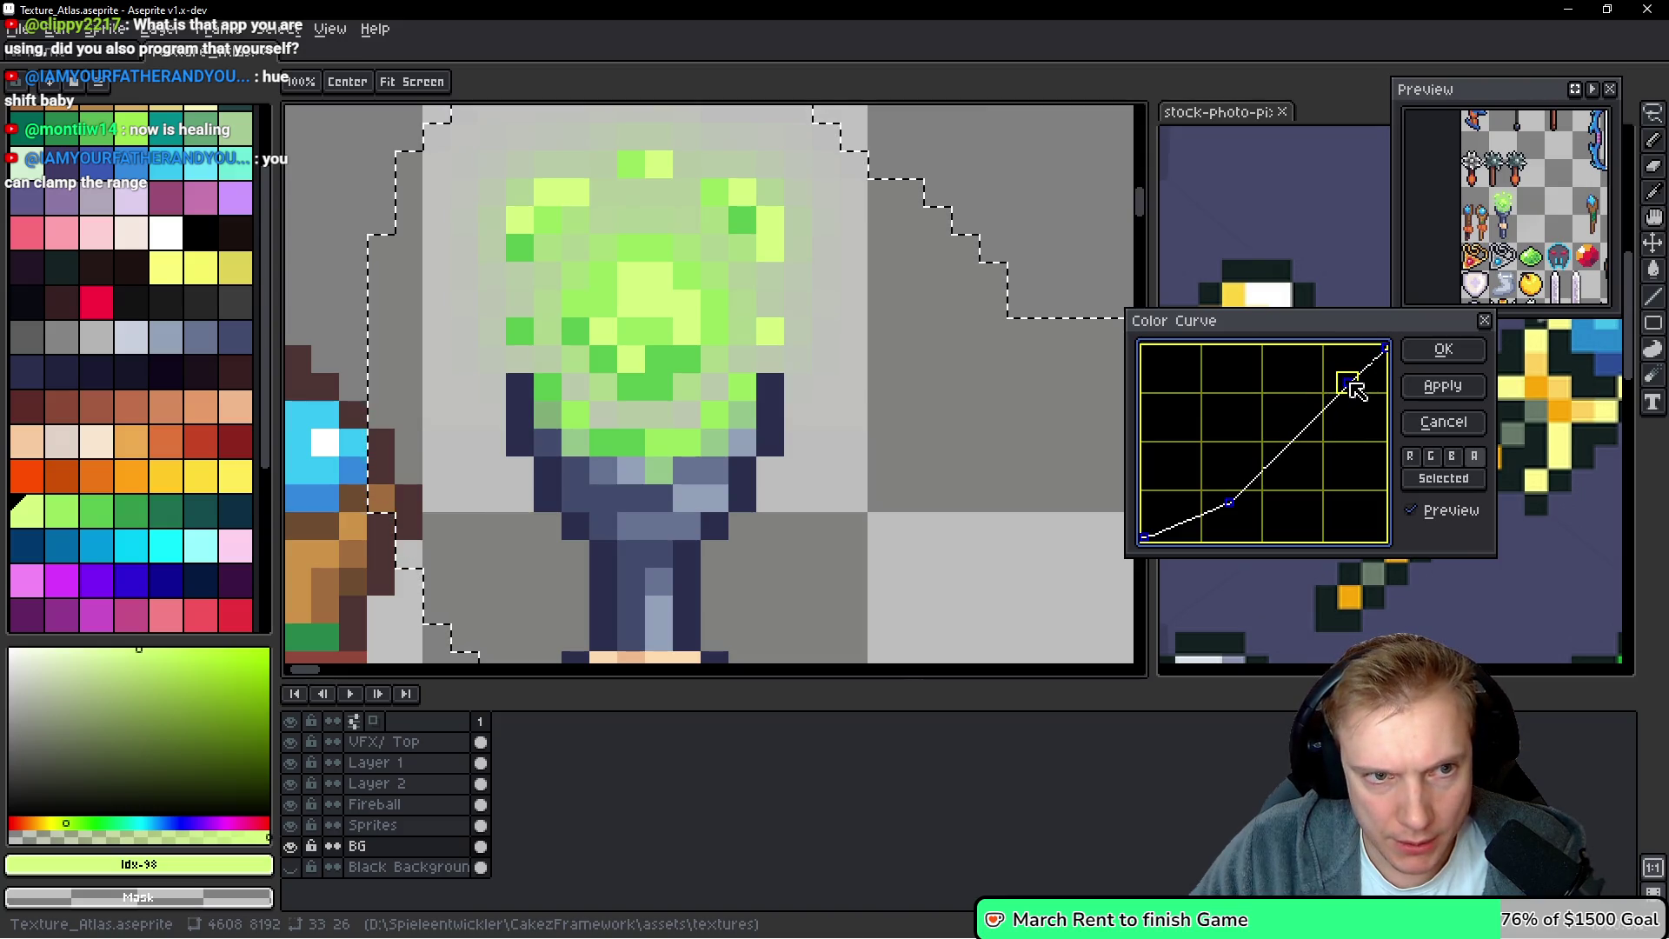
left_click(1442, 348)
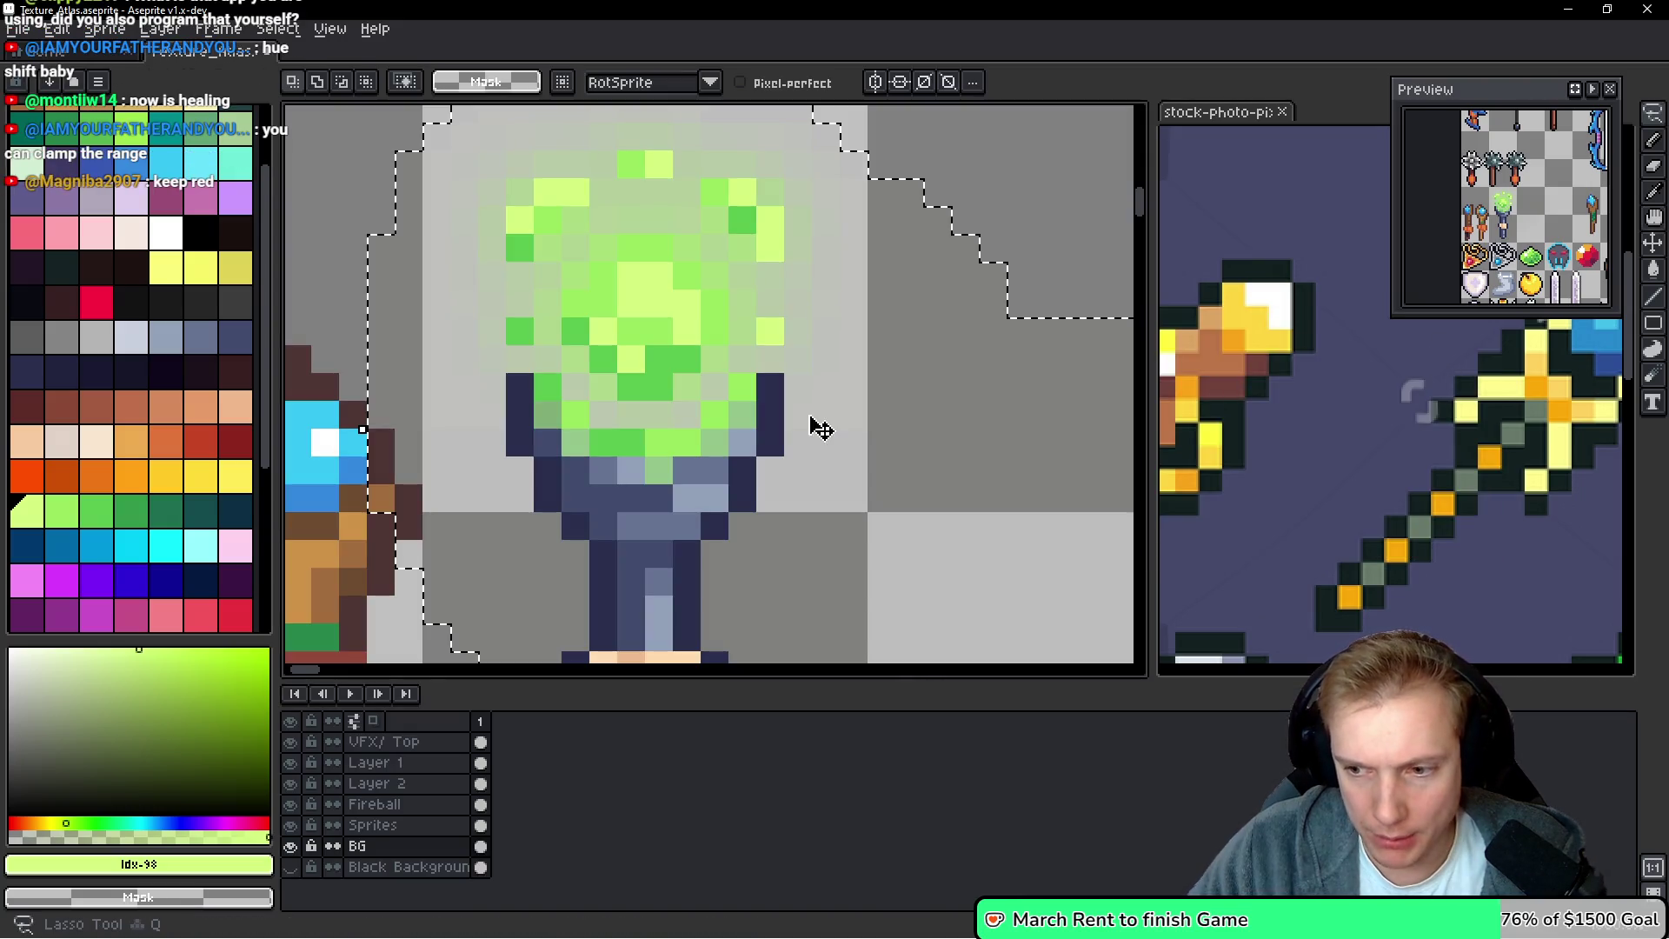
scroll(814, 391, "down", 5)
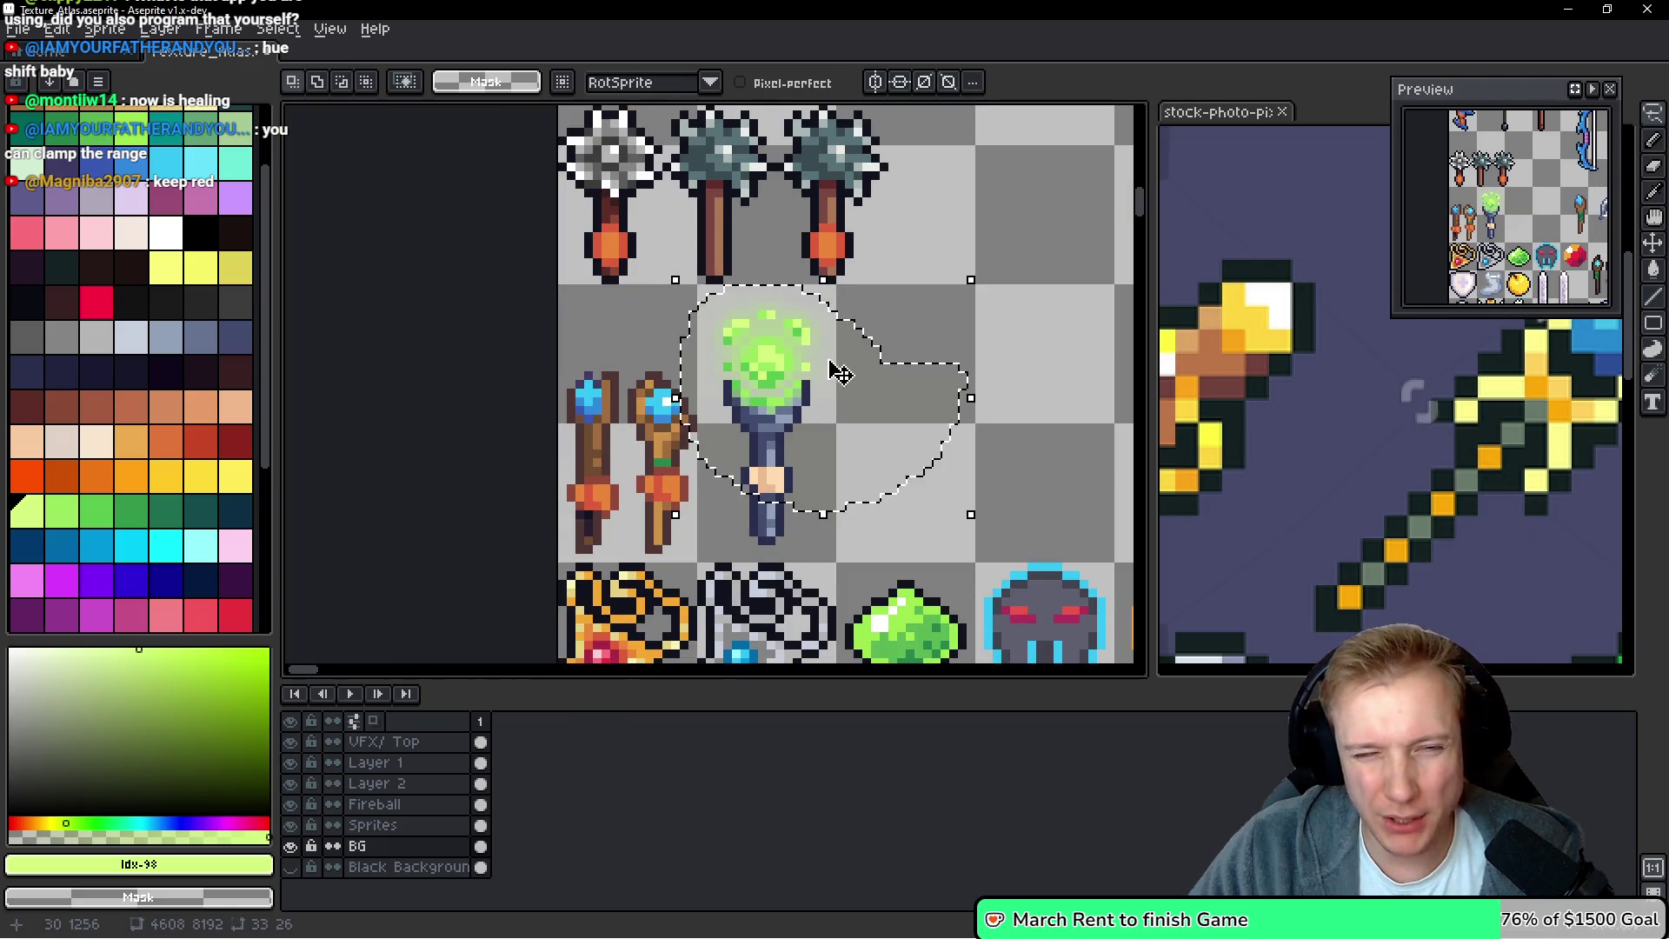
key("ctrl+s")
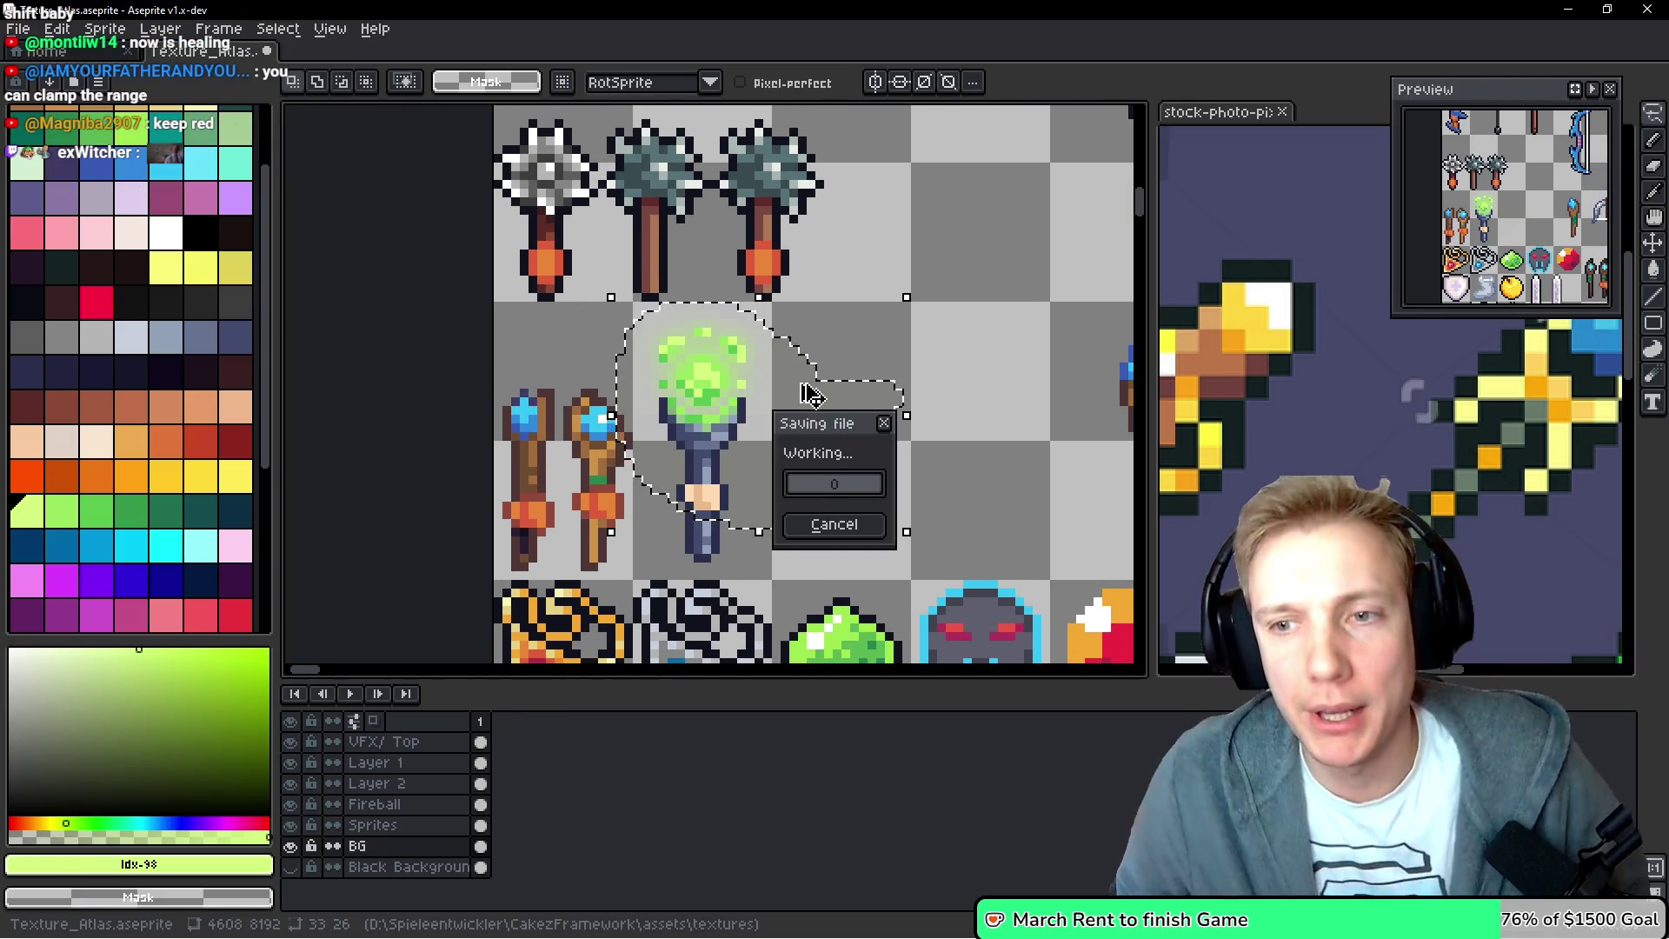
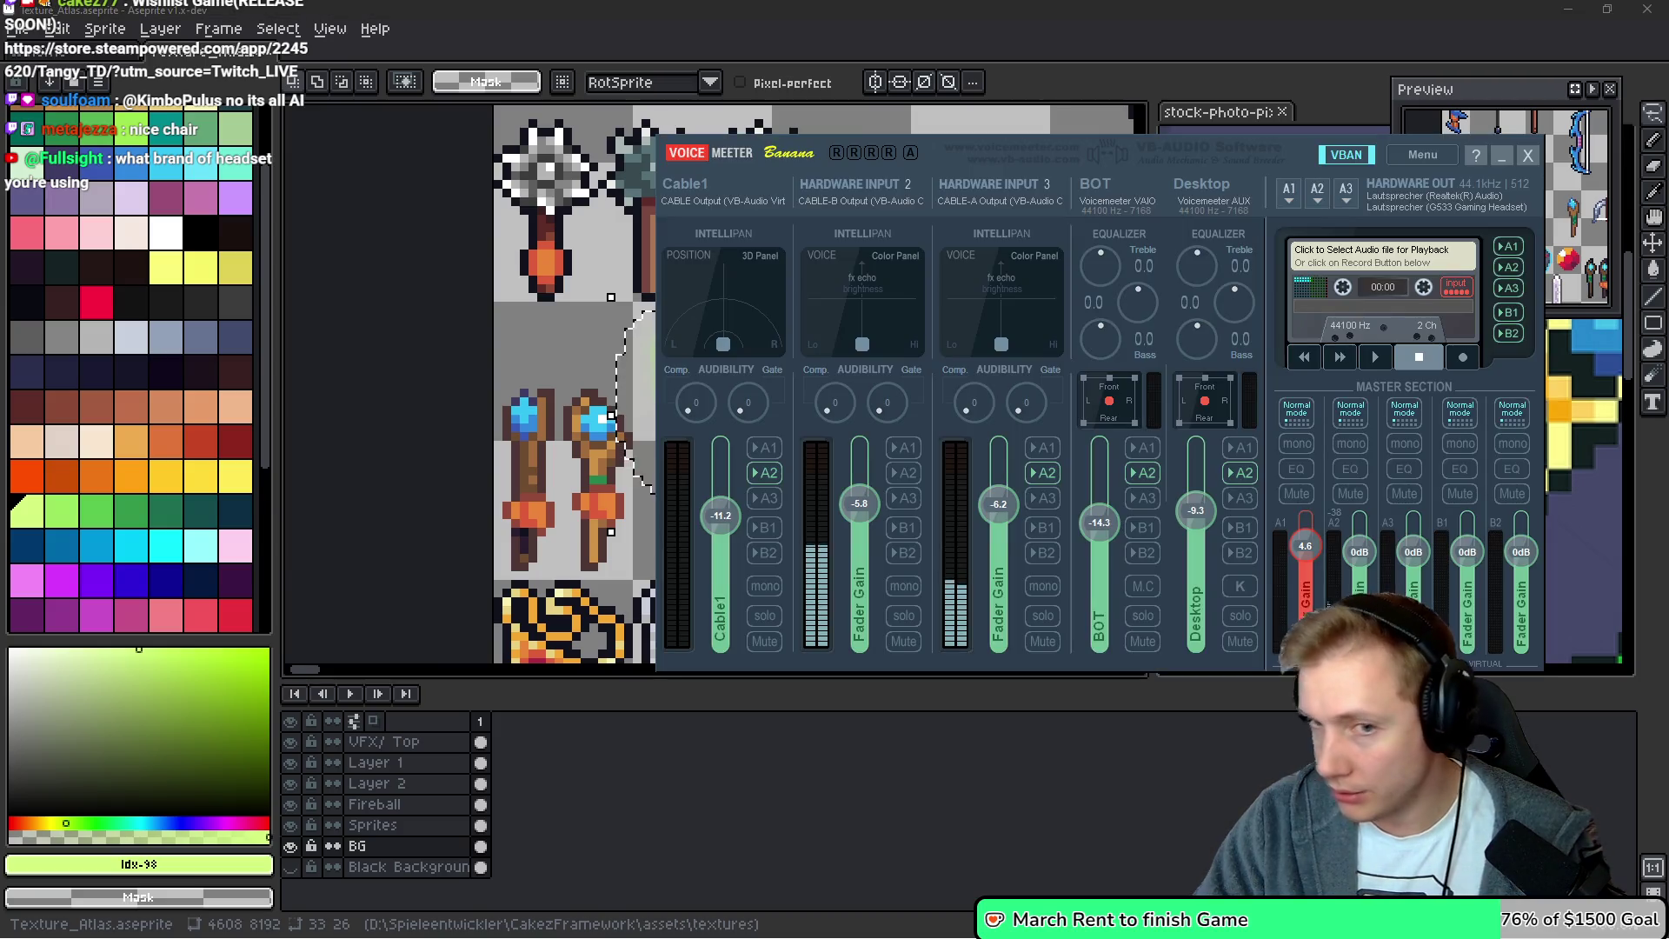
Set Voicemeeter's A2 output to WDM: Kopfhörer (HyperX Virtual Surround Sound), then minimize the mixer
left_click(1319, 193)
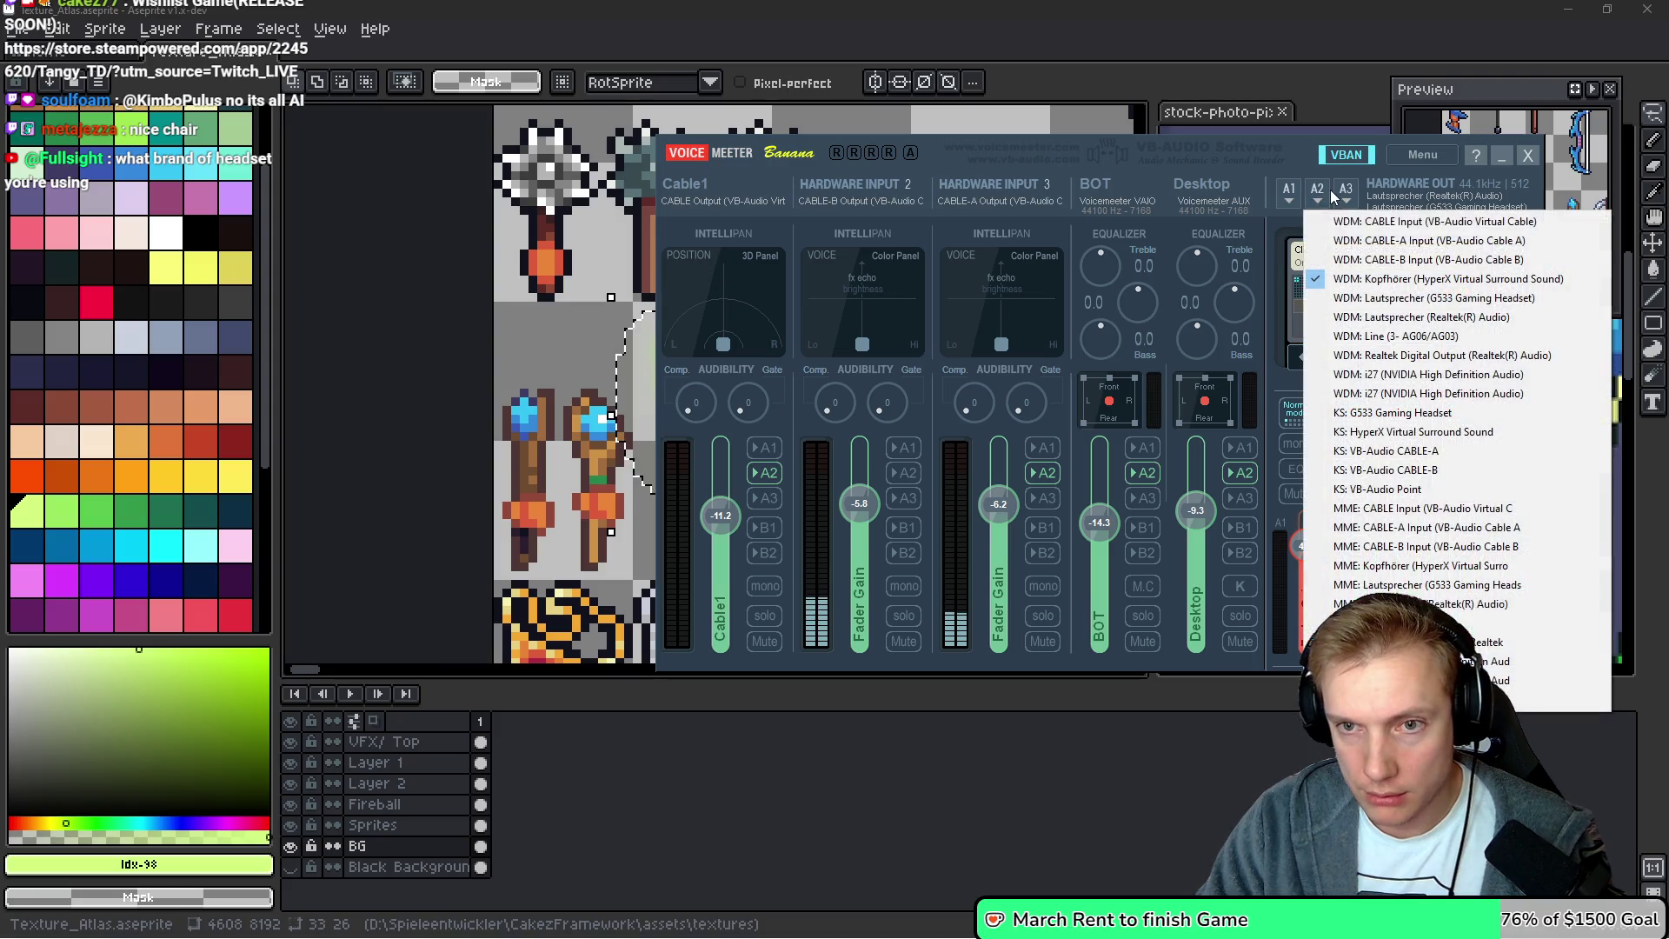
left_click(1368, 281)
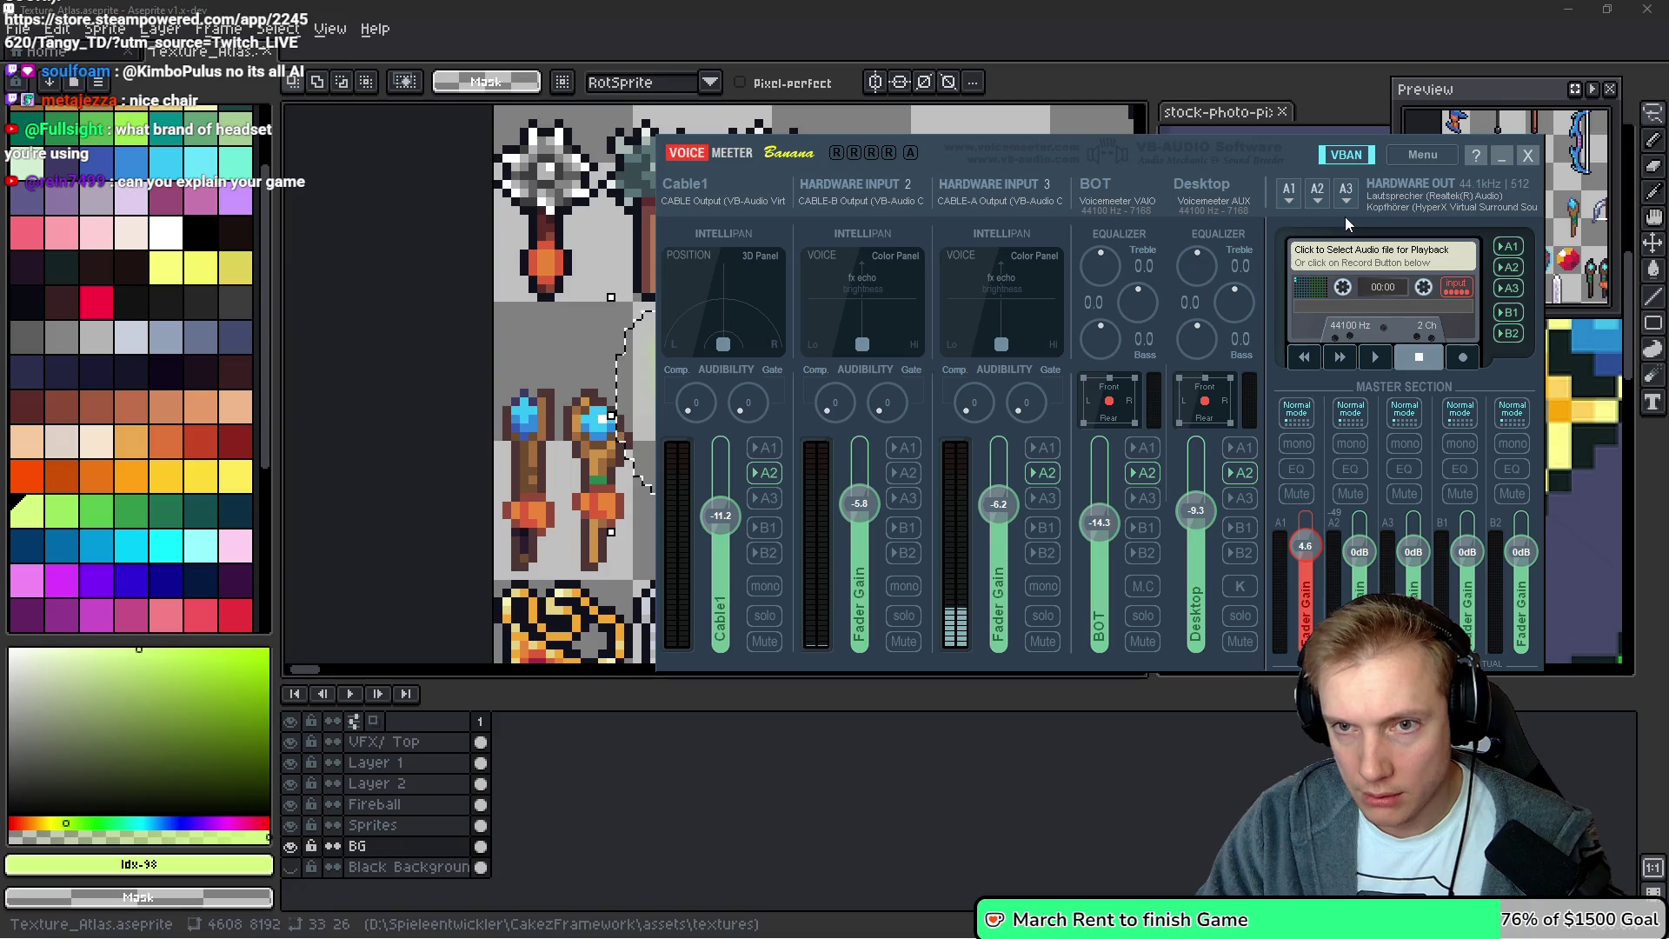
key("super+Down")
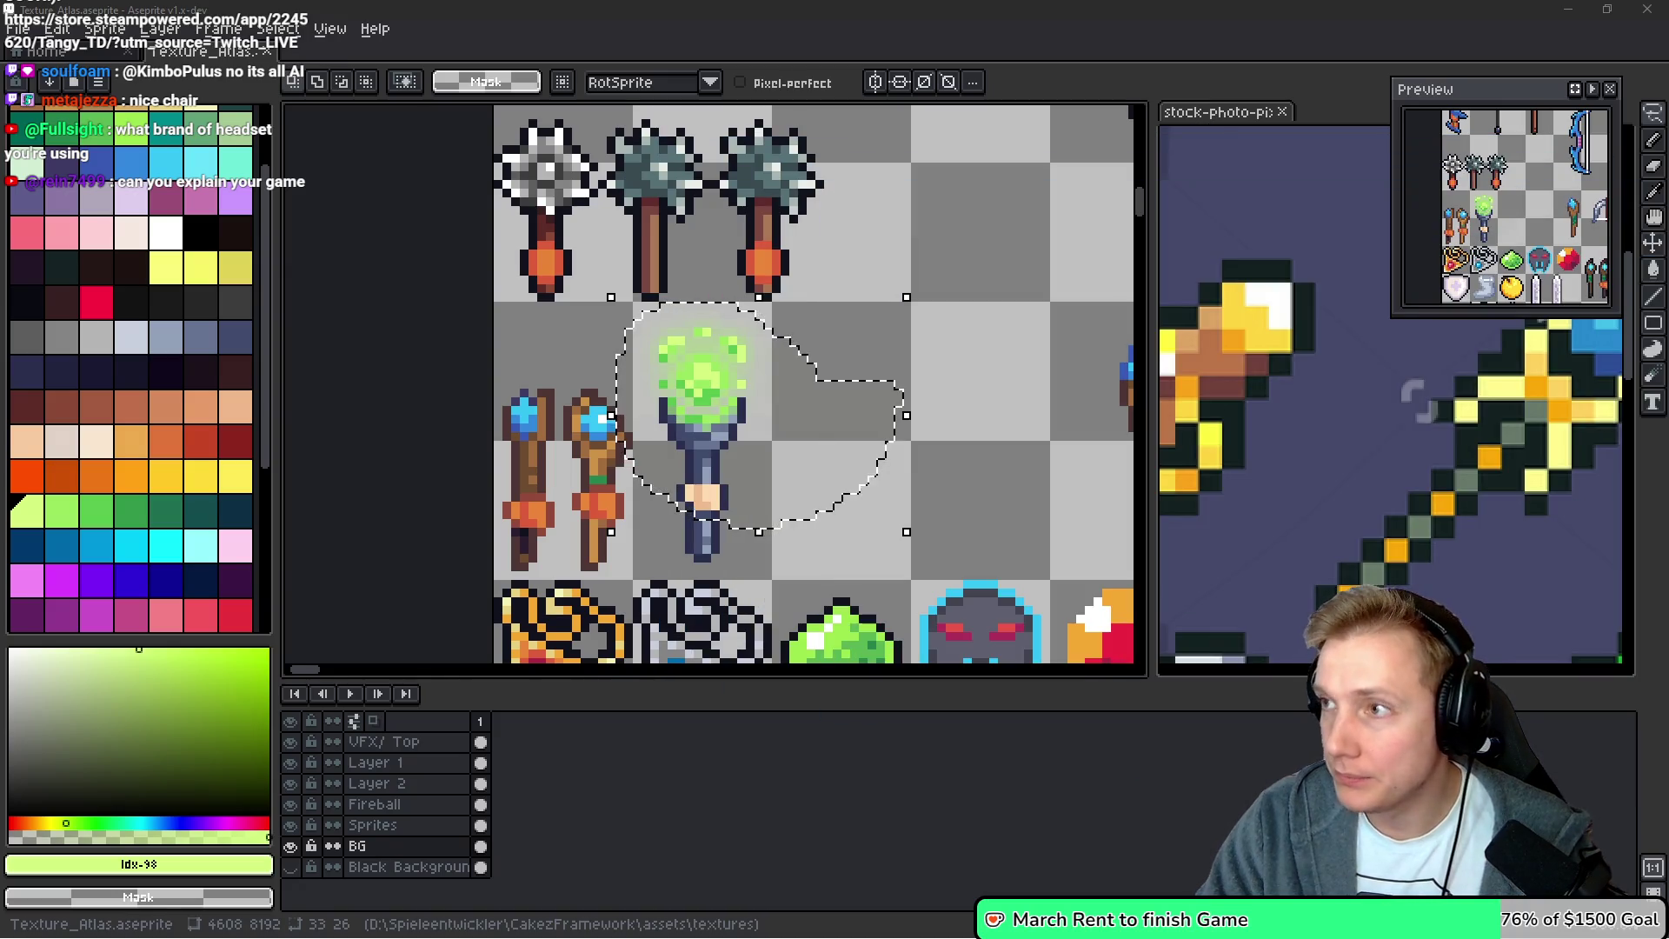
Clear the current selection and marquee-select the skin-coloured grip on the green staff
left_click(814, 428)
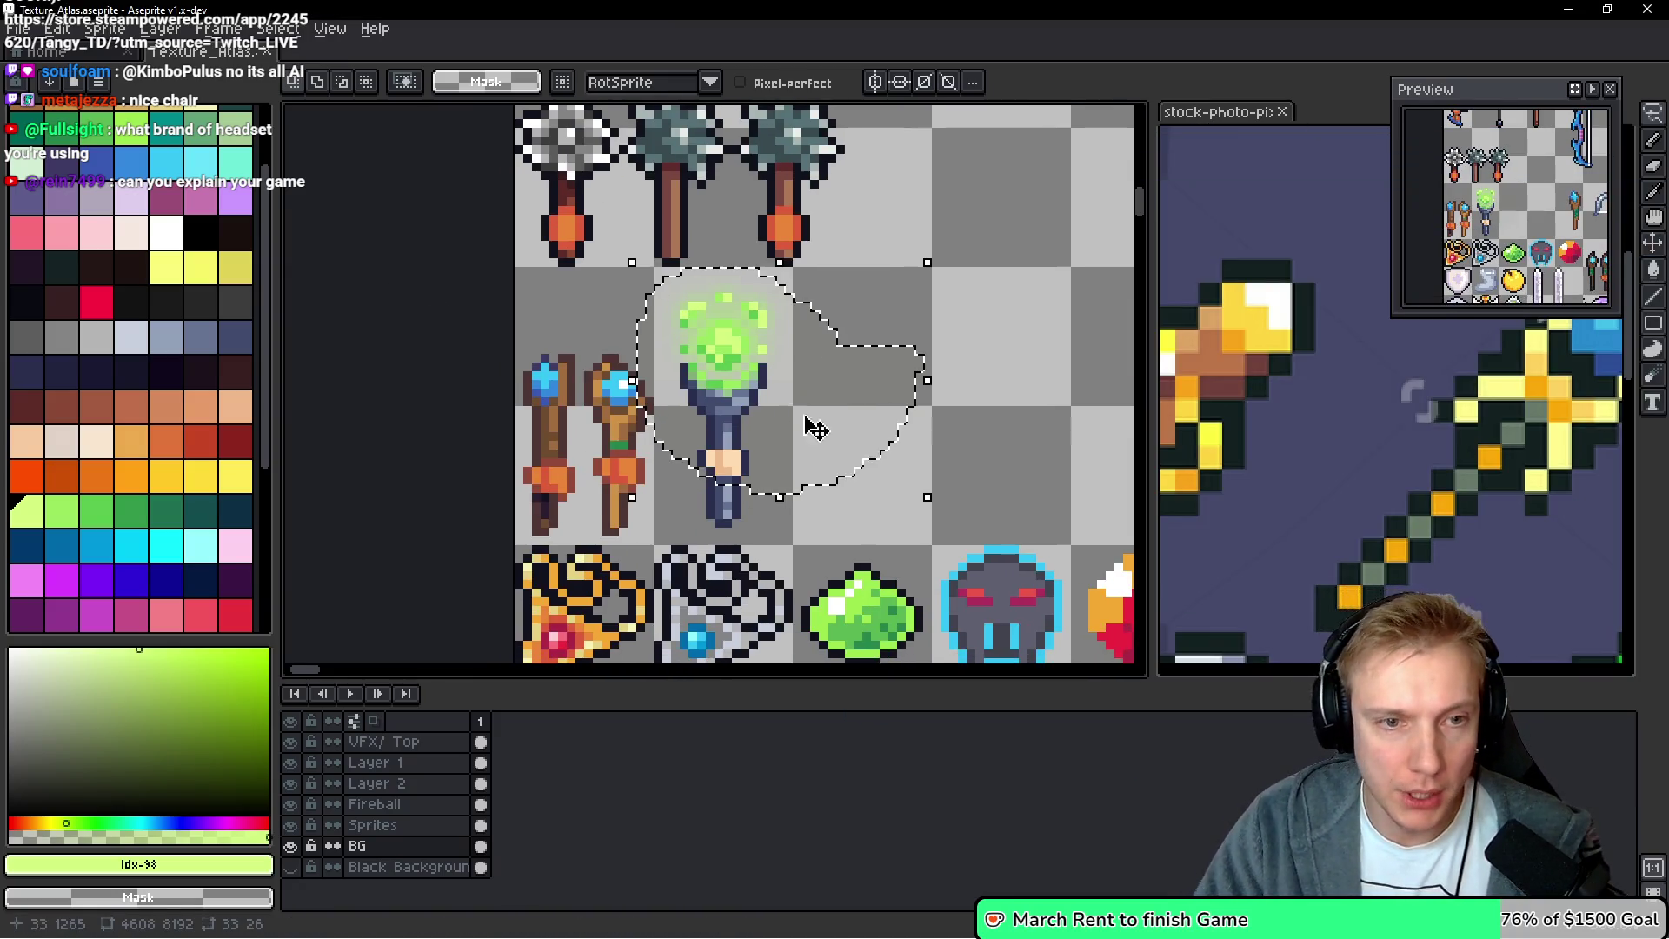
key("ctrl+d")
scroll(643, 425, "up", 4)
left_click_drag(661, 461, 610, 303)
mouse_move(818, 403)
left_mouse_down()
mouse_move(786, 392)
mouse_move(931, 451)
left_mouse_up()
Place copies of the grip on the second and first brown staffs
key("m")
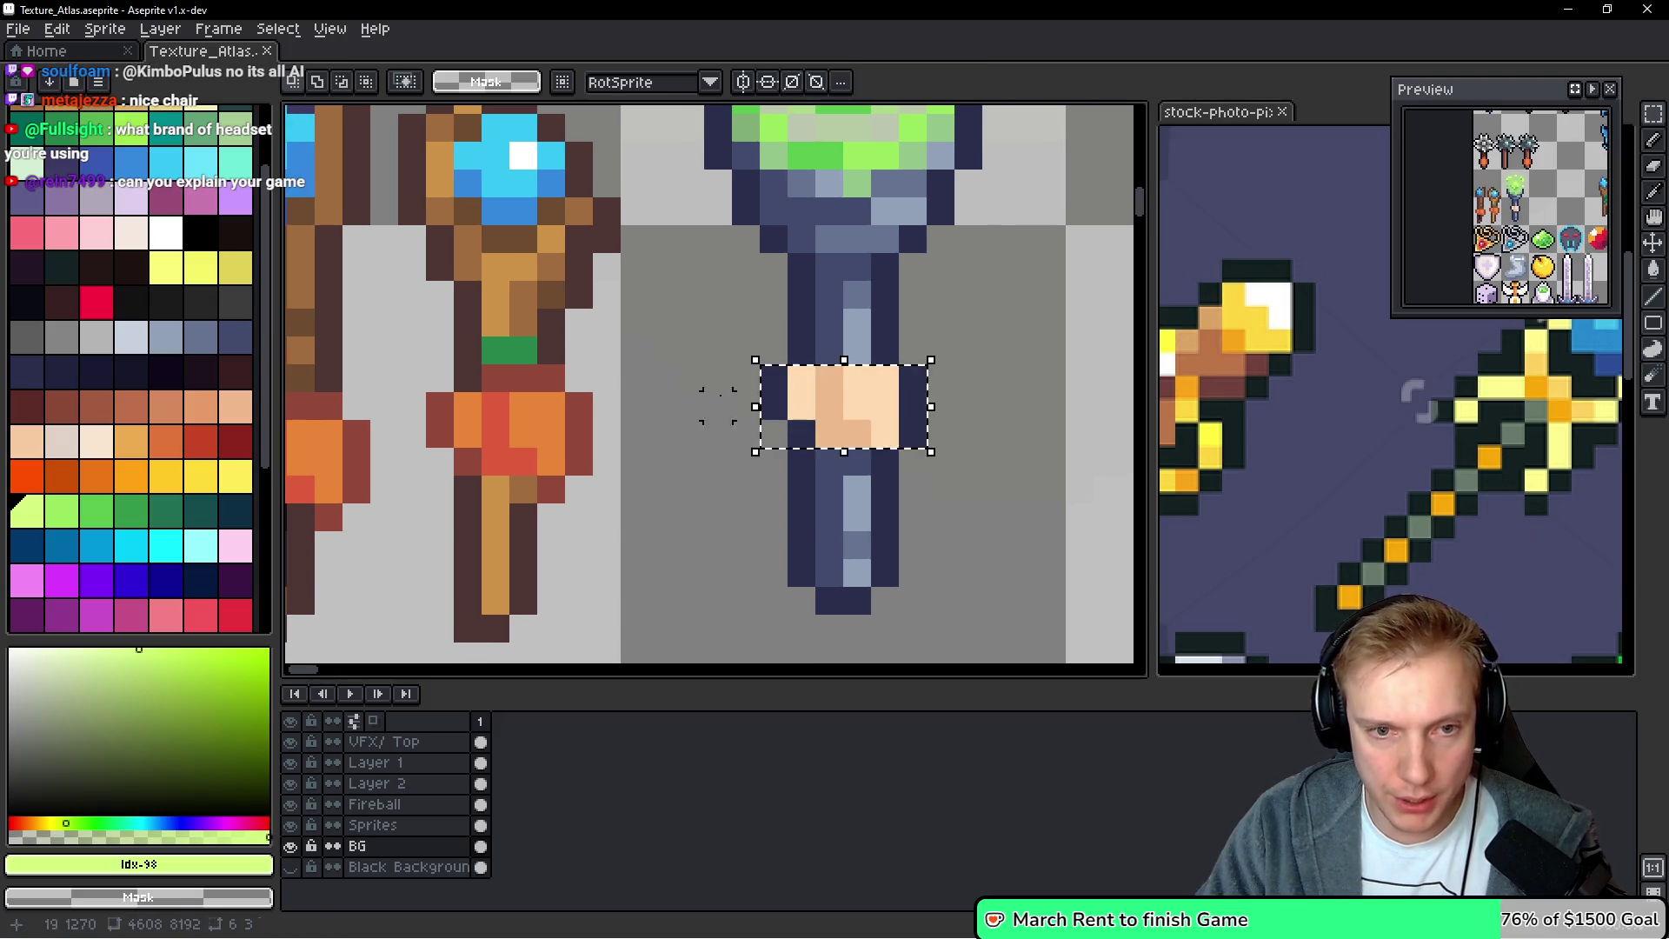
left_click_drag(727, 397, 875, 379)
mouse_move(976, 391)
left_mouse_down()
mouse_move(641, 454)
mouse_move(931, 417)
mouse_move(988, 394)
mouse_move(466, 458)
left_mouse_up()
key("Return")
left_click_drag(461, 389, 632, 417)
key("Return")
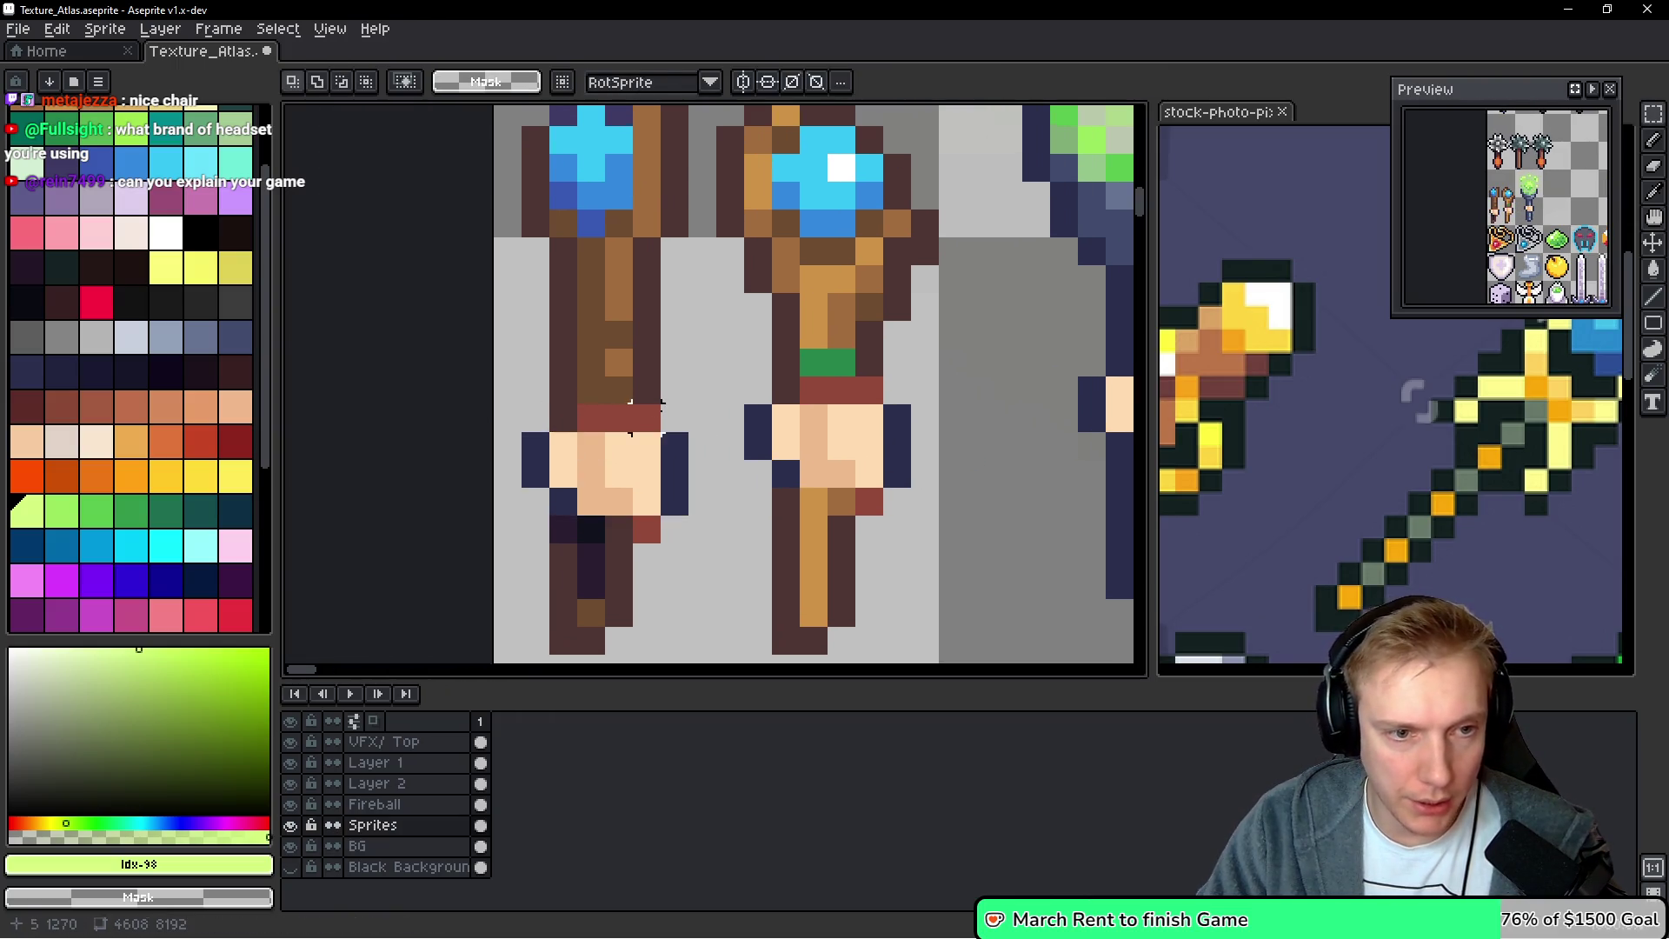
Pick dark brown #4d3533, cover the gem's white highlight, and lasso the second staff's gem head
key("i")
left_click(596, 368)
left_click(654, 382)
key("b")
scroll(695, 414, "down", 8)
scroll(688, 421, "up", 3)
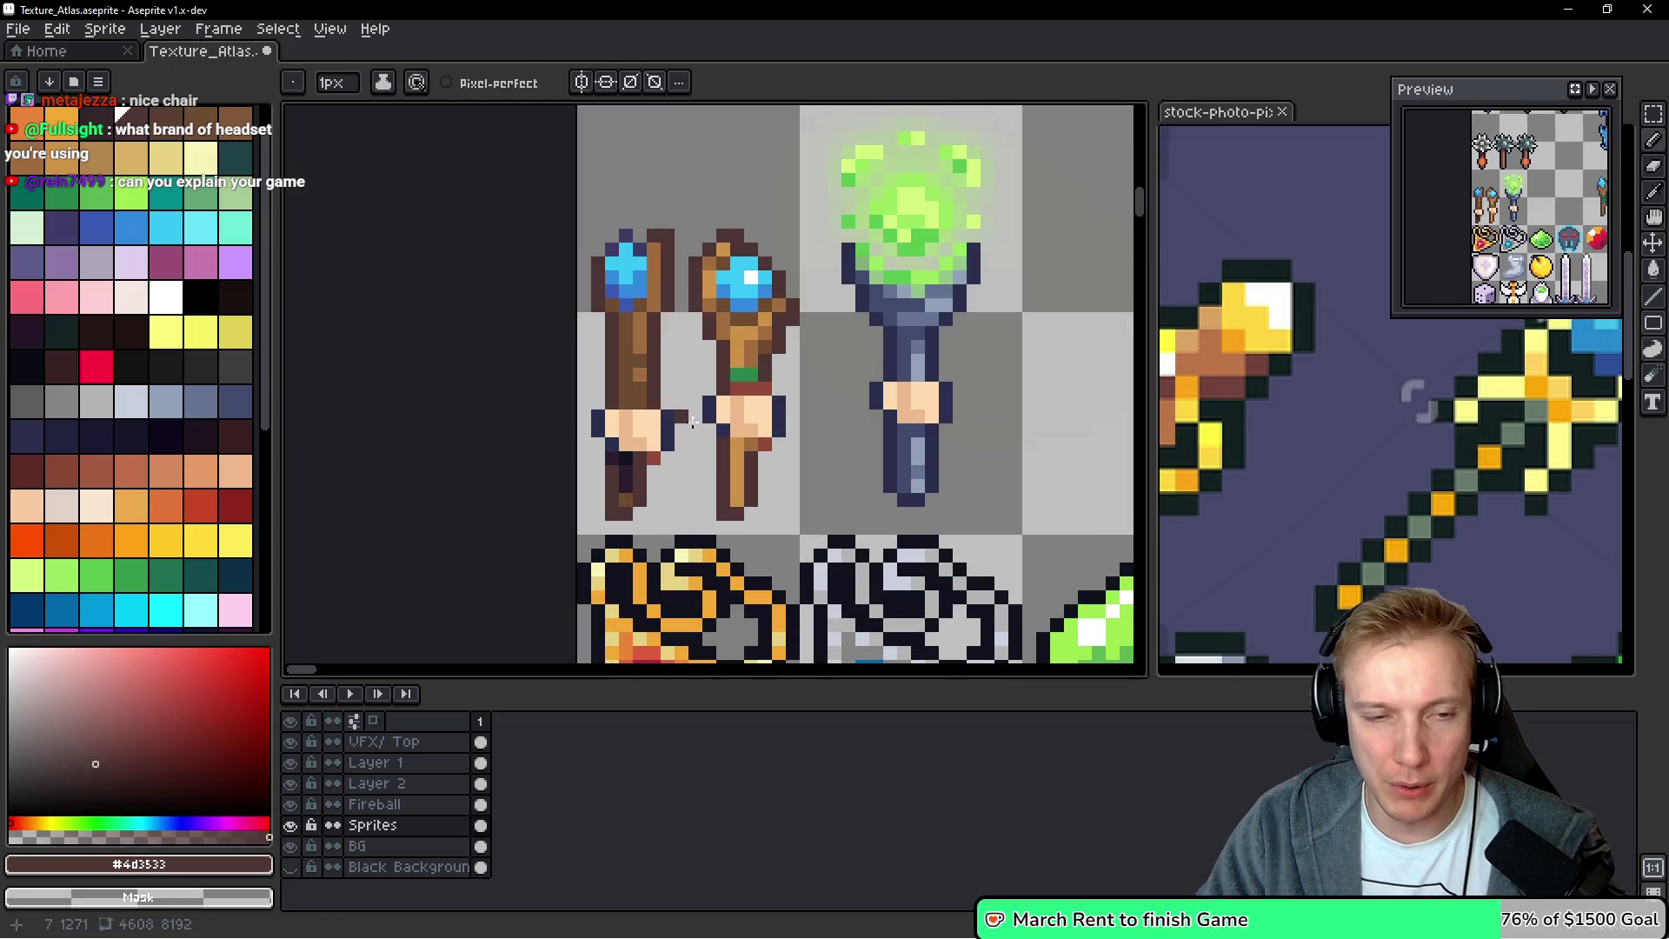
scroll(626, 332, "down", 3)
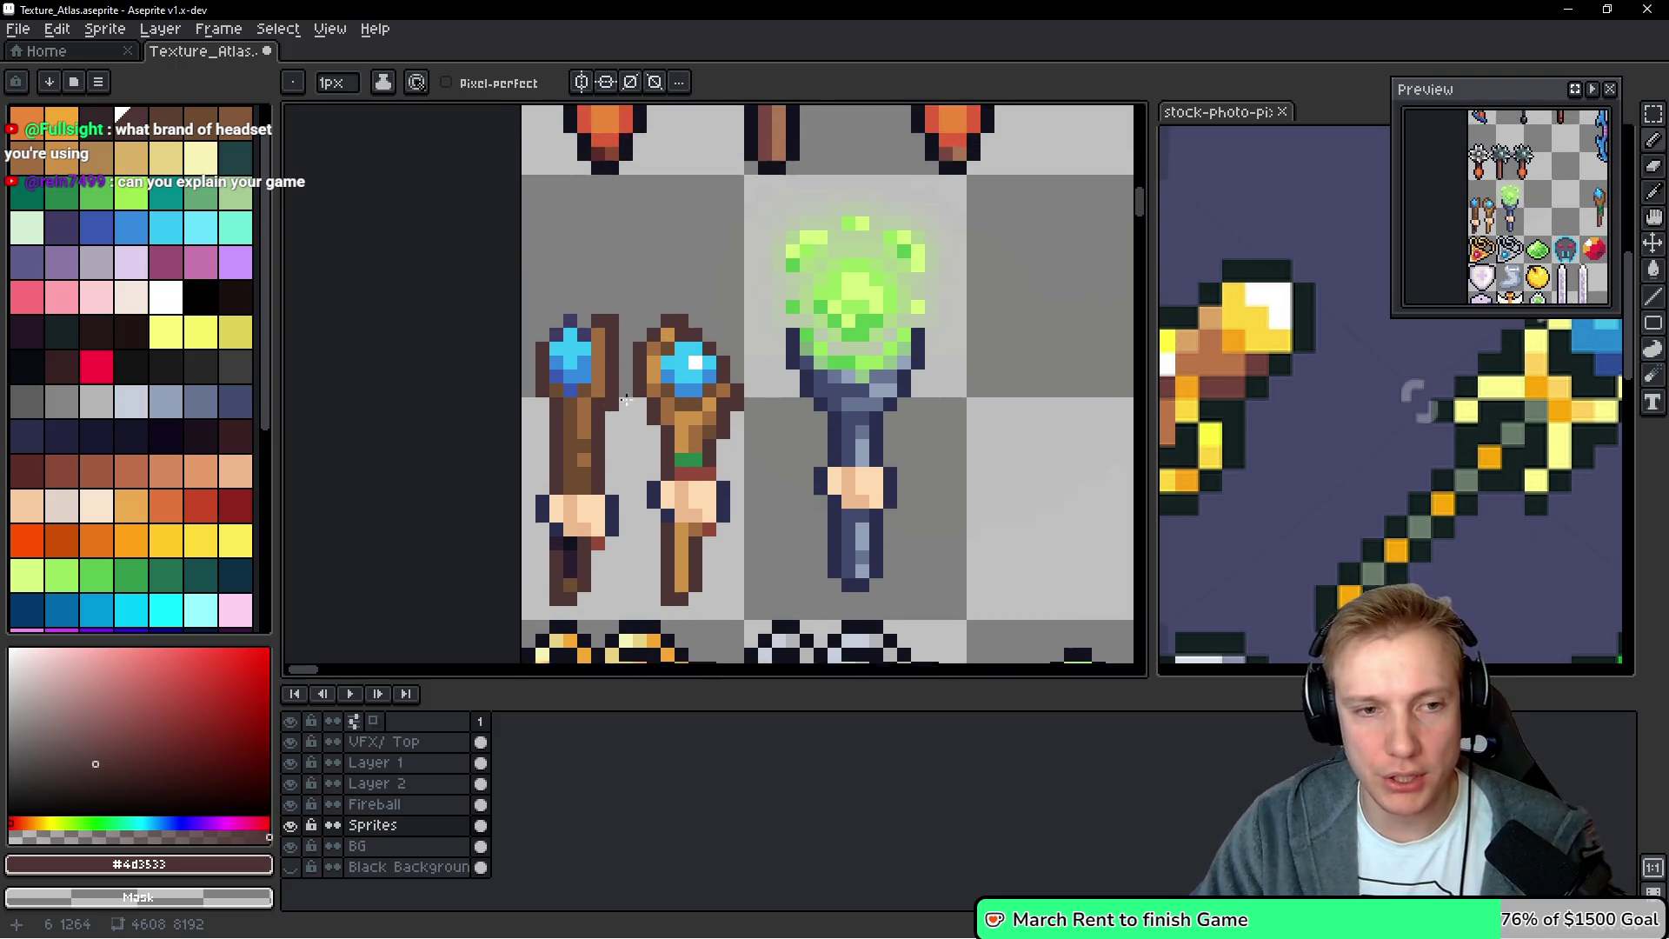
scroll(710, 382, "up", 5)
left_click(710, 382)
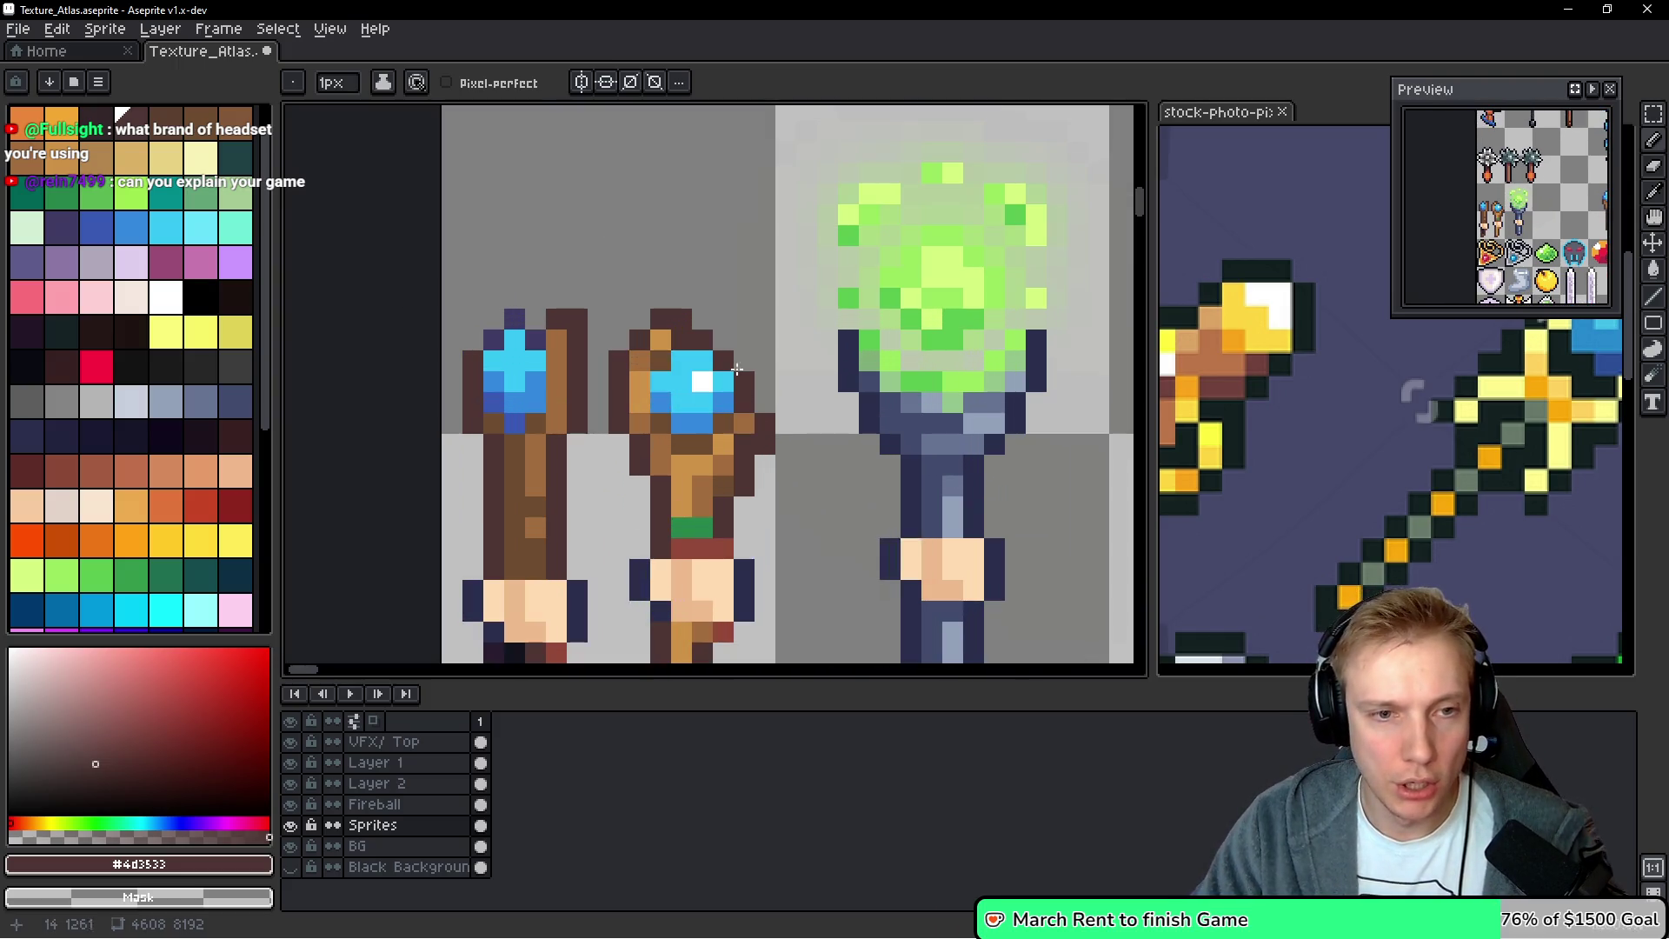
key("q")
mouse_move(744, 298)
left_mouse_down()
mouse_move(627, 382)
mouse_move(617, 445)
mouse_move(695, 520)
mouse_move(760, 418)
mouse_move(741, 295)
left_mouse_up()
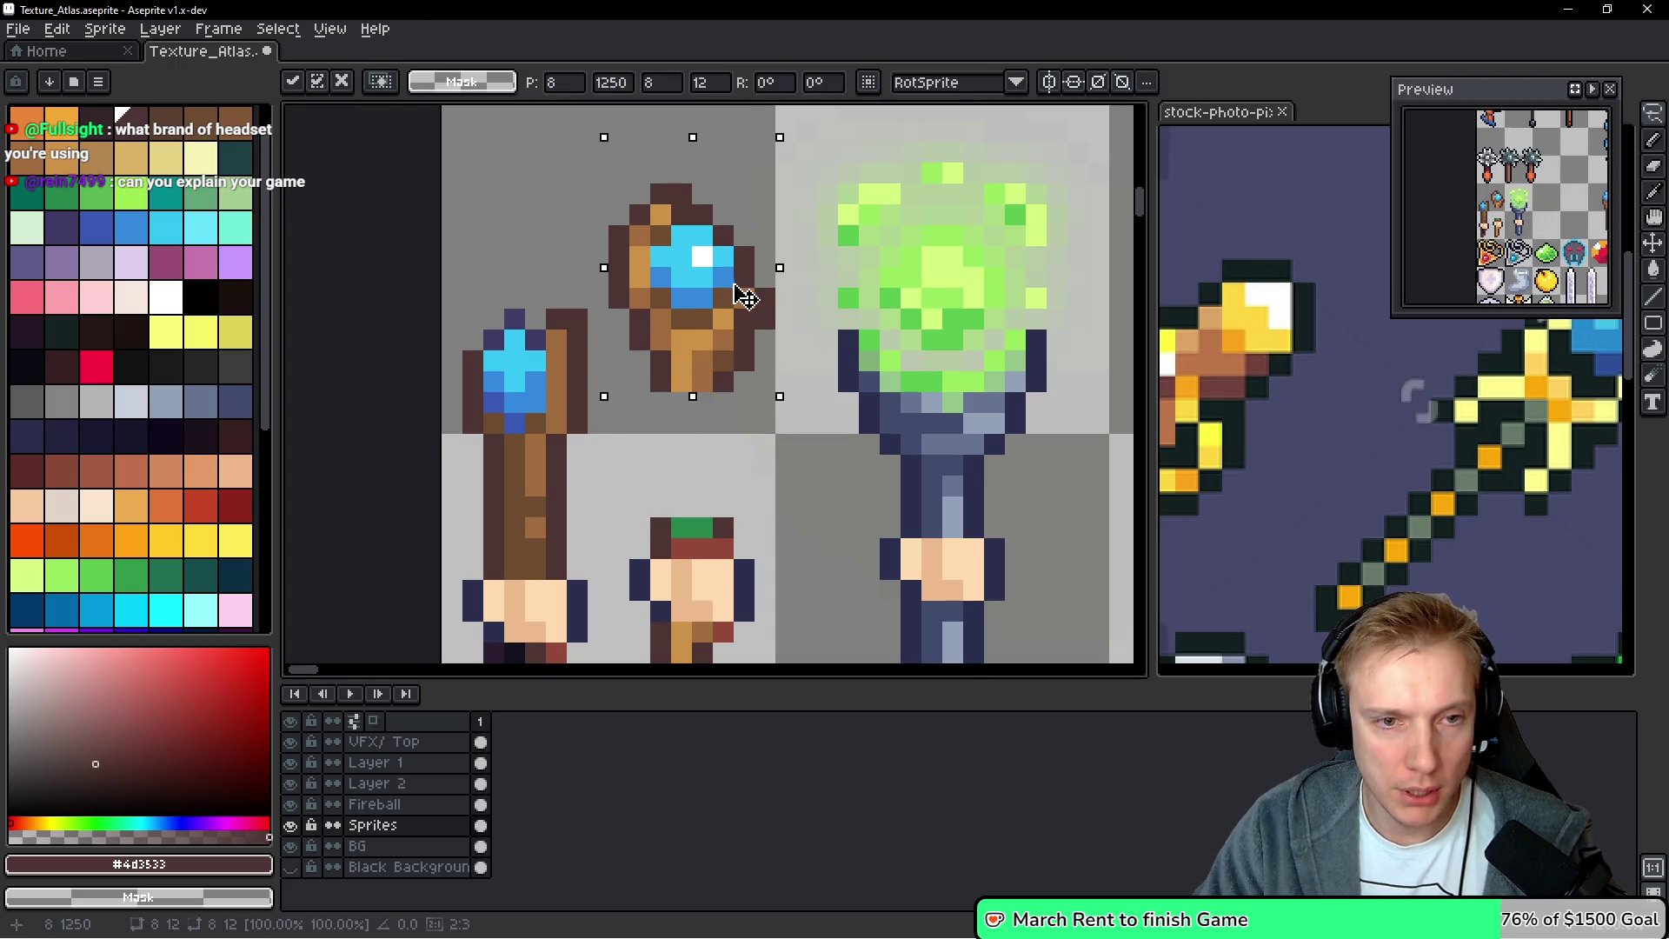
Commit the raised gem head, extend the gem upward in cyan and add a white highlight
scroll(720, 314, "down", 2)
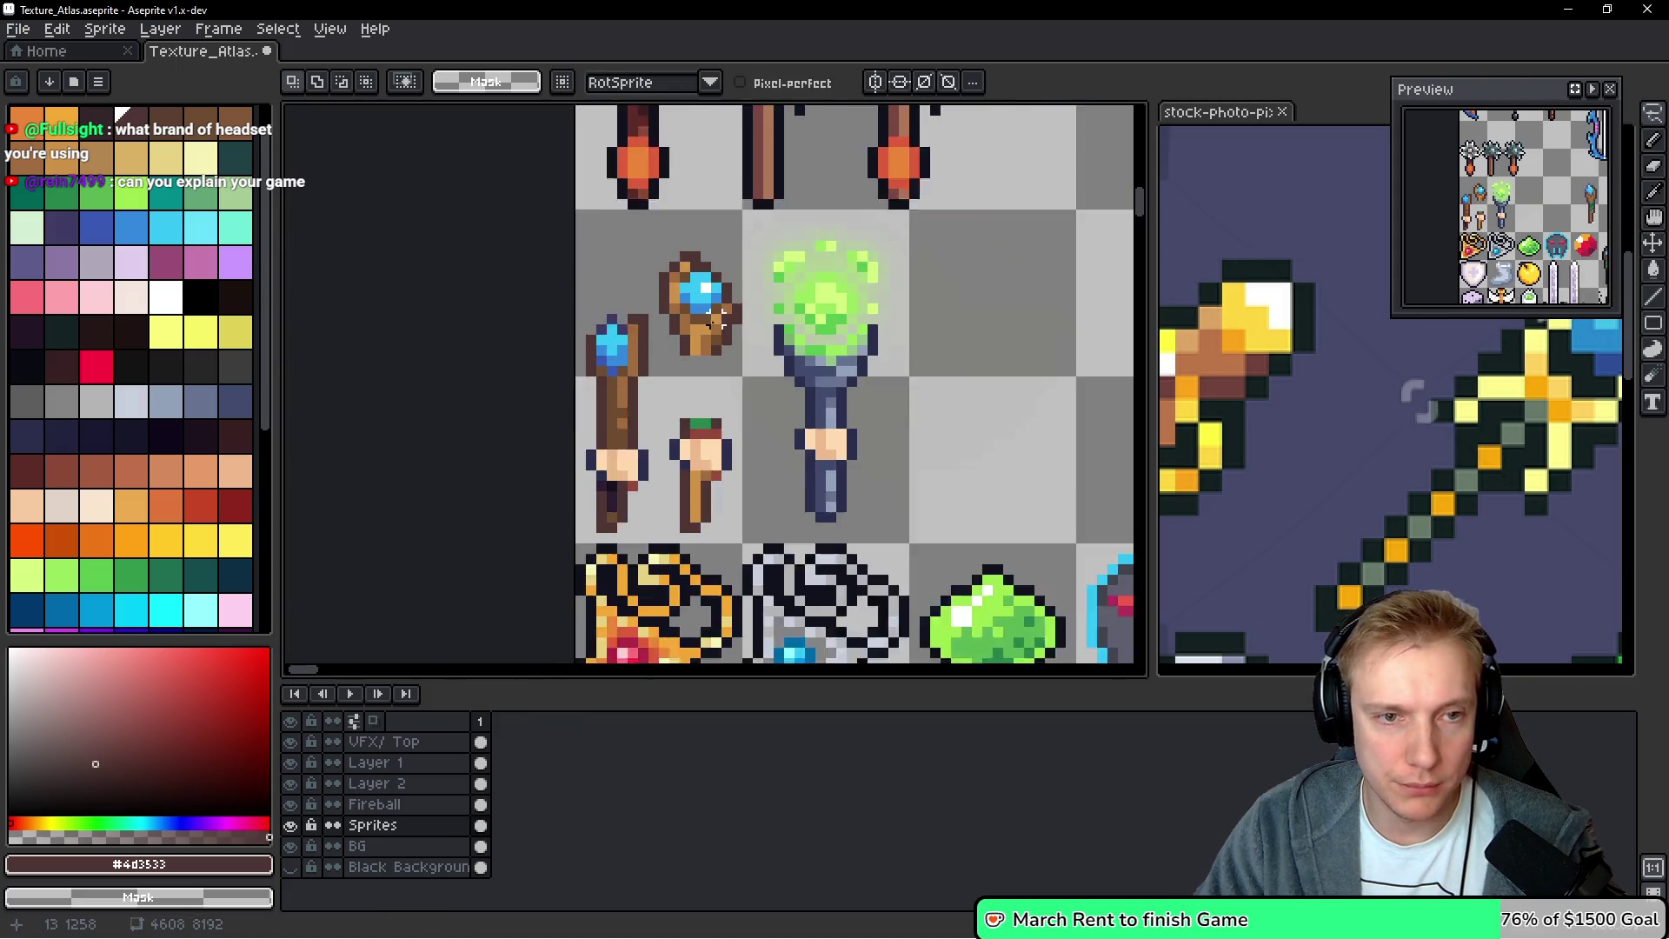
scroll(698, 347, "up", 2)
key("b")
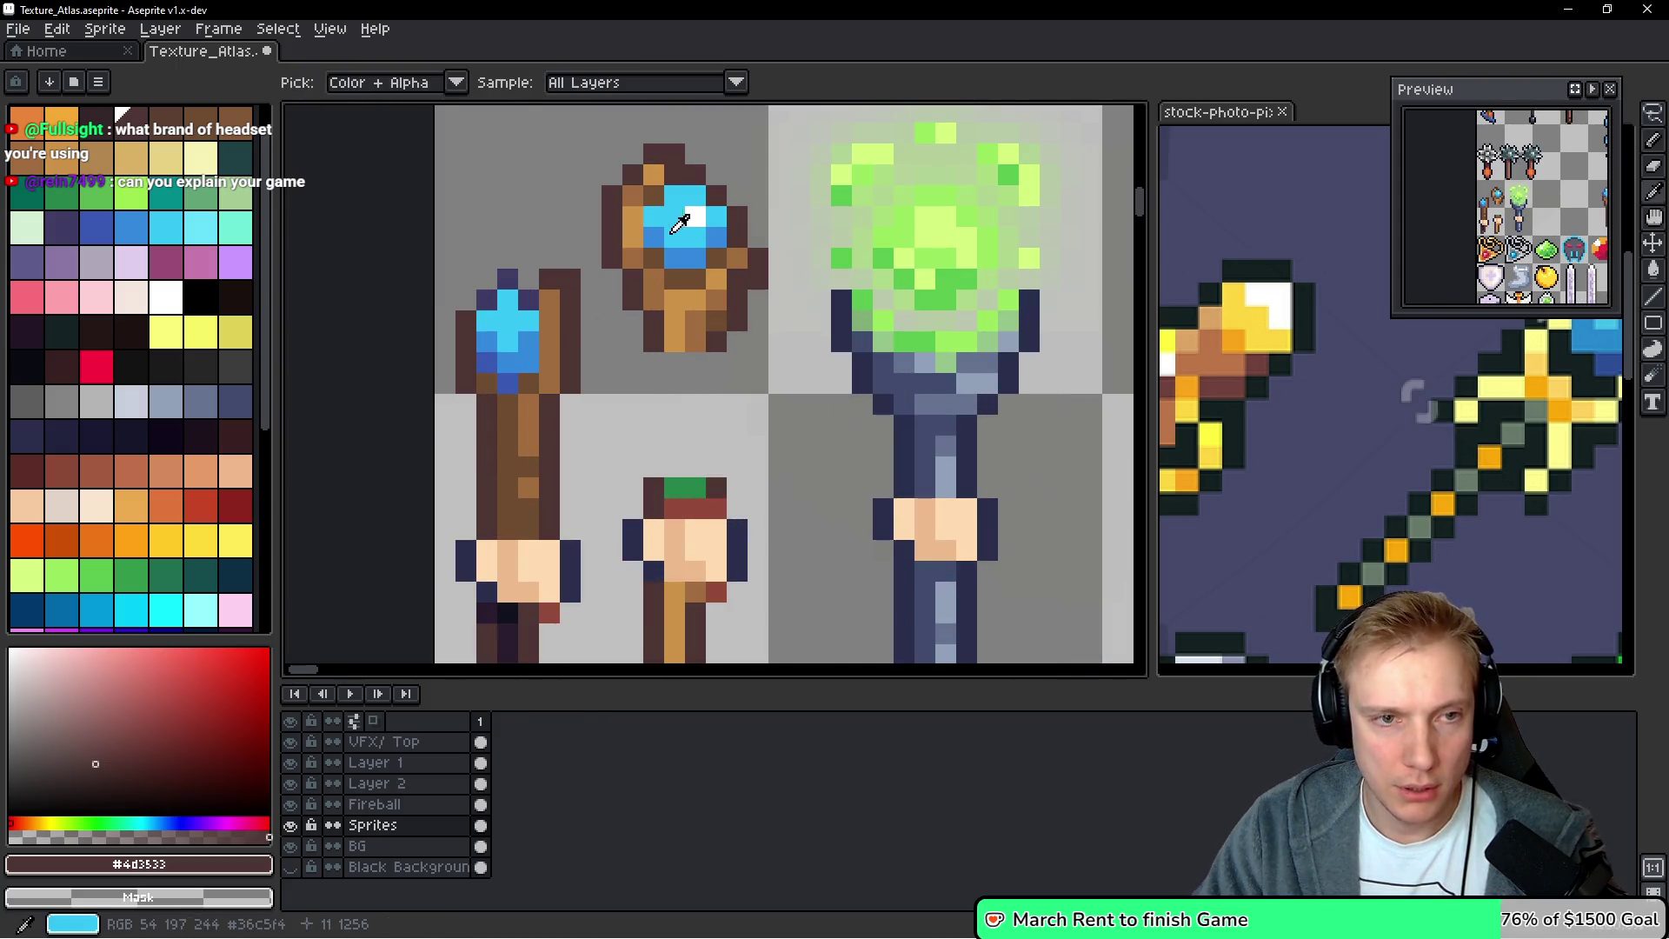
left_click(661, 197, "alt")
left_click_drag(662, 197, 695, 181)
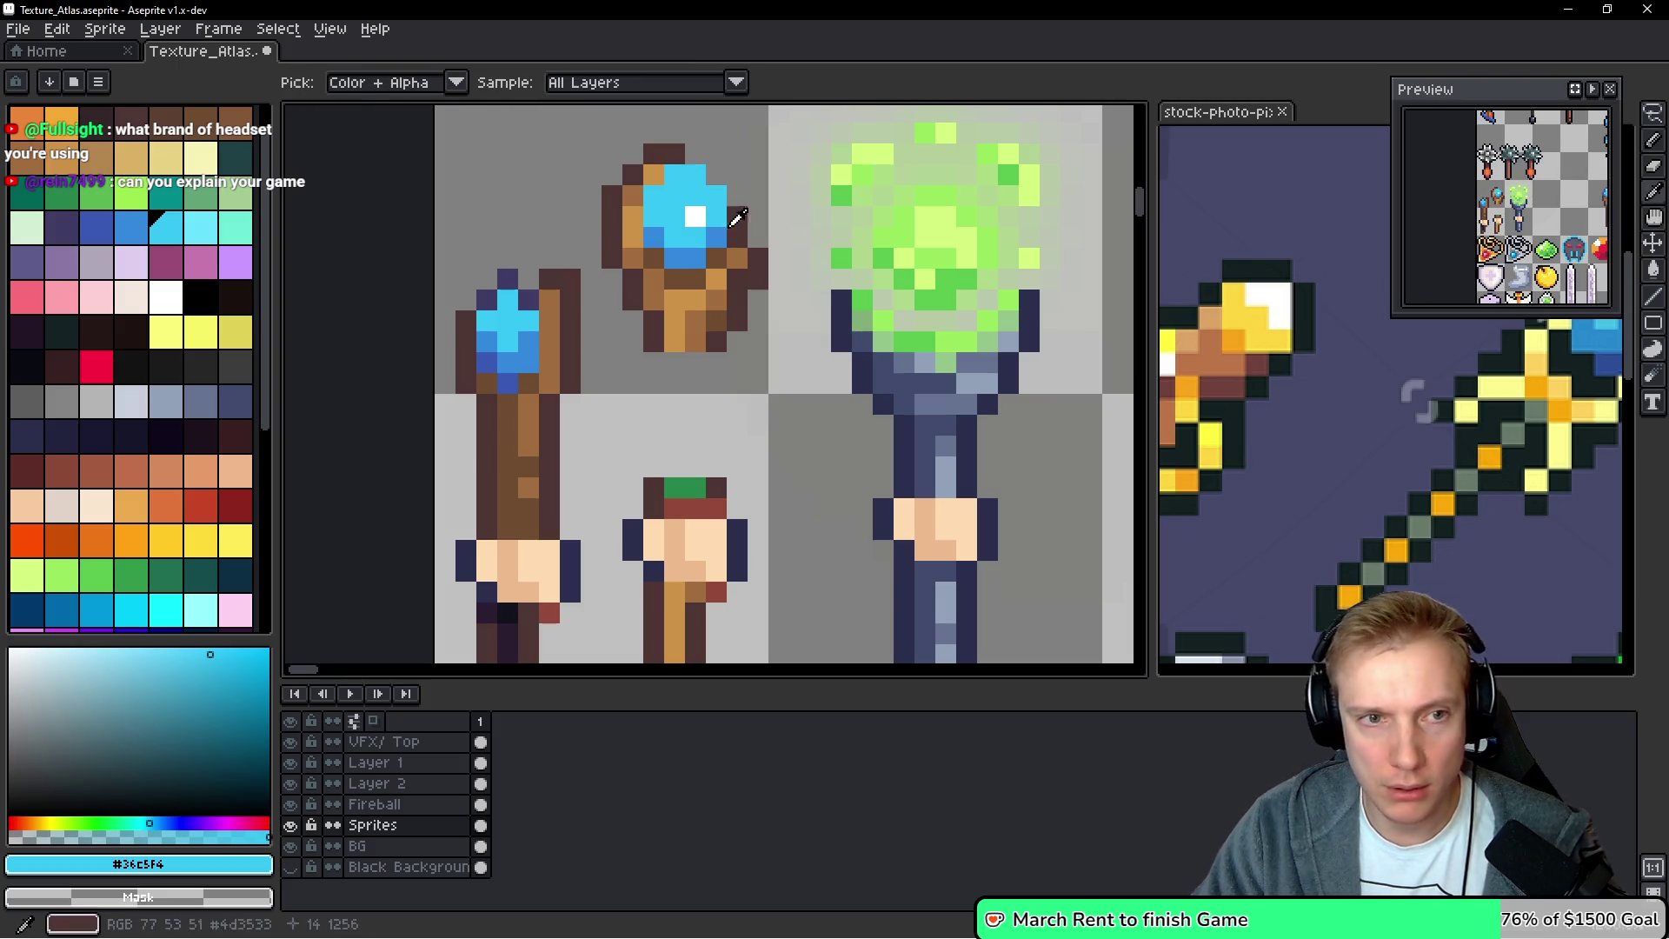
left_click(695, 215, "alt")
left_click(676, 194)
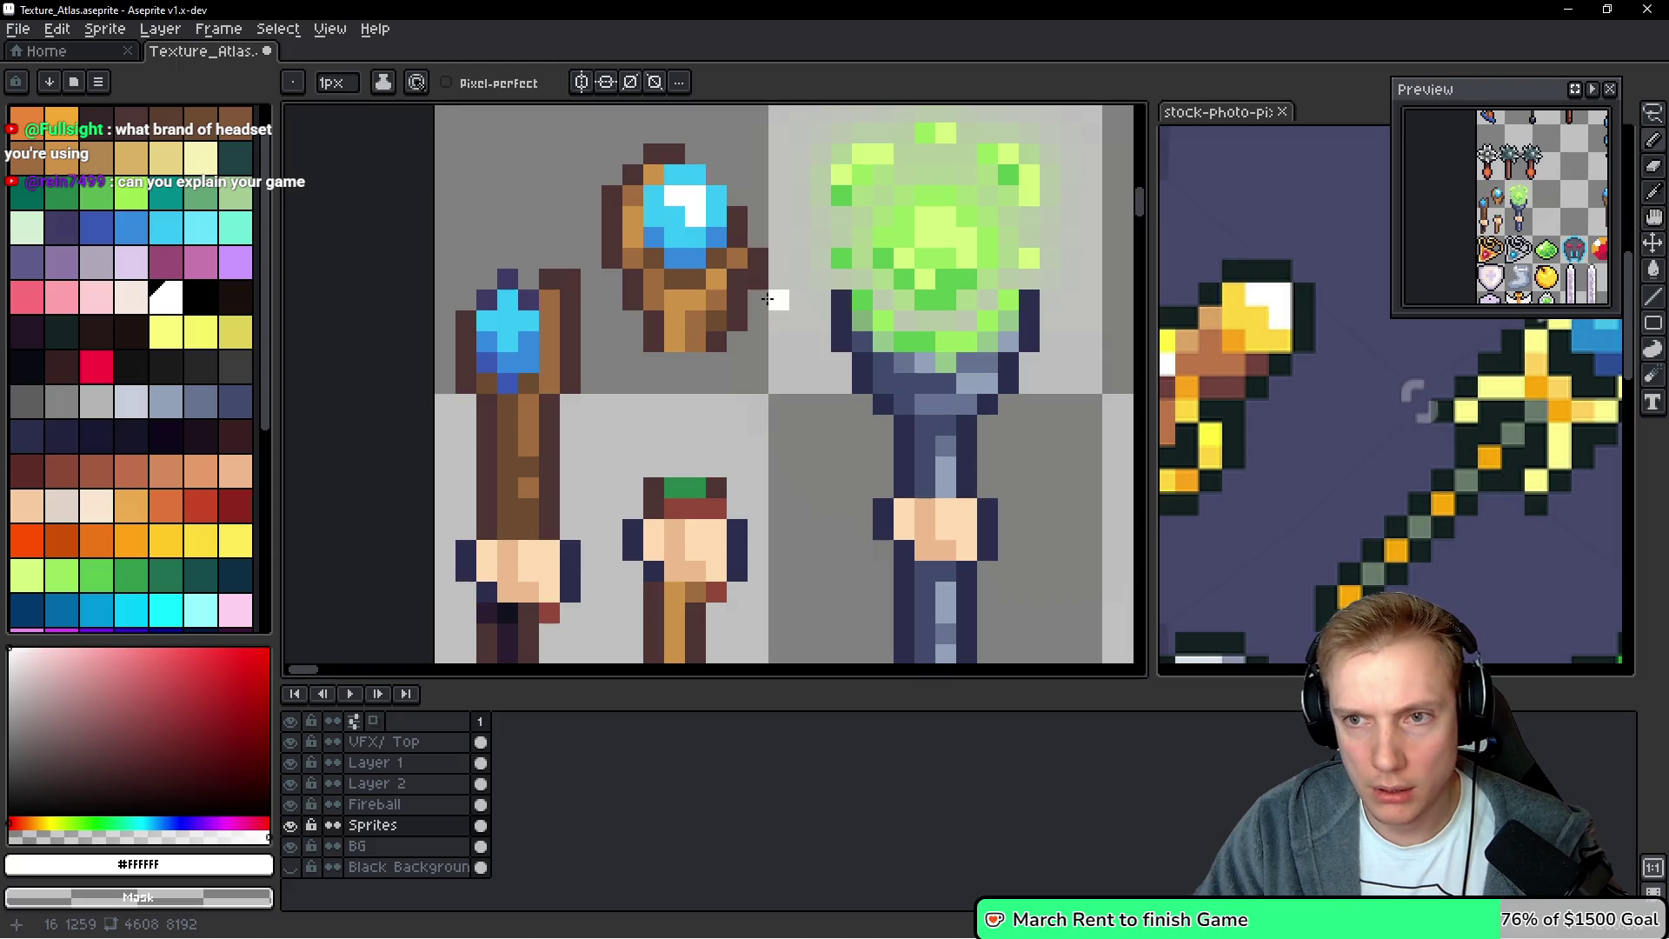
Add light cyan and pale green-cyan pixels to the gem, undoing a stray handle pixel
left_click(682, 227, "alt")
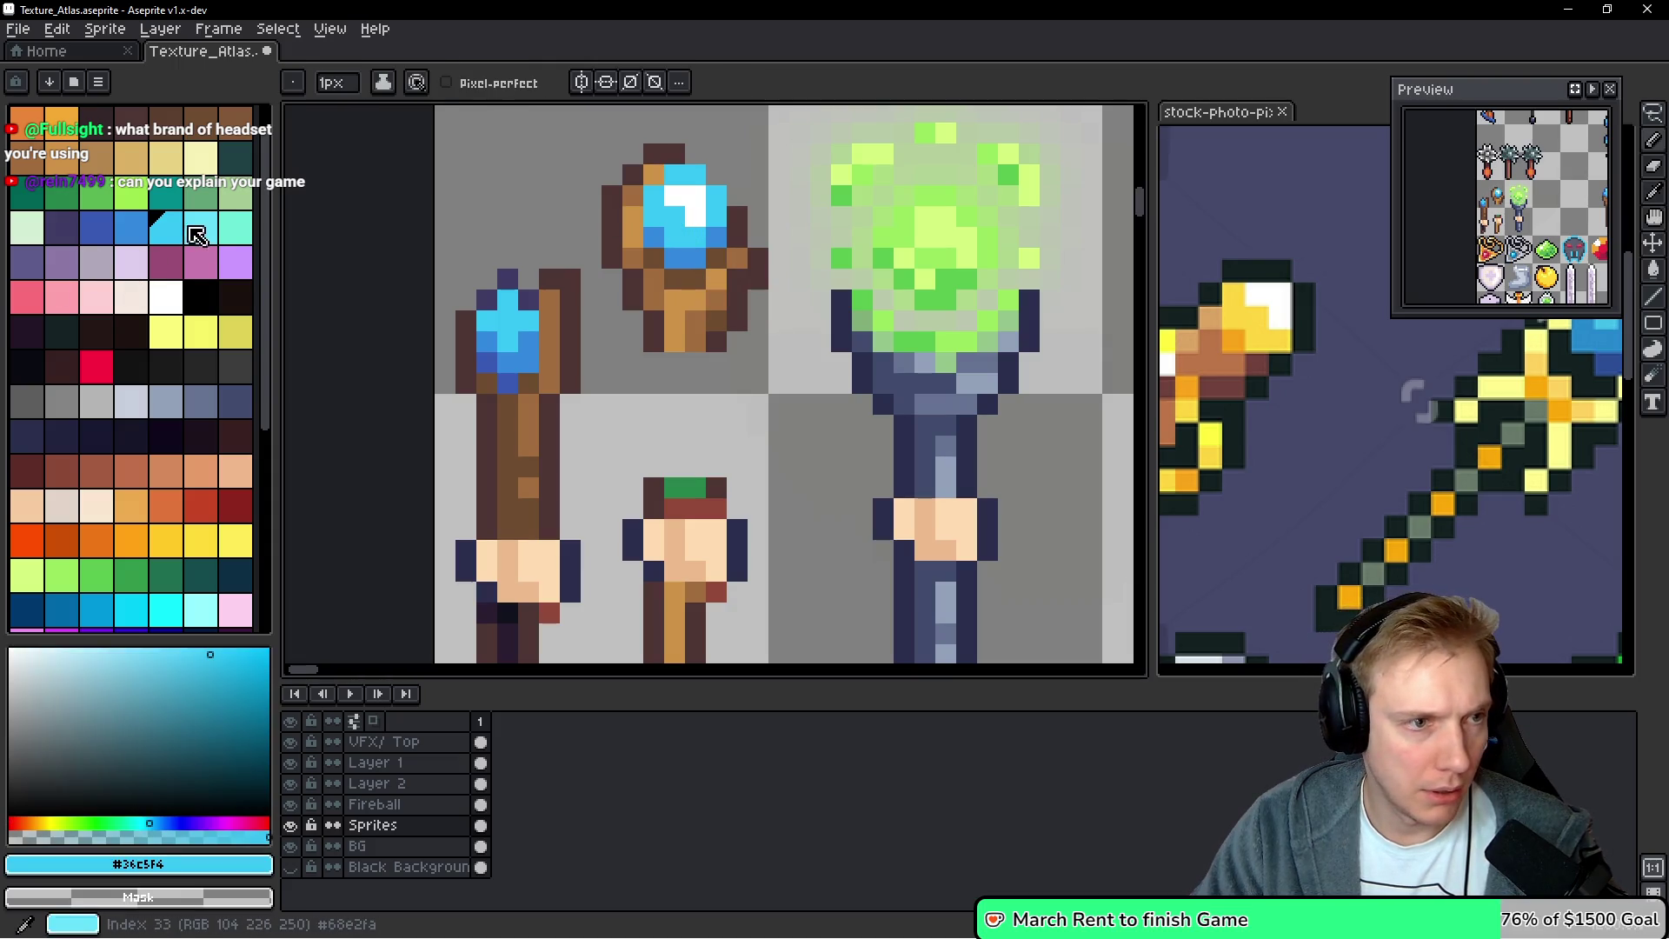
left_click(197, 234)
left_click(686, 196)
left_click(695, 216)
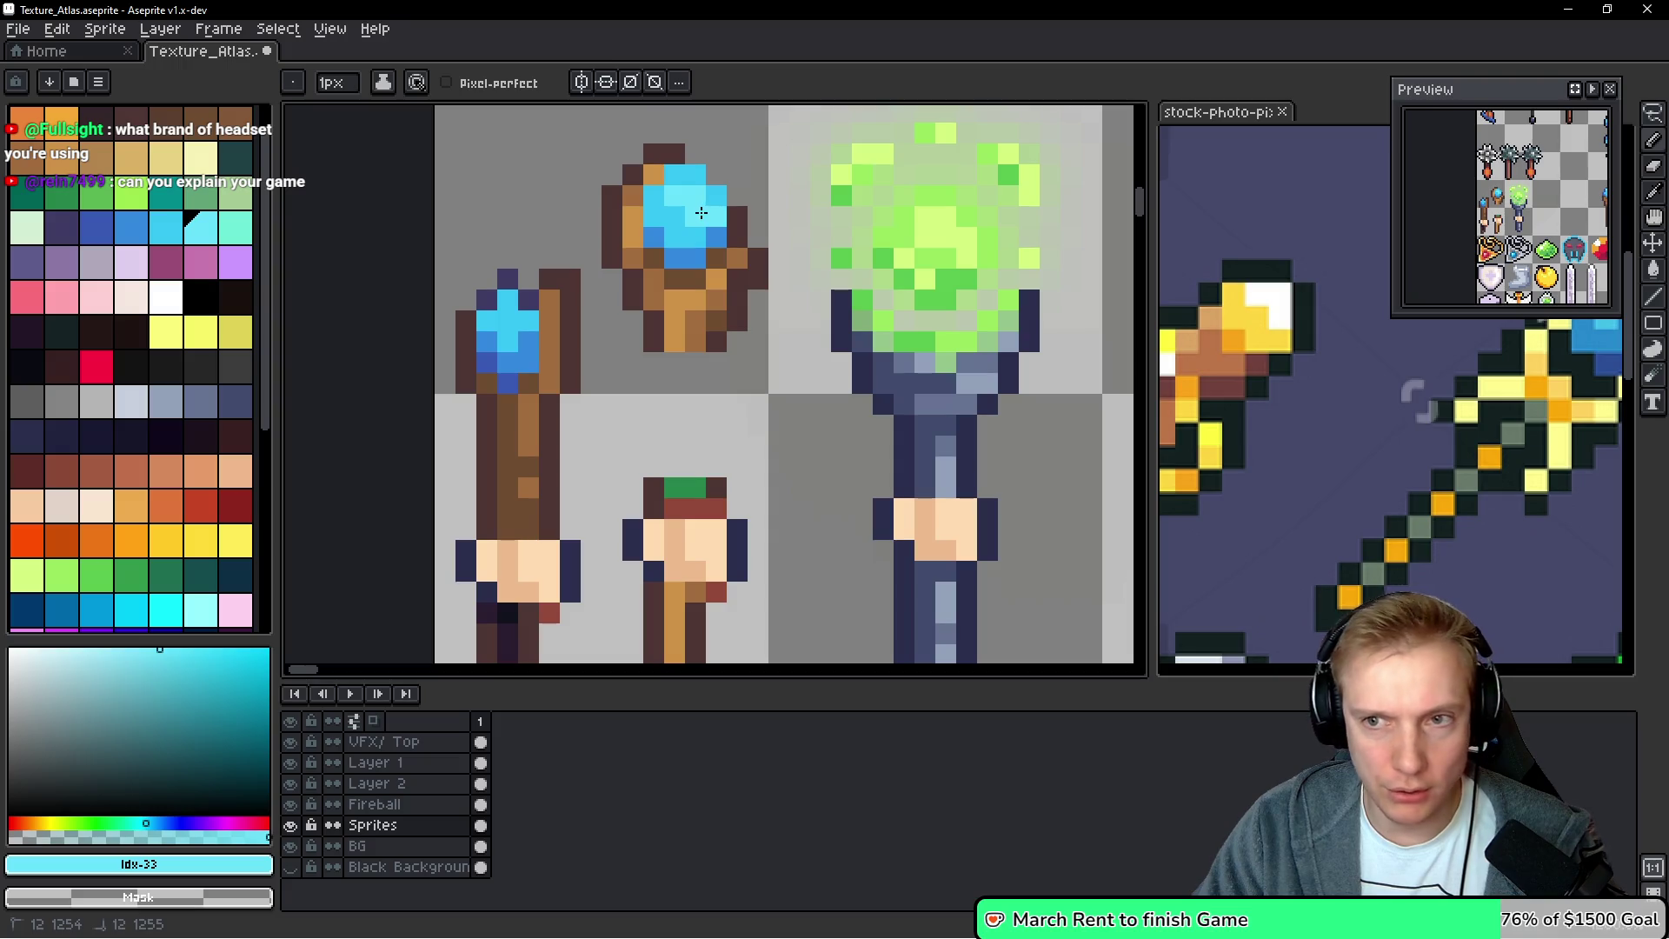
left_click(680, 292)
key("ctrl+z")
left_click(712, 214, "alt")
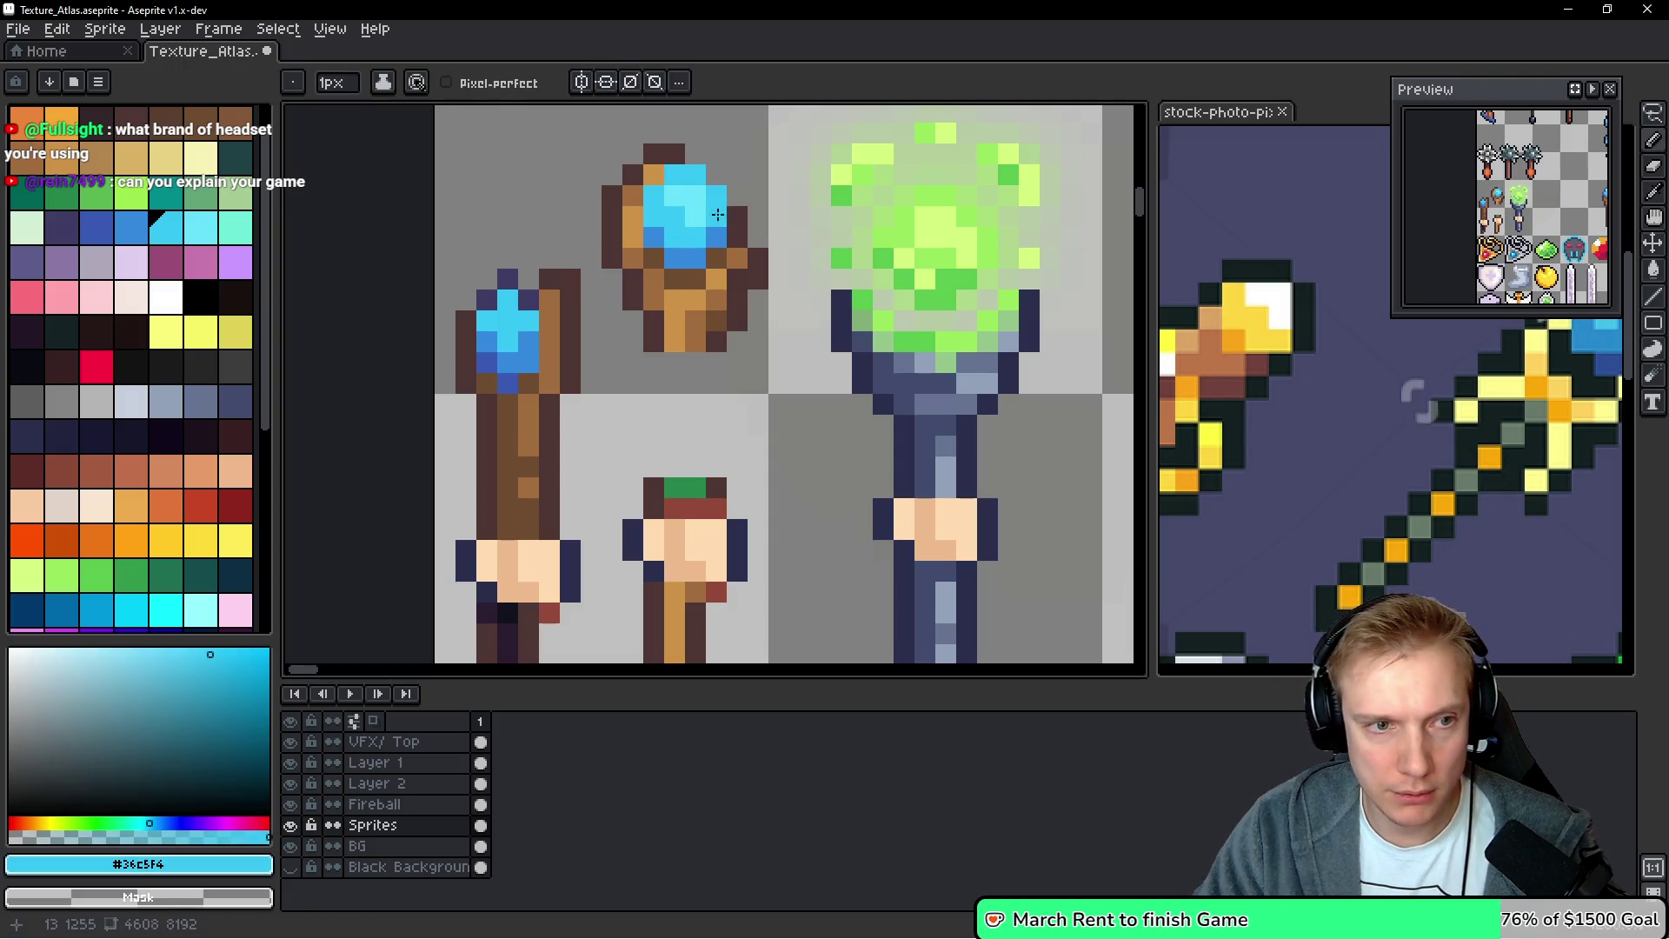
left_click(211, 240)
left_click(737, 217)
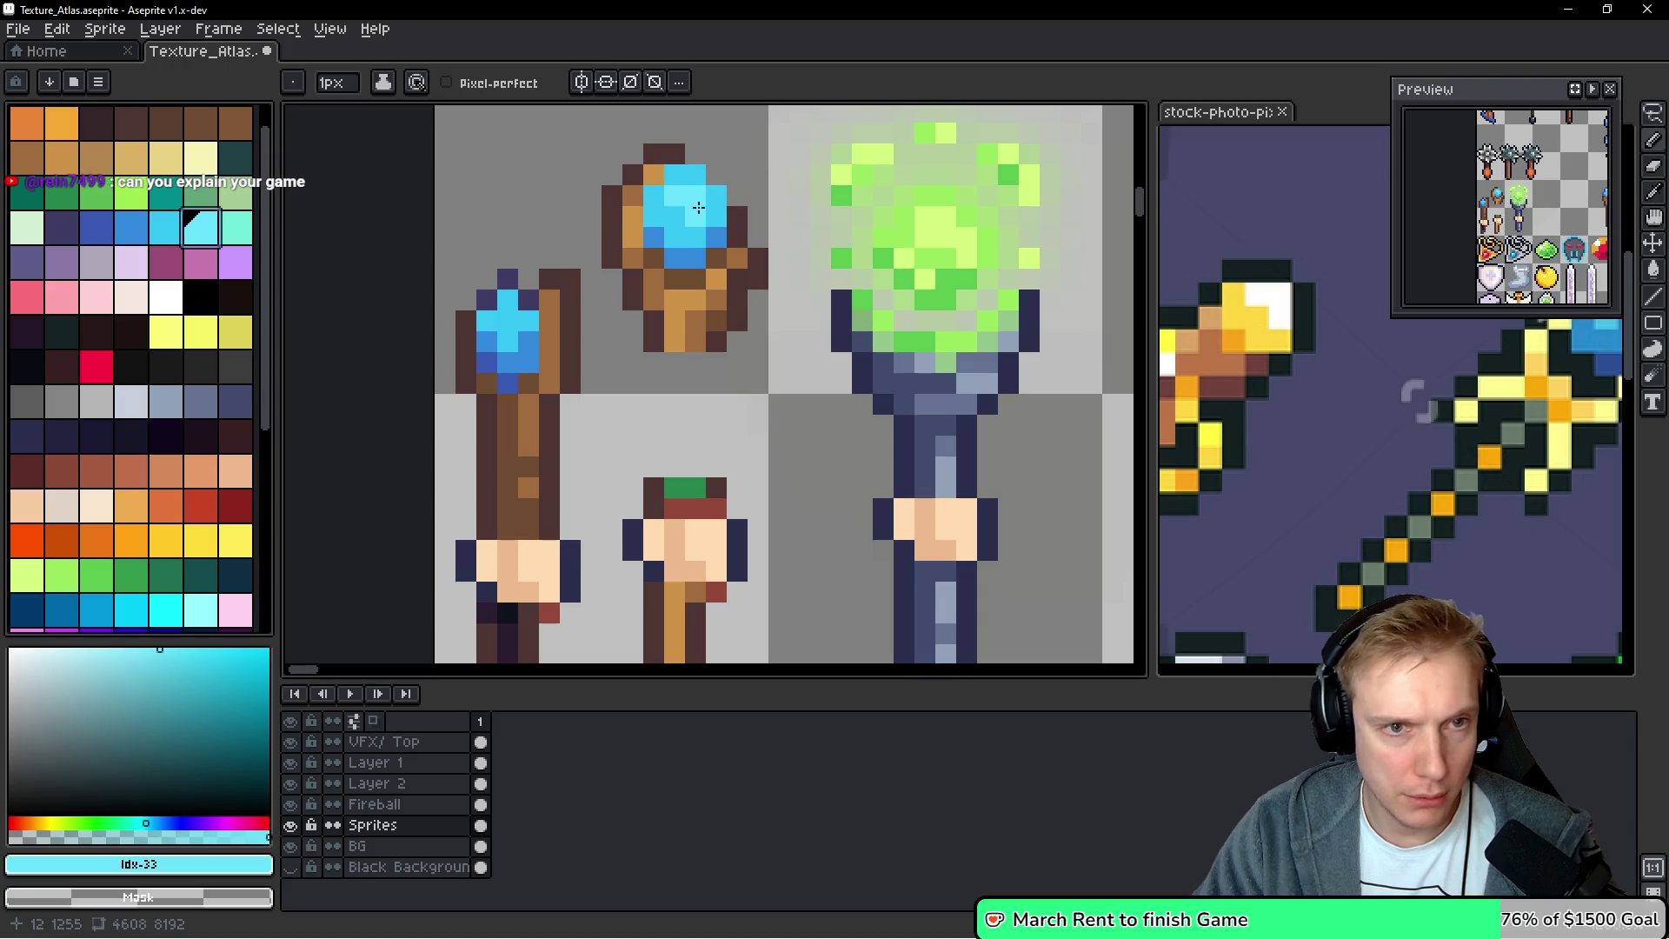
left_click(243, 226)
left_click(706, 216)
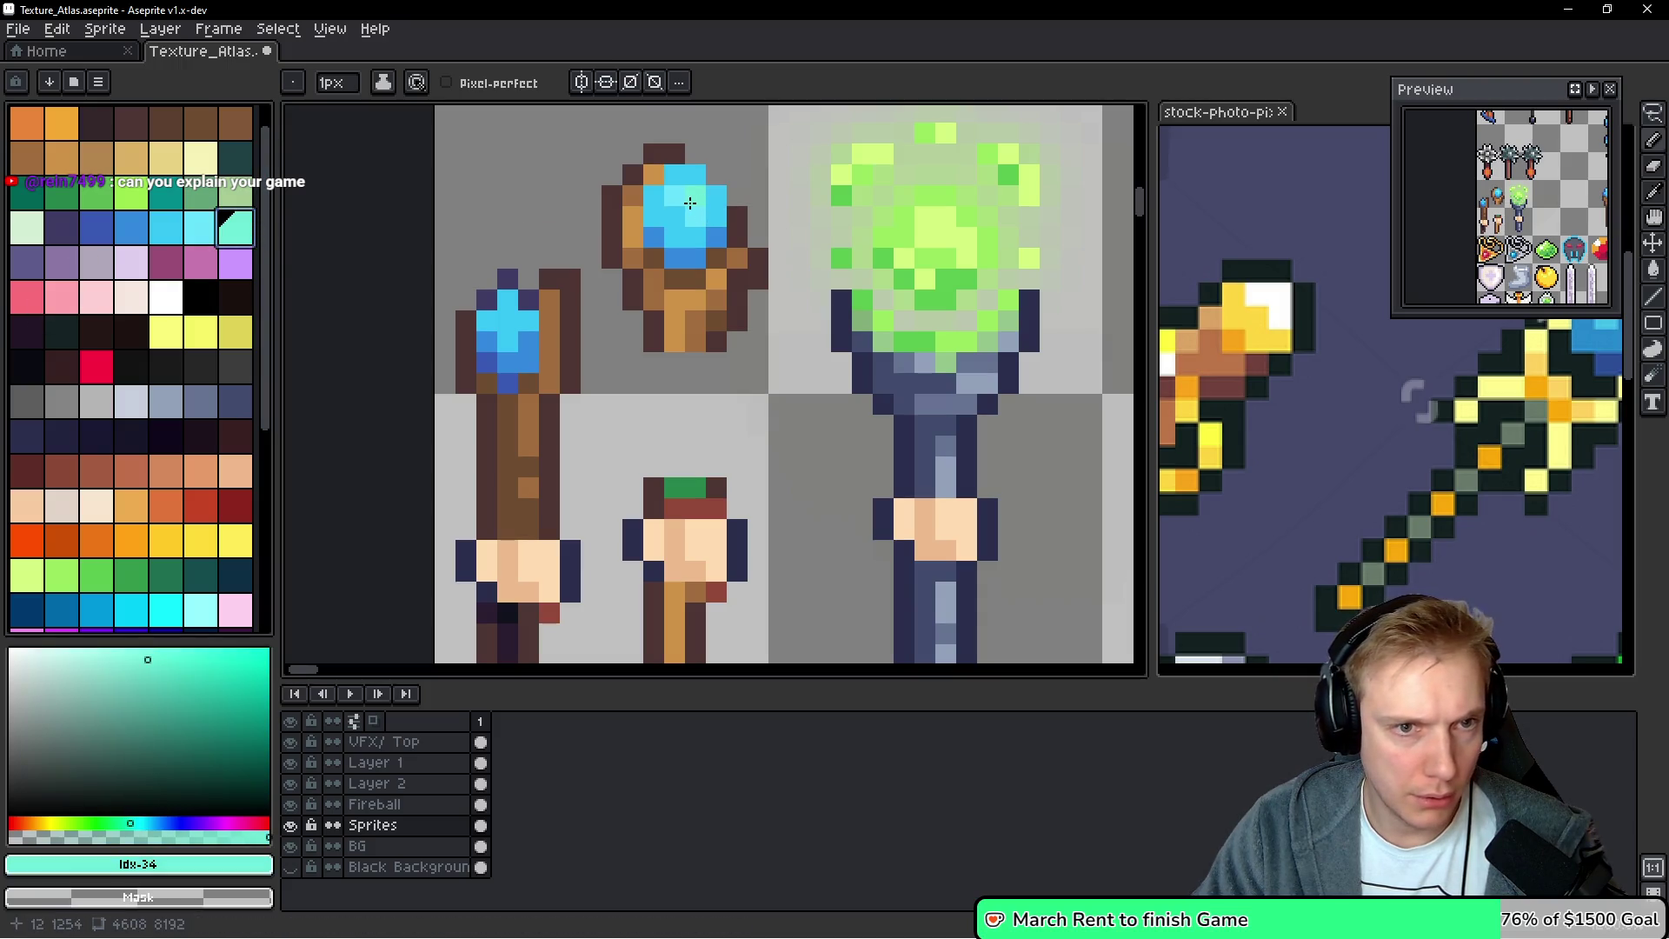
Add pale and white highlight pixels, then cyan #68e2fa pixels to the gem's lower part
left_click(97, 506)
left_click(695, 203)
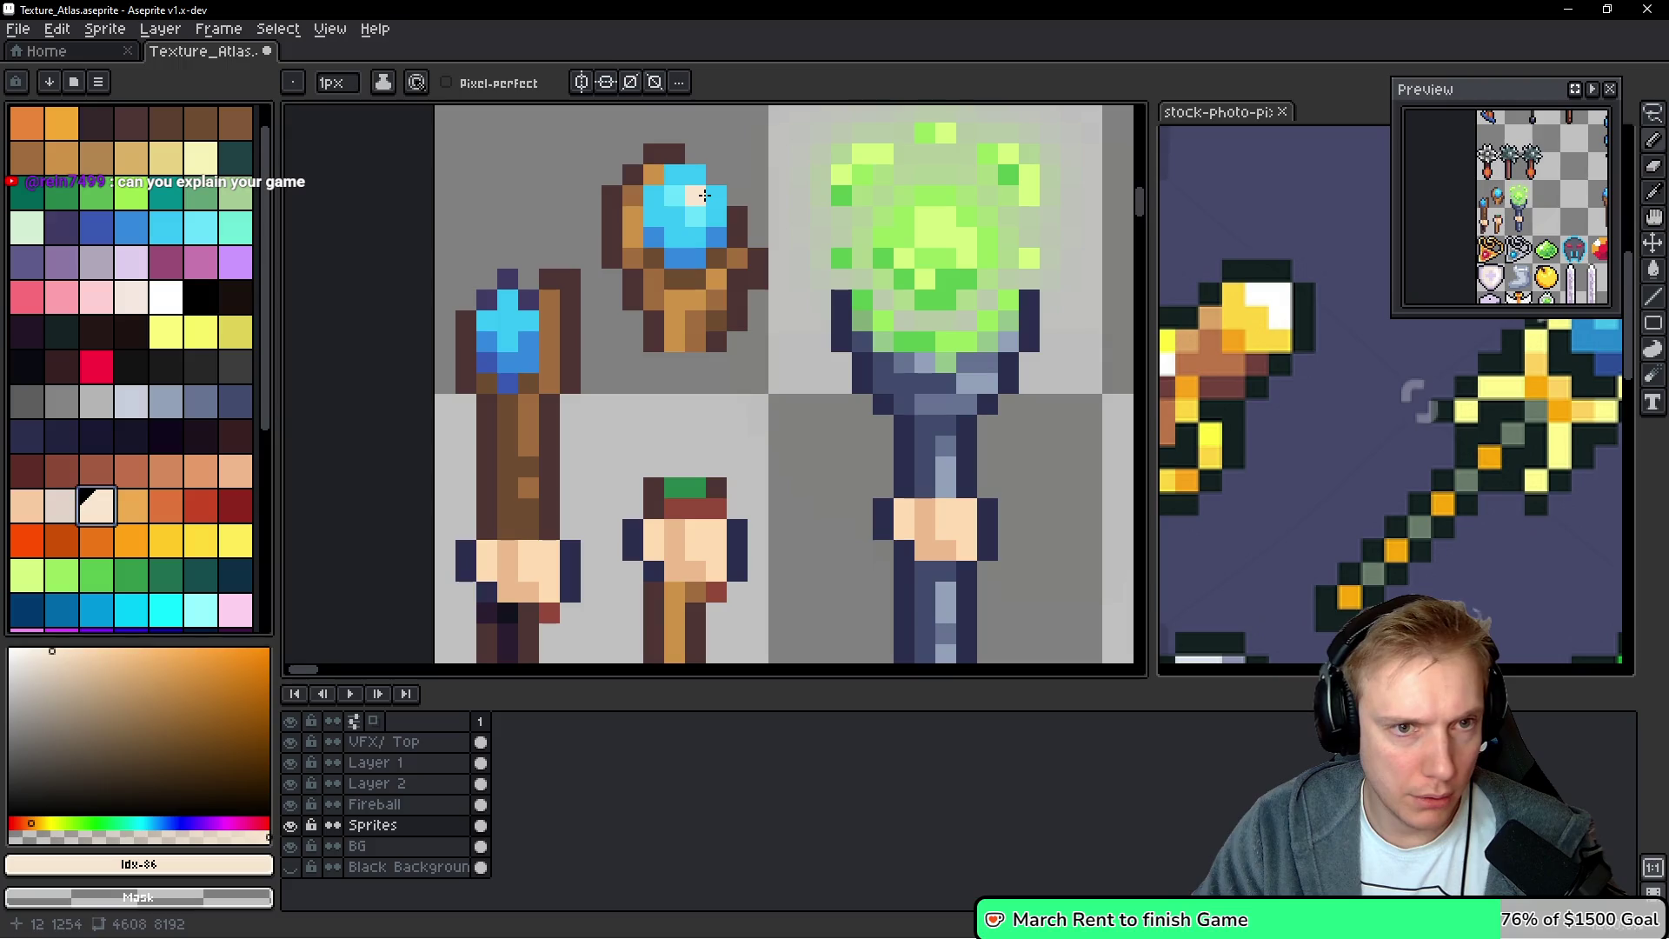
left_click(165, 297)
left_click(696, 207)
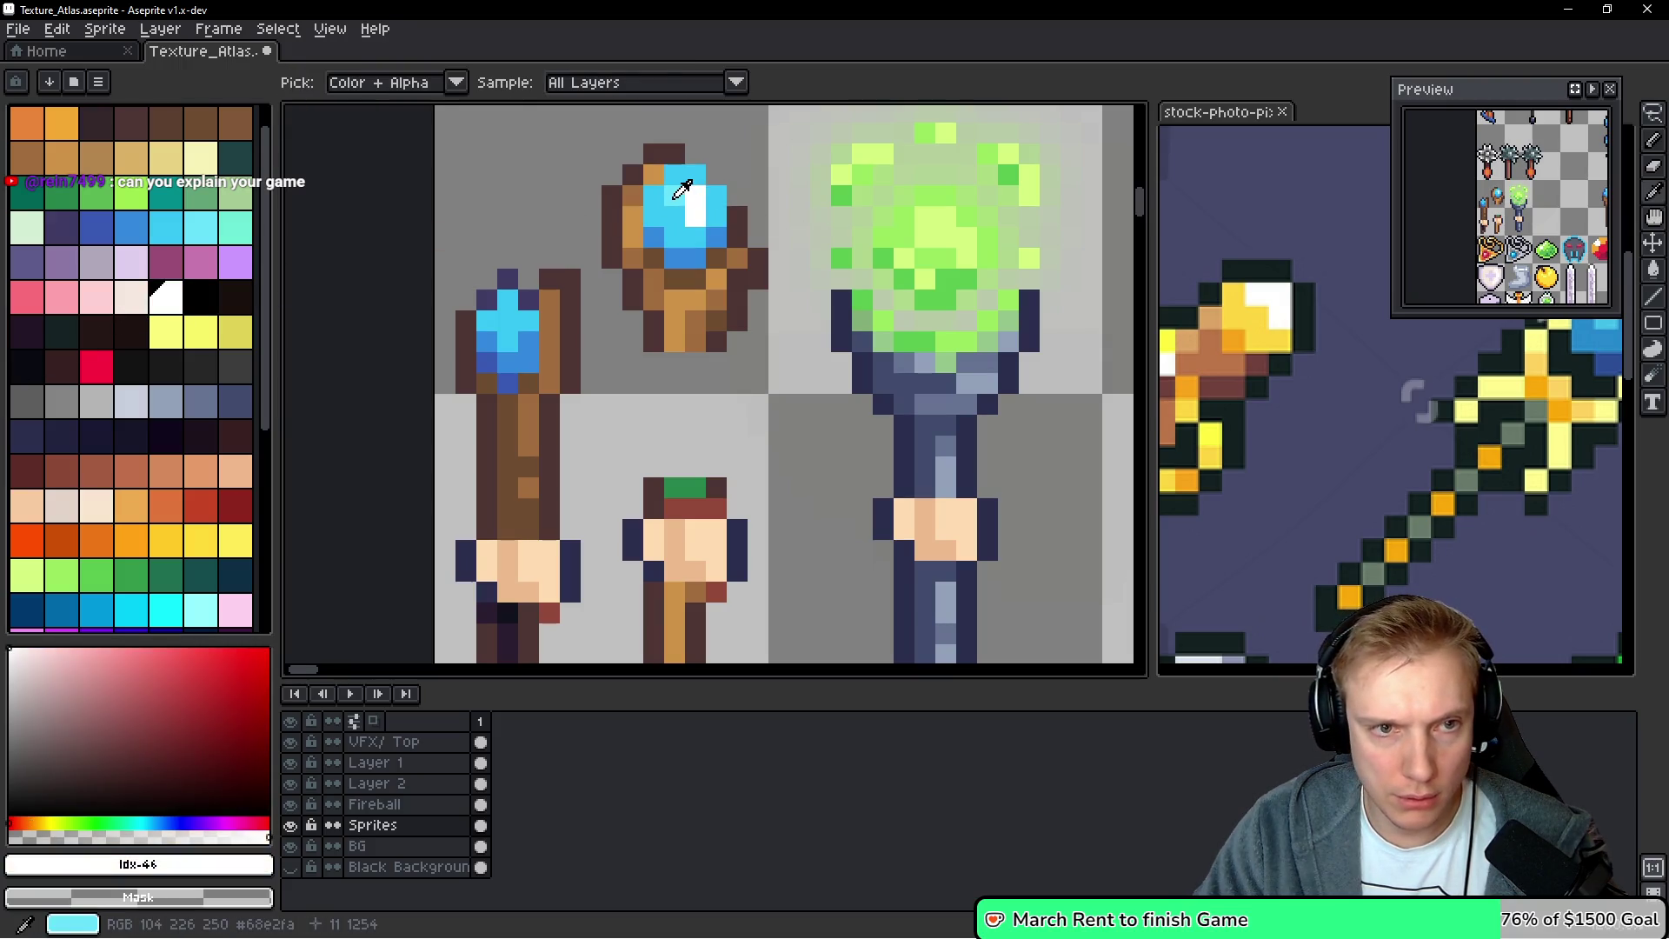
left_click(683, 181, "alt")
left_click(693, 215)
left_click(840, 293)
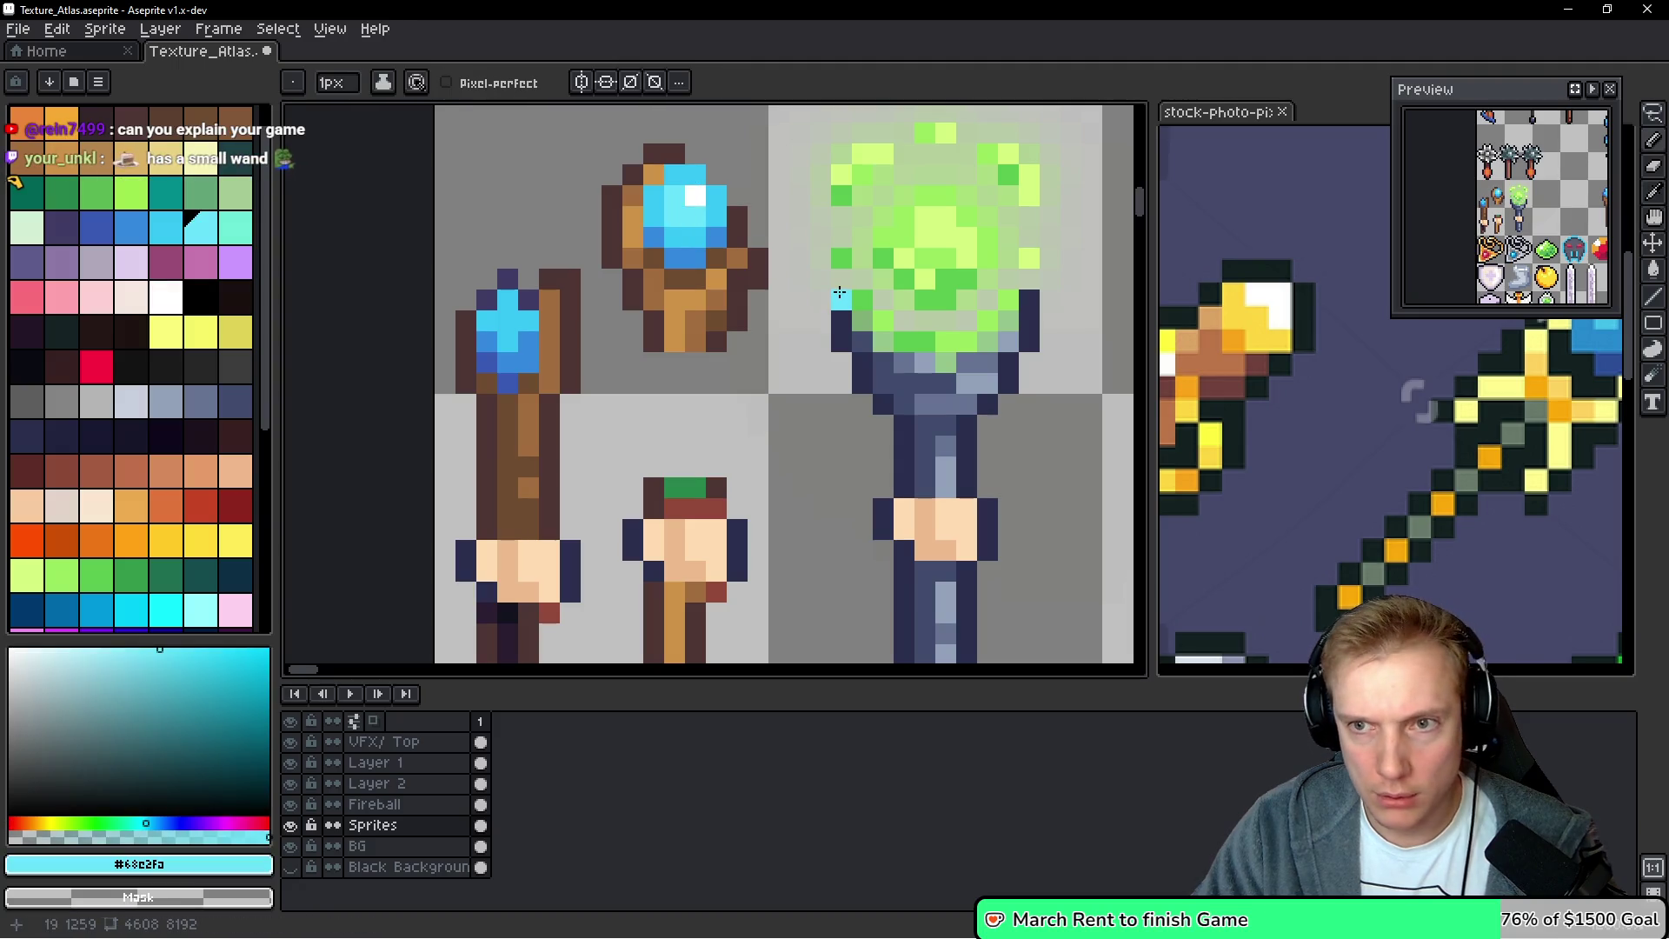
key("ctrl+z")
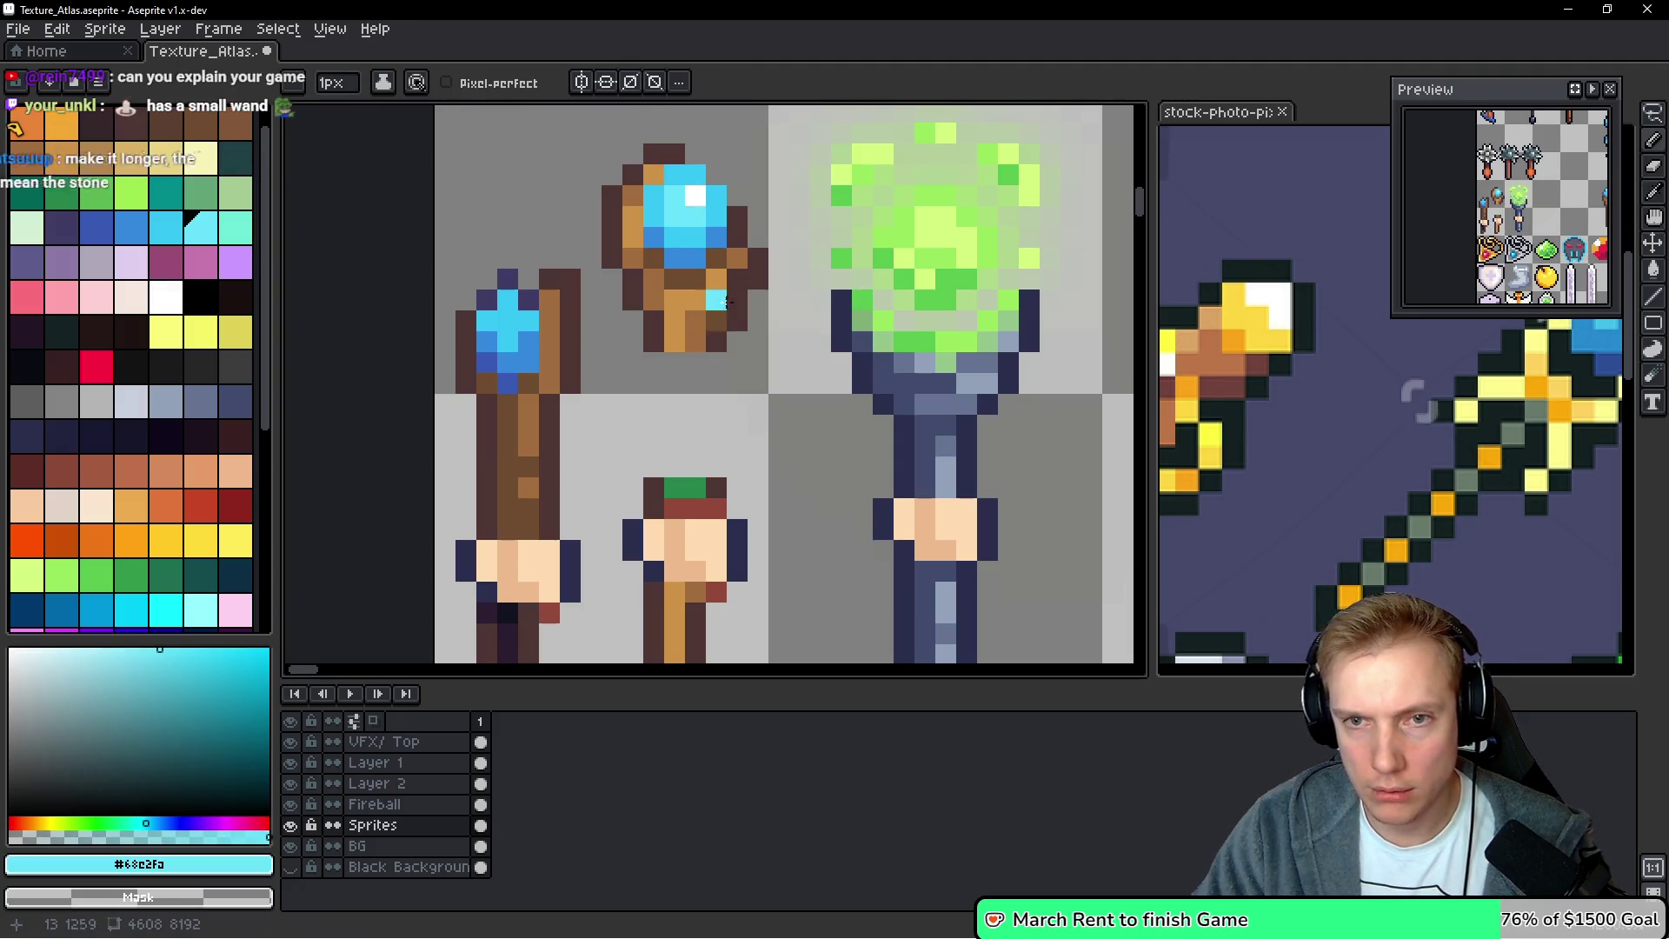
left_click(716, 278)
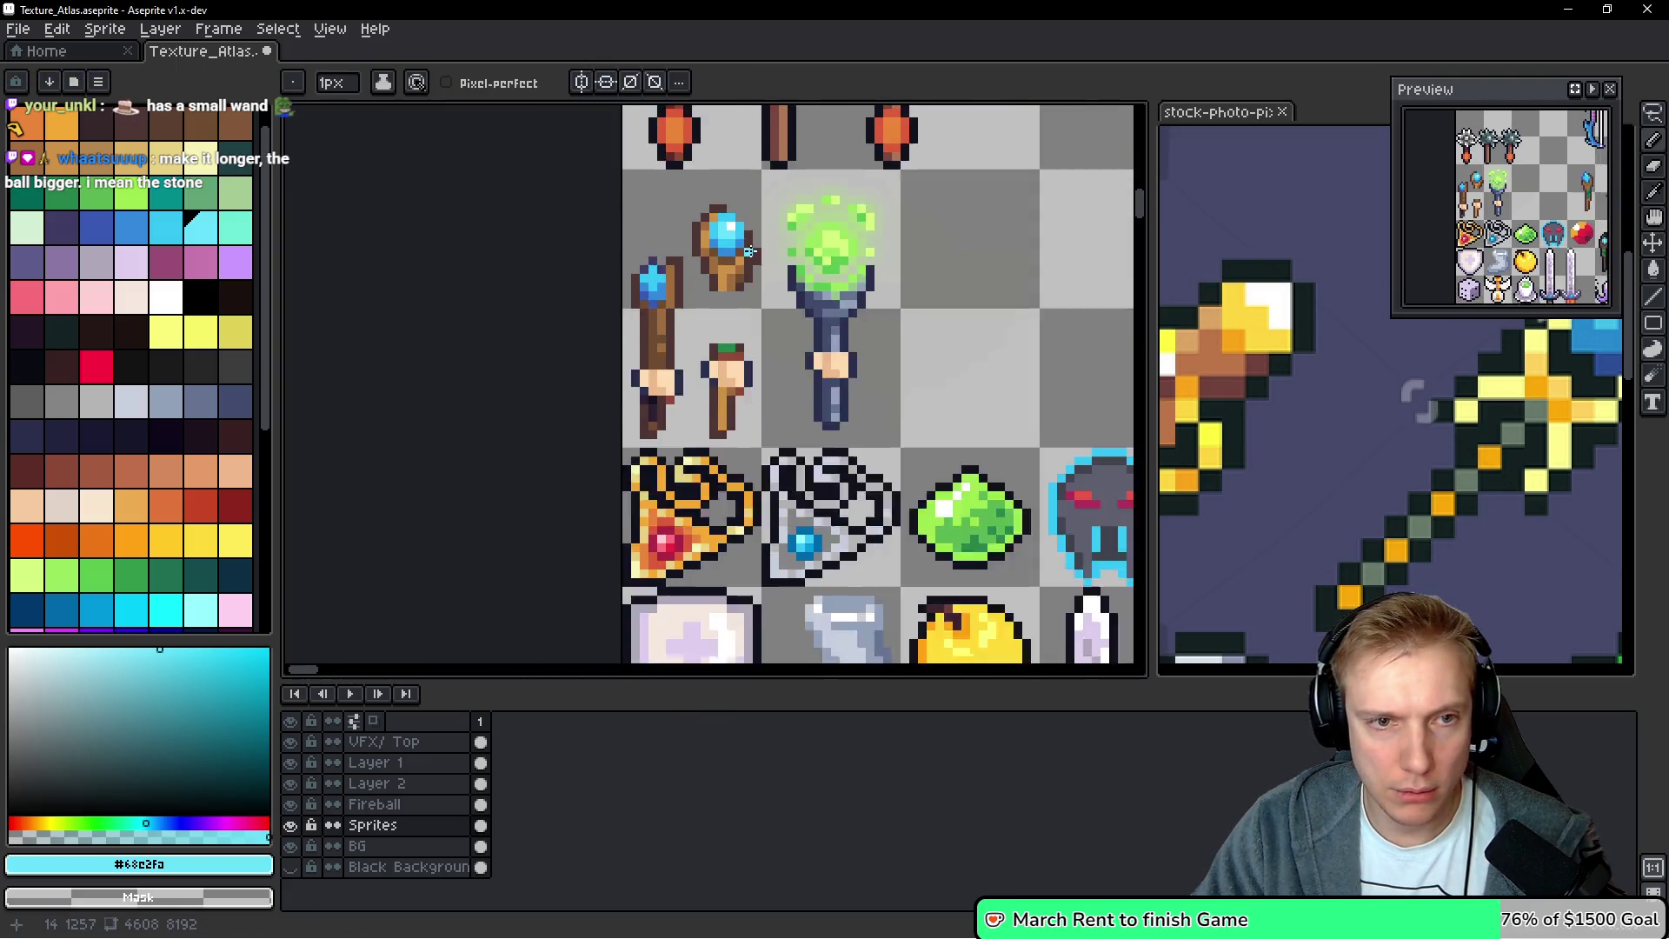
Repaint the middle shaft's right side and green band in brown #a26d3f
scroll(698, 299, "down", 2)
scroll(695, 296, "up", 2)
left_click(689, 295, "alt")
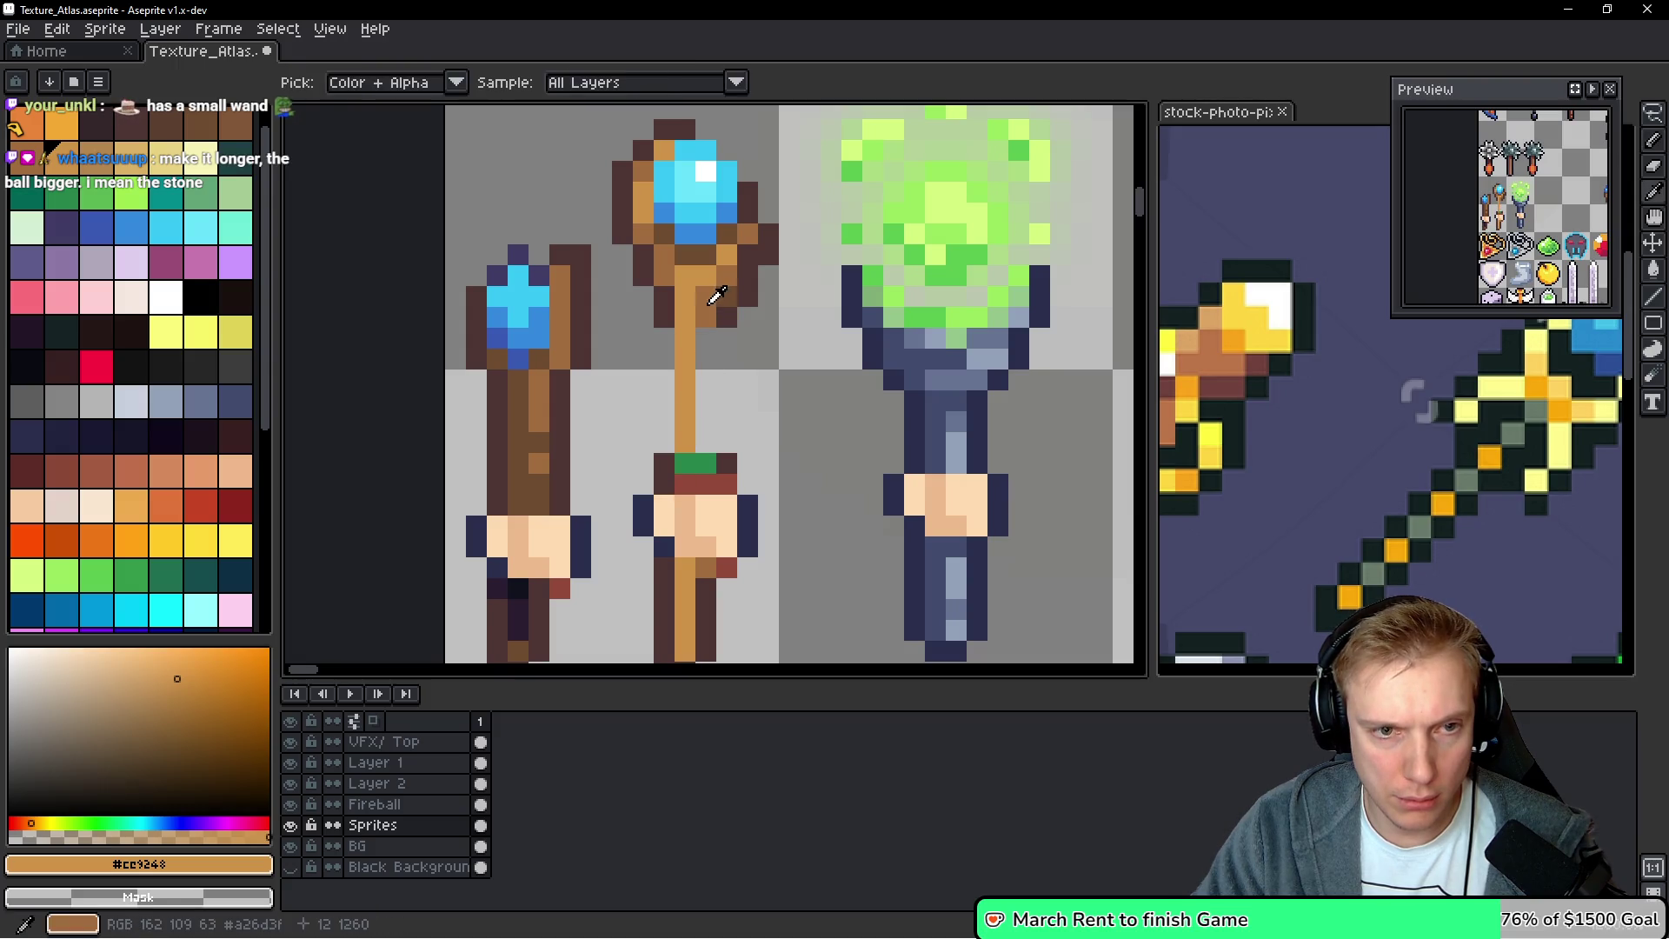
left_click(723, 319, "alt")
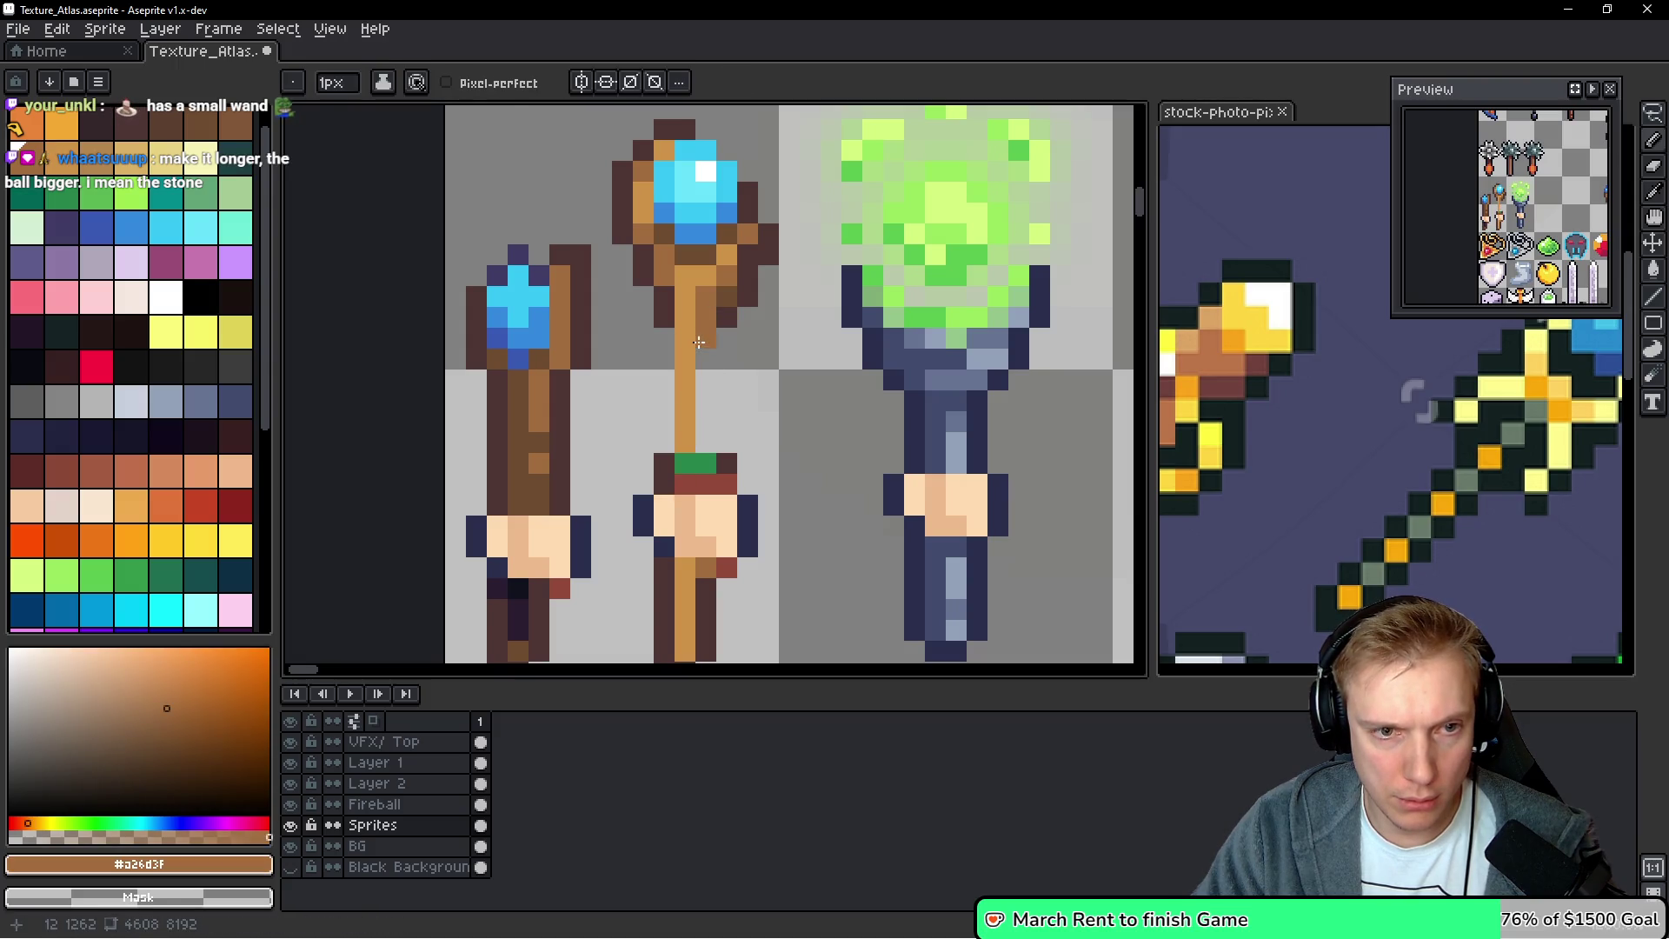
left_click(728, 449, "shift")
left_click(706, 461)
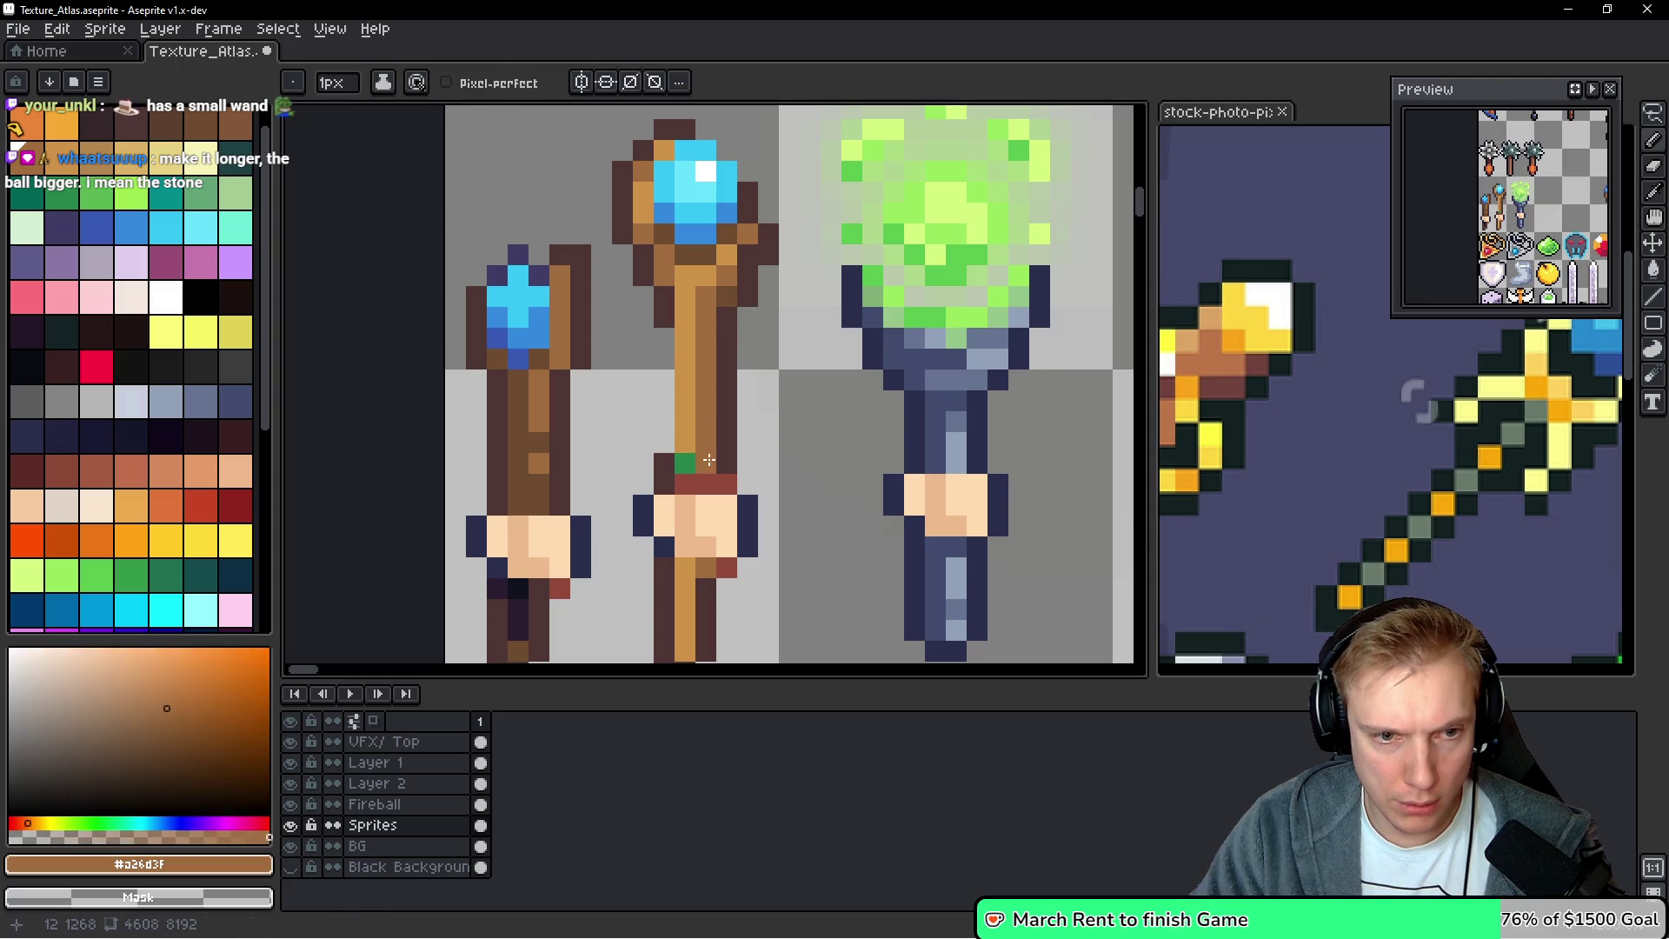
left_click(711, 565)
Draw a dark outline-brown column down the middle staff's right edge
scroll(724, 512, "down", 3)
left_click(733, 462)
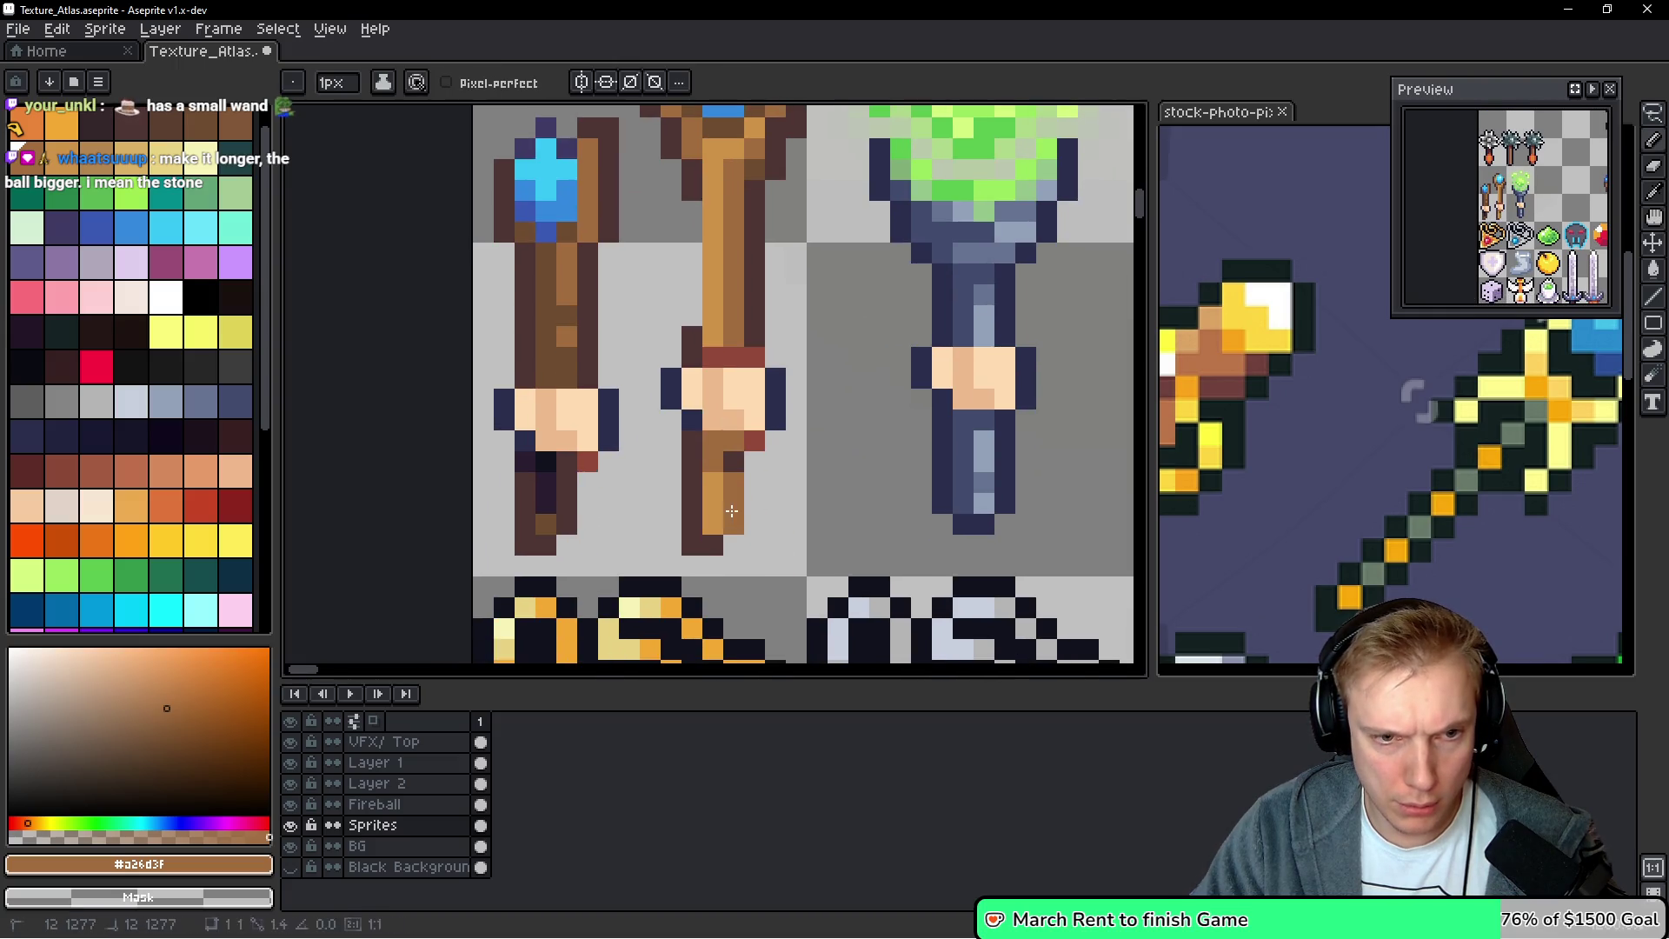
left_click(712, 540, "alt")
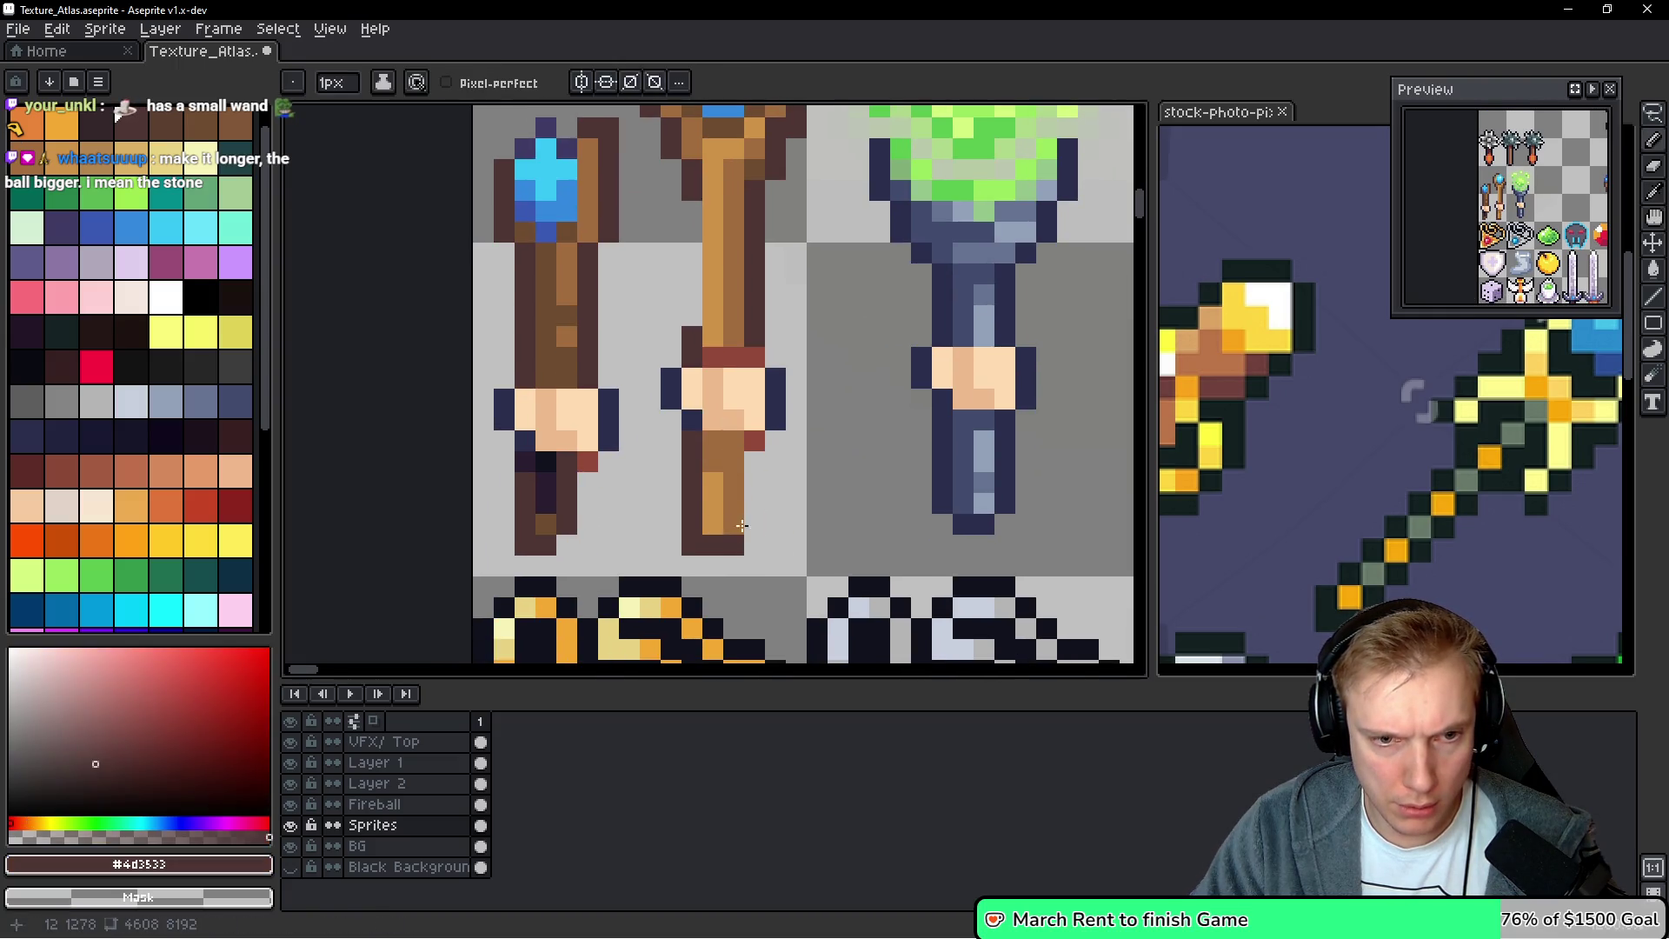
left_click_drag(754, 535, 759, 476)
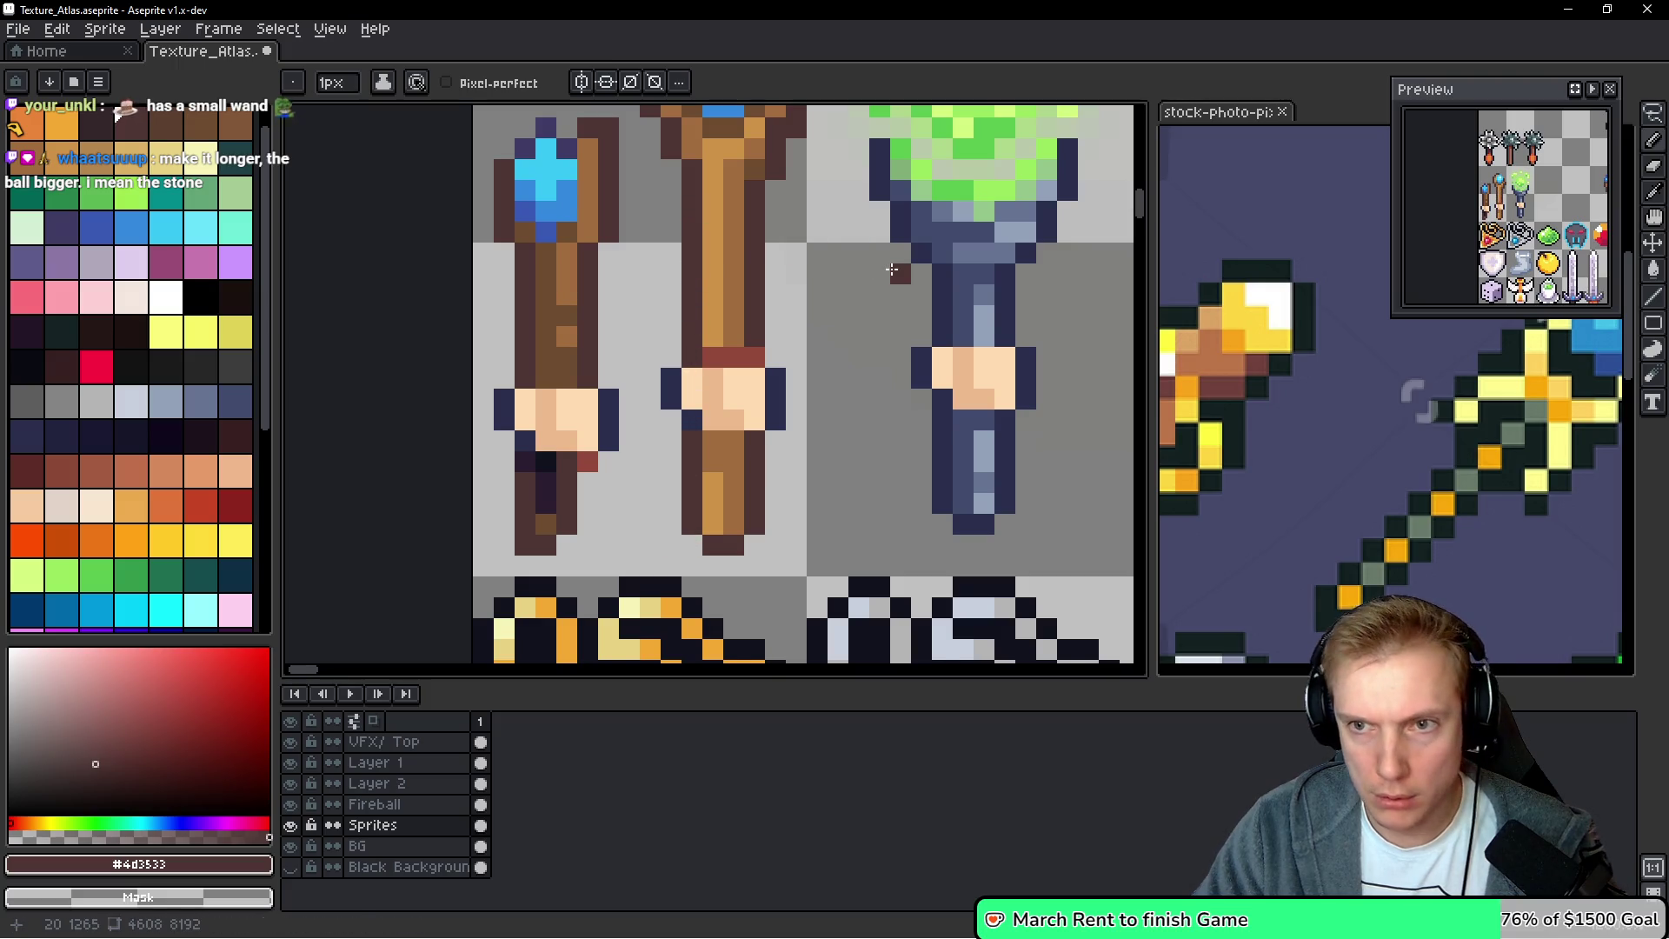
scroll(887, 268, "down", 3)
scroll(807, 397, "up", 2)
scroll(807, 397, "up", 2)
scroll(840, 412, "up", 2)
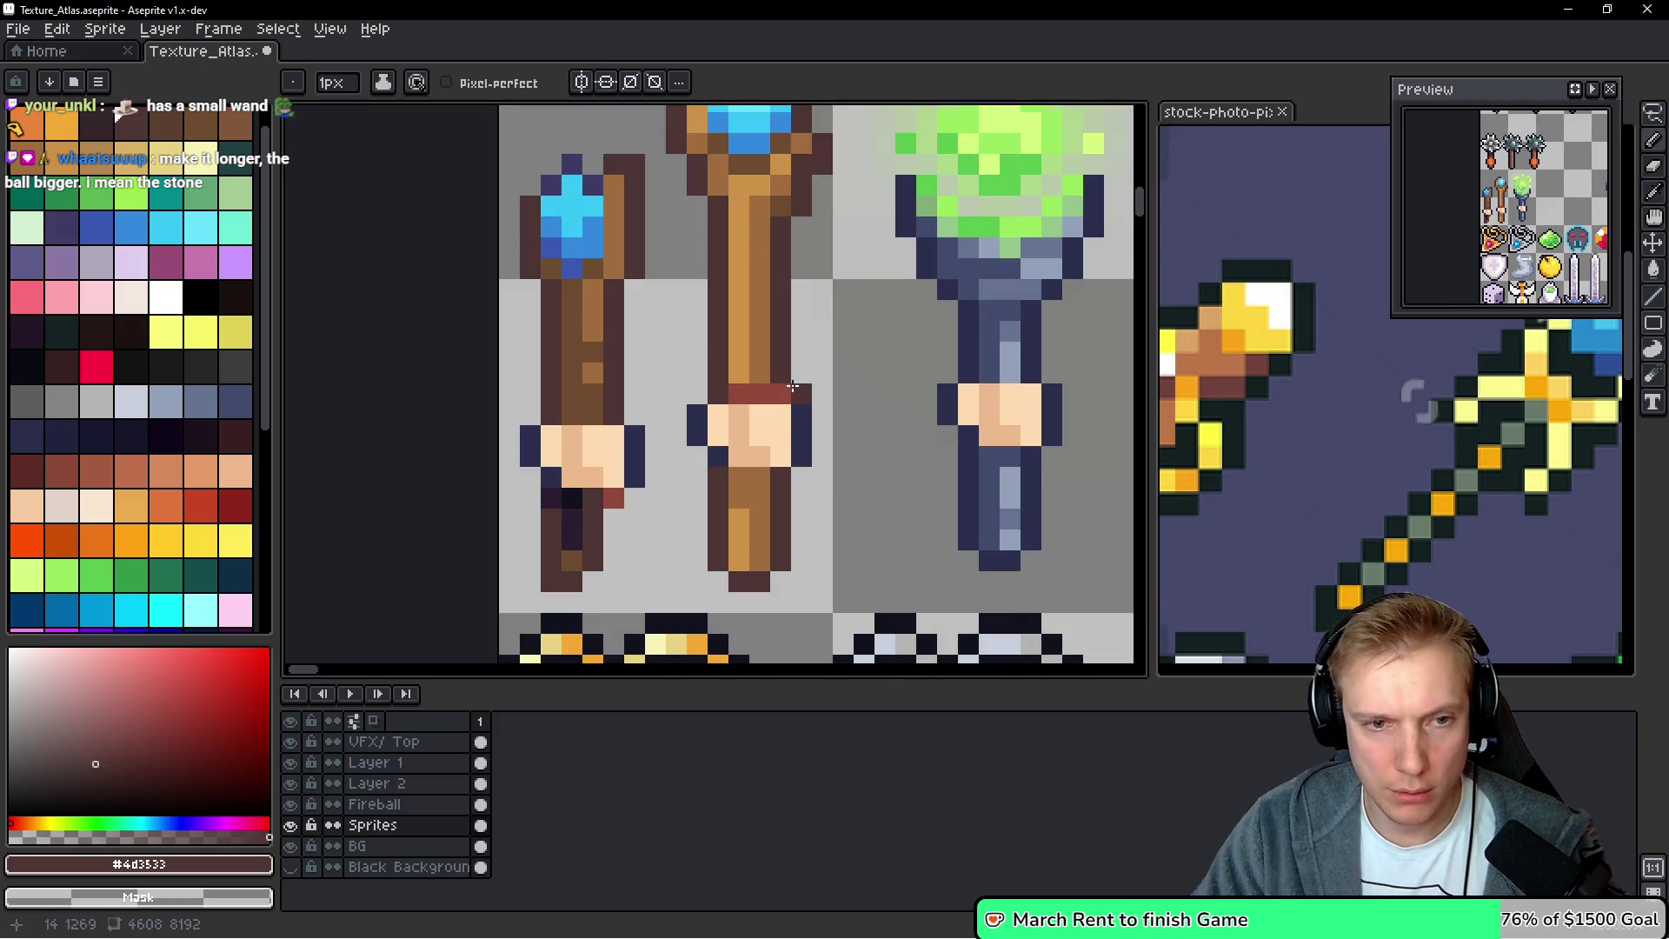
Darken the shaft pixels below the middle staff's hand with mid-brown
left_click(761, 376, "alt")
left_click(754, 379, "alt")
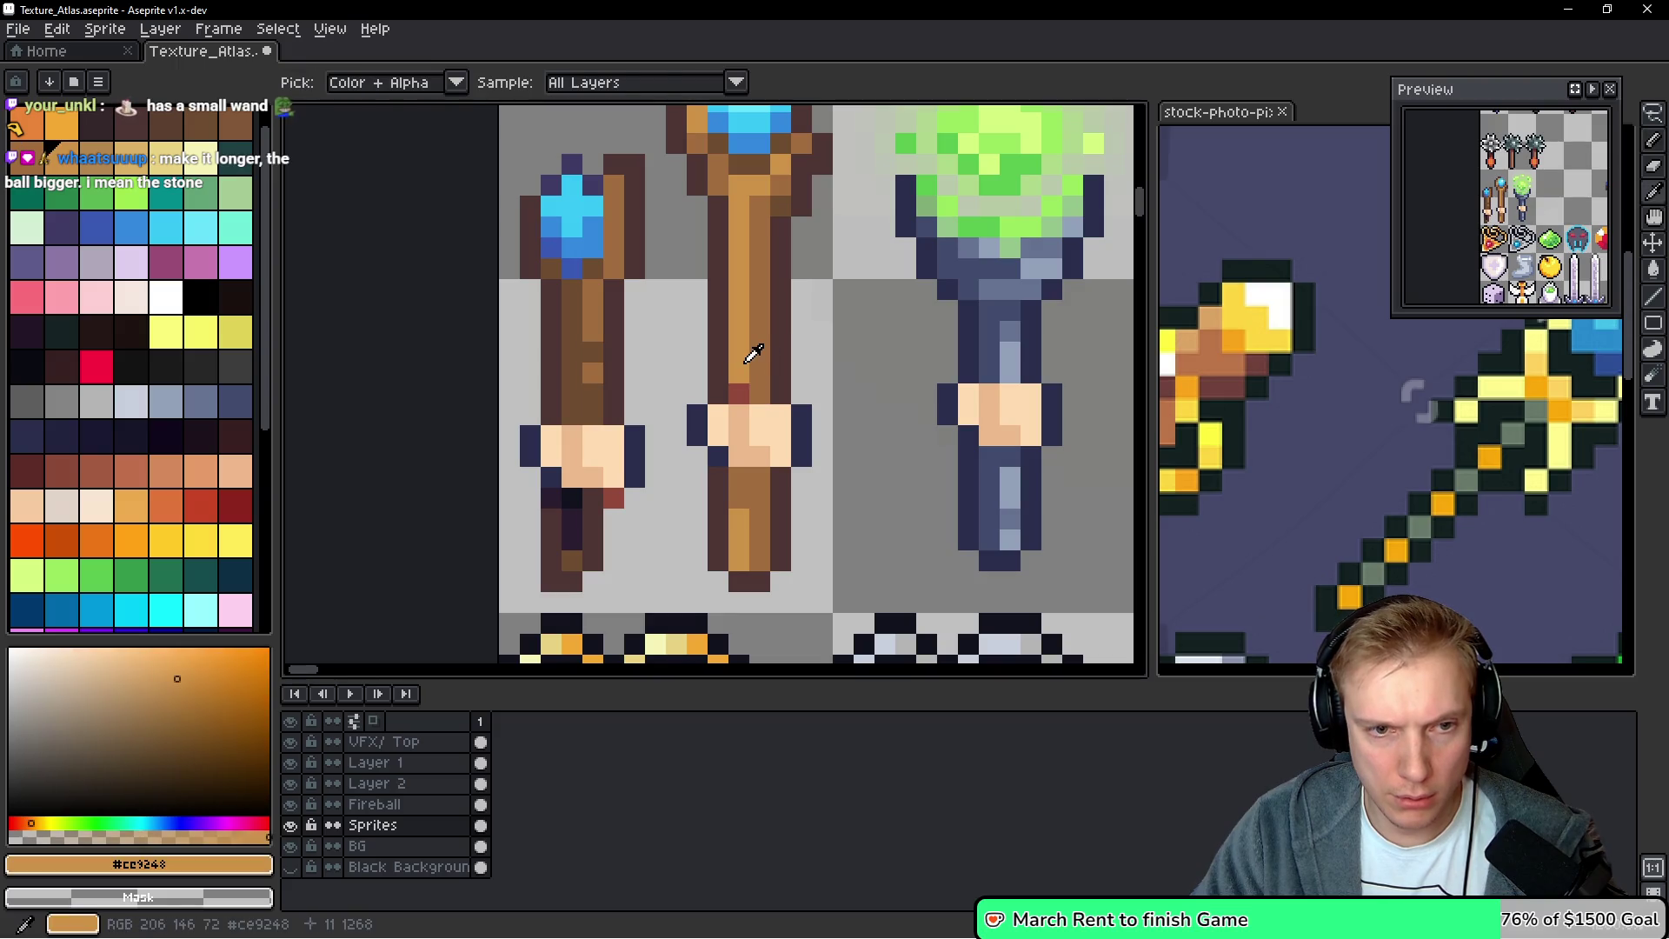
scroll(755, 380, "down", 1)
scroll(755, 379, "up", 2)
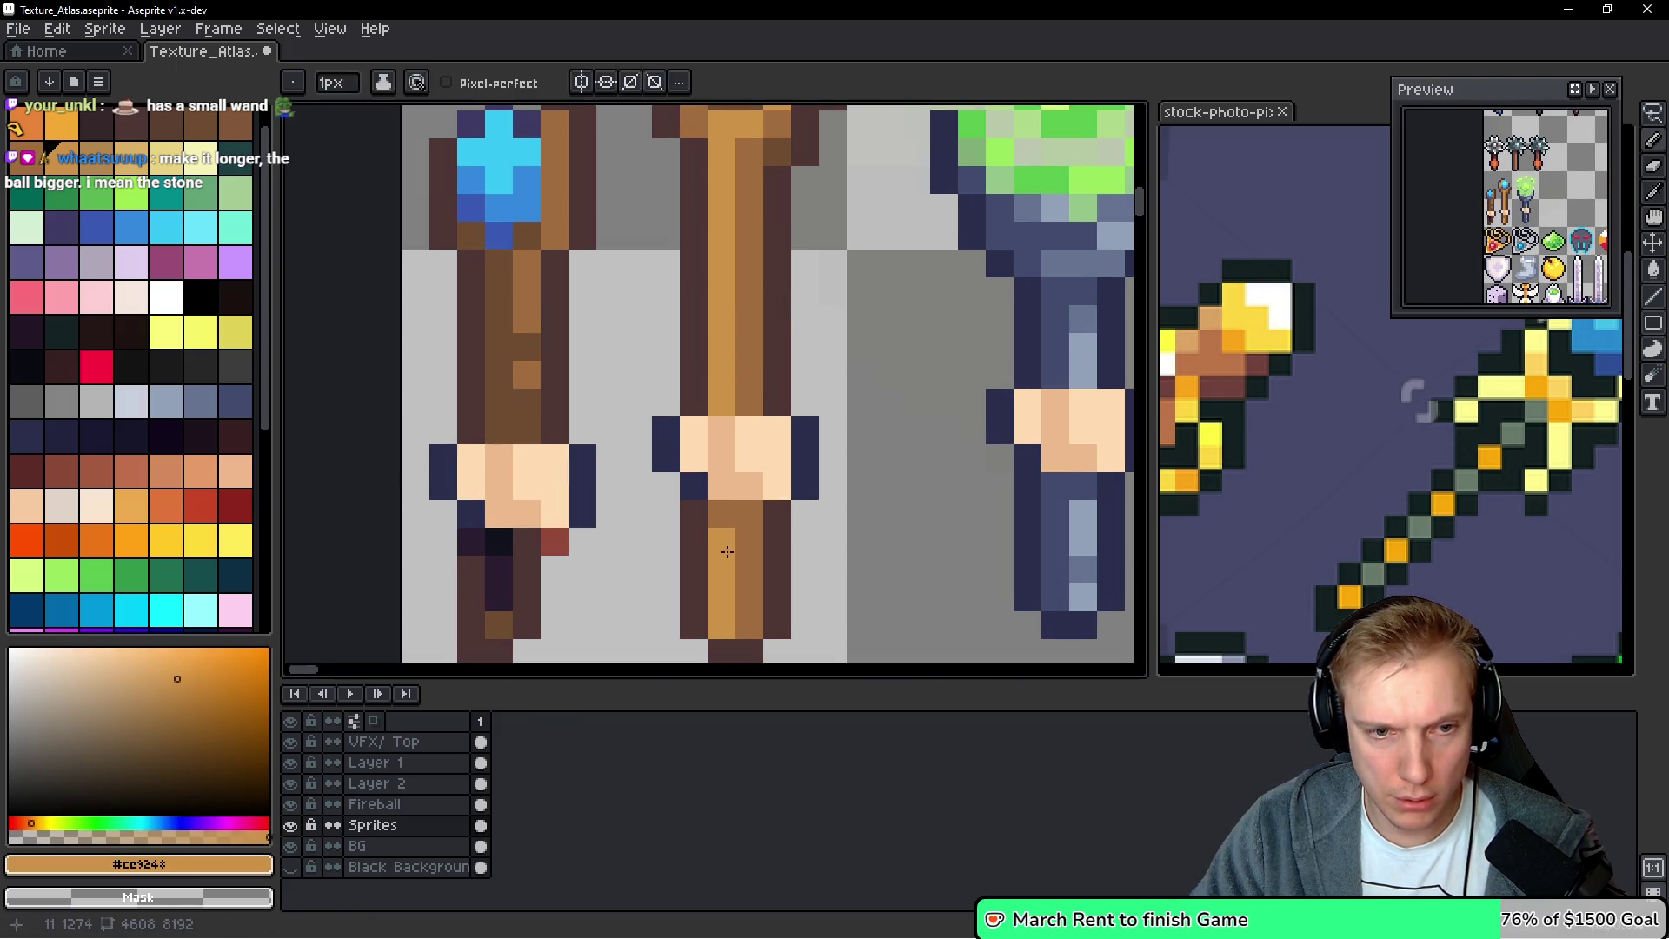
left_click(746, 524, "alt")
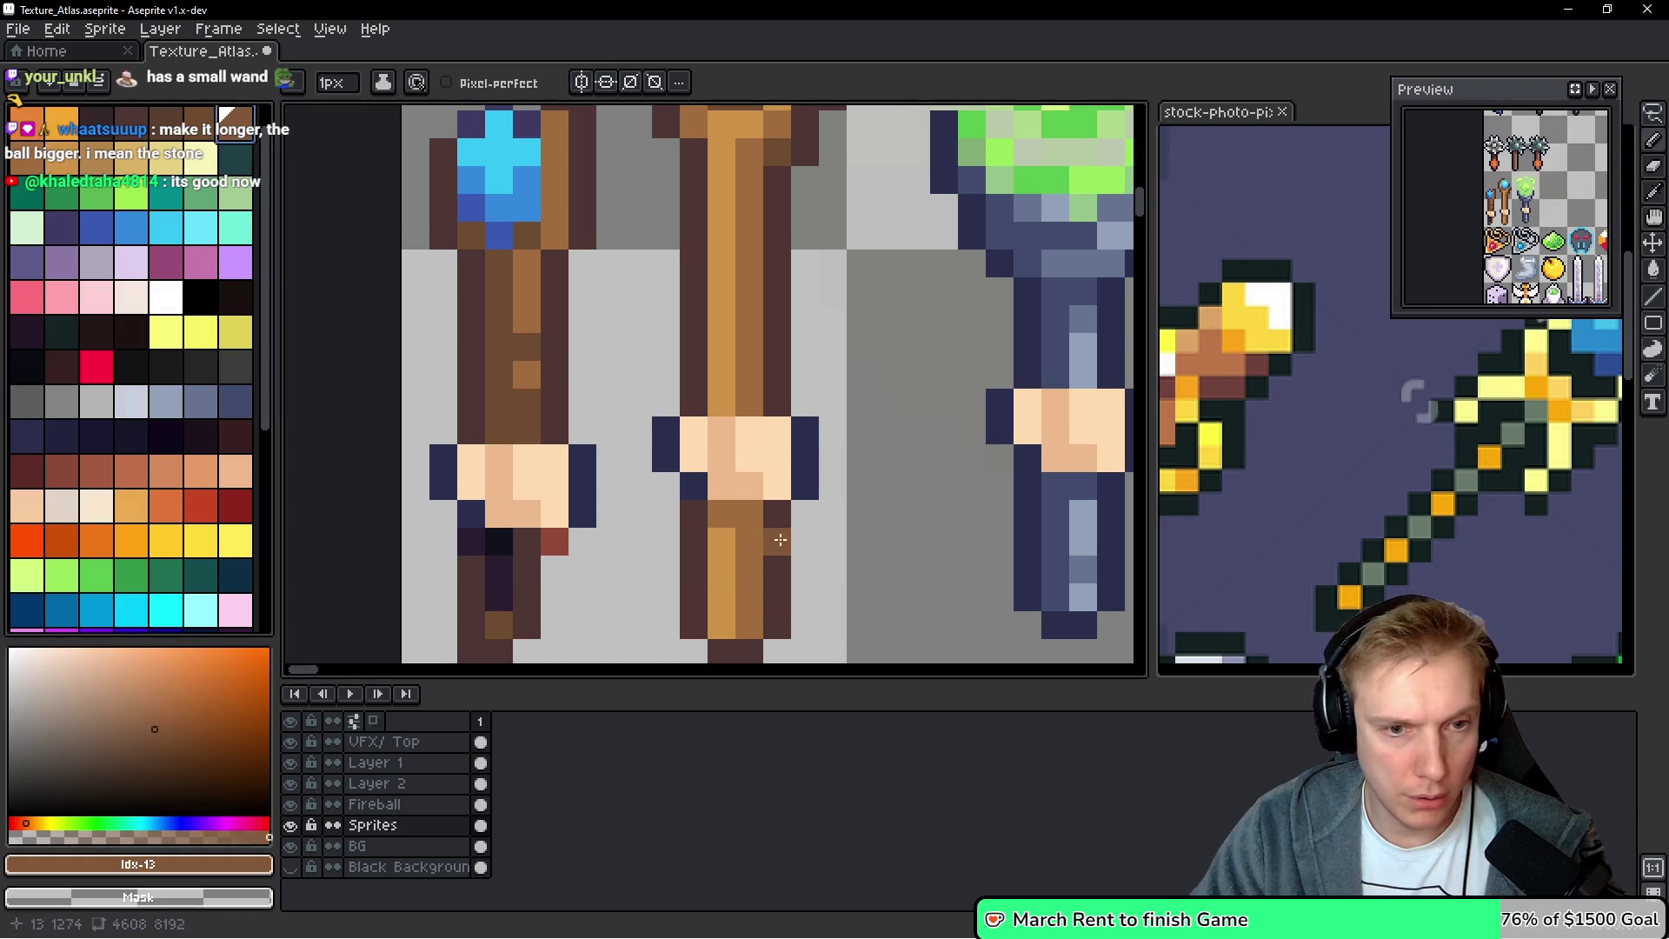
left_click(722, 514)
left_click(749, 539)
left_click(752, 570, "alt")
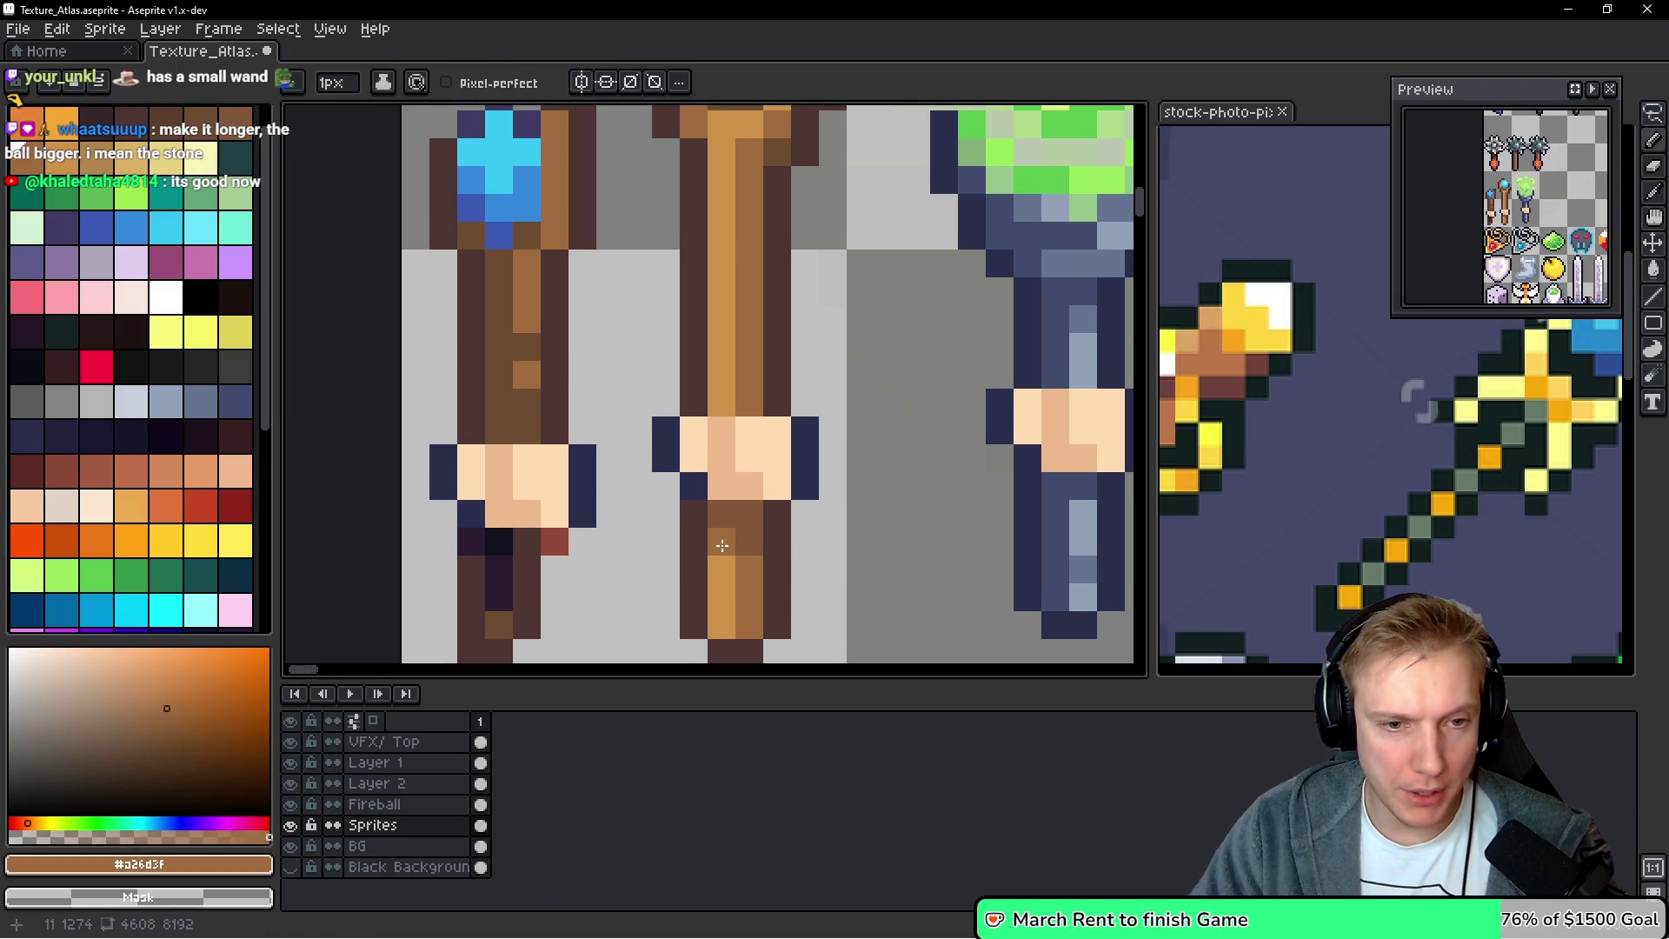
scroll(803, 430, "down", 2)
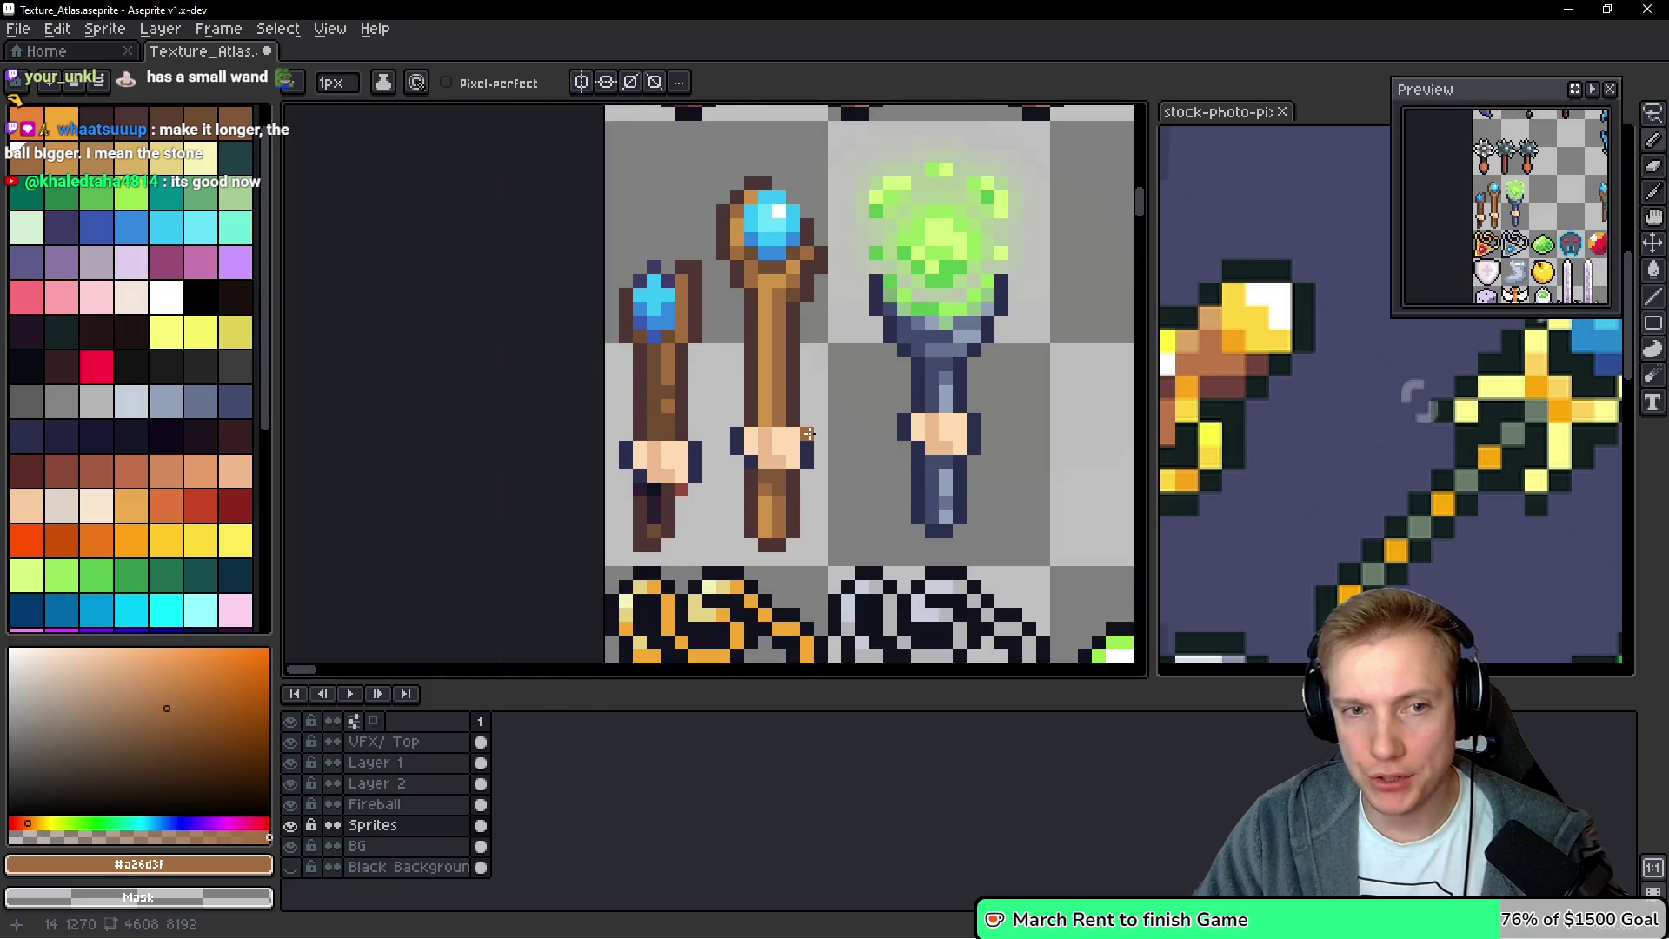
scroll(786, 462, "down", 1)
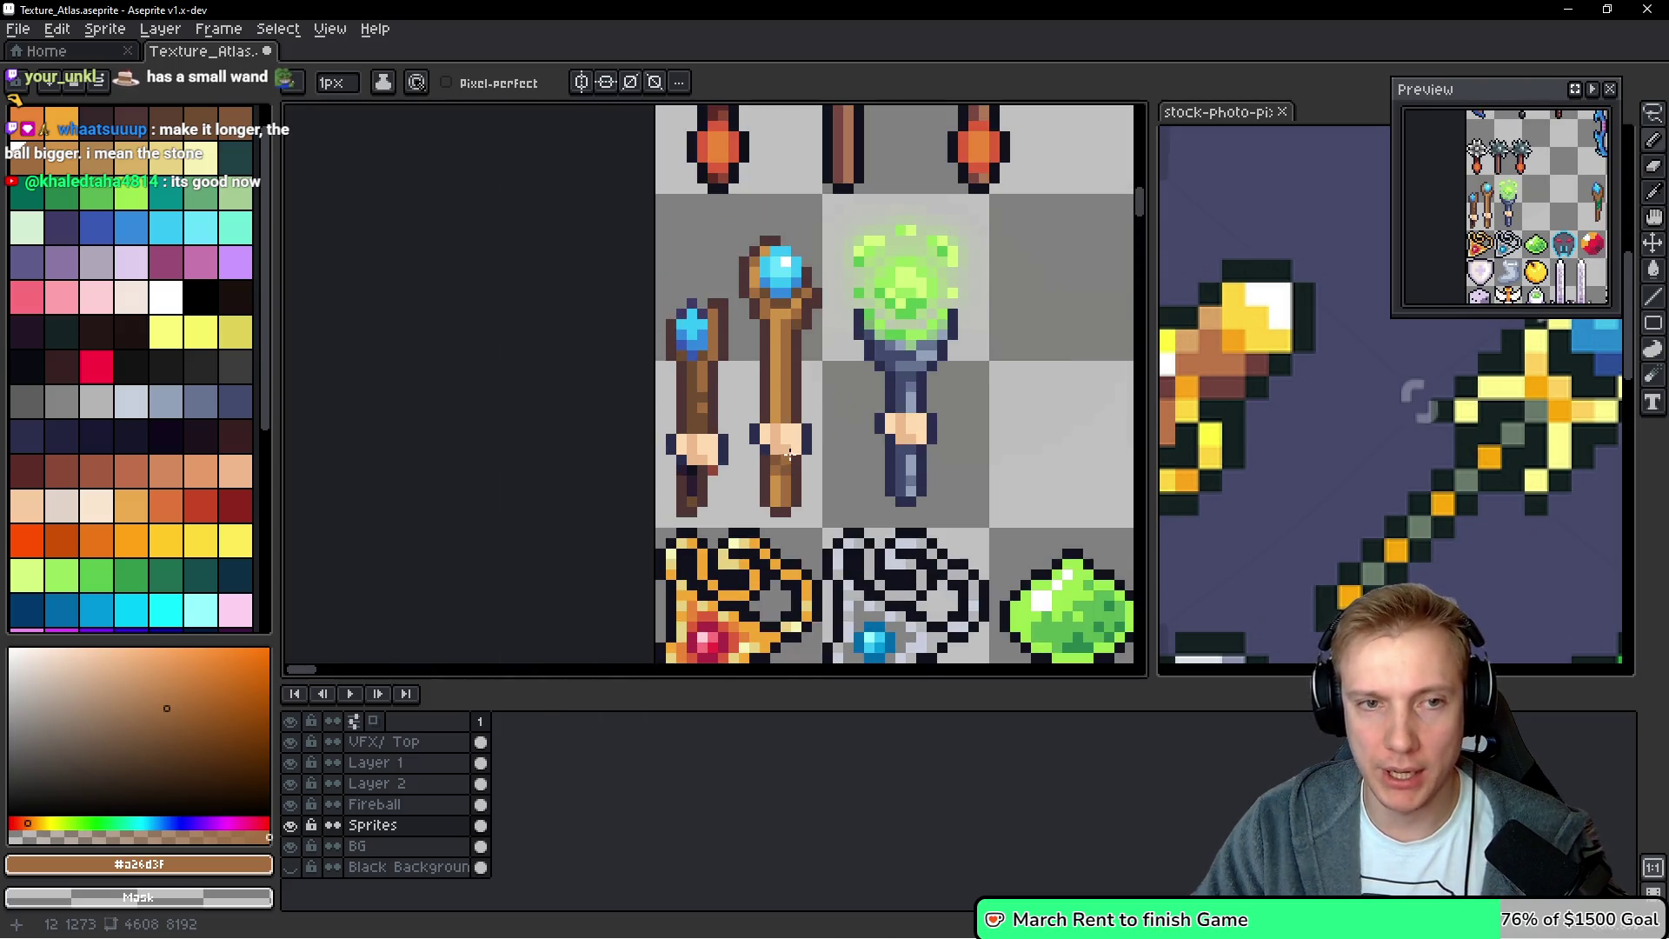
scroll(778, 306, "up", 2)
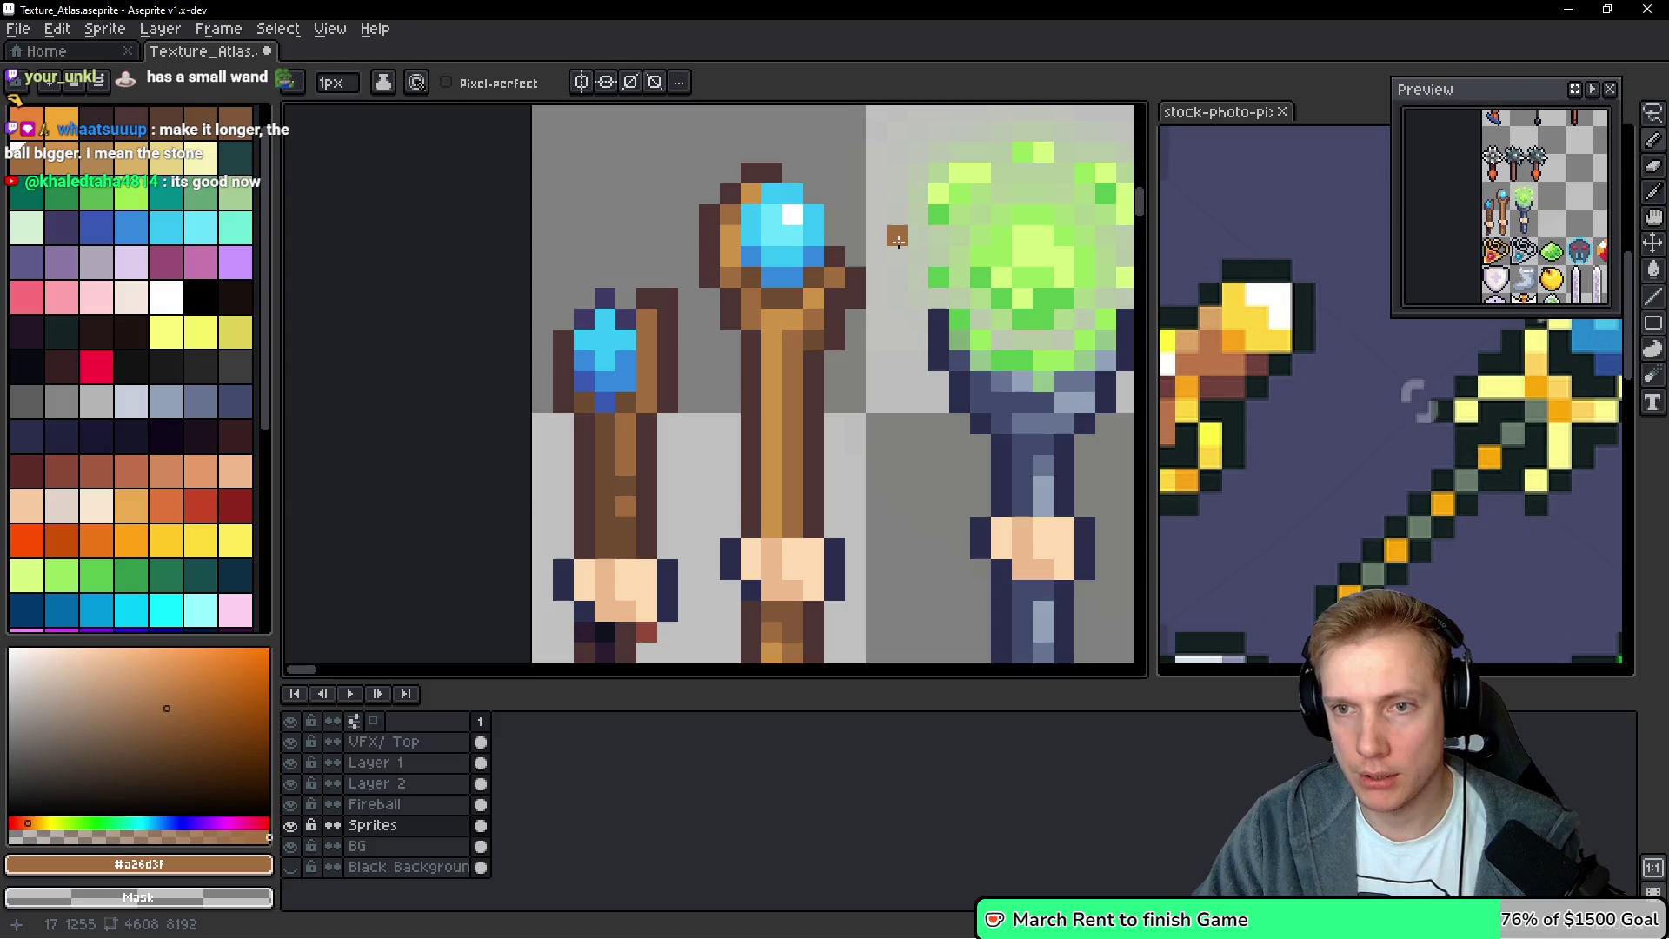
scroll(885, 373, "up", 1)
Touch up brown pixels beside the middle staff's head
key("alt")
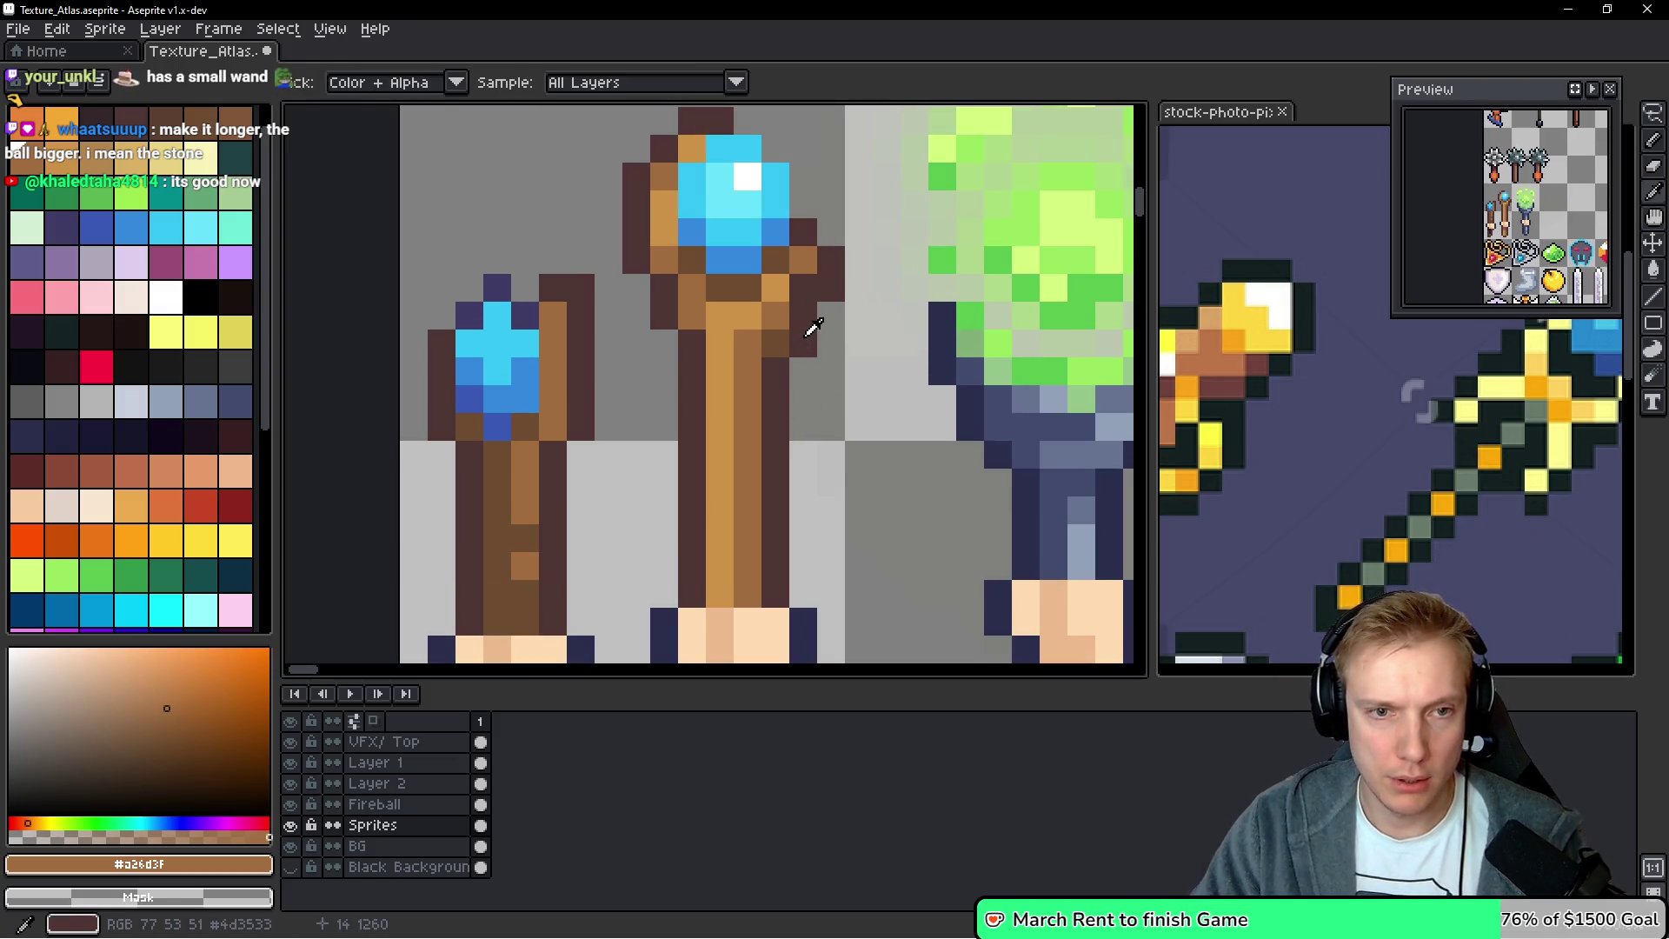
left_click(803, 289)
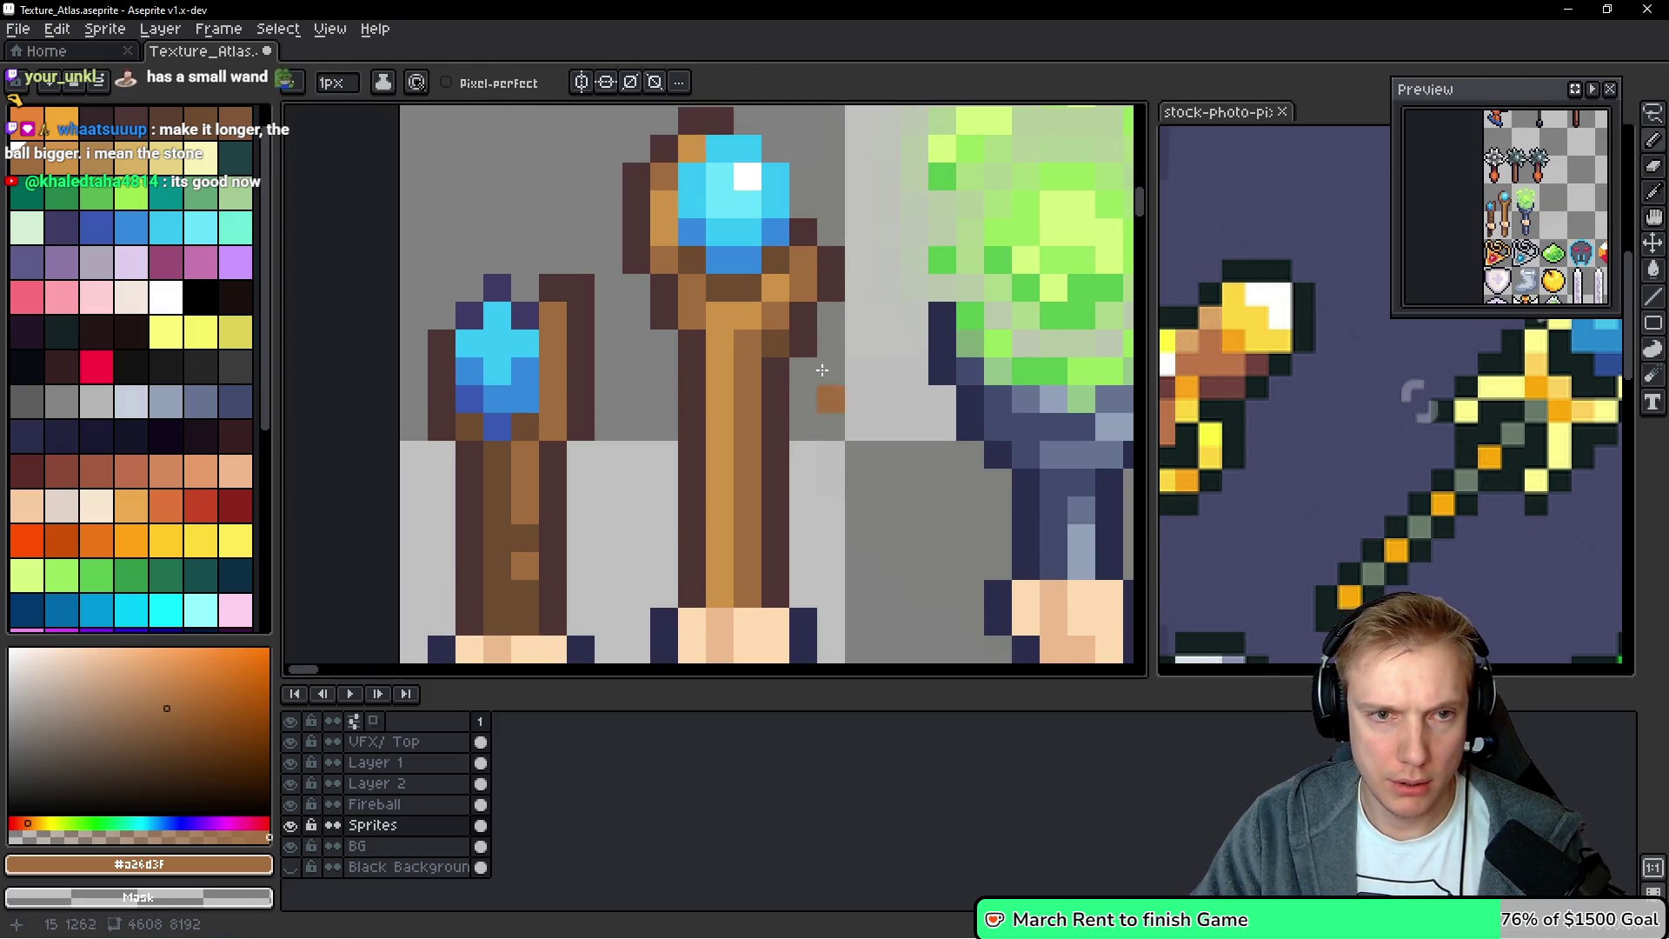
key("alt")
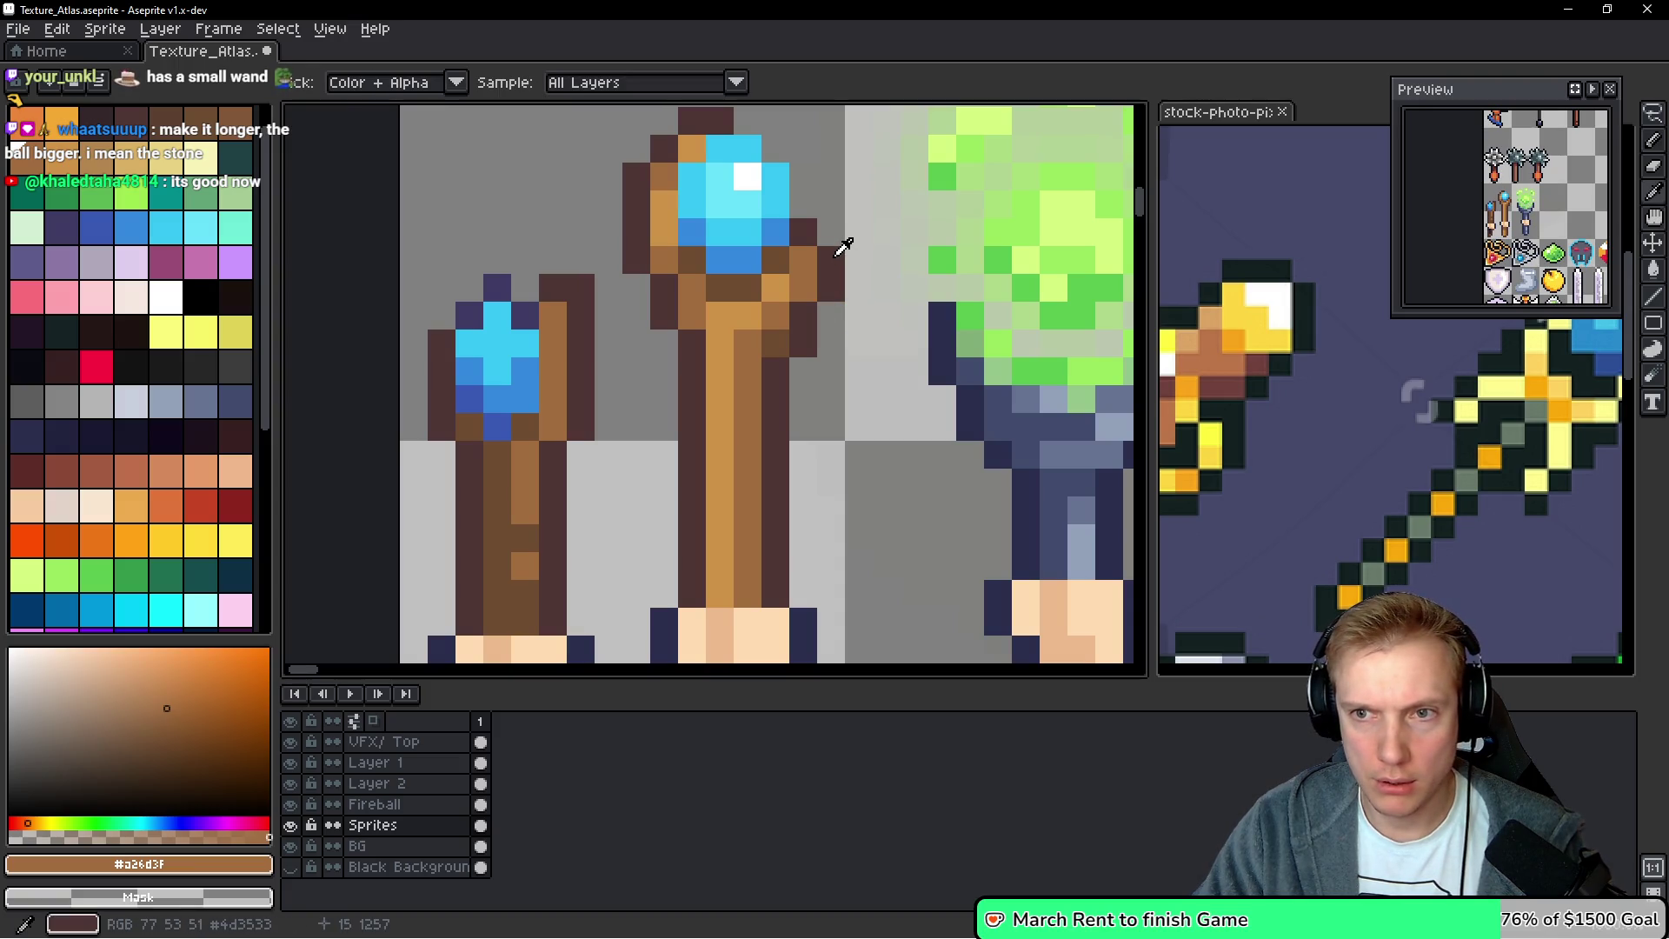
left_click(840, 262)
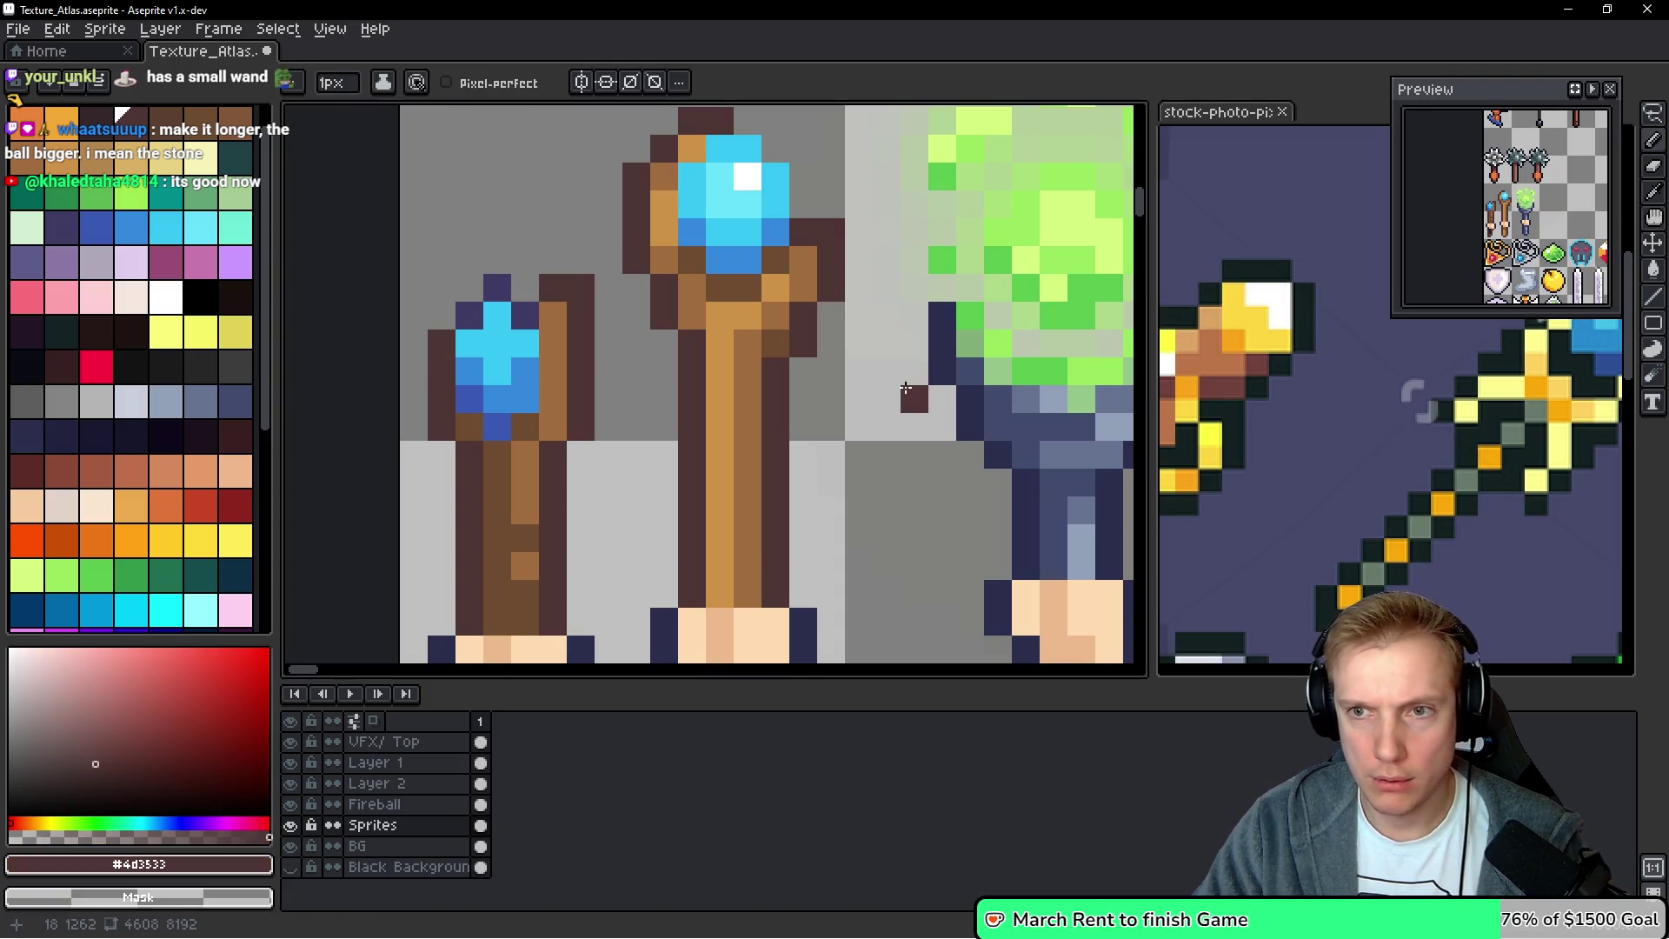
scroll(795, 234, "down", 3)
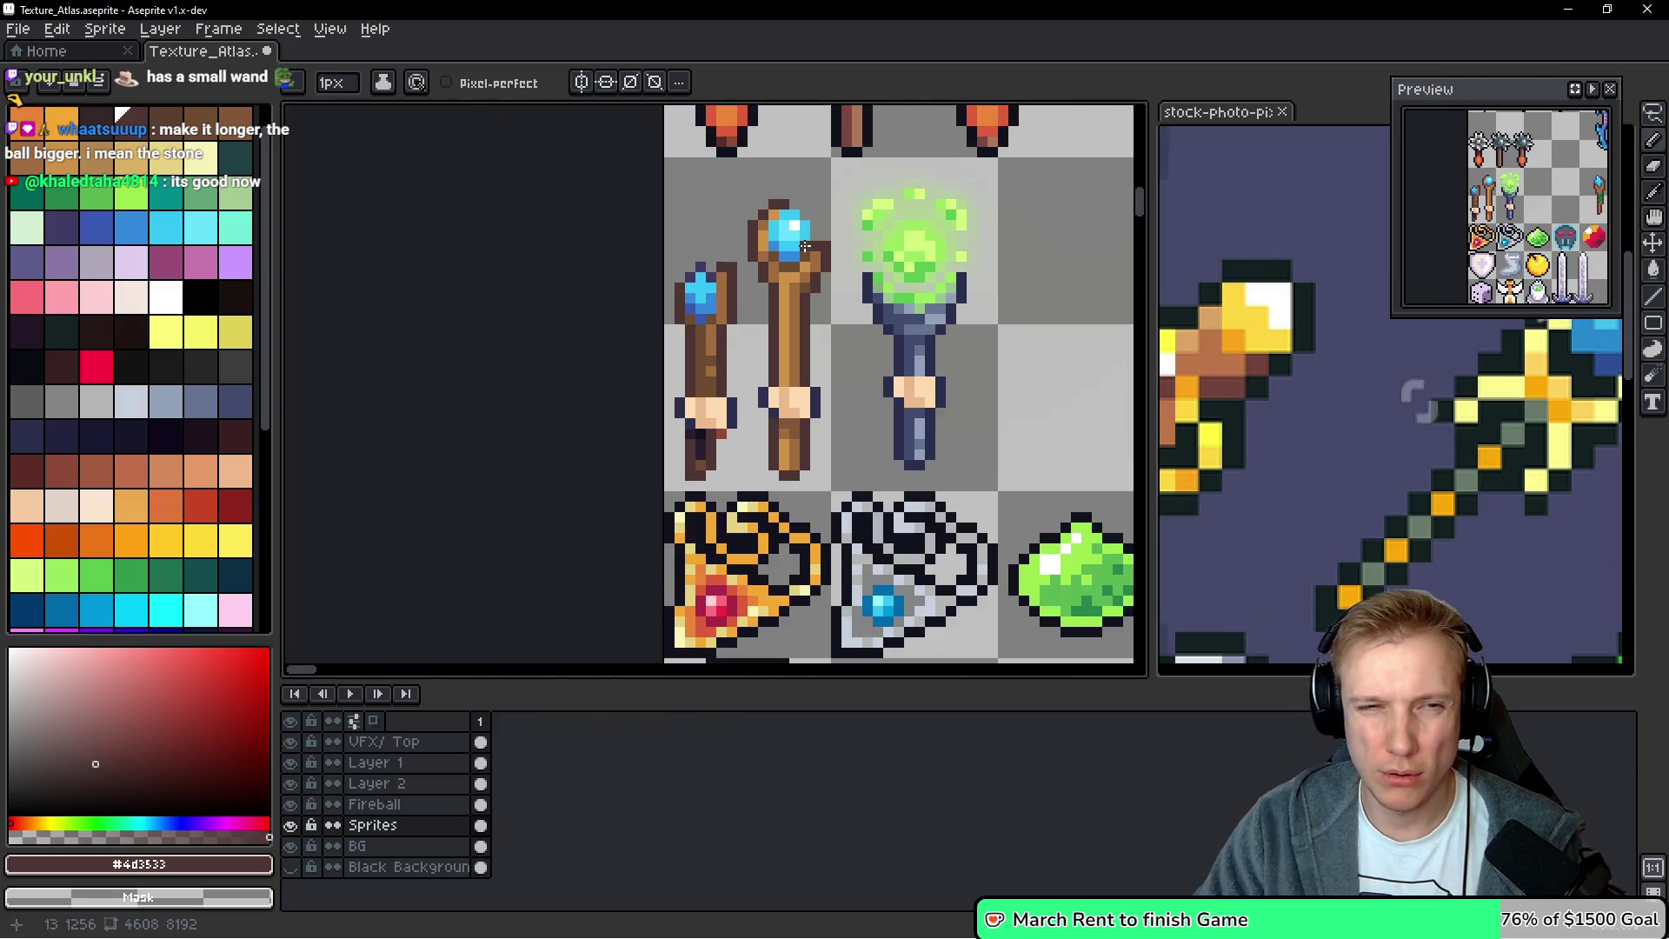
scroll(795, 234, "up", 2)
left_click(739, 294, "alt")
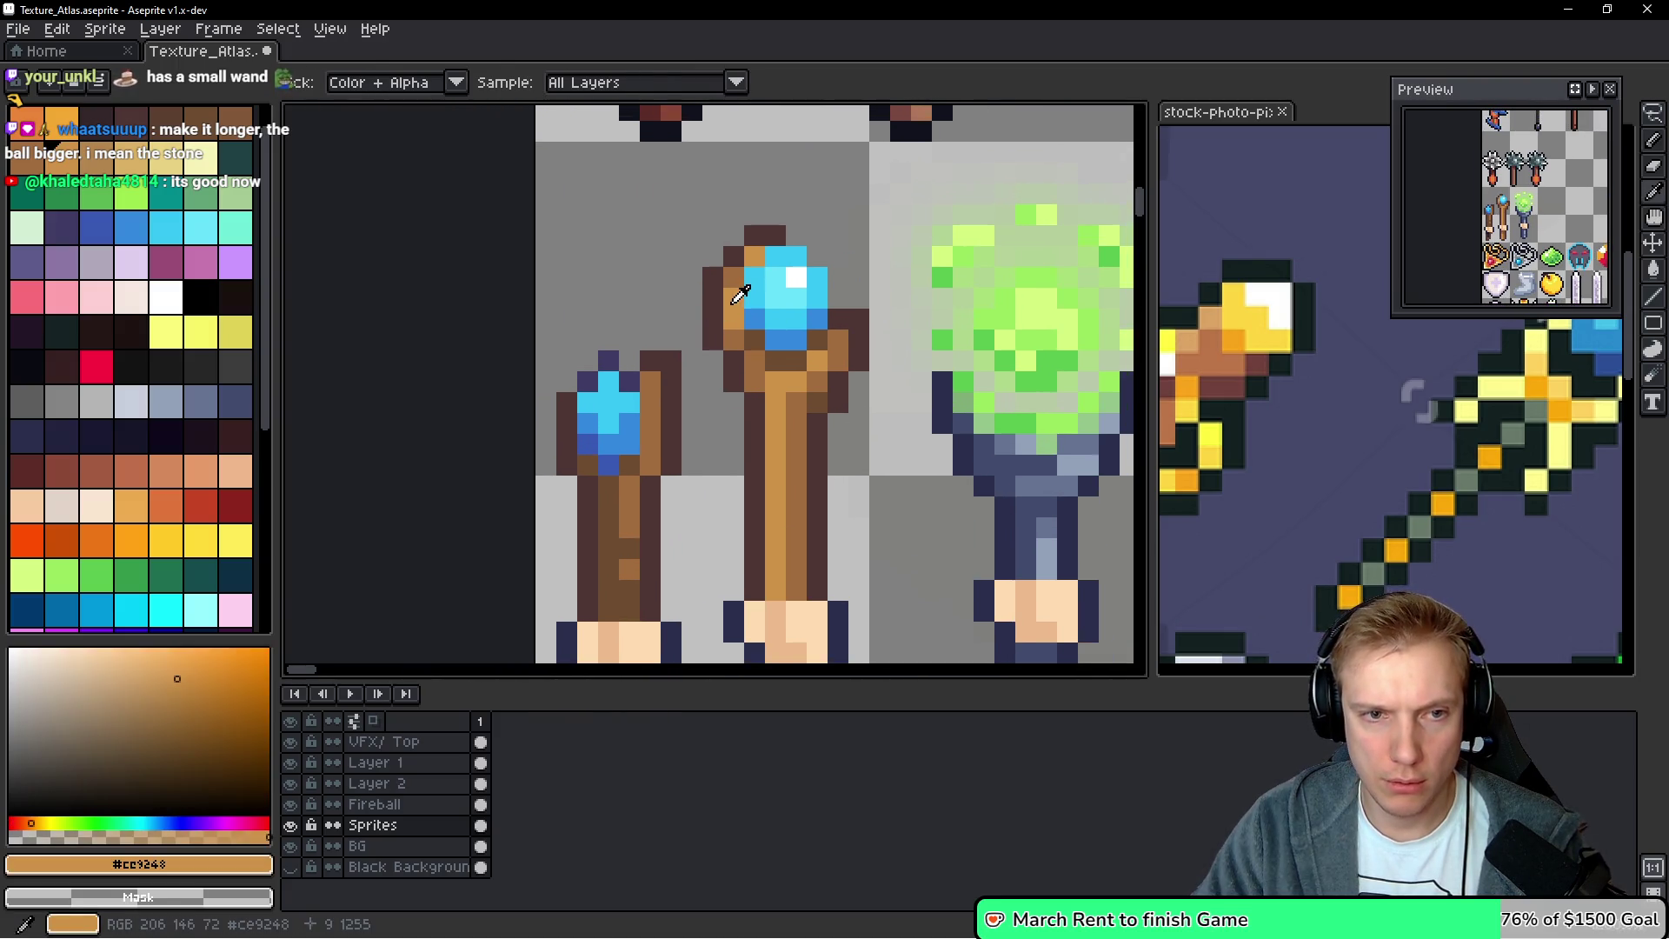
Add orange pixels beside the gem and outline the staff head's top and upper-left in dark brown
left_click_drag(733, 255, 734, 240)
left_click(747, 223)
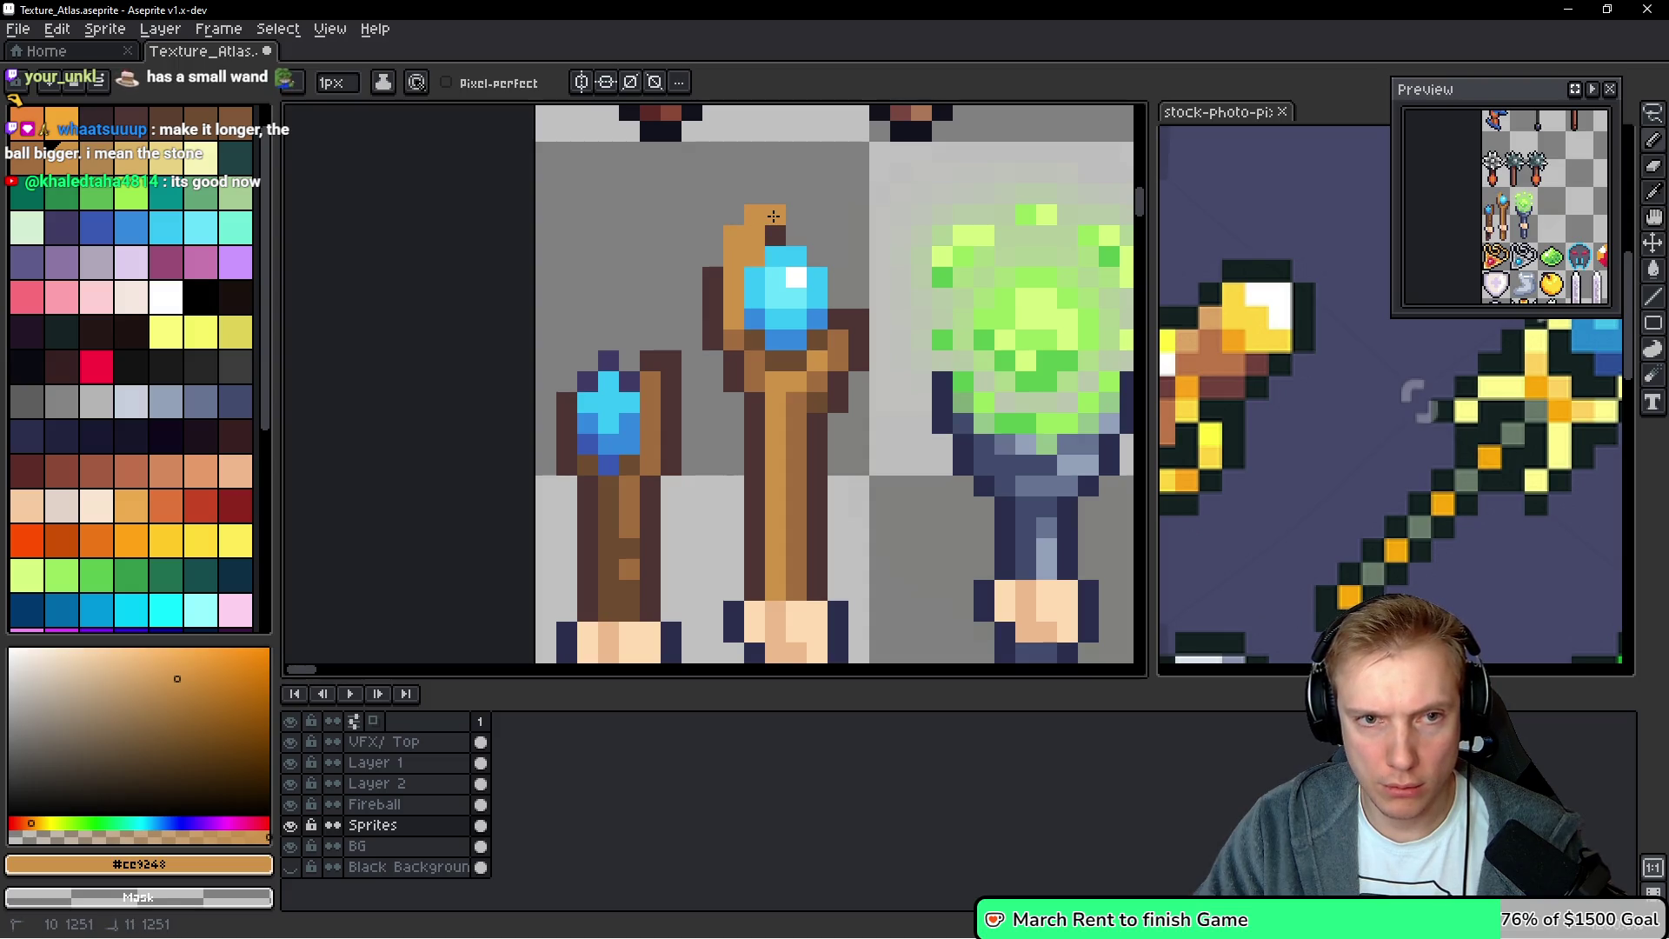
left_click(775, 235, "alt")
left_click(817, 213)
left_click(796, 193)
left_click_drag(775, 193, 762, 196)
left_click(733, 214)
left_click(713, 234)
left_click(713, 256)
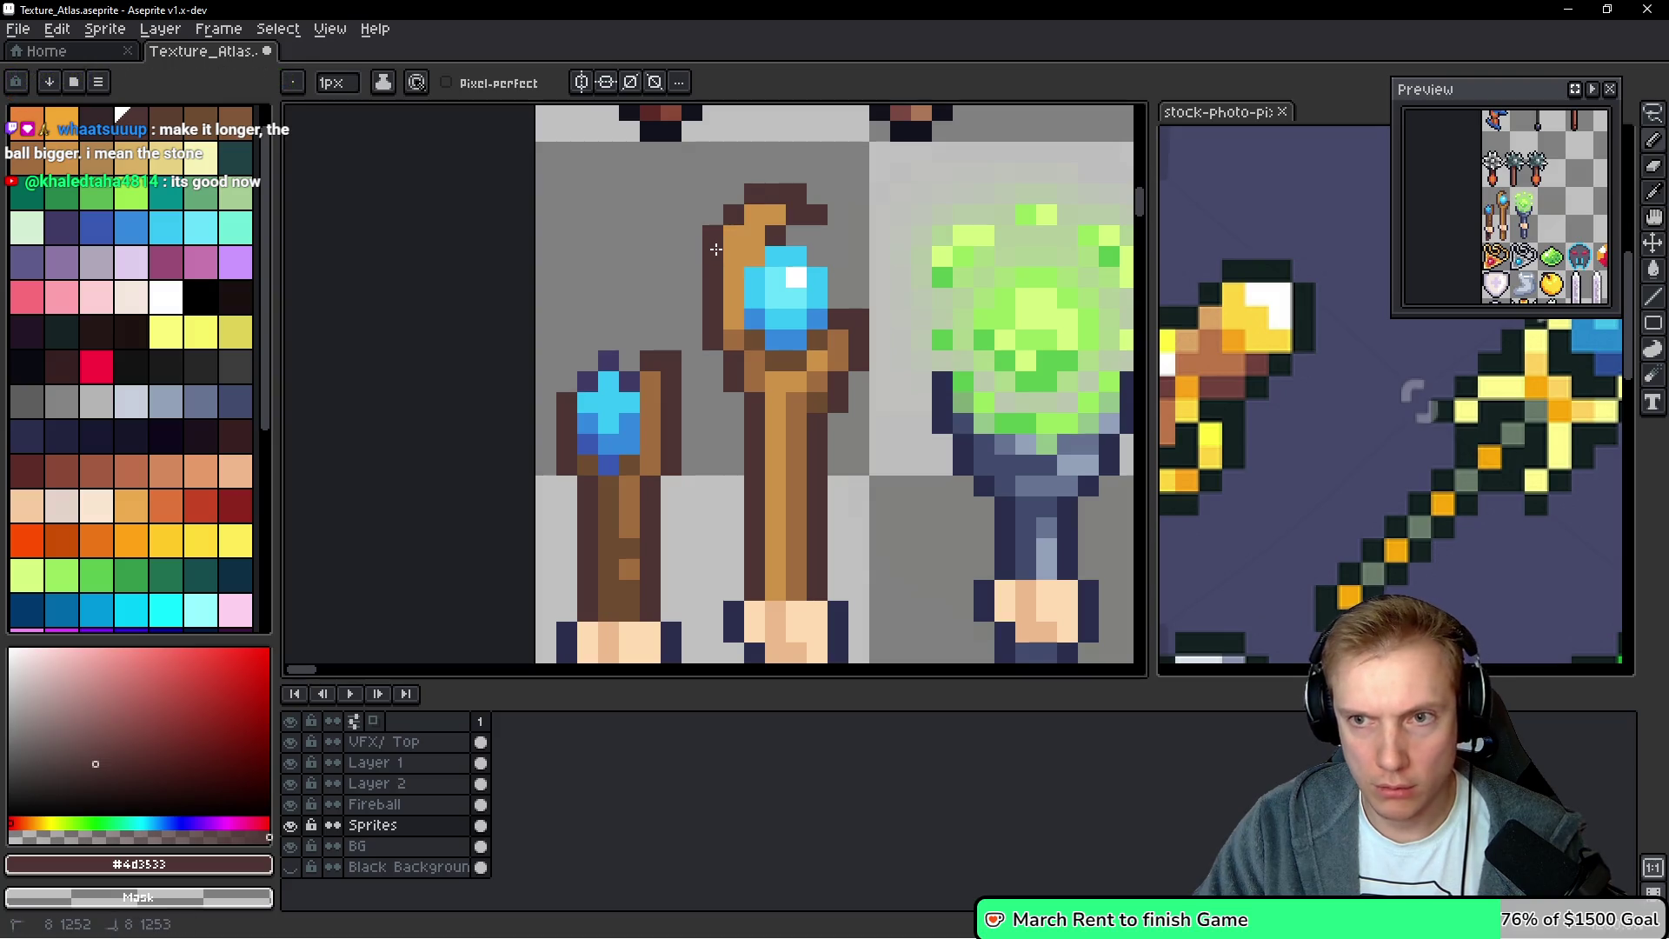
Paint mid-brown pixels beside the gem and darken staff pixels near it
key("alt")
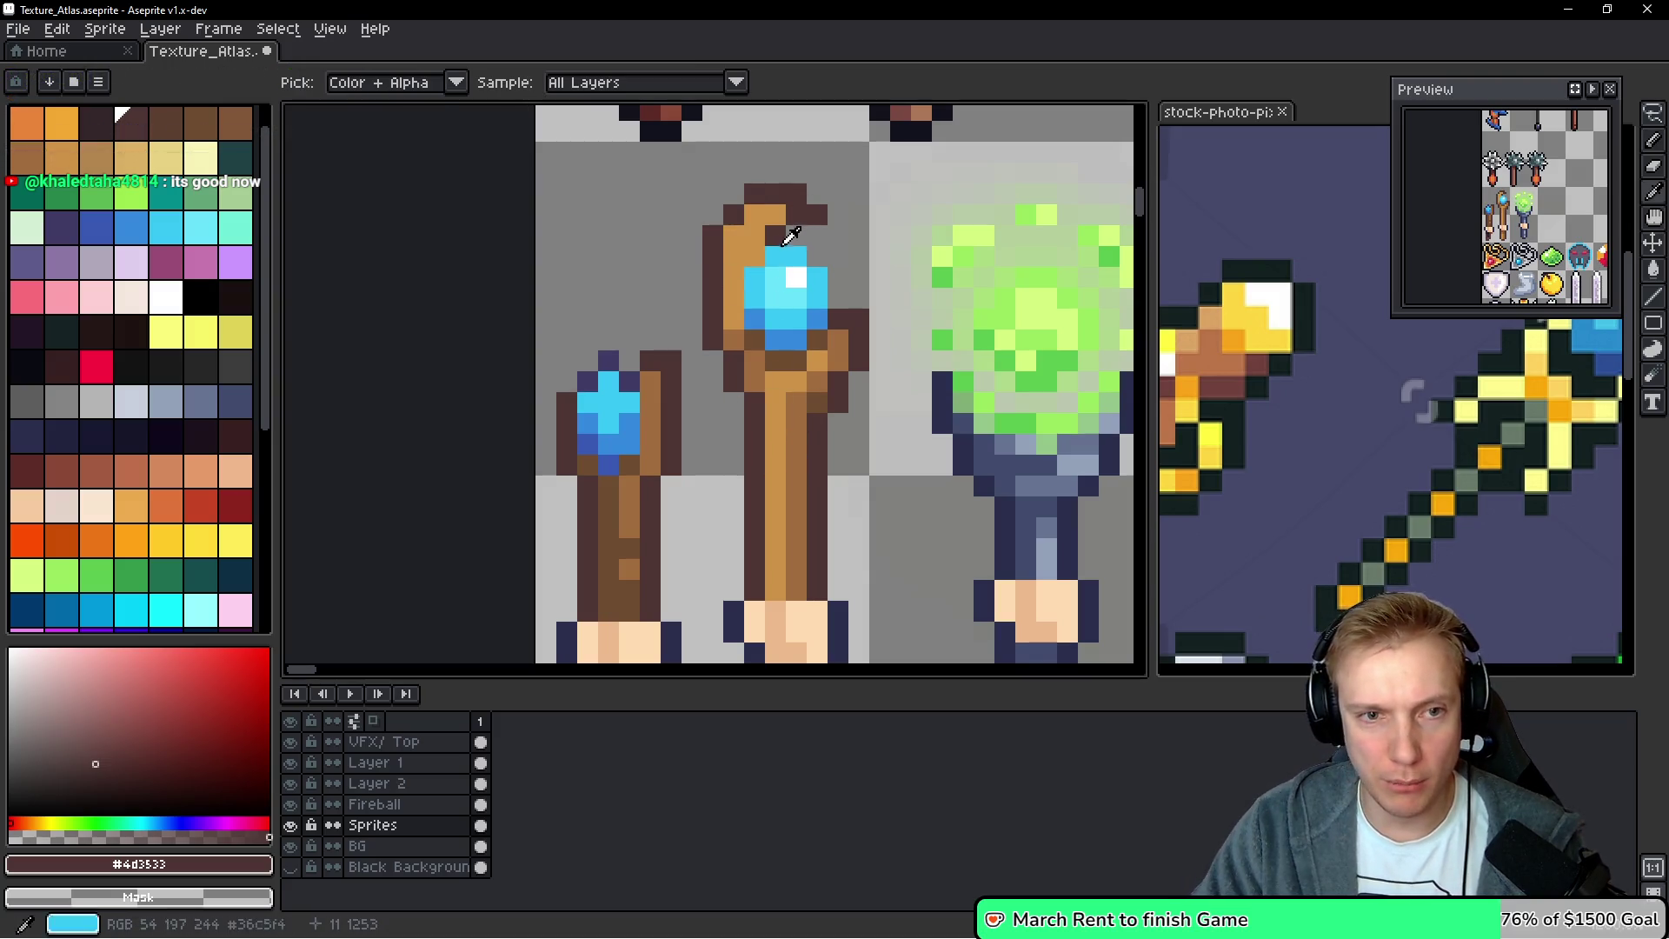
left_click(782, 356, "alt")
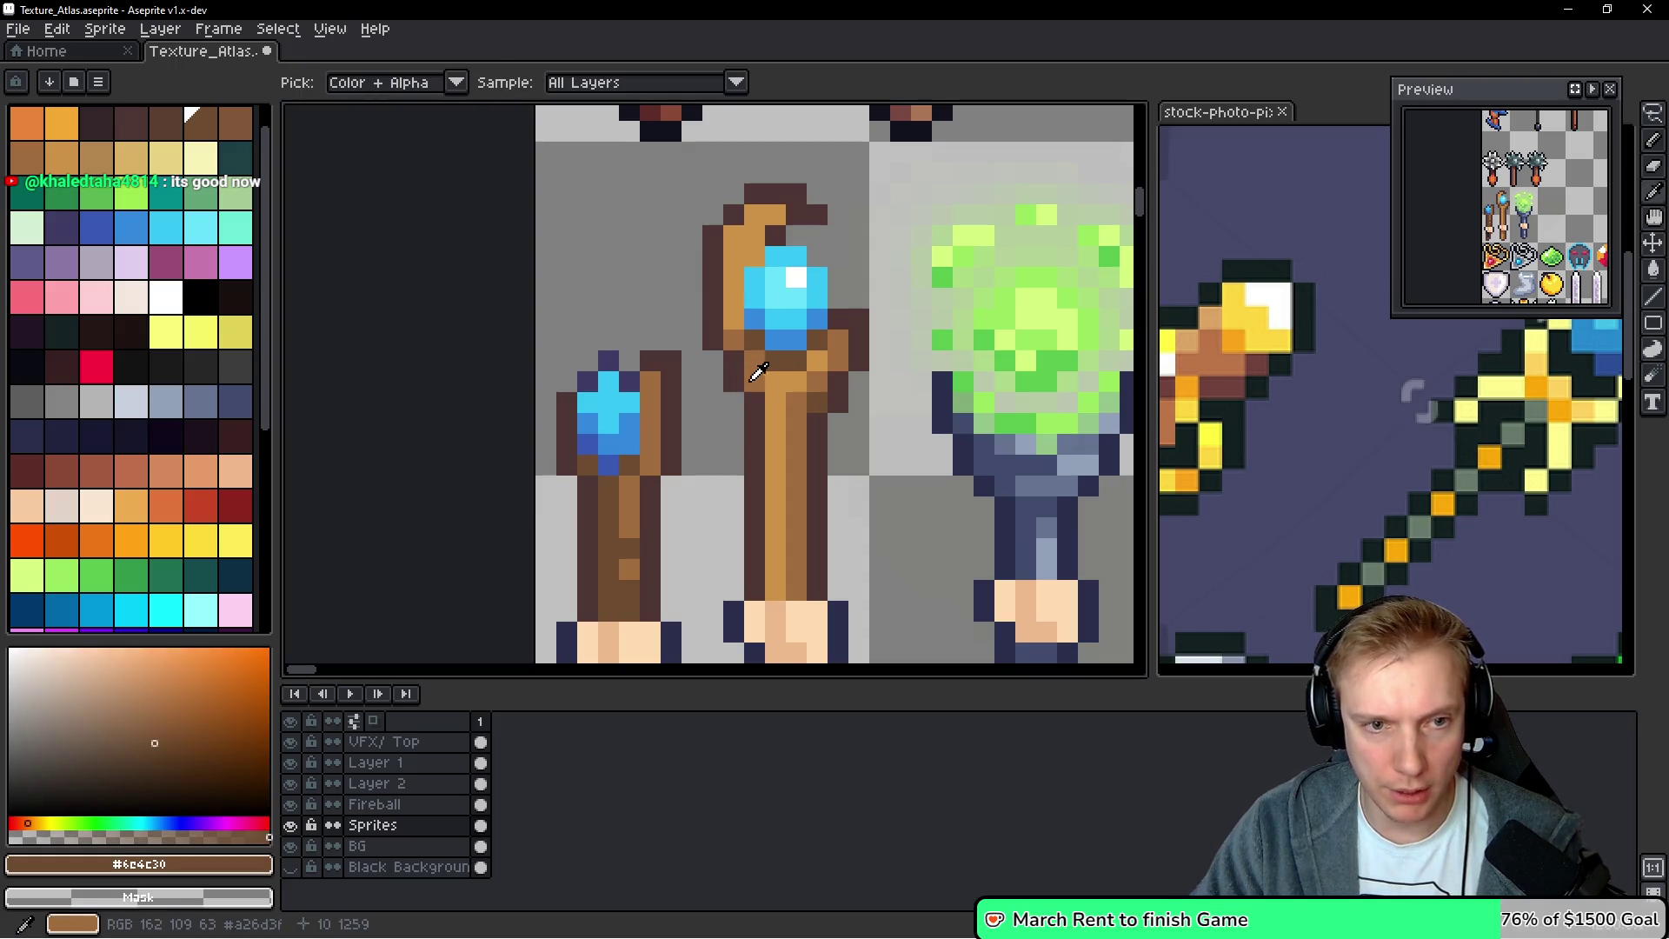
left_click_drag(755, 235, 754, 255)
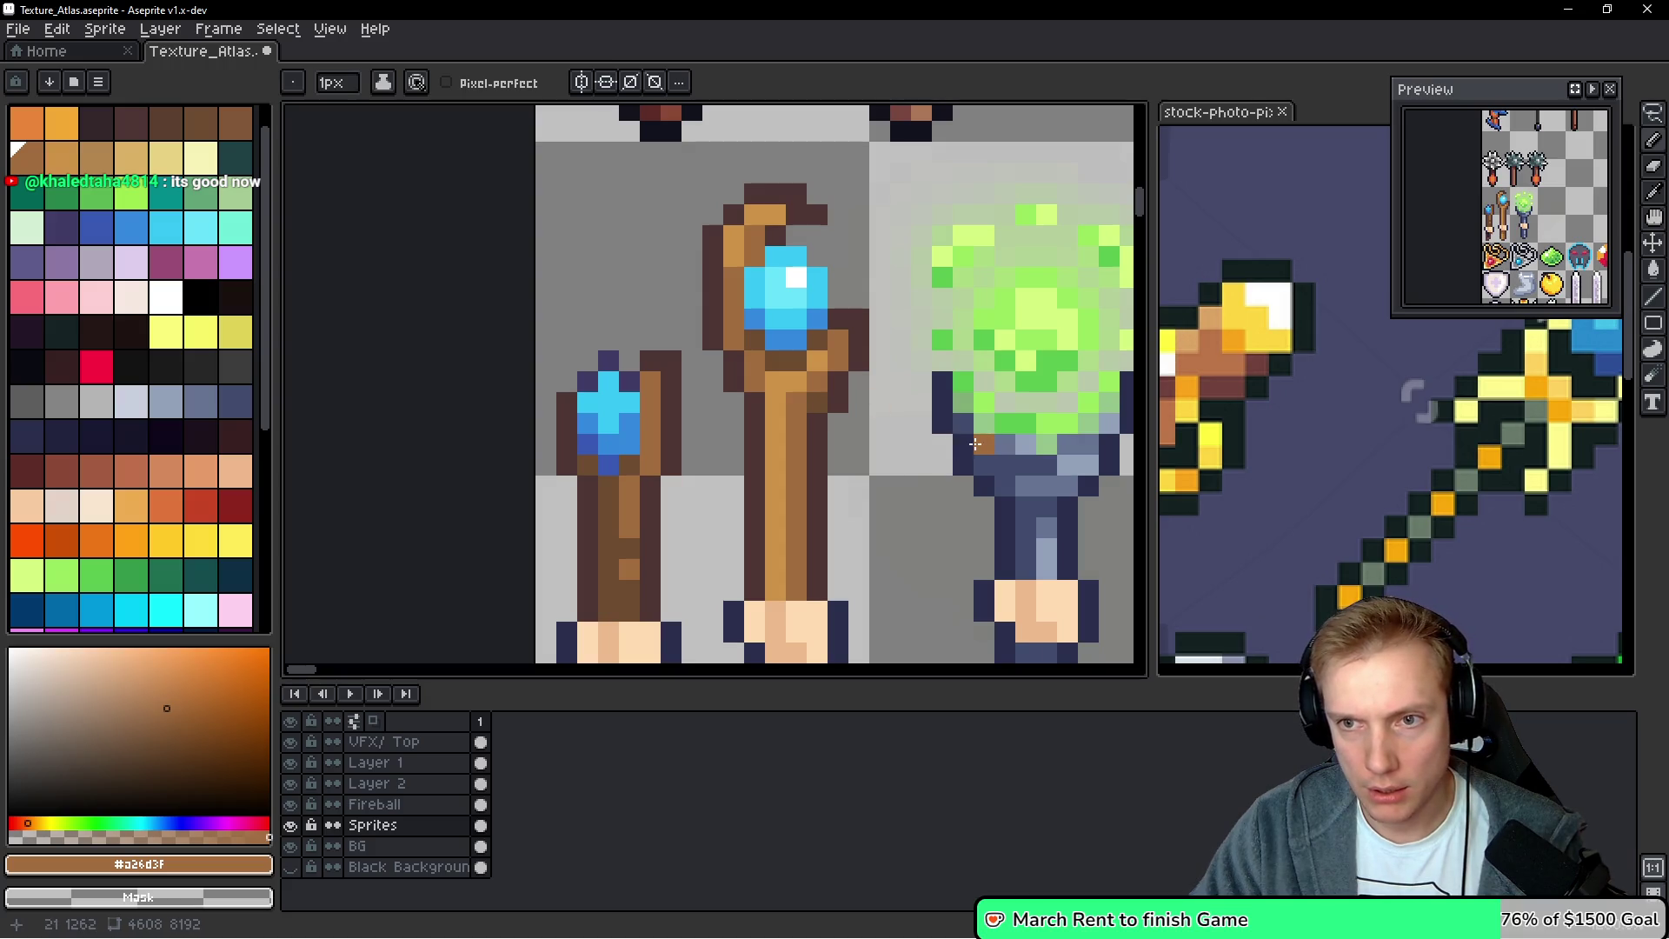
mouse_move(777, 383)
left_mouse_down()
mouse_move(813, 383)
mouse_move(775, 401)
mouse_move(777, 598)
left_mouse_up()
left_click(817, 360)
scroll(808, 461, "down", 3)
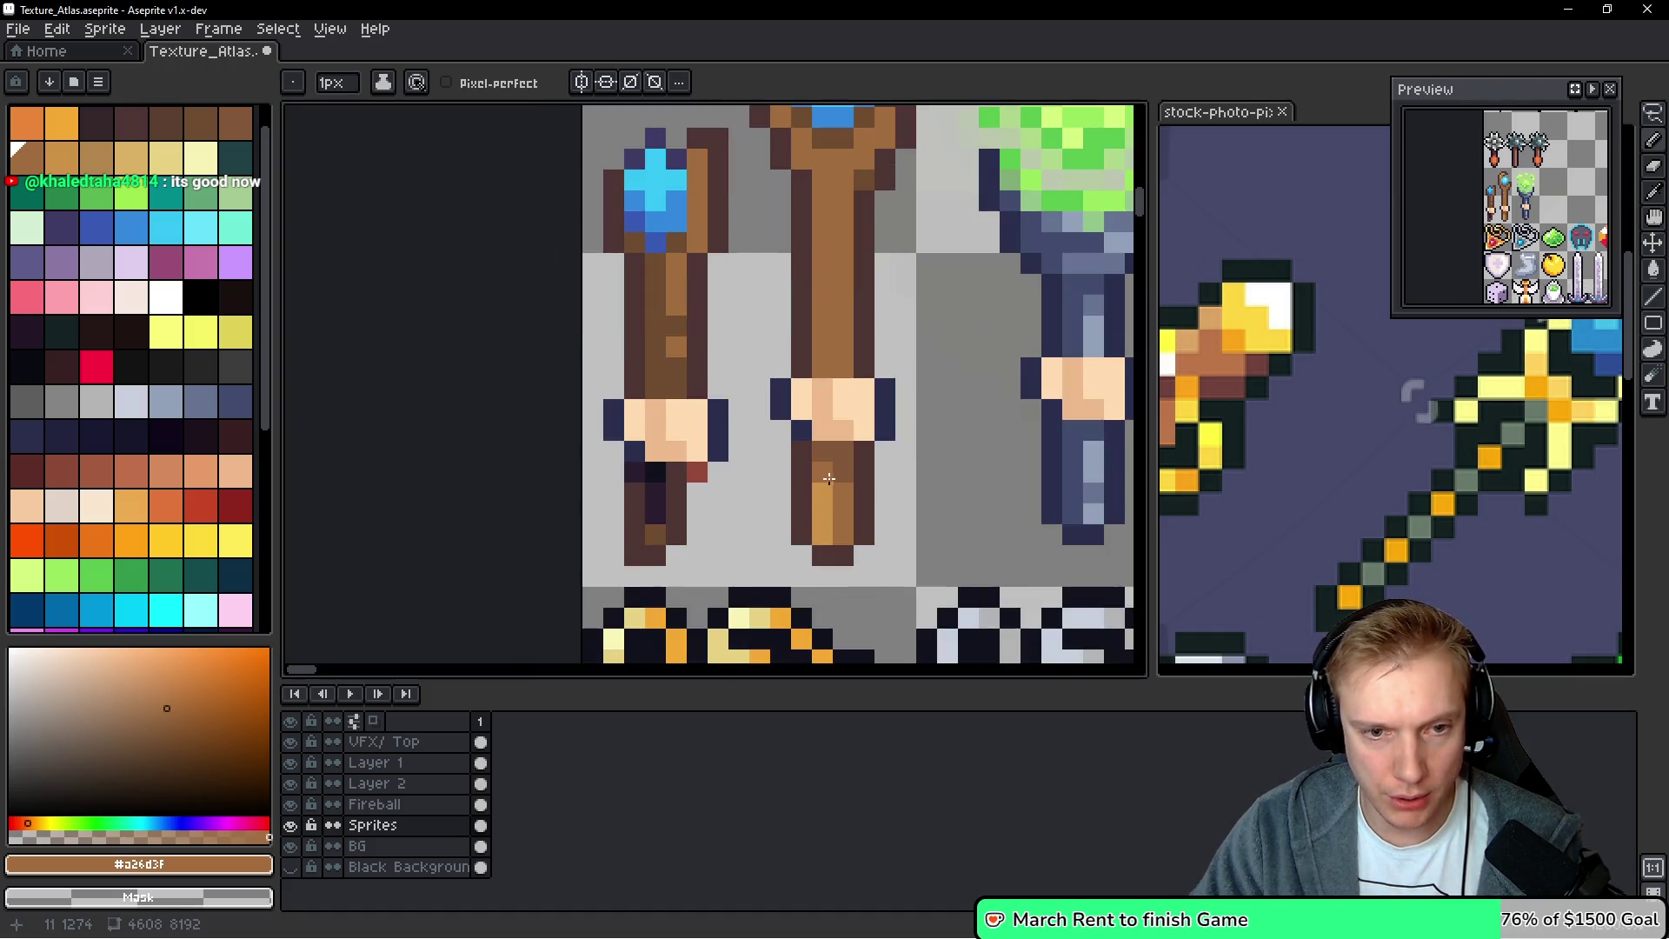
left_click_drag(830, 478, 771, 537)
Paint a light orange stripe up the middle staff's shaft
key("alt")
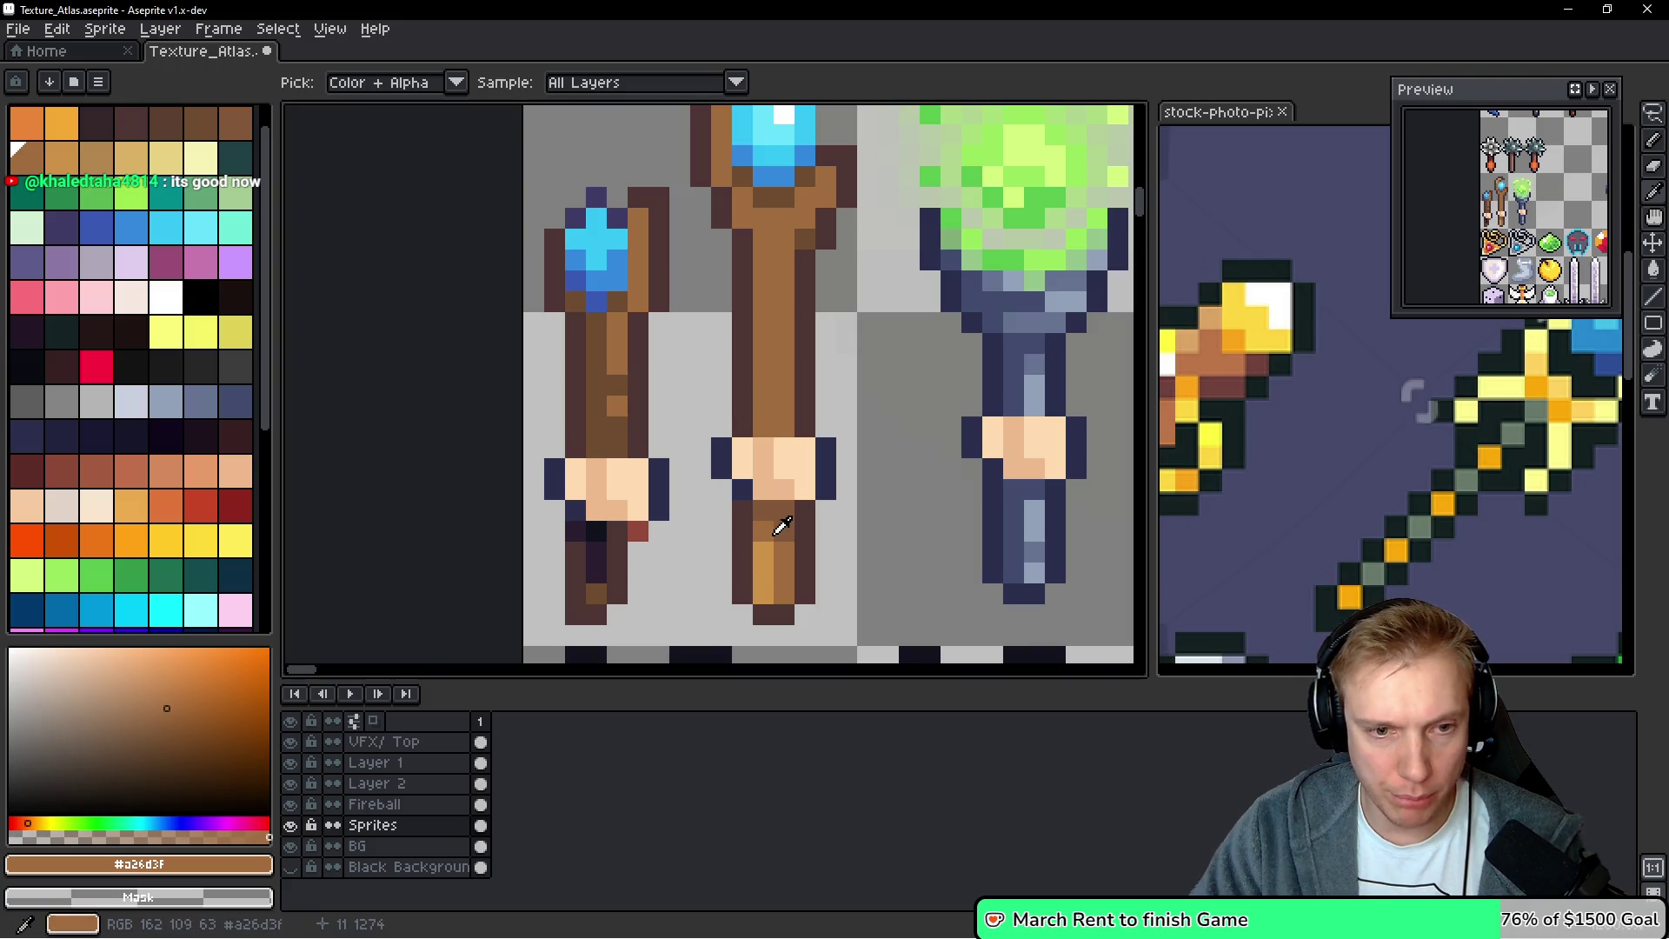
left_click(763, 556)
scroll(739, 449, "up", 2)
left_click(740, 449)
left_click_drag(770, 482, 771, 287)
key("alt")
left_click(763, 302)
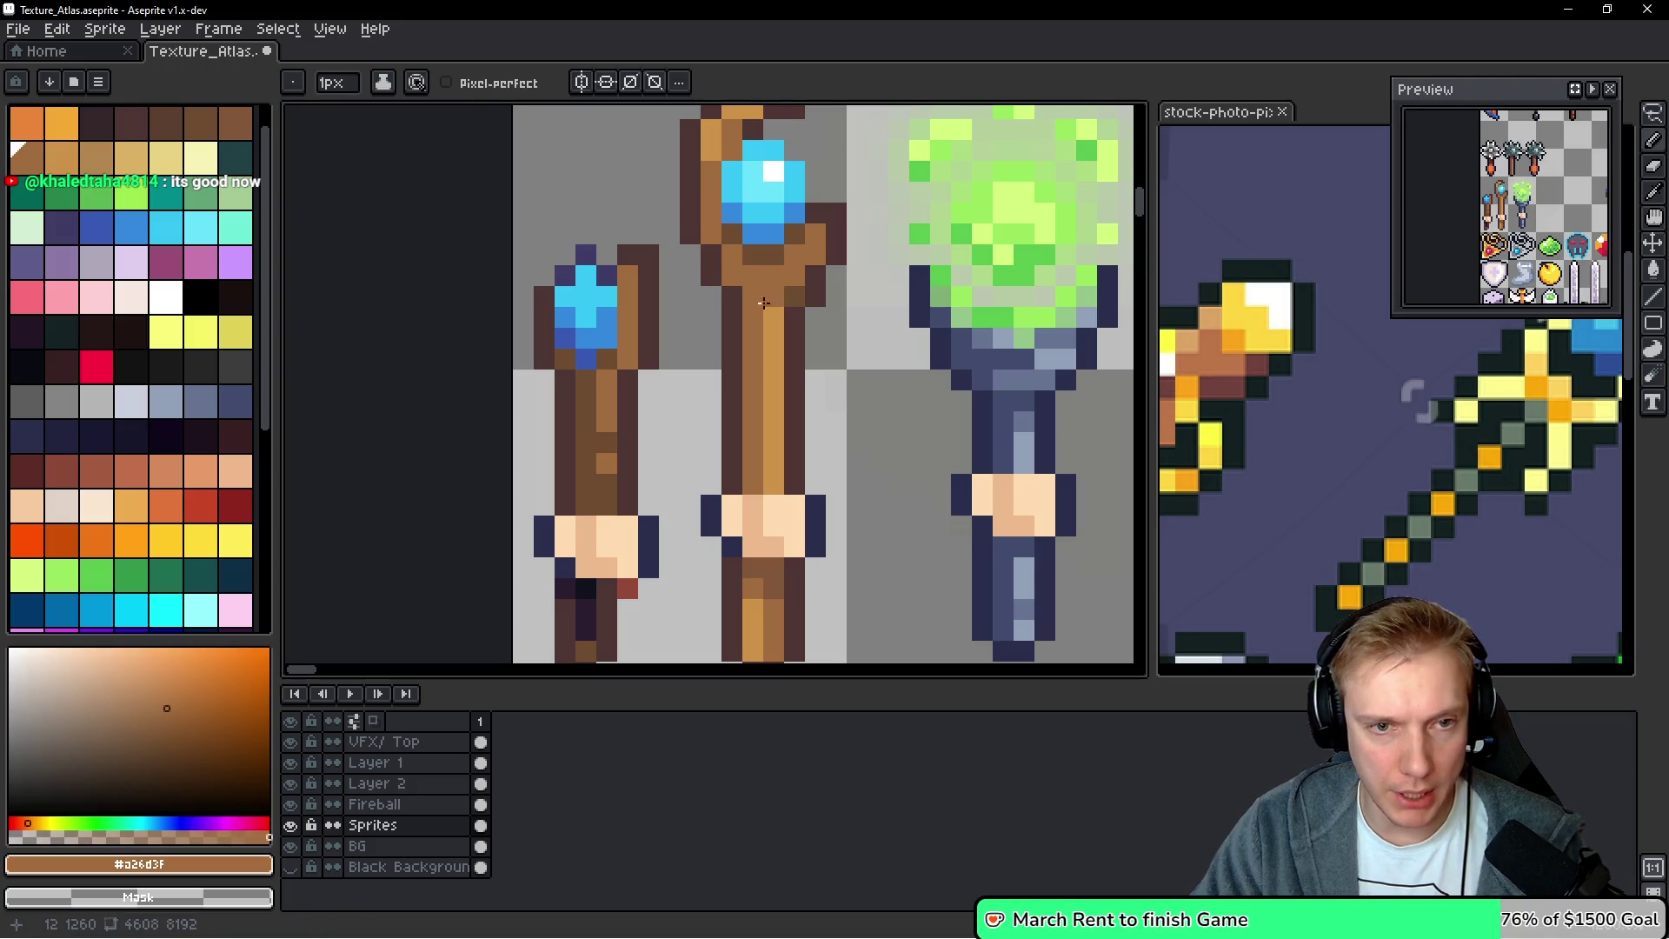
scroll(763, 303, "up", 2)
left_click(723, 261, "alt")
left_click_drag(814, 361, 800, 379)
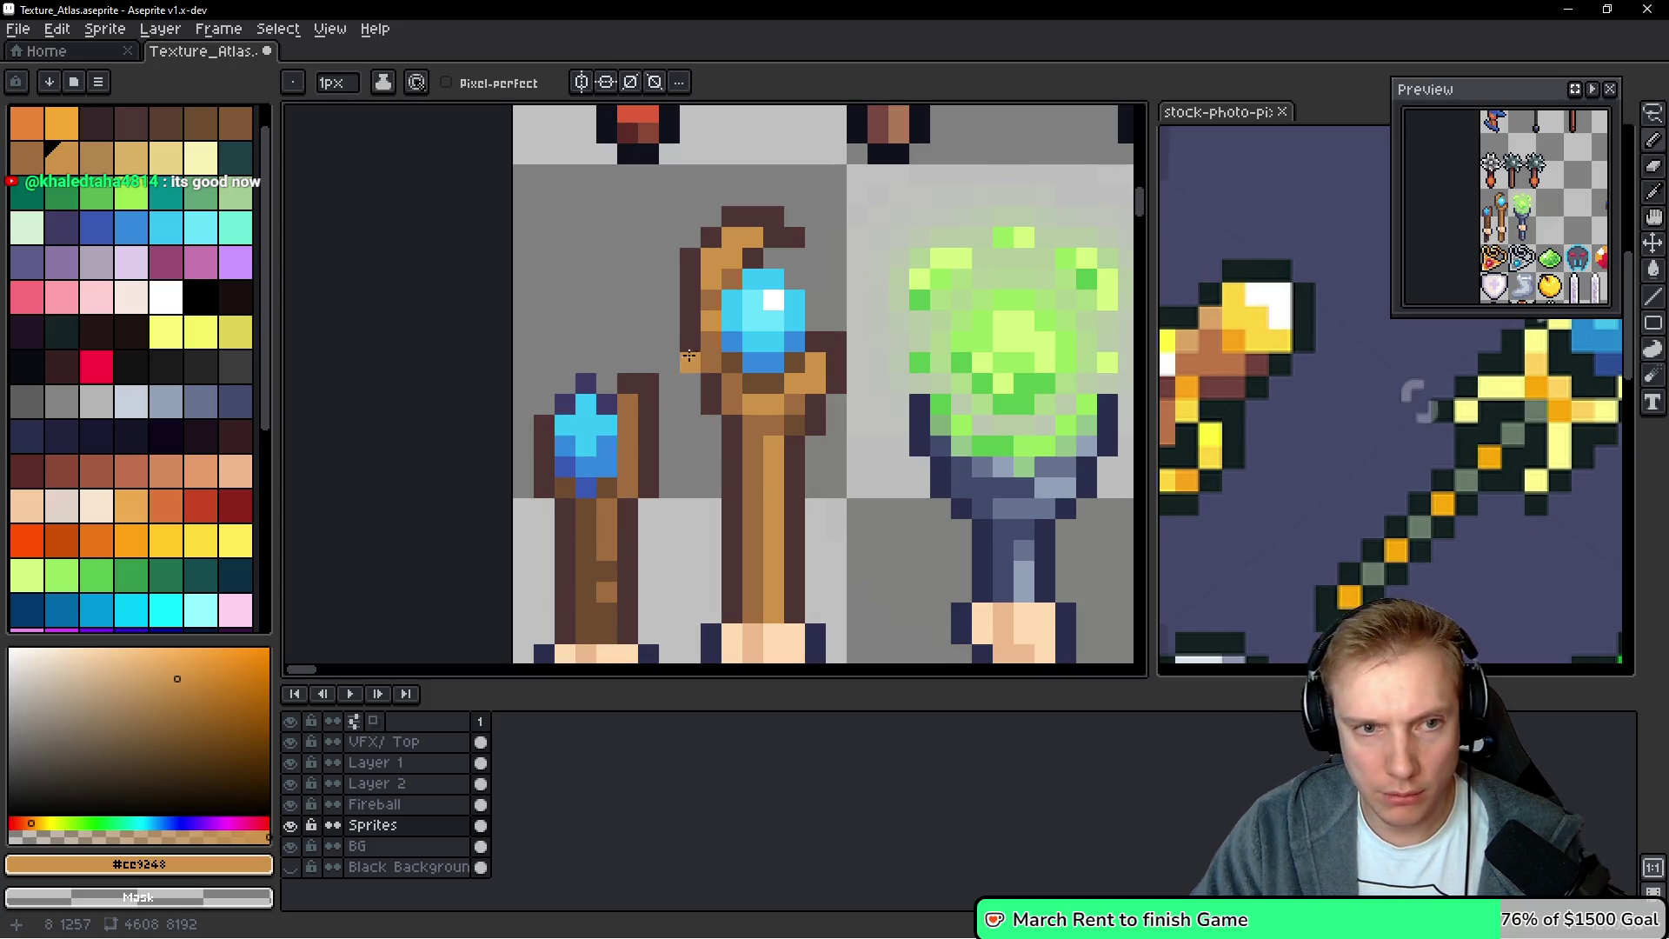
Repaint staff and gem-edge pixels dark brown and erase a stray outline pixel on the head
left_click(732, 272, "alt")
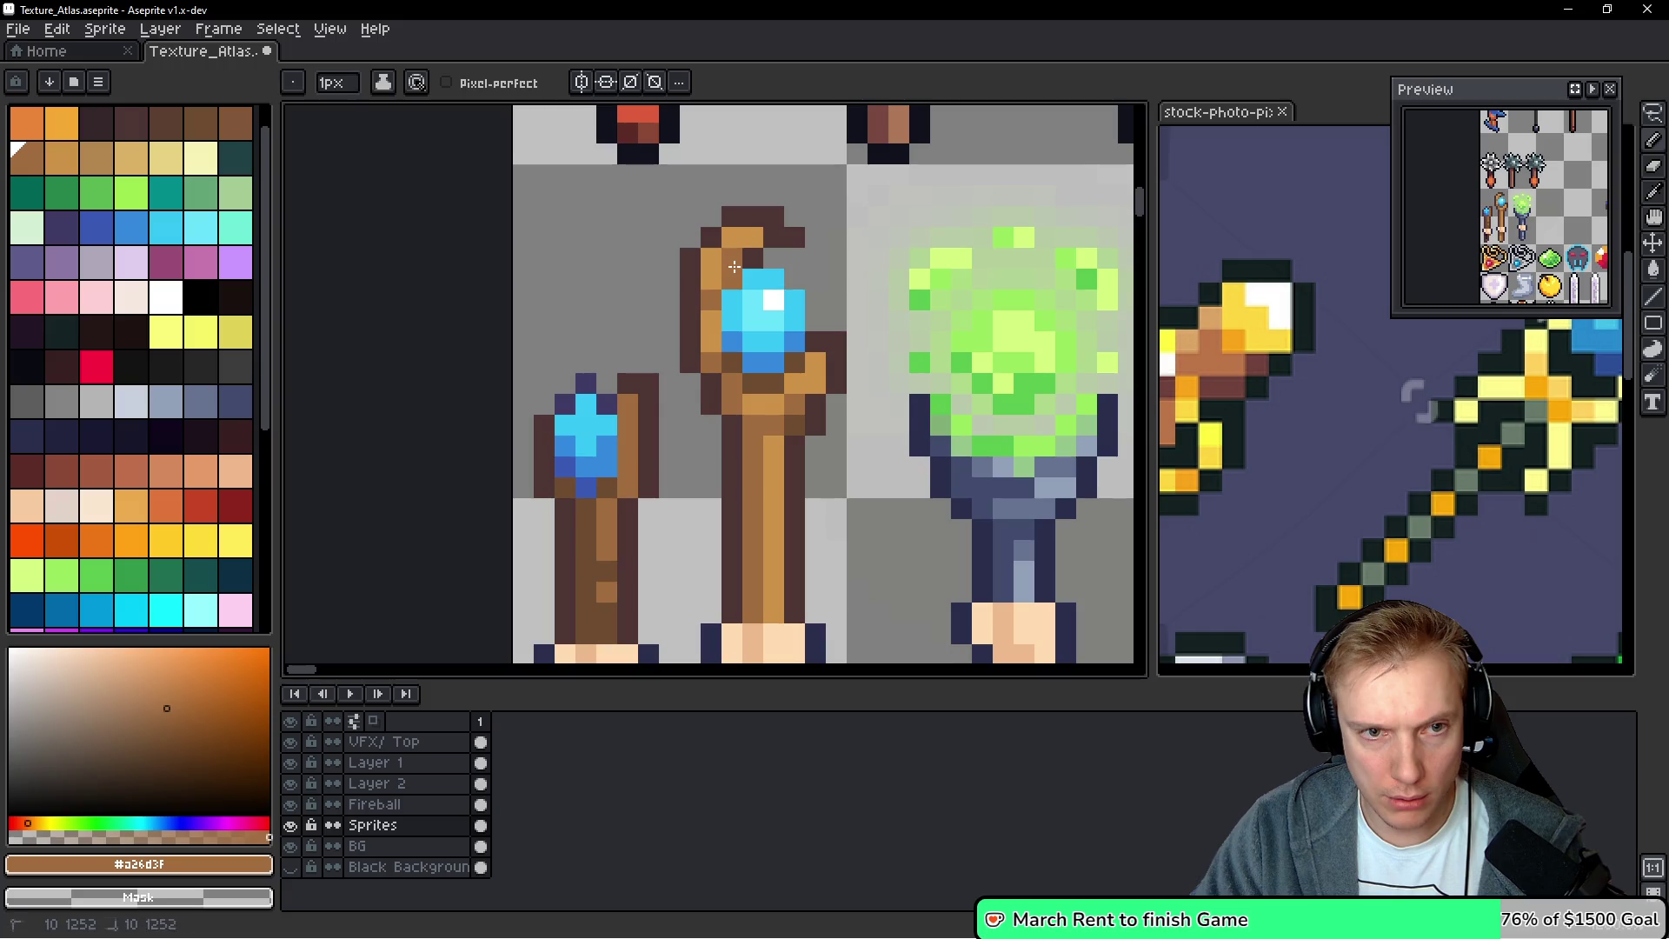
left_click(813, 358, "alt")
left_click(732, 269)
left_click(795, 320)
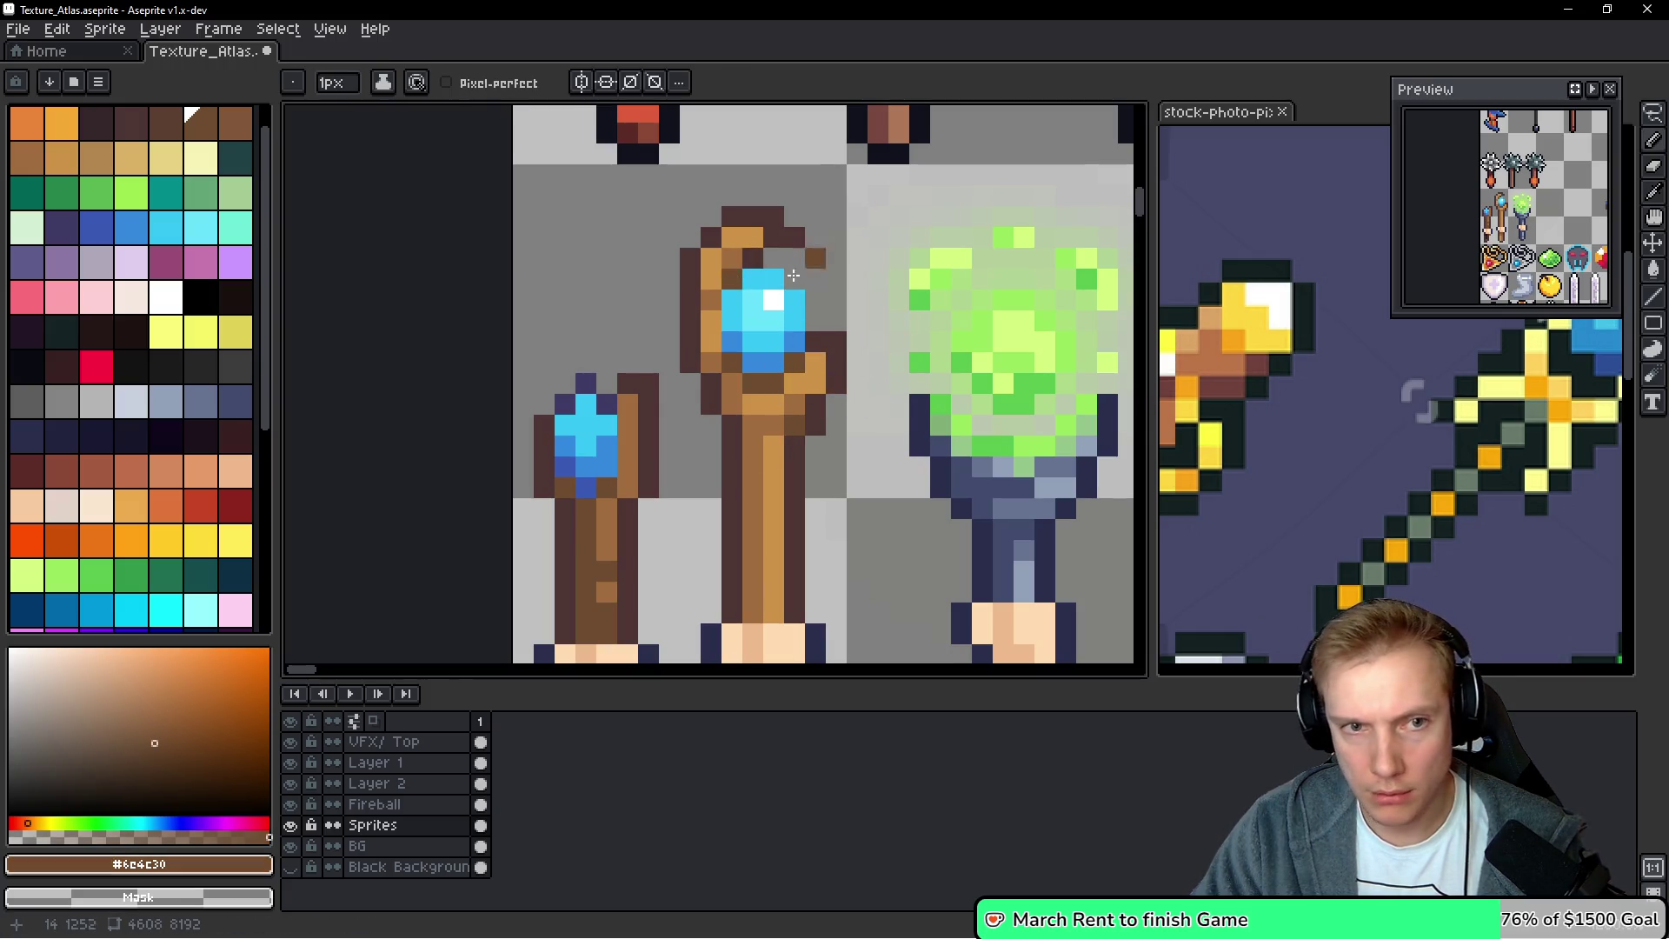
left_click(794, 235, "alt")
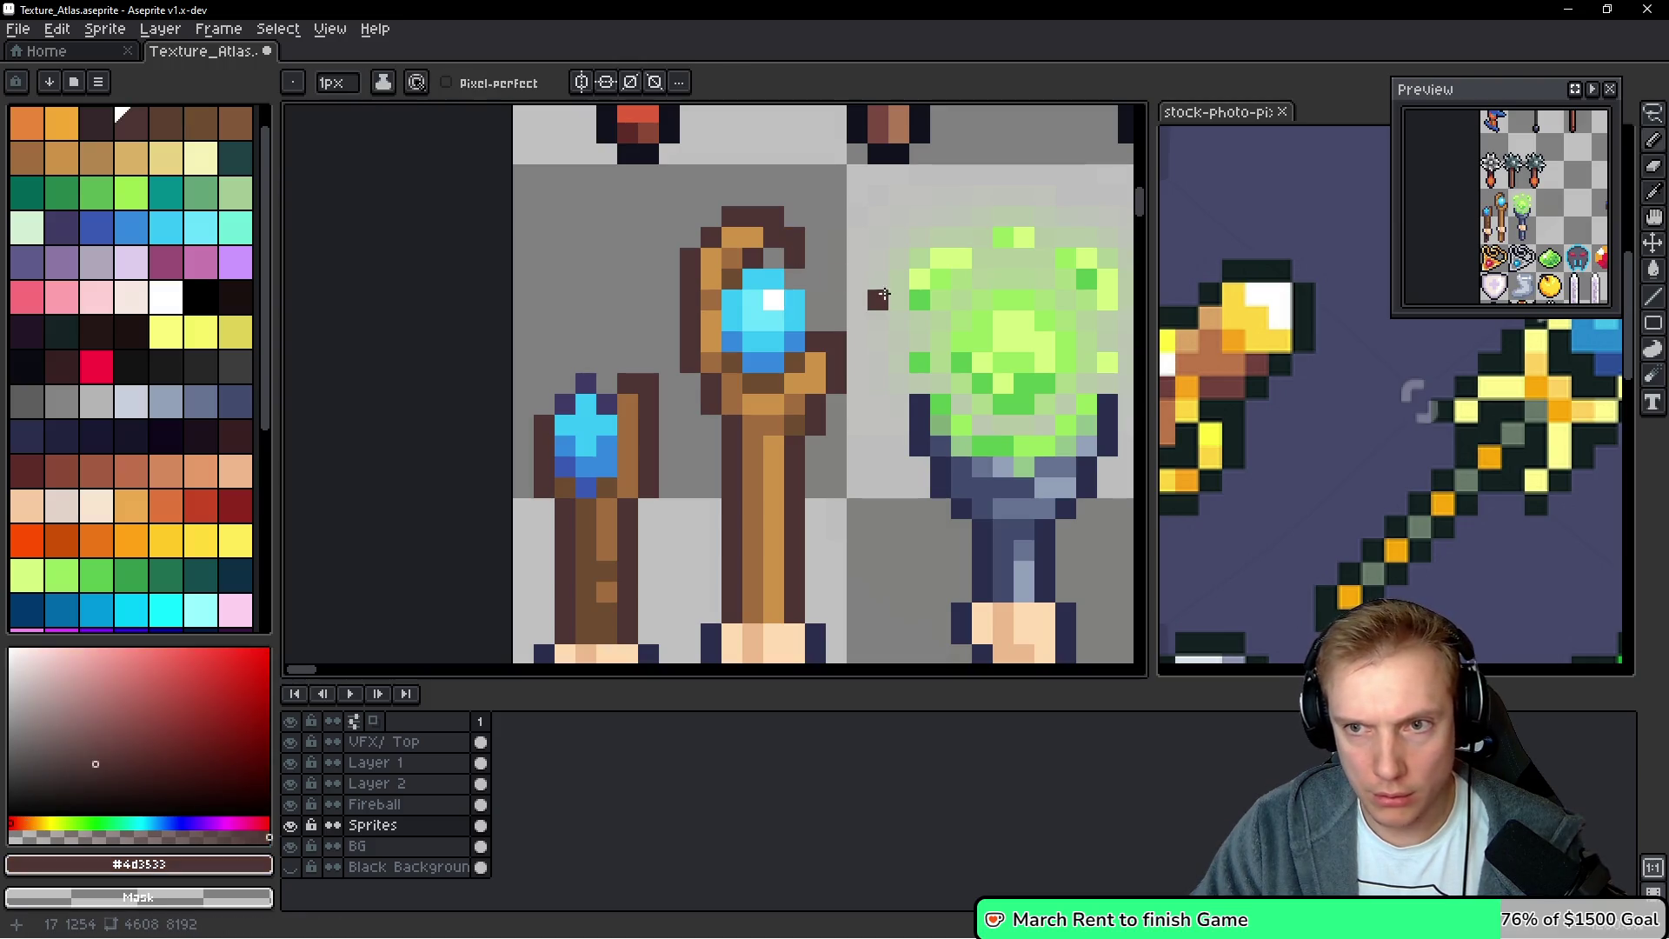
right_click(793, 248)
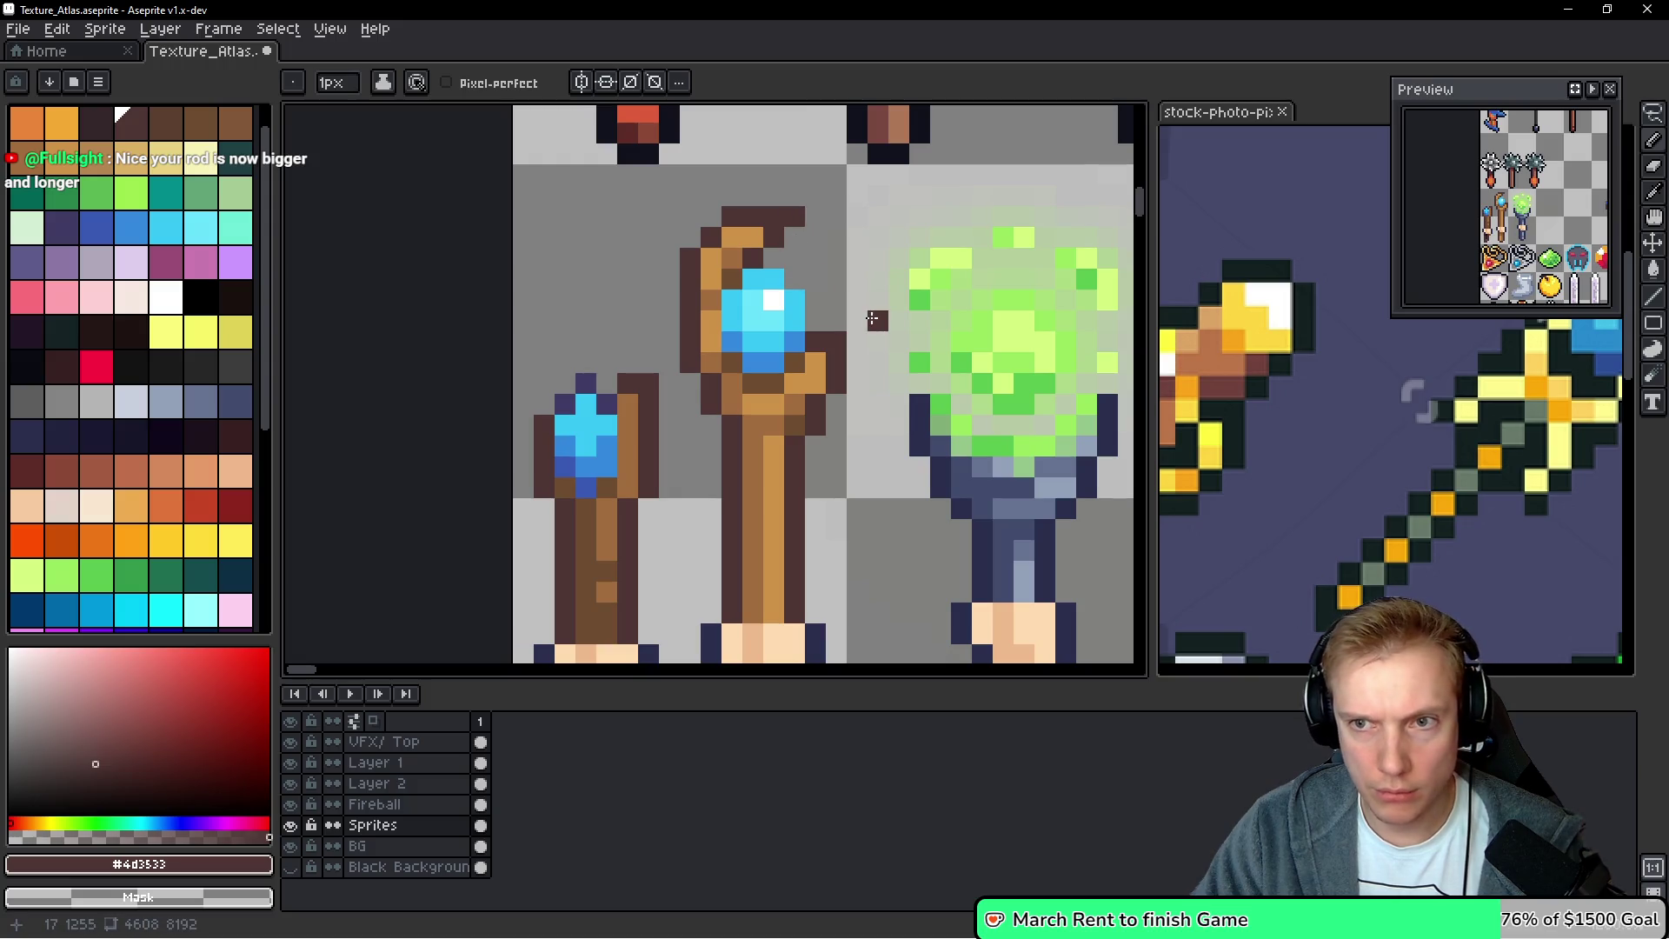
Repaint the small staff's gem pixels light blue and fix the brown pixels under and beside the gem
left_click_drag(899, 320, 1059, 281)
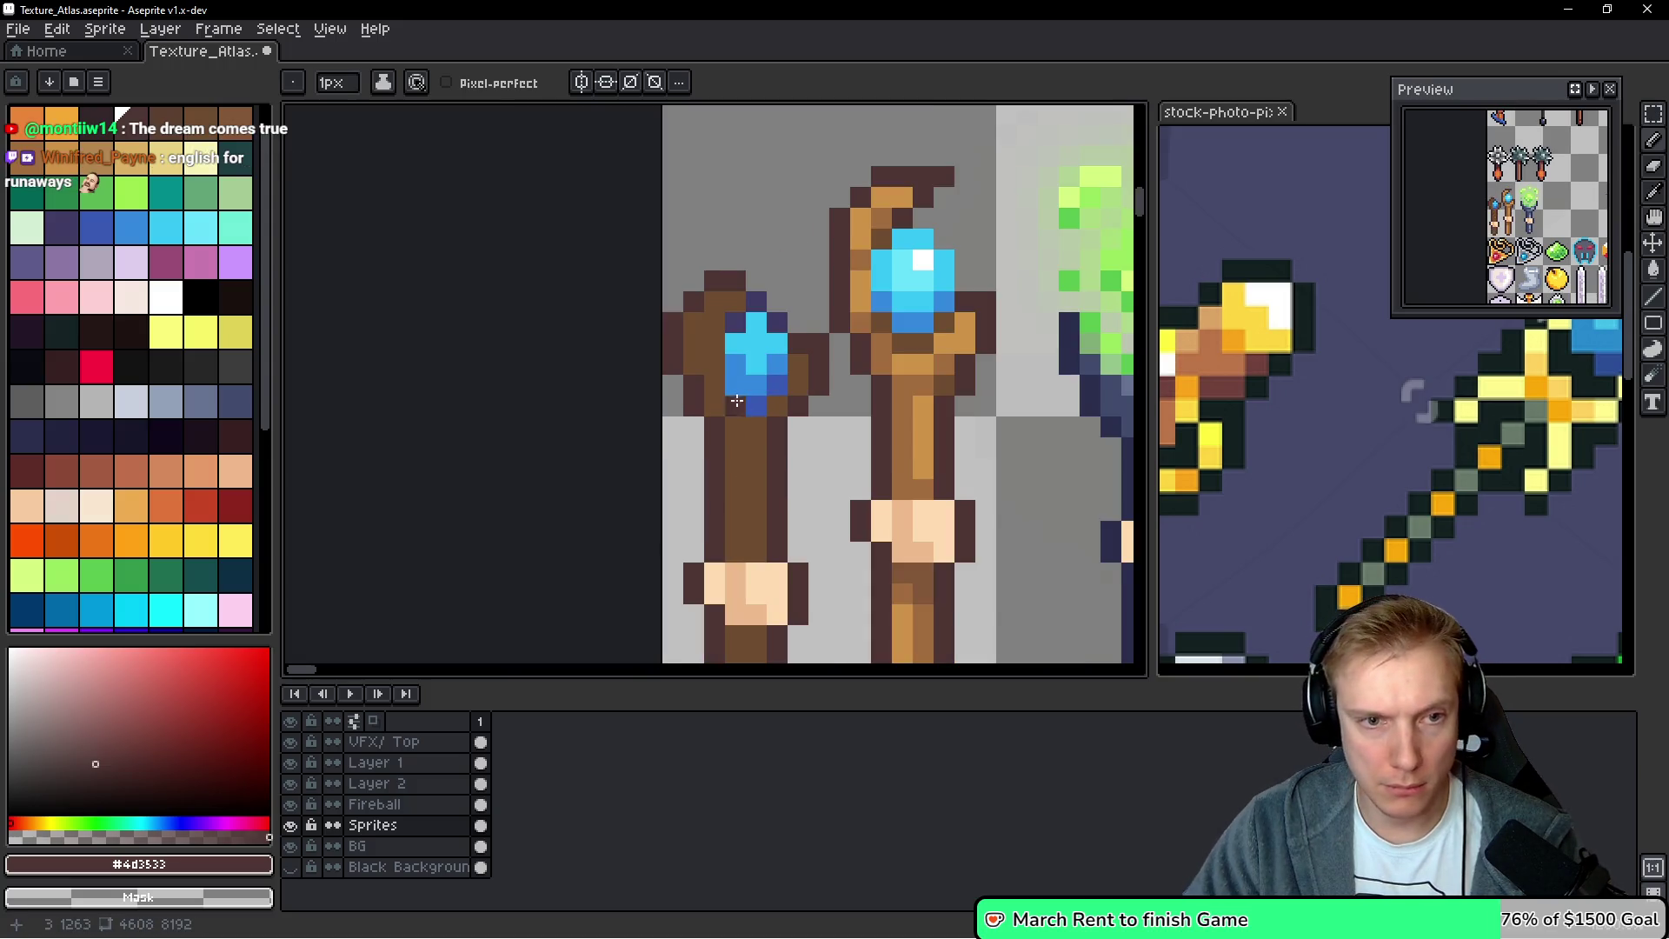
left_click(765, 335, "alt")
left_click(732, 330)
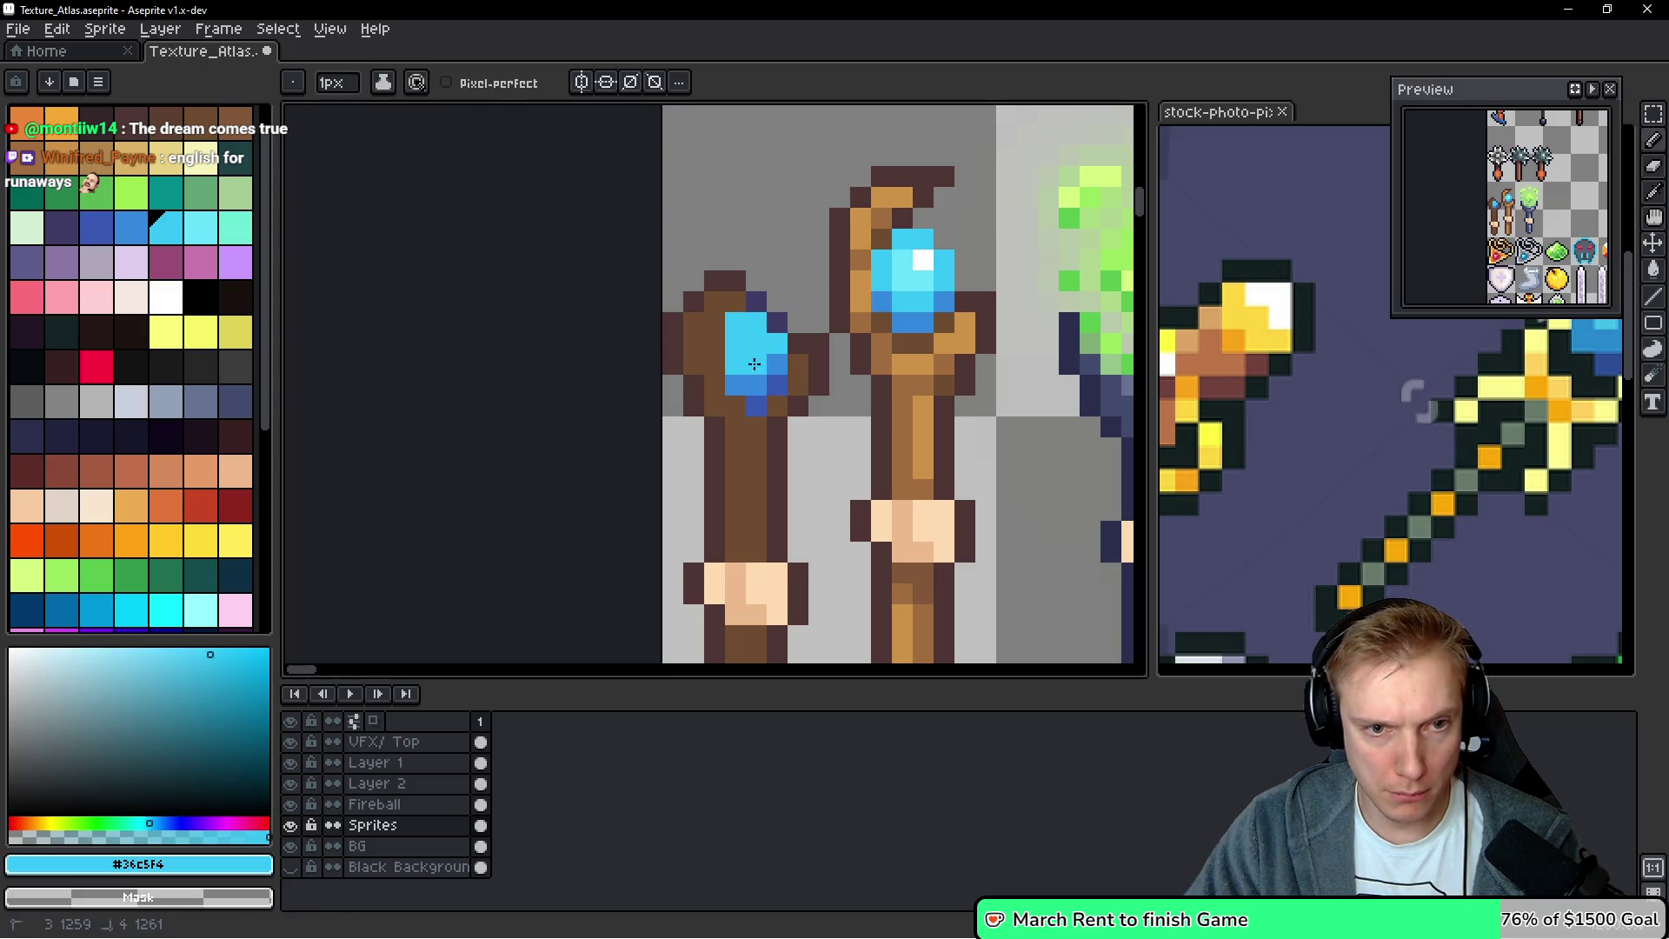
left_click_drag(770, 384, 732, 383)
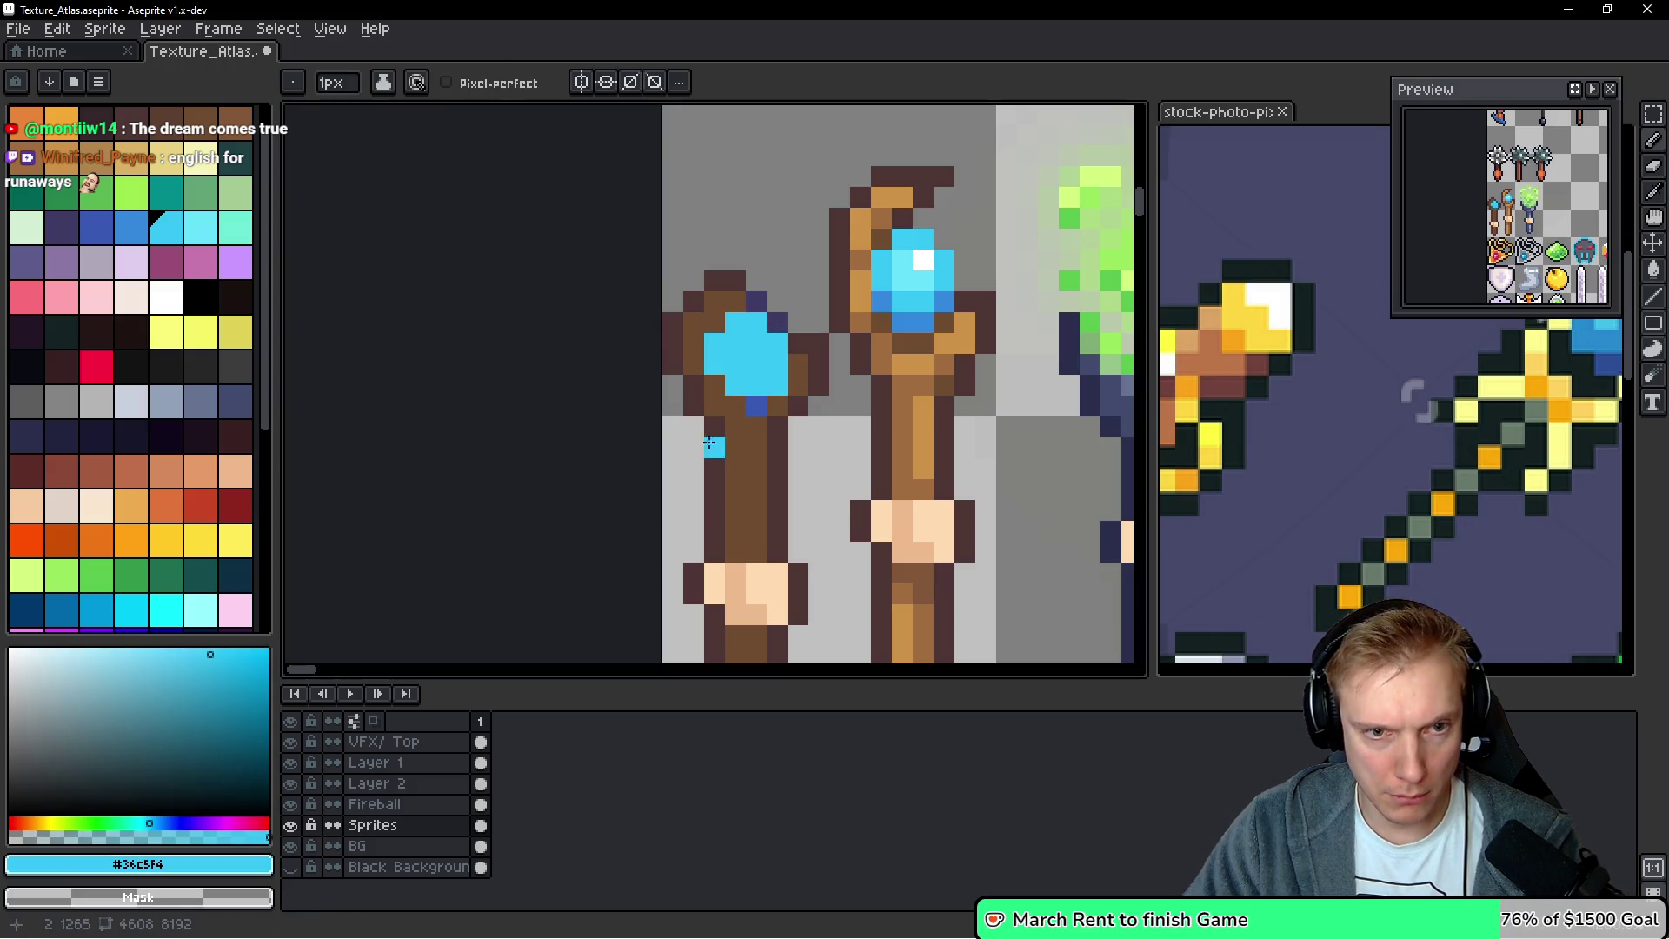
left_click(750, 419, "alt")
left_click(756, 405)
mouse_move(781, 306)
left_mouse_down()
mouse_move(777, 325)
mouse_move(756, 302)
left_mouse_up()
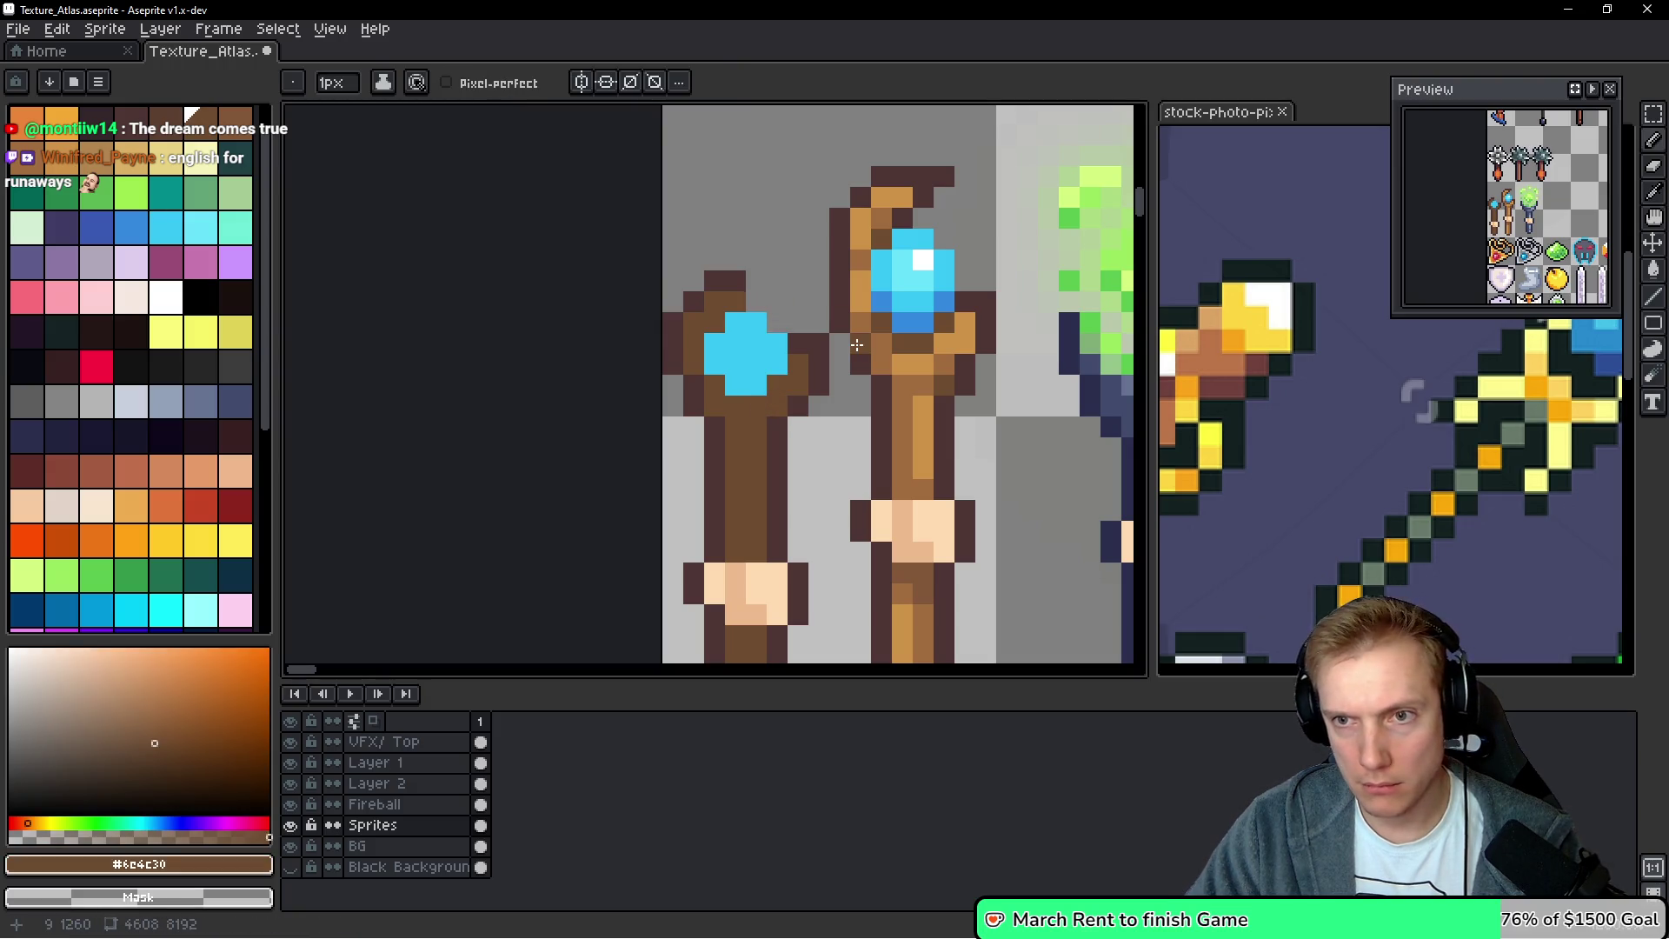
Lasso-select the small staff's gem head, adjust its position by a pixel, and deselect
key("q")
mouse_move(777, 237)
left_mouse_down()
mouse_move(669, 439)
mouse_move(835, 470)
mouse_move(787, 233)
left_mouse_up()
mouse_move(785, 365)
left_mouse_down()
mouse_move(757, 420)
mouse_move(768, 437)
left_mouse_up()
key("Down")
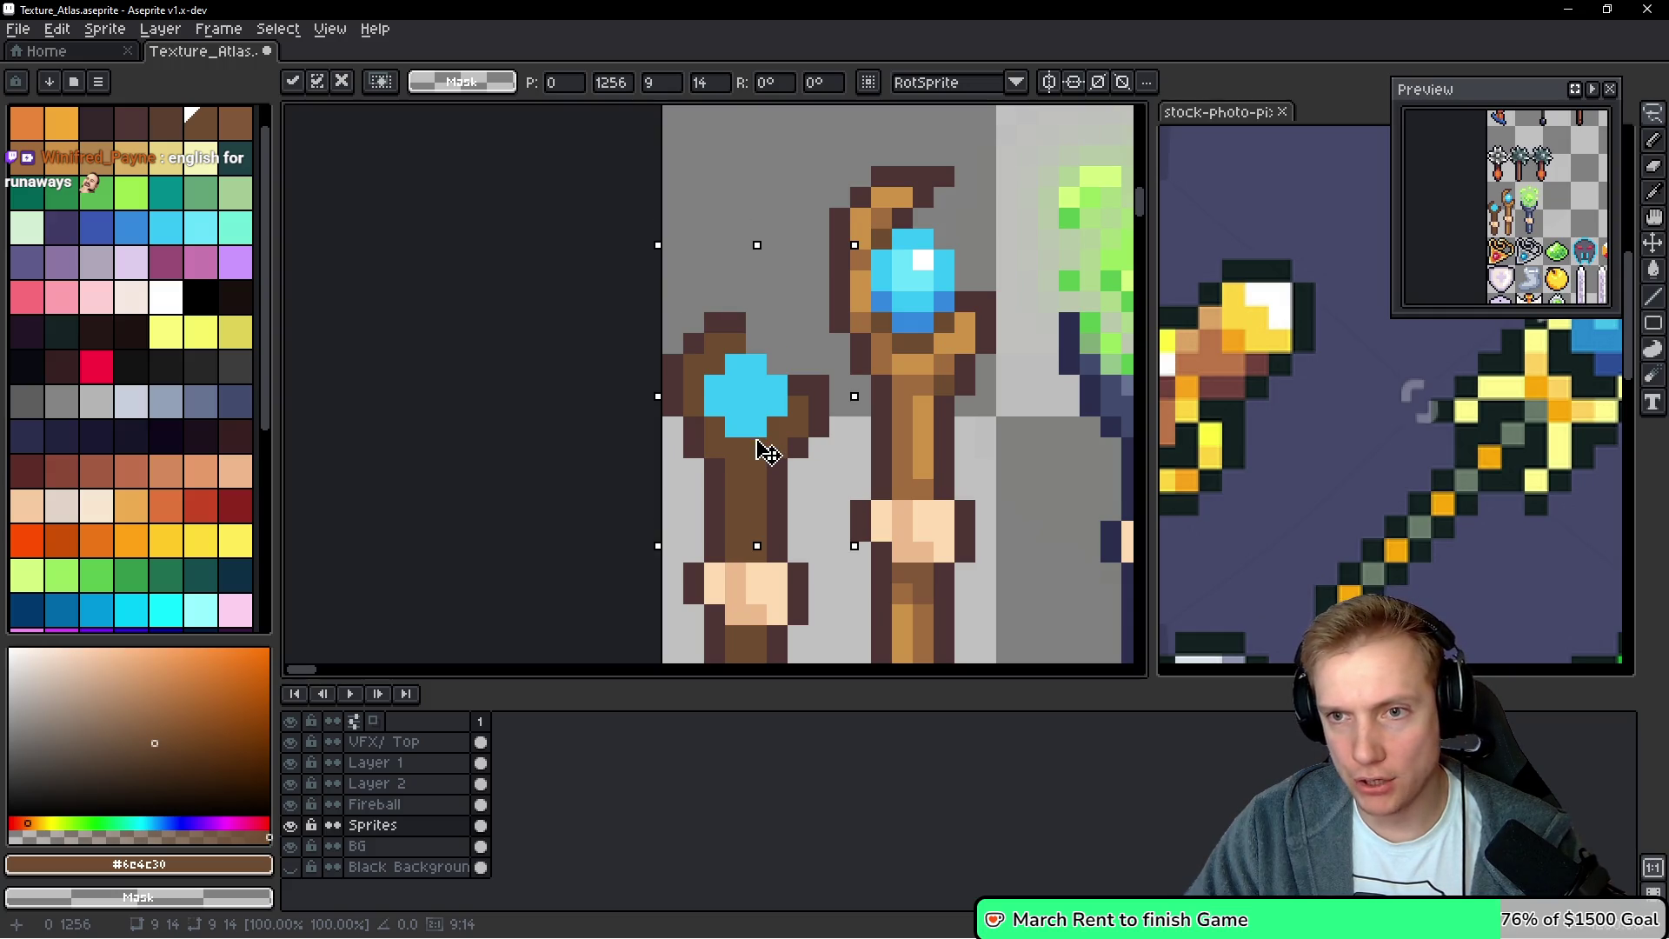
key("Up")
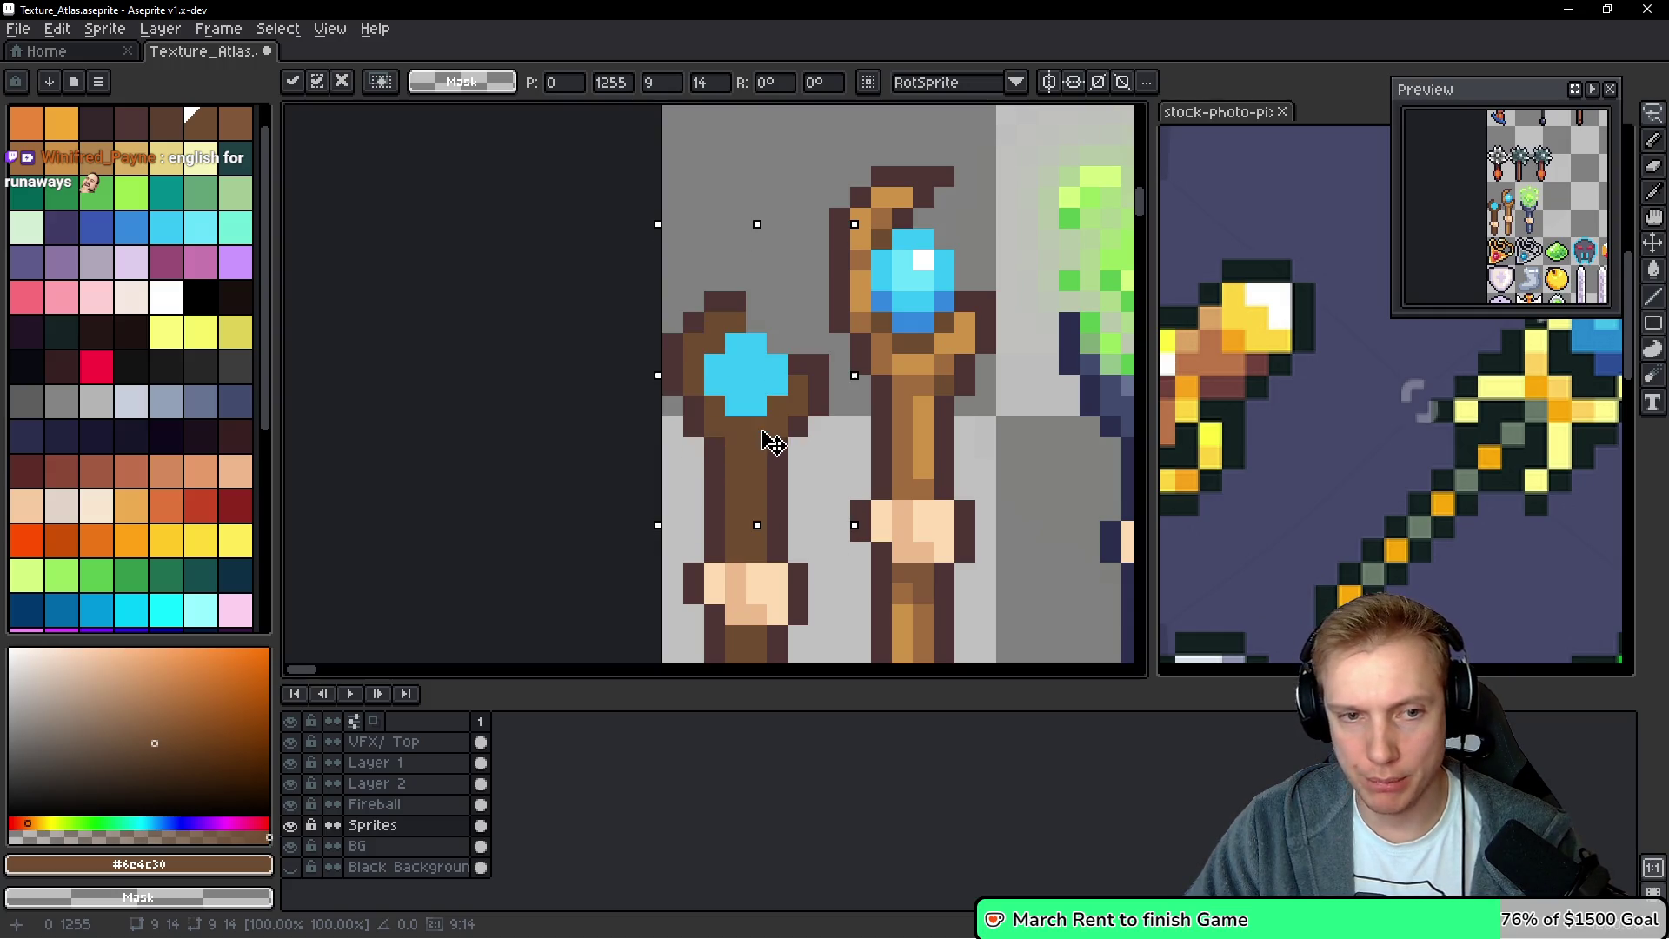
scroll(730, 461, "down", 3)
key("ctrl+d")
Remove the hand wrap from the small staff and repaint dark brown pixels below the hand
mouse_move(682, 482)
left_mouse_down()
mouse_move(822, 430)
mouse_move(734, 396)
mouse_move(813, 487)
left_mouse_up()
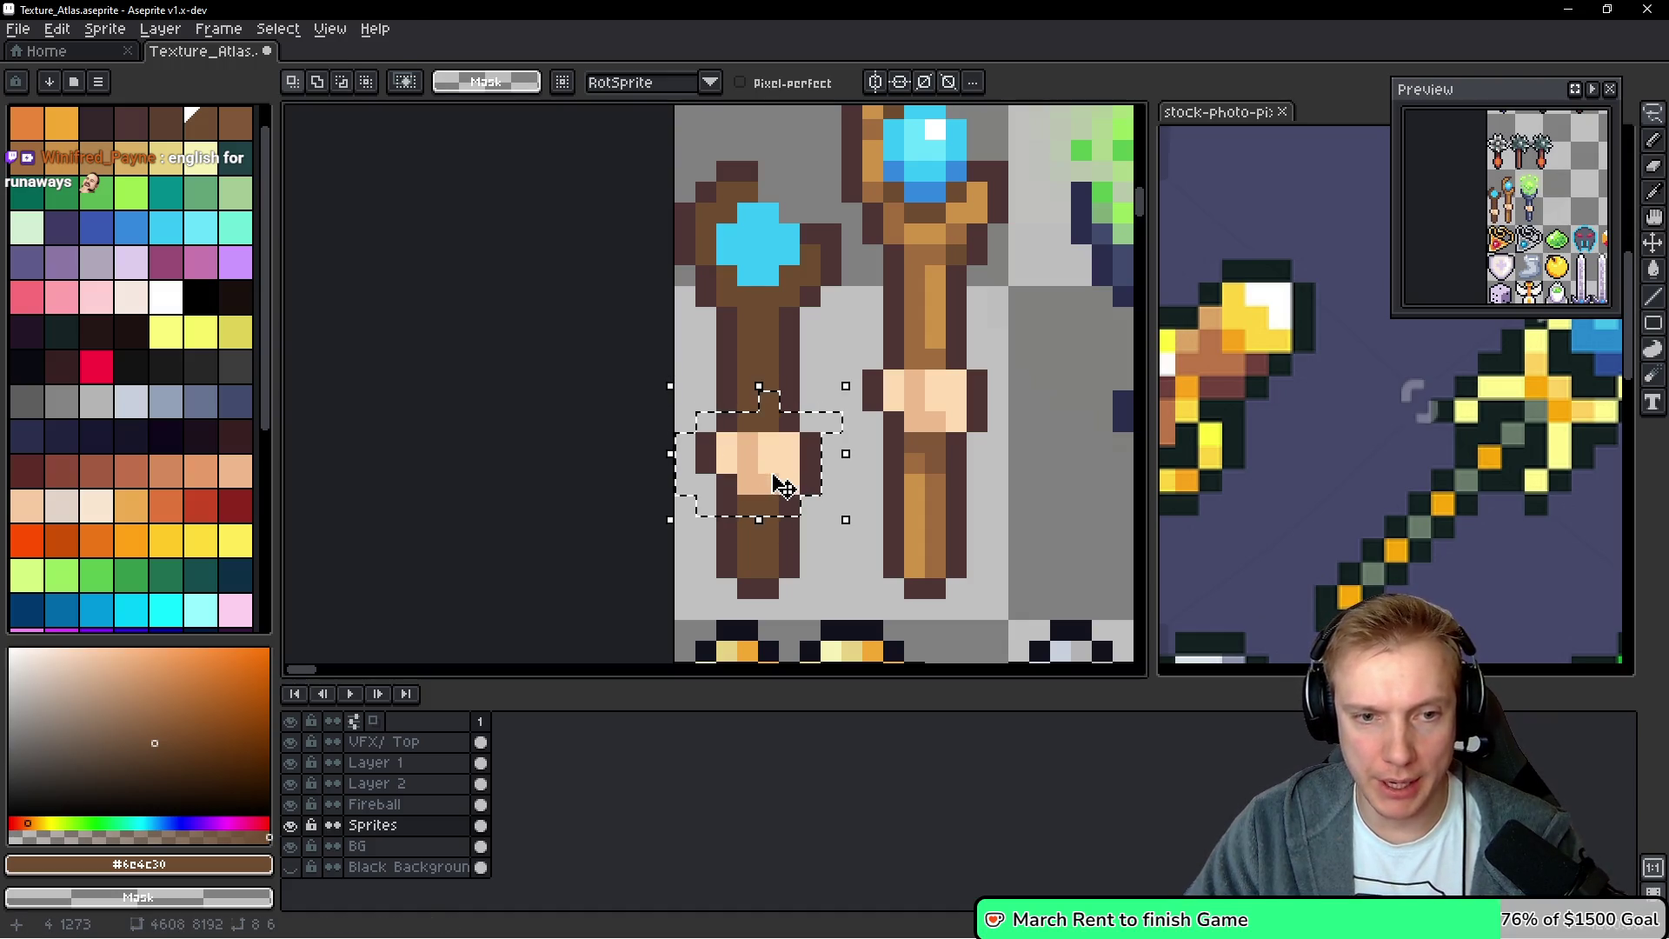
key("ctrl+z")
key("ctrl+z")
key("i")
key("b")
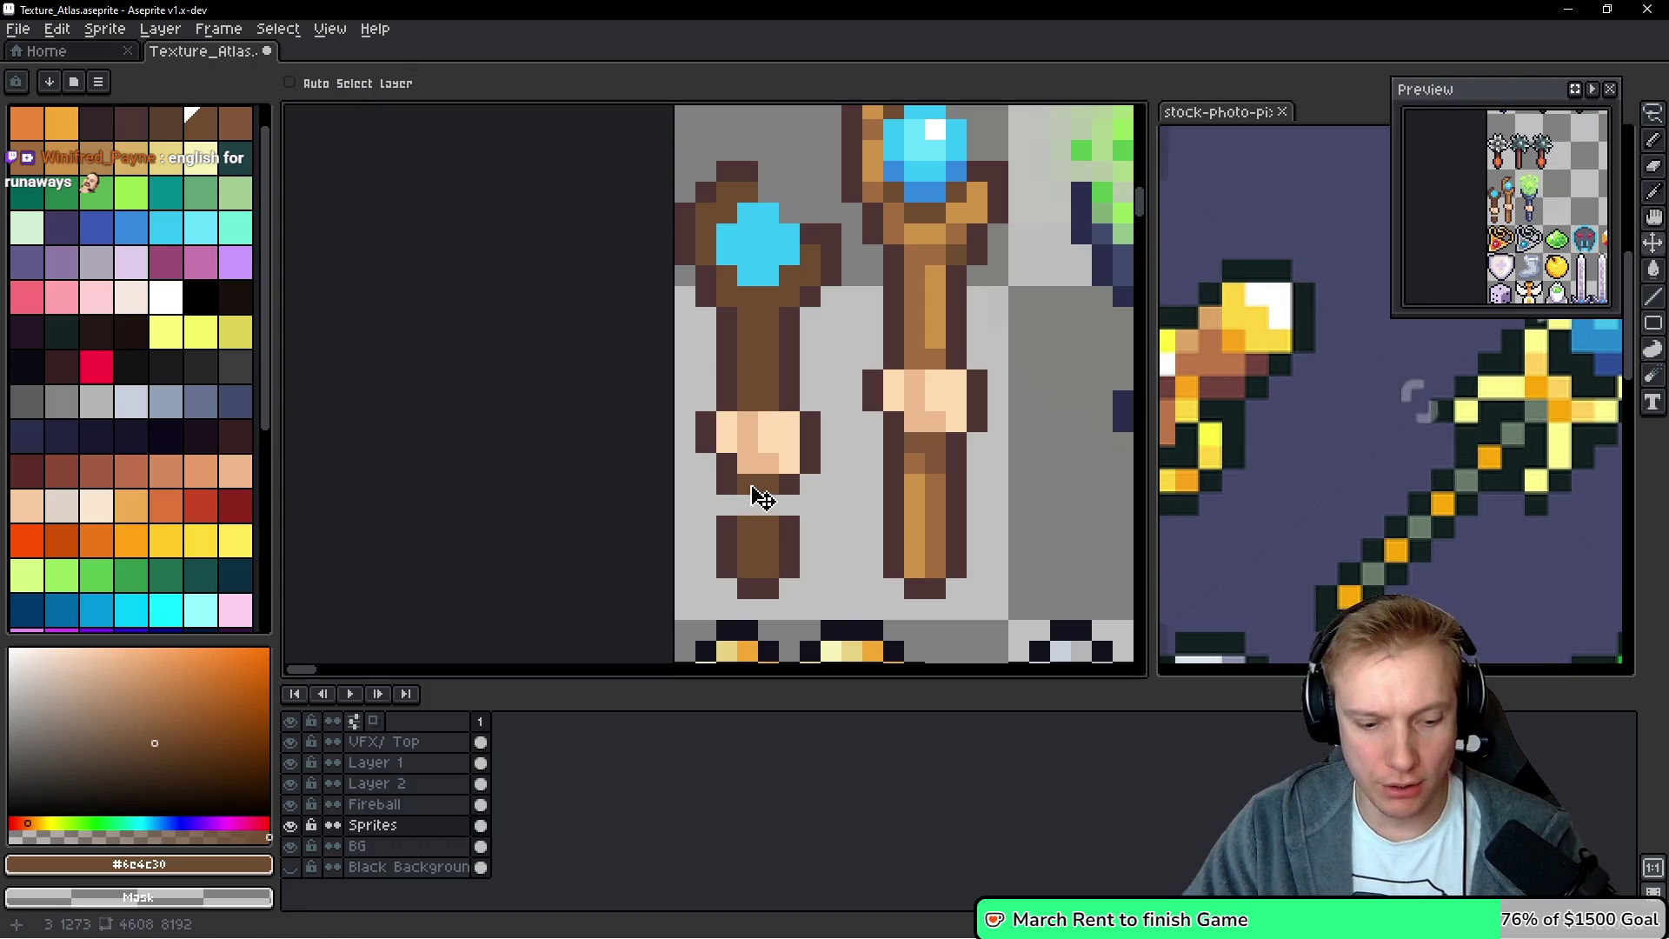
left_click_drag(726, 504, 769, 504)
left_click(787, 484)
key("b")
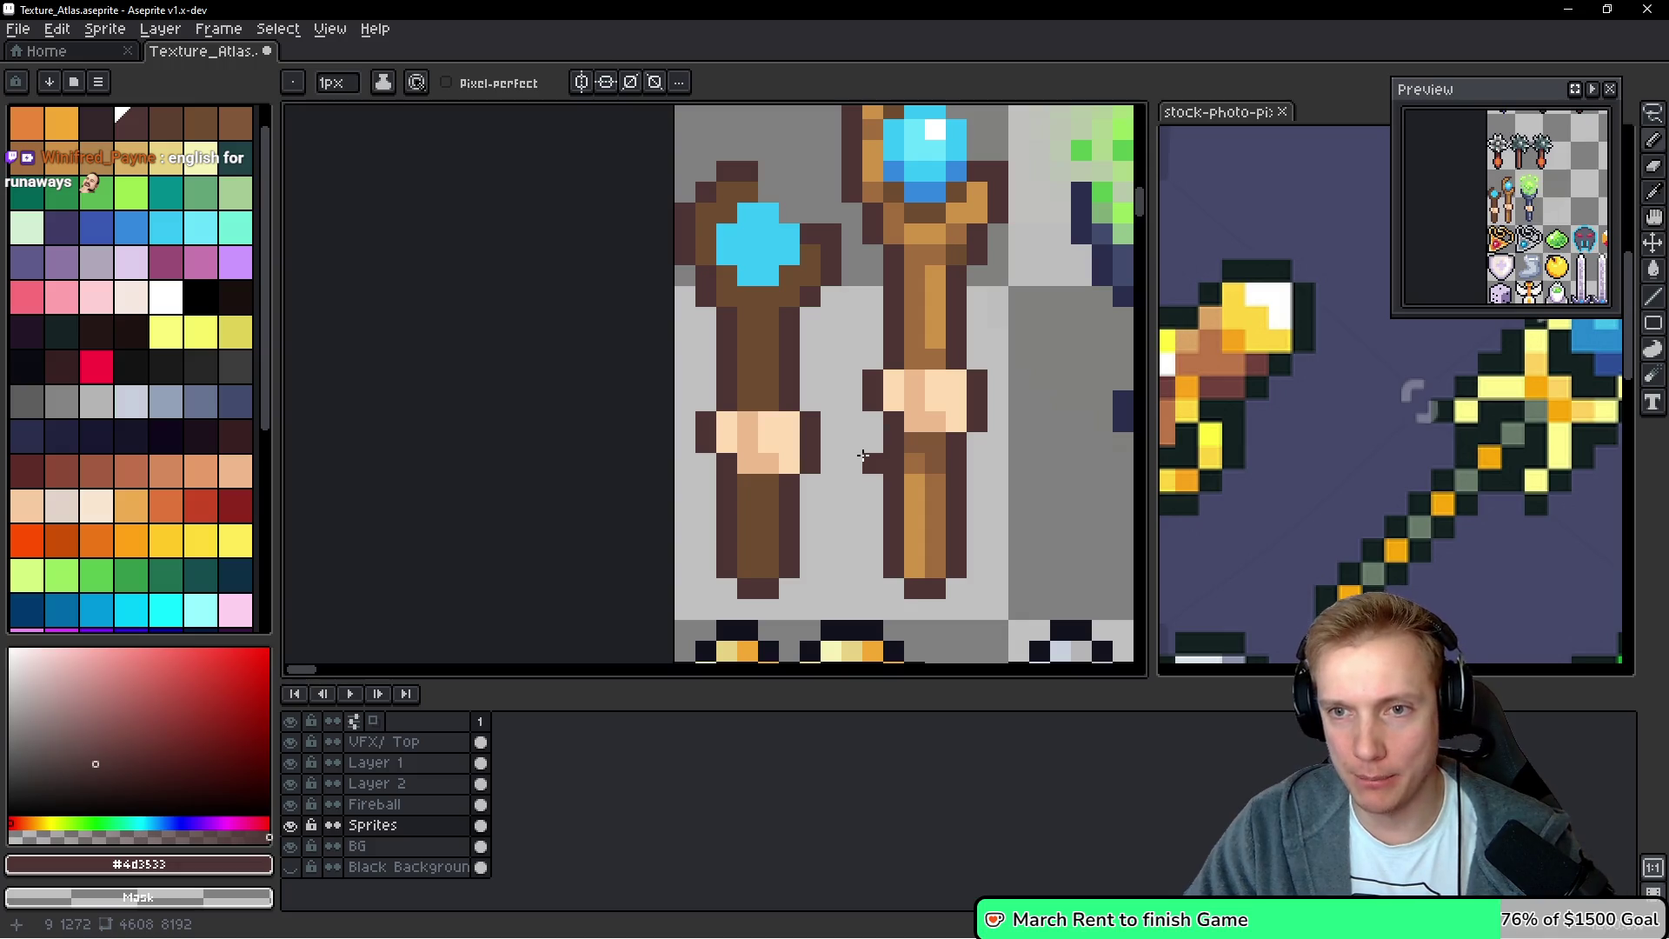
Shade the left gem's lower-left in the tall gem's dark blue #3388dc
key("alt")
scroll(758, 311, "up", 2)
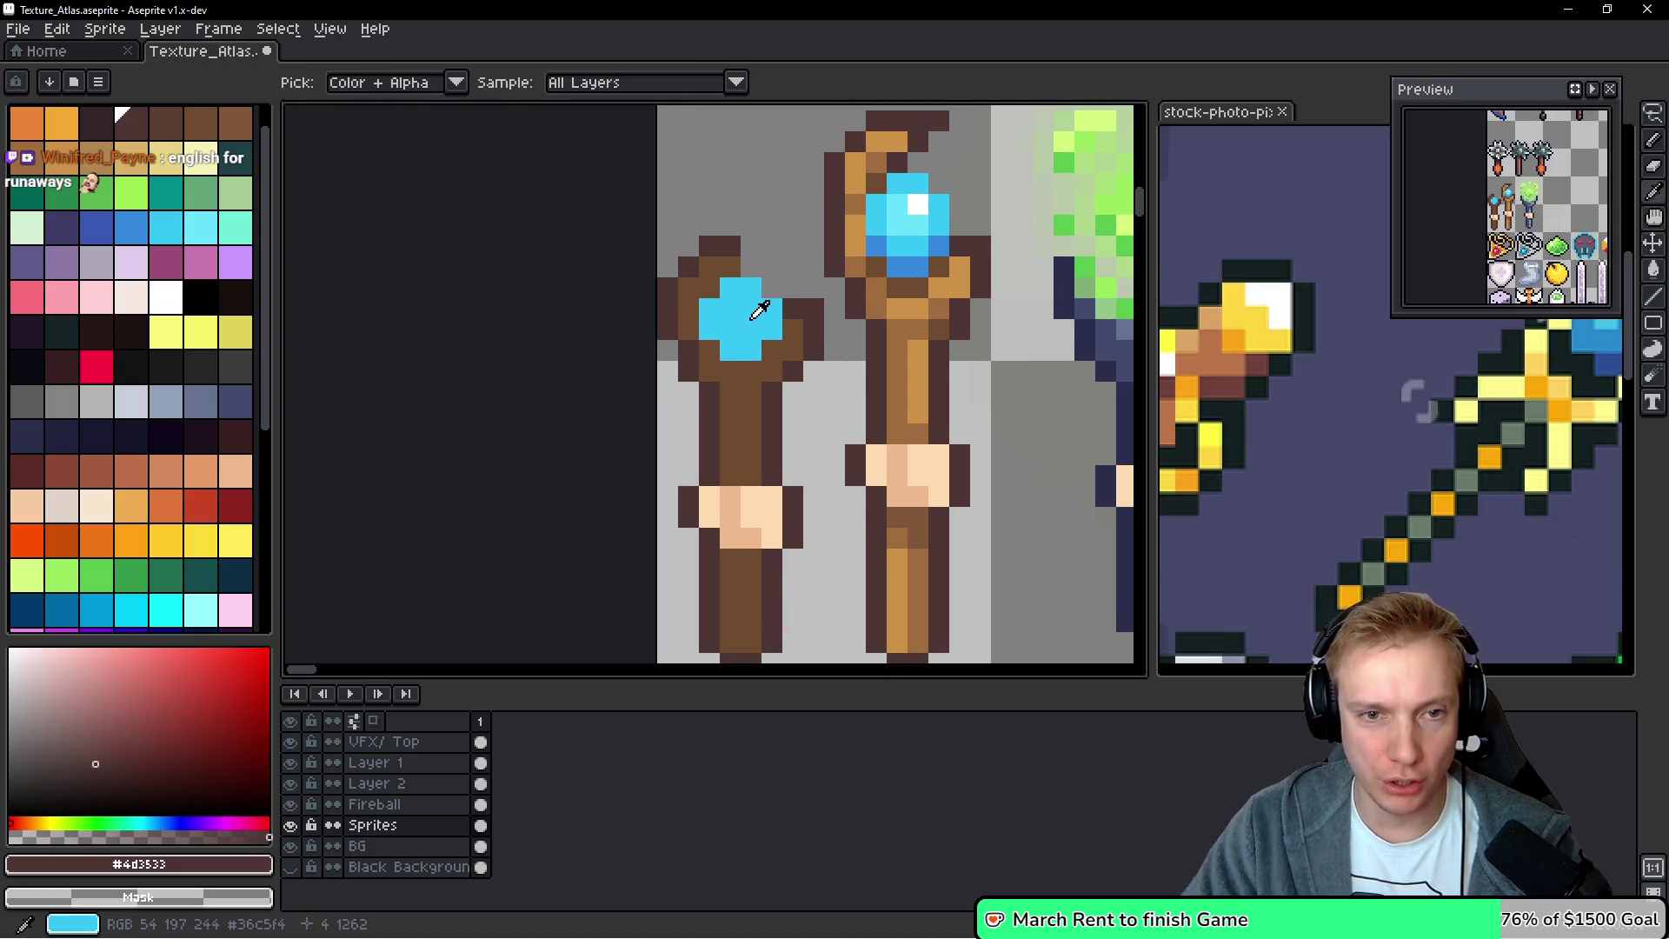
left_click(913, 253, "alt")
left_click(741, 379)
left_click_drag(741, 347, 716, 341)
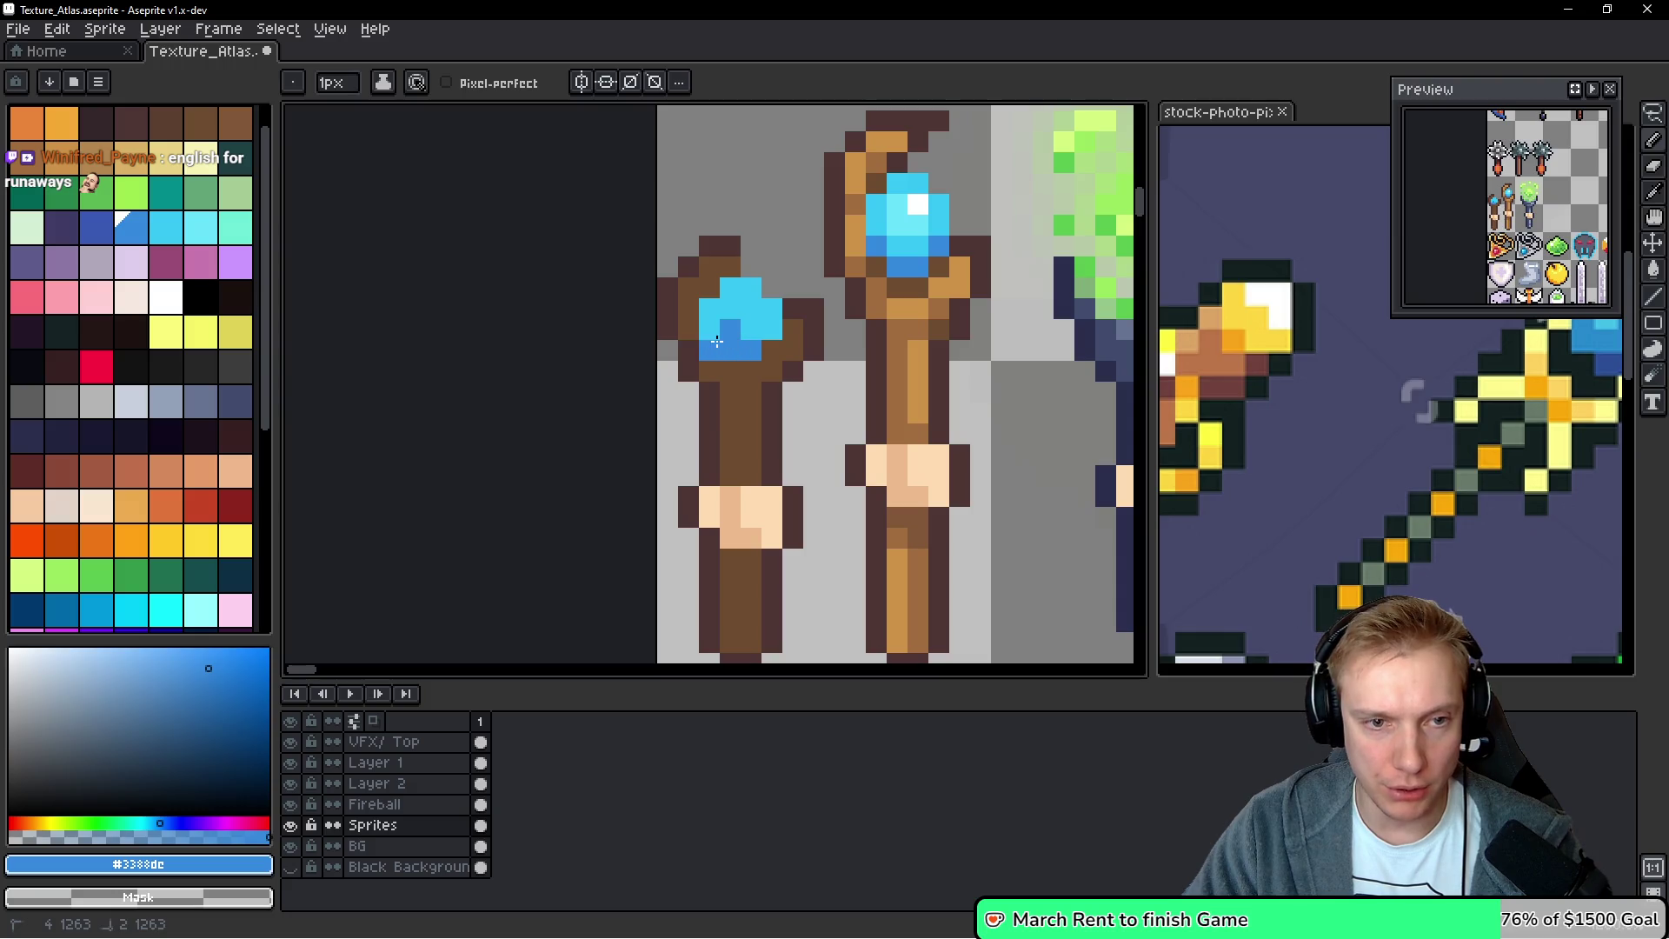
left_click(735, 381, "alt")
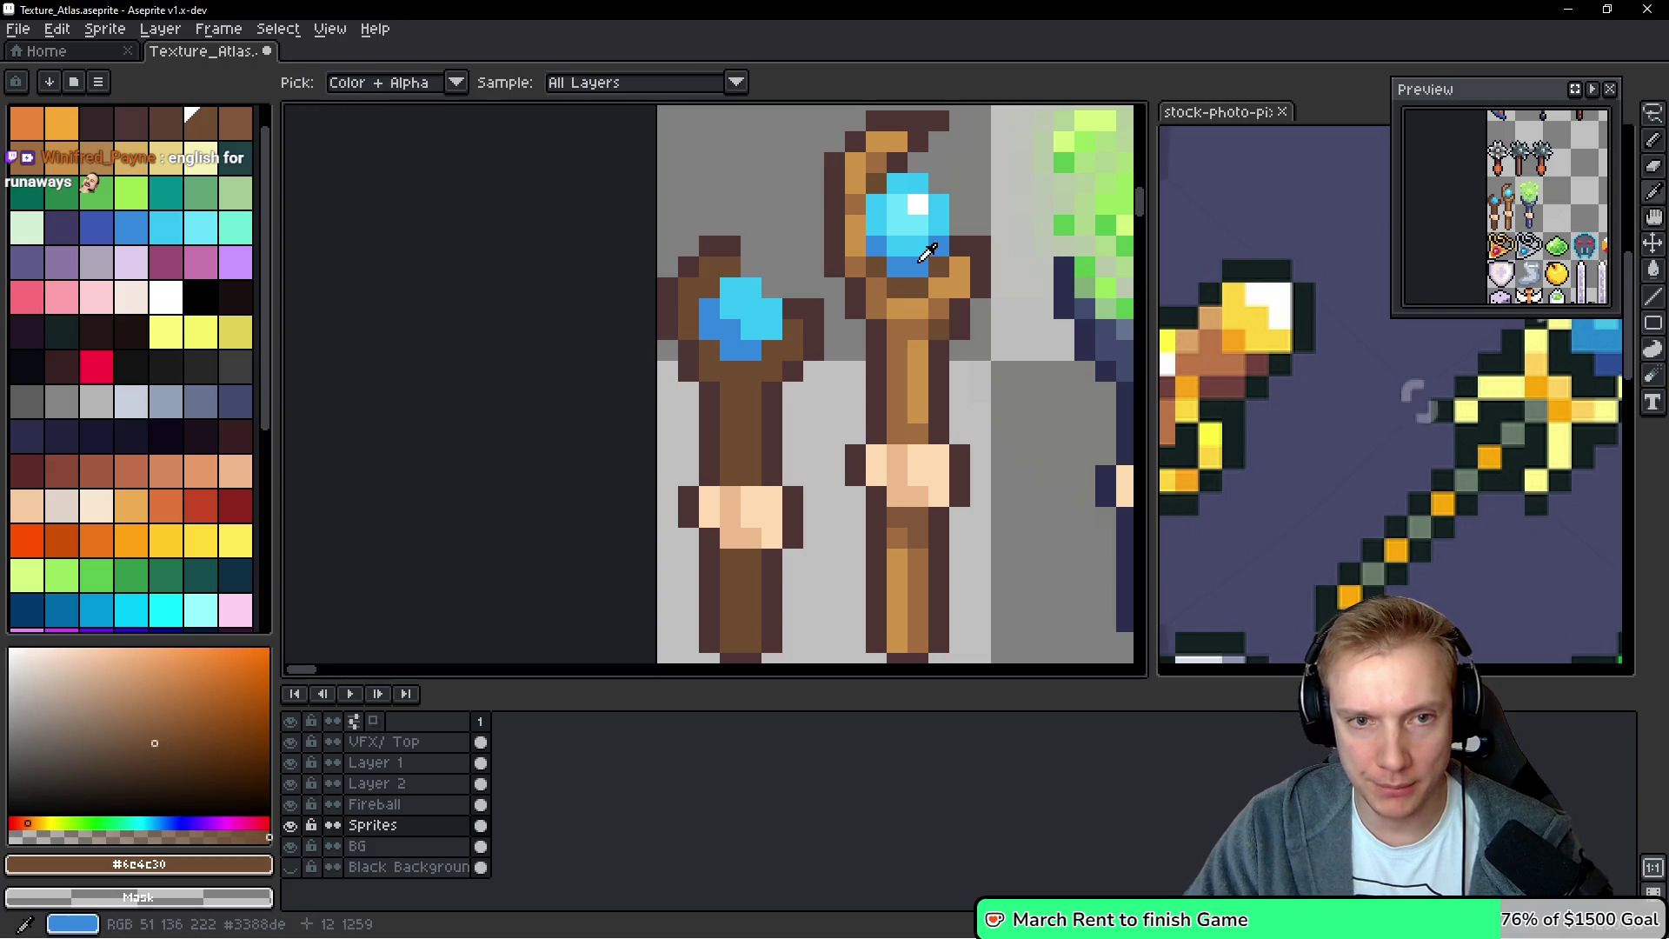
Add more dark blue gem pixels and repaint the pale gem pixels light cyan #36c5f4
left_click(911, 253, "alt")
left_click(897, 224)
left_click(876, 225)
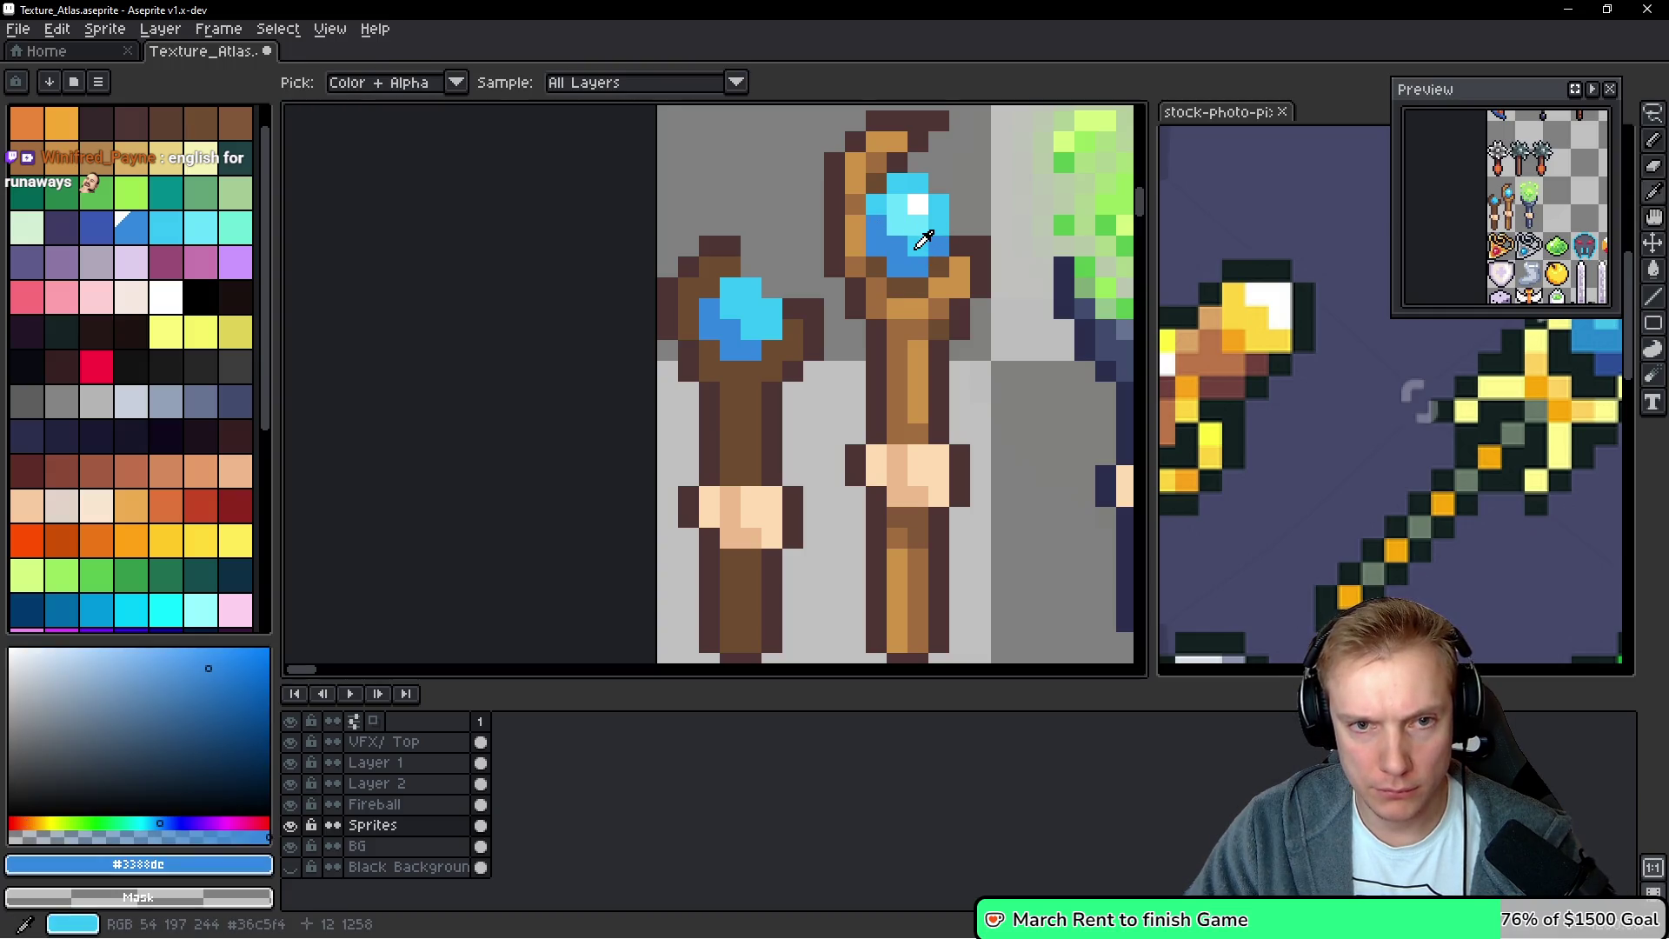
left_click(930, 233, "alt")
left_click_drag(897, 203, 897, 224)
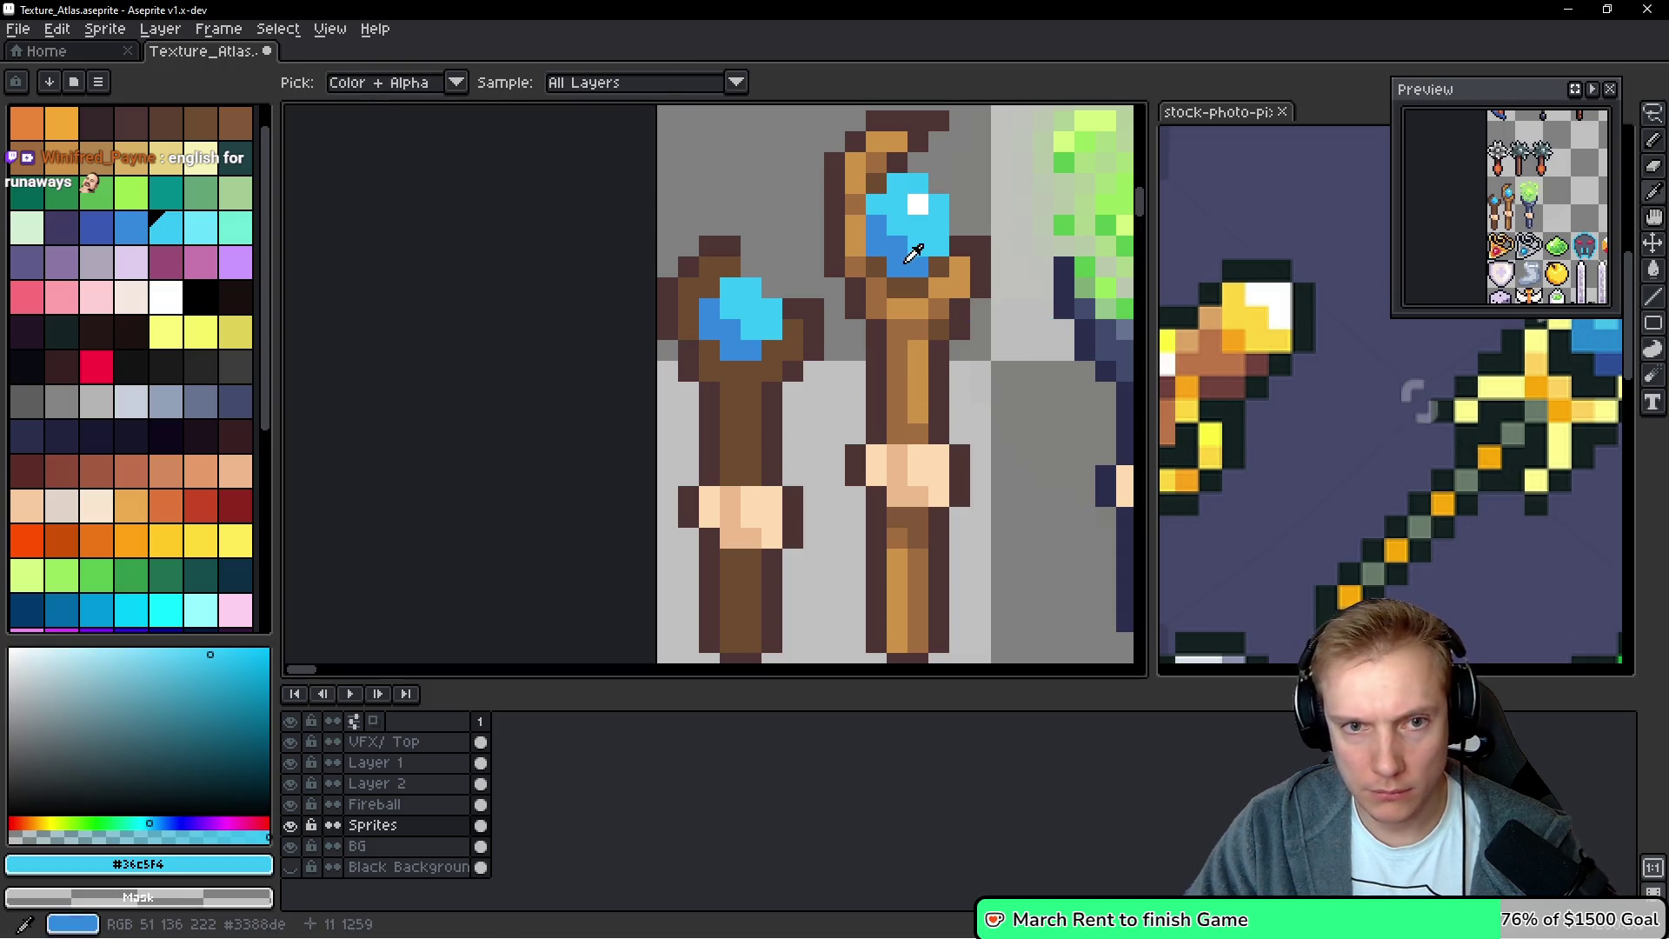
left_click(935, 249, "alt")
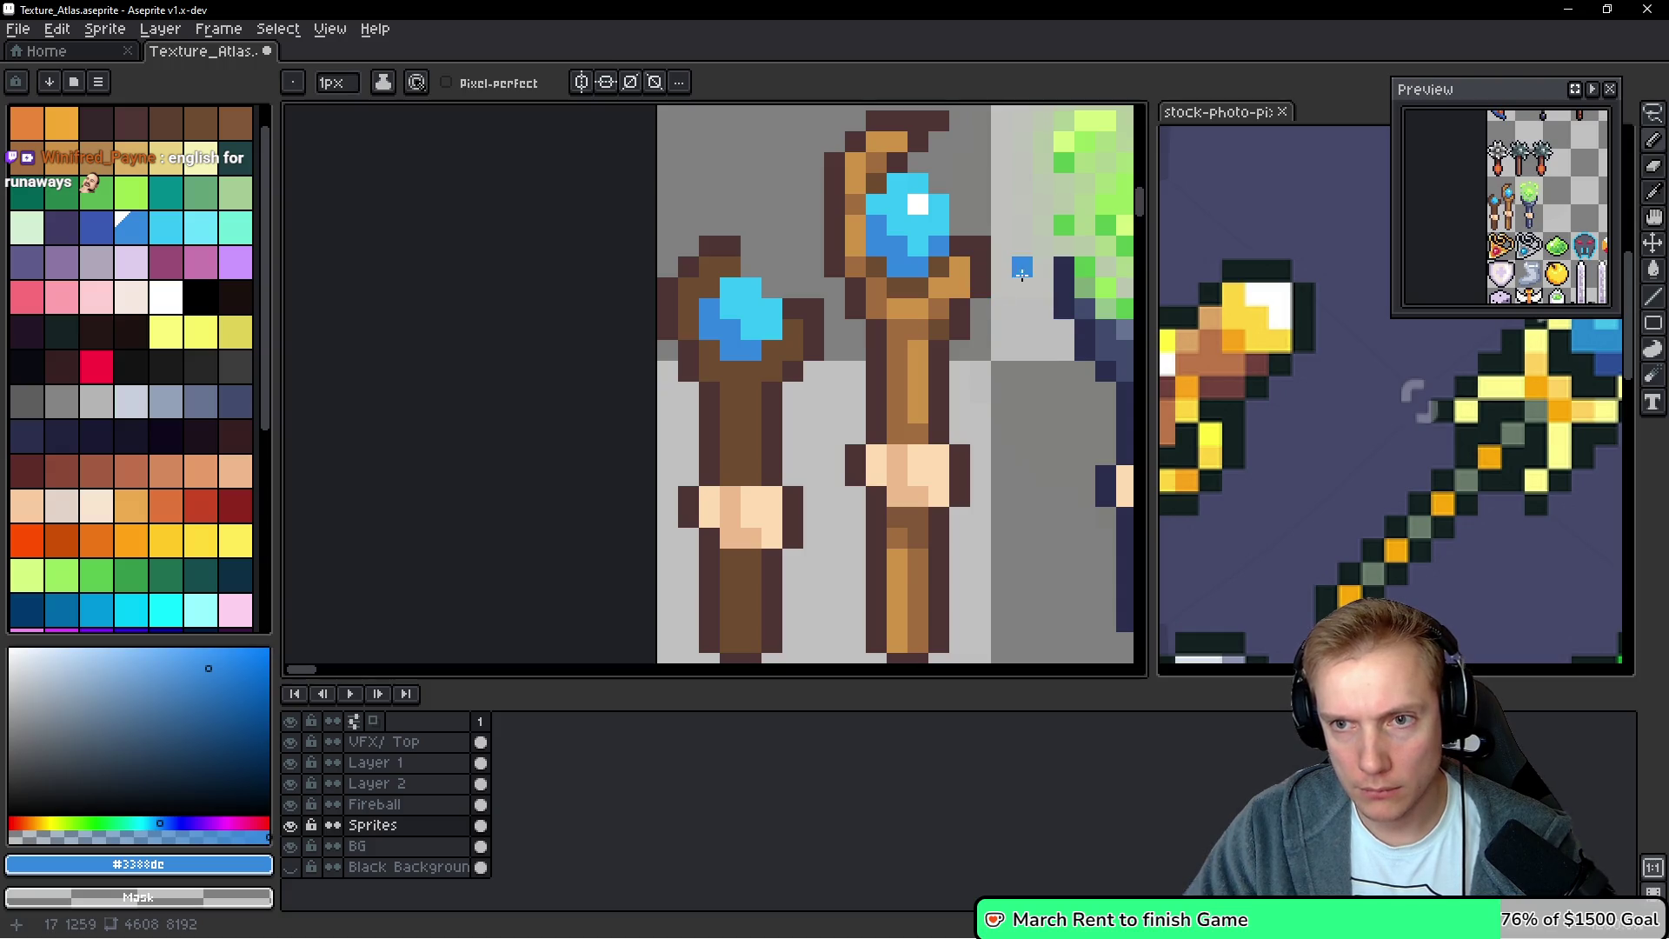
scroll(1022, 273, "down", 2)
scroll(820, 285, "up", 1)
scroll(820, 285, "up", 1)
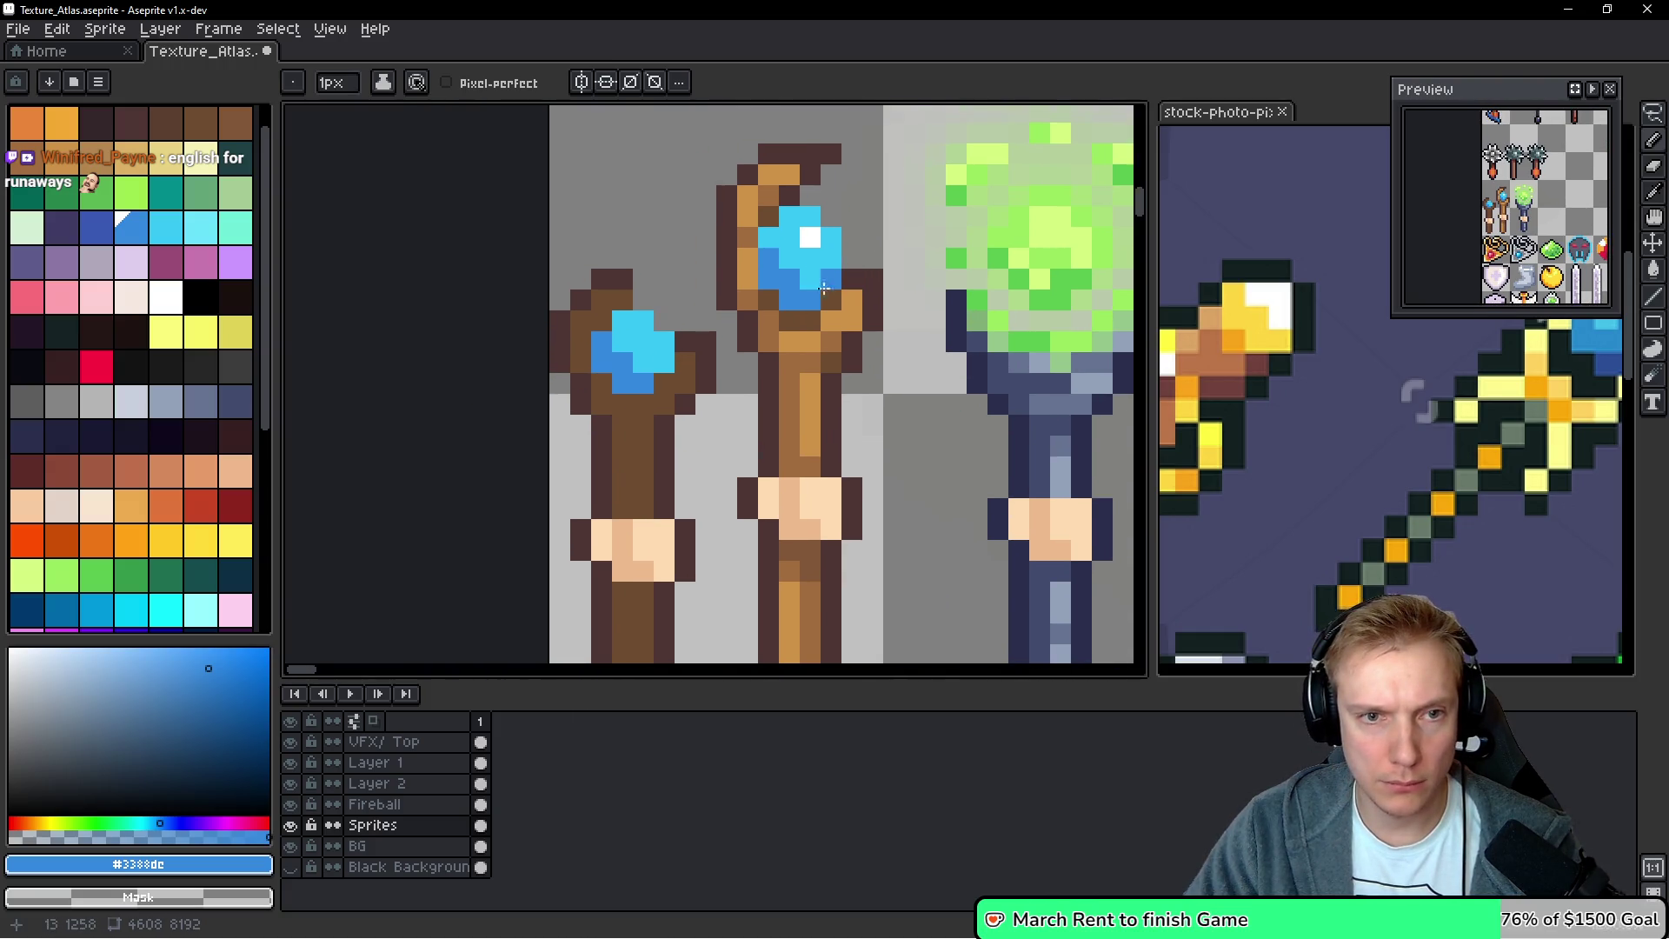
scroll(819, 285, "down", 3)
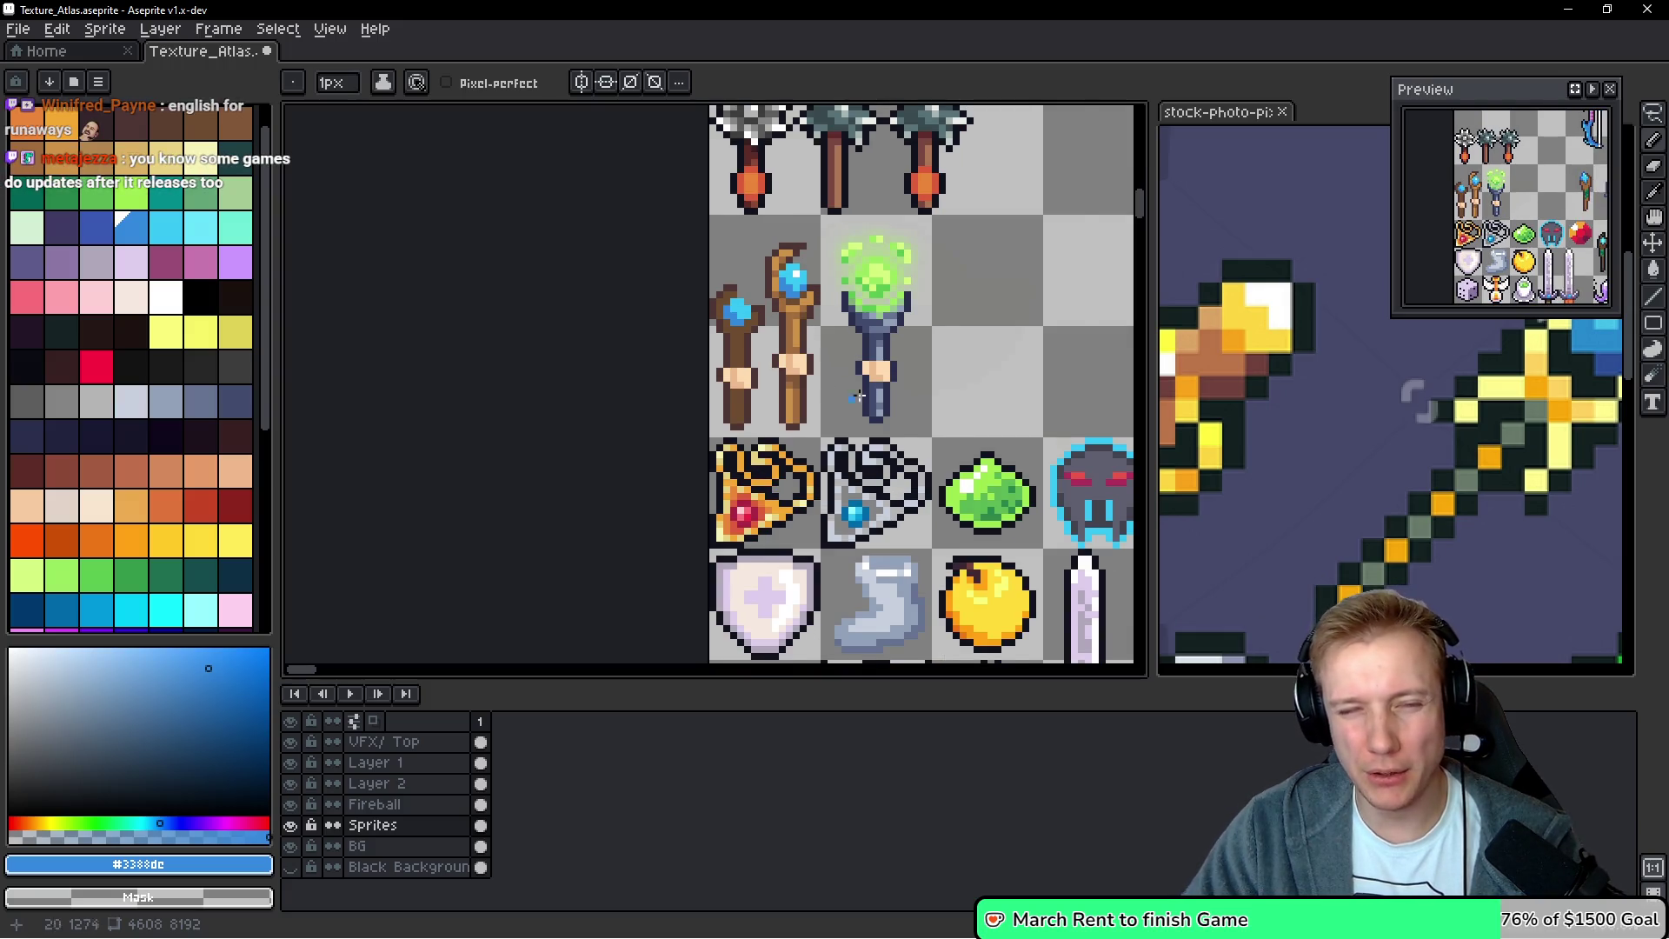
Marquee-select the green-orb staff and move it one tile to the right
scroll(794, 356, "up", 2)
key("m")
mouse_move(705, 492)
left_mouse_down()
mouse_move(878, 149)
mouse_move(850, 172)
left_mouse_up()
left_click_drag(794, 316, 960, 318)
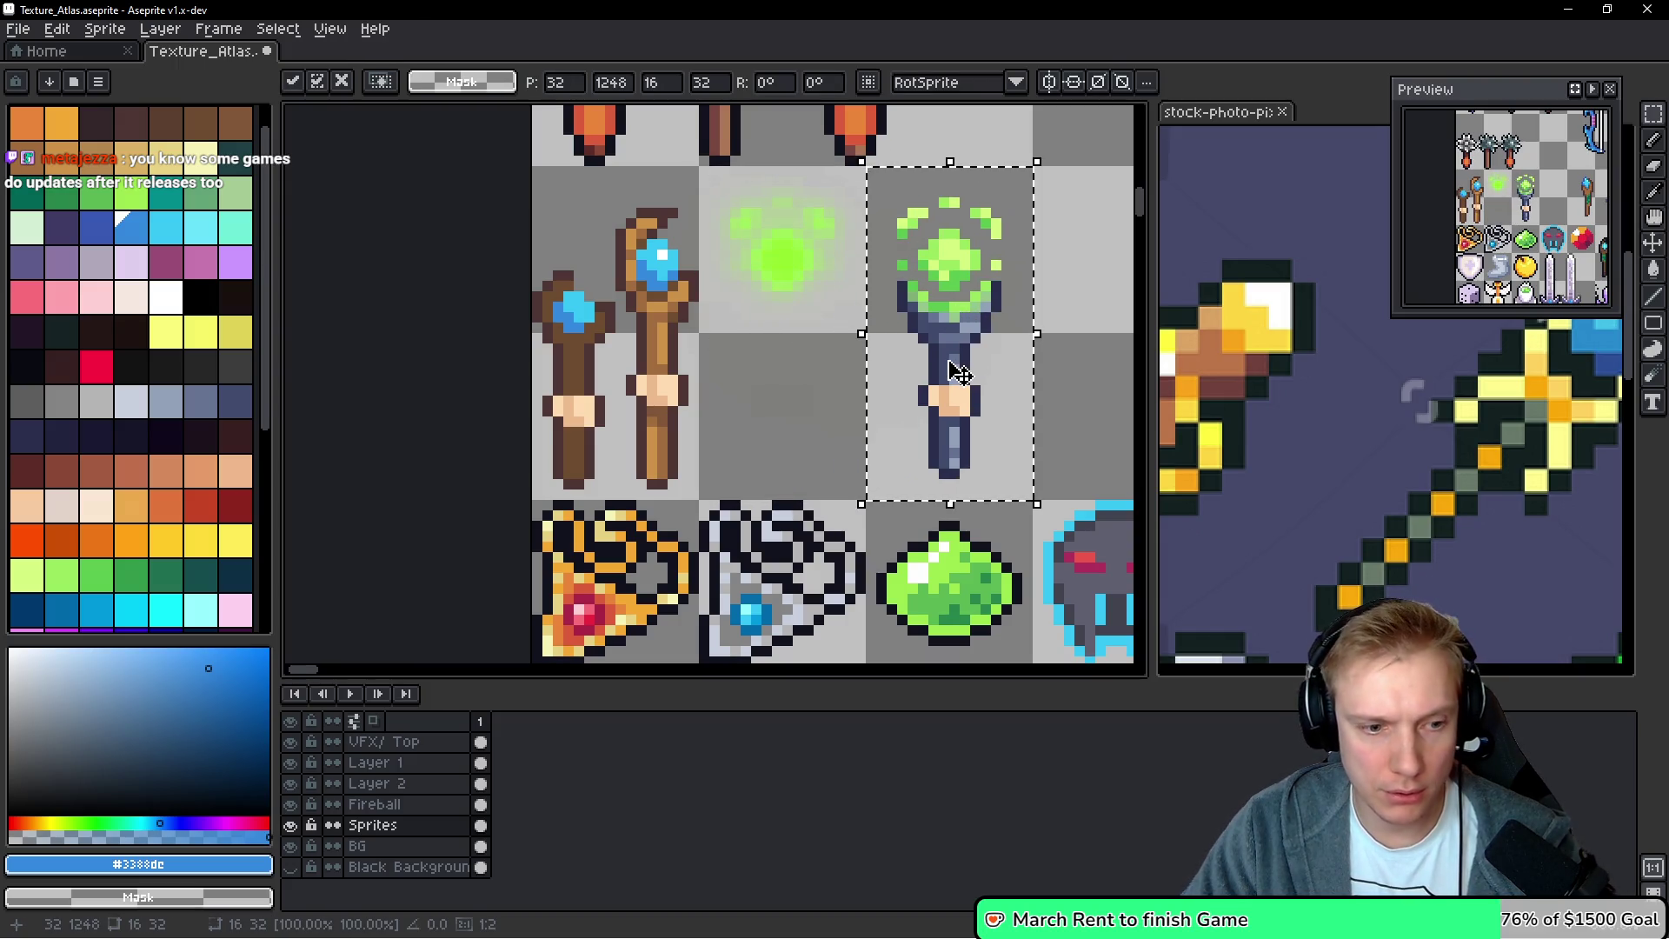
key("Down")
left_click_drag(979, 342, 789, 335)
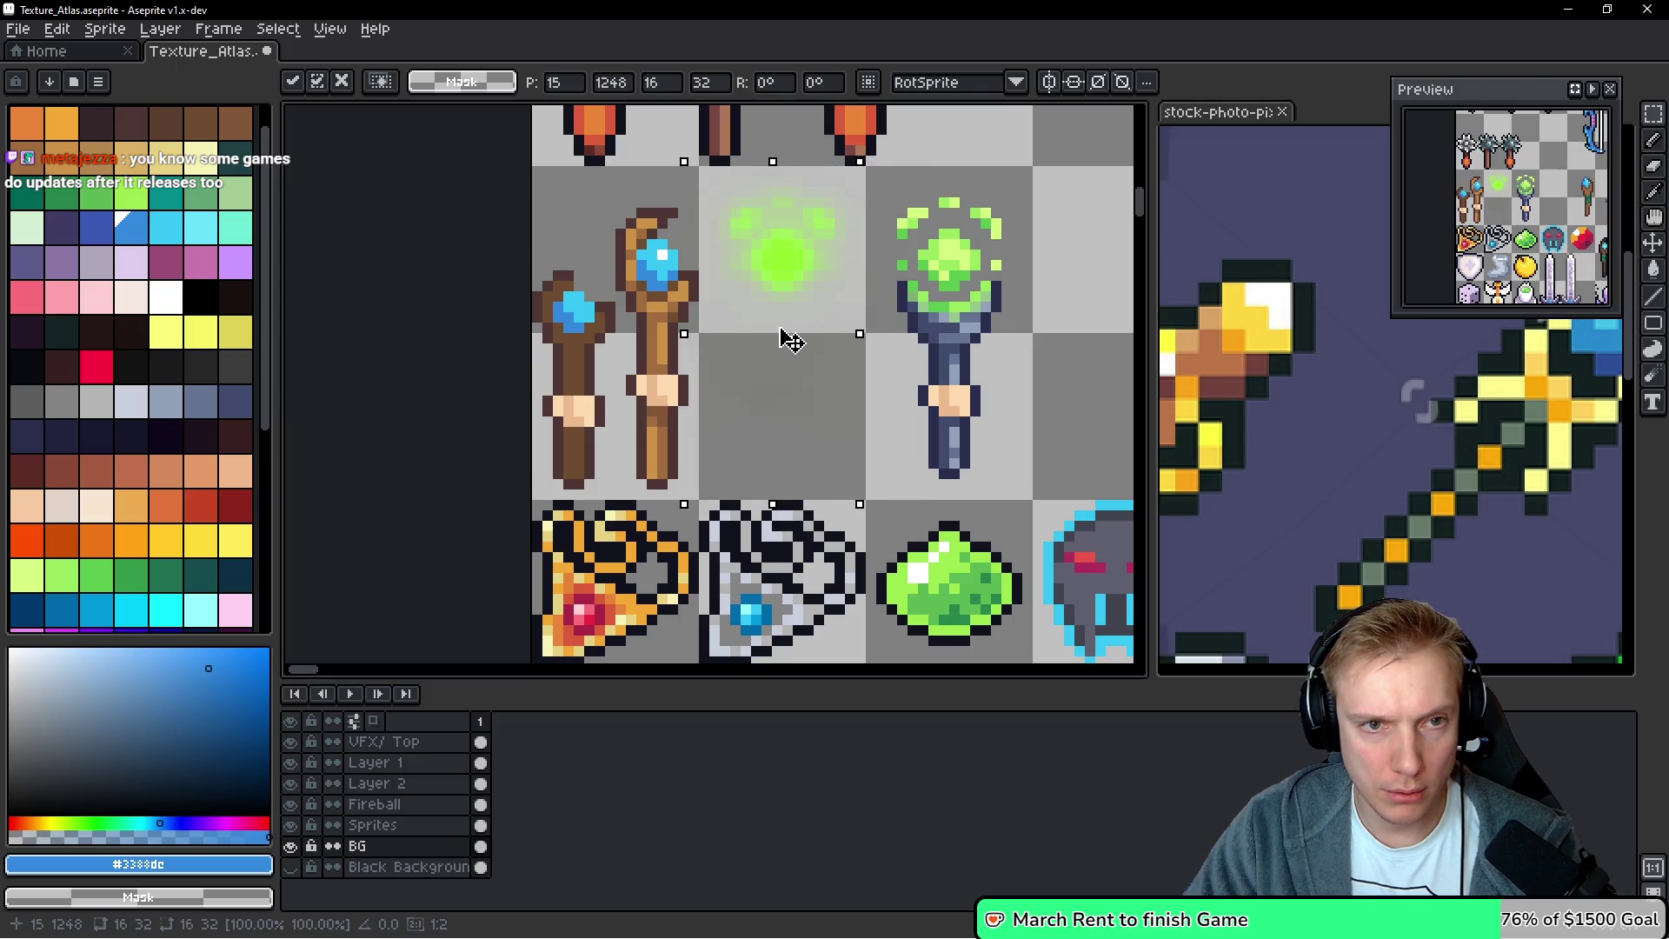
key("ctrl+d")
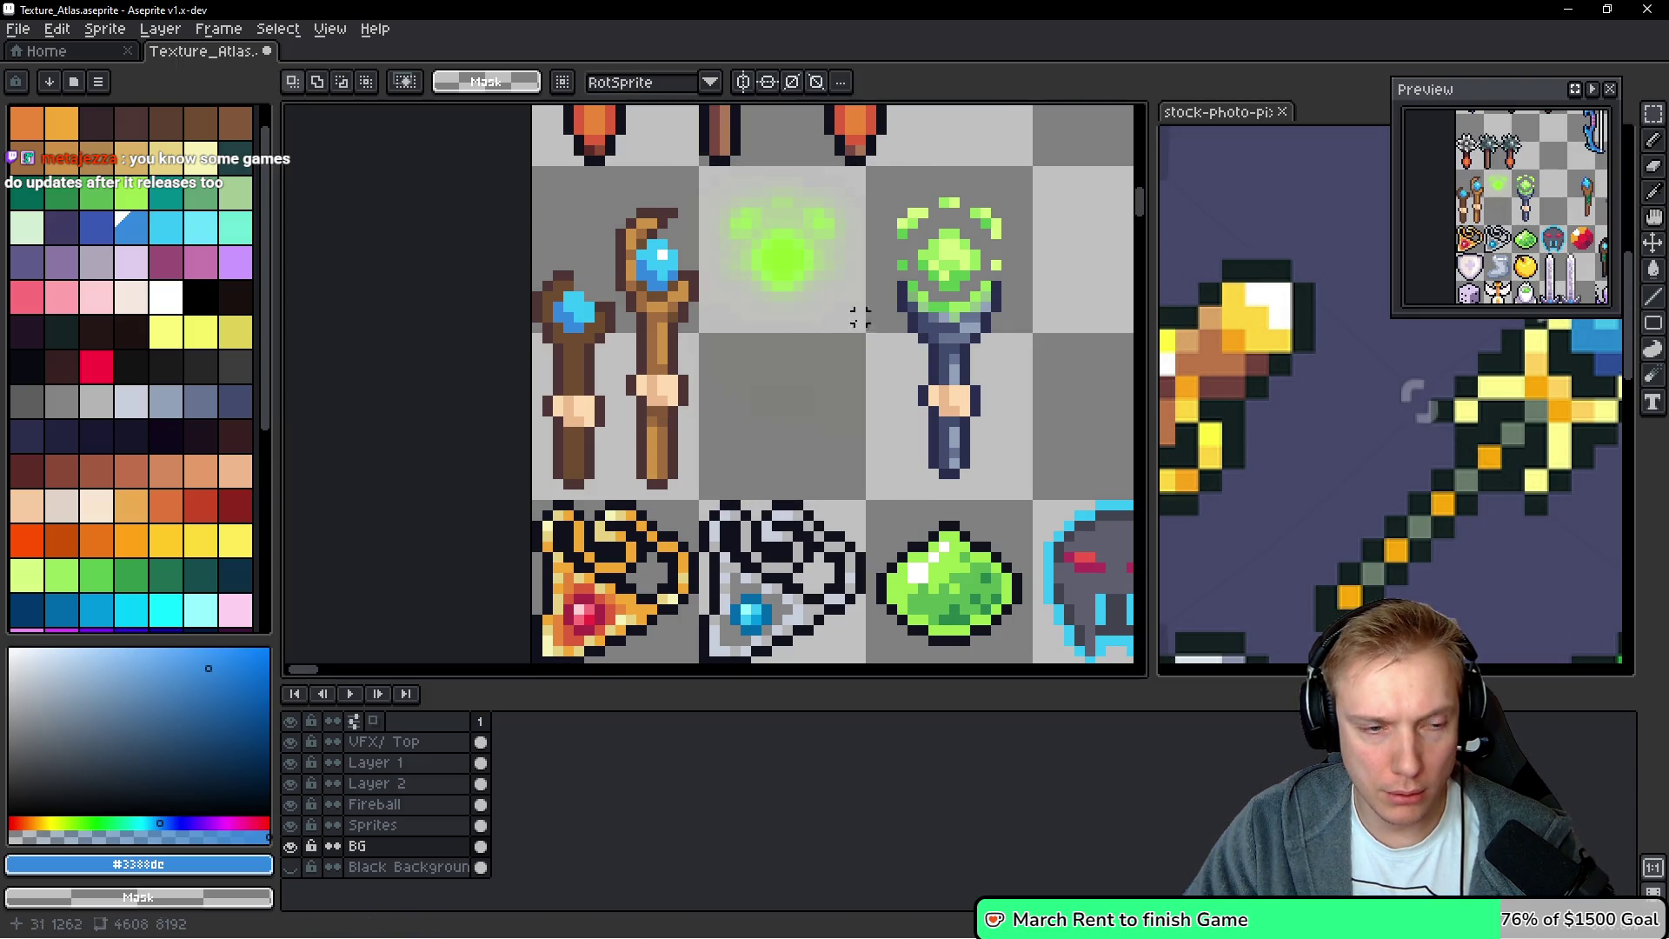
Cut the leftover green glow from the old tile and paste it on top of the moved staff
mouse_move(704, 173)
left_mouse_down()
mouse_move(827, 347)
mouse_move(830, 477)
mouse_move(865, 499)
left_mouse_up()
key("Delete")
left_click_drag(967, 345, 929, 344)
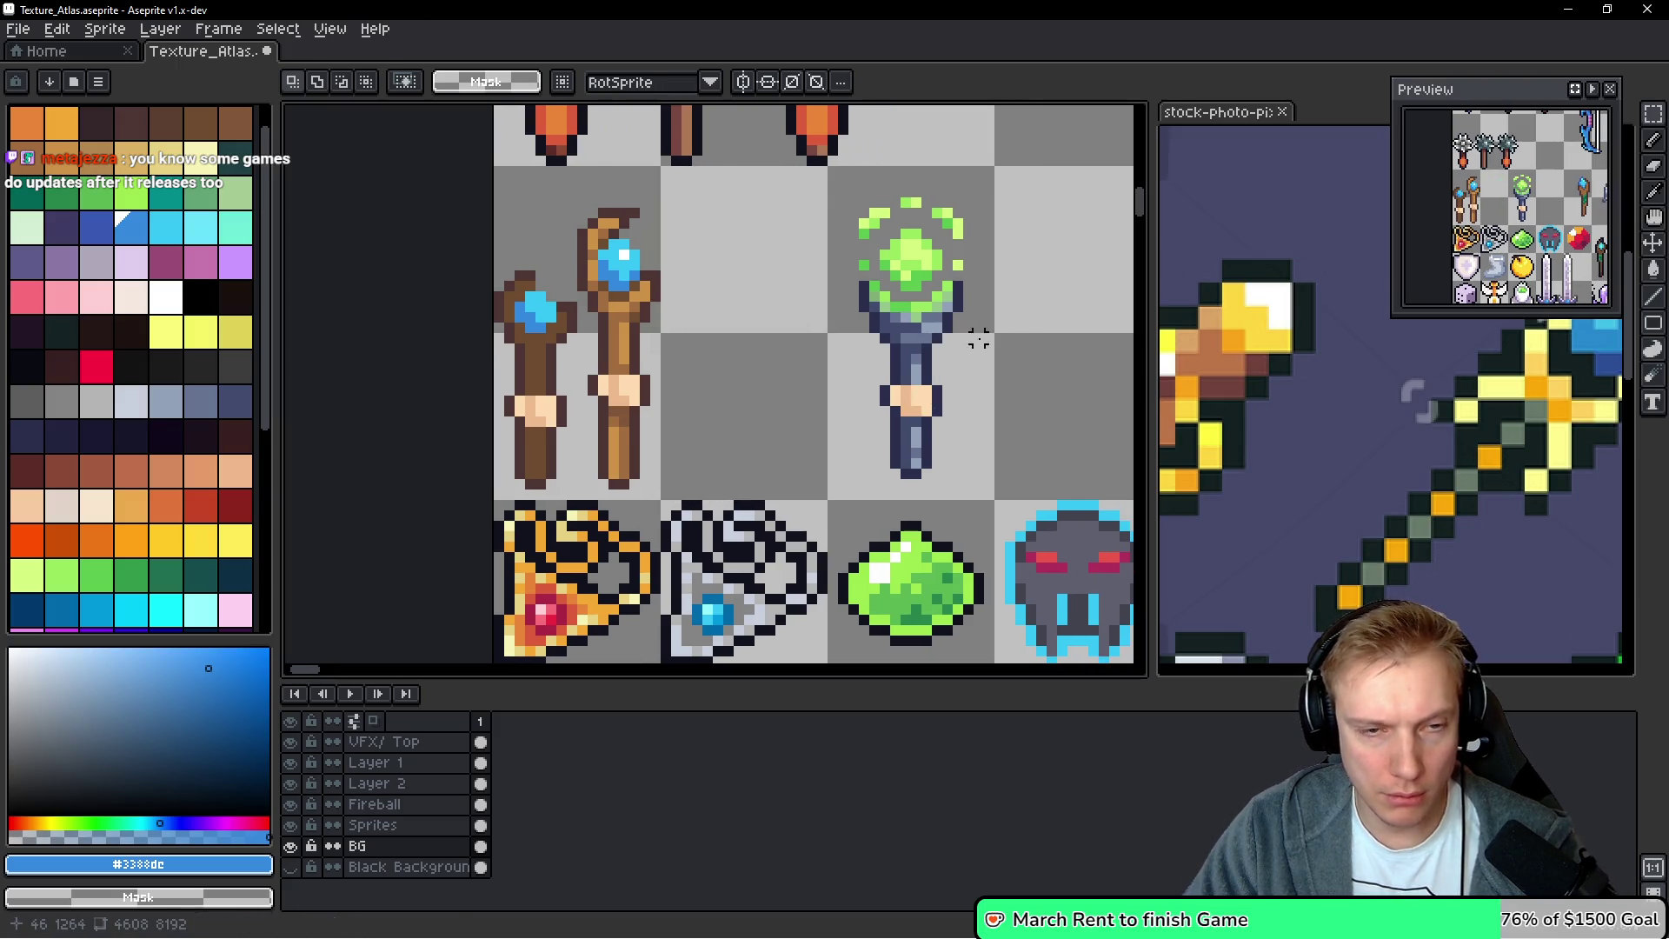
key("ctrl+v")
mouse_move(849, 290)
left_mouse_down()
mouse_move(934, 286)
mouse_move(894, 352)
left_mouse_up()
key("Return")
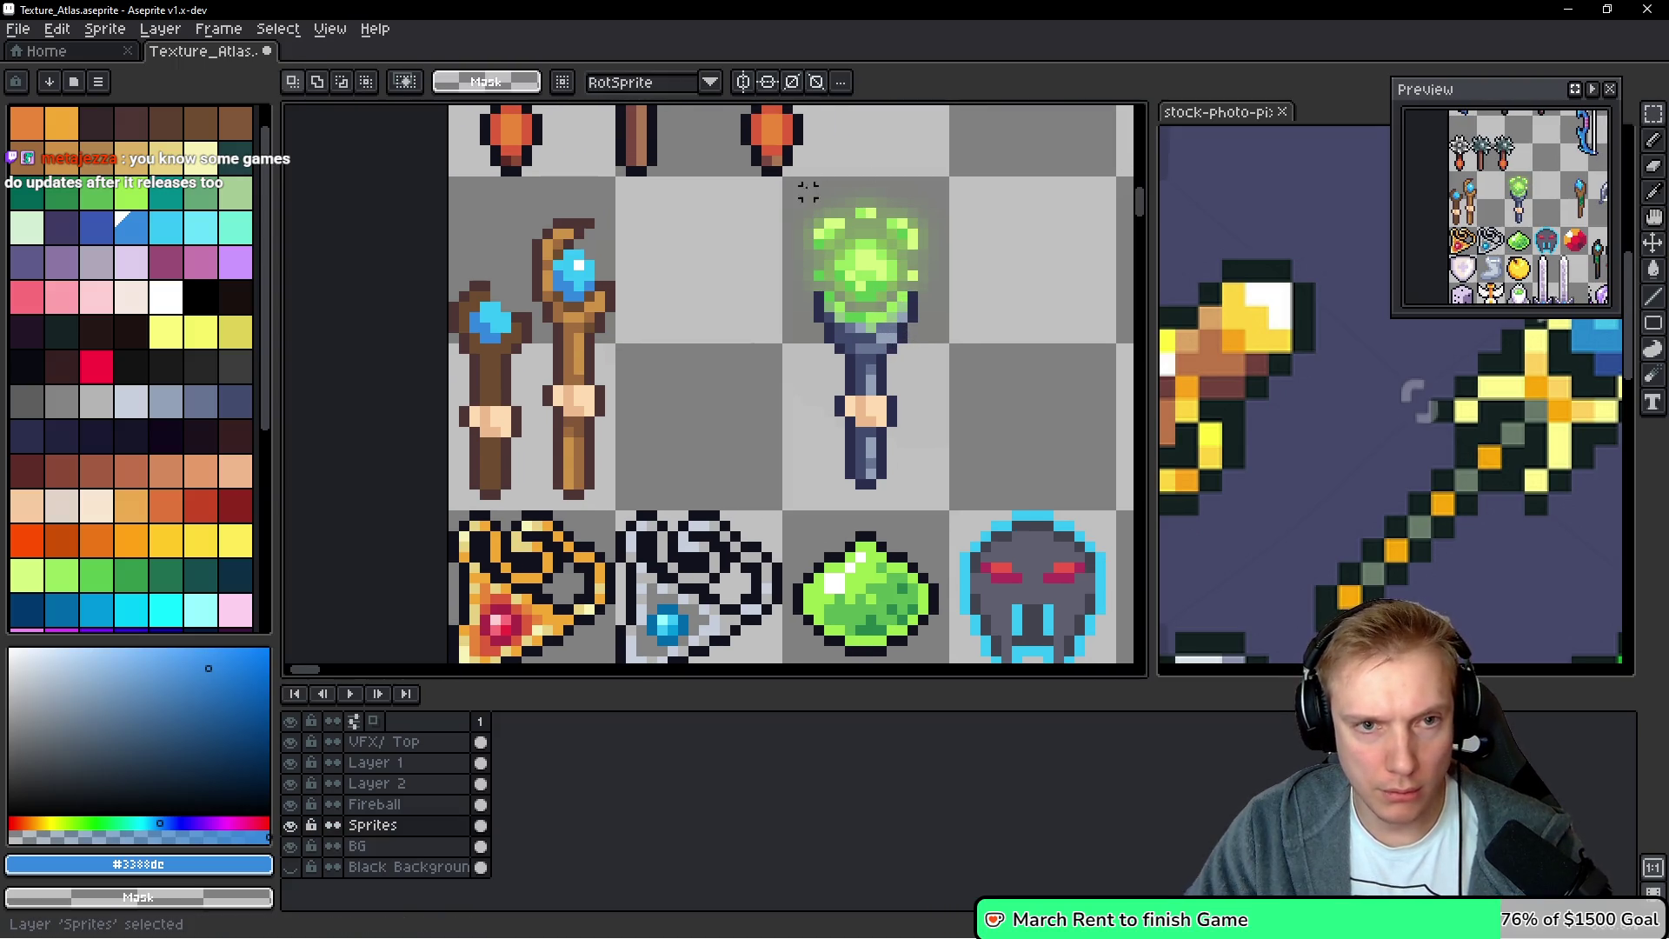
left_click_drag(786, 175, 956, 513)
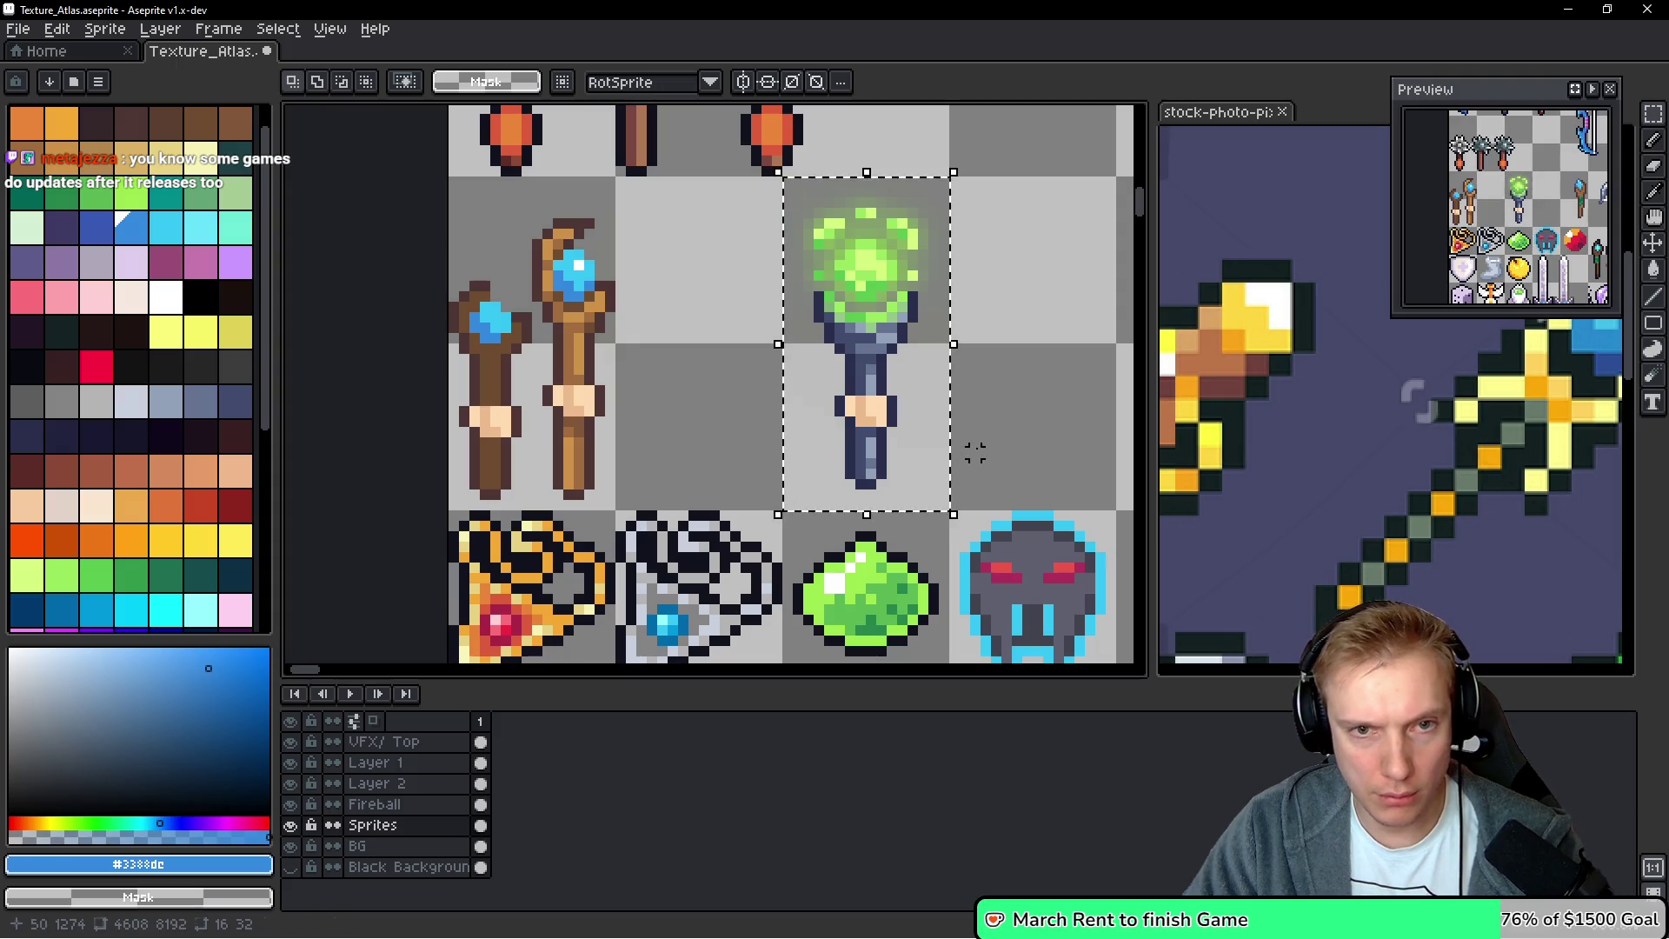
Cut the green-orb staff from the BG layer and paste it onto the Sprites layer
key("ctrl+x")
key("Down")
key("ctrl+v")
key("Return")
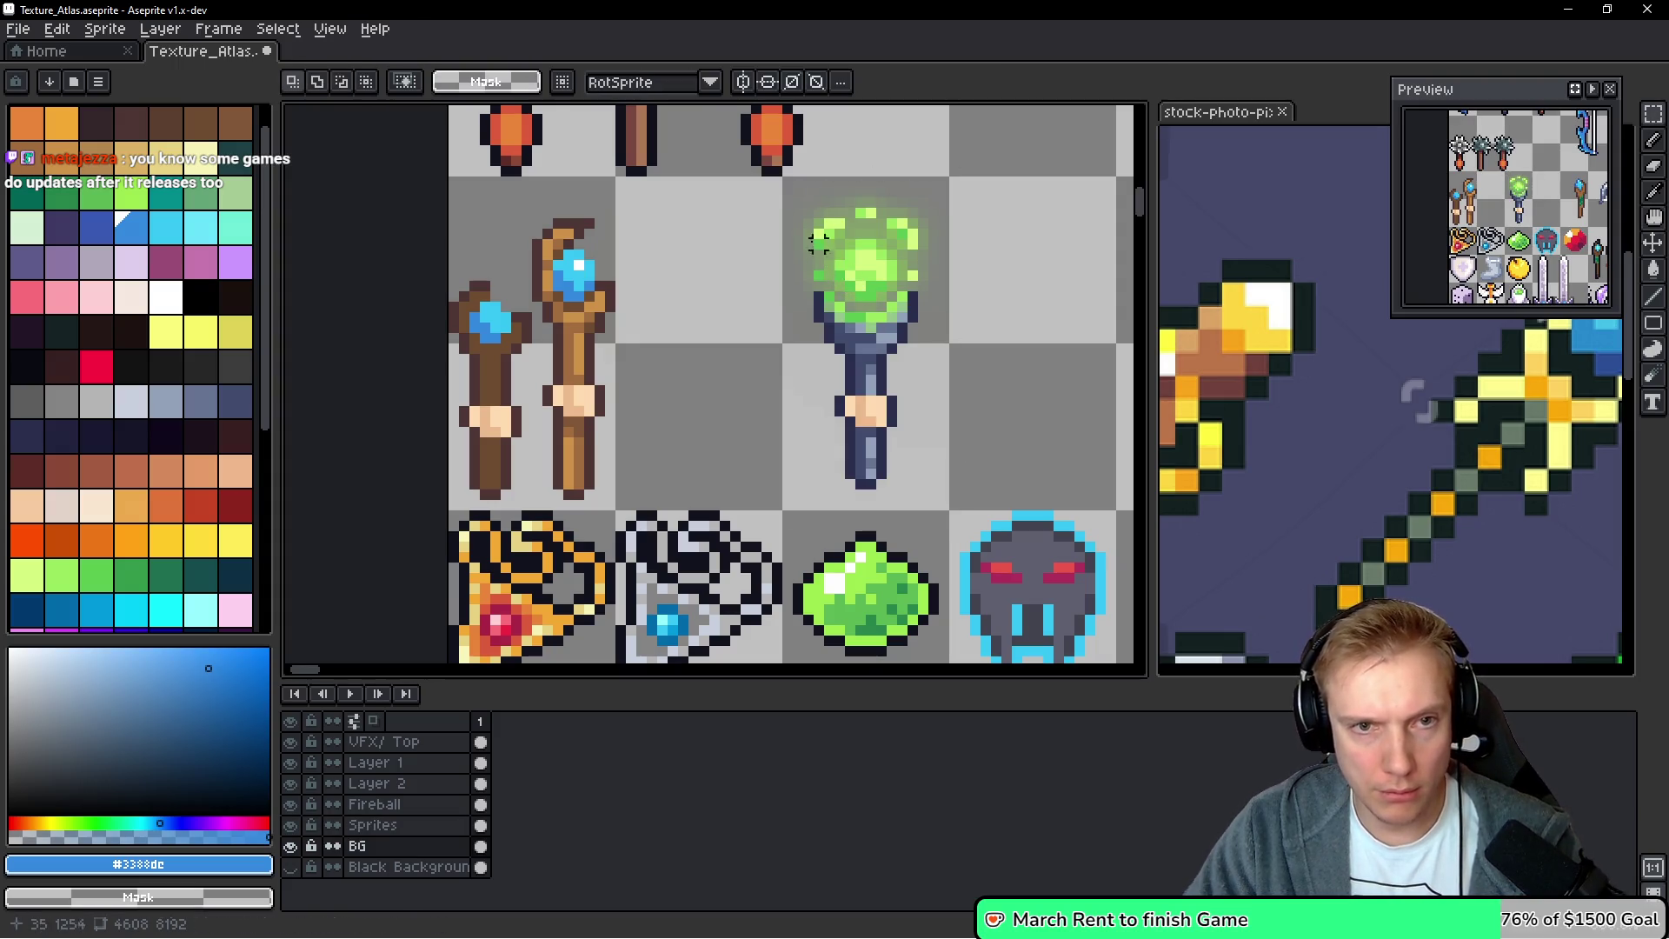
left_click_drag(785, 177, 943, 505)
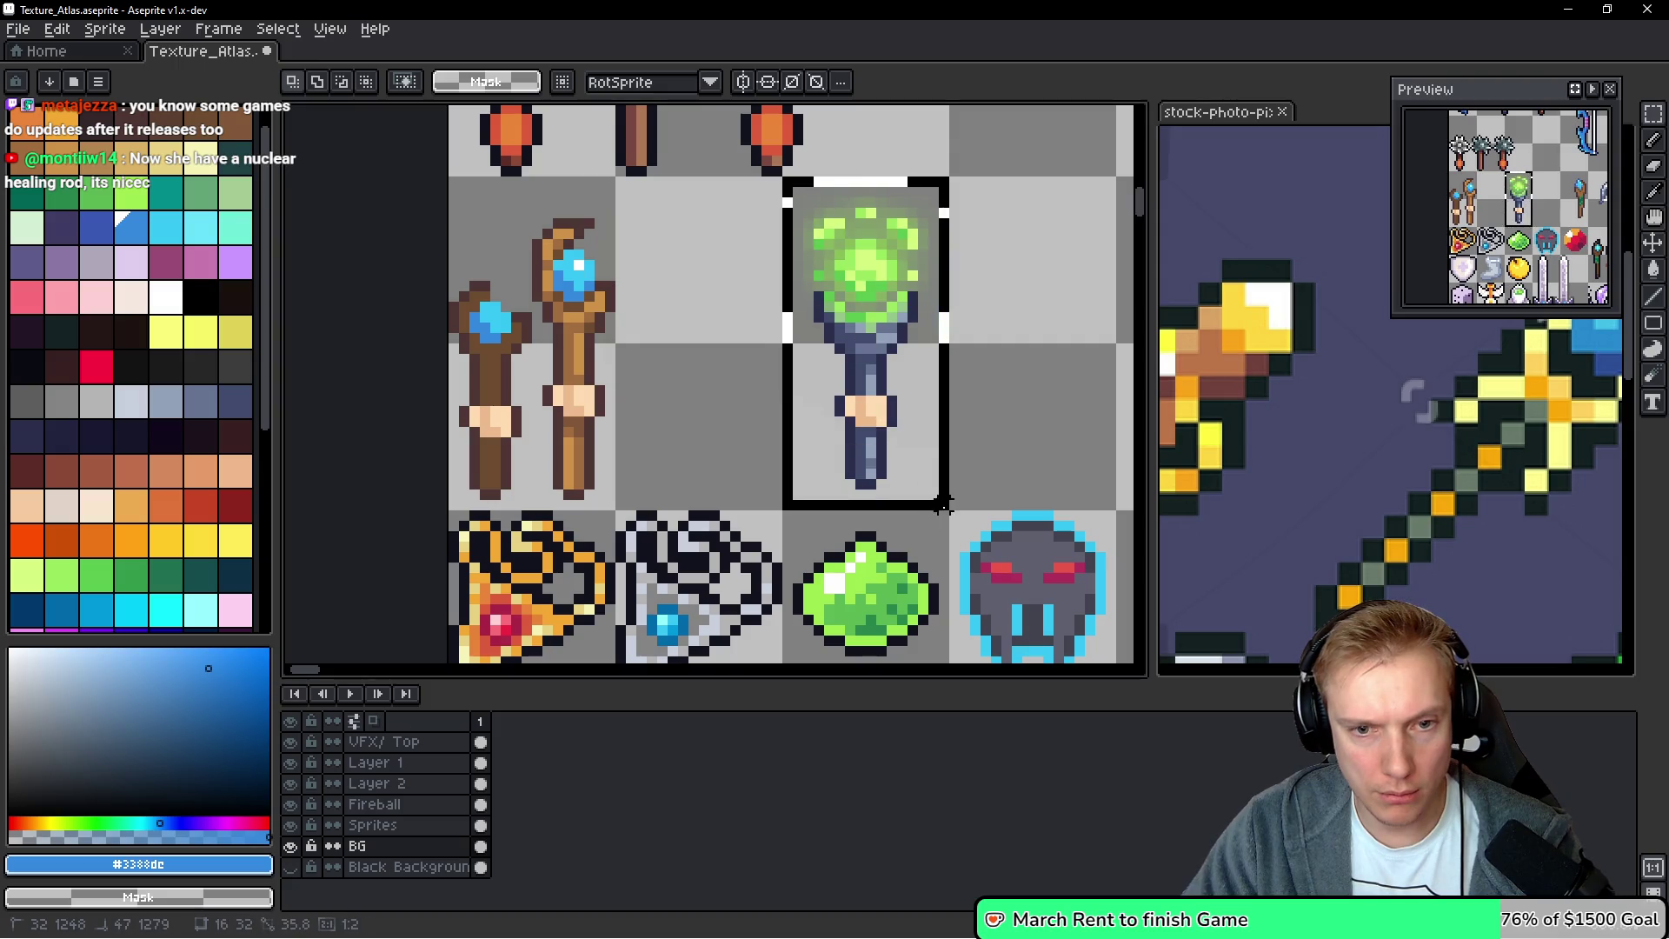
key("ctrl+x")
key("Up")
key("ctrl+v")
key("Return")
Move the tall blue-gem staff one tile right into the empty middle tile
left_click_drag(692, 317, 757, 335)
mouse_move(591, 230)
left_mouse_down()
mouse_move(621, 261)
mouse_move(684, 532)
left_mouse_up()
left_click_drag(669, 458, 794, 448)
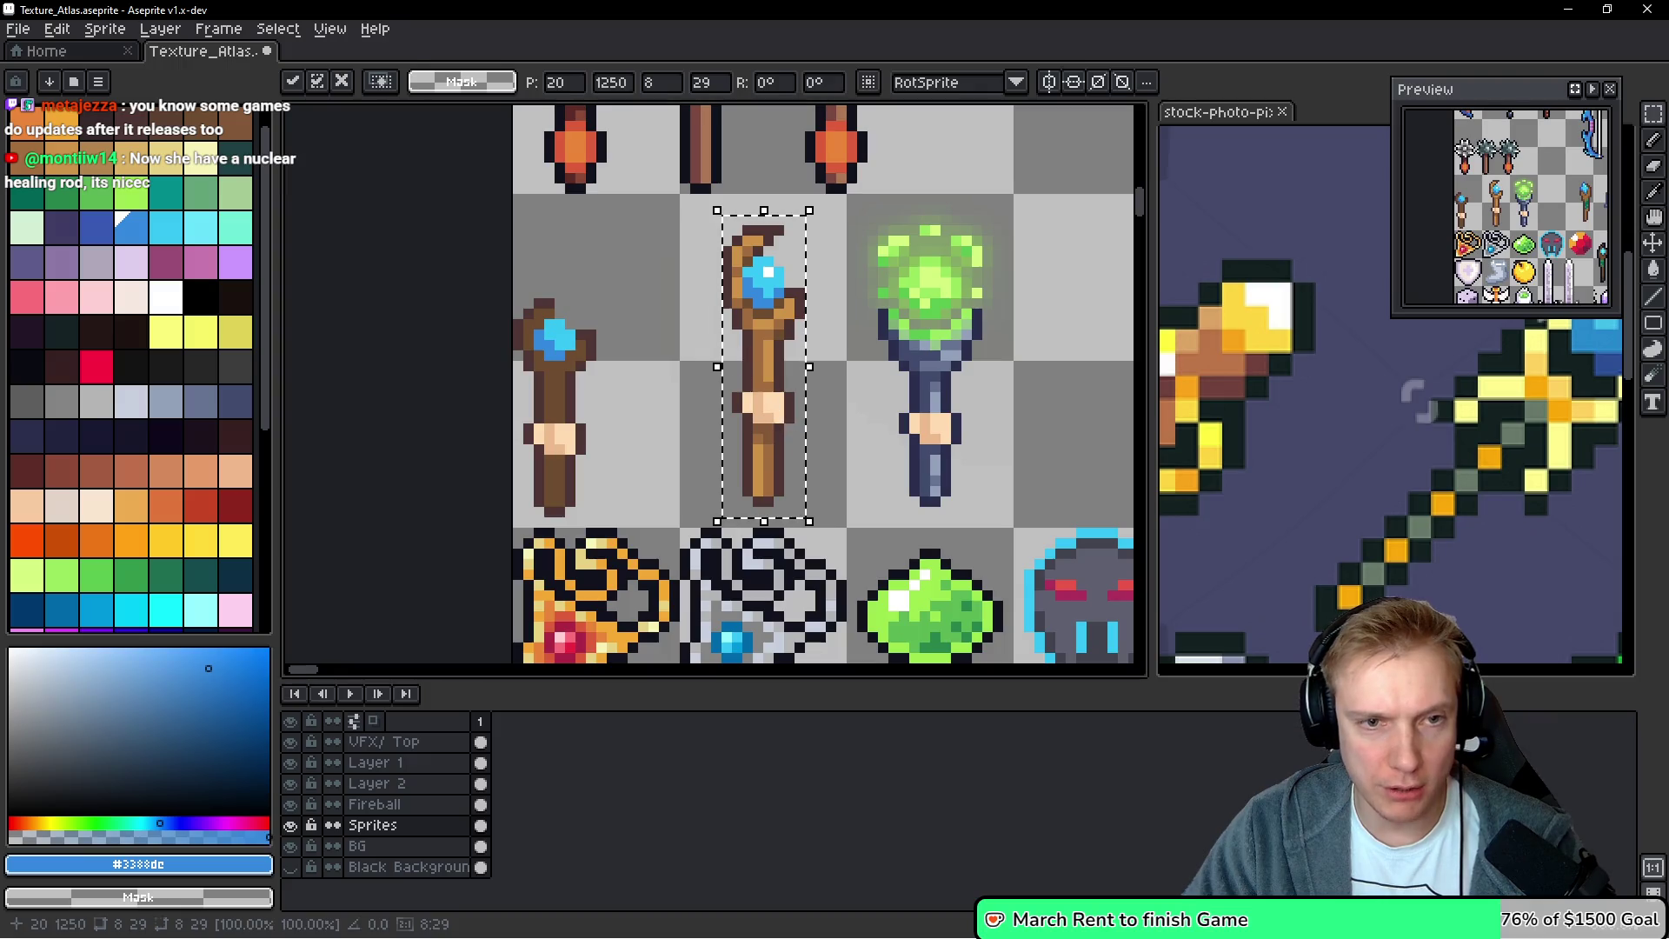
scroll(735, 348, "up", 2)
key("b")
scroll(747, 287, "up", 2)
Paint tan pixels and a dark outline up the blue-gem staff's left edge
left_click(719, 276, "alt")
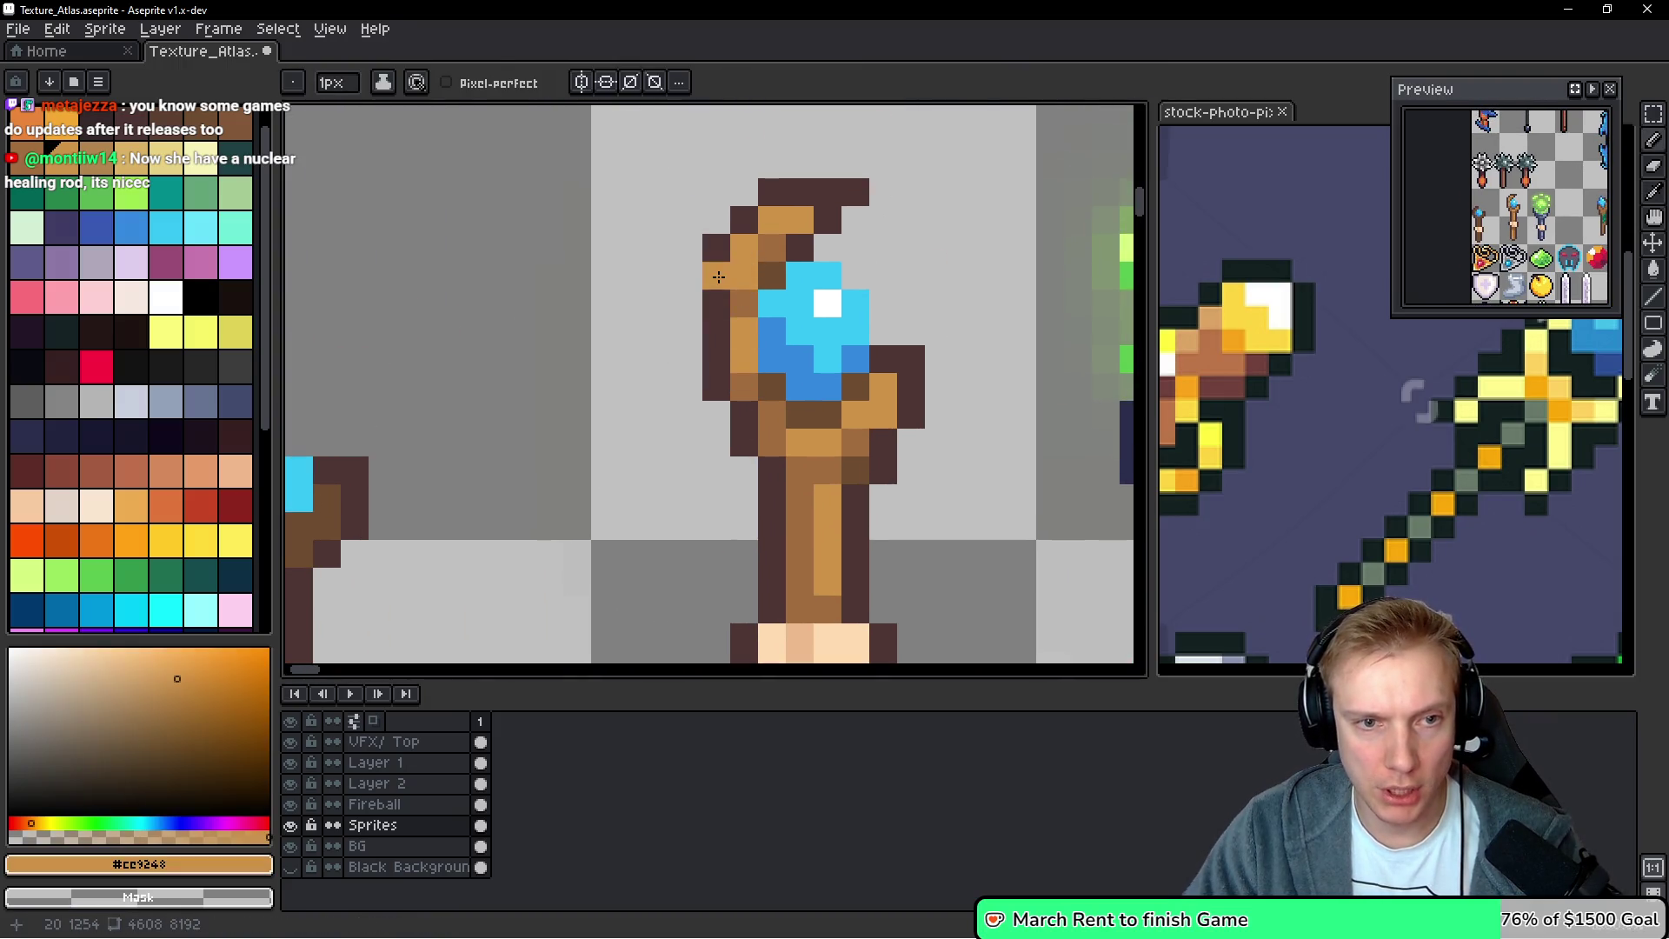
left_click_drag(719, 276, 719, 357)
left_click(744, 414)
left_click(744, 387)
left_click(716, 387)
left_click(778, 417, "alt")
left_click(744, 441, "alt")
left_click_drag(688, 386, 692, 281)
left_click(791, 404)
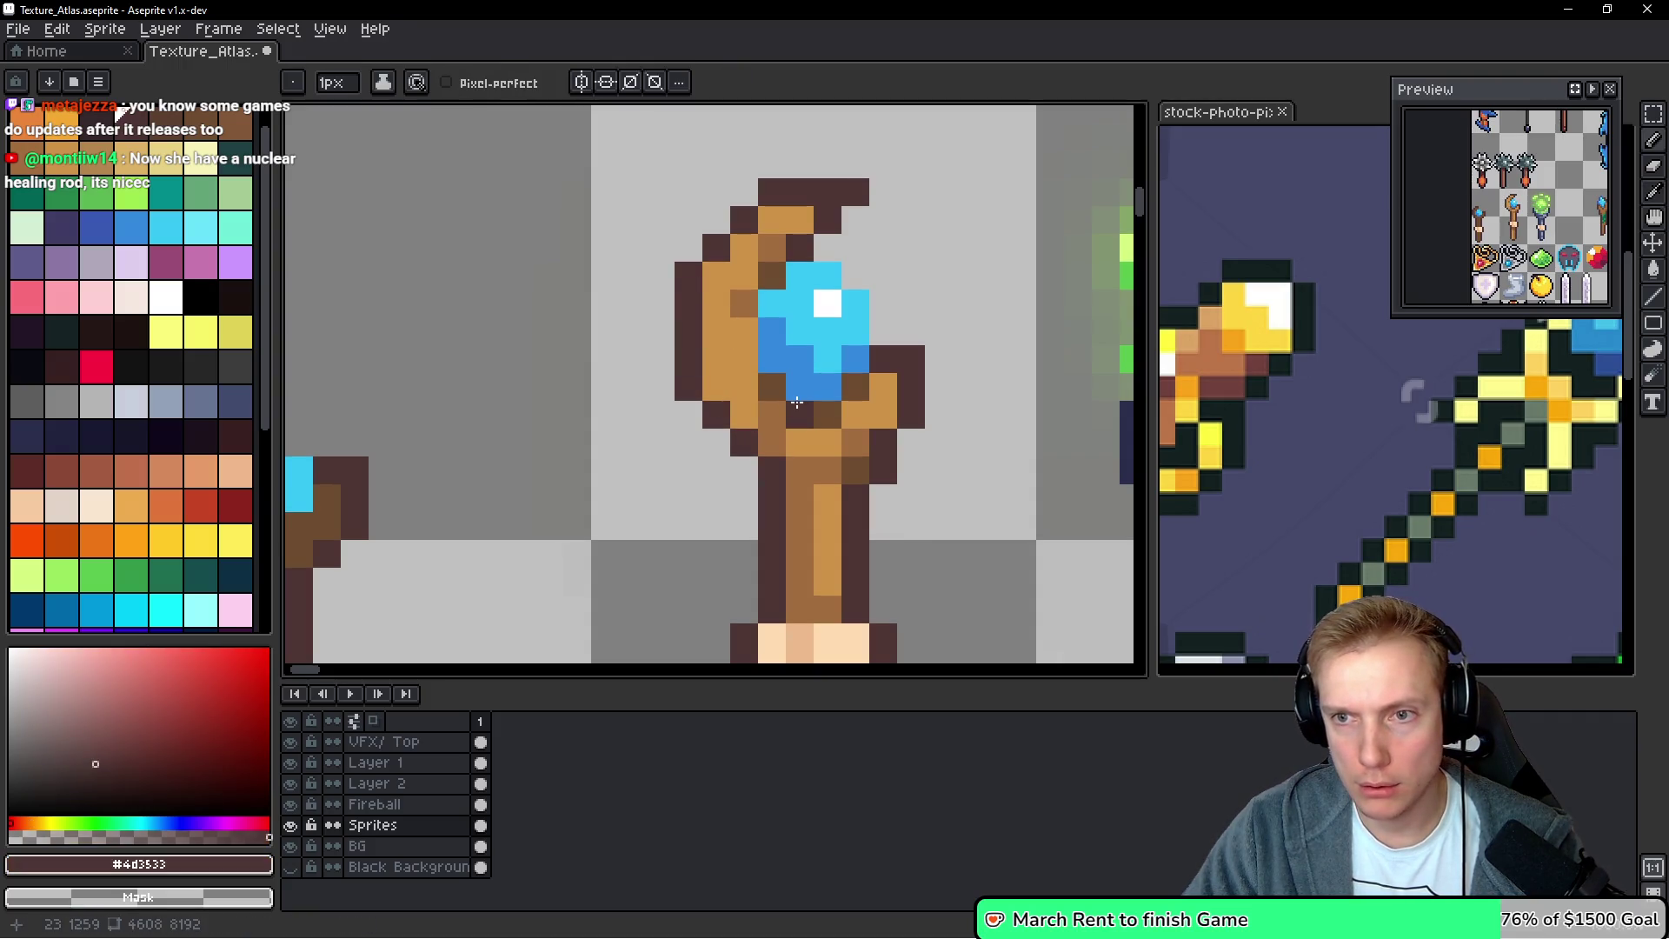
Redraw the staff's top-left outline with dark and tan pixels, removing stray ones
left_click(727, 273, "alt")
mouse_move(716, 247)
left_mouse_down()
mouse_move(740, 231)
mouse_move(718, 217)
mouse_move(688, 244)
left_mouse_up()
left_click(793, 187, "alt")
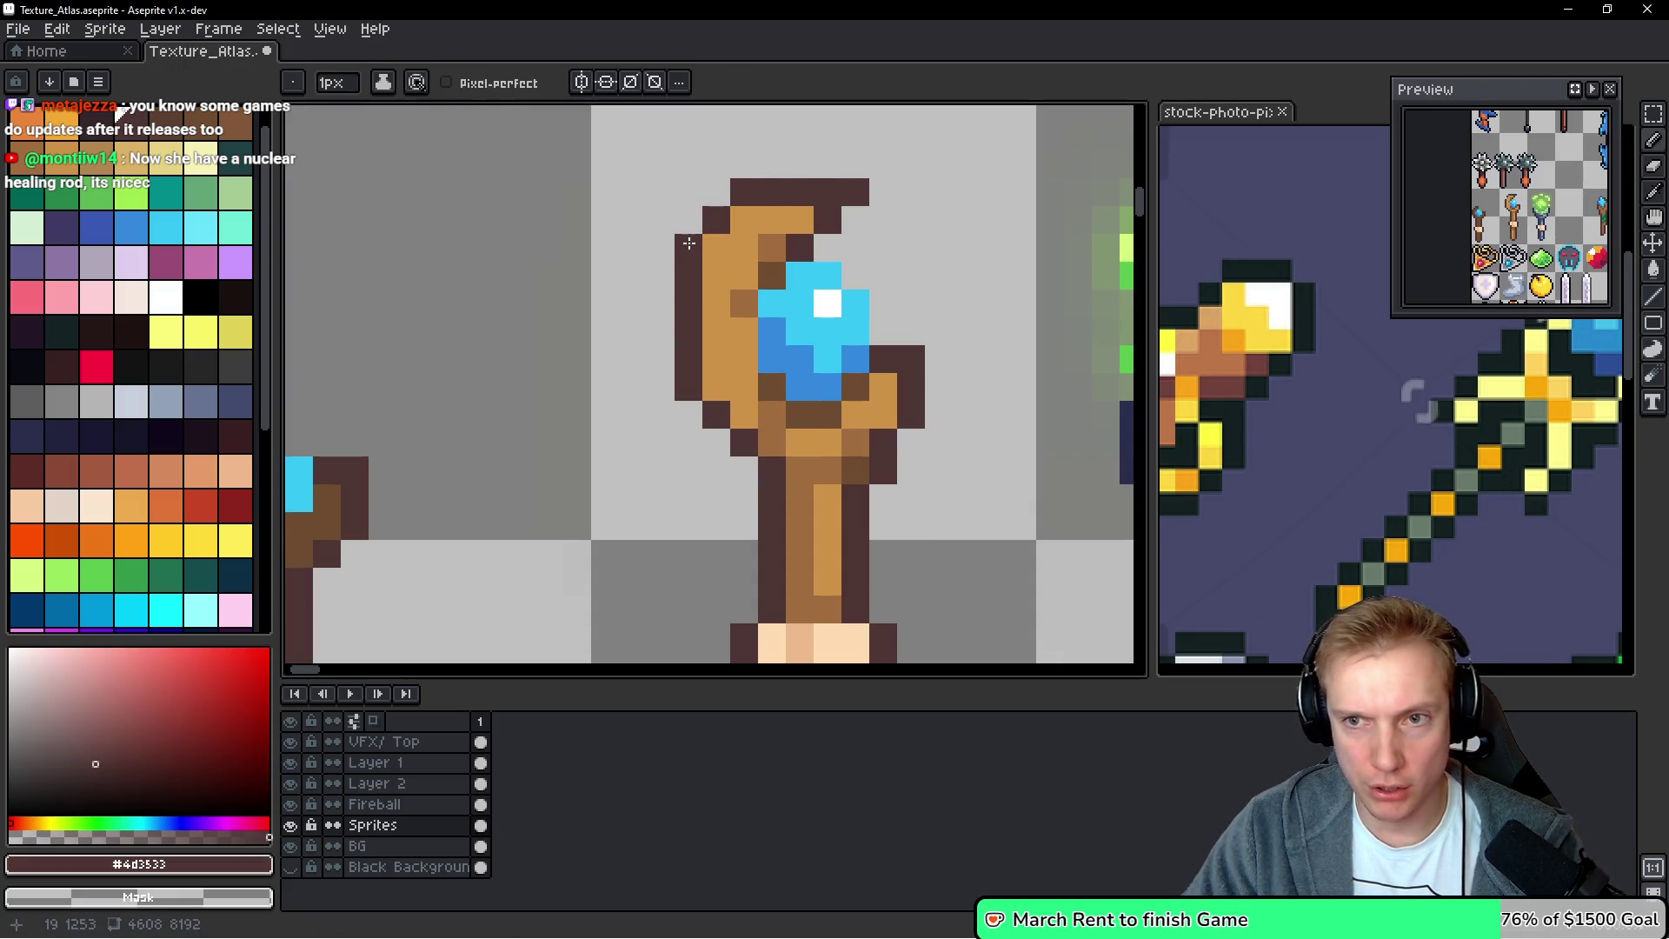
left_click(1036, 338)
key("ctrl+z")
left_click(715, 193)
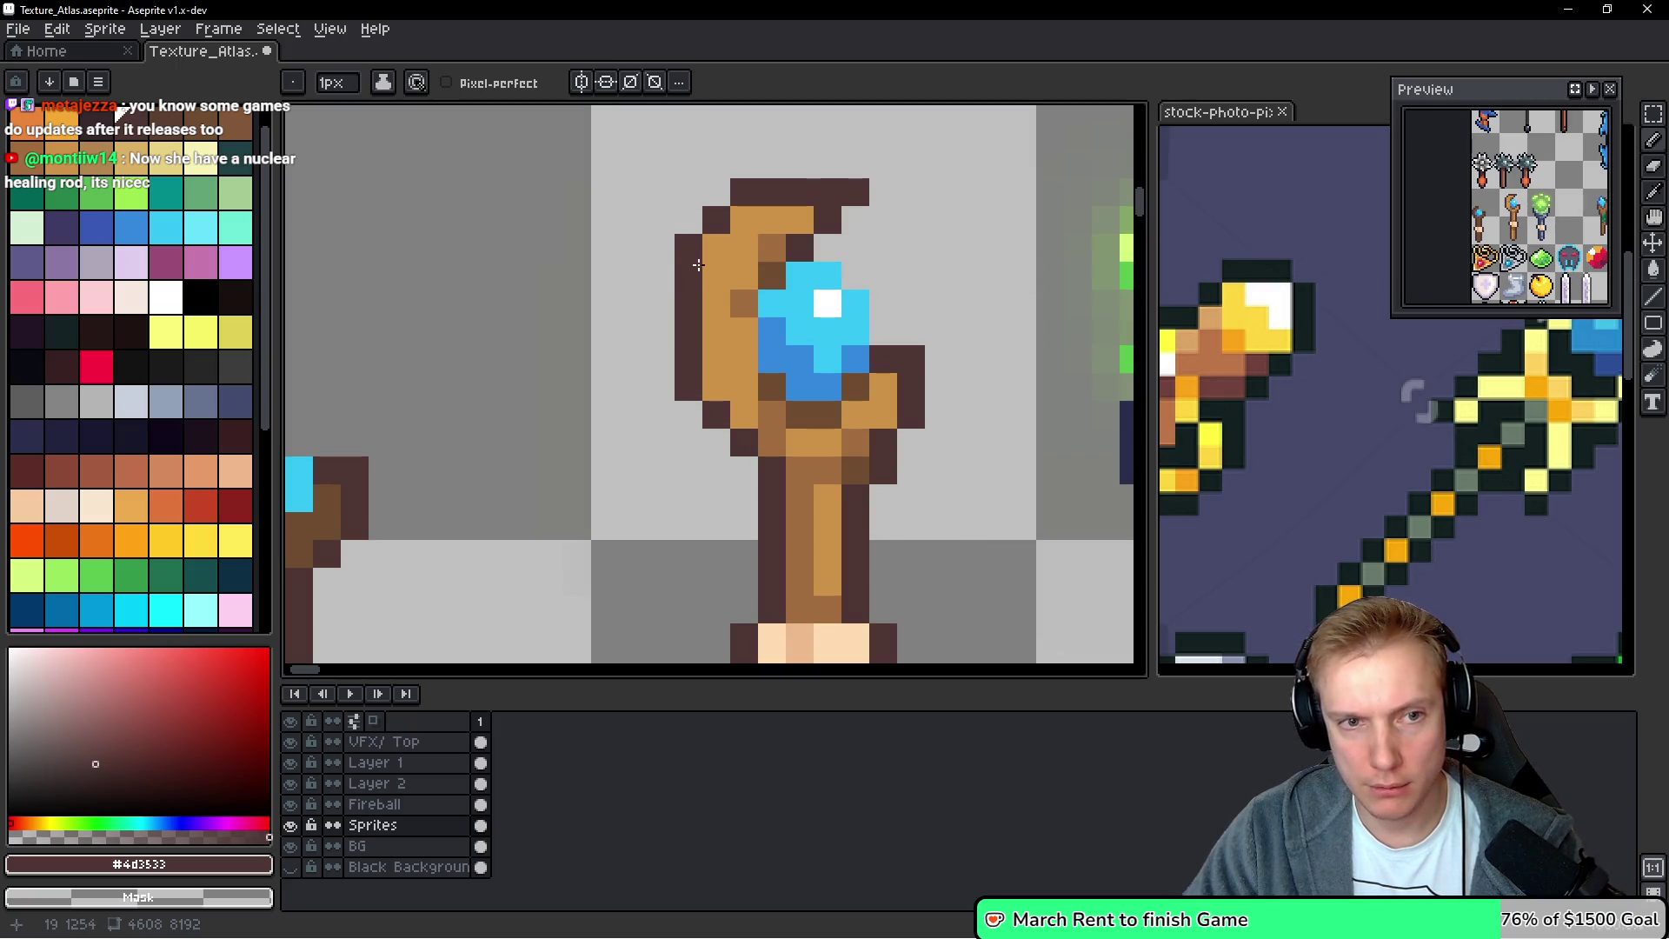
left_click(709, 254)
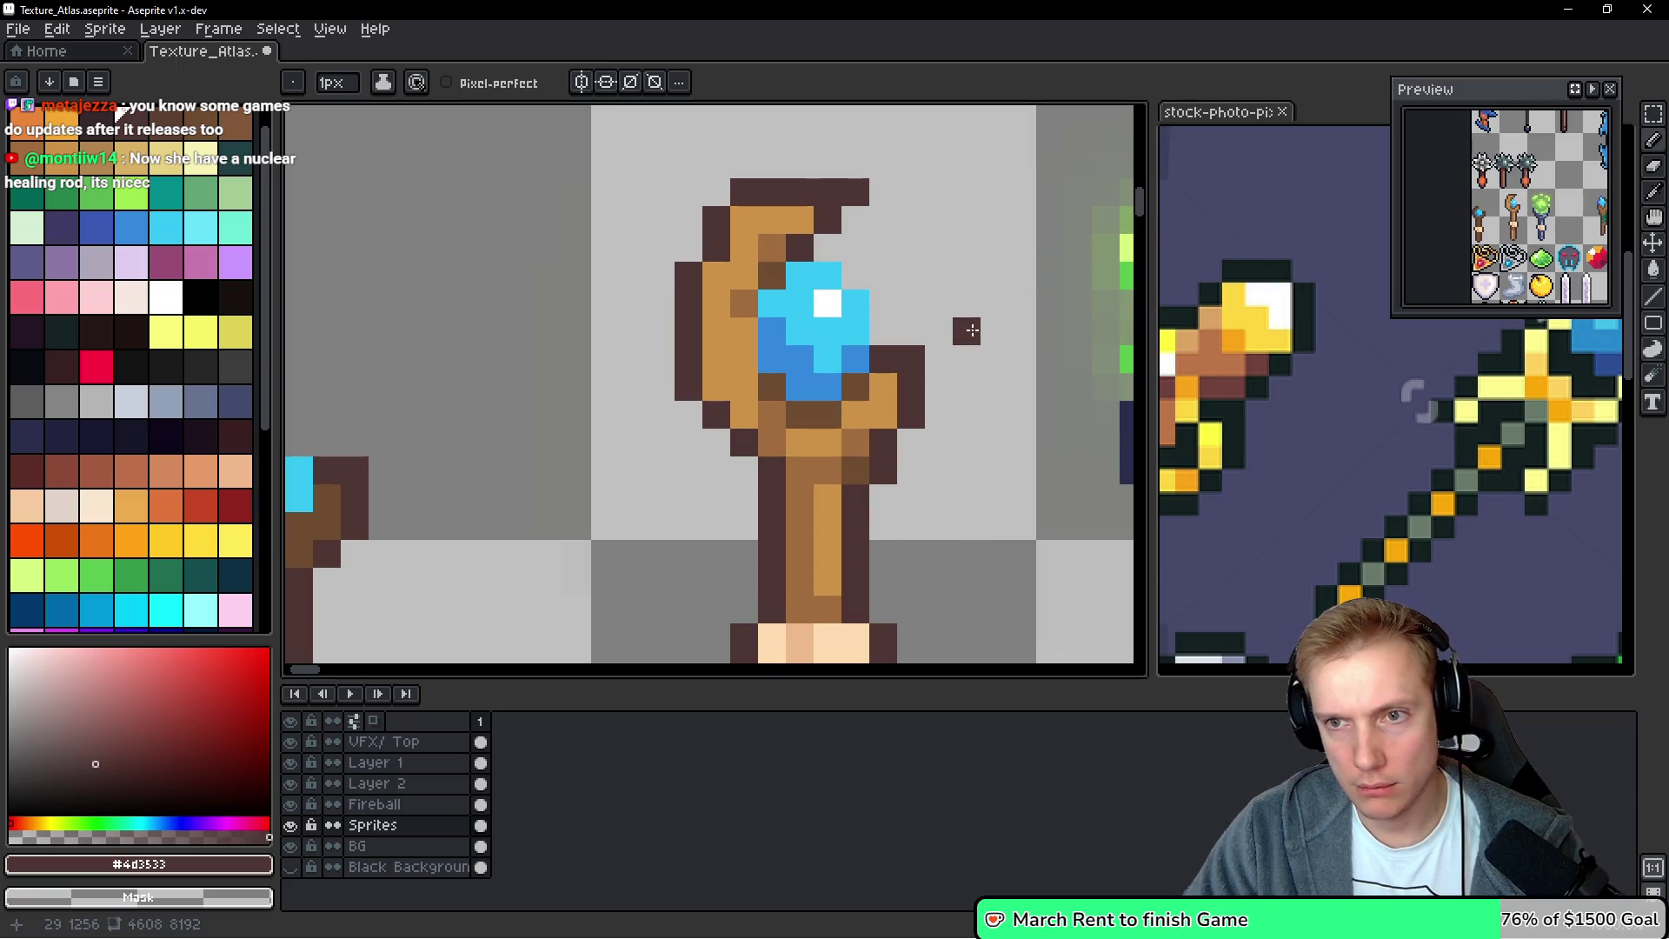
left_click(744, 220)
right_click(737, 184)
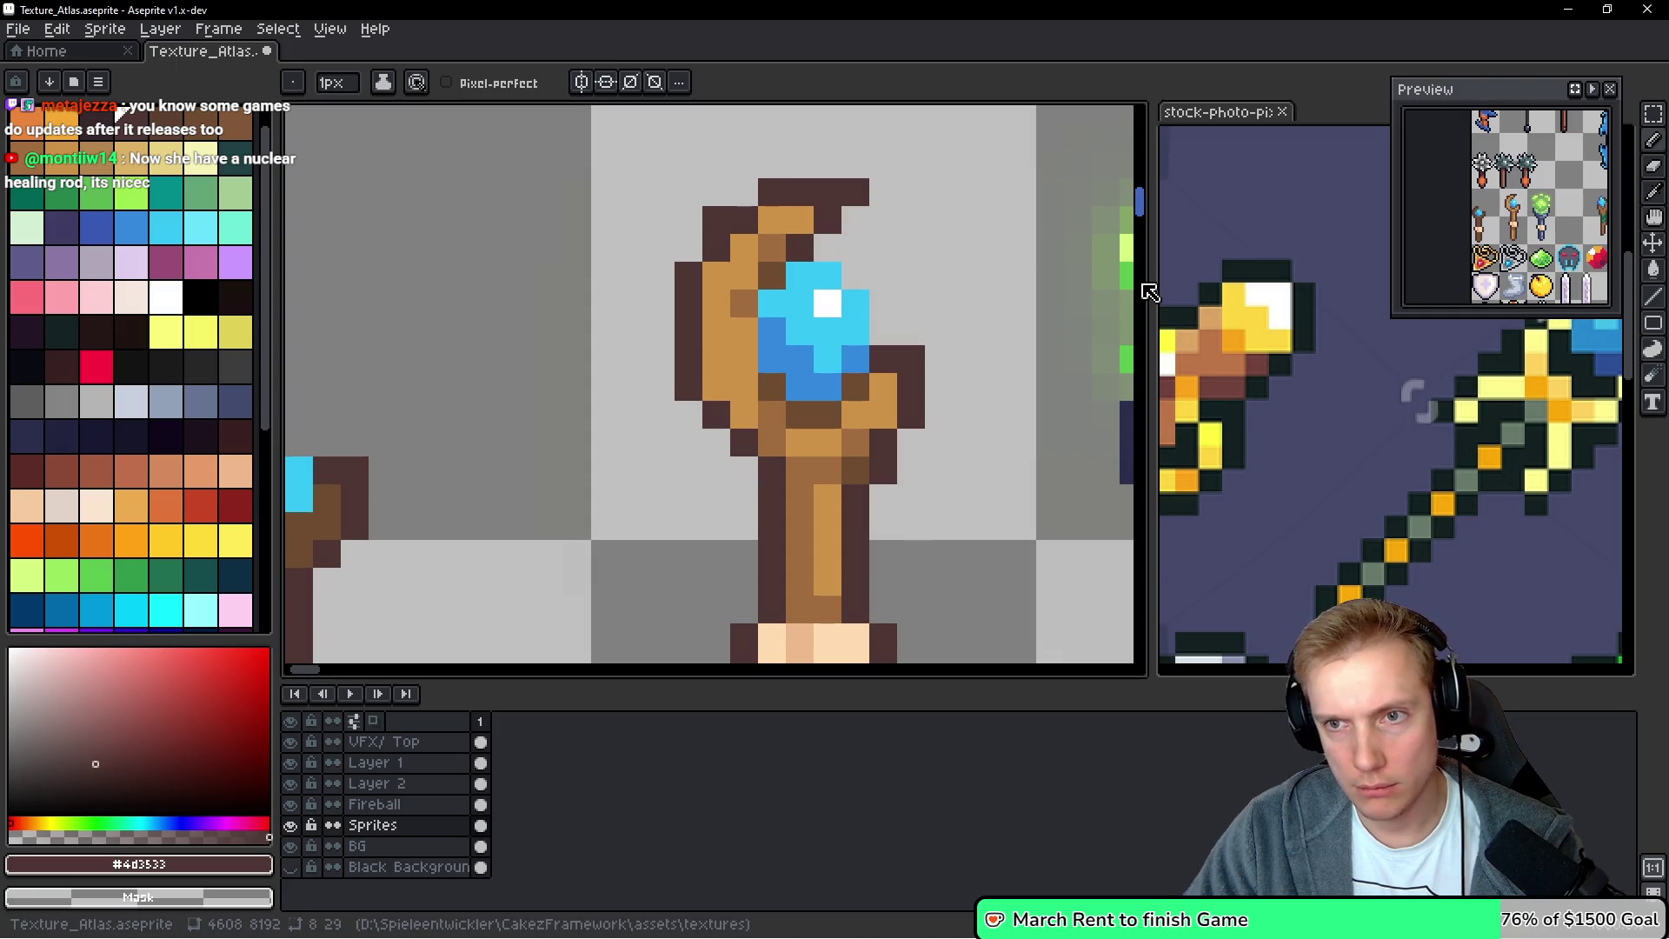
left_click(752, 191)
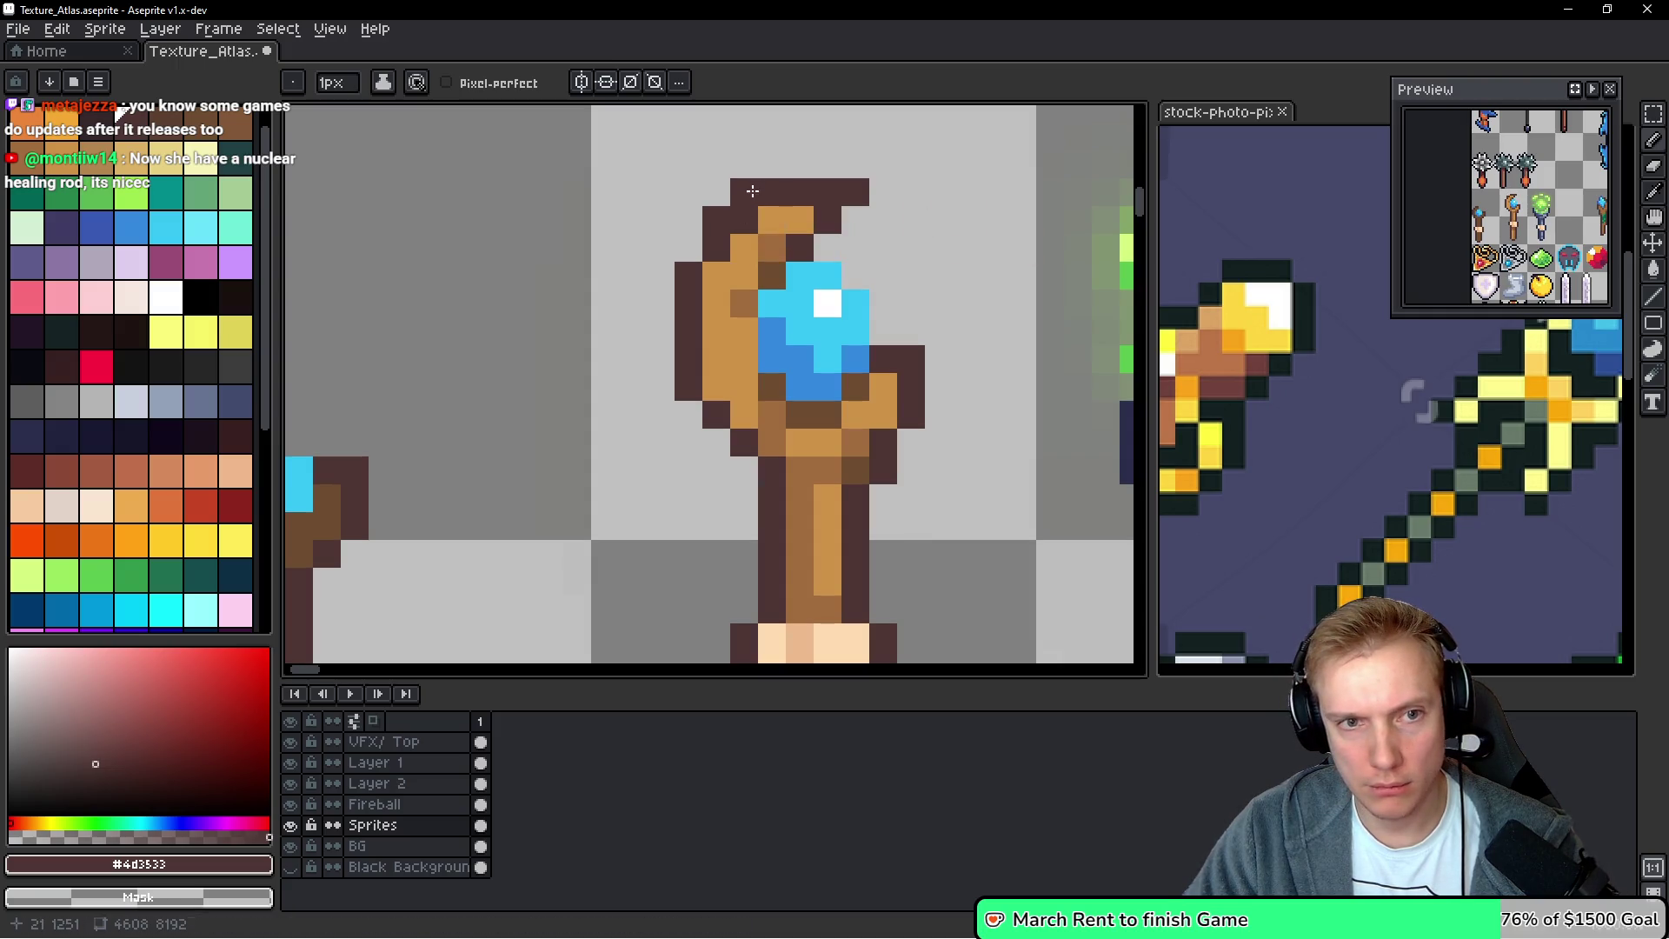
left_click(772, 220, "alt")
left_click_drag(744, 220, 744, 248)
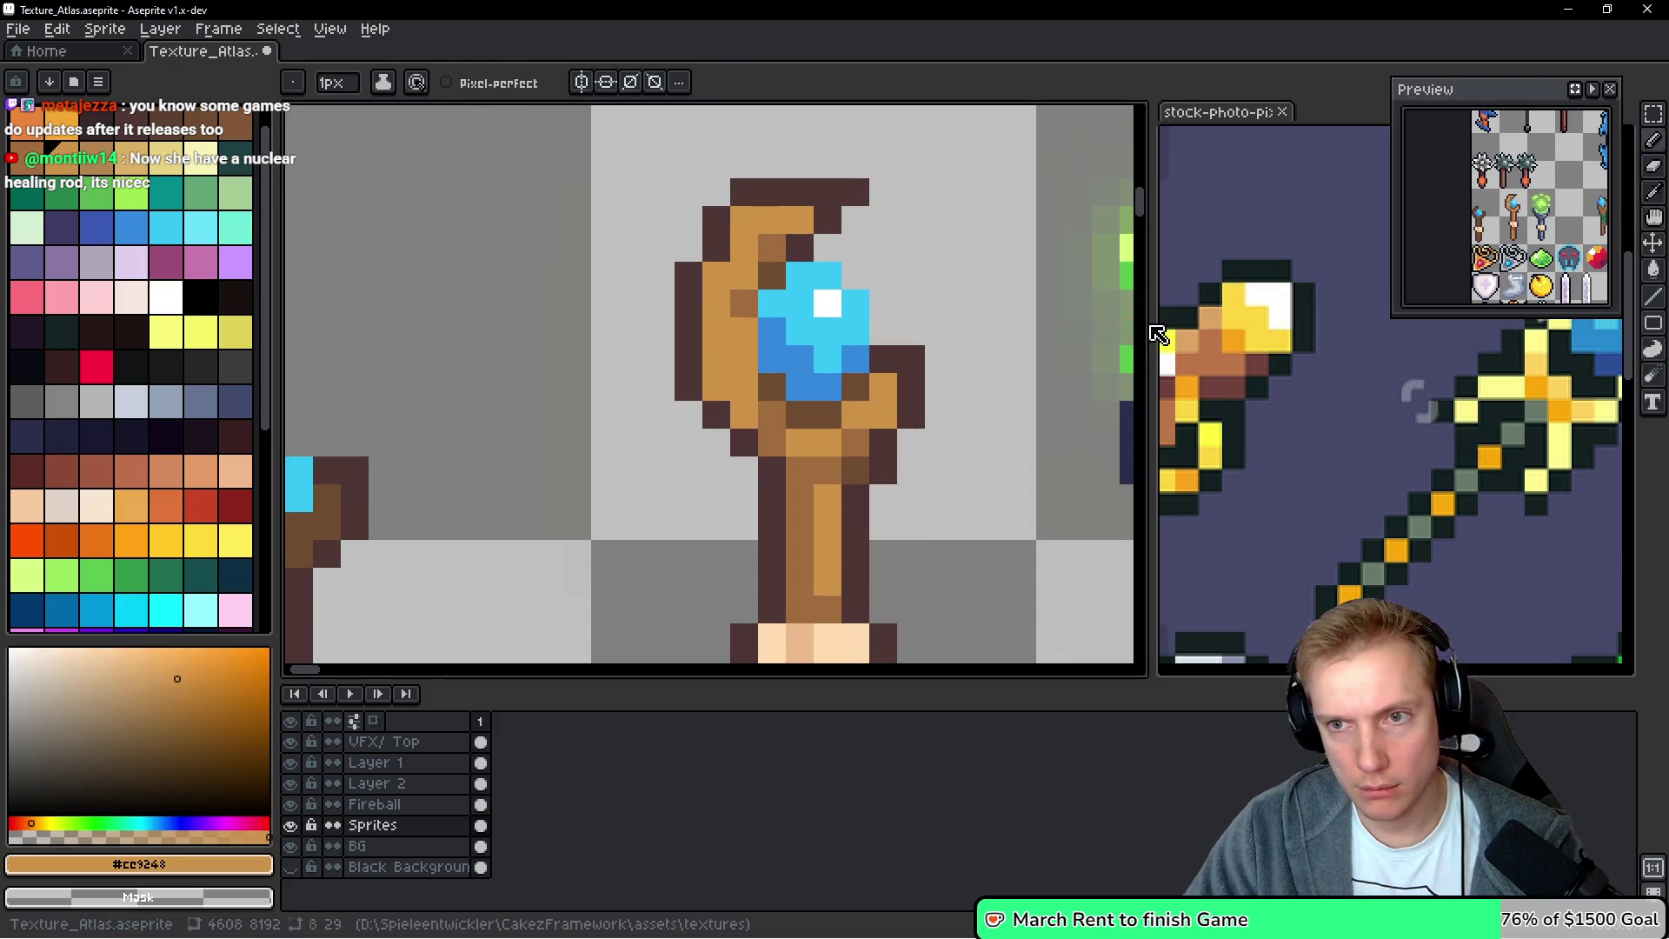
Draw medium brown #a26d3f shading down the staff's left side
key("alt")
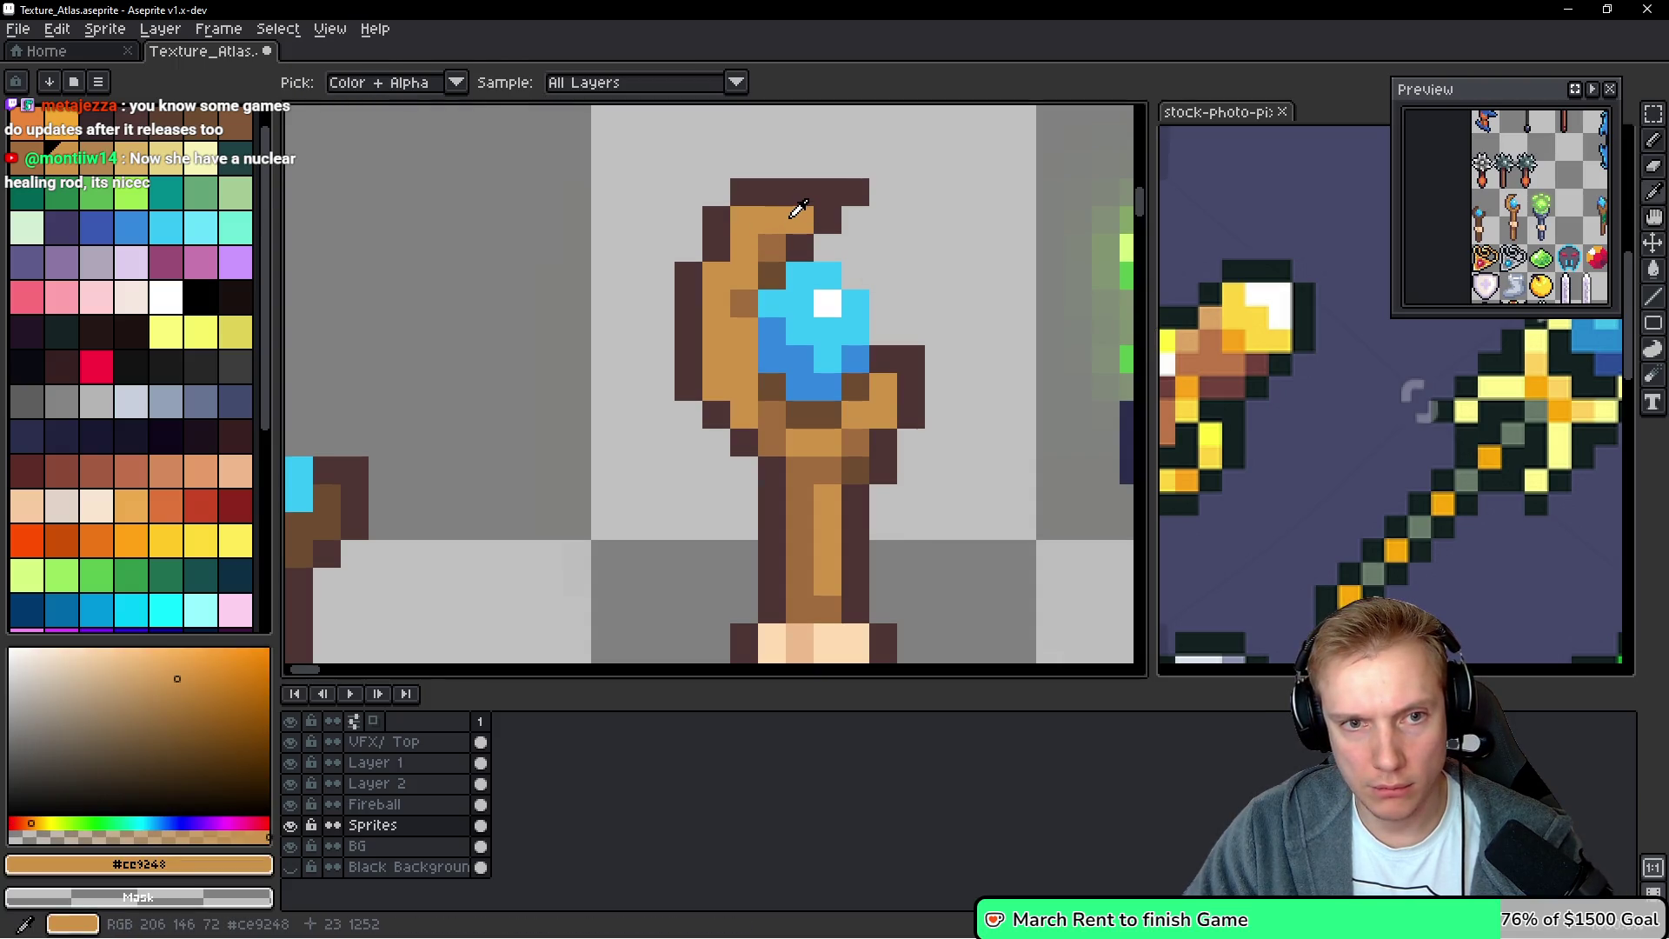
left_click(719, 217, "alt")
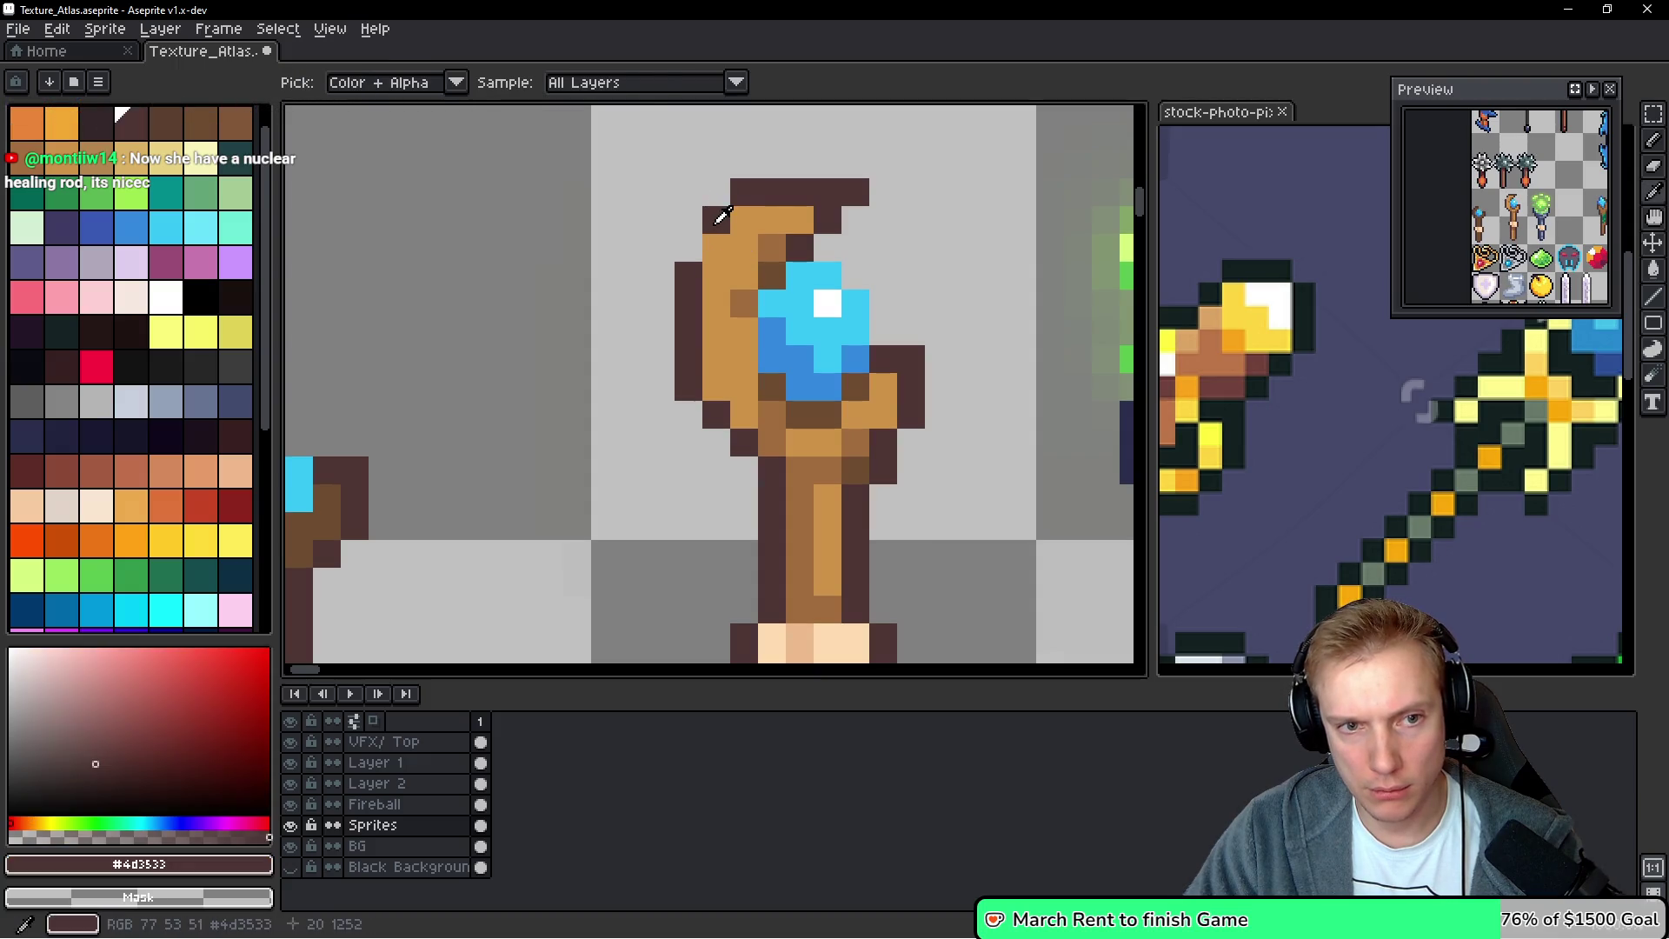
left_click(744, 303, "alt")
left_click_drag(744, 276, 745, 370)
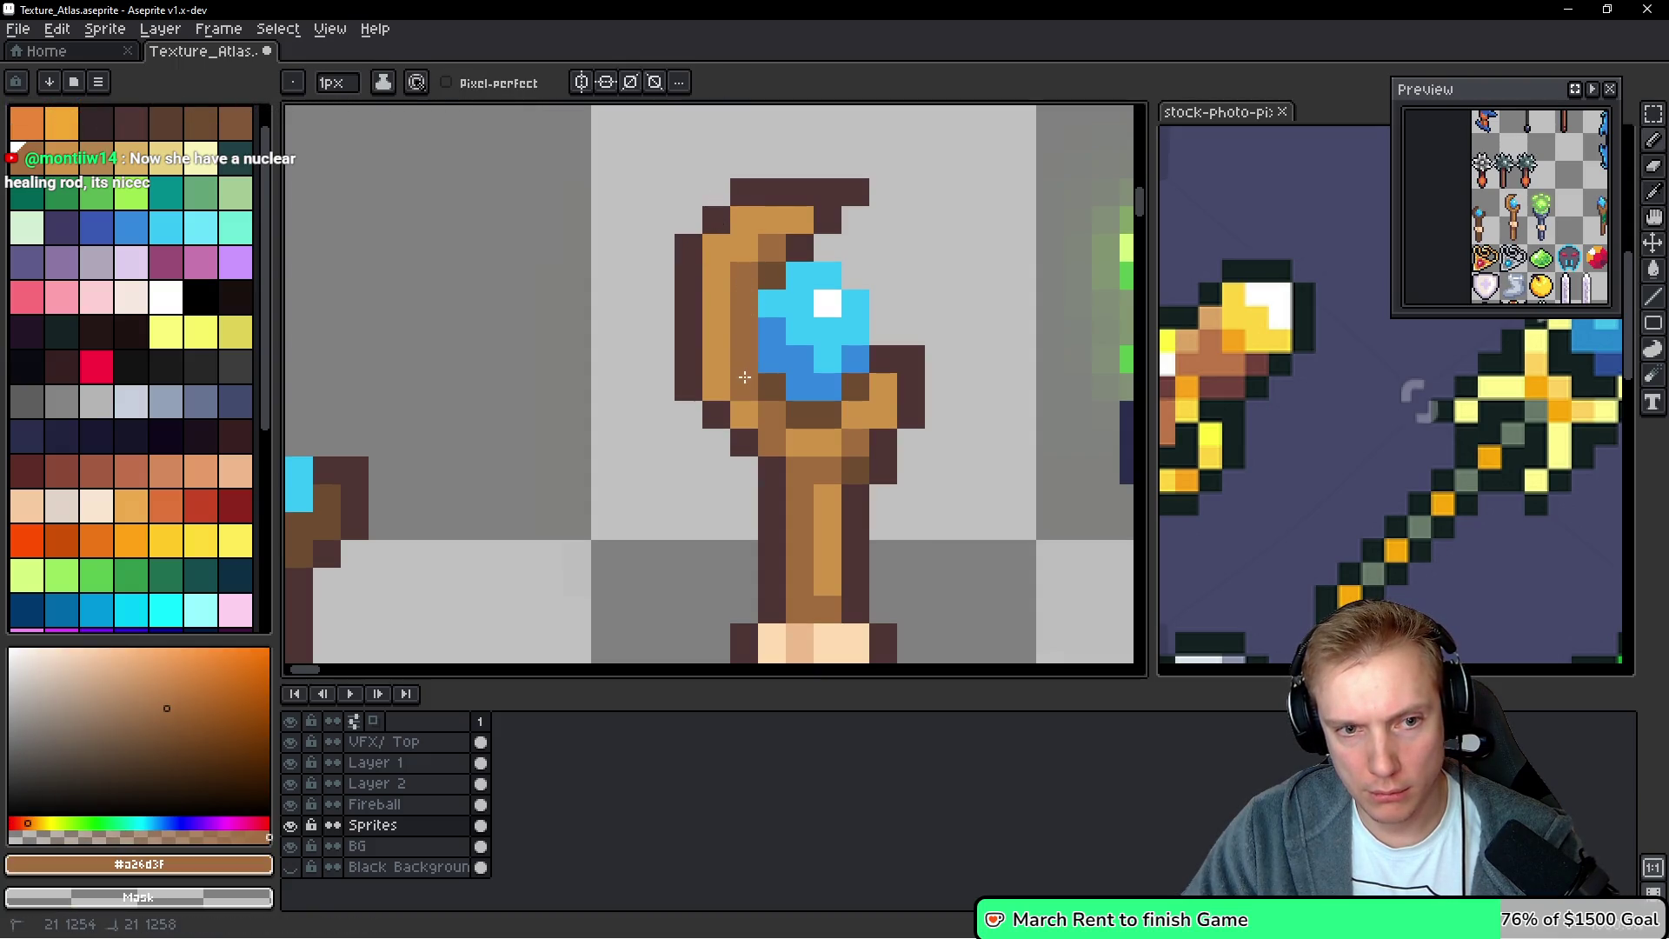
key("alt")
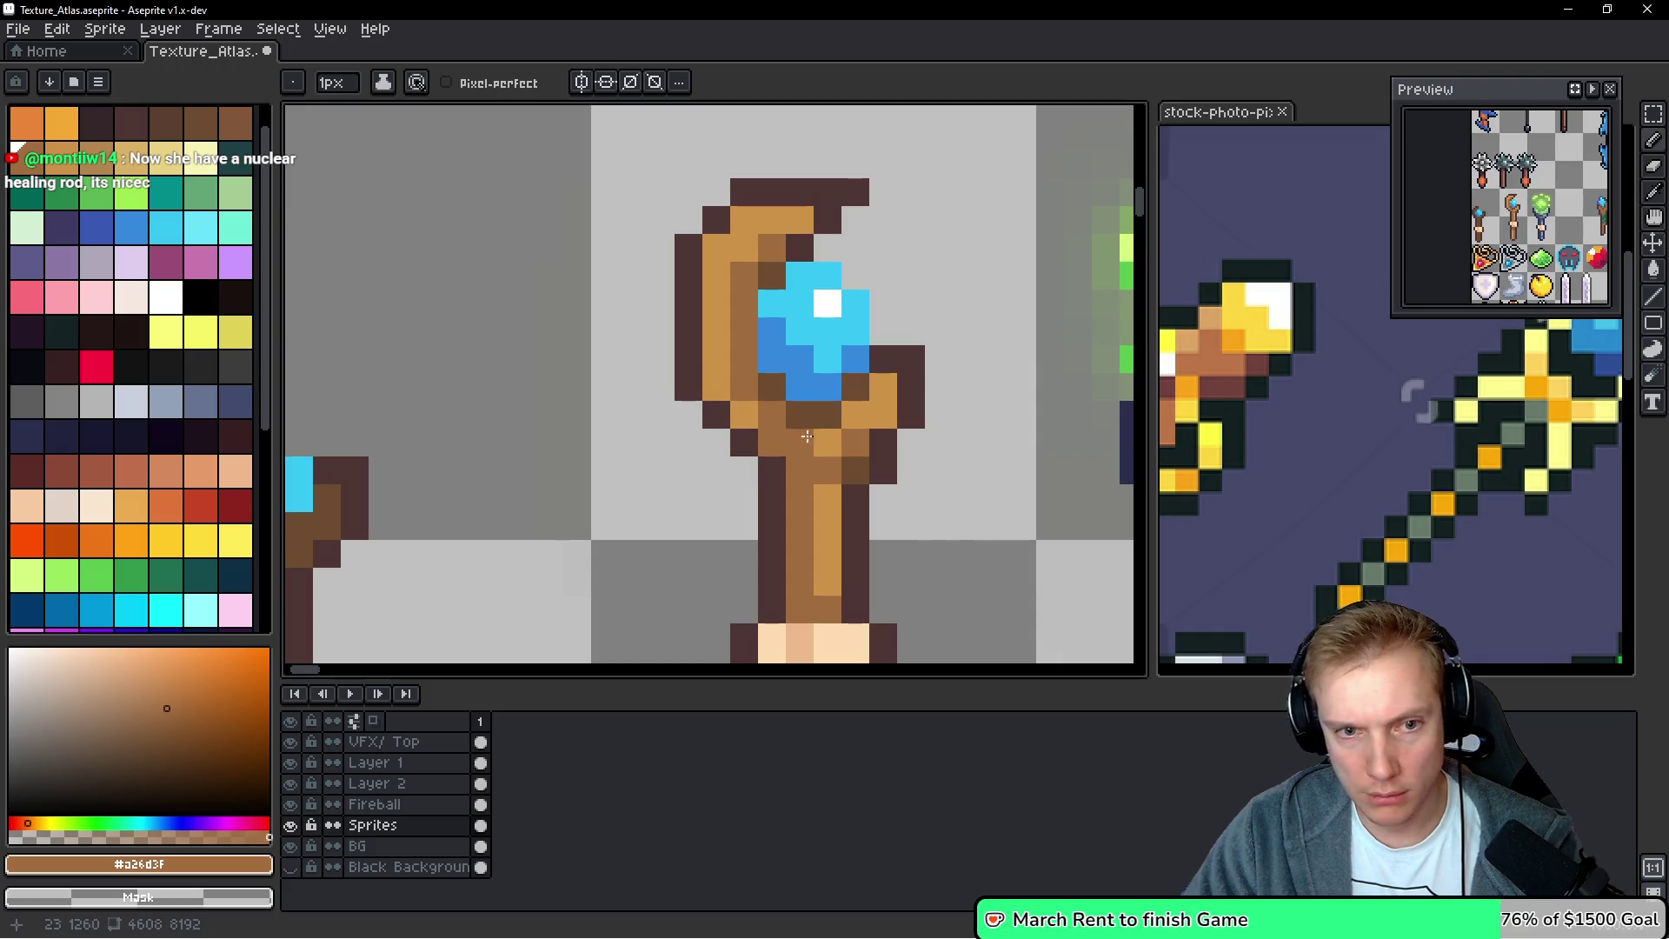
key("alt")
left_click(838, 526)
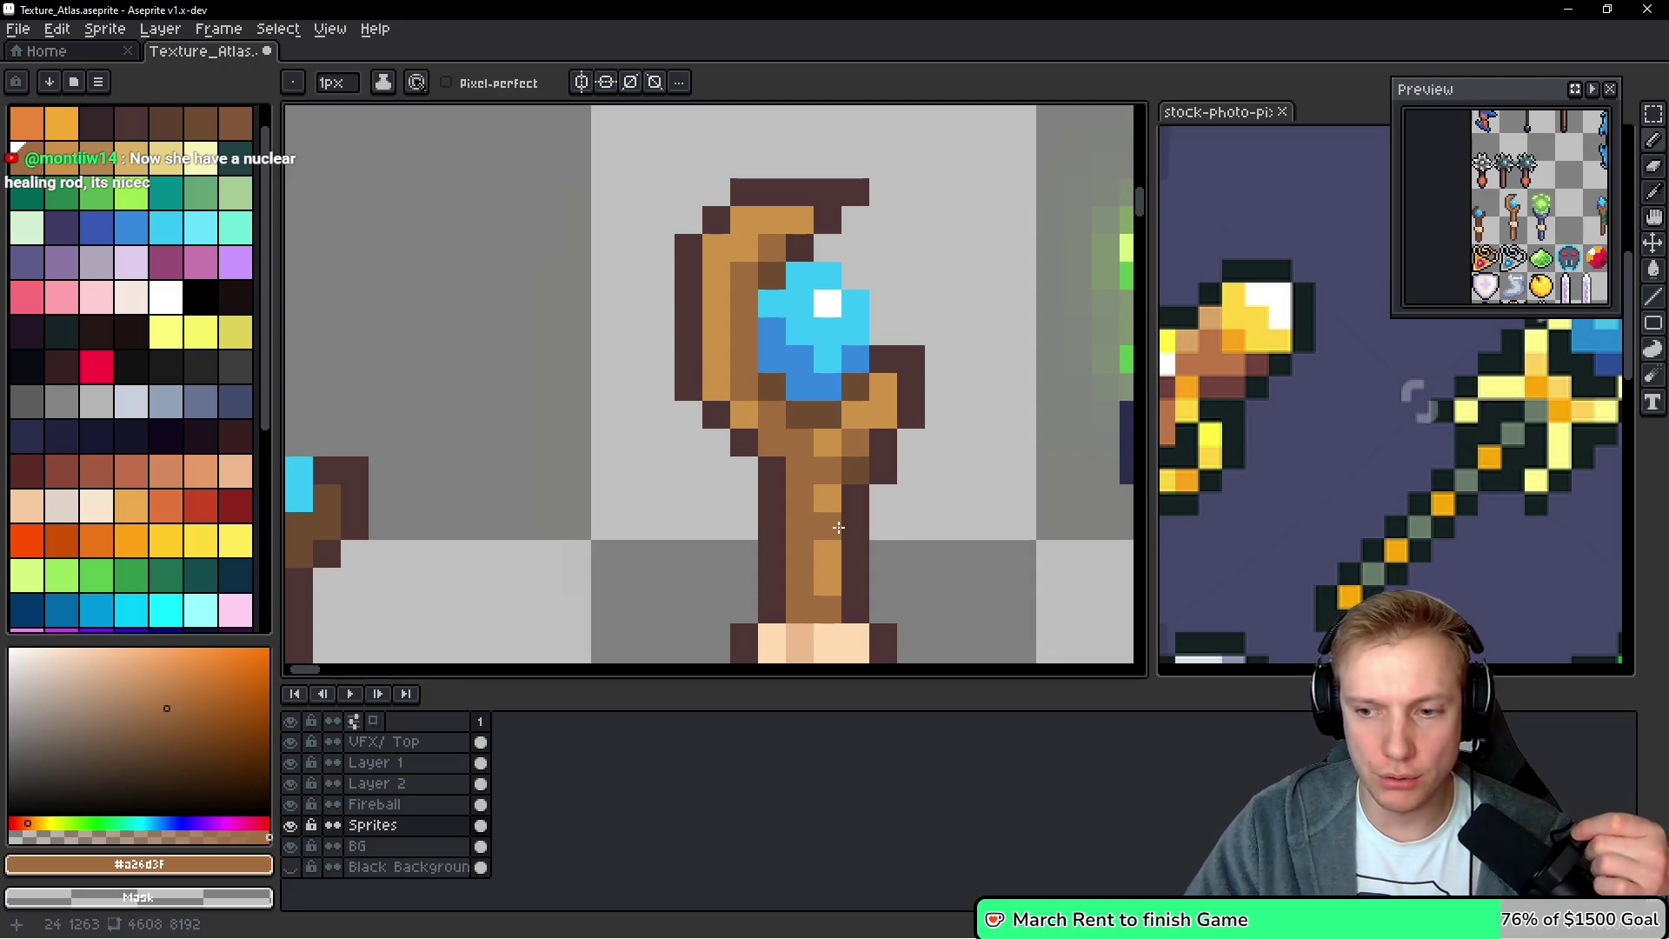
left_click(838, 527)
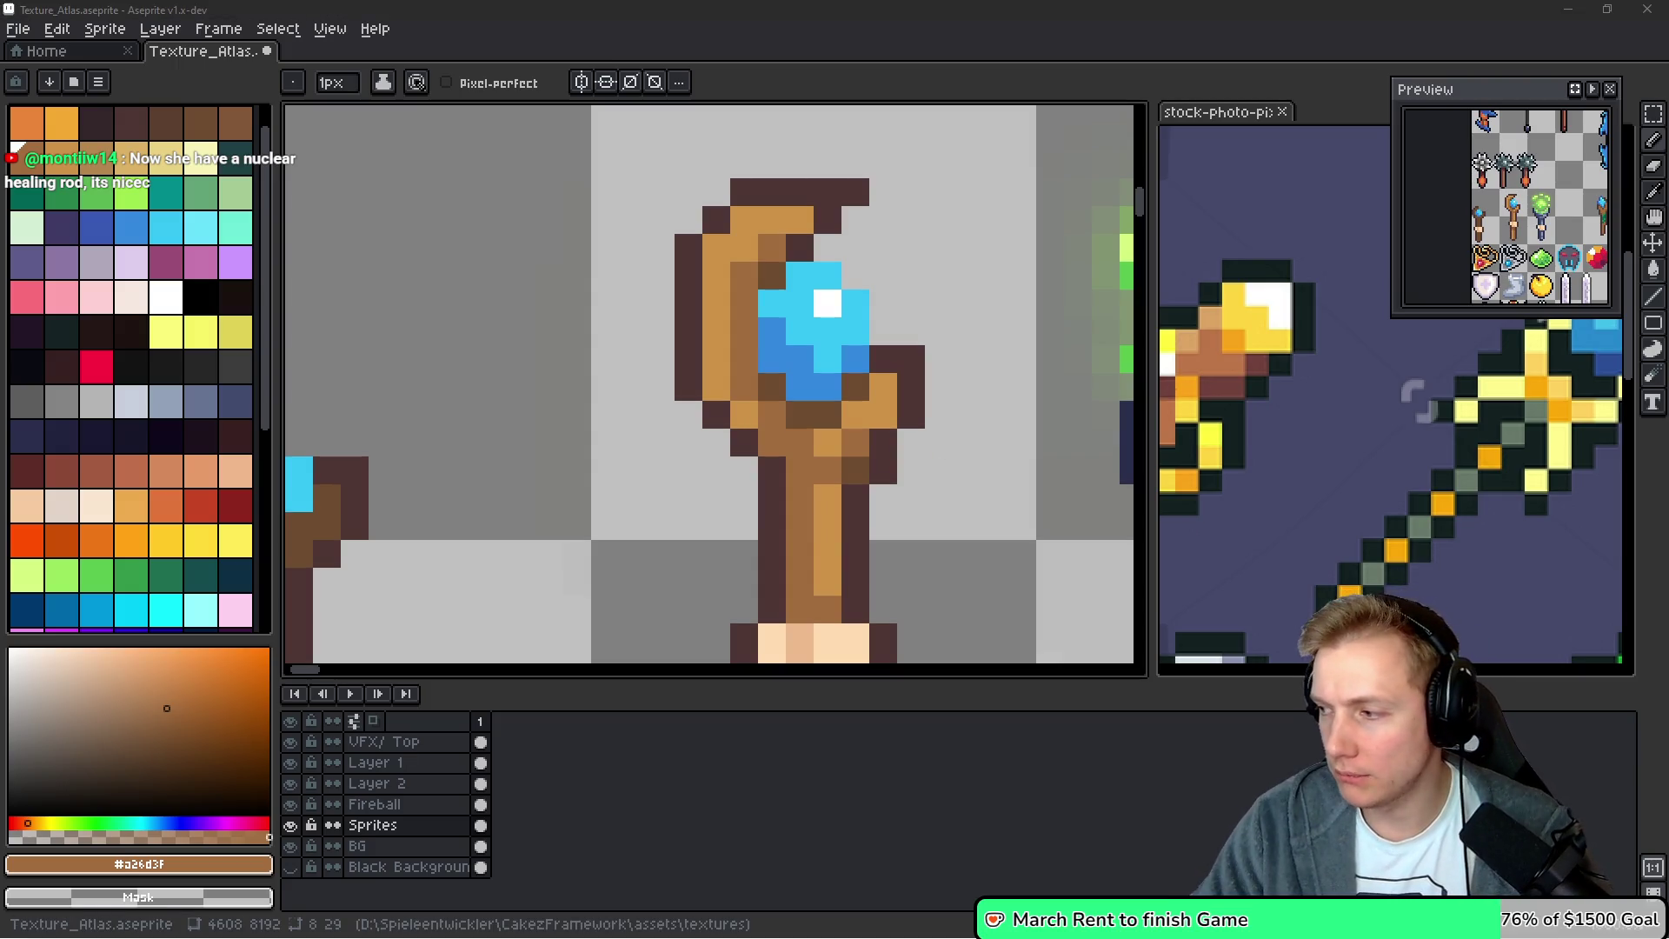
Add a dark brown #6e4c30 column down the staff's left side and under the gem
left_click_drag(843, 356, 827, 351)
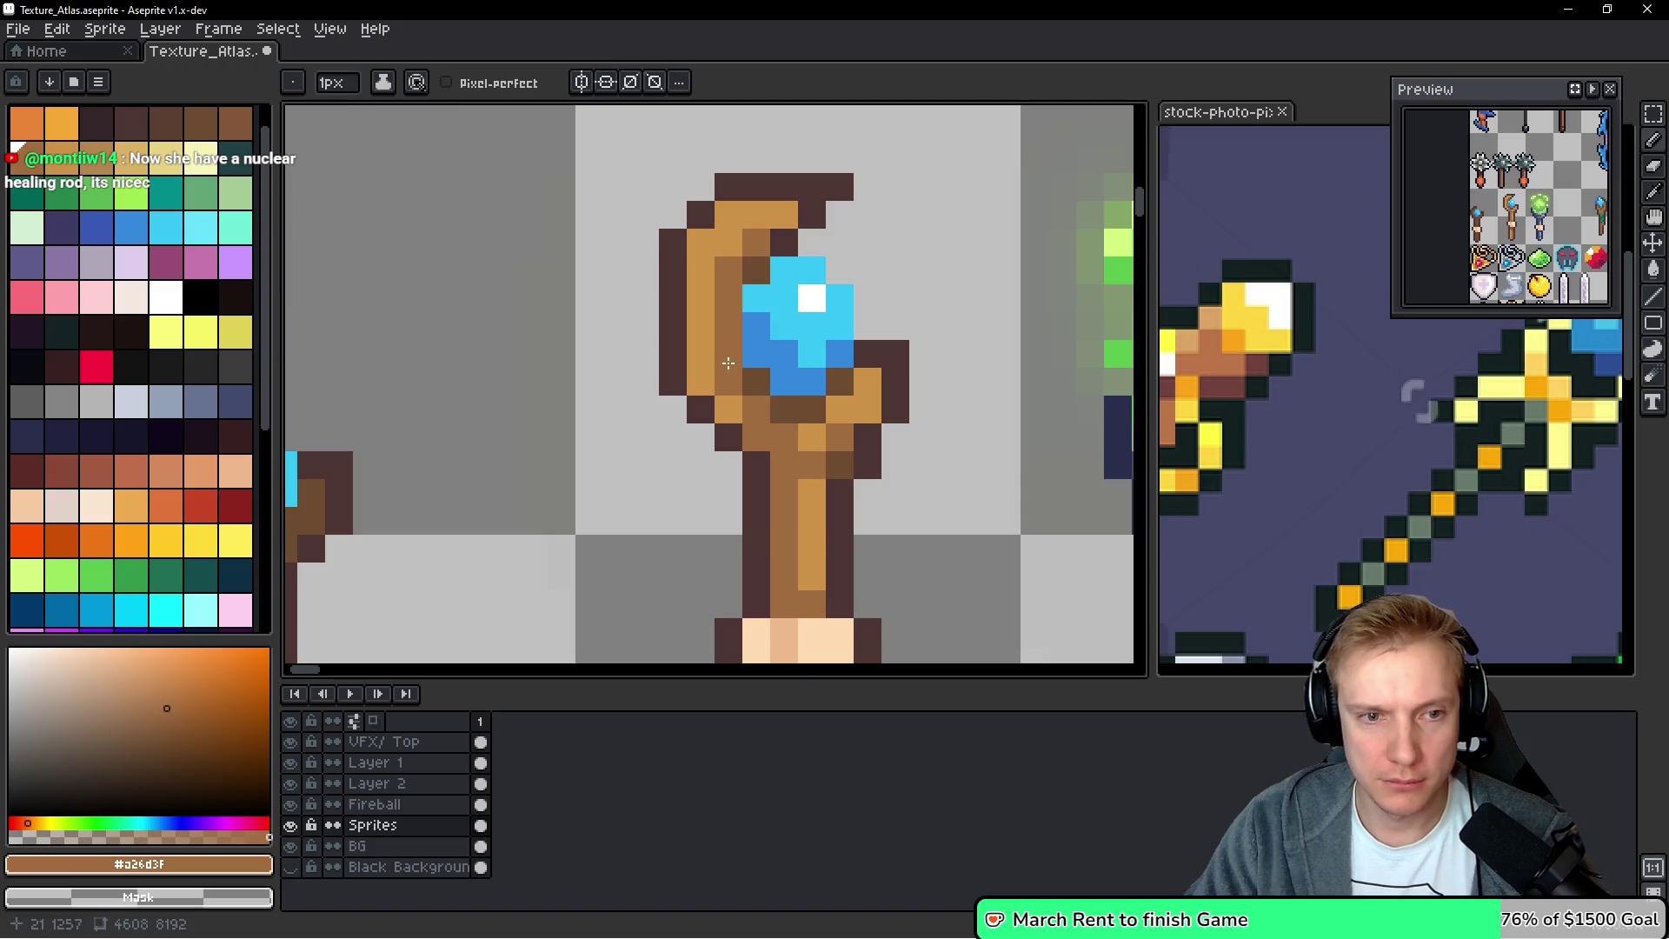
key("alt")
mouse_move(729, 408)
left_mouse_down()
mouse_move(700, 381)
mouse_move(702, 311)
left_mouse_up()
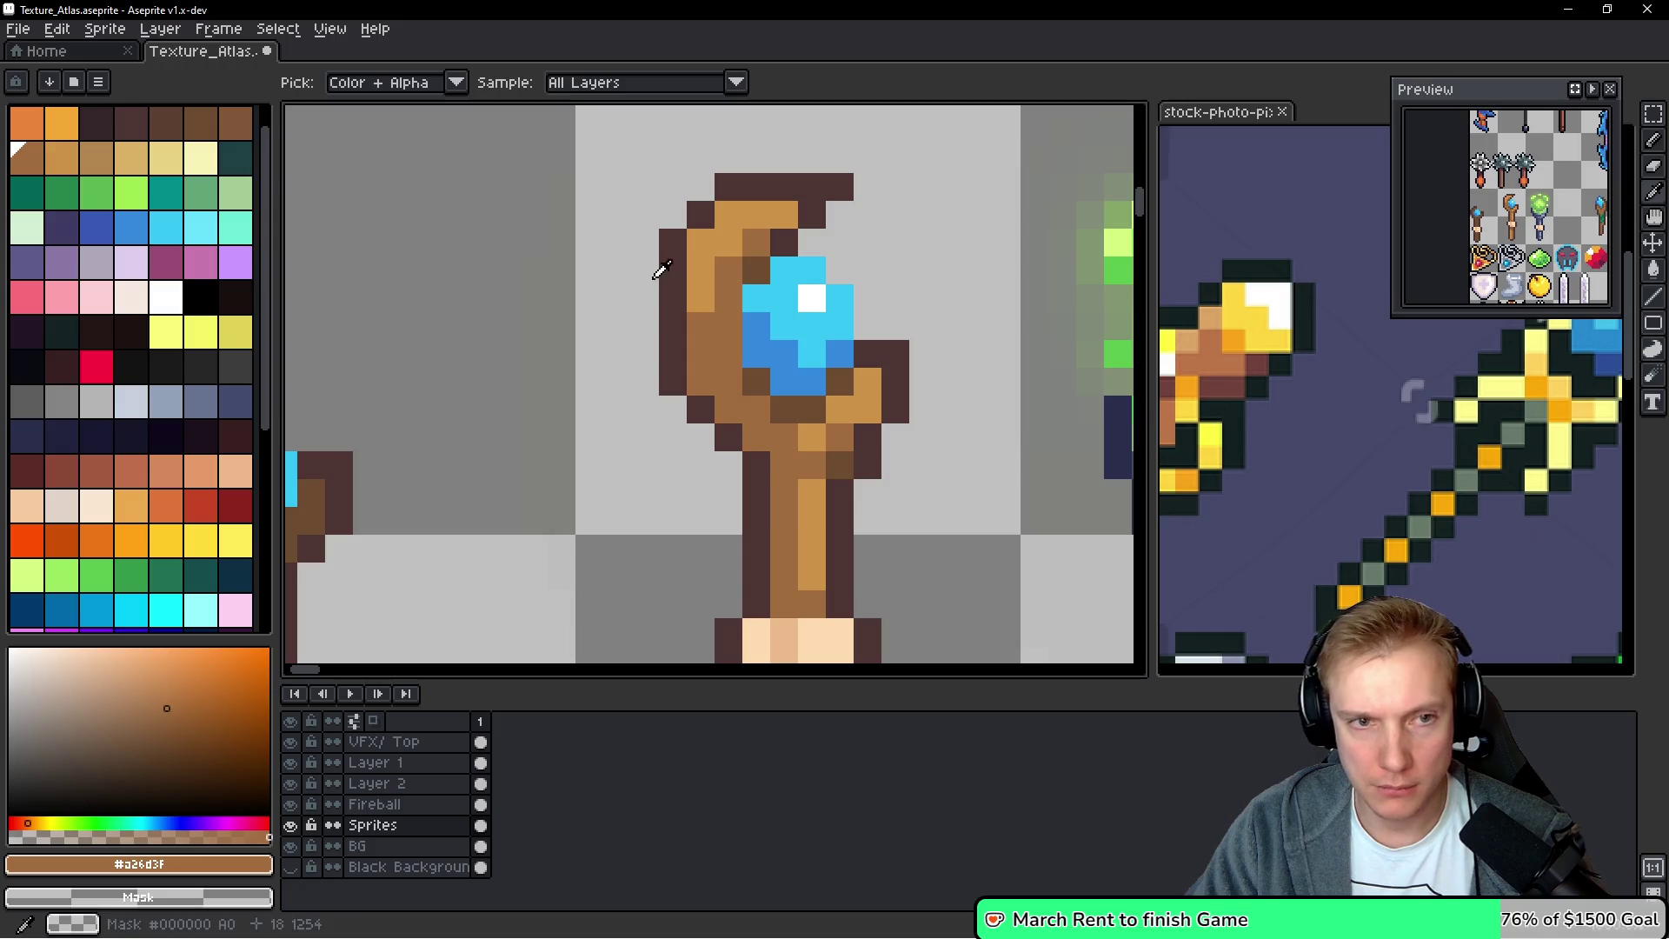
left_click(700, 272, "alt")
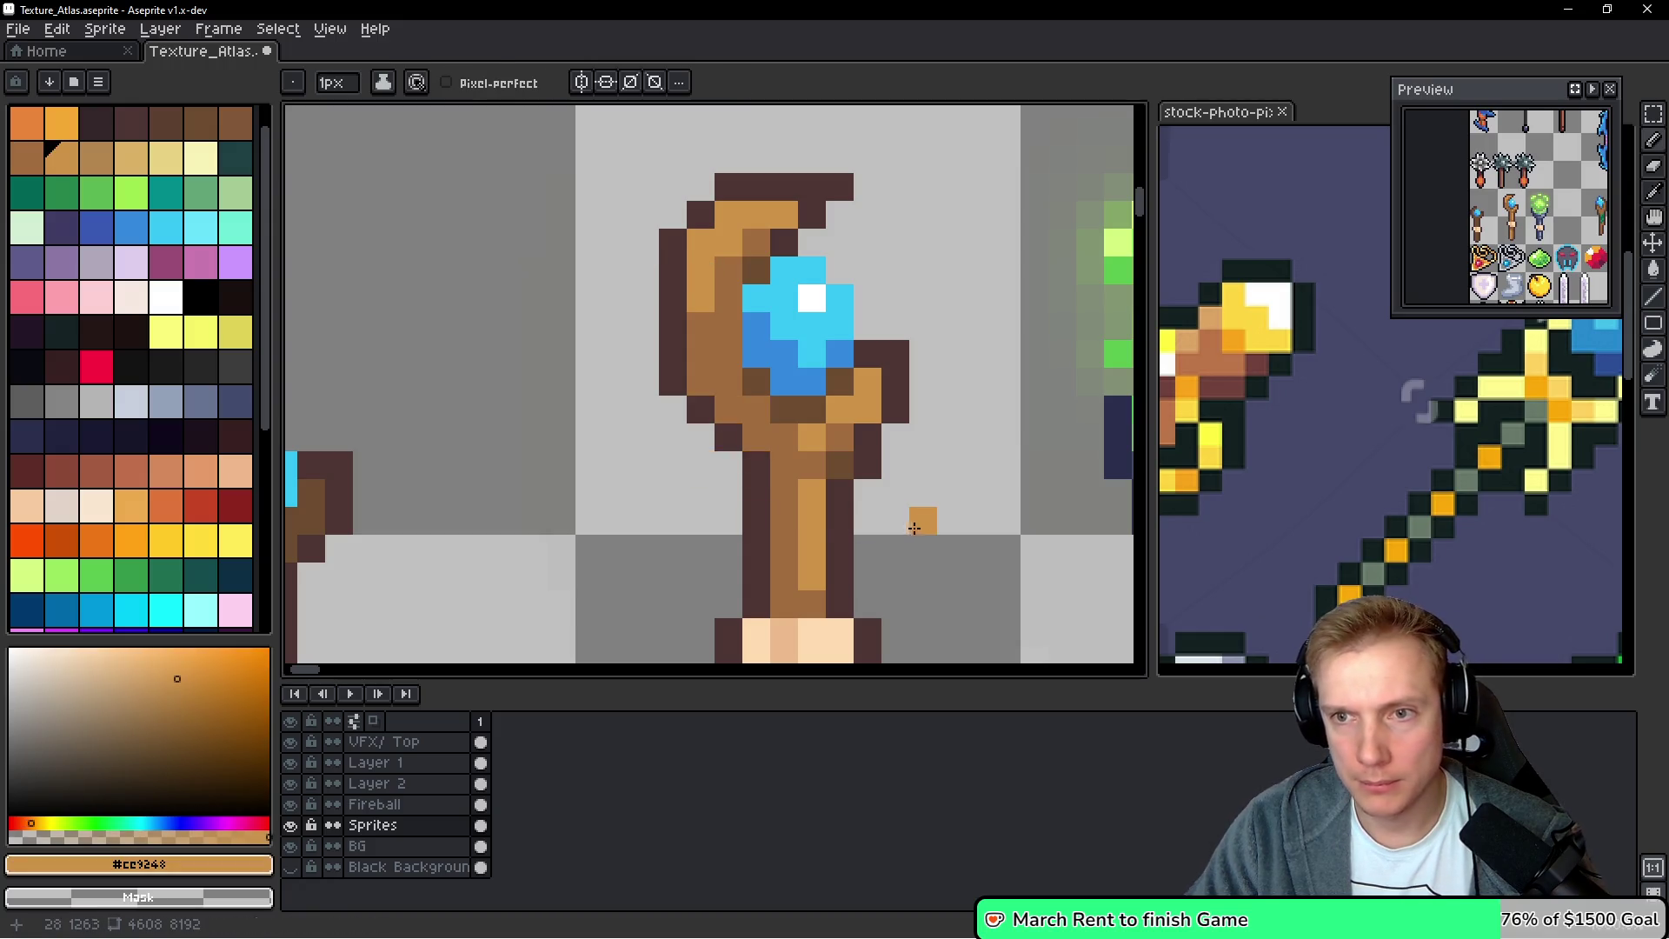
key("alt")
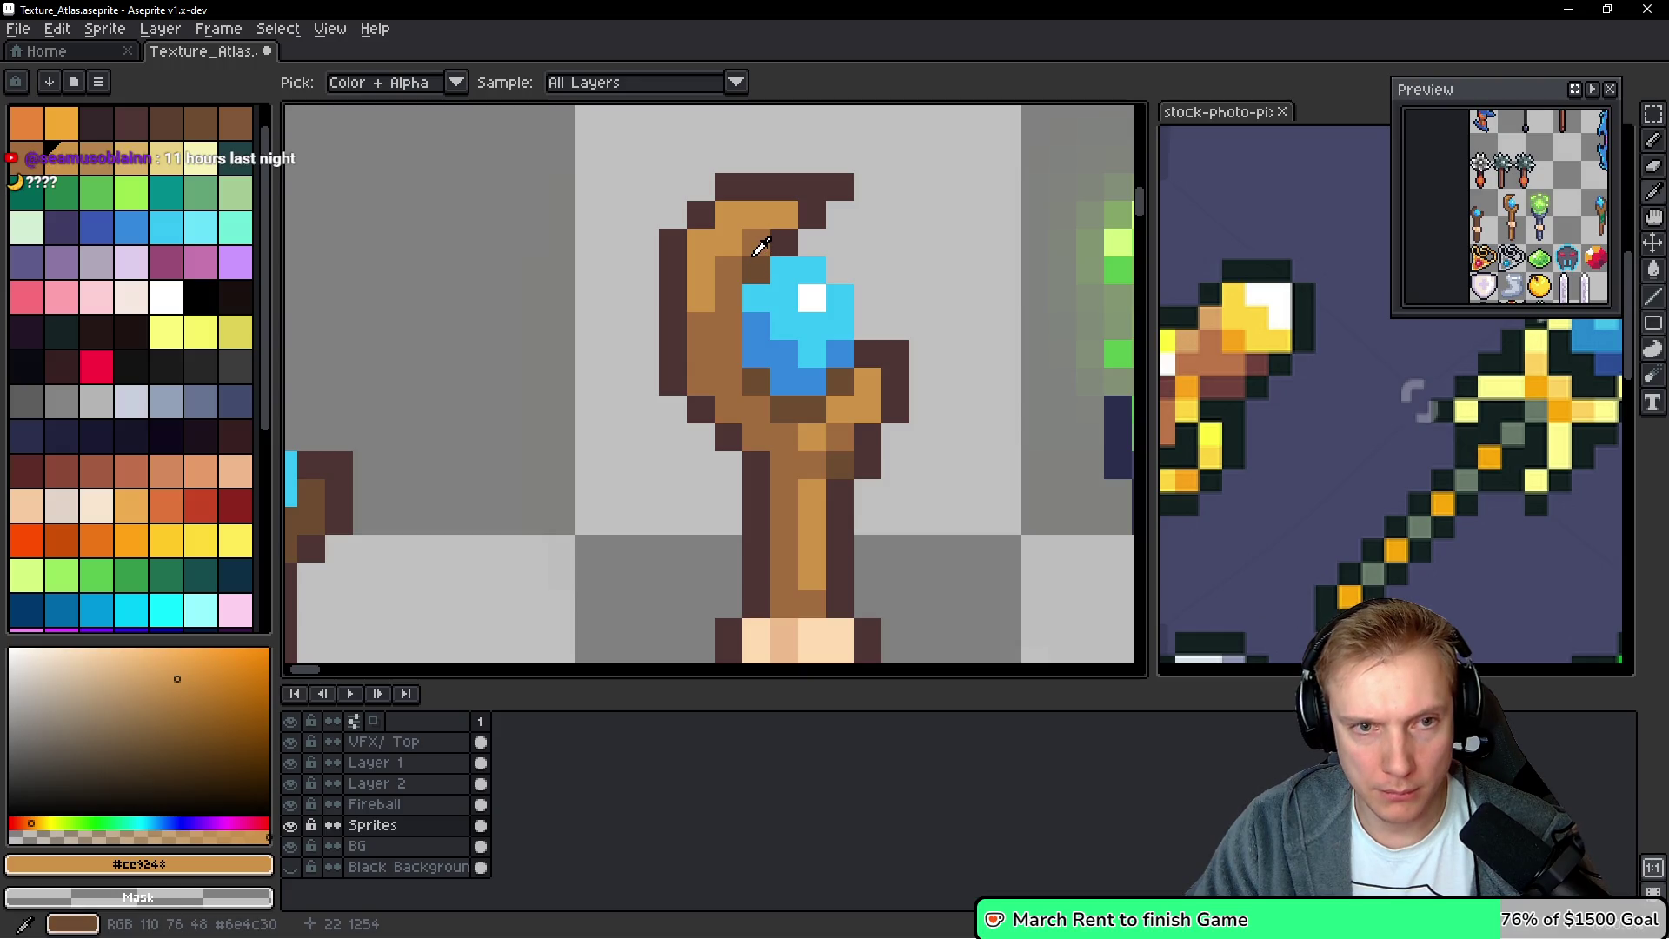
left_click(759, 249, "alt")
left_click_drag(728, 296, 729, 382)
left_click(756, 409)
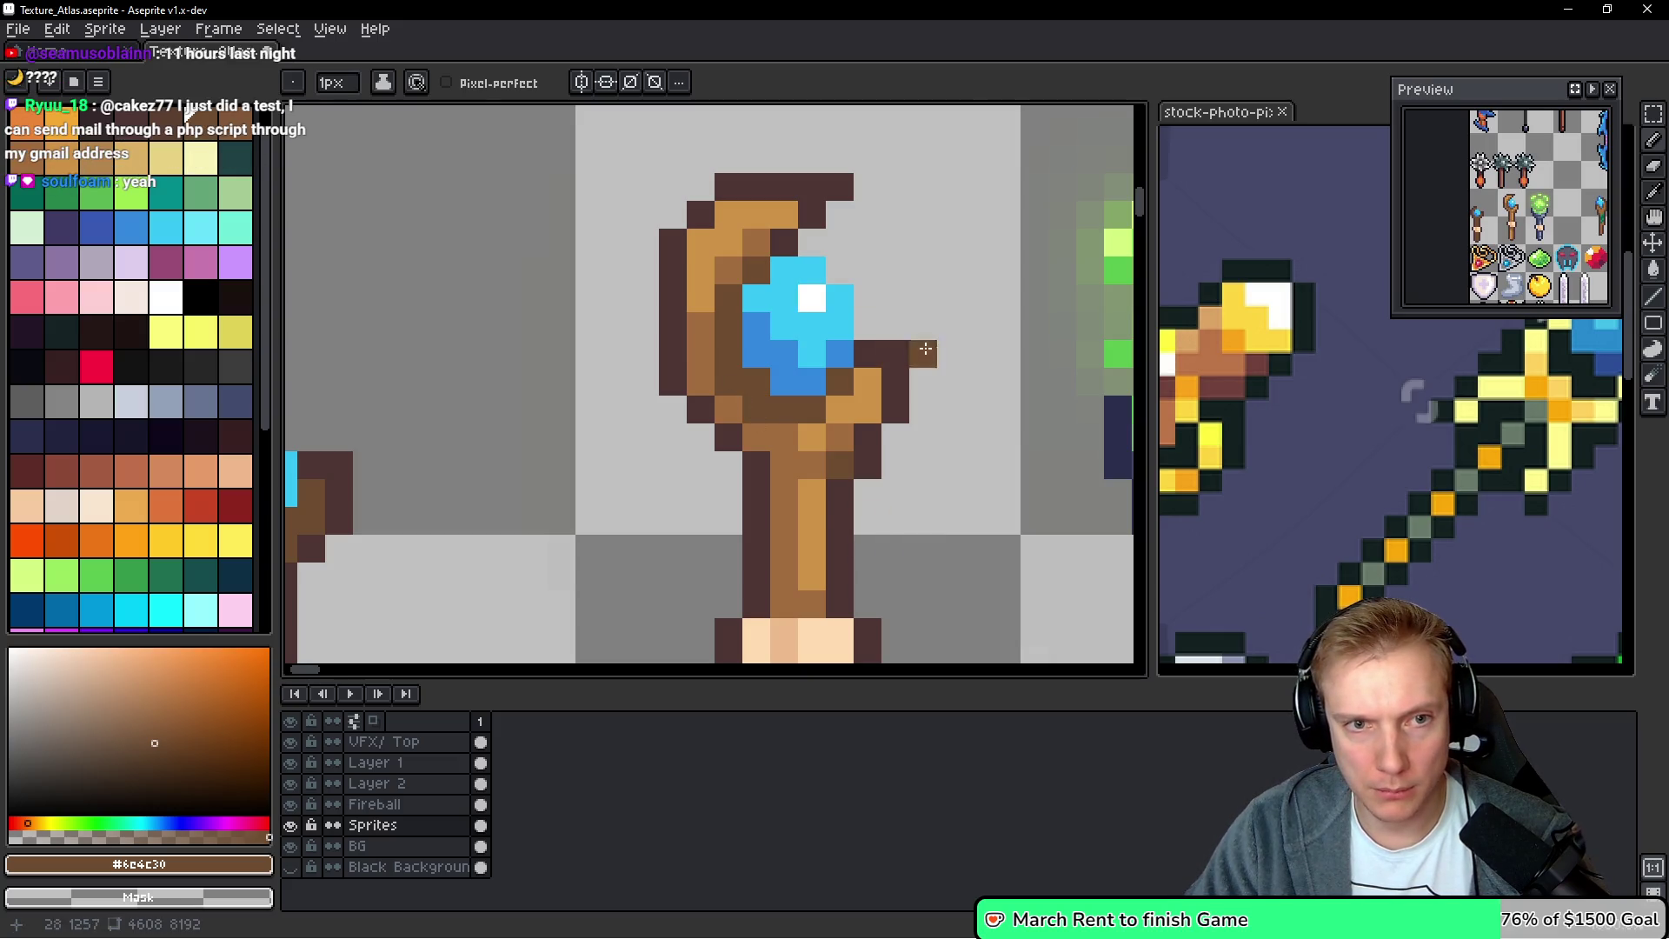
scroll(904, 322, "down", 3)
scroll(812, 330, "down", 1)
scroll(810, 332, "up", 1)
Repaint shaft pixels above the grip in browns, restoring the skin-coloured grip pixel
scroll(810, 332, "up", 2)
key("i")
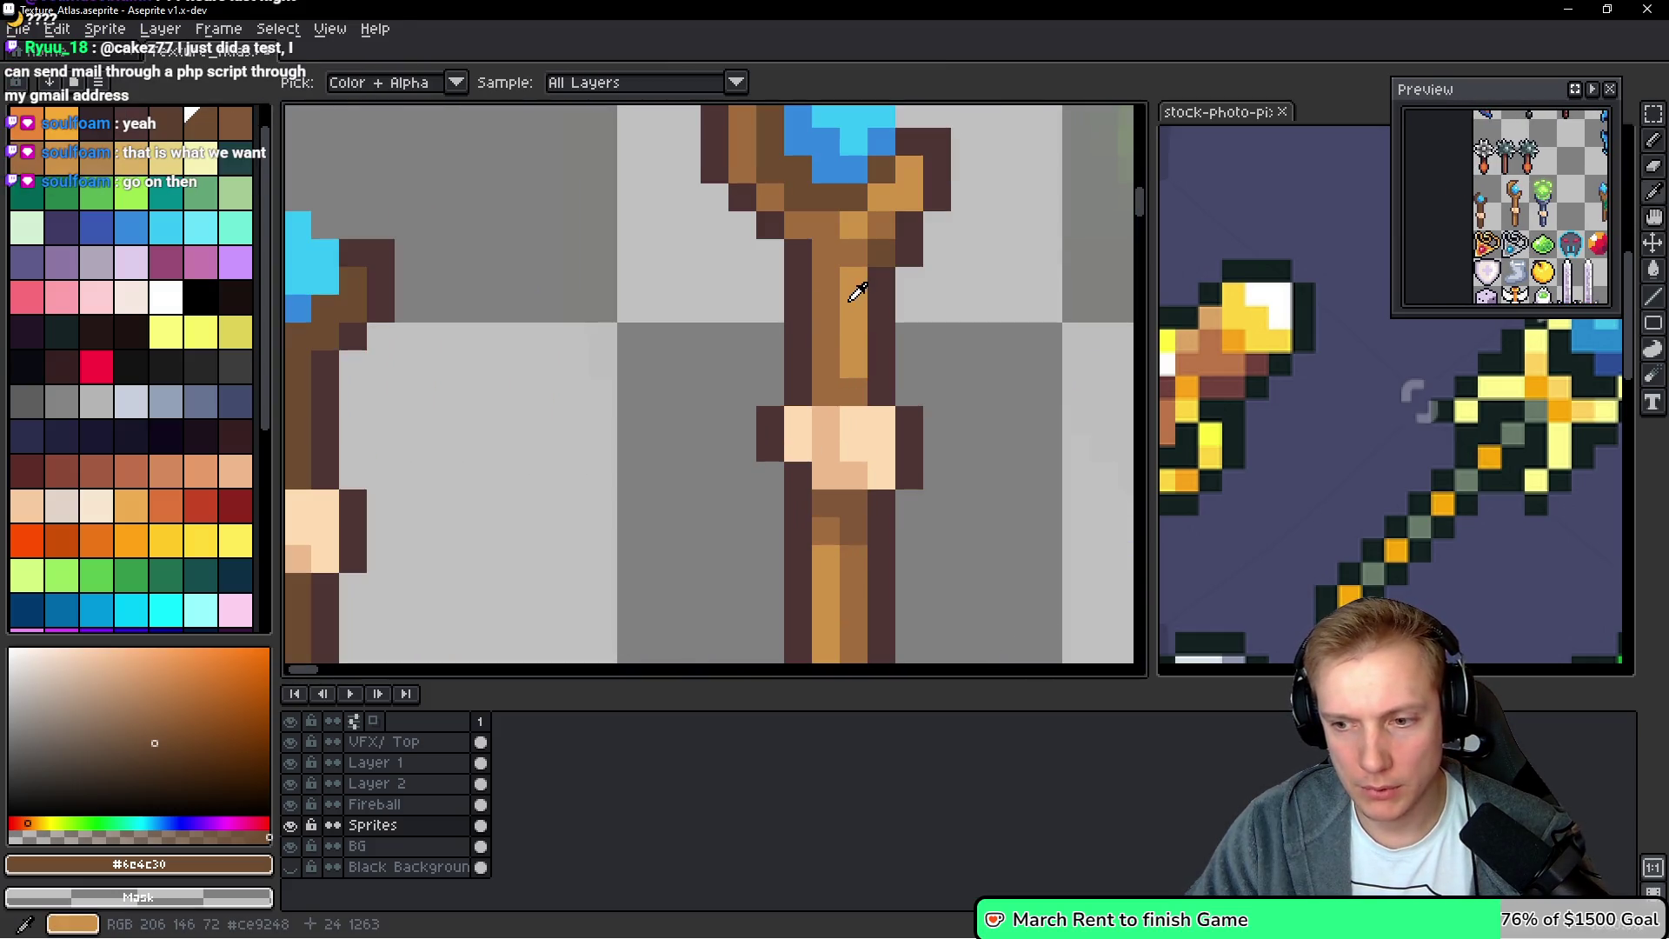
left_click(847, 277)
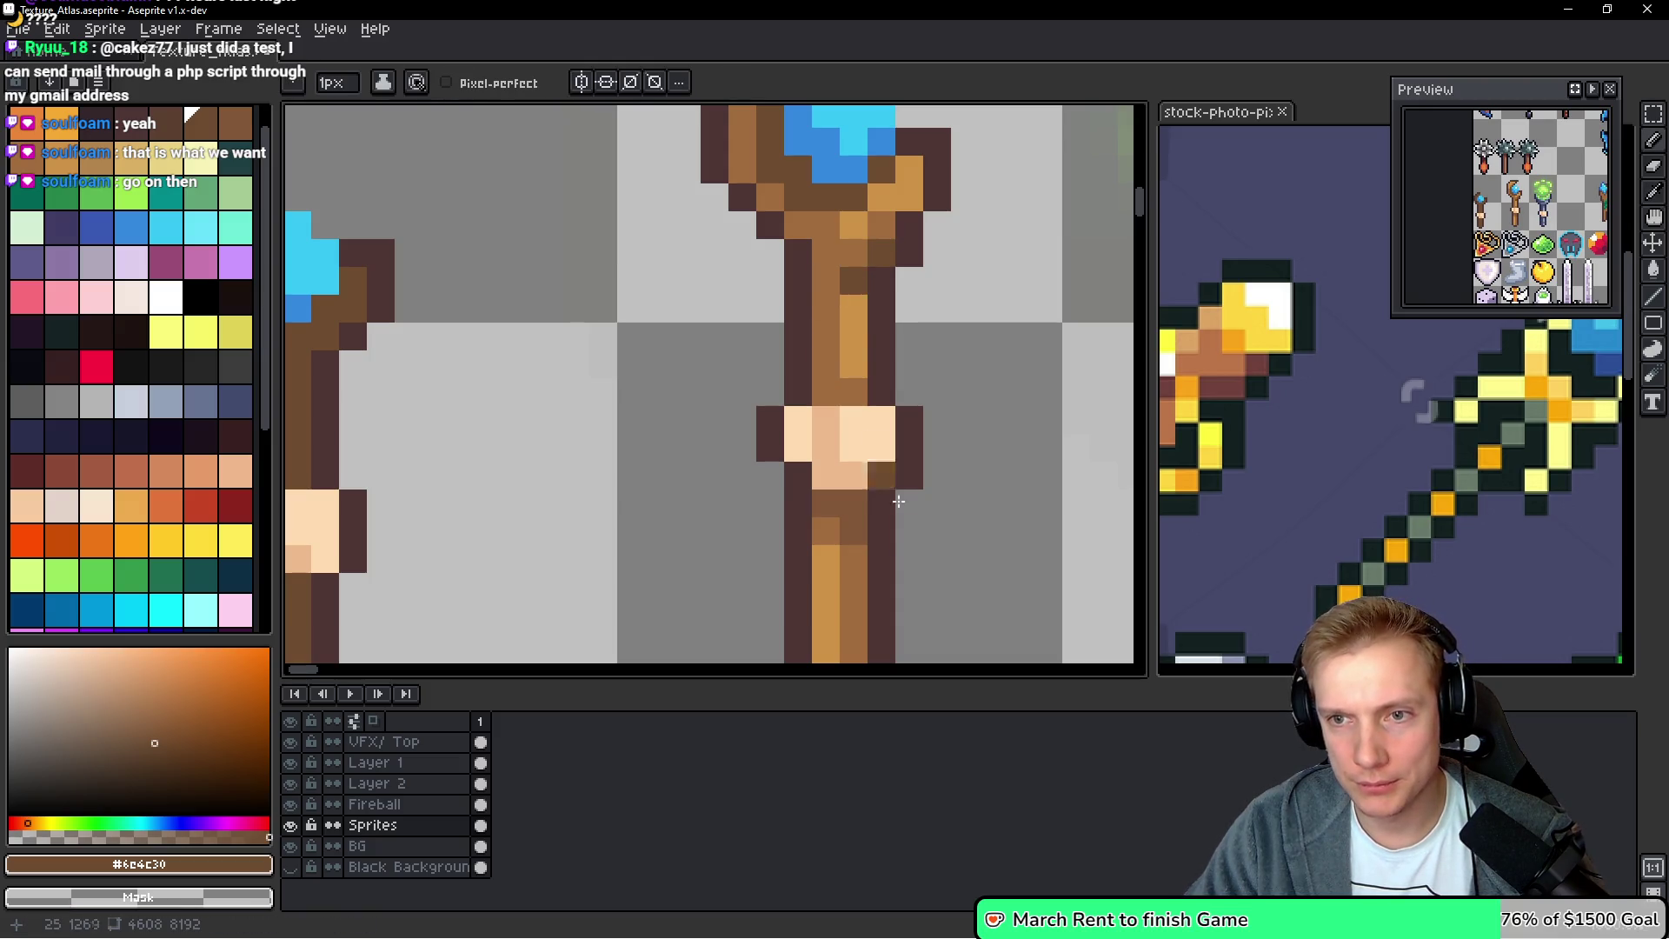
key("ctrl+z")
left_click(835, 322, "alt")
left_click(853, 307)
left_click(863, 339, "alt")
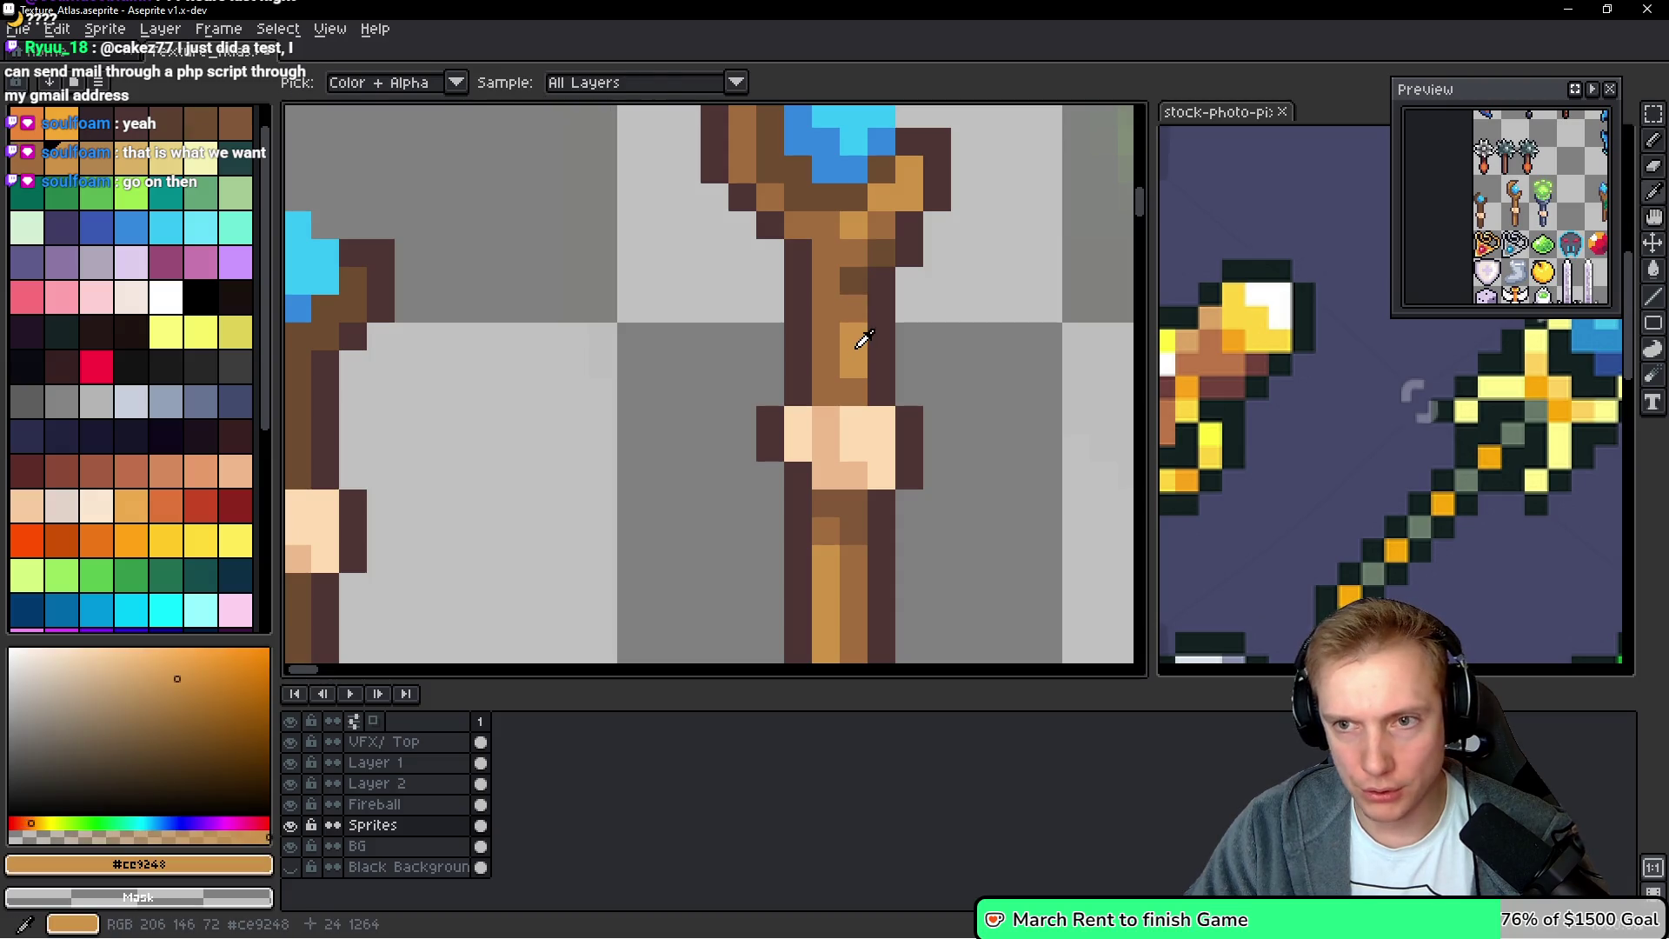
Highlight a pixel at the staff's top with the lighter tan from palette index 17
scroll(921, 269, "down", 5)
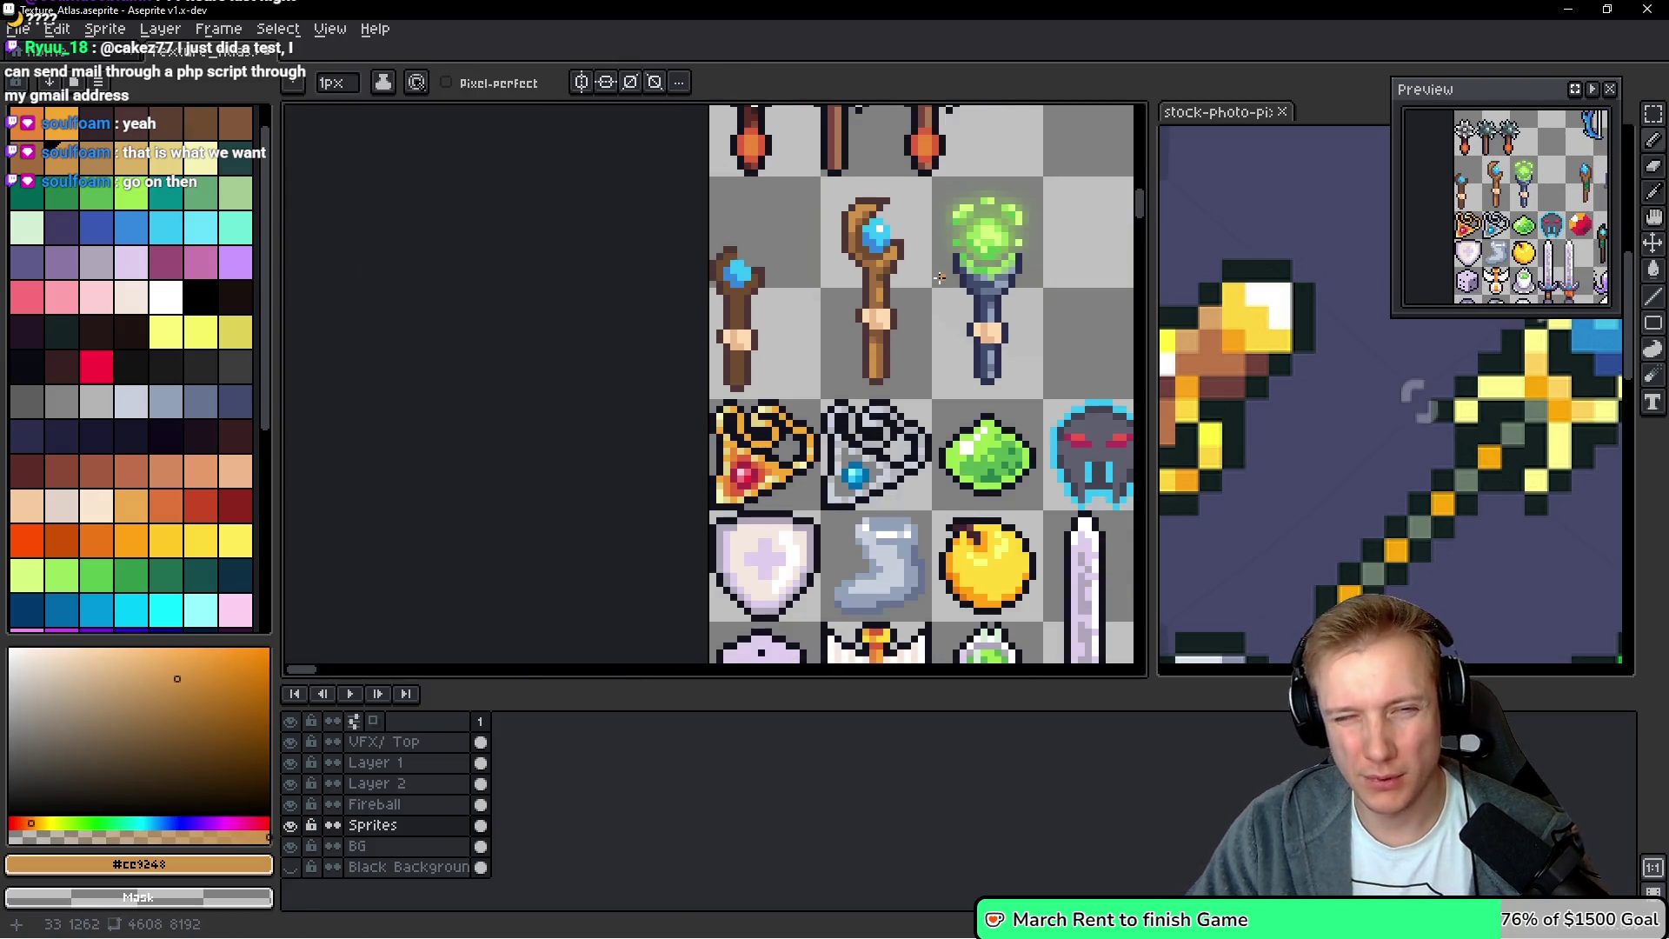
scroll(835, 254, "up", 2)
scroll(834, 254, "down", 2)
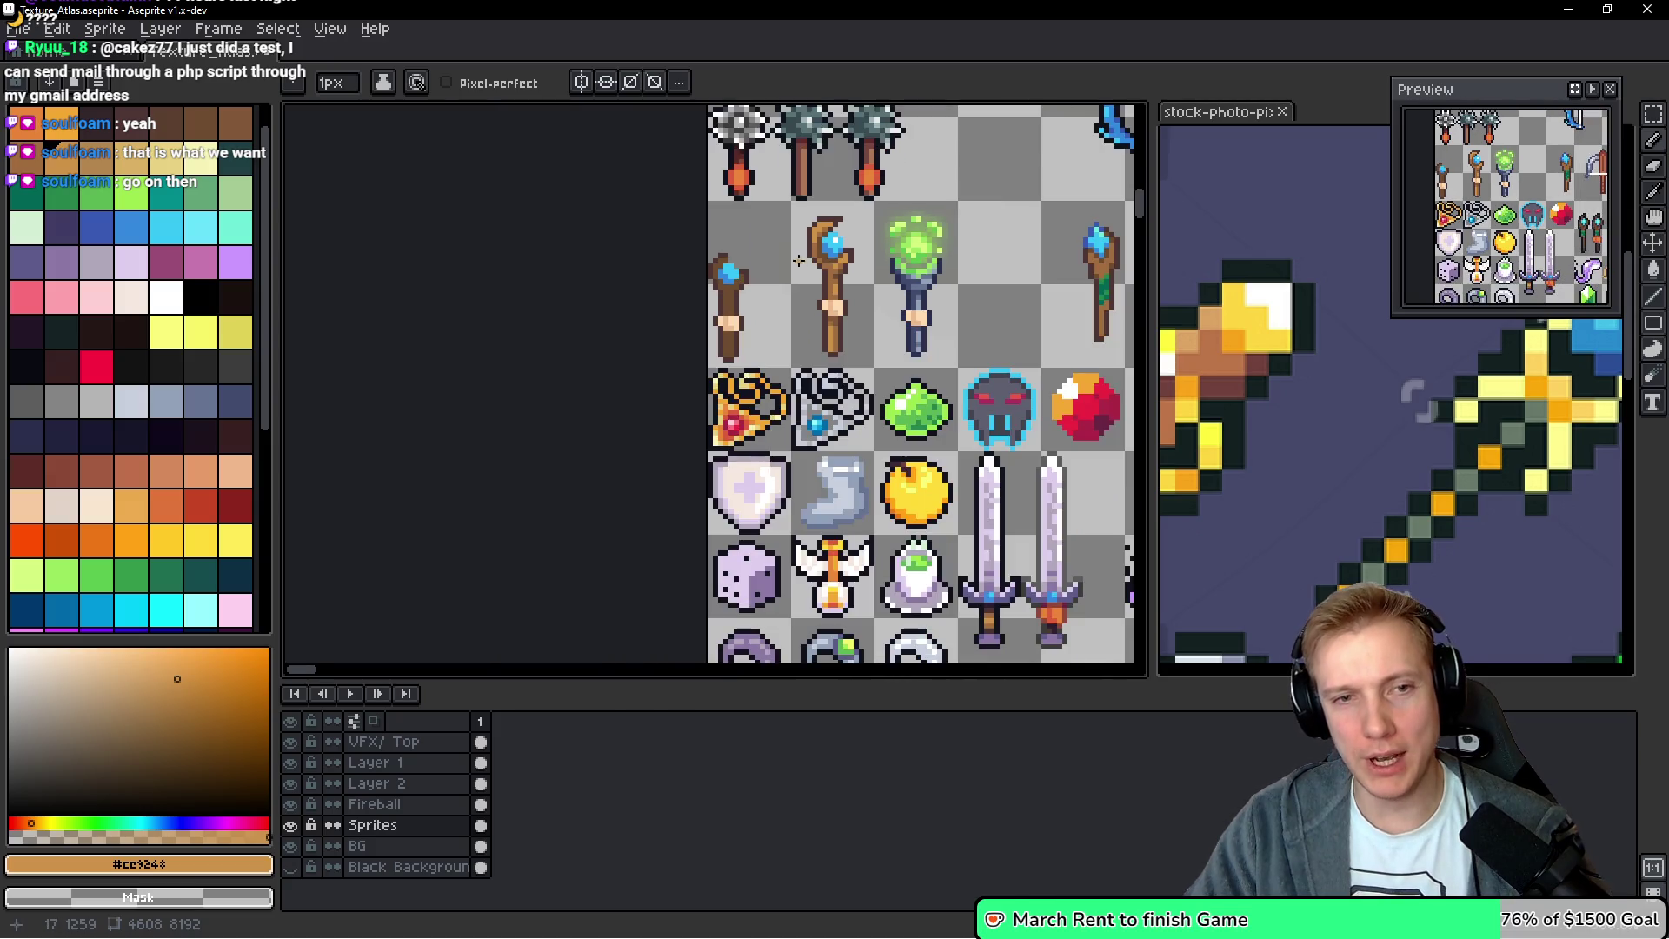
scroll(869, 244, "up", 4)
scroll(878, 228, "up", 2)
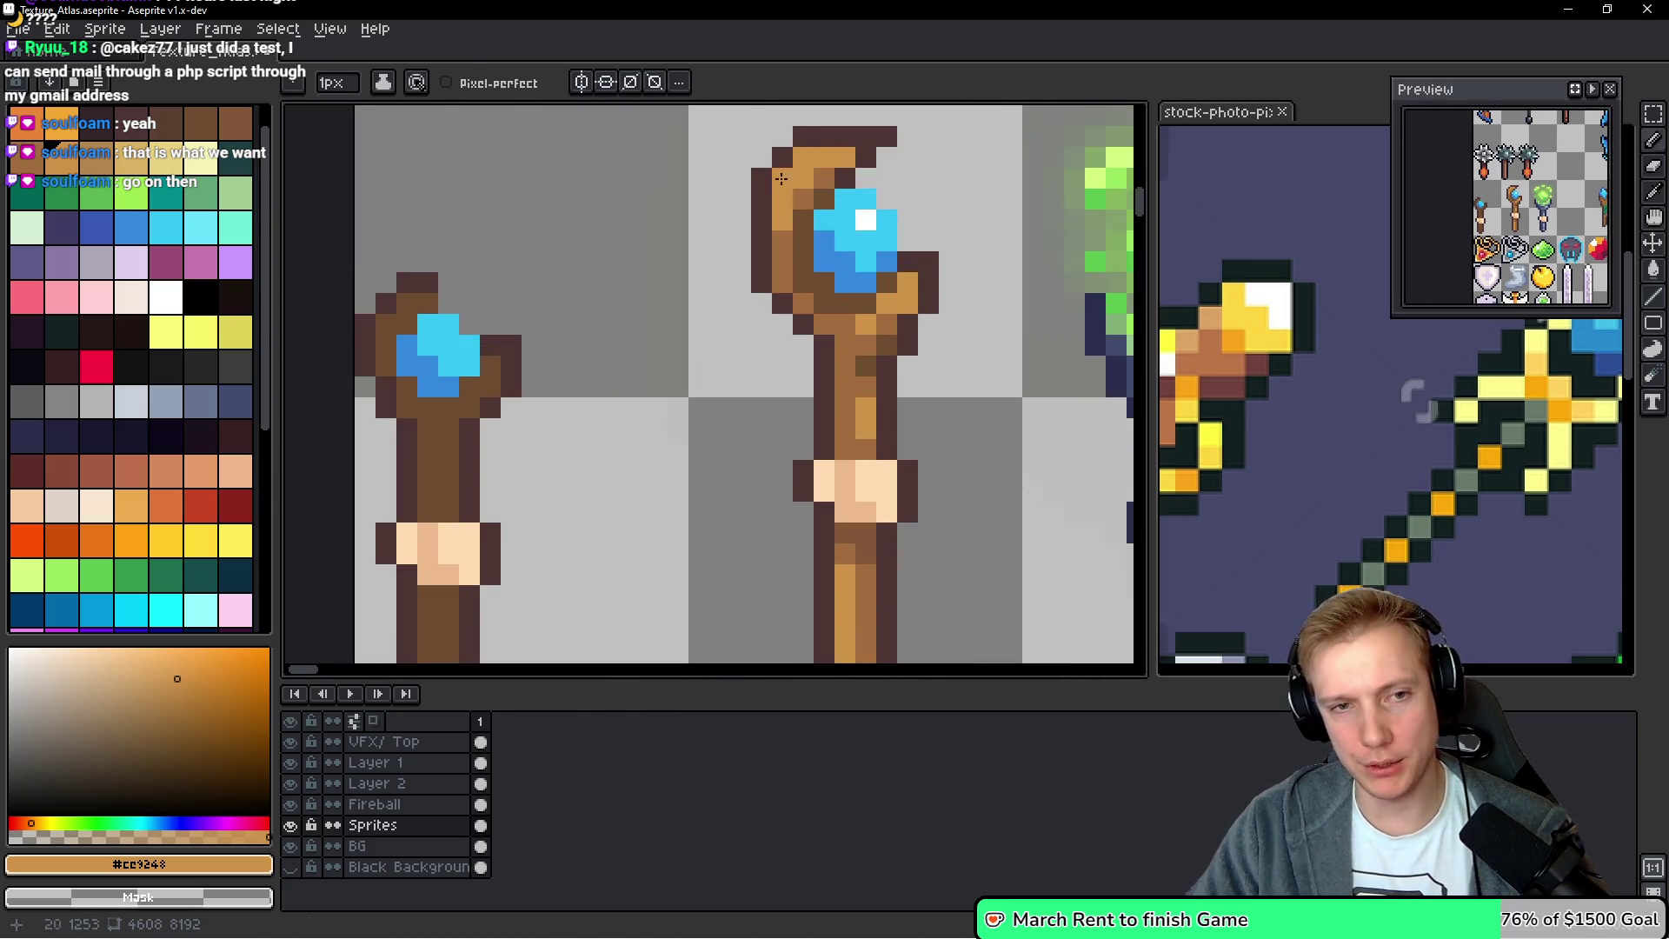
left_click(132, 156)
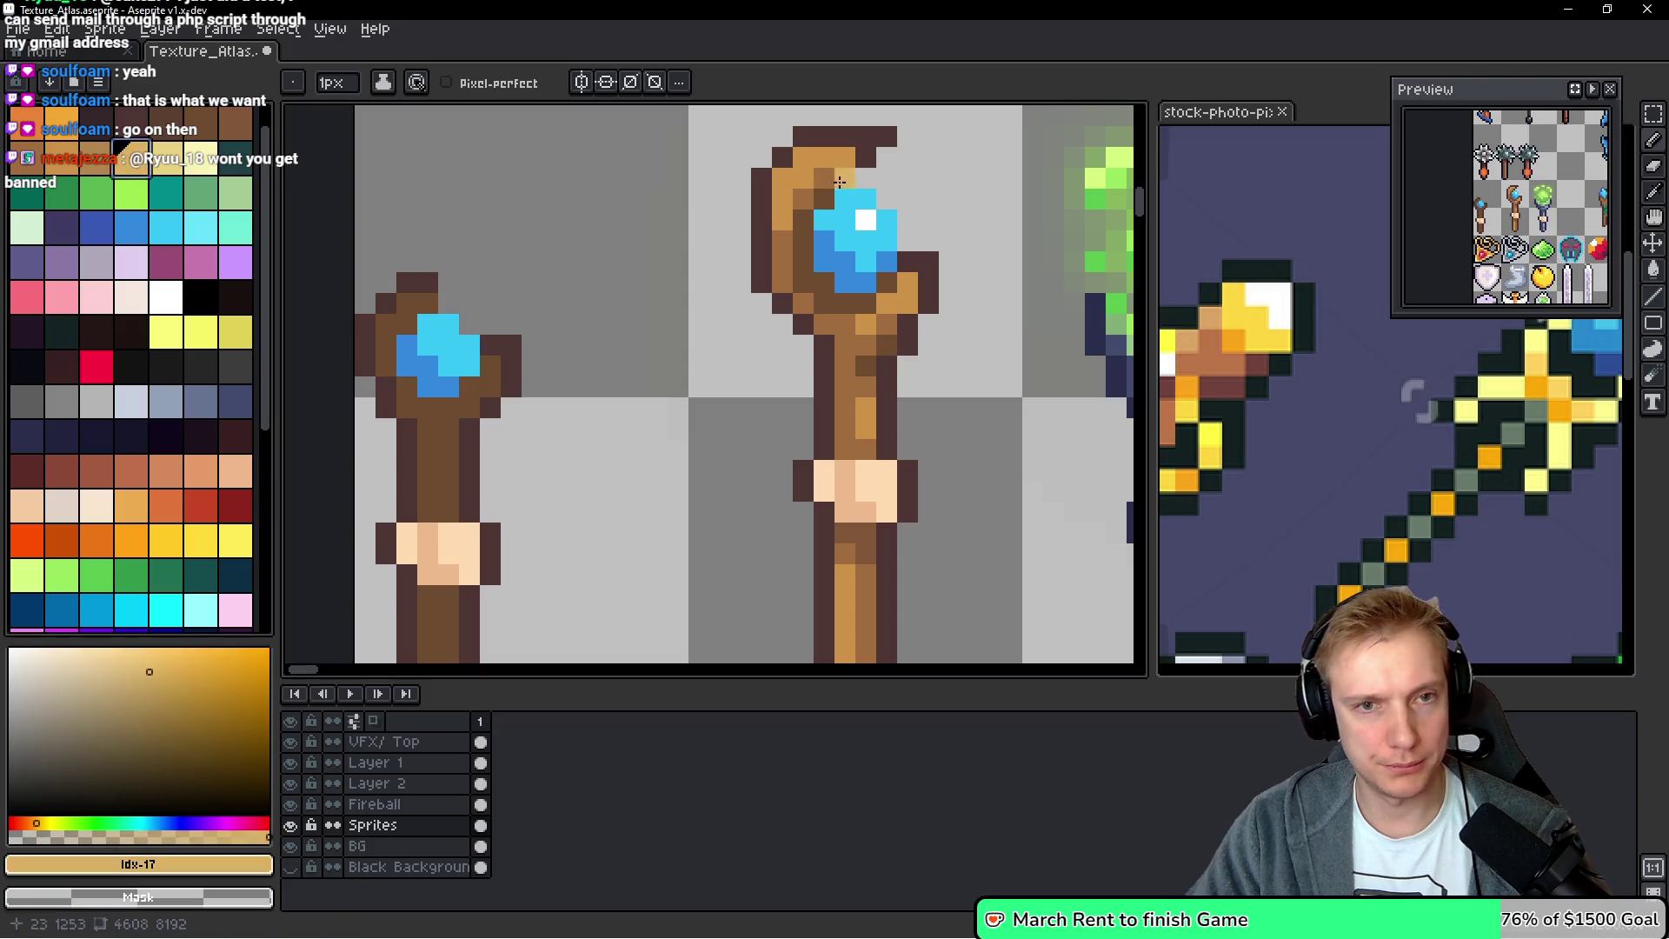
left_click(807, 164)
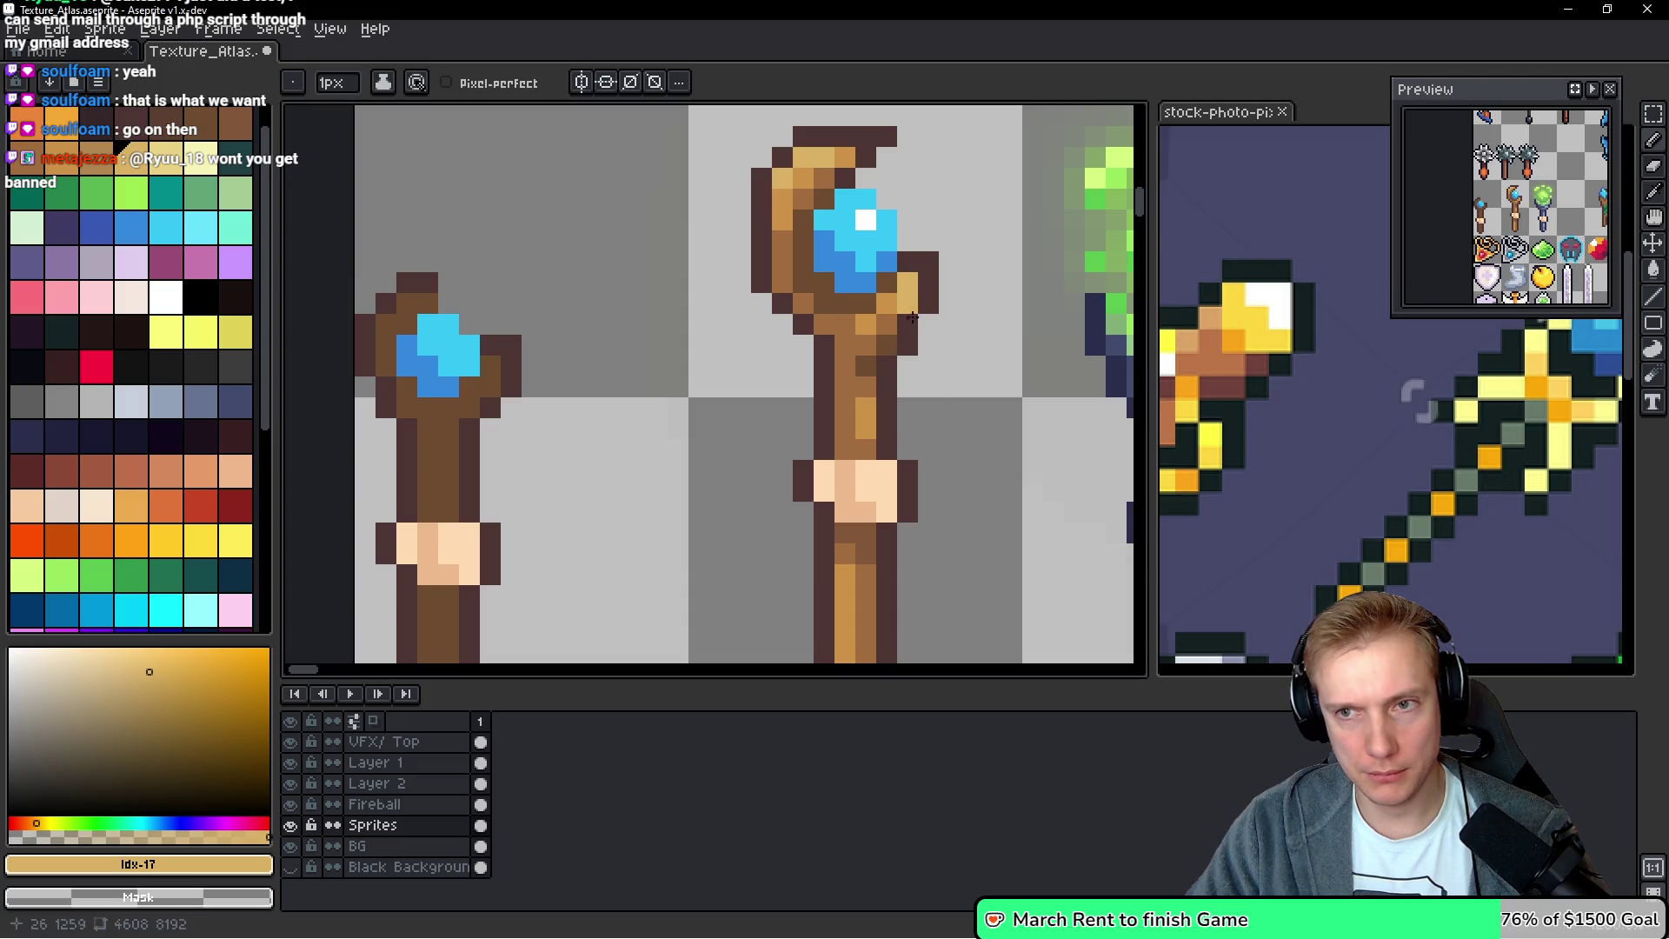
scroll(727, 386, "down", 2)
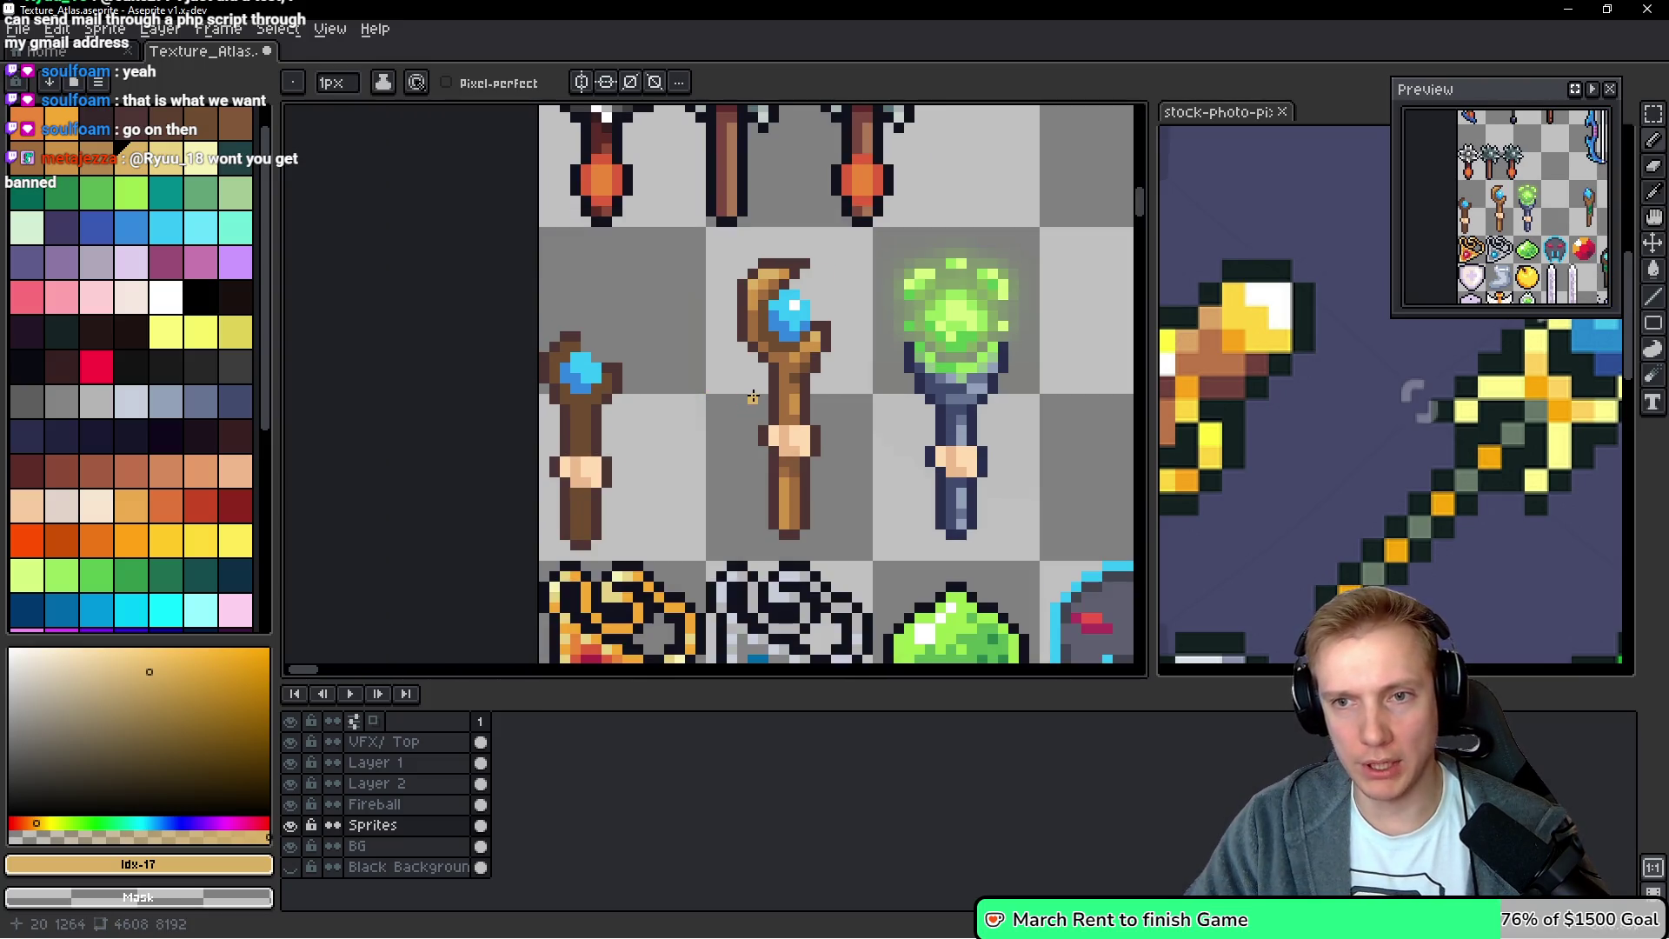
Shade the lower shaft with dark brown, #825839, and #ce9248 light brown highlights
scroll(770, 458, "up", 2)
left_click_drag(820, 548, 819, 461)
left_click(842, 432, "alt")
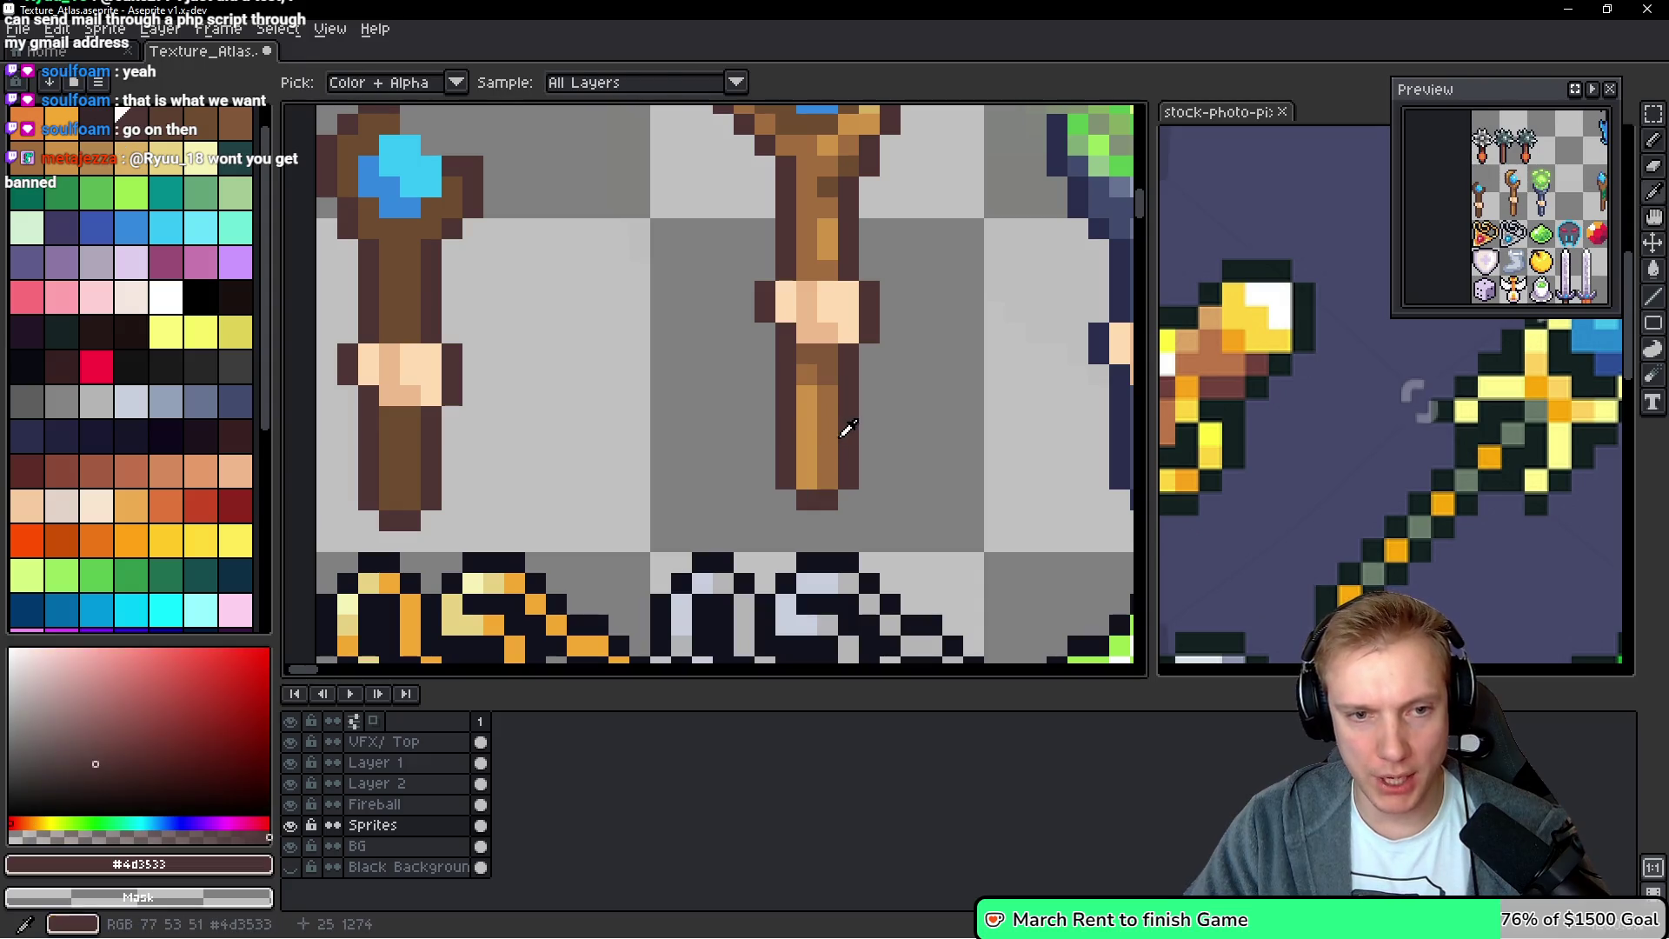
left_click_drag(804, 387, 806, 487)
left_click(828, 408, "alt")
left_click(828, 346, "alt")
left_click(807, 480)
left_click(806, 459)
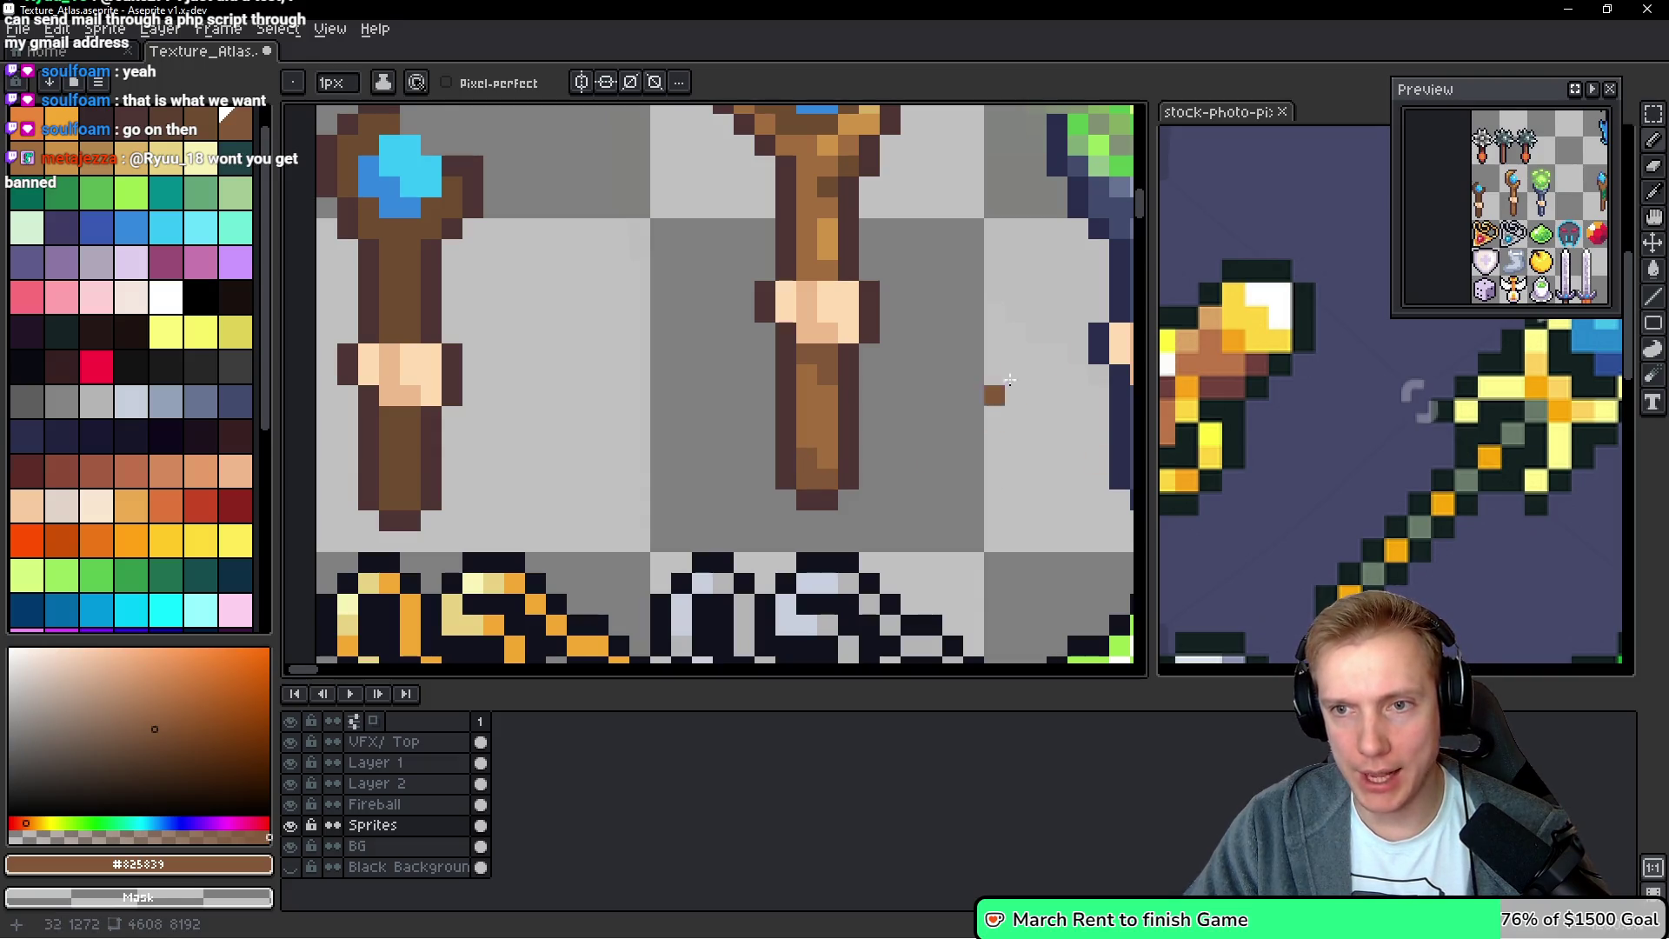
left_click(833, 233, "alt")
left_click_drag(828, 416, 827, 440)
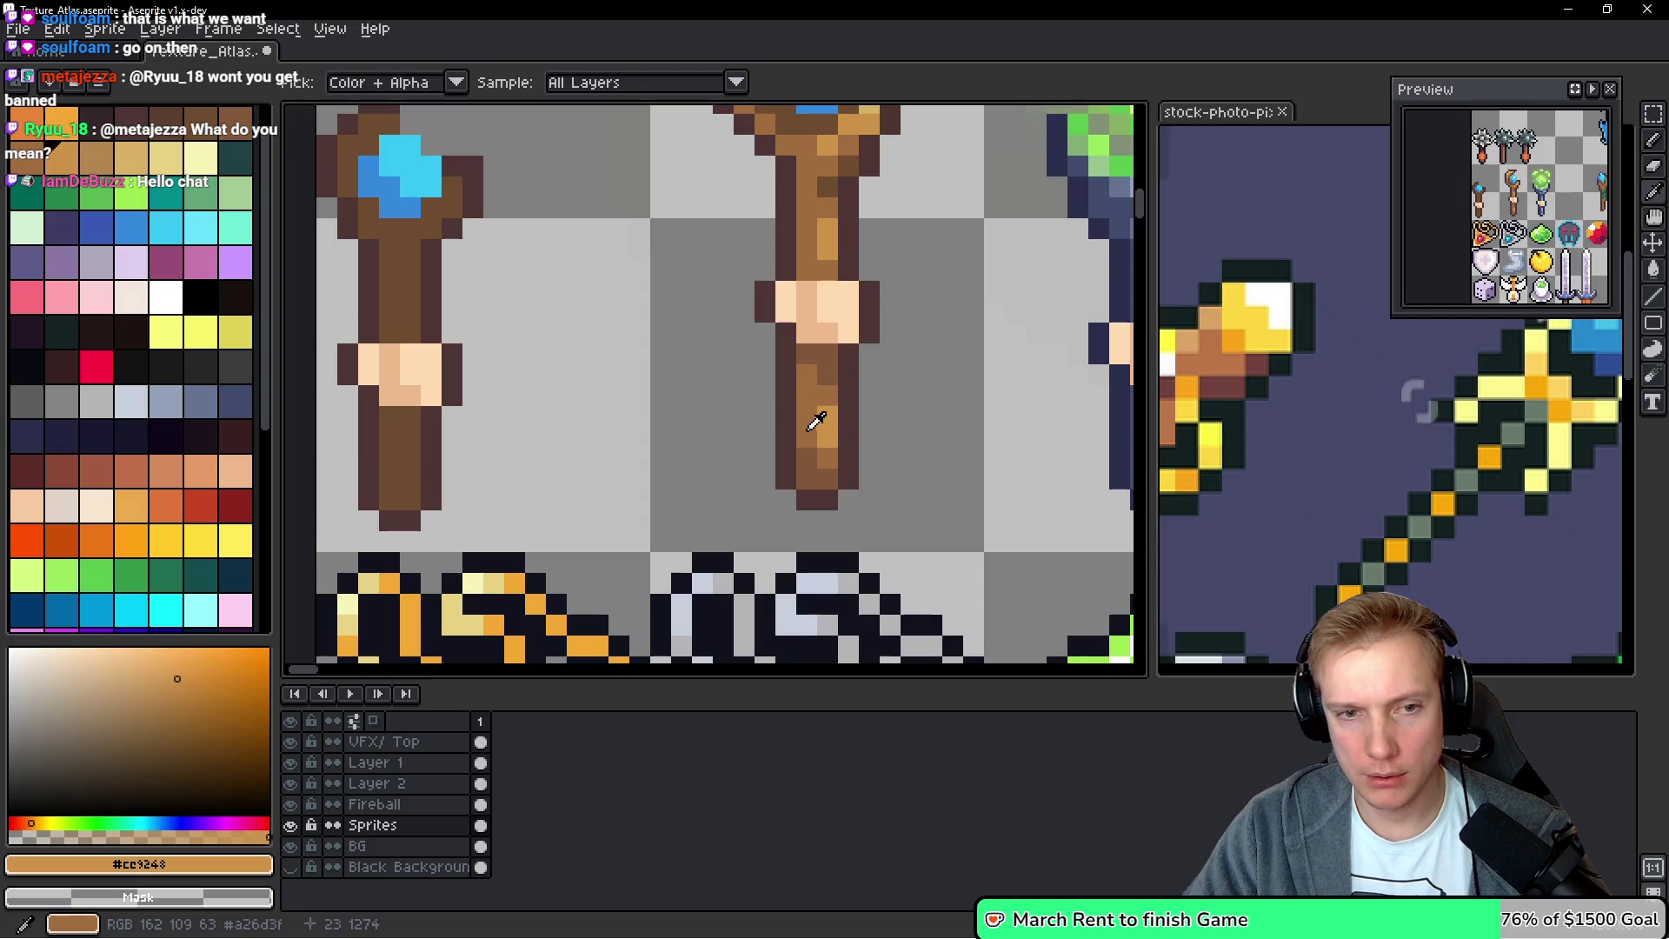
left_click(801, 373, "alt")
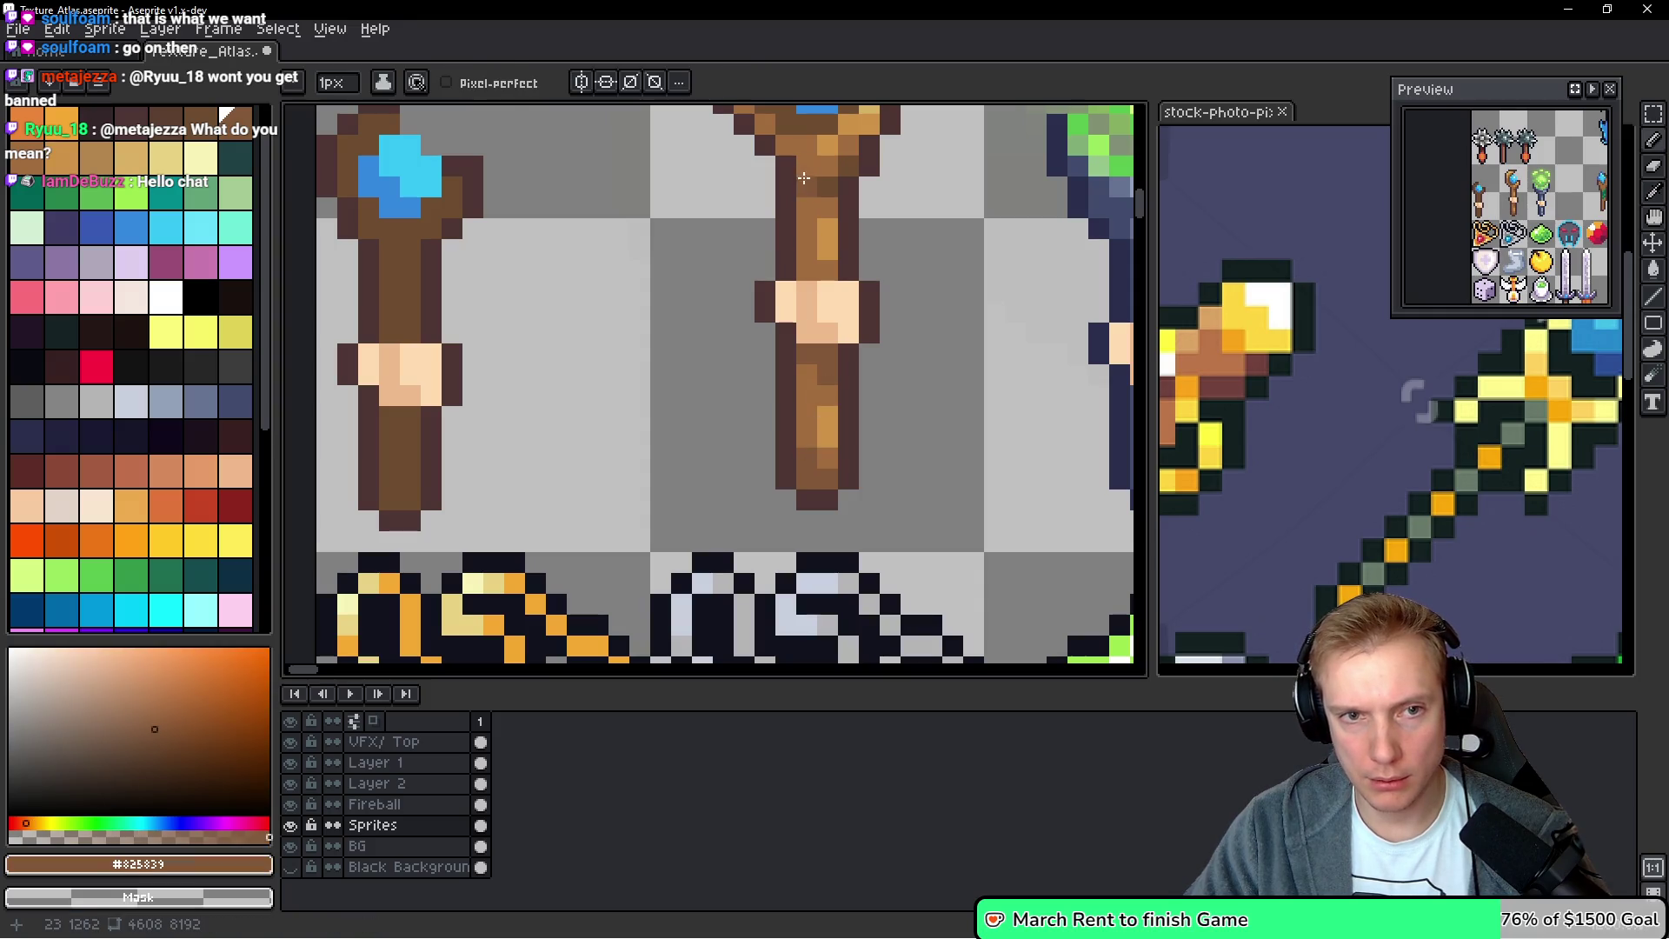
Pick the dark outline brown #4d3533 and zoom in on the smaller blue-gem staff
scroll(805, 183, "up", 3)
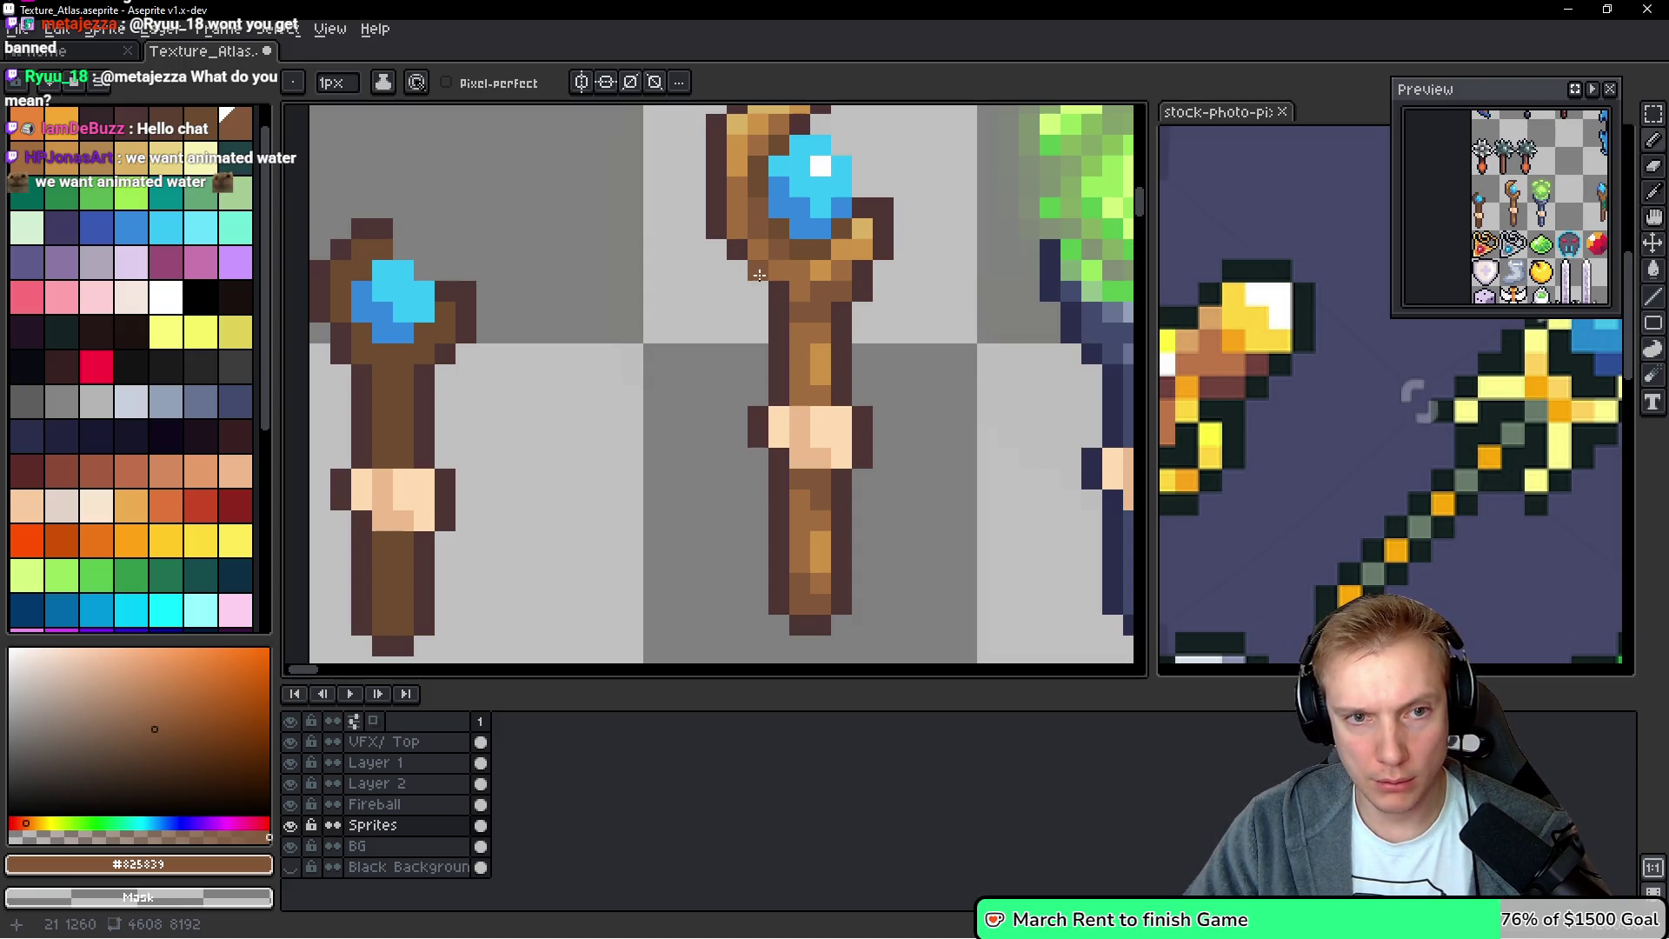
left_click(732, 243, "alt")
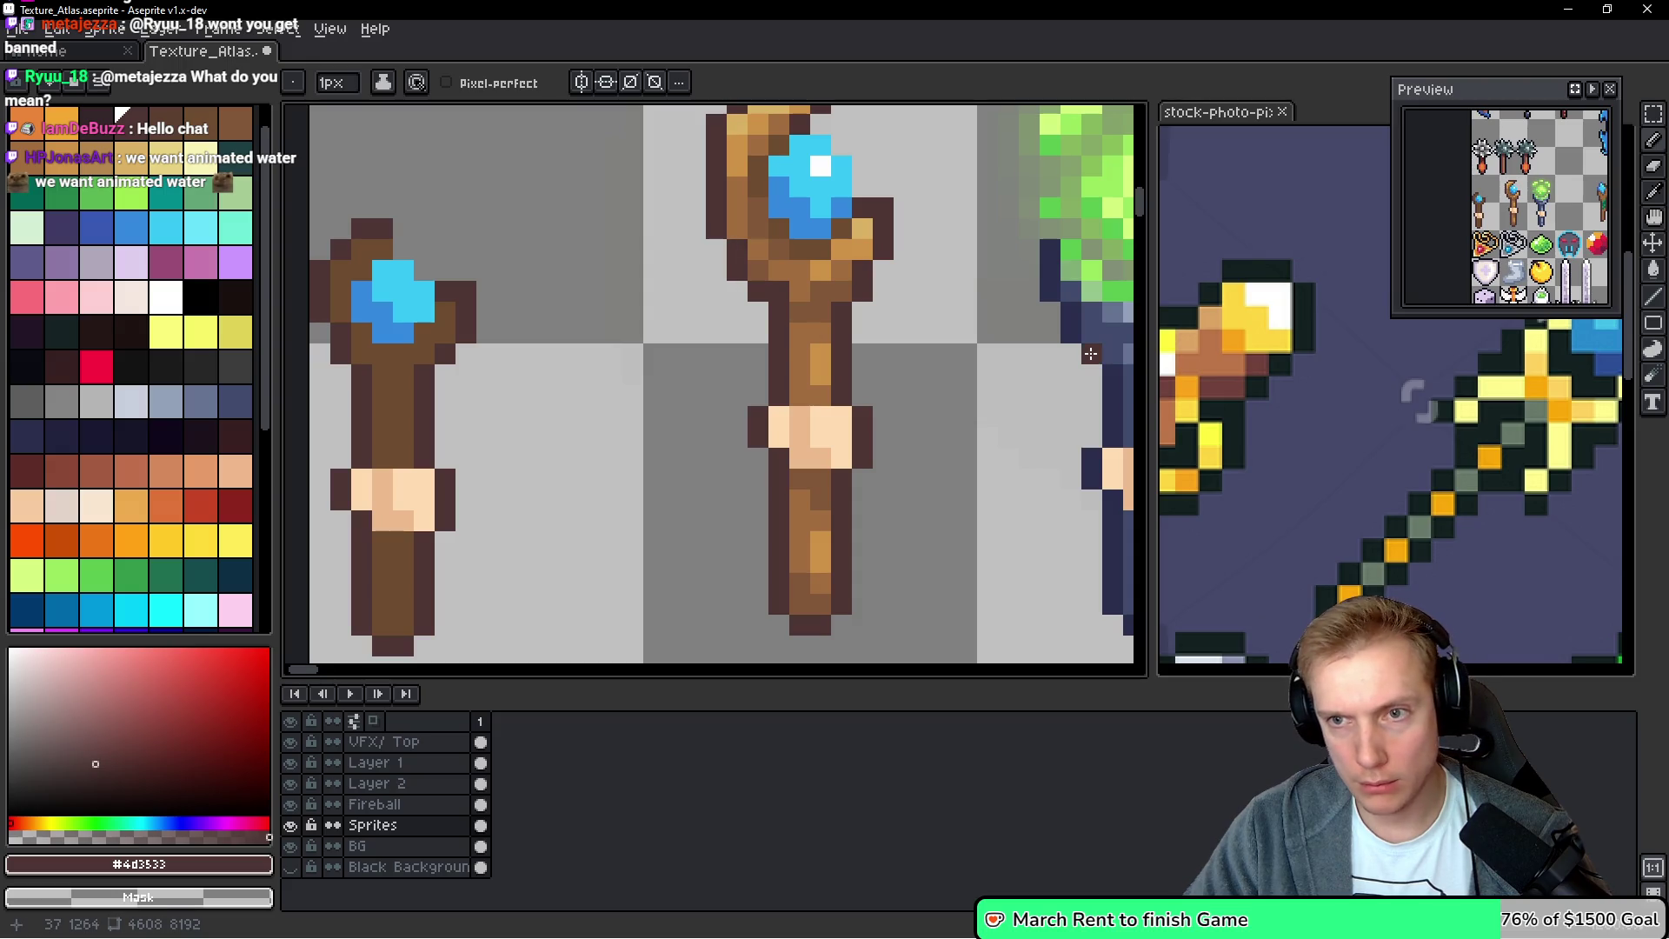
scroll(1041, 334, "down", 5)
scroll(926, 341, "up", 3)
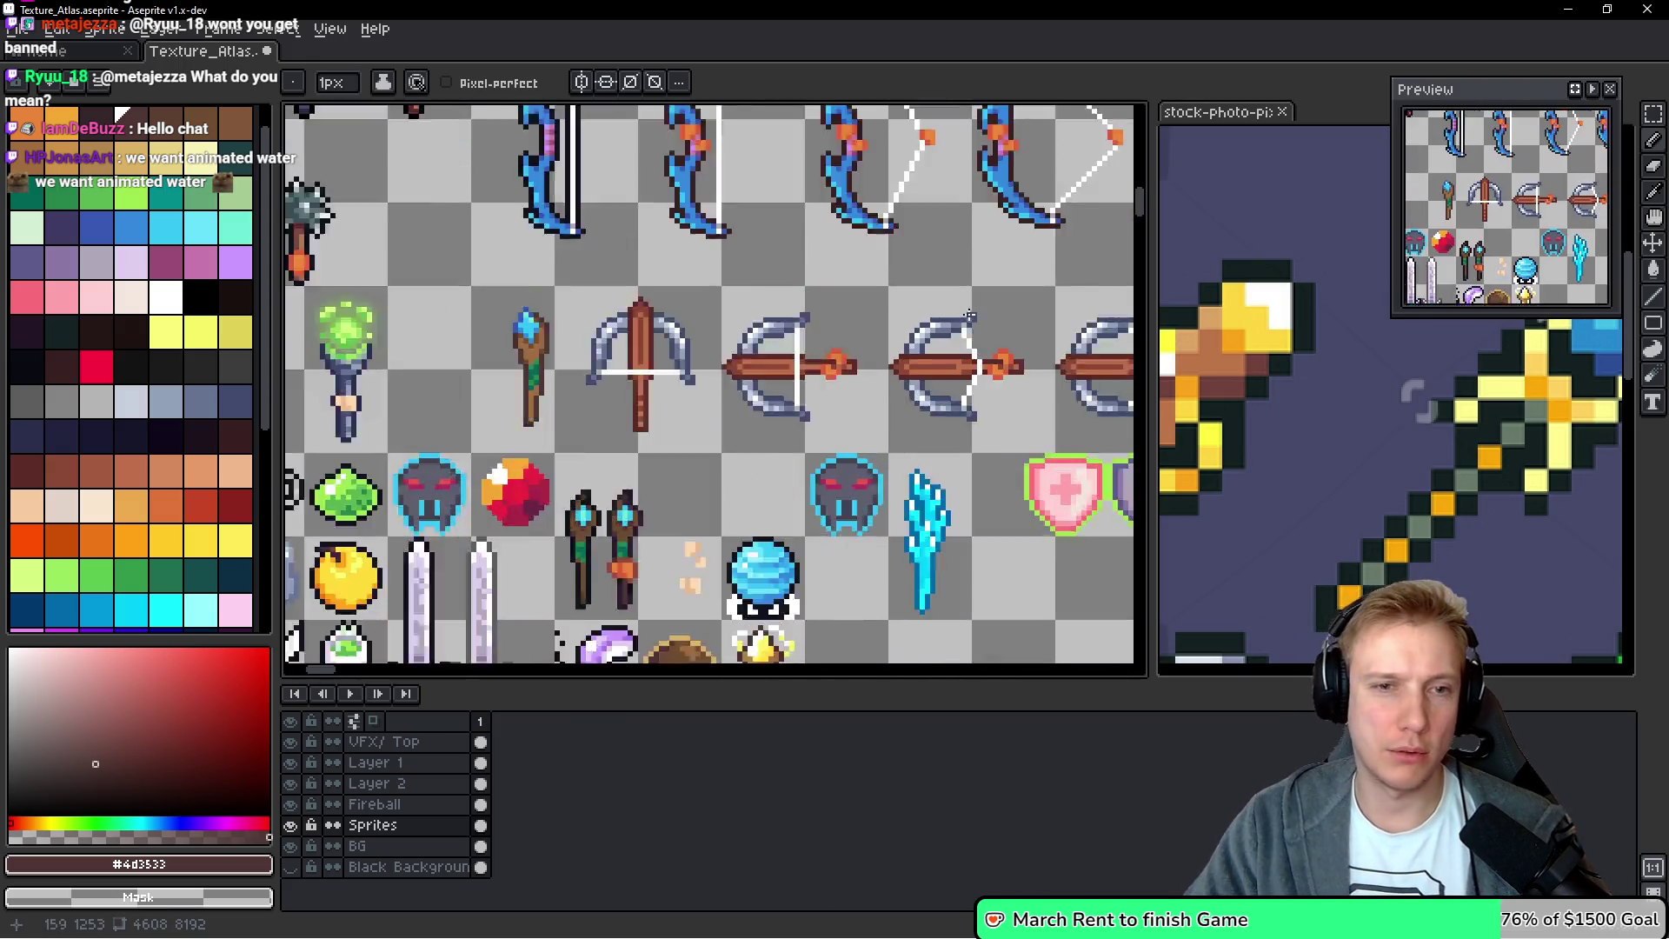
scroll(834, 294, "up", 1)
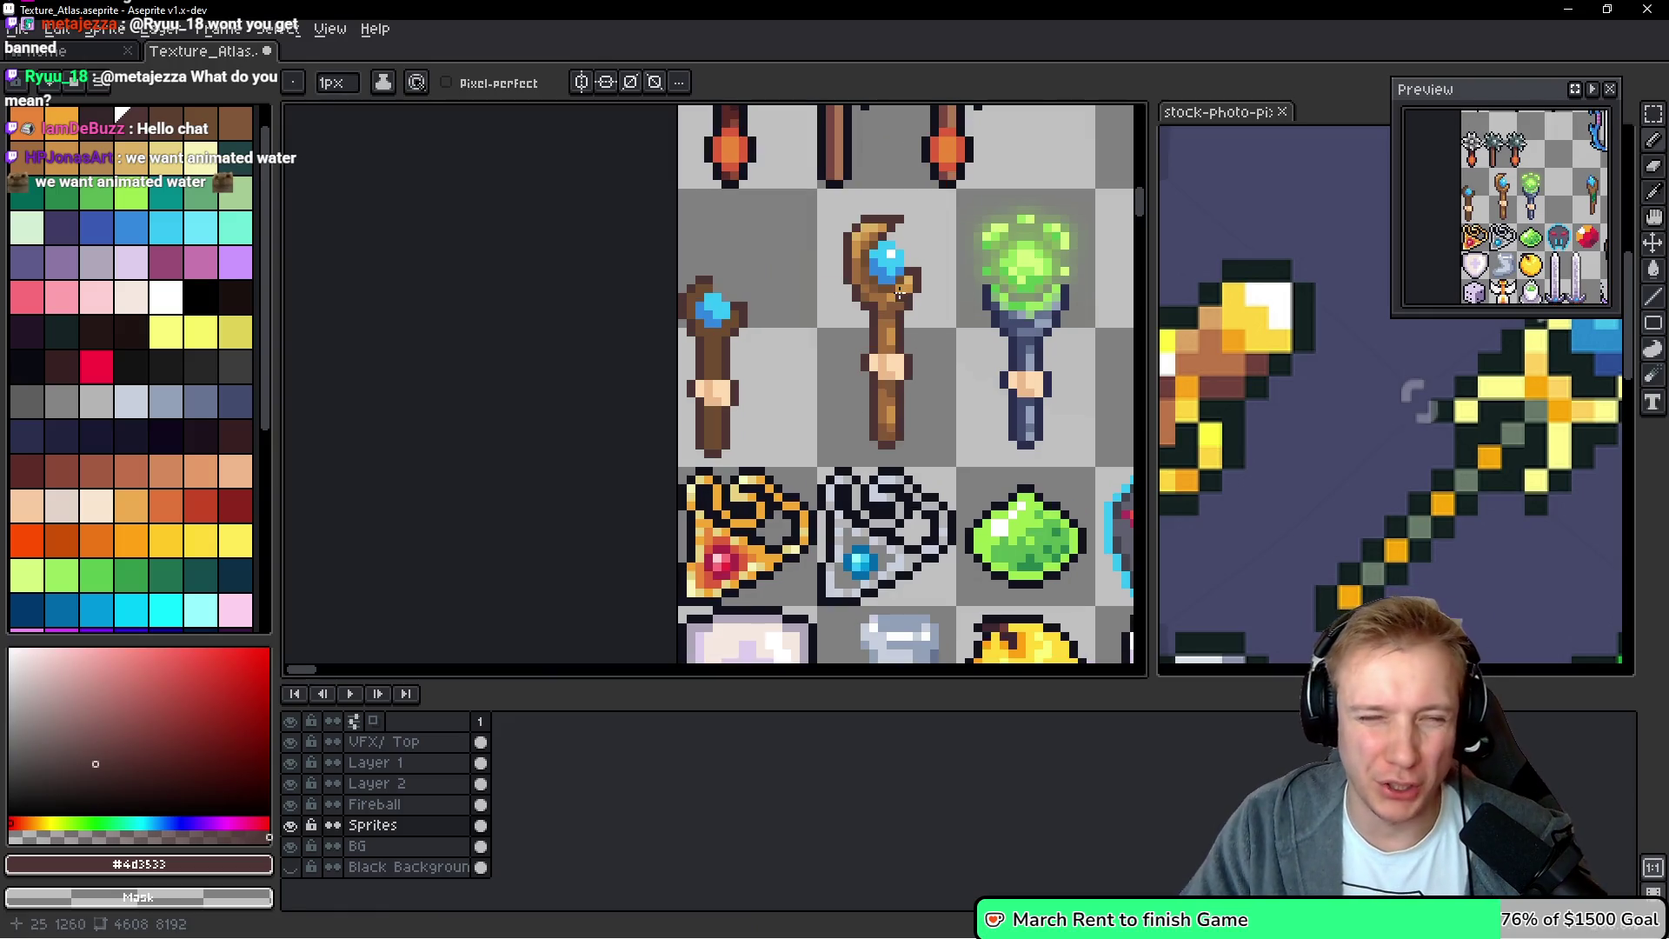
scroll(686, 299, "up", 1)
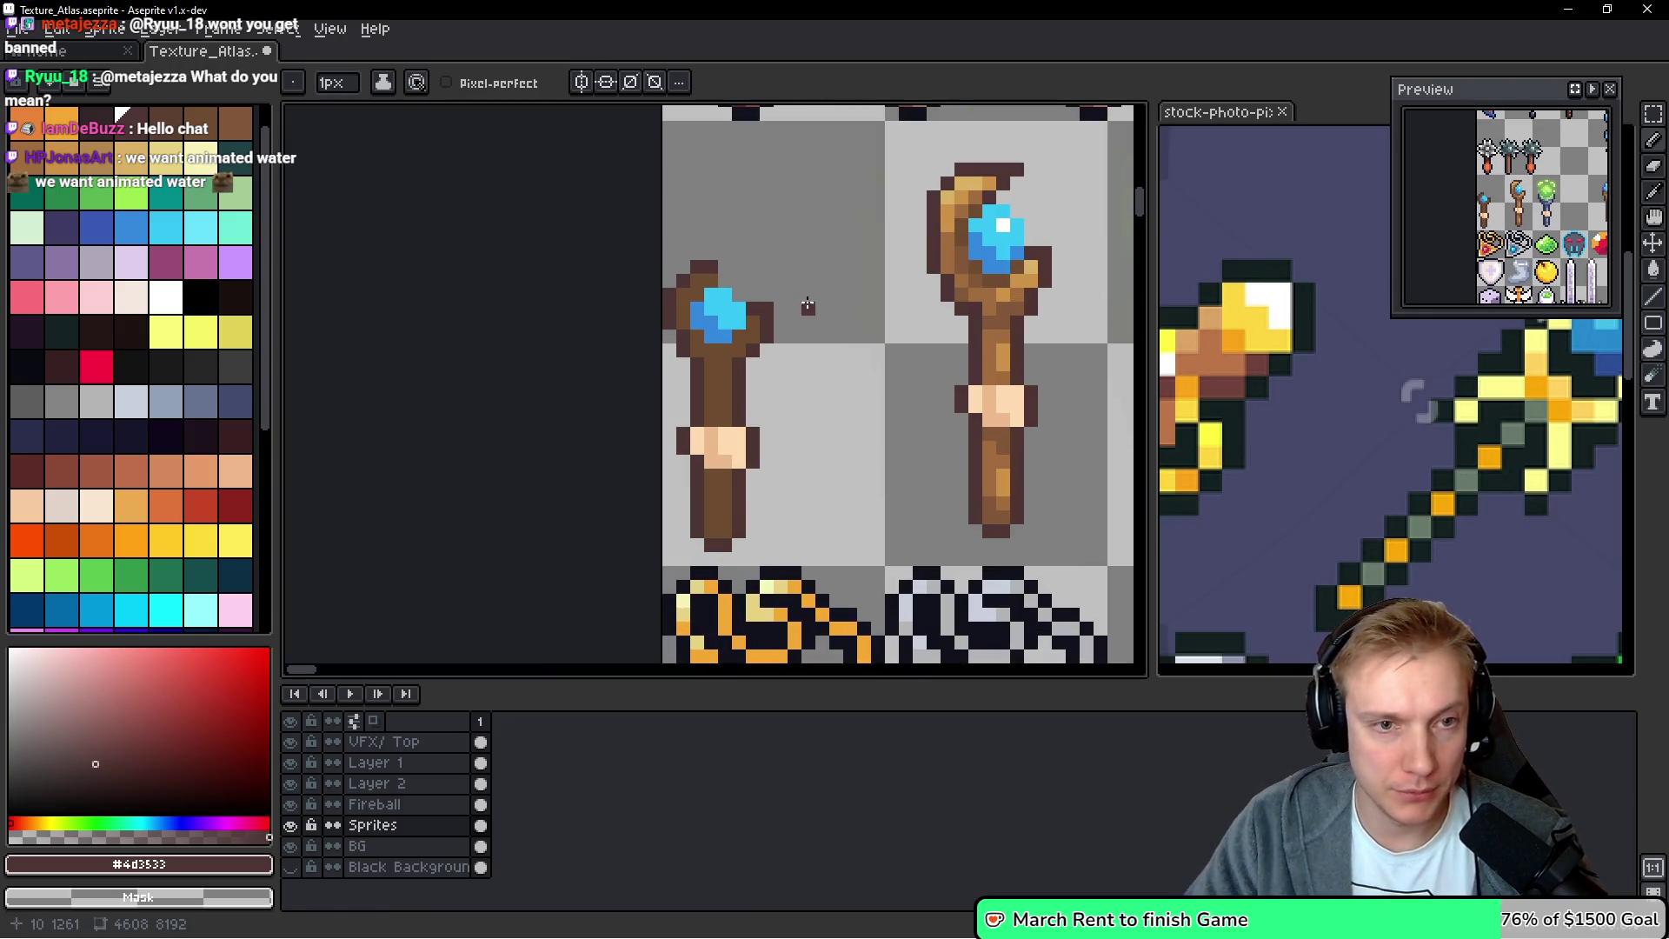
Draw #4d3533 outline pixels above and beside the small staff's top so its head curls over the gem
key("i")
left_click(704, 280, "alt")
scroll(661, 265, "up", 2)
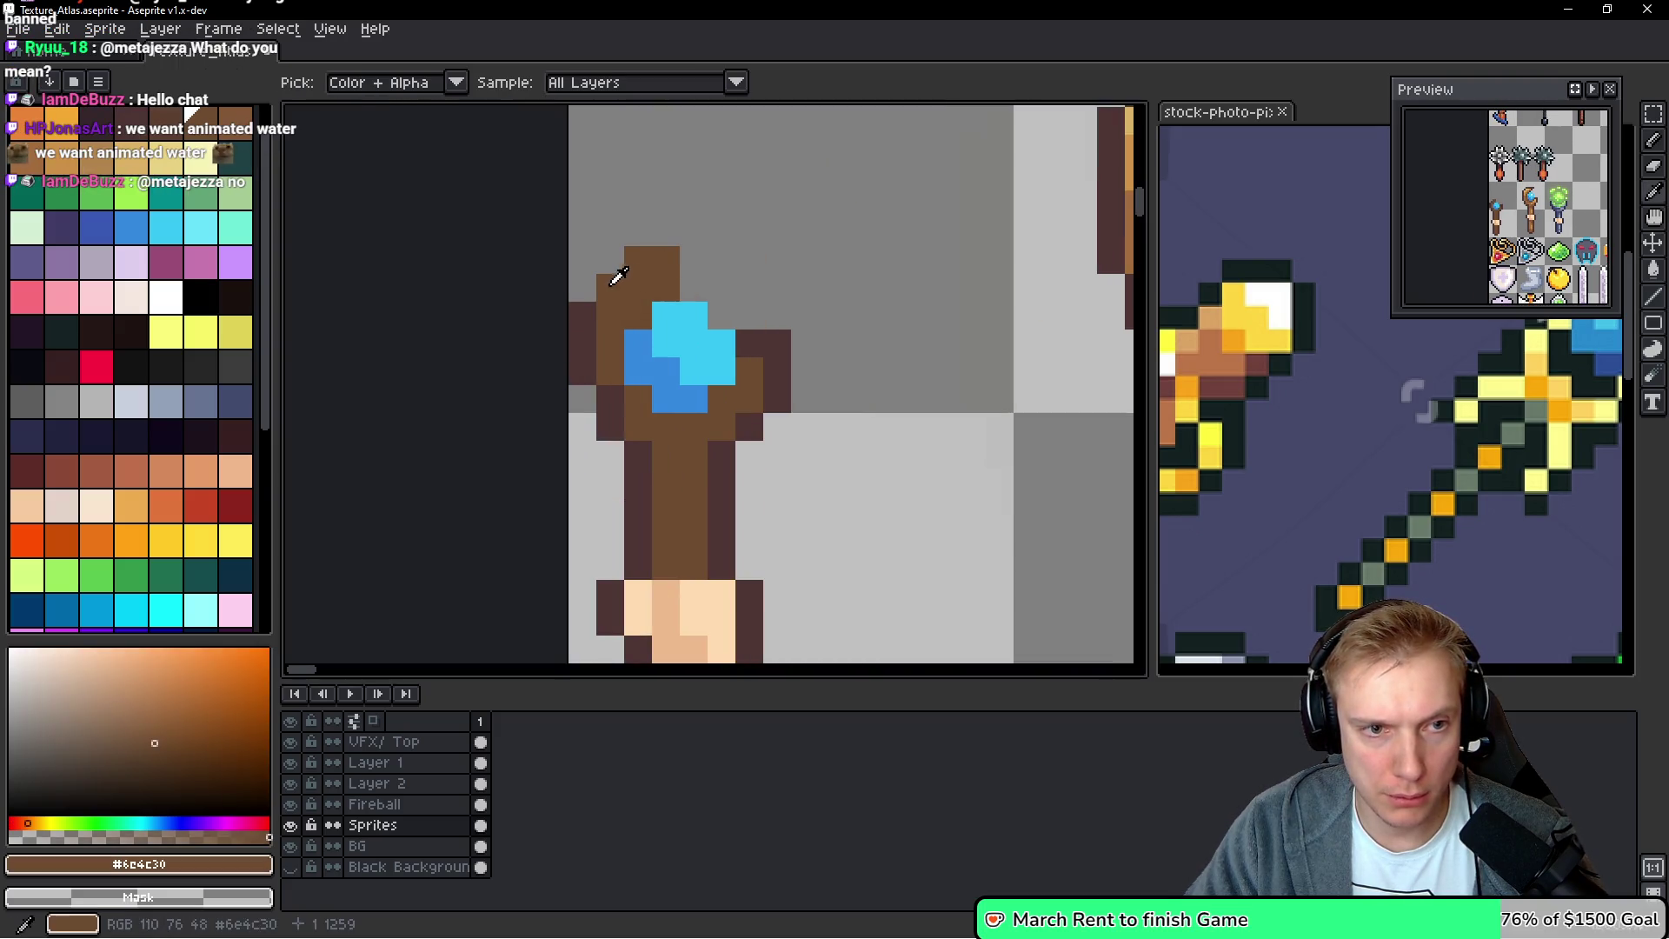
left_click(584, 299, "alt")
left_click(632, 223)
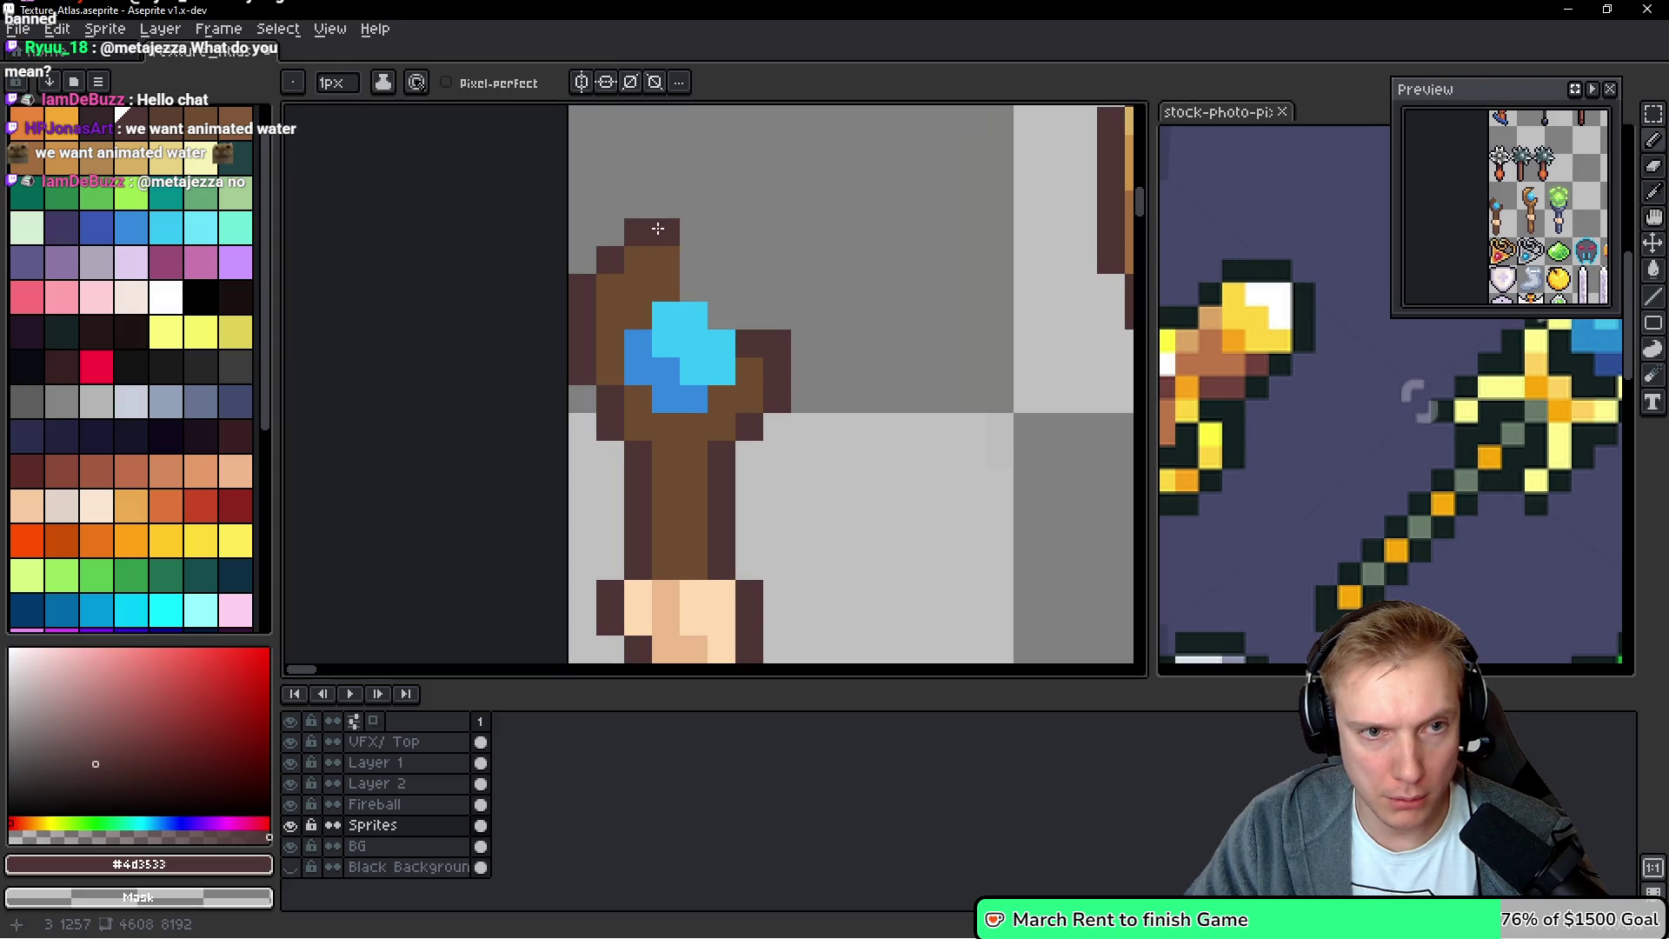
left_click_drag(694, 204, 693, 288)
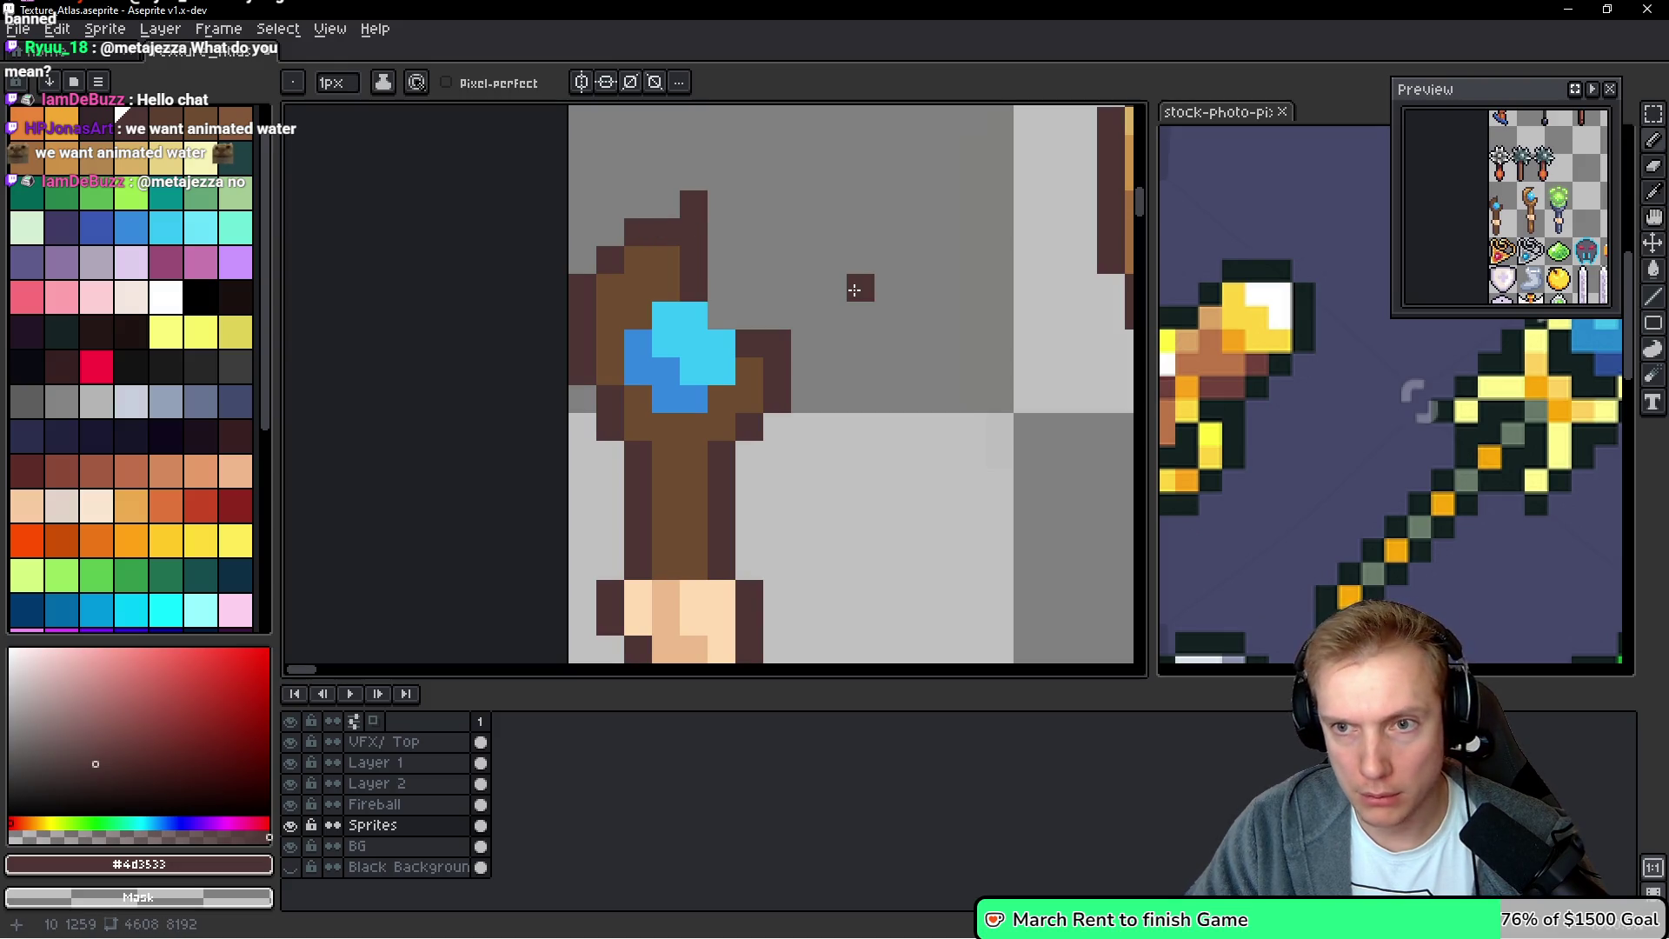
key("ctrl+z")
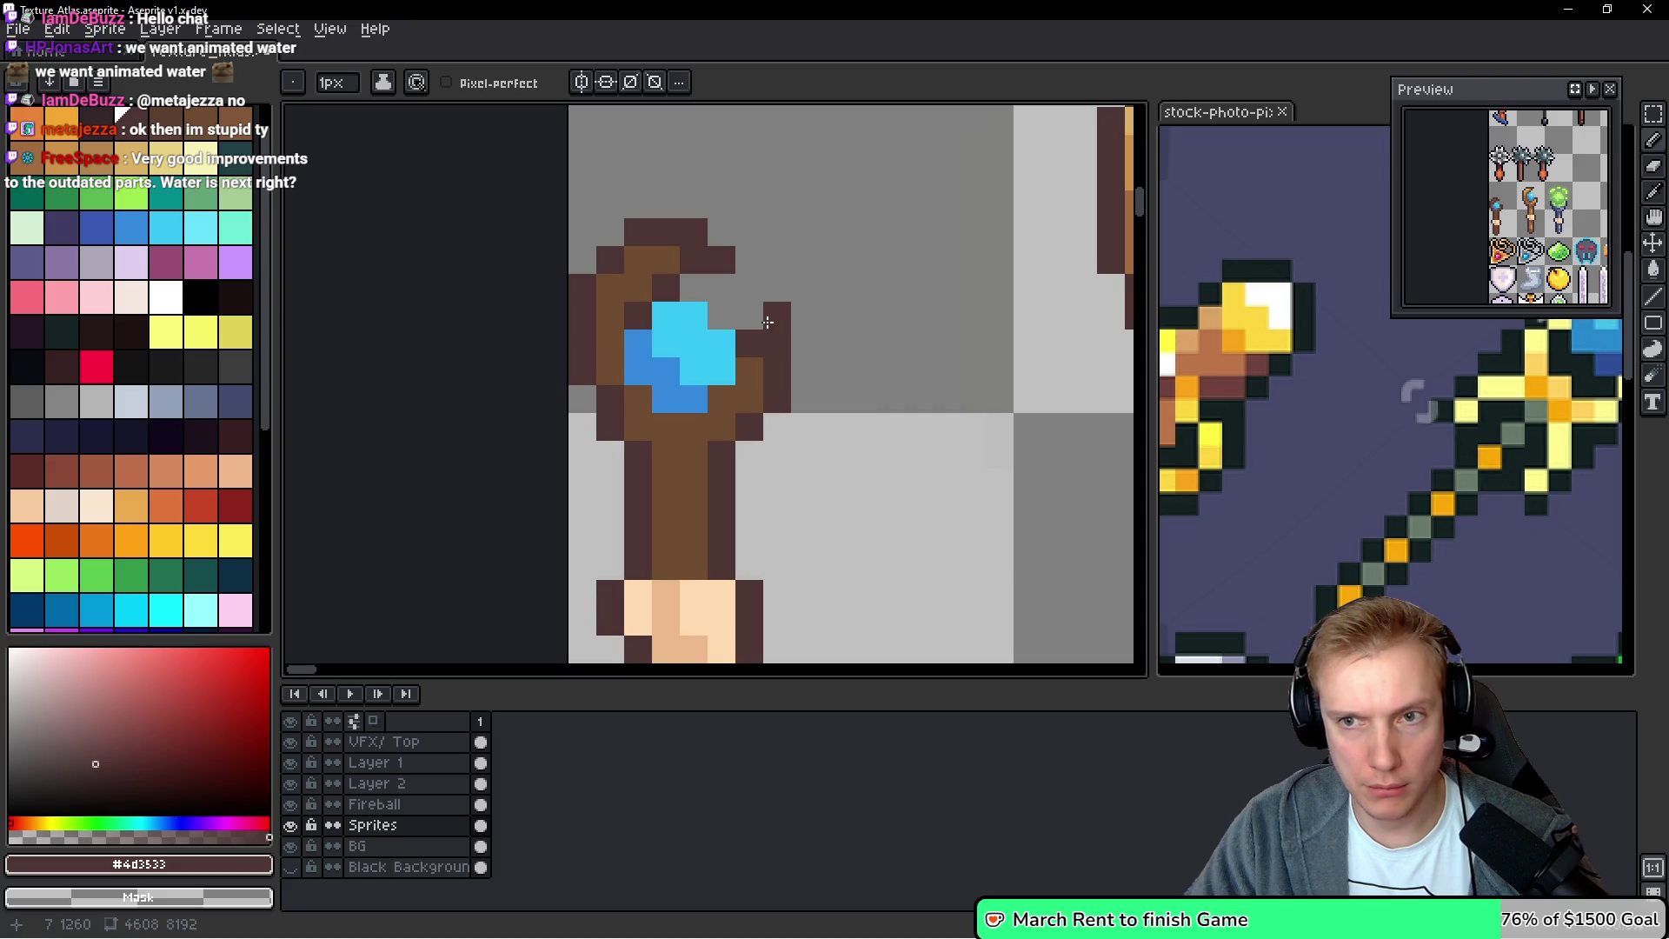
Choose the lighter brown palette entry Idx-14 and lighten two pixels on the staff top
scroll(918, 444, "down", 3)
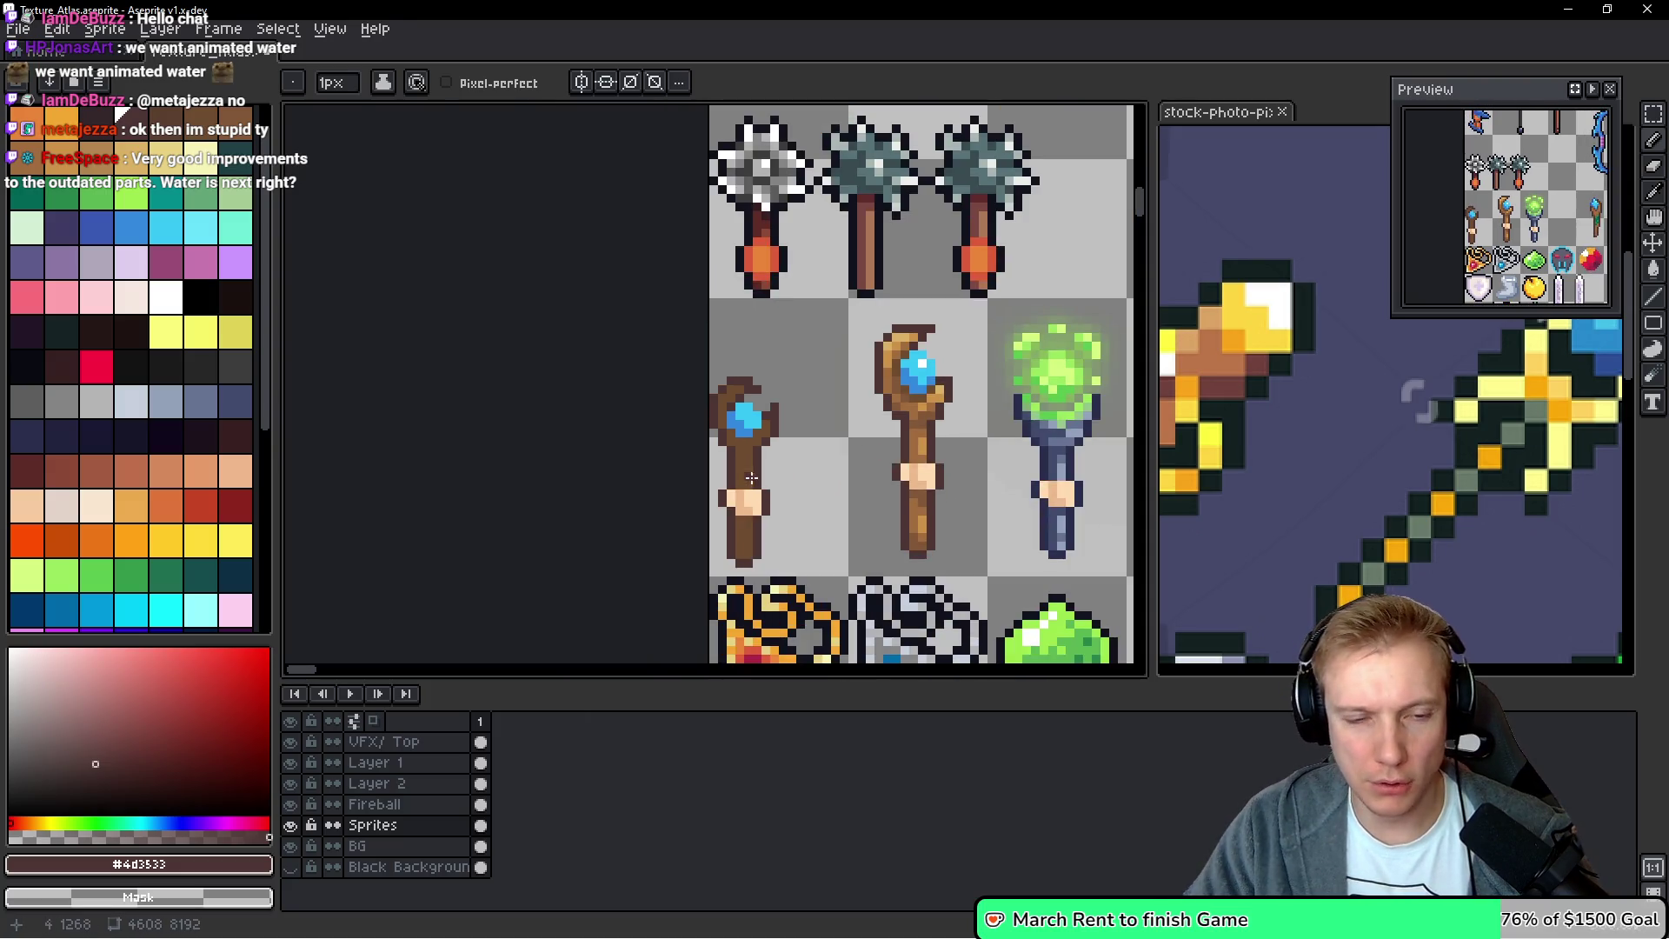
left_click(750, 477, "alt")
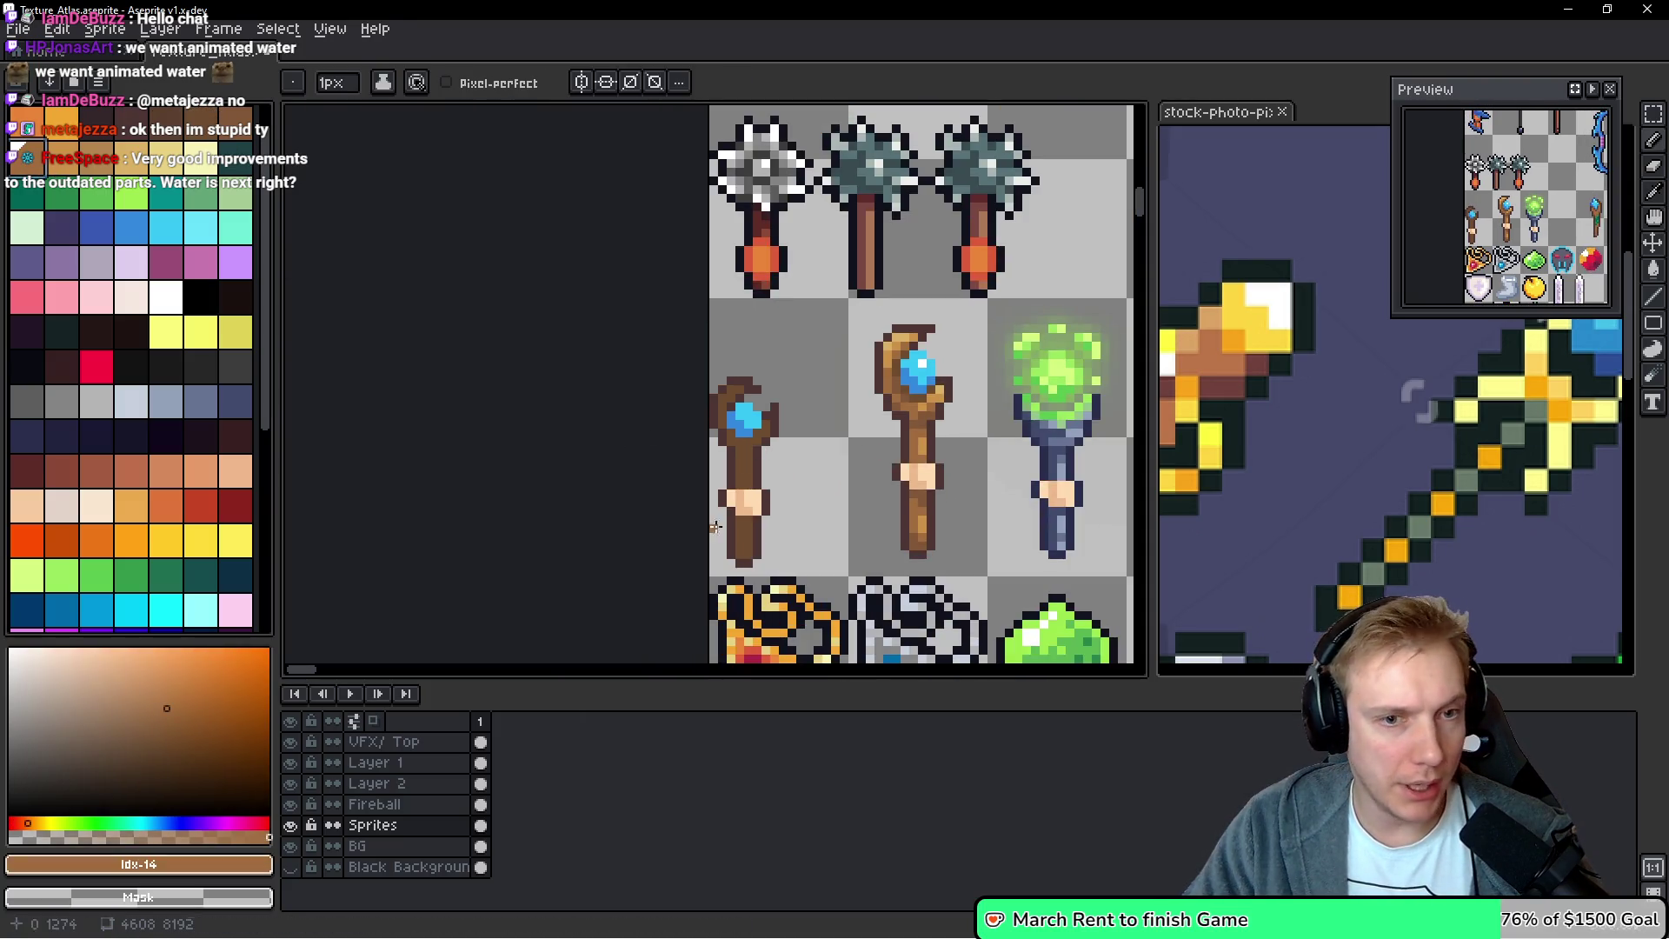
scroll(707, 521, "up", 3)
left_click(654, 204)
left_click(652, 216)
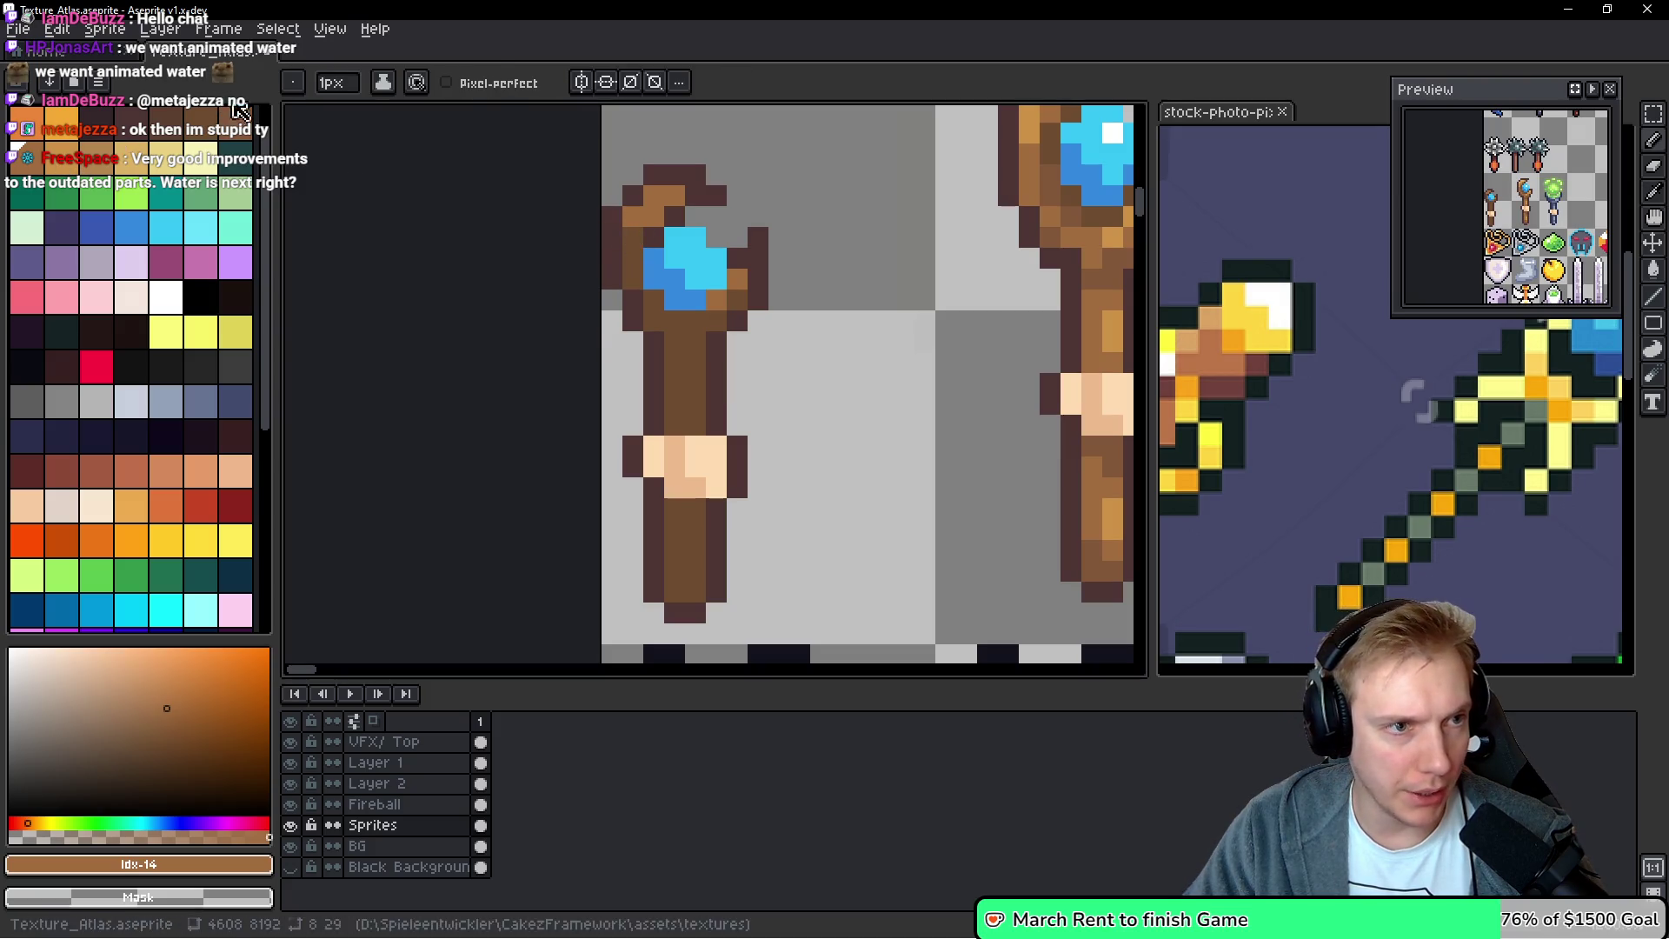
Add lighter-brown highlights on the staff head and beside the gem's right edge, then pick a slightly lighter brown
key("[")
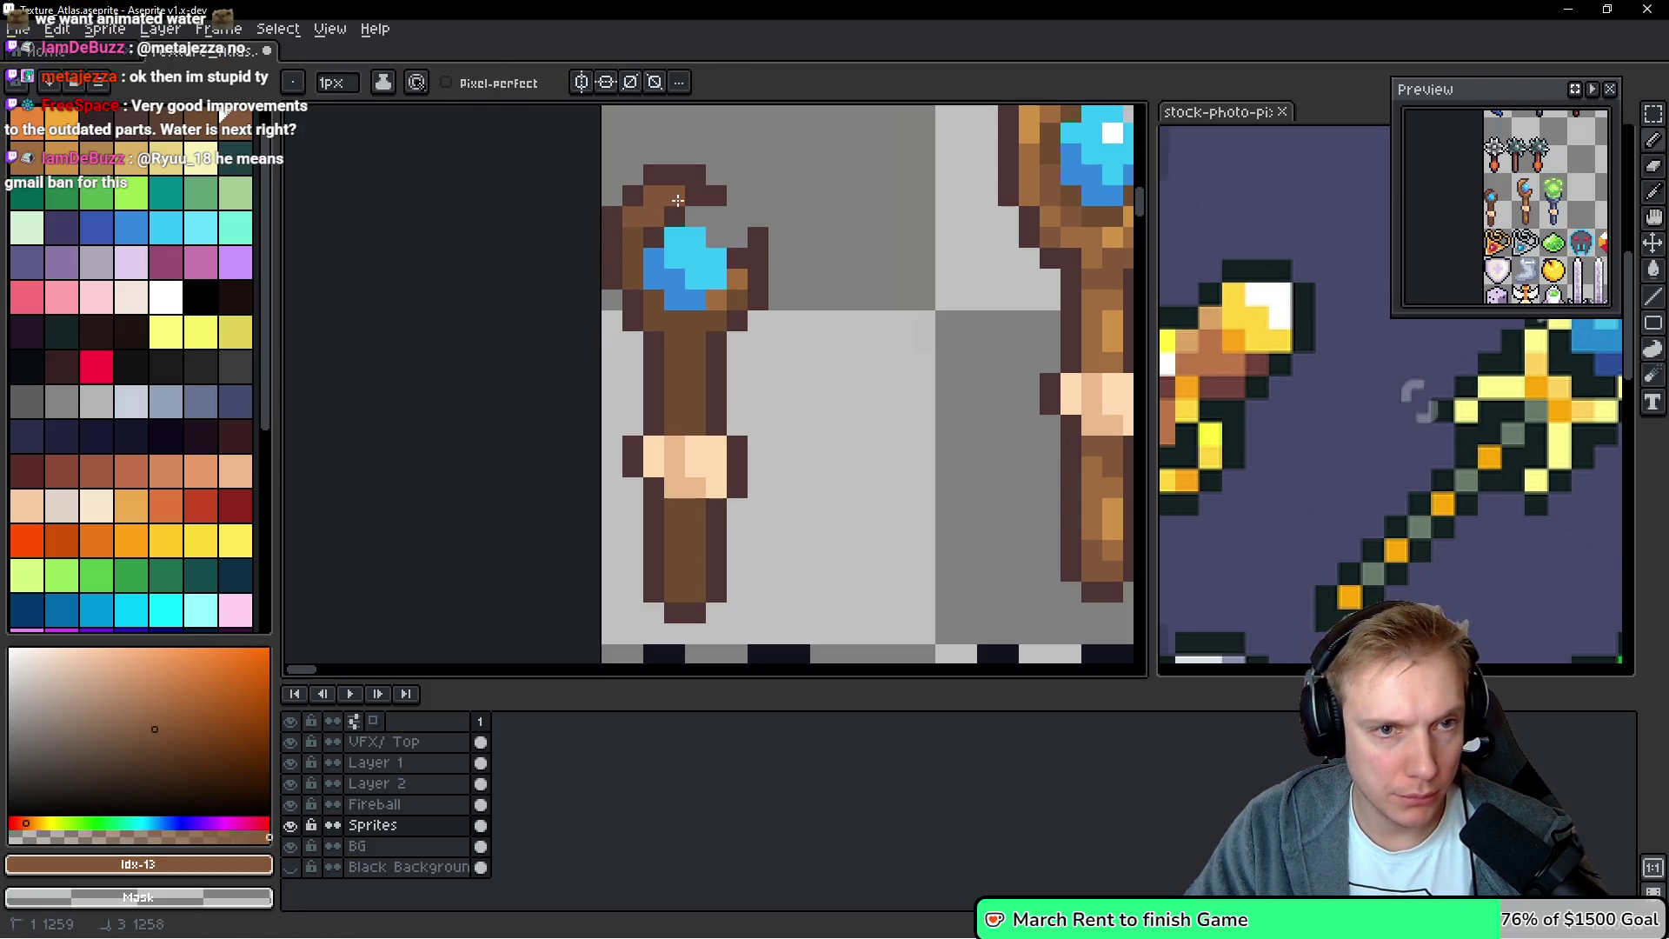
left_click(640, 231, "alt")
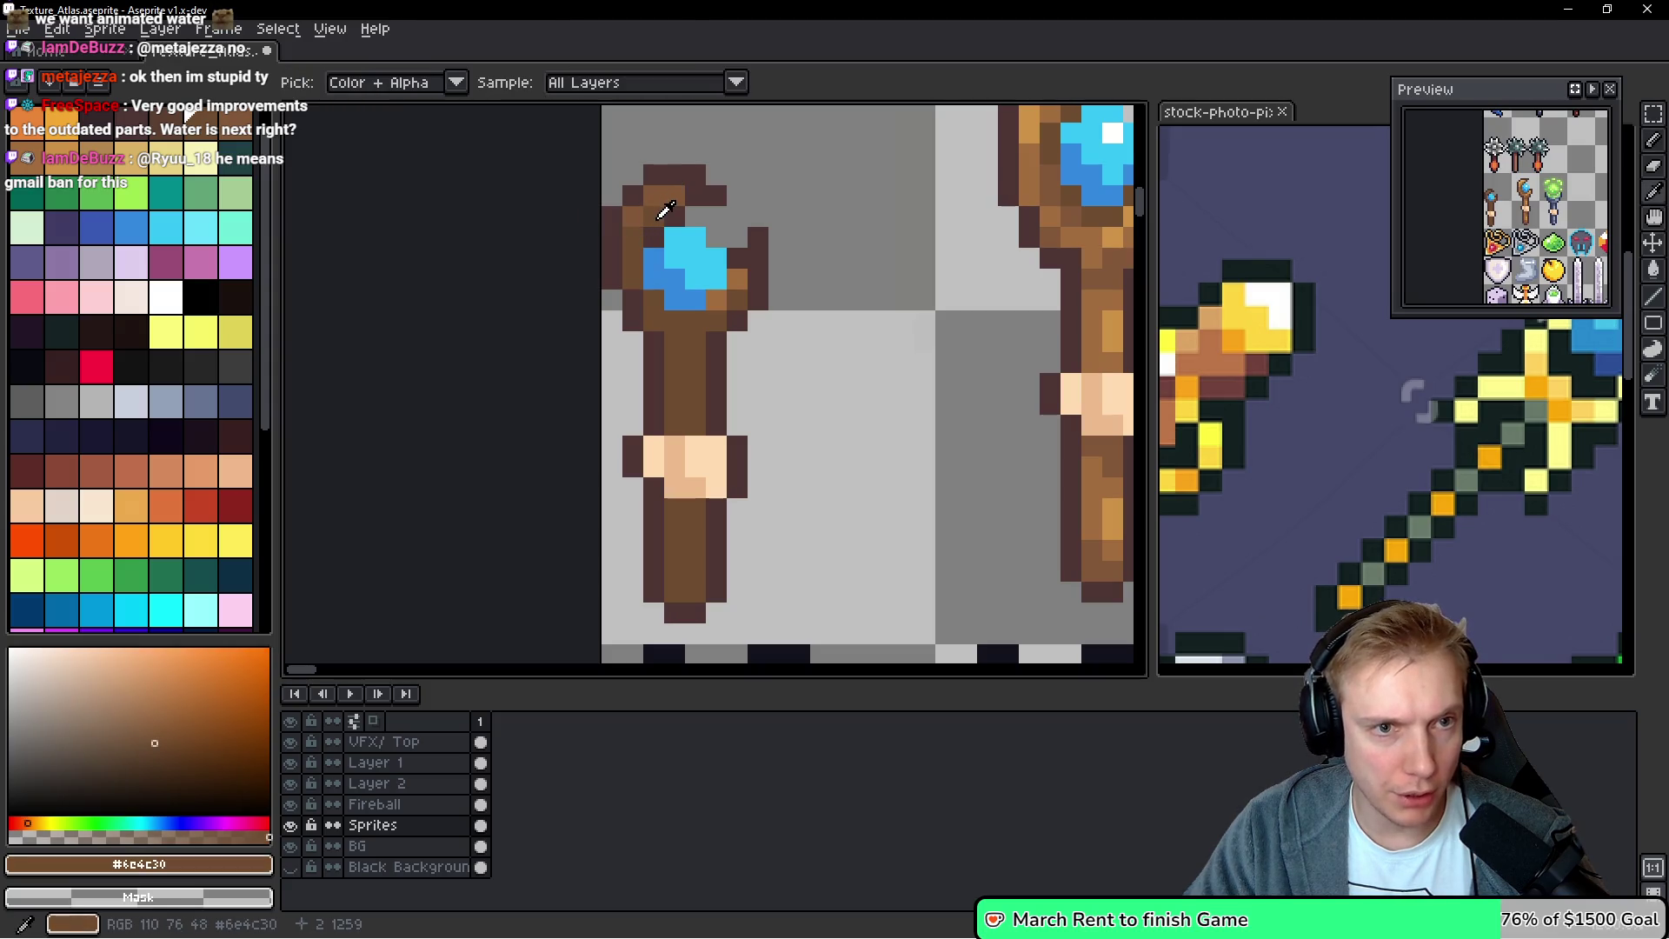
key("]")
scroll(668, 207, "up", 1)
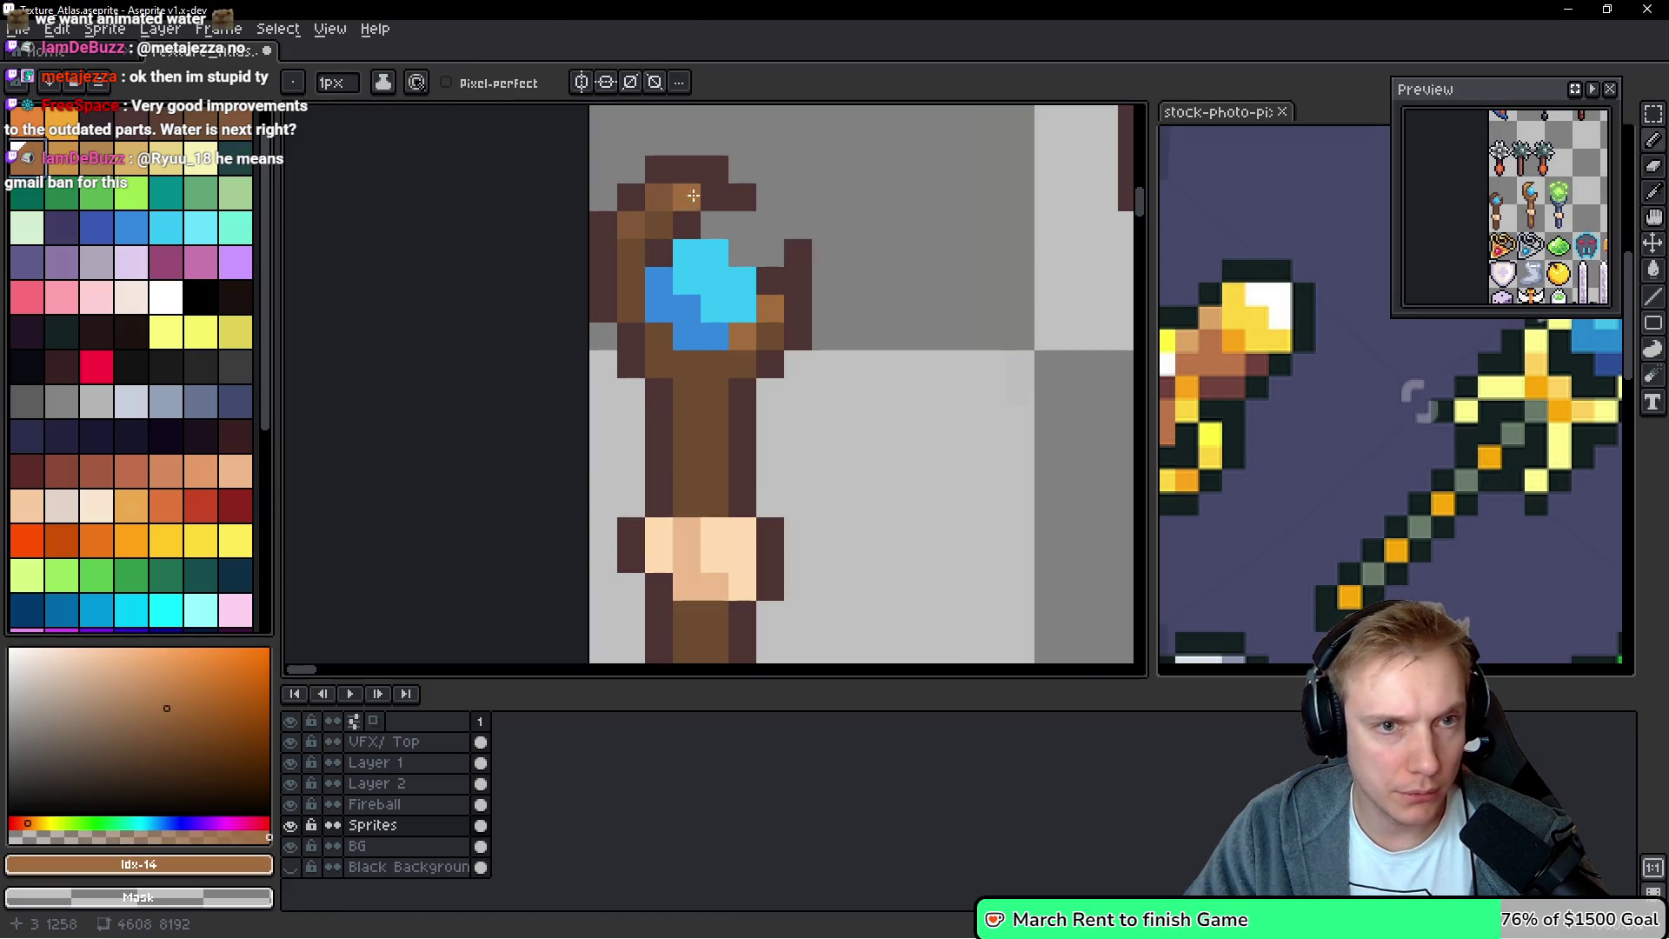
left_click(669, 199)
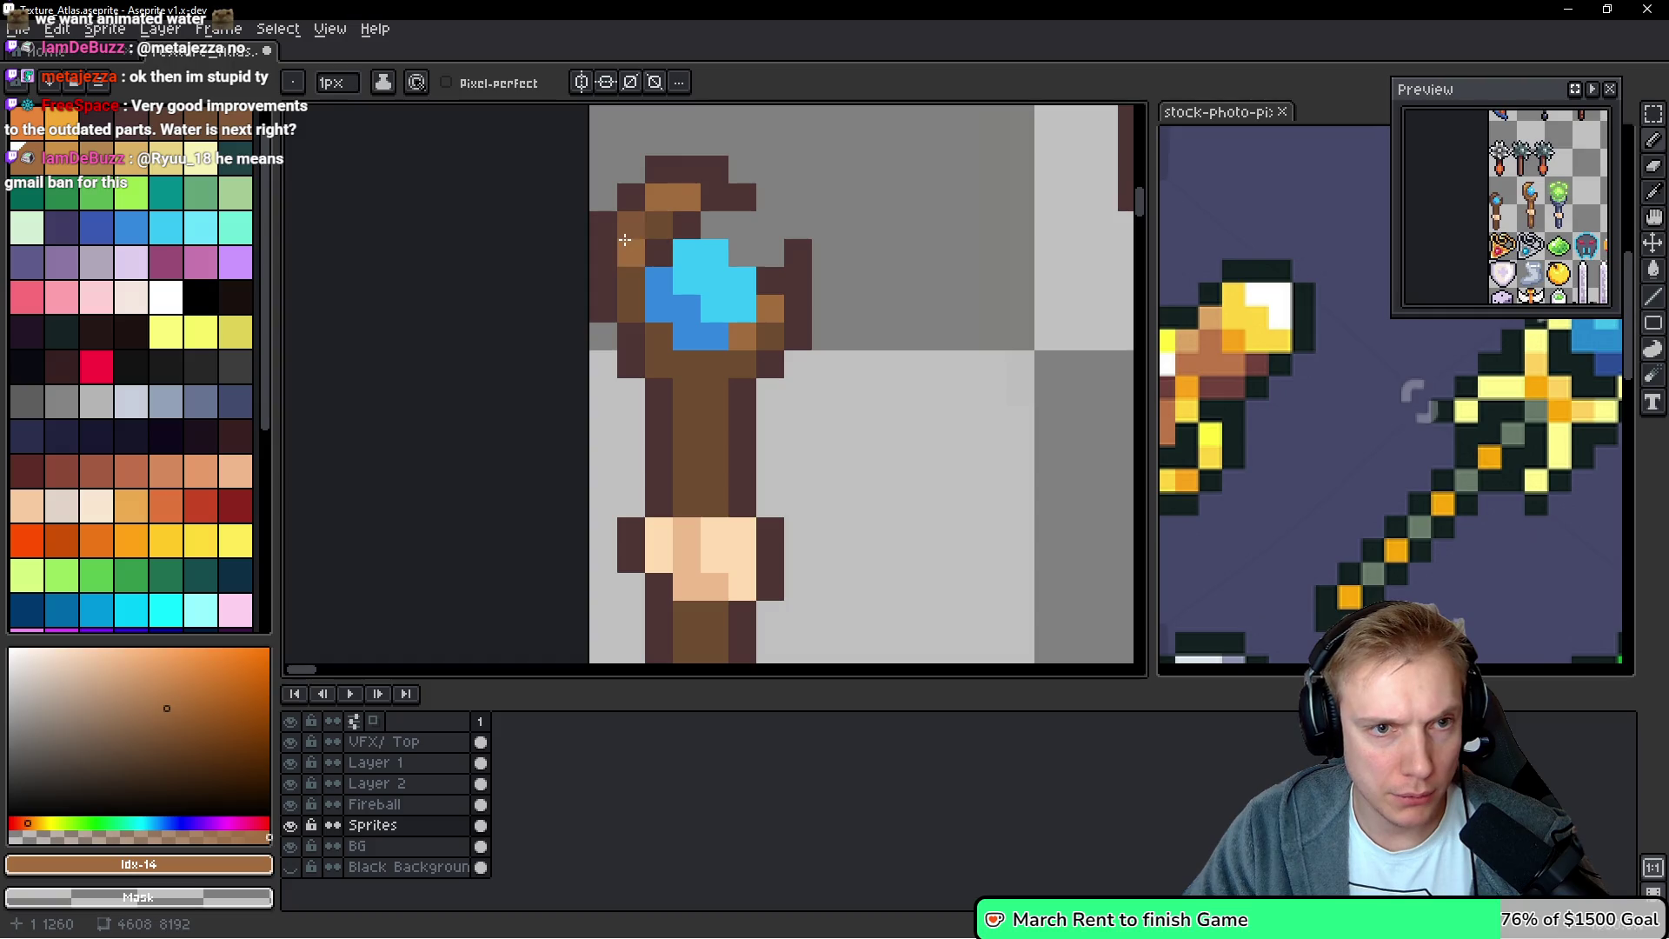
left_click(776, 306)
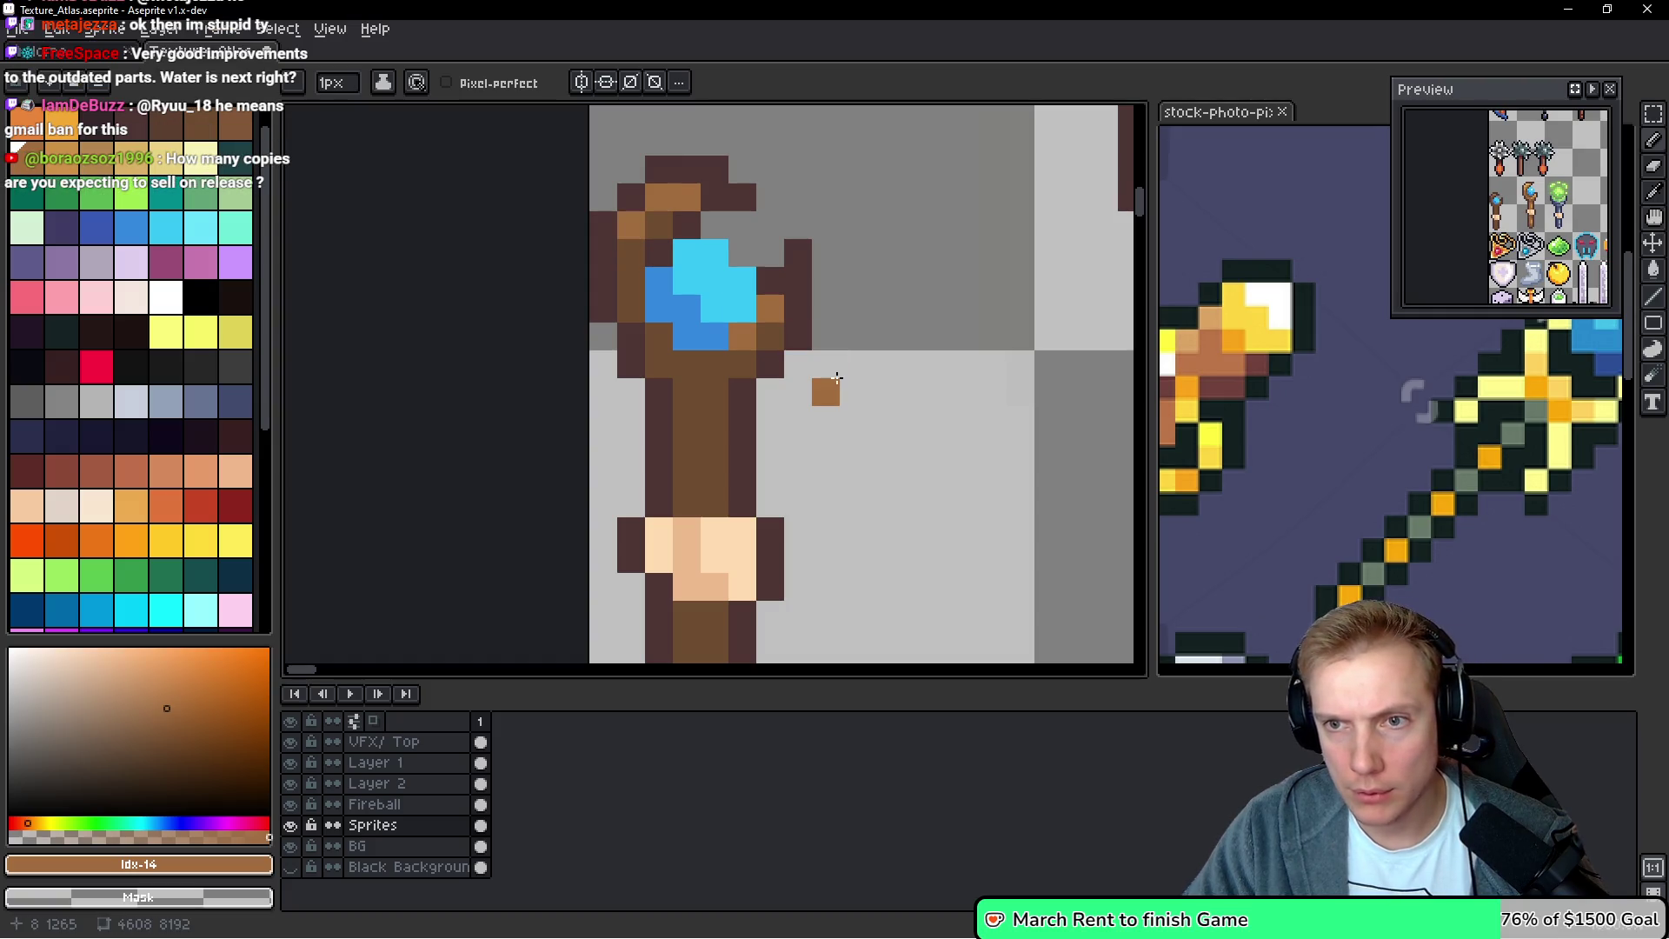
left_click(155, 741)
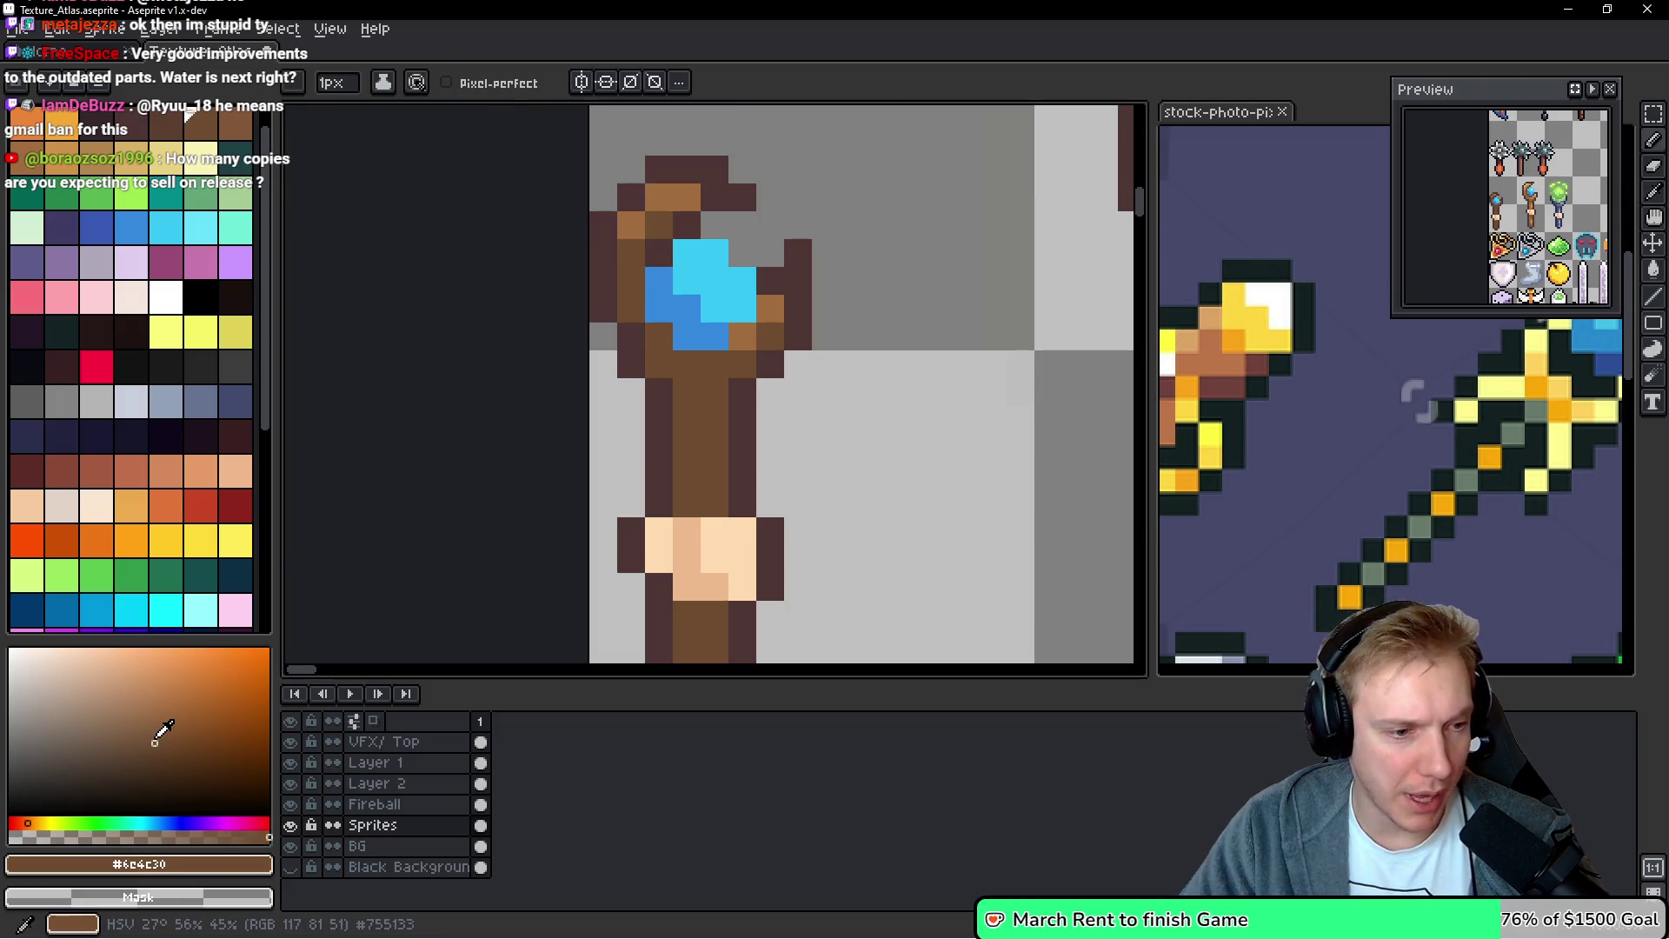
left_click(172, 722)
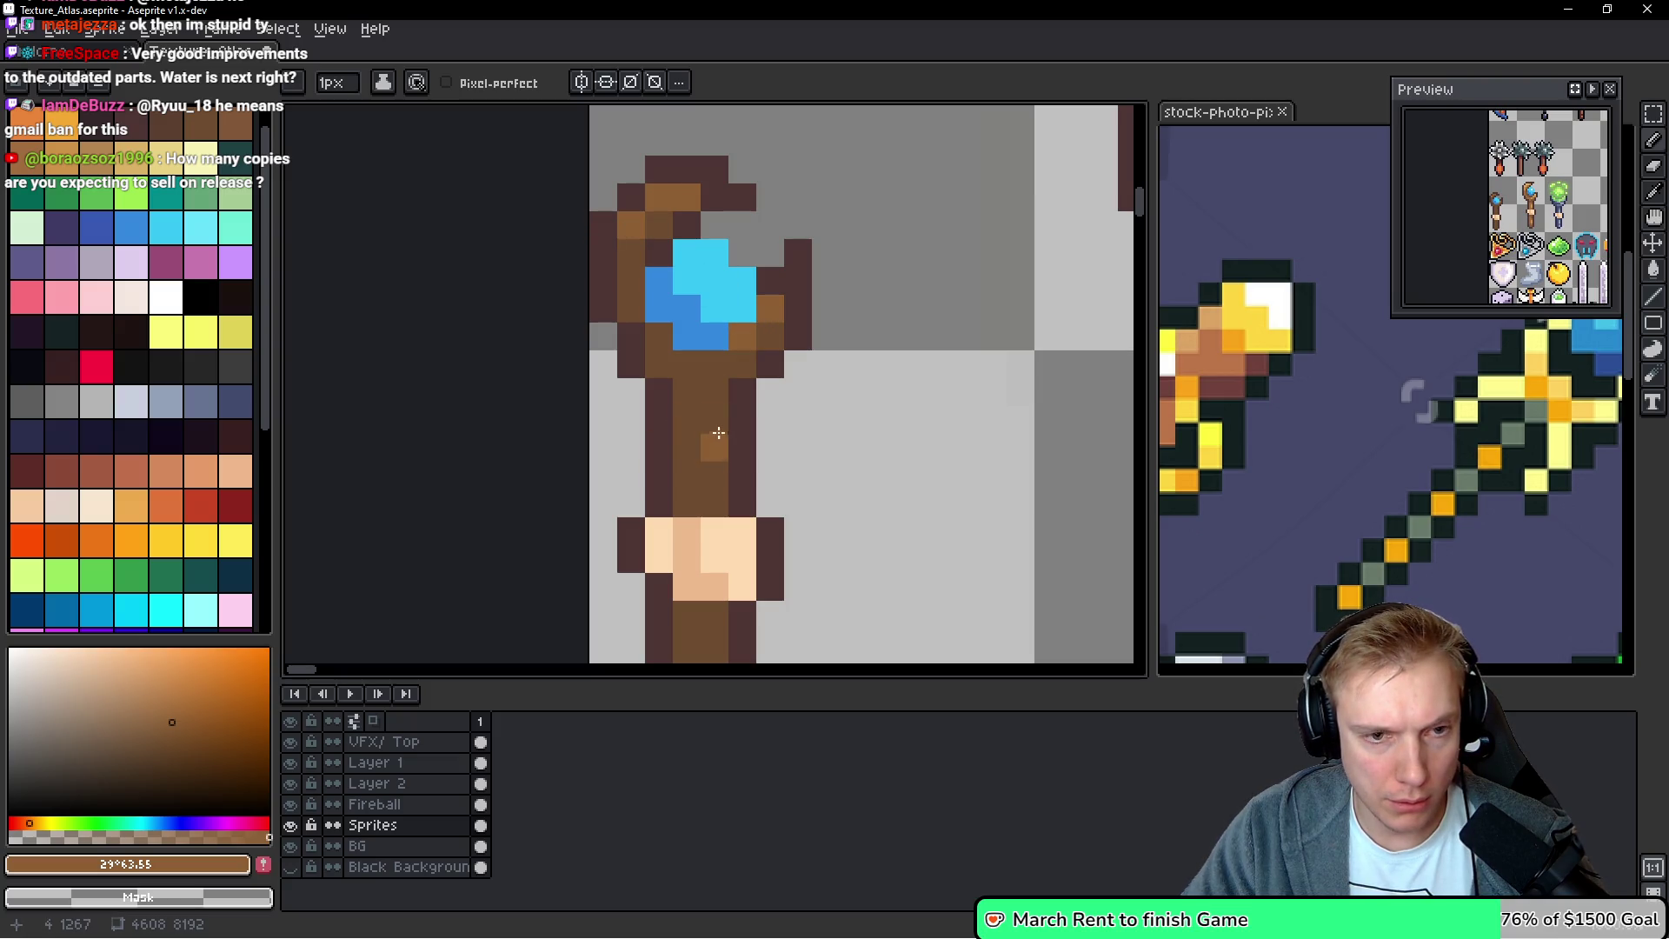
Paint a lighter highlight stripe down the small staff's shaft below the grip
left_click_drag(715, 445, 711, 492)
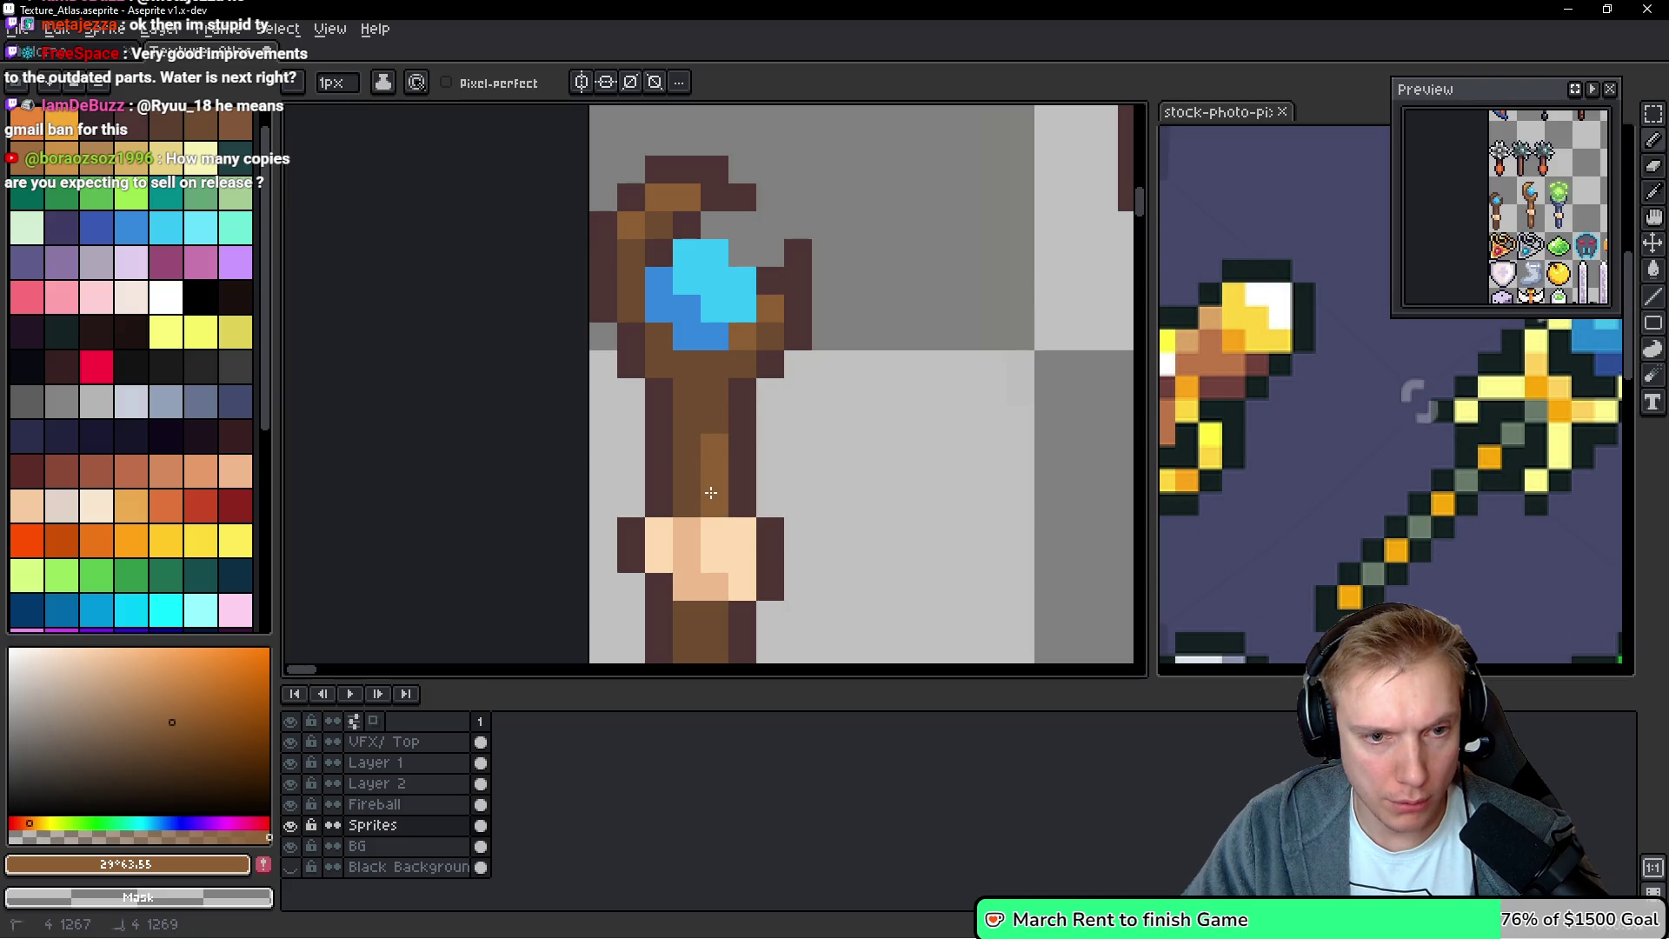
scroll(711, 492, "down", 3)
left_click_drag(738, 437, 738, 475)
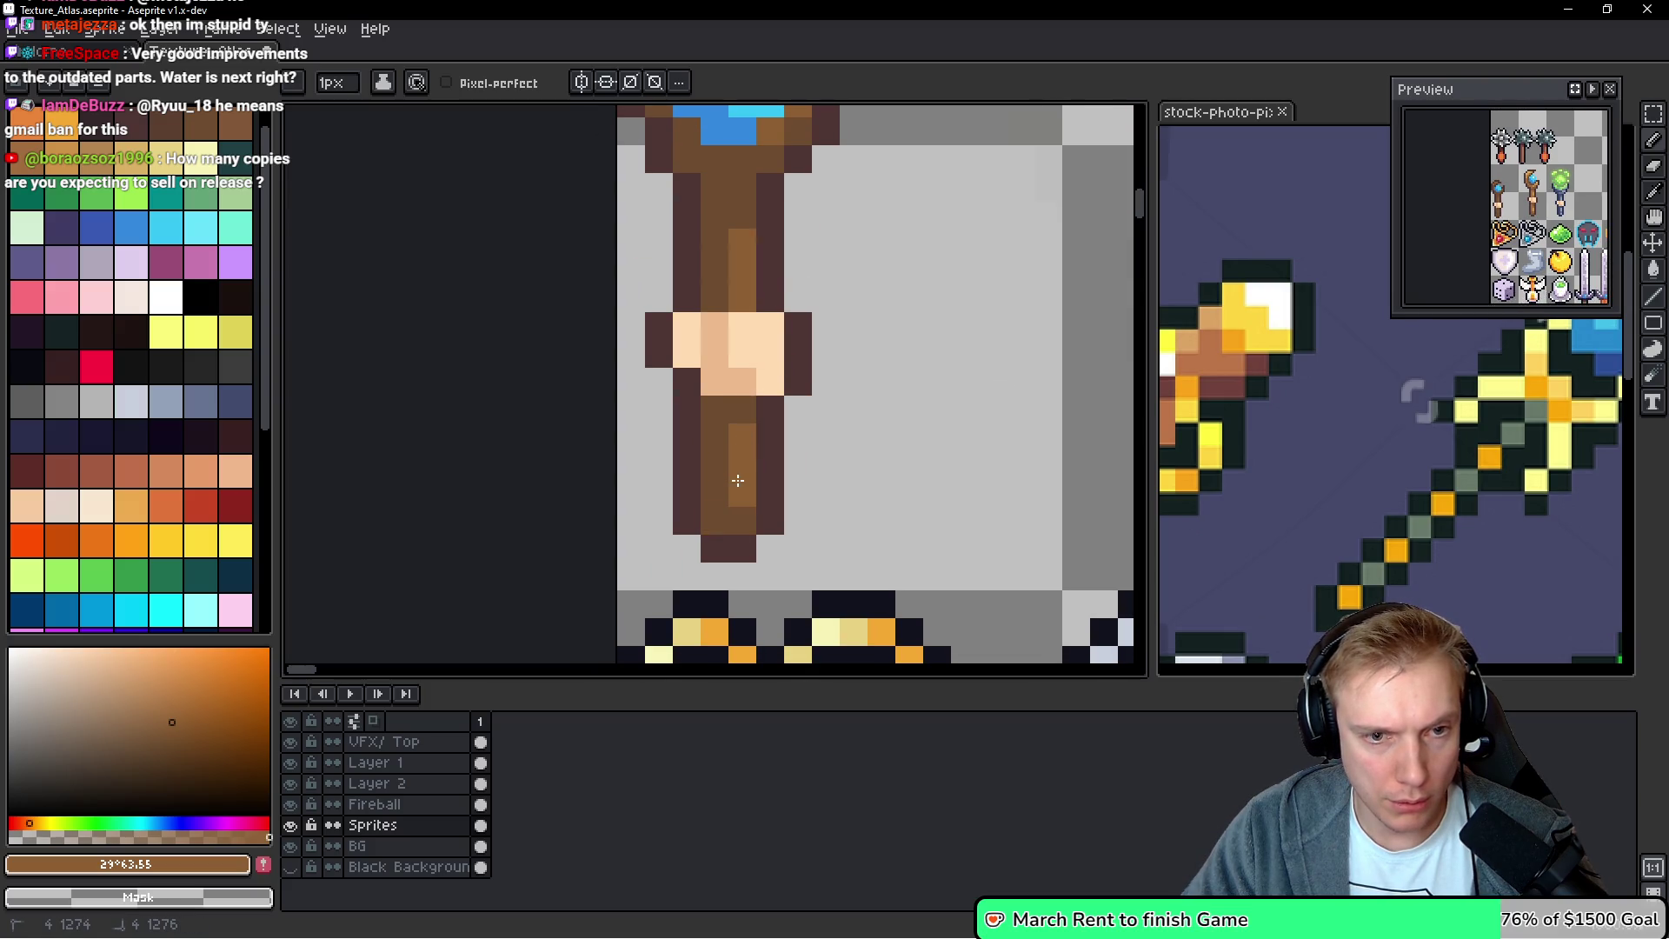
scroll(738, 480, "up", 1)
Darken several lower-shaft pixels with the darker brown #5d4031
left_click(716, 477, "alt")
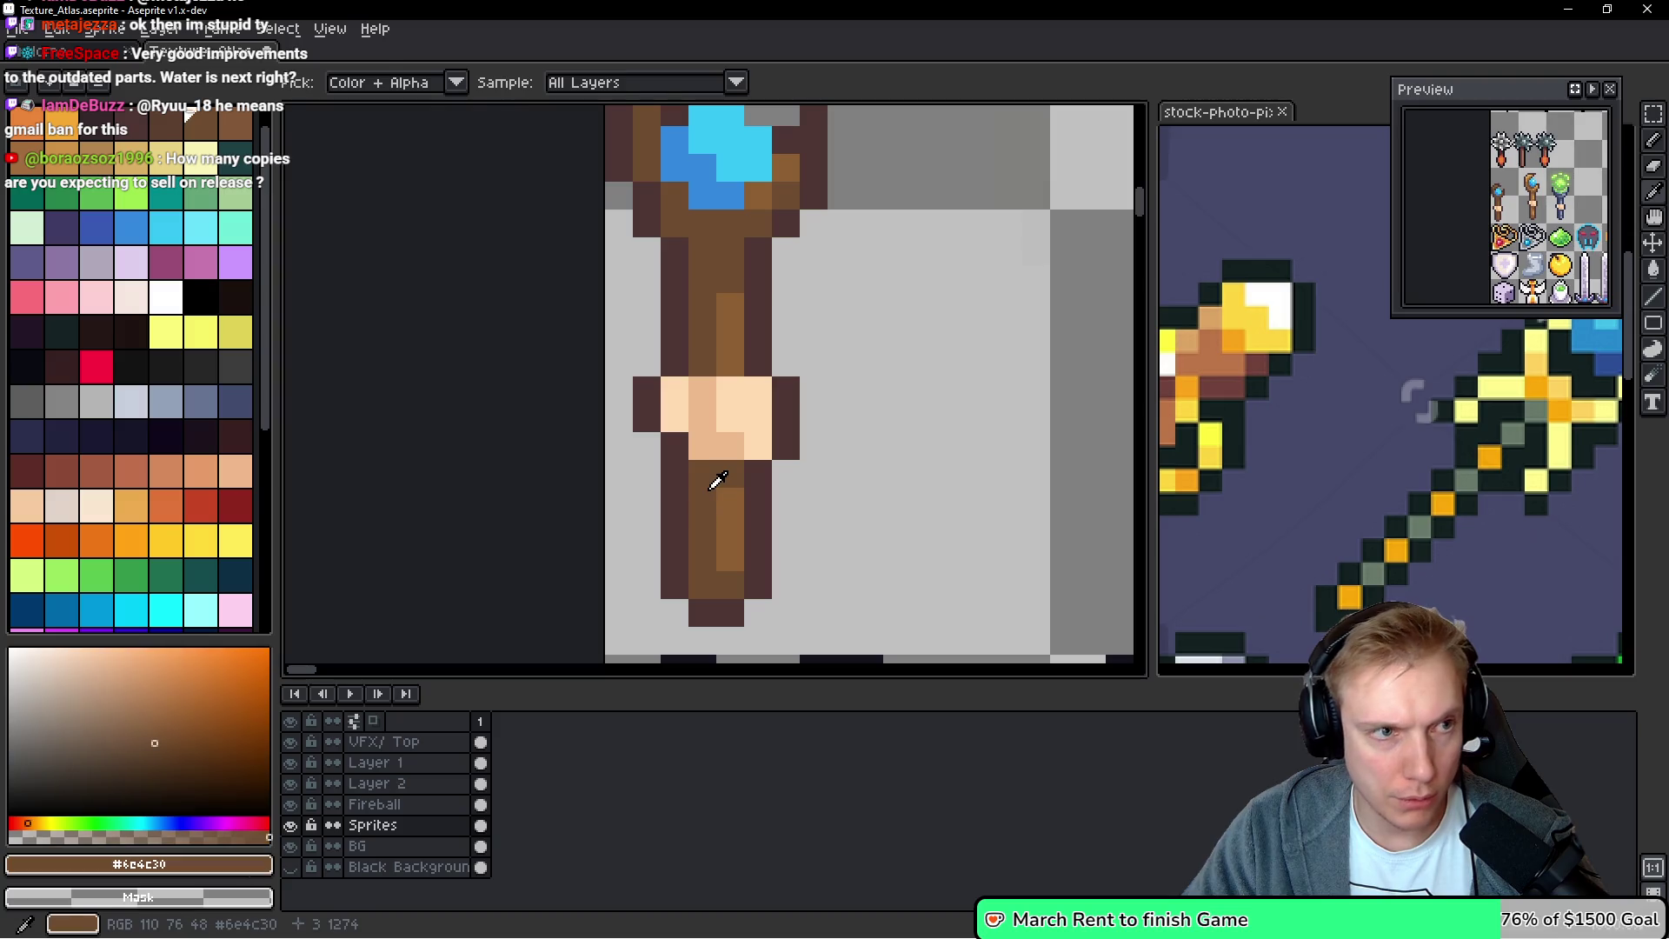
left_click(180, 129)
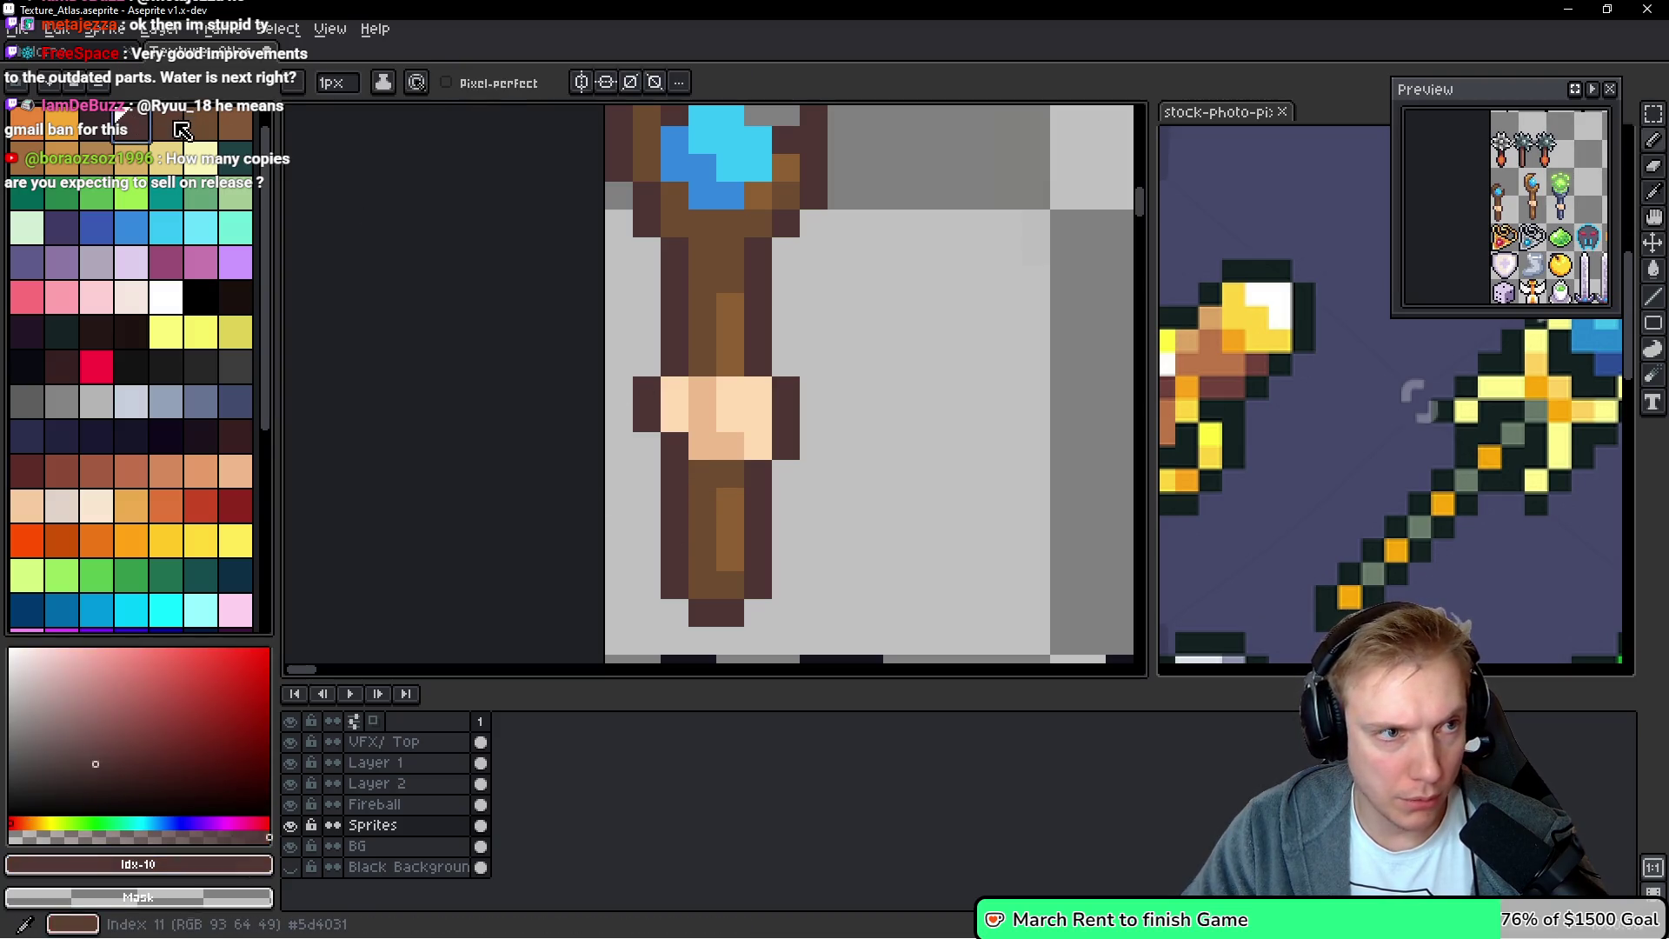
left_click(704, 480)
left_click(698, 493)
left_click(701, 514, "alt")
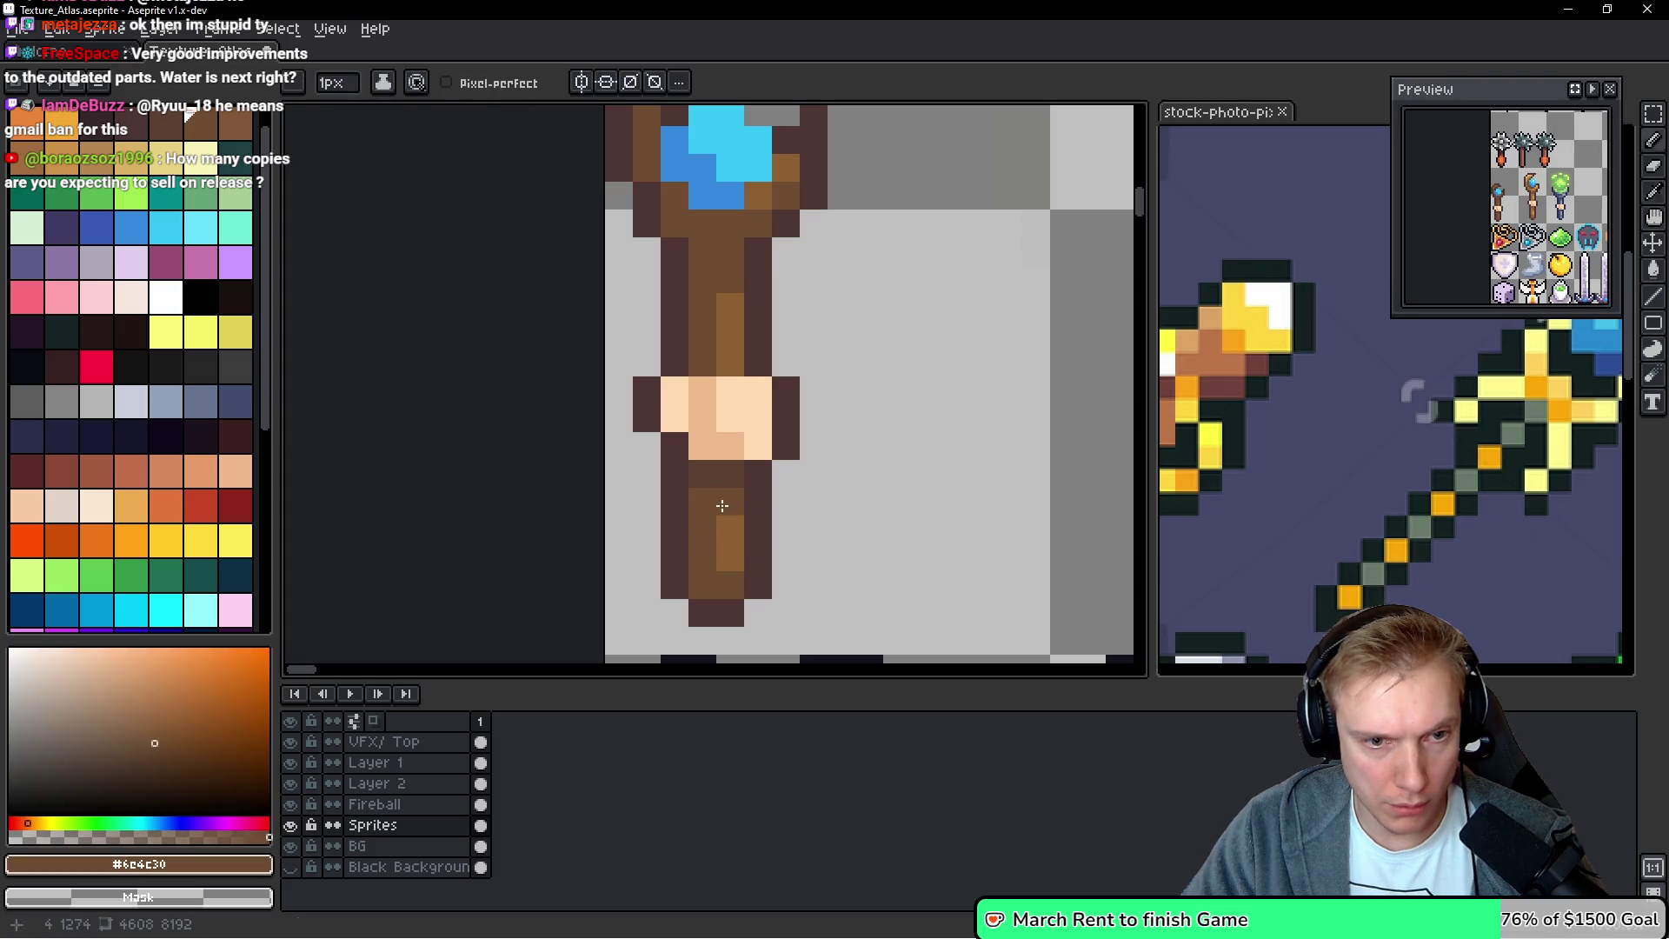
left_click(698, 492, "alt")
Undo a stray dark pixel and eyedrop the staff's brown #6c4c30 as the drawing colour
left_click_drag(702, 201, 709, 431)
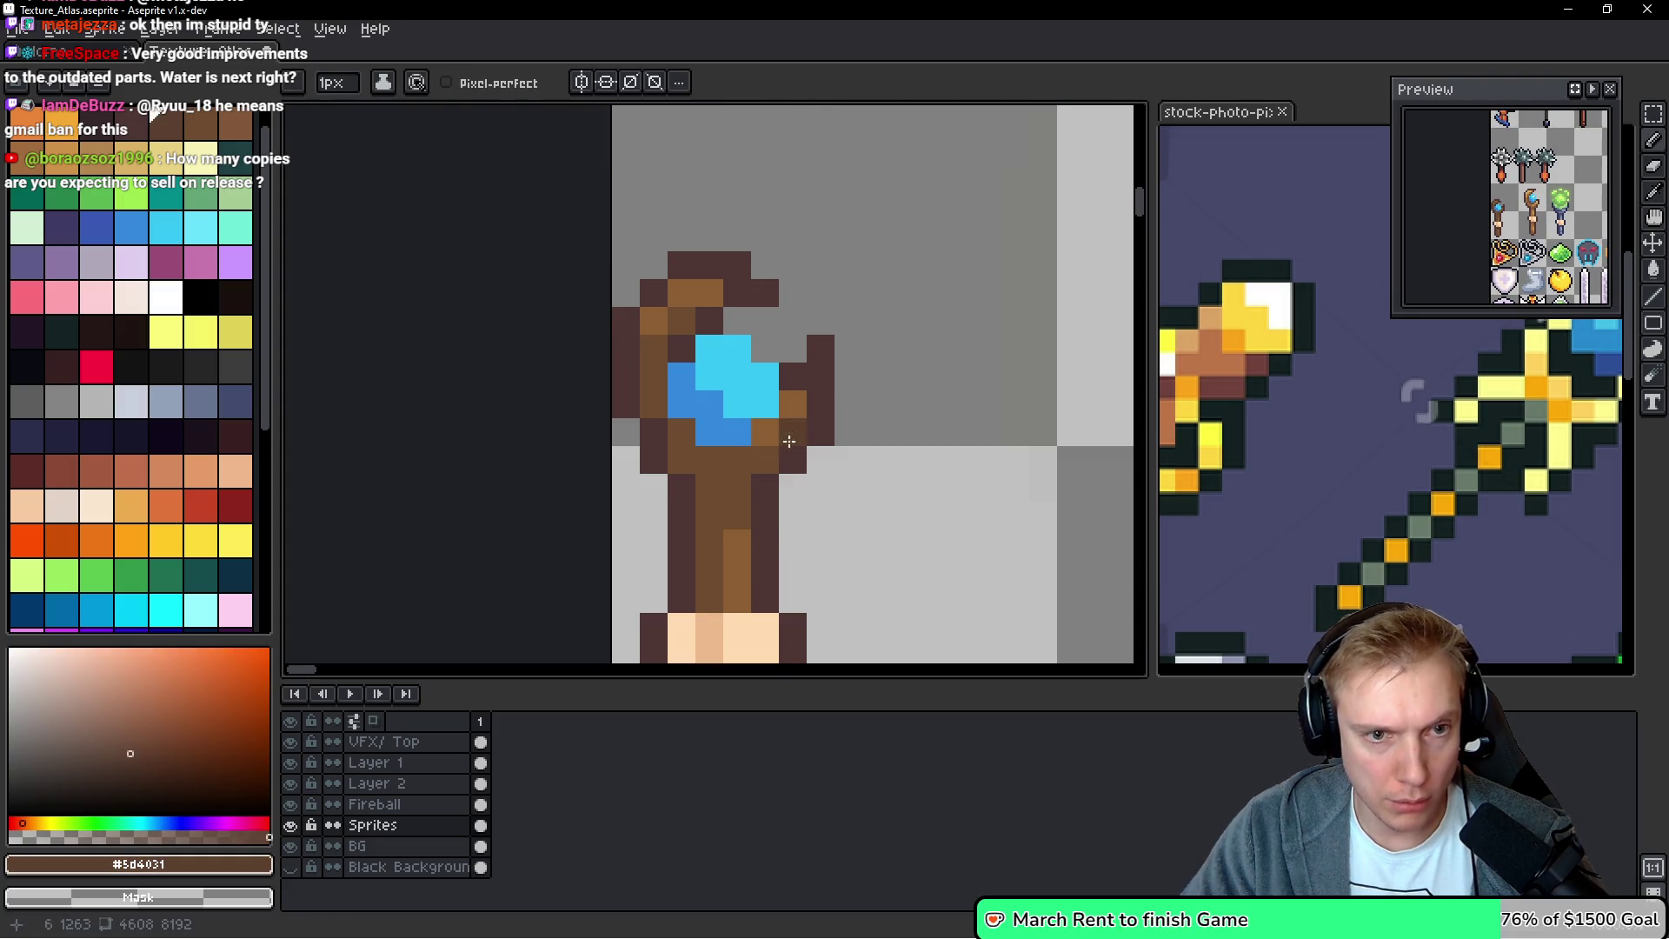
left_click(1031, 519)
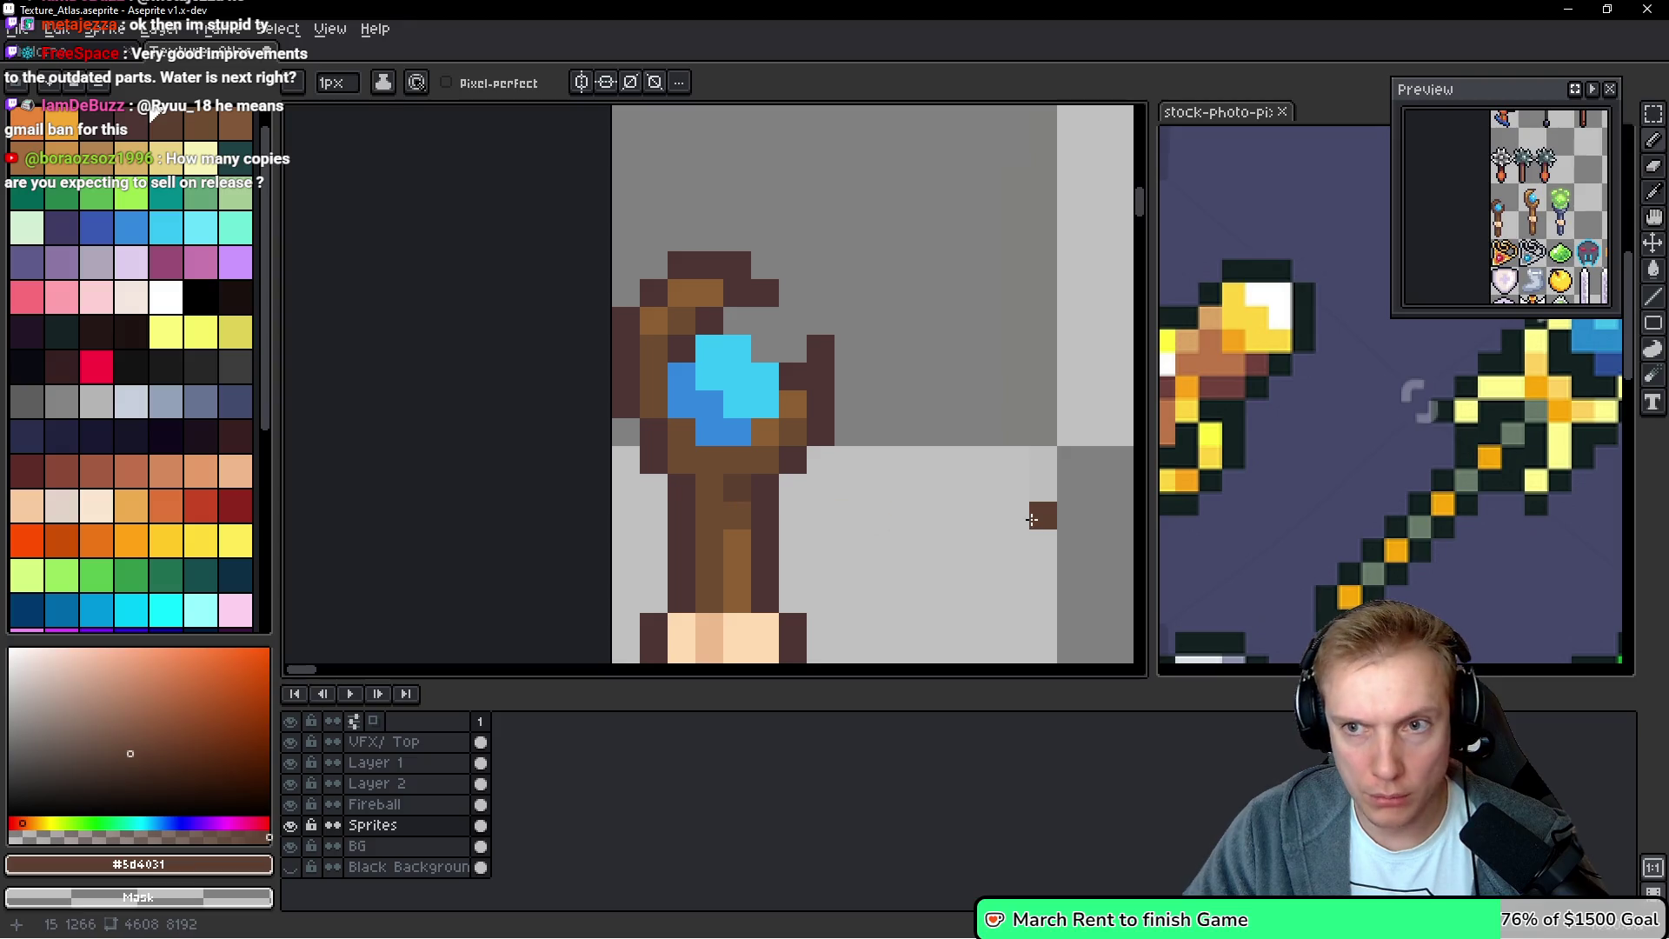
key("ctrl+z")
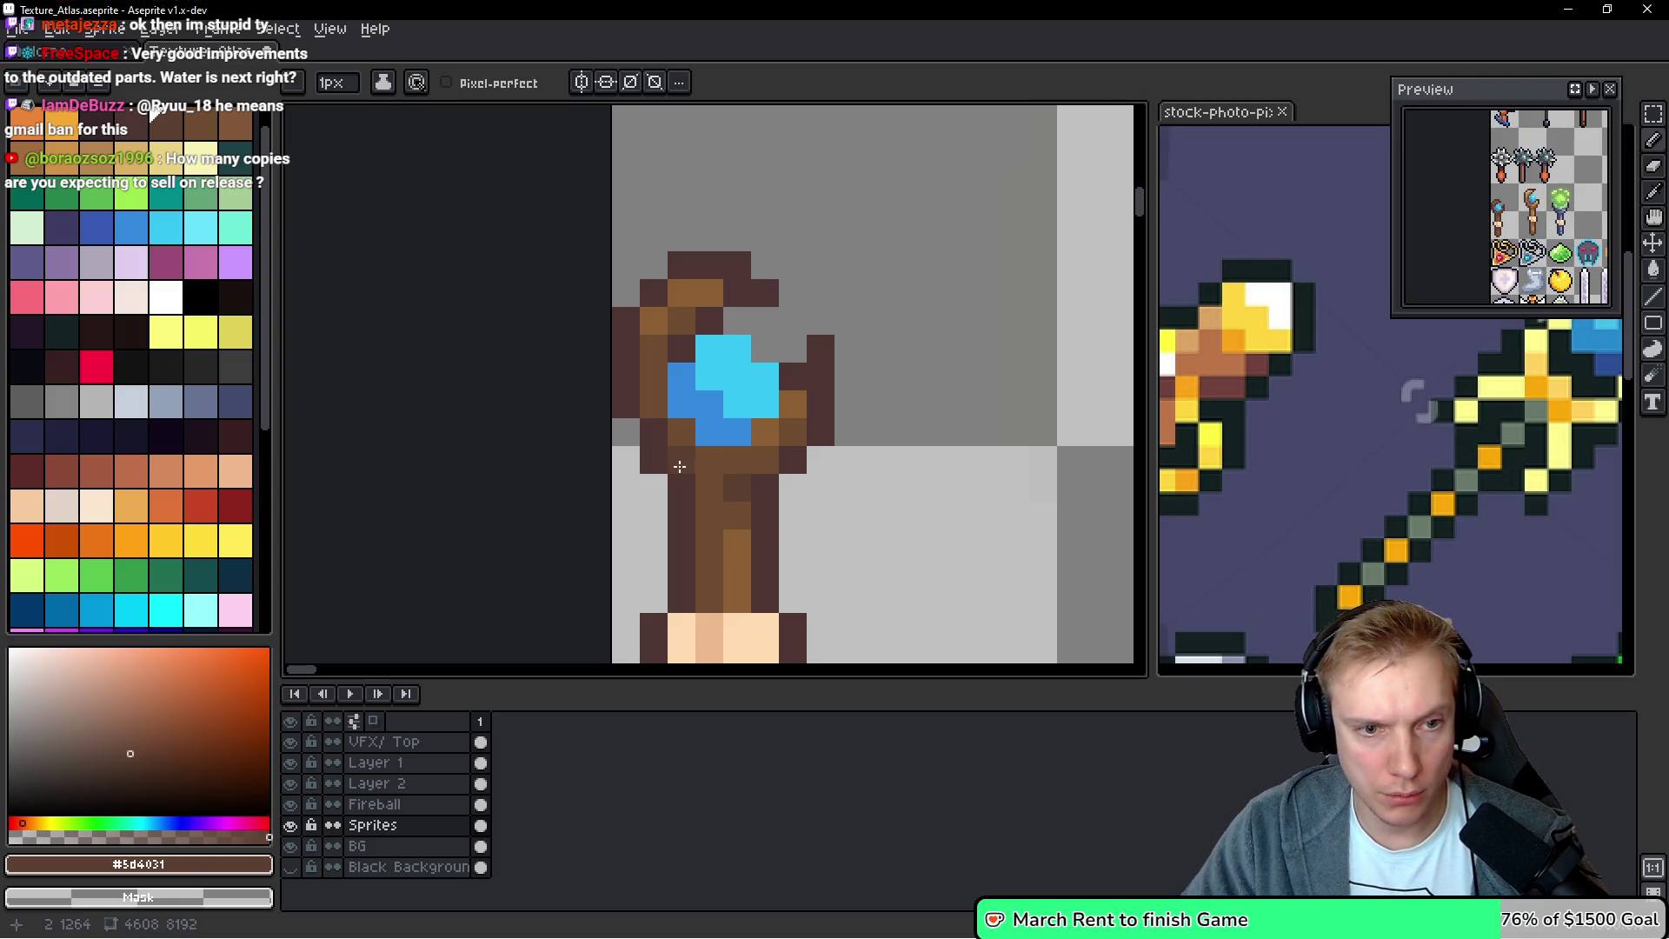
left_click(687, 426, "alt")
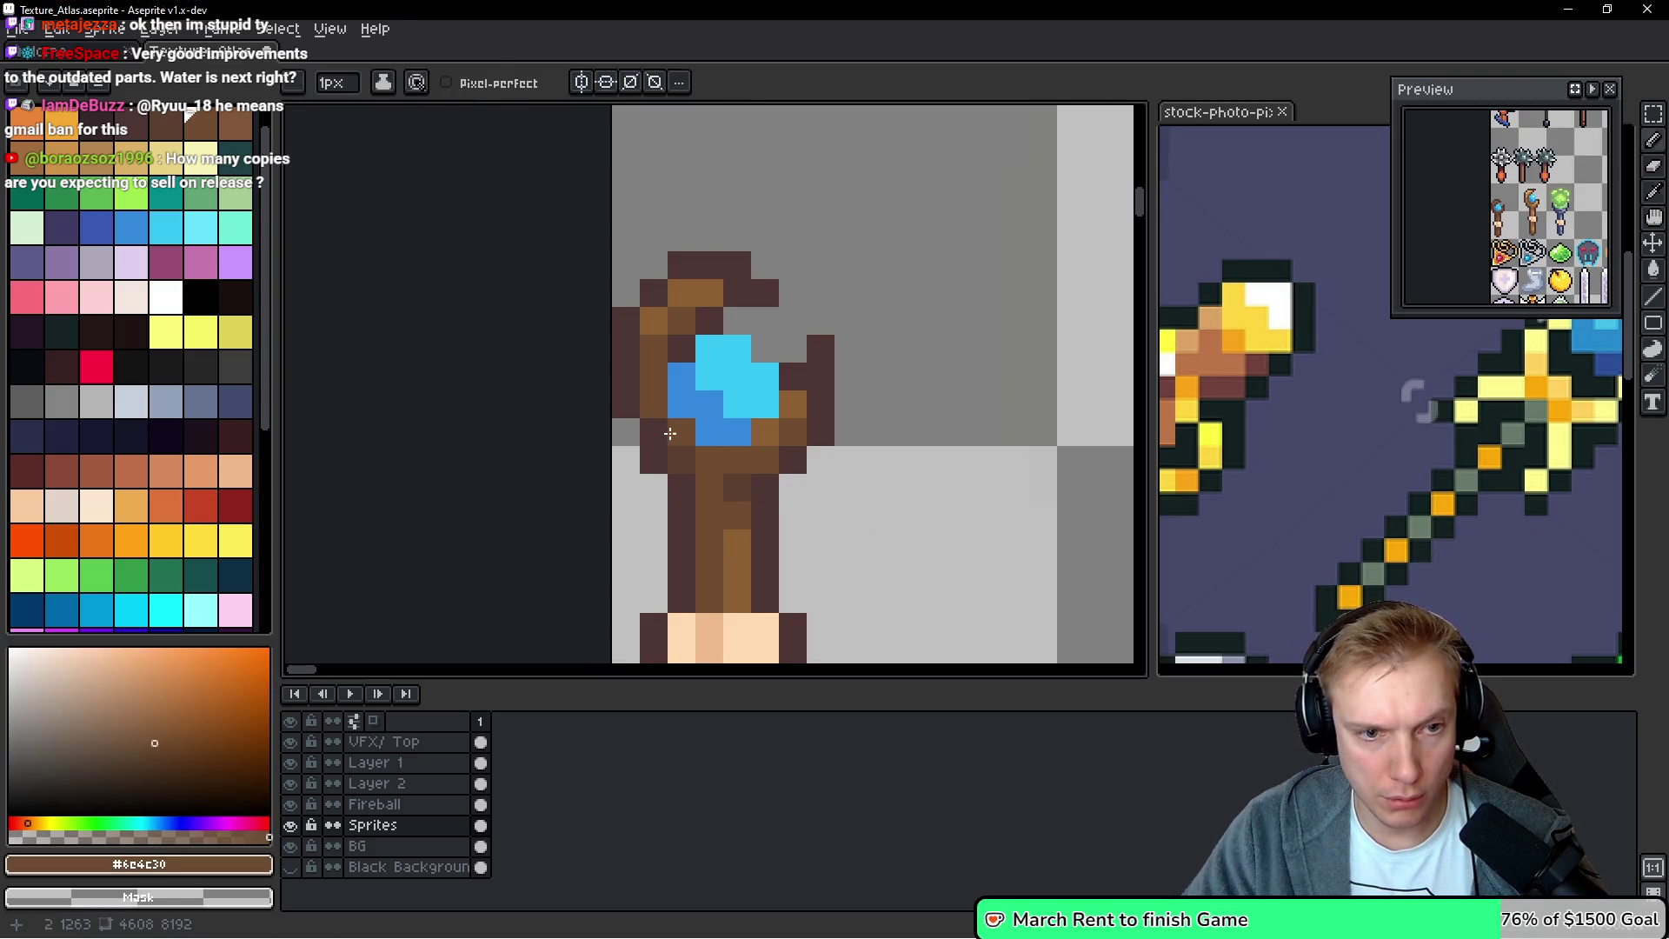
left_click(637, 391, "alt")
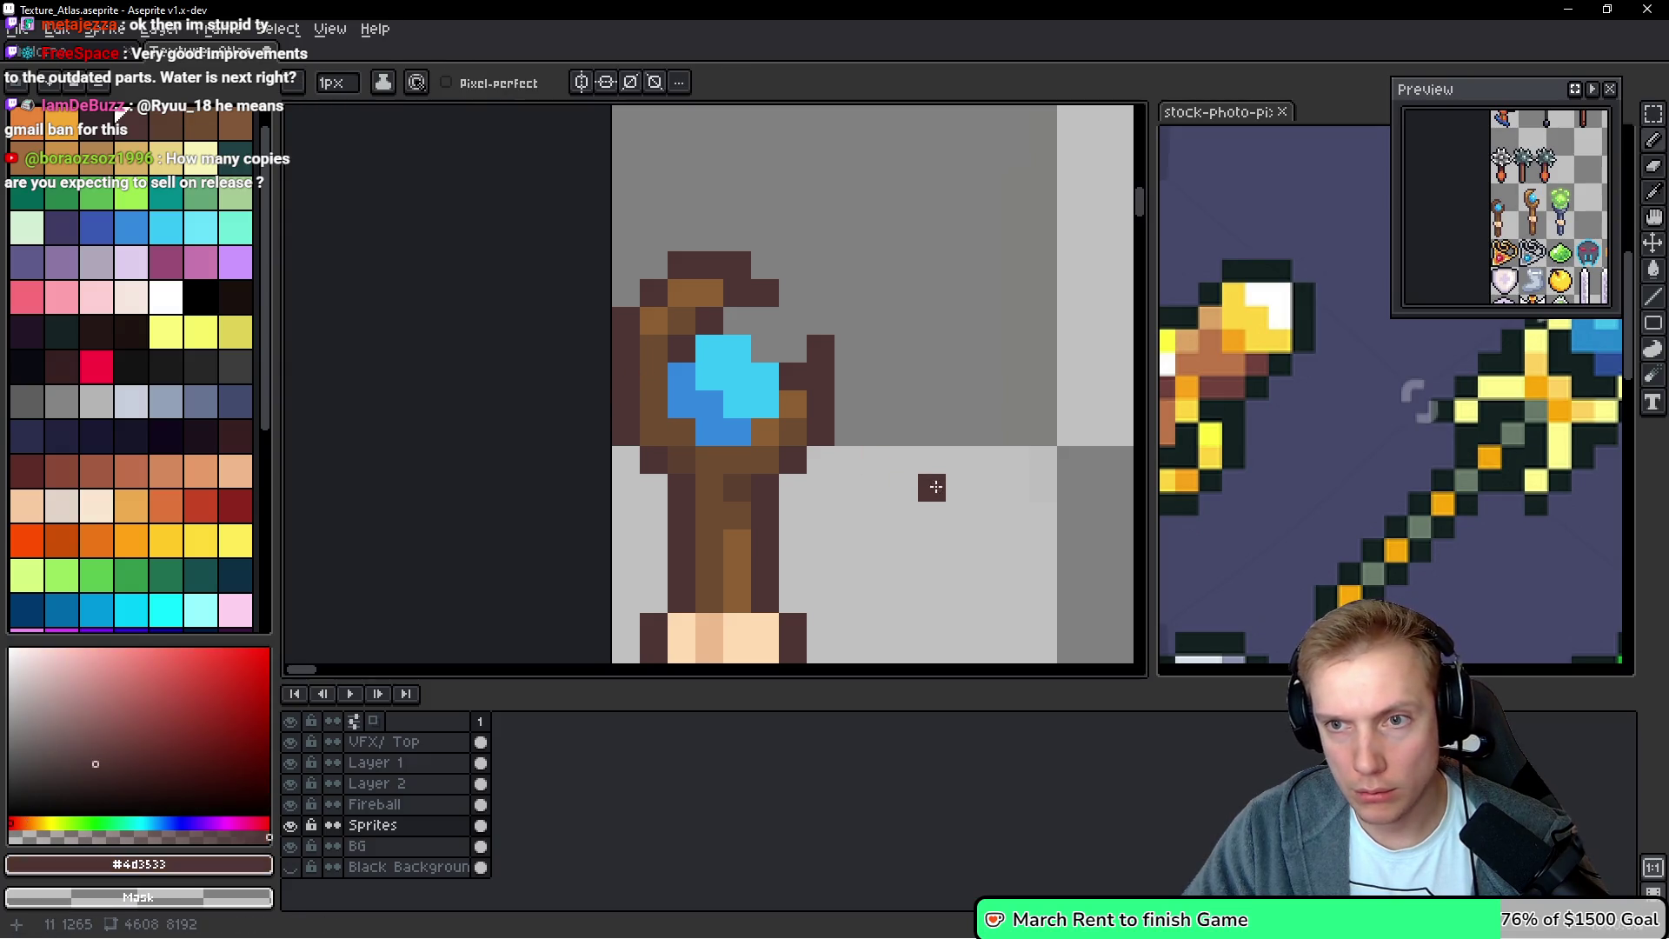
scroll(660, 399, "down", 3)
left_click(689, 343, "alt")
scroll(752, 335, "down", 2)
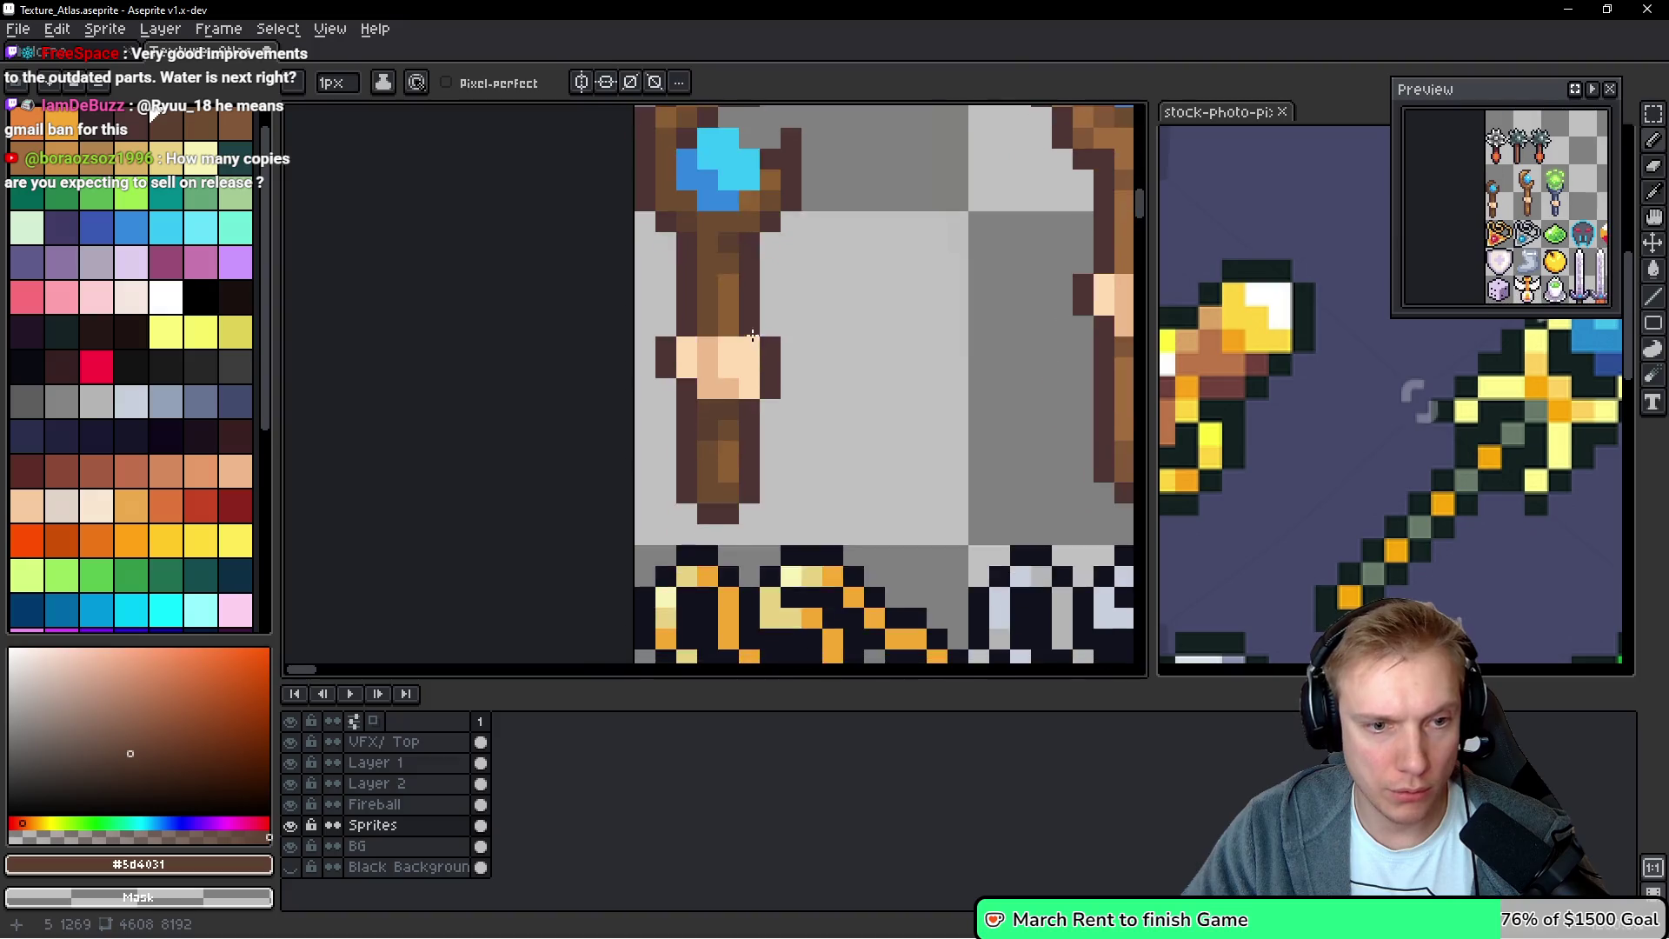
scroll(751, 336, "up", 1)
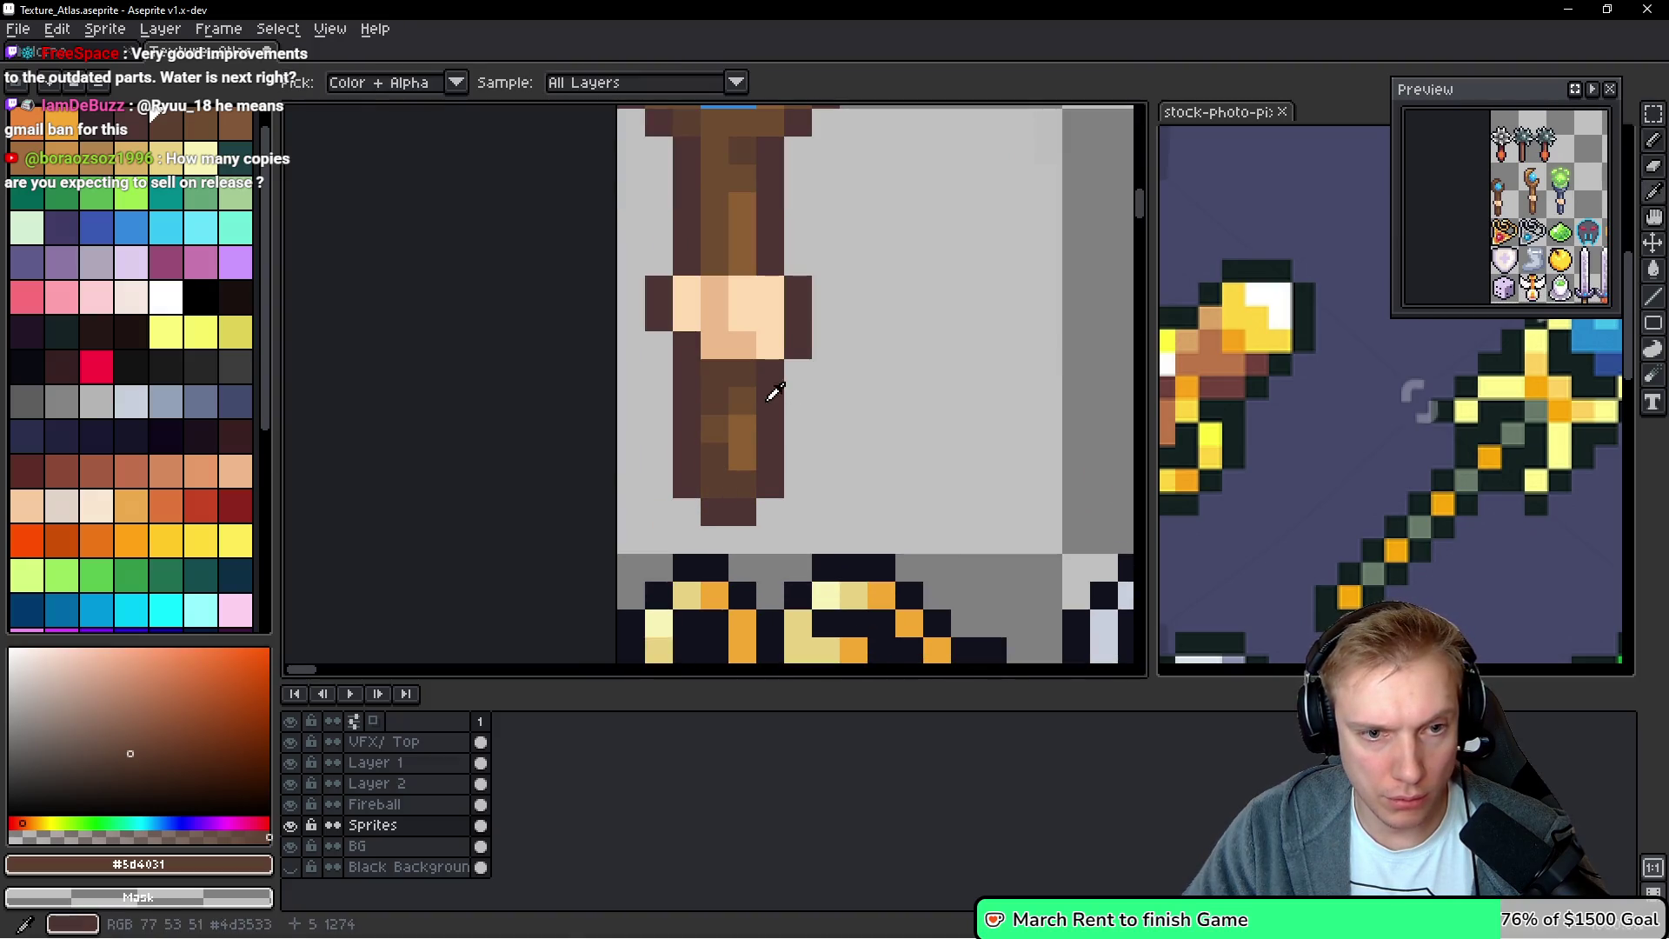
left_click(748, 393, "alt")
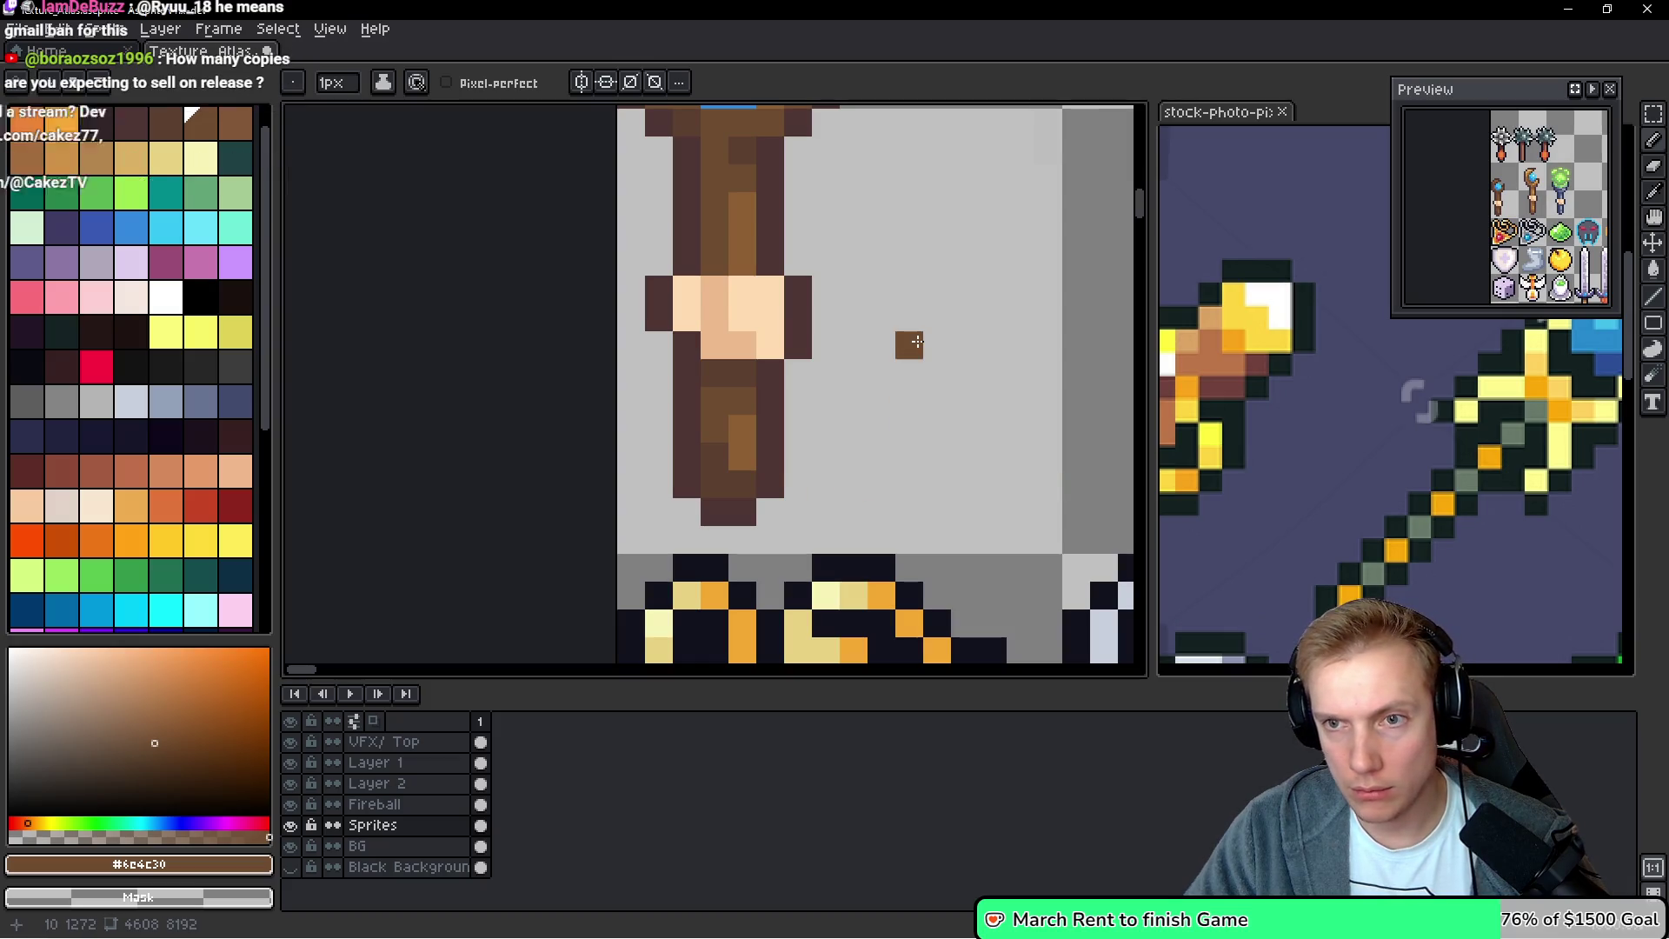
scroll(905, 342, "down", 4)
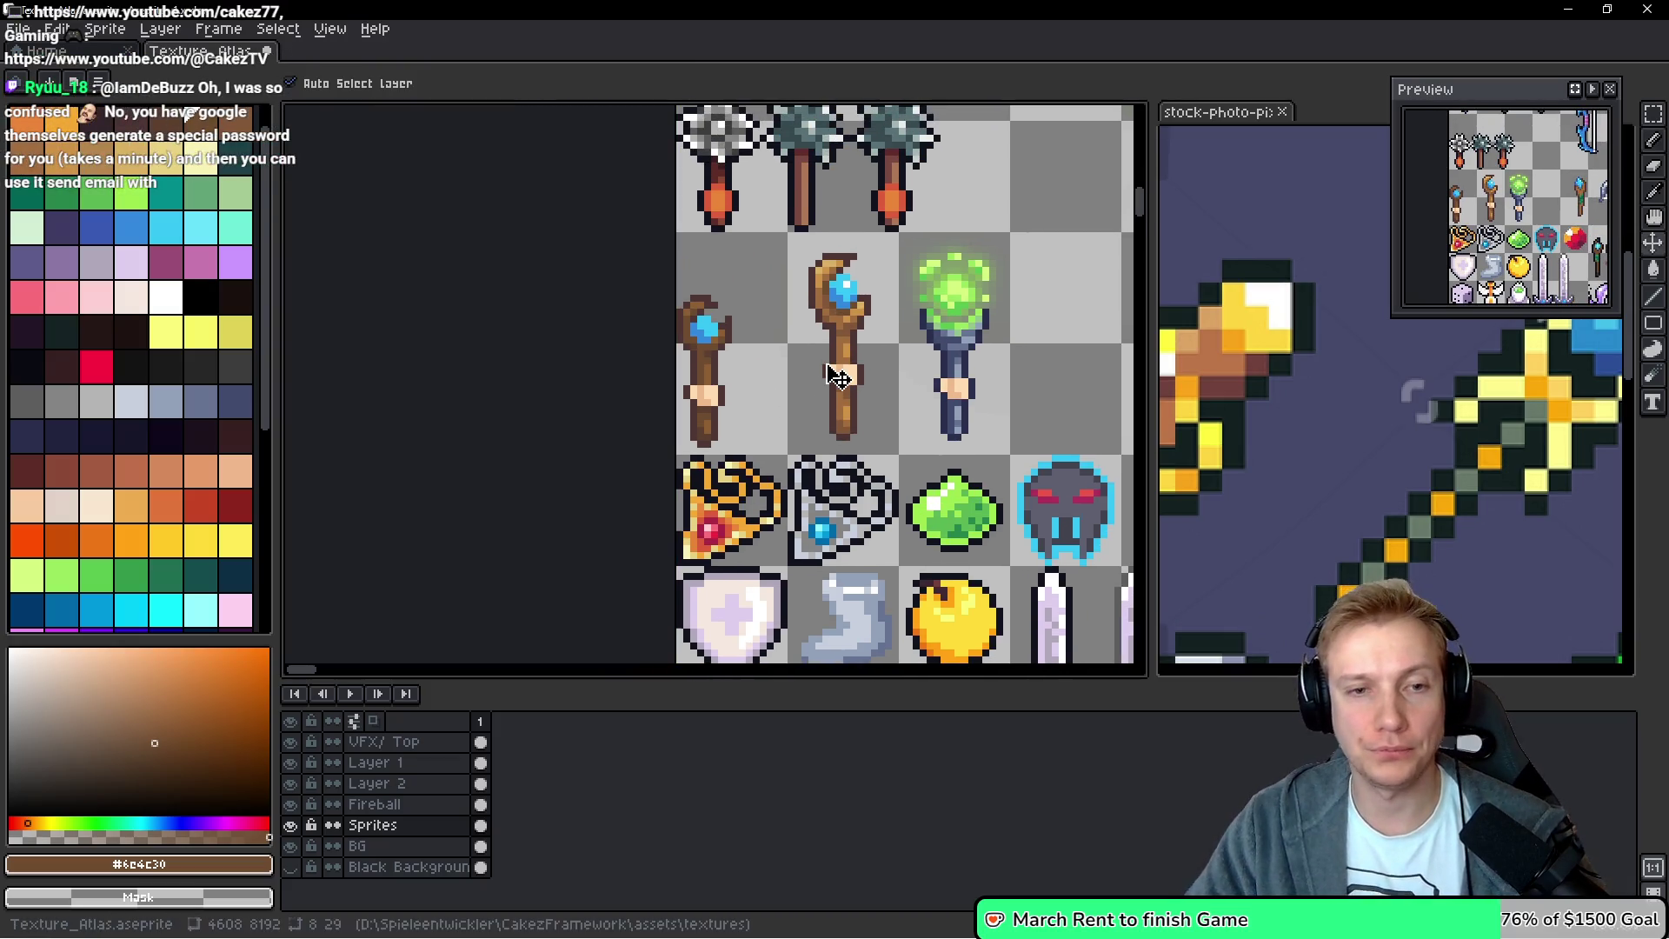
Save the atlas with Ctrl+S and export it through Export Sprite Sheet, then pan right
key("ctrl+s")
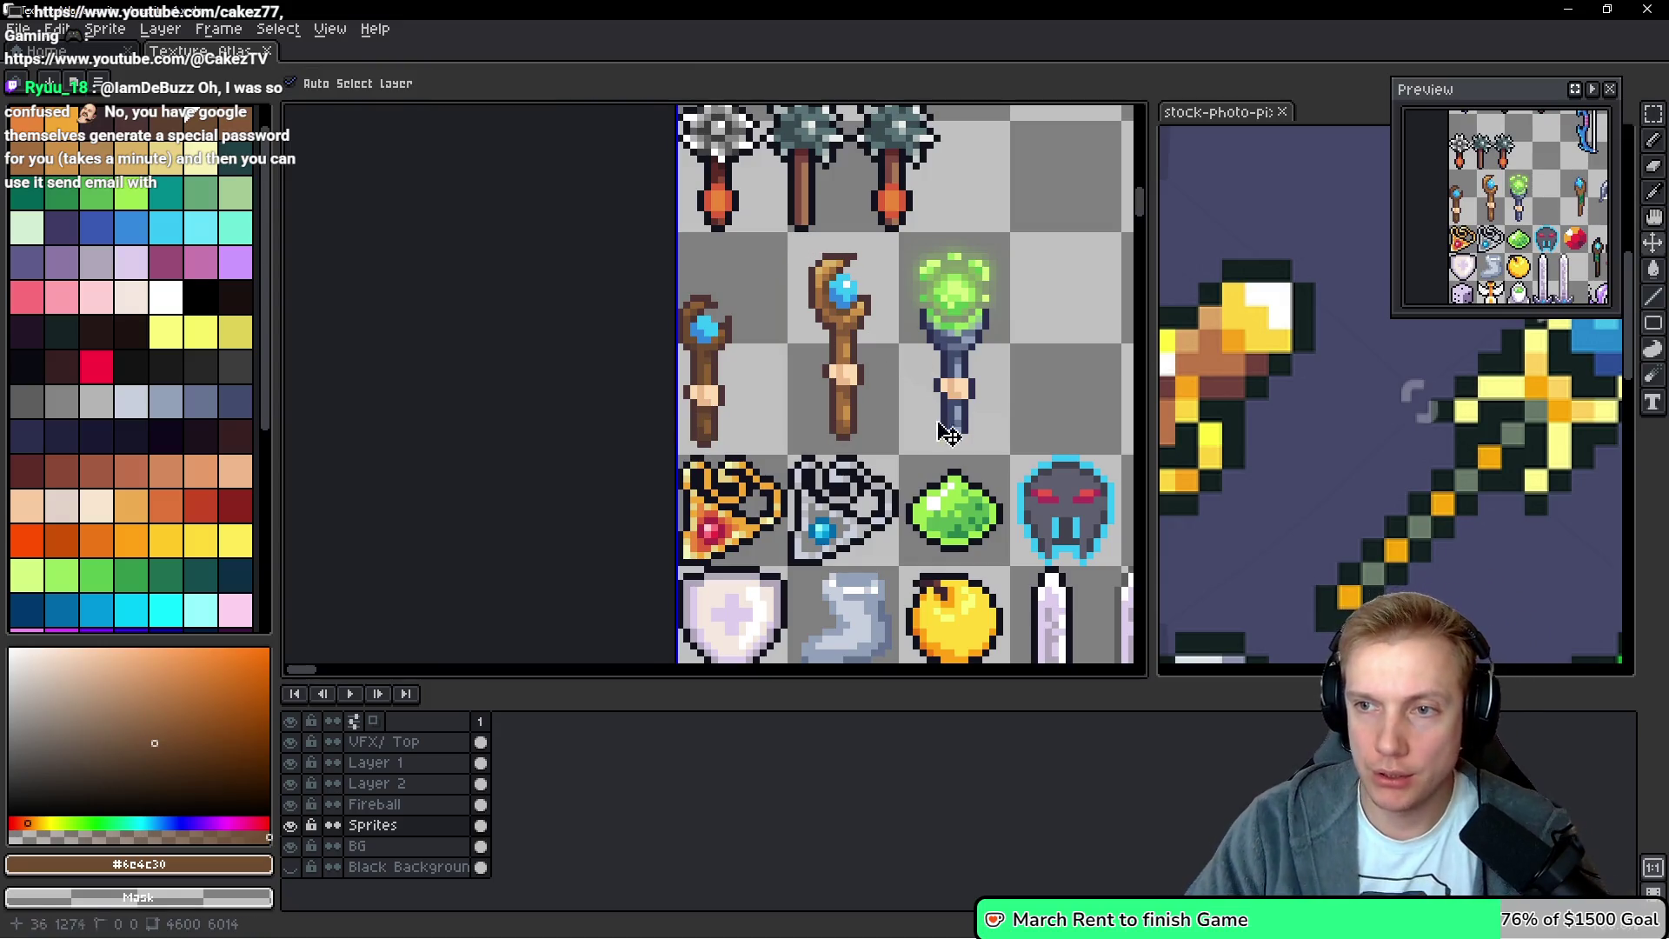
key("ctrl+e")
left_click(962, 667)
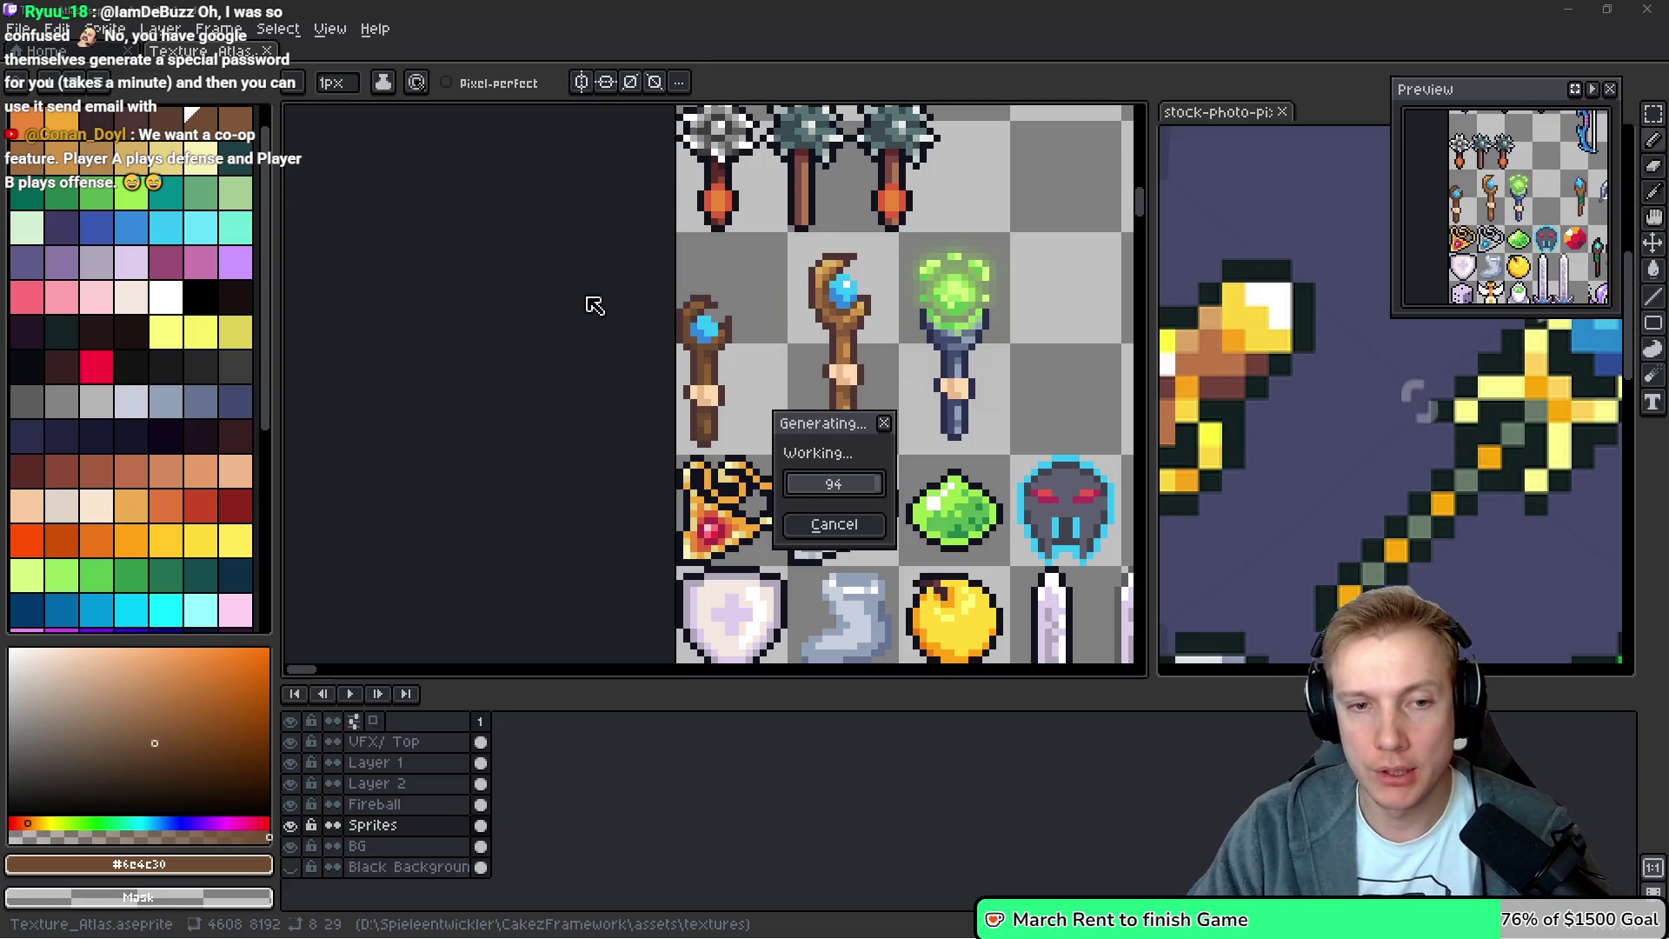
left_click_drag(829, 357, 745, 346)
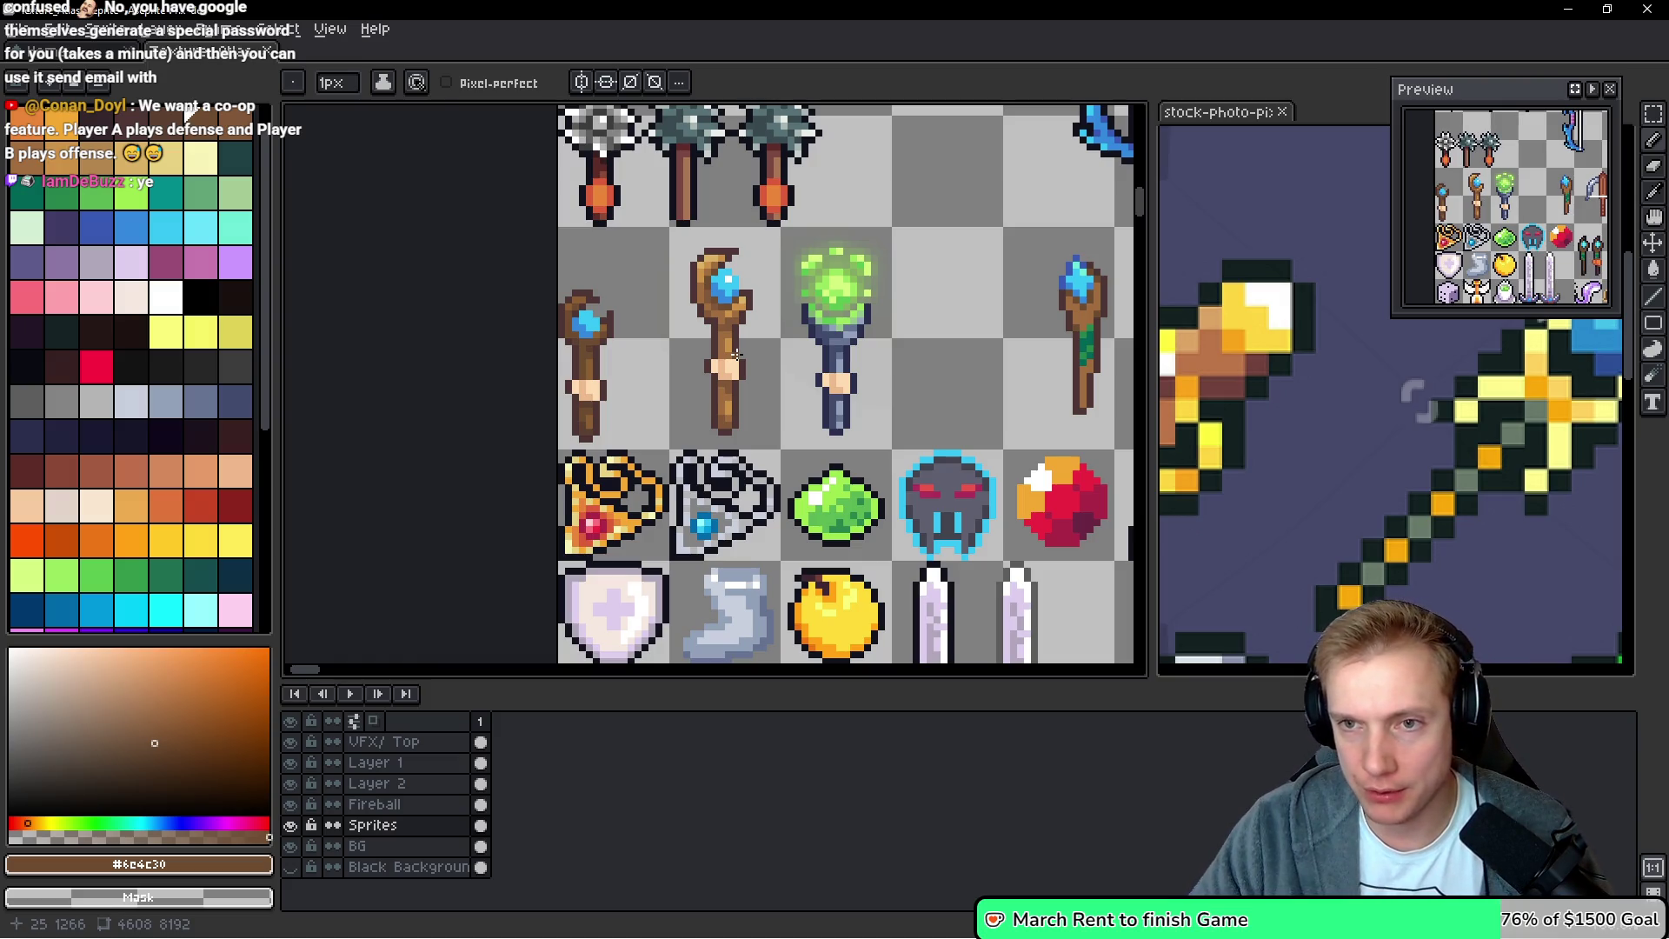
Save and re-export the atlas sprite sheet again, then switch to assets.h in VS Code
key("alt")
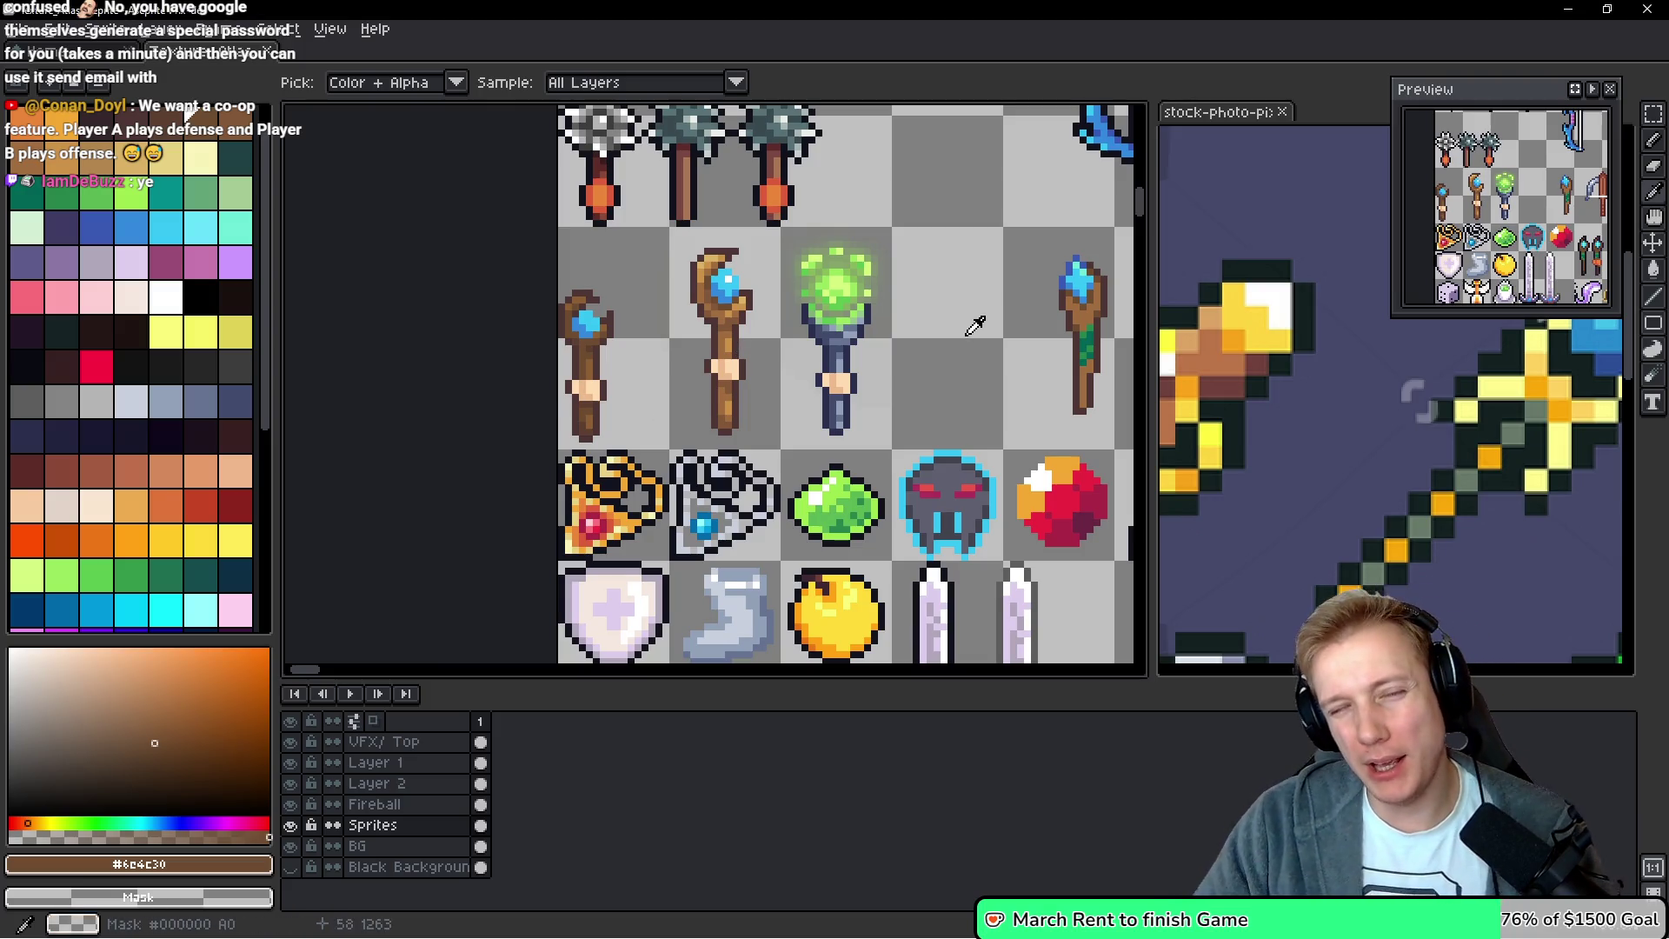
key("ctrl+s")
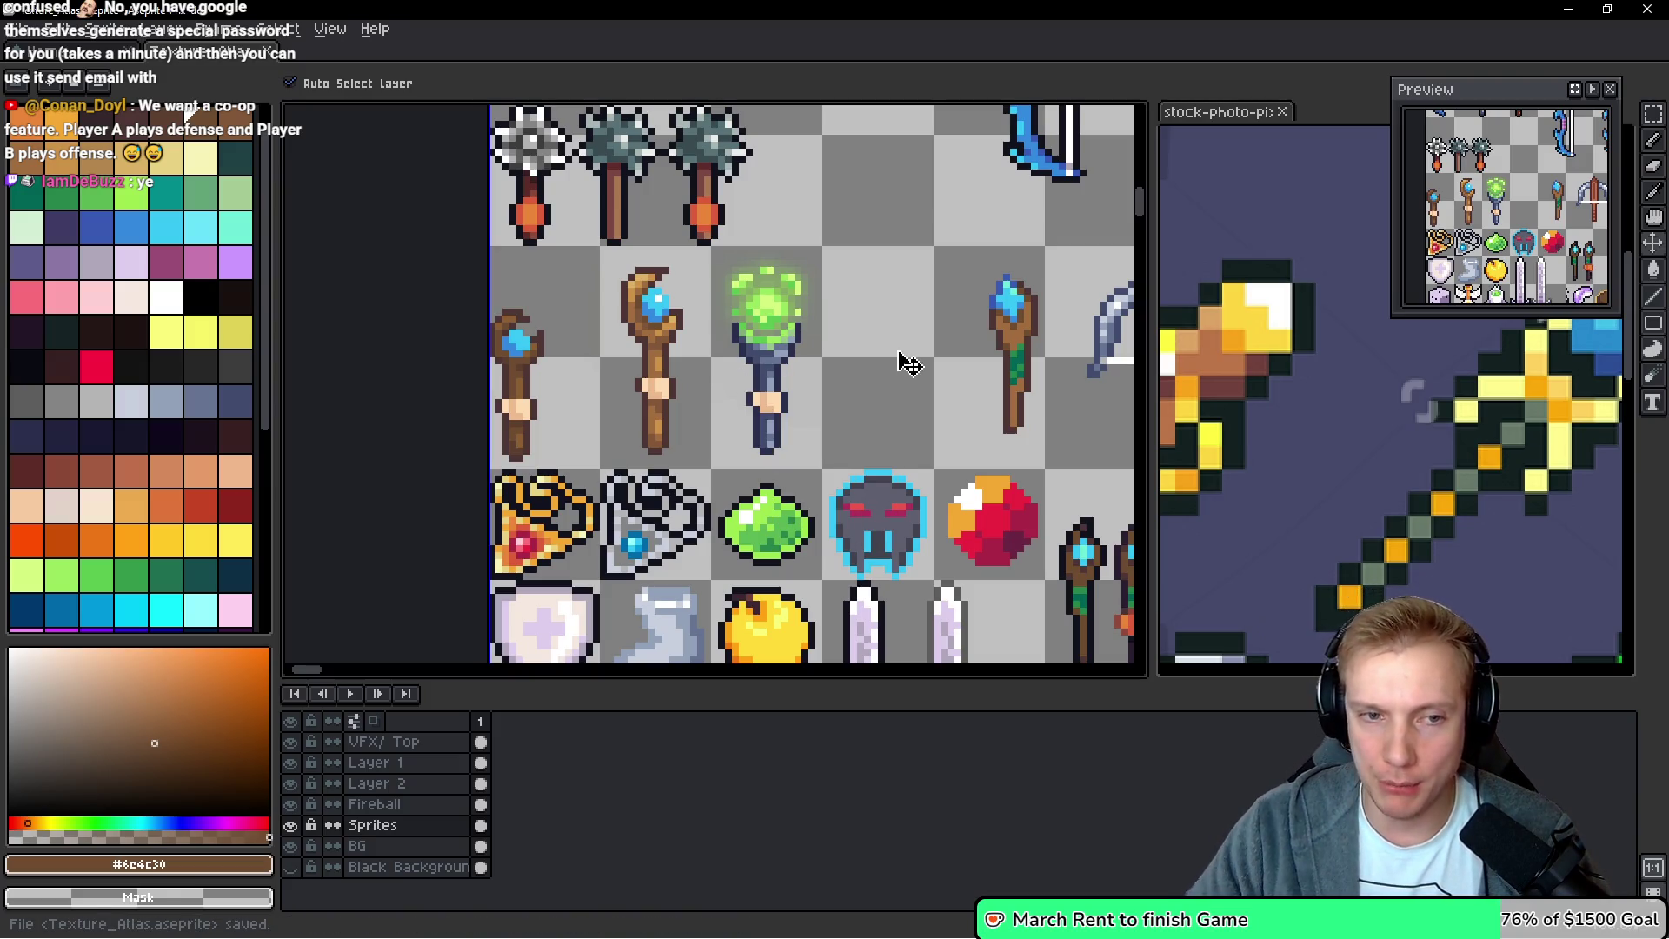
key("ctrl+e")
left_click(989, 671)
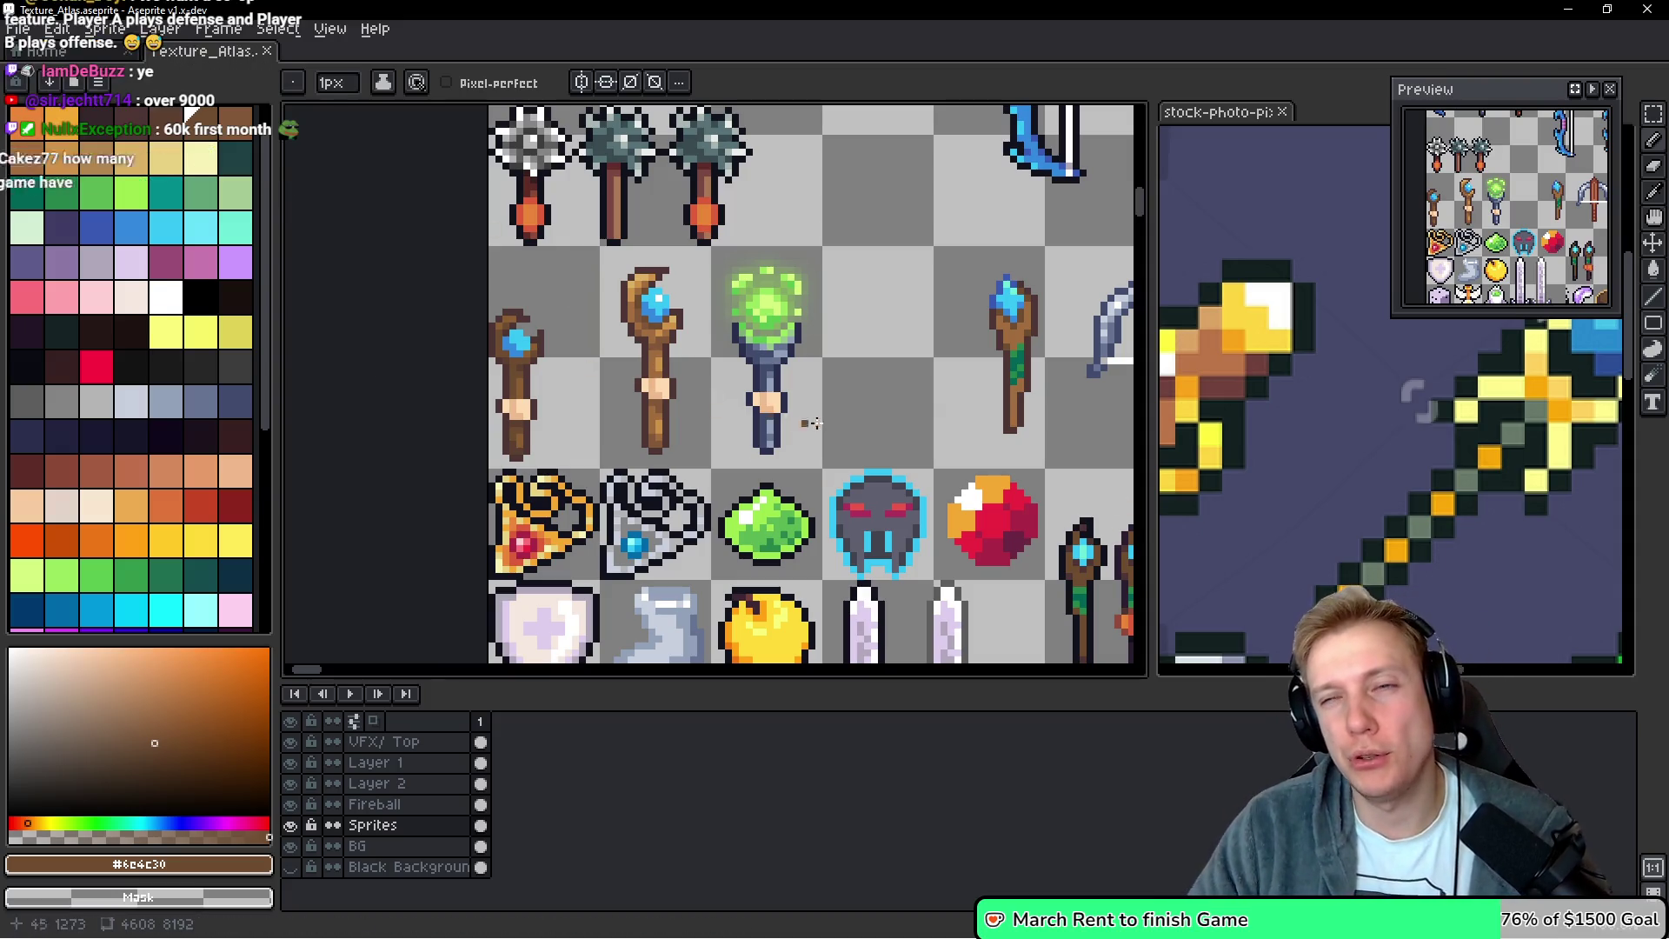
left_click_drag(904, 389, 857, 415)
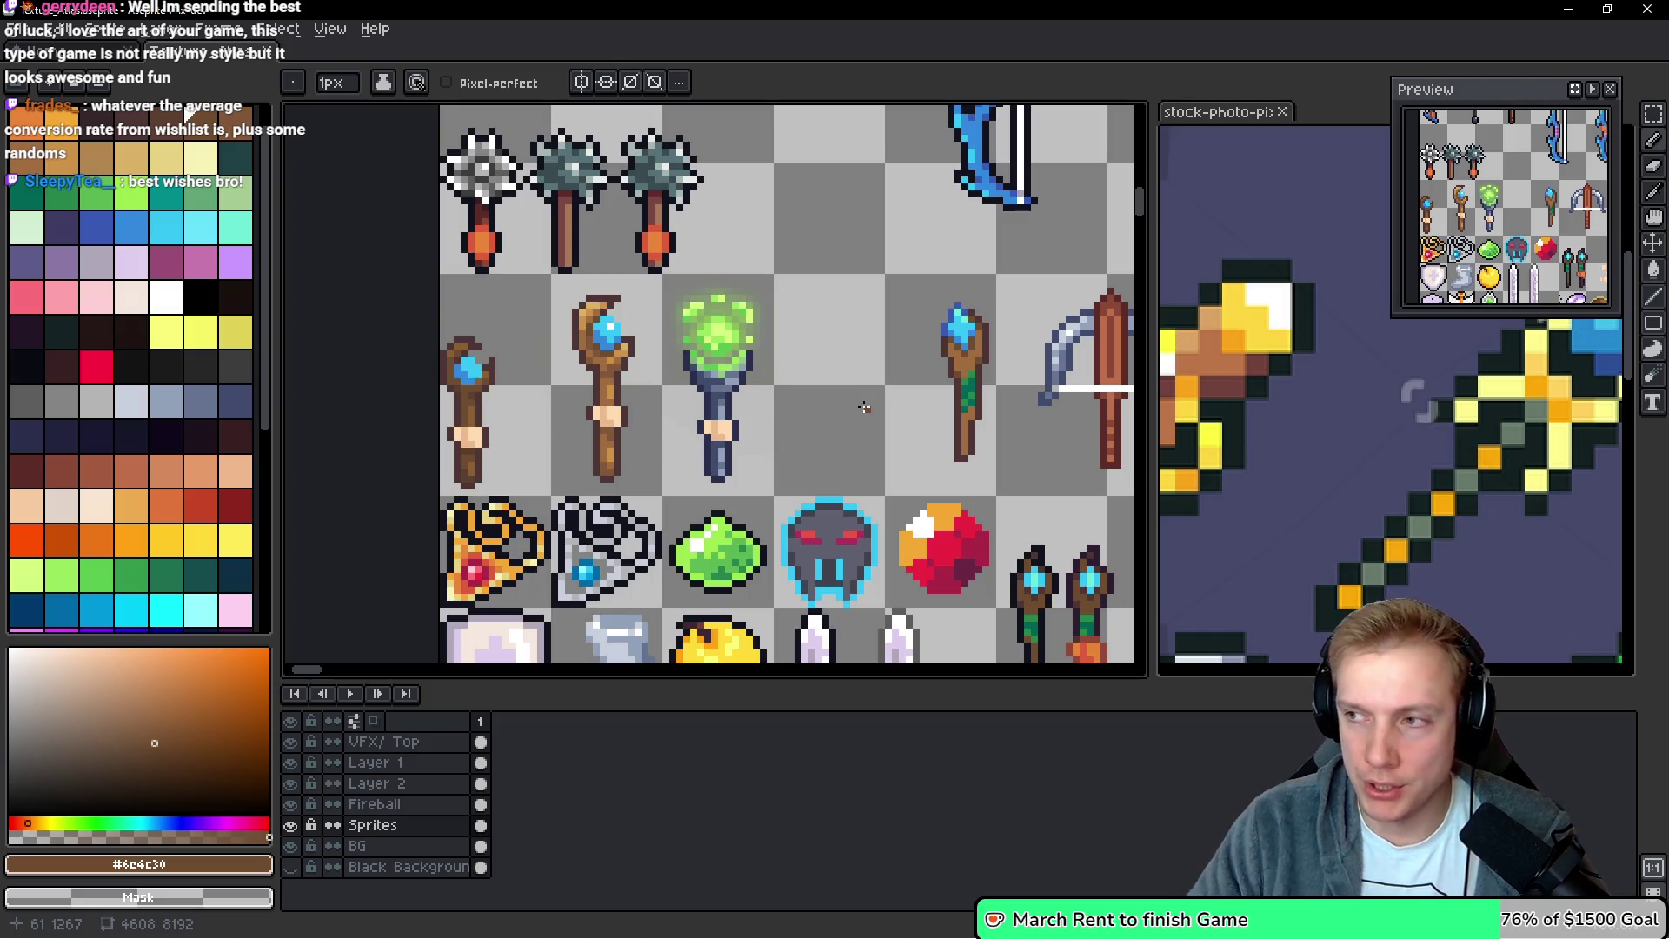
key("alt")
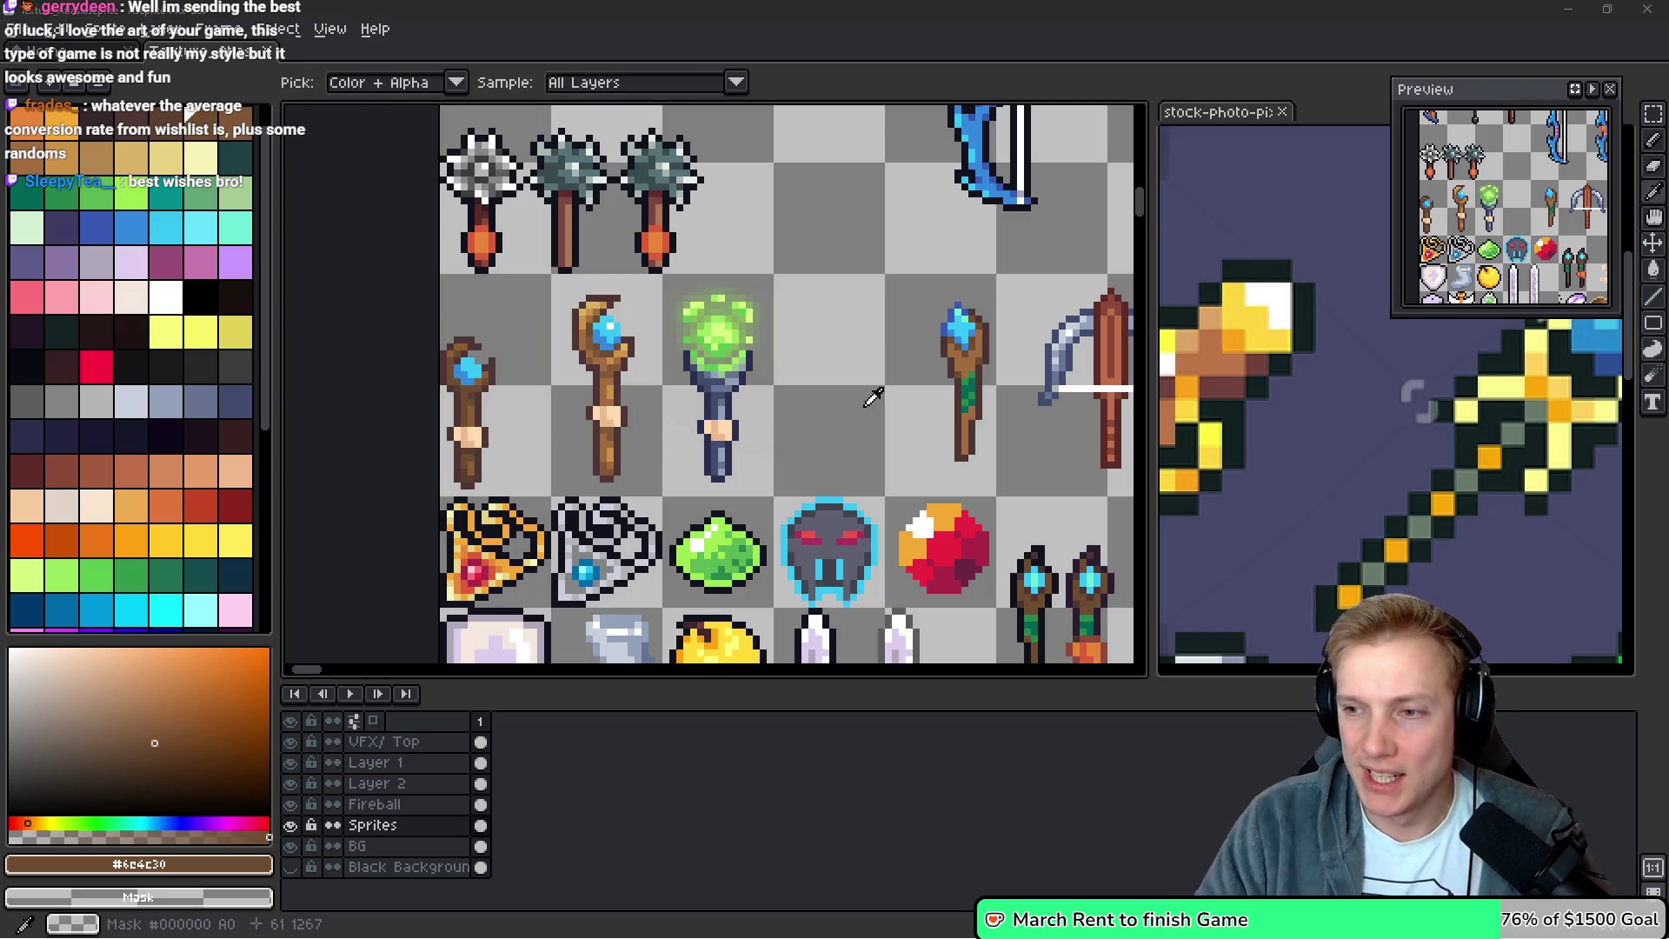
key("alt+Tab")
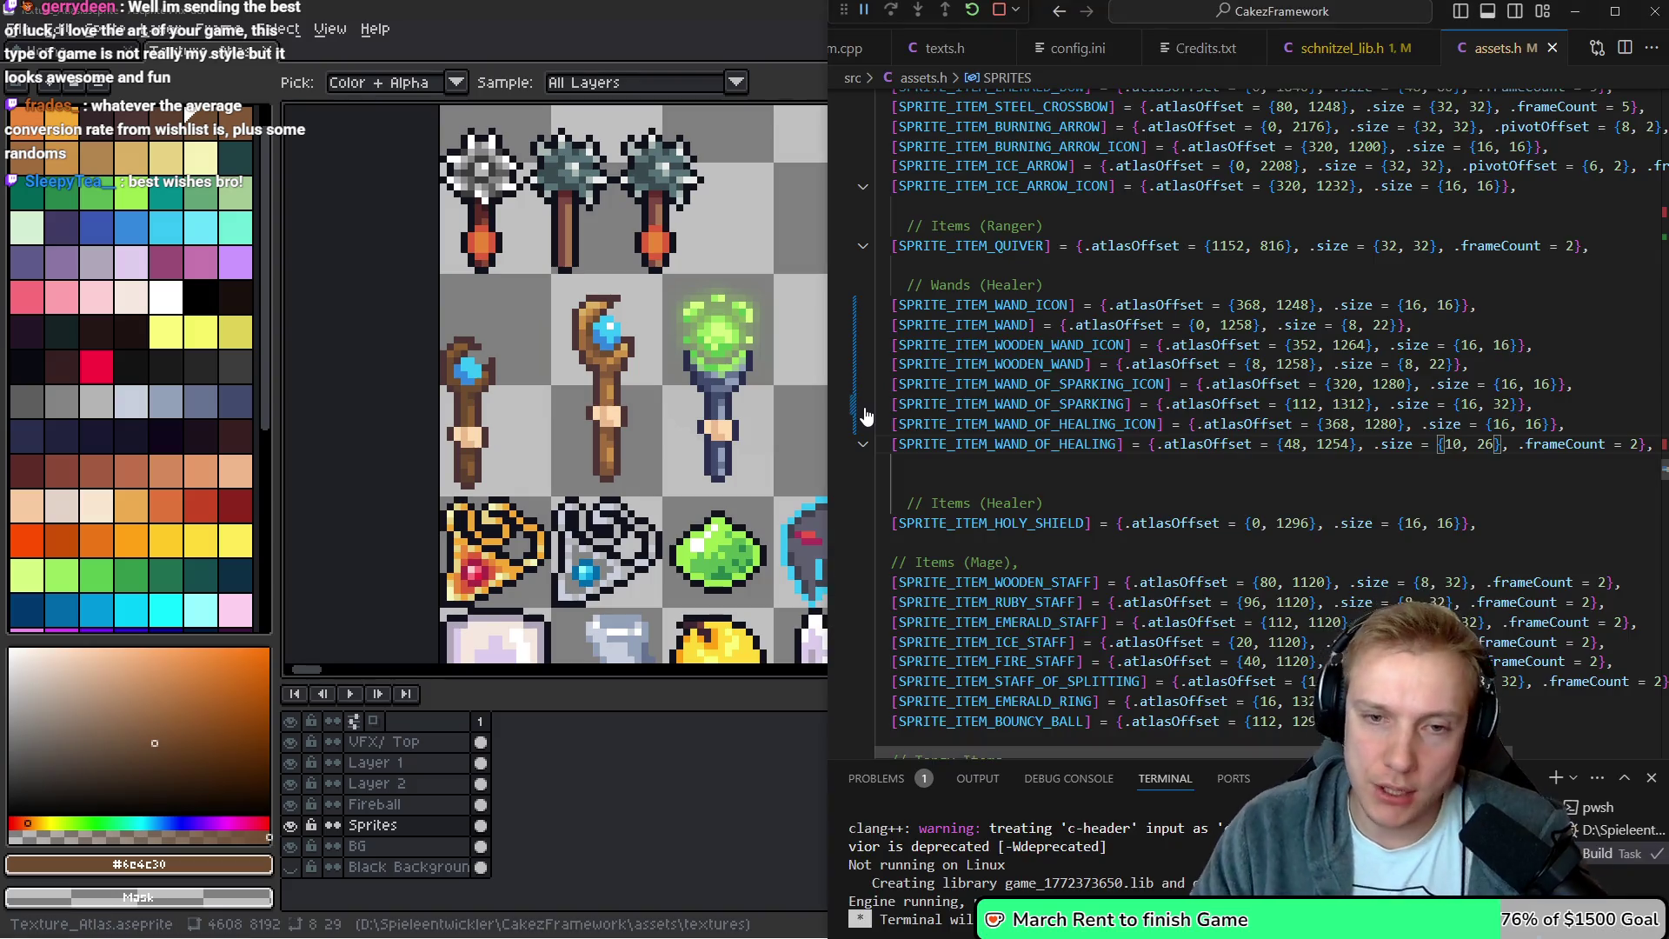
Change SPRITE_ITEM_WOODEN_WAND's size from {8, 22} to {16, 32}
key("Up")
key("Up")
key("Up")
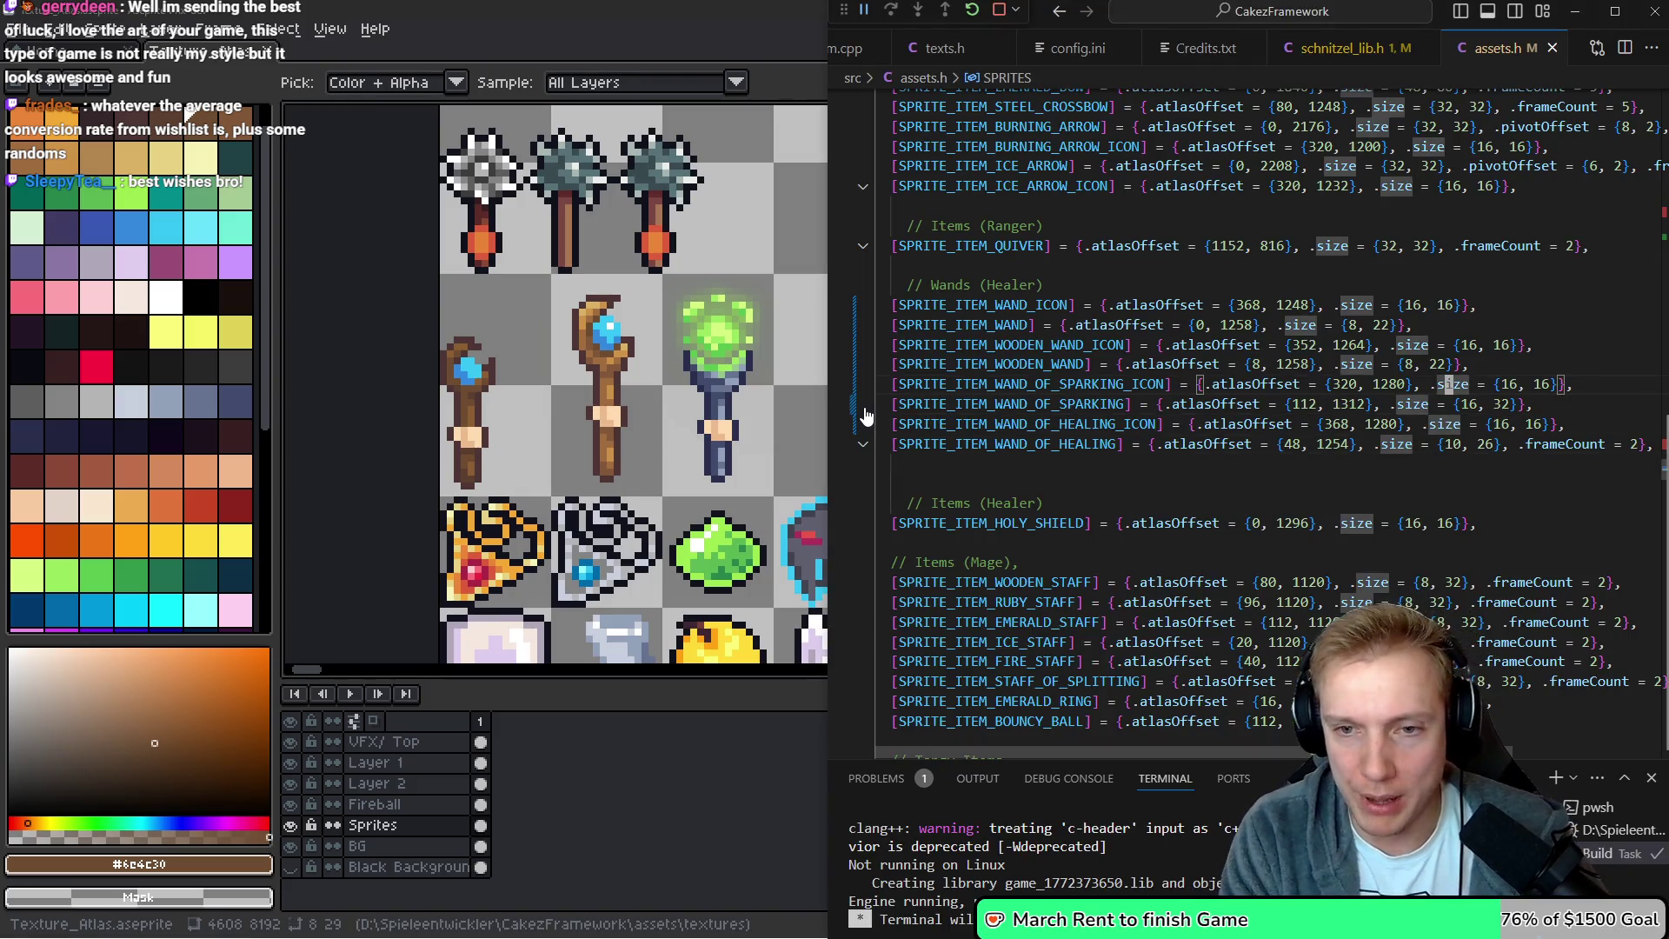
key("Left")
key("Left")
key("BackSpace")
type("16")
key("Right")
key("Right")
key("Right")
key("BackSpace")
key("BackSpace")
type("32")
Set SPRITE_ITEM_WAND_OF_HEALING's size to {16, 32} and delete its frameCount = 2
key("Down")
key("Down")
key("Down")
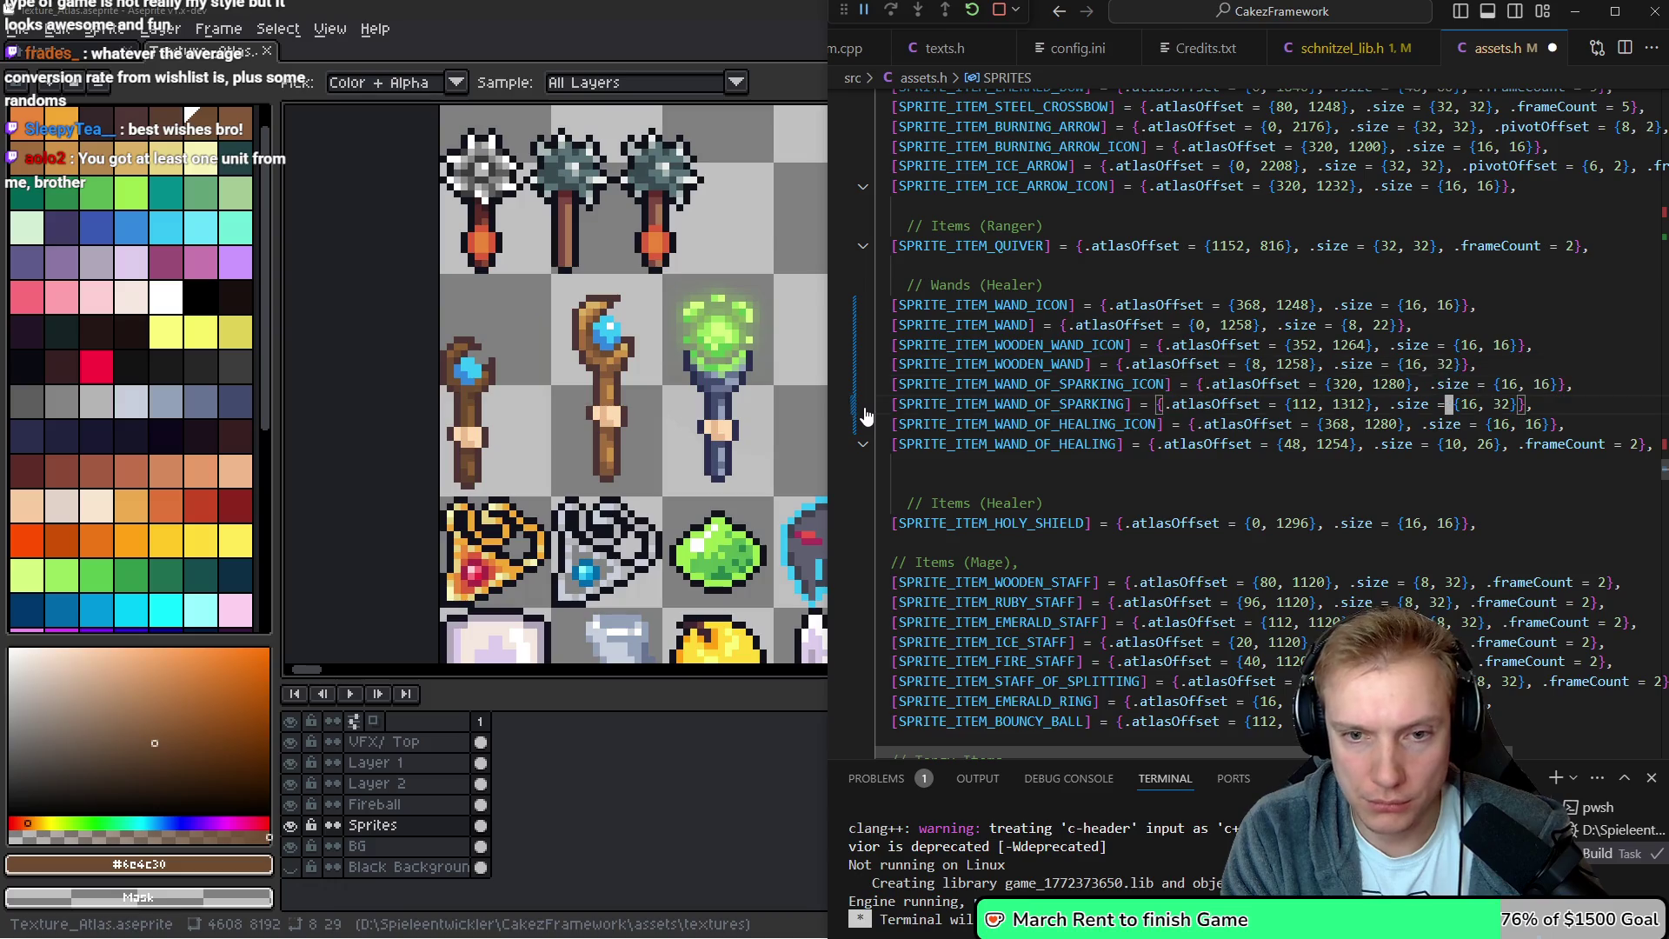
key("Delete")
type("6")
key("Right")
key("Right")
key("Right")
key("BackSpace")
key("BackSpace")
type("32")
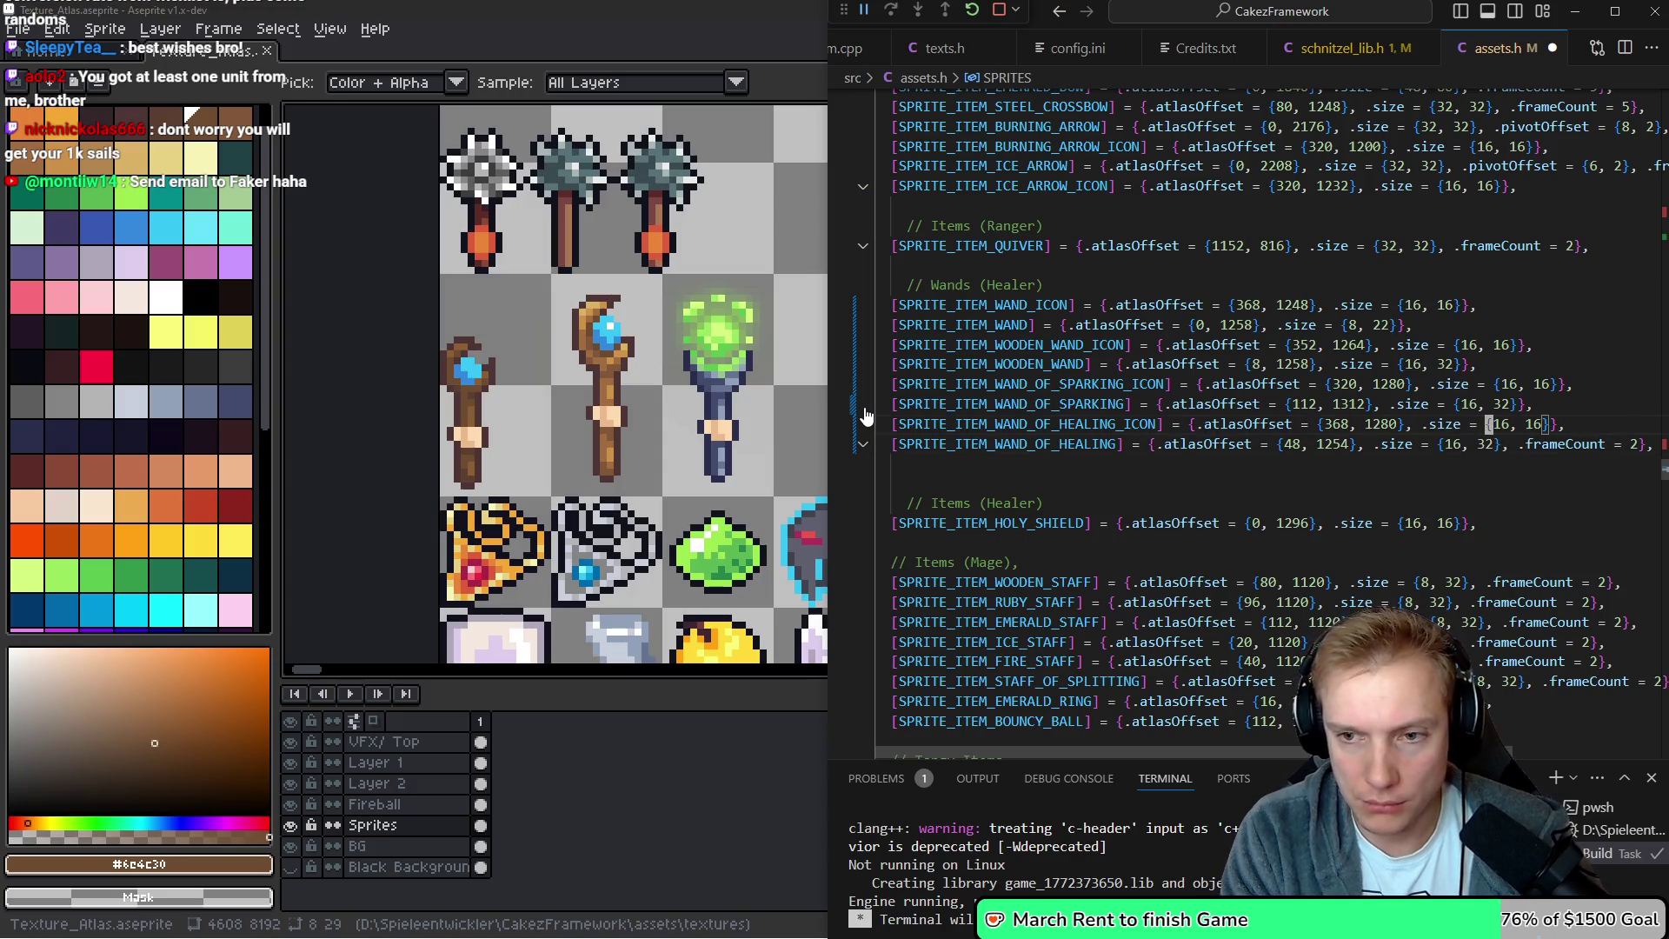
key("End")
key("Left")
key("Left")
key("BackSpace")
key("BackSpace")
key("BackSpace")
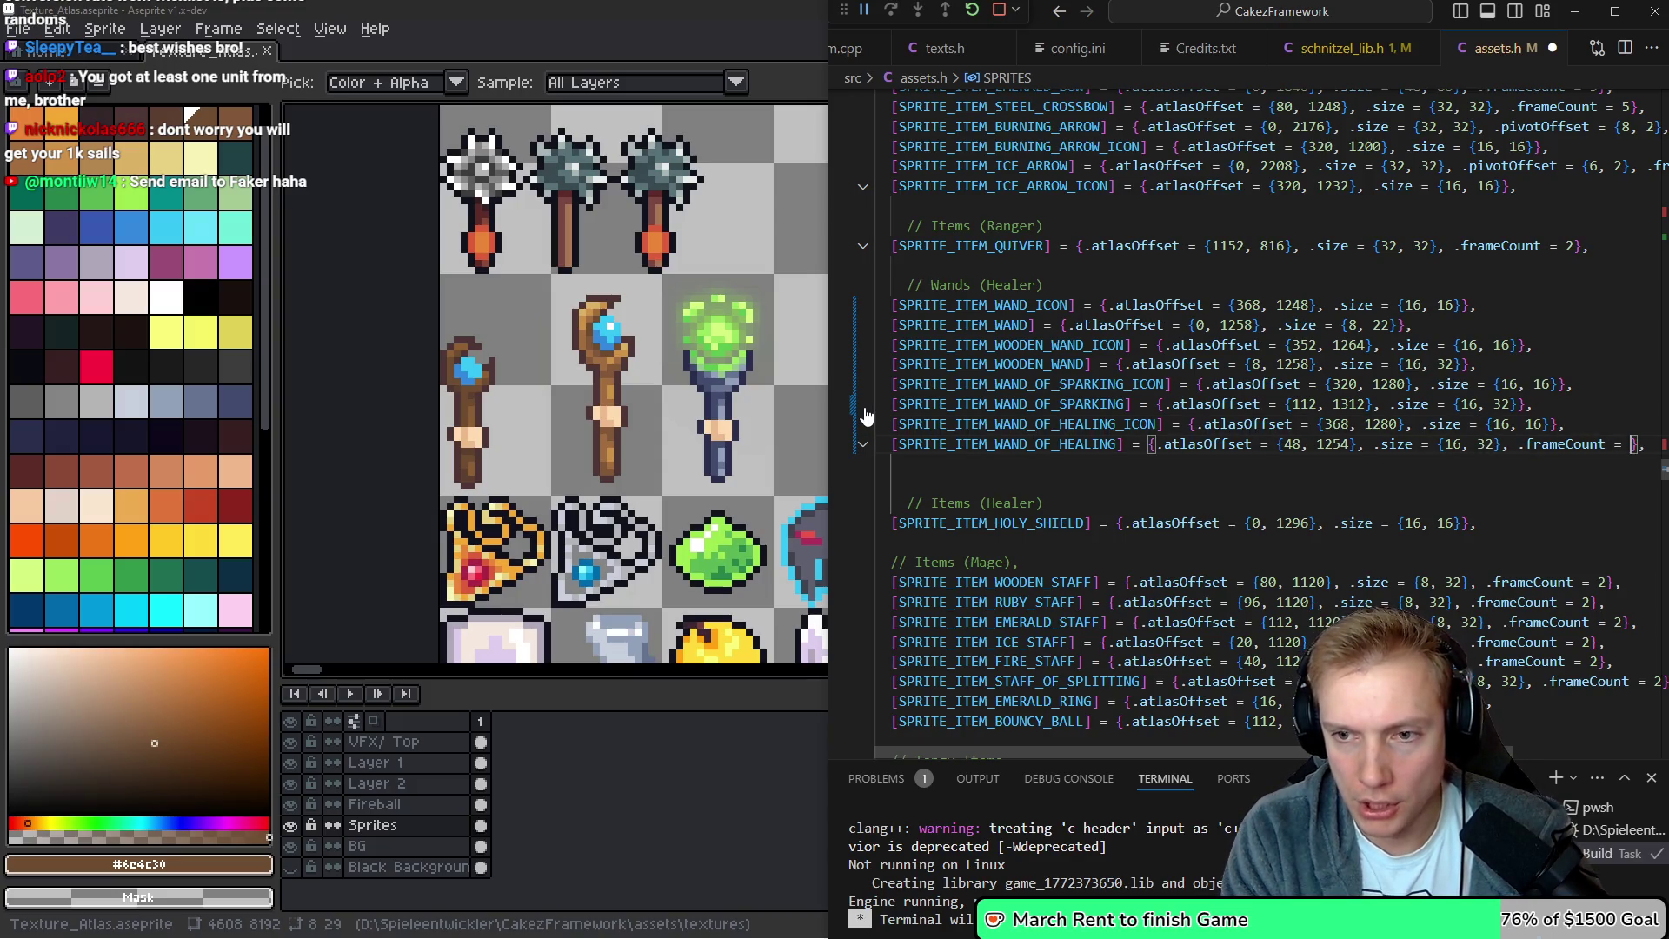
key("Up")
key("Up")
key("Up")
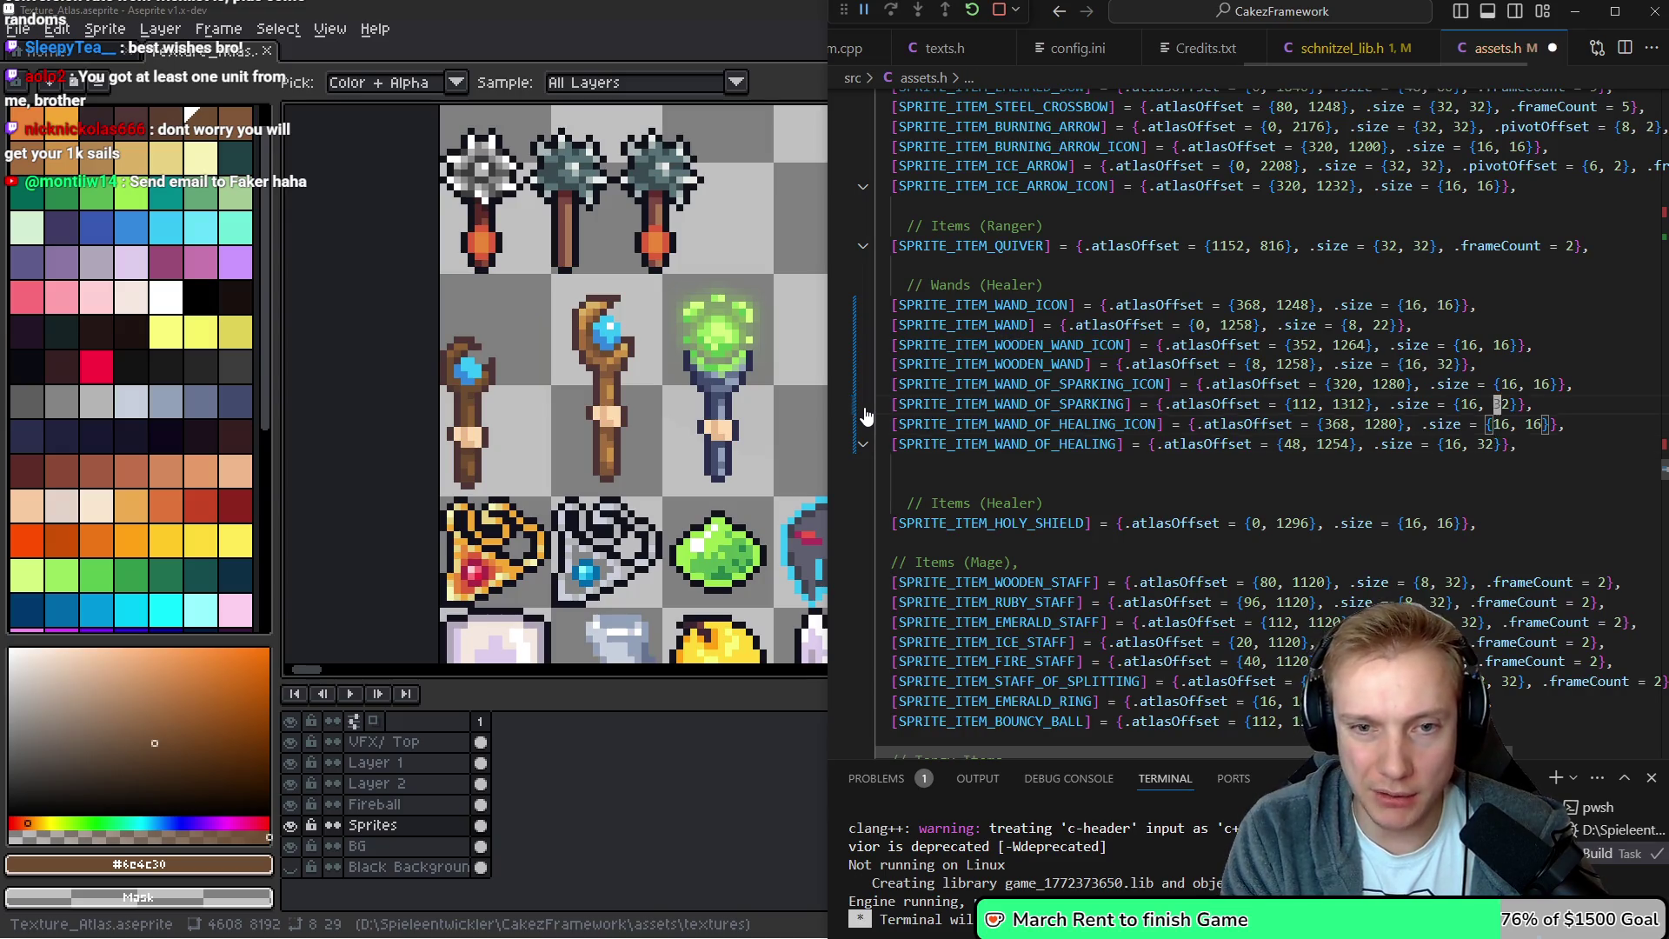
key("Left")
key("Left")
key("Left")
key("Left")
key("Left")
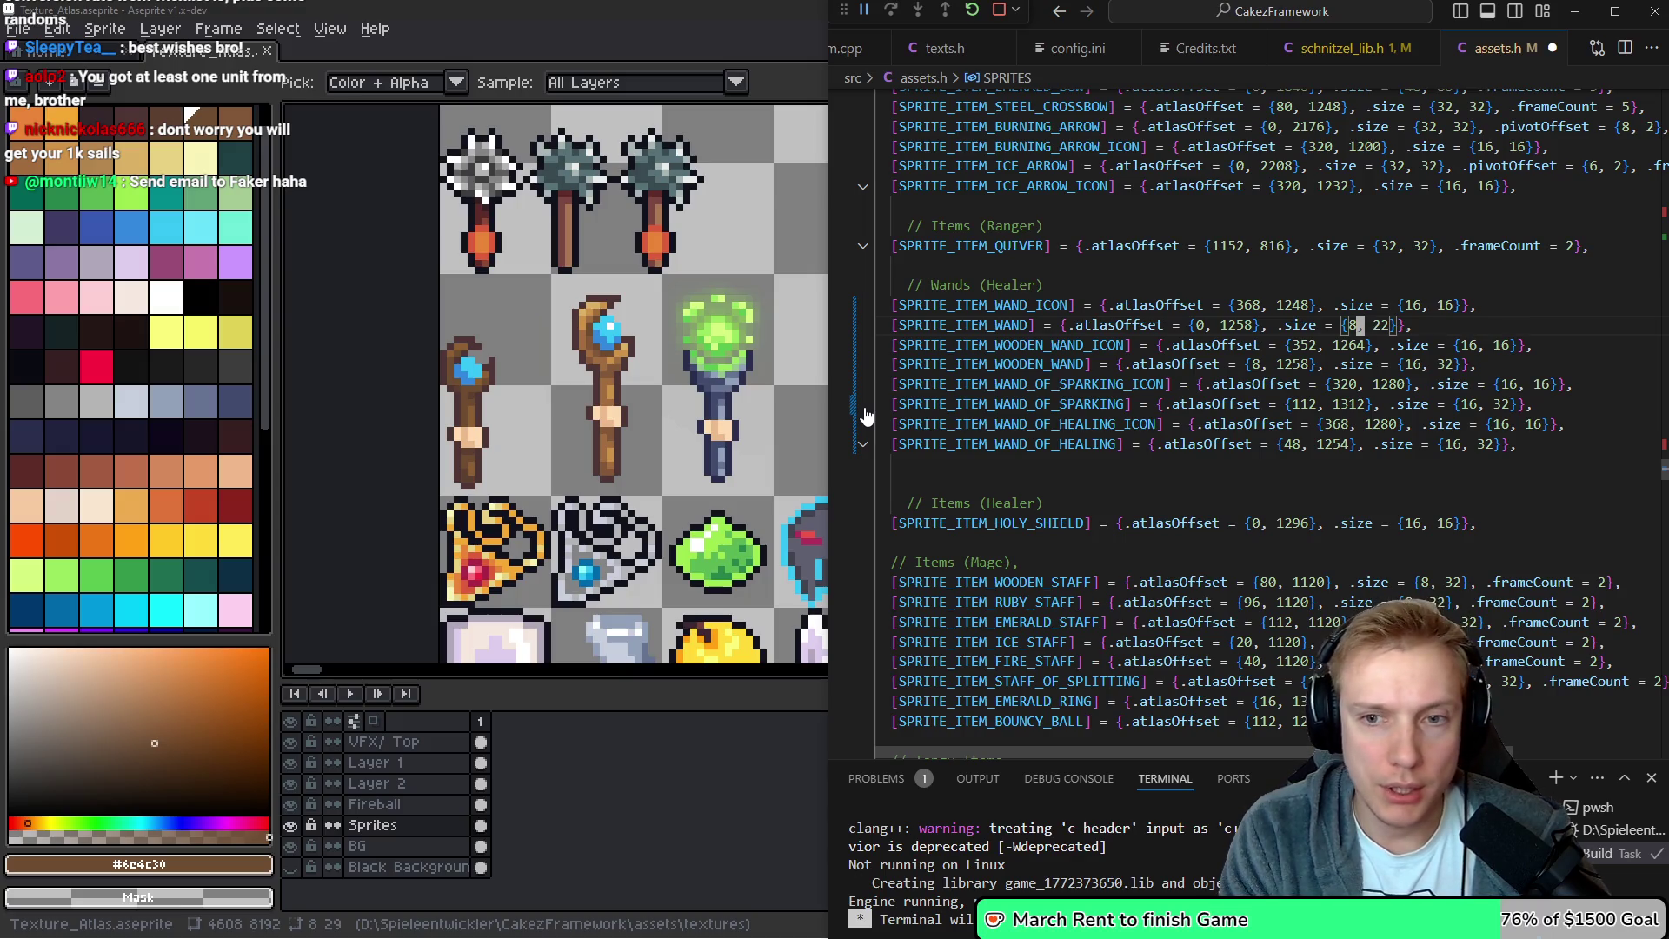
left_click(261, 272)
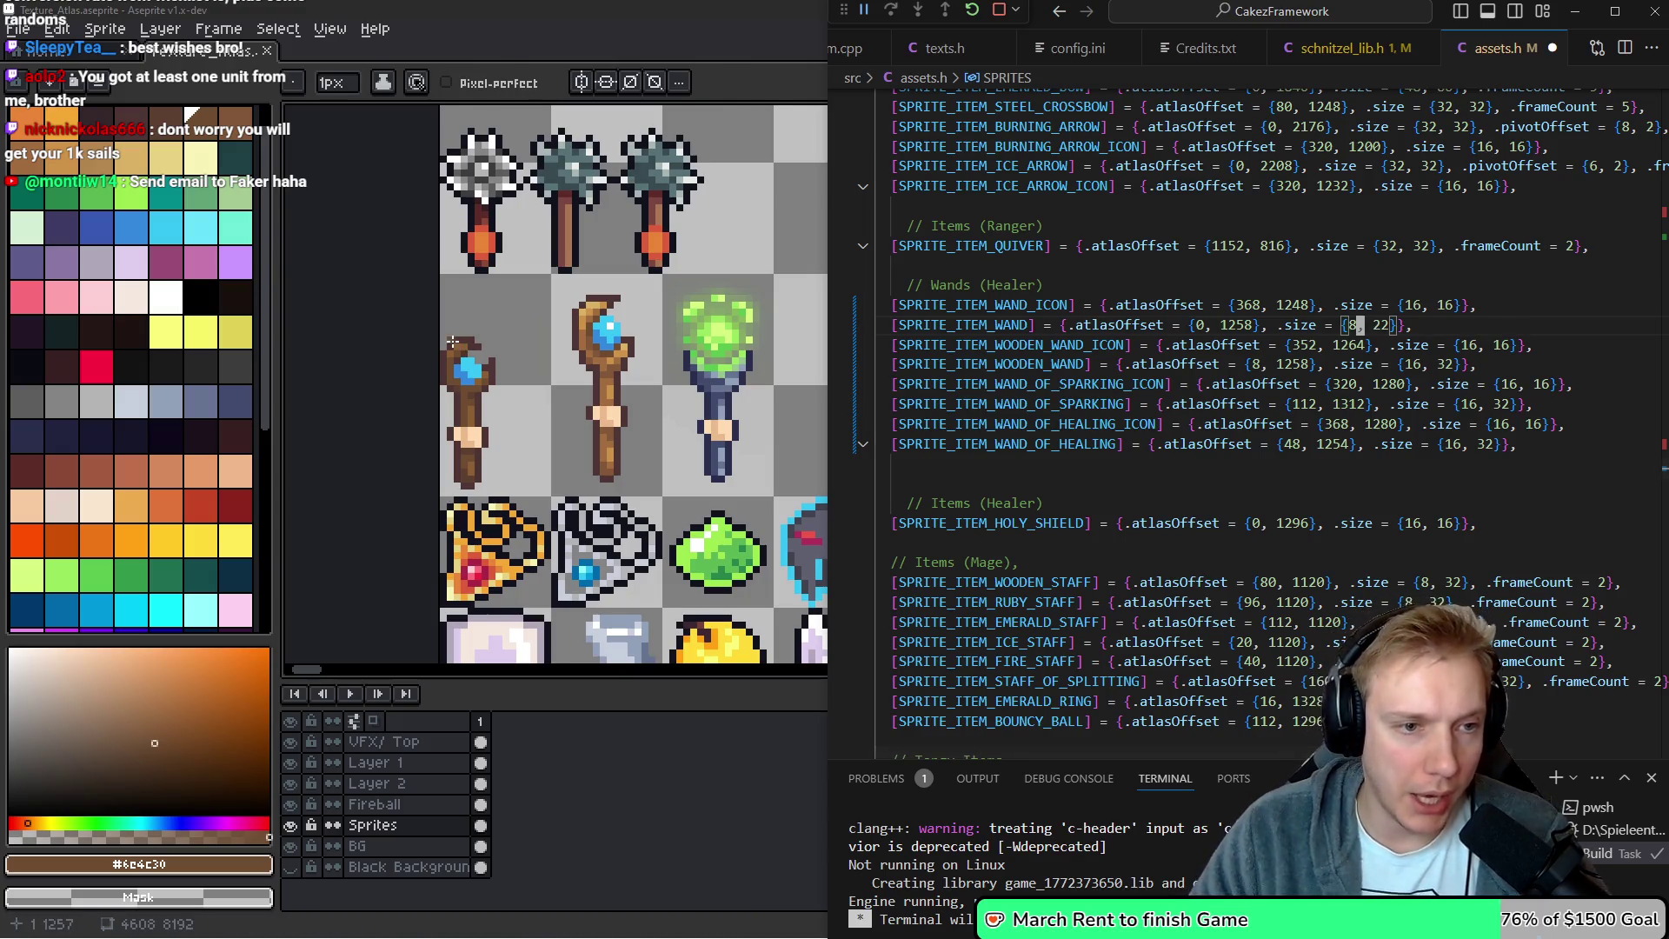
Move the plain wand up to the top of its cell and select its full 8x32 cell
scroll(511, 289, "up", 1)
key("super+Up")
key("m")
mouse_move(511, 289)
left_mouse_down()
mouse_move(533, 233)
mouse_move(560, 432)
left_mouse_up()
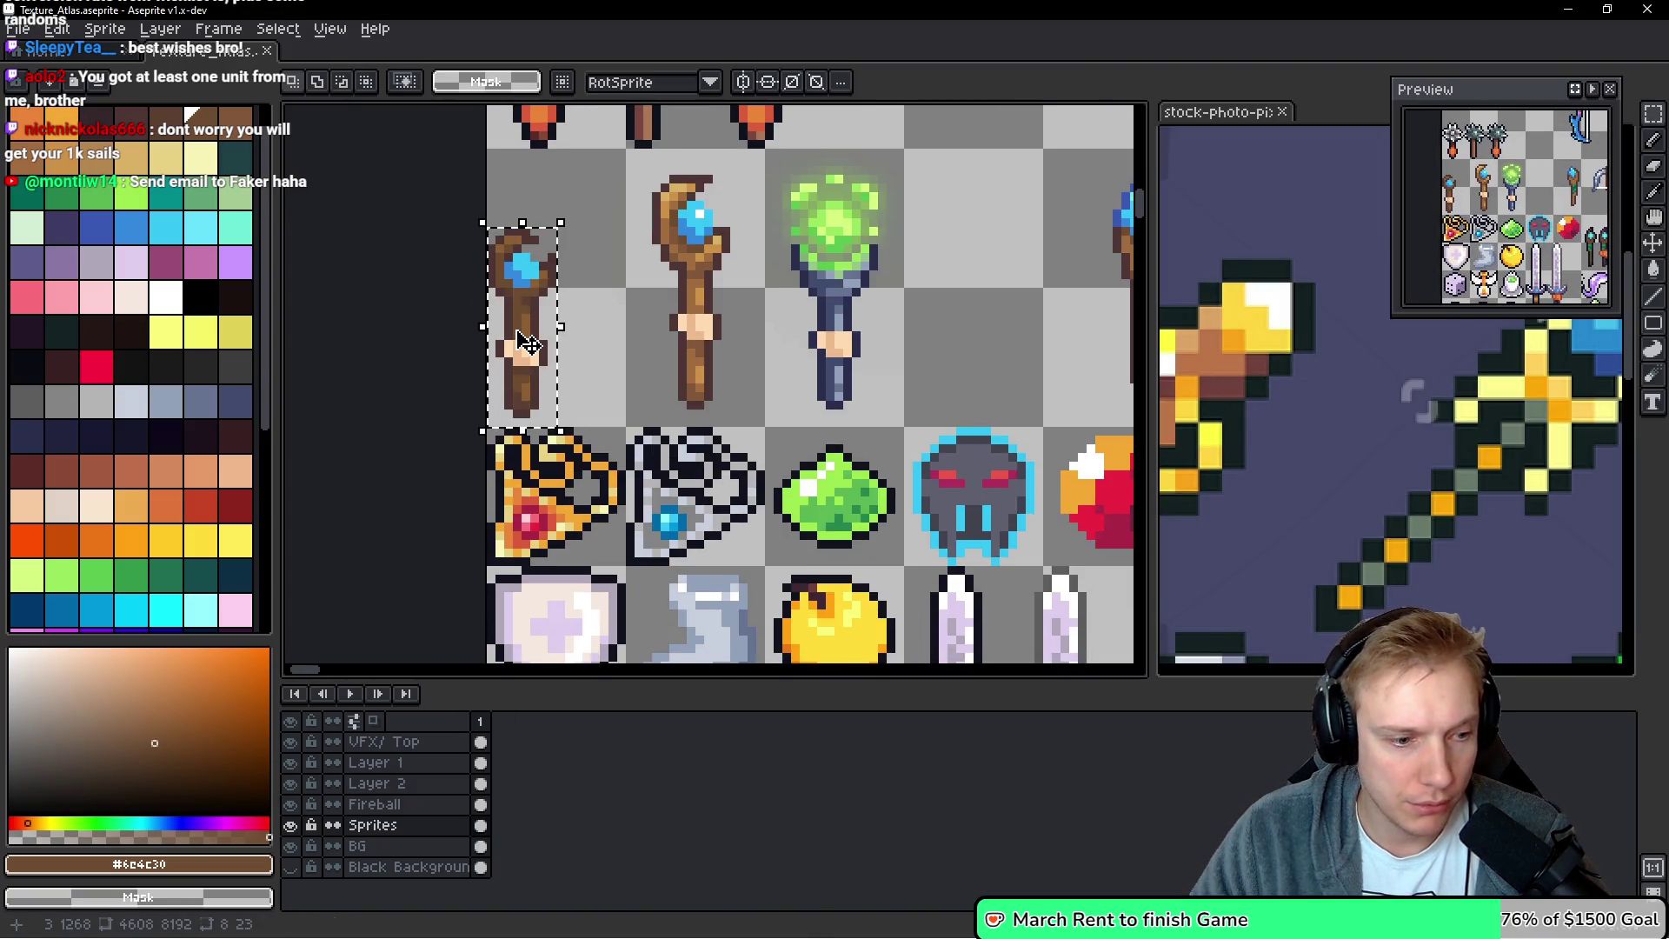
left_click_drag(521, 341, 522, 304)
left_click(491, 162)
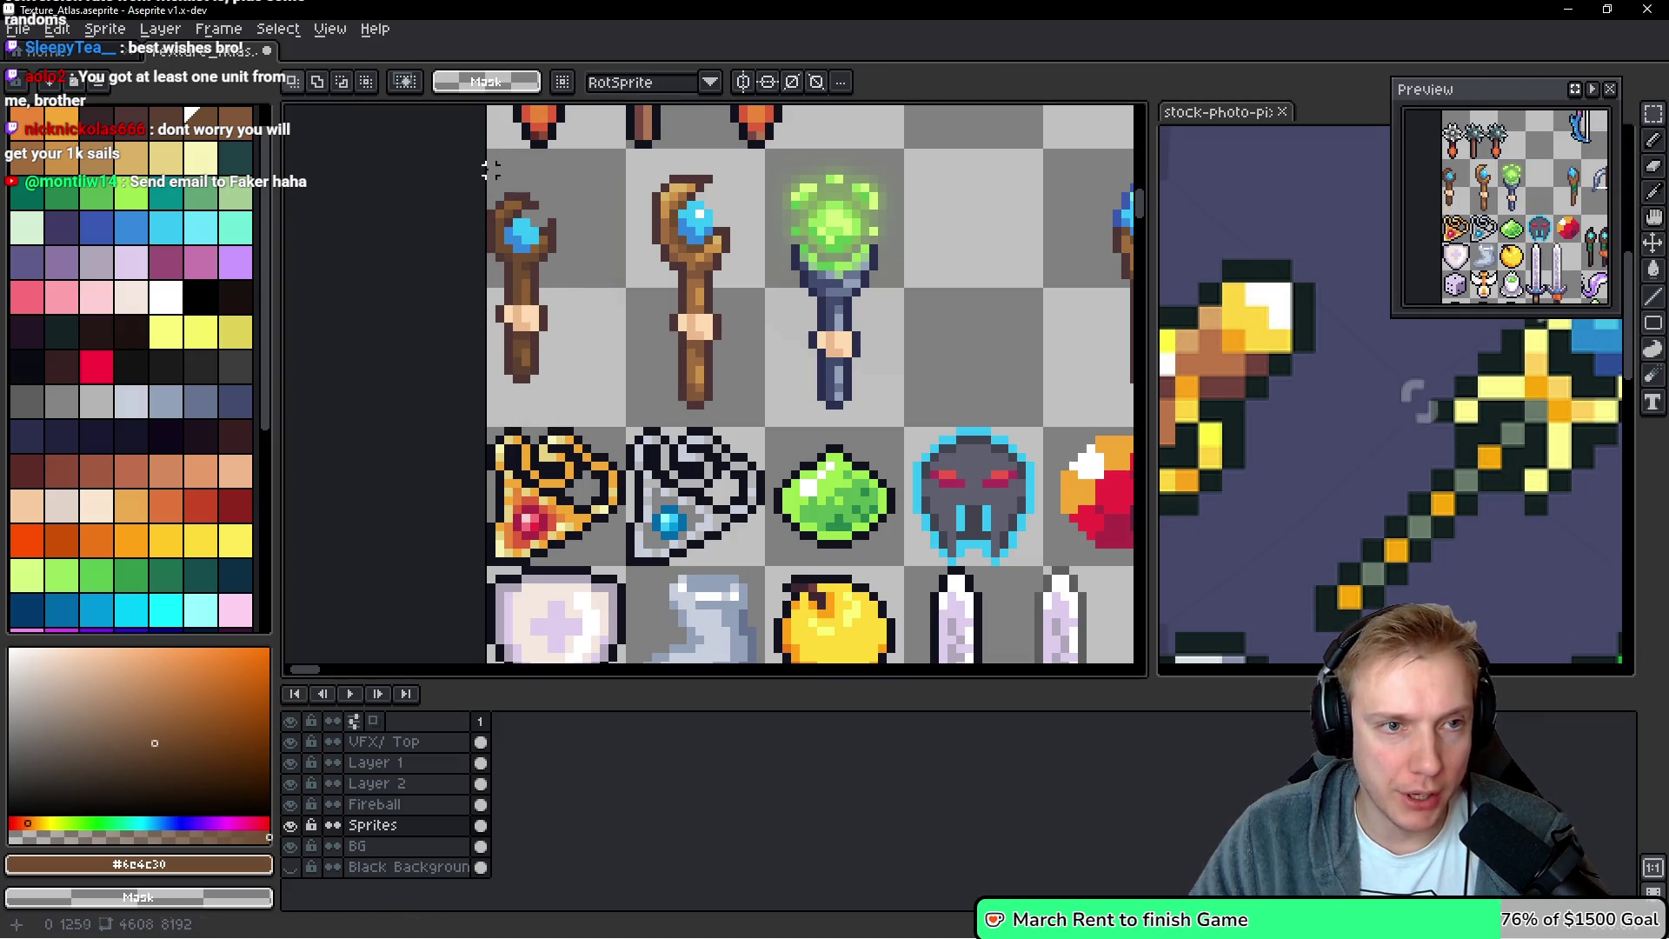
left_click_drag(491, 153, 565, 426)
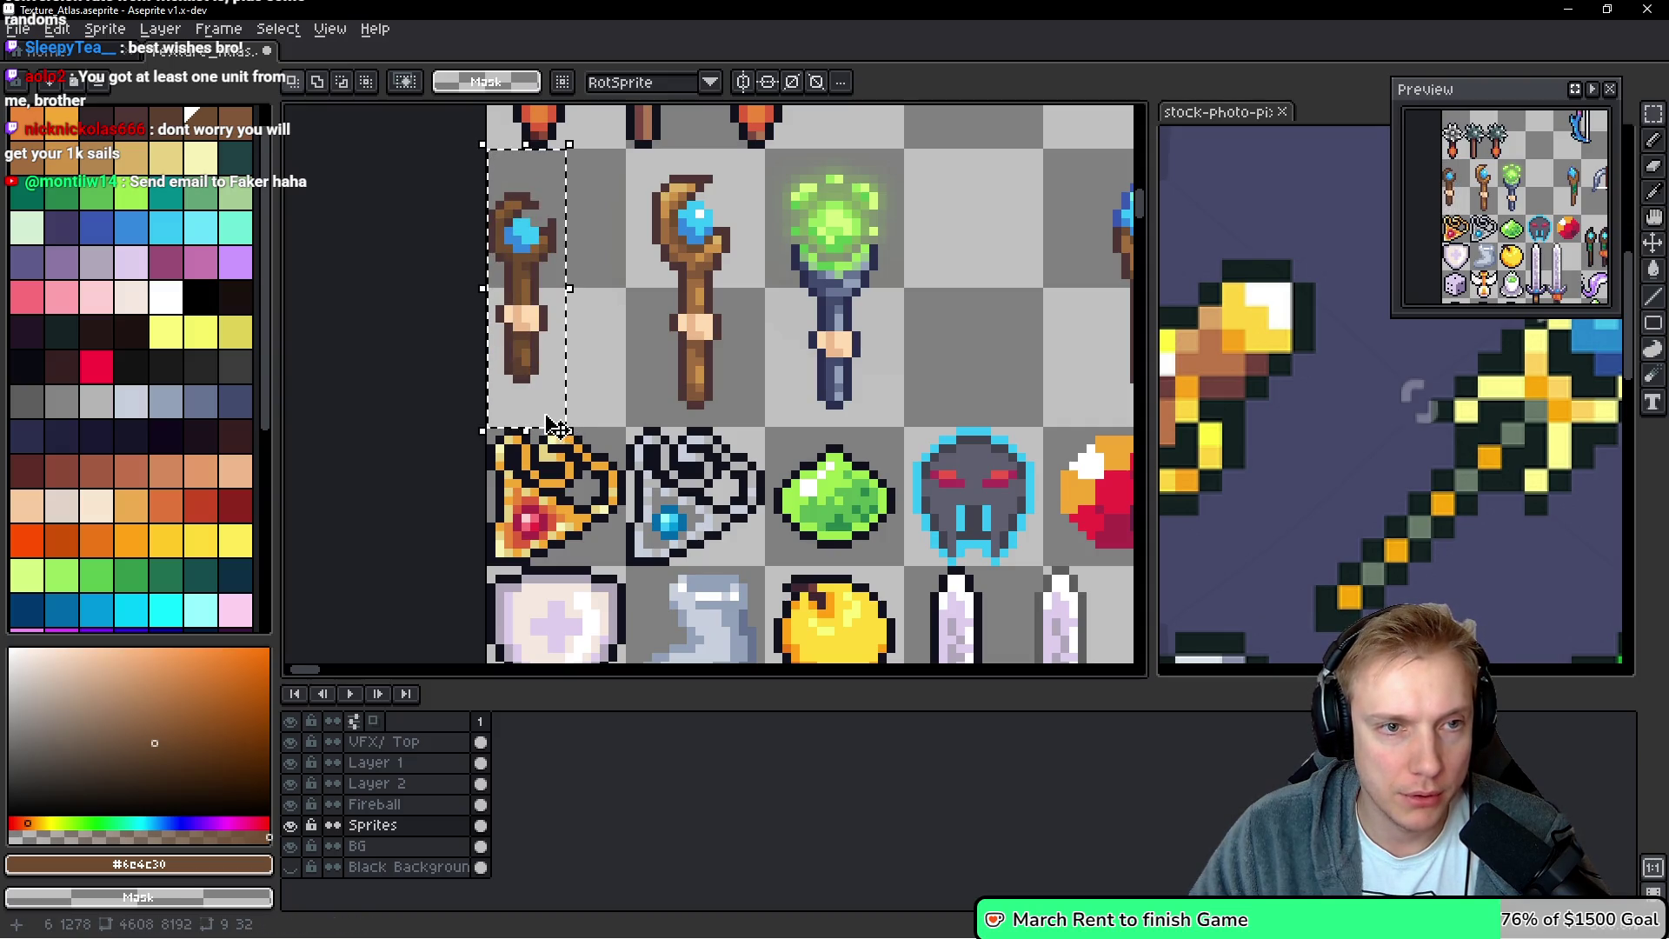
Set SPRITE_ITEM_WAND's size to {8, 32} in assets.h and save the file
key("alt+Tab")
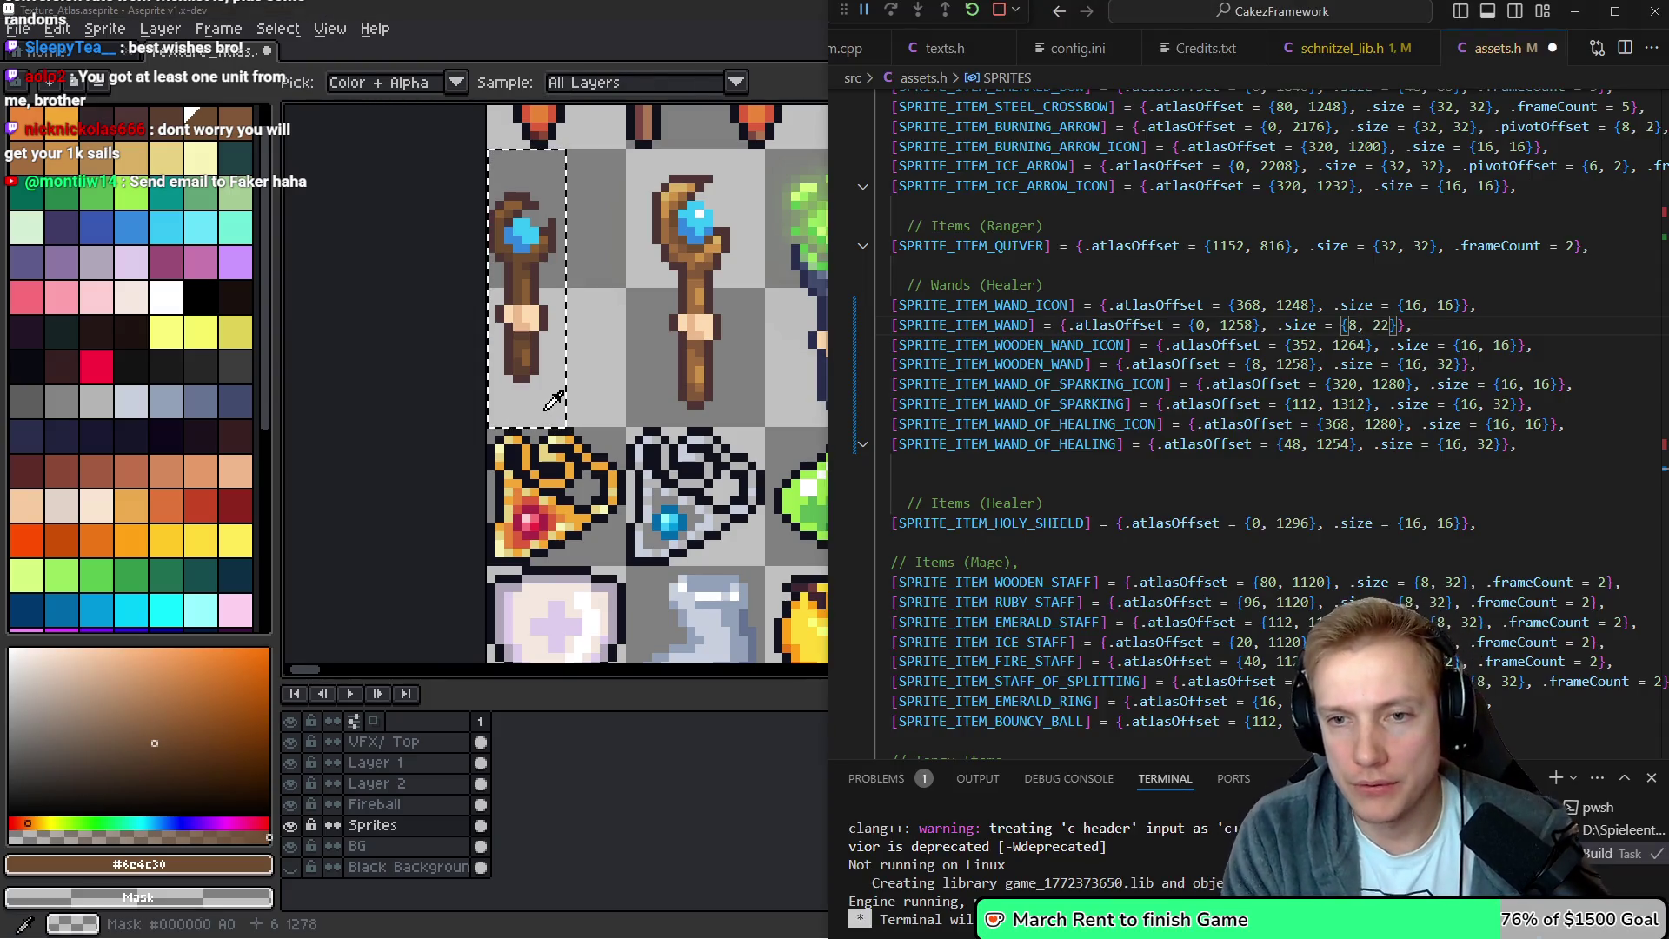
type("32")
key("ctrl+s")
key("Down")
key("Down")
key("Right")
key("Right")
key("Down")
key("Down")
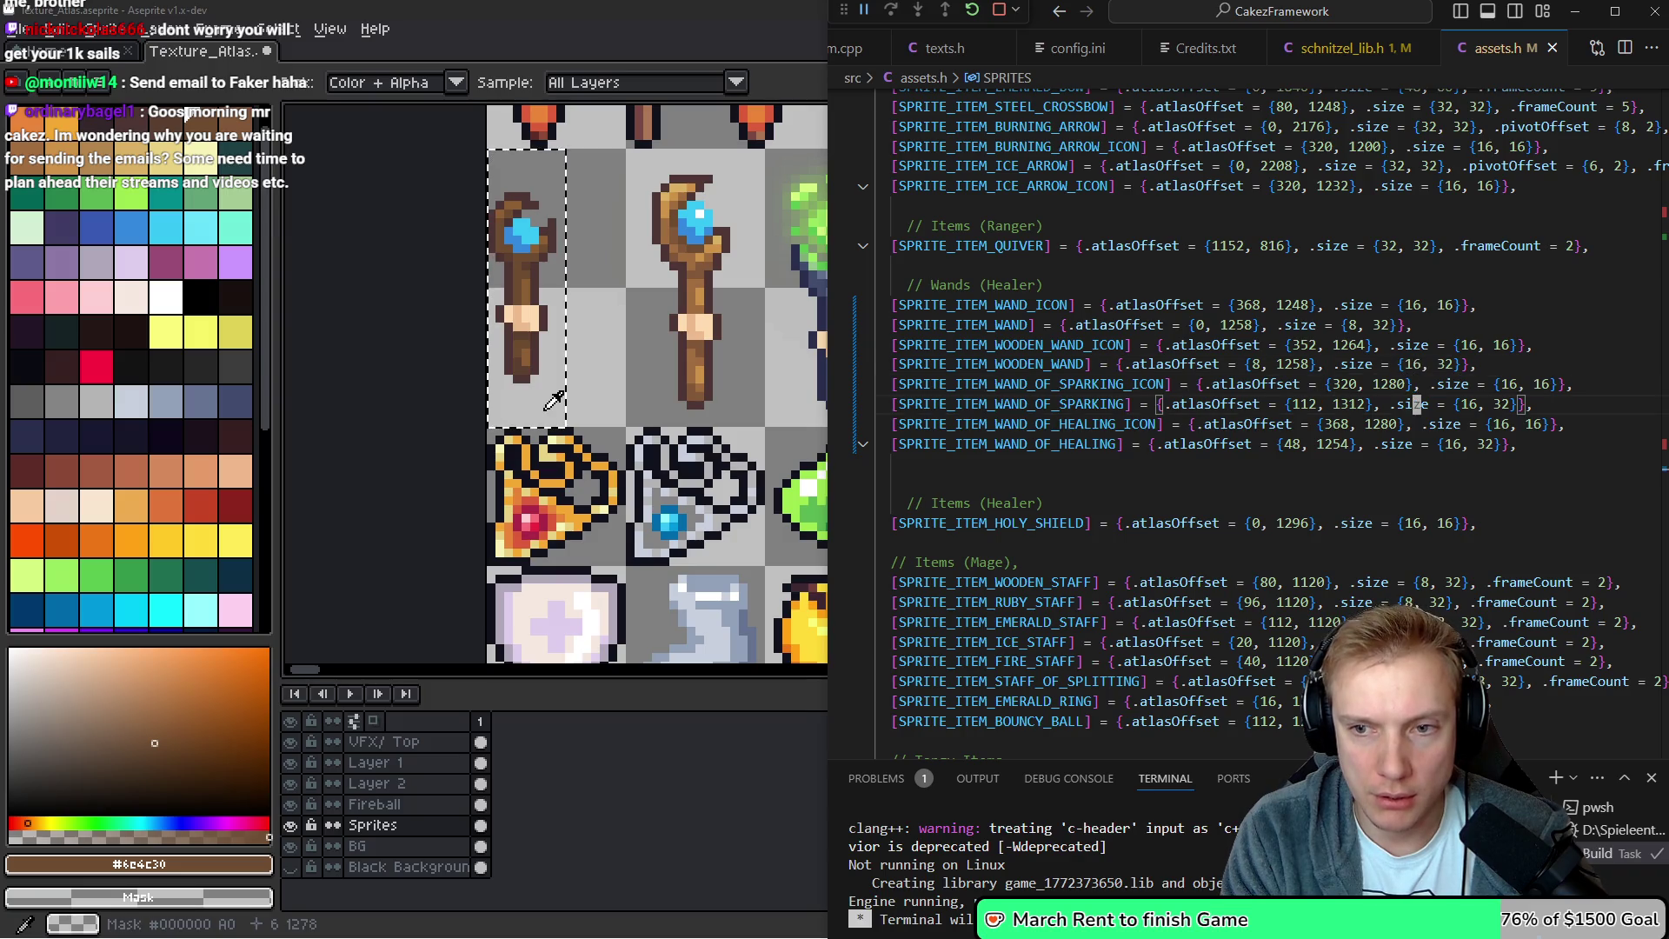
key("Down")
key("alt+Tab")
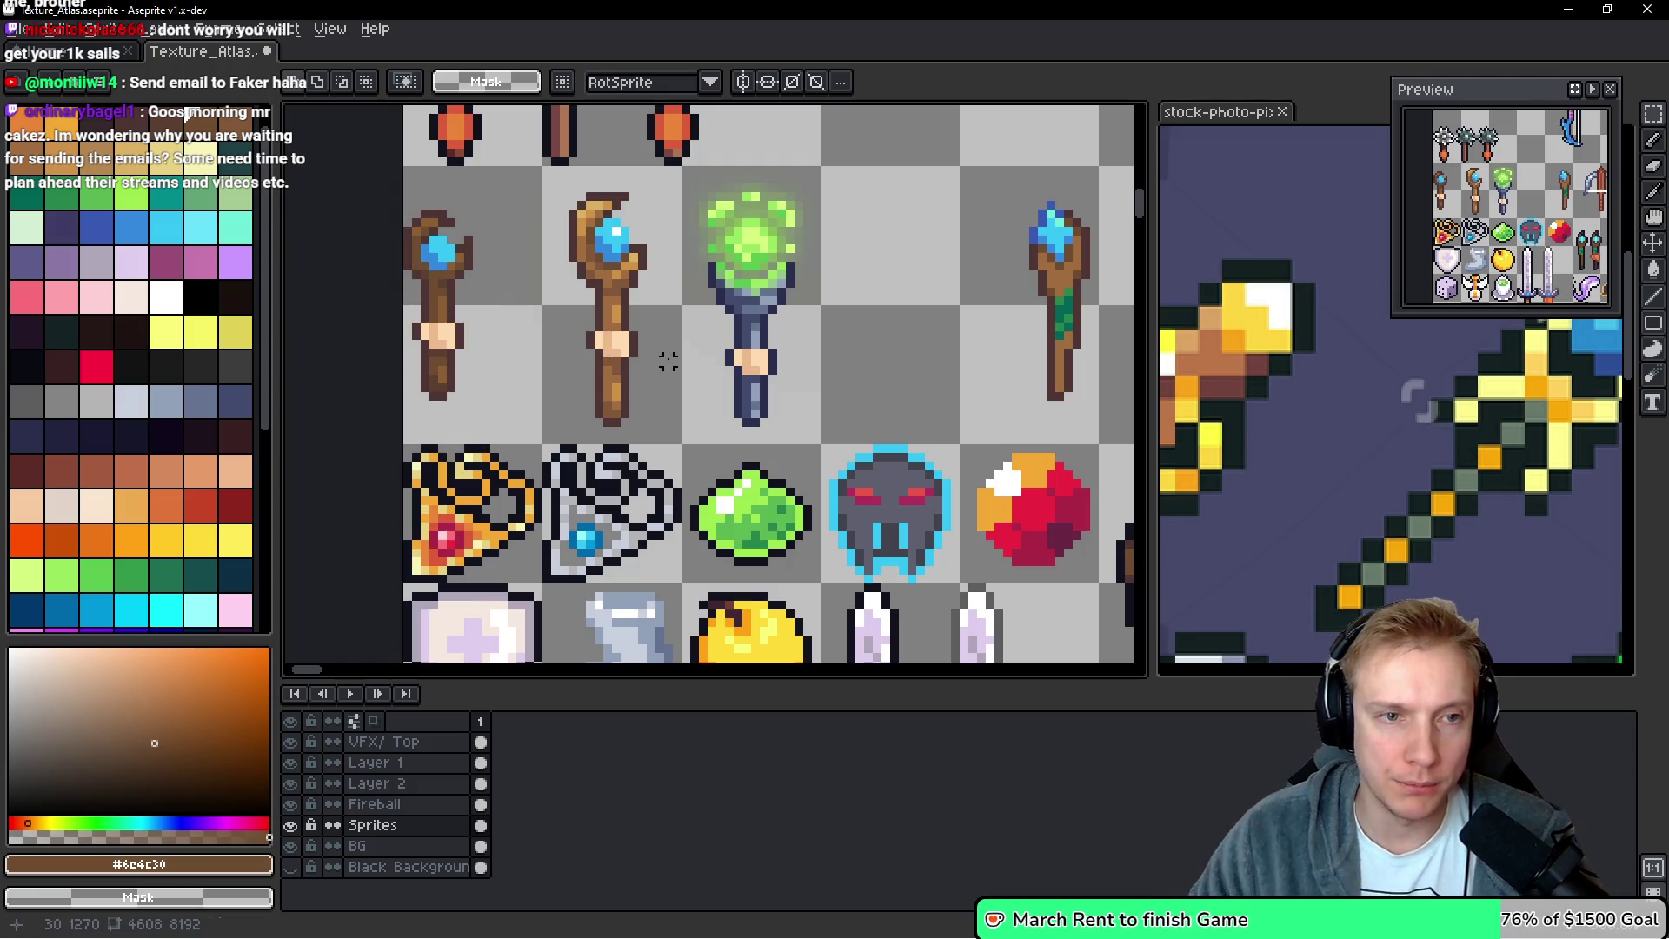
Select the golden staff, cut the blue-gem staff from the row's end, and save the atlas
scroll(528, 290, "down", 2)
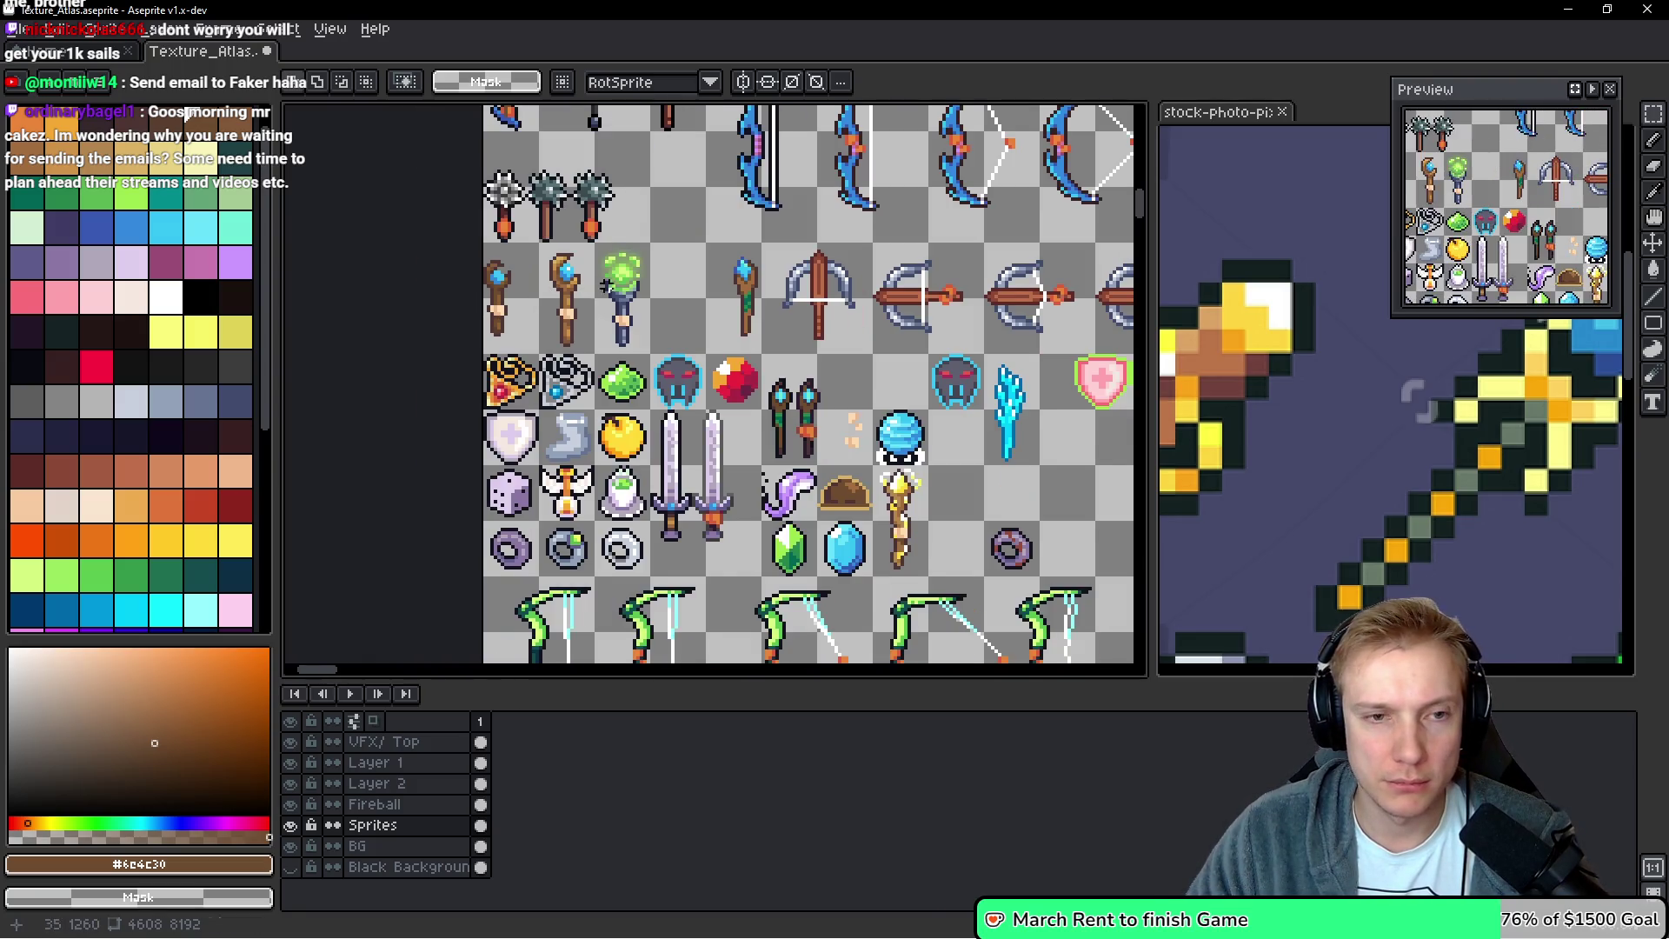
scroll(937, 408, "up", 3)
scroll(788, 369, "up", 2)
mouse_move(771, 326)
left_mouse_down()
mouse_move(903, 600)
mouse_move(608, 165)
mouse_move(582, 440)
left_mouse_up()
scroll(929, 579, "down", 1)
scroll(641, 473, "down", 1)
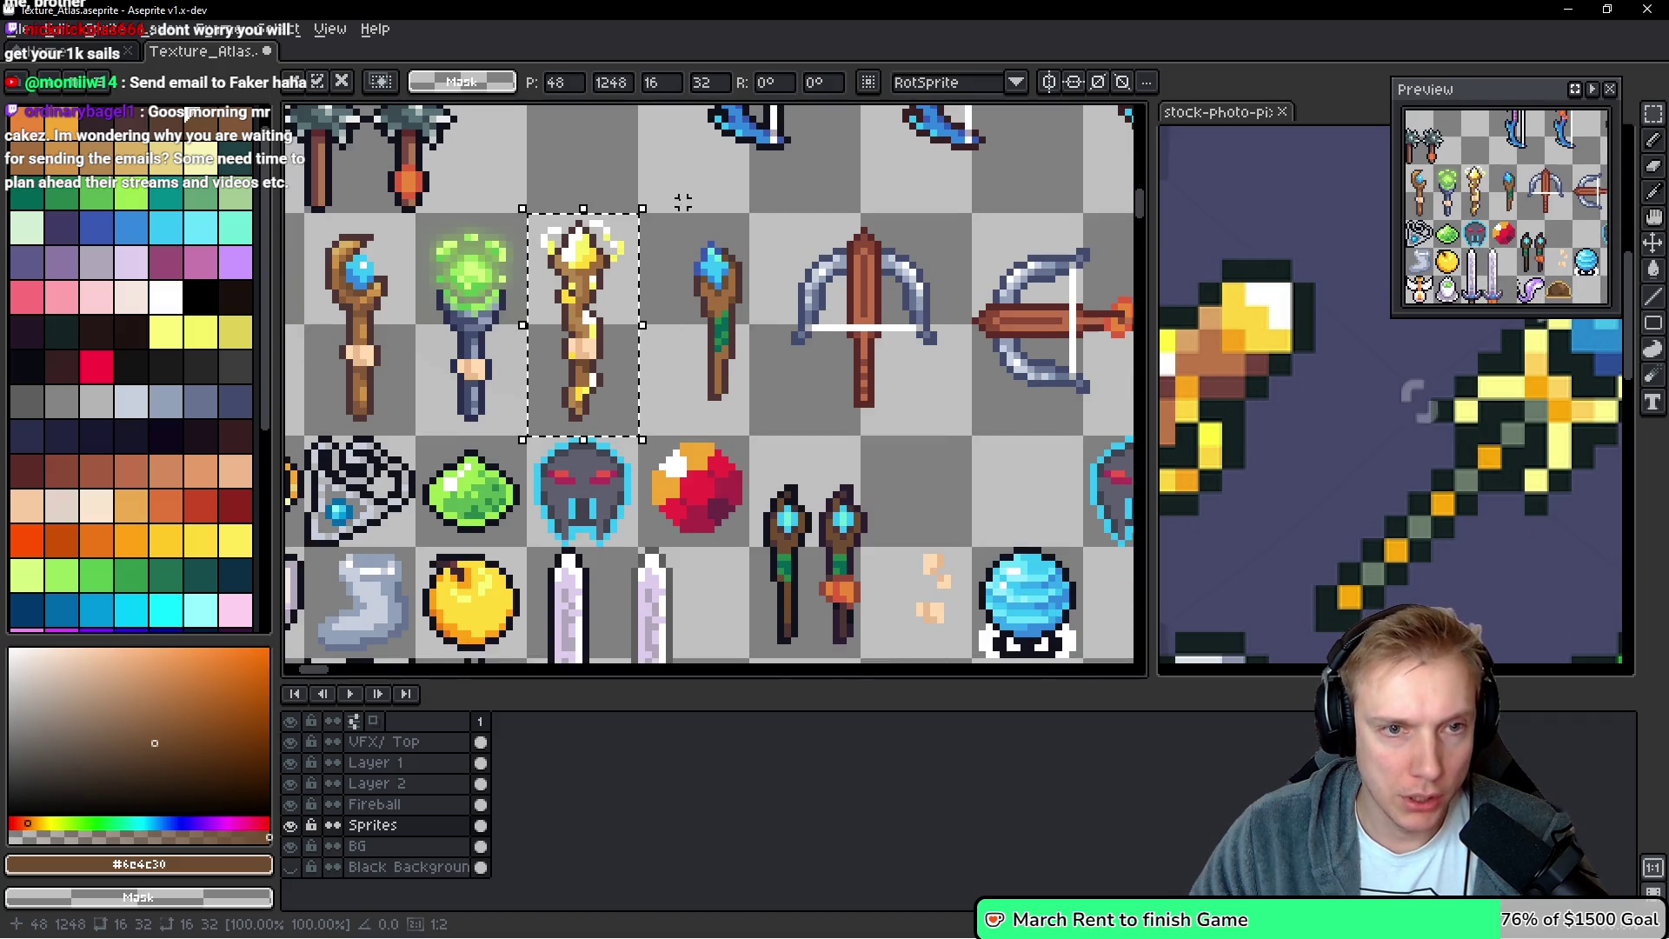
mouse_move(671, 228)
left_mouse_down()
mouse_move(758, 436)
mouse_move(850, 435)
left_mouse_up()
key("ctrl+x")
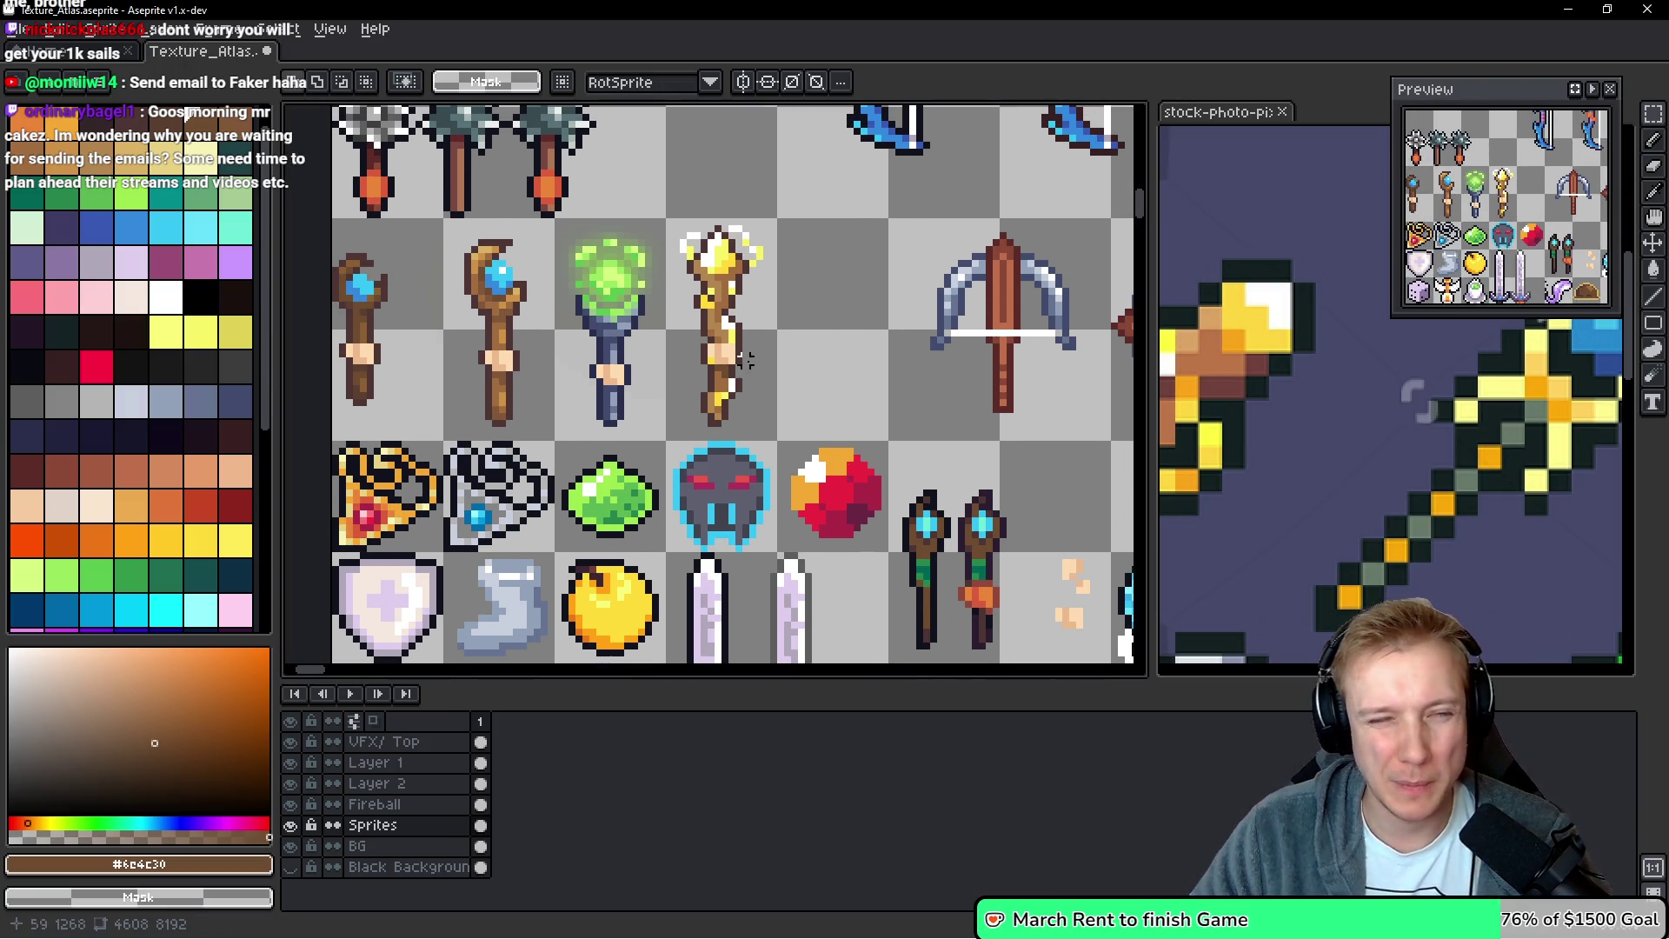
key("ctrl+s")
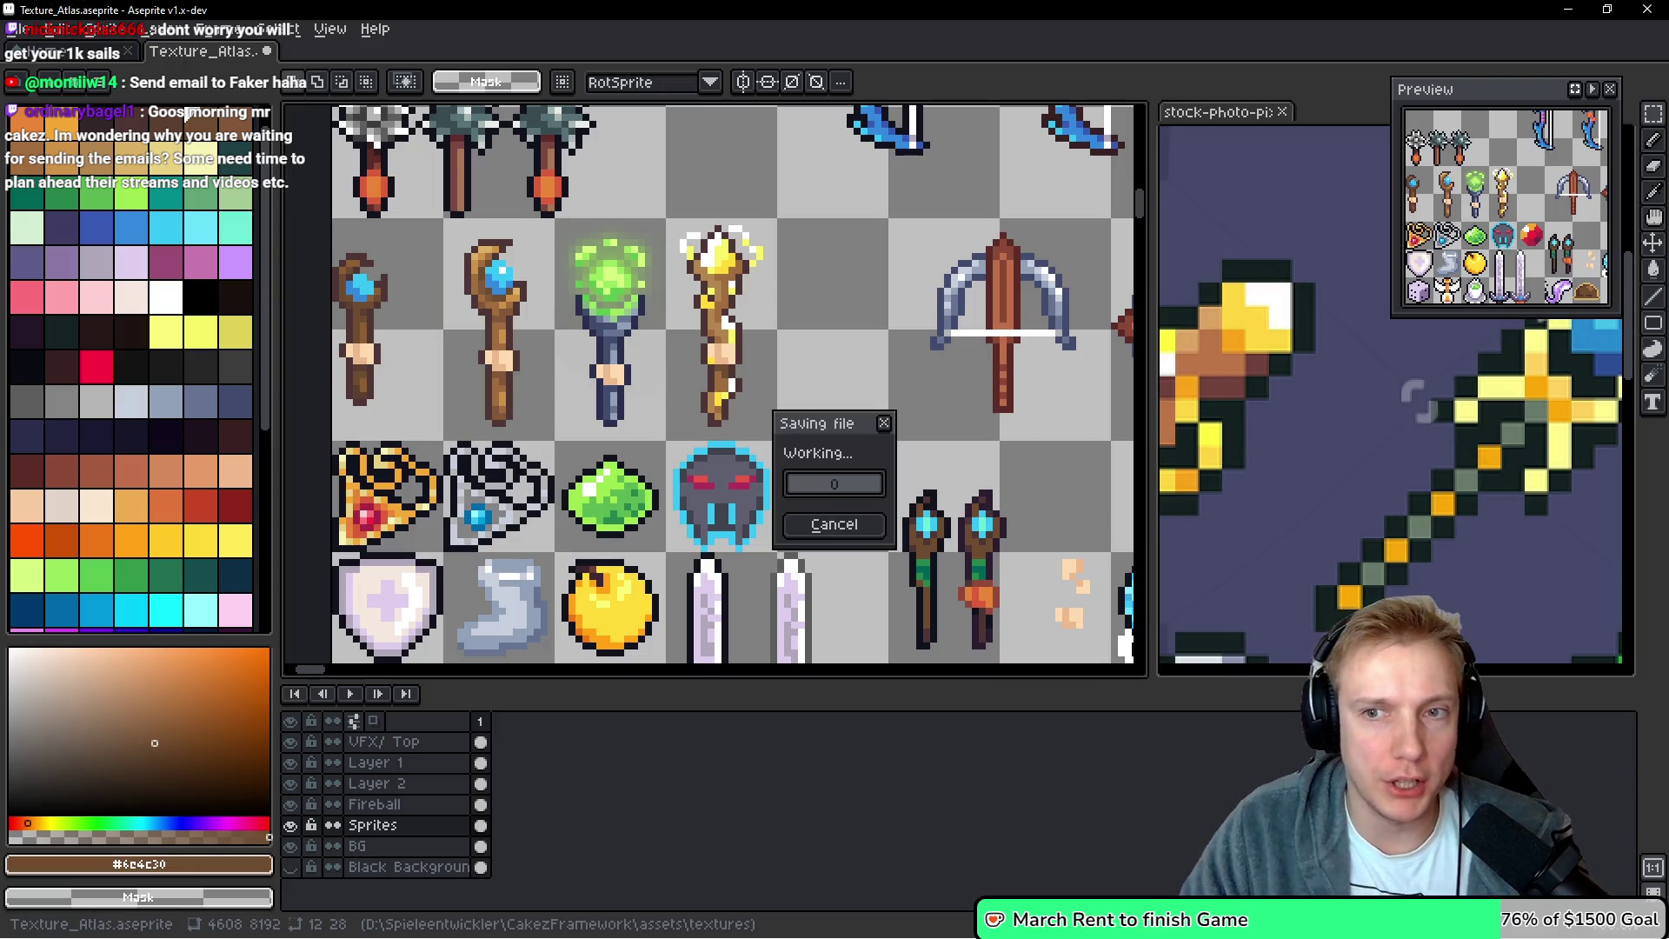
Export the atlas as Texture_Atlas.png, then check the wand offsets like 1258 in assets.h
key("ctrl+e")
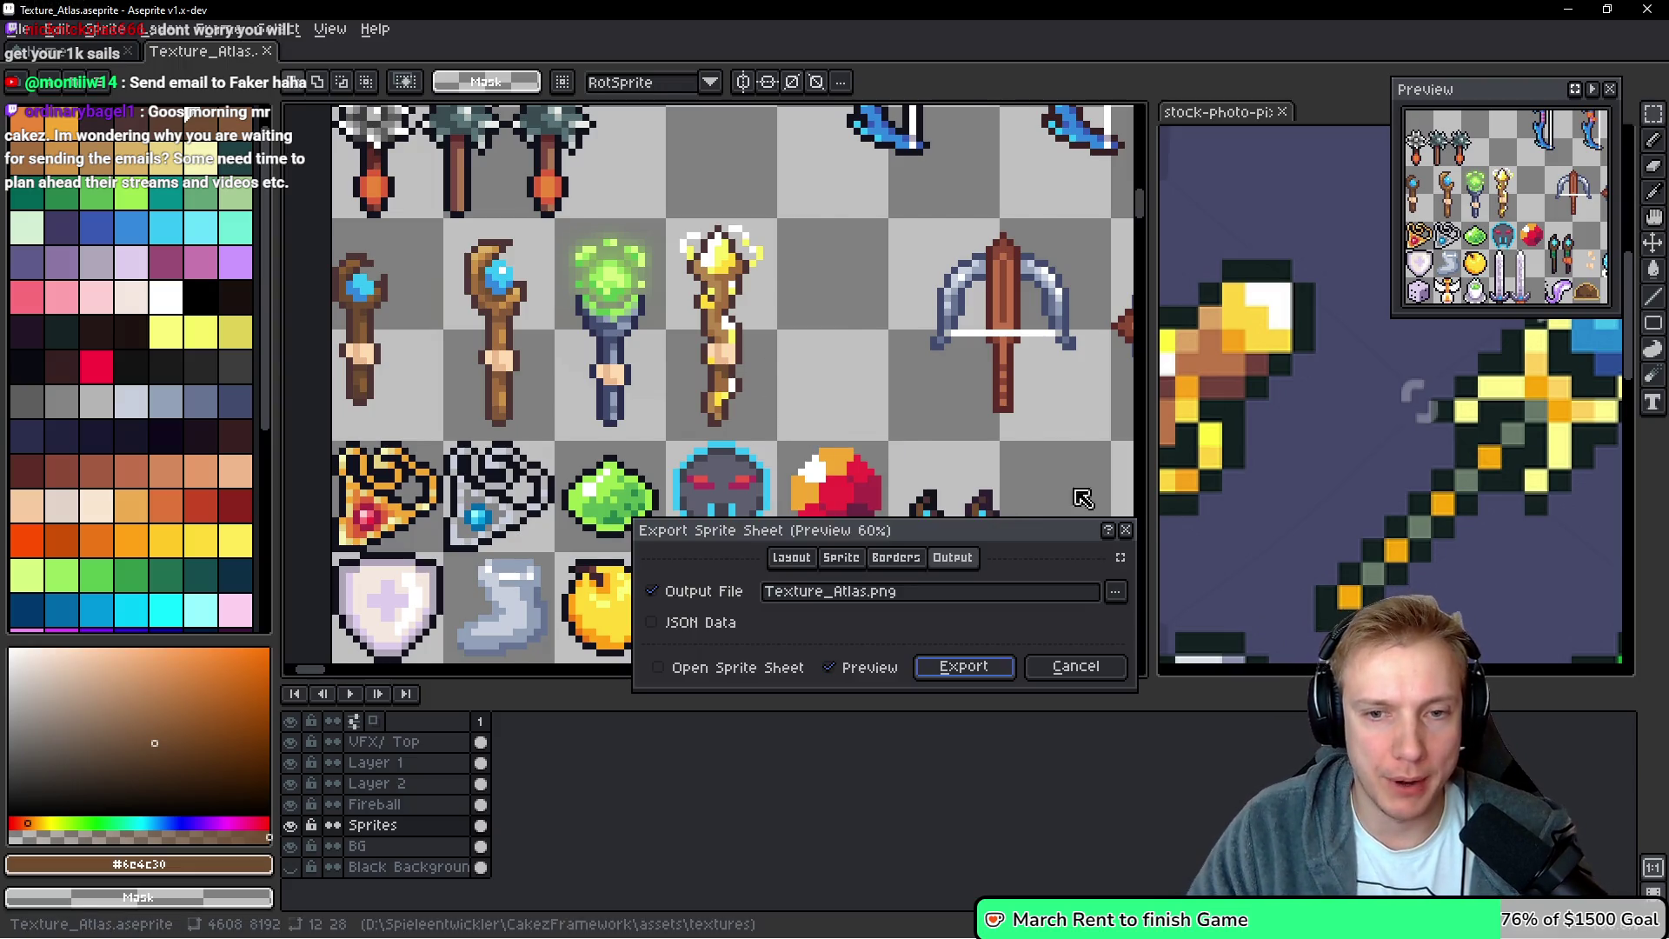
left_click(961, 670)
key("alt+Tab")
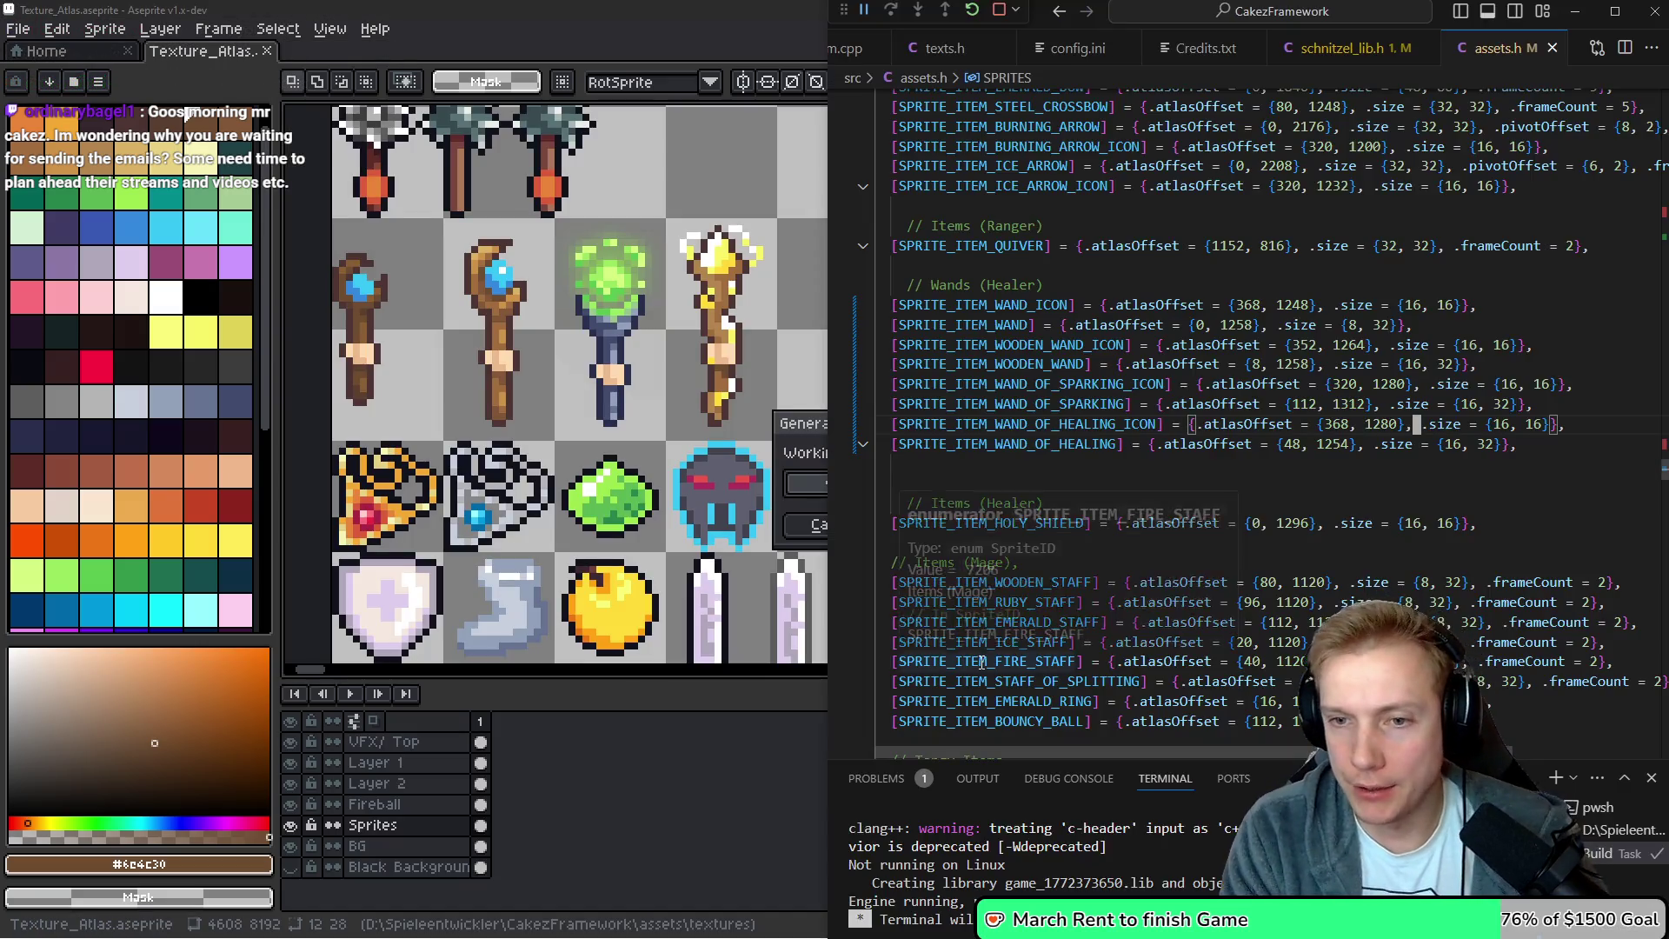
key("Up")
key("Up")
key("Left")
key("Left")
key("Left")
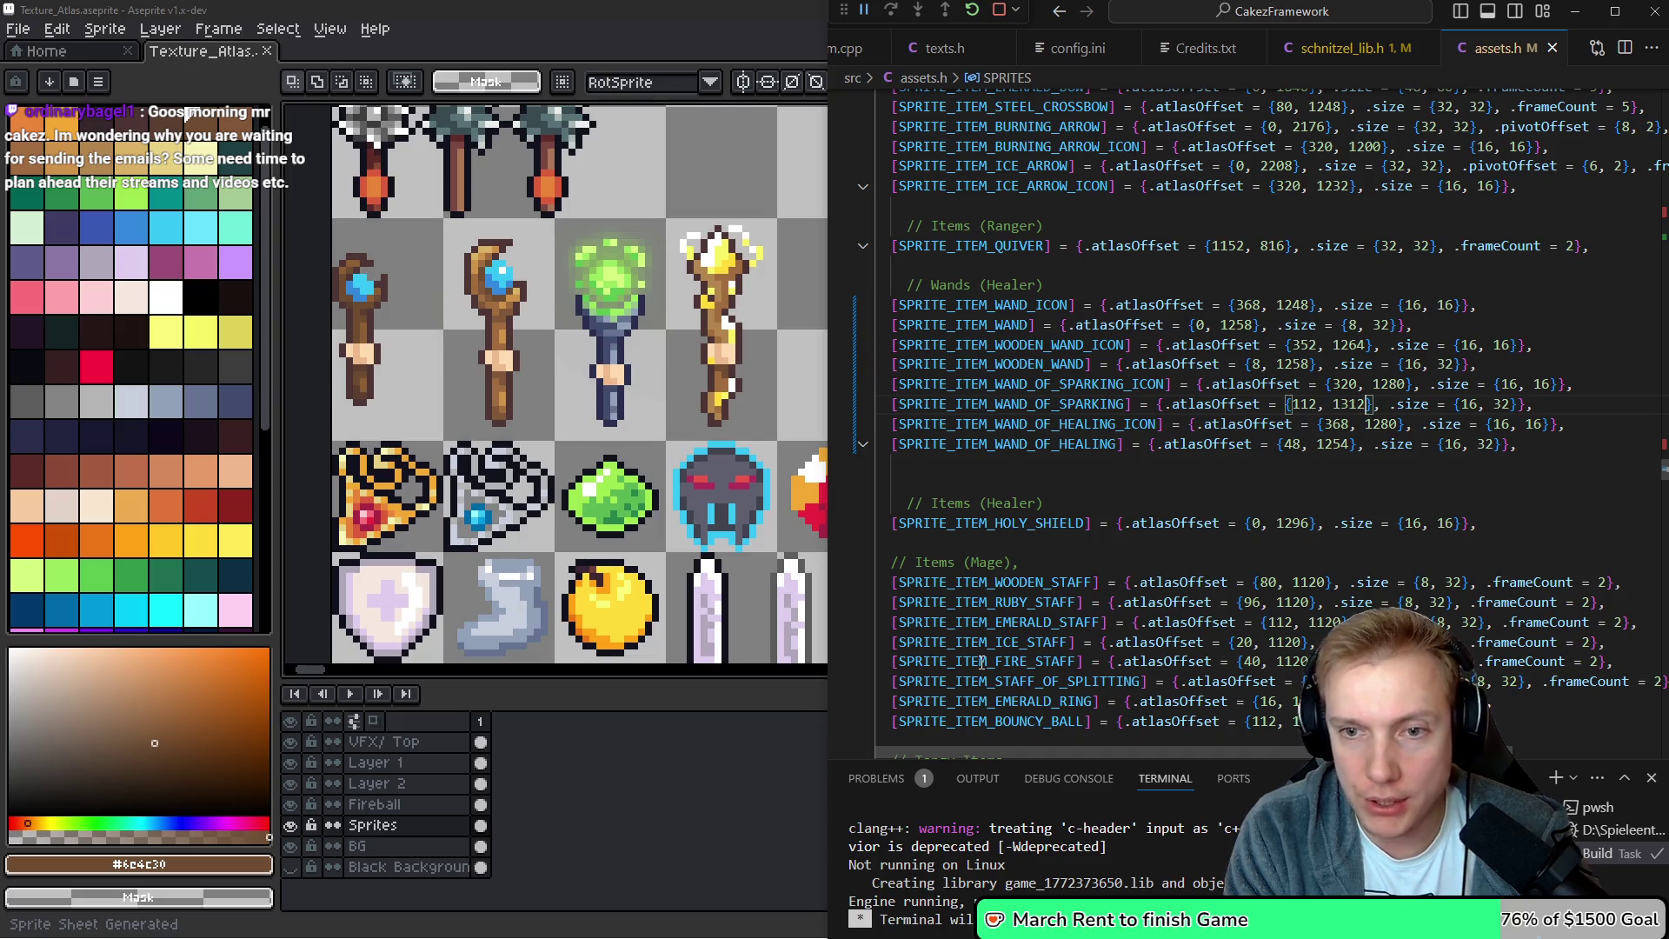
key("Up")
key("Up")
key("Up")
key("Left")
key("Left")
key("Left")
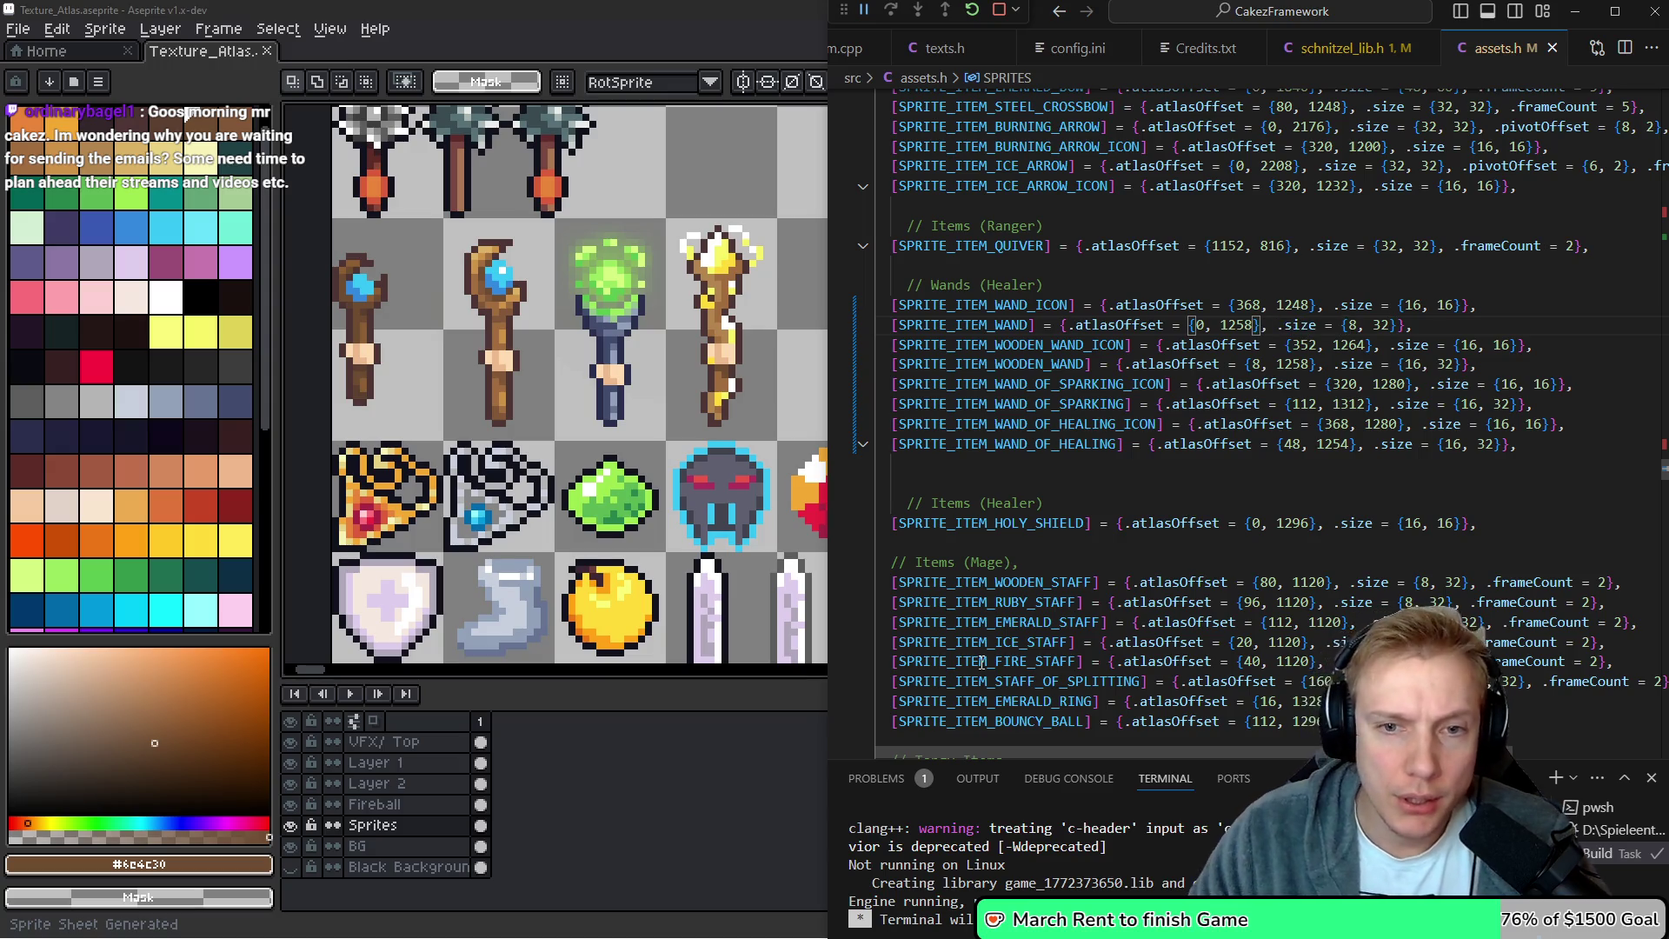
key("alt+Tab")
scroll(429, 258, "up", 1)
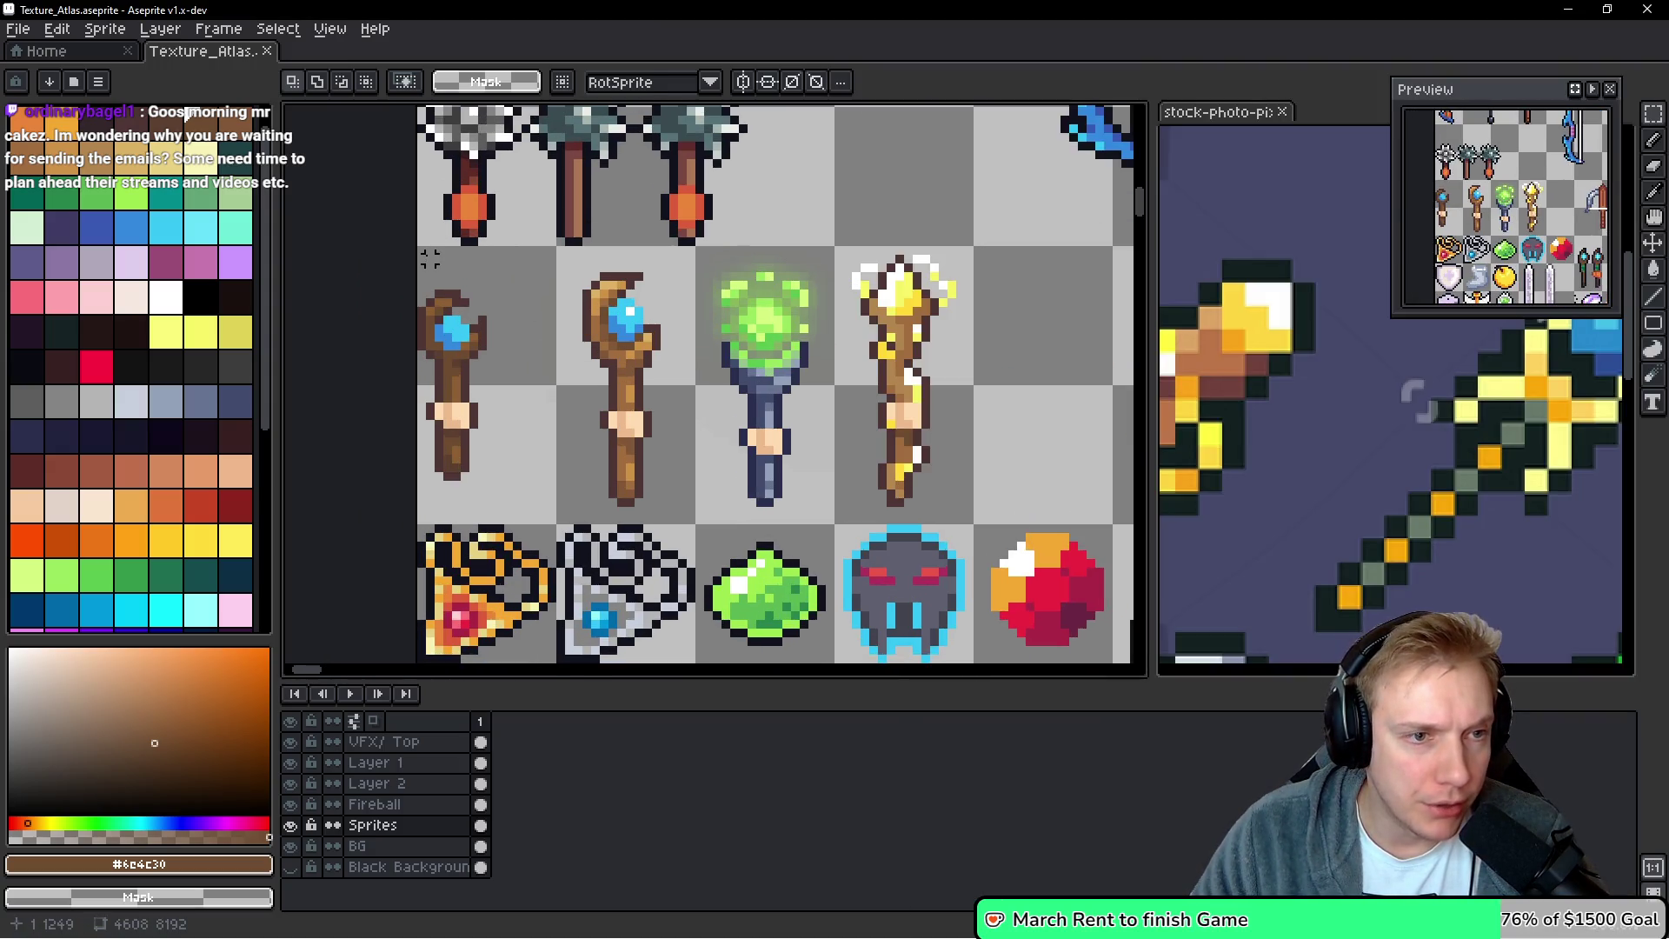
Set the wand's y offset to 1248 in assets.h; edit the wooden wand icon's y, then undo it
key("alt+Tab")
key("BackSpace")
key("BackSpace")
type("48")
key("Down")
key("ctrl+Right")
key("ctrl+Right")
key("Right")
key("Right")
key("Delete")
key("Delete")
type("48")
key("Down")
key("Left")
key("Left")
key("Left")
key("Up")
key("ctrl+z")
key("ctrl+z")
key("Down")
key("Down")
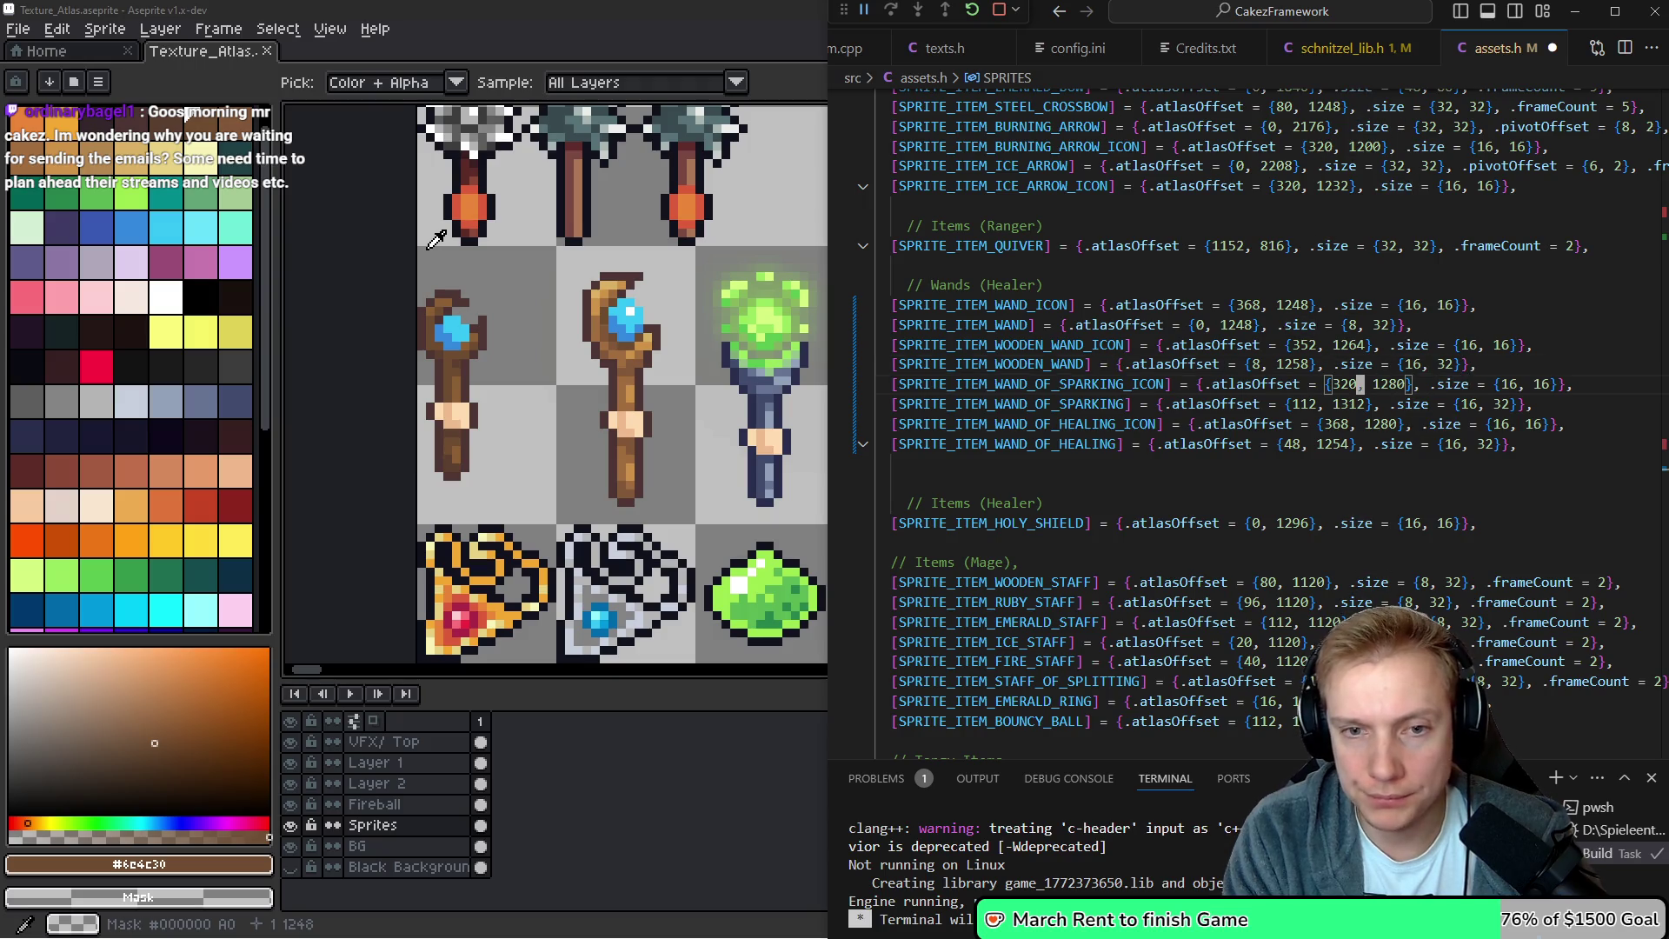
Try changing the sparking icon's y offset to 48, then undo it
key("Right")
key("Right")
key("Delete")
key("Delete")
type("48")
key("Down")
key("ctrl+z")
key("ctrl+z")
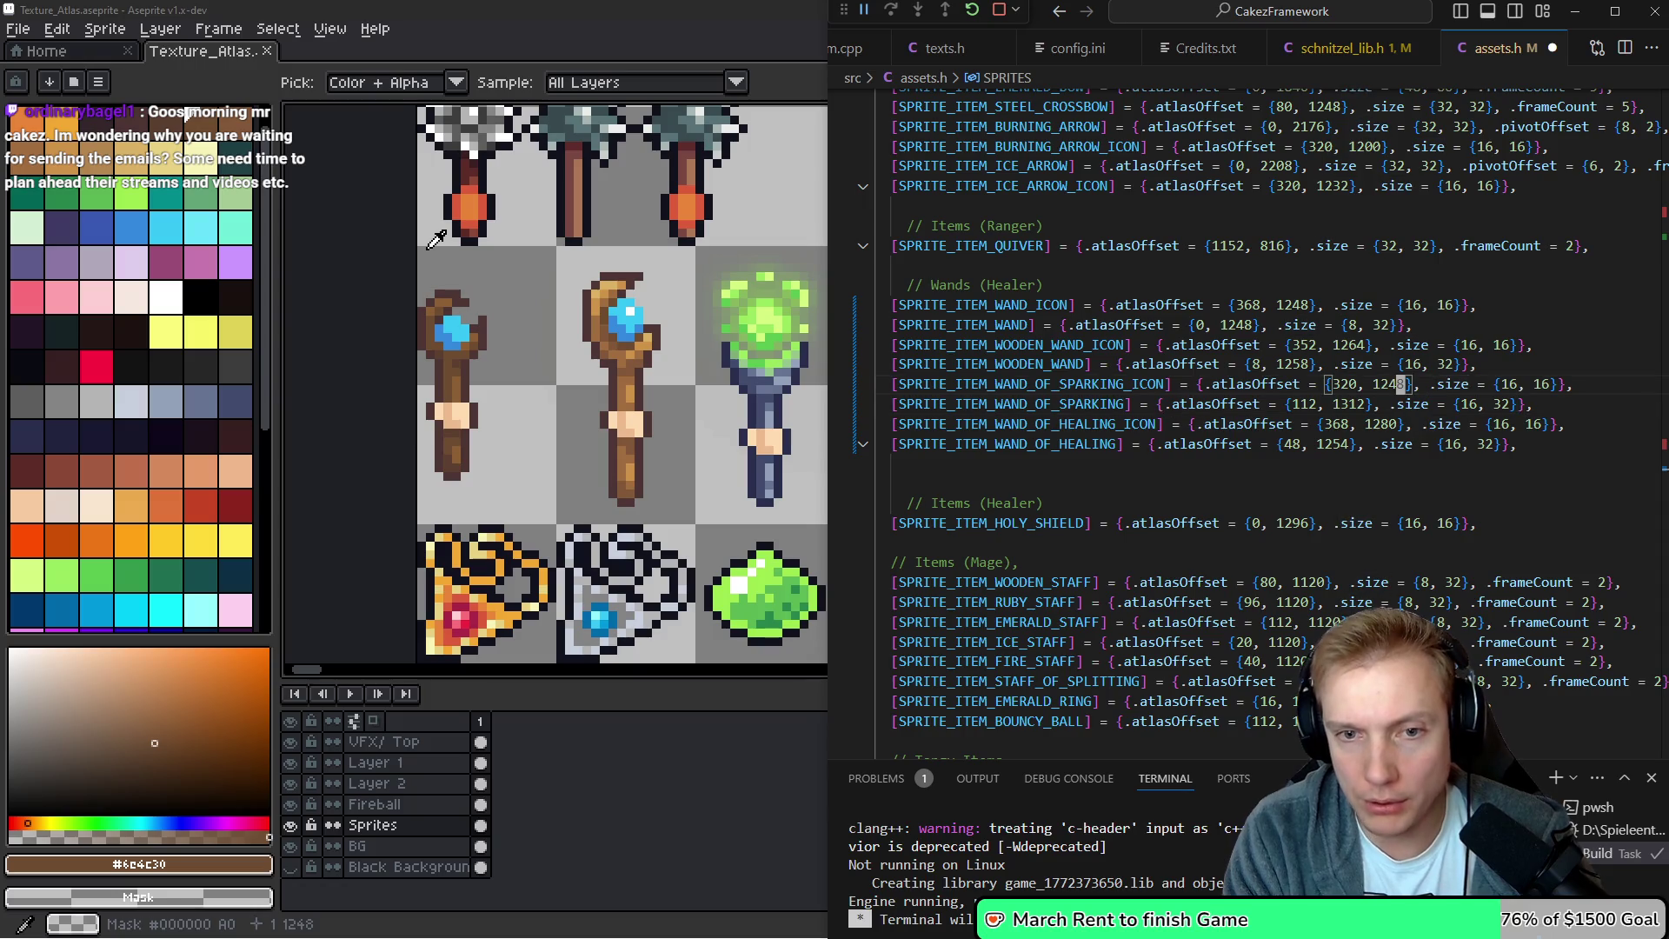
Move the wooden wand and sparking wand y offsets to 1248
key("Up")
key("ctrl+Left")
key("ctrl+Left")
key("ctrl+Left")
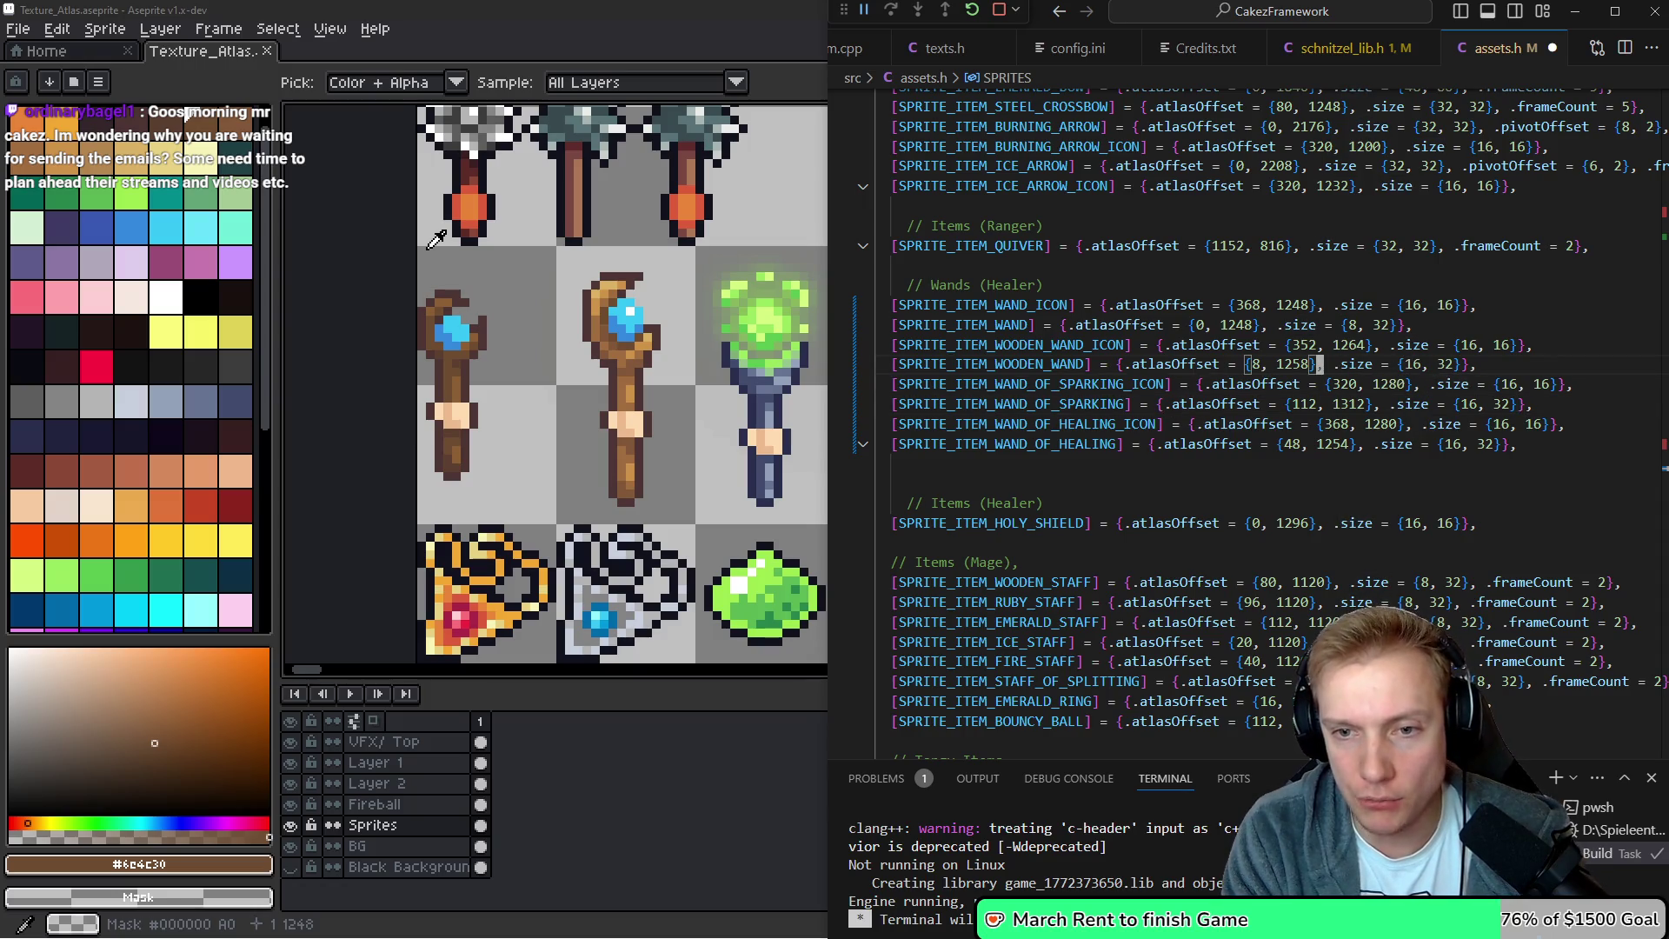
key("Left")
key("BackSpace")
type("4")
key("Down")
key("Down")
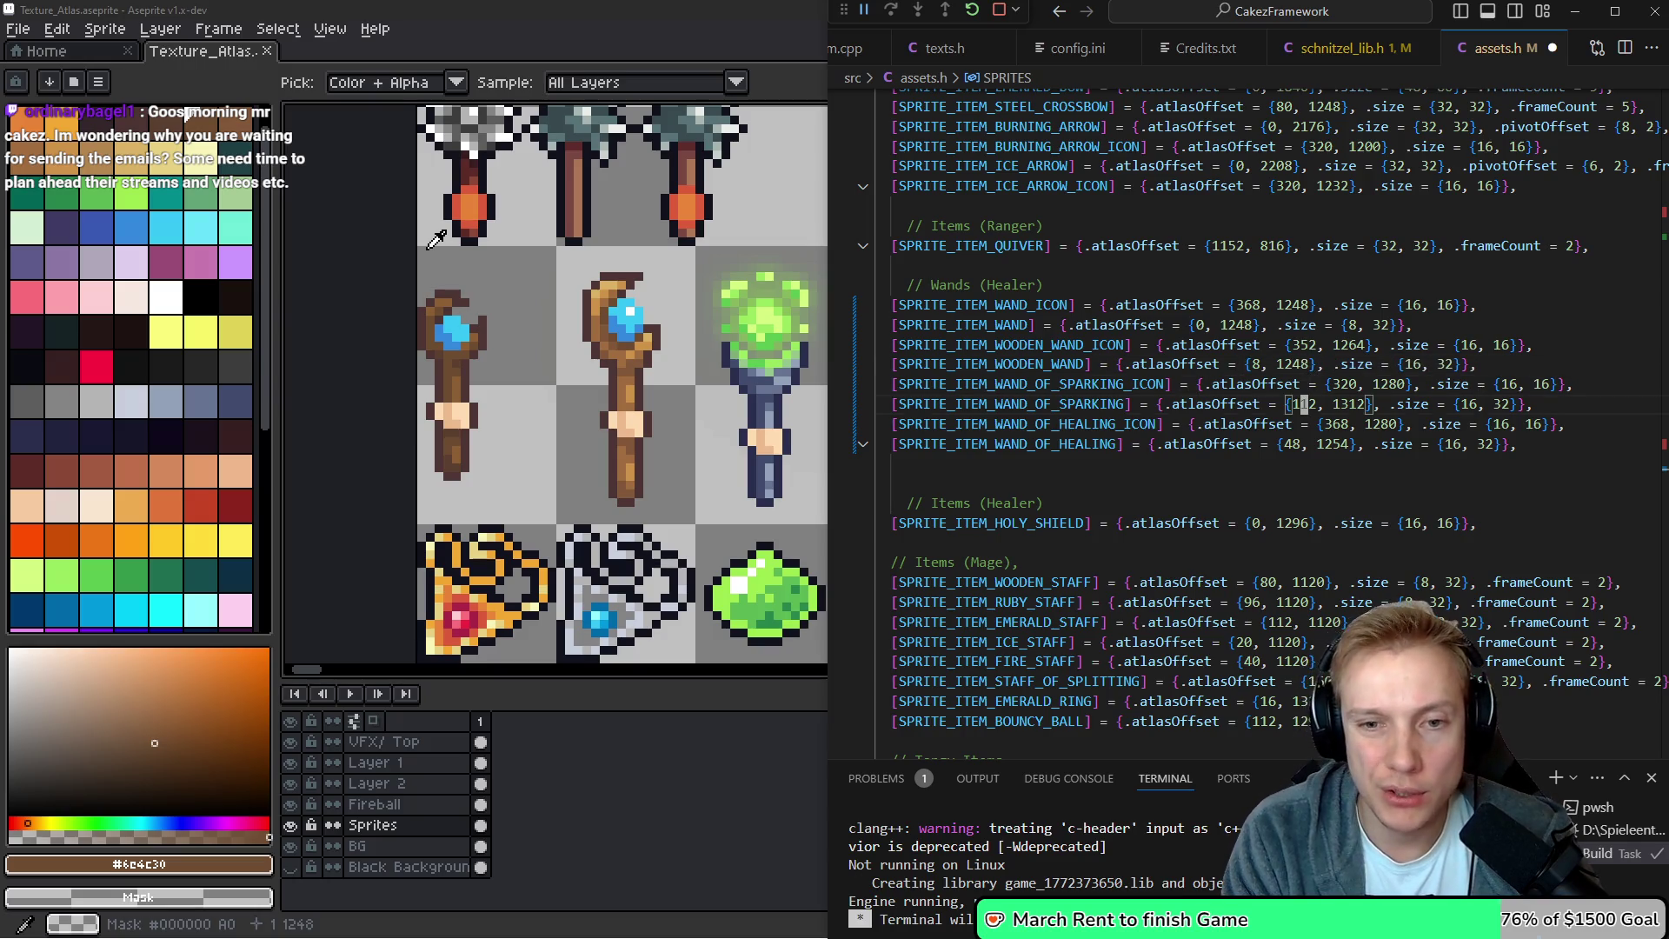
key("Right")
key("Right")
key("Right")
key("BackSpace")
key("BackSpace")
key("BackSpace")
type("1248")
Change the healing wand's y offset to 1248
key("Down")
key("Down")
key("Left")
key("BackSpace")
key("BackSpace")
type("48")
Replace the sparking wand's x offset 112 with 32, checking positions against the atlas
key("Up")
key("Up")
key("Left")
key("Left")
key("Left")
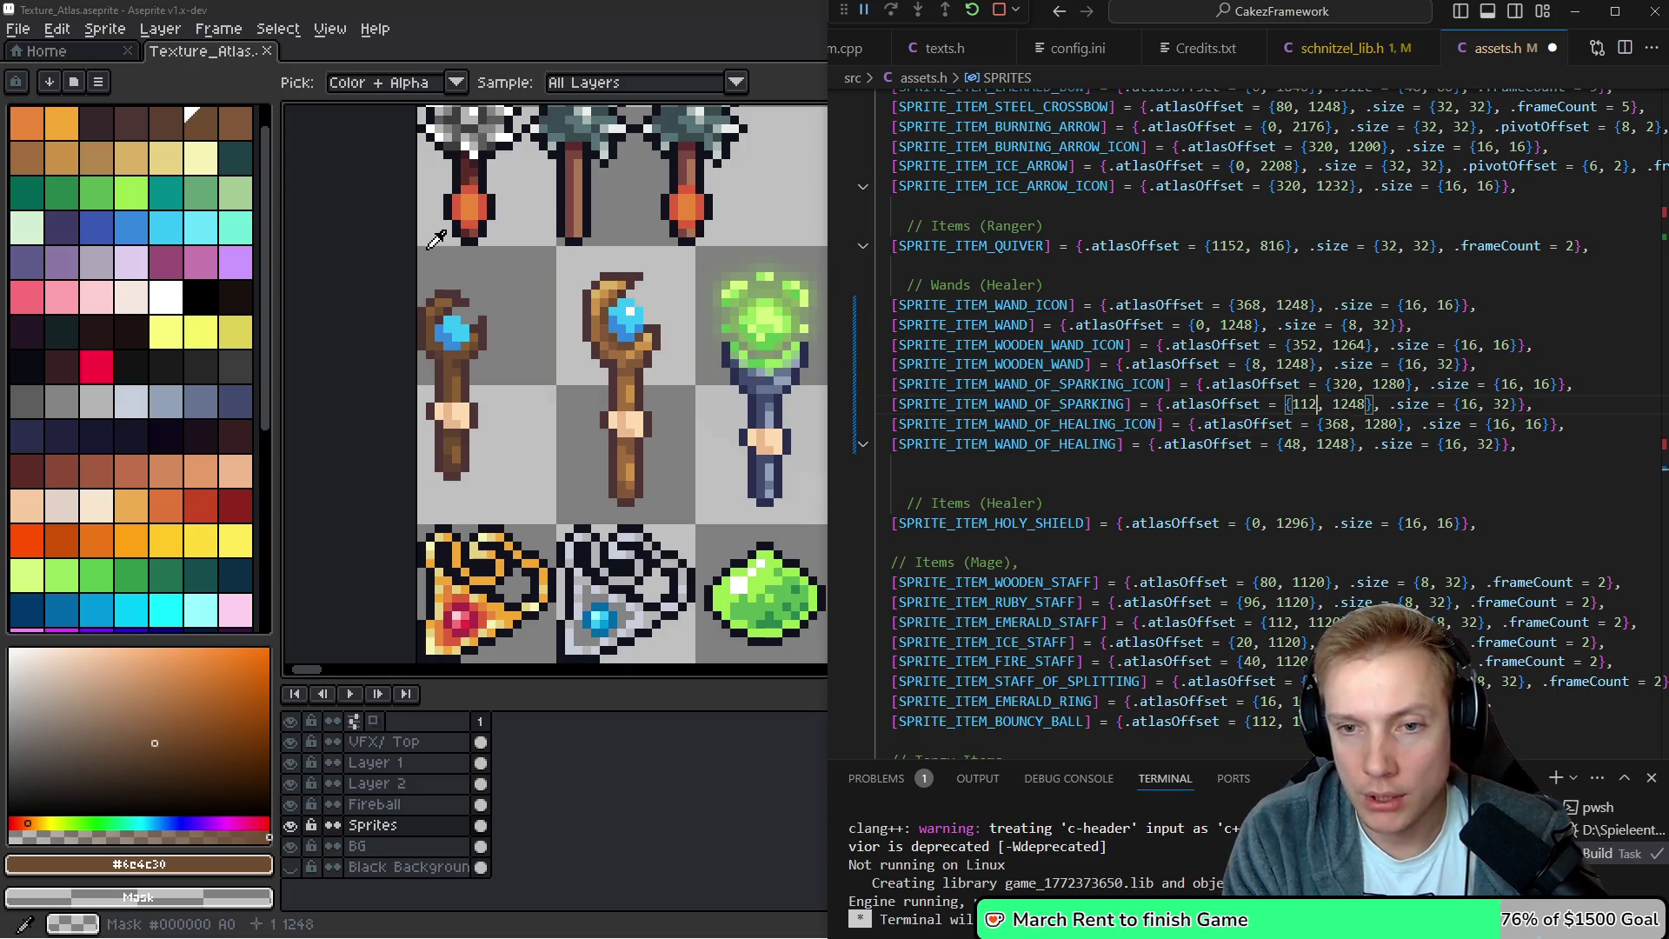
key("BackSpace")
key("BackSpace")
key("BackSpace")
key("alt+Tab")
scroll(719, 235, "up", 1)
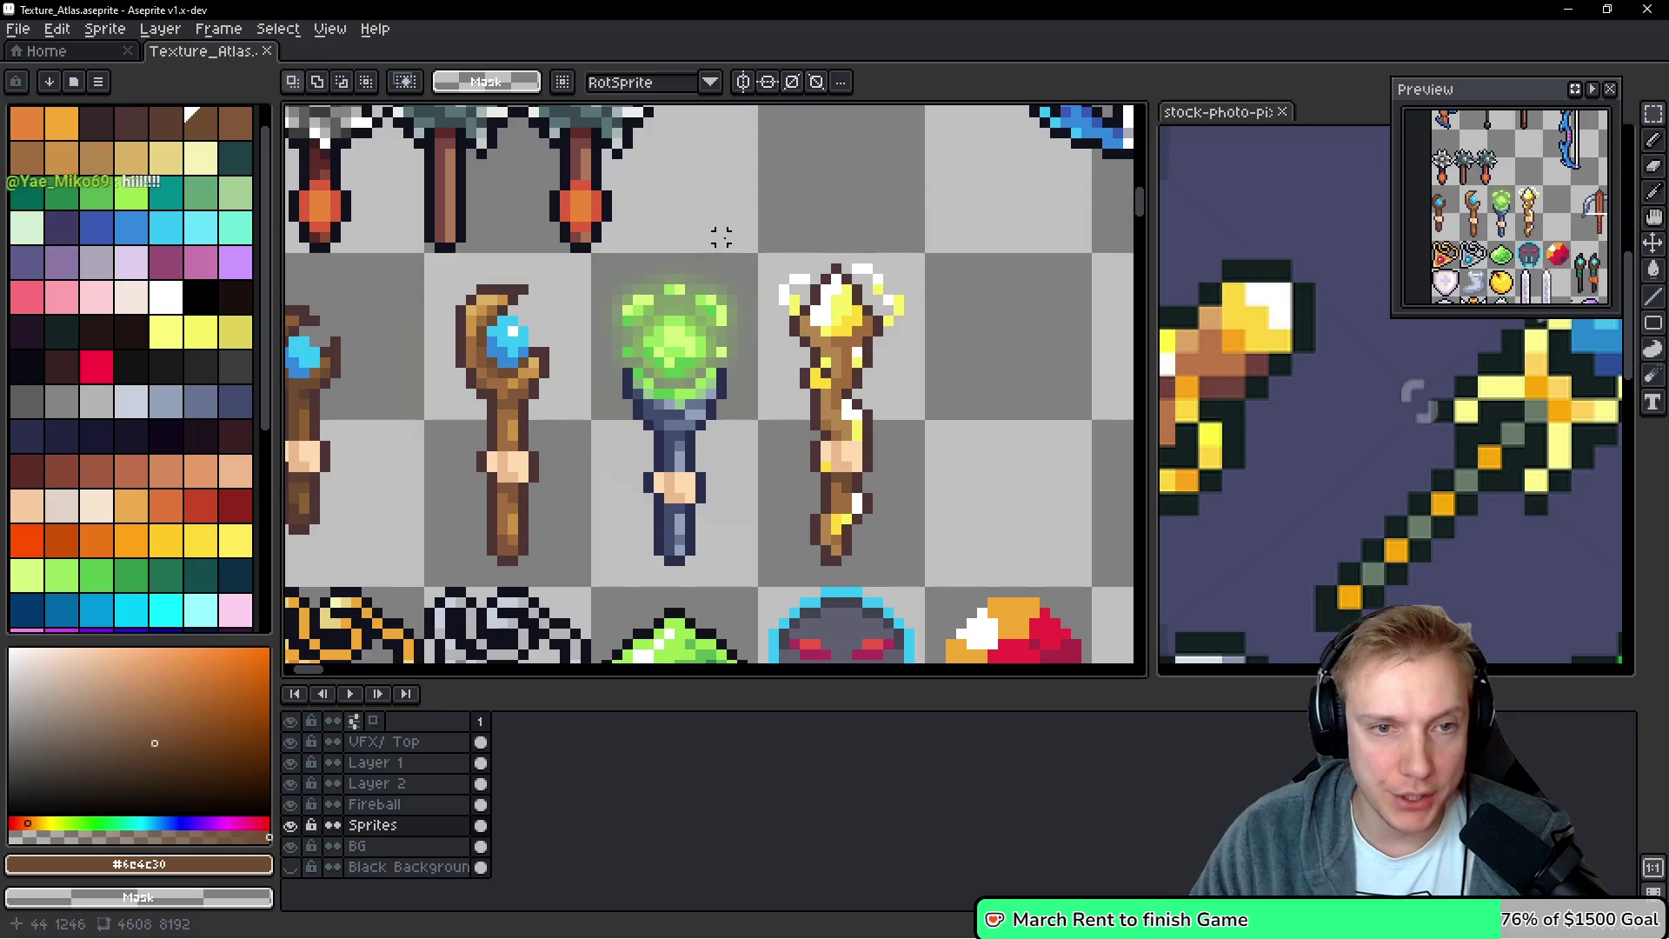
key("alt+Tab")
key("alt+Tab")
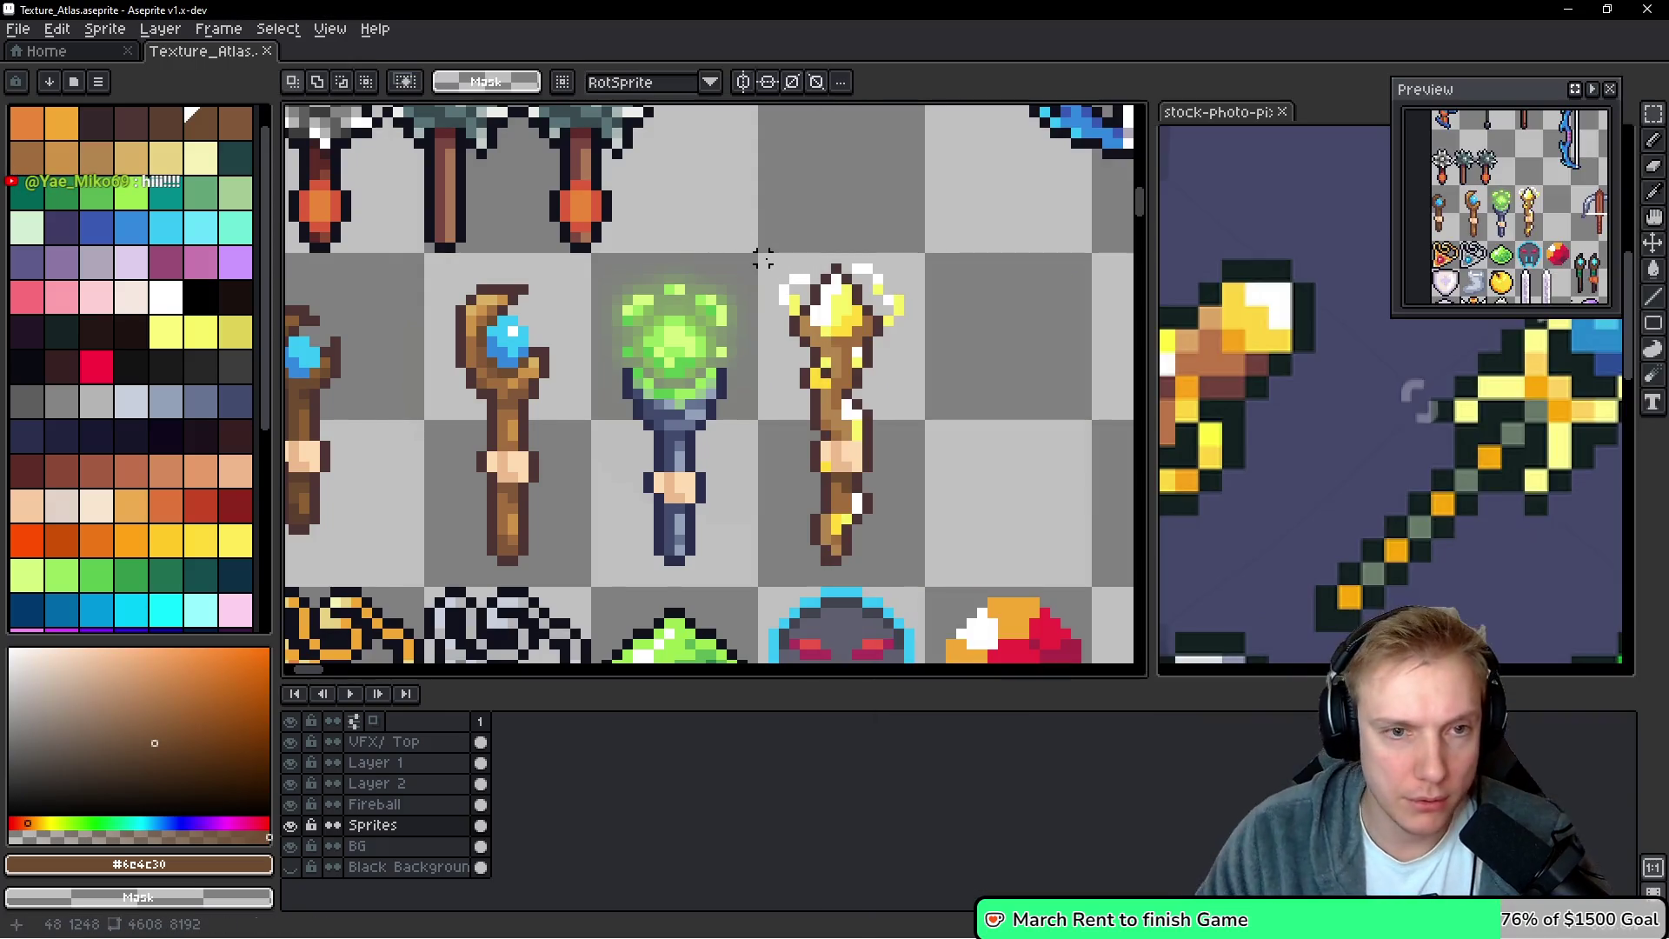
scroll(605, 267, "up", 1)
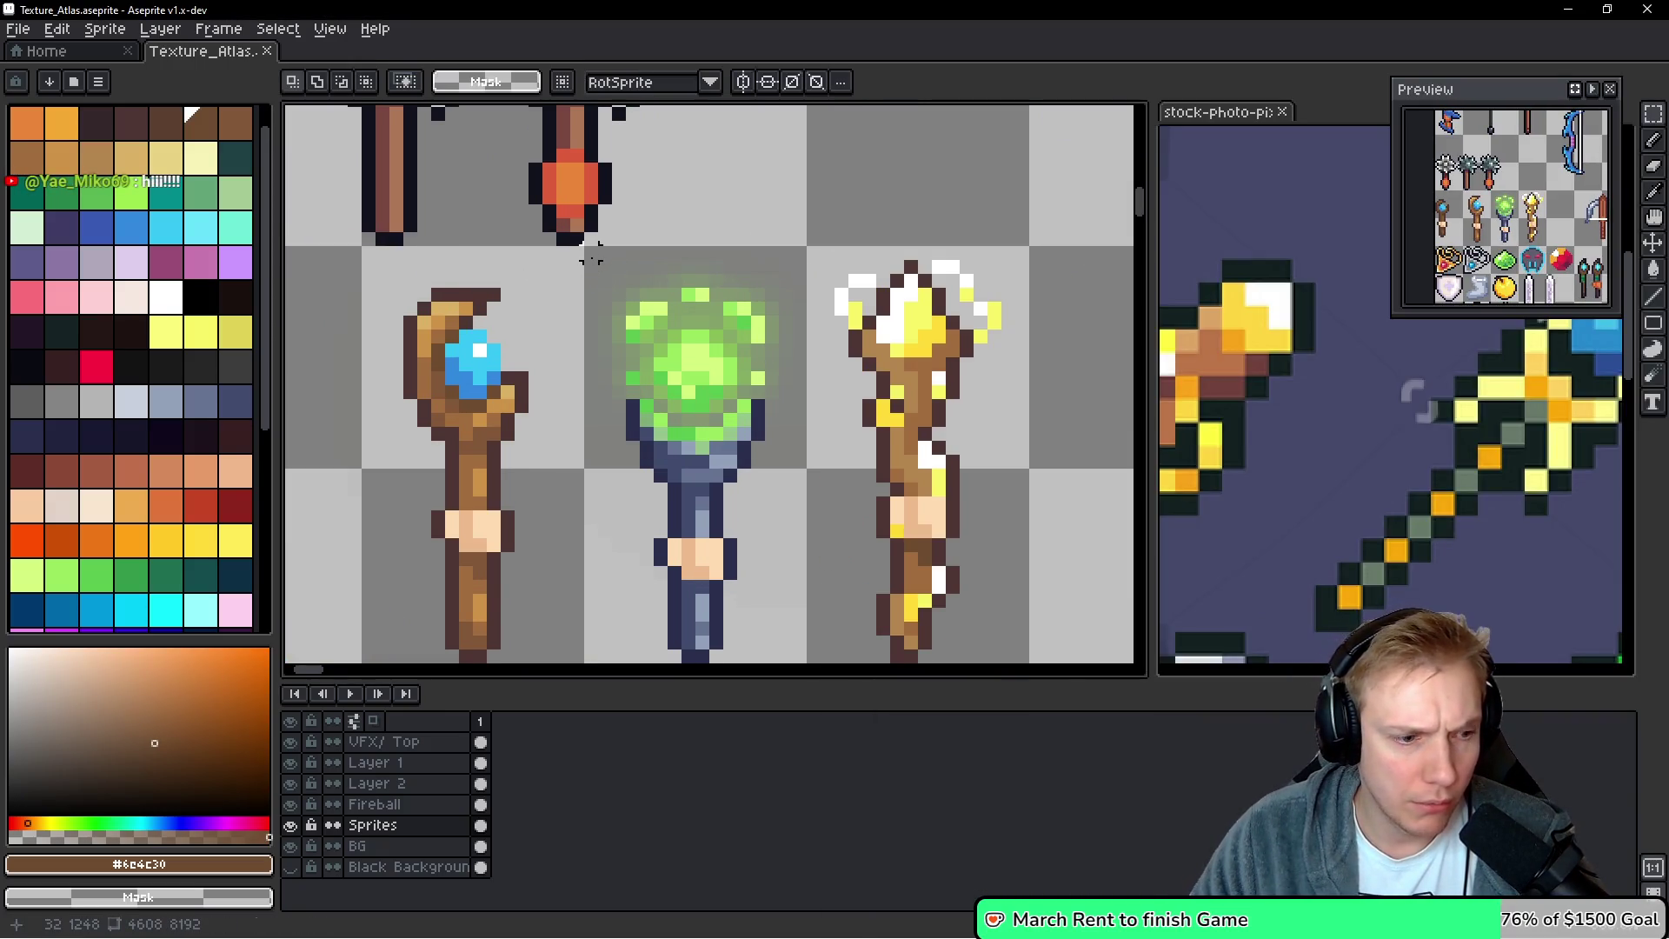
key("alt+Tab")
type("32")
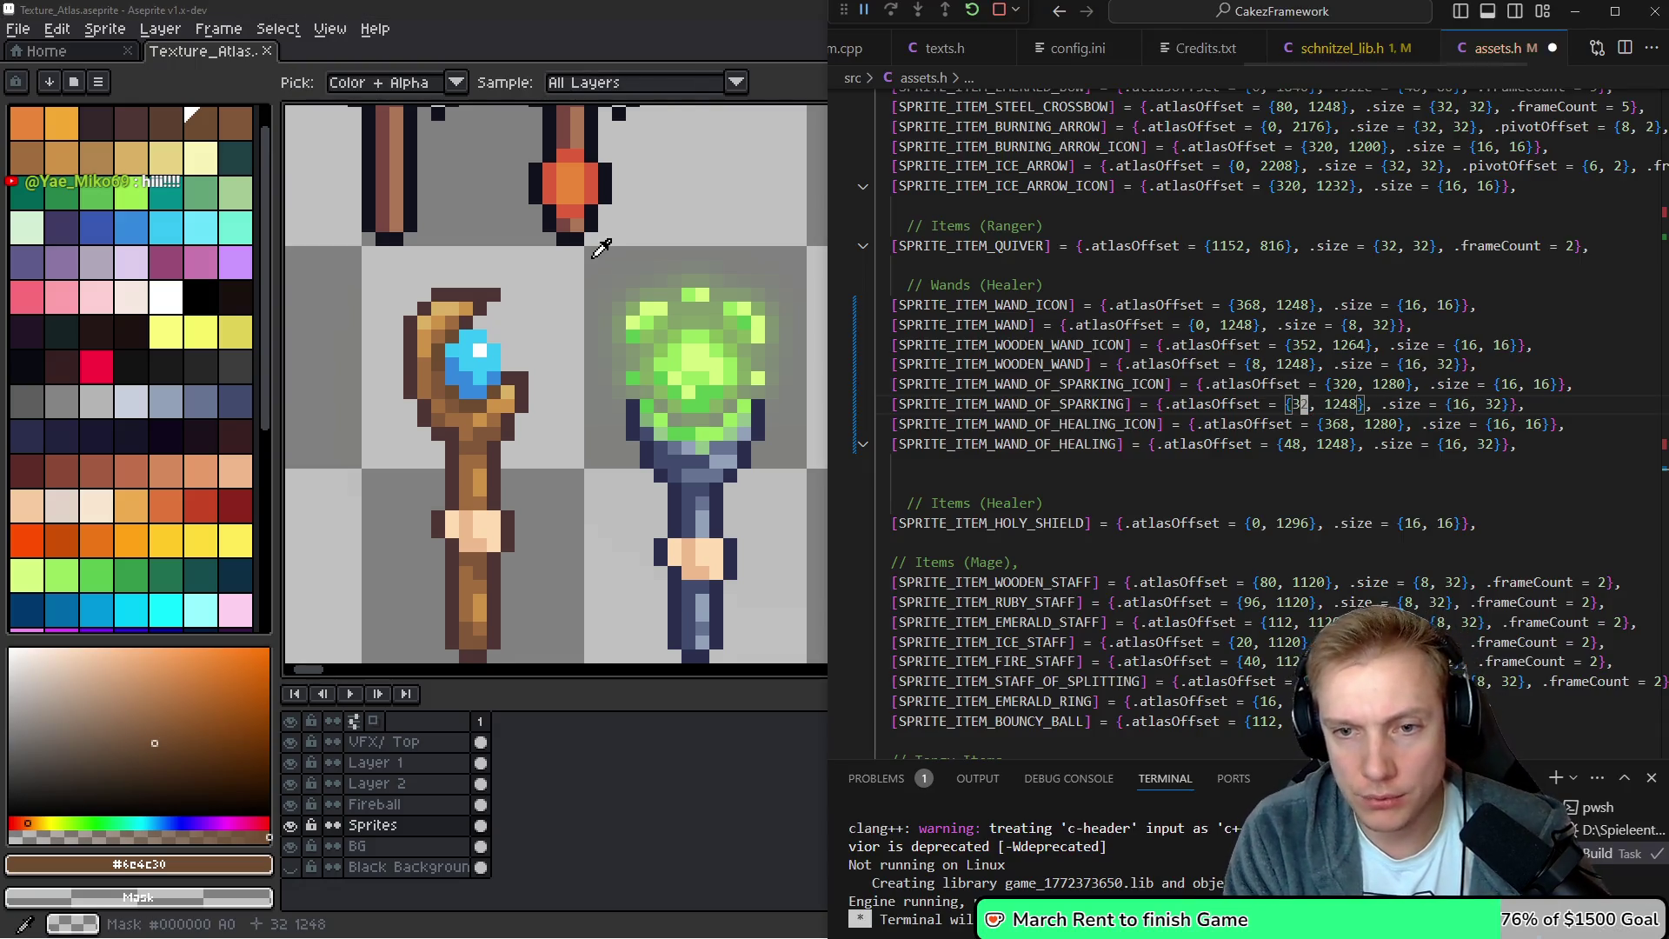
Change the wooden wand's x offset from 8 to 16, then save and build
key("Up")
key("Up")
key("Left")
key("Left")
key("Left")
key("Left")
key("BackSpace")
type("16")
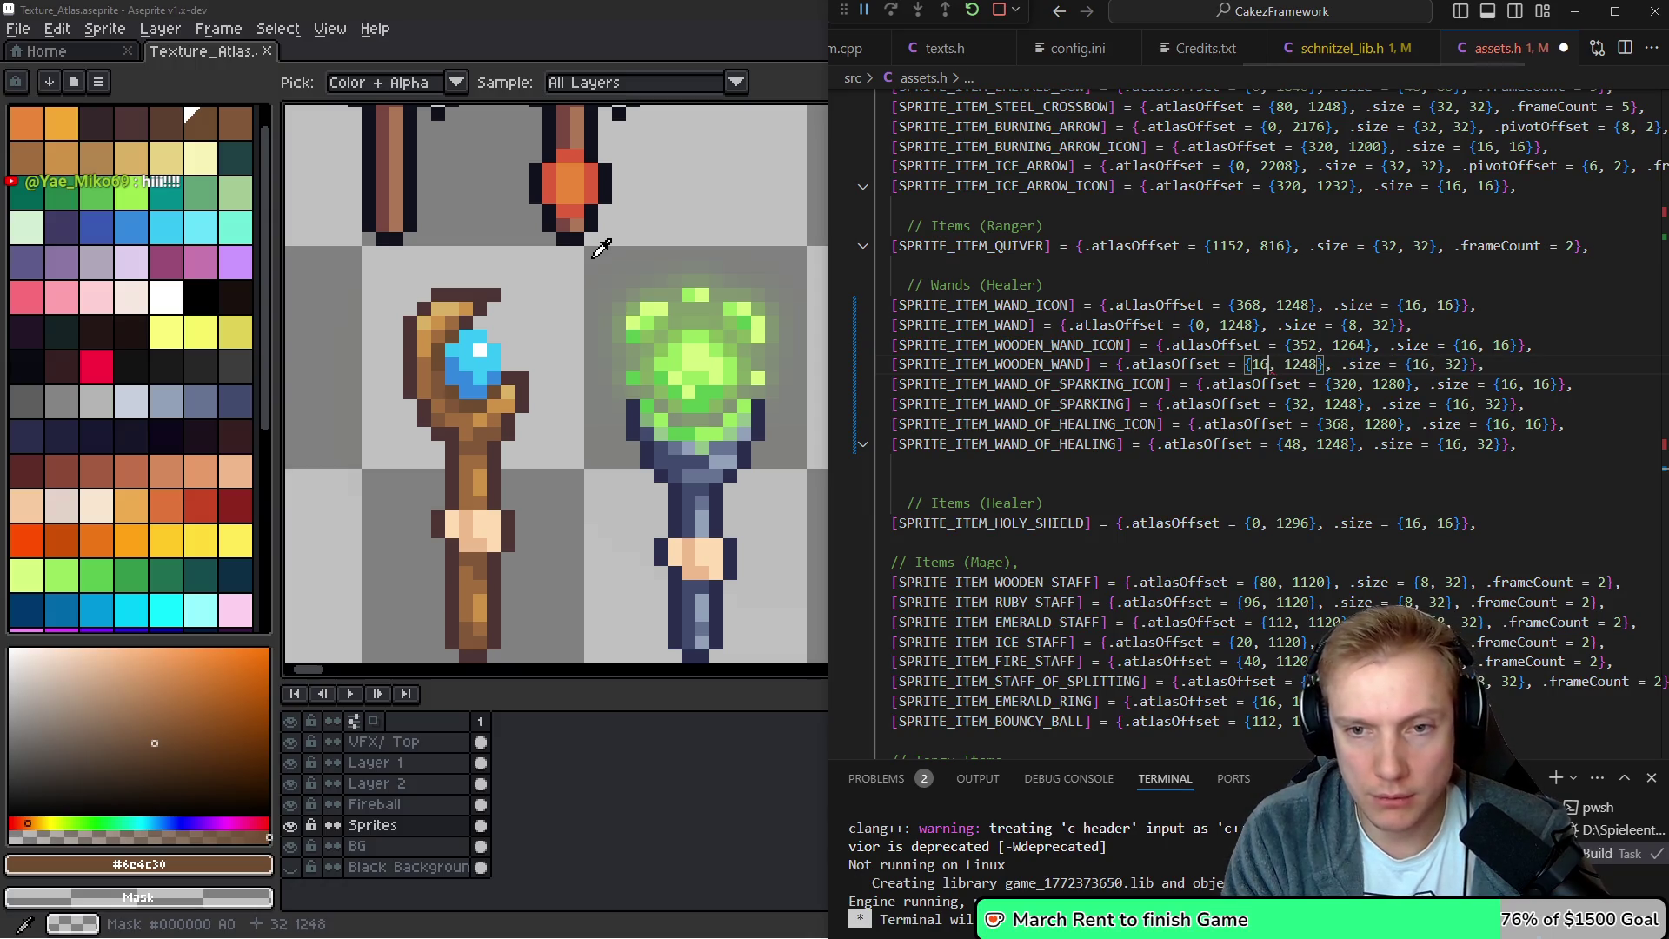
key("Down")
key("Down")
key("Down")
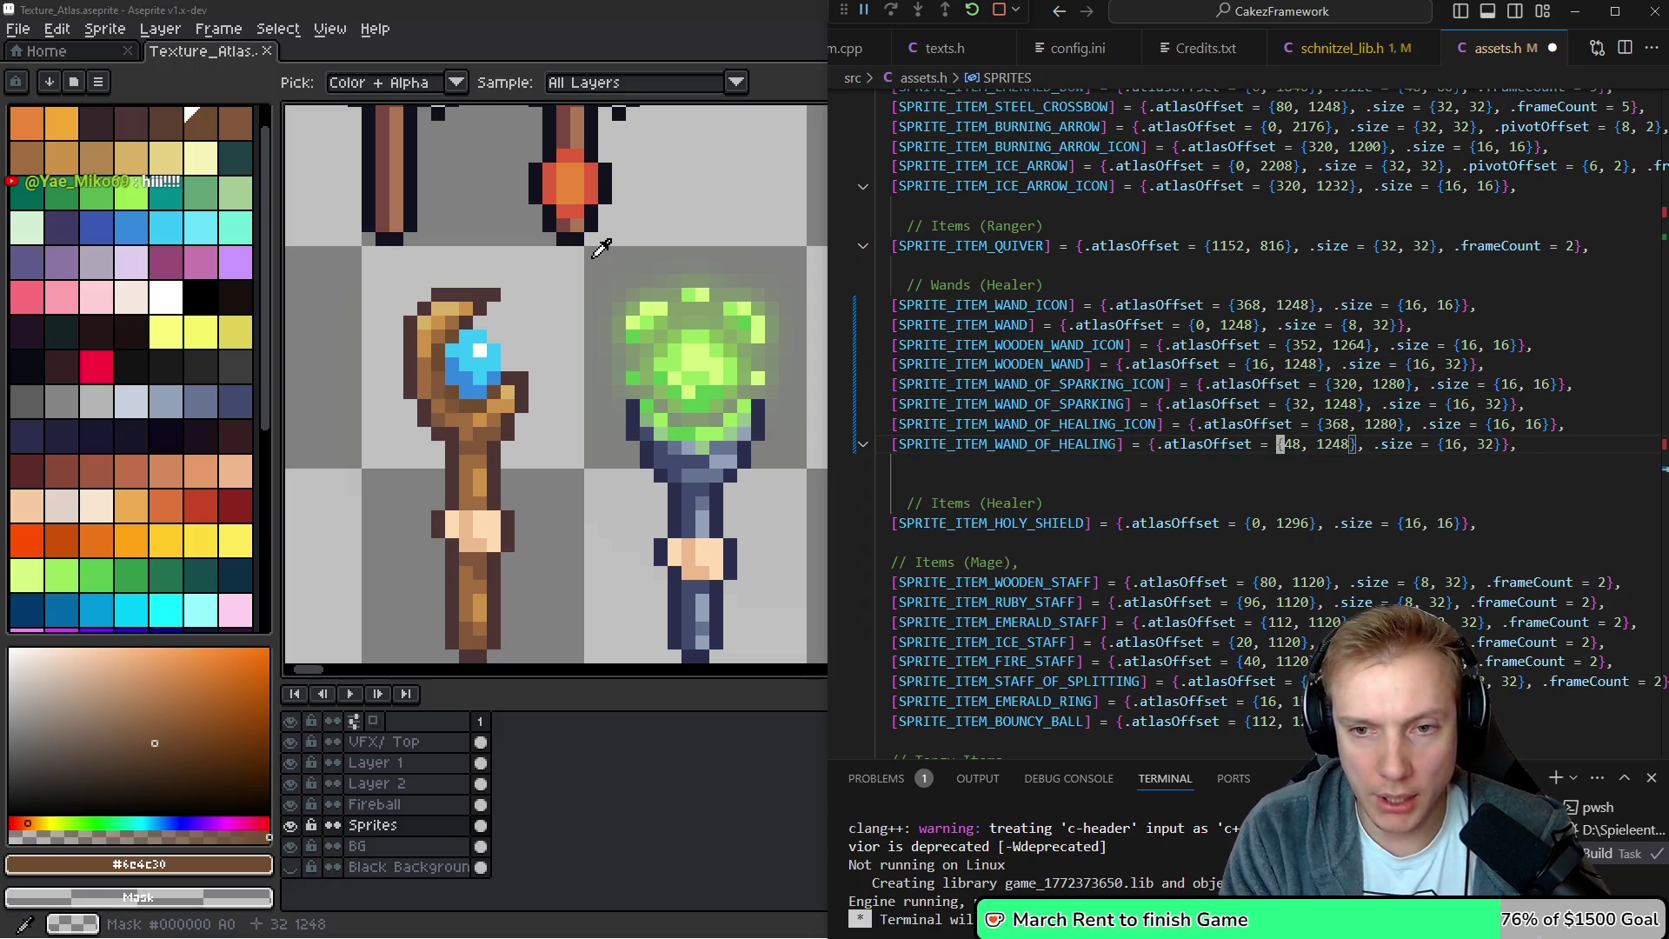
key("ctrl+shift+b")
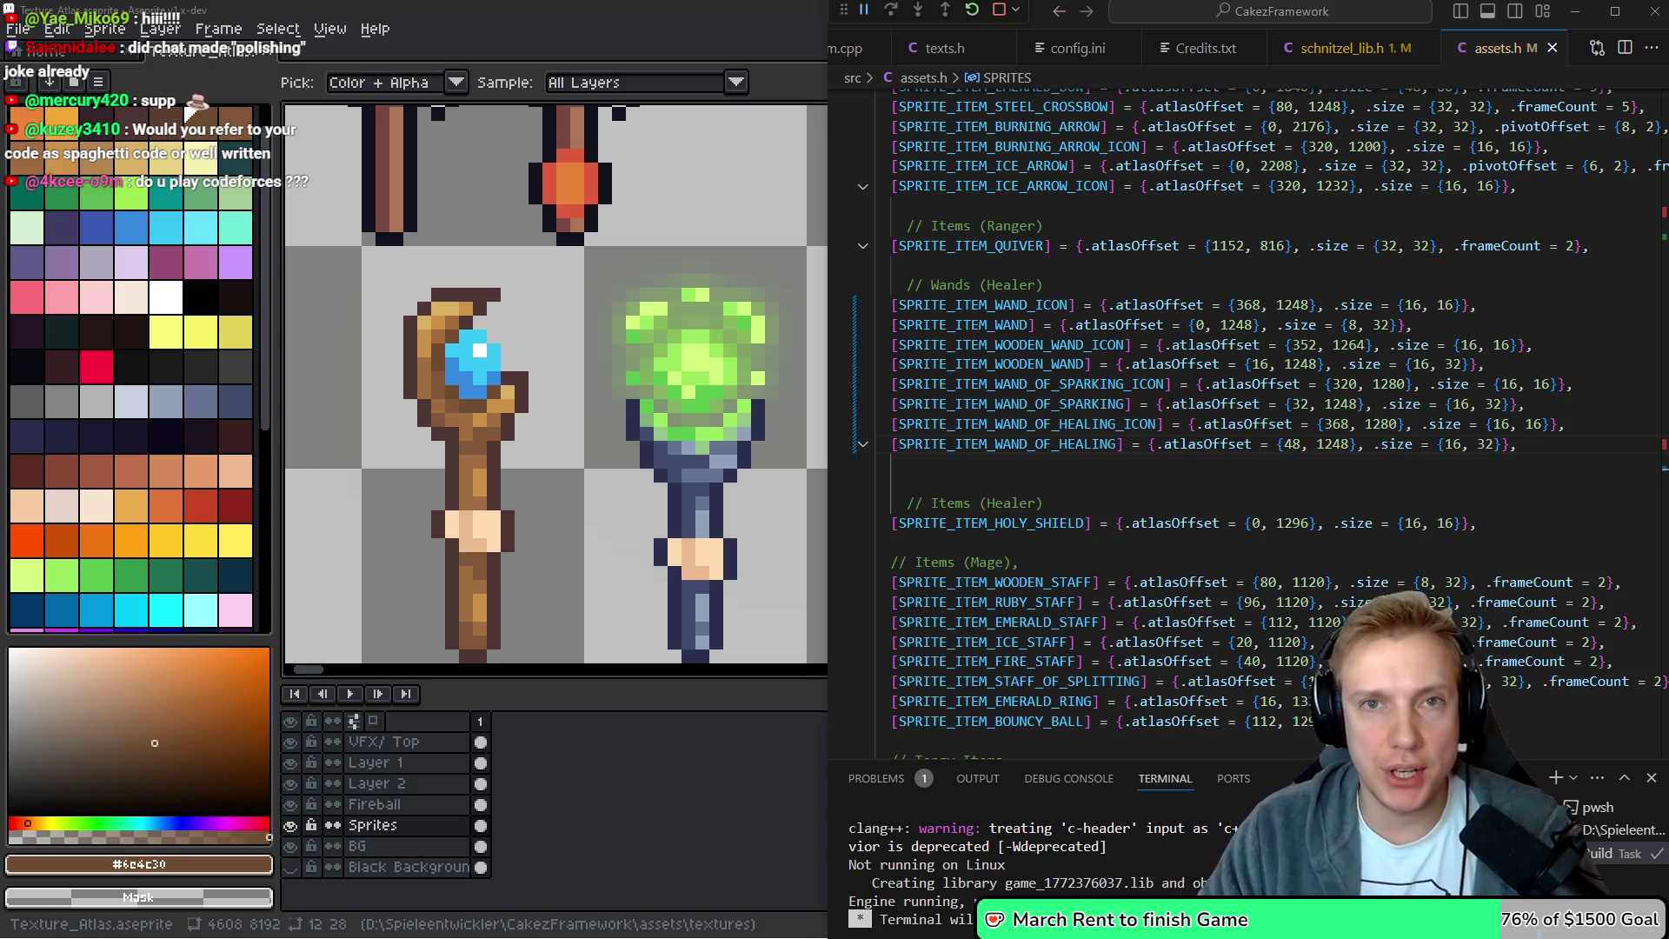
Save the reworked texture atlas and export the sprite sheet as Texture_Atlas.png
key("m")
mouse_move(660, 409)
left_mouse_down()
mouse_move(784, 409)
mouse_move(730, 436)
left_mouse_up()
scroll(765, 426, "down", 2)
key("ctrl+s")
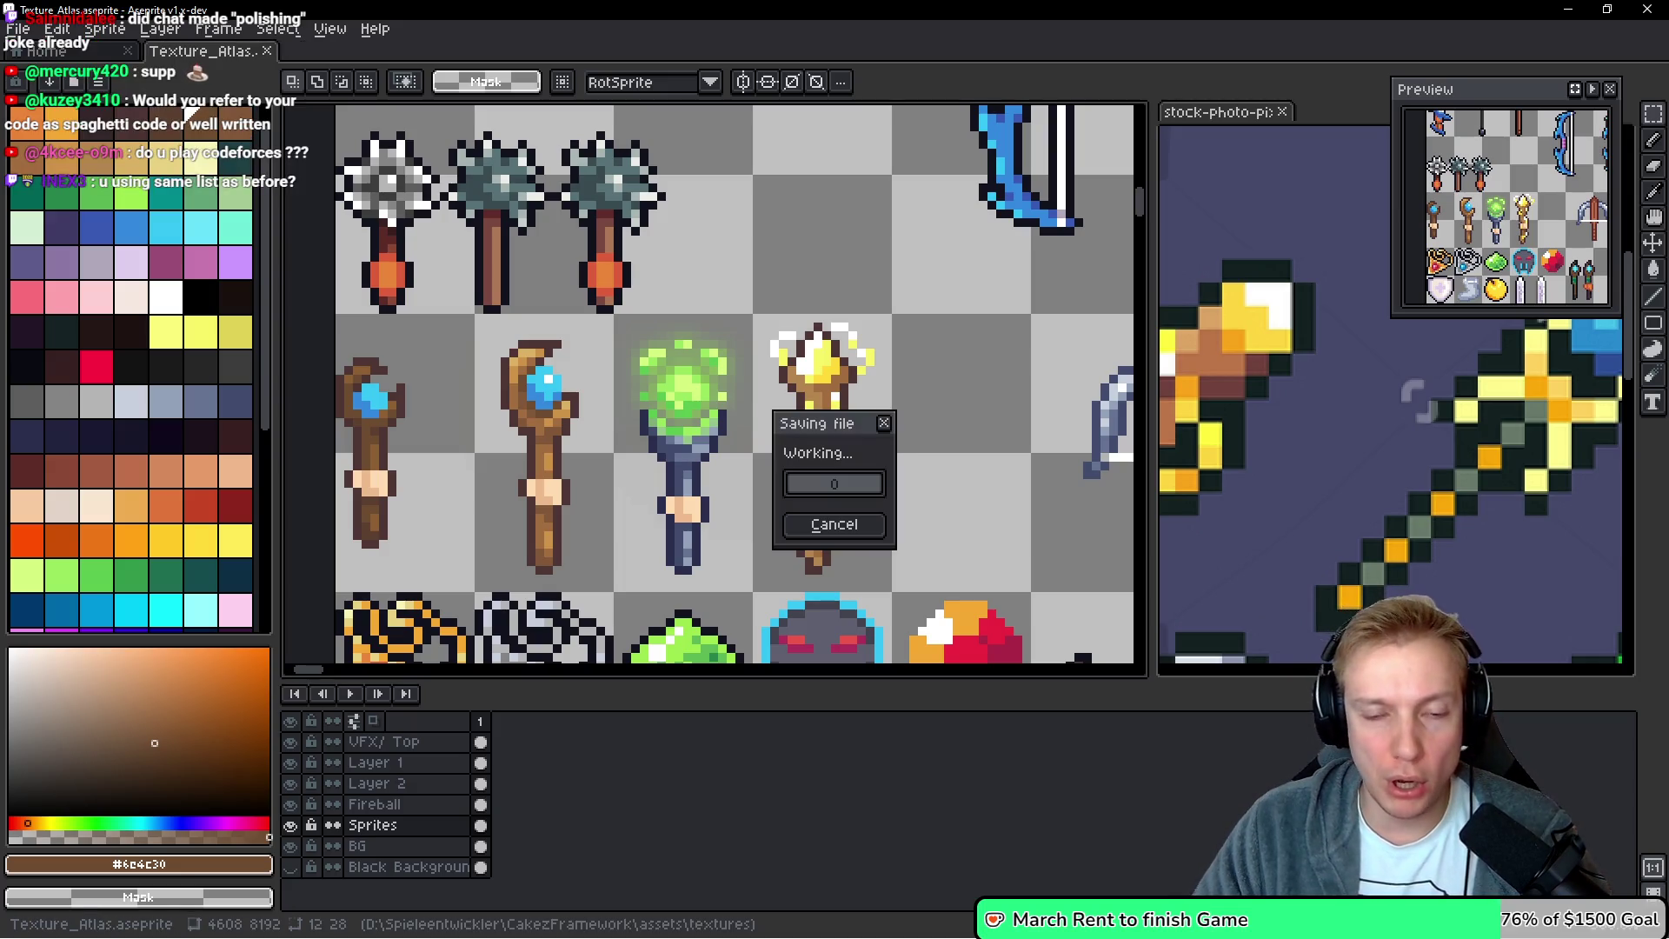
key("ctrl+e")
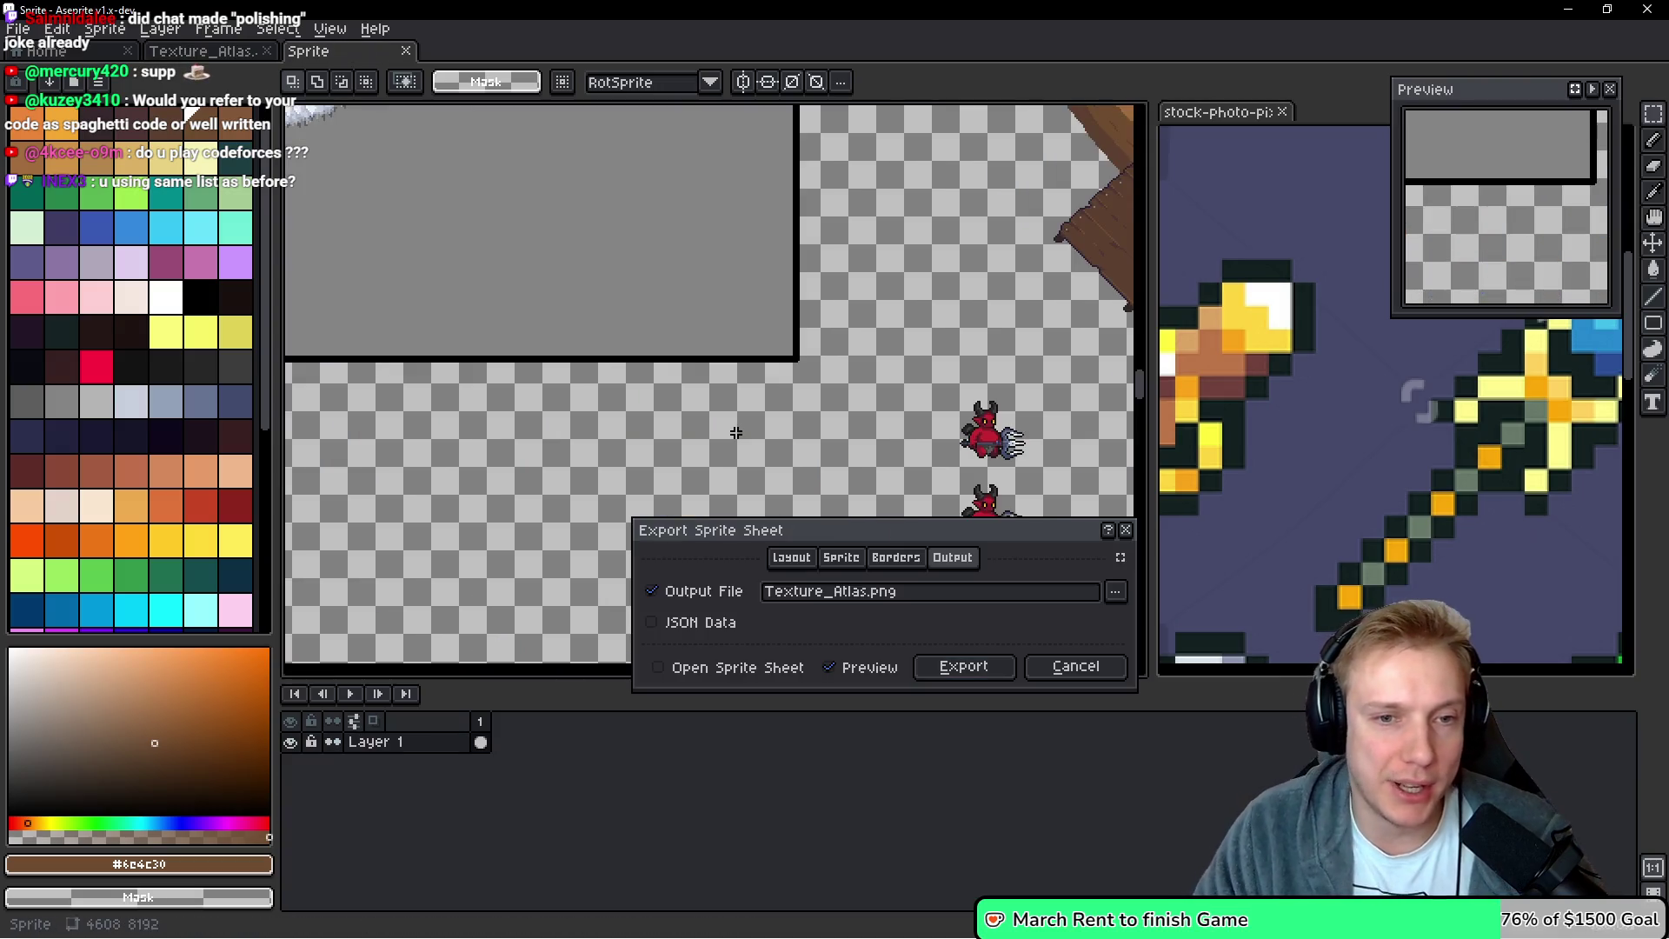
left_click(983, 667)
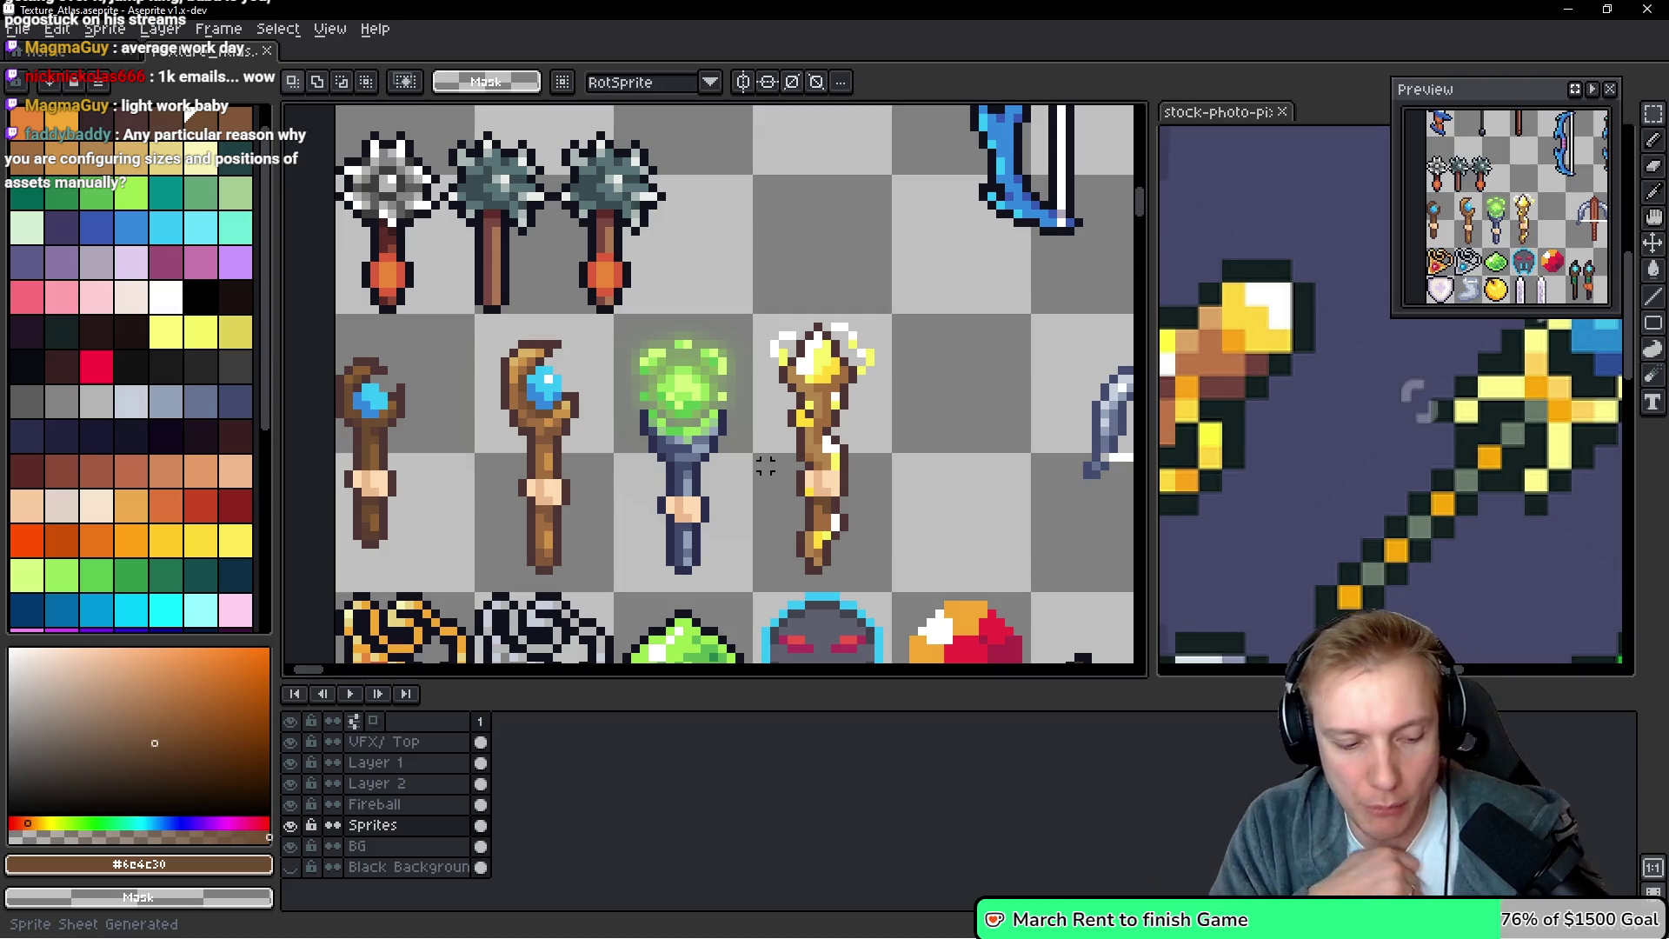
Leave Aseprite for the browser and open partner.steamgames.com/dashboard in a new tab
key("alt+Tab")
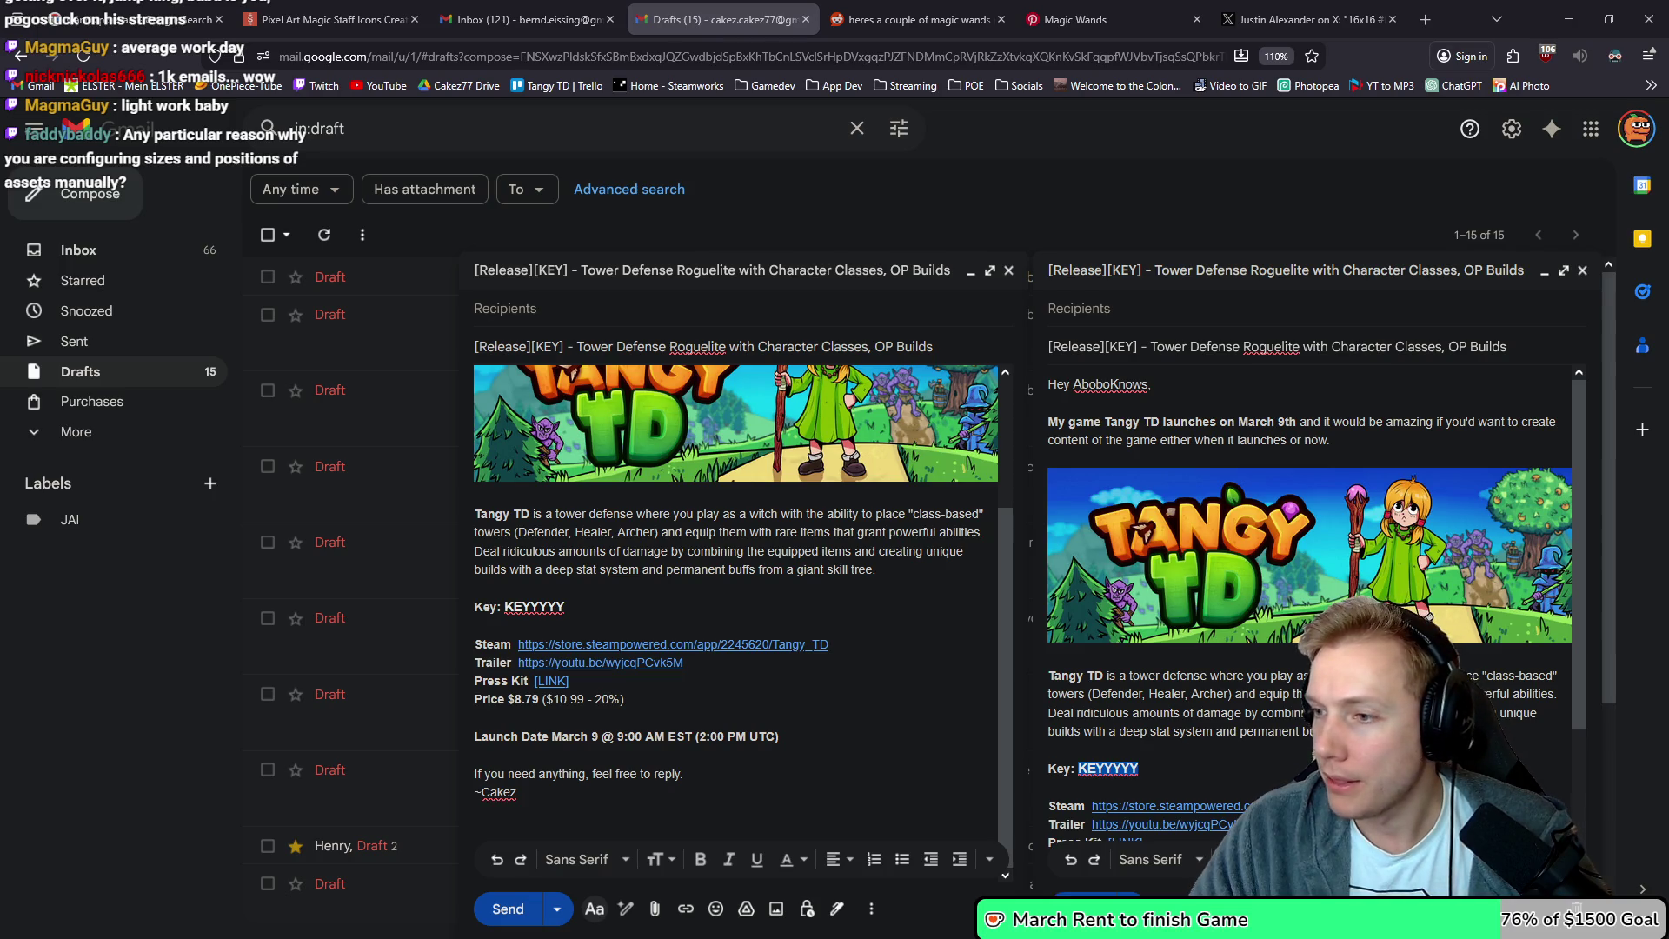
left_click(669, 86)
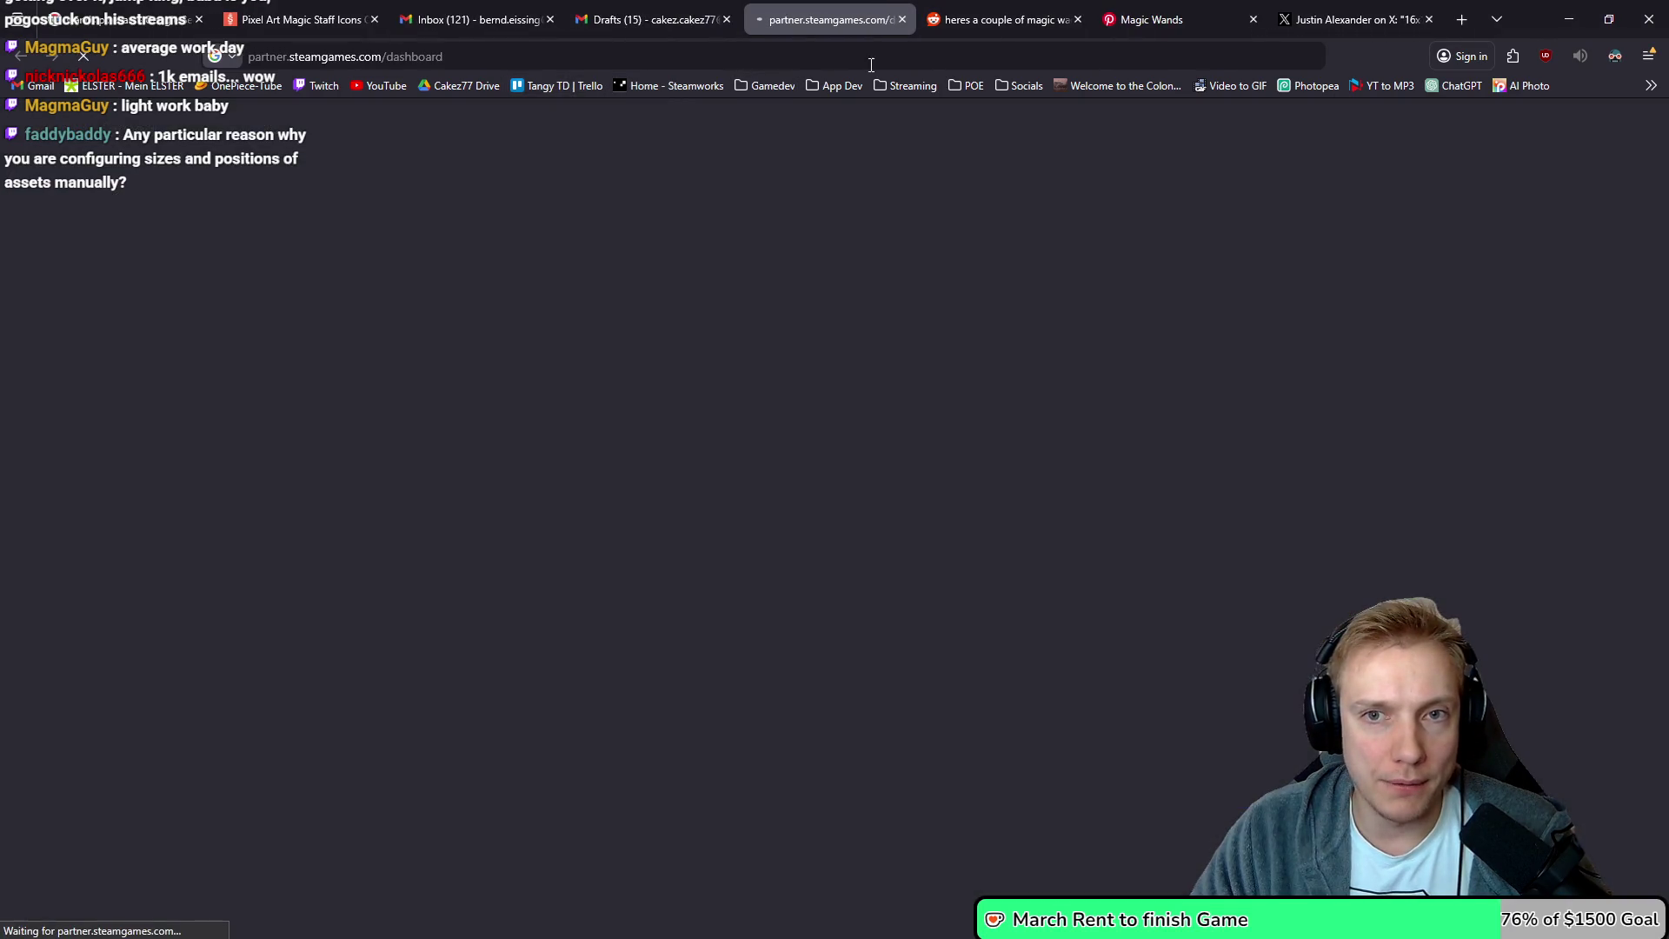